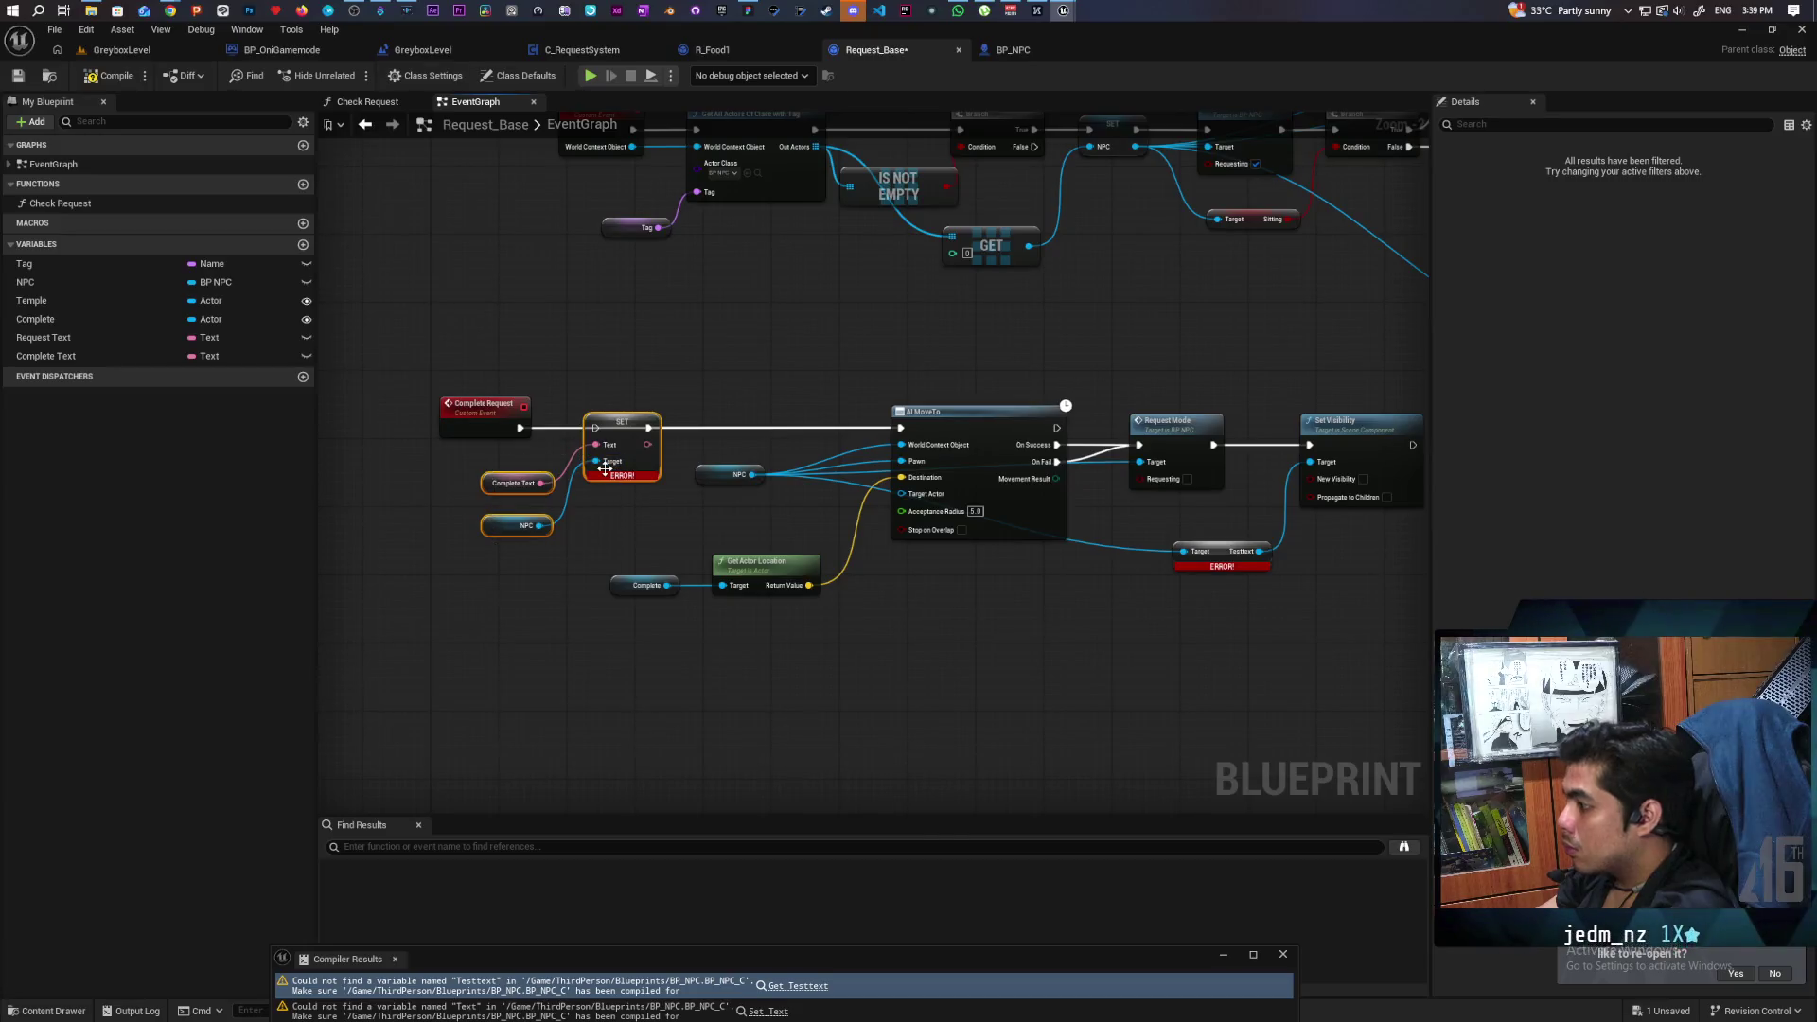
Delete the Set Visibility and broken Set Text nodes after AI MoveTo, then compile Request_Base.
{"action": "mouse_move", "coordinate": [1230, 594]}
{"action": "left_mouse_down"}
{"action": "mouse_move", "coordinate": [845, 701]}
{"action": "mouse_move", "coordinate": [752, 666]}
{"action": "mouse_move", "coordinate": [825, 585]}
{"action": "left_mouse_up"}
{"action": "key", "text": "Delete"}
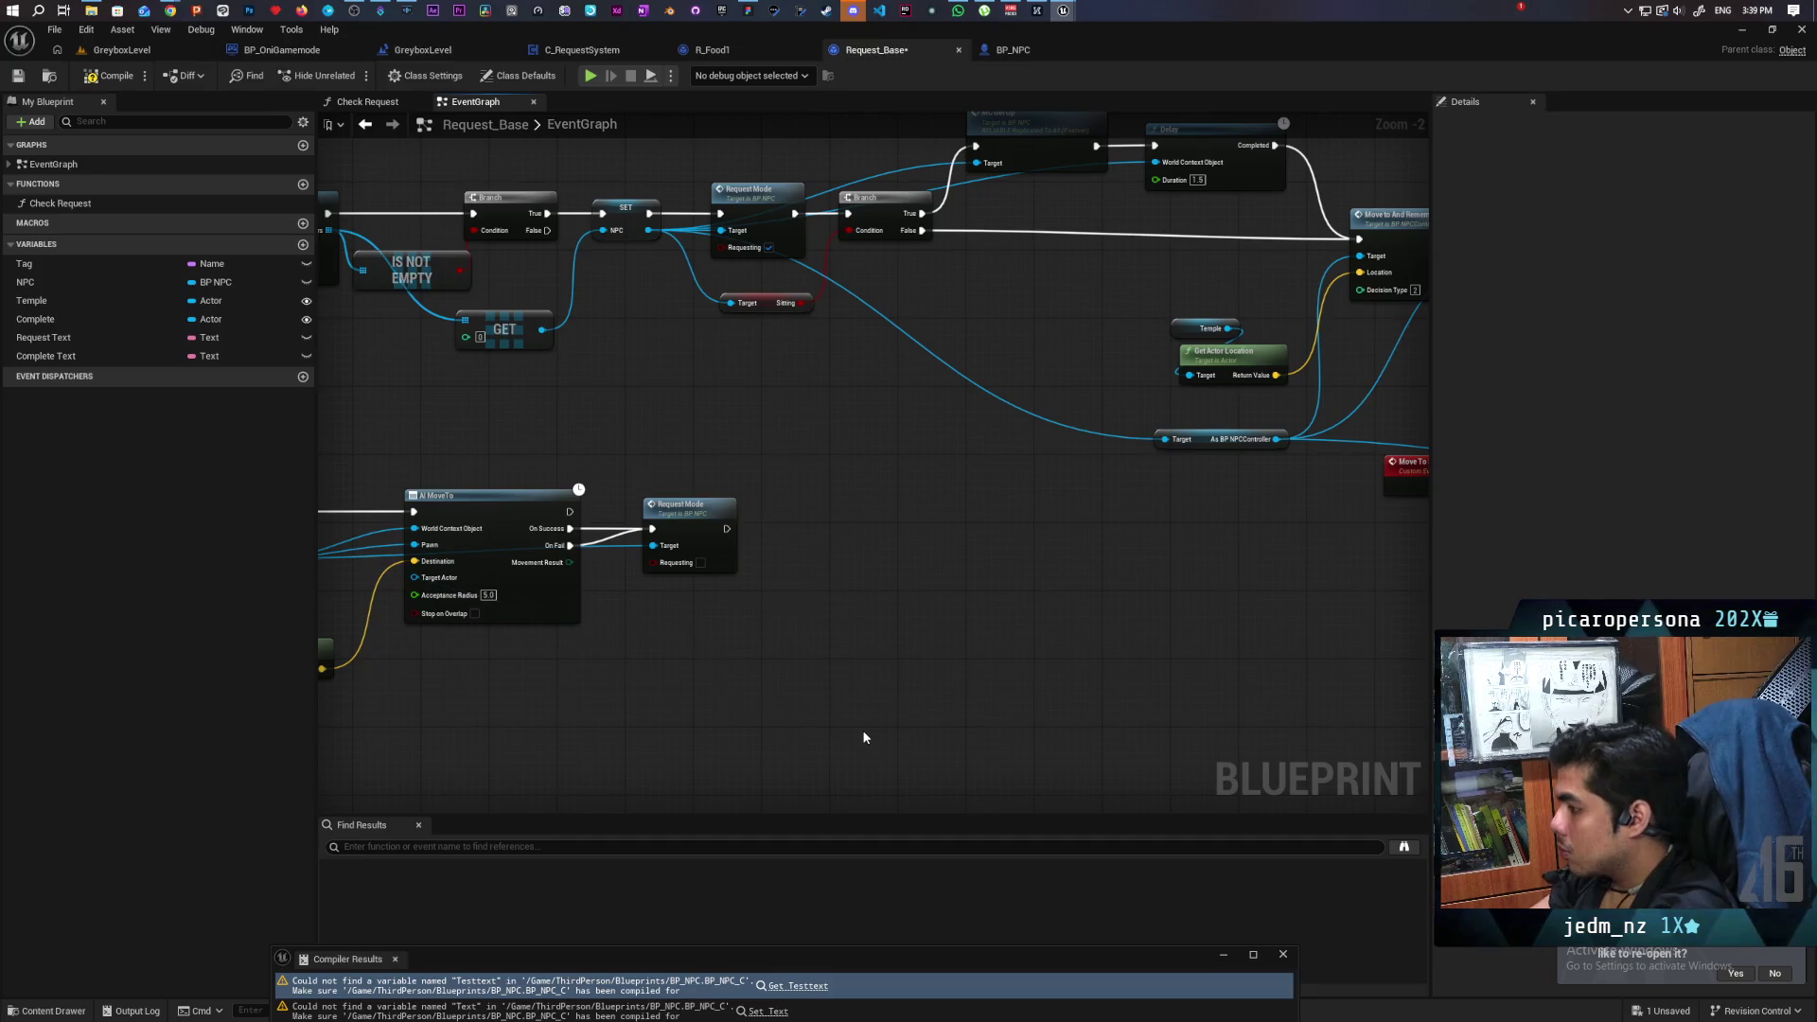
{"action": "left_click", "coordinate": [107, 77]}
Pan the graph to review the Move To And Remember, Complete Request and Init chains.
{"action": "scroll", "coordinate": [729, 537], "scroll_direction": "down", "scroll_amount": 5}
{"action": "scroll", "coordinate": [797, 560], "scroll_direction": "up", "scroll_amount": 7}
{"action": "mouse_move", "coordinate": [800, 567]}
{"action": "left_mouse_down"}
{"action": "mouse_move", "coordinate": [681, 583]}
{"action": "mouse_move", "coordinate": [924, 507]}
{"action": "mouse_move", "coordinate": [1277, 515]}
{"action": "mouse_move", "coordinate": [1155, 596]}
{"action": "mouse_move", "coordinate": [1399, 566]}
{"action": "mouse_move", "coordinate": [798, 625]}
{"action": "left_mouse_up"}
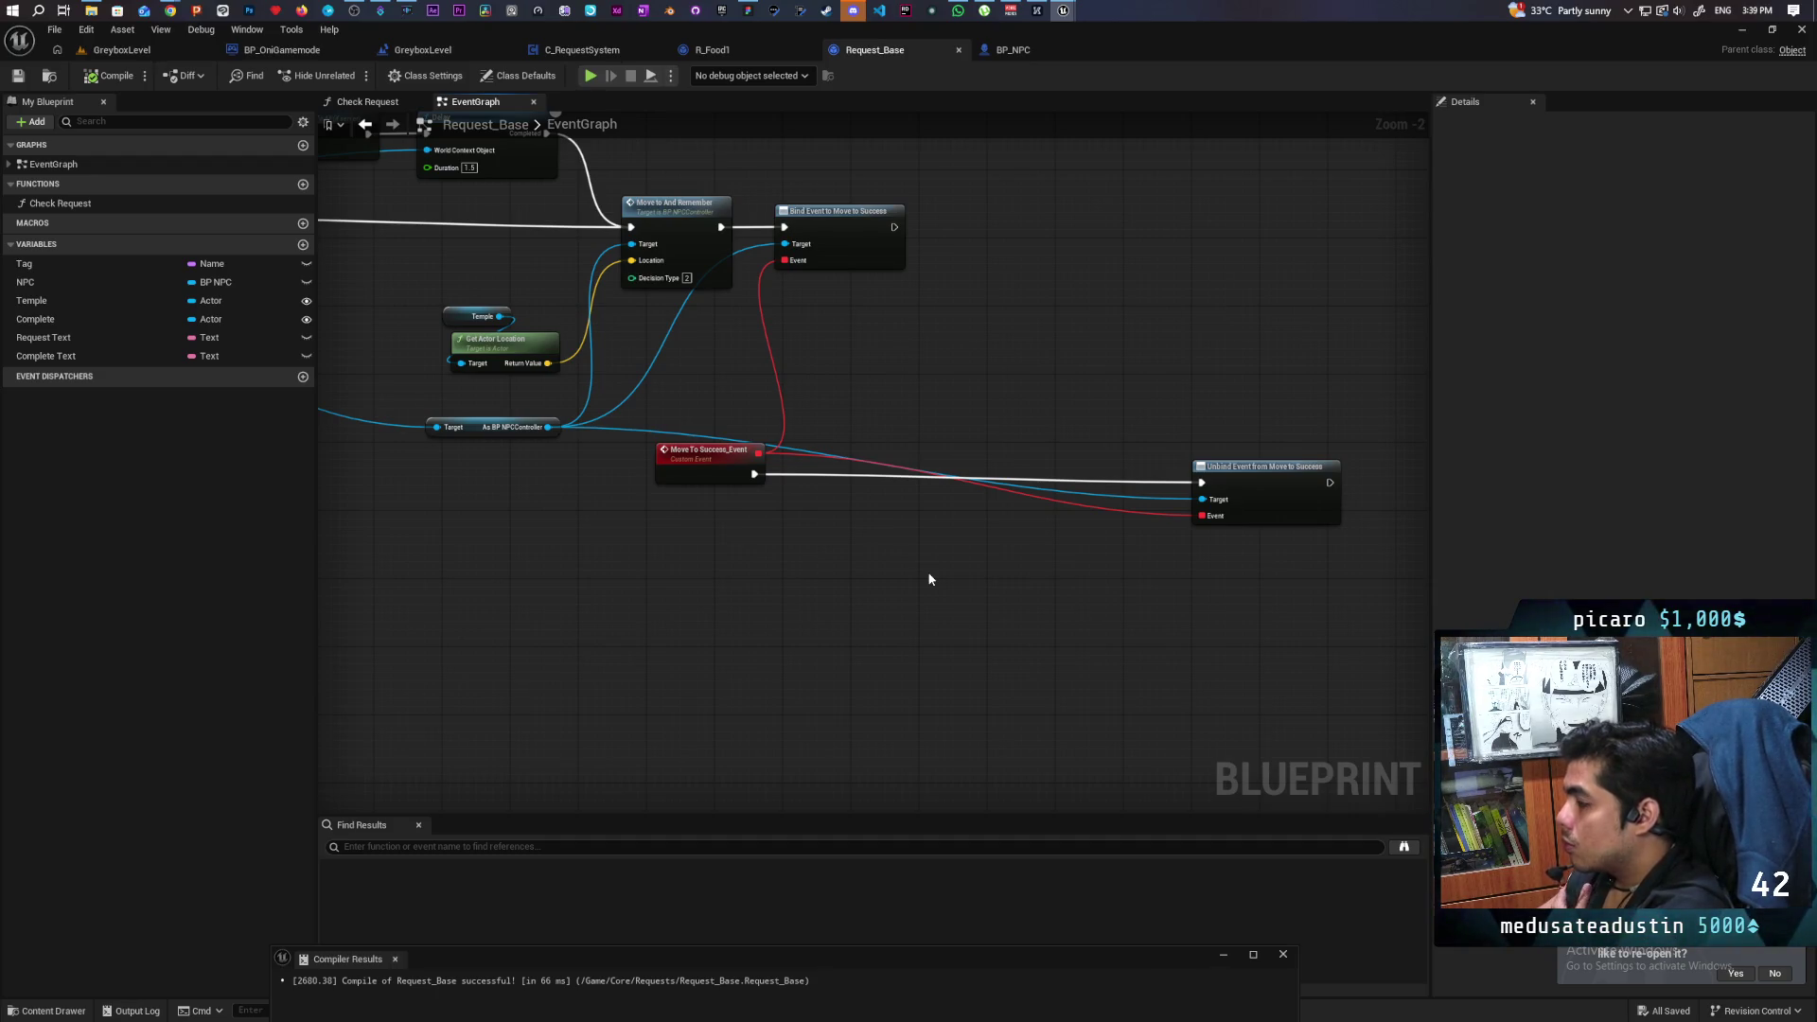
{"action": "mouse_move", "coordinate": [929, 579]}
{"action": "left_mouse_down"}
{"action": "mouse_move", "coordinate": [766, 621]}
{"action": "mouse_move", "coordinate": [1255, 579]}
{"action": "mouse_move", "coordinate": [943, 604]}
{"action": "left_mouse_up"}
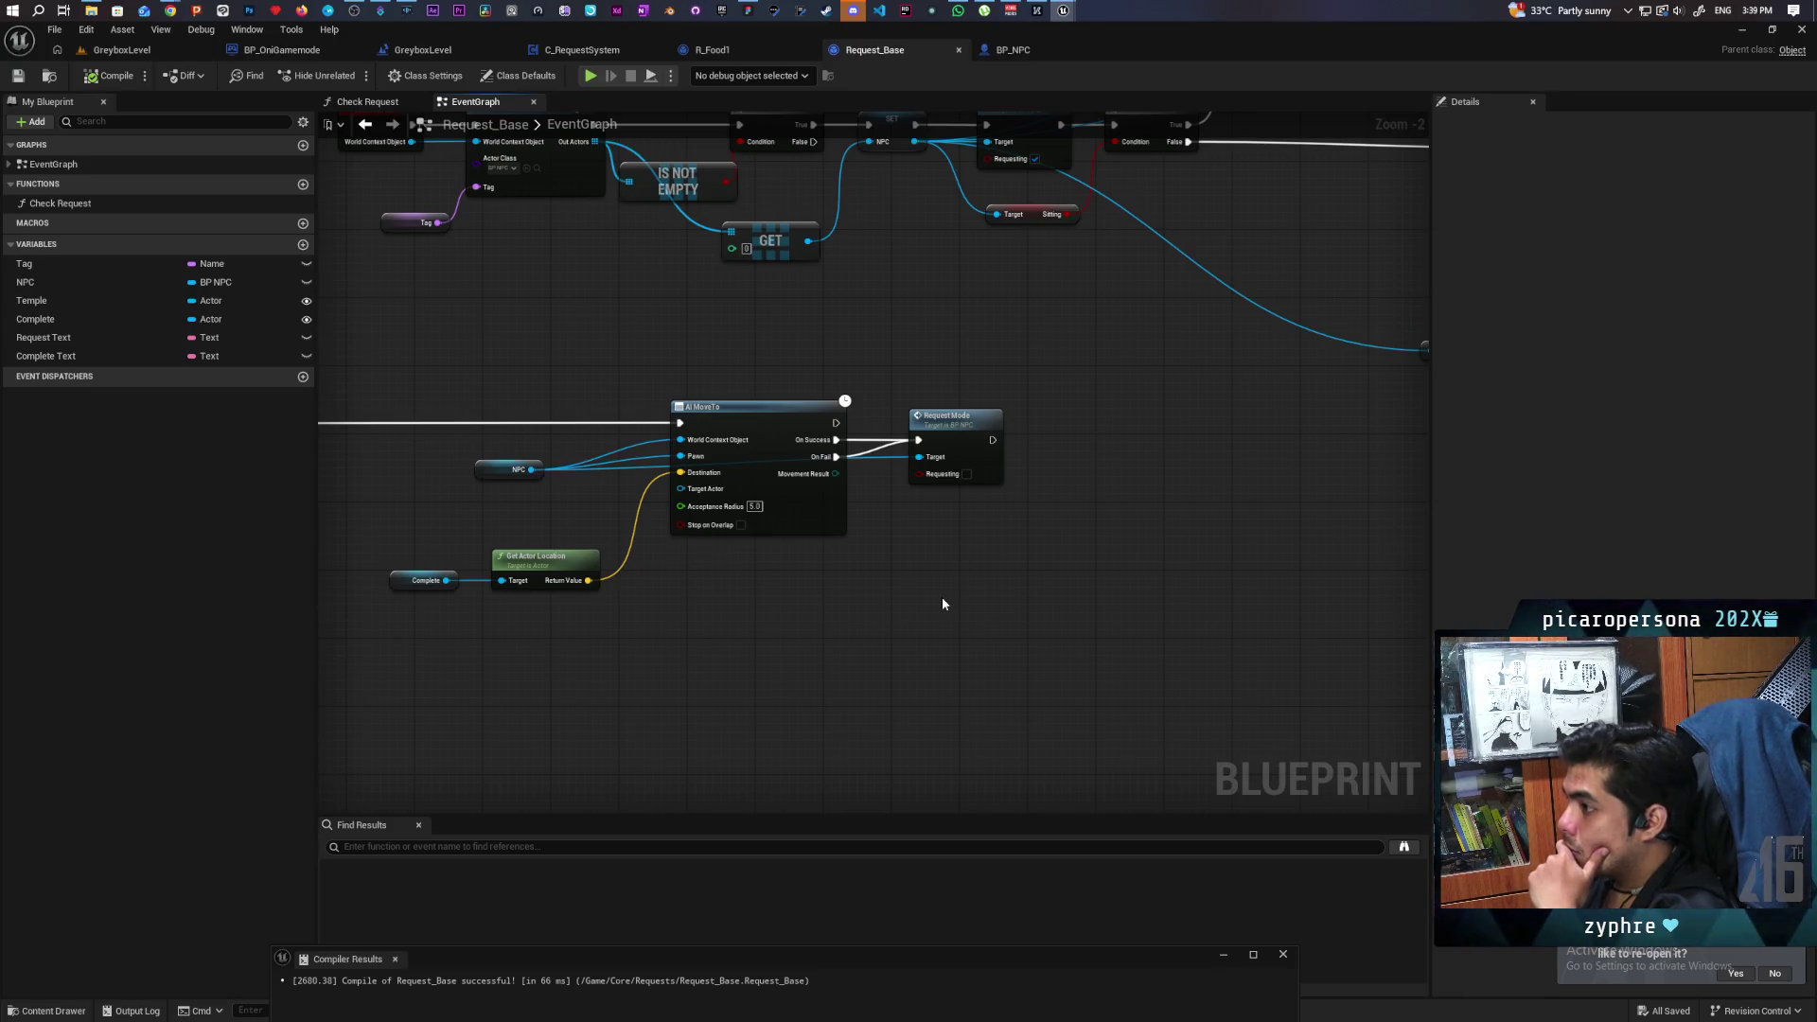
{"action": "mouse_move", "coordinate": [942, 603]}
{"action": "left_mouse_down"}
{"action": "mouse_move", "coordinate": [1066, 672]}
{"action": "mouse_move", "coordinate": [1196, 669]}
{"action": "mouse_move", "coordinate": [1093, 662]}
{"action": "mouse_move", "coordinate": [592, 738]}
{"action": "mouse_move", "coordinate": [1003, 689]}
{"action": "mouse_move", "coordinate": [944, 698]}
{"action": "mouse_move", "coordinate": [933, 608]}
{"action": "mouse_move", "coordinate": [1227, 571]}
{"action": "mouse_move", "coordinate": [1264, 542]}
{"action": "left_mouse_up"}
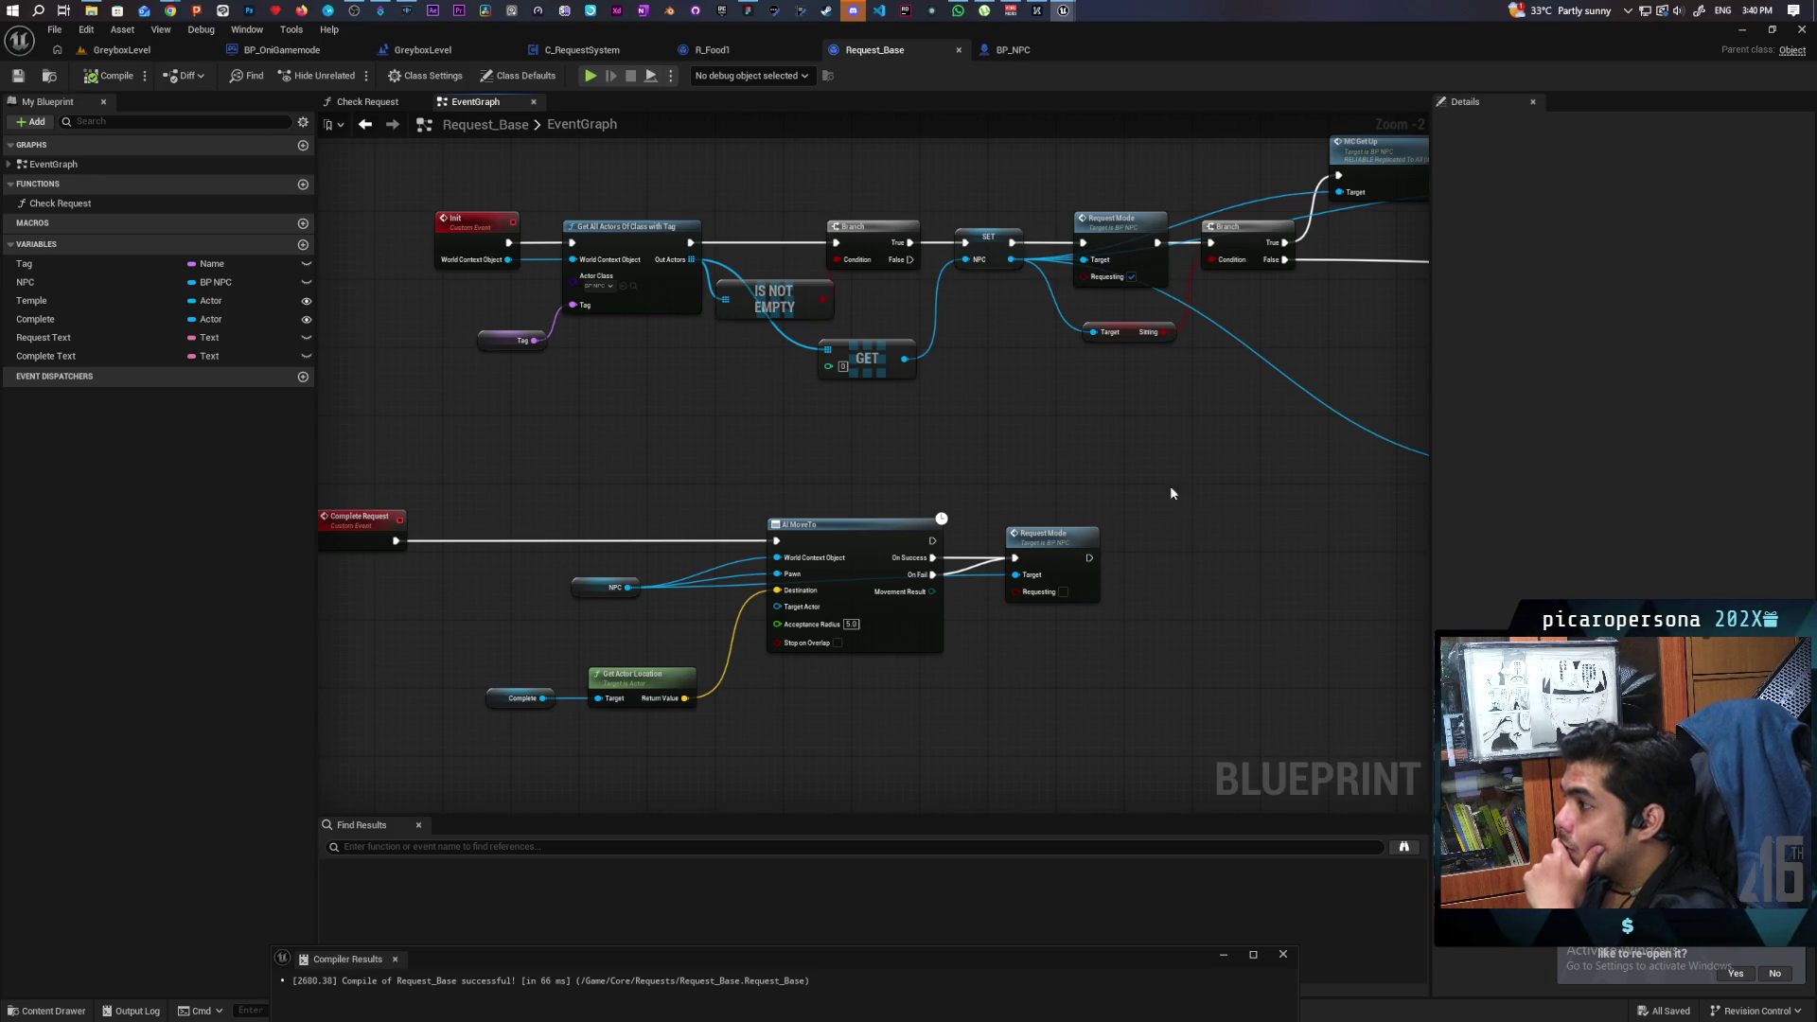
Move the NPC getter up beside AI MoveTo, save Request_Base, and switch to C_RequestSystem.
{"action": "left_click_drag", "start_coordinate": [714, 464], "coordinate": [811, 438]}
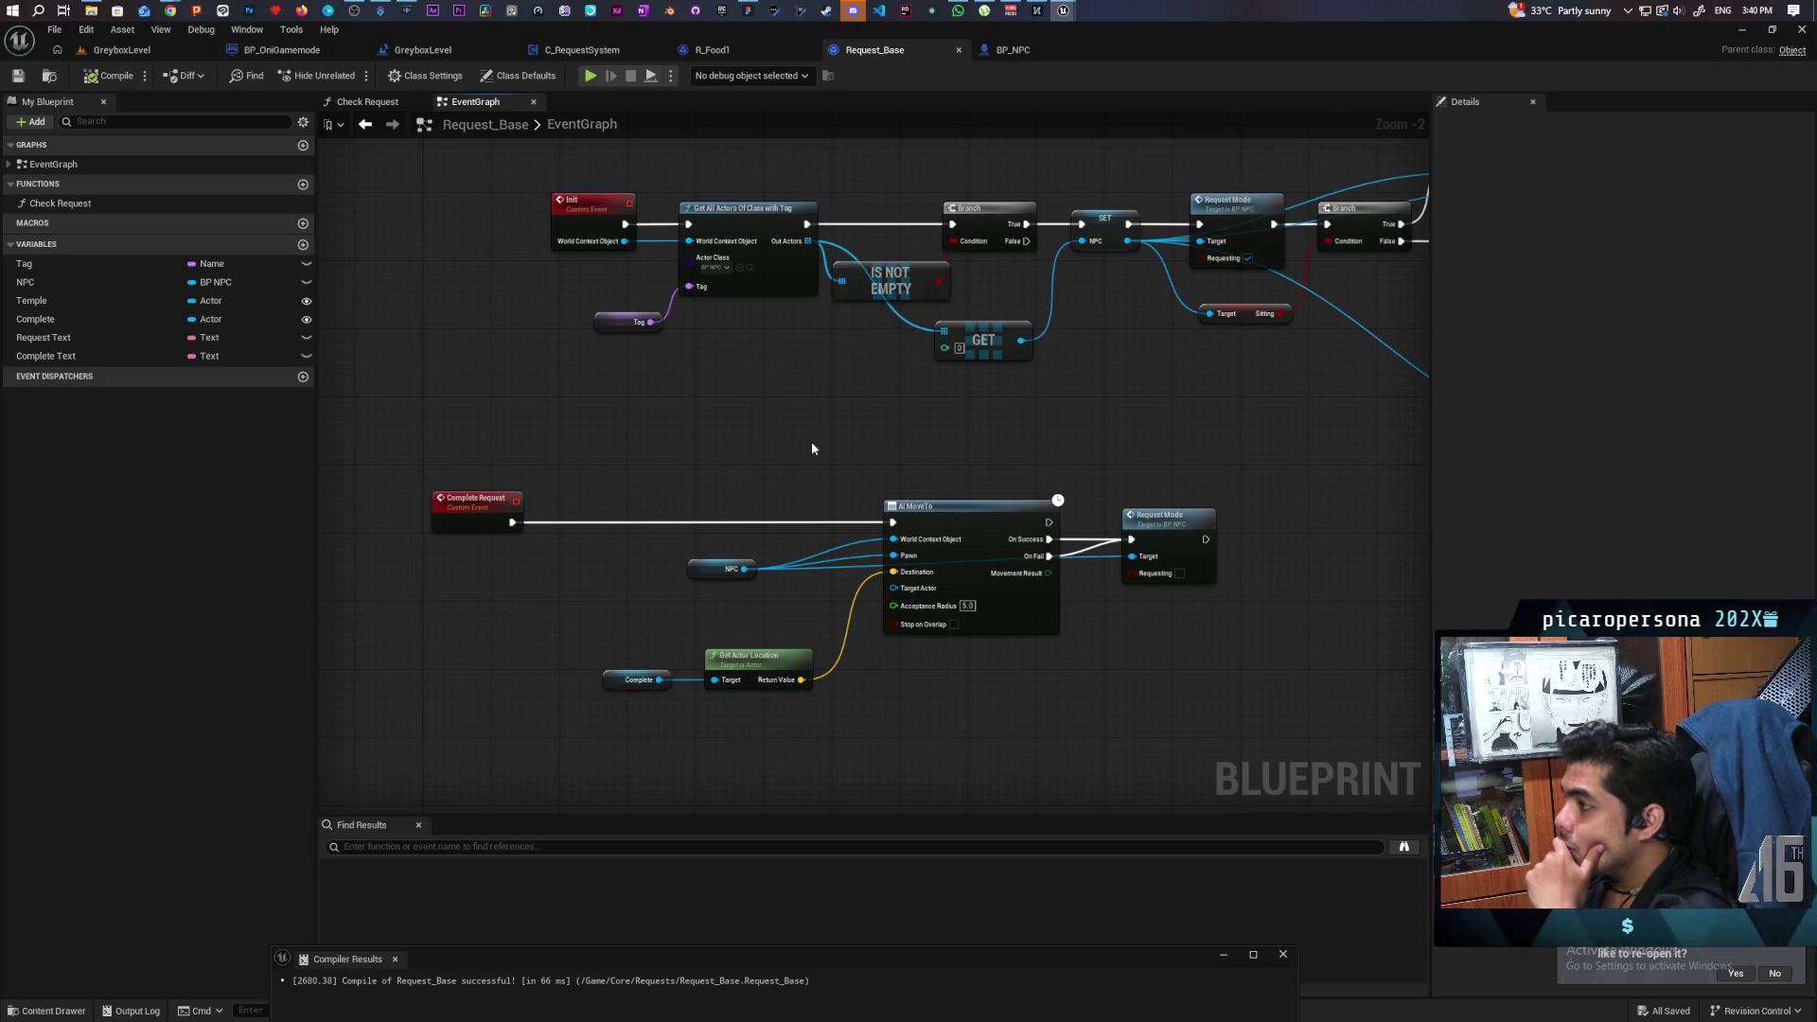
{"action": "mouse_move", "coordinate": [1233, 457]}
{"action": "left_mouse_down"}
{"action": "mouse_move", "coordinate": [945, 471]}
{"action": "mouse_move", "coordinate": [455, 553]}
{"action": "left_mouse_up"}
{"action": "mouse_move", "coordinate": [778, 596]}
{"action": "left_mouse_down"}
{"action": "mouse_move", "coordinate": [568, 596]}
{"action": "mouse_move", "coordinate": [1140, 539]}
{"action": "mouse_move", "coordinate": [810, 602]}
{"action": "left_mouse_up"}
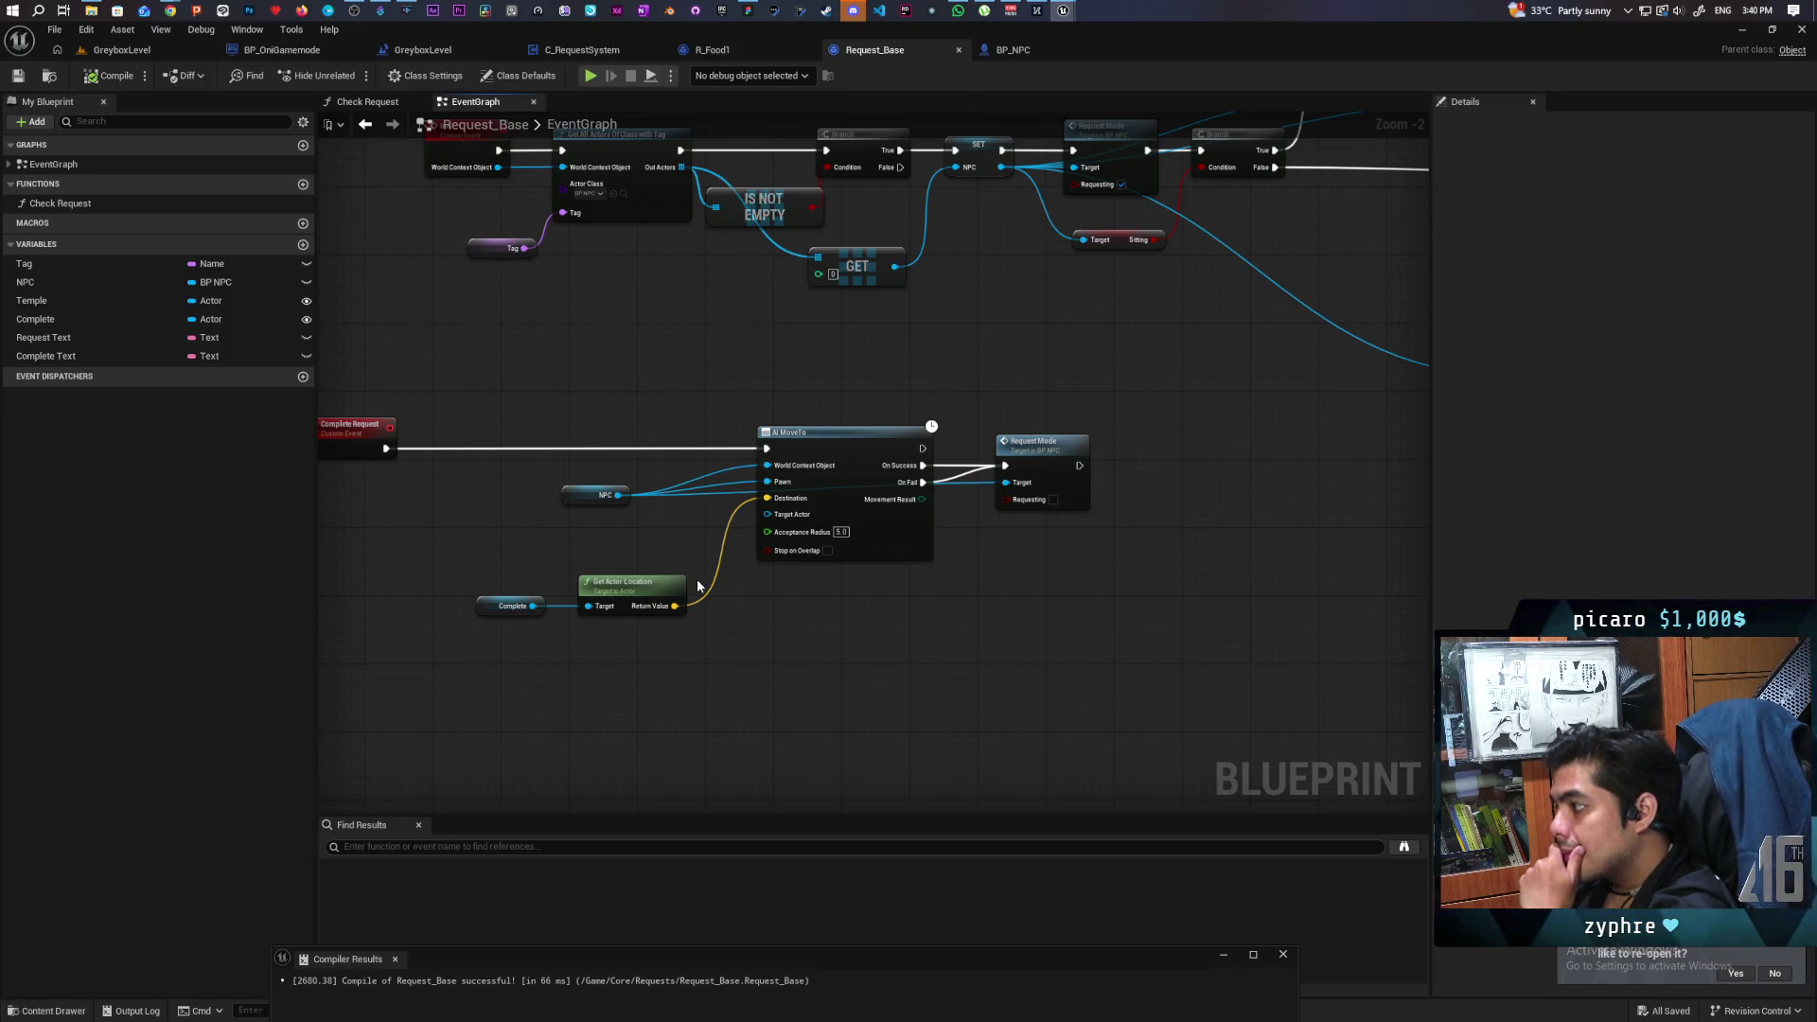
{"action": "scroll", "coordinate": [649, 559], "scroll_direction": "up", "scroll_amount": 2}
{"action": "left_click", "coordinate": [586, 508]}
{"action": "mouse_move", "coordinate": [586, 512]}
{"action": "left_mouse_down"}
{"action": "mouse_move", "coordinate": [649, 504]}
{"action": "mouse_move", "coordinate": [661, 475]}
{"action": "mouse_move", "coordinate": [882, 509]}
{"action": "mouse_move", "coordinate": [759, 595]}
{"action": "left_mouse_up"}
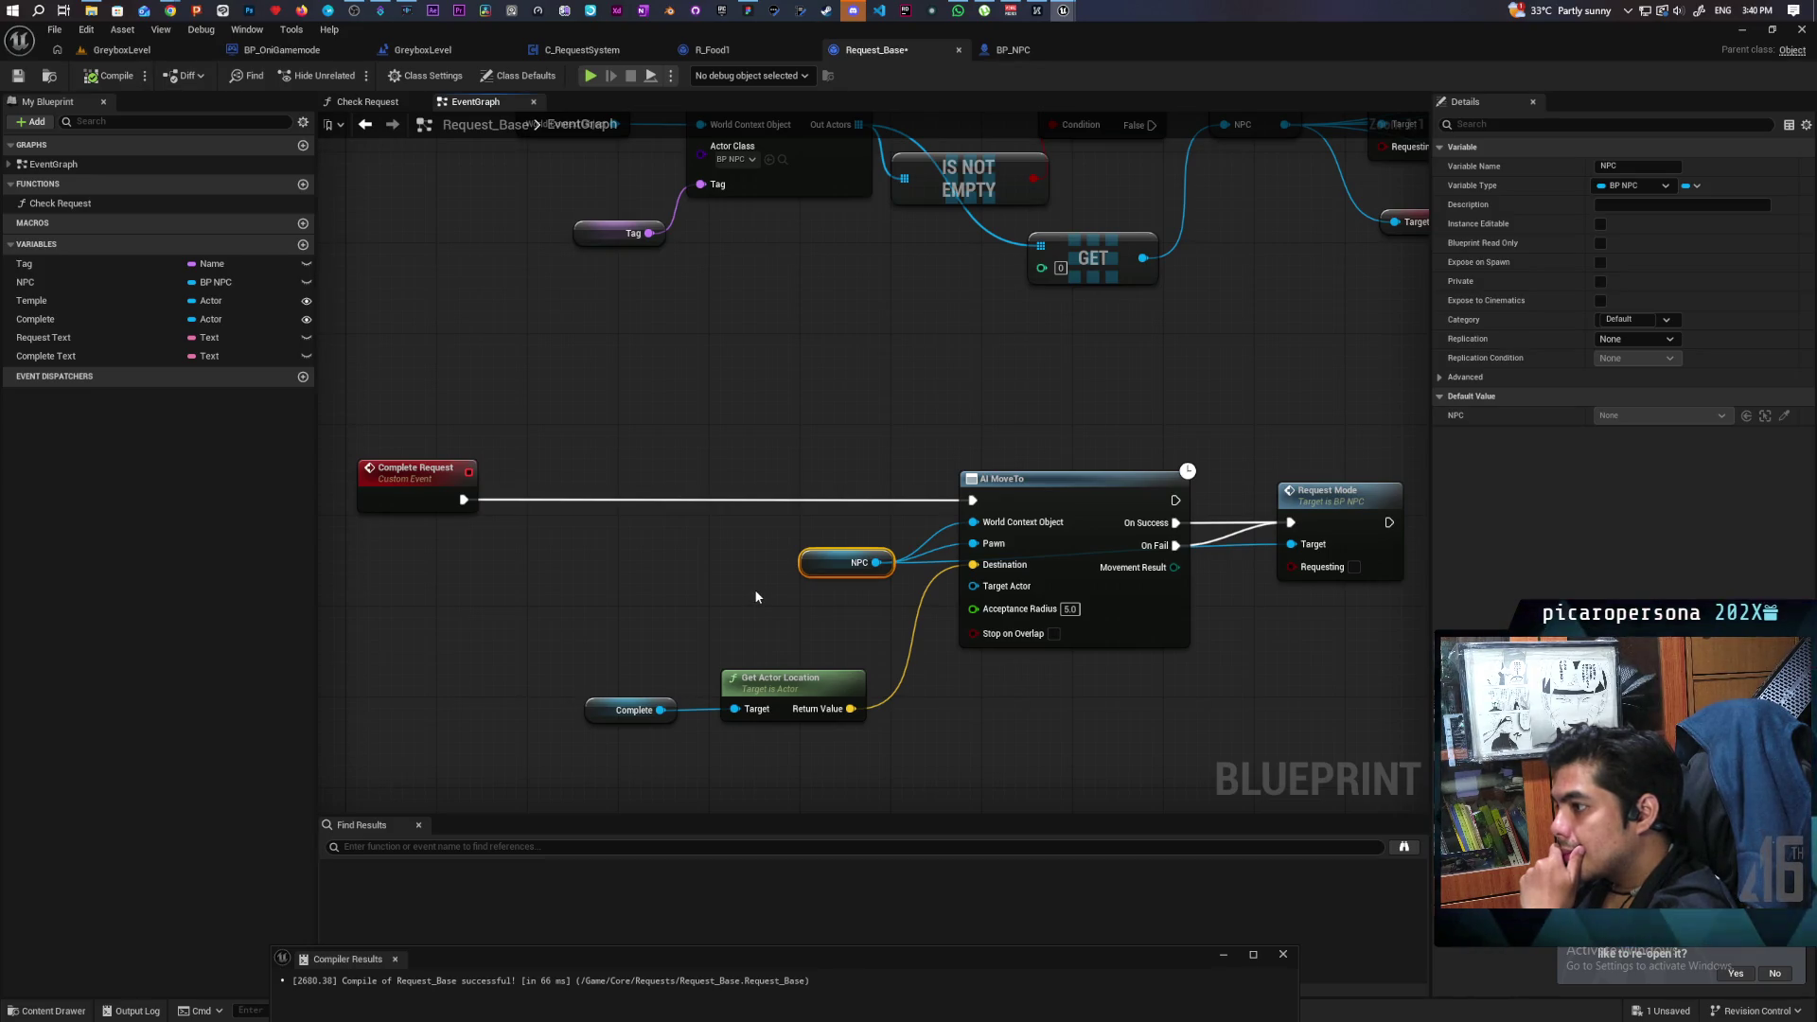
{"action": "left_click", "coordinate": [19, 77]}
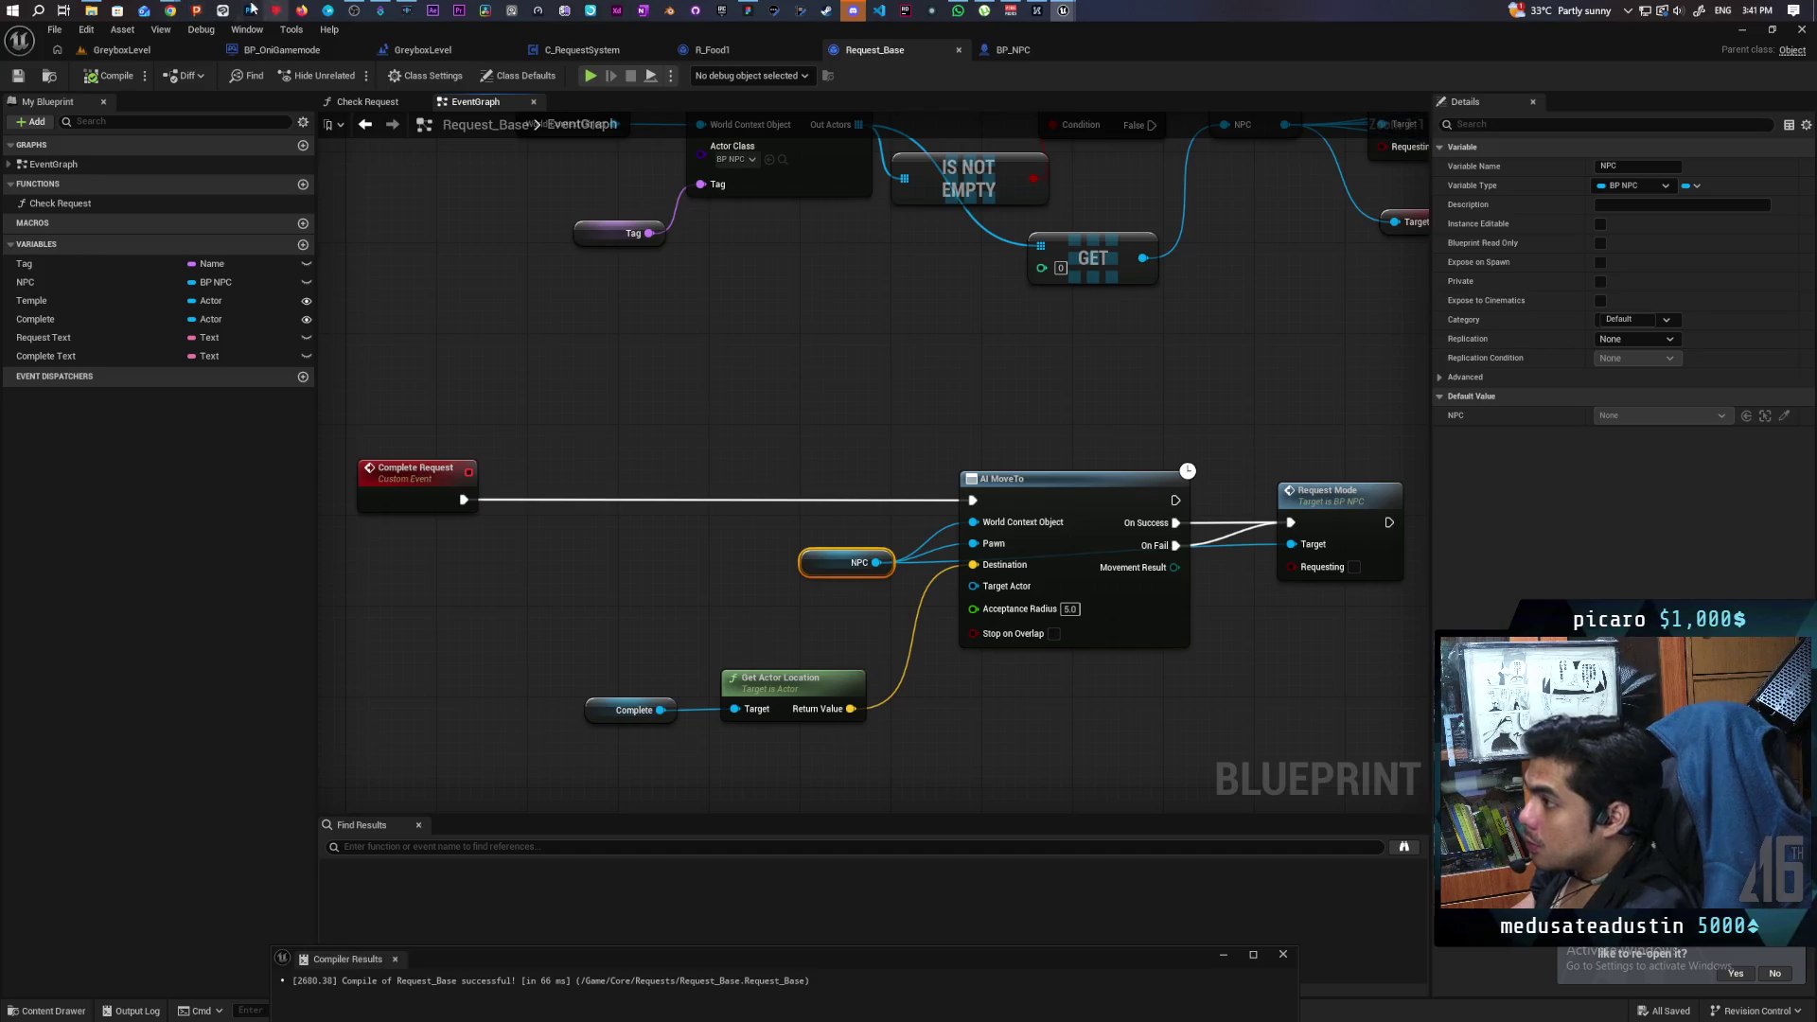
{"action": "left_click", "coordinate": [575, 52]}
Review C_RequestSystem's Next Request, Complete Request and Branch nodes, then compile and save with F7.
{"action": "scroll", "coordinate": [653, 395], "scroll_direction": "down", "scroll_amount": 5}
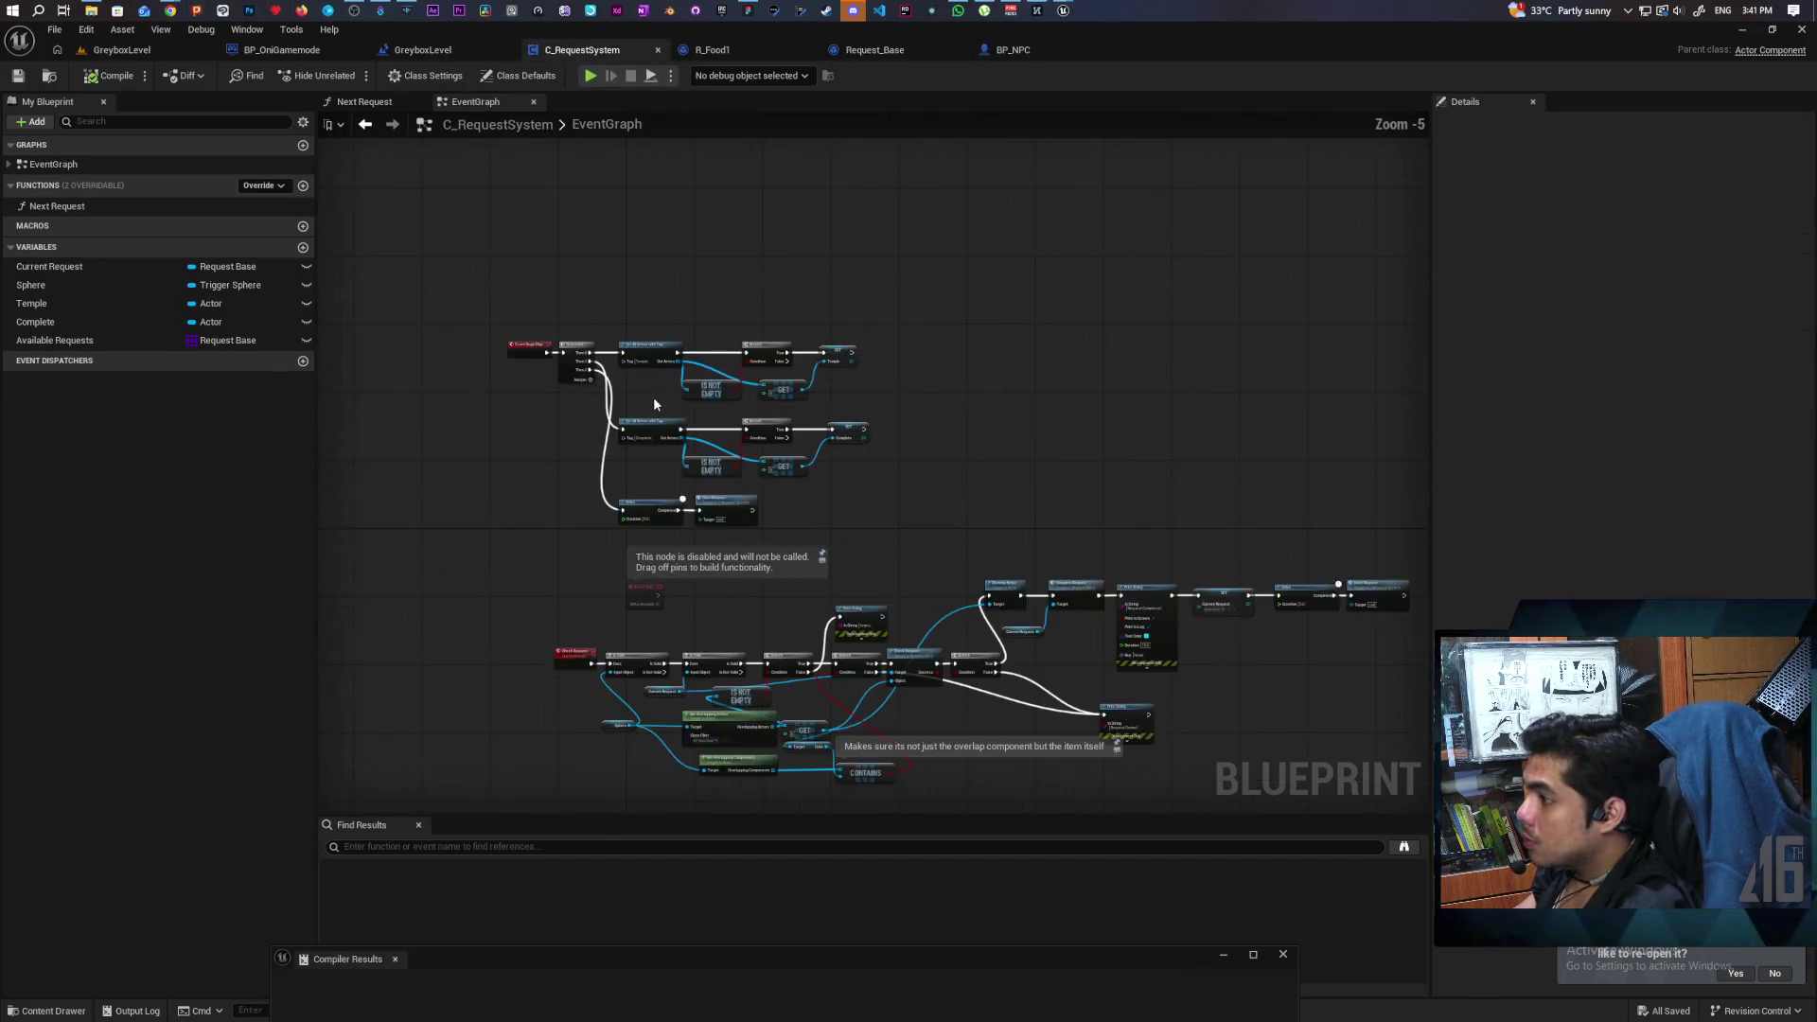
{"action": "scroll", "coordinate": [628, 480], "scroll_direction": "up", "scroll_amount": 3}
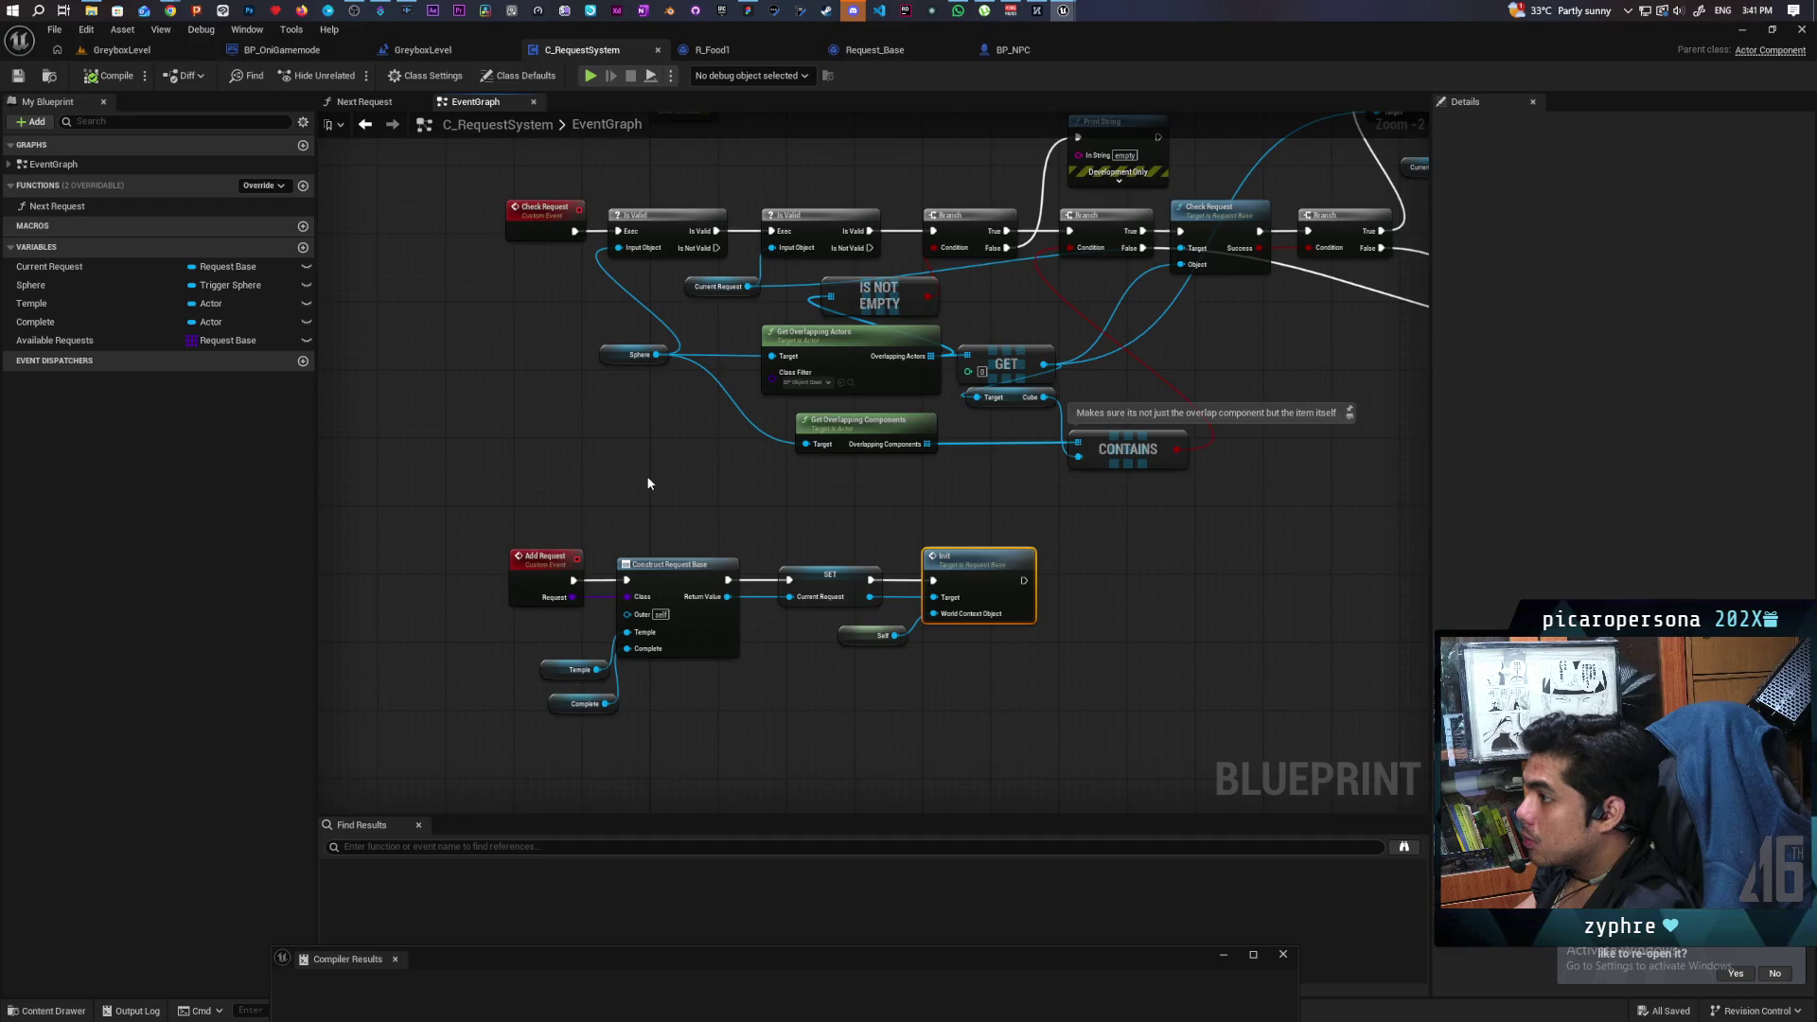
{"action": "scroll", "coordinate": [645, 475], "scroll_direction": "down", "scroll_amount": 2}
{"action": "left_click_drag", "start_coordinate": [1135, 535], "coordinate": [871, 553]}
{"action": "scroll", "coordinate": [969, 528], "scroll_direction": "up", "scroll_amount": 3}
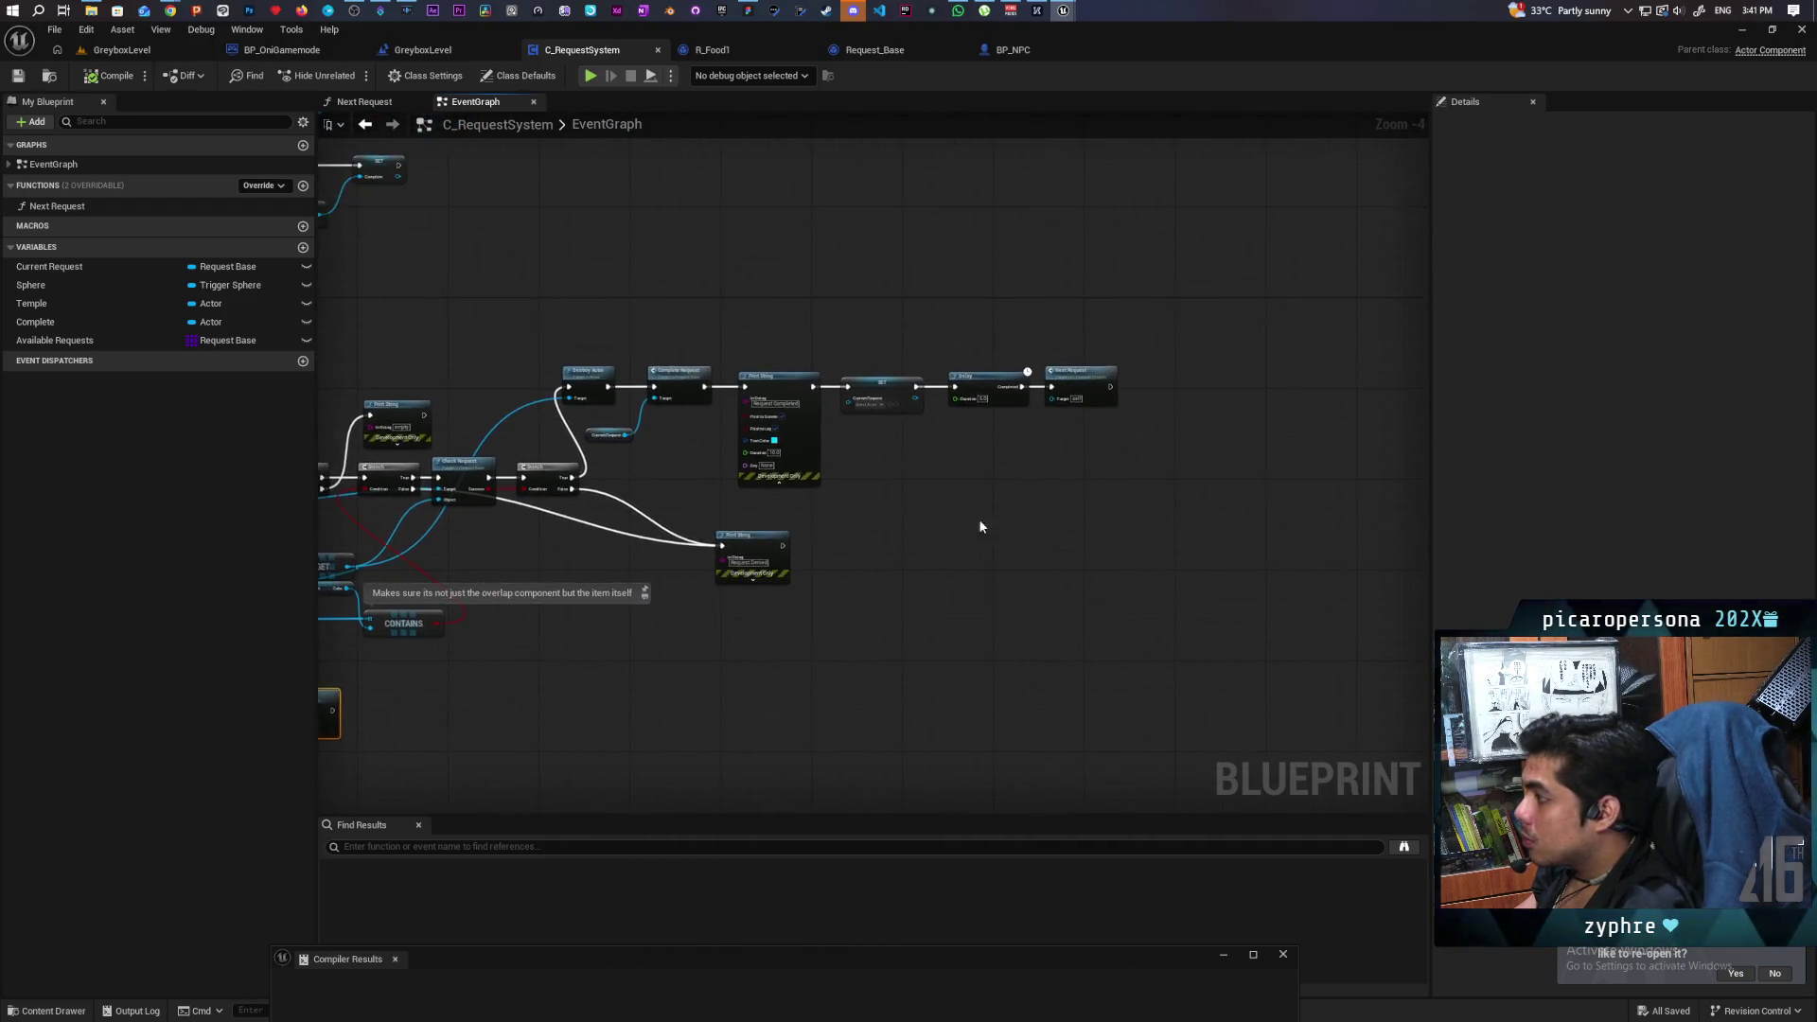
{"action": "left_click", "coordinate": [1152, 319]}
{"action": "left_click_drag", "start_coordinate": [1085, 487], "coordinate": [1147, 488]}
{"action": "mouse_move", "coordinate": [861, 535]}
{"action": "left_mouse_down"}
{"action": "mouse_move", "coordinate": [916, 411]}
{"action": "mouse_move", "coordinate": [842, 471]}
{"action": "left_mouse_up"}
{"action": "mouse_move", "coordinate": [794, 379]}
{"action": "left_mouse_down"}
{"action": "mouse_move", "coordinate": [873, 456]}
{"action": "mouse_move", "coordinate": [541, 481]}
{"action": "left_mouse_up"}
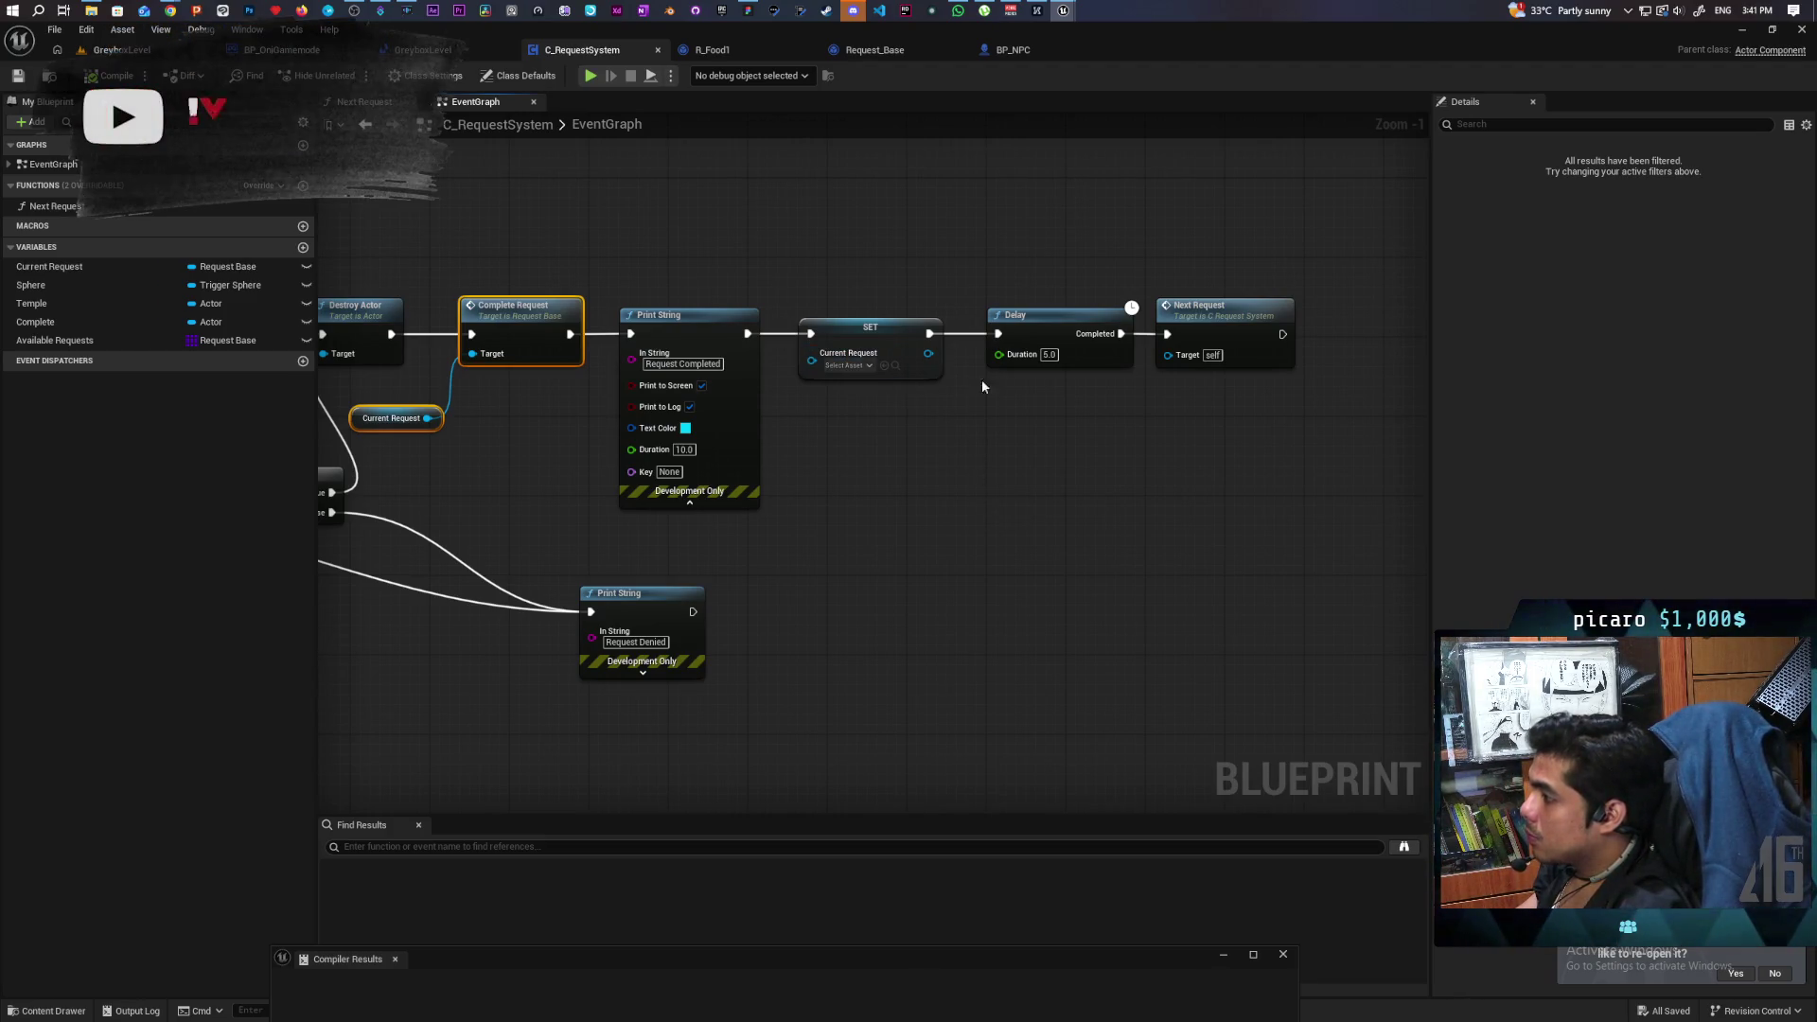
{"action": "left_click_drag", "start_coordinate": [950, 420], "coordinate": [1119, 428]}
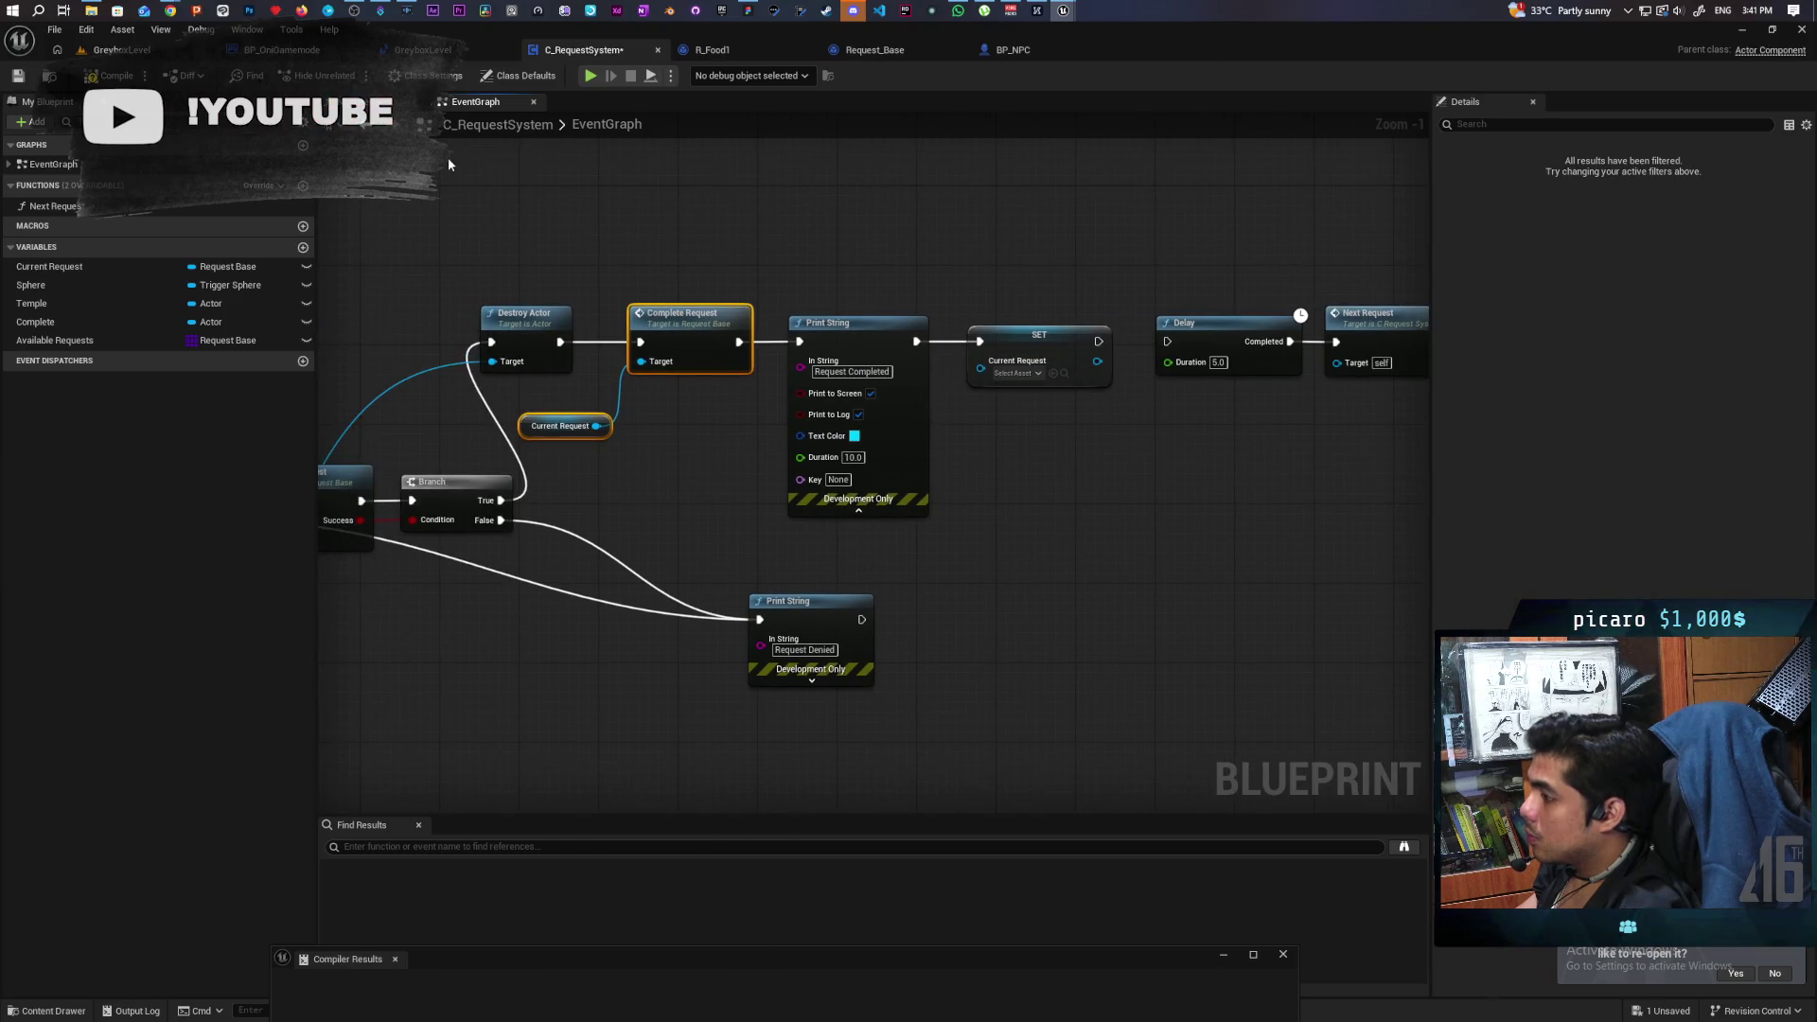
{"action": "key", "text": "F7"}
Inspect the Check Request chain's overlap, Is Valid and Print String nodes, then return to GreyboxLevel.
{"action": "left_click_drag", "start_coordinate": [500, 236], "coordinate": [647, 255]}
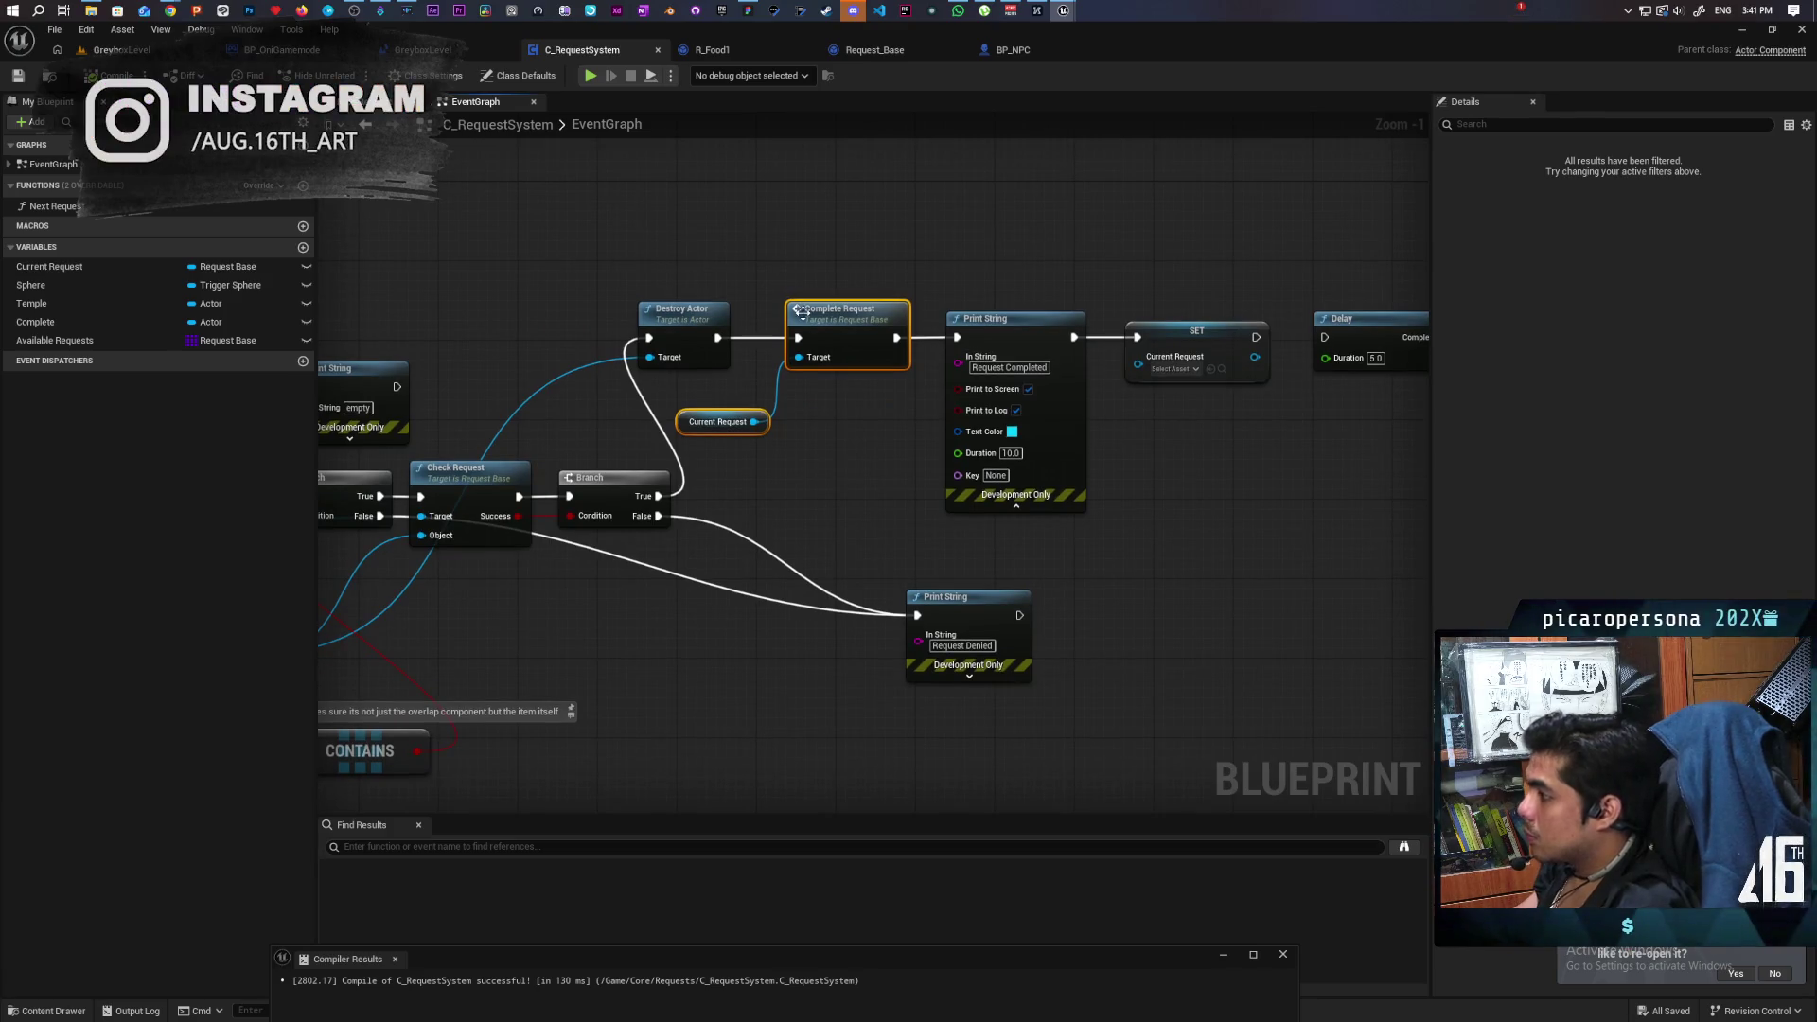
{"action": "left_click_drag", "start_coordinate": [775, 481], "coordinate": [1358, 451]}
{"action": "mouse_move", "coordinate": [905, 571]}
{"action": "left_mouse_down"}
{"action": "mouse_move", "coordinate": [1275, 541]}
{"action": "mouse_move", "coordinate": [665, 473]}
{"action": "left_mouse_up"}
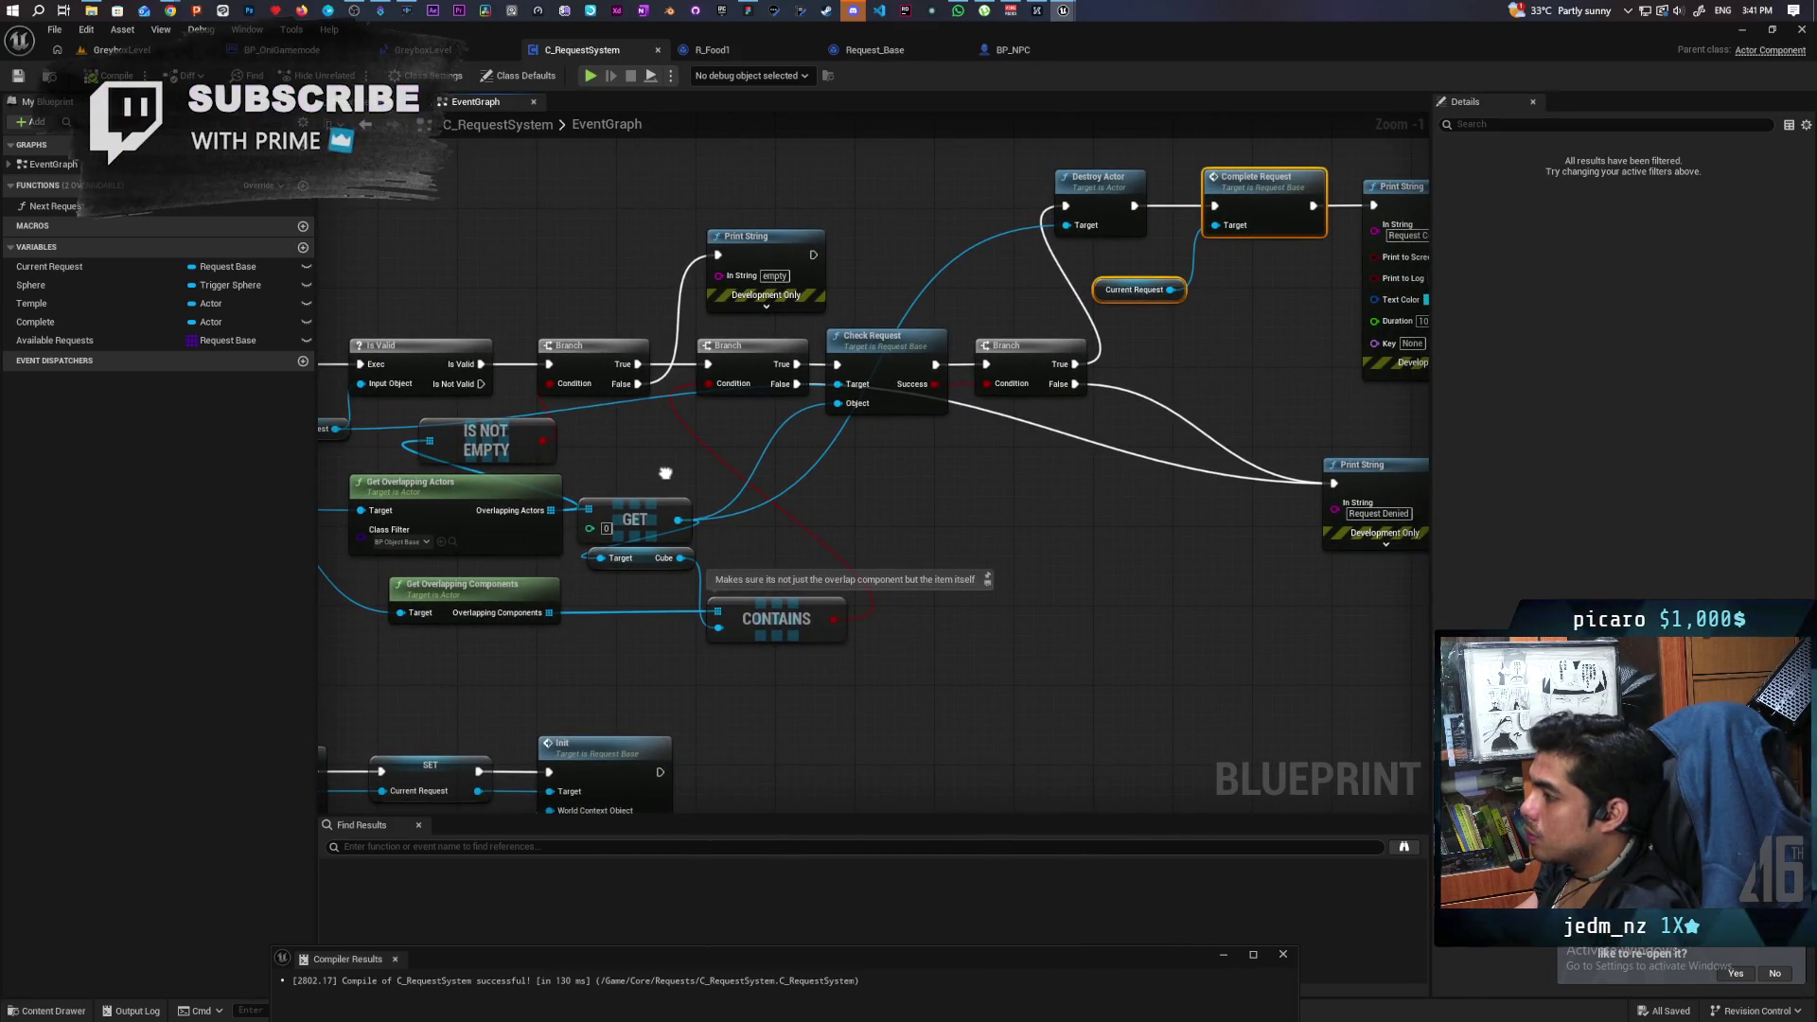
{"action": "mouse_move", "coordinate": [665, 473]}
{"action": "left_mouse_down"}
{"action": "mouse_move", "coordinate": [928, 474]}
{"action": "mouse_move", "coordinate": [729, 478]}
{"action": "left_mouse_up"}
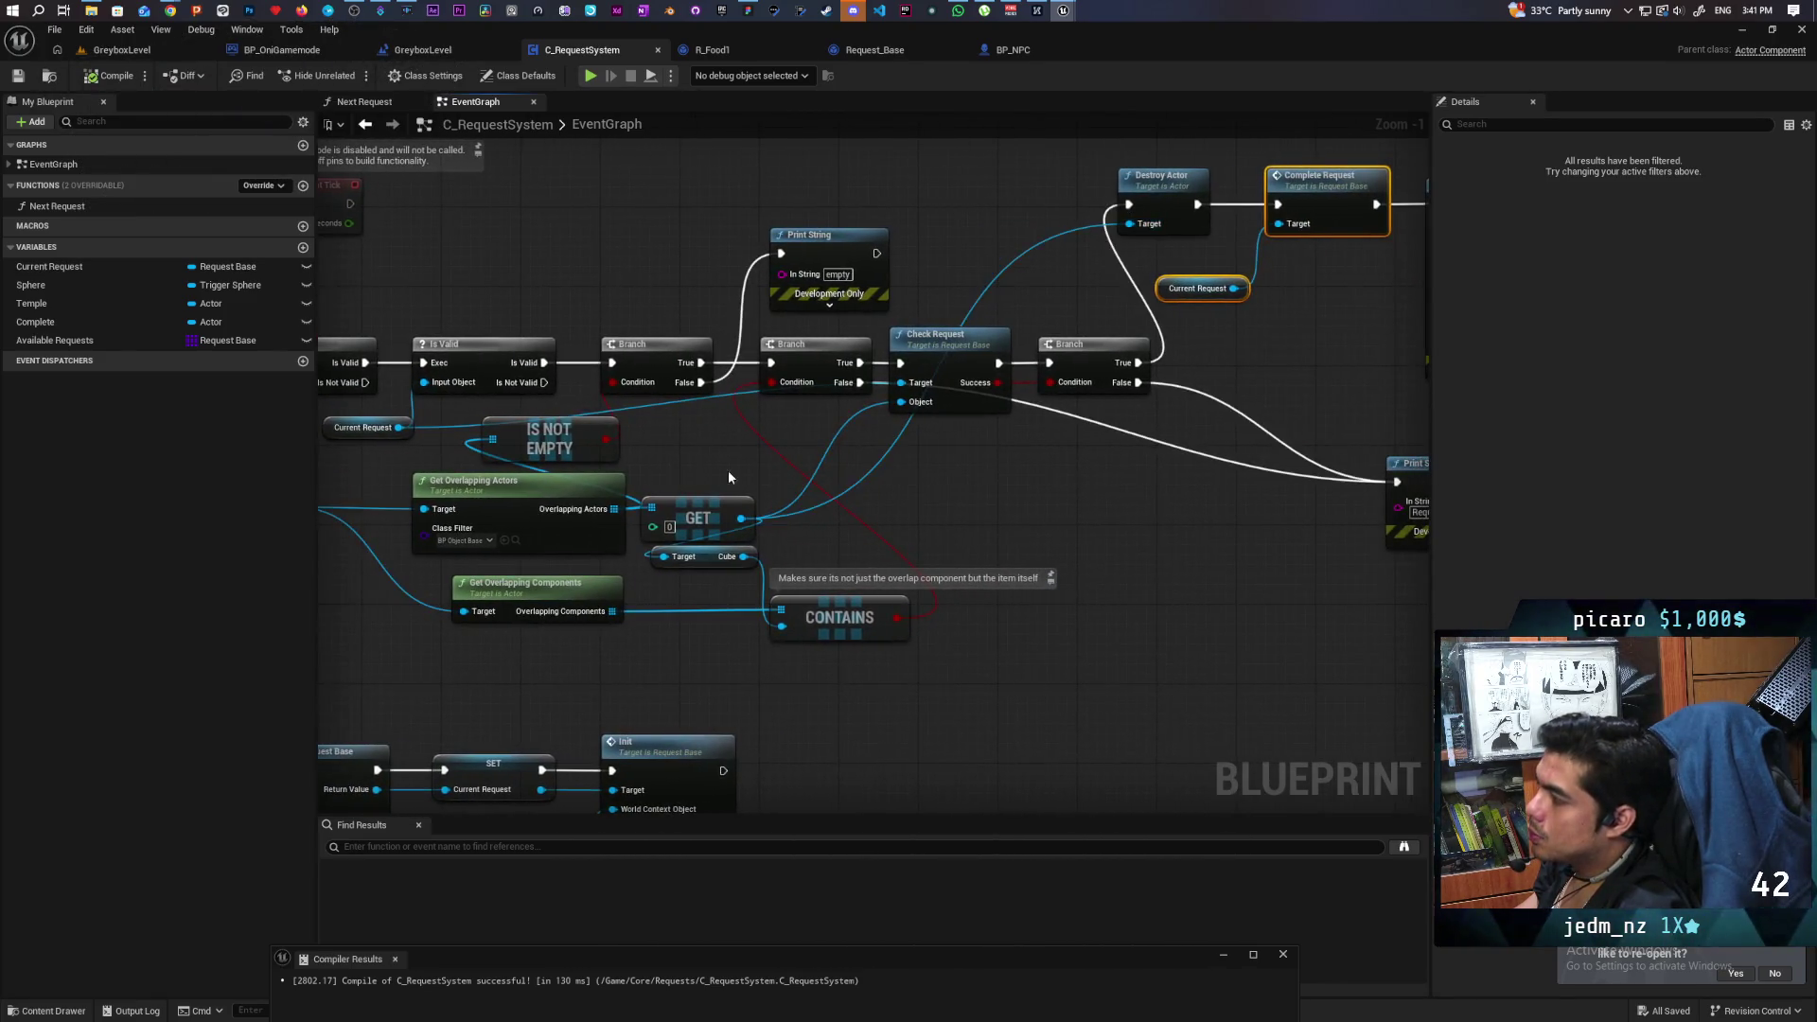
{"action": "left_click_drag", "start_coordinate": [1329, 408], "coordinate": [1215, 494]}
{"action": "mouse_move", "coordinate": [1107, 407]}
{"action": "left_mouse_down"}
{"action": "mouse_move", "coordinate": [1194, 345]}
{"action": "mouse_move", "coordinate": [1173, 310]}
{"action": "left_mouse_up"}
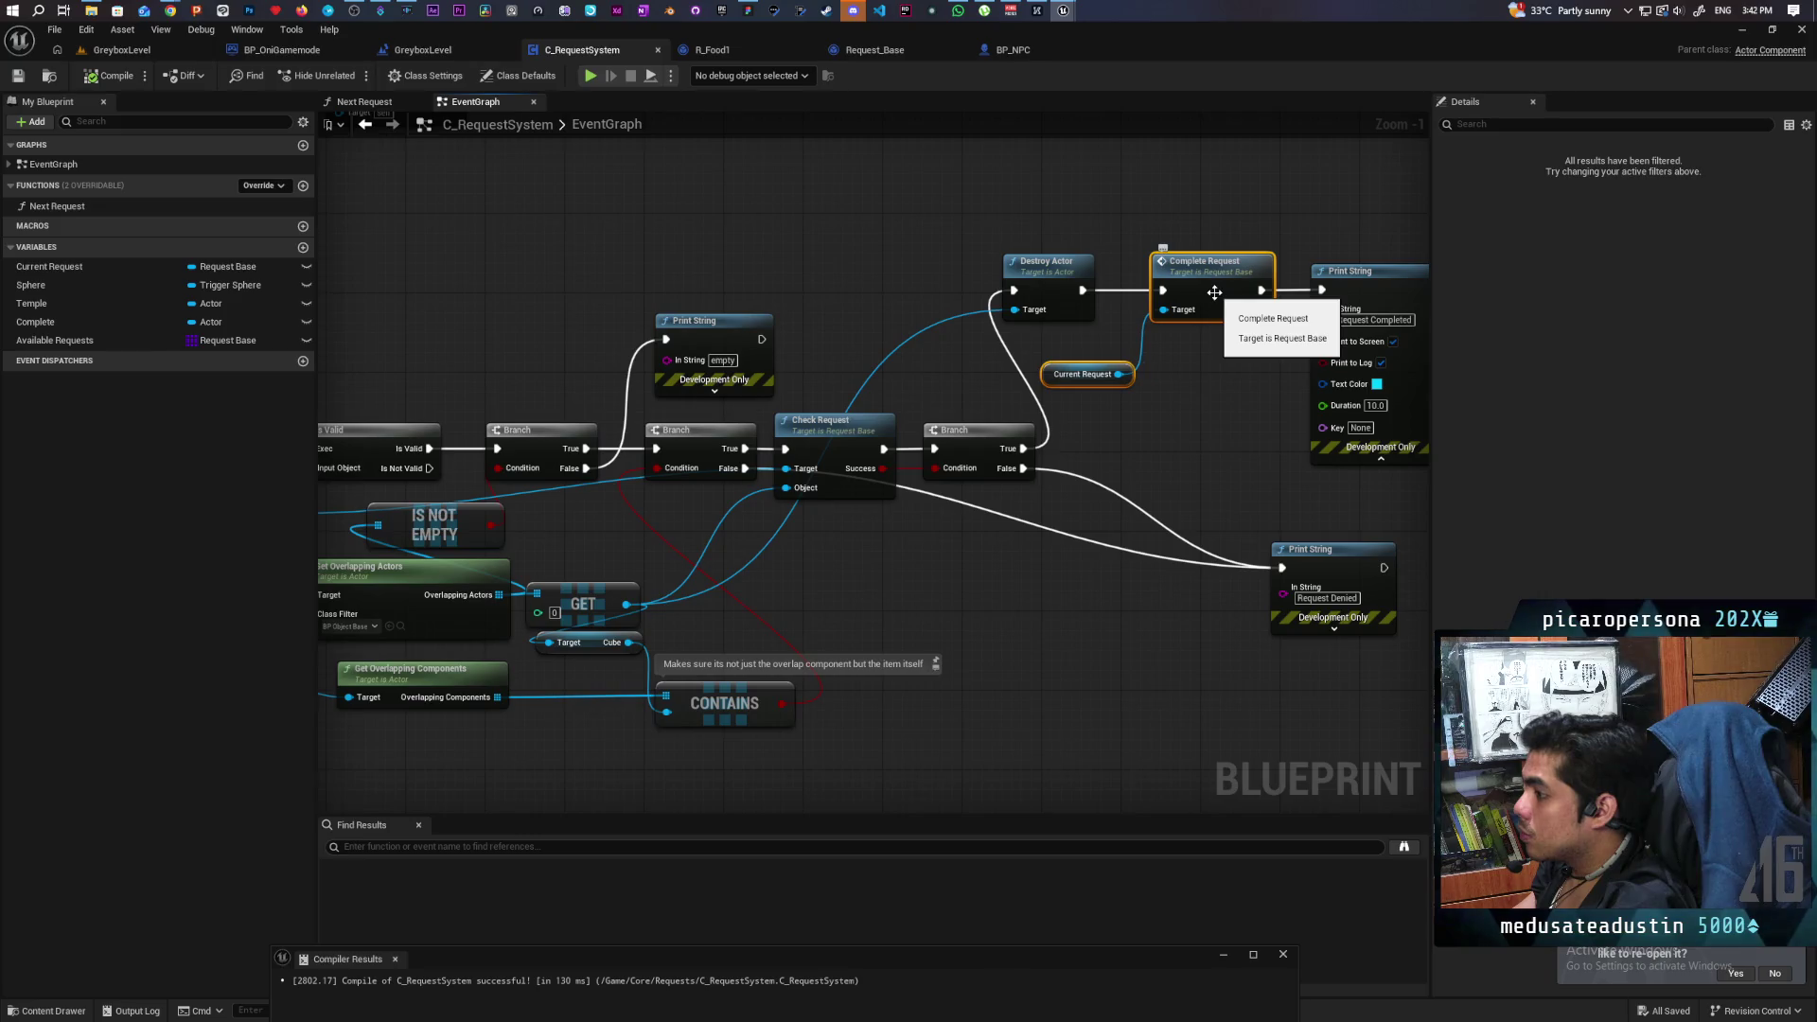
{"action": "mouse_move", "coordinate": [1082, 484]}
{"action": "left_mouse_down"}
{"action": "mouse_move", "coordinate": [1047, 552]}
{"action": "mouse_move", "coordinate": [1218, 538]}
{"action": "mouse_move", "coordinate": [1142, 430]}
{"action": "mouse_move", "coordinate": [1166, 413]}
{"action": "mouse_move", "coordinate": [846, 563]}
{"action": "left_mouse_up"}
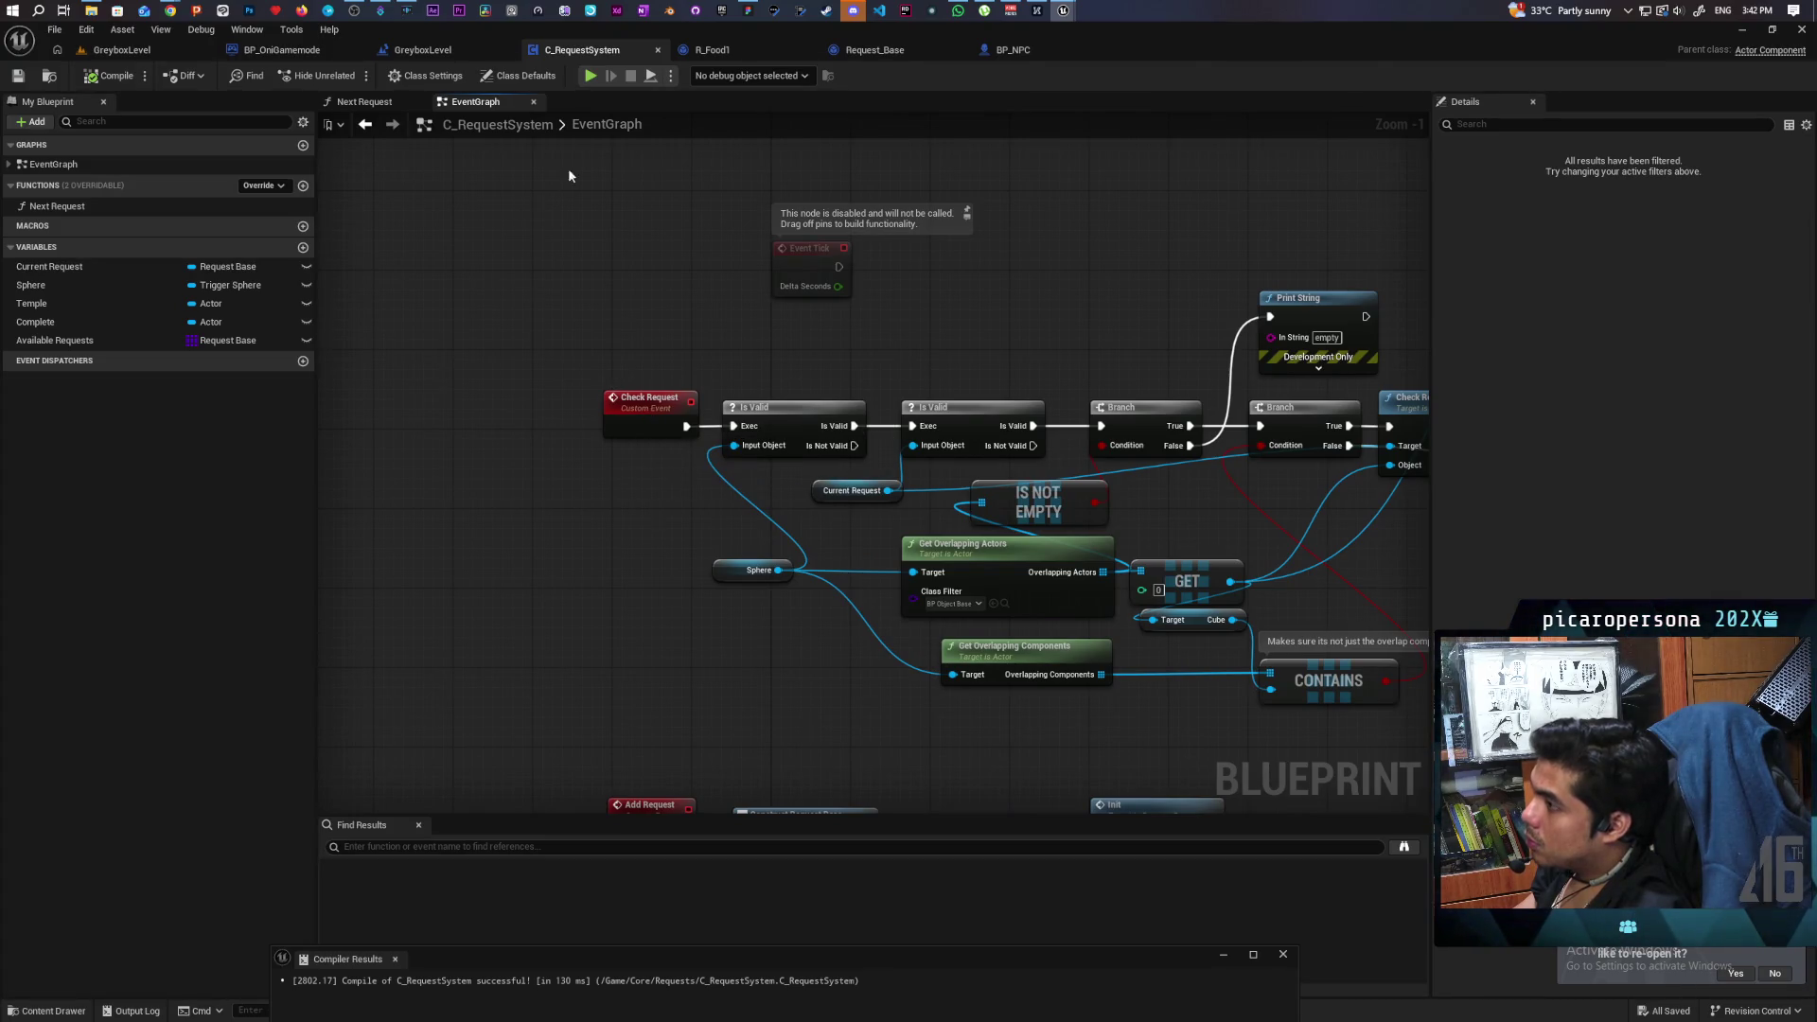
{"action": "left_click", "coordinate": [121, 49]}
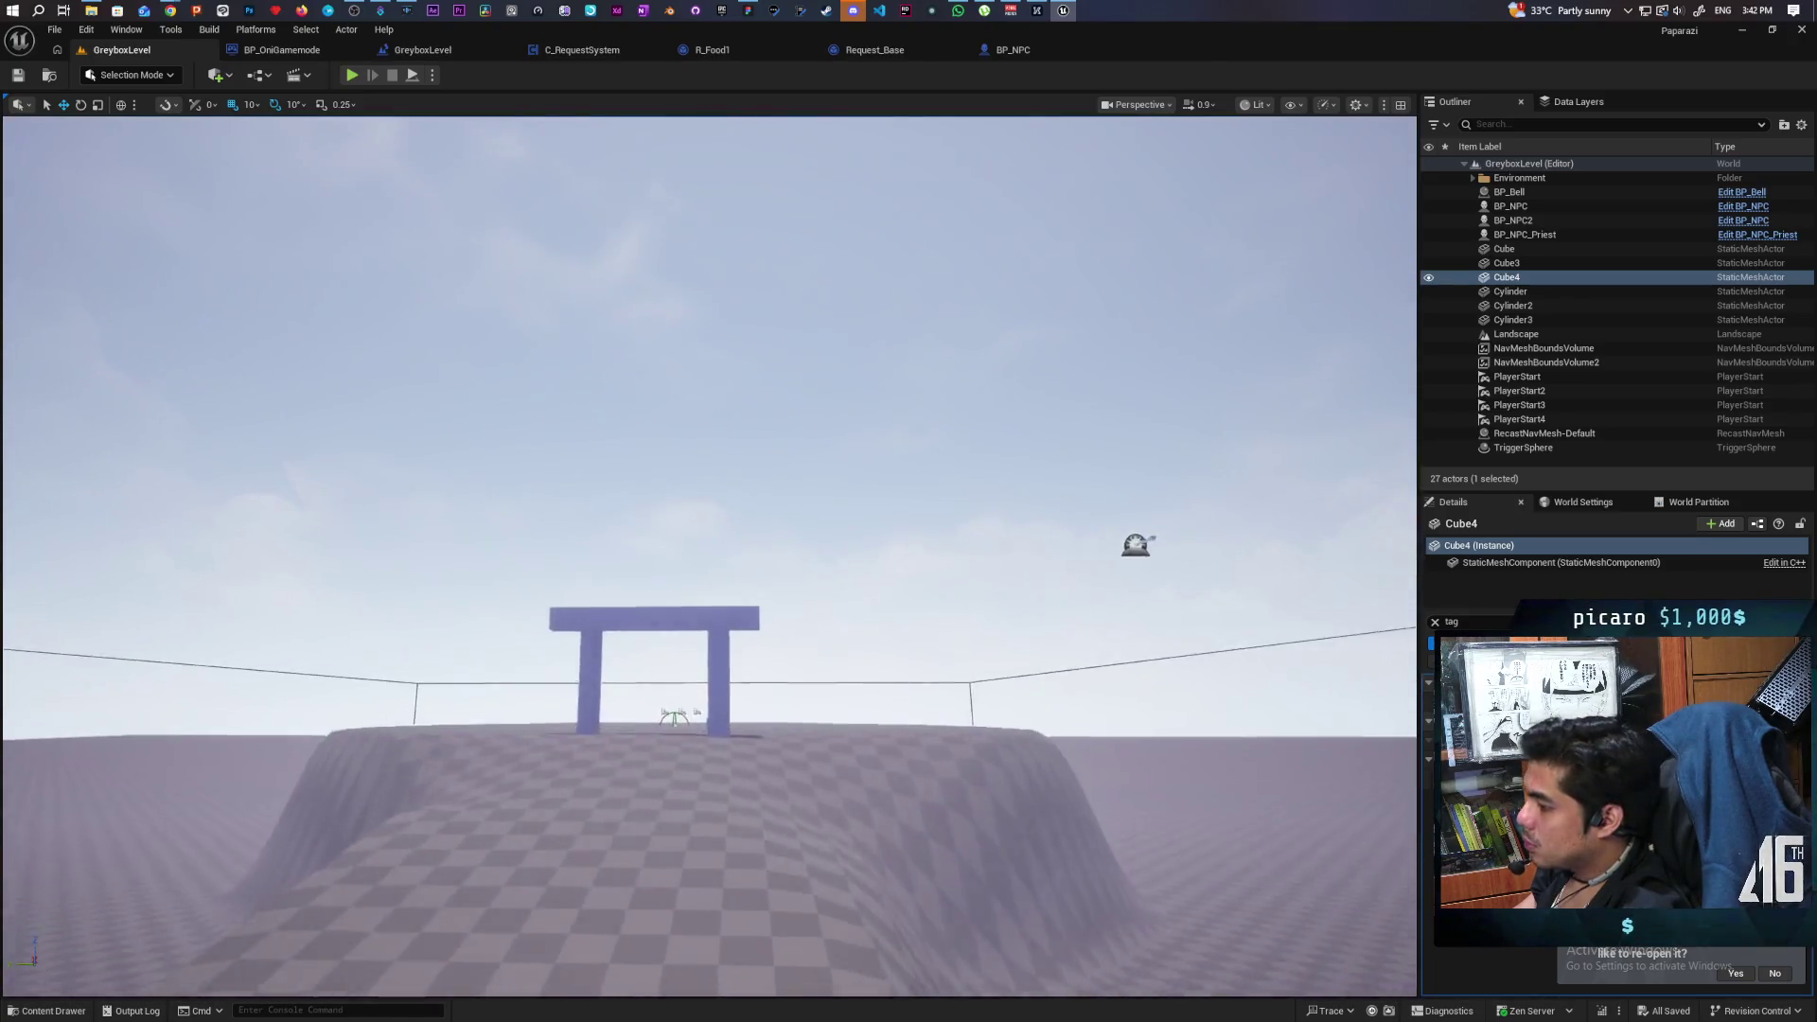
Fly to the bell, open BP_Bell's Interact graph calling Check Request, then return to Request_Base.
{"action": "key", "text": "w"}
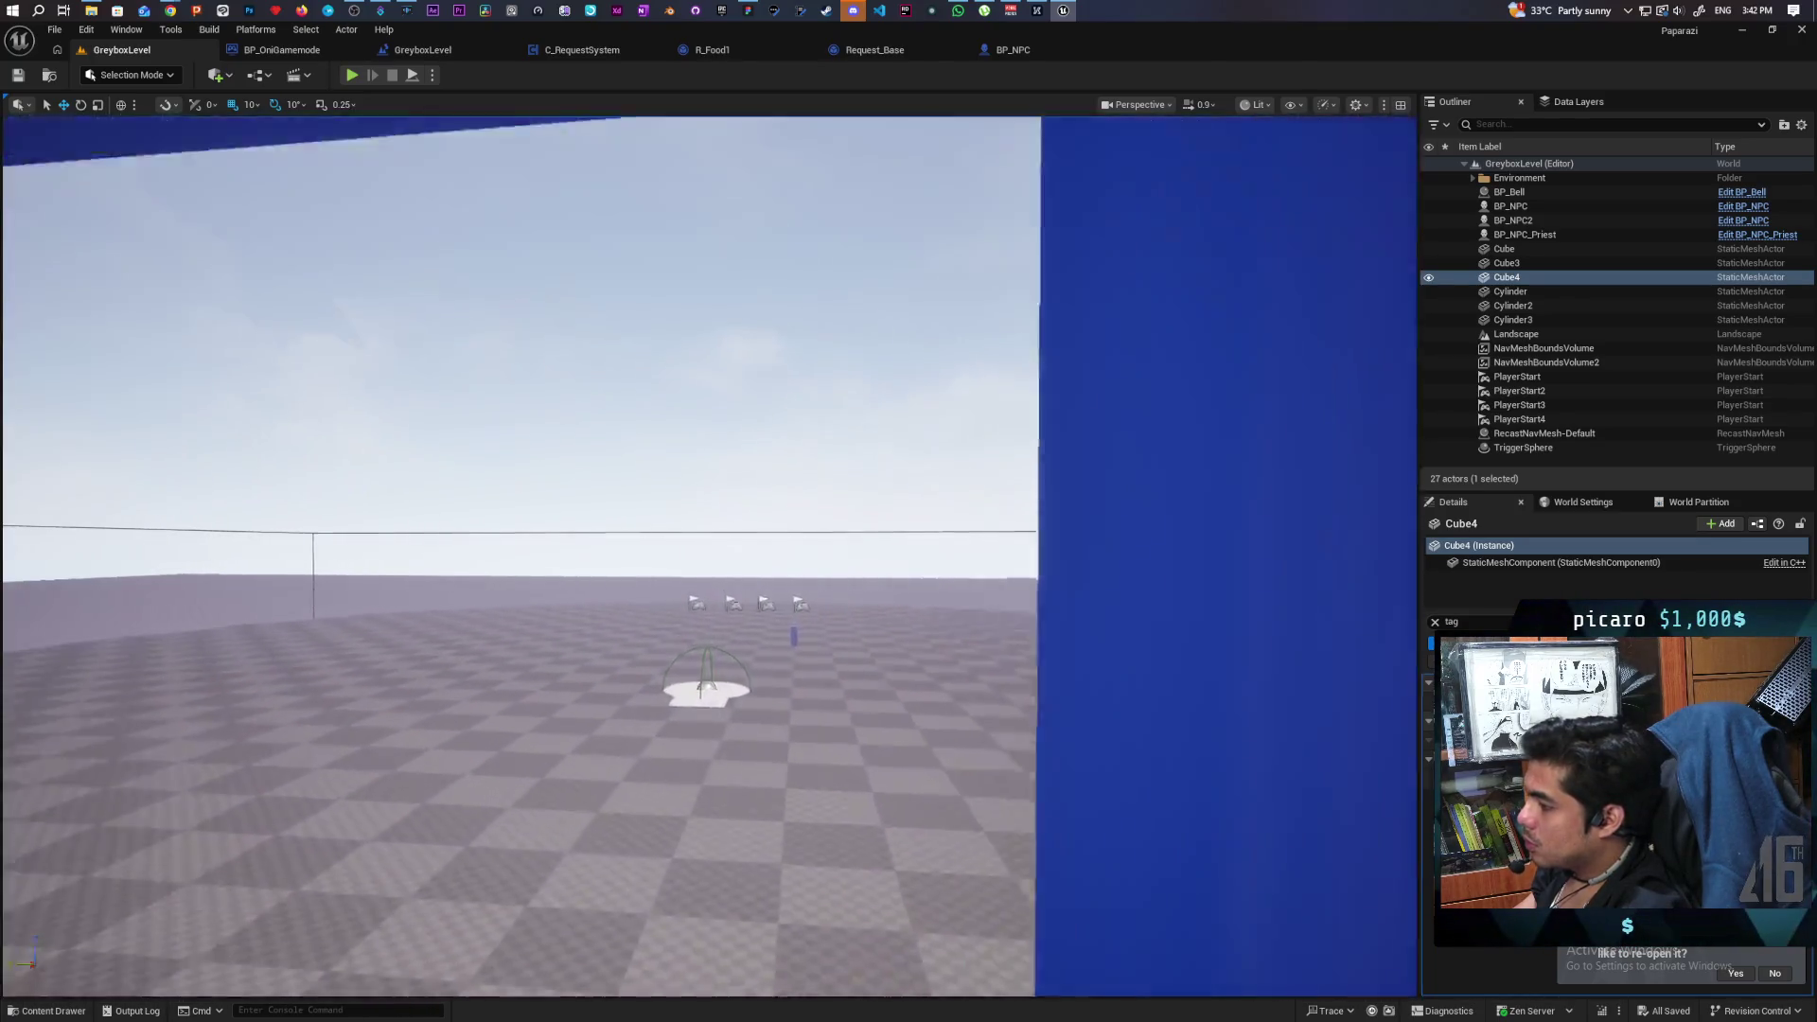
{"action": "left_click", "coordinate": [772, 624]}
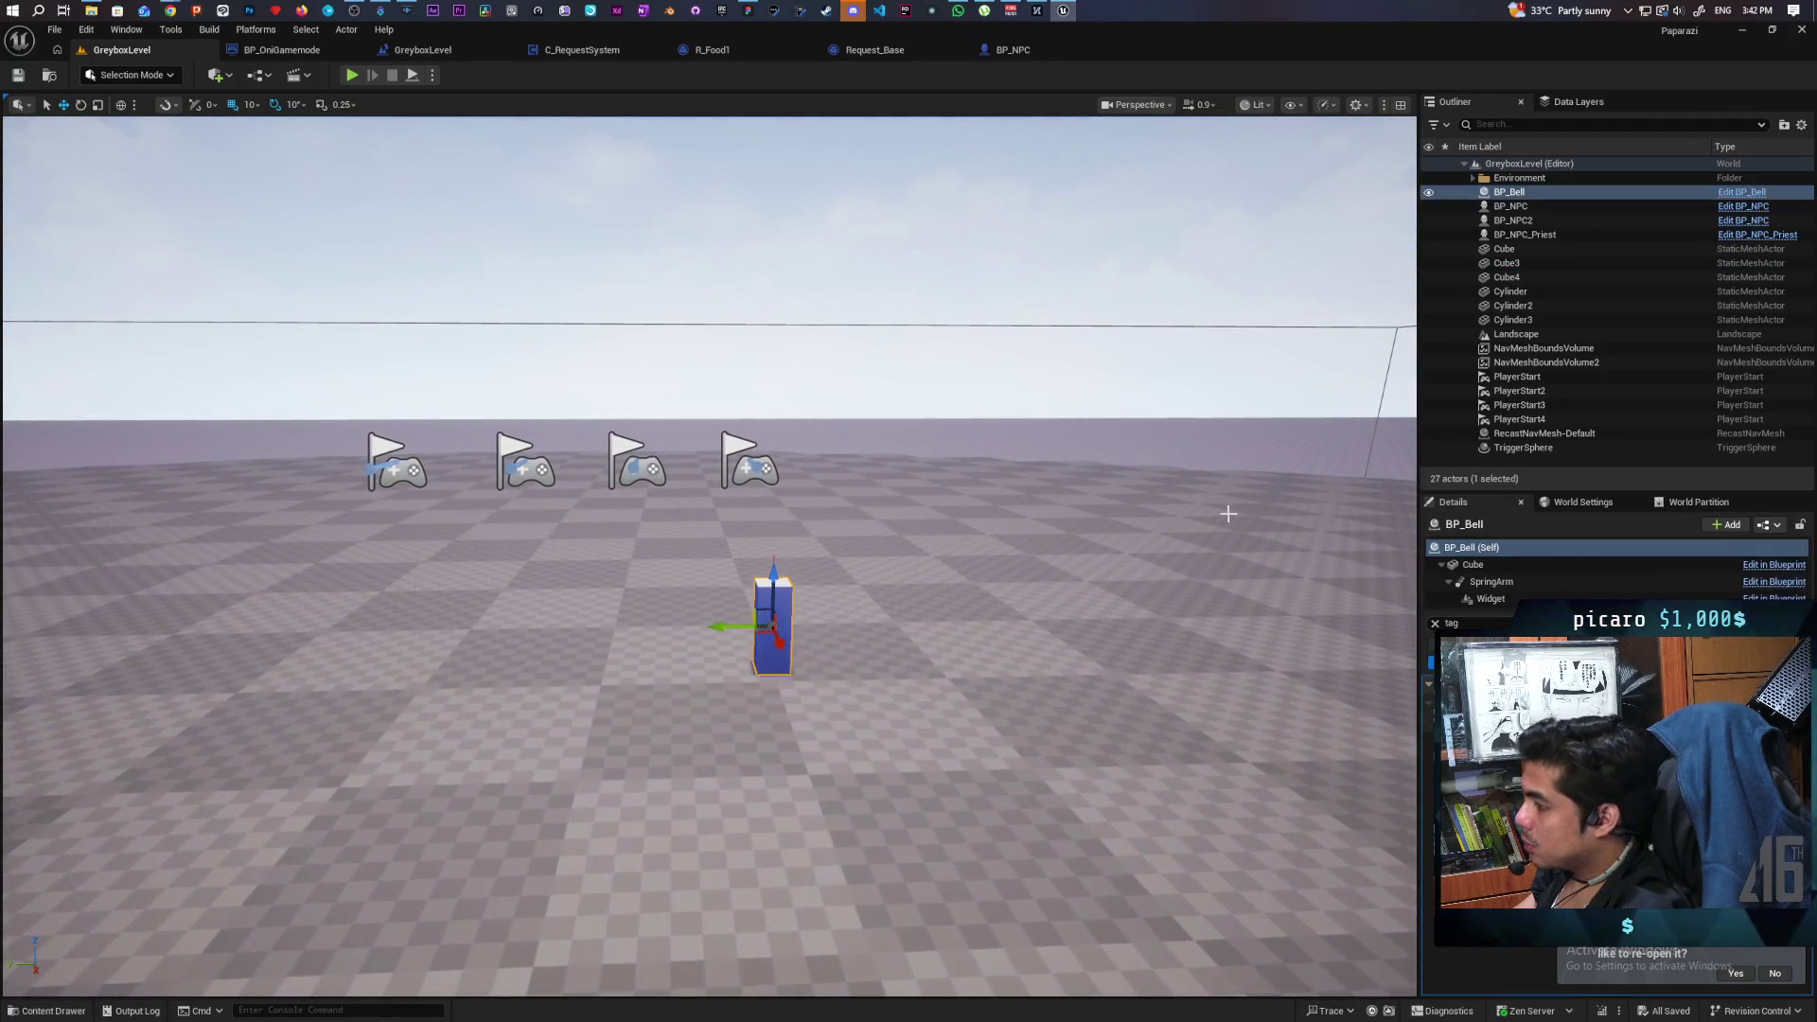
{"action": "key", "text": "ctrl+e"}
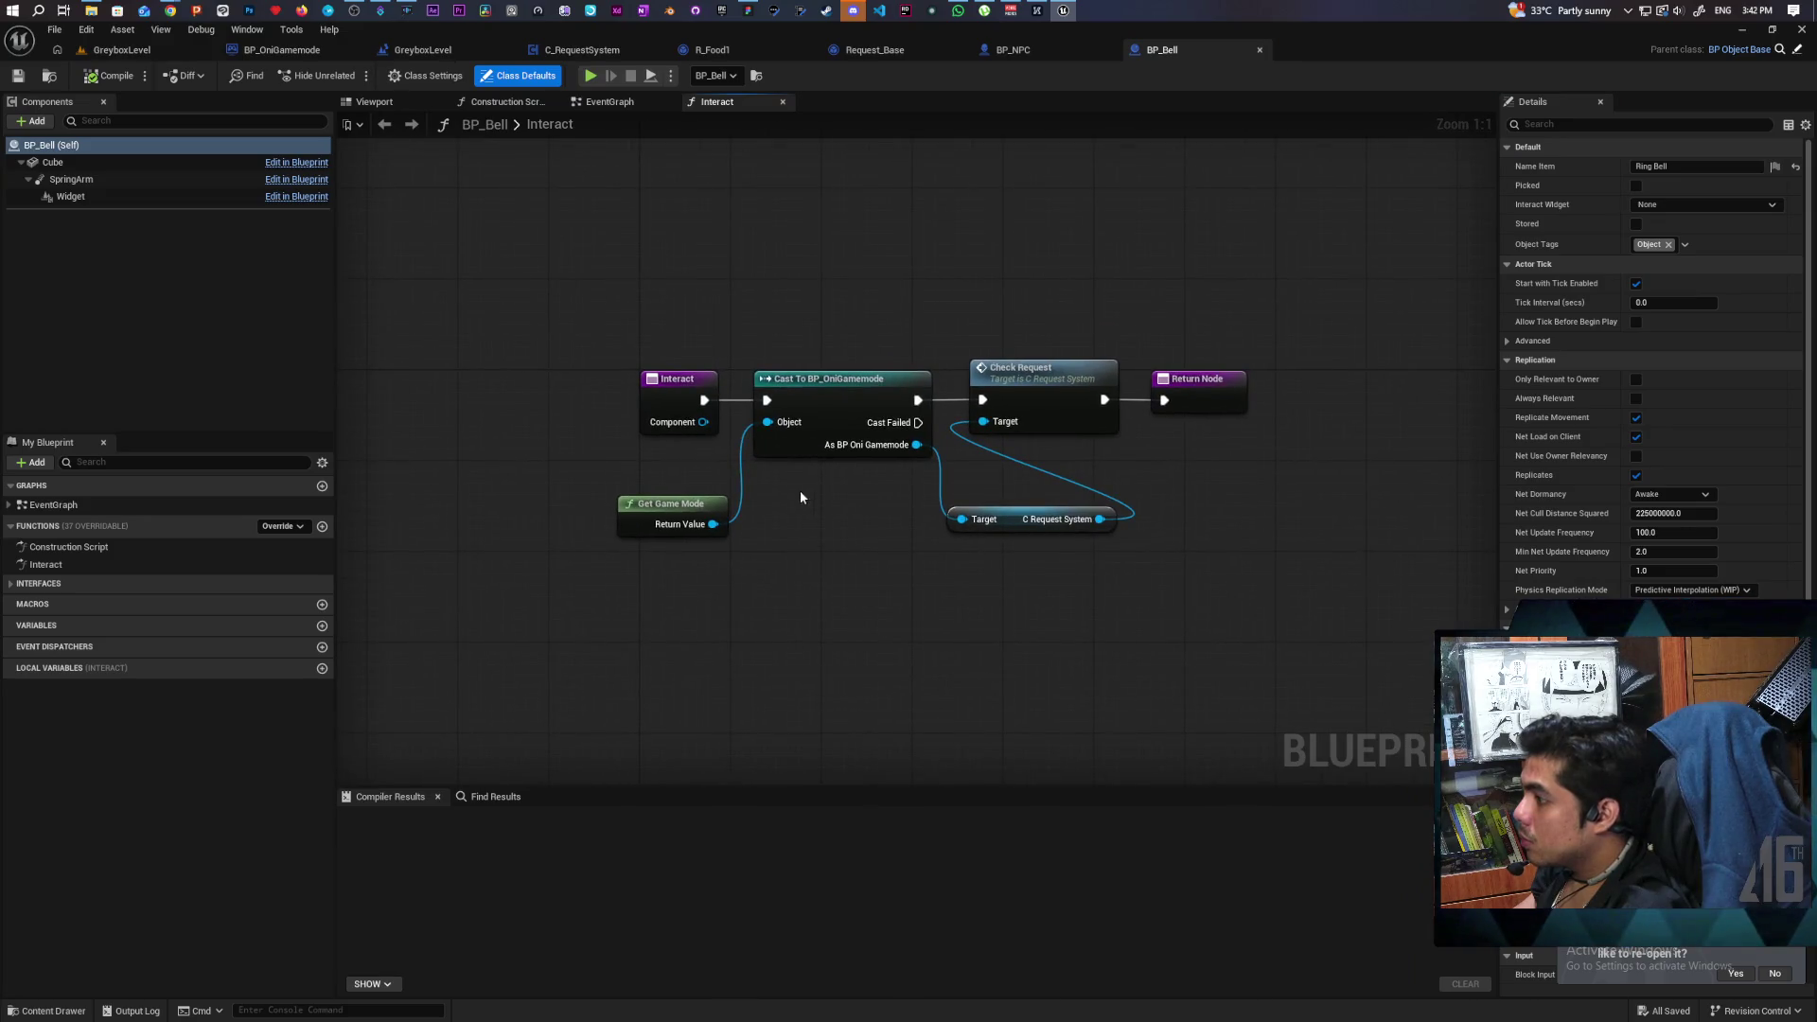
{"action": "left_click_drag", "start_coordinate": [823, 282], "coordinate": [865, 543]}
{"action": "left_click", "coordinate": [865, 543]}
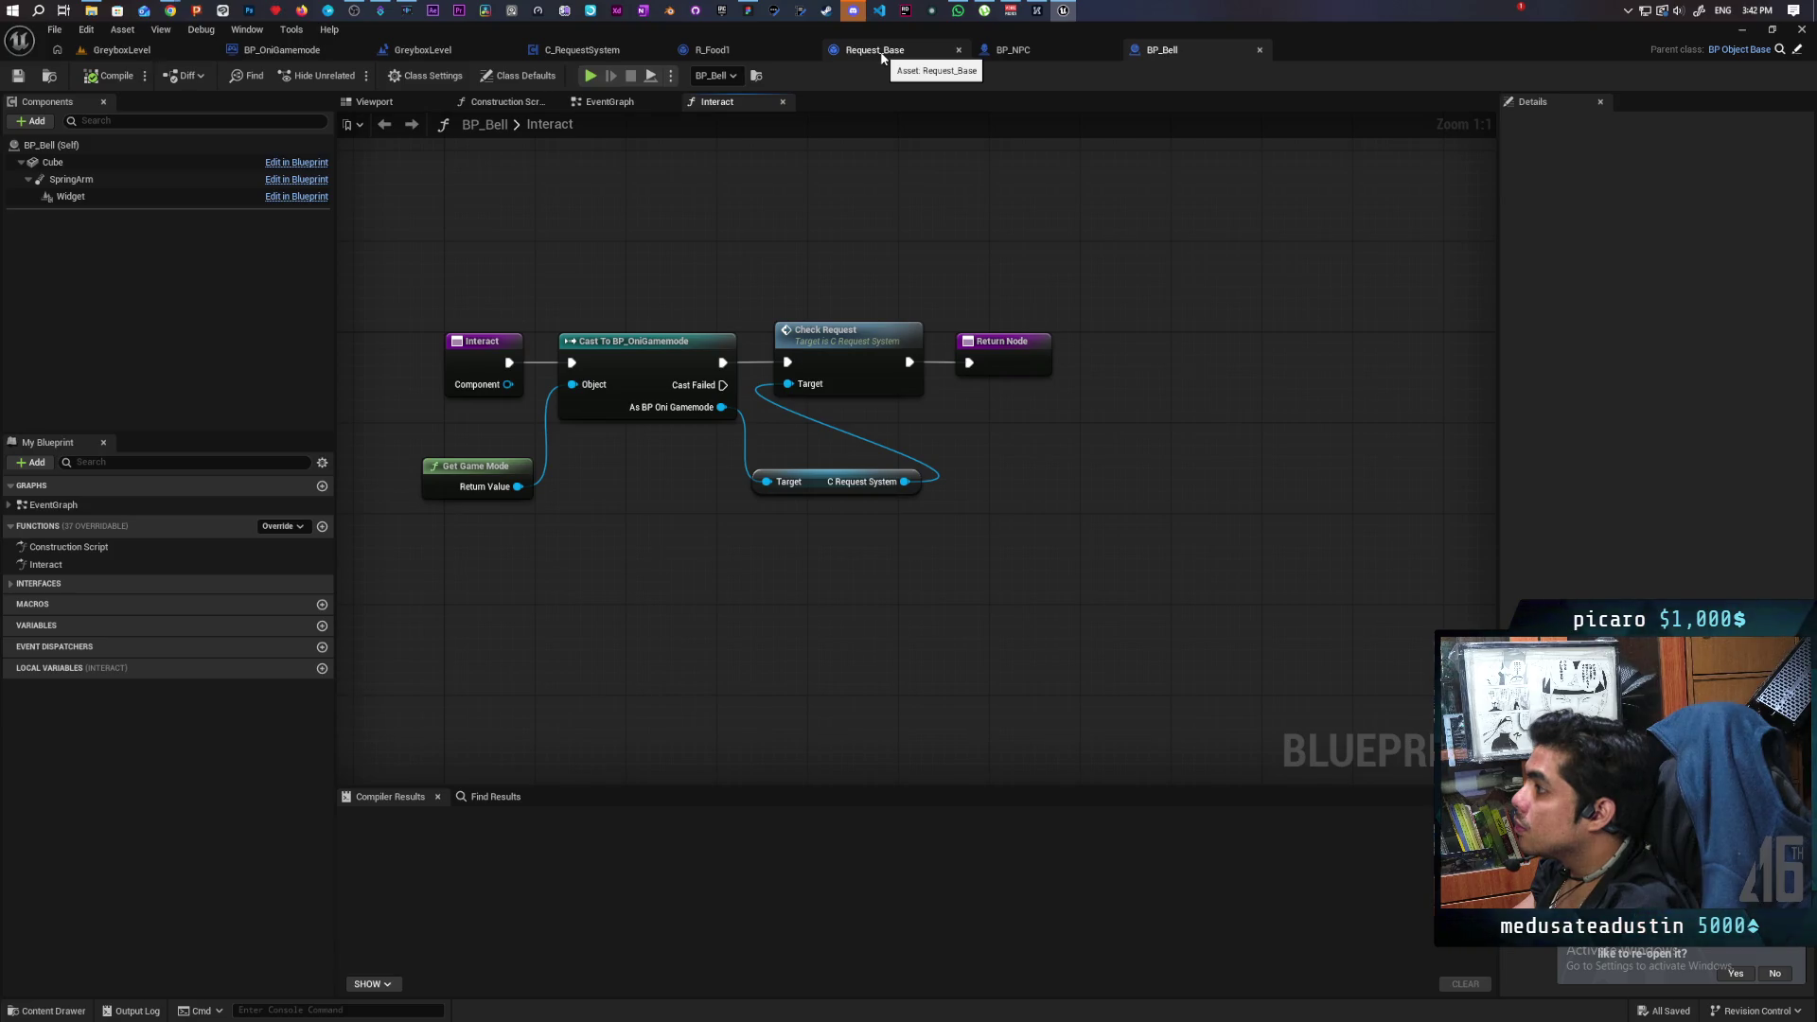
{"action": "left_click", "coordinate": [874, 50]}
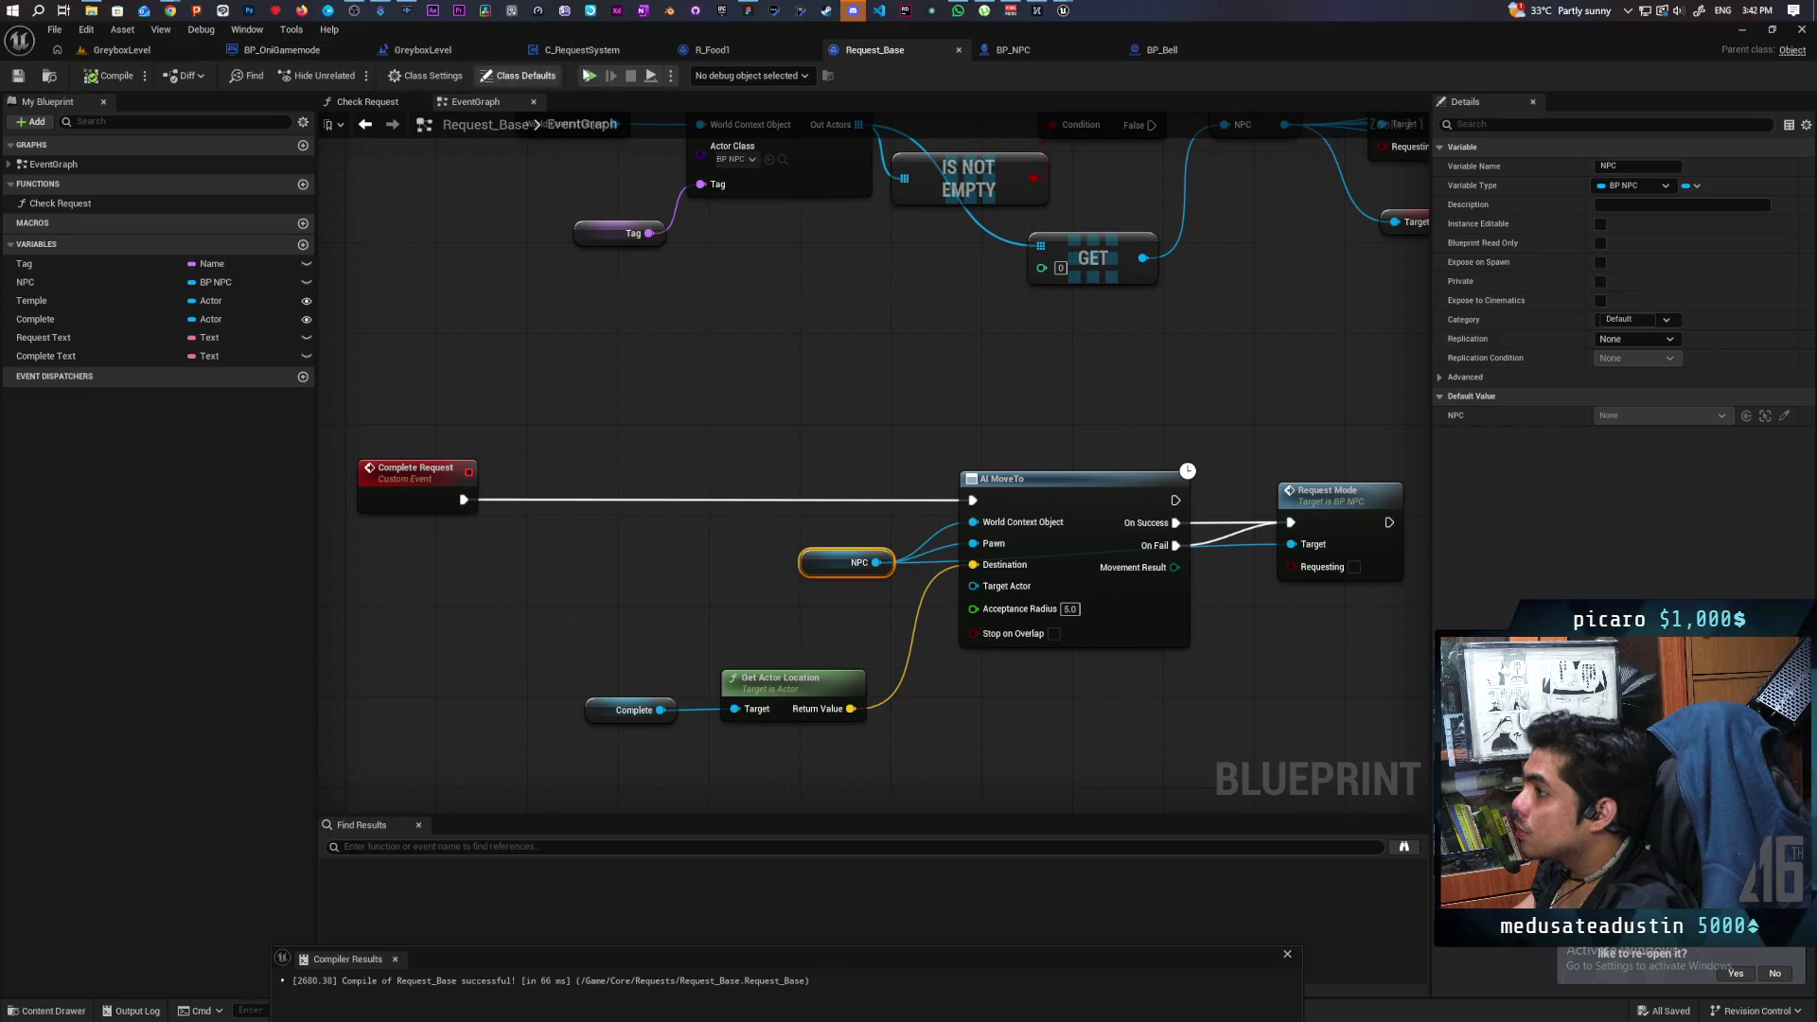
{"action": "left_click", "coordinate": [579, 49]}
{"action": "mouse_move", "coordinate": [603, 275]}
{"action": "left_mouse_down"}
{"action": "mouse_move", "coordinate": [766, 407]}
{"action": "mouse_move", "coordinate": [931, 427]}
{"action": "mouse_move", "coordinate": [647, 325]}
{"action": "left_mouse_up"}
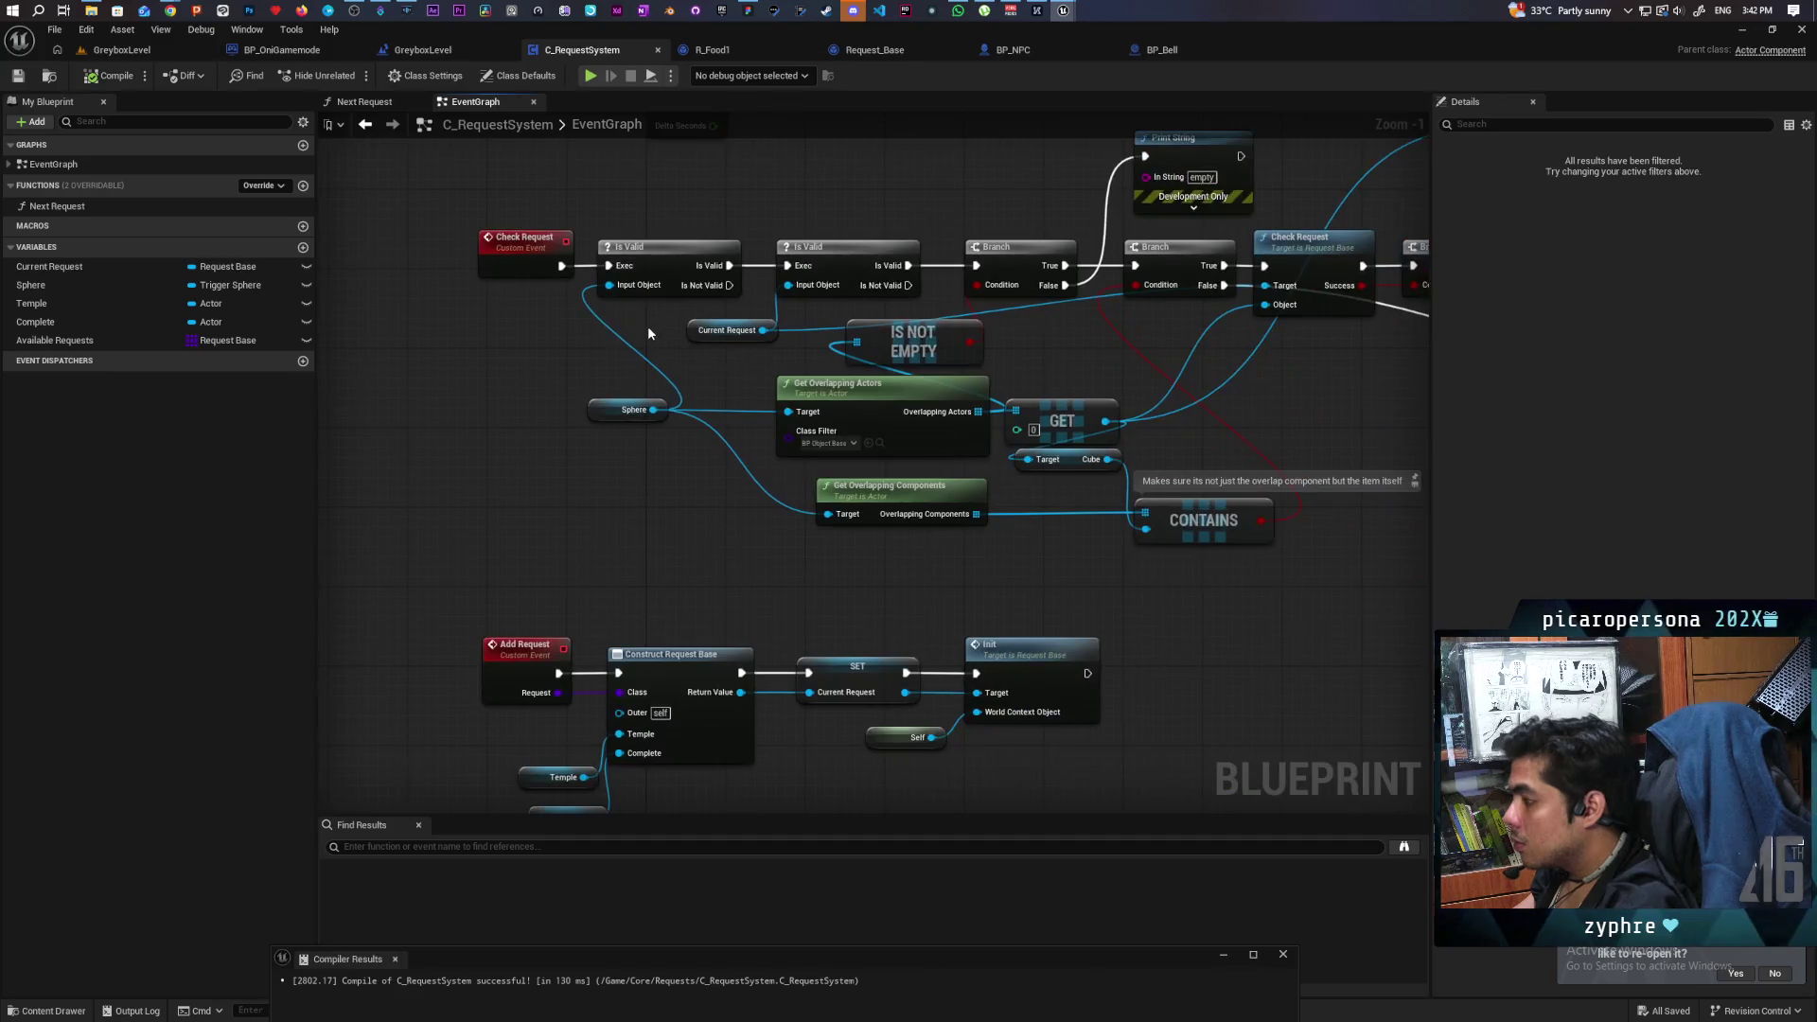
{"action": "scroll", "coordinate": [647, 326], "scroll_direction": "down", "scroll_amount": 1}
{"action": "mouse_move", "coordinate": [751, 429]}
{"action": "left_mouse_down"}
{"action": "mouse_move", "coordinate": [608, 408]}
{"action": "mouse_move", "coordinate": [589, 460]}
{"action": "mouse_move", "coordinate": [504, 514]}
{"action": "mouse_move", "coordinate": [432, 526]}
{"action": "mouse_move", "coordinate": [616, 500]}
{"action": "mouse_move", "coordinate": [649, 396]}
{"action": "mouse_move", "coordinate": [473, 417]}
{"action": "mouse_move", "coordinate": [331, 473]}
{"action": "mouse_move", "coordinate": [753, 530]}
{"action": "mouse_move", "coordinate": [527, 535]}
{"action": "left_mouse_up"}
{"action": "mouse_move", "coordinate": [655, 447]}
{"action": "left_mouse_down"}
{"action": "mouse_move", "coordinate": [863, 429]}
{"action": "mouse_move", "coordinate": [1205, 446]}
{"action": "mouse_move", "coordinate": [782, 491]}
{"action": "mouse_move", "coordinate": [612, 481]}
{"action": "mouse_move", "coordinate": [759, 500]}
{"action": "mouse_move", "coordinate": [662, 489]}
{"action": "left_mouse_up"}
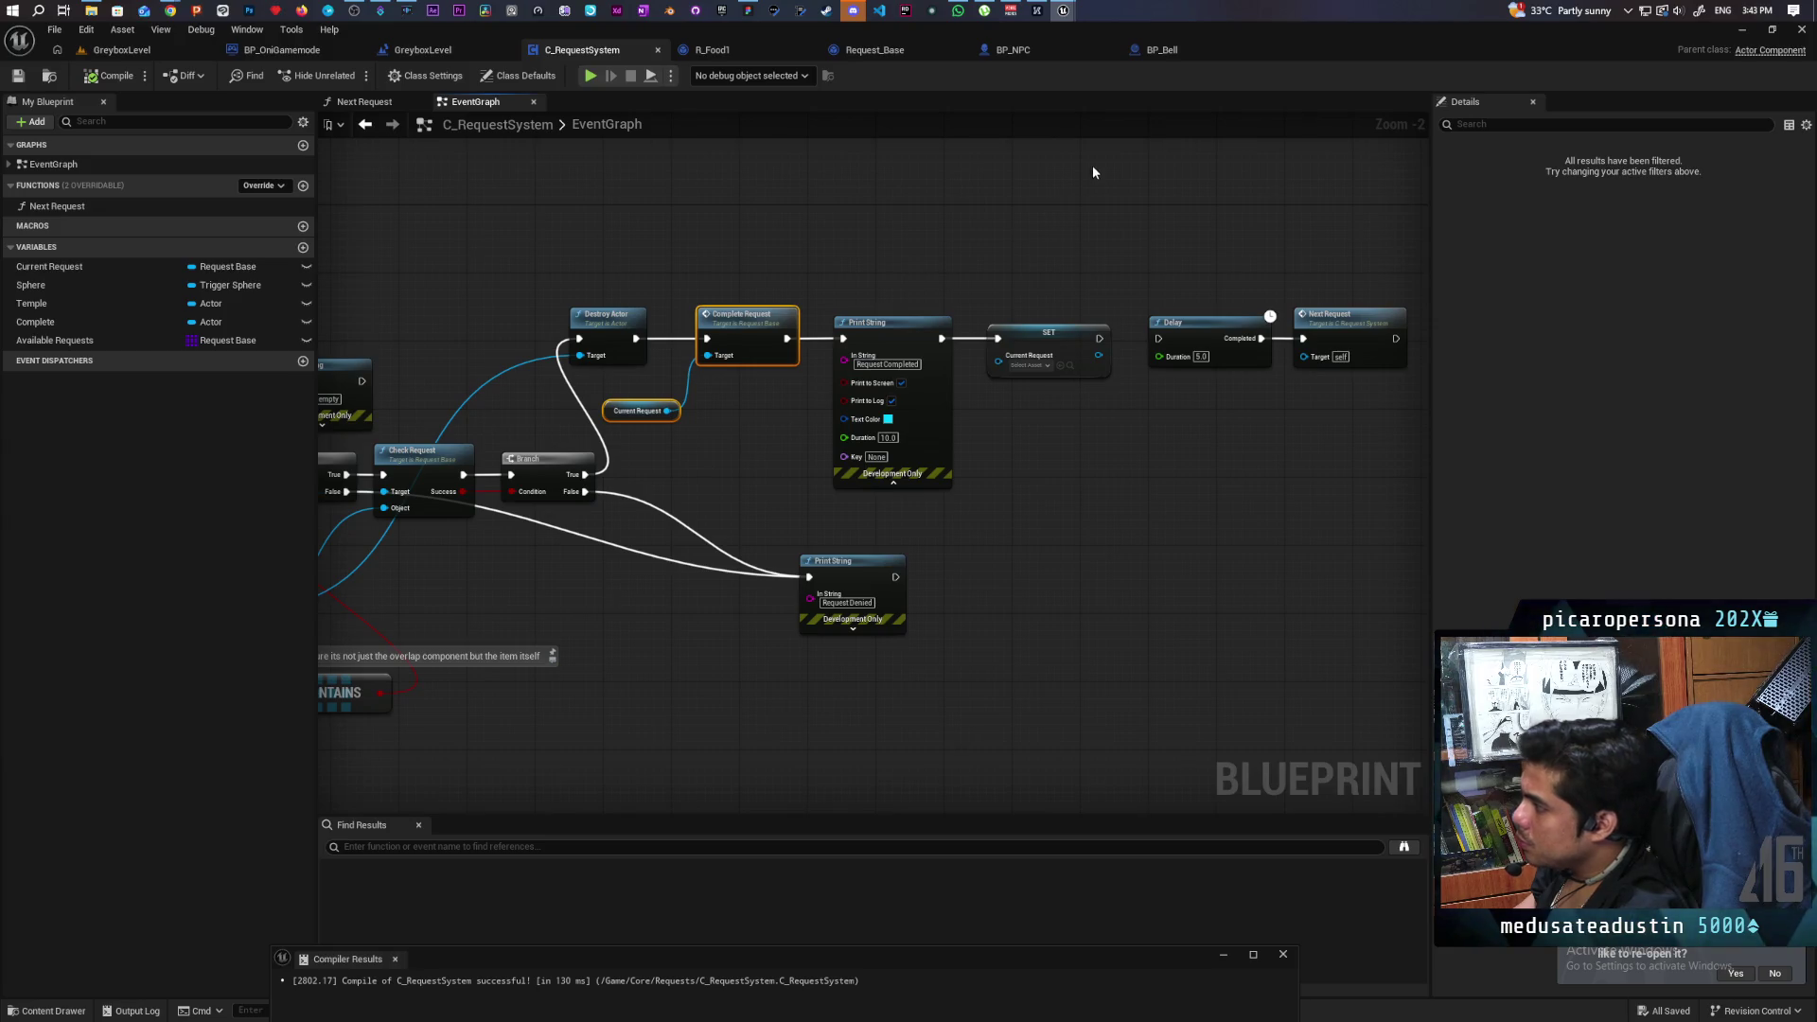
{"action": "scroll", "coordinate": [763, 383], "scroll_direction": "down", "scroll_amount": 2}
{"action": "mouse_move", "coordinate": [763, 383]}
{"action": "left_mouse_down"}
{"action": "mouse_move", "coordinate": [1193, 336]}
{"action": "mouse_move", "coordinate": [1086, 332]}
{"action": "left_mouse_up"}
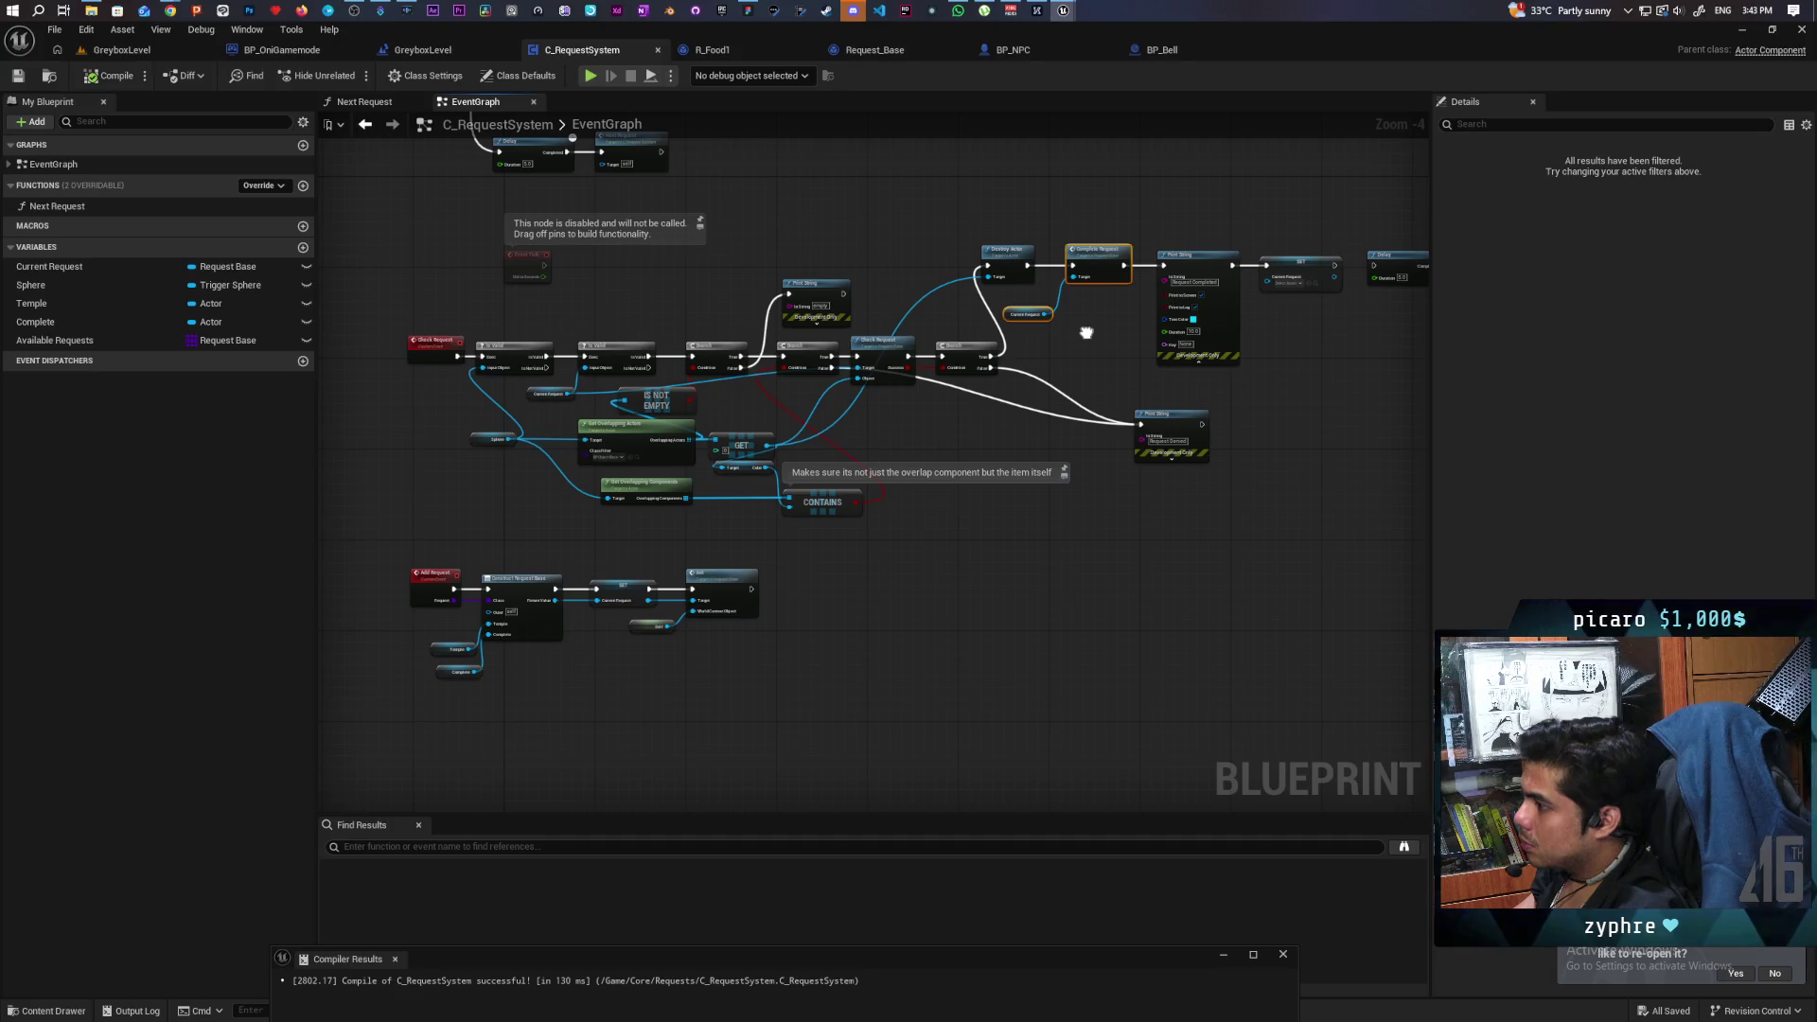
{"action": "left_click", "coordinate": [878, 57]}
{"action": "scroll", "coordinate": [765, 349], "scroll_direction": "down", "scroll_amount": 5}
{"action": "scroll", "coordinate": [417, 507], "scroll_direction": "up", "scroll_amount": 2}
{"action": "left_click_drag", "start_coordinate": [416, 507], "coordinate": [697, 397]}
{"action": "scroll", "coordinate": [626, 456], "scroll_direction": "up", "scroll_amount": 1}
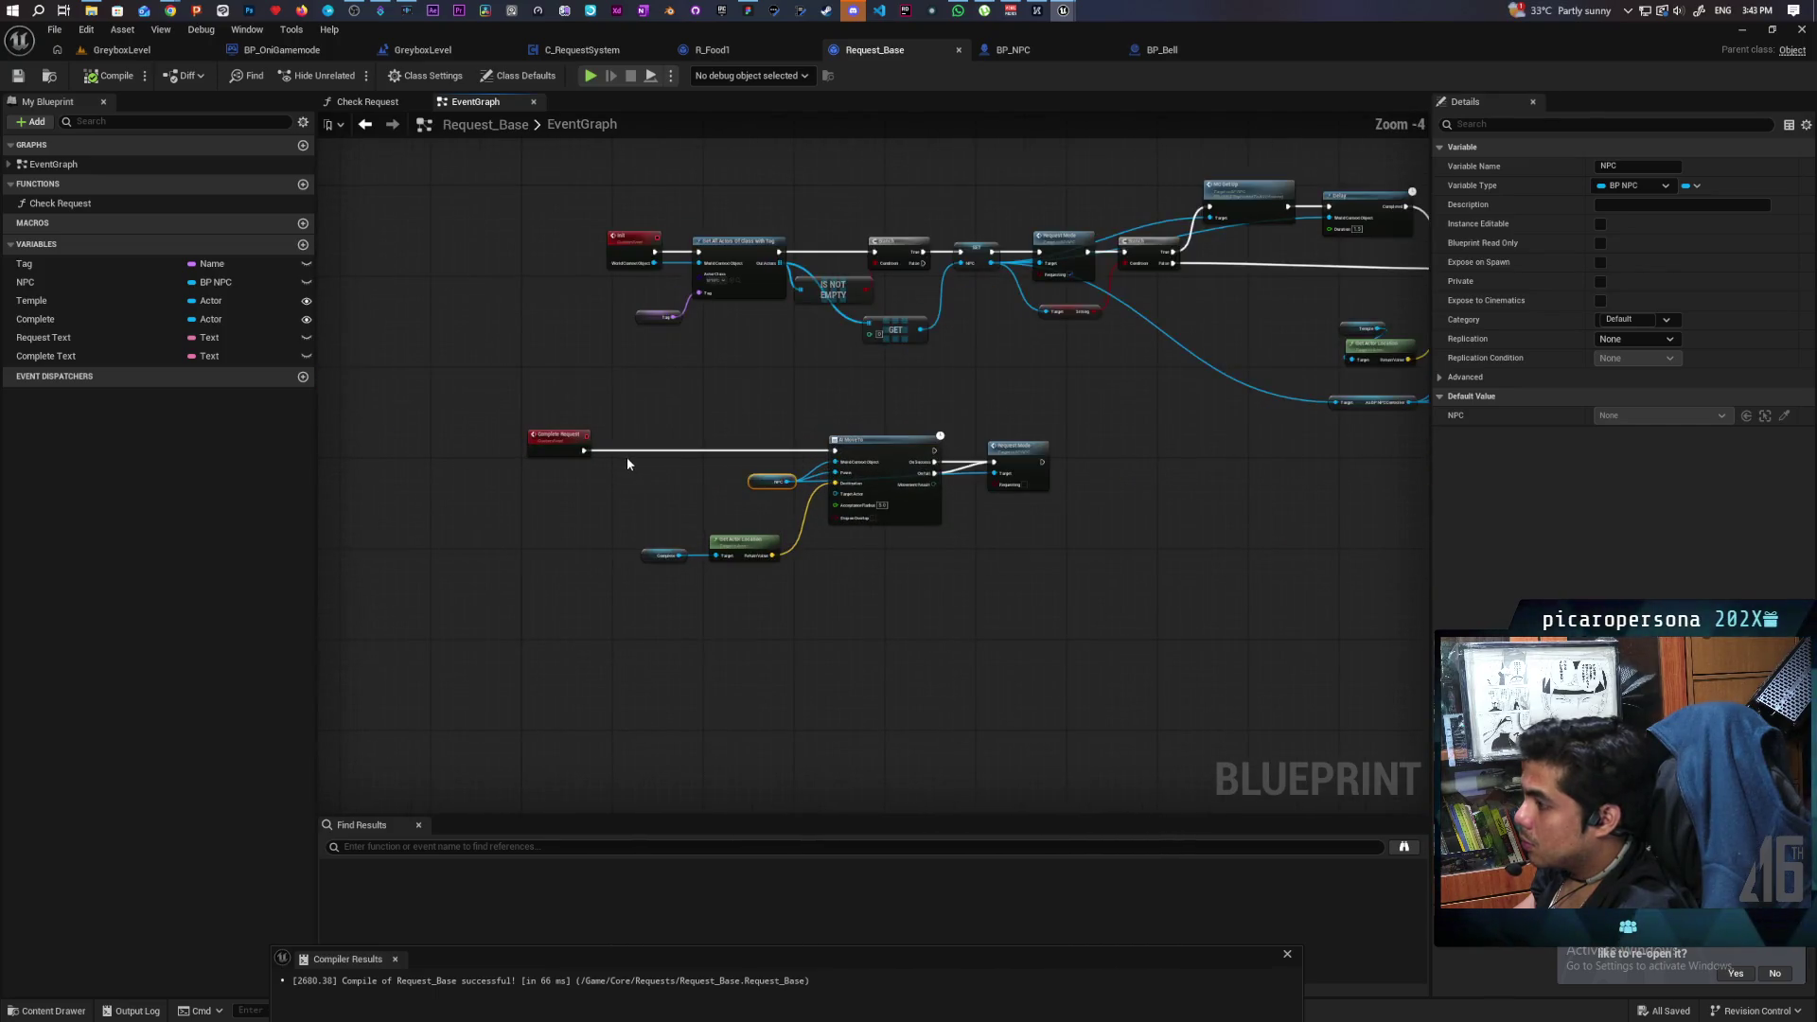
Move the Complete Request node group lower, away from the Init nodes.
{"action": "scroll", "coordinate": [577, 524], "scroll_direction": "up", "scroll_amount": 2}
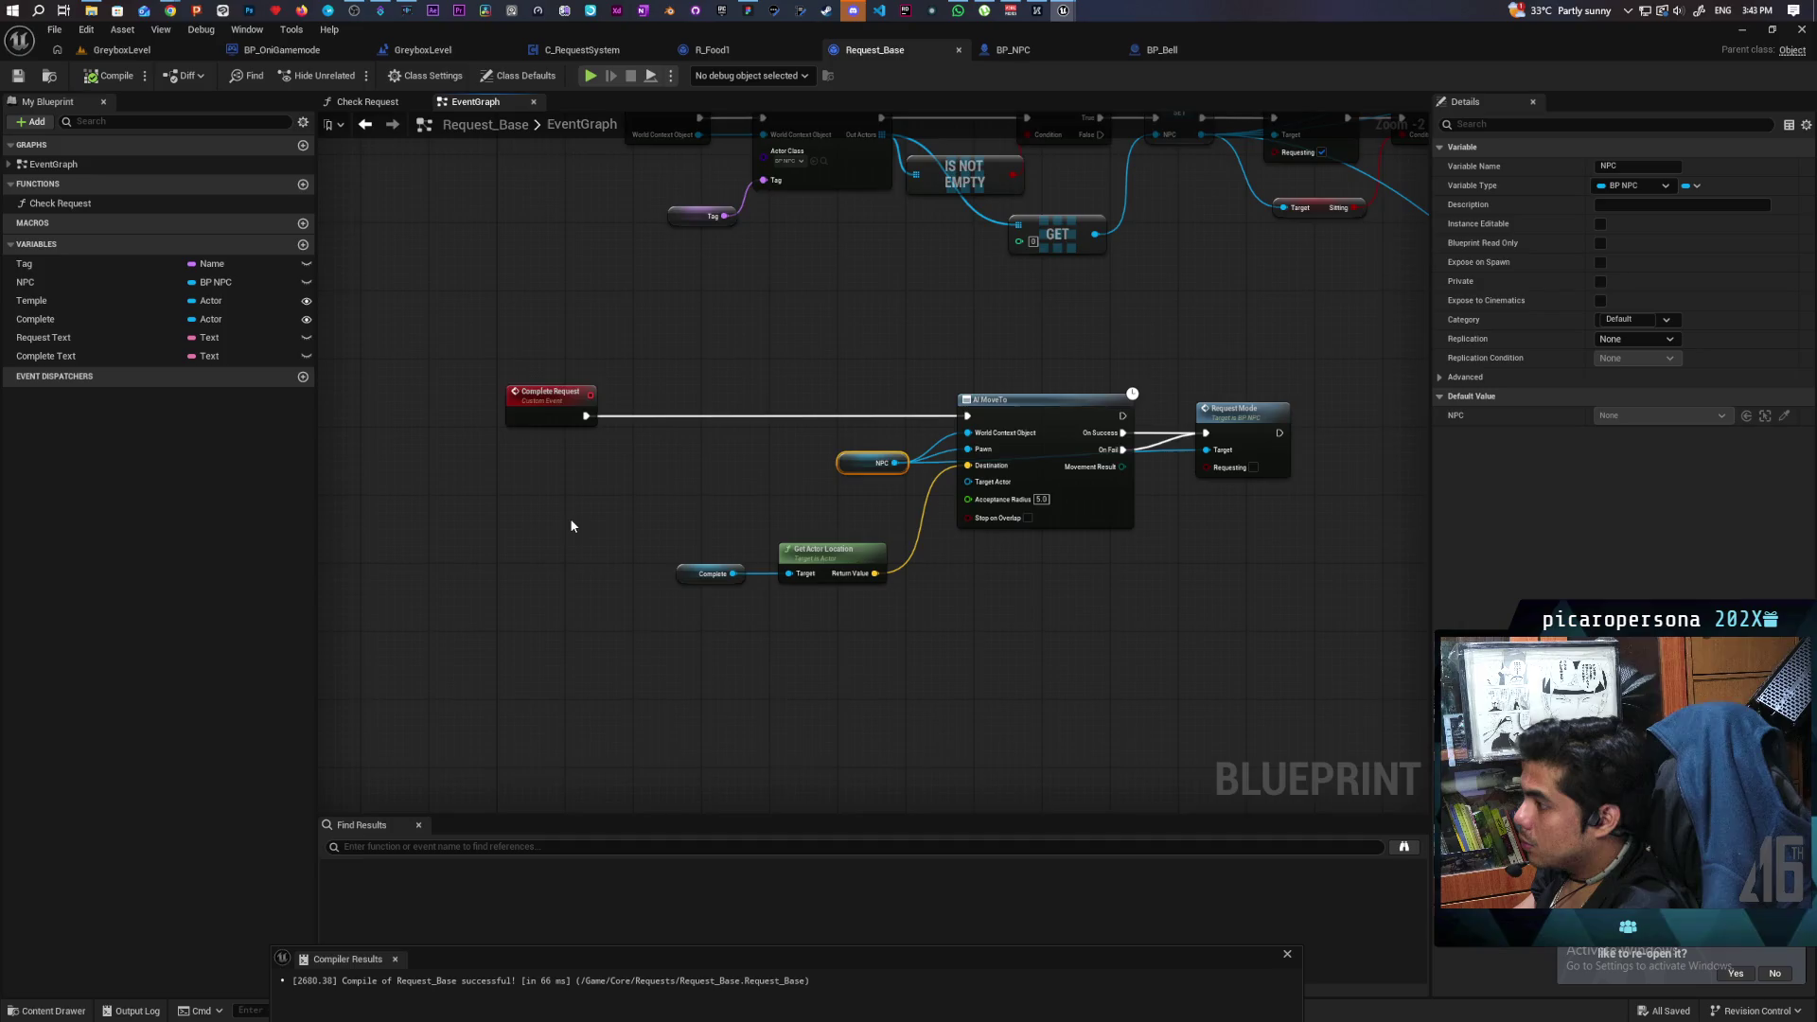
{"action": "scroll", "coordinate": [570, 519], "scroll_direction": "down", "scroll_amount": 2}
{"action": "left_click_drag", "start_coordinate": [444, 374], "coordinate": [984, 558]}
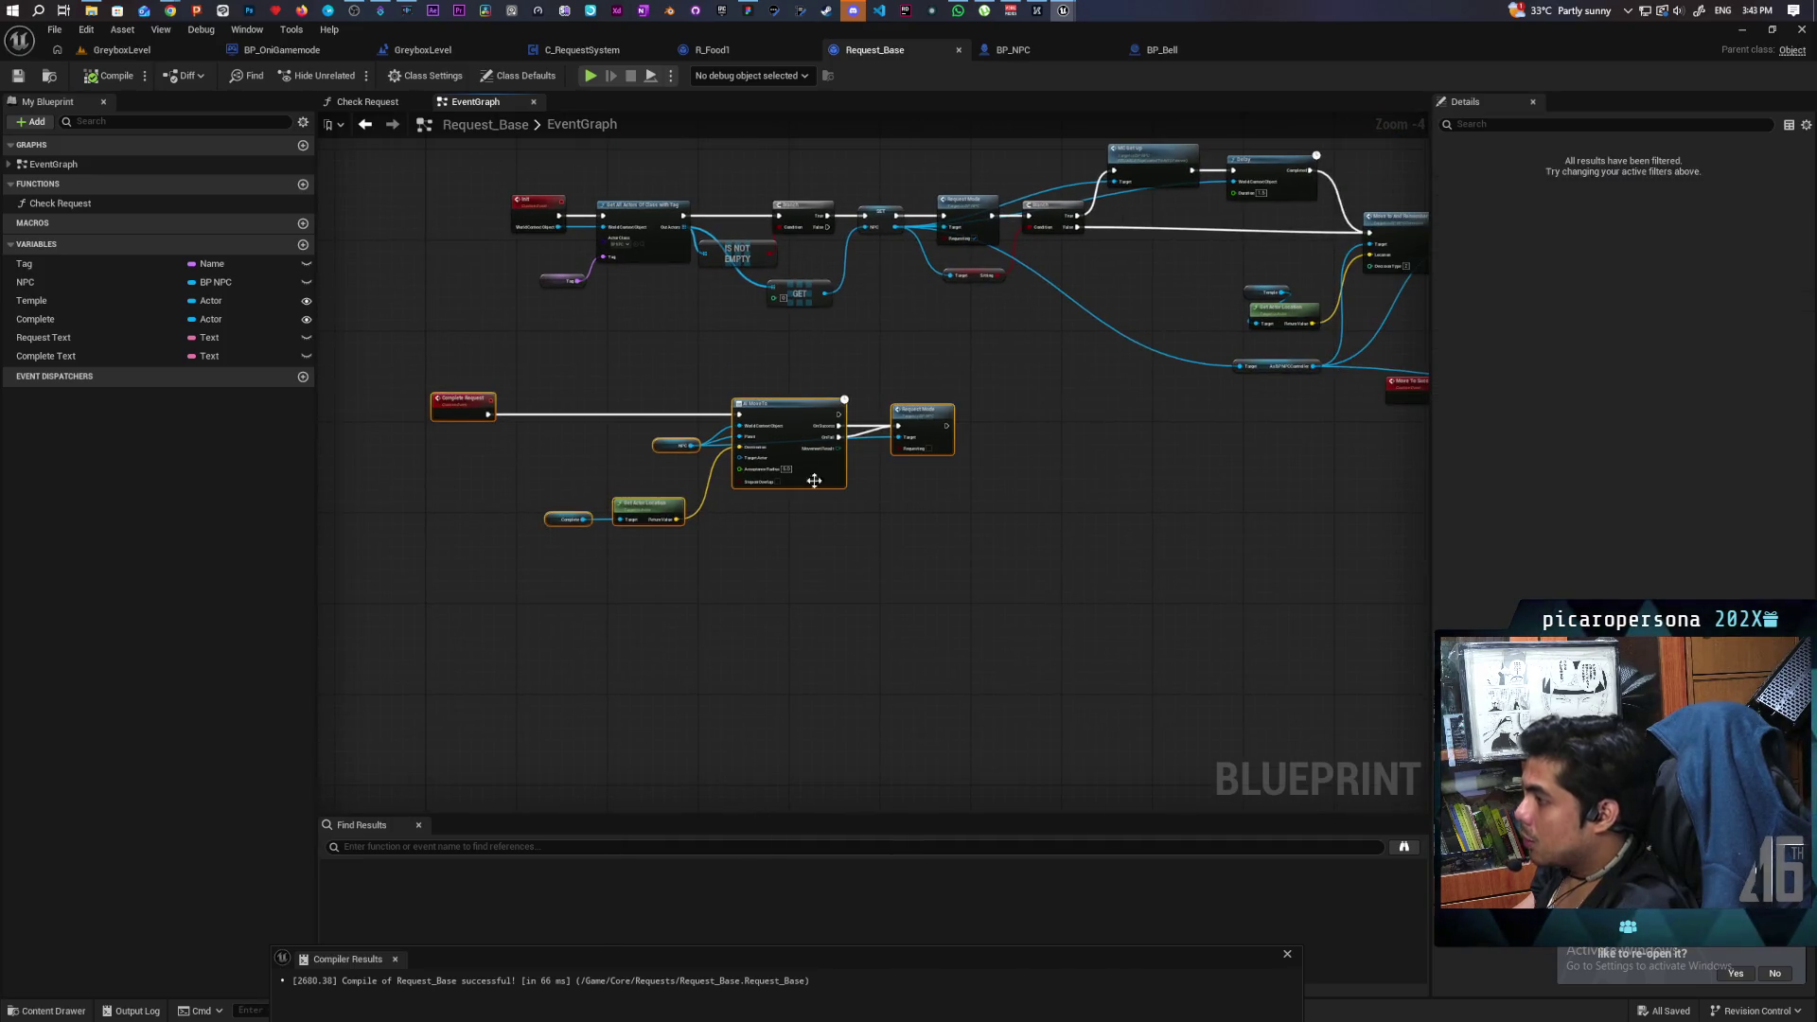
{"action": "mouse_move", "coordinate": [798, 404]}
{"action": "left_mouse_down"}
{"action": "mouse_move", "coordinate": [878, 668]}
{"action": "mouse_move", "coordinate": [881, 631]}
{"action": "left_mouse_up"}
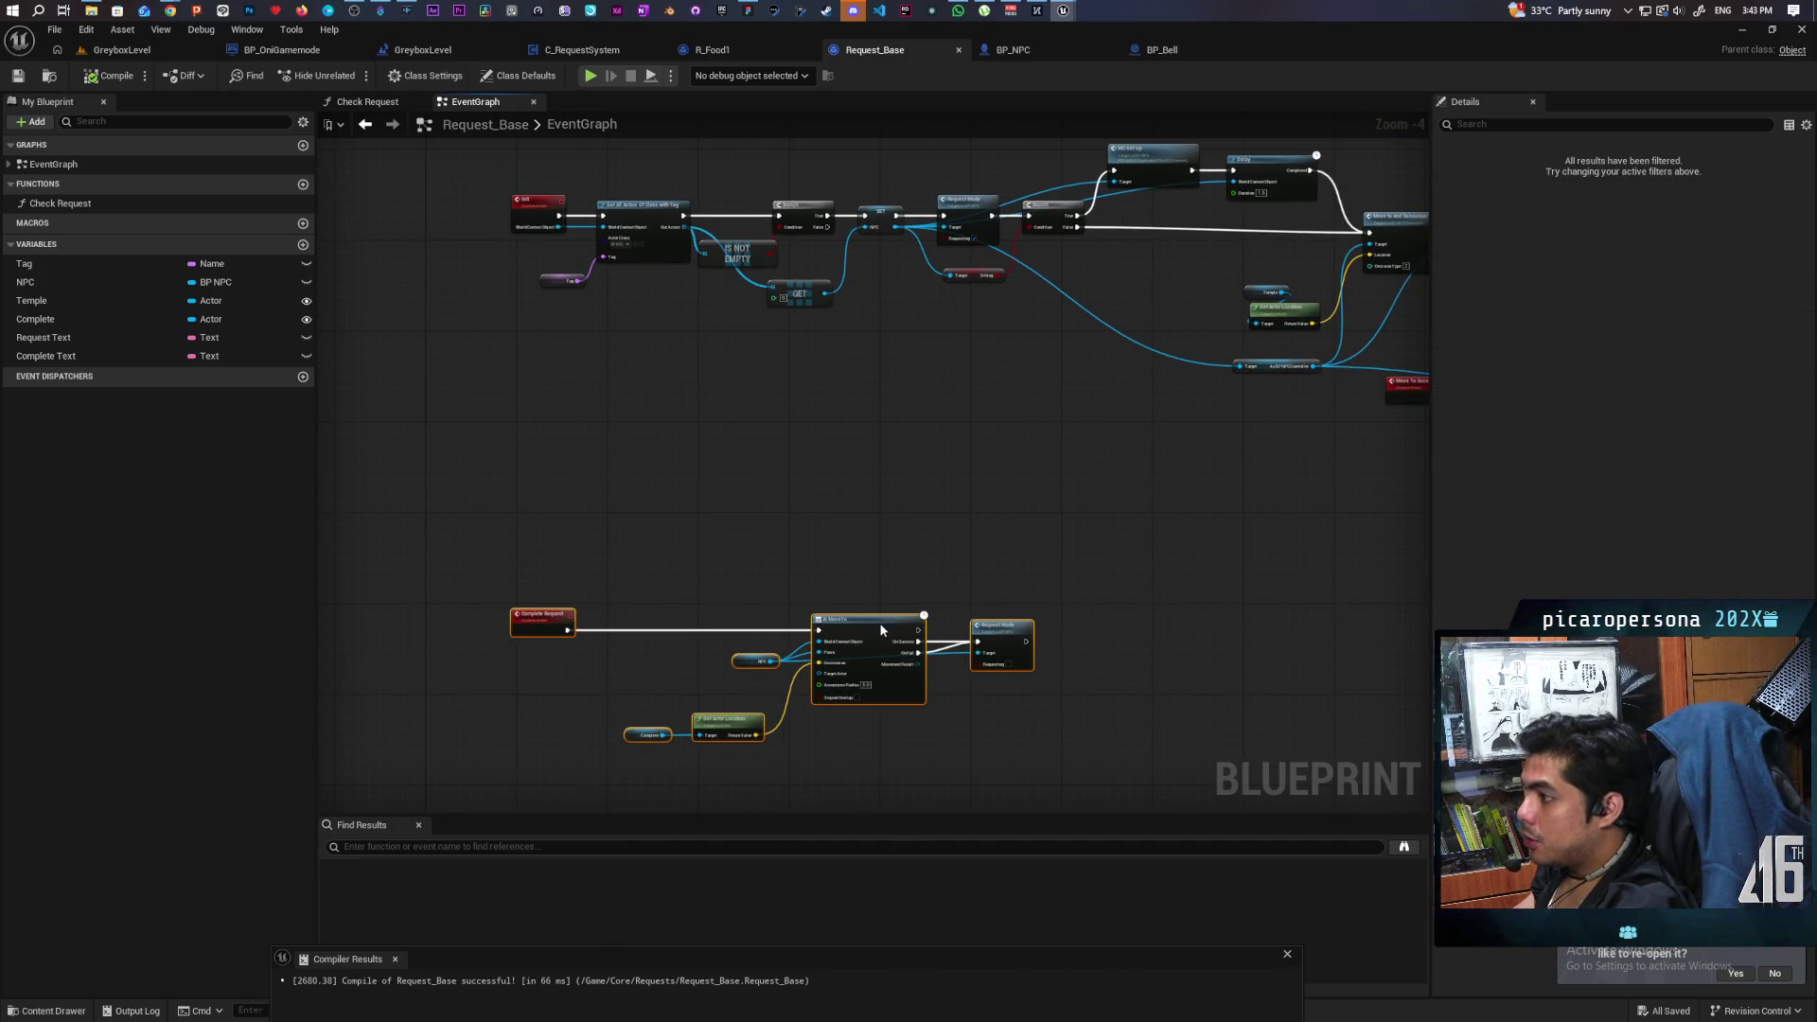
{"action": "left_click", "coordinate": [867, 531]}
{"action": "left_click_drag", "start_coordinate": [866, 532], "coordinate": [630, 516]}
{"action": "scroll", "coordinate": [819, 526], "scroll_direction": "down", "scroll_amount": 2}
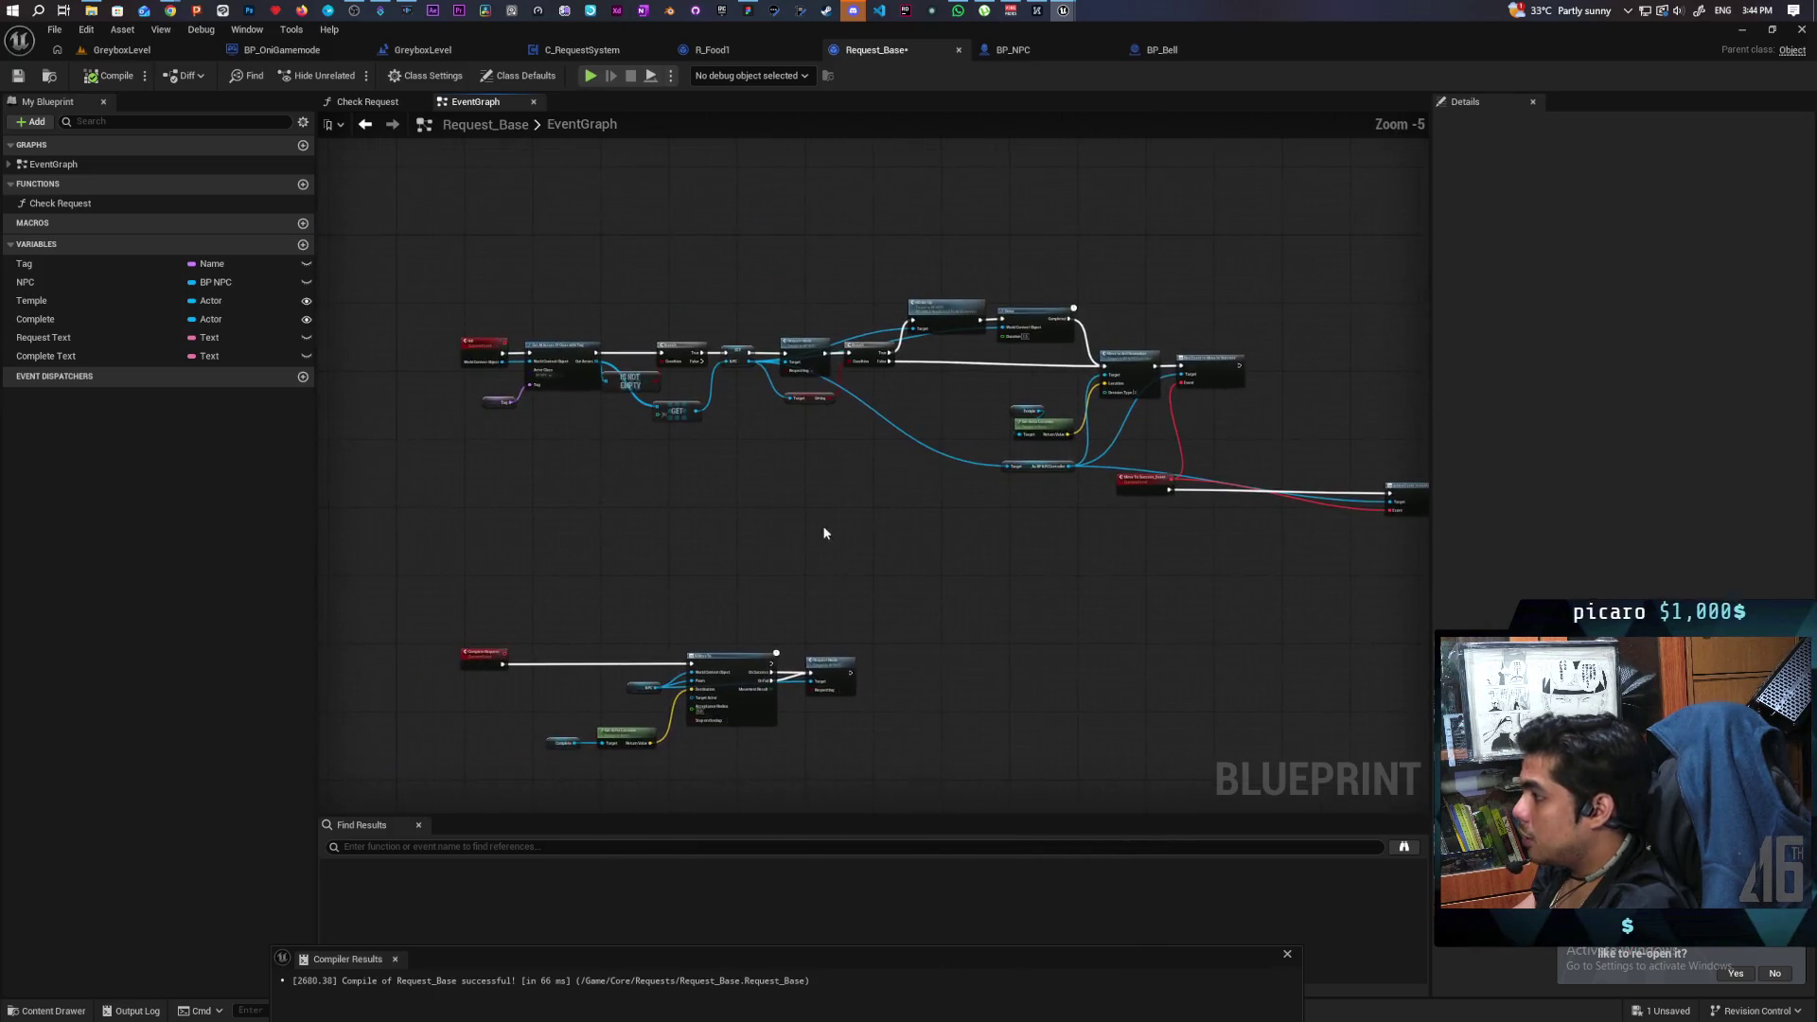
Wrap the upper Init nodes in a comment titled 'Init Request. Go to shrine and drop a wish card'.
{"action": "right_click", "coordinate": [742, 520]}
{"action": "left_click", "coordinate": [470, 324]}
{"action": "left_click_drag", "start_coordinate": [470, 323], "coordinate": [1330, 539]}
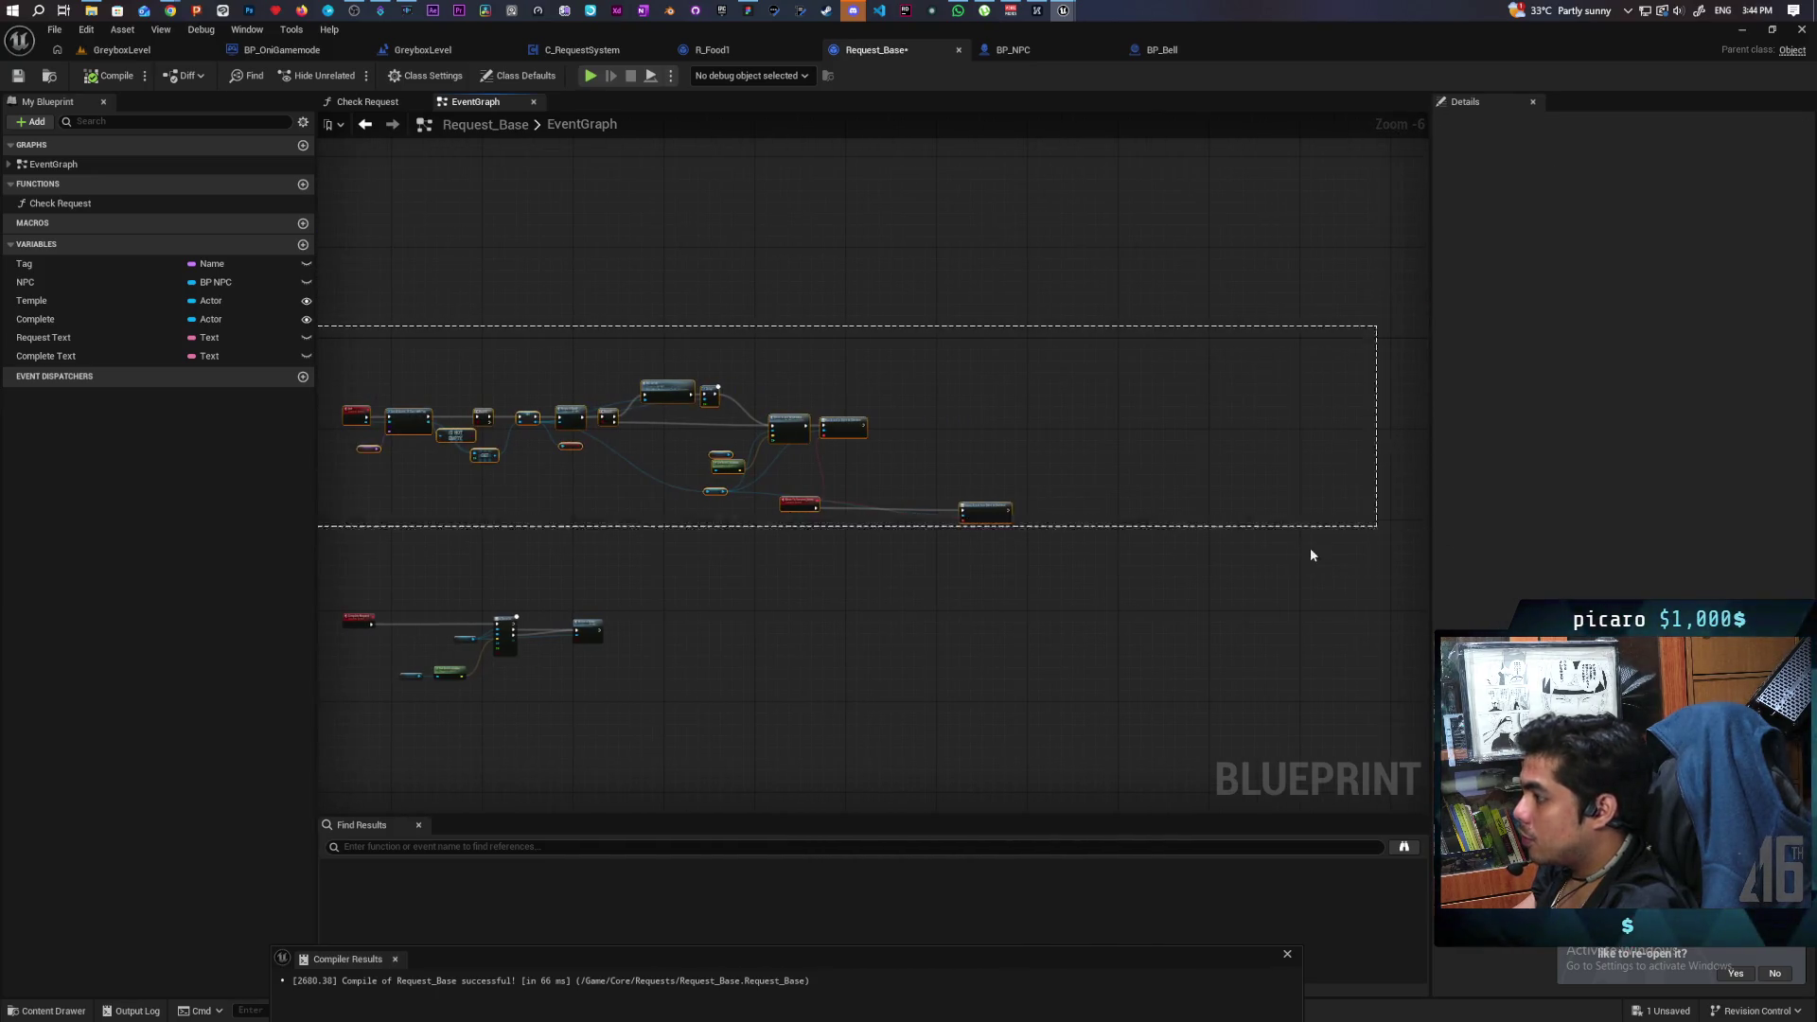
{"action": "key", "text": "c"}
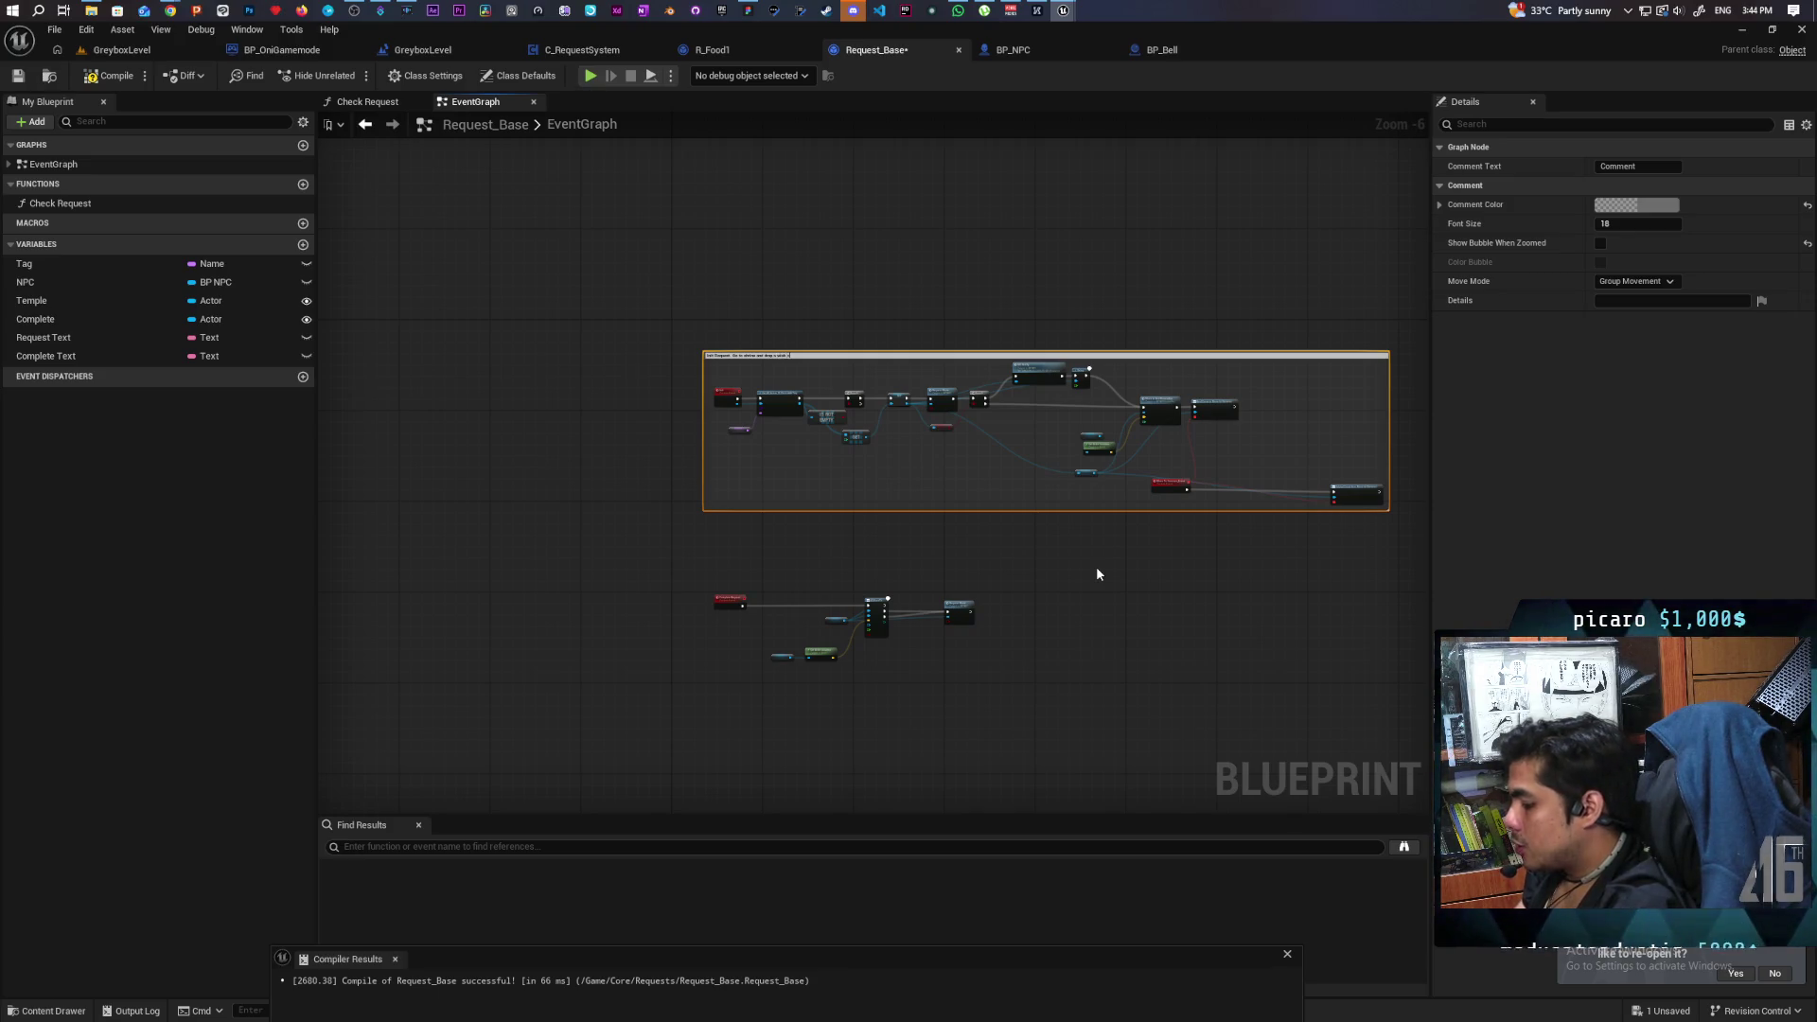
{"action": "key", "text": "Return"}
Enable Show Bubble When Zoomed and Color Bubble on the init comment, then compile and save.
{"action": "scroll", "coordinate": [695, 331], "scroll_direction": "up", "scroll_amount": 6}
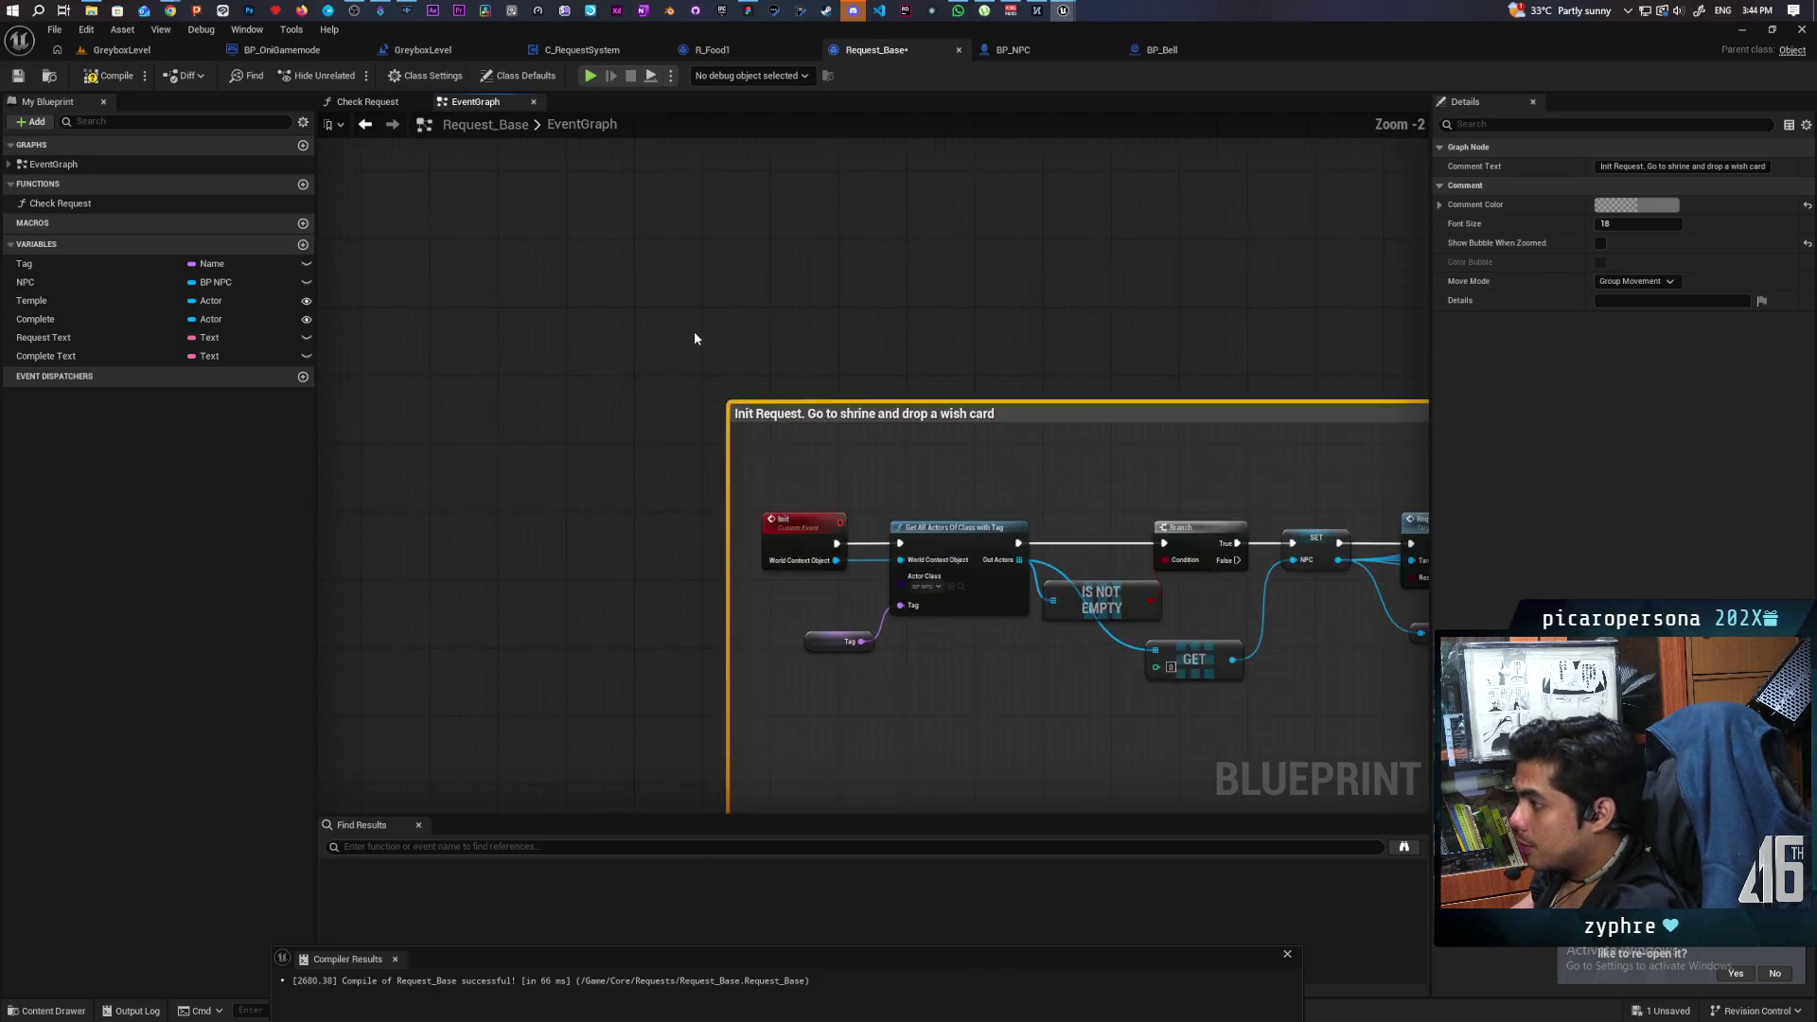
{"action": "left_click", "coordinate": [1600, 243]}
{"action": "left_click", "coordinate": [1600, 262]}
{"action": "scroll", "coordinate": [769, 312], "scroll_direction": "down", "scroll_amount": 2}
{"action": "scroll", "coordinate": [770, 313], "scroll_direction": "down", "scroll_amount": 3}
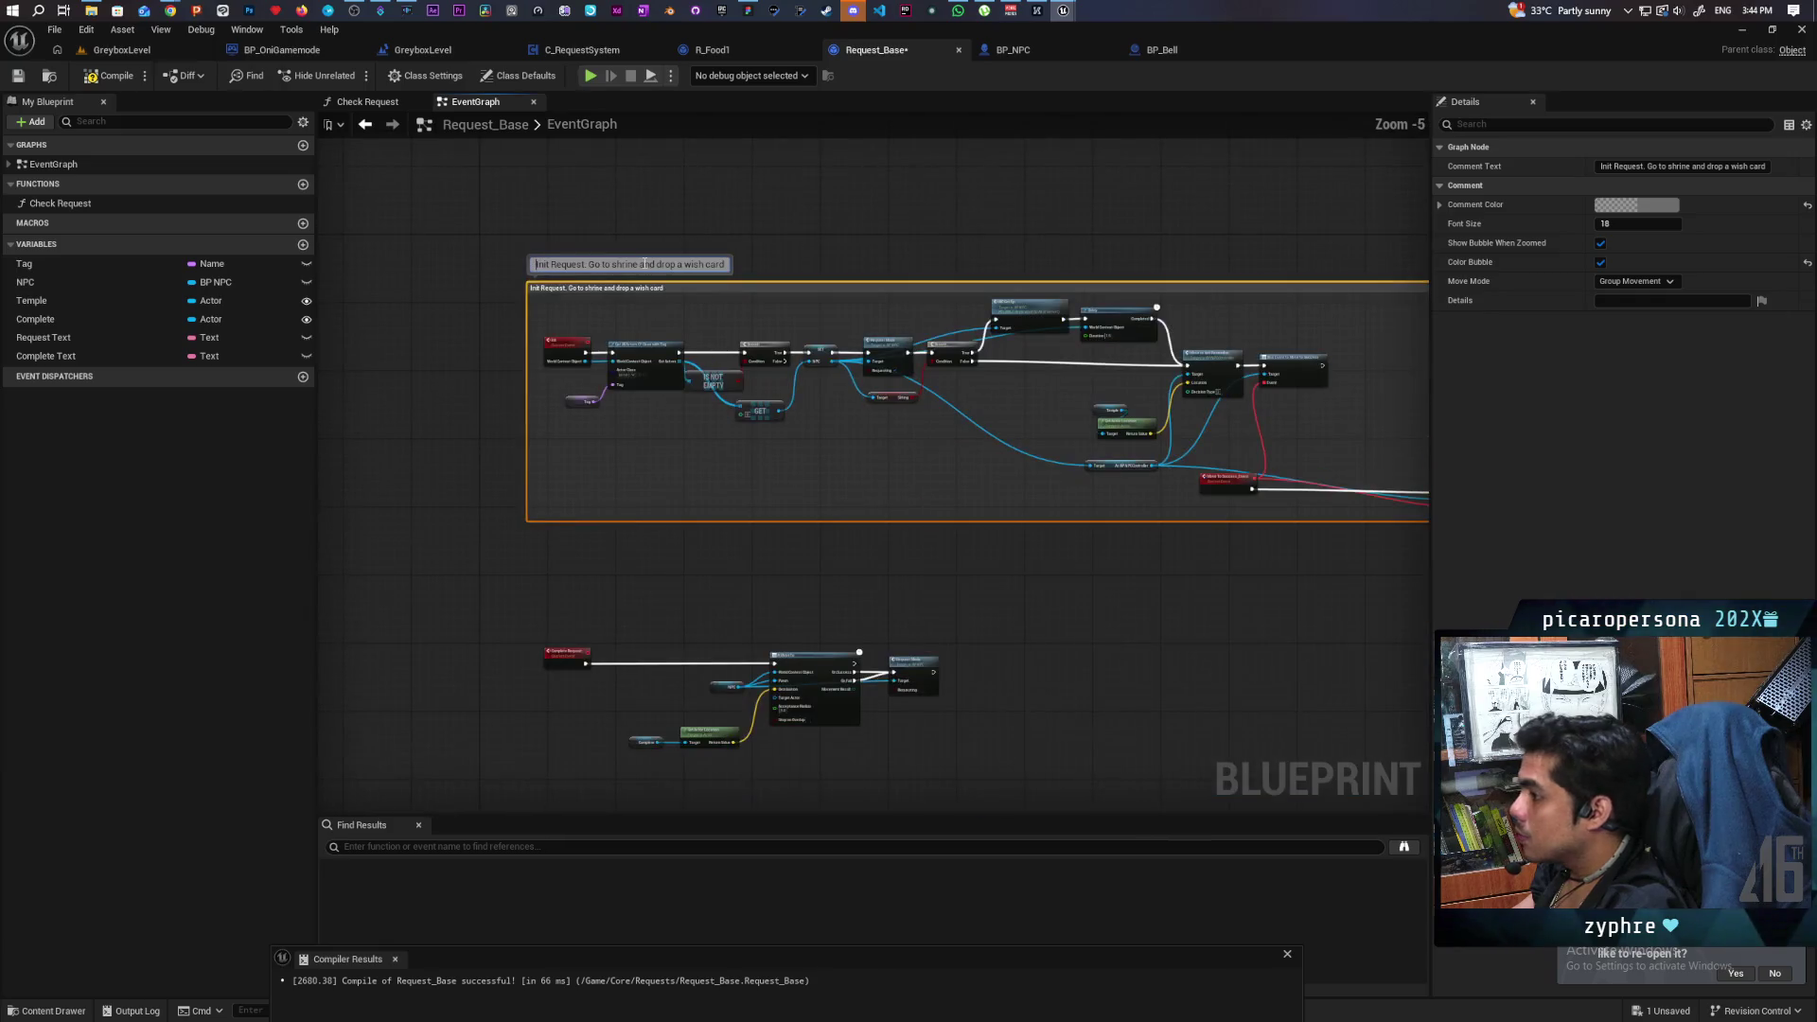
{"action": "left_click", "coordinate": [933, 275]}
{"action": "mouse_move", "coordinate": [933, 275]}
{"action": "left_mouse_down"}
{"action": "mouse_move", "coordinate": [461, 155]}
{"action": "mouse_move", "coordinate": [586, 217]}
{"action": "left_mouse_up"}
{"action": "left_click", "coordinate": [108, 75]}
{"action": "left_click", "coordinate": [17, 75]}
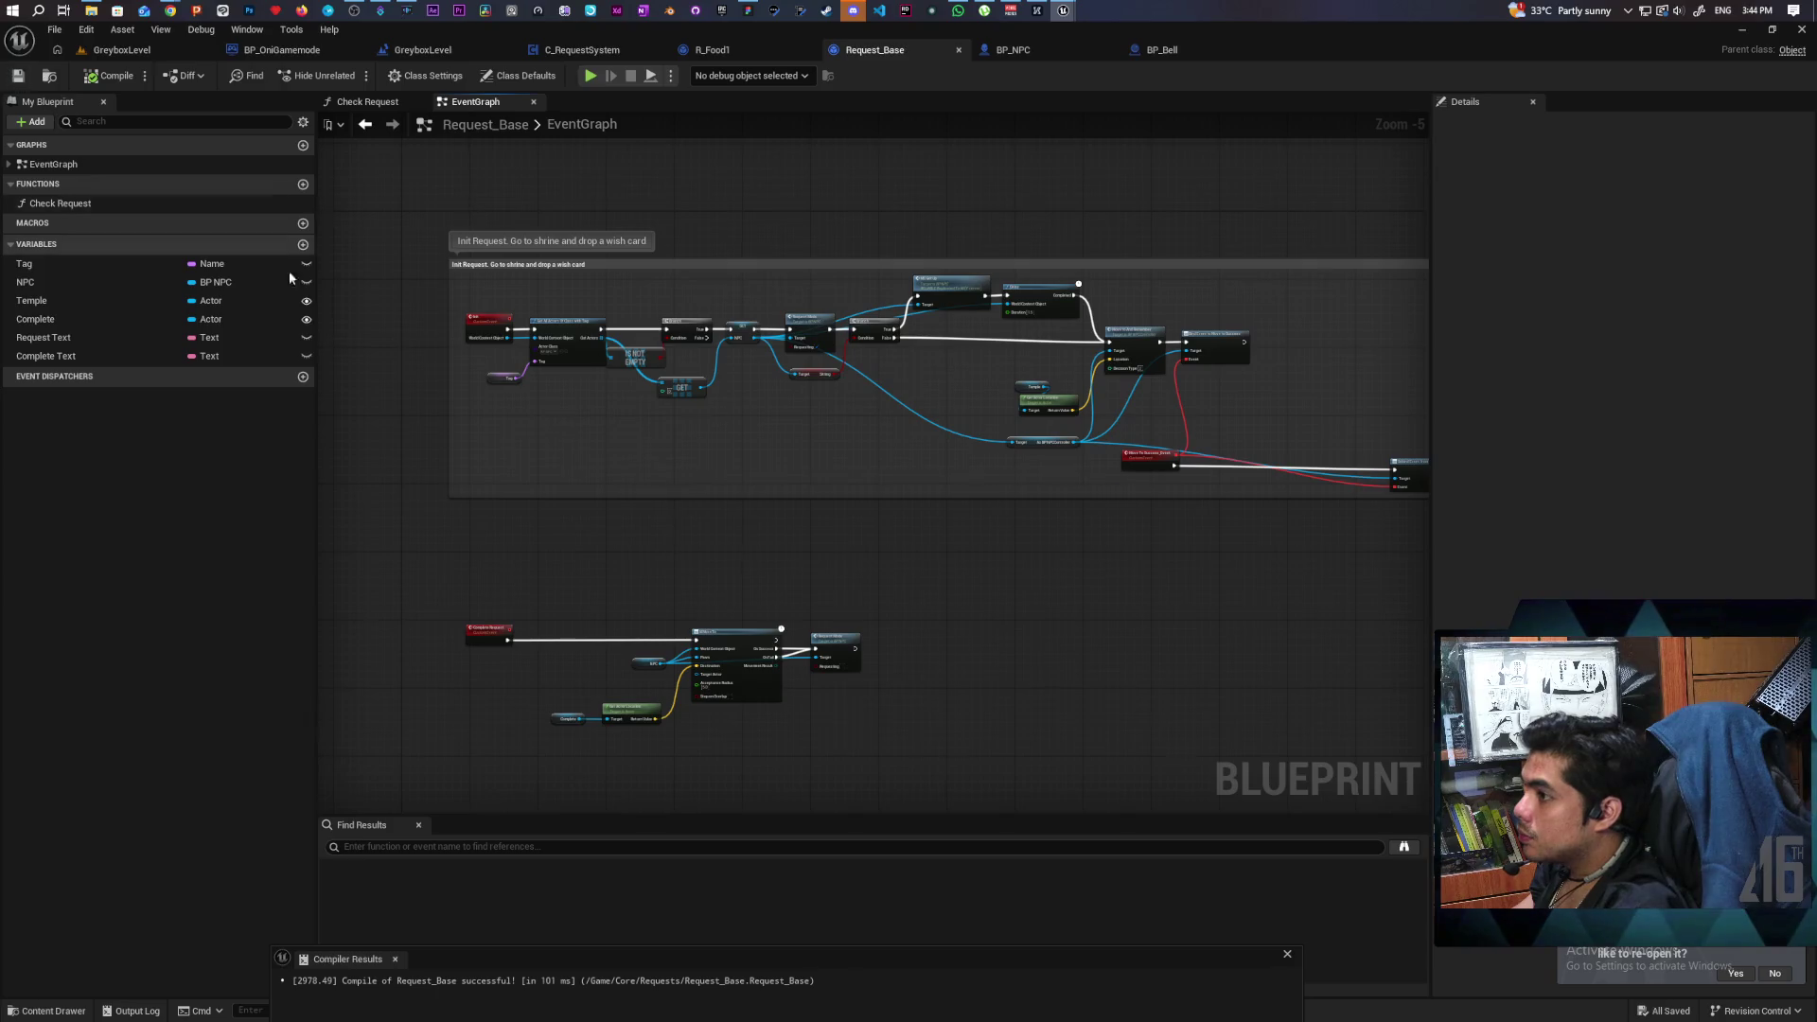
Move the lower Complete Request node group further down.
{"action": "left_click_drag", "start_coordinate": [563, 483], "coordinate": [483, 283]}
{"action": "scroll", "coordinate": [483, 284], "scroll_direction": "down", "scroll_amount": 2}
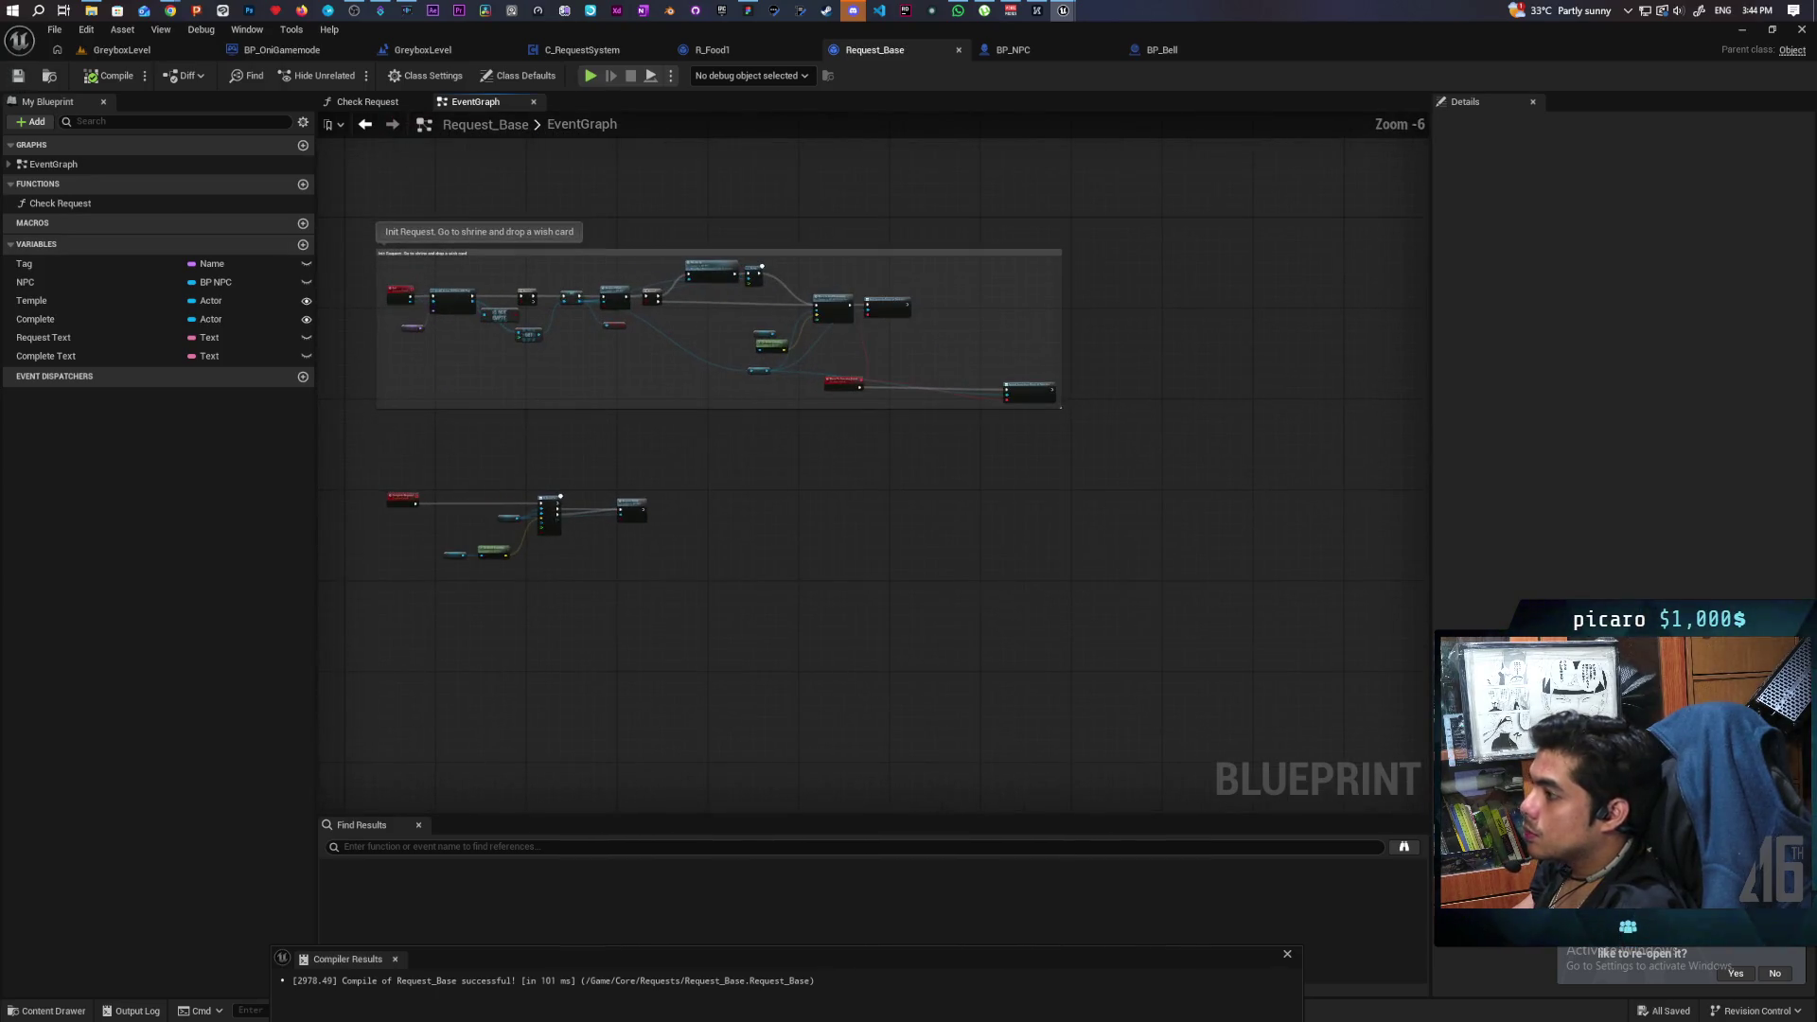
{"action": "scroll", "coordinate": [587, 427], "scroll_direction": "up", "scroll_amount": 1}
{"action": "left_click_drag", "start_coordinate": [572, 440], "coordinate": [967, 592]}
{"action": "left_click_drag", "start_coordinate": [736, 464], "coordinate": [739, 519]}
{"action": "left_click", "coordinate": [713, 475]}
Append 'and then leave' to the init comment's title.
{"action": "double_click", "coordinate": [672, 195]}
{"action": "key", "text": "End"}
{"action": "type", "text": "a"}
{"action": "type", "text": "nd th"}
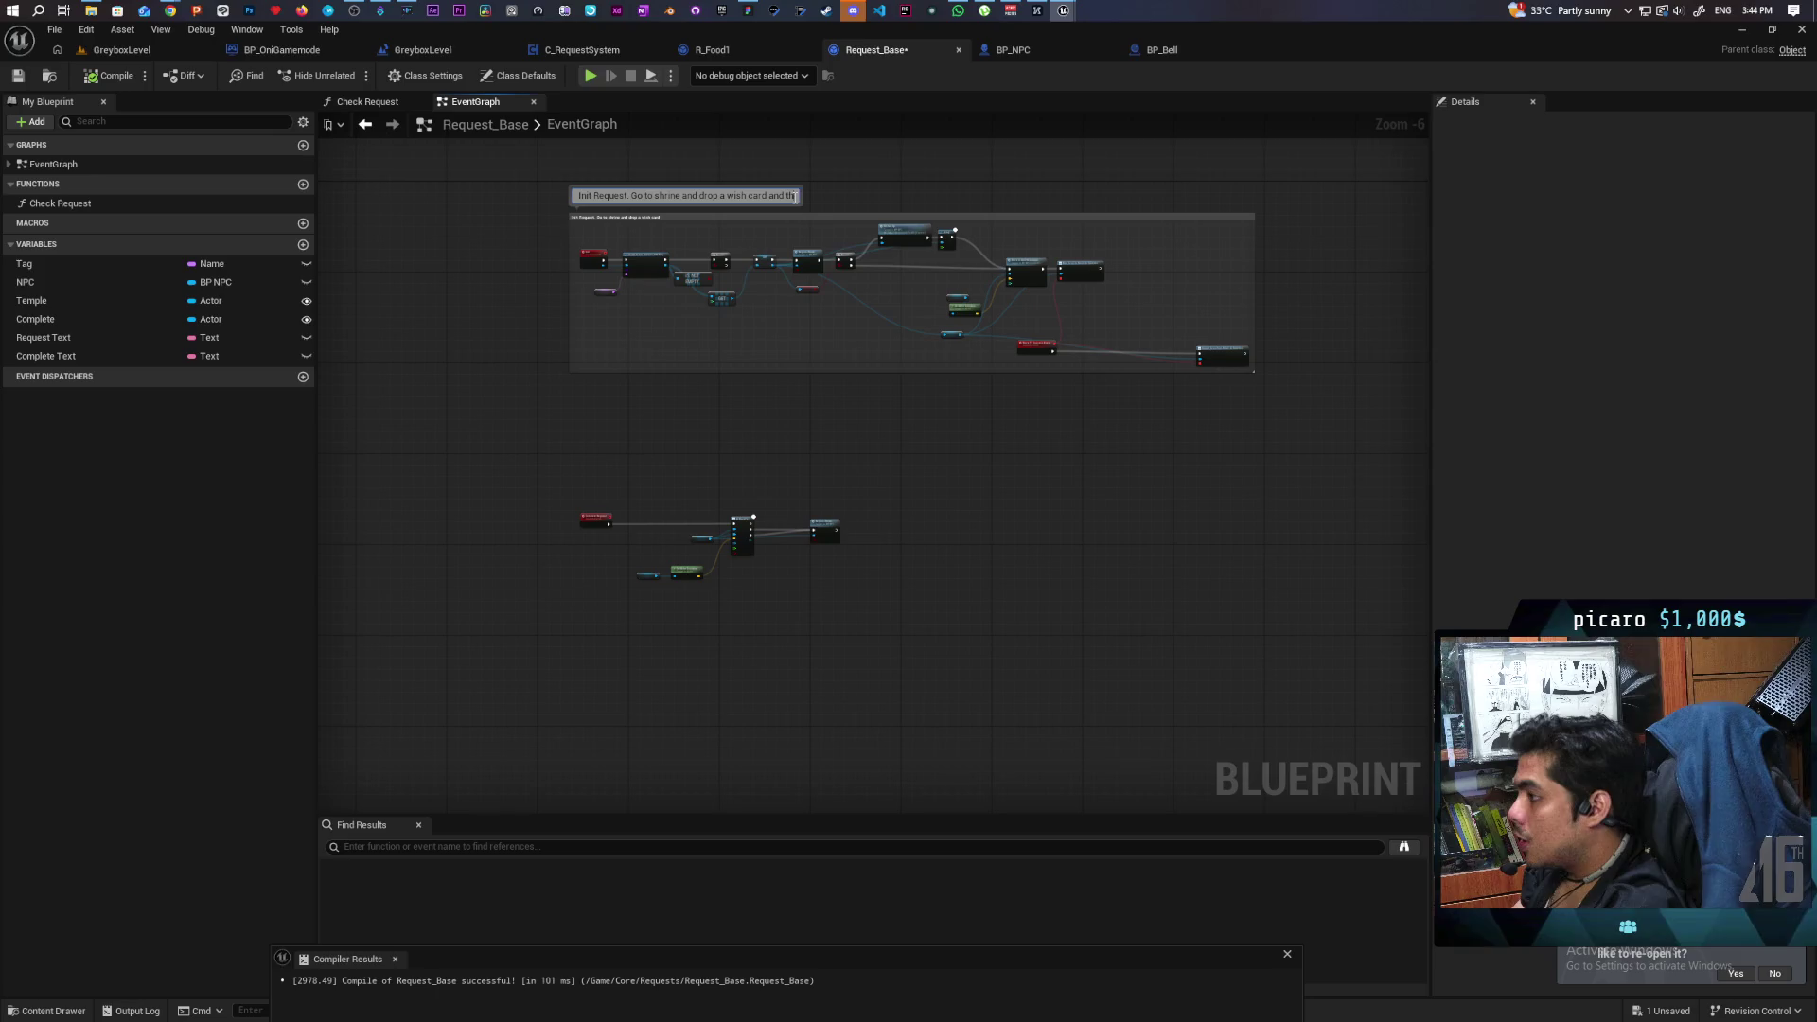
{"action": "type", "text": "en leave"}
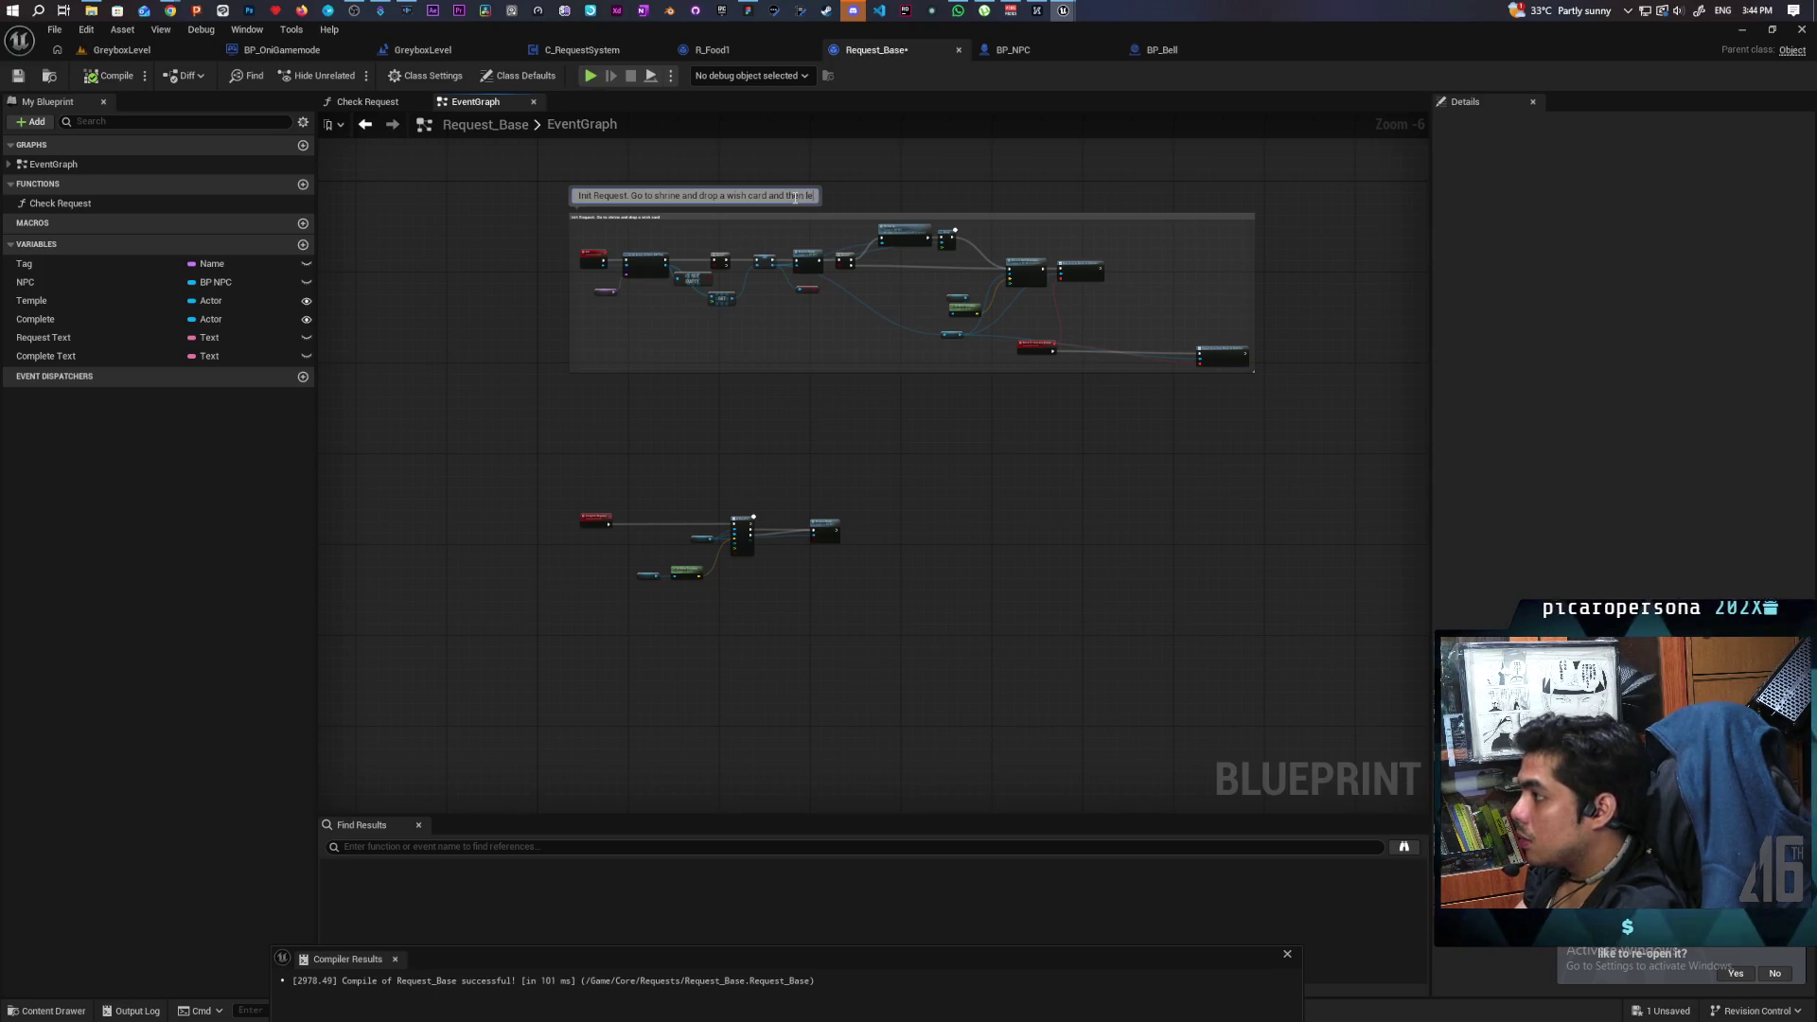
{"action": "left_click", "coordinate": [737, 385]}
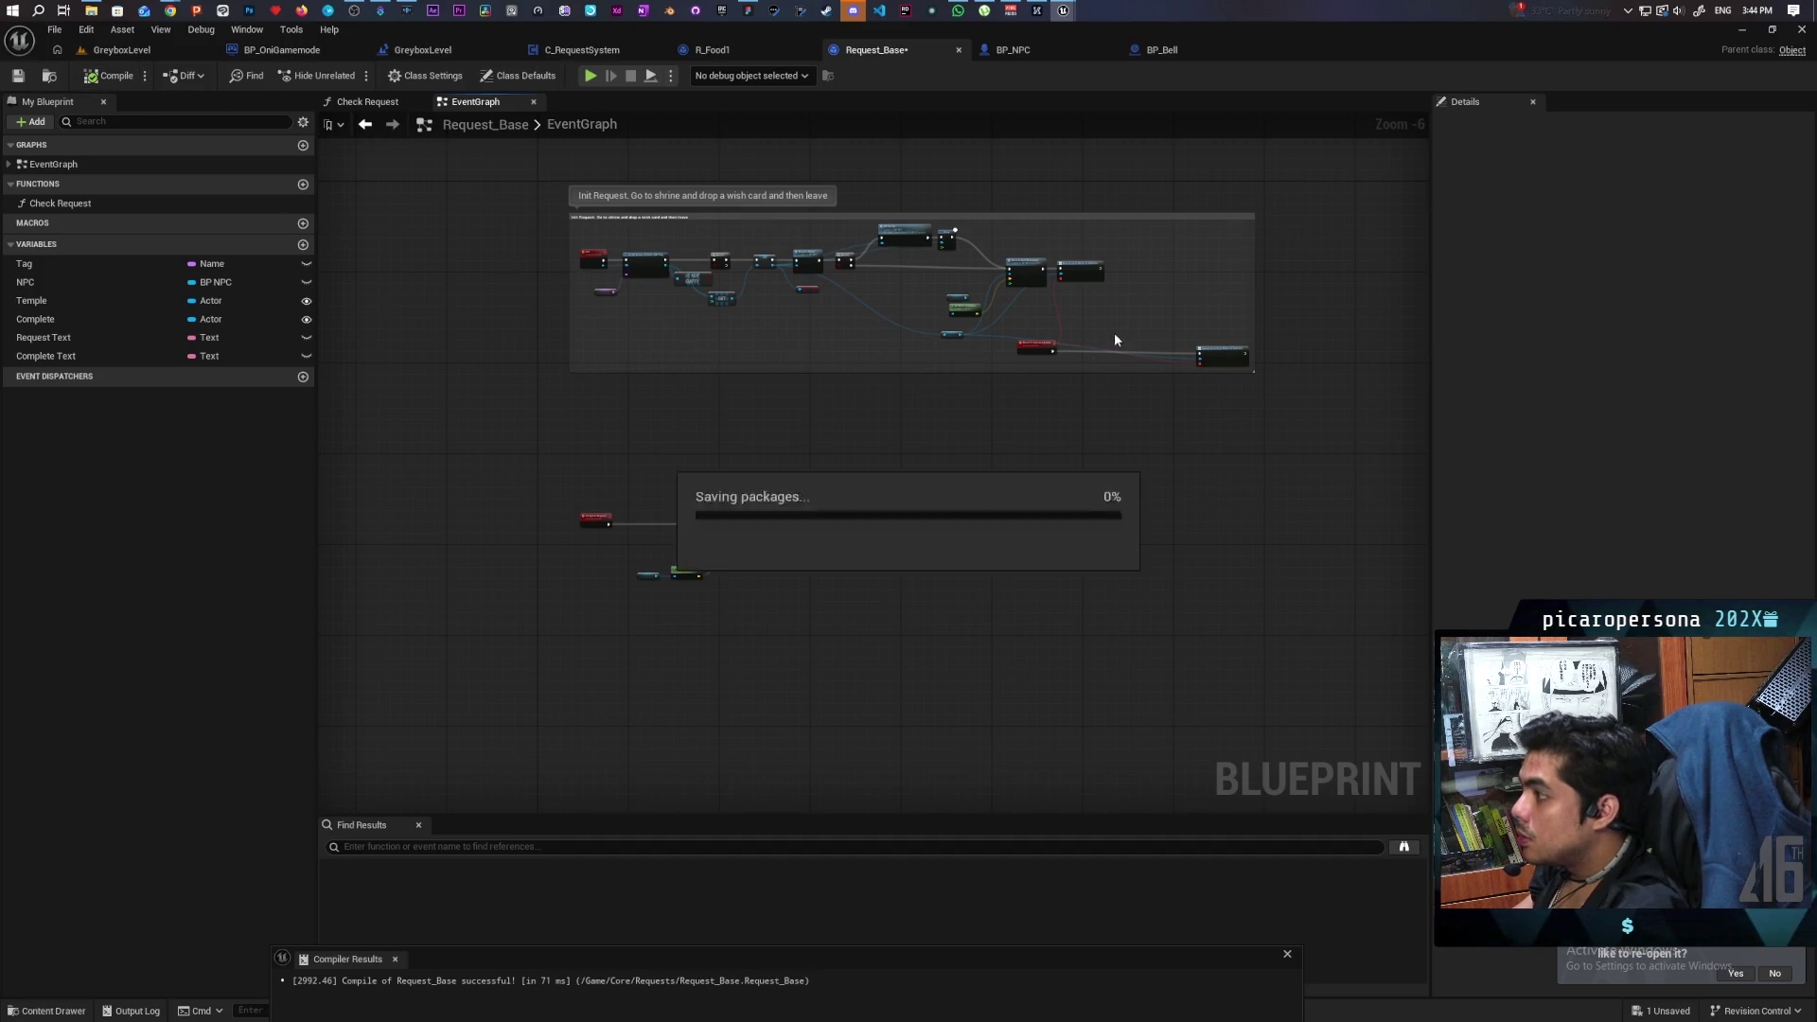
Stretch the init comment box downward, raise its top edge, then compile and save.
{"action": "scroll", "coordinate": [1005, 405], "scroll_direction": "up", "scroll_amount": 1}
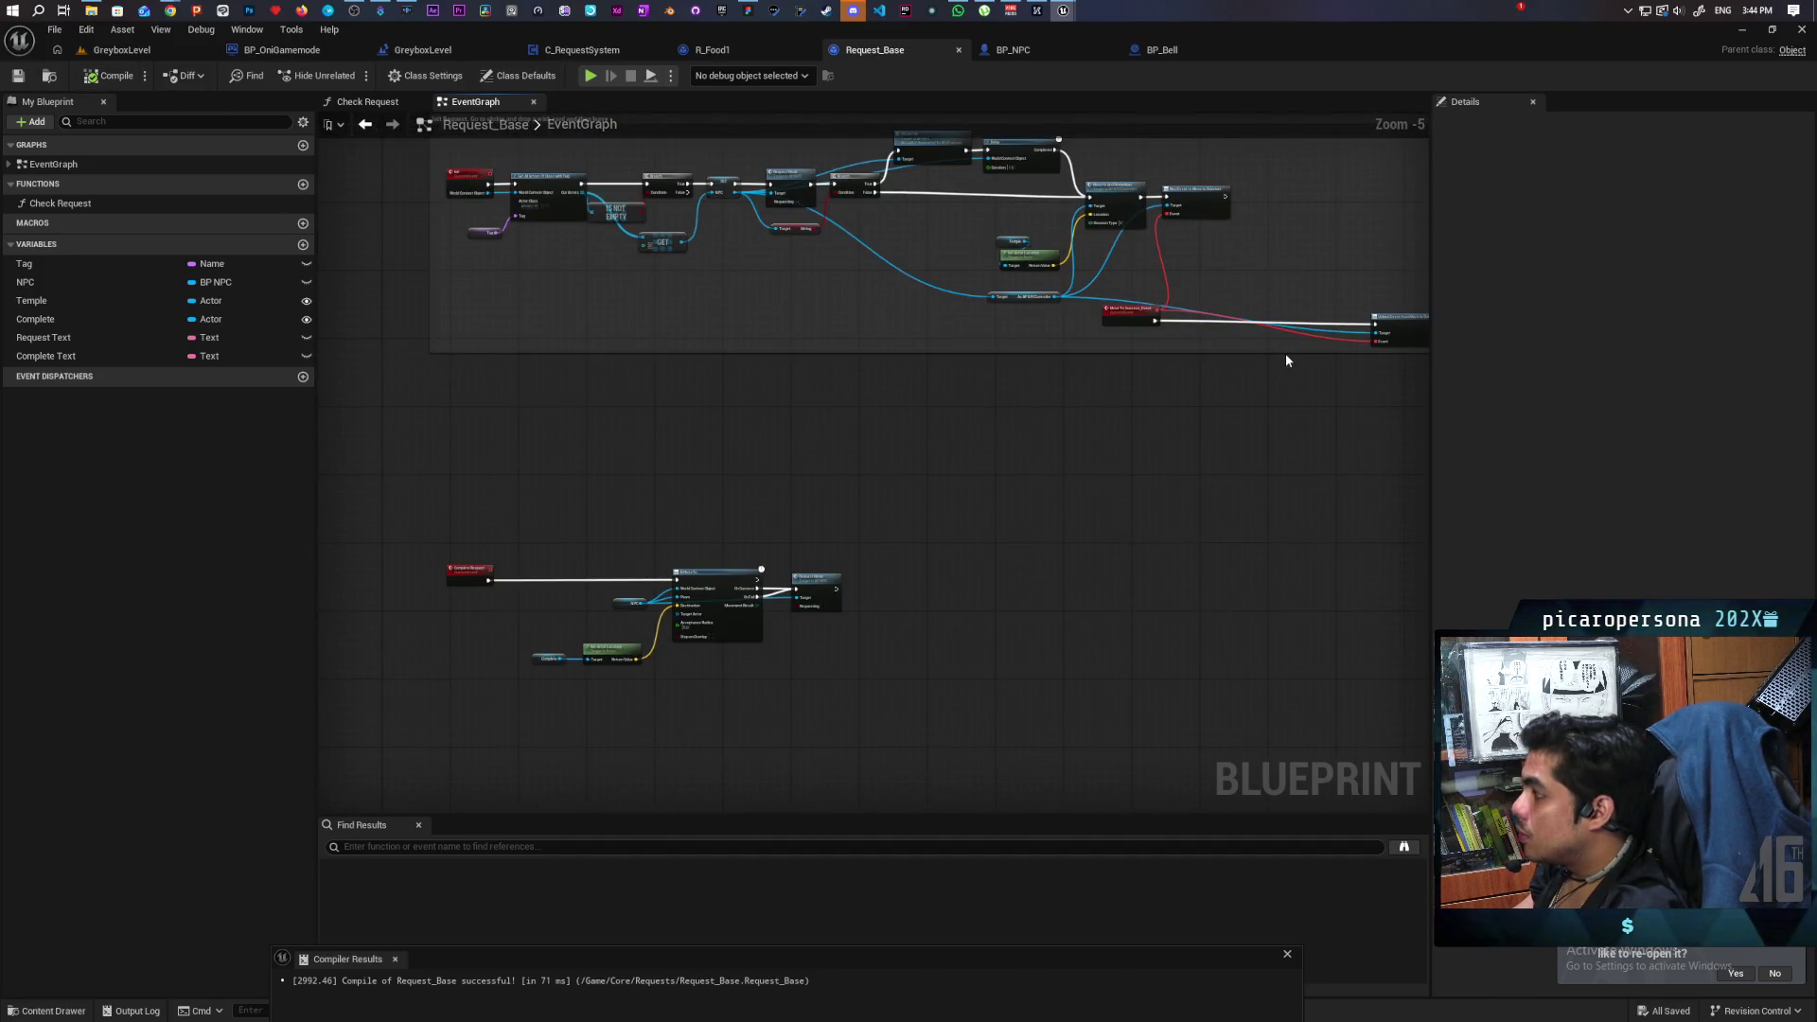
{"action": "left_click_drag", "start_coordinate": [1286, 355], "coordinate": [1286, 407]}
{"action": "scroll", "coordinate": [1071, 433], "scroll_direction": "down", "scroll_amount": 1}
{"action": "scroll", "coordinate": [1022, 247], "scroll_direction": "up", "scroll_amount": 2}
{"action": "left_click_drag", "start_coordinate": [1022, 248], "coordinate": [1053, 395]}
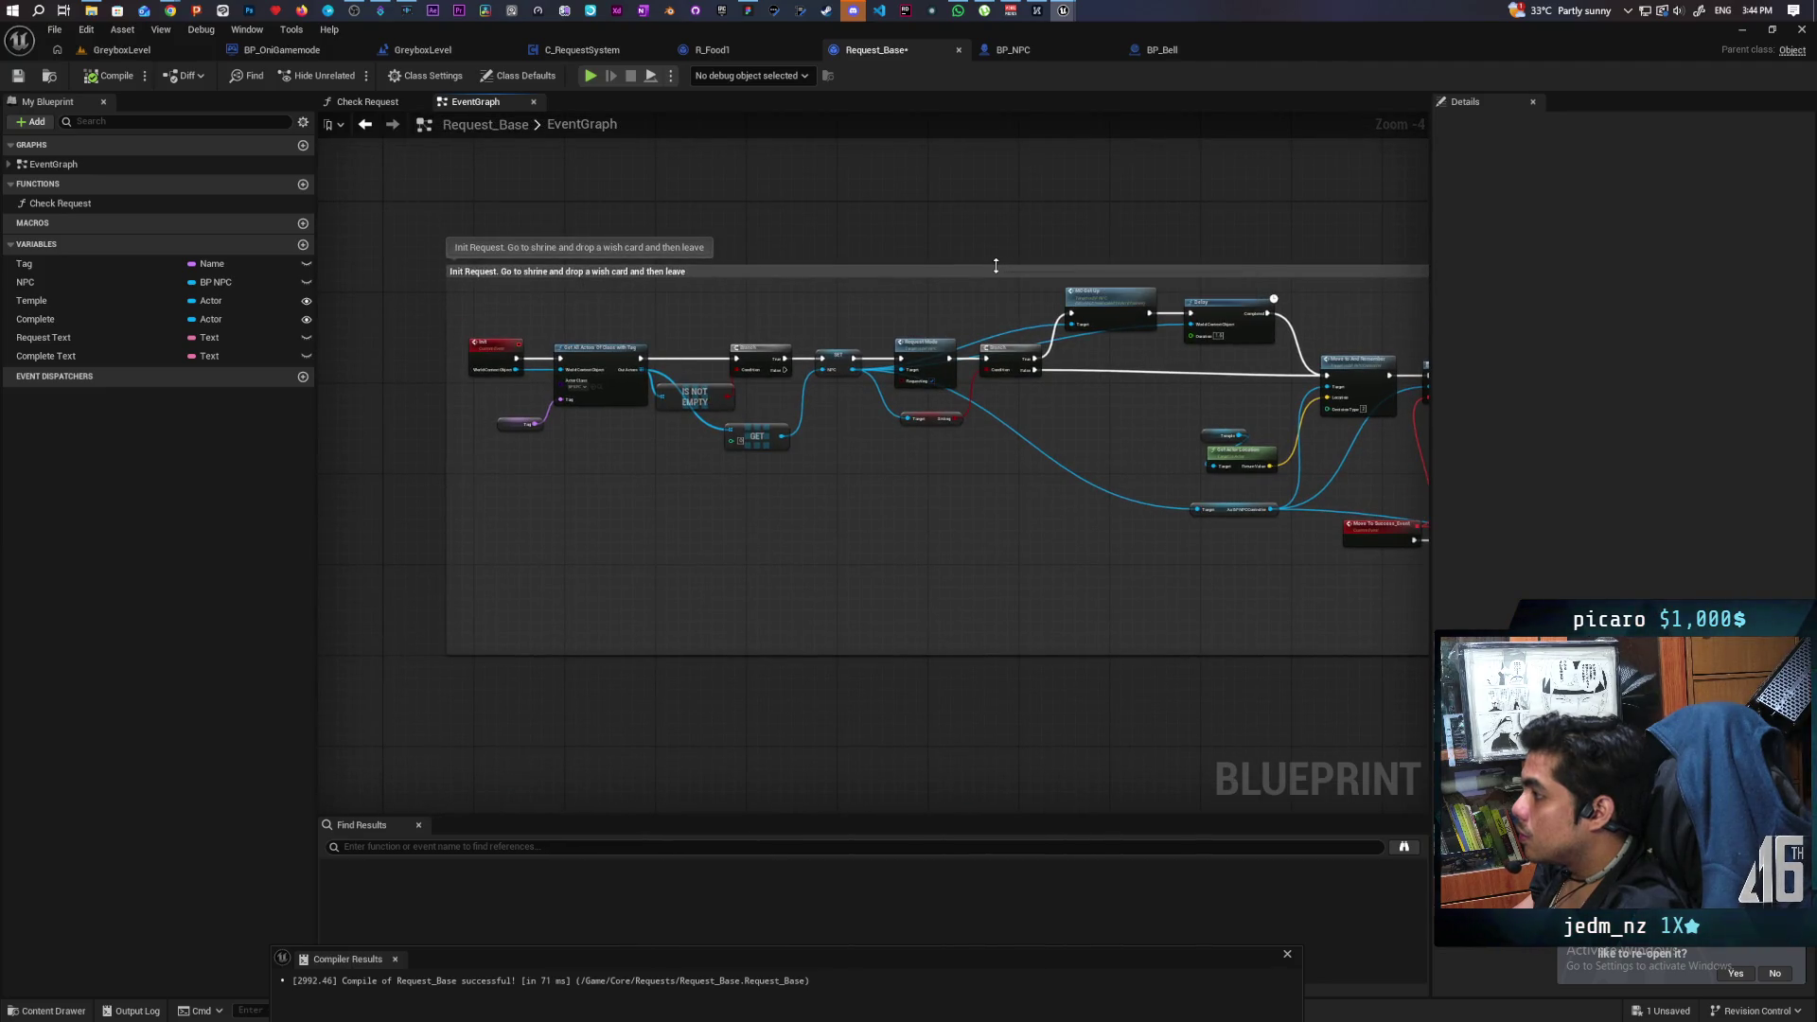
{"action": "left_click_drag", "start_coordinate": [997, 249], "coordinate": [997, 238]}
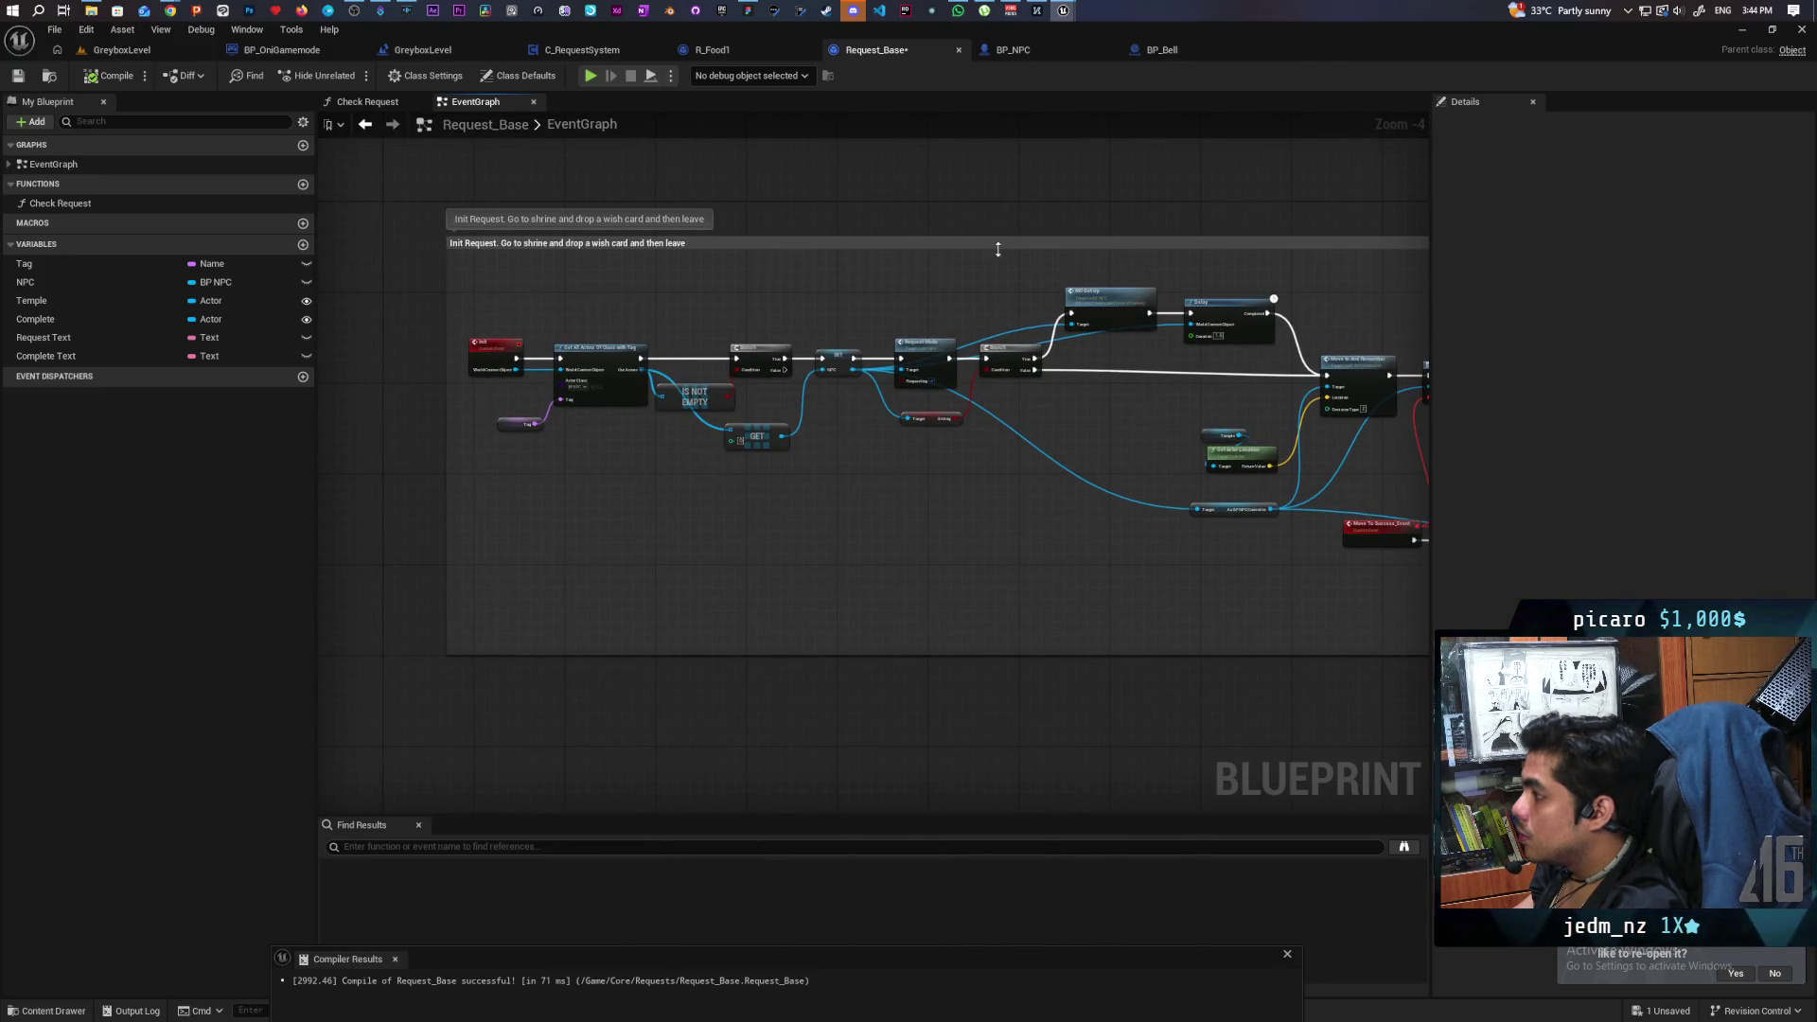
{"action": "left_click", "coordinate": [99, 77]}
Widen the init comment box to the right.
{"action": "scroll", "coordinate": [507, 305], "scroll_direction": "down", "scroll_amount": 3}
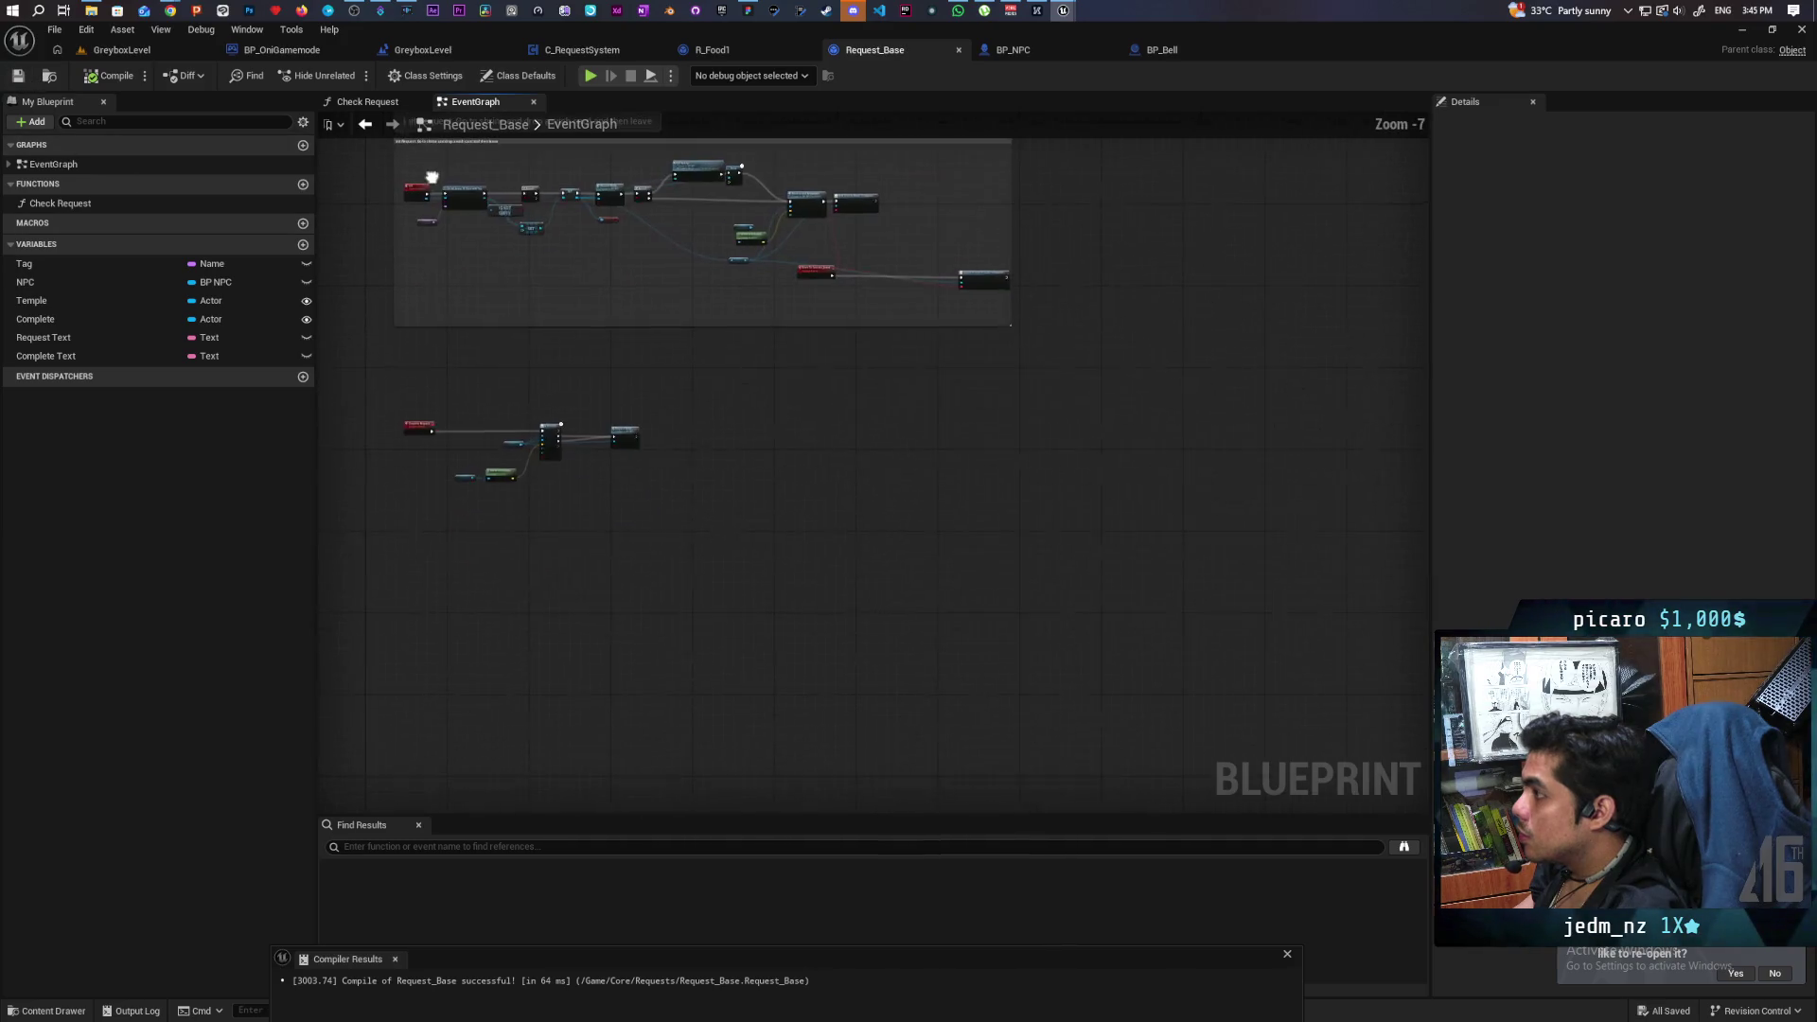
{"action": "scroll", "coordinate": [1061, 352], "scroll_direction": "up", "scroll_amount": 3}
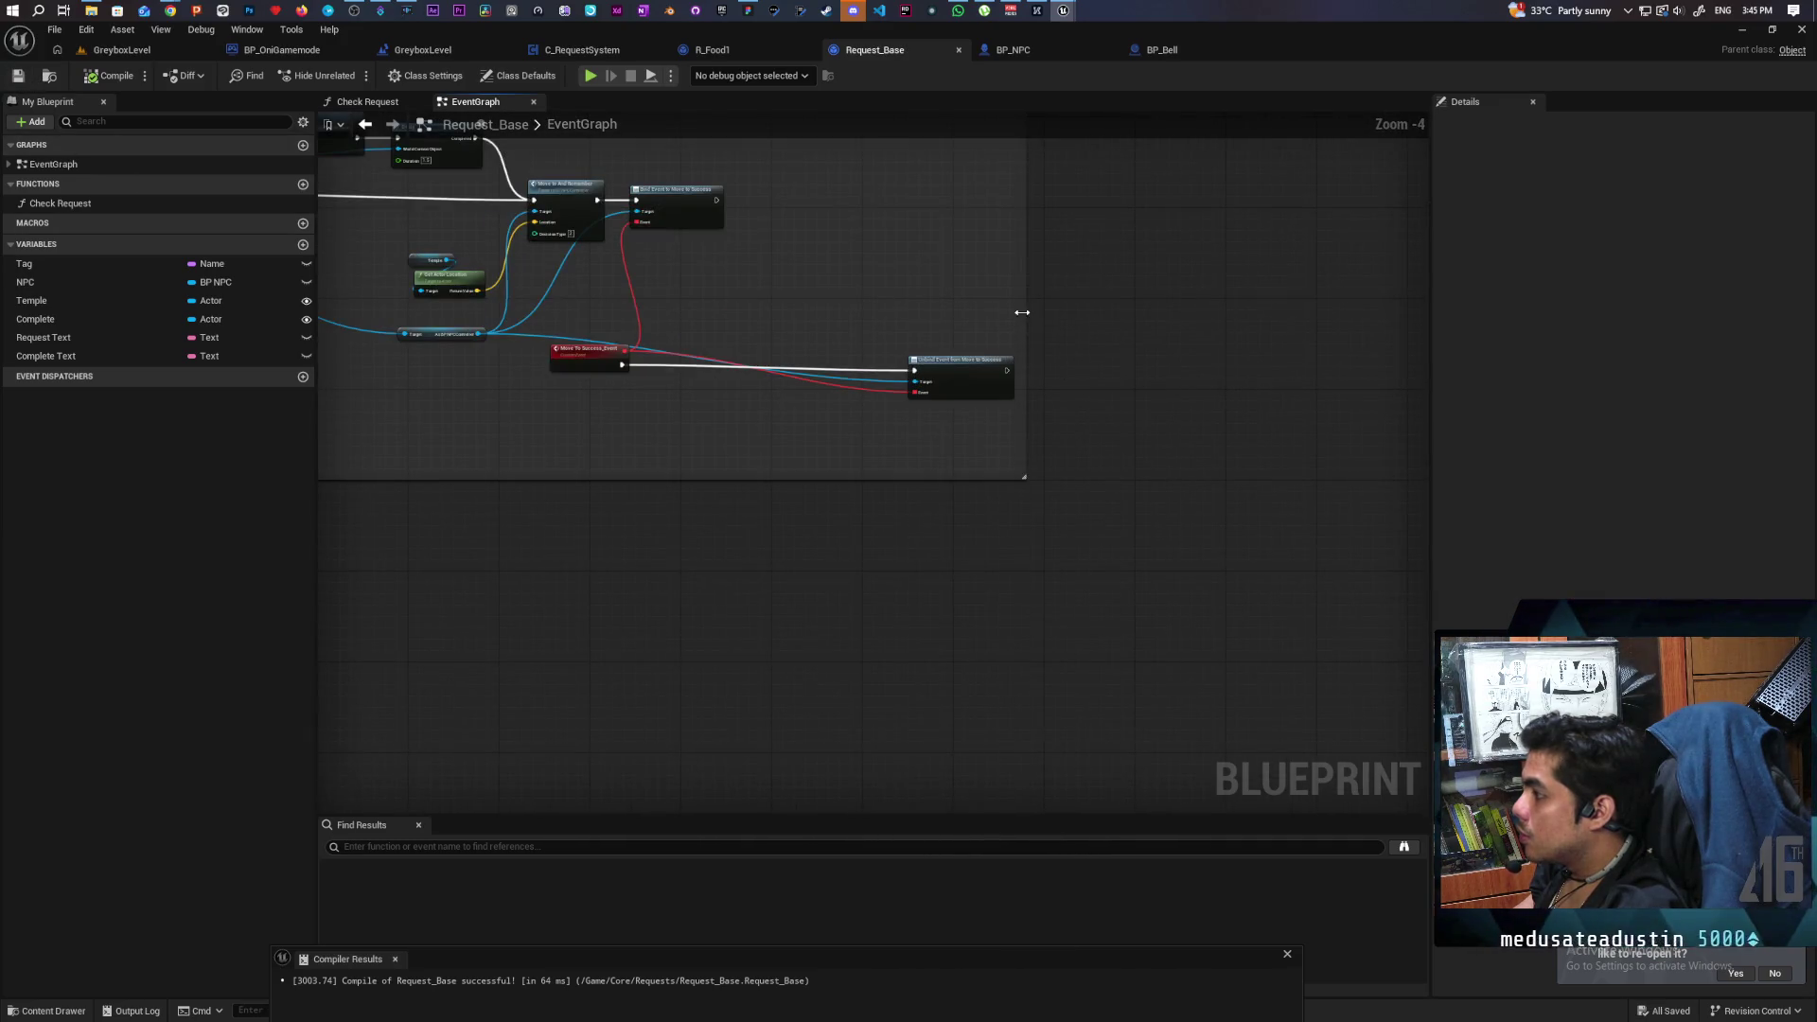
{"action": "left_click_drag", "start_coordinate": [1021, 309], "coordinate": [1098, 309]}
{"action": "scroll", "coordinate": [855, 499], "scroll_direction": "down", "scroll_amount": 3}
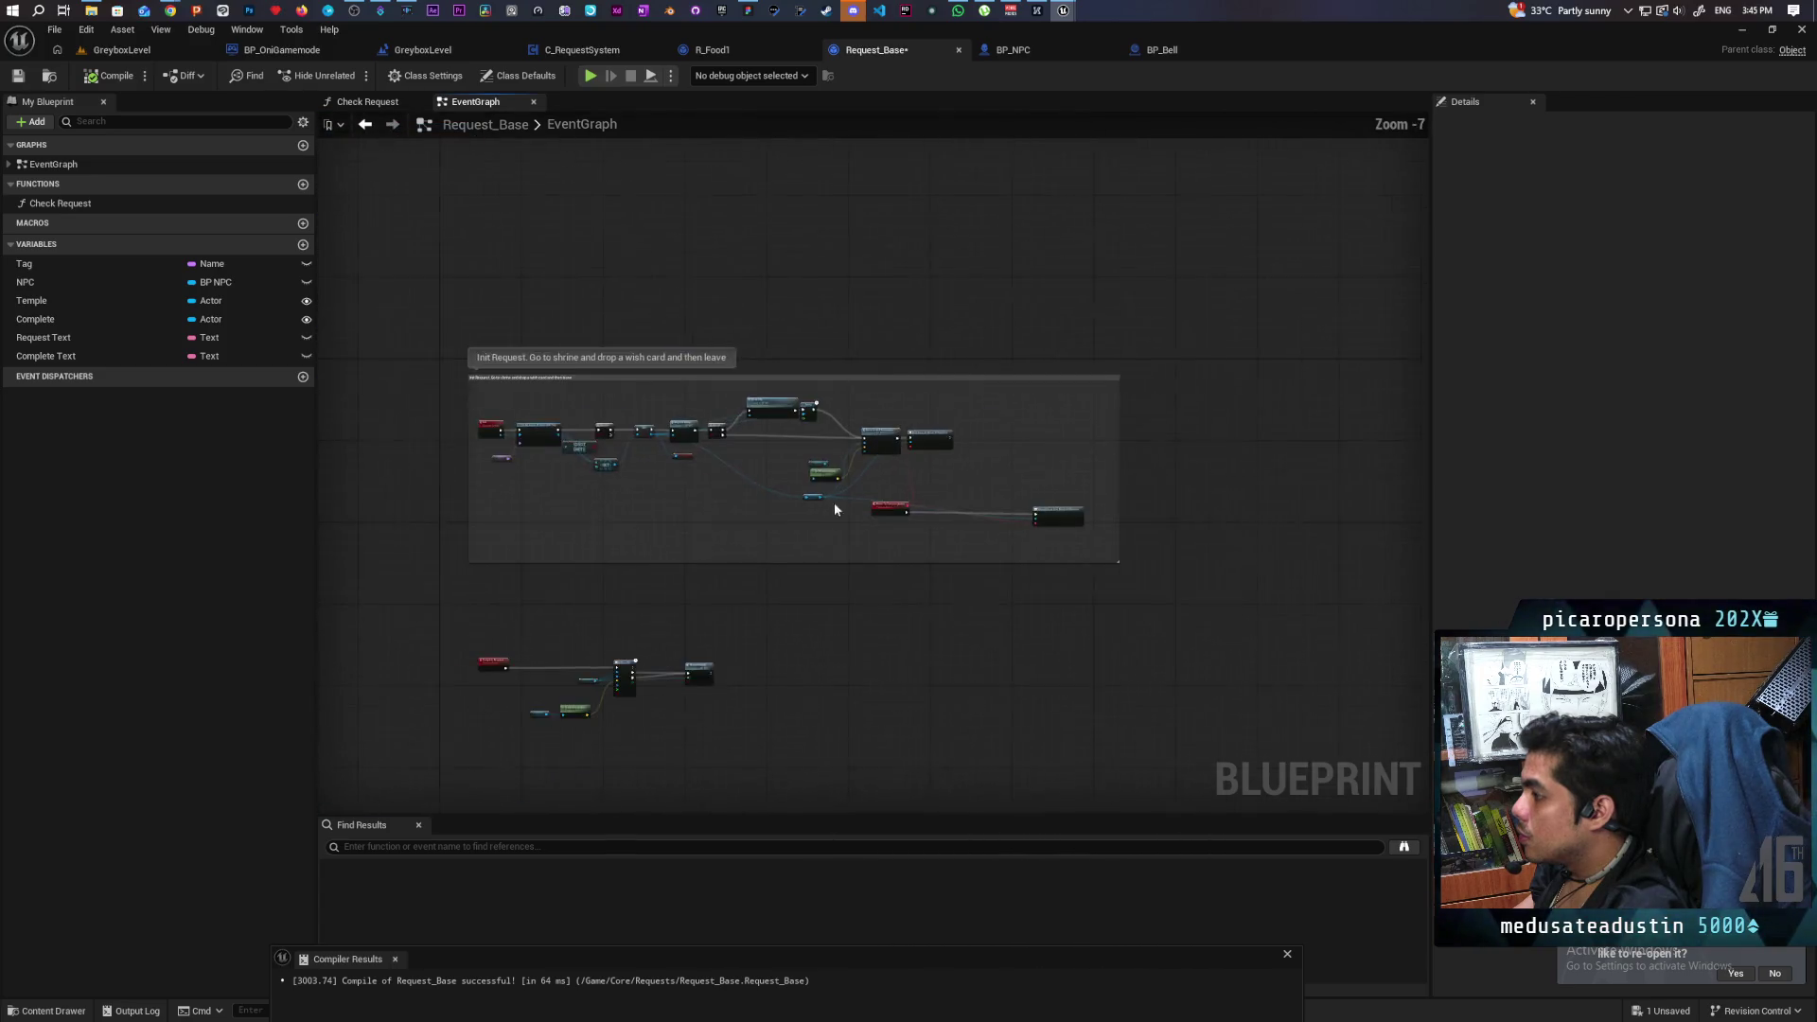
{"action": "scroll", "coordinate": [747, 515], "scroll_direction": "up", "scroll_amount": 3}
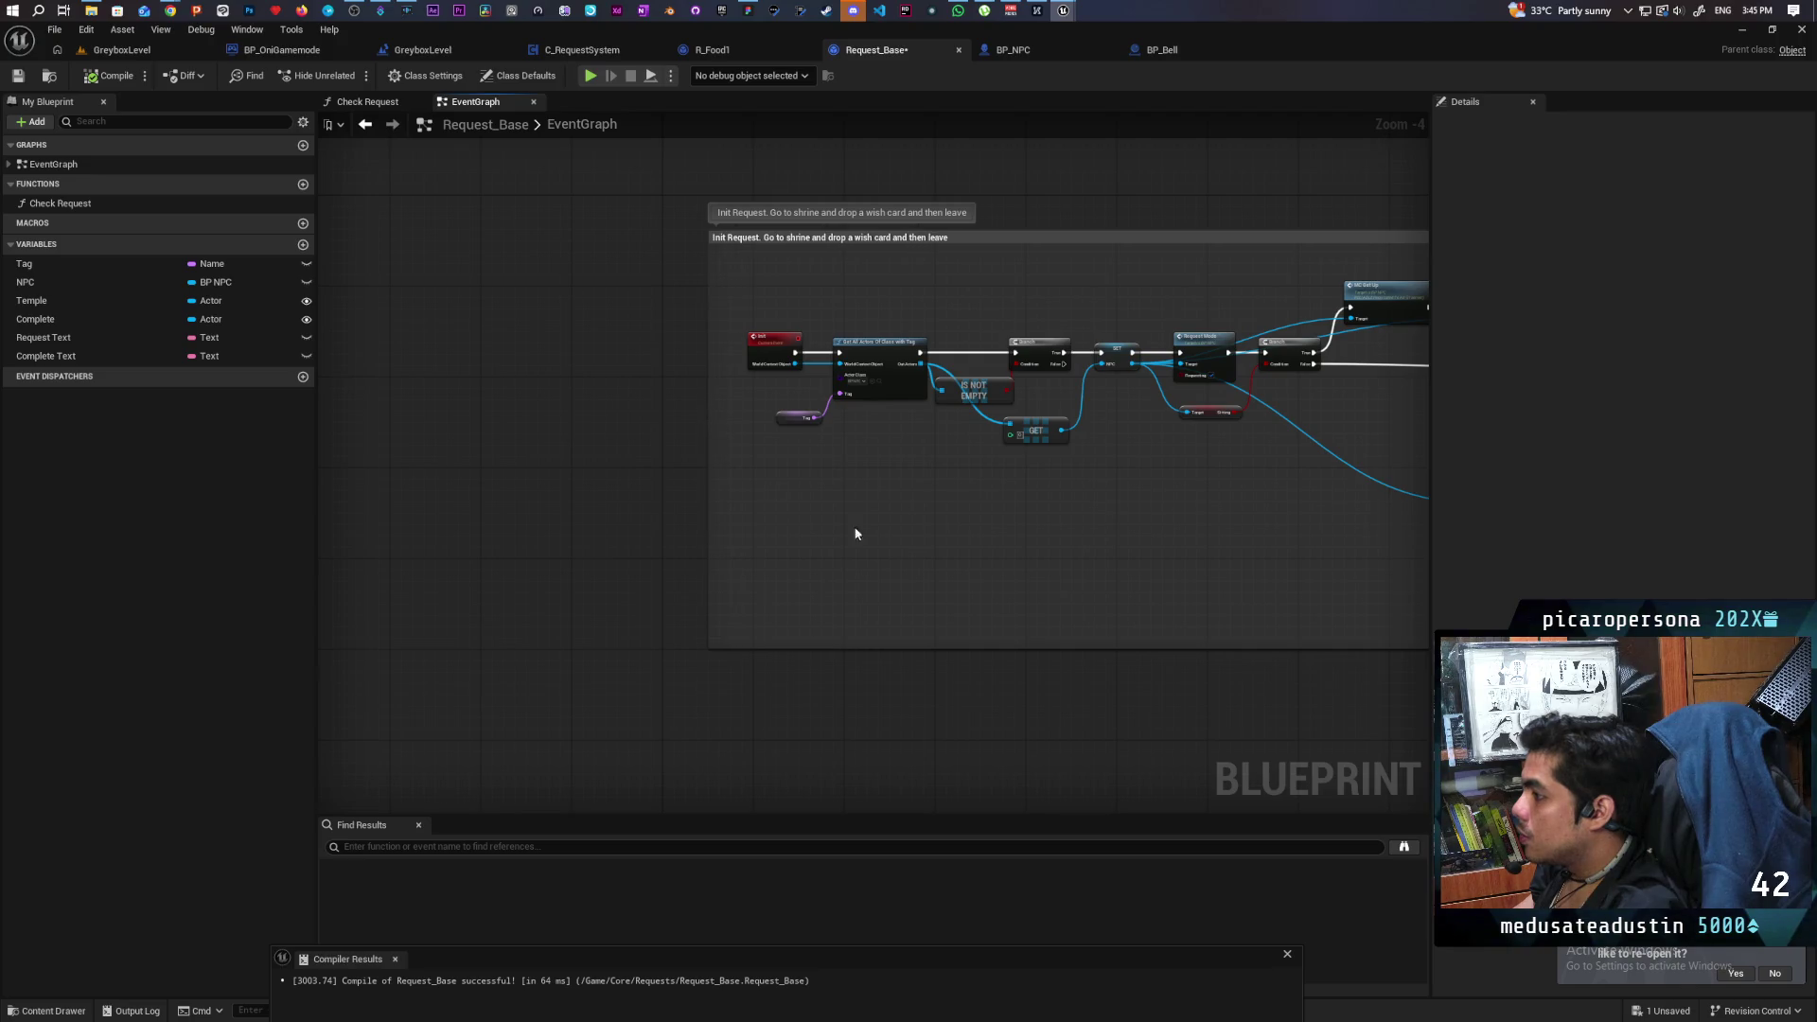
{"action": "scroll", "coordinate": [613, 381], "scroll_direction": "down", "scroll_amount": 1}
{"action": "left_click_drag", "start_coordinate": [613, 382], "coordinate": [517, 355]}
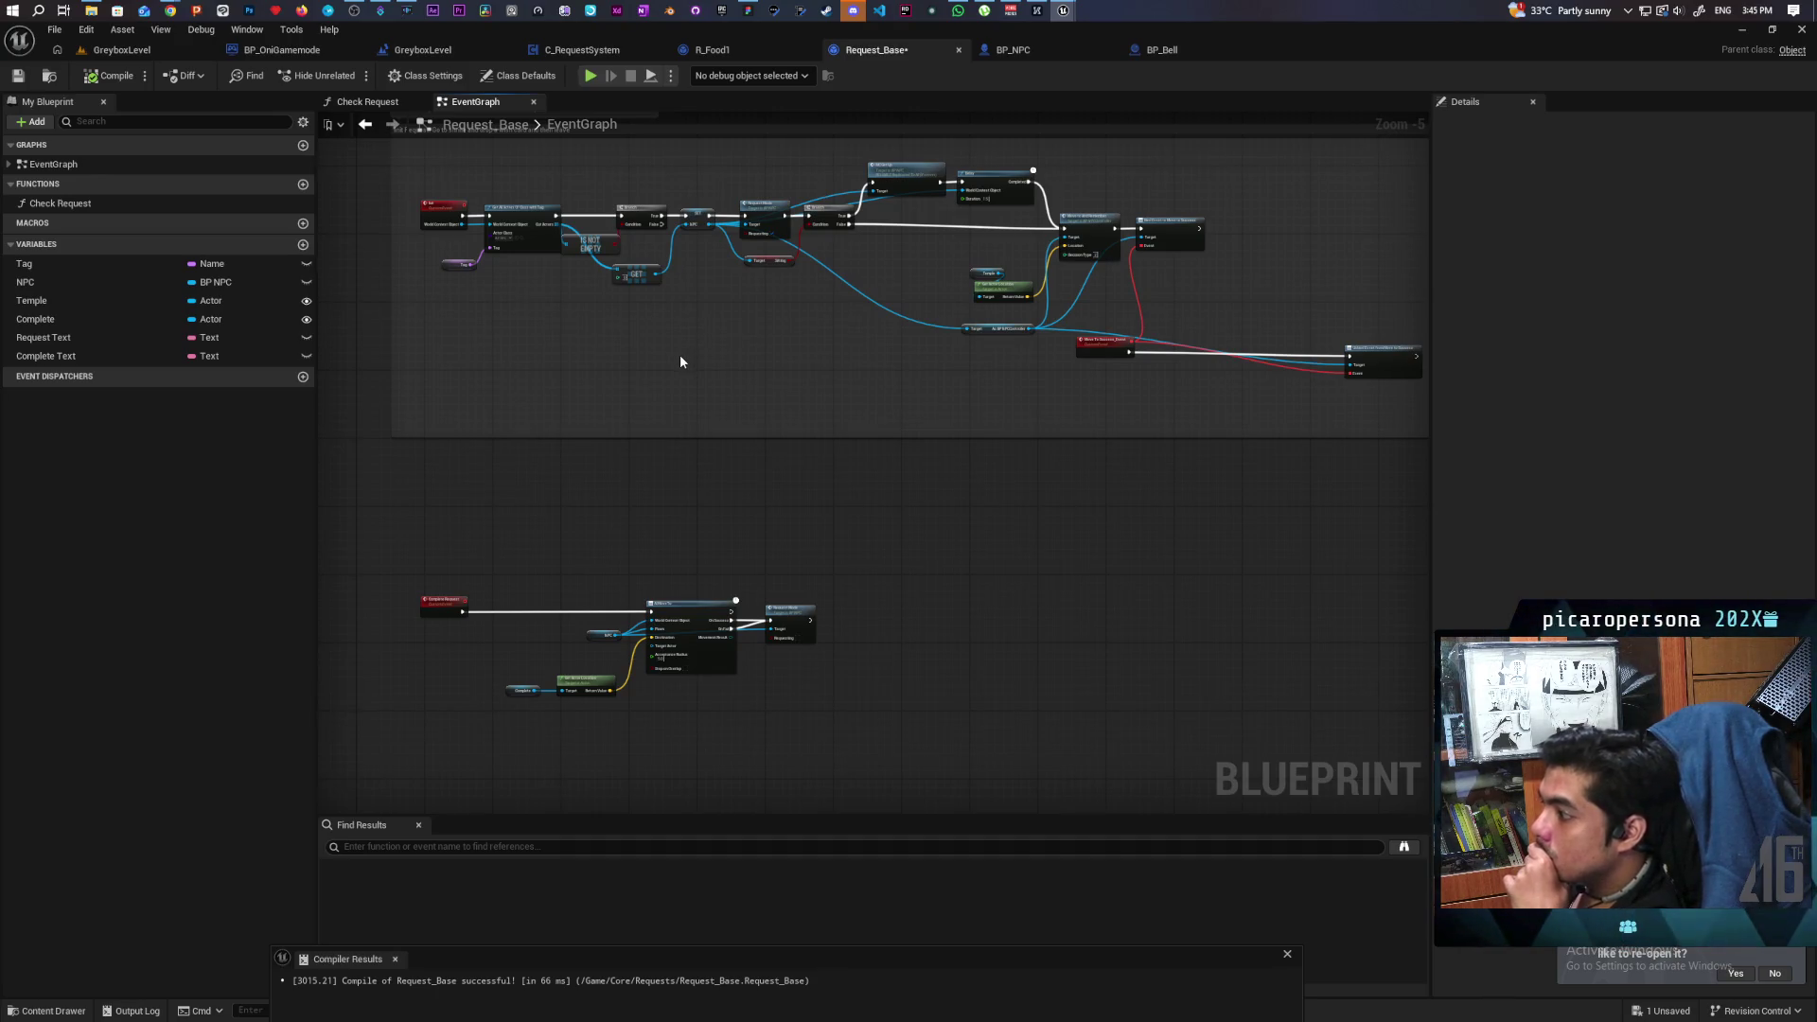
Shift the Complete Request nodes further down below the init comment.
{"action": "left_click_drag", "start_coordinate": [680, 361], "coordinate": [651, 532]}
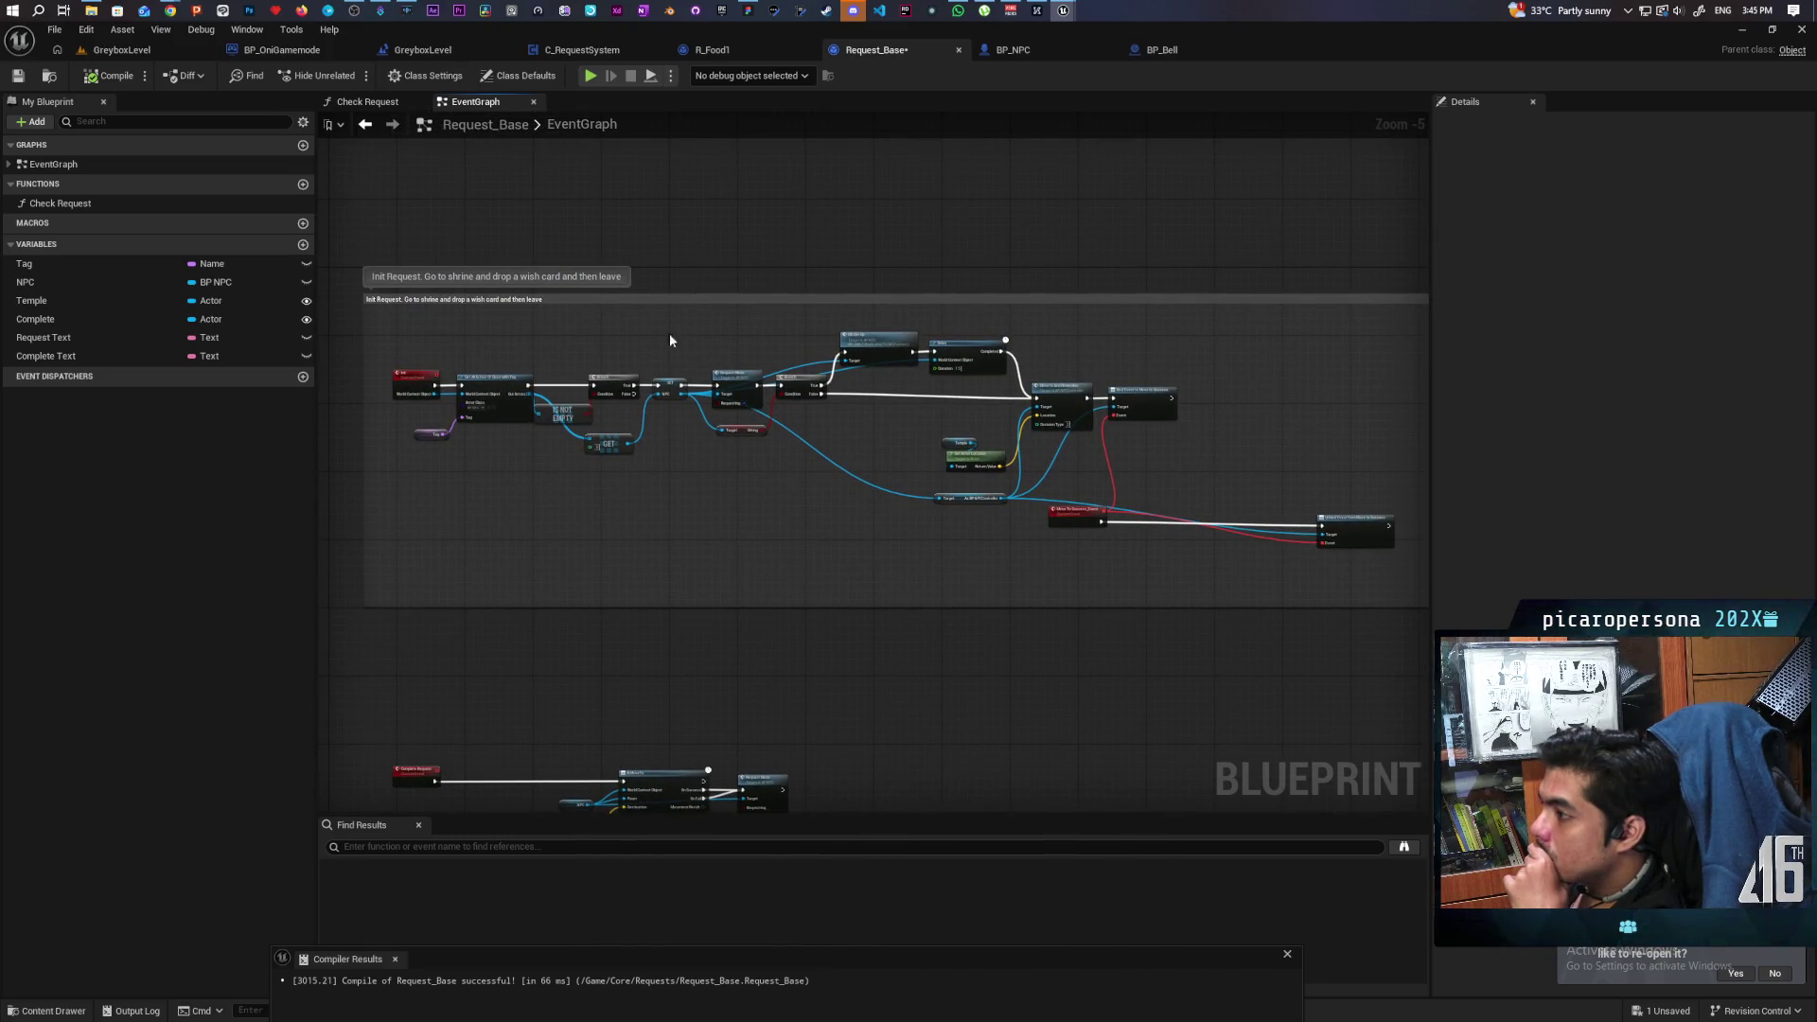
{"action": "mouse_move", "coordinate": [586, 433]}
{"action": "left_mouse_down"}
{"action": "mouse_move", "coordinate": [649, 490]}
{"action": "mouse_move", "coordinate": [666, 391]}
{"action": "left_mouse_up"}
{"action": "scroll", "coordinate": [666, 391], "scroll_direction": "up", "scroll_amount": 2}
{"action": "scroll", "coordinate": [666, 392], "scroll_direction": "down", "scroll_amount": 1}
{"action": "scroll", "coordinate": [666, 392], "scroll_direction": "down", "scroll_amount": 2}
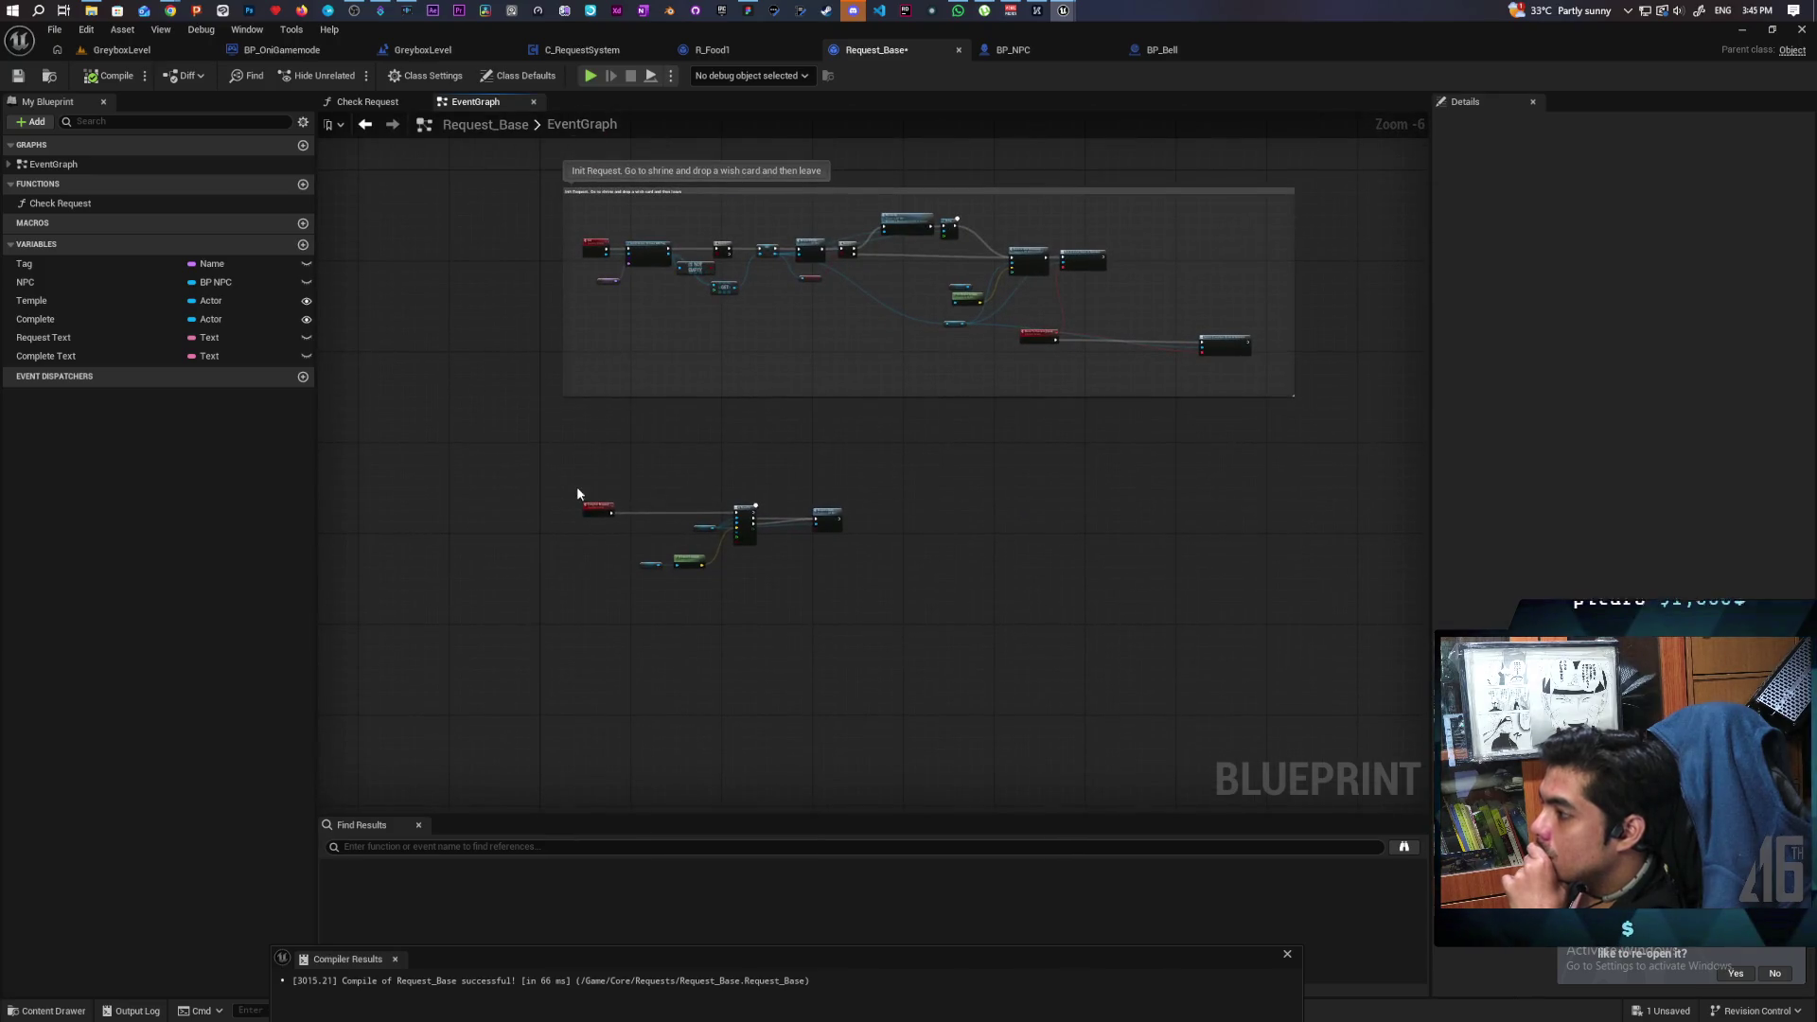
{"action": "left_click_drag", "start_coordinate": [745, 511], "coordinate": [738, 602]}
{"action": "scroll", "coordinate": [635, 507], "scroll_direction": "up", "scroll_amount": 2}
{"action": "left_click_drag", "start_coordinate": [636, 507], "coordinate": [666, 522]}
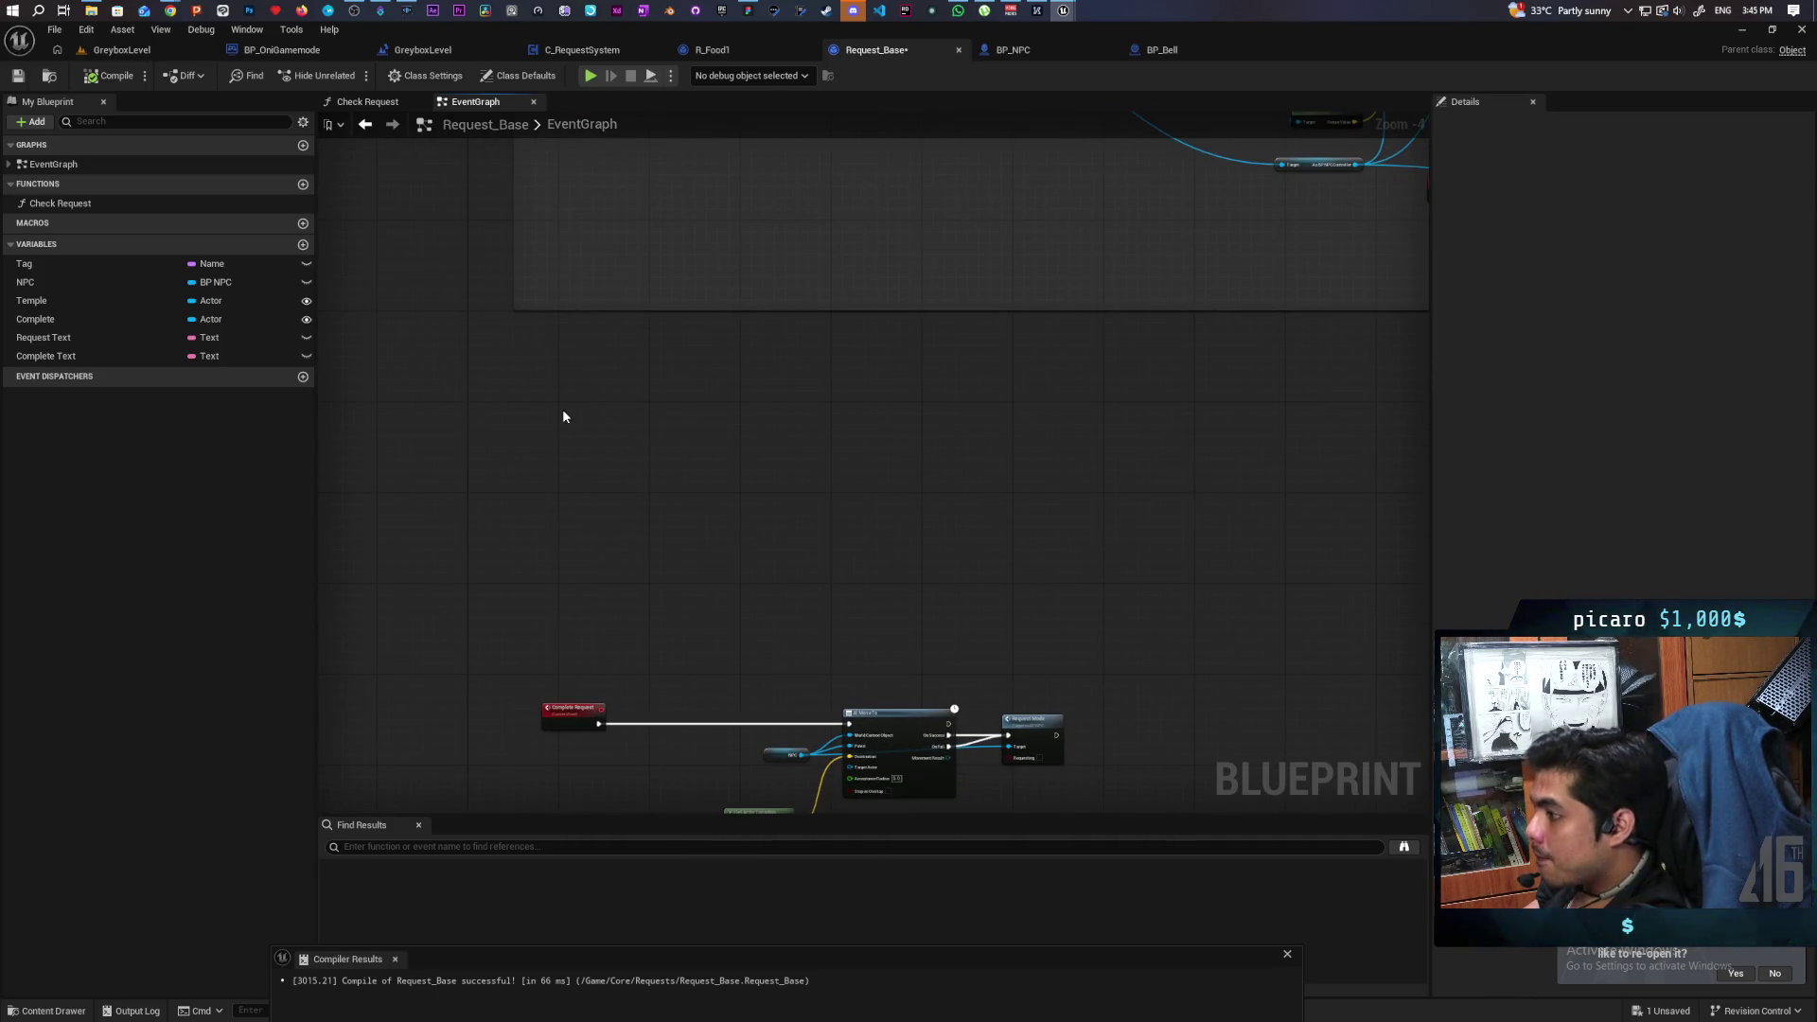
Paste a custom event and comment it 'Bell has been rung for your request. go to the shrine and check'.
{"action": "key", "text": "ctrl+v"}
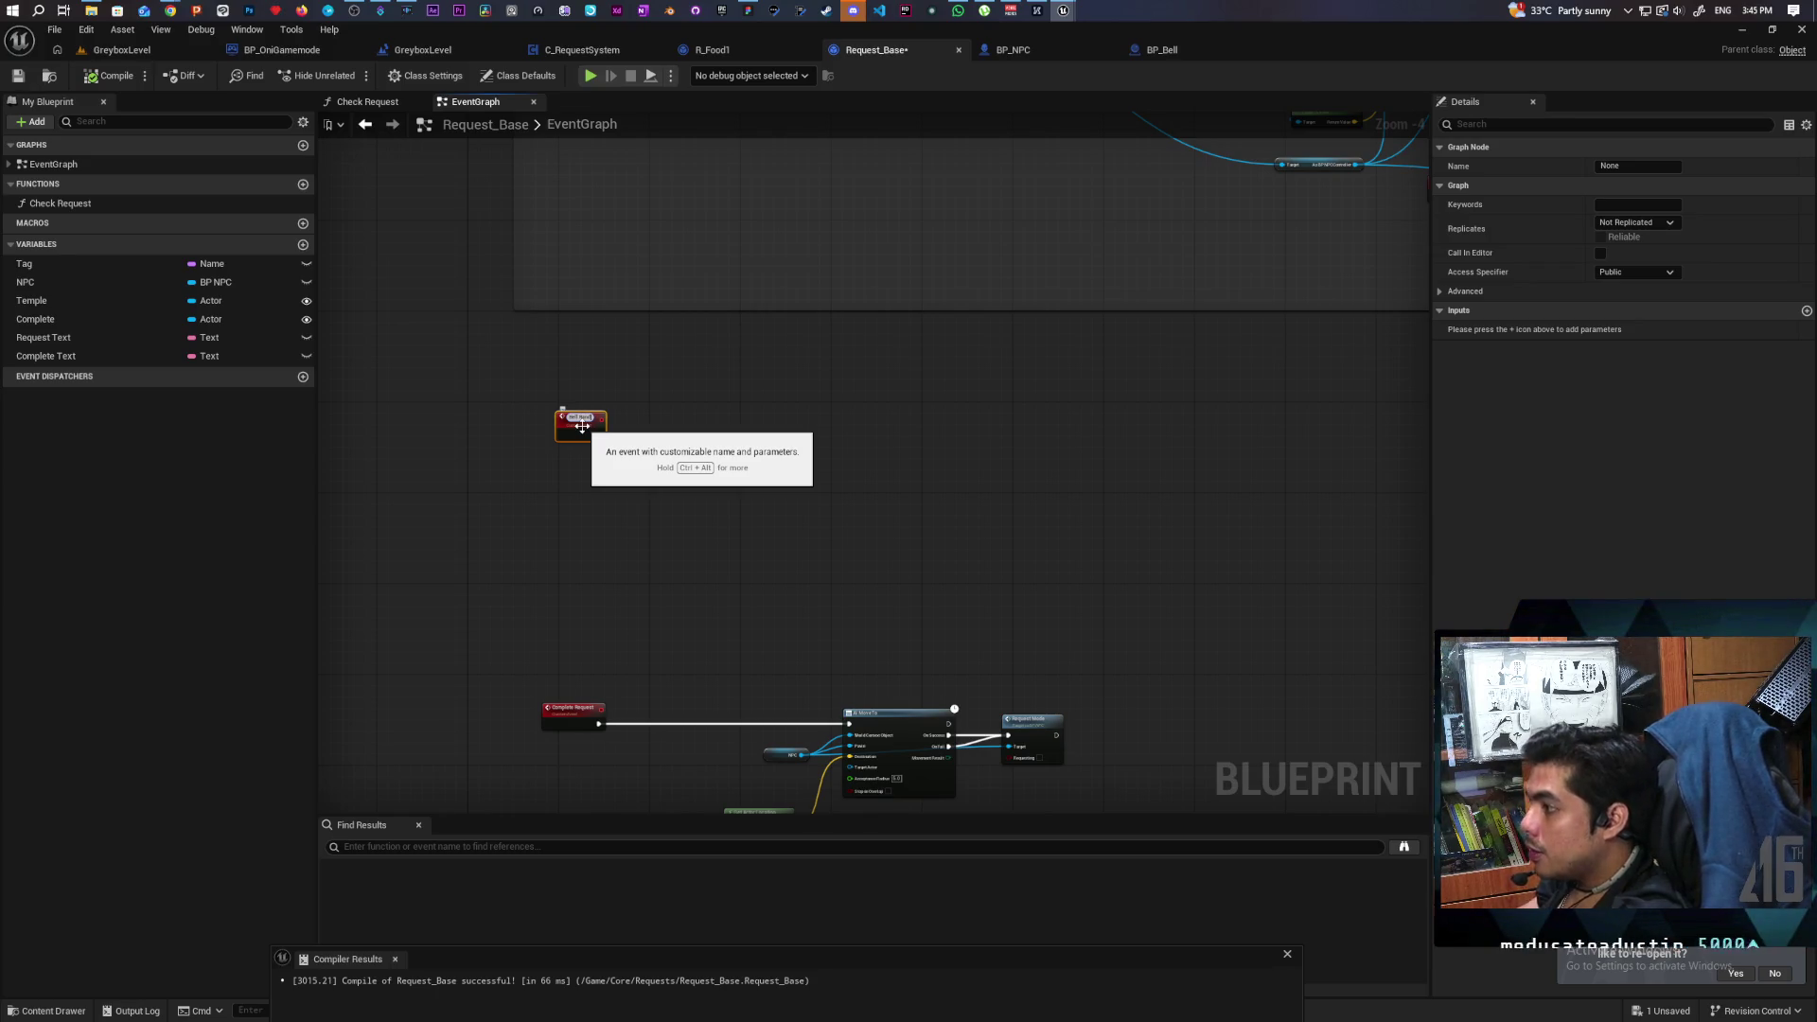
{"action": "left_click", "coordinate": [554, 479]}
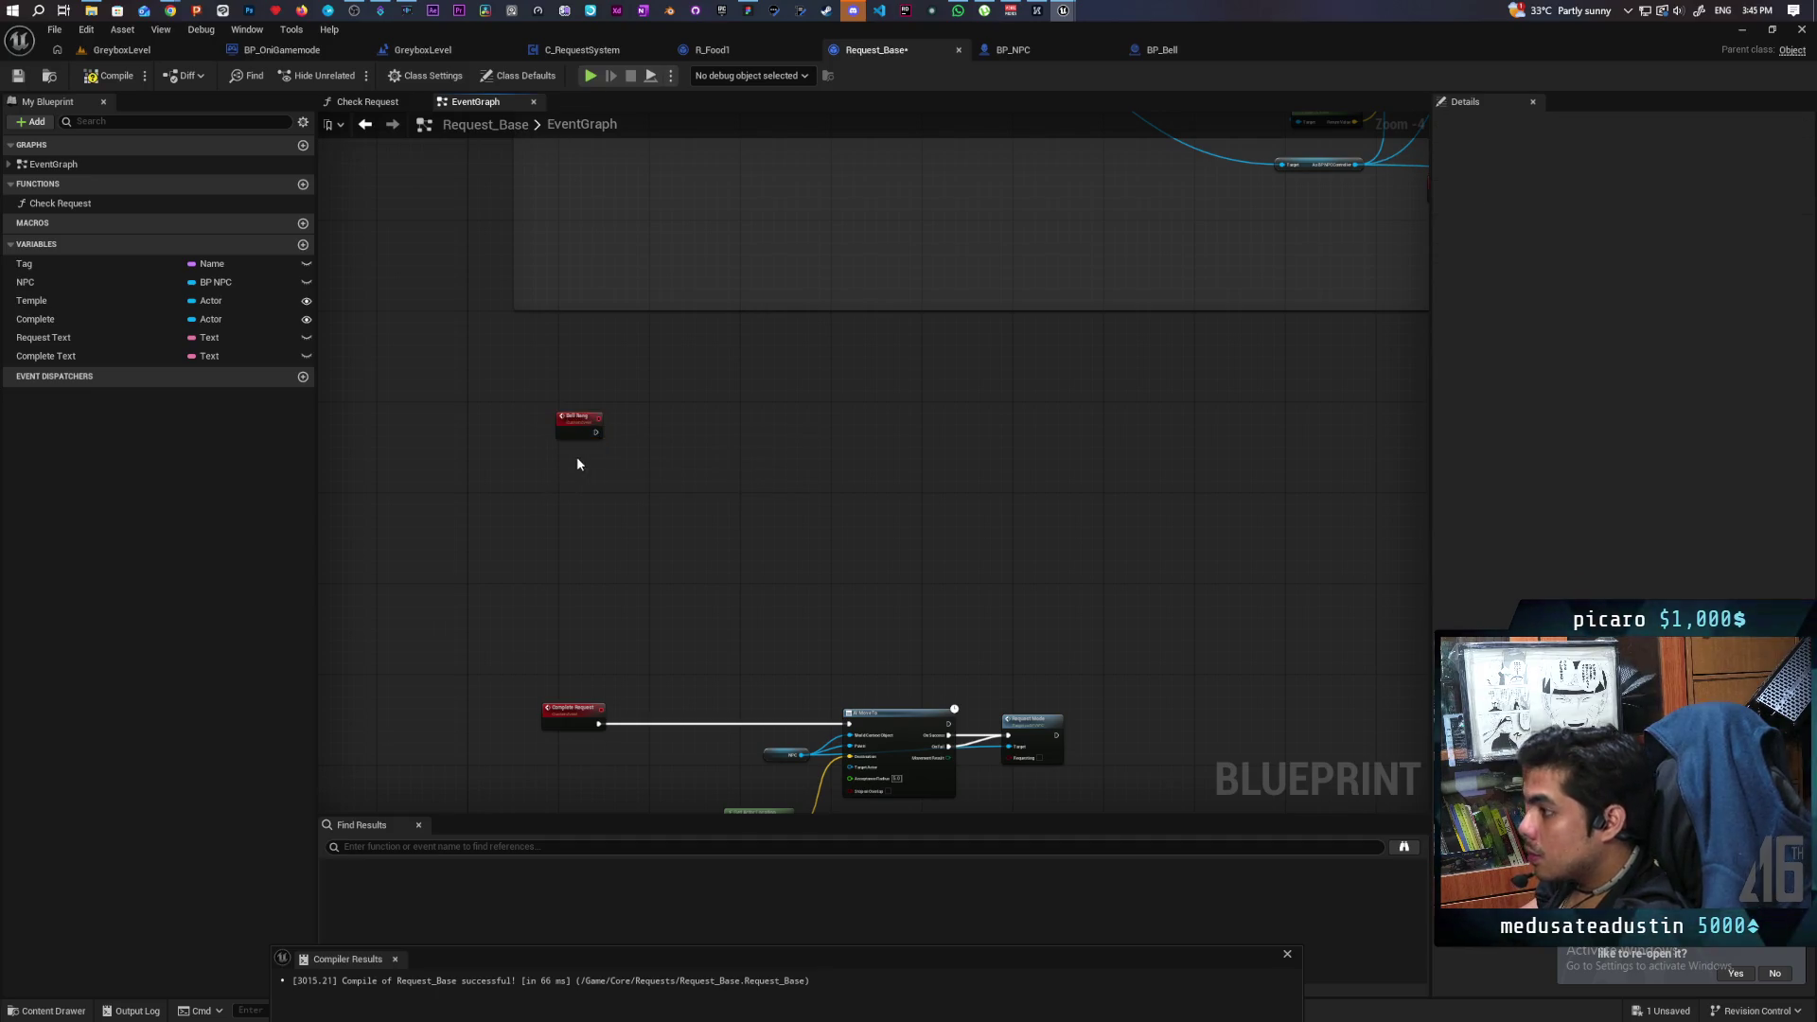
{"action": "left_click", "coordinate": [568, 416]}
{"action": "key", "text": "c"}
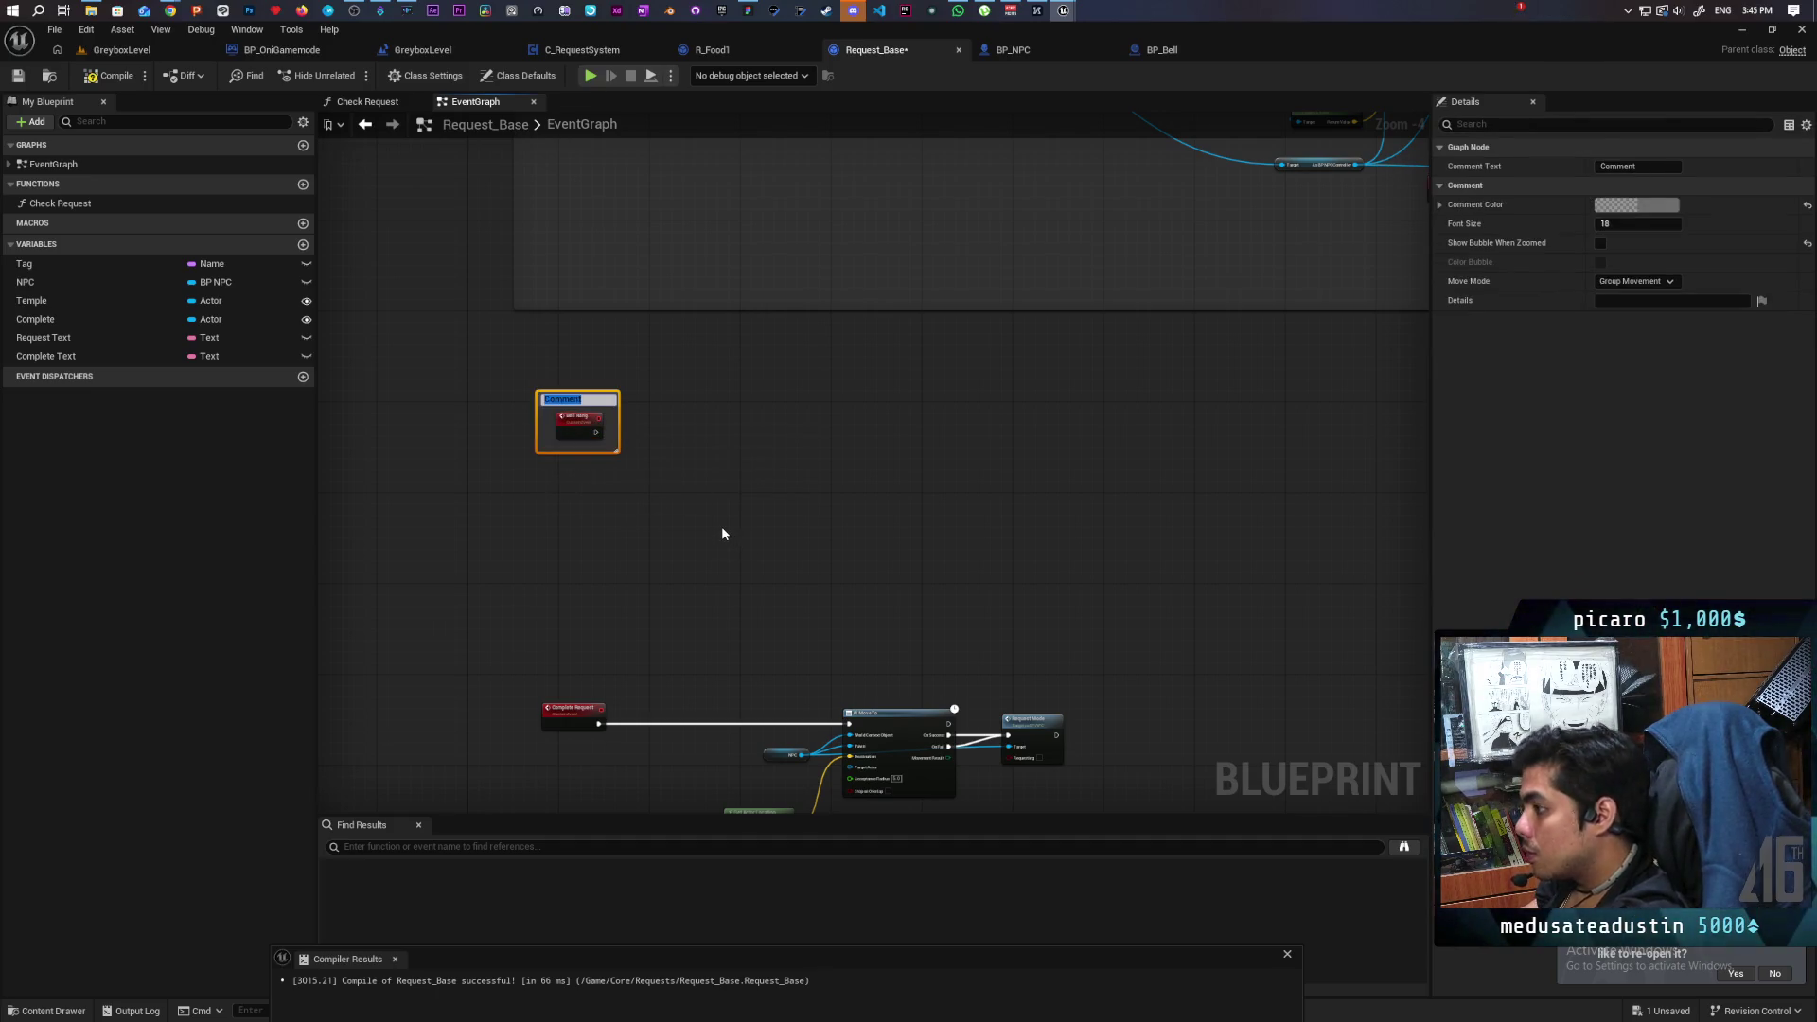
{"action": "type", "text": "Bell has been"}
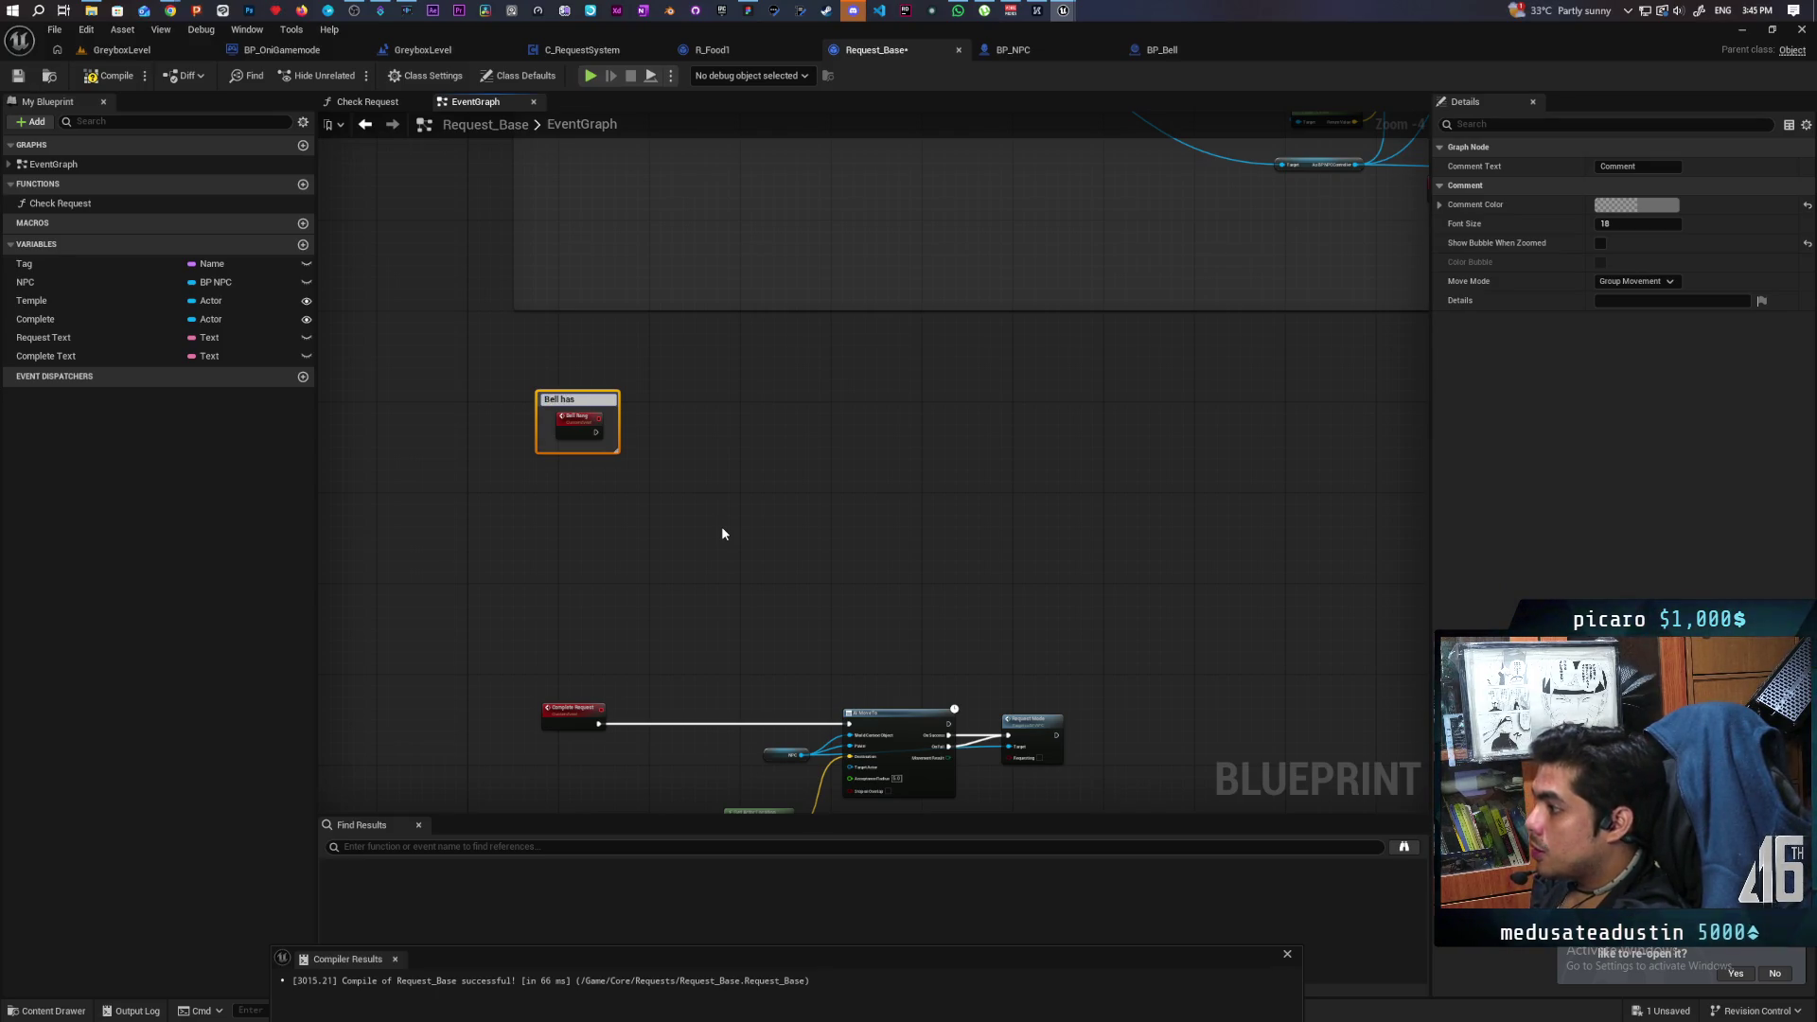
{"action": "type", "text": "ng"}
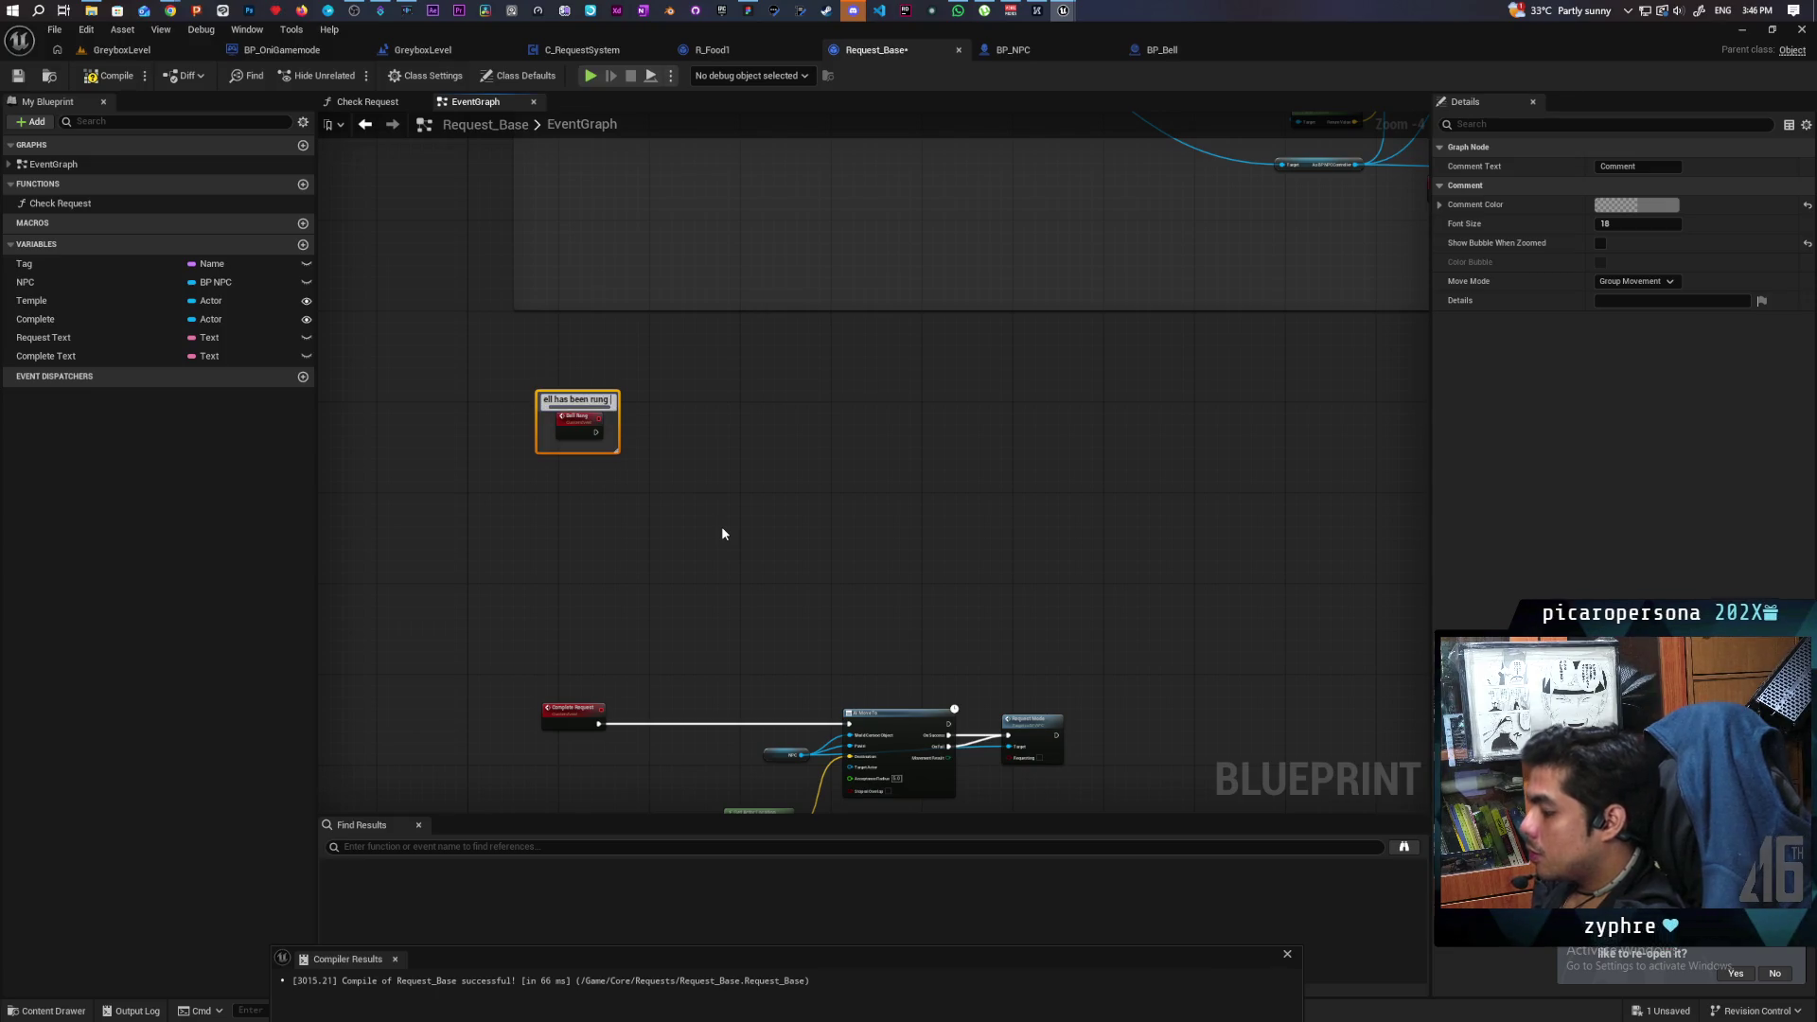
{"action": "type", "text": " oufo"}
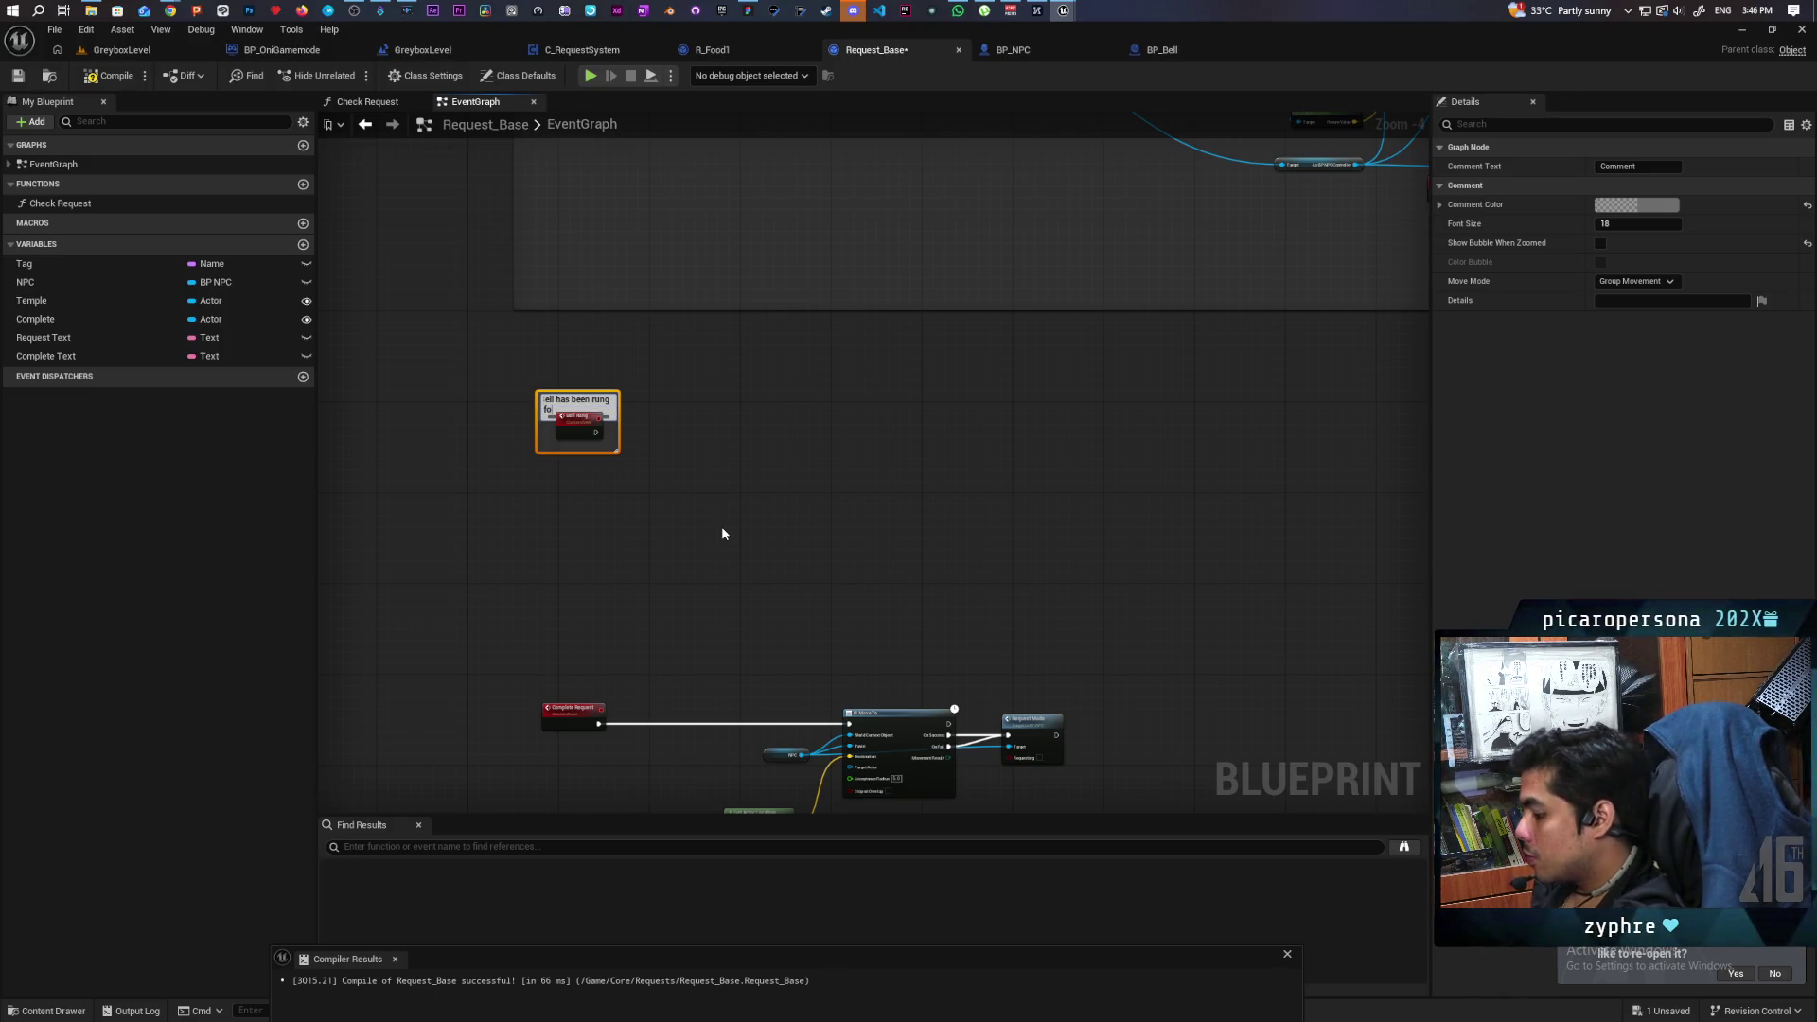
{"action": "type", "text": "quest"}
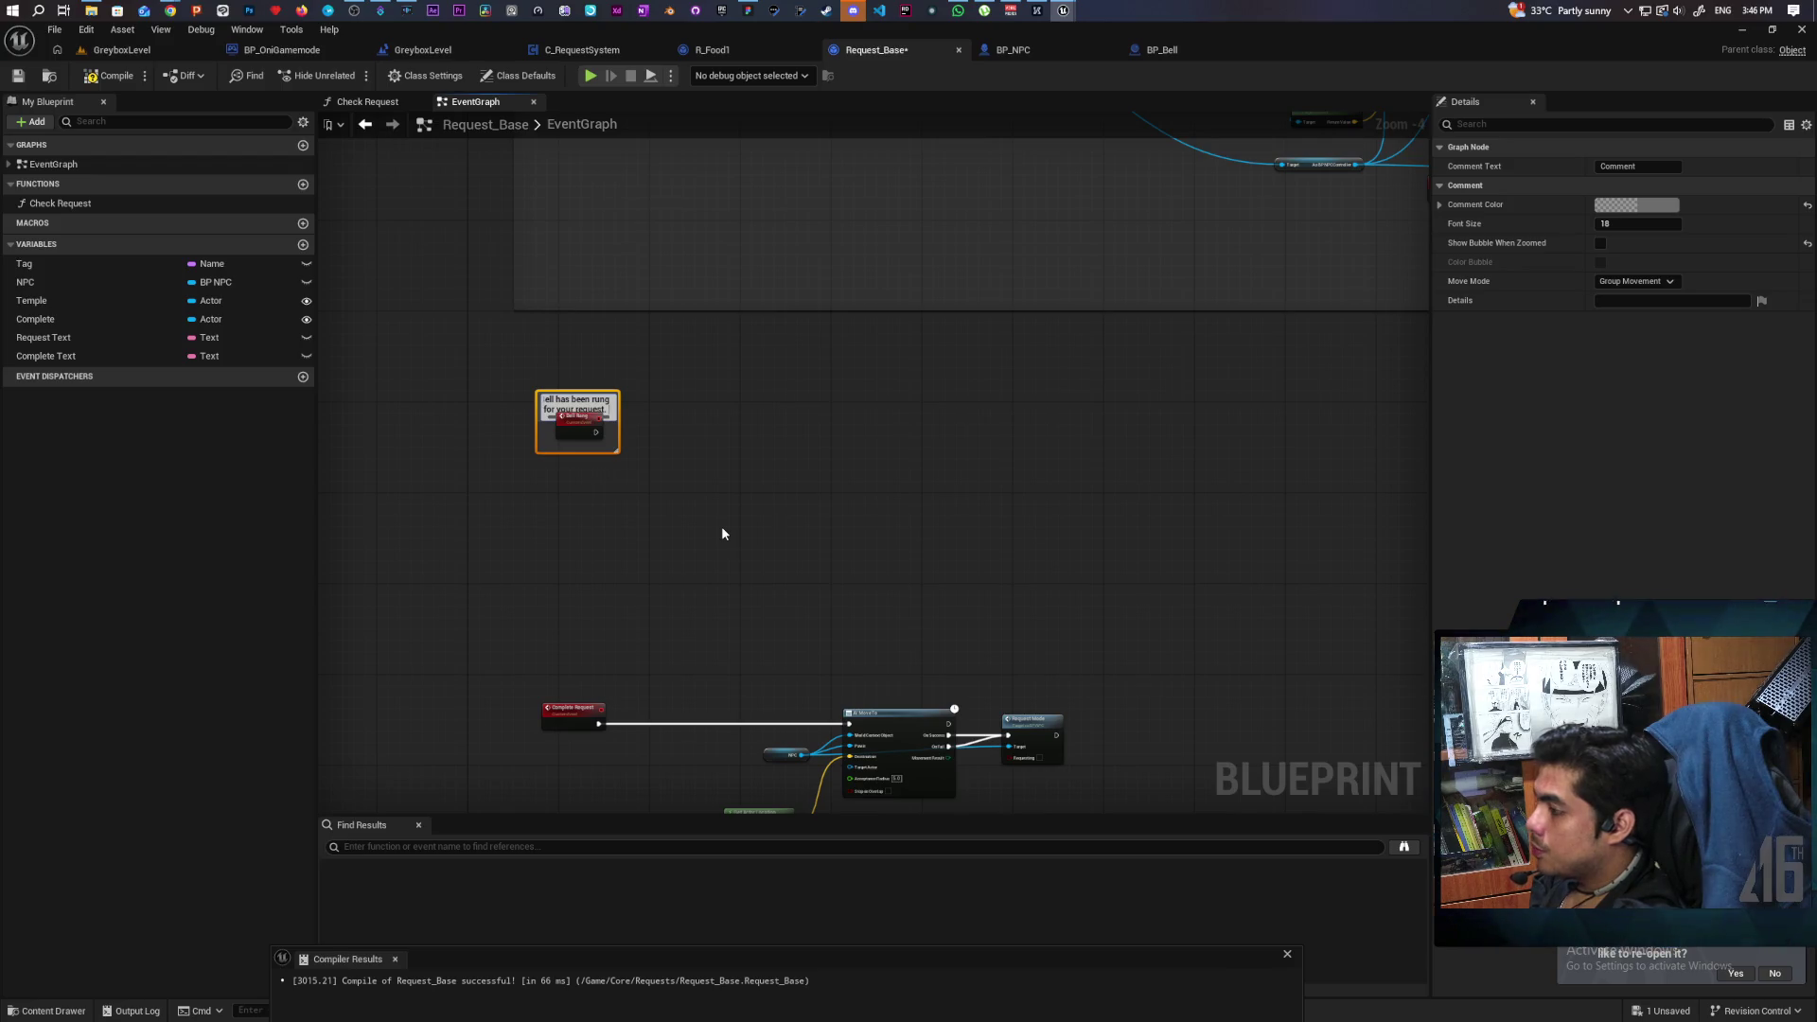
{"action": "type", "text": " o t"}
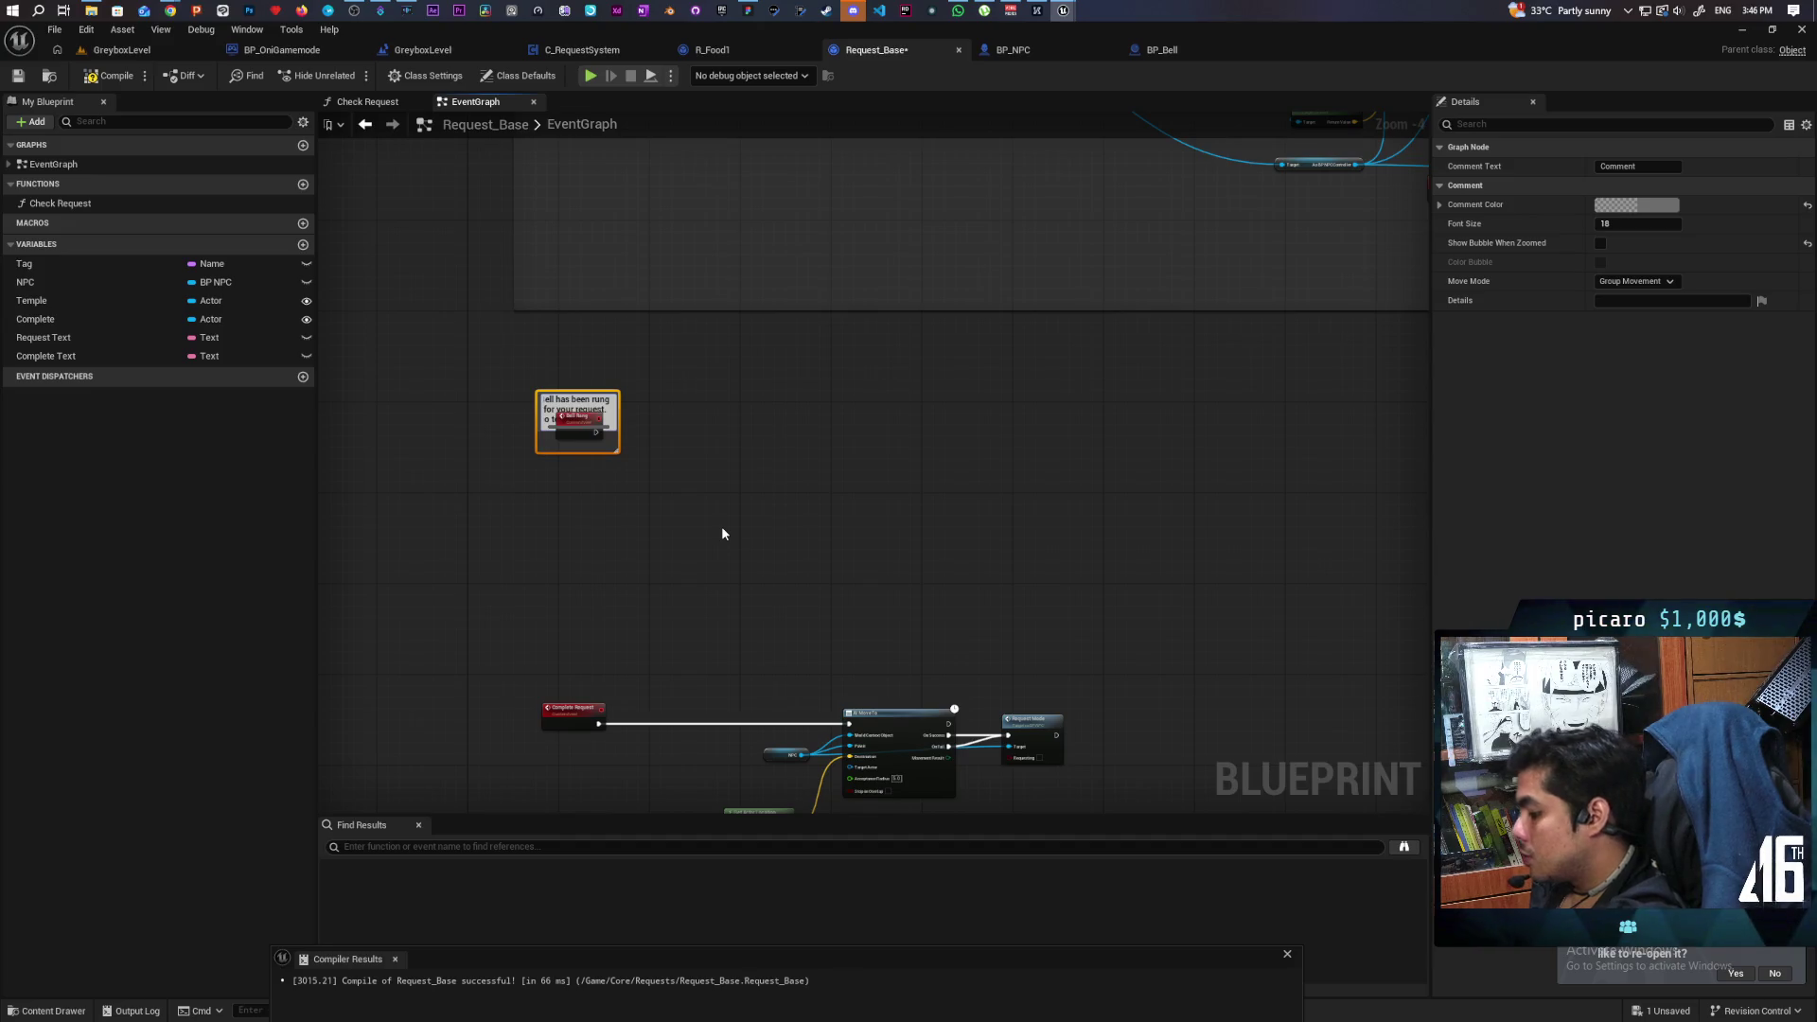
{"action": "type", "text": "nd"}
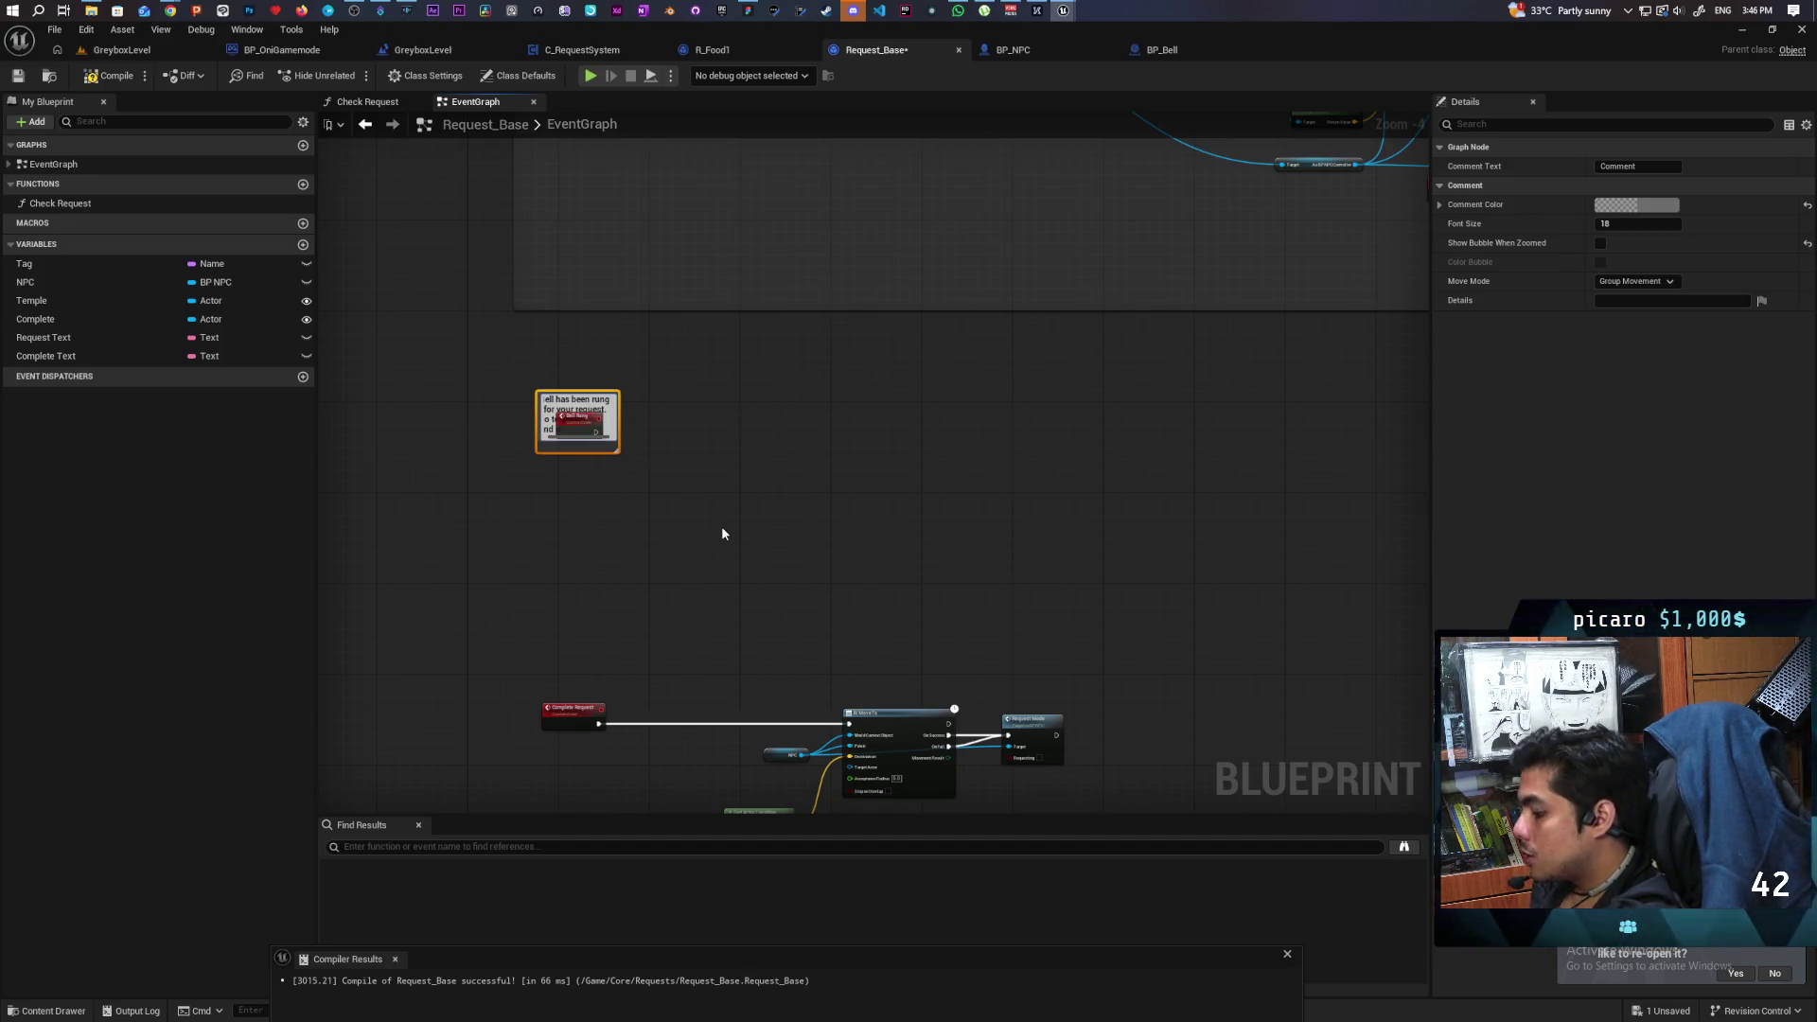
{"action": "type", "text": " check"}
{"action": "left_click", "coordinate": [722, 534]}
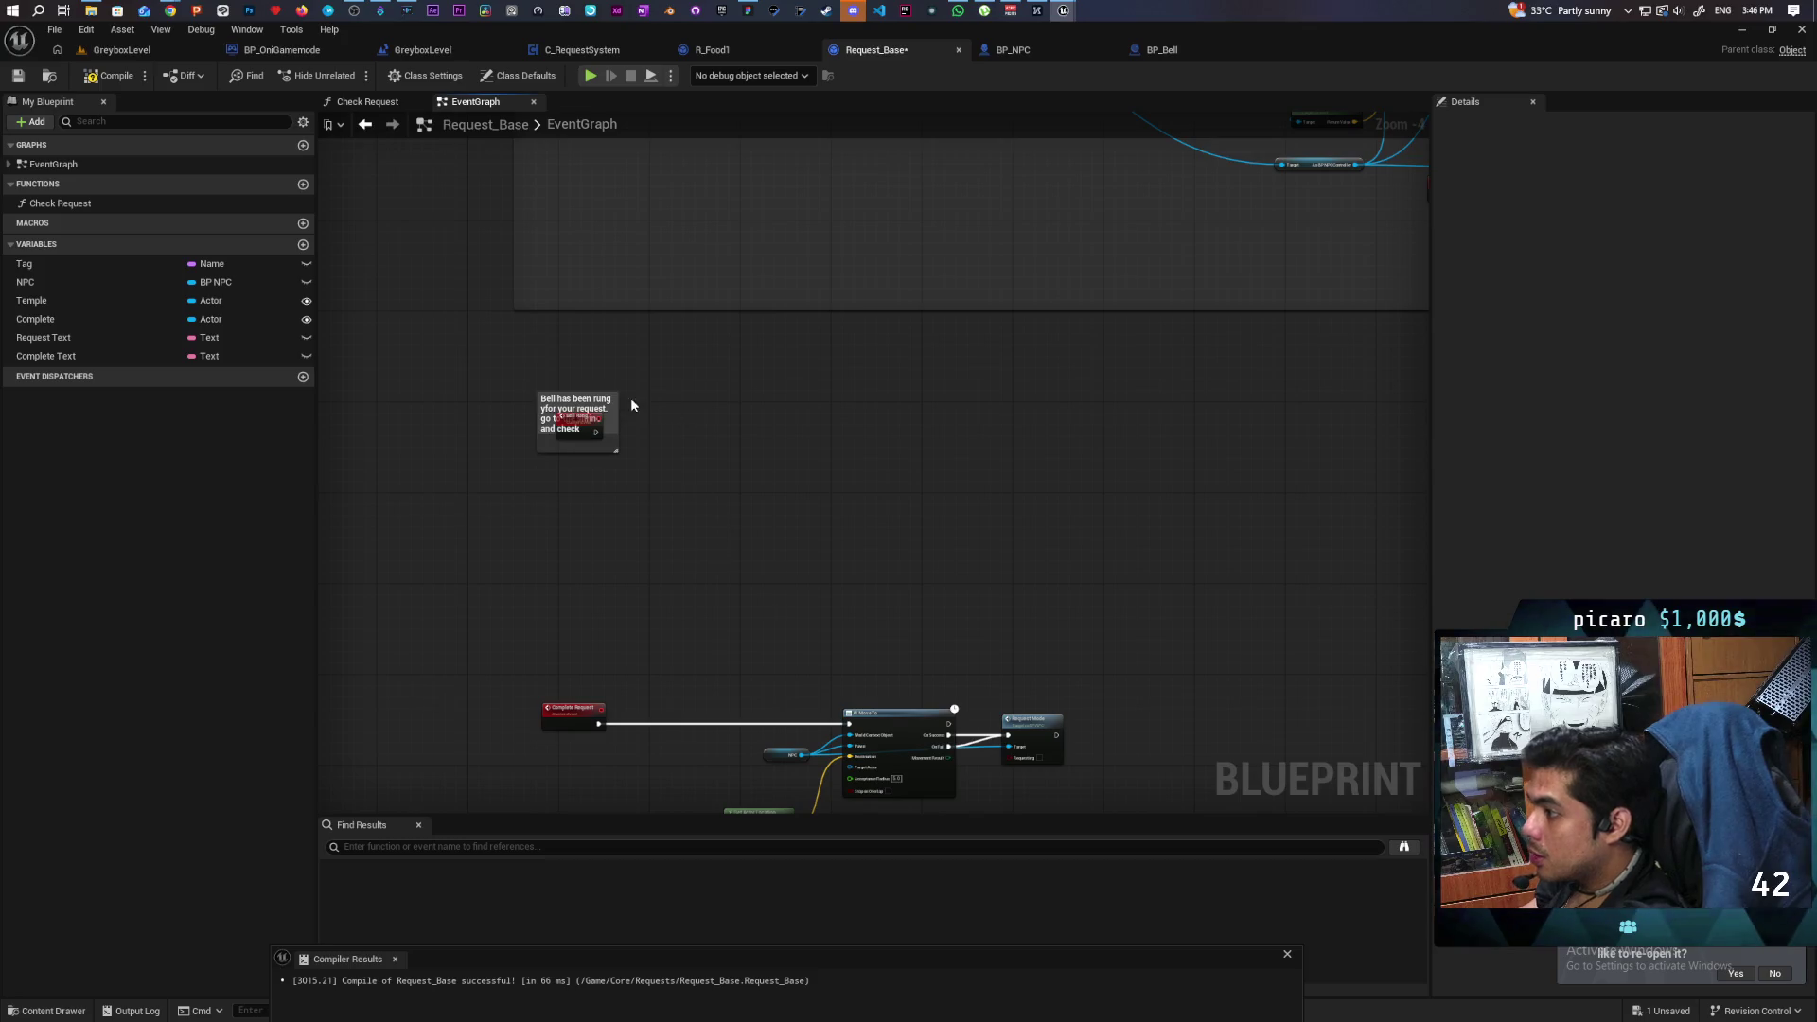
Enlarge the bell comment box and remove the stray letter from its title.
{"action": "left_click_drag", "start_coordinate": [620, 404], "coordinate": [1016, 419]}
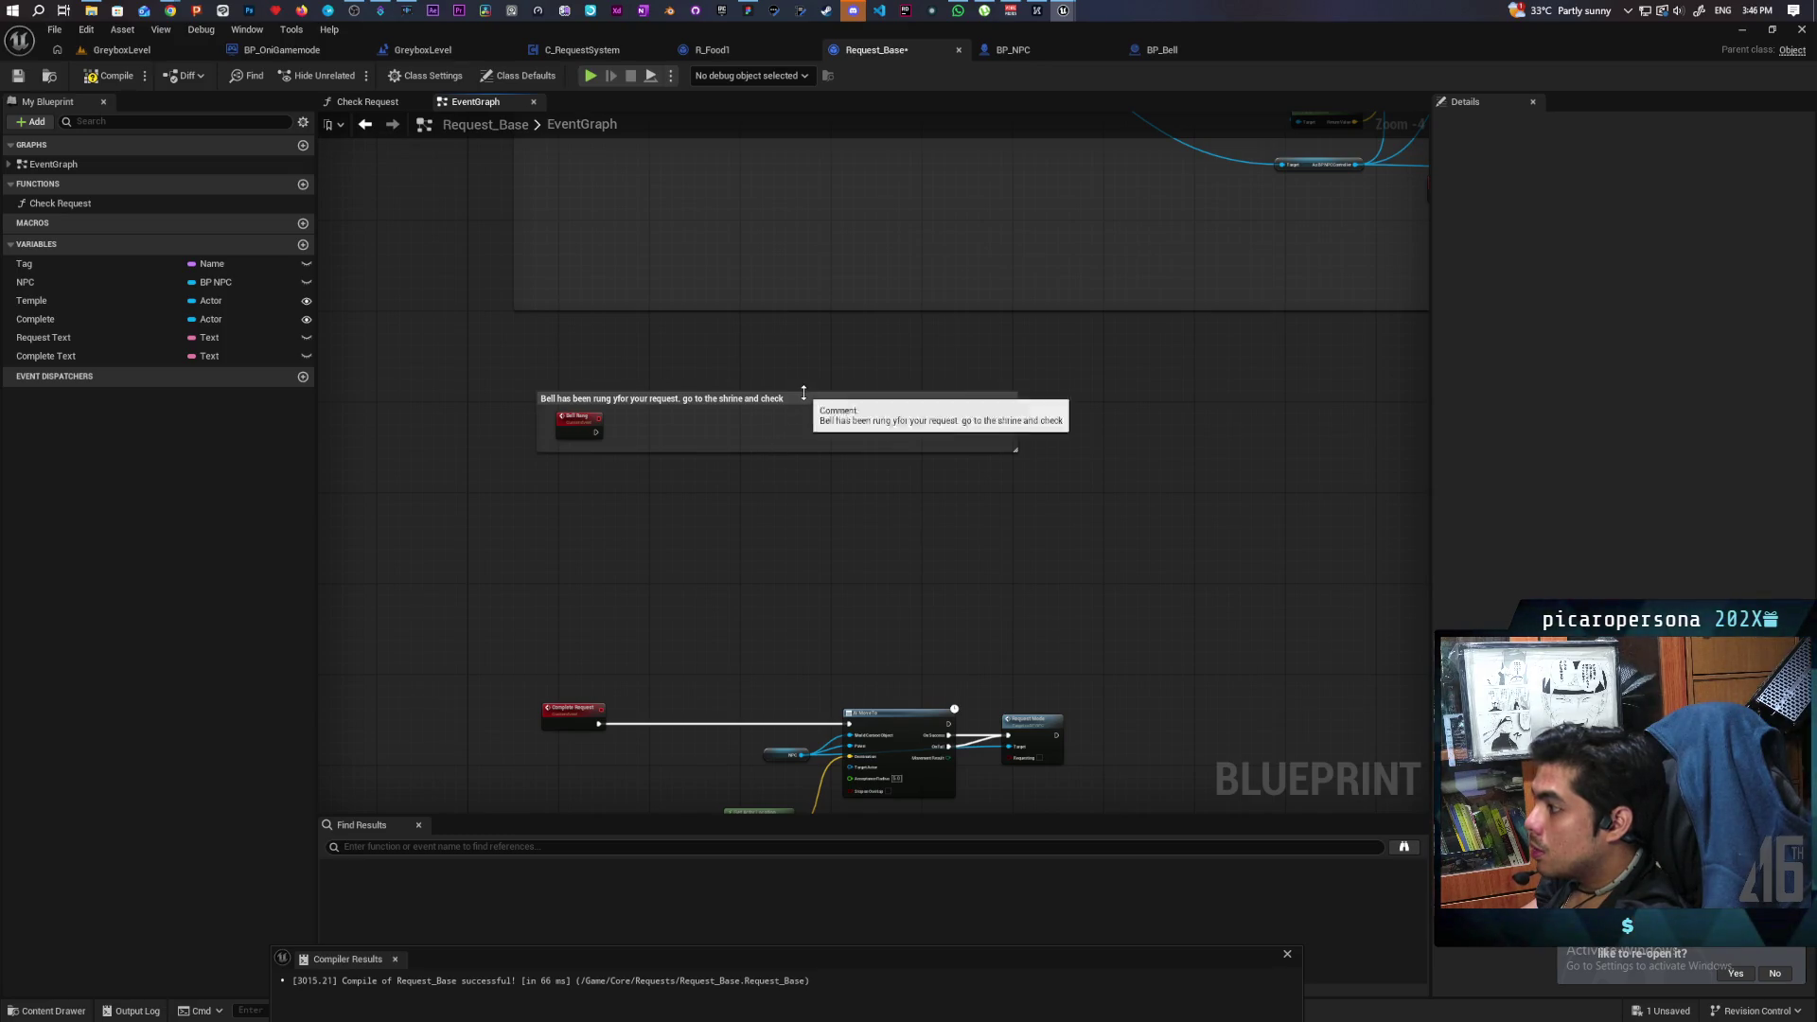
{"action": "left_click_drag", "start_coordinate": [803, 393], "coordinate": [804, 370]}
{"action": "left_click", "coordinate": [615, 374]}
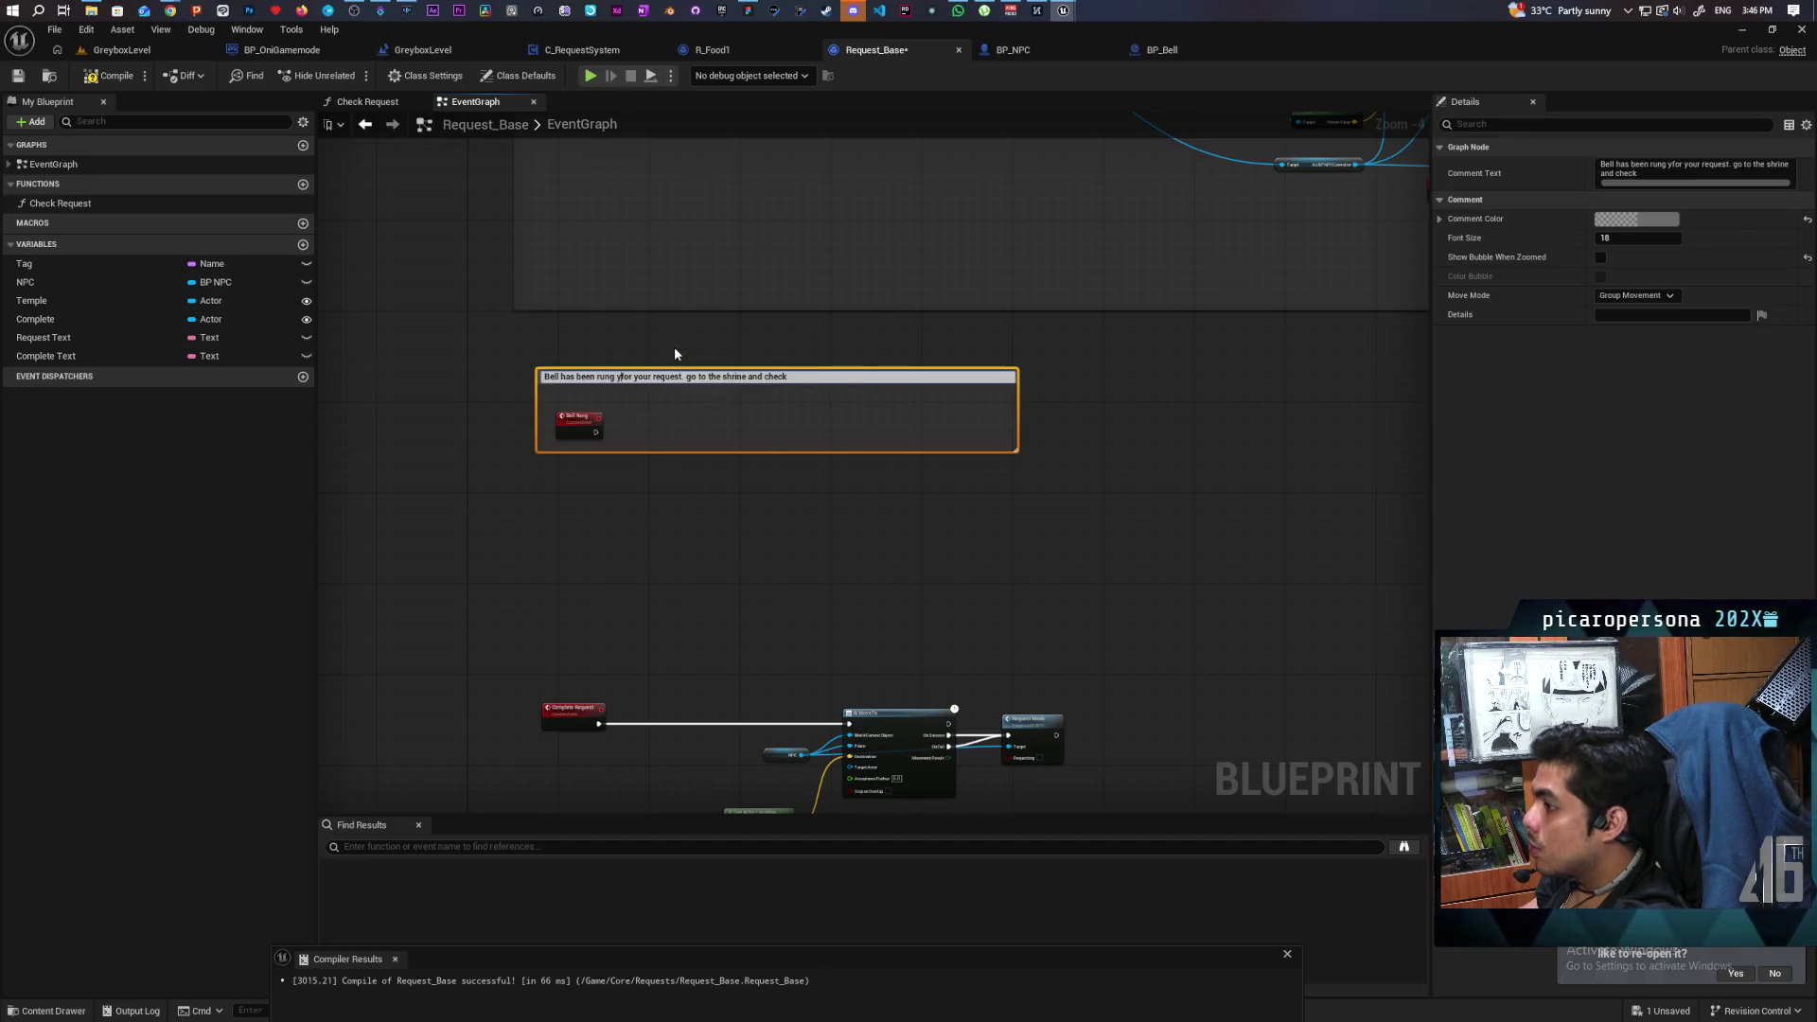
{"action": "key", "text": "BackSpace"}
{"action": "left_click", "coordinate": [791, 410]}
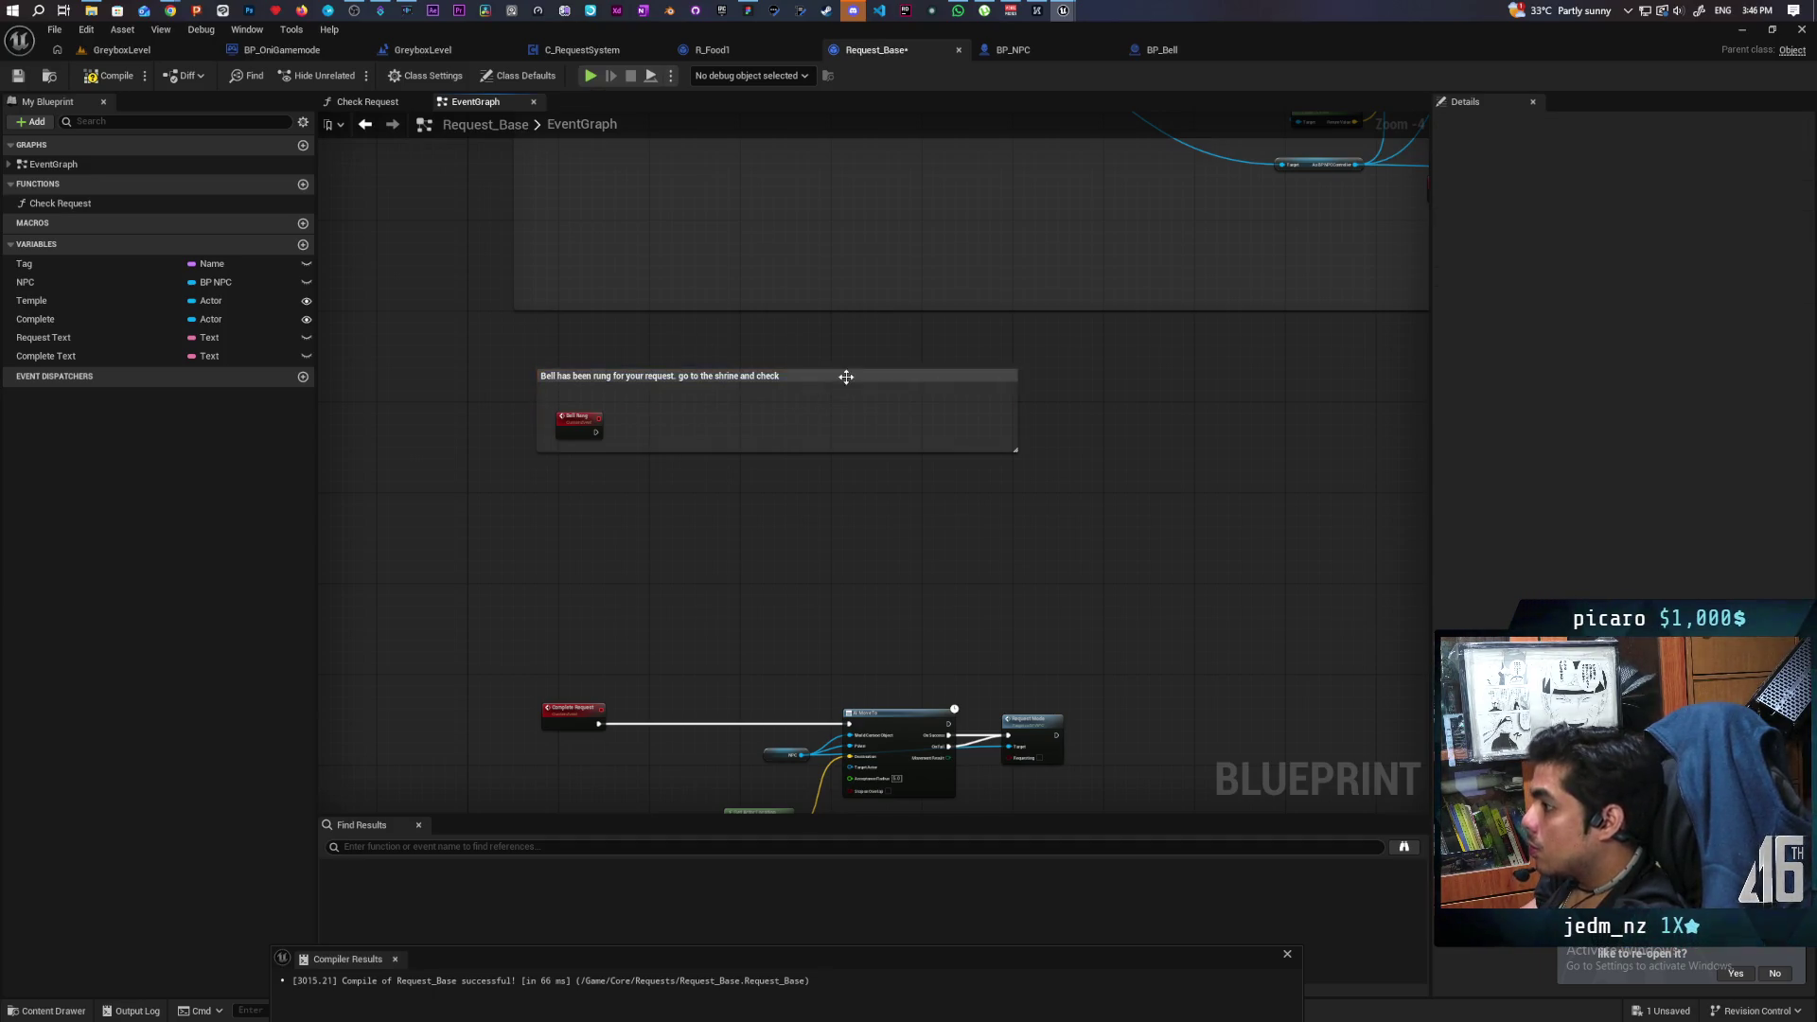
Enable Show Bubble When Zoomed and Color Bubble for the bell comment.
{"action": "left_click", "coordinate": [857, 376]}
{"action": "left_click", "coordinate": [1600, 248]}
{"action": "left_click", "coordinate": [1600, 266]}
{"action": "scroll", "coordinate": [1344, 466], "scroll_direction": "down", "scroll_amount": 3}
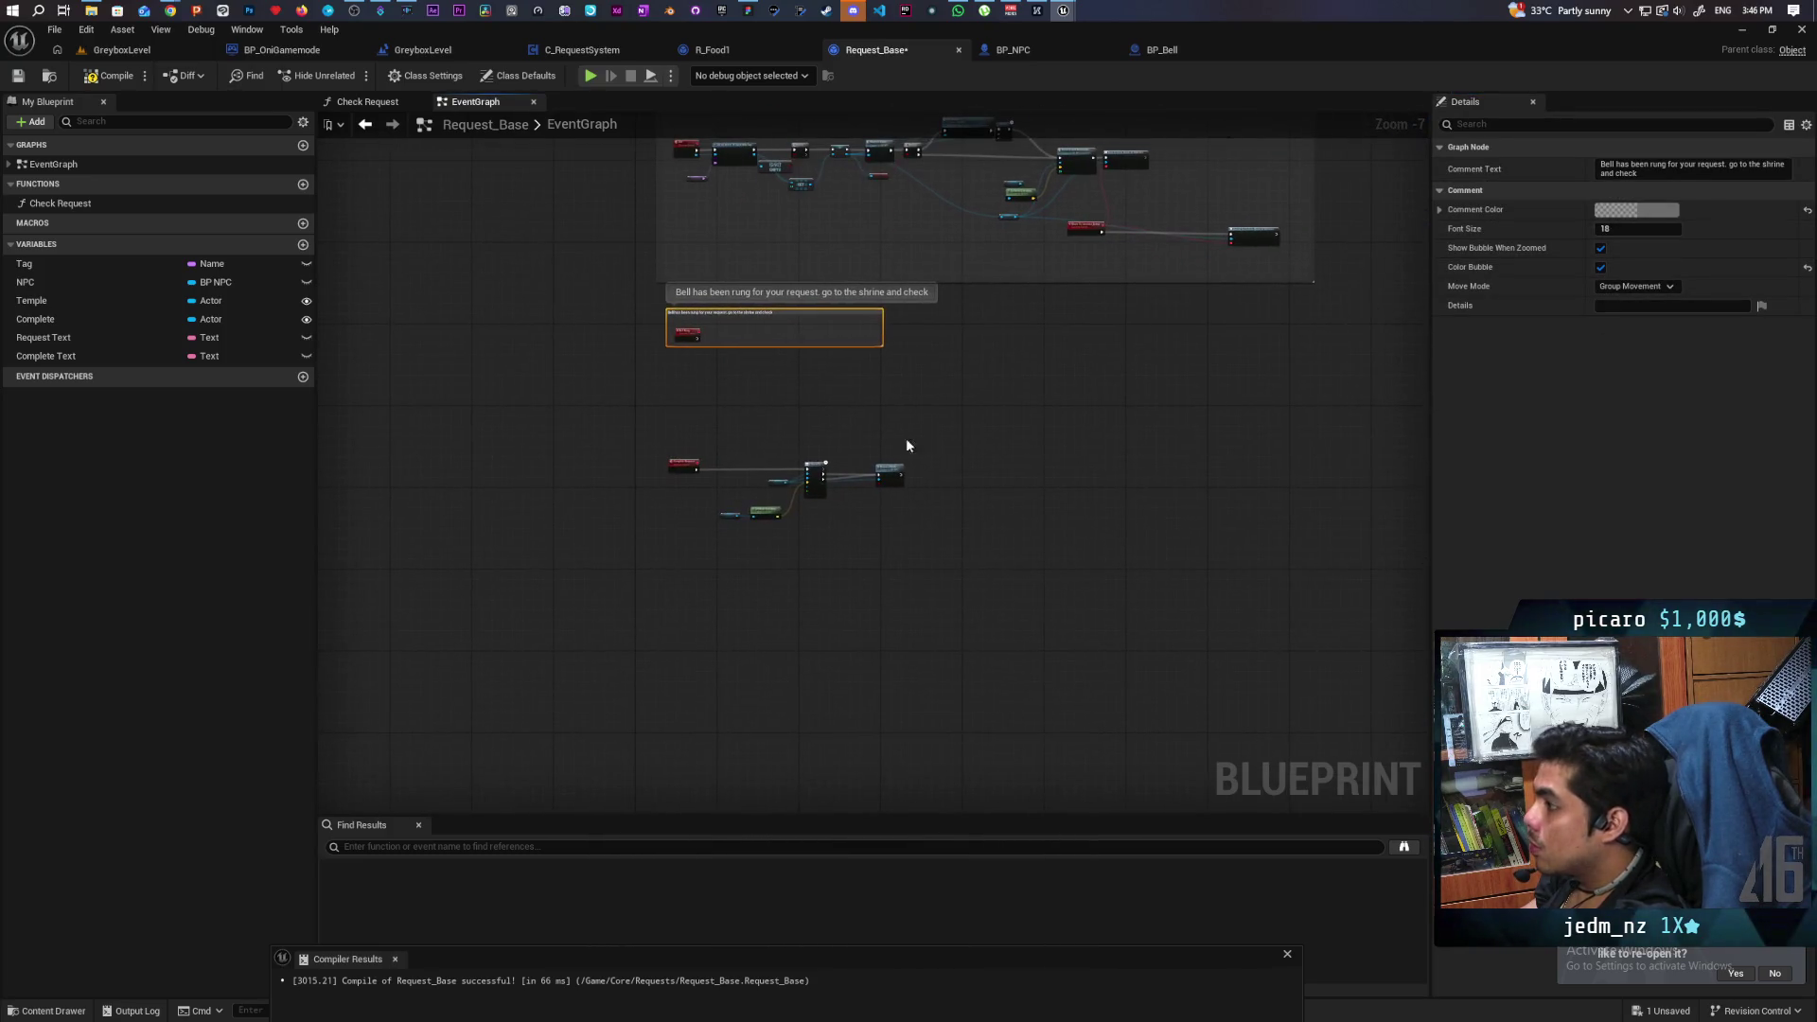
Wrap the Complete Request move-to nodes in a comment 'Wish has been granted. take the item and leave'.
{"action": "left_click_drag", "start_coordinate": [665, 434], "coordinate": [1063, 596]}
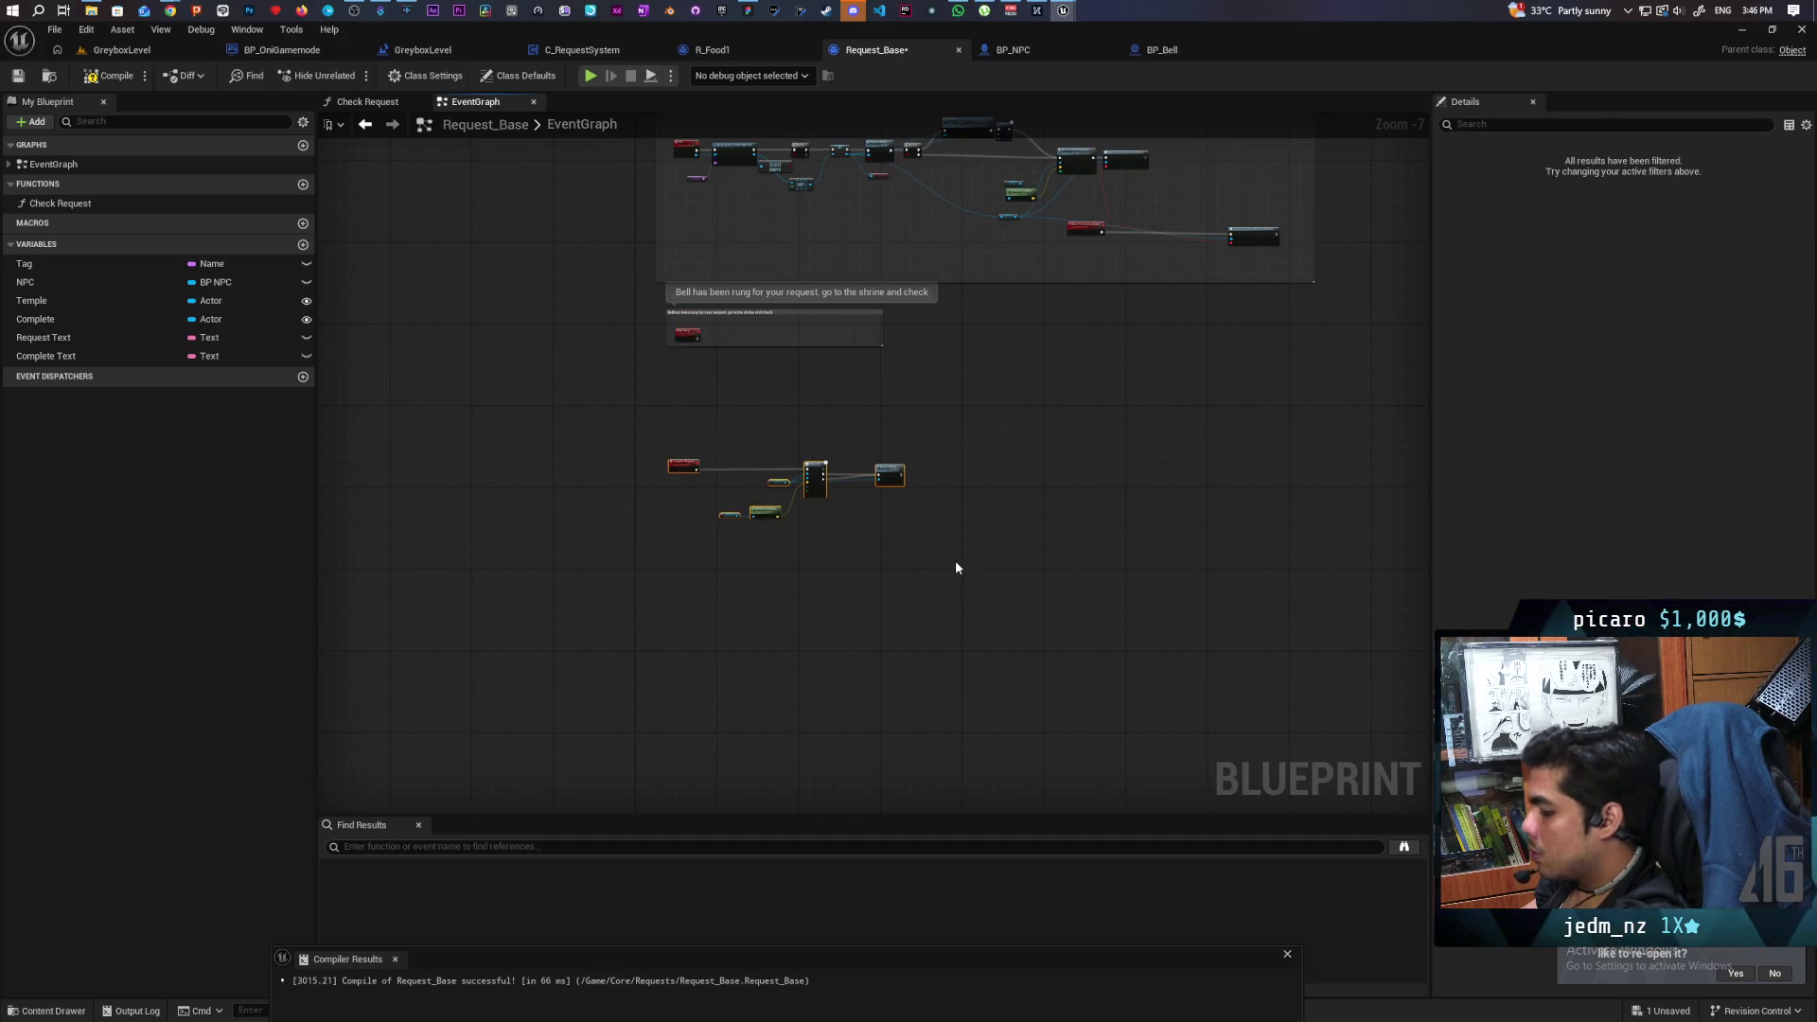
{"action": "key", "text": "c"}
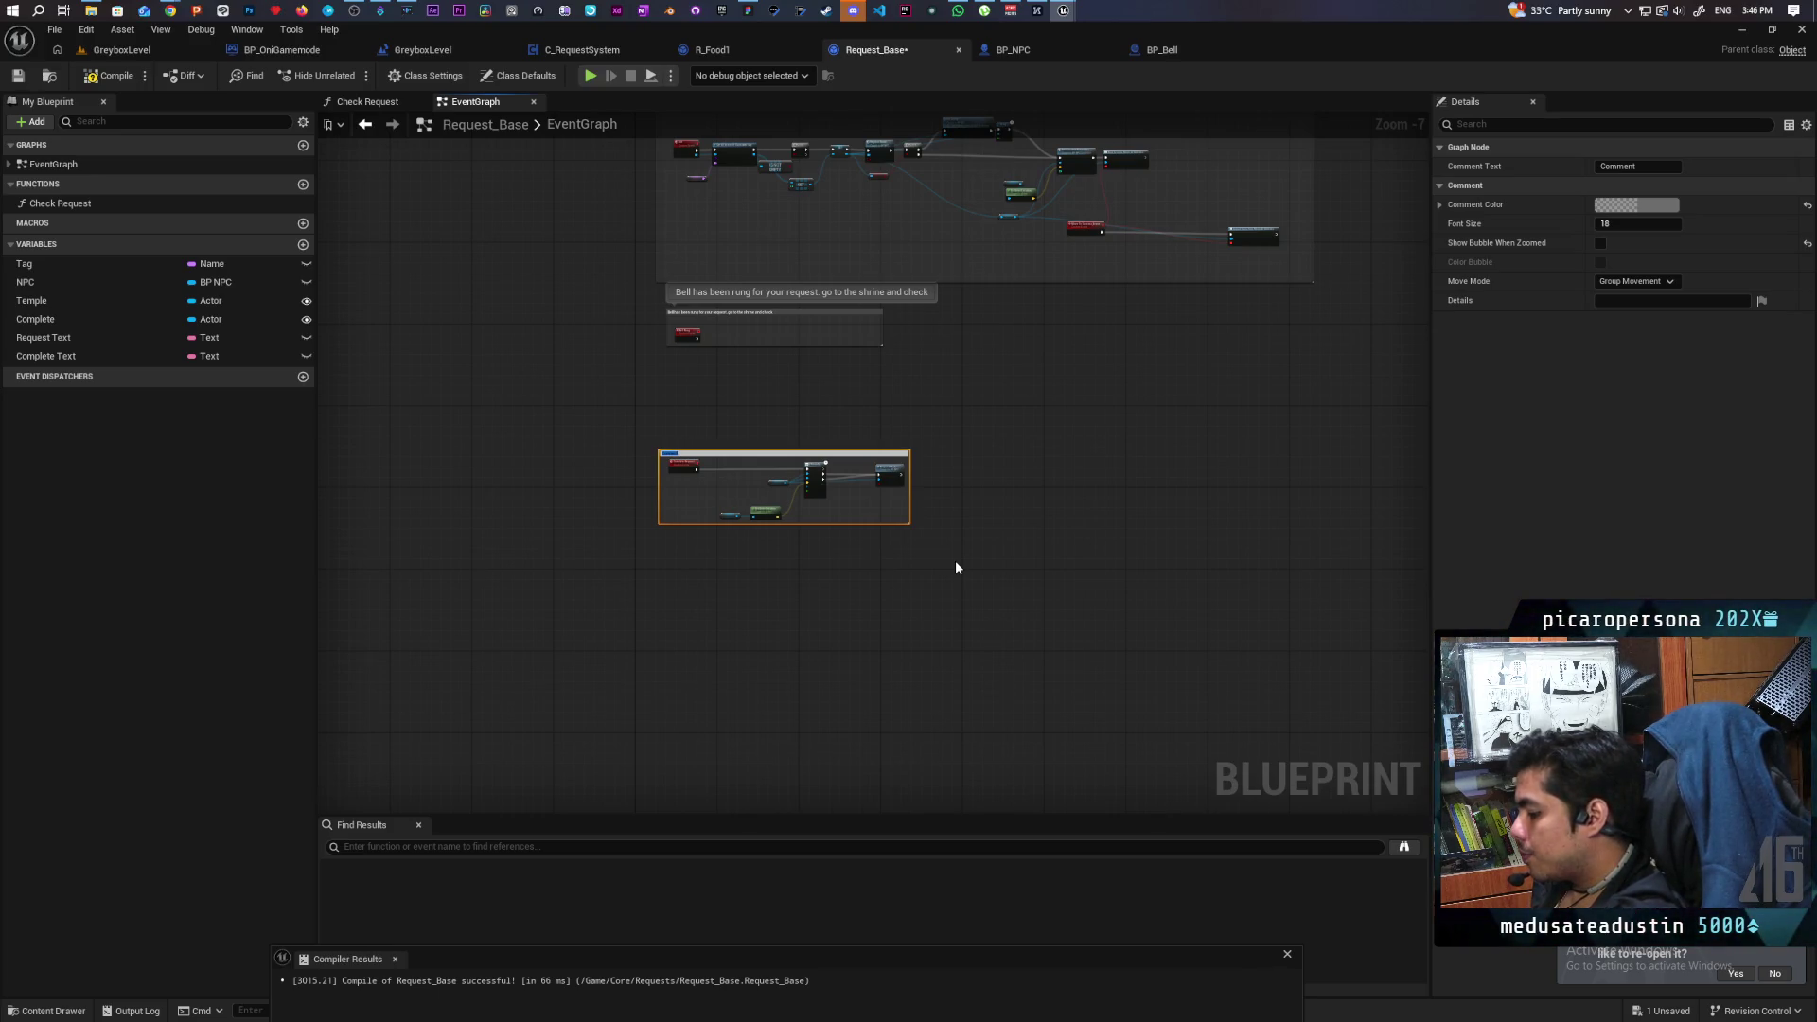
{"action": "type", "text": "Bell"}
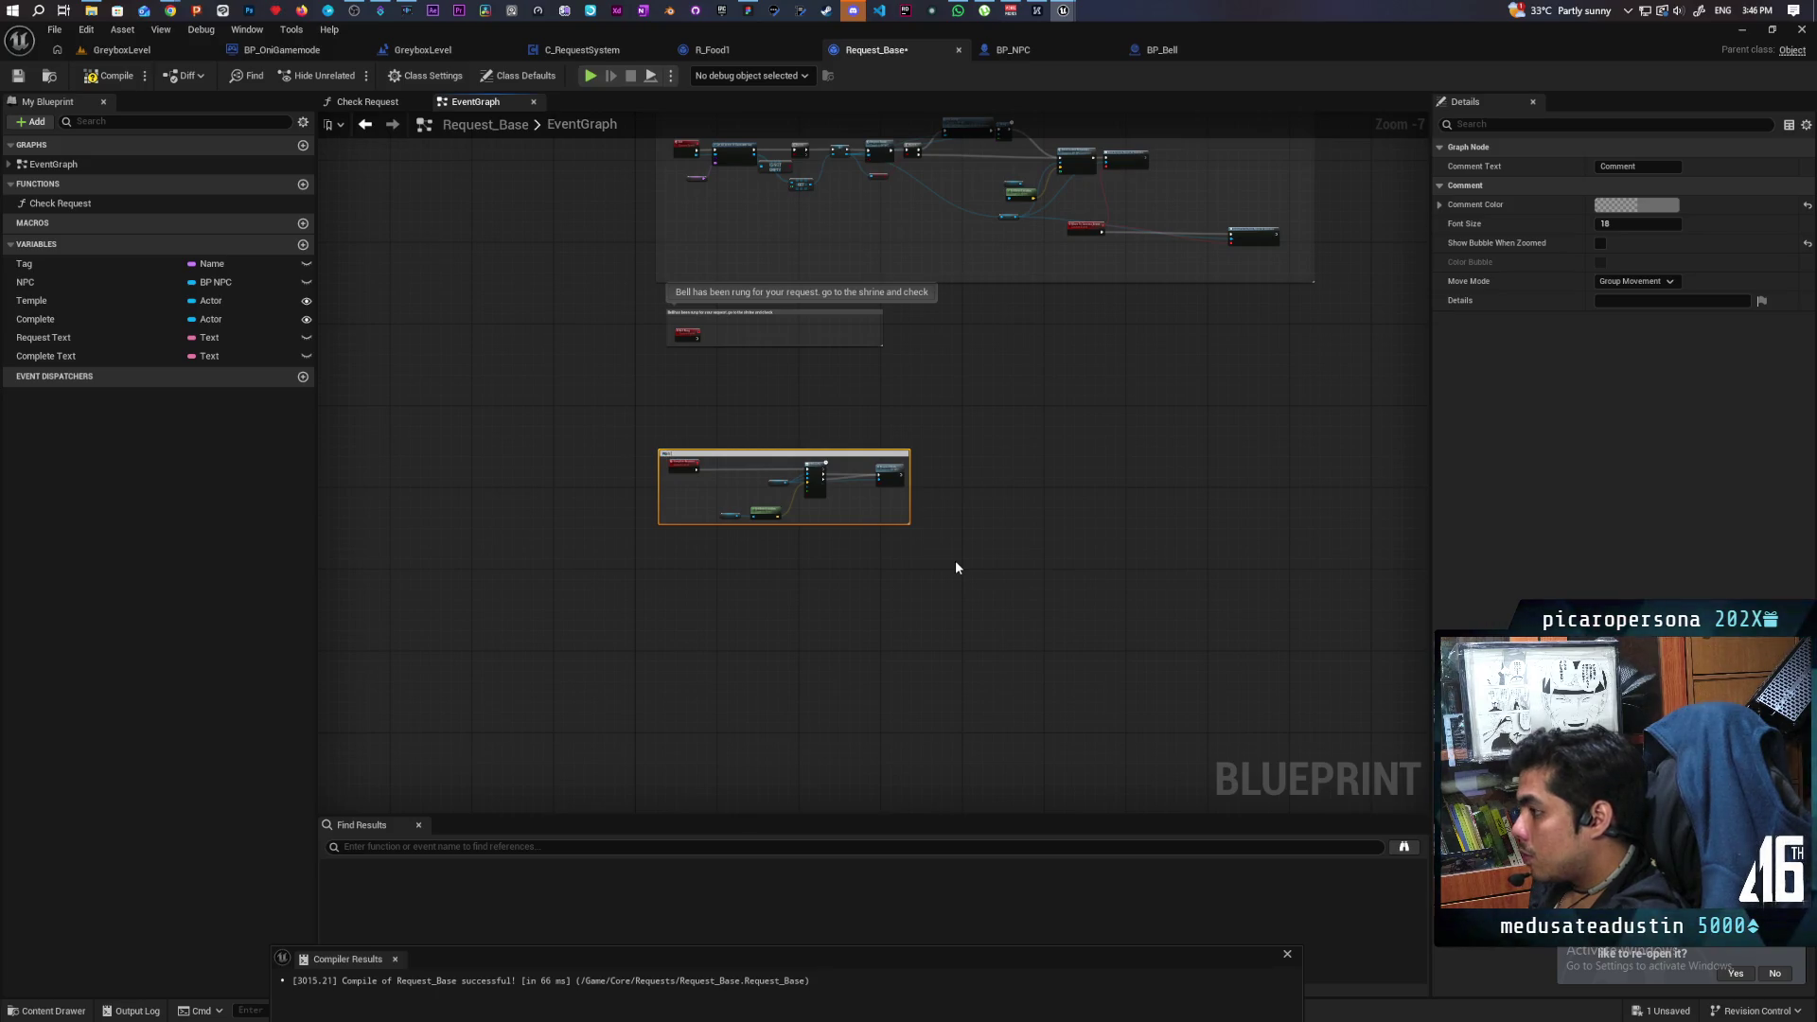
{"action": "type", "text": " has been rung"}
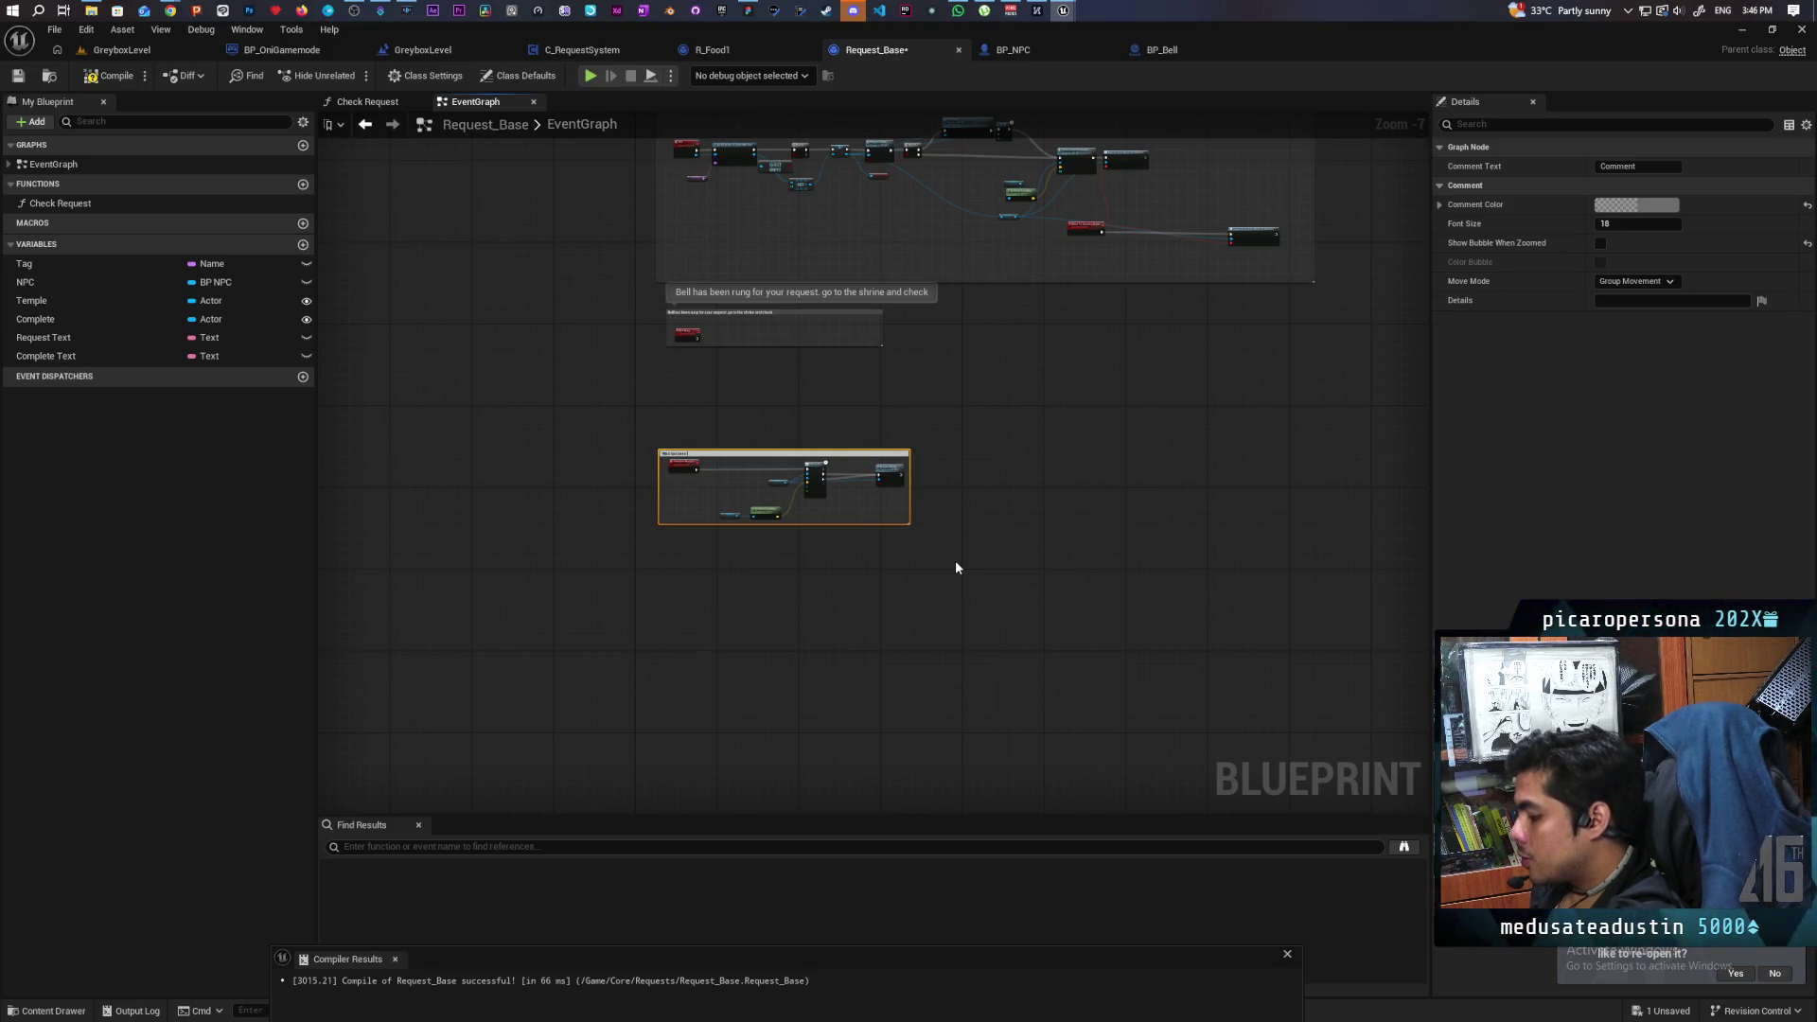
{"action": "type", "text": " for"}
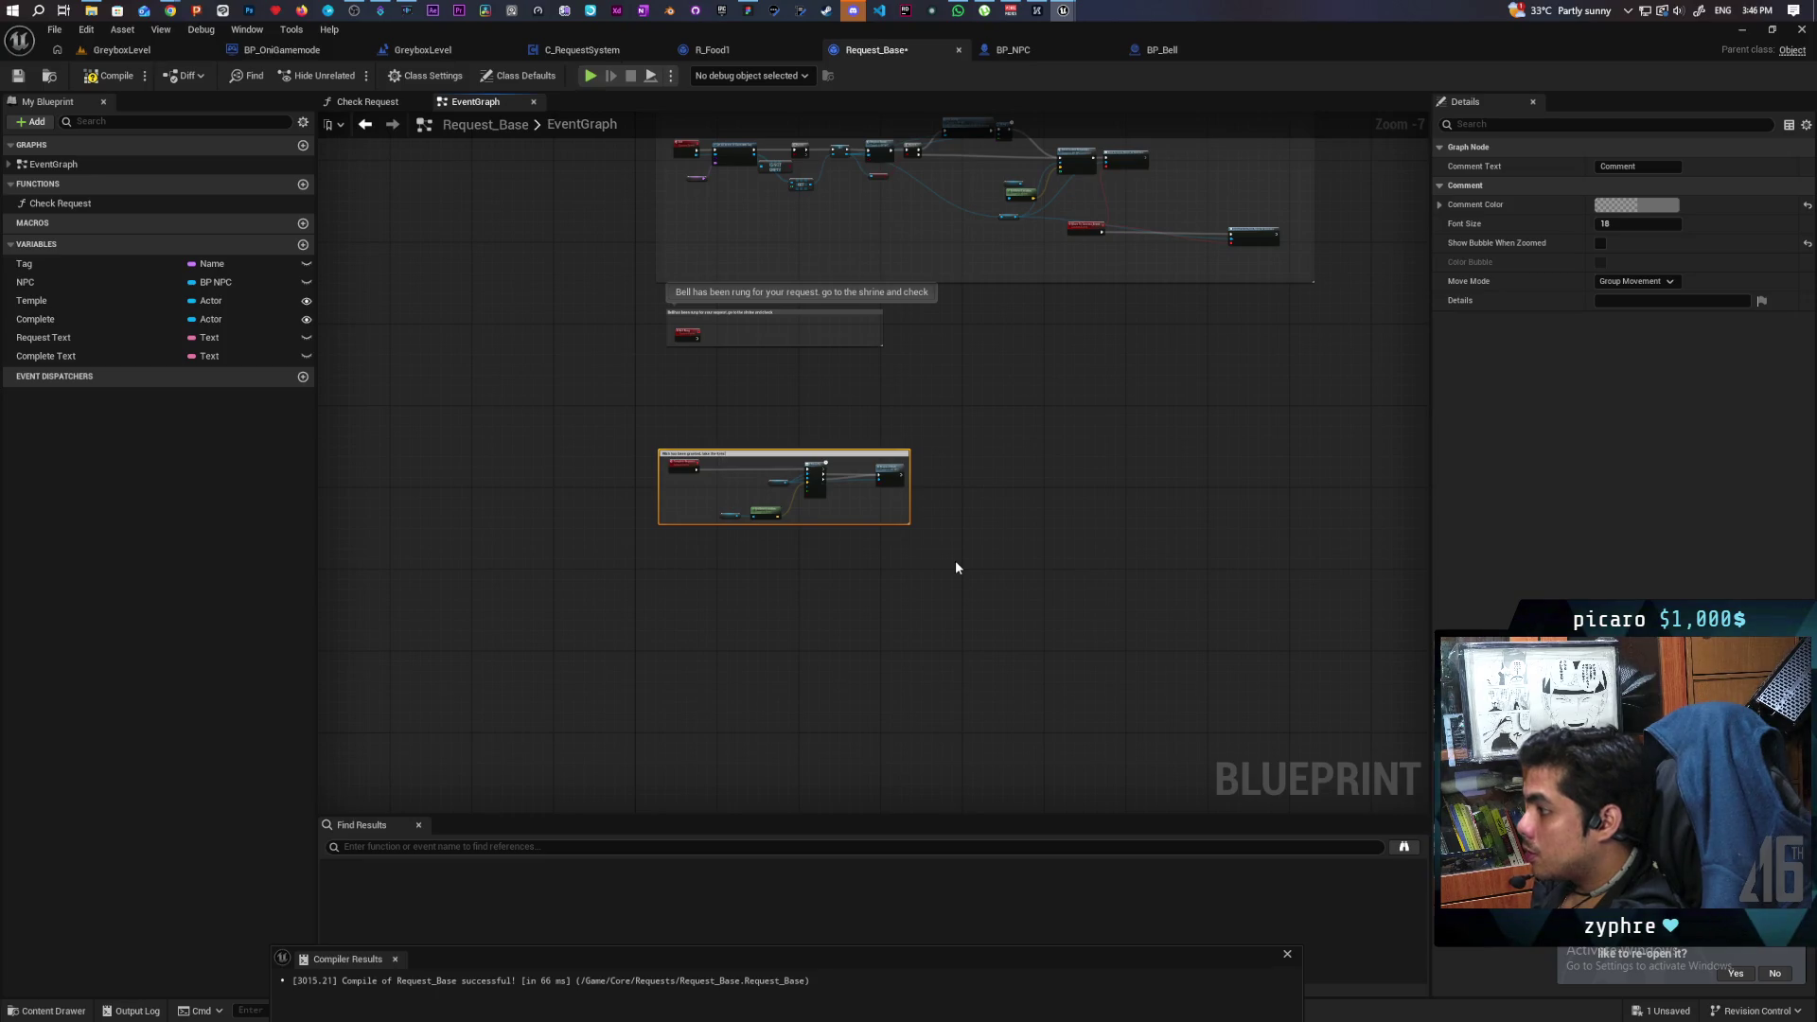
Select the new comment, compile and save Request_Base, then switch to C_RequestSystem.
{"action": "left_click", "coordinate": [1256, 605]}
{"action": "scroll", "coordinate": [776, 477], "scroll_direction": "up", "scroll_amount": 5}
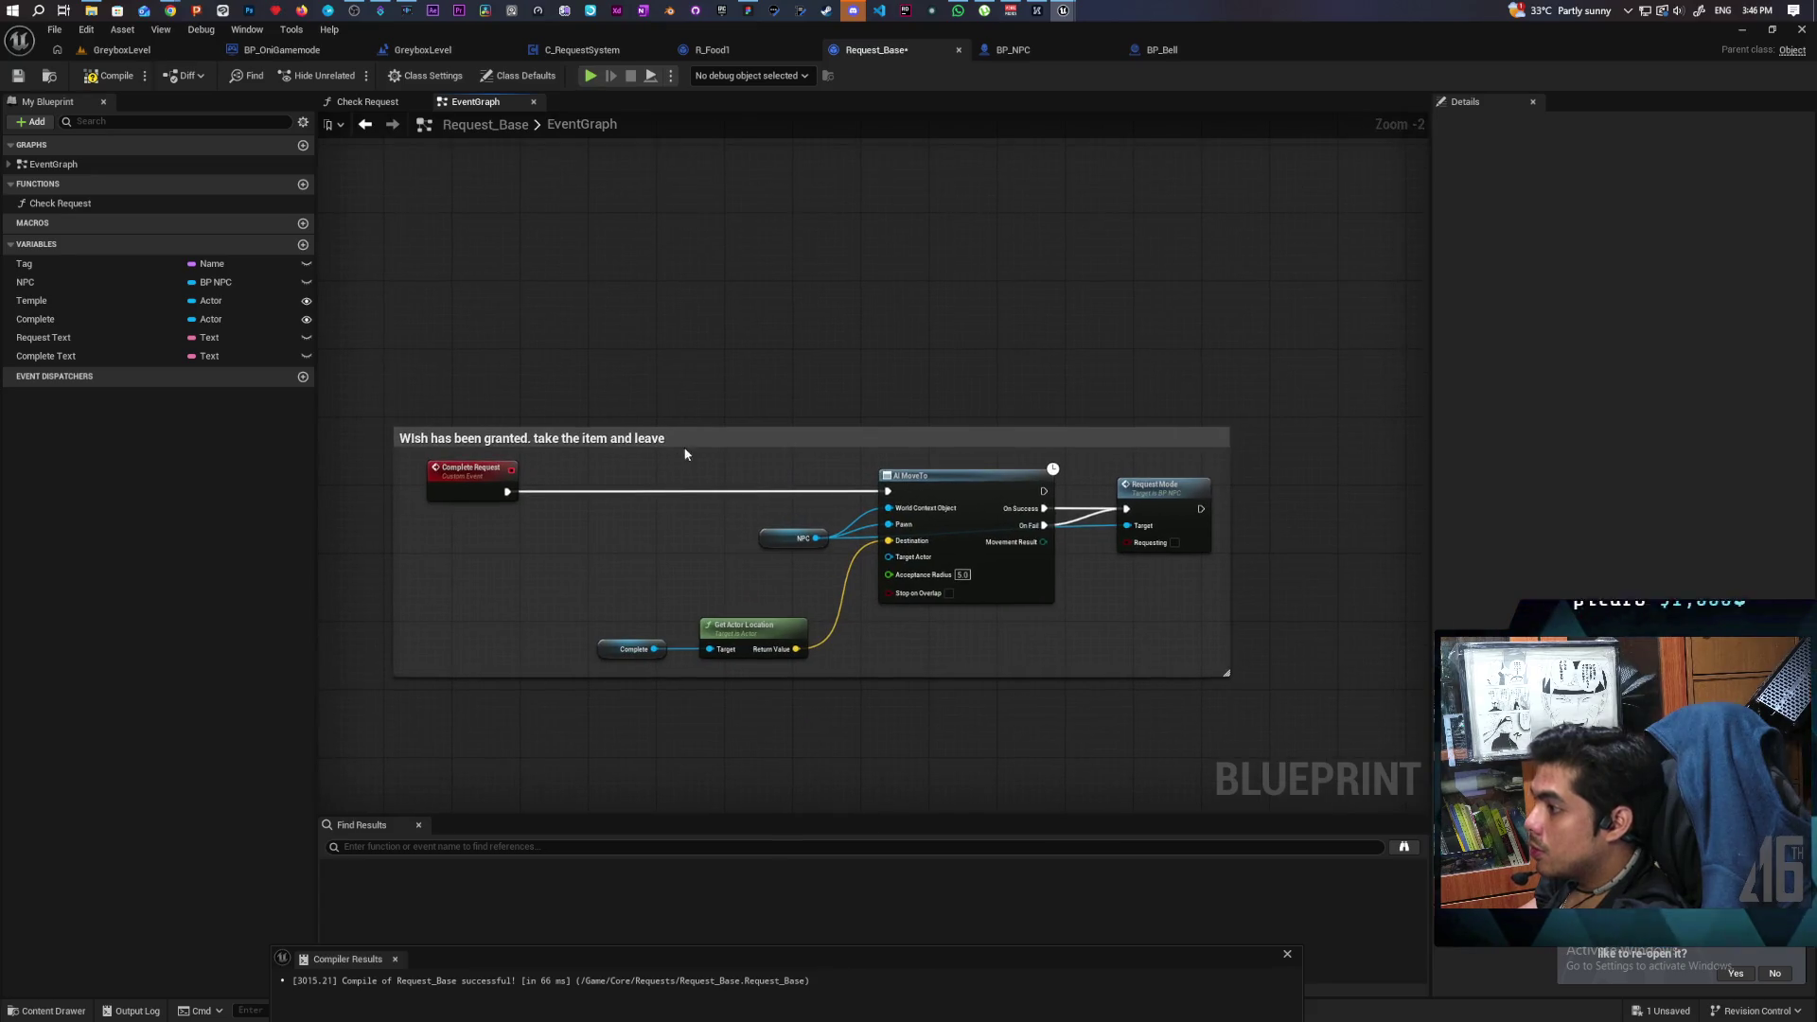
{"action": "left_click", "coordinate": [683, 449]}
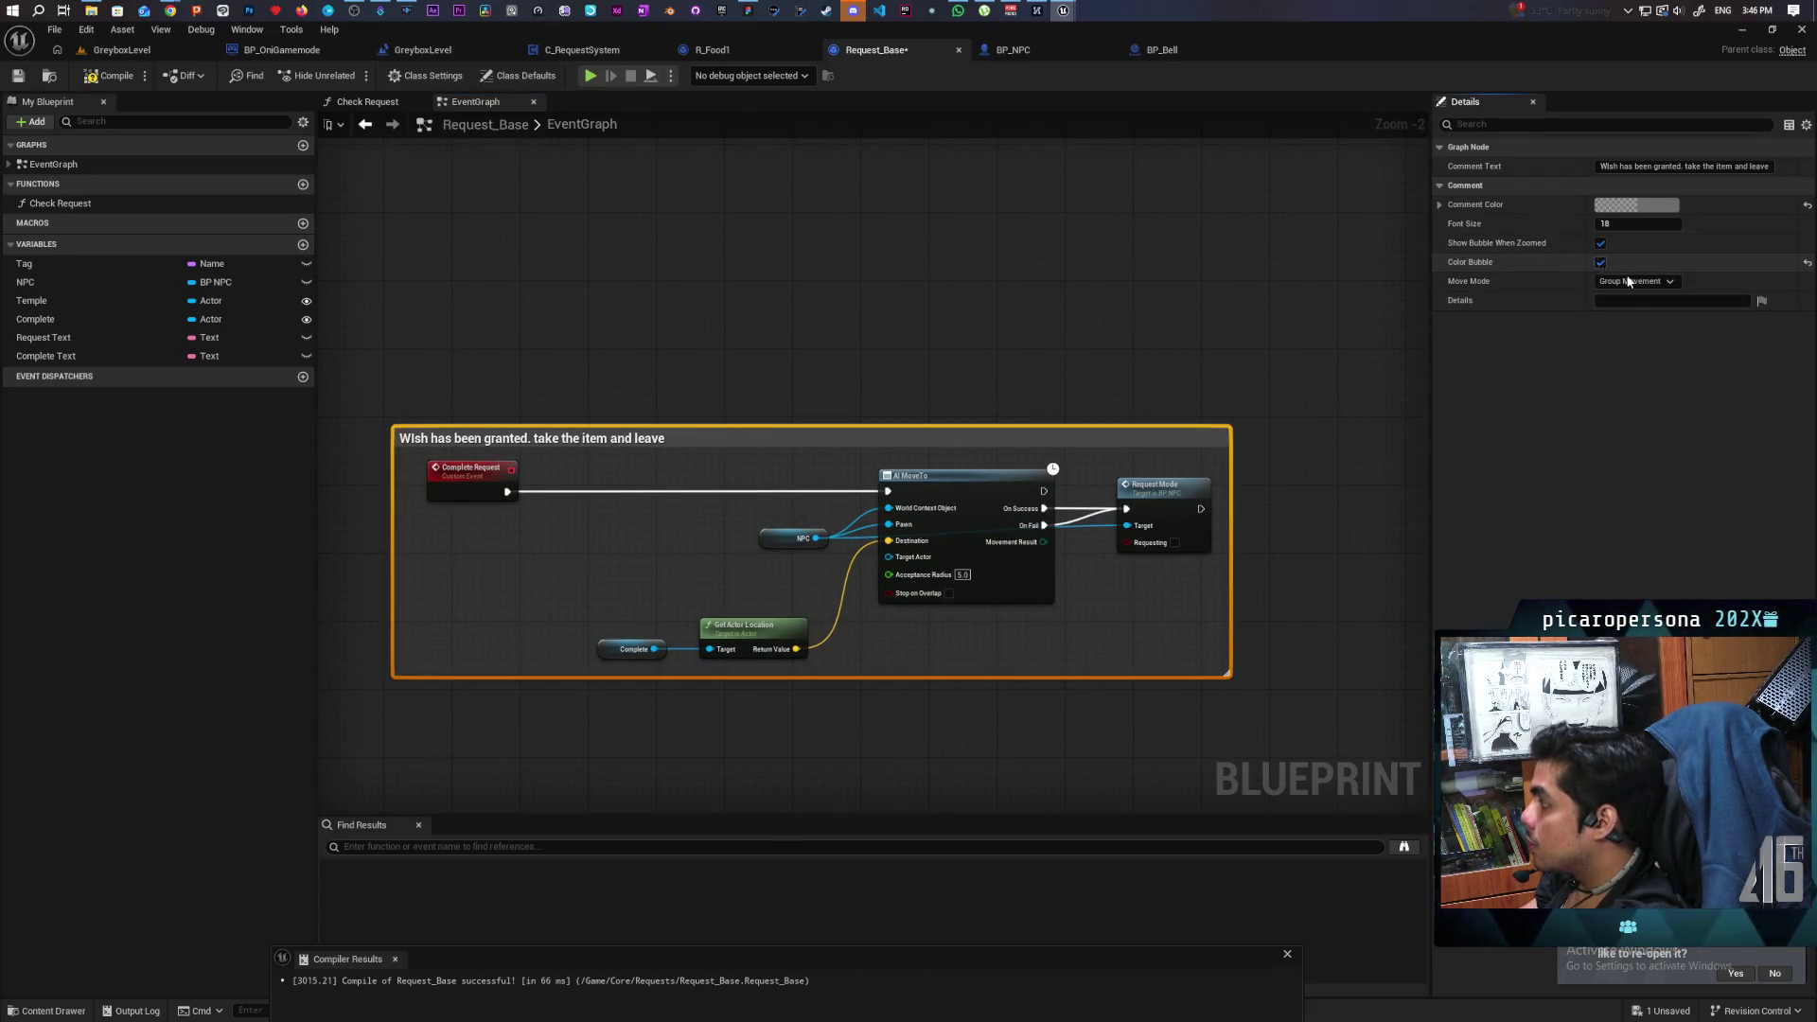
{"action": "scroll", "coordinate": [781, 361], "scroll_direction": "down", "scroll_amount": 3}
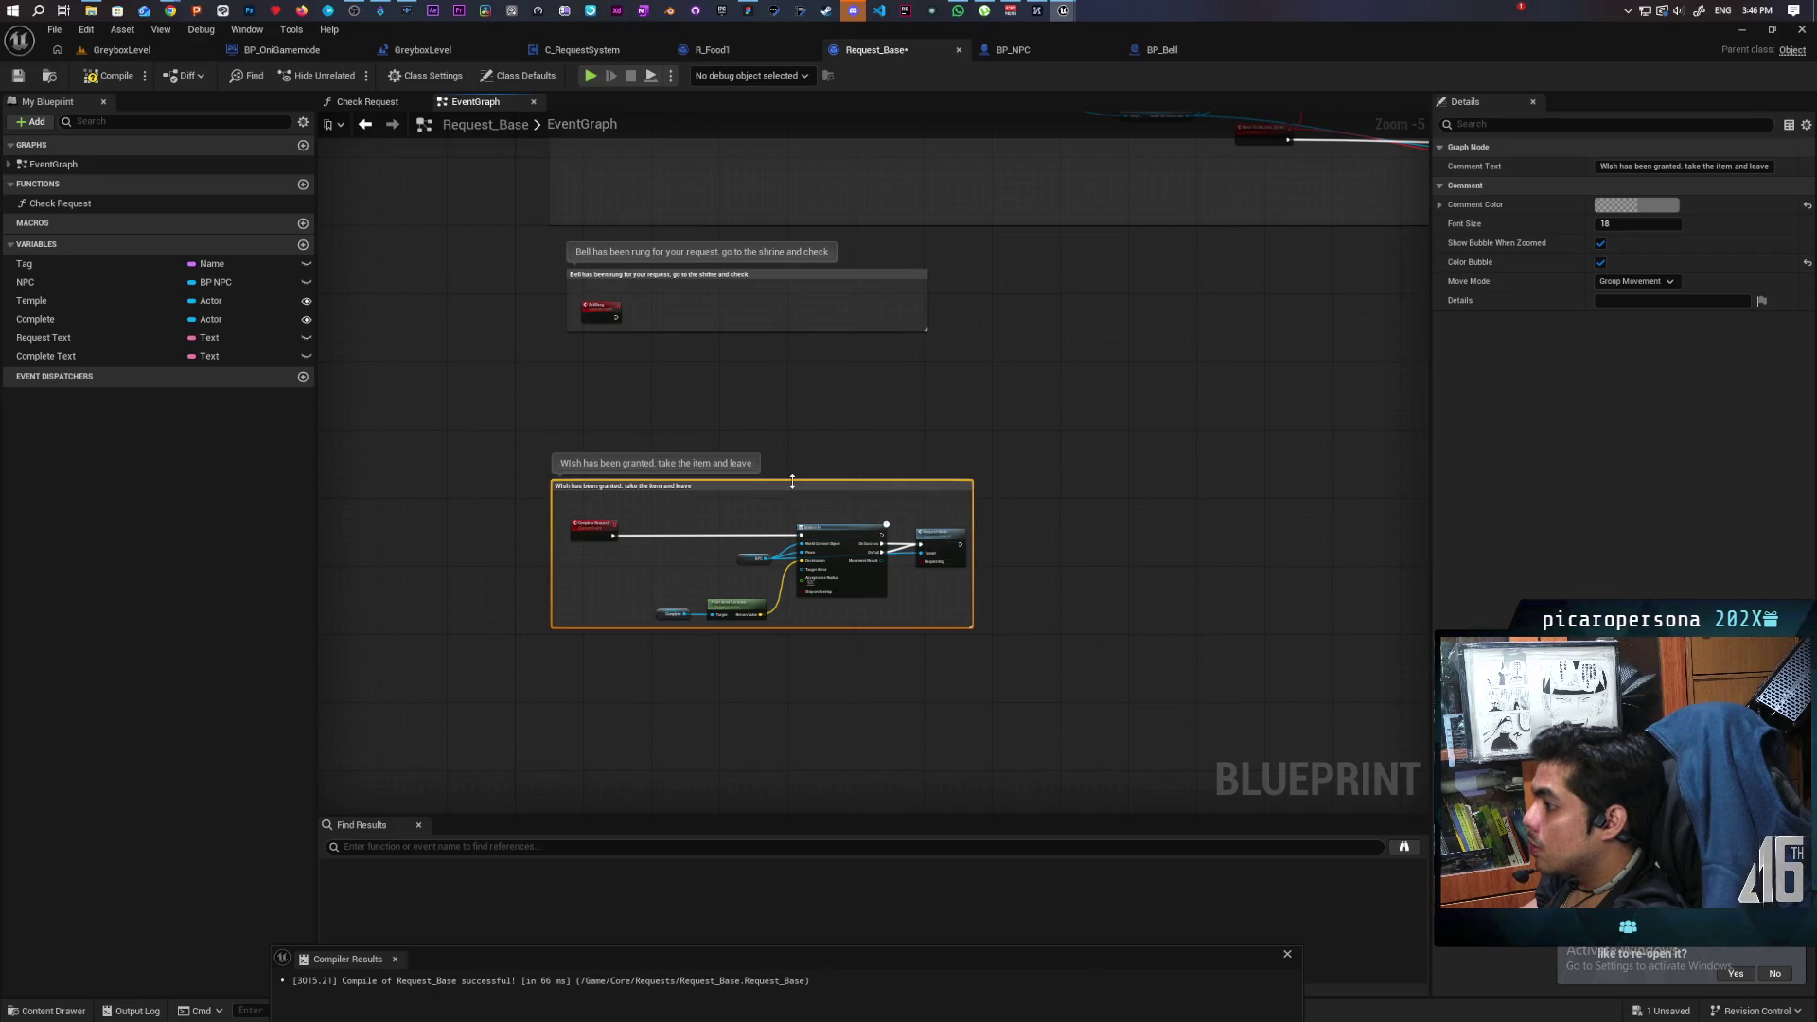
{"action": "left_click", "coordinate": [111, 75]}
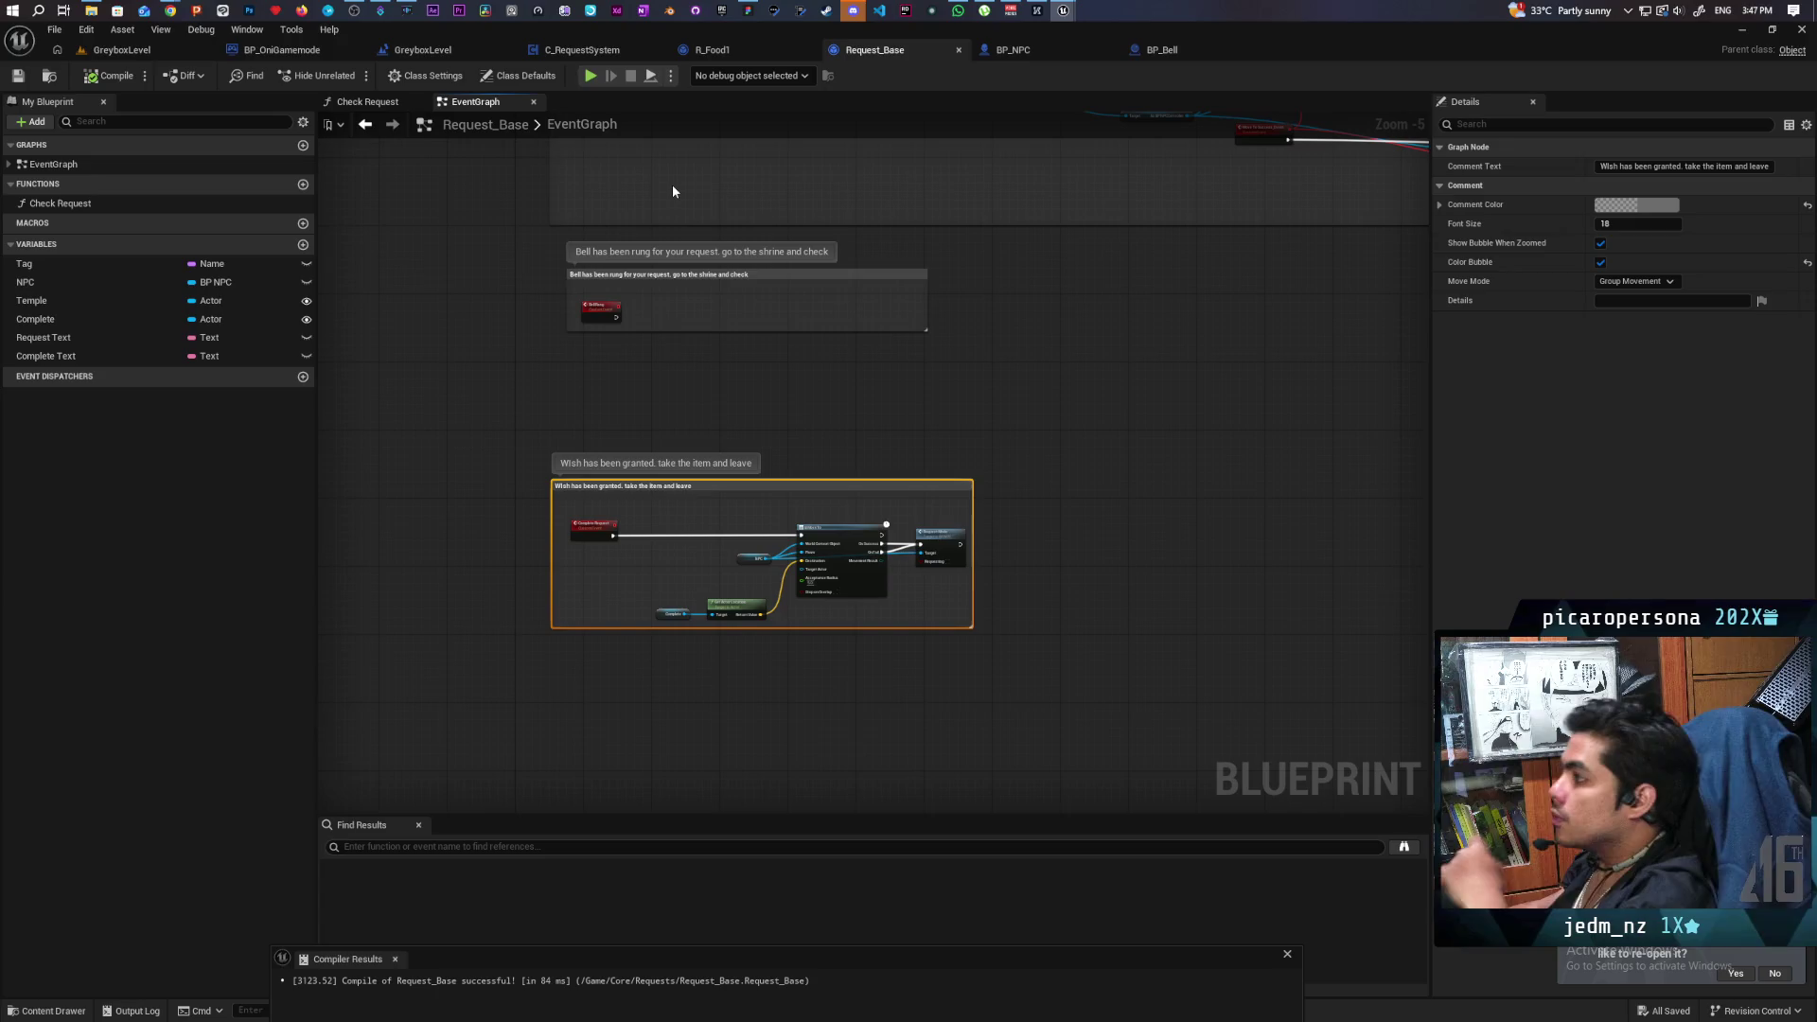
{"action": "left_click", "coordinate": [590, 53]}
{"action": "scroll", "coordinate": [654, 423], "scroll_direction": "up", "scroll_amount": 4}
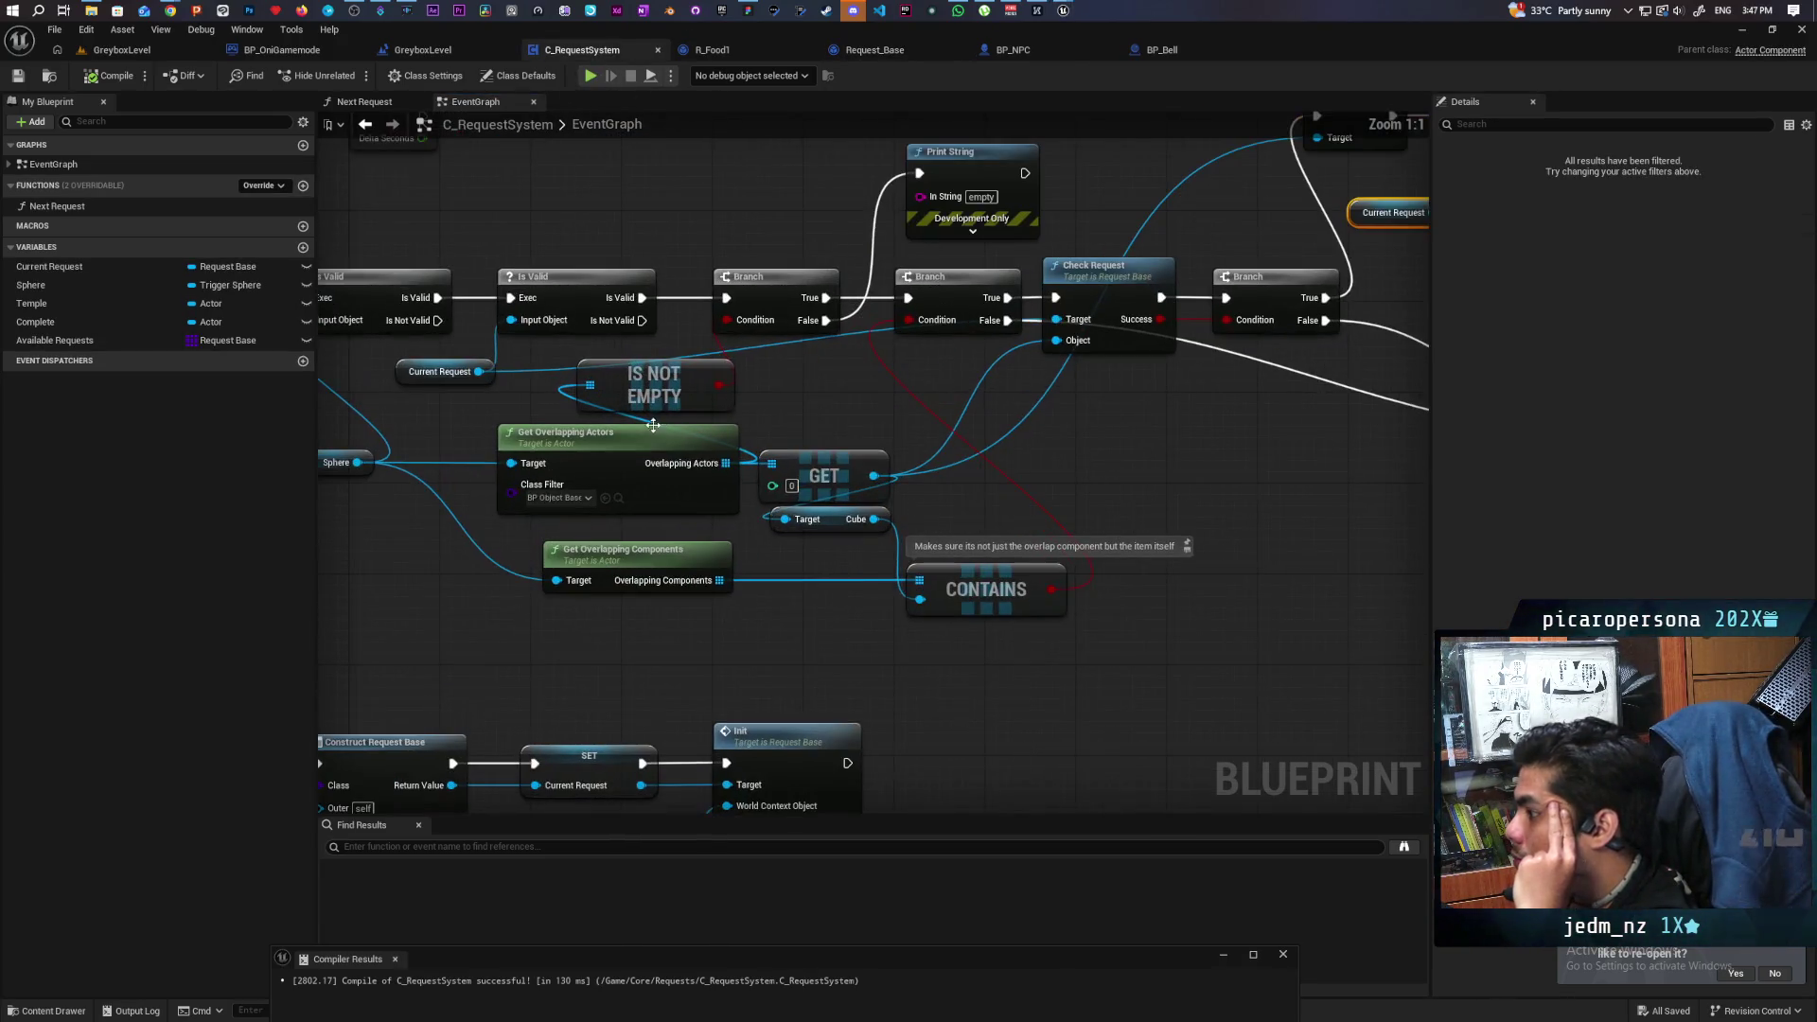
From Check Request, browse to Request_Base, then open R_Food1 in the TestClasses folder.
{"action": "double_click", "coordinate": [1072, 282]}
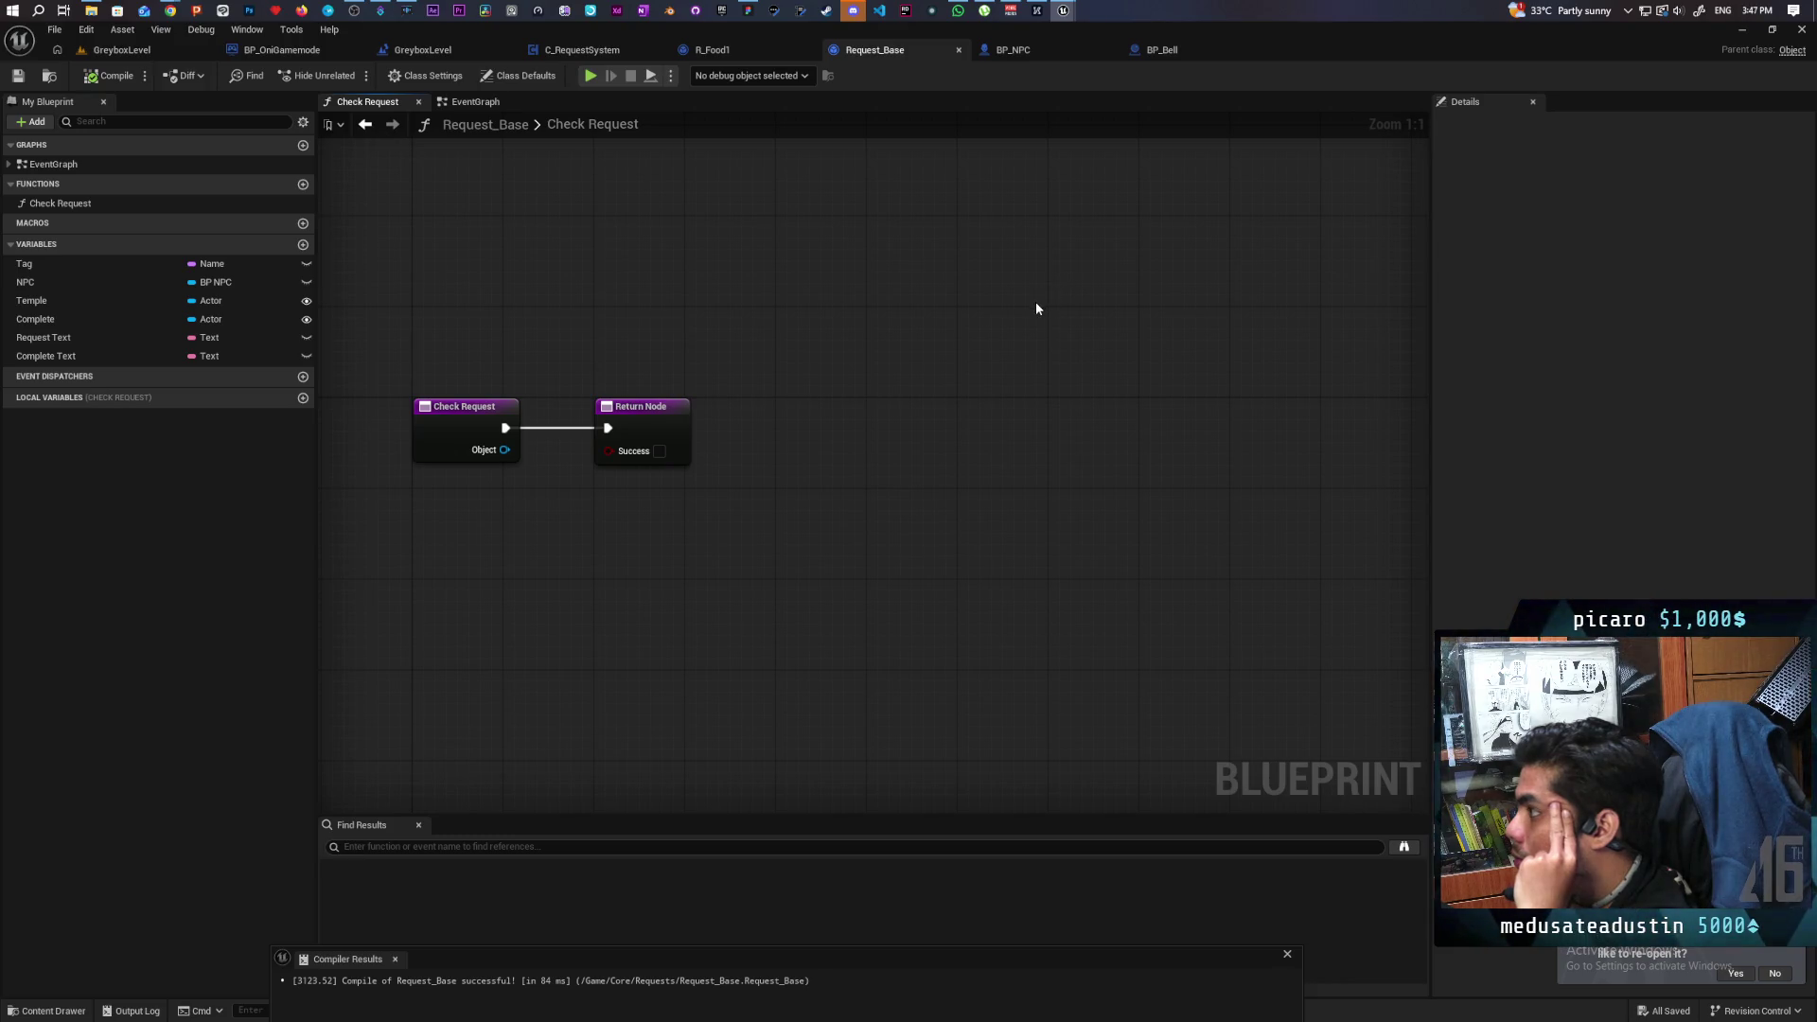
{"action": "left_click", "coordinate": [49, 76]}
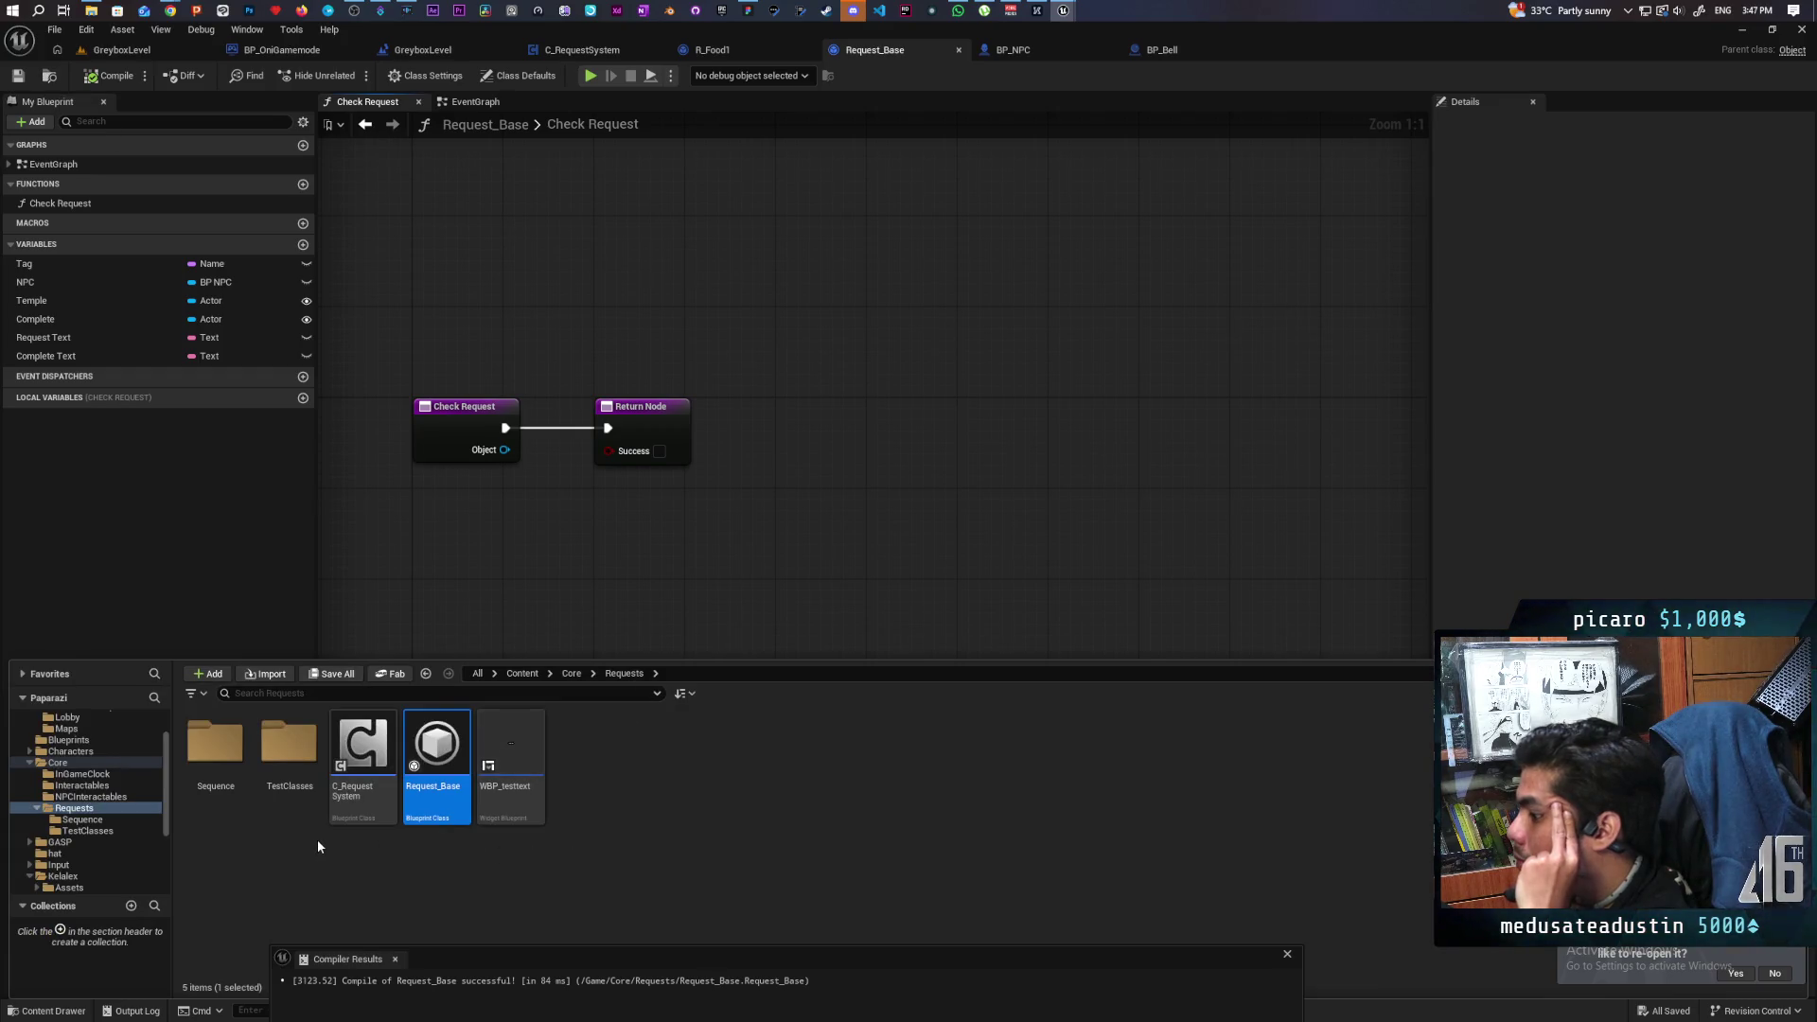
{"action": "double_click", "coordinate": [314, 774]}
{"action": "double_click", "coordinate": [224, 766]}
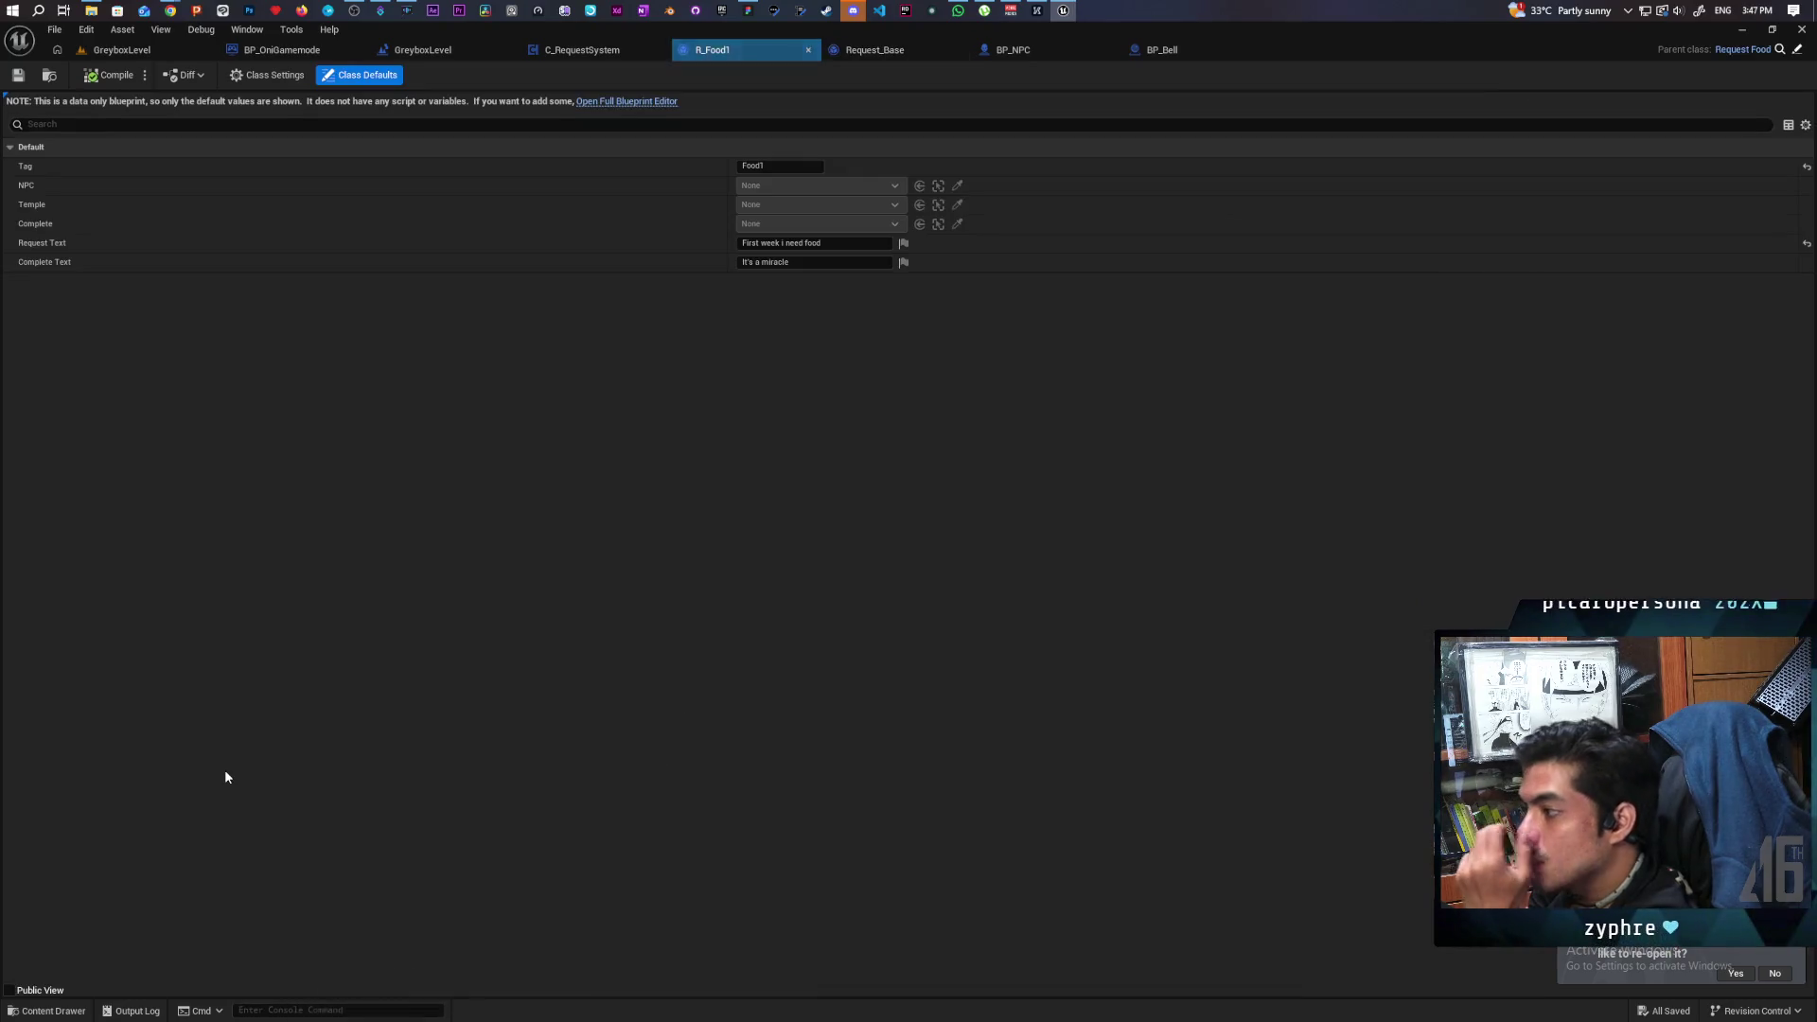
Open R_Food1 in the full editor and jump to its parent Request_Food blueprint.
{"action": "left_click", "coordinate": [651, 101]}
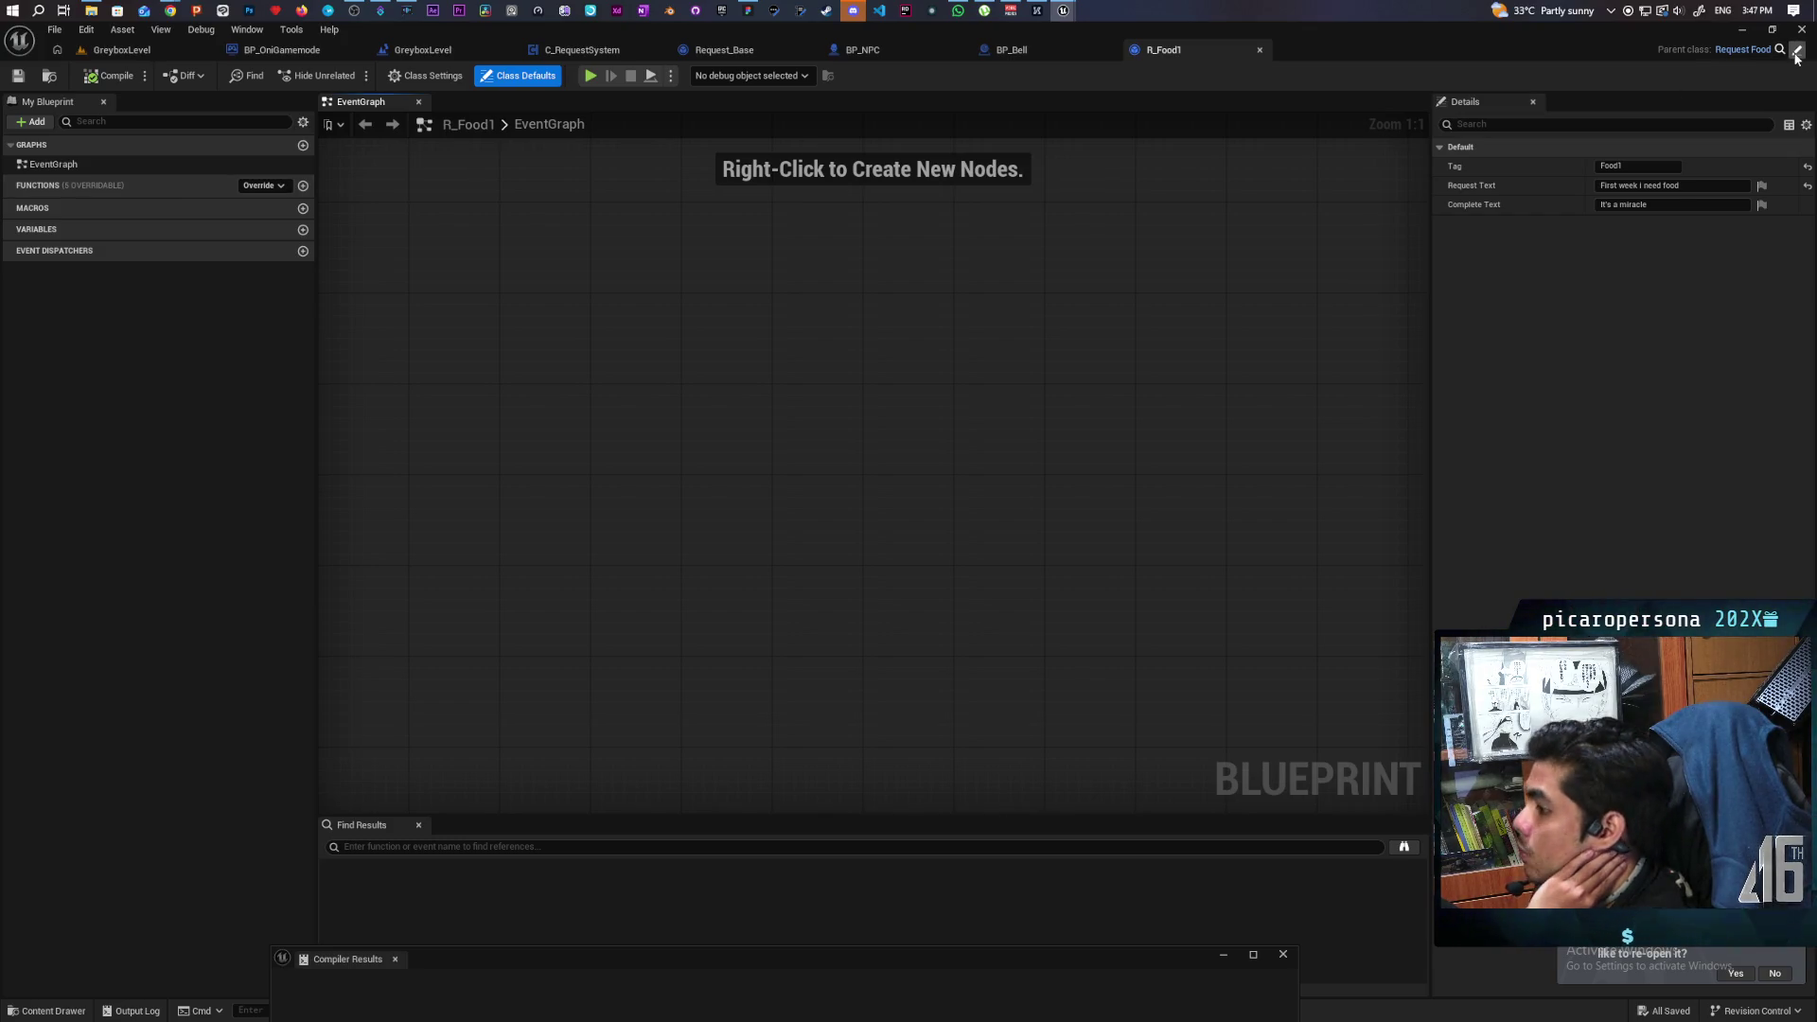
{"action": "left_click", "coordinate": [1796, 53]}
{"action": "scroll", "coordinate": [1032, 439], "scroll_direction": "up", "scroll_amount": 1}
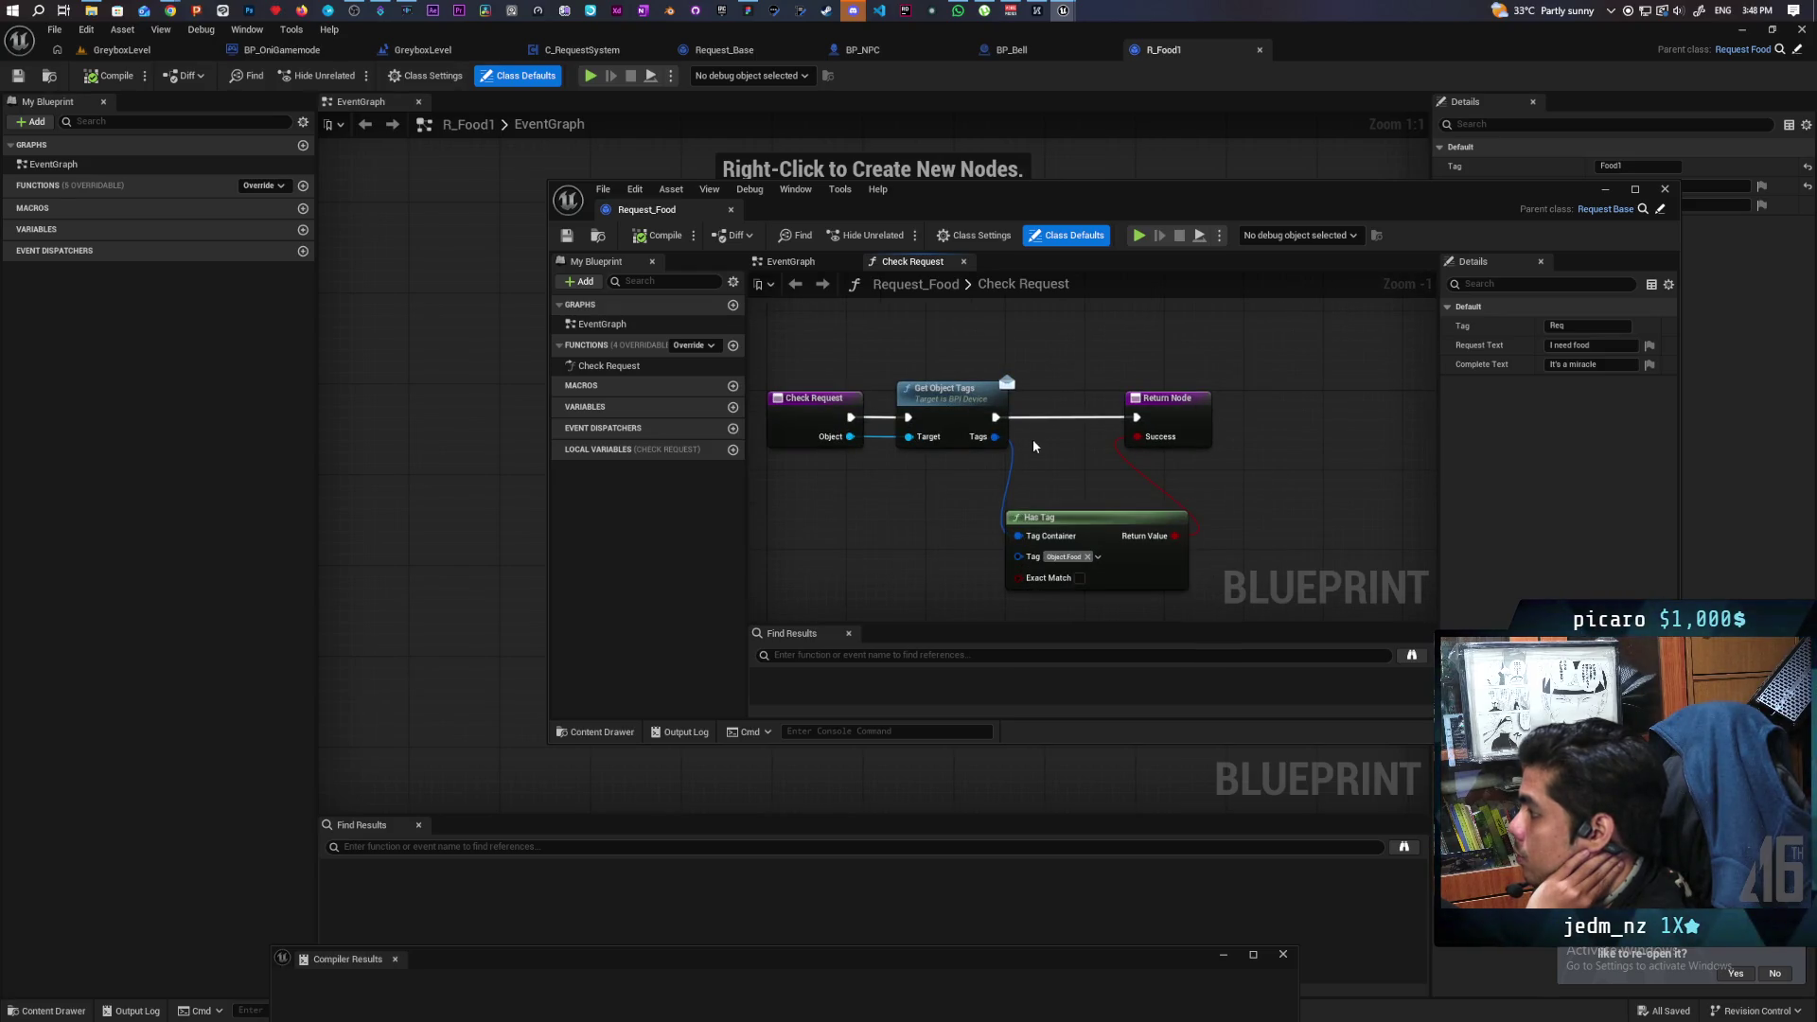
{"action": "mouse_move", "coordinate": [1052, 475]}
{"action": "left_mouse_down"}
{"action": "mouse_move", "coordinate": [1018, 417]}
{"action": "mouse_move", "coordinate": [1015, 437]}
{"action": "mouse_move", "coordinate": [1068, 460]}
{"action": "left_mouse_up"}
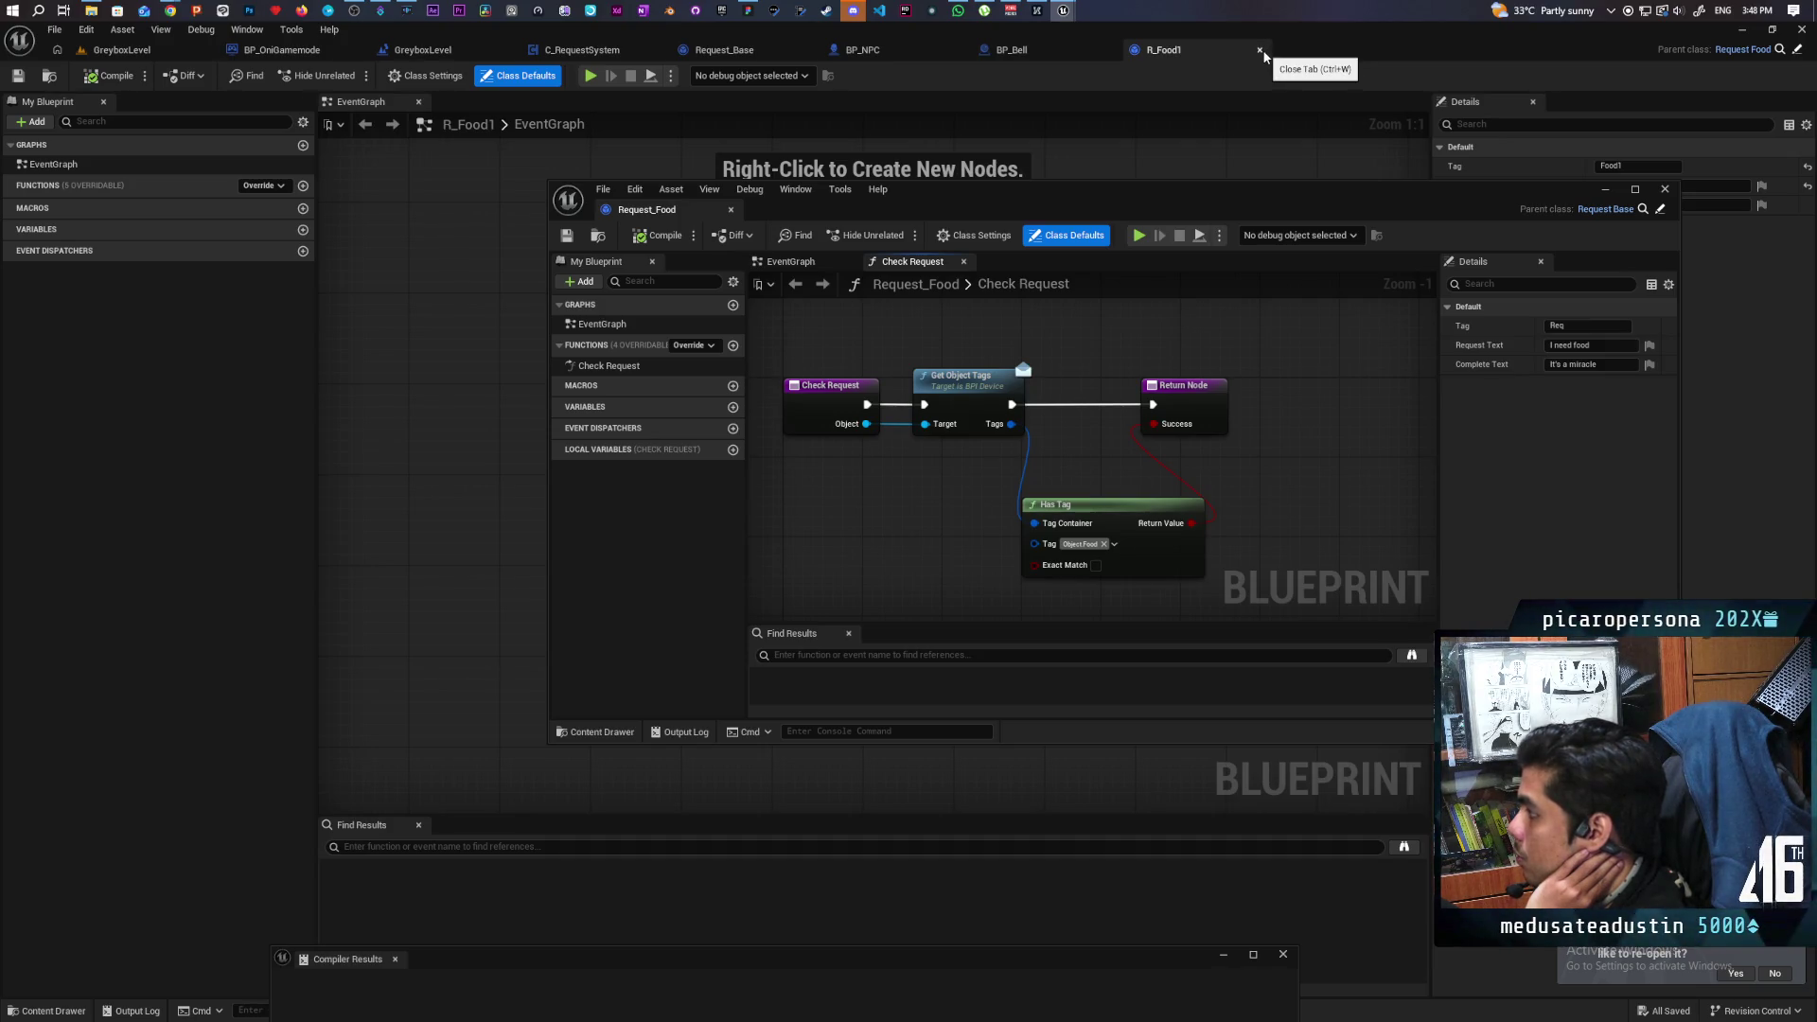
Close R_Food1, dock Request_Food into the tab bar, and return to BP_Bell.
{"action": "left_click", "coordinate": [1259, 49]}
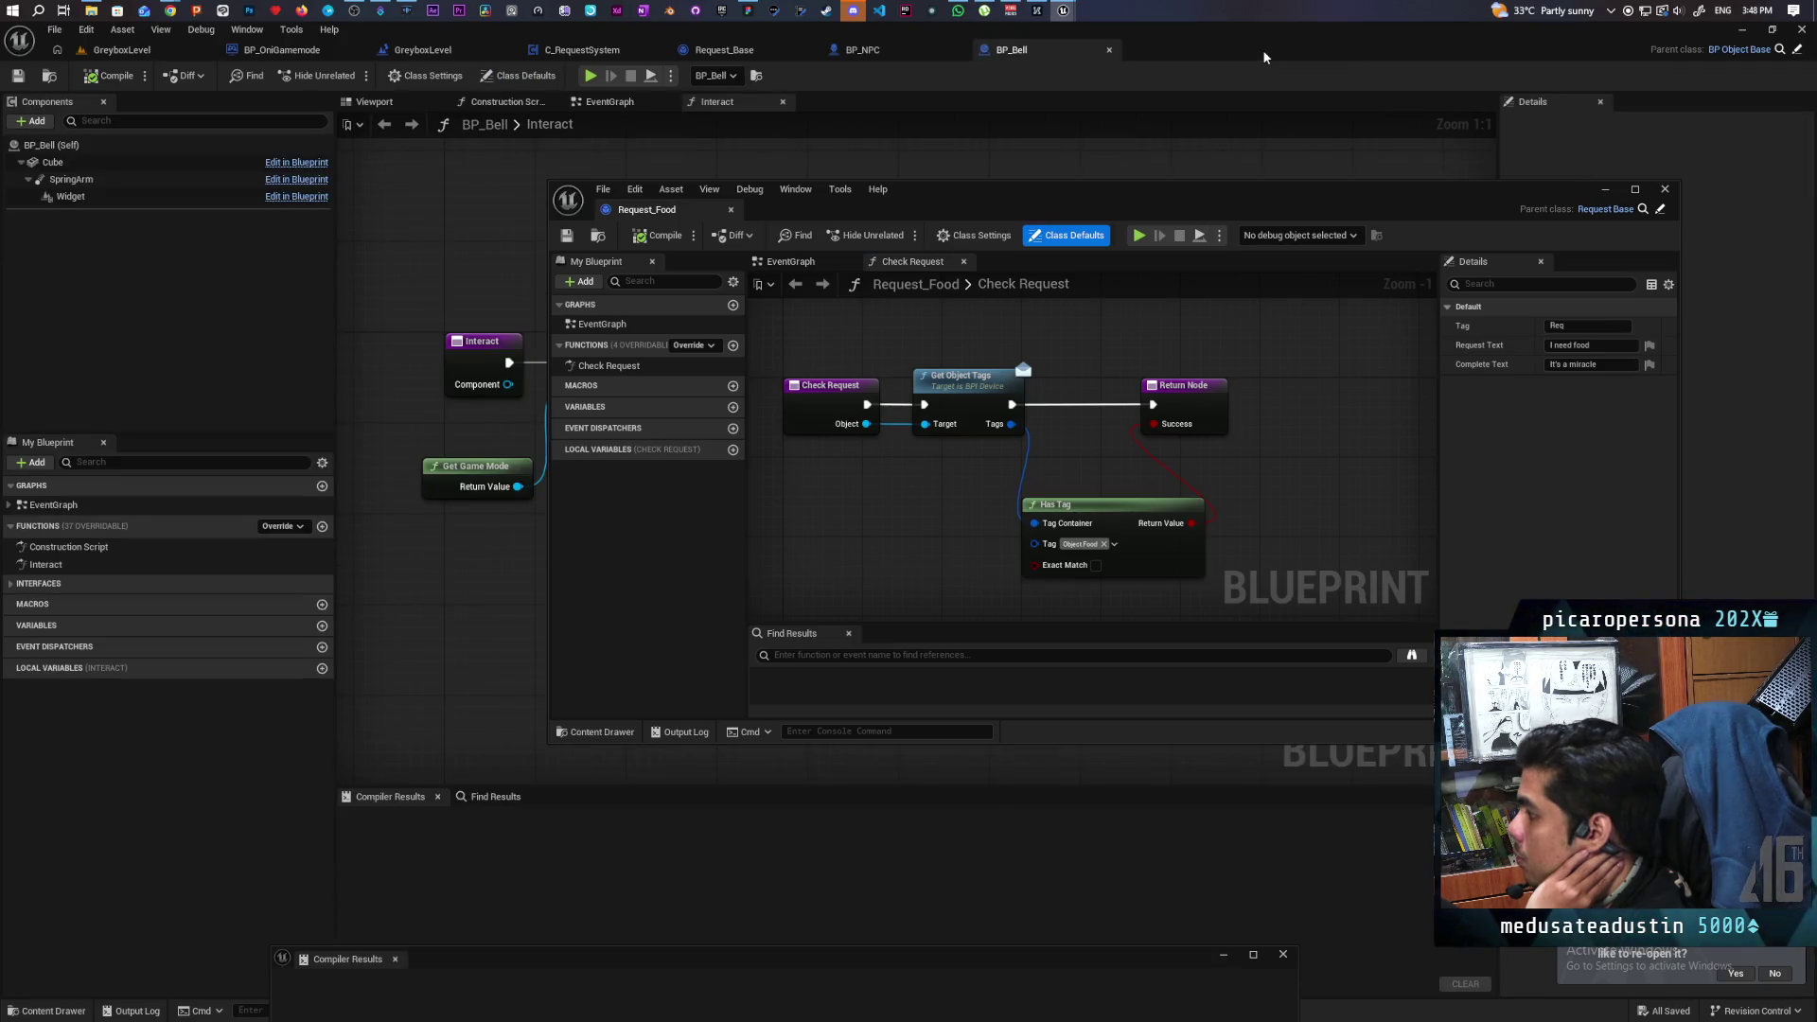
{"action": "left_click_drag", "start_coordinate": [646, 209], "coordinate": [1167, 53]}
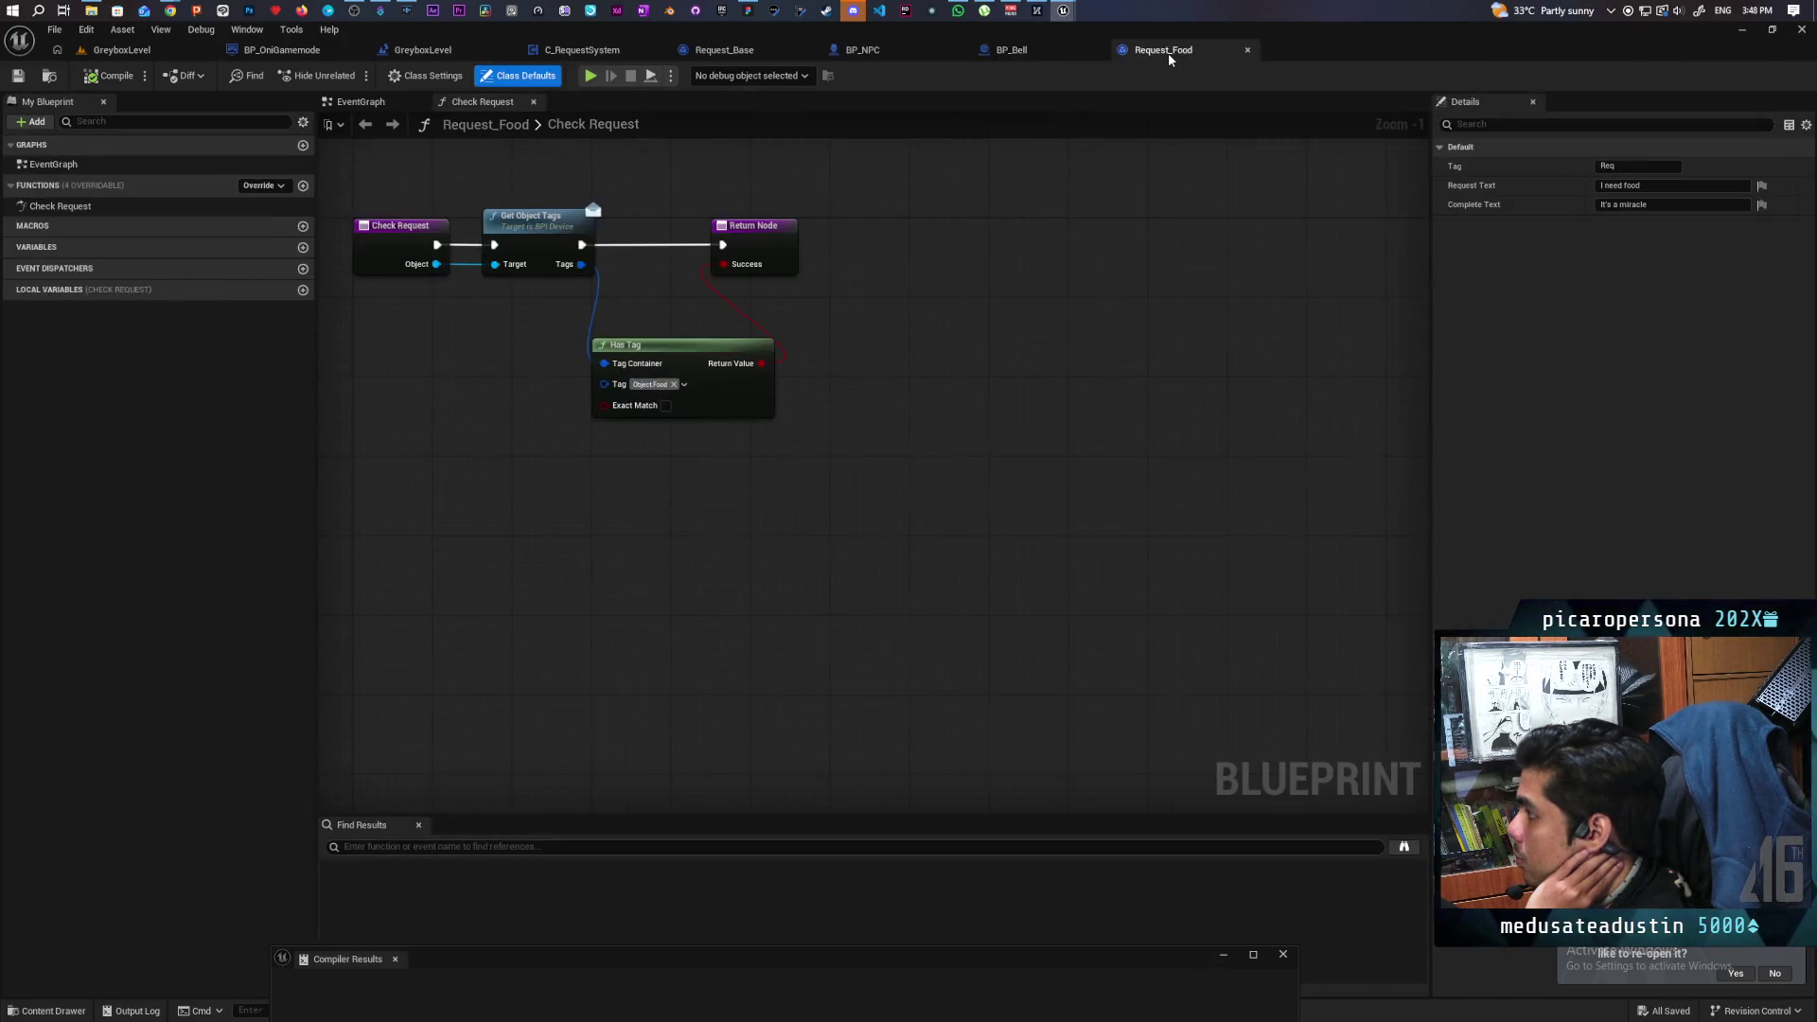
{"action": "left_click", "coordinate": [1027, 50]}
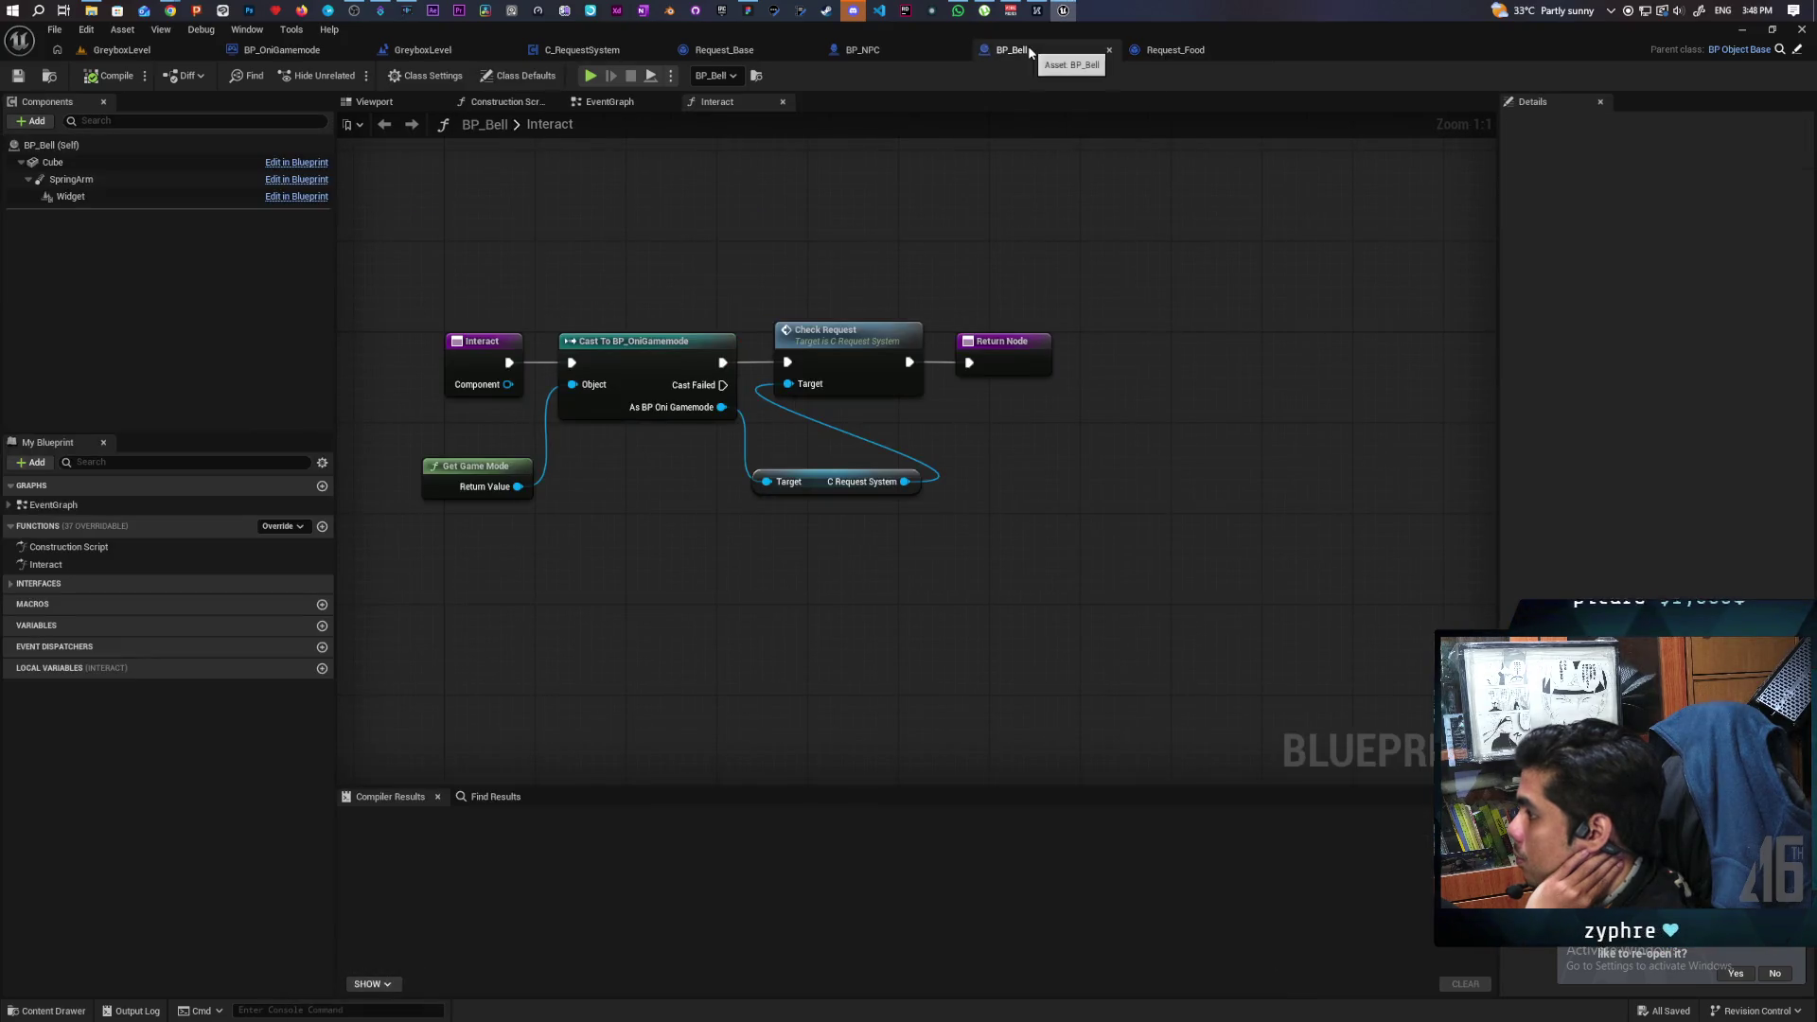
{"action": "left_click", "coordinate": [1173, 51]}
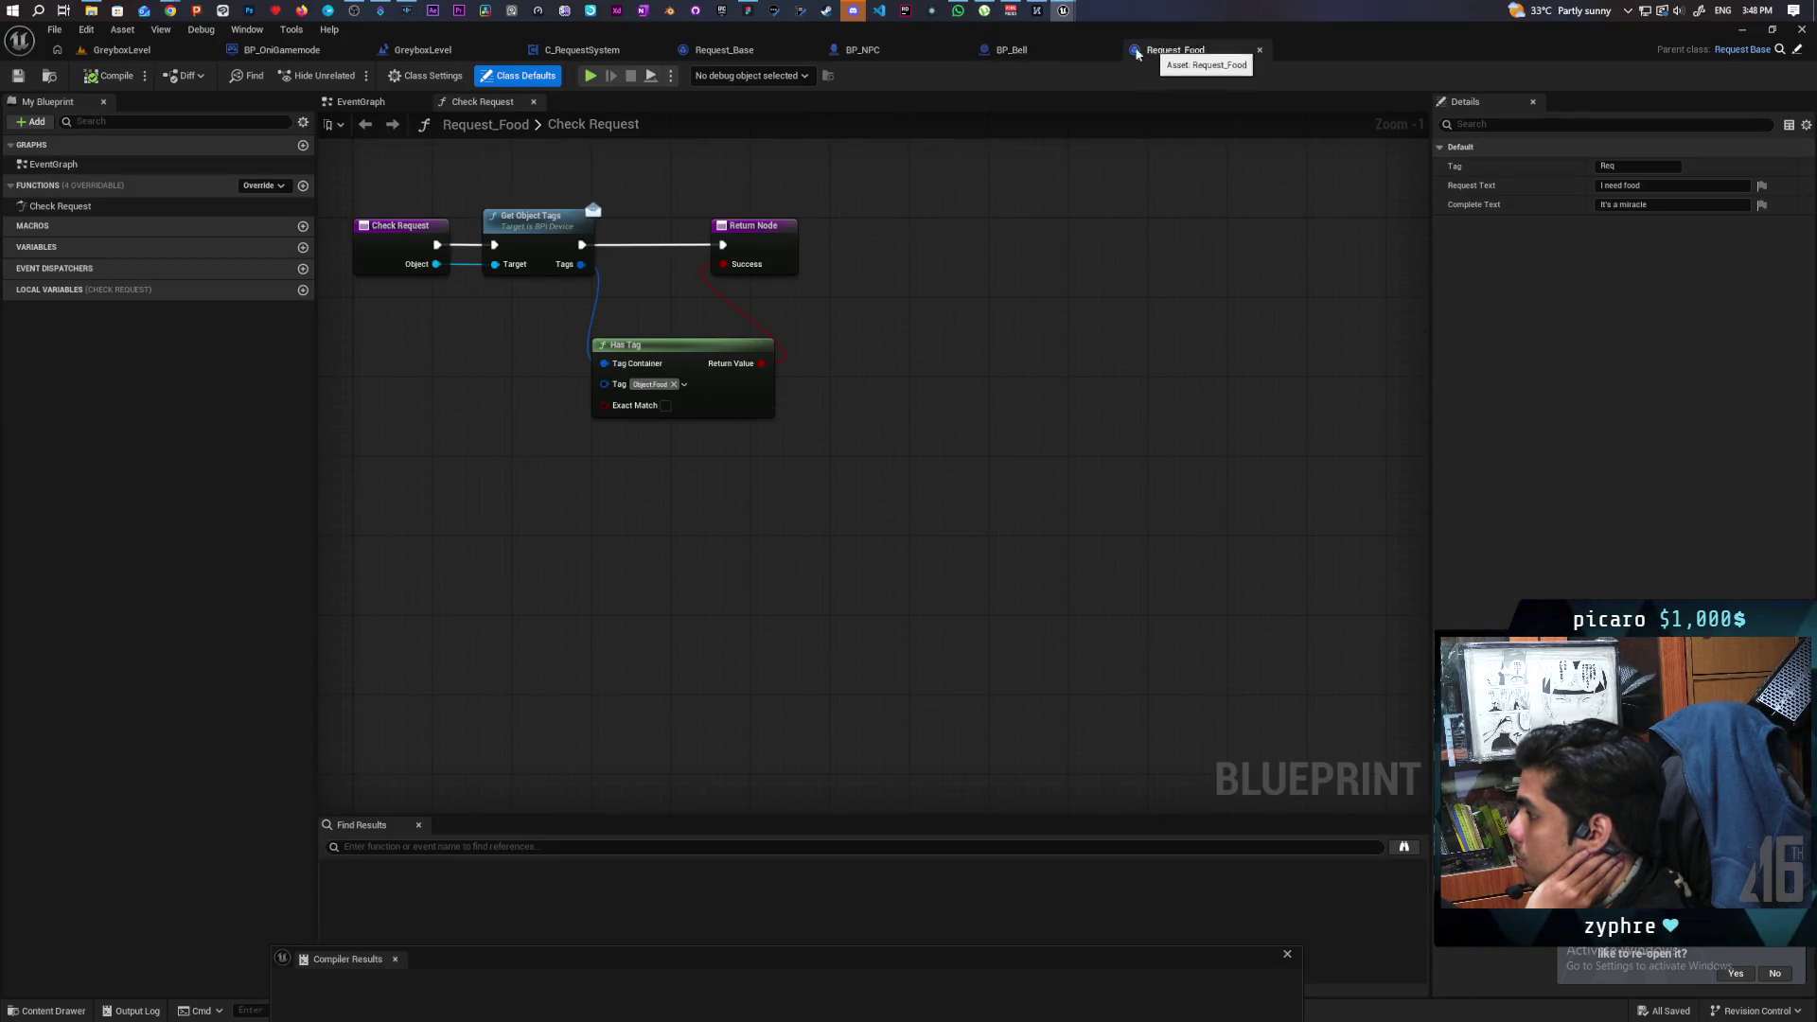
{"action": "left_click", "coordinate": [1064, 52]}
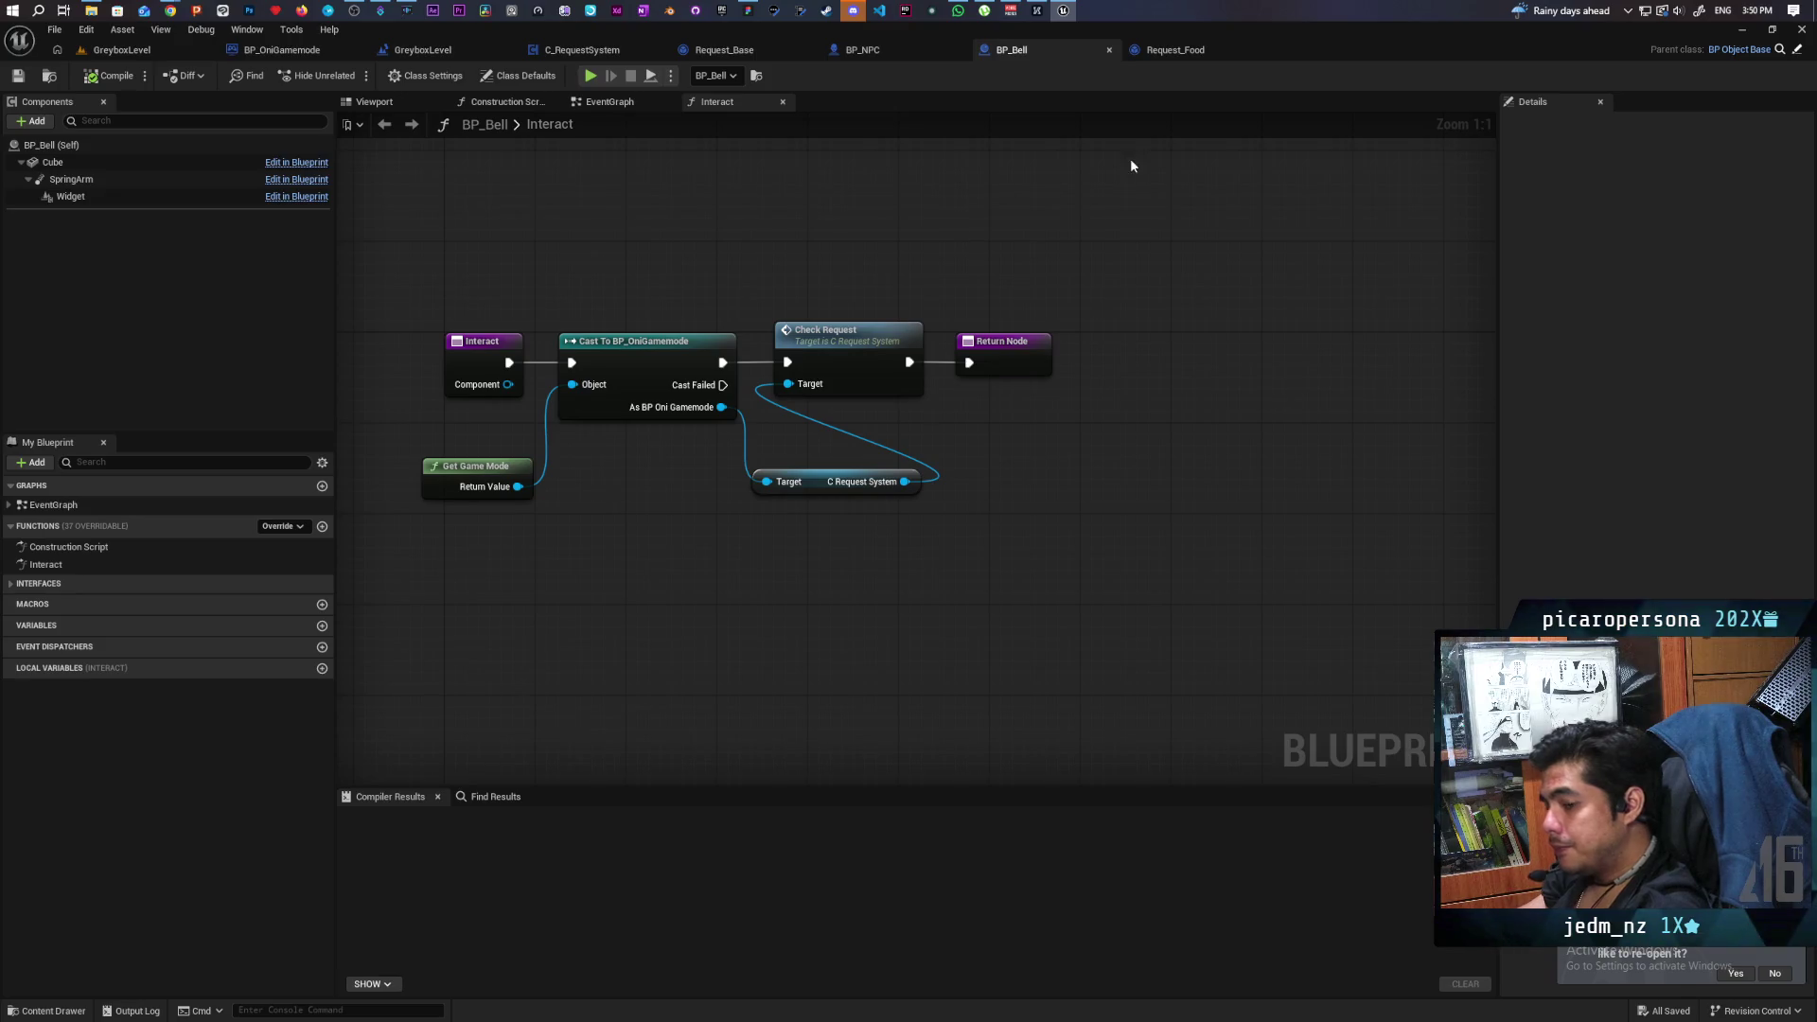
In C_RequestSystem, move the Add Request node chain further down to free up graph space.
{"action": "left_click", "coordinate": [1179, 59]}
{"action": "left_click", "coordinate": [1050, 54]}
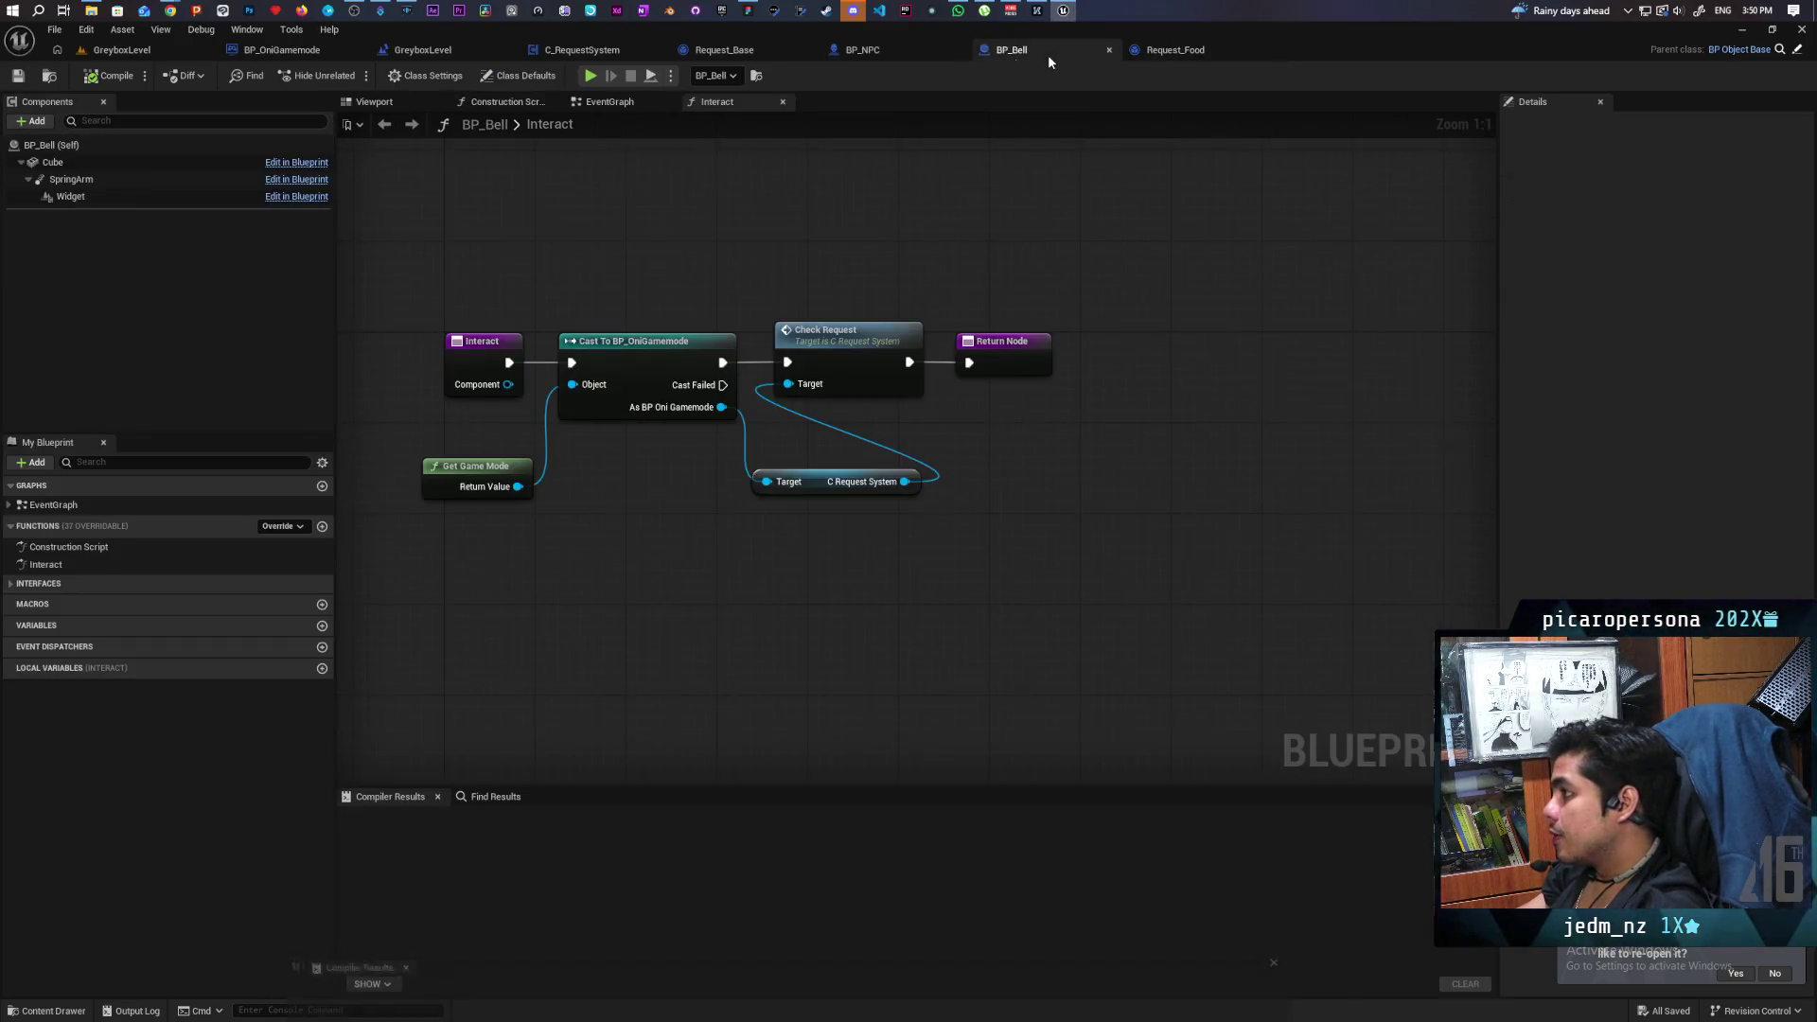
{"action": "left_click", "coordinate": [905, 54]}
{"action": "left_click", "coordinate": [727, 51]}
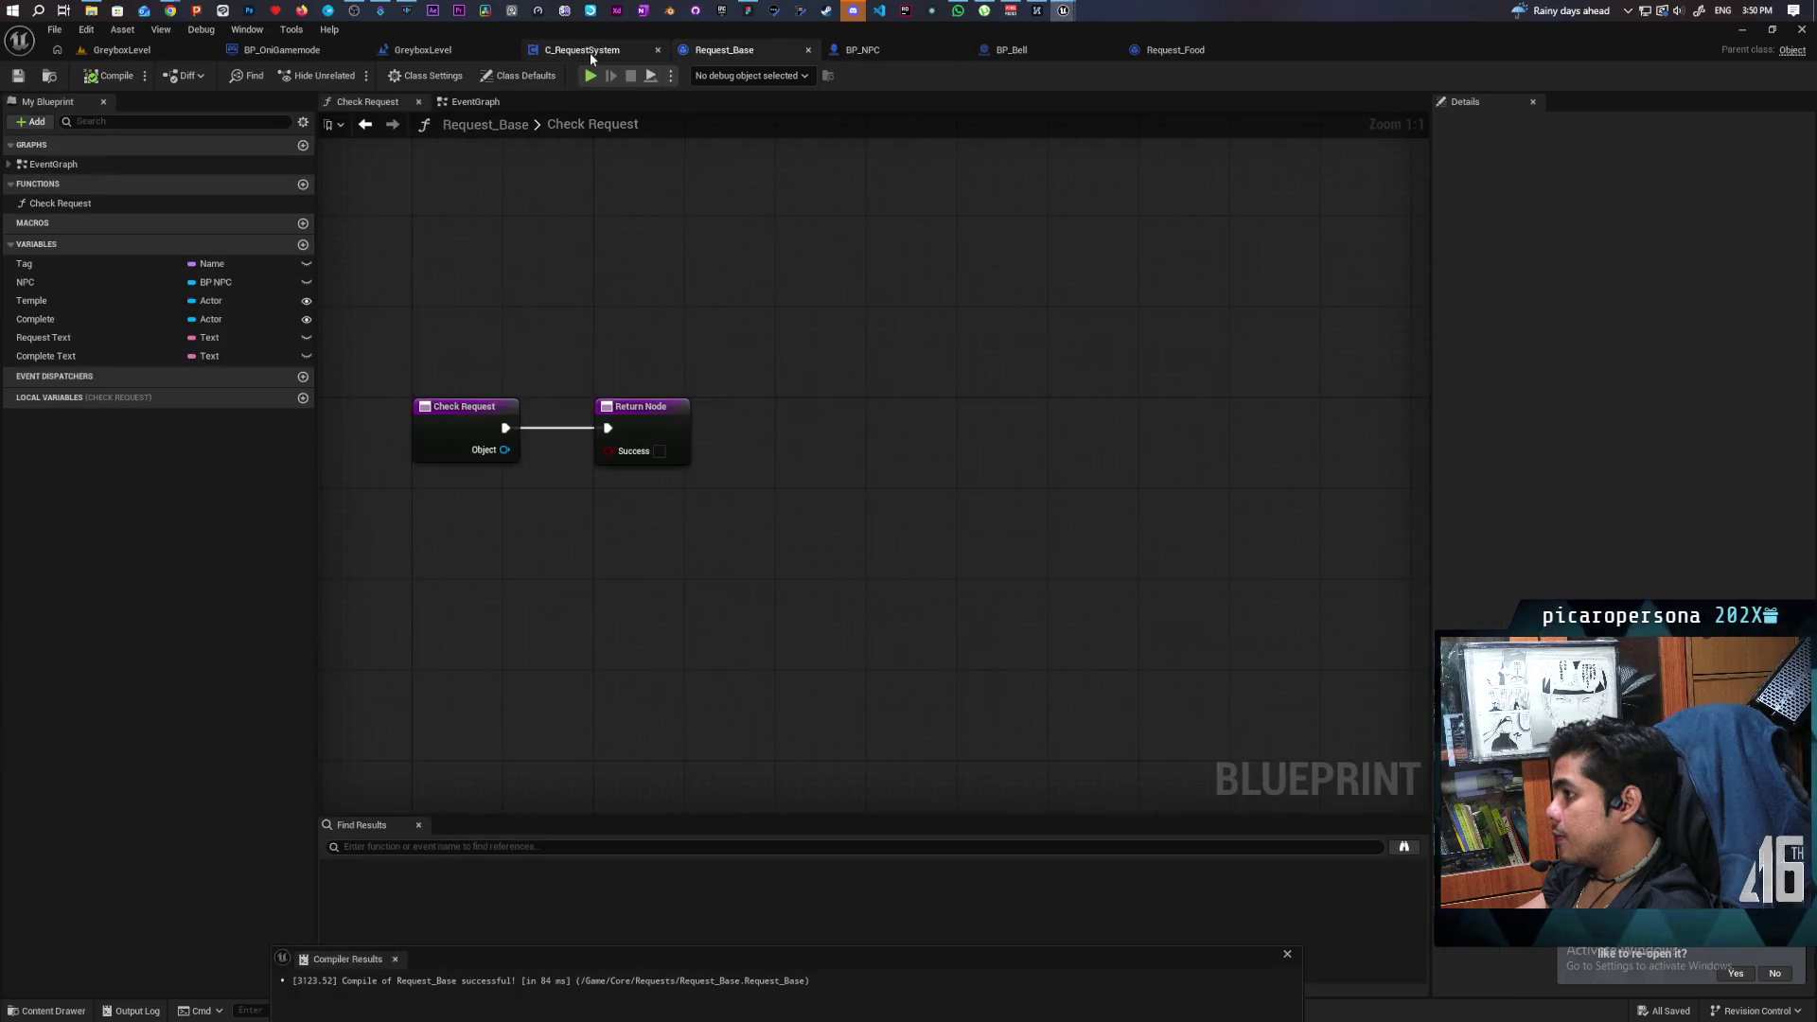
{"action": "left_click", "coordinate": [586, 51]}
{"action": "scroll", "coordinate": [1039, 466], "scroll_direction": "down", "scroll_amount": 3}
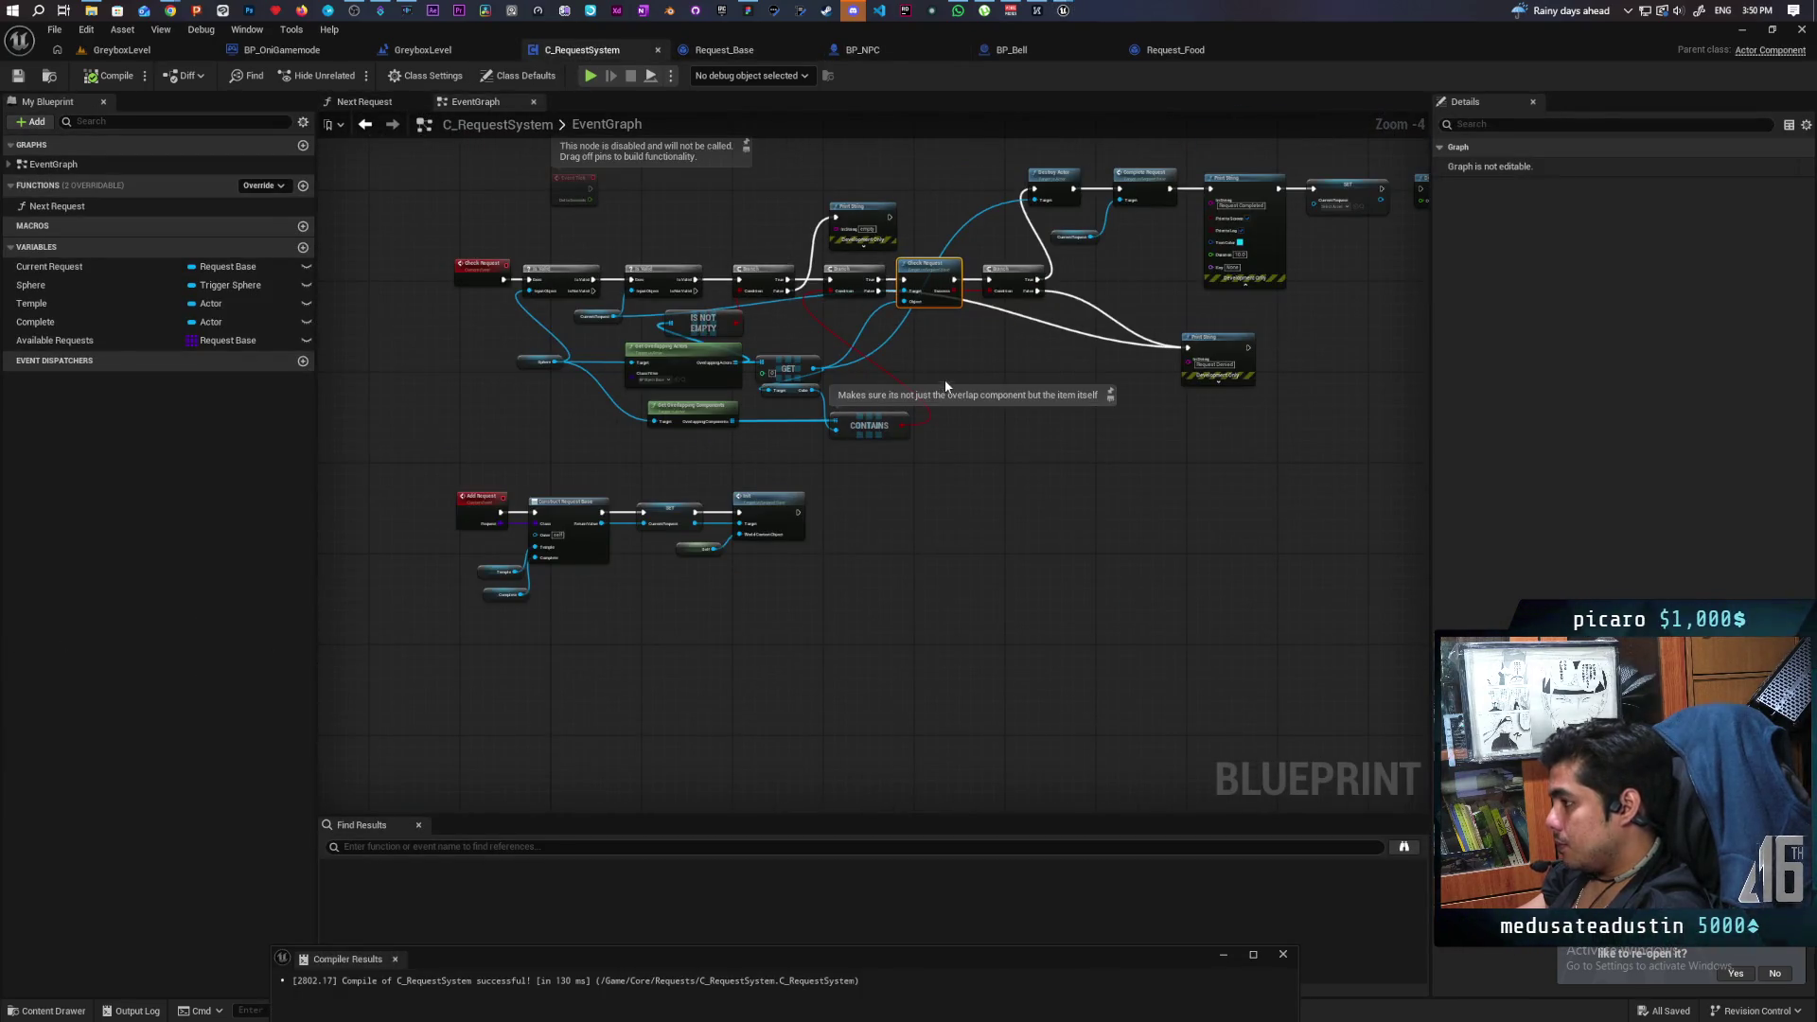
{"action": "scroll", "coordinate": [1039, 465], "scroll_direction": "up", "scroll_amount": 2}
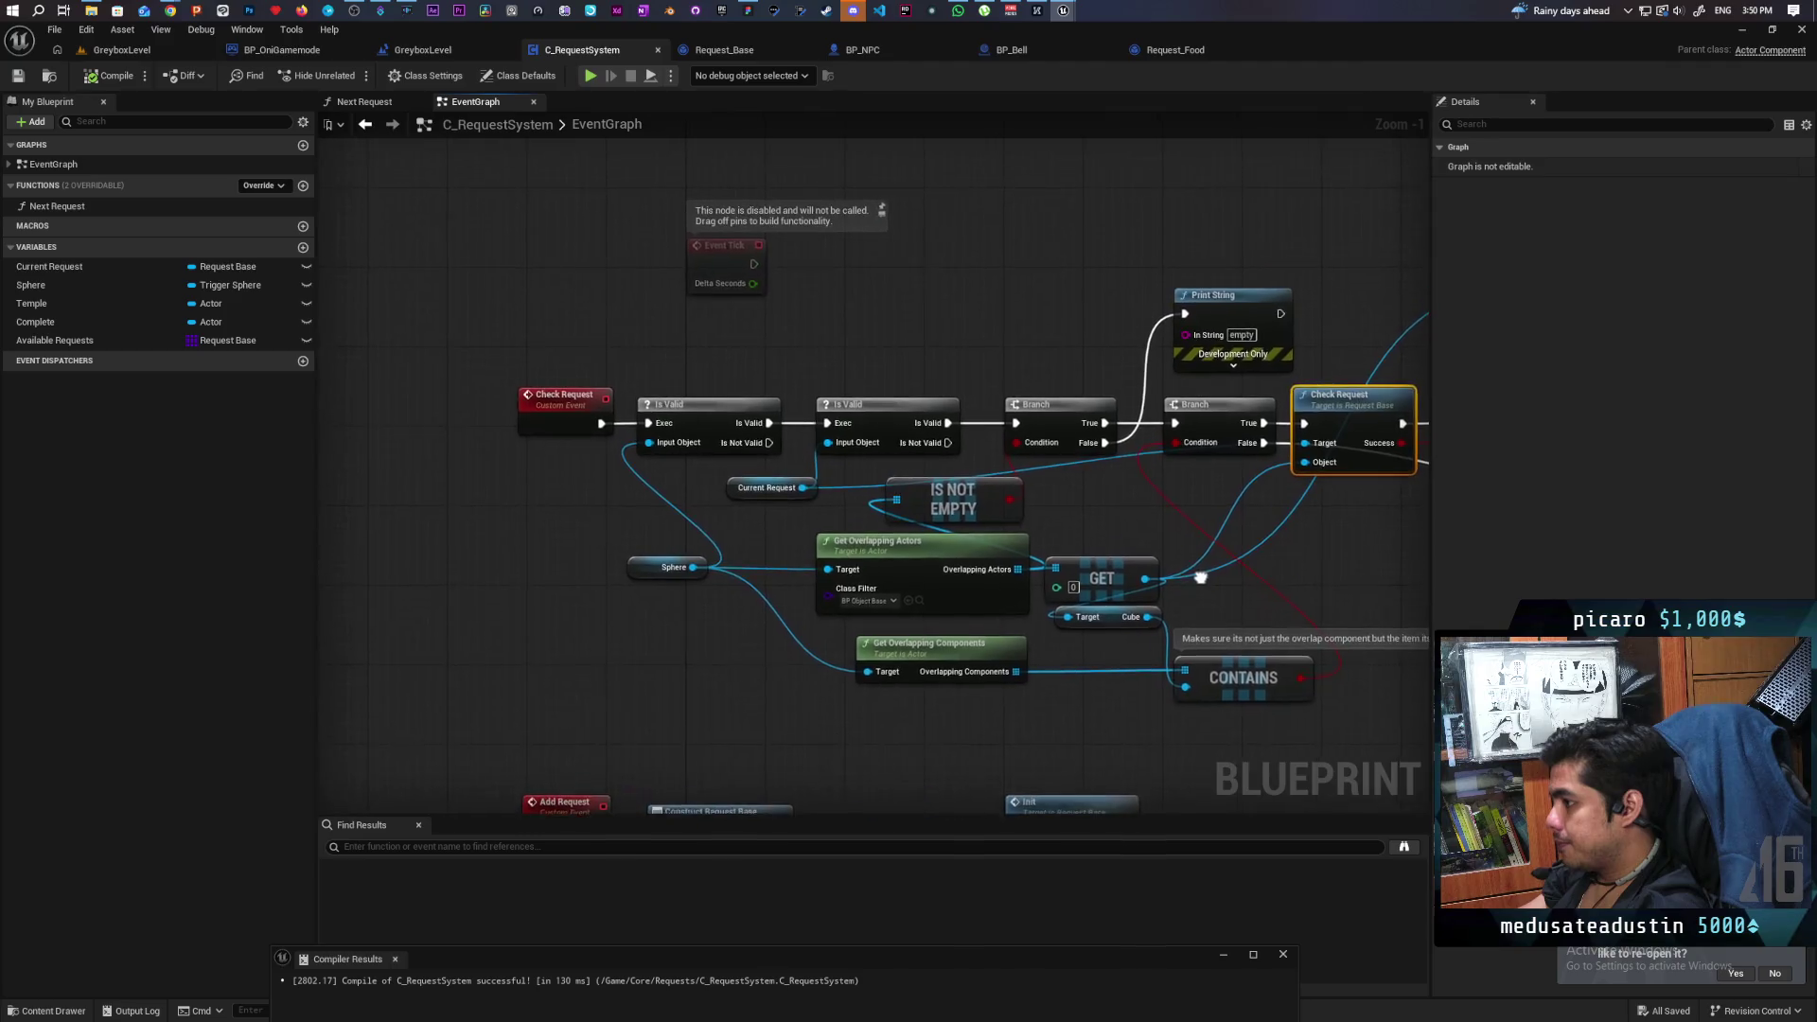
{"action": "scroll", "coordinate": [1030, 470], "scroll_direction": "down", "scroll_amount": 2}
{"action": "mouse_move", "coordinate": [855, 491]}
{"action": "left_mouse_down"}
{"action": "mouse_move", "coordinate": [936, 438]}
{"action": "mouse_move", "coordinate": [1000, 454]}
{"action": "mouse_move", "coordinate": [986, 403]}
{"action": "left_mouse_up"}
{"action": "left_click_drag", "start_coordinate": [580, 608], "coordinate": [1253, 373]}
{"action": "left_click_drag", "start_coordinate": [1072, 405], "coordinate": [1062, 690]}
{"action": "left_click_drag", "start_coordinate": [712, 482], "coordinate": [734, 617]}
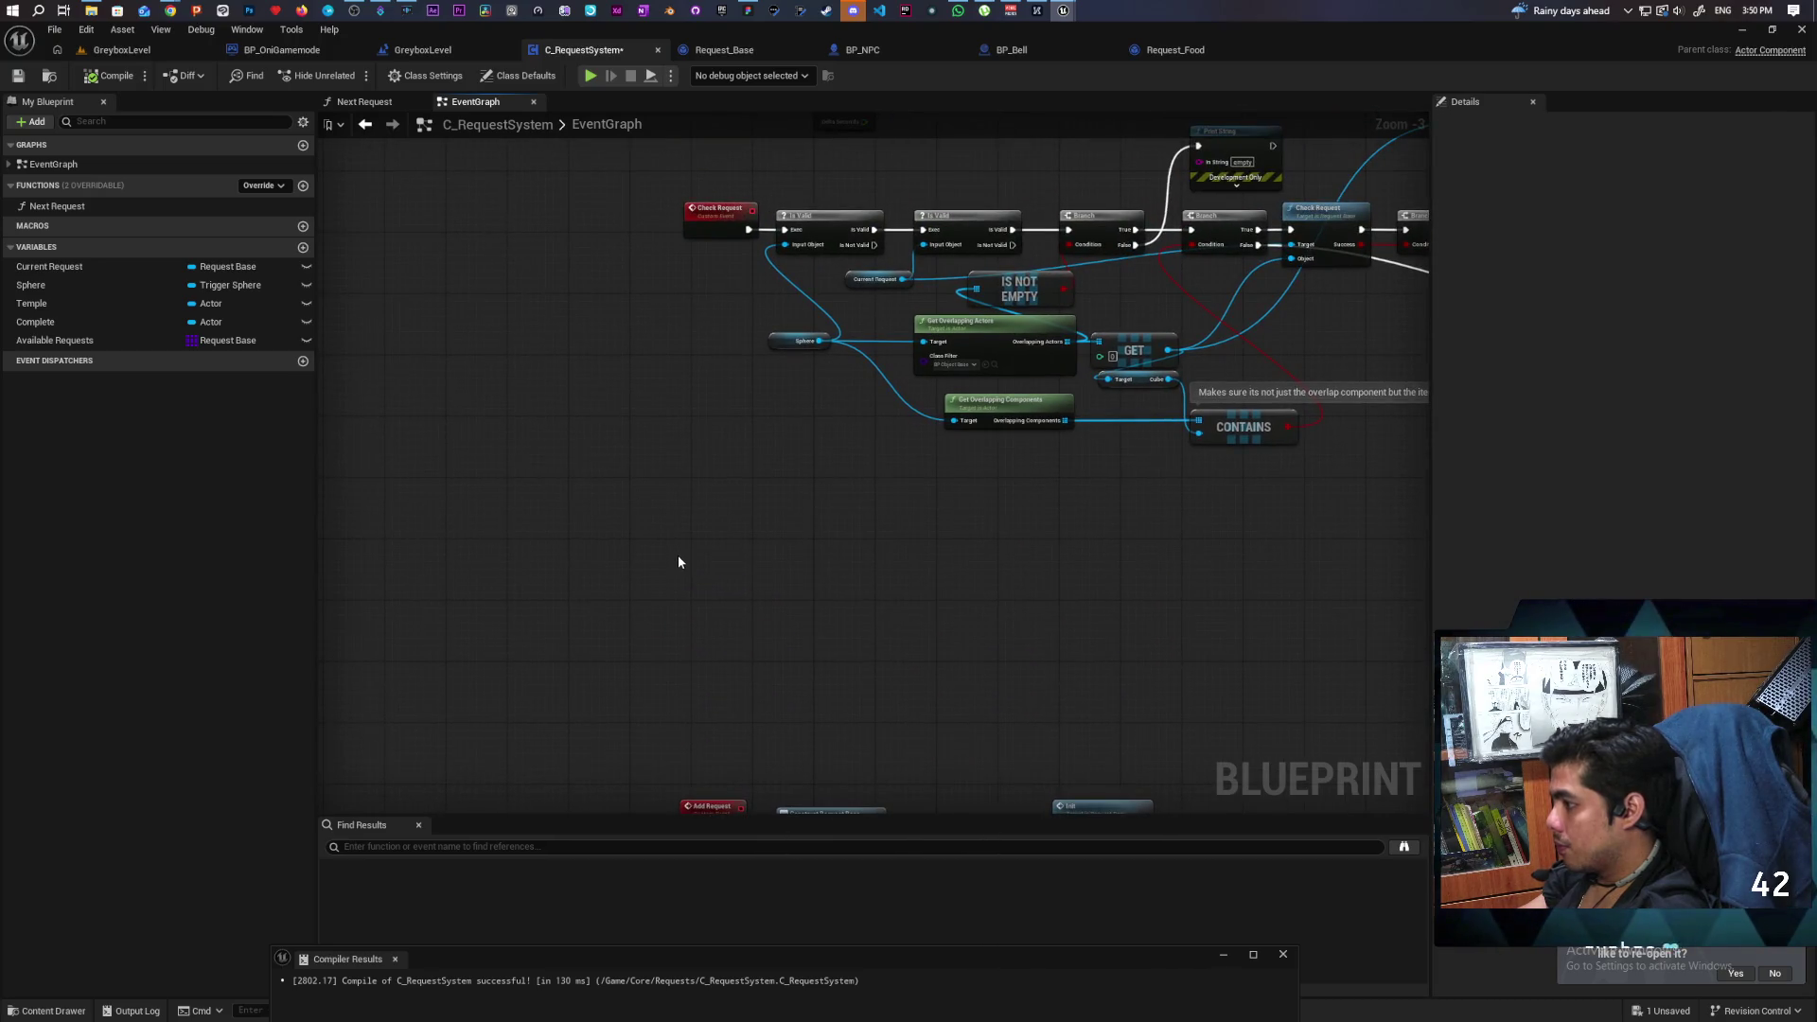
Add a custom event named Ring Bell, then compile and save C_RequestSystem.
{"action": "key", "text": "ctrl+v"}
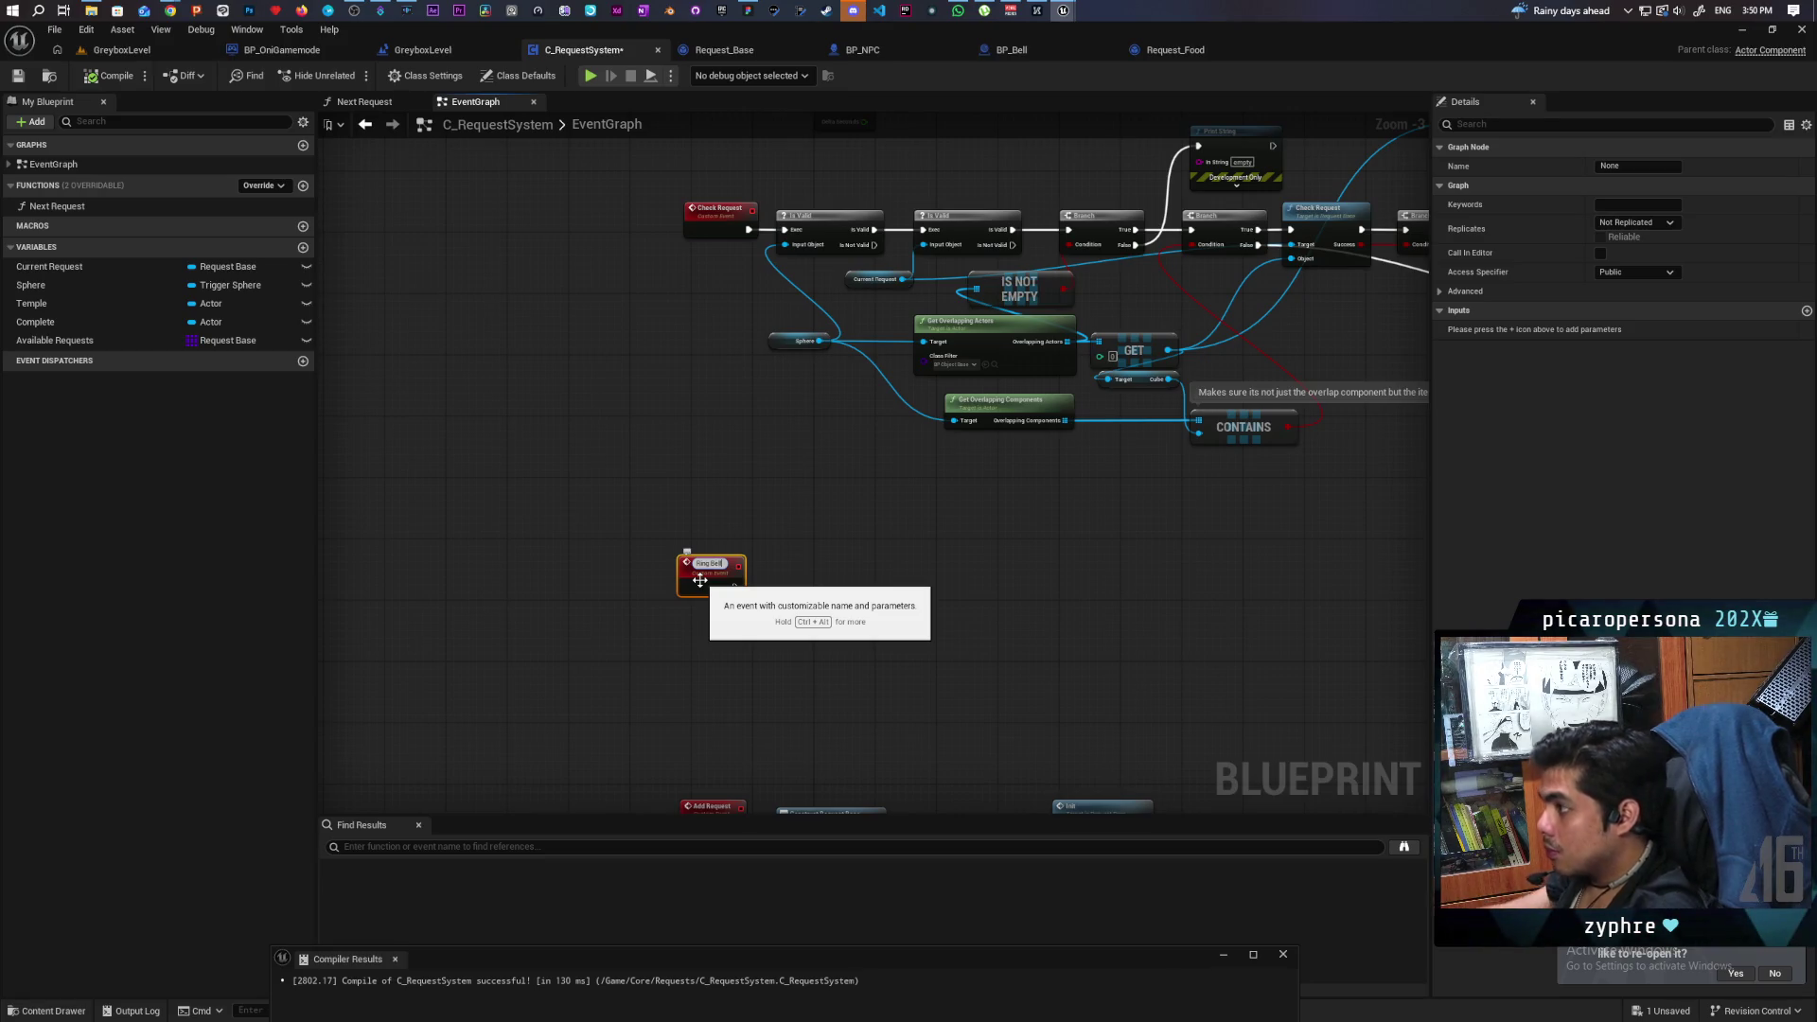
{"action": "left_click", "coordinate": [887, 569]}
{"action": "left_click", "coordinate": [106, 76]}
{"action": "mouse_move", "coordinate": [791, 473]}
{"action": "left_mouse_down"}
{"action": "mouse_move", "coordinate": [729, 527]}
{"action": "mouse_move", "coordinate": [651, 441]}
{"action": "left_mouse_up"}
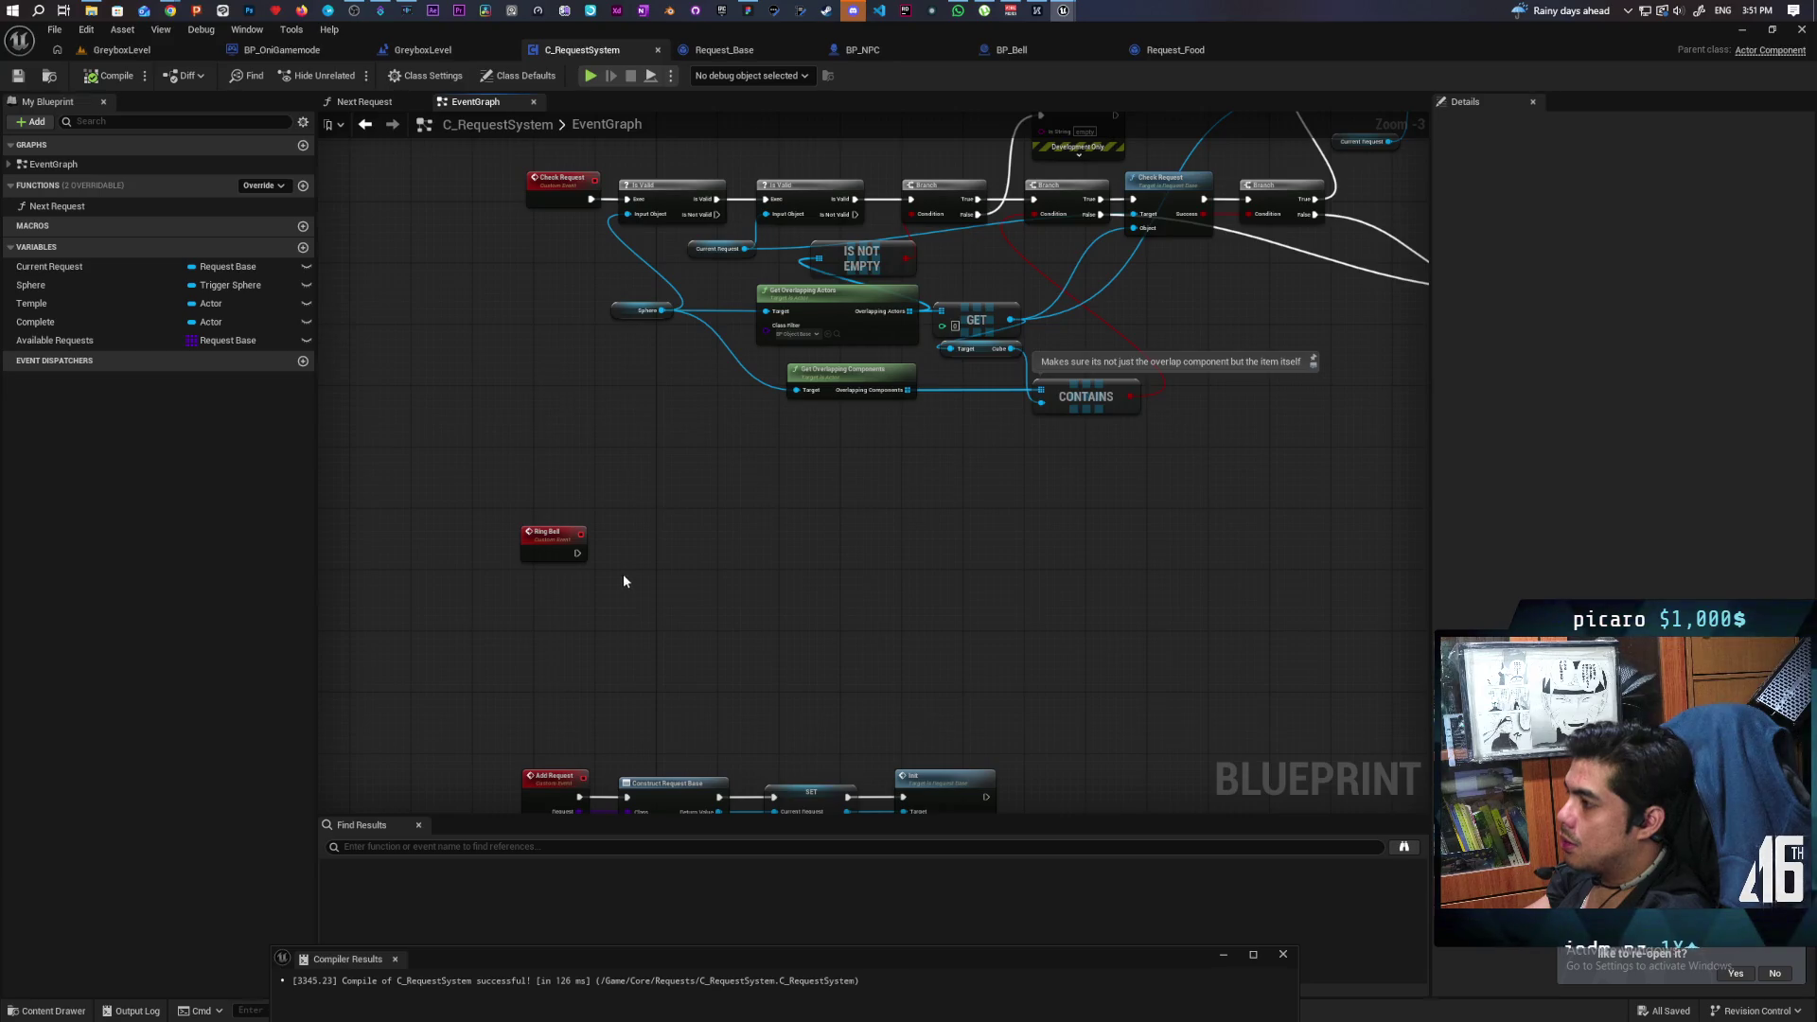
Place a Current Request getter and run Ring Bell into an Is Valid check on it.
{"action": "mouse_move", "coordinate": [71, 267]}
{"action": "left_mouse_down"}
{"action": "mouse_move", "coordinate": [609, 650]}
{"action": "mouse_move", "coordinate": [527, 597]}
{"action": "mouse_move", "coordinate": [607, 579]}
{"action": "mouse_move", "coordinate": [675, 485]}
{"action": "left_mouse_up"}
{"action": "left_click", "coordinate": [615, 610]}
{"action": "scroll", "coordinate": [646, 594], "scroll_direction": "up", "scroll_amount": 3}
{"action": "key", "text": "ctrl+v"}
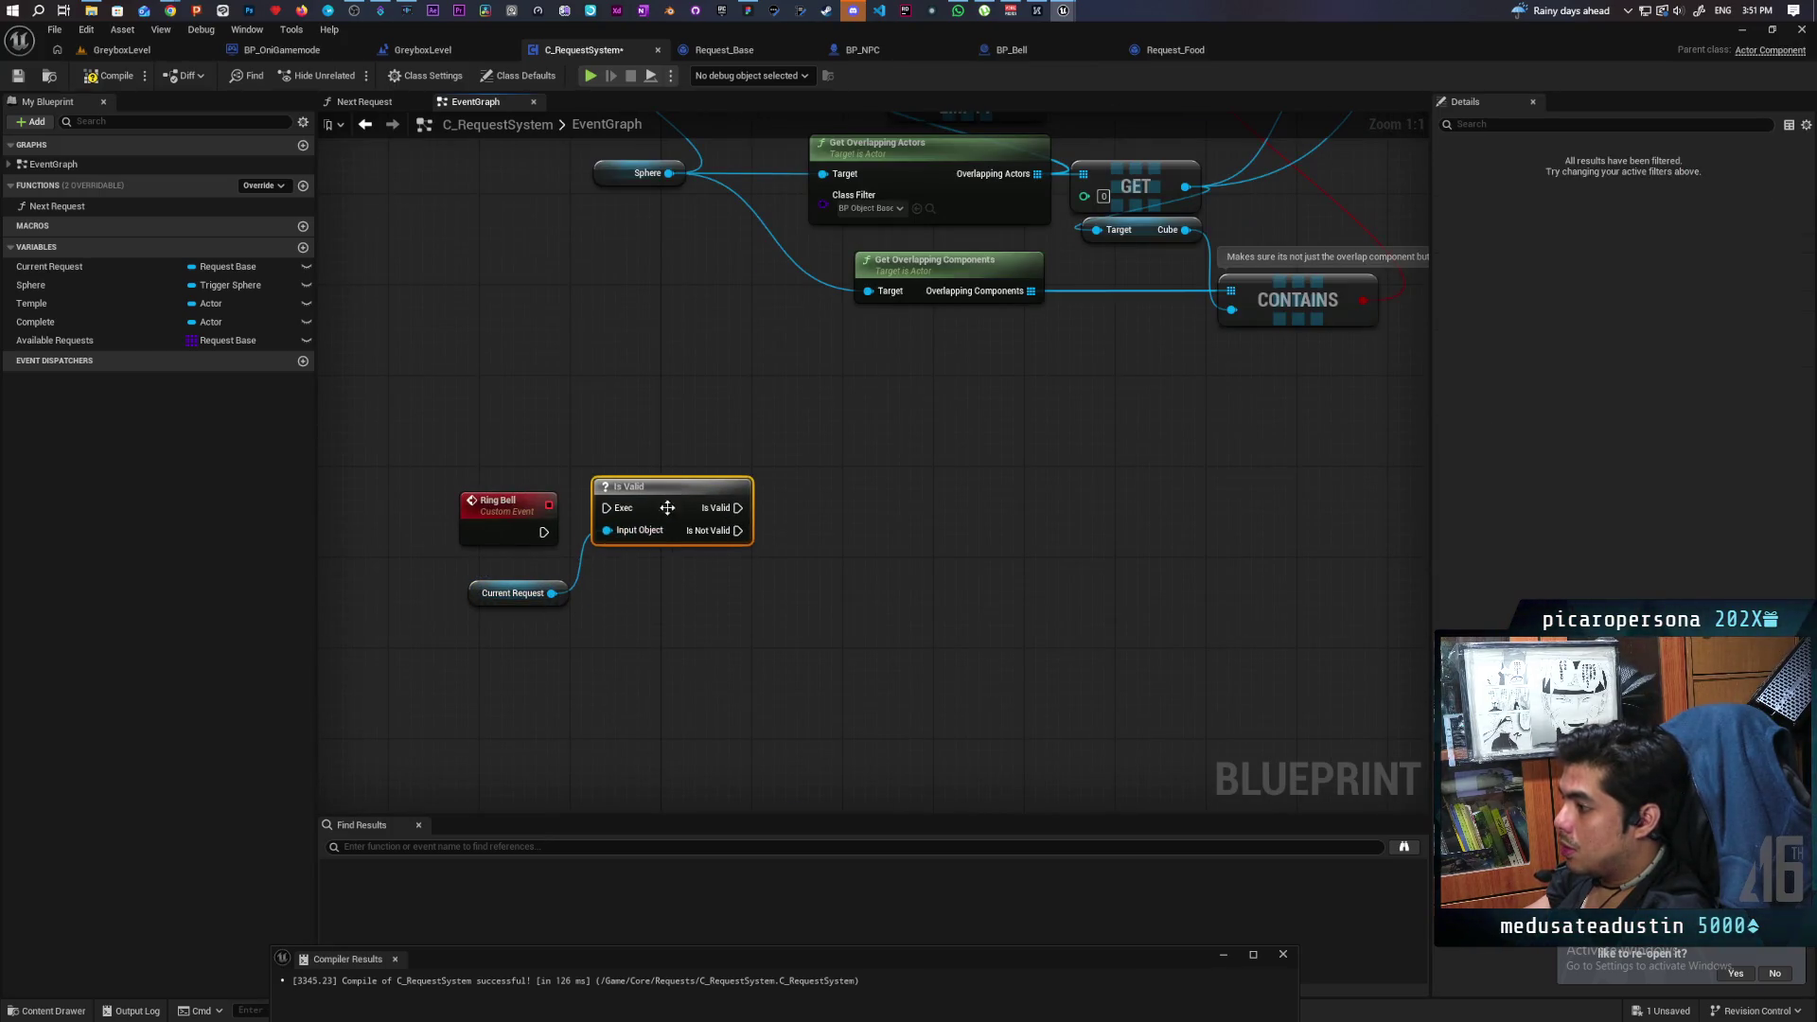
{"action": "mouse_move", "coordinate": [543, 533]}
{"action": "left_mouse_down"}
{"action": "mouse_move", "coordinate": [606, 508]}
{"action": "mouse_move", "coordinate": [660, 519]}
{"action": "left_mouse_up"}
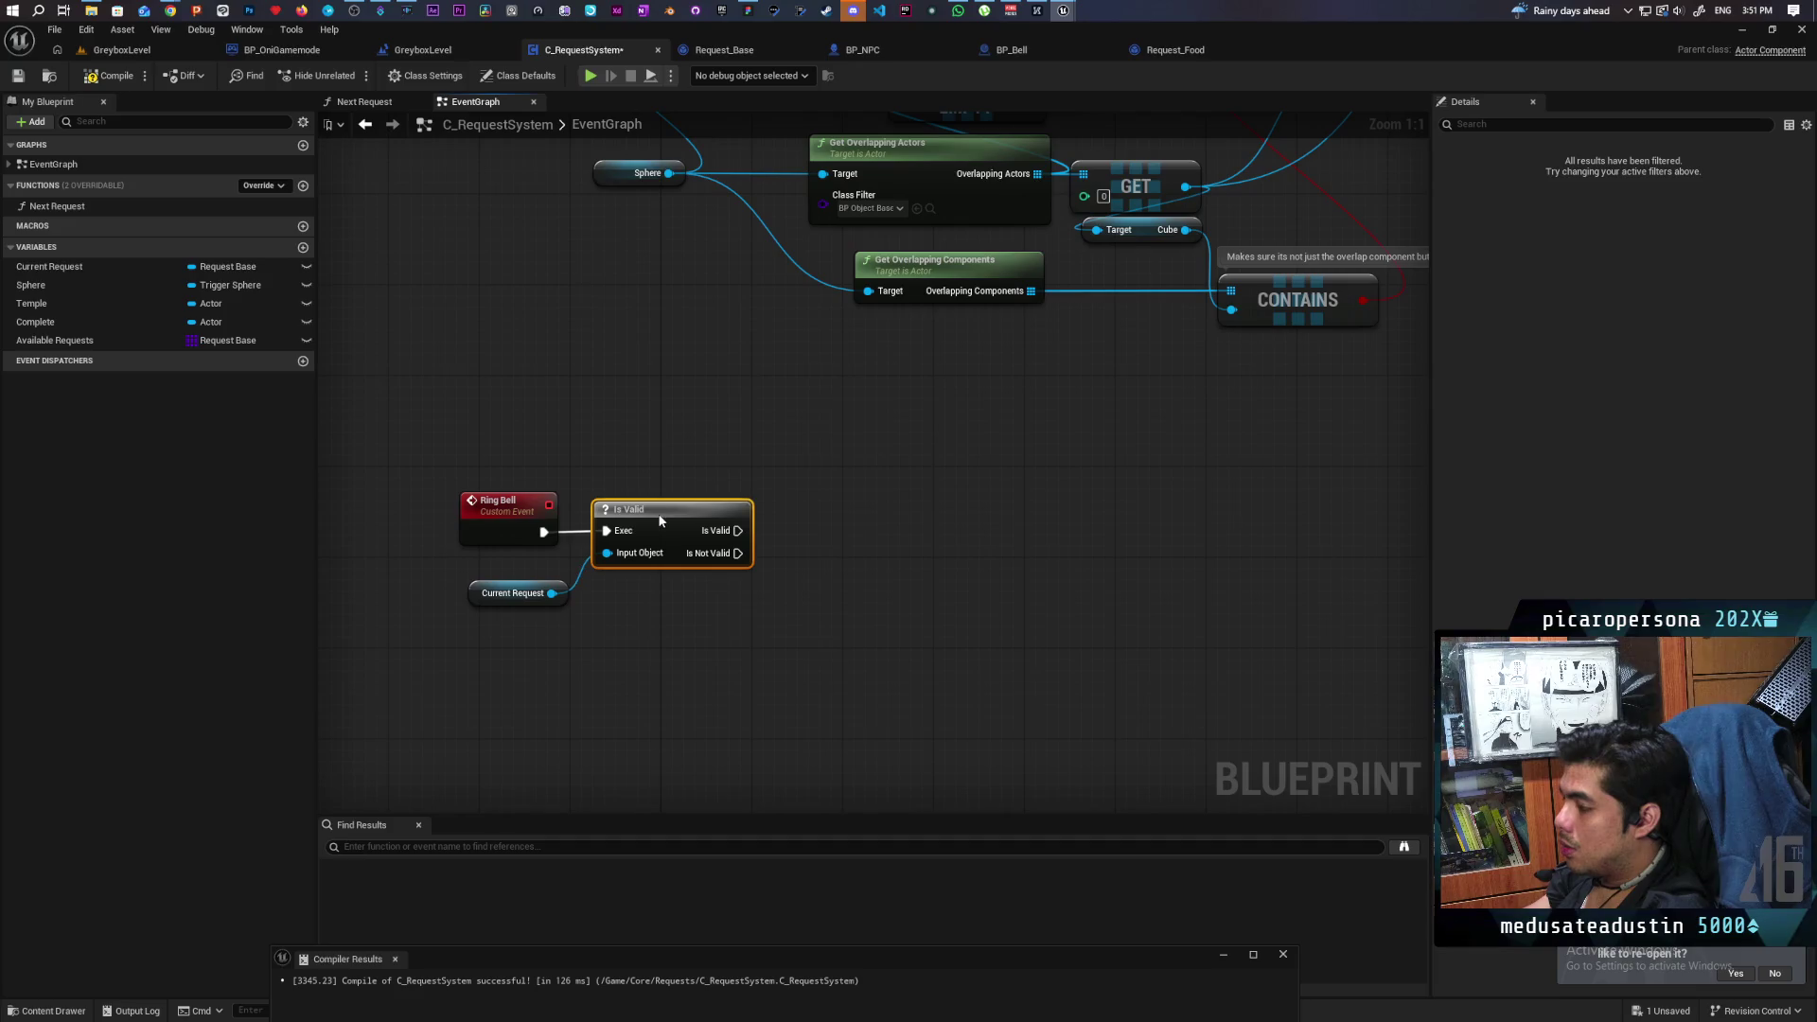
{"action": "left_click", "coordinate": [683, 621]}
Call Bell Rang on Current Request from Is Valid's valid output, then compile and save.
{"action": "left_click_drag", "start_coordinate": [551, 593], "coordinate": [708, 627]}
{"action": "type", "text": "r"}
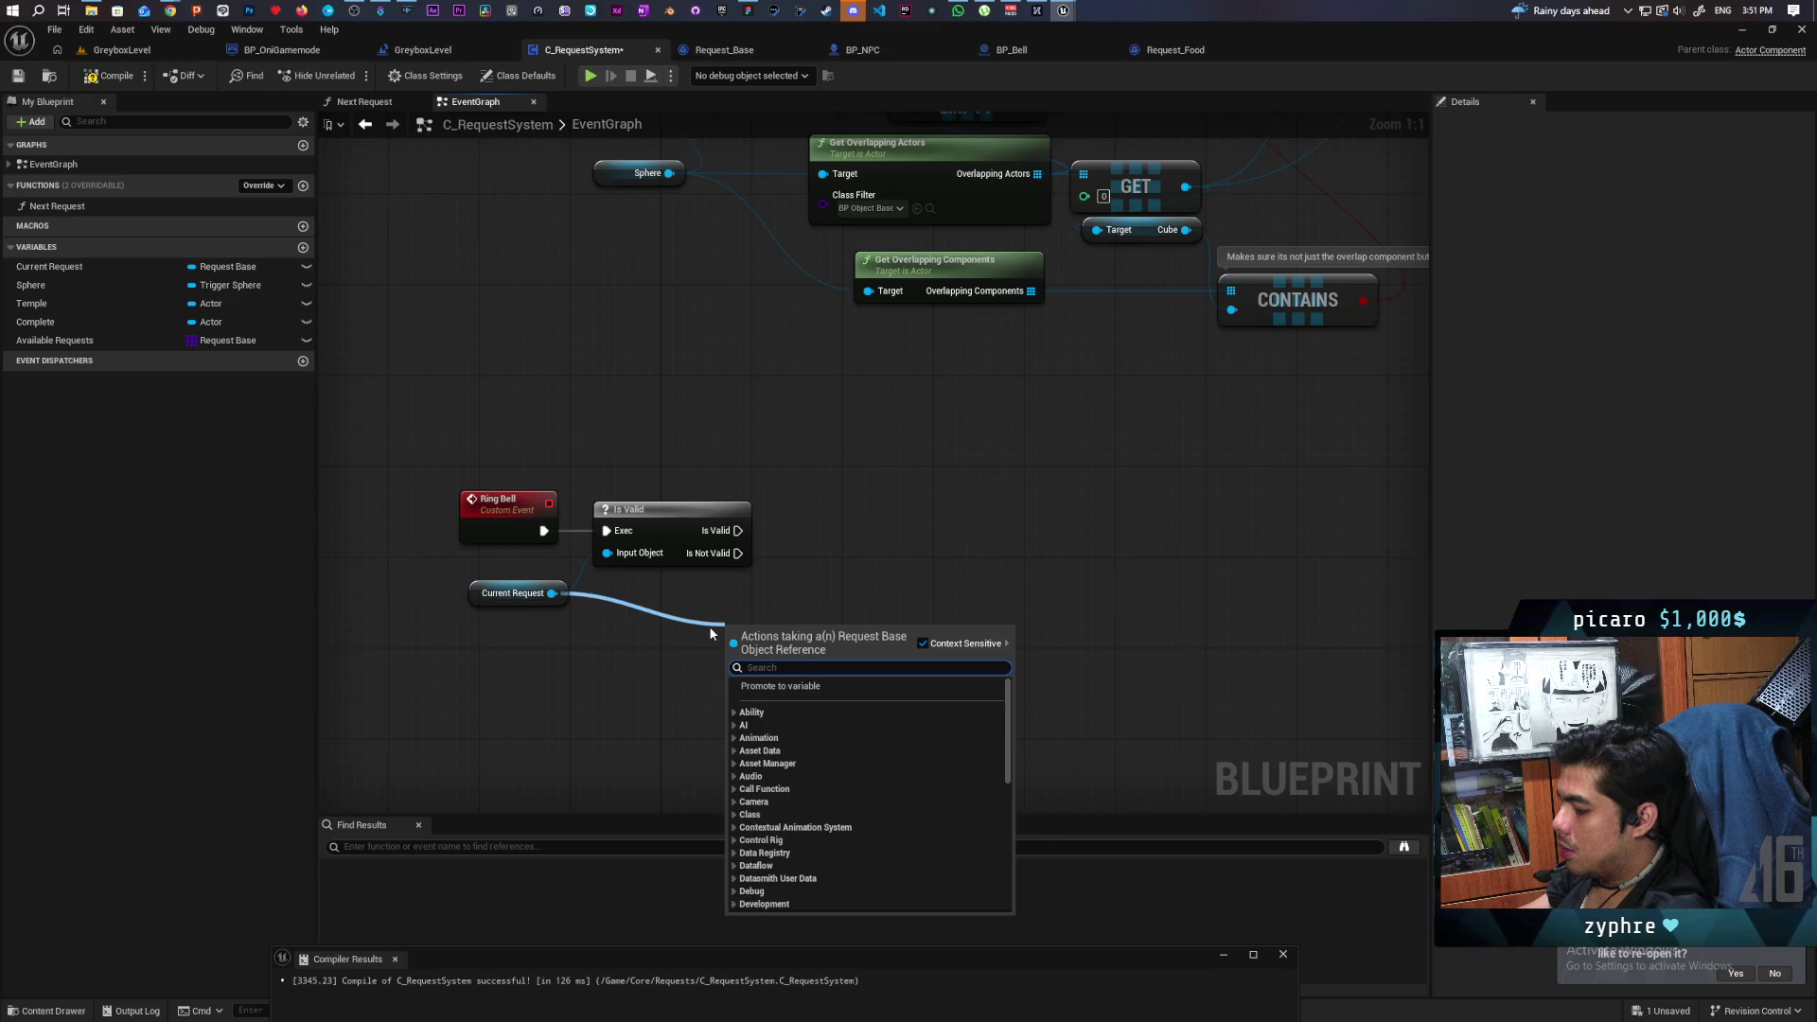
{"action": "type", "text": "ing be"}
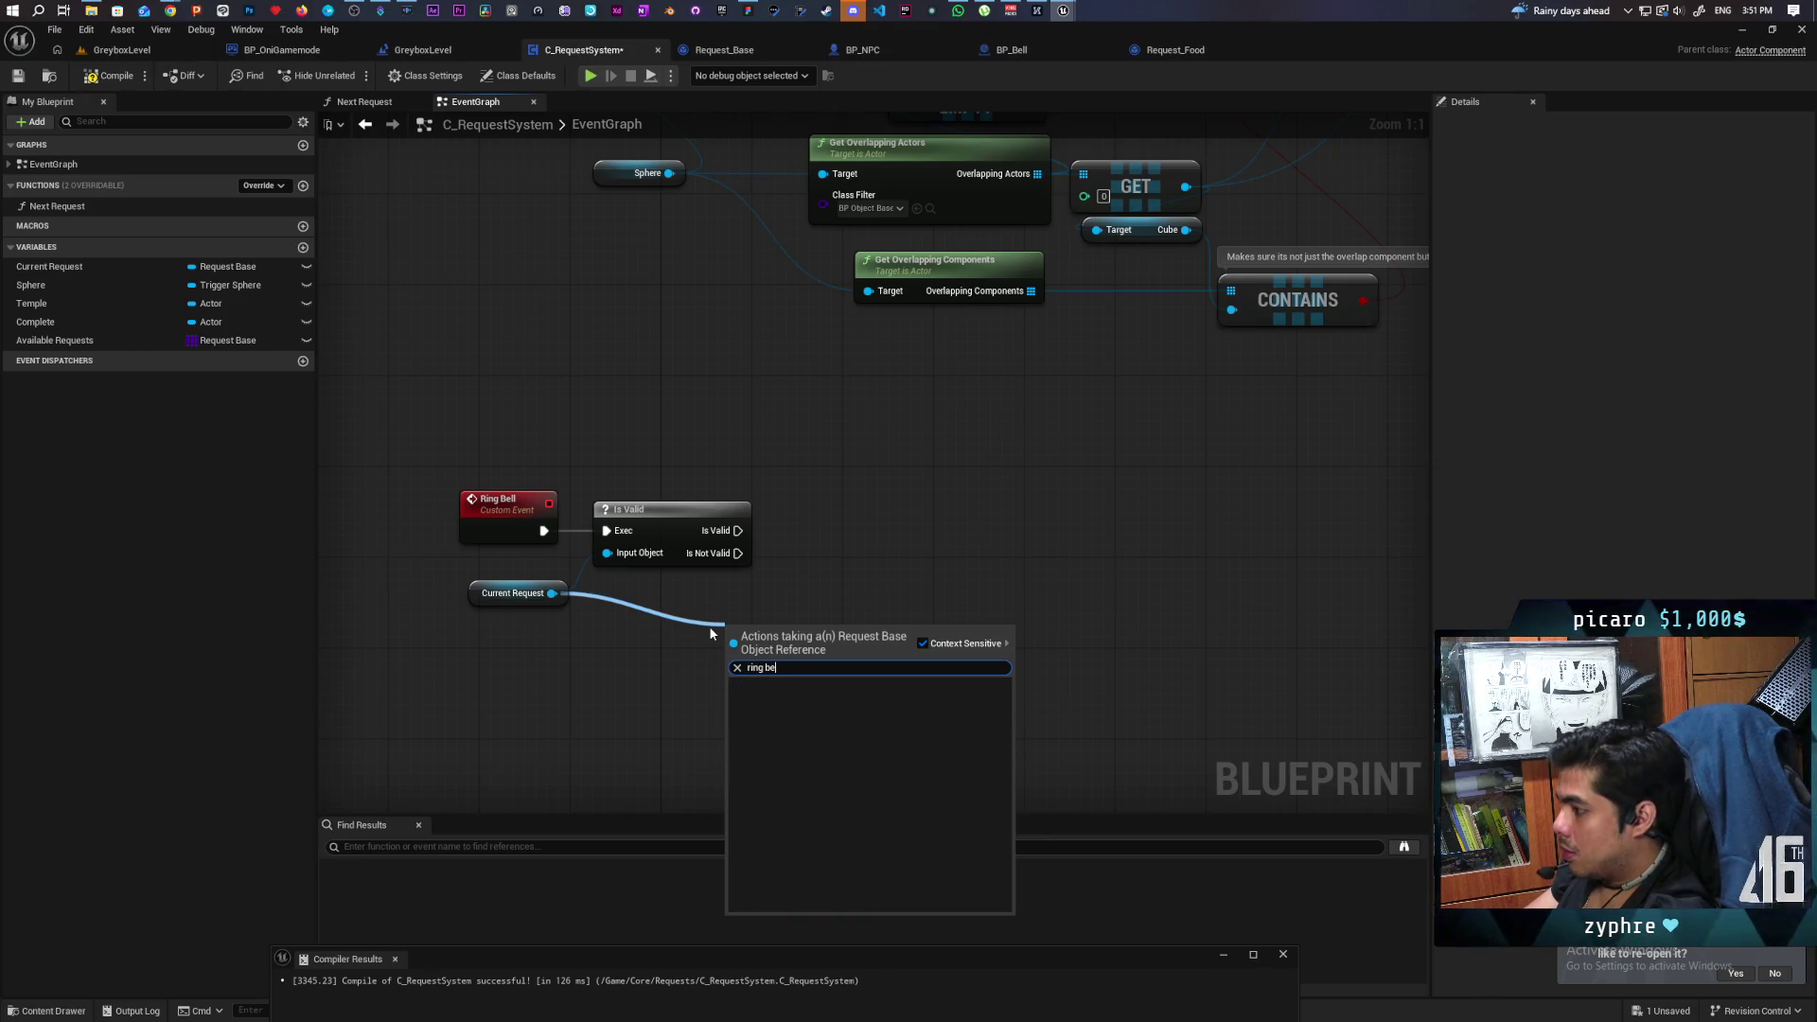
{"action": "key", "text": "BackSpace"}
{"action": "key", "text": "BackSpace"}
{"action": "key", "text": "BackSpace"}
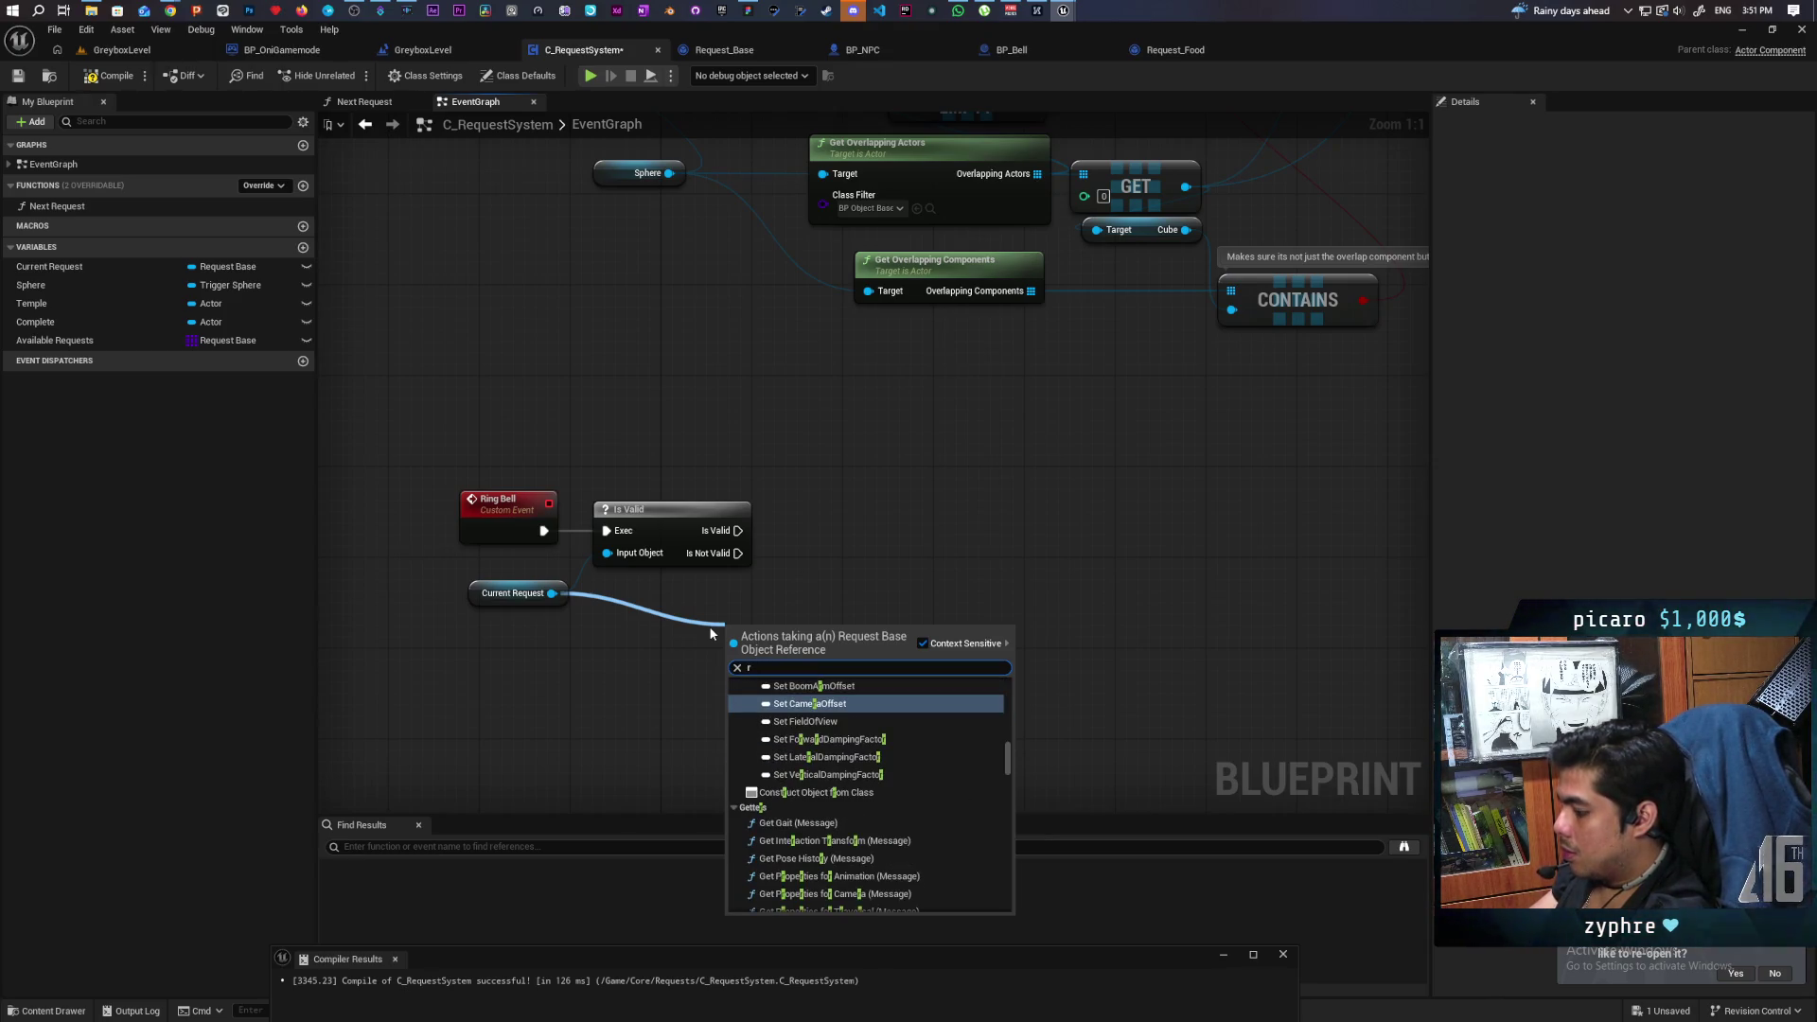
{"action": "type", "text": "bell"}
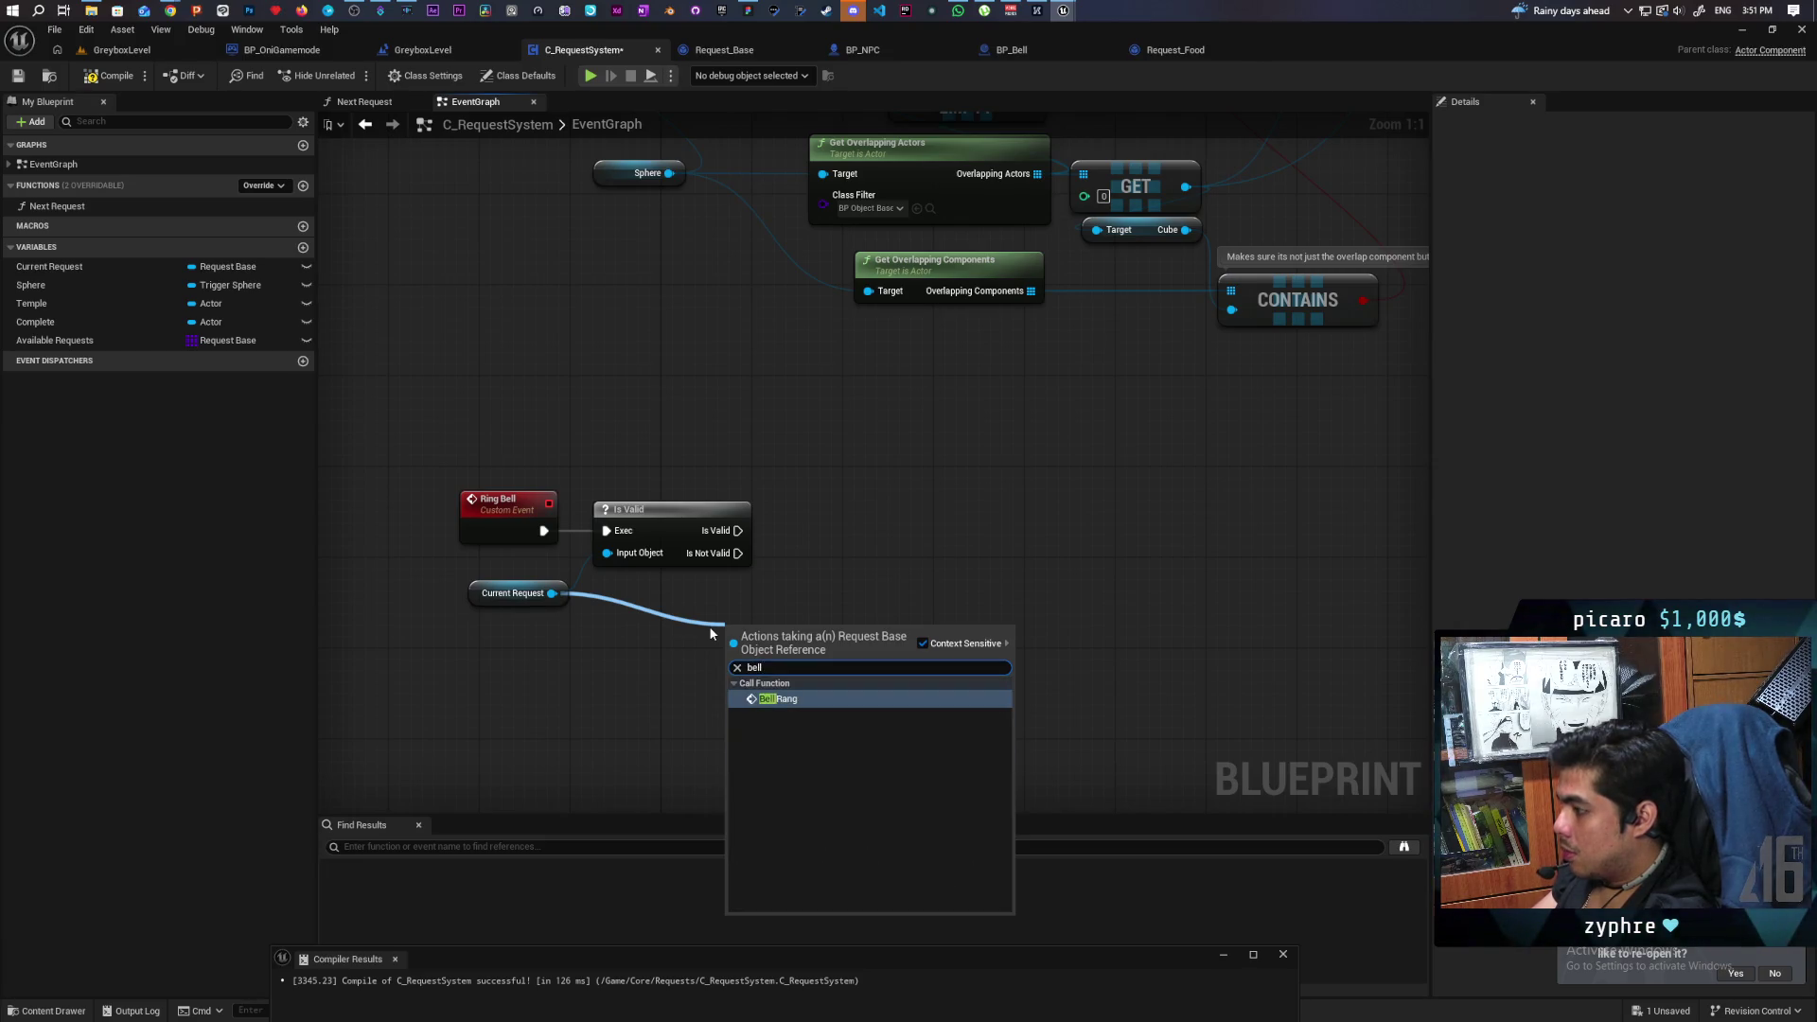
{"action": "key", "text": "Return"}
{"action": "left_click_drag", "start_coordinate": [757, 625], "coordinate": [848, 523]}
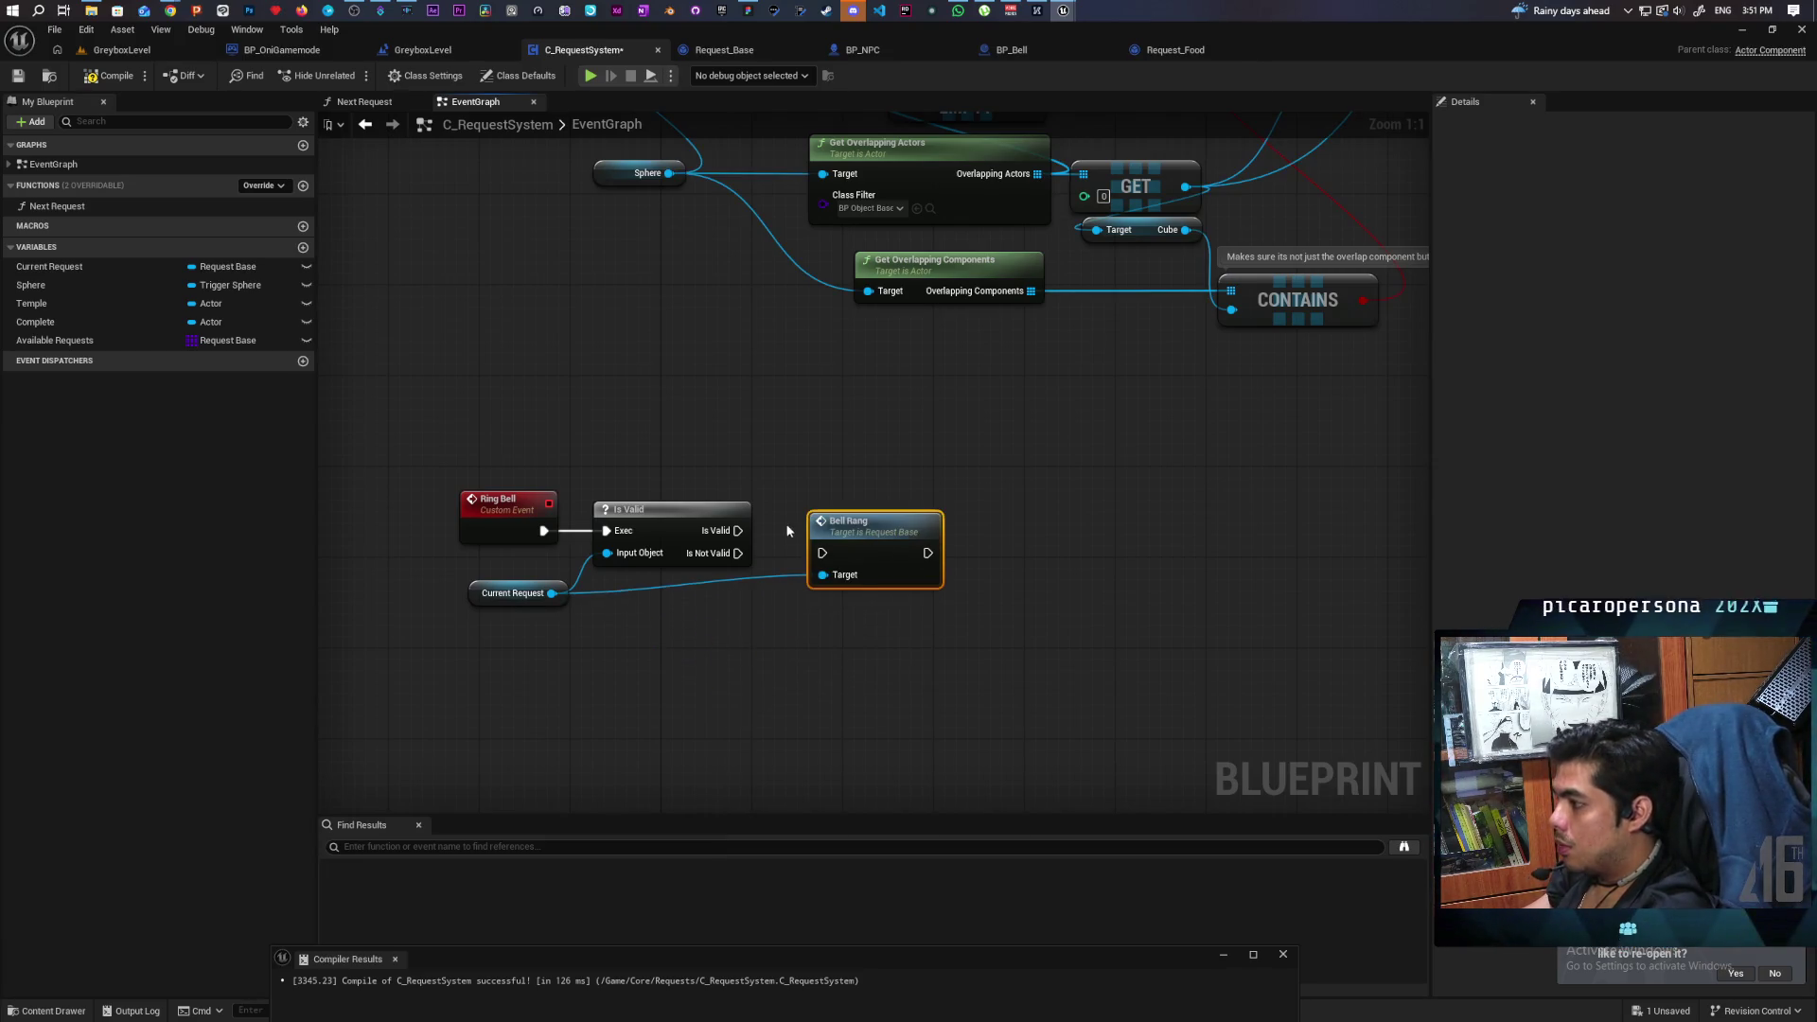
{"action": "mouse_move", "coordinate": [739, 531]}
{"action": "left_mouse_down"}
{"action": "mouse_move", "coordinate": [822, 553]}
{"action": "mouse_move", "coordinate": [887, 512]}
{"action": "mouse_move", "coordinate": [871, 526]}
{"action": "left_mouse_up"}
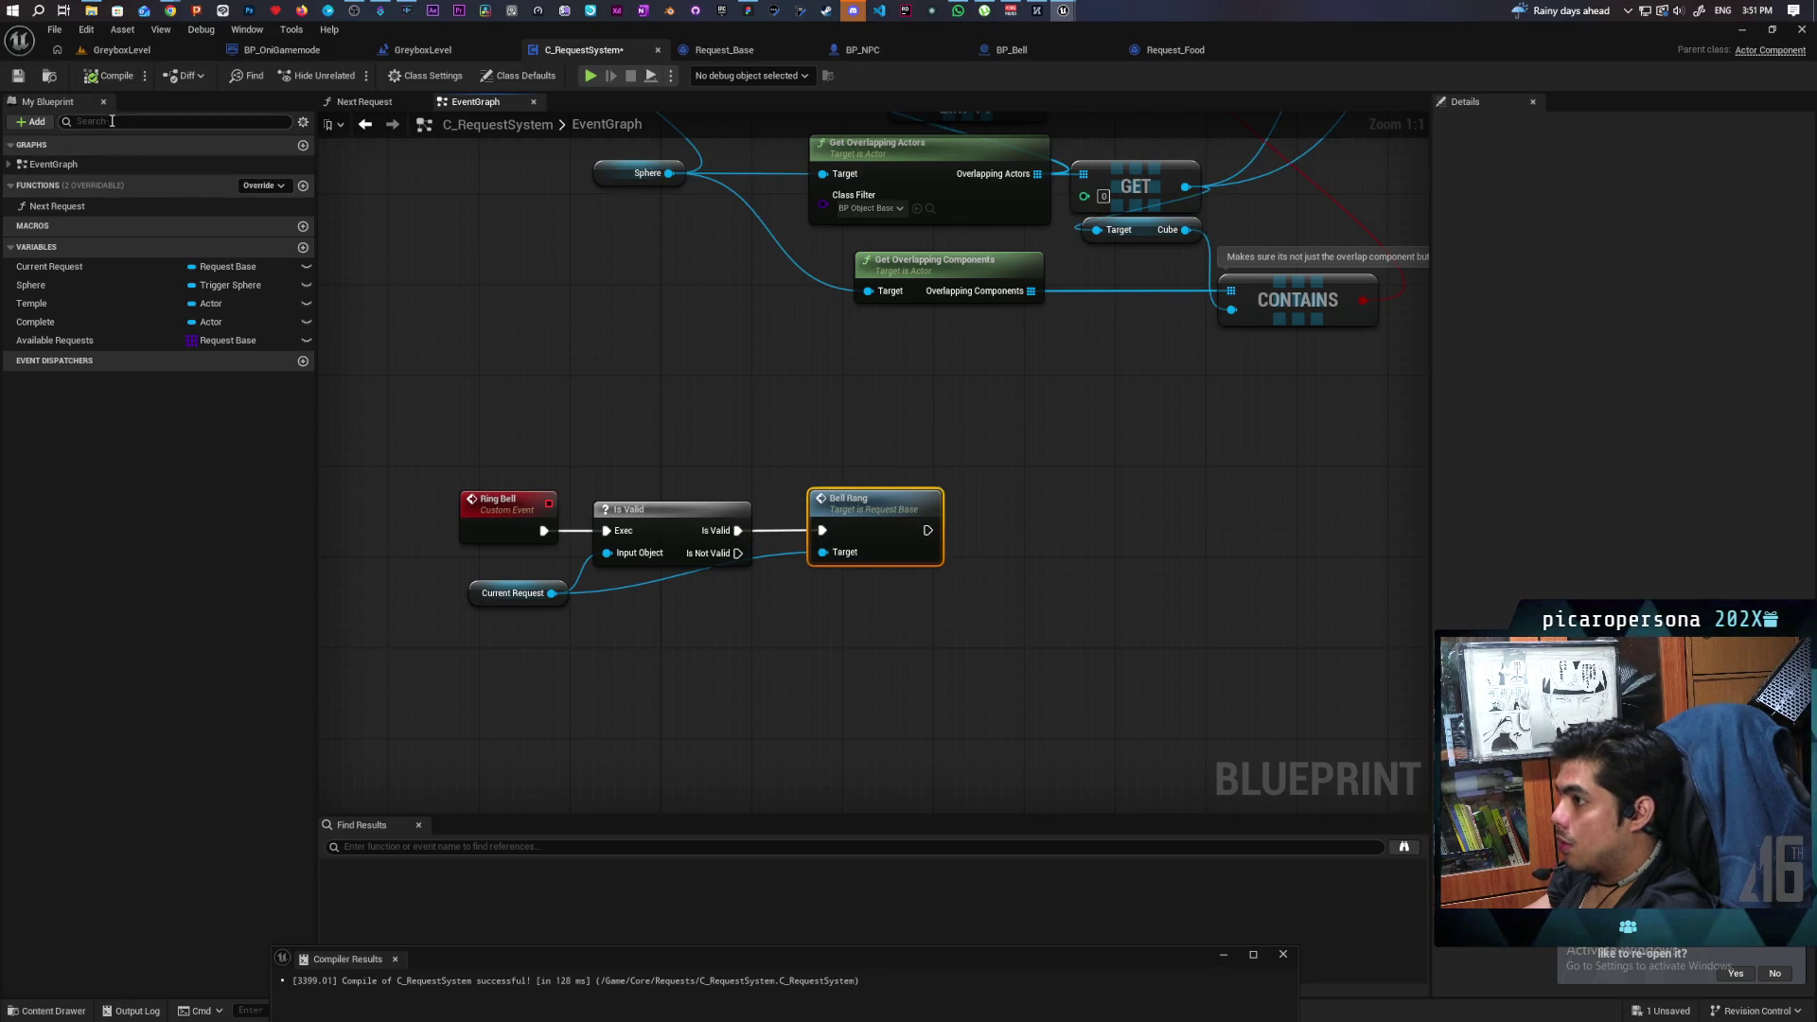
{"action": "left_click", "coordinate": [20, 76]}
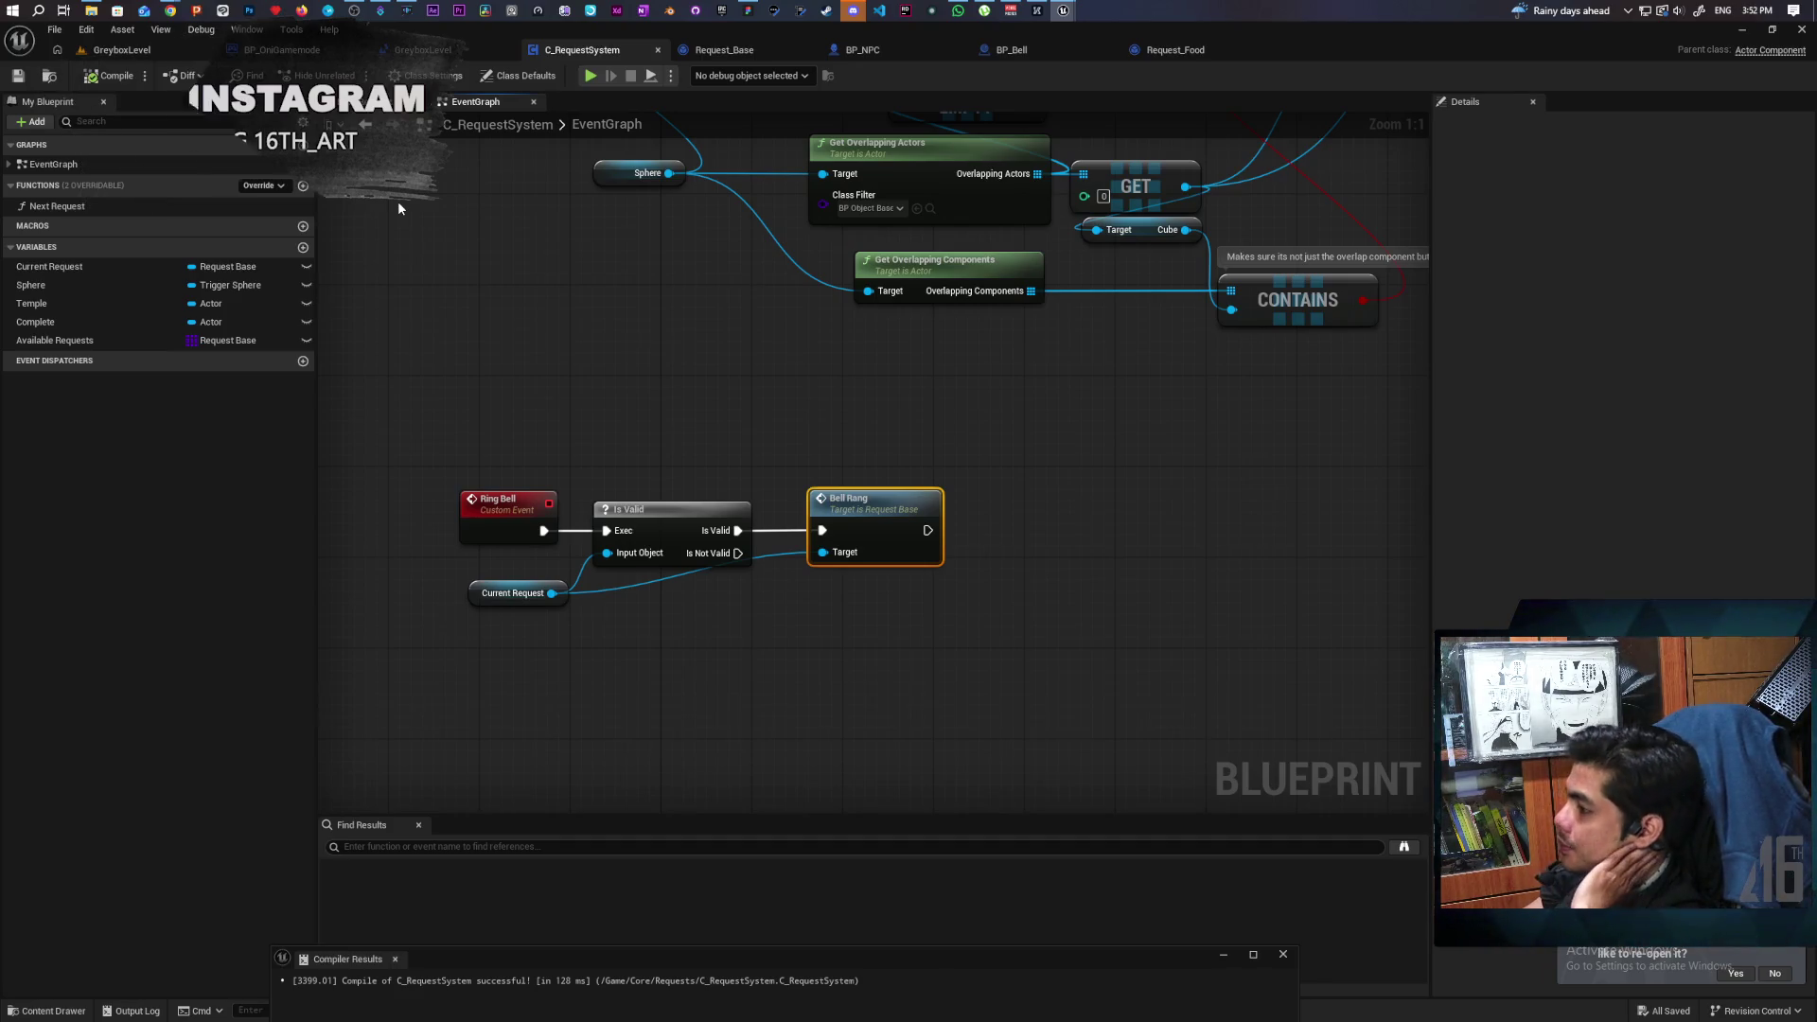
{"action": "left_click_drag", "start_coordinate": [568, 394], "coordinate": [590, 593]}
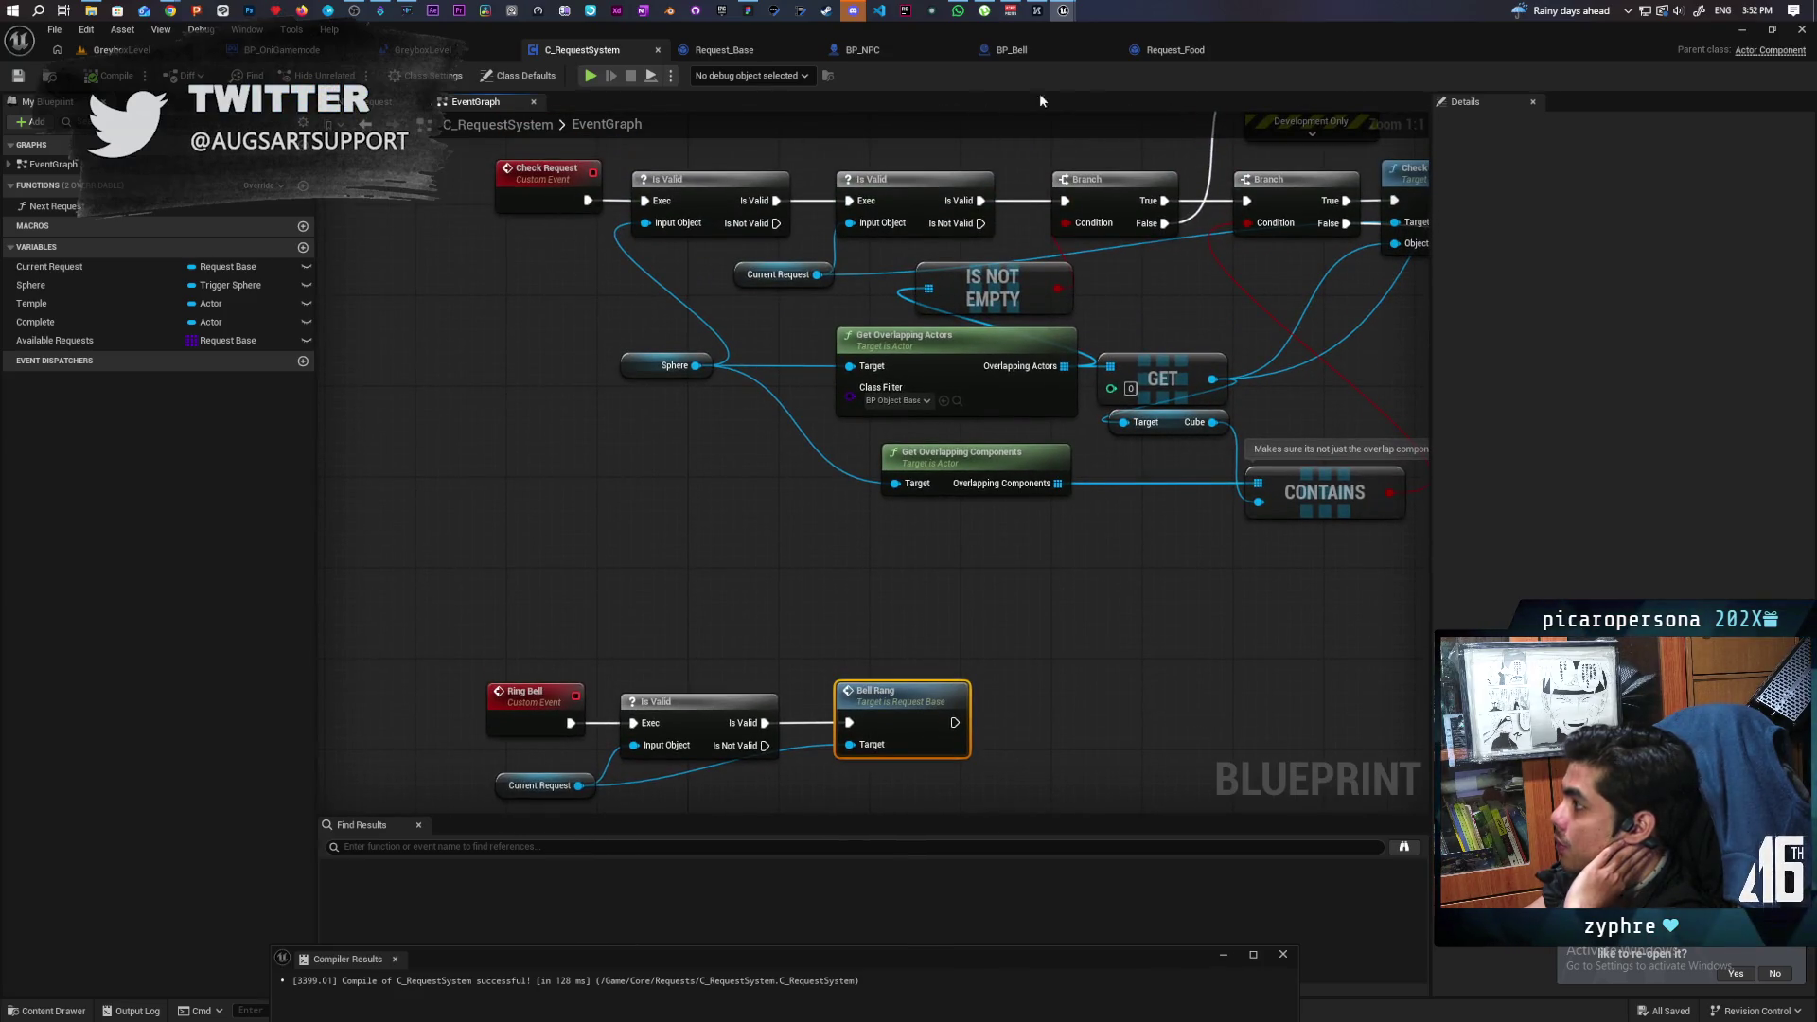
In BP_Bell's Interact graph, replace Check Request with Ring Bell after the cast and compile.
{"action": "left_click", "coordinate": [1029, 49]}
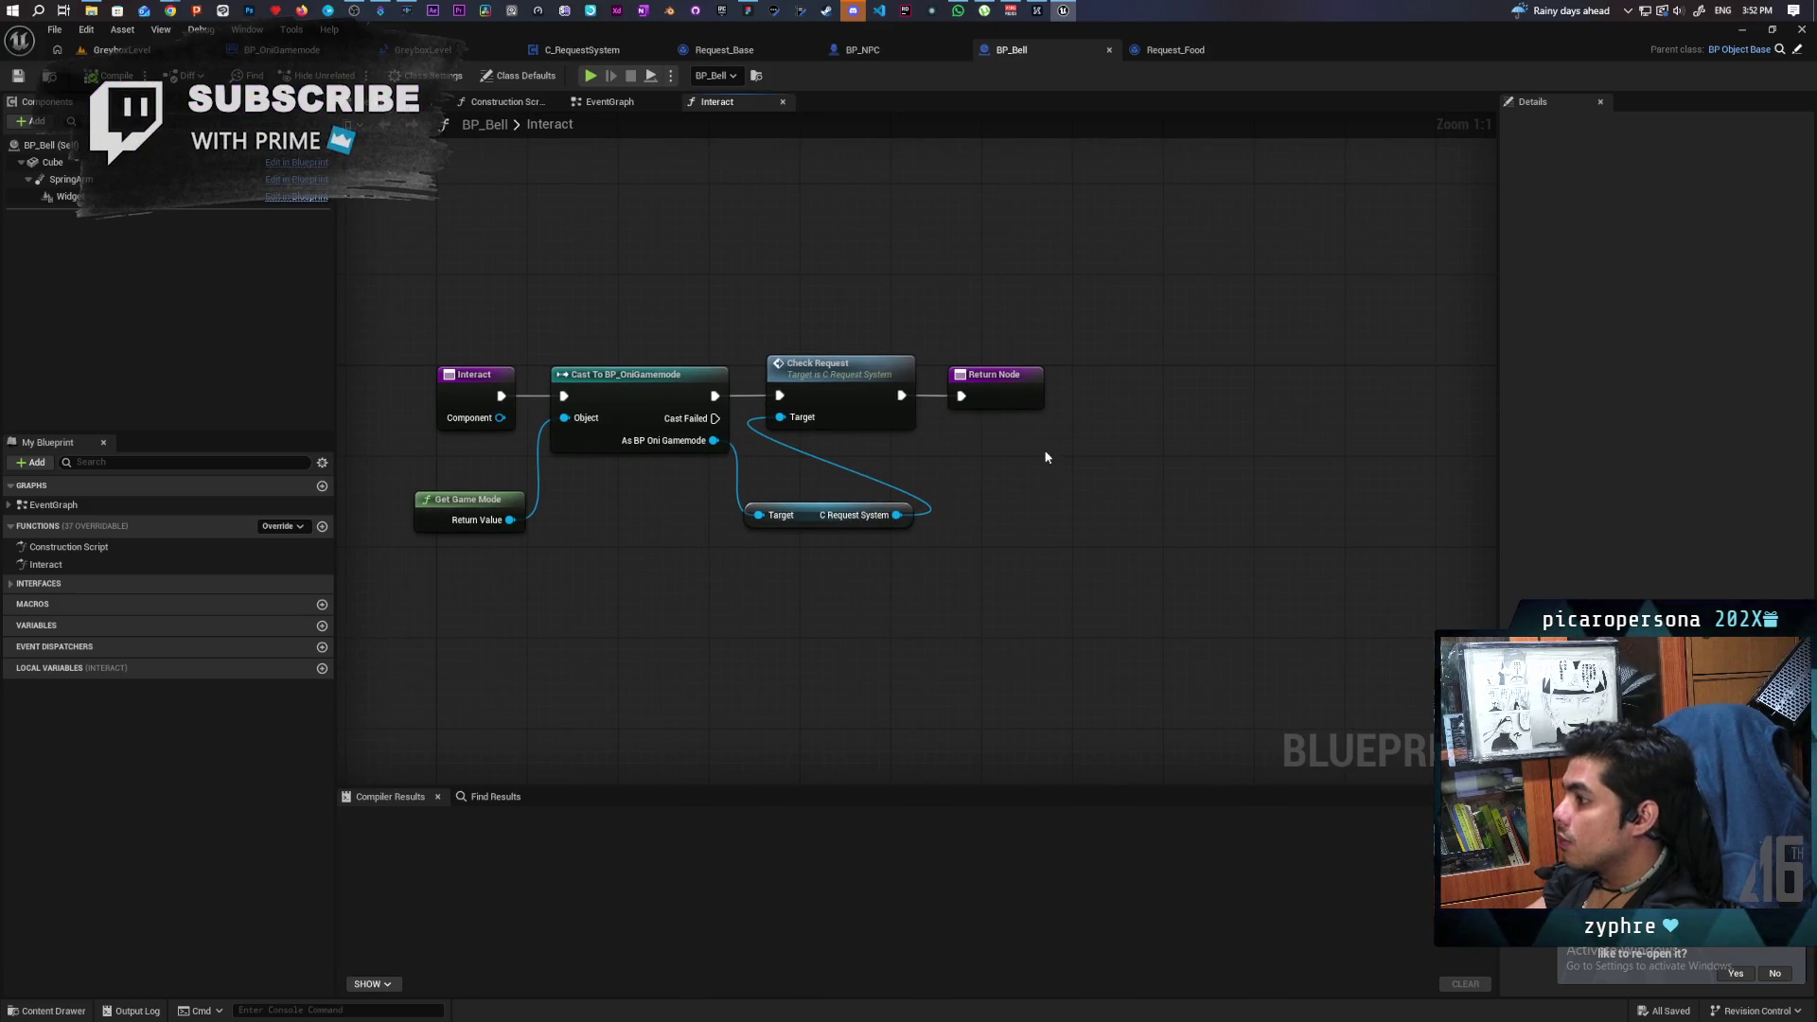
{"action": "left_click_drag", "start_coordinate": [877, 462], "coordinate": [915, 521]}
{"action": "type", "text": "ring"}
{"action": "key", "text": "Return"}
{"action": "left_click", "coordinate": [812, 312]}
{"action": "key", "text": "Delete"}
{"action": "mouse_move", "coordinate": [996, 529]}
{"action": "left_mouse_down"}
{"action": "mouse_move", "coordinate": [861, 315]}
{"action": "mouse_move", "coordinate": [826, 337]}
{"action": "left_mouse_up"}
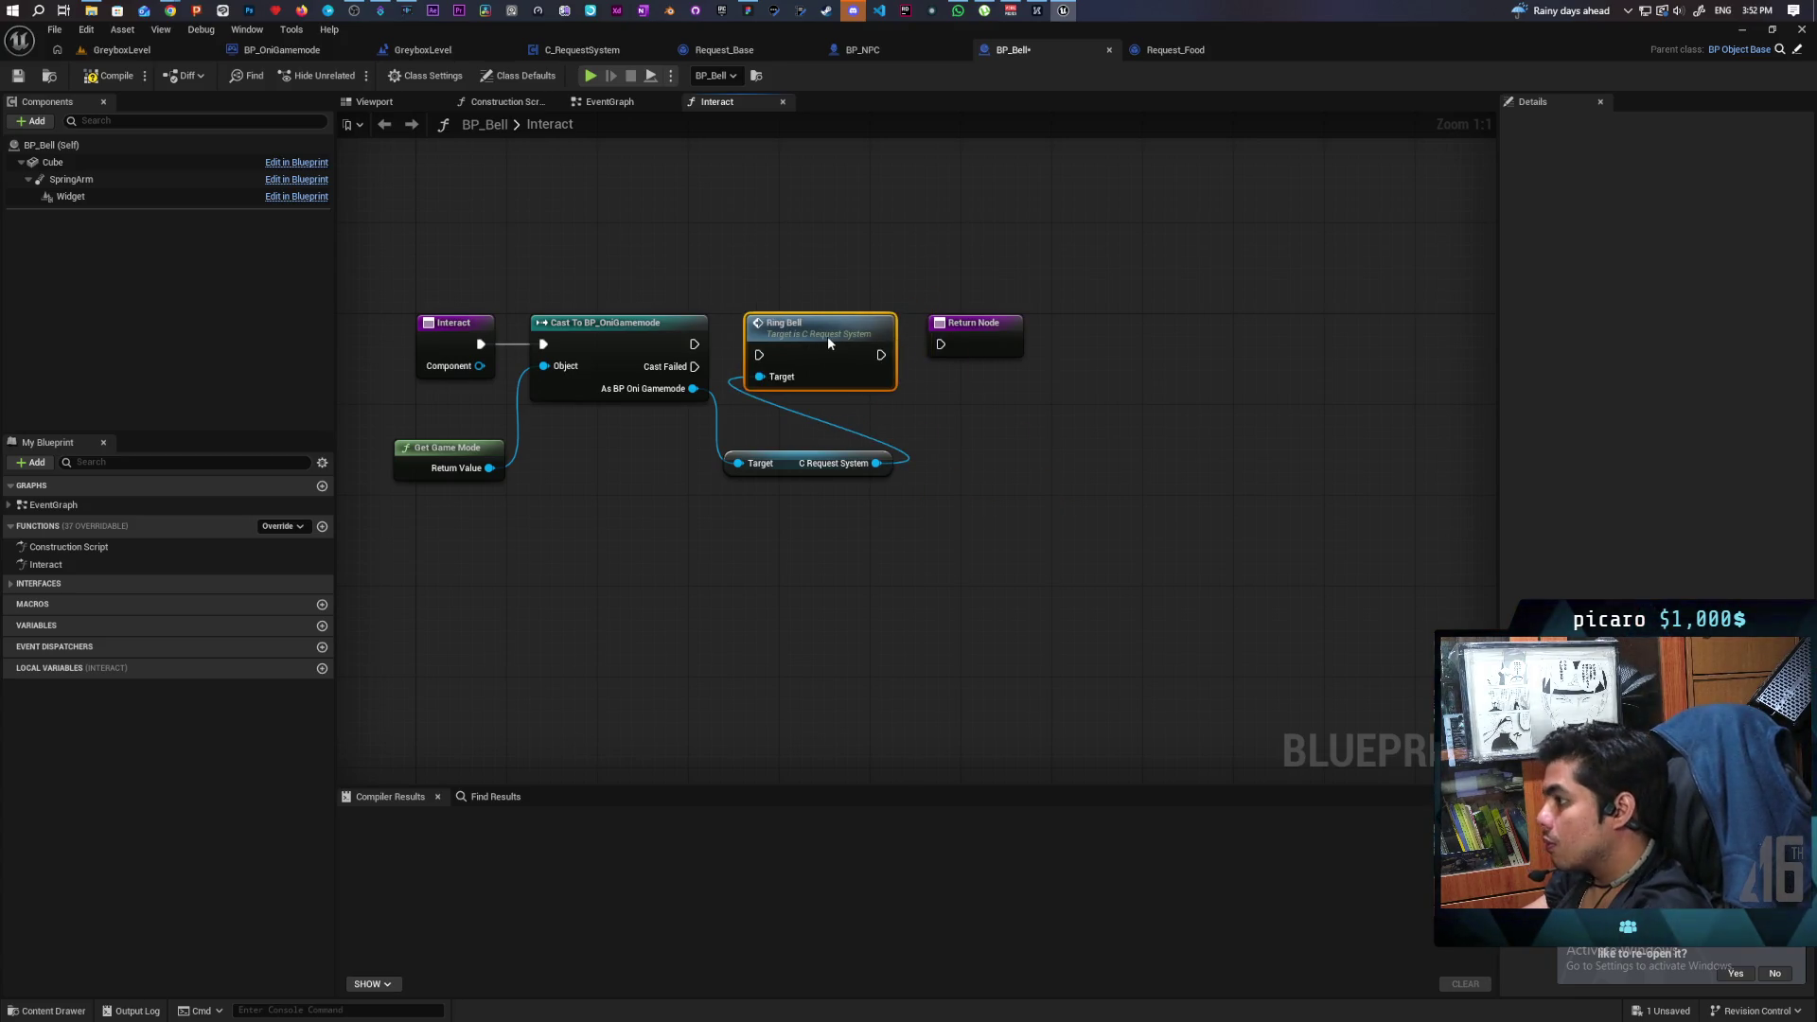
{"action": "mouse_move", "coordinate": [695, 343]}
{"action": "left_mouse_down"}
{"action": "mouse_move", "coordinate": [752, 374]}
{"action": "mouse_move", "coordinate": [759, 355]}
{"action": "left_mouse_up"}
{"action": "left_click_drag", "start_coordinate": [823, 369], "coordinate": [940, 343]}
{"action": "left_click", "coordinate": [107, 75]}
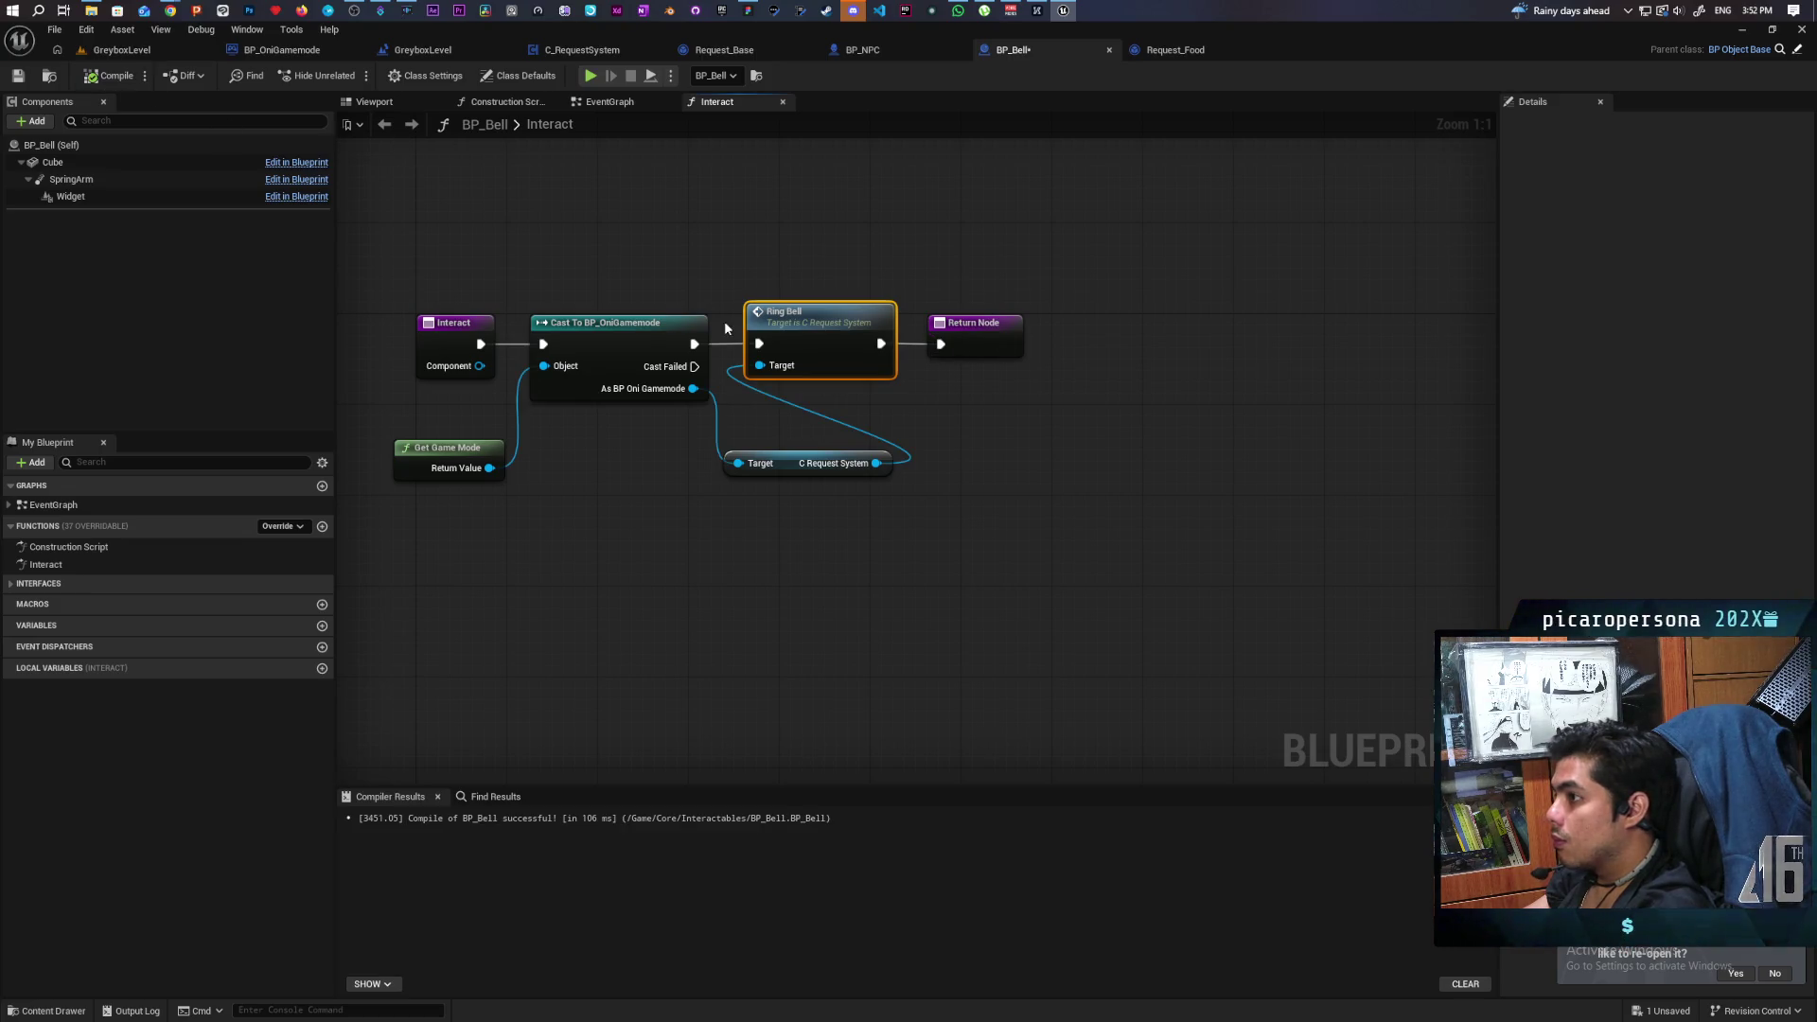
Follow Ring Bell's definition through to the Bell Rang event in Request_Base.
{"action": "double_click", "coordinate": [845, 344]}
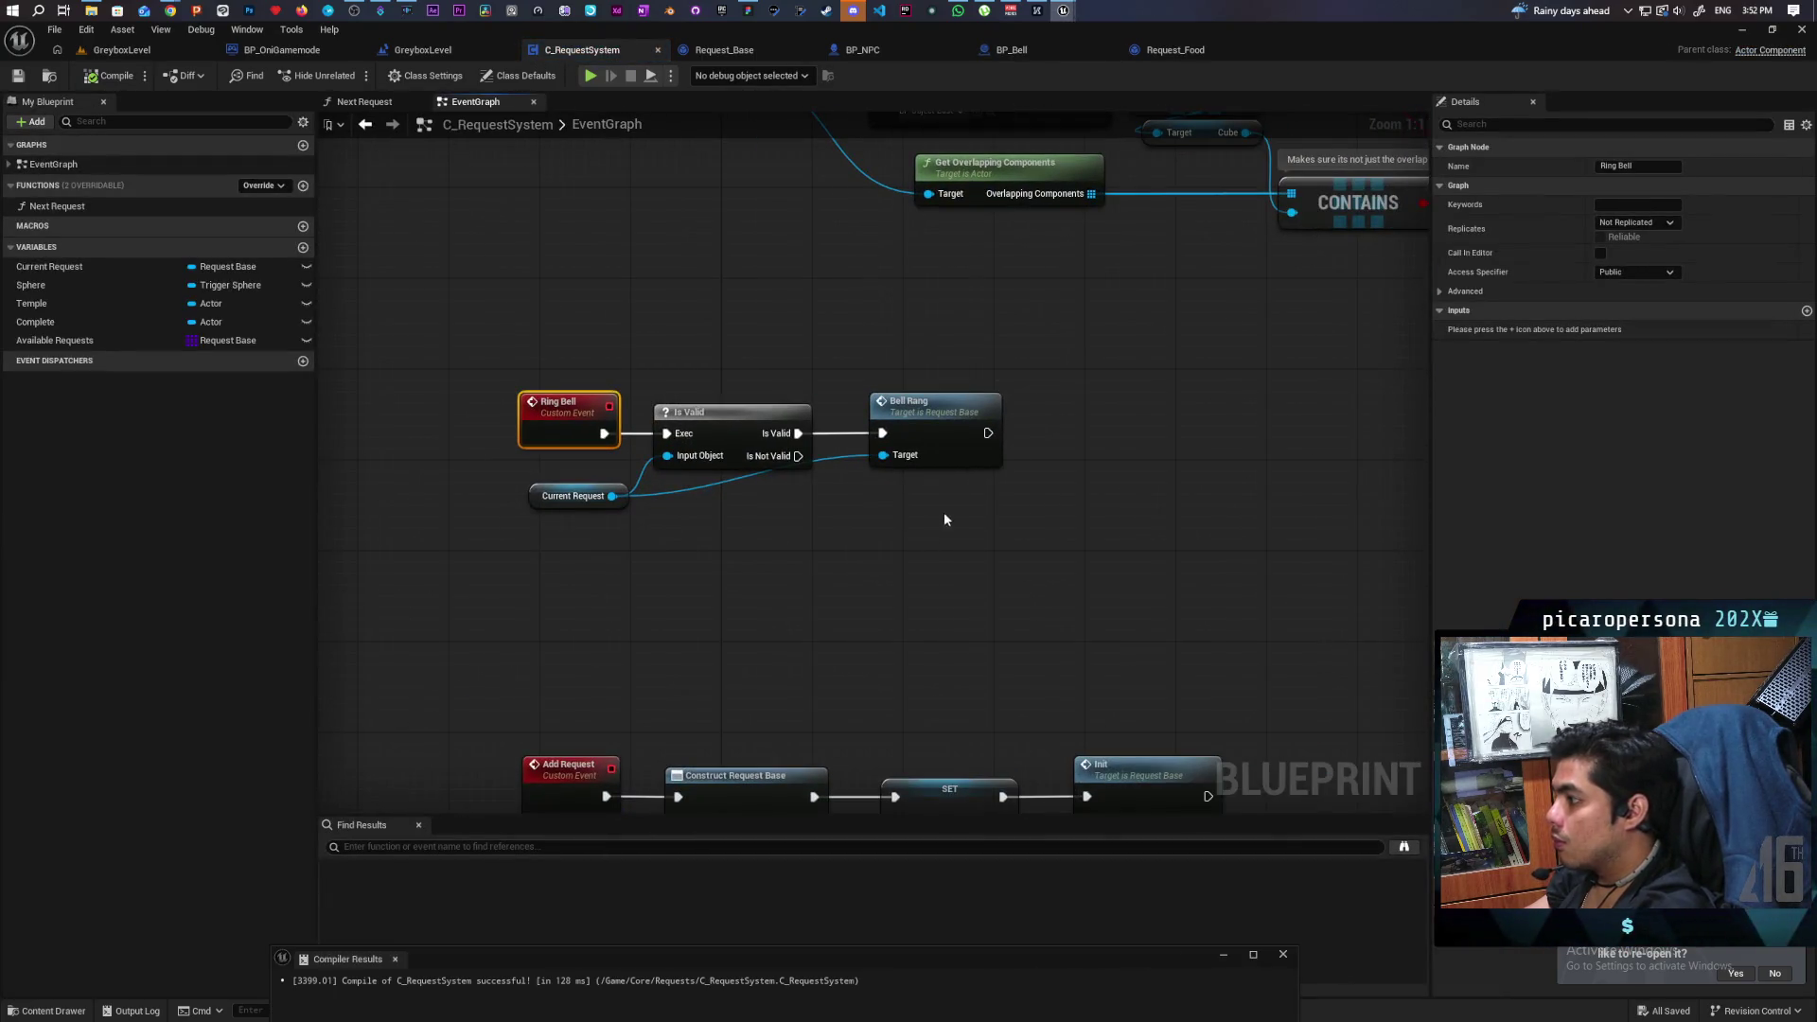
{"action": "scroll", "coordinate": [909, 568], "scroll_direction": "down", "scroll_amount": 3}
{"action": "double_click", "coordinate": [813, 614]}
{"action": "scroll", "coordinate": [626, 760], "scroll_direction": "down", "scroll_amount": 2}
{"action": "scroll", "coordinate": [658, 689], "scroll_direction": "up", "scroll_amount": 2}
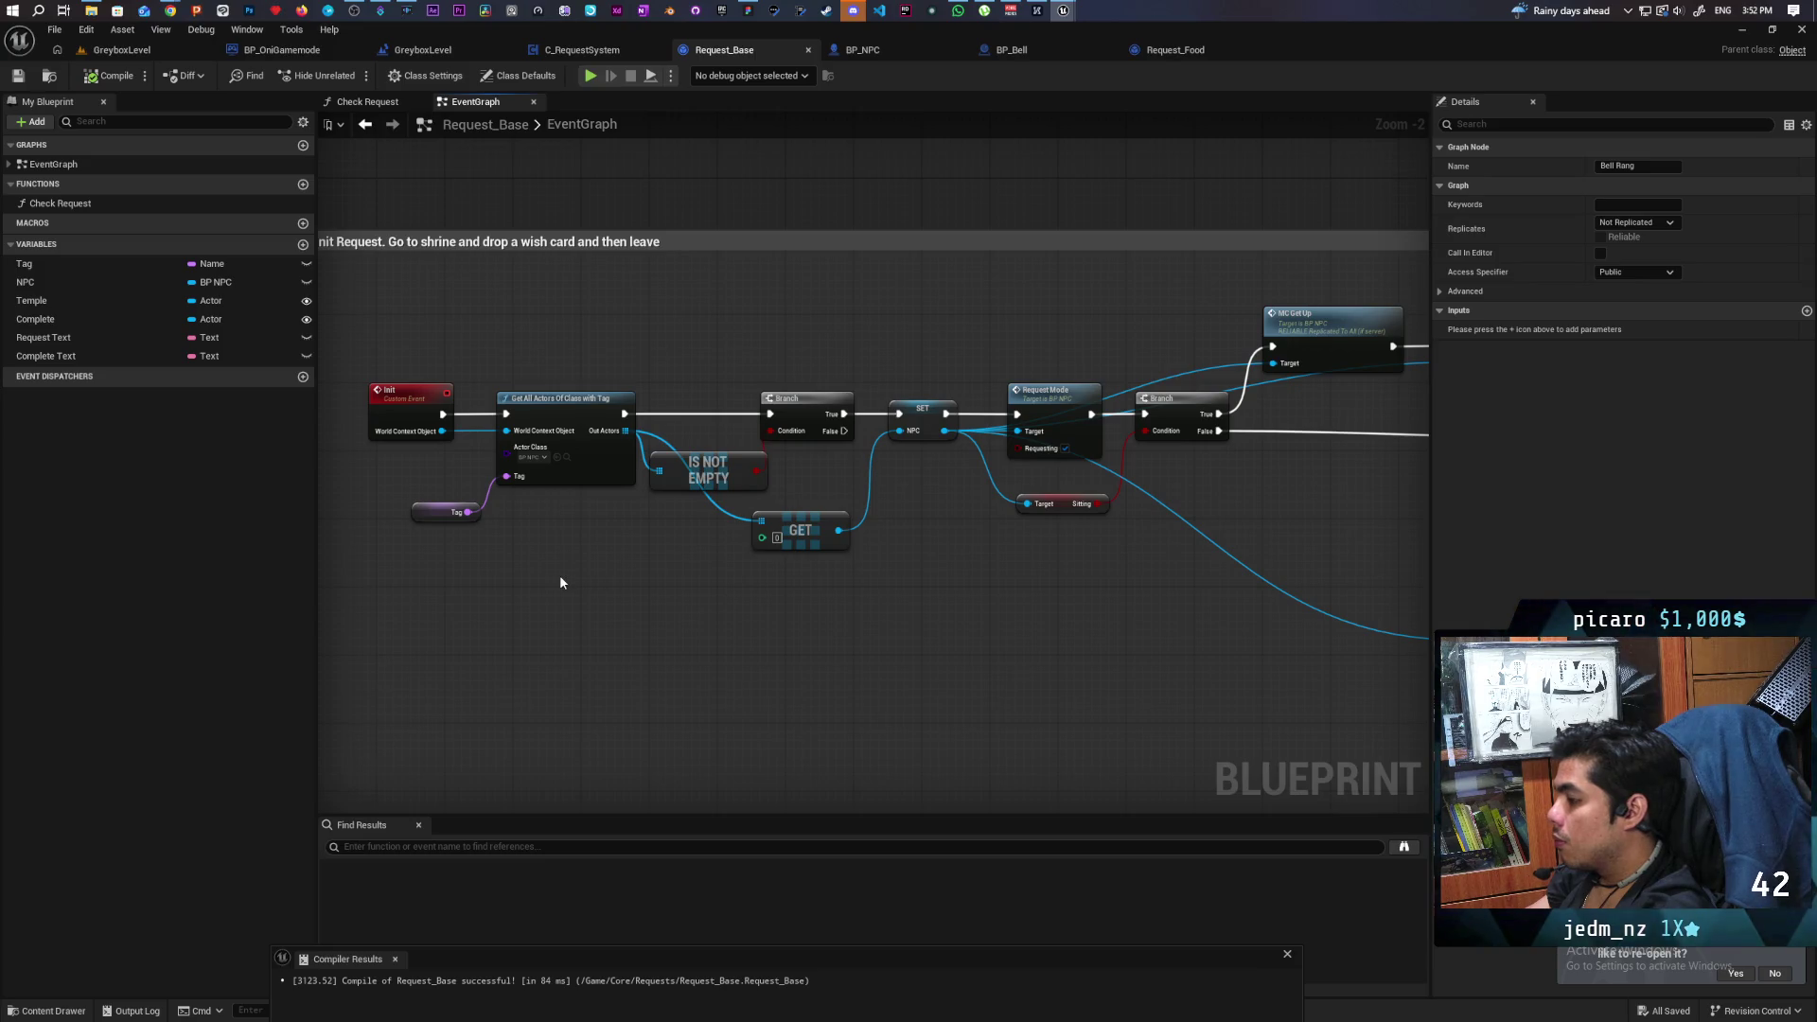
Inside the enlarged Bell Rang comment, wire Bell Rang into an Is Valid check on an NPC getter.
{"action": "left_click_drag", "start_coordinate": [859, 624], "coordinate": [765, 527]}
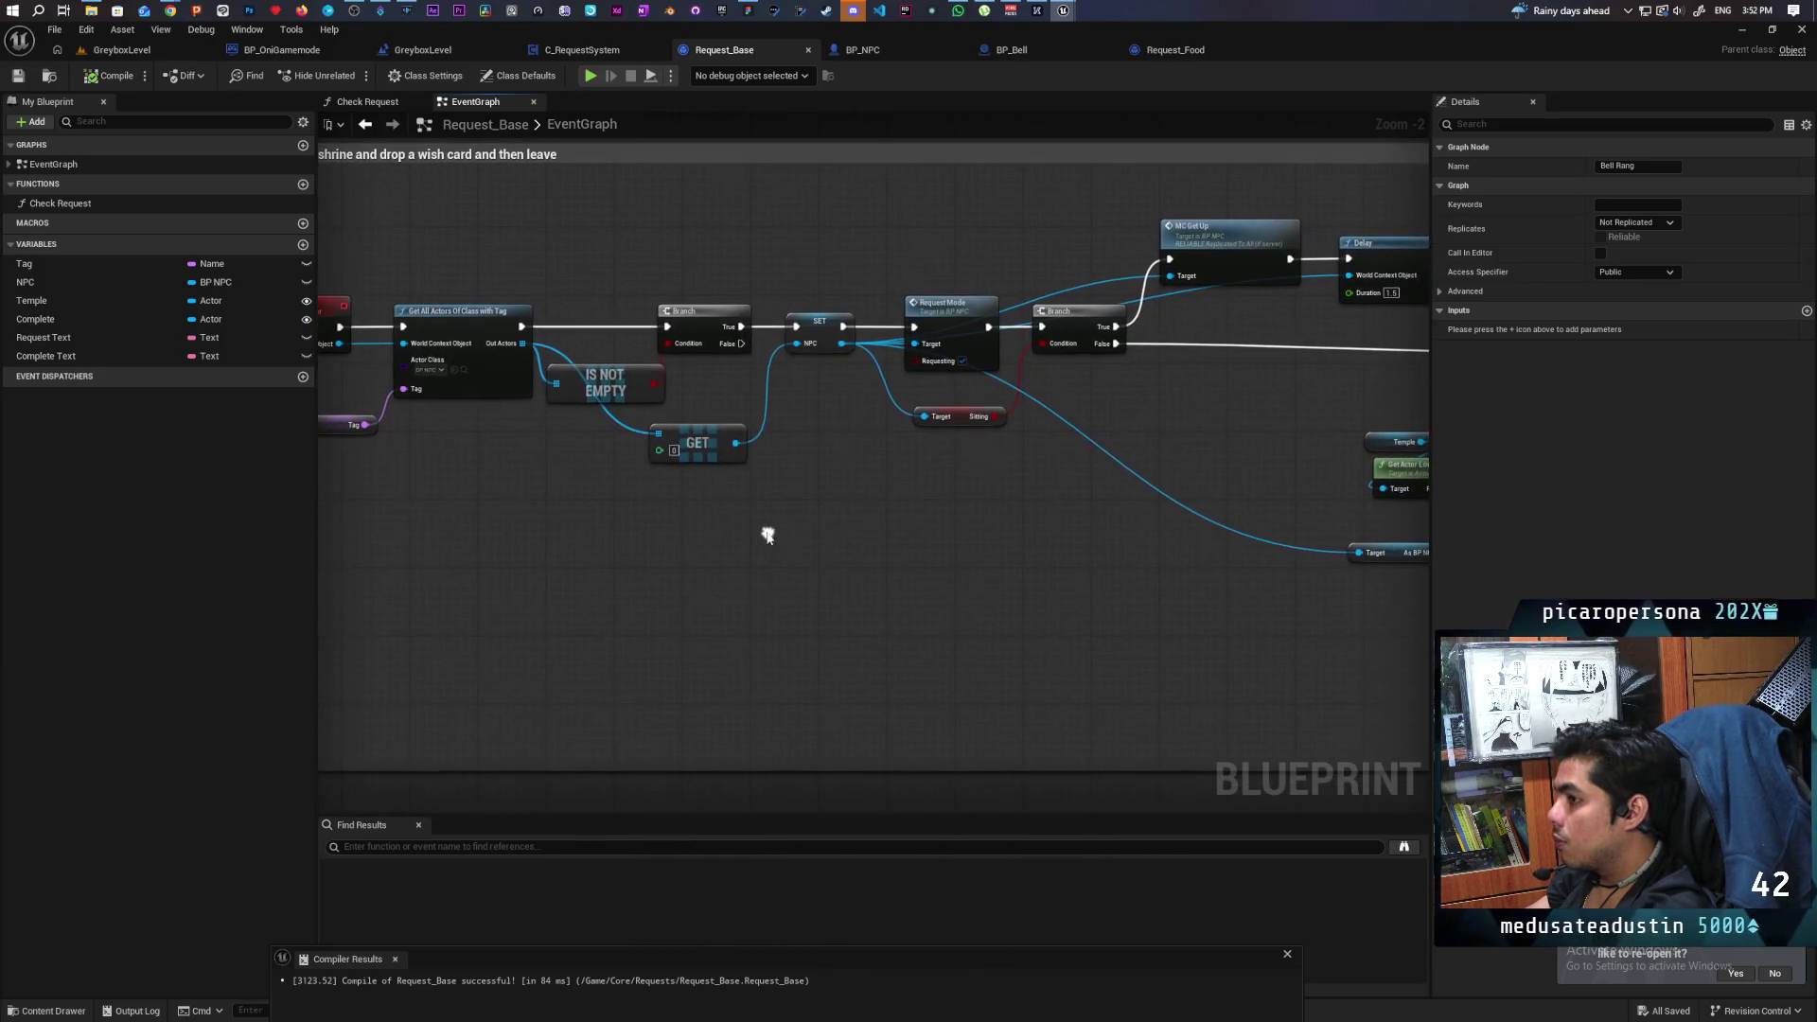
{"action": "scroll", "coordinate": [540, 599], "scroll_direction": "down", "scroll_amount": 2}
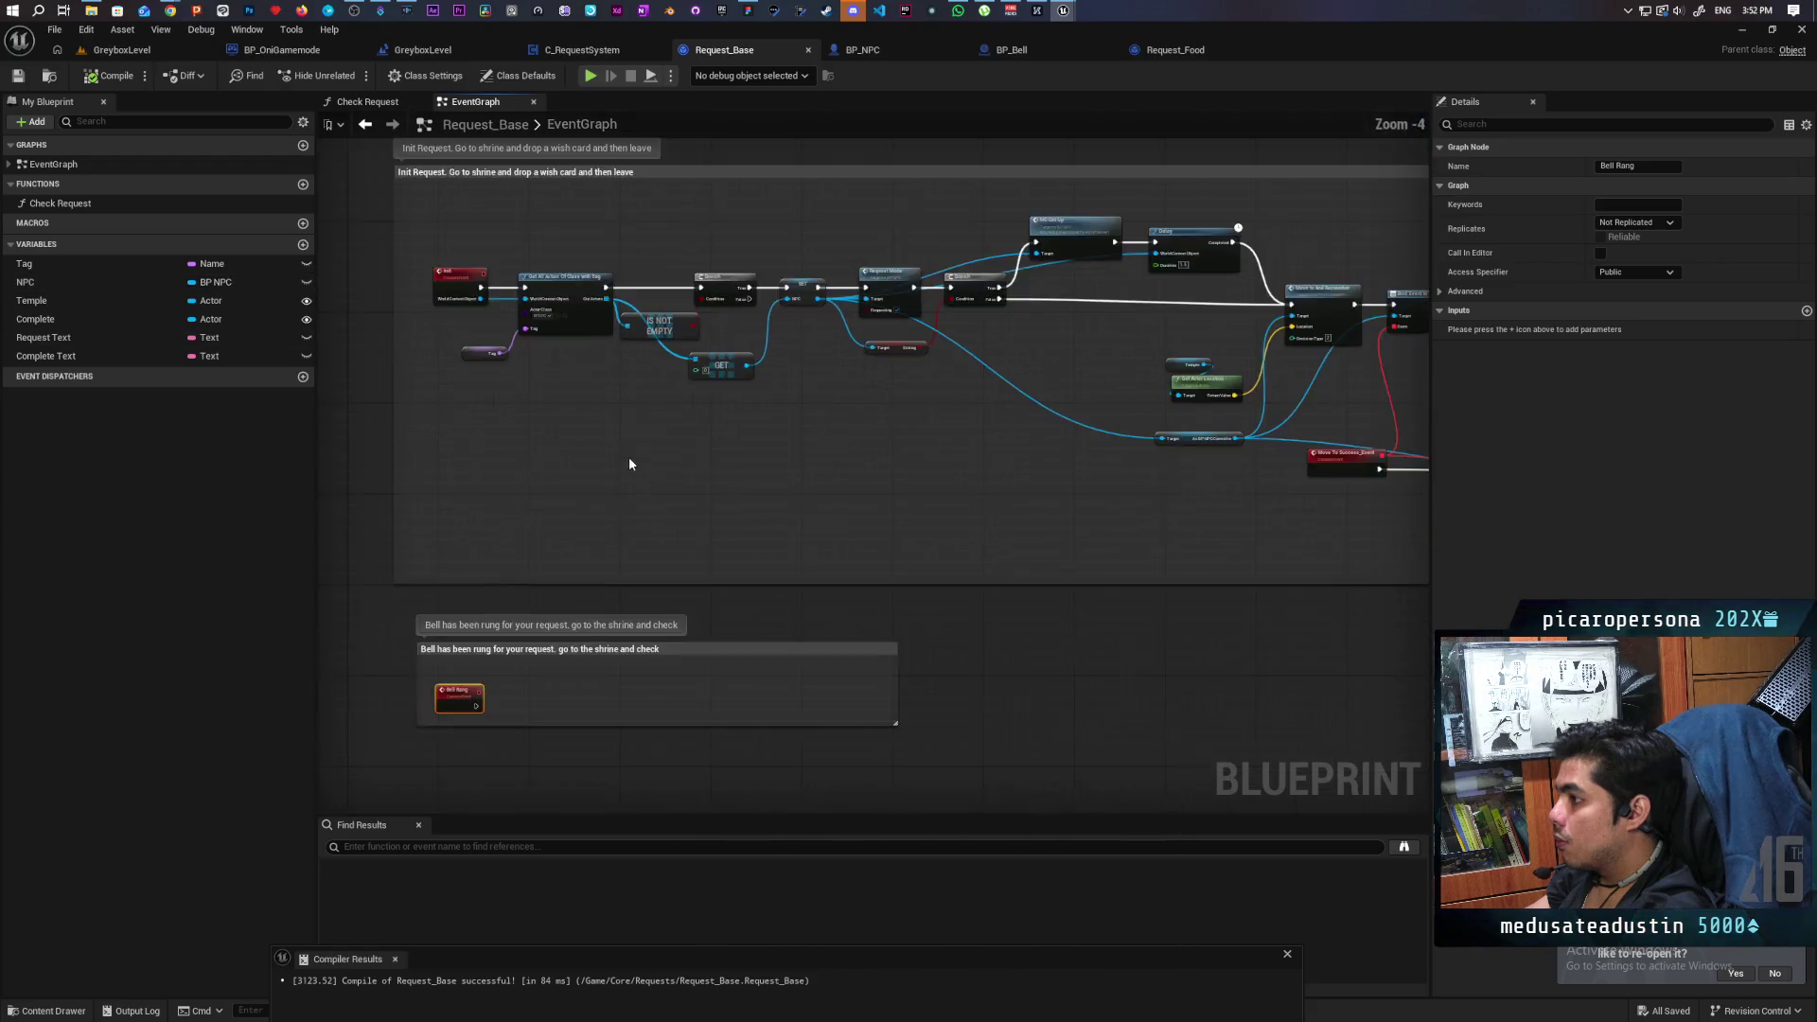
{"action": "mouse_move", "coordinate": [57, 282]}
{"action": "left_mouse_down"}
{"action": "mouse_move", "coordinate": [487, 676]}
{"action": "mouse_move", "coordinate": [573, 660]}
{"action": "left_mouse_up"}
{"action": "scroll", "coordinate": [610, 683], "scroll_direction": "up", "scroll_amount": 2}
{"action": "left_click_drag", "start_coordinate": [621, 653], "coordinate": [593, 706]}
{"action": "mouse_move", "coordinate": [614, 506]}
{"action": "left_mouse_down"}
{"action": "mouse_move", "coordinate": [511, 582]}
{"action": "mouse_move", "coordinate": [650, 557]}
{"action": "left_mouse_up"}
{"action": "key", "text": "ctrl+v"}
{"action": "mouse_move", "coordinate": [540, 498]}
{"action": "left_mouse_down"}
{"action": "mouse_move", "coordinate": [650, 536]}
{"action": "mouse_move", "coordinate": [646, 512]}
{"action": "mouse_move", "coordinate": [677, 490]}
{"action": "left_mouse_up"}
{"action": "left_click", "coordinate": [502, 471]}
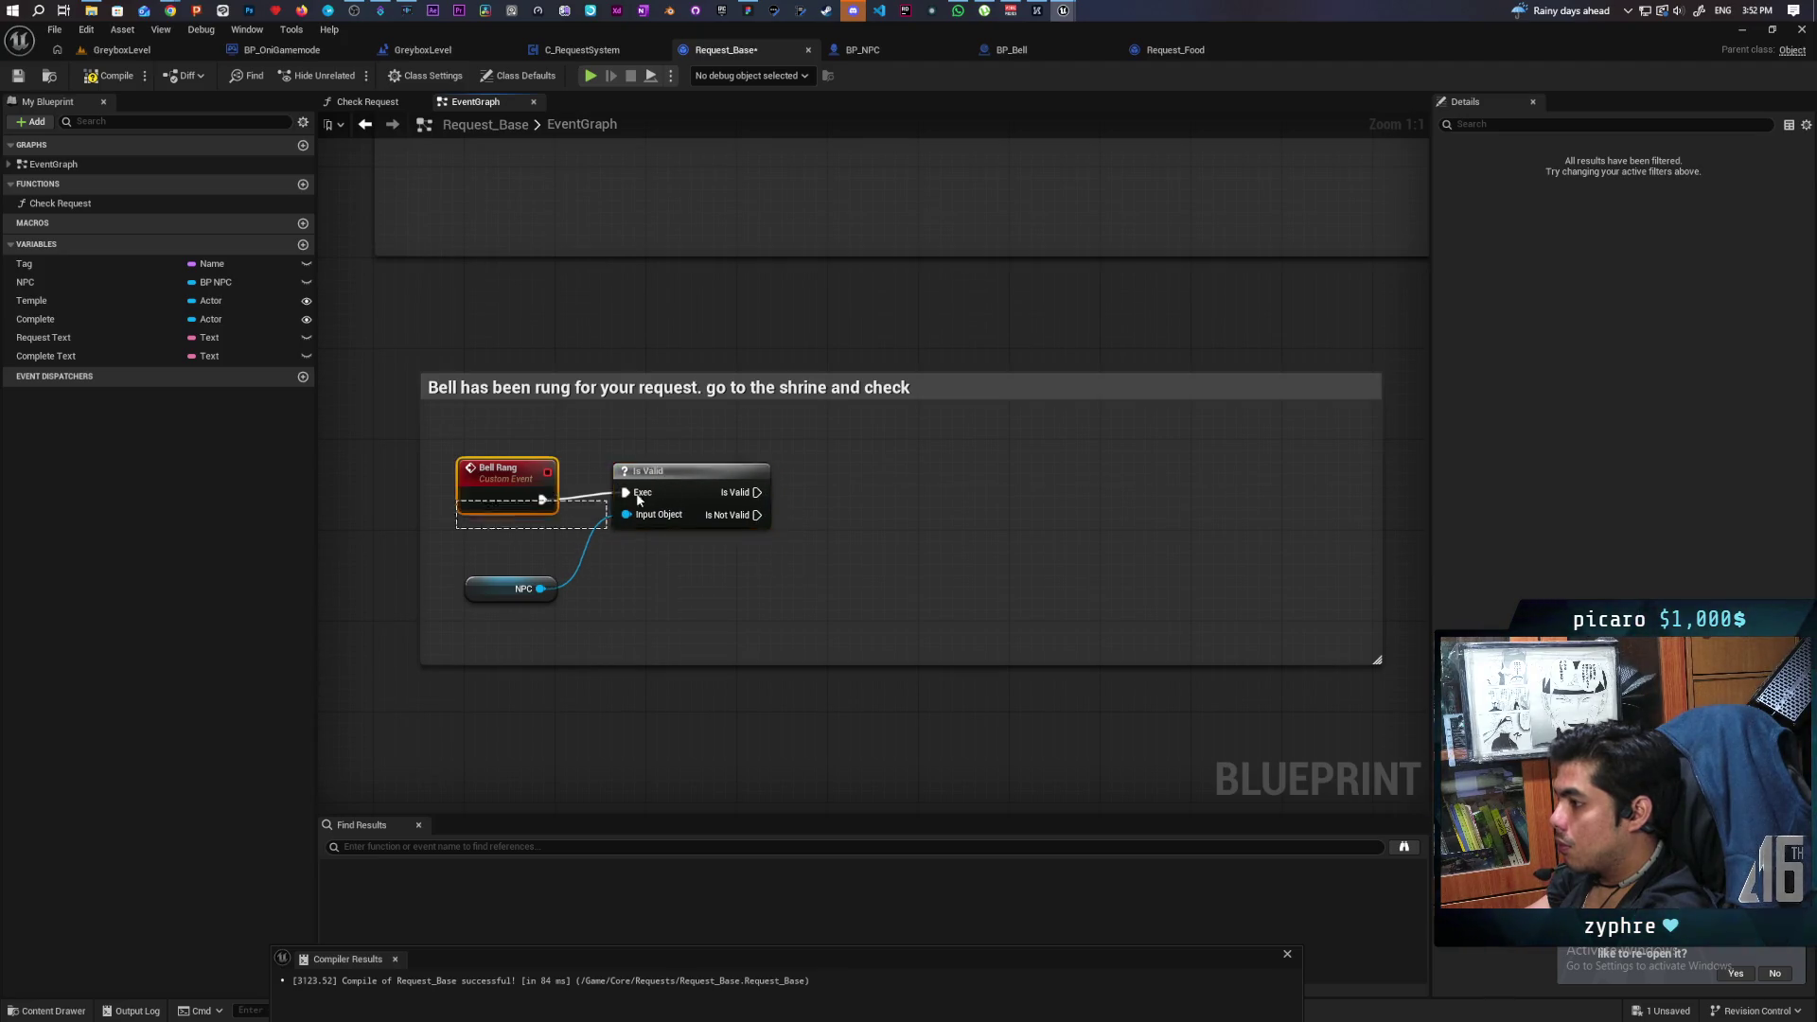
{"action": "left_click_drag", "start_coordinate": [502, 471], "coordinate": [502, 464]}
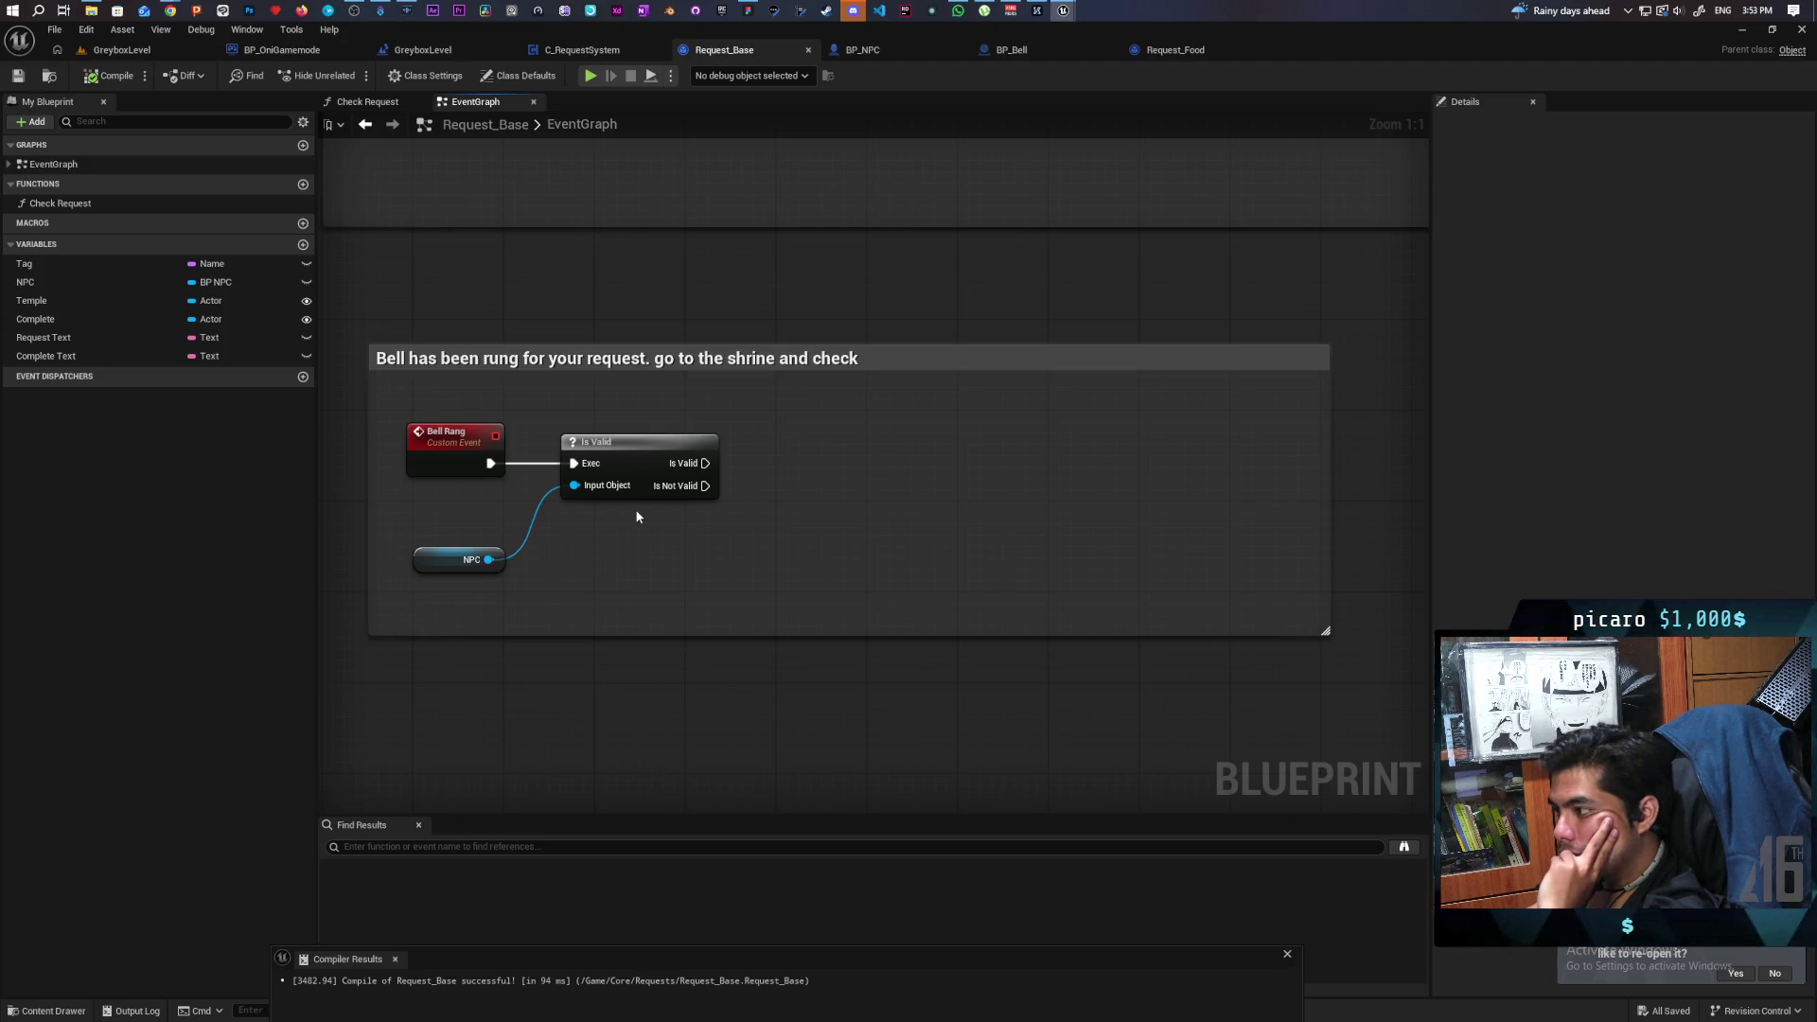
{"action": "mouse_move", "coordinate": [670, 535]}
{"action": "left_mouse_down"}
{"action": "mouse_move", "coordinate": [604, 491]}
{"action": "mouse_move", "coordinate": [661, 517]}
{"action": "left_mouse_up"}
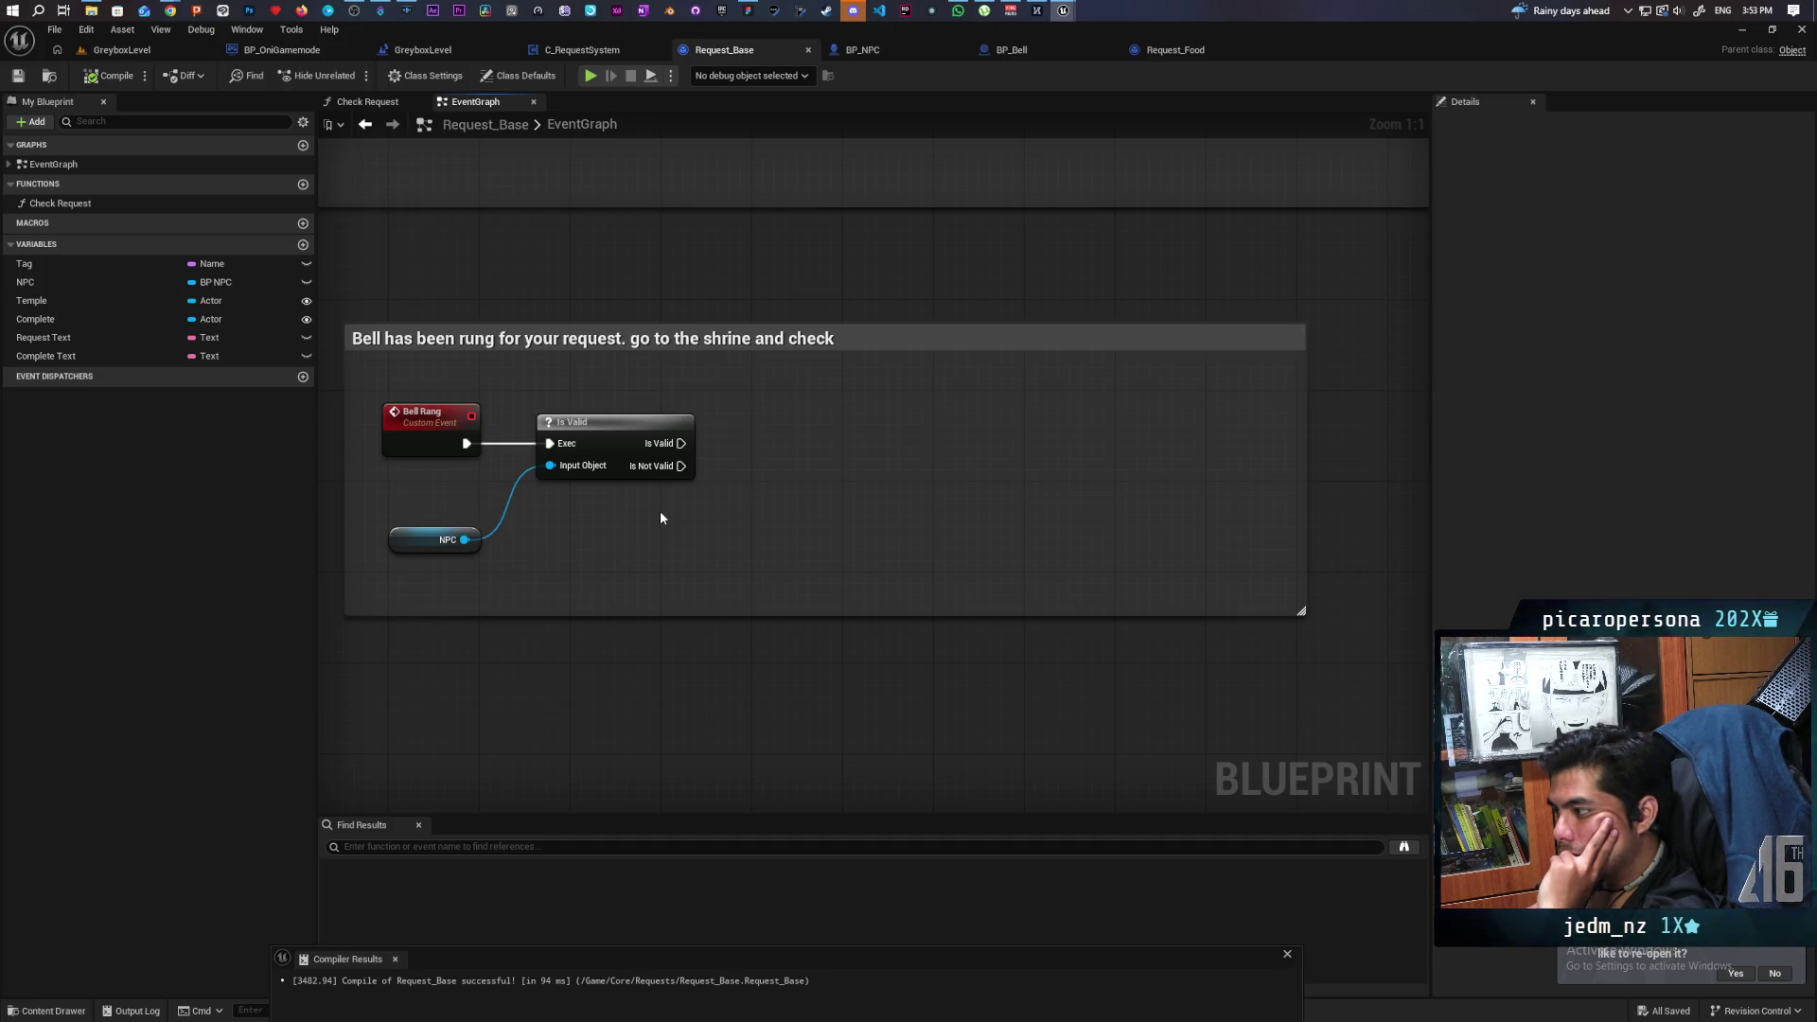
{"action": "scroll", "coordinate": [660, 519], "scroll_direction": "down", "scroll_amount": 8}
{"action": "scroll", "coordinate": [612, 605], "scroll_direction": "up", "scroll_amount": 5}
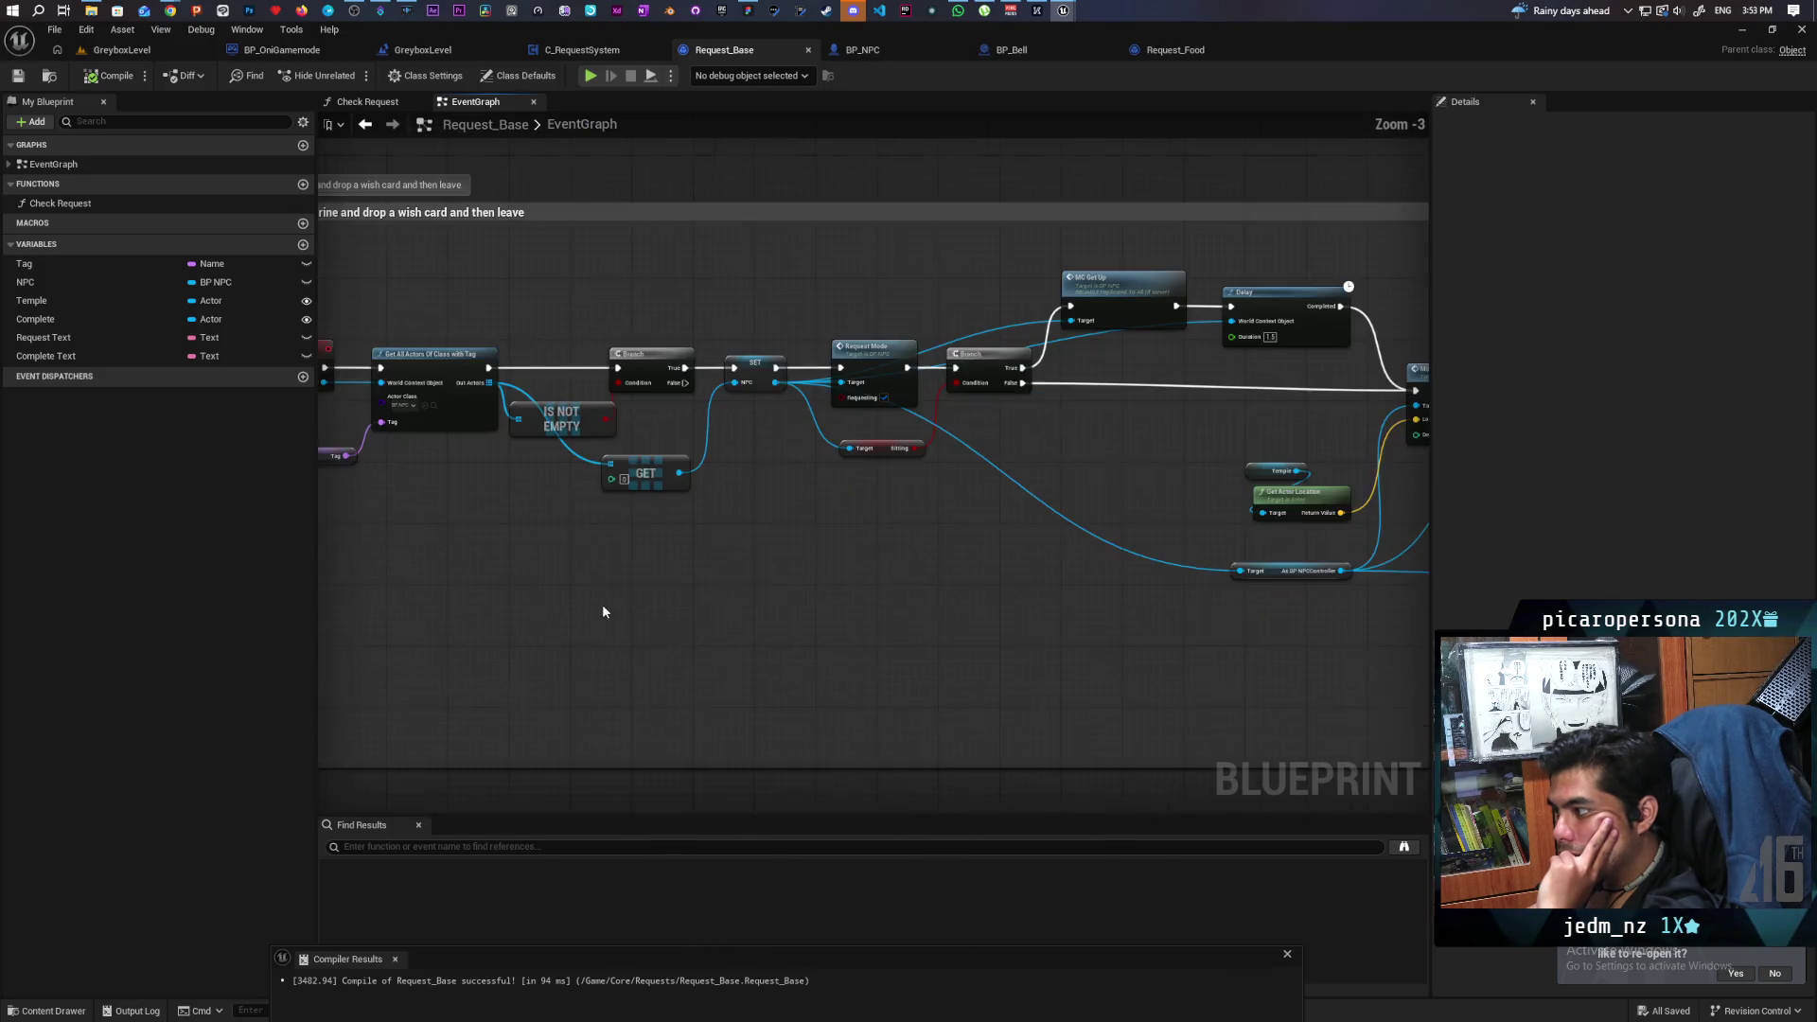
{"action": "scroll", "coordinate": [603, 611], "scroll_direction": "up", "scroll_amount": 1}
{"action": "mouse_move", "coordinate": [576, 608]}
{"action": "left_mouse_down"}
{"action": "mouse_move", "coordinate": [576, 641]}
{"action": "mouse_move", "coordinate": [544, 647]}
{"action": "mouse_move", "coordinate": [663, 653]}
{"action": "mouse_move", "coordinate": [588, 637]}
{"action": "mouse_move", "coordinate": [383, 653]}
{"action": "left_mouse_up"}
{"action": "mouse_move", "coordinate": [821, 716]}
{"action": "left_mouse_down"}
{"action": "mouse_move", "coordinate": [709, 567]}
{"action": "mouse_move", "coordinate": [503, 636]}
{"action": "mouse_move", "coordinate": [546, 604]}
{"action": "mouse_move", "coordinate": [864, 571]}
{"action": "left_mouse_up"}
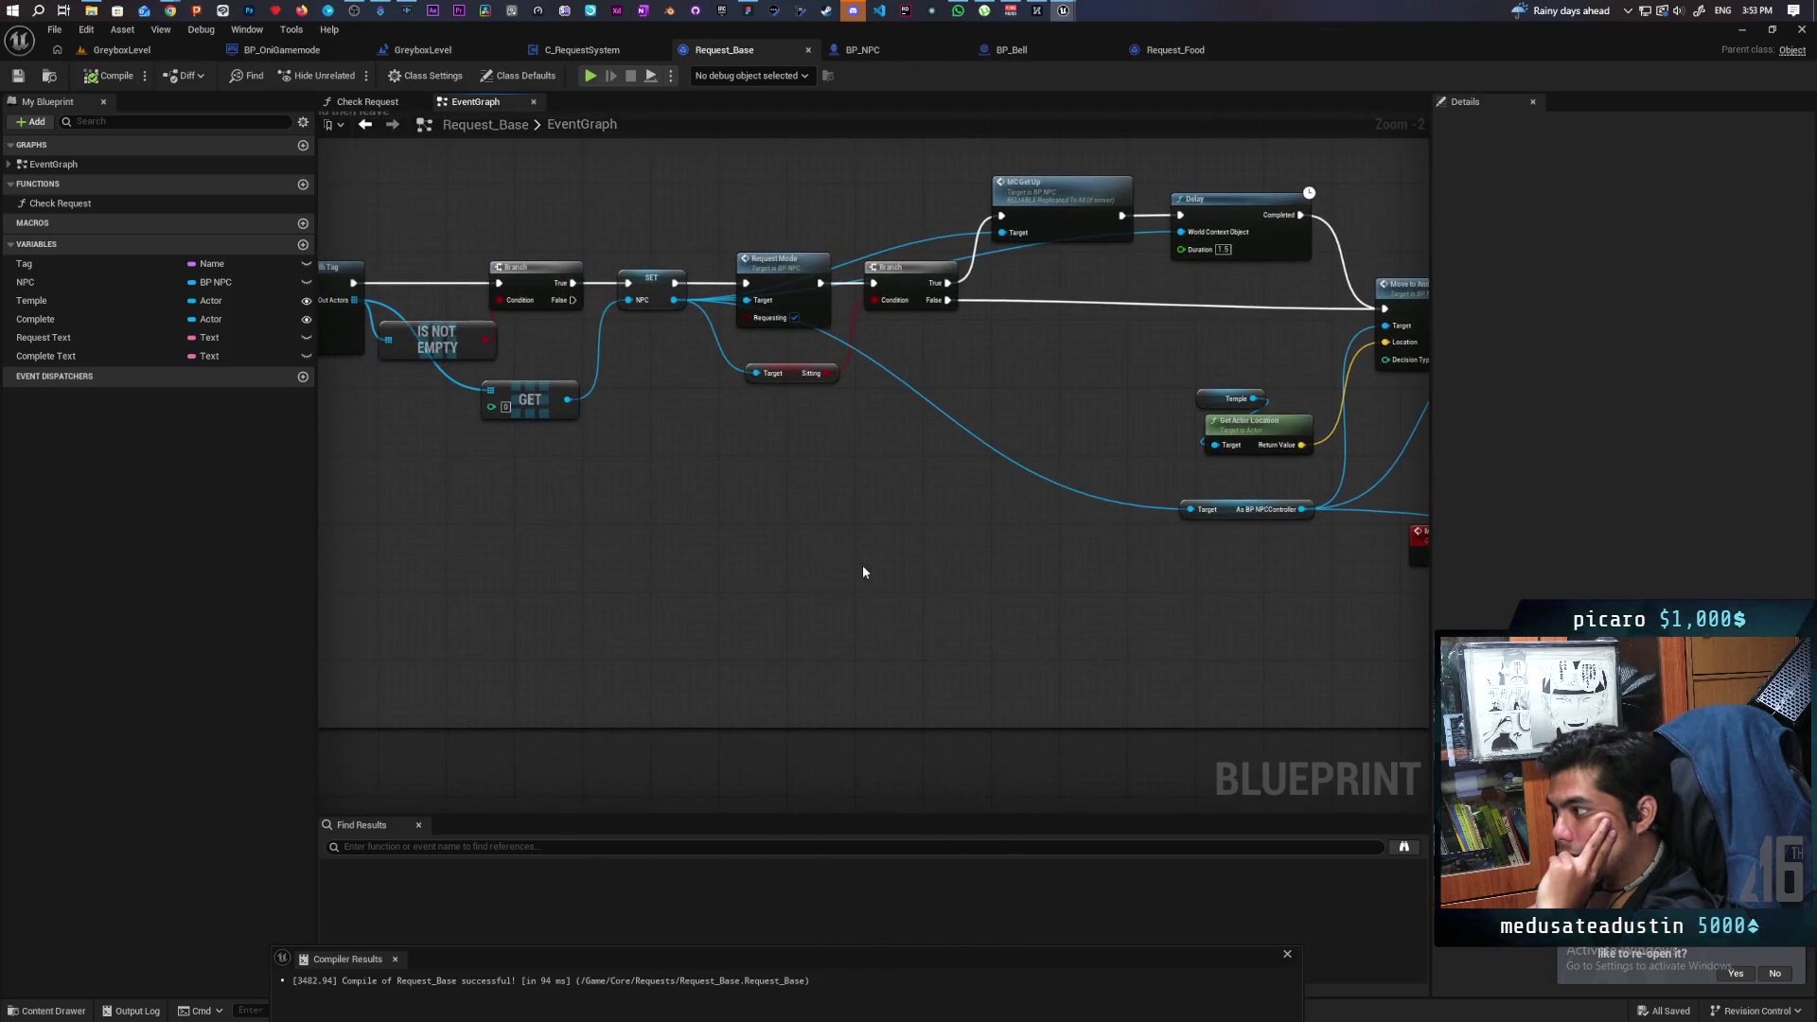
{"action": "scroll", "coordinate": [821, 541], "scroll_direction": "up", "scroll_amount": 3}
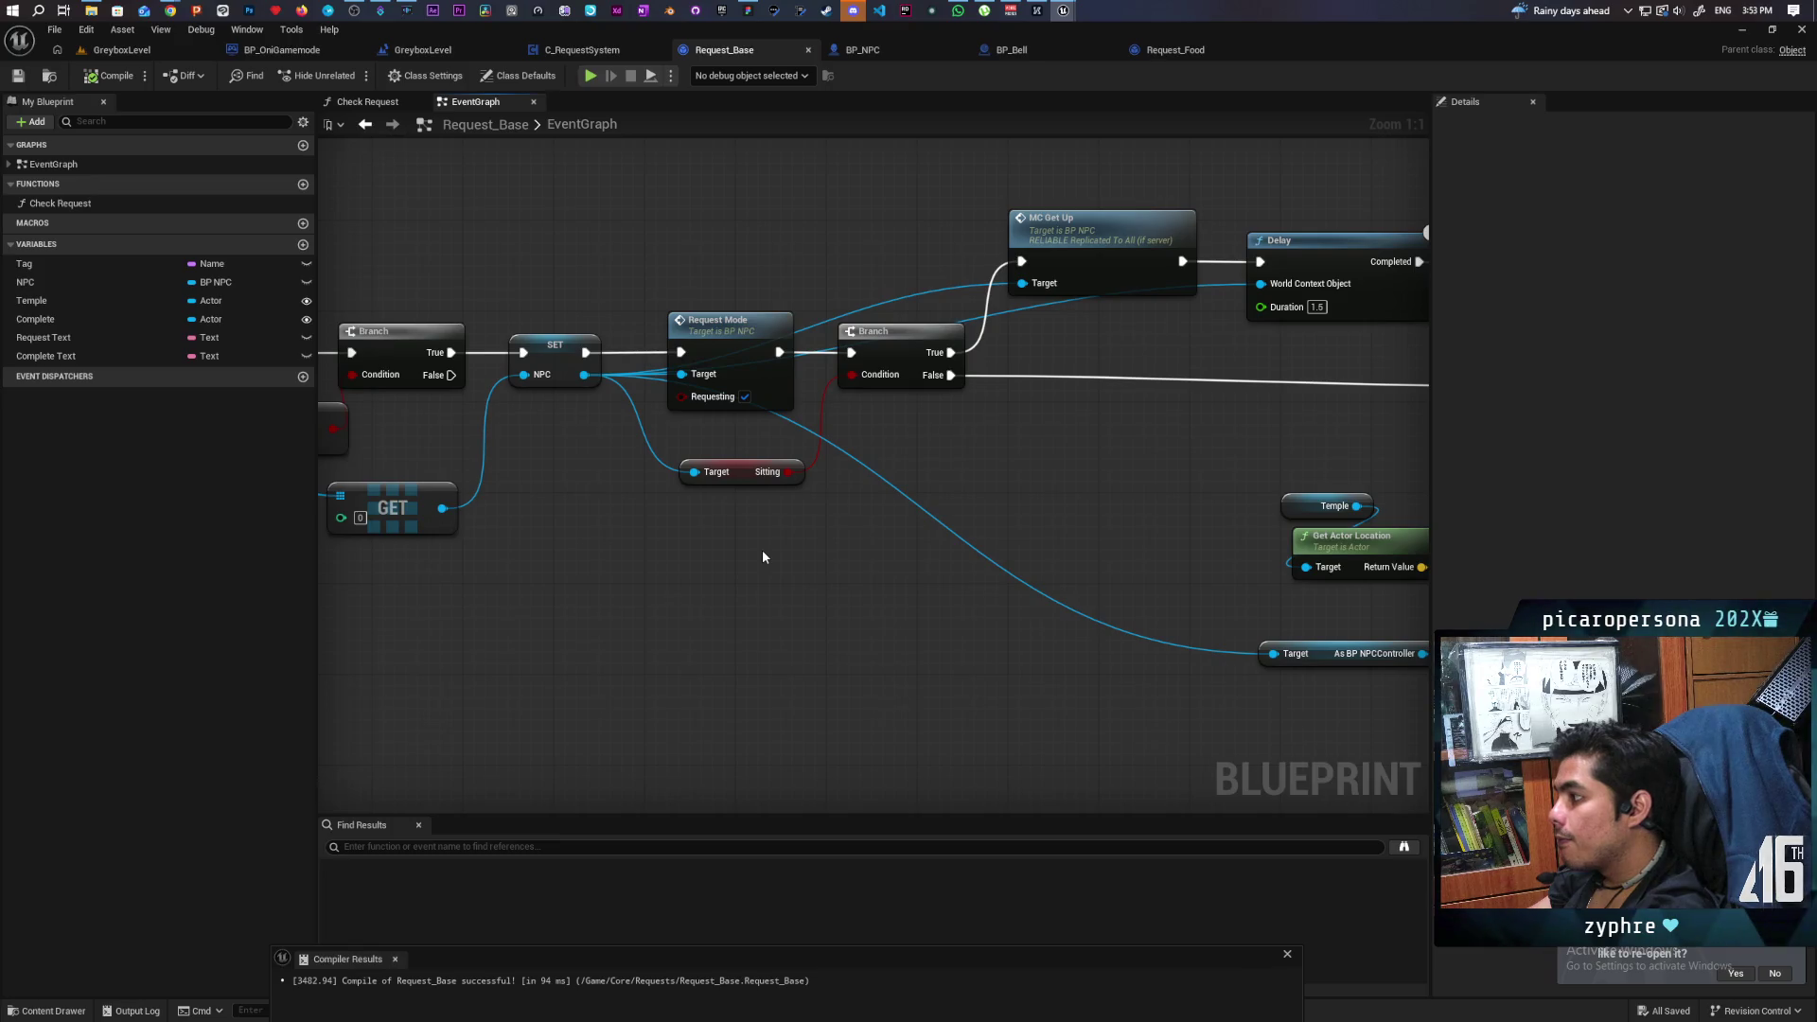
{"action": "scroll", "coordinate": [804, 567], "scroll_direction": "down", "scroll_amount": 3}
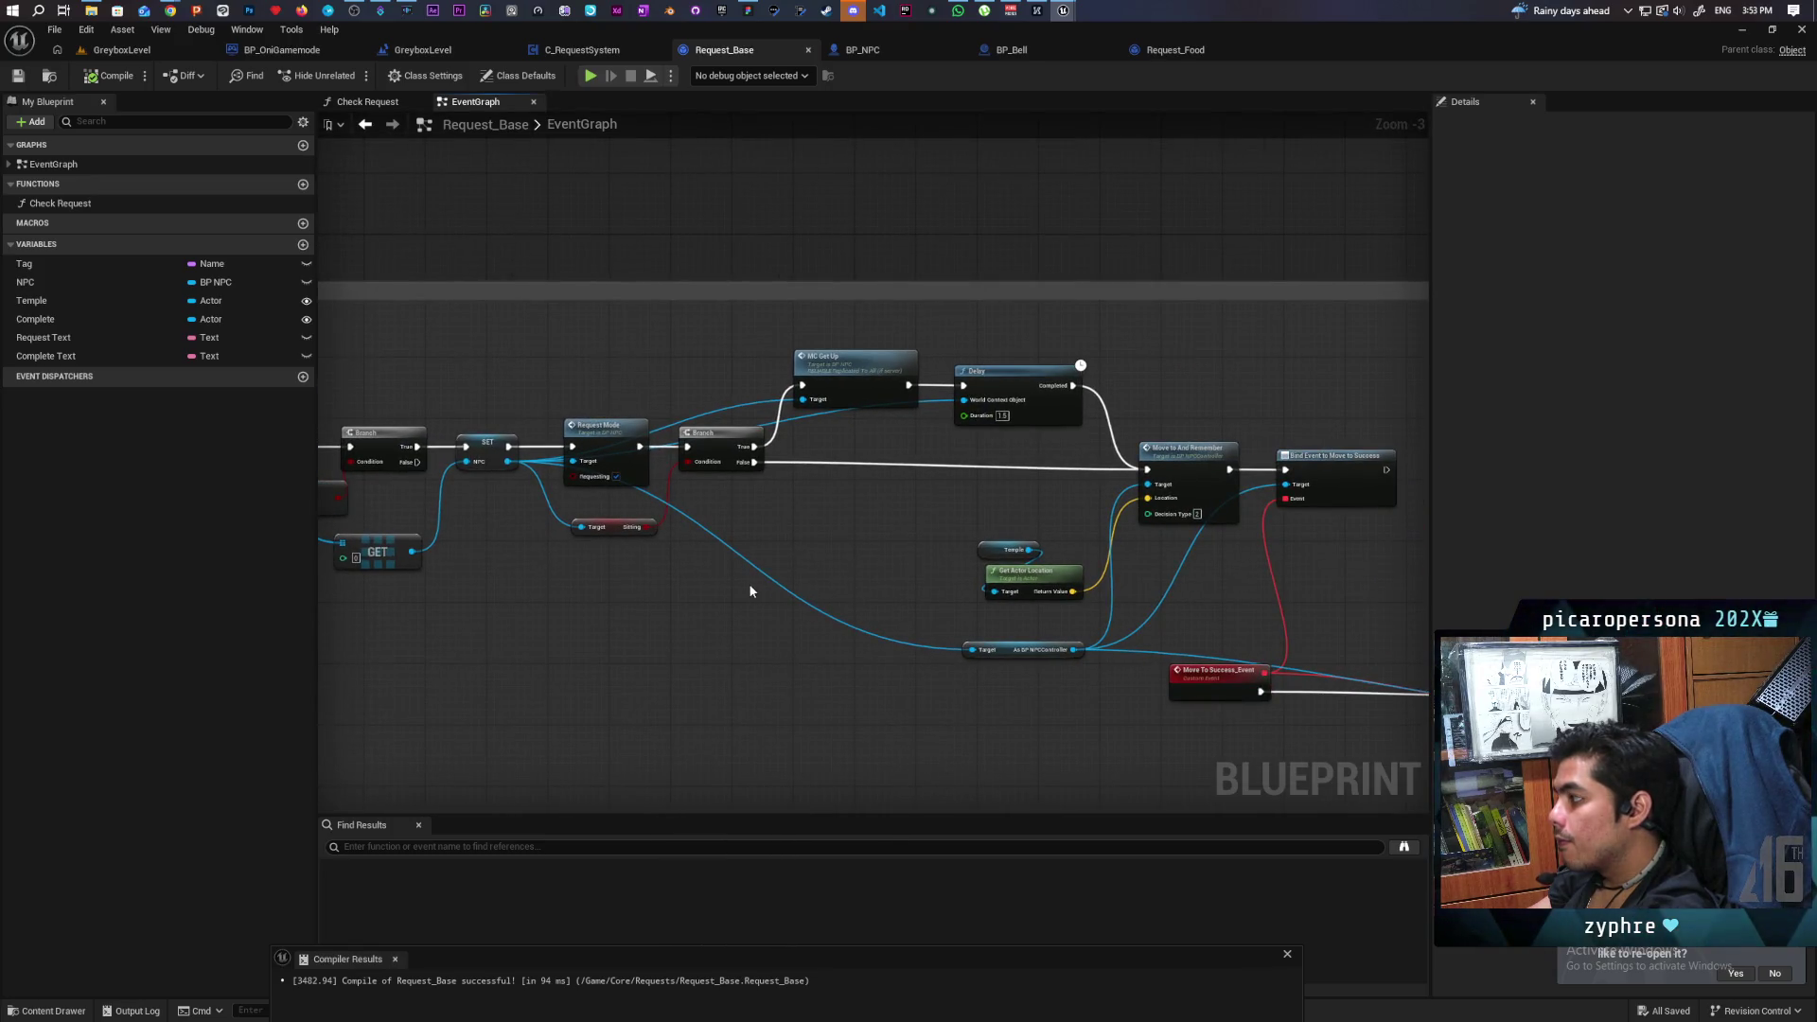
{"action": "mouse_move", "coordinate": [611, 351]}
{"action": "left_mouse_down"}
{"action": "mouse_move", "coordinate": [849, 571]}
{"action": "mouse_move", "coordinate": [1019, 604]}
{"action": "mouse_move", "coordinate": [1186, 602]}
{"action": "mouse_move", "coordinate": [1143, 625]}
{"action": "mouse_move", "coordinate": [1131, 668]}
{"action": "mouse_move", "coordinate": [1154, 659]}
{"action": "left_mouse_up"}
{"action": "scroll", "coordinate": [1012, 344], "scroll_direction": "down", "scroll_amount": 4}
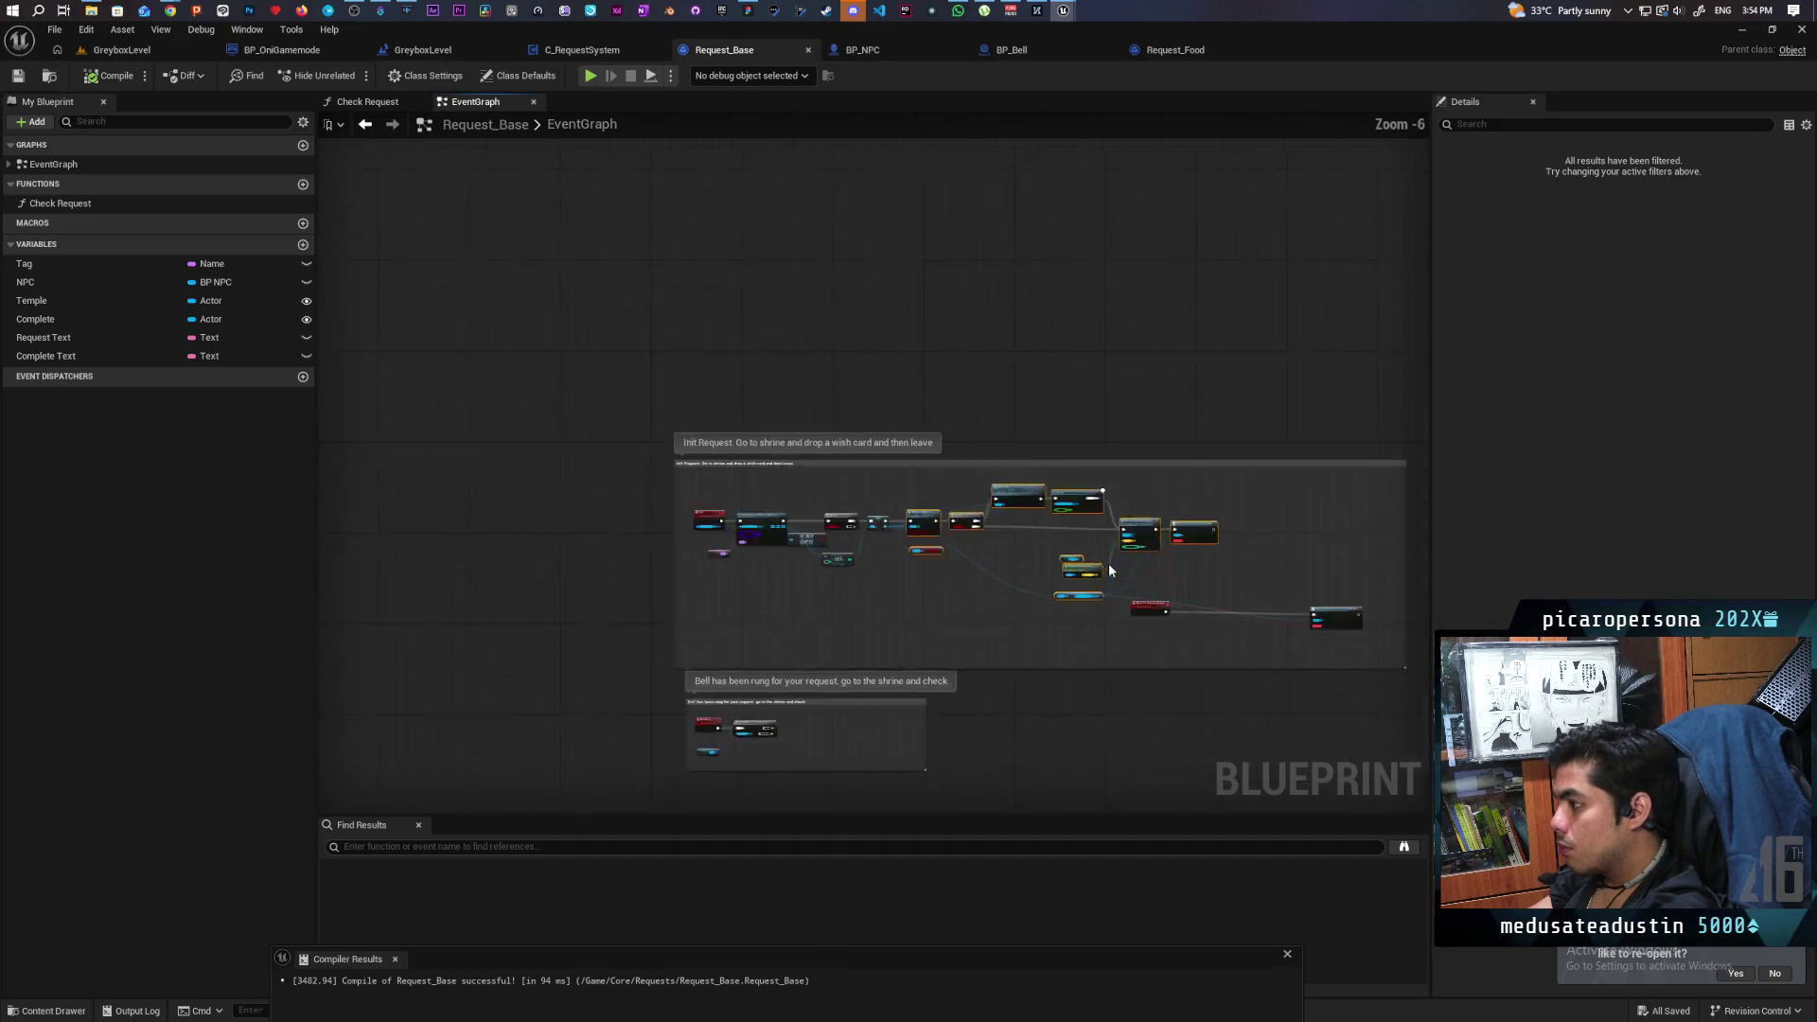
Enlarge the Bell Rang comment and paste the copied movement nodes into it.
{"action": "scroll", "coordinate": [834, 468], "scroll_direction": "up", "scroll_amount": 4}
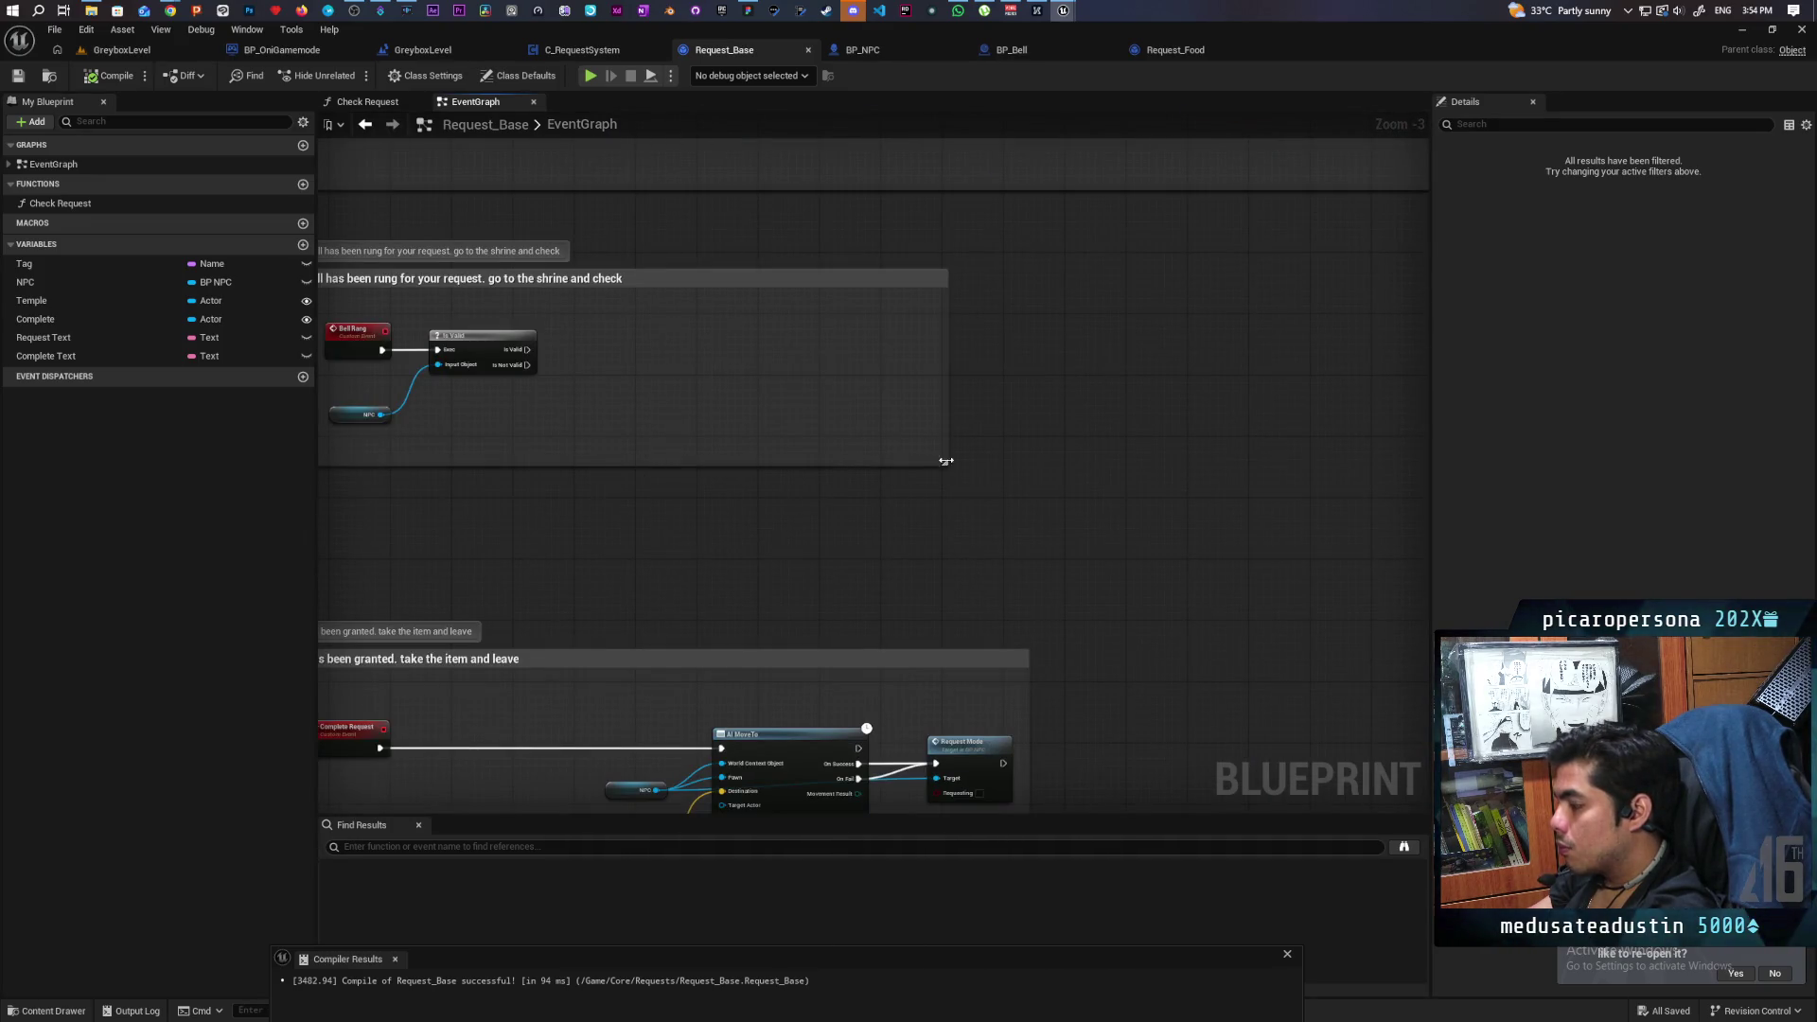
{"action": "left_click_drag", "start_coordinate": [946, 468], "coordinate": [1245, 639]}
{"action": "key", "text": "ctrl+v"}
{"action": "mouse_move", "coordinate": [659, 399]}
{"action": "left_mouse_down"}
{"action": "mouse_move", "coordinate": [617, 324]}
{"action": "mouse_move", "coordinate": [573, 345]}
{"action": "mouse_move", "coordinate": [617, 339]}
{"action": "left_mouse_up"}
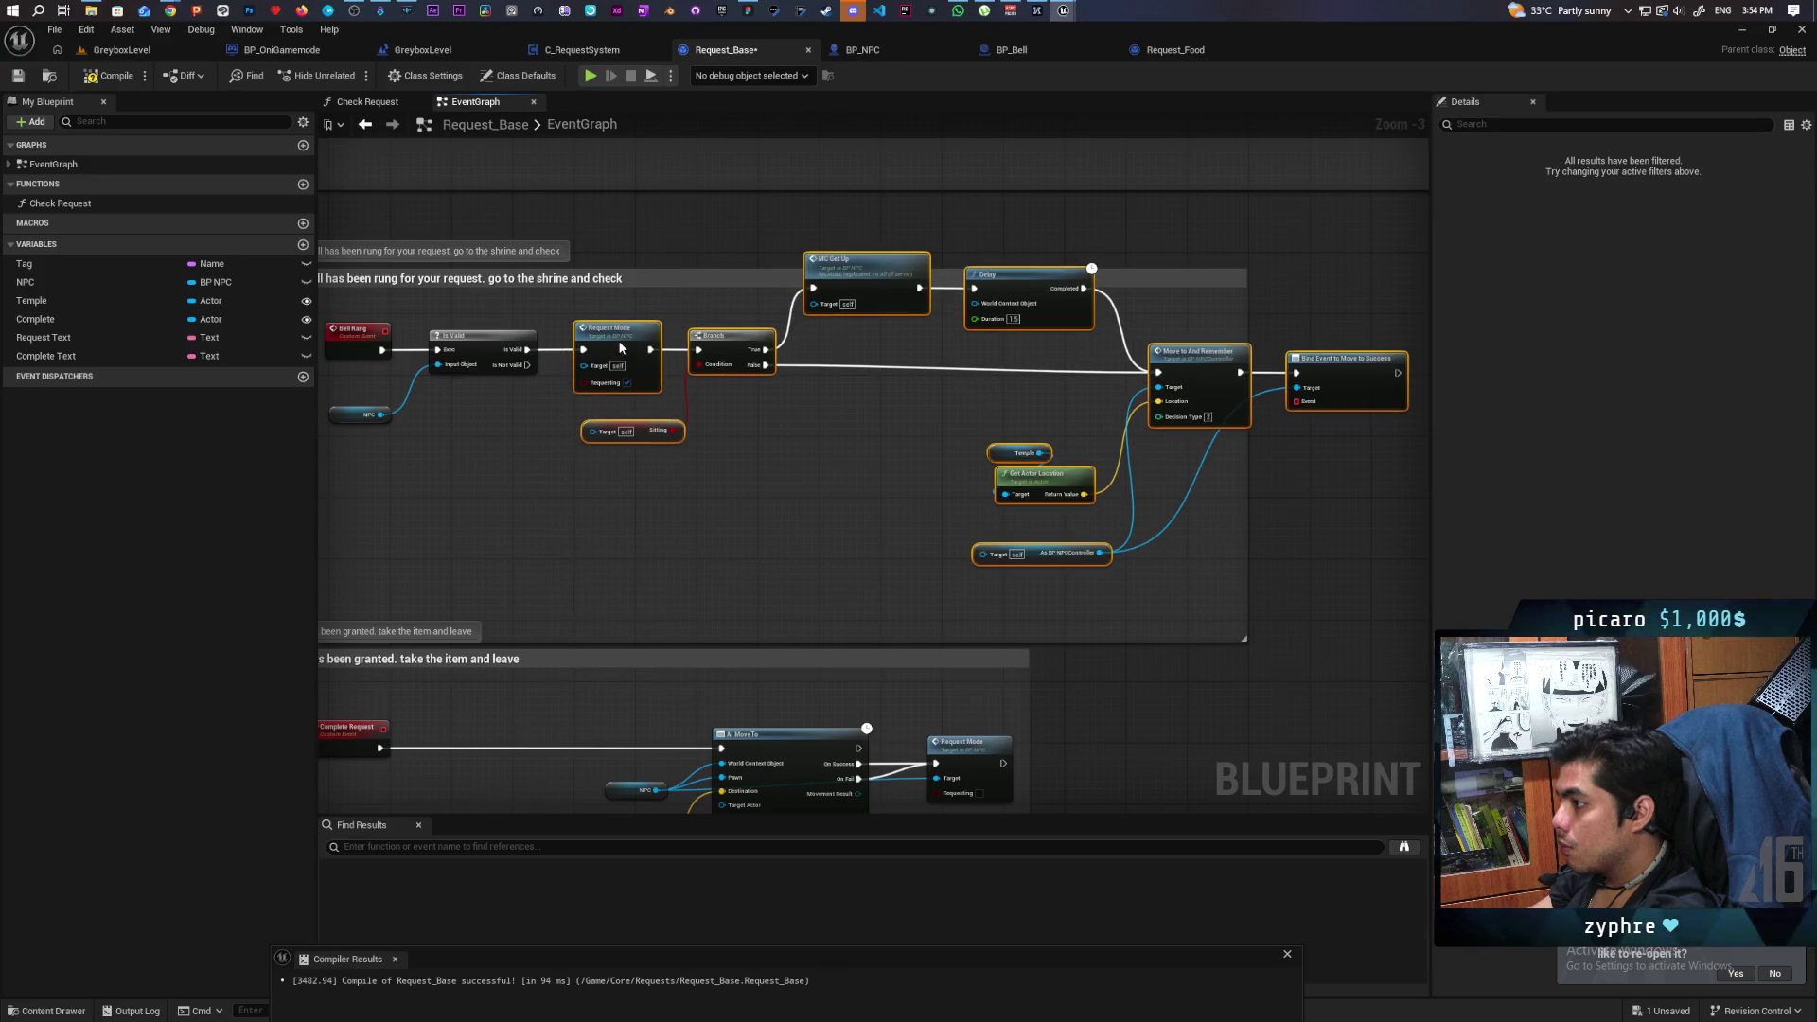
Connect NPC to the Sitting, Request Mode, MC Get Up and controller cast targets.
{"action": "left_click_drag", "start_coordinate": [381, 419], "coordinate": [592, 430]}
{"action": "mouse_move", "coordinate": [381, 415]}
{"action": "left_mouse_down"}
{"action": "mouse_move", "coordinate": [589, 380]}
{"action": "mouse_move", "coordinate": [584, 366]}
{"action": "left_mouse_up"}
{"action": "mouse_move", "coordinate": [381, 415]}
{"action": "left_mouse_down"}
{"action": "mouse_move", "coordinate": [807, 383]}
{"action": "mouse_move", "coordinate": [819, 310]}
{"action": "mouse_move", "coordinate": [416, 420]}
{"action": "mouse_move", "coordinate": [988, 494]}
{"action": "mouse_move", "coordinate": [983, 553]}
{"action": "left_mouse_up"}
{"action": "mouse_move", "coordinate": [381, 414]}
{"action": "left_mouse_down"}
{"action": "mouse_move", "coordinate": [958, 440]}
{"action": "mouse_move", "coordinate": [889, 497]}
{"action": "mouse_move", "coordinate": [900, 515]}
{"action": "mouse_move", "coordinate": [997, 320]}
{"action": "left_mouse_up"}
{"action": "left_click", "coordinate": [452, 465]}
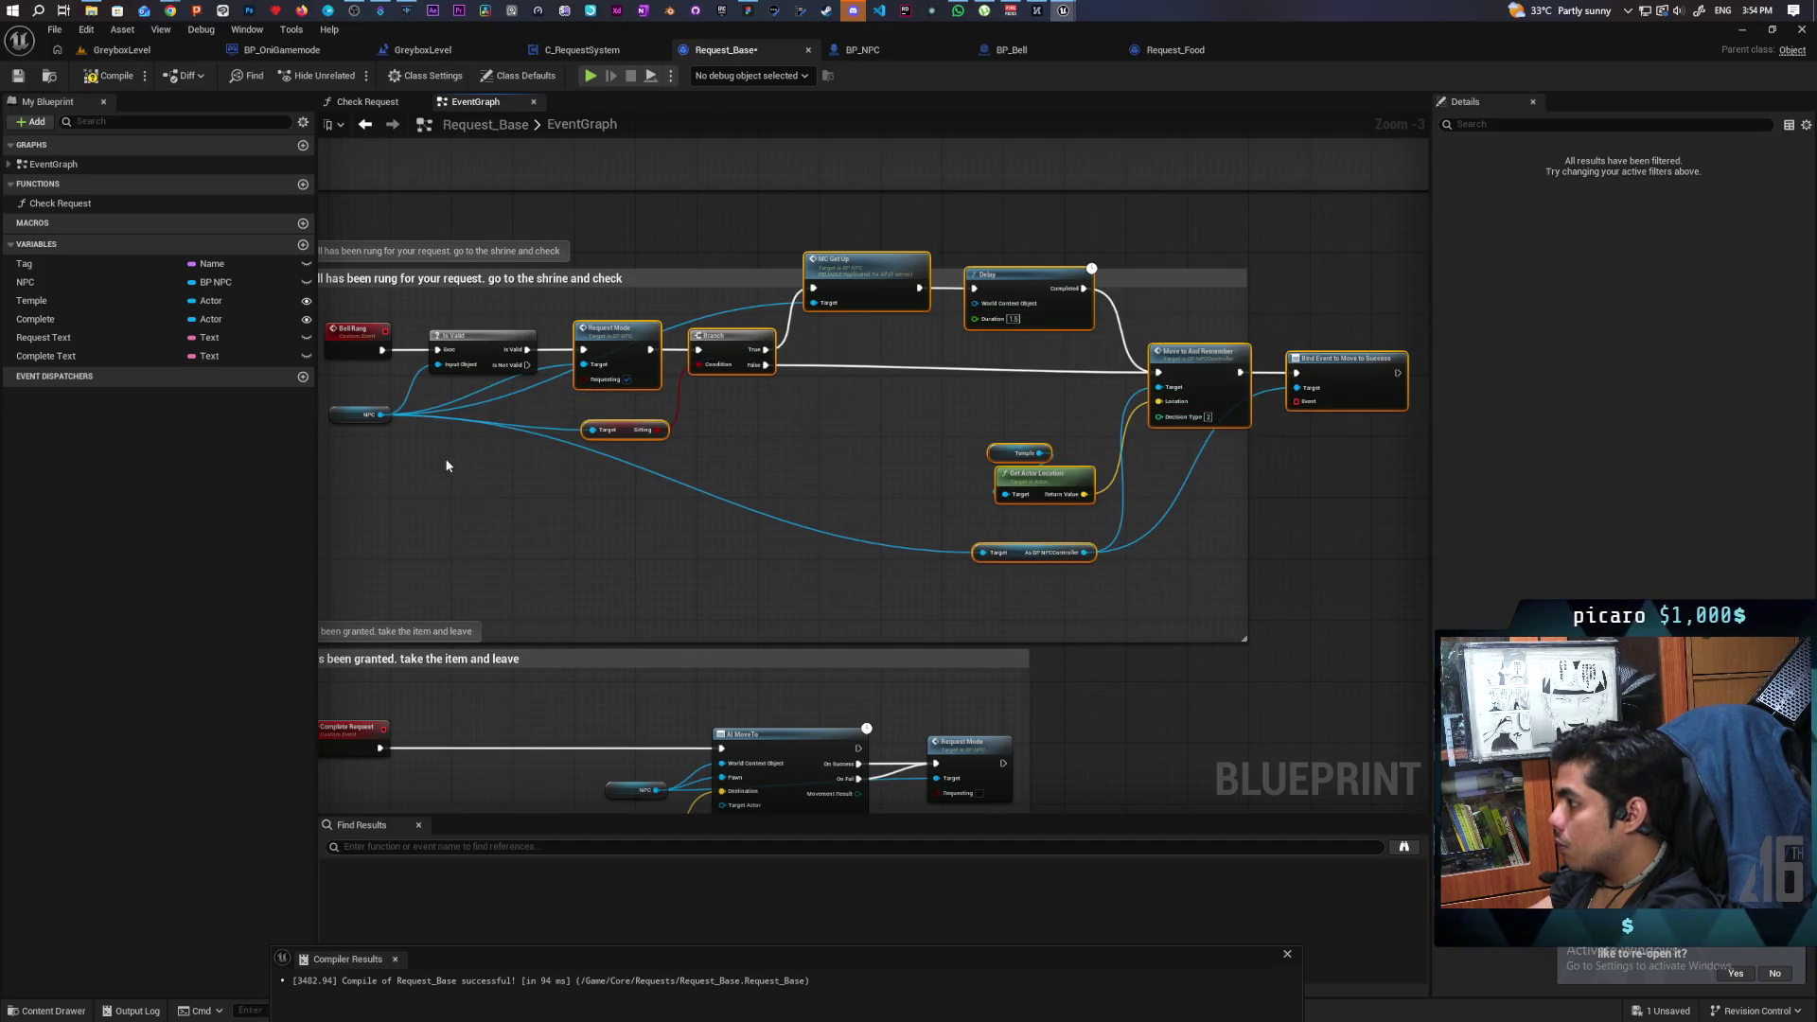
{"action": "mouse_move", "coordinate": [382, 416]}
{"action": "left_mouse_down"}
{"action": "mouse_move", "coordinate": [946, 345]}
{"action": "mouse_move", "coordinate": [965, 283]}
{"action": "left_mouse_up"}
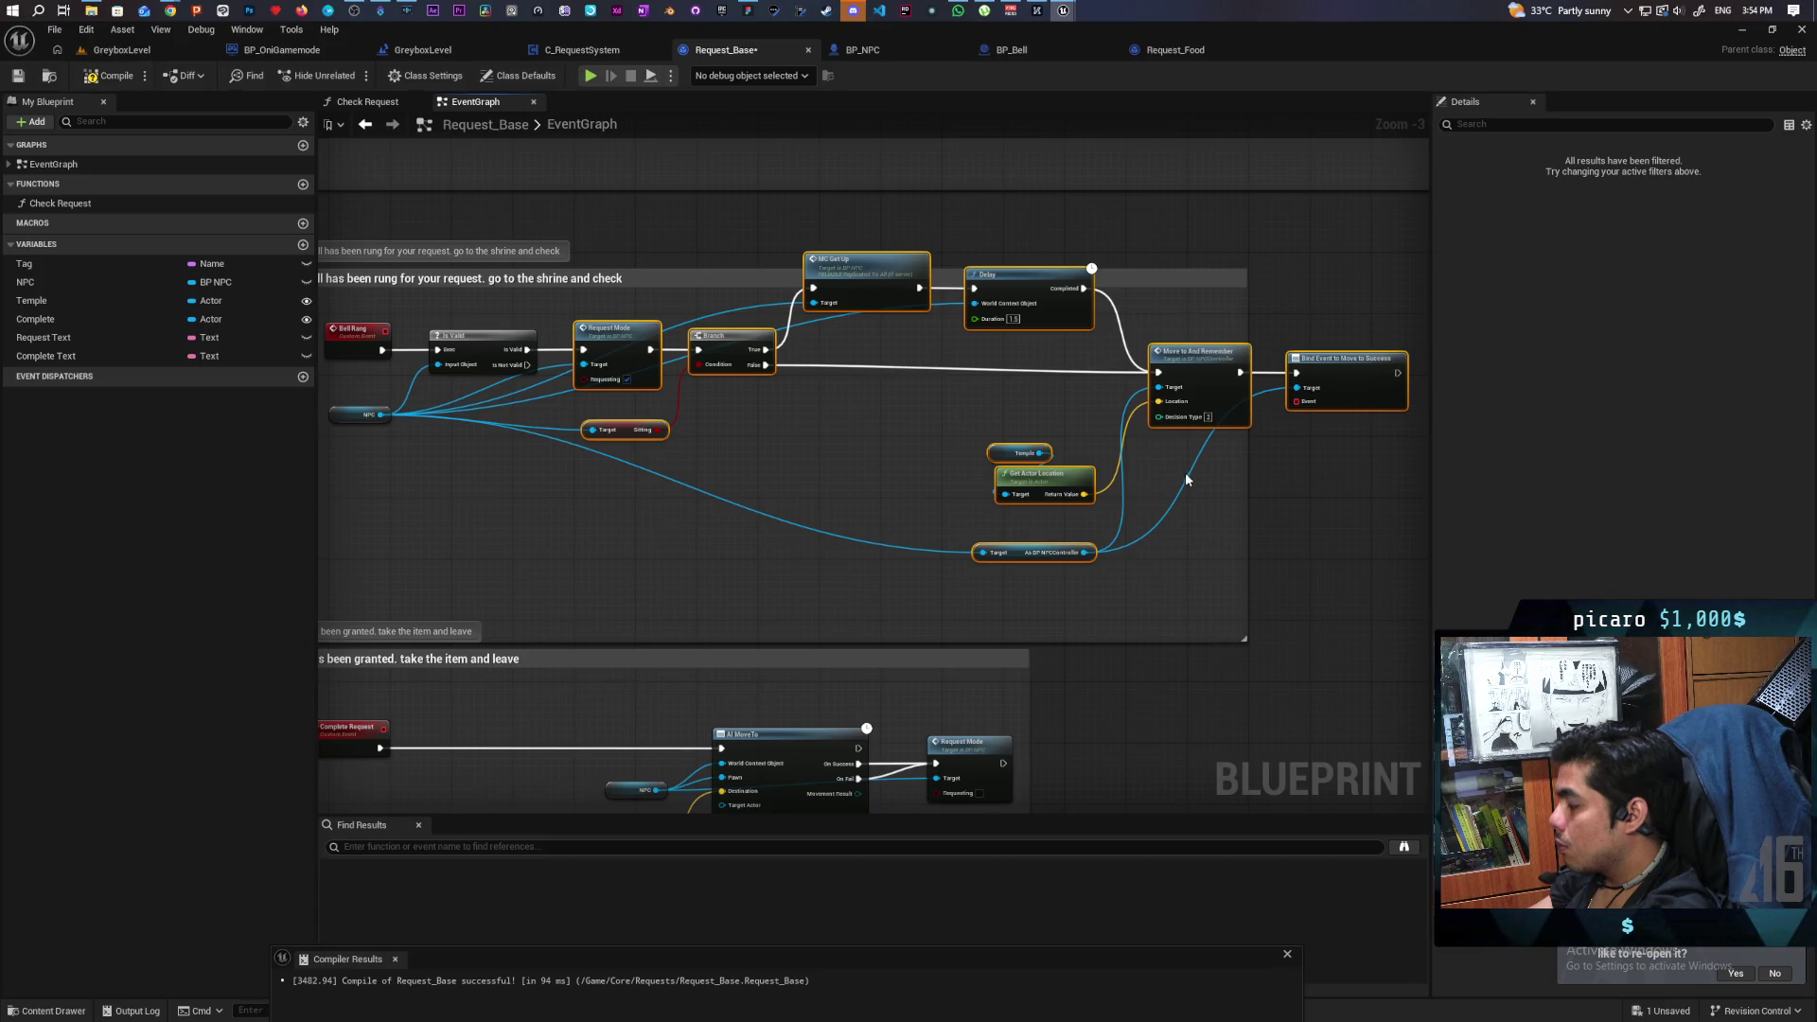
Resize the Bell Rang comment and move the Wish granted comment lower.
{"action": "mouse_move", "coordinate": [816, 409]}
{"action": "left_mouse_down"}
{"action": "mouse_move", "coordinate": [828, 462]}
{"action": "mouse_move", "coordinate": [782, 389]}
{"action": "left_mouse_up"}
{"action": "left_click_drag", "start_coordinate": [1083, 590], "coordinate": [726, 484]}
{"action": "left_click_drag", "start_coordinate": [982, 621], "coordinate": [1331, 596]}
{"action": "scroll", "coordinate": [1061, 613], "scroll_direction": "down", "scroll_amount": 2}
{"action": "scroll", "coordinate": [1008, 519], "scroll_direction": "up", "scroll_amount": 1}
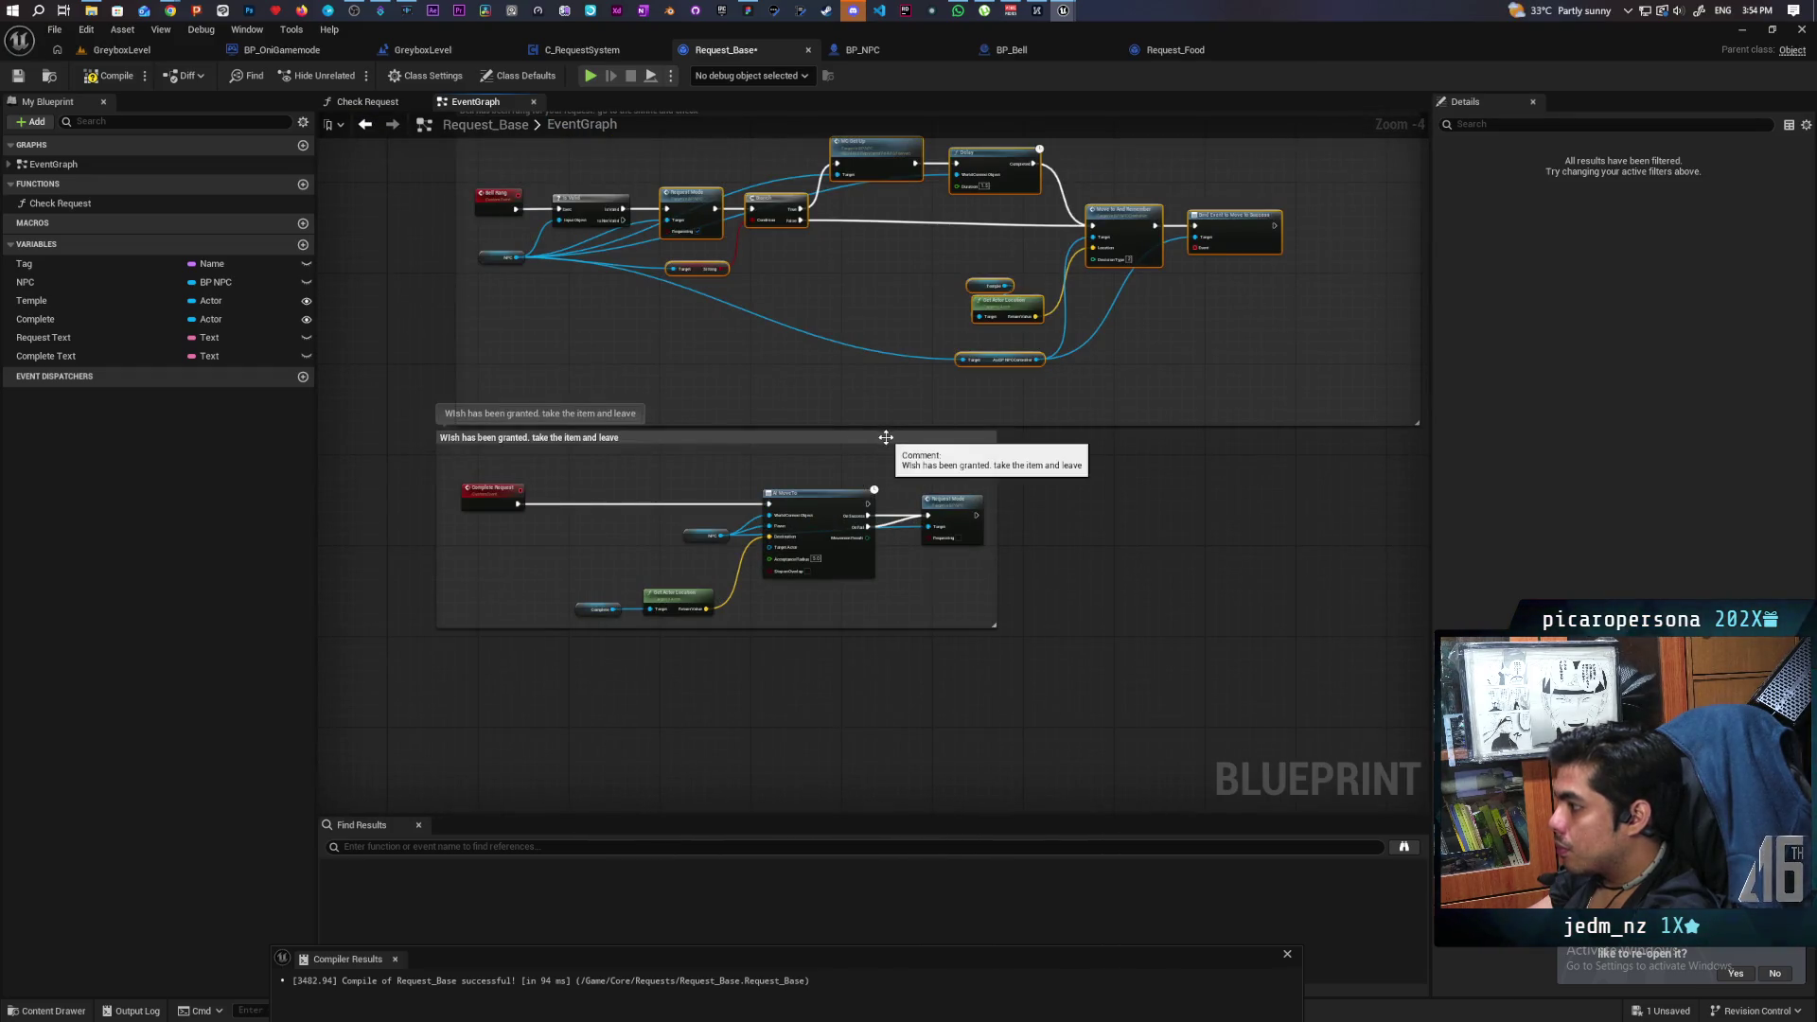
{"action": "mouse_move", "coordinate": [882, 439]}
{"action": "left_mouse_down"}
{"action": "mouse_move", "coordinate": [895, 570]}
{"action": "mouse_move", "coordinate": [900, 545]}
{"action": "left_mouse_up"}
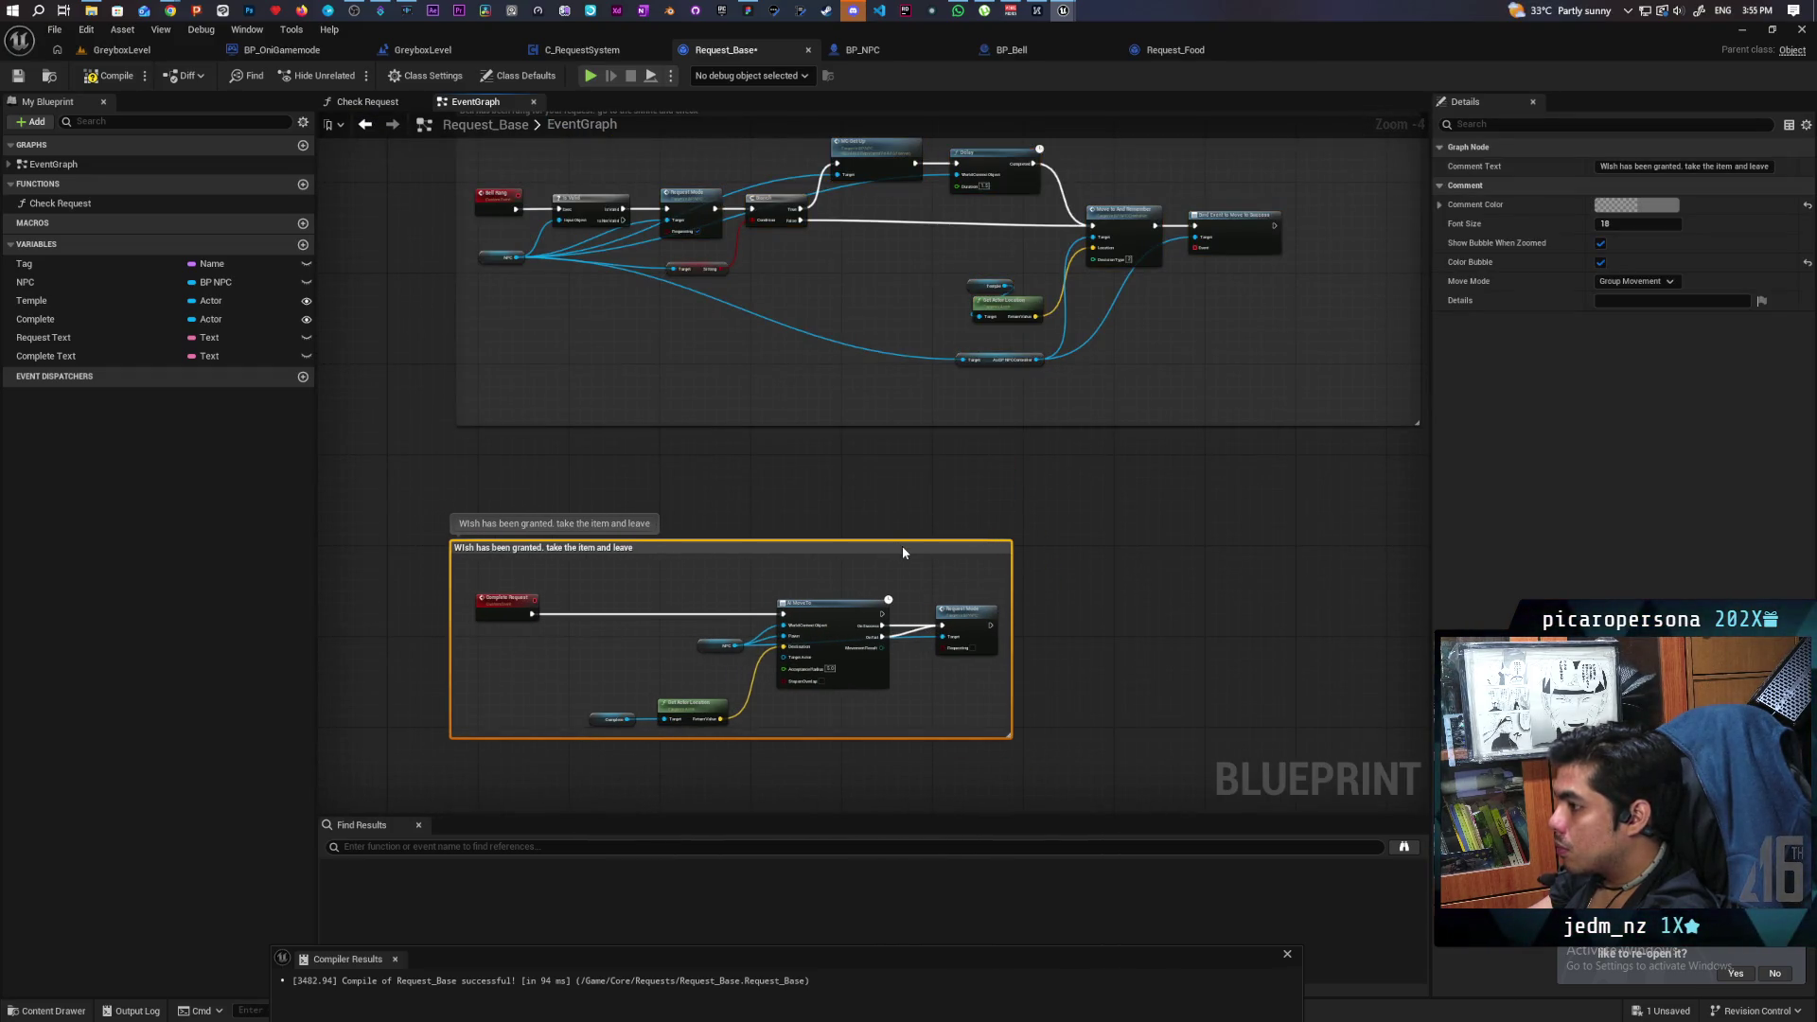
{"action": "left_click_drag", "start_coordinate": [859, 462], "coordinate": [778, 559]}
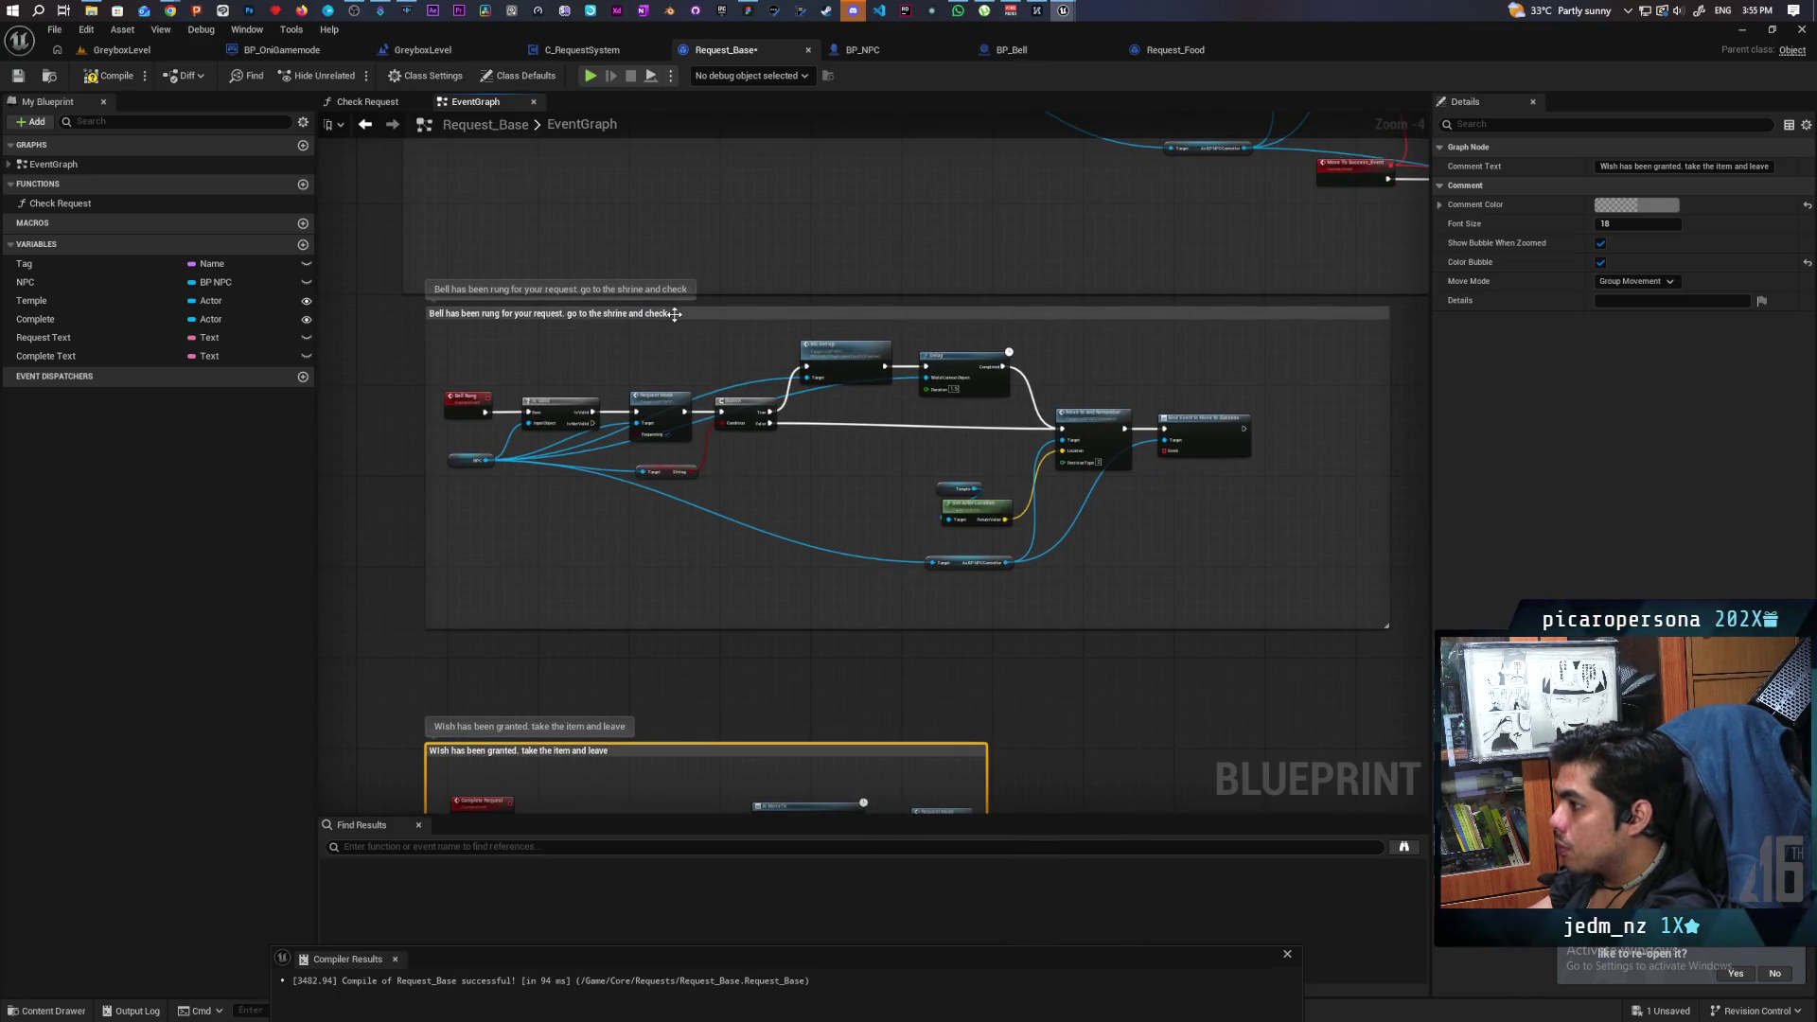
{"action": "left_click_drag", "start_coordinate": [694, 312], "coordinate": [672, 357]}
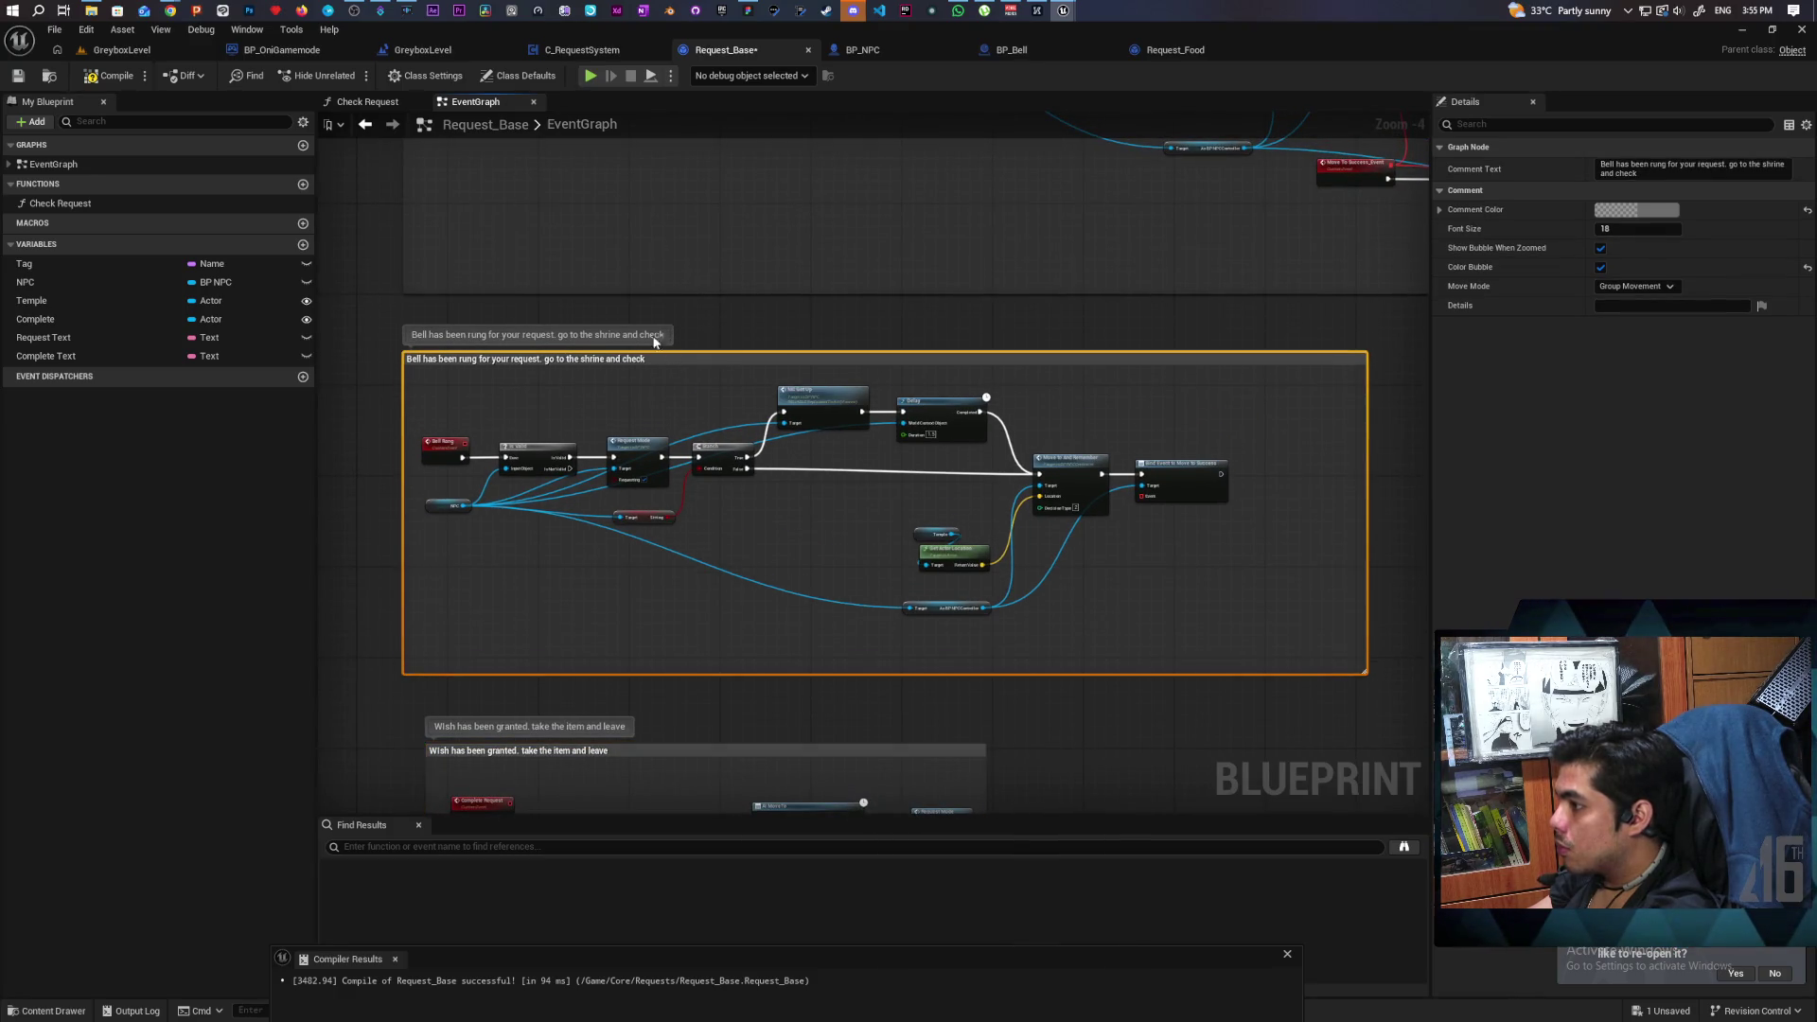
Compile Request_Base, then add a custom event named 'Arrived to Check'.
{"action": "left_click", "coordinate": [102, 79]}
{"action": "scroll", "coordinate": [1180, 506], "scroll_direction": "up", "scroll_amount": 4}
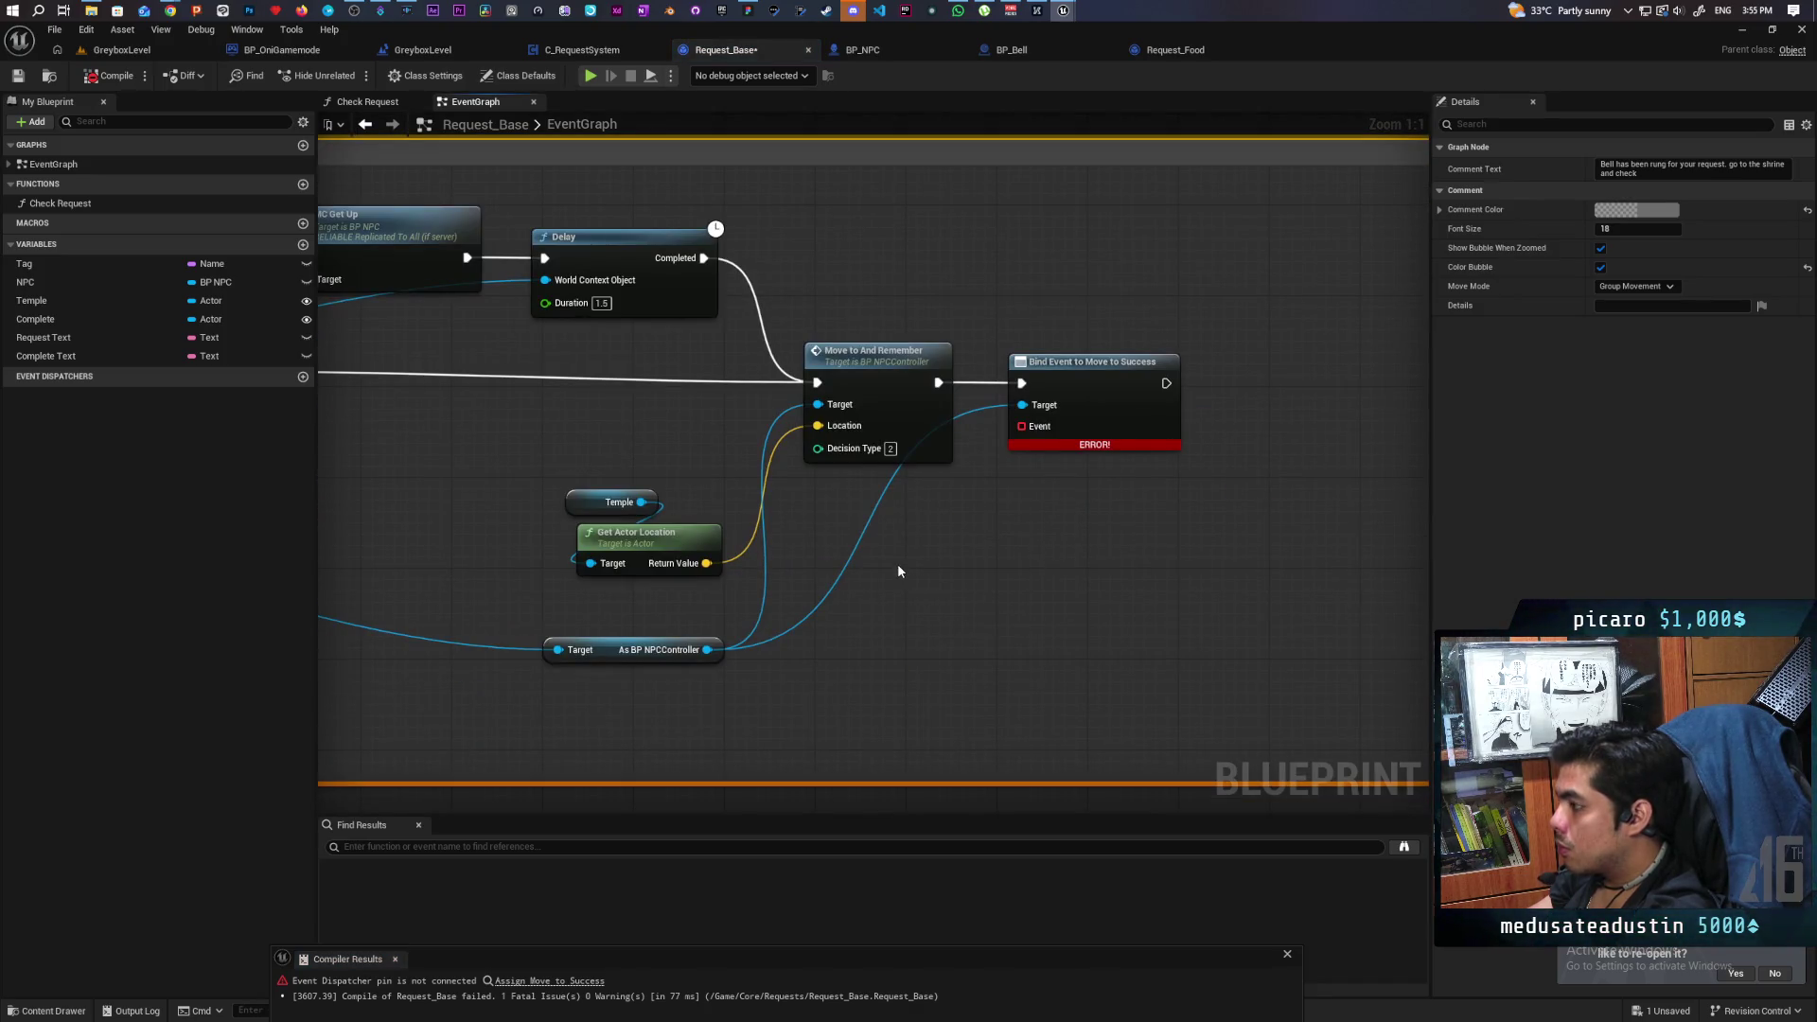
{"action": "scroll", "coordinate": [928, 554], "scroll_direction": "down", "scroll_amount": 4}
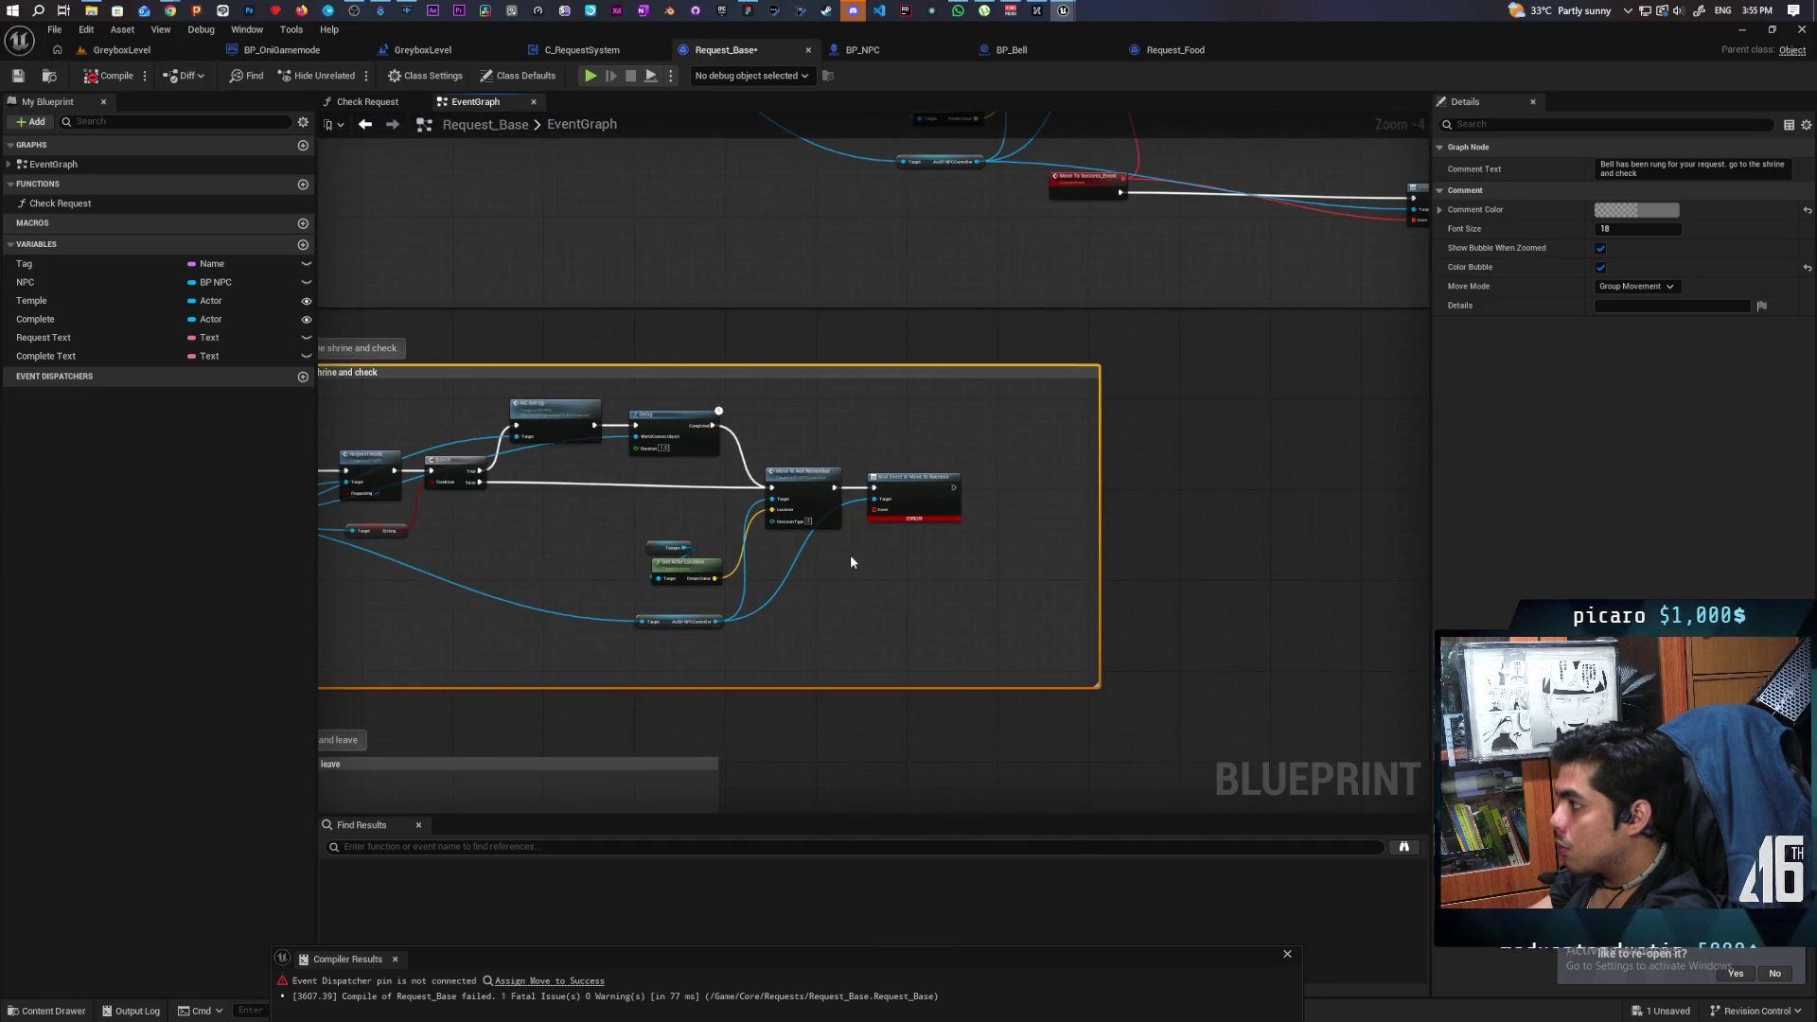
{"action": "scroll", "coordinate": [836, 558], "scroll_direction": "up", "scroll_amount": 4}
{"action": "left_click", "coordinate": [767, 616]}
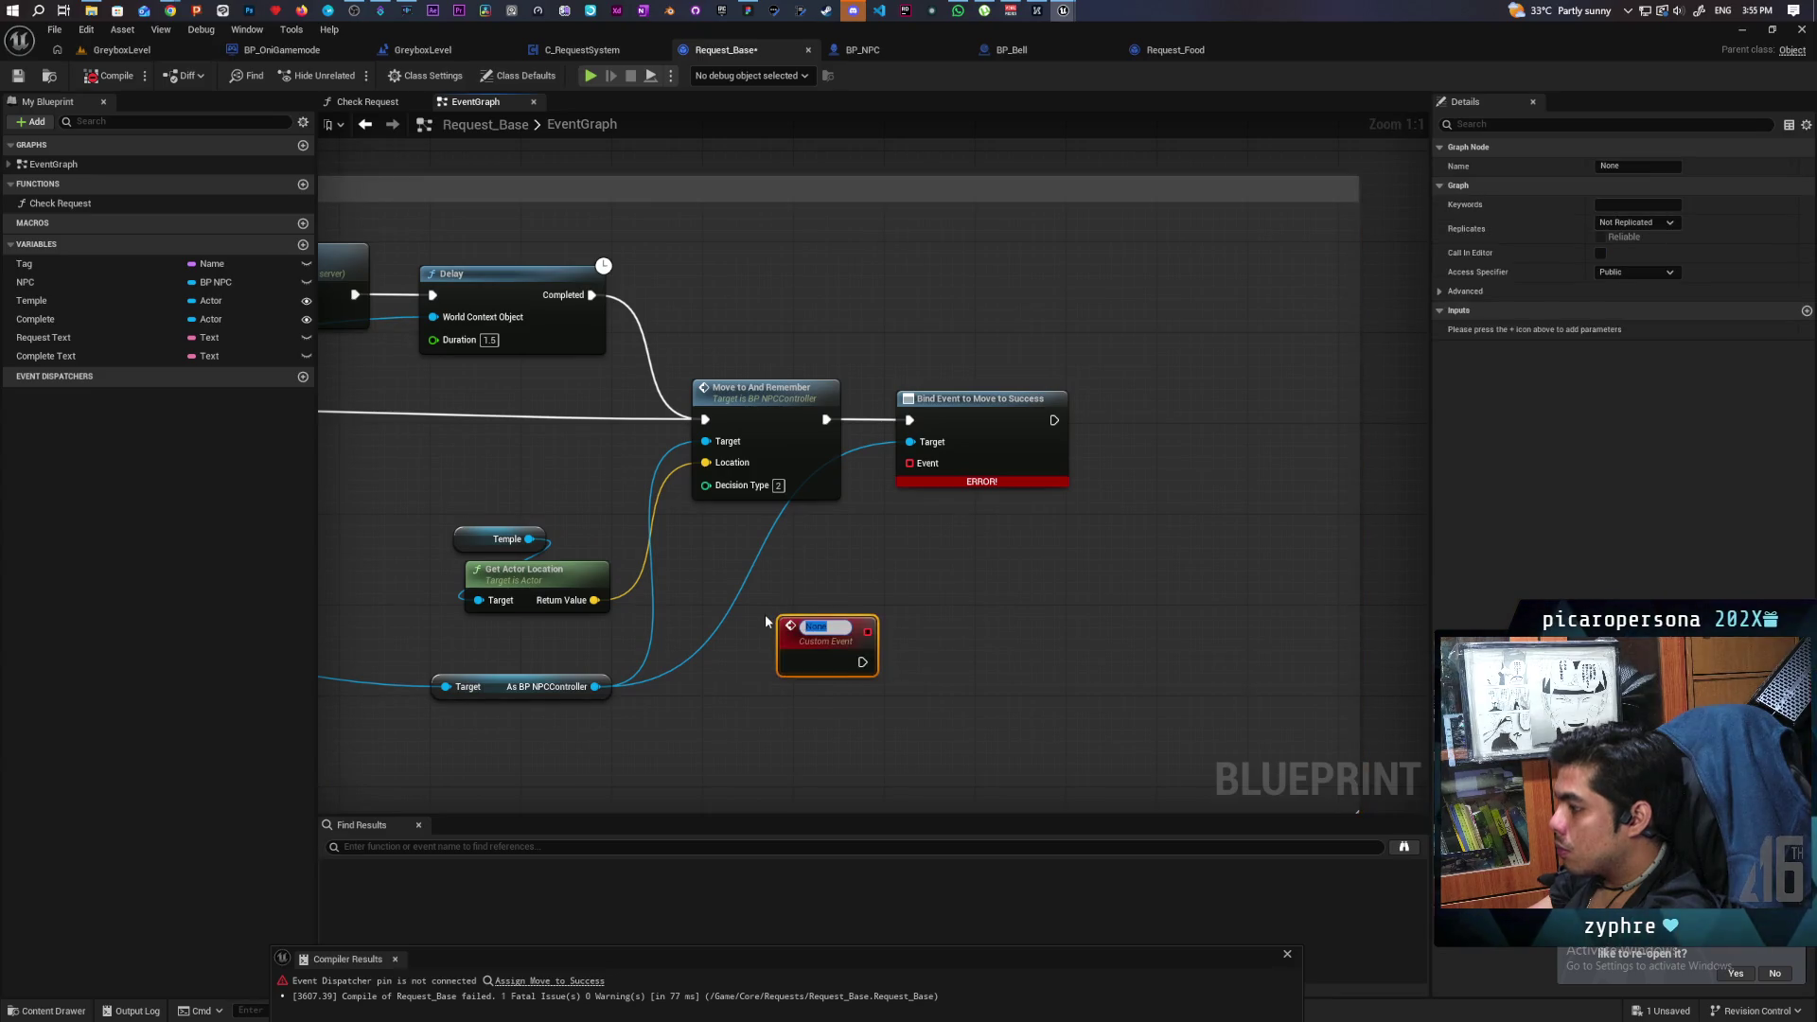
{"action": "type", "text": "A"}
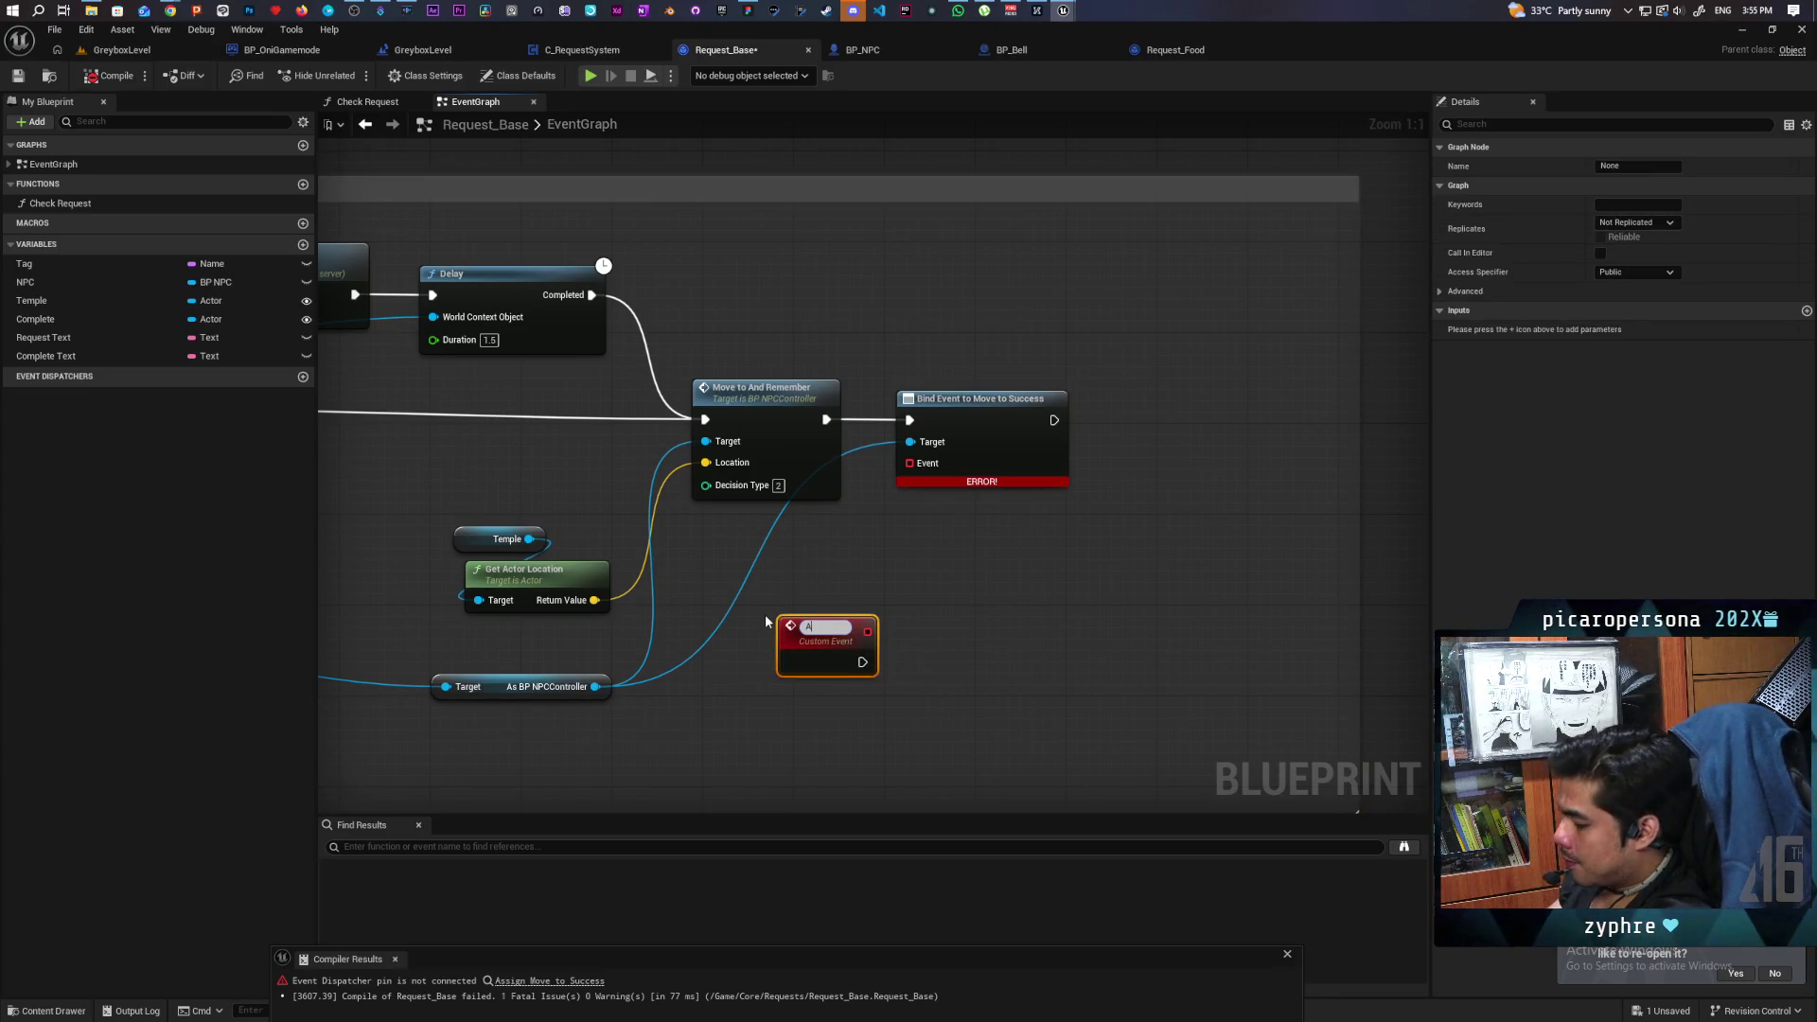
{"action": "type", "text": "rrived to c"}
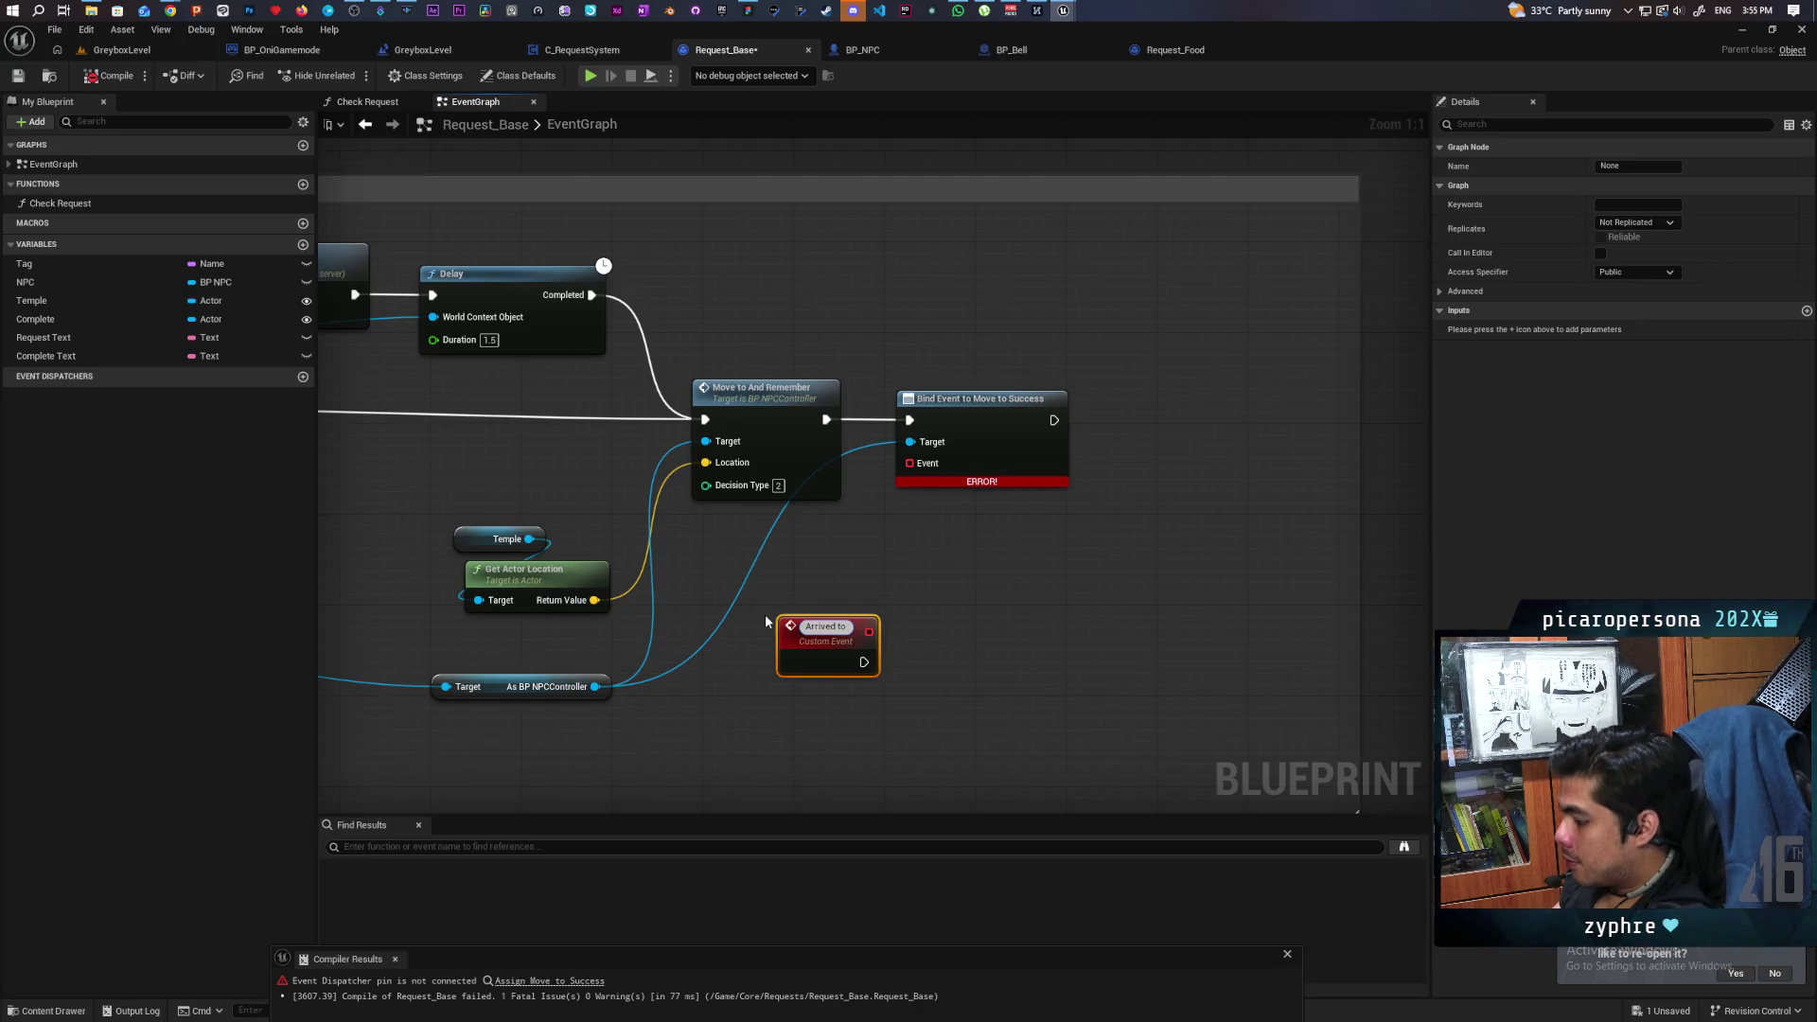
{"action": "key", "text": "BackSpace"}
{"action": "type", "text": "Check"}
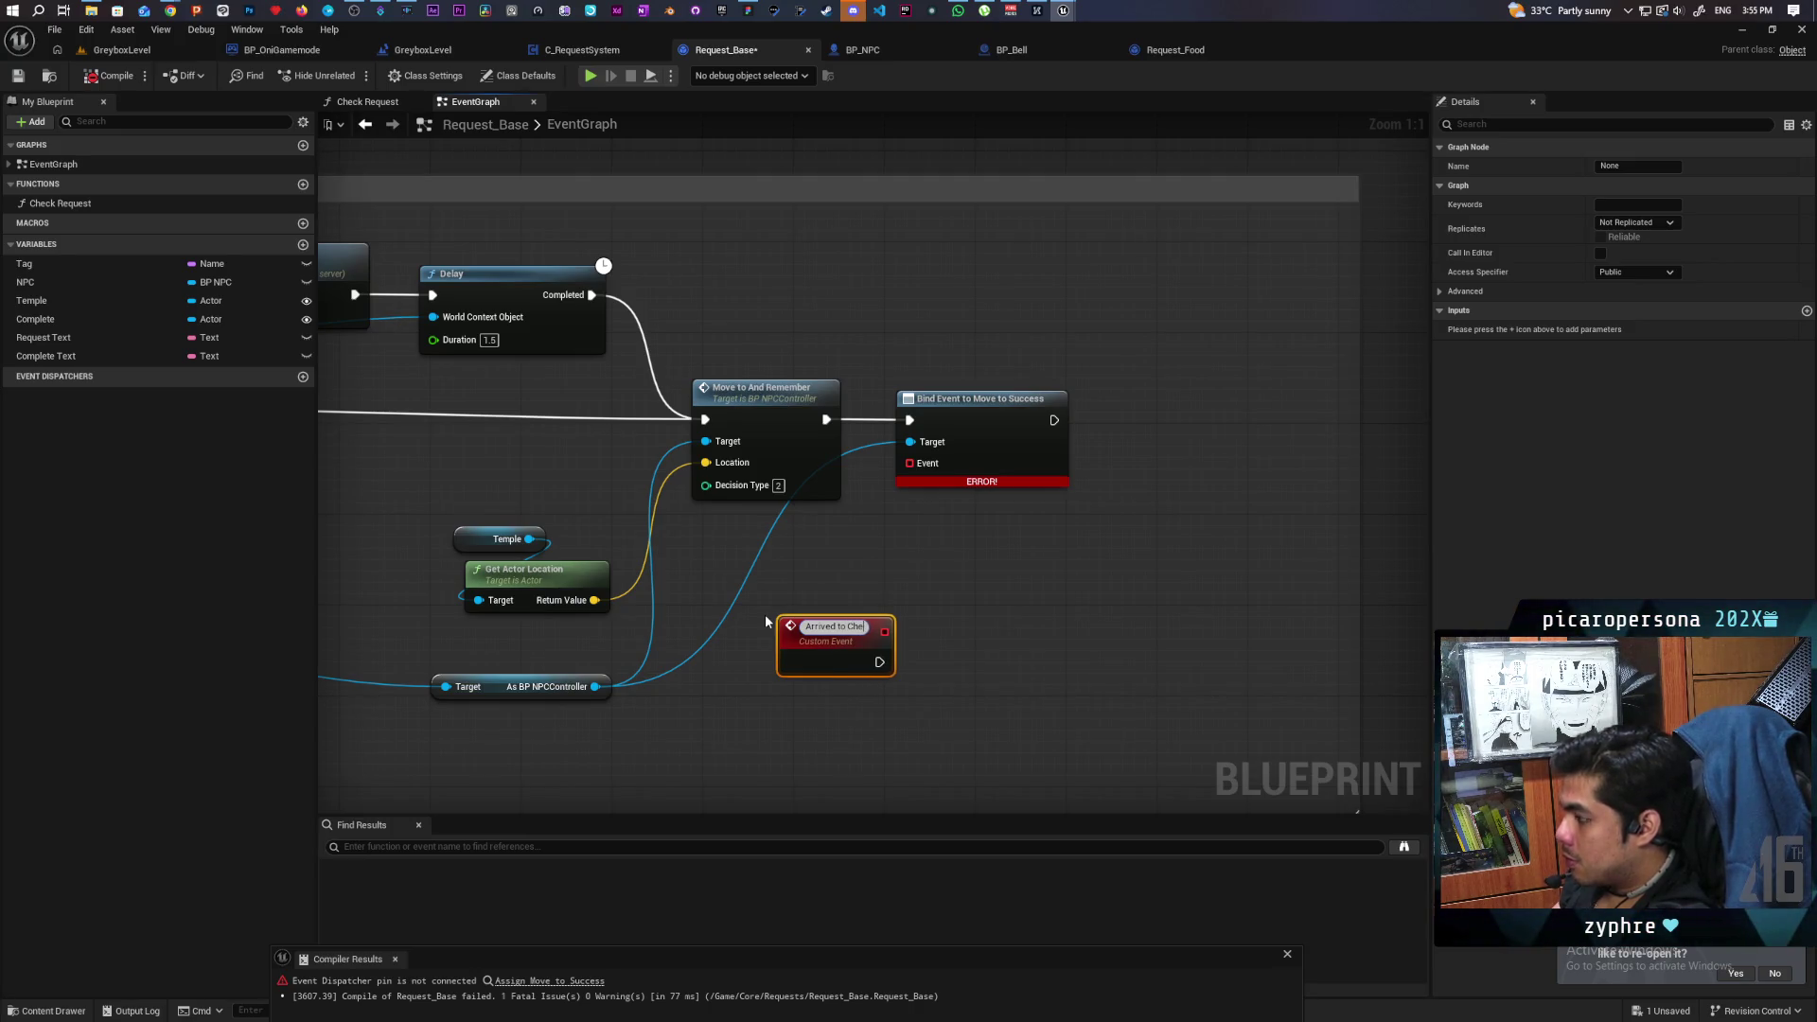
{"action": "key", "text": "Return"}
Bind Arrived to Check to the Move to Success event's delegate pin.
{"action": "left_click", "coordinate": [935, 628]}
{"action": "left_click_drag", "start_coordinate": [881, 628], "coordinate": [910, 463]}
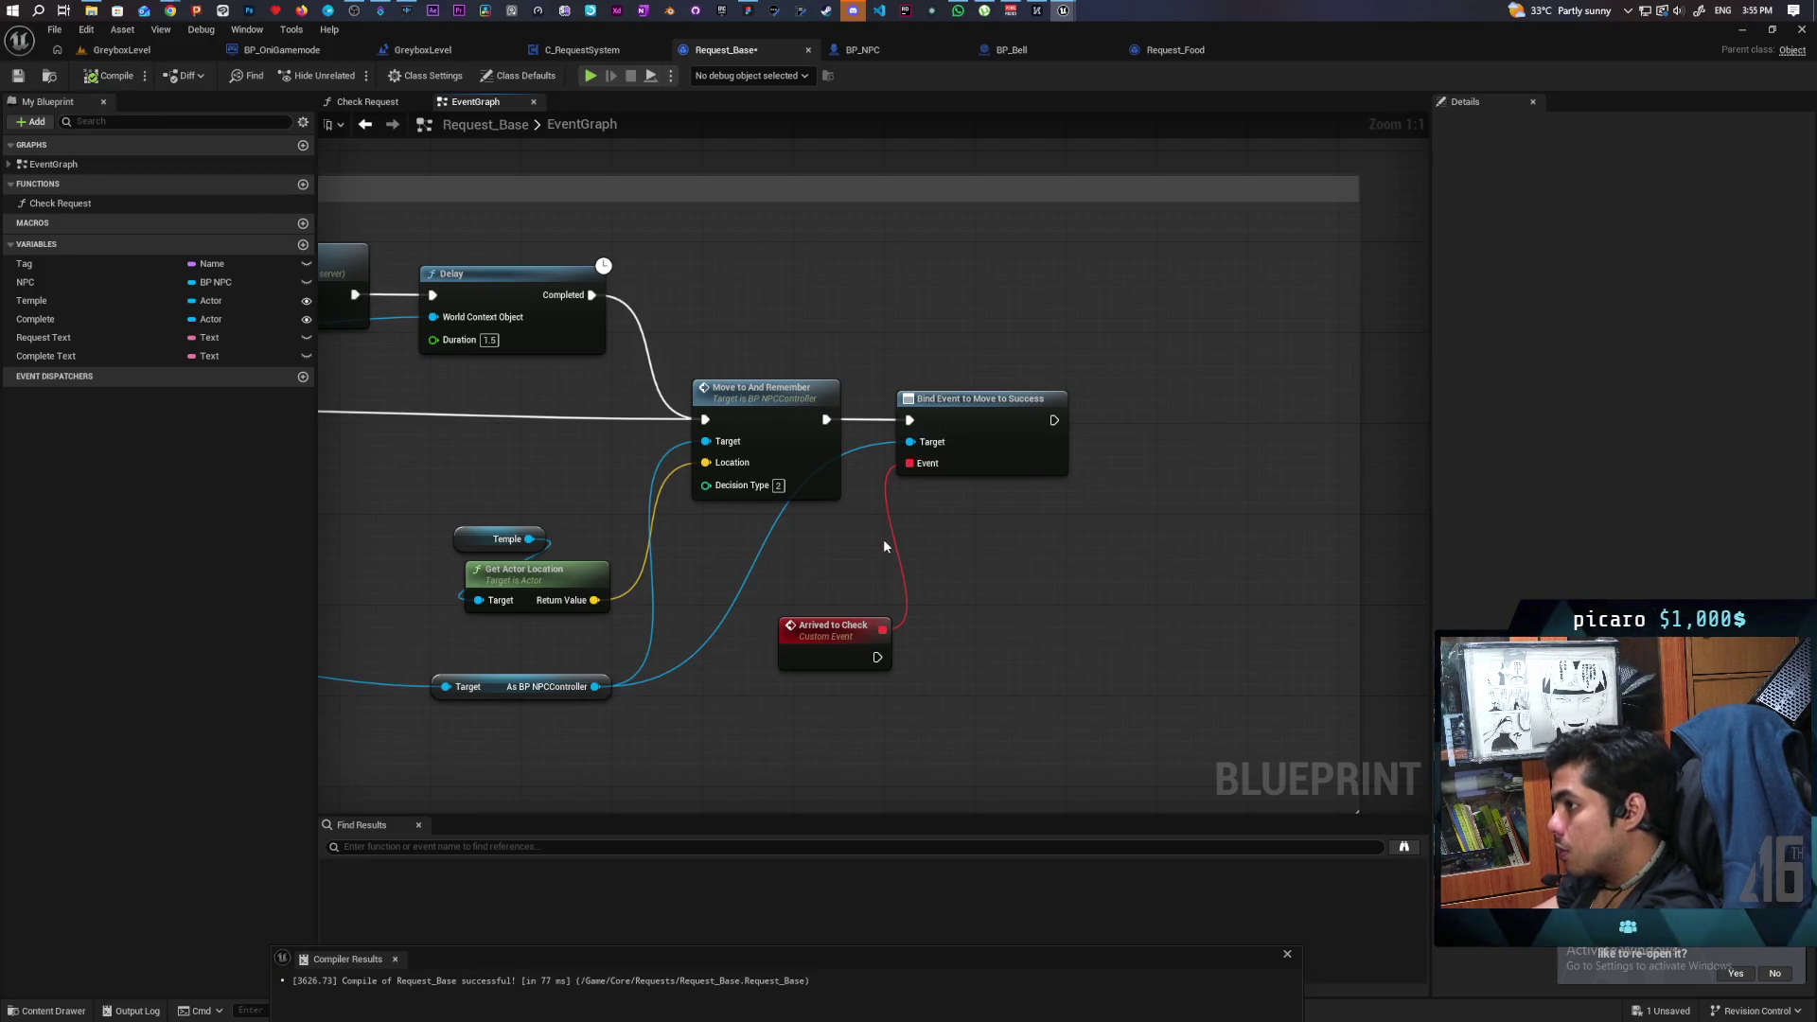
{"action": "scroll", "coordinate": [883, 538], "scroll_direction": "down", "scroll_amount": 5}
{"action": "scroll", "coordinate": [1033, 594], "scroll_direction": "up", "scroll_amount": 1}
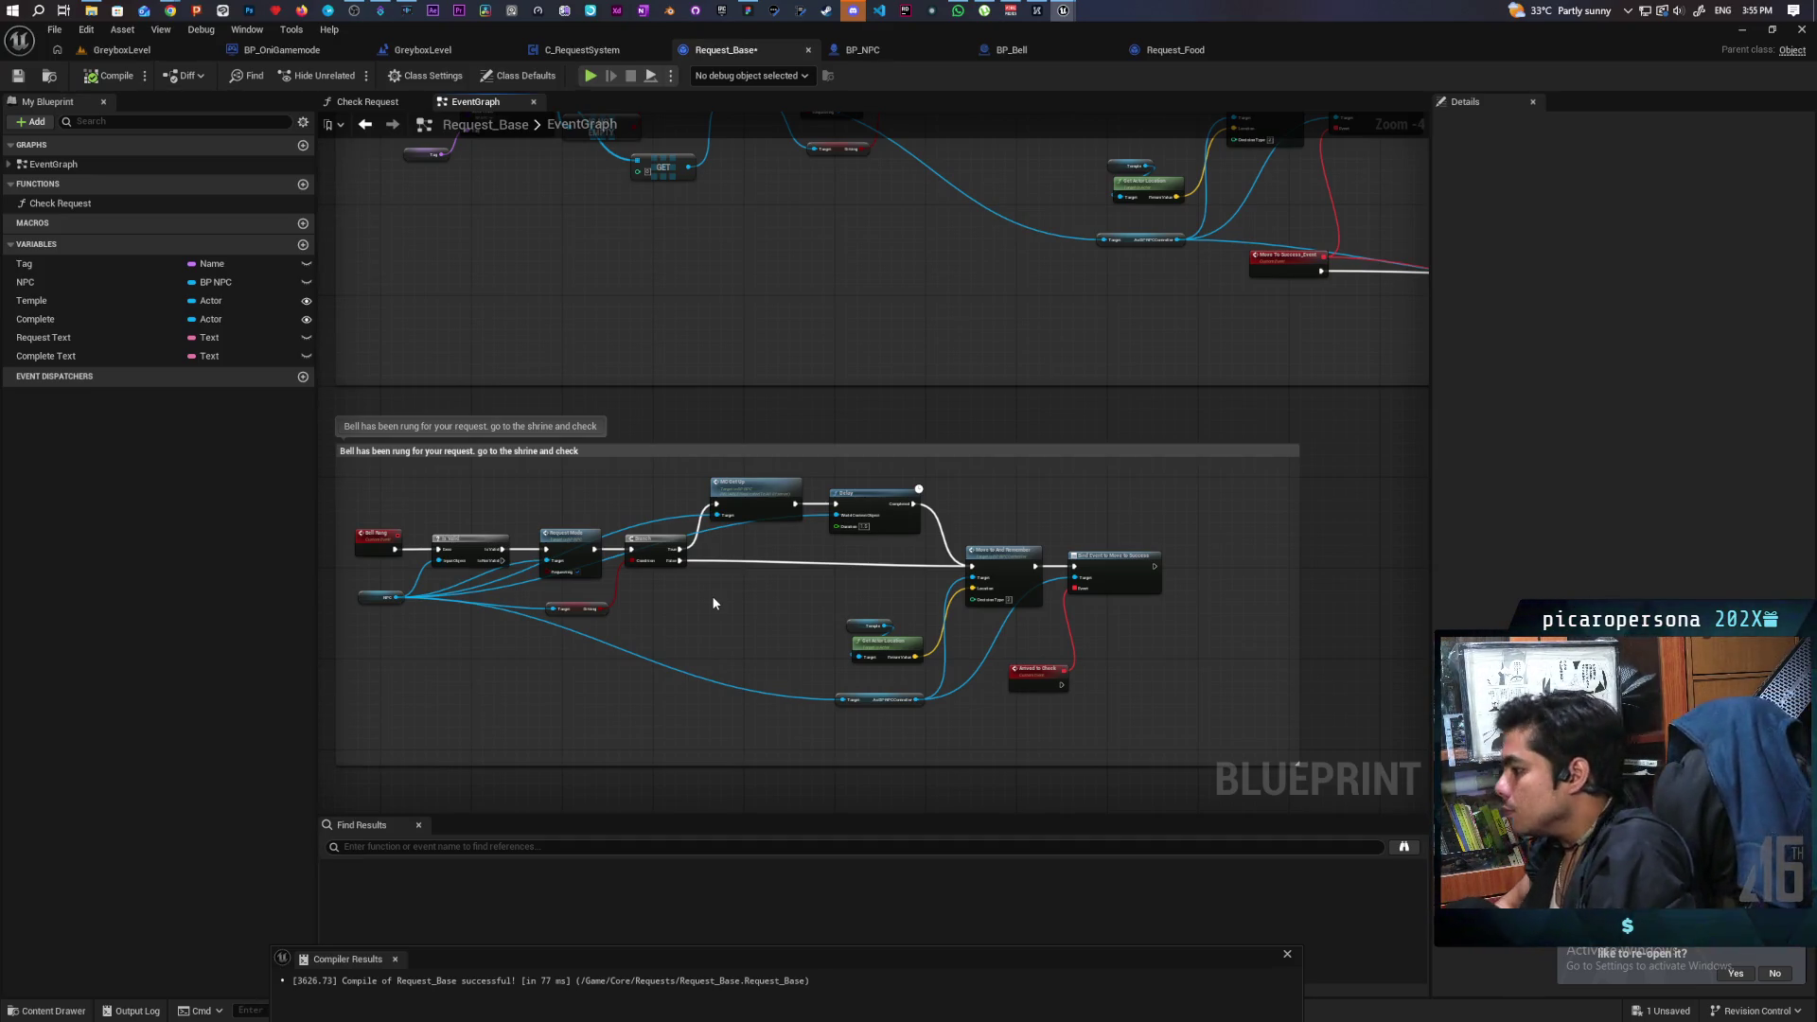
{"action": "mouse_move", "coordinate": [989, 408]}
{"action": "left_mouse_down"}
{"action": "mouse_move", "coordinate": [949, 559]}
{"action": "mouse_move", "coordinate": [1098, 431]}
{"action": "left_mouse_up"}
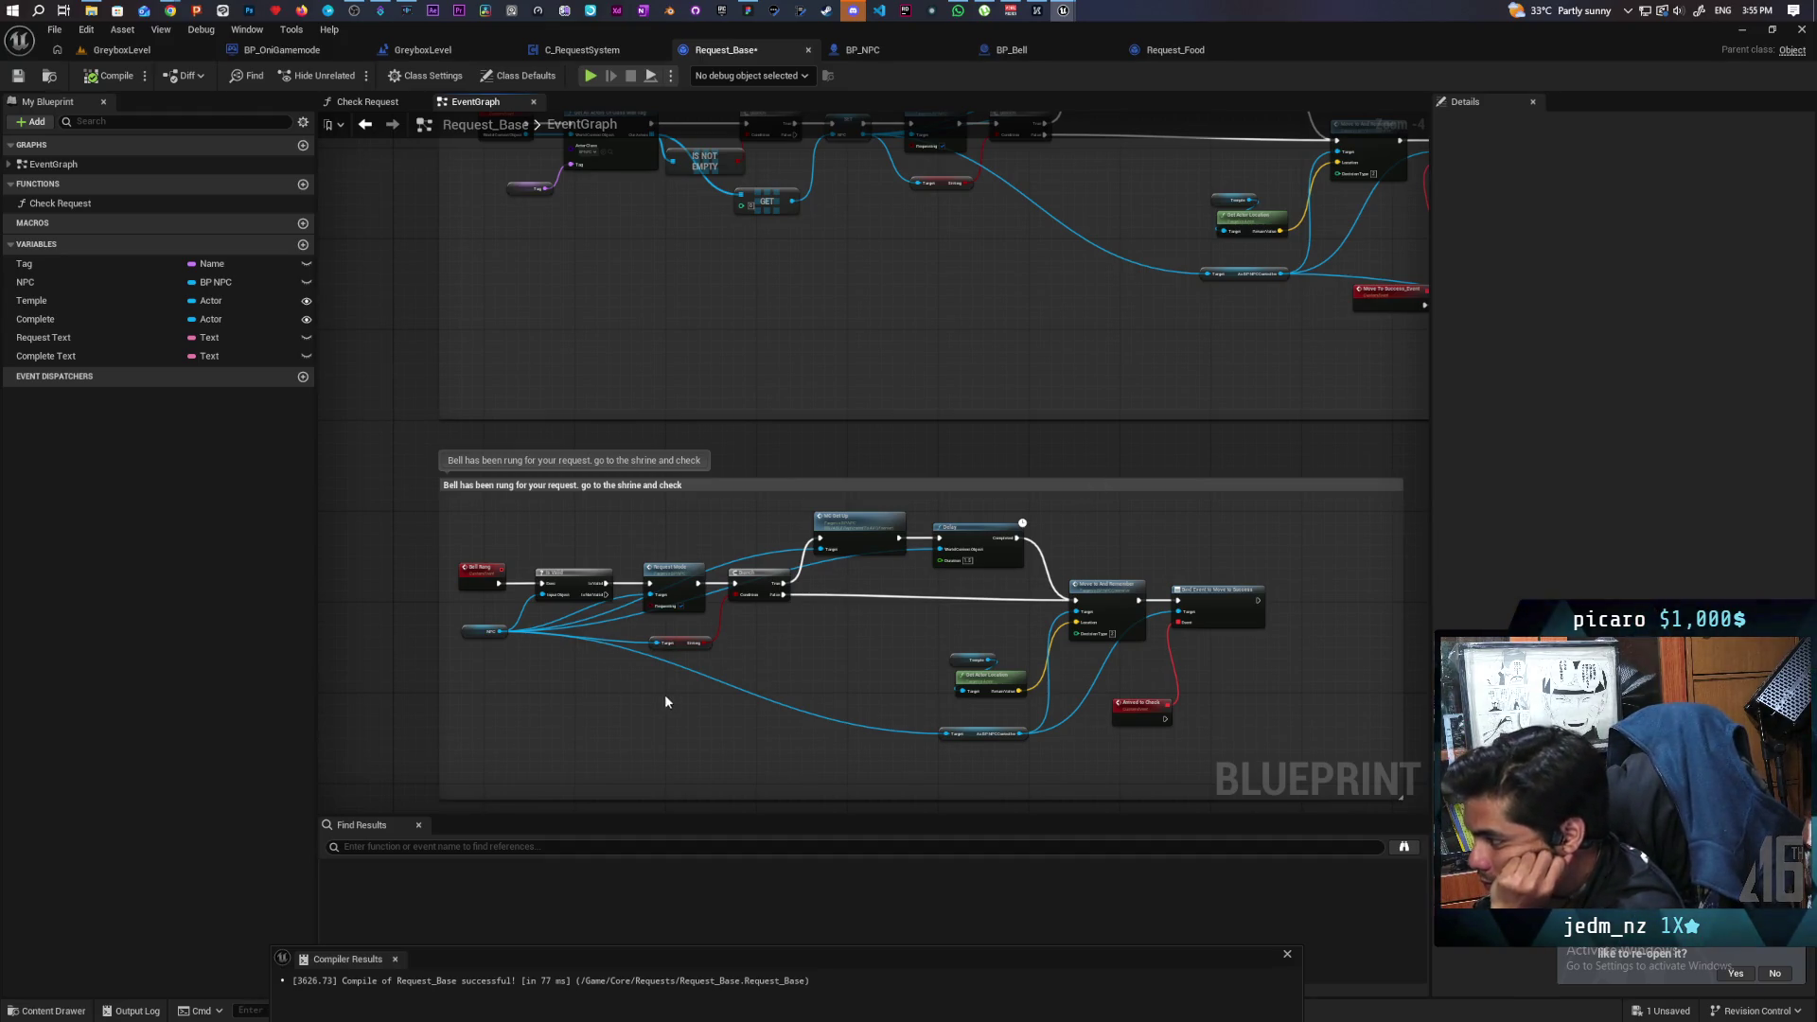
{"action": "mouse_move", "coordinate": [1129, 659]}
{"action": "left_mouse_down"}
{"action": "mouse_move", "coordinate": [958, 672]}
{"action": "mouse_move", "coordinate": [980, 457]}
{"action": "mouse_move", "coordinate": [1007, 579]}
{"action": "mouse_move", "coordinate": [729, 643]}
{"action": "mouse_move", "coordinate": [880, 398]}
{"action": "mouse_move", "coordinate": [861, 417]}
{"action": "mouse_move", "coordinate": [843, 608]}
{"action": "mouse_move", "coordinate": [791, 690]}
{"action": "left_mouse_up"}
{"action": "scroll", "coordinate": [745, 647], "scroll_direction": "up", "scroll_amount": 1}
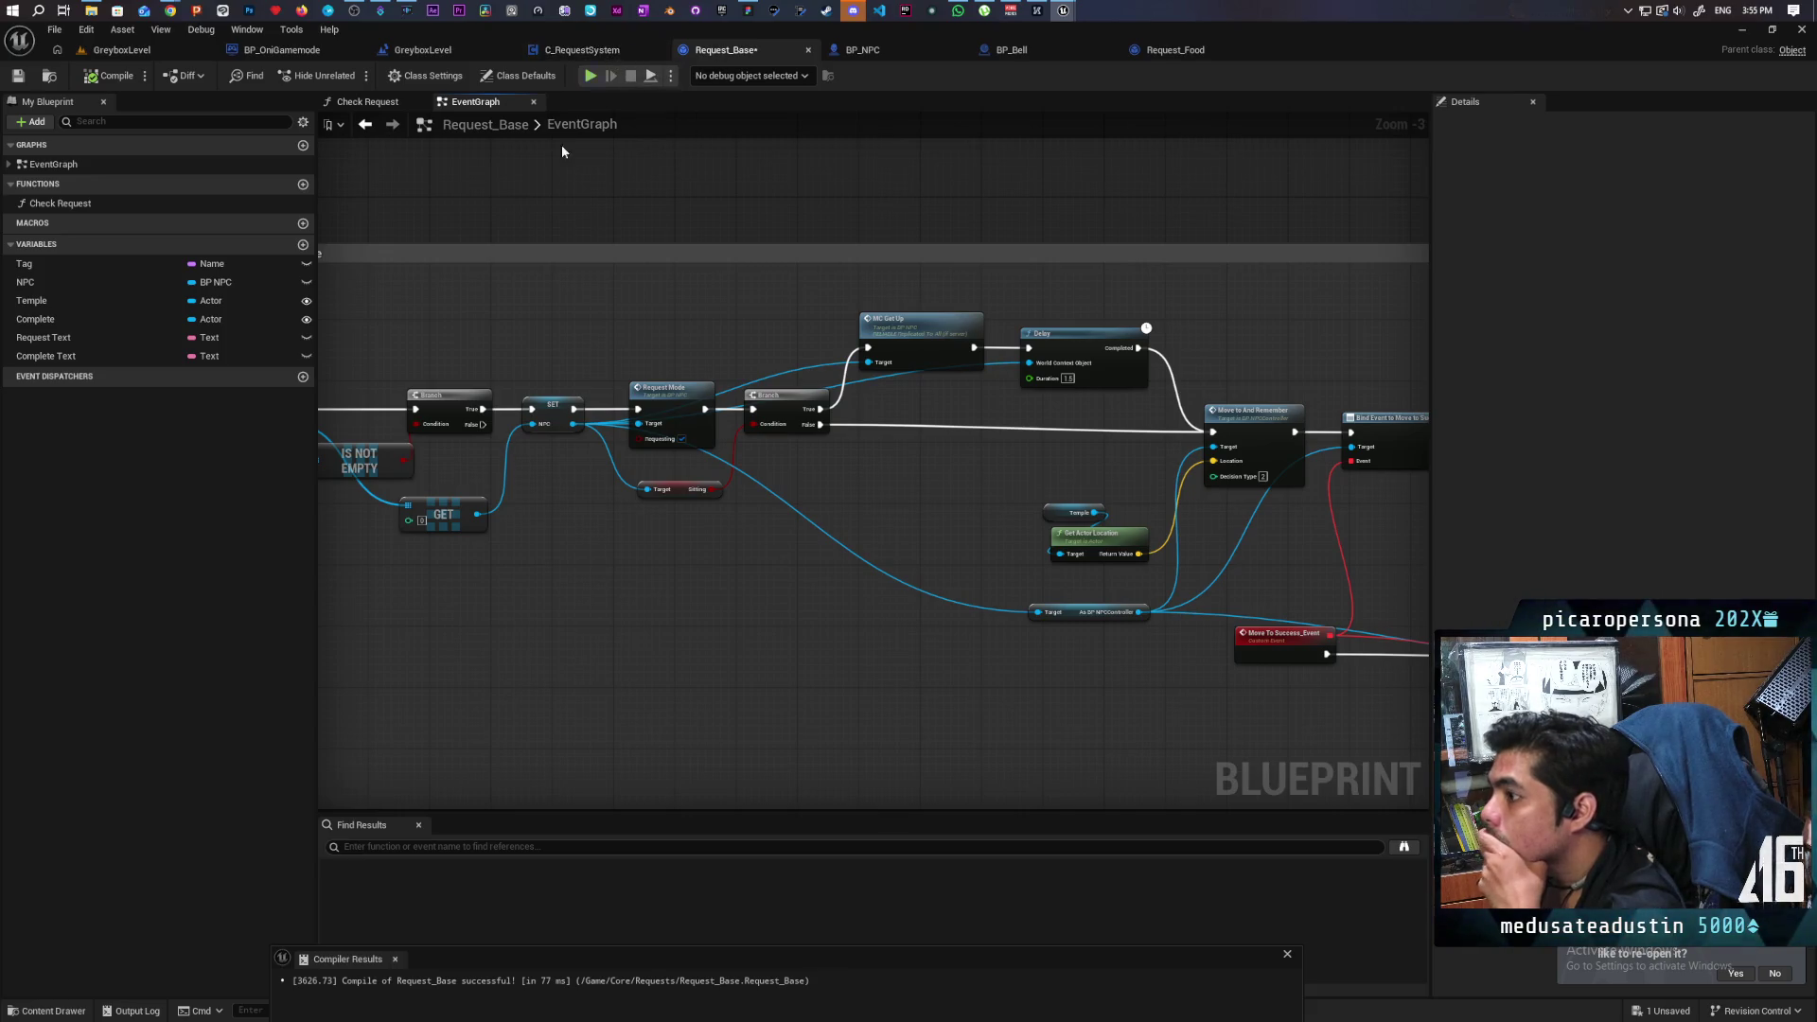
Create a Request System variable of type C Request System, Instance Editable and Expose on Spawn.
{"action": "left_click", "coordinate": [302, 246]}
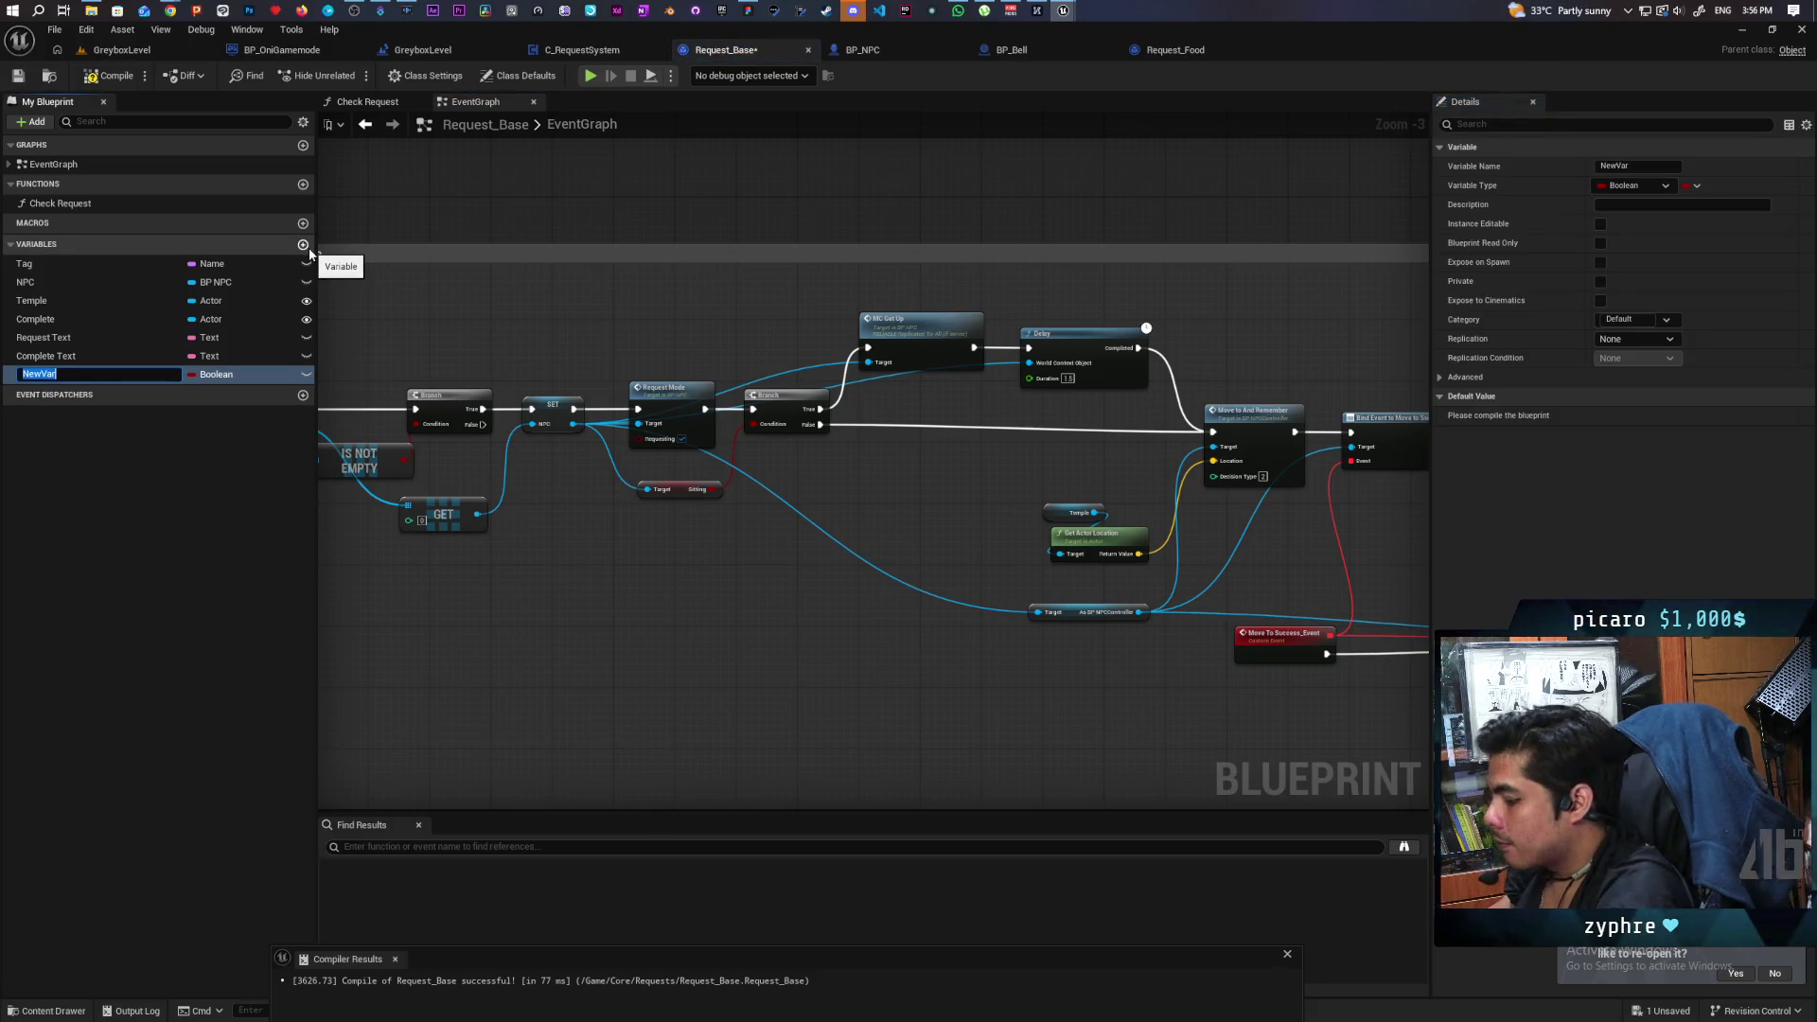
{"action": "type", "text": "Request Syst"}
{"action": "key", "text": "Return"}
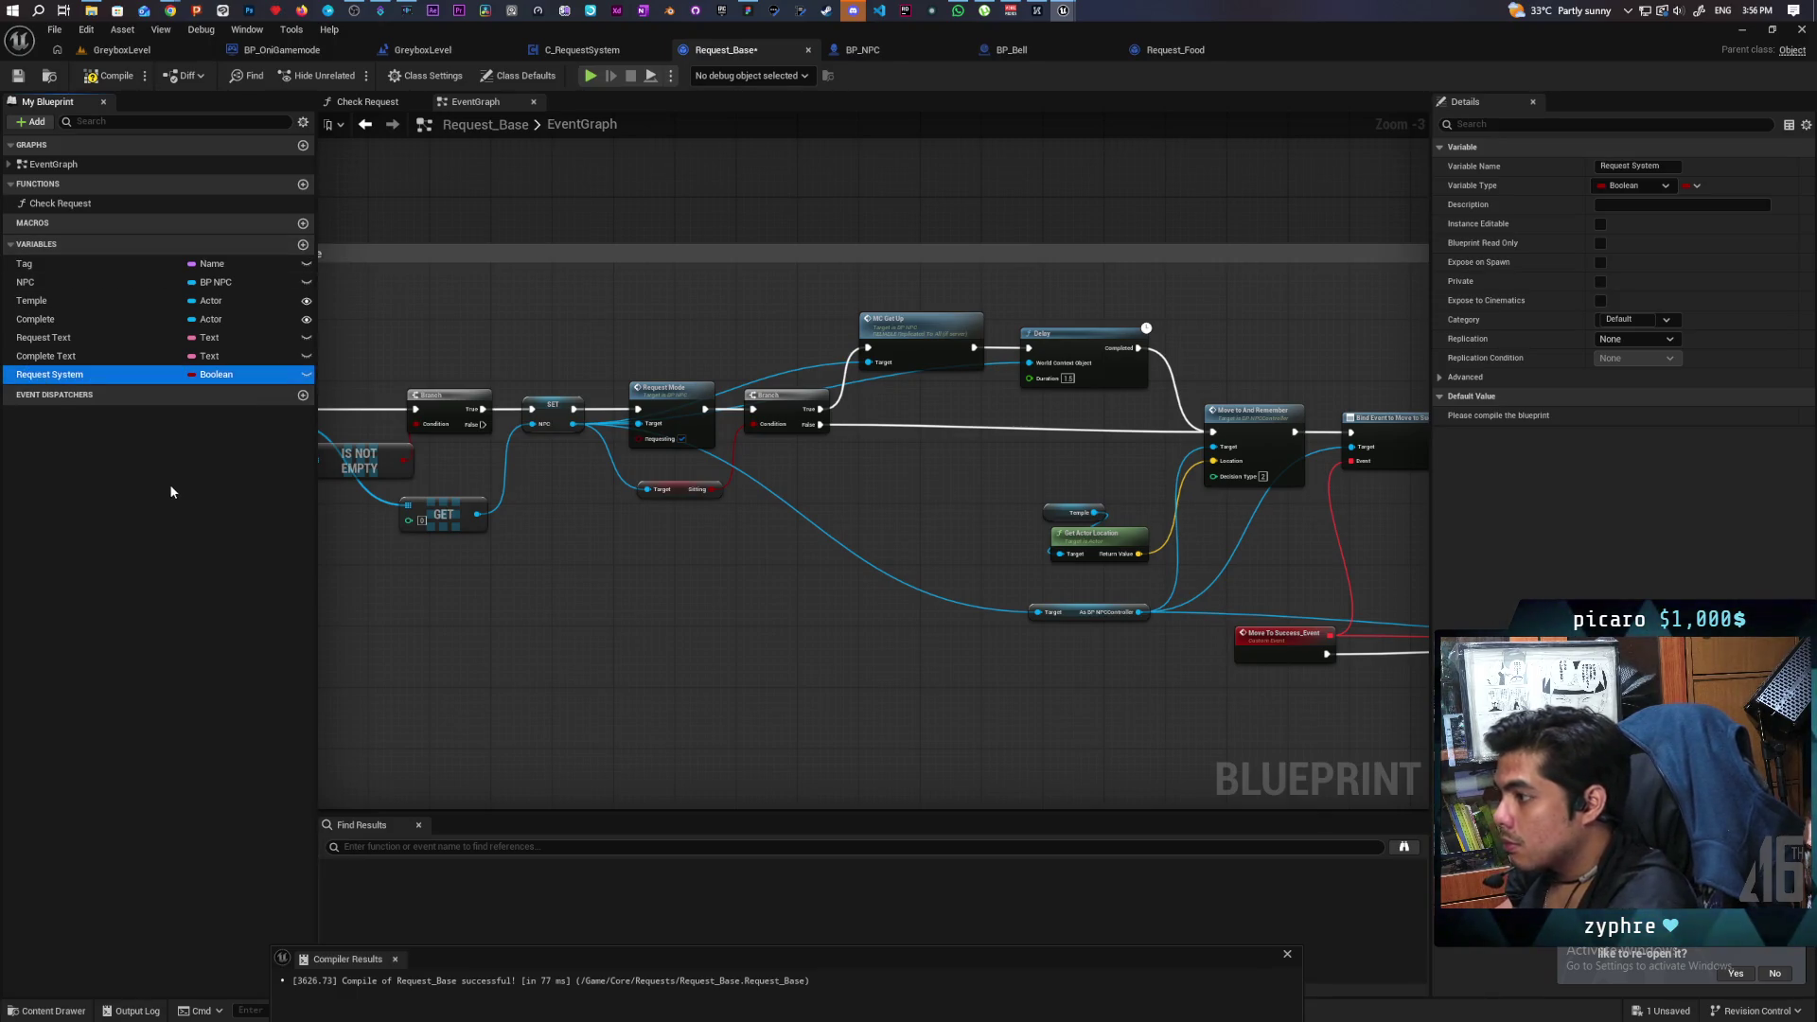
{"action": "left_click", "coordinate": [200, 375]}
{"action": "type", "text": "c reque"}
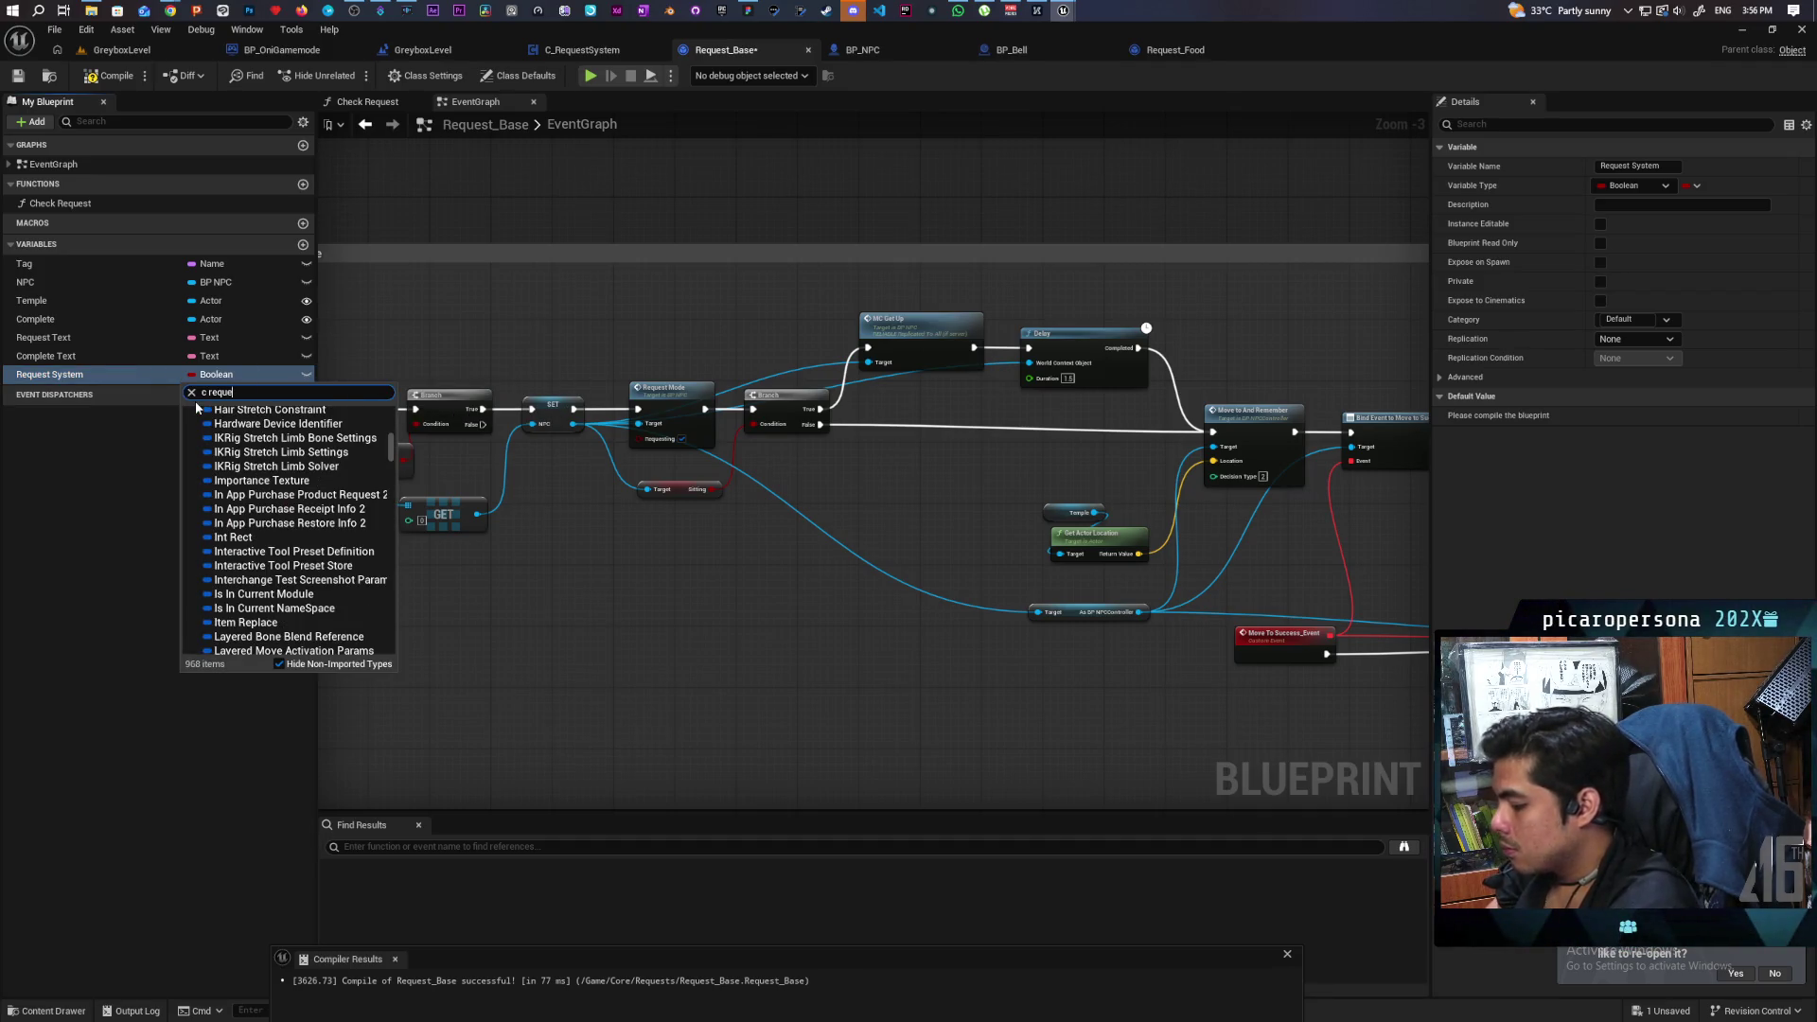
{"action": "type", "text": "st"}
{"action": "mouse_move", "coordinate": [347, 570]}
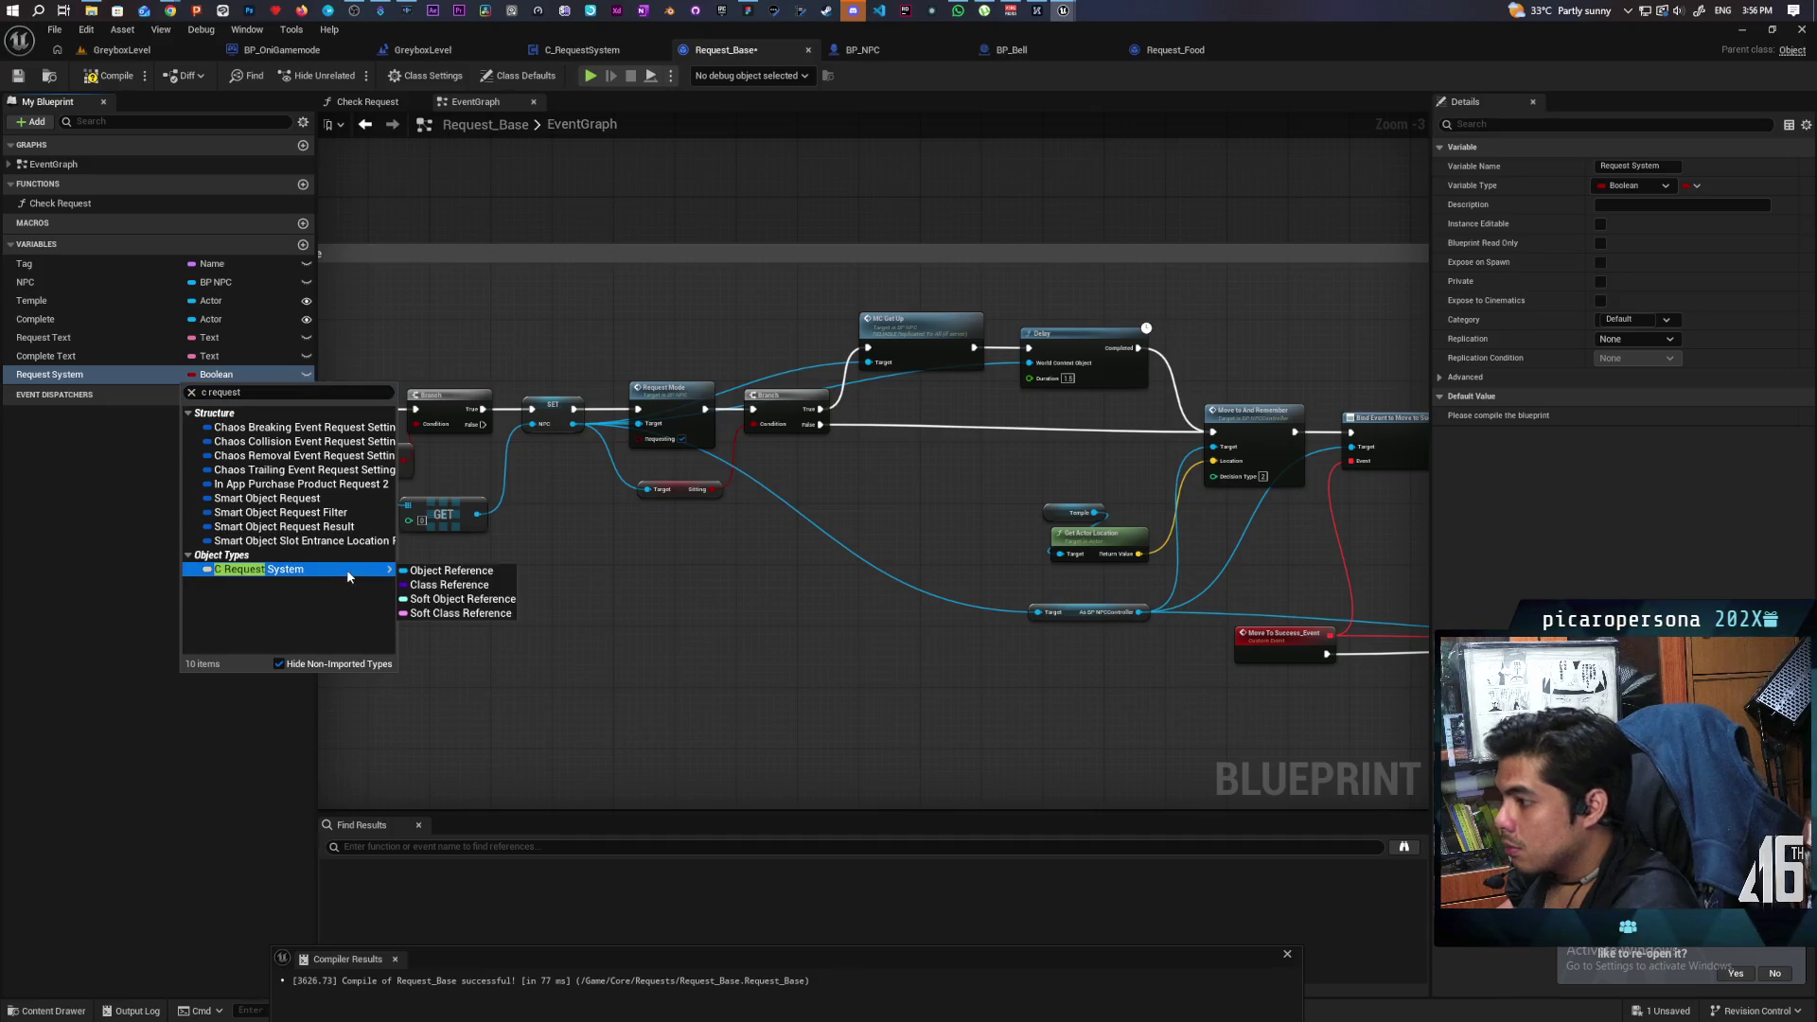
{"action": "left_click", "coordinate": [431, 569]}
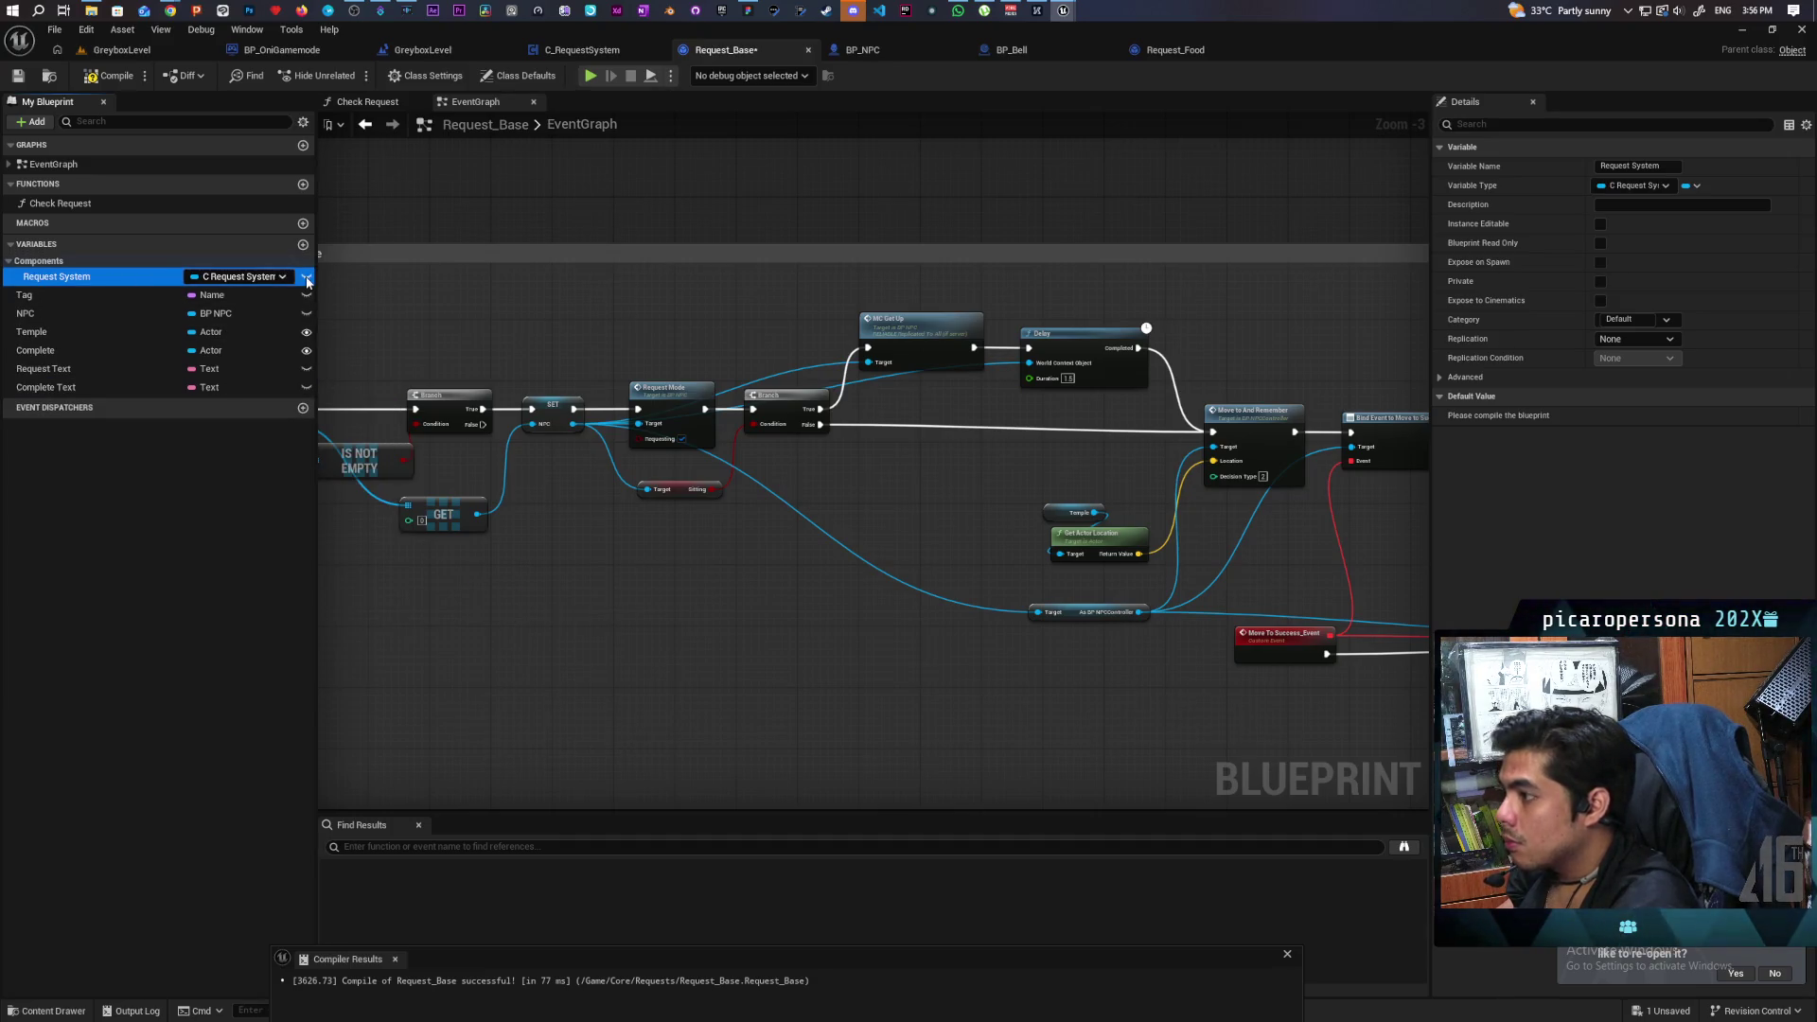
{"action": "left_click", "coordinate": [1600, 223]}
{"action": "left_click", "coordinate": [1598, 261]}
Compile and save Request_Base, then place a Request System getter in the graph.
{"action": "left_click", "coordinate": [109, 74]}
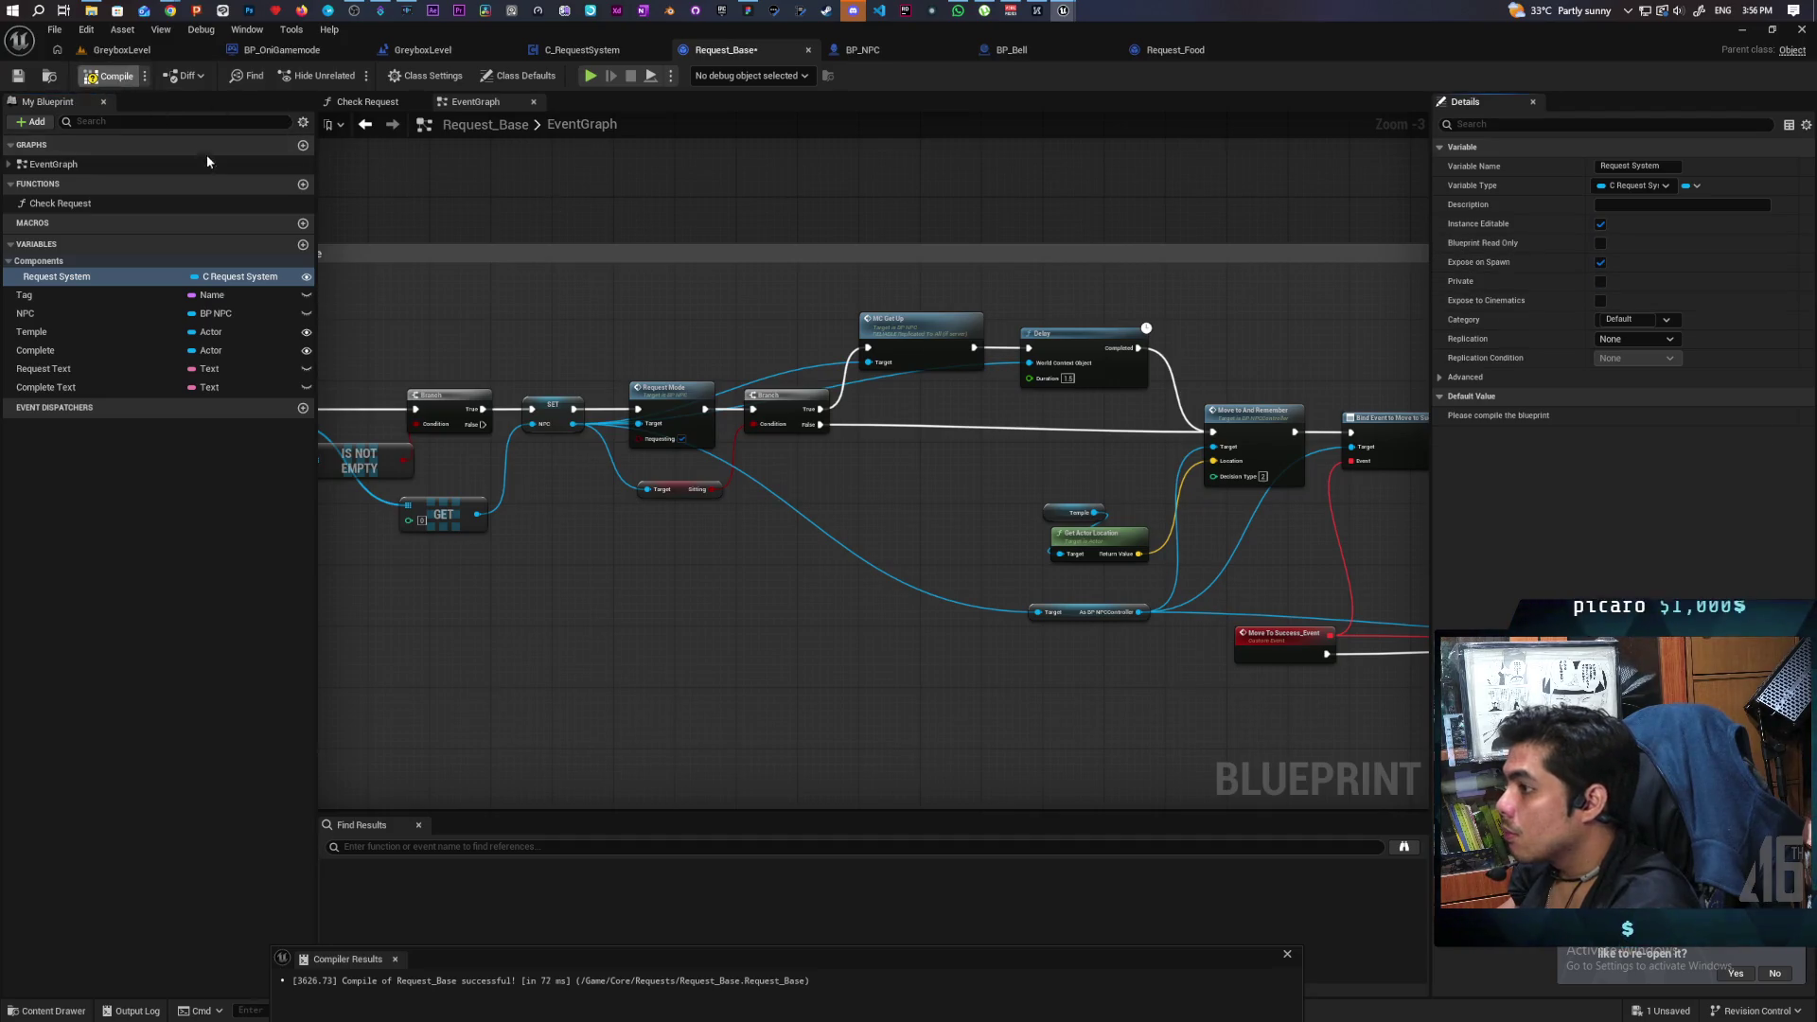
{"action": "key", "text": "ctrl+s"}
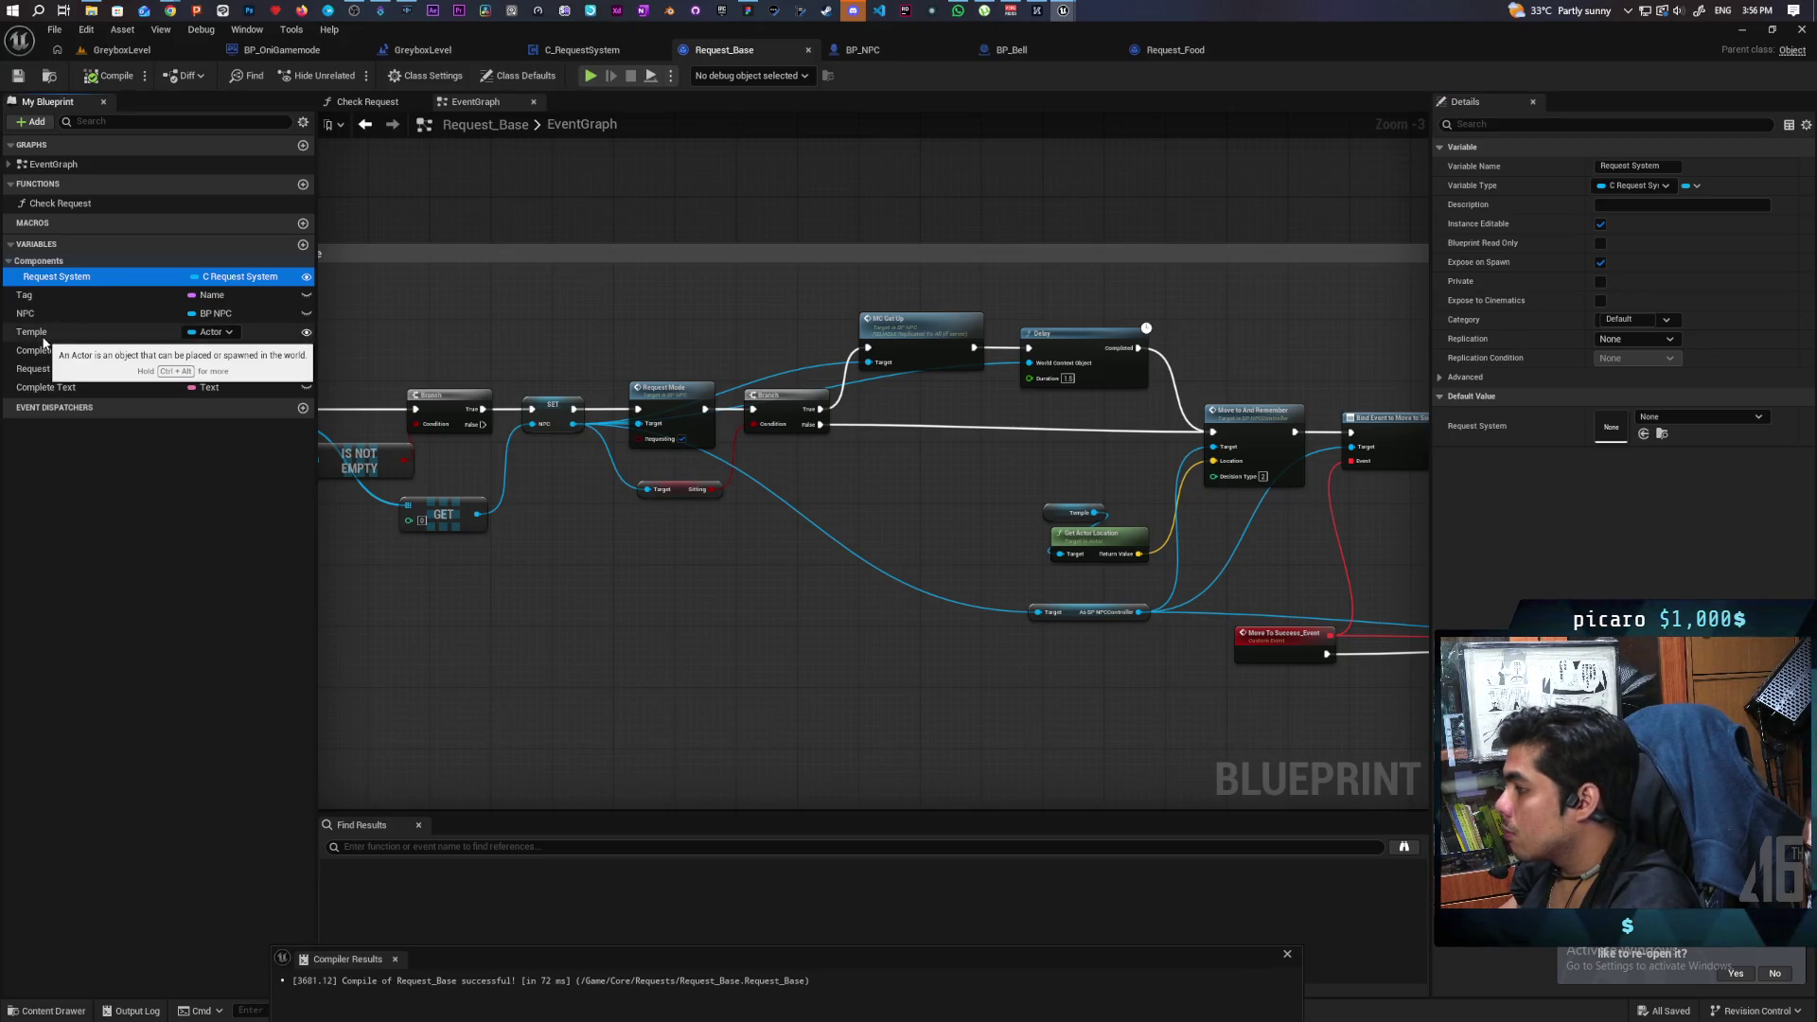
{"action": "mouse_move", "coordinate": [114, 277]}
{"action": "left_mouse_down"}
{"action": "mouse_move", "coordinate": [612, 582]}
{"action": "mouse_move", "coordinate": [916, 528]}
{"action": "mouse_move", "coordinate": [855, 491]}
{"action": "left_mouse_up"}
{"action": "left_click", "coordinate": [918, 519]}
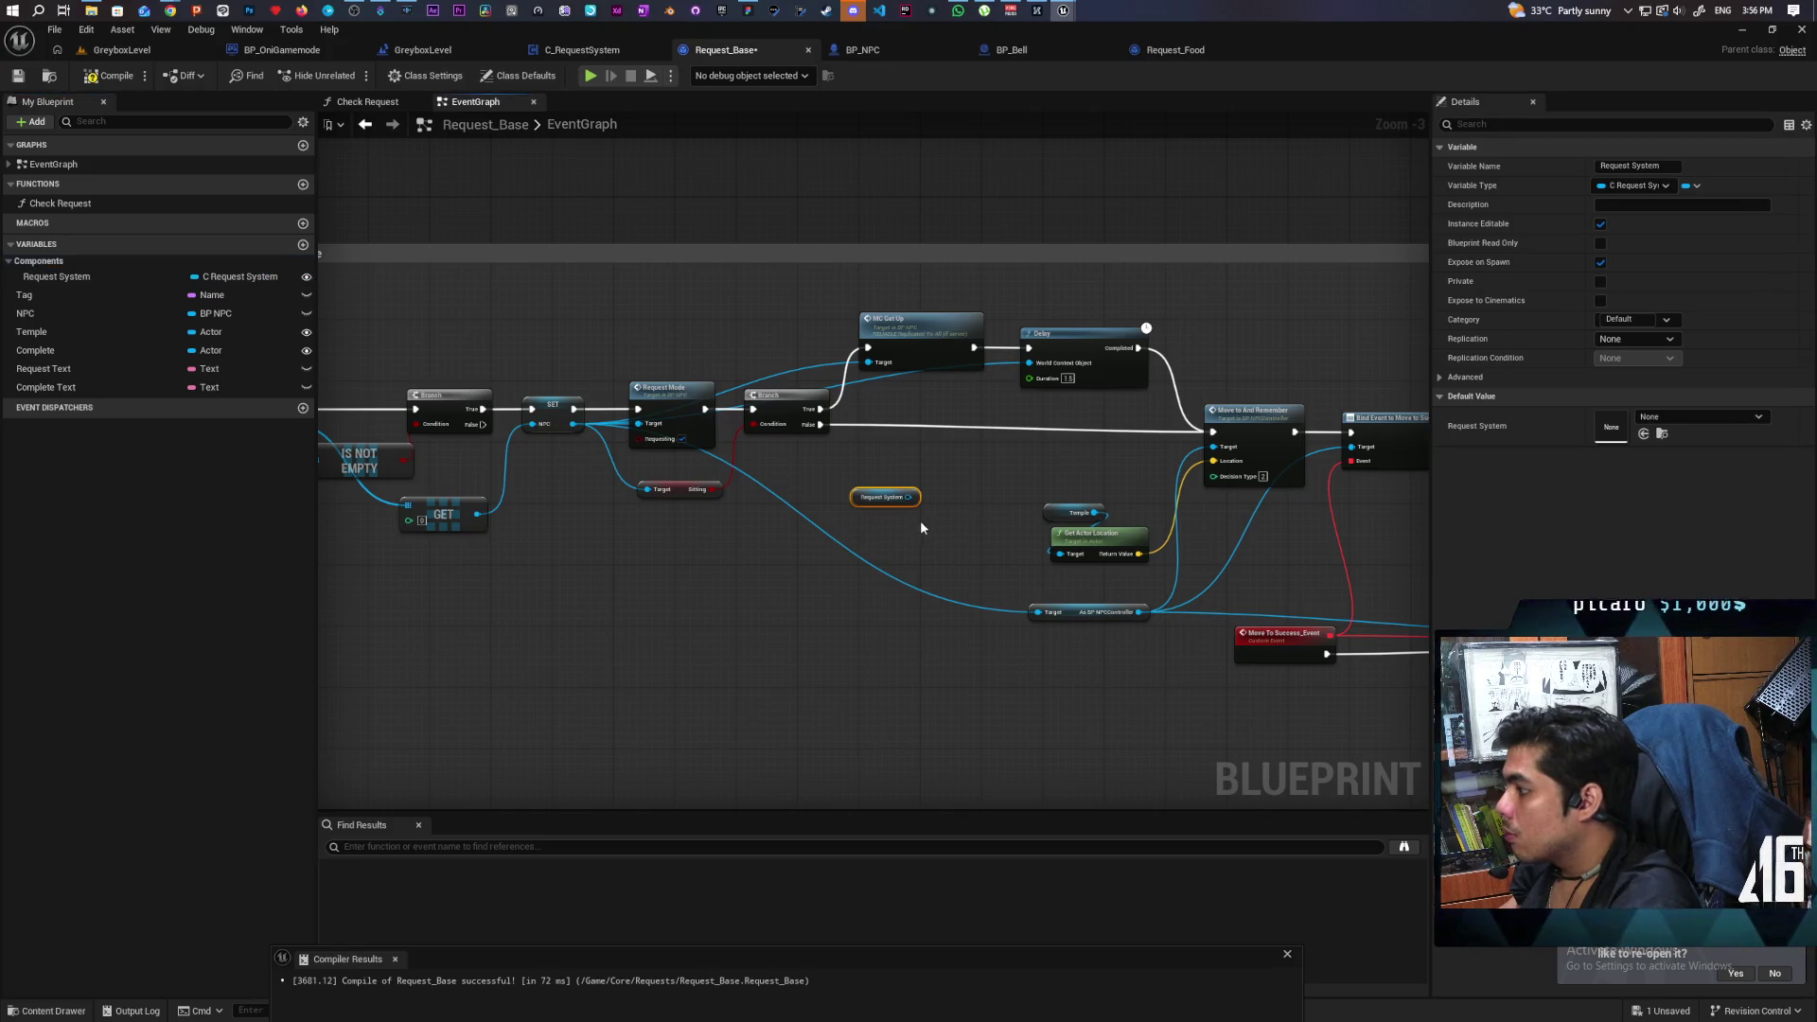
Feed Request System's Get Temple into Get Actor Location and delete the old Temple node.
{"action": "left_click_drag", "start_coordinate": [910, 497], "coordinate": [929, 536]}
{"action": "type", "text": "get"}
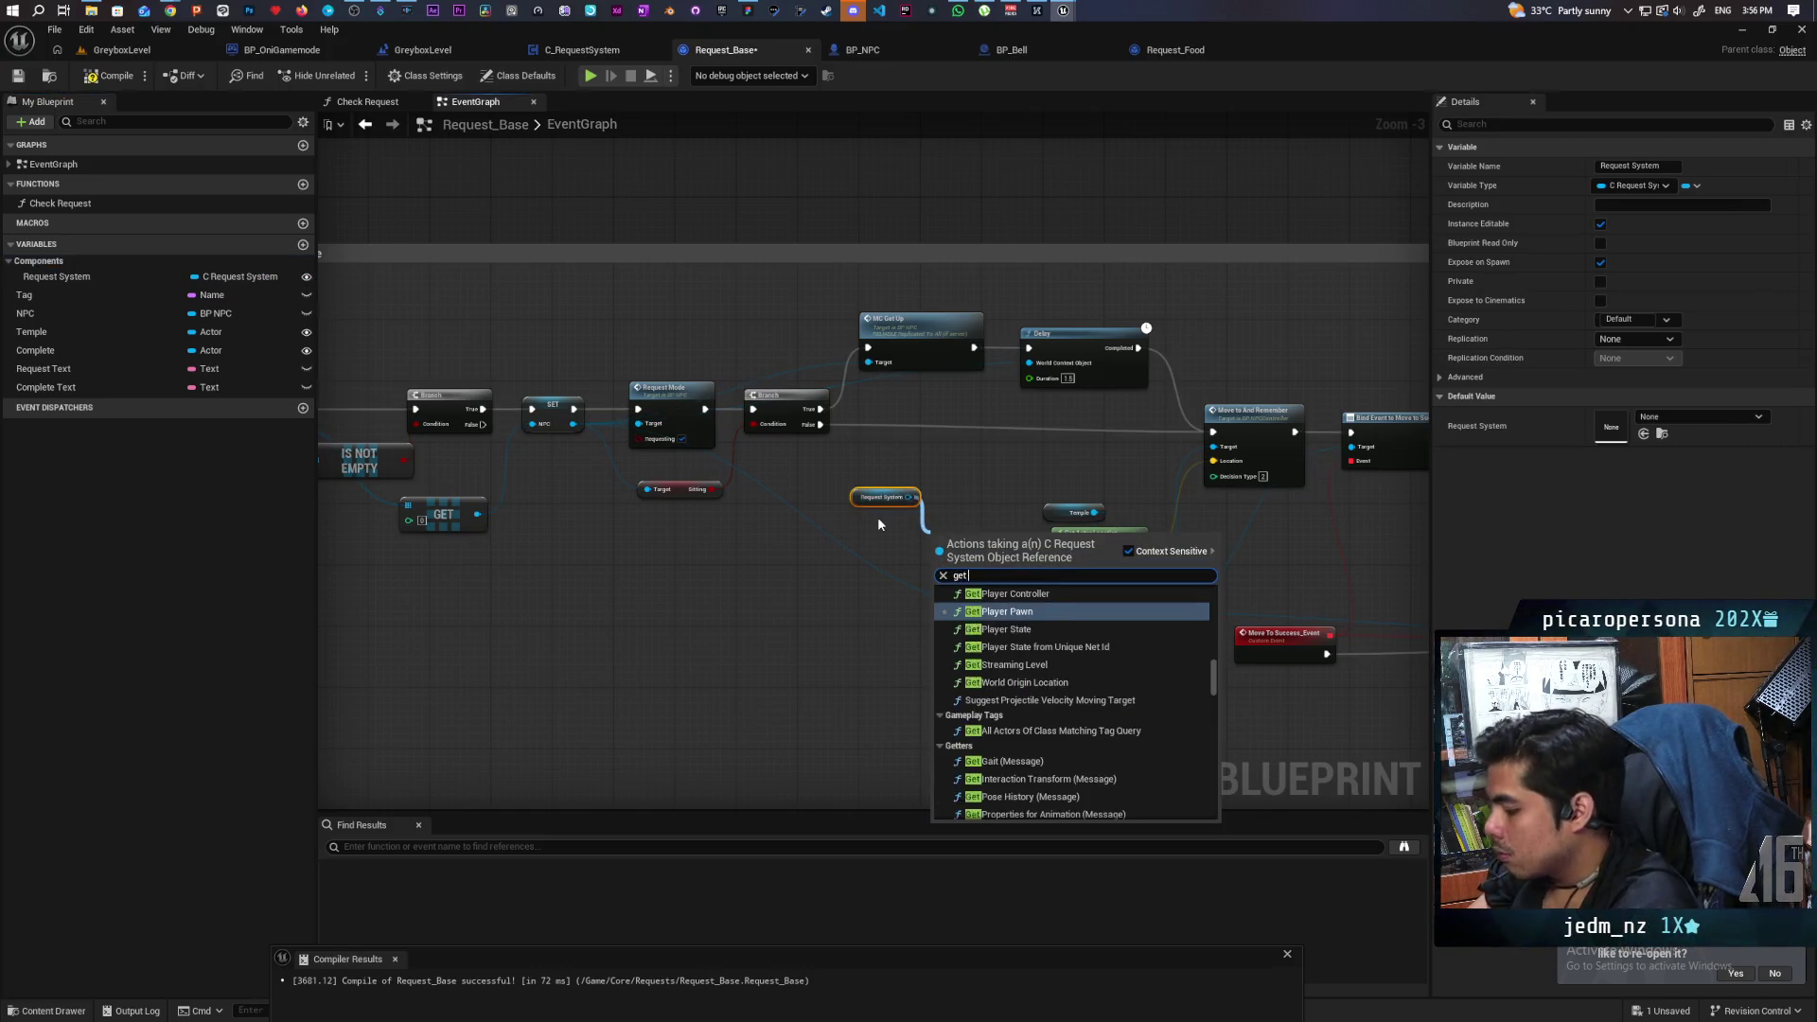
{"action": "type", "text": " templ"}
{"action": "key", "text": "Return"}
{"action": "scroll", "coordinate": [836, 441], "scroll_direction": "up", "scroll_amount": 3}
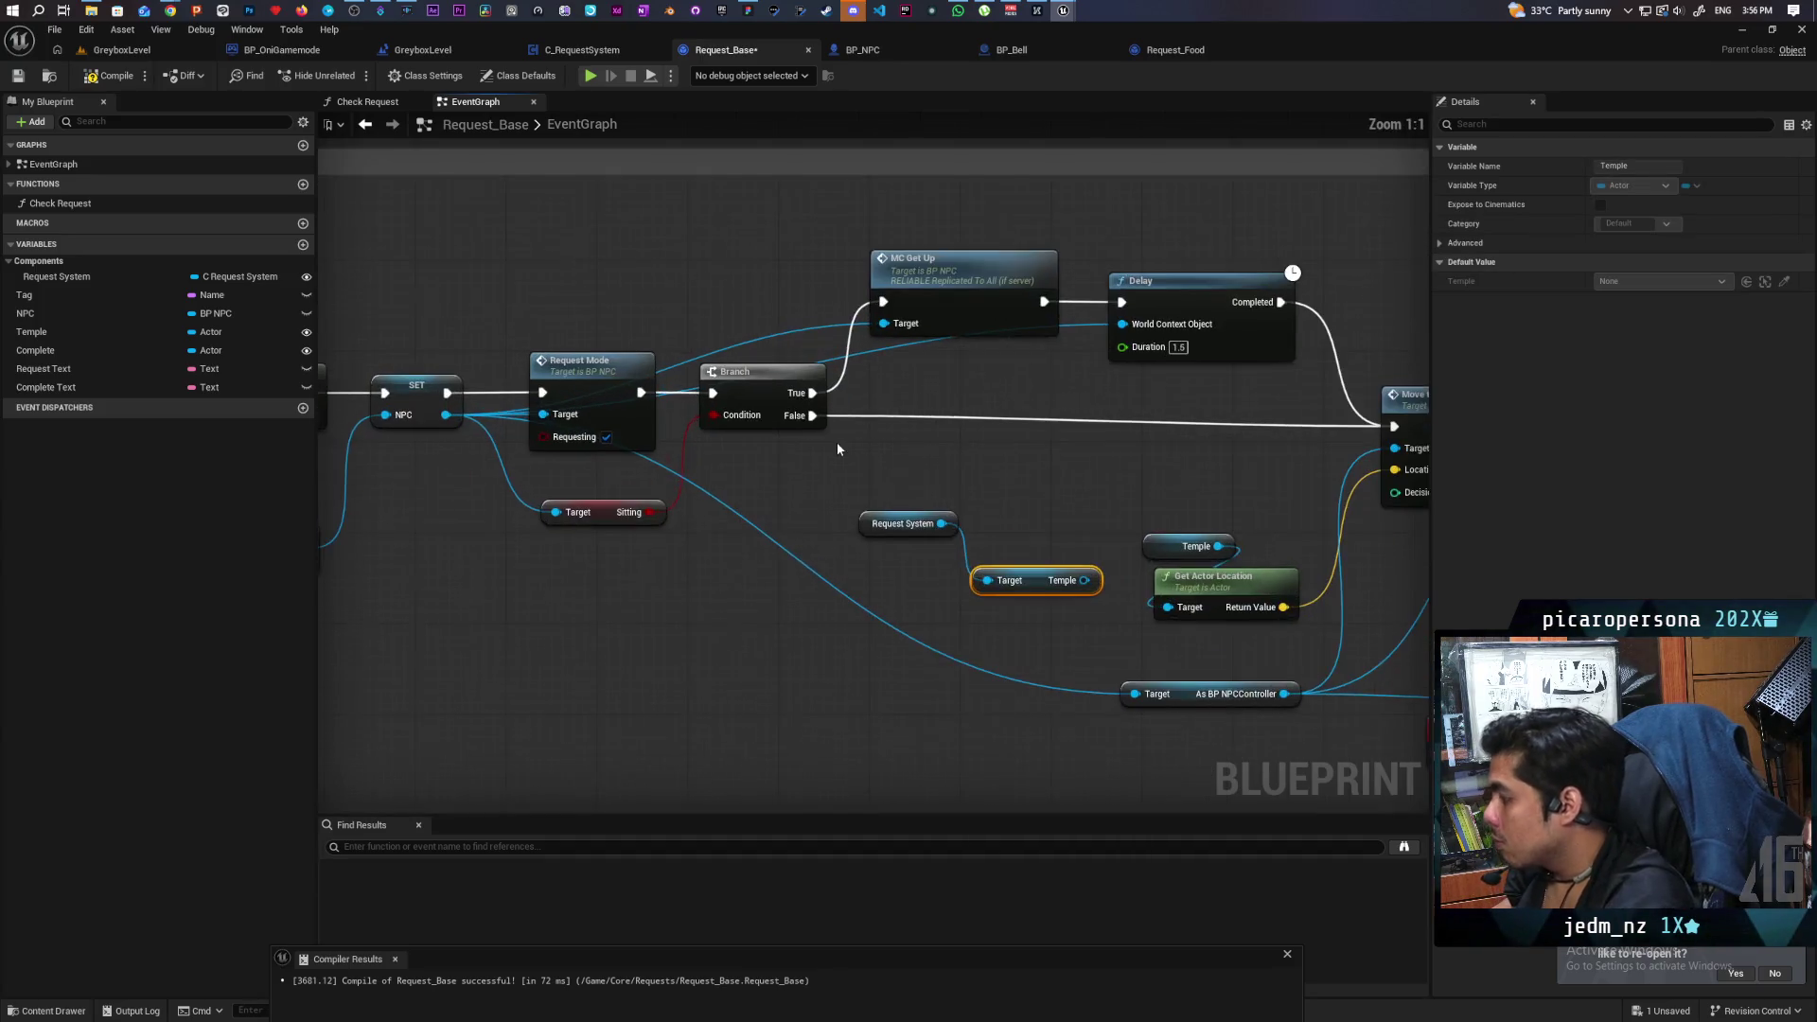
{"action": "left_click_drag", "start_coordinate": [1080, 579], "coordinate": [1168, 606]}
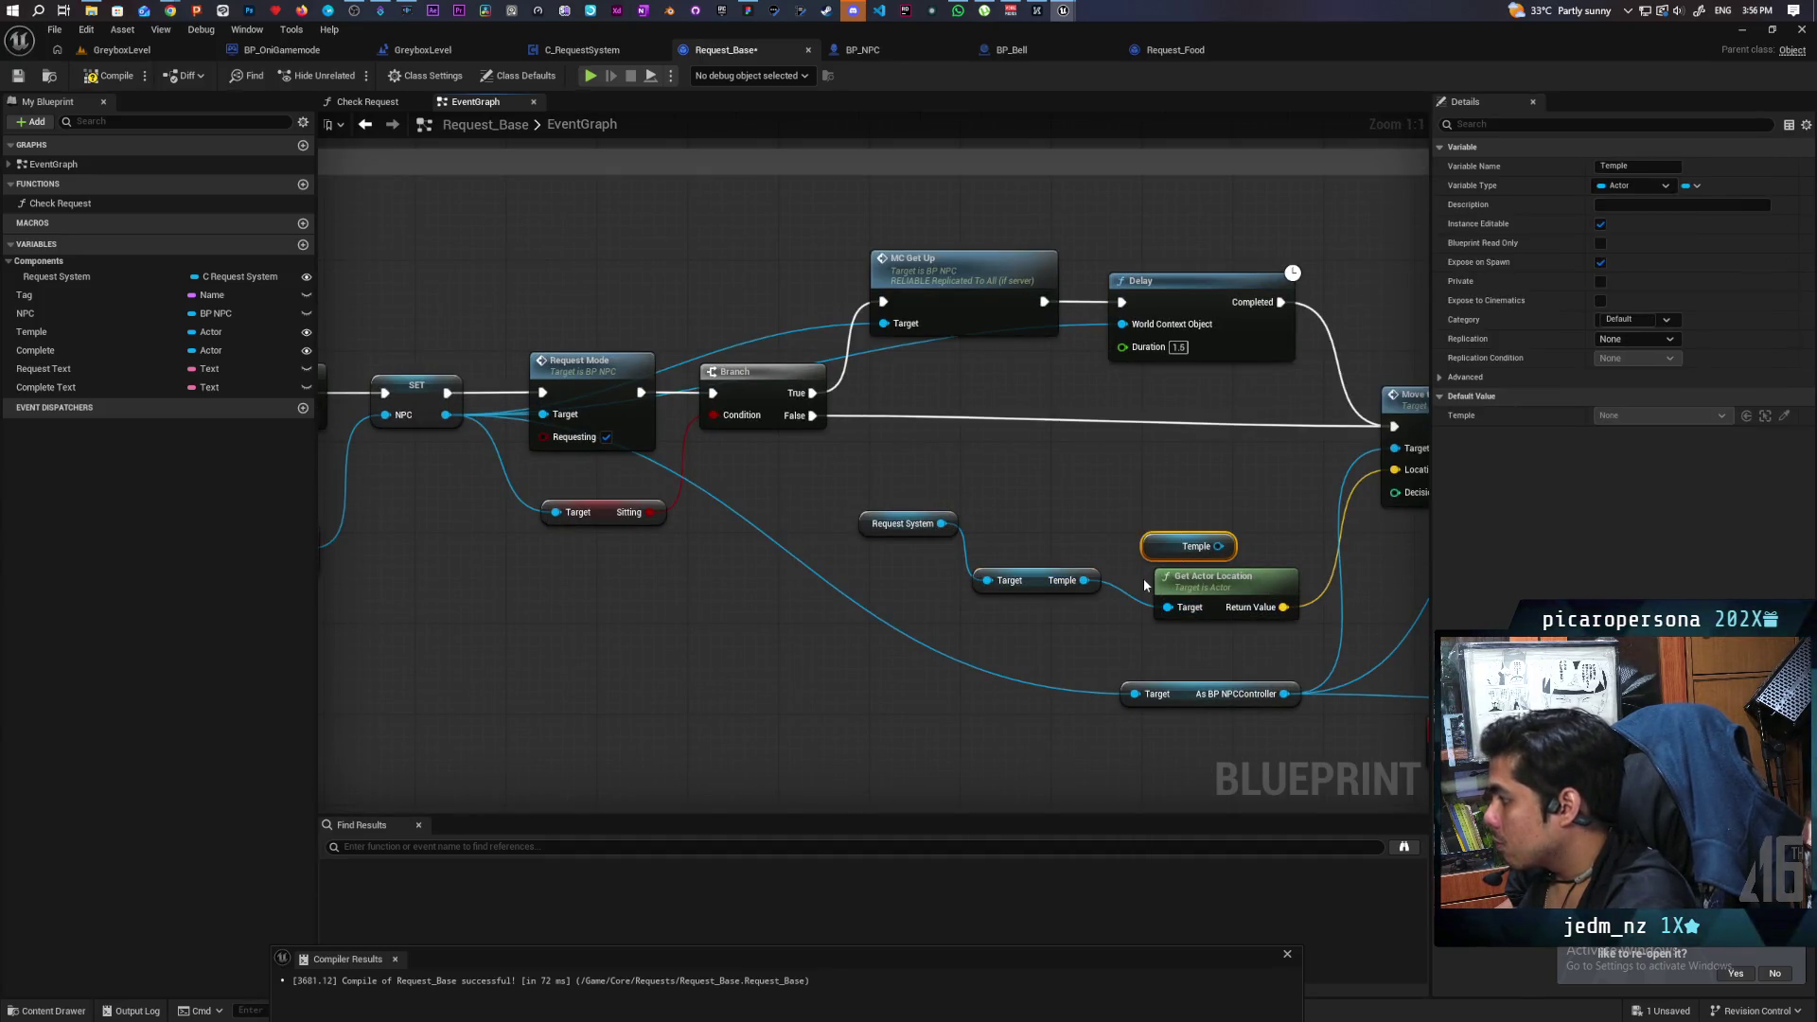
{"action": "key", "text": "Delete"}
Copy the Request System and Temple getters and paste them into the Wish has been granted section.
{"action": "left_click", "coordinate": [901, 523]}
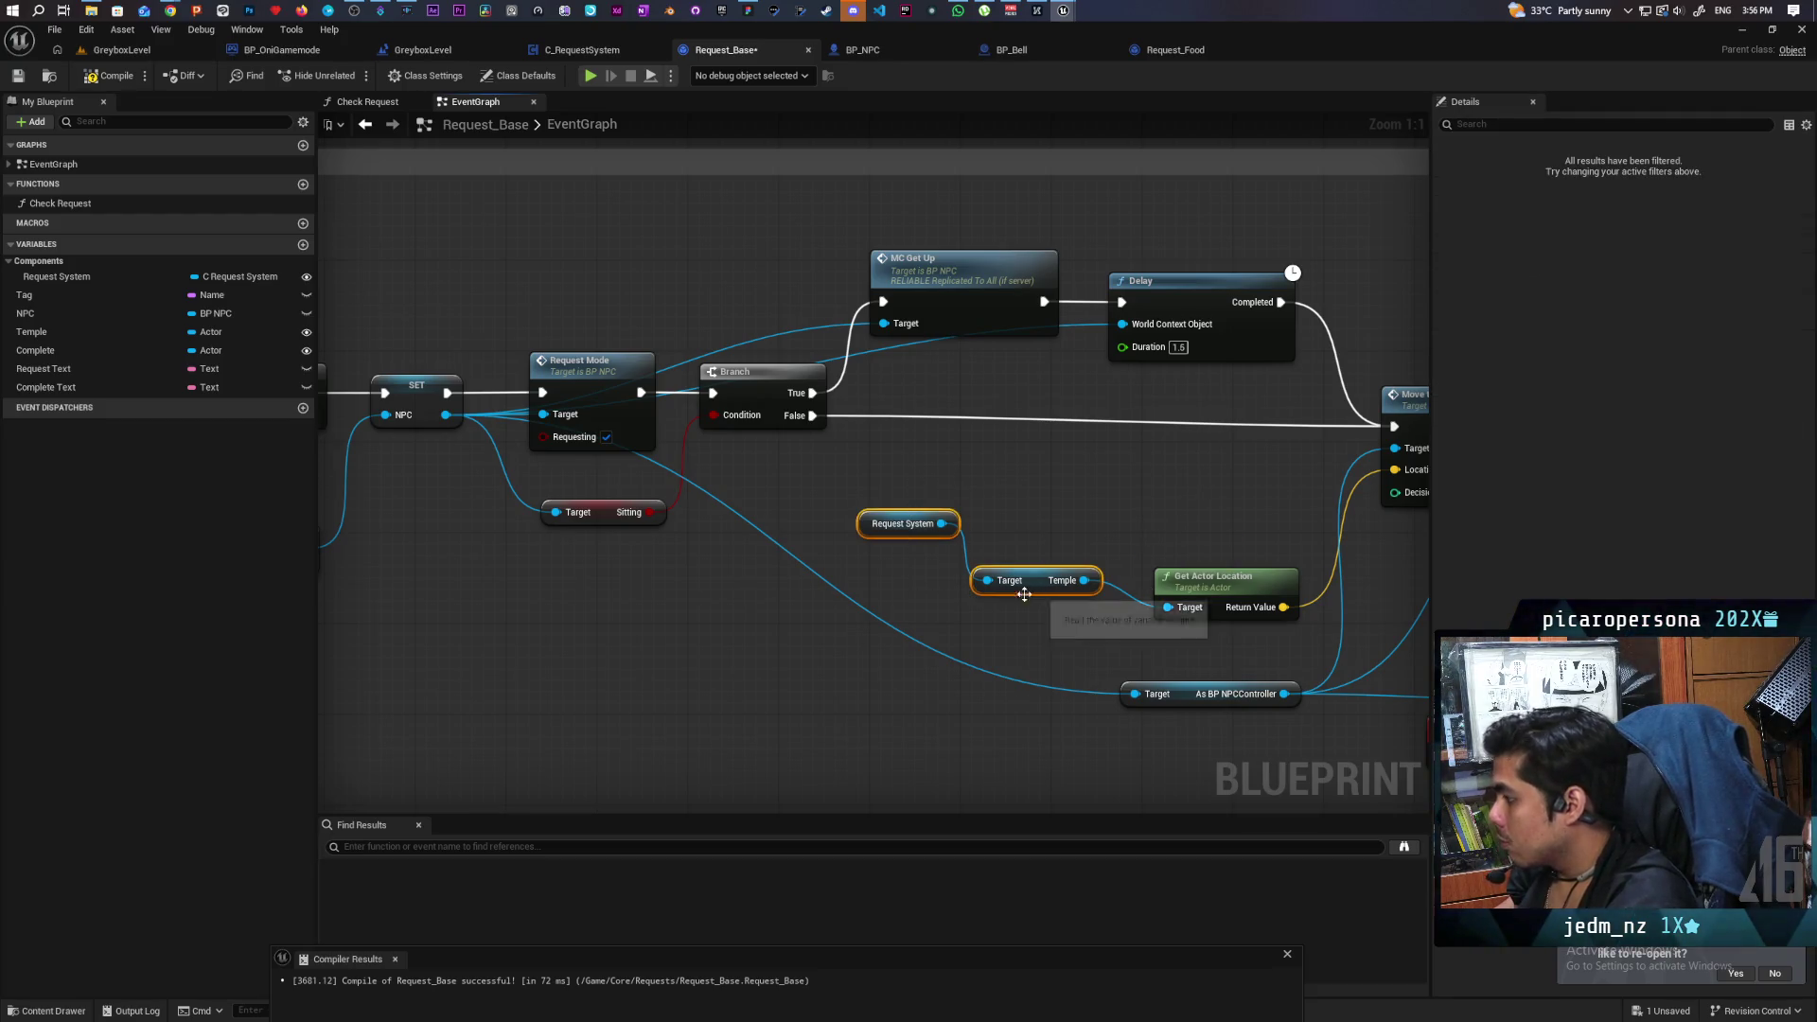
{"action": "key", "text": "Delete"}
{"action": "scroll", "coordinate": [991, 605], "scroll_direction": "down", "scroll_amount": 4}
{"action": "key", "text": "ctrl+z"}
{"action": "scroll", "coordinate": [750, 353], "scroll_direction": "up", "scroll_amount": 2}
{"action": "mouse_move", "coordinate": [749, 353]}
{"action": "left_mouse_down"}
{"action": "mouse_move", "coordinate": [650, 350]}
{"action": "mouse_move", "coordinate": [797, 386]}
{"action": "left_mouse_up"}
{"action": "left_click", "coordinate": [816, 332]}
{"action": "key", "text": "Delete"}
{"action": "scroll", "coordinate": [764, 372], "scroll_direction": "down", "scroll_amount": 3}
{"action": "left_click_drag", "start_coordinate": [606, 568], "coordinate": [804, 209]}
{"action": "scroll", "coordinate": [705, 476], "scroll_direction": "up", "scroll_amount": 3}
{"action": "key", "text": "ctrl+v"}
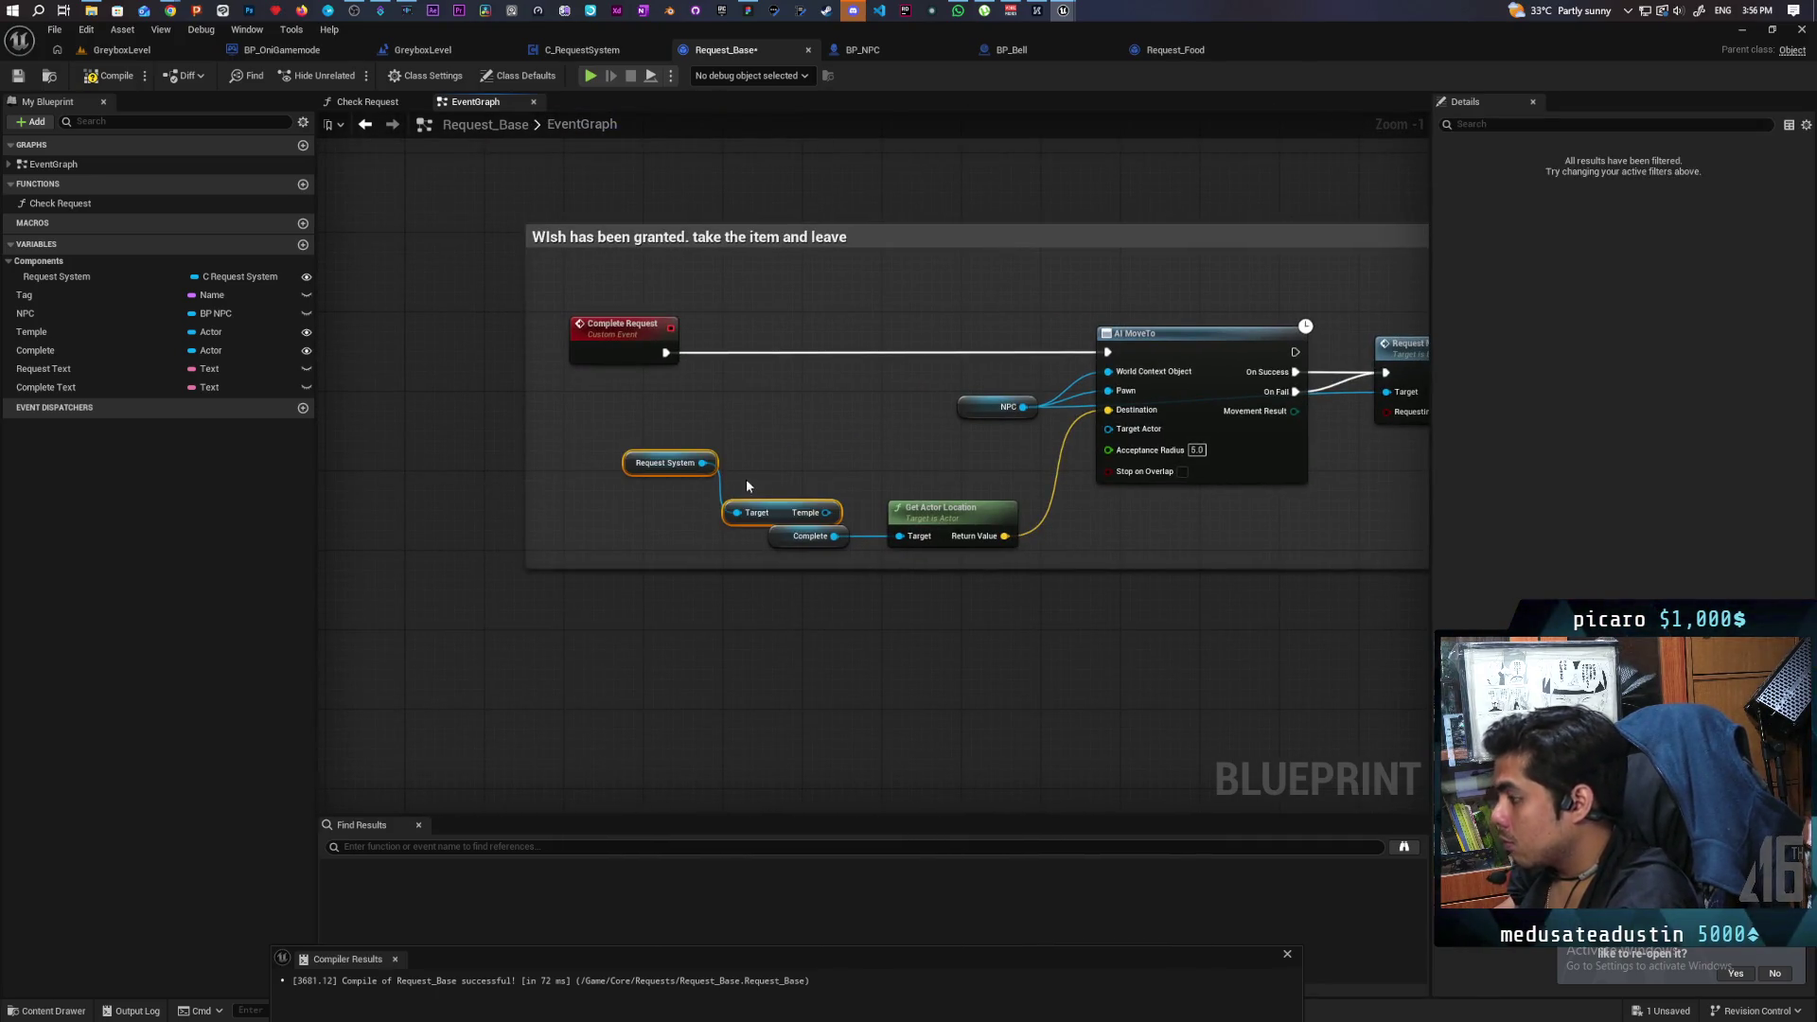
Replace the old Complete node with Request System's Get Complete feeding Get Actor Location, and save.
{"action": "left_click", "coordinate": [786, 515]}
{"action": "key", "text": "Delete"}
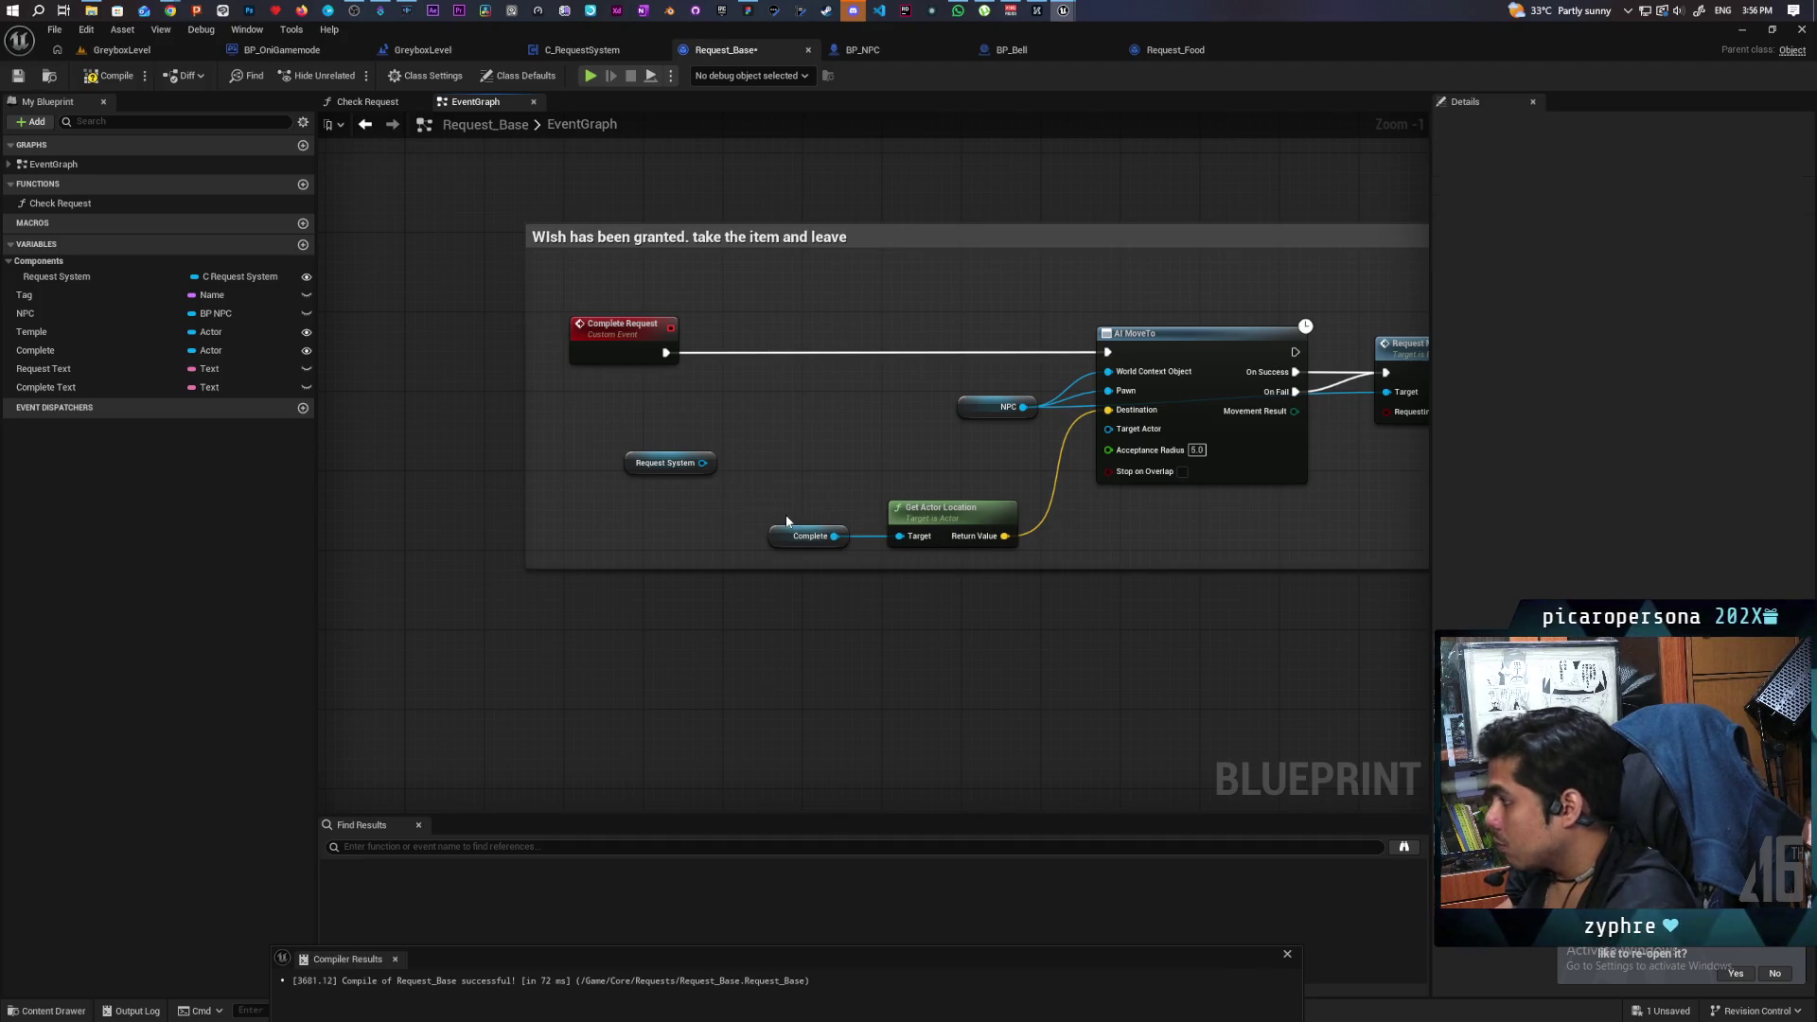
{"action": "left_click_drag", "start_coordinate": [702, 463], "coordinate": [746, 449]}
{"action": "type", "text": "comple"}
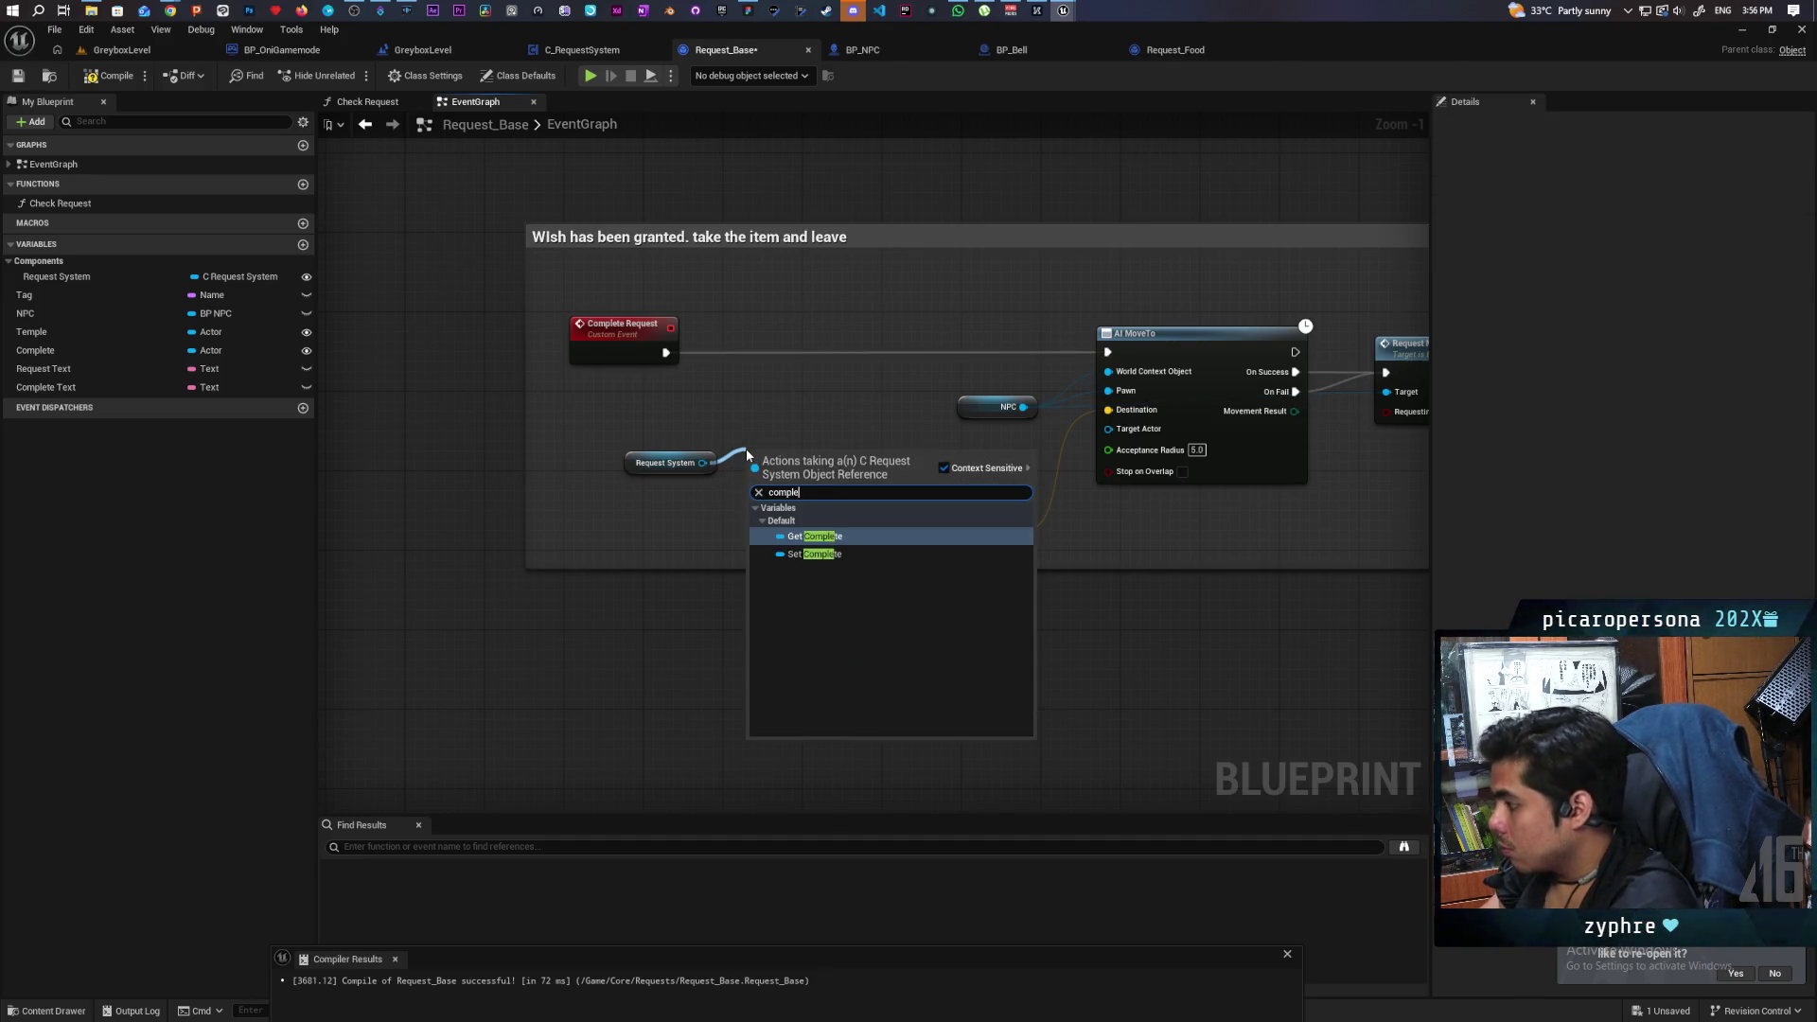
{"action": "key", "text": "Return"}
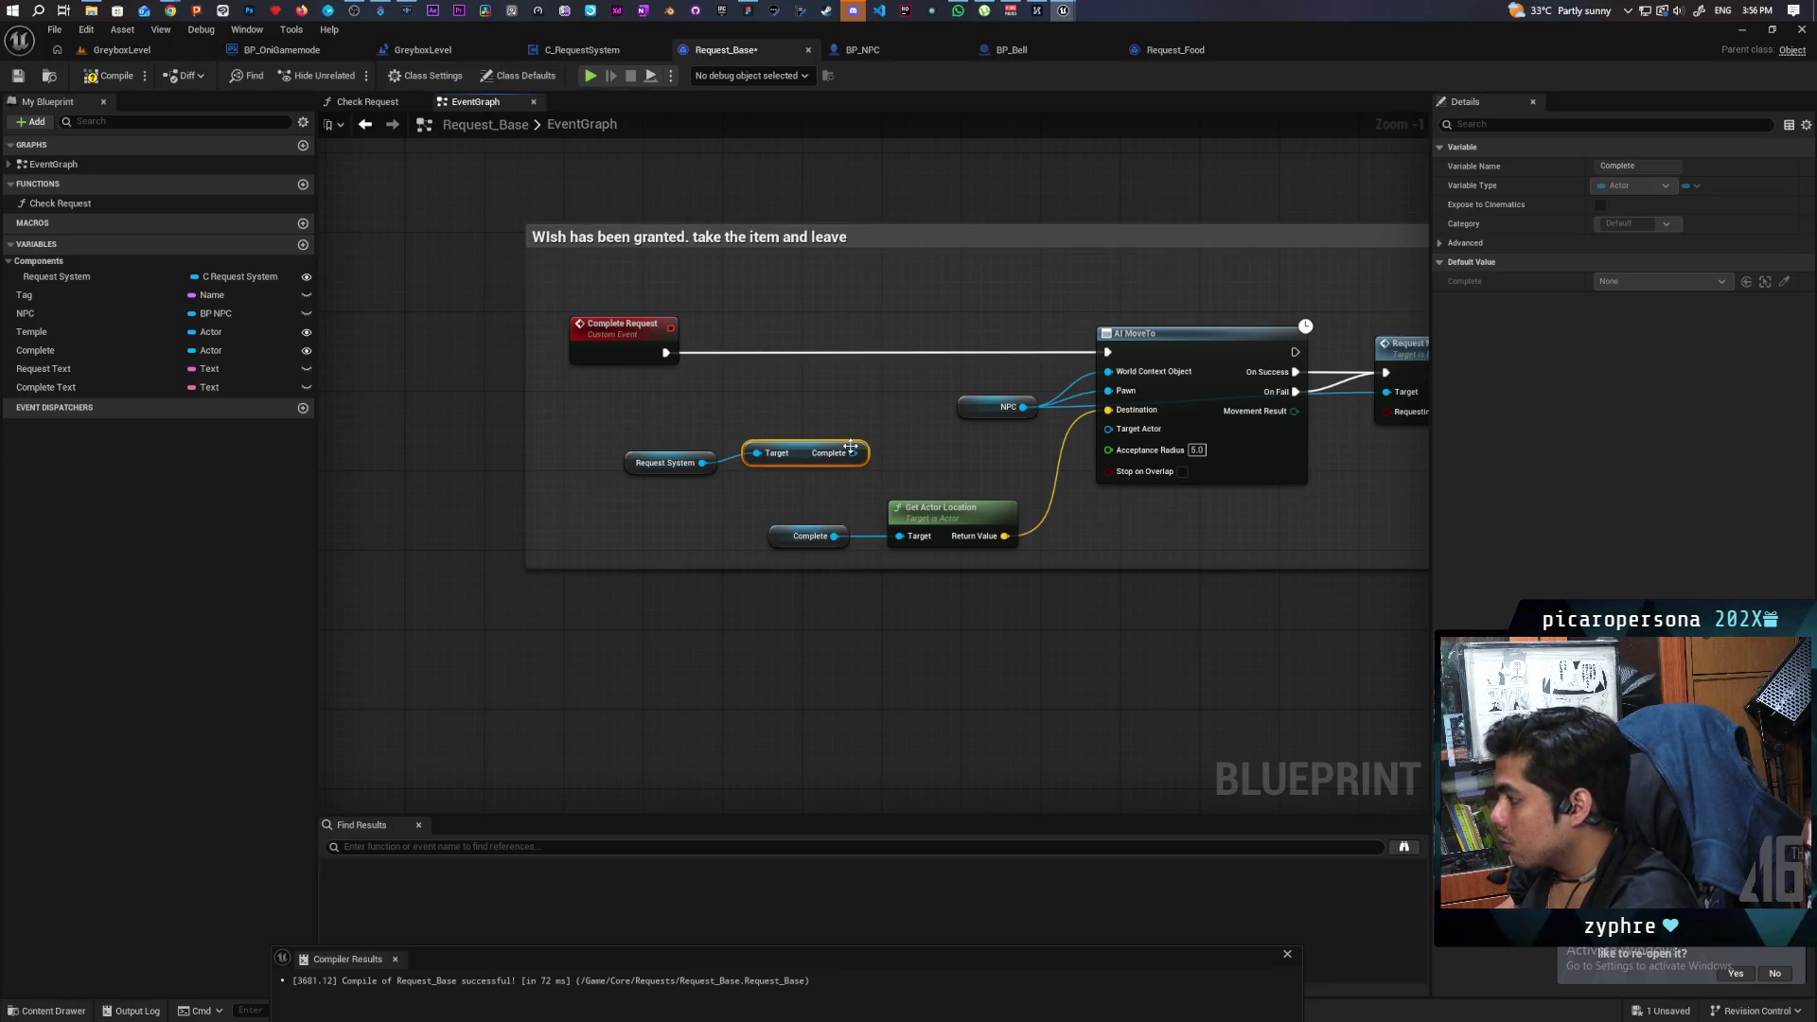
{"action": "mouse_move", "coordinate": [852, 452]}
{"action": "left_mouse_down"}
{"action": "mouse_move", "coordinate": [823, 544]}
{"action": "mouse_move", "coordinate": [899, 536]}
{"action": "left_mouse_up"}
{"action": "left_click", "coordinate": [822, 538]}
{"action": "key", "text": "Delete"}
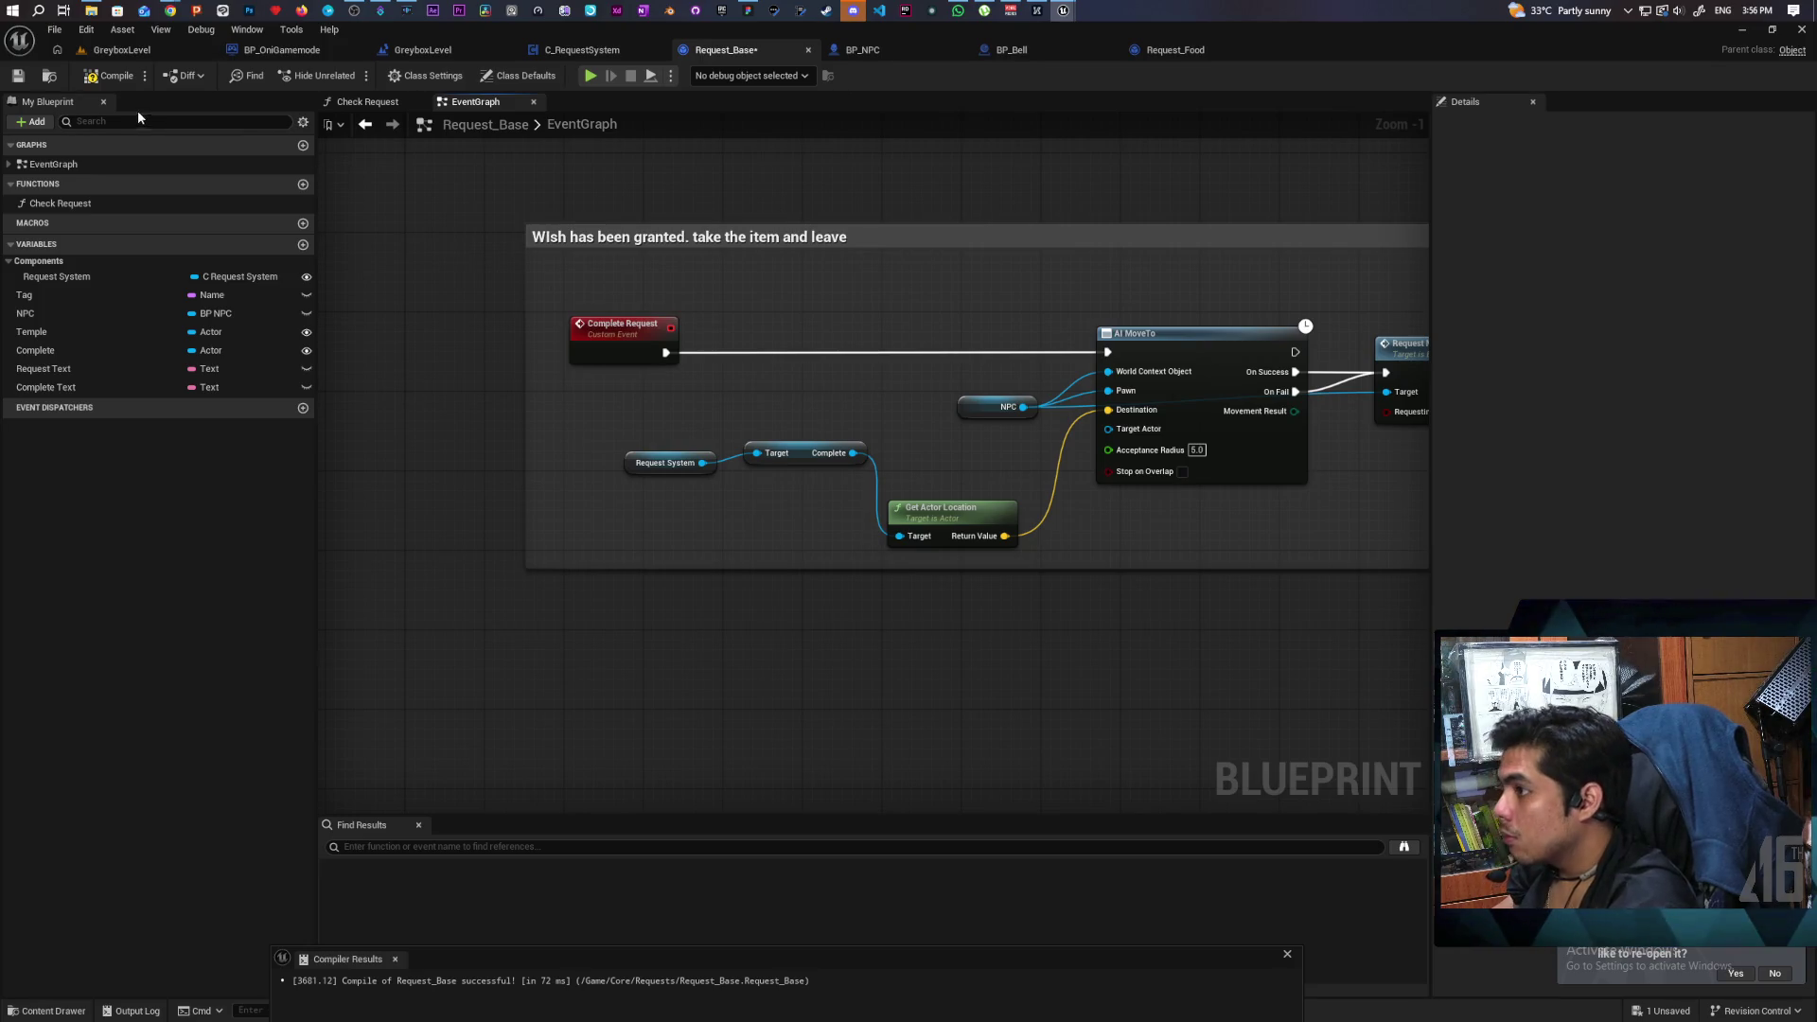
{"action": "key", "text": "ctrl+s"}
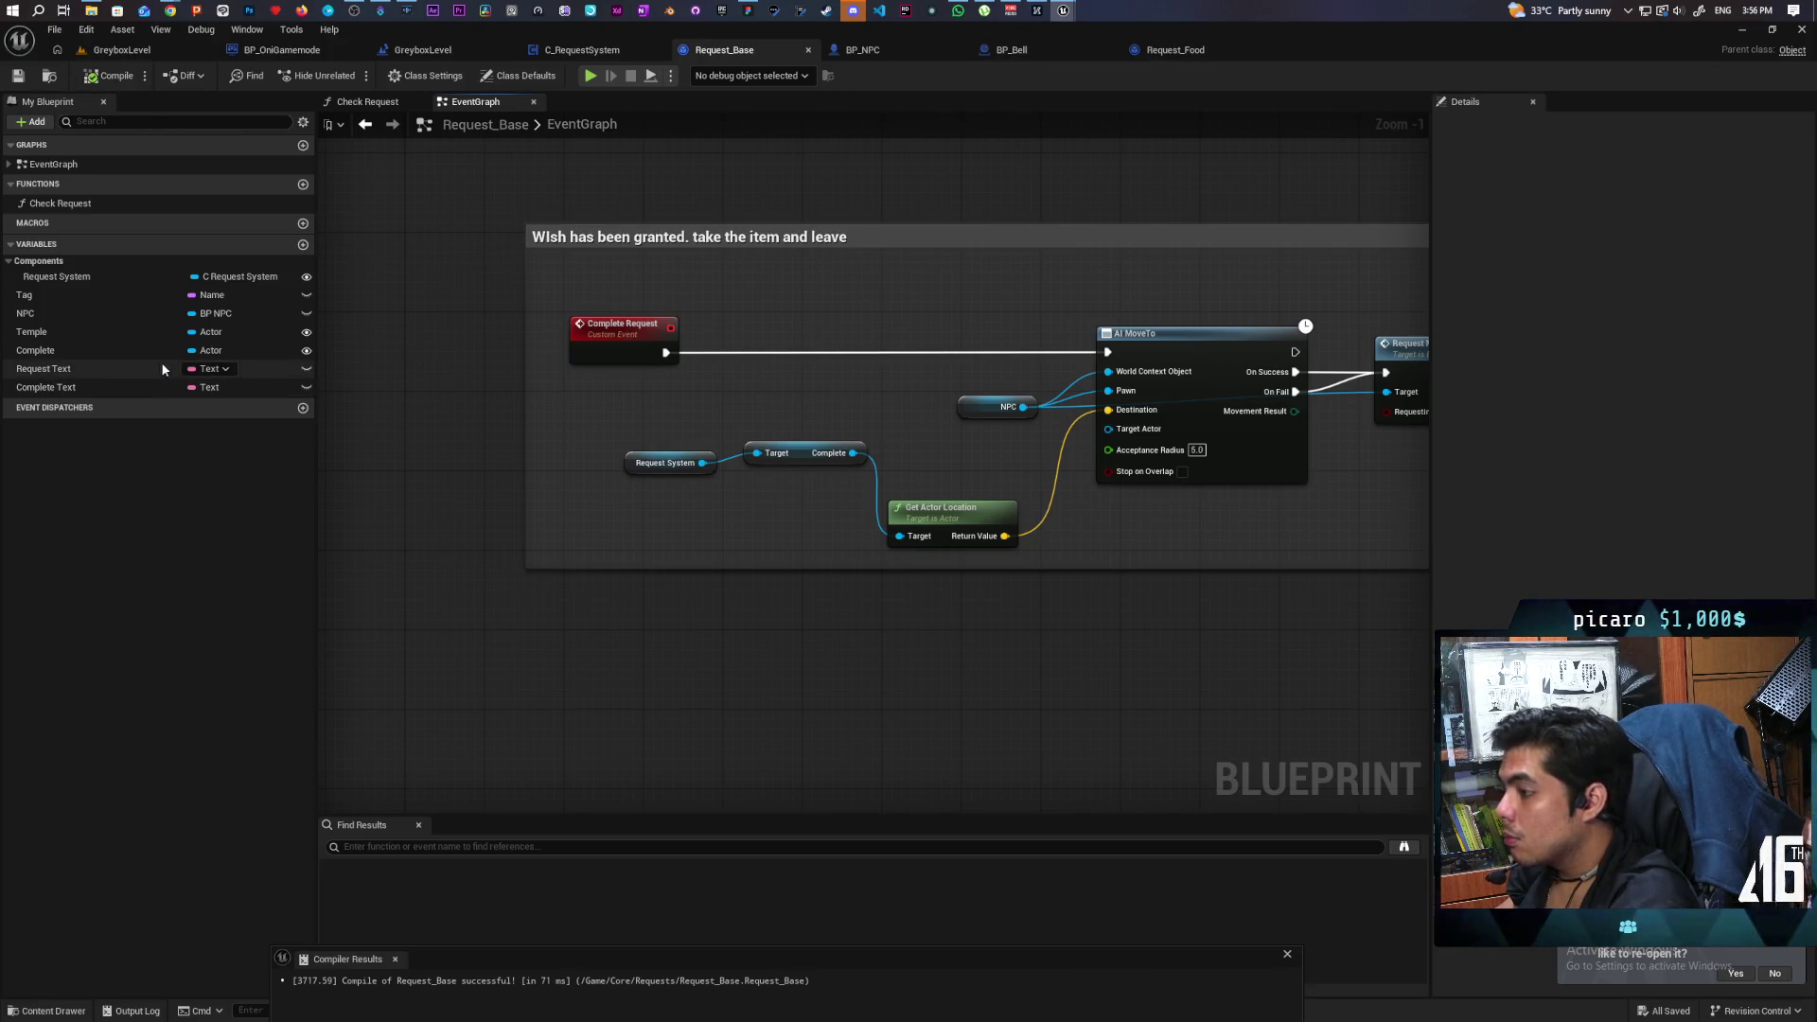
Delete Request_Base's own Temple and Complete variables and save.
{"action": "left_click", "coordinate": [72, 341]}
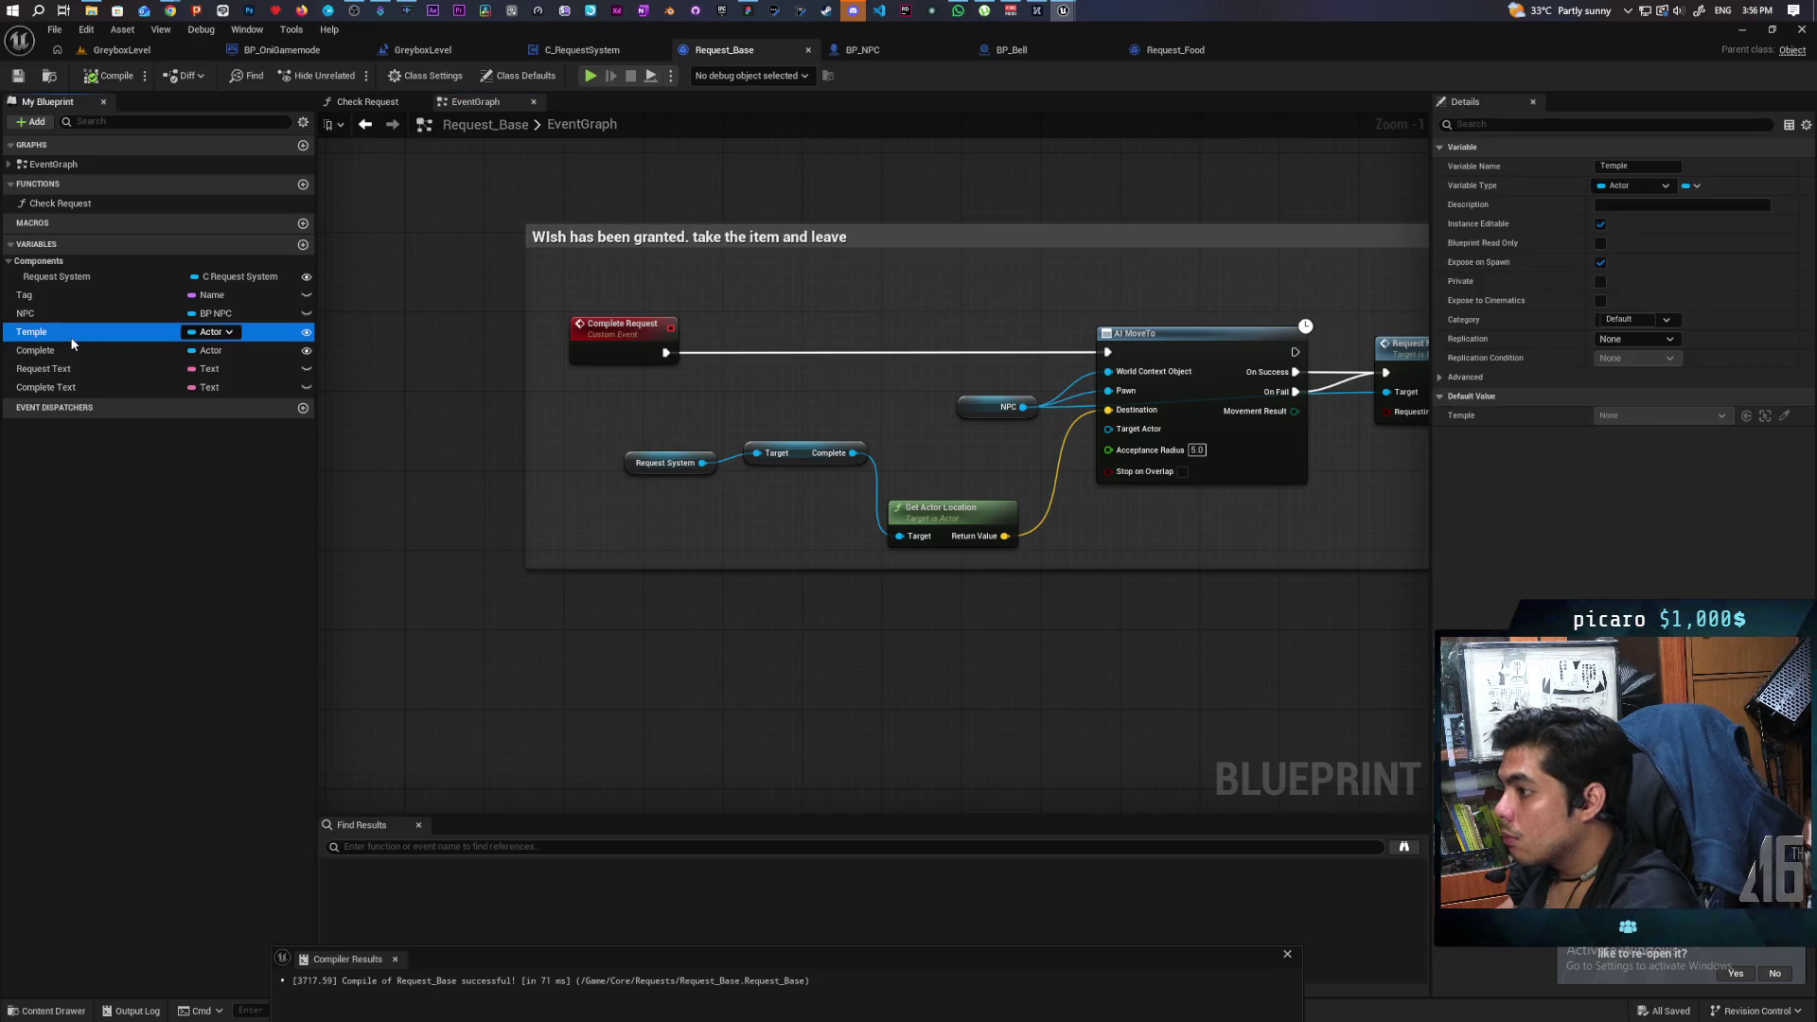
{"action": "key", "text": "Delete"}
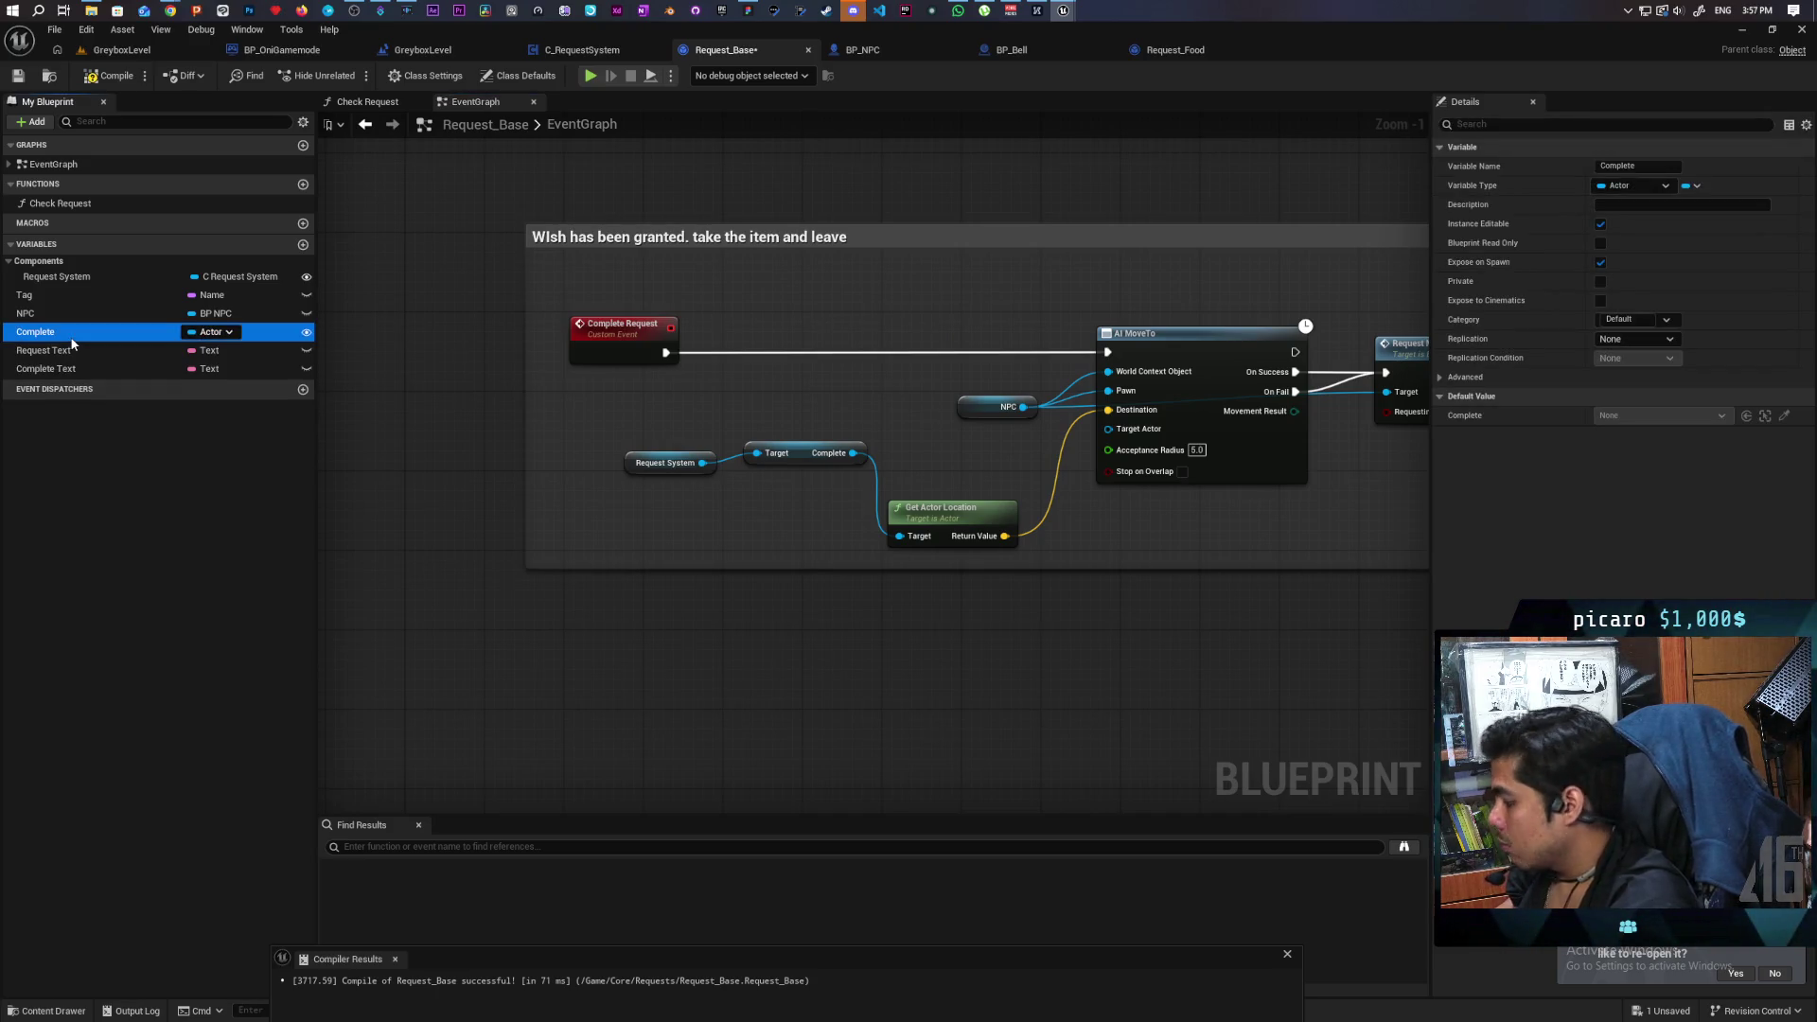
{"action": "key", "text": "Delete"}
{"action": "key", "text": "ctrl+s"}
{"action": "left_click", "coordinate": [582, 50]}
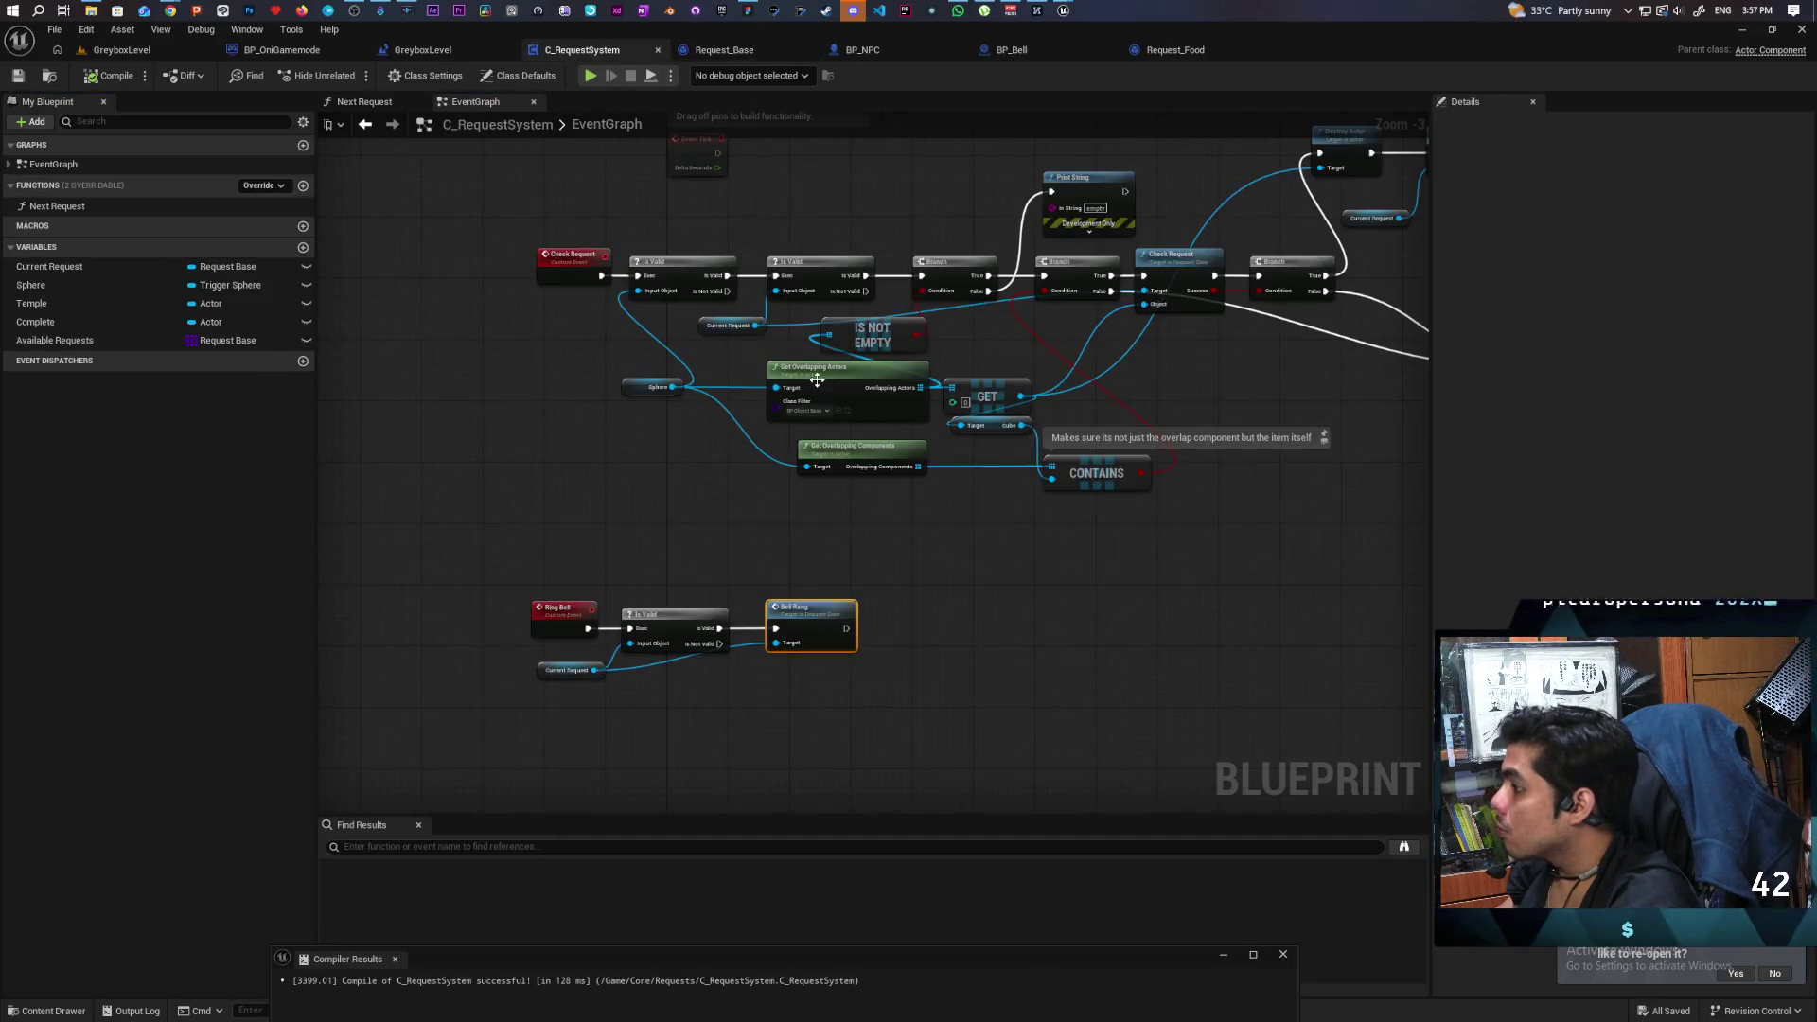
Enter the Next Request function and jump from its Add Request call to the Add Request event.
{"action": "scroll", "coordinate": [616, 383], "scroll_direction": "down", "scroll_amount": 1}
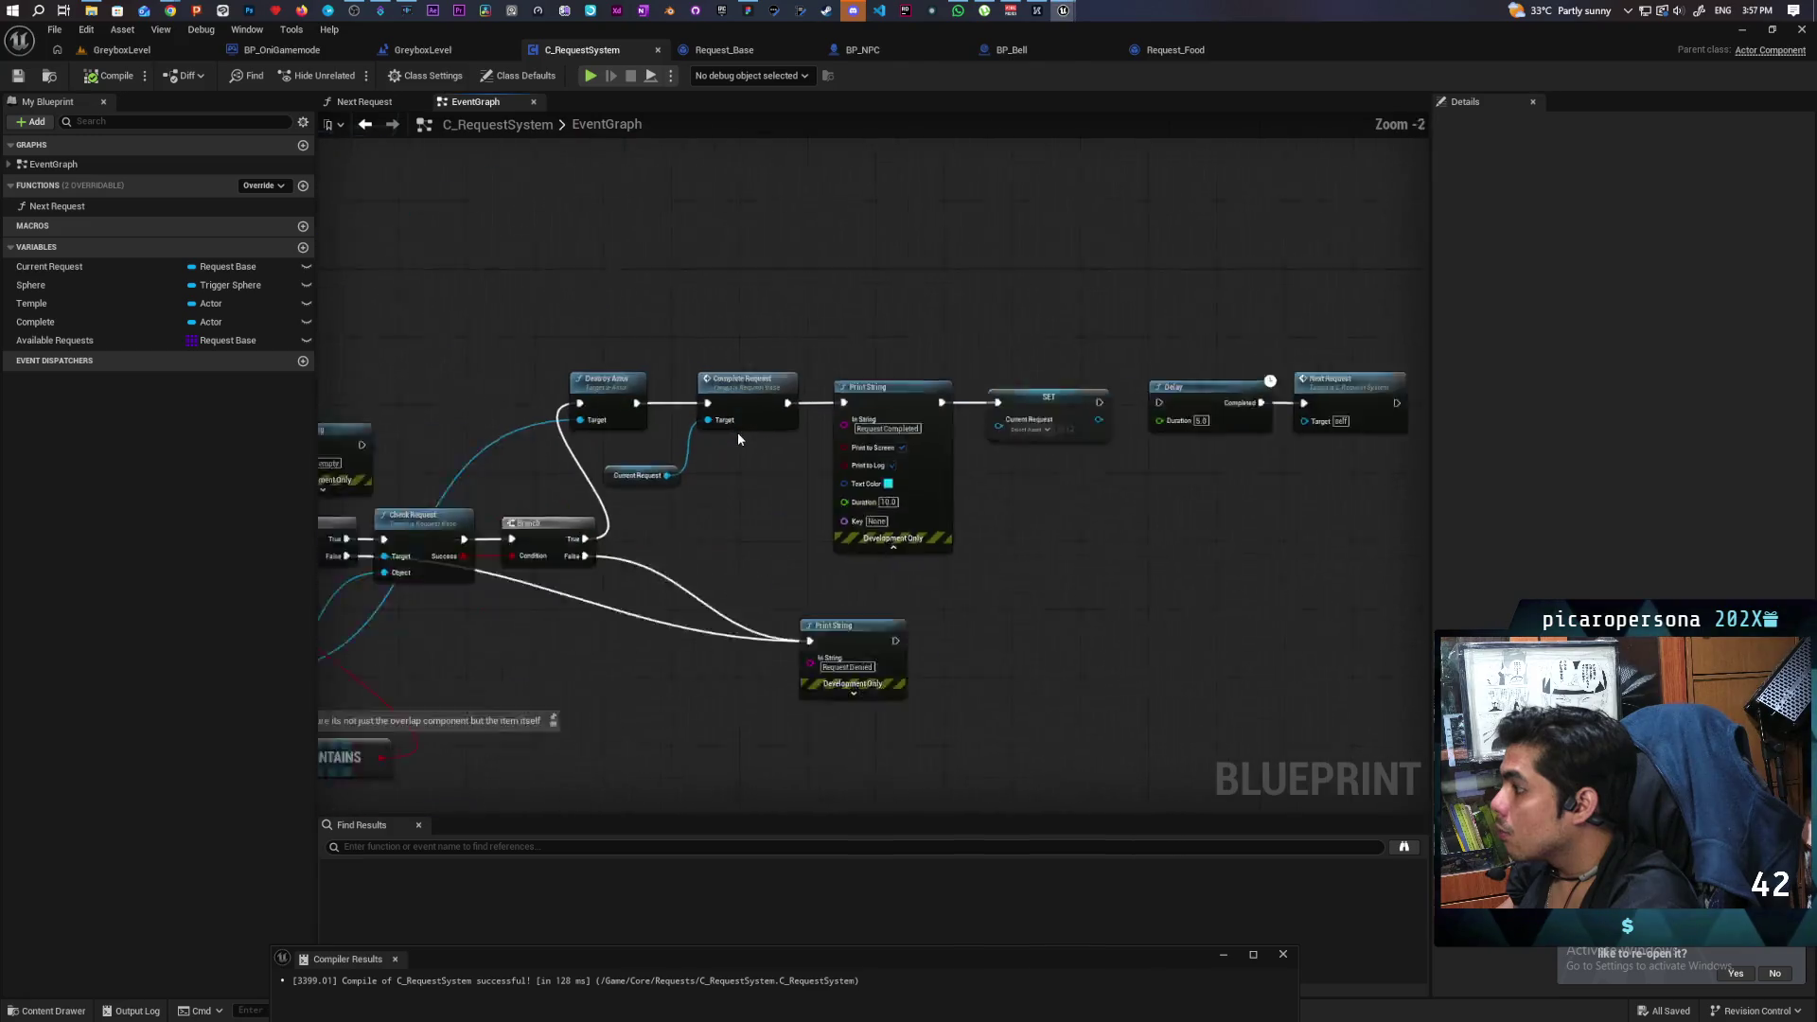
{"action": "scroll", "coordinate": [738, 438], "scroll_direction": "up", "scroll_amount": 5}
{"action": "left_click_drag", "start_coordinate": [729, 469], "coordinate": [882, 452]}
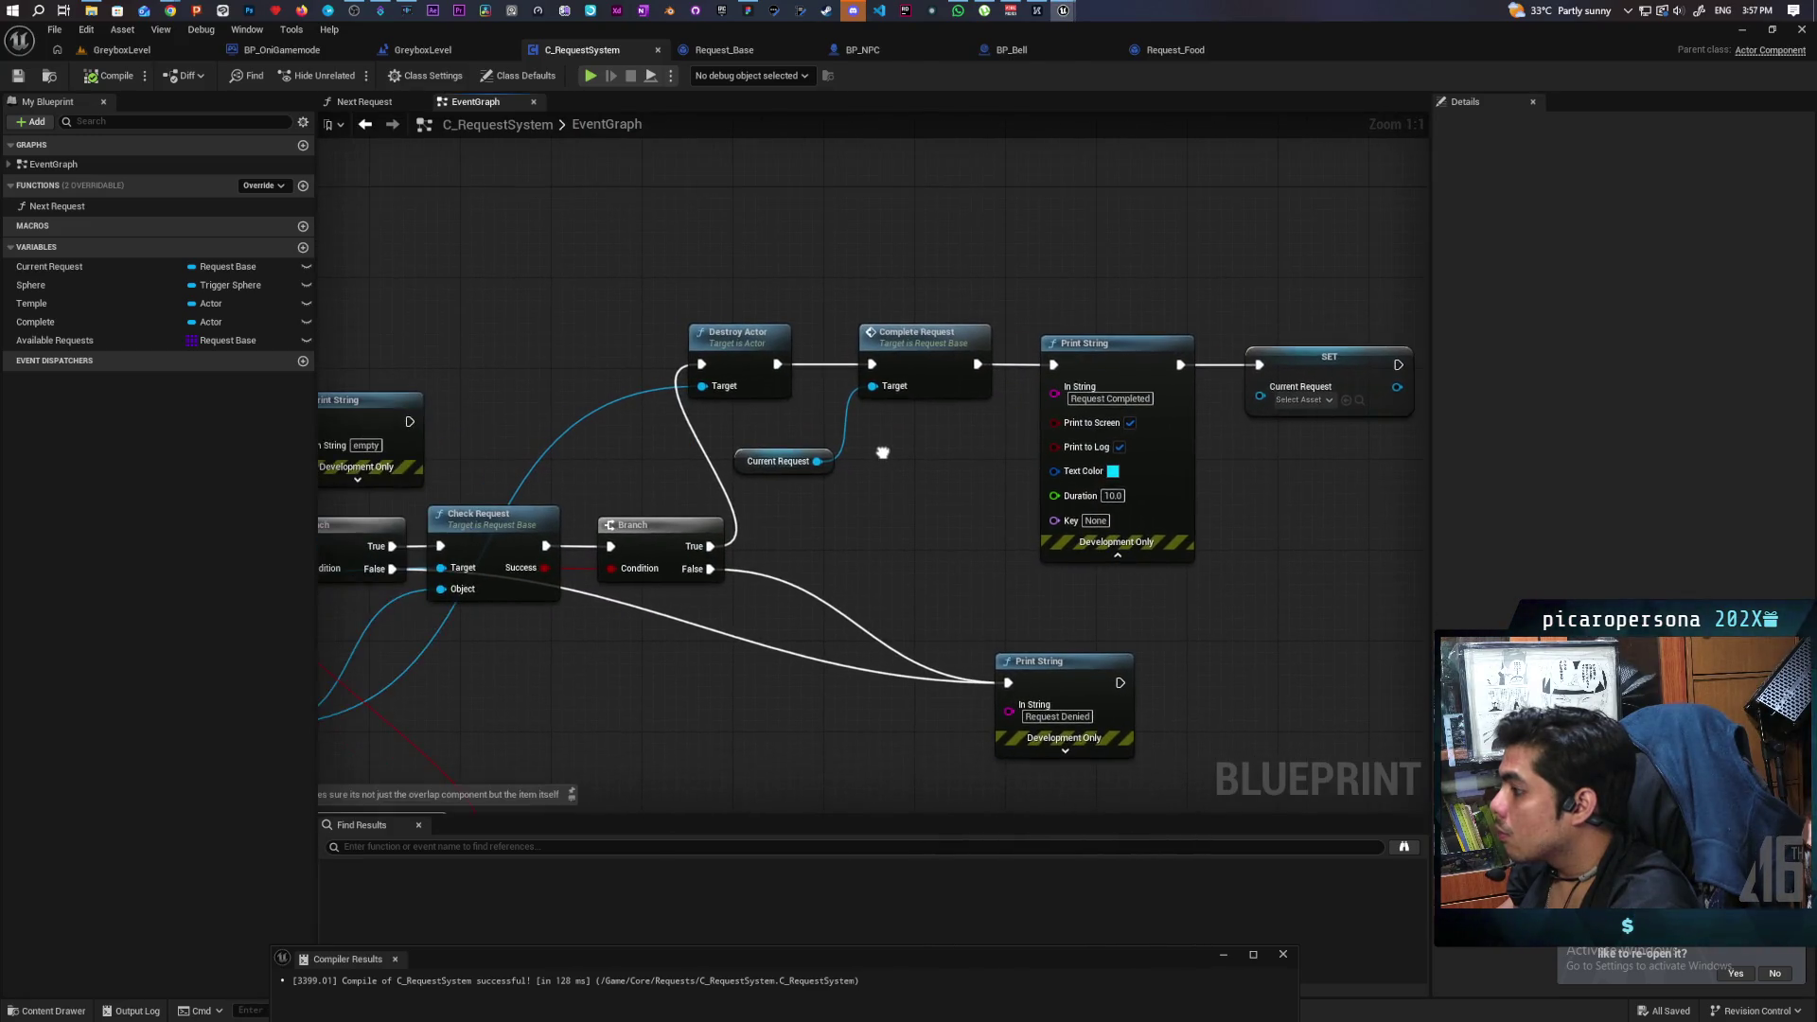
{"action": "scroll", "coordinate": [931, 413], "scroll_direction": "down", "scroll_amount": 6}
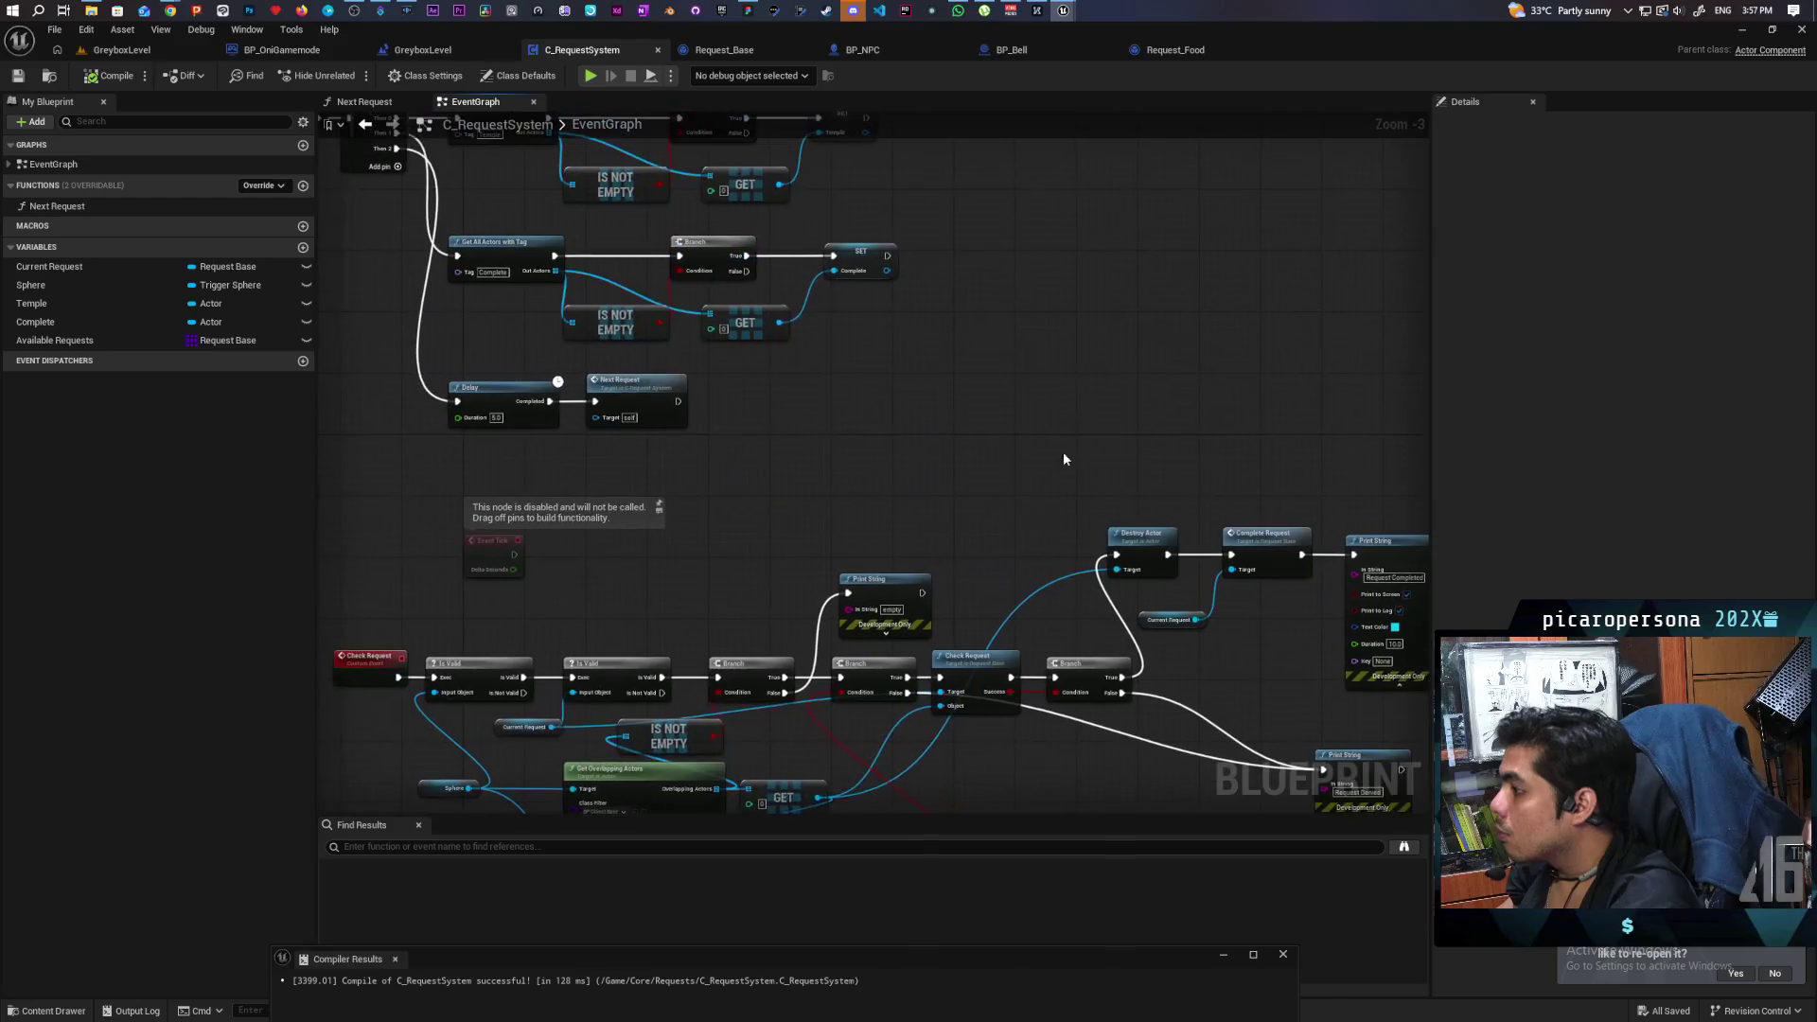
{"action": "scroll", "coordinate": [945, 409], "scroll_direction": "up", "scroll_amount": 1}
{"action": "scroll", "coordinate": [956, 324], "scroll_direction": "up", "scroll_amount": 1}
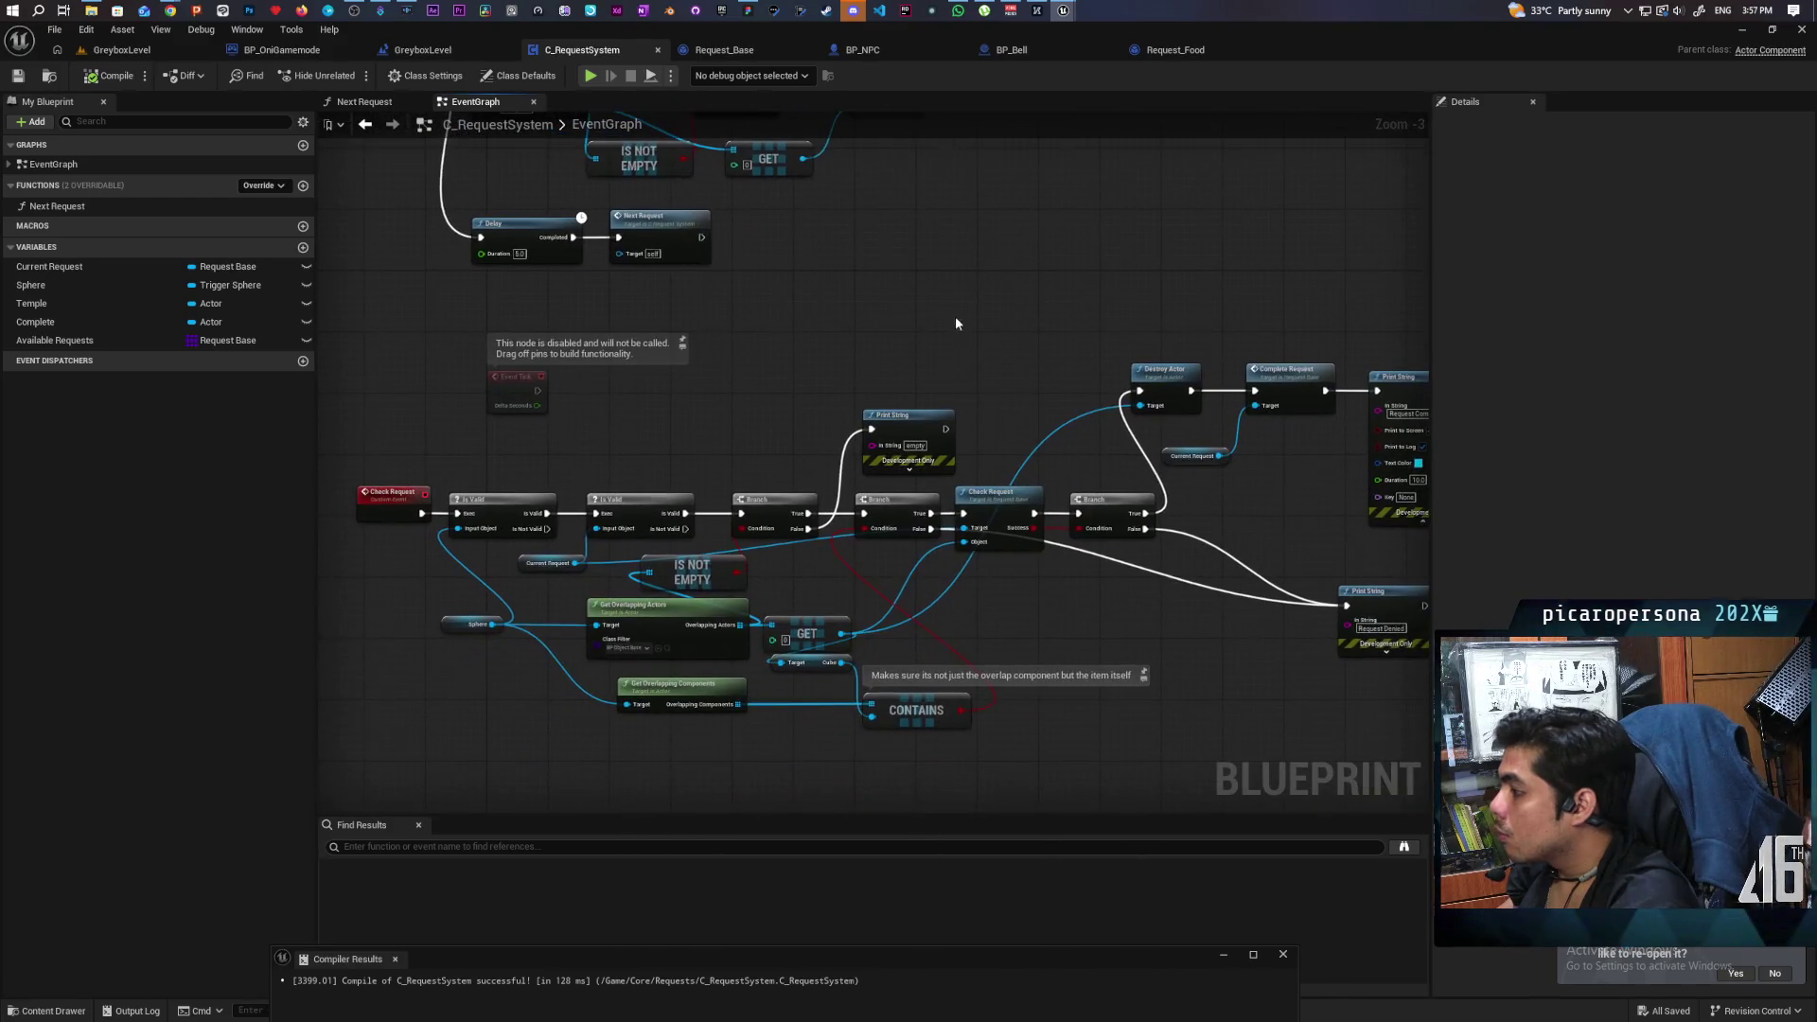
{"action": "mouse_move", "coordinate": [717, 547]}
{"action": "left_mouse_down"}
{"action": "mouse_move", "coordinate": [754, 365]}
{"action": "mouse_move", "coordinate": [740, 543]}
{"action": "mouse_move", "coordinate": [826, 473]}
{"action": "left_mouse_up"}
{"action": "double_click", "coordinate": [765, 402]}
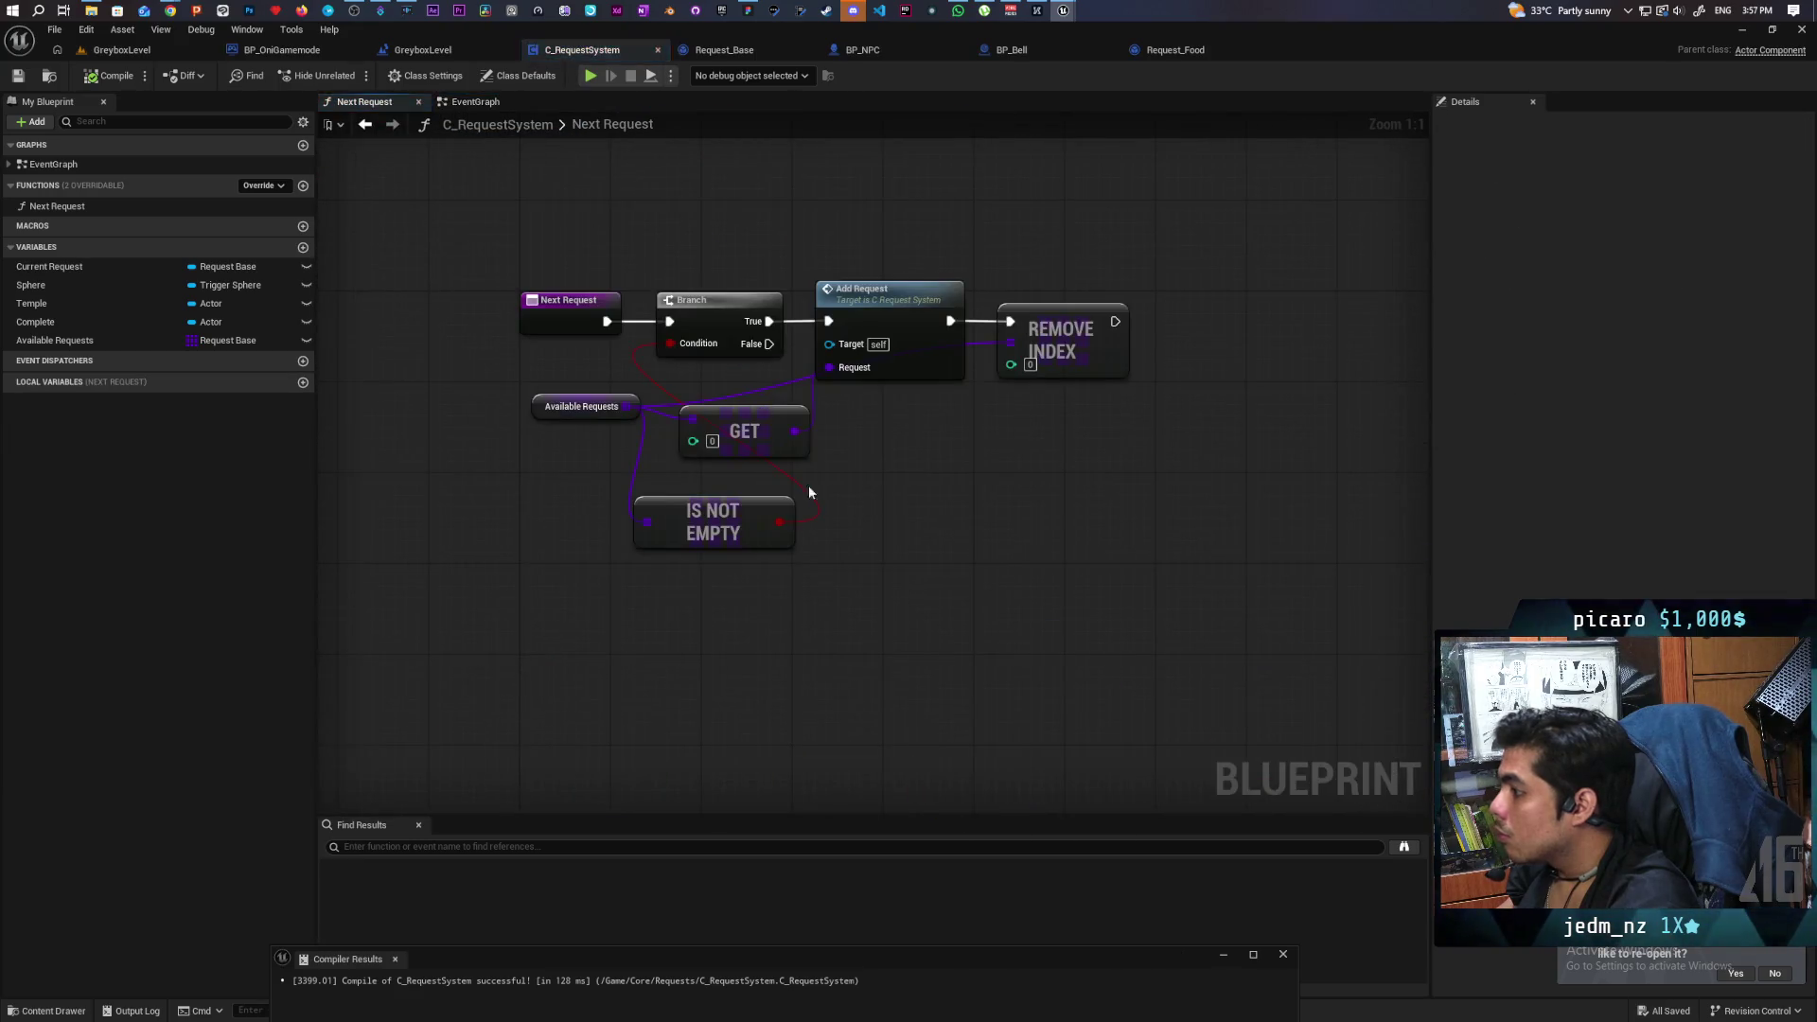
{"action": "double_click", "coordinate": [914, 378]}
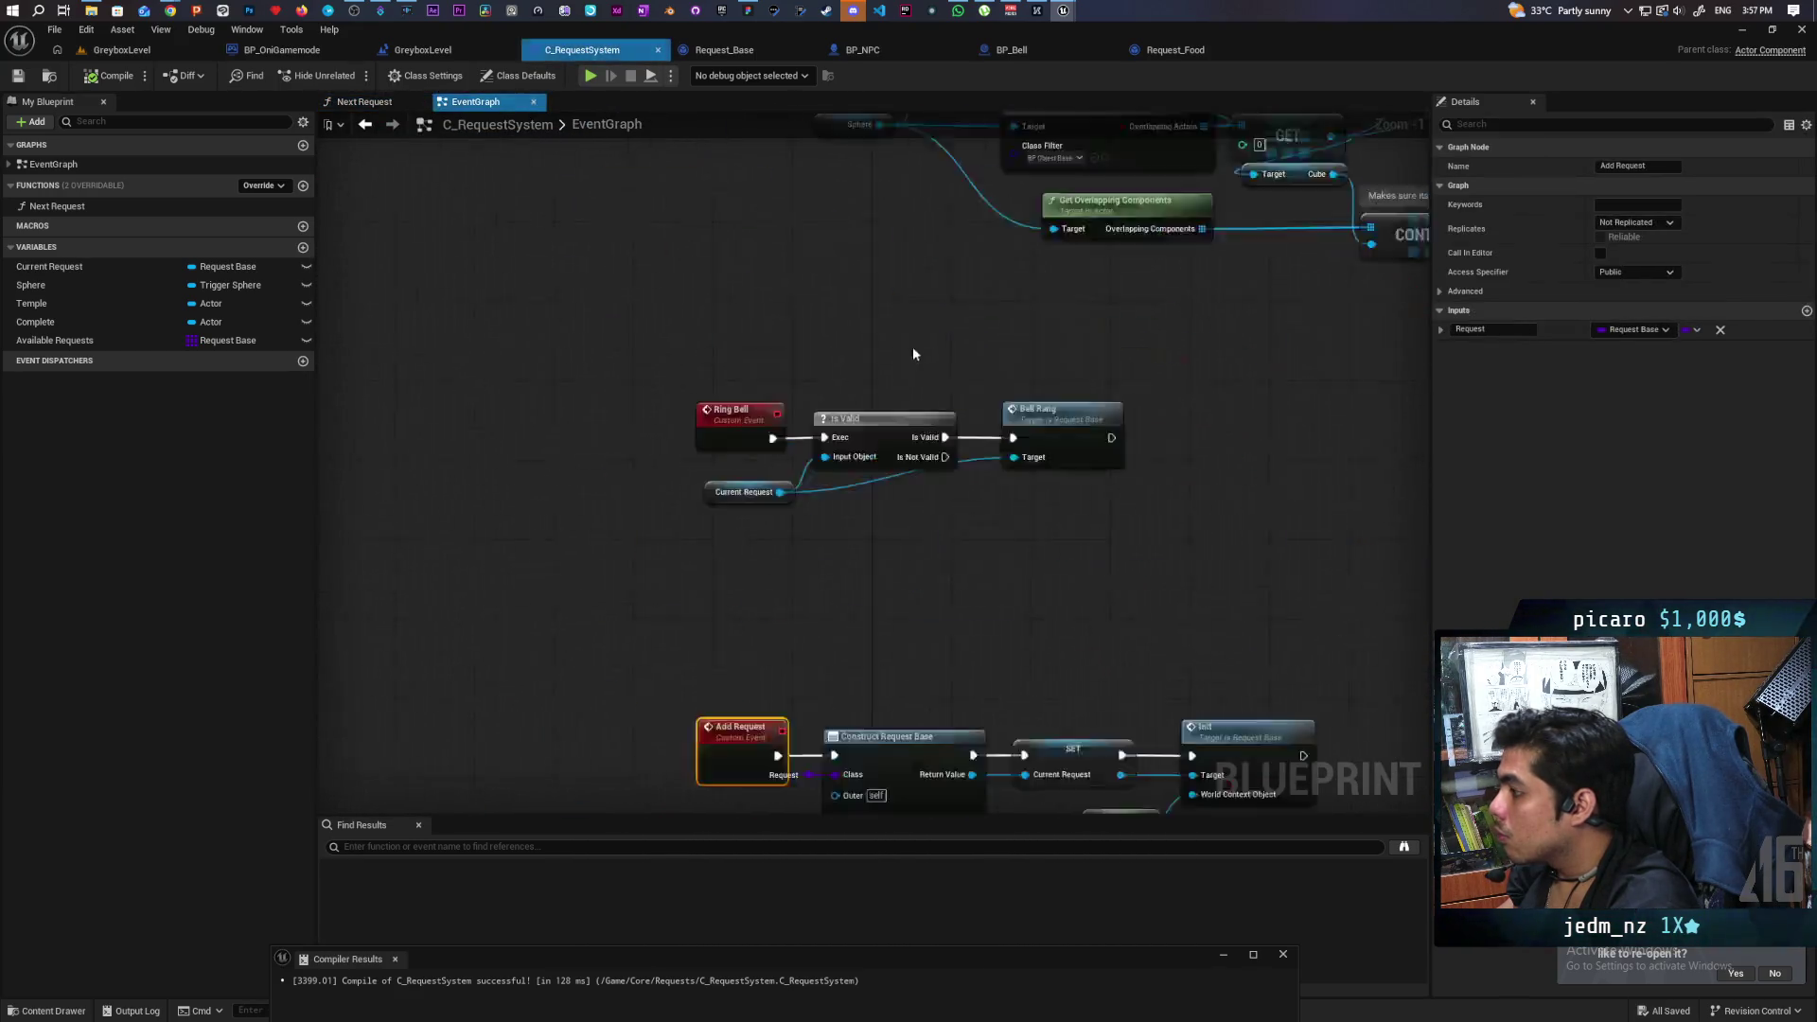
Delete the Temple and Complete nodes and plug a Self node into Construct Request Base's Request System pin.
{"action": "mouse_move", "coordinate": [643, 473]}
{"action": "left_mouse_down"}
{"action": "mouse_move", "coordinate": [769, 600]}
{"action": "mouse_move", "coordinate": [738, 568]}
{"action": "left_mouse_up"}
{"action": "key", "text": "Delete"}
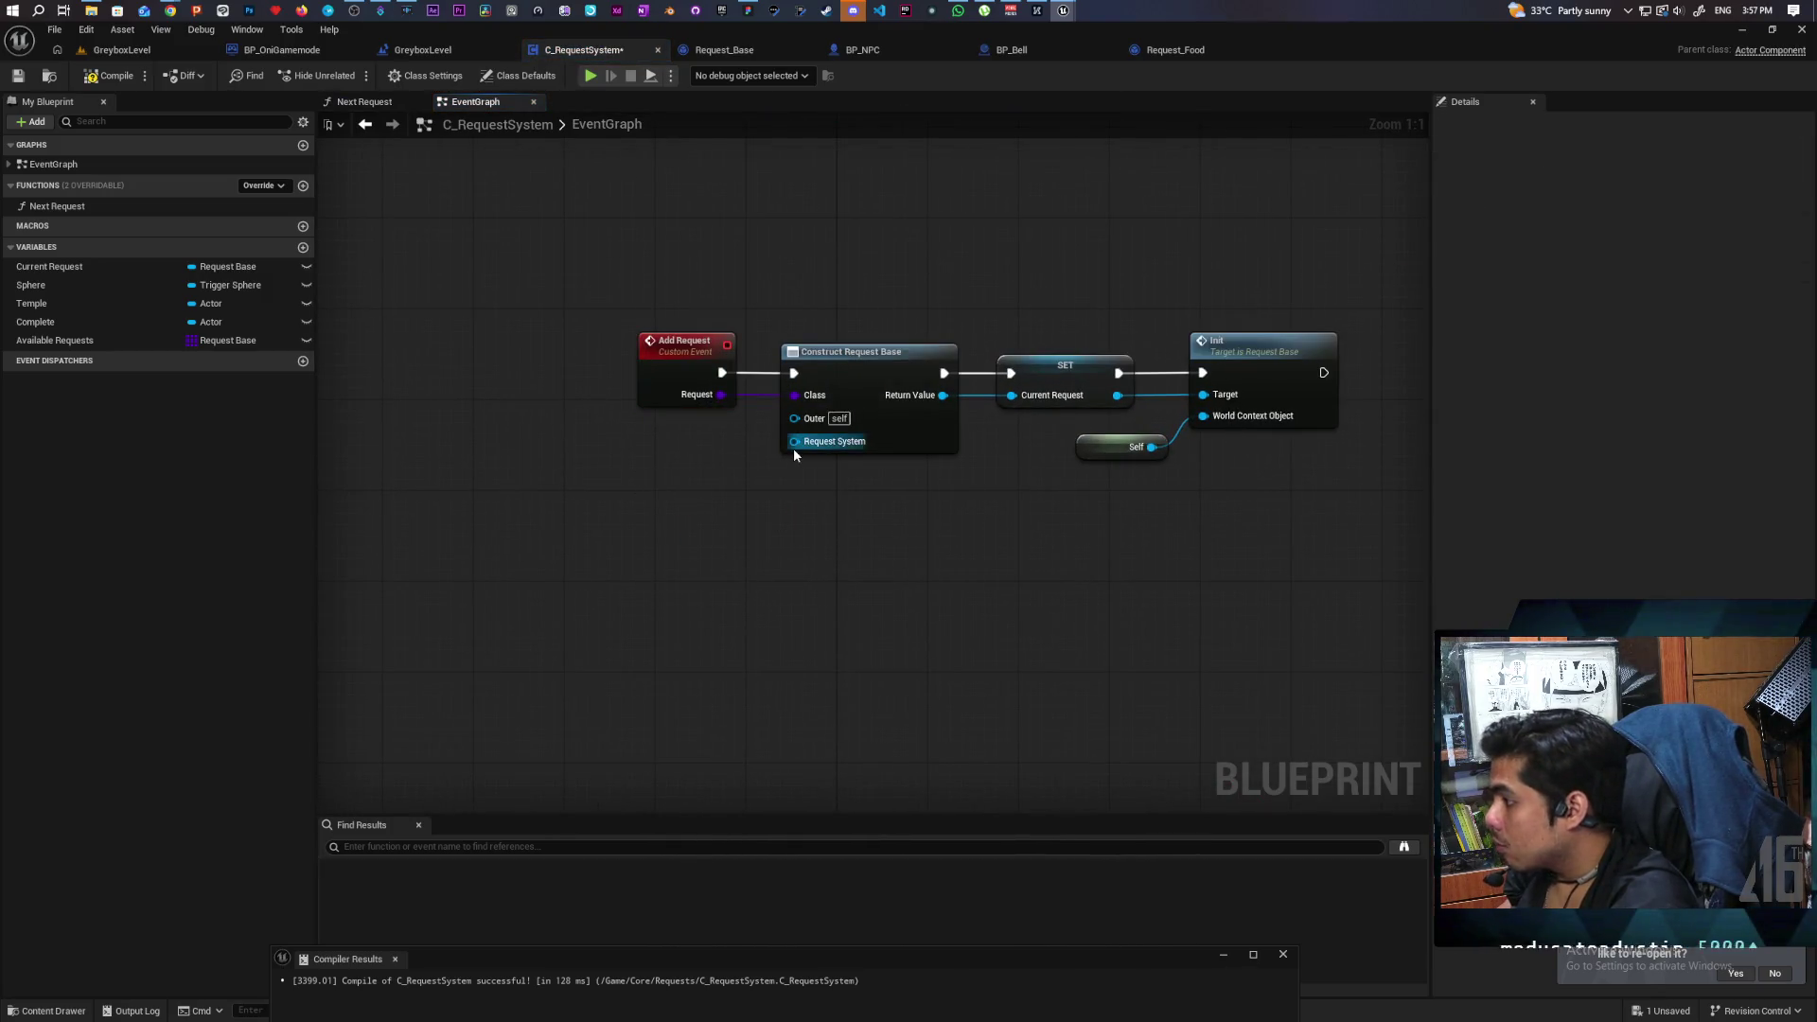
{"action": "left_click_drag", "start_coordinate": [794, 441], "coordinate": [687, 525]}
{"action": "type", "text": "self"}
{"action": "key", "text": "Return"}
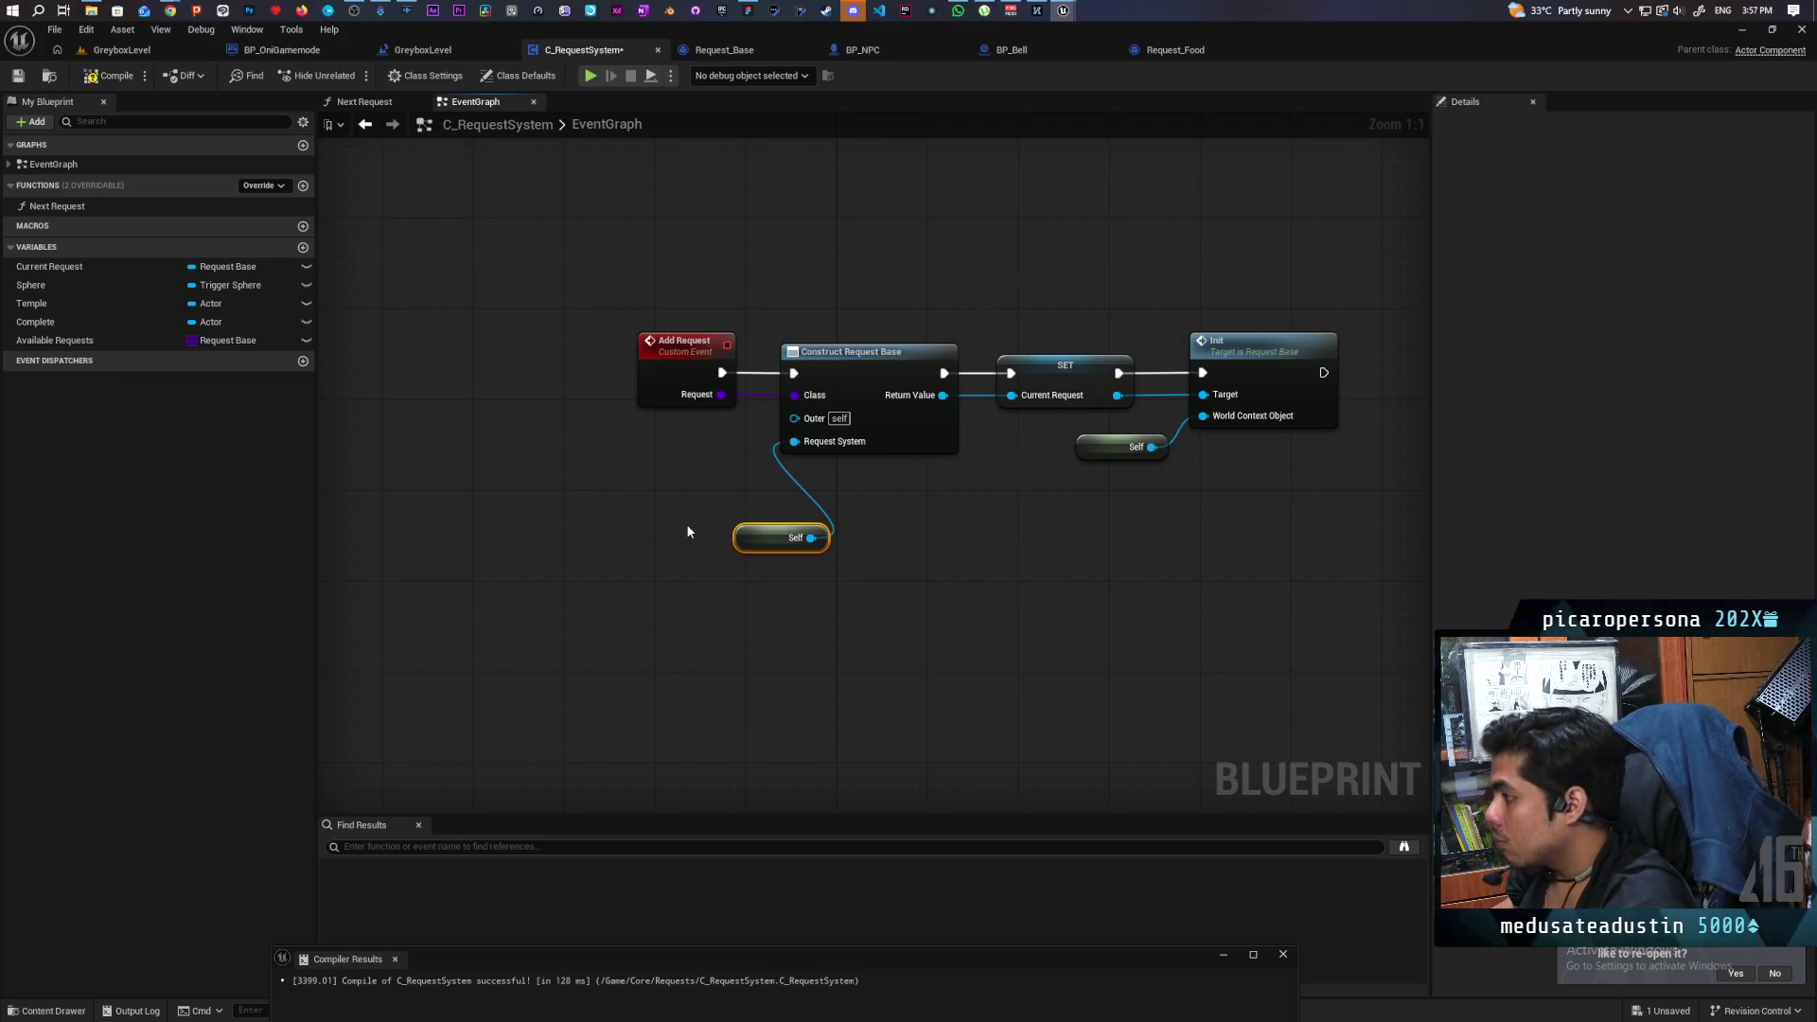
{"action": "left_click_drag", "start_coordinate": [768, 538], "coordinate": [712, 509]}
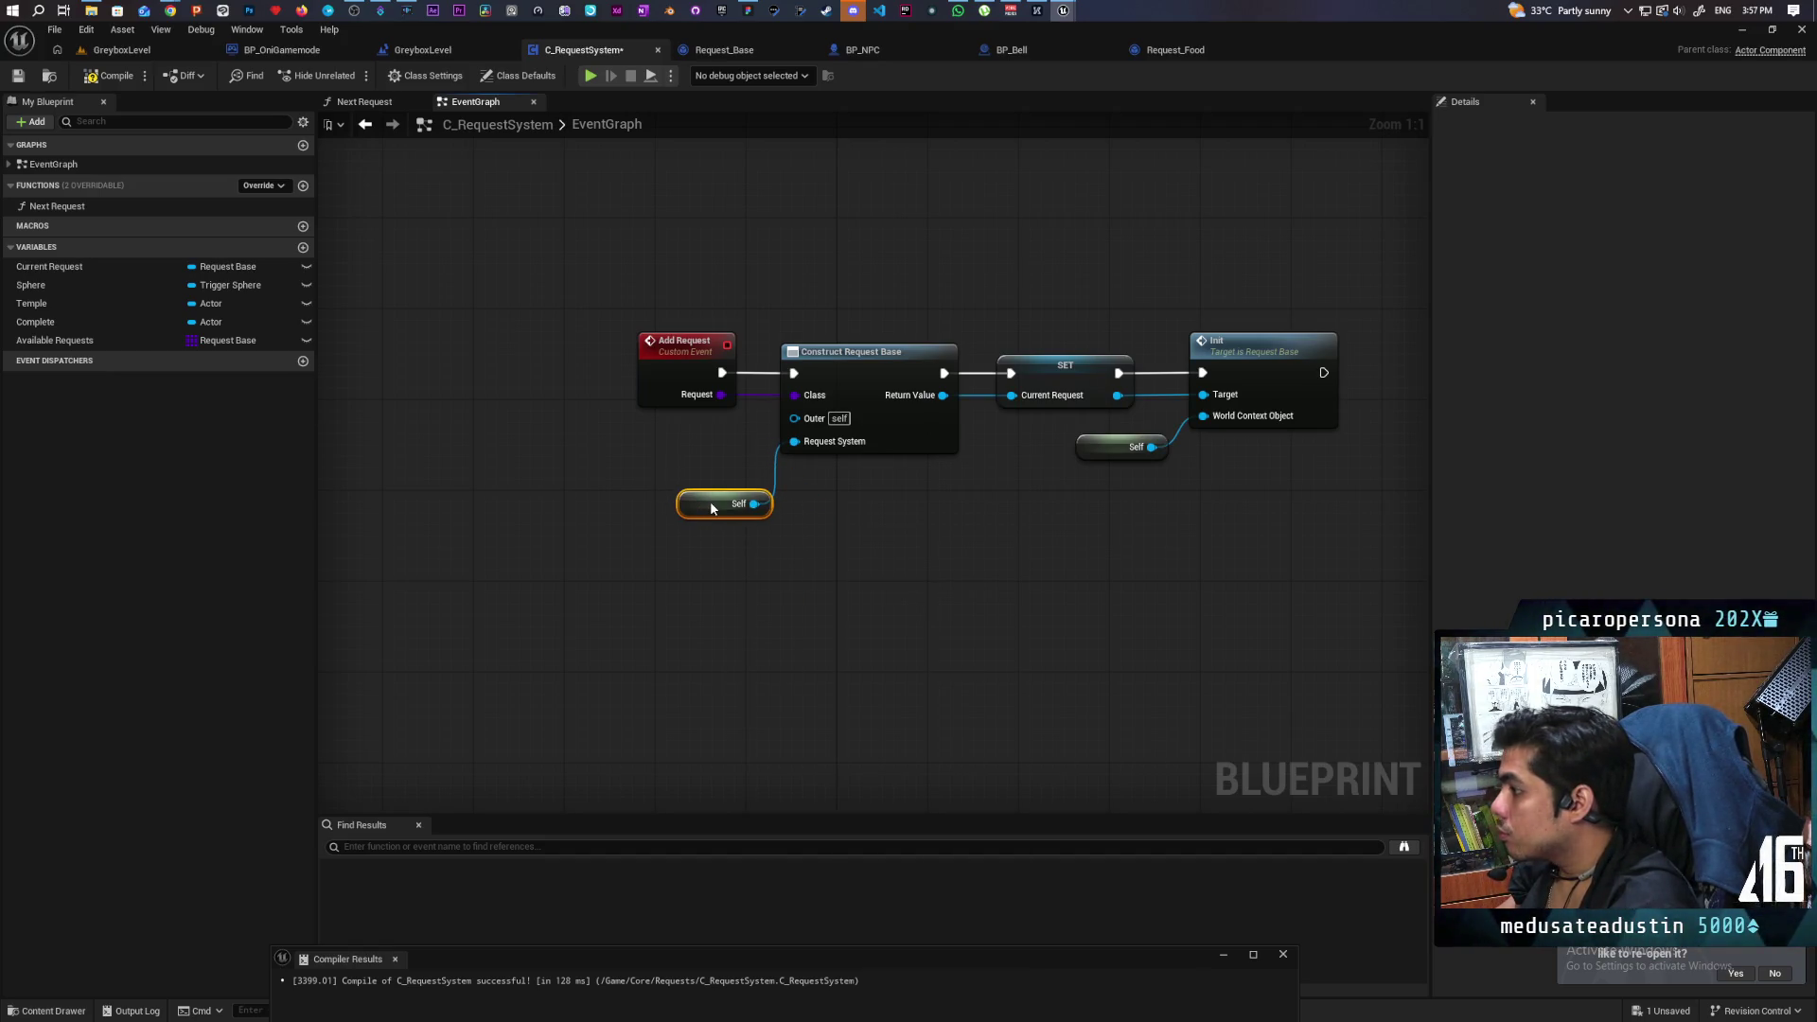
Compile and save the C_RequestSystem blueprint.
{"action": "left_click", "coordinate": [107, 76]}
{"action": "key", "text": "ctrl+s"}
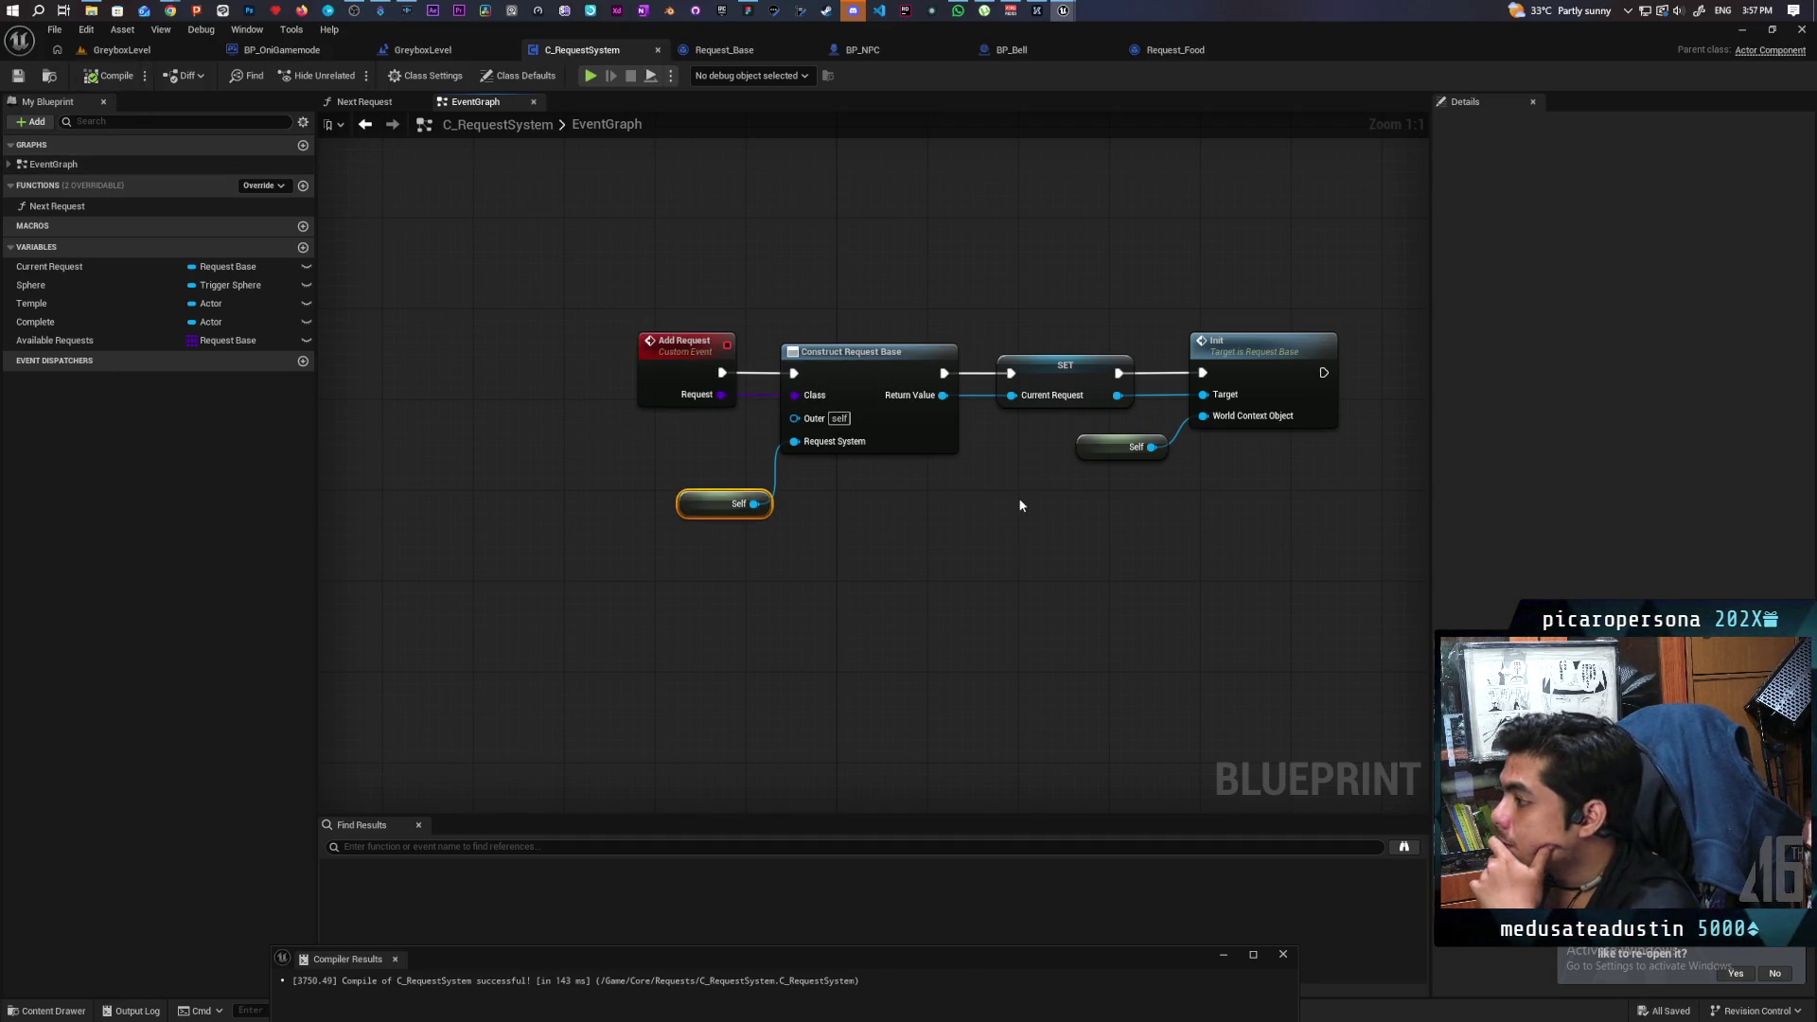
{"action": "right_click", "coordinate": [661, 365]}
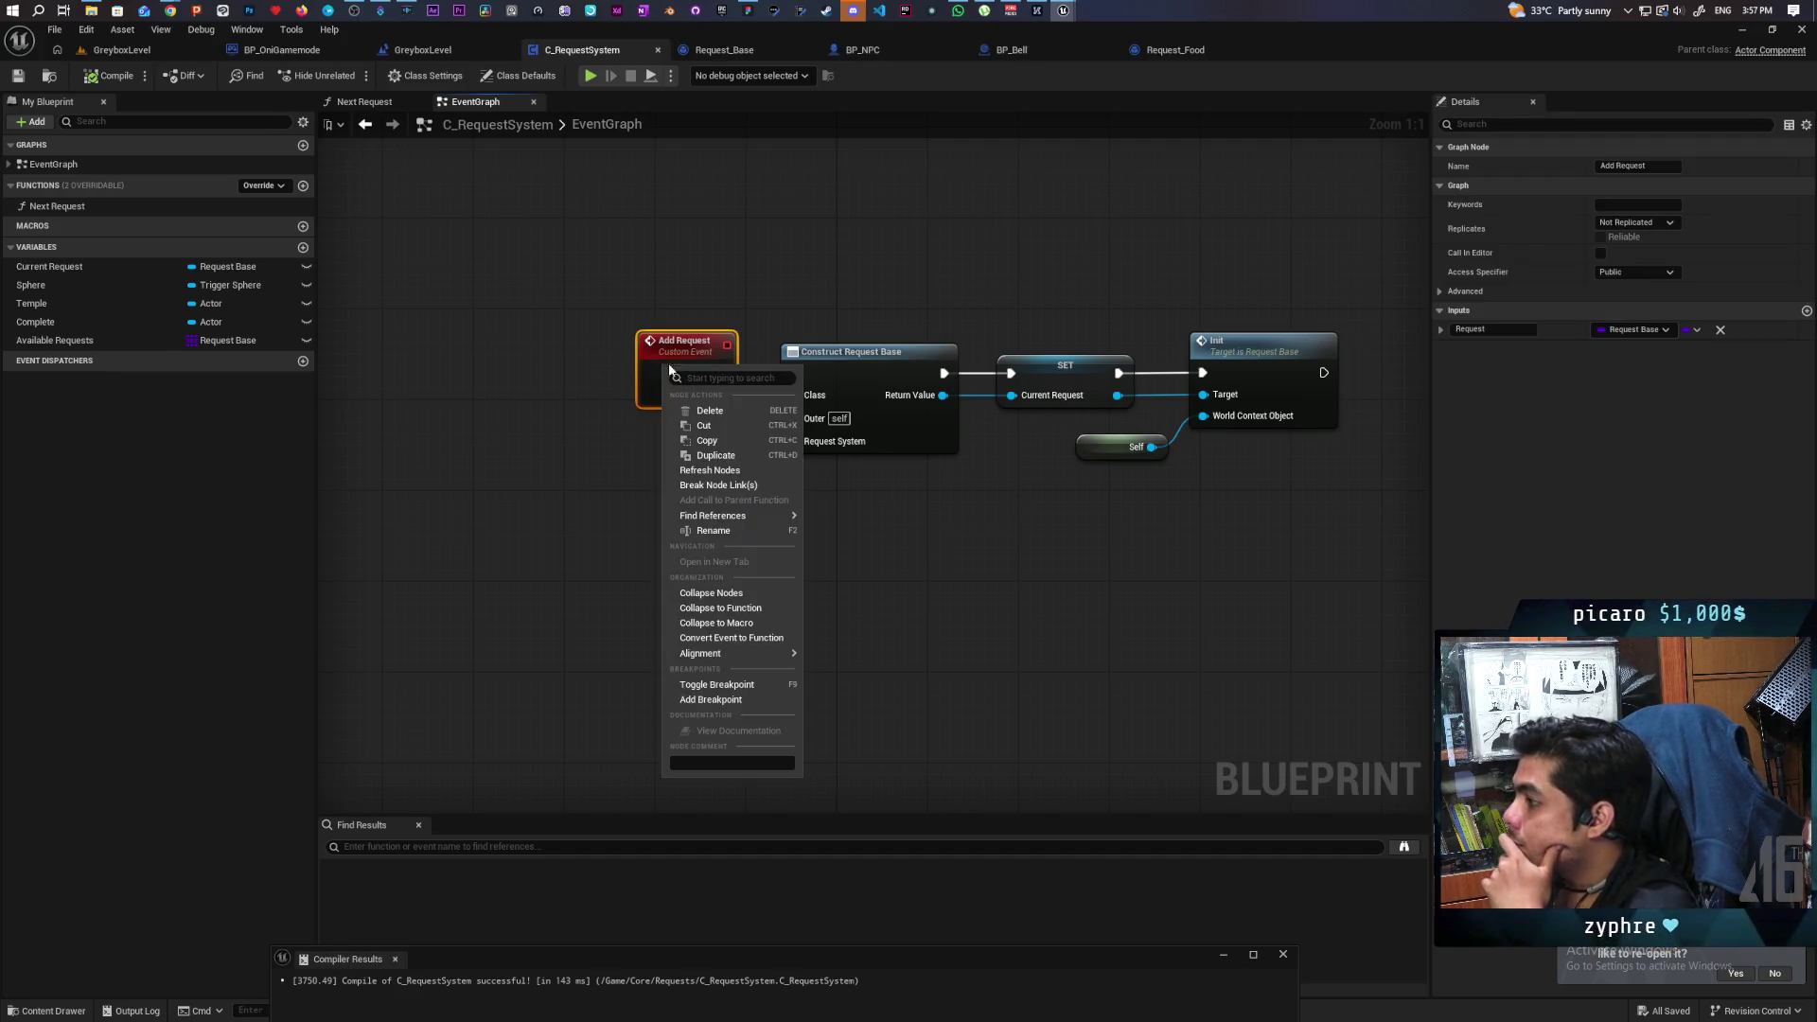
Try collapsing only the Add Request event into a function, then undo it.
{"action": "mouse_move", "coordinate": [747, 516]}
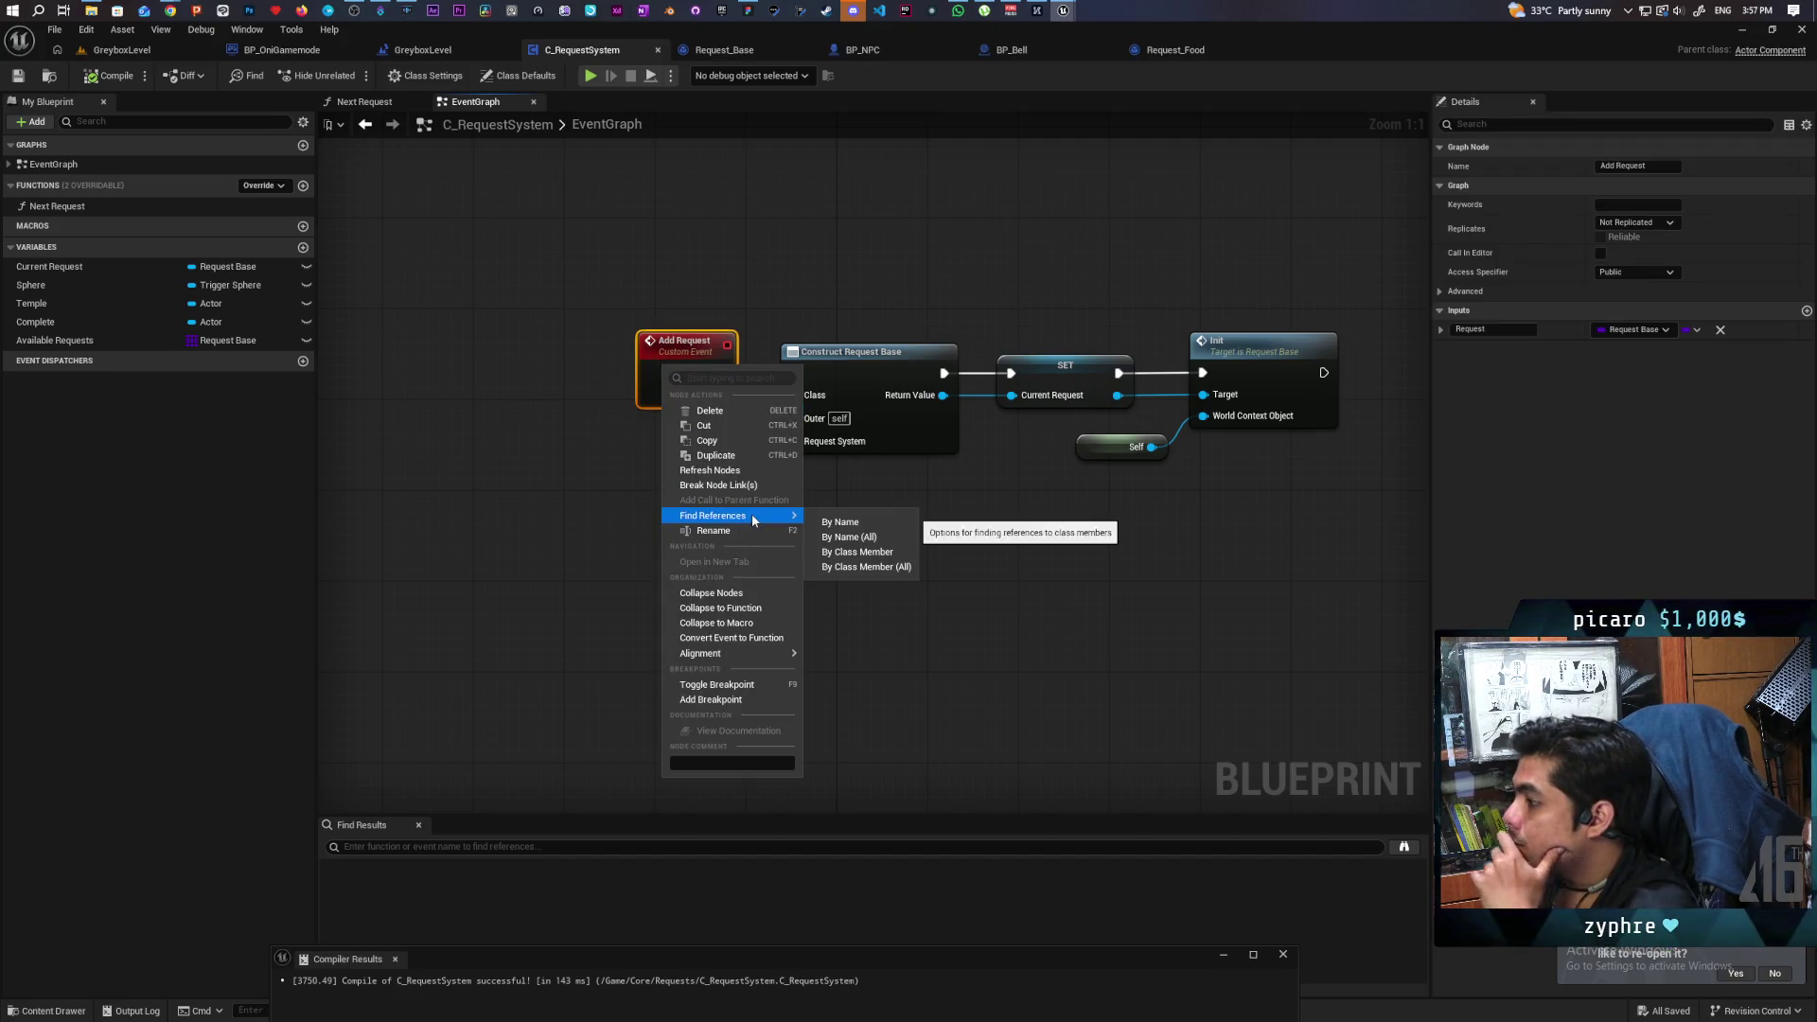
{"action": "left_click", "coordinate": [752, 607]}
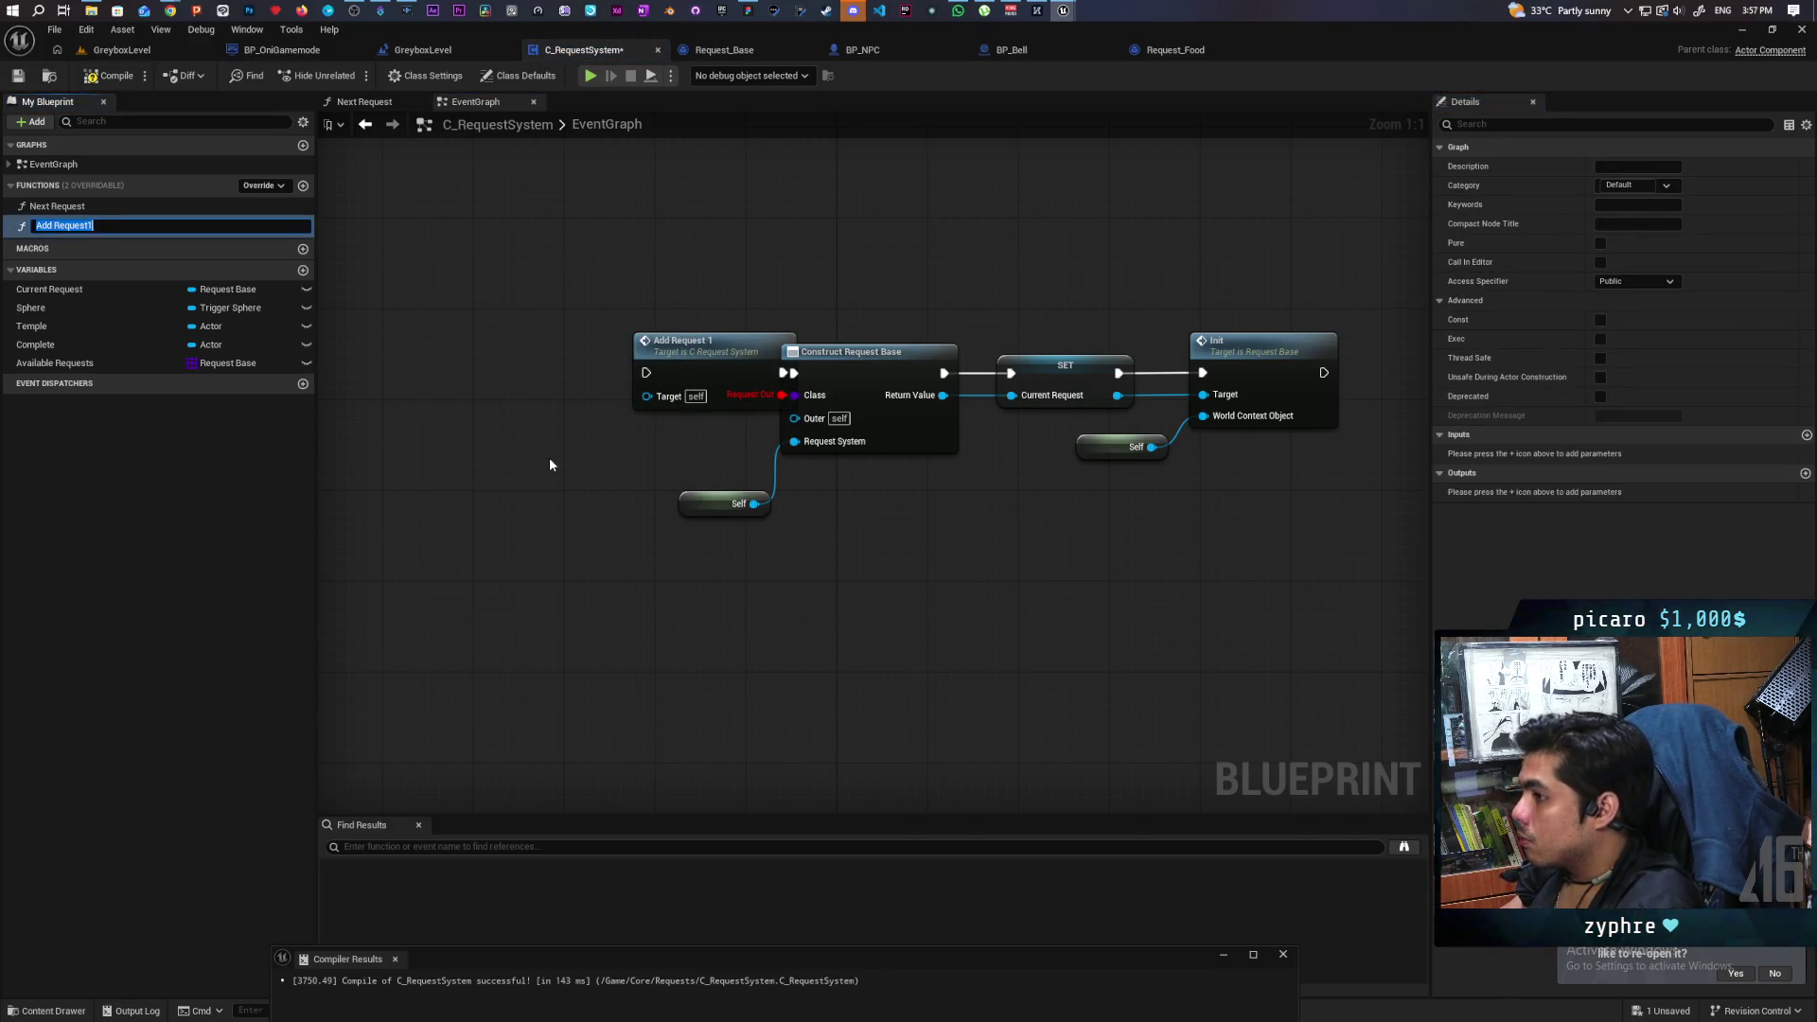
{"action": "key", "text": "ctrl+z"}
{"action": "left_click", "coordinate": [683, 359]}
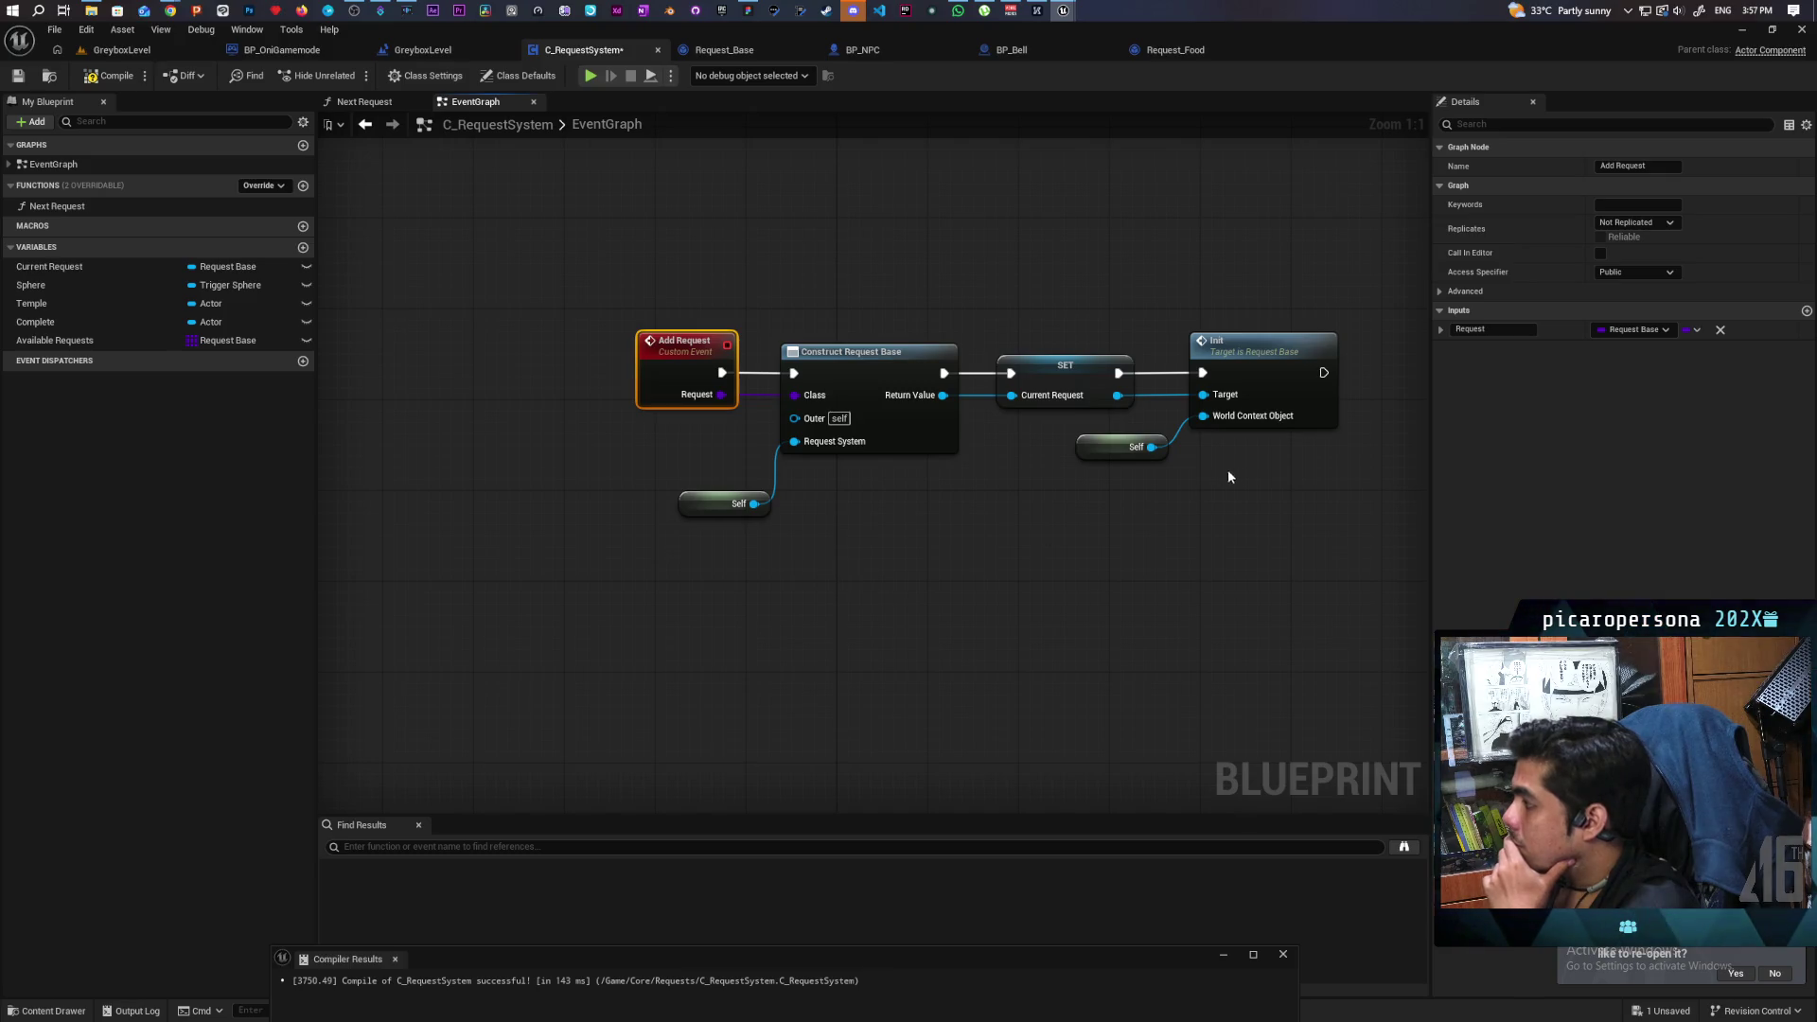
{"action": "left_click", "coordinate": [819, 558]}
Collapse the whole Add Request node chain into a function named Add Request1.
{"action": "left_click_drag", "start_coordinate": [621, 299], "coordinate": [1387, 609]}
{"action": "right_click", "coordinate": [672, 371]}
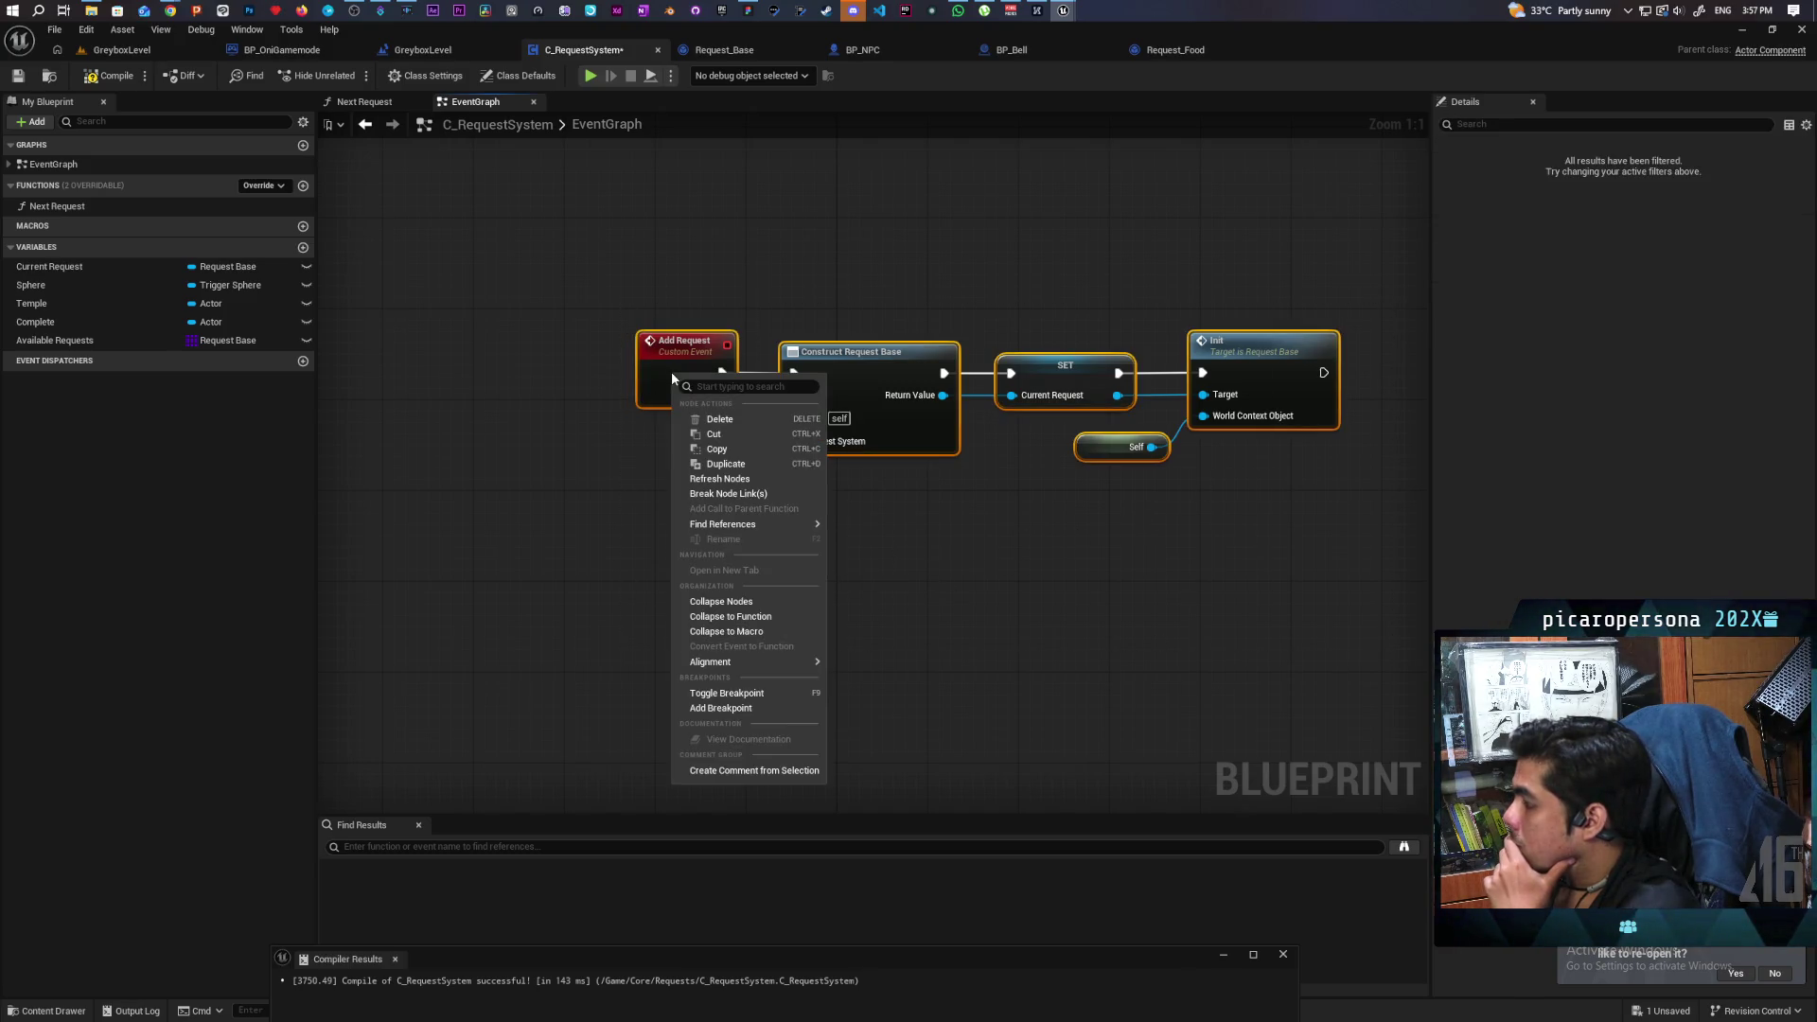
{"action": "left_click", "coordinate": [770, 617]}
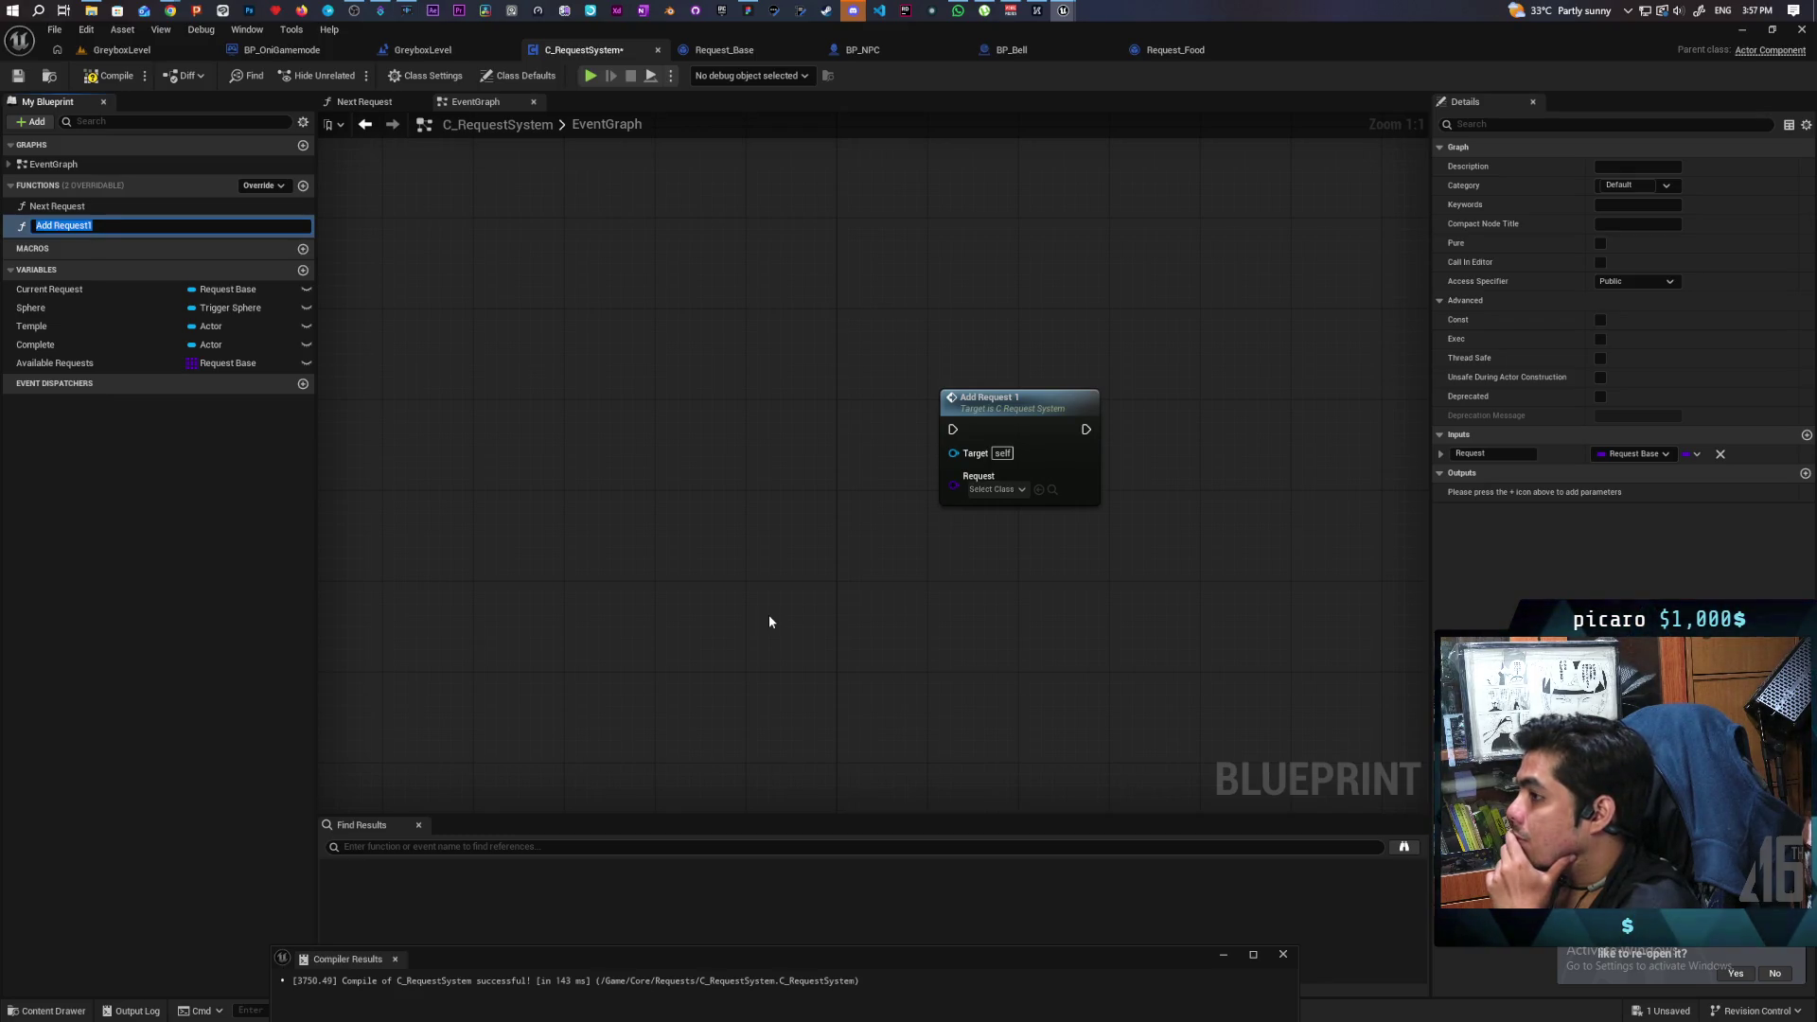
{"action": "key", "text": "Return"}
Inspect the Add Request1 function graph, tidy its entry node, and return to EventGraph.
{"action": "double_click", "coordinate": [1006, 502]}
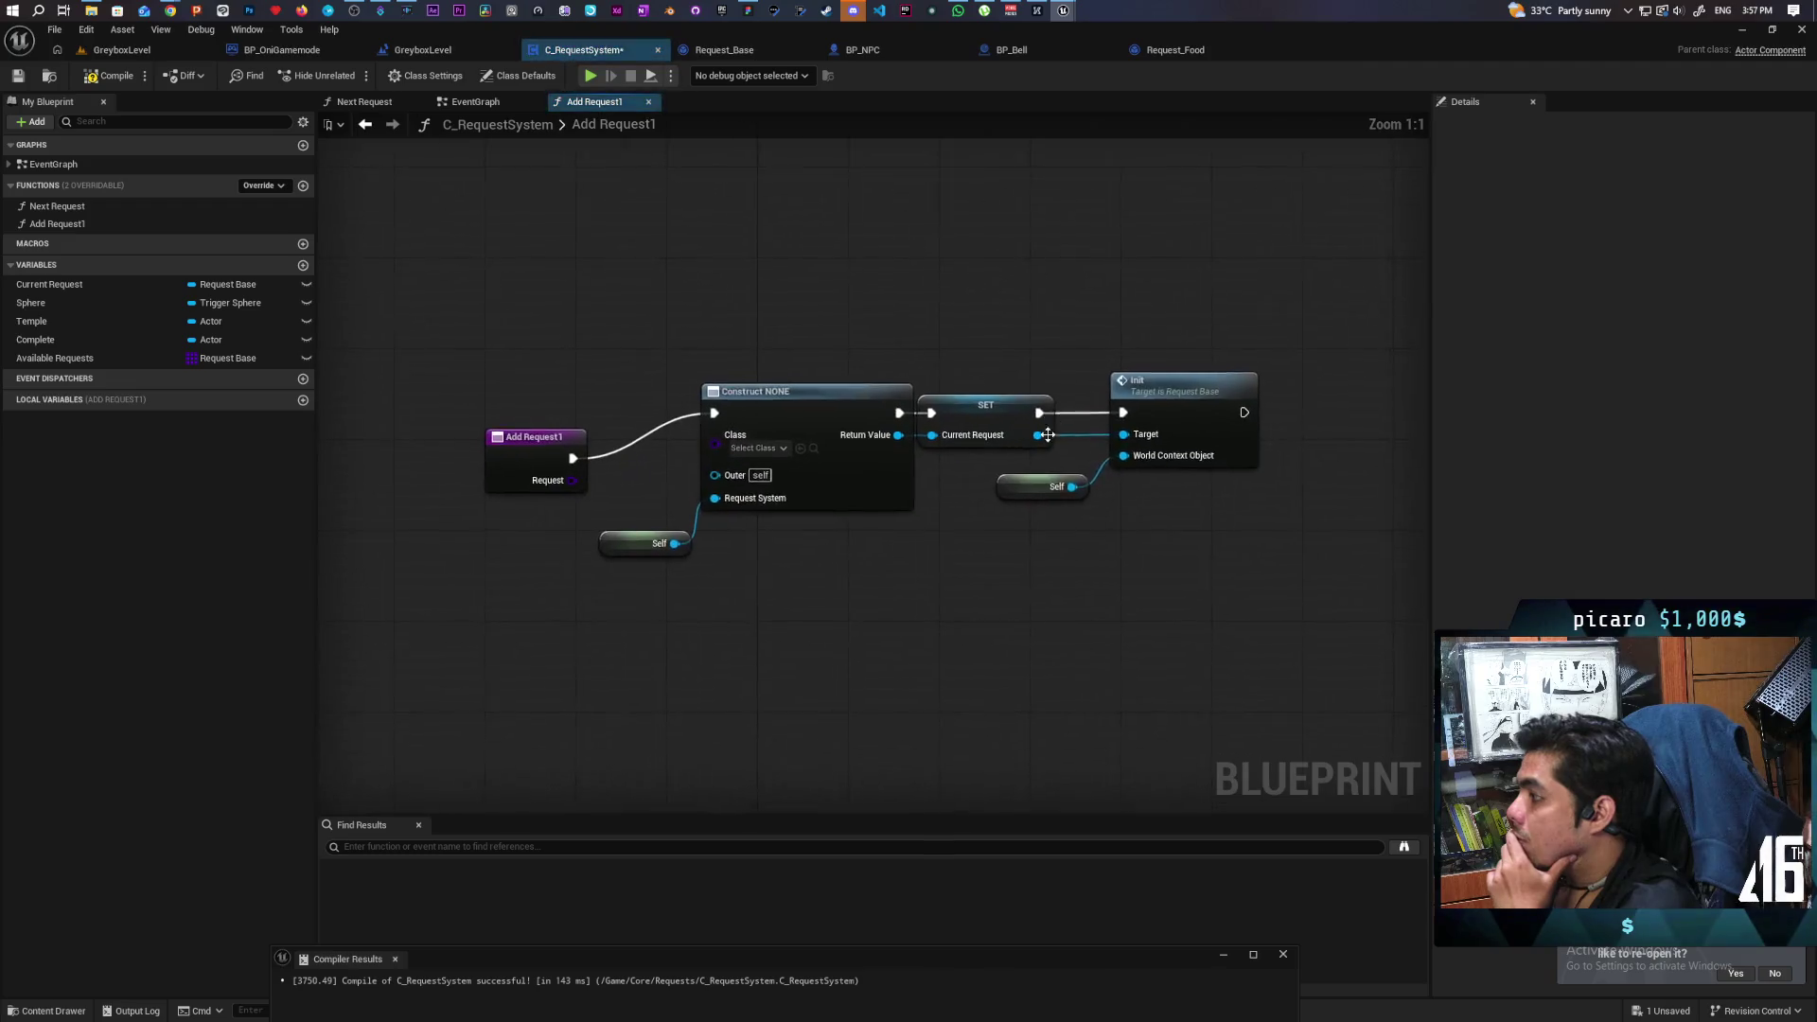
{"action": "mouse_move", "coordinate": [564, 490]}
{"action": "left_mouse_down"}
{"action": "mouse_move", "coordinate": [583, 441]}
{"action": "mouse_move", "coordinate": [716, 433]}
{"action": "left_mouse_up"}
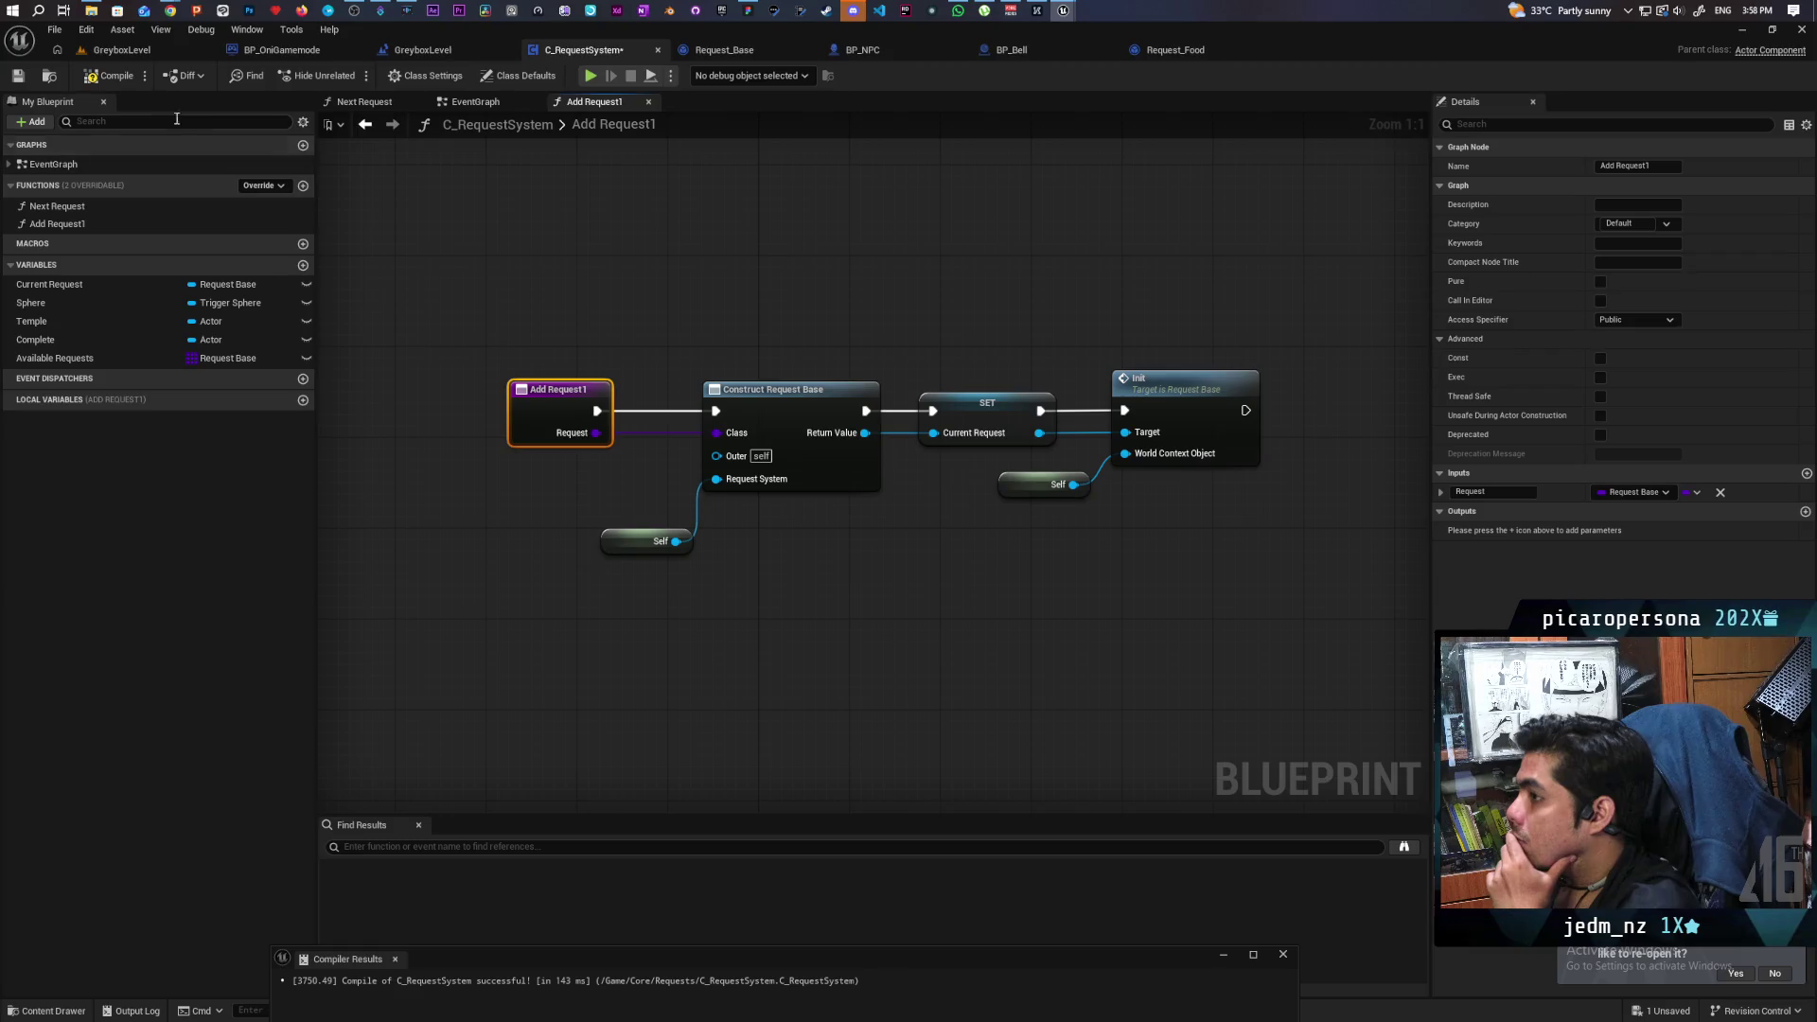
{"action": "left_click", "coordinate": [364, 124]}
{"action": "scroll", "coordinate": [608, 164], "scroll_direction": "down", "scroll_amount": 5}
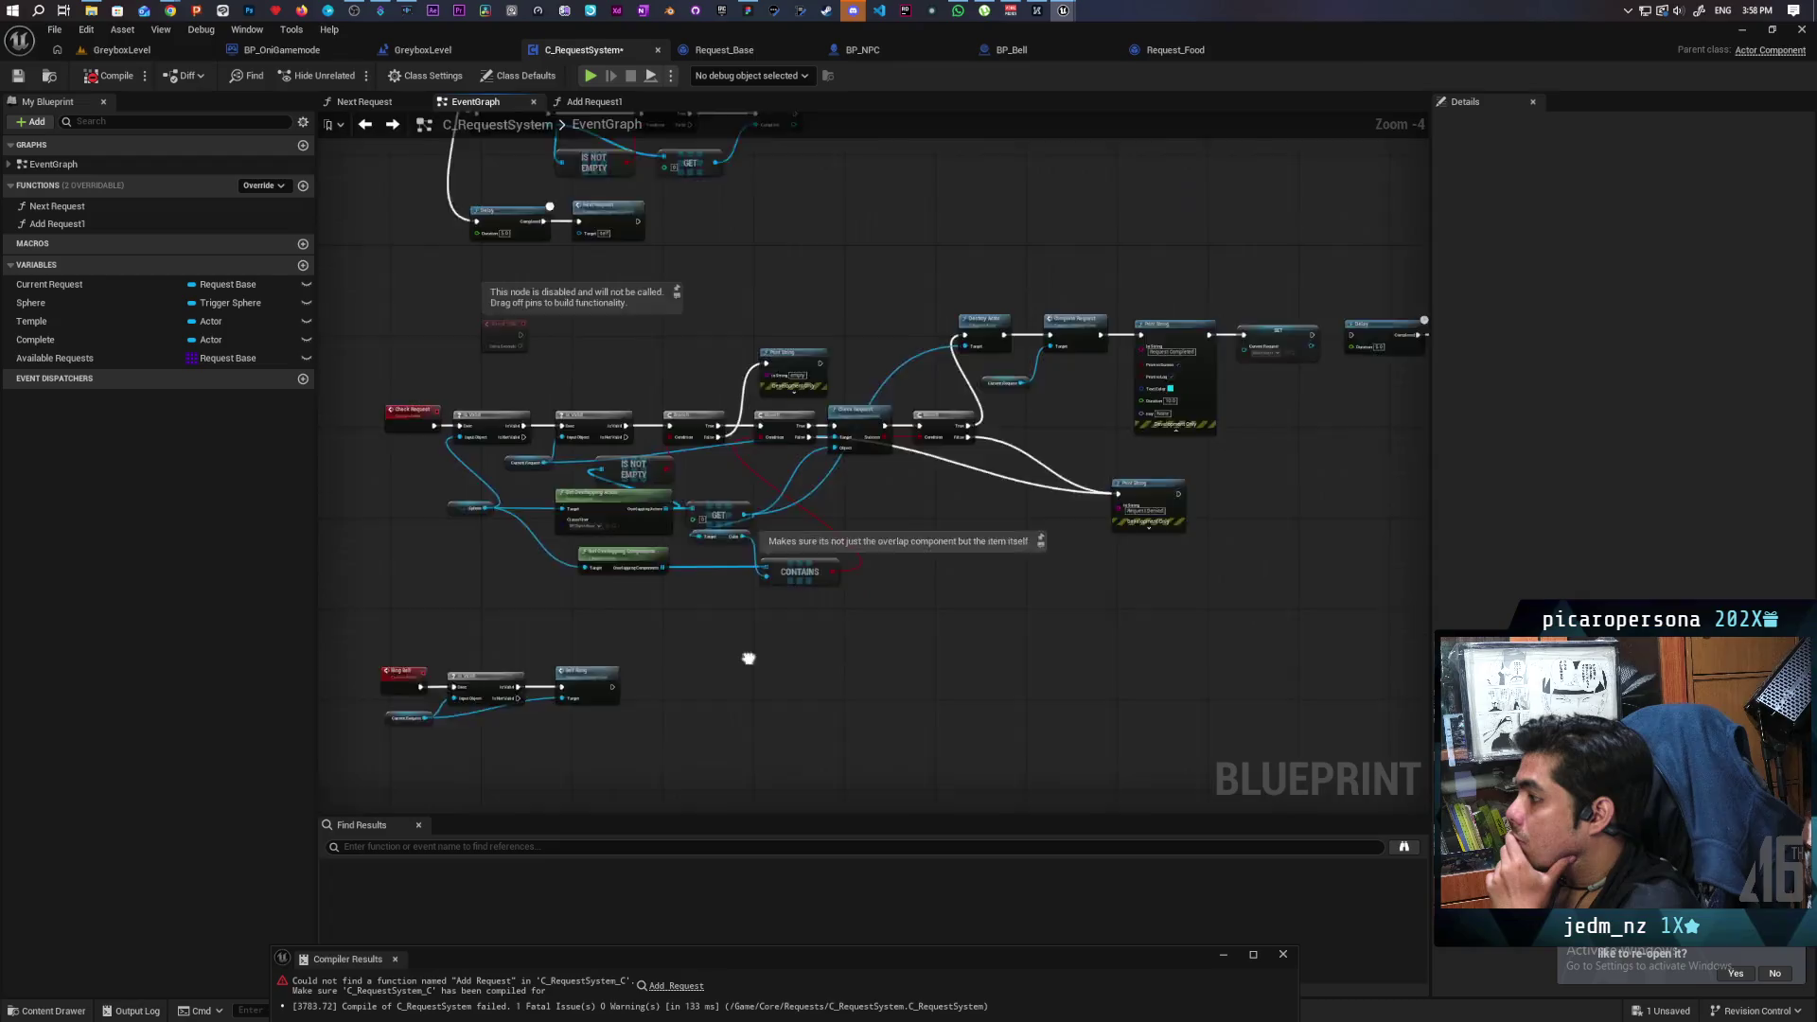
Recompile, then rename the Add Request1 function to Add Request.
{"action": "mouse_move", "coordinate": [1042, 742]}
{"action": "left_mouse_down"}
{"action": "mouse_move", "coordinate": [1098, 470]}
{"action": "mouse_move", "coordinate": [852, 350]}
{"action": "mouse_move", "coordinate": [803, 161]}
{"action": "mouse_move", "coordinate": [785, 469]}
{"action": "left_mouse_up"}
{"action": "left_click", "coordinate": [109, 75]}
{"action": "double_click", "coordinate": [57, 205]}
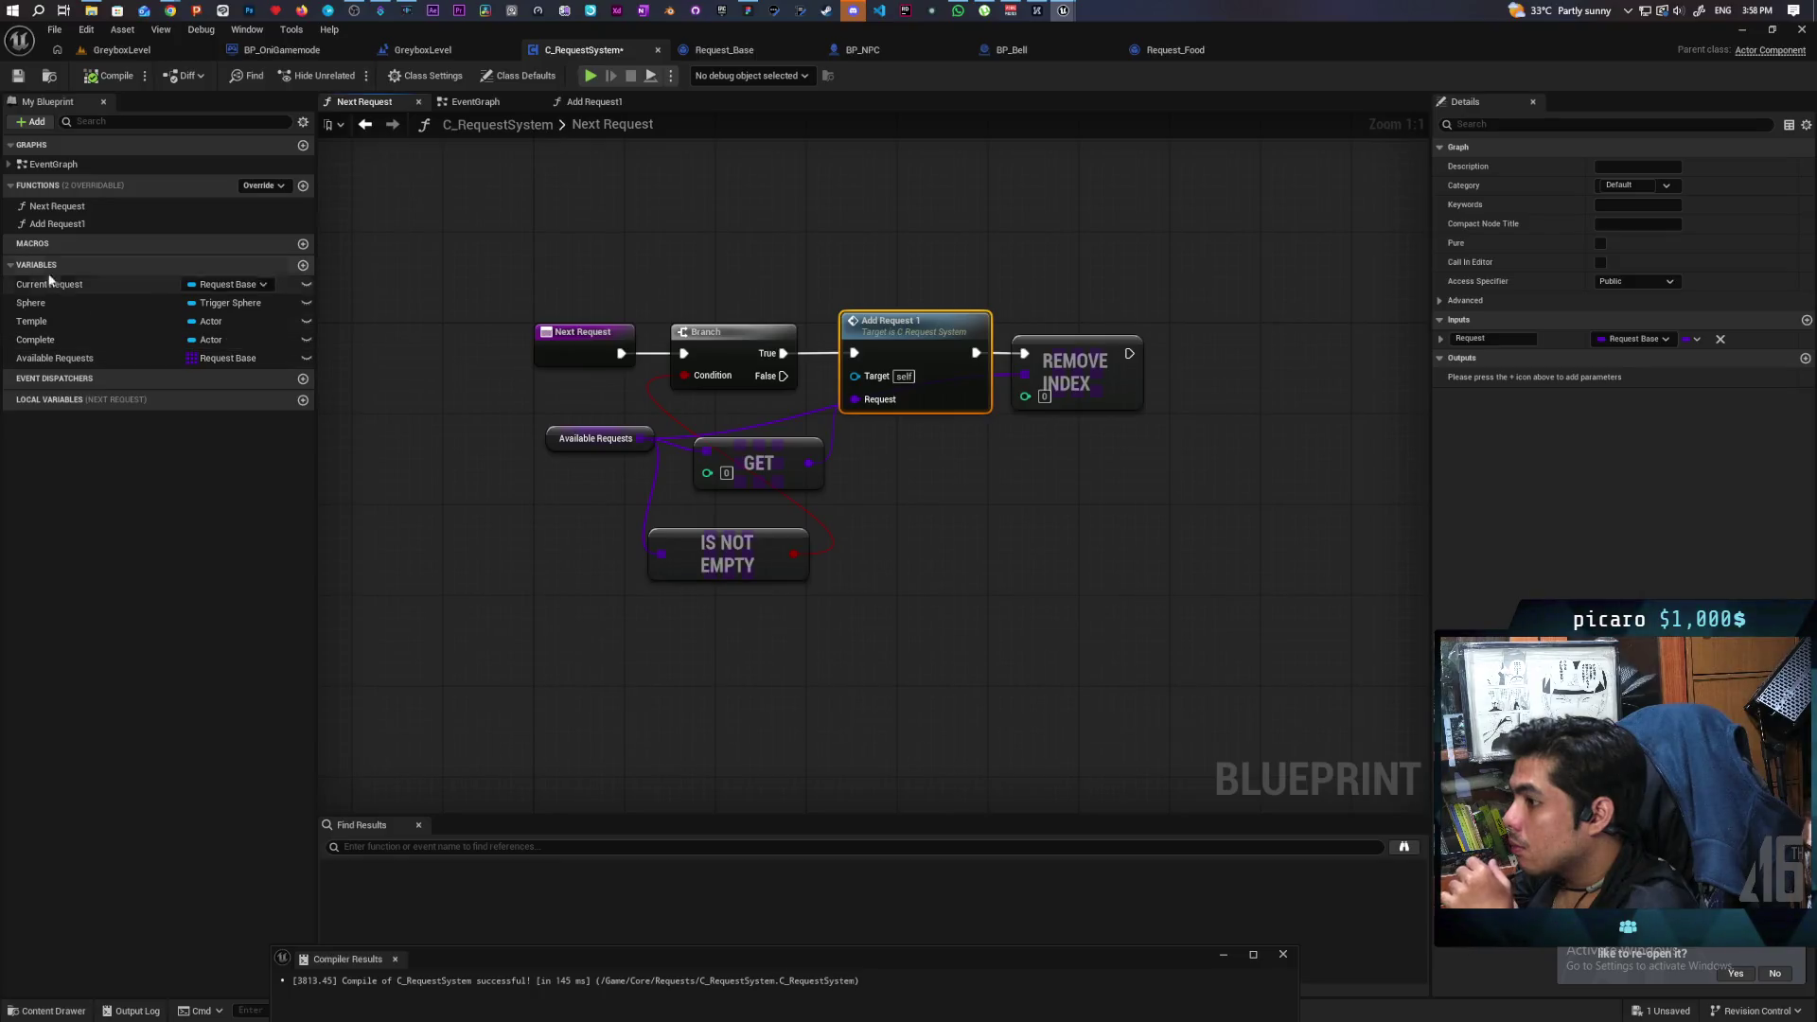
{"action": "left_click", "coordinate": [57, 223]}
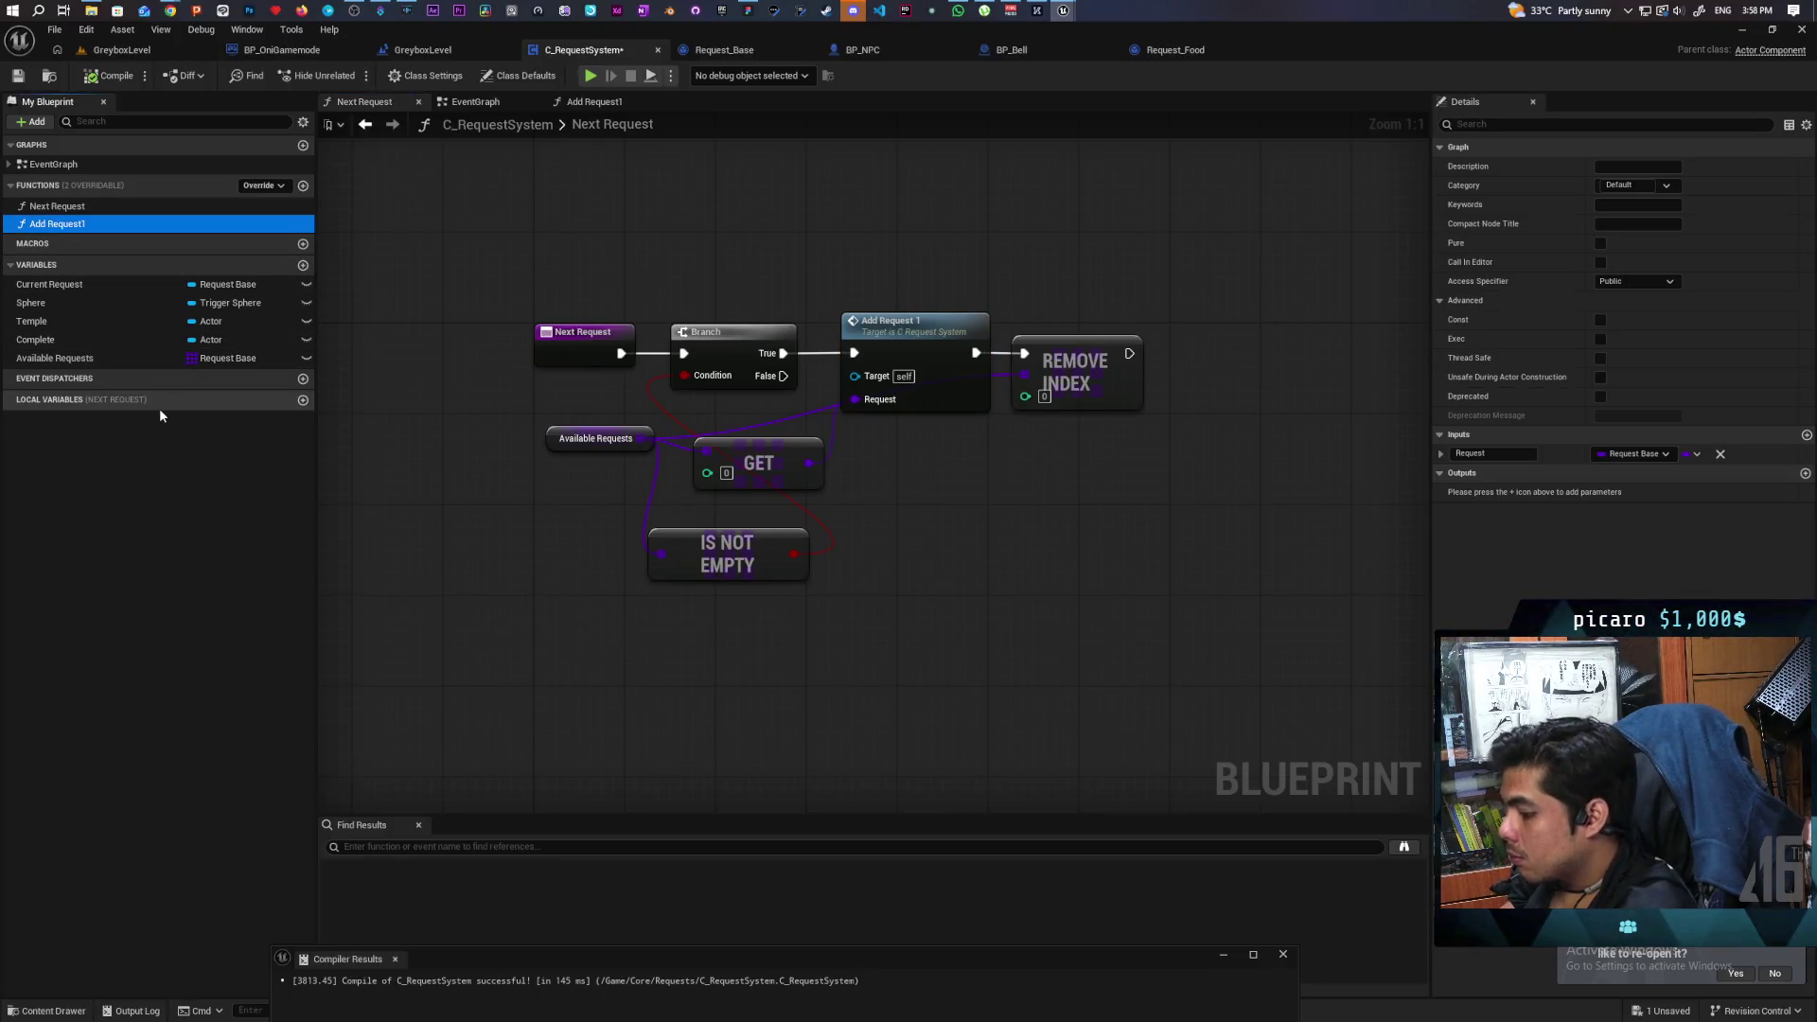
{"action": "key", "text": "F2"}
{"action": "key", "text": "BackSpace"}
{"action": "key", "text": "Return"}
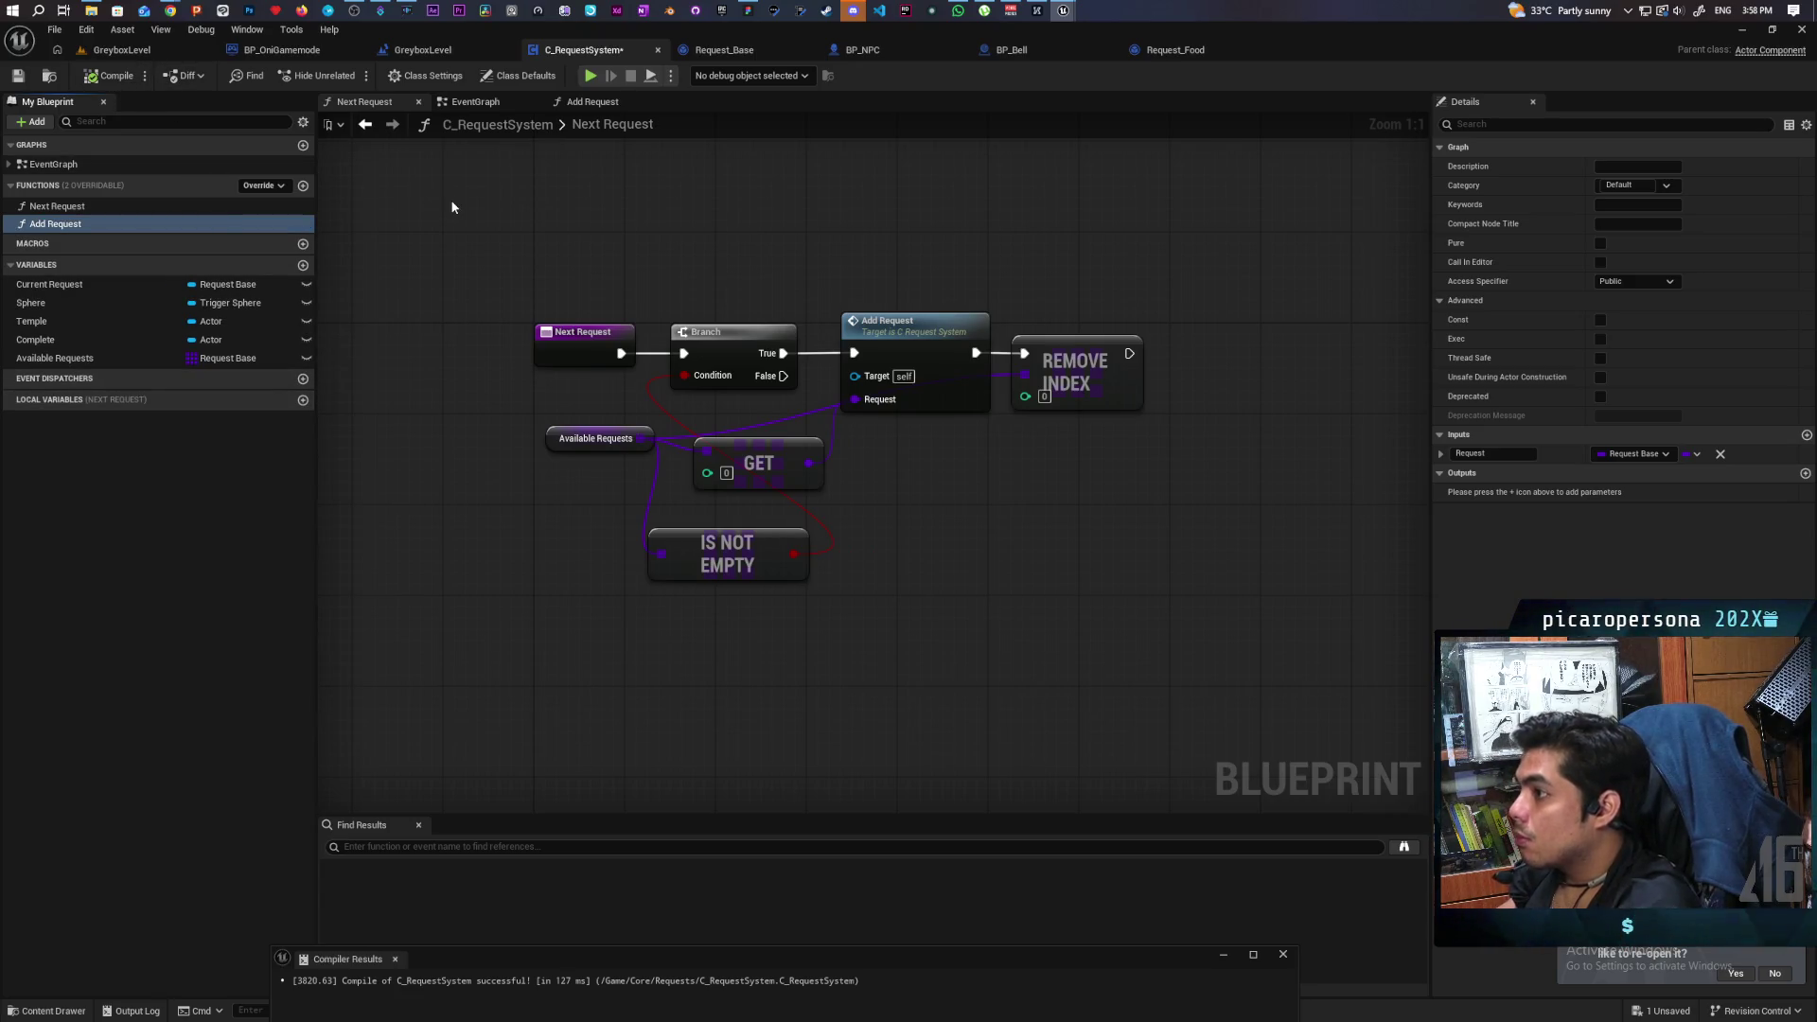
Delete the leftover Add Request call node from EventGraph and save the blueprint.
{"action": "left_click", "coordinate": [494, 104]}
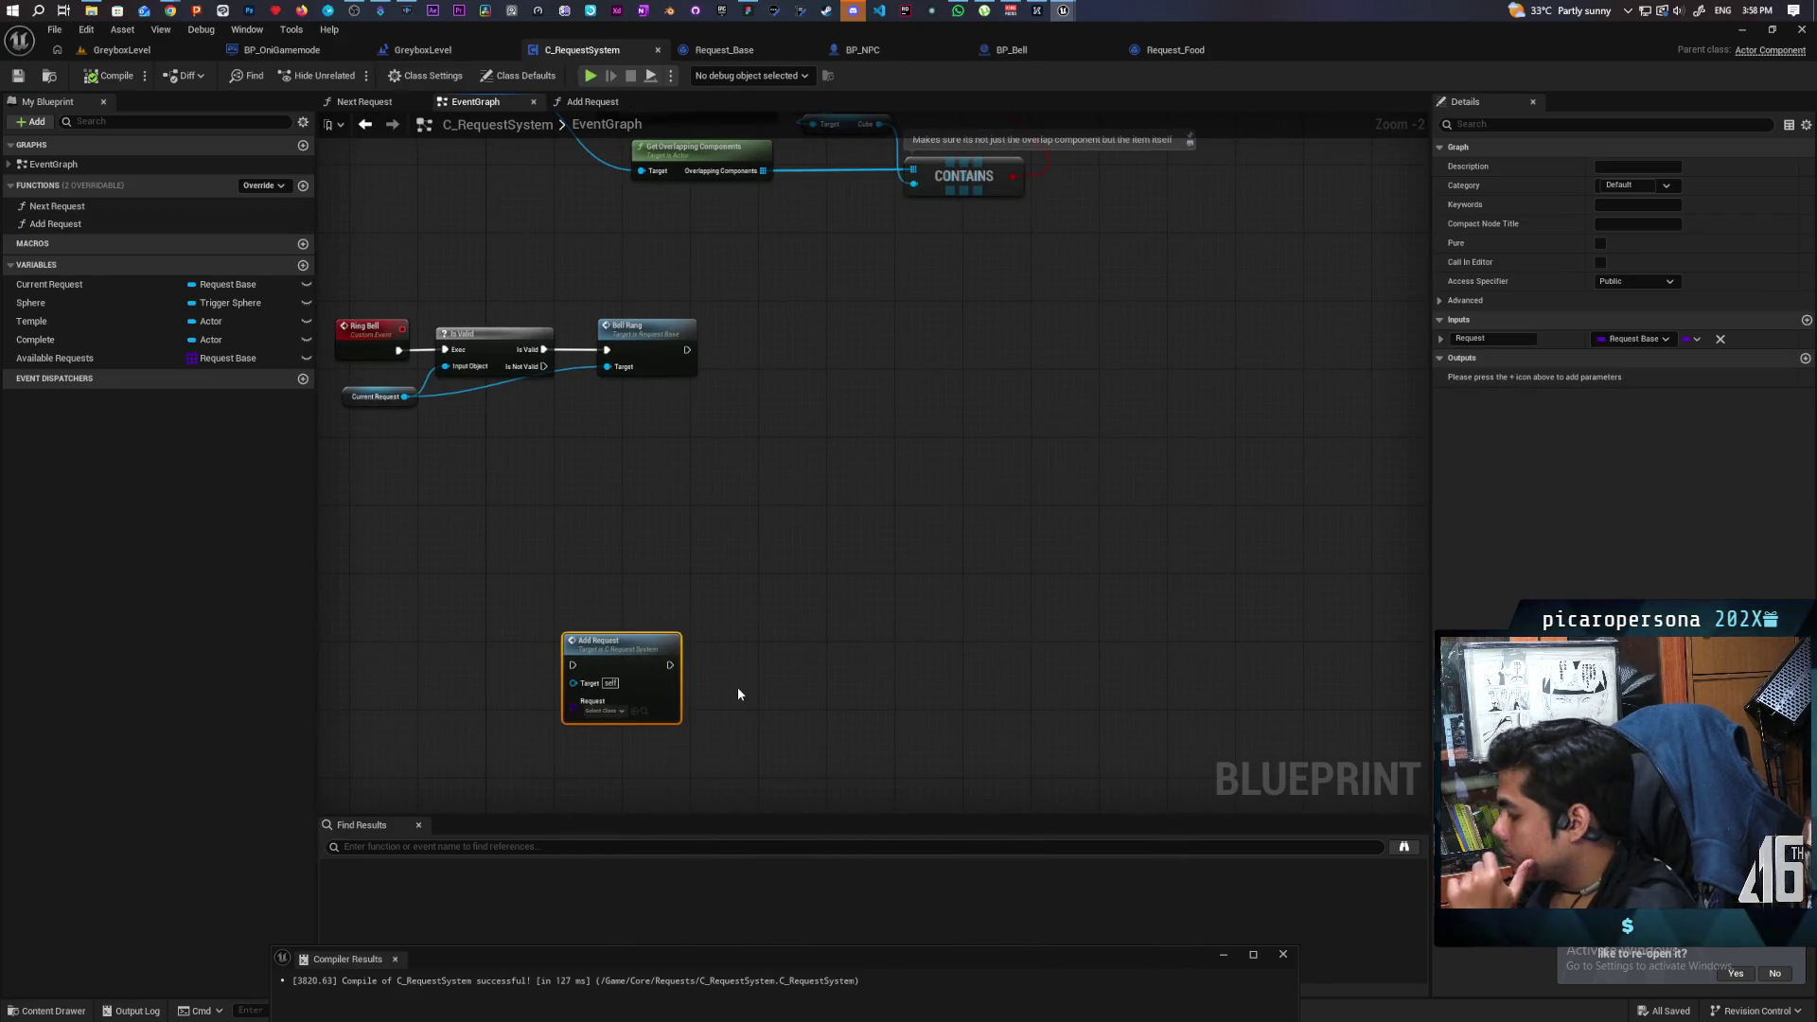
{"action": "key", "text": "Delete"}
{"action": "scroll", "coordinate": [736, 687], "scroll_direction": "down", "scroll_amount": 3}
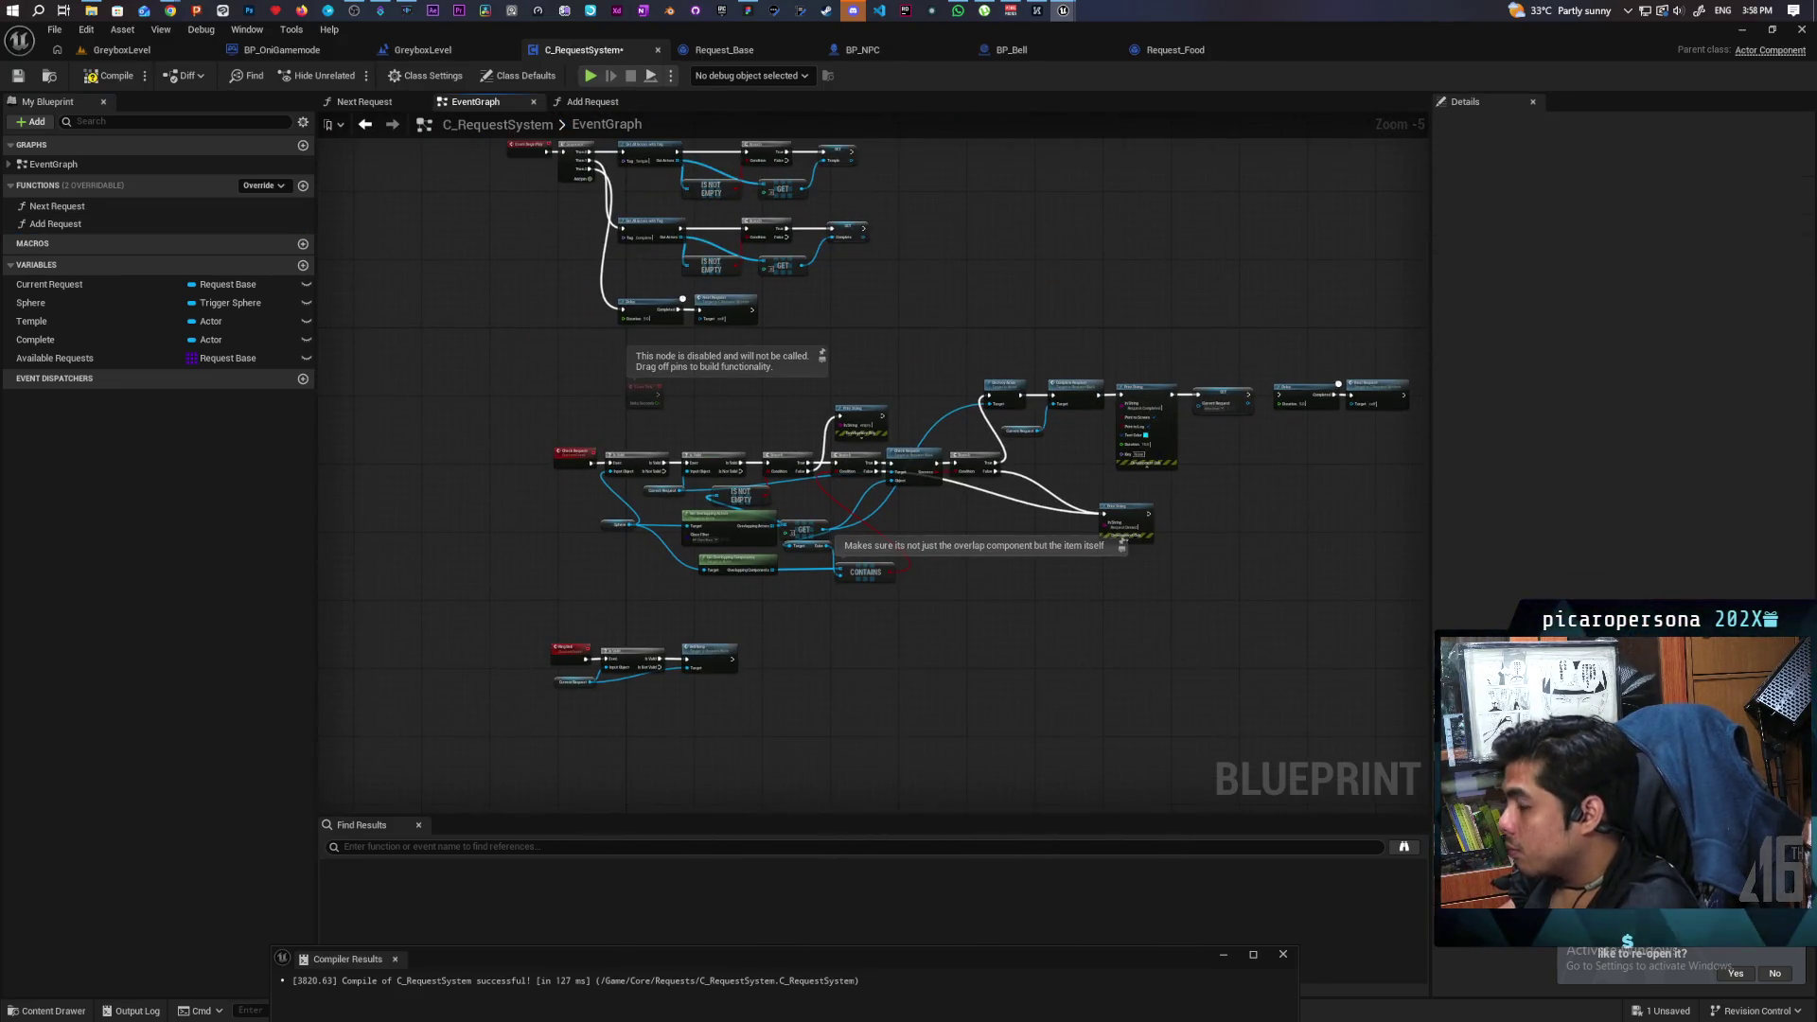
{"action": "scroll", "coordinate": [878, 673], "scroll_direction": "up", "scroll_amount": 2}
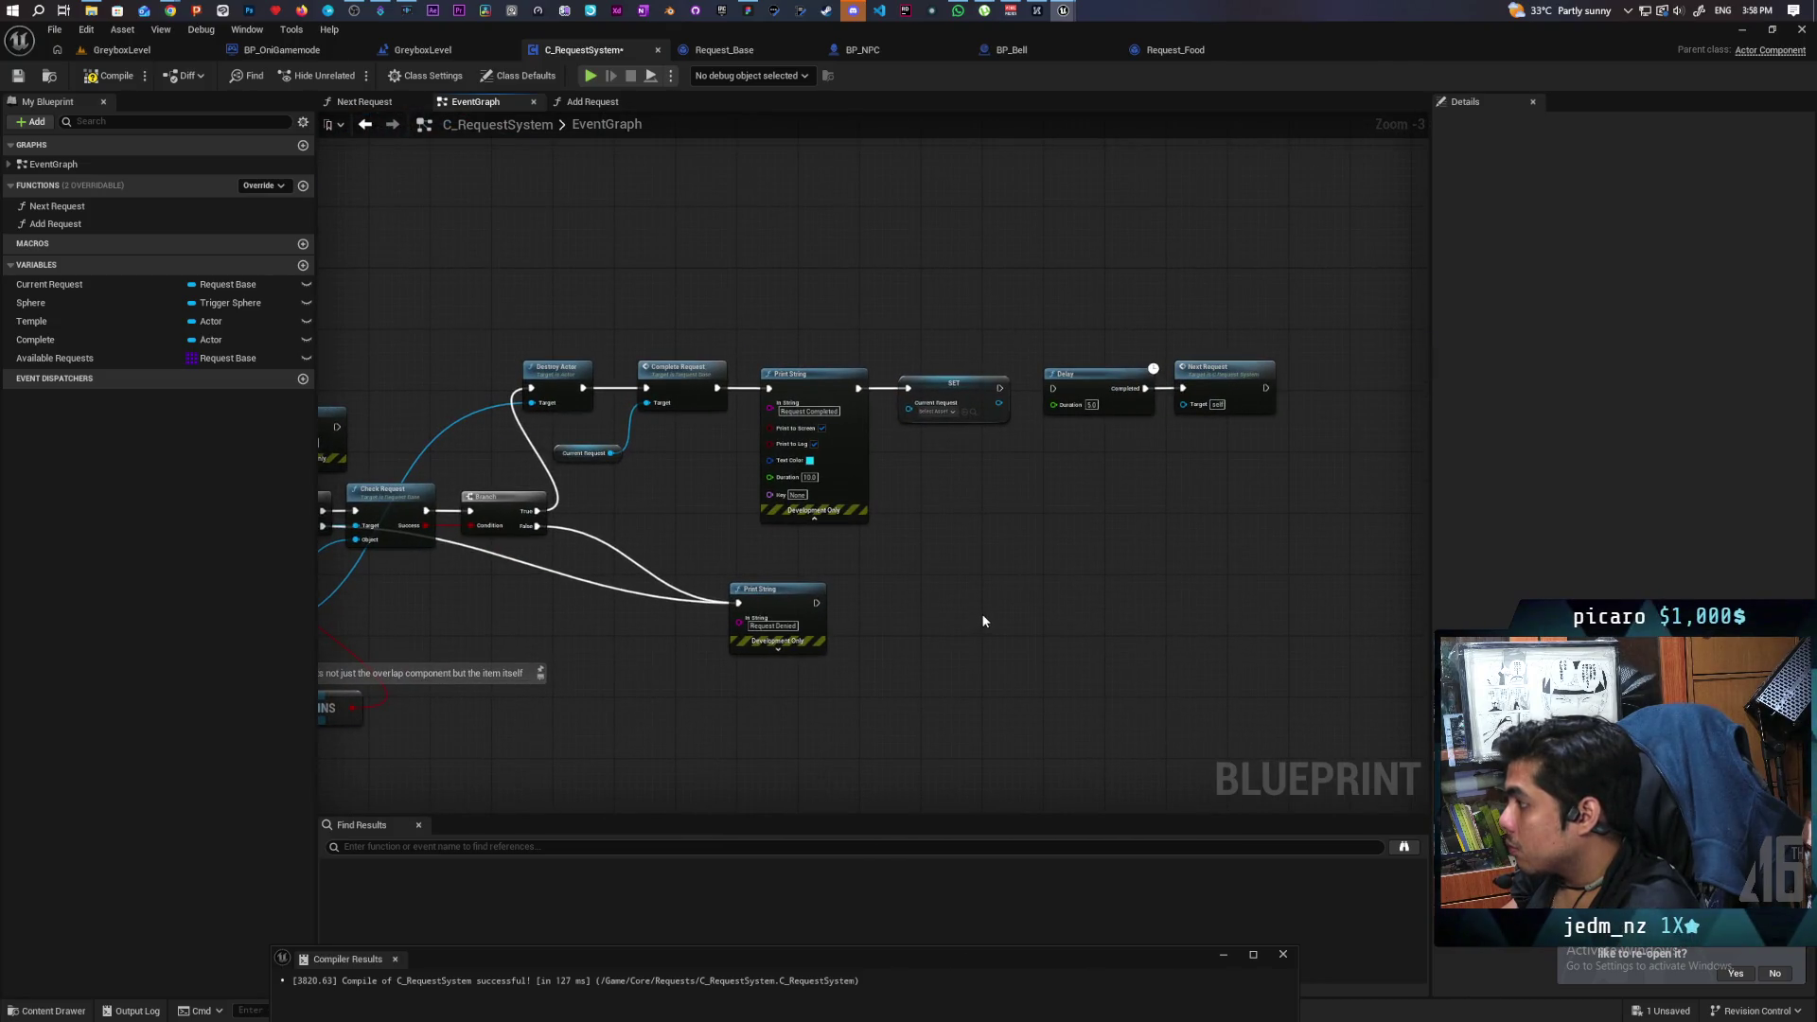
{"action": "key", "text": "ctrl+s"}
{"action": "mouse_move", "coordinate": [660, 254]}
{"action": "left_mouse_down"}
{"action": "mouse_move", "coordinate": [1156, 204]}
{"action": "mouse_move", "coordinate": [996, 218]}
{"action": "left_mouse_up"}
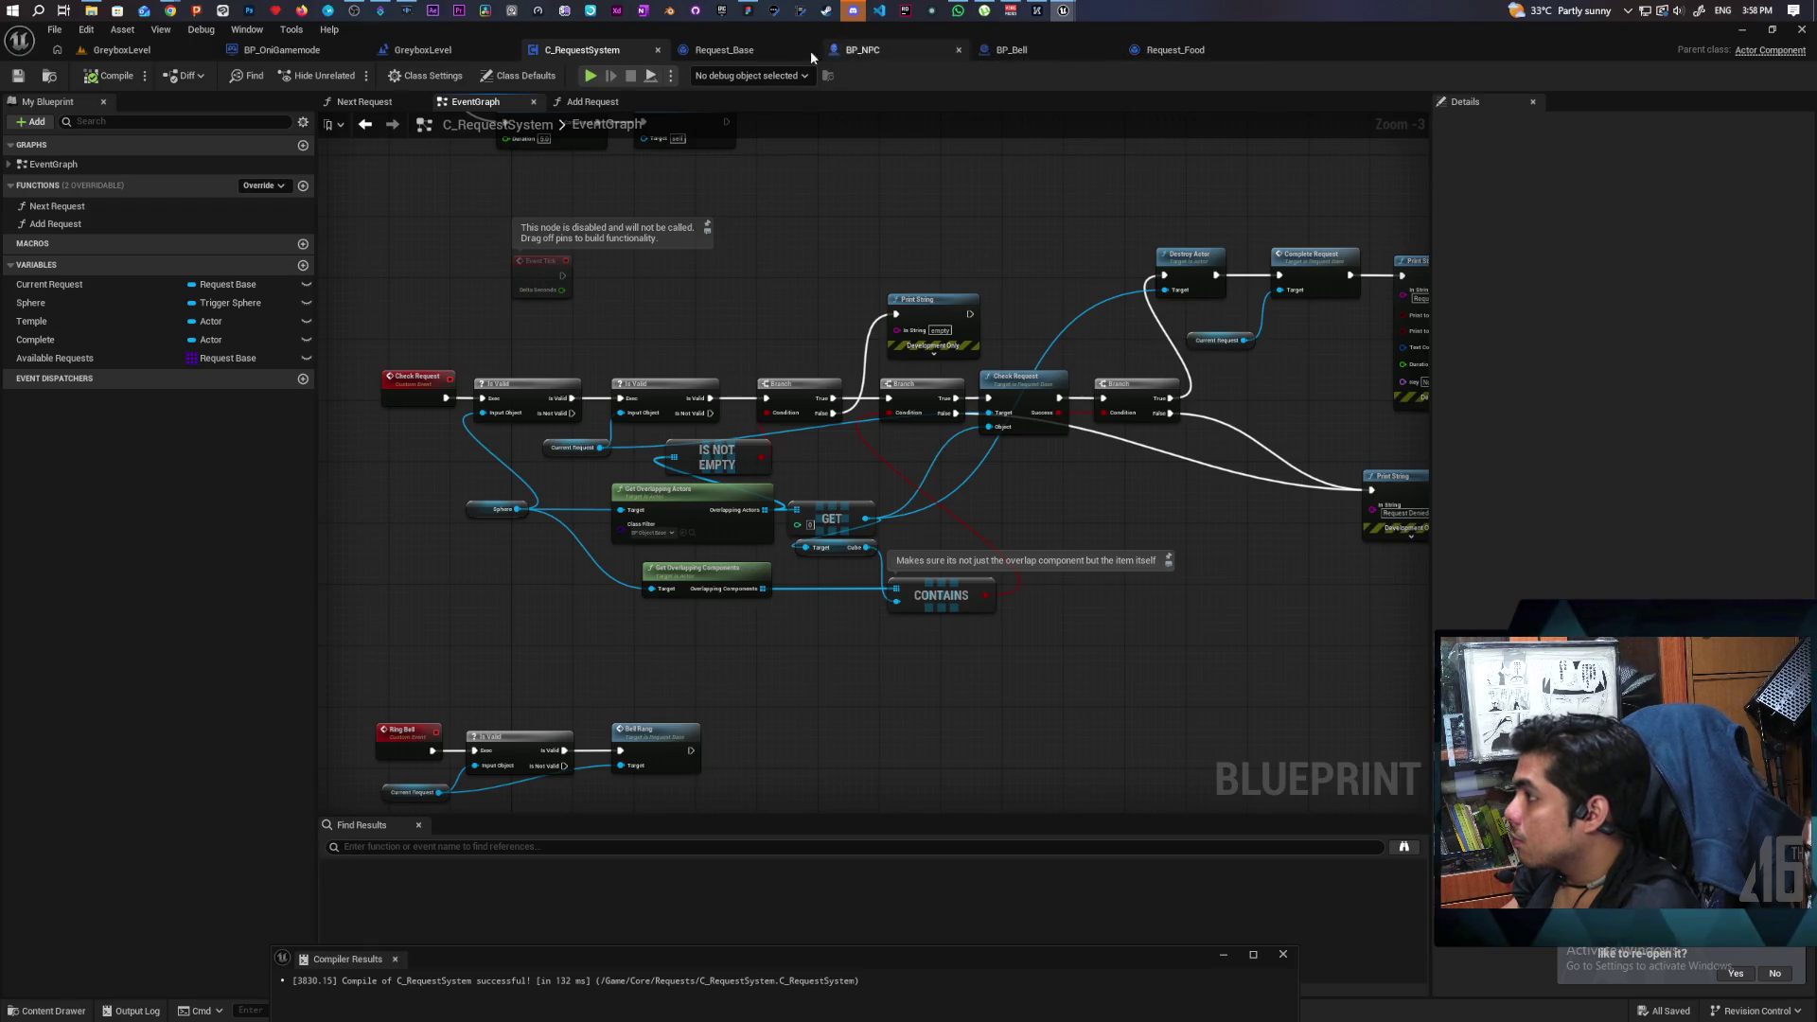
In Request_Base, paste a Request System getter and add a Check Request call from it.
{"action": "left_click", "coordinate": [724, 50]}
{"action": "scroll", "coordinate": [495, 386], "scroll_direction": "down", "scroll_amount": 4}
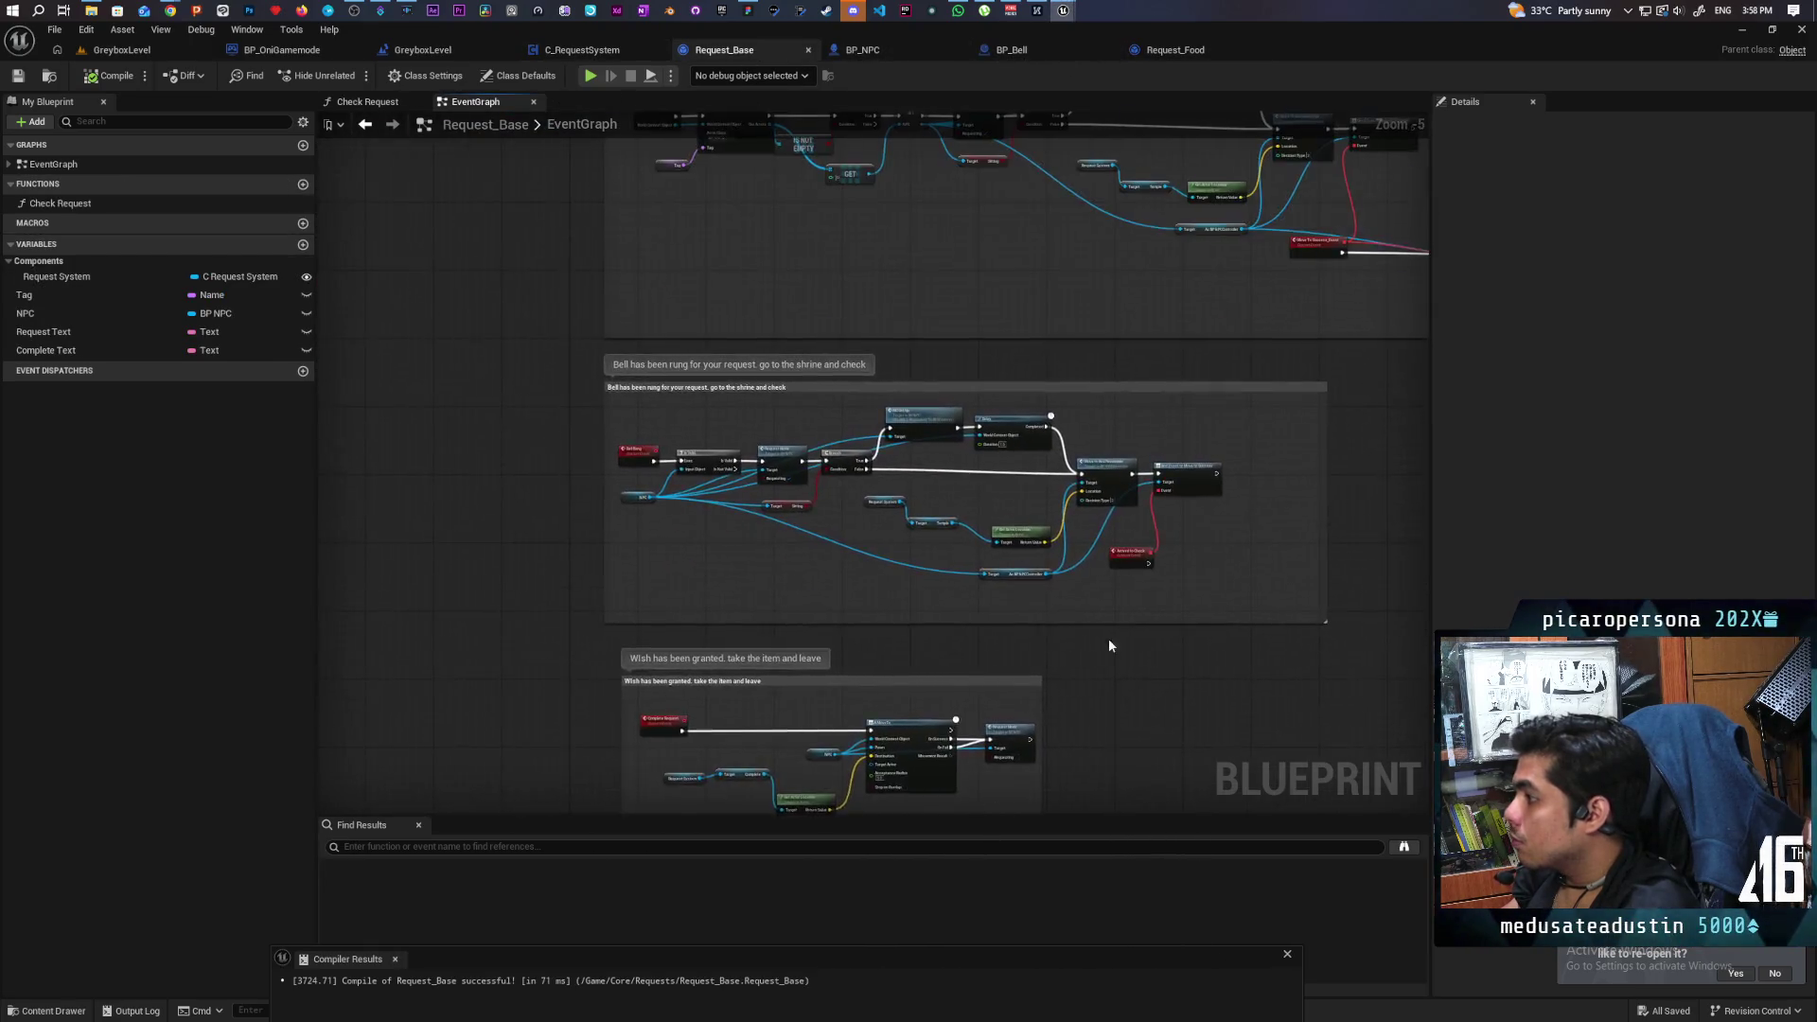
{"action": "scroll", "coordinate": [833, 651], "scroll_direction": "up", "scroll_amount": 6}
{"action": "mouse_move", "coordinate": [1069, 650]}
{"action": "left_mouse_down"}
{"action": "mouse_move", "coordinate": [1098, 650]}
{"action": "mouse_move", "coordinate": [875, 650]}
{"action": "mouse_move", "coordinate": [1218, 658]}
{"action": "mouse_move", "coordinate": [1274, 622]}
{"action": "mouse_move", "coordinate": [624, 589]}
{"action": "mouse_move", "coordinate": [777, 568]}
{"action": "mouse_move", "coordinate": [817, 504]}
{"action": "mouse_move", "coordinate": [771, 510]}
{"action": "mouse_move", "coordinate": [891, 503]}
{"action": "left_mouse_up"}
{"action": "left_click", "coordinate": [596, 419]}
{"action": "key", "text": "ctrl+v"}
{"action": "type", "text": "check"}
{"action": "key", "text": "Return"}
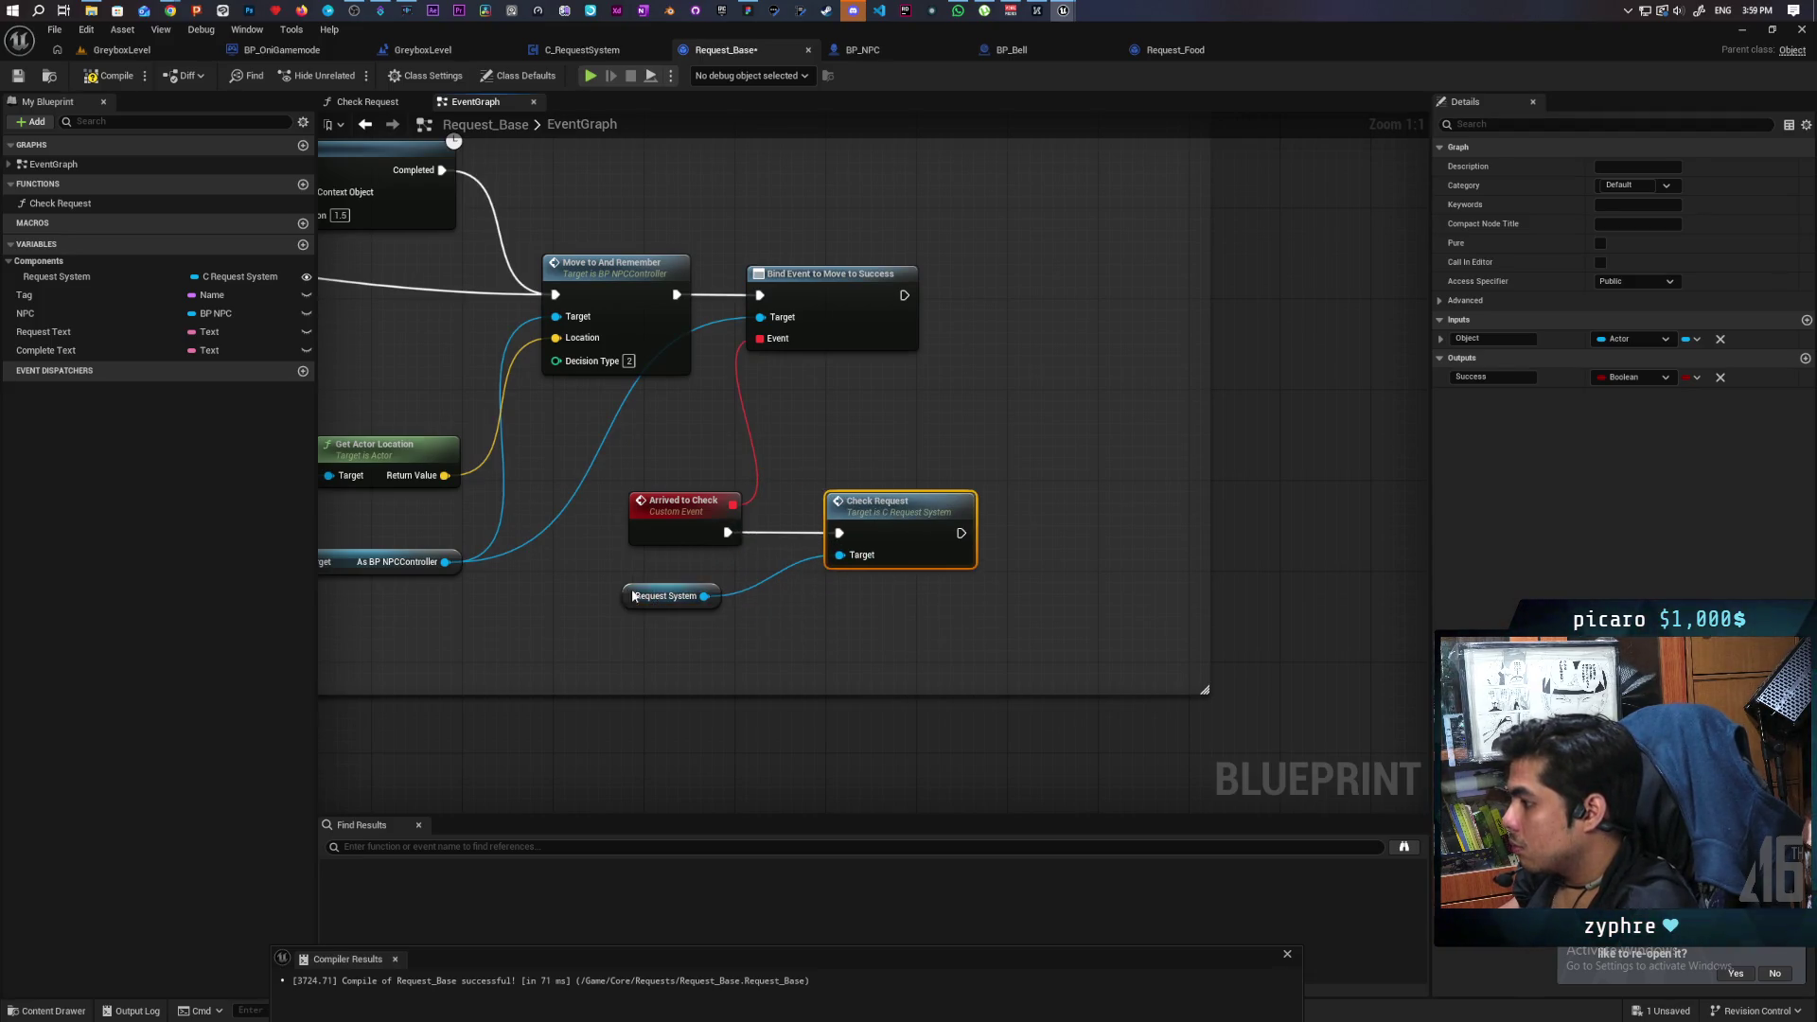
Tidy the getter, save Request_Base, and shift the three comment groups left.
{"action": "left_click_drag", "start_coordinate": [633, 595], "coordinate": [685, 595]}
{"action": "key", "text": "ctrl+s"}
{"action": "scroll", "coordinate": [611, 405], "scroll_direction": "down", "scroll_amount": 3}
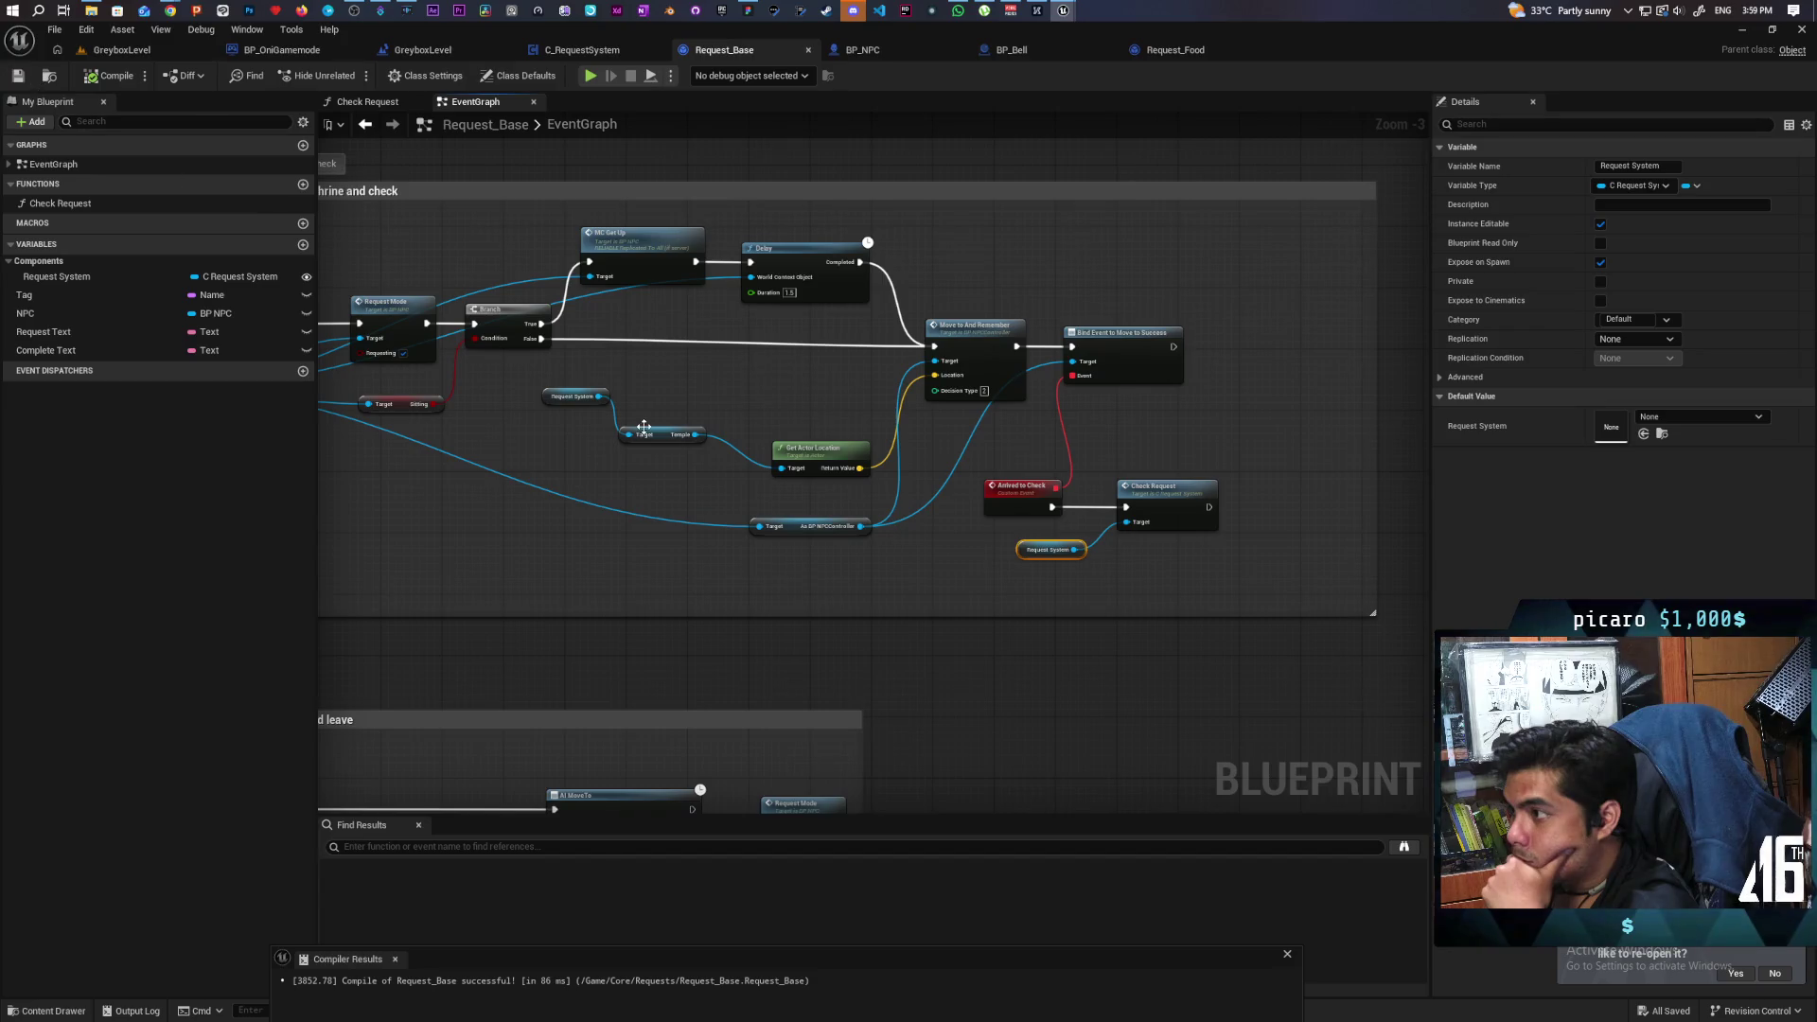
{"action": "scroll", "coordinate": [643, 427], "scroll_direction": "down", "scroll_amount": 6}
{"action": "left_click_drag", "start_coordinate": [651, 429], "coordinate": [501, 379]}
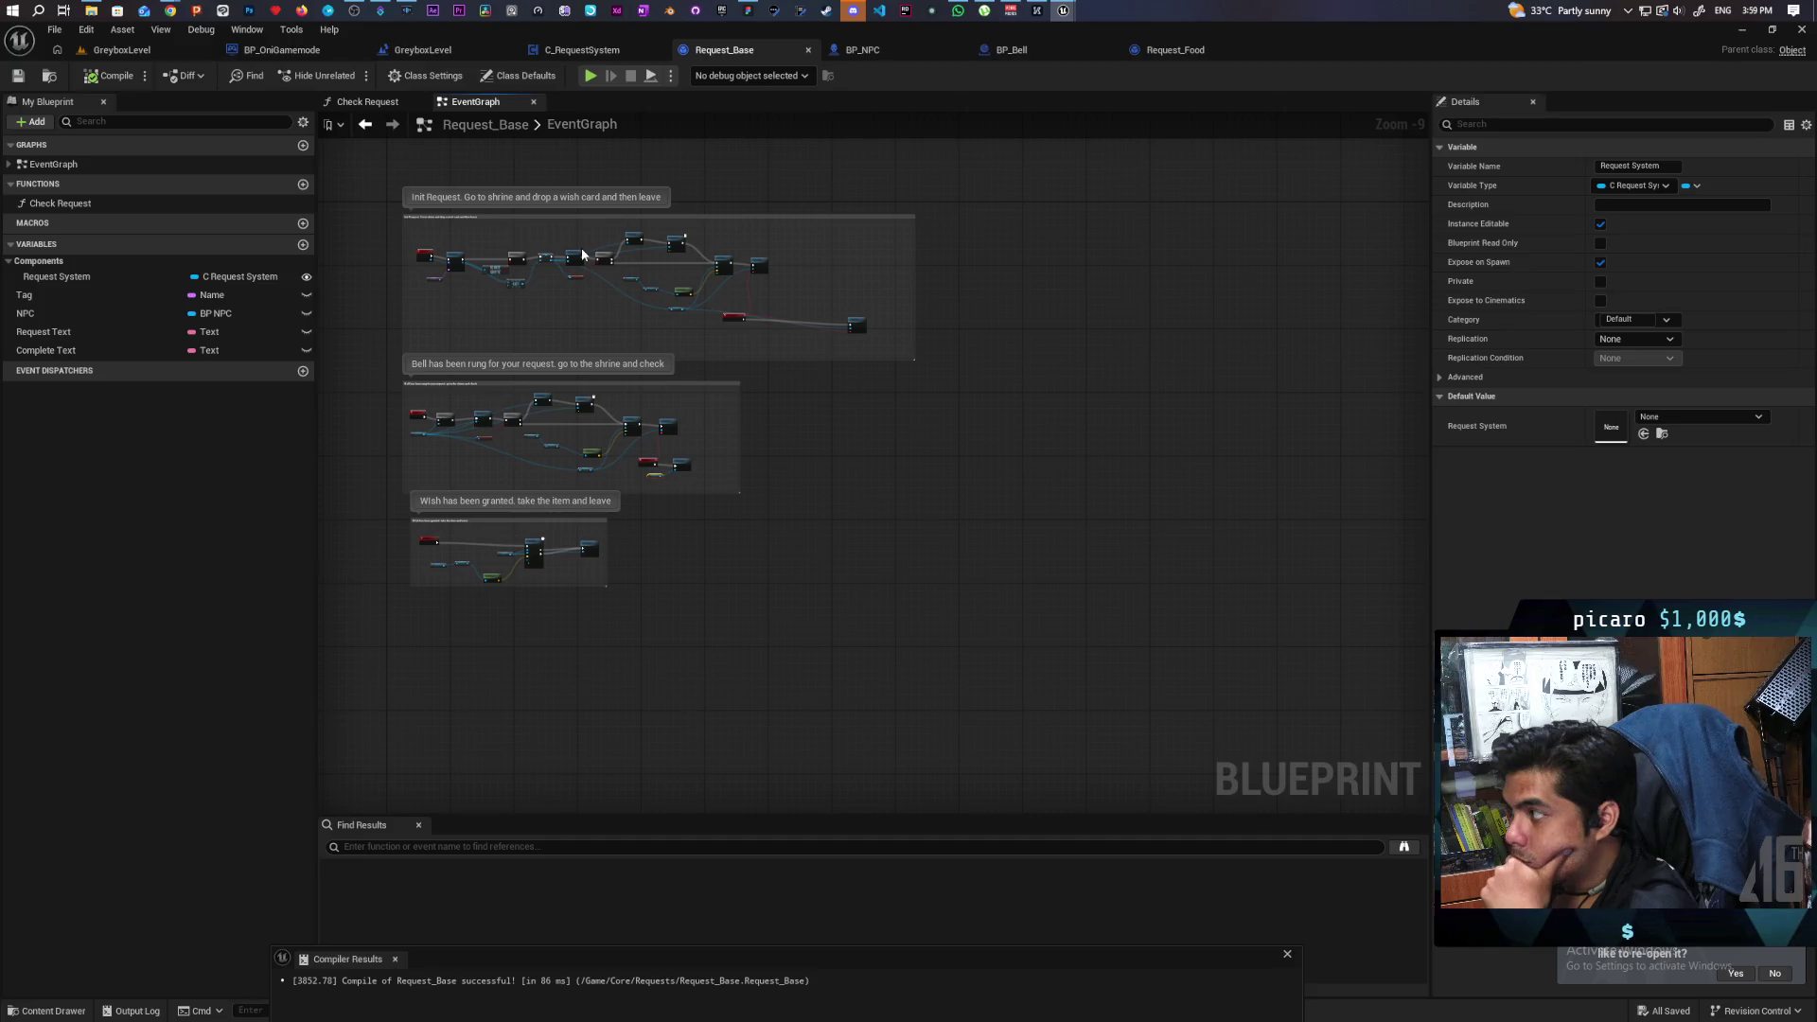
Back in C_RequestSystem, move the Bell Rang node right to make room.
{"action": "left_click", "coordinate": [591, 54]}
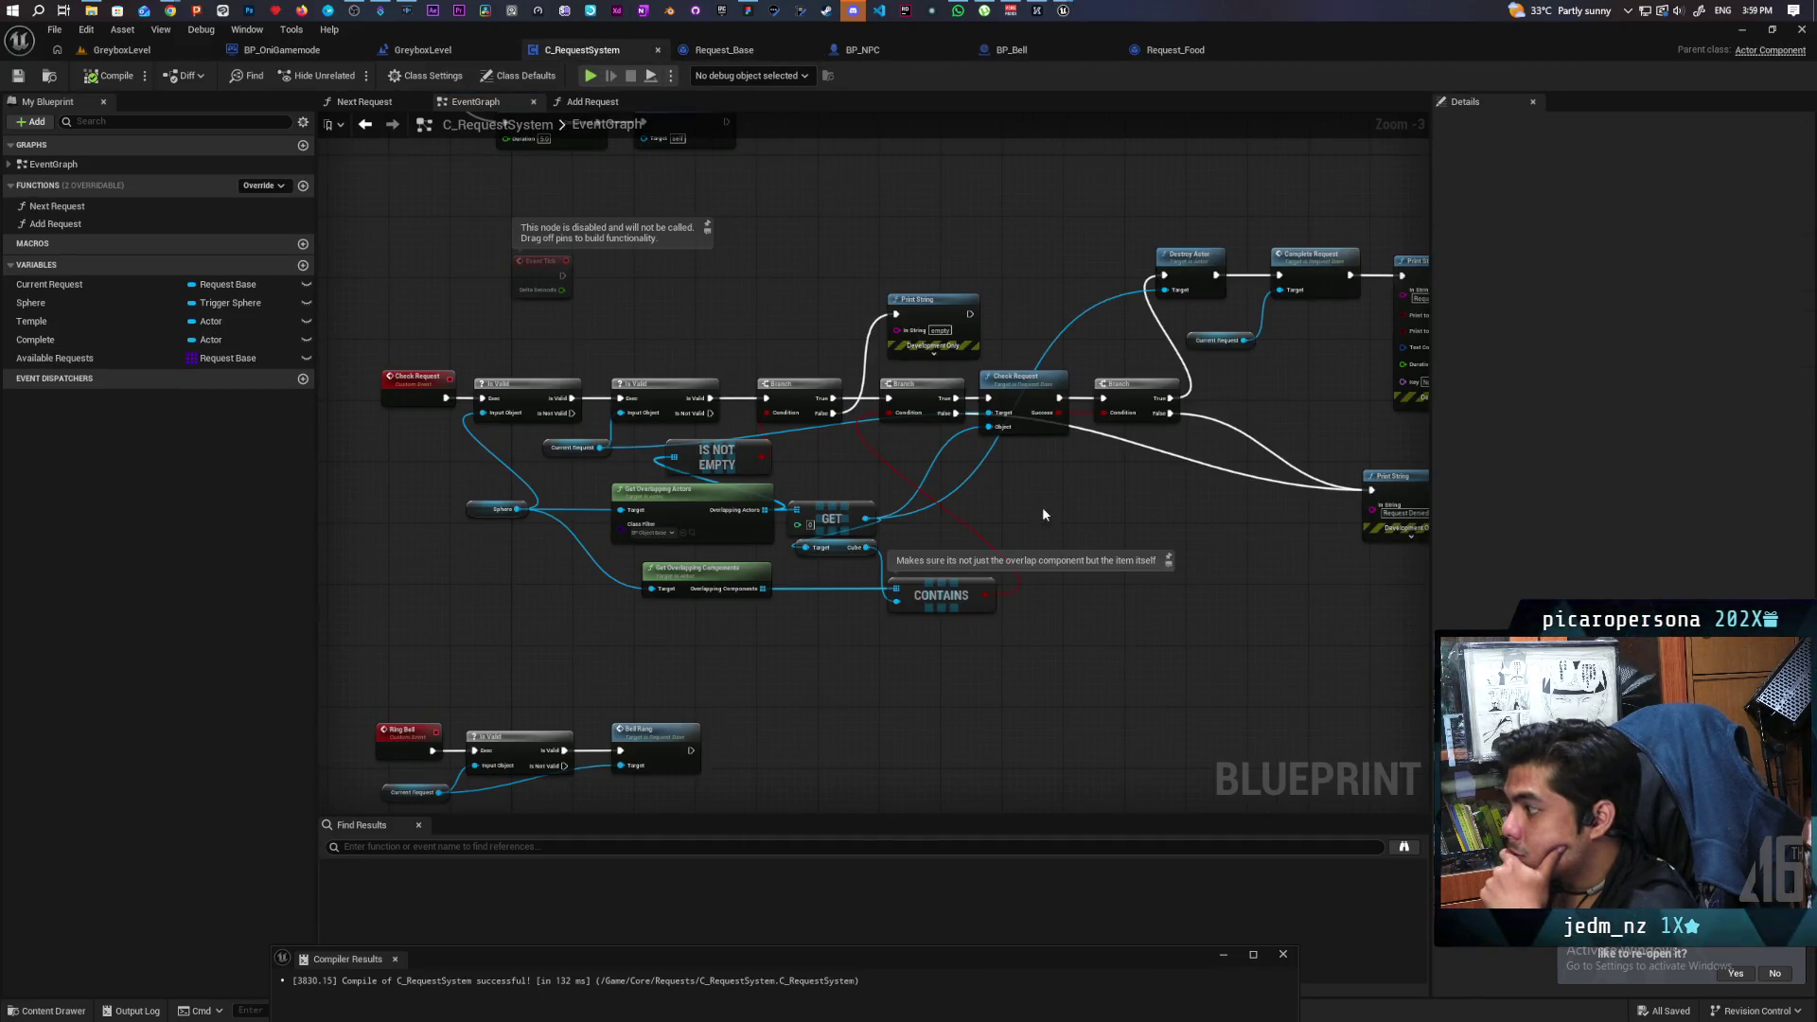
{"action": "scroll", "coordinate": [1033, 514], "scroll_direction": "up", "scroll_amount": 2}
{"action": "left_click_drag", "start_coordinate": [736, 469], "coordinate": [931, 468]}
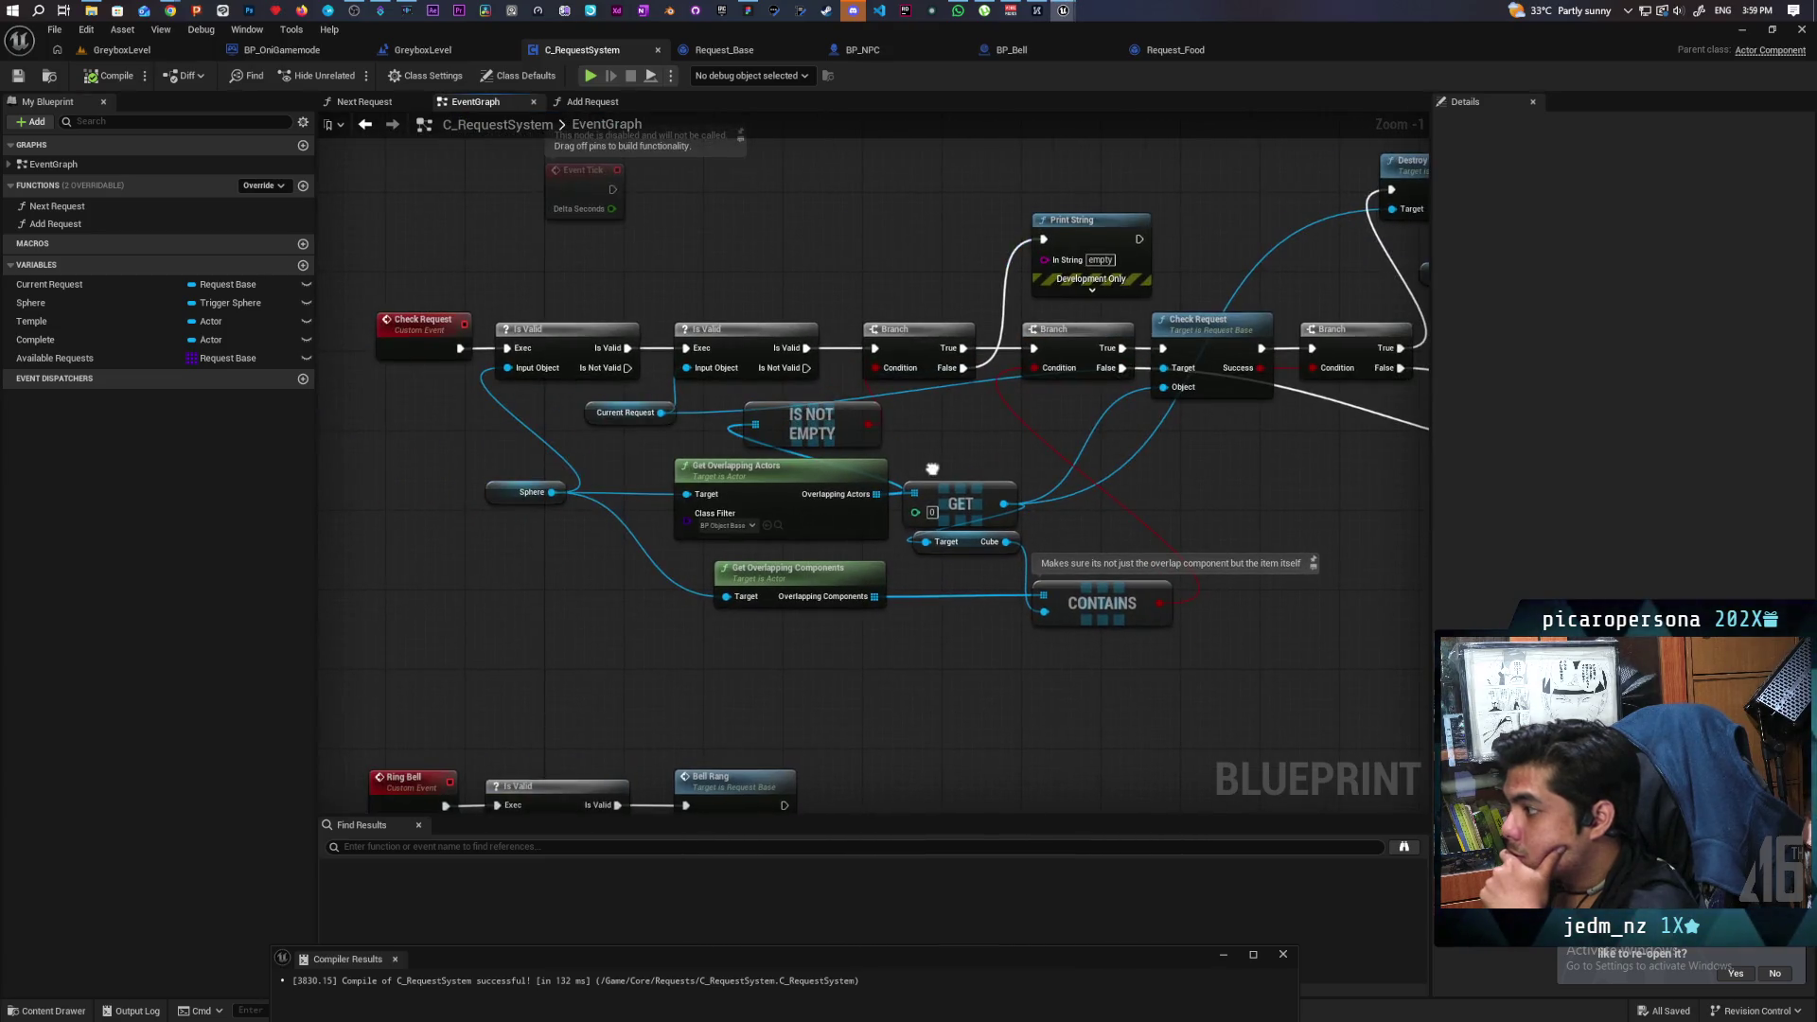
{"action": "scroll", "coordinate": [625, 533], "scroll_direction": "down", "scroll_amount": 4}
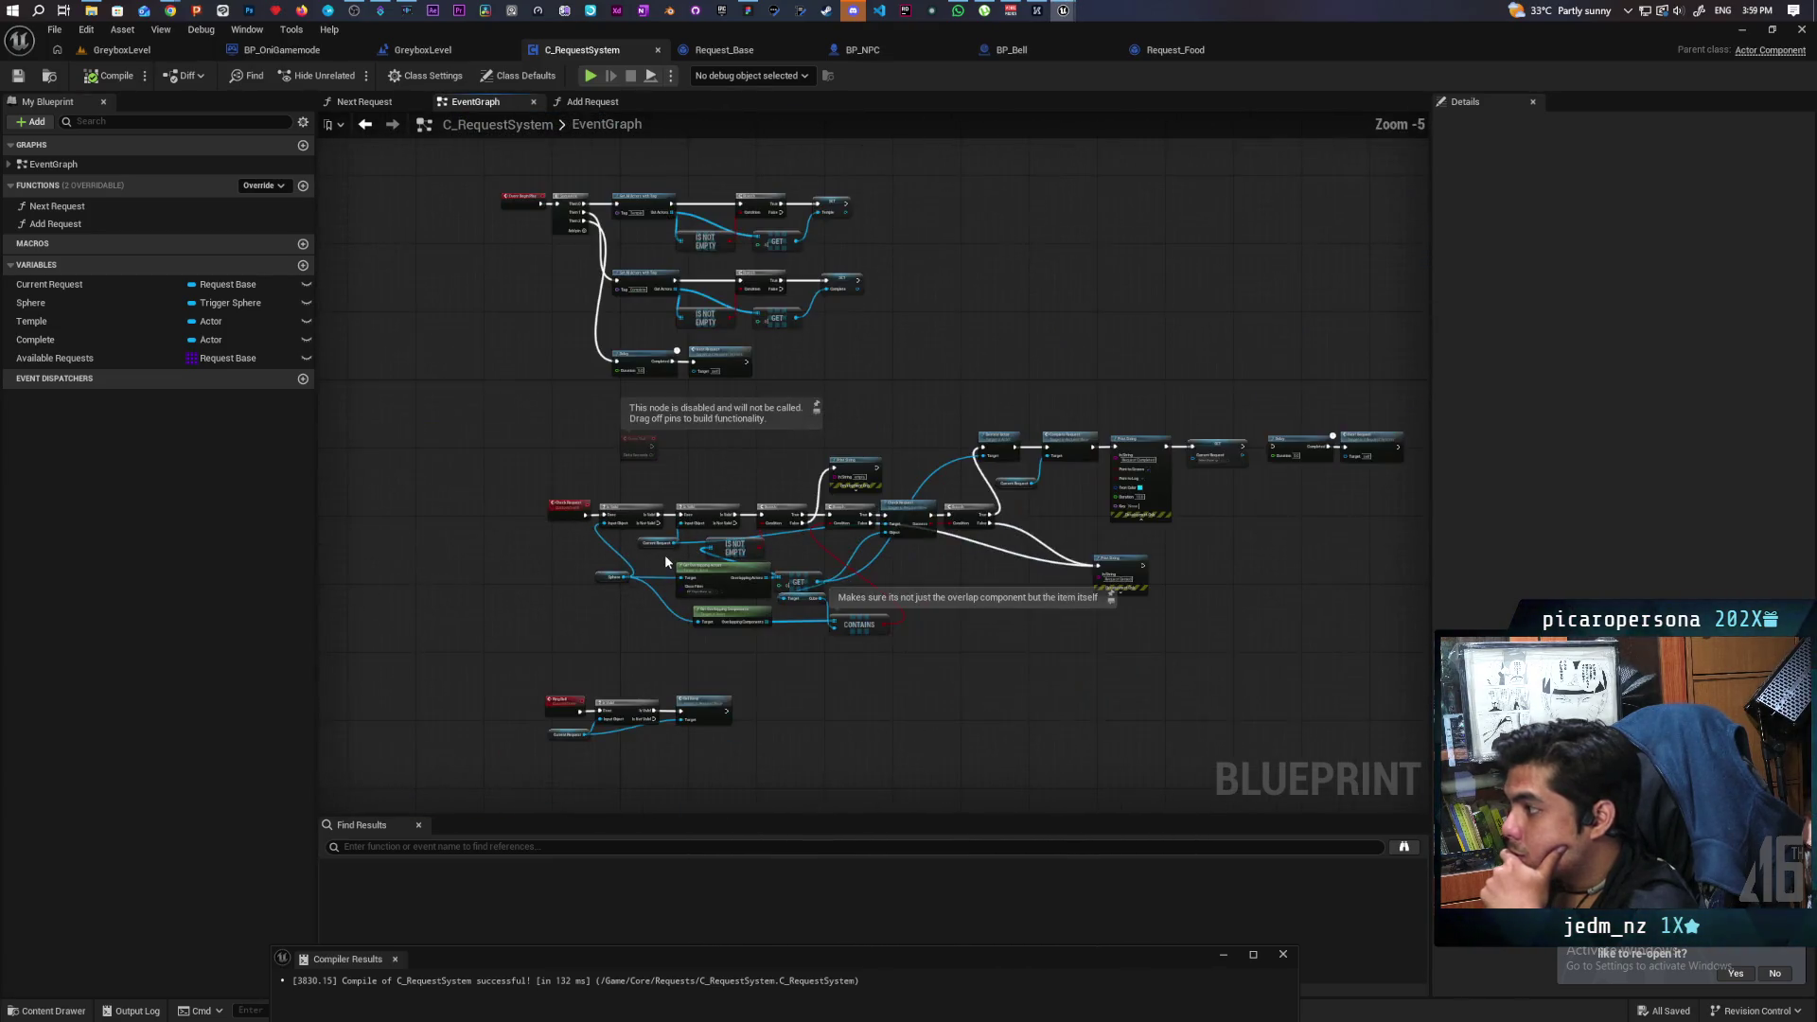
{"action": "scroll", "coordinate": [664, 554], "scroll_direction": "up", "scroll_amount": 1}
{"action": "scroll", "coordinate": [662, 574], "scroll_direction": "up", "scroll_amount": 1}
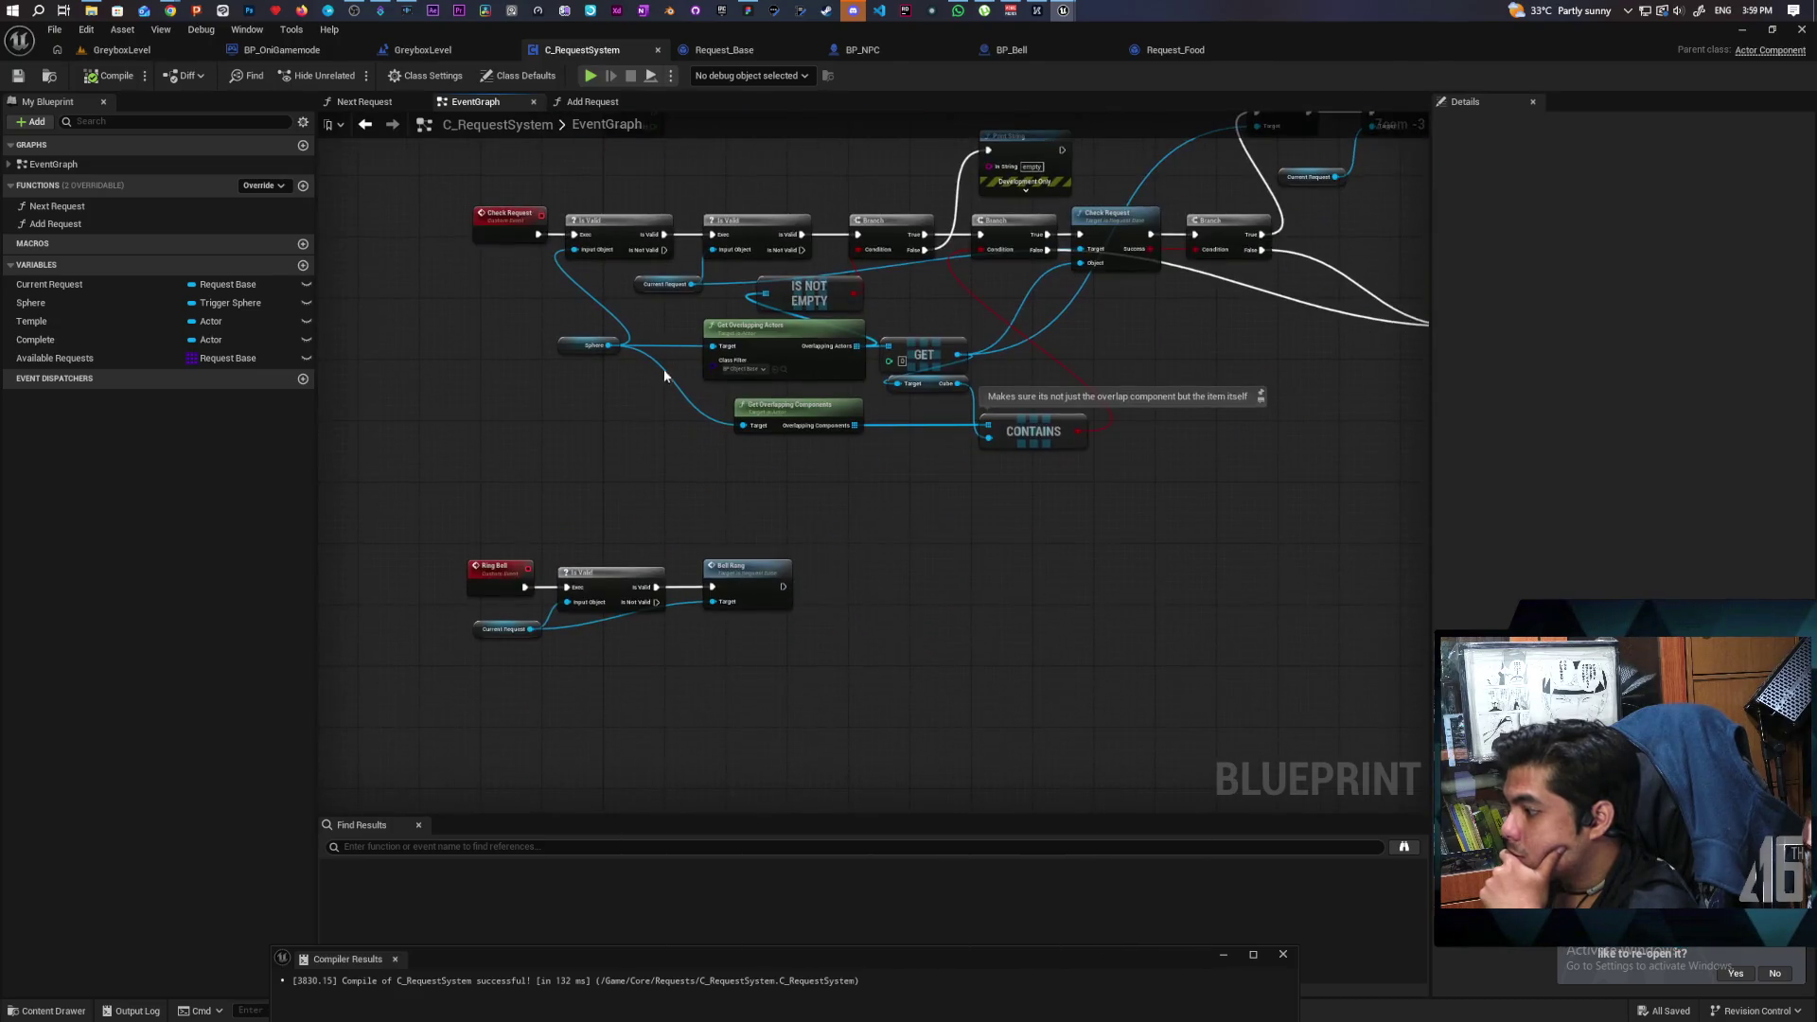
{"action": "left_click_drag", "start_coordinate": [750, 588], "coordinate": [1009, 587]}
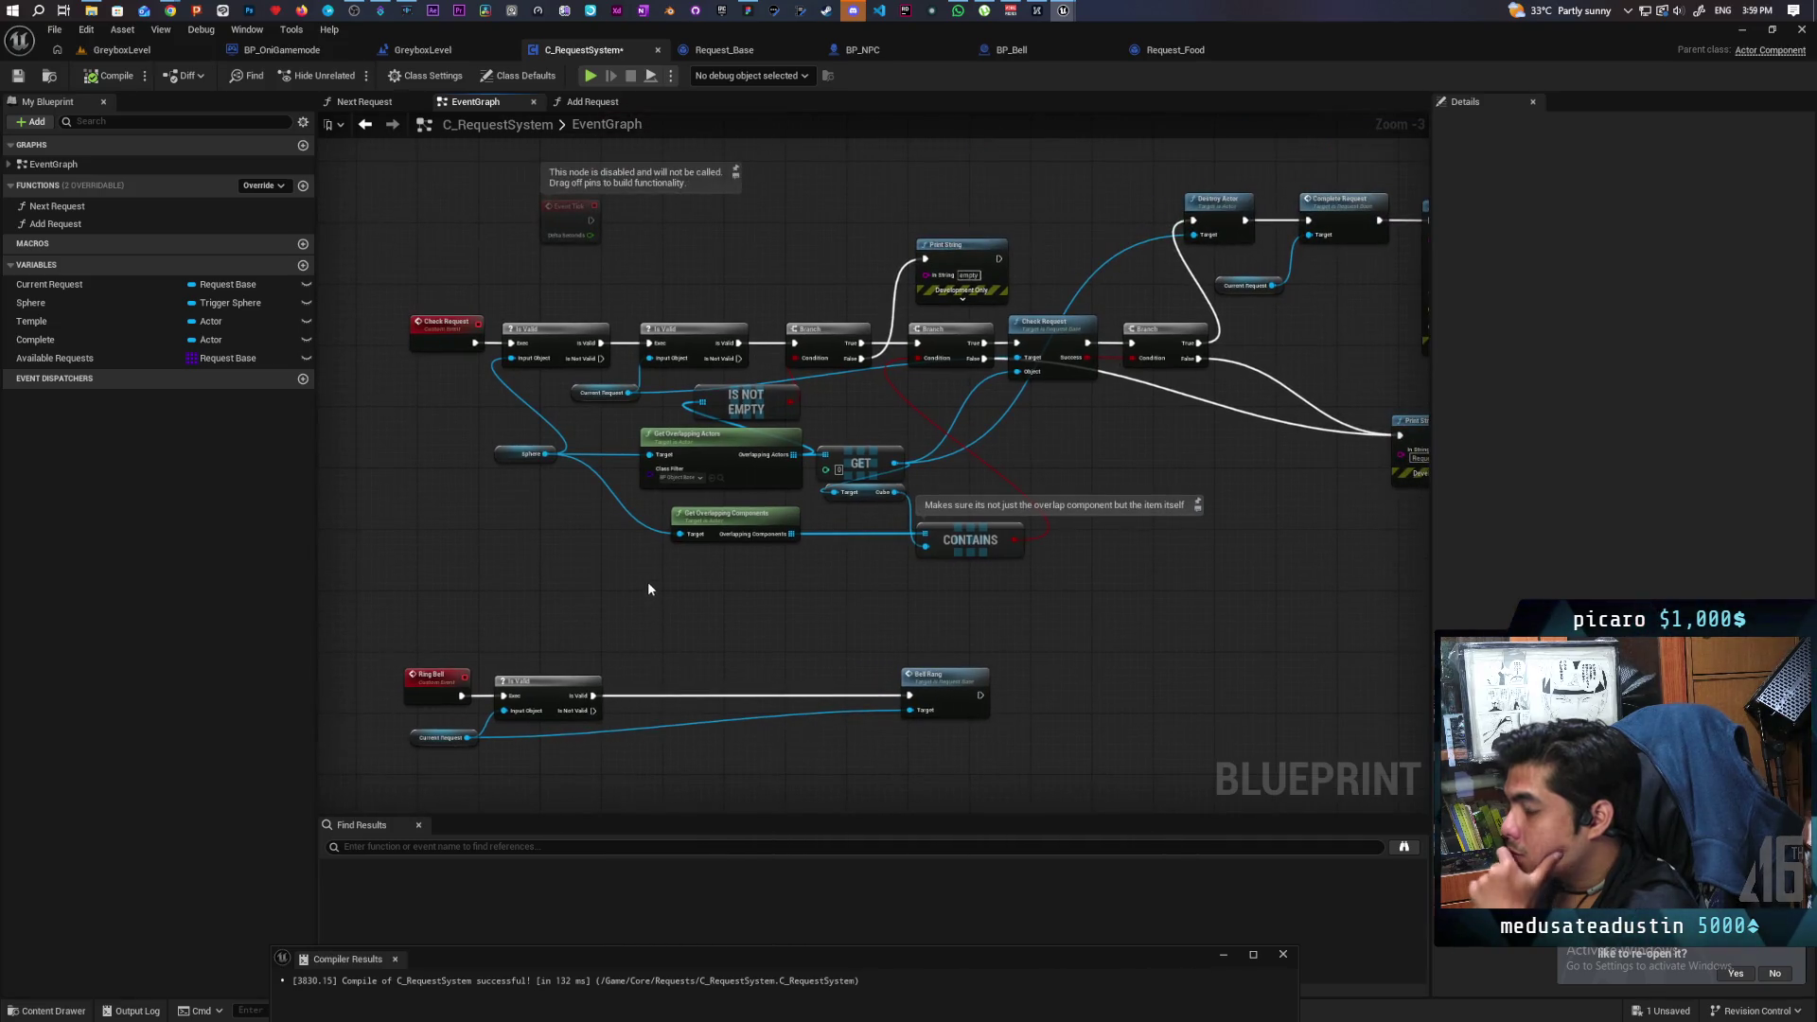
Select the Sphere, Get Overlapping Actors, Is Not Empty and Branch nodes.
{"action": "scroll", "coordinate": [645, 581], "scroll_direction": "up", "scroll_amount": 1}
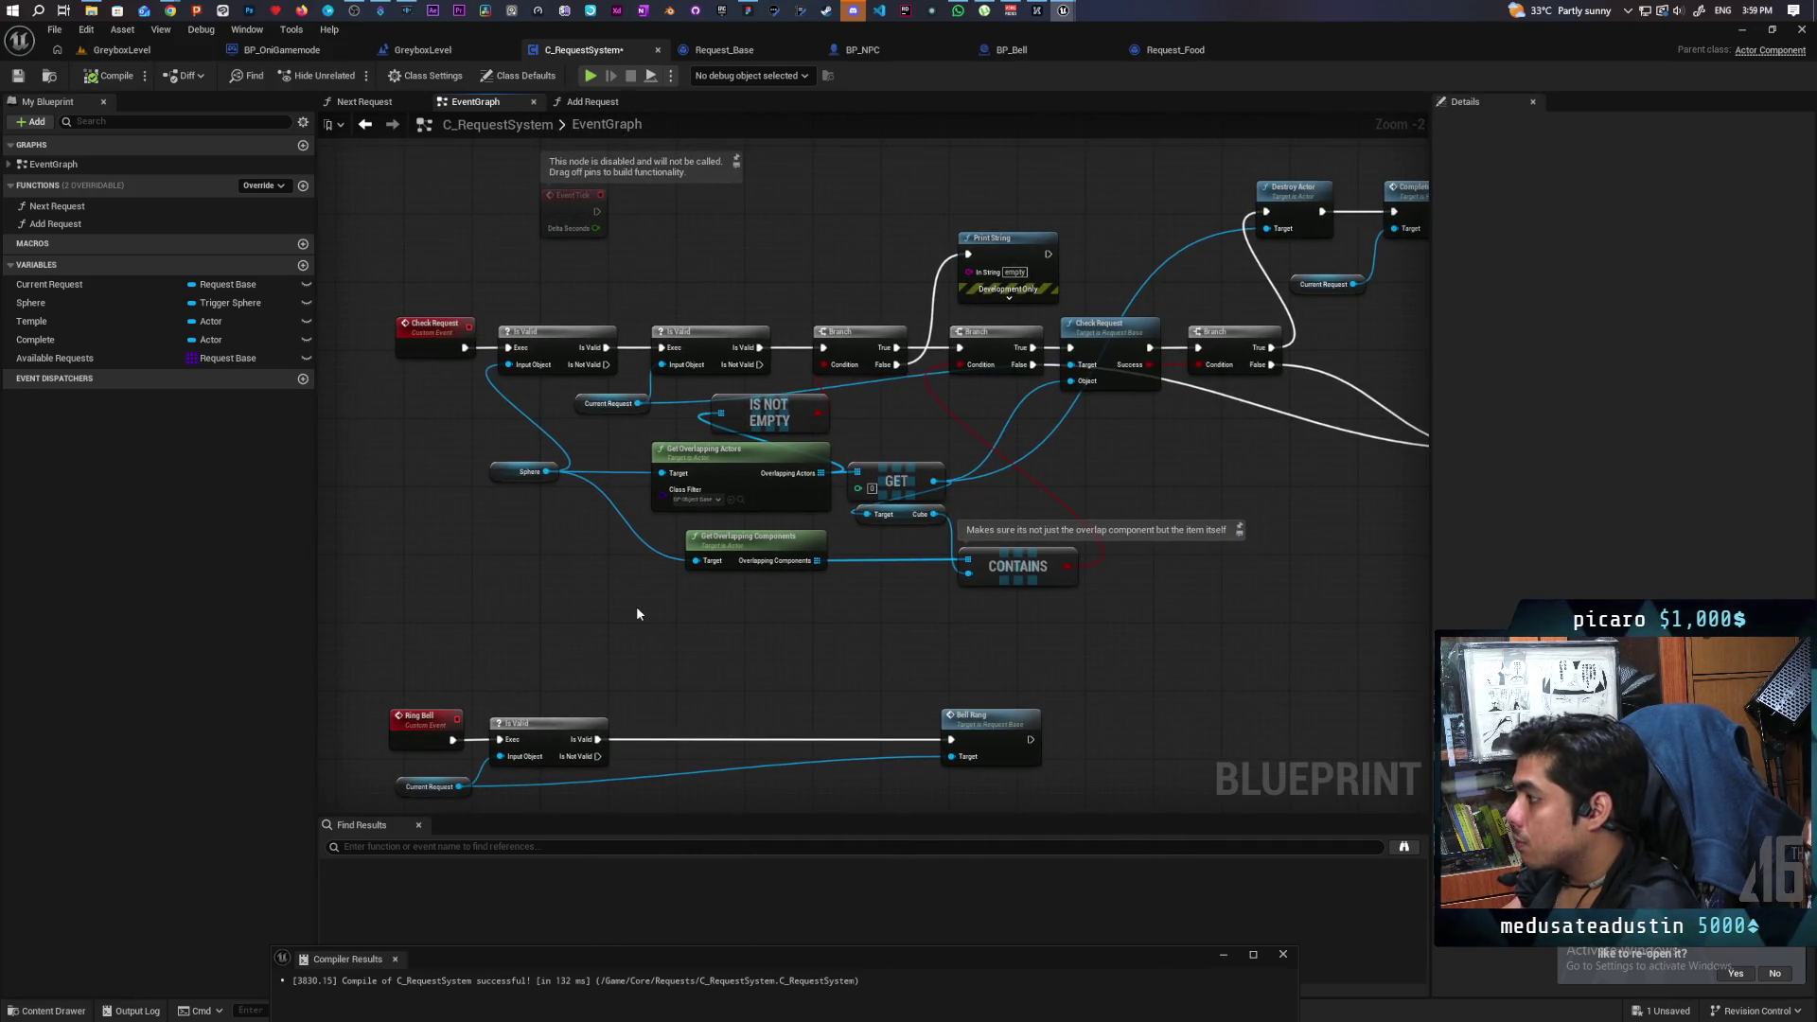
{"action": "left_click_drag", "start_coordinate": [592, 448], "coordinate": [596, 445]}
{"action": "left_click", "coordinate": [719, 451], "text": "shift"}
{"action": "left_click", "coordinate": [858, 332], "text": "shift"}
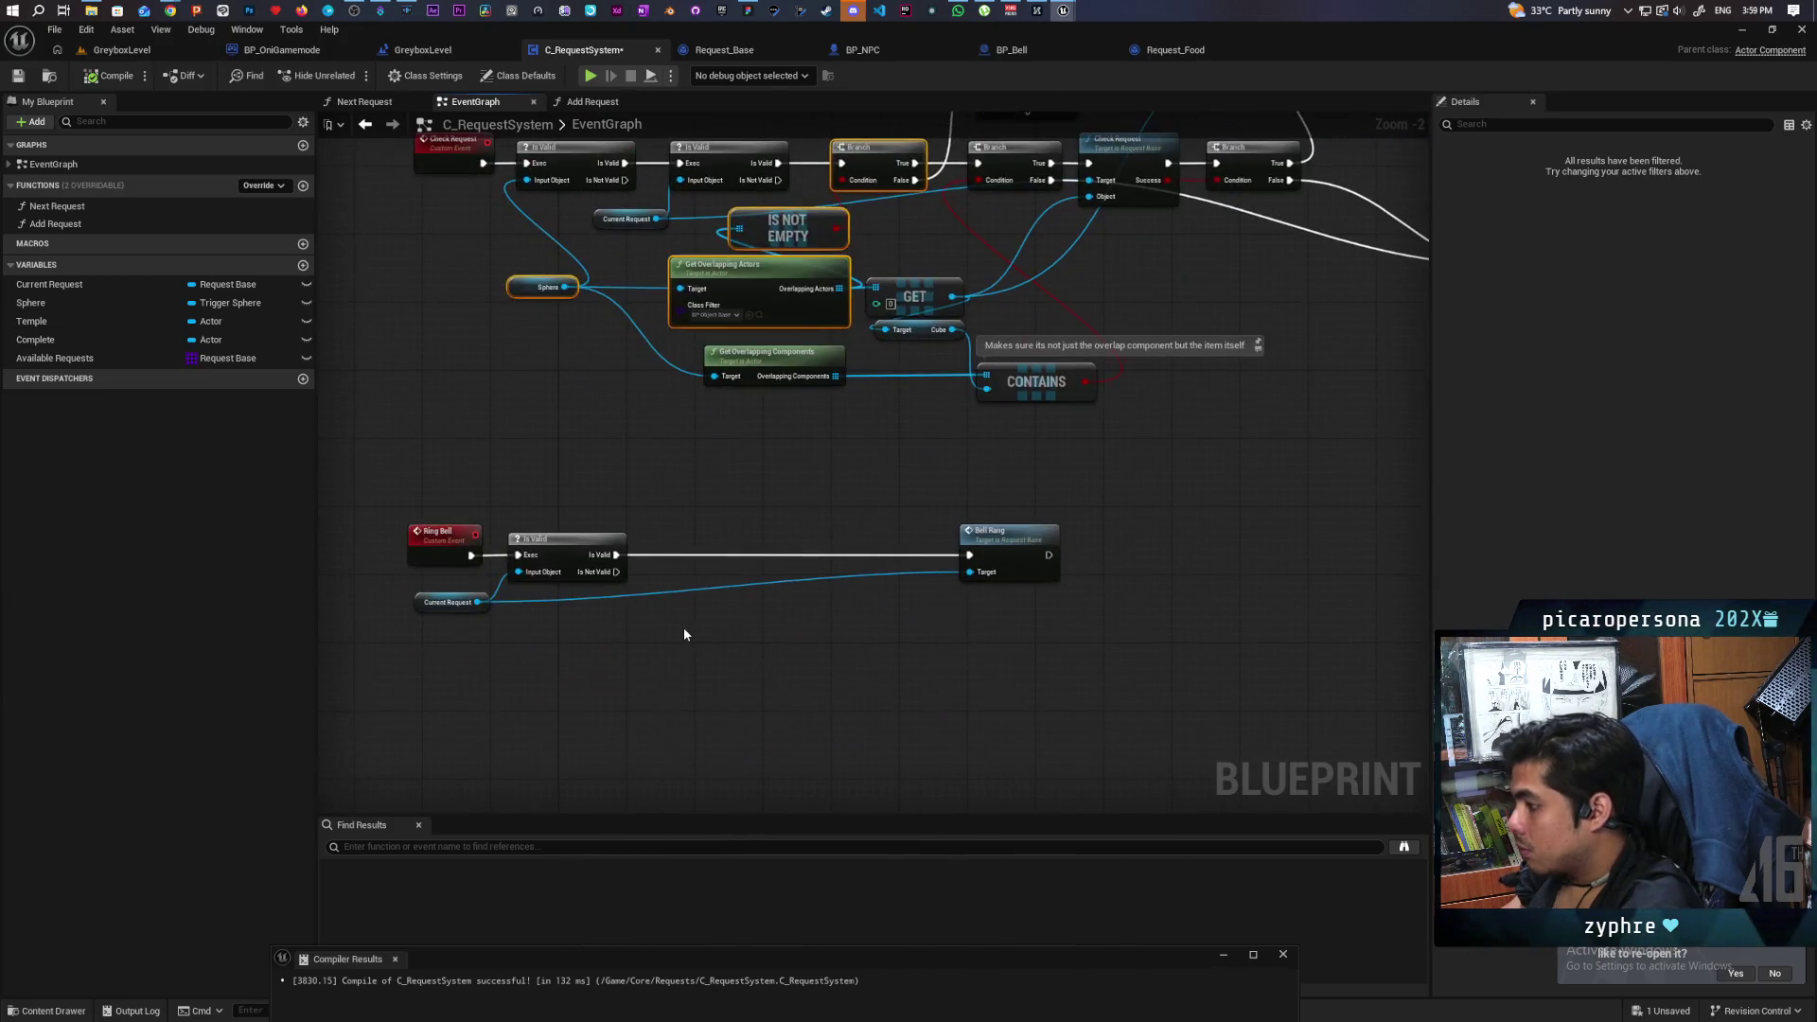
Copy the overlap-check nodes under Ring Bell and wire Is Valid into the pasted Branch.
{"action": "key", "text": "ctrl+c"}
{"action": "key", "text": "ctrl+v"}
{"action": "mouse_move", "coordinate": [616, 554]}
{"action": "left_mouse_down"}
{"action": "mouse_move", "coordinate": [832, 563]}
{"action": "mouse_move", "coordinate": [864, 541]}
{"action": "left_mouse_up"}
Paste a copy of Print String and connect it to the Branch's False output.
{"action": "mouse_move", "coordinate": [903, 558]}
{"action": "left_mouse_down"}
{"action": "mouse_move", "coordinate": [908, 589]}
{"action": "mouse_move", "coordinate": [895, 469]}
{"action": "left_mouse_up"}
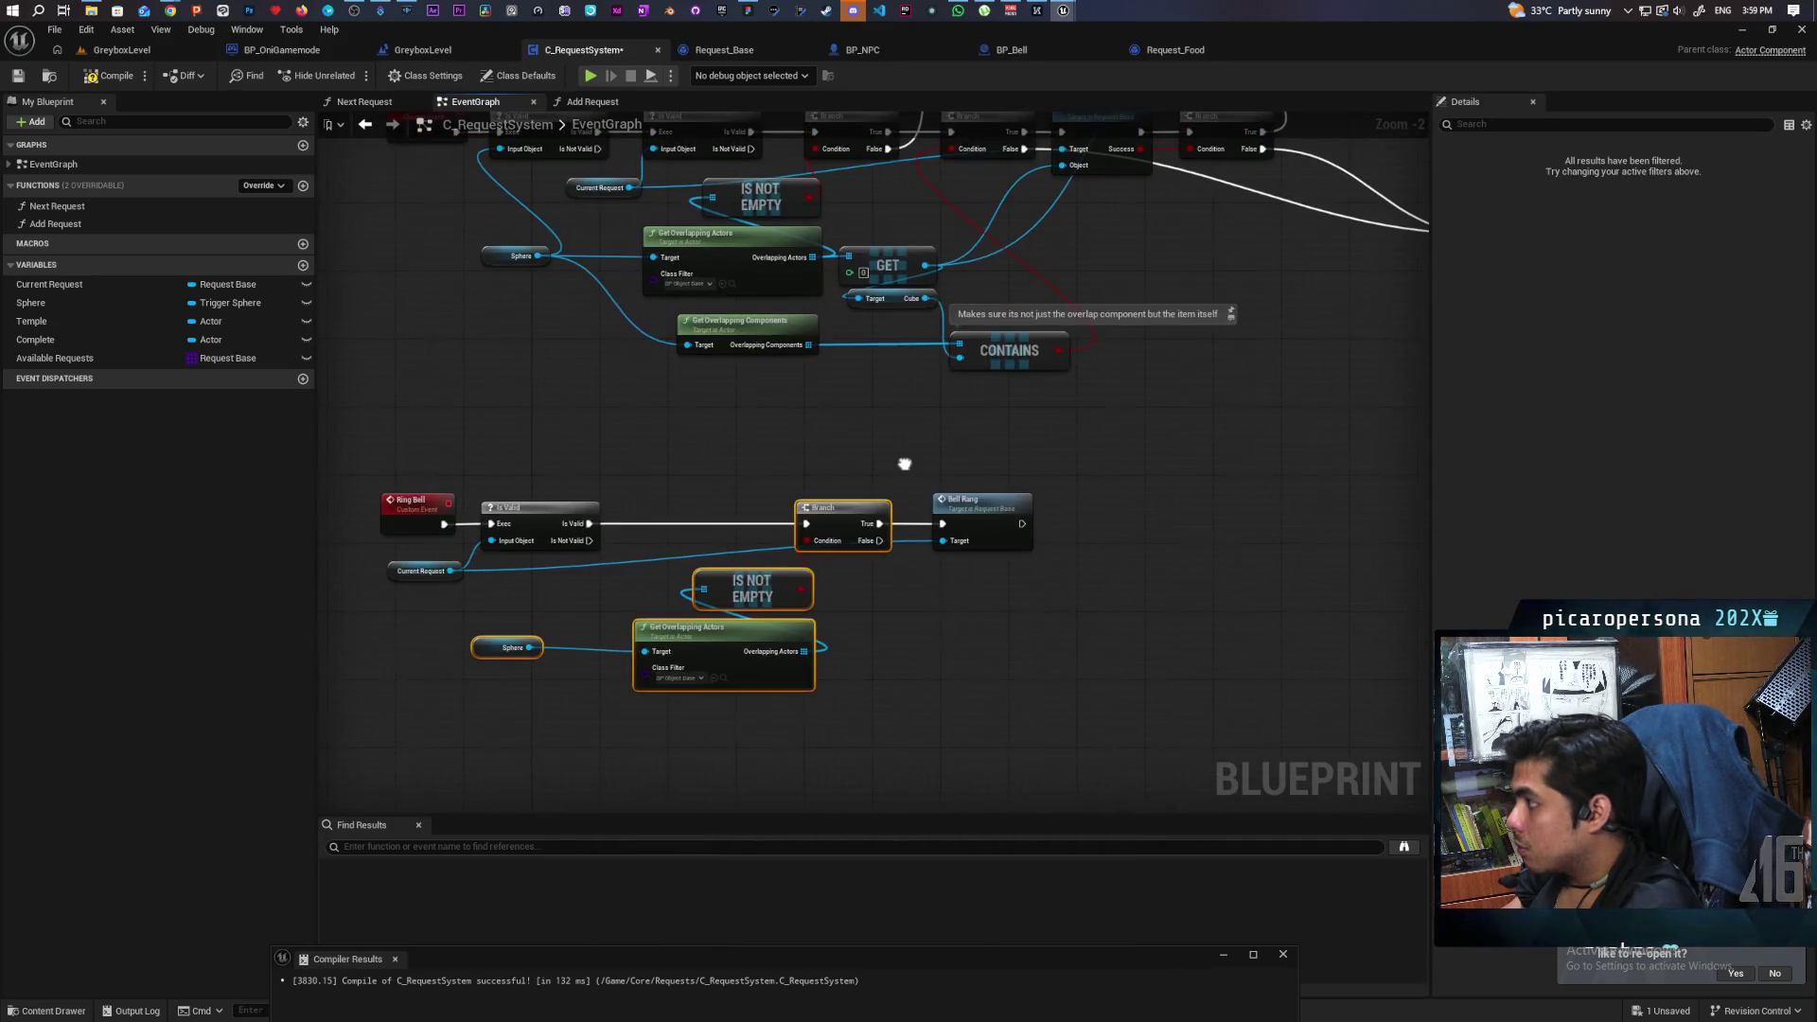
{"action": "left_click_drag", "start_coordinate": [947, 413], "coordinate": [905, 559]}
{"action": "left_click", "coordinate": [947, 173]}
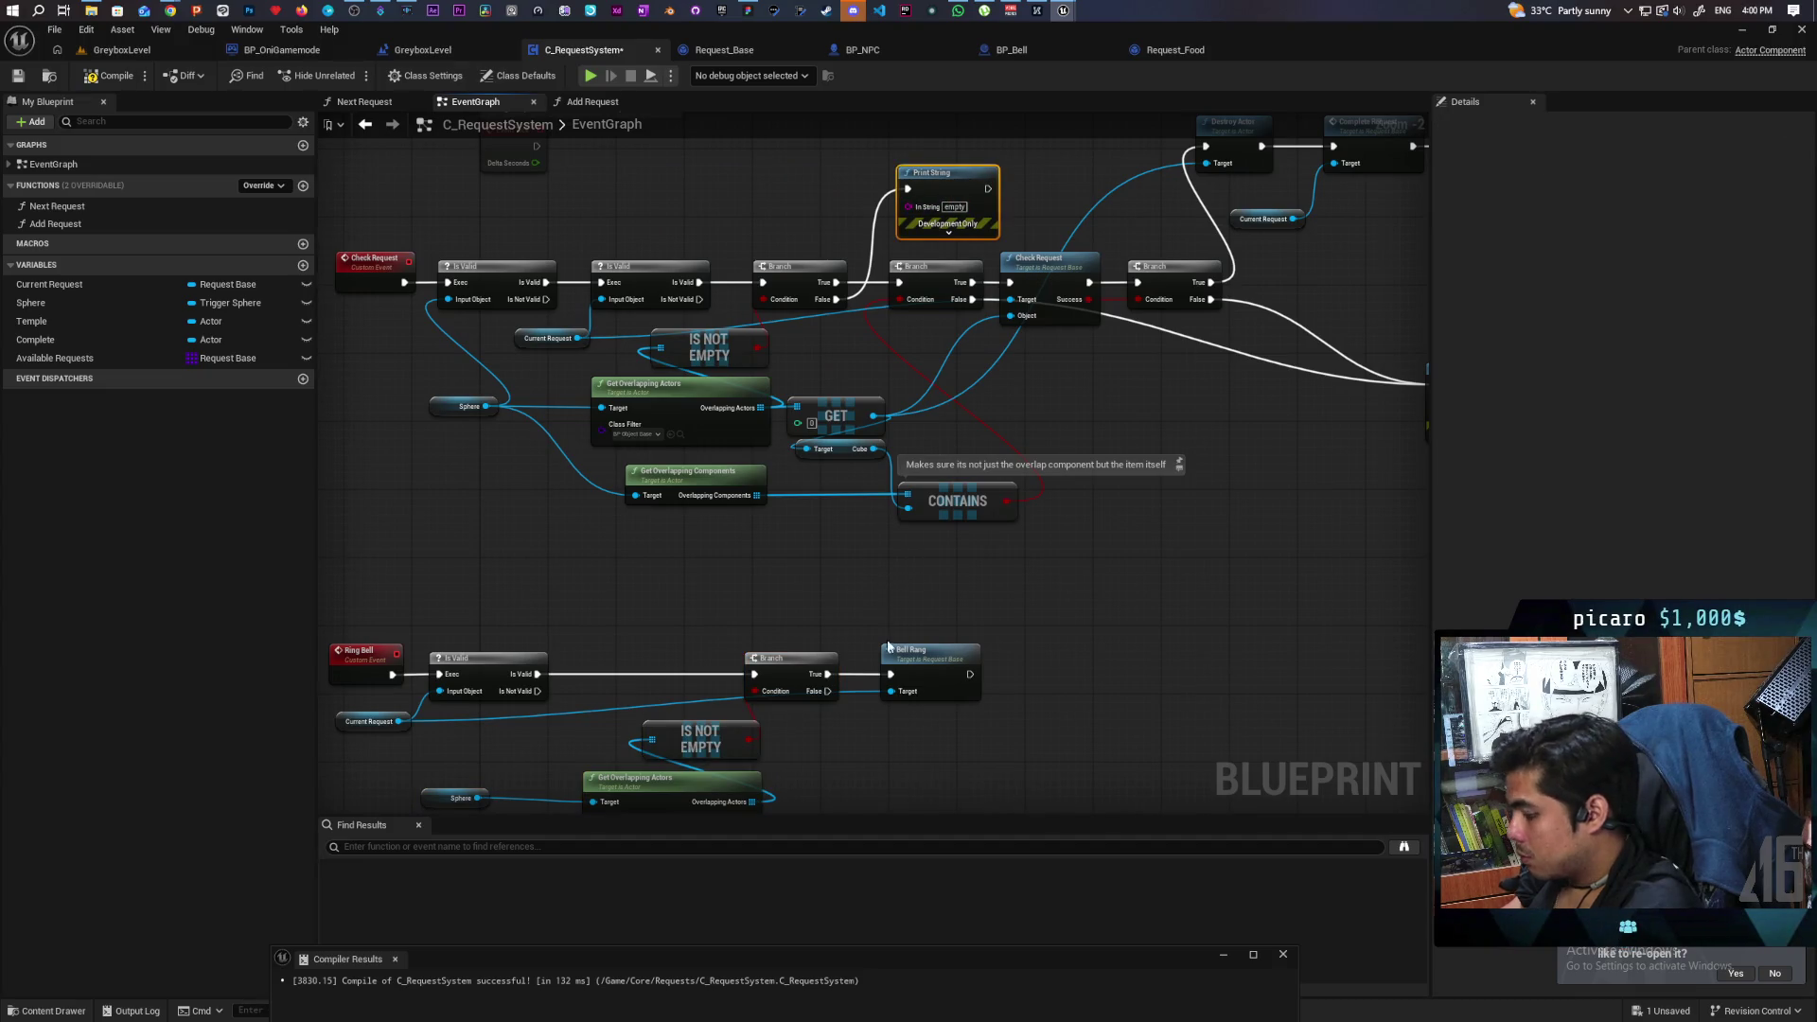
{"action": "key", "text": "ctrl+v"}
{"action": "left_click_drag", "start_coordinate": [828, 691], "coordinate": [872, 579]}
{"action": "left_click", "coordinate": [855, 598]}
{"action": "mouse_move", "coordinate": [828, 690]}
{"action": "left_mouse_down"}
{"action": "mouse_move", "coordinate": [873, 572]}
{"action": "mouse_move", "coordinate": [930, 750]}
{"action": "left_mouse_up"}
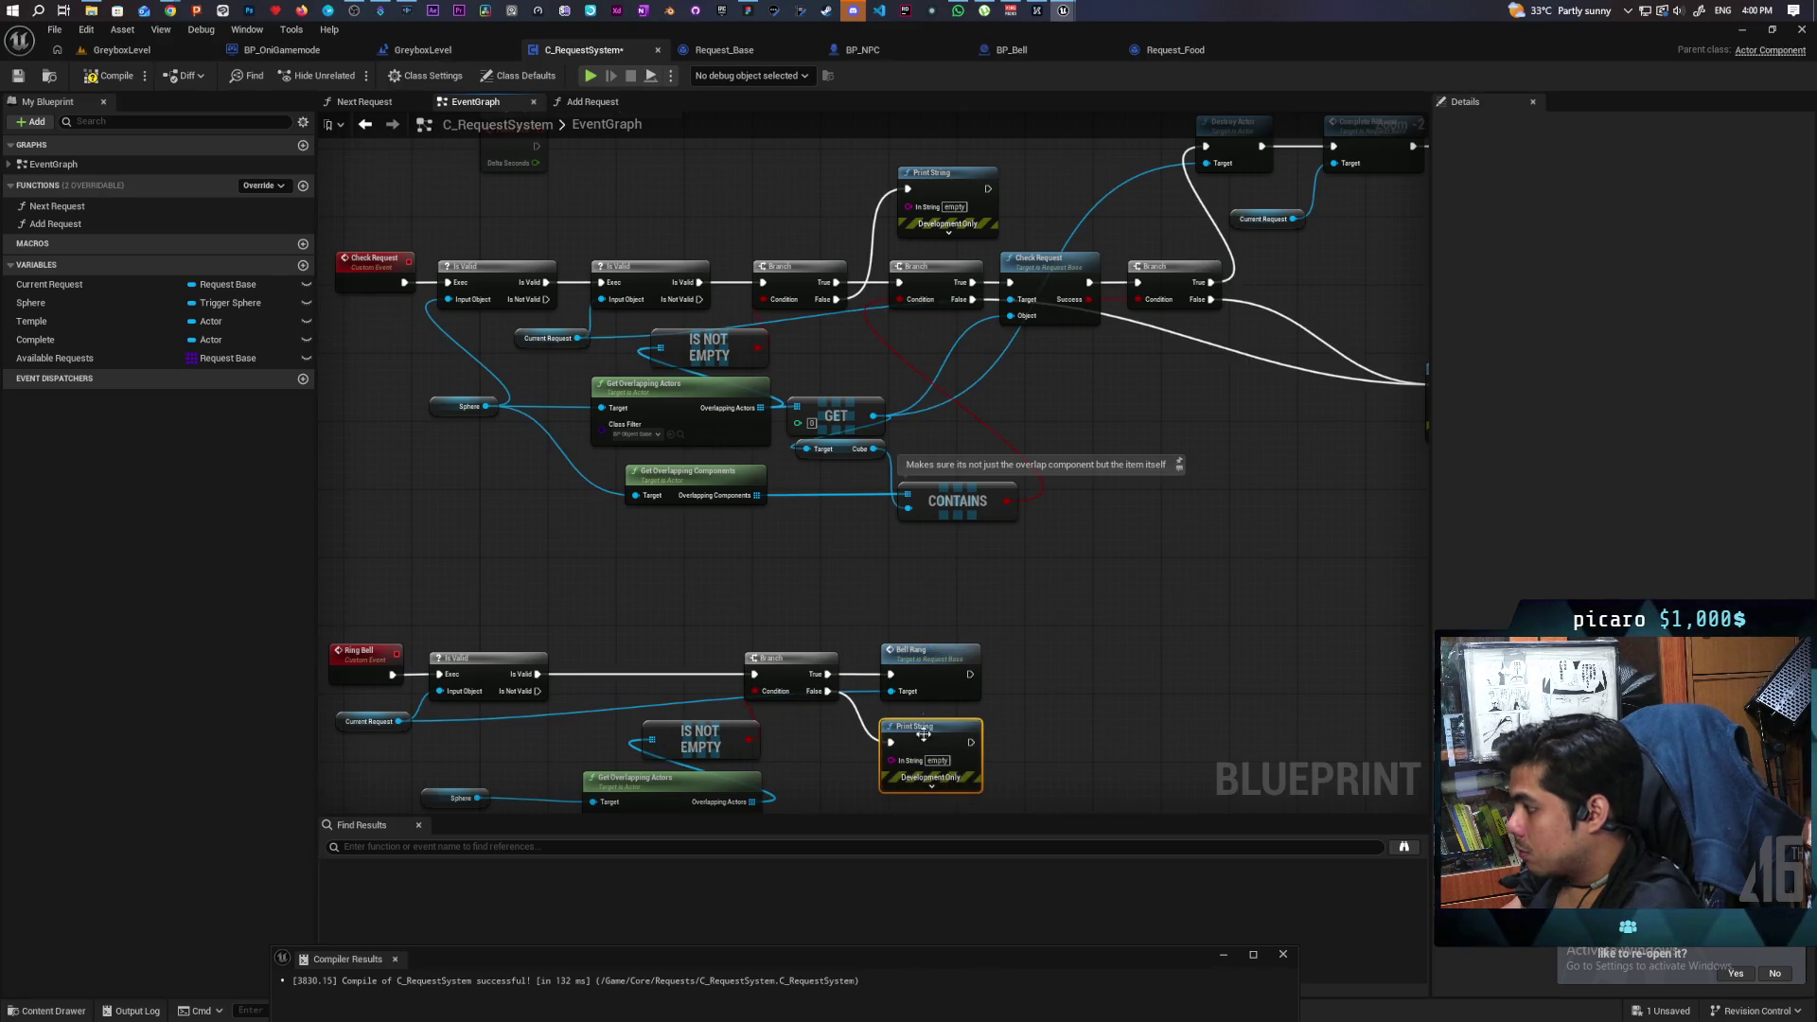
{"action": "left_click_drag", "start_coordinate": [936, 216], "coordinate": [929, 369]}
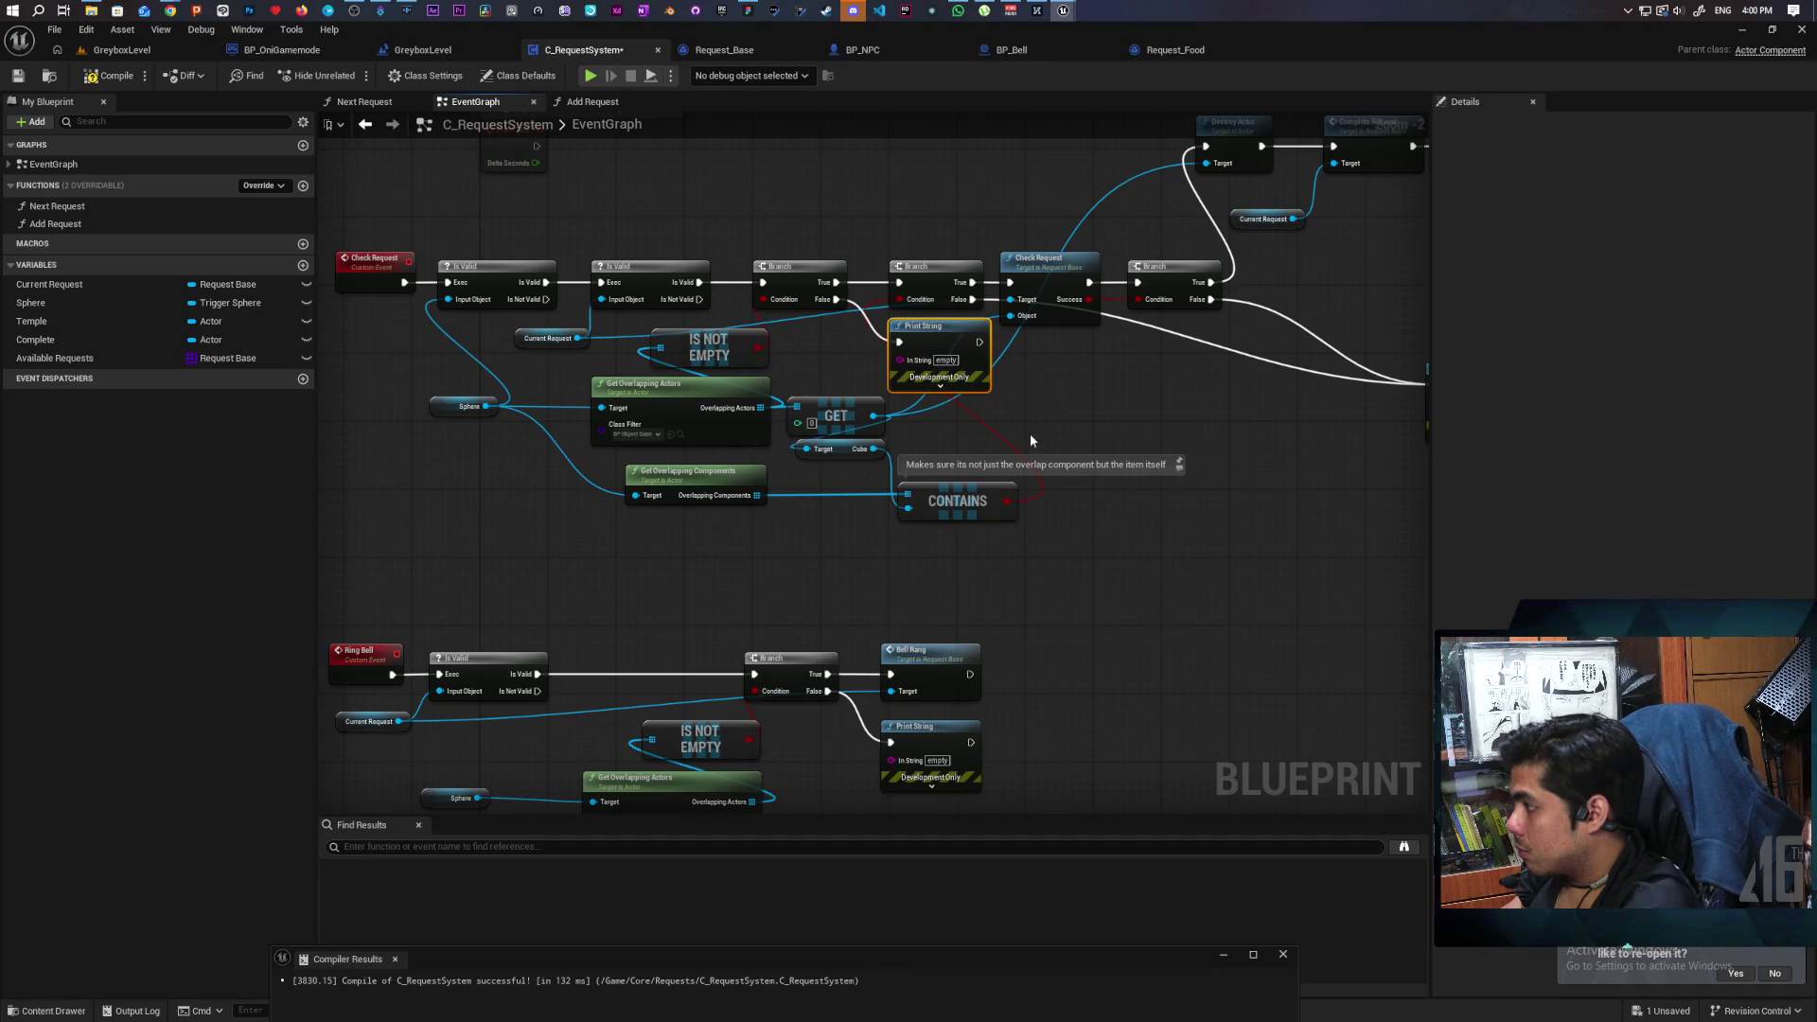
Save C_RequestSystem, review the full Check Request chain, and return to GreyboxLevel.
{"action": "scroll", "coordinate": [1040, 454], "scroll_direction": "down", "scroll_amount": 3}
{"action": "key", "text": "ctrl+s"}
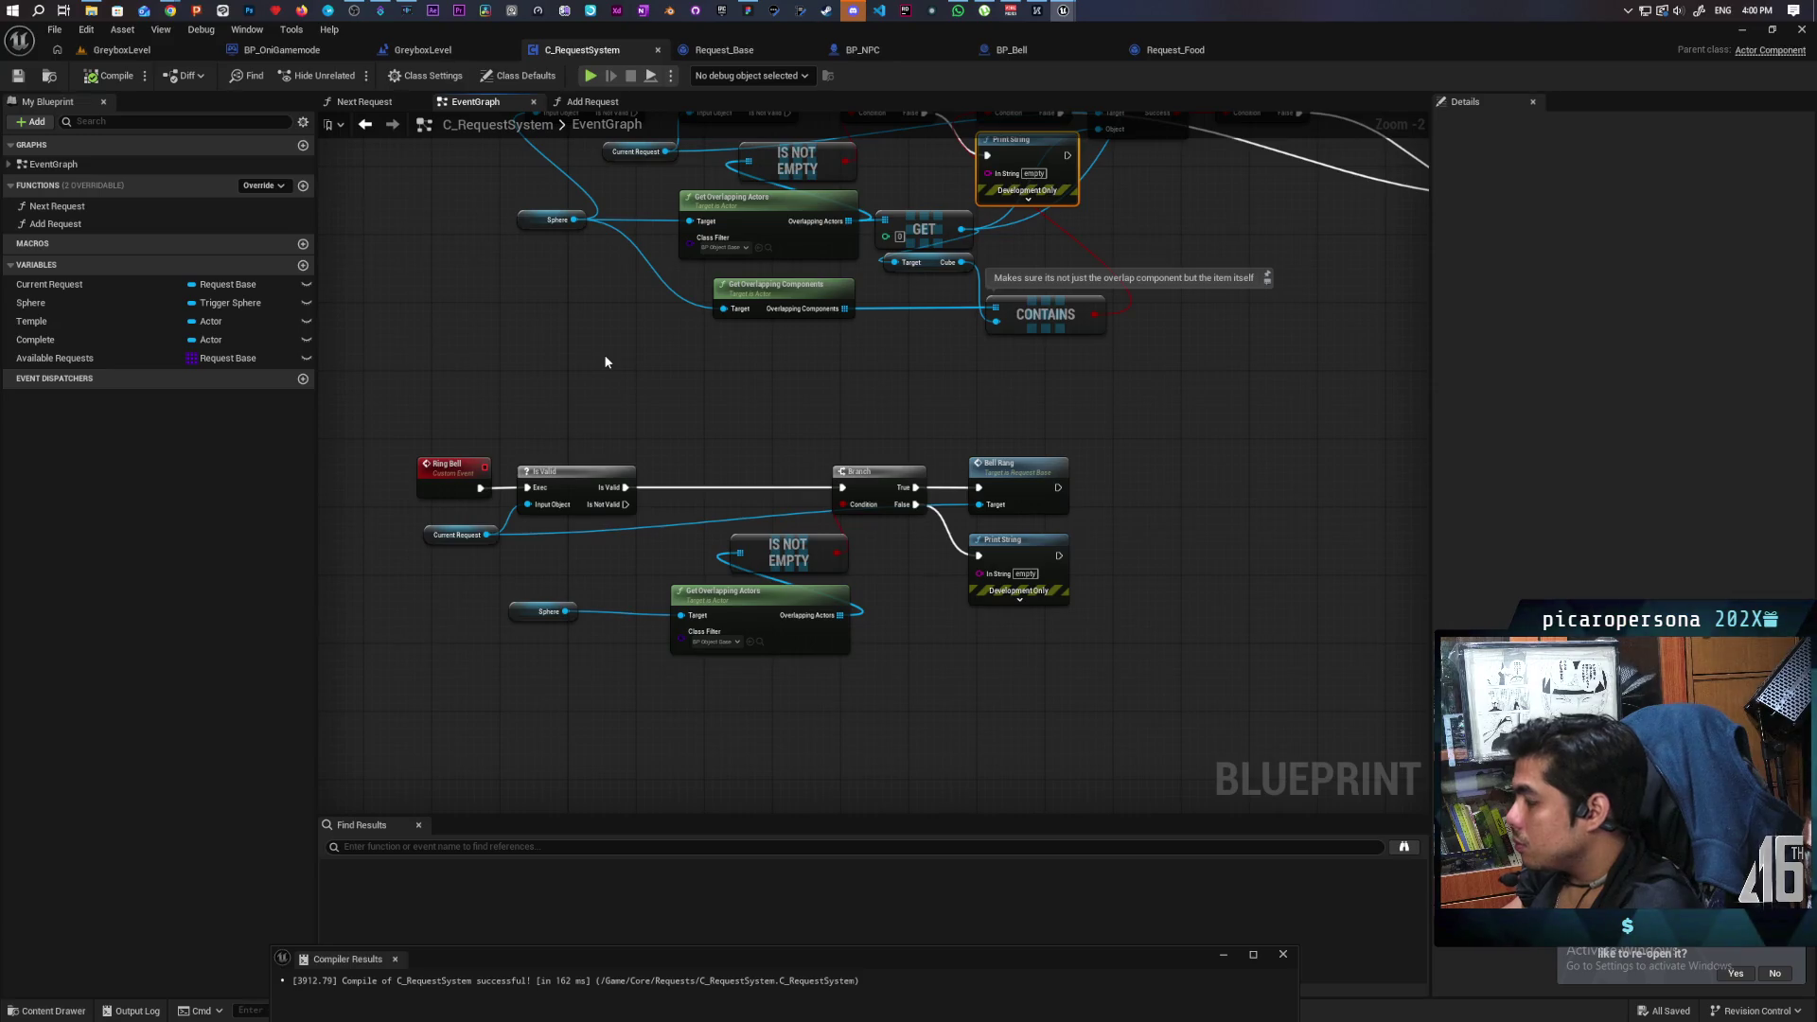
{"action": "scroll", "coordinate": [606, 361], "scroll_direction": "down", "scroll_amount": 1}
{"action": "mouse_move", "coordinate": [606, 362]}
{"action": "left_mouse_down"}
{"action": "mouse_move", "coordinate": [599, 661]}
{"action": "mouse_move", "coordinate": [800, 678]}
{"action": "mouse_move", "coordinate": [713, 670]}
{"action": "left_mouse_up"}
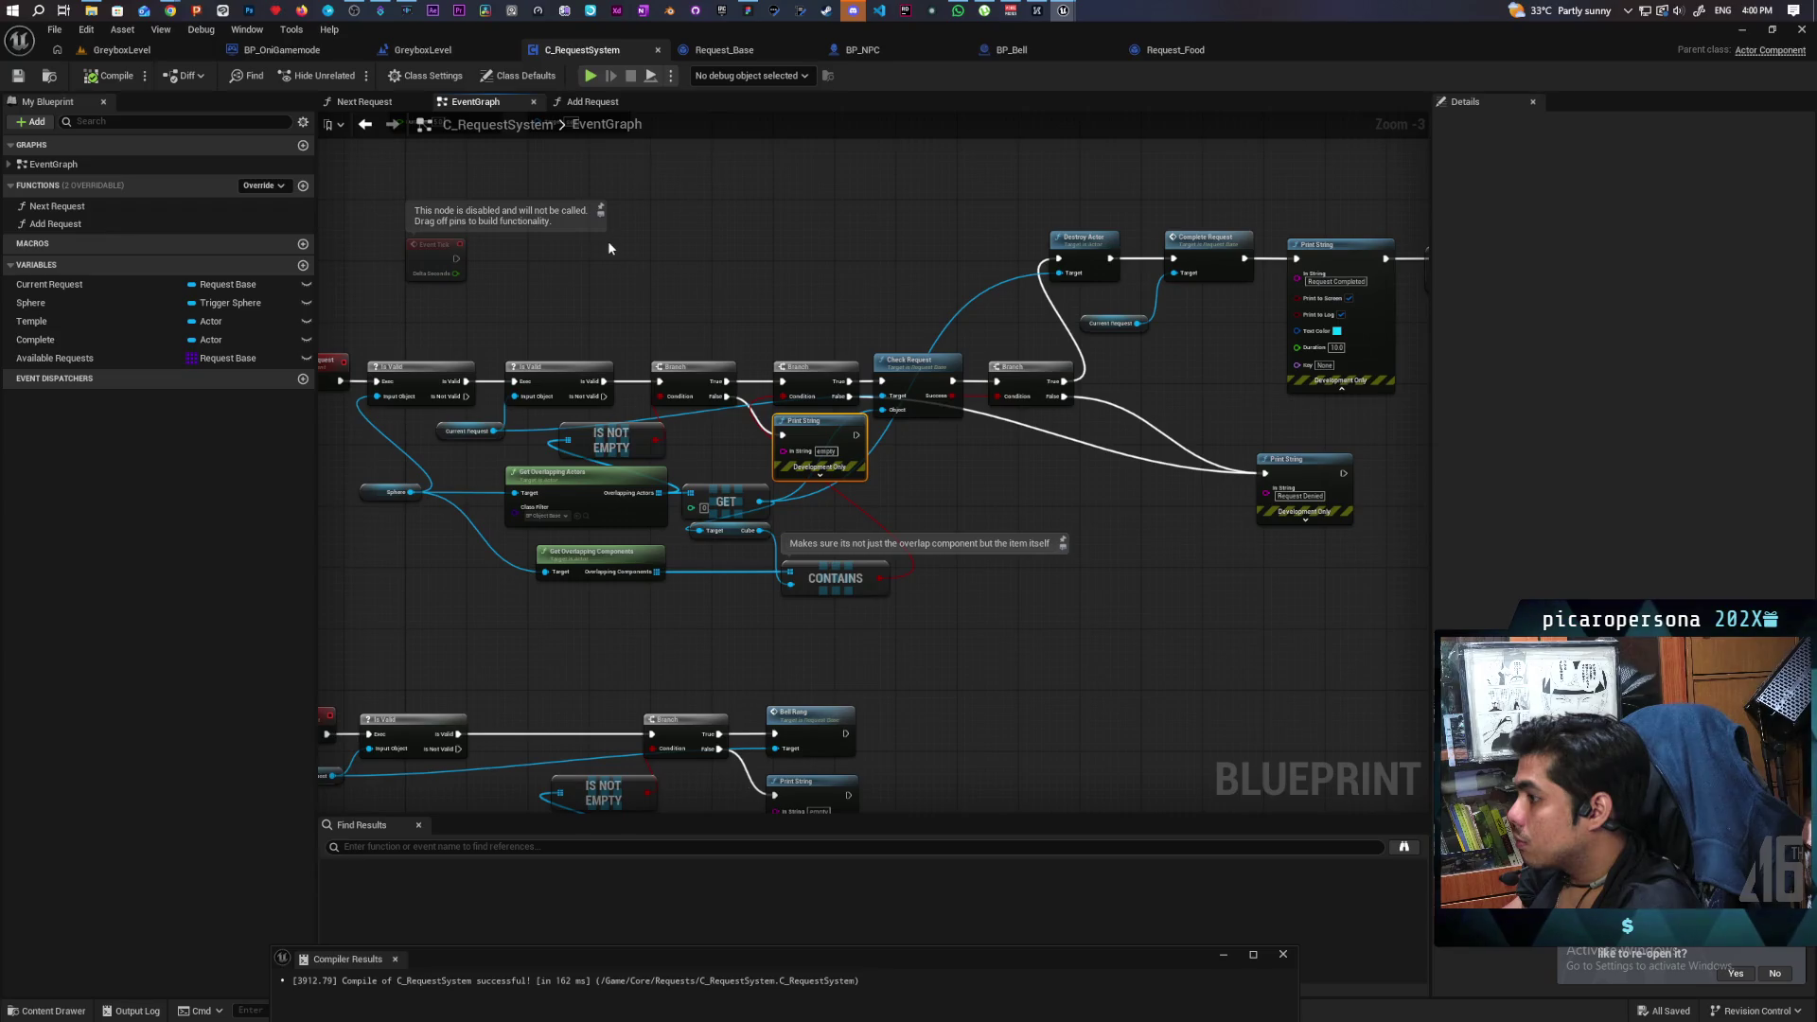
{"action": "left_click_drag", "start_coordinate": [599, 248], "coordinate": [788, 219]}
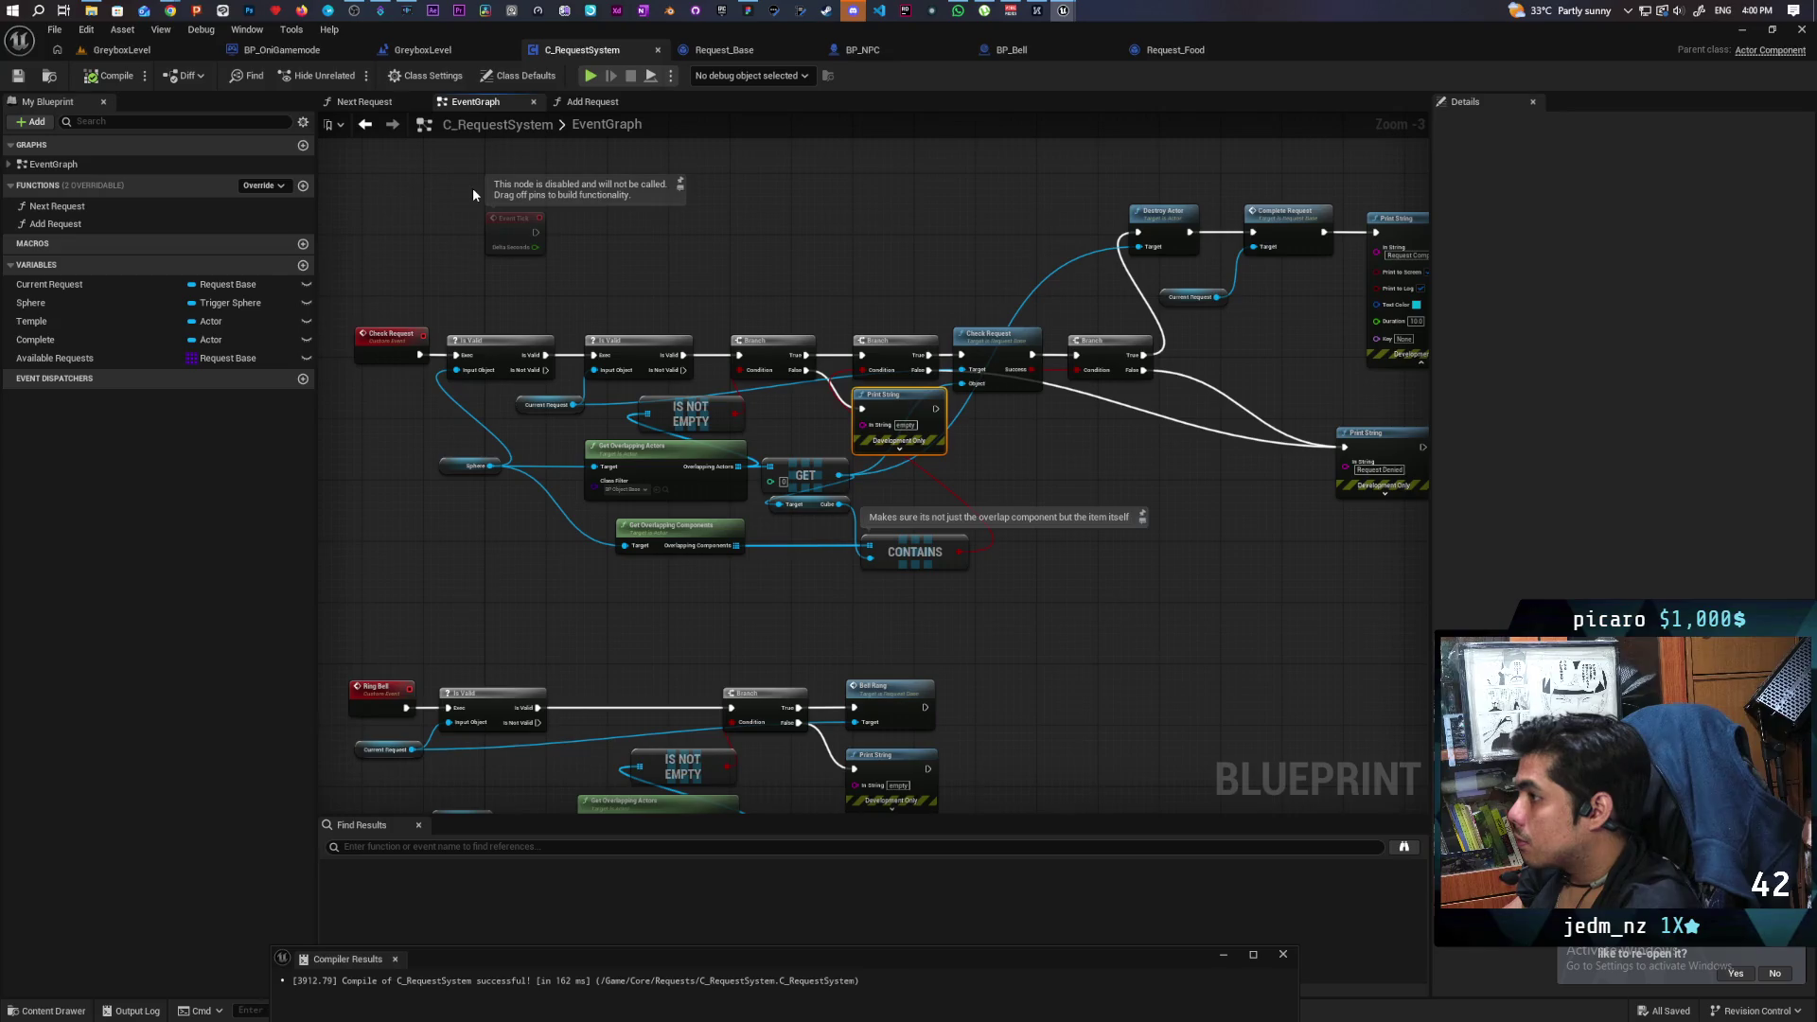
{"action": "left_click", "coordinate": [123, 52]}
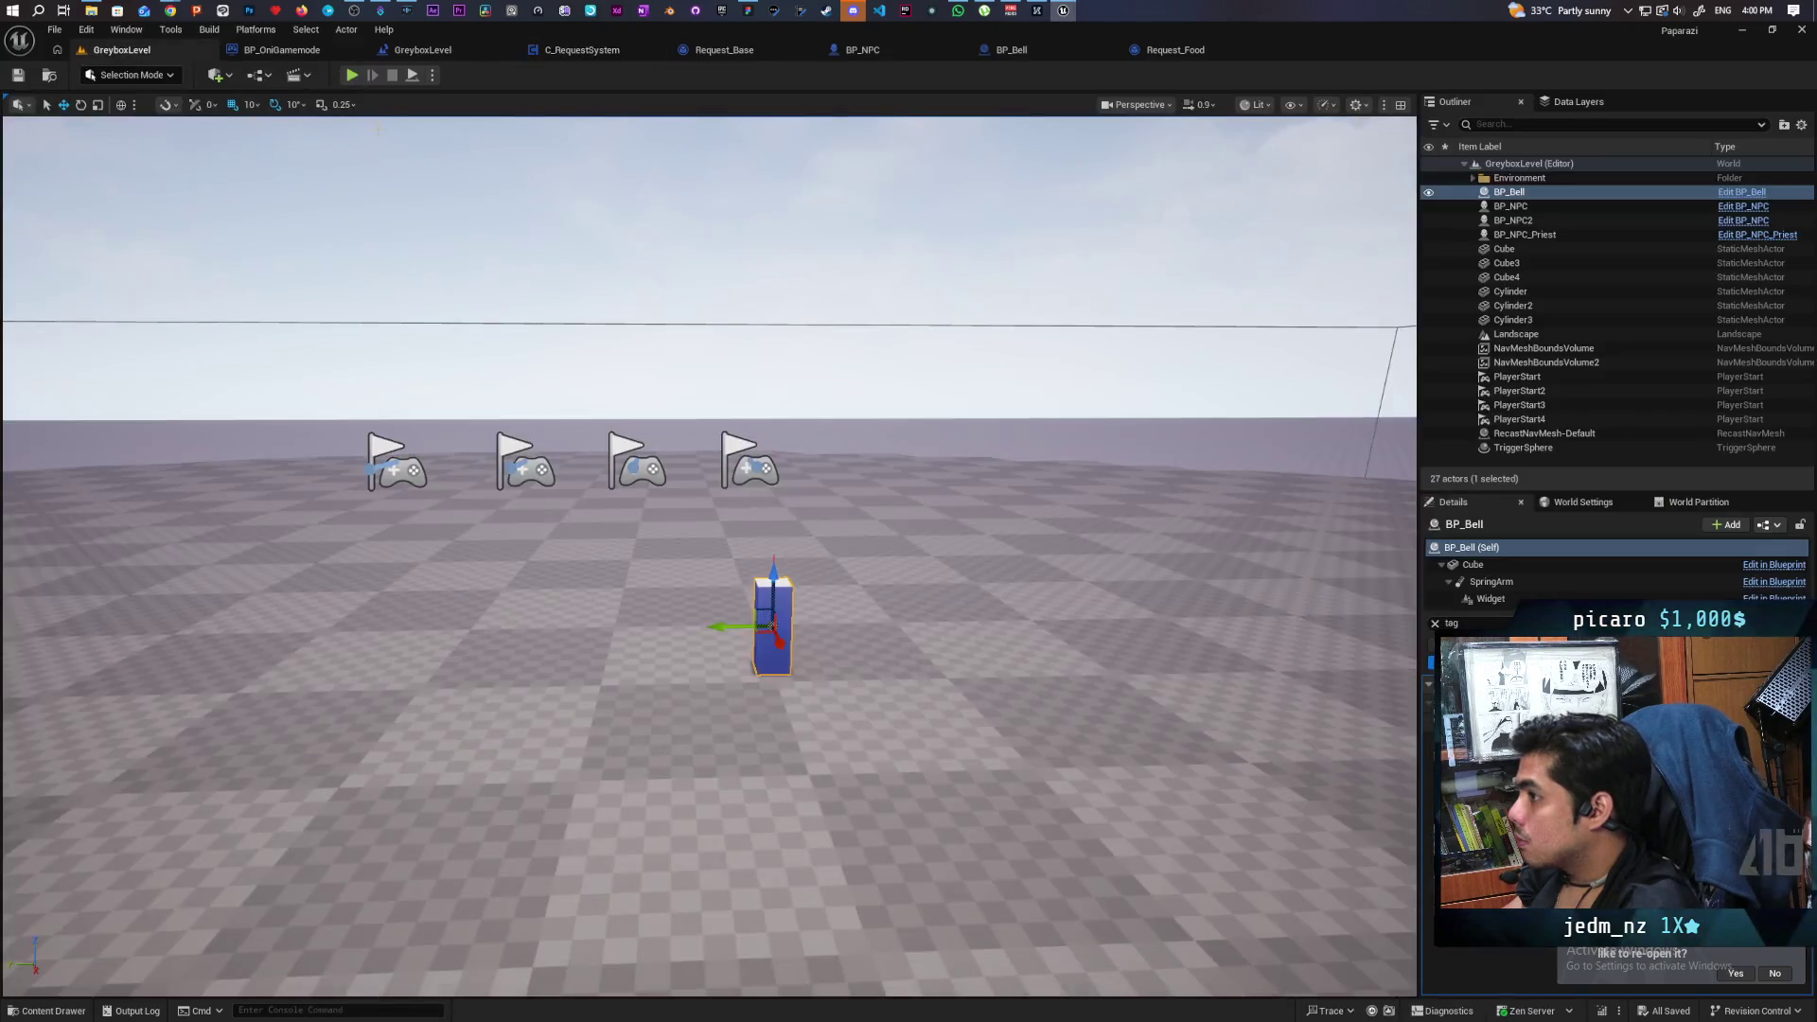
{"action": "left_click", "coordinate": [352, 76]}
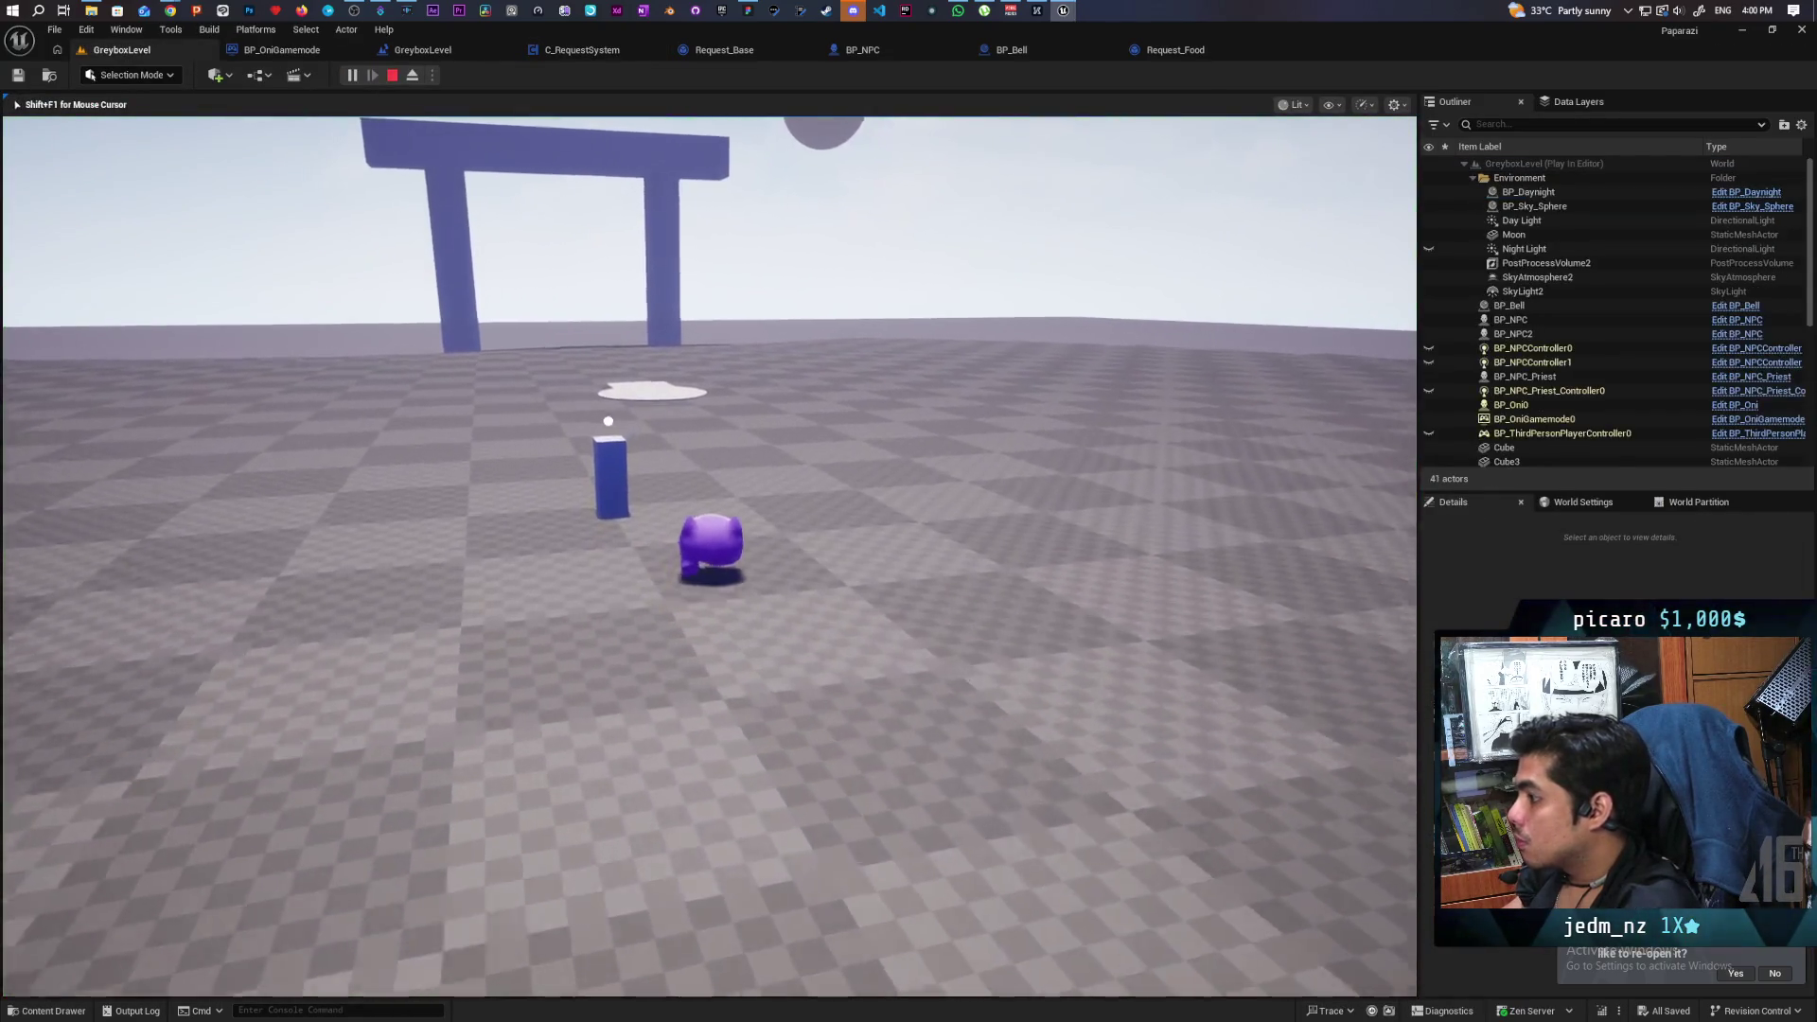
{"action": "key", "text": "w"}
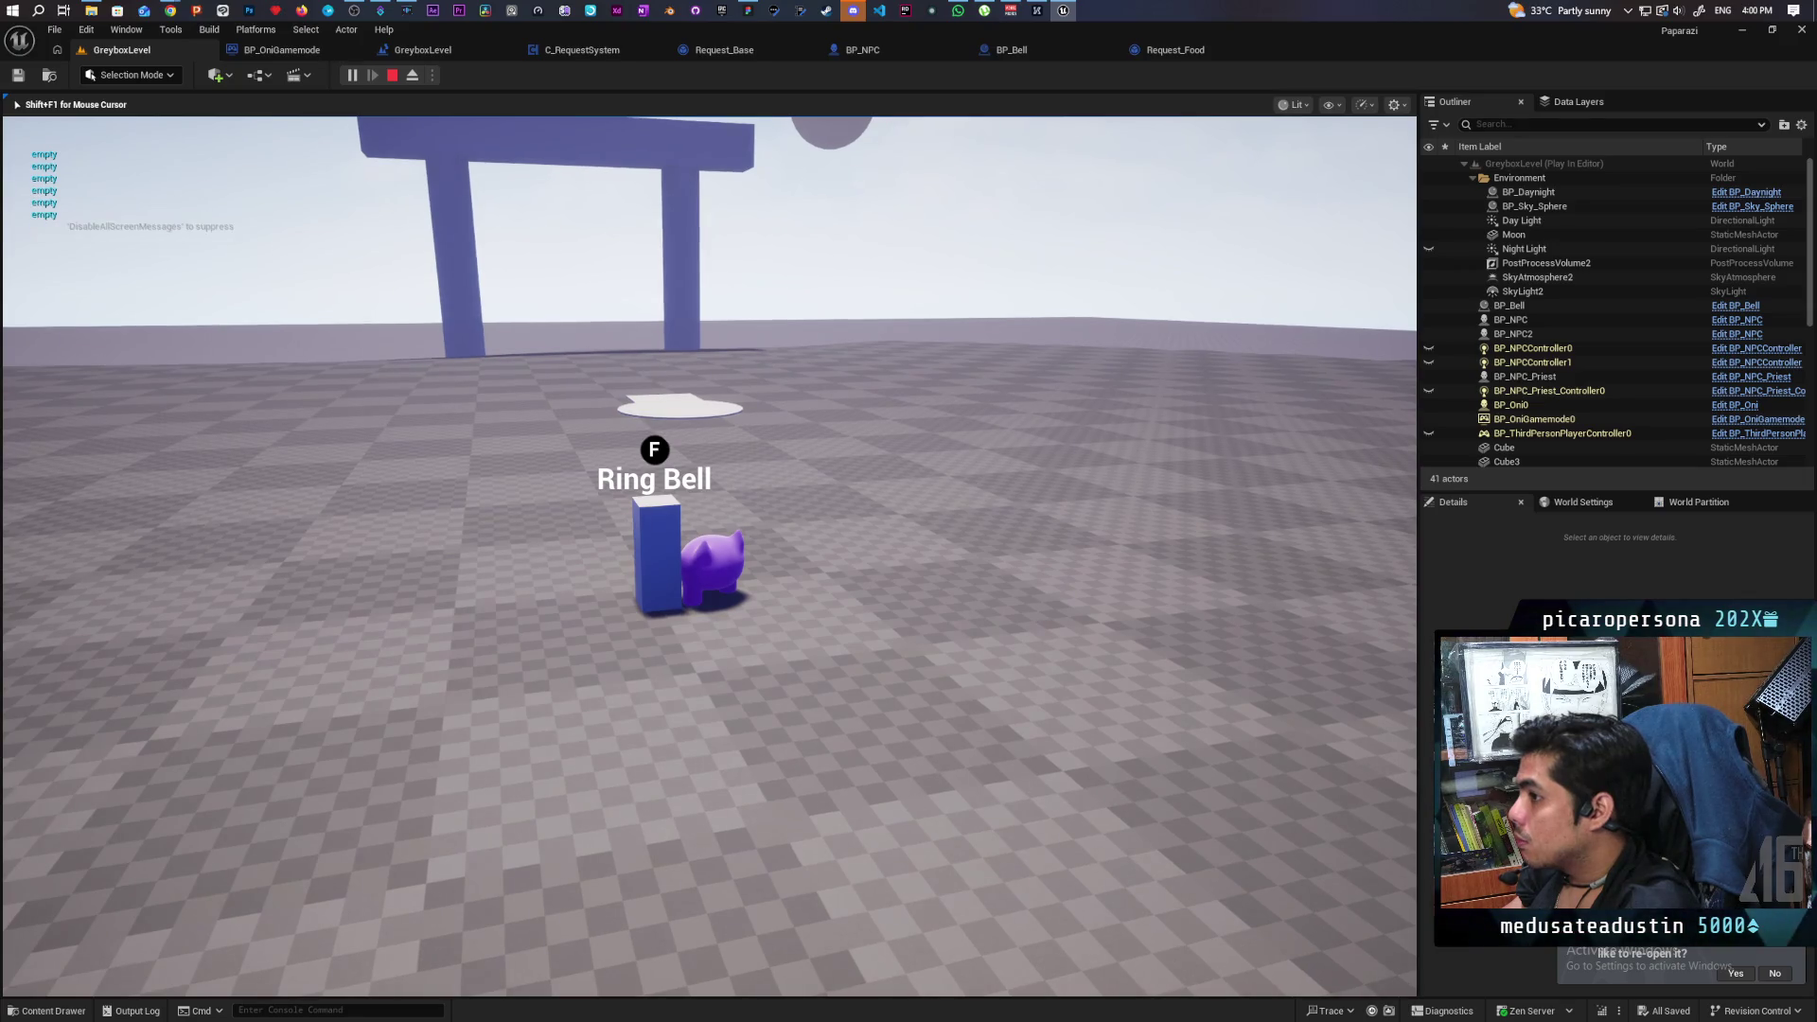
{"action": "key", "text": "s"}
{"action": "key", "text": "w"}
{"action": "key", "text": "w"}
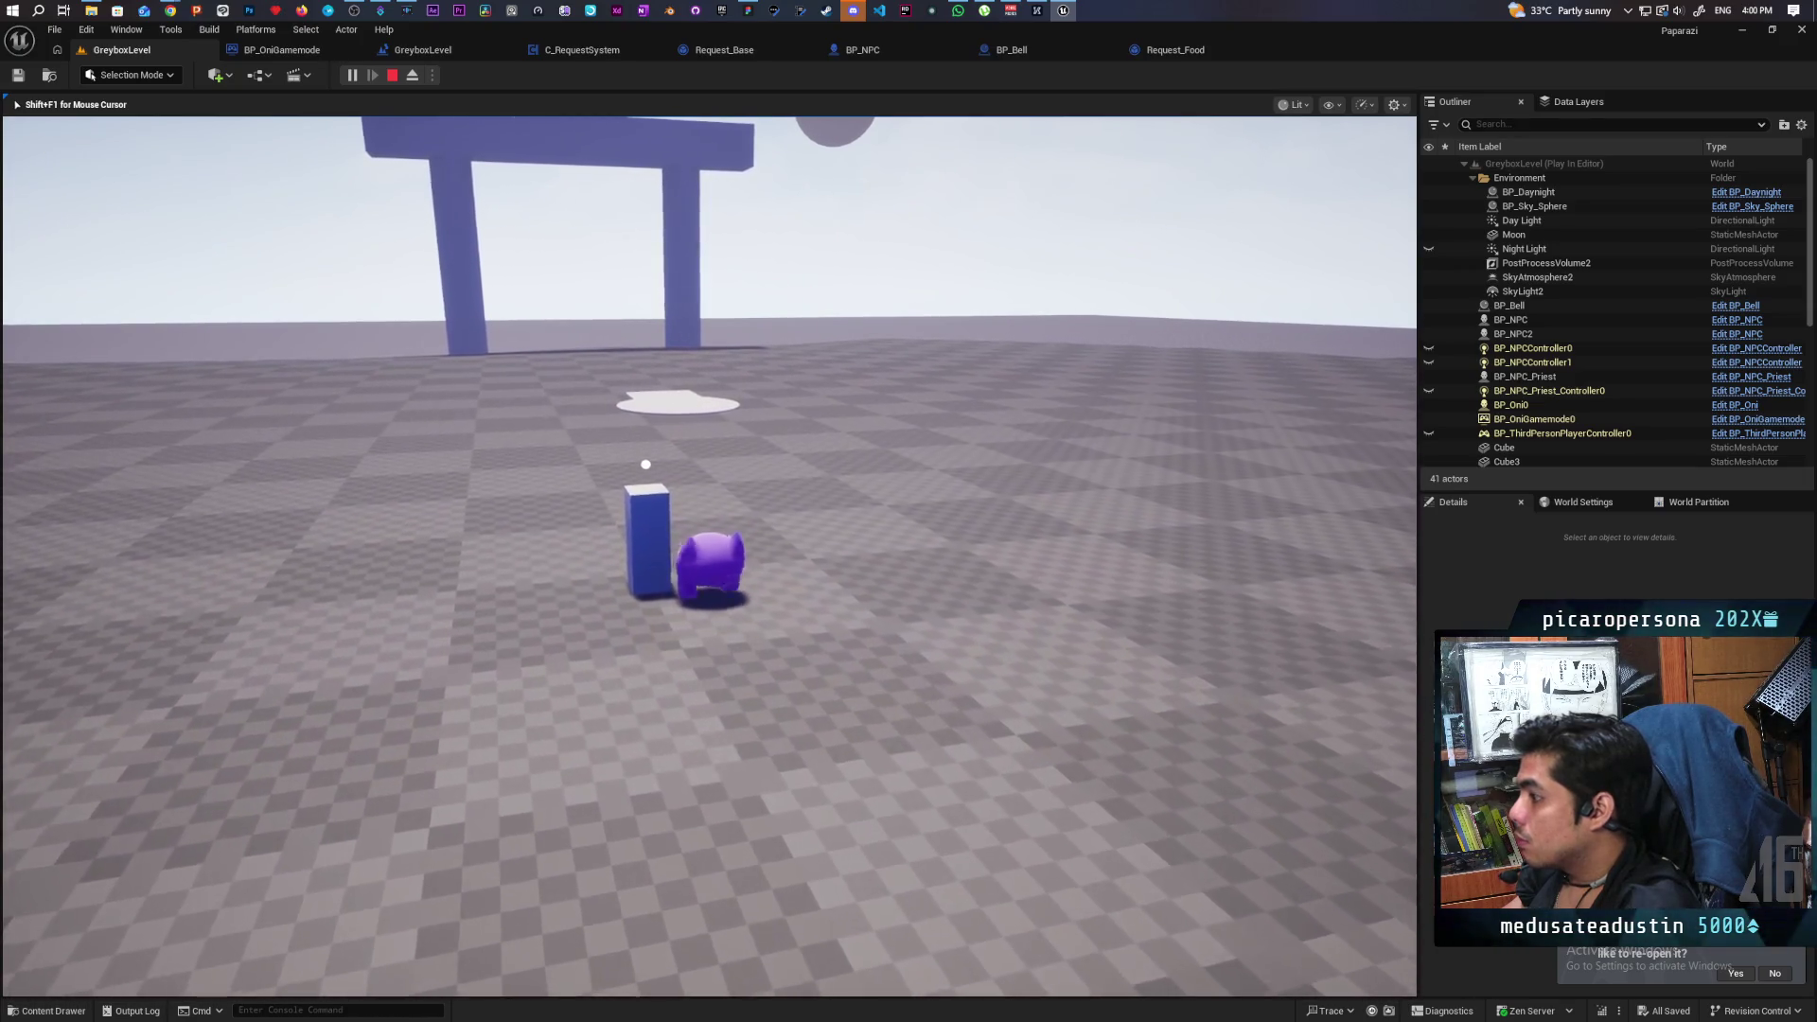
{"action": "key", "text": "a"}
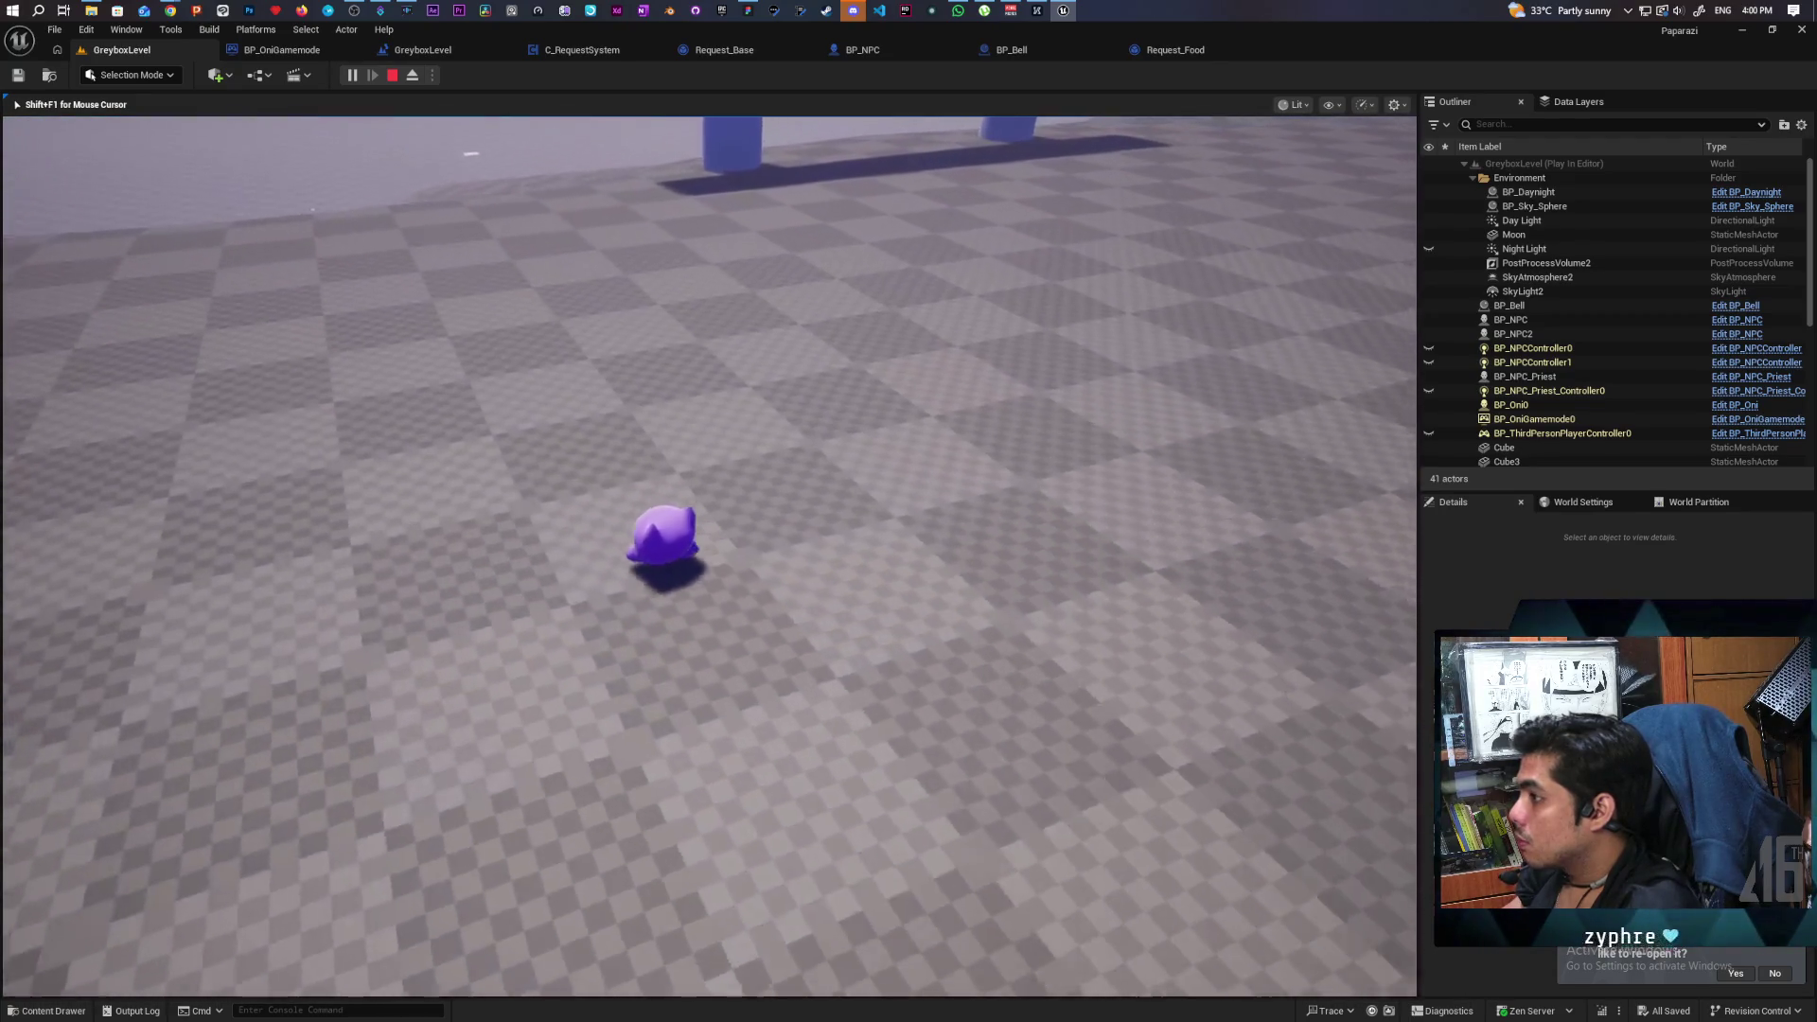
{"action": "key", "text": "d"}
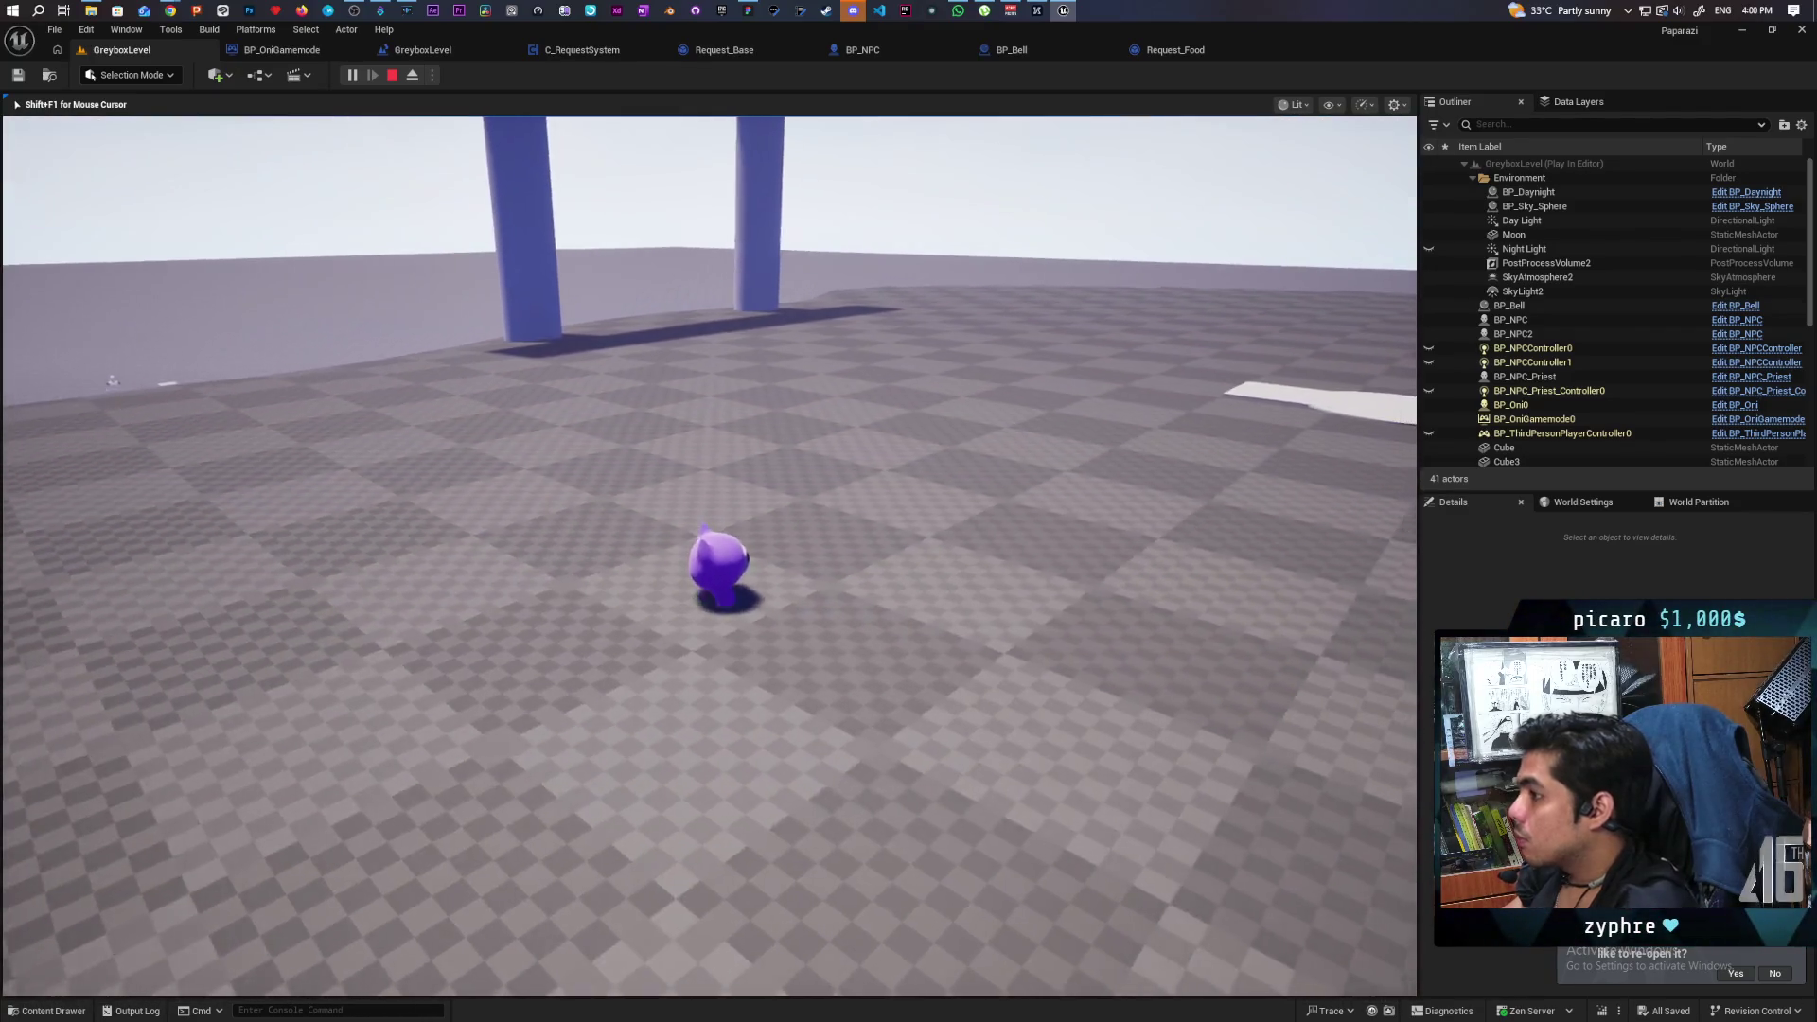
{"action": "key", "text": "Escape"}
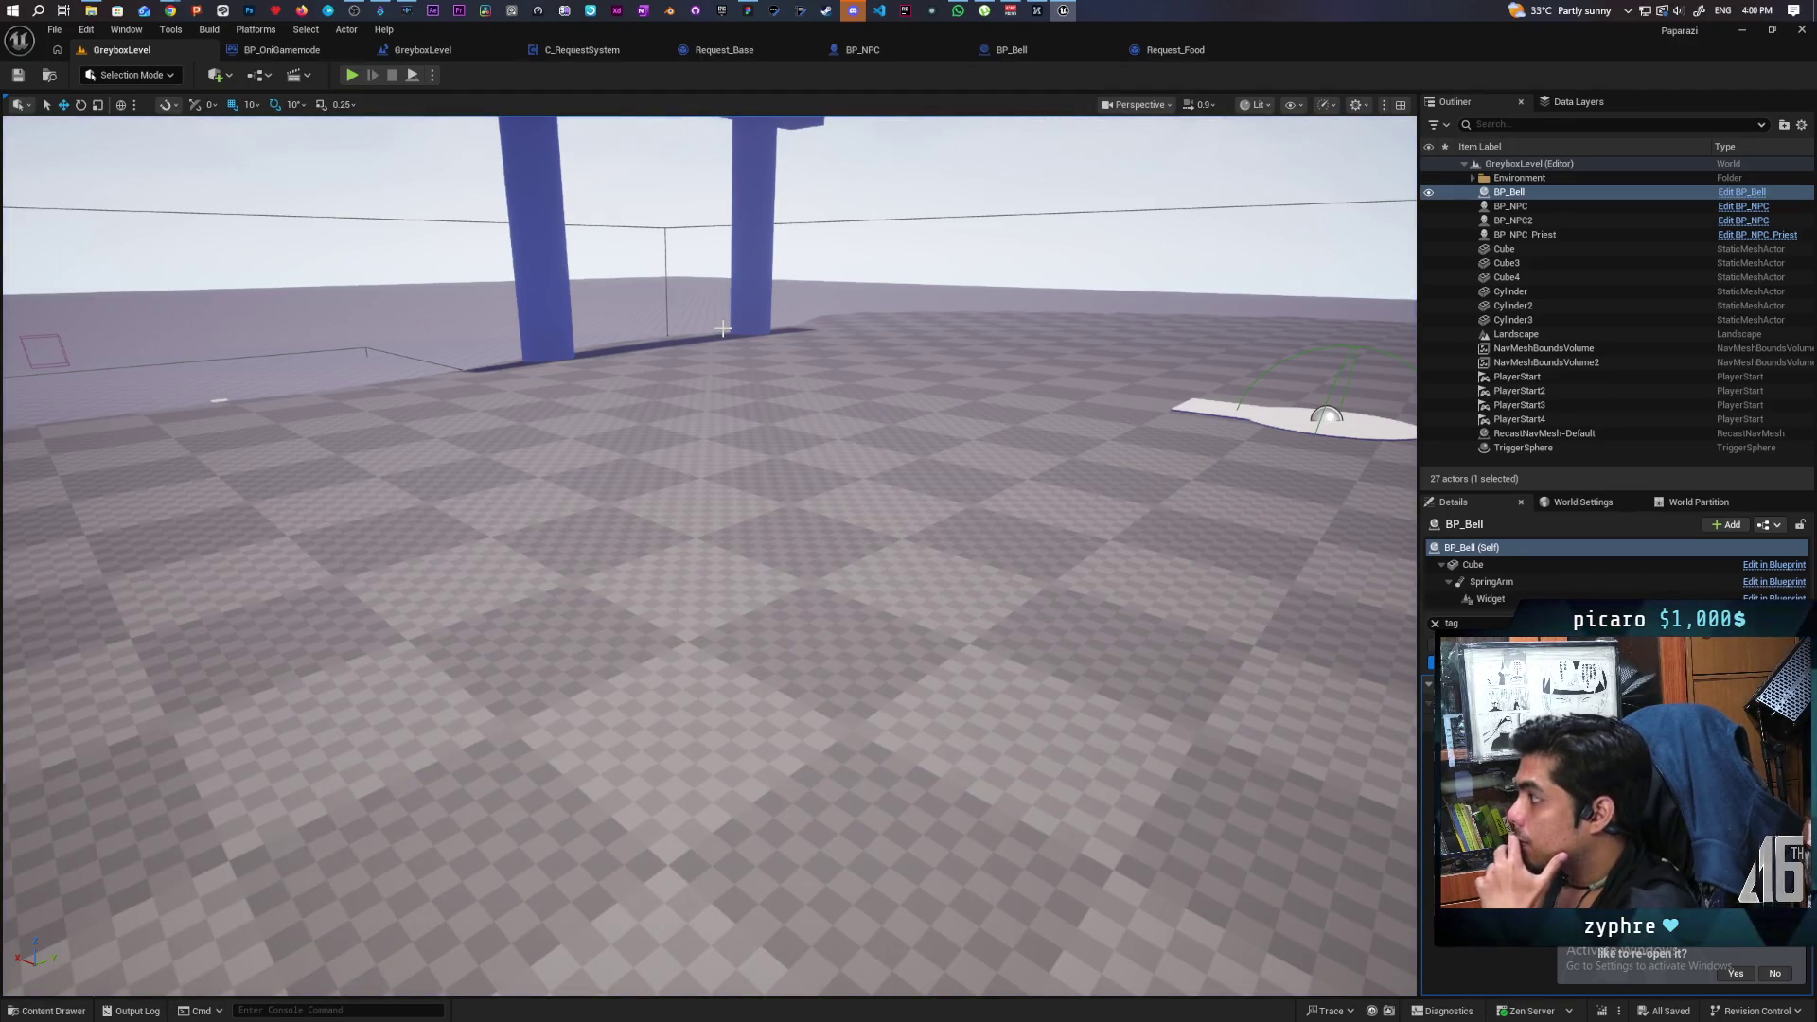
Pass the BP_Bell Interact graph, then show Request_Base's Move To Success event and Move To And Remember call.
{"action": "left_click", "coordinate": [1173, 51]}
{"action": "left_click", "coordinate": [1046, 51]}
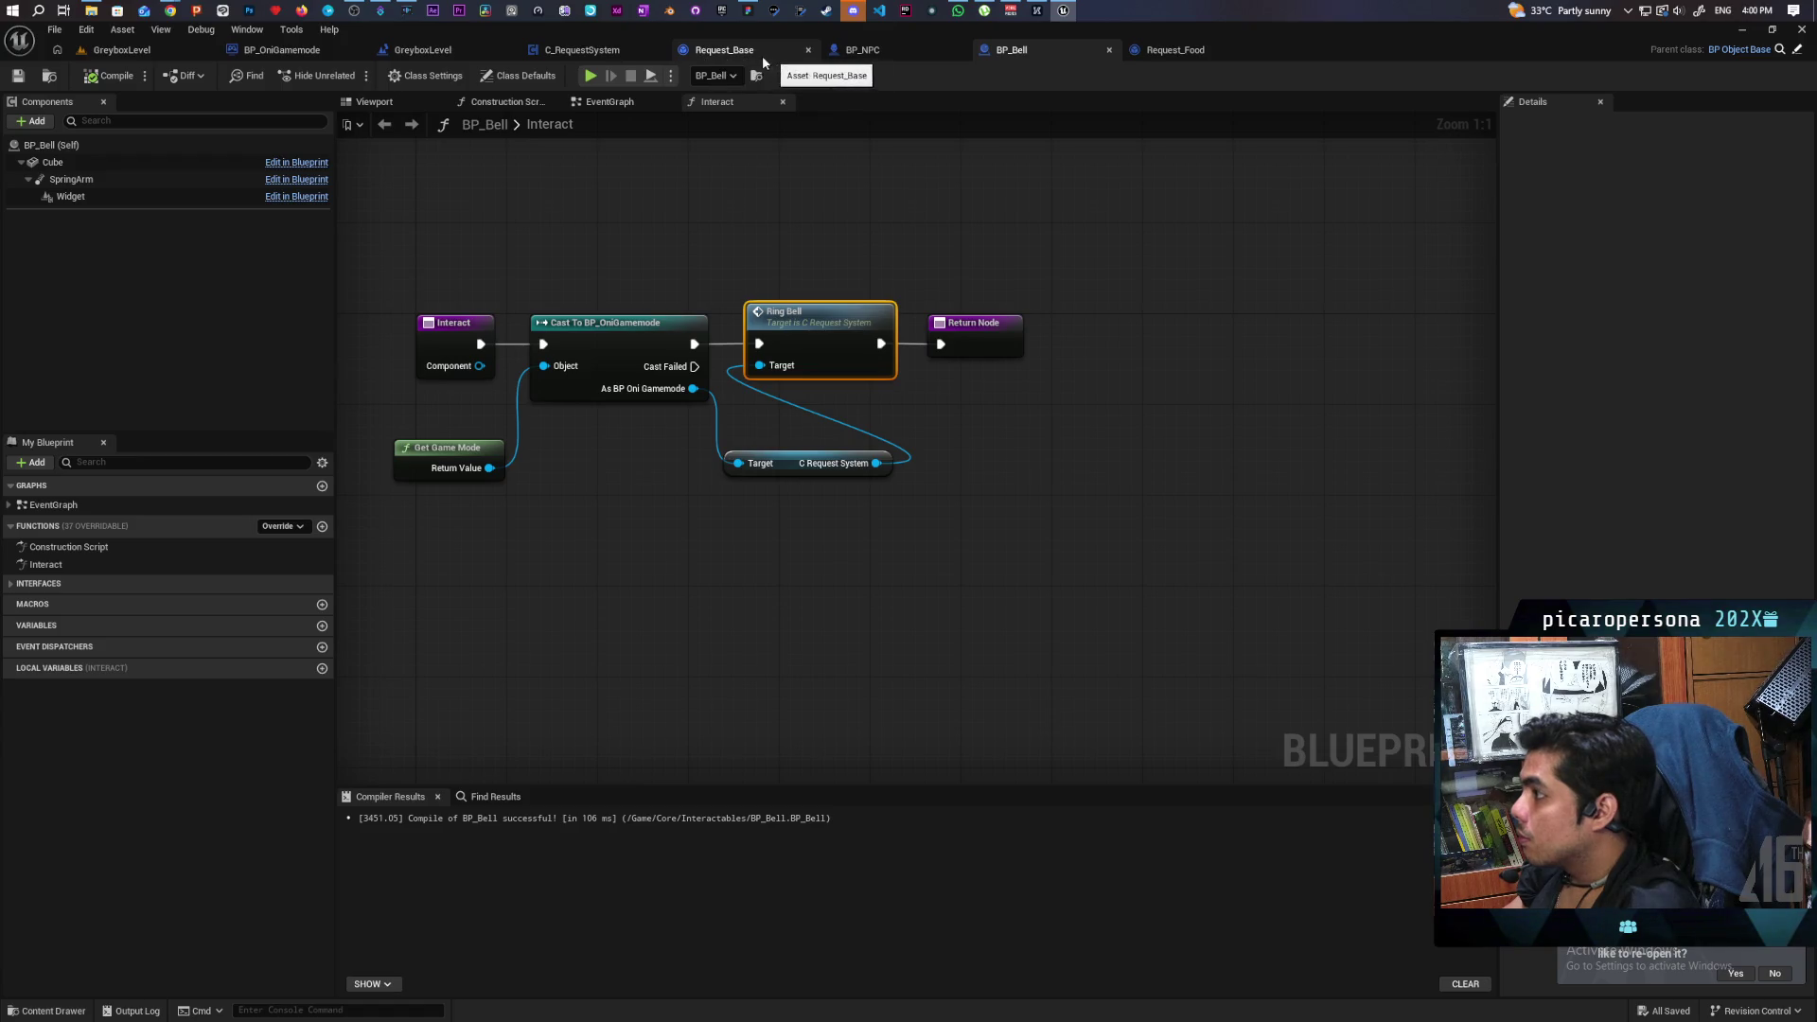
{"action": "left_click", "coordinate": [756, 59]}
{"action": "scroll", "coordinate": [708, 416], "scroll_direction": "up", "scroll_amount": 6}
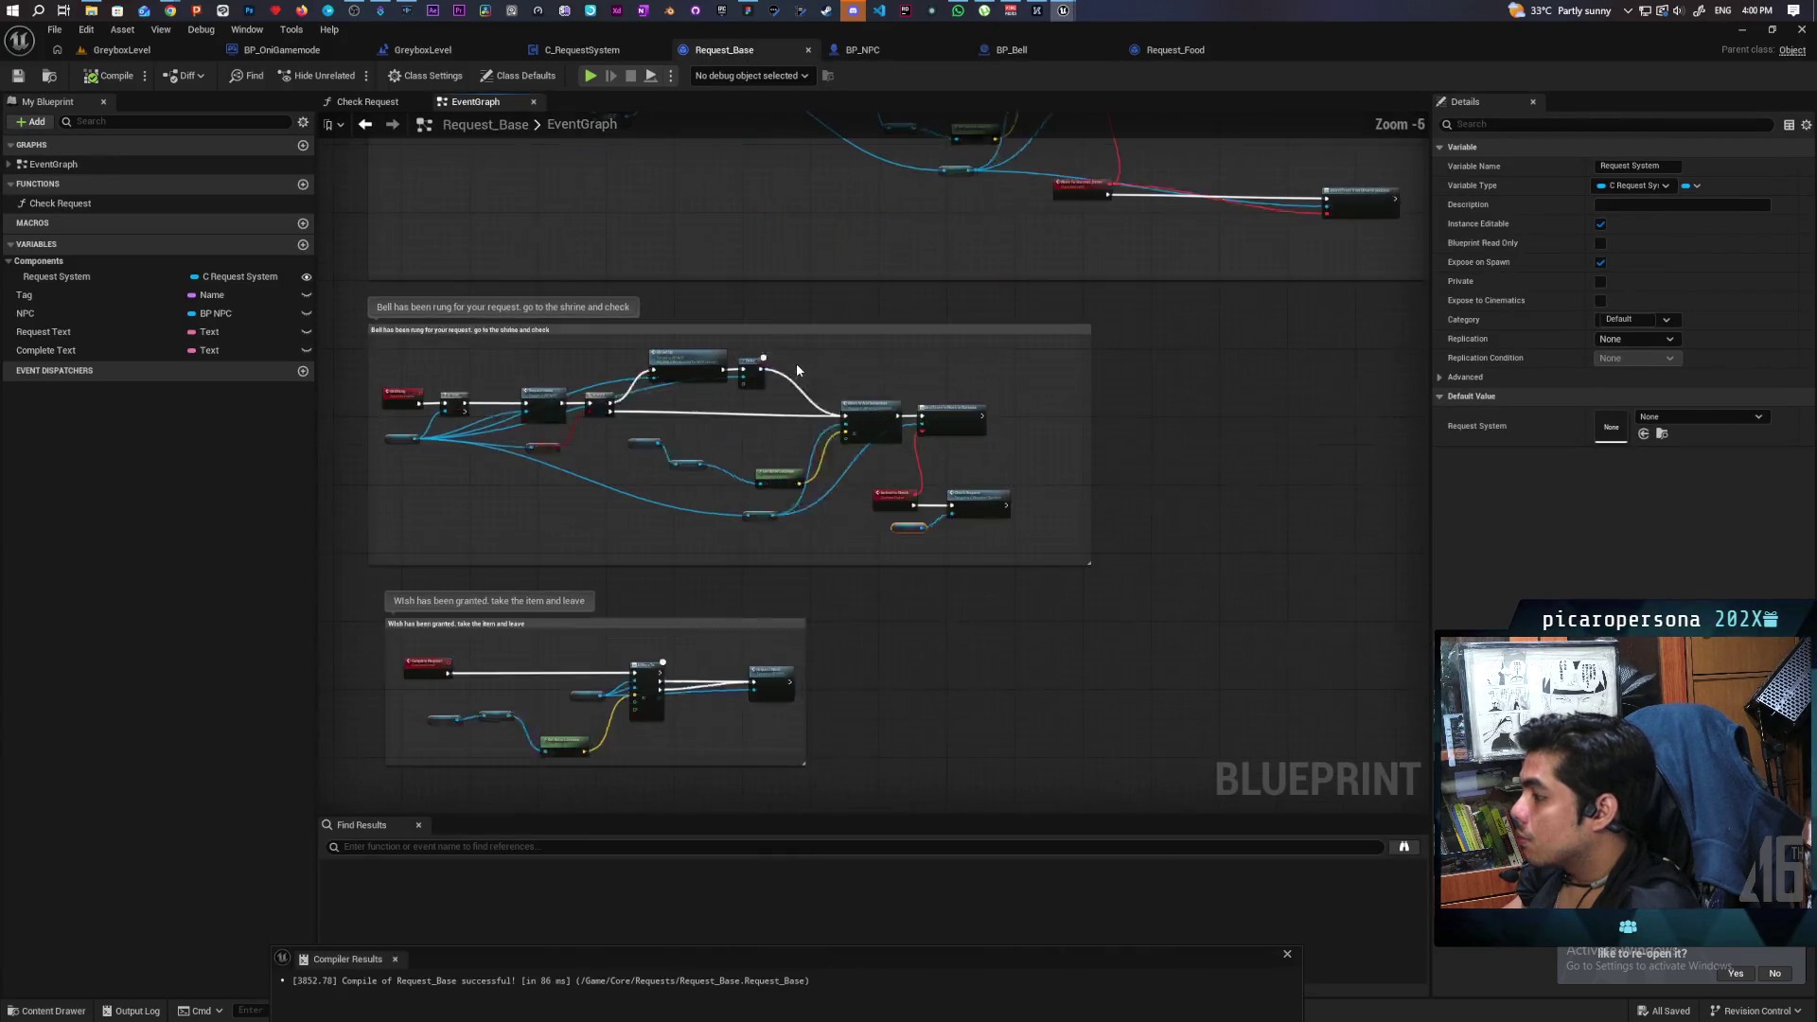
{"action": "mouse_move", "coordinate": [1048, 333]}
{"action": "left_mouse_down"}
{"action": "mouse_move", "coordinate": [967, 390]}
{"action": "mouse_move", "coordinate": [895, 360]}
{"action": "mouse_move", "coordinate": [811, 483]}
{"action": "mouse_move", "coordinate": [656, 572]}
{"action": "mouse_move", "coordinate": [333, 540]}
{"action": "mouse_move", "coordinate": [445, 509]}
{"action": "mouse_move", "coordinate": [360, 507]}
{"action": "mouse_move", "coordinate": [438, 491]}
{"action": "mouse_move", "coordinate": [409, 495]}
{"action": "mouse_move", "coordinate": [600, 268]}
{"action": "mouse_move", "coordinate": [714, 263]}
{"action": "left_mouse_up"}
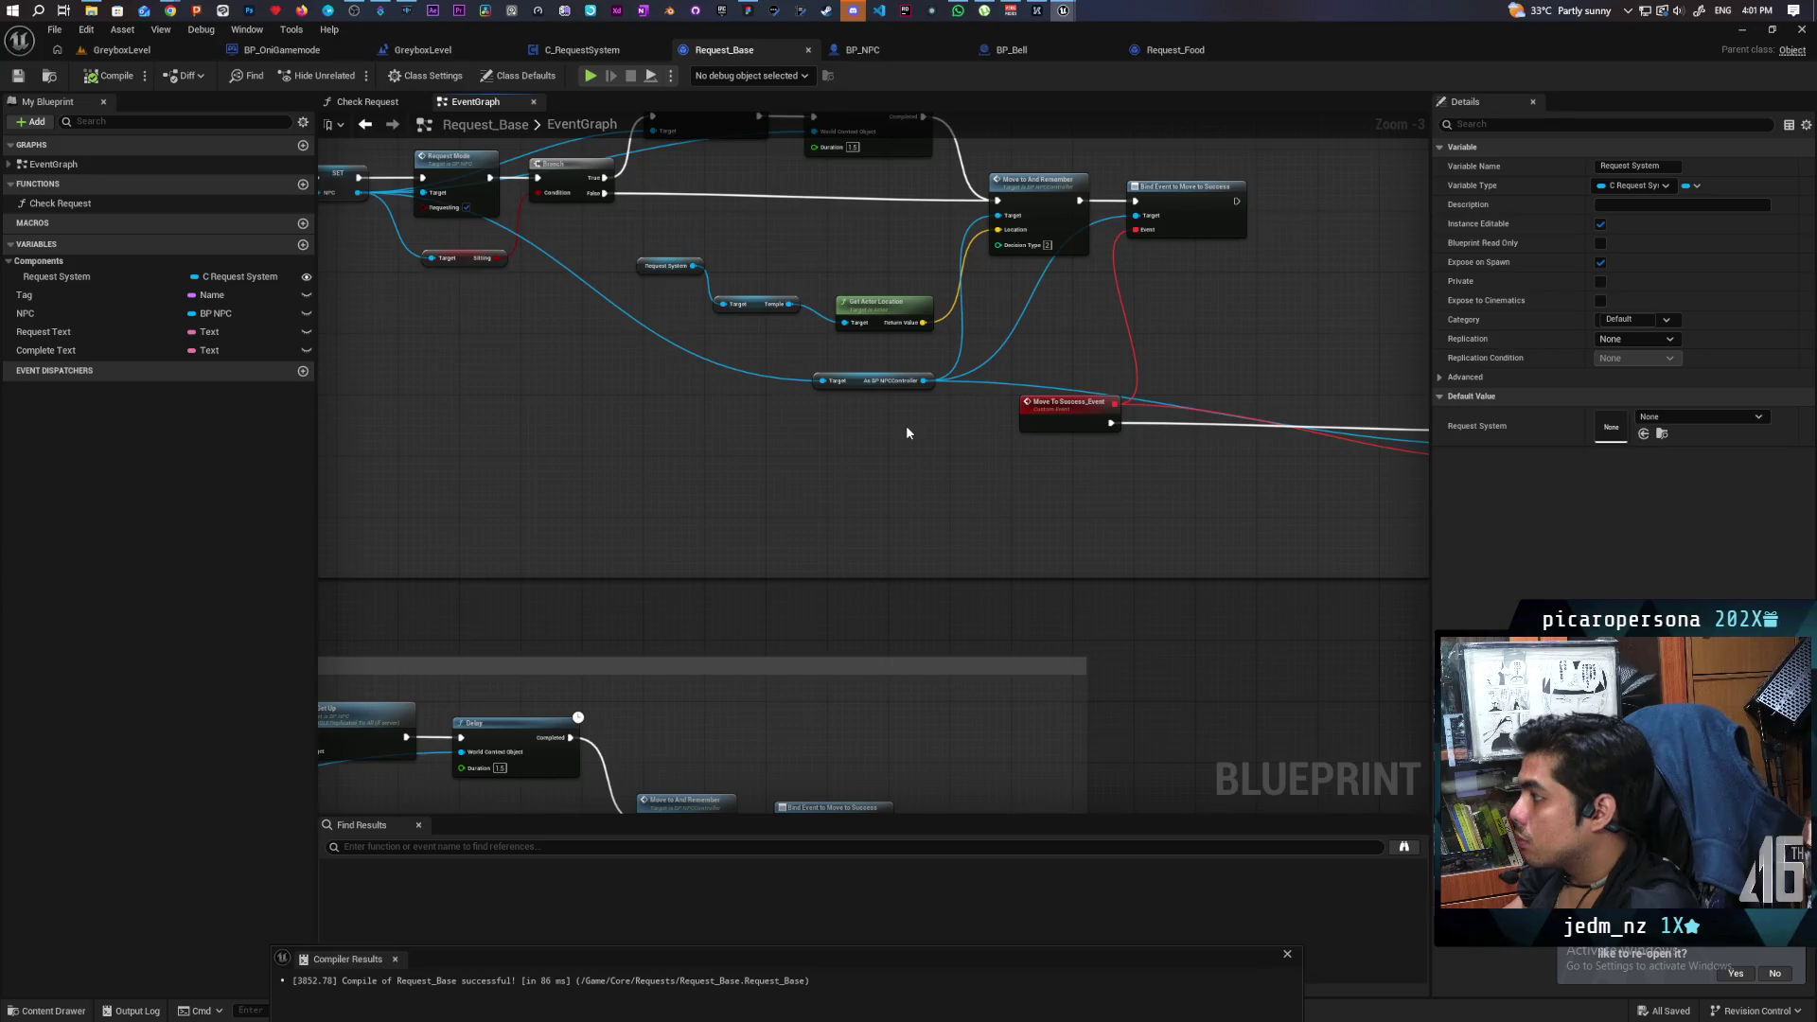
Open the Move To And Remember definition in BP_NPCController and pan around its graph.
{"action": "double_click", "coordinate": [1022, 244]}
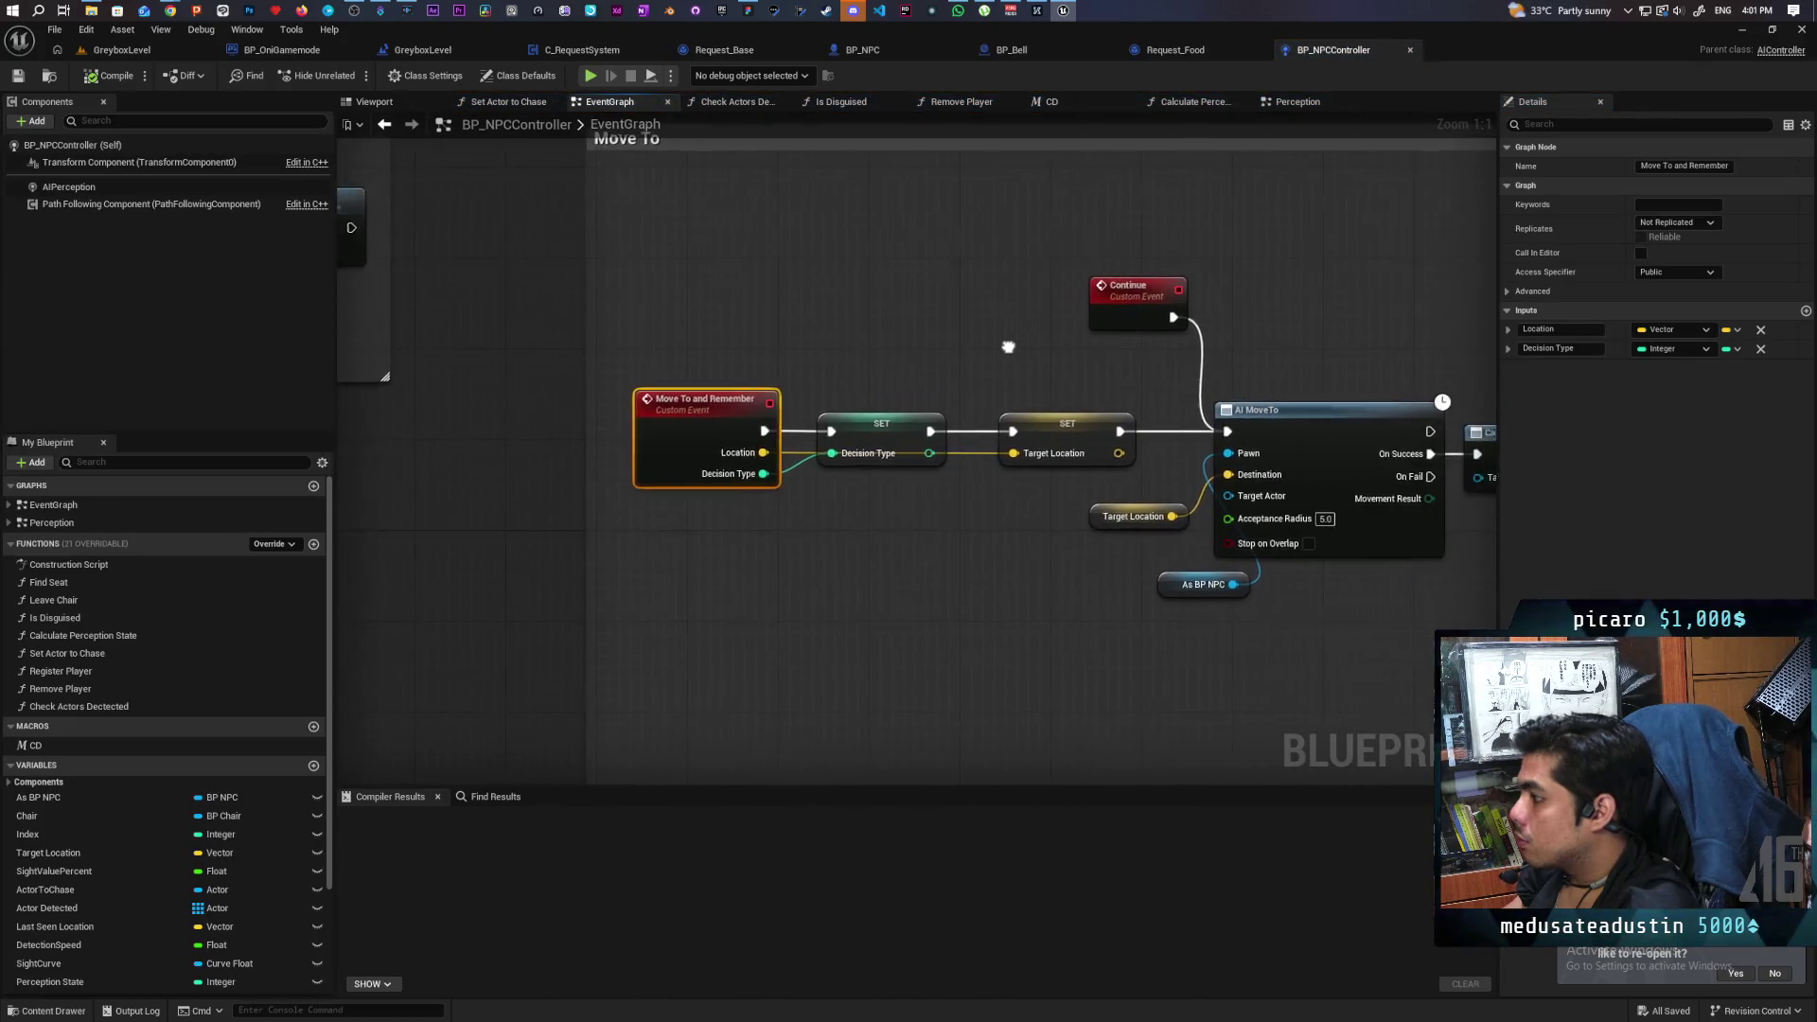
{"action": "scroll", "coordinate": [828, 336], "scroll_direction": "down", "scroll_amount": 2}
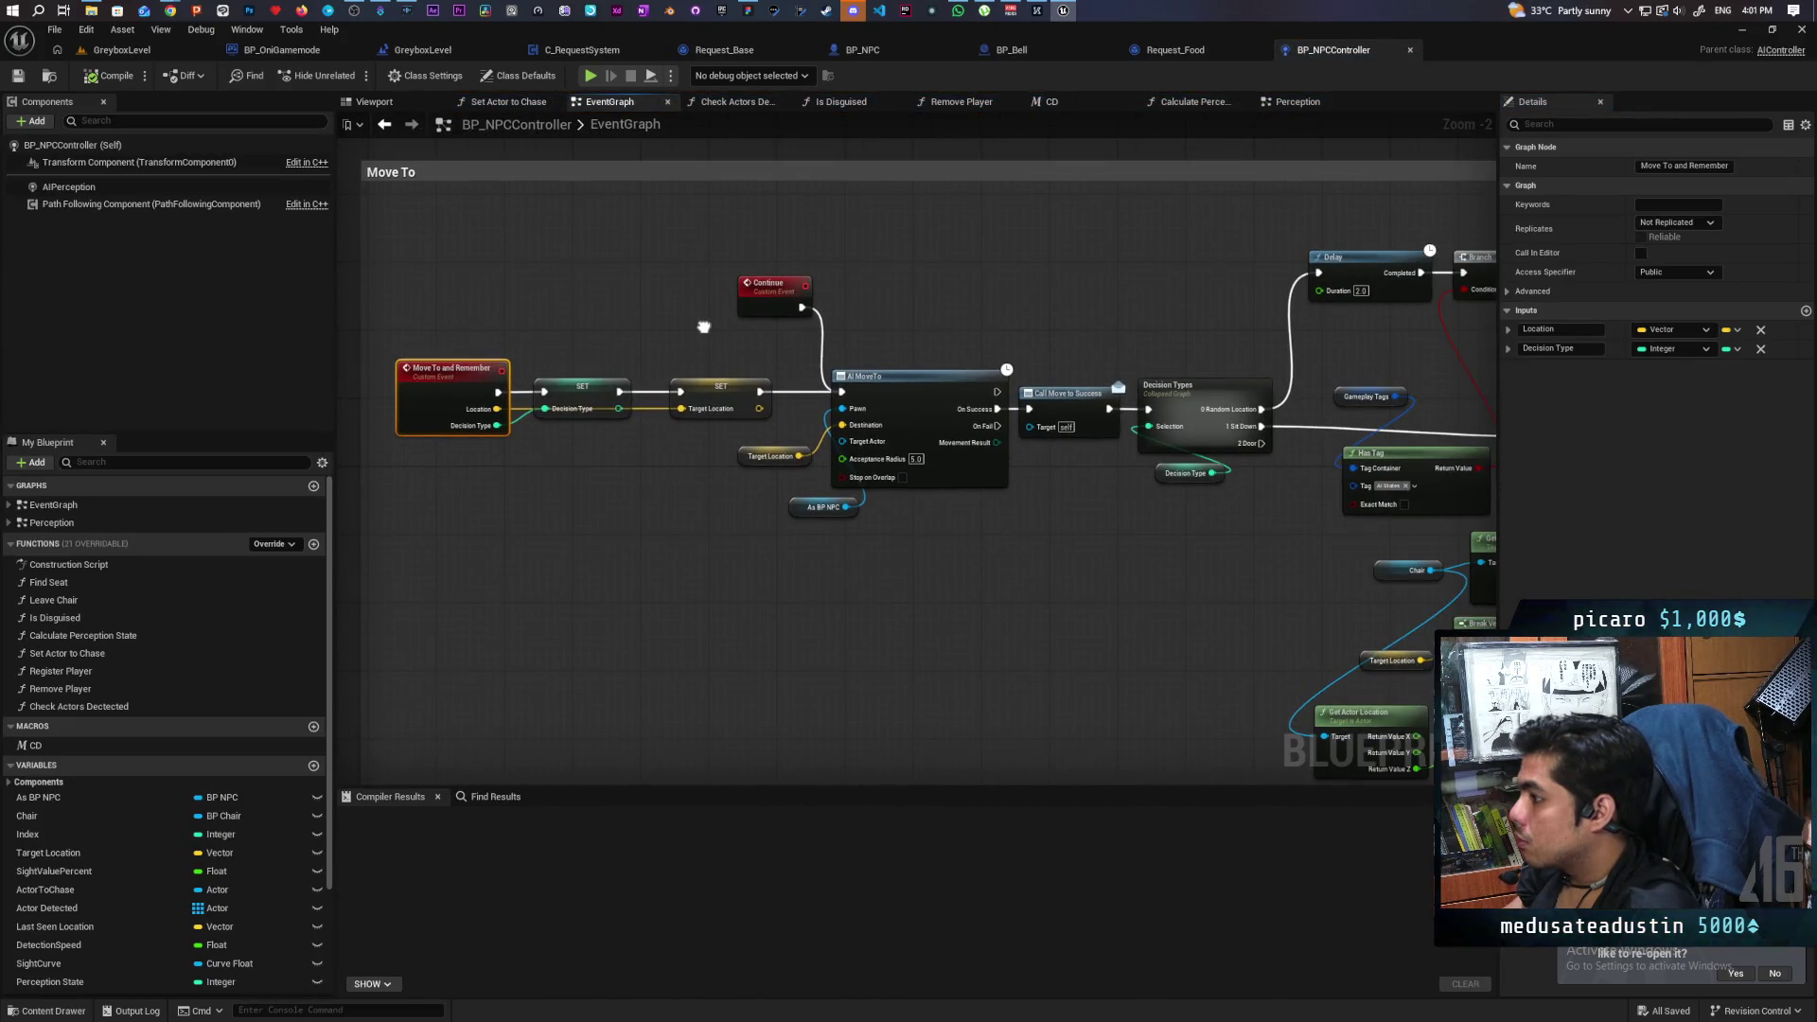
{"action": "left_click_drag", "start_coordinate": [703, 327], "coordinate": [483, 345]}
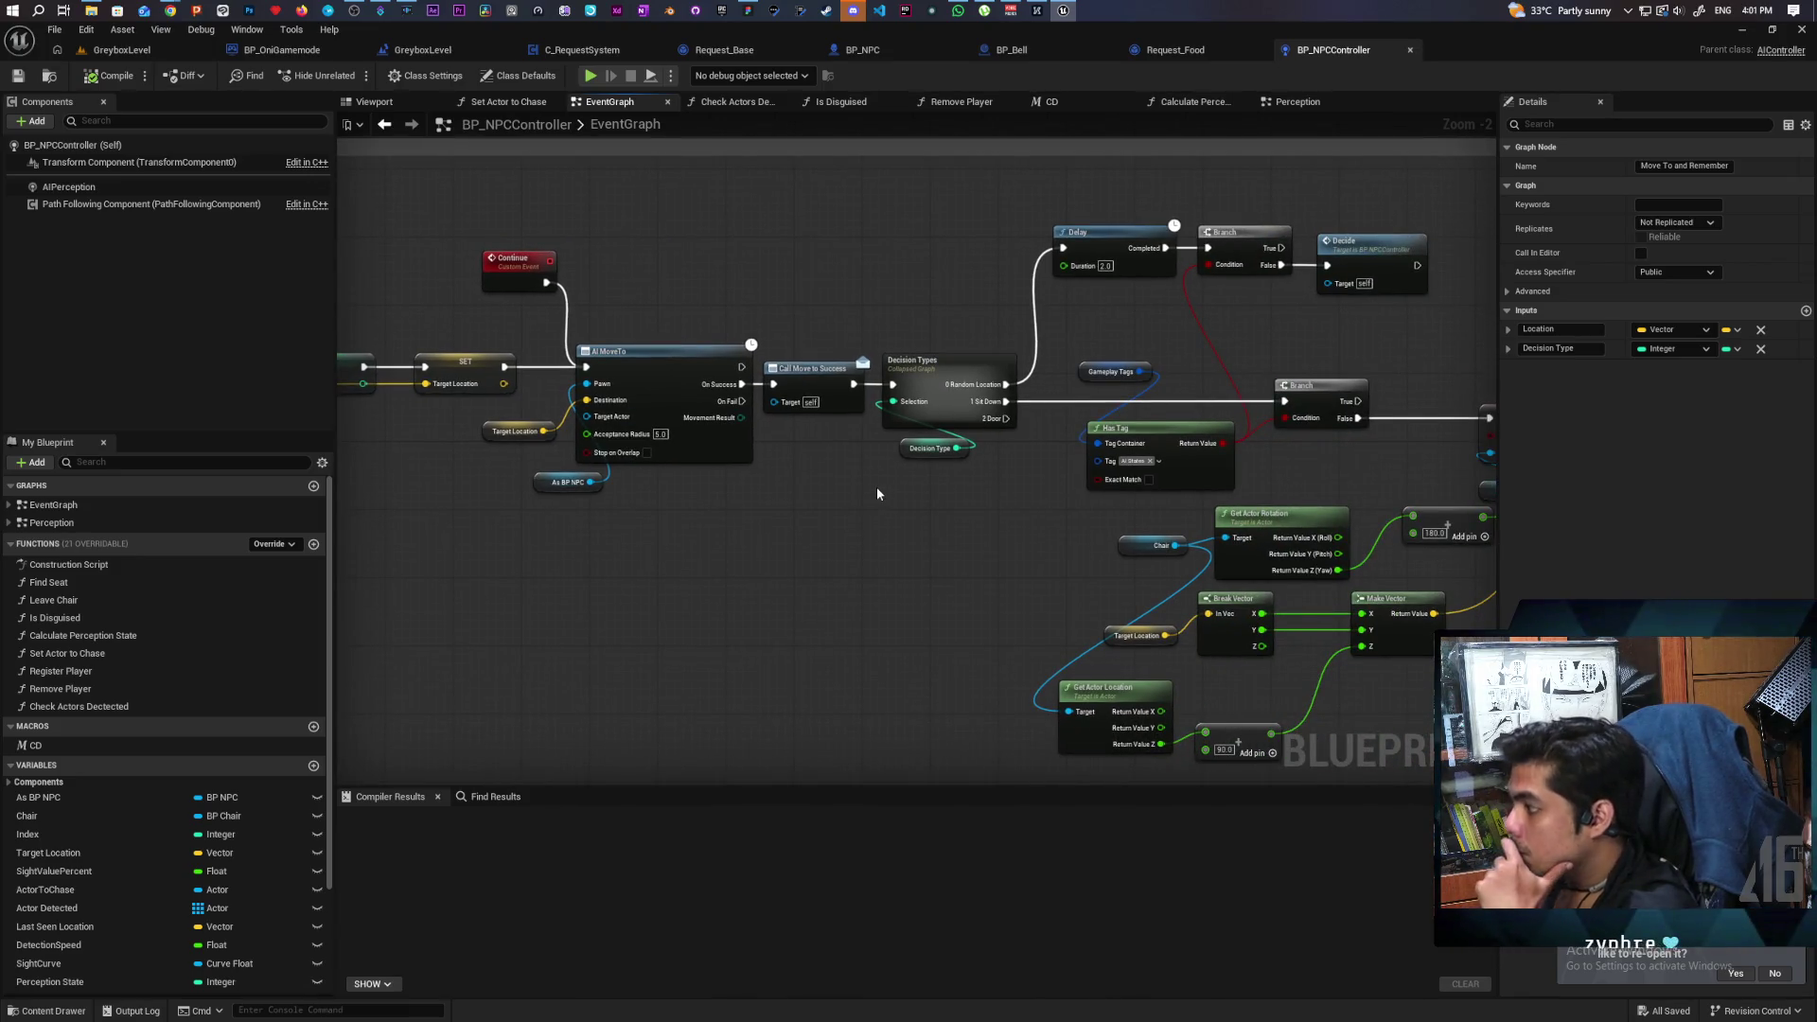
{"action": "left_click_drag", "start_coordinate": [819, 497], "coordinate": [1041, 499]}
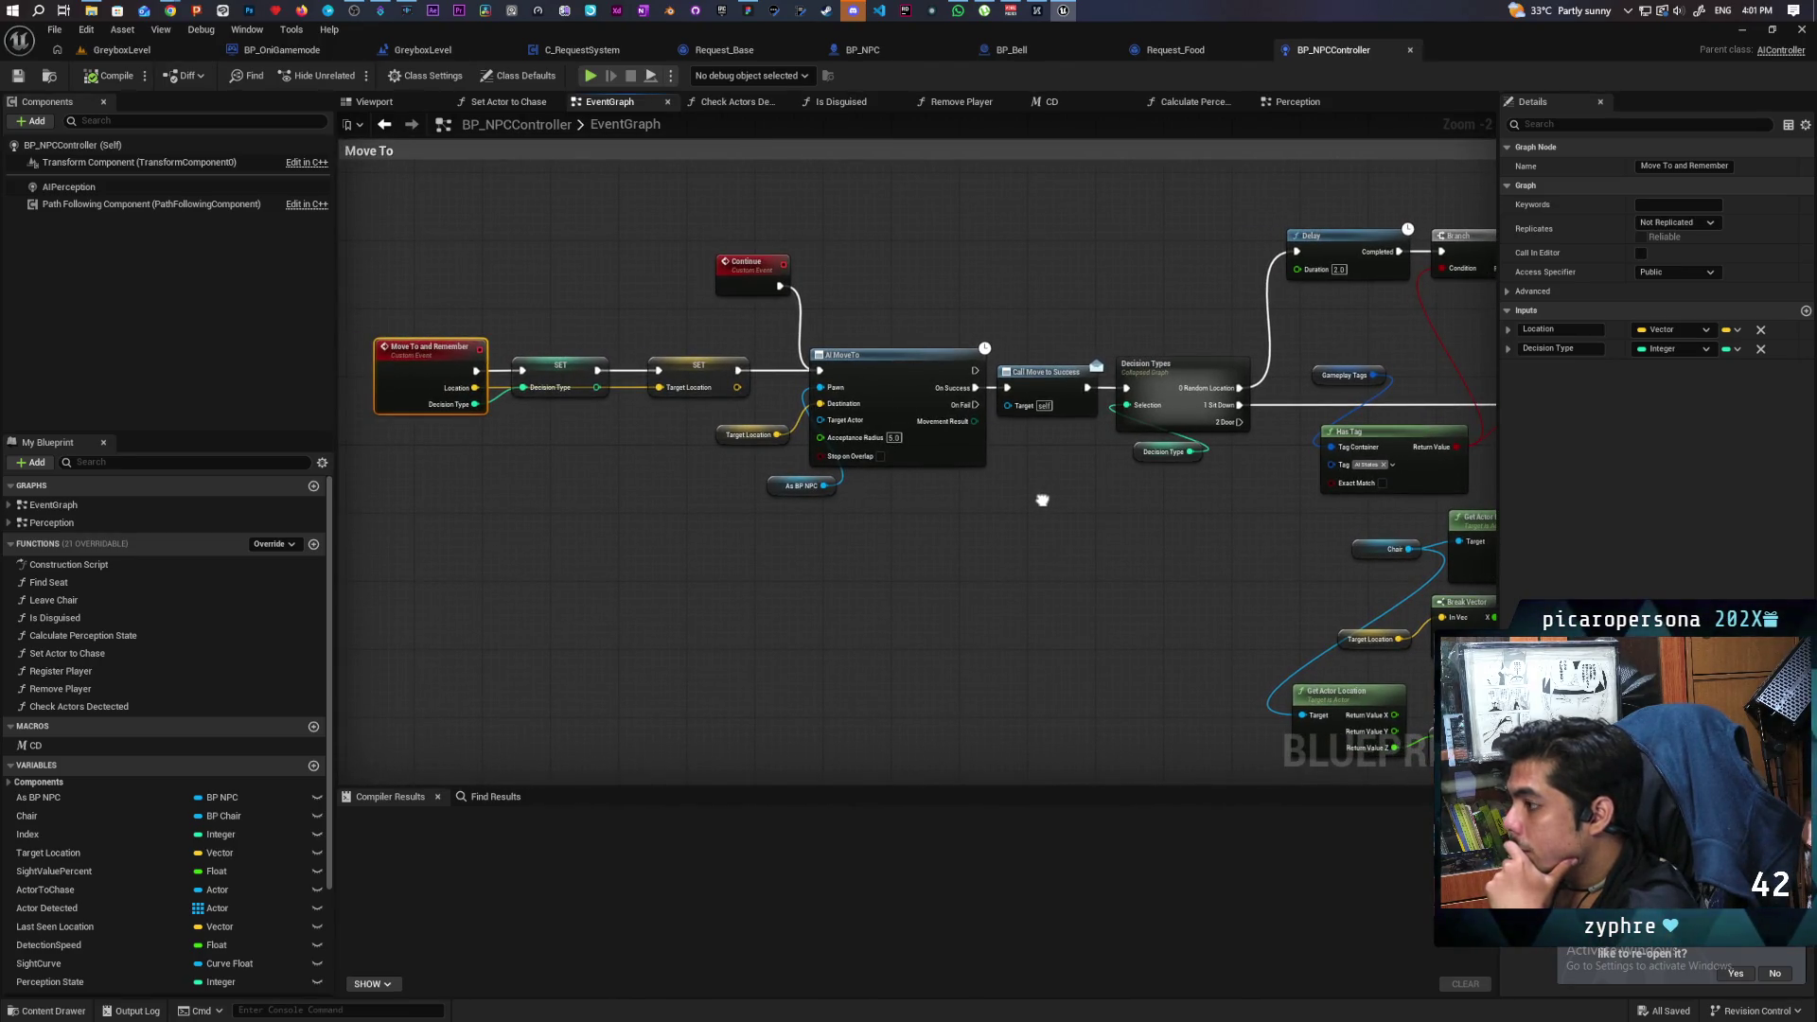
{"action": "left_click_drag", "start_coordinate": [1041, 500], "coordinate": [802, 509]}
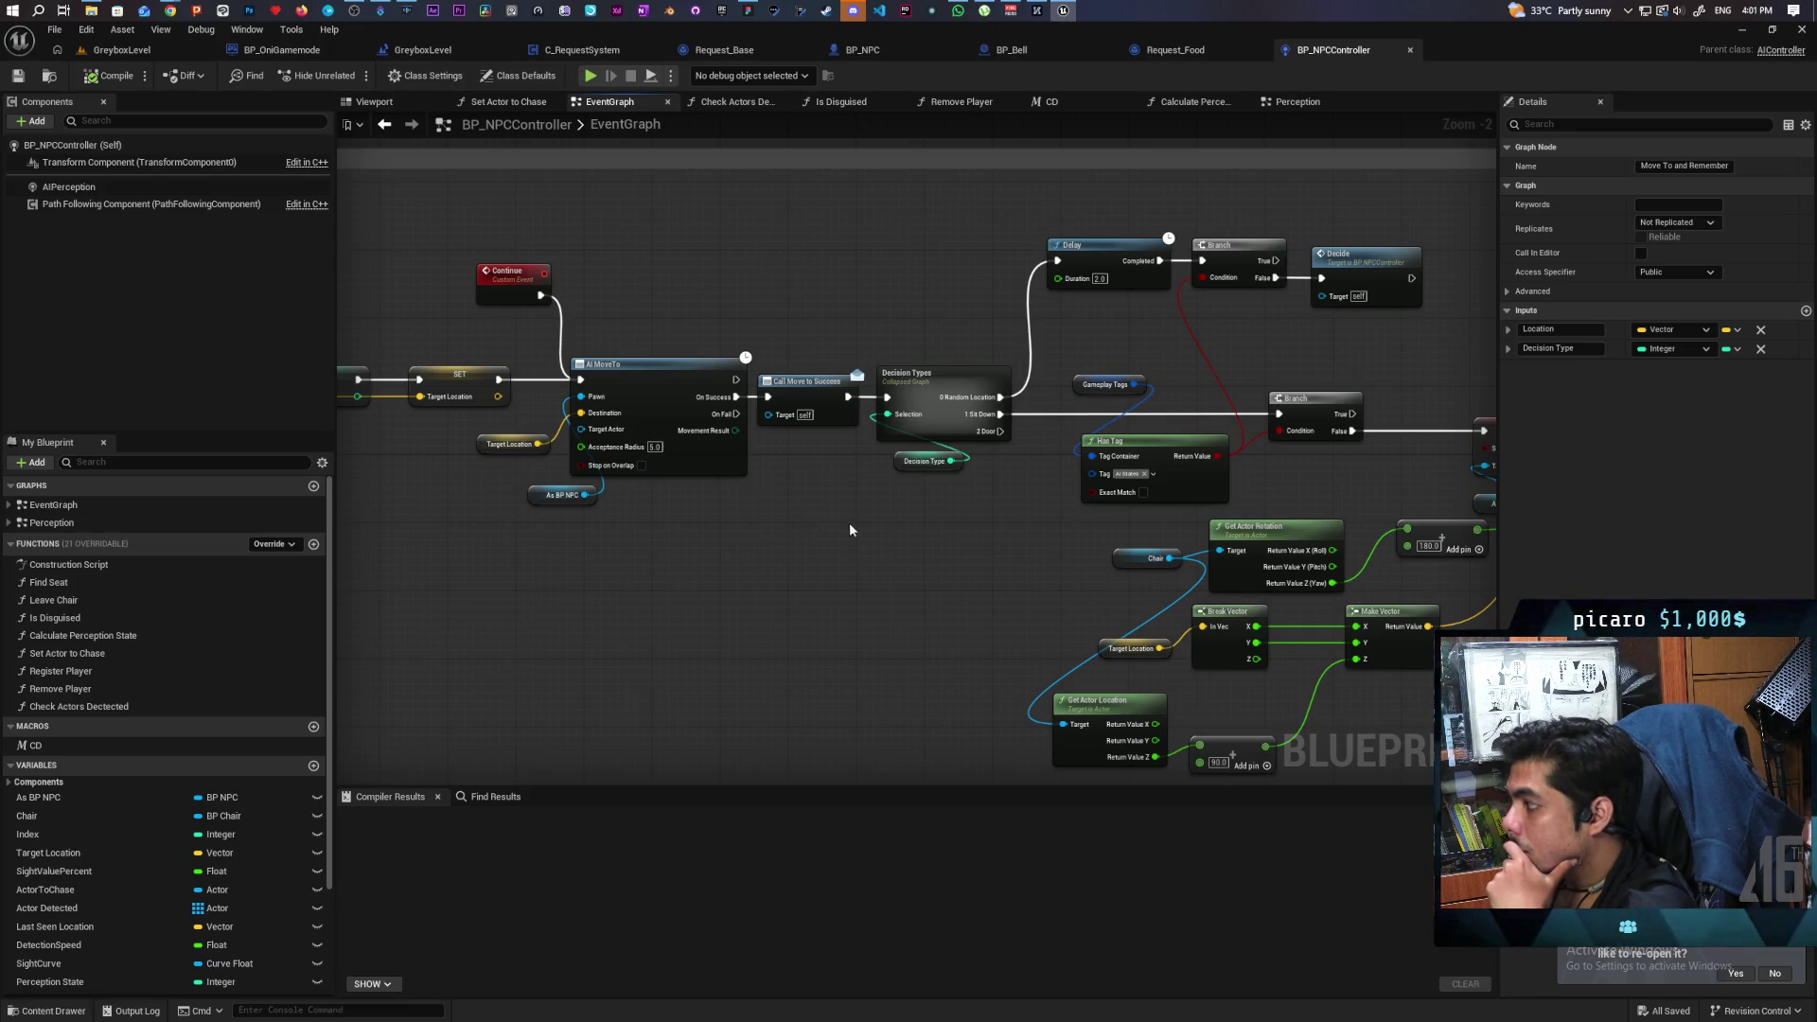
{"action": "left_click_drag", "start_coordinate": [888, 531], "coordinate": [854, 520]}
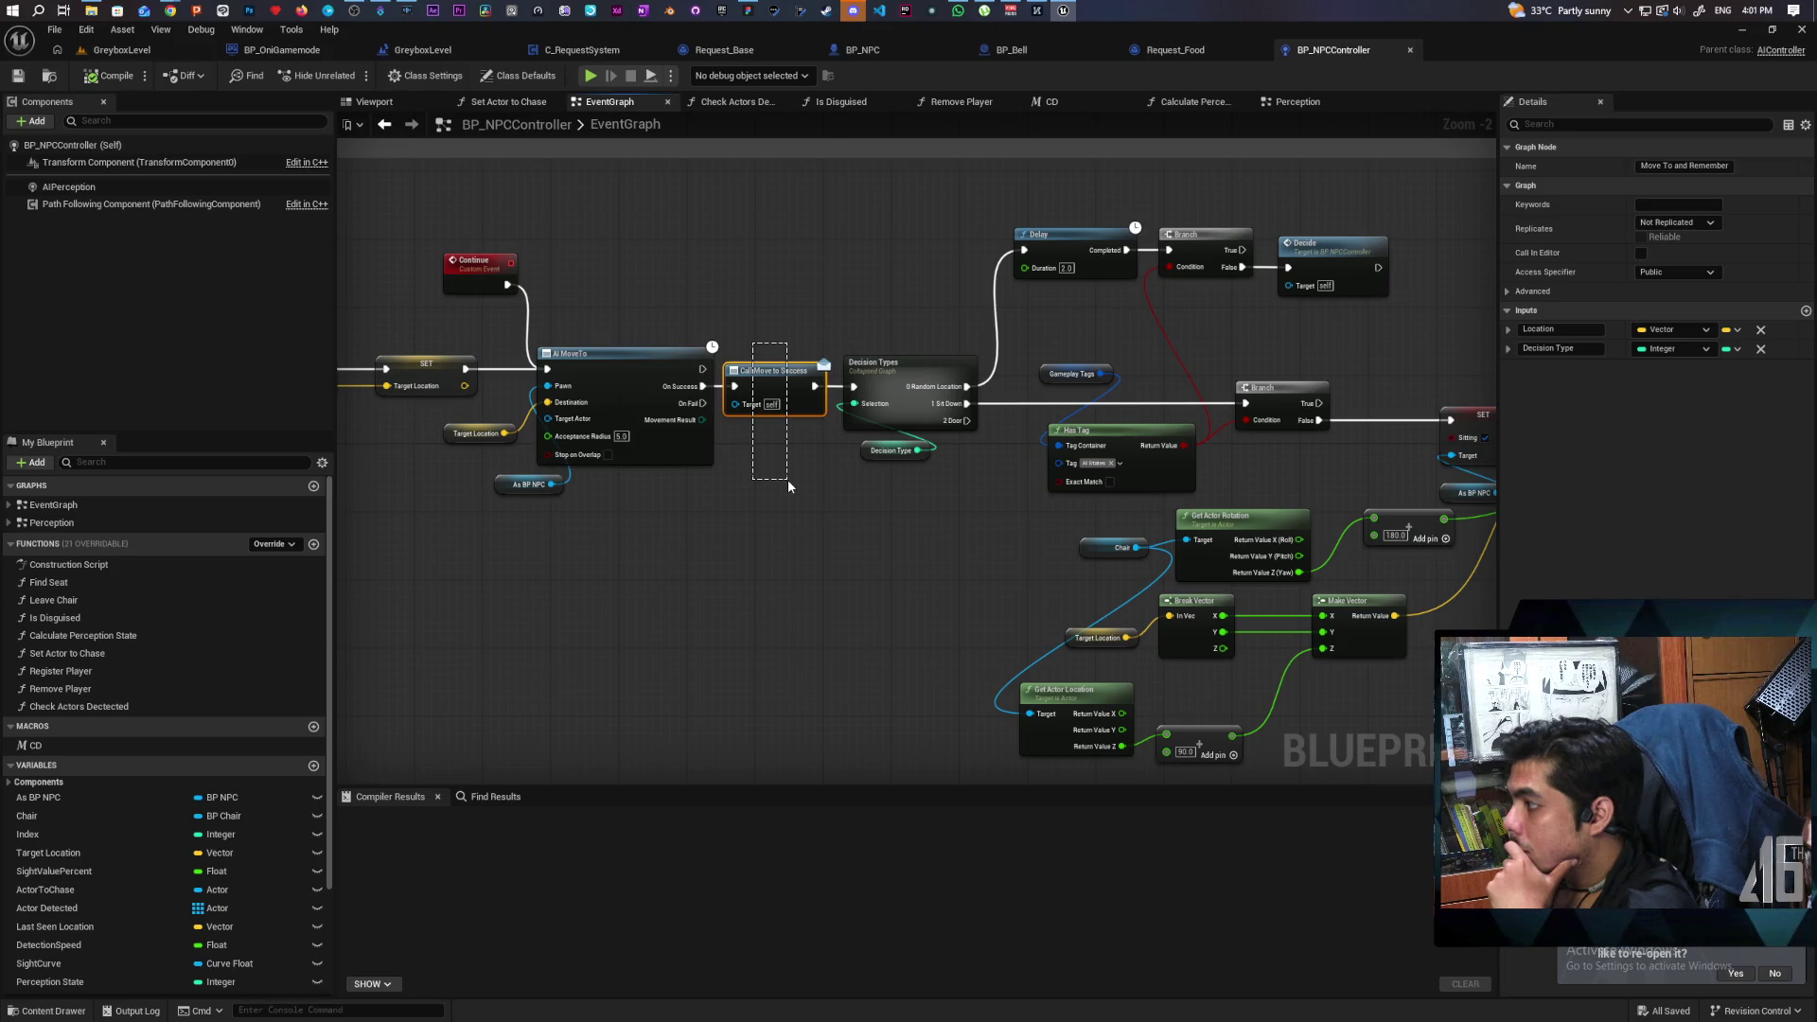
{"action": "left_click_drag", "start_coordinate": [787, 478], "coordinate": [985, 508]}
Select the Move To and Remember event, expand its Decision Type input, and inspect nodes to the right.
{"action": "left_click", "coordinate": [478, 423]}
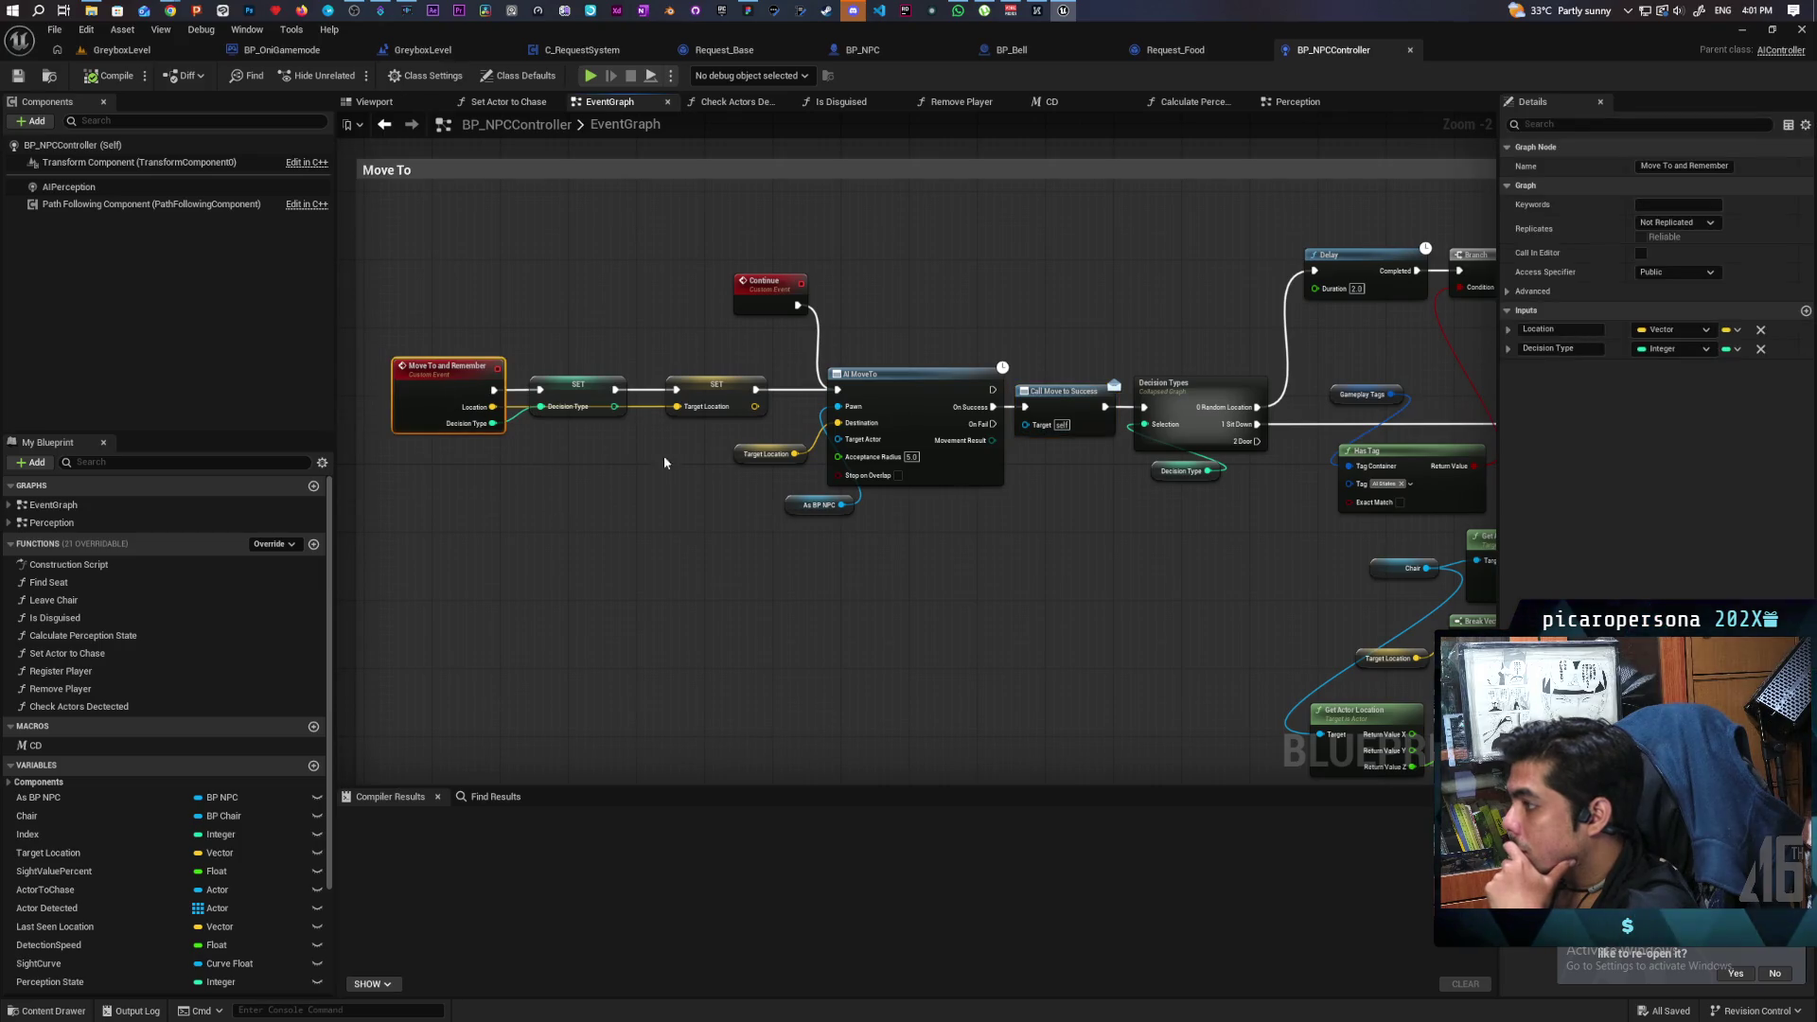
{"action": "left_click", "coordinate": [1508, 348]}
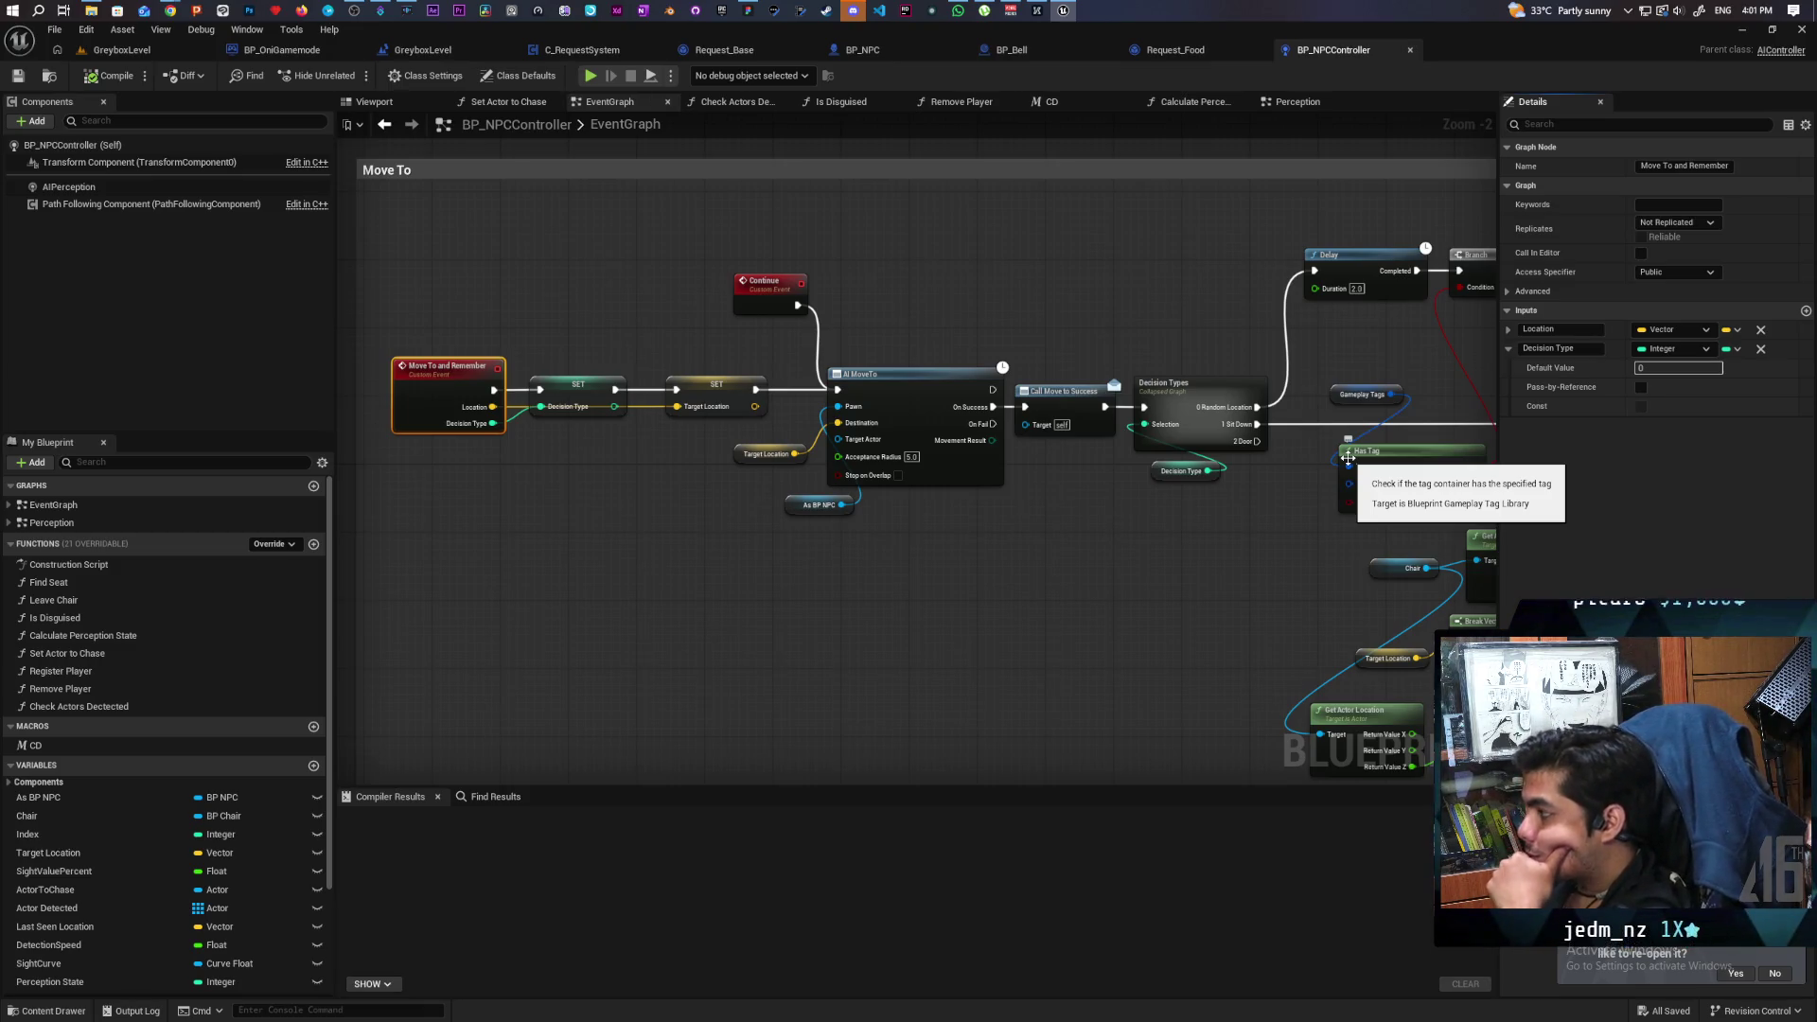
{"action": "mouse_move", "coordinate": [1360, 466]}
{"action": "left_mouse_down"}
{"action": "mouse_move", "coordinate": [1030, 527]}
{"action": "mouse_move", "coordinate": [920, 516]}
{"action": "mouse_move", "coordinate": [1120, 530]}
{"action": "mouse_move", "coordinate": [1055, 561]}
{"action": "left_mouse_up"}
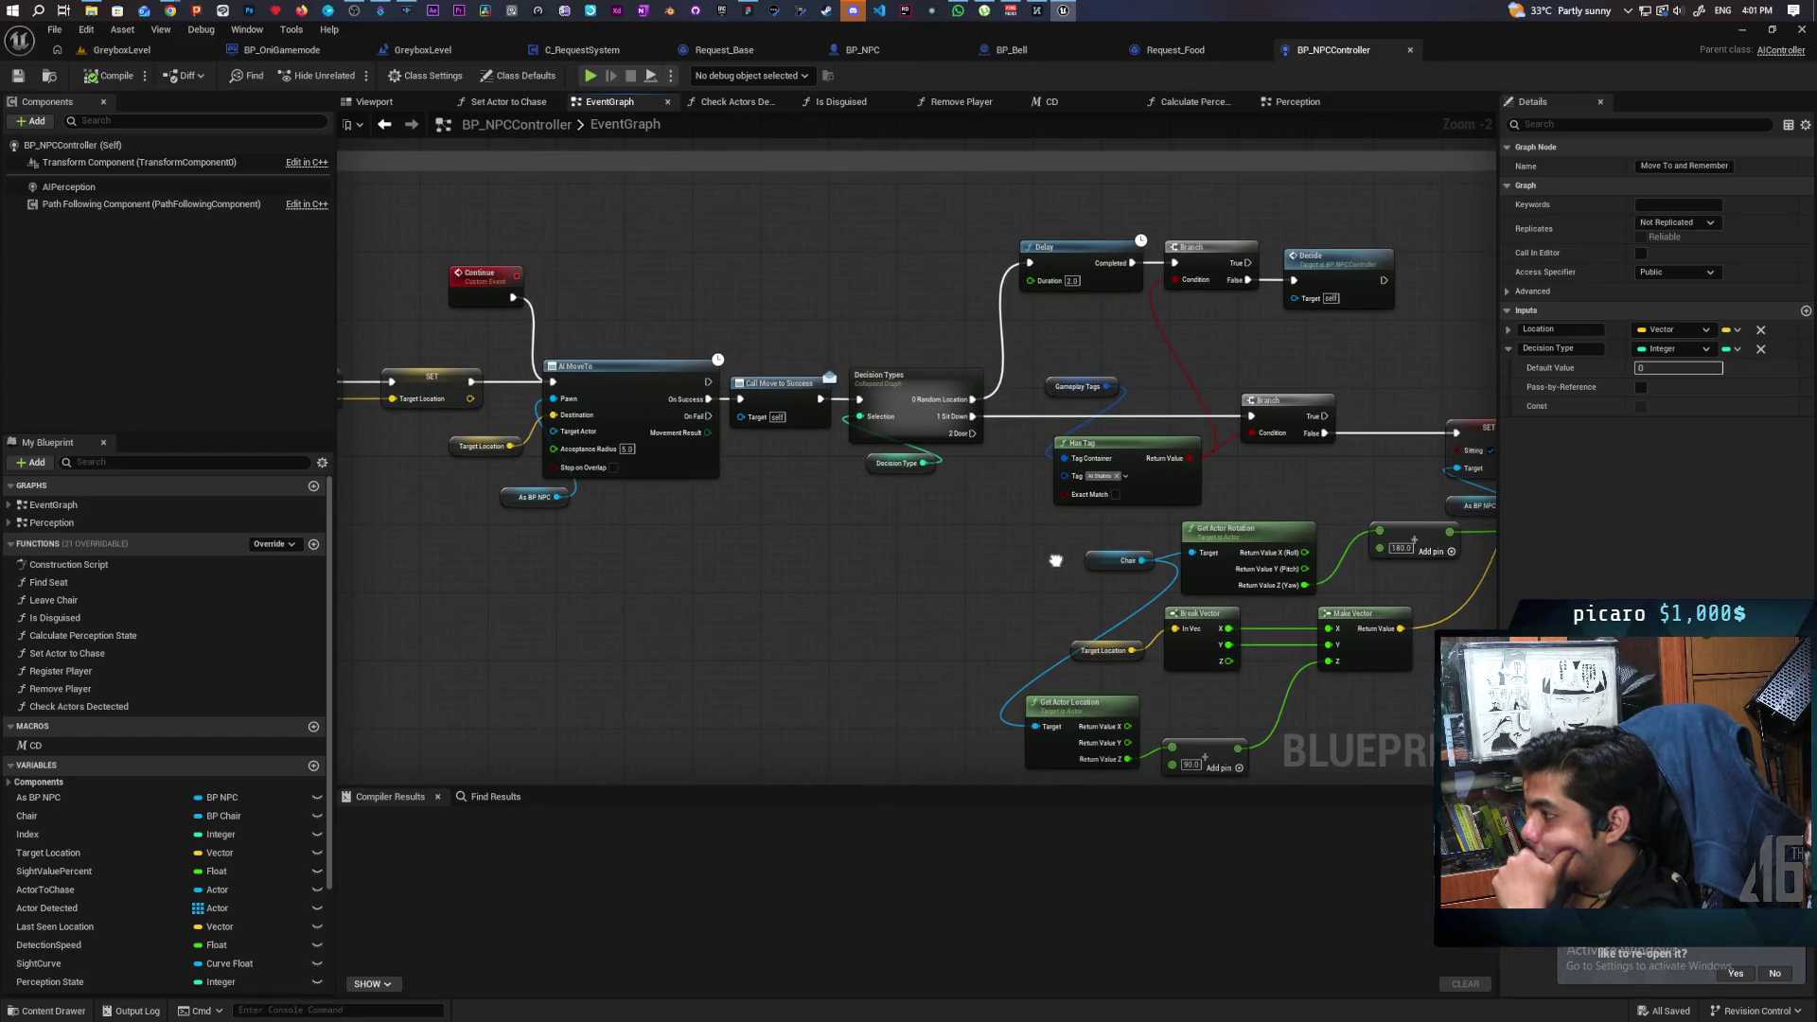
{"action": "left_click_drag", "start_coordinate": [1055, 560], "coordinate": [1056, 562]}
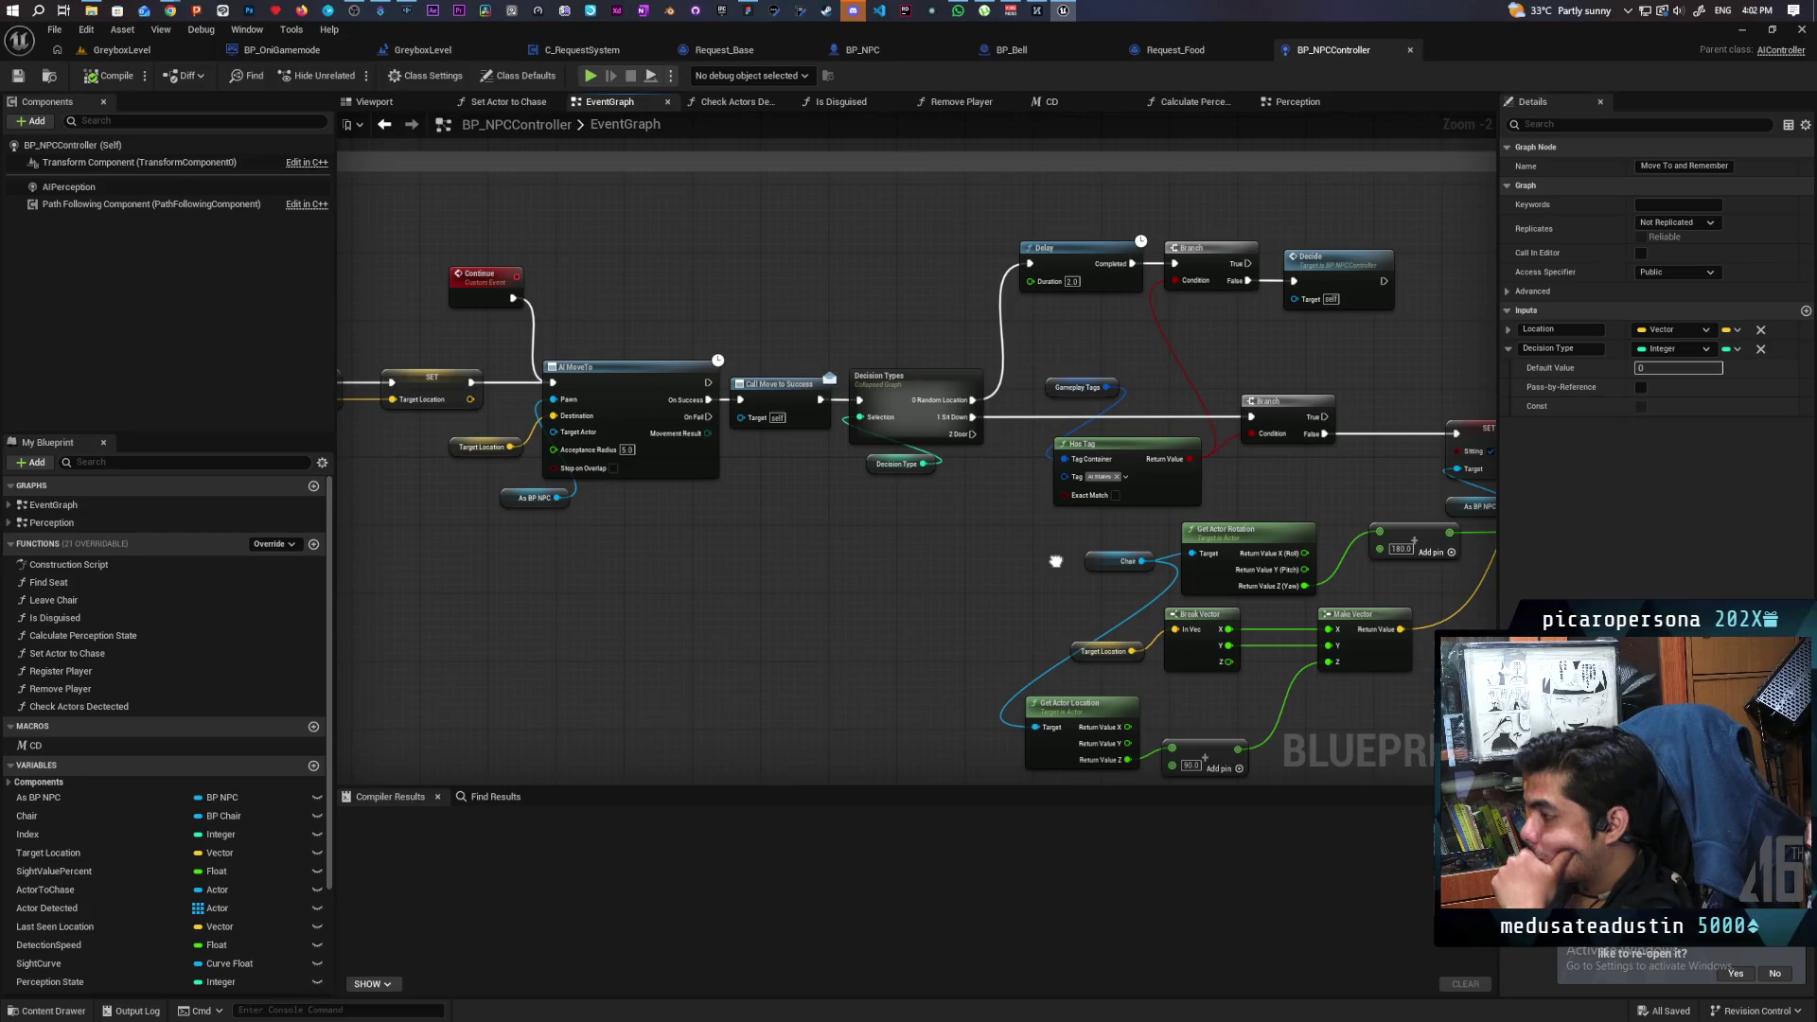
{"action": "mouse_move", "coordinate": [1056, 560]}
{"action": "left_mouse_down"}
{"action": "mouse_move", "coordinate": [728, 539]}
{"action": "mouse_move", "coordinate": [704, 482]}
{"action": "left_mouse_up"}
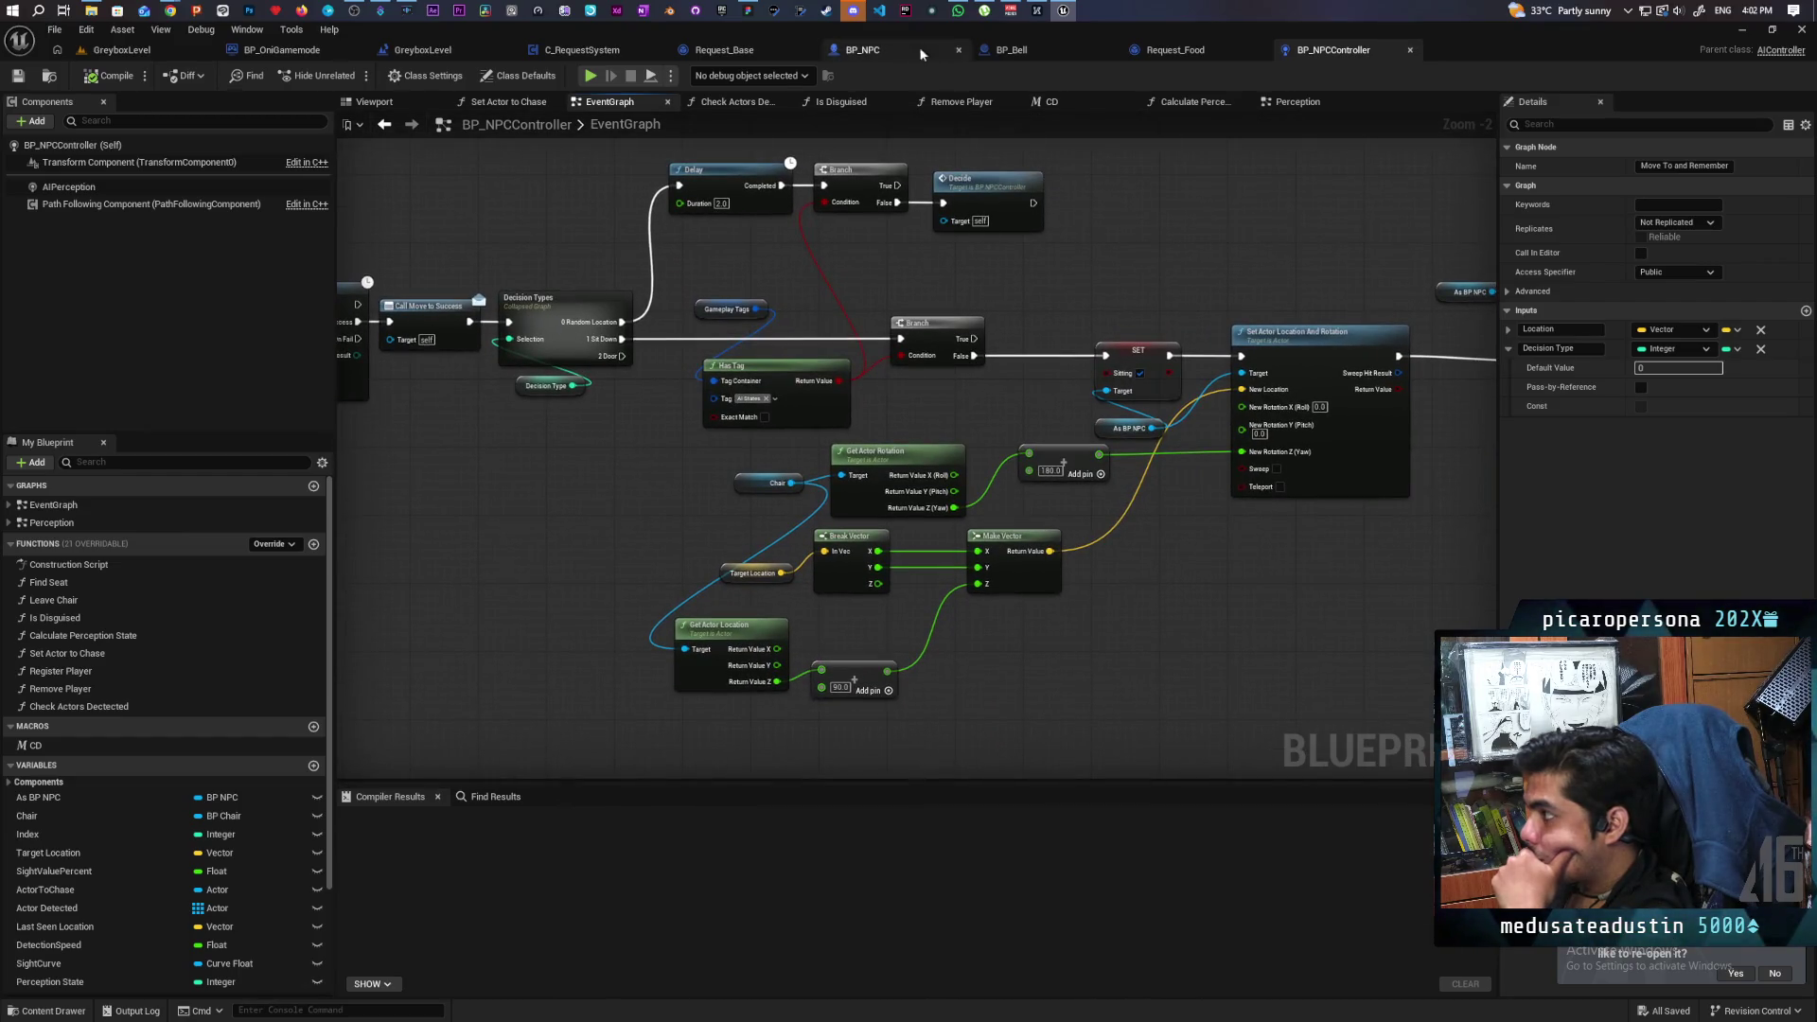
Go via BP_Bell and C_RequestSystem to Request_Base and pan to its Unbind Event, Branch and Delay nodes.
{"action": "left_click", "coordinate": [1004, 52]}
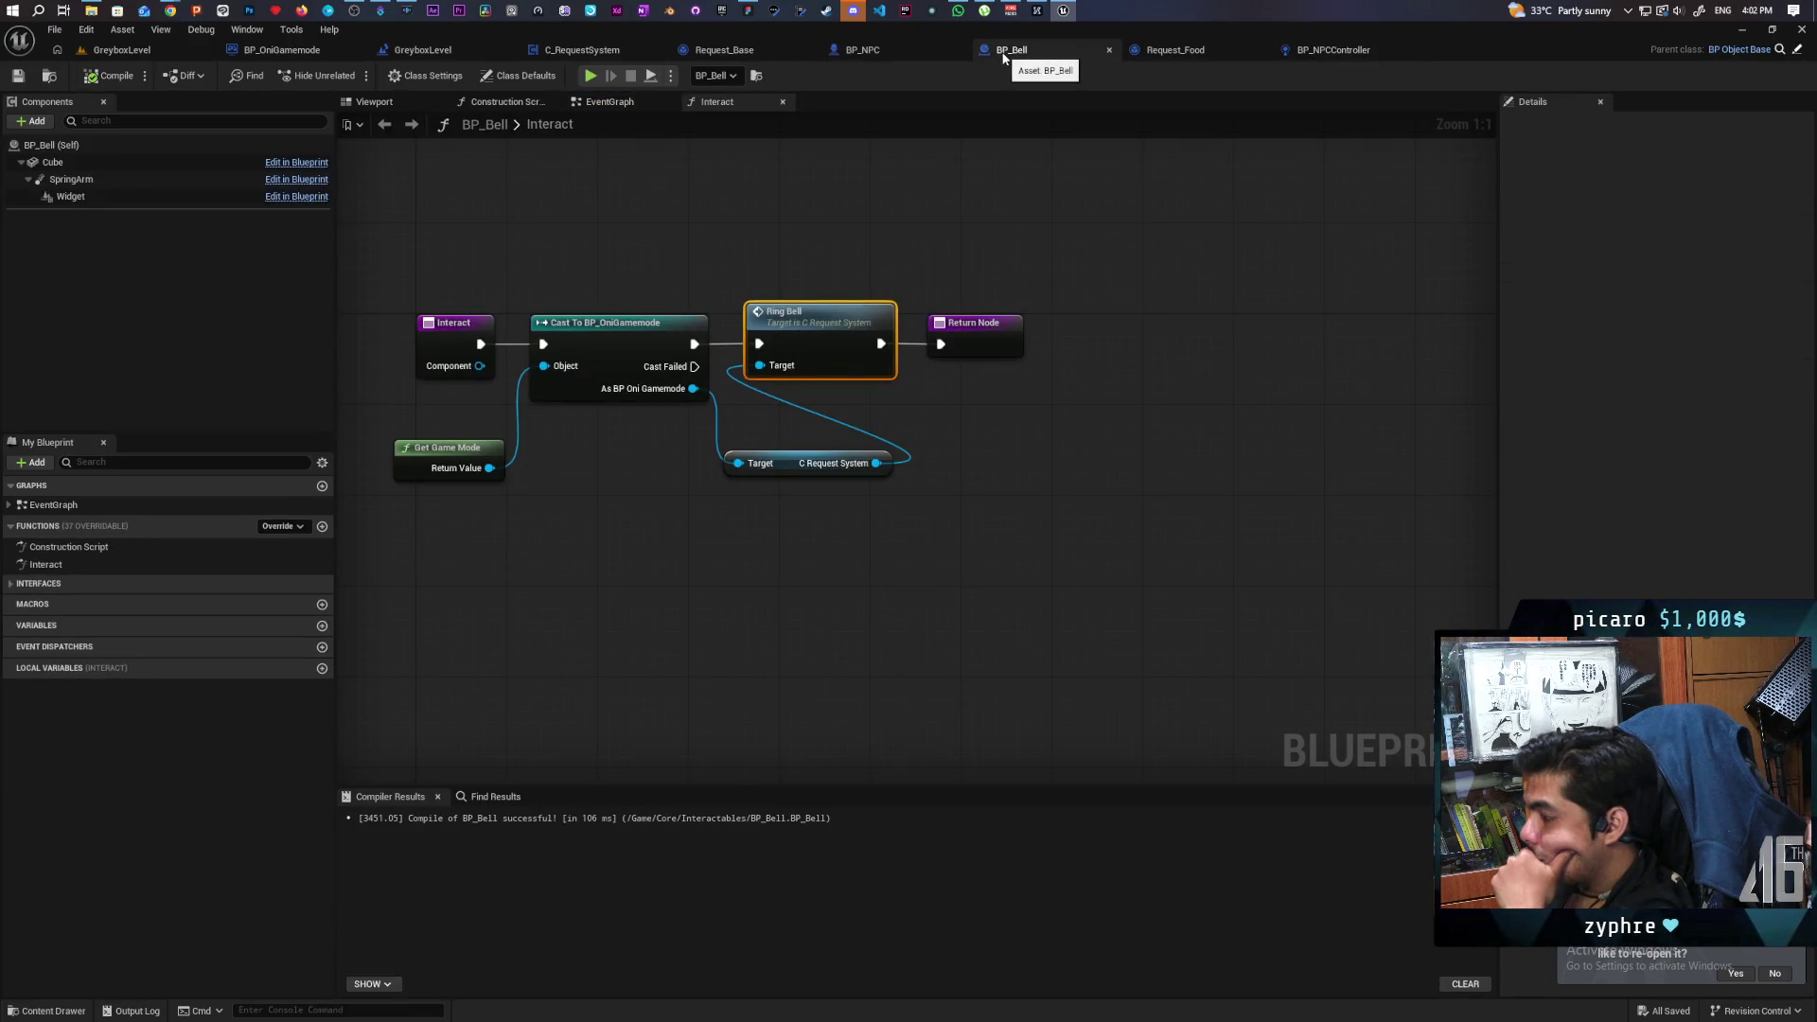
{"action": "left_click", "coordinate": [593, 52]}
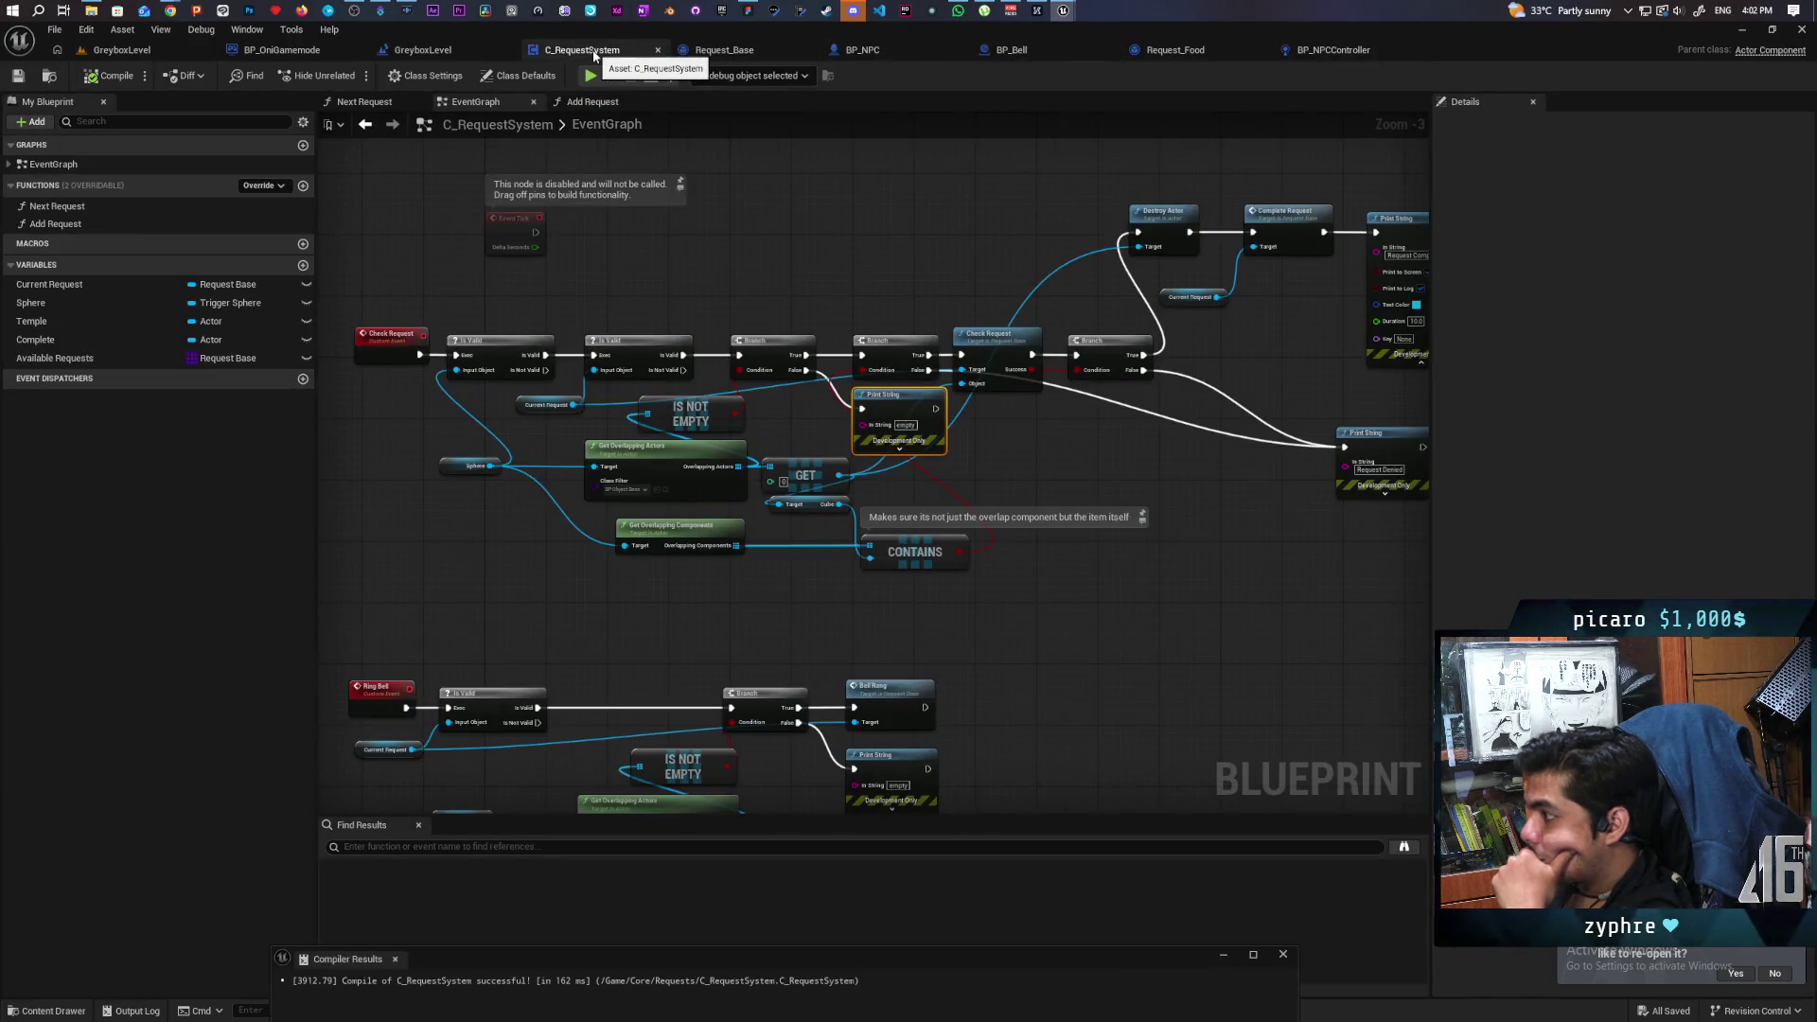
{"action": "scroll", "coordinate": [905, 617], "scroll_direction": "down", "scroll_amount": 2}
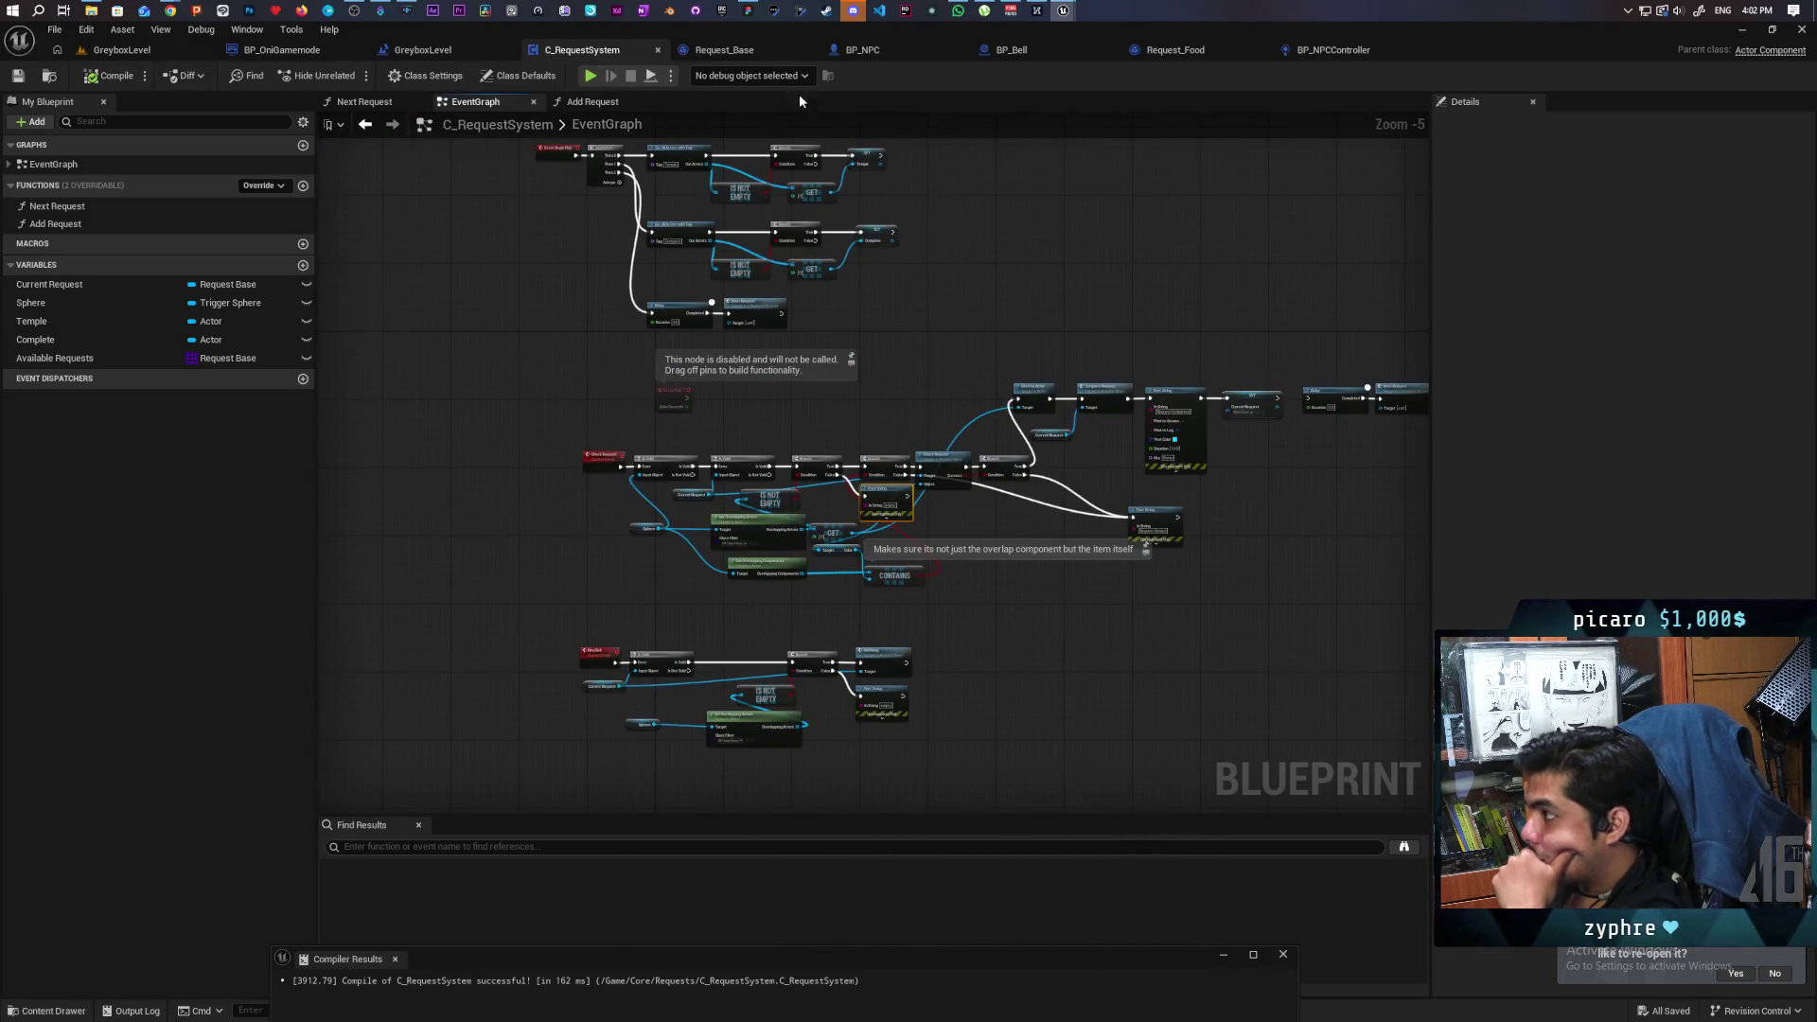
{"action": "left_click", "coordinate": [723, 49]}
{"action": "scroll", "coordinate": [993, 547], "scroll_direction": "down", "scroll_amount": 4}
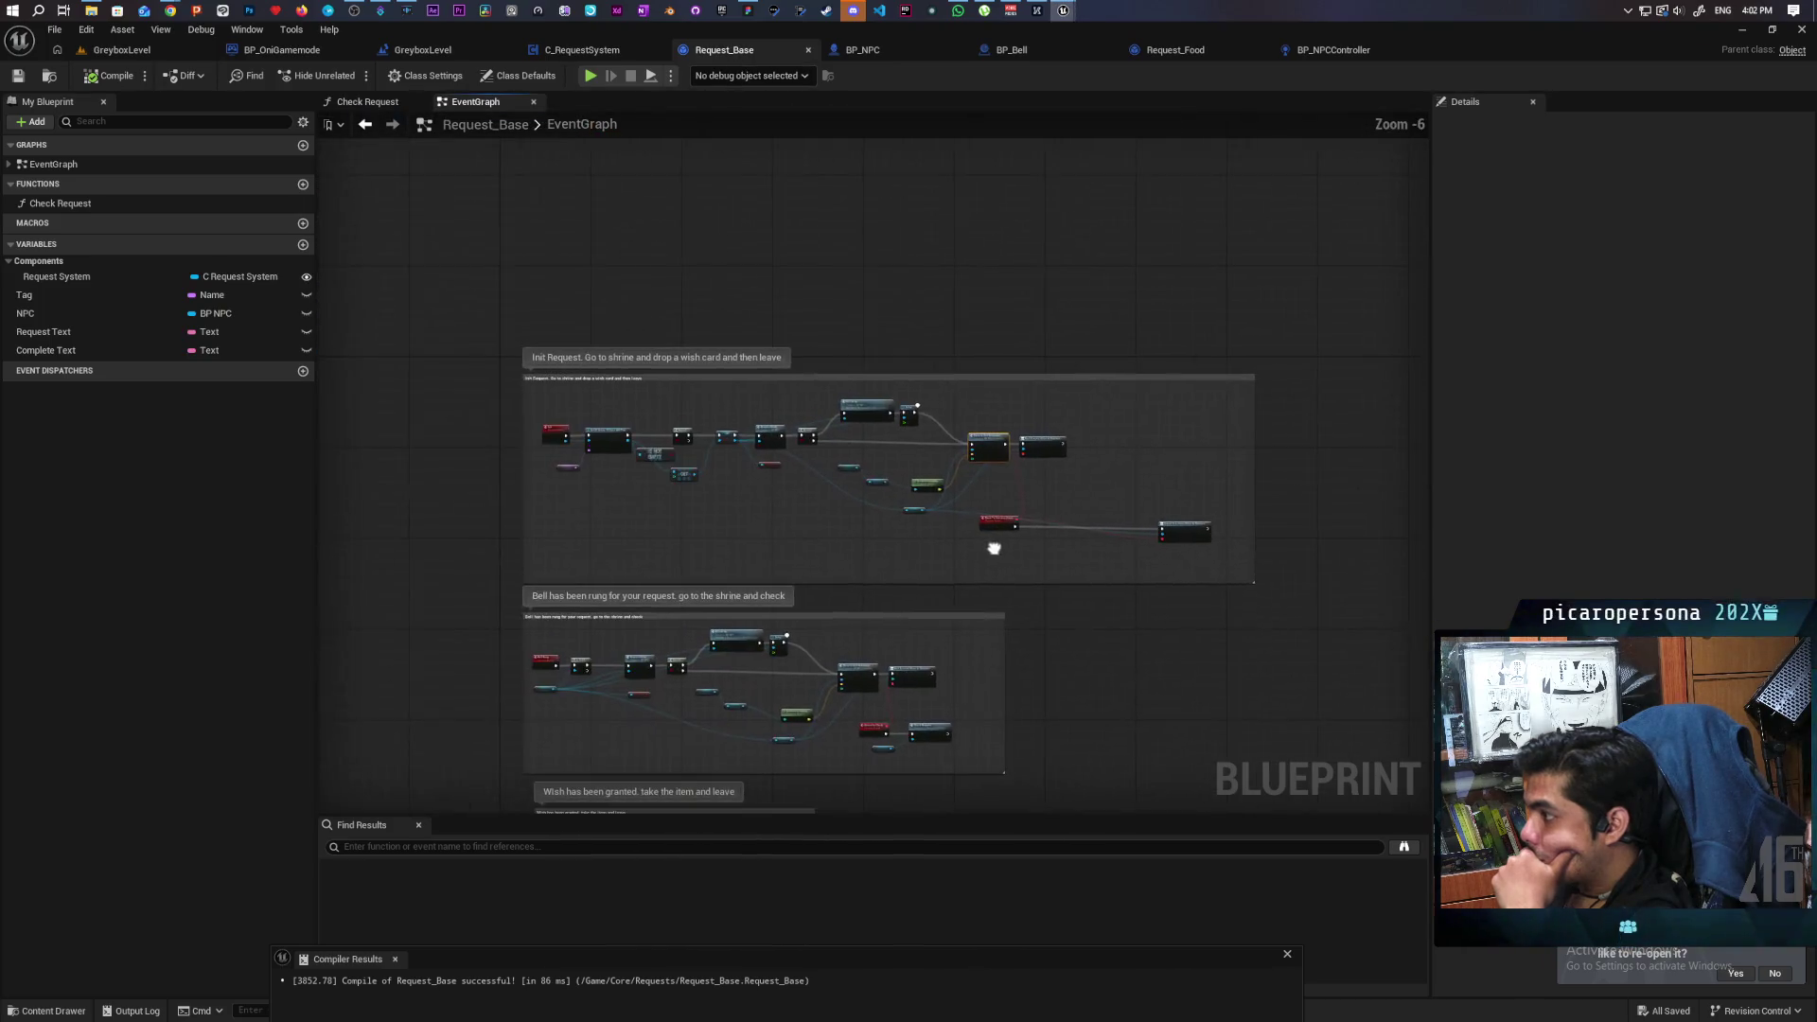
{"action": "scroll", "coordinate": [993, 548], "scroll_direction": "up", "scroll_amount": 4}
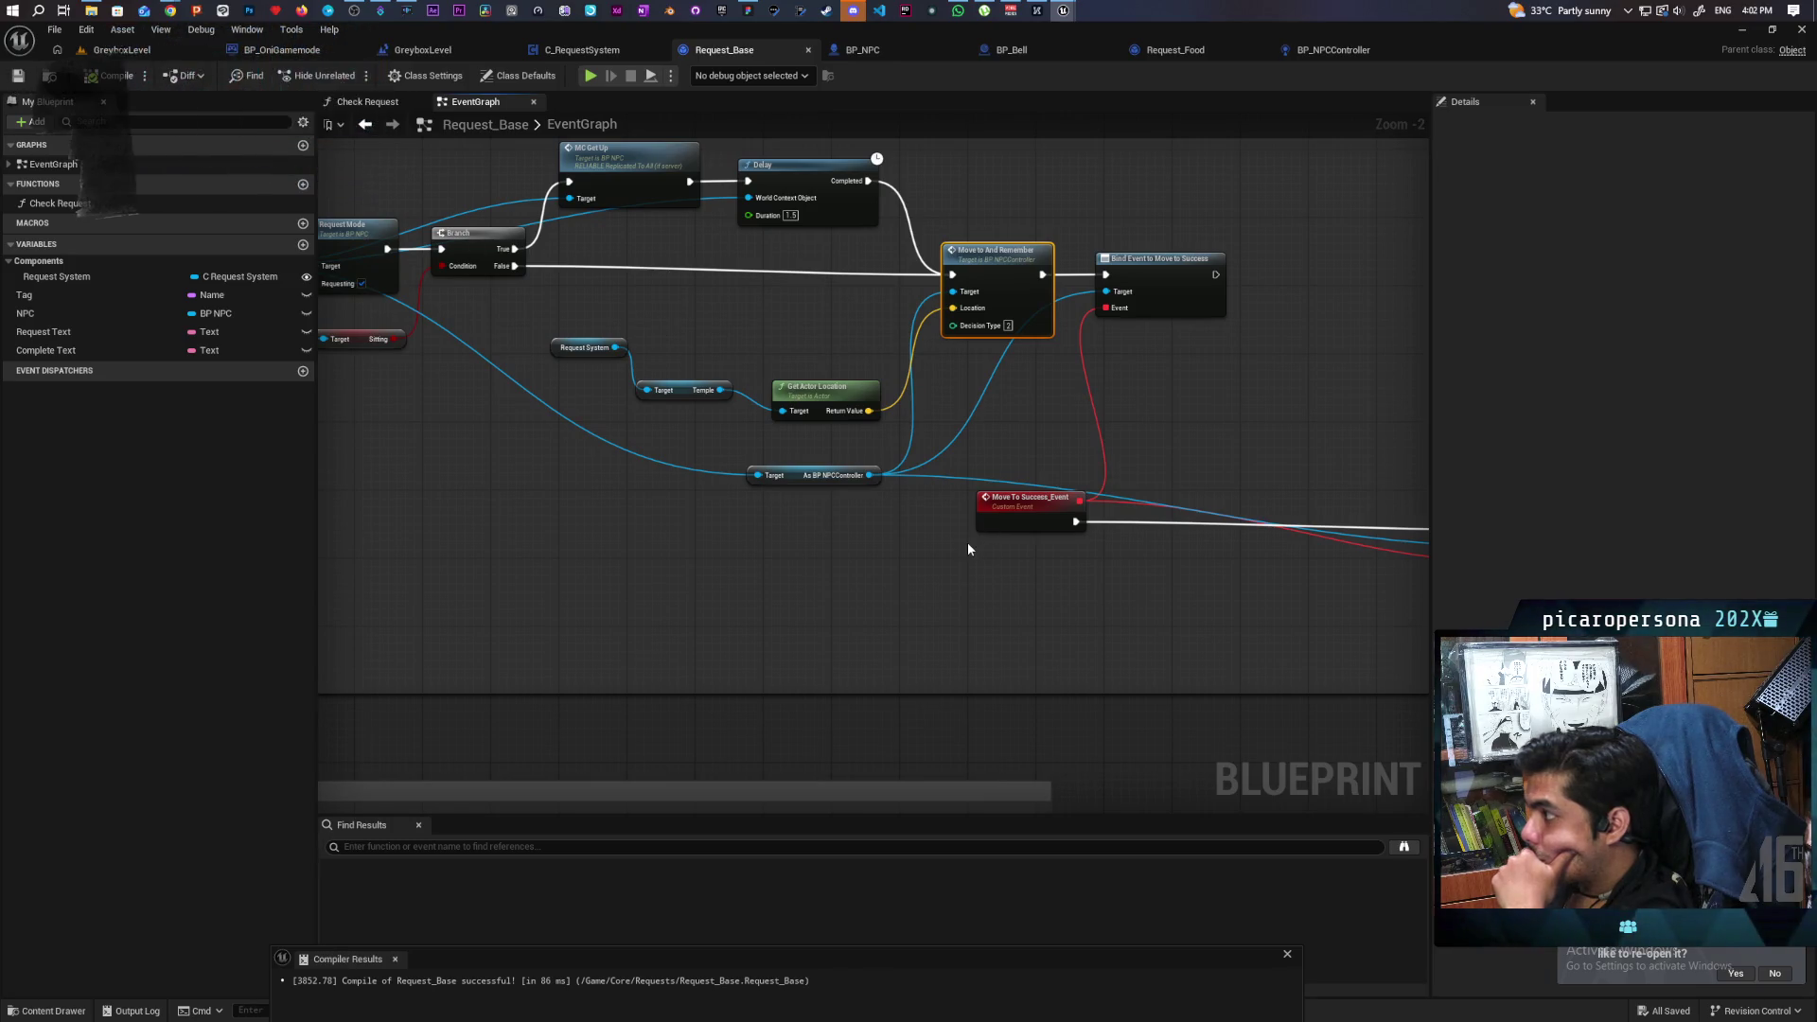
{"action": "mouse_move", "coordinate": [967, 548]}
{"action": "left_mouse_down"}
{"action": "mouse_move", "coordinate": [704, 531]}
{"action": "mouse_move", "coordinate": [851, 593]}
{"action": "mouse_move", "coordinate": [1098, 556]}
{"action": "left_mouse_up"}
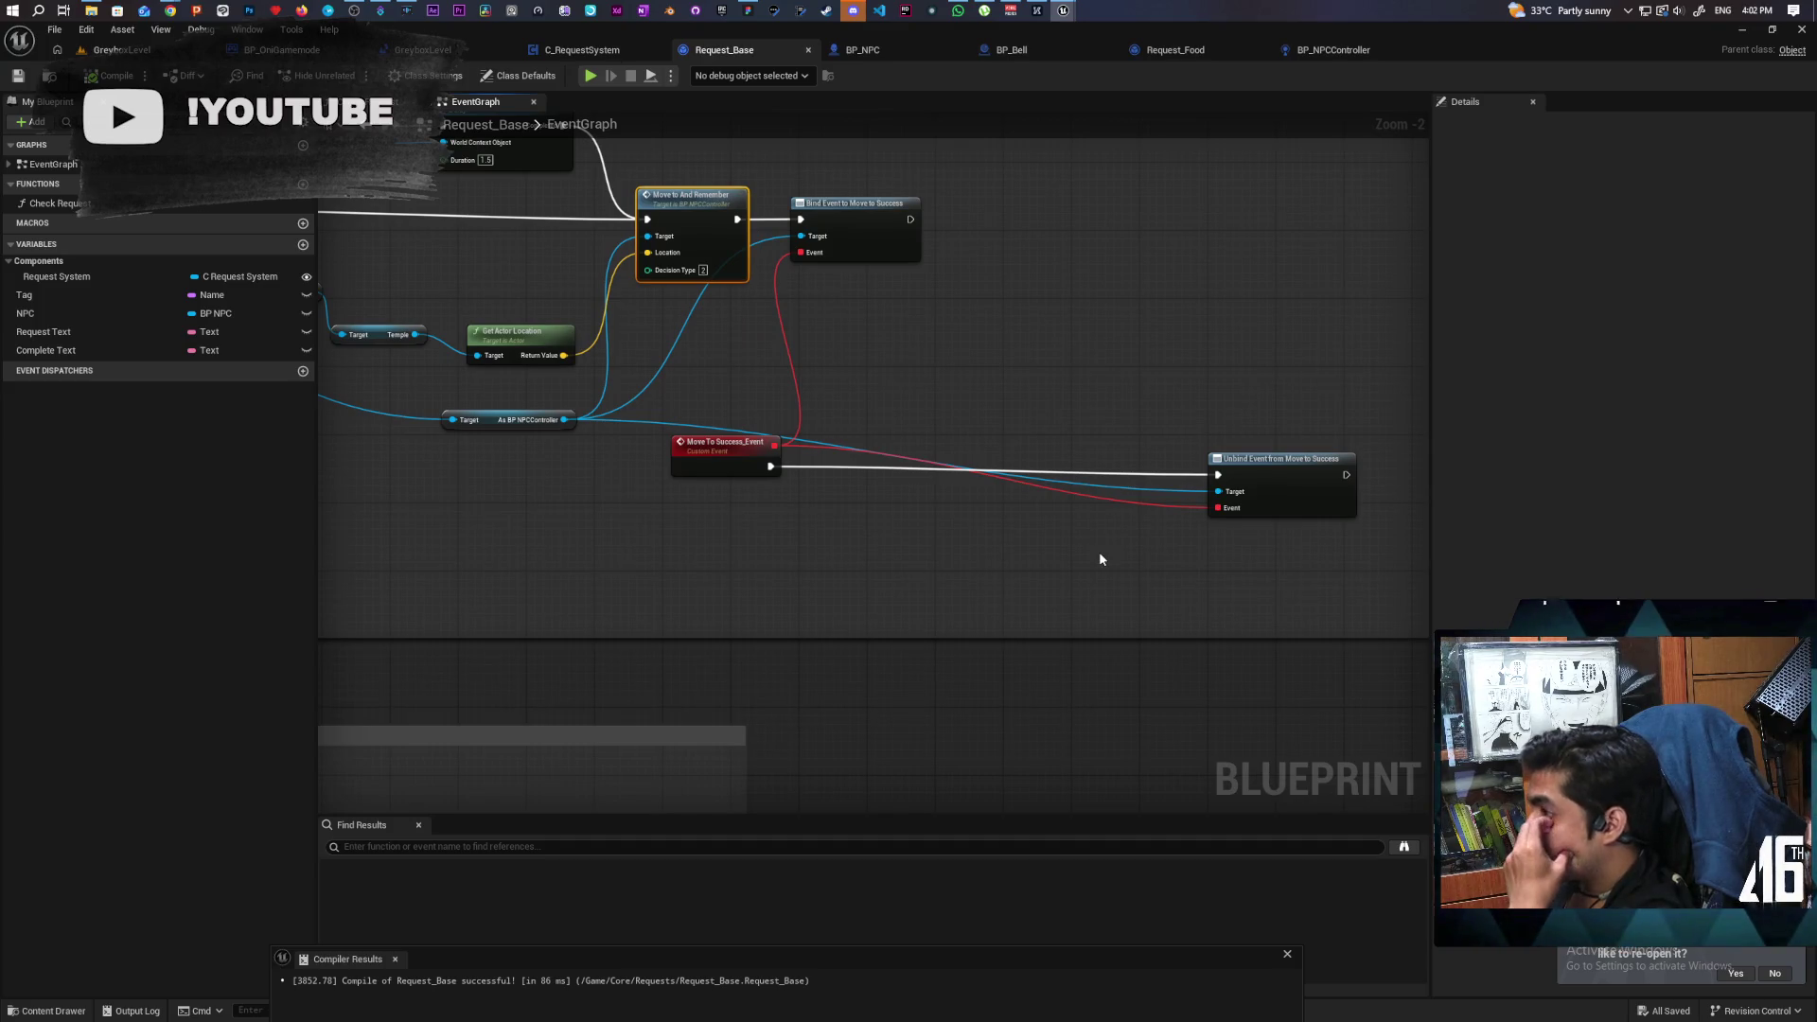
{"action": "mouse_move", "coordinate": [1066, 548]}
{"action": "left_mouse_down"}
{"action": "mouse_move", "coordinate": [953, 548]}
{"action": "mouse_move", "coordinate": [1136, 548]}
{"action": "mouse_move", "coordinate": [1131, 591]}
{"action": "mouse_move", "coordinate": [990, 615]}
{"action": "left_mouse_up"}
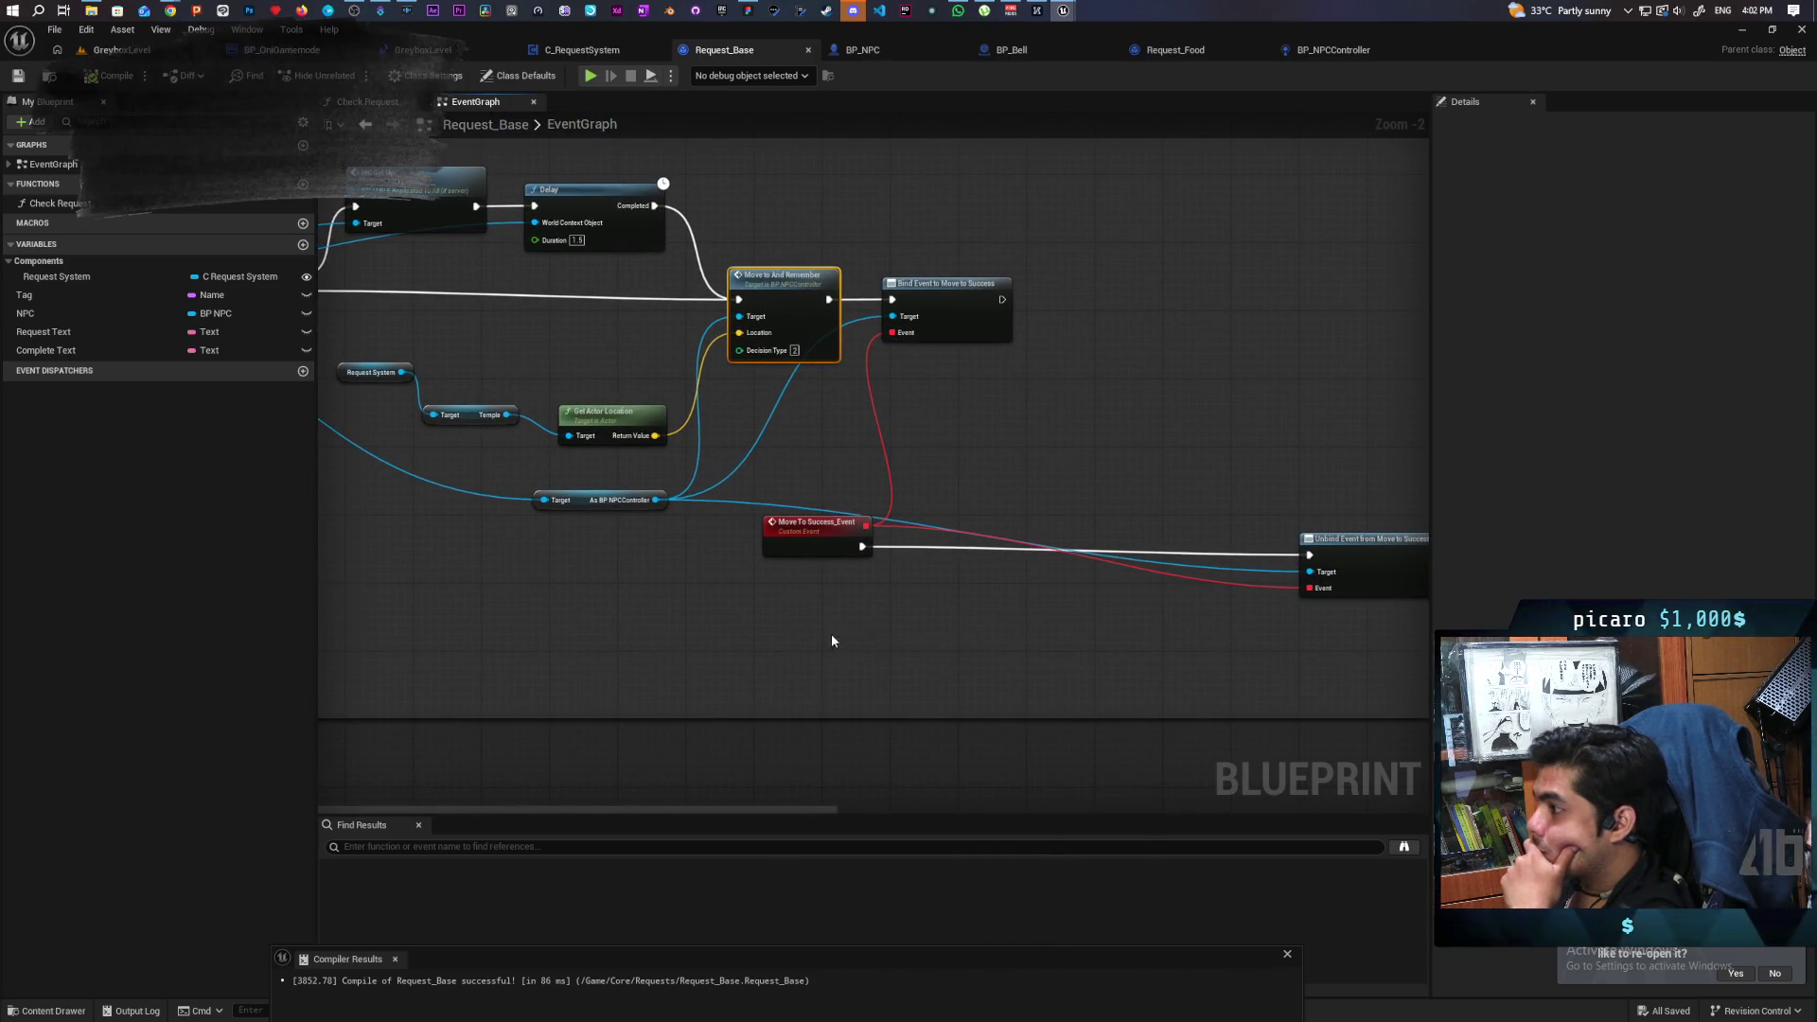
{"action": "left_click_drag", "start_coordinate": [795, 630], "coordinate": [916, 627]}
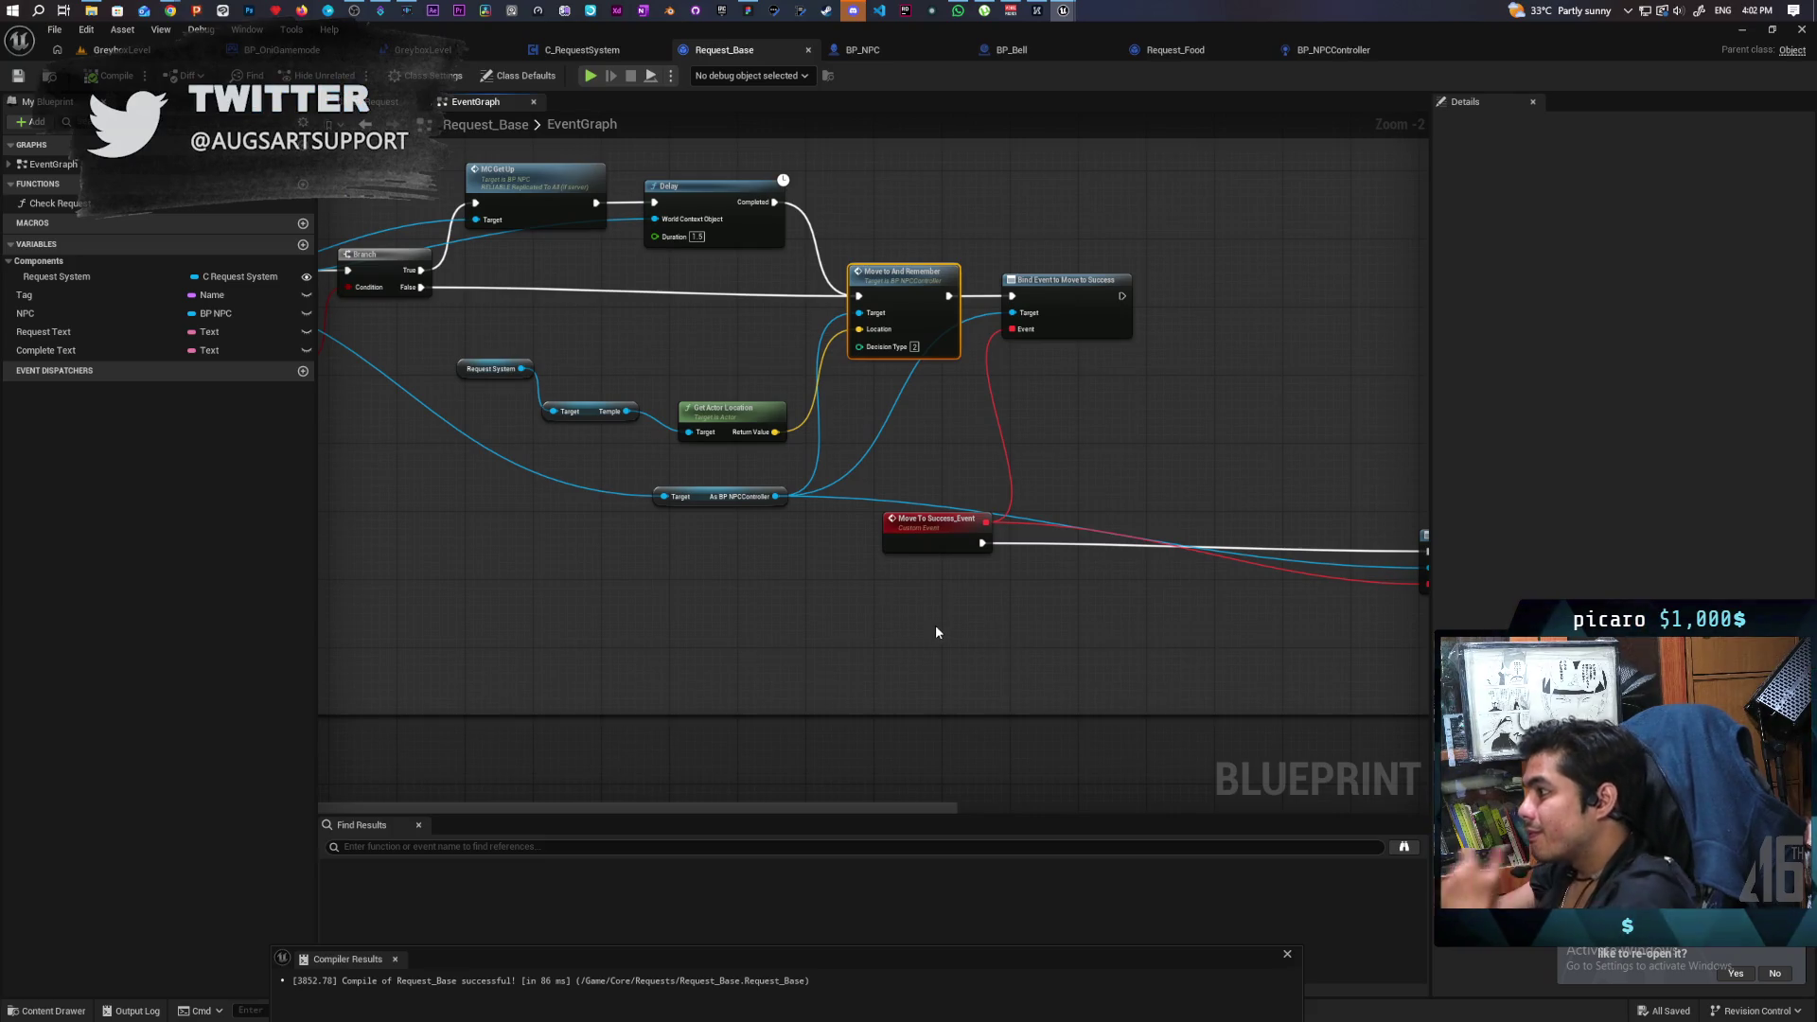
{"action": "left_click_drag", "start_coordinate": [707, 524], "coordinate": [691, 488]}
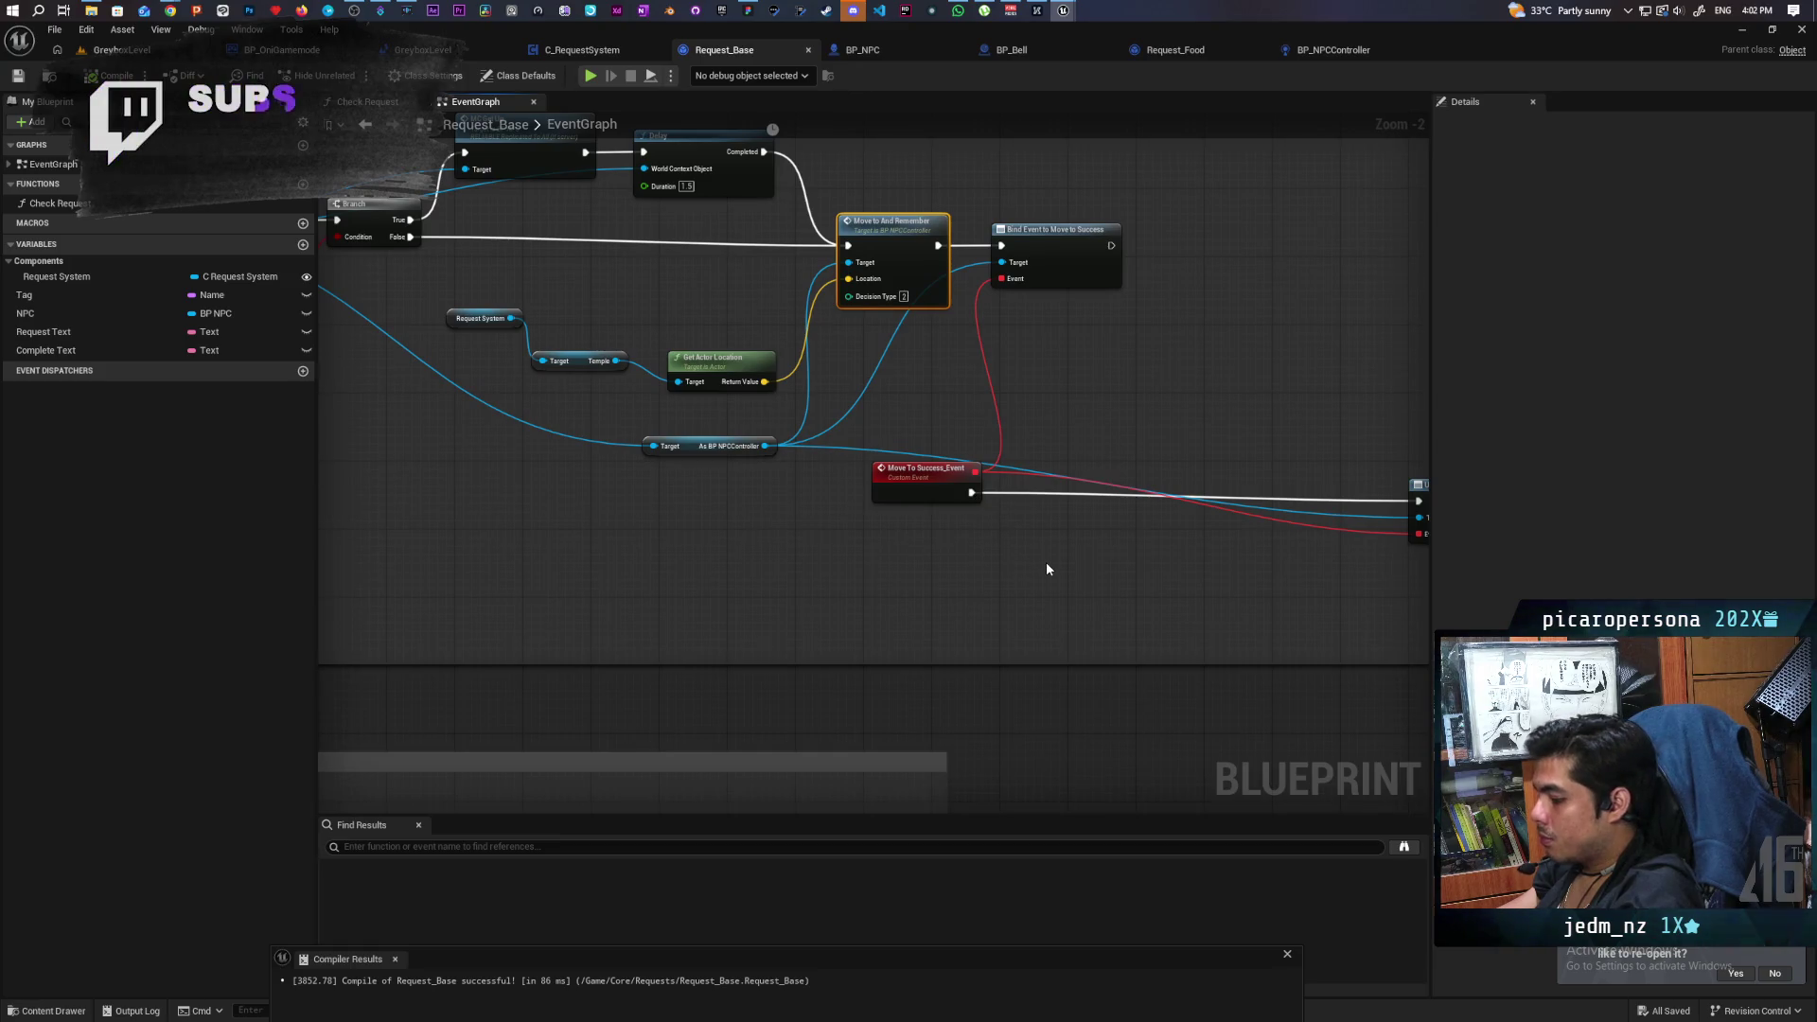
Paste a copy of Move To And Remember beside Move To Success_Event and rearrange the nodes to fit.
{"action": "key", "text": "ctrl+v"}
{"action": "left_click_drag", "start_coordinate": [1100, 572], "coordinate": [1116, 488]}
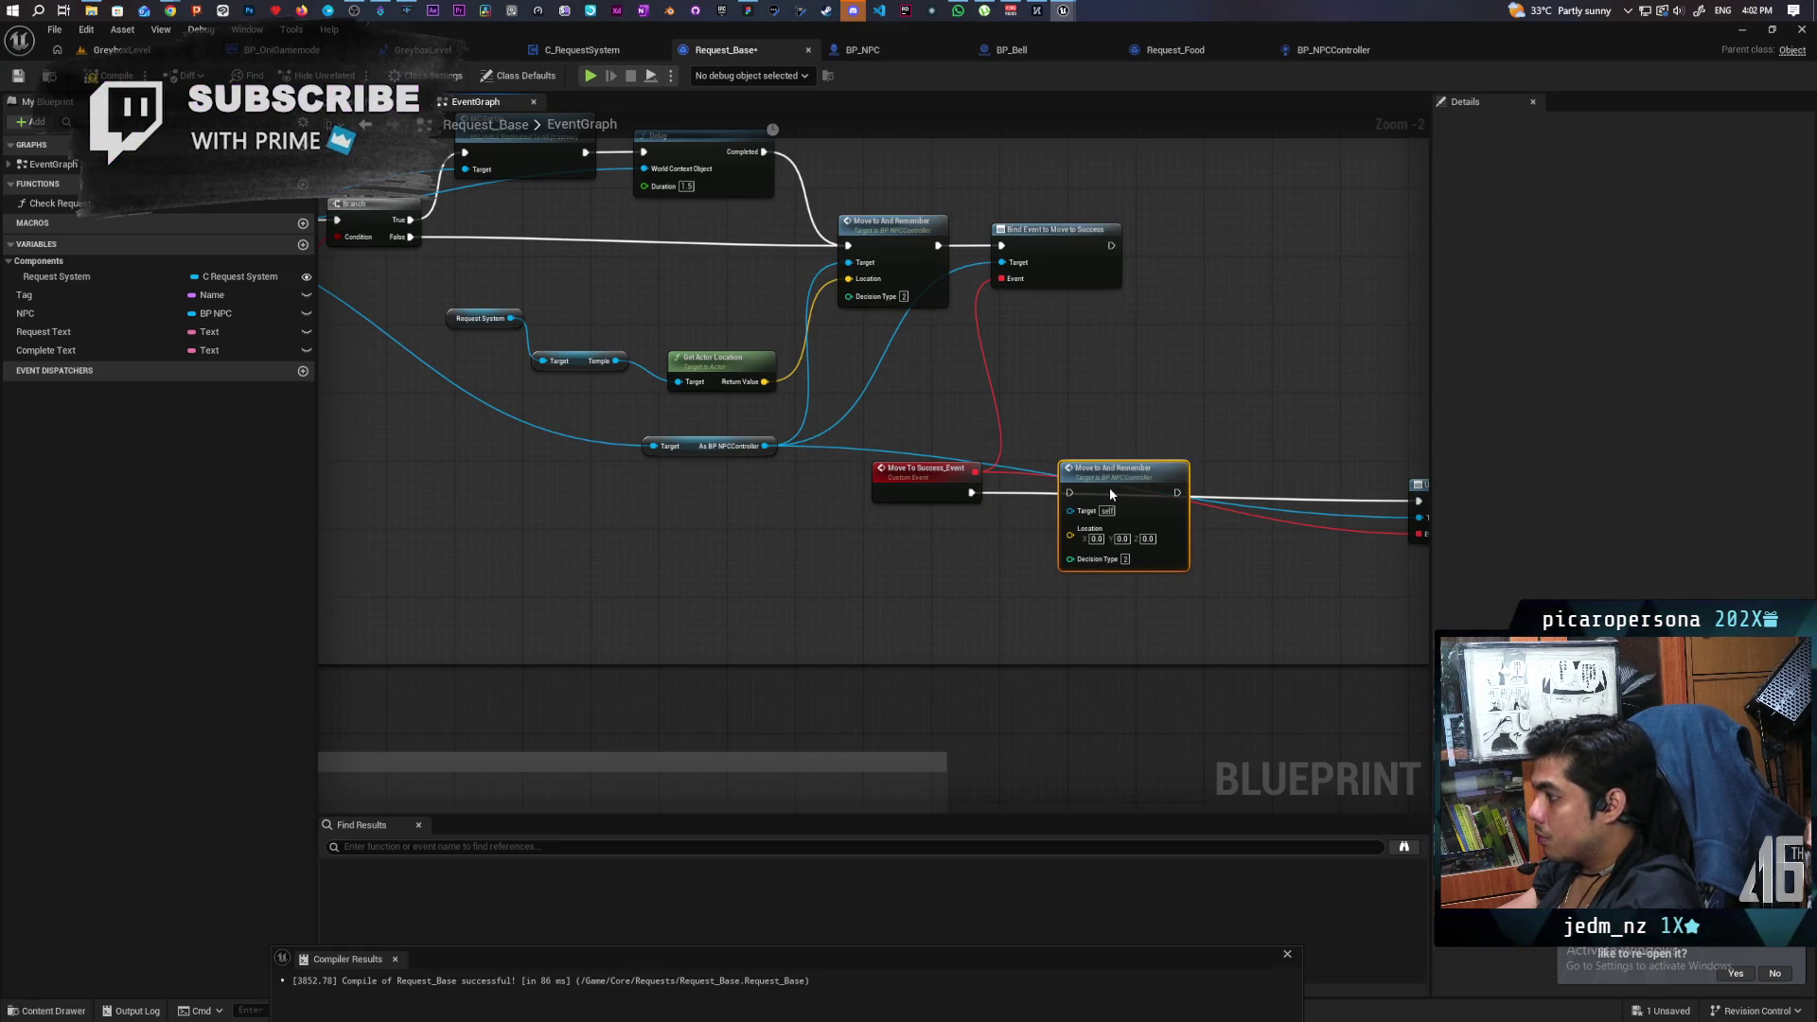
{"action": "mouse_move", "coordinate": [968, 493]}
{"action": "left_mouse_down"}
{"action": "mouse_move", "coordinate": [1070, 500]}
{"action": "mouse_move", "coordinate": [915, 493]}
{"action": "mouse_move", "coordinate": [1068, 493]}
{"action": "mouse_move", "coordinate": [1017, 516]}
{"action": "mouse_move", "coordinate": [1199, 508]}
{"action": "left_mouse_up"}
{"action": "left_click", "coordinate": [926, 493]}
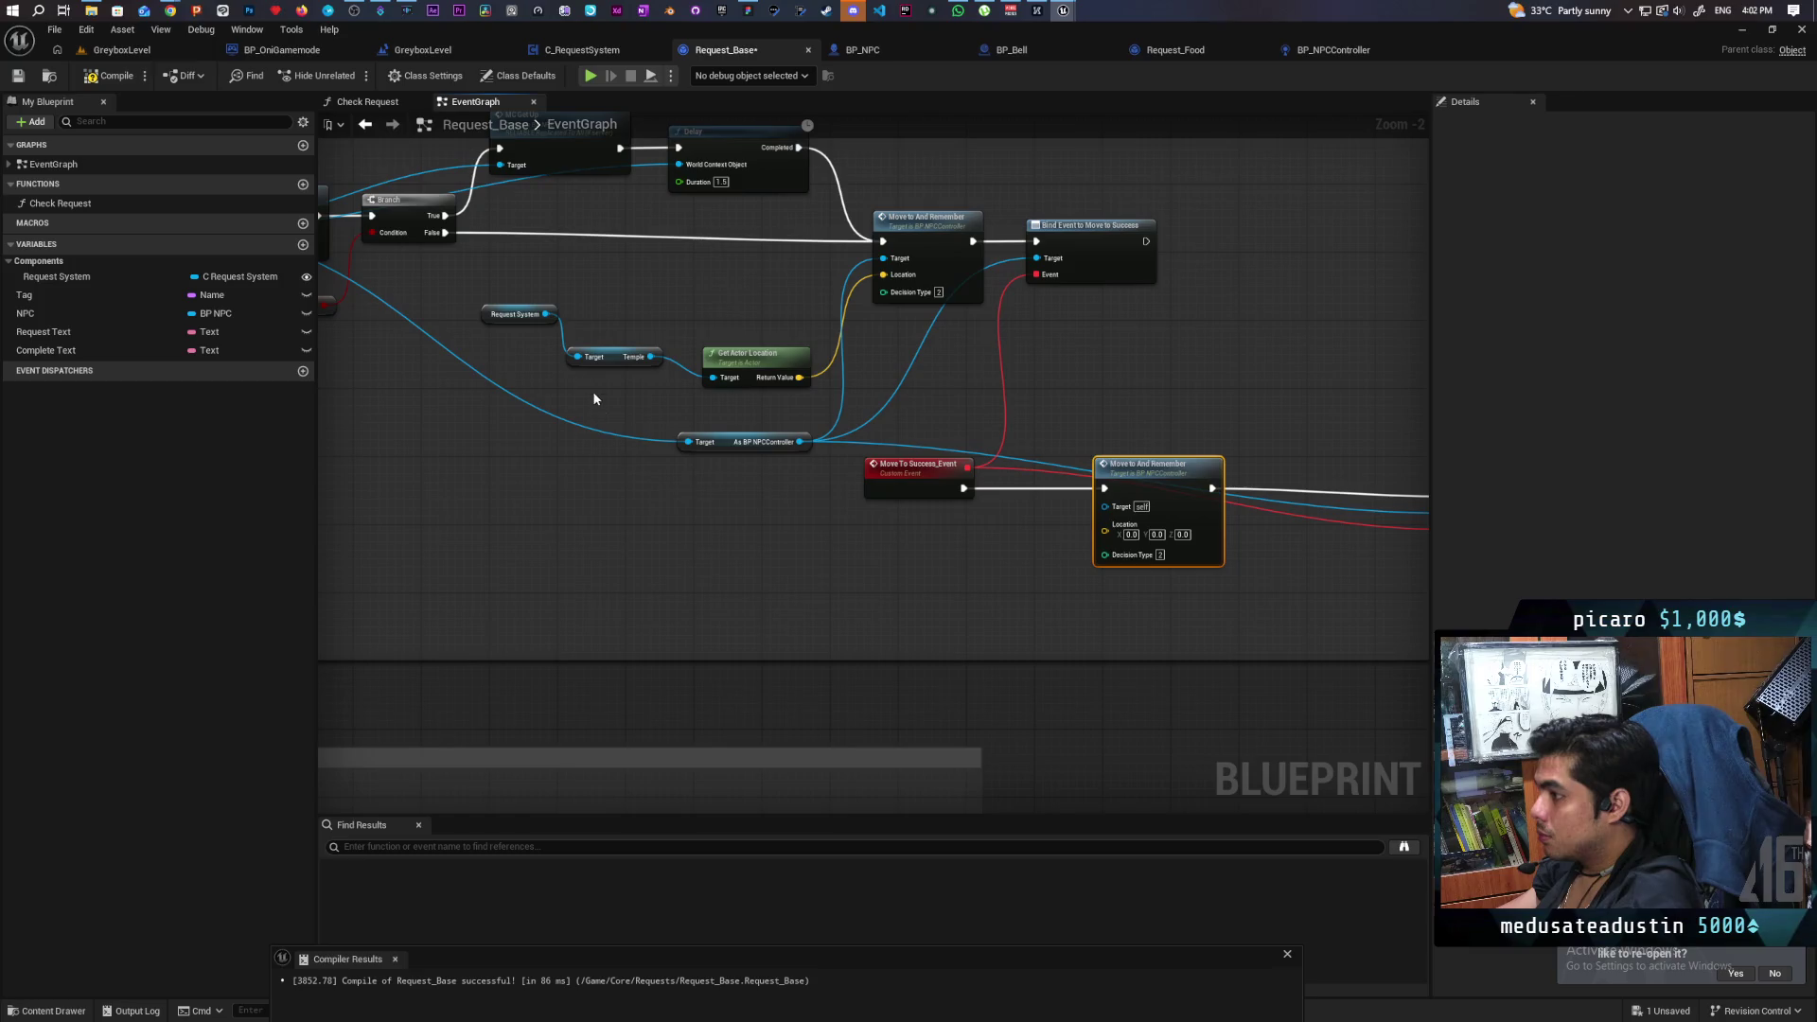
{"action": "scroll", "coordinate": [792, 371], "scroll_direction": "down", "scroll_amount": 2}
Copy the Request System, Complete and Get Actor Location nodes and paste them near the new node.
{"action": "scroll", "coordinate": [792, 371], "scroll_direction": "up", "scroll_amount": 2}
{"action": "scroll", "coordinate": [824, 610], "scroll_direction": "down", "scroll_amount": 1}
{"action": "scroll", "coordinate": [933, 400], "scroll_direction": "up", "scroll_amount": 1}
{"action": "scroll", "coordinate": [939, 401], "scroll_direction": "down", "scroll_amount": 1}
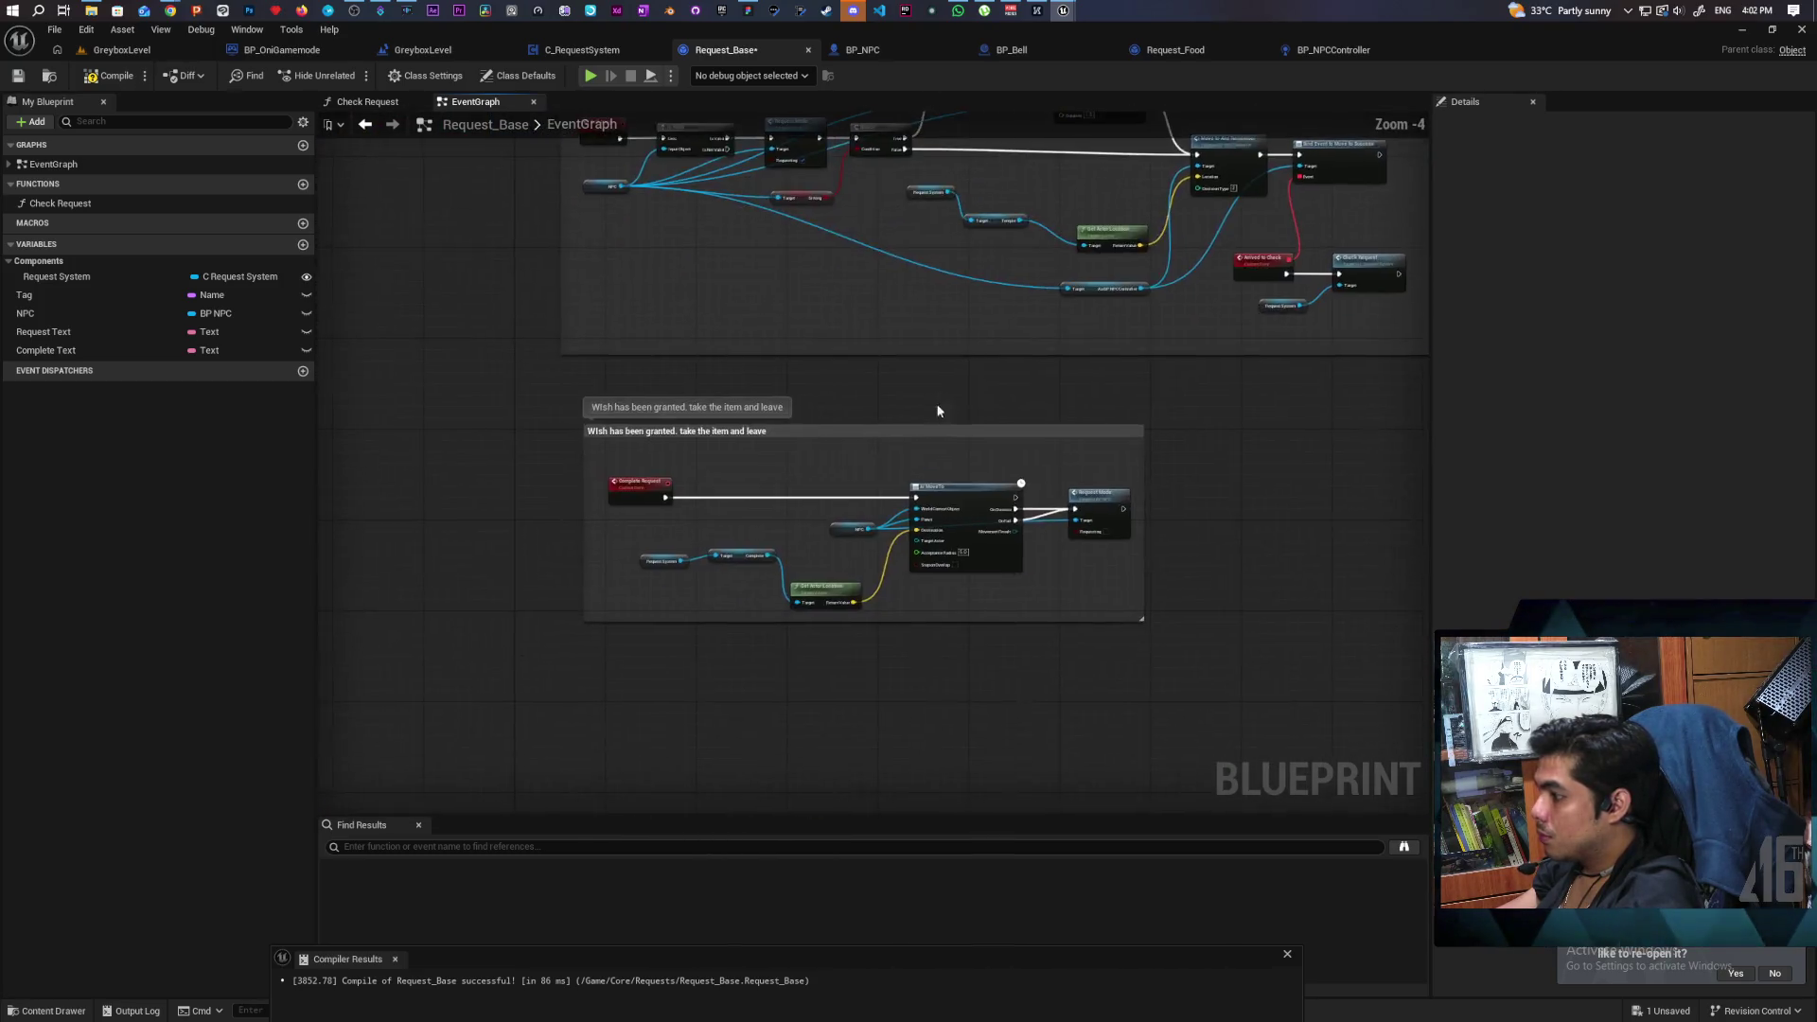
{"action": "scroll", "coordinate": [685, 525], "scroll_direction": "up", "scroll_amount": 2}
{"action": "left_click", "coordinate": [771, 579]}
{"action": "mouse_move", "coordinate": [777, 606]}
{"action": "left_mouse_down"}
{"action": "mouse_move", "coordinate": [467, 717]}
{"action": "mouse_move", "coordinate": [579, 657]}
{"action": "mouse_move", "coordinate": [639, 490]}
{"action": "left_mouse_up"}
{"action": "mouse_move", "coordinate": [516, 498]}
{"action": "left_mouse_down"}
{"action": "mouse_move", "coordinate": [835, 413]}
{"action": "mouse_move", "coordinate": [814, 424]}
{"action": "mouse_move", "coordinate": [833, 757]}
{"action": "mouse_move", "coordinate": [851, 492]}
{"action": "mouse_move", "coordinate": [871, 669]}
{"action": "mouse_move", "coordinate": [820, 499]}
{"action": "mouse_move", "coordinate": [1063, 258]}
{"action": "mouse_move", "coordinate": [740, 661]}
{"action": "left_mouse_up"}
{"action": "scroll", "coordinate": [820, 499], "scroll_direction": "down", "scroll_amount": 2}
{"action": "key", "text": "ctrl+v"}
Wire the Complete location to Location and the NPC controller to Target, then compile and save.
{"action": "left_click_drag", "start_coordinate": [889, 605], "coordinate": [990, 506]}
{"action": "left_click_drag", "start_coordinate": [427, 268], "coordinate": [508, 331]}
{"action": "left_click", "coordinate": [112, 80]}
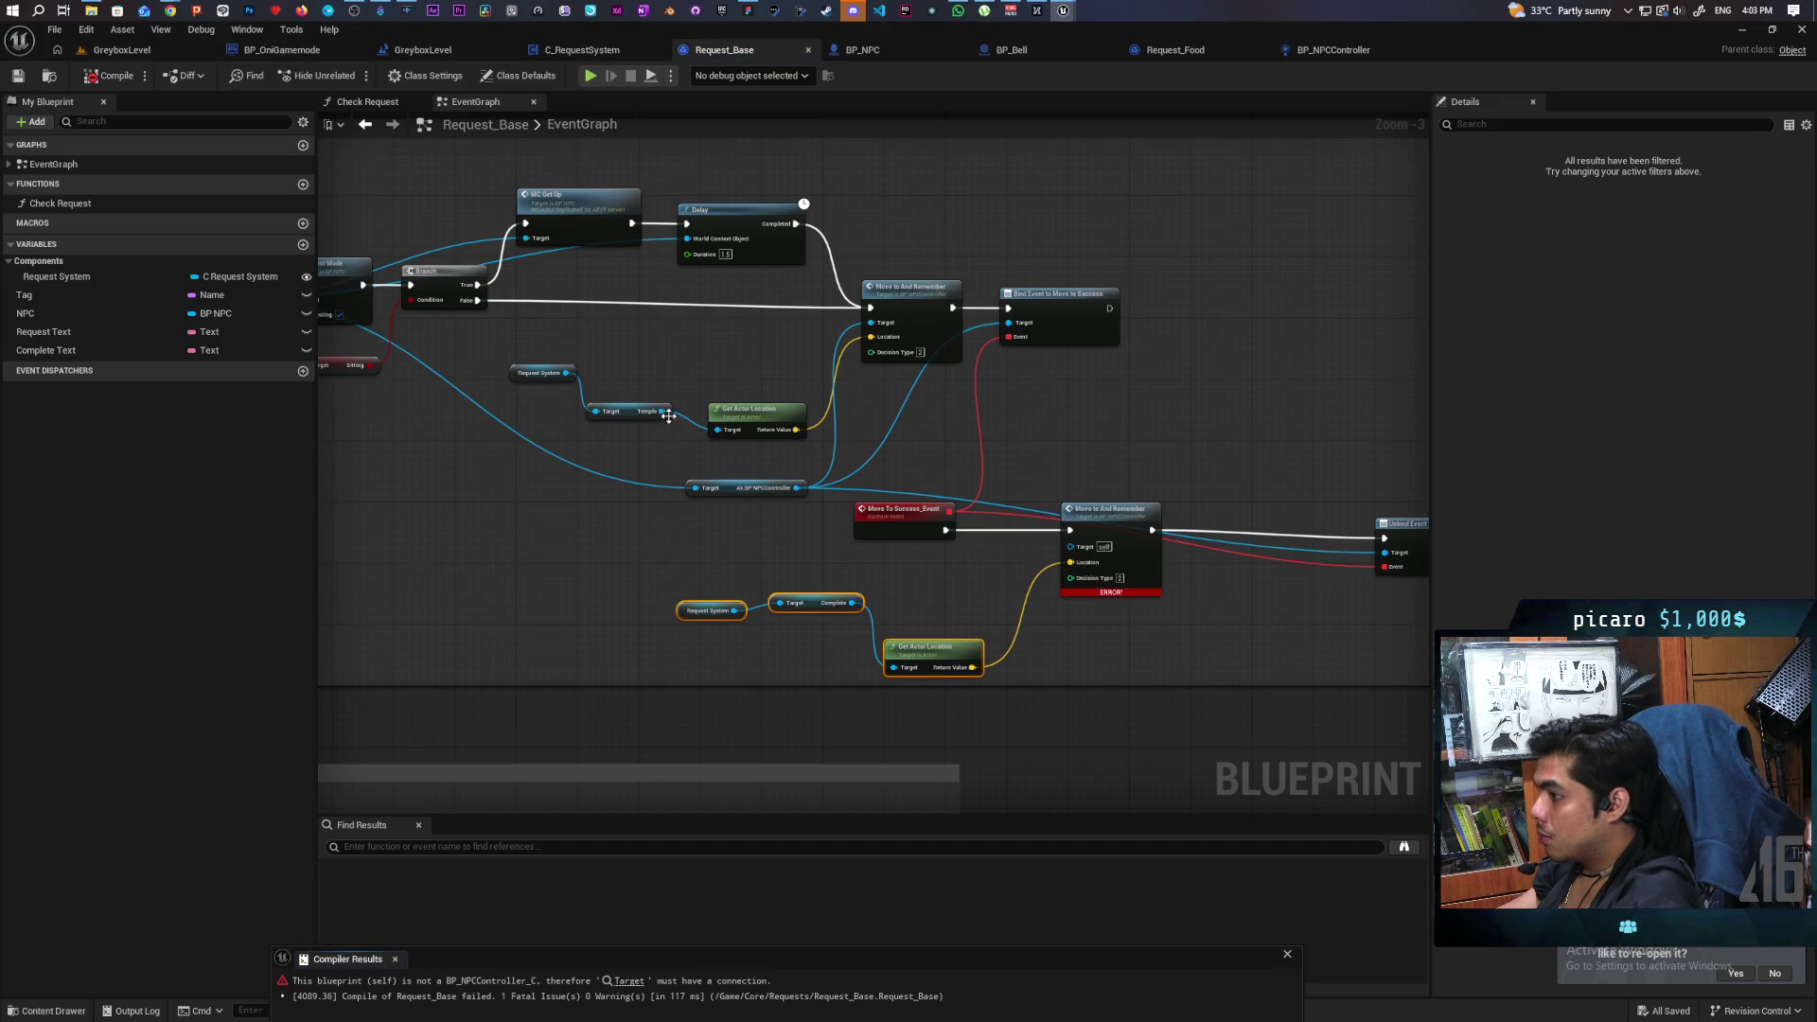
{"action": "left_click_drag", "start_coordinate": [795, 488], "coordinate": [1070, 546]}
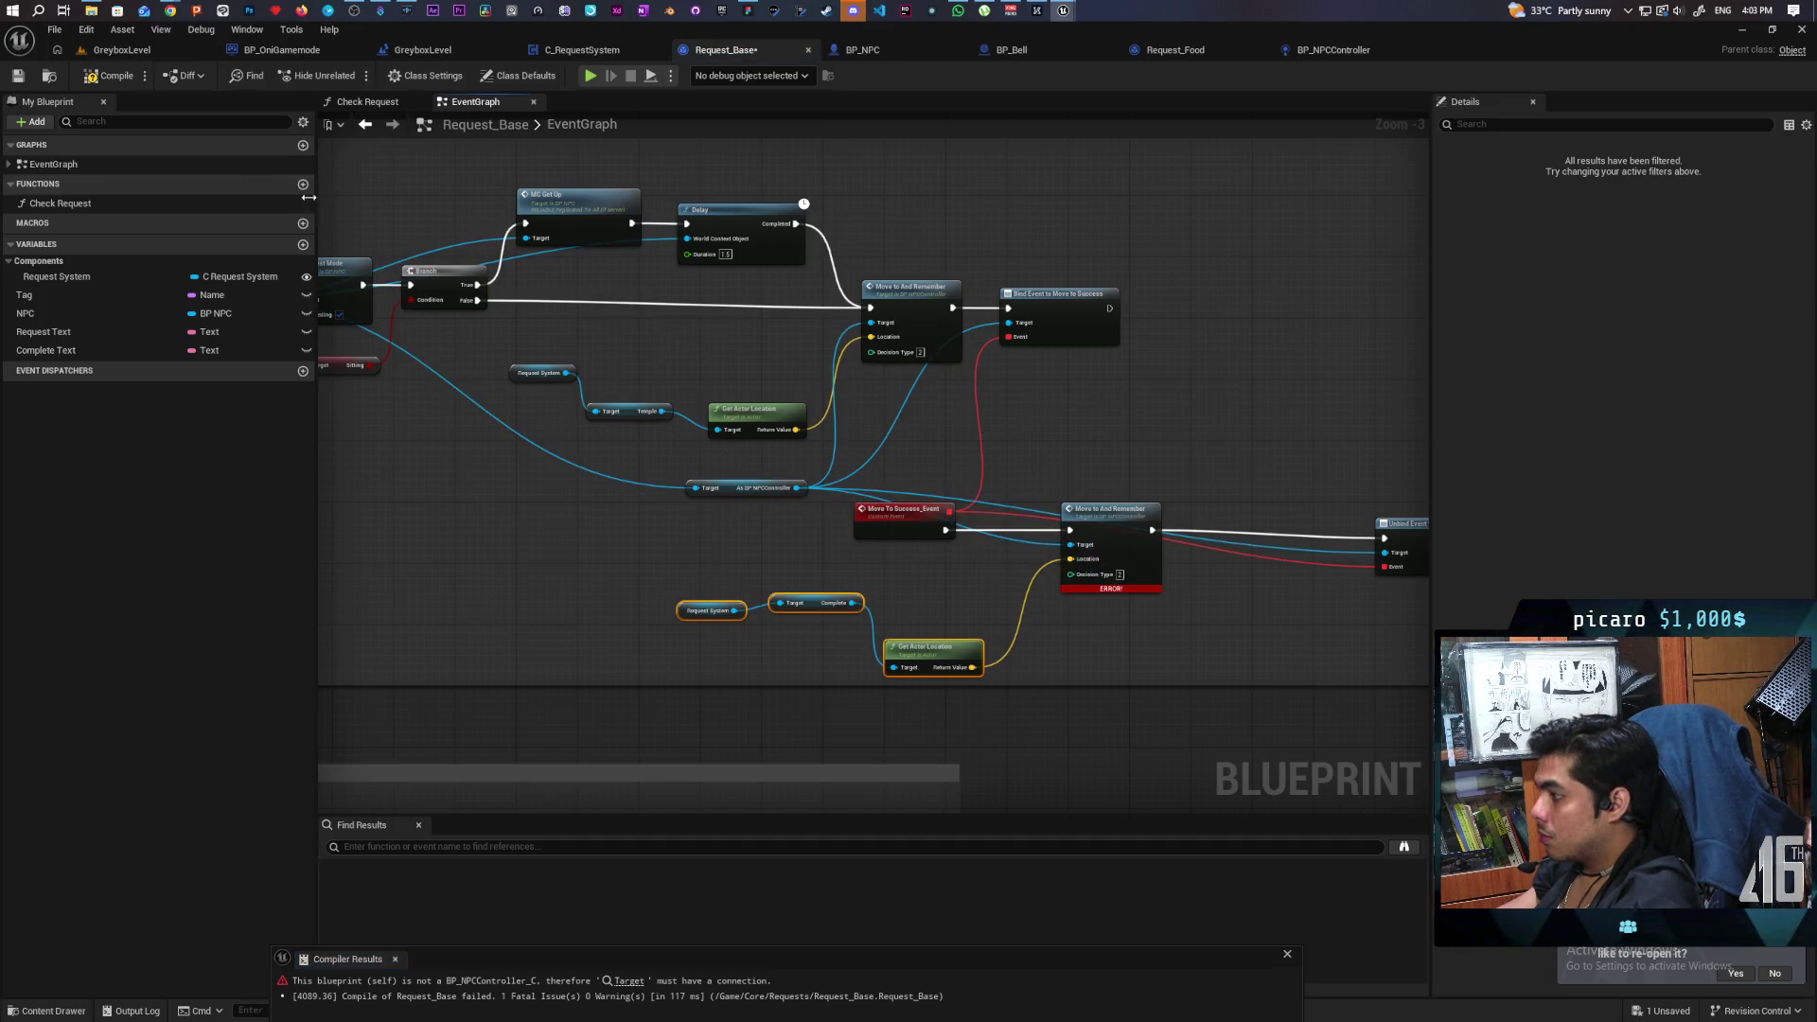
{"action": "left_click", "coordinate": [118, 79]}
{"action": "scroll", "coordinate": [738, 482], "scroll_direction": "up", "scroll_amount": 1}
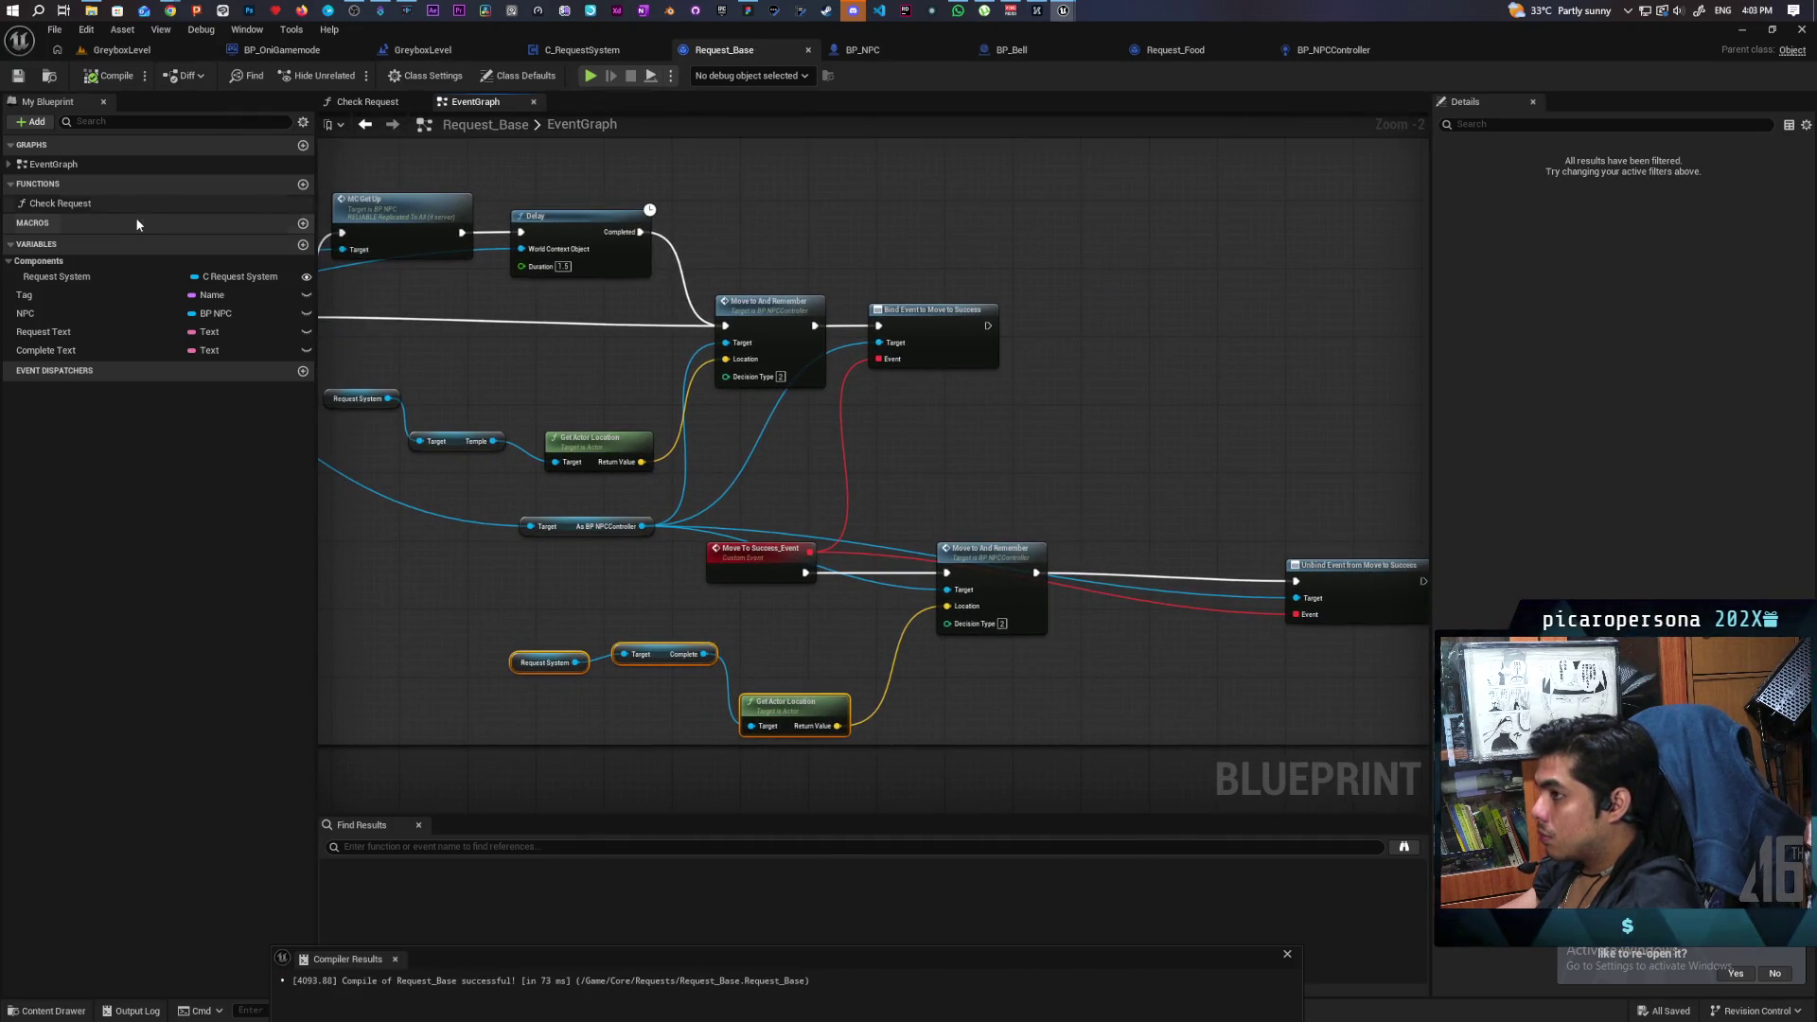
{"action": "key", "text": "ctrl+s"}
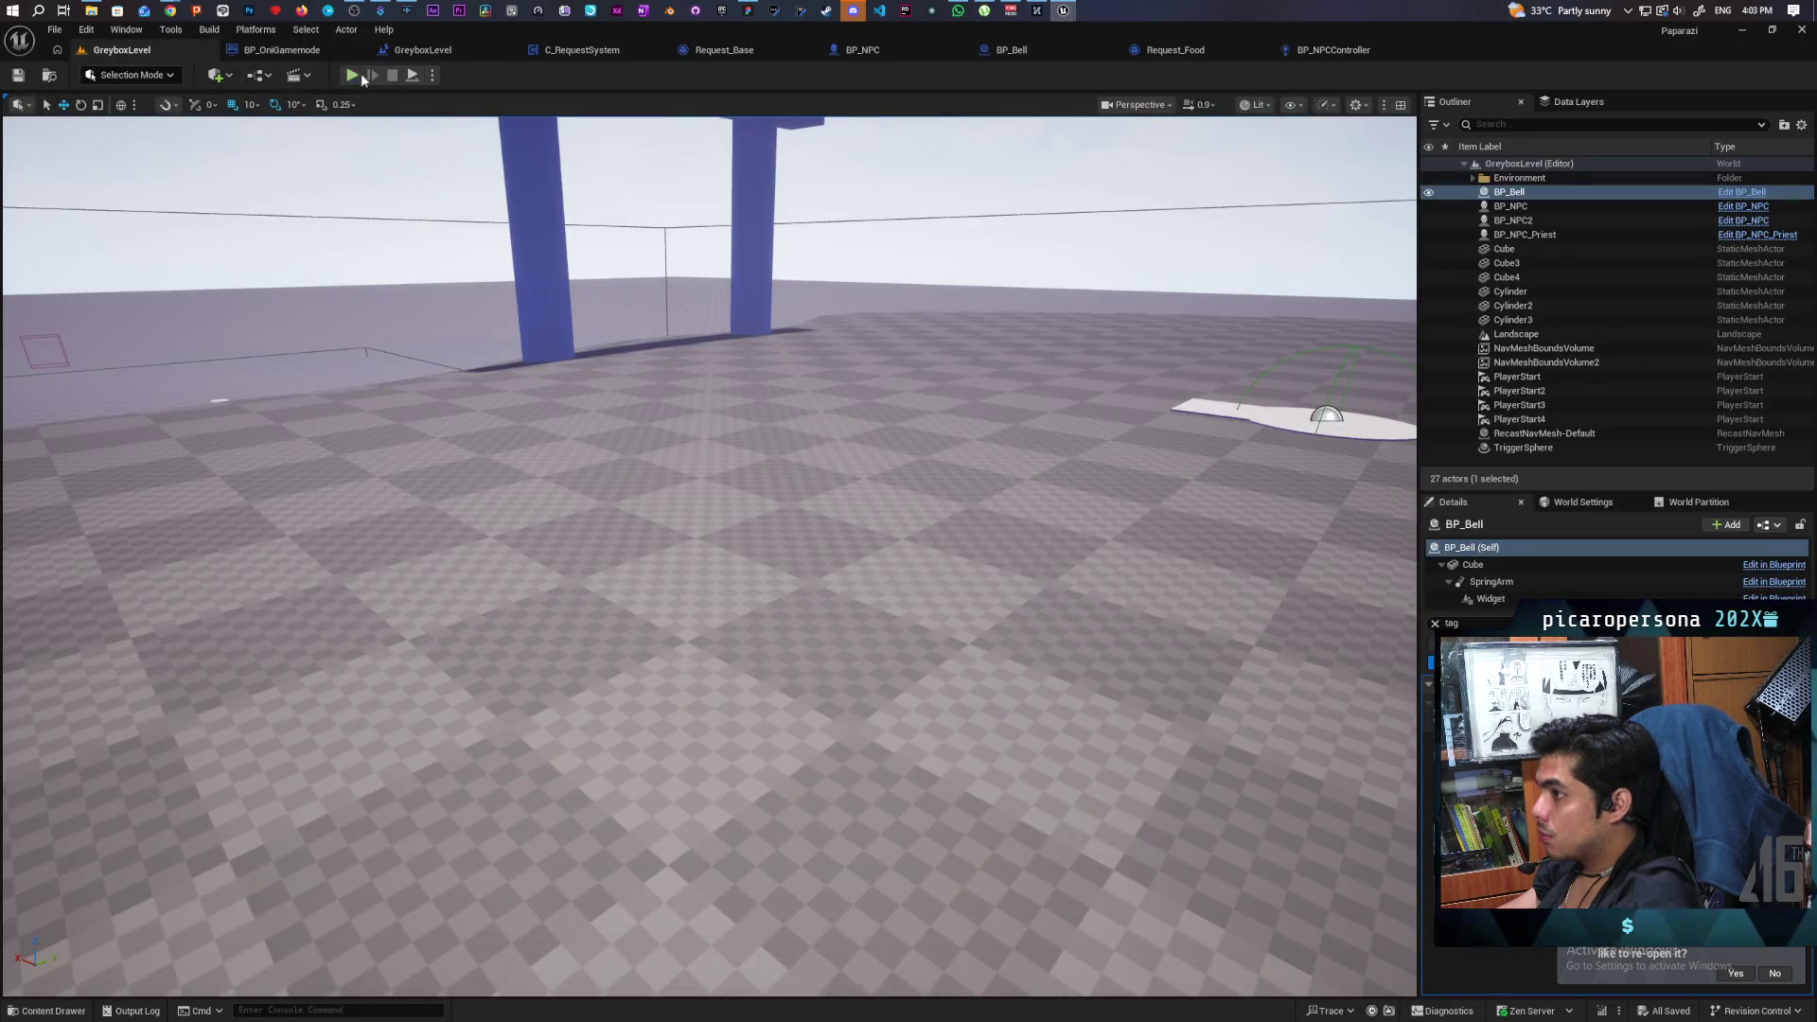
{"action": "left_click", "coordinate": [363, 75]}
{"action": "key", "text": "a"}
{"action": "key", "text": "a"}
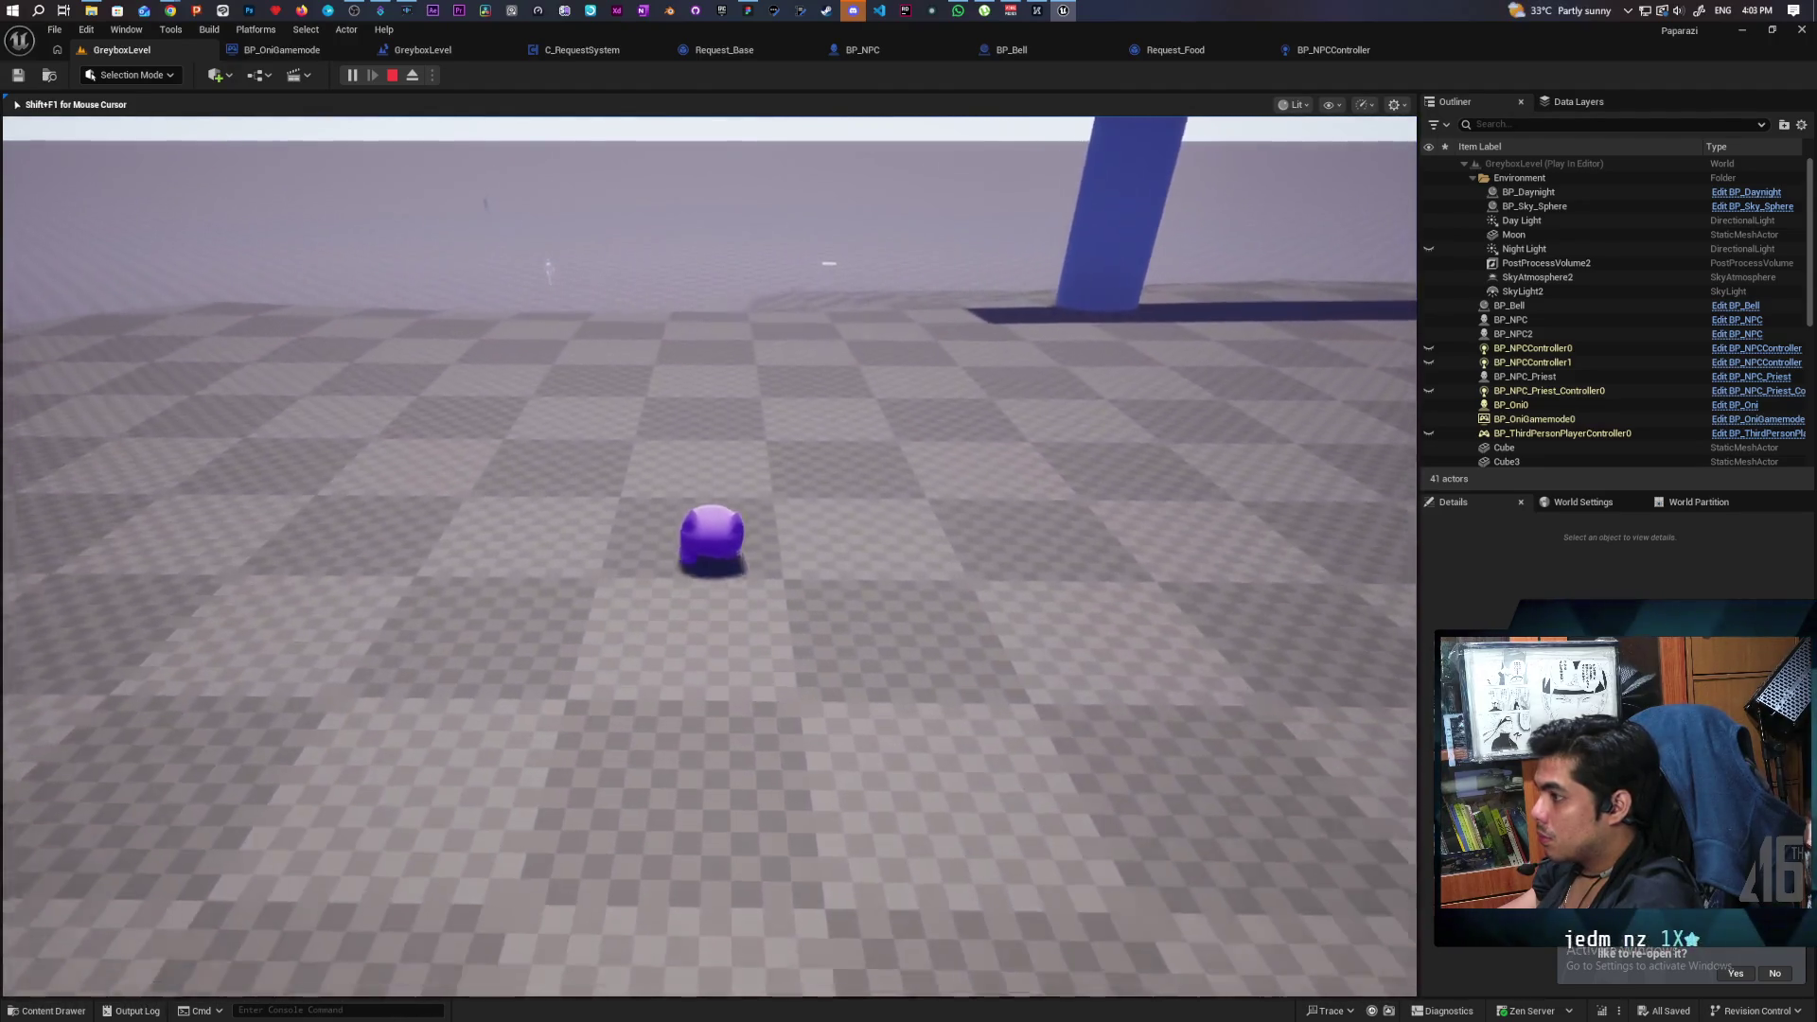
{"action": "key", "text": "a"}
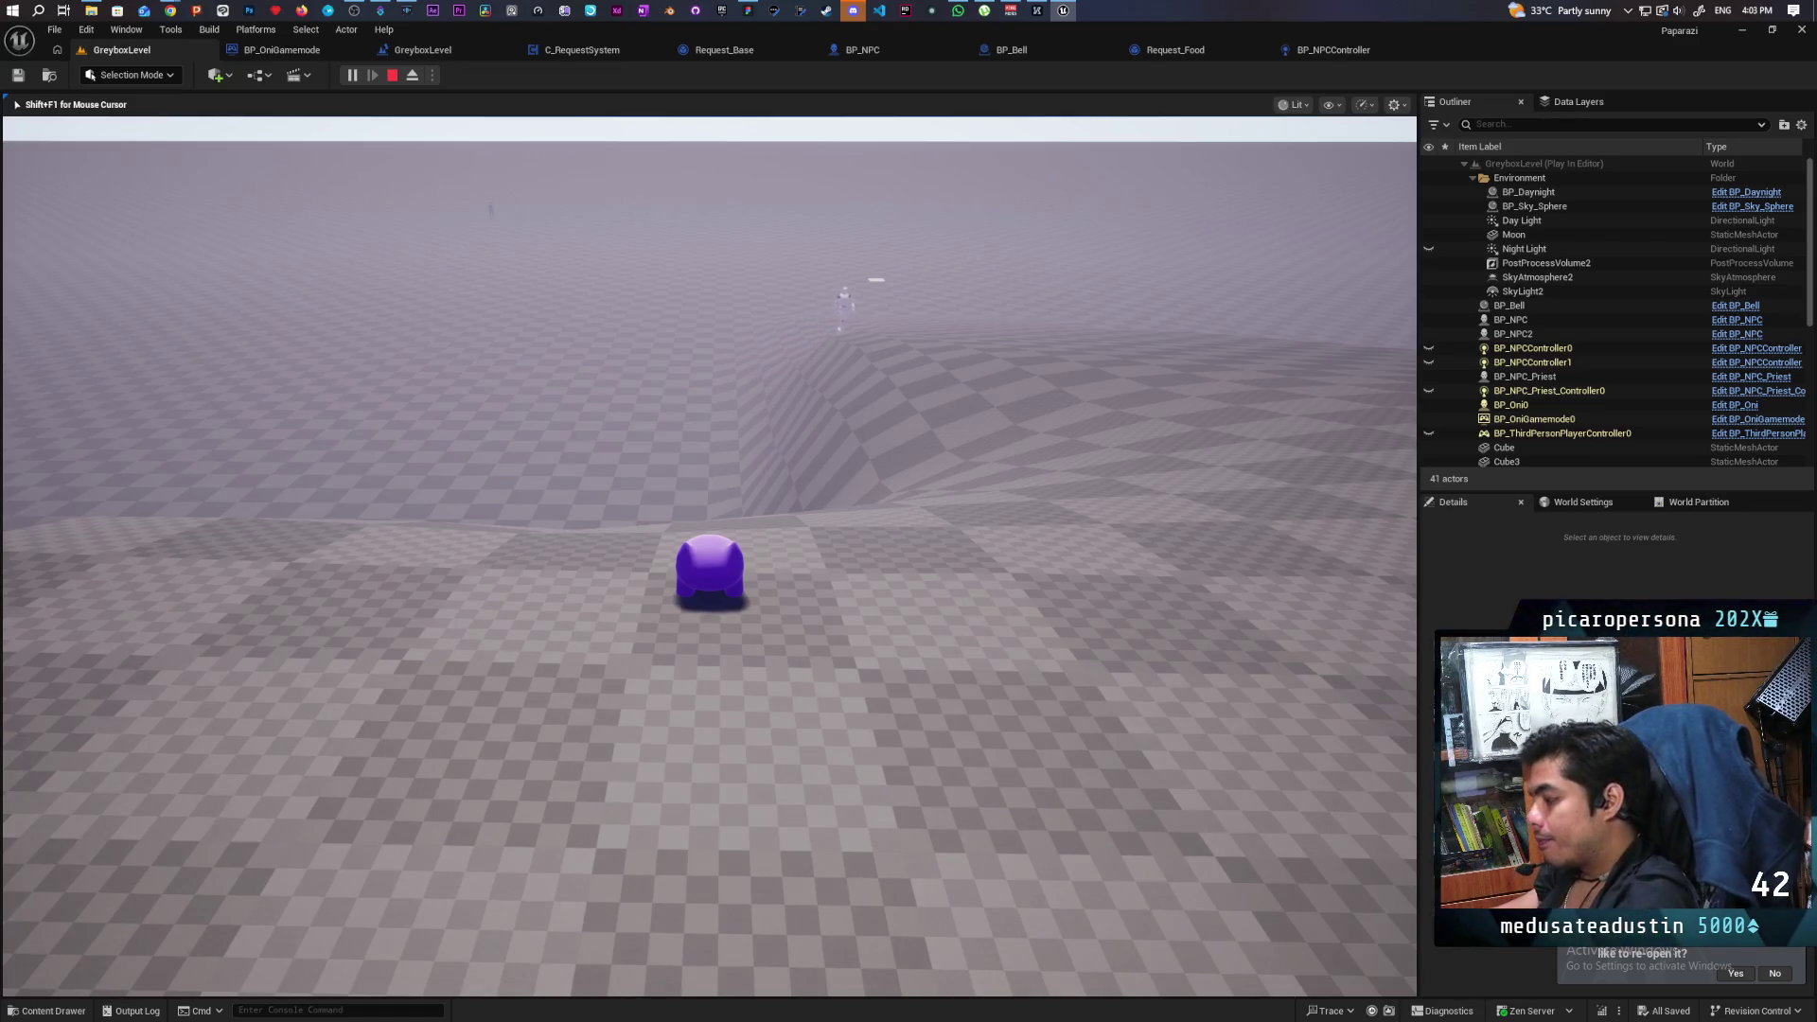
{"action": "key", "text": "a"}
{"action": "key", "text": "s"}
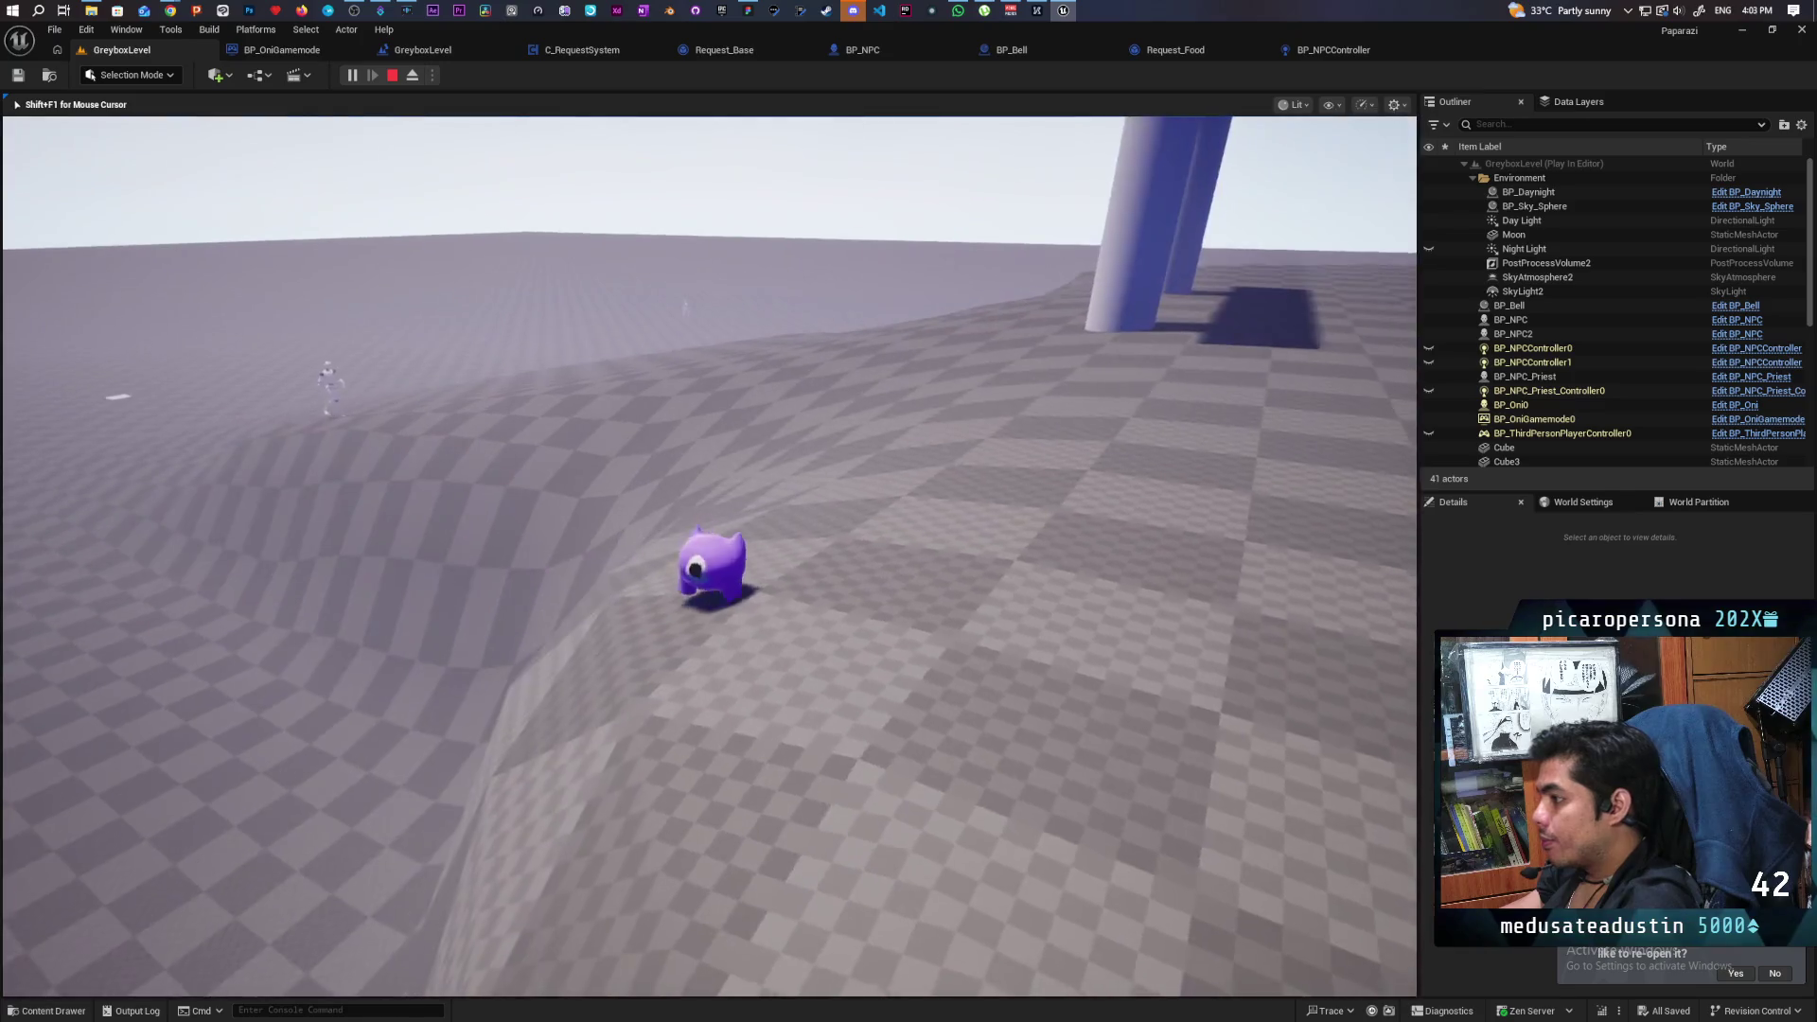
{"action": "key", "text": "w"}
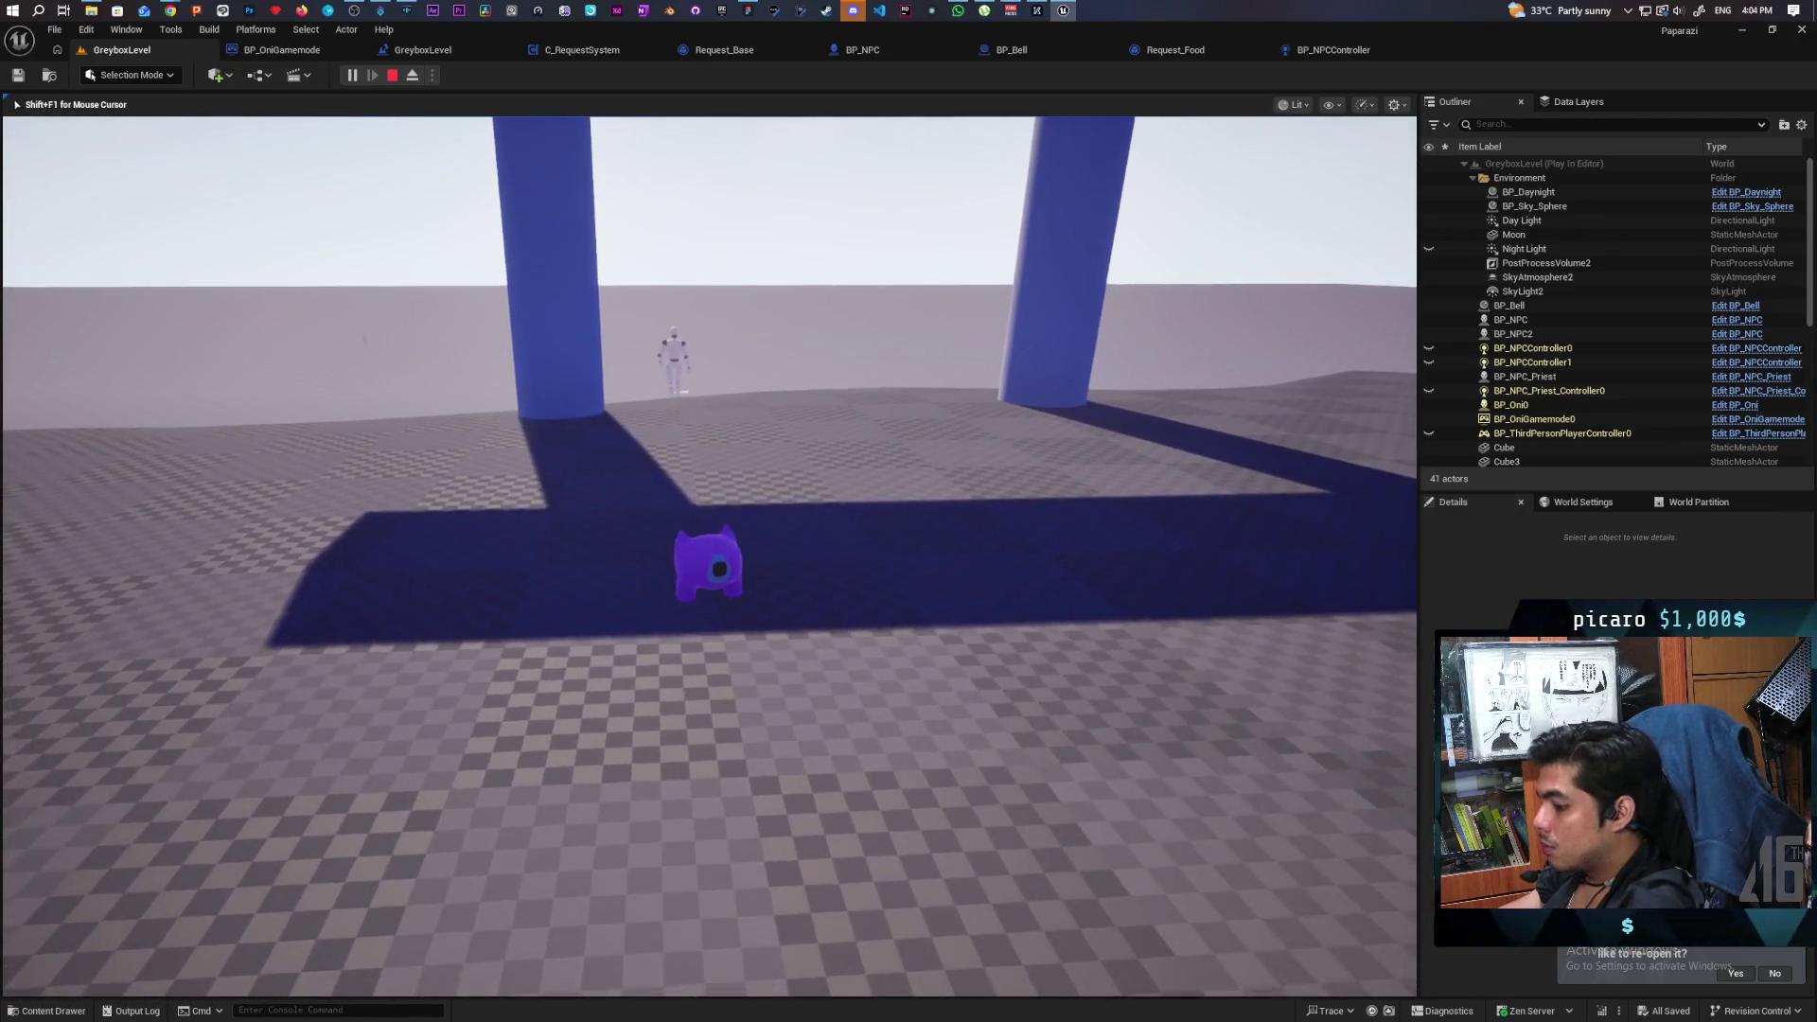
{"action": "type", "text": "show Collision"}
{"action": "left_click", "coordinate": [365, 303]}
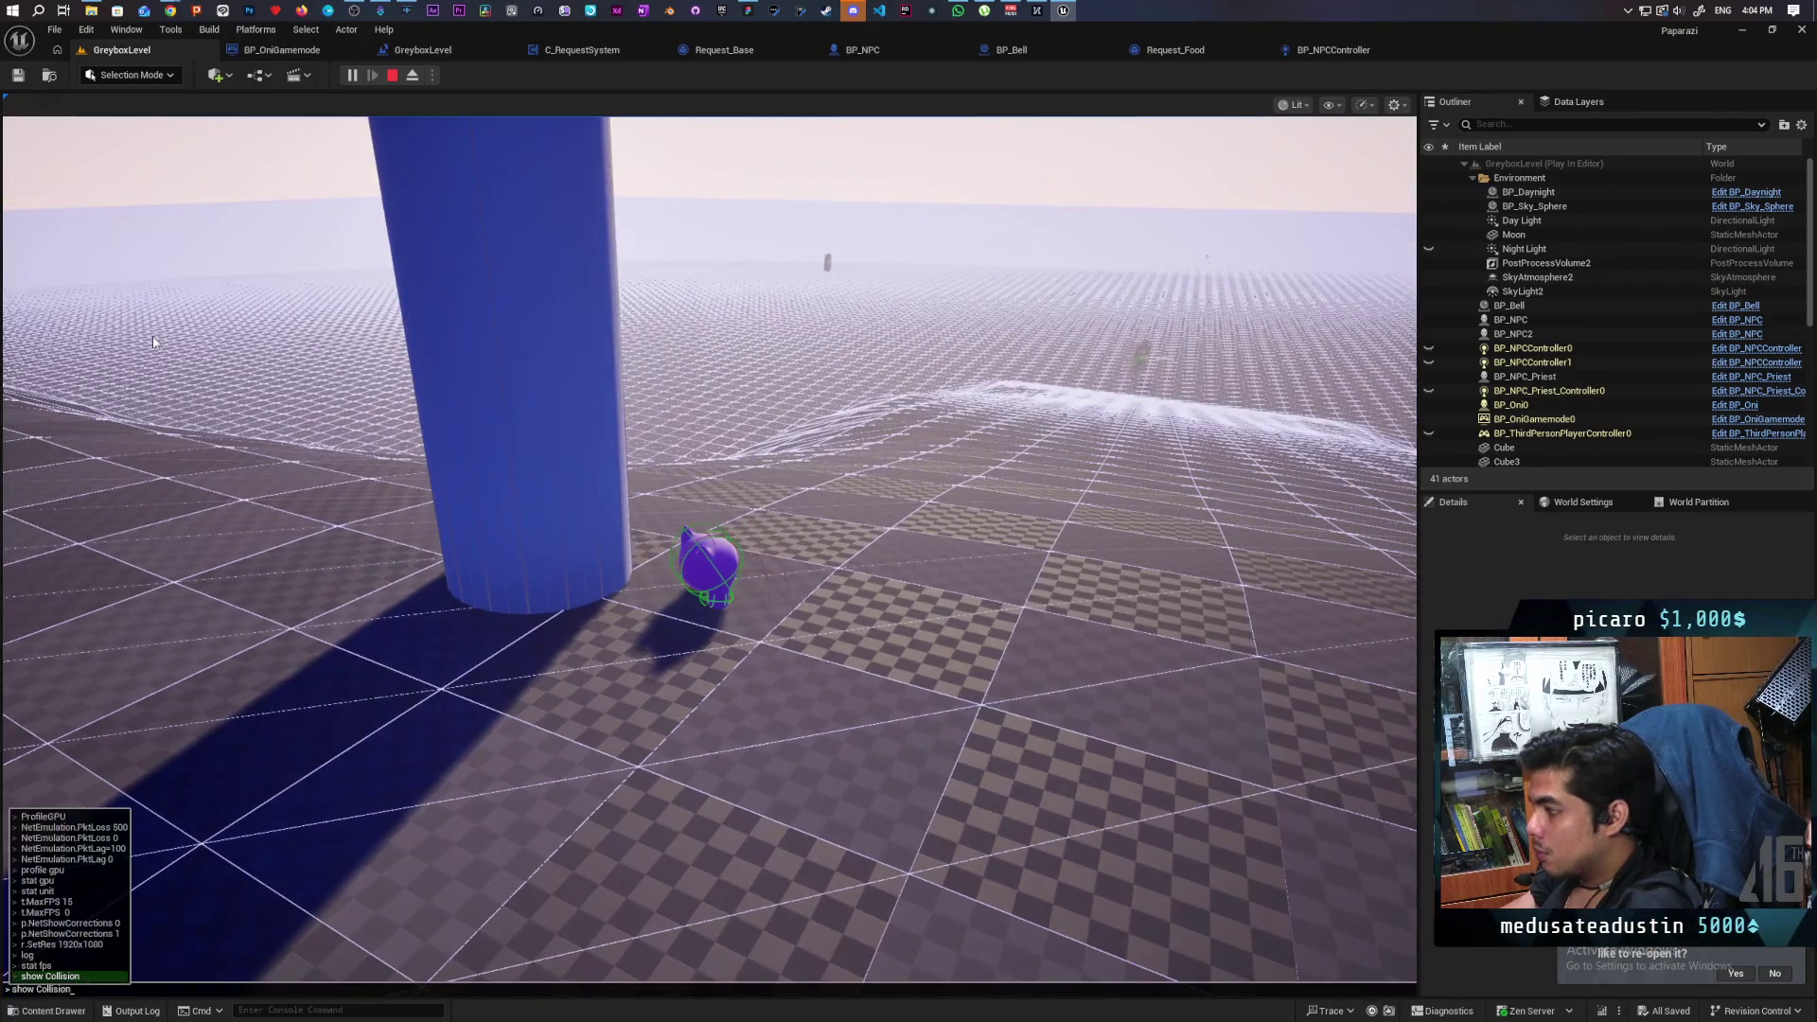
{"action": "key", "text": "Return"}
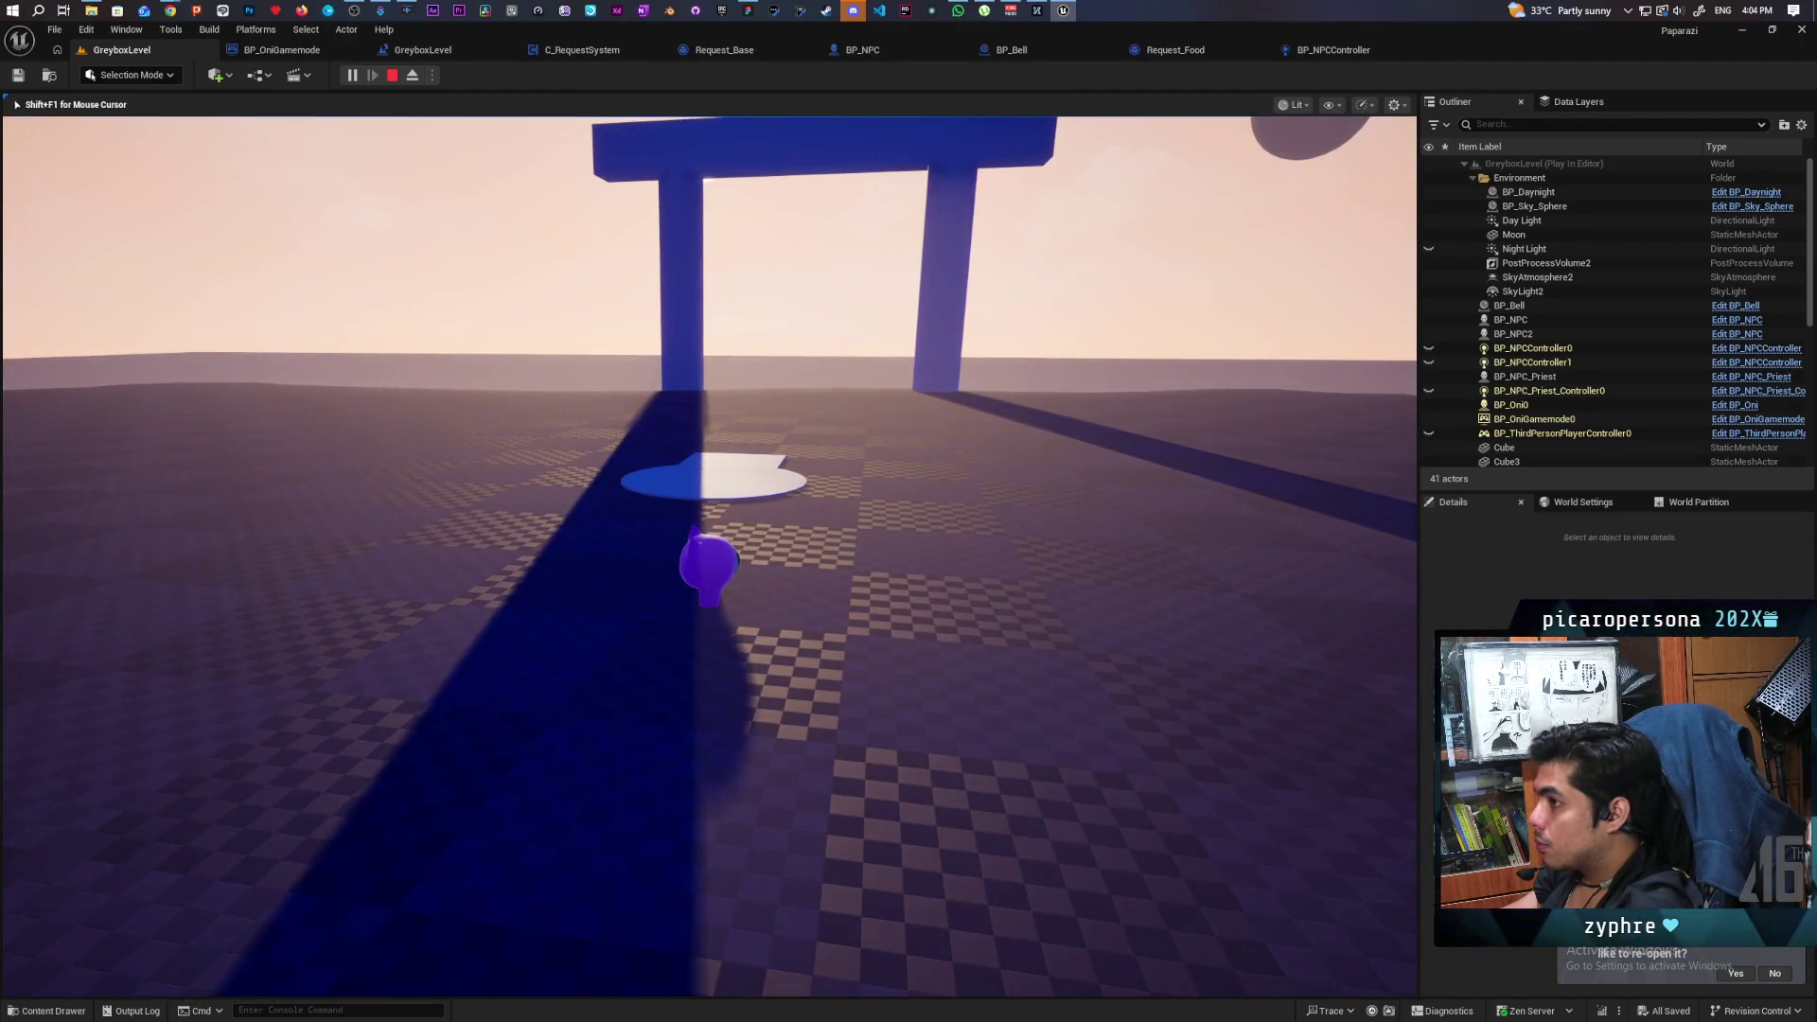
{"action": "key", "text": "Escape"}
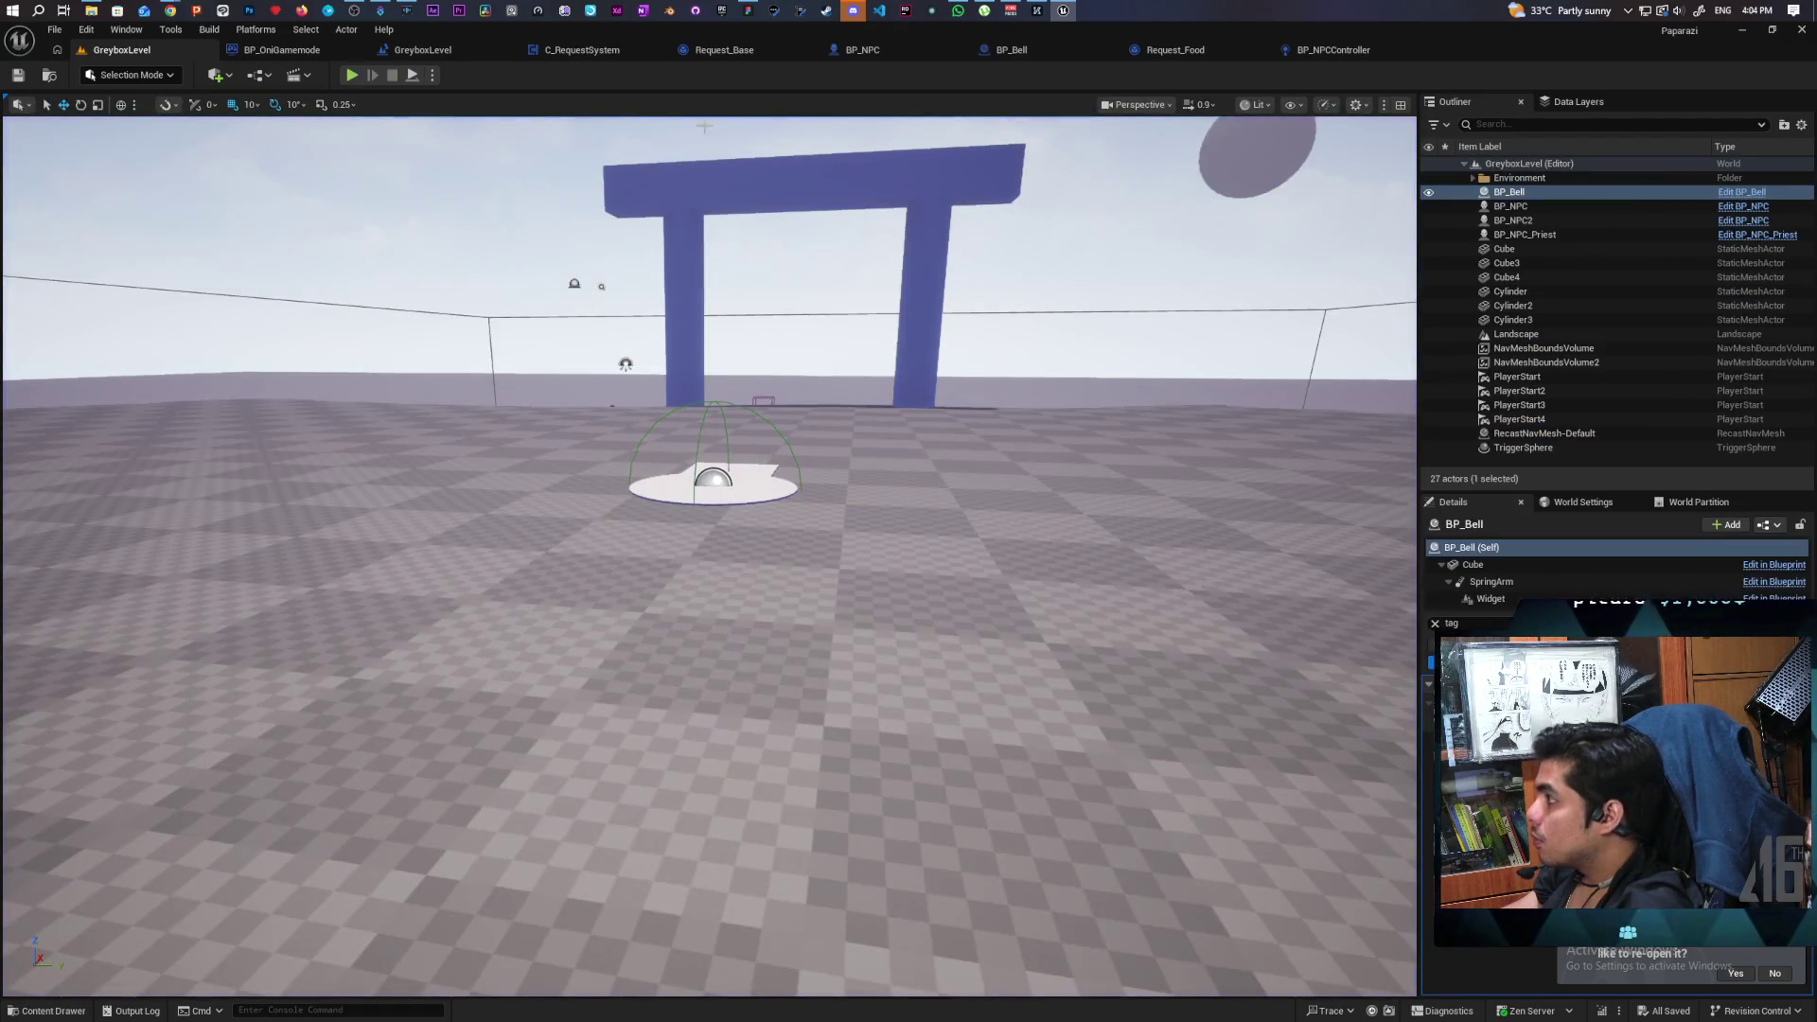
Look over the BP_NPCController and BP_Bell graphs, then return to Request_Base.
{"action": "left_click", "coordinate": [1337, 54]}
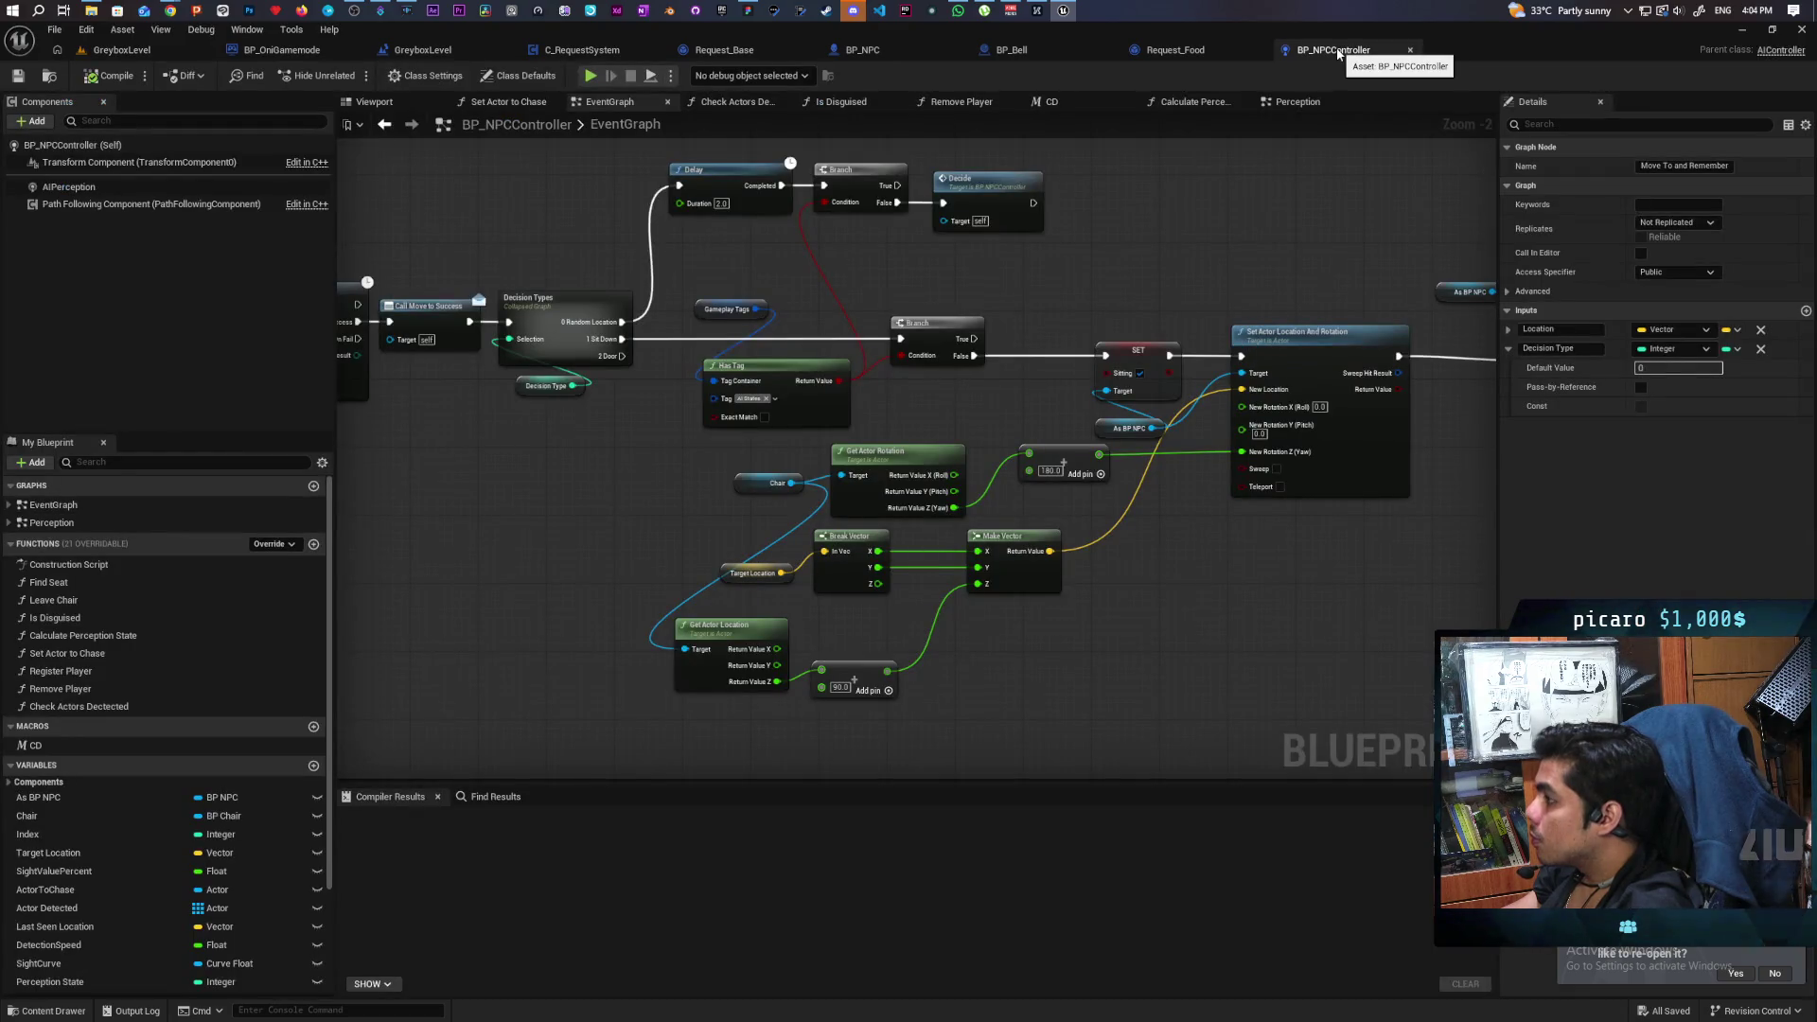
{"action": "left_click_drag", "start_coordinate": [894, 296], "coordinate": [1024, 332]}
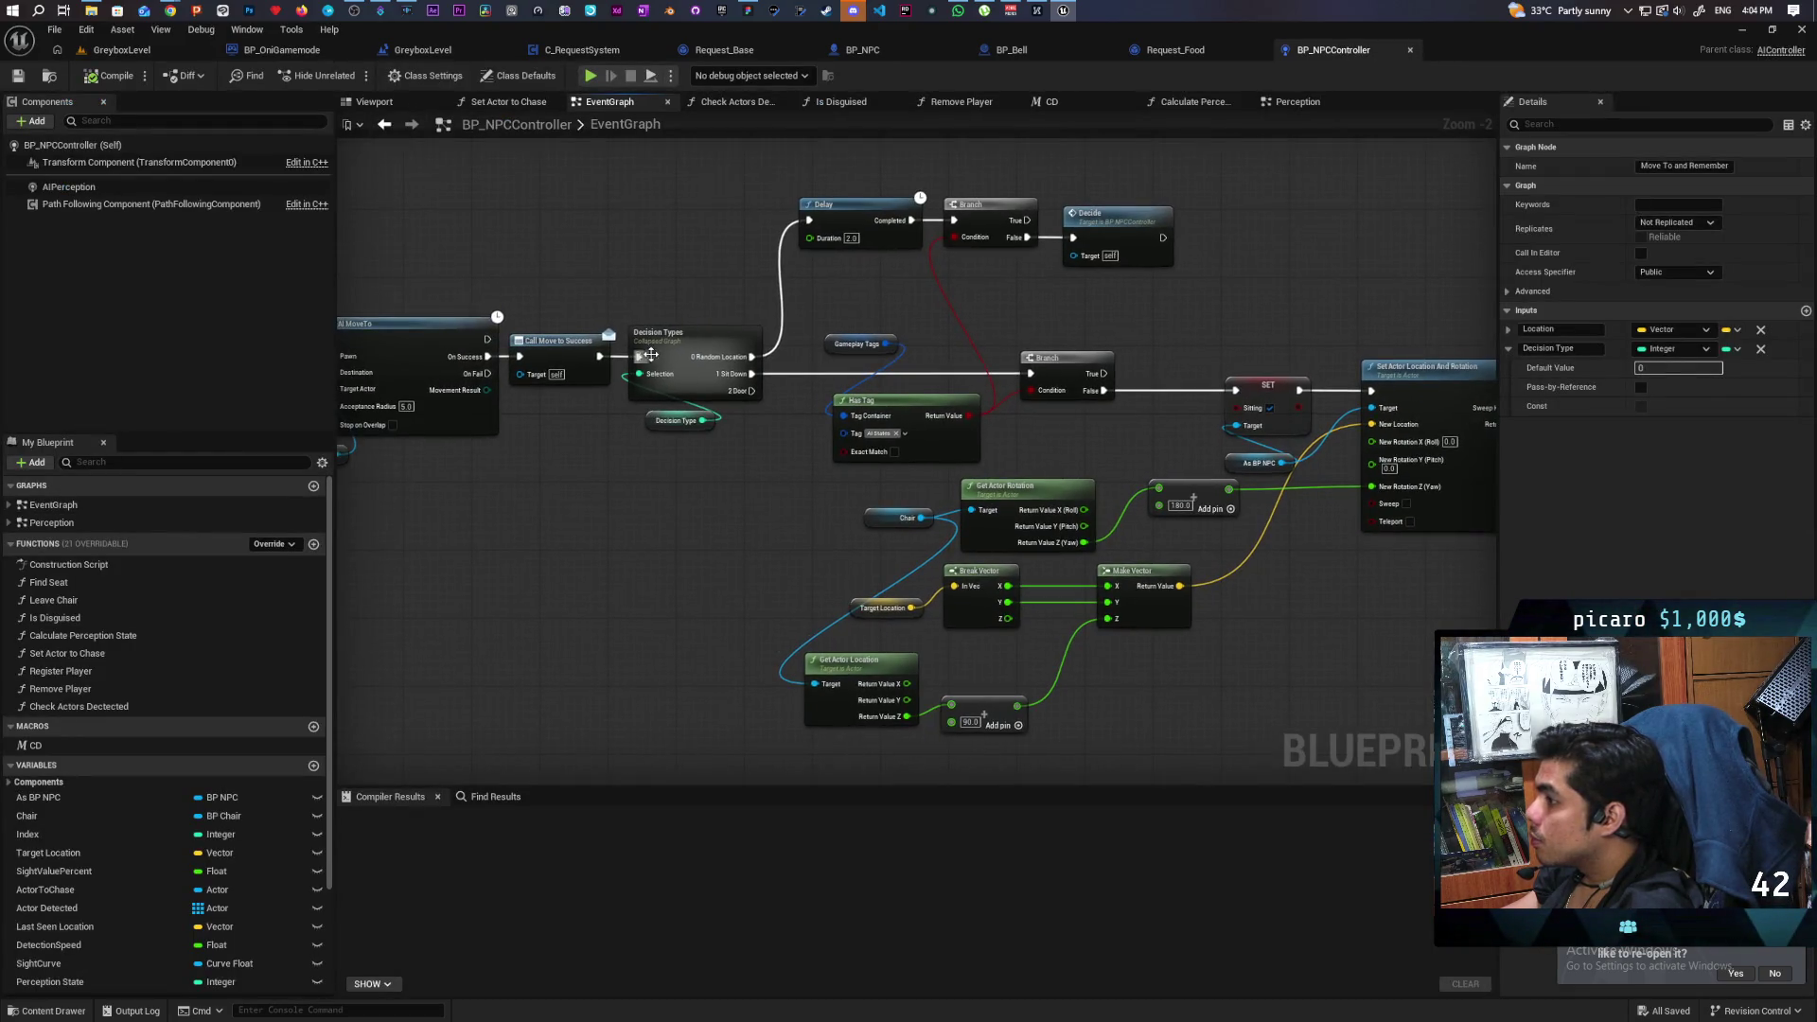
{"action": "left_click", "coordinate": [1051, 50]}
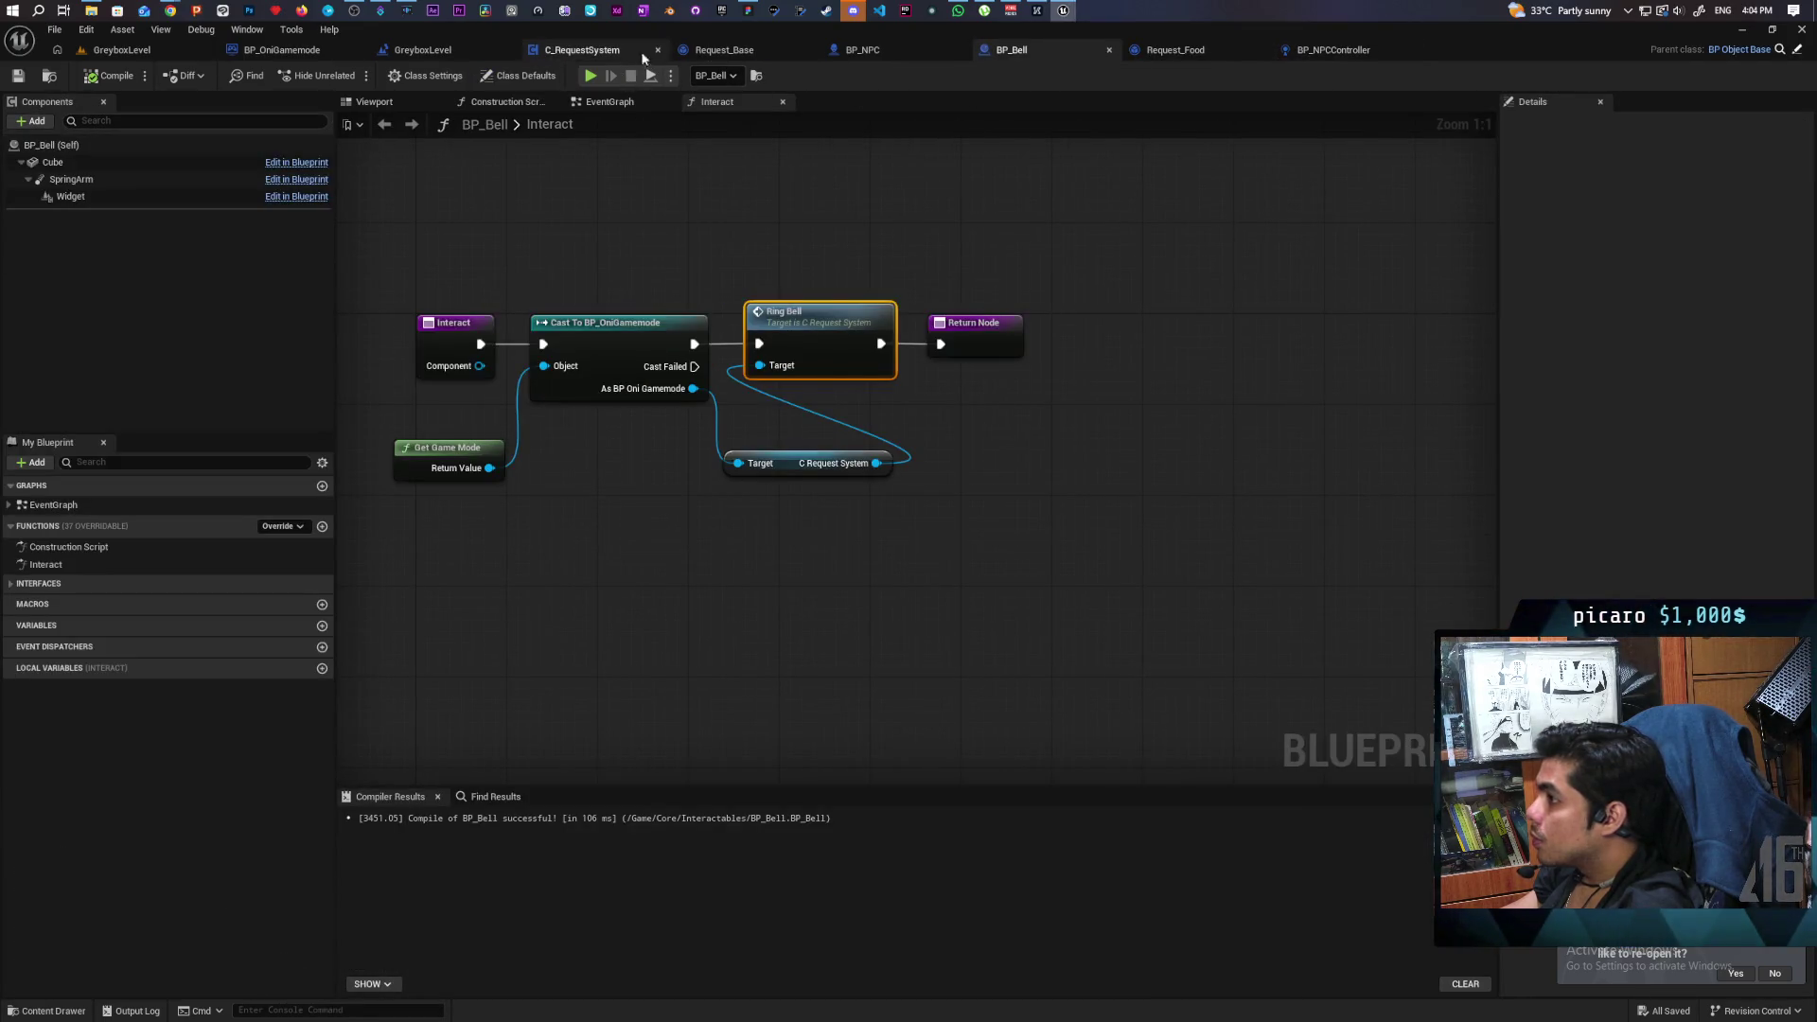
{"action": "left_click", "coordinate": [724, 51]}
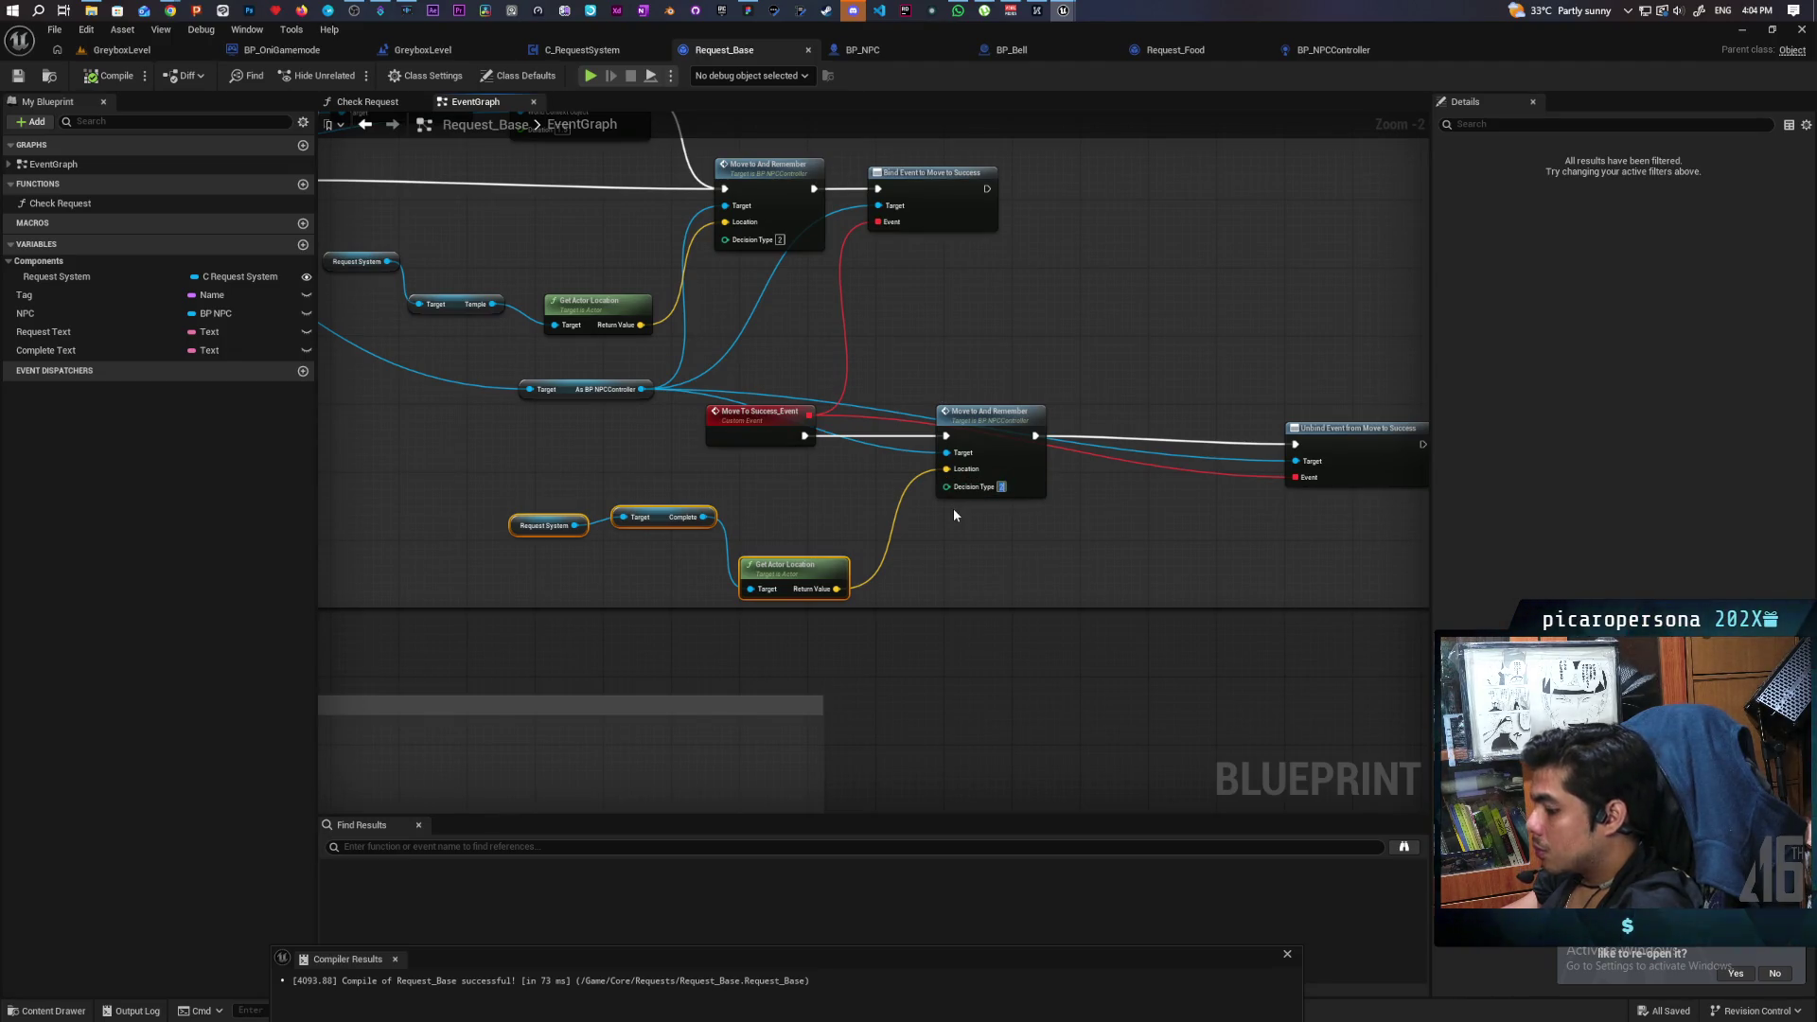
Set the lower Decision Type to 0 and save Request_Base.
{"action": "type", "text": "0"}
{"action": "left_click", "coordinate": [962, 547]}
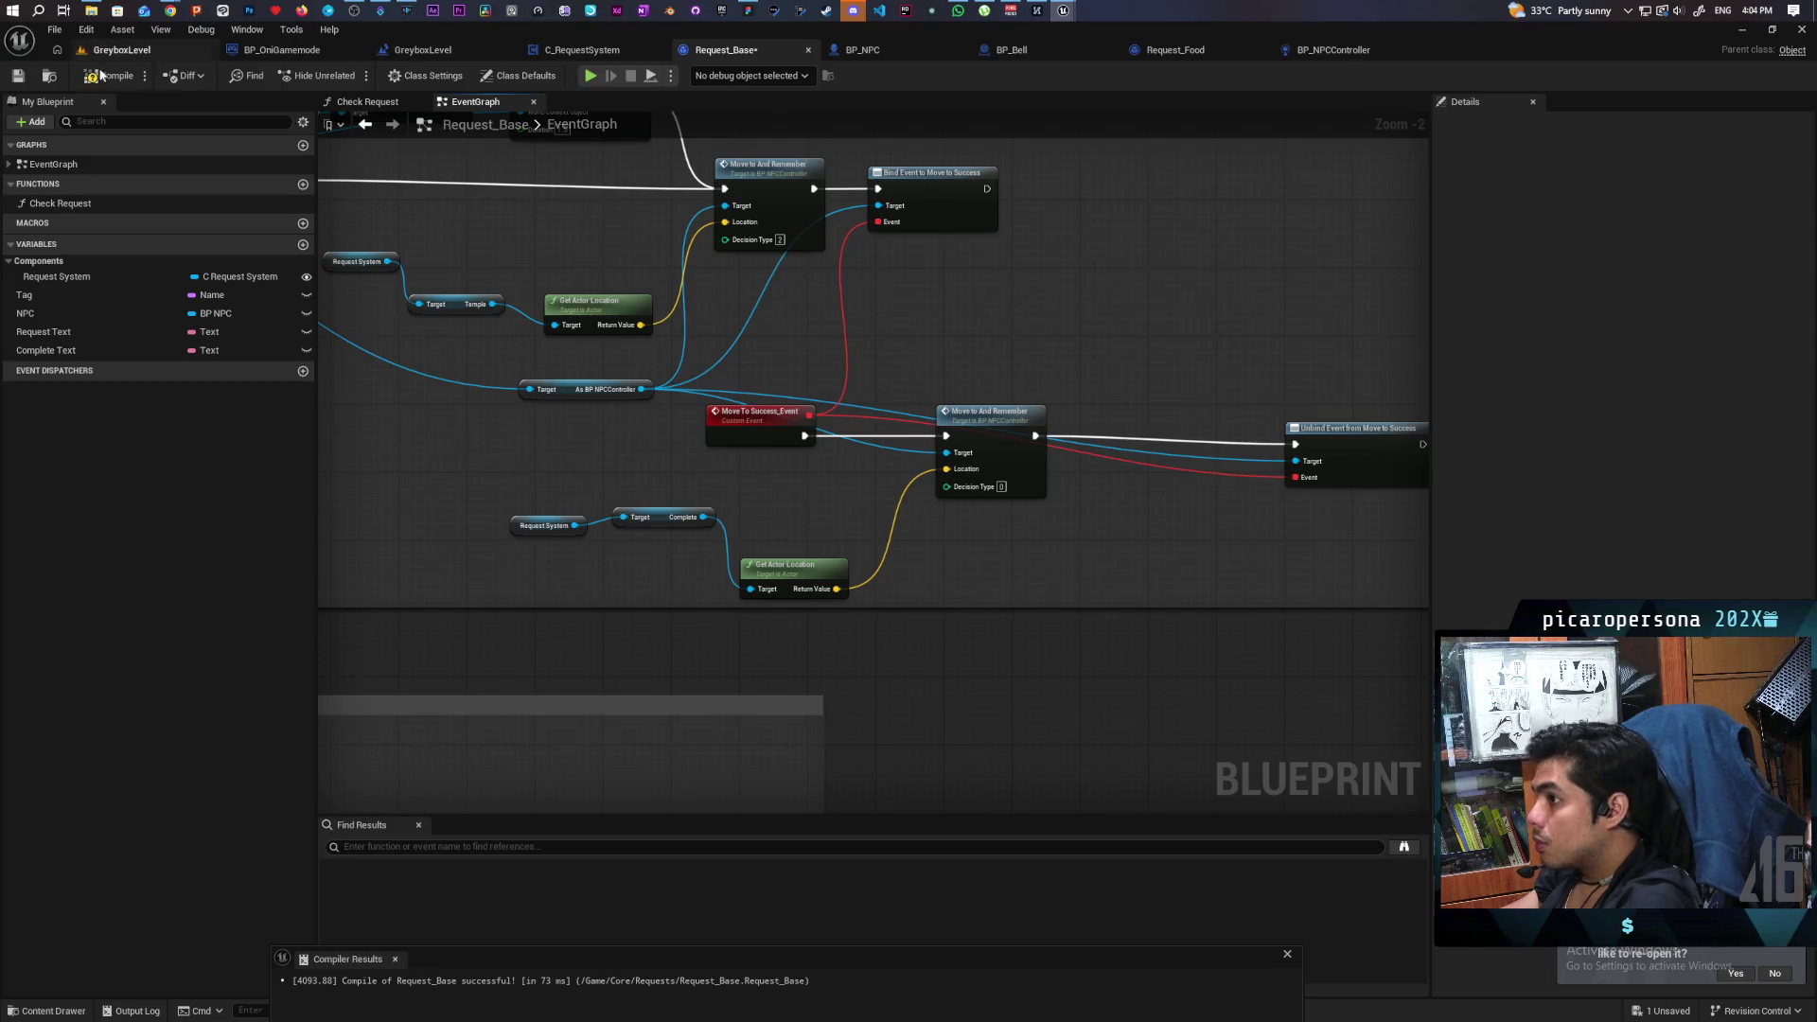
{"action": "key", "text": "ctrl+s"}
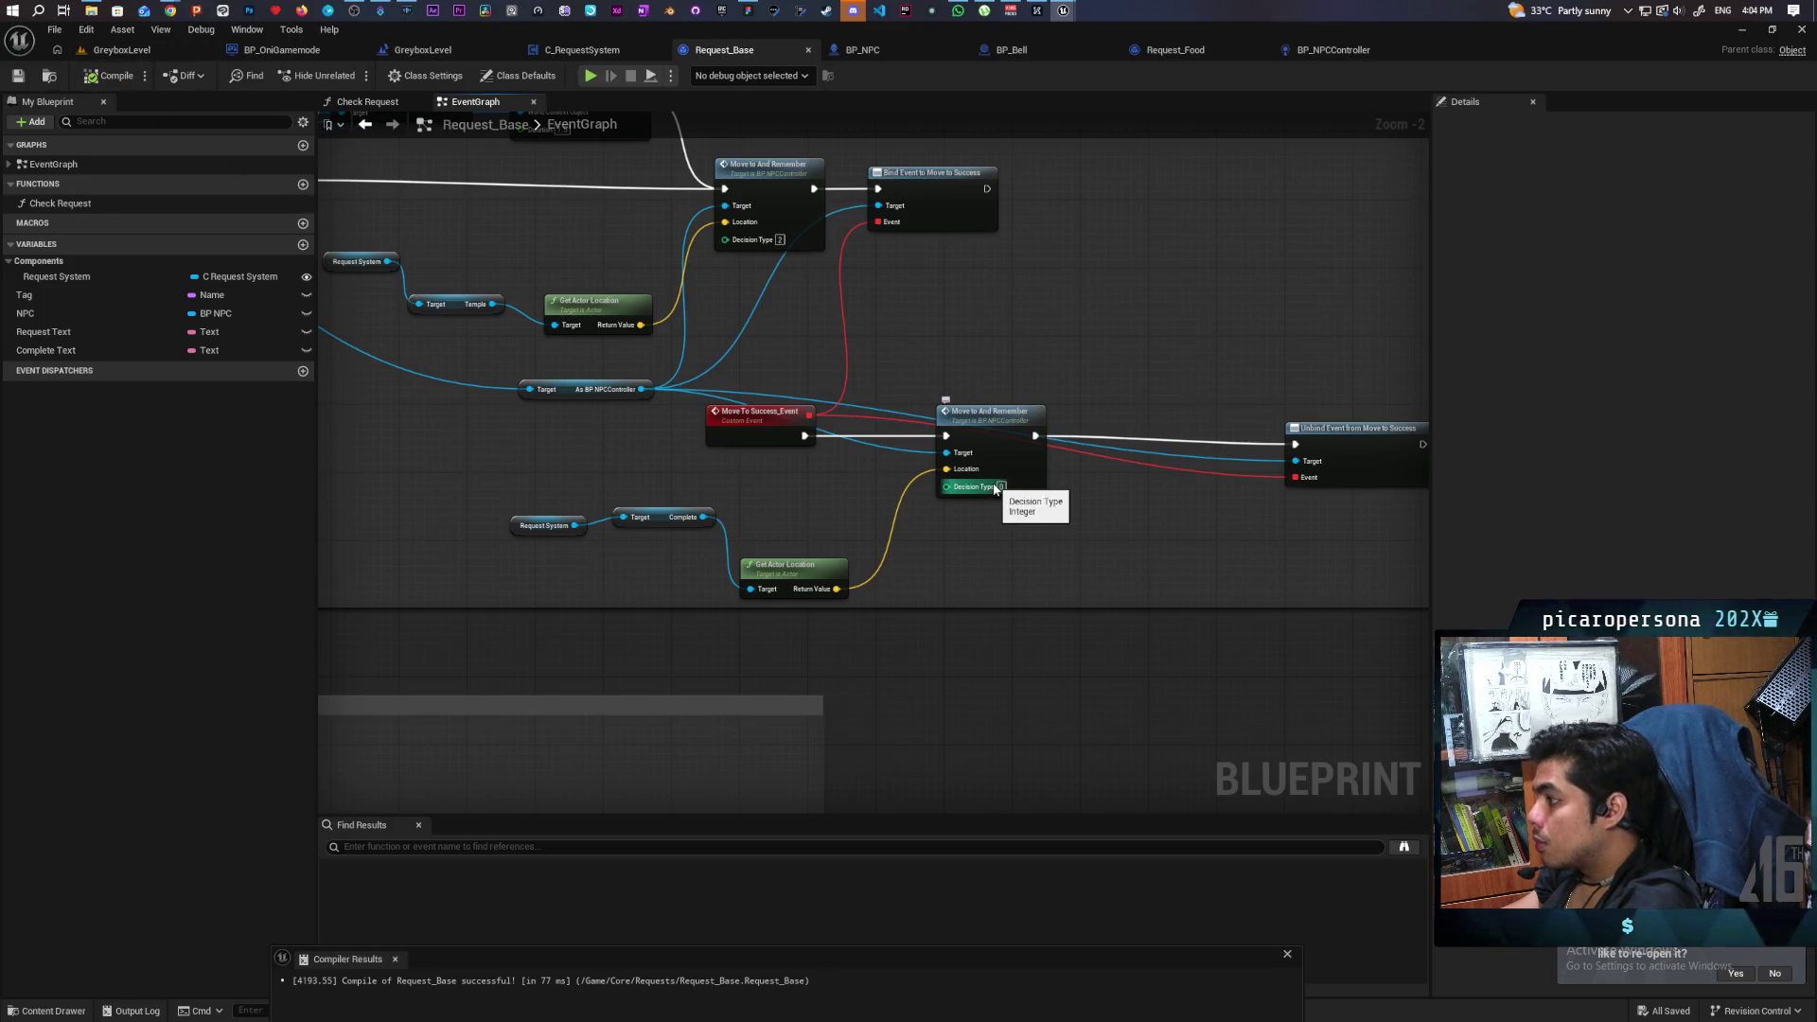
Review BP_NPCController's Move To and Remember event and the Request_Food graph, then return to Request_Base.
{"action": "left_click", "coordinate": [1308, 49]}
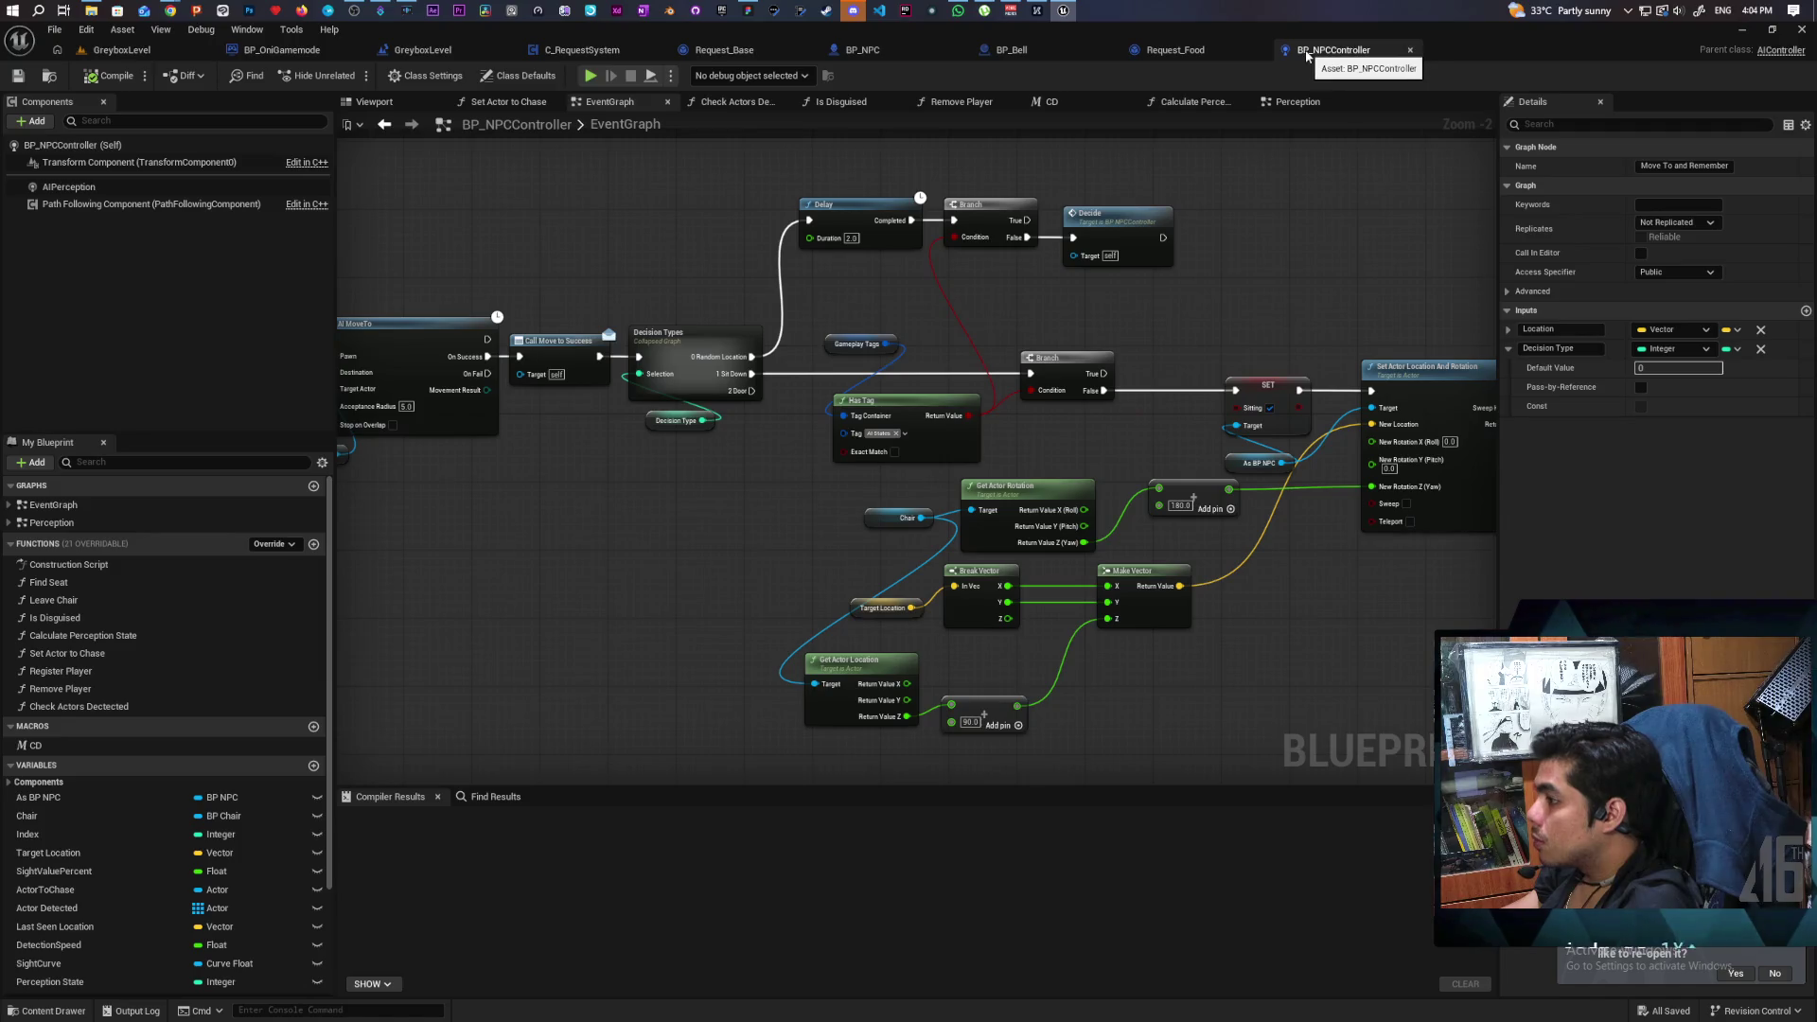
{"action": "left_click_drag", "start_coordinate": [621, 488], "coordinate": [1065, 474]}
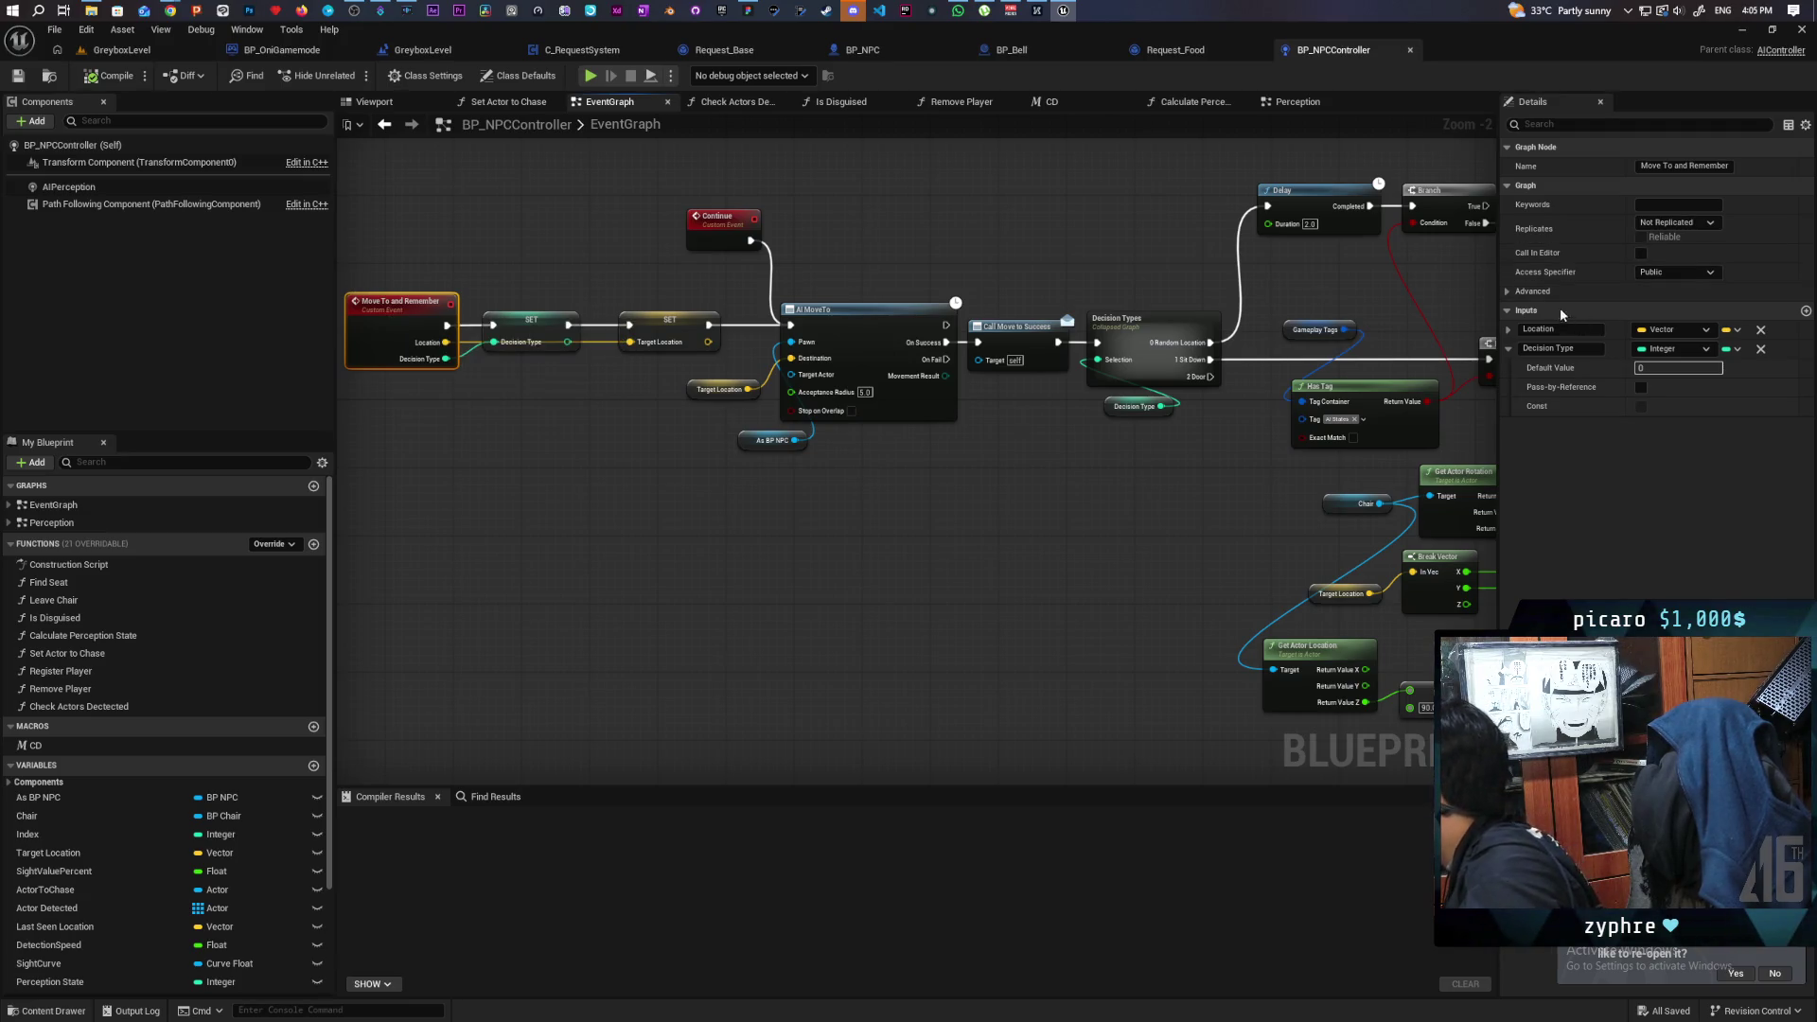
{"action": "left_click", "coordinate": [1506, 292]}
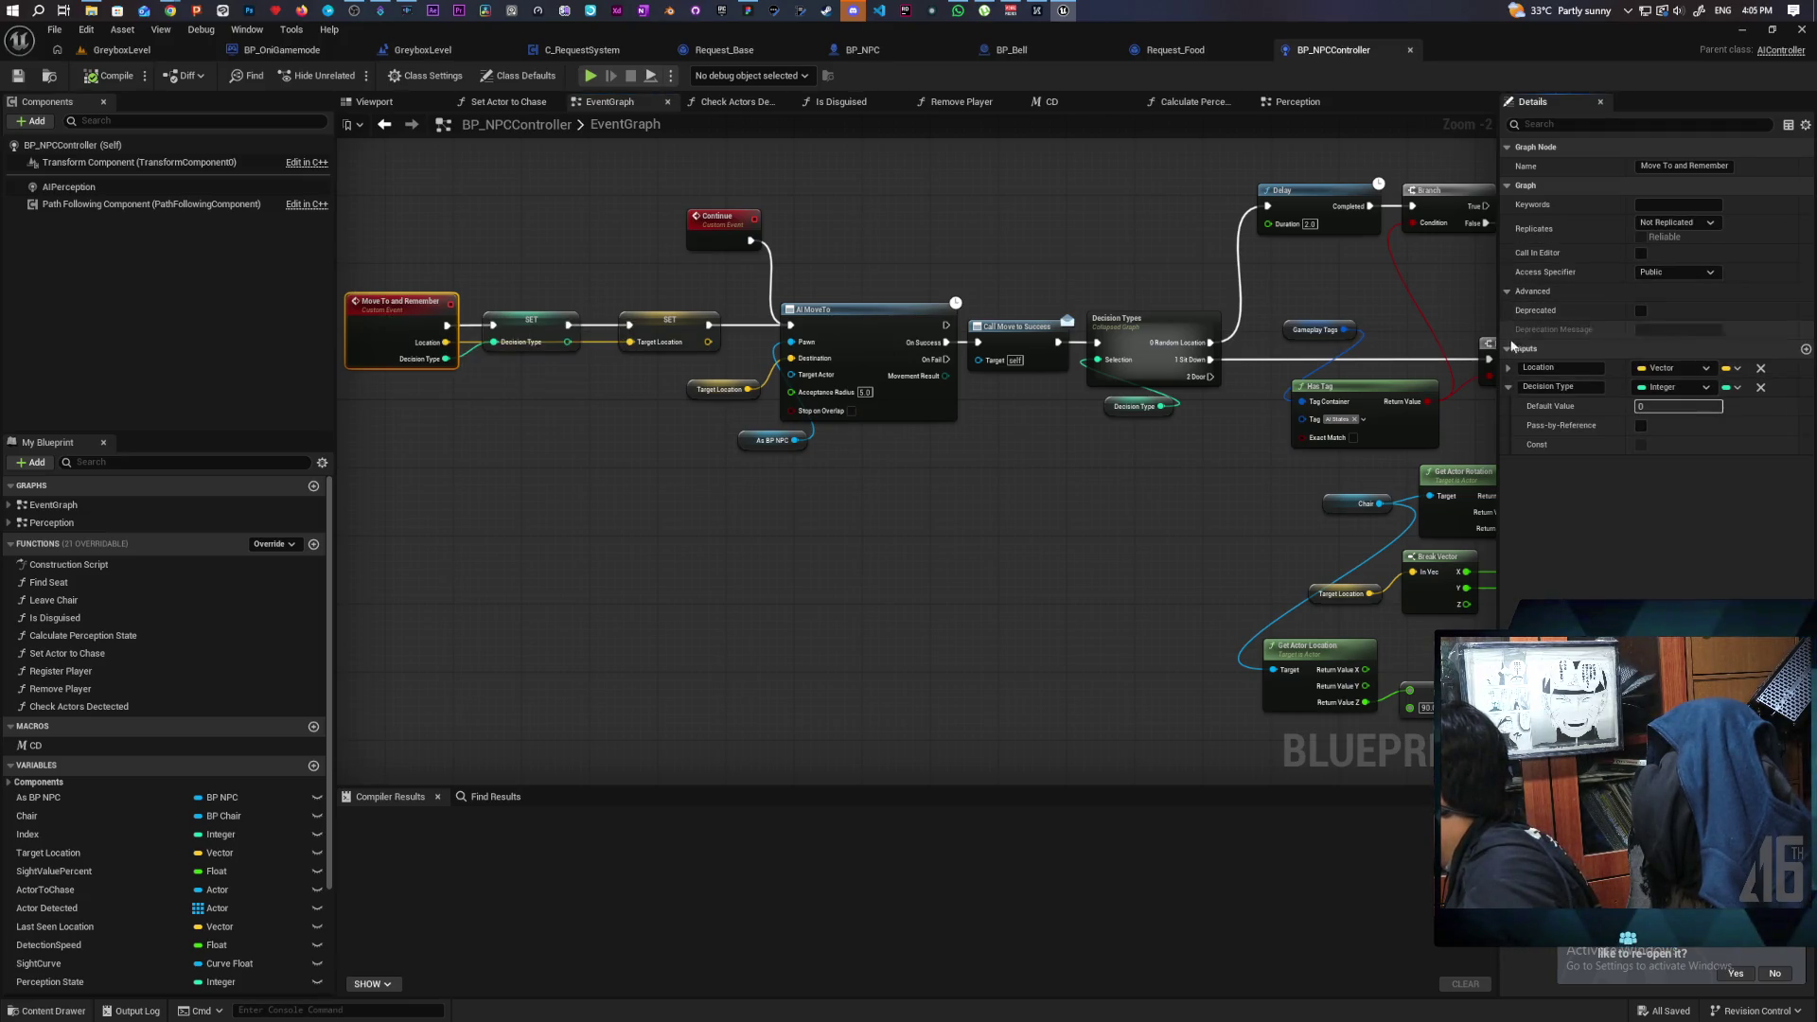
{"action": "left_click", "coordinate": [1528, 292]}
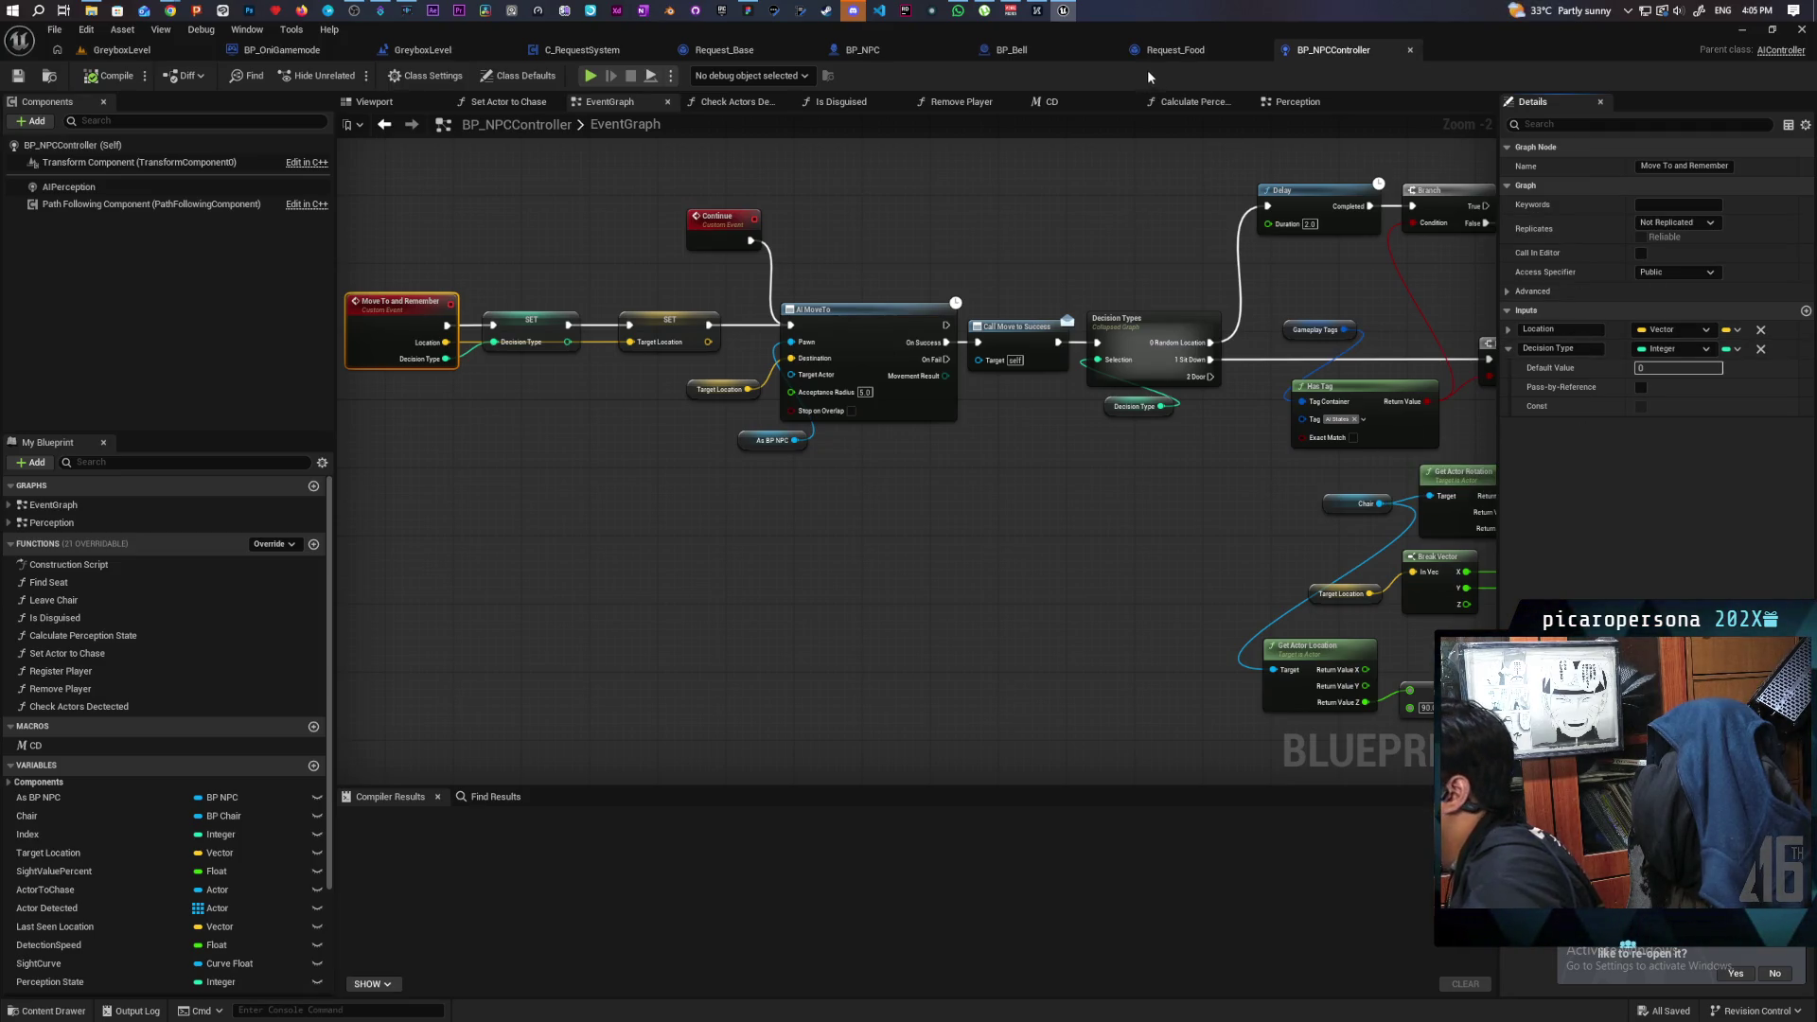
{"action": "left_click", "coordinate": [1184, 54]}
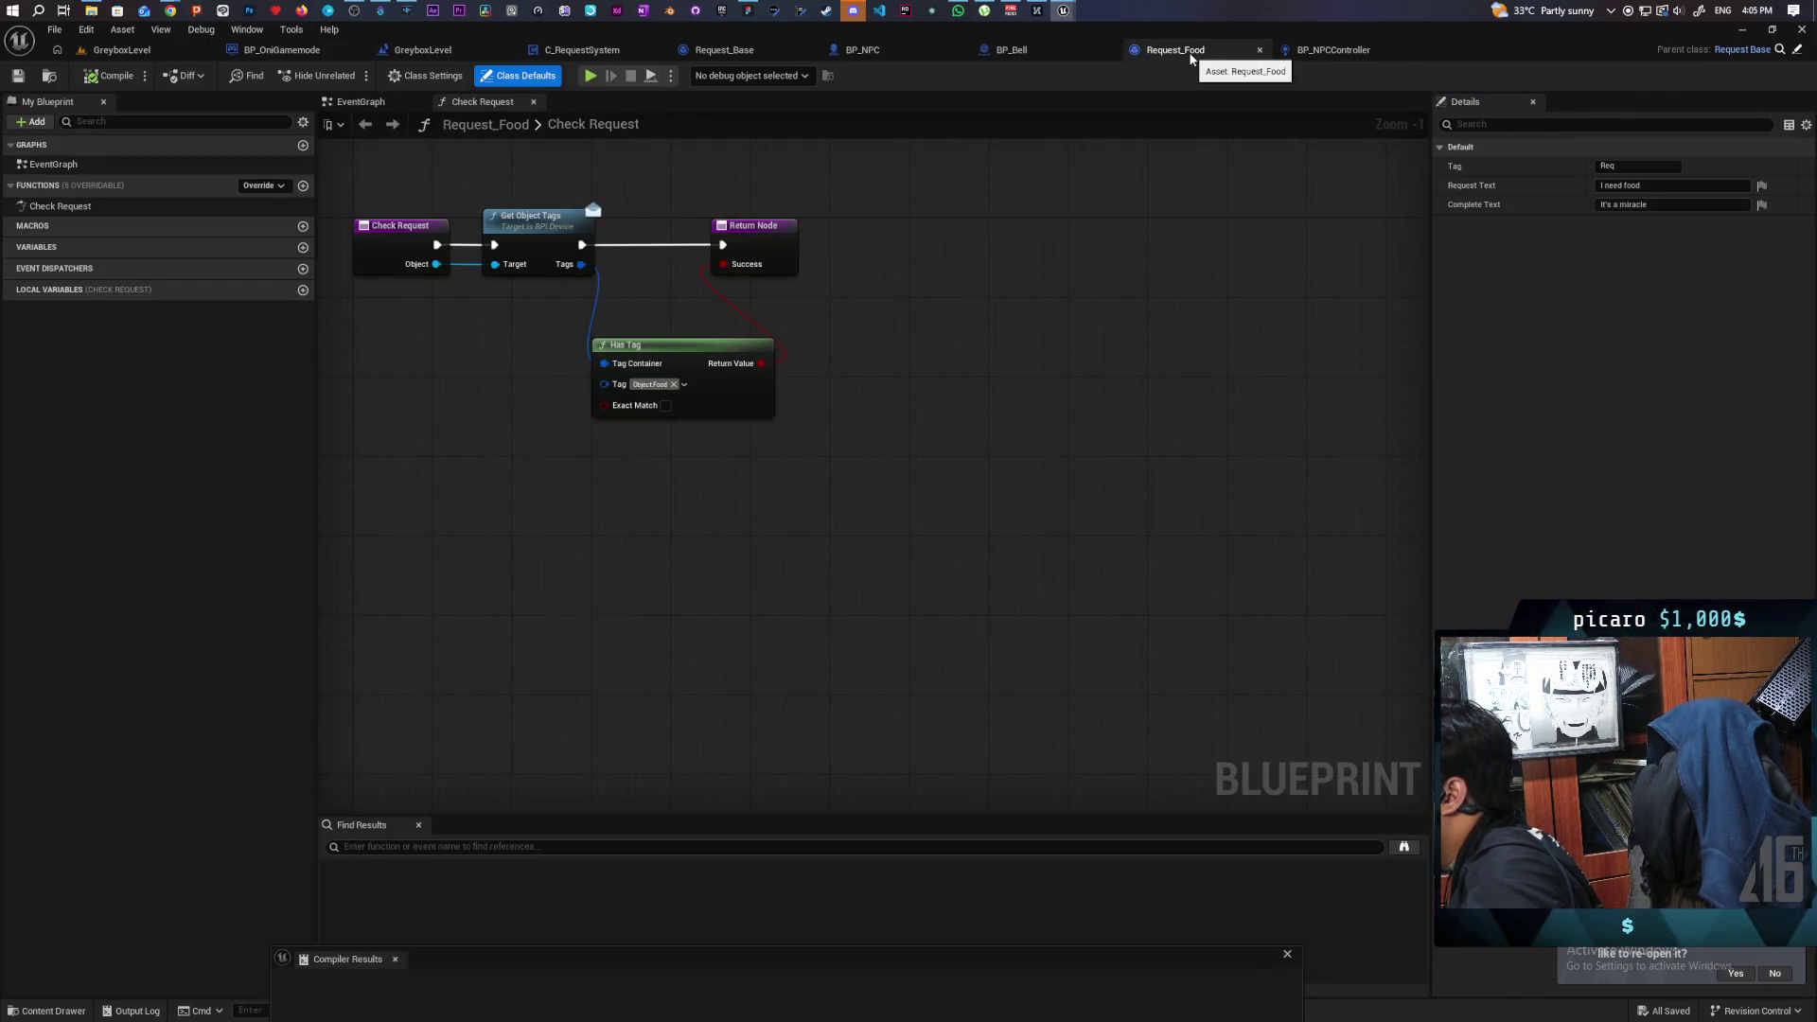
{"action": "left_click", "coordinate": [757, 55]}
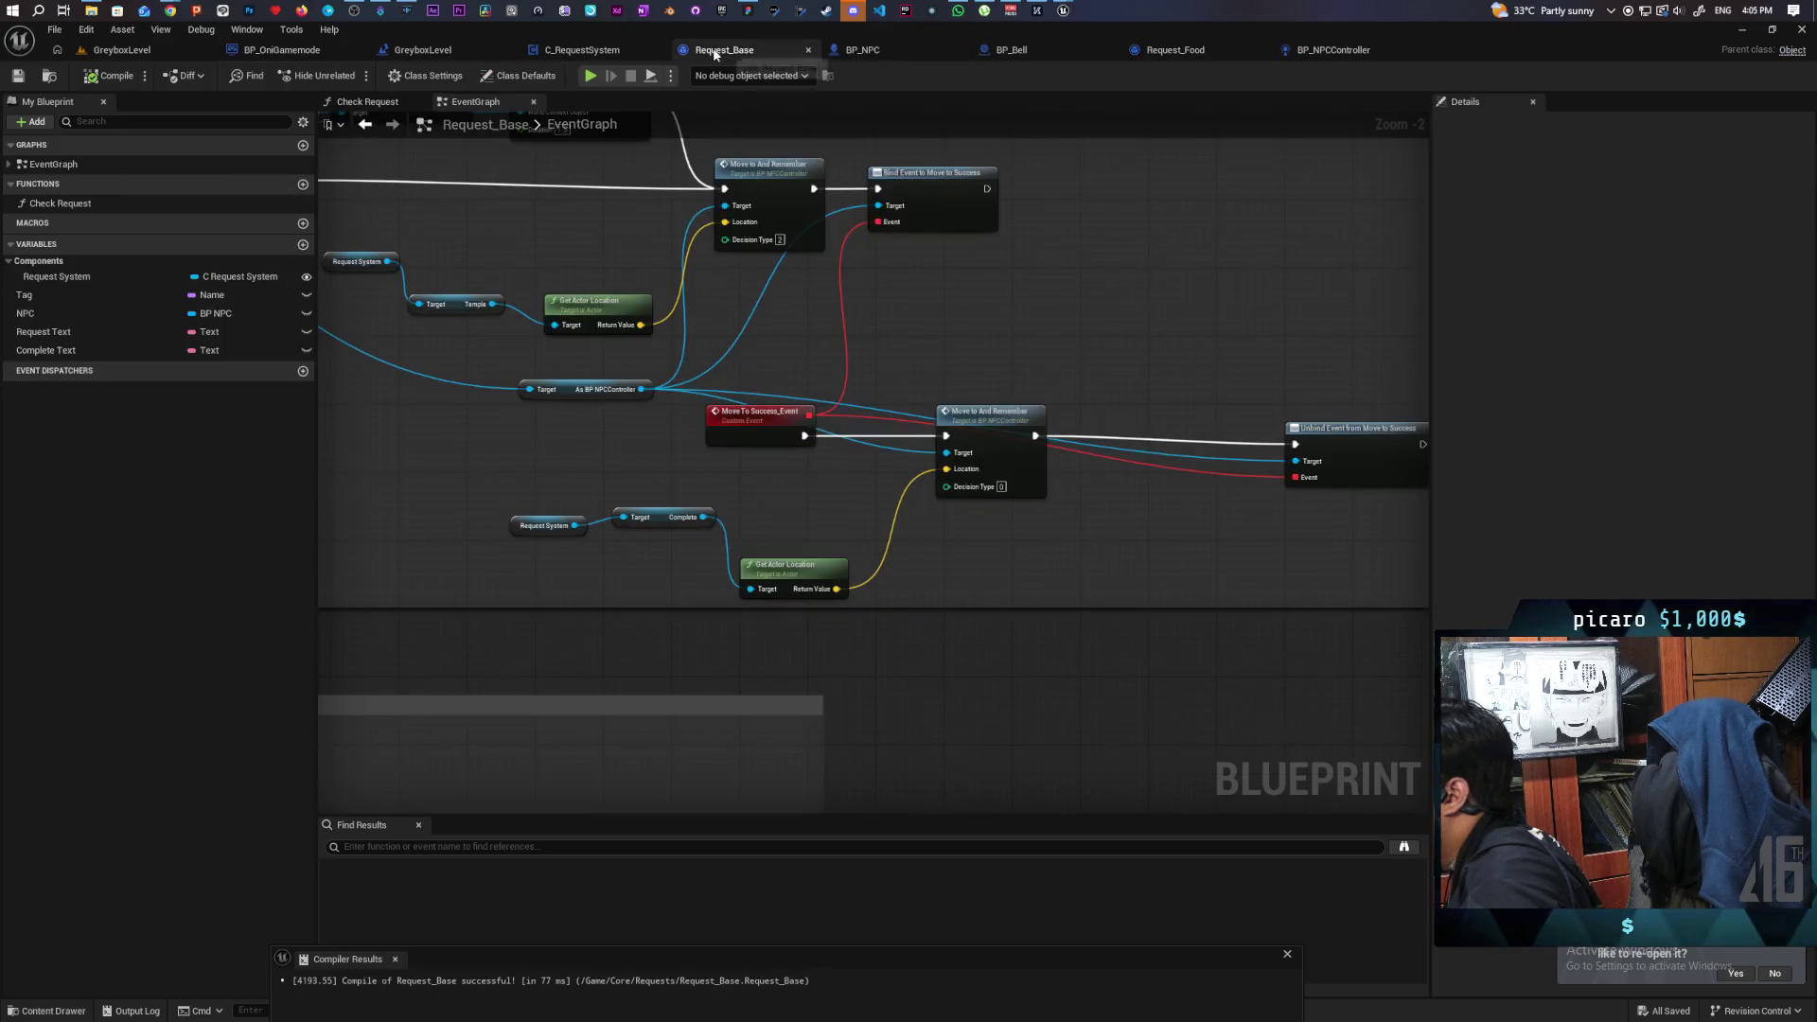
Comment the lower Move To And Remember node 'Leave after dropping wish' and close Compiler Results.
{"action": "mouse_move", "coordinate": [1028, 545]}
{"action": "left_mouse_down"}
{"action": "mouse_move", "coordinate": [1085, 516]}
{"action": "mouse_move", "coordinate": [929, 492]}
{"action": "mouse_move", "coordinate": [1095, 514]}
{"action": "mouse_move", "coordinate": [1040, 481]}
{"action": "mouse_move", "coordinate": [1115, 487]}
{"action": "mouse_move", "coordinate": [1022, 446]}
{"action": "mouse_move", "coordinate": [1013, 422]}
{"action": "mouse_move", "coordinate": [1092, 537]}
{"action": "mouse_move", "coordinate": [1075, 527]}
{"action": "mouse_move", "coordinate": [1145, 566]}
{"action": "mouse_move", "coordinate": [903, 458]}
{"action": "left_mouse_up"}
{"action": "left_click", "coordinate": [1097, 467]}
{"action": "left_click_drag", "start_coordinate": [1097, 463], "coordinate": [1076, 455]}
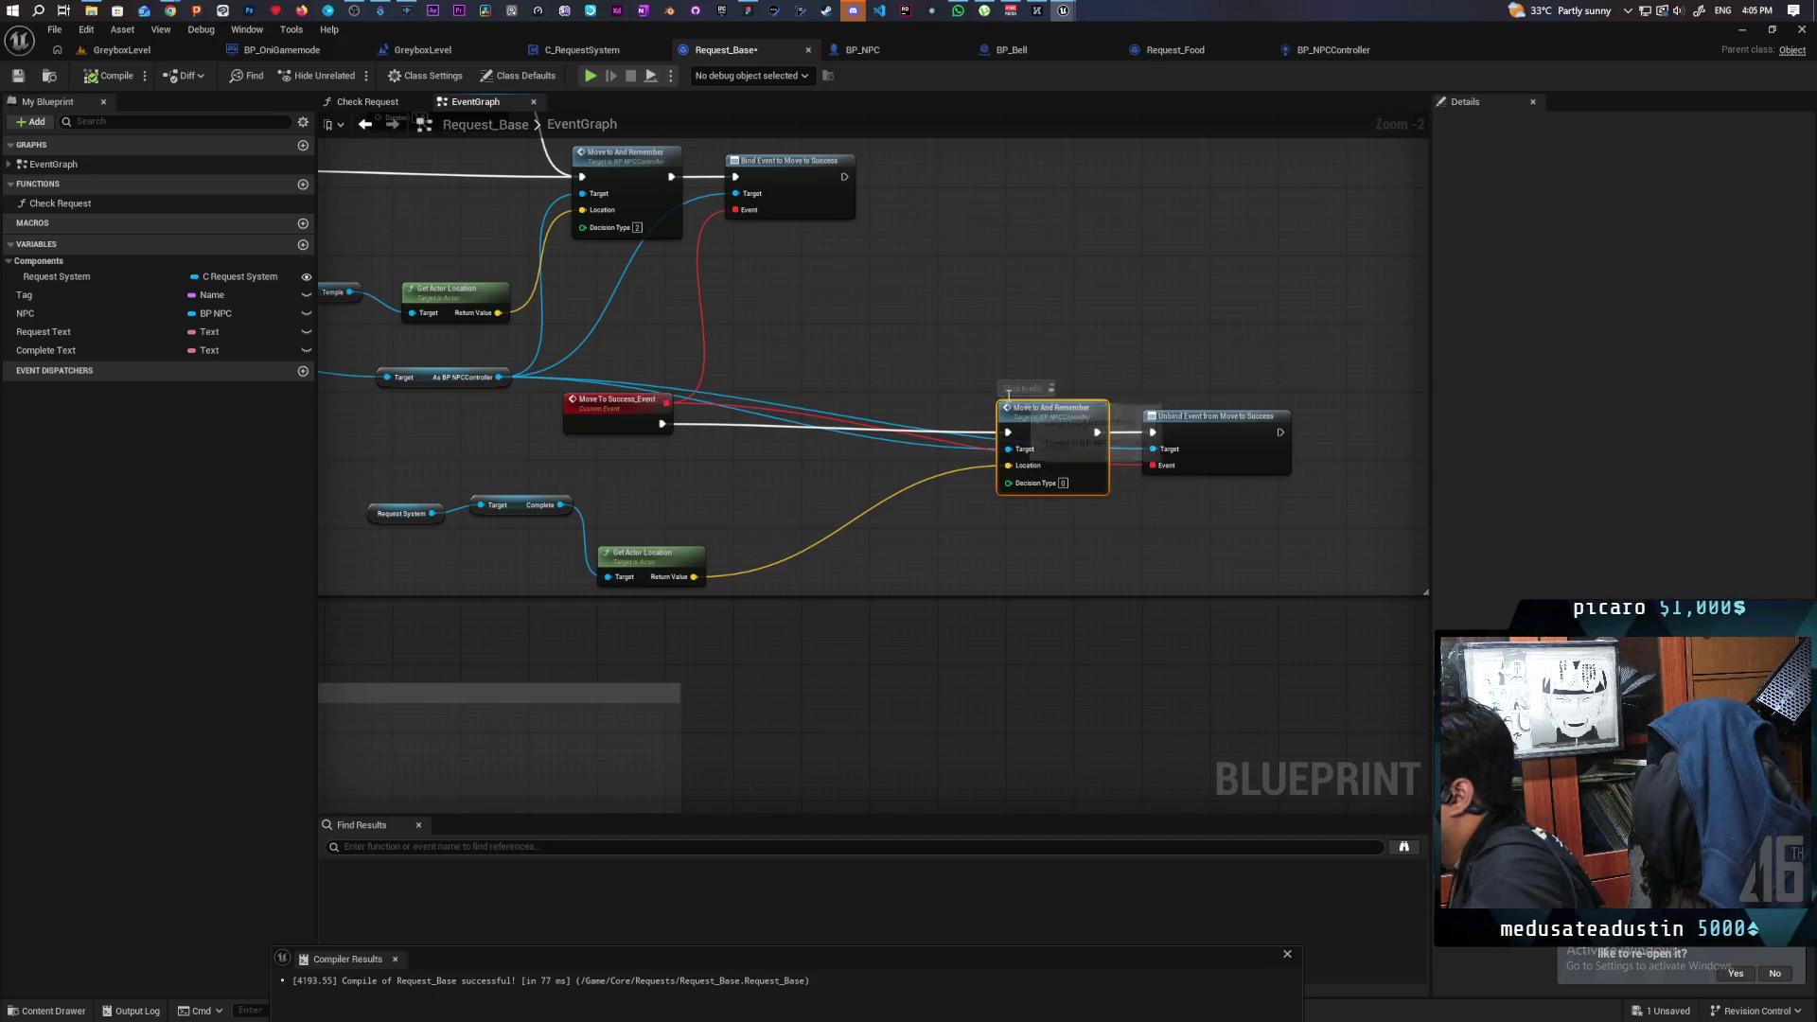
{"action": "left_click", "coordinate": [1022, 388]}
{"action": "type", "text": "Leave after dropping wish"}
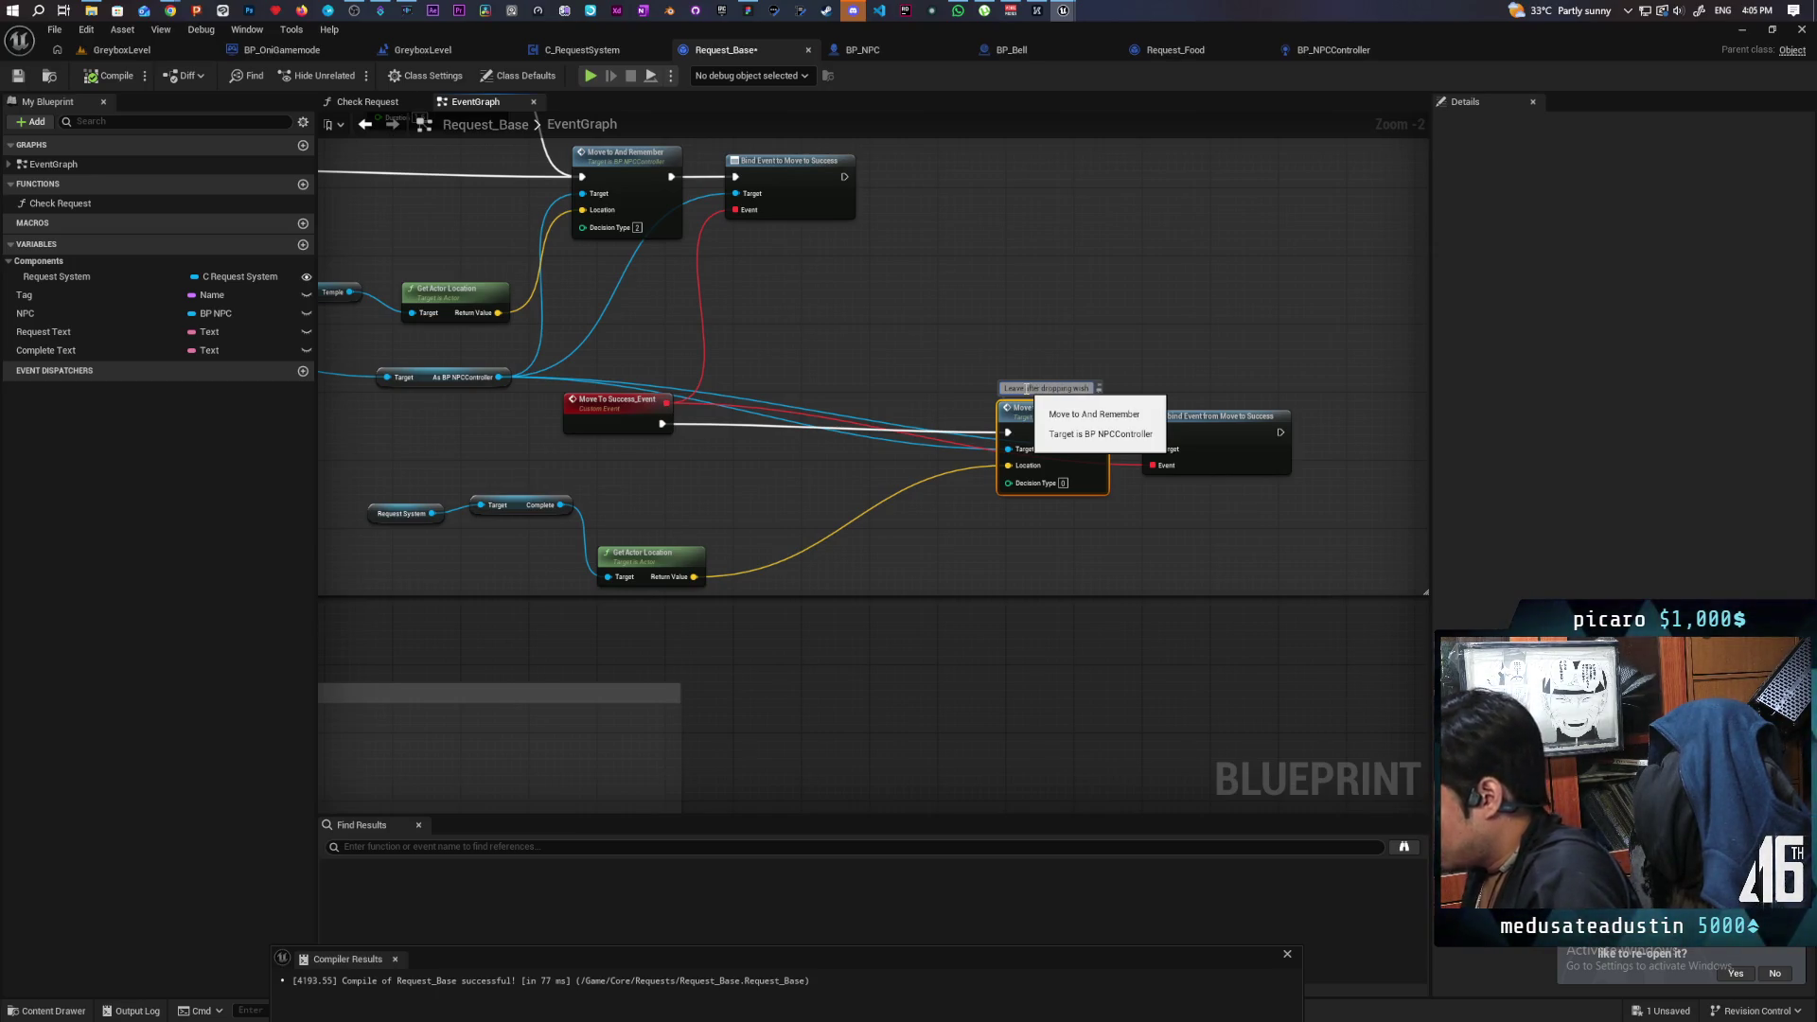
{"action": "left_click", "coordinate": [1020, 350]}
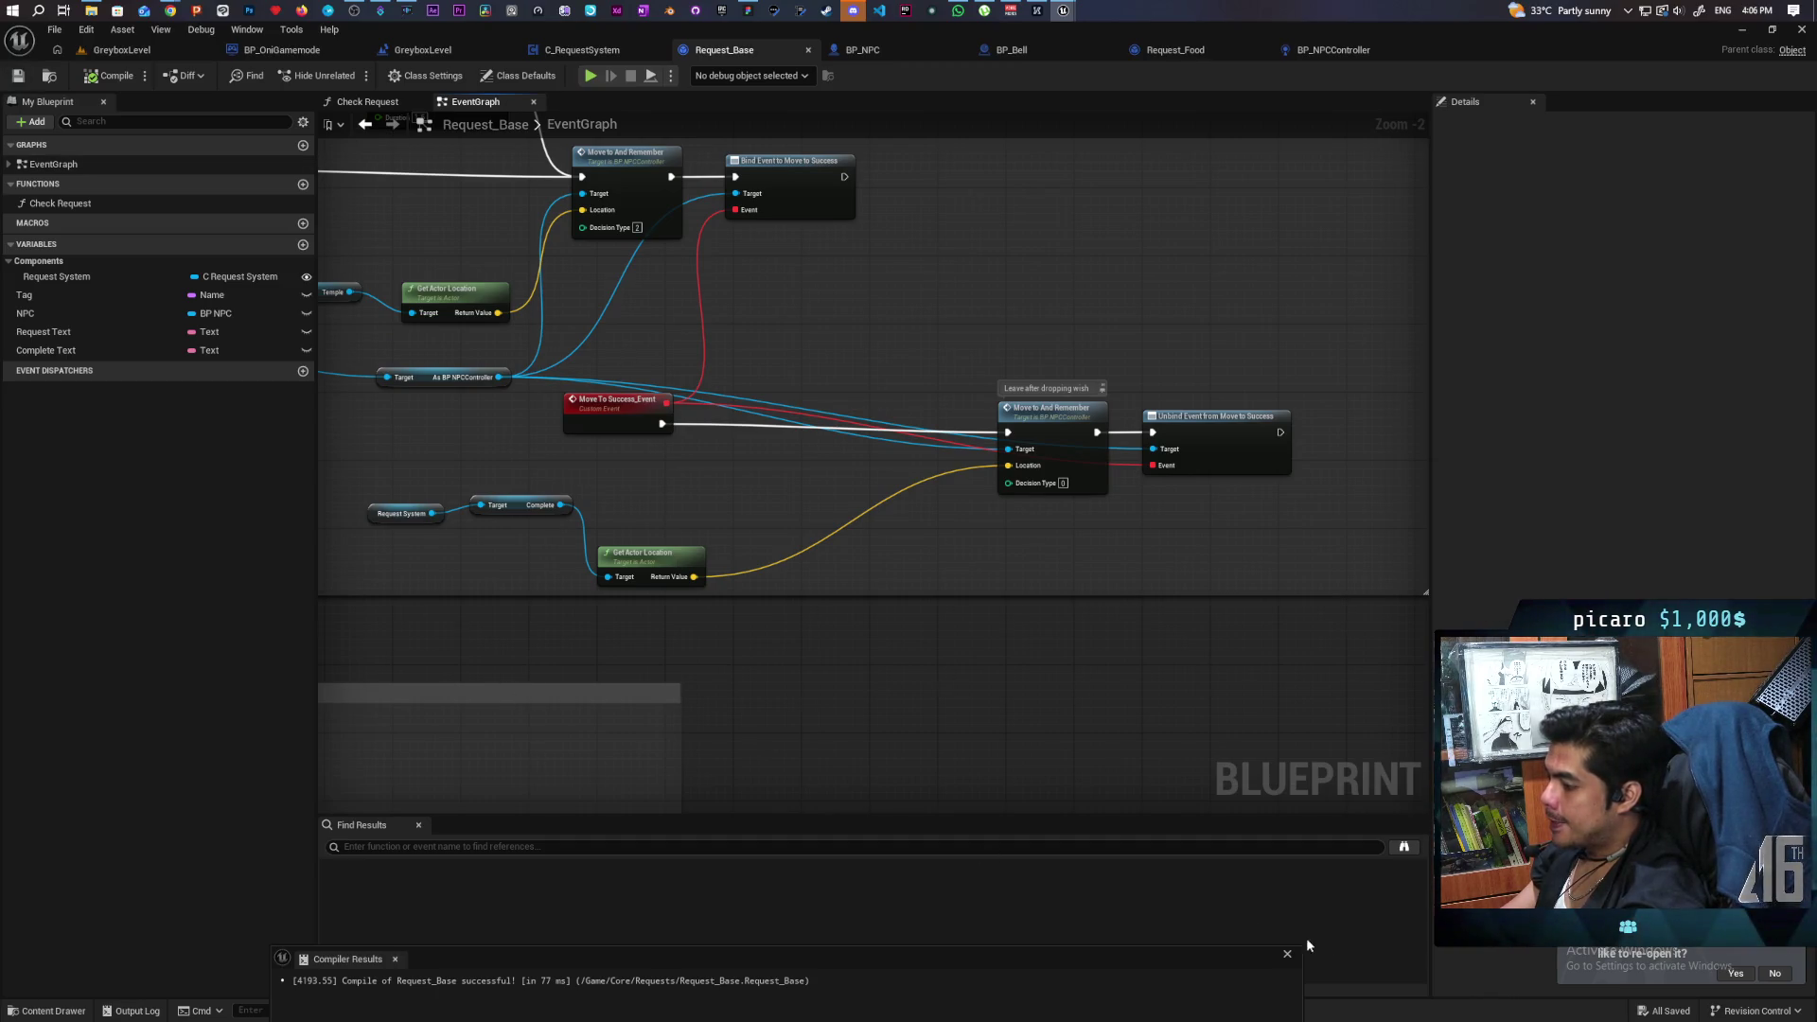
{"action": "left_click", "coordinate": [1287, 956]}
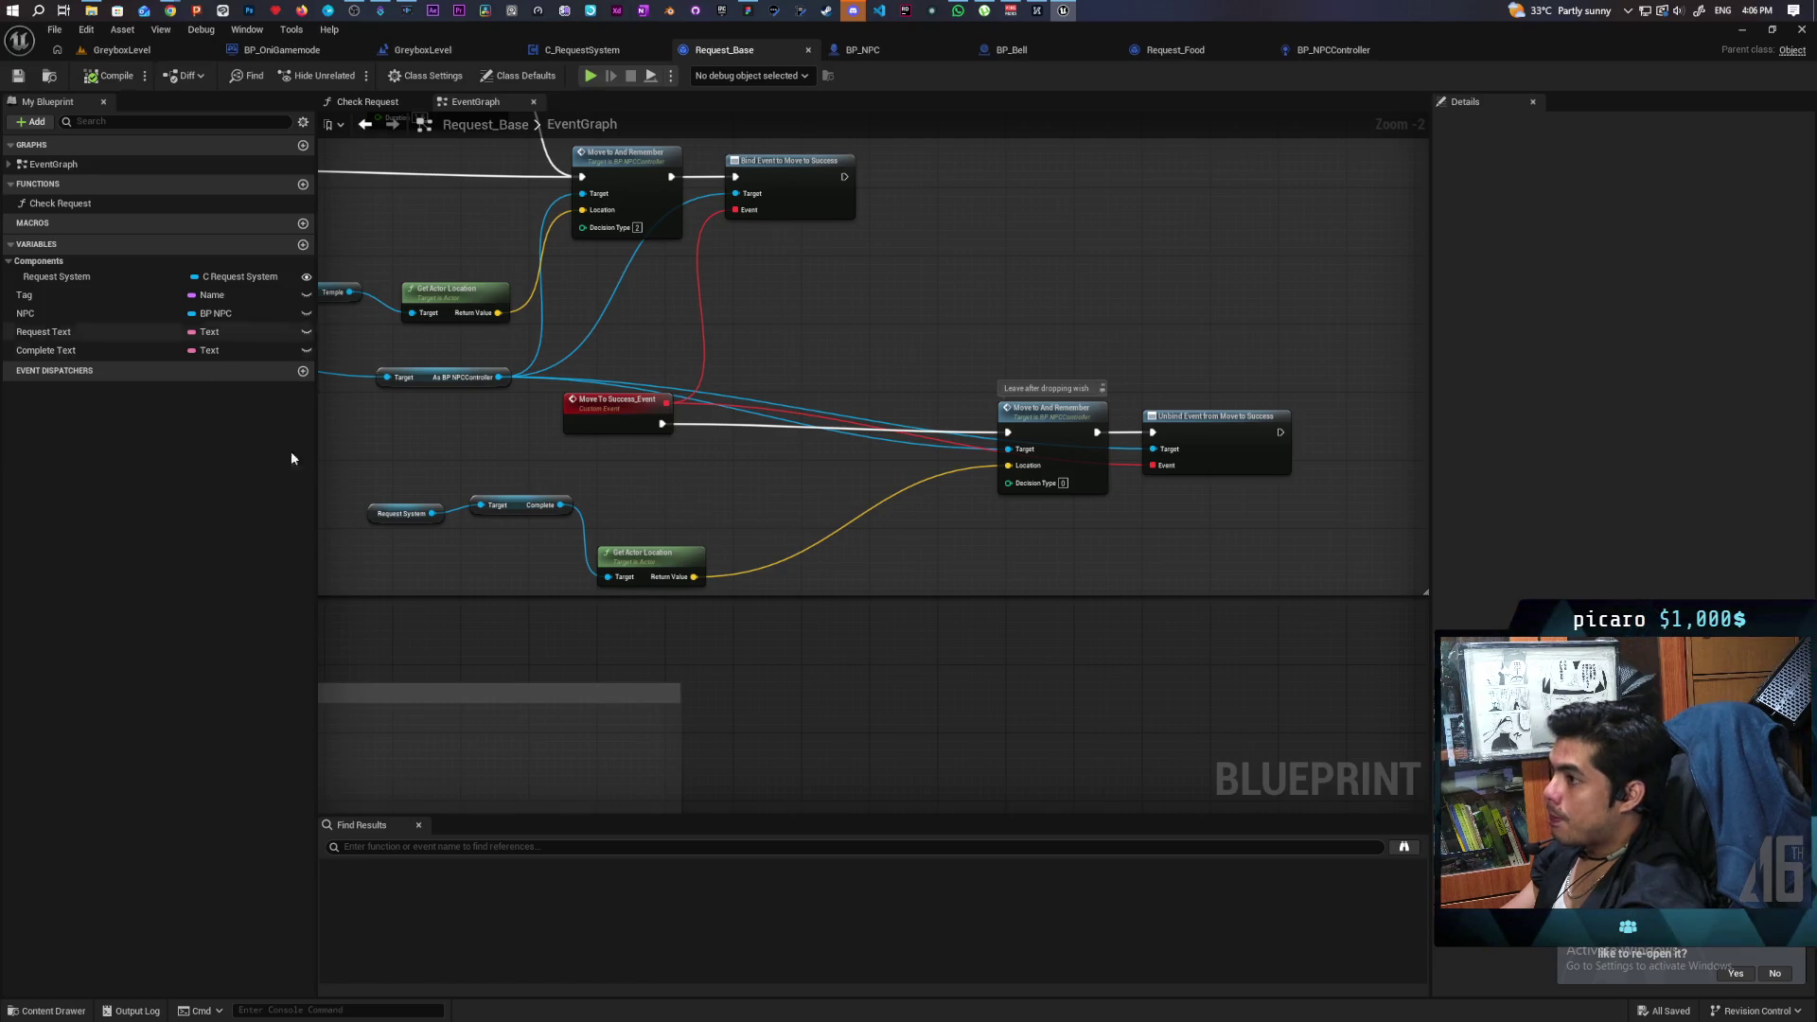
Create a child blueprint of BP_ObjectBase in Core > Interactables named BP_Wish.
{"action": "left_click", "coordinate": [52, 1011]}
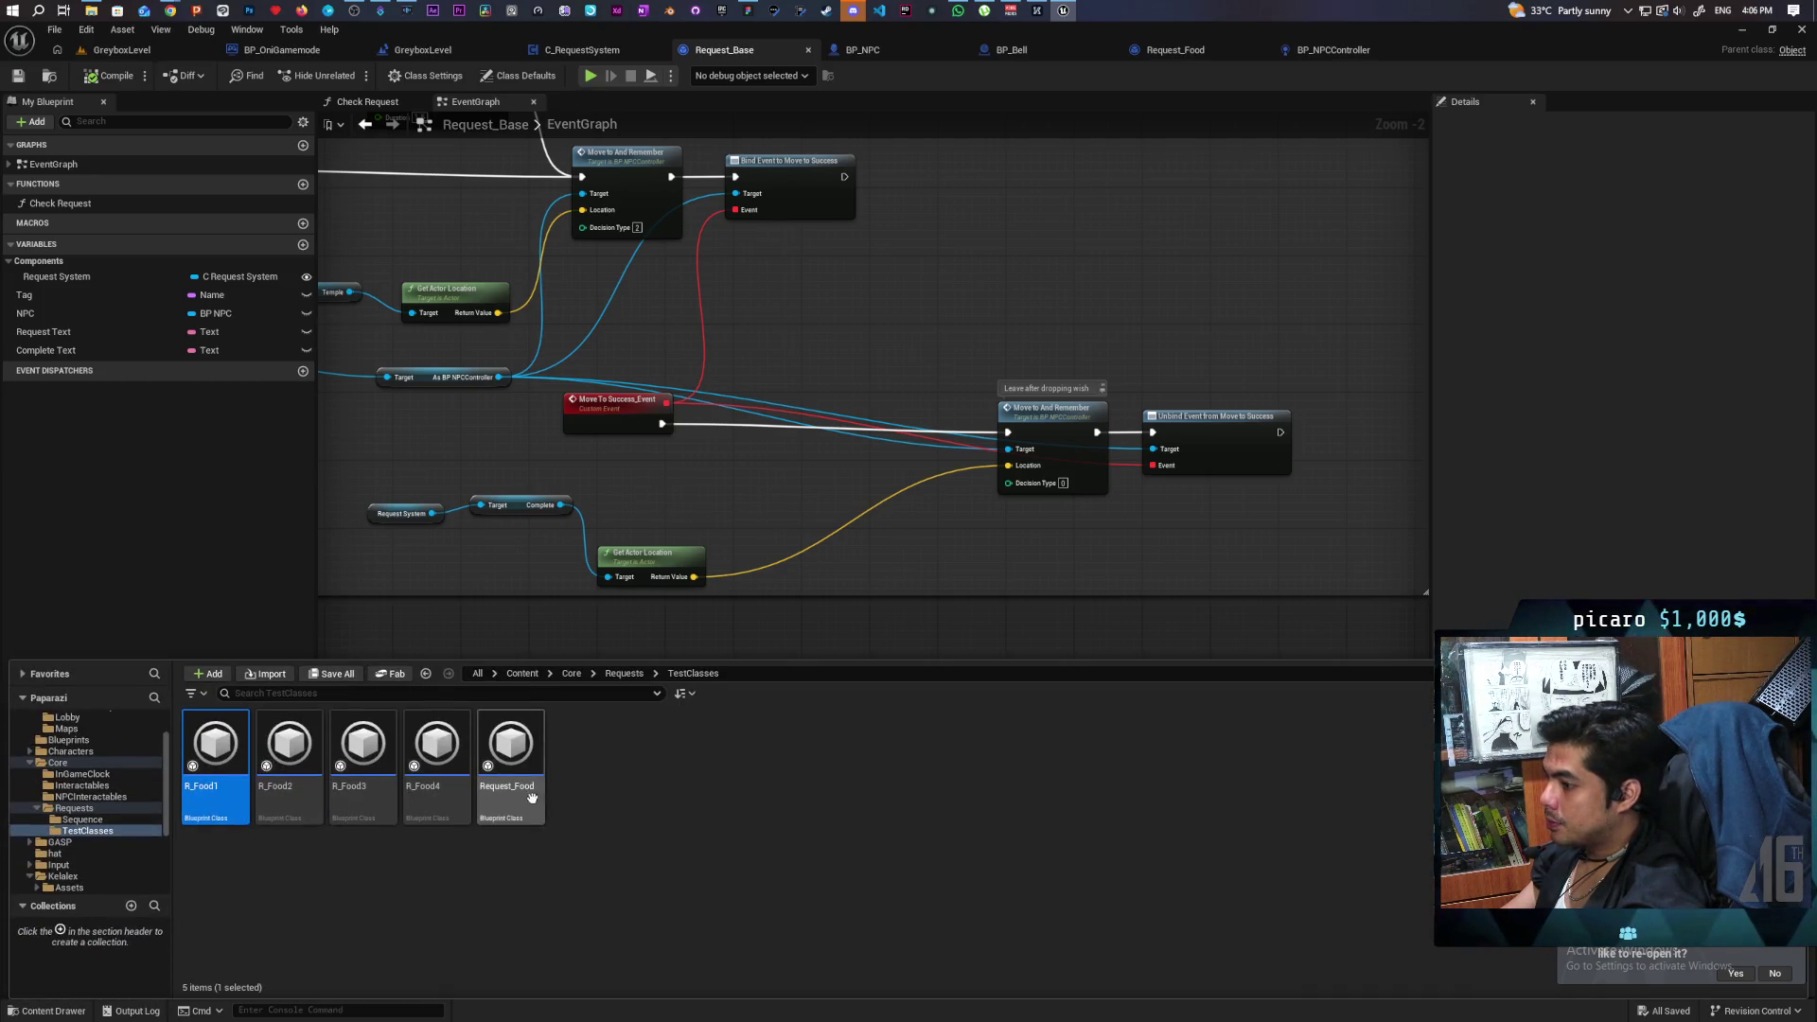
{"action": "left_click", "coordinate": [572, 673]}
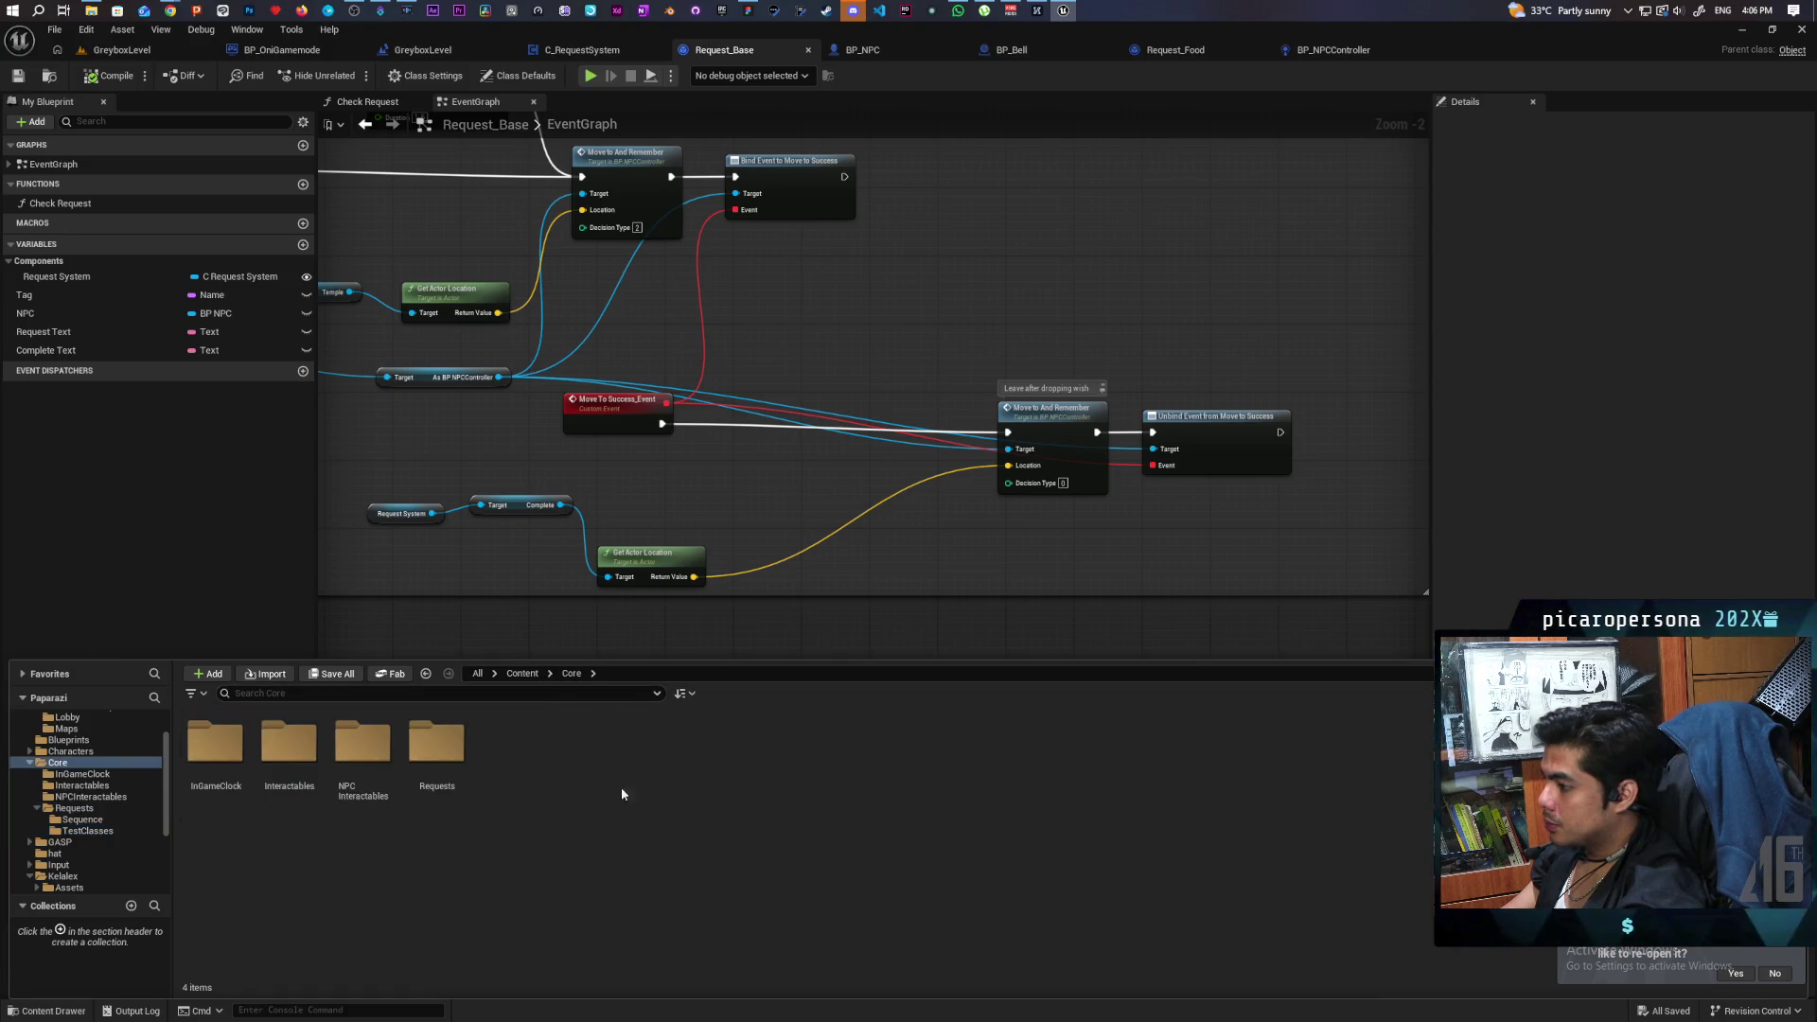
{"action": "double_click", "coordinate": [289, 748]}
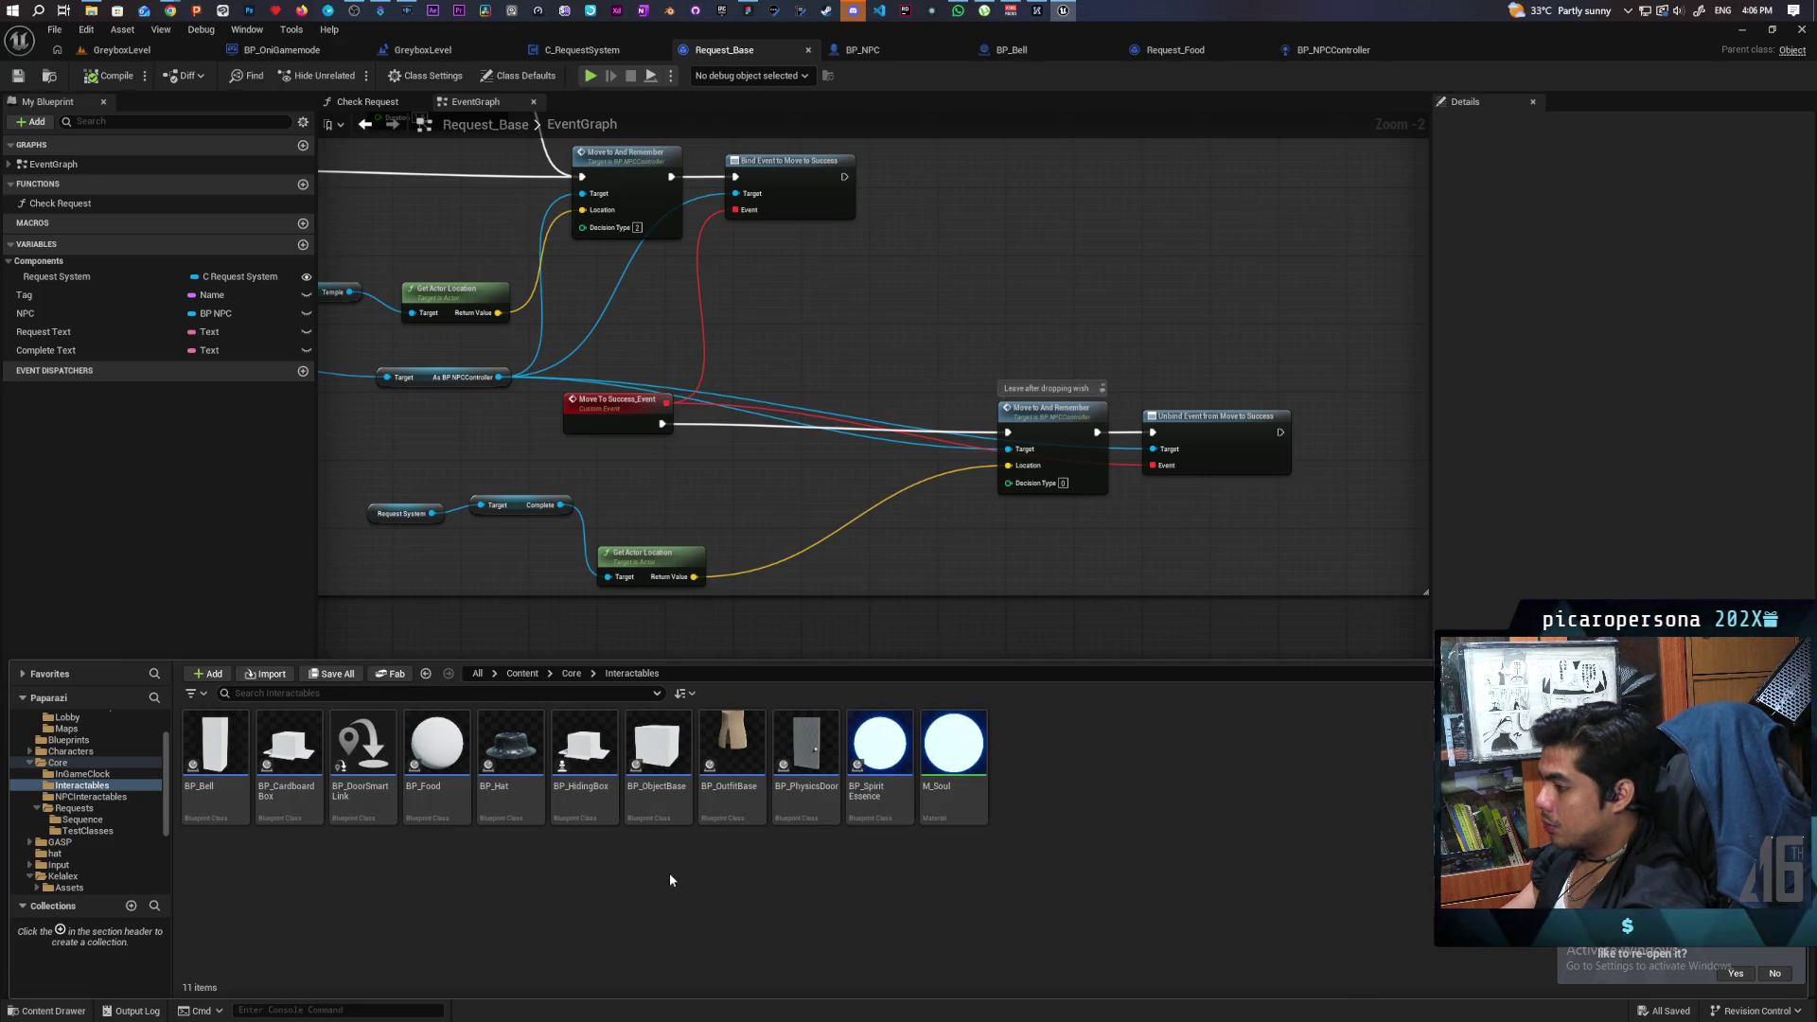
{"action": "right_click", "coordinate": [658, 761]}
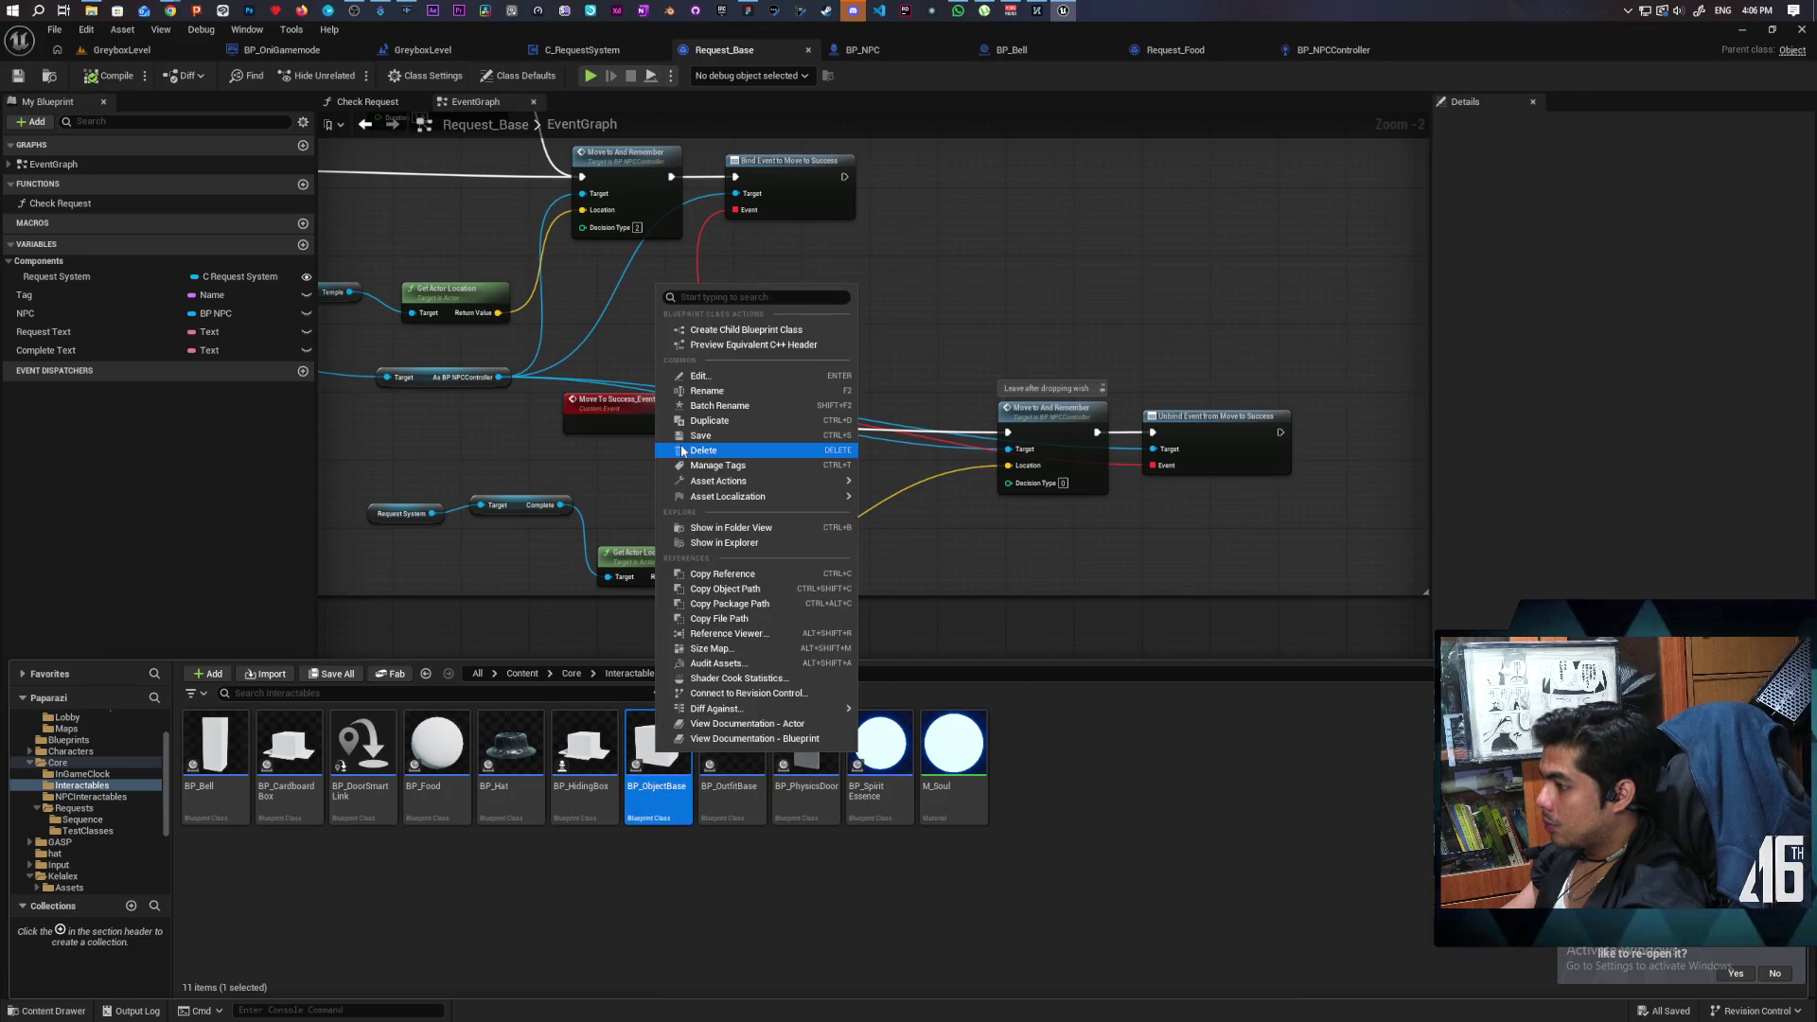
{"action": "left_click", "coordinate": [751, 330]}
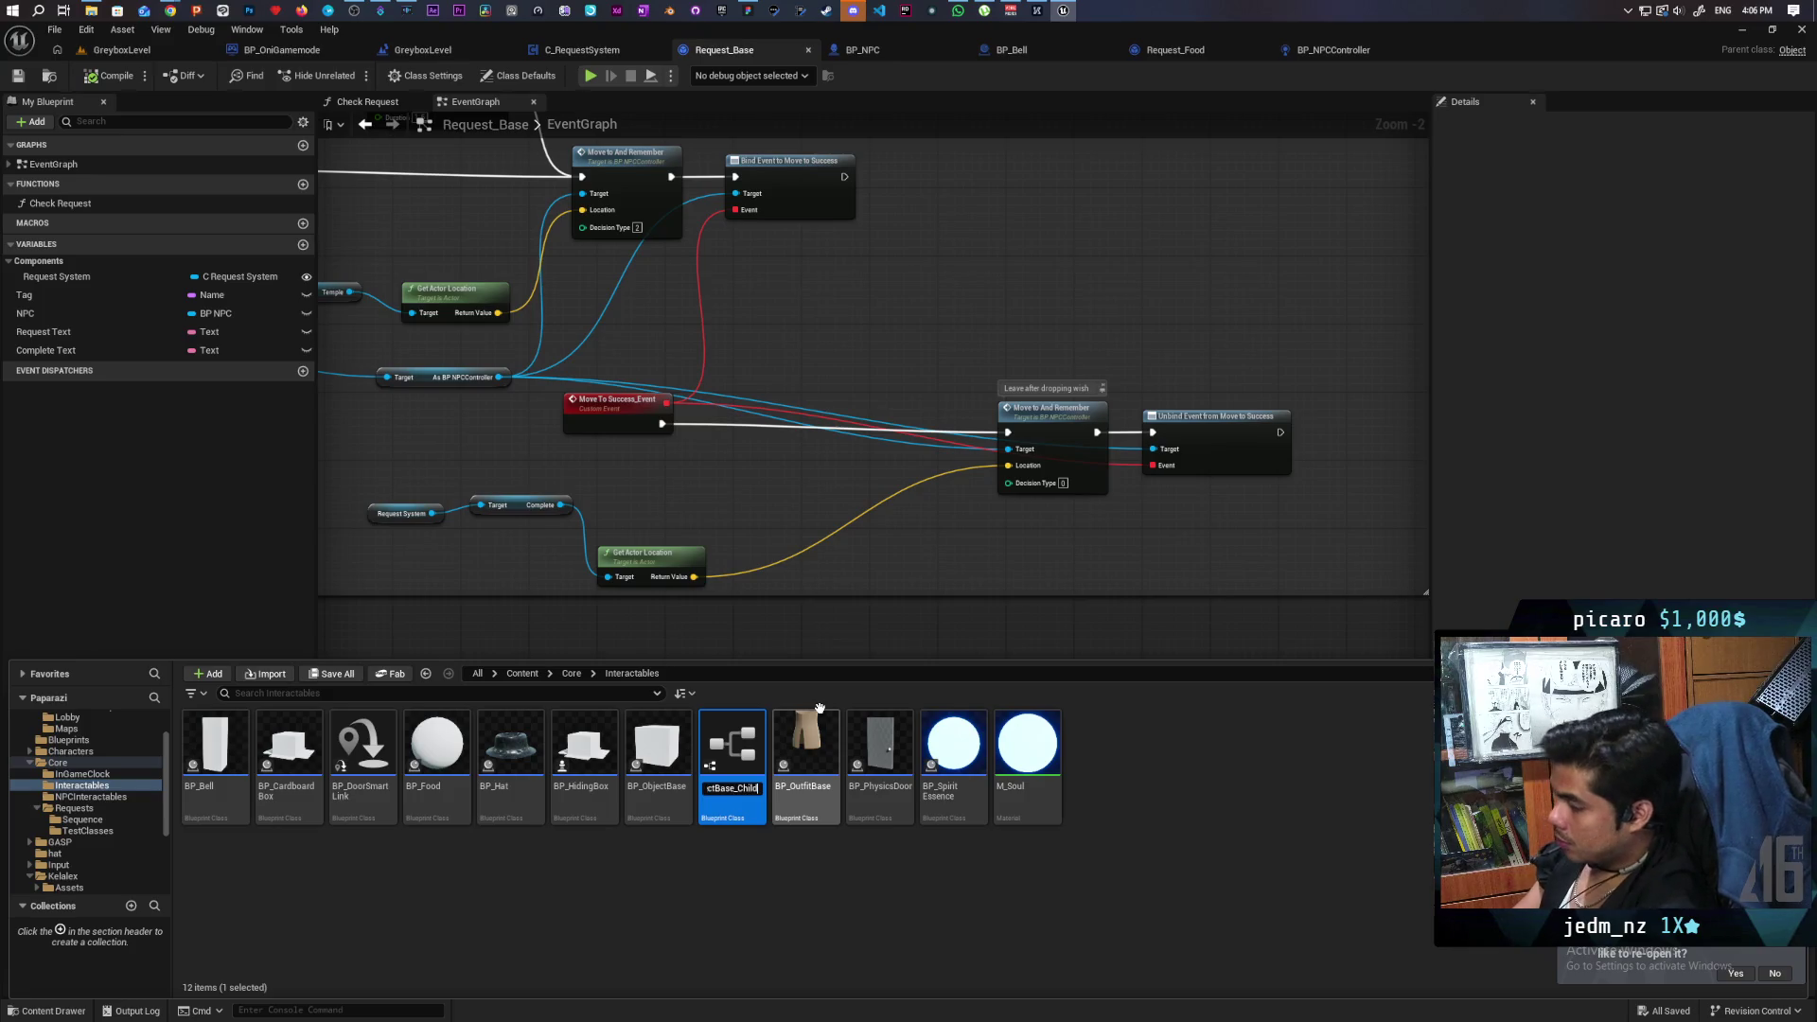
{"action": "key", "text": "BackSpace"}
{"action": "key", "text": "BackSpace"}
{"action": "key", "text": "BackSpace"}
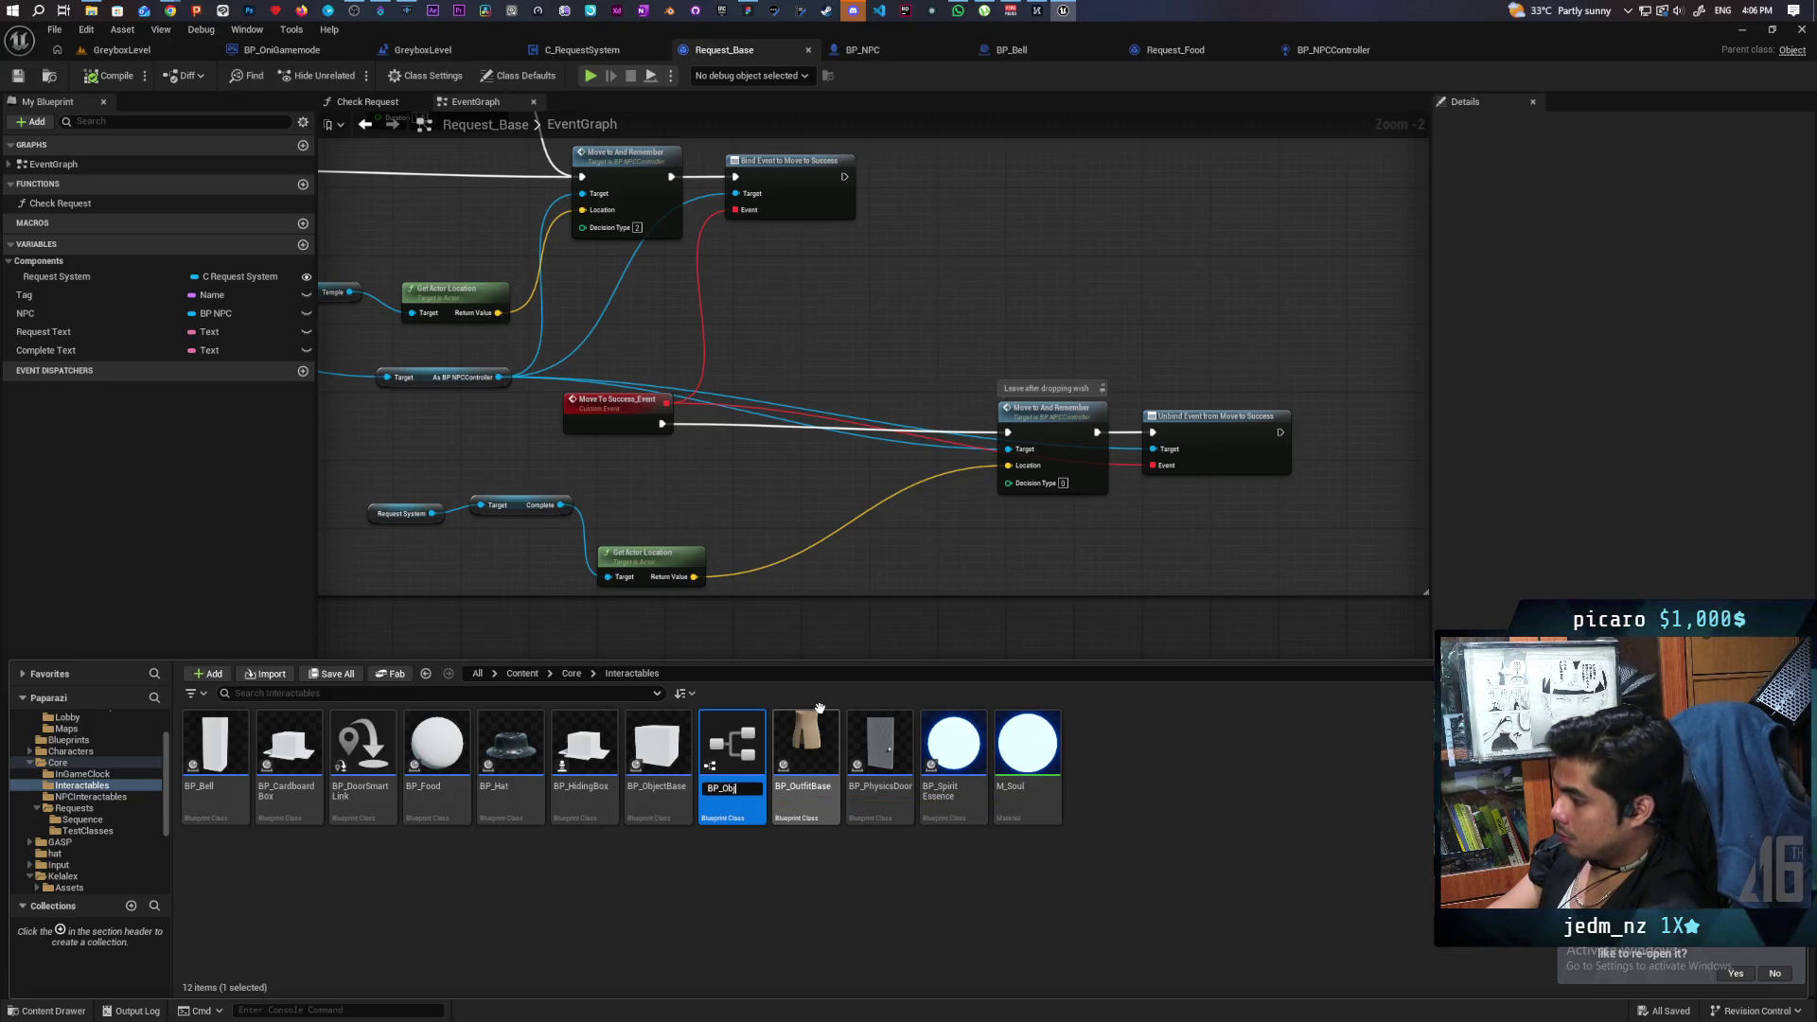
{"action": "type", "text": "Wish"}
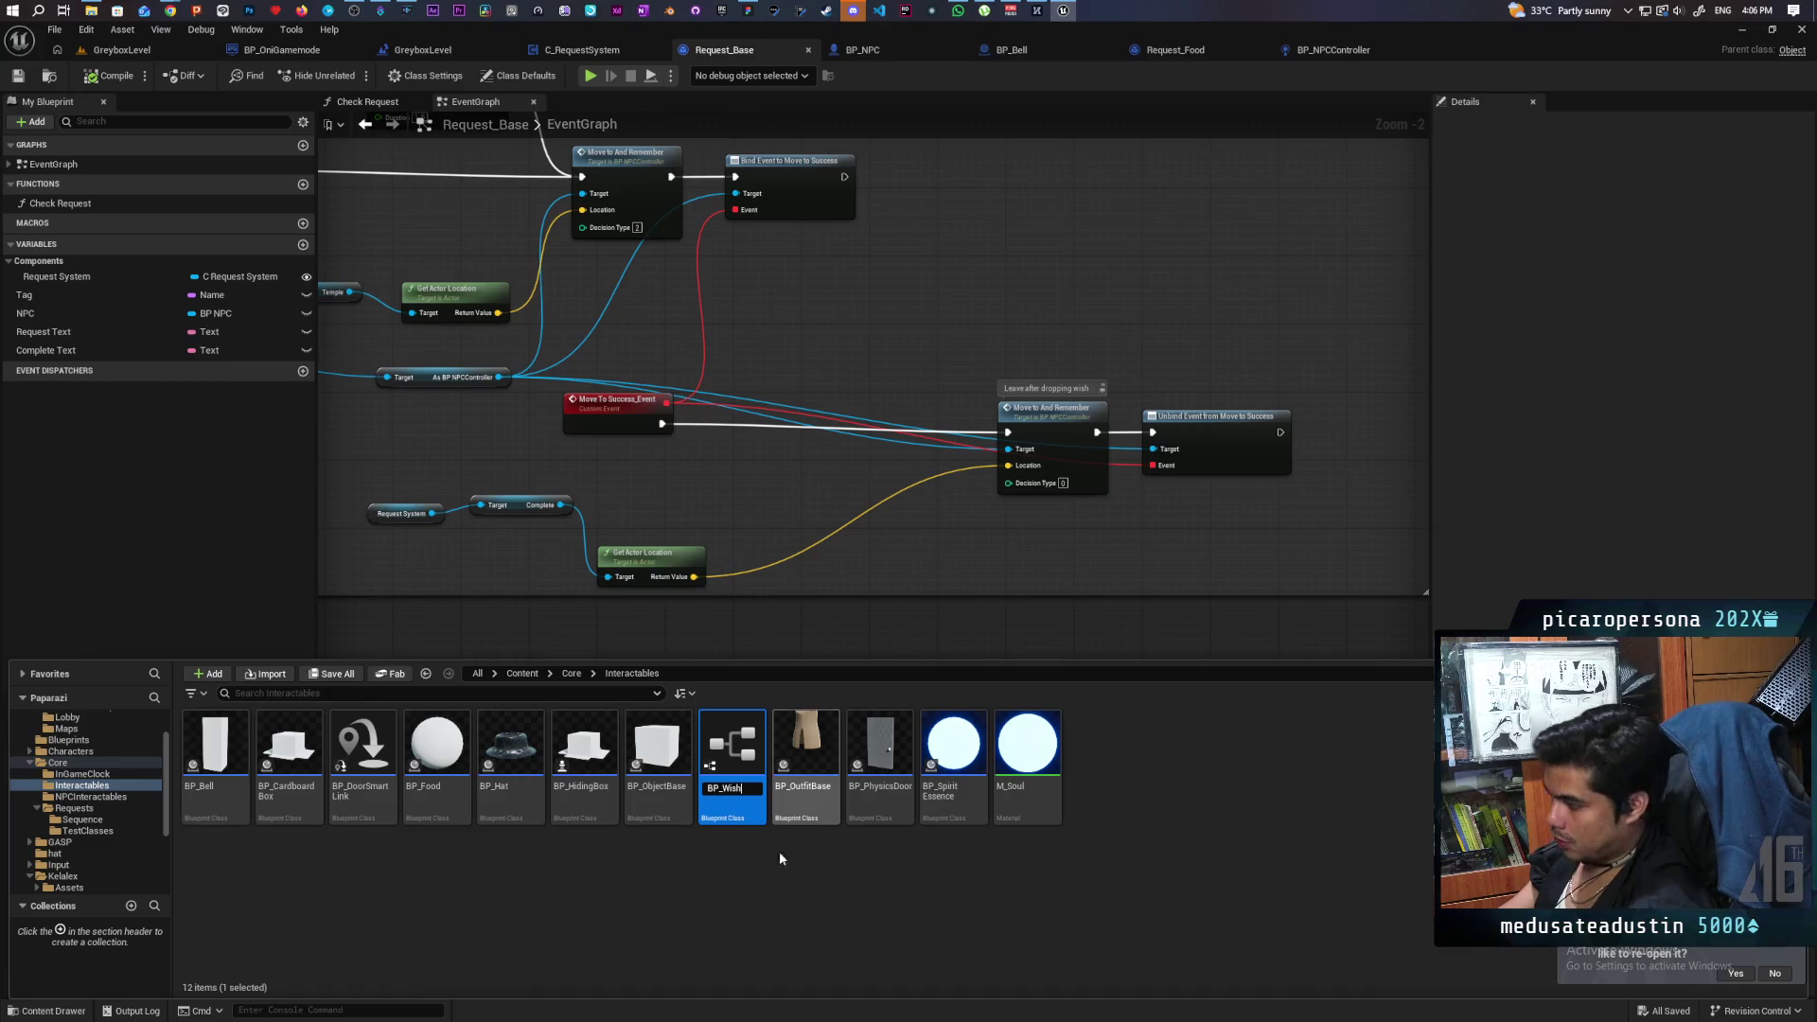
{"action": "key", "text": "Return"}
Save BP_Wish and open it in the blueprint editor.
{"action": "left_click", "coordinate": [26, 1012]}
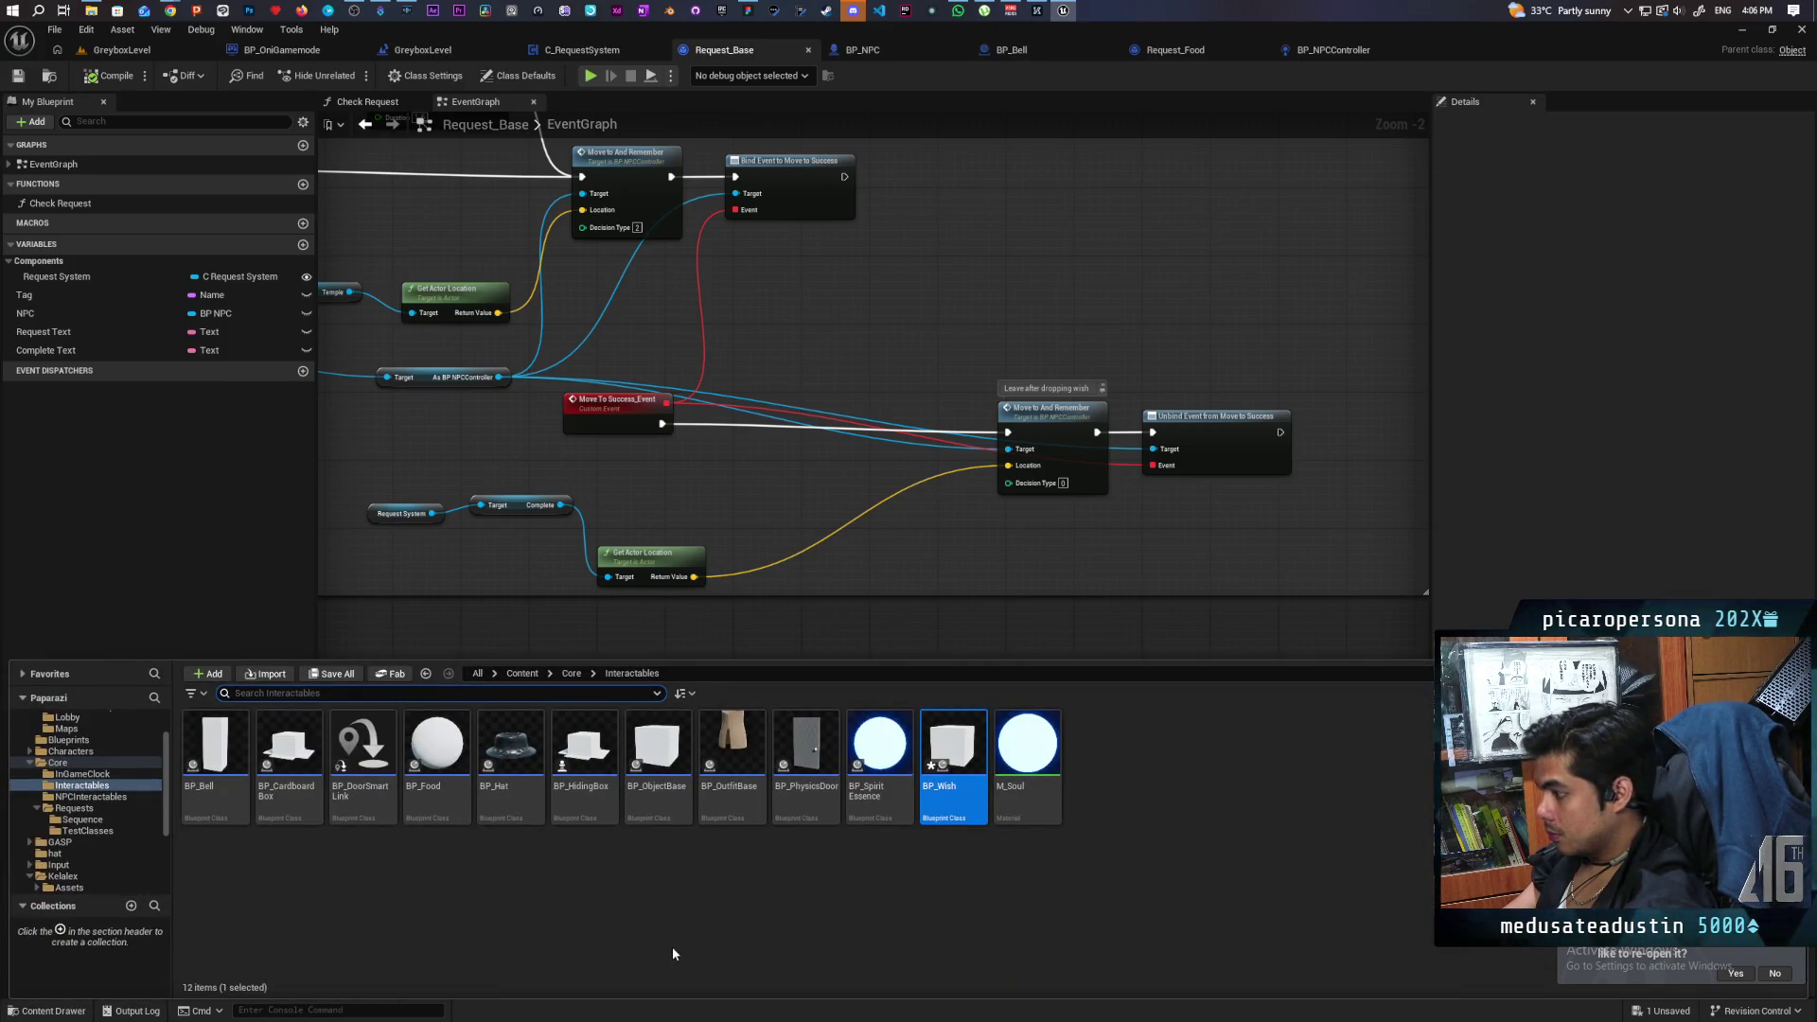
{"action": "key", "text": "ctrl+s"}
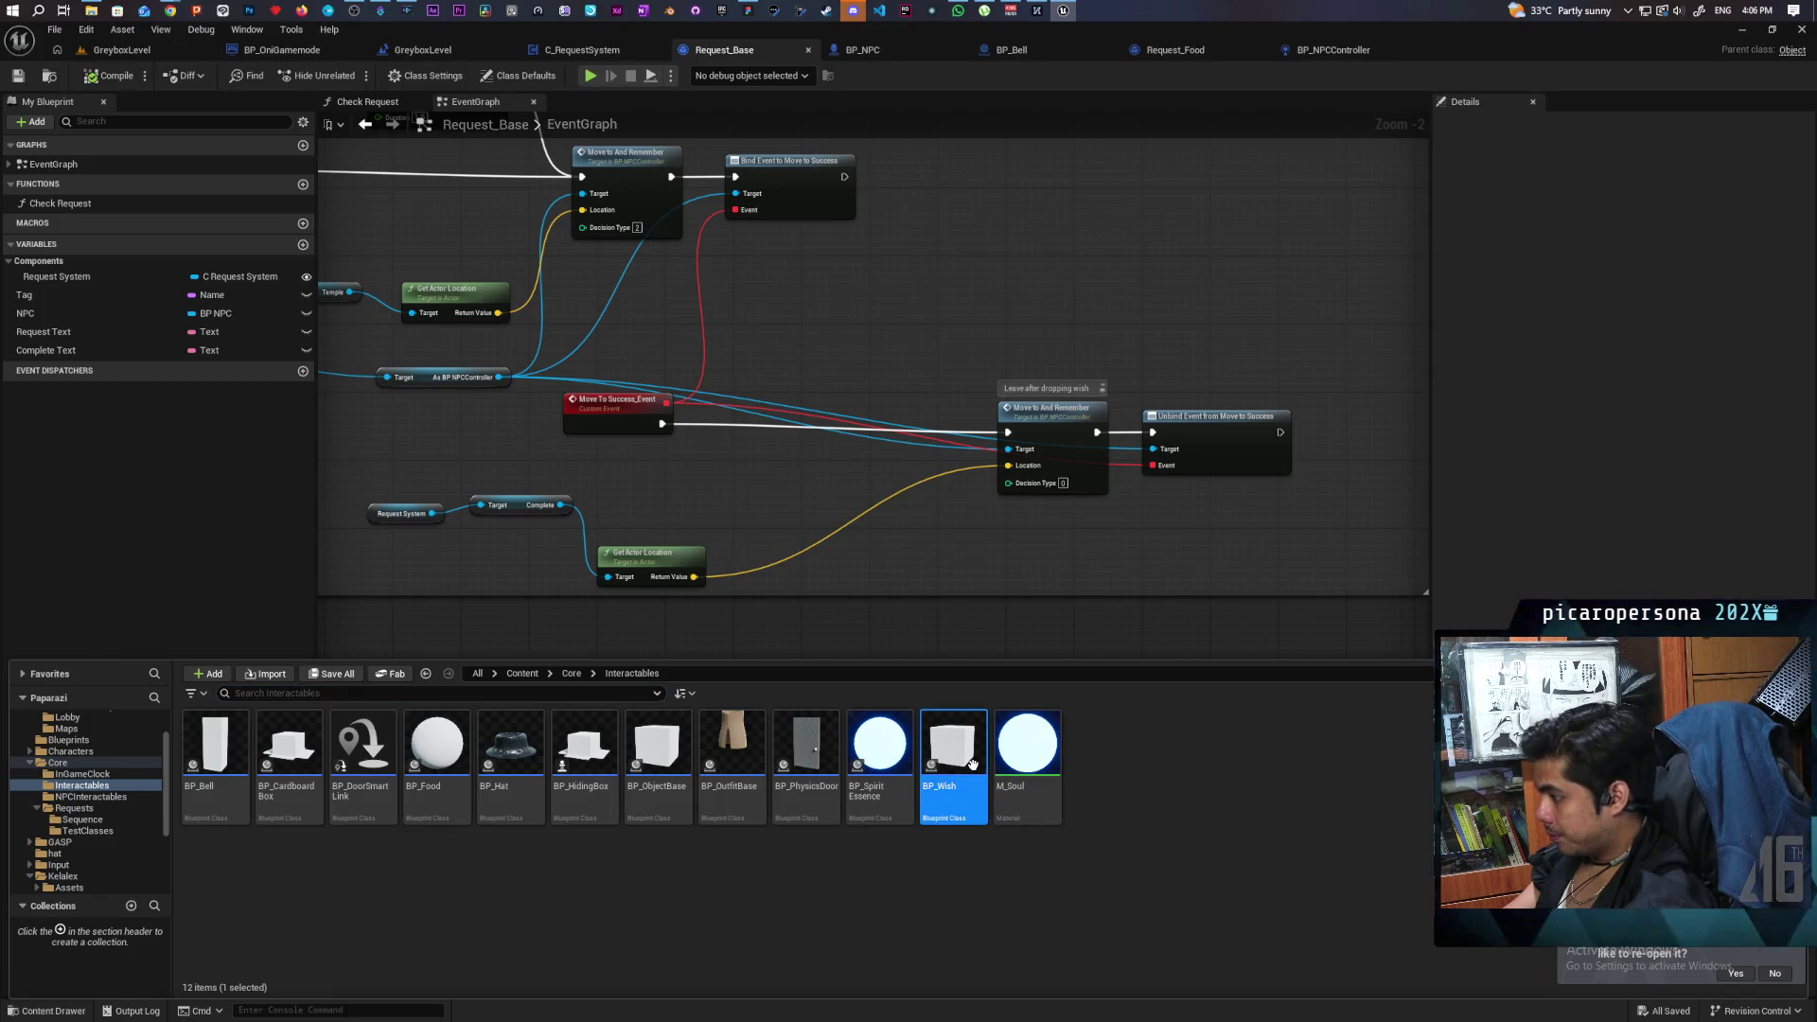
{"action": "double_click", "coordinate": [971, 764]}
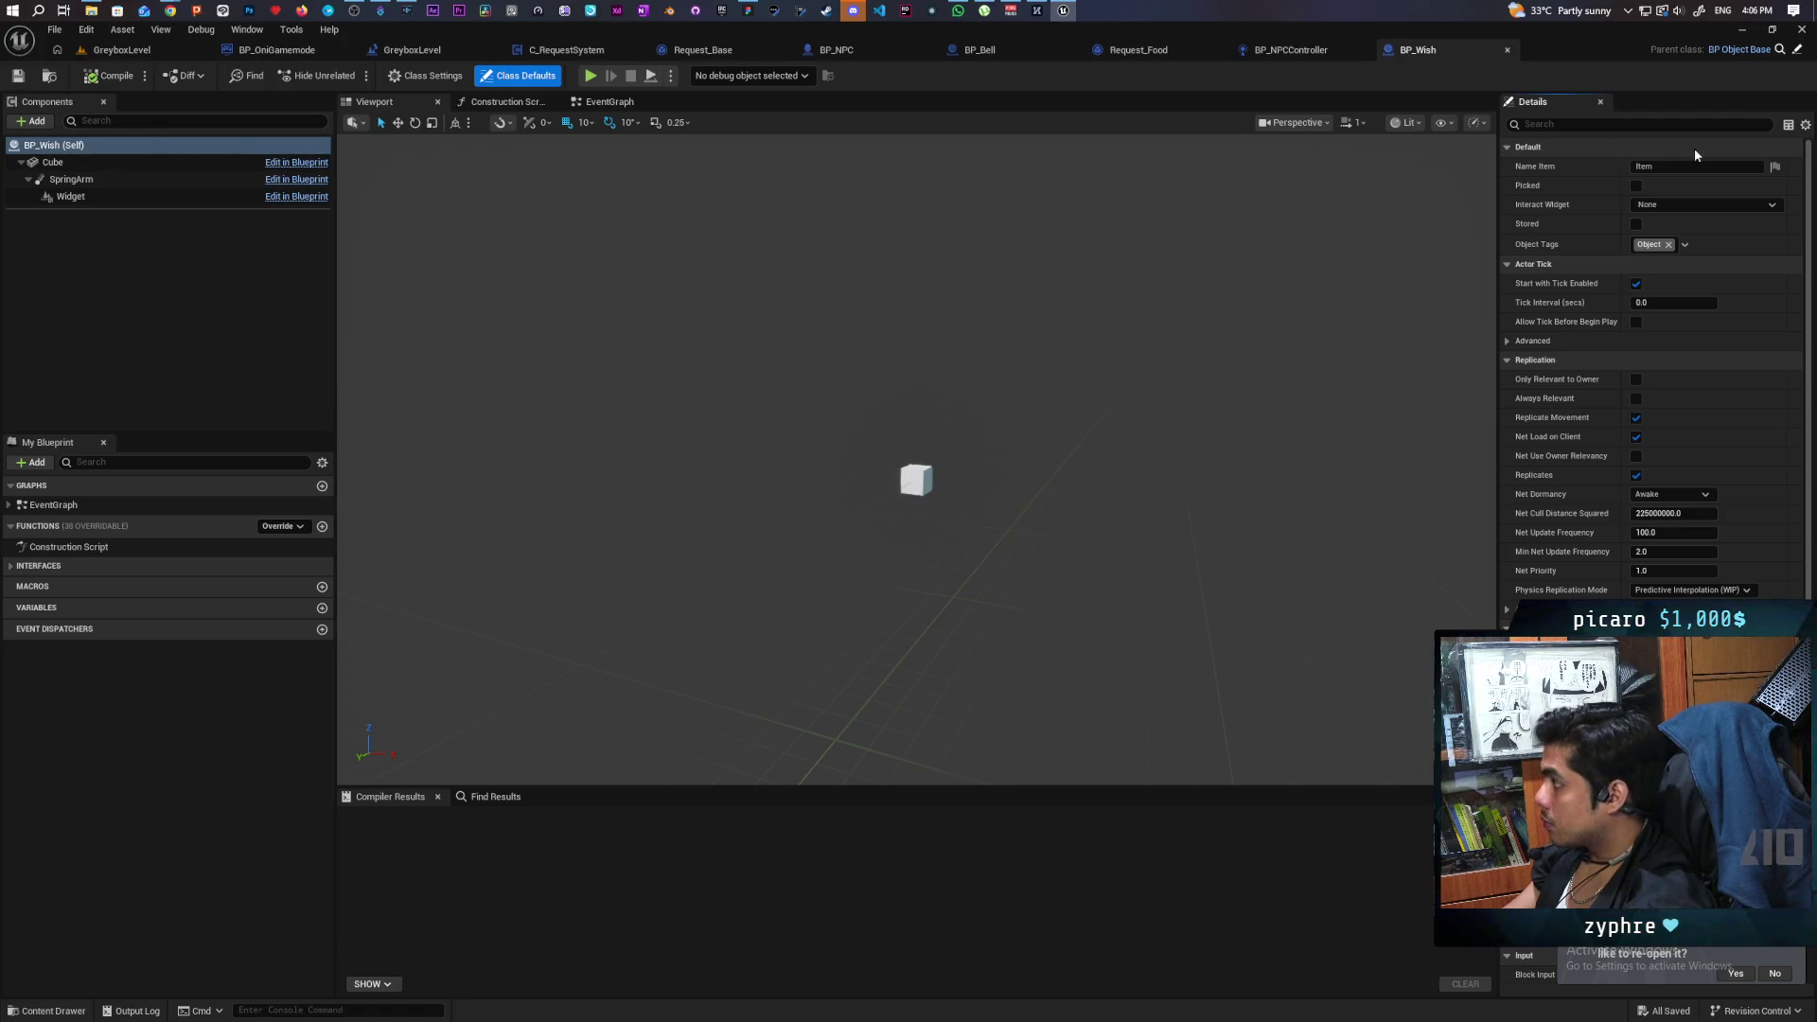
Set BP_Wish's item name to 'Read Wish' and look over its event and construction graphs.
{"action": "left_click", "coordinate": [1651, 166]}
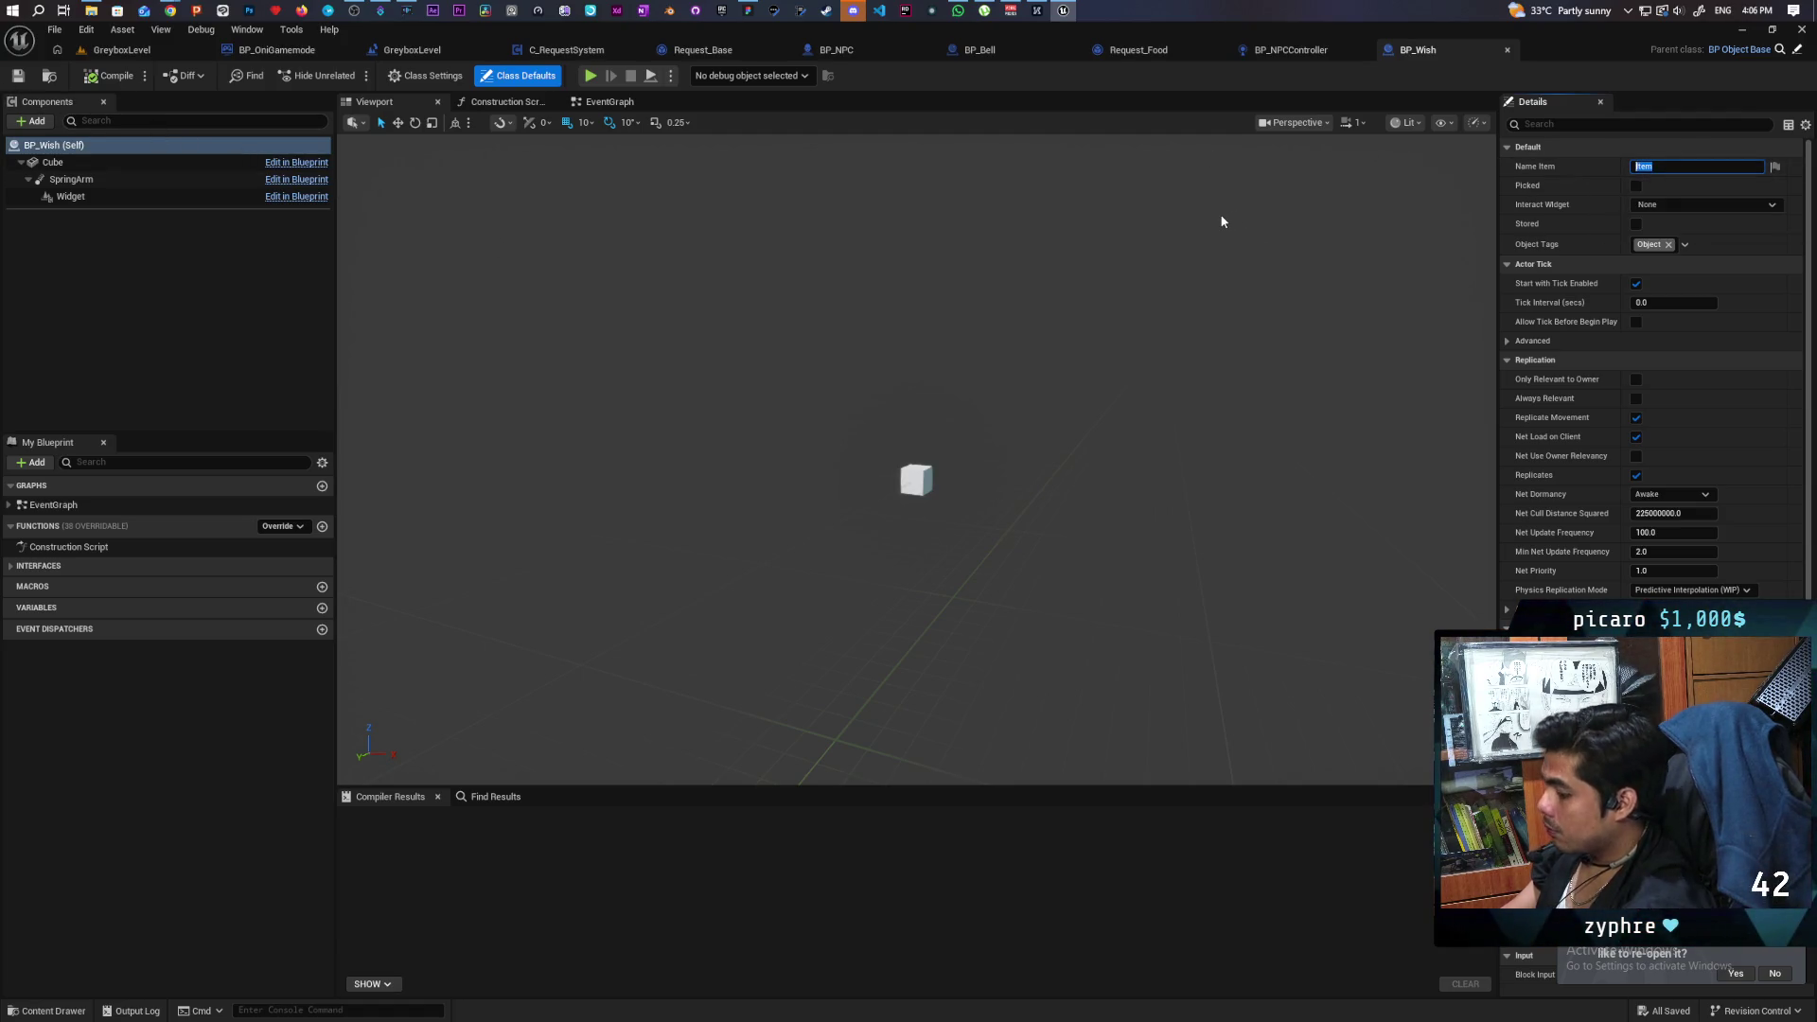
{"action": "type", "text": "ReadWish"}
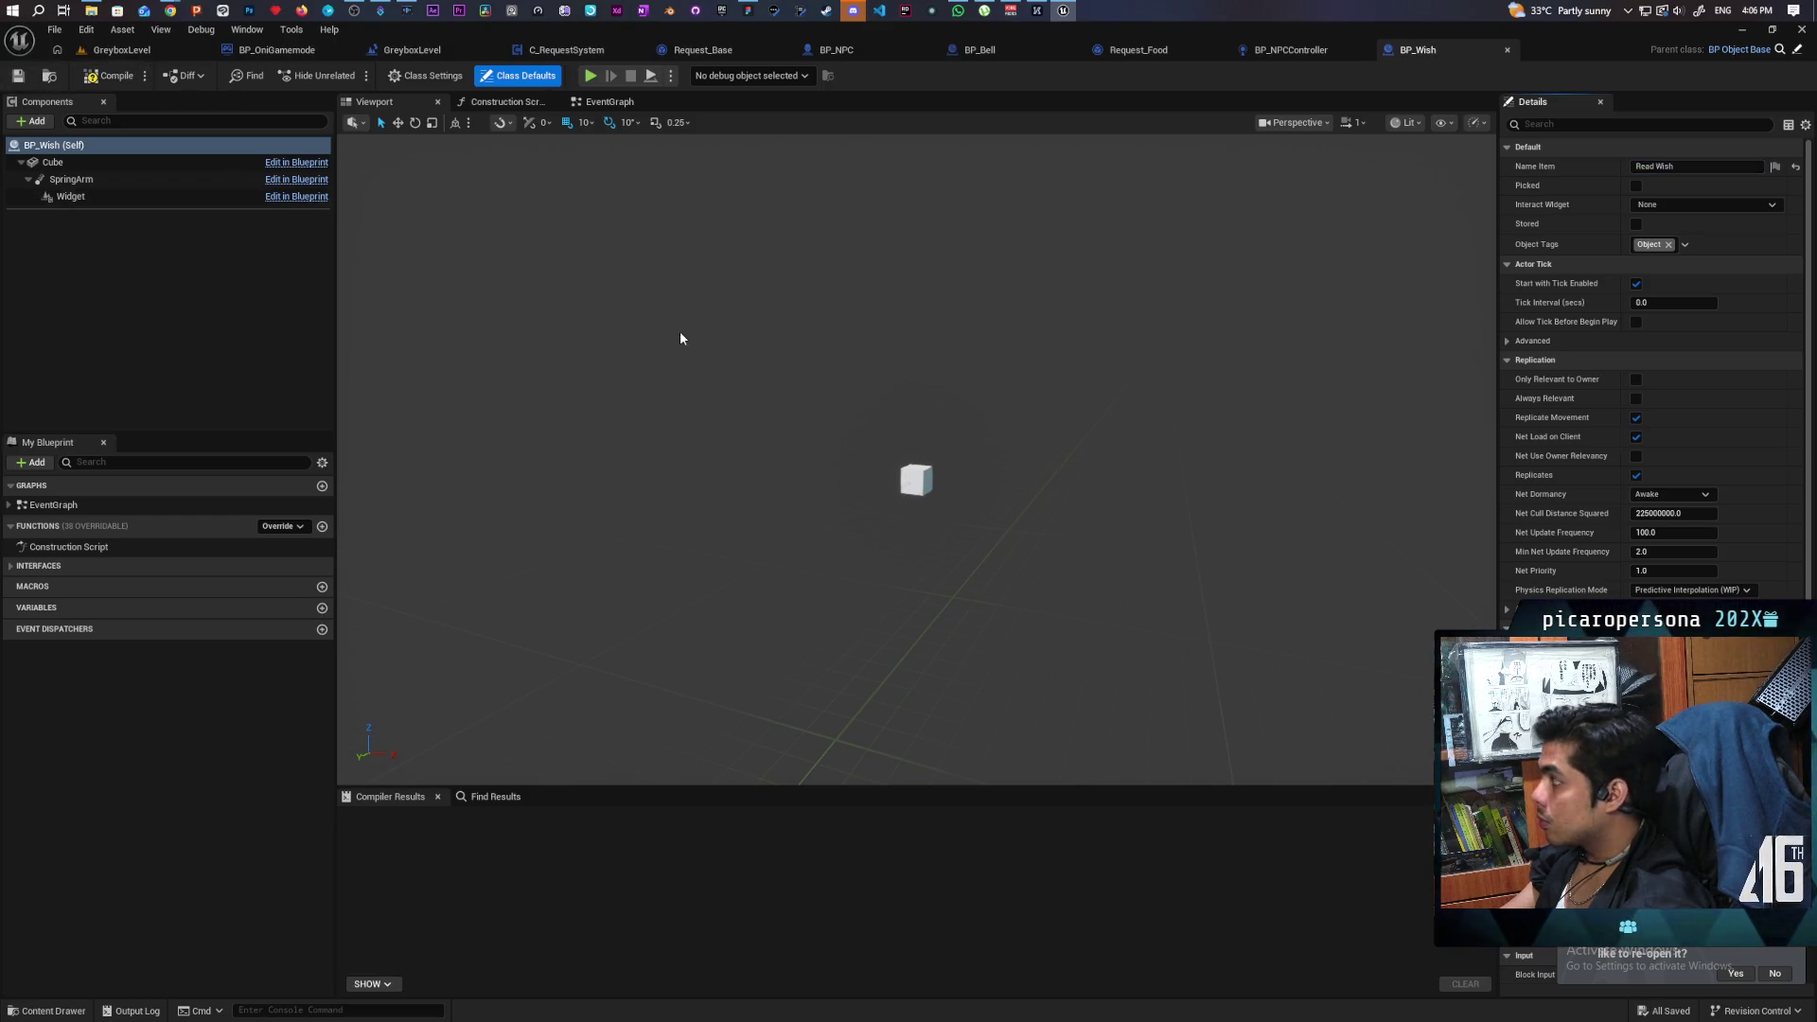
{"action": "left_click", "coordinate": [610, 102]}
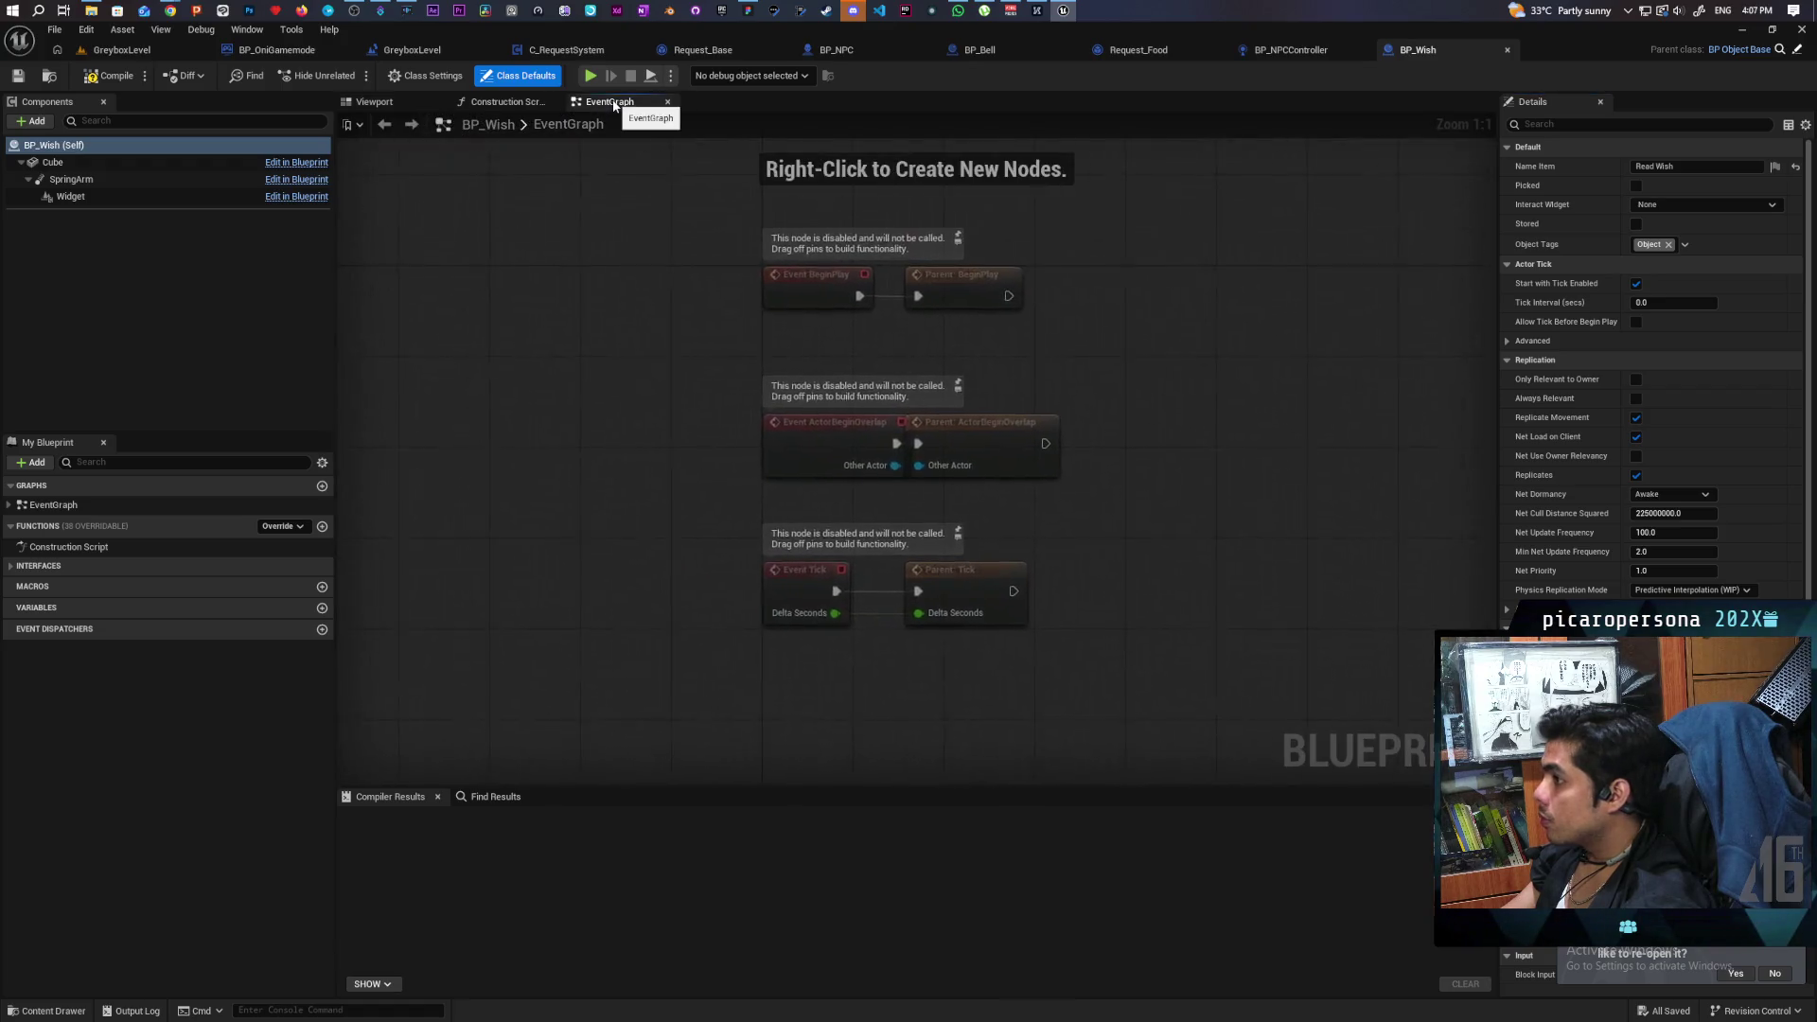
{"action": "left_click", "coordinate": [507, 102]}
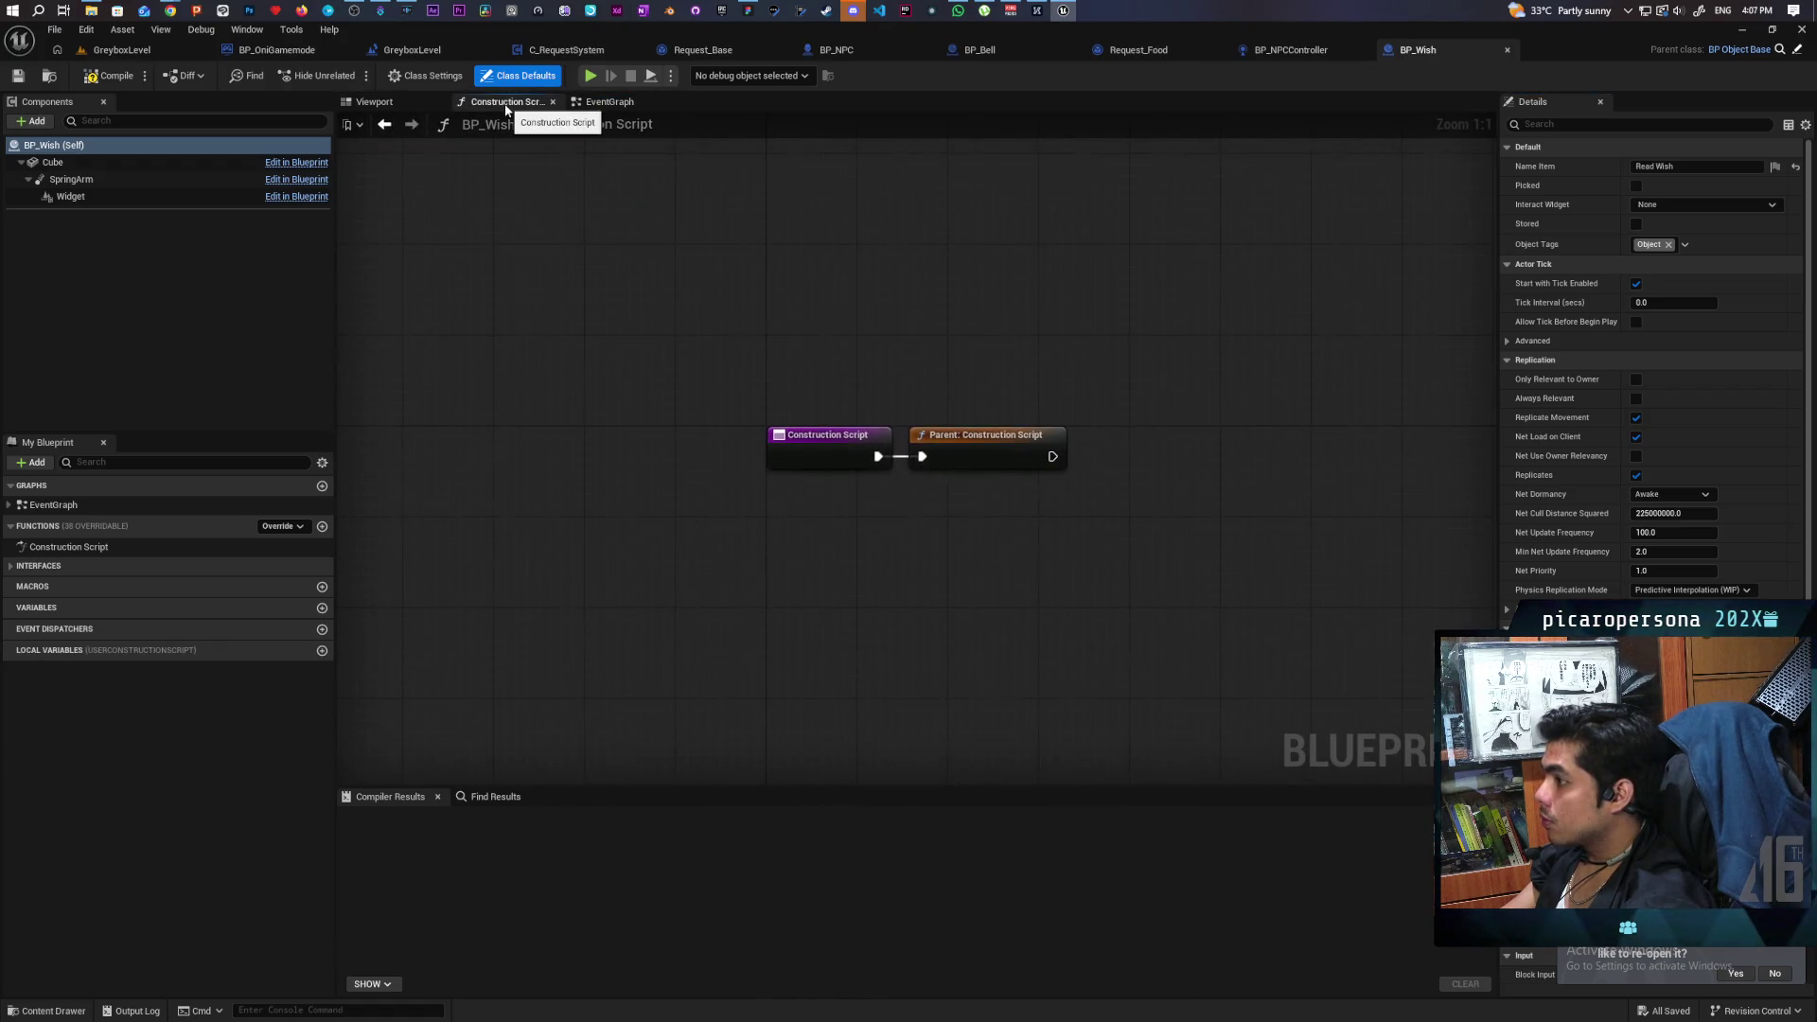
Add an Event Interact node from the inherited interfaces, then compile and save BP_Wish.
{"action": "left_click", "coordinate": [9, 567]}
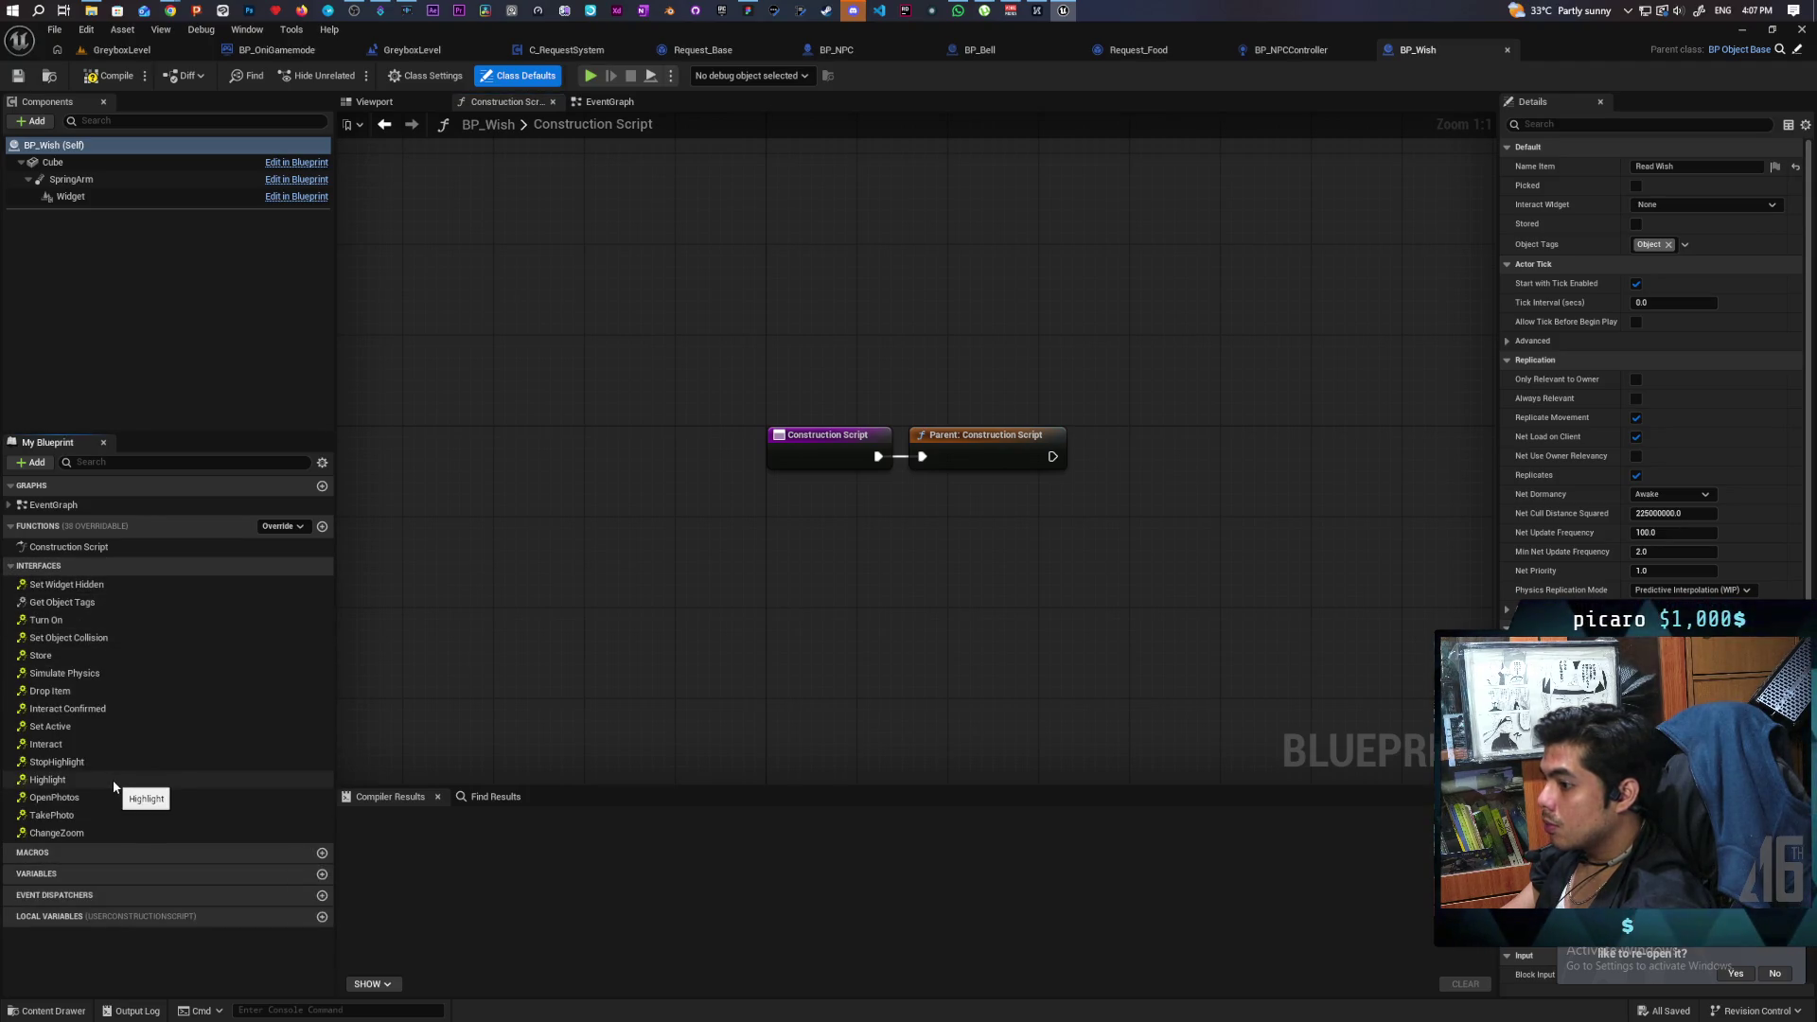
{"action": "double_click", "coordinate": [60, 745]}
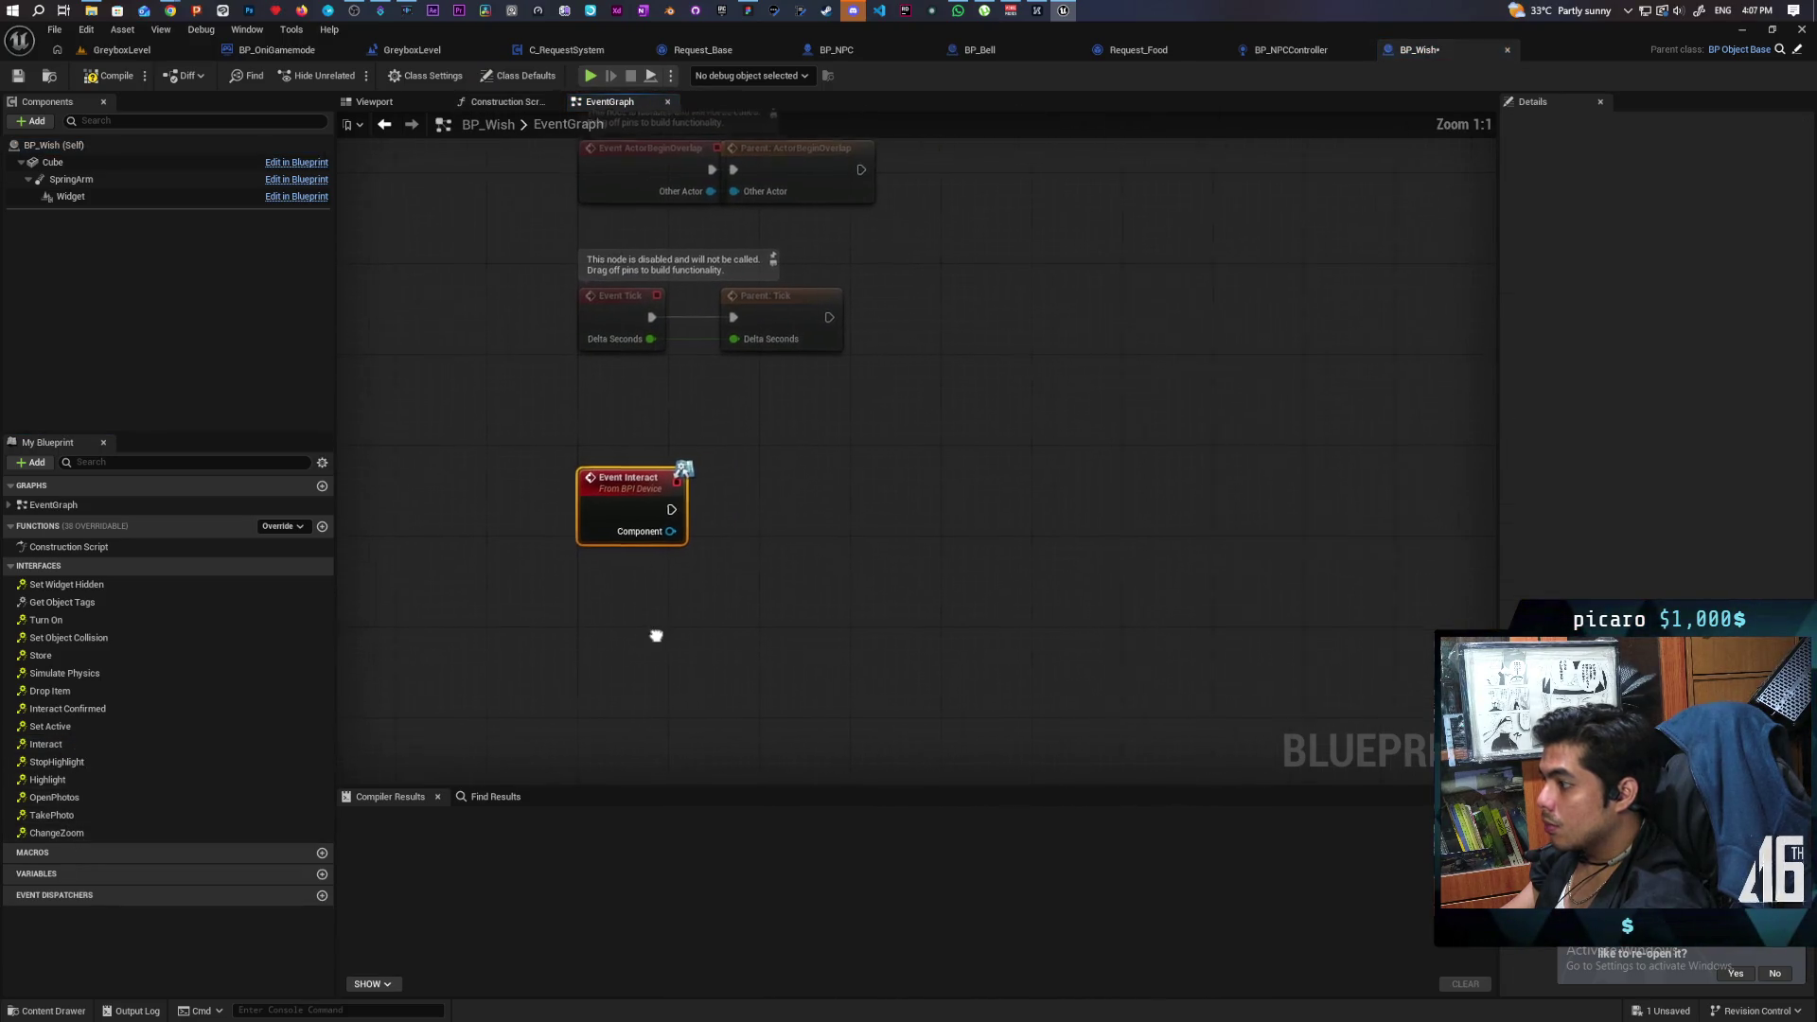
{"action": "left_click_drag", "start_coordinate": [581, 423], "coordinate": [581, 491]}
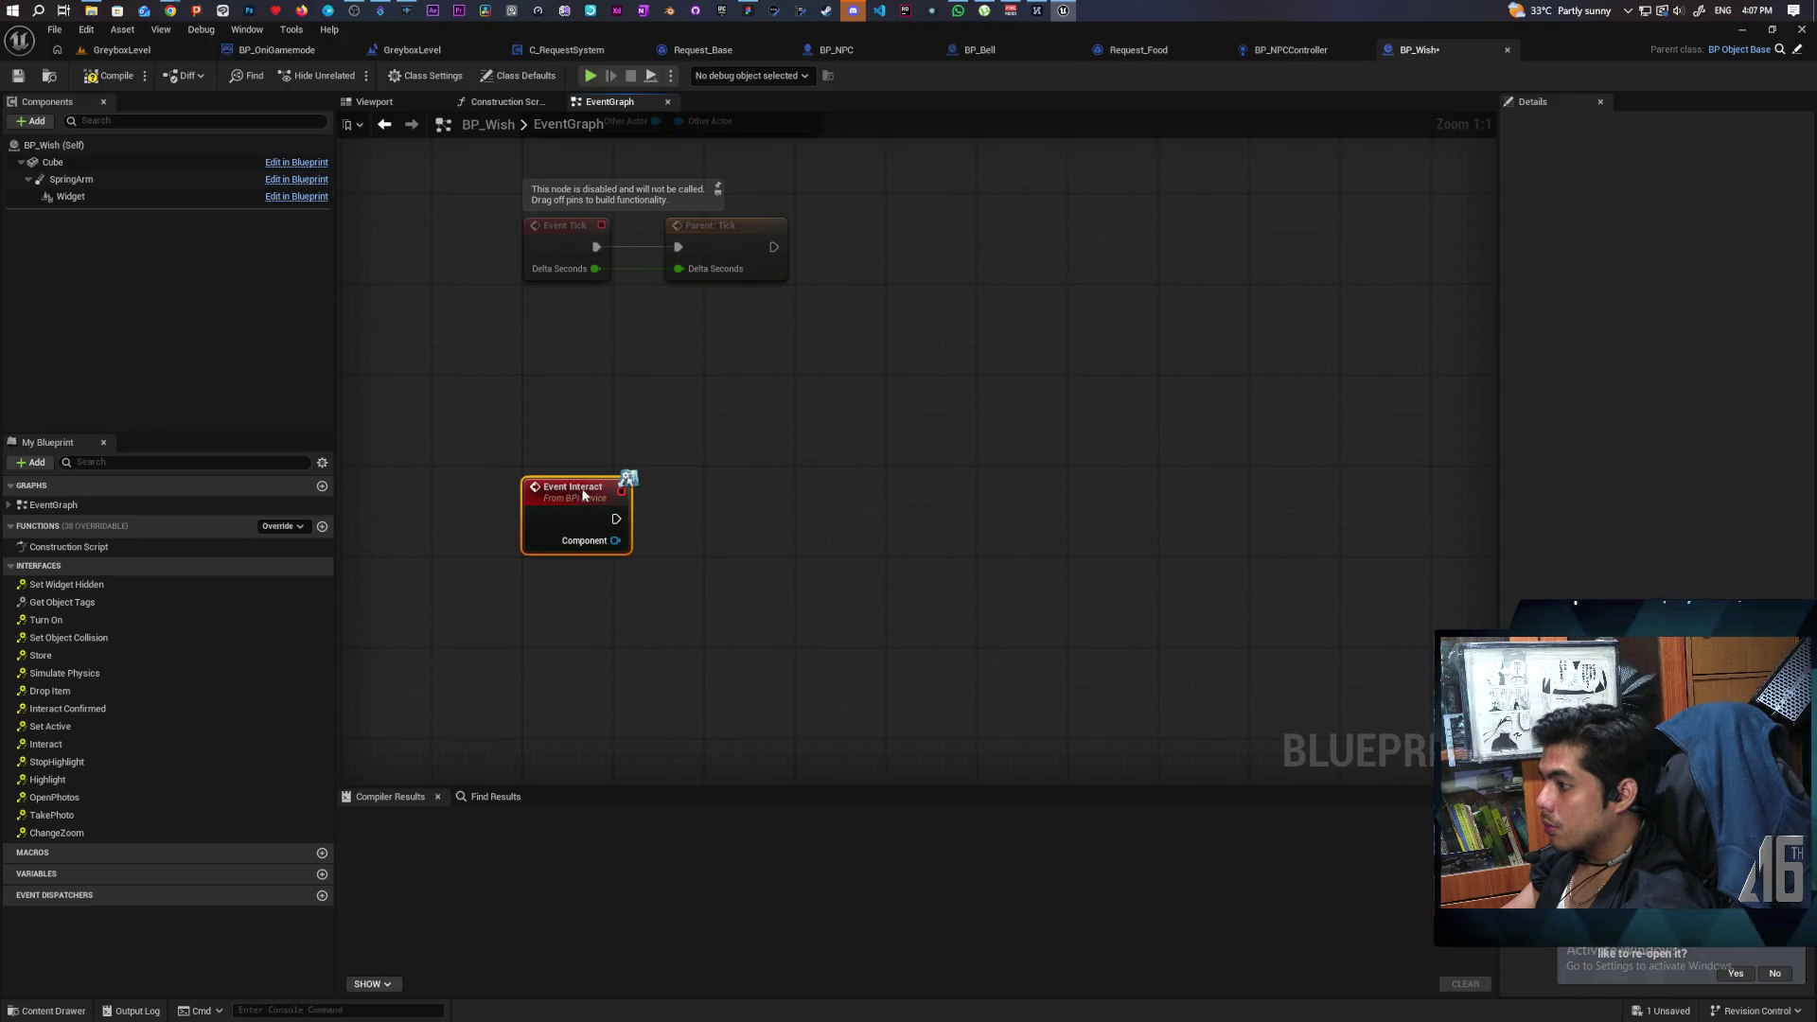
{"action": "left_click", "coordinate": [110, 75]}
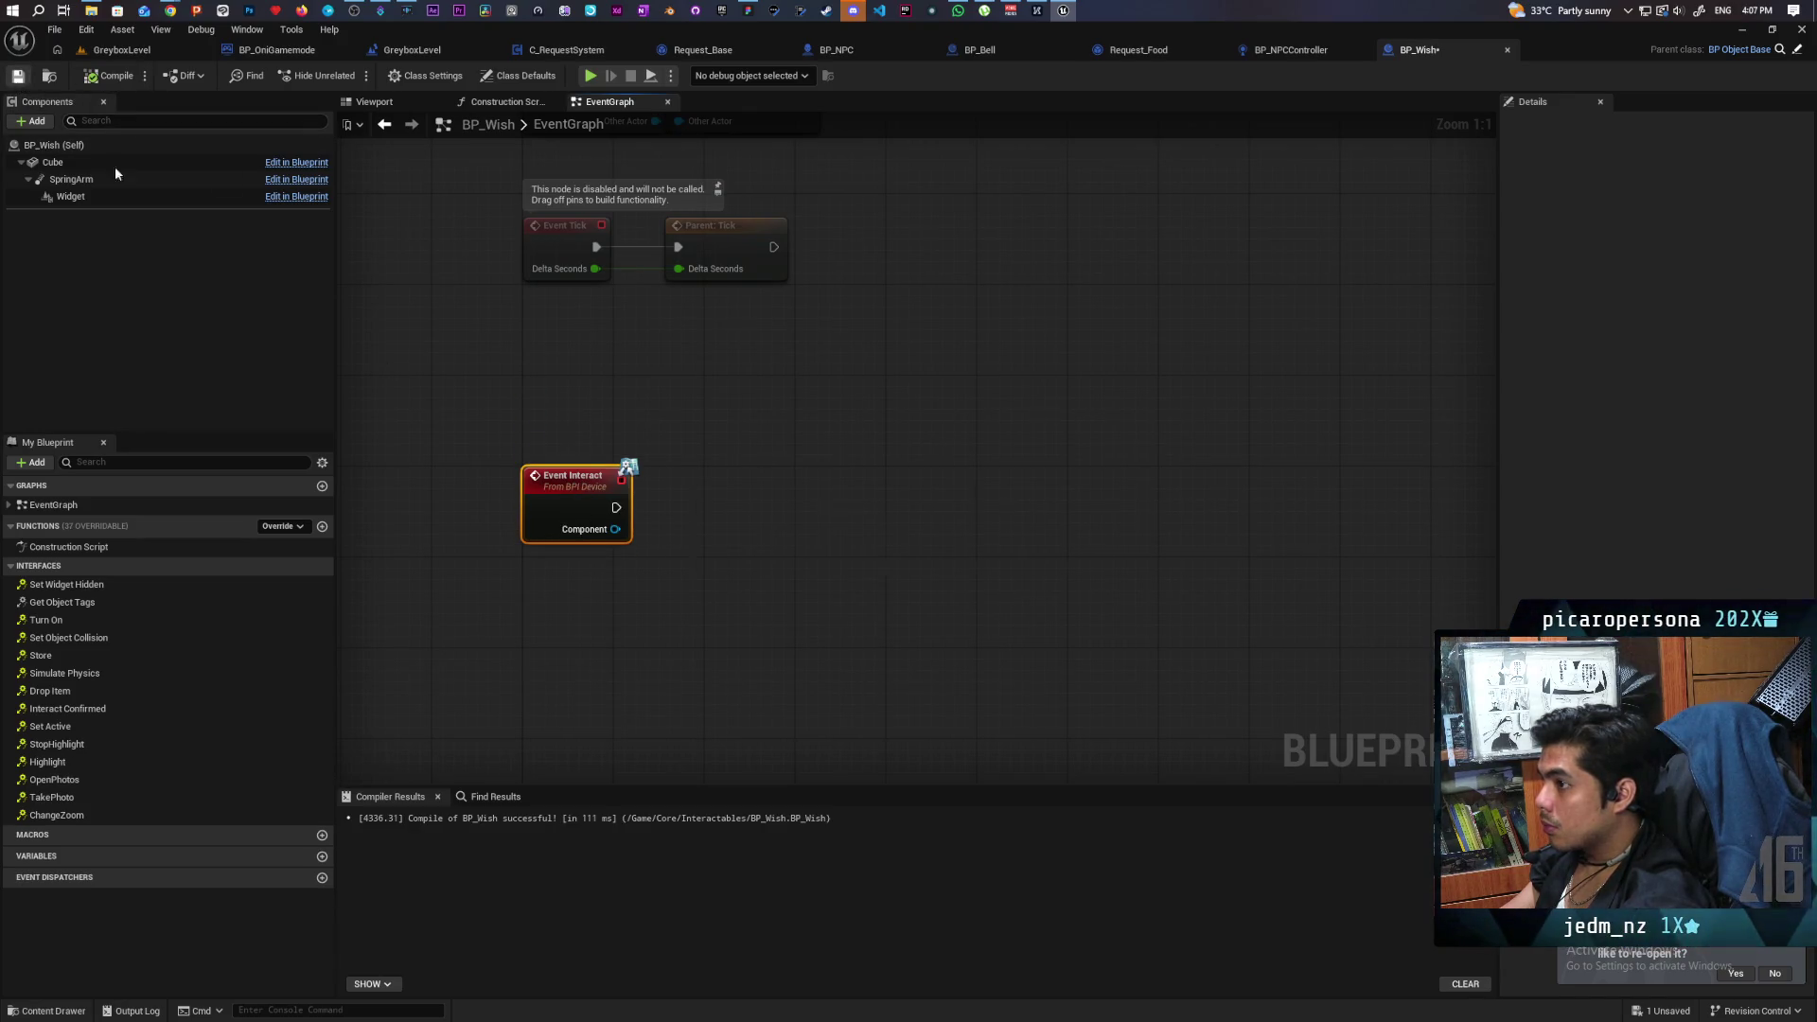
{"action": "key", "text": "ctrl+s"}
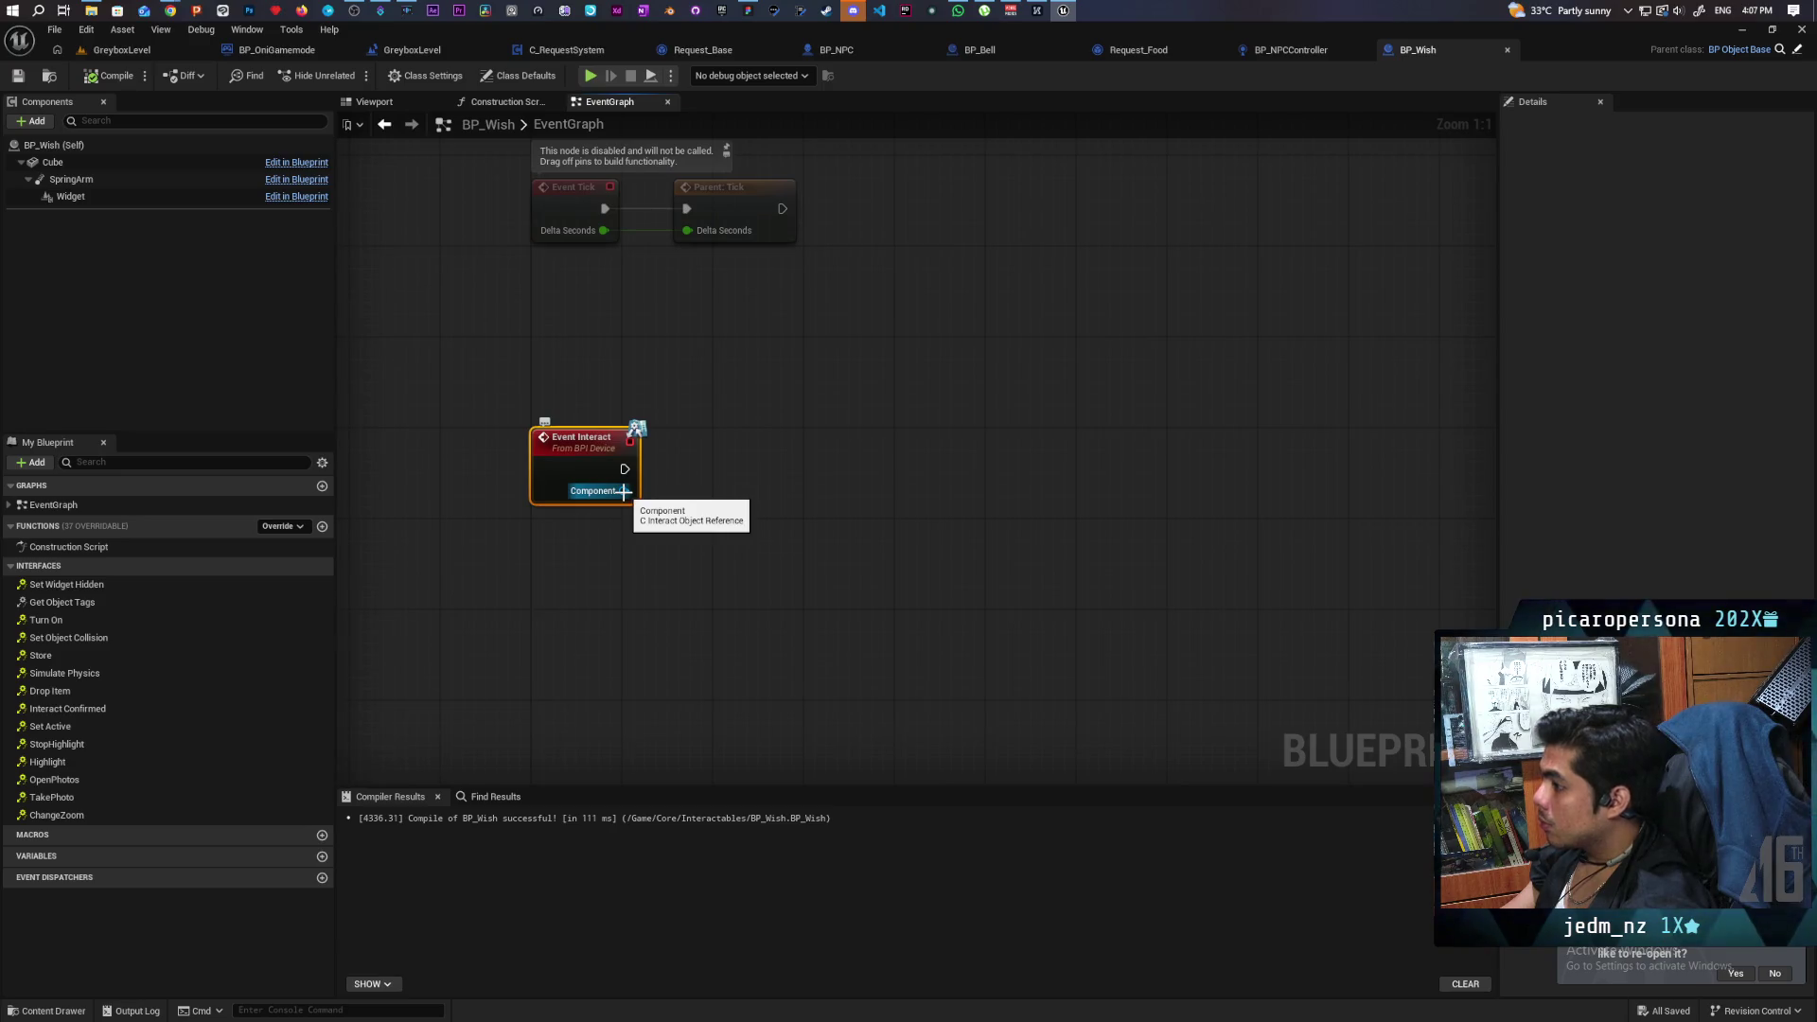
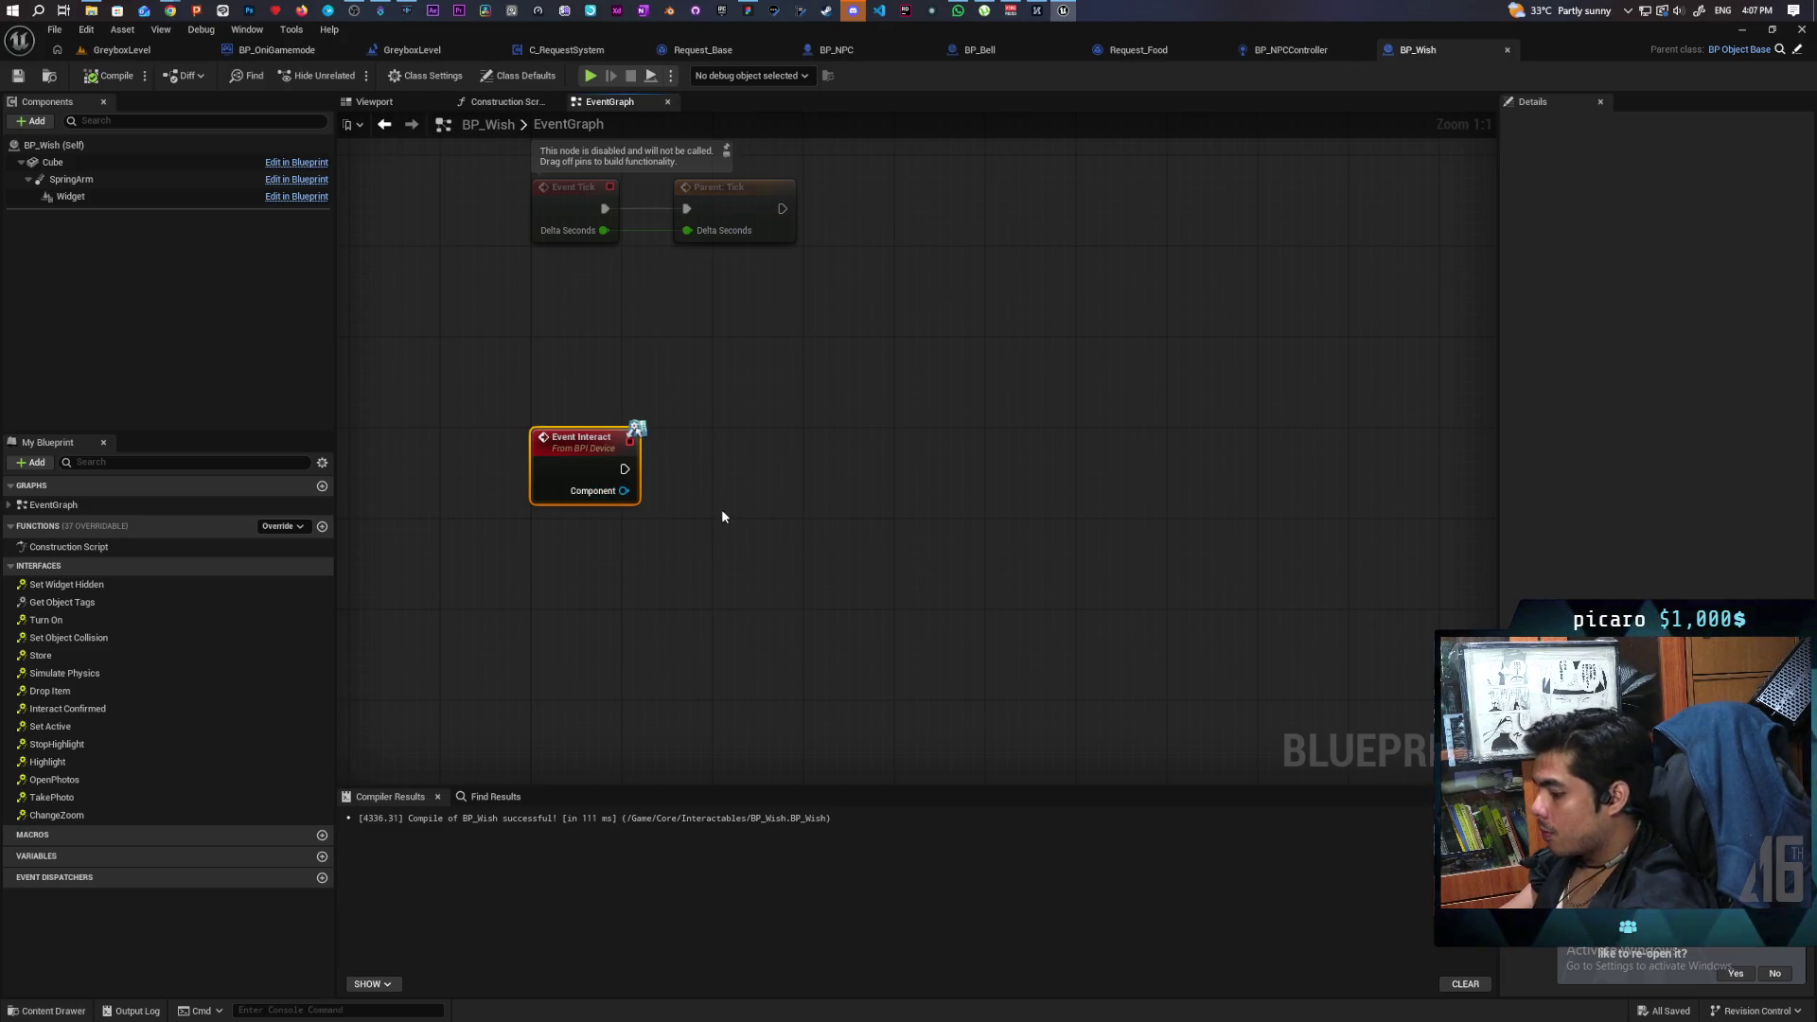
Add a Print String node after BP_Wish's Event Interact and save the blueprint.
{"action": "left_click", "coordinate": [723, 481]}
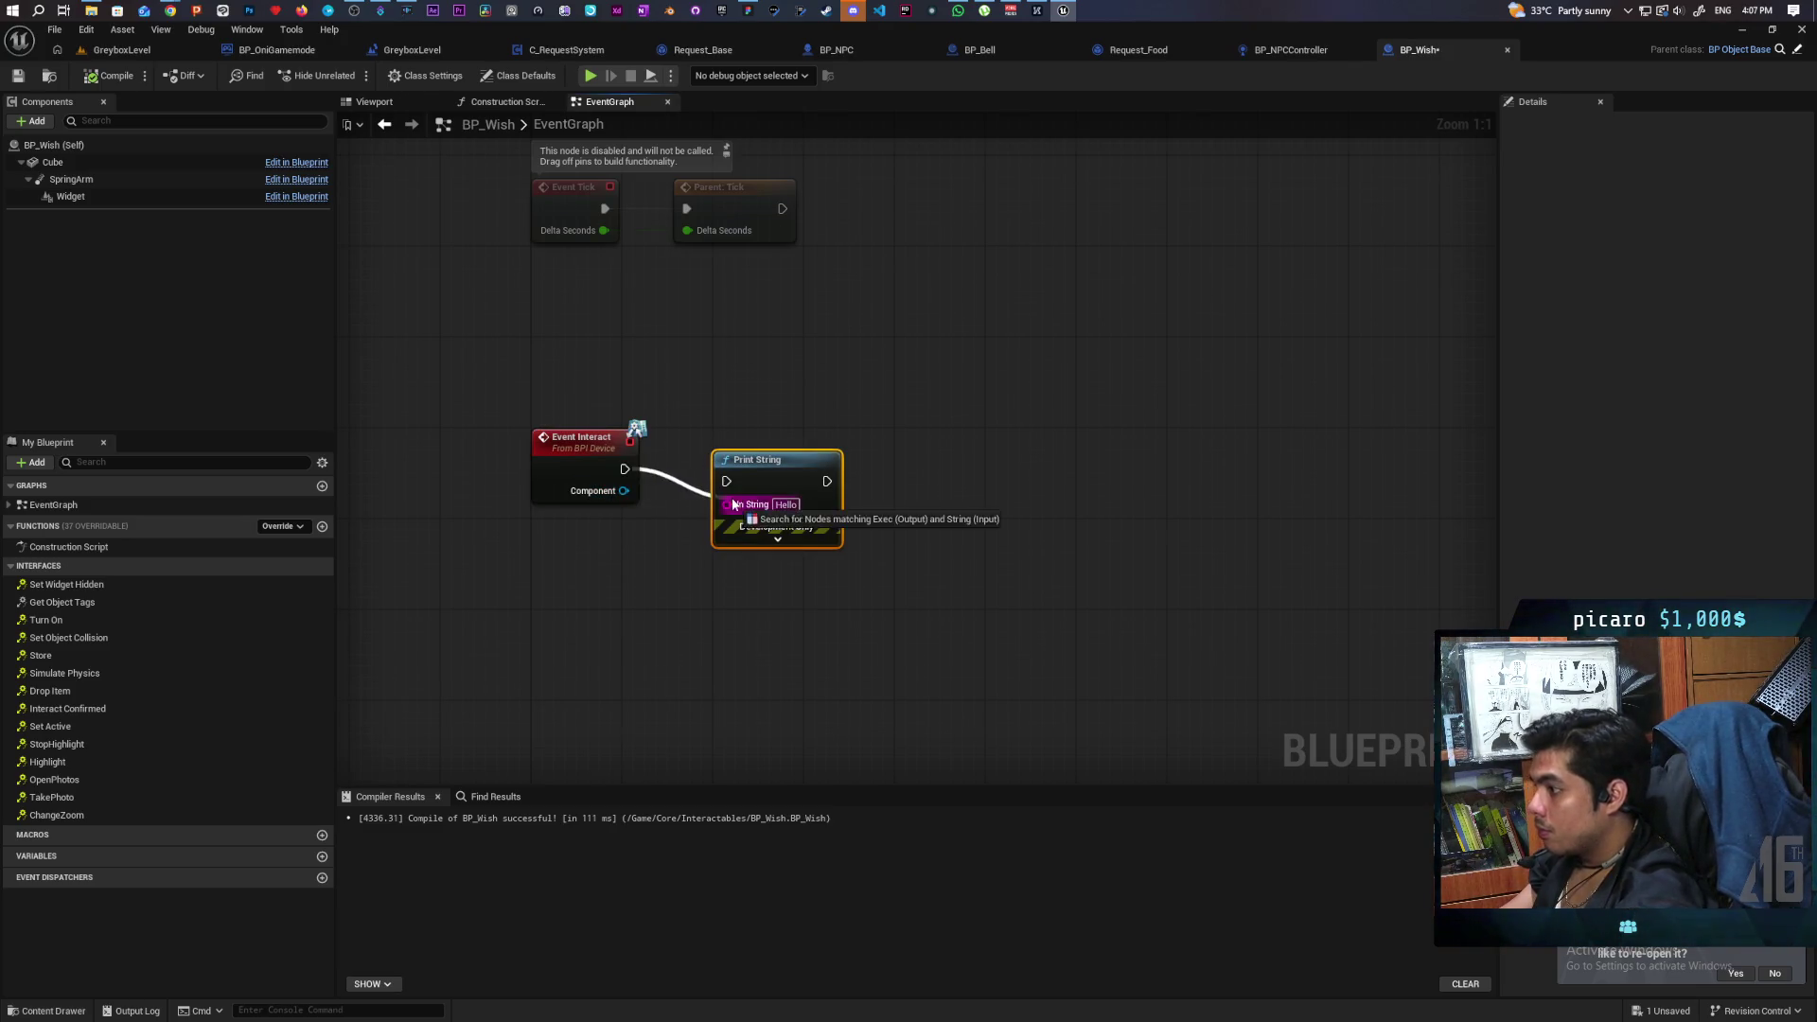
{"action": "left_click_drag", "start_coordinate": [751, 483], "coordinate": [762, 471]}
{"action": "key", "text": "ctrl+s"}
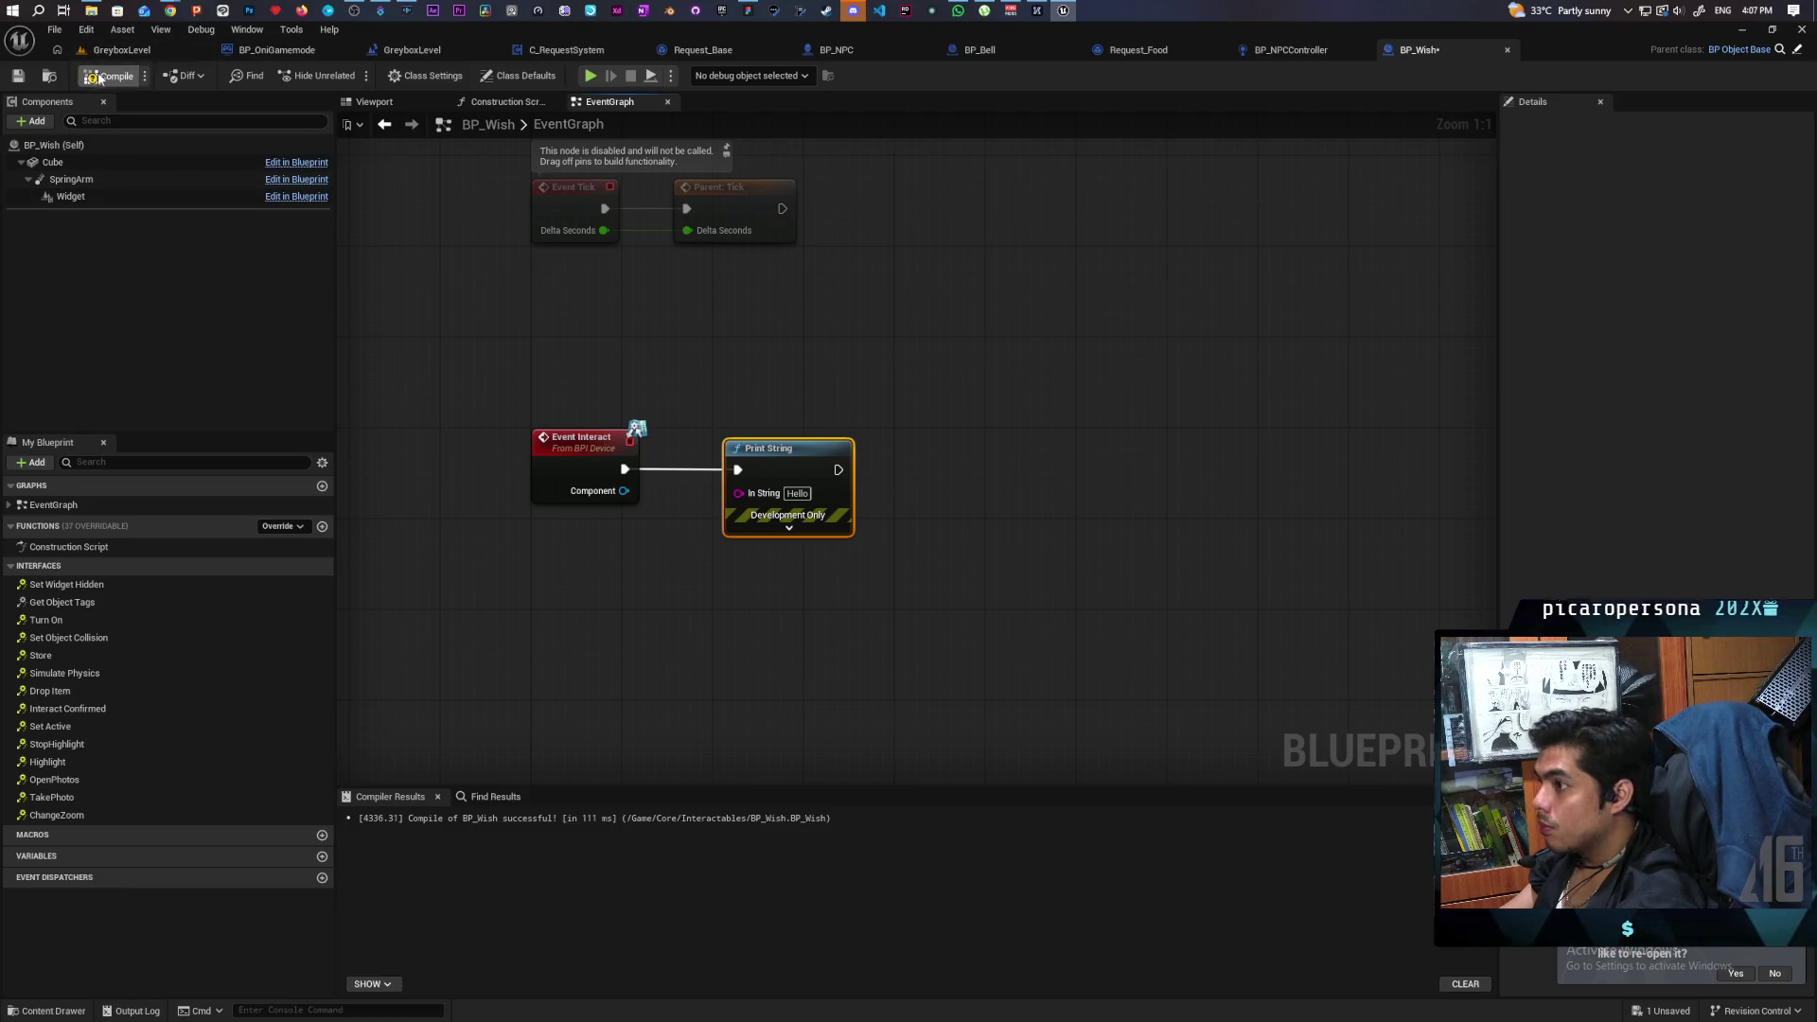
Place a BP_Wish actor on the strip beside the bell platform and save the level.
{"action": "left_click", "coordinate": [121, 49]}
{"action": "key", "text": "f"}
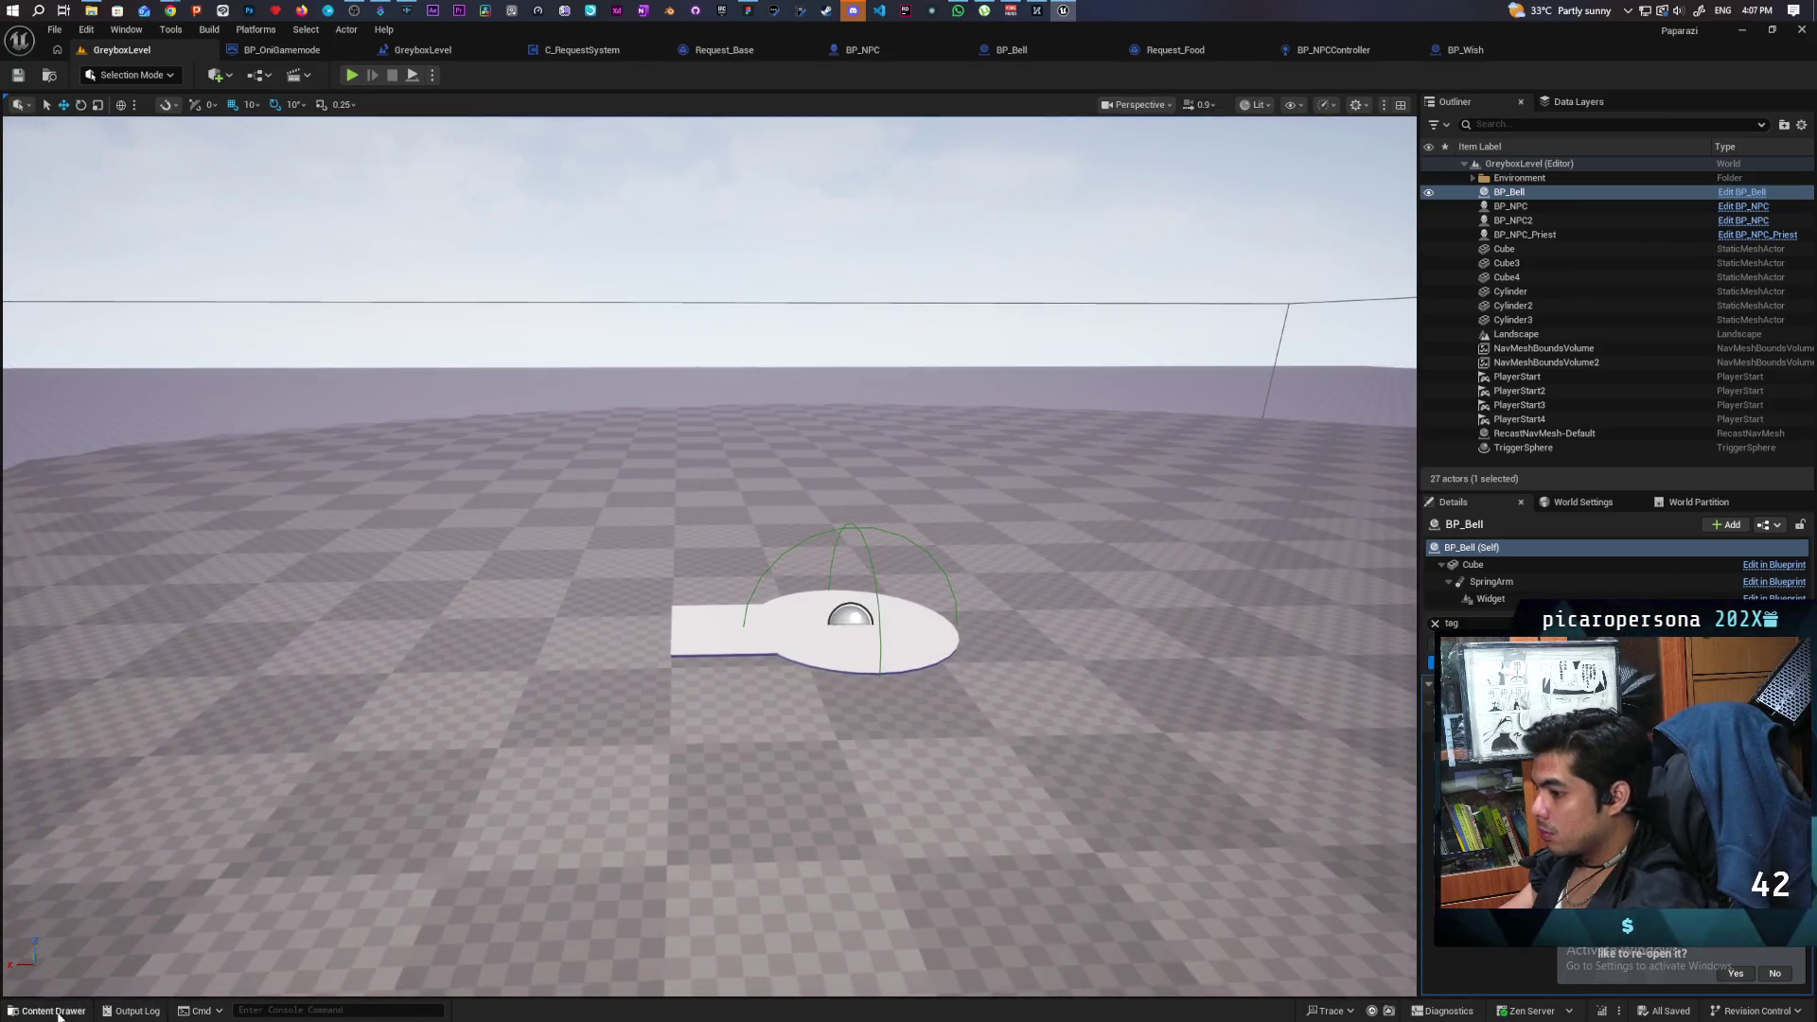
{"action": "left_click", "coordinate": [54, 1011]}
{"action": "mouse_move", "coordinate": [954, 764]}
{"action": "left_mouse_down"}
{"action": "mouse_move", "coordinate": [662, 598]}
{"action": "mouse_move", "coordinate": [718, 600]}
{"action": "left_mouse_up"}
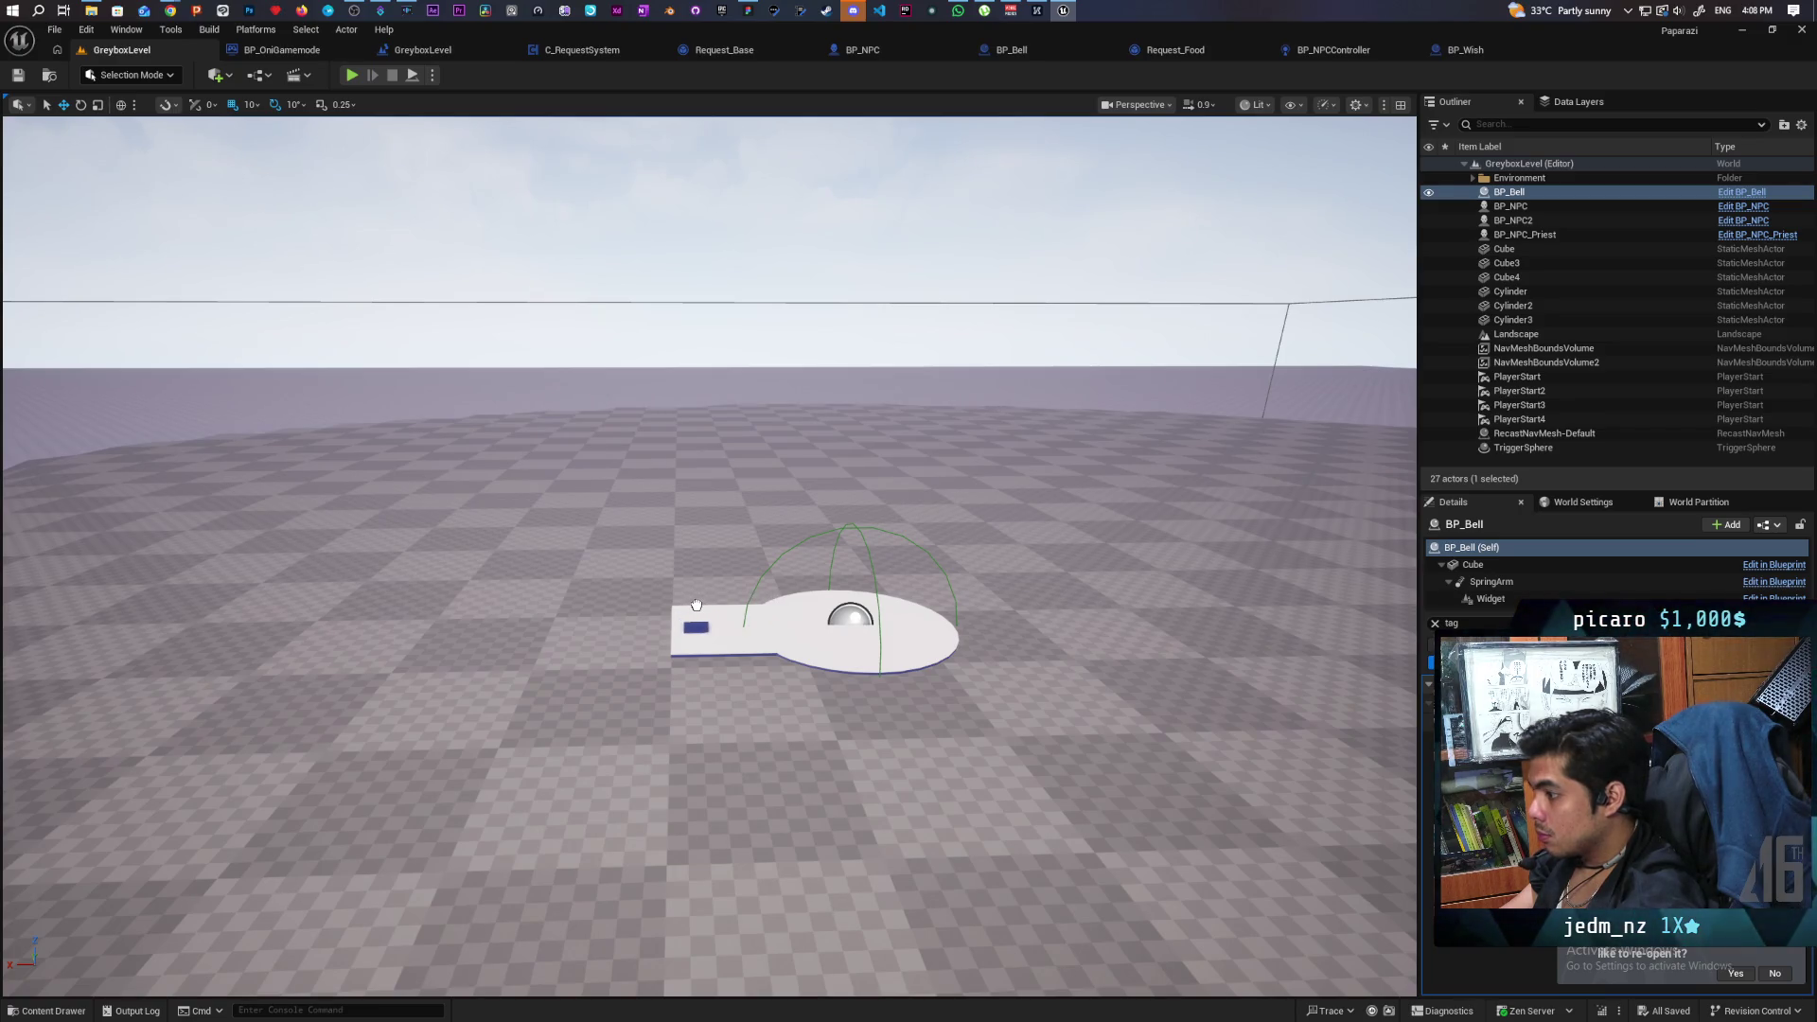
{"action": "left_click_drag", "start_coordinate": [696, 606], "coordinate": [696, 620]}
{"action": "left_click", "coordinate": [17, 74]}
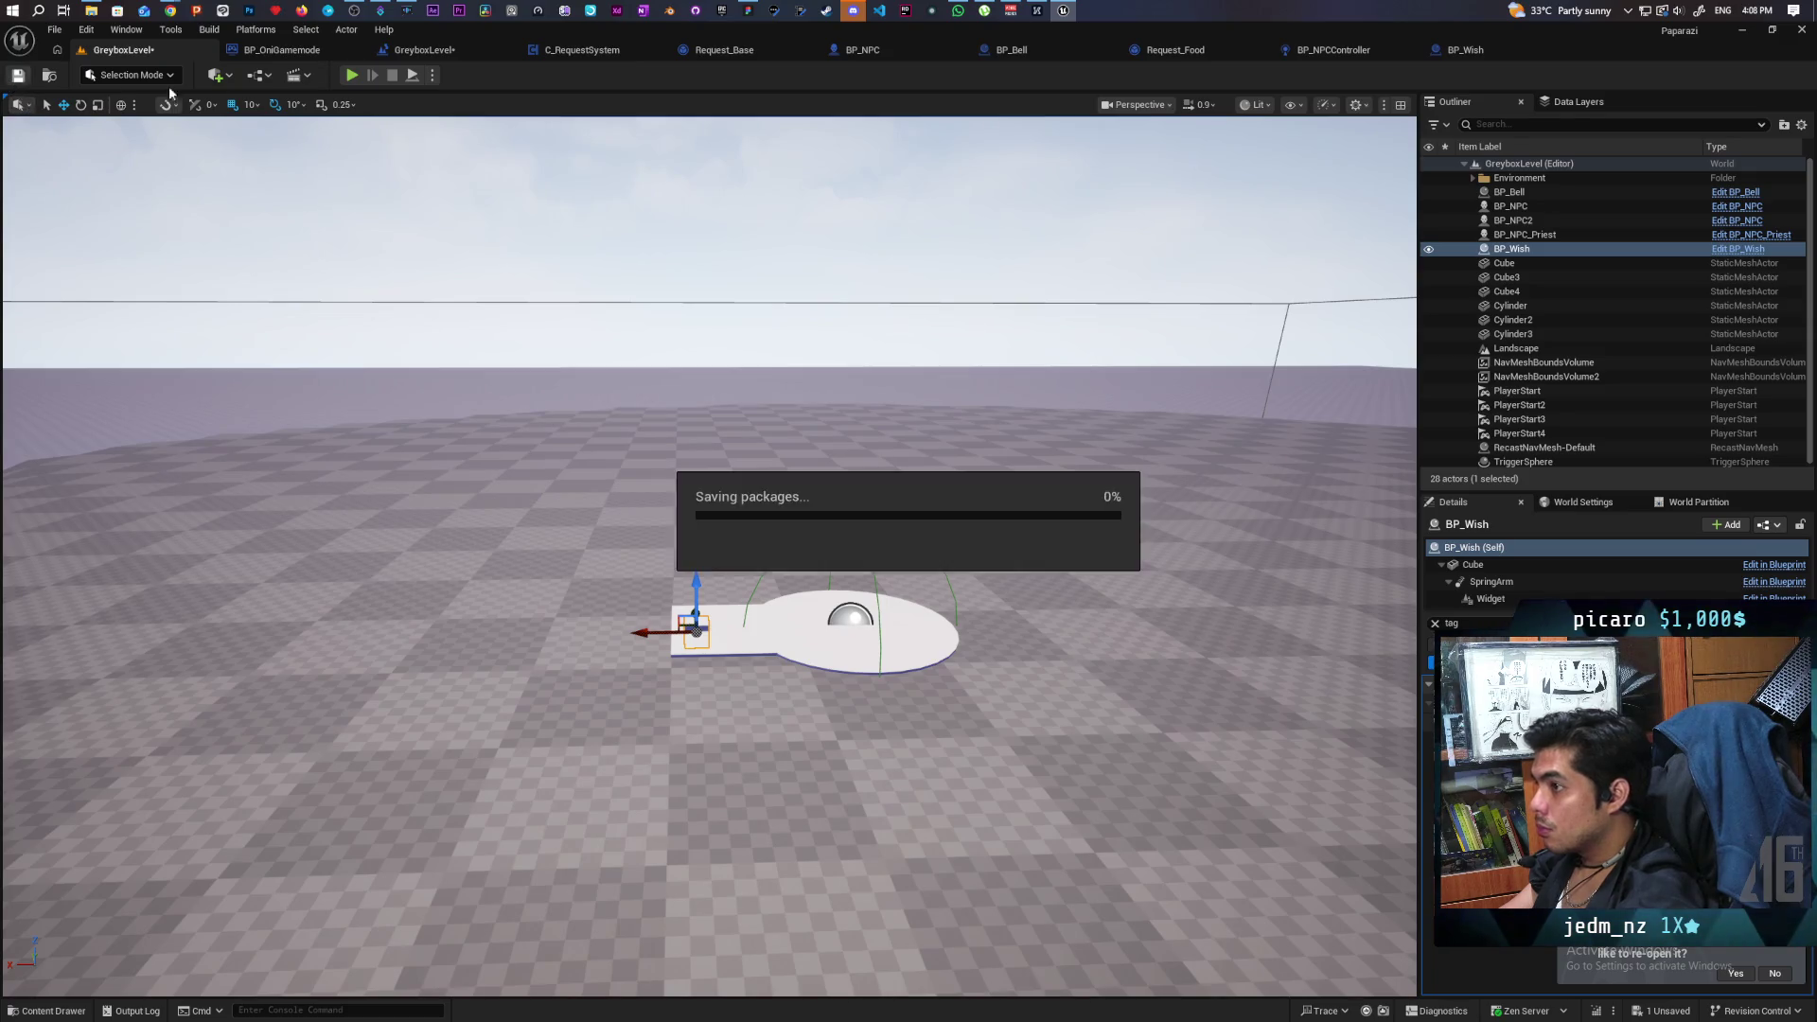
Play in the editor, walk onto the platform and interact with the wish.
{"action": "left_click", "coordinate": [351, 75]}
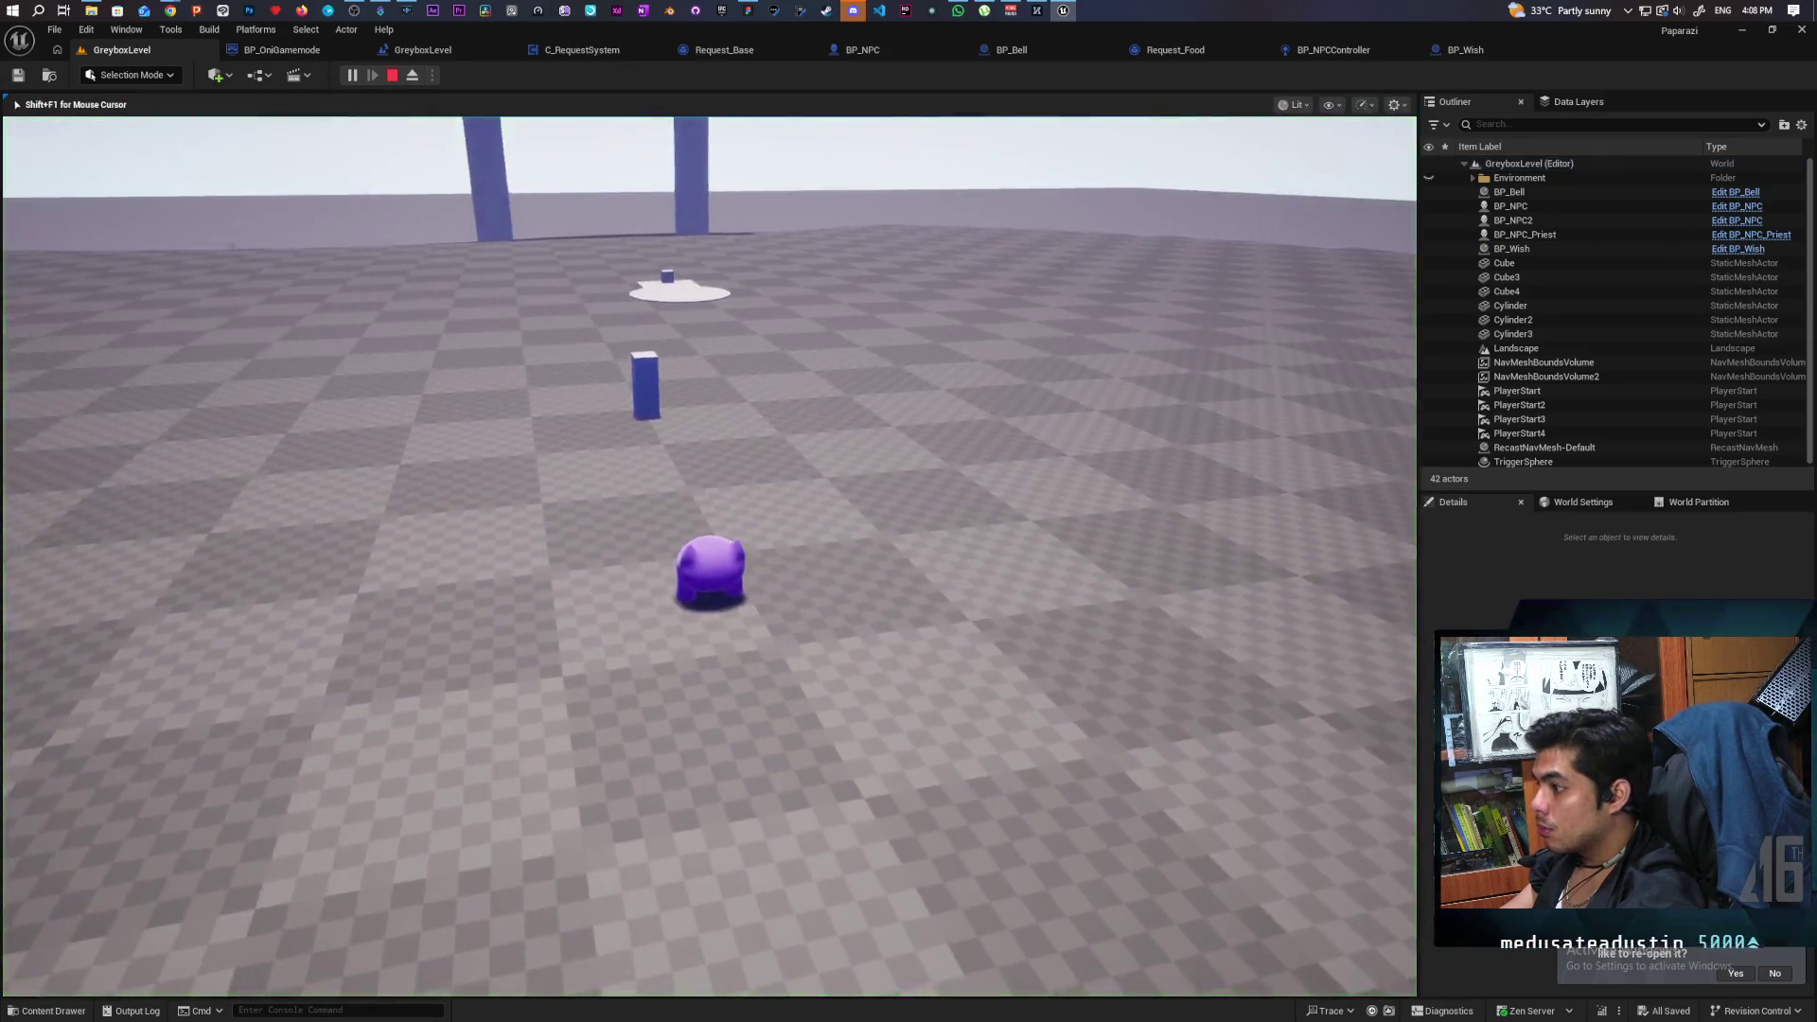
{"action": "key", "text": "w"}
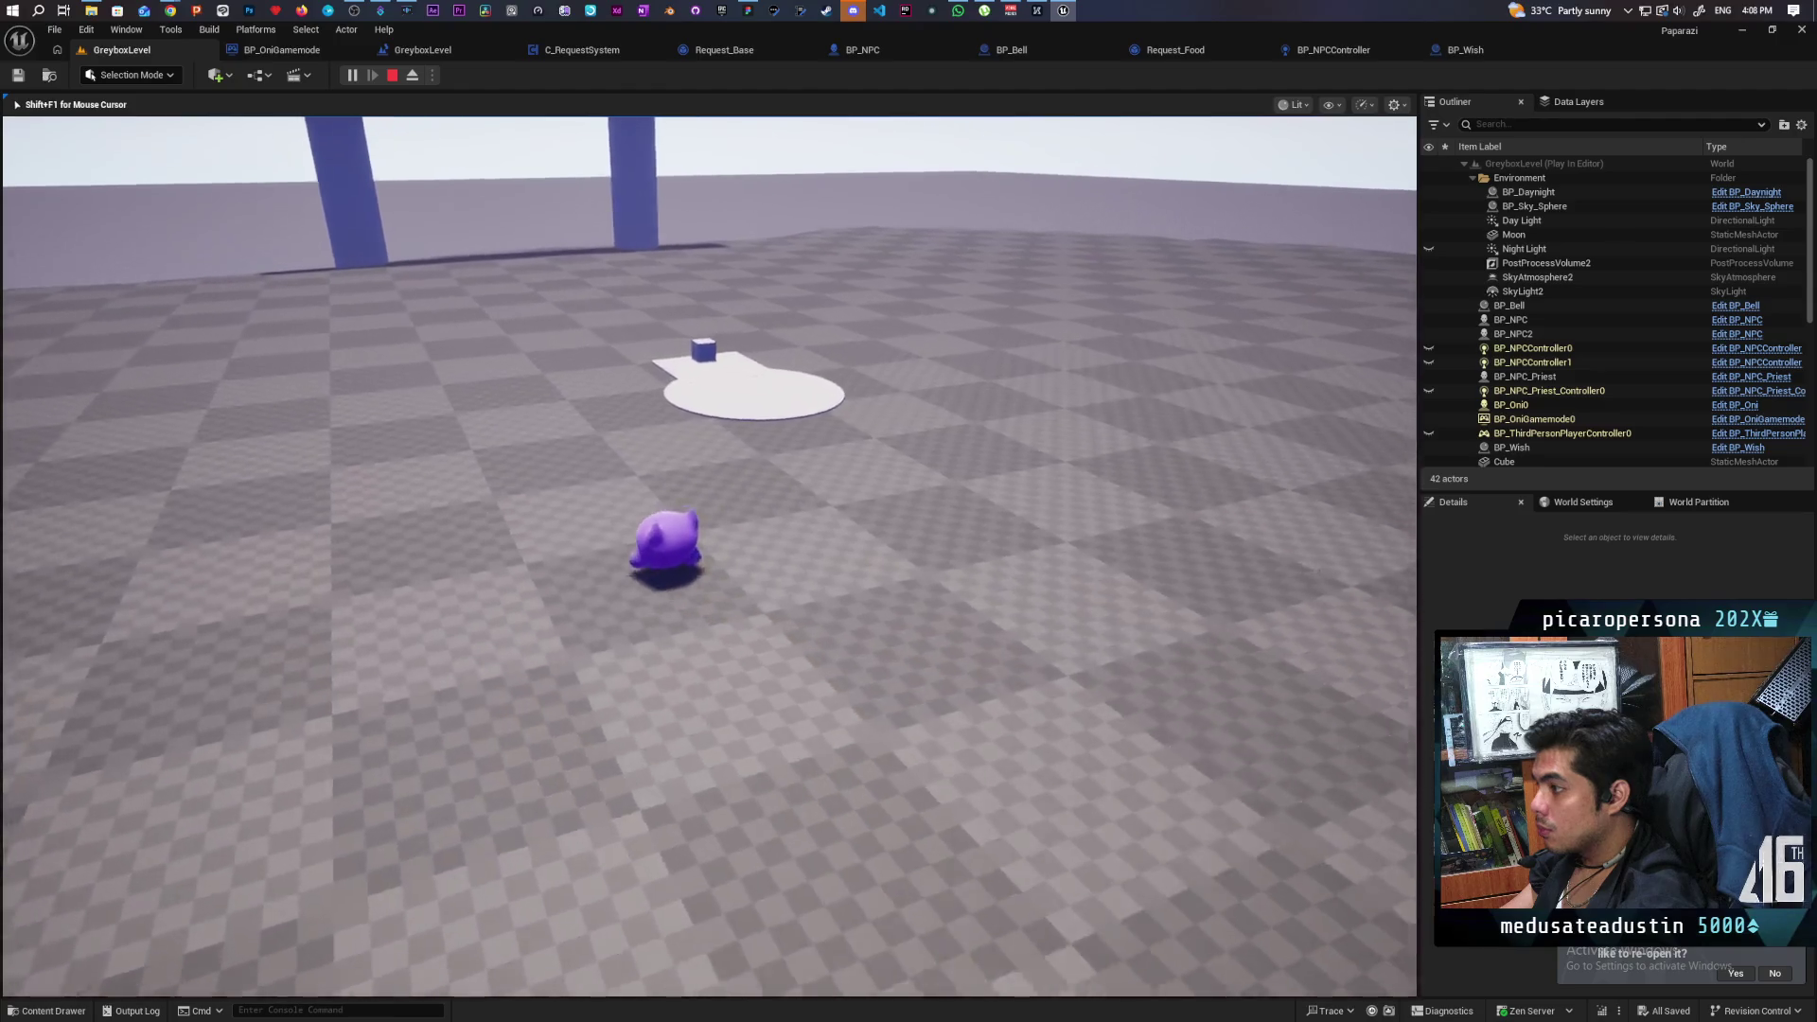
{"action": "key", "text": "w"}
{"action": "key", "text": "f"}
{"action": "key", "text": "f"}
{"action": "key", "text": "Escape"}
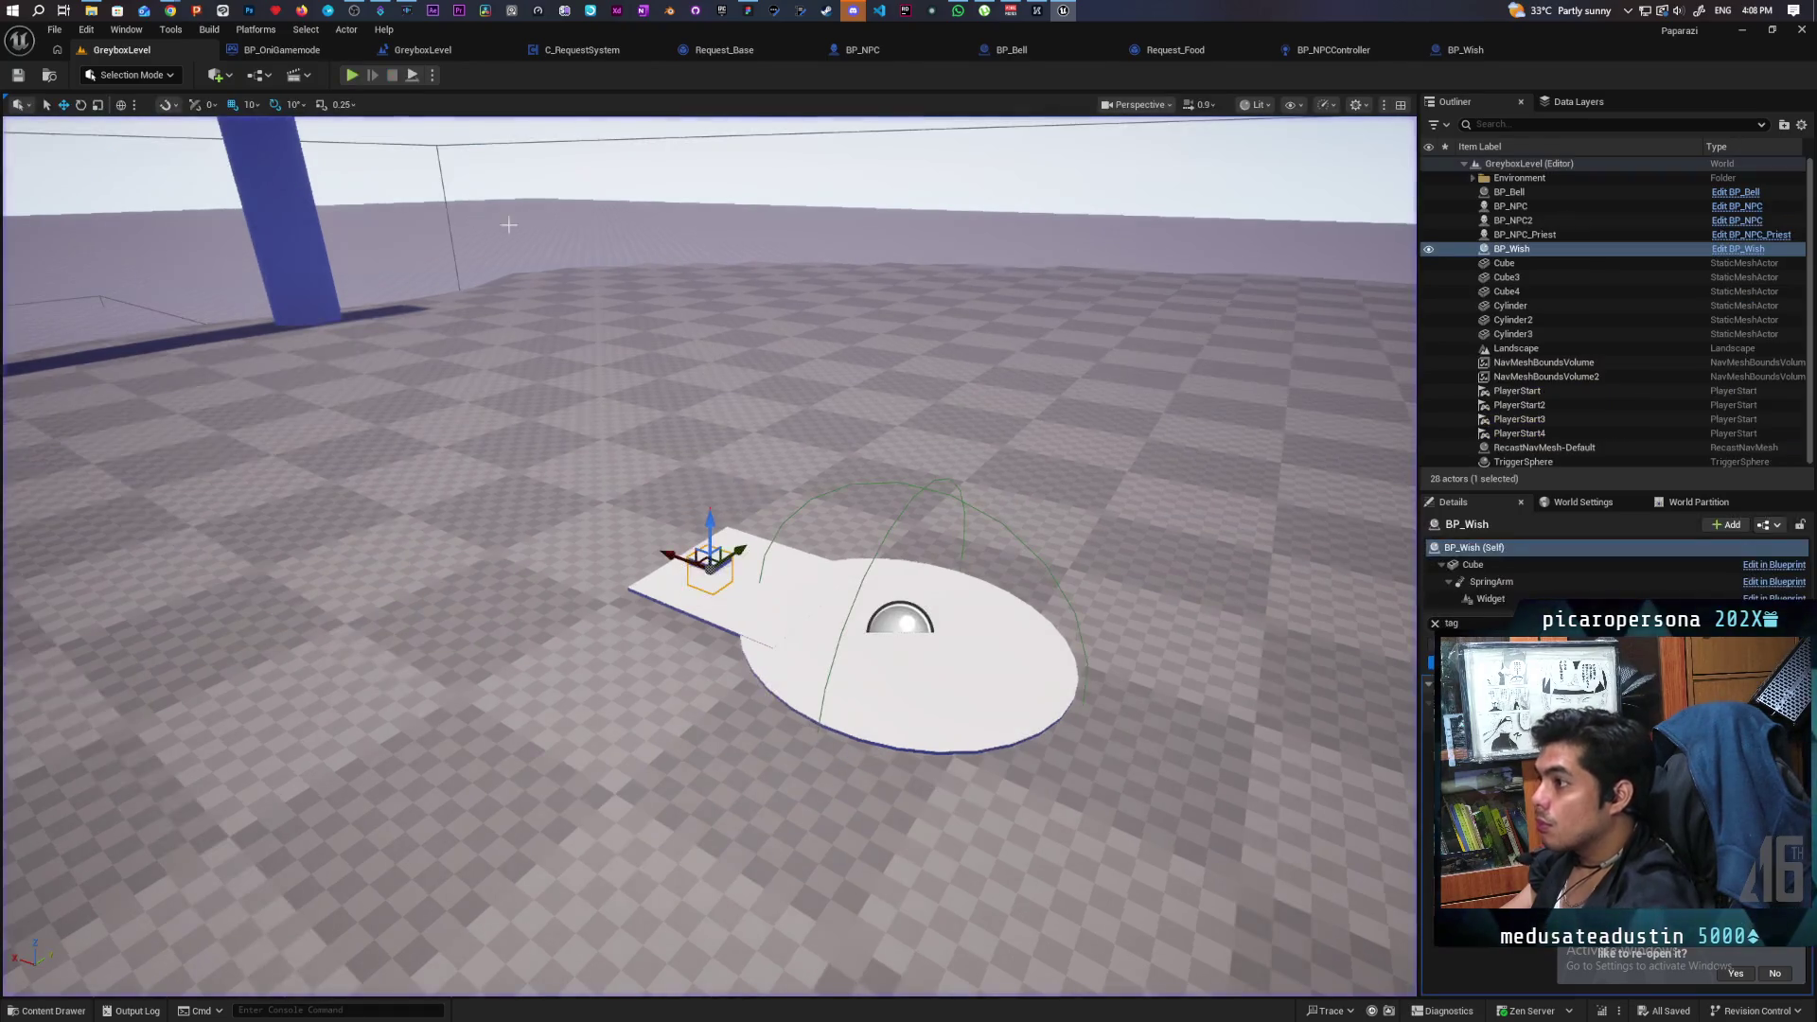
Set the play options to Play As Listen Server with 4 players.
{"action": "left_click", "coordinate": [432, 76]}
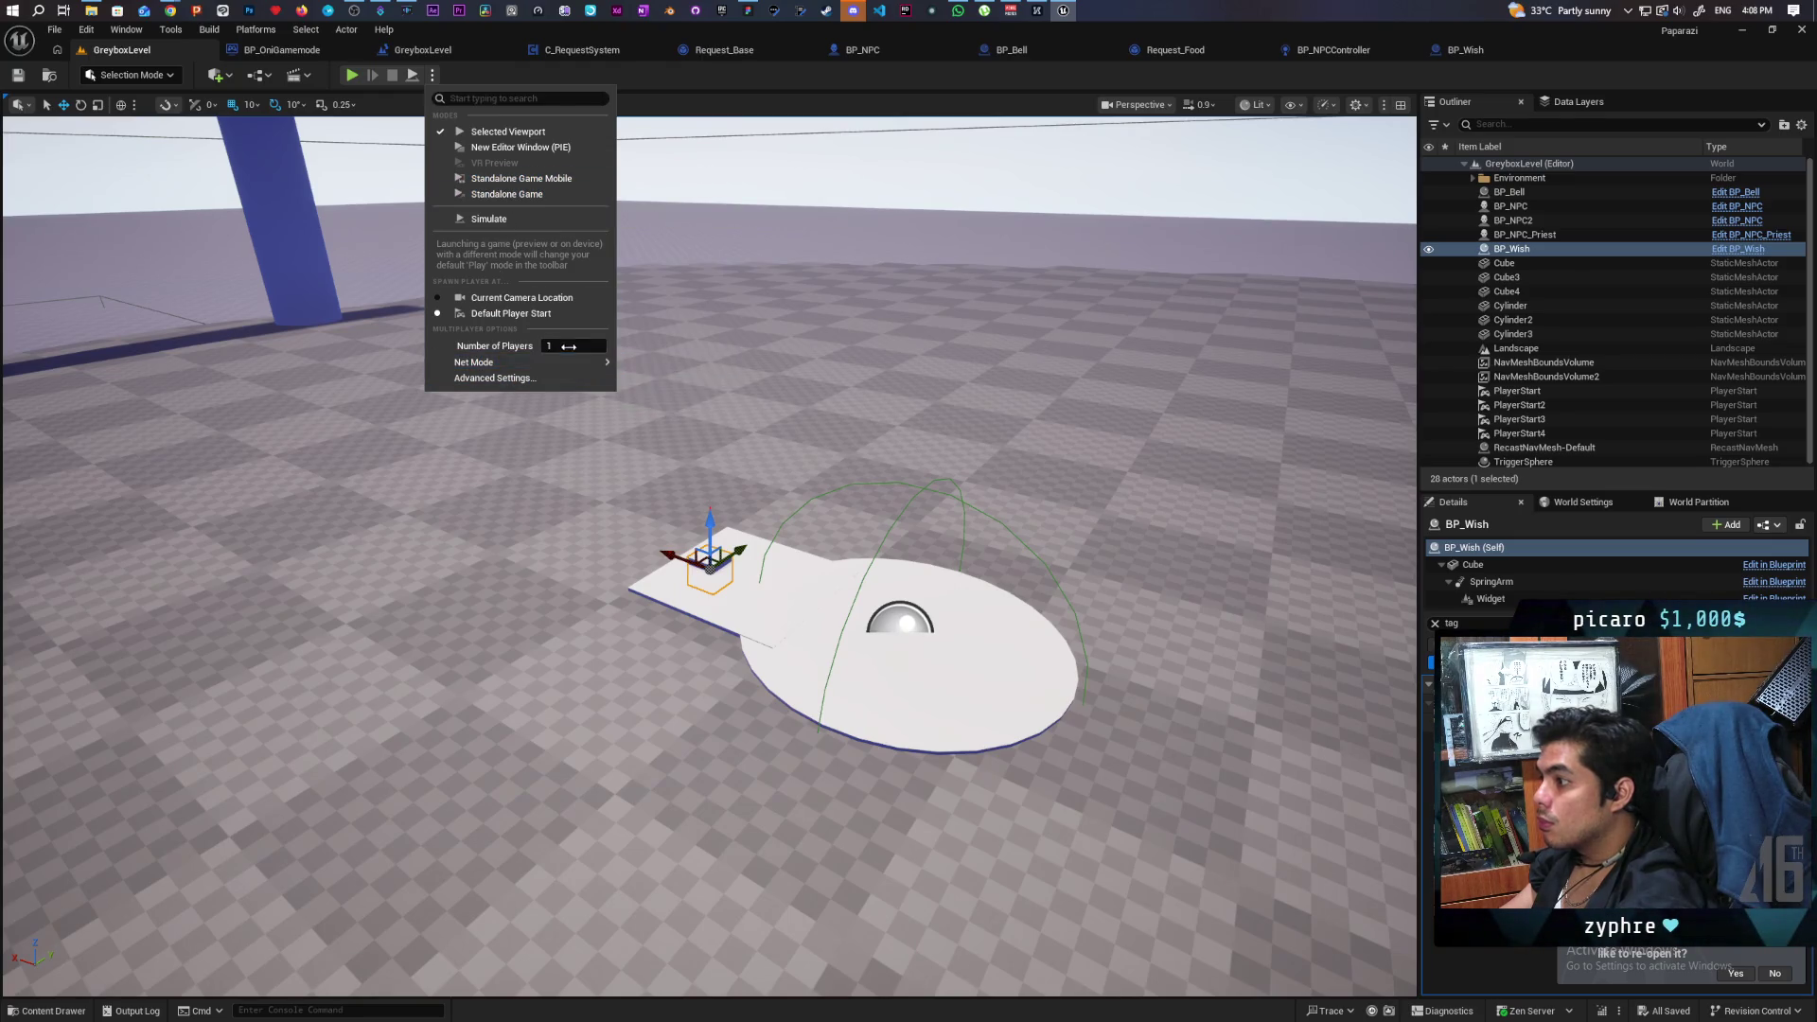
{"action": "mouse_move", "coordinate": [587, 363]}
{"action": "left_click", "coordinate": [665, 384]}
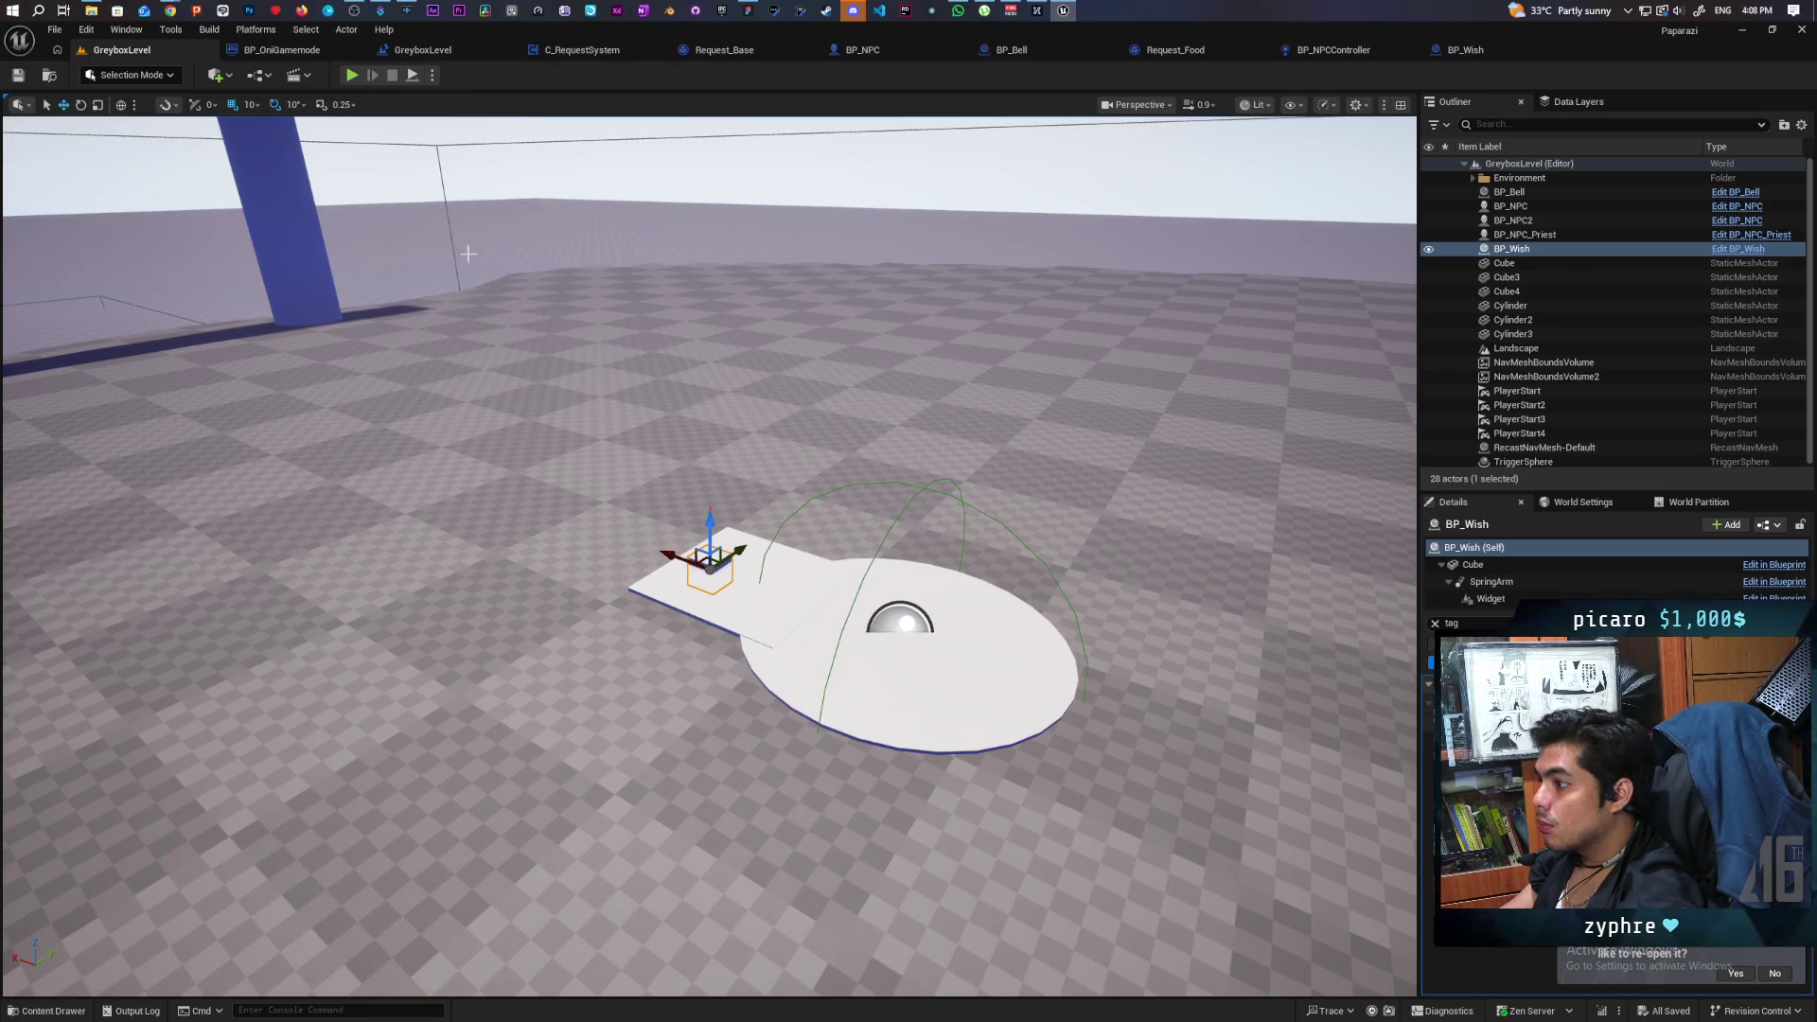
{"action": "left_click", "coordinate": [432, 75]}
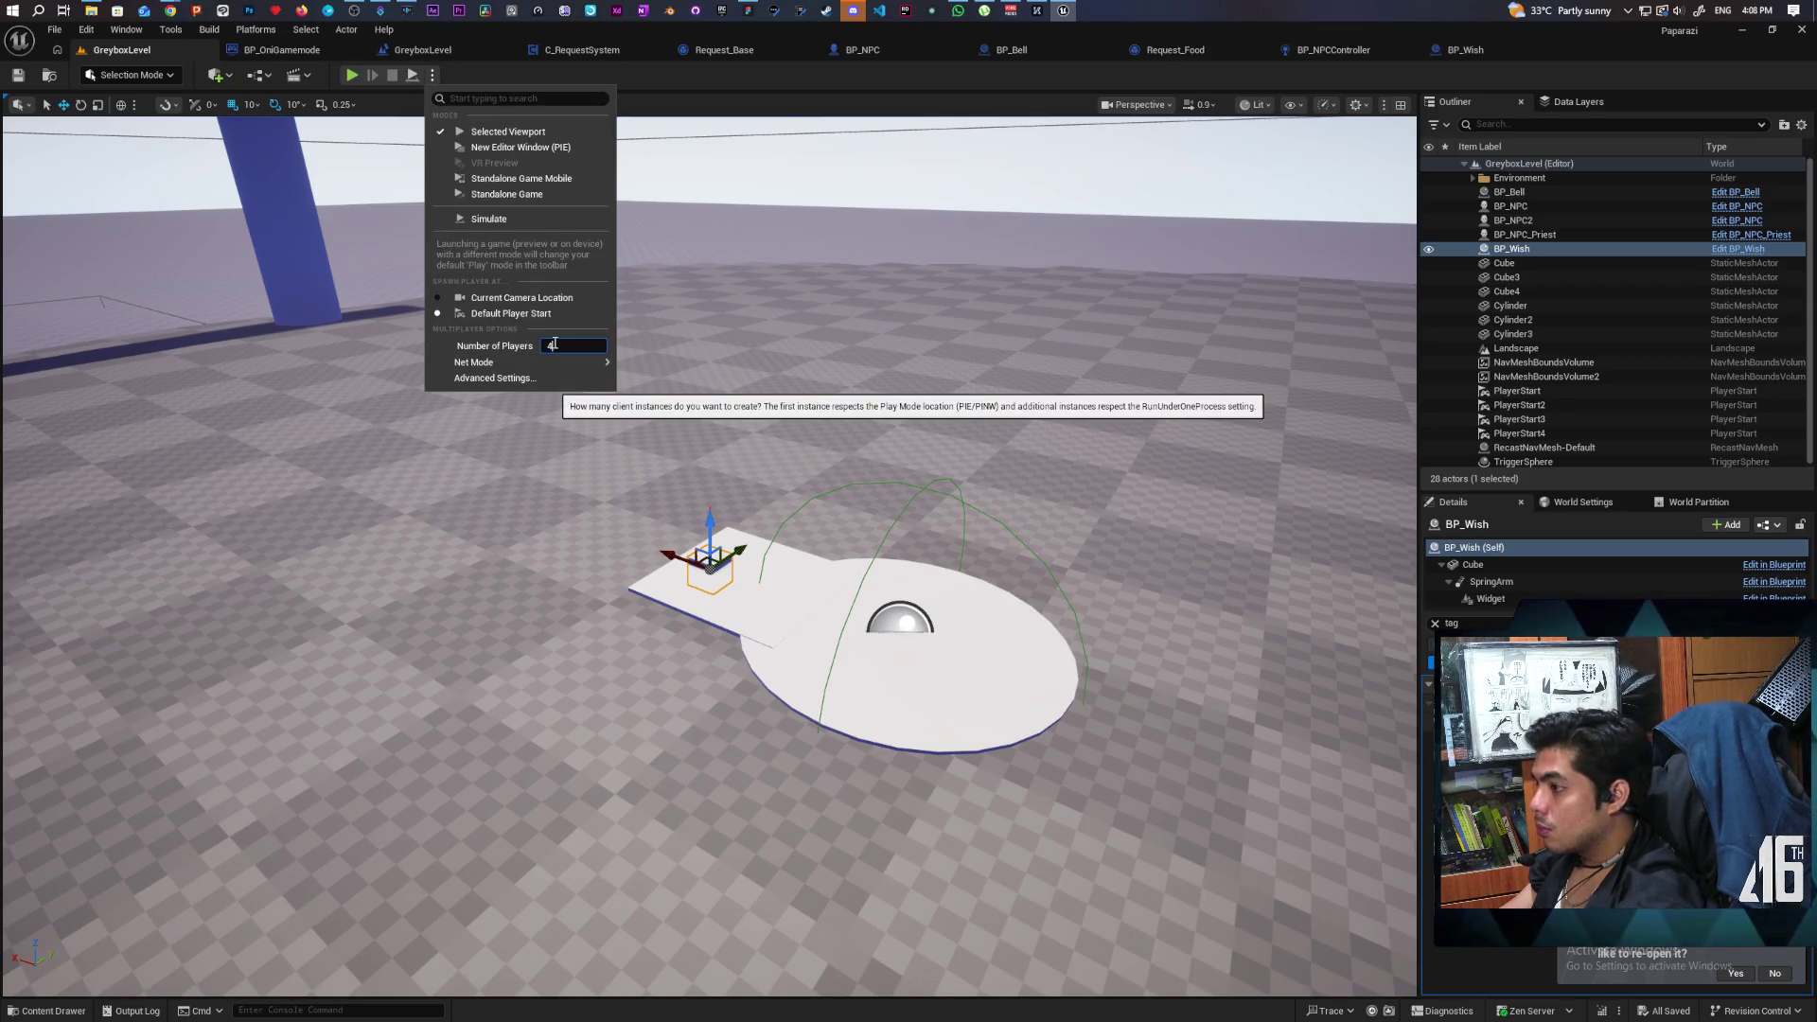
{"action": "left_click", "coordinate": [553, 345]}
Launch the four-player session and interact with the wish as the server.
{"action": "left_click", "coordinate": [356, 73]}
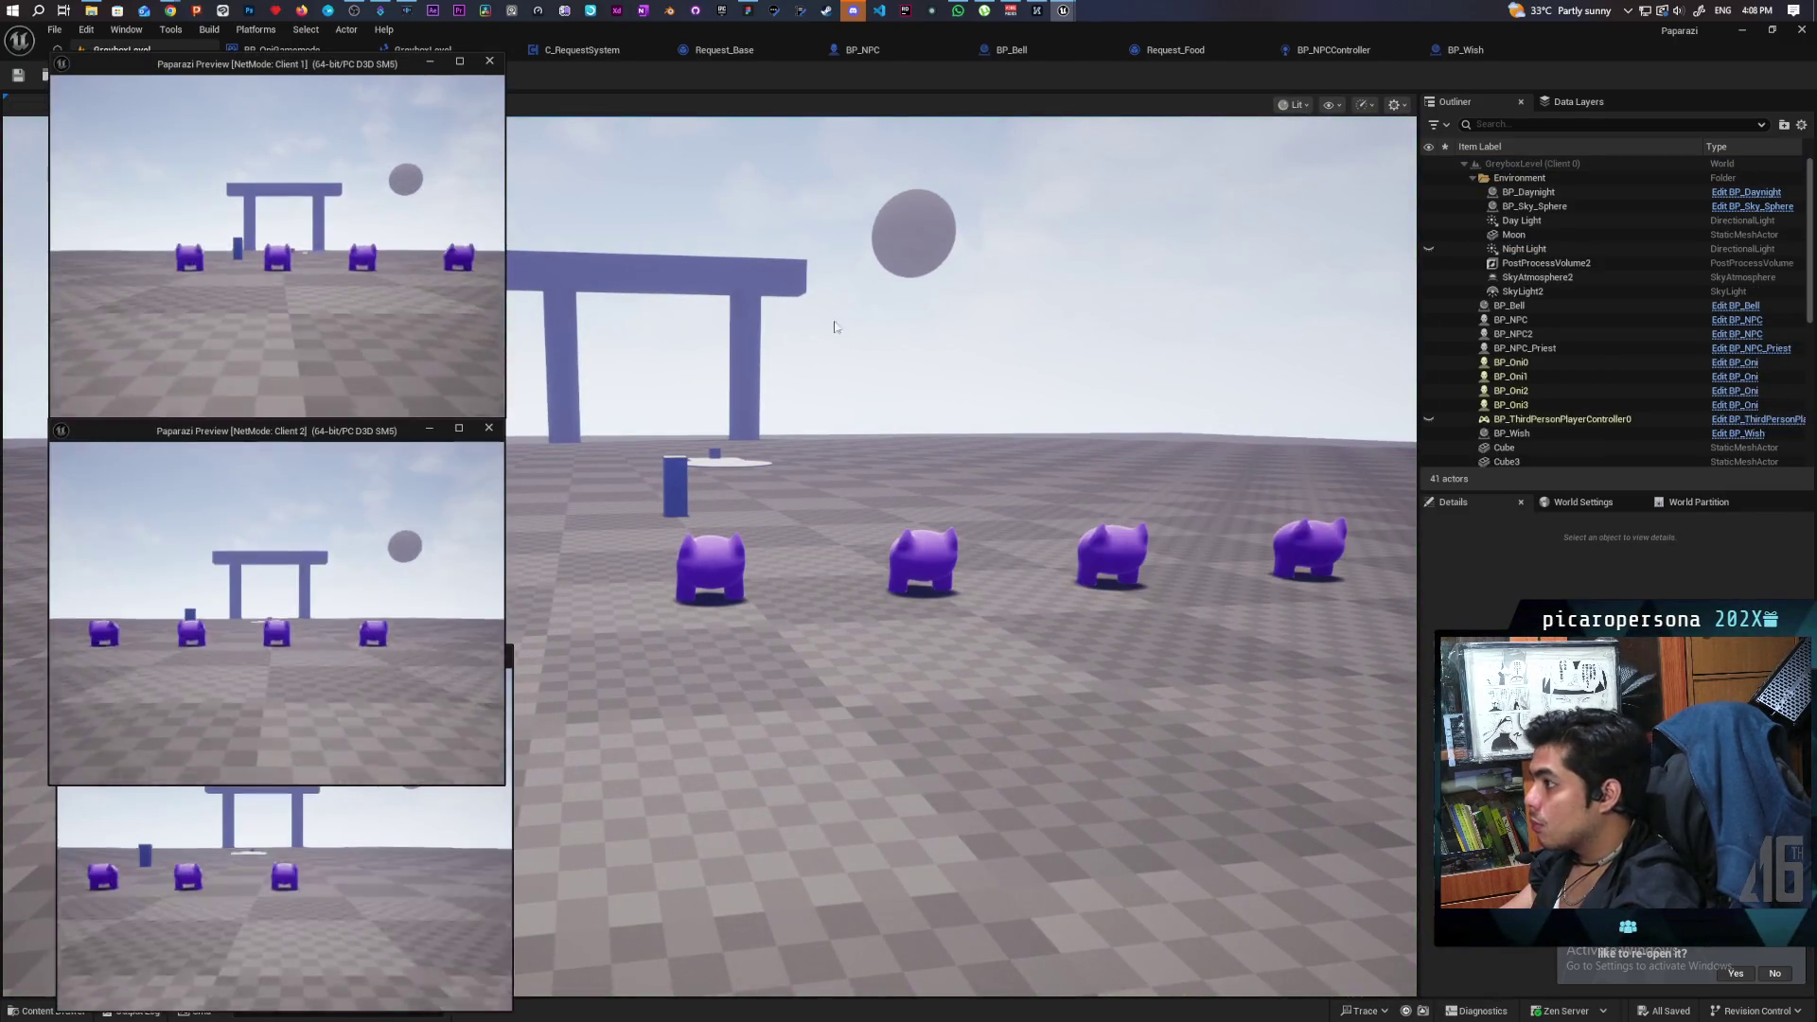
{"action": "left_click", "coordinate": [814, 316]}
{"action": "key", "text": "w"}
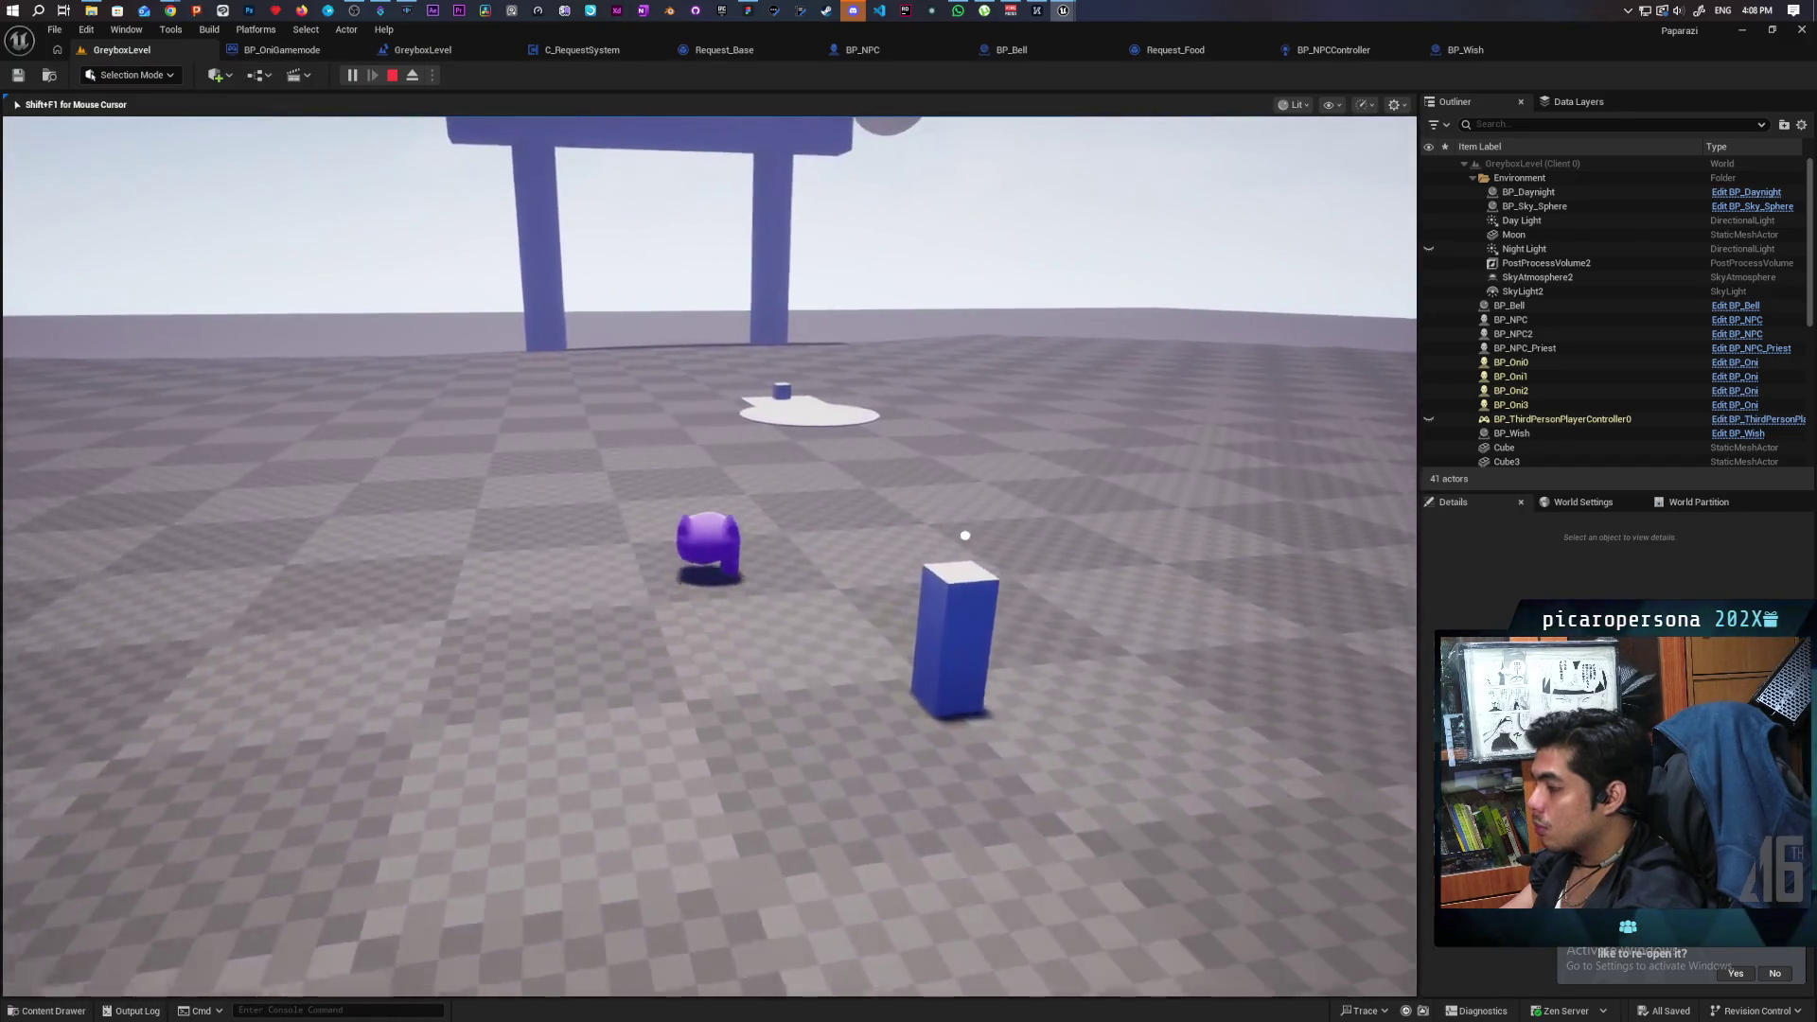
{"action": "key", "text": "w"}
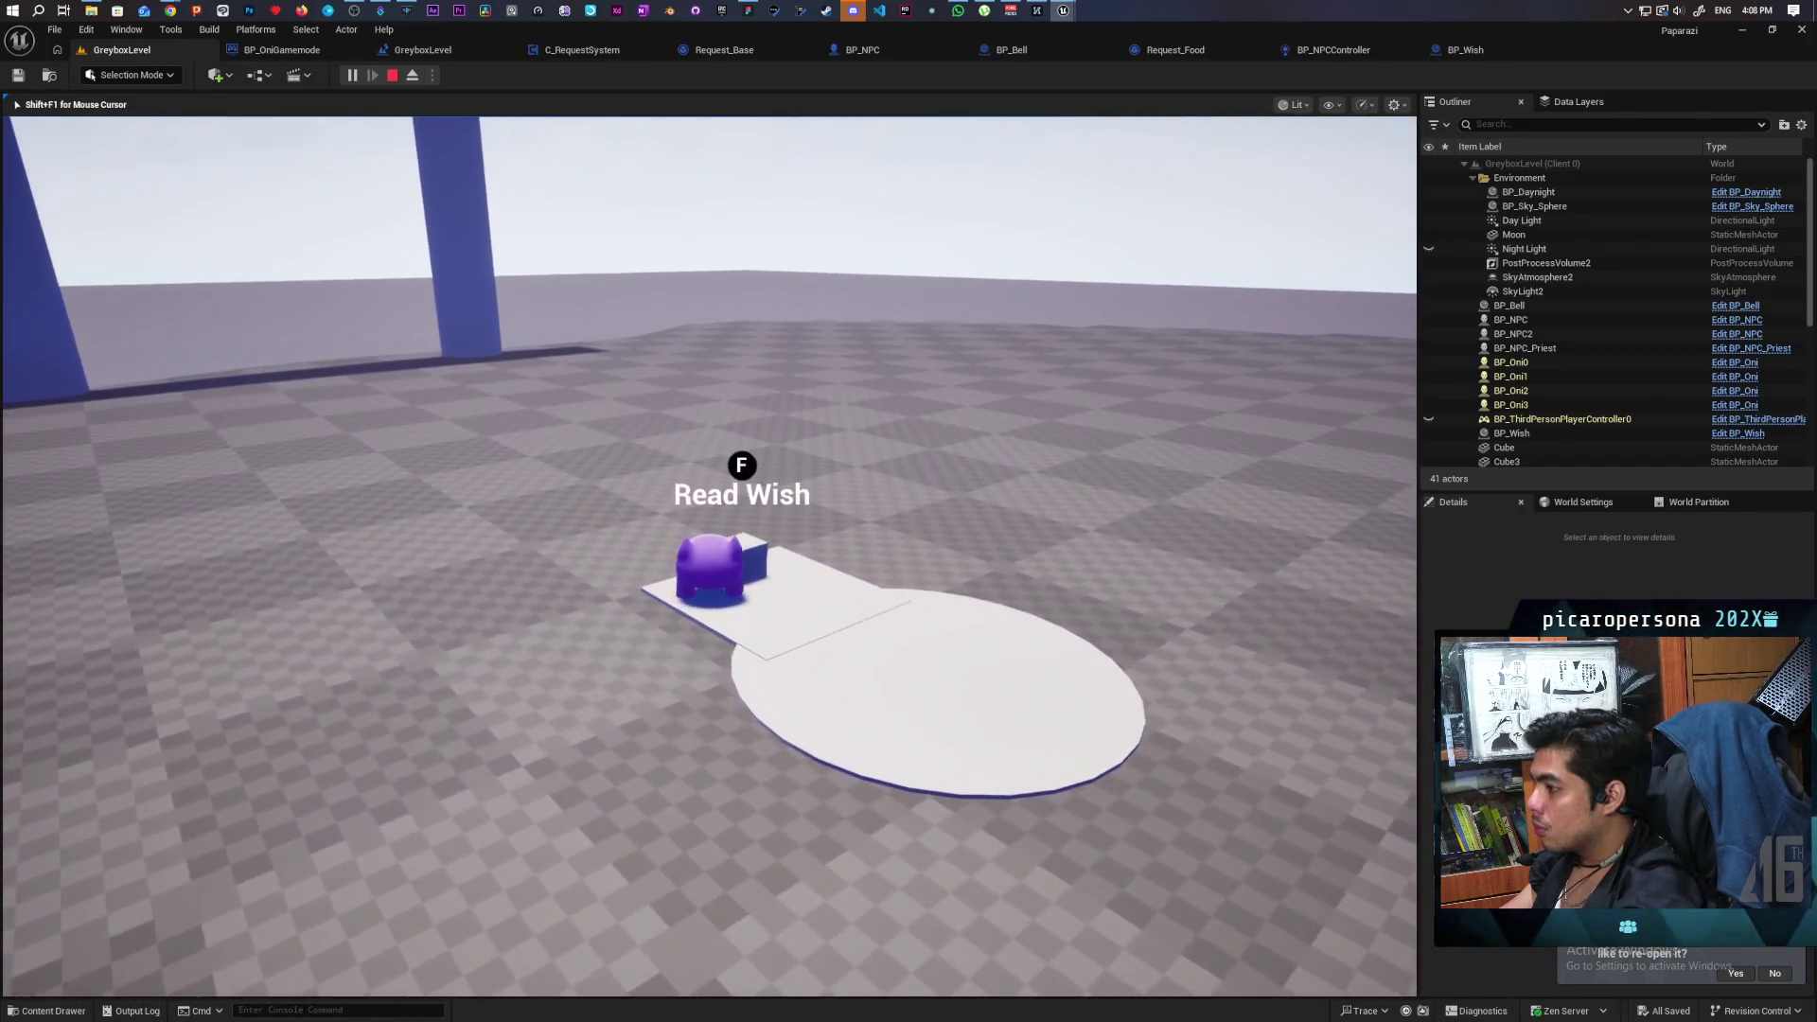
{"action": "key", "text": "s"}
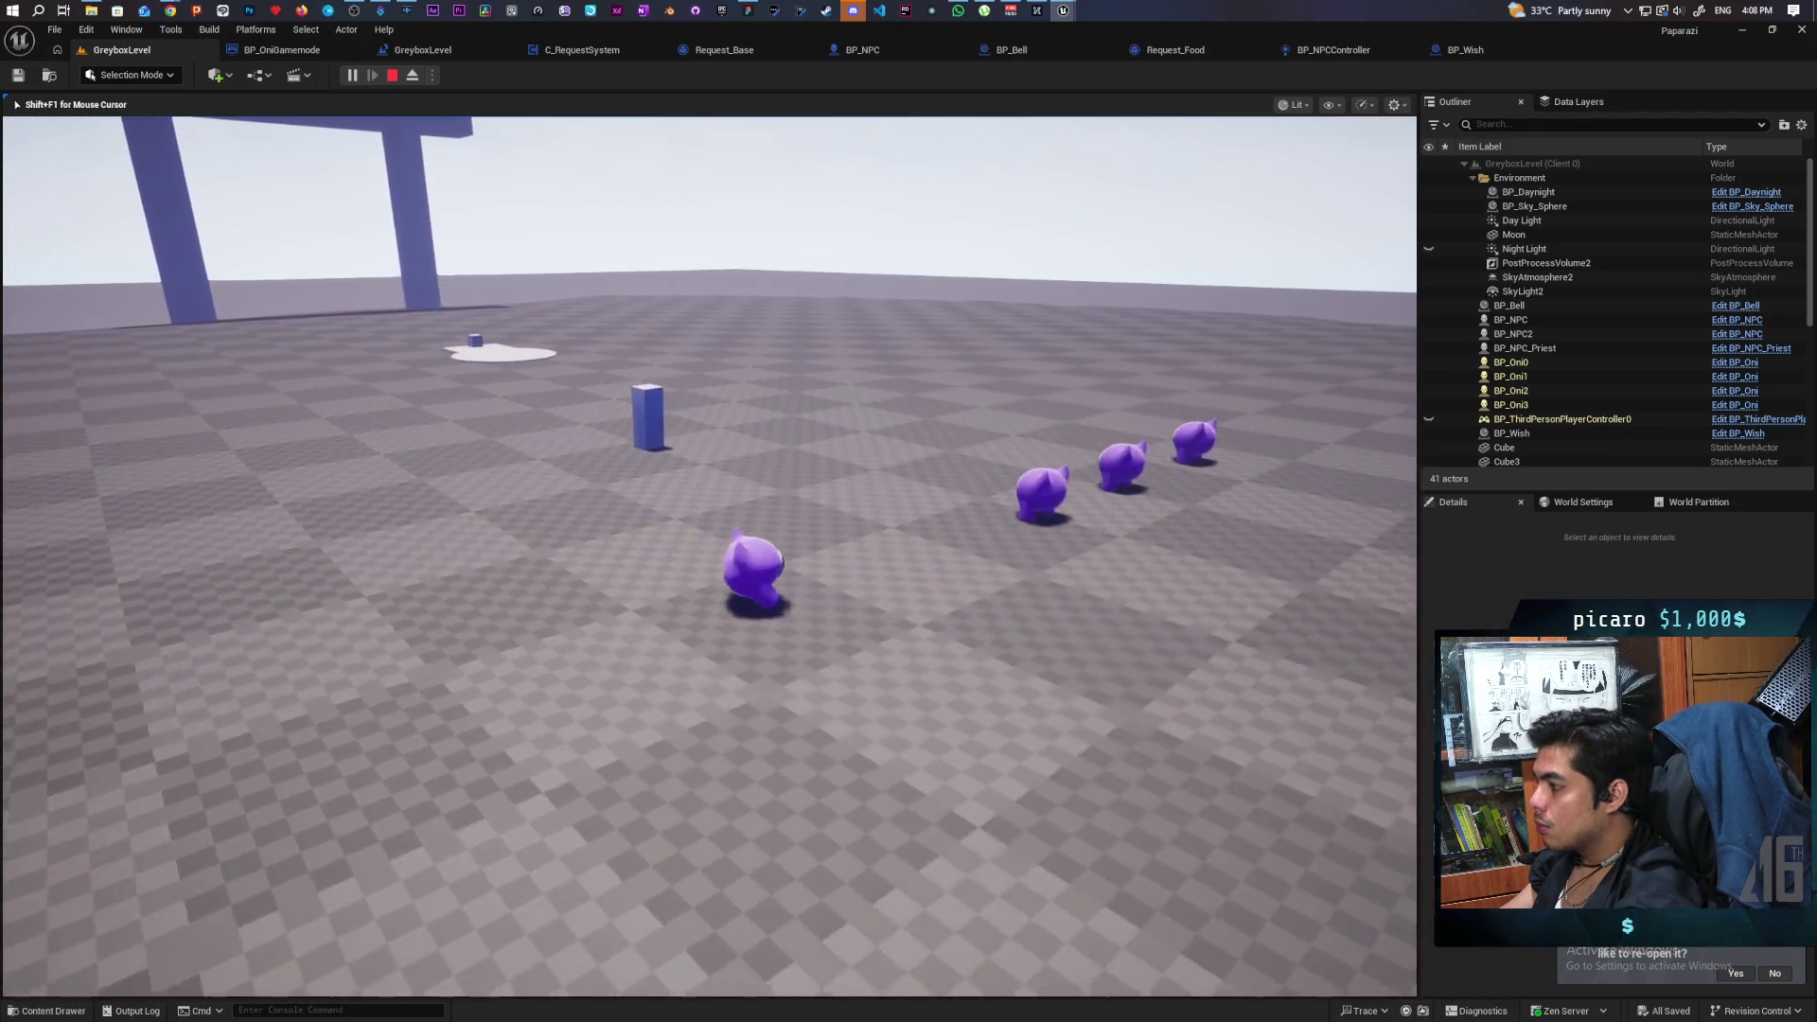
Walk Client 2's character onto the platform to interact, then end the session.
{"action": "key", "text": "shift+F1"}
{"action": "key", "text": "w"}
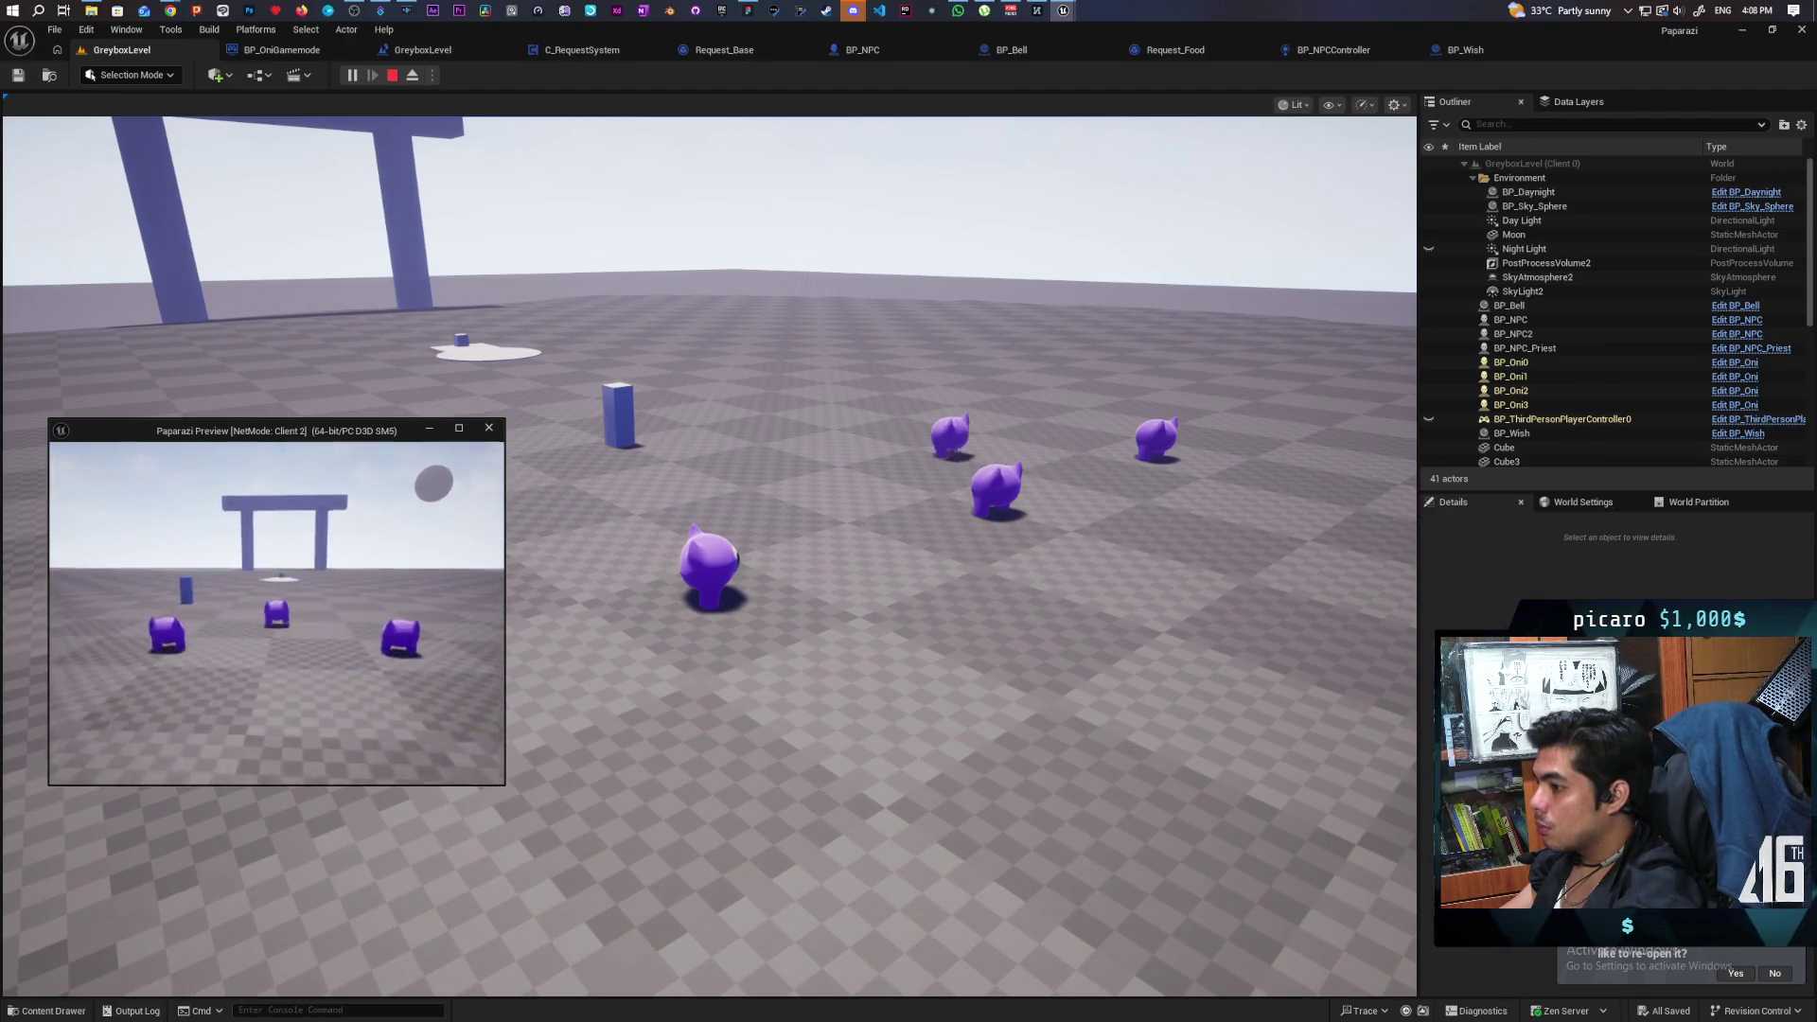
{"action": "key", "text": "w"}
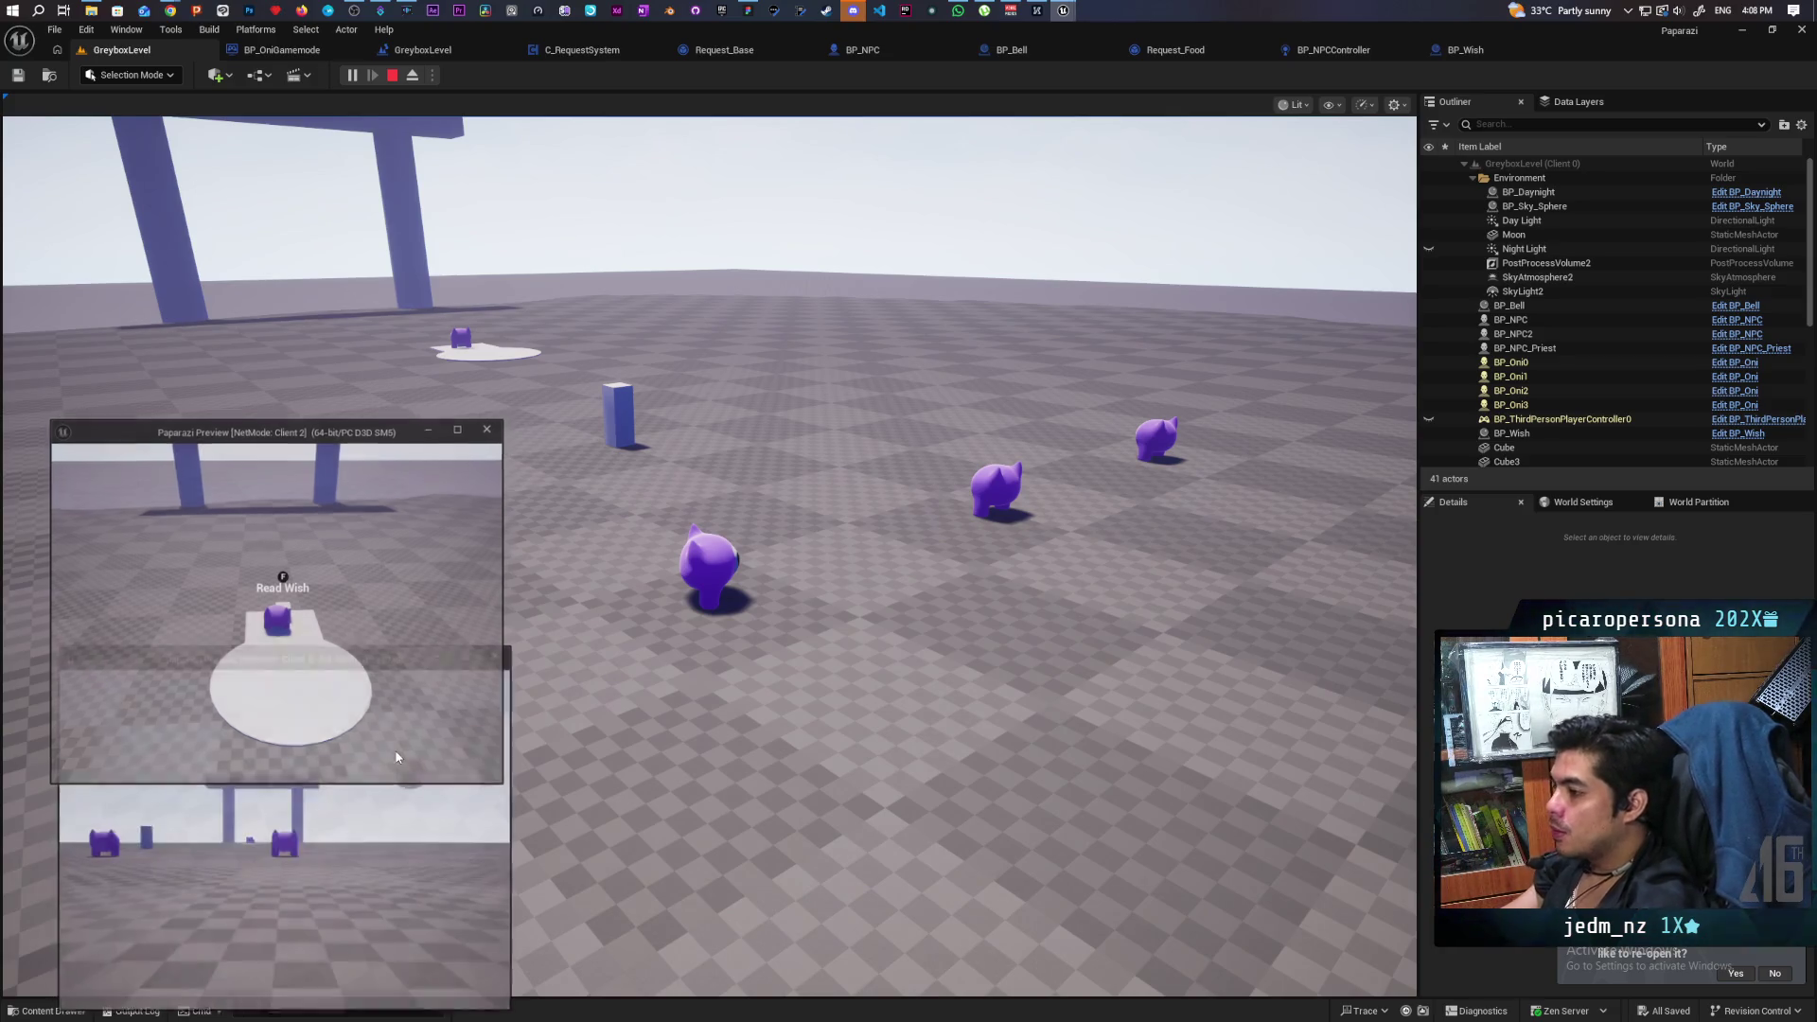
{"action": "key", "text": "Escape"}
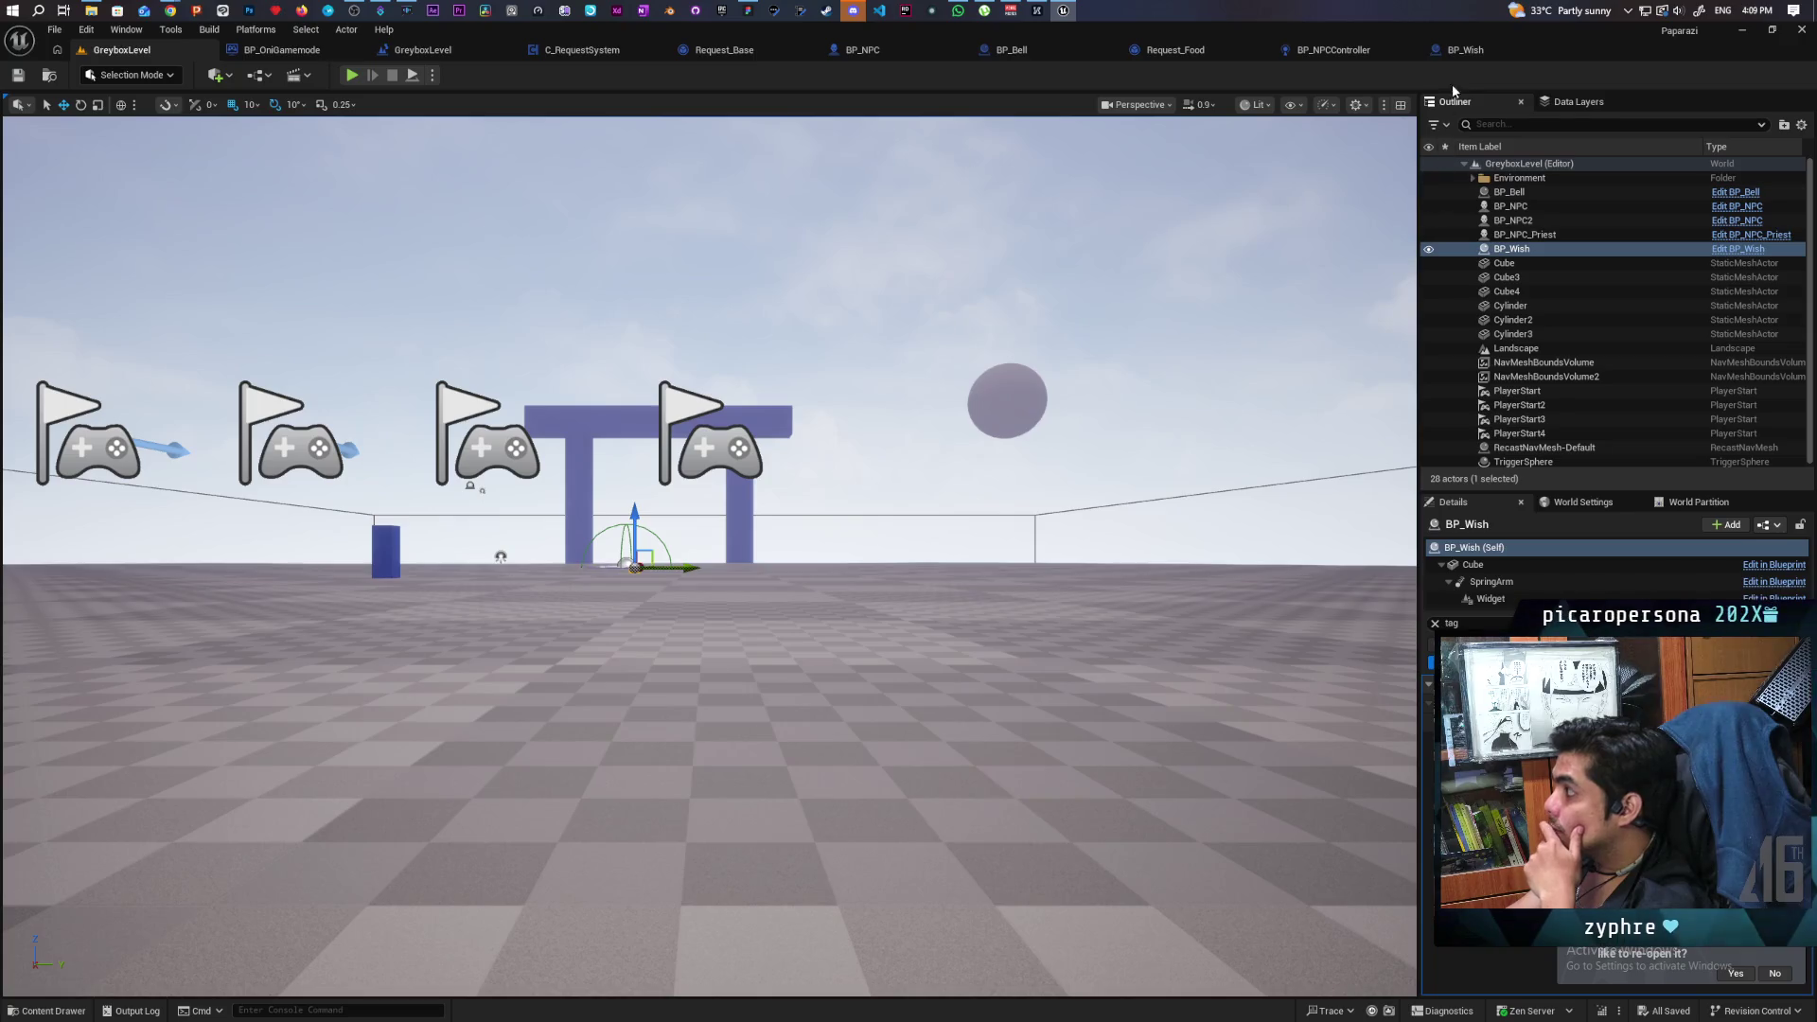
Delete Print String from BP_Wish, preview 'get as' nodes from Component without adding one, and open the Content Drawer.
{"action": "left_click", "coordinate": [1464, 49]}
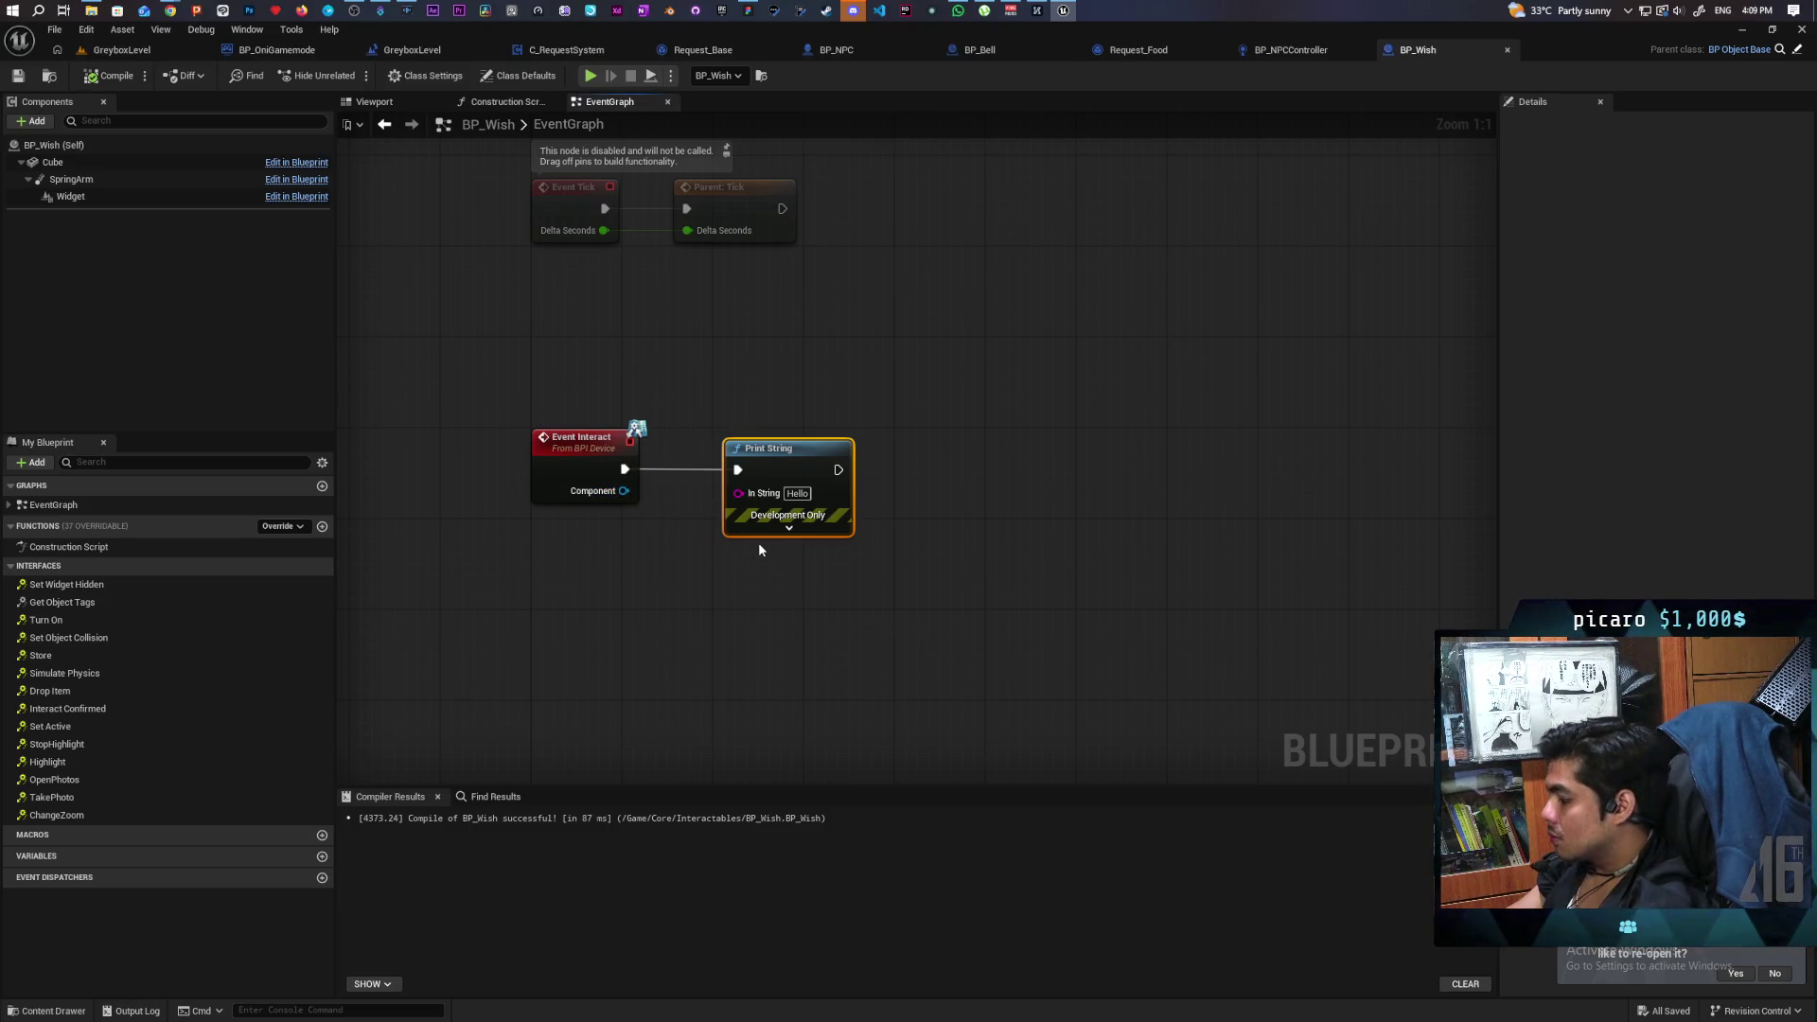
{"action": "key", "text": "Delete"}
{"action": "left_click_drag", "start_coordinate": [624, 491], "coordinate": [688, 594]}
{"action": "type", "text": "g"}
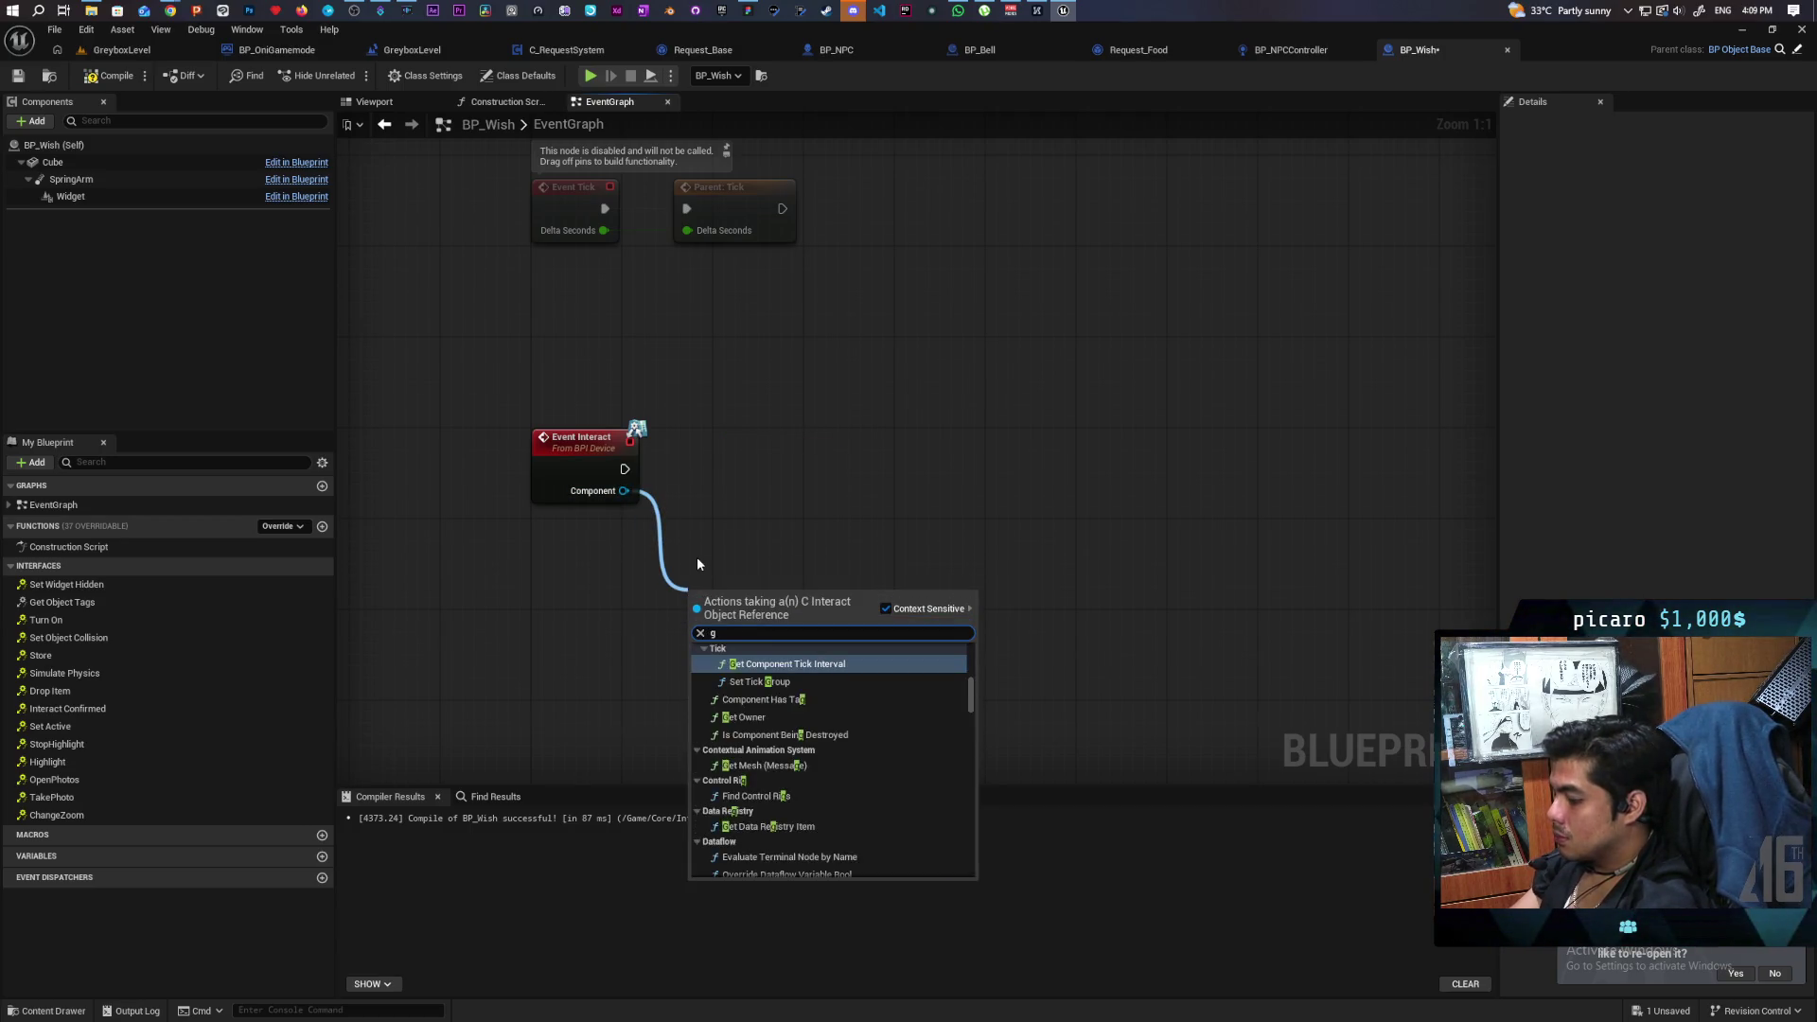
{"action": "type", "text": "et as"}
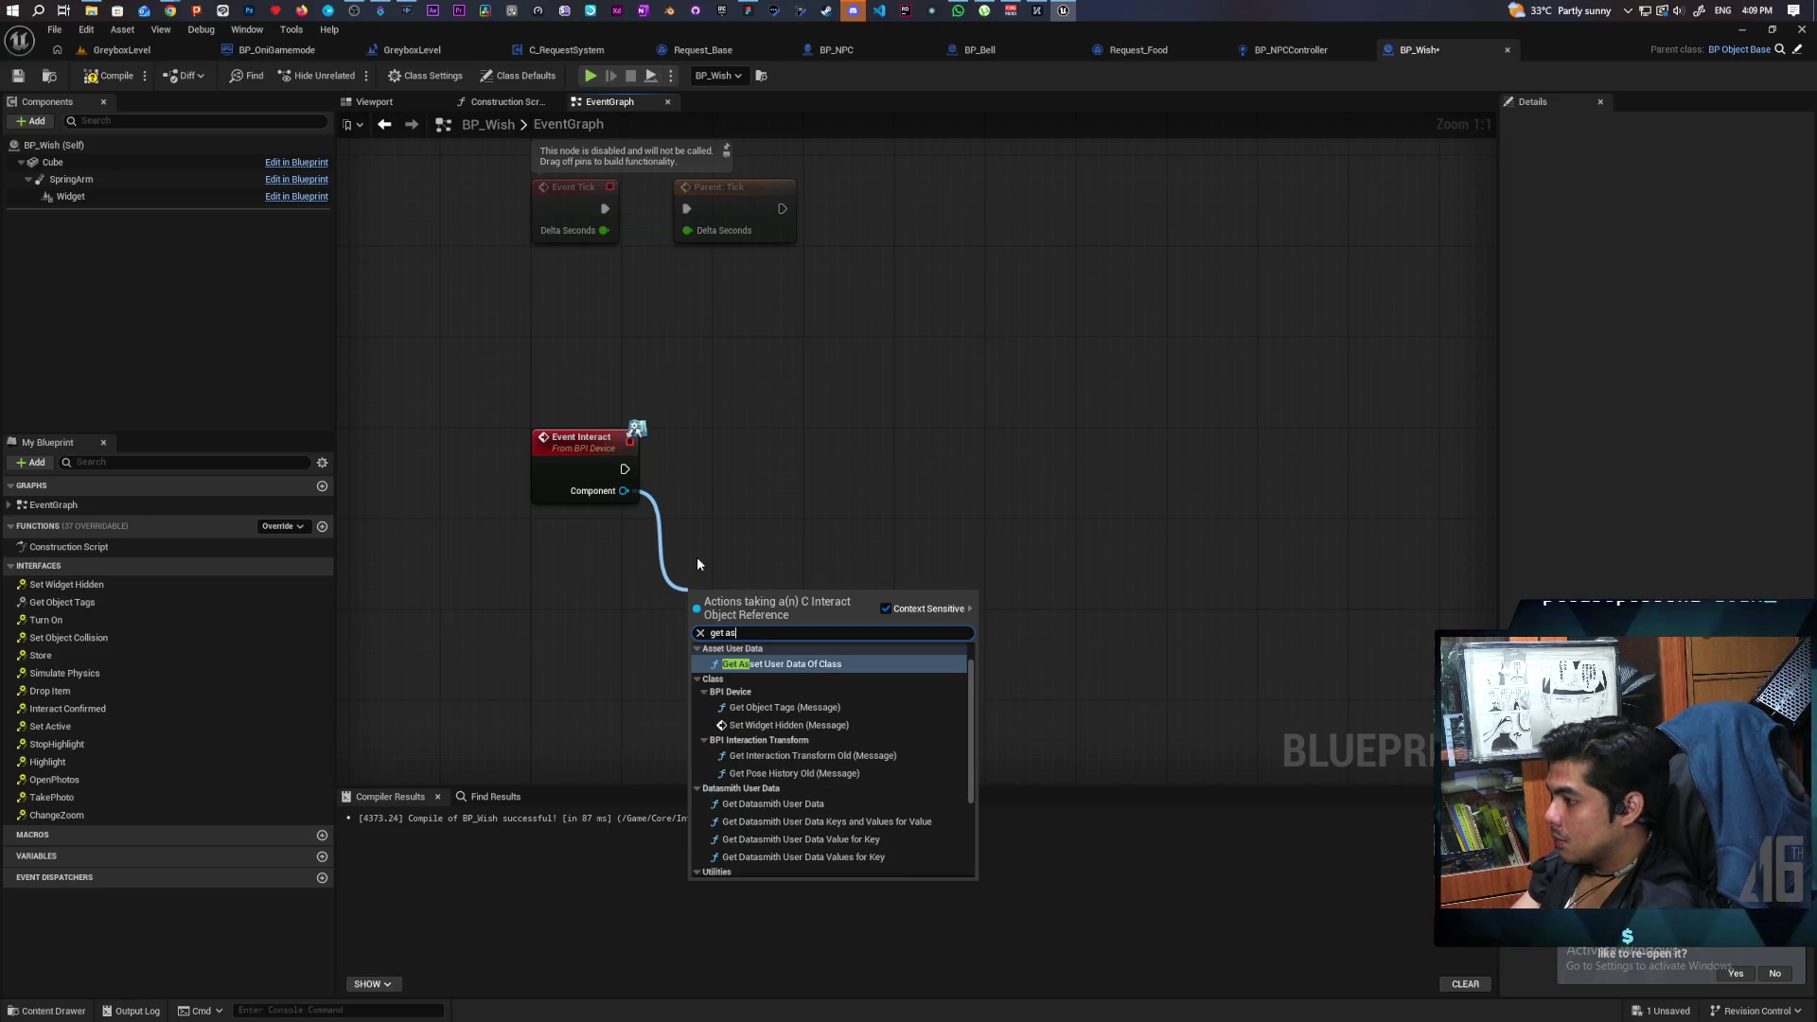
{"action": "scroll", "coordinate": [937, 748], "scroll_direction": "down", "scroll_amount": 3}
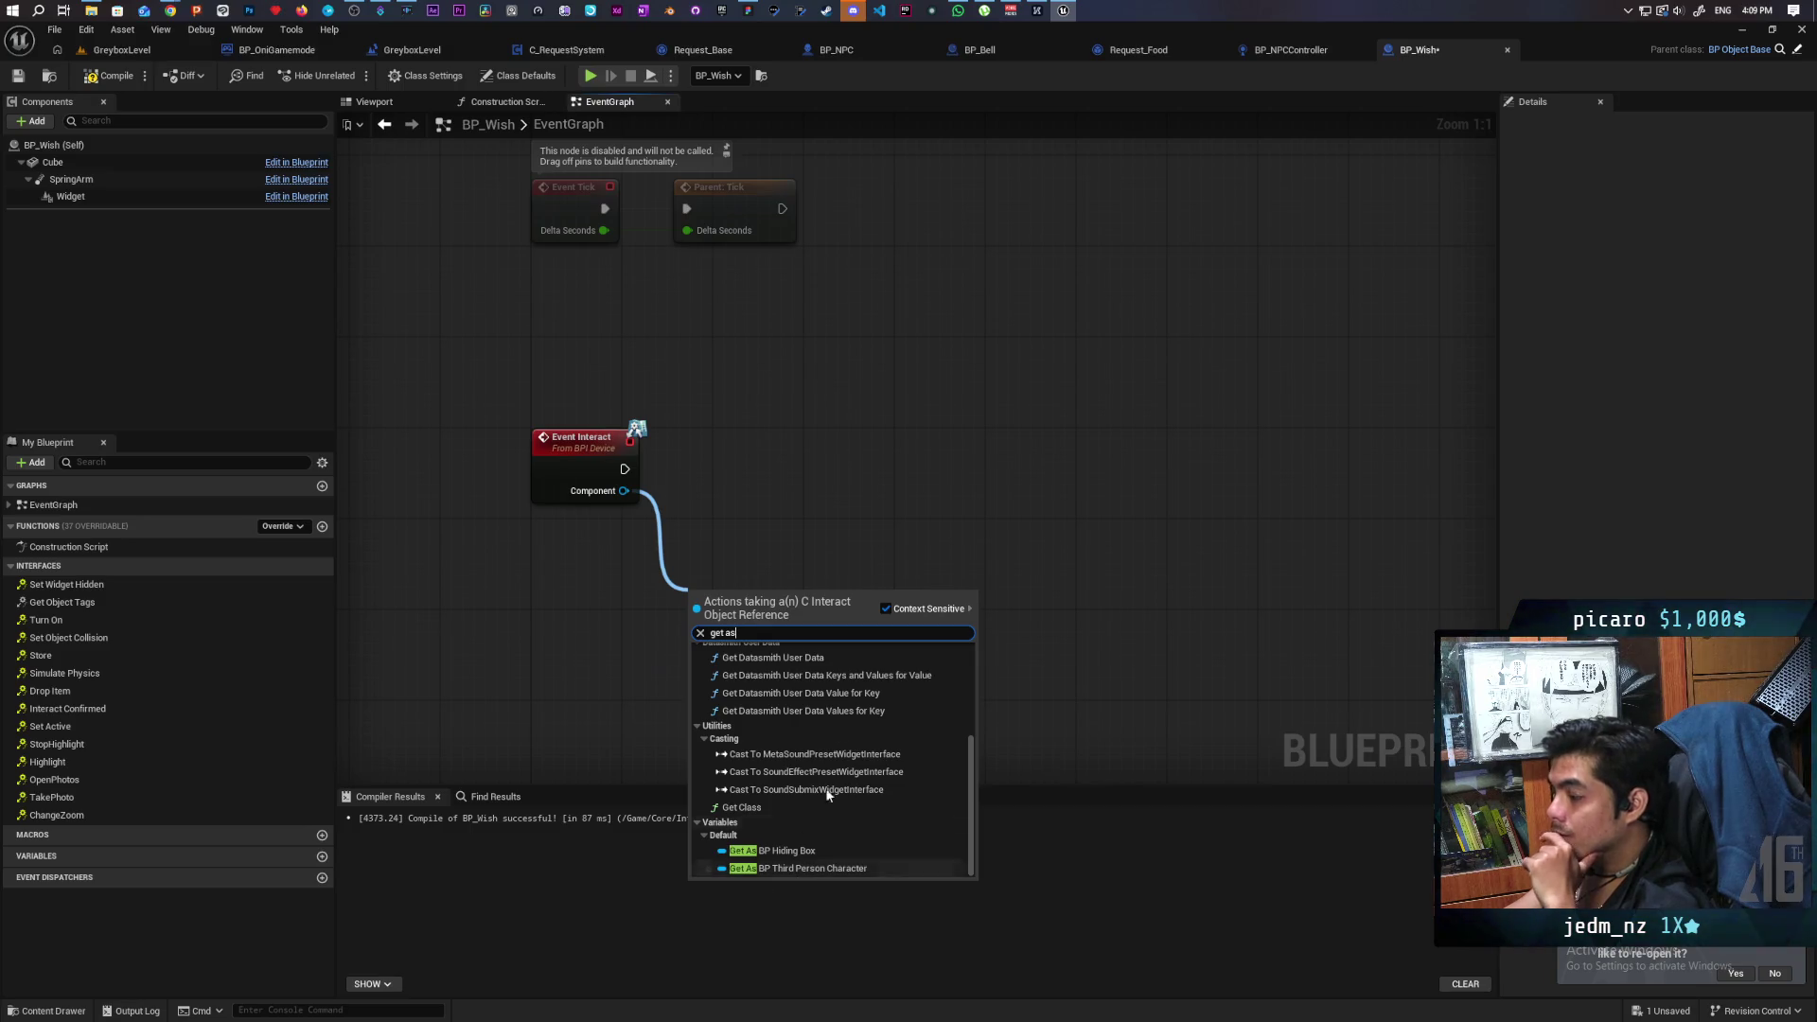
{"action": "left_click", "coordinate": [755, 553]}
{"action": "left_click", "coordinate": [42, 1008]}
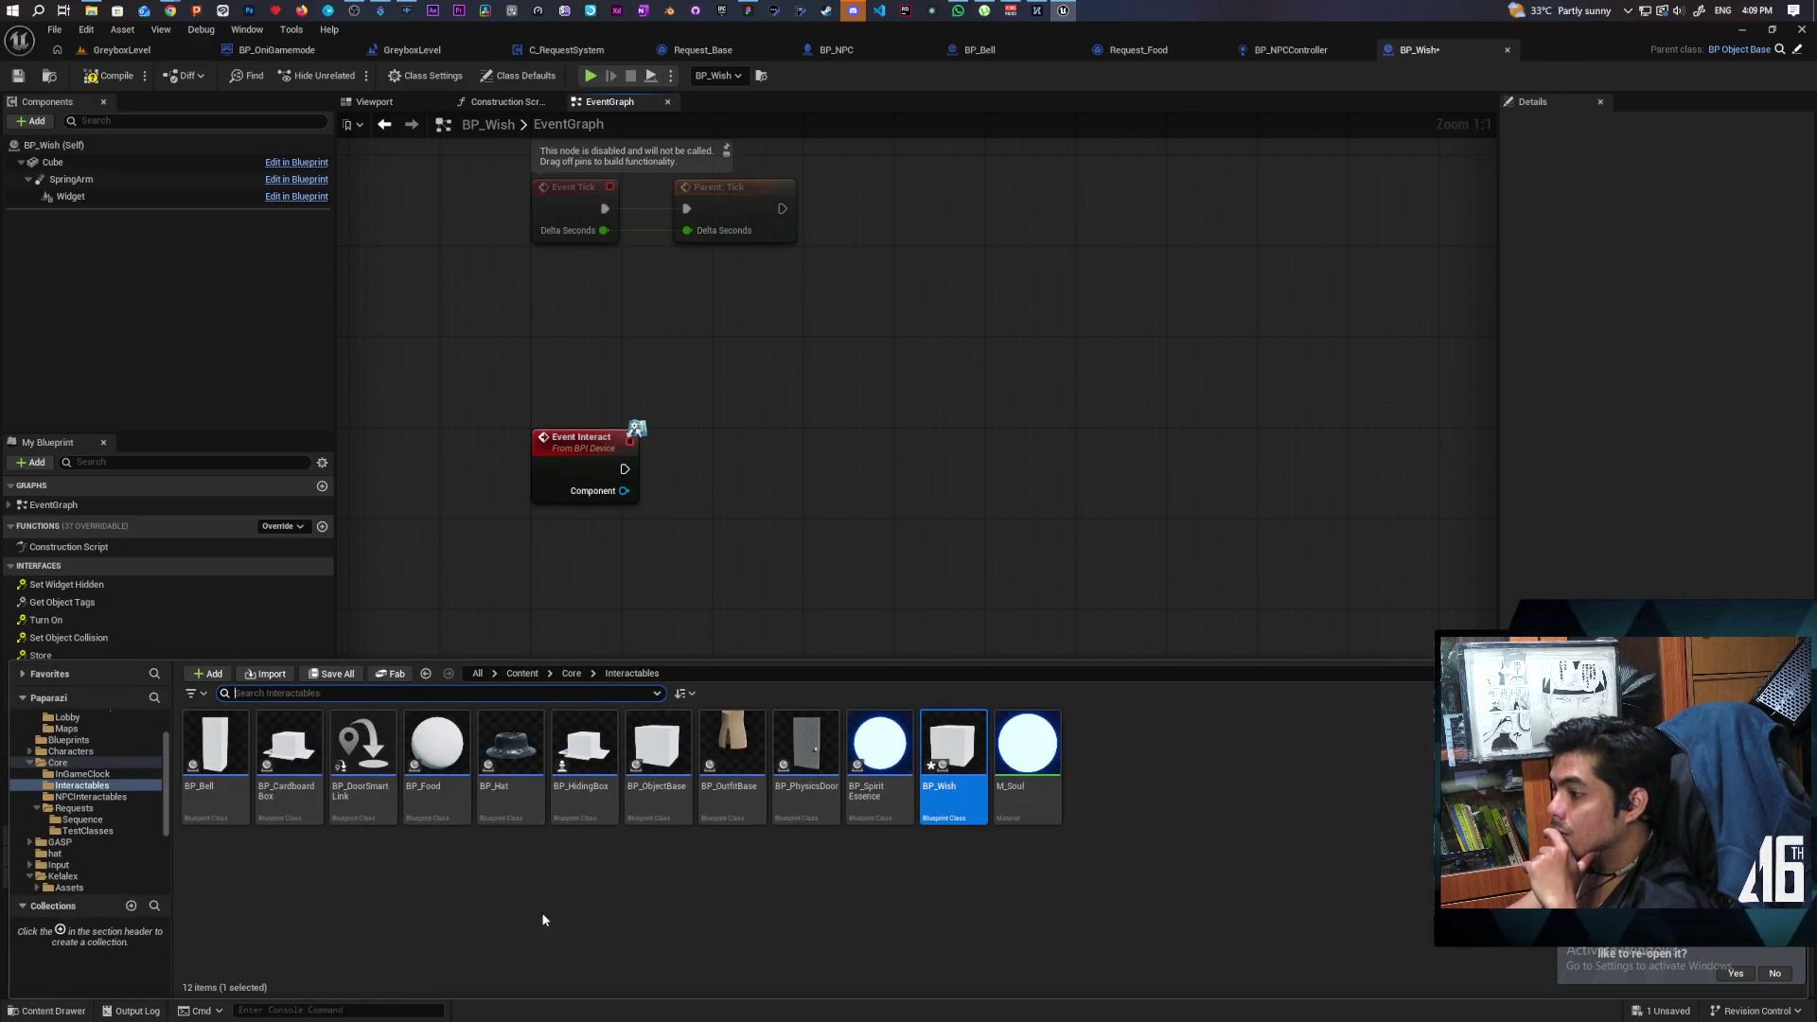
Open the C_Interact class through BP_Oni in ThirdPerson/Blueprints.
{"action": "left_click", "coordinate": [522, 674]}
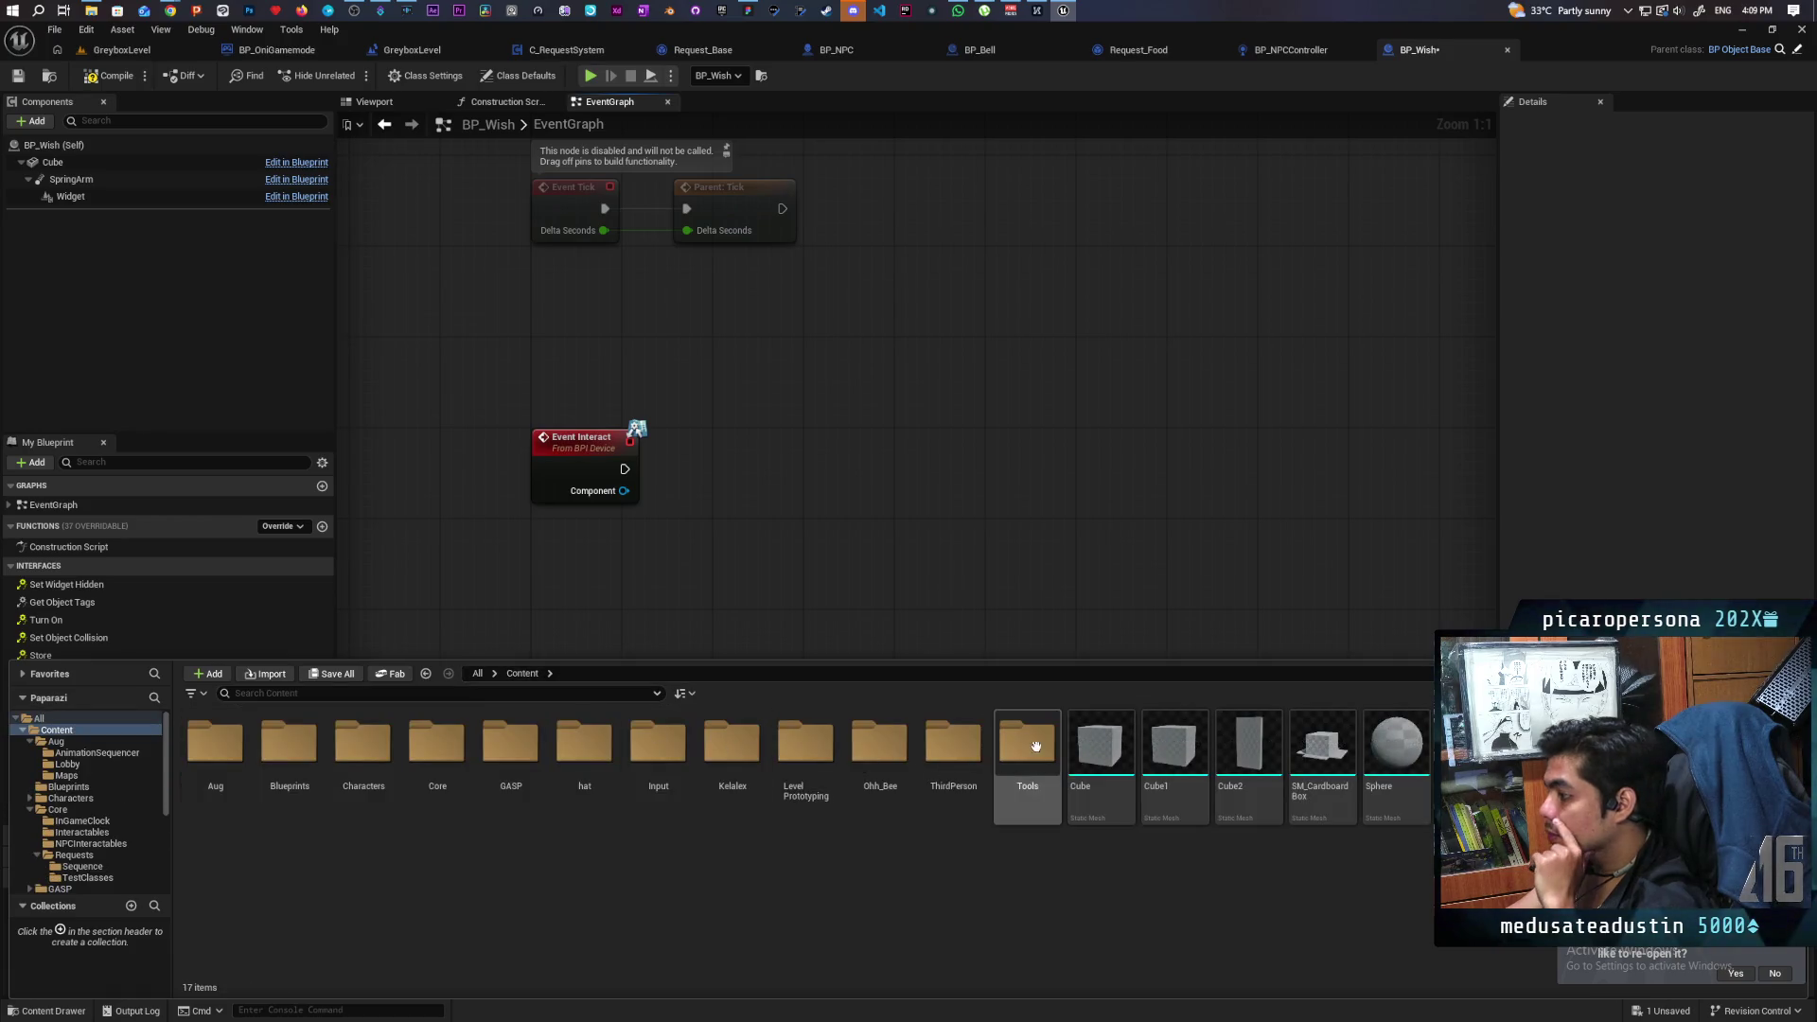
{"action": "double_click", "coordinate": [953, 748]}
{"action": "double_click", "coordinate": [216, 746]}
{"action": "left_click", "coordinate": [511, 747]}
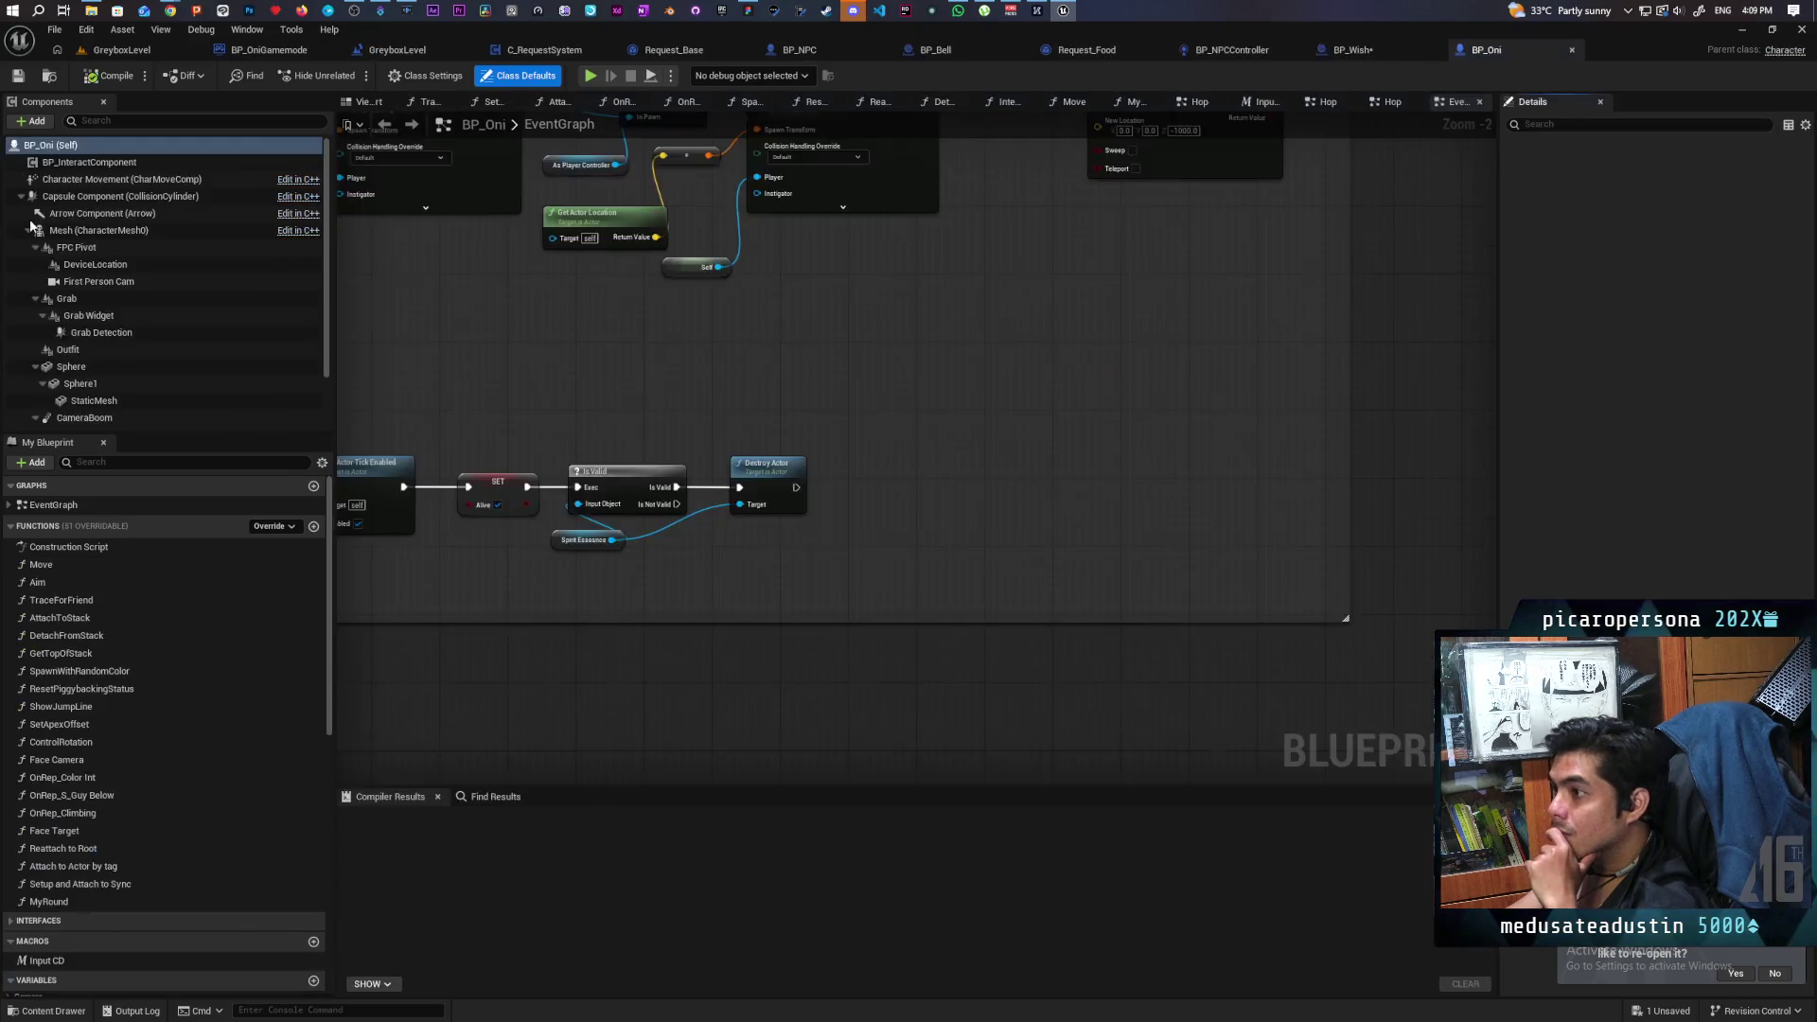
{"action": "right_click", "coordinate": [120, 163]}
{"action": "mouse_move", "coordinate": [206, 205]}
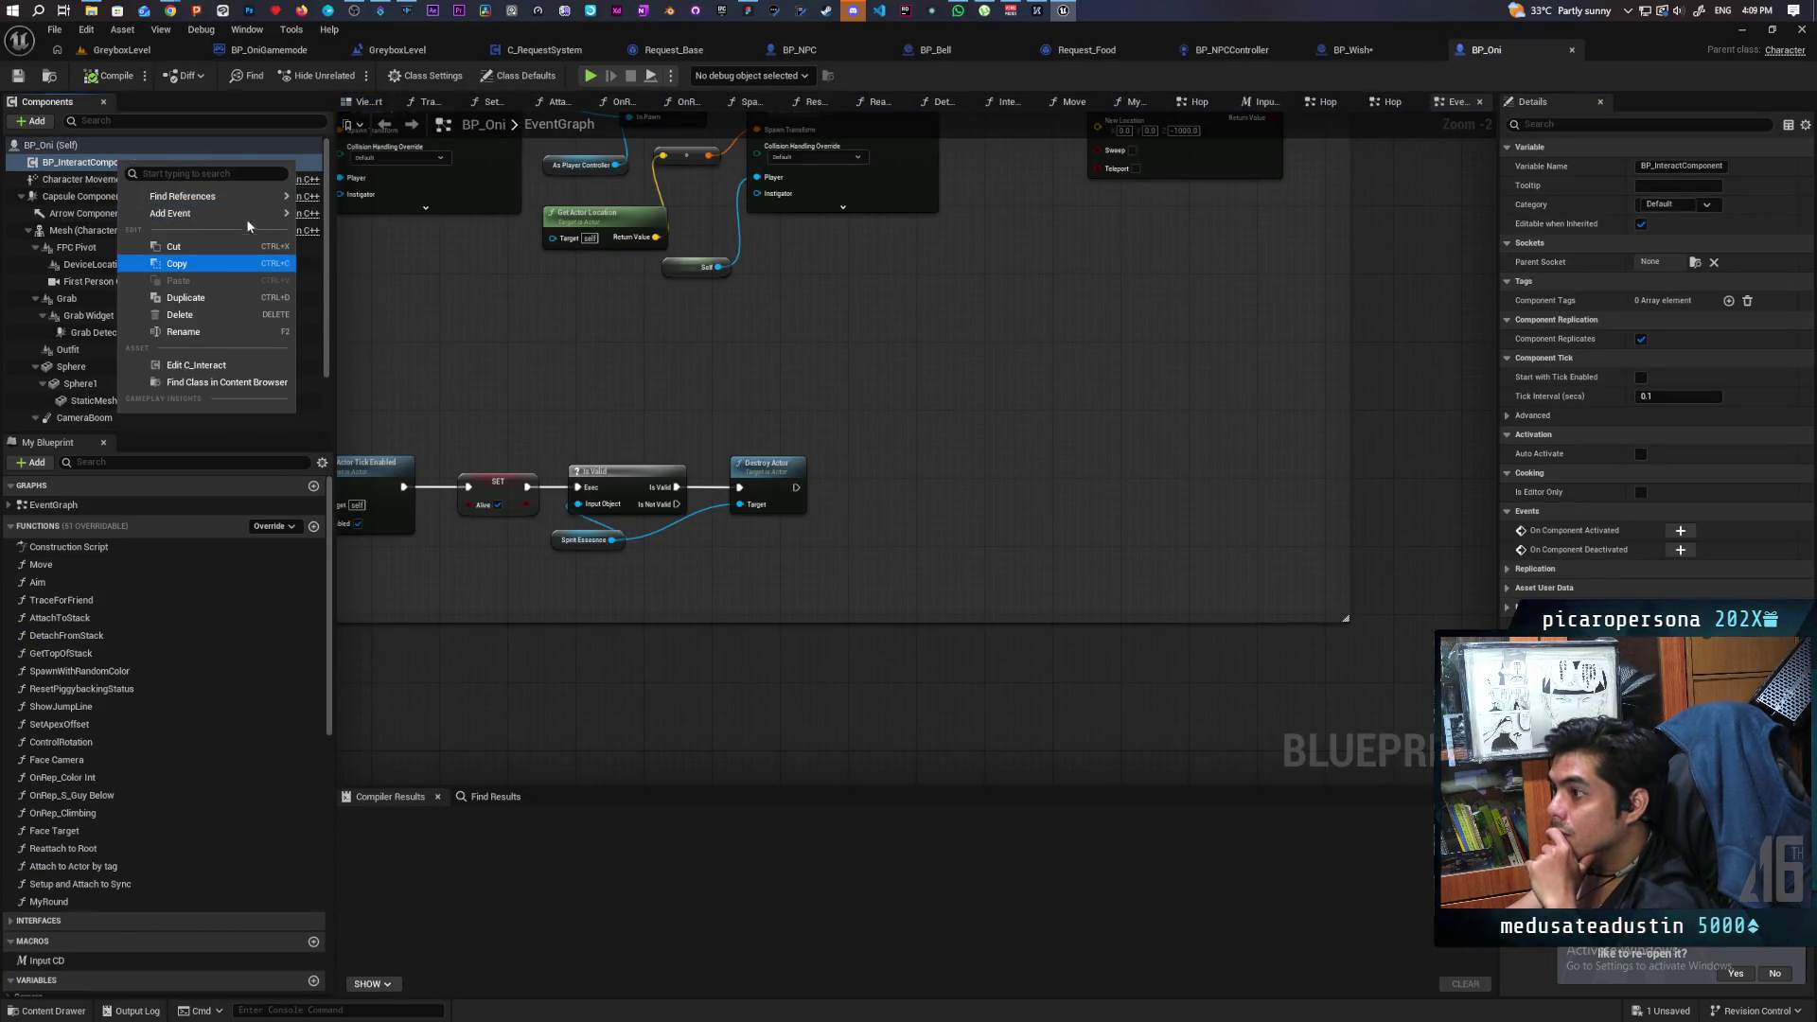
{"action": "left_click", "coordinate": [196, 365]}
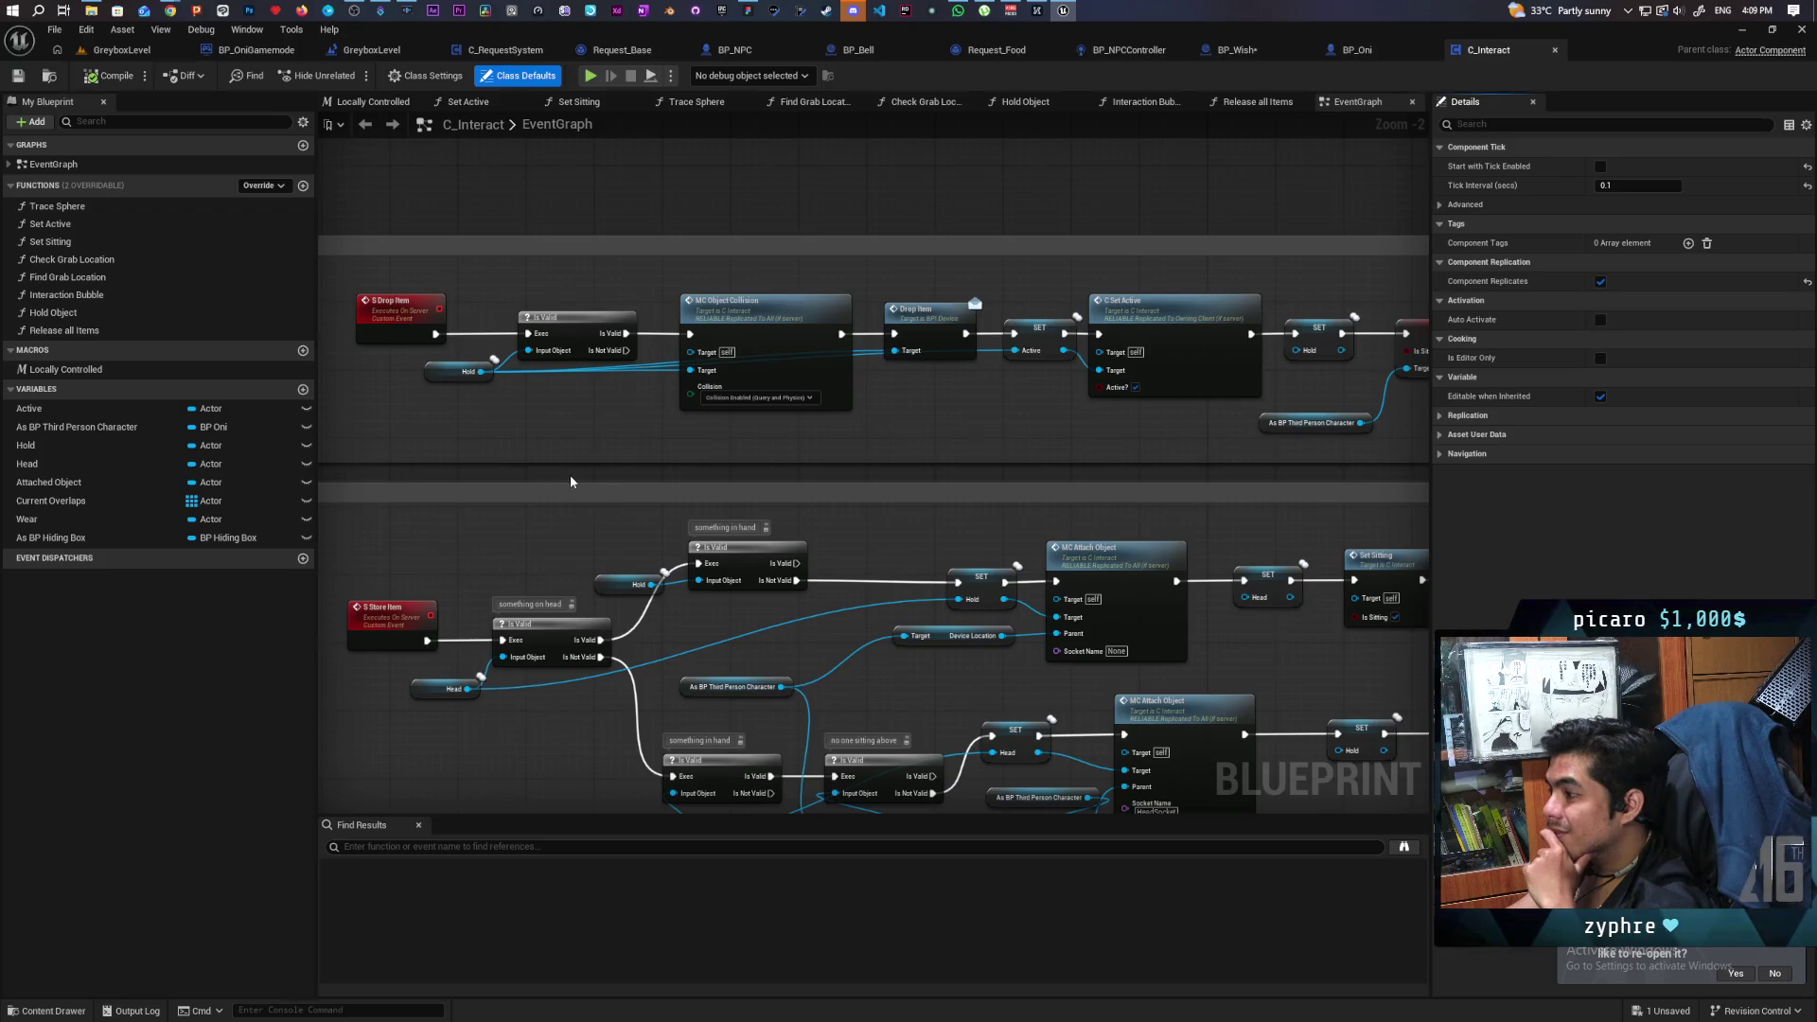
Check C_Interact's Class Defaults and Class Settings for replication options, then clear the search.
{"action": "scroll", "coordinate": [569, 481], "scroll_direction": "down", "scroll_amount": 7}
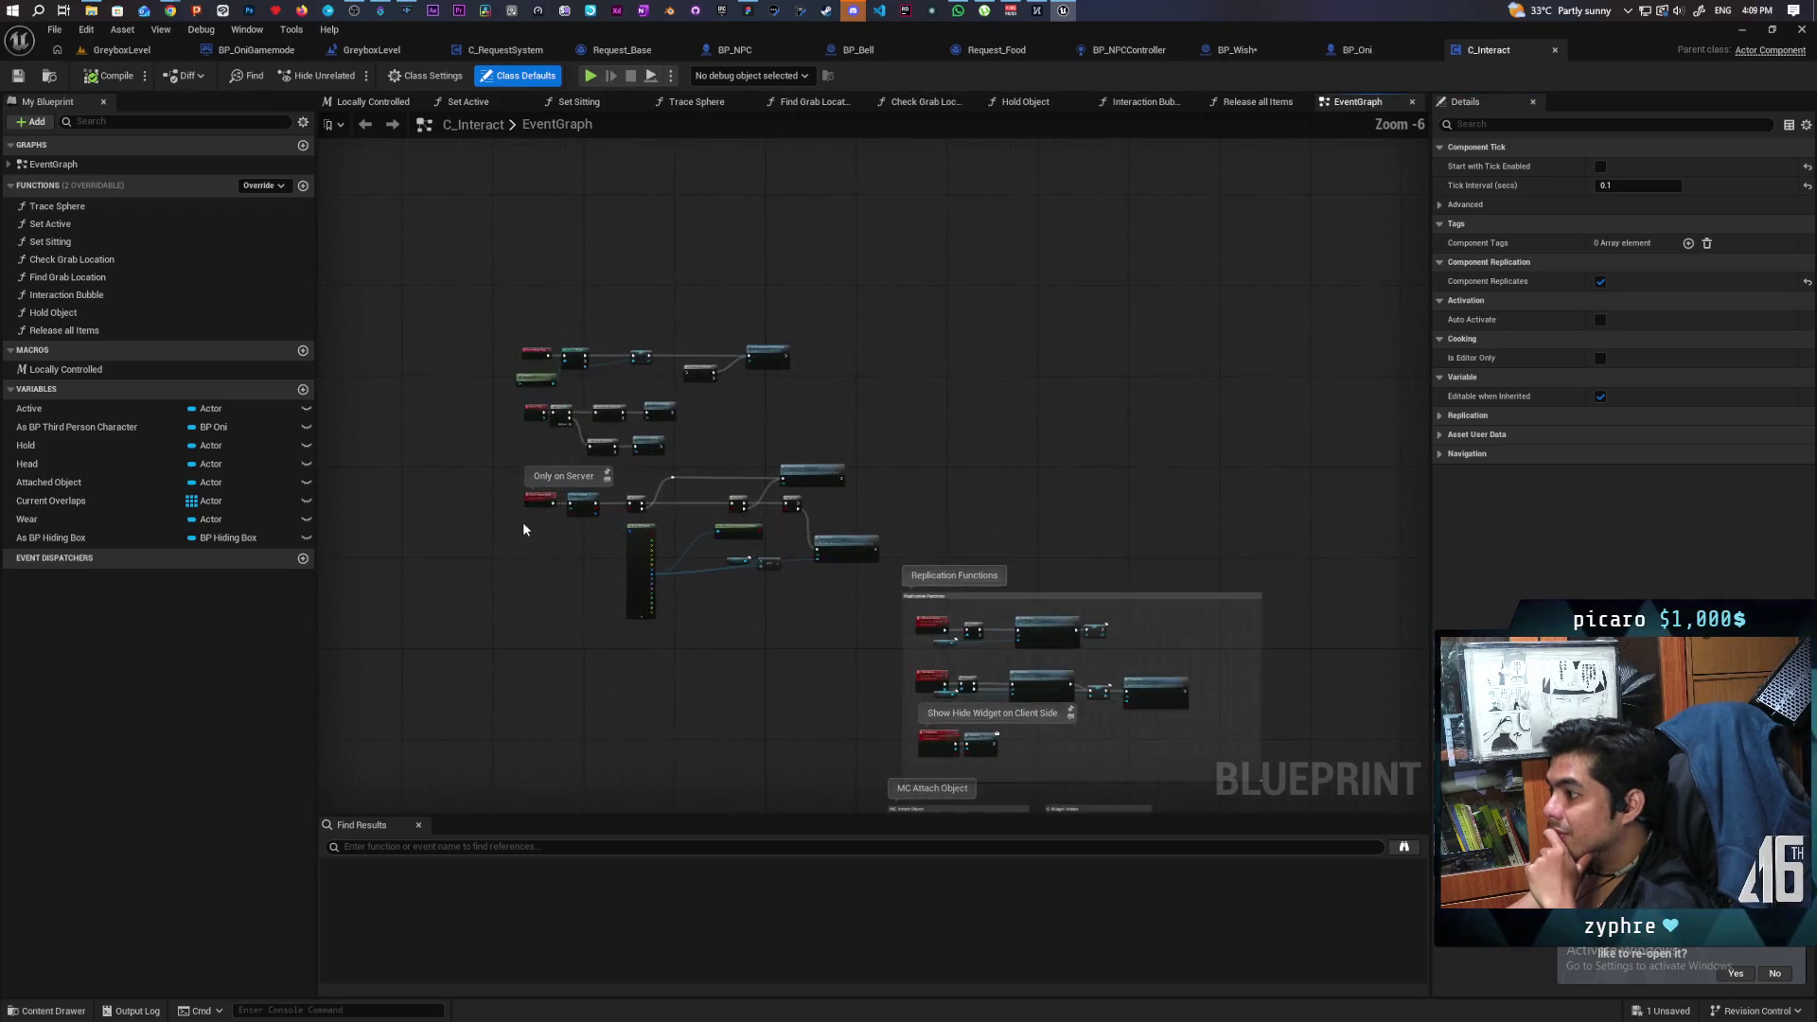
{"action": "scroll", "coordinate": [520, 516], "scroll_direction": "up", "scroll_amount": 7}
{"action": "mouse_move", "coordinate": [541, 554]}
{"action": "left_mouse_down"}
{"action": "mouse_move", "coordinate": [546, 705]}
{"action": "mouse_move", "coordinate": [545, 545]}
{"action": "left_mouse_up"}
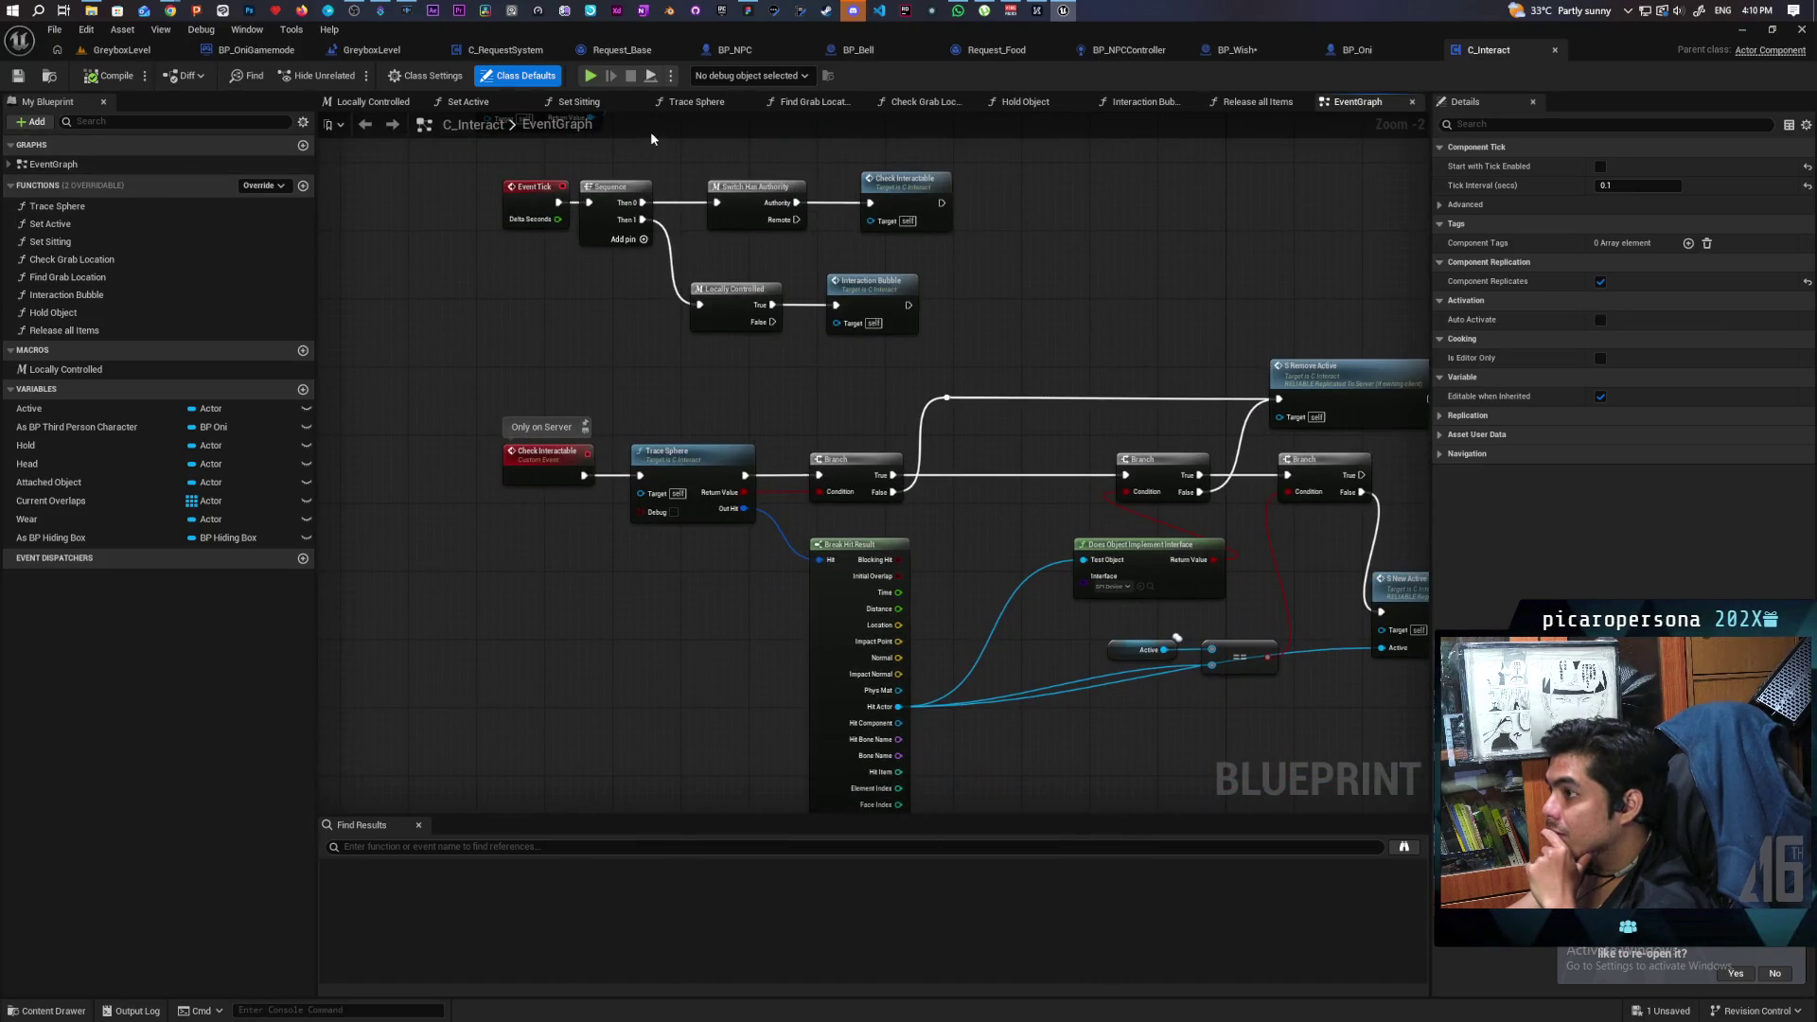
{"action": "left_click", "coordinate": [511, 80]}
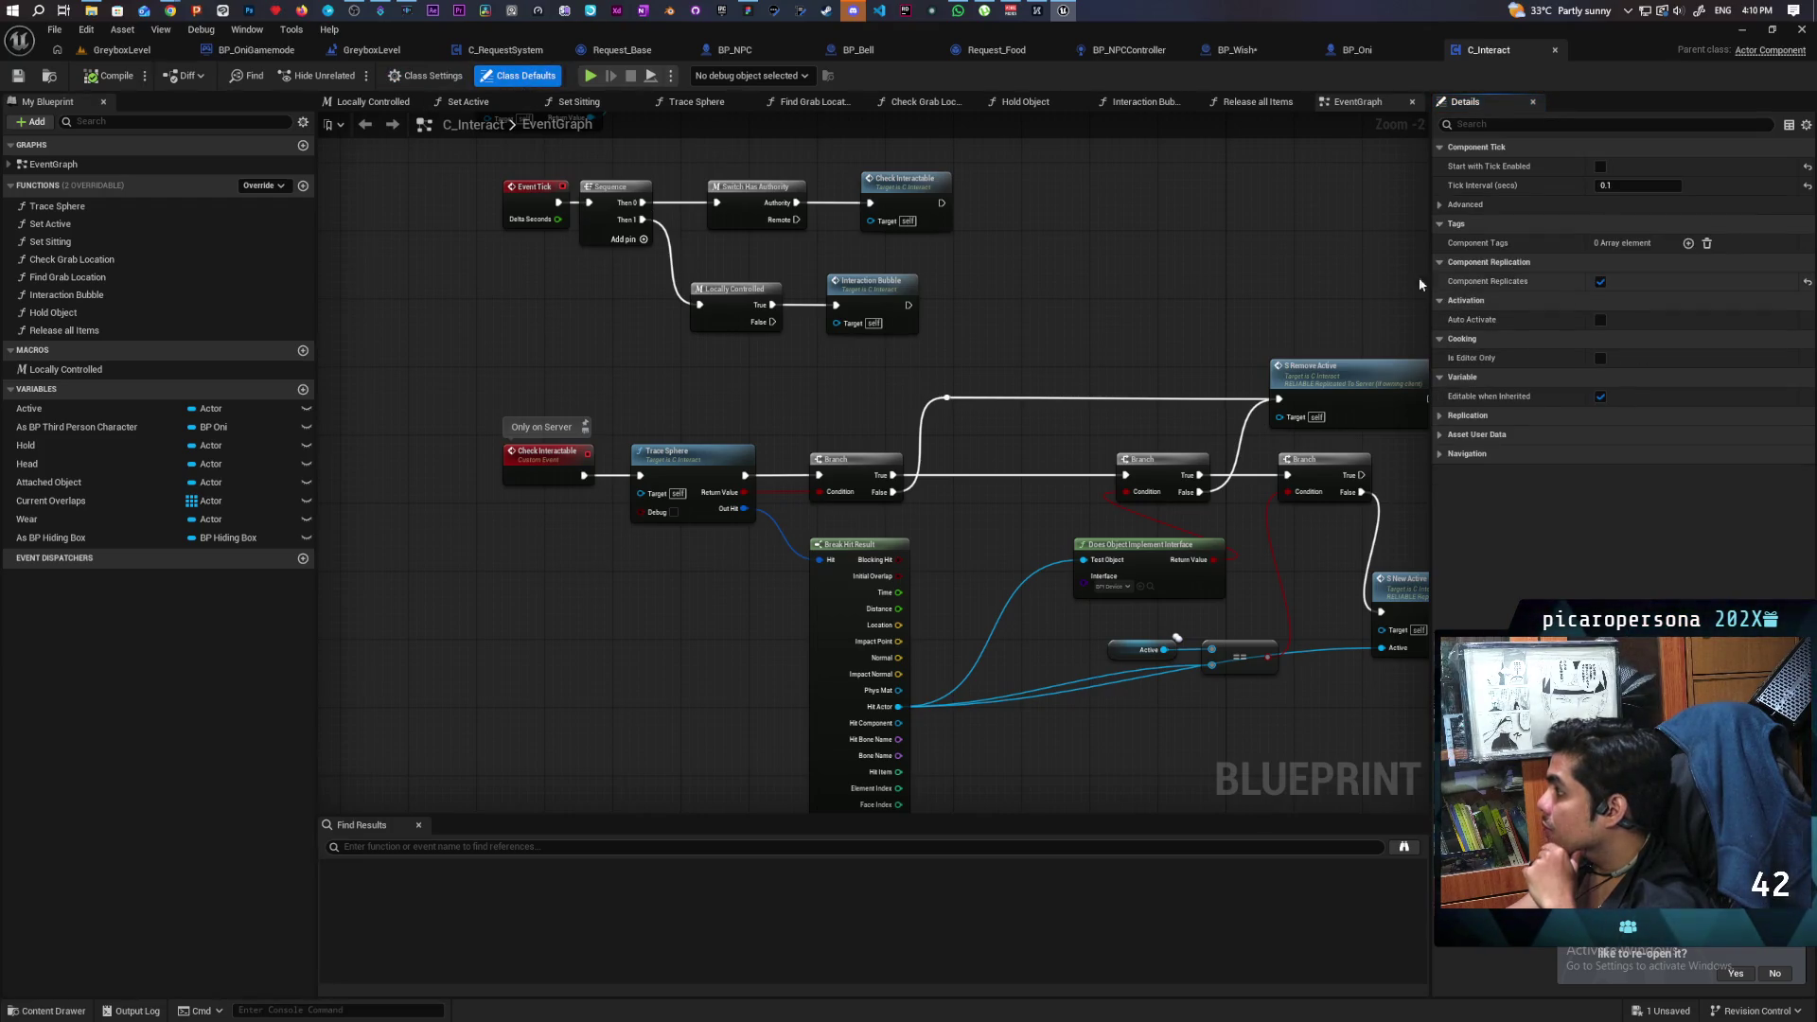
{"action": "left_click", "coordinate": [426, 75]}
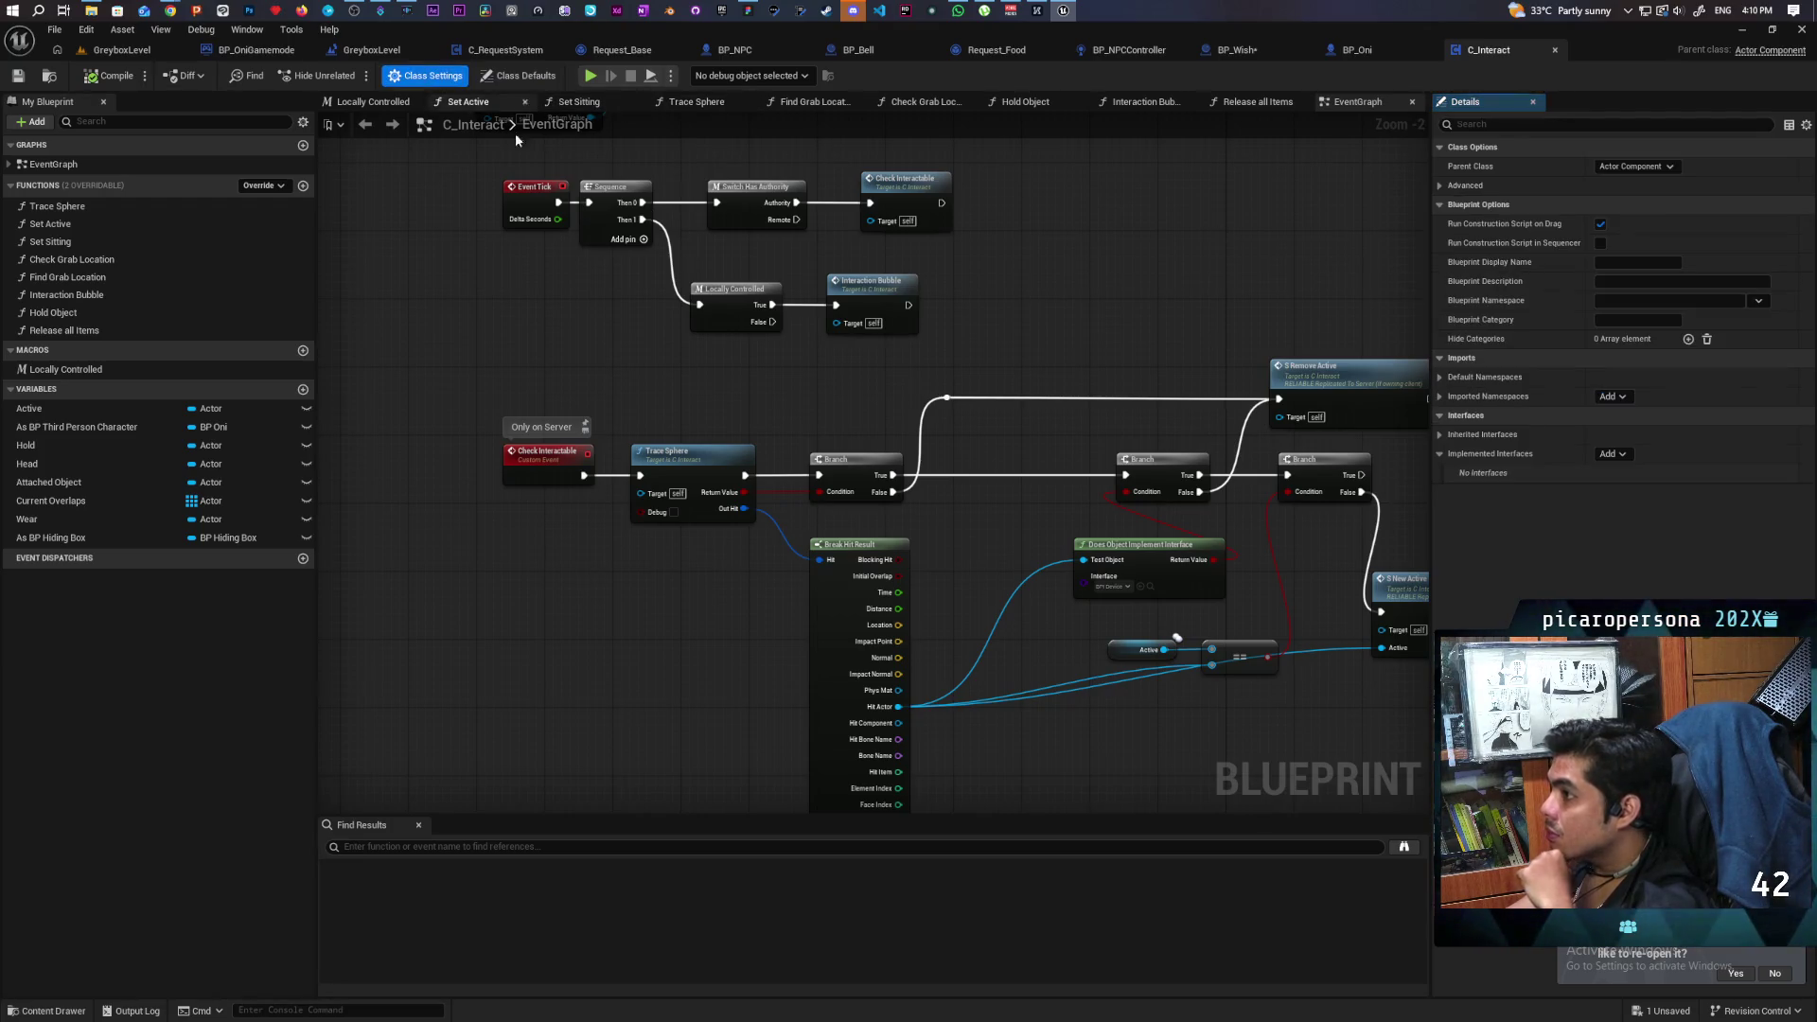
{"action": "left_click", "coordinate": [1448, 186]}
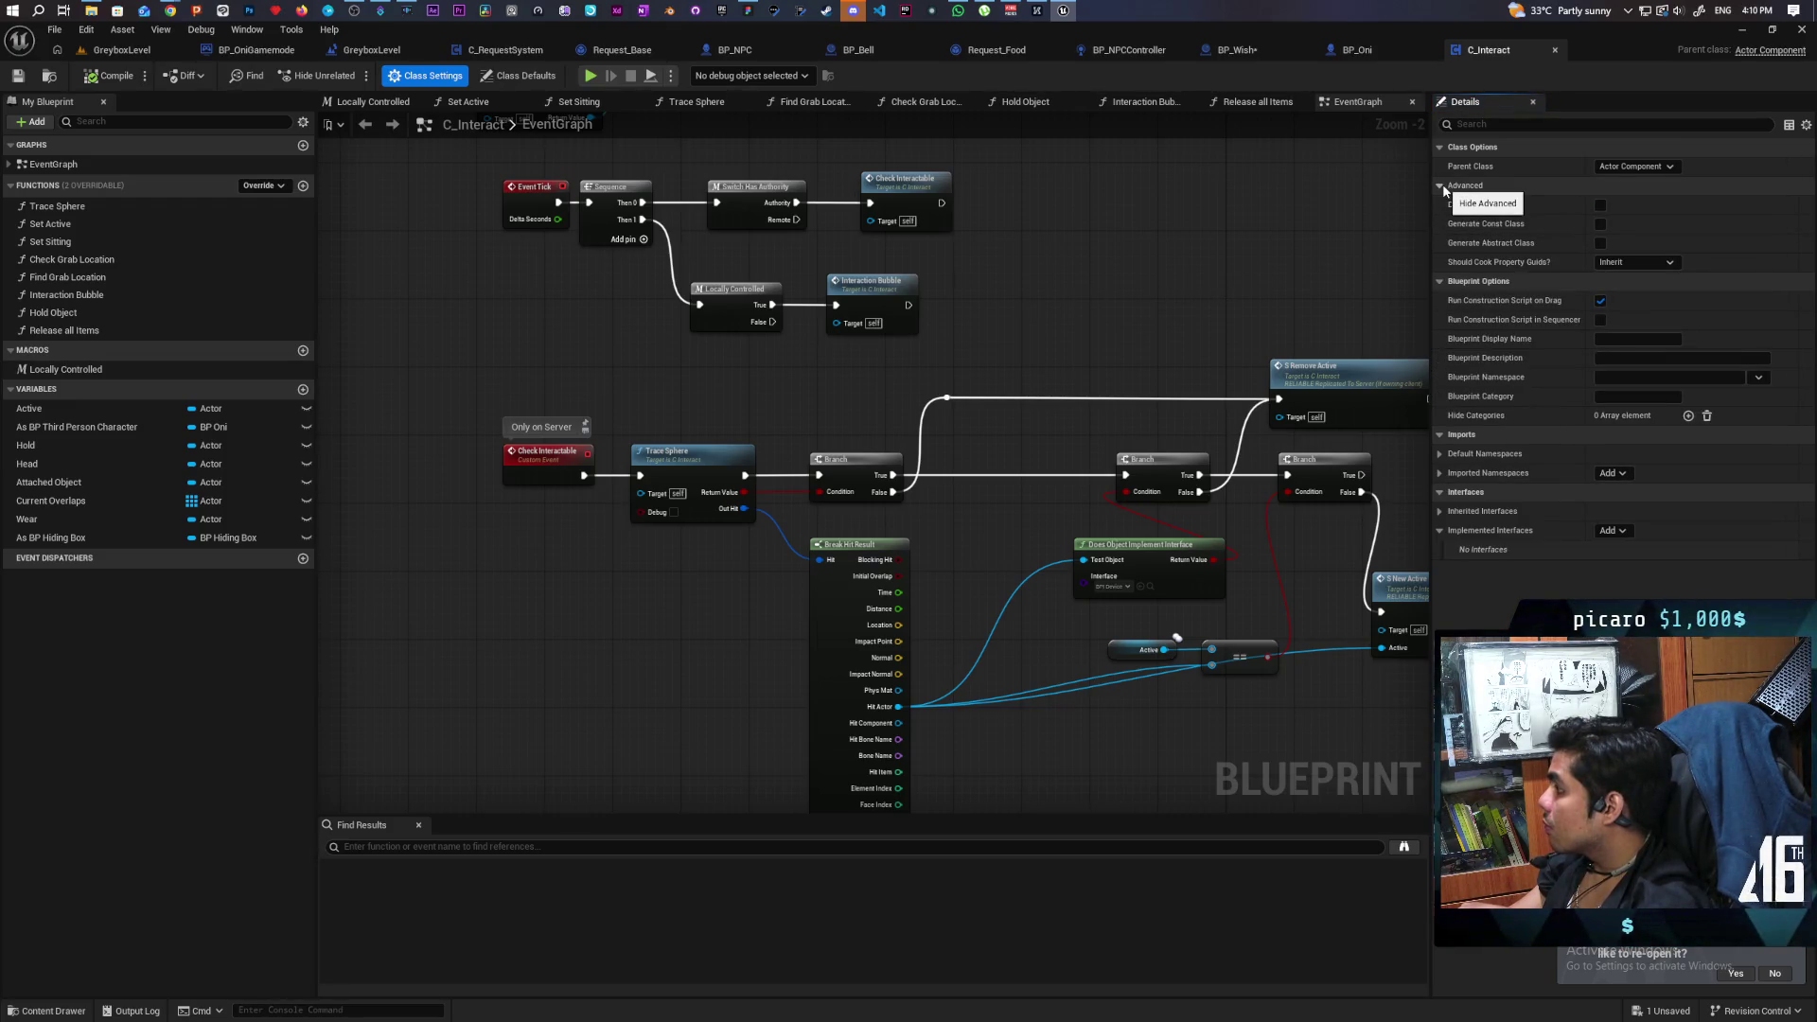
{"action": "left_click", "coordinate": [1465, 126]}
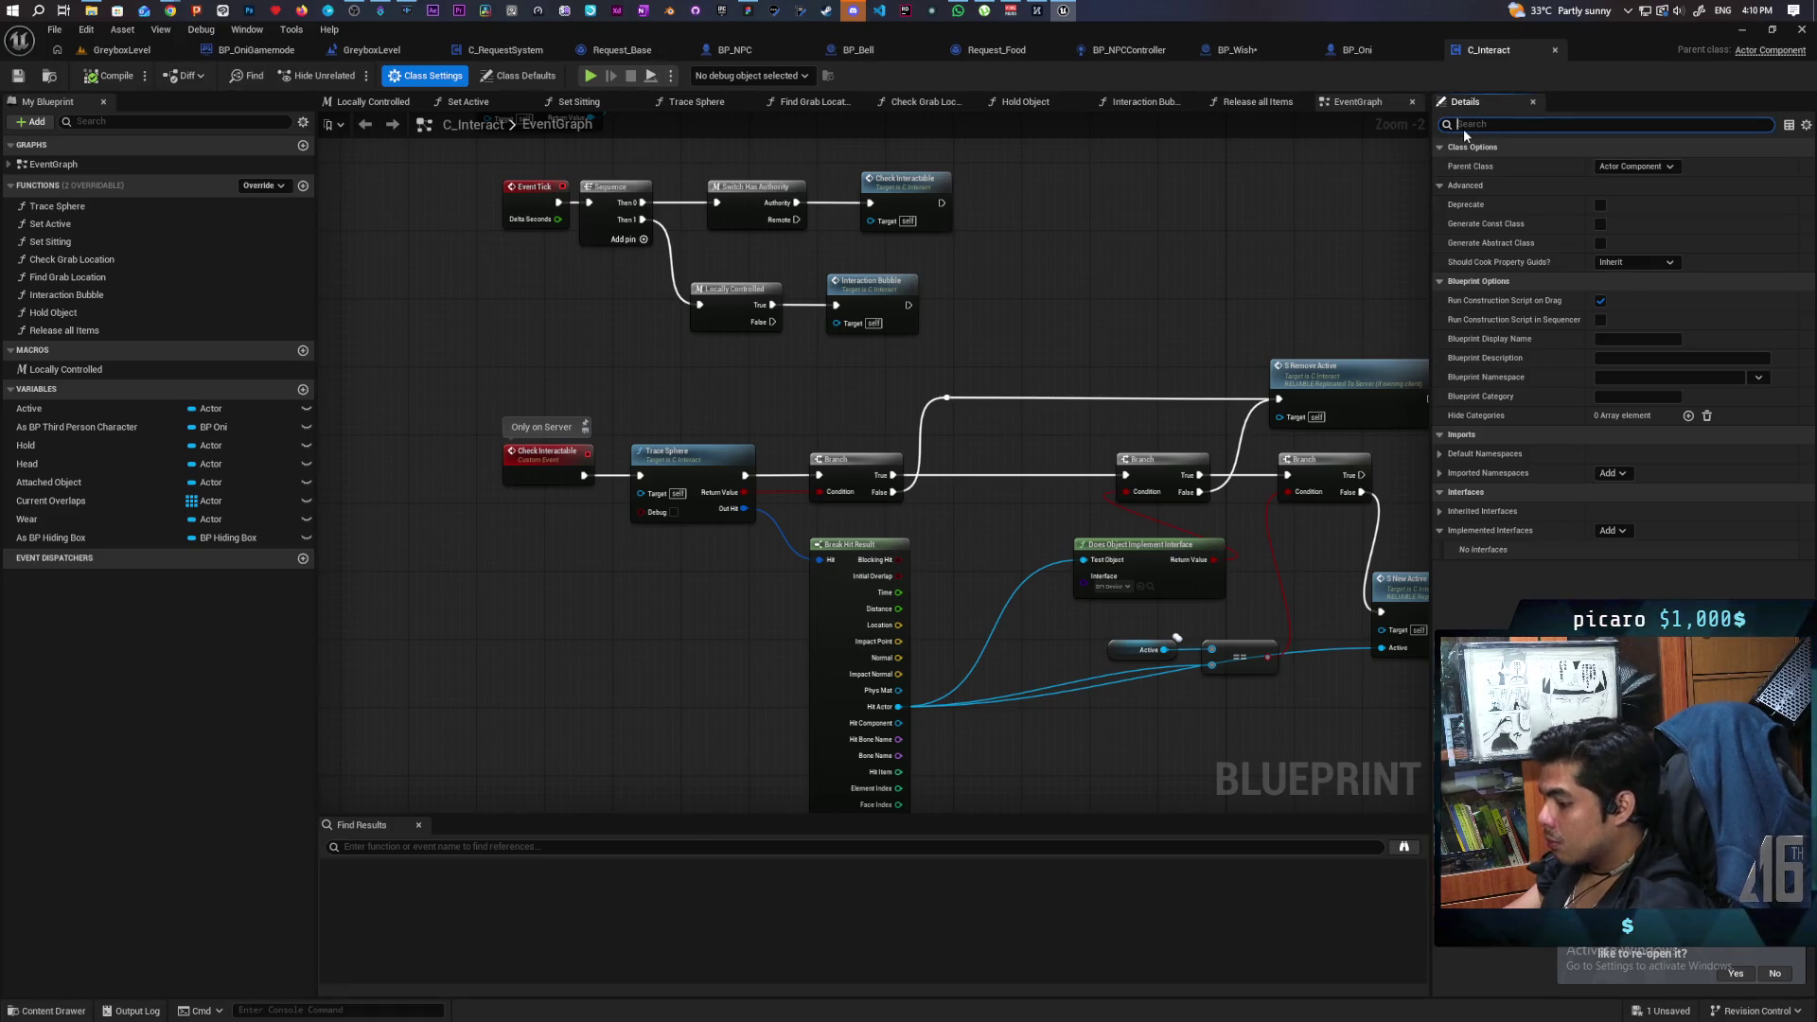
{"action": "type", "text": "replica"}
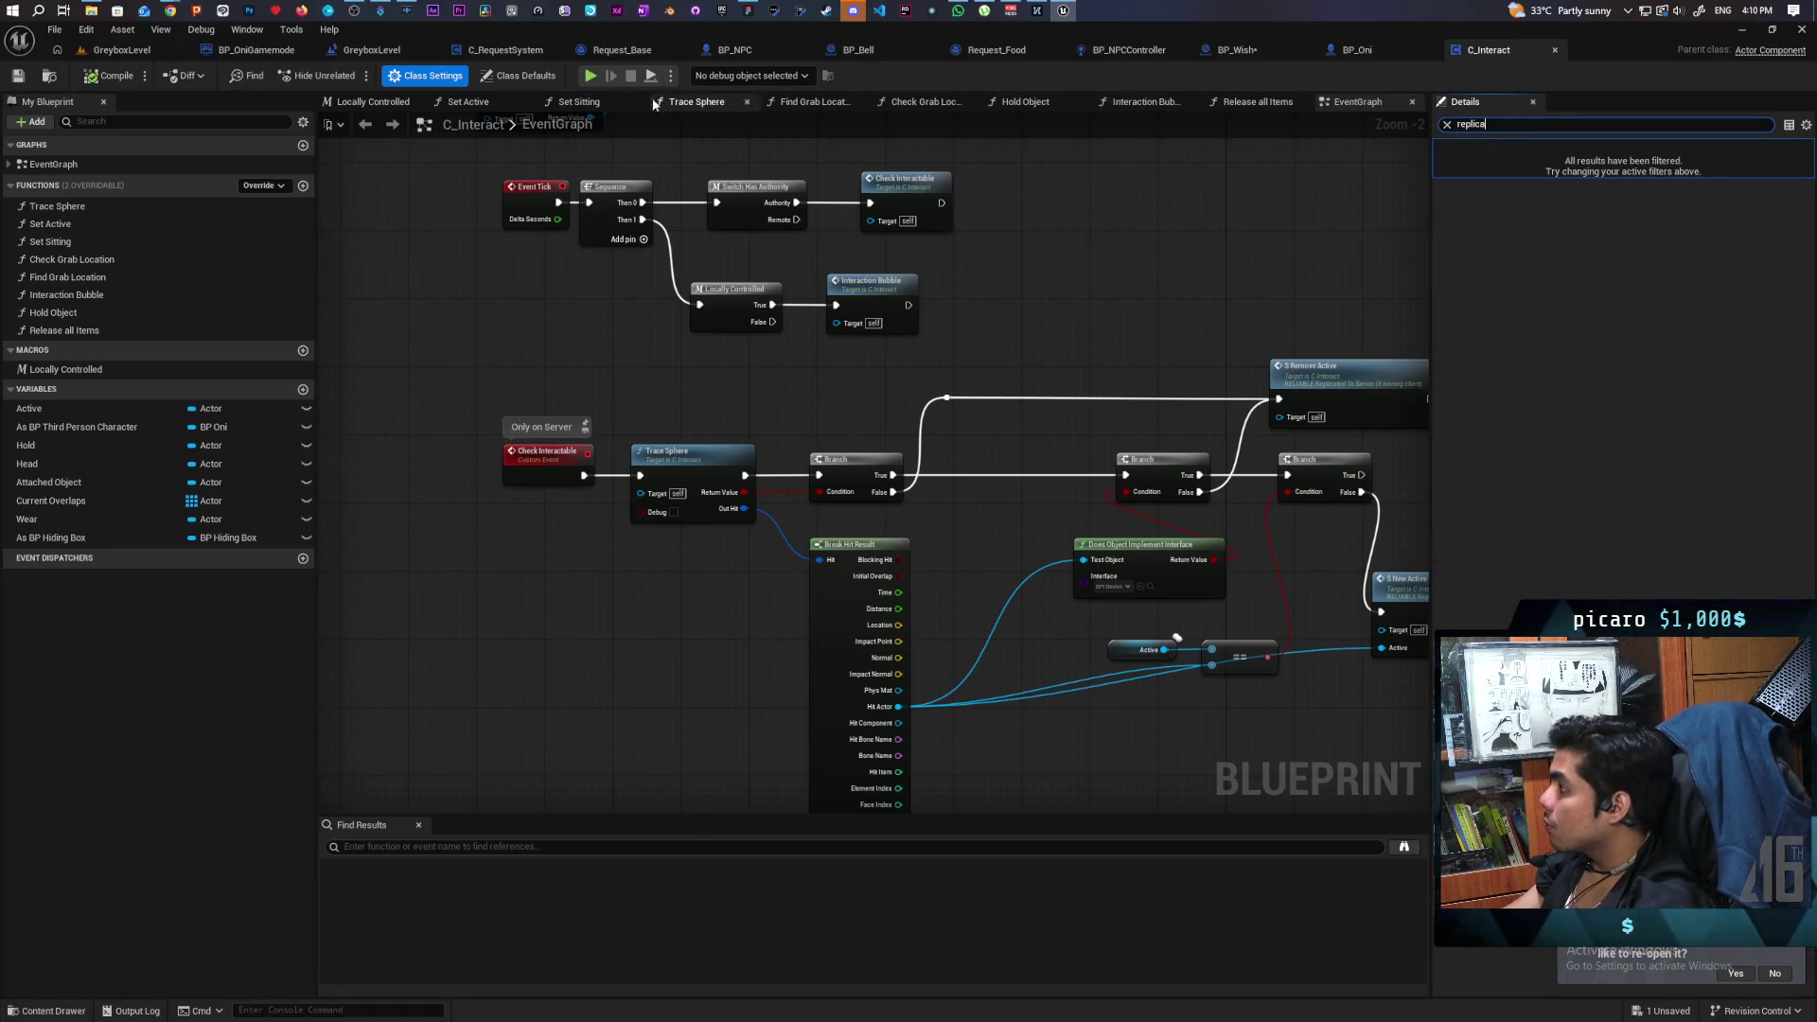
{"action": "left_click", "coordinate": [504, 78]}
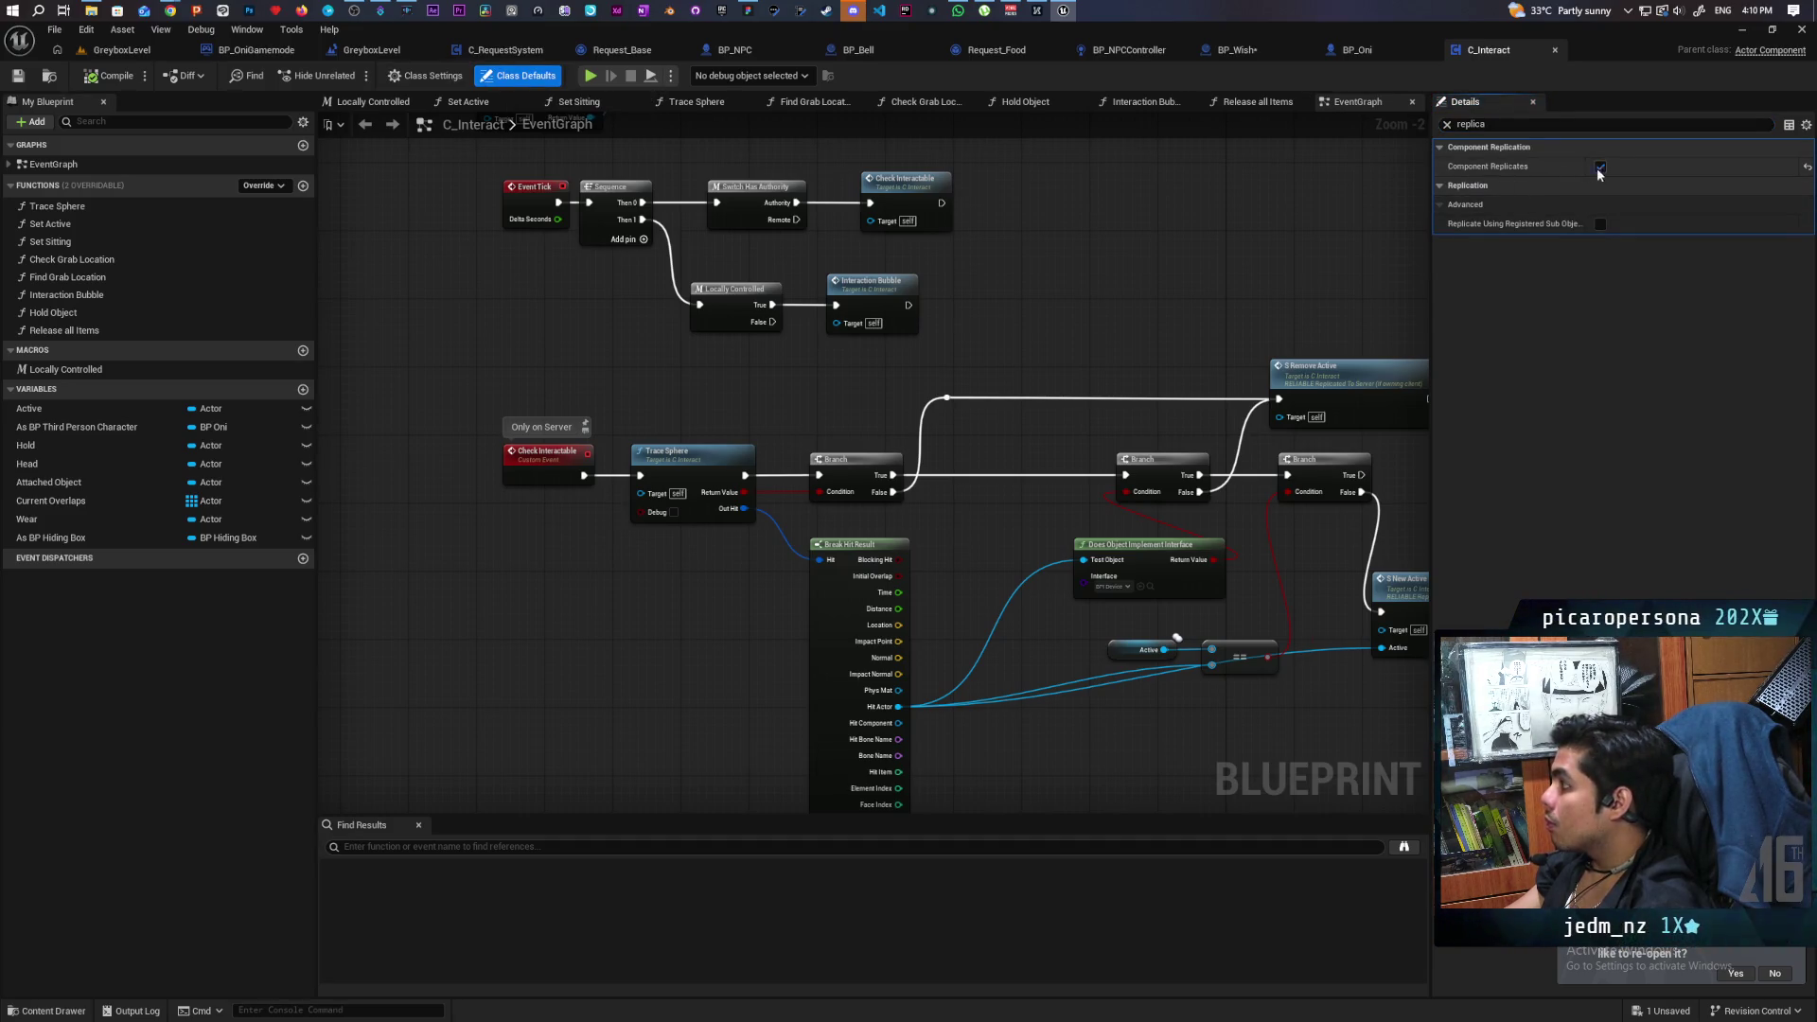
{"action": "left_click", "coordinate": [1446, 125]}
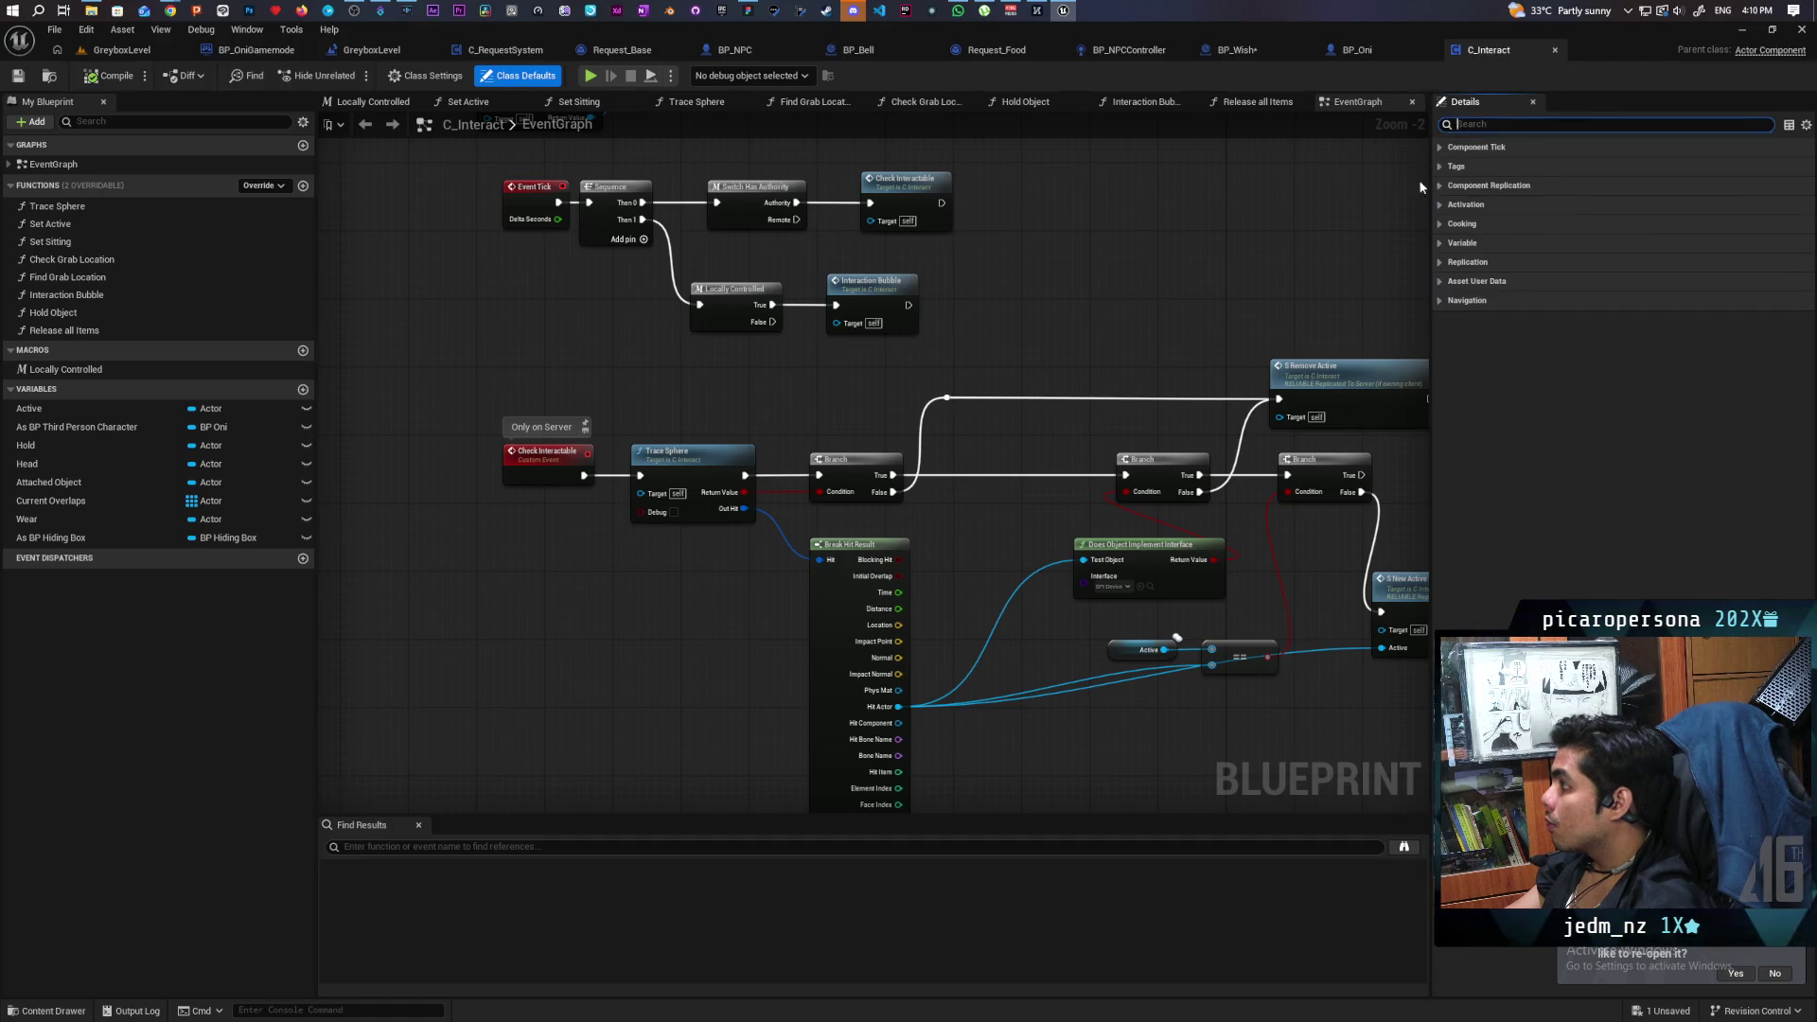
Pan to an empty area of the graph and add a new custom event.
{"action": "scroll", "coordinate": [527, 654], "scroll_direction": "down", "scroll_amount": 3}
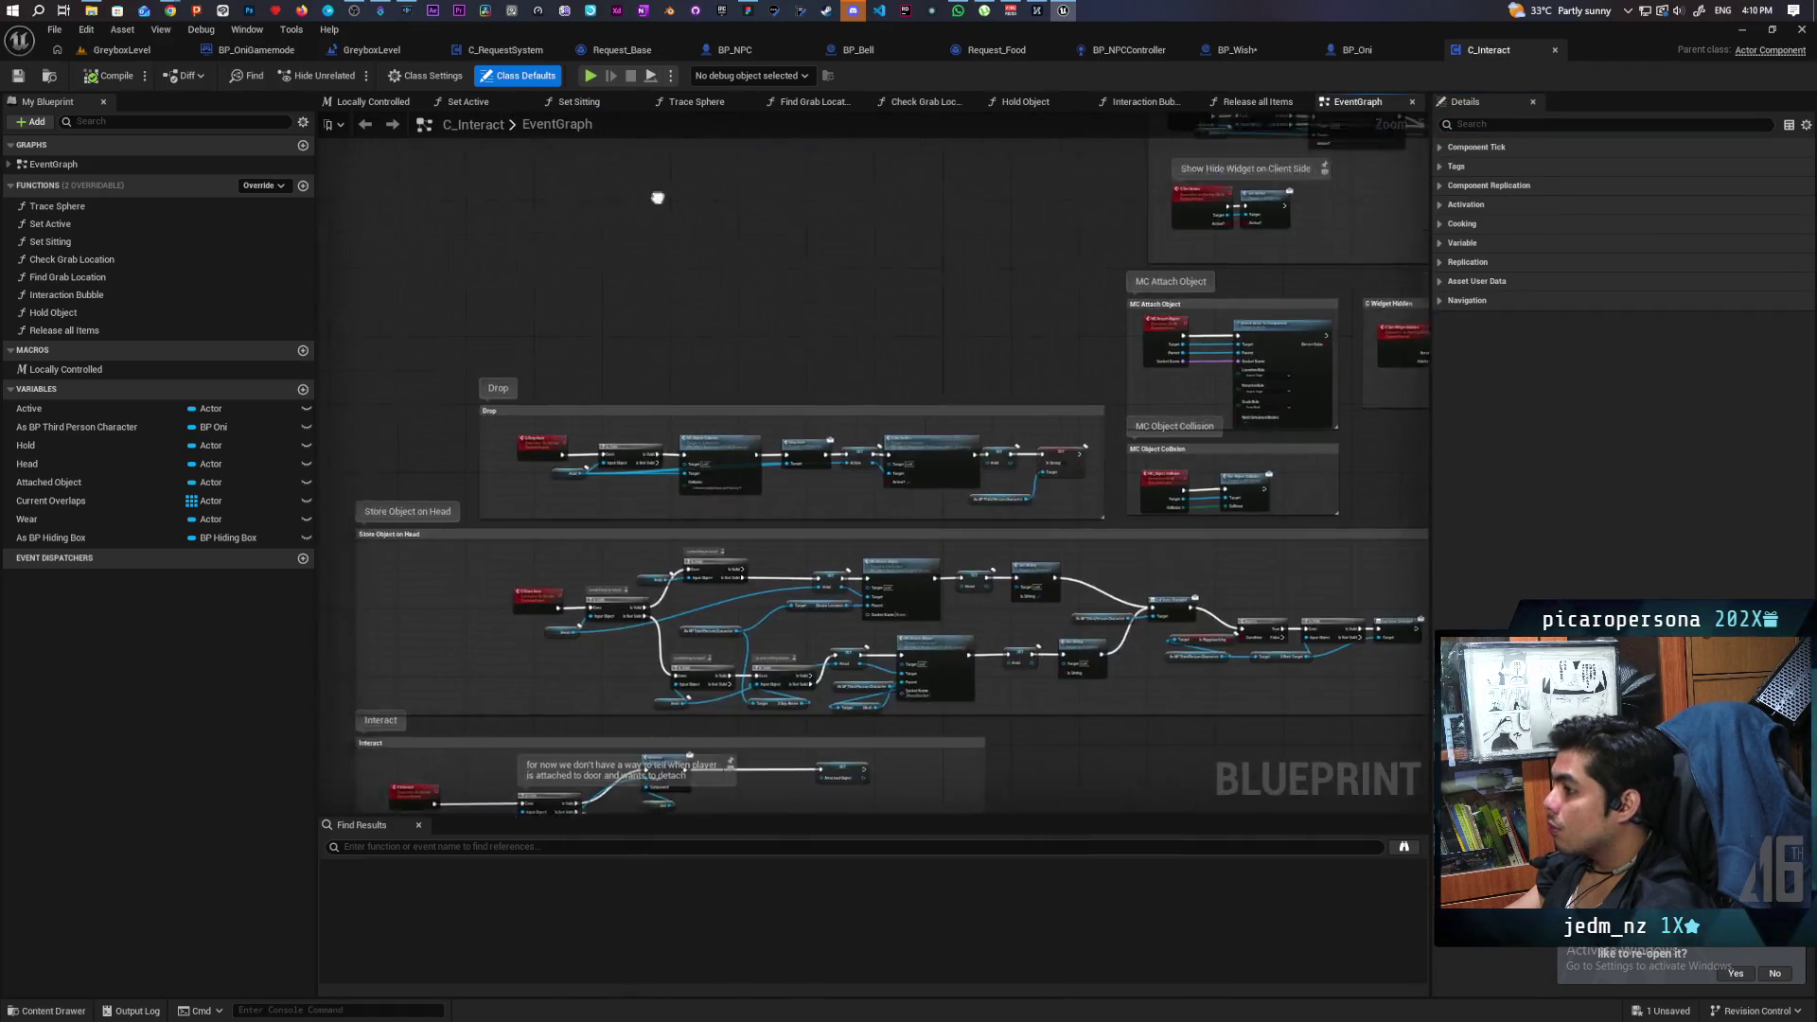
{"action": "scroll", "coordinate": [691, 492], "scroll_direction": "up", "scroll_amount": 2}
{"action": "mouse_move", "coordinate": [721, 594]}
{"action": "left_mouse_down"}
{"action": "mouse_move", "coordinate": [718, 344]}
{"action": "mouse_move", "coordinate": [677, 474]}
{"action": "left_mouse_up"}
{"action": "key", "text": "ctrl+v"}
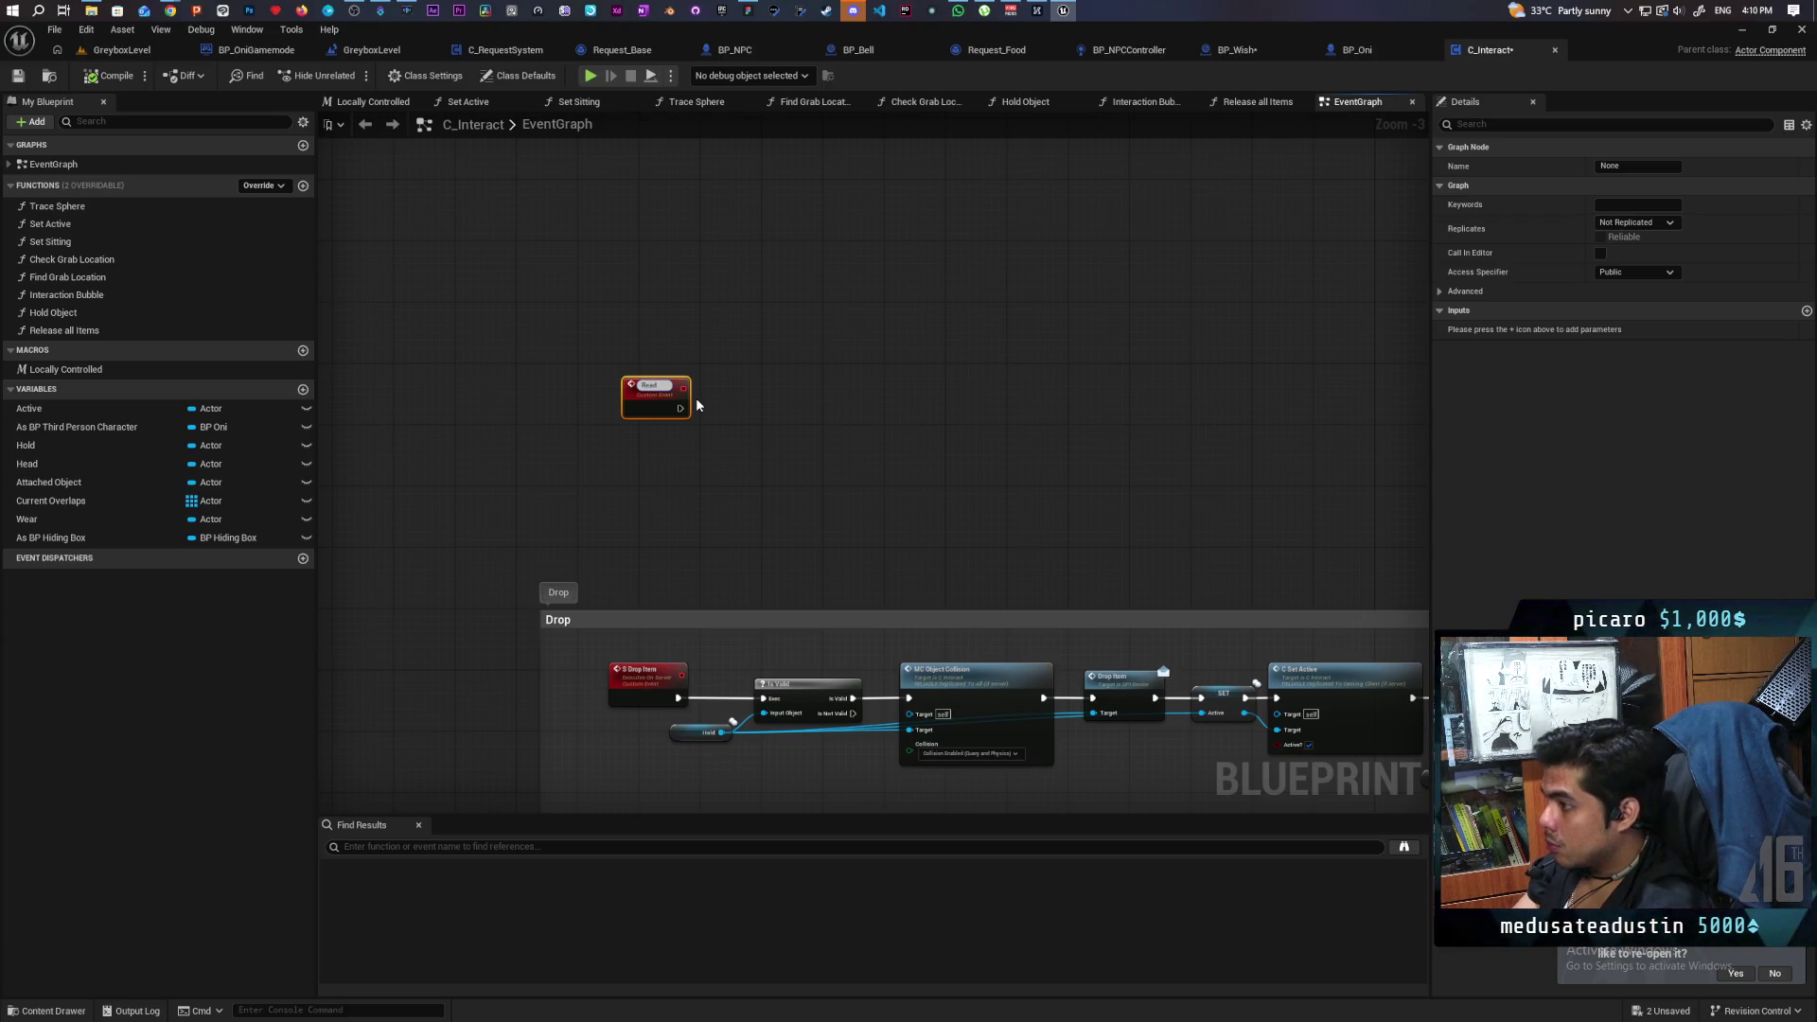
Move the Read Wish event up and set its Replicates to Run on owning Client.
{"action": "scroll", "coordinate": [696, 405], "scroll_direction": "up", "scroll_amount": 3}
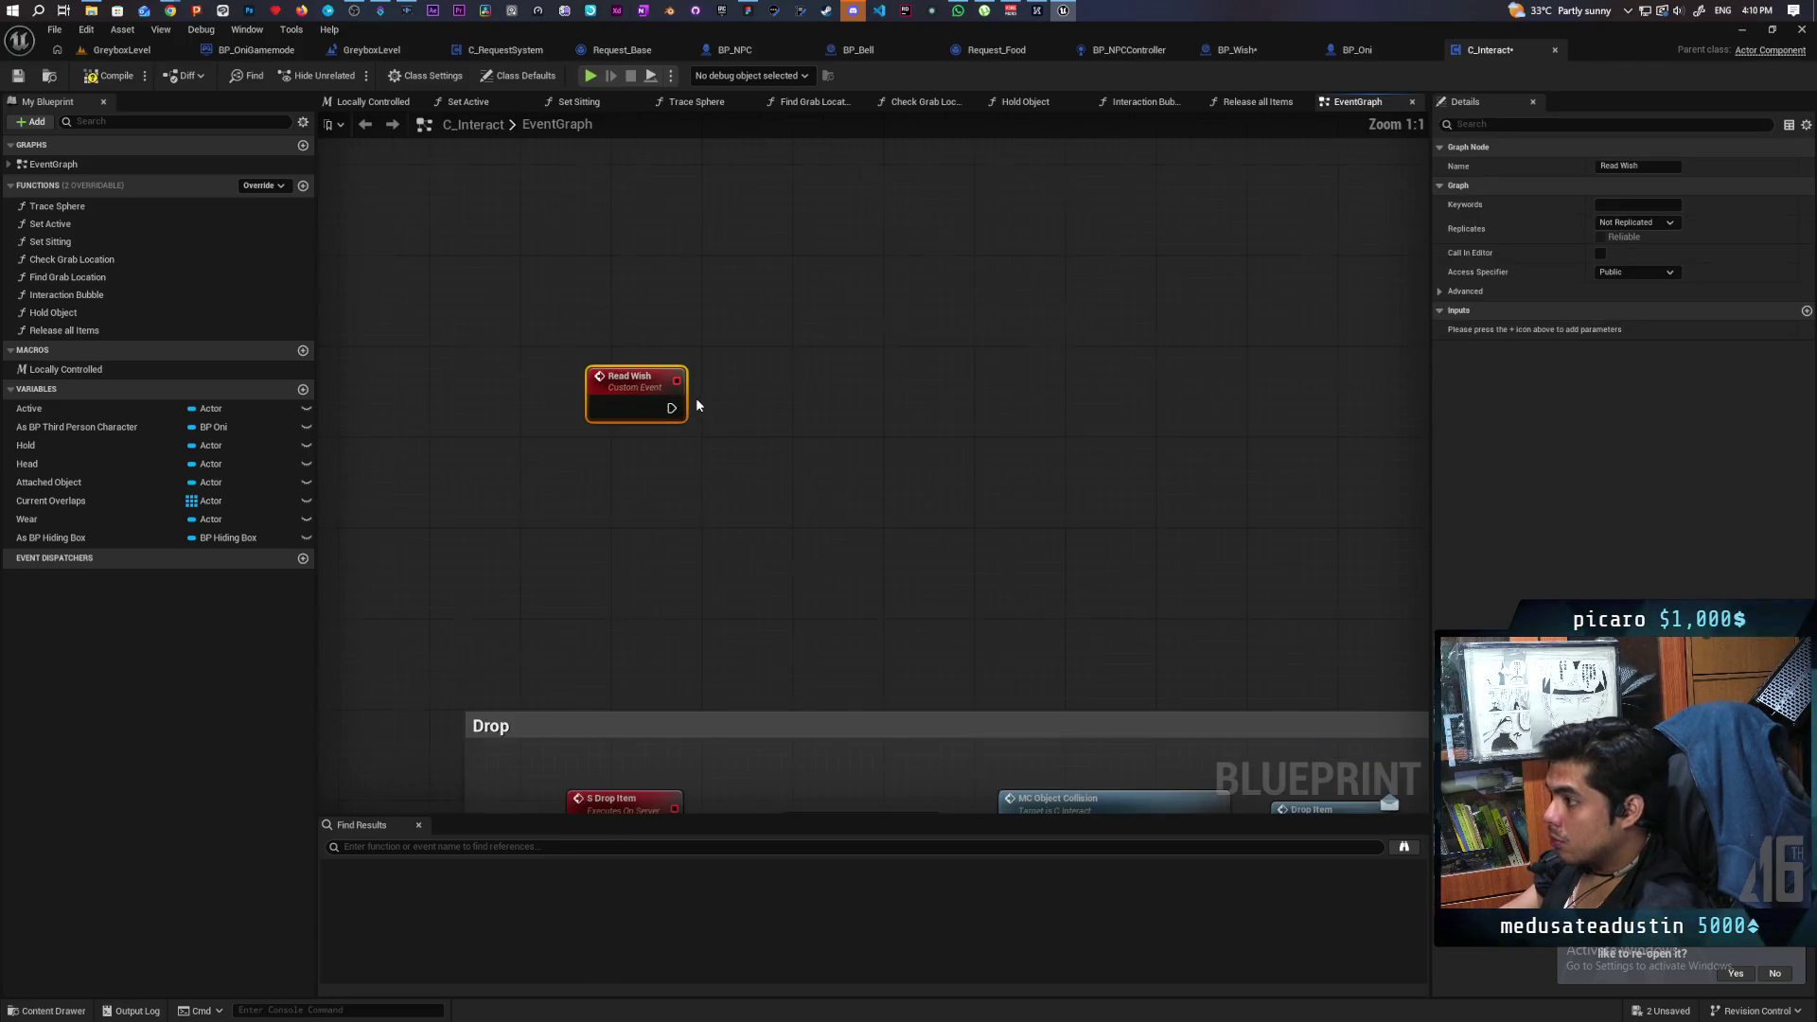
{"action": "left_click_drag", "start_coordinate": [647, 377], "coordinate": [647, 341]}
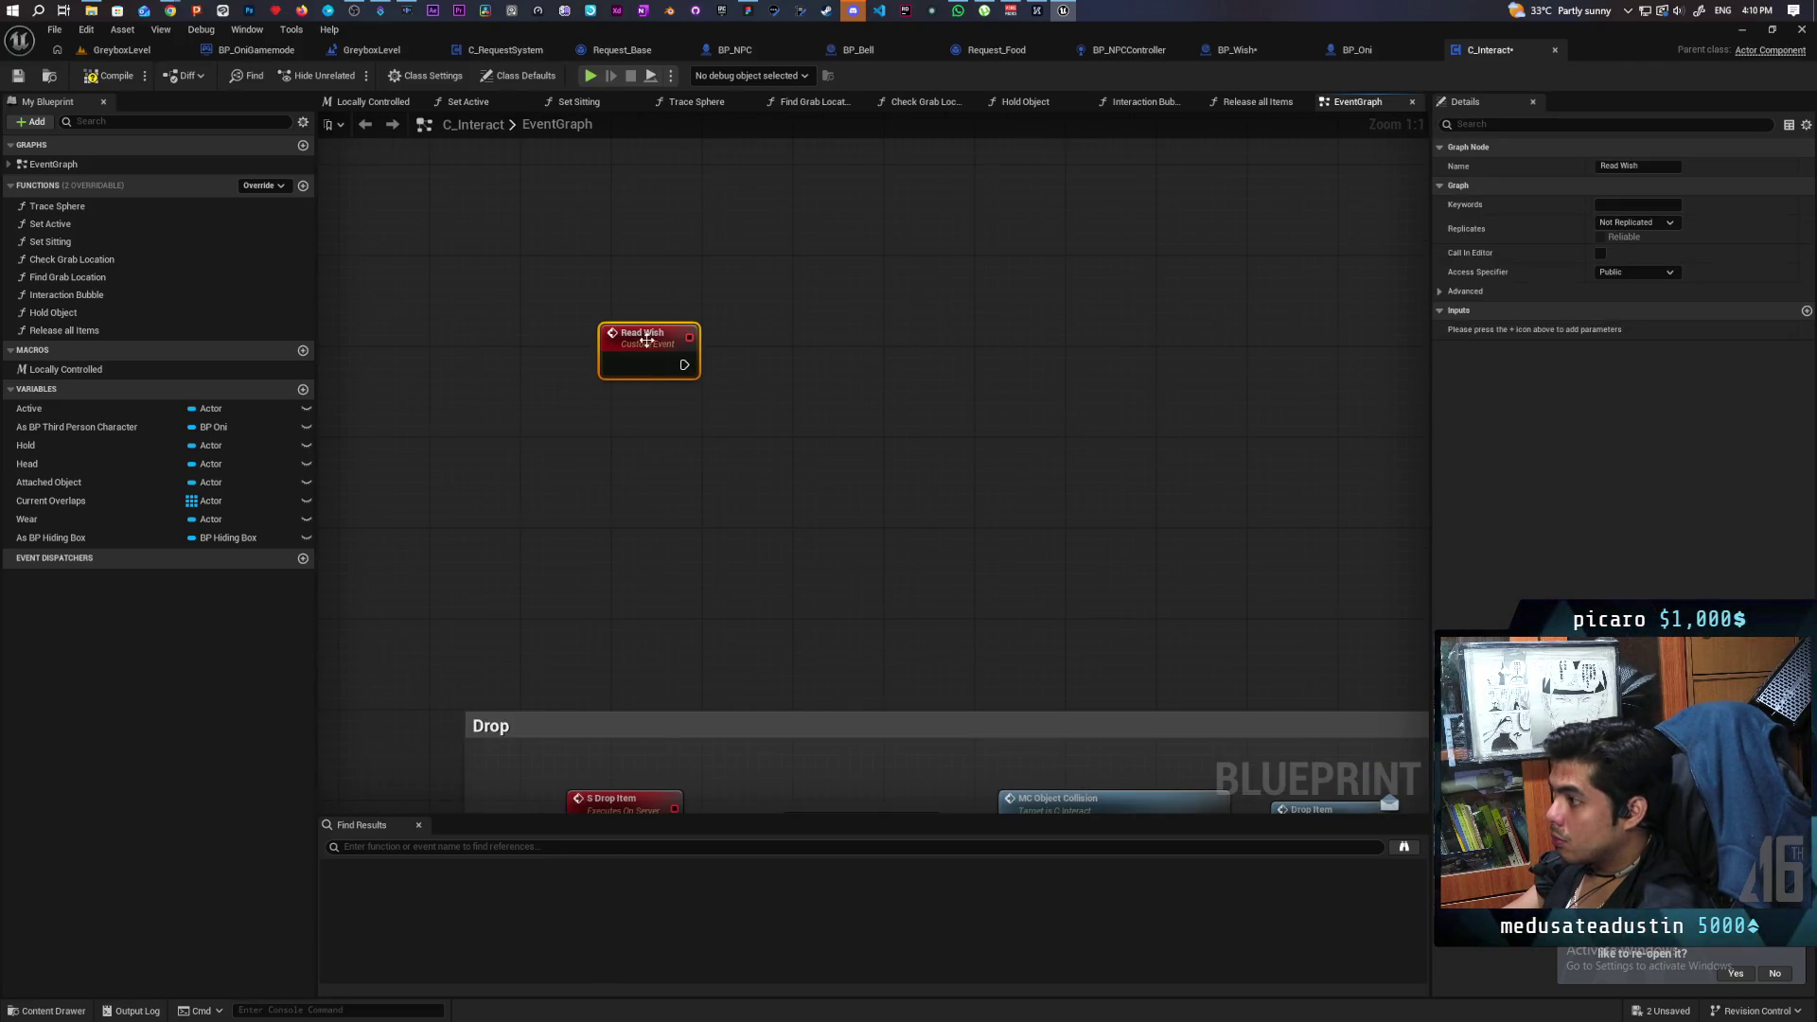
{"action": "left_click", "coordinate": [1669, 222]}
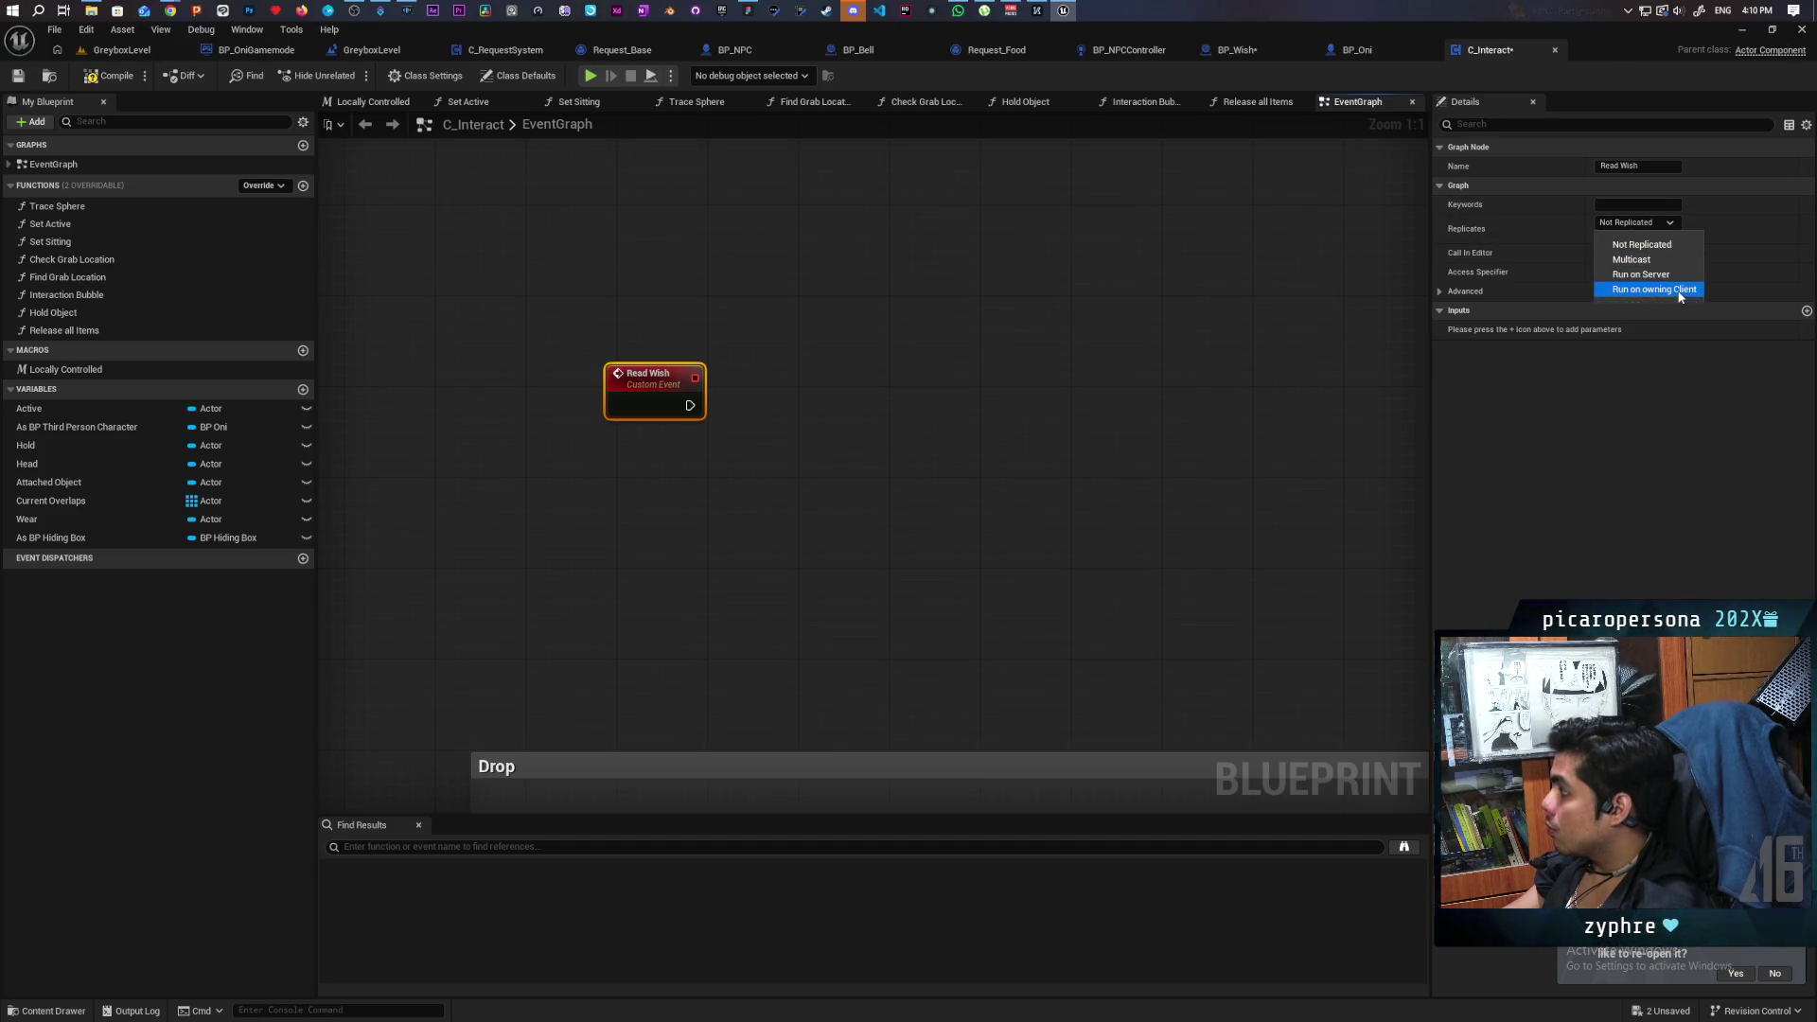
{"action": "left_click", "coordinate": [1679, 289]}
Paste a Print String node printing Hello and wire Read Wish's exec into it.
{"action": "left_click", "coordinate": [911, 452]}
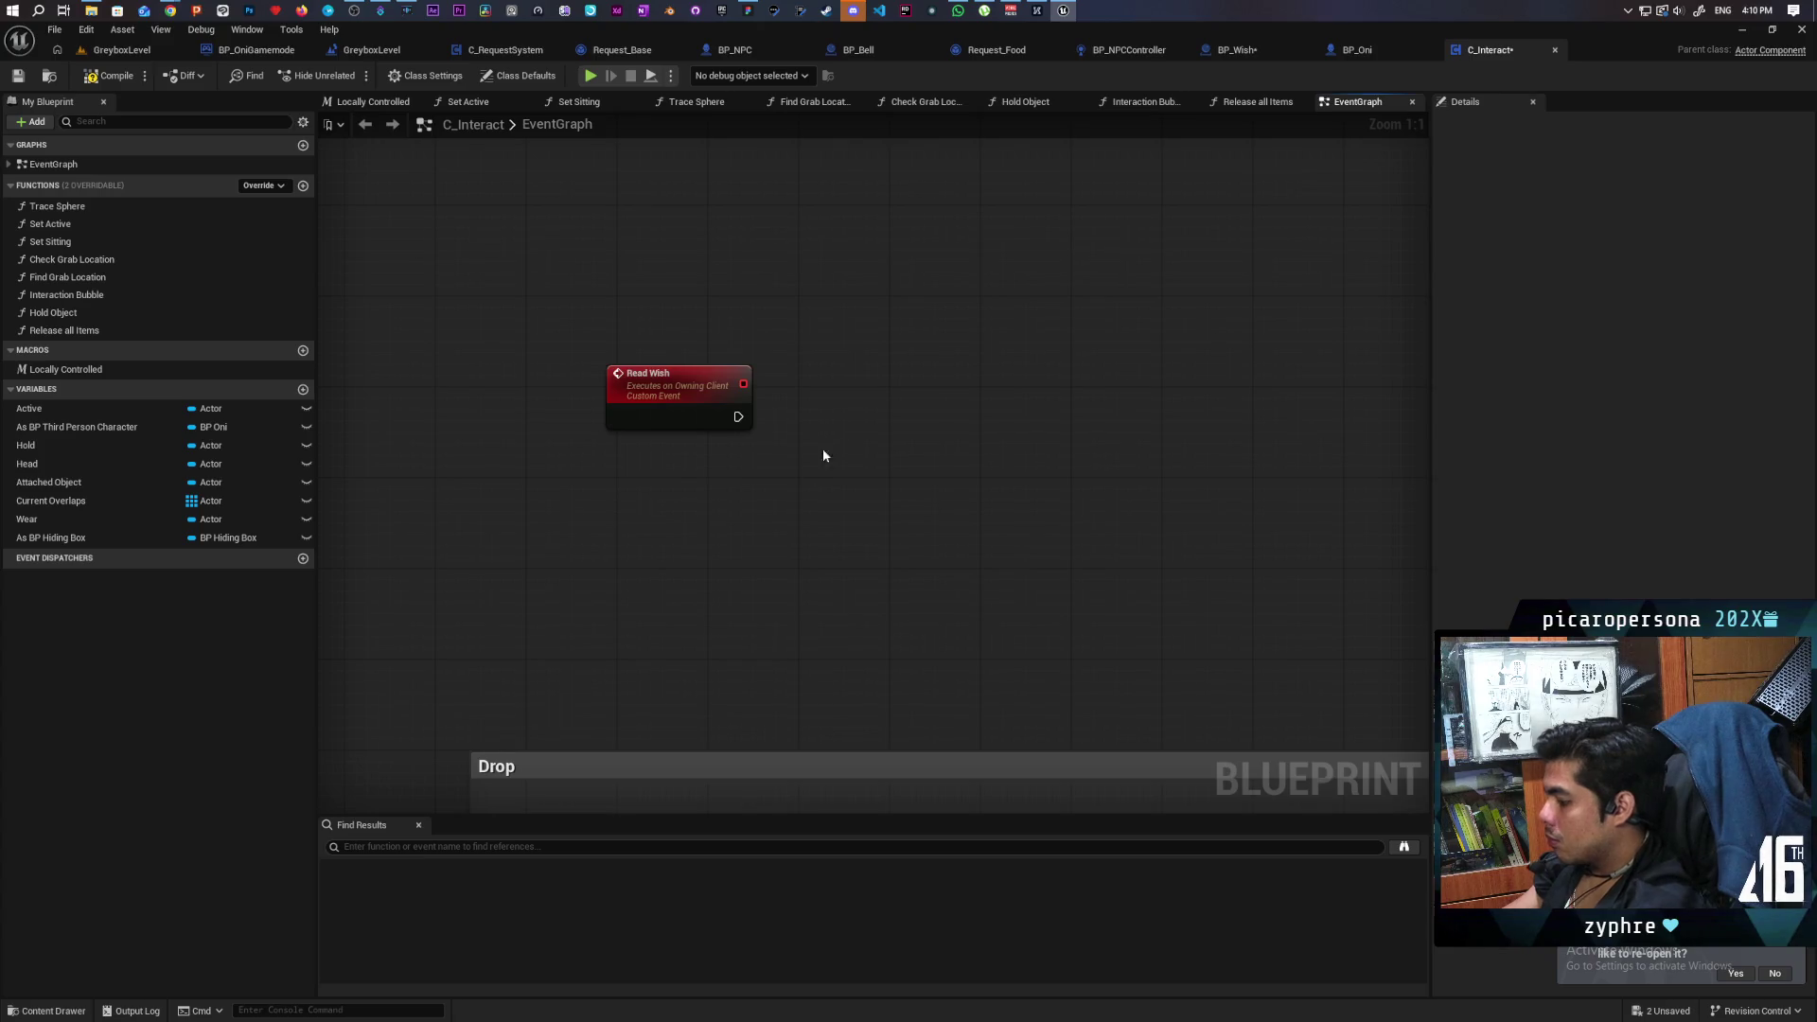
{"action": "key", "text": "ctrl+v"}
{"action": "mouse_move", "coordinate": [738, 416]}
{"action": "left_mouse_down"}
{"action": "mouse_move", "coordinate": [859, 361]}
{"action": "mouse_move", "coordinate": [912, 408]}
{"action": "left_mouse_up"}
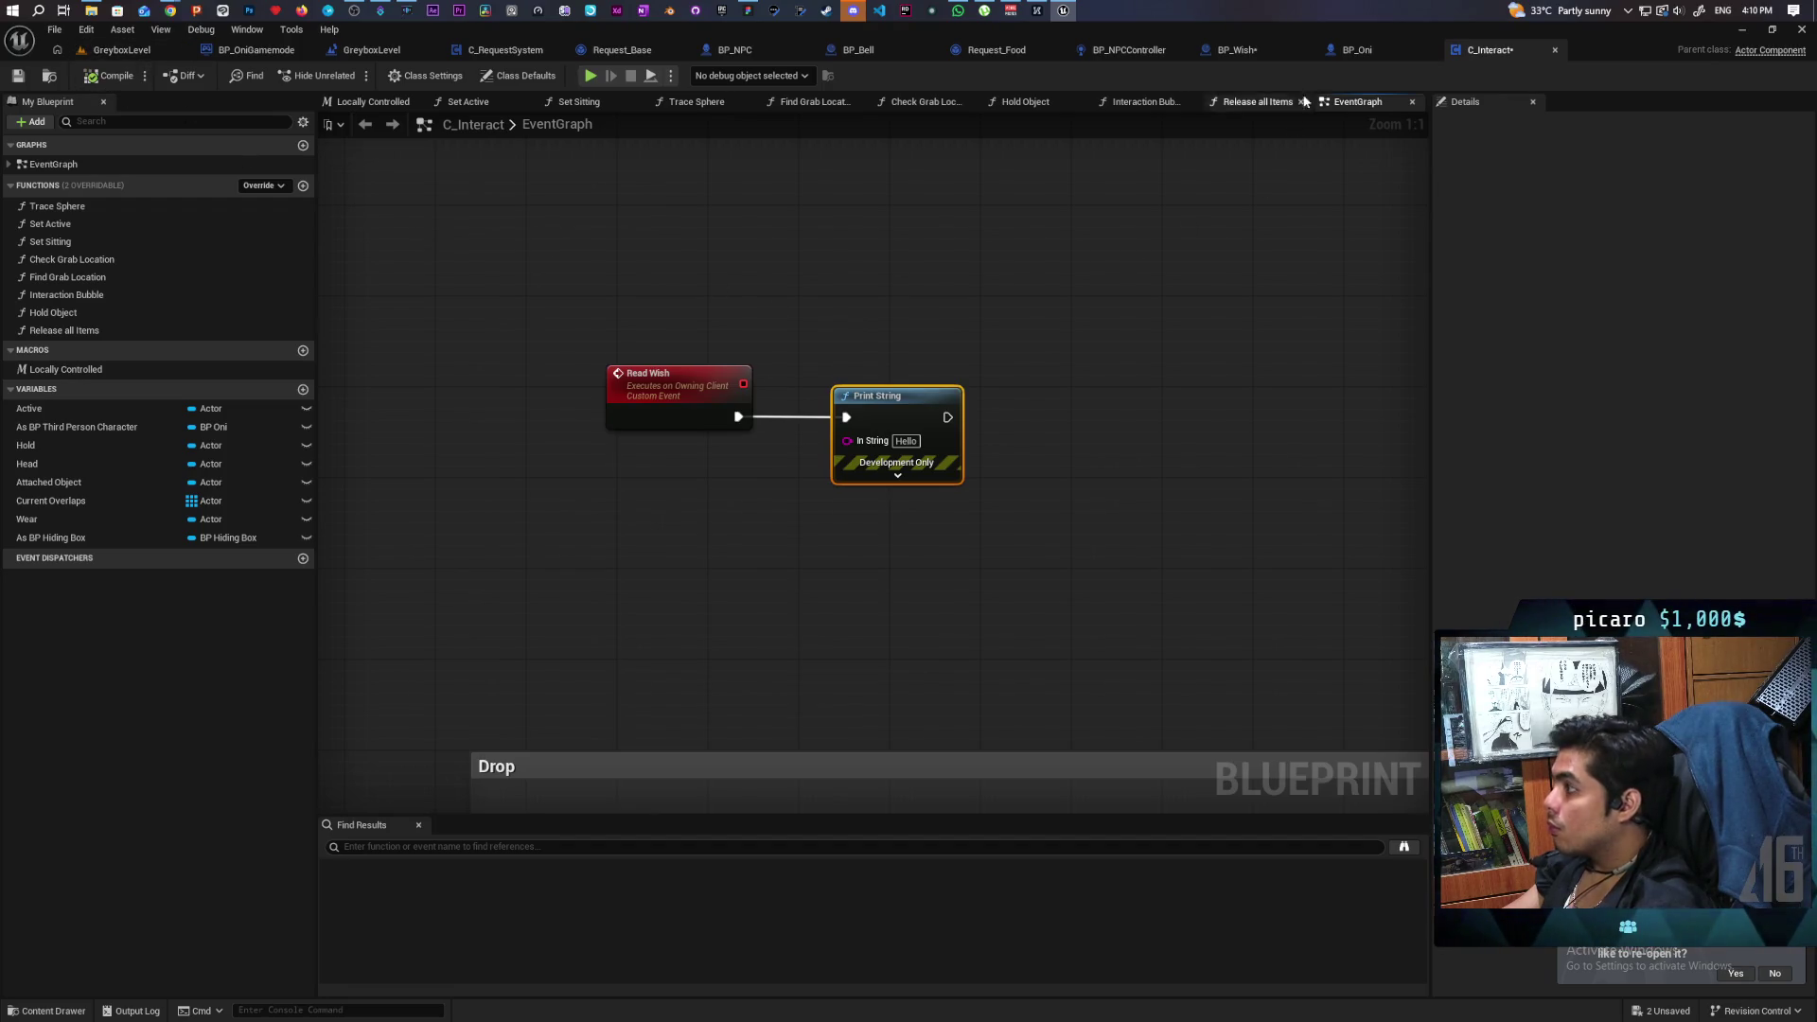
Call Read Wish from Event Interact's Component pin in BP_Wish, compile, and start a play test.
{"action": "left_click", "coordinate": [1279, 54]}
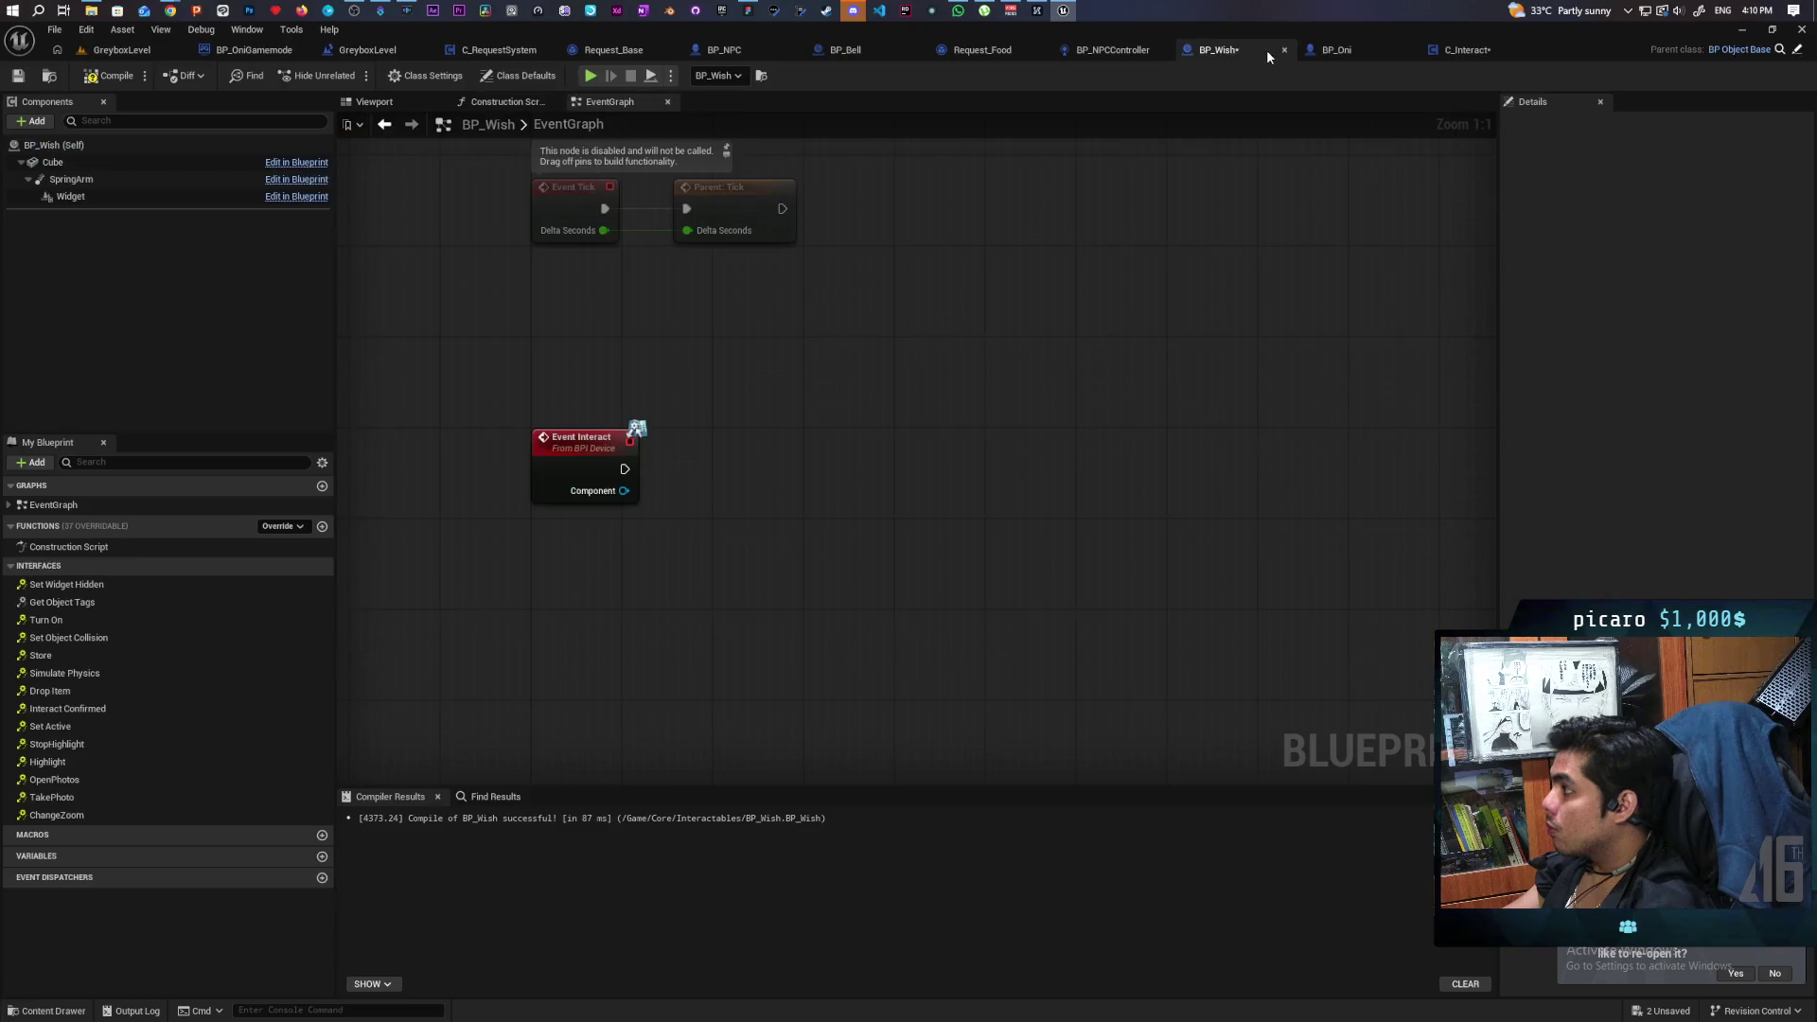
{"action": "left_click_drag", "start_coordinate": [1327, 54], "coordinate": [1355, 72]}
{"action": "mouse_move", "coordinate": [615, 499]}
{"action": "left_mouse_down"}
{"action": "mouse_move", "coordinate": [686, 517]}
{"action": "mouse_move", "coordinate": [757, 471]}
{"action": "mouse_move", "coordinate": [763, 441]}
{"action": "left_mouse_up"}
{"action": "type", "text": "read wish"}
{"action": "key", "text": "Return"}
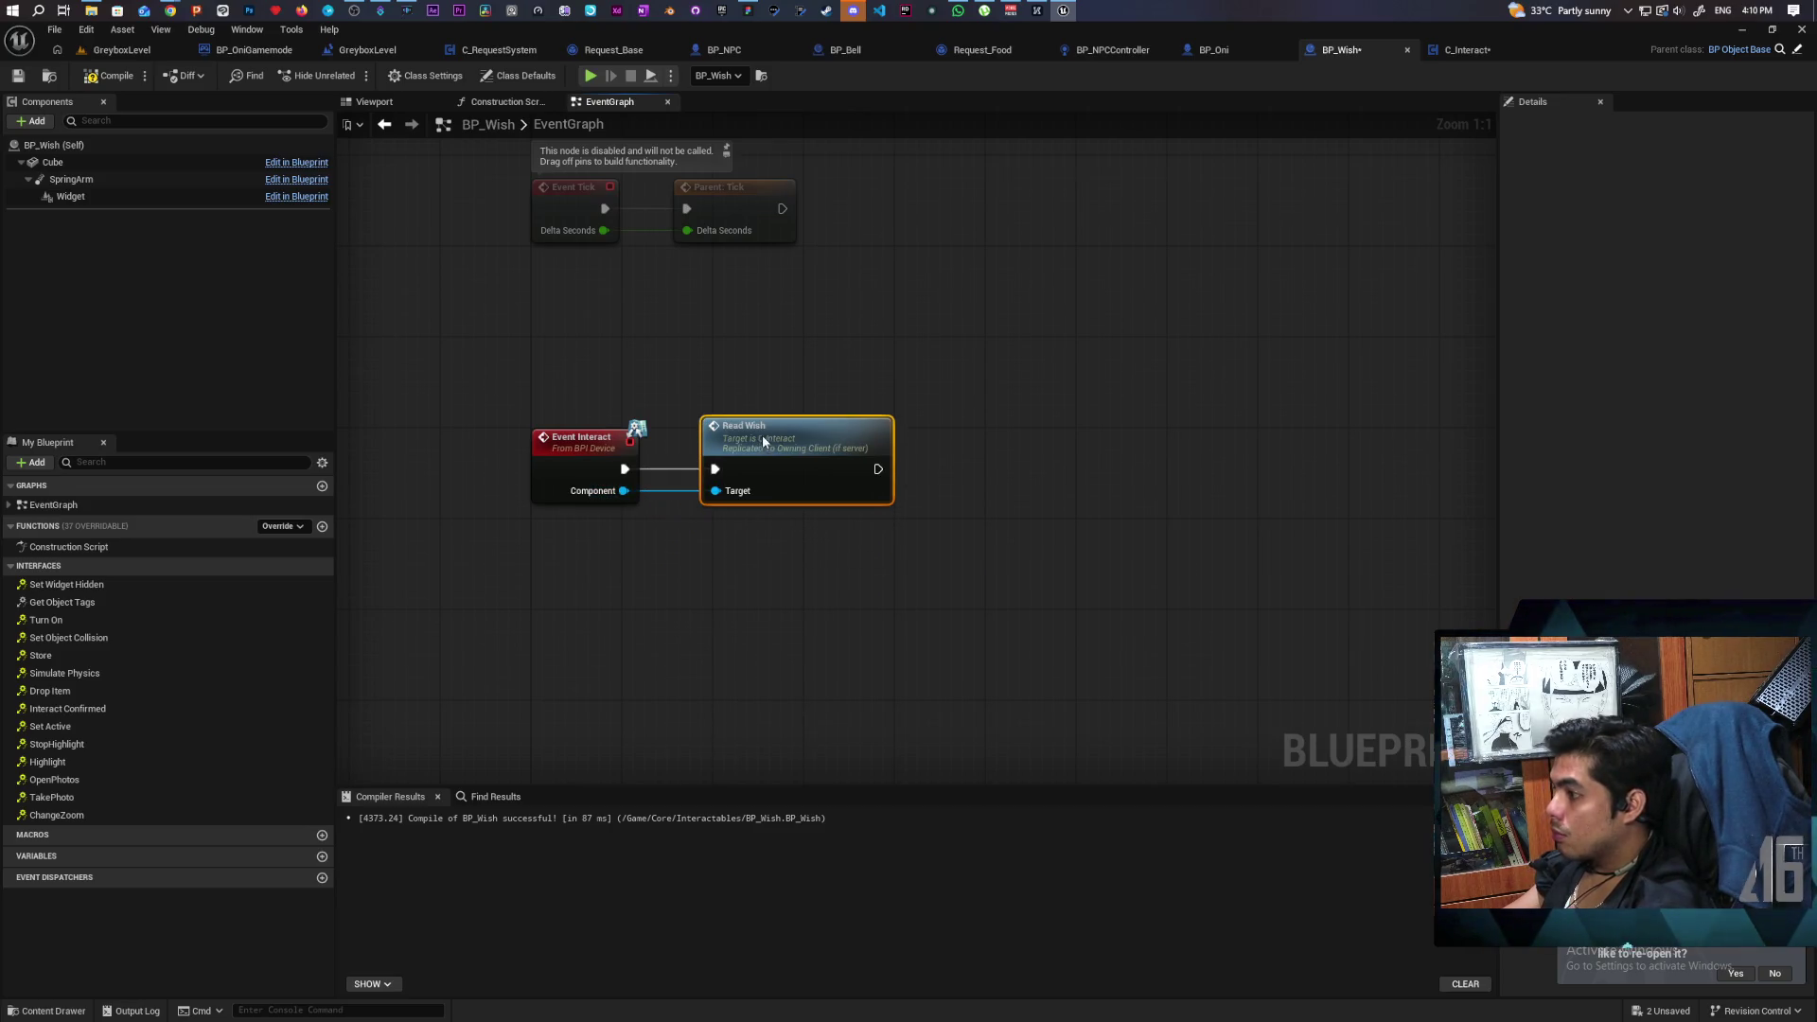
{"action": "left_click", "coordinate": [108, 76]}
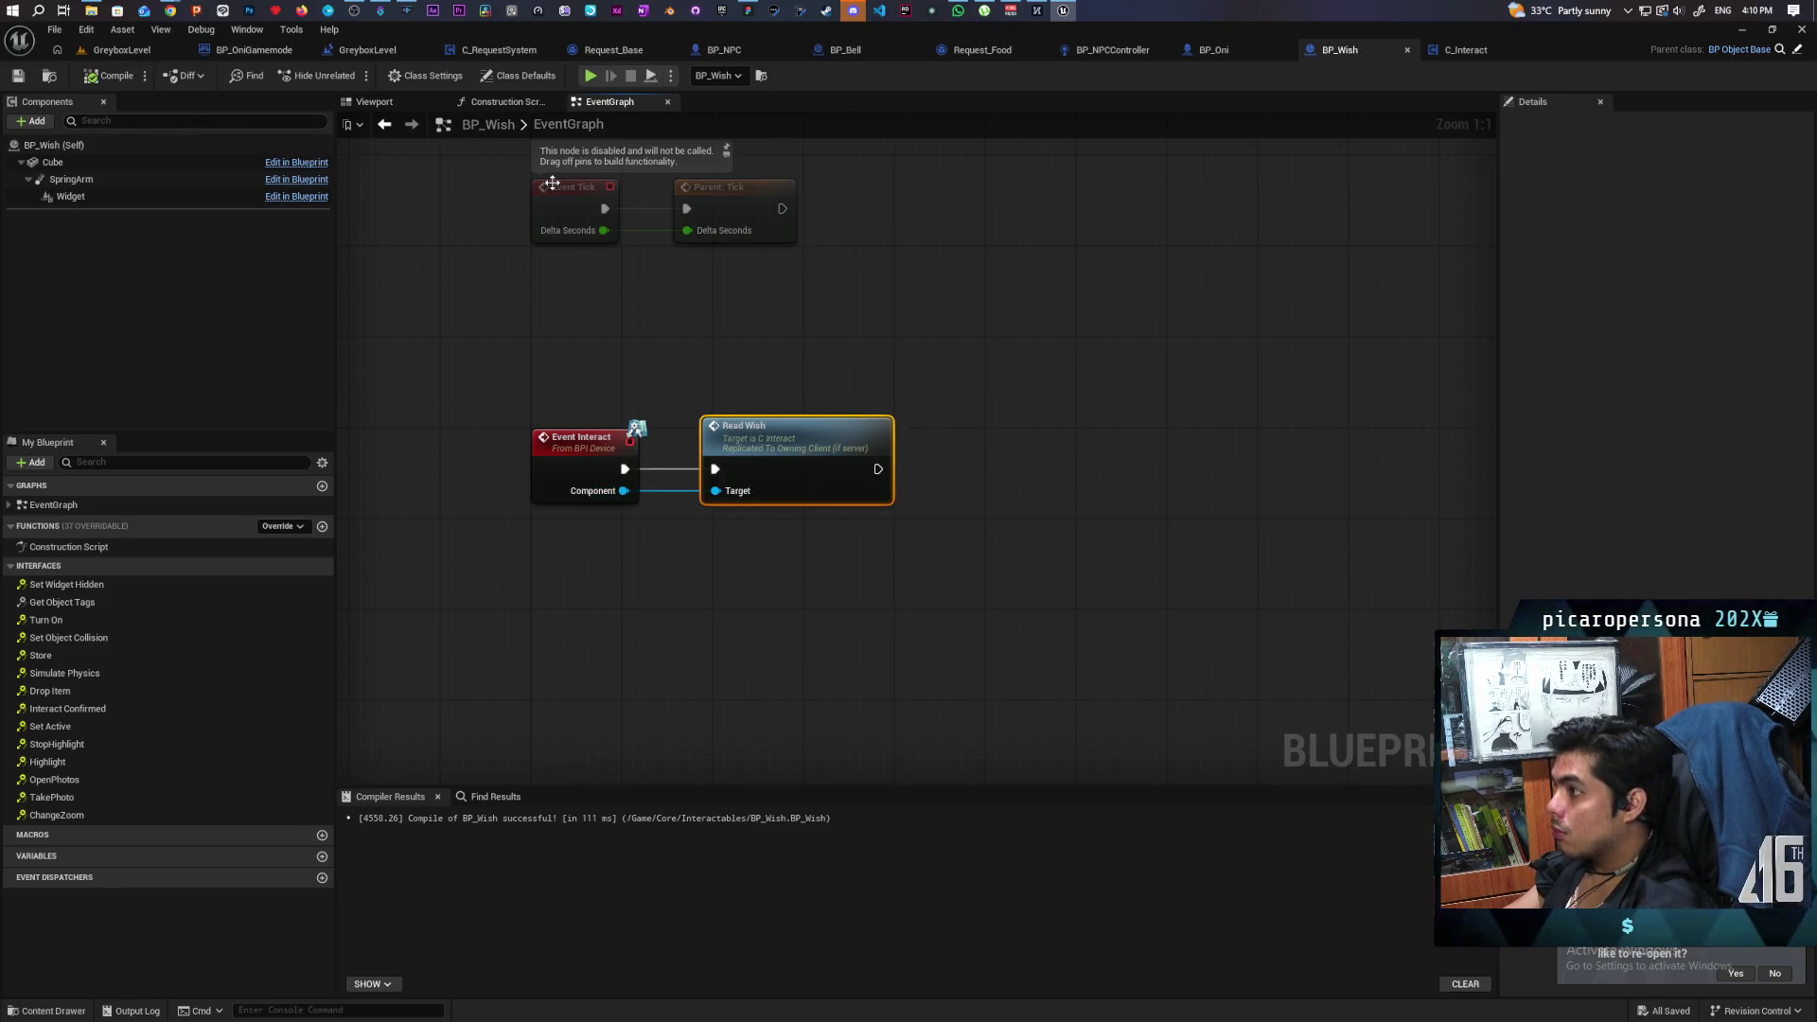
{"action": "left_click", "coordinate": [590, 76]}
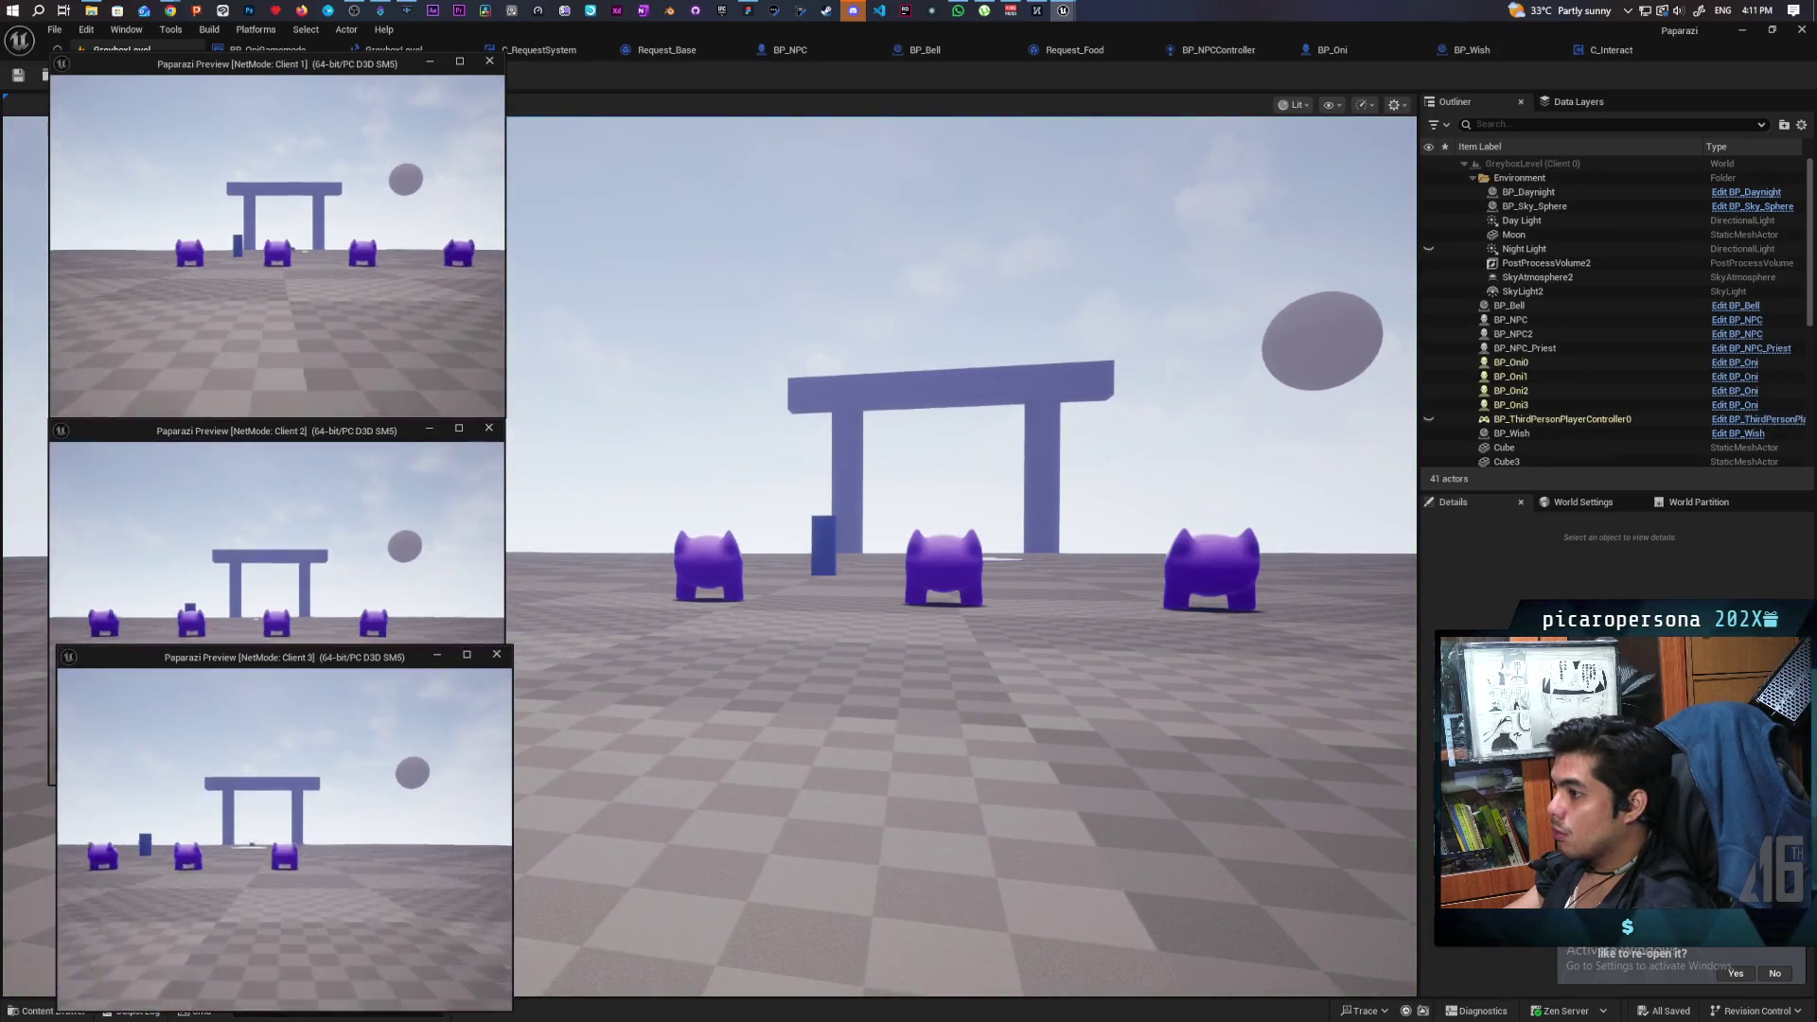
Walk the Client 3 character to the wish to trigger it, then stop the session.
{"action": "key", "text": "w"}
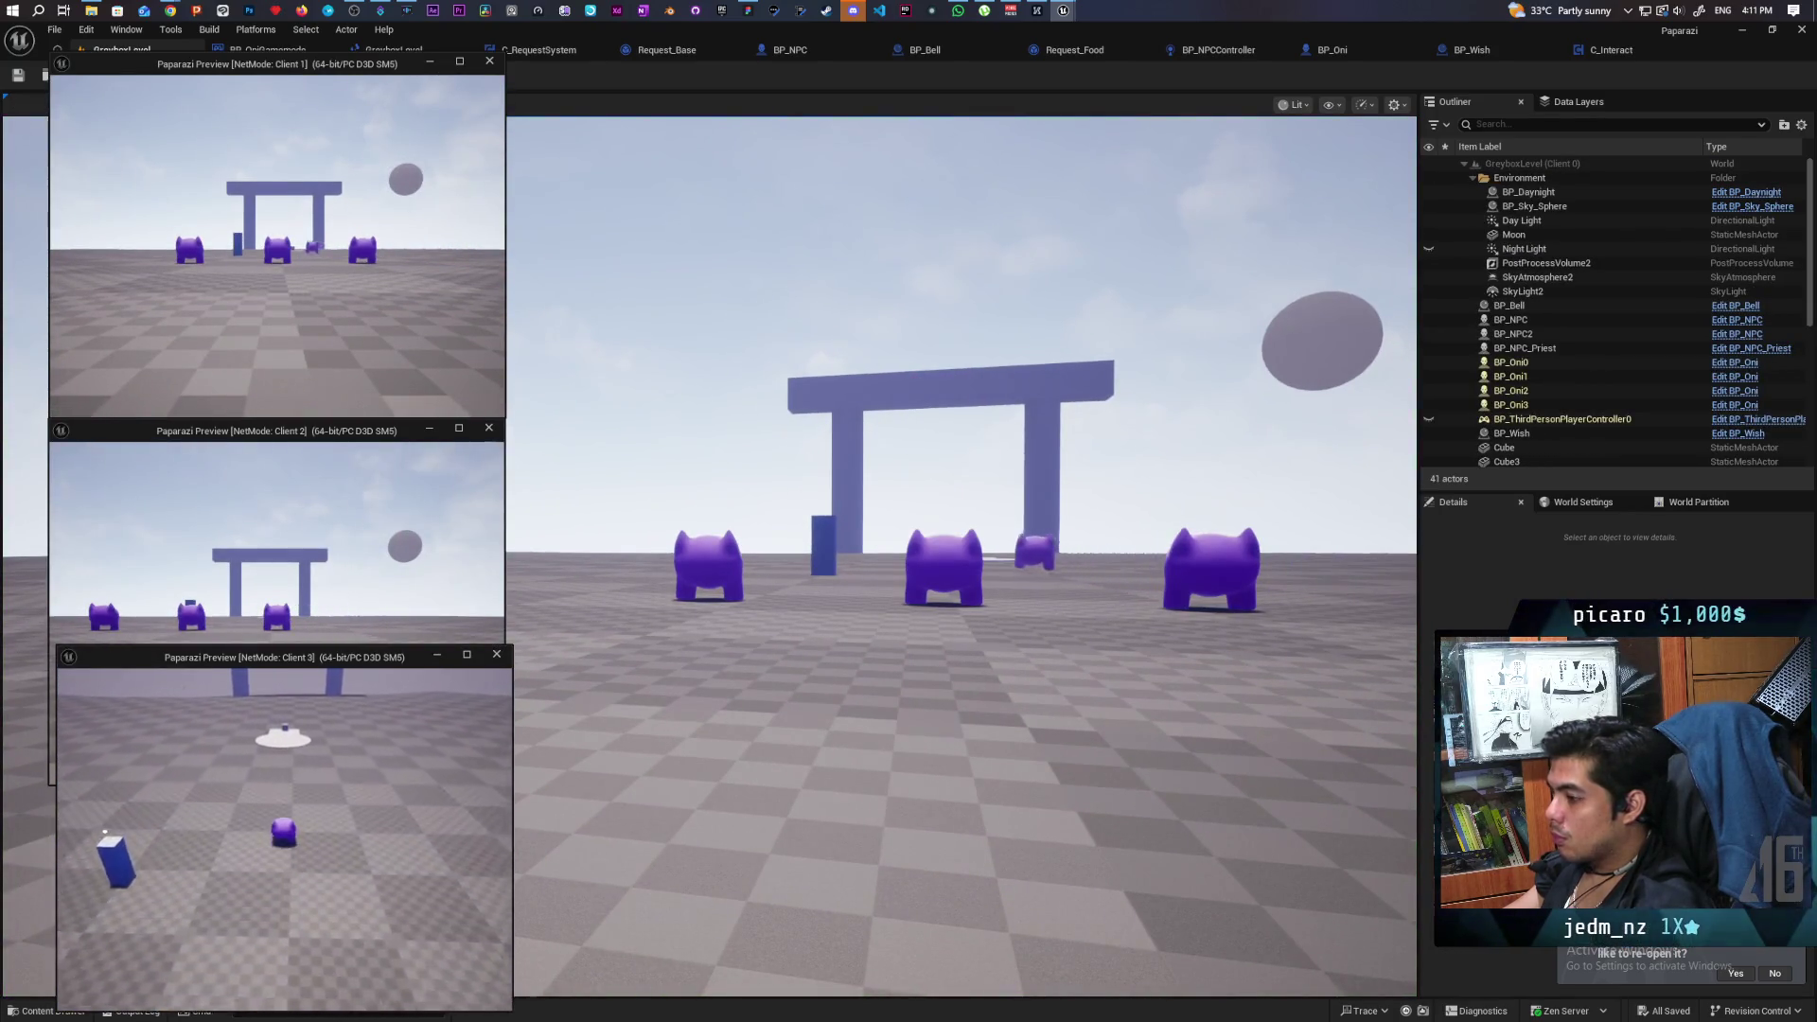
{"action": "key", "text": "w"}
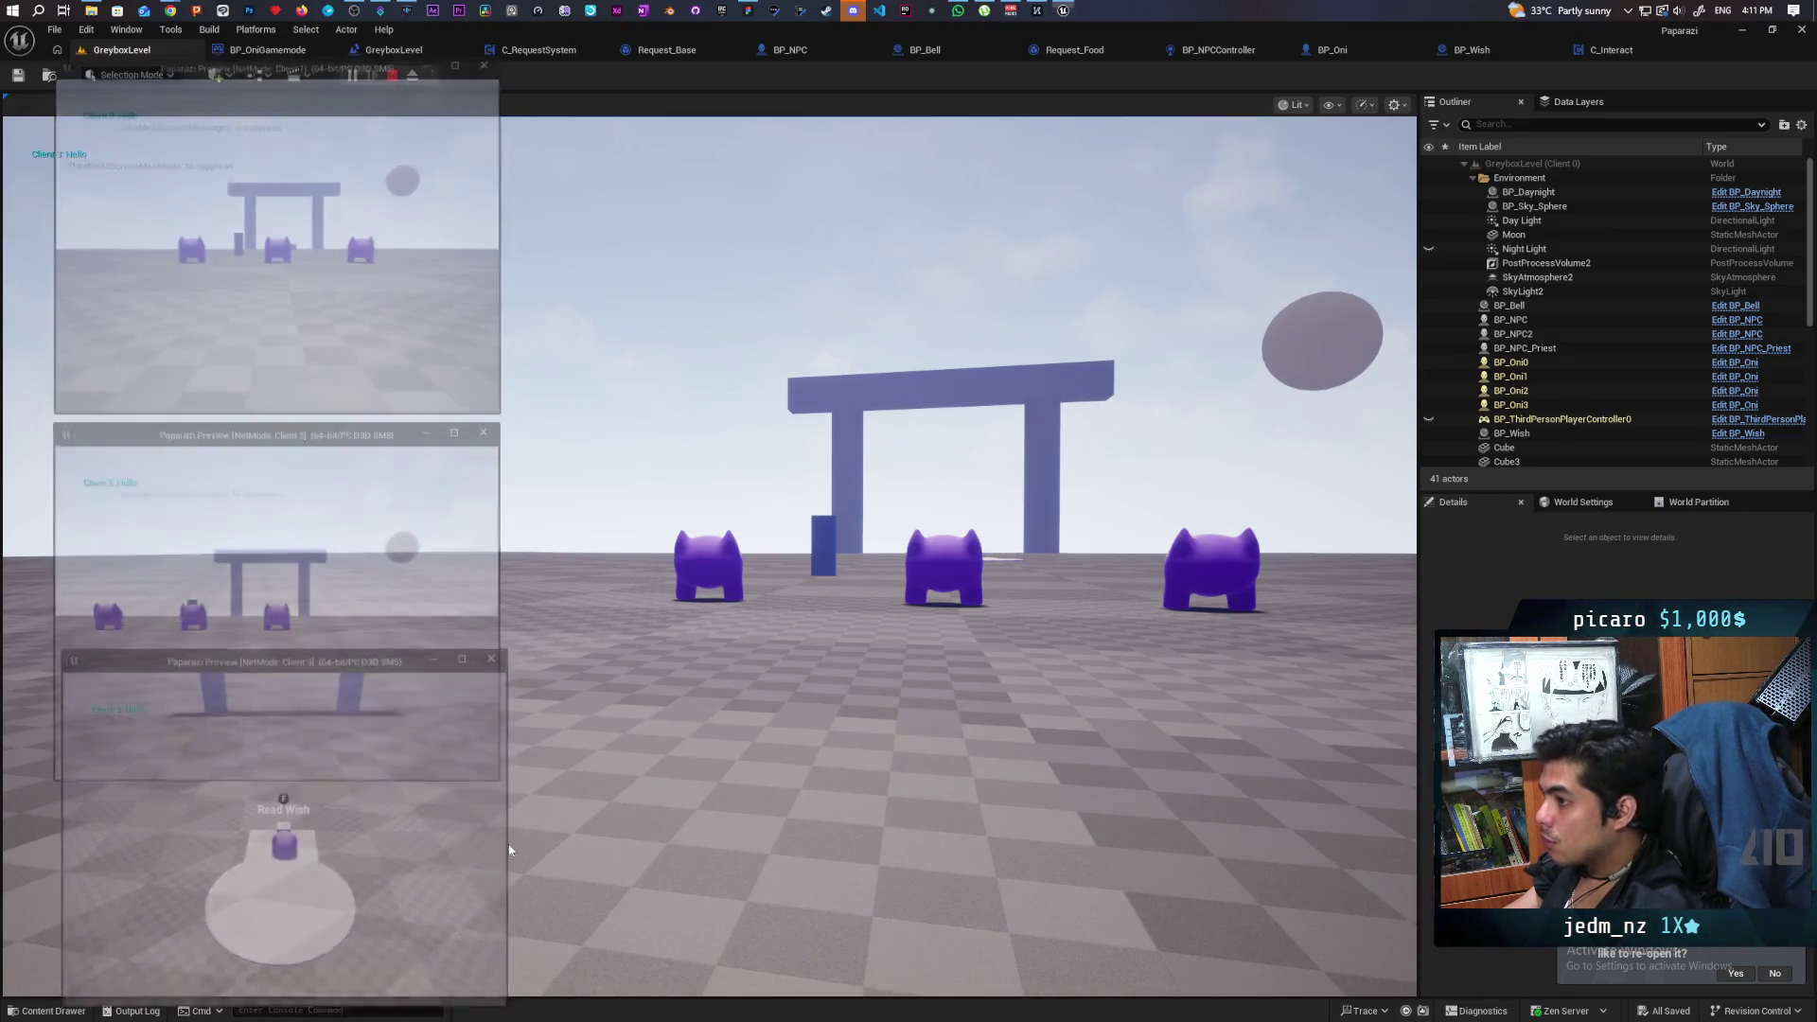
{"action": "key", "text": "Escape"}
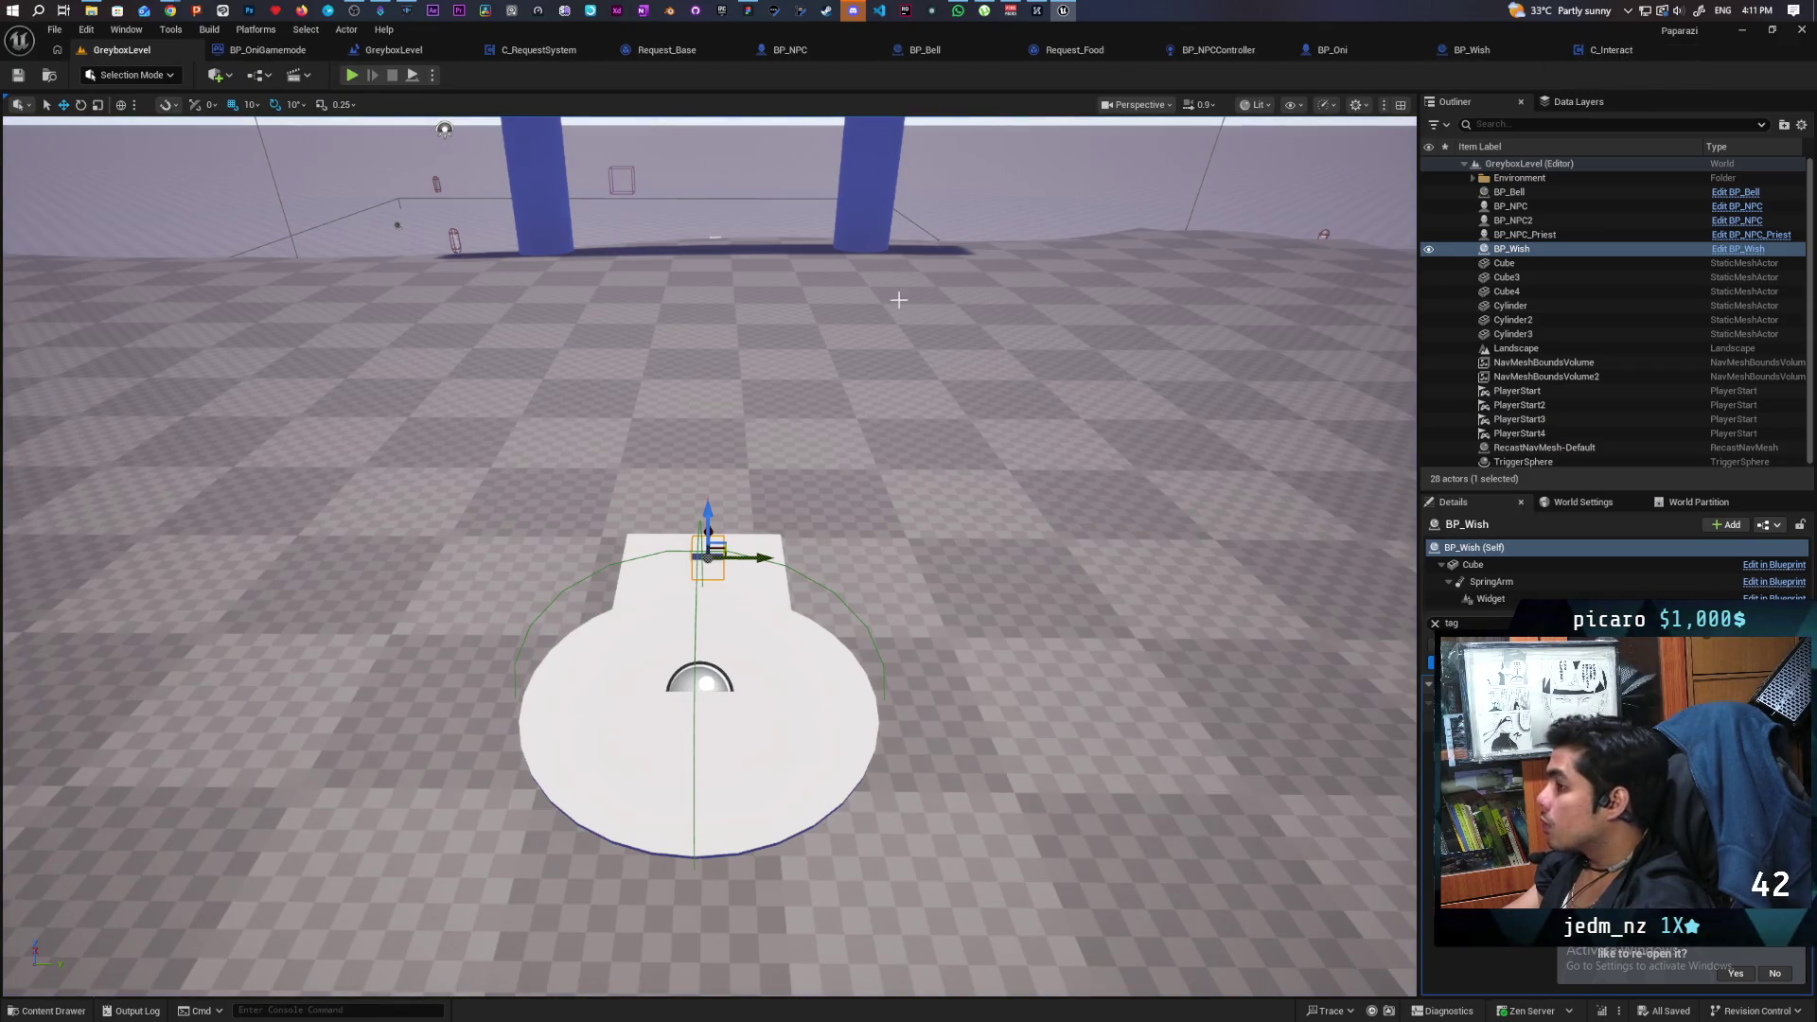
Change the play options' net mode and number of players for a single-player test.
{"action": "left_click", "coordinate": [431, 75]}
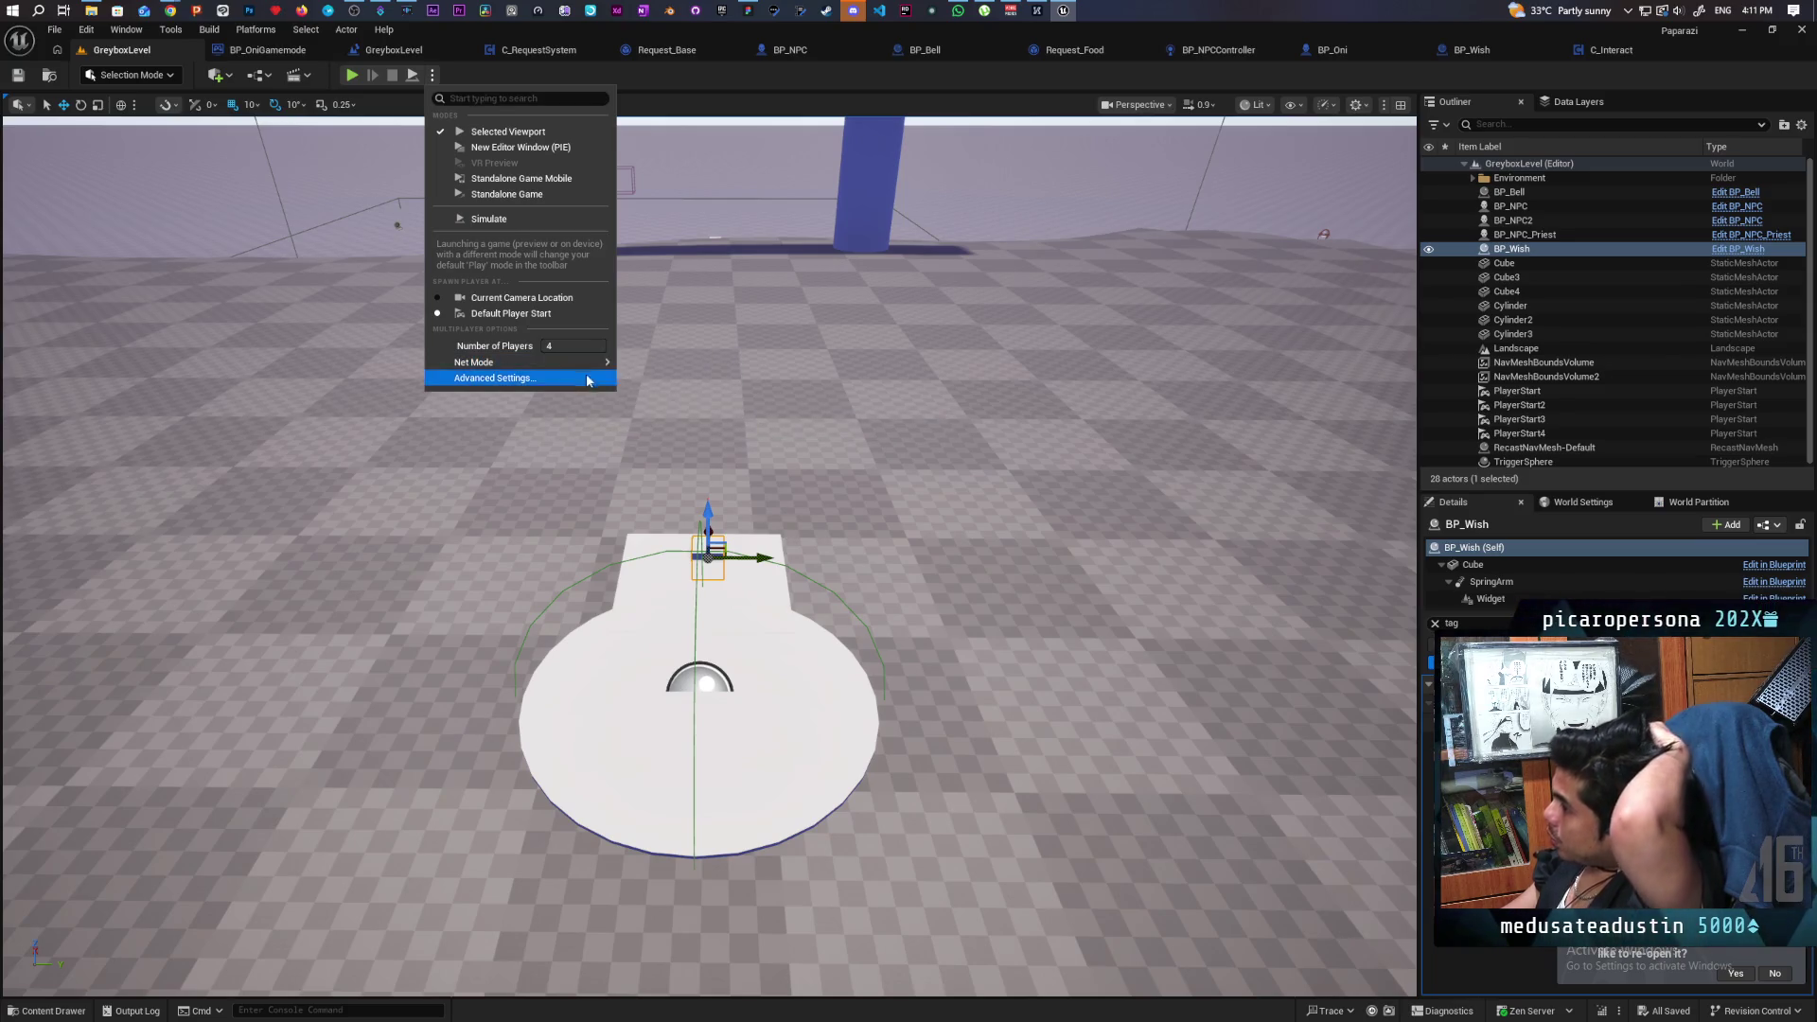
{"action": "left_click", "coordinate": [681, 375]}
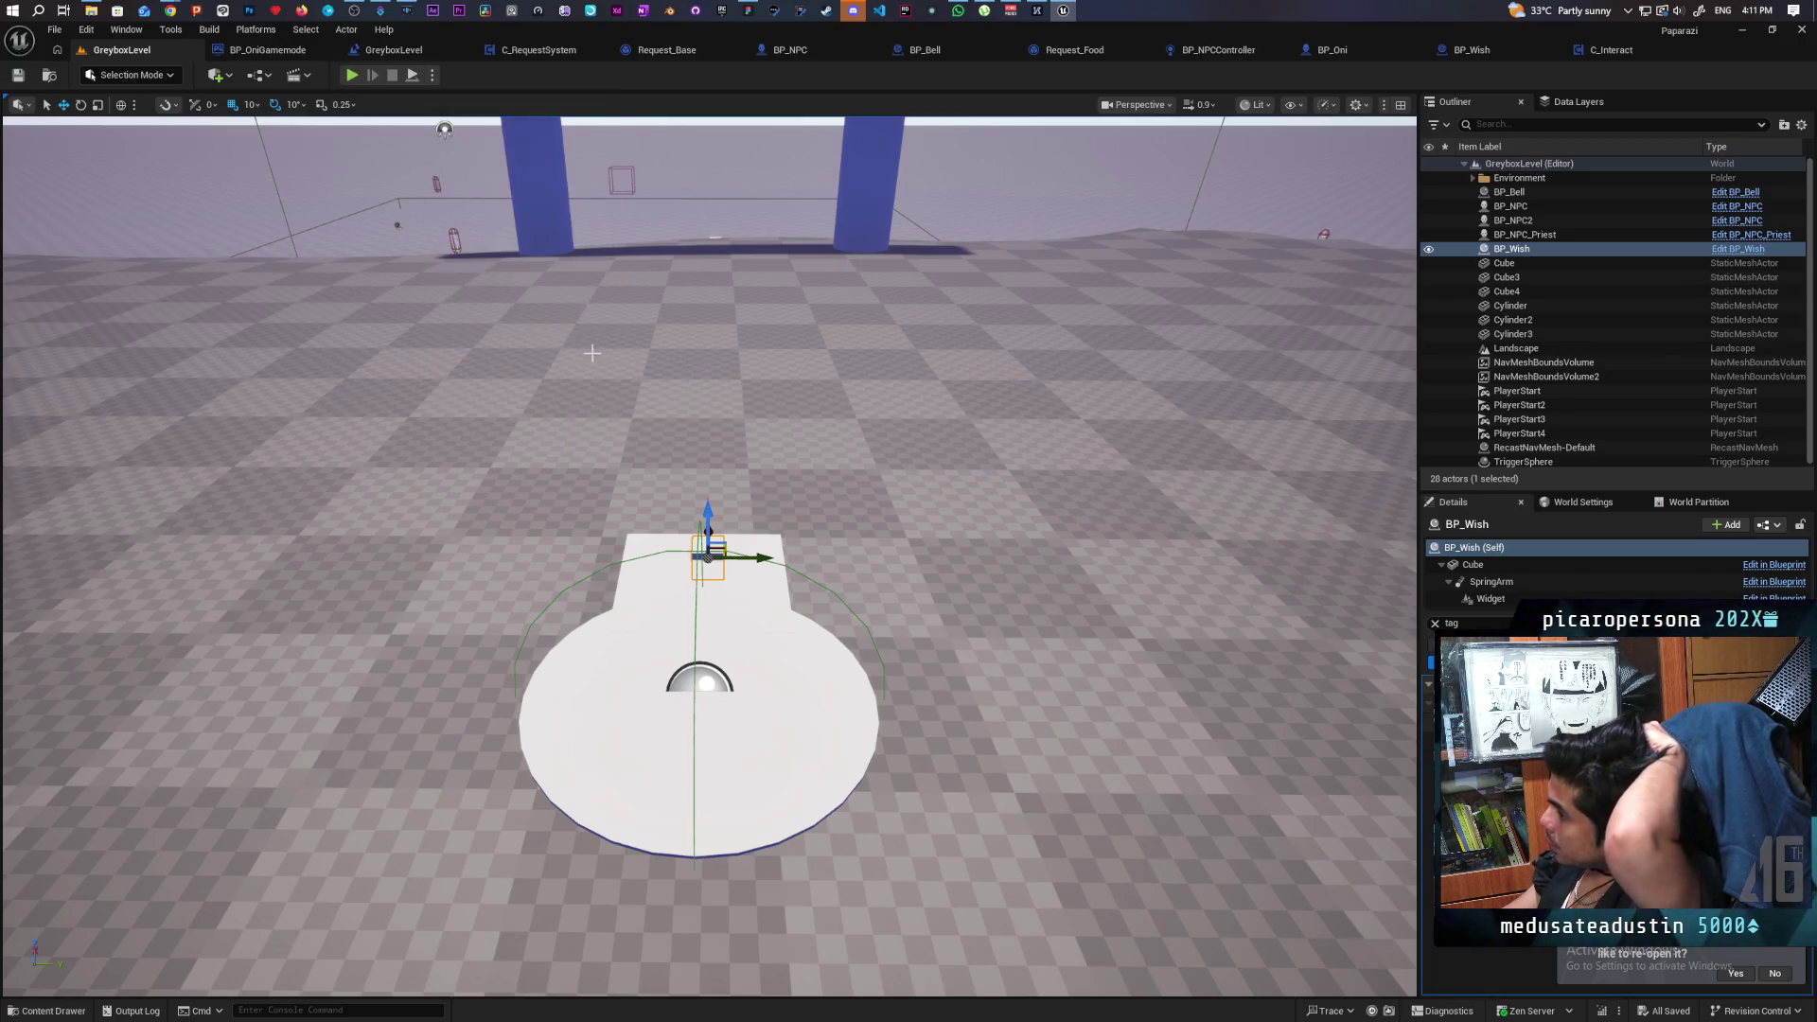
{"action": "left_click", "coordinate": [433, 75]}
{"action": "mouse_move", "coordinate": [576, 357]}
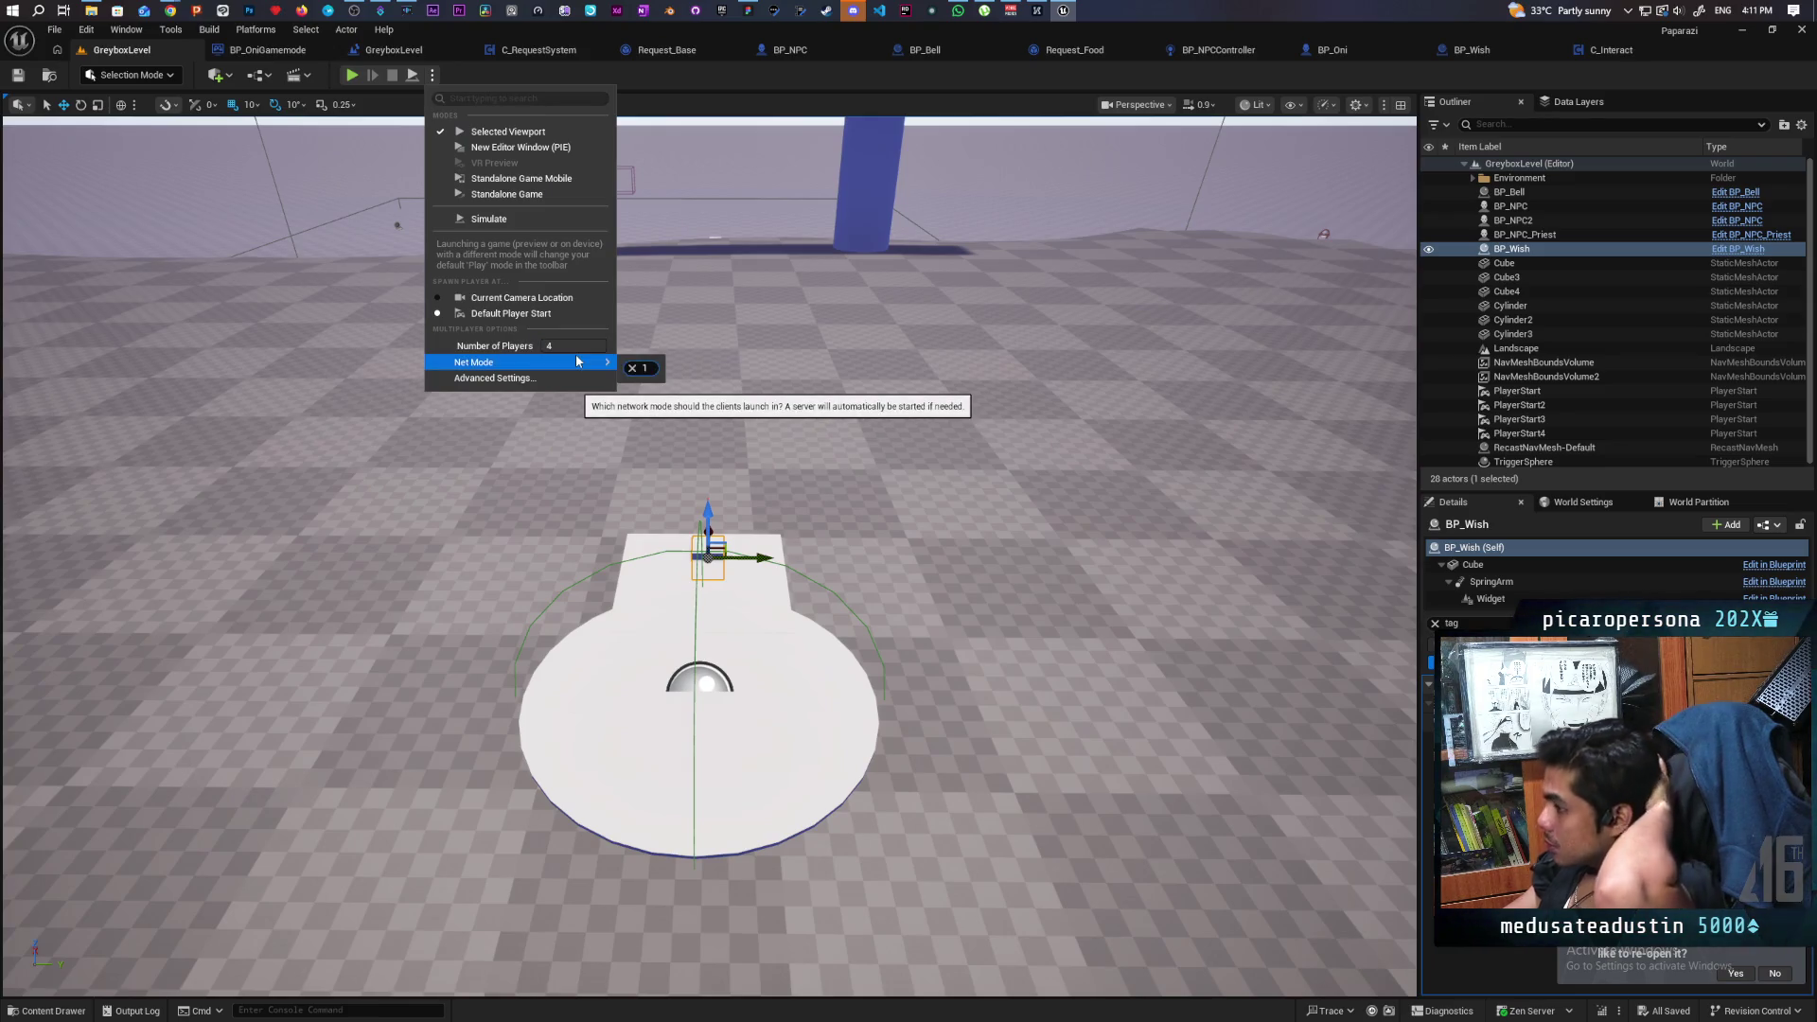
{"action": "left_click", "coordinate": [571, 347]}
{"action": "mouse_move", "coordinate": [553, 362]}
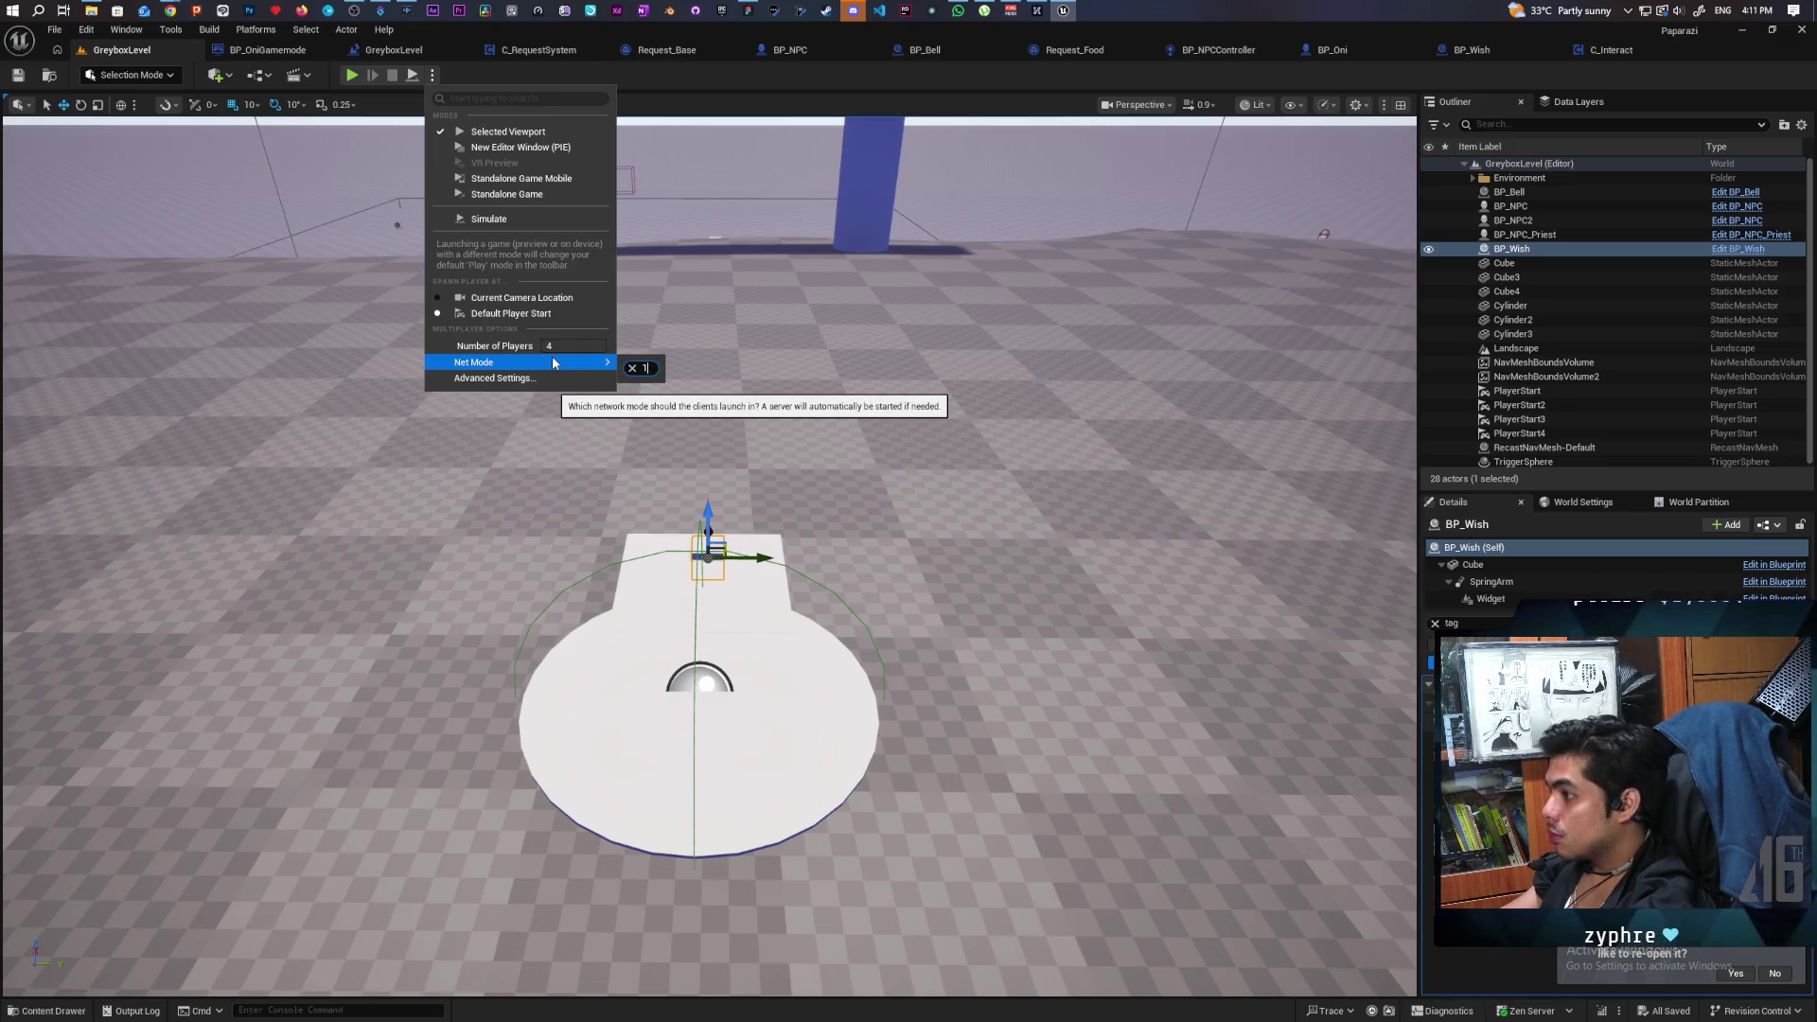
{"action": "left_click", "coordinate": [560, 345]}
{"action": "type", "text": "1"}
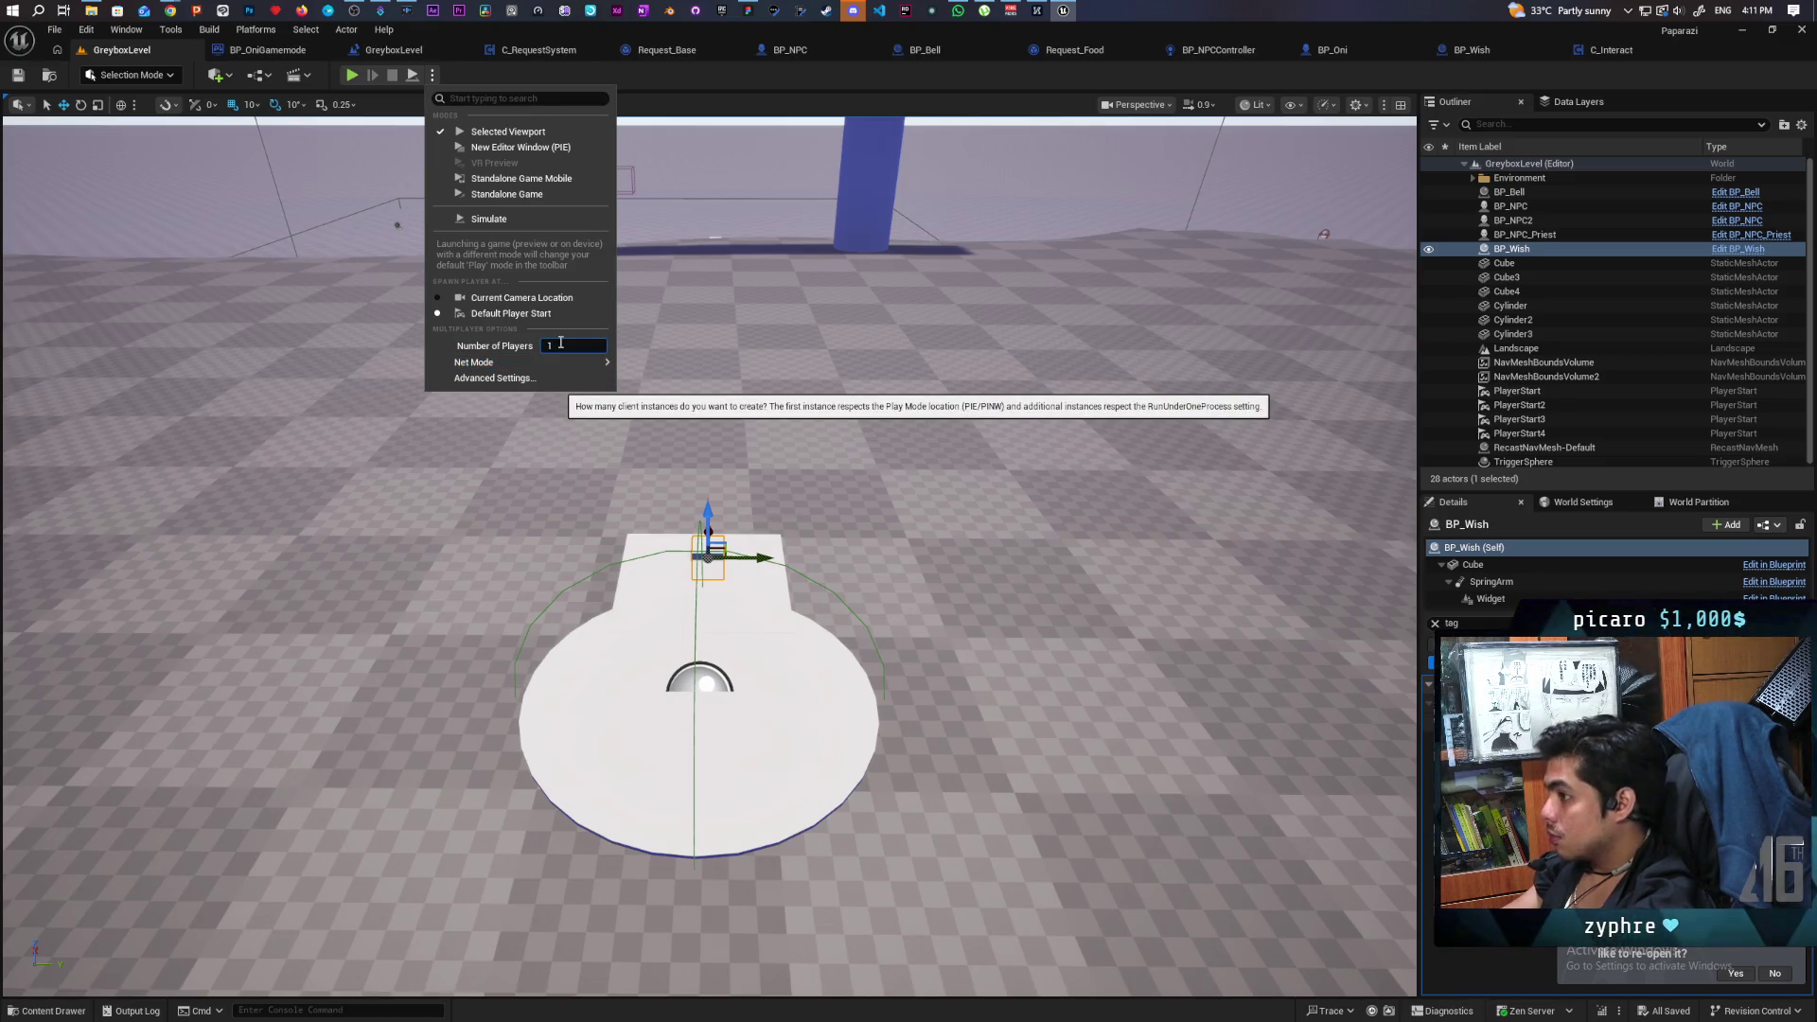
Run a single-player test onto the white disc, then return to BP_Wish's event graph.
{"action": "left_click", "coordinate": [501, 132]}
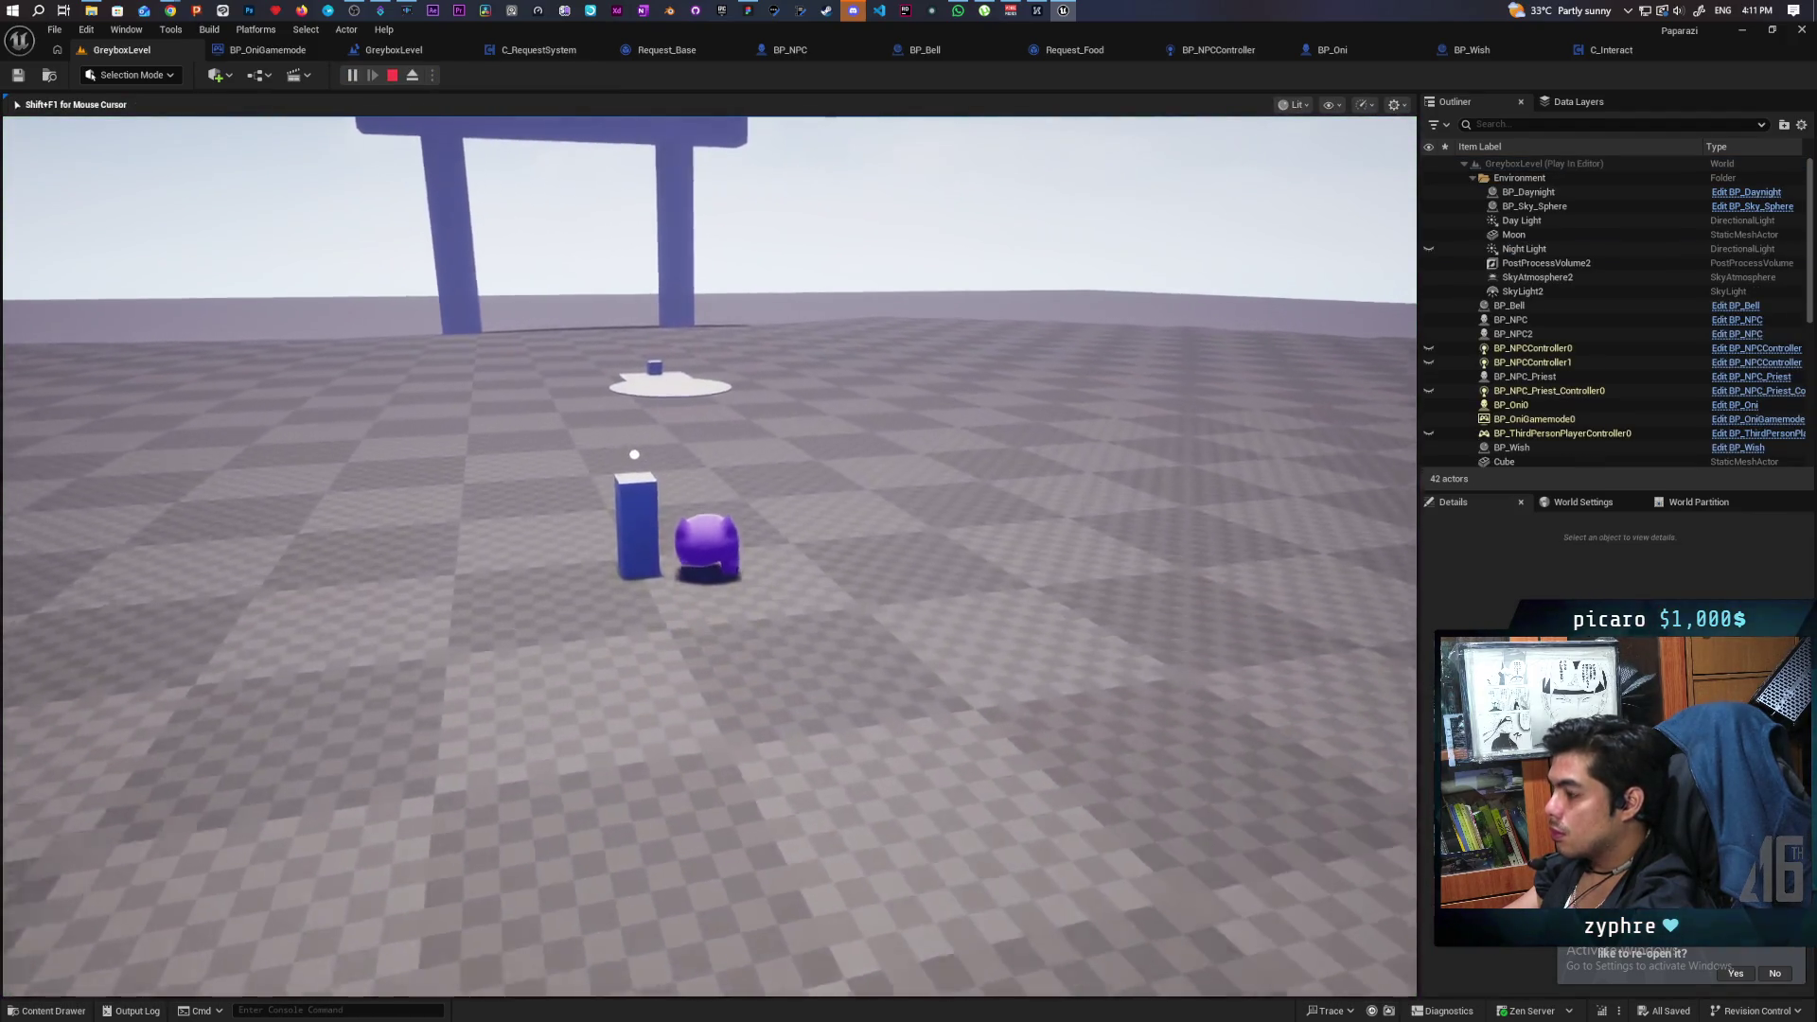
{"action": "key", "text": "w"}
{"action": "key", "text": "s"}
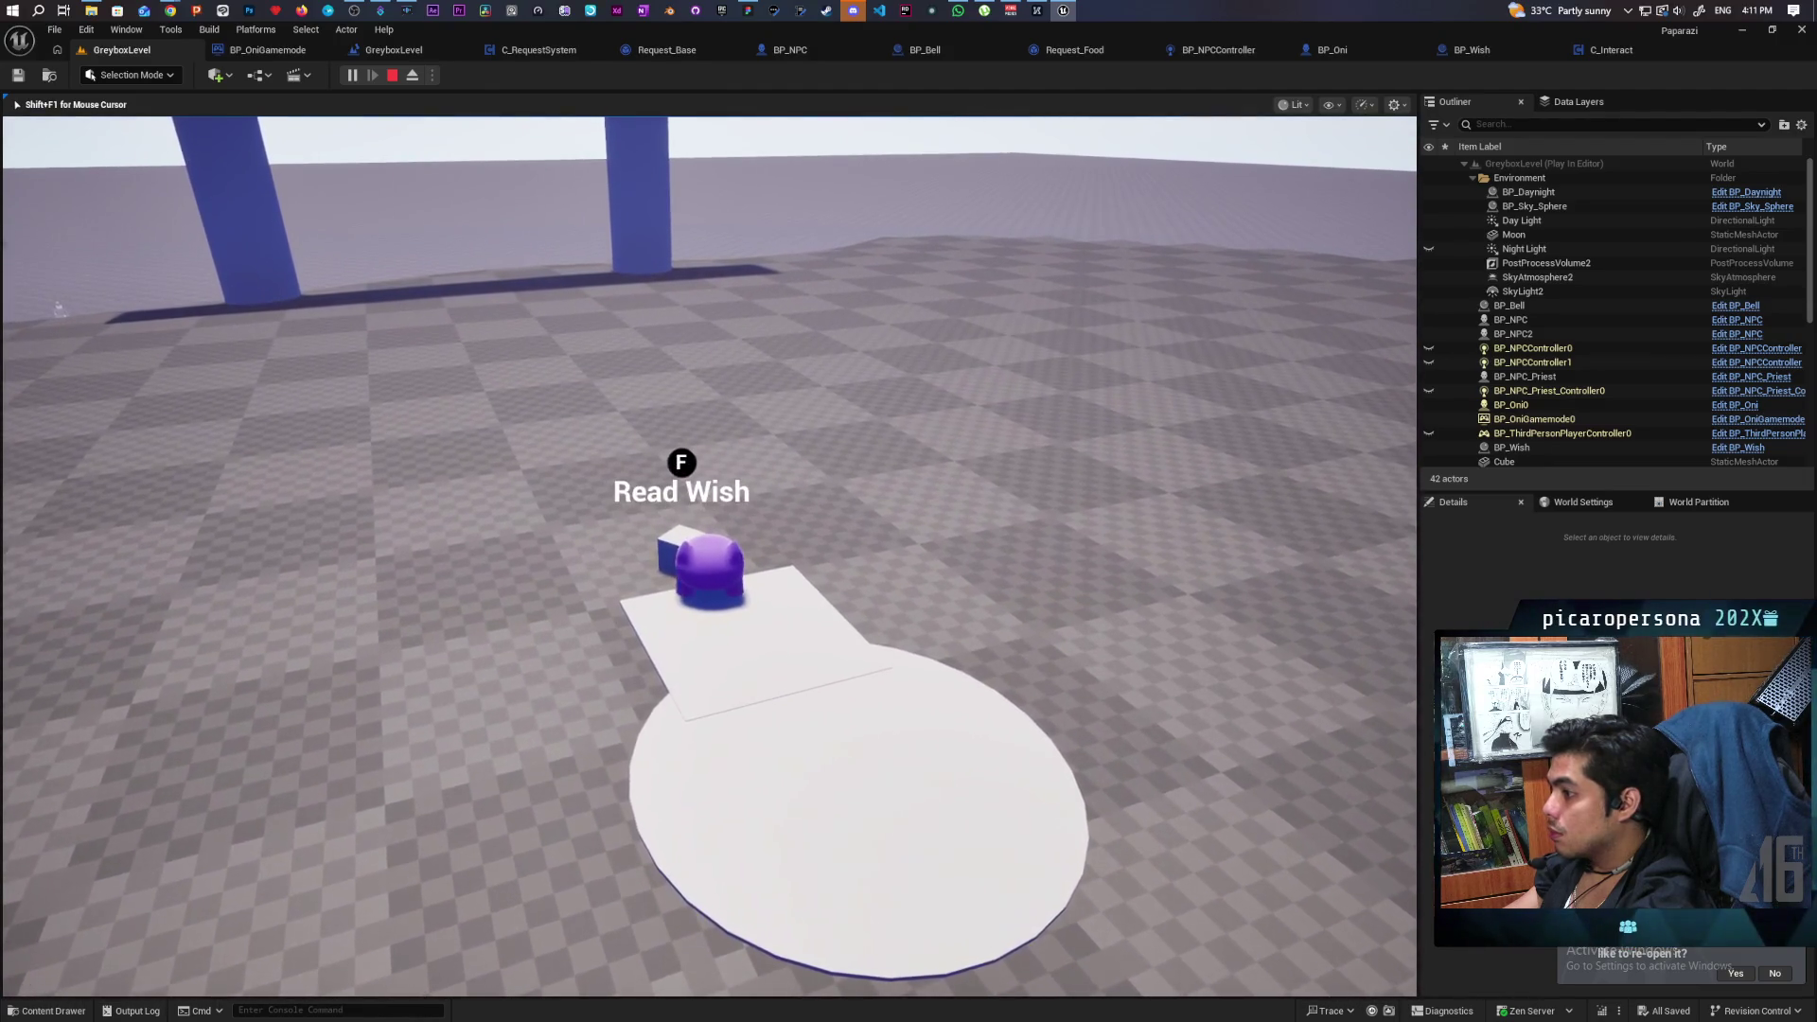
{"action": "key", "text": "Escape"}
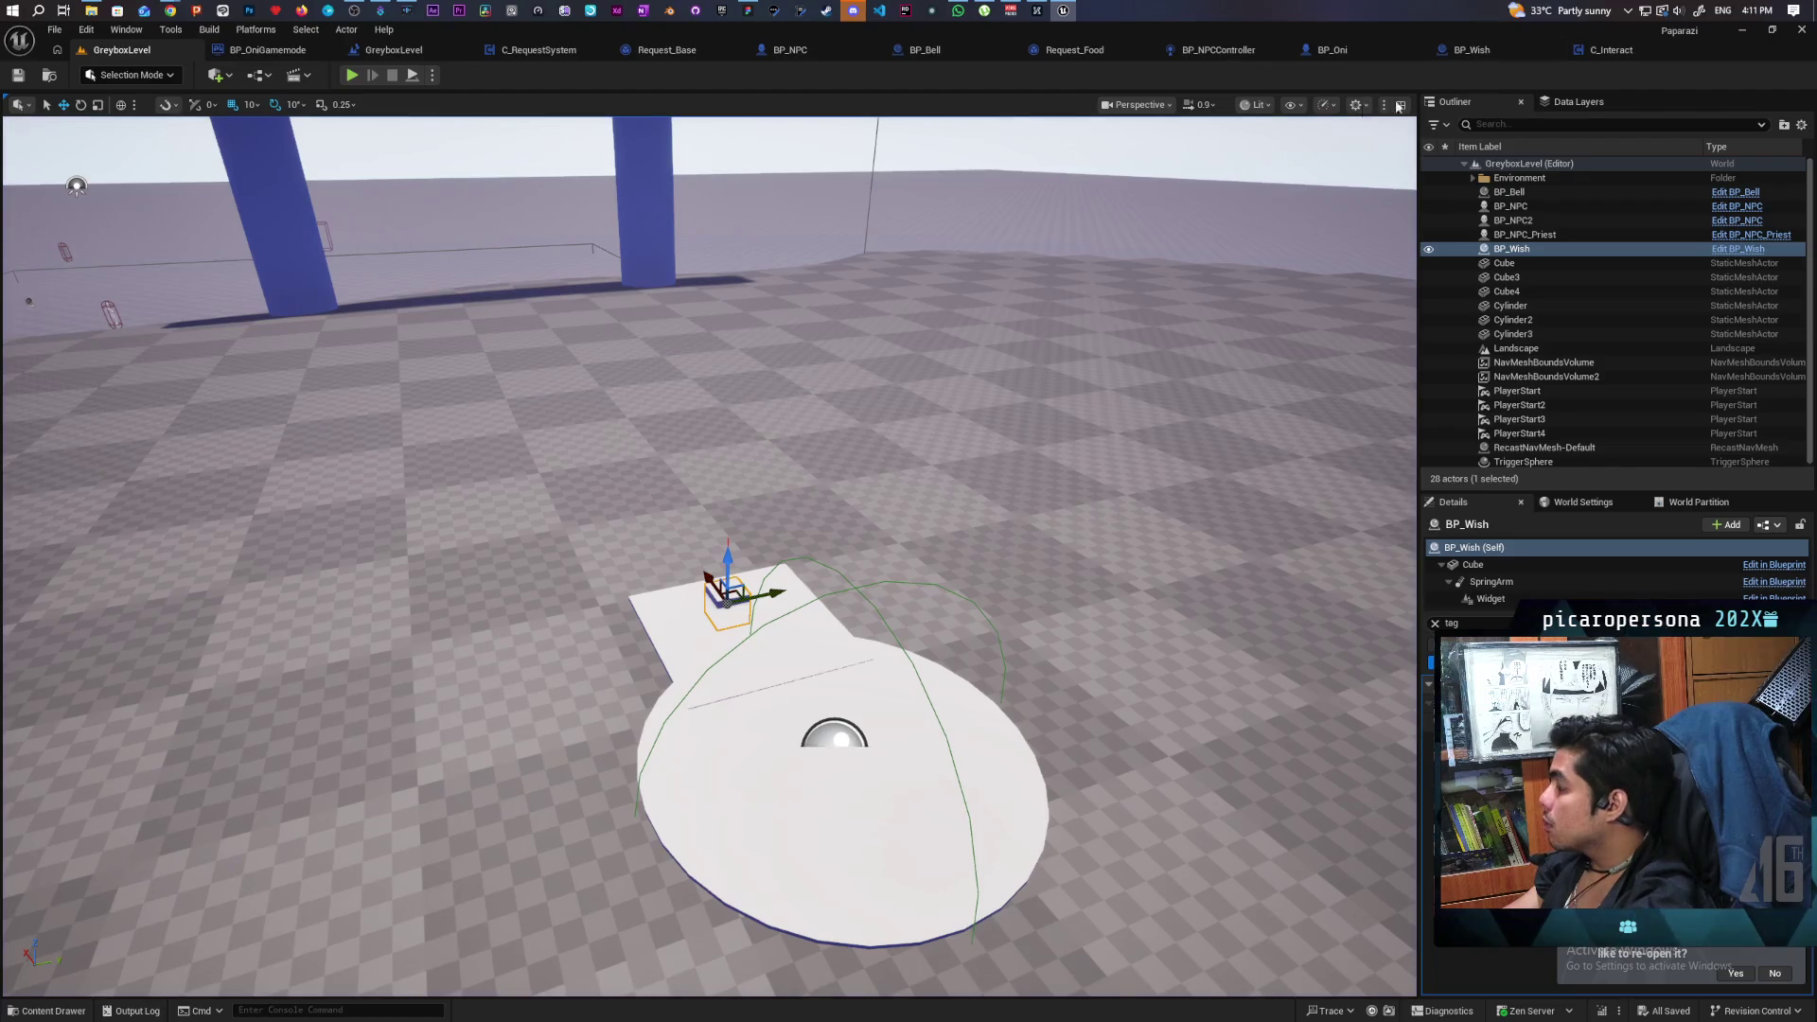
{"action": "left_click", "coordinate": [1471, 59]}
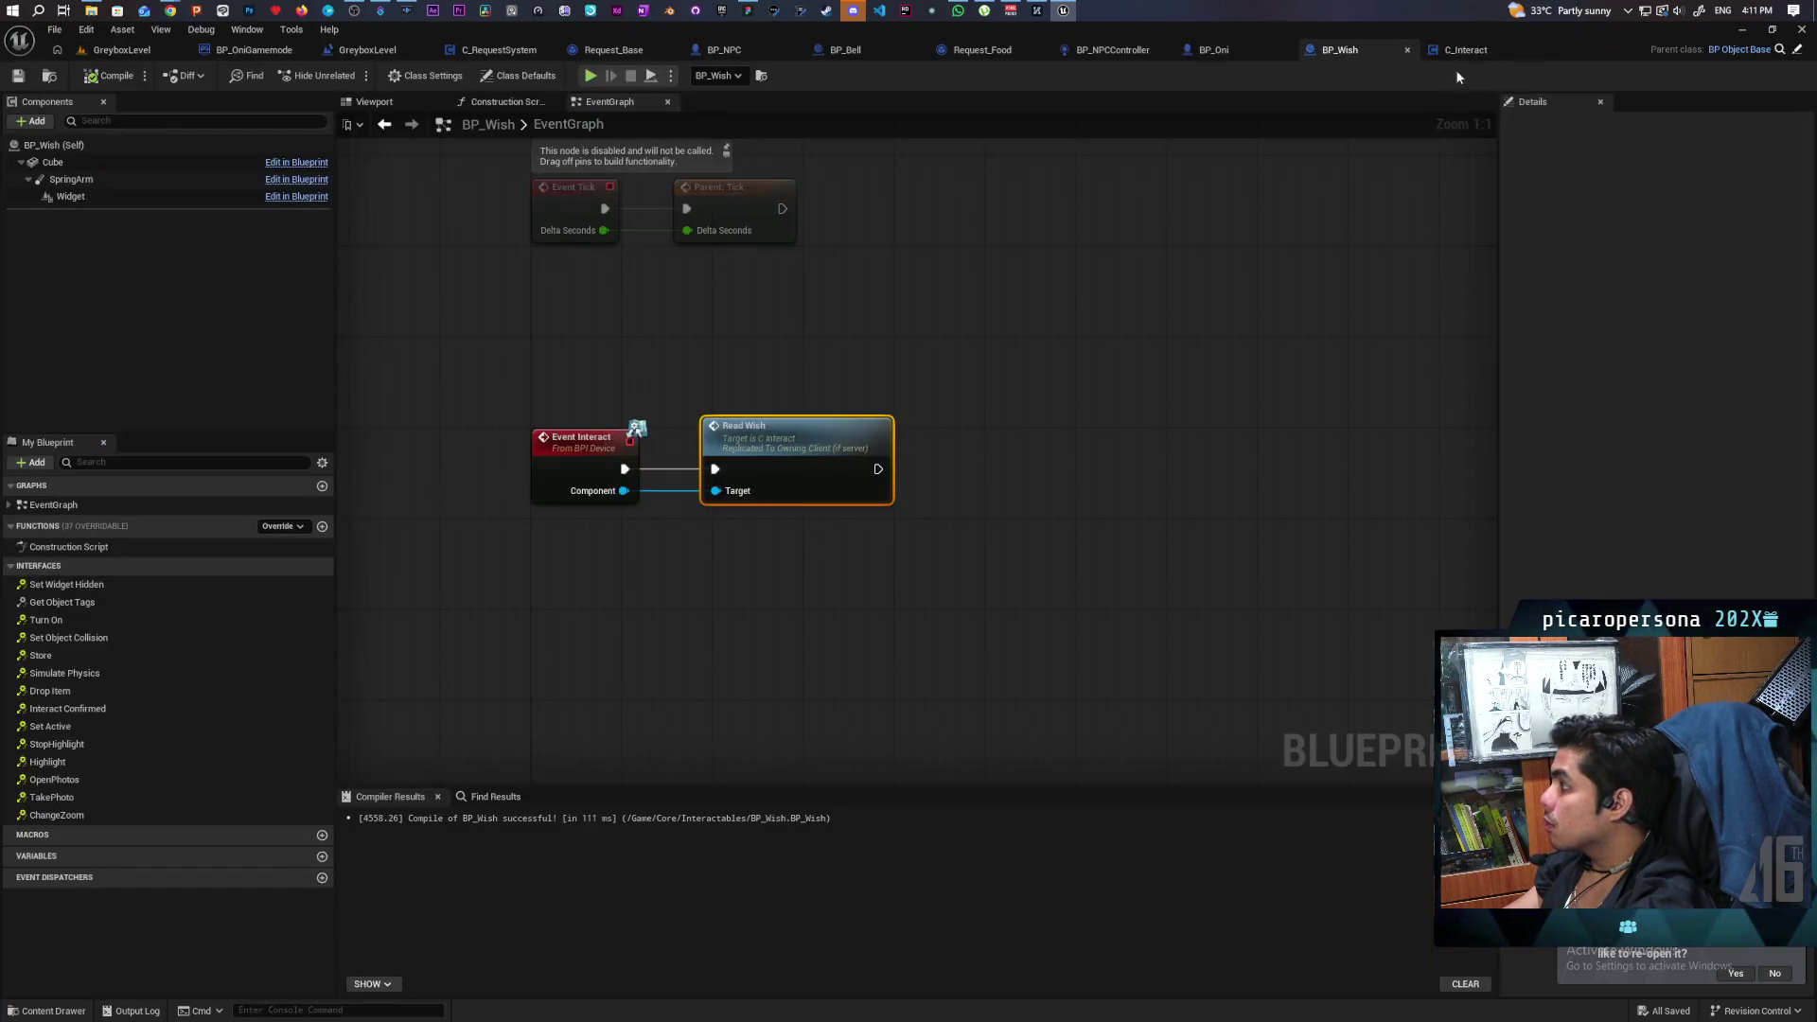
Uncheck Simulate Physics on BP_Wish's Cube, compile, then frame it in the level and open the Content Drawer.
{"action": "left_click", "coordinate": [66, 161]}
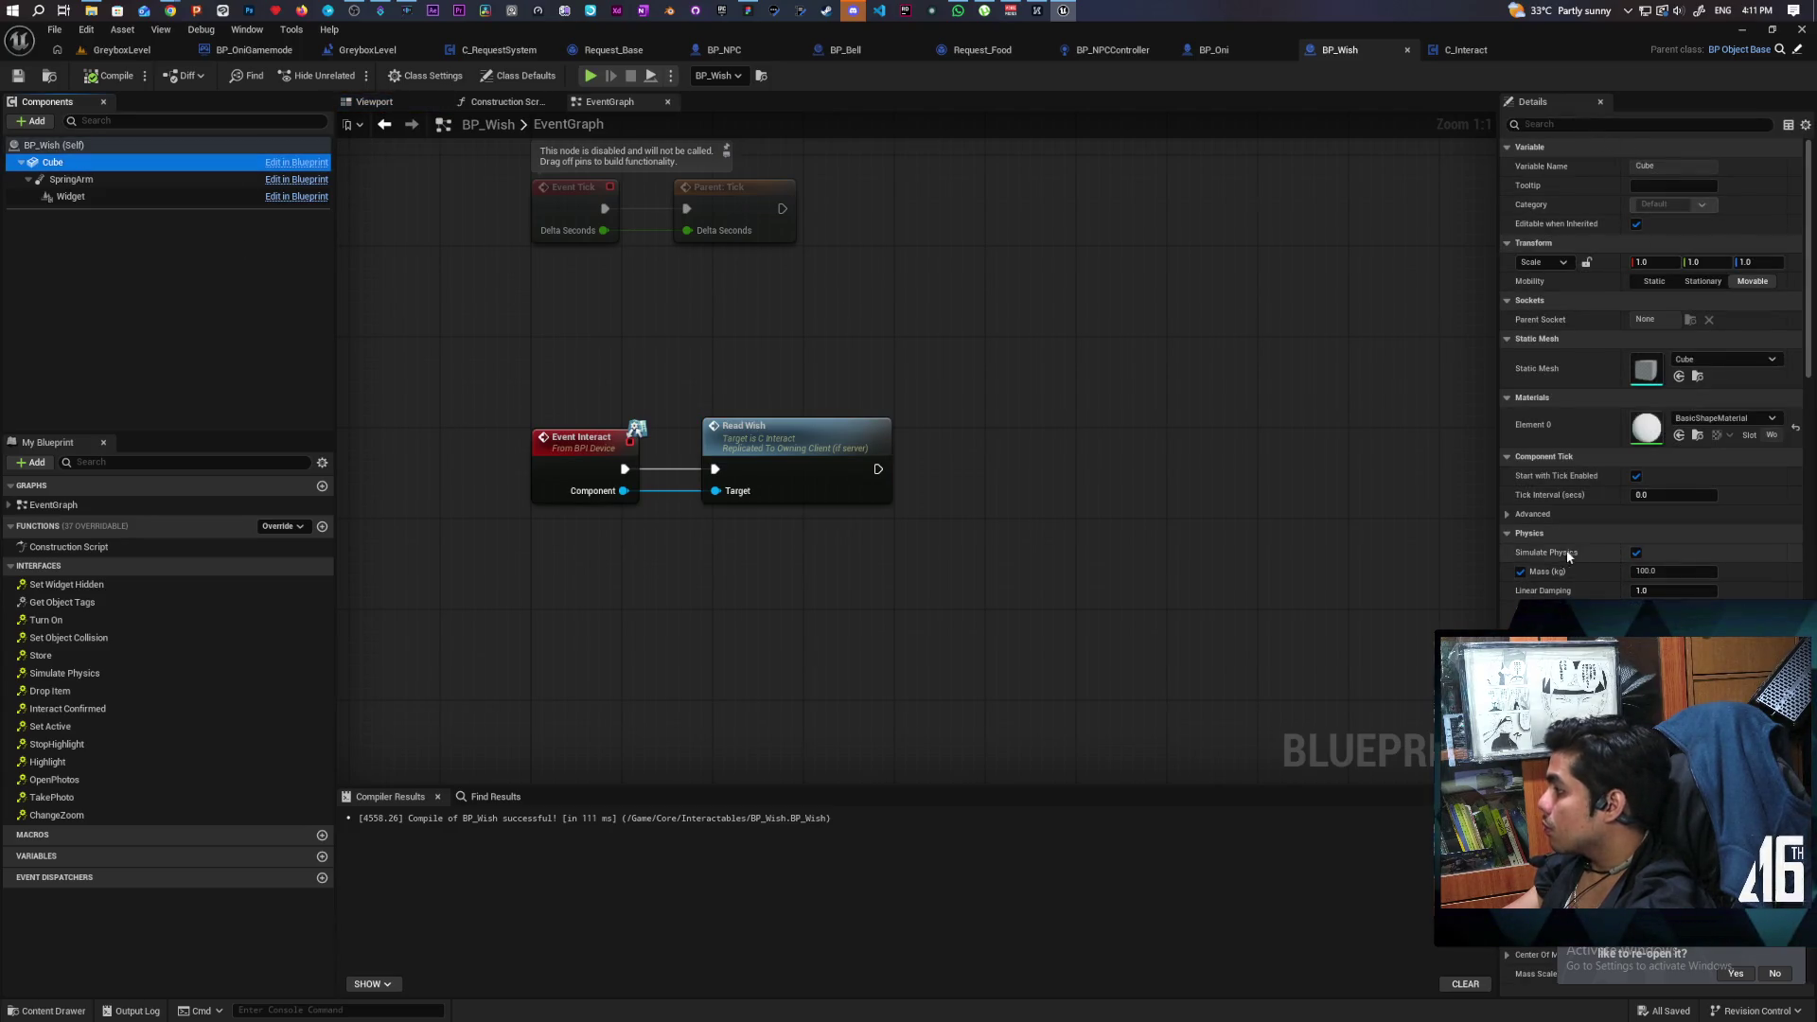
{"action": "left_click", "coordinate": [1636, 553]}
{"action": "left_click", "coordinate": [147, 52]}
{"action": "key", "text": "f"}
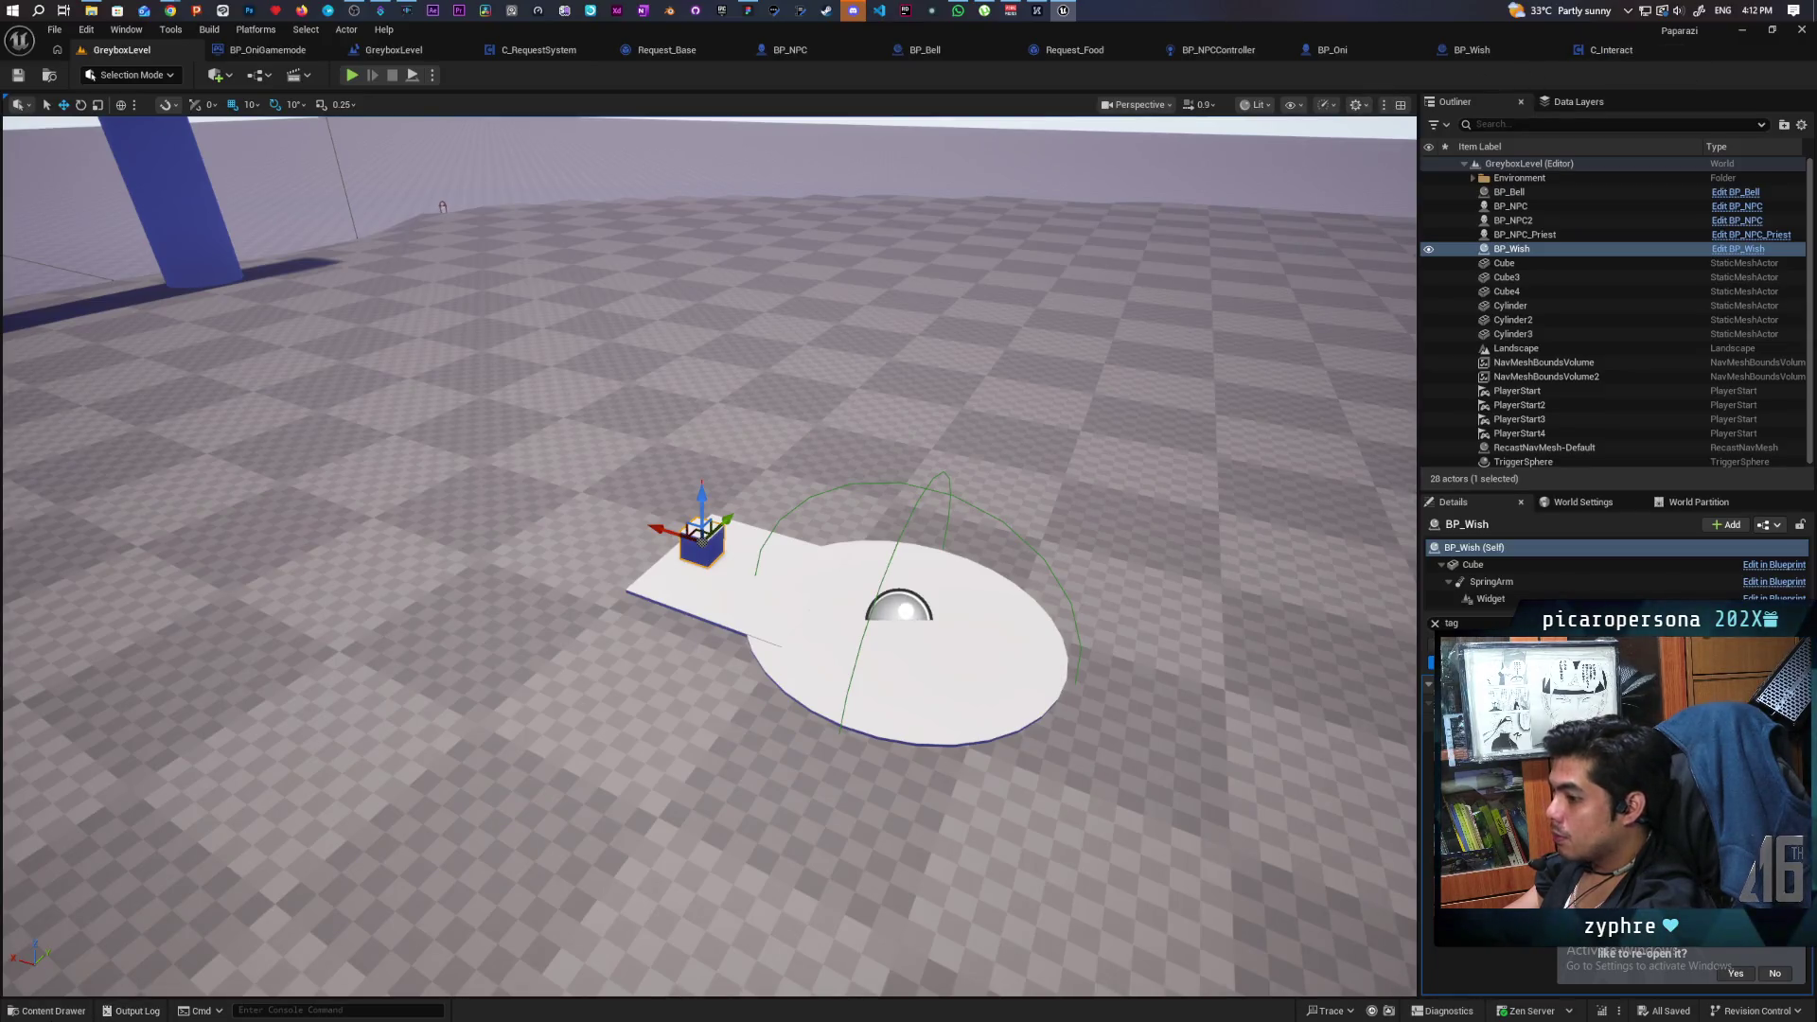
{"action": "left_click", "coordinate": [52, 1012]}
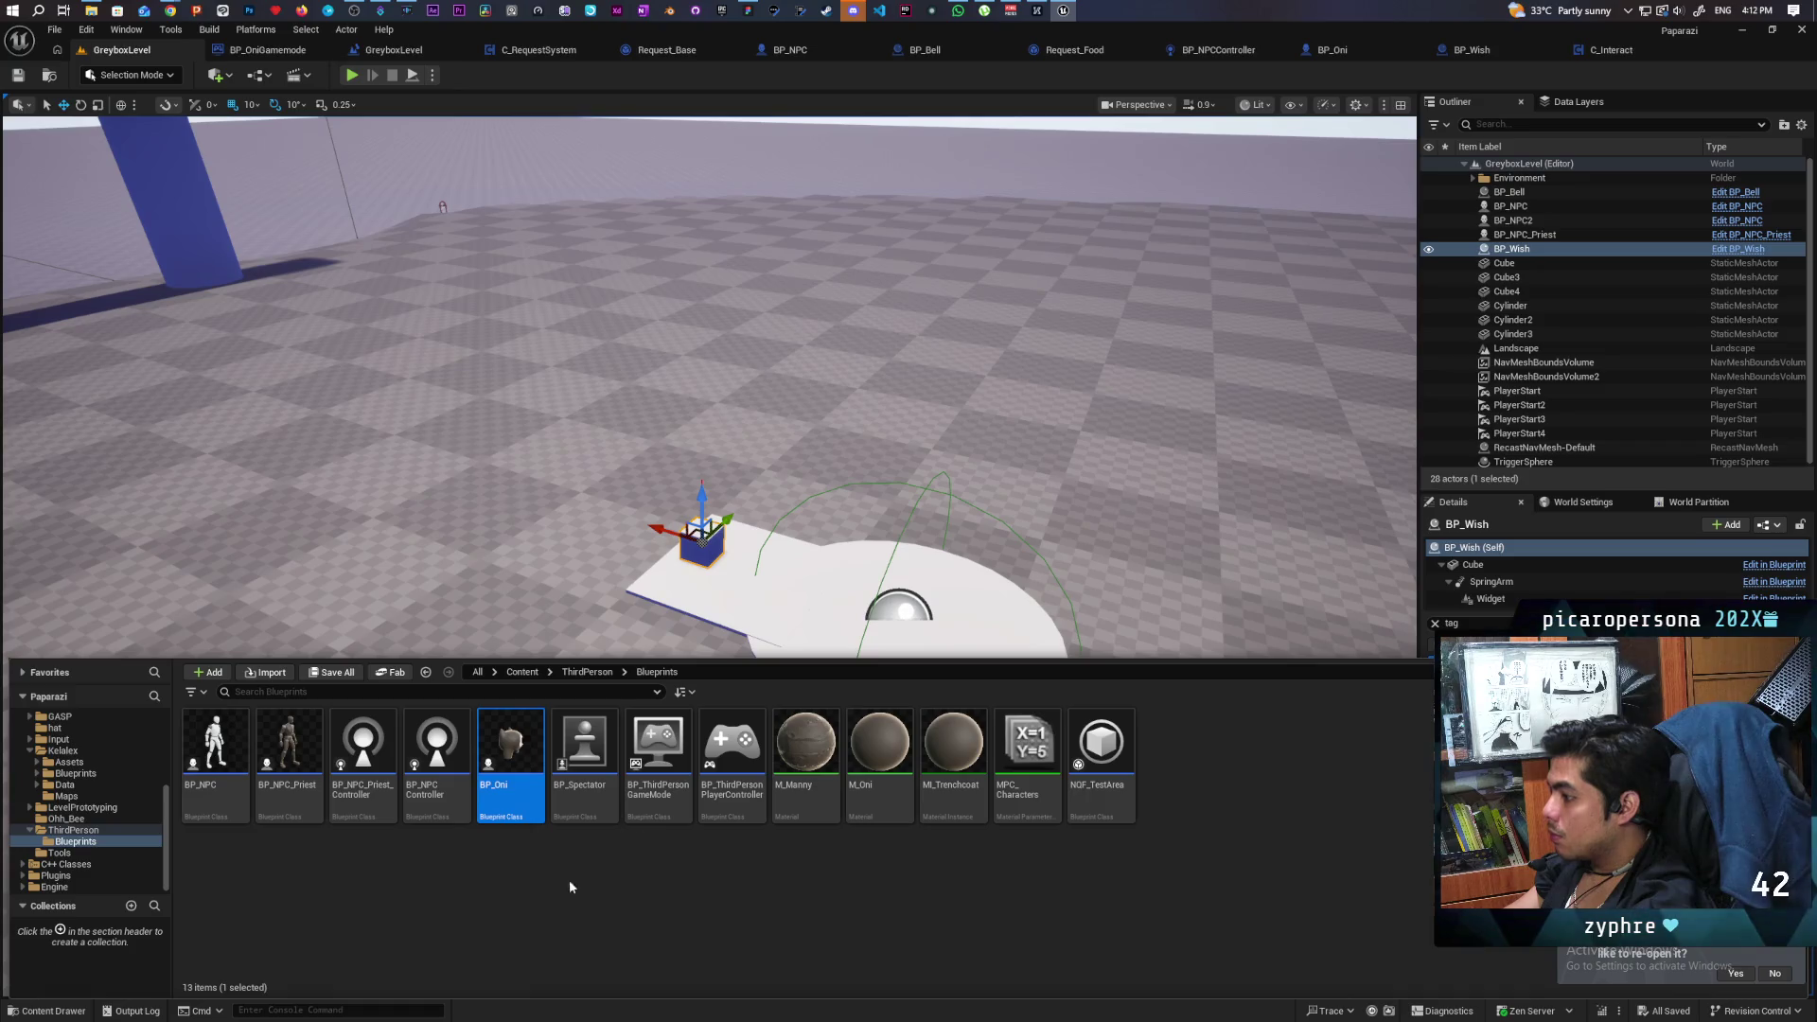
Navigate to the Content/Core/Requests folder.
{"action": "left_click", "coordinate": [522, 672]}
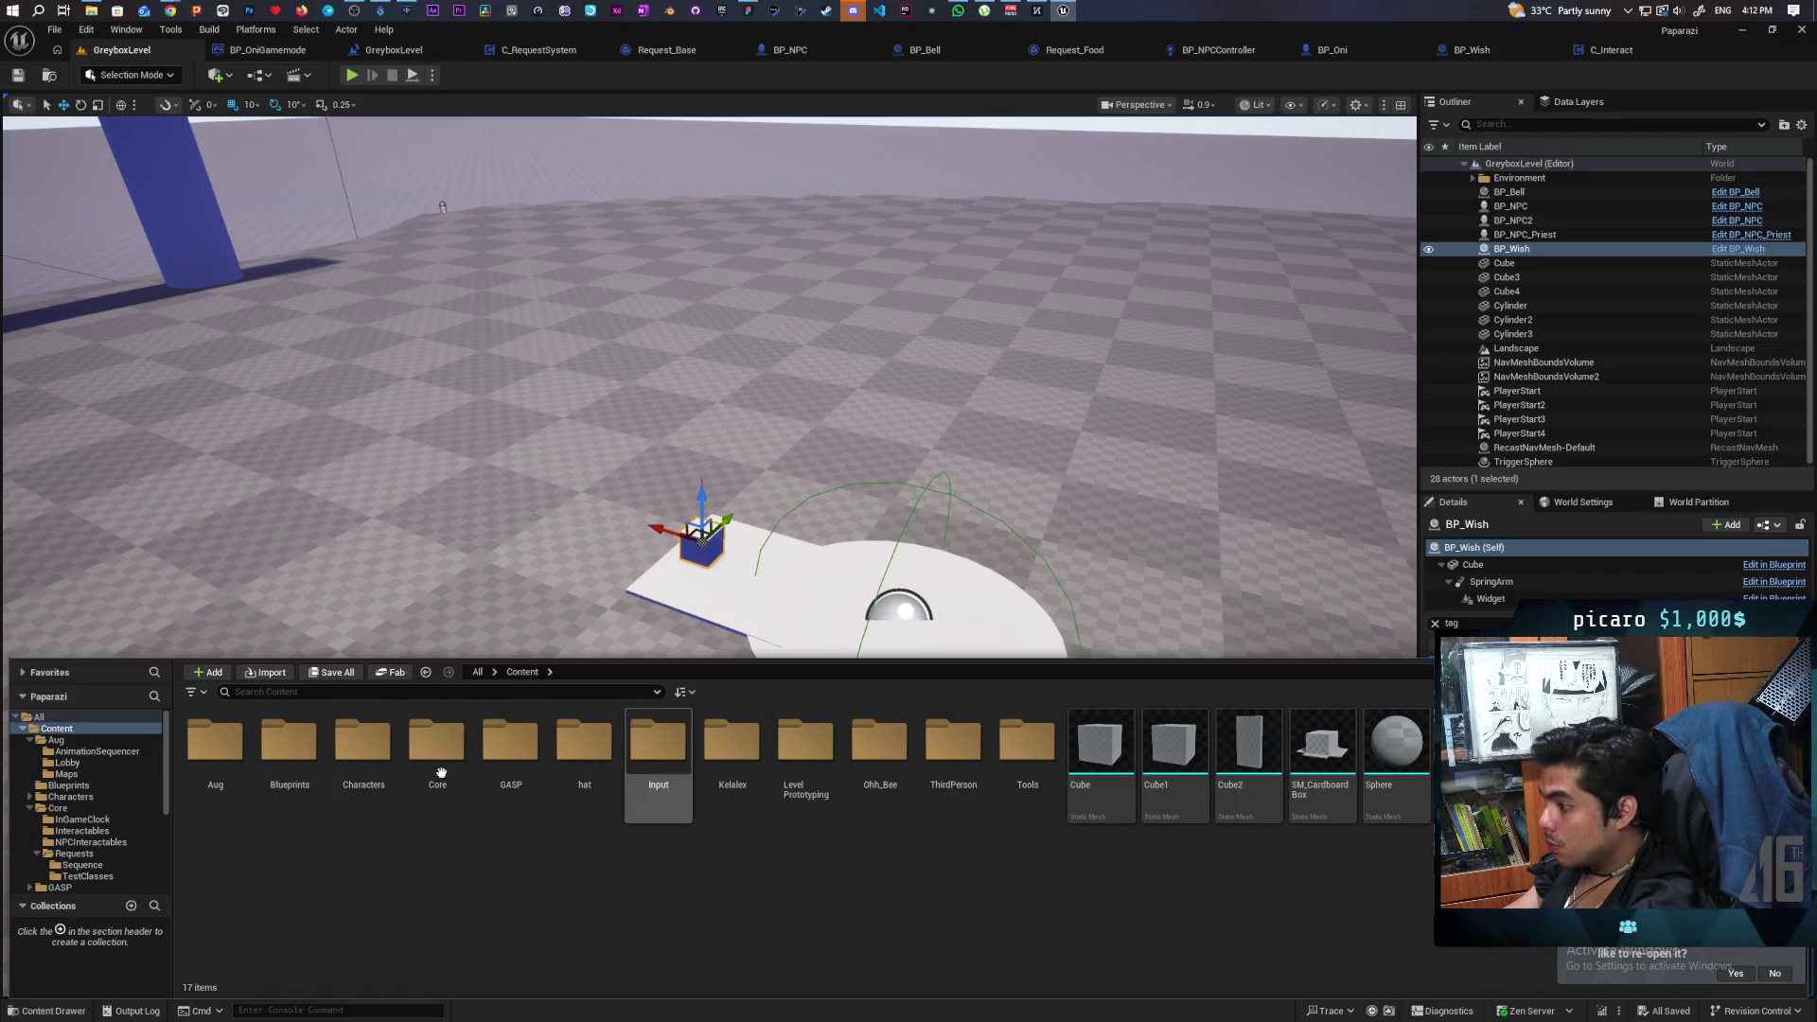
{"action": "double_click", "coordinate": [467, 749]}
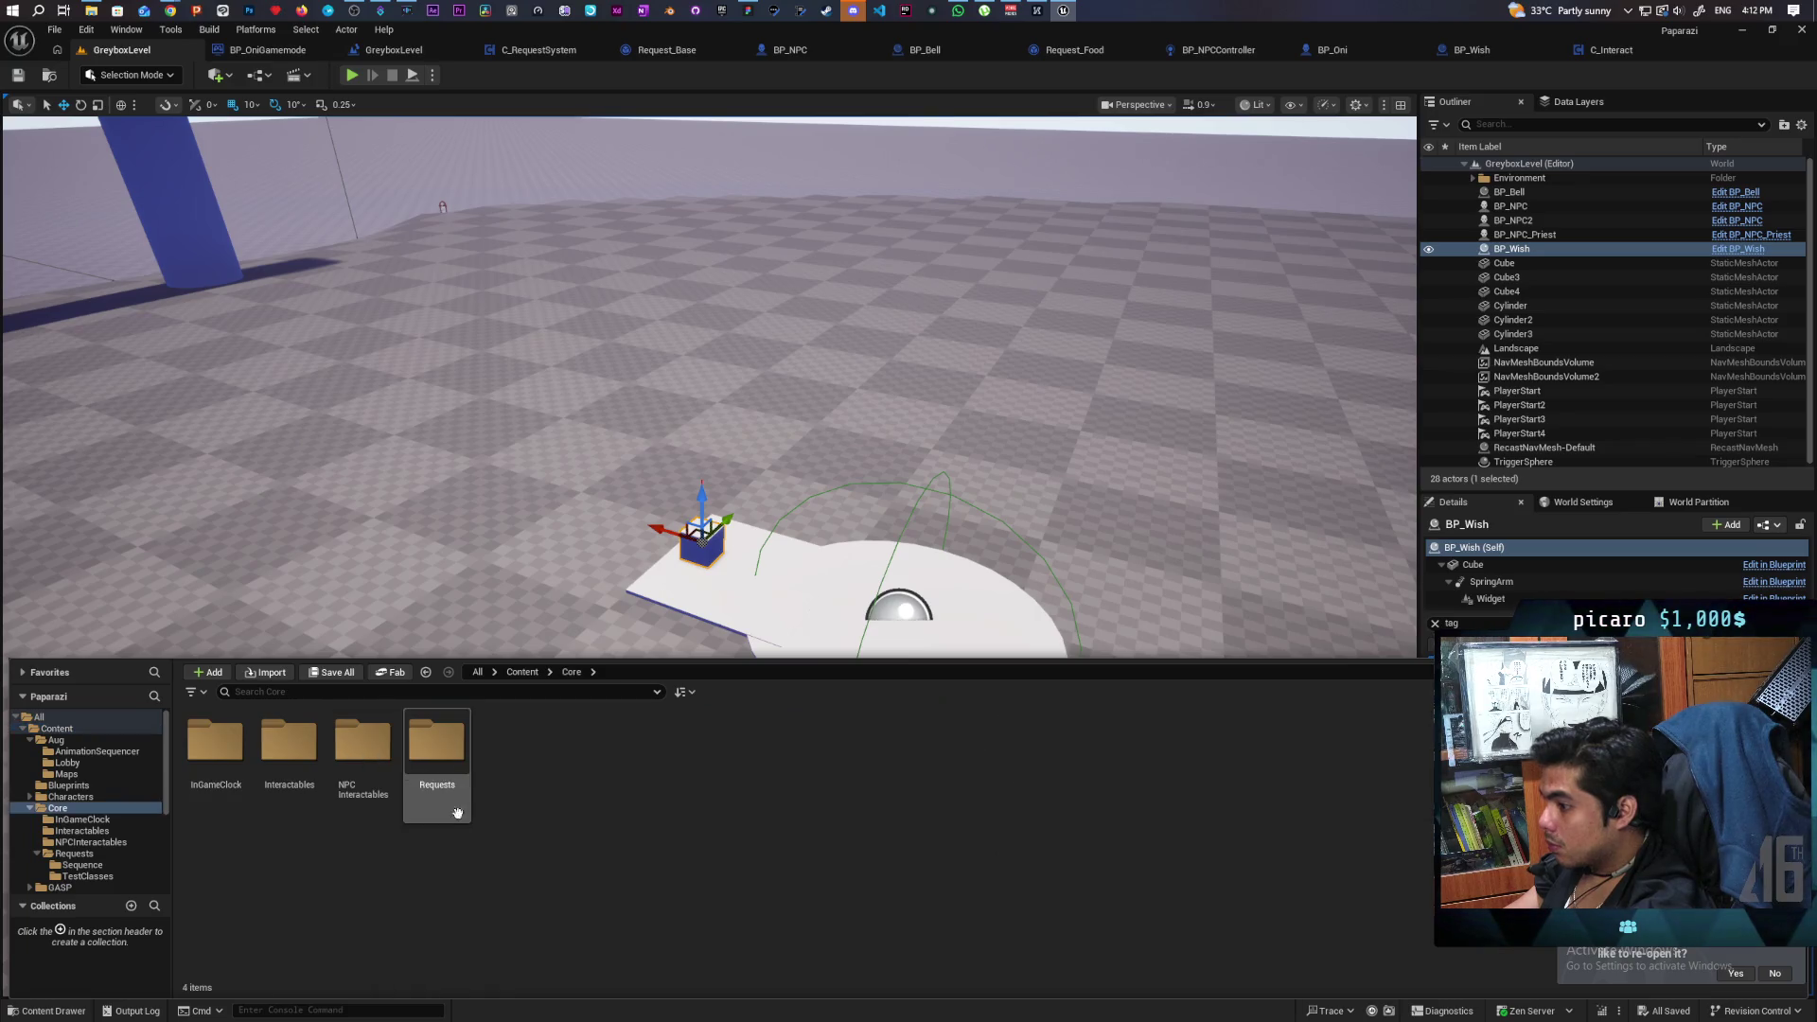
{"action": "double_click", "coordinate": [463, 754]}
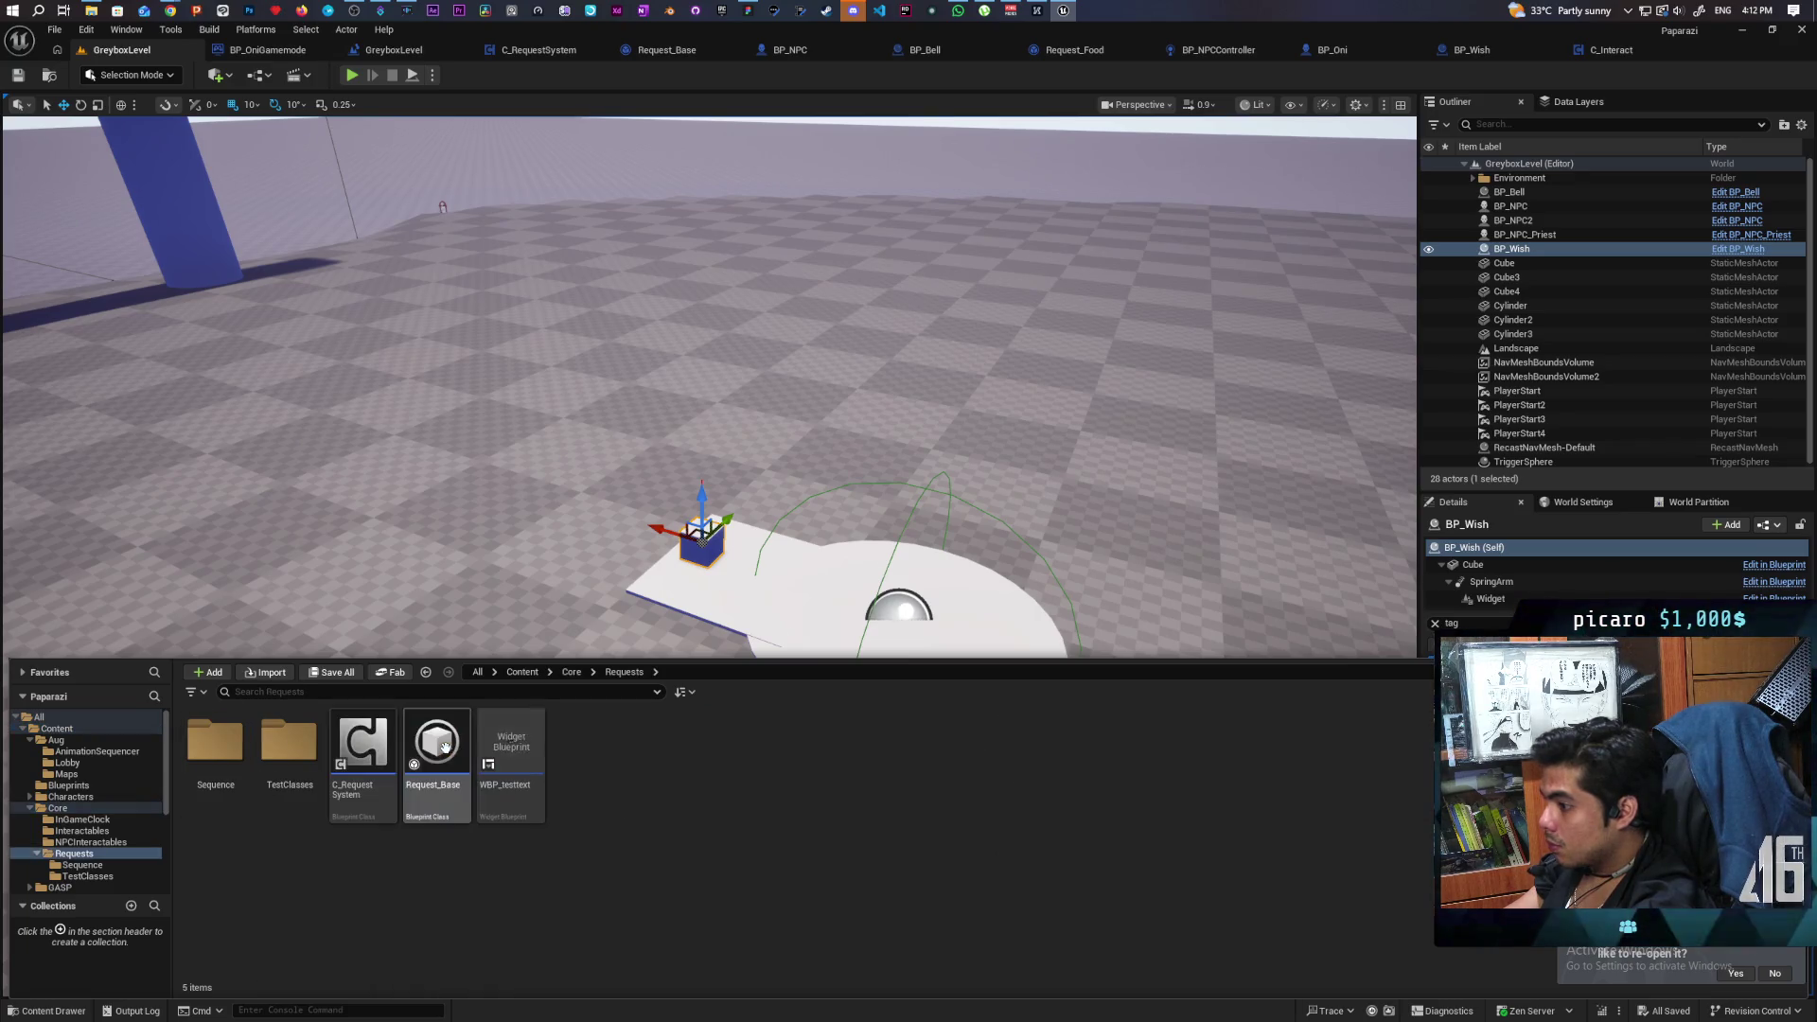
Create a User Widget blueprint named WBP_WishLetter and save it.
{"action": "right_click", "coordinate": [576, 847]}
{"action": "mouse_move", "coordinate": [706, 813]}
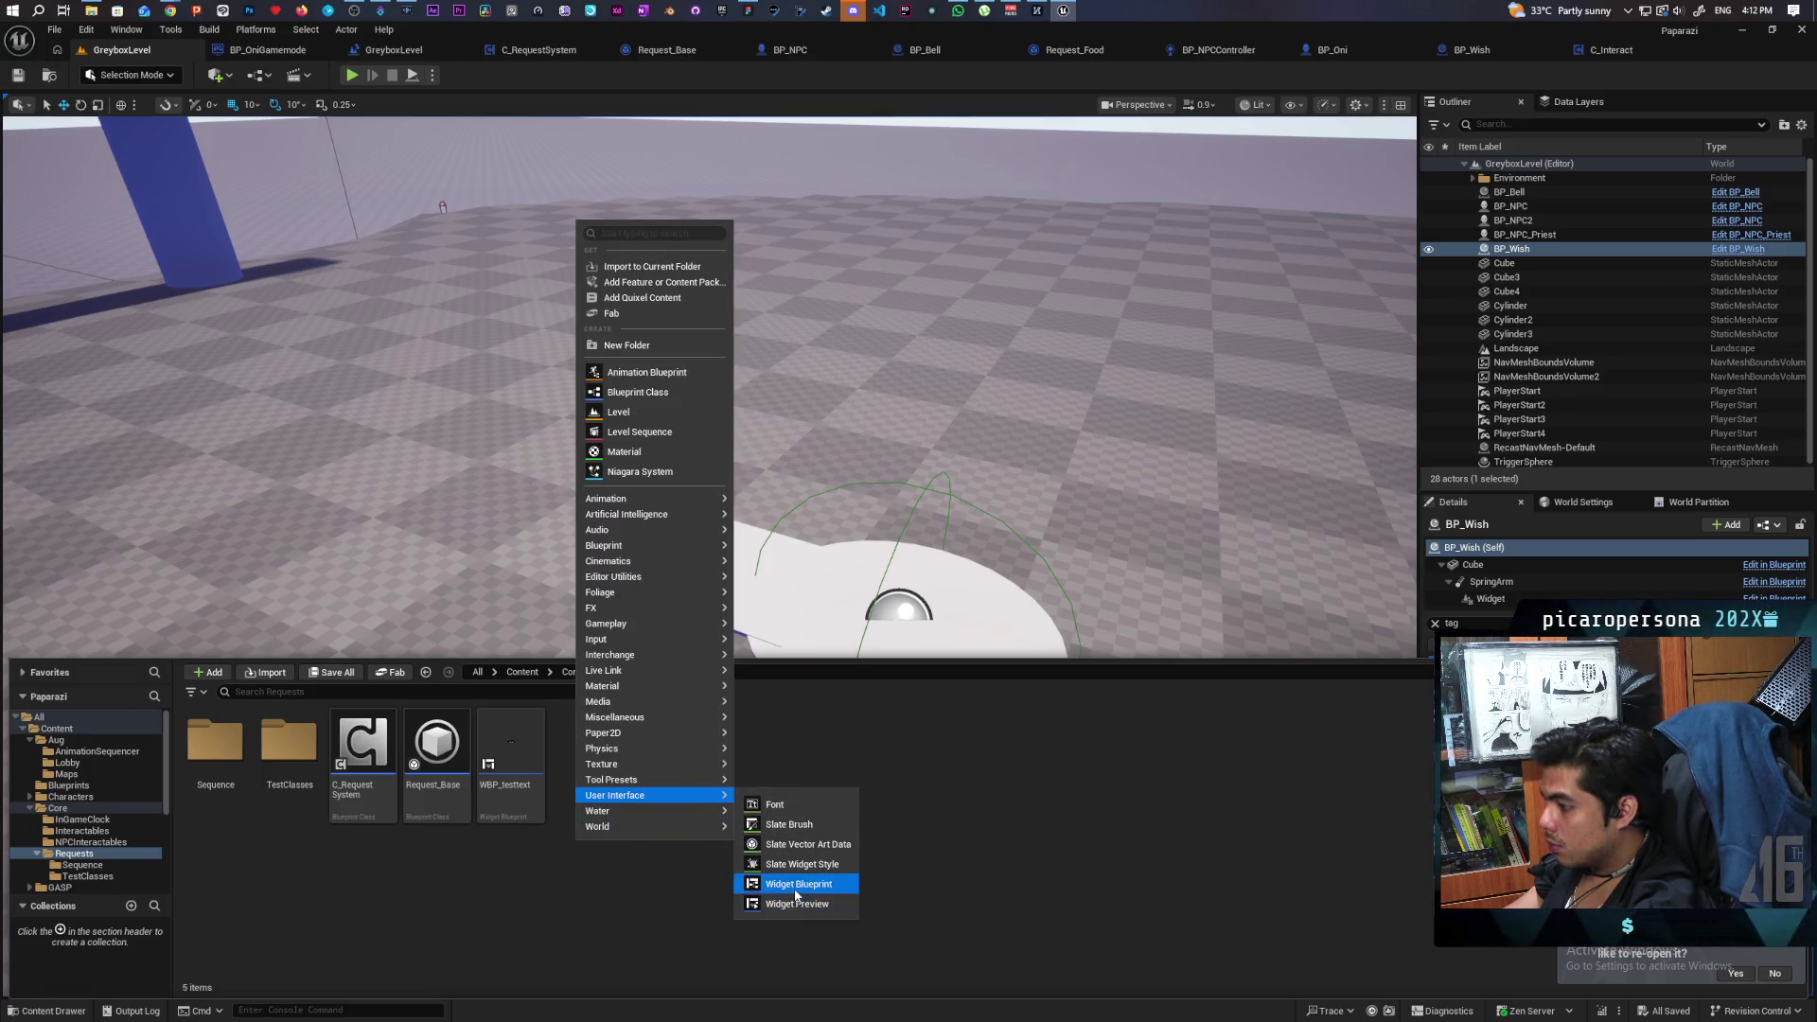
{"action": "left_click", "coordinate": [783, 886]}
{"action": "left_click", "coordinate": [757, 403]}
{"action": "type", "text": "WBP_Wi"}
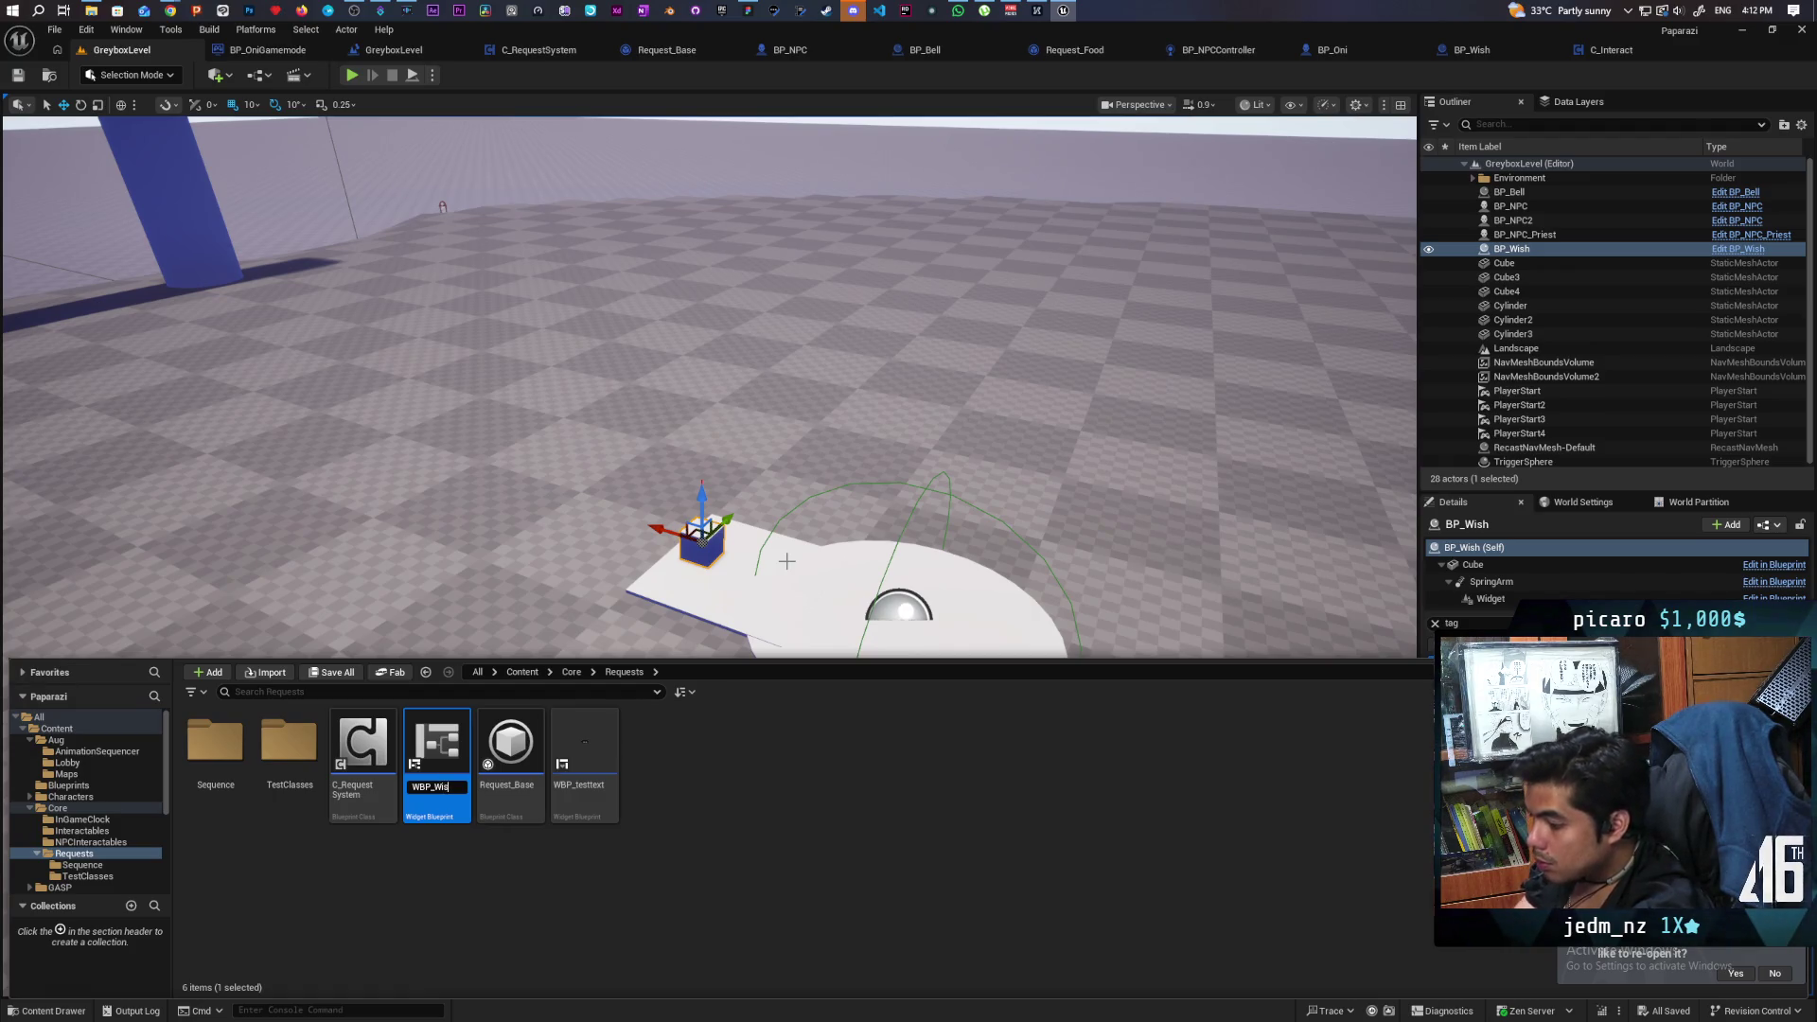
{"action": "type", "text": "hL"}
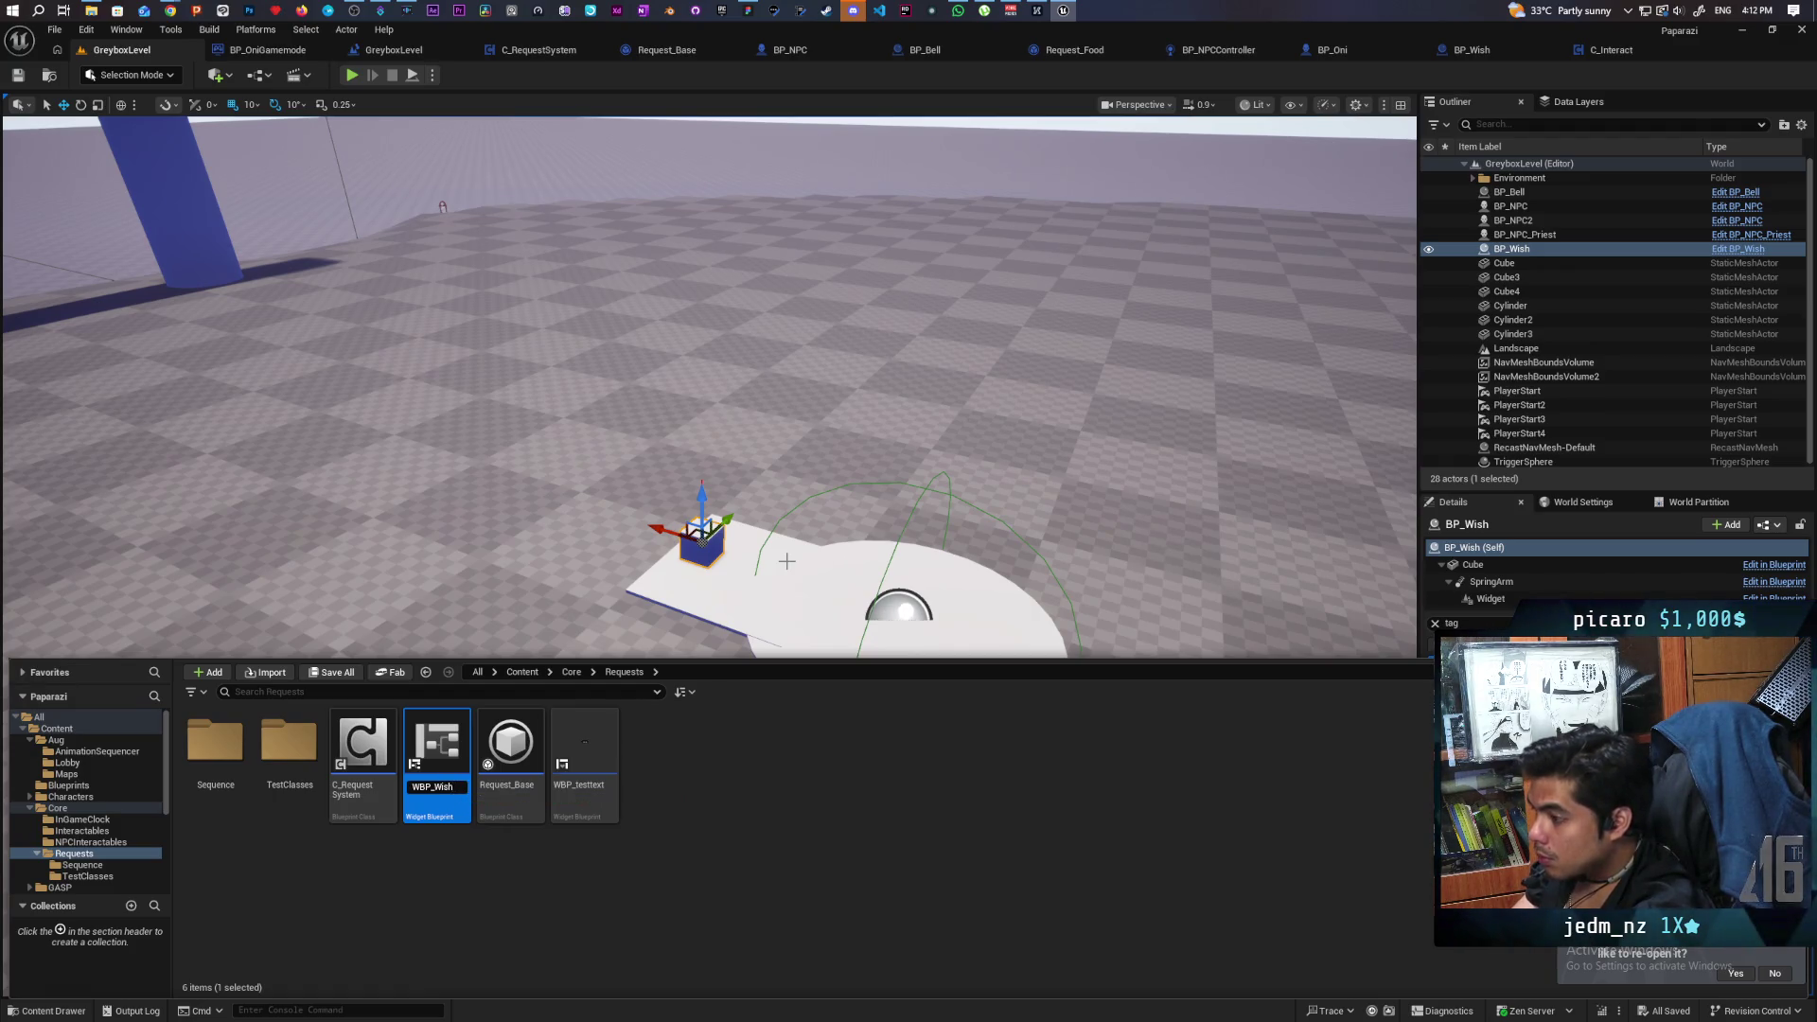
{"action": "type", "text": "etter"}
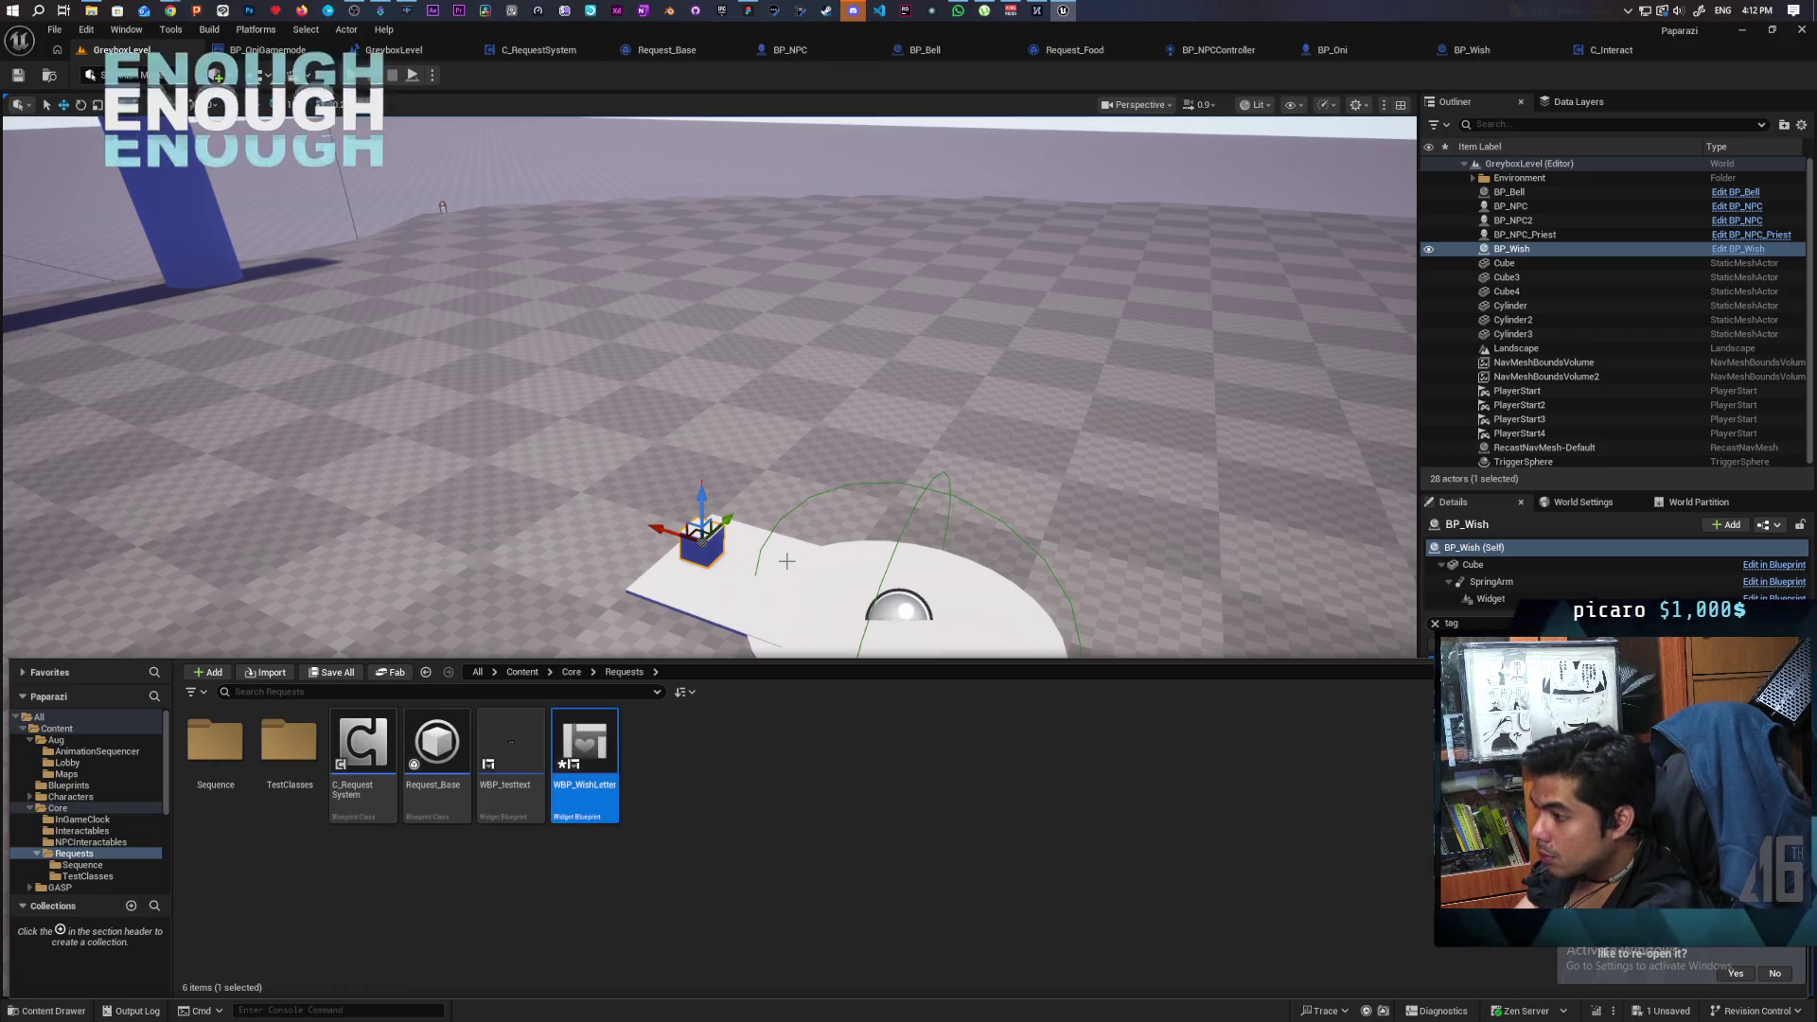
{"action": "key", "text": "Return"}
{"action": "right_click", "coordinate": [590, 729]}
{"action": "key", "text": "Escape"}
Open WBP_WishLetter, add an Overlay as its root, then pick the Image widget from the Palette.
{"action": "double_click", "coordinate": [589, 729]}
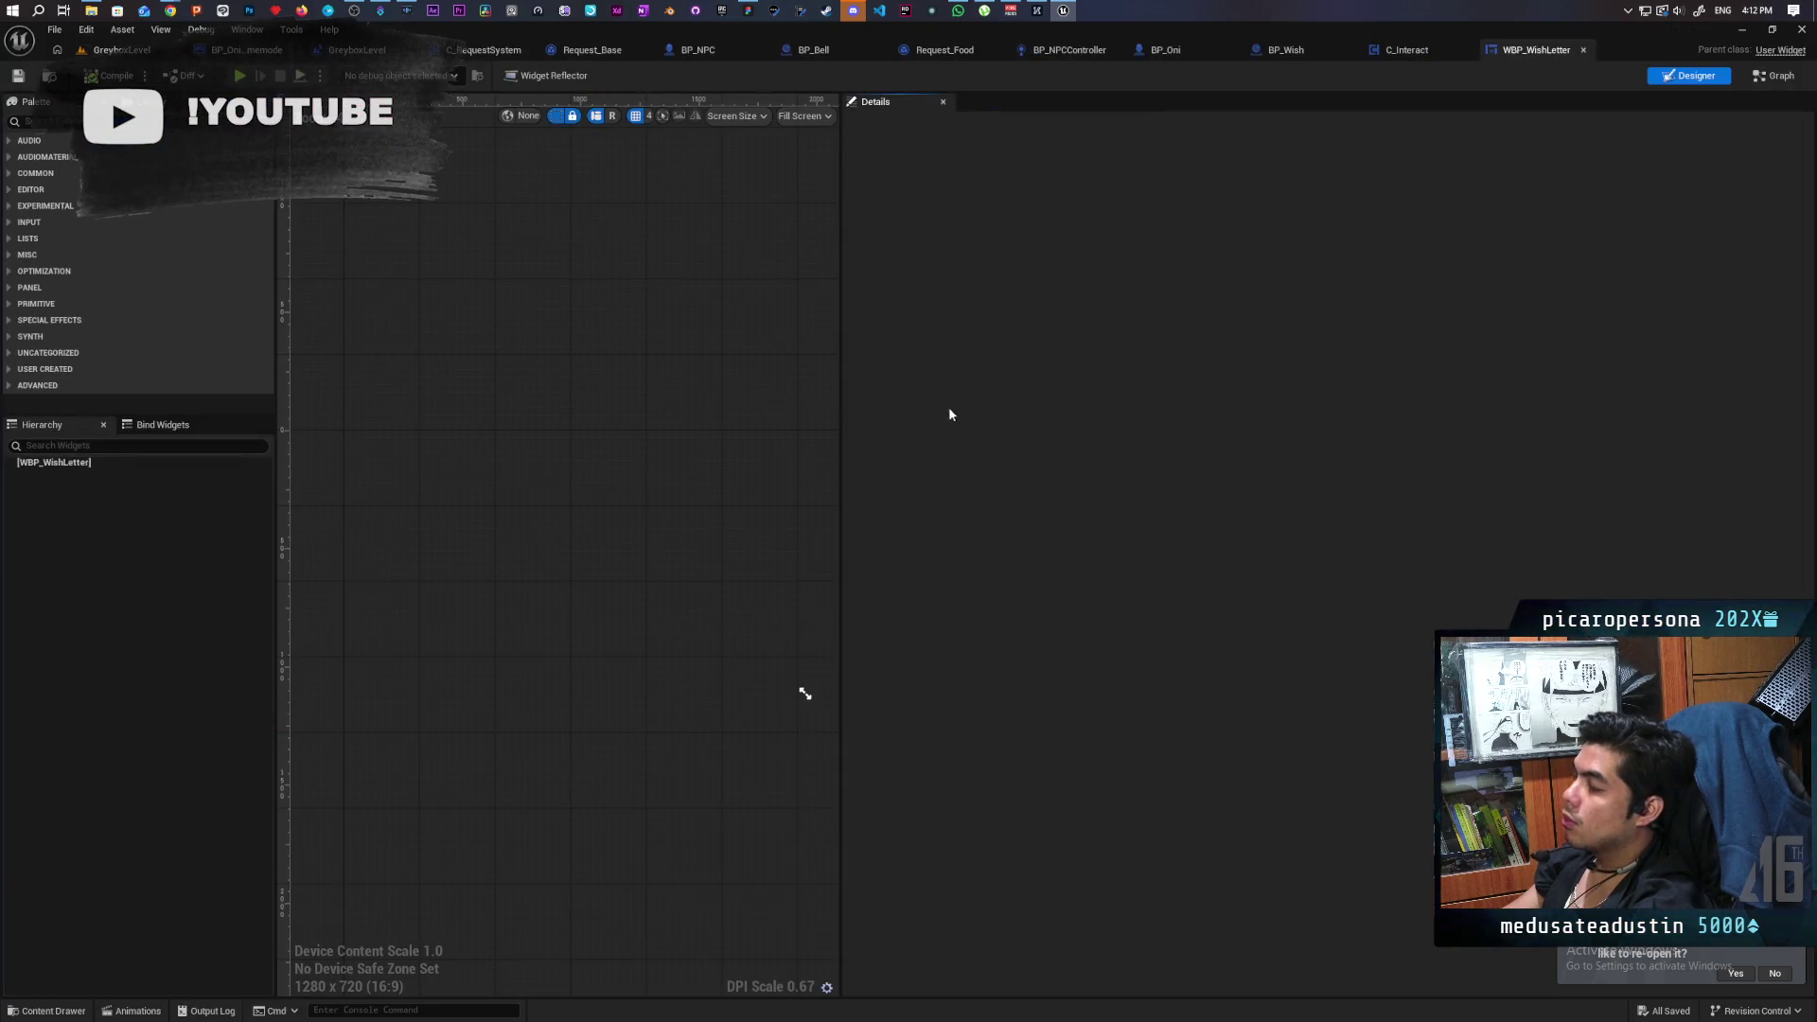
{"action": "left_click_drag", "start_coordinate": [839, 332], "coordinate": [1479, 346]}
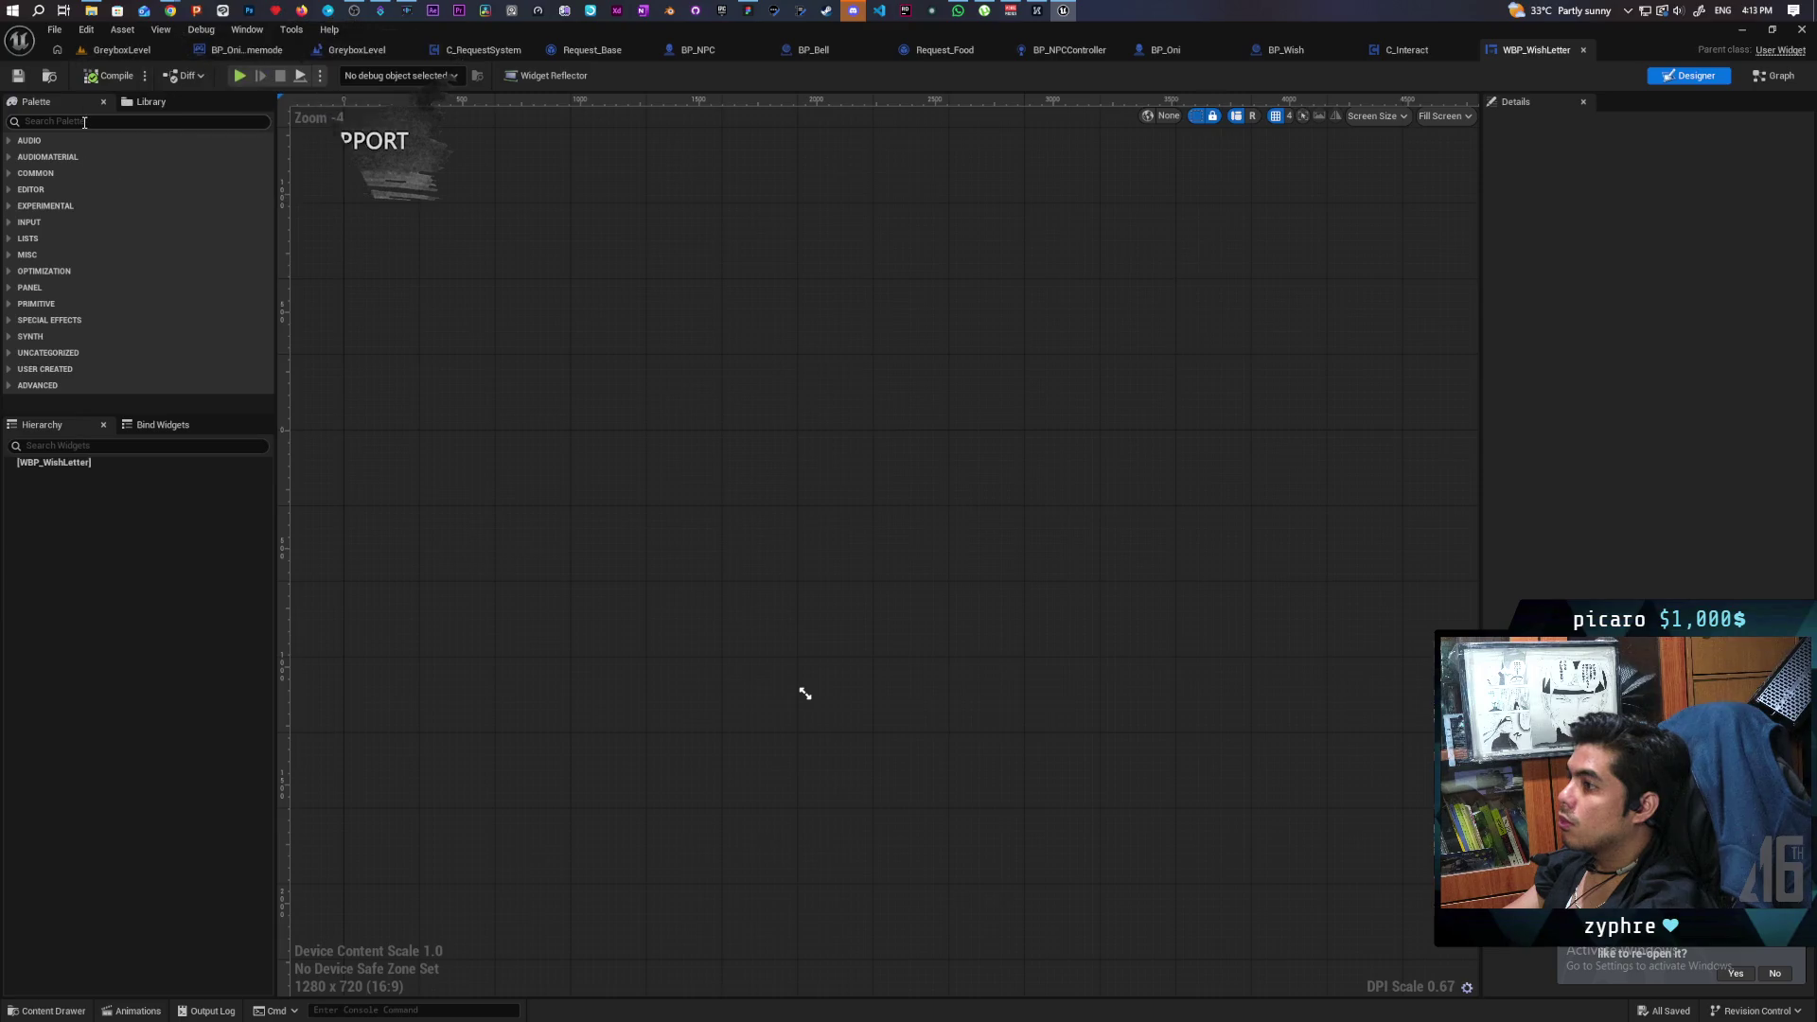
{"action": "left_click", "coordinate": [84, 121]}
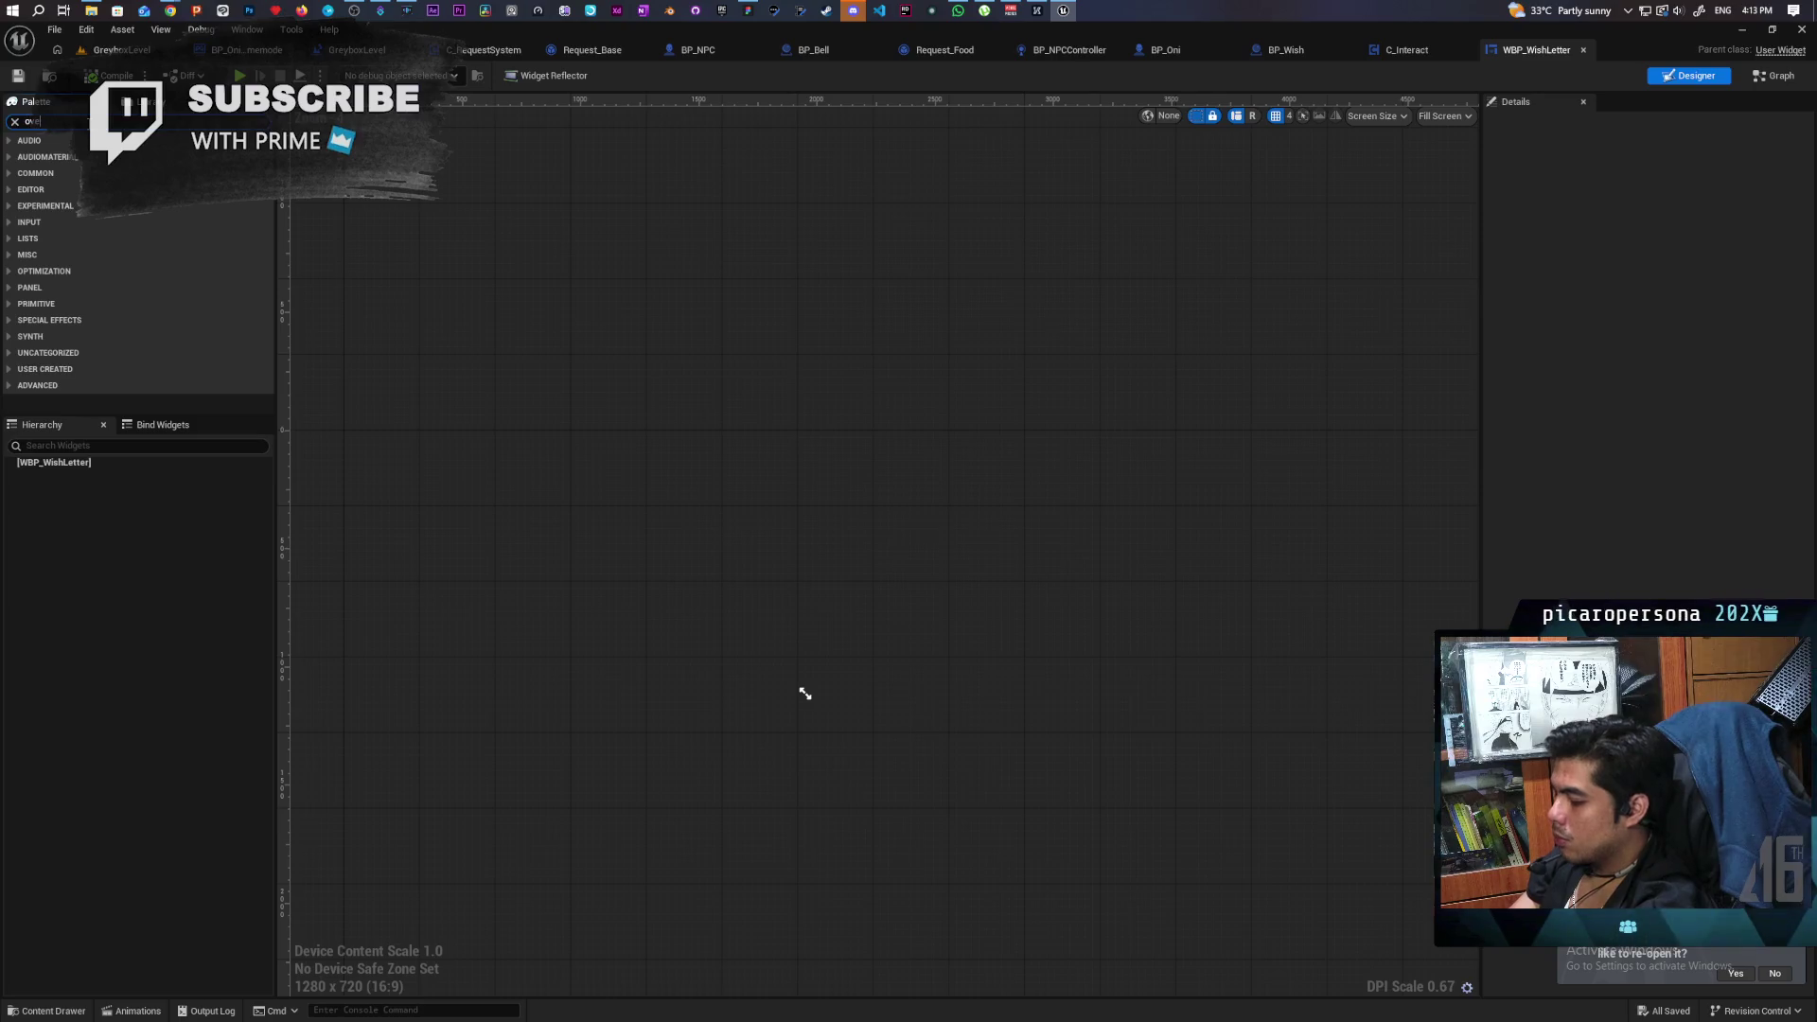
{"action": "type", "text": "overla"}
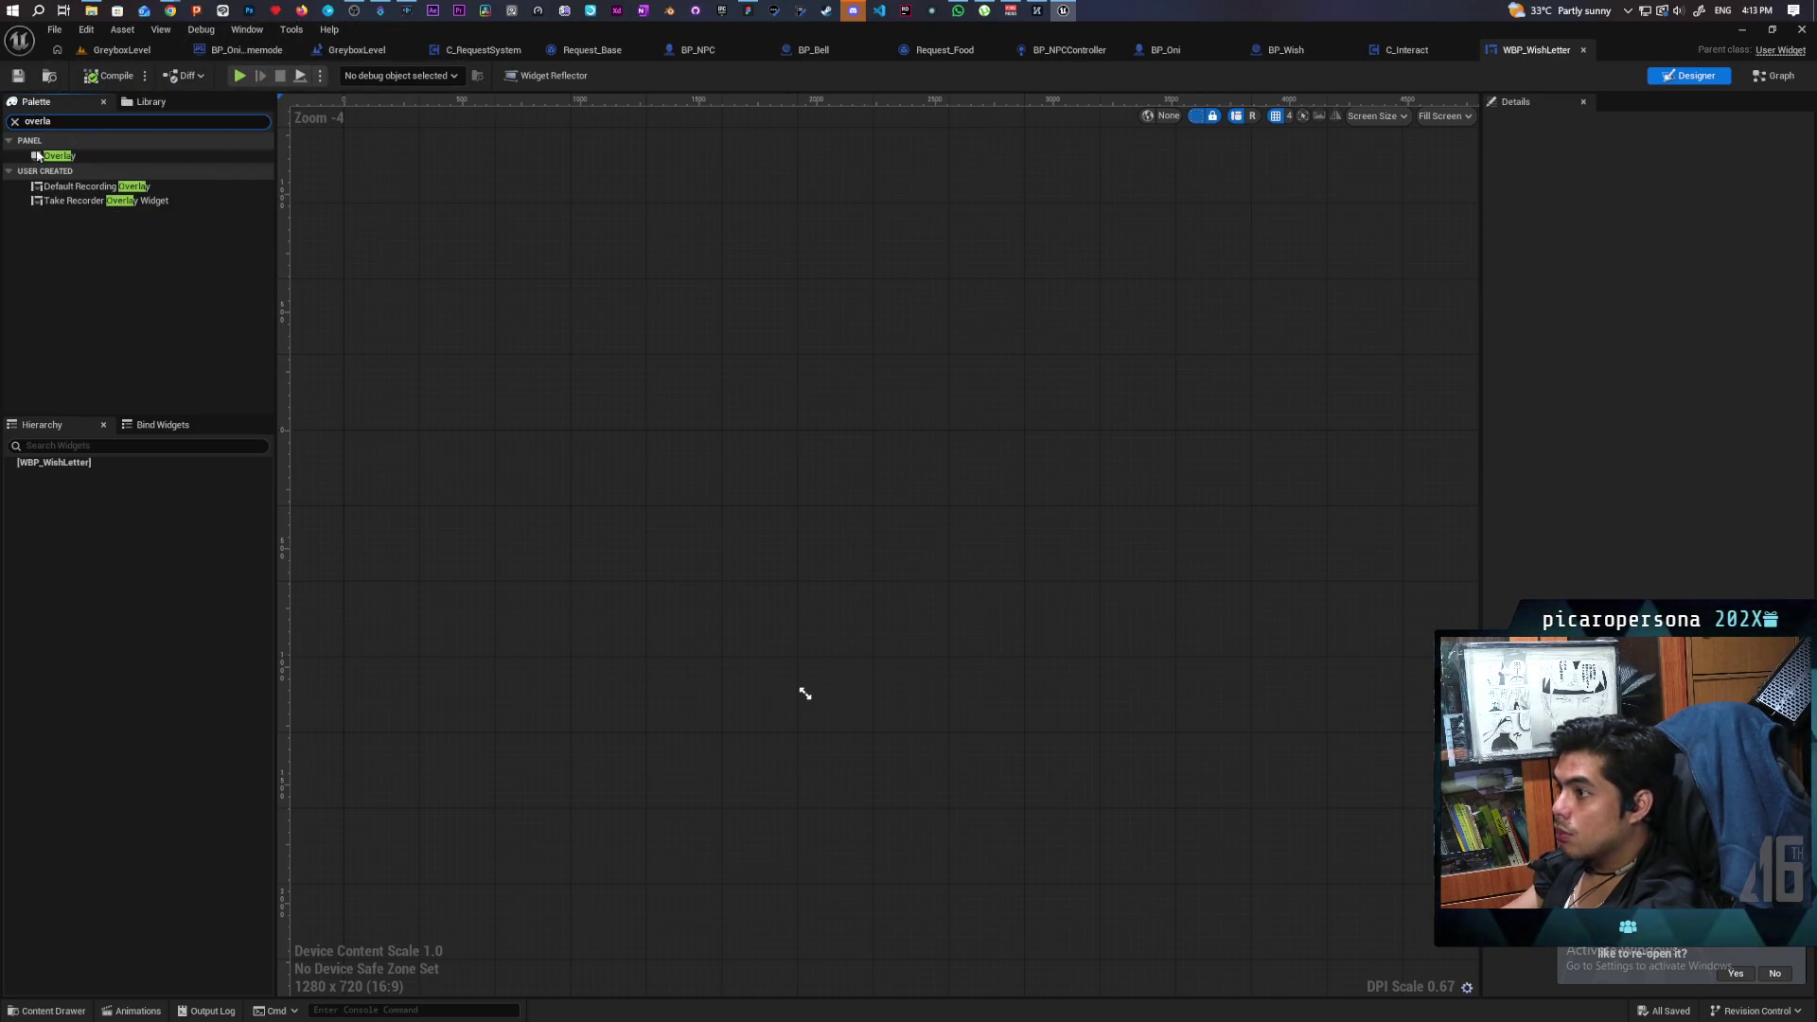
{"action": "left_click", "coordinate": [38, 155]}
{"action": "left_click_drag", "start_coordinate": [58, 467], "coordinate": [59, 465]}
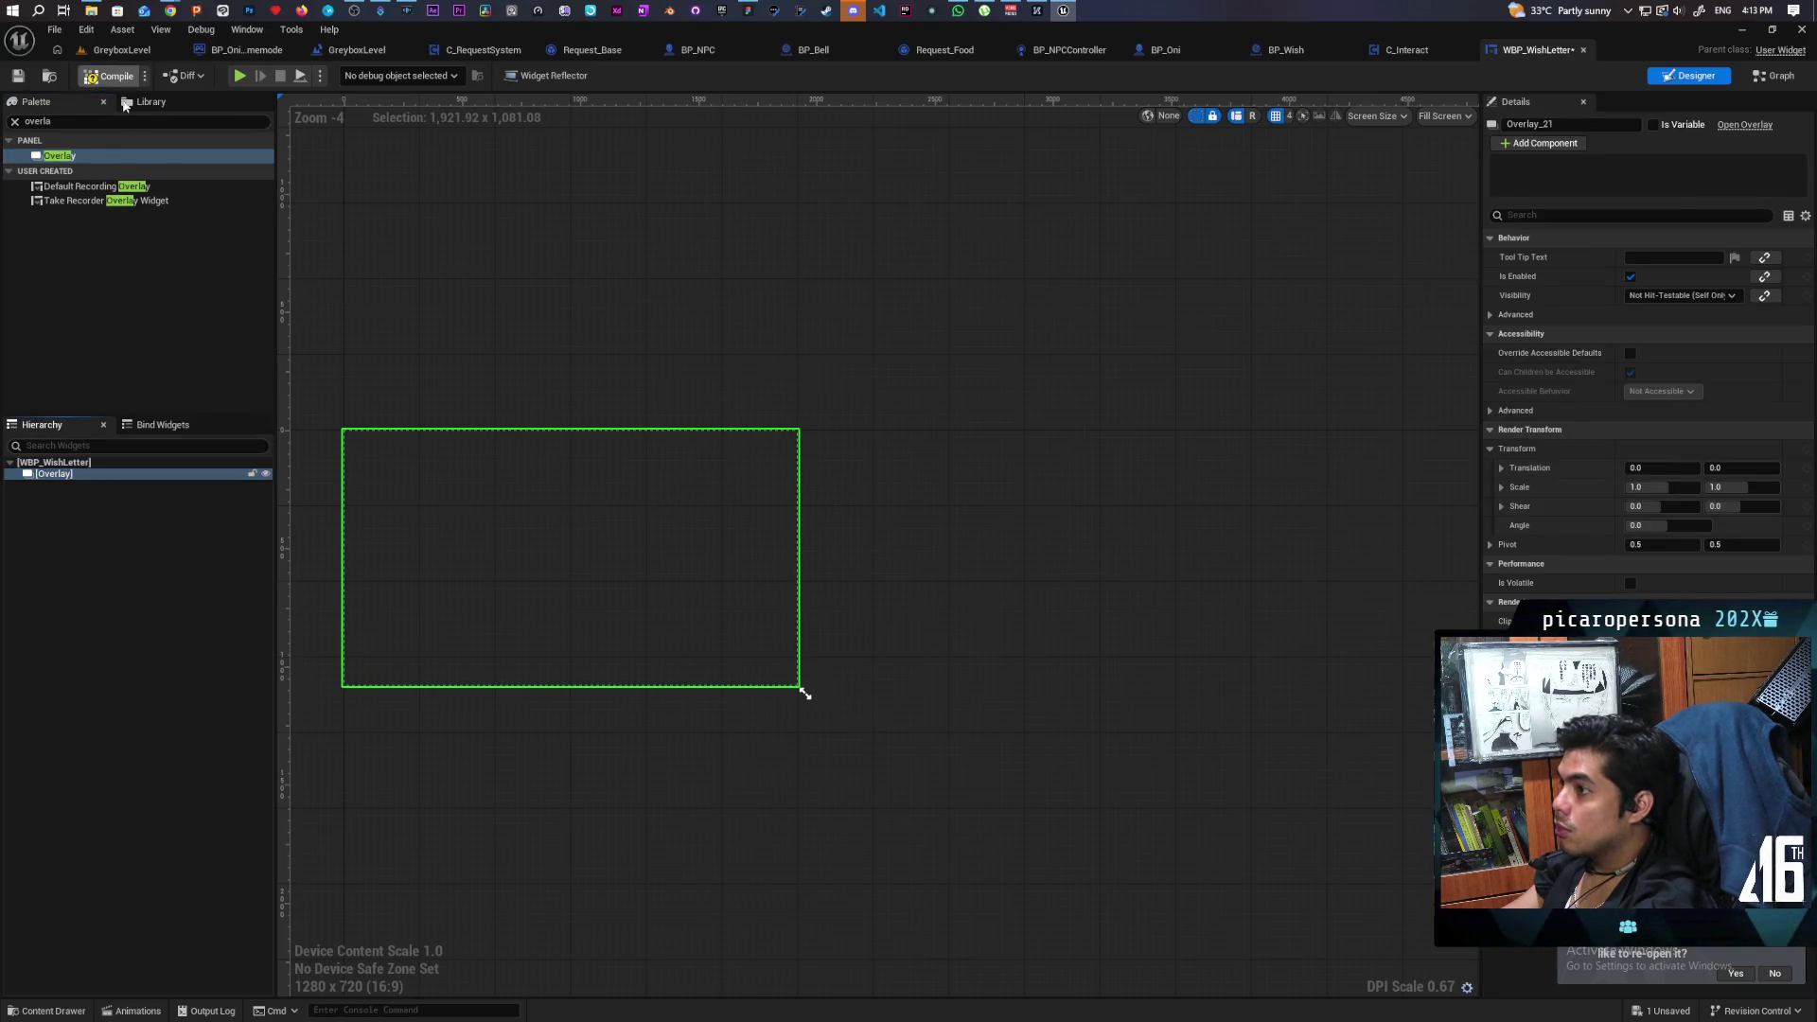
{"action": "left_click", "coordinate": [94, 121]}
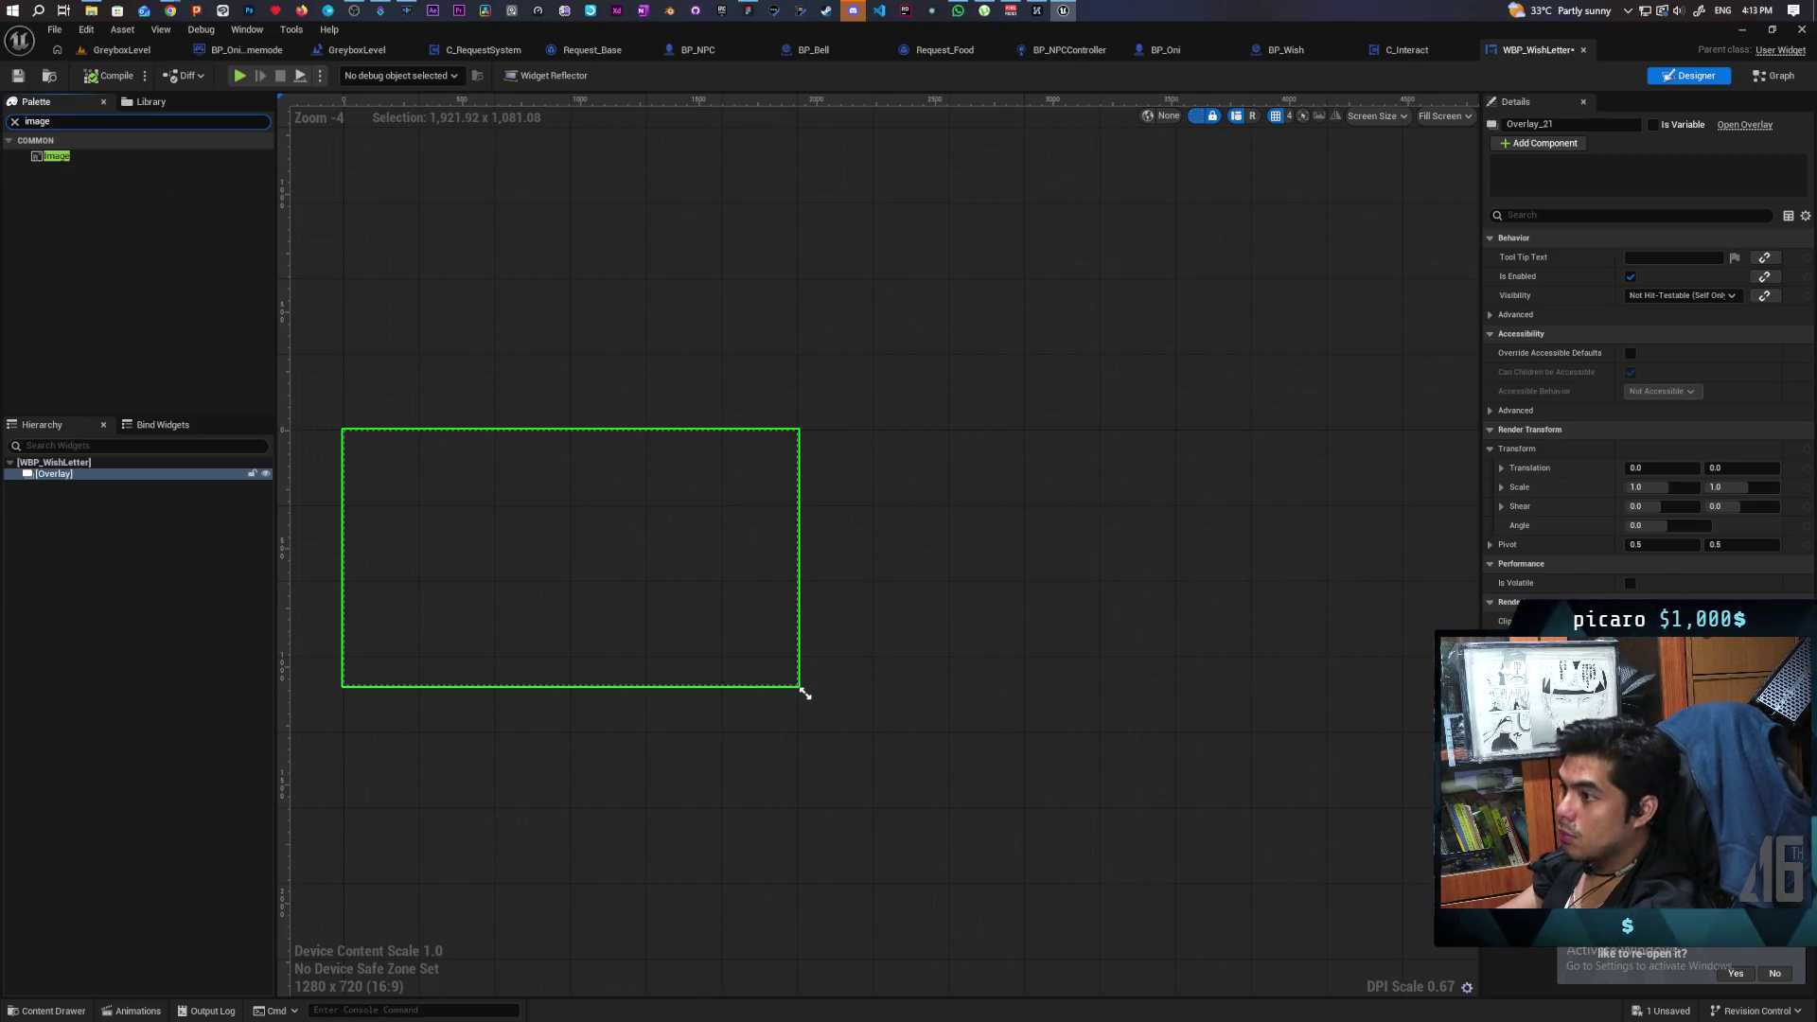
{"action": "left_click", "coordinate": [56, 156]}
Add an Image to the Overlay and wrap it in a new inner Overlay.
{"action": "left_click_drag", "start_coordinate": [58, 465], "coordinate": [55, 479]}
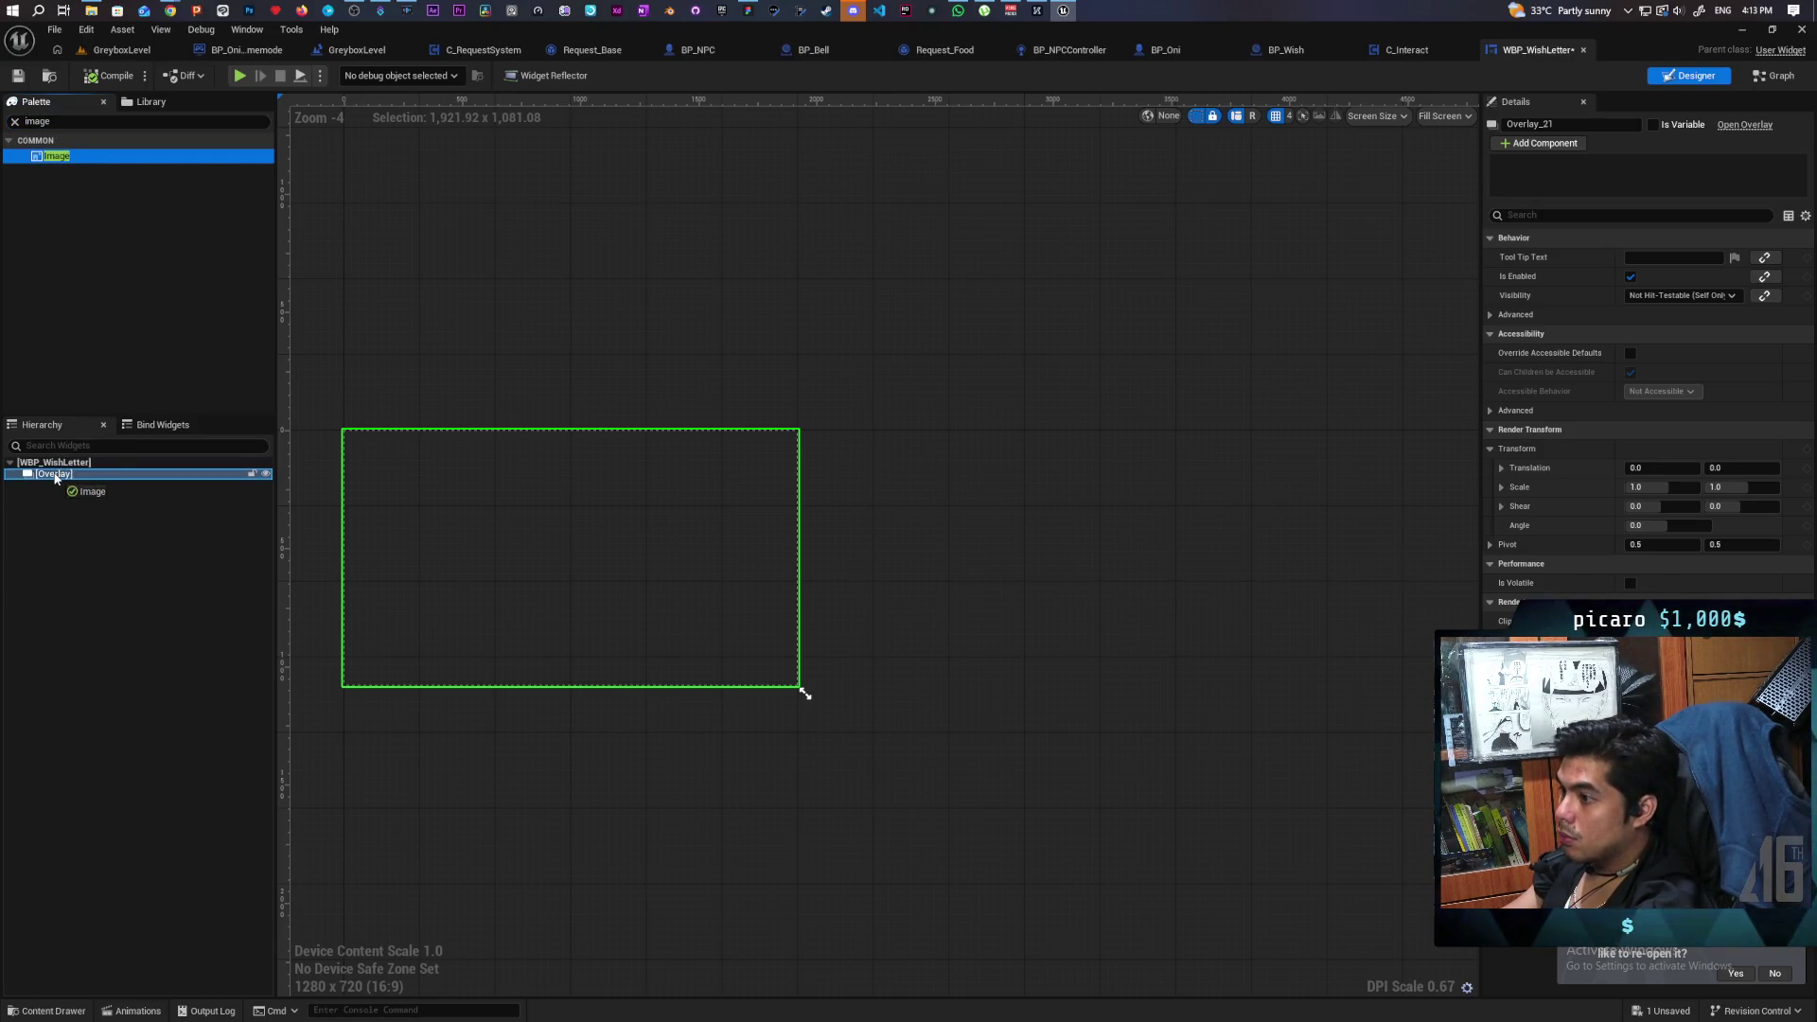
{"action": "left_click", "coordinate": [73, 487]}
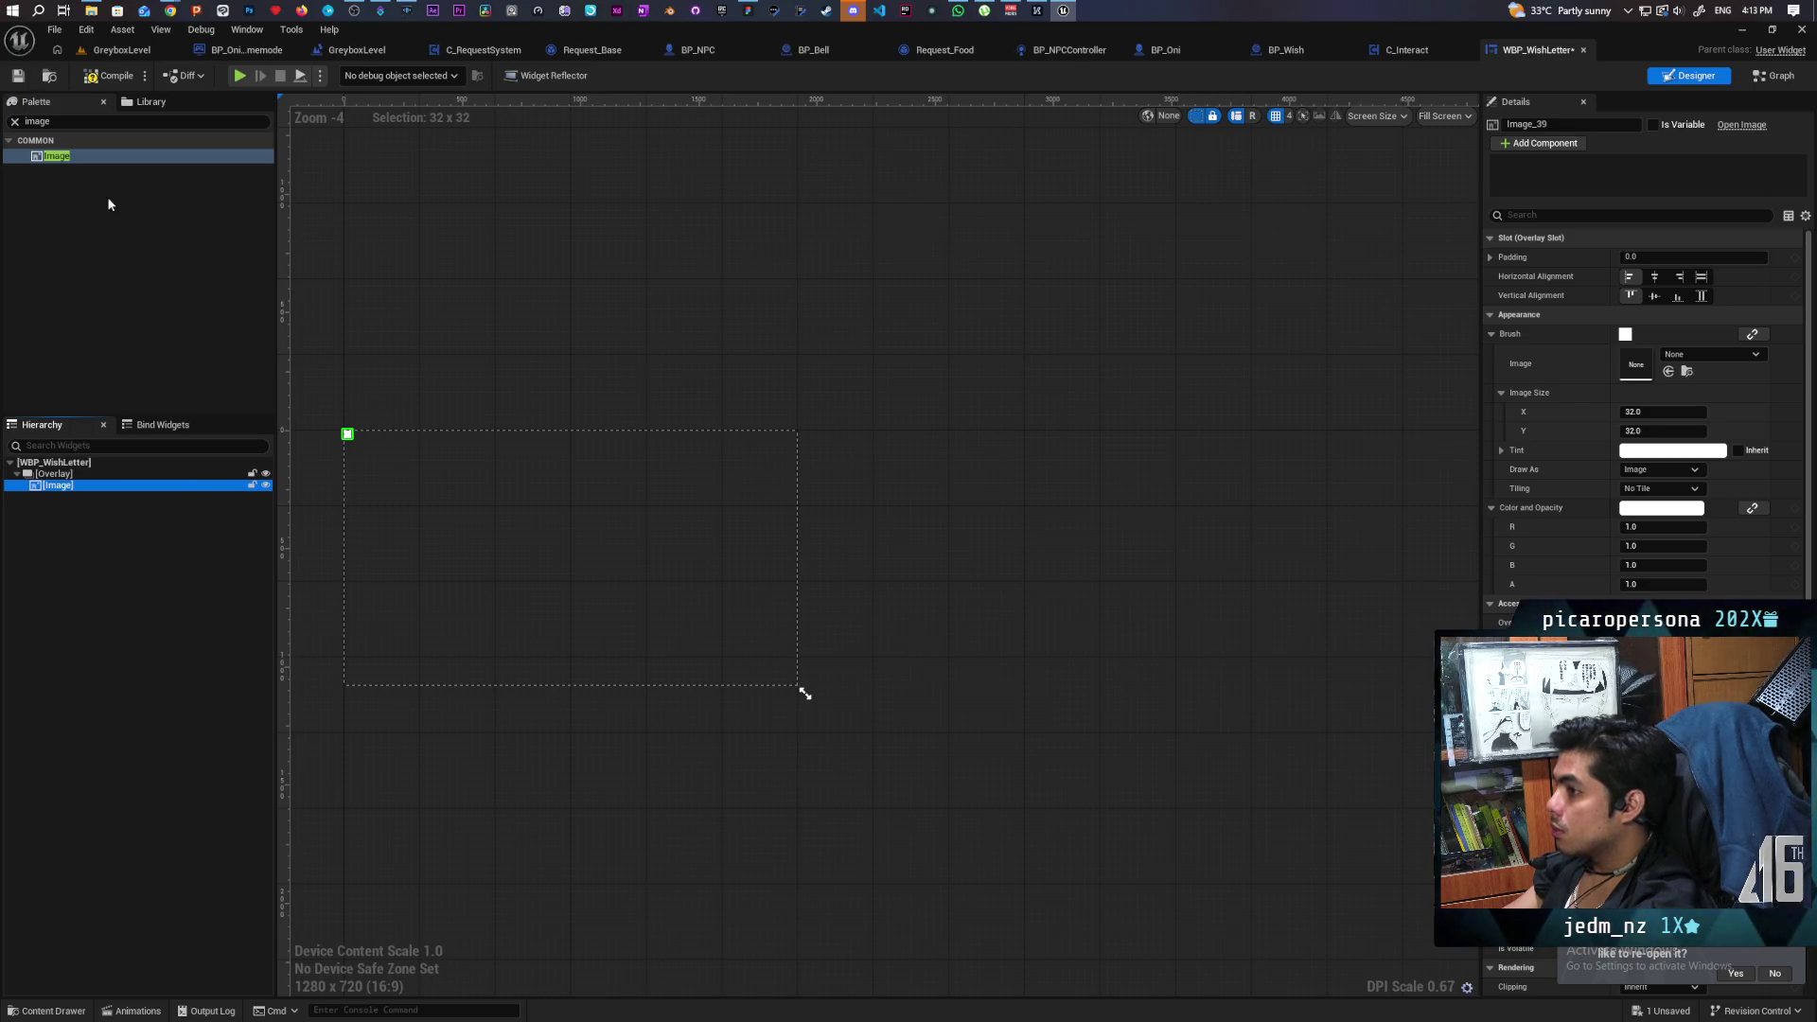
{"action": "right_click", "coordinate": [53, 490]}
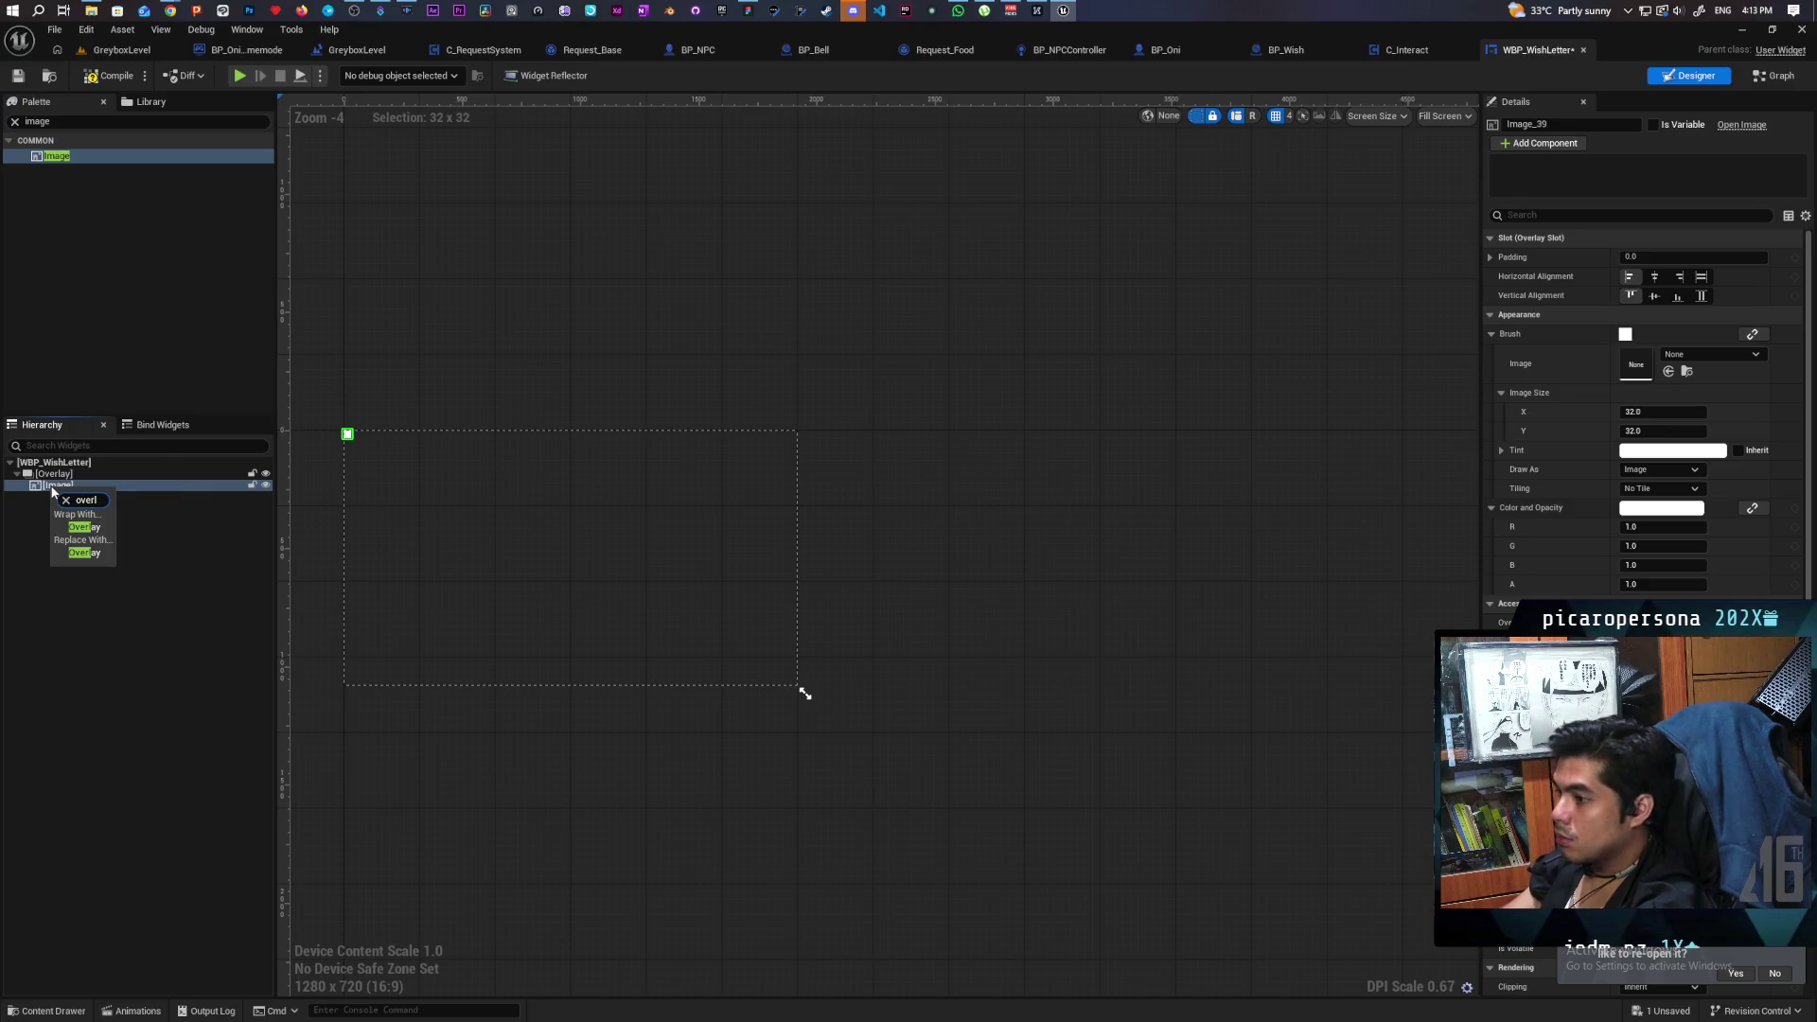
{"action": "left_click", "coordinate": [81, 532]}
Set both the Image and the inner Overlay to Fill horizontally and vertically.
{"action": "left_click", "coordinate": [72, 489]}
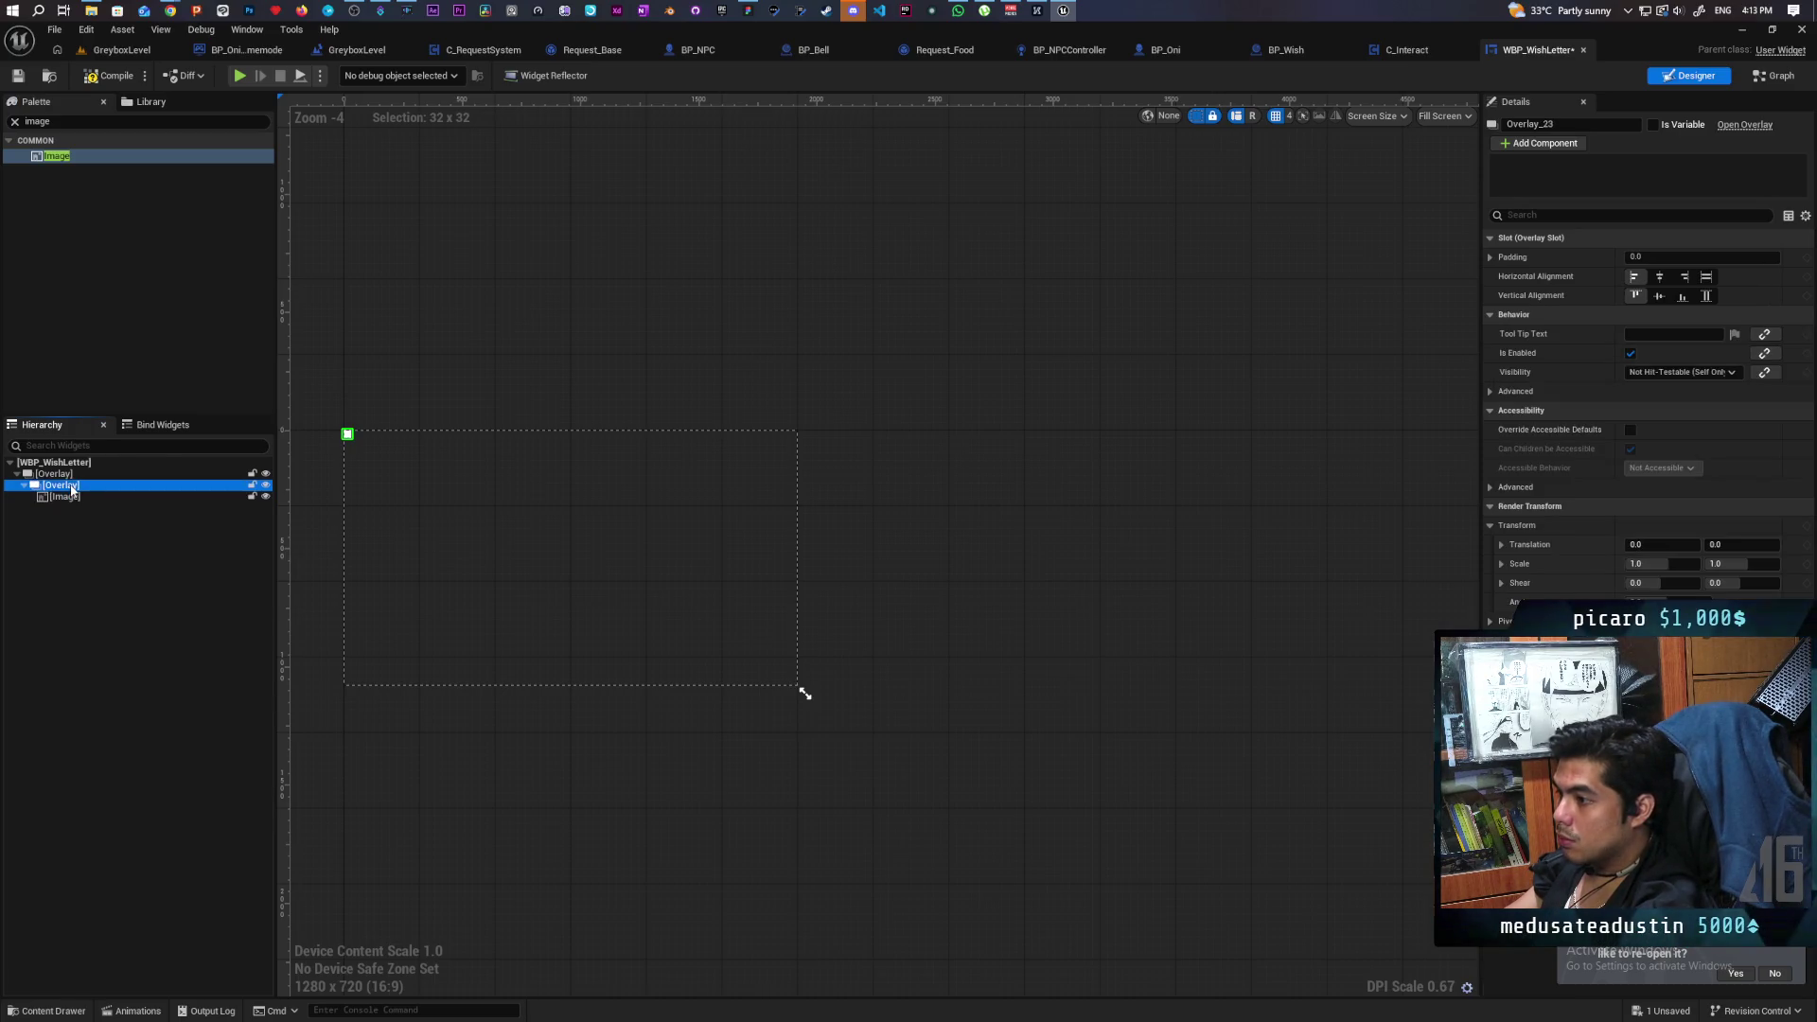
{"action": "left_click", "coordinate": [72, 499]}
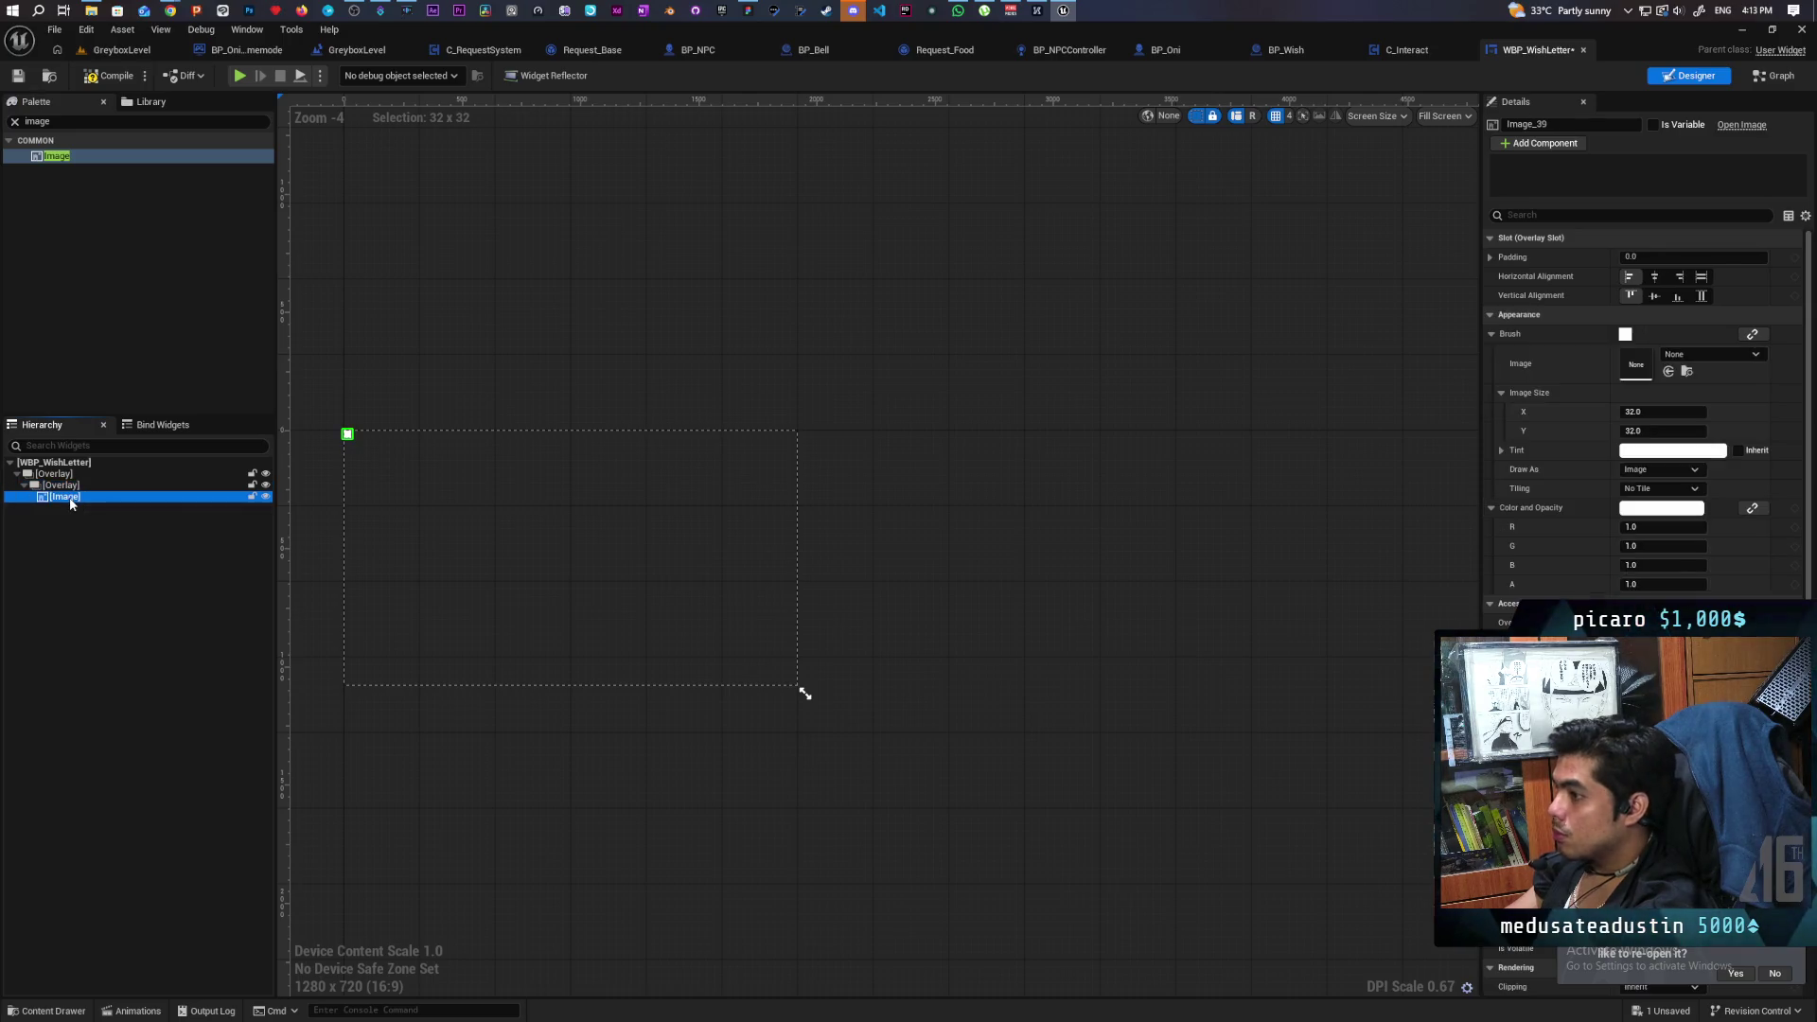
{"action": "left_click", "coordinate": [1701, 276]}
{"action": "left_click", "coordinate": [1701, 297]}
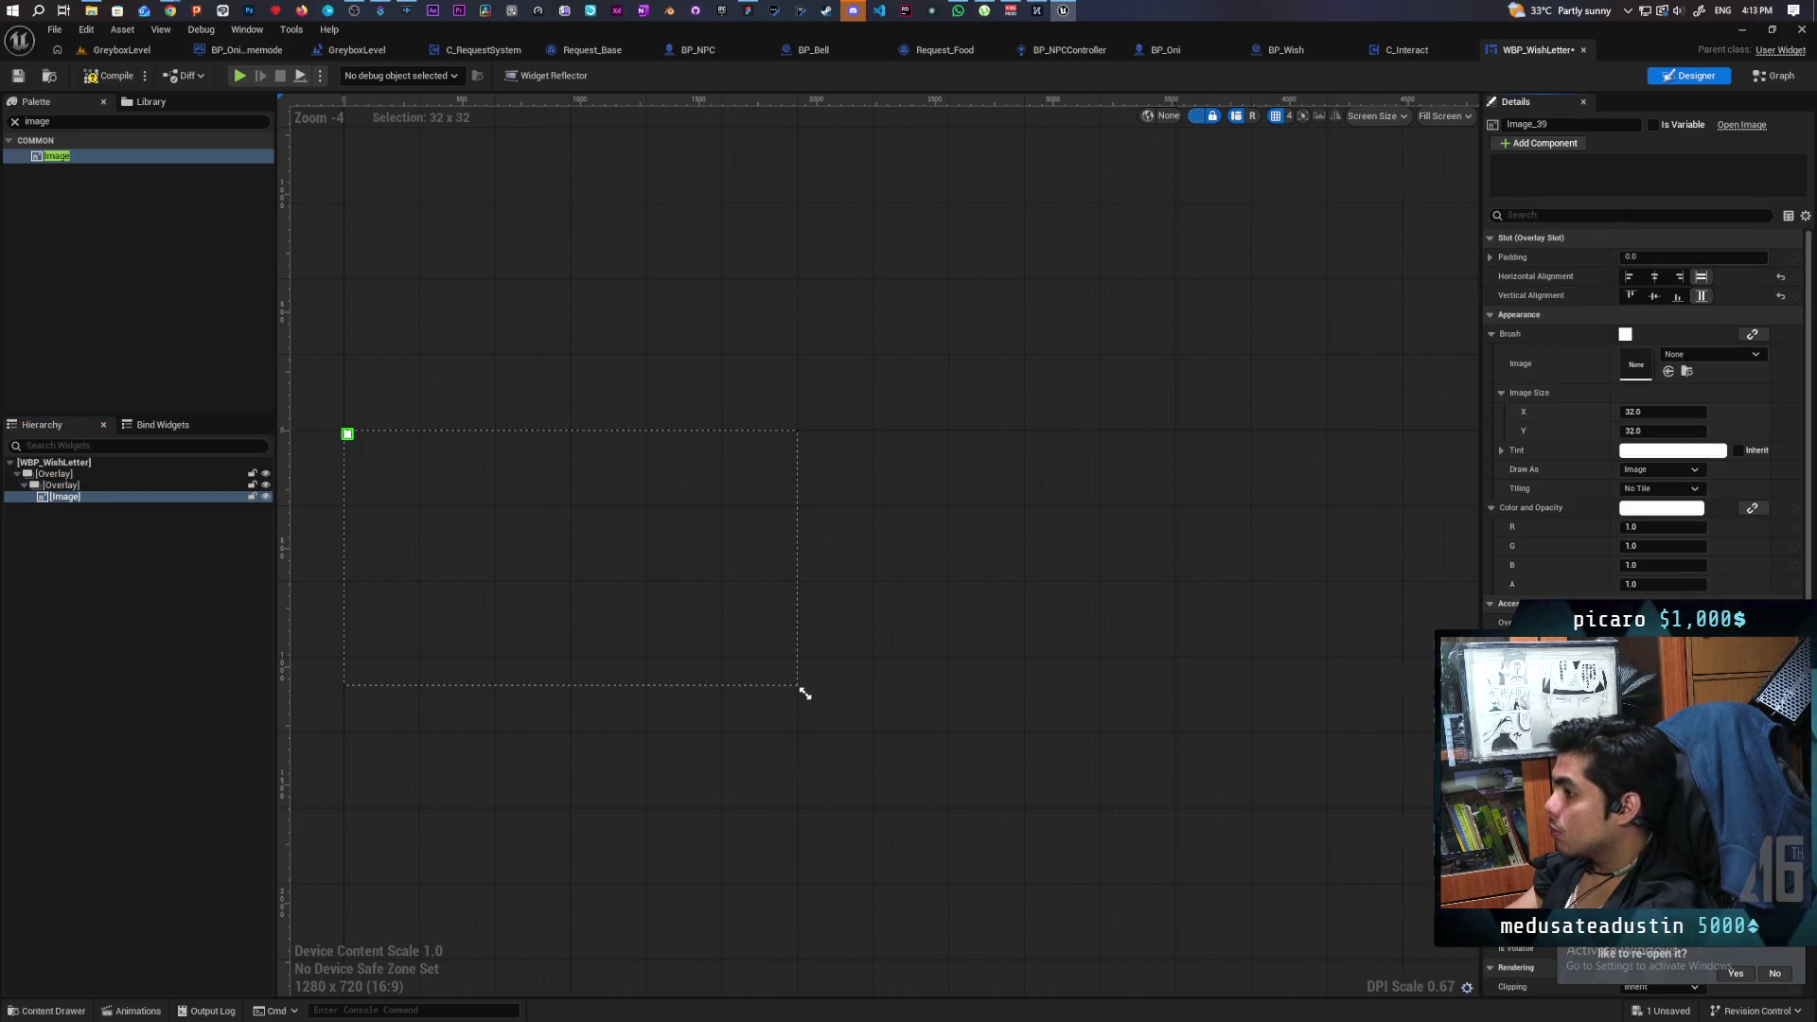
{"action": "left_click", "coordinate": [75, 487]}
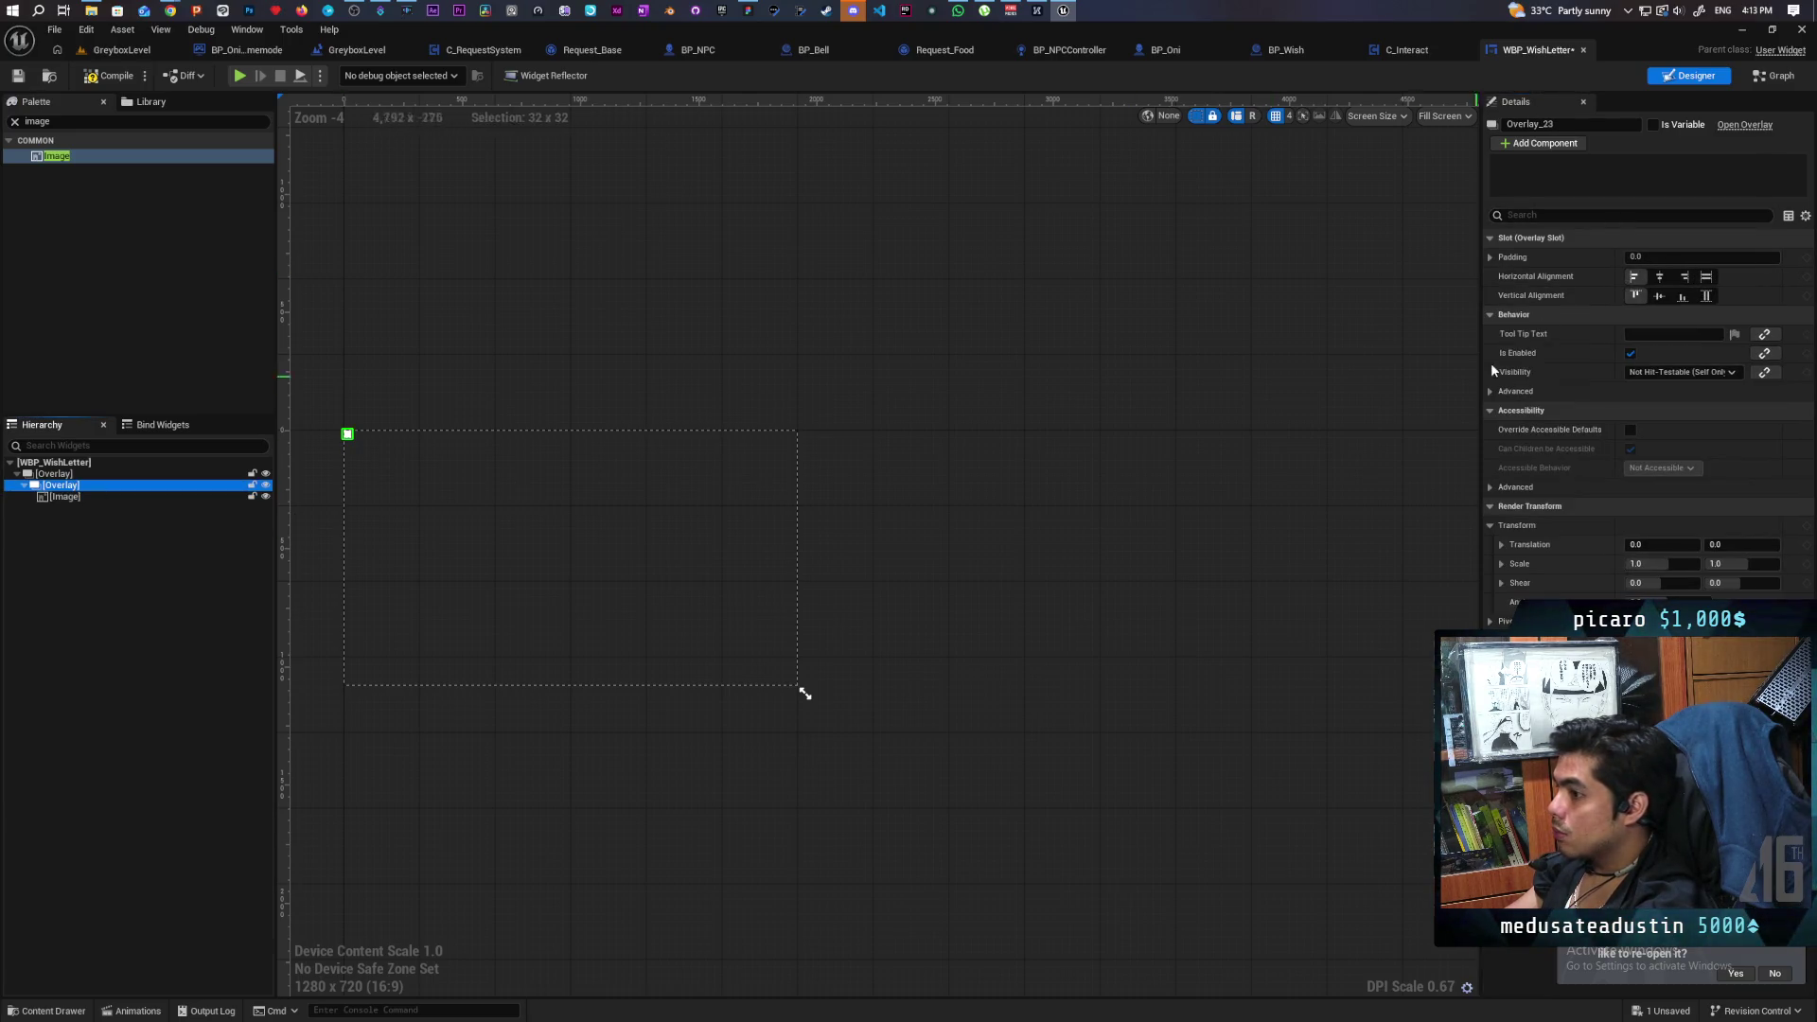
{"action": "left_click", "coordinate": [1708, 277]}
{"action": "left_click", "coordinate": [1706, 296]}
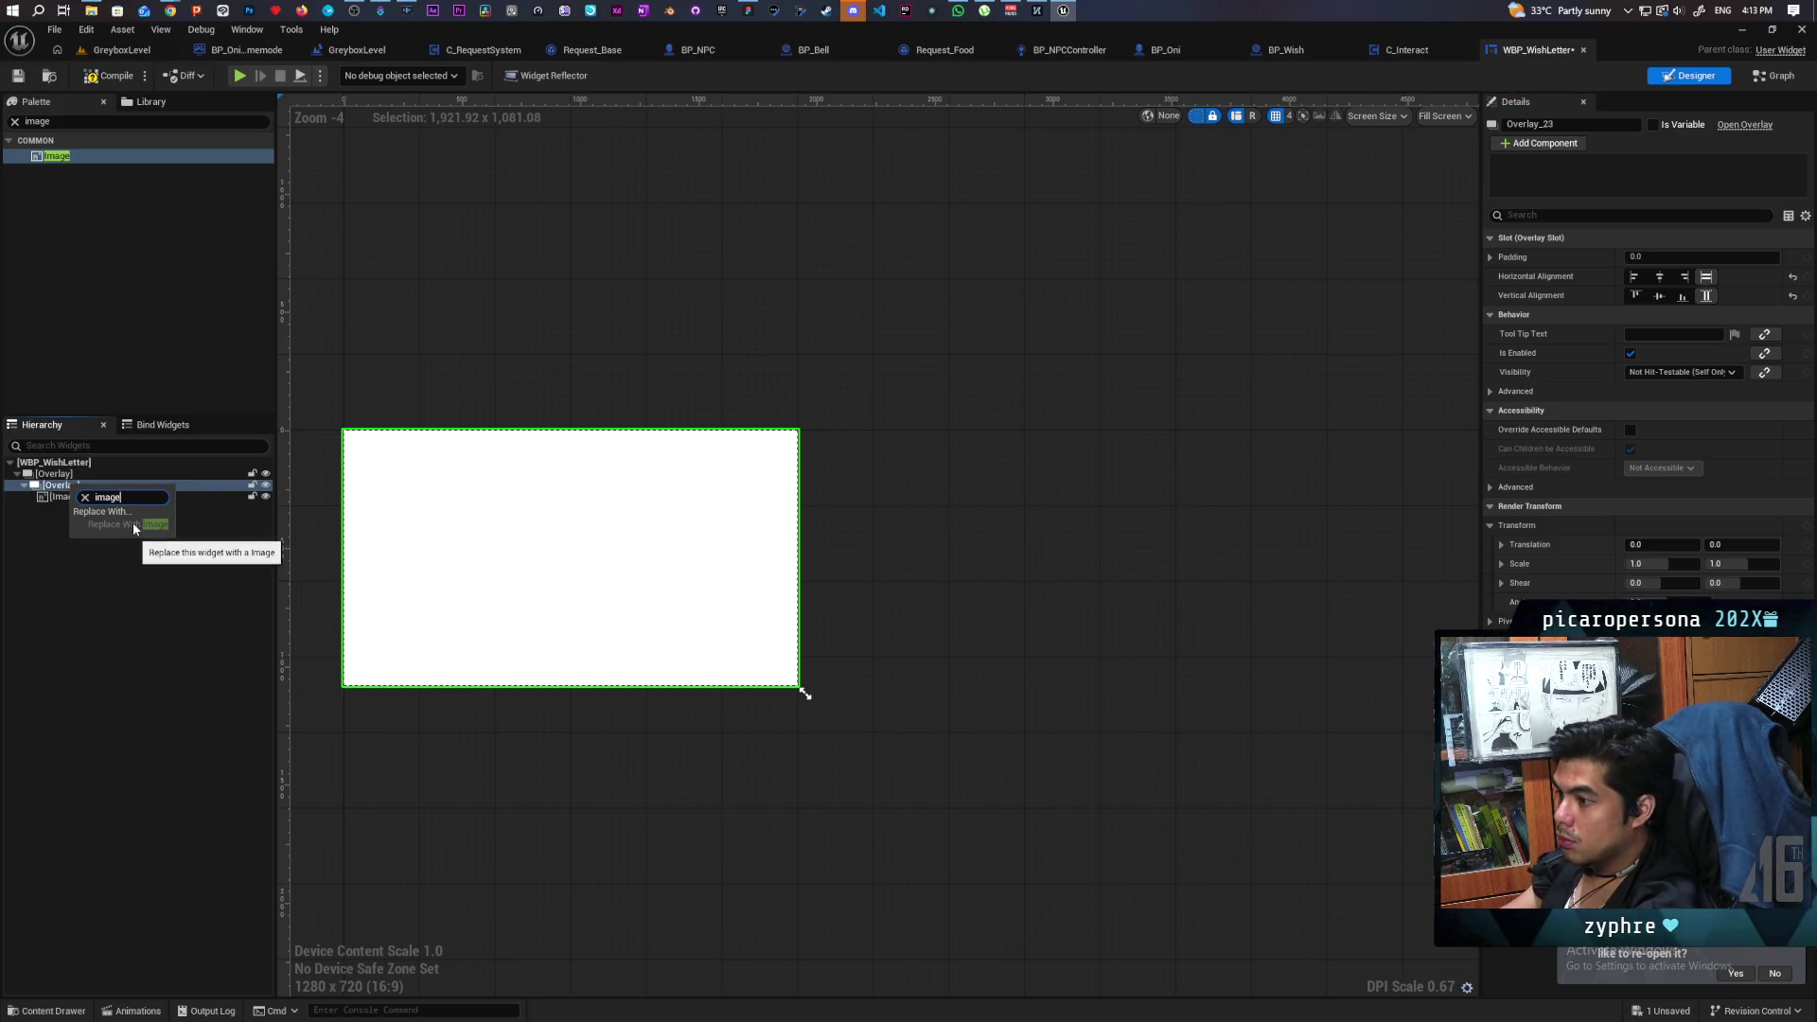
{"action": "type", "text": "i"}
Wrap the inner Overlay in a Size Box and enable its Width and Height Overrides.
{"action": "key", "text": "BackSpace"}
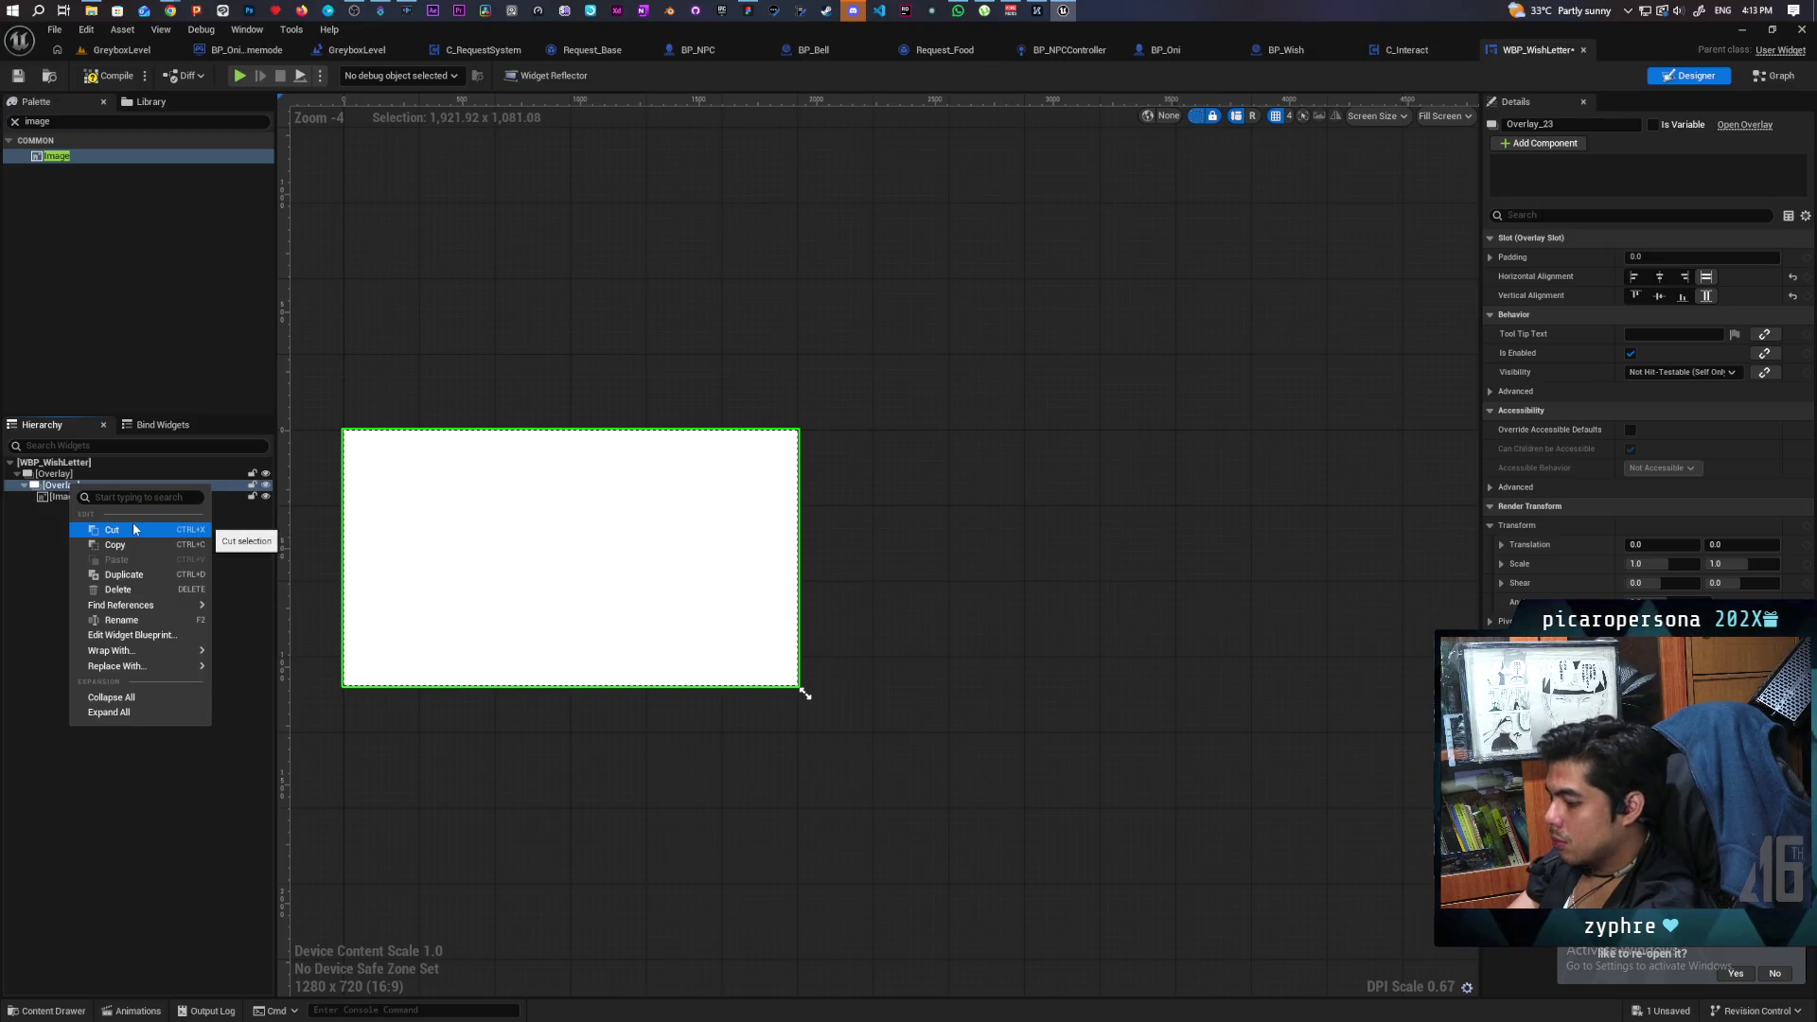
{"action": "type", "text": "size"}
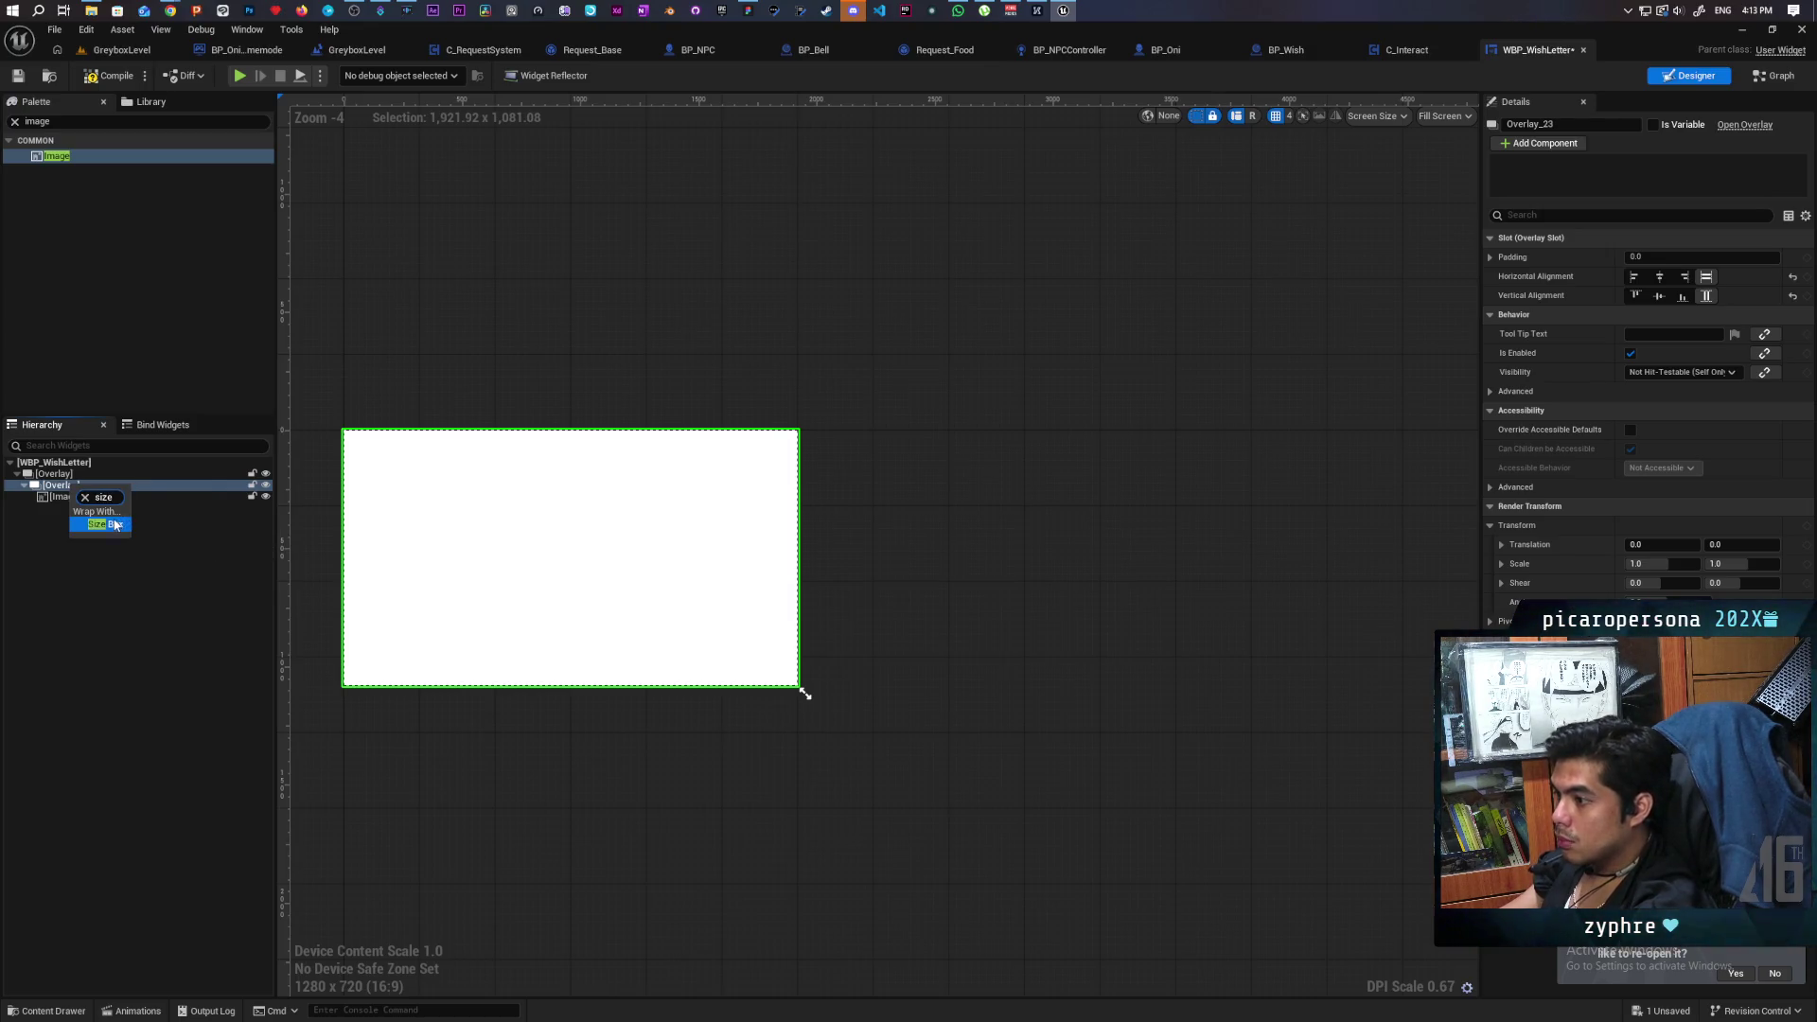
{"action": "left_click", "coordinate": [114, 523]}
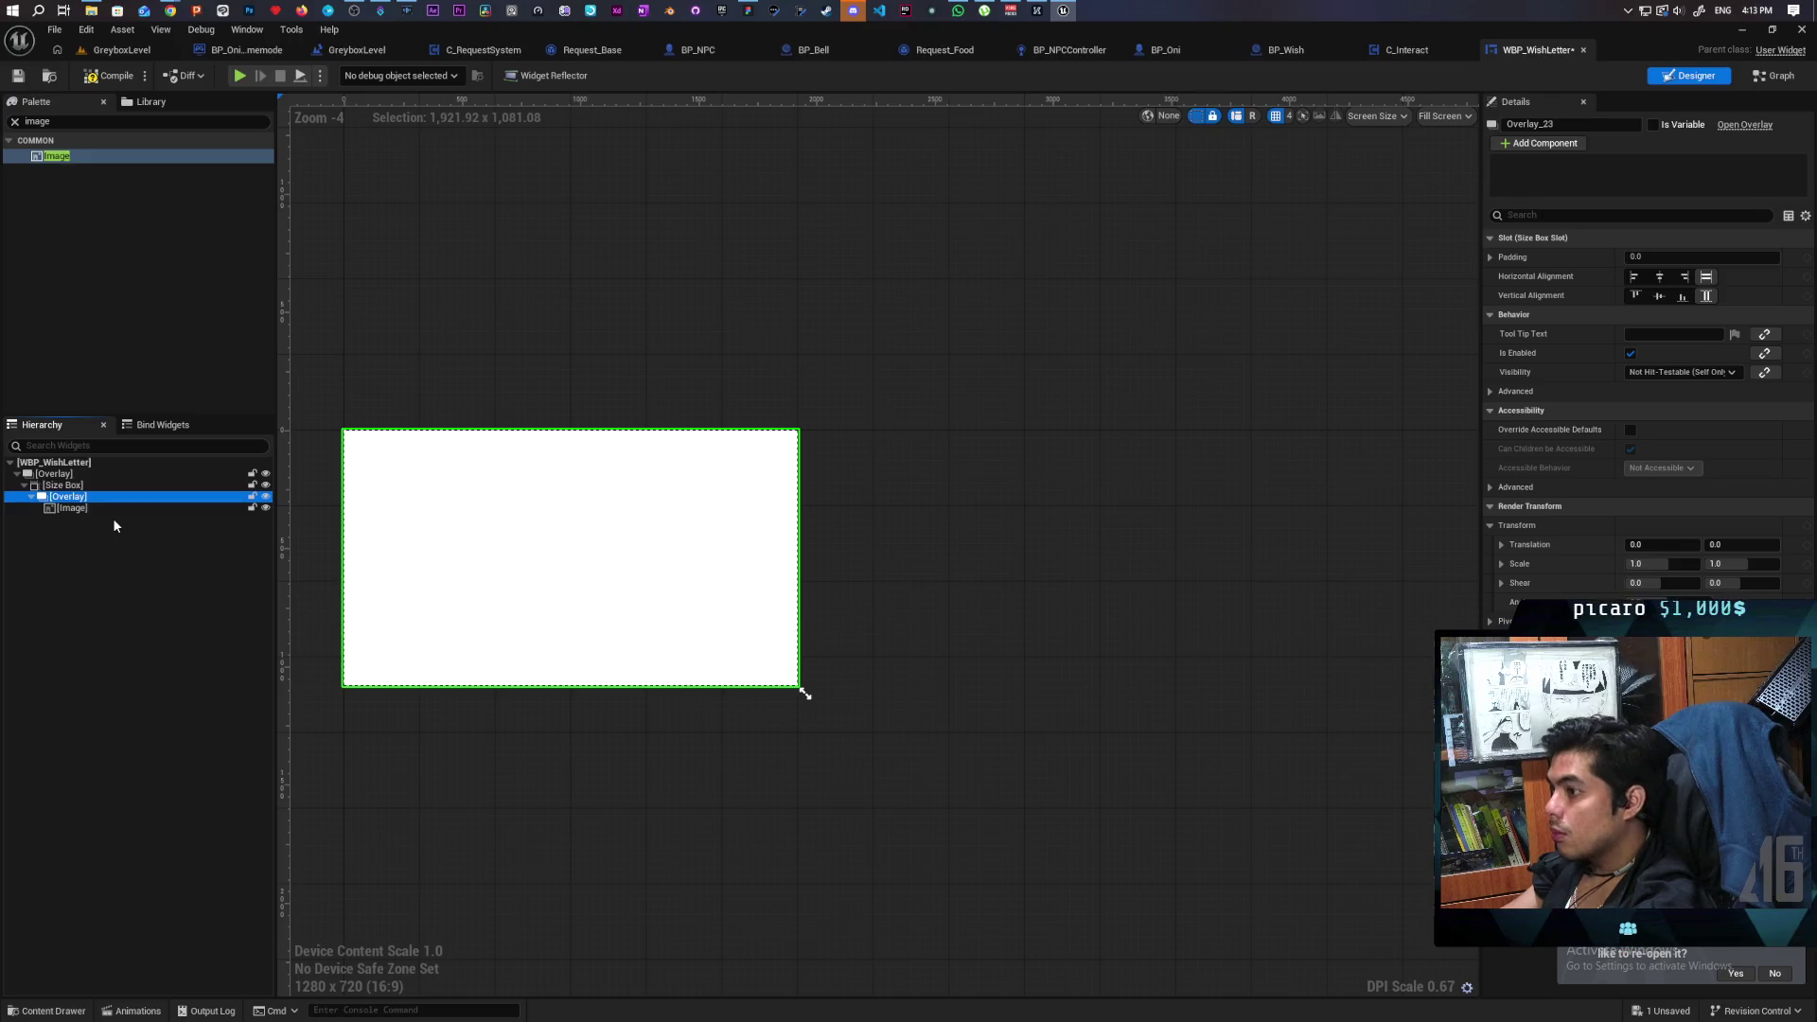
{"action": "left_click", "coordinate": [62, 485]}
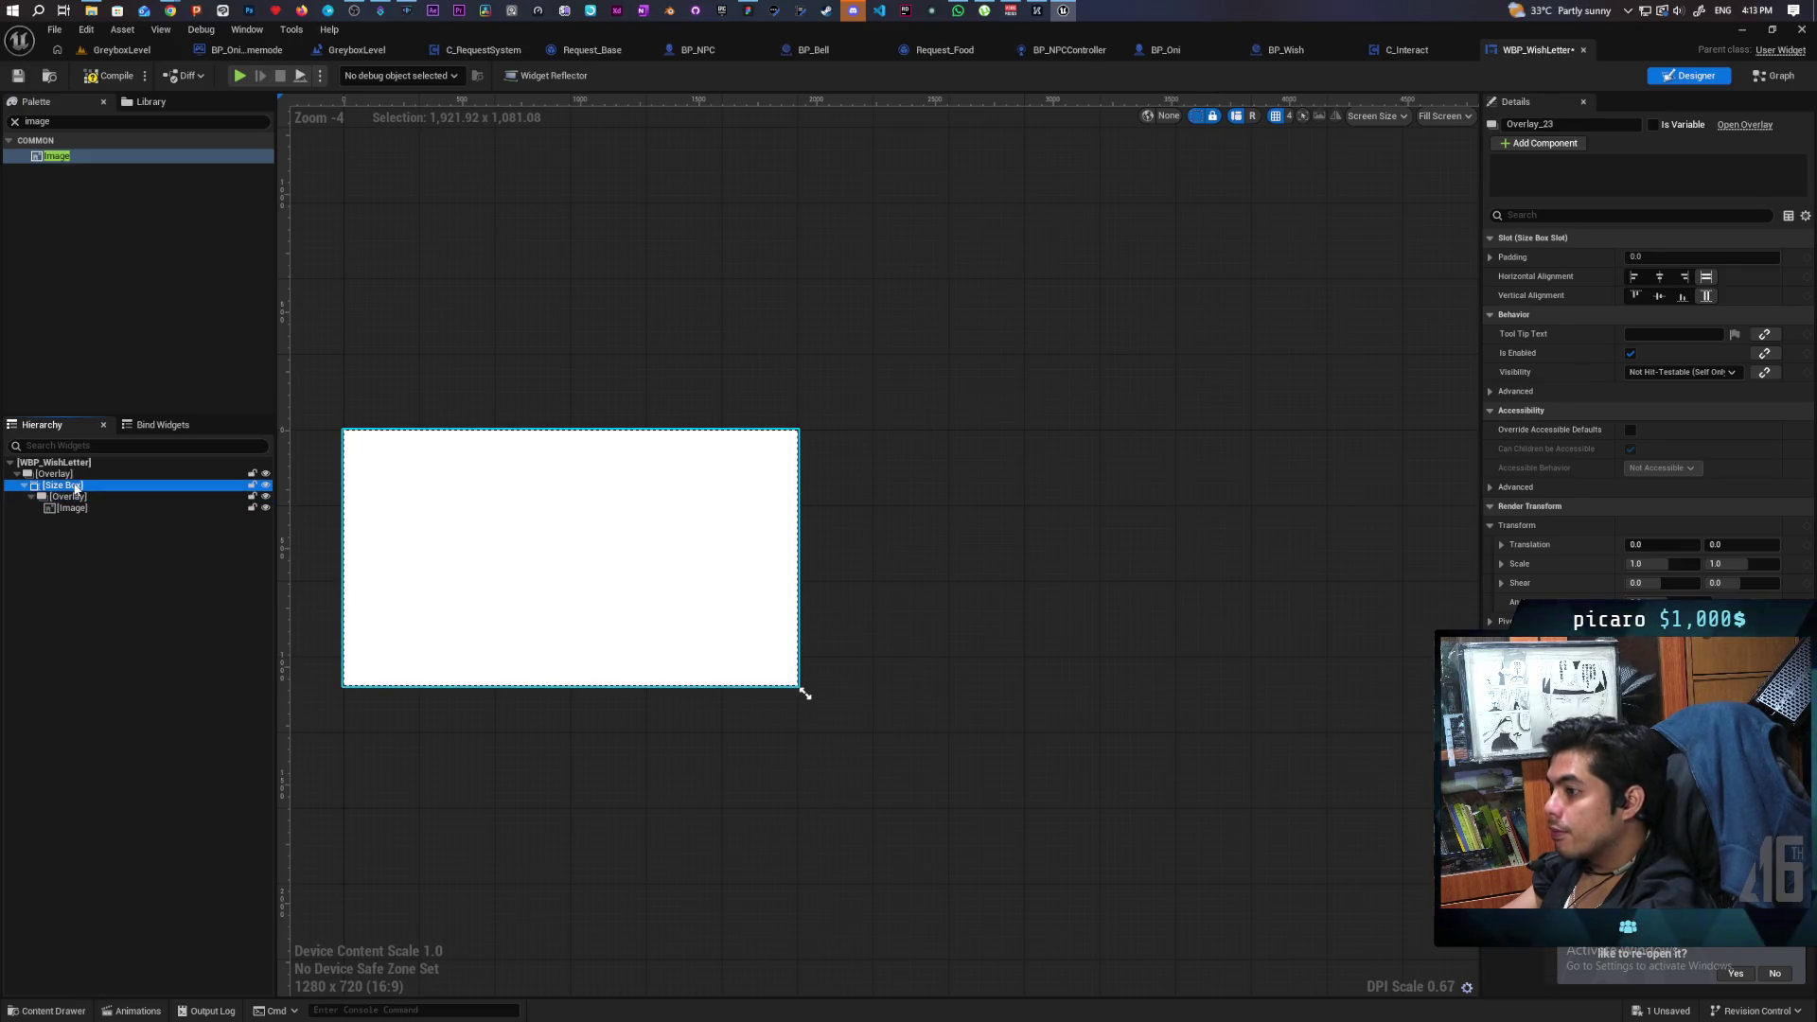
{"action": "left_click", "coordinate": [1503, 353]}
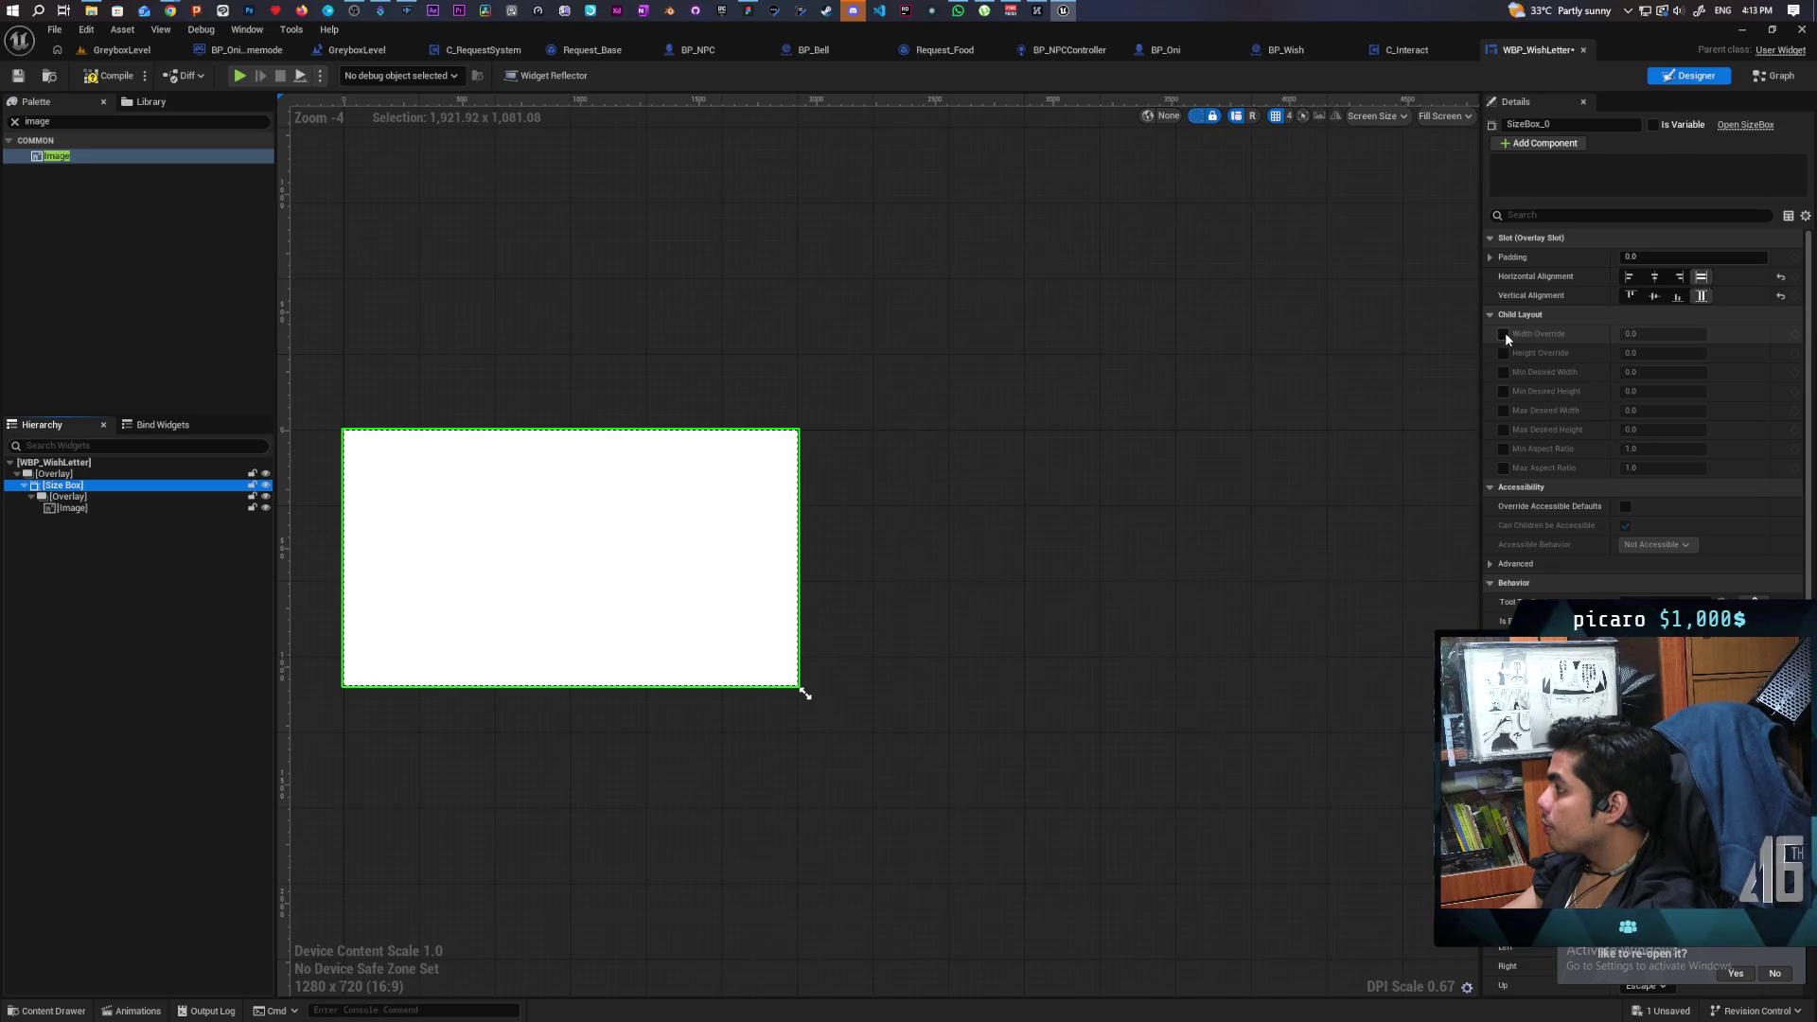
{"action": "left_click", "coordinate": [1503, 334]}
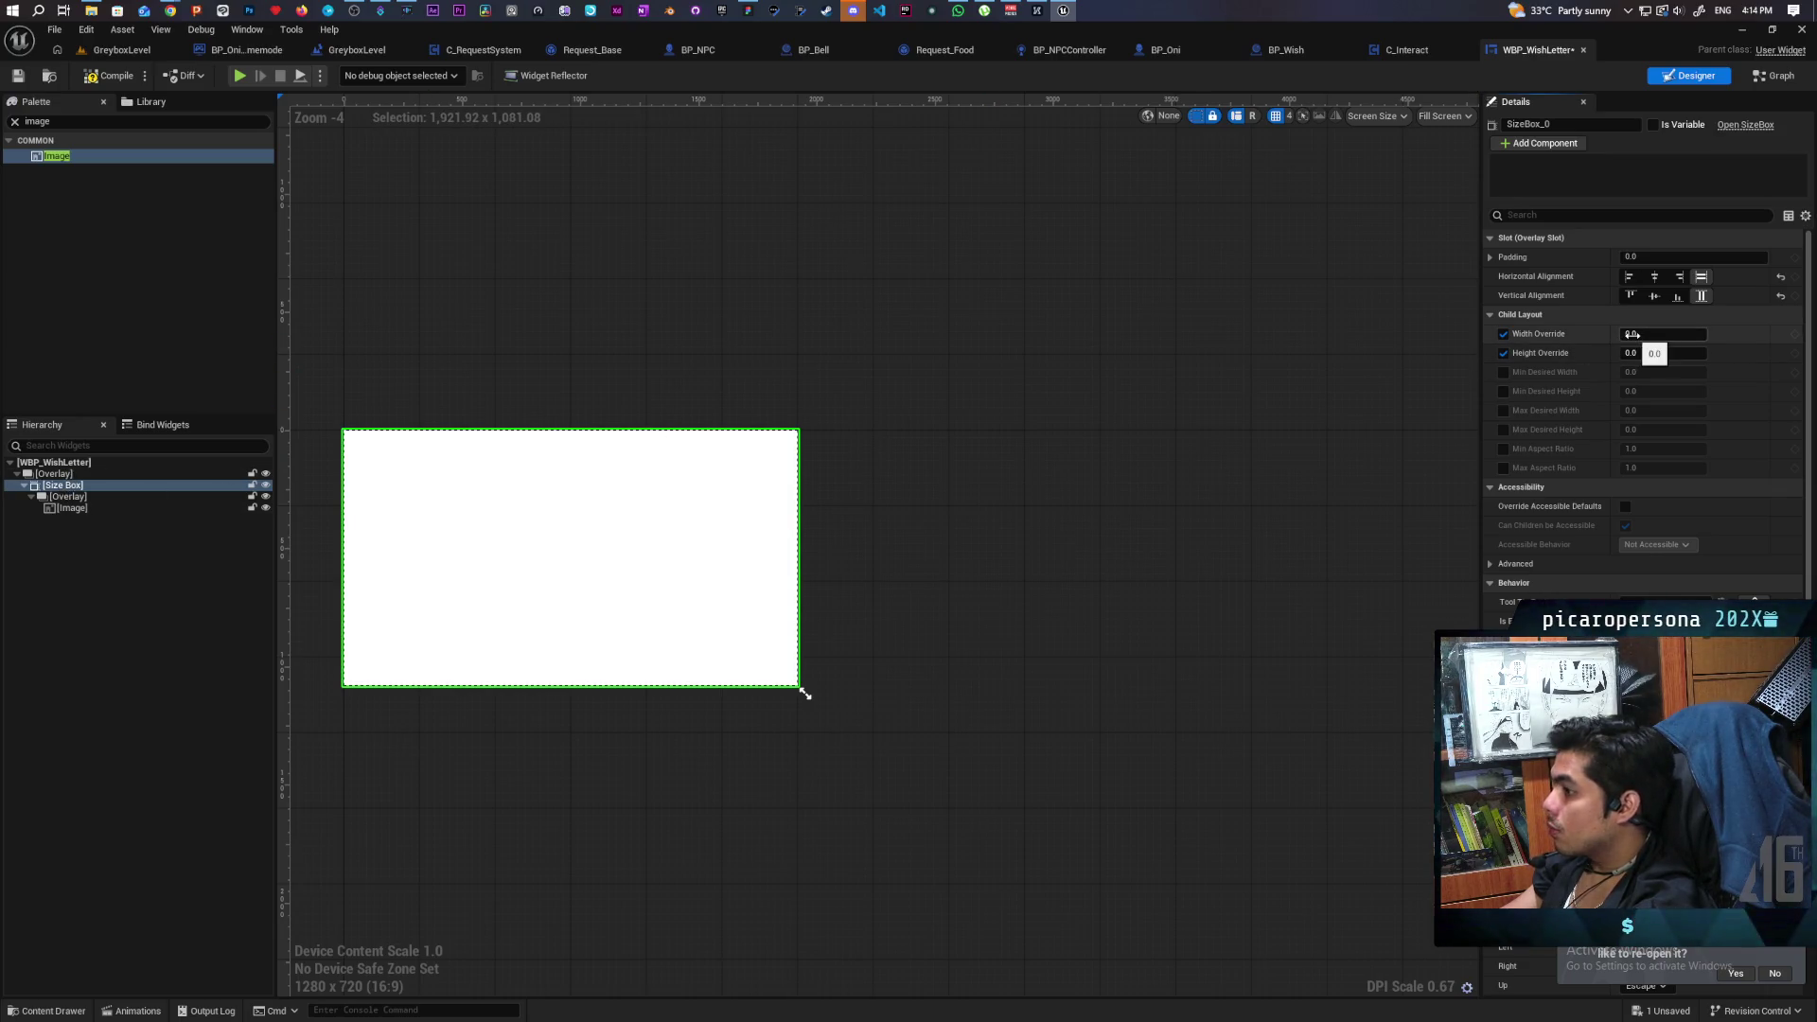
Centre the Size Box both ways and size it to a 504.96 × 819.6 portrait panel.
{"action": "left_click", "coordinate": [77, 501]}
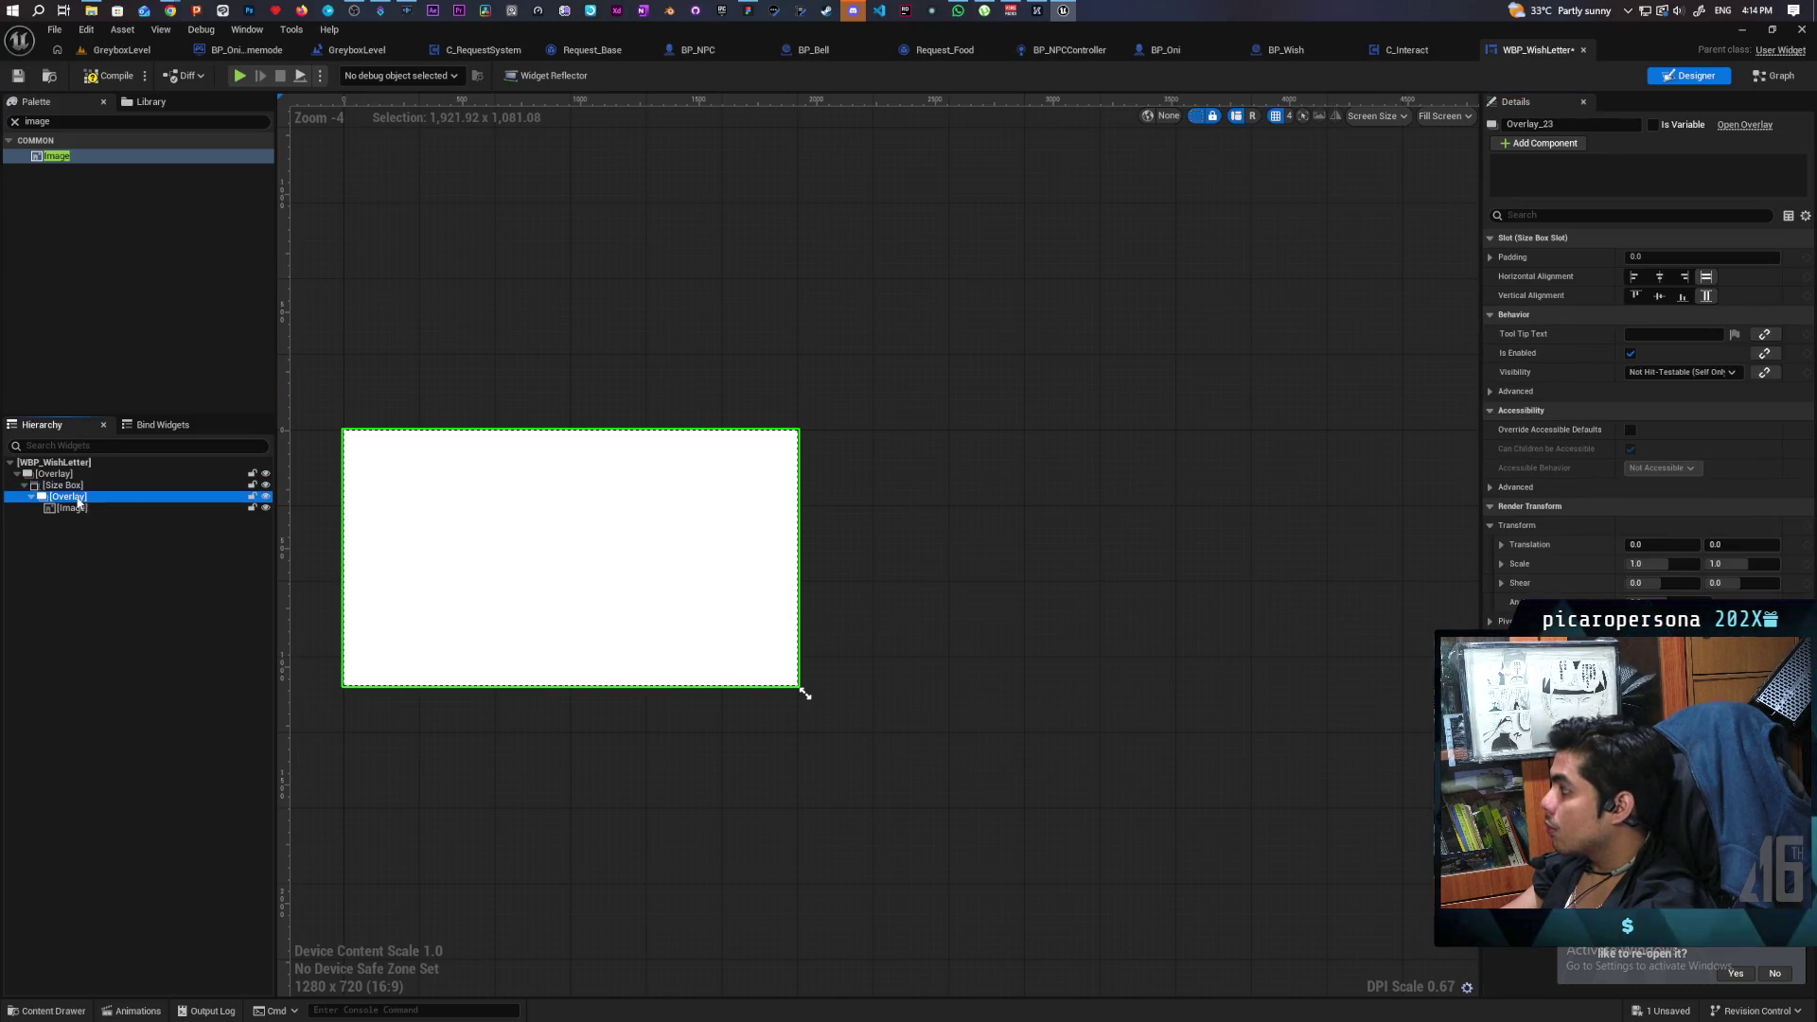
{"action": "left_click", "coordinate": [73, 509]}
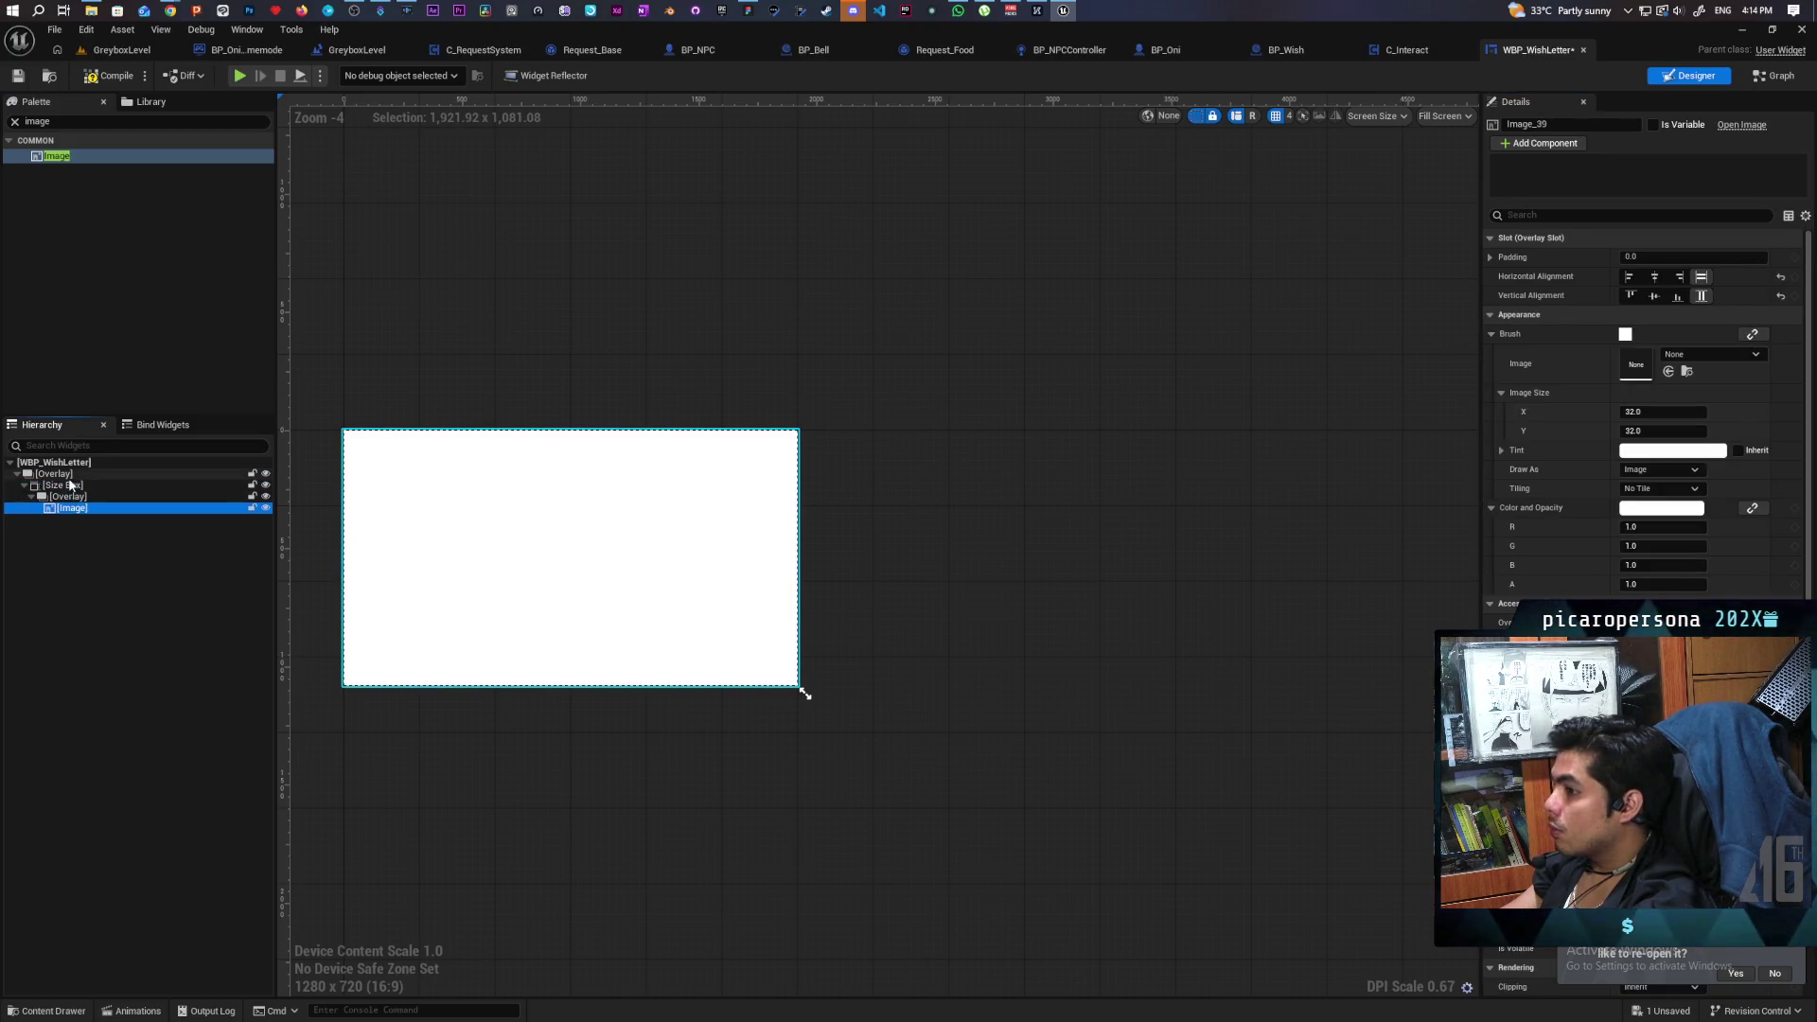
{"action": "left_click", "coordinate": [57, 473]}
{"action": "left_click", "coordinate": [64, 485]}
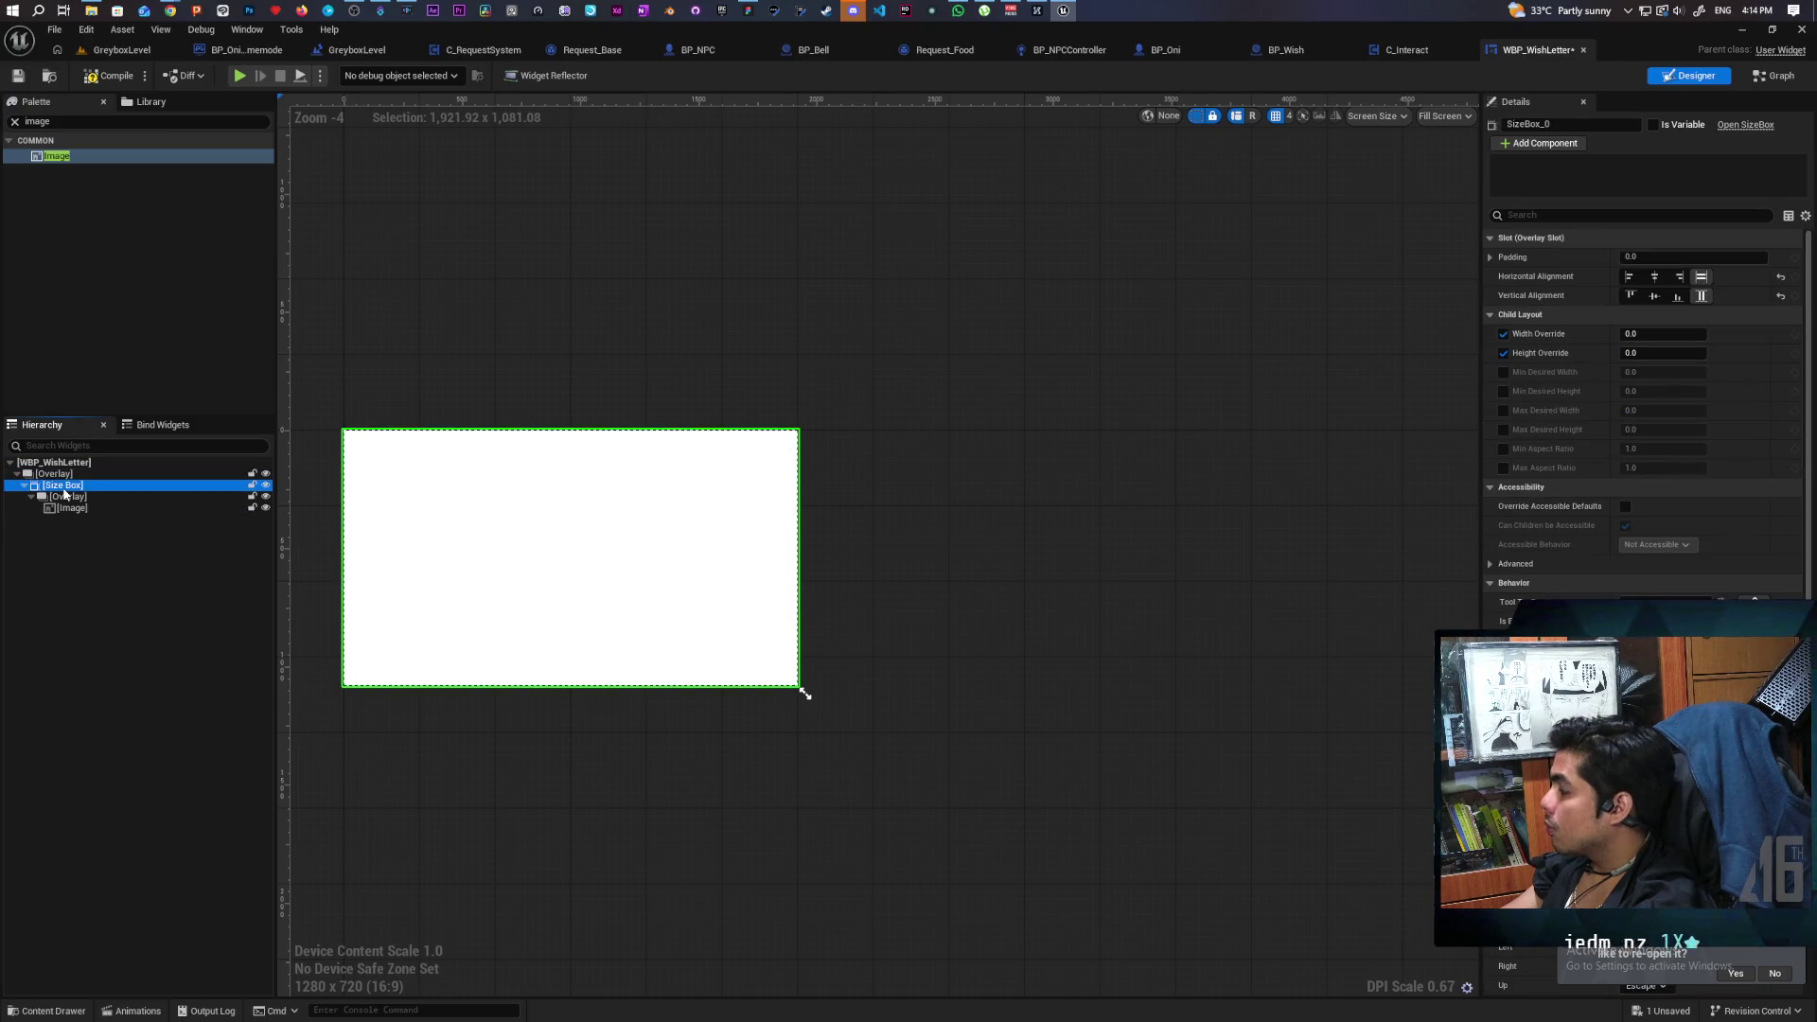
{"action": "left_click", "coordinate": [1654, 276]}
{"action": "left_click", "coordinate": [1654, 296]}
{"action": "left_click_drag", "start_coordinate": [1664, 334], "coordinate": [1667, 334]}
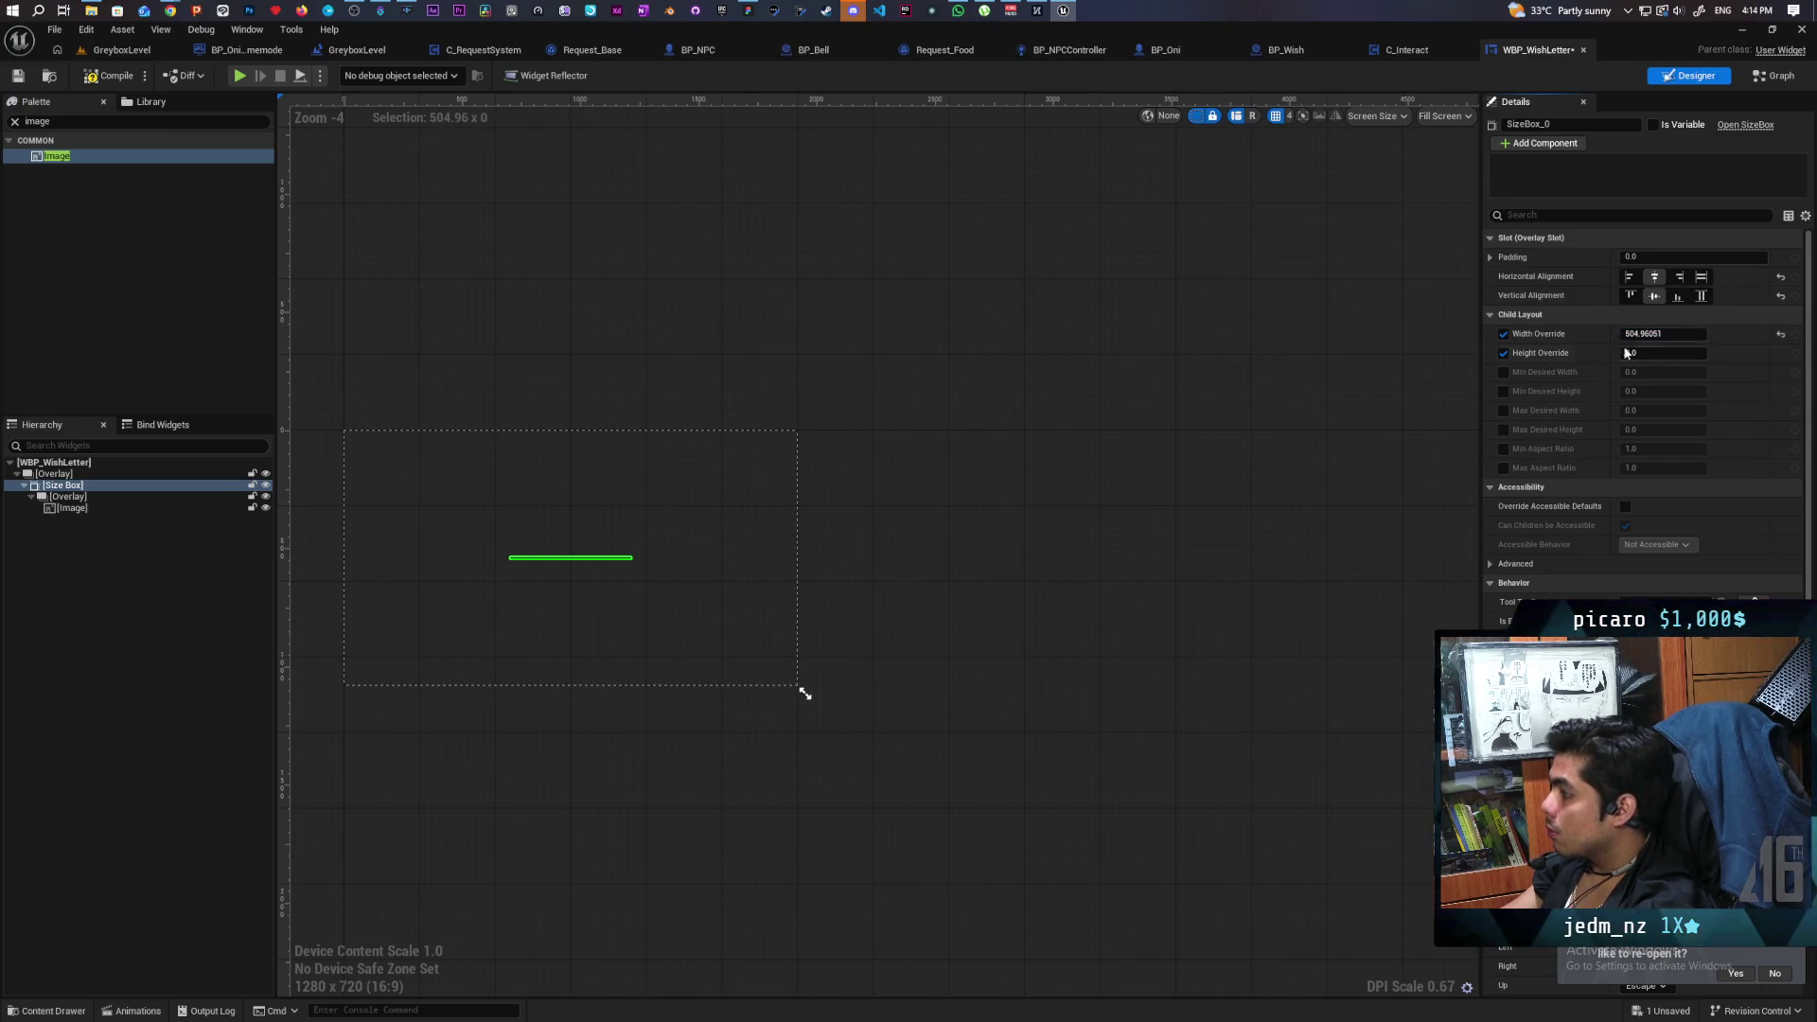
{"action": "mouse_move", "coordinate": [1627, 351]}
{"action": "left_mouse_down"}
{"action": "mouse_move", "coordinate": [1693, 342]}
{"action": "mouse_move", "coordinate": [1671, 352]}
{"action": "left_mouse_up"}
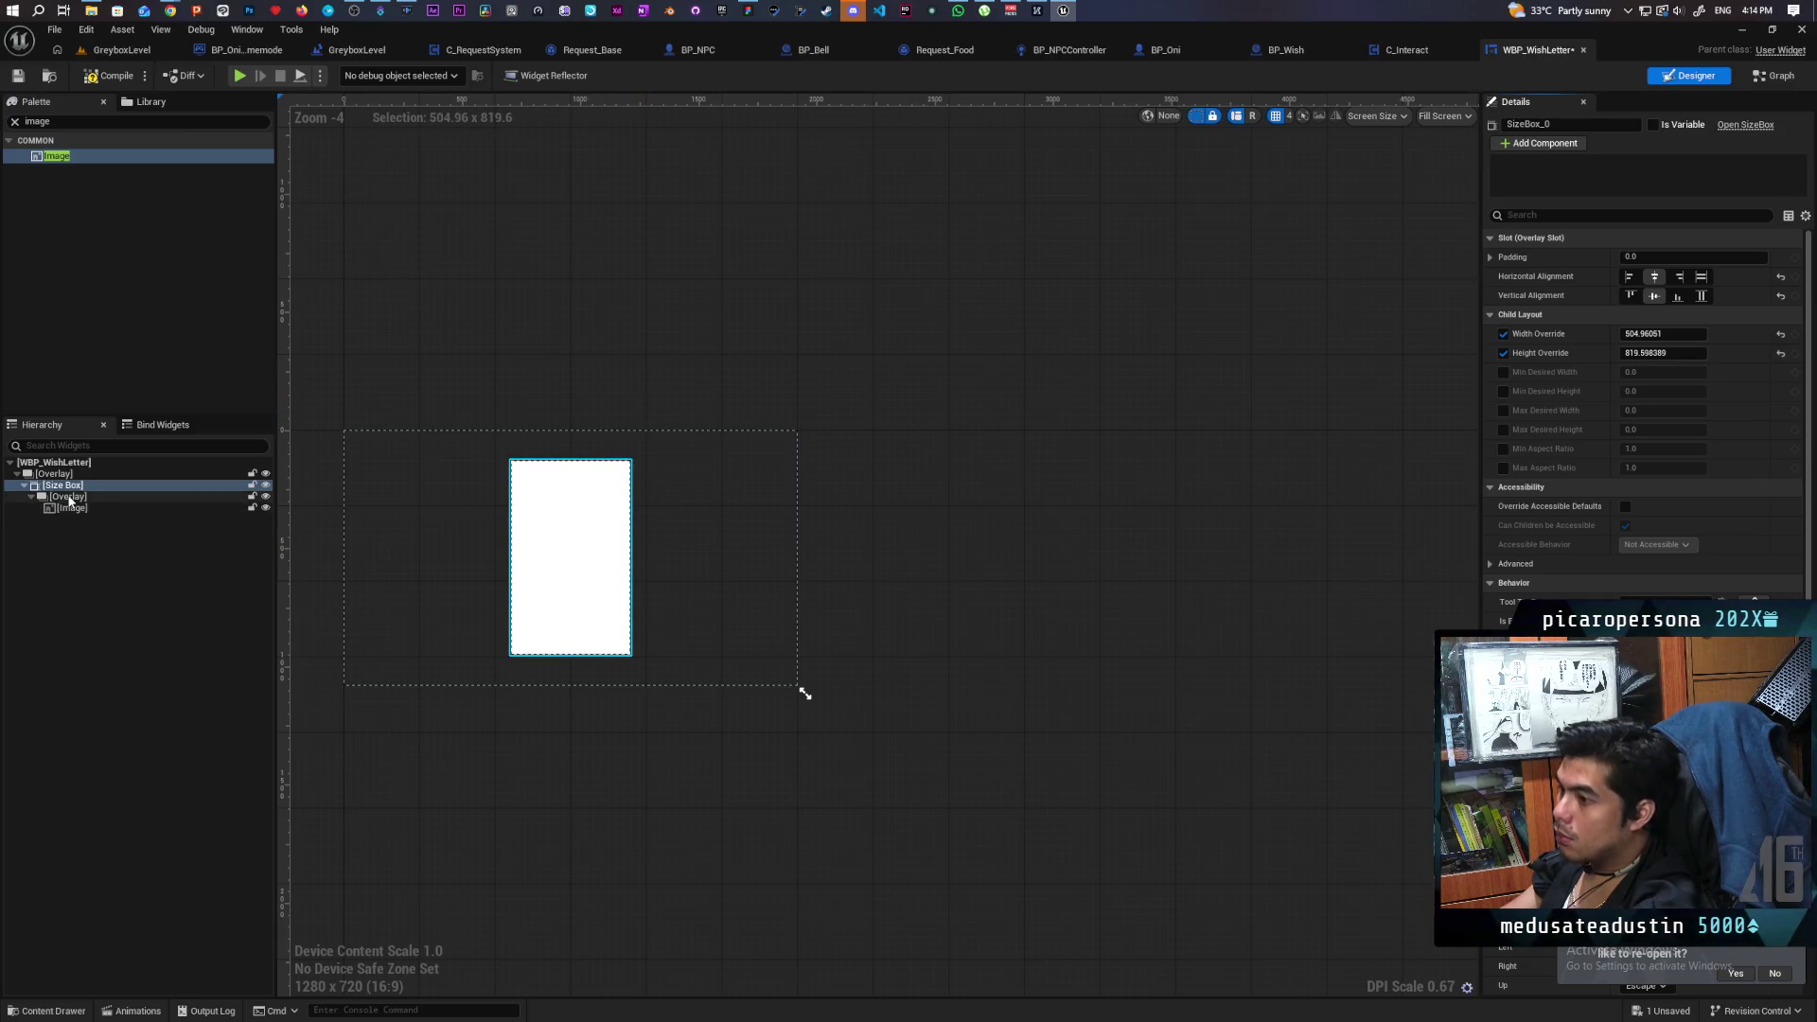
Drop a WBP_Testtext widget into the inner Overlay, then delete it.
{"action": "left_click", "coordinate": [68, 497]}
{"action": "left_click", "coordinate": [57, 121]}
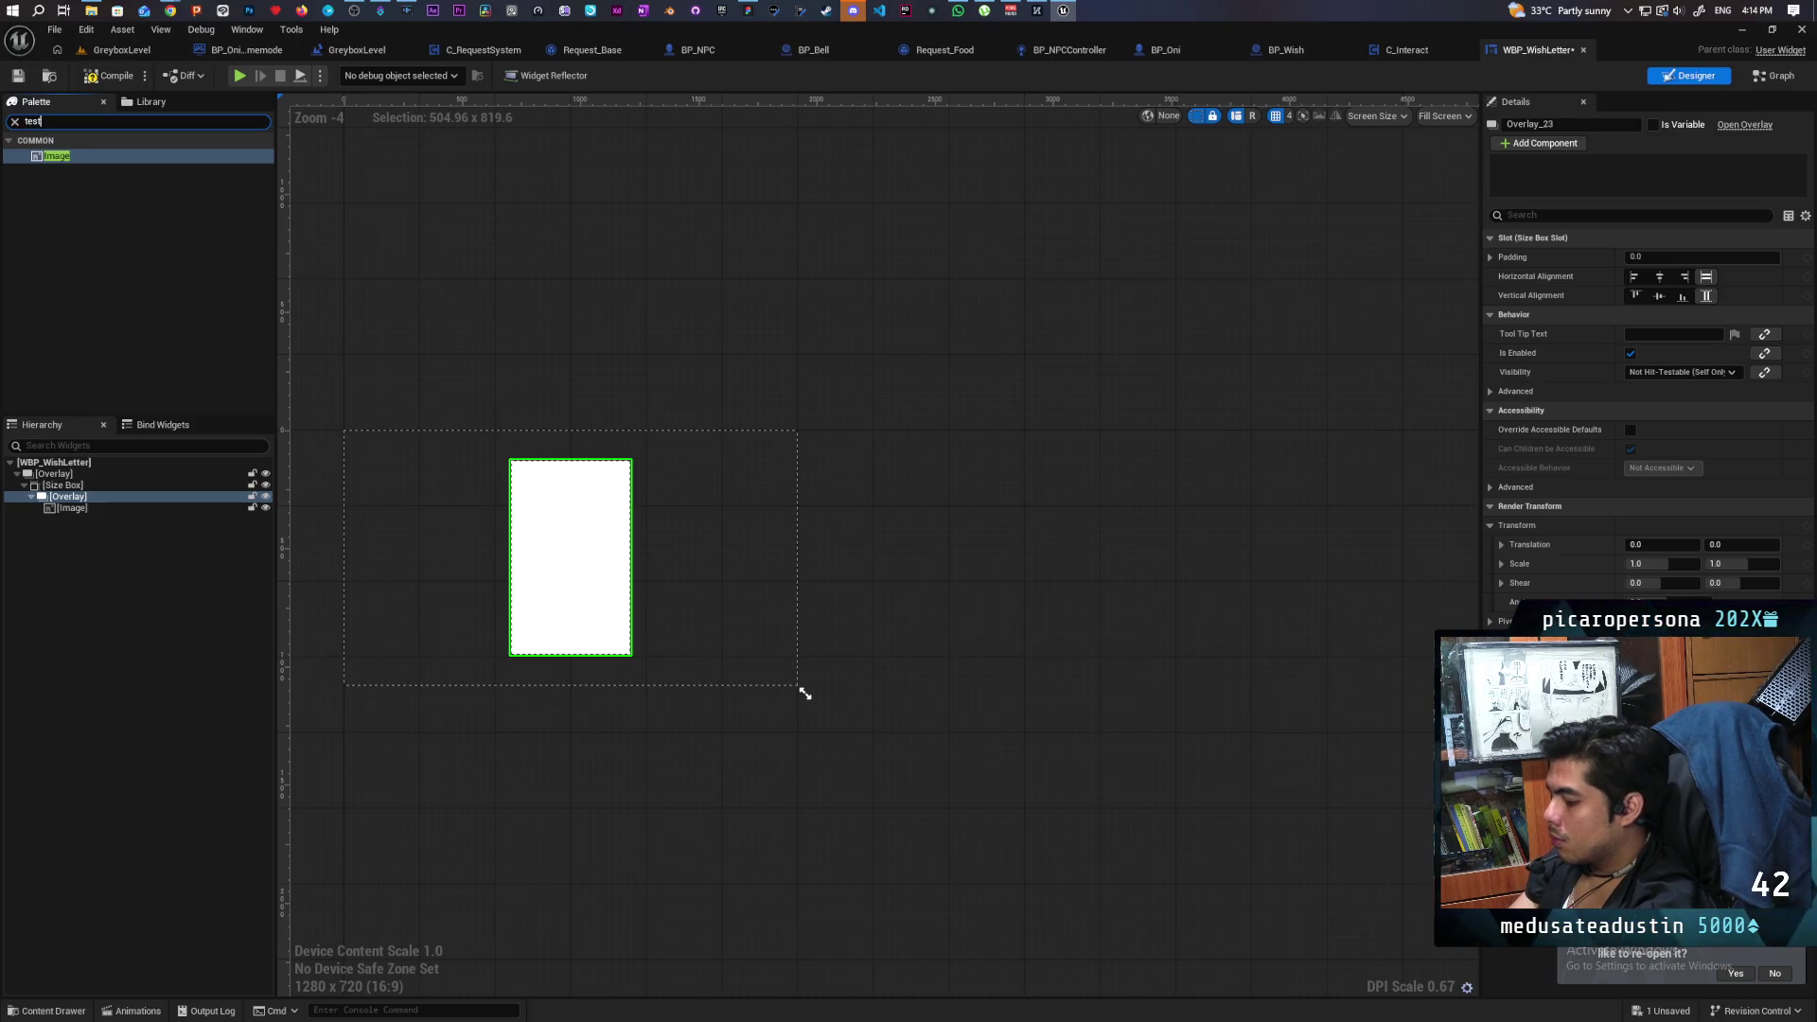
{"action": "type", "text": "t"}
{"action": "mouse_move", "coordinate": [75, 156]}
{"action": "left_mouse_down"}
{"action": "mouse_move", "coordinate": [101, 511]}
{"action": "mouse_move", "coordinate": [70, 501]}
{"action": "left_mouse_up"}
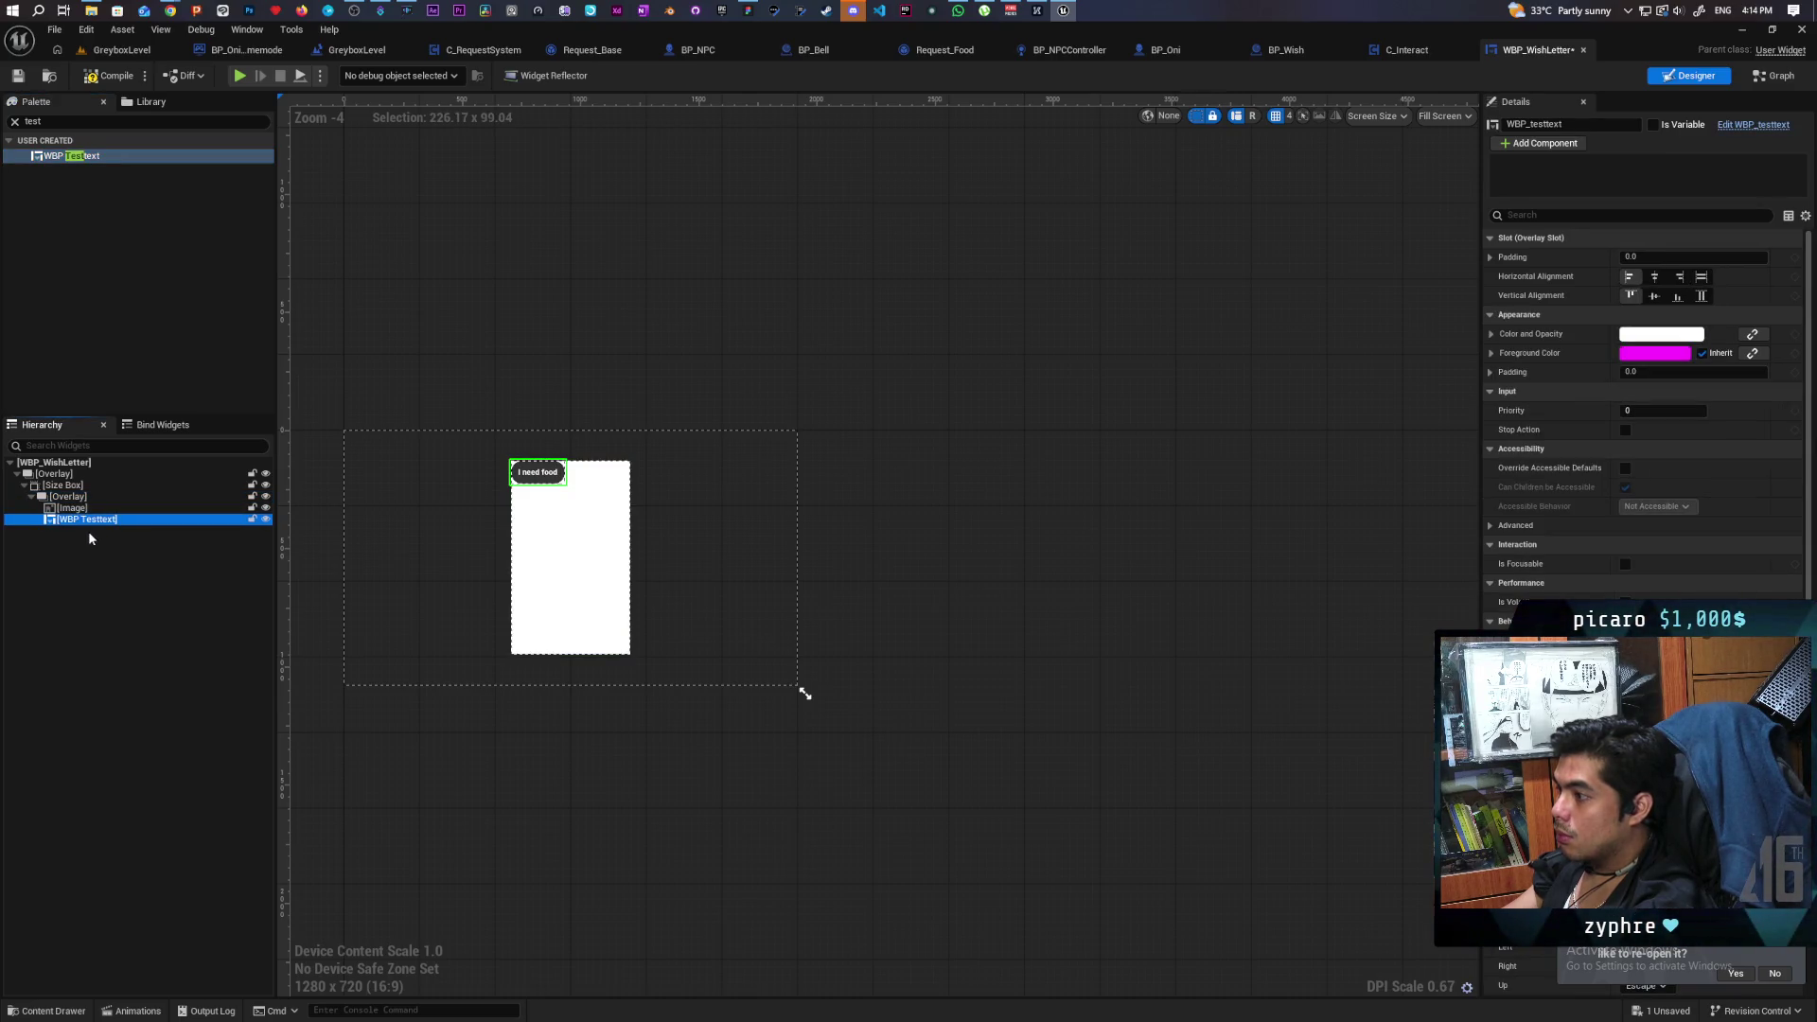
{"action": "left_click", "coordinate": [74, 508]}
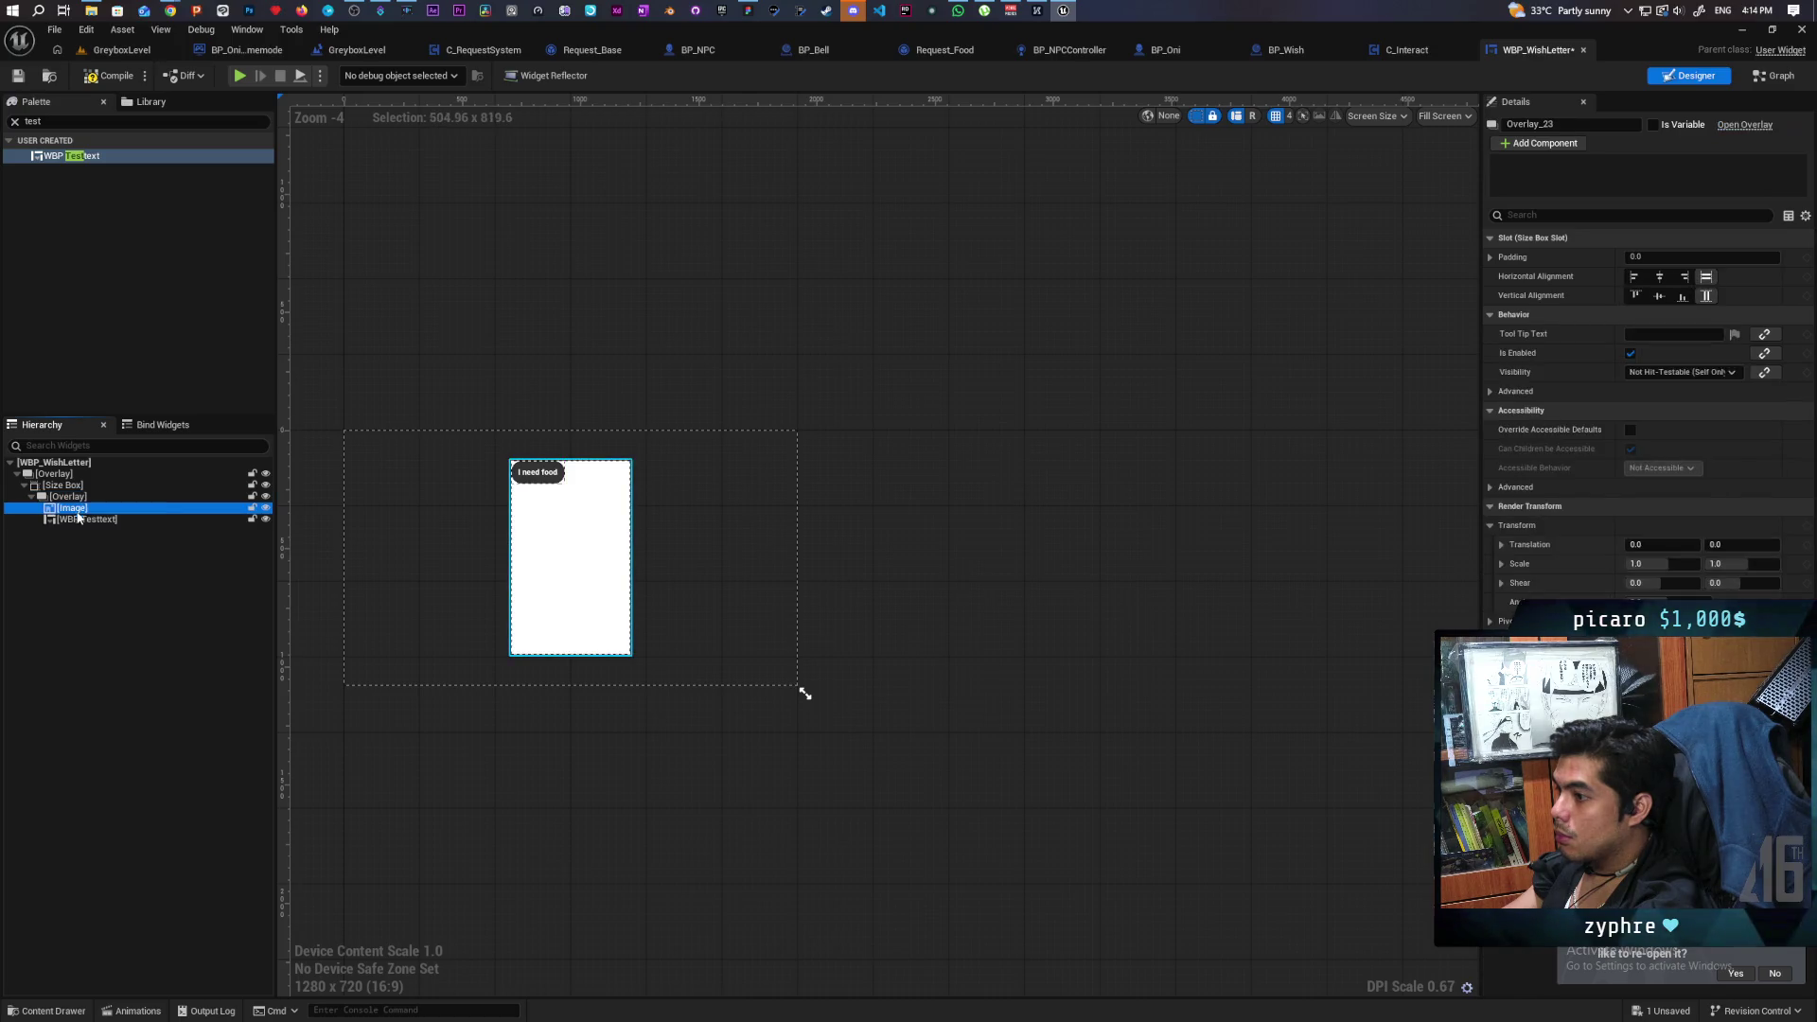
{"action": "left_click", "coordinate": [79, 520]}
{"action": "key", "text": "Delete"}
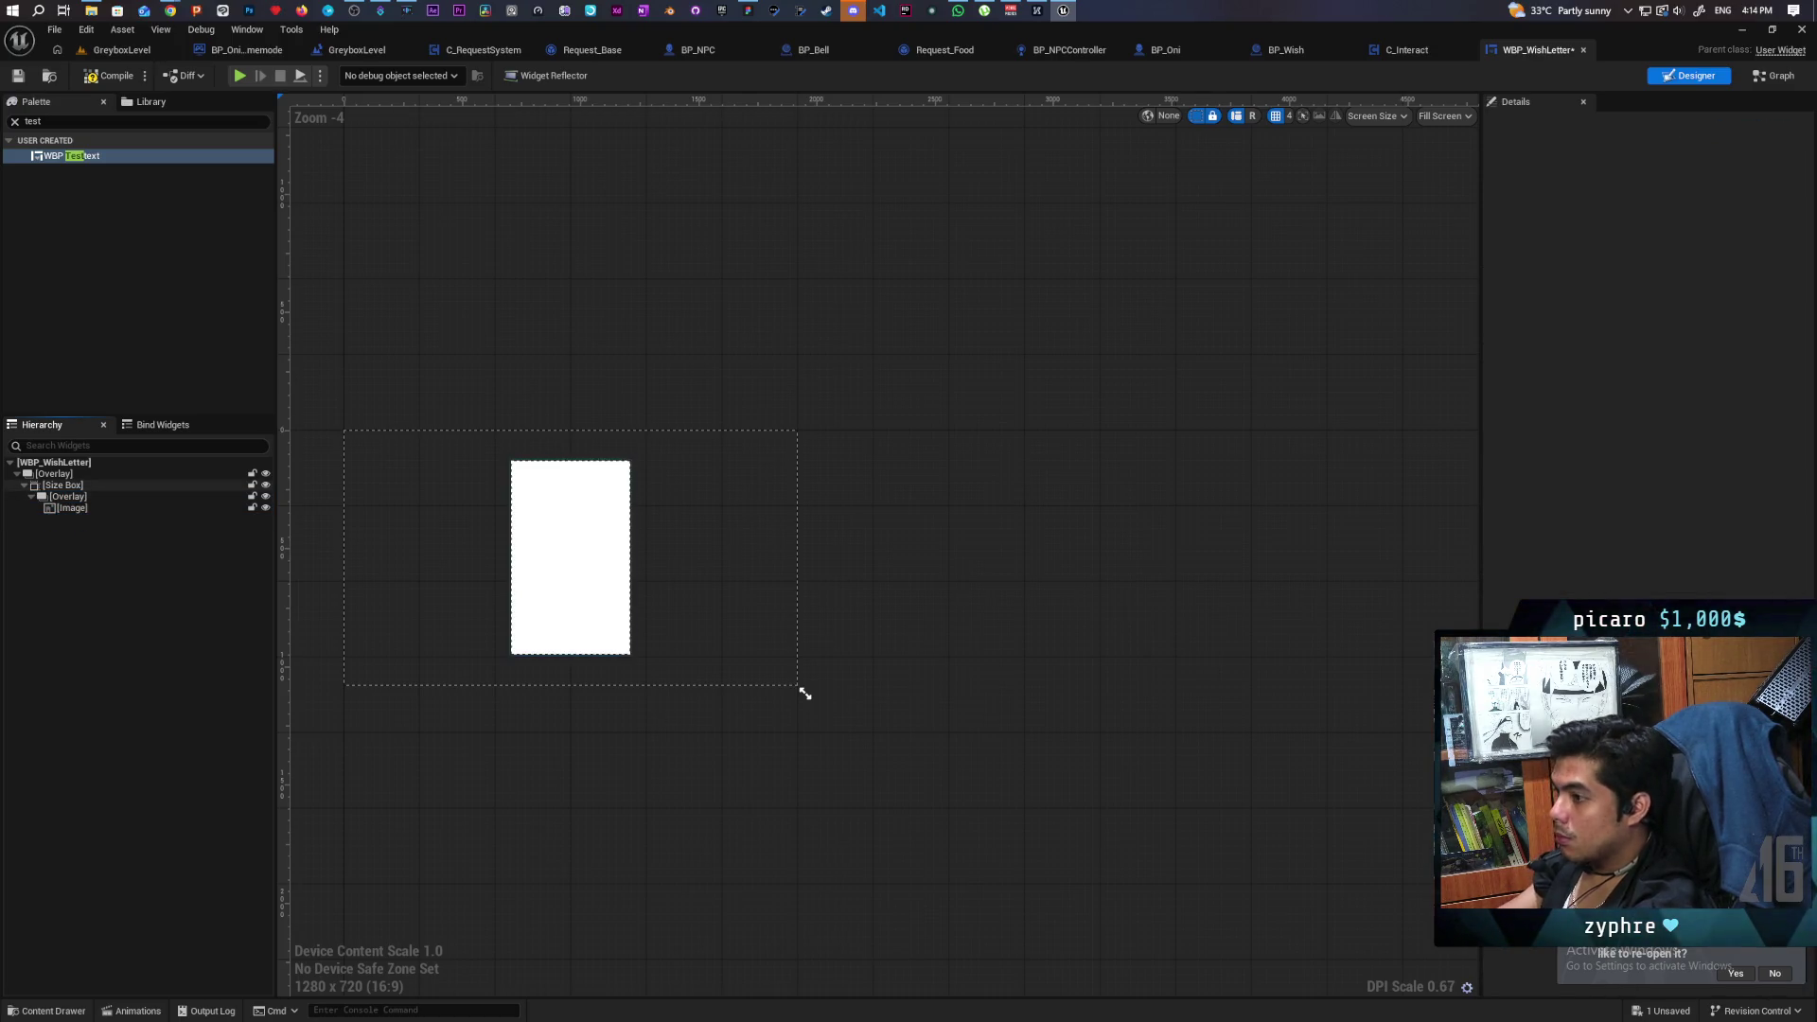
Add a plain Text Block to the inner Overlay alongside the Image.
{"action": "left_click", "coordinate": [70, 120]}
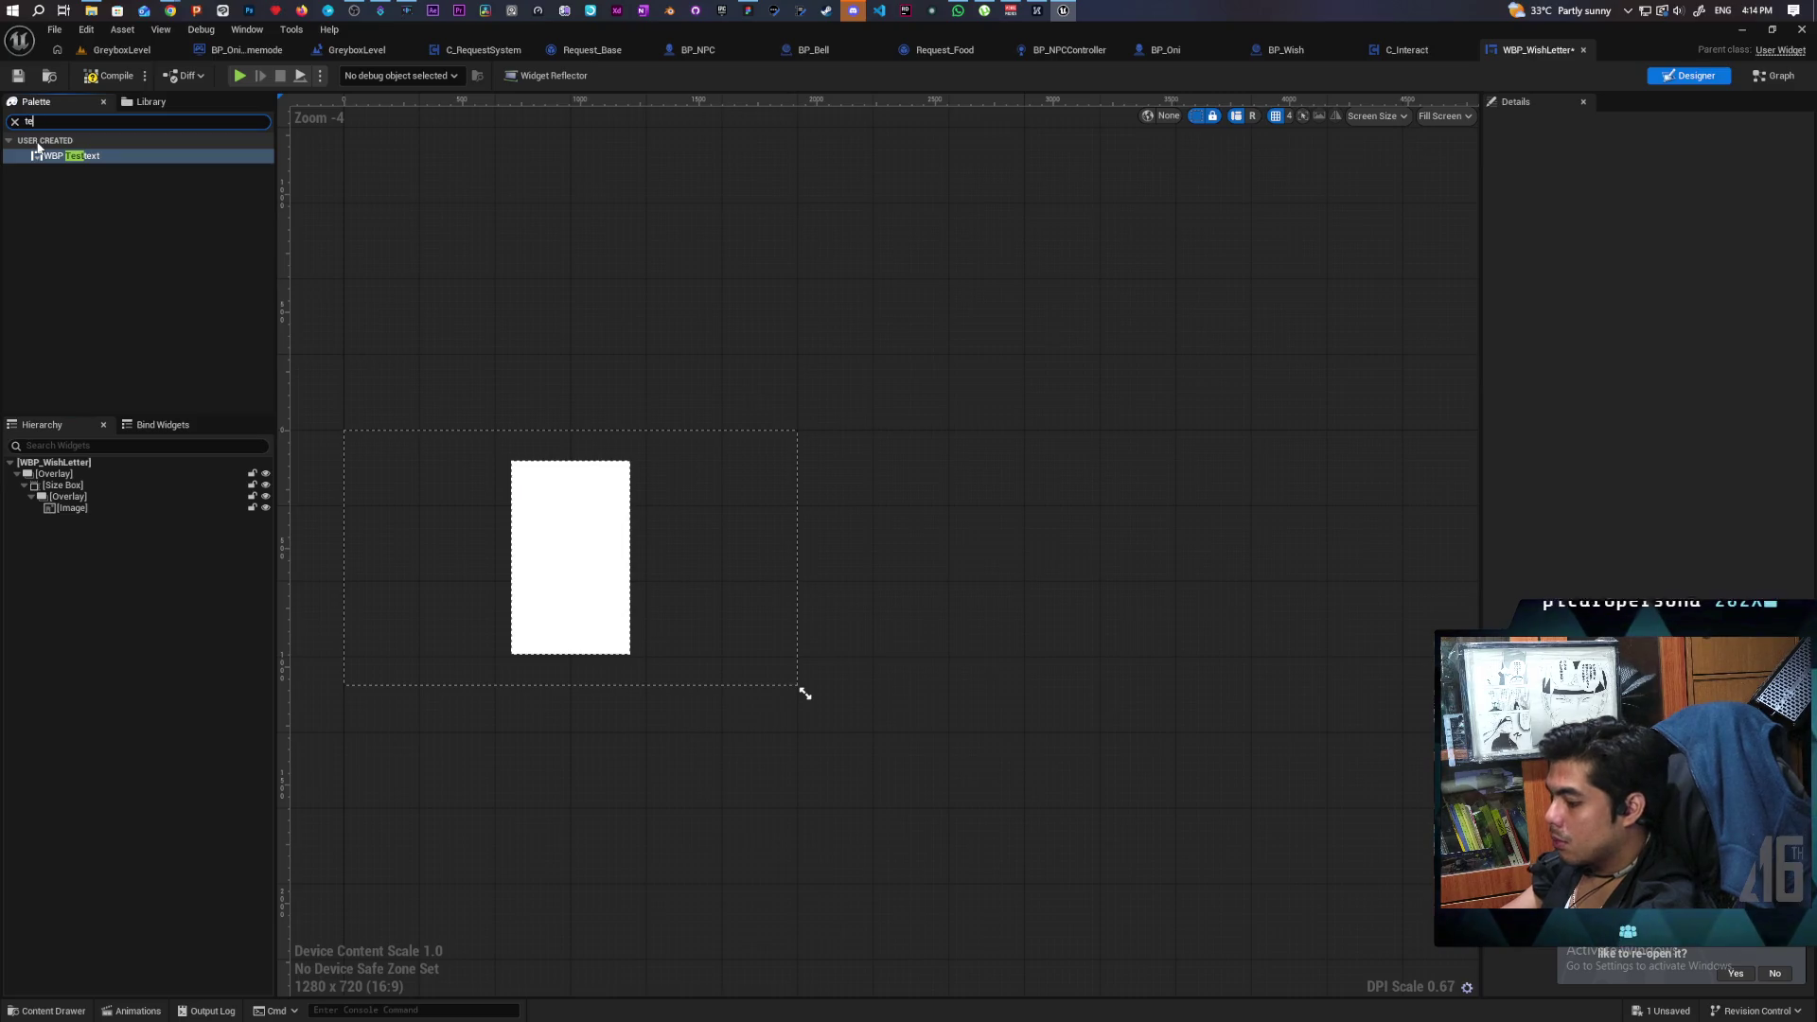
{"action": "key", "text": "BackSpace"}
{"action": "type", "text": "t"}
{"action": "mouse_move", "coordinate": [53, 170]}
{"action": "left_mouse_down"}
{"action": "mouse_move", "coordinate": [111, 480]}
{"action": "mouse_move", "coordinate": [81, 511]}
{"action": "left_mouse_up"}
{"action": "left_click", "coordinate": [81, 518]}
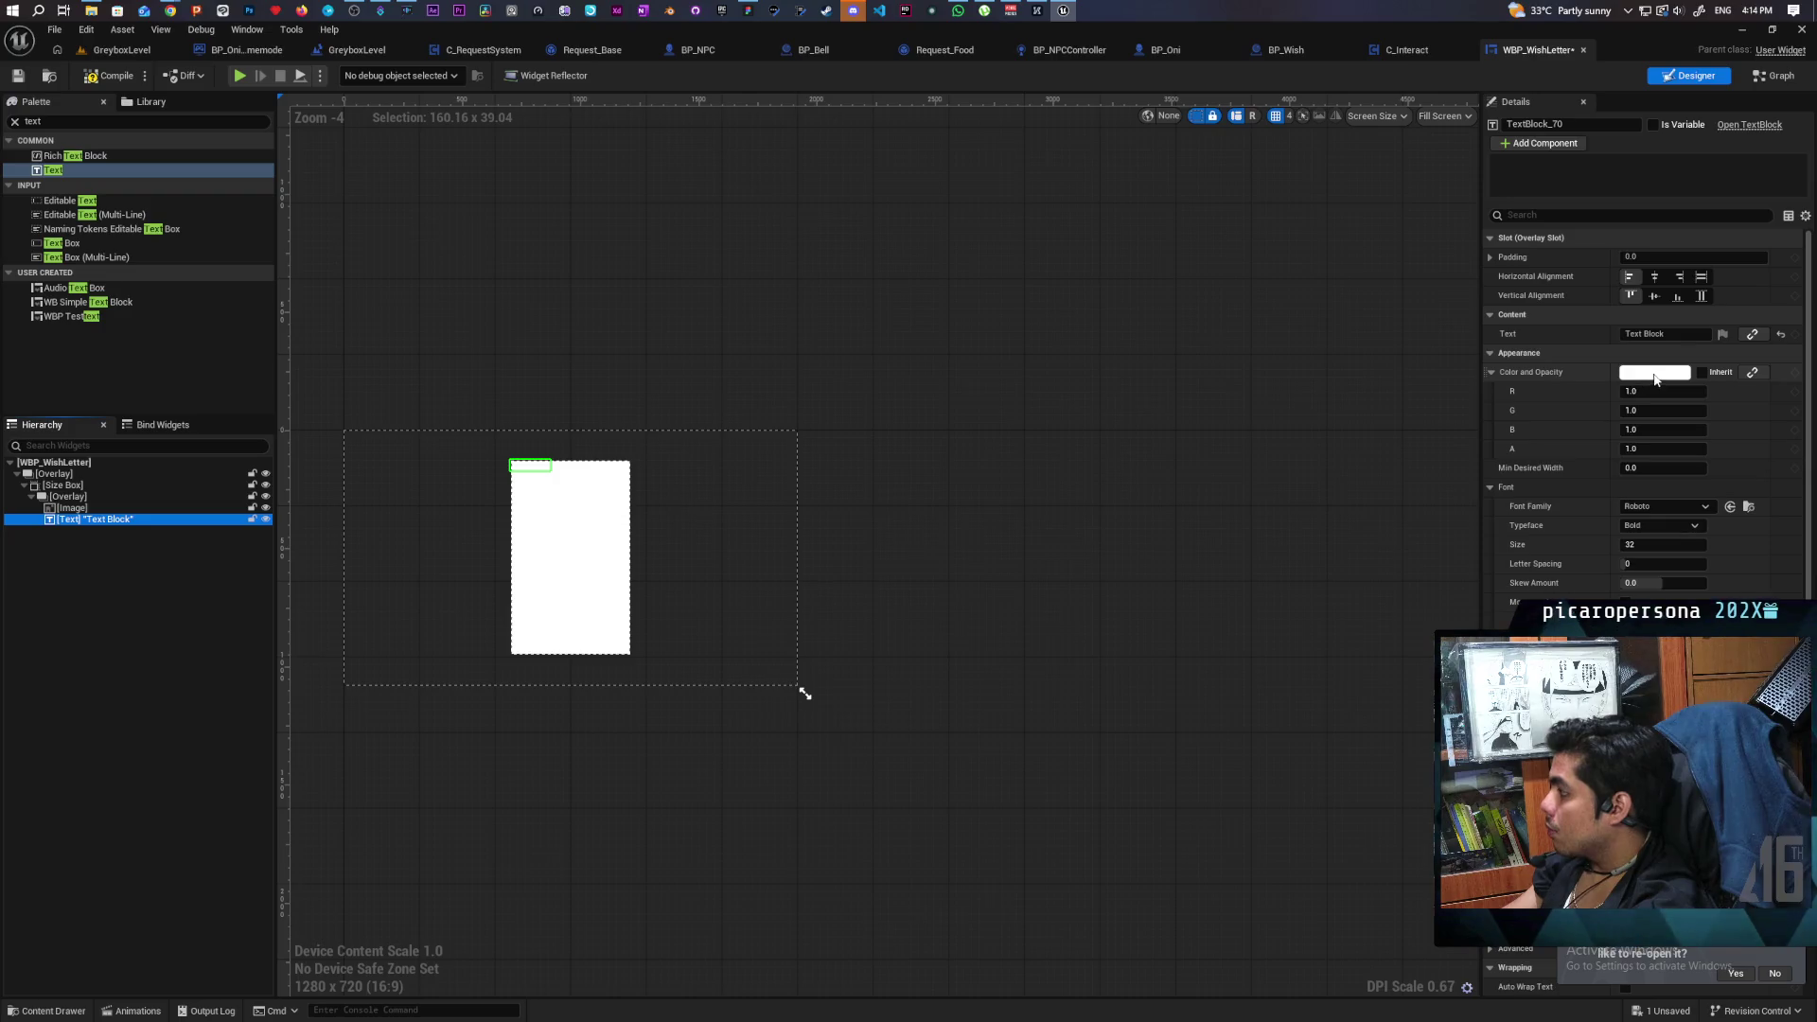
Set the Text Block's Color and Opacity to black.
{"action": "left_click", "coordinate": [1637, 378]}
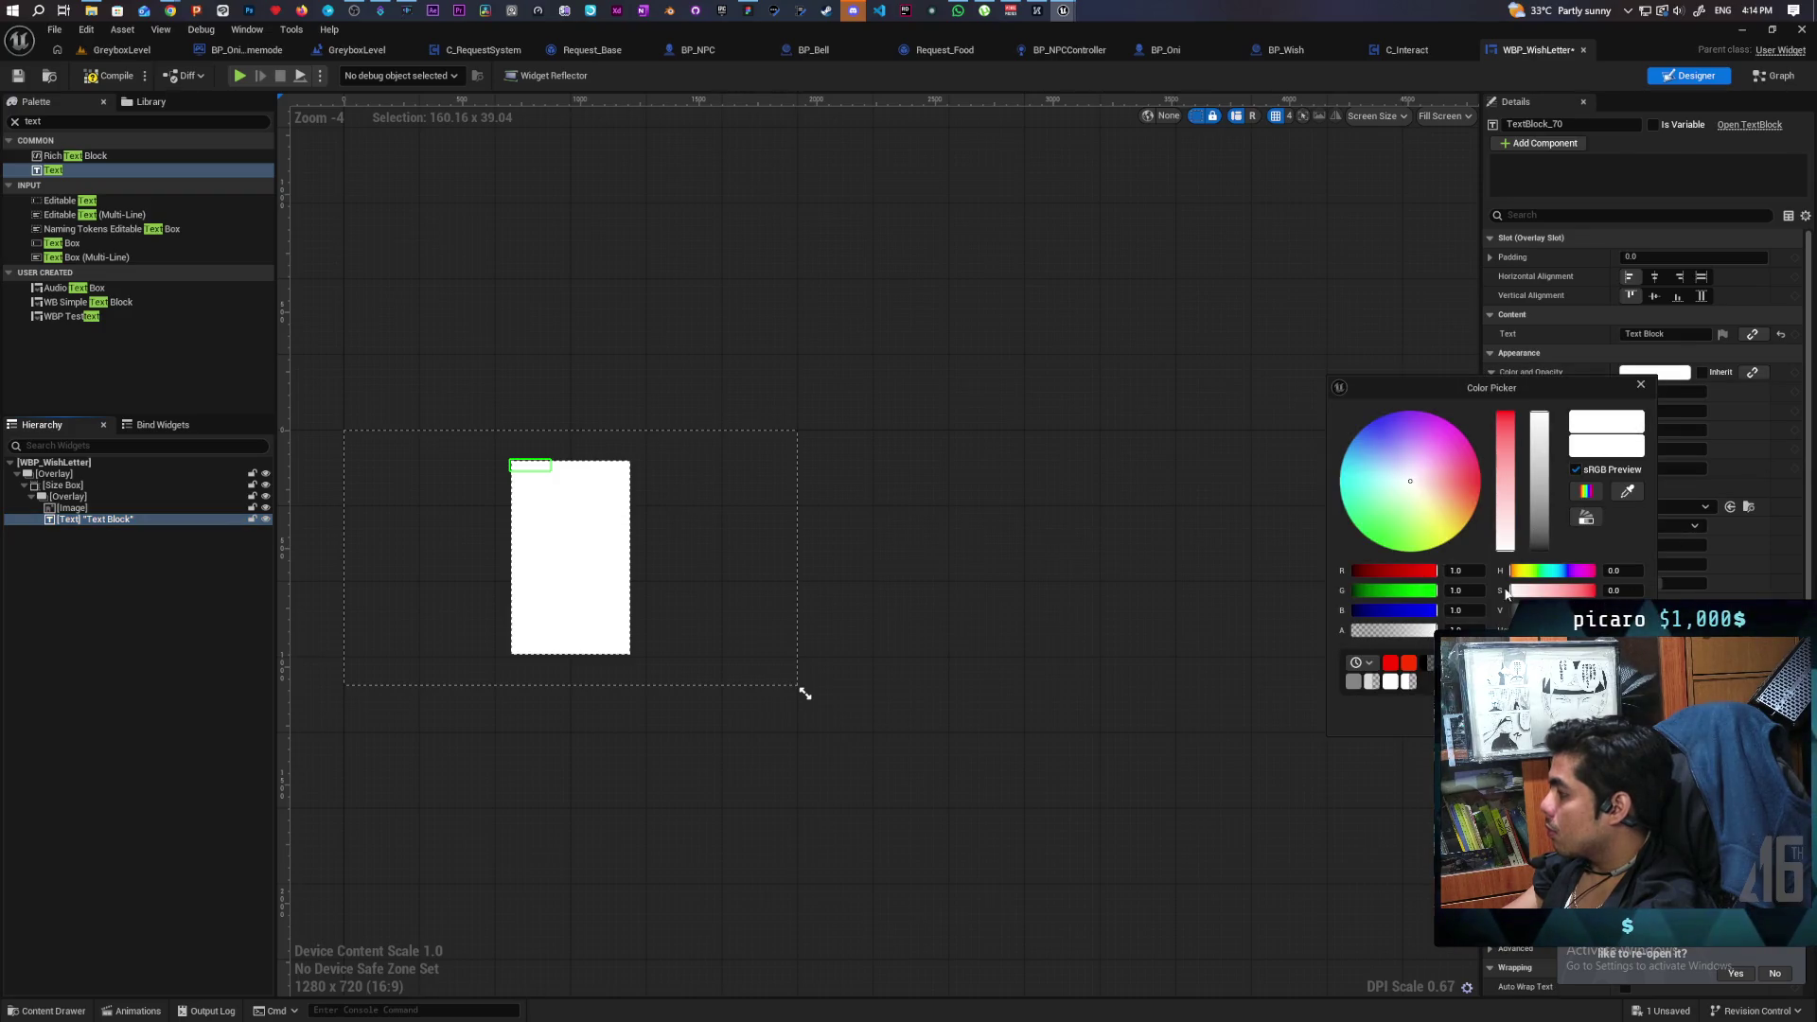
{"action": "left_click_drag", "start_coordinate": [1543, 458], "coordinate": [1540, 548]}
{"action": "left_click", "coordinate": [1640, 385]}
Set the Text Block's horizontal and vertical alignment to Fill.
{"action": "scroll", "coordinate": [535, 488], "scroll_direction": "up", "scroll_amount": 2}
{"action": "scroll", "coordinate": [535, 489], "scroll_direction": "up", "scroll_amount": 4}
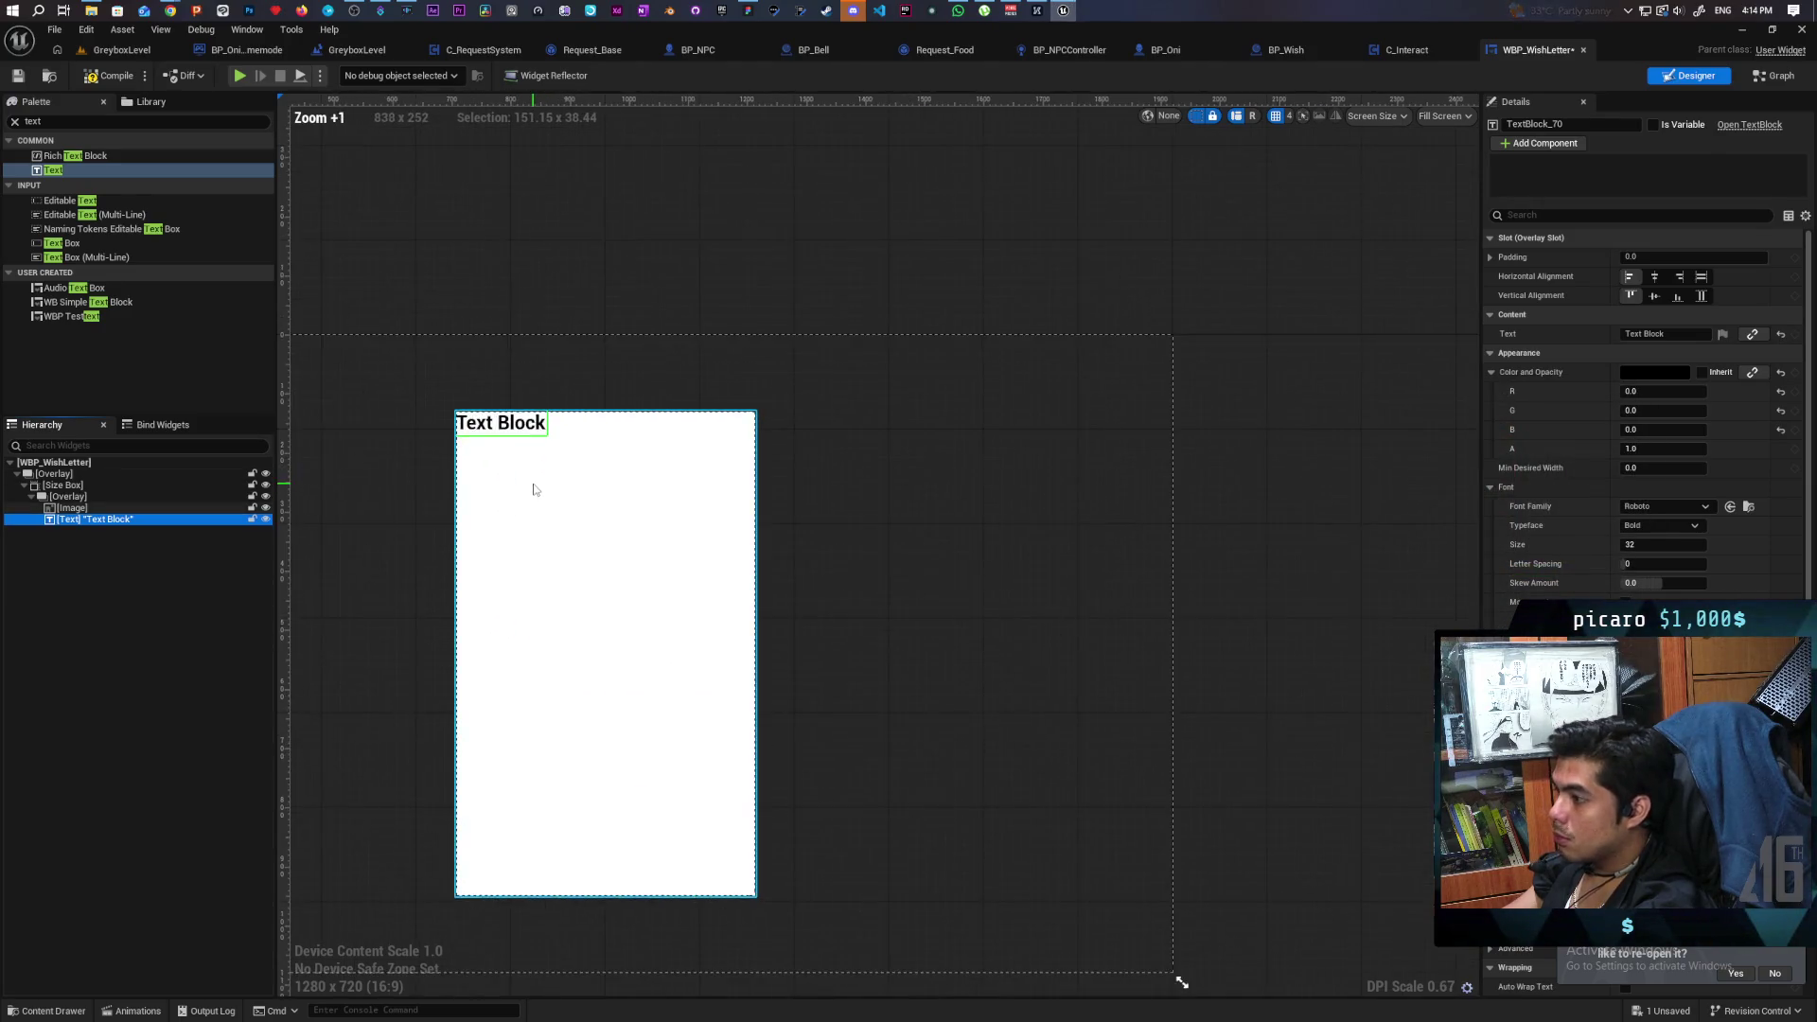
{"action": "scroll", "coordinate": [533, 489], "scroll_direction": "down", "scroll_amount": 1}
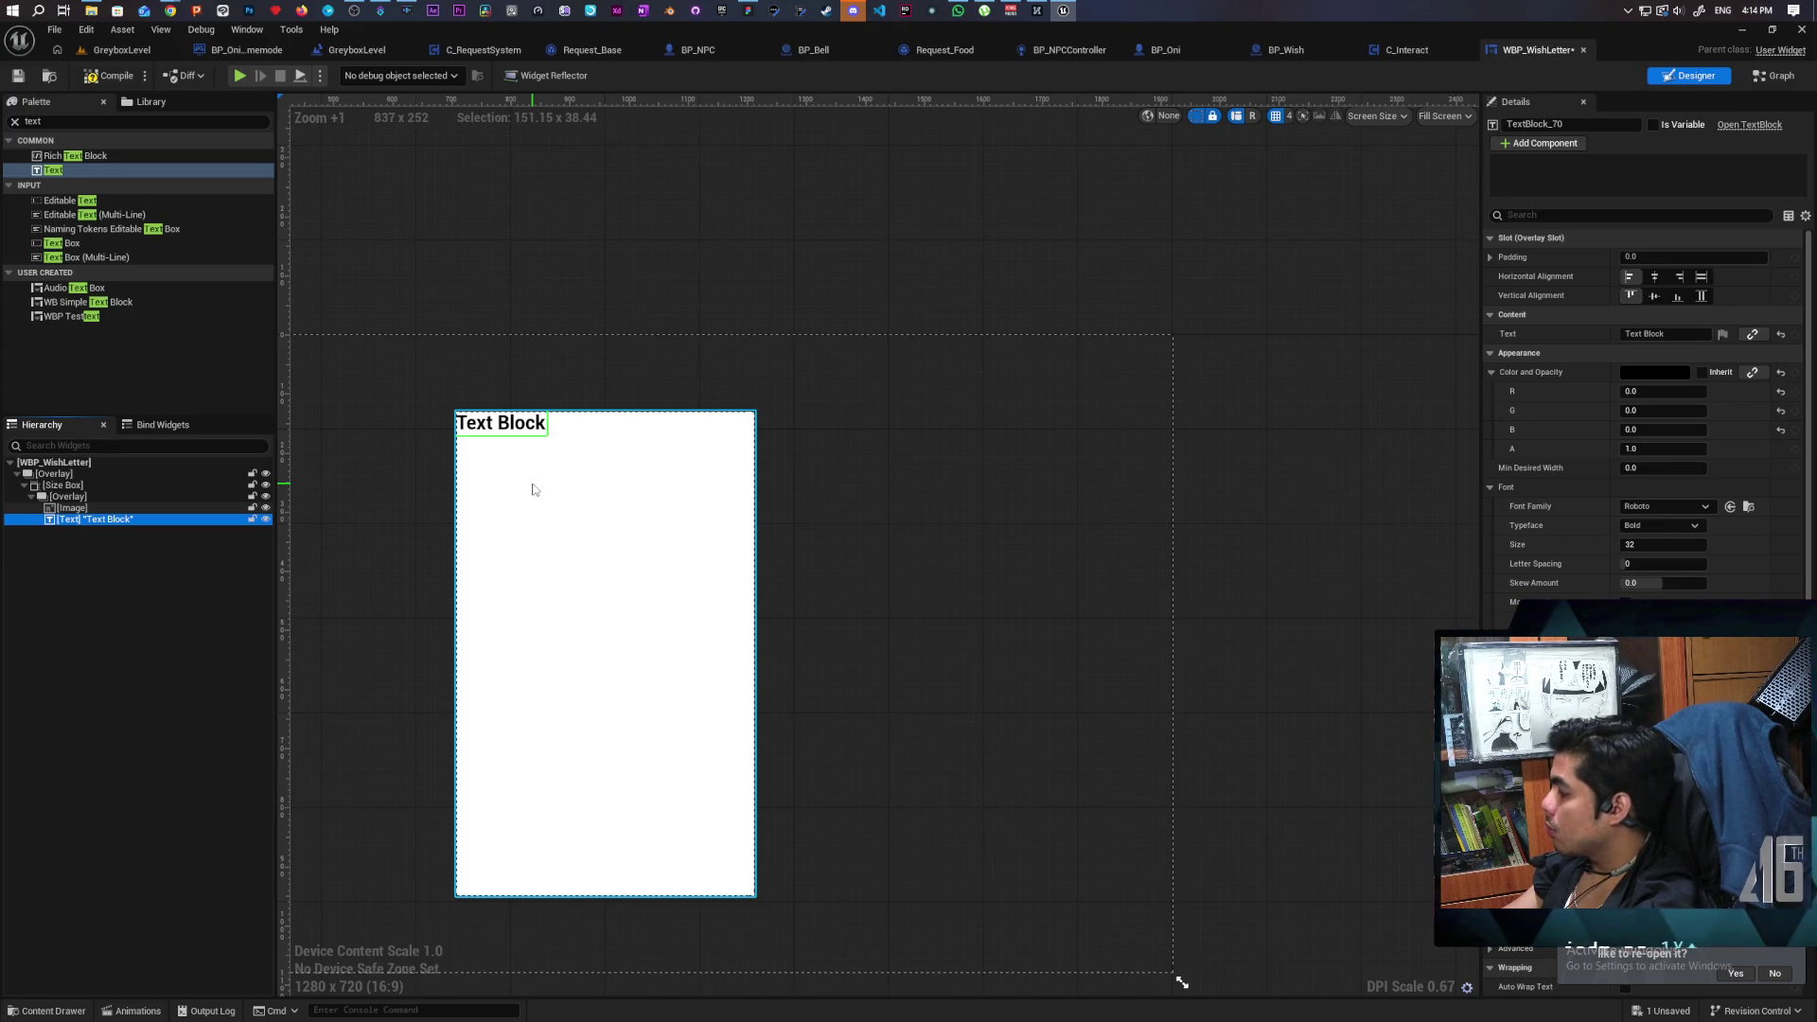
{"action": "left_click", "coordinate": [1701, 277]}
{"action": "left_click", "coordinate": [1701, 297]}
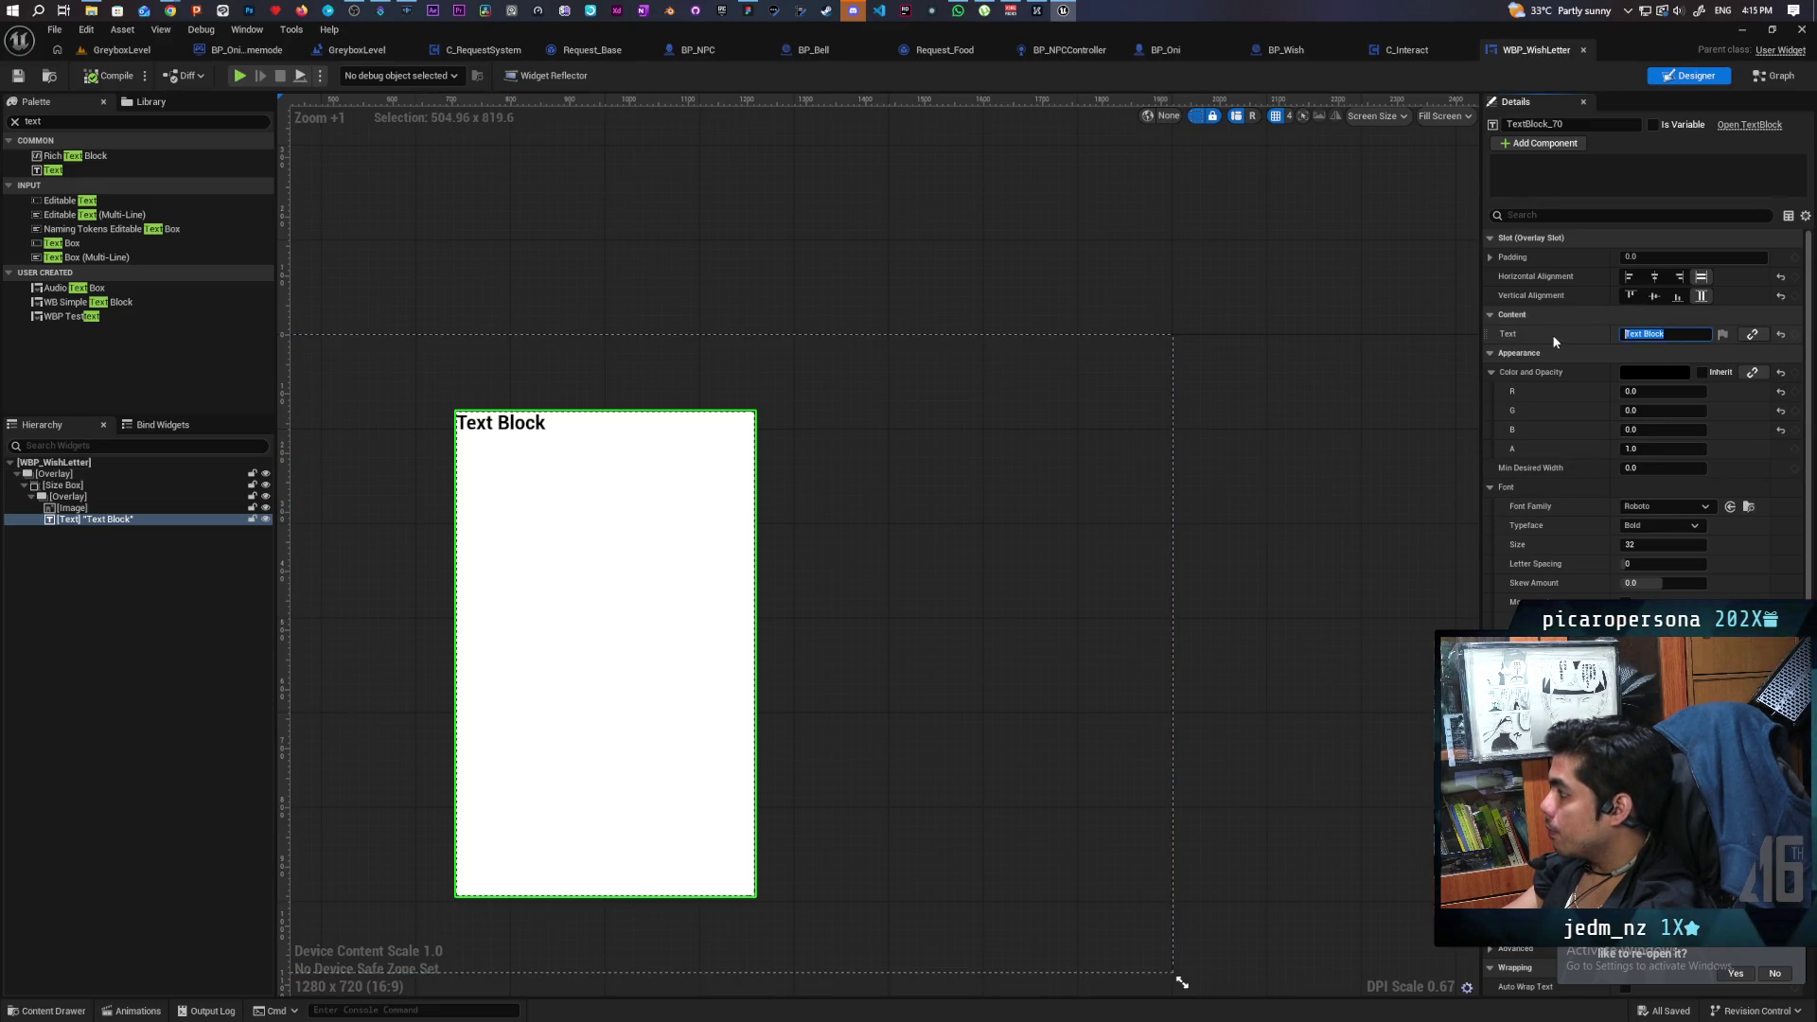
Set the text to 'Dear santa.' and, on a new line, 'for christmas i want a pony with a bug bushy tail and a horn'.
{"action": "type", "text": "Dea"}
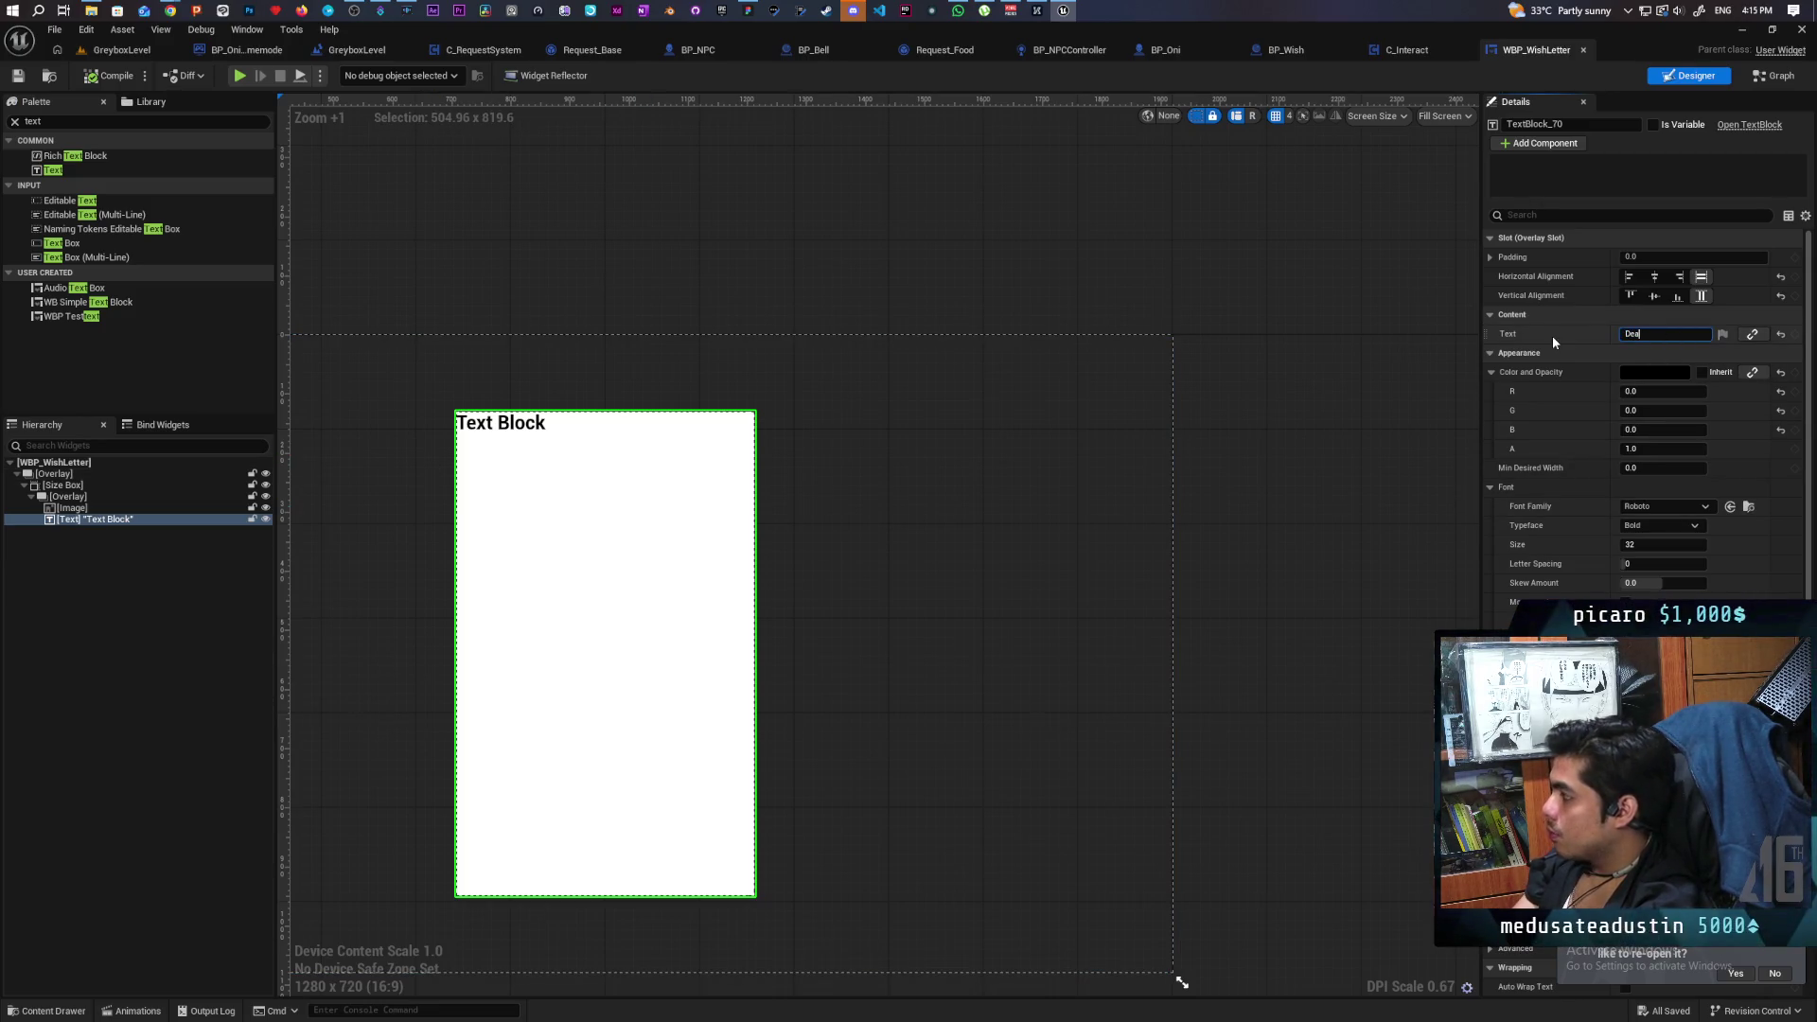
{"action": "type", "text": "r santa,"}
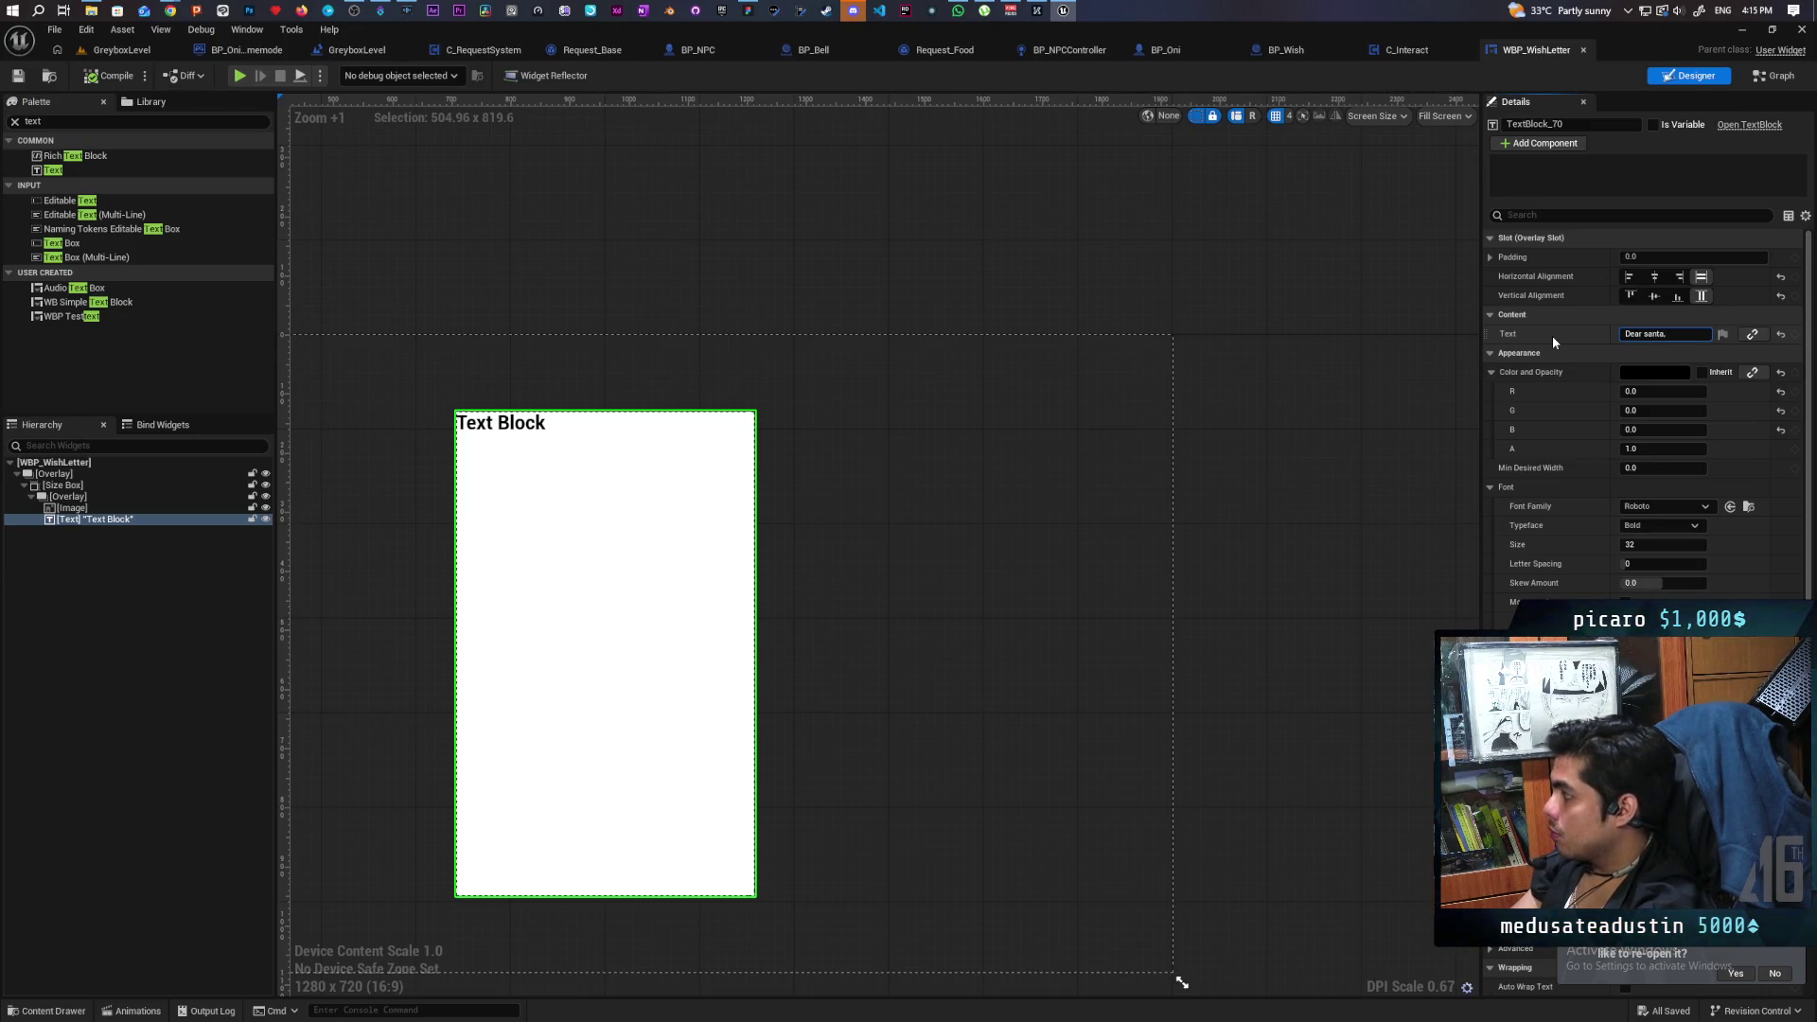
{"action": "type", "text": "."}
{"action": "key", "text": "shift+Return"}
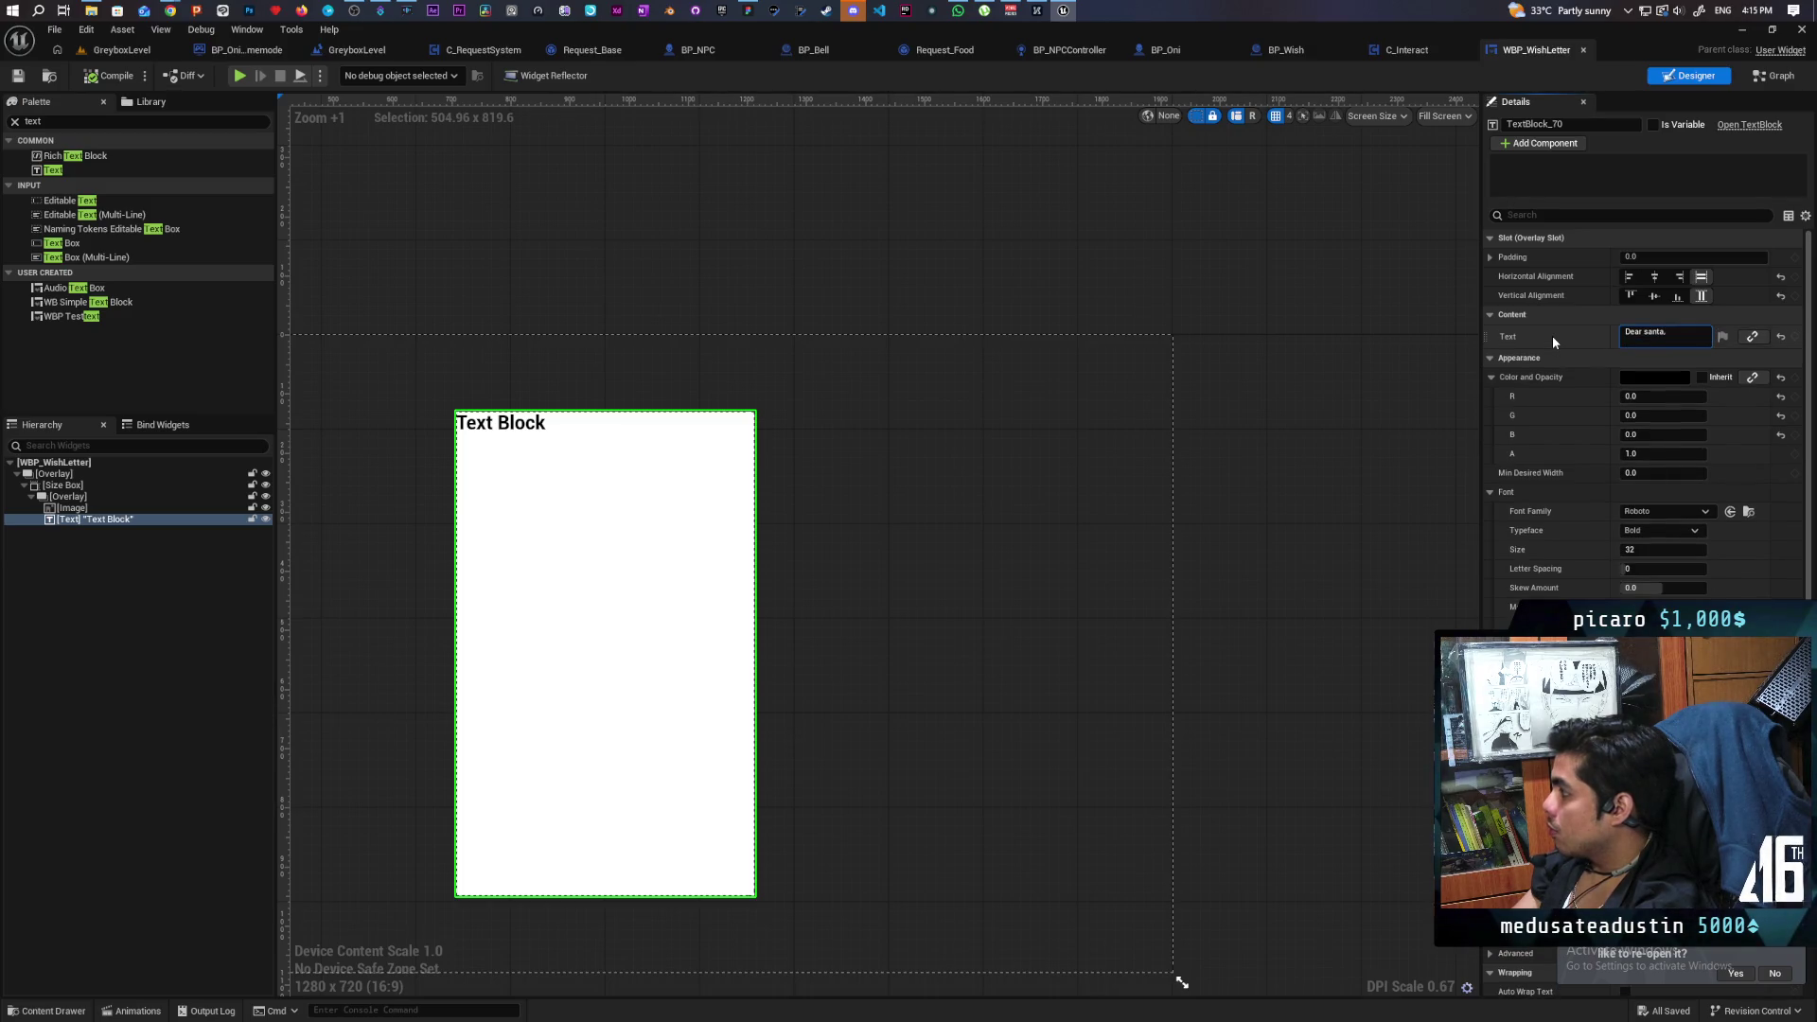
{"action": "type", "text": "for"}
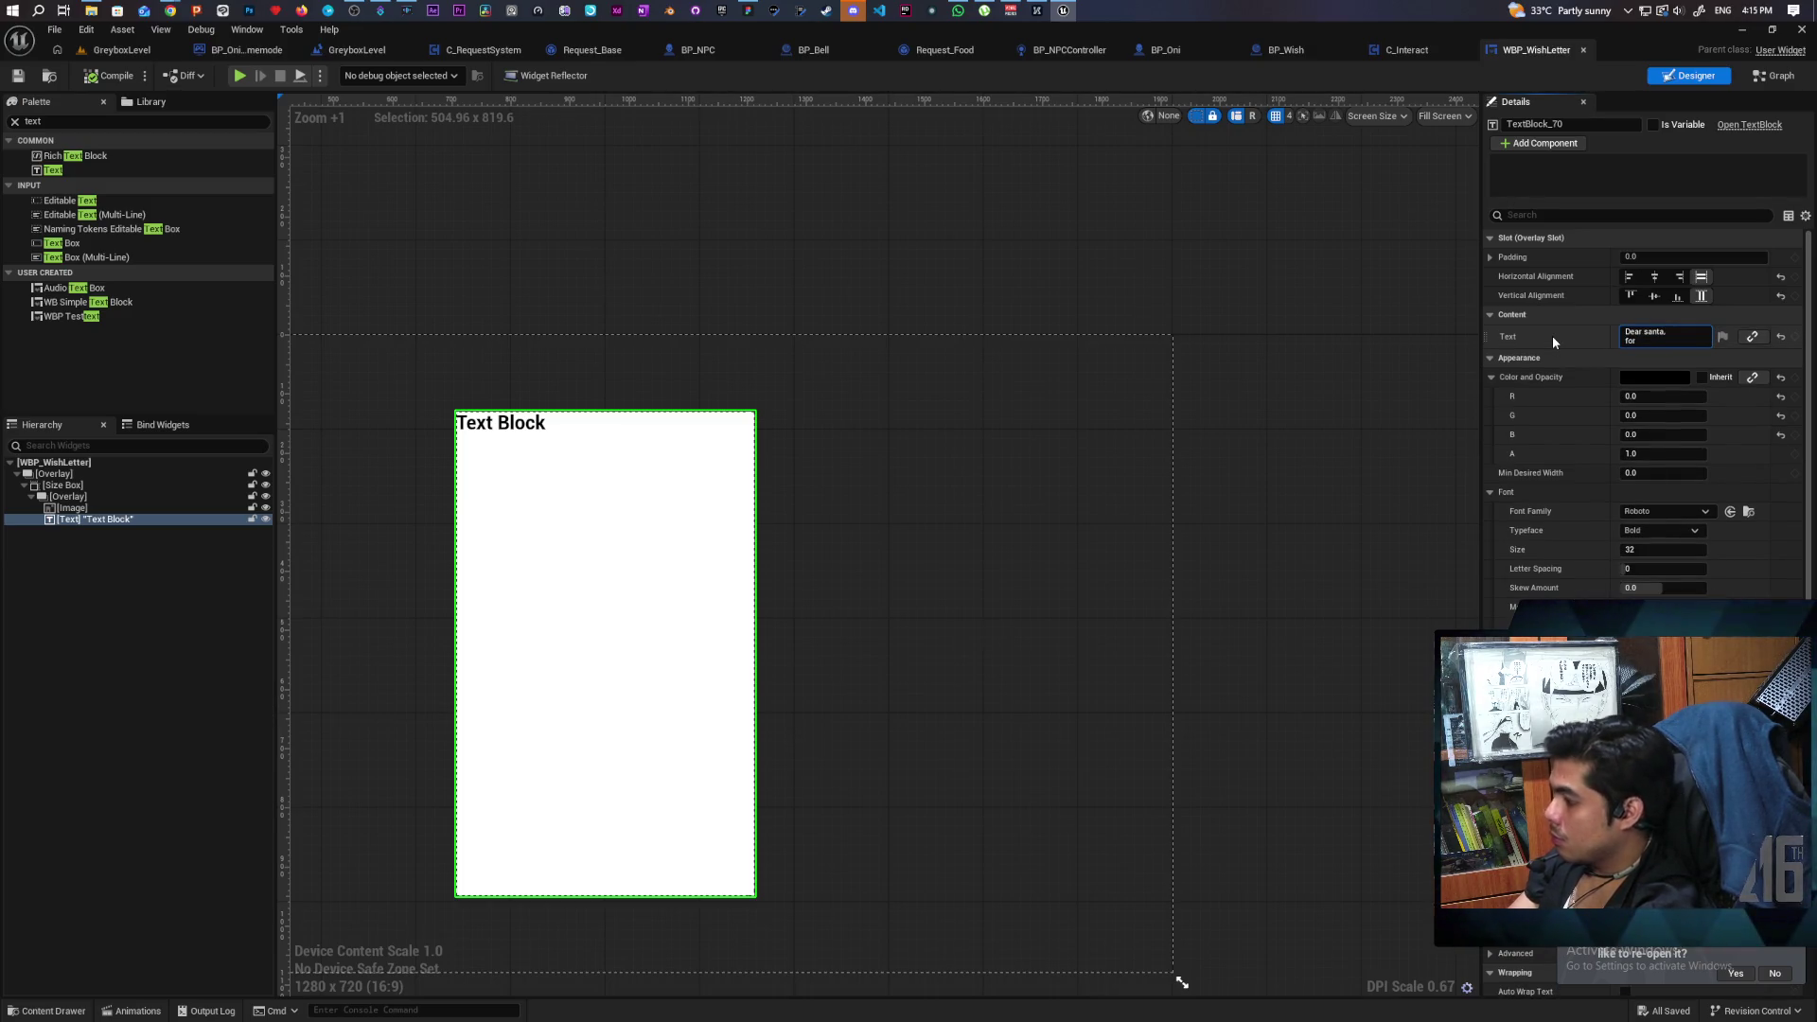
{"action": "type", "text": " christmas "}
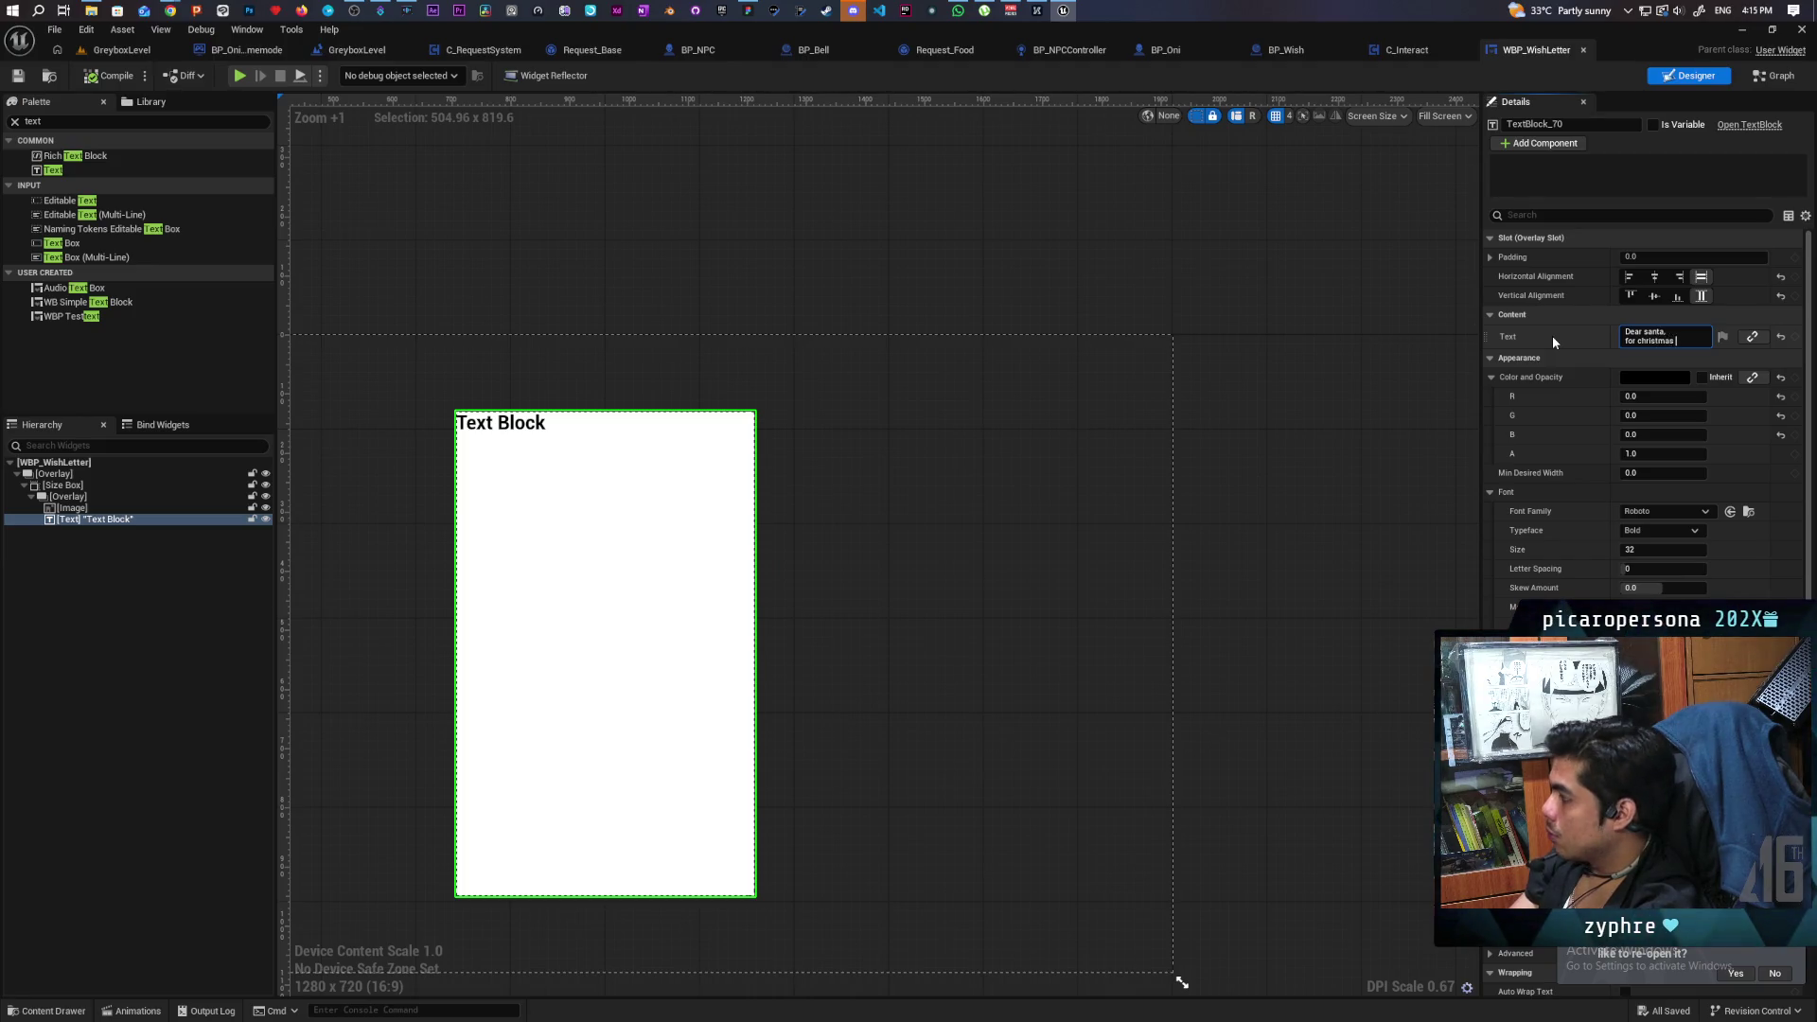
{"action": "type", "text": "i want a pon"}
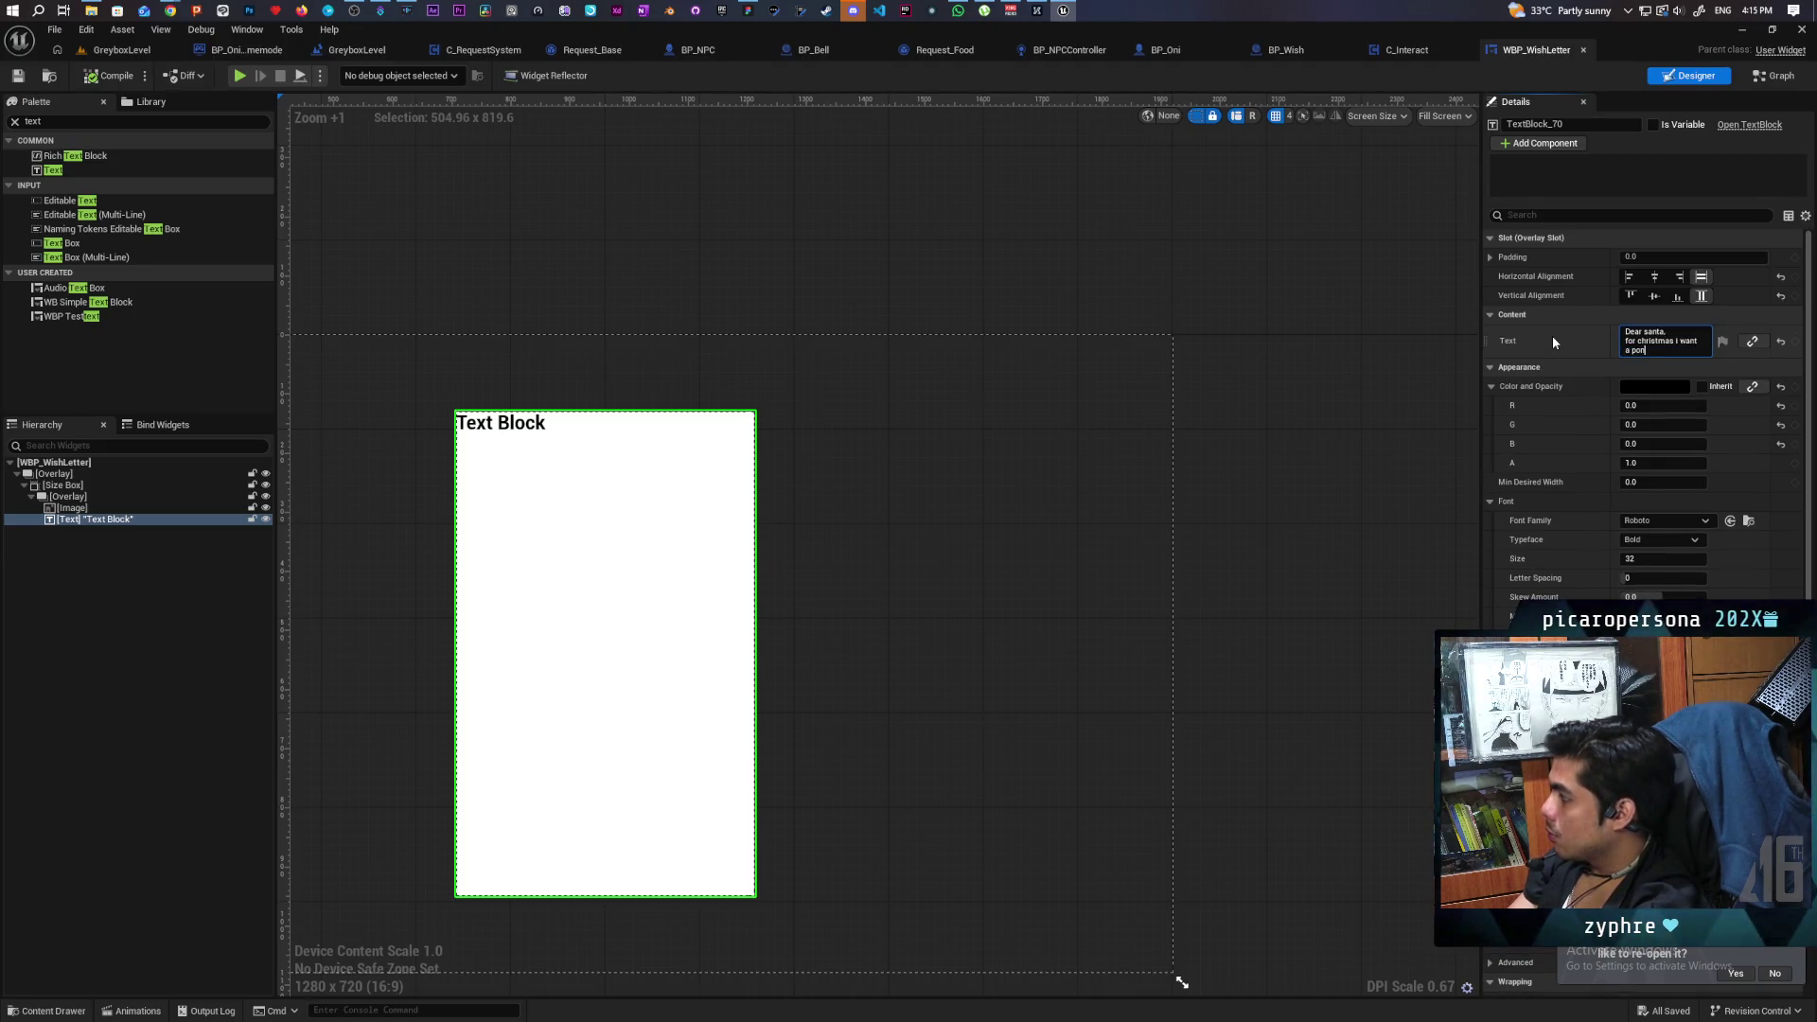
{"action": "type", "text": "y with a bug bu"}
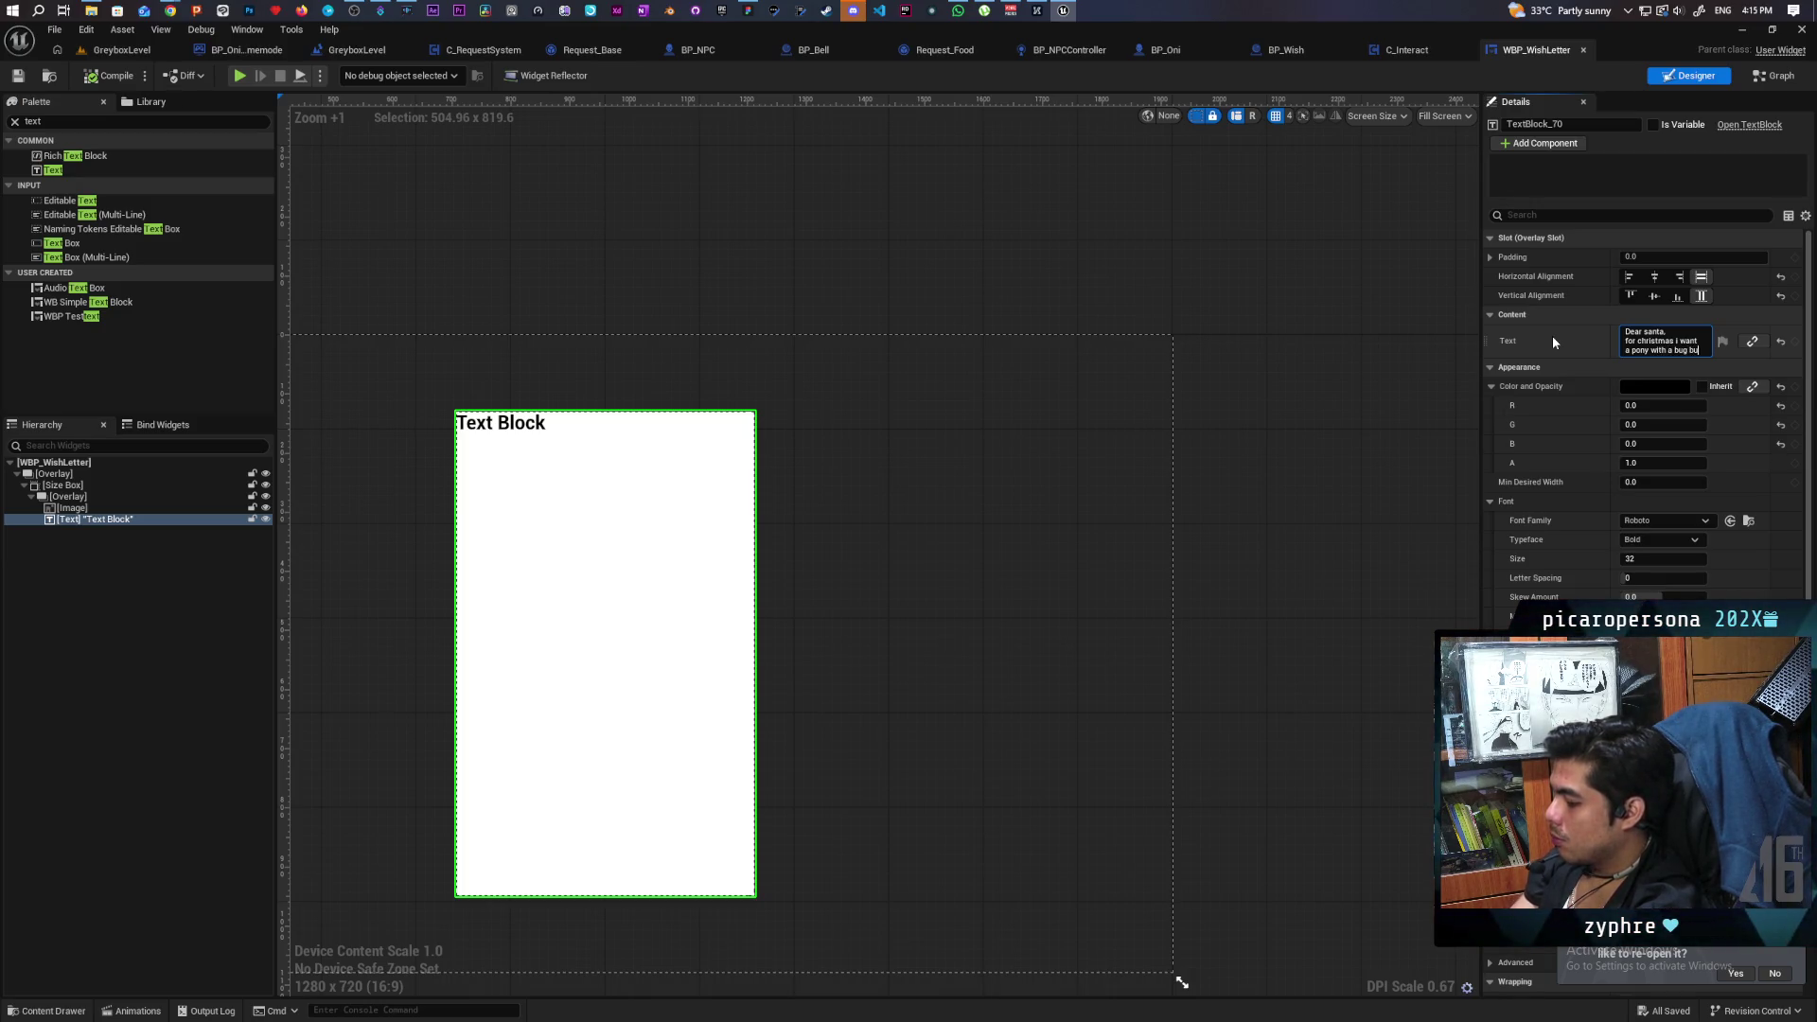
{"action": "type", "text": "shy tail and a ho"}
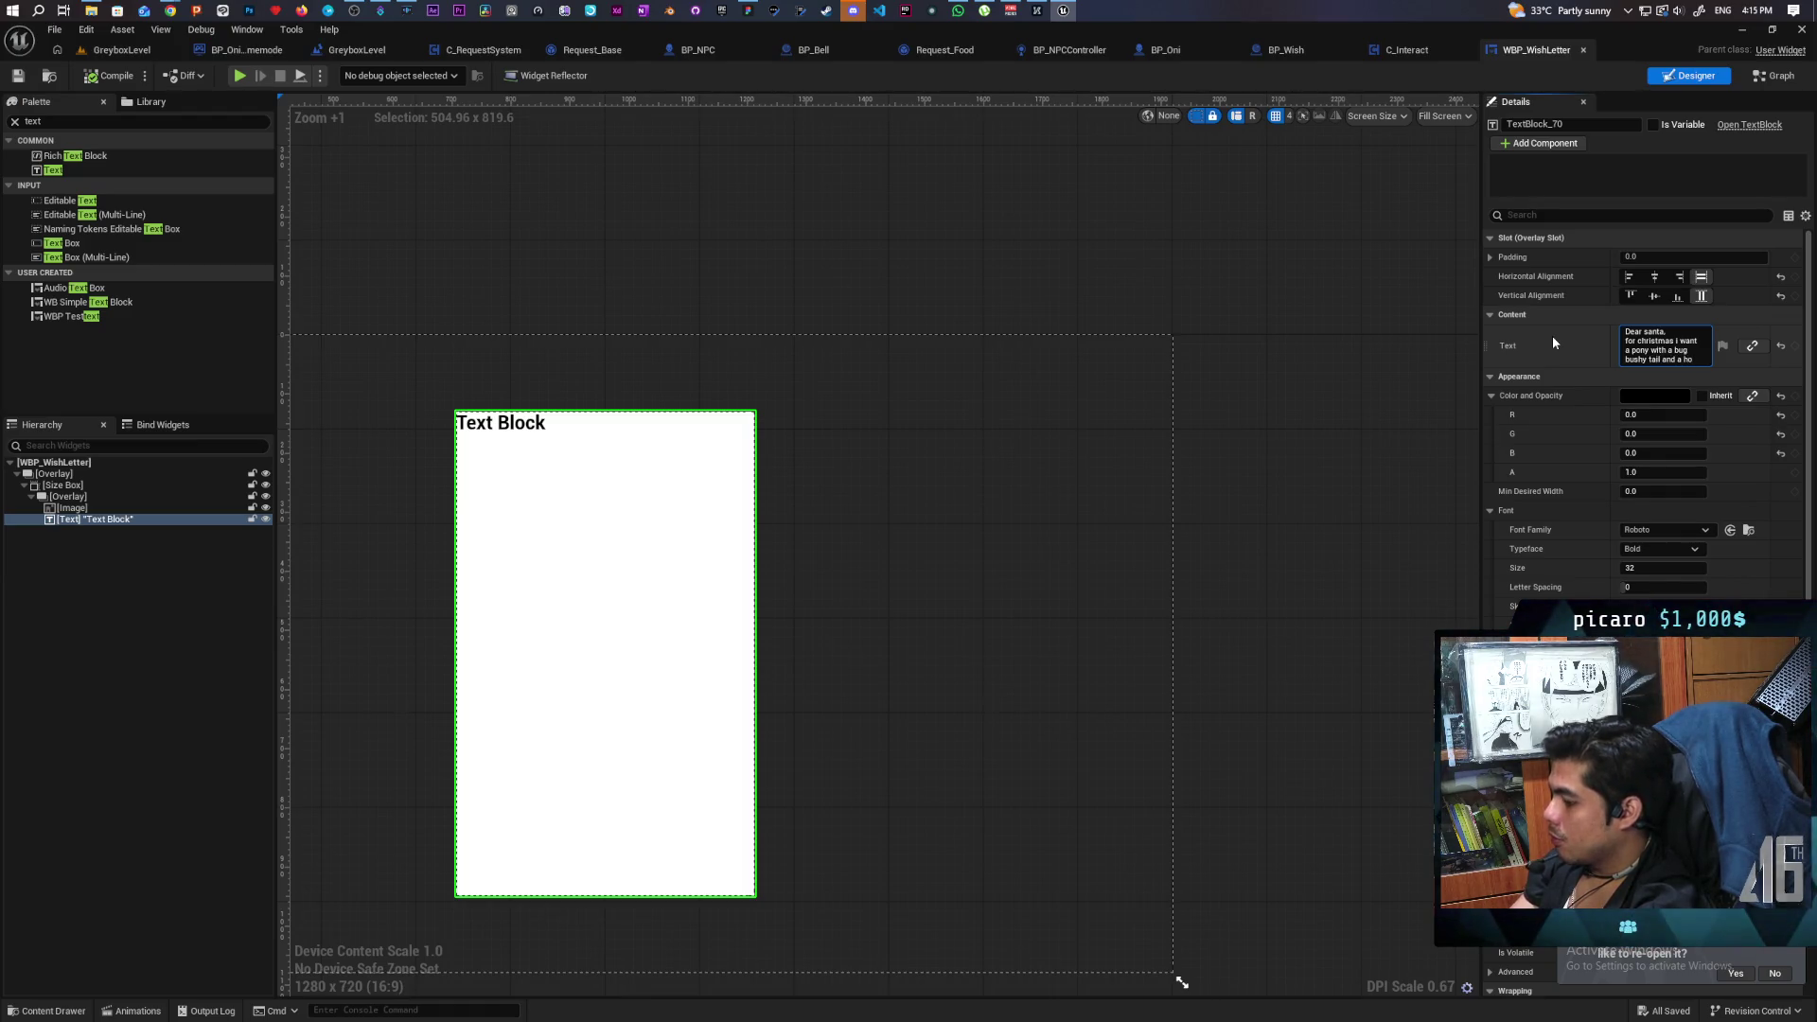
{"action": "type", "text": "rny"}
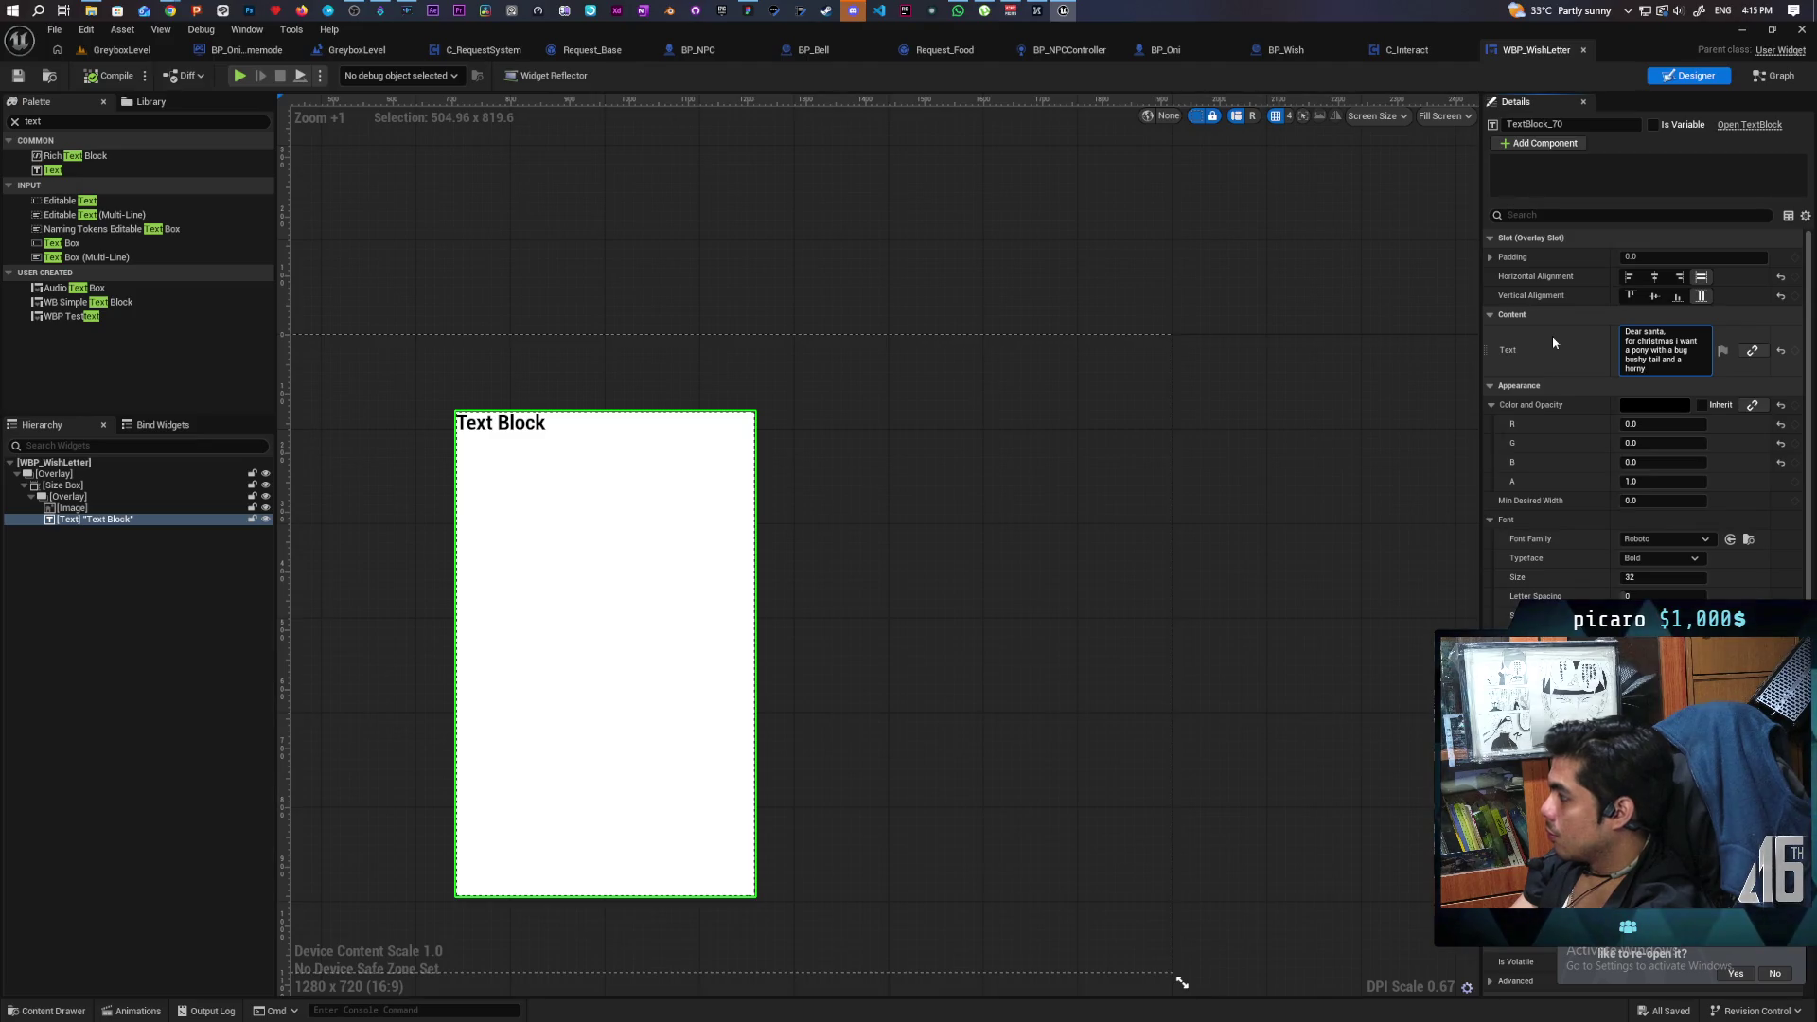
{"action": "key", "text": "BackSpace"}
{"action": "key", "text": "BackSpace"}
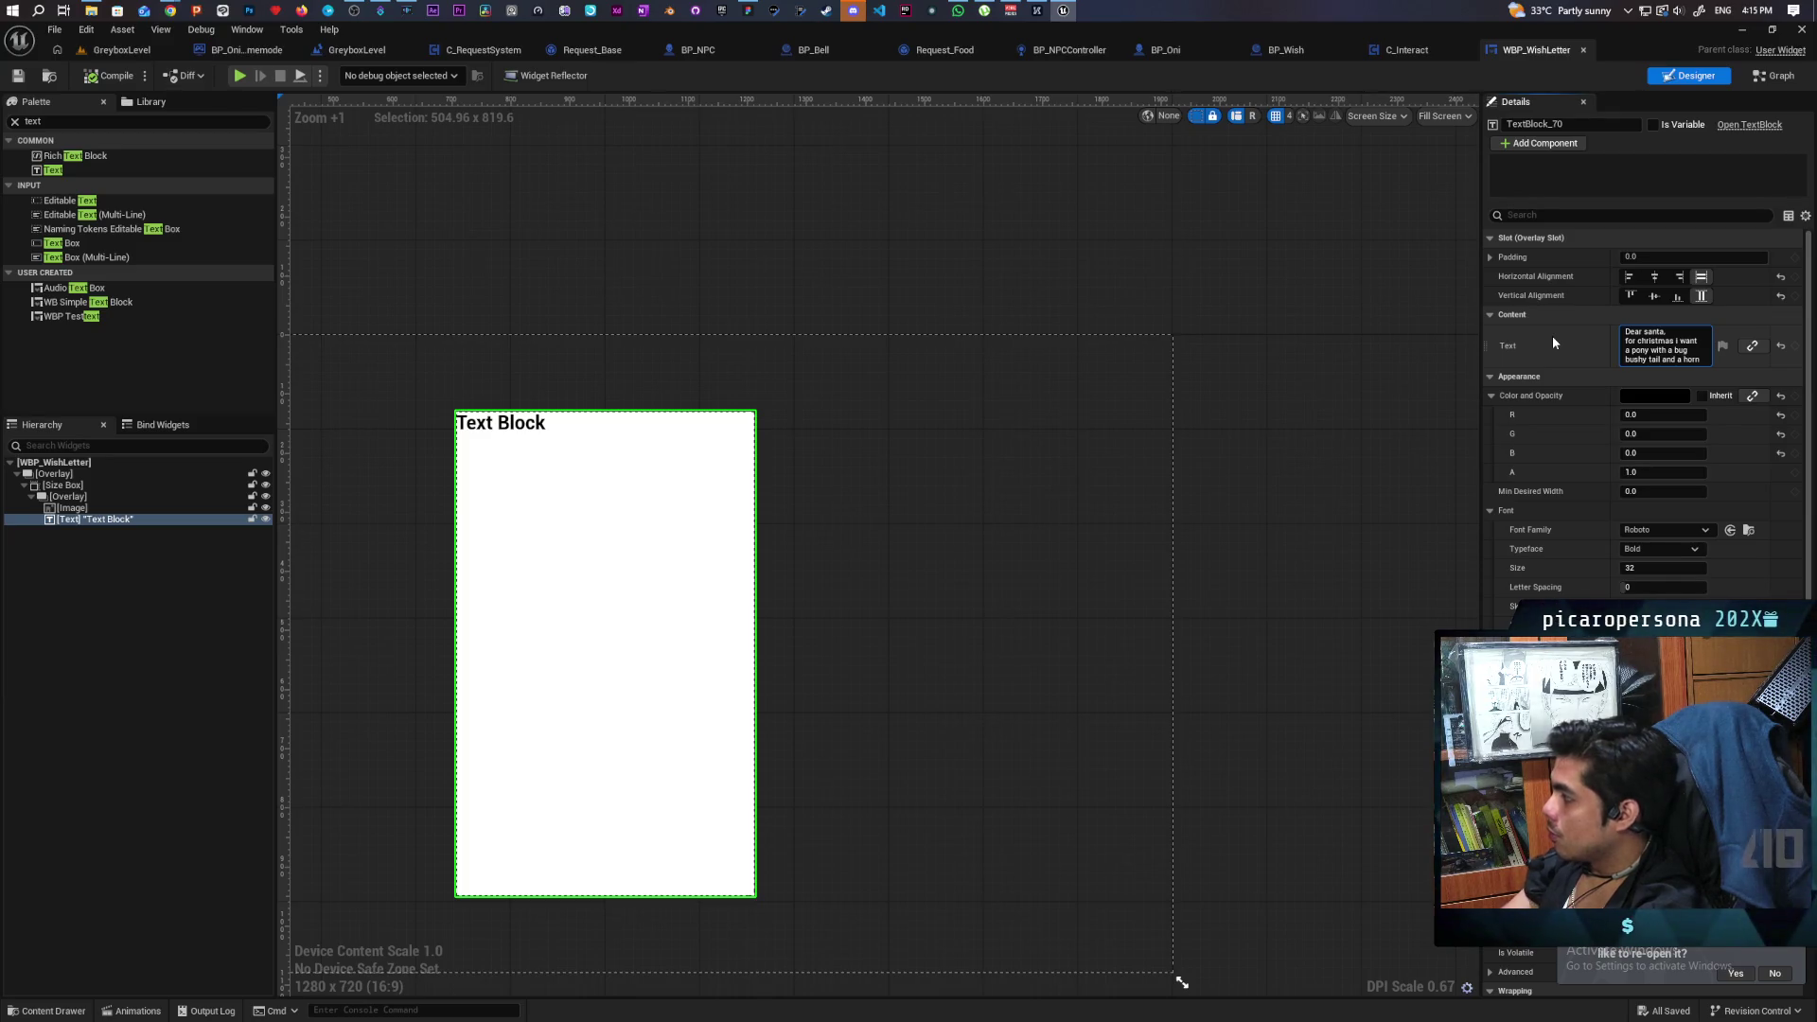
{"action": "key", "text": "Return"}
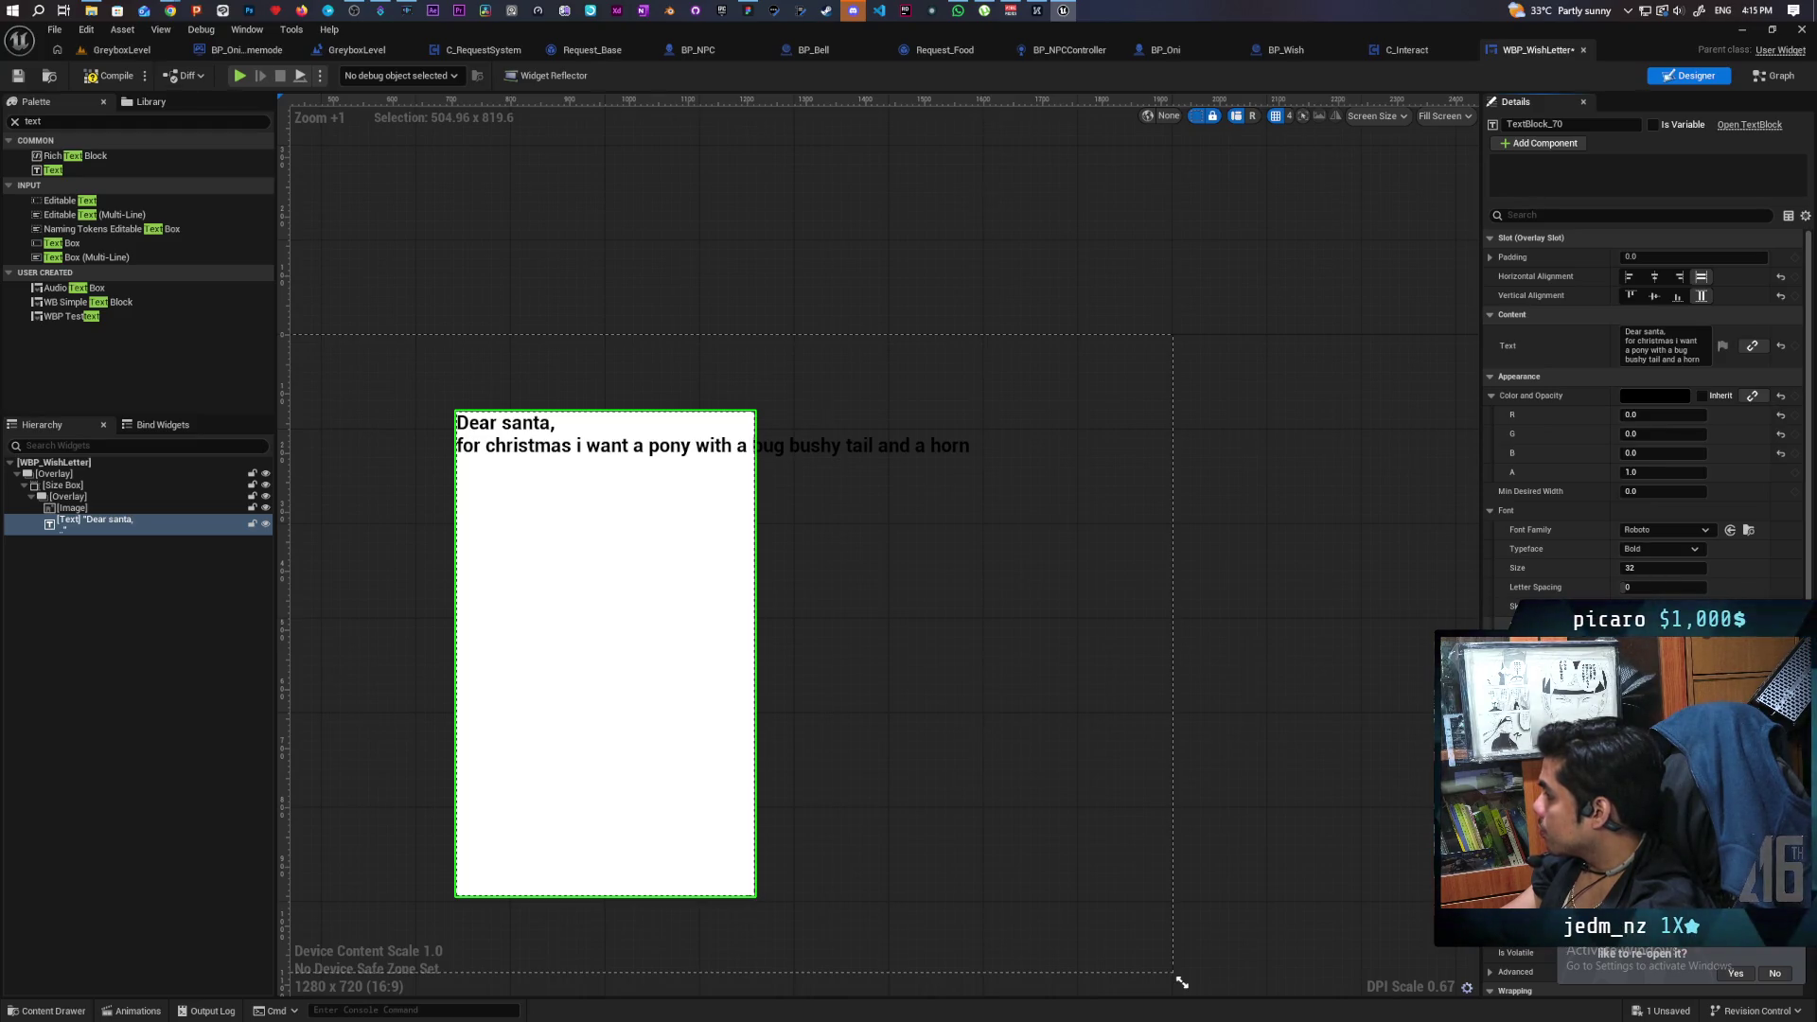
Set the Text Block's Overlay slot padding to 20.
{"action": "scroll", "coordinate": [1643, 379], "scroll_direction": "down", "scroll_amount": 2}
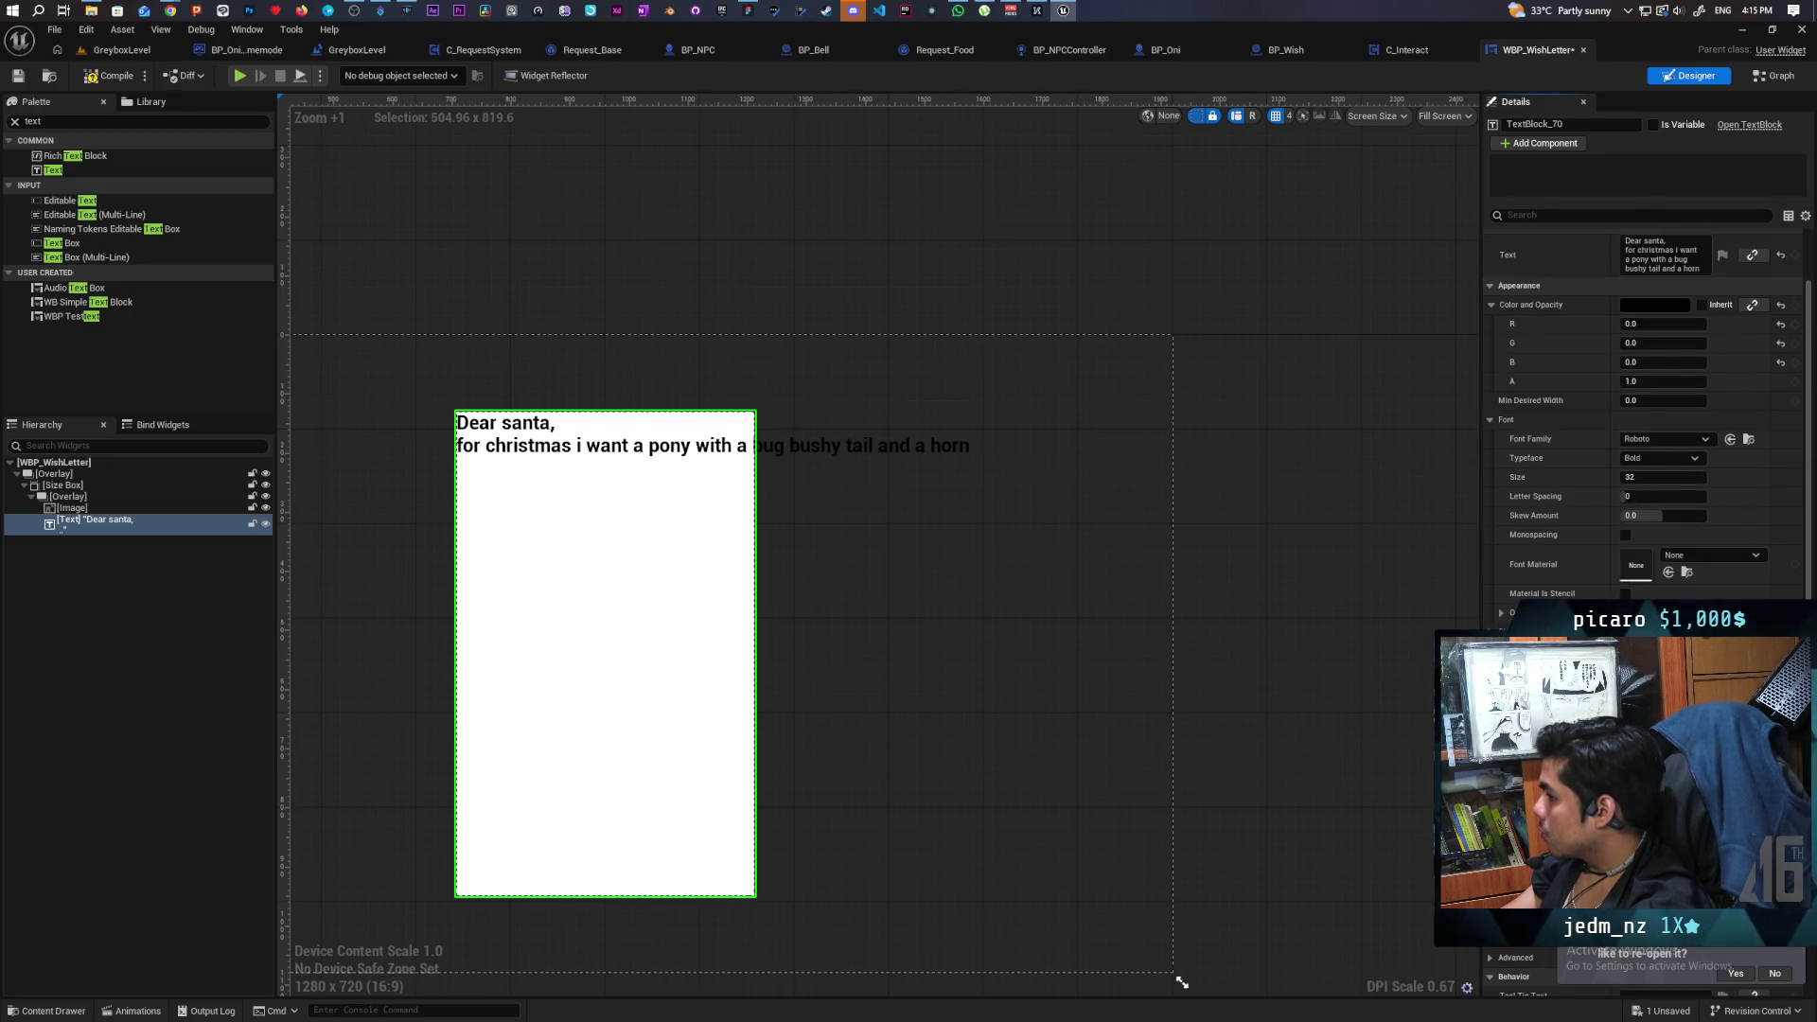
{"action": "scroll", "coordinate": [1643, 379], "scroll_direction": "down", "scroll_amount": 1}
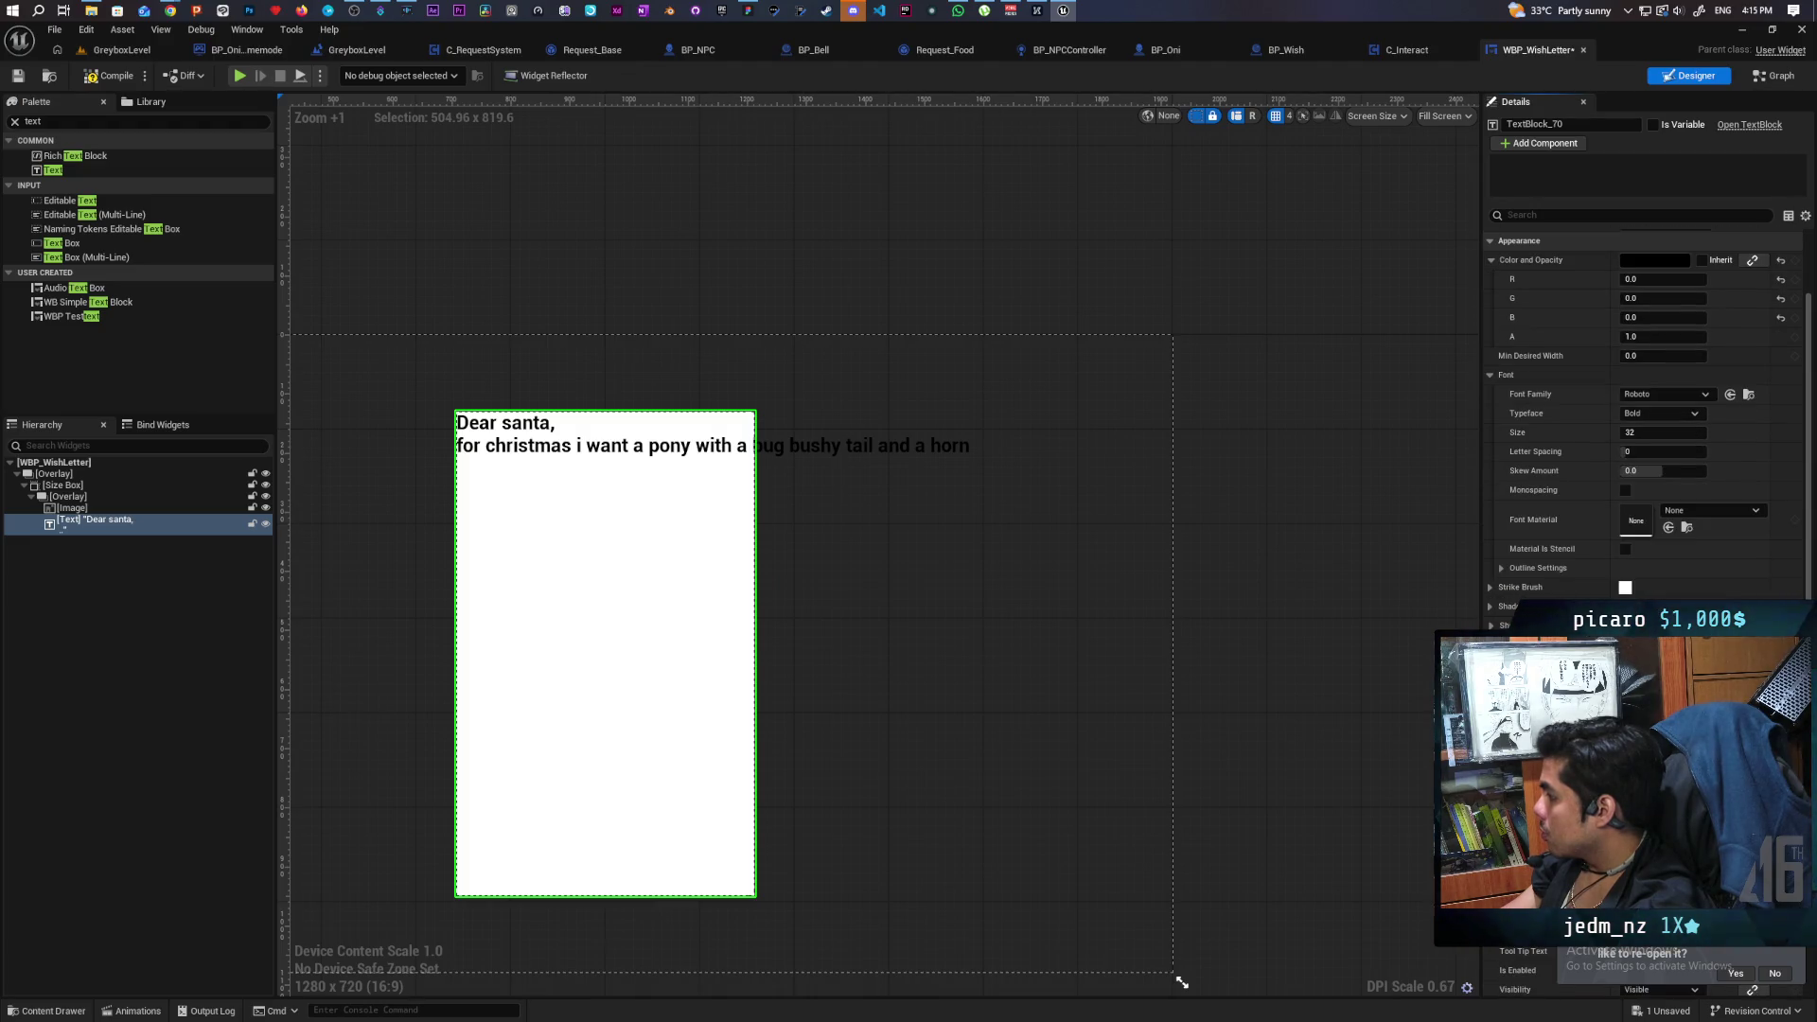
{"action": "scroll", "coordinate": [1643, 379], "scroll_direction": "up", "scroll_amount": 3}
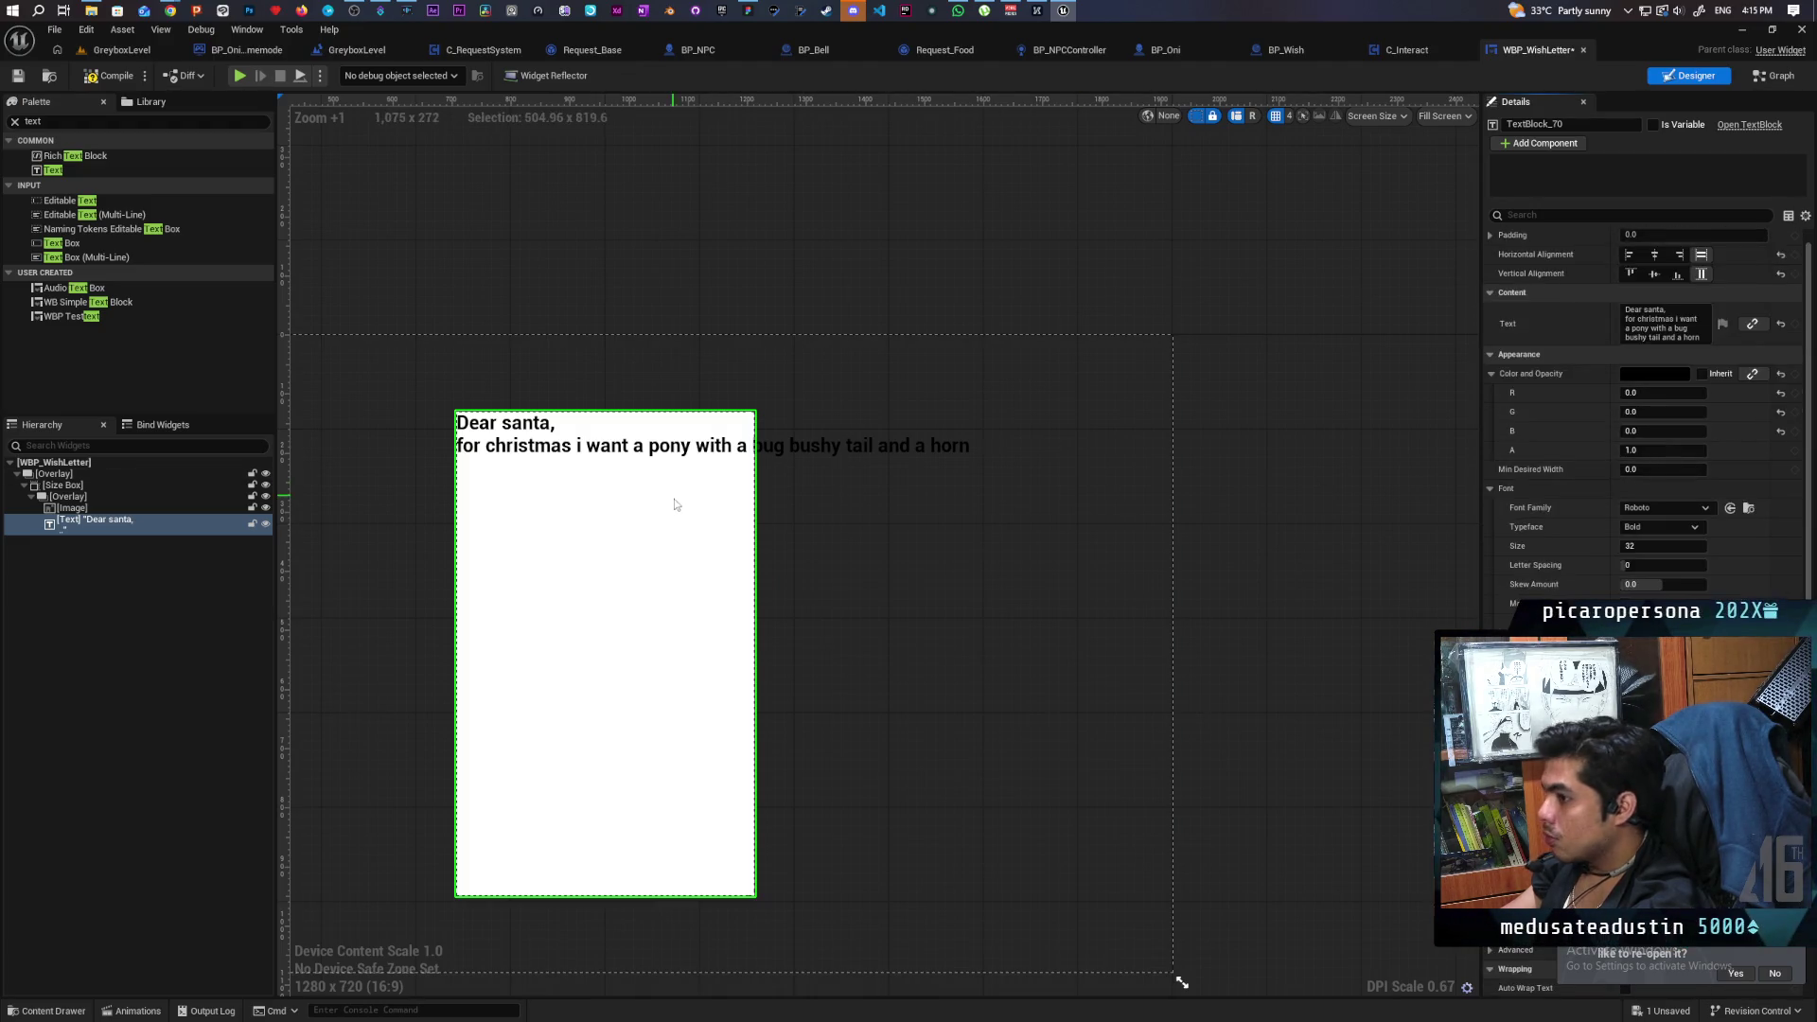
{"action": "scroll", "coordinate": [1614, 271], "scroll_direction": "up", "scroll_amount": 1}
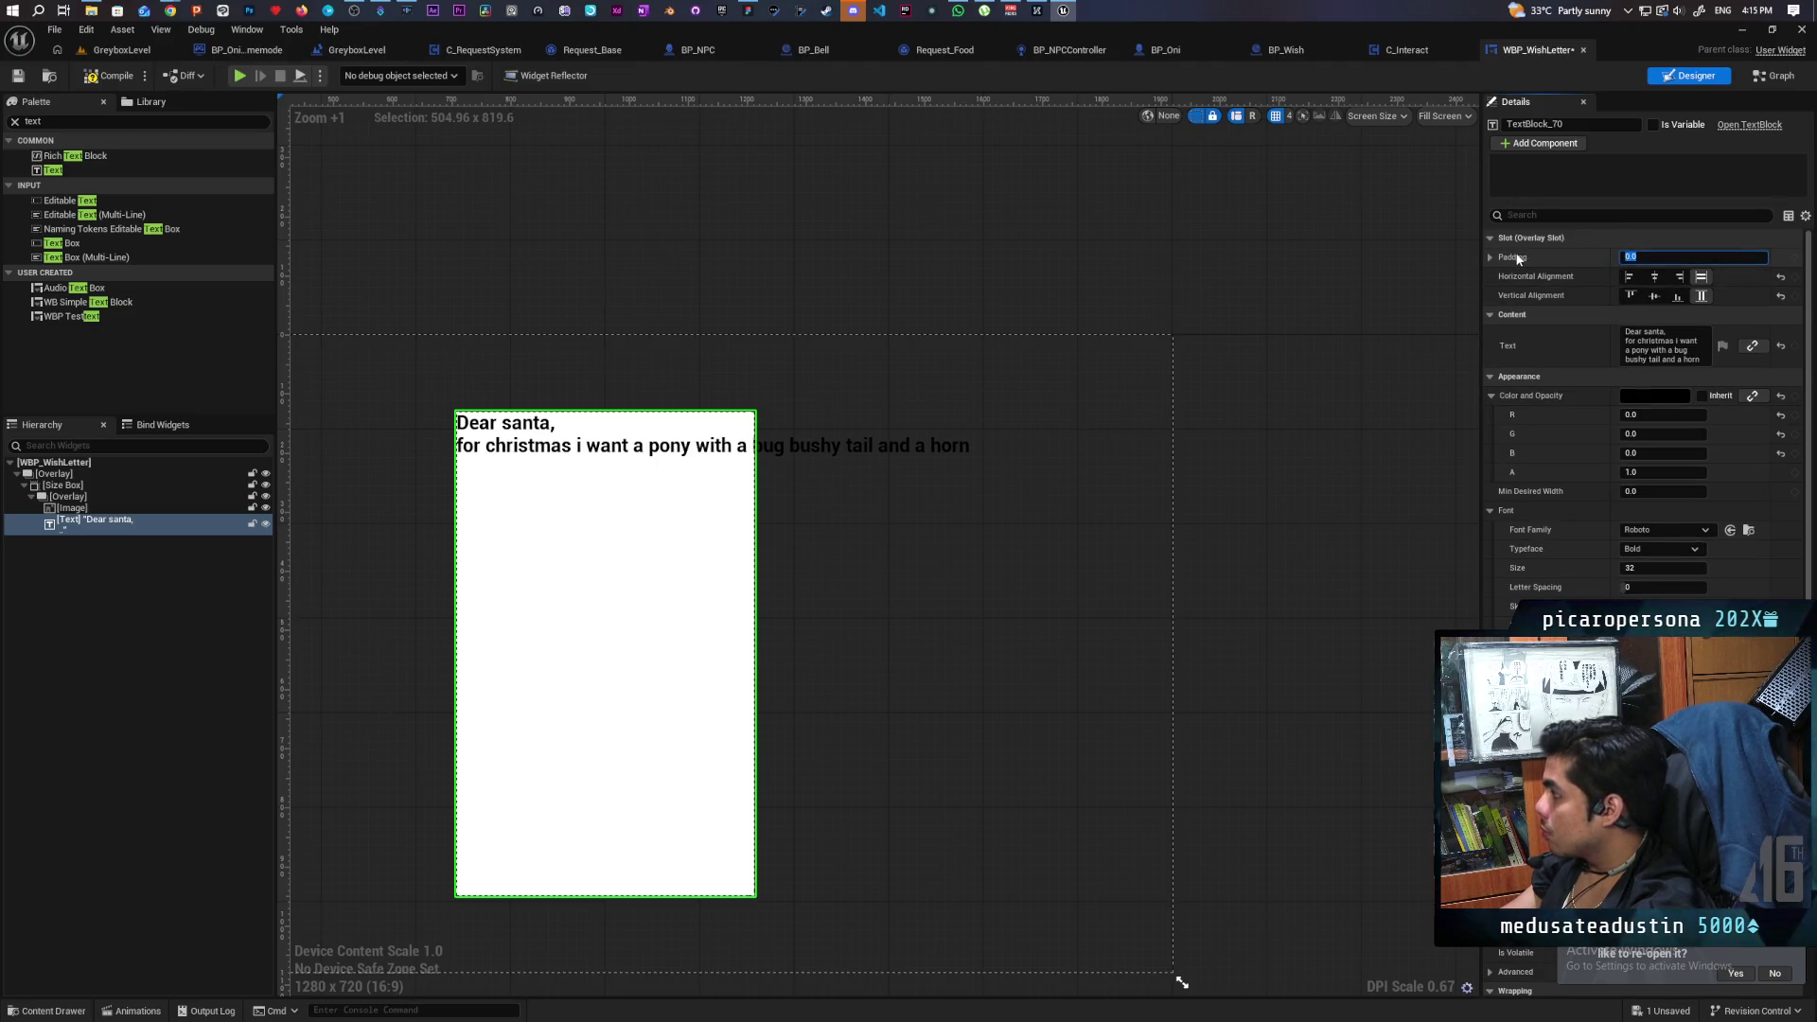
{"action": "type", "text": "20"}
{"action": "key", "text": "Return"}
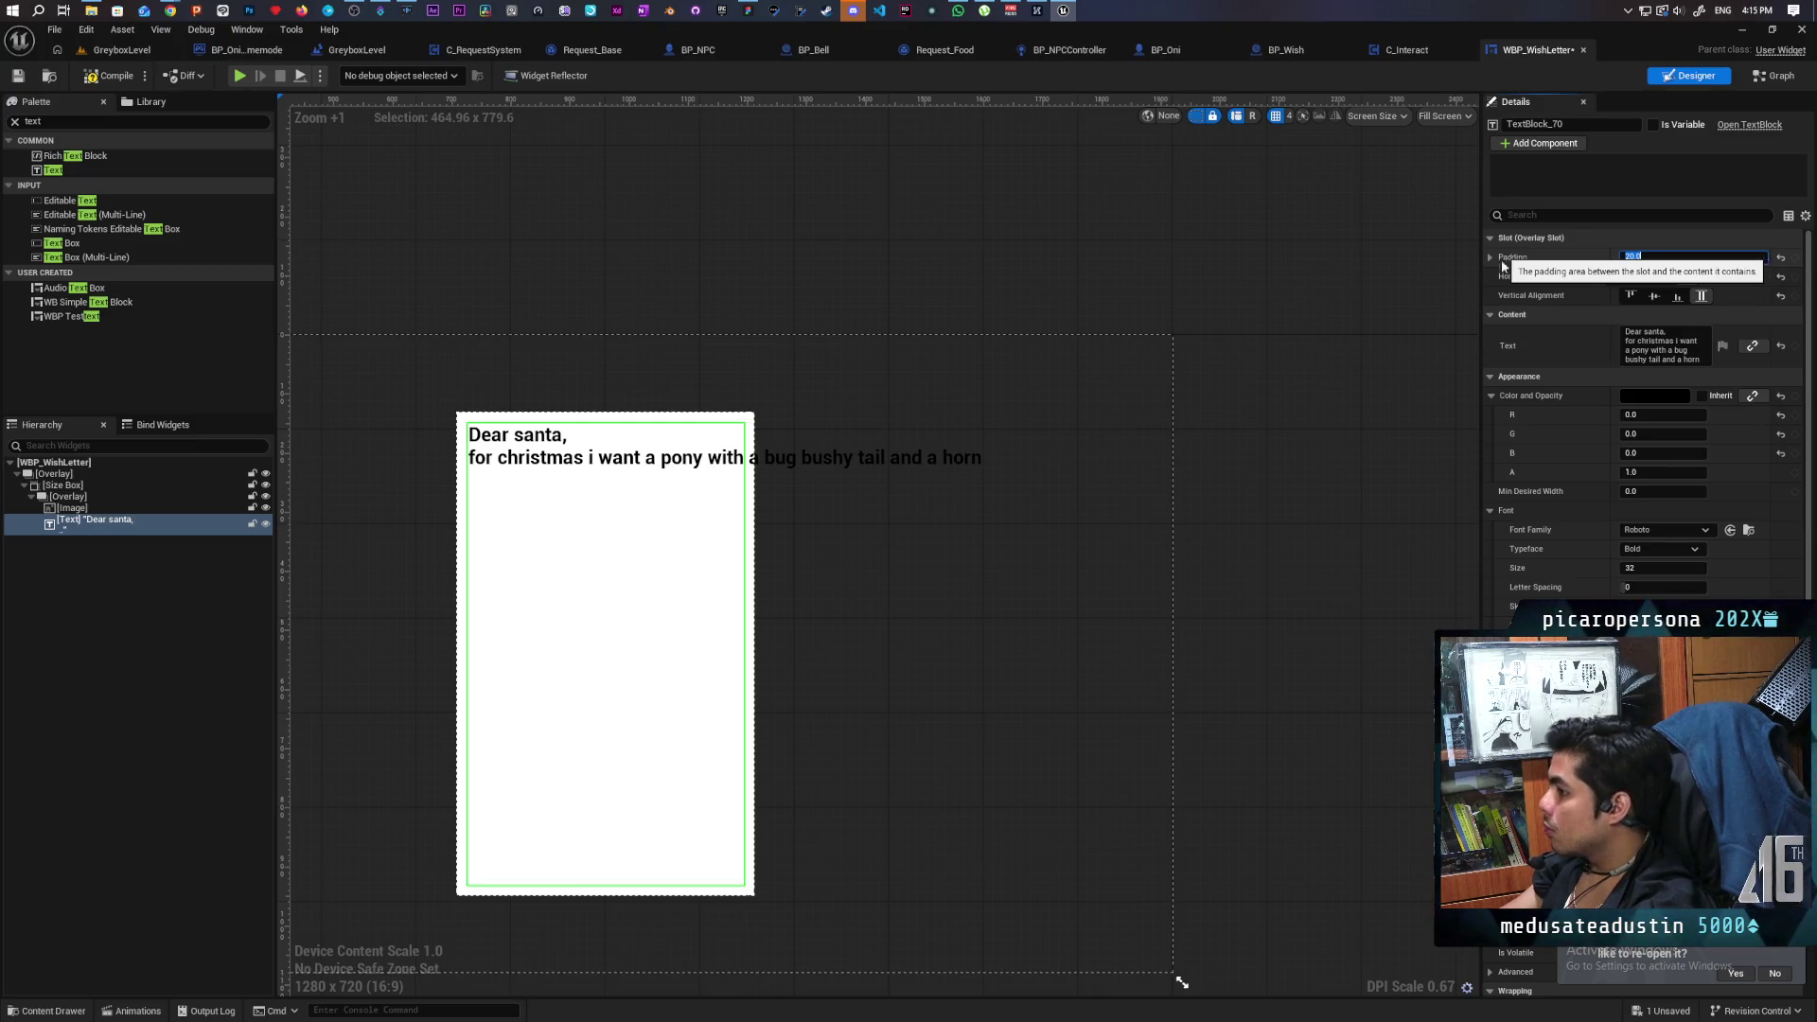
Compile the WBP_WishLetter widget.
{"action": "scroll", "coordinate": [1519, 260], "scroll_direction": "down", "scroll_amount": 4}
{"action": "scroll", "coordinate": [1609, 407], "scroll_direction": "down", "scroll_amount": 6}
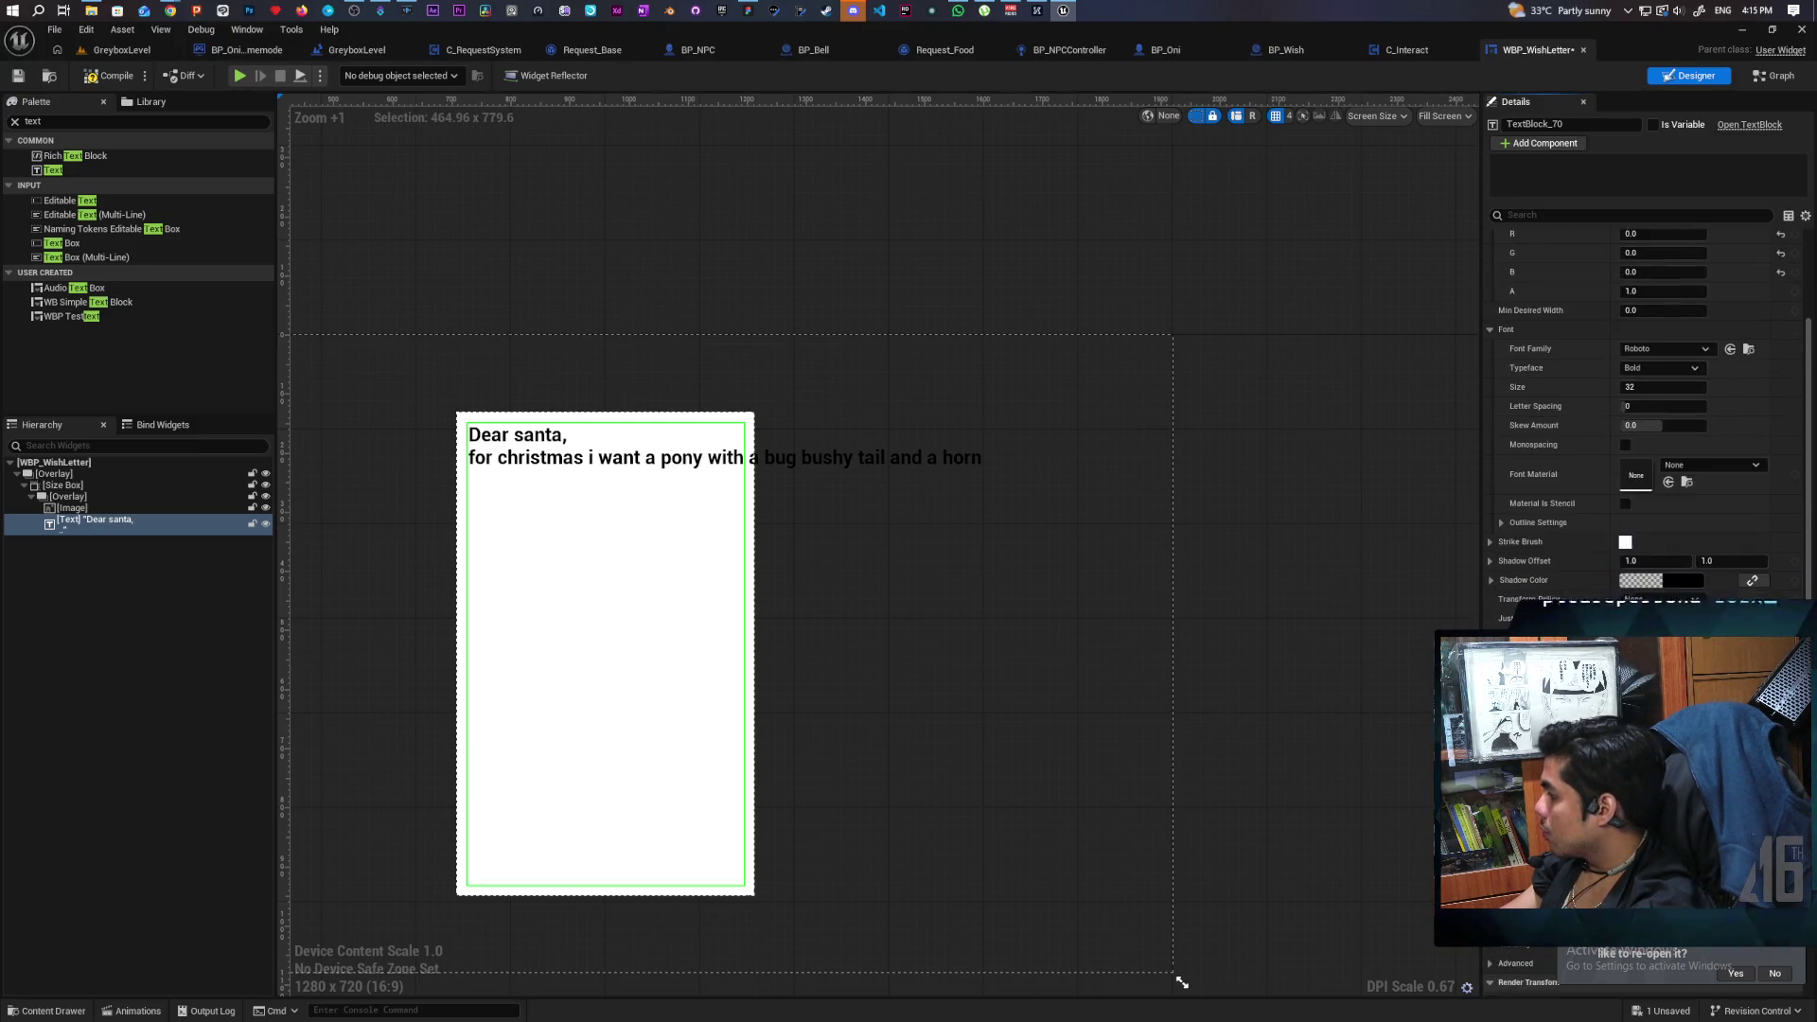
{"action": "left_click", "coordinate": [109, 76]}
{"action": "left_click", "coordinate": [17, 75]}
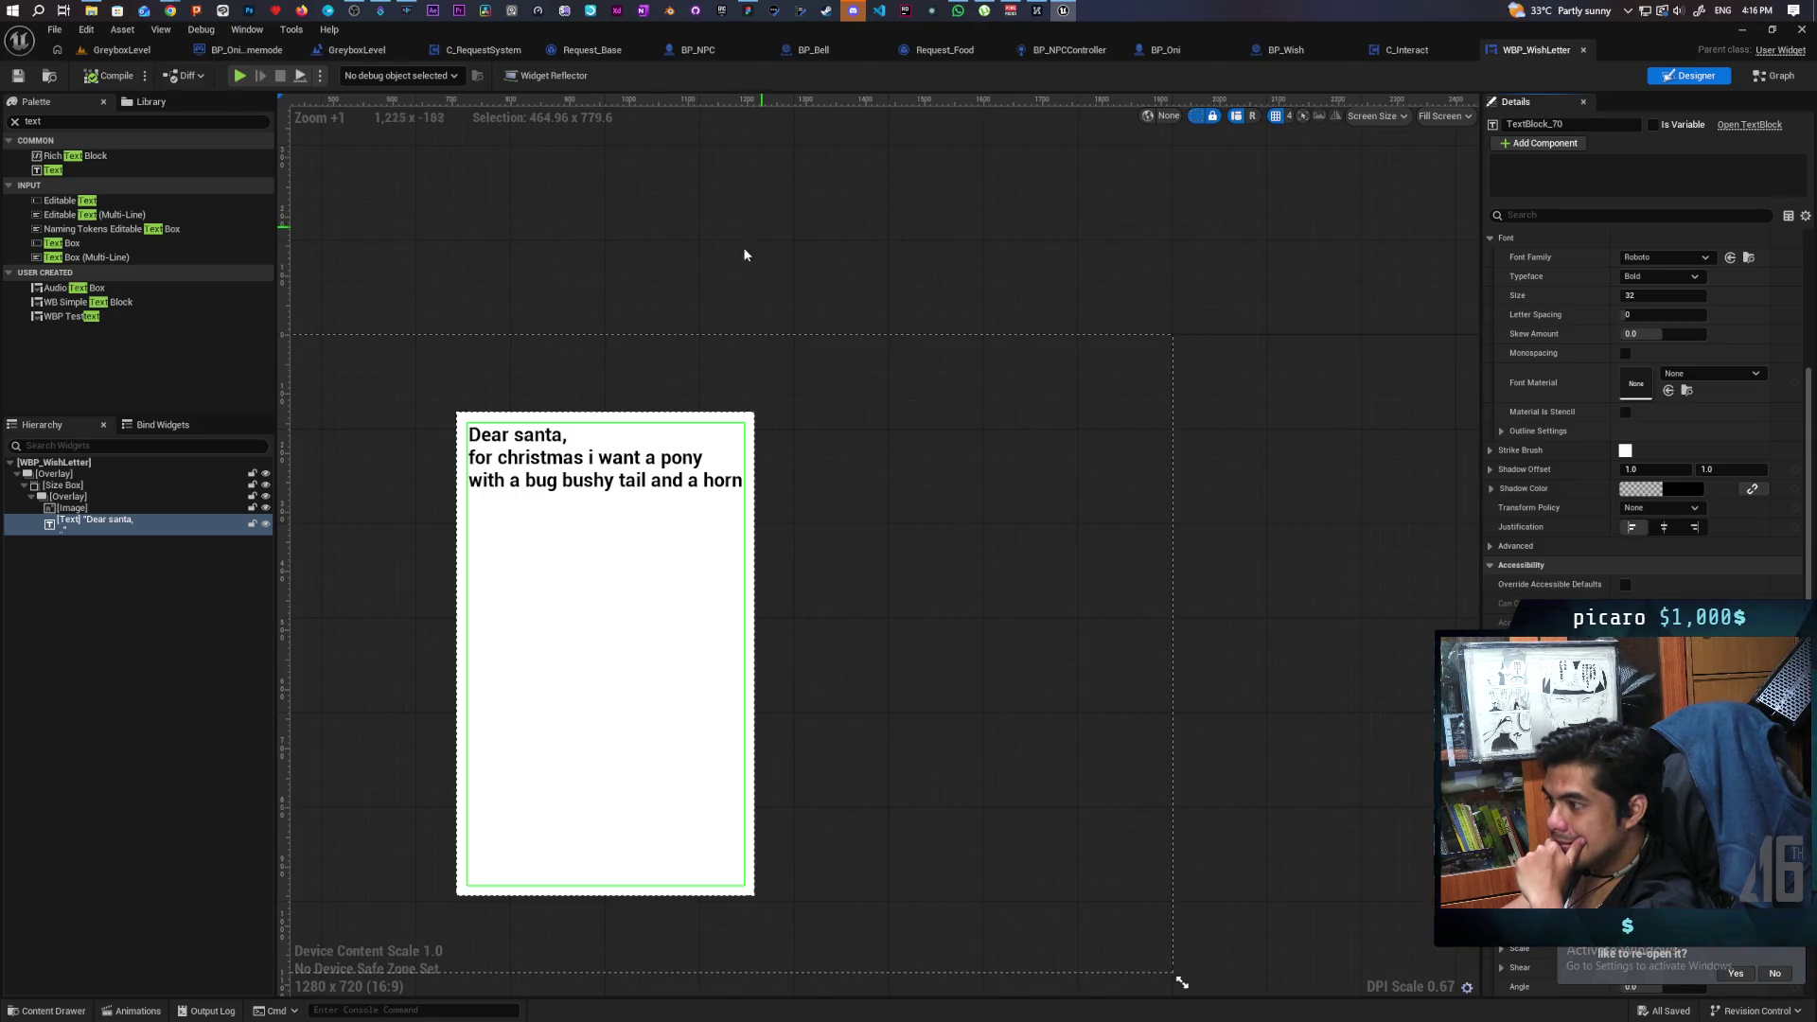
Add a Button to the root Overlay, placed above the letter in the hierarchy.
{"action": "left_click", "coordinate": [57, 474]}
{"action": "key", "text": "ctrl+f"}
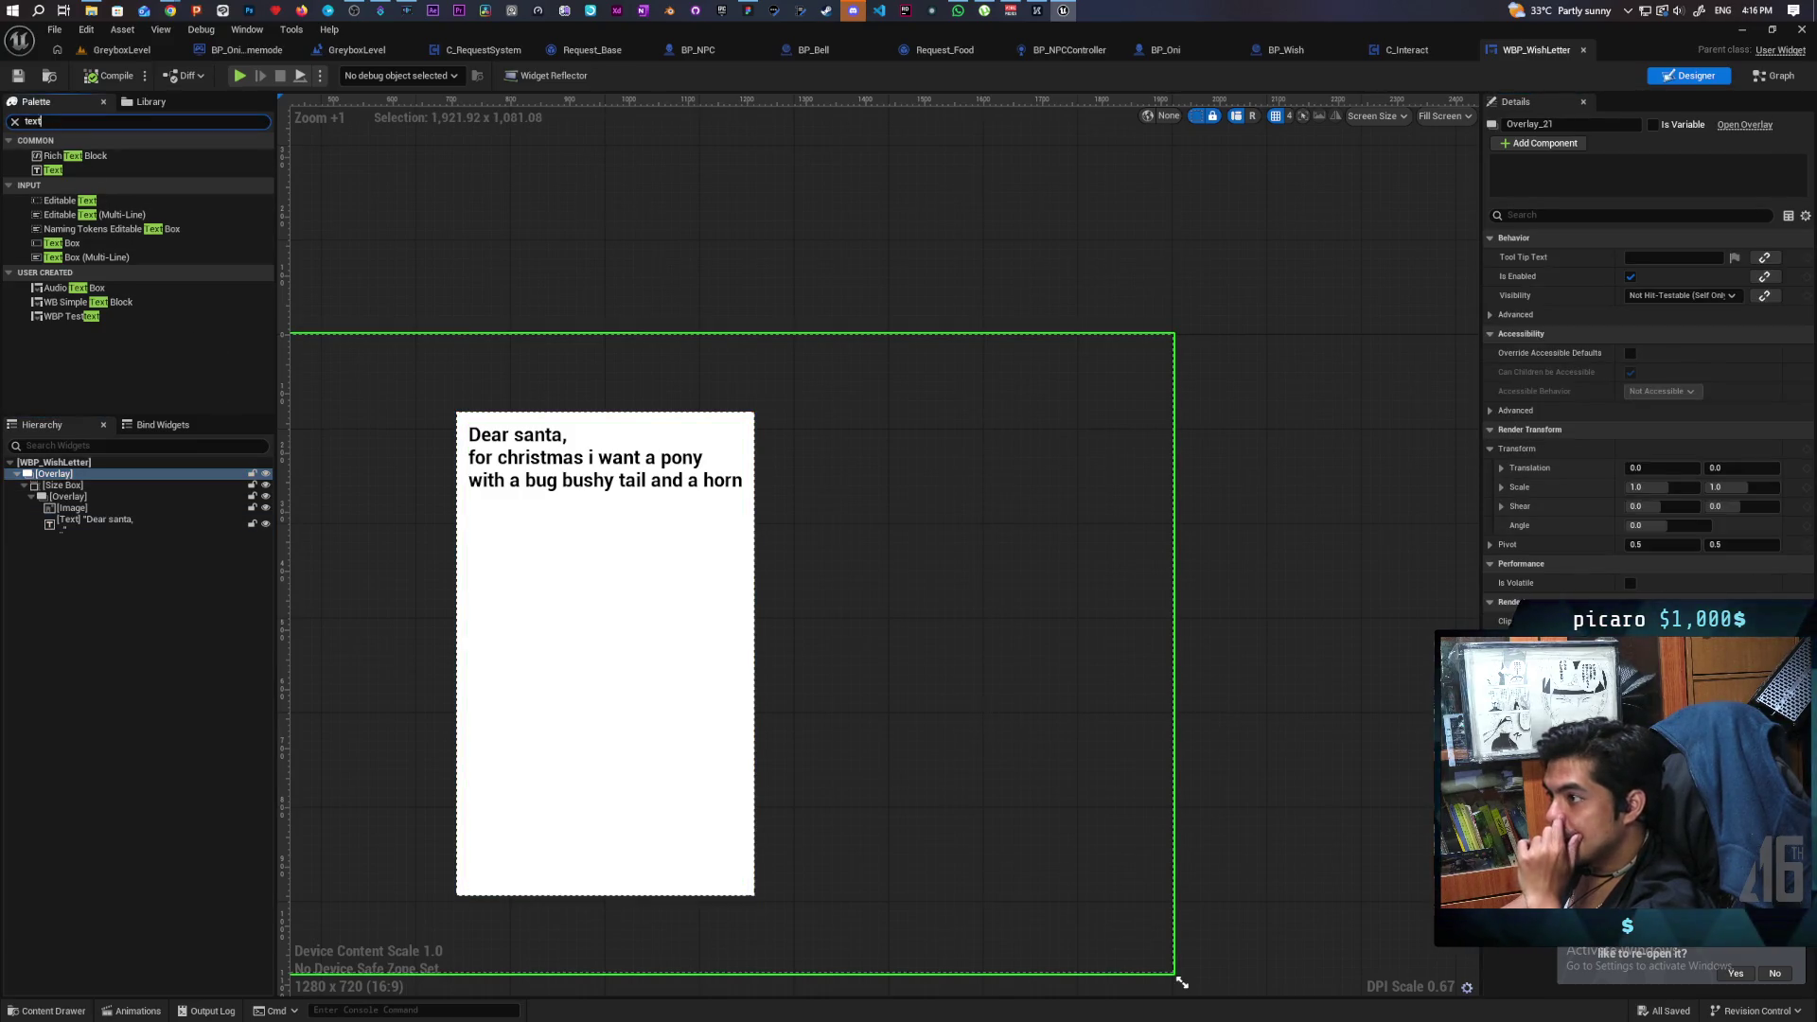
{"action": "type", "text": "button"}
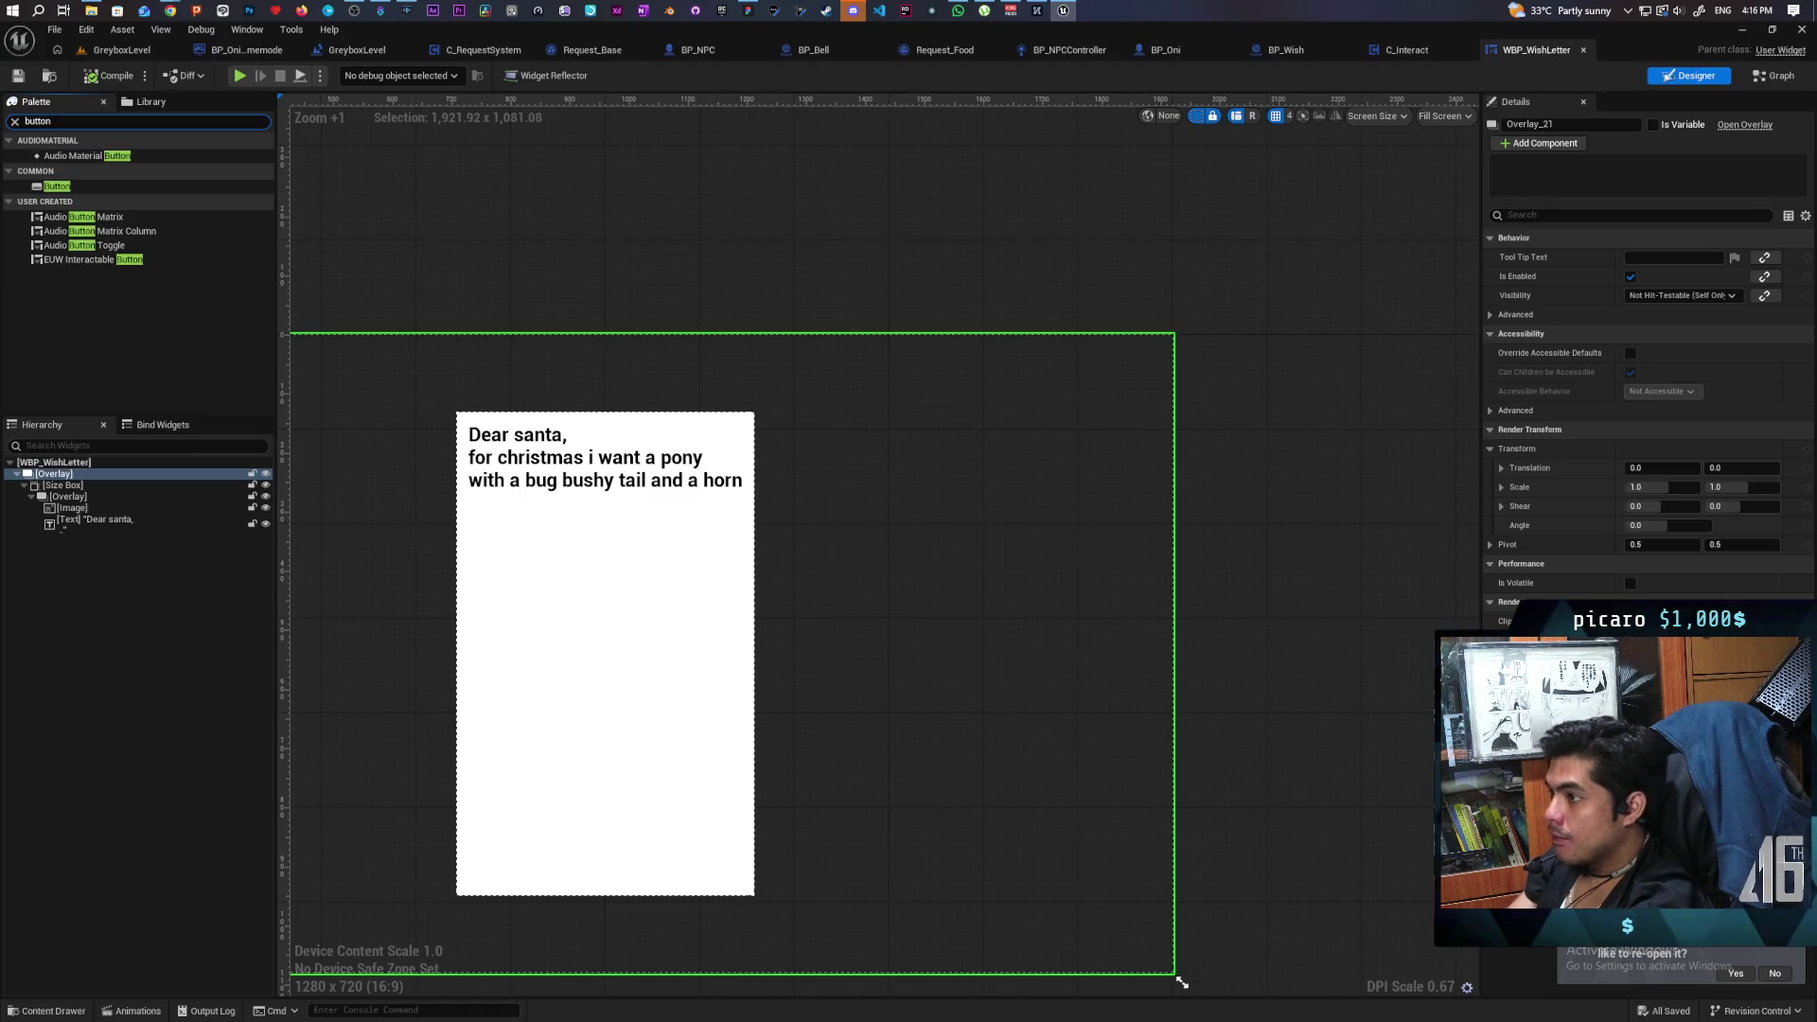
{"action": "left_click_drag", "start_coordinate": [57, 186], "coordinate": [87, 474]}
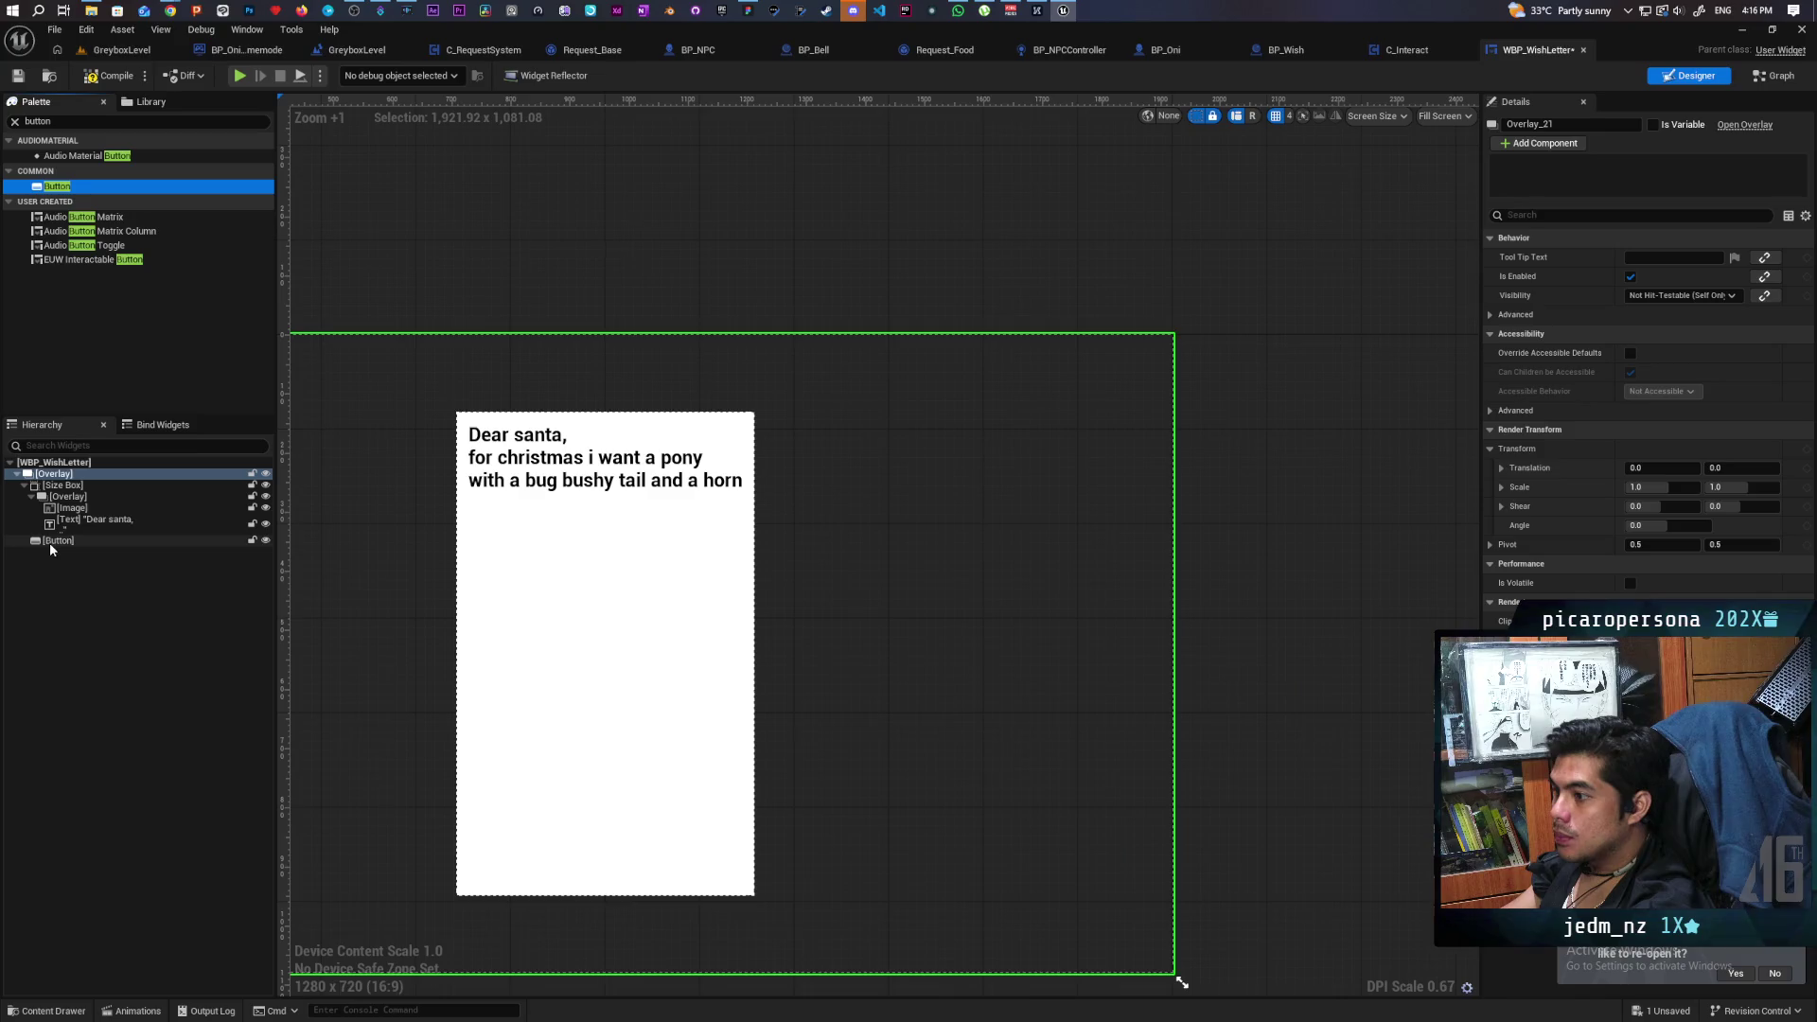
{"action": "left_click_drag", "start_coordinate": [49, 542], "coordinate": [57, 487]}
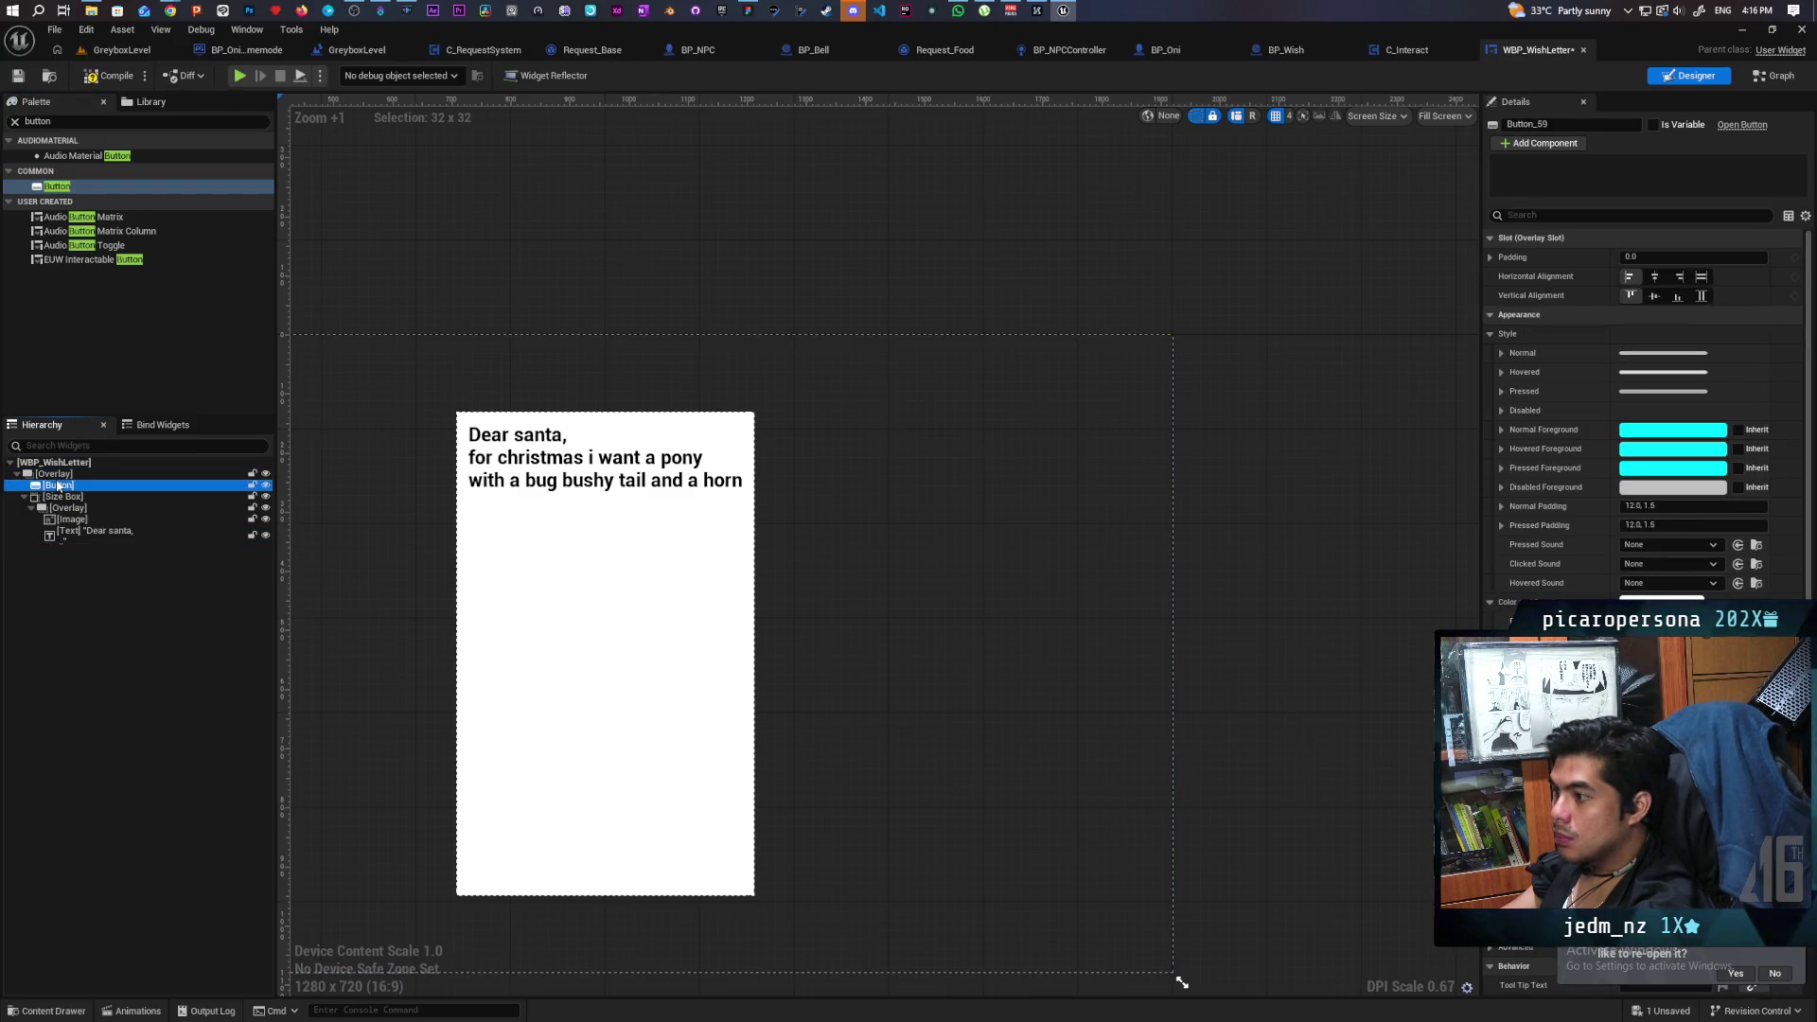
Make the button fill the canvas, keep it white, and mark it Is Variable.
{"action": "left_click", "coordinate": [417, 409]}
{"action": "left_click", "coordinate": [59, 485]}
{"action": "scroll", "coordinate": [708, 481], "scroll_direction": "down", "scroll_amount": 2}
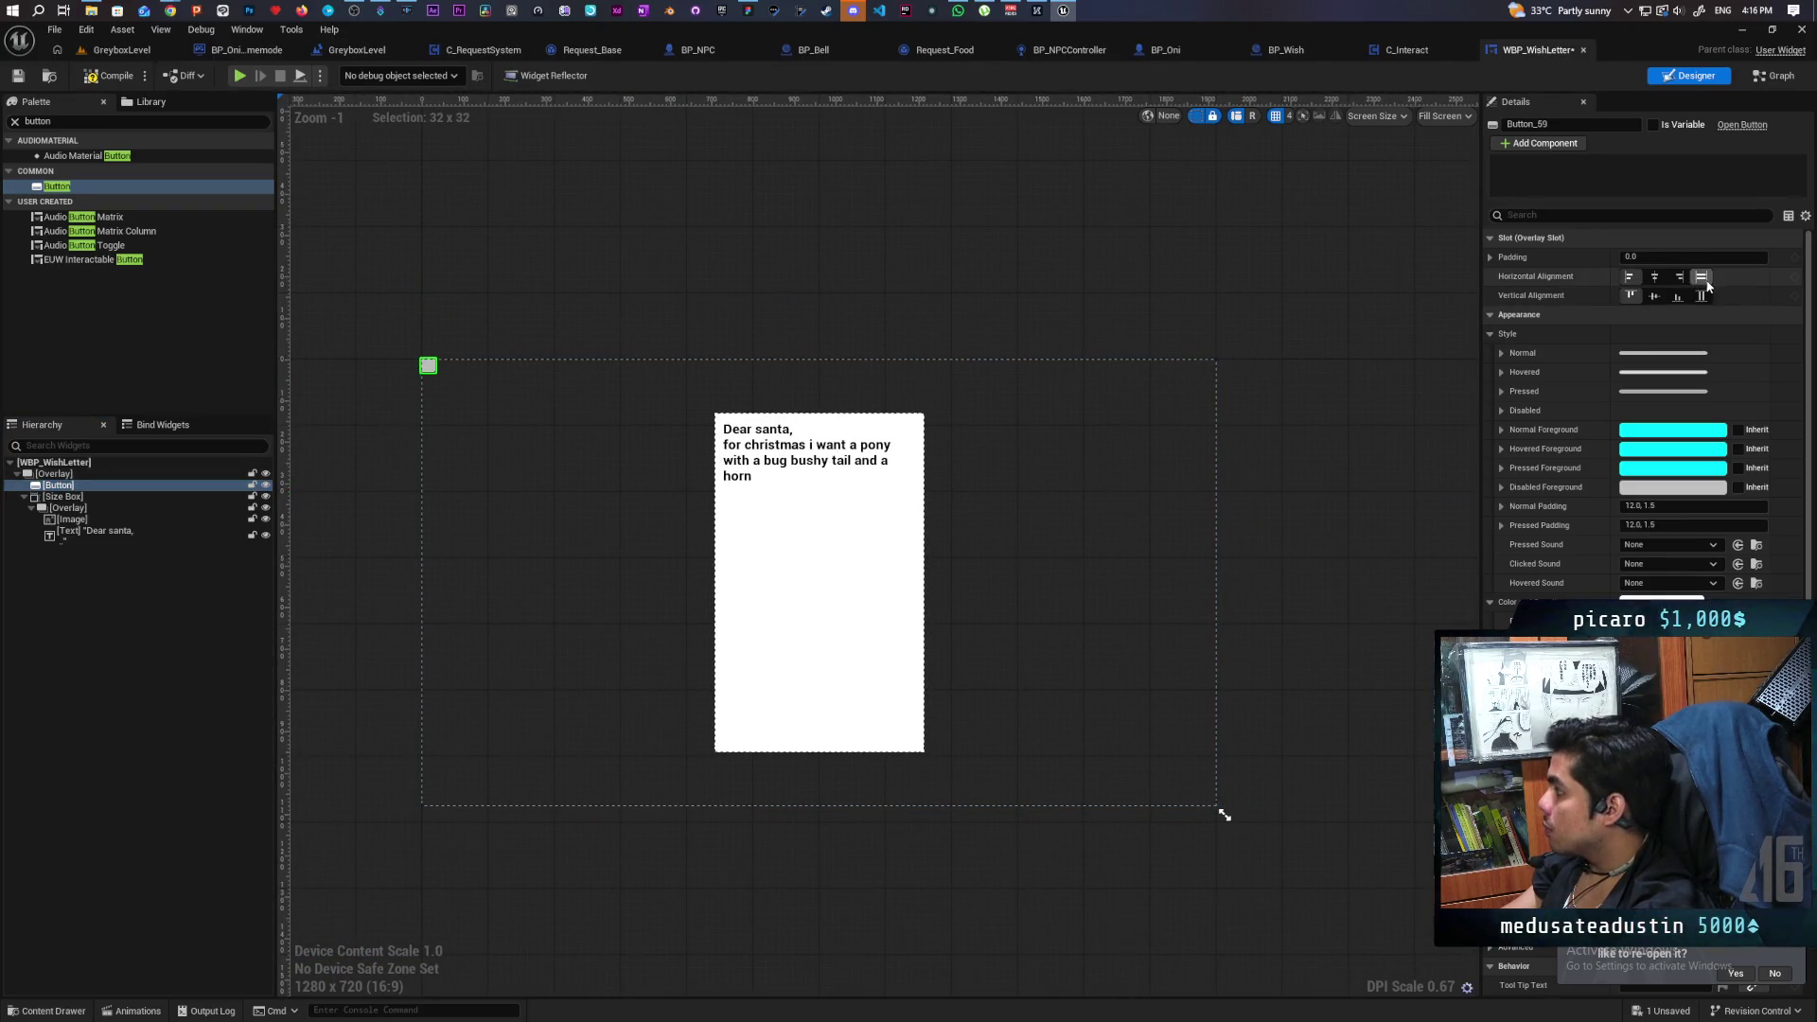
{"action": "left_click", "coordinate": [1700, 276]}
{"action": "left_click", "coordinate": [1700, 295]}
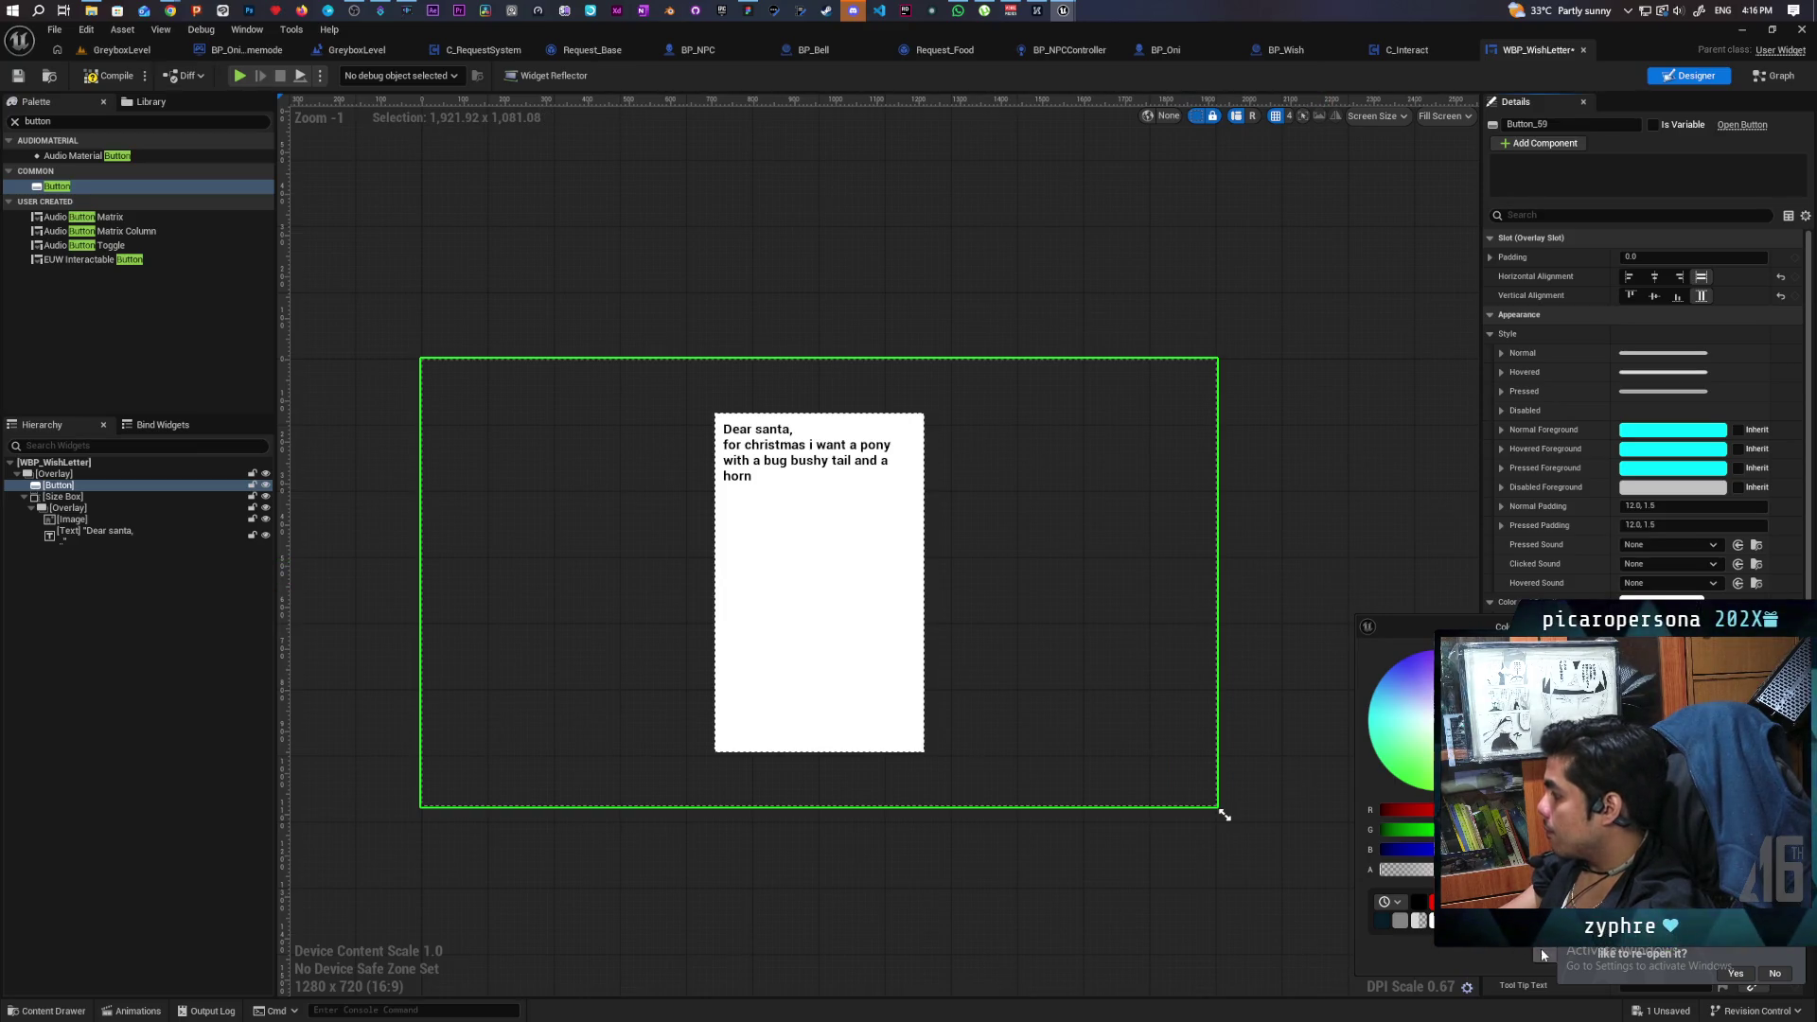
{"action": "key", "text": "Return"}
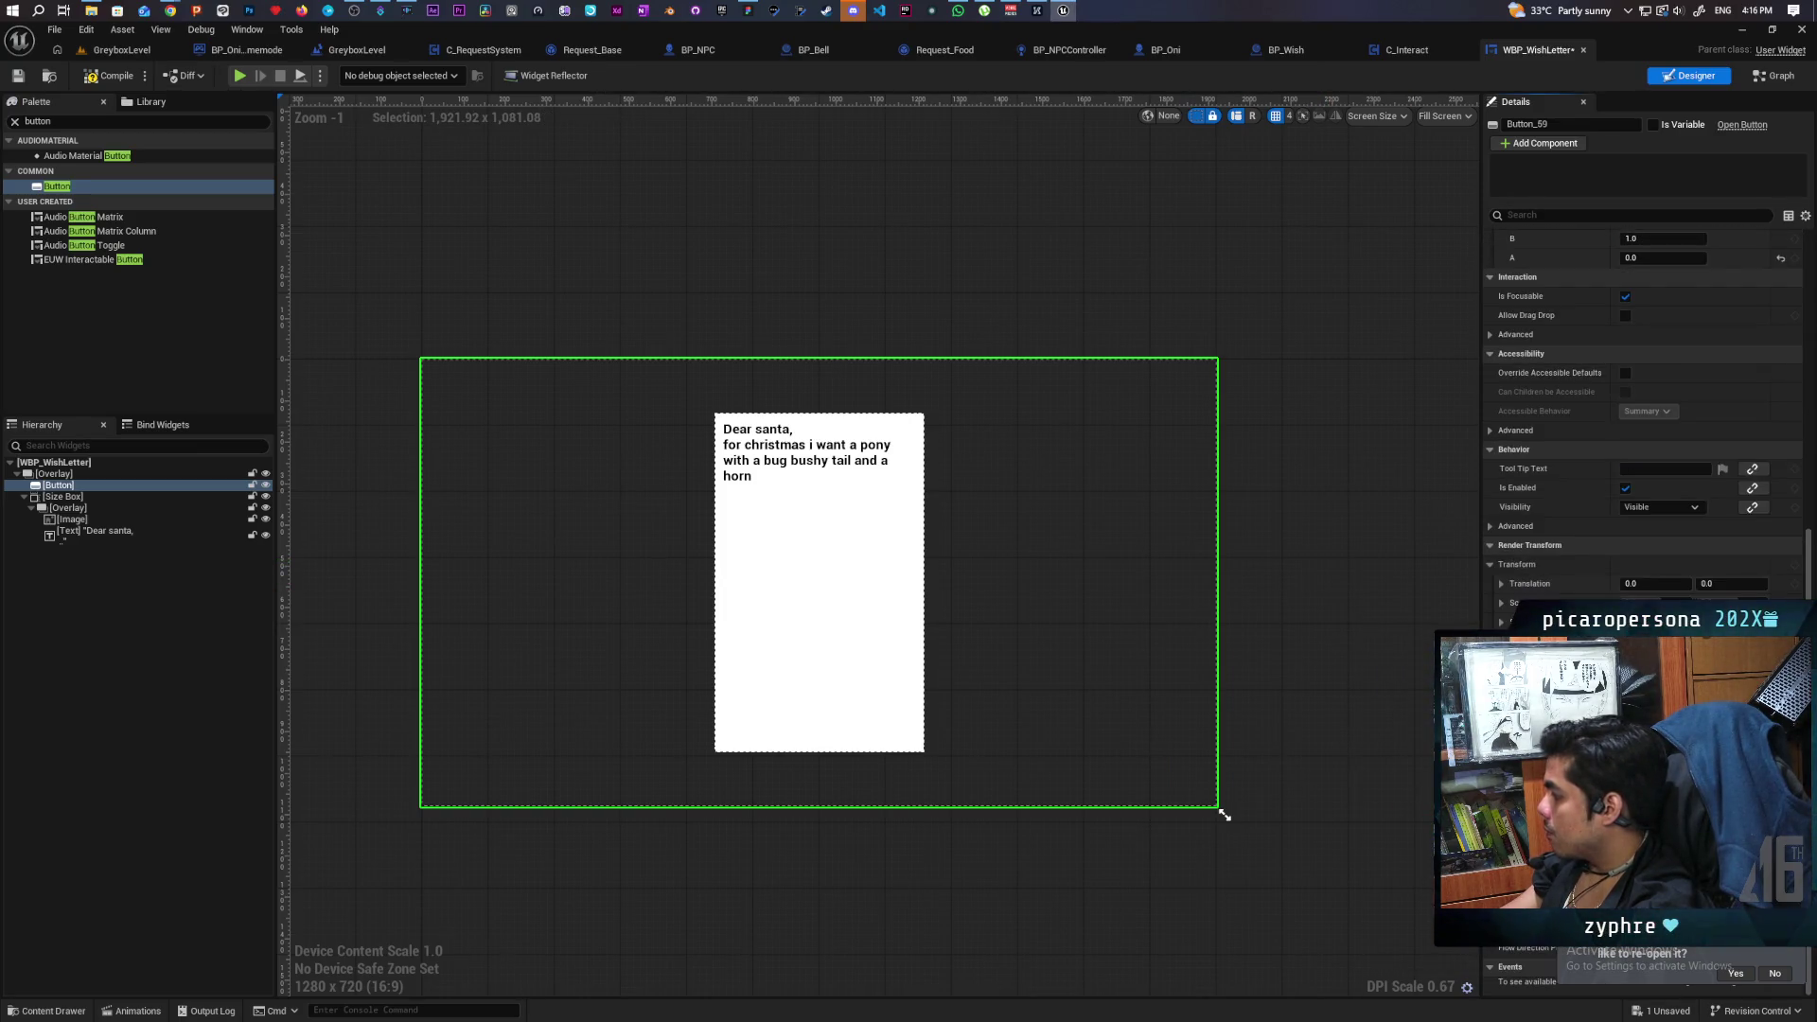
{"action": "left_click", "coordinate": [1652, 124]}
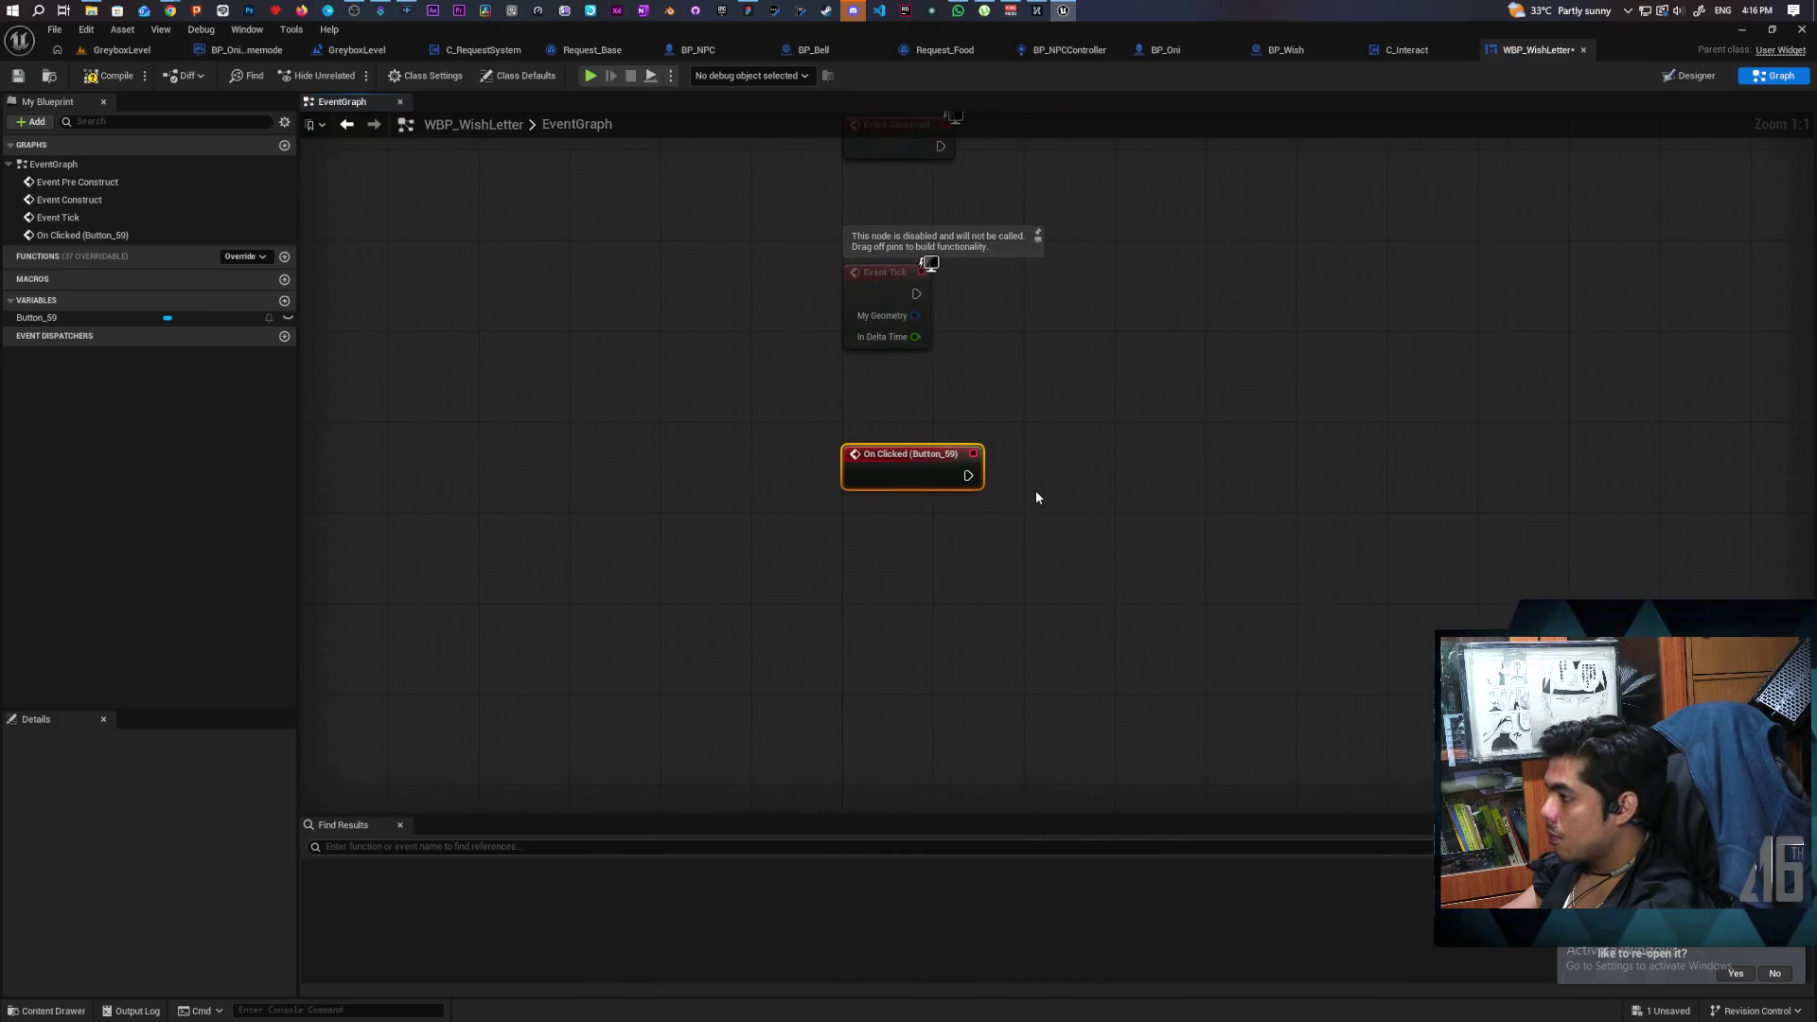
{"action": "right_click", "coordinate": [1035, 490]}
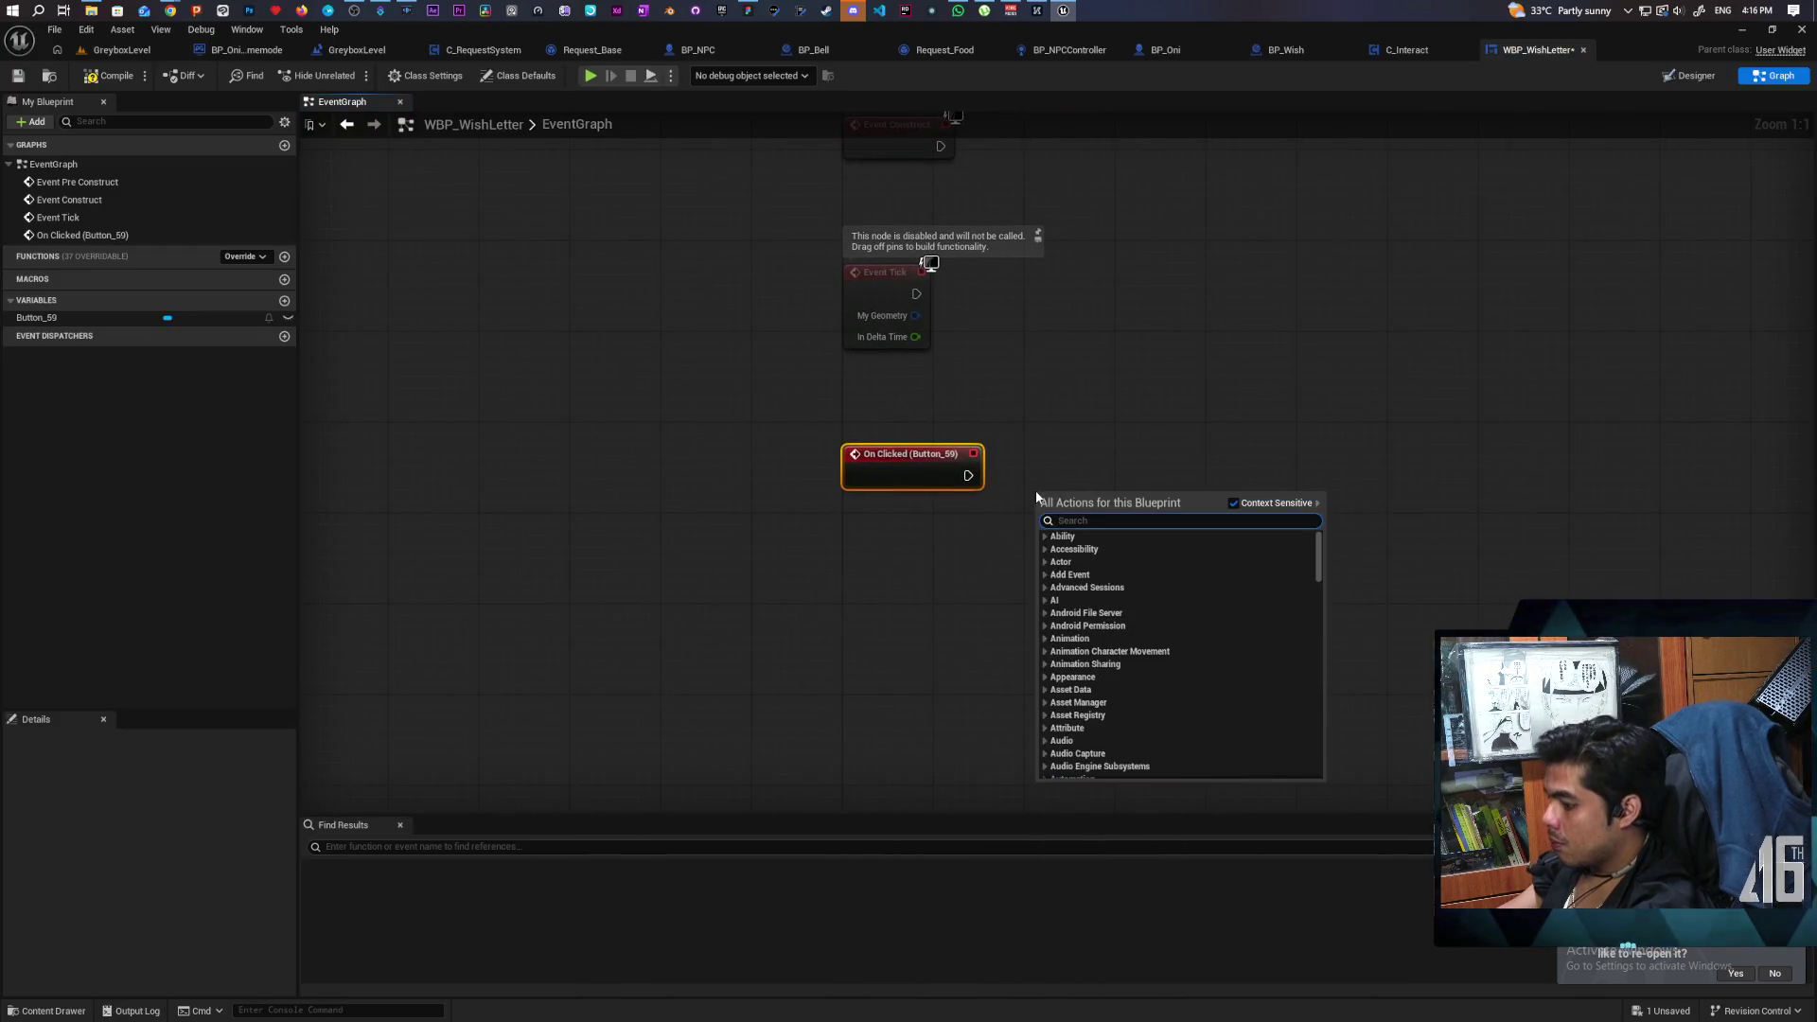
Wire On Clicked (Button_59) to Remove from Parent, save, and switch to C_Interact's graph.
{"action": "type", "text": "remove from parent"}
{"action": "key", "text": "Return"}
{"action": "mouse_move", "coordinate": [1000, 503]}
{"action": "left_mouse_down"}
{"action": "mouse_move", "coordinate": [1048, 531]}
{"action": "mouse_move", "coordinate": [1085, 483]}
{"action": "left_mouse_up"}
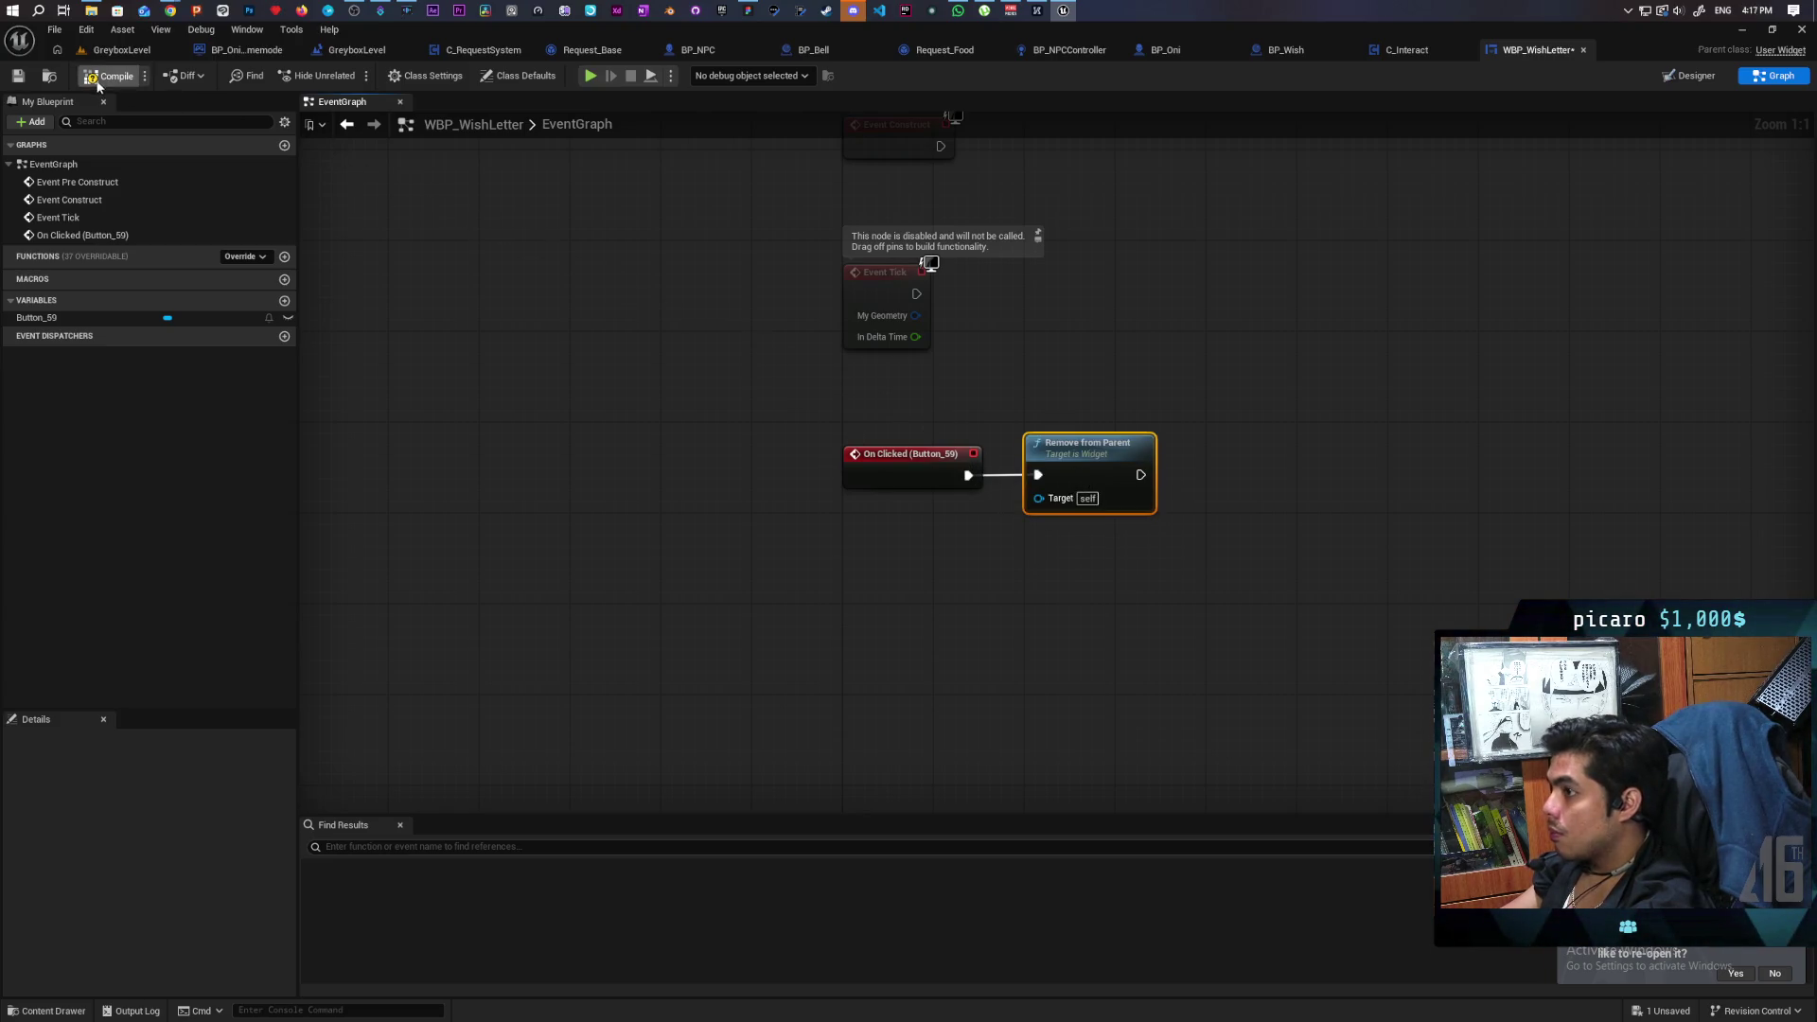
{"action": "key", "text": "ctrl+s"}
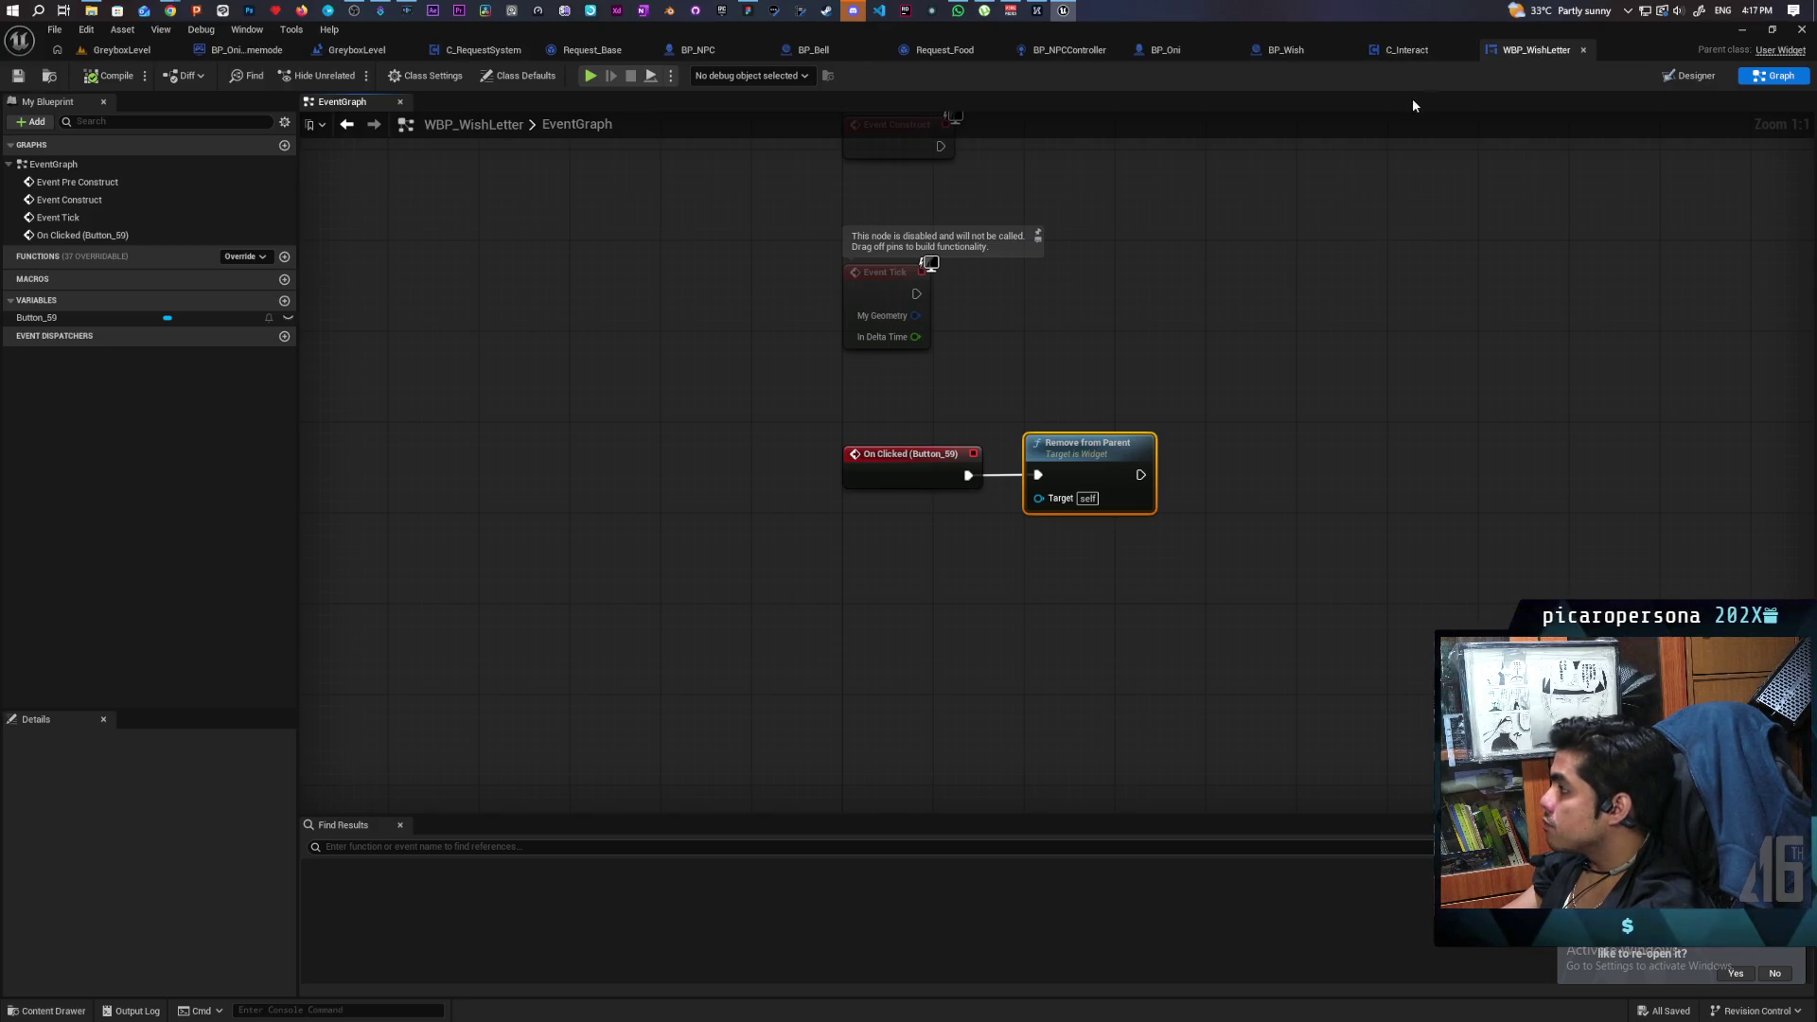
{"action": "left_click", "coordinate": [1405, 54]}
{"action": "left_click_drag", "start_coordinate": [1145, 463], "coordinate": [983, 462]}
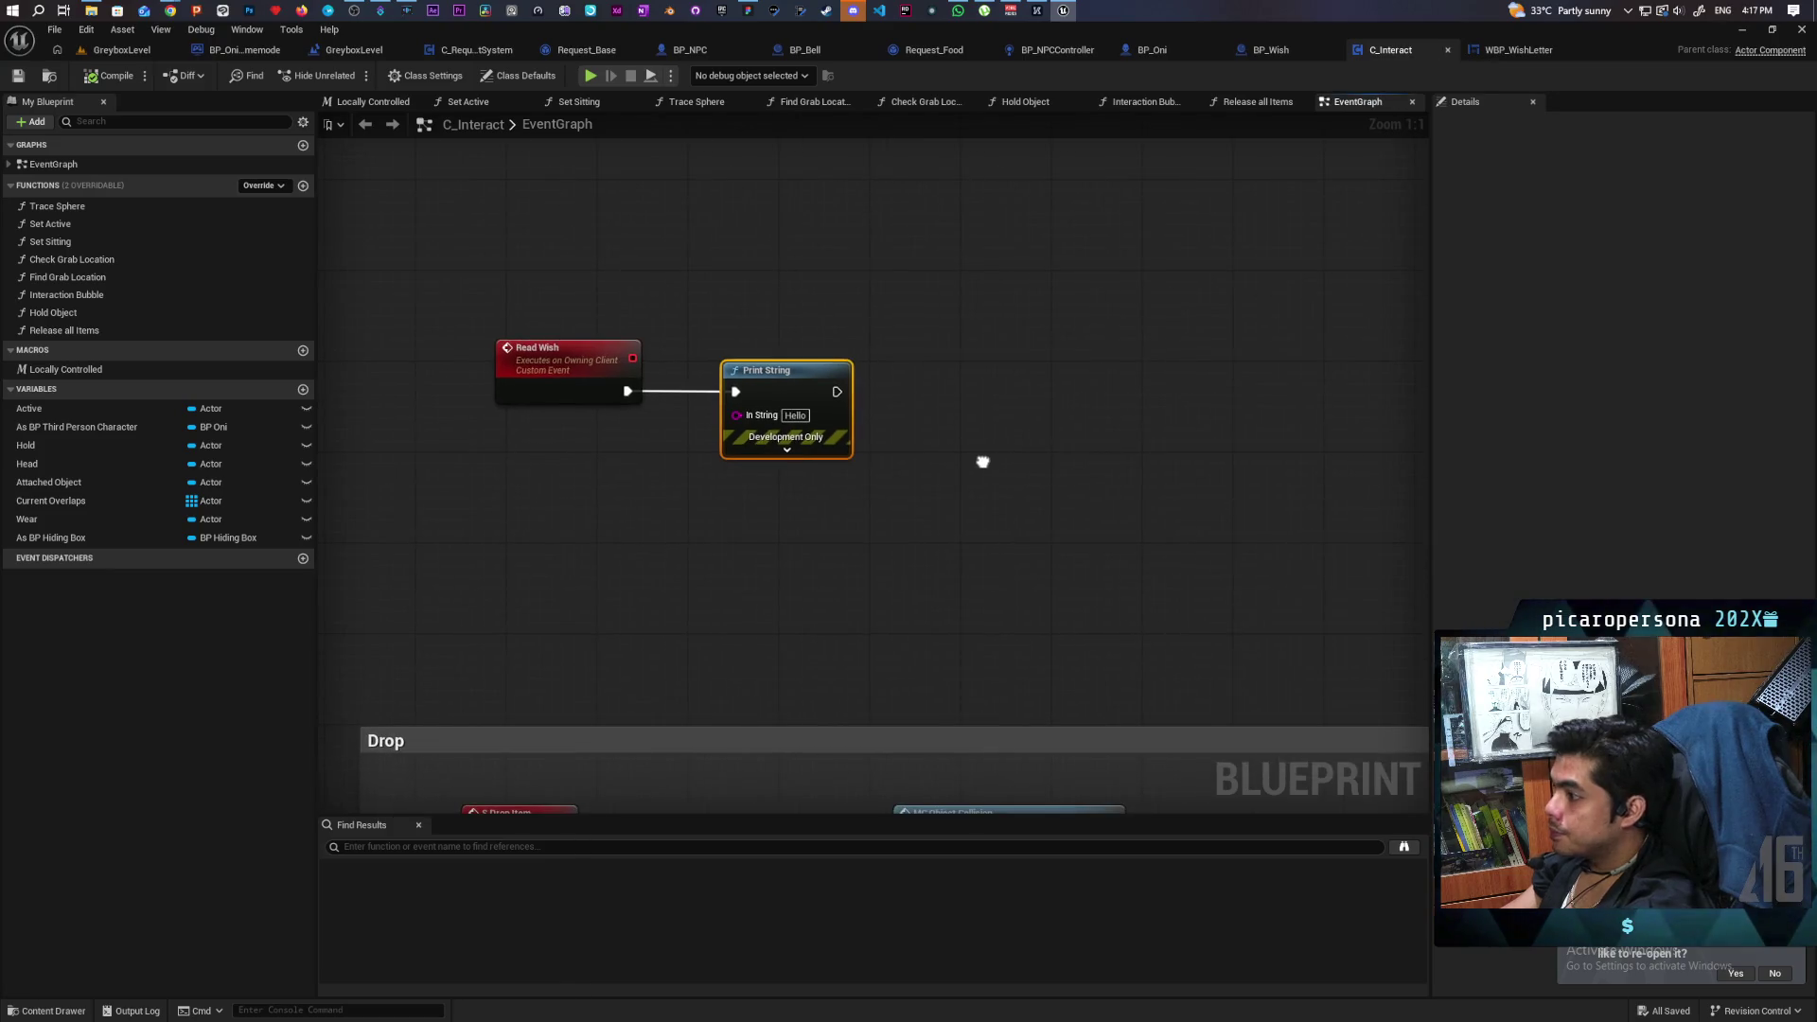
Replace Print String with a Create Widget node for WBP Wish Letter driven by Read Wish.
{"action": "key", "text": "Delete"}
{"action": "right_click", "coordinate": [769, 422]}
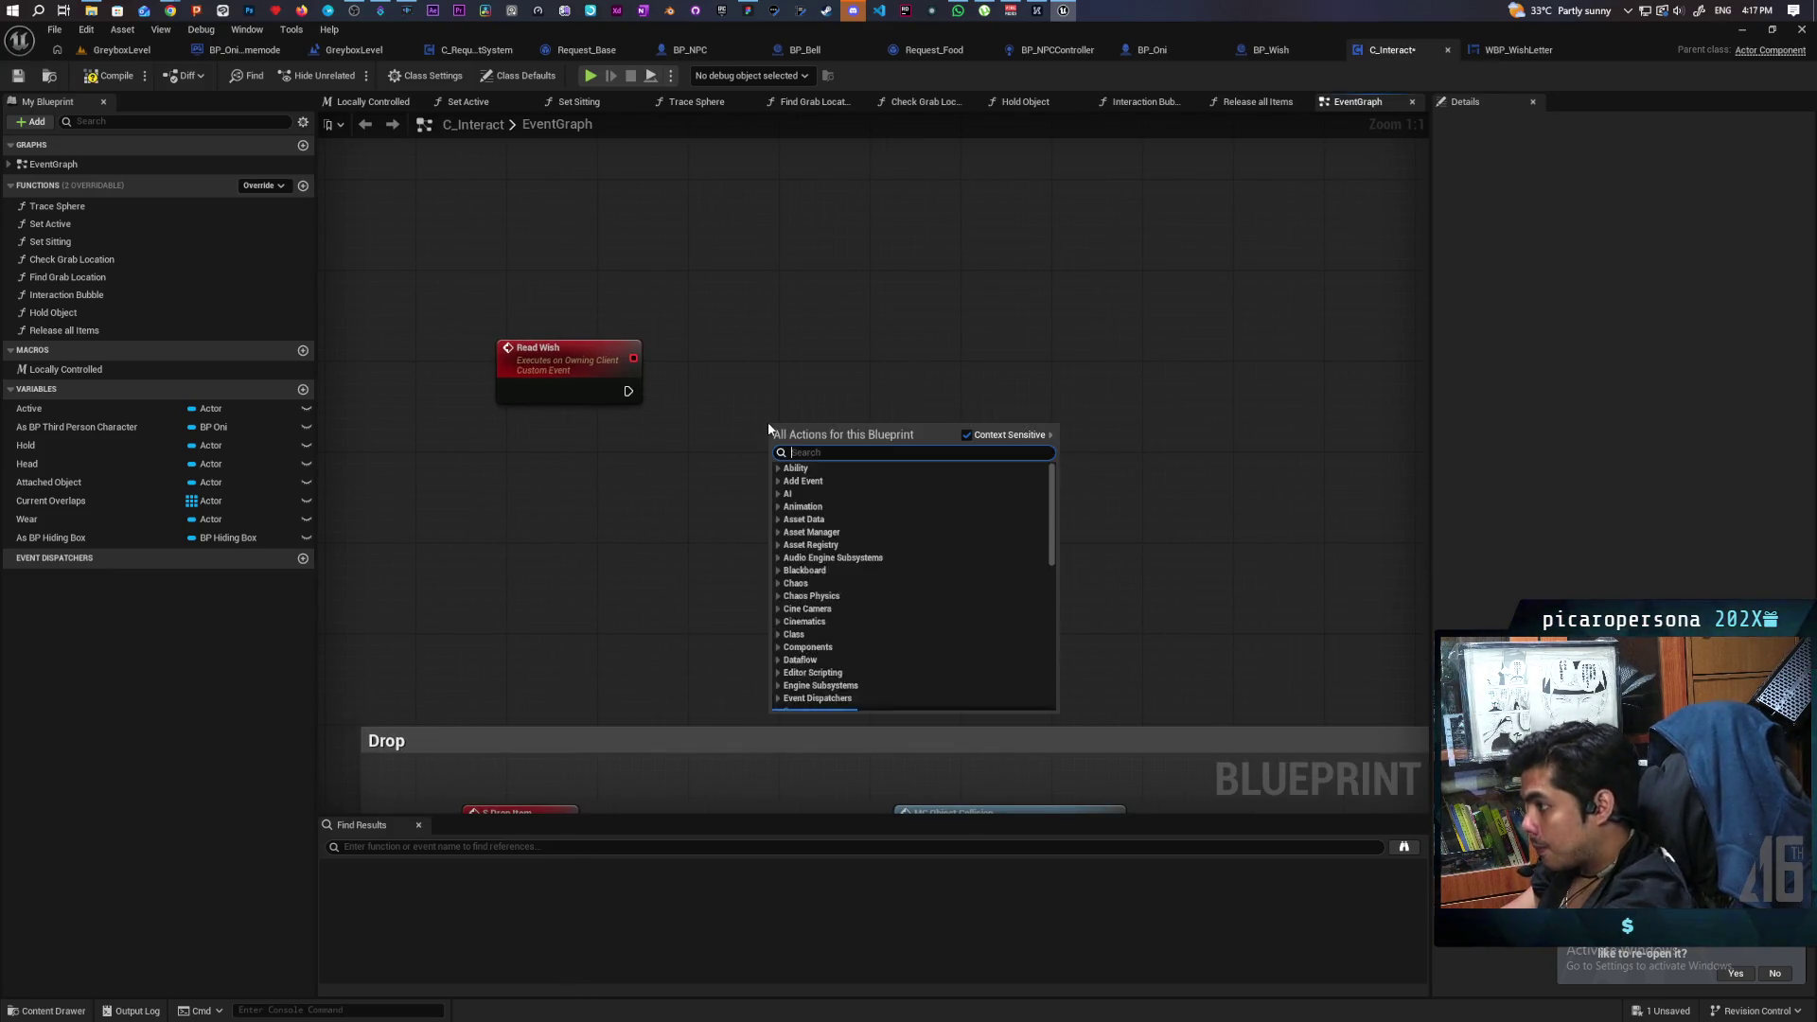
{"action": "type", "text": "create wi"}
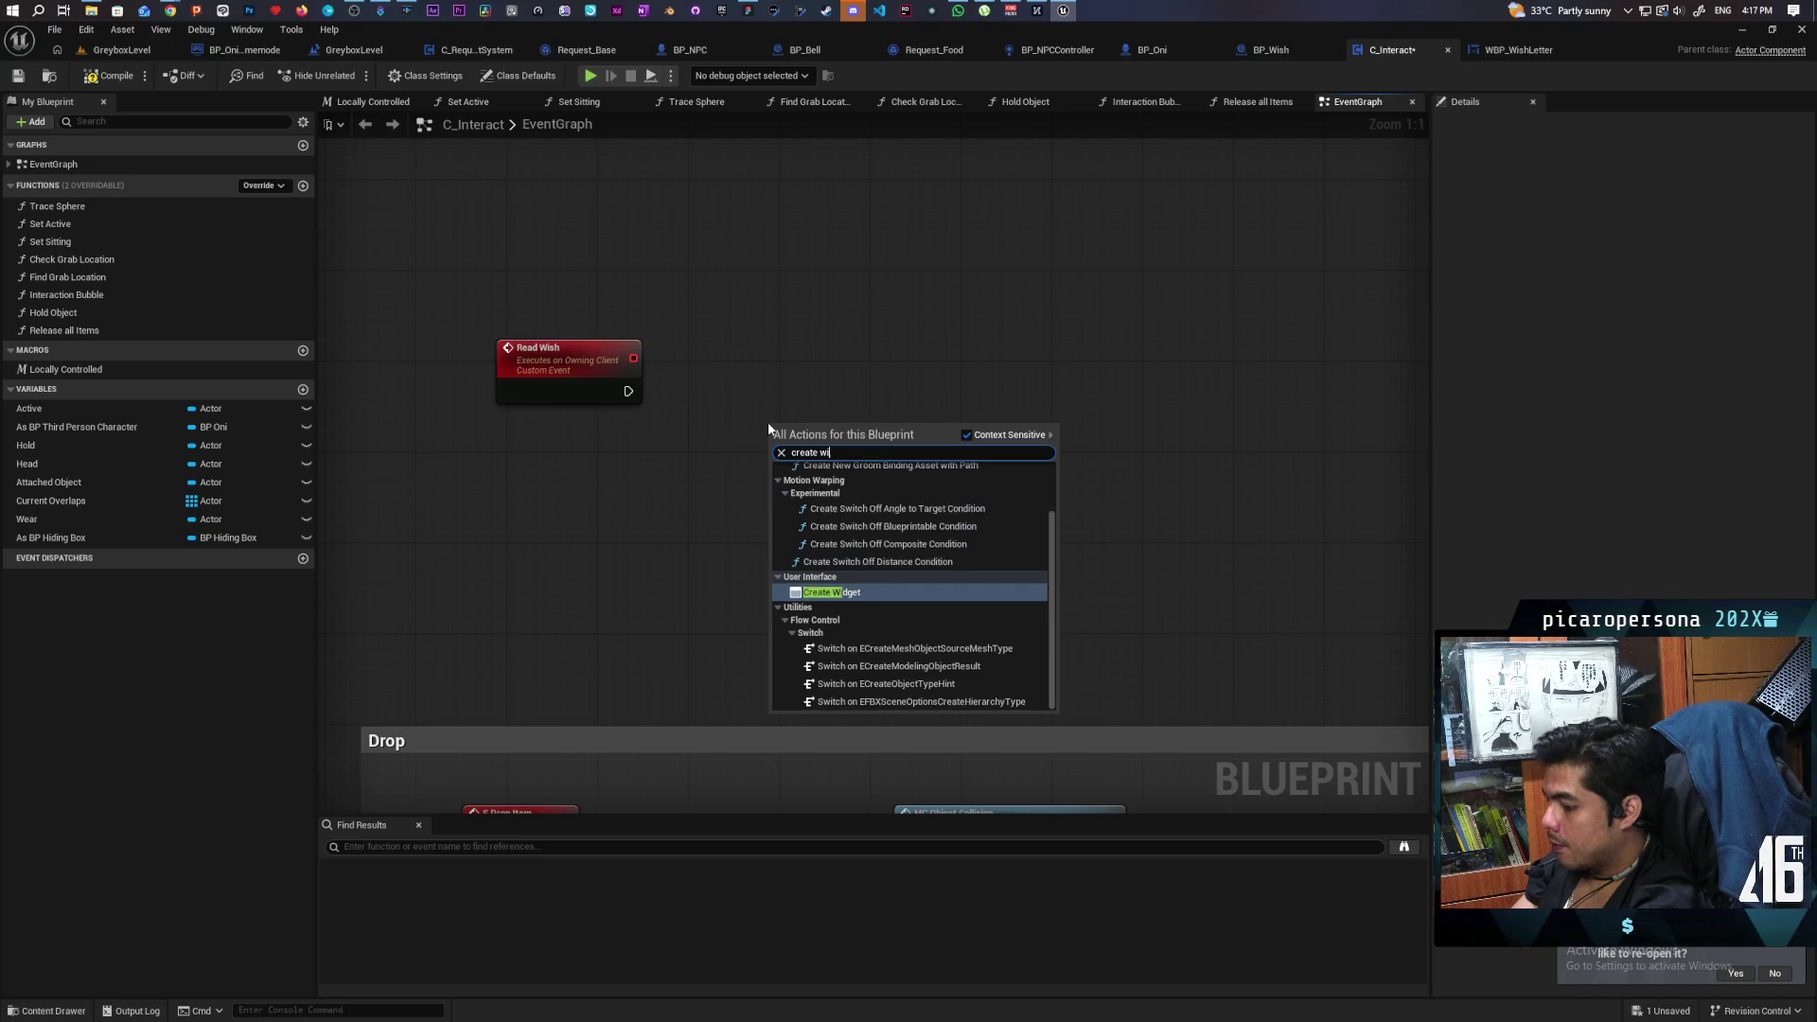
{"action": "type", "text": "dget"}
{"action": "key", "text": "Return"}
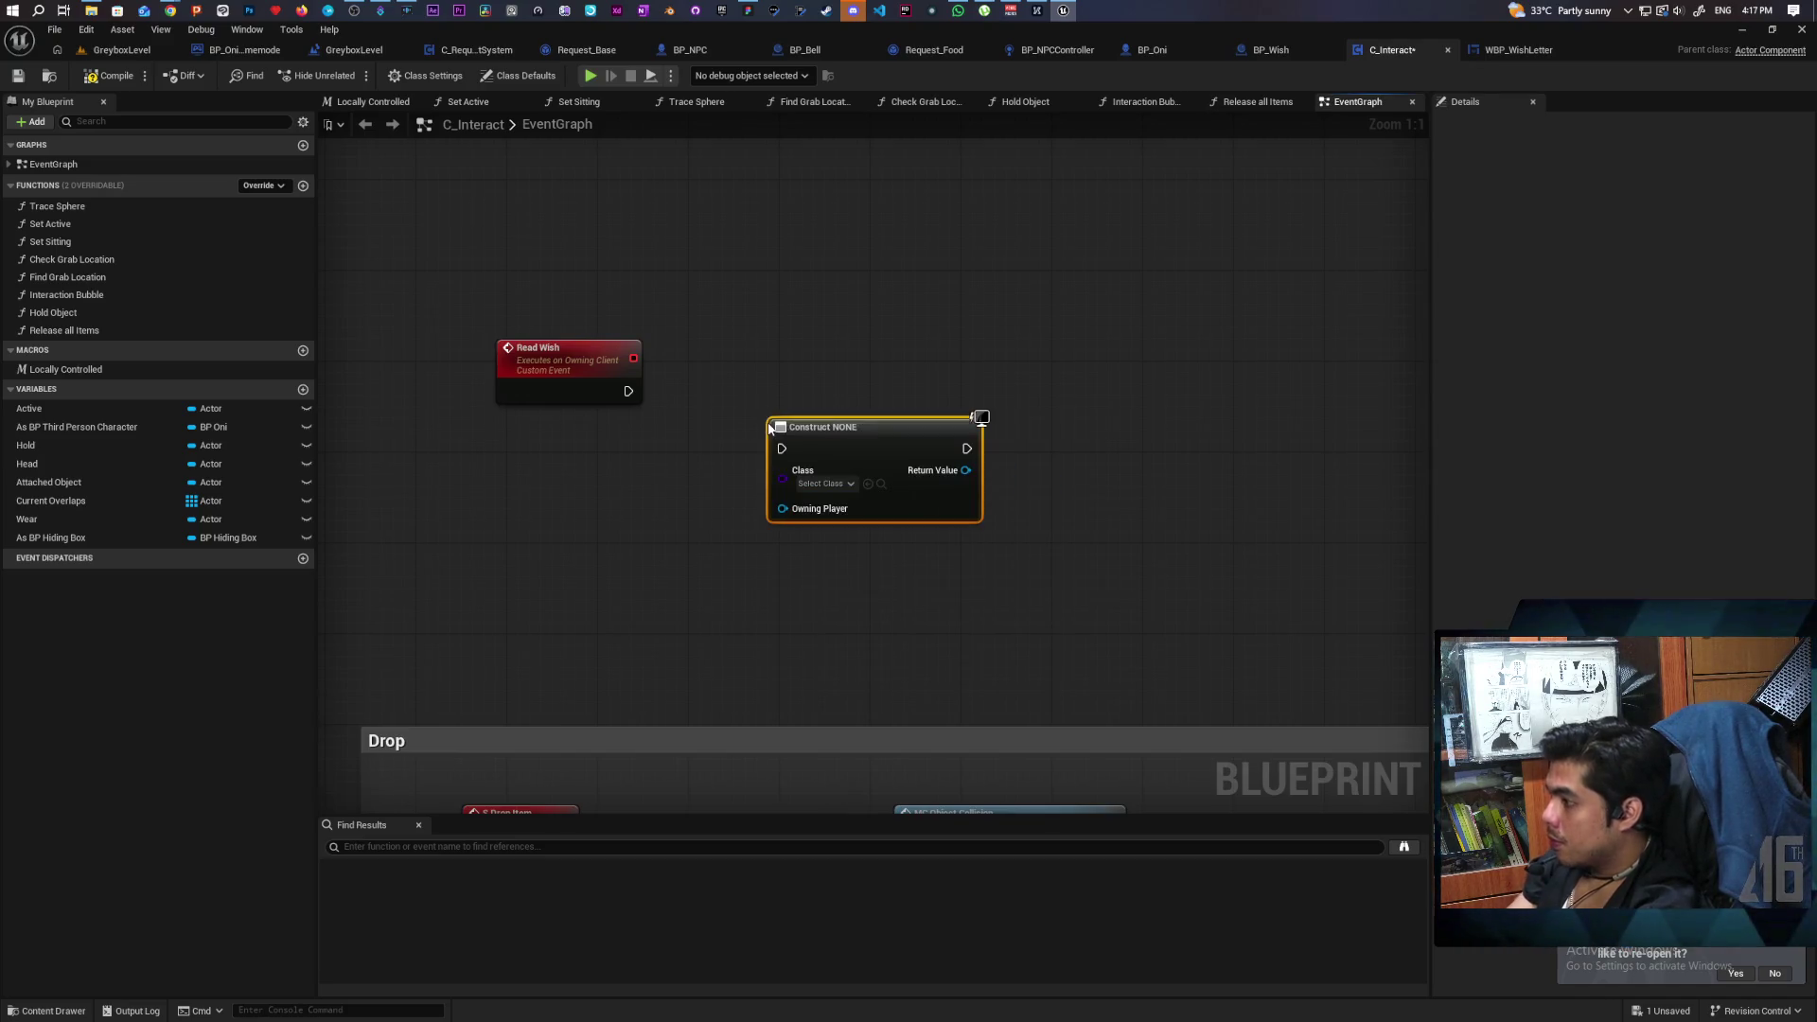
{"action": "left_click", "coordinate": [867, 484]}
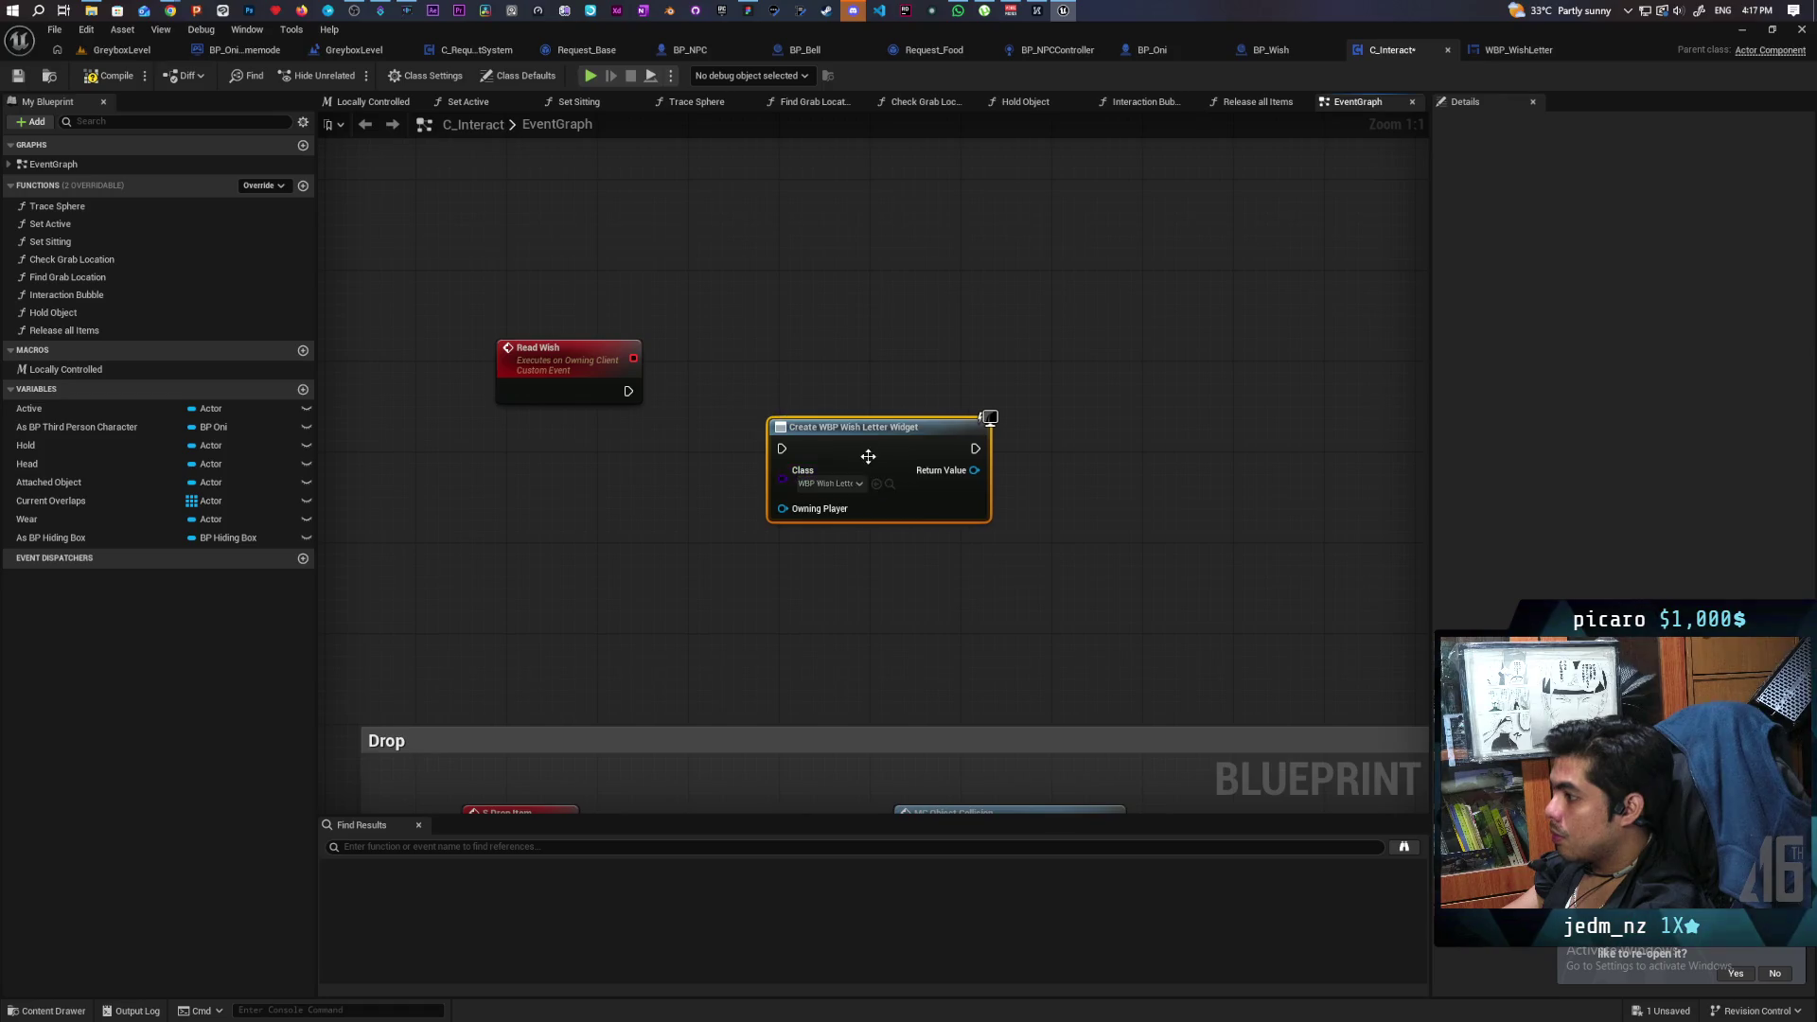
{"action": "mouse_move", "coordinate": [608, 394]}
{"action": "left_mouse_down"}
{"action": "mouse_move", "coordinate": [782, 406]}
{"action": "mouse_move", "coordinate": [829, 386]}
{"action": "left_mouse_up"}
{"action": "left_click_drag", "start_coordinate": [828, 386], "coordinate": [828, 397]}
Add the created widget's Return Value to the viewport with Add to Viewport.
{"action": "mouse_move", "coordinate": [962, 414]}
{"action": "left_mouse_down"}
{"action": "mouse_move", "coordinate": [1060, 435]}
{"action": "mouse_move", "coordinate": [1044, 426]}
{"action": "left_mouse_up"}
{"action": "type", "text": "add"}
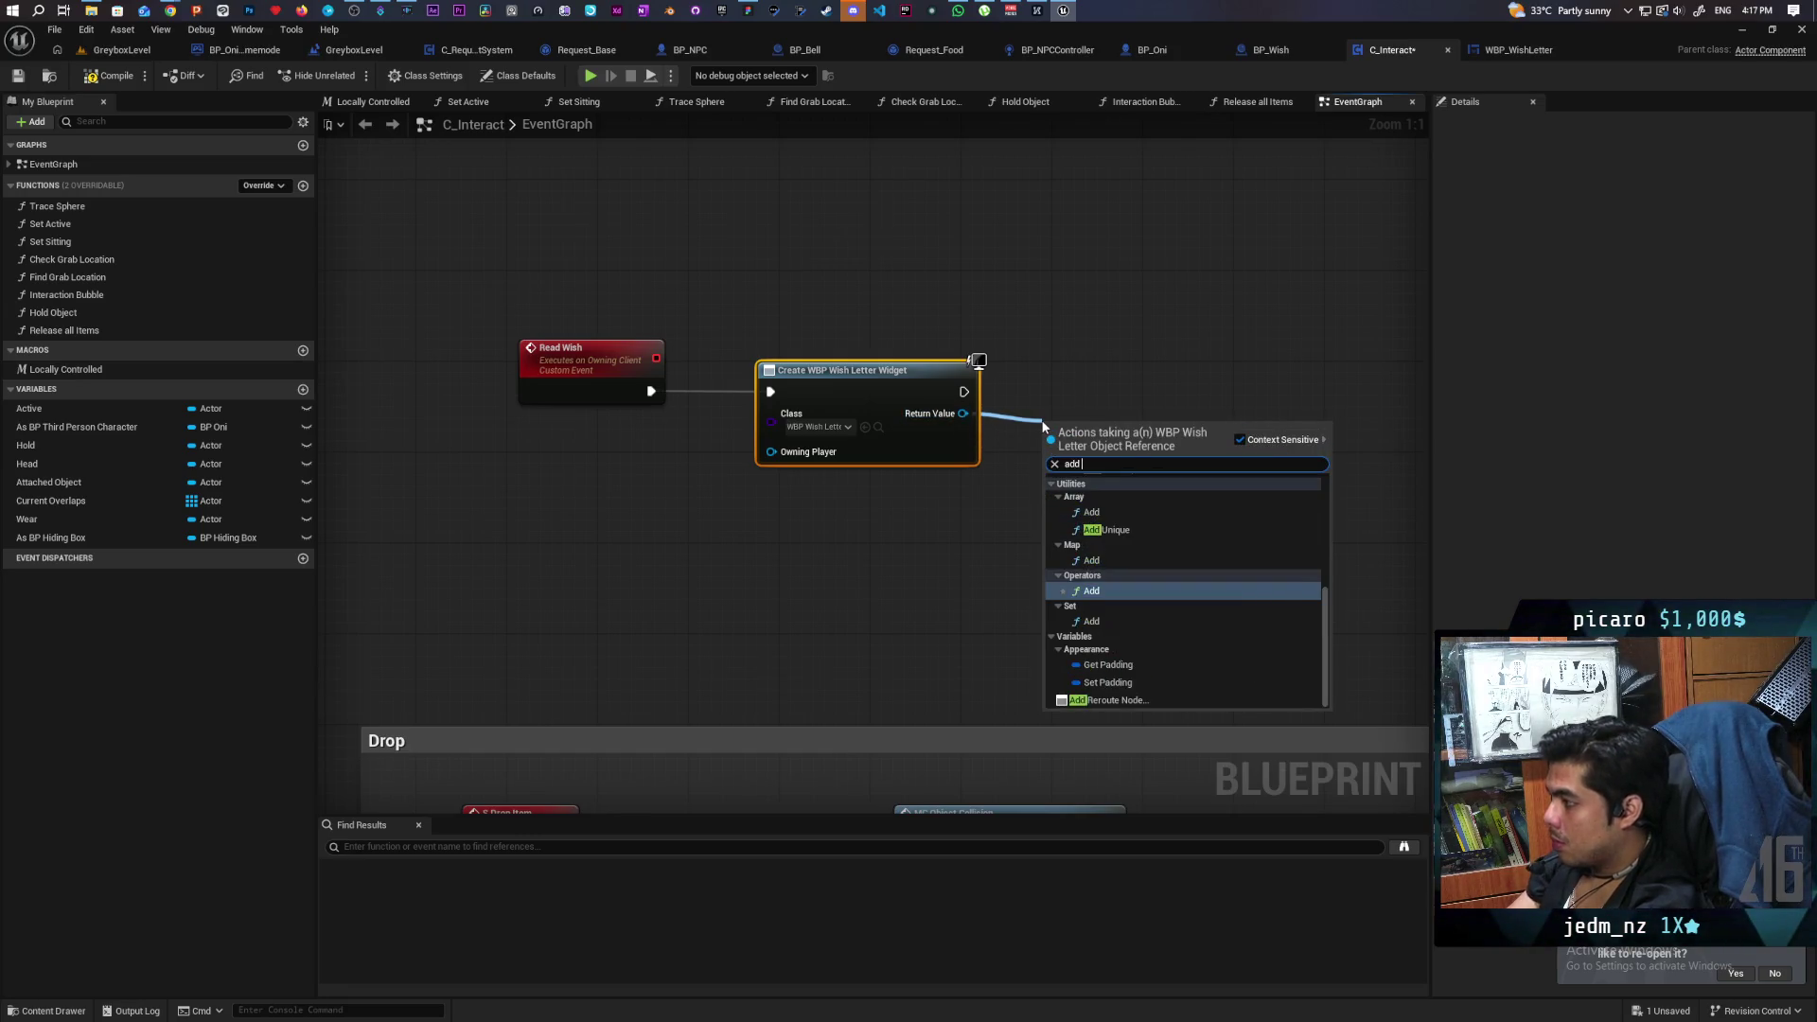
{"action": "type", "text": " to"}
{"action": "key", "text": "Up"}
{"action": "key", "text": "Up"}
{"action": "key", "text": "Return"}
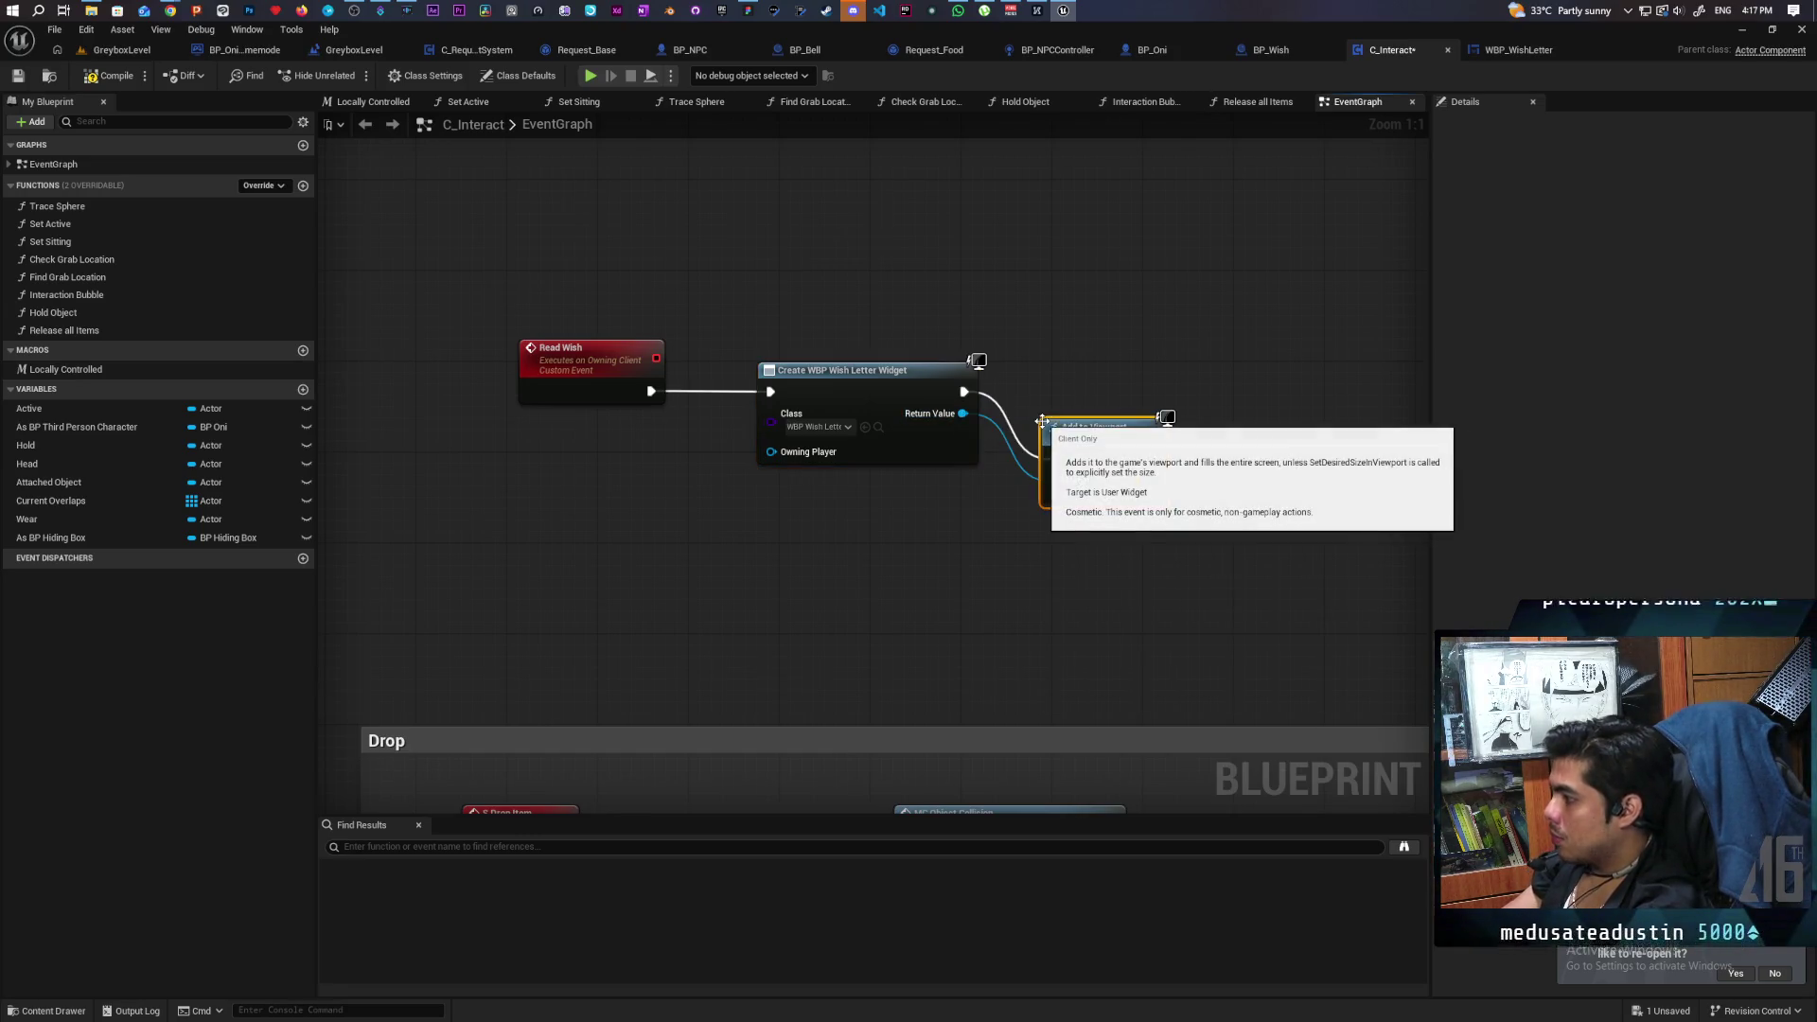
{"action": "left_click_drag", "start_coordinate": [1096, 442], "coordinate": [1084, 375]}
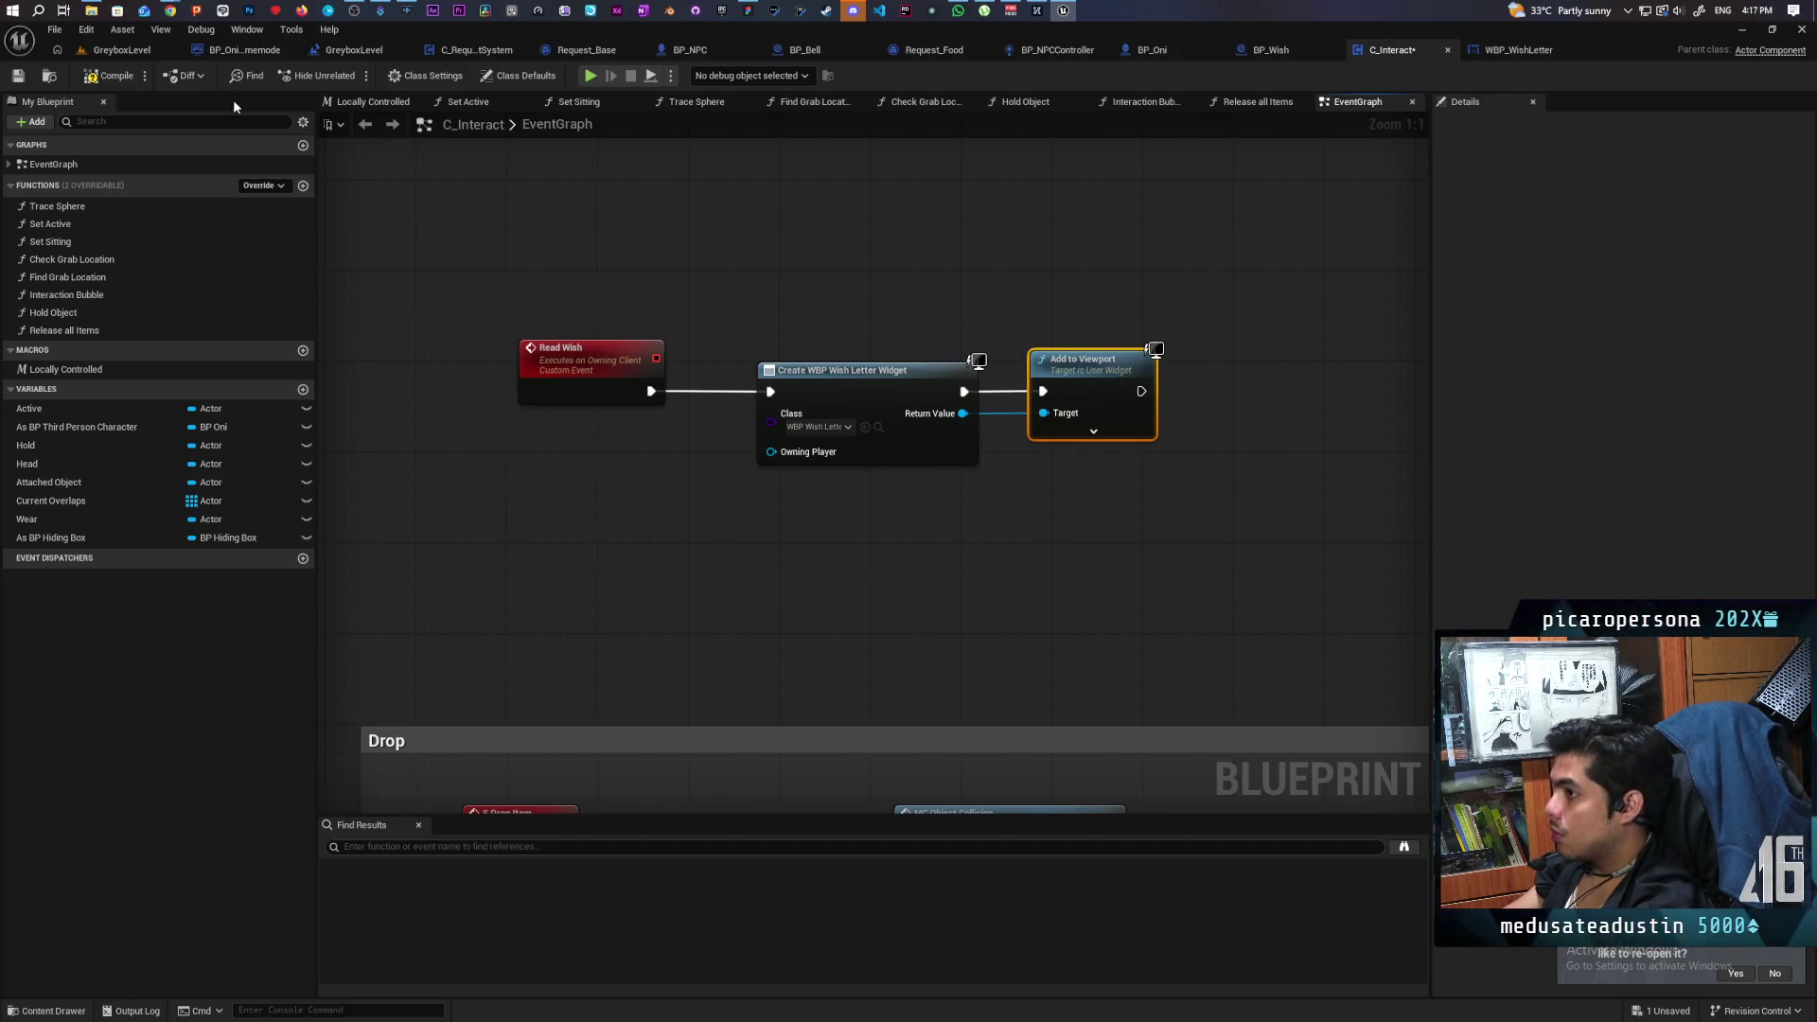
Save C_Interact and play-test walking onto the disc and pressing E to show the letter.
{"action": "key", "text": "ctrl+s"}
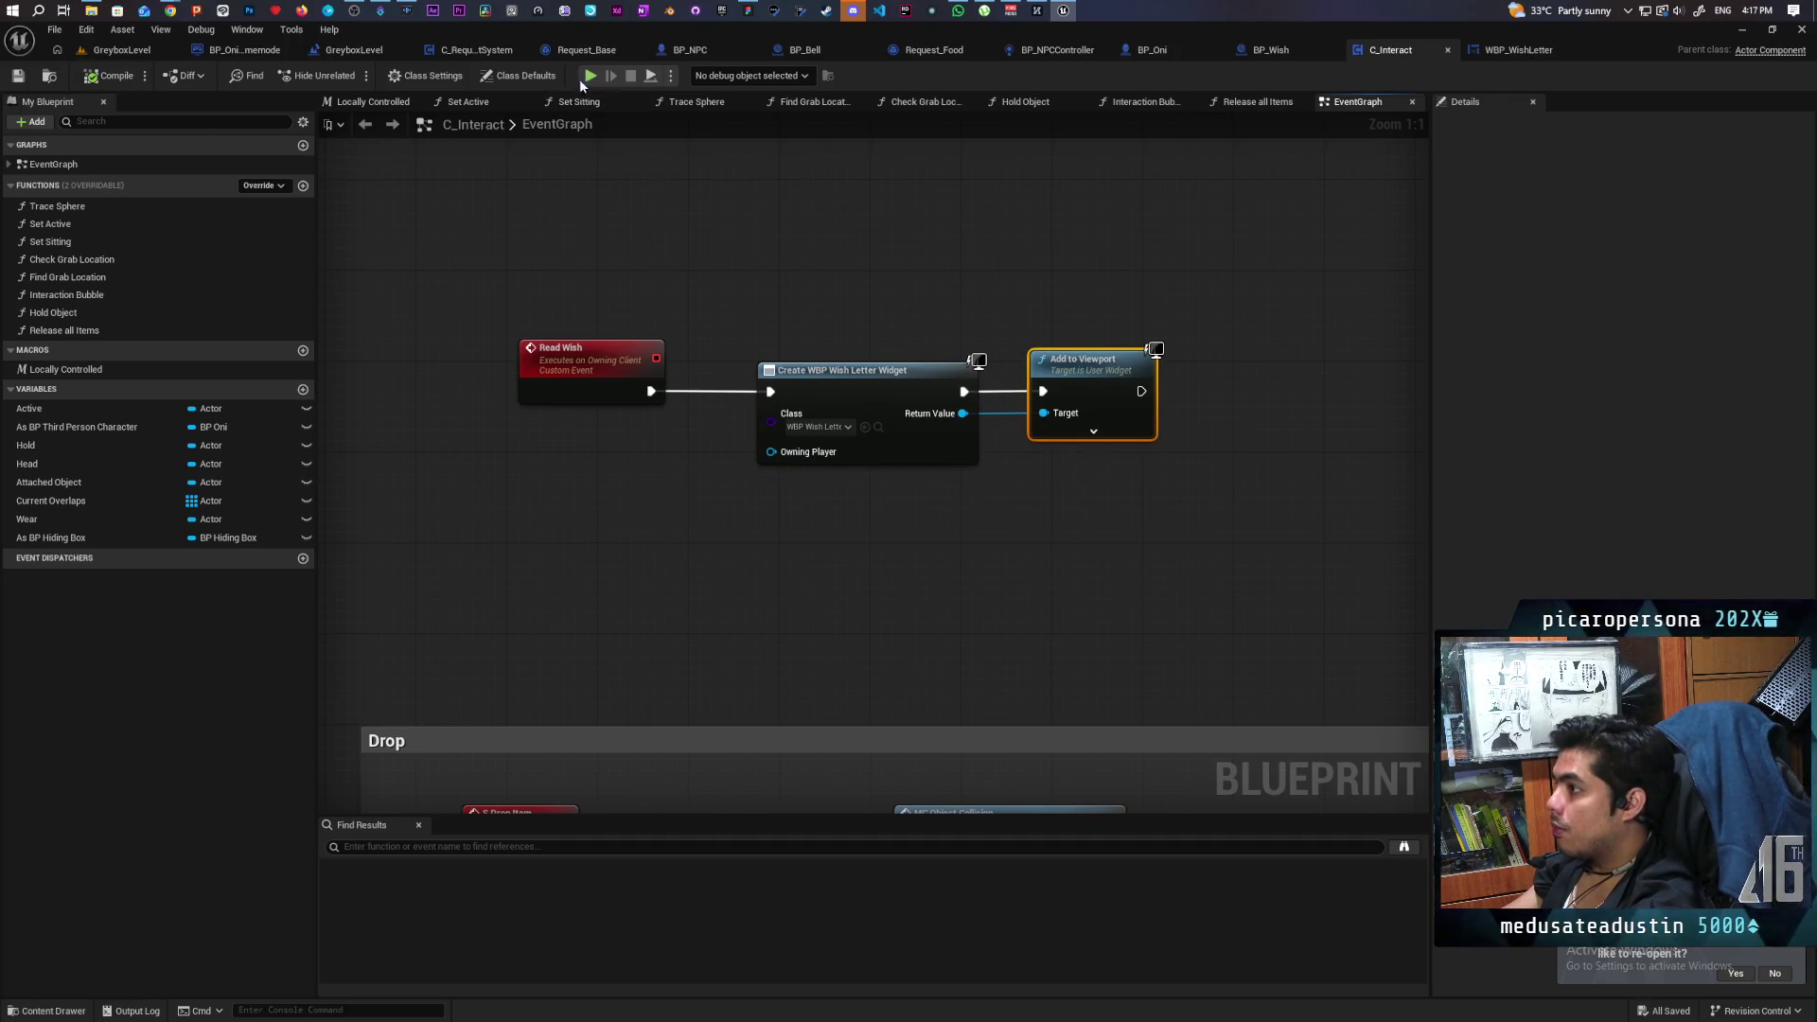
{"action": "key", "text": "alt+p"}
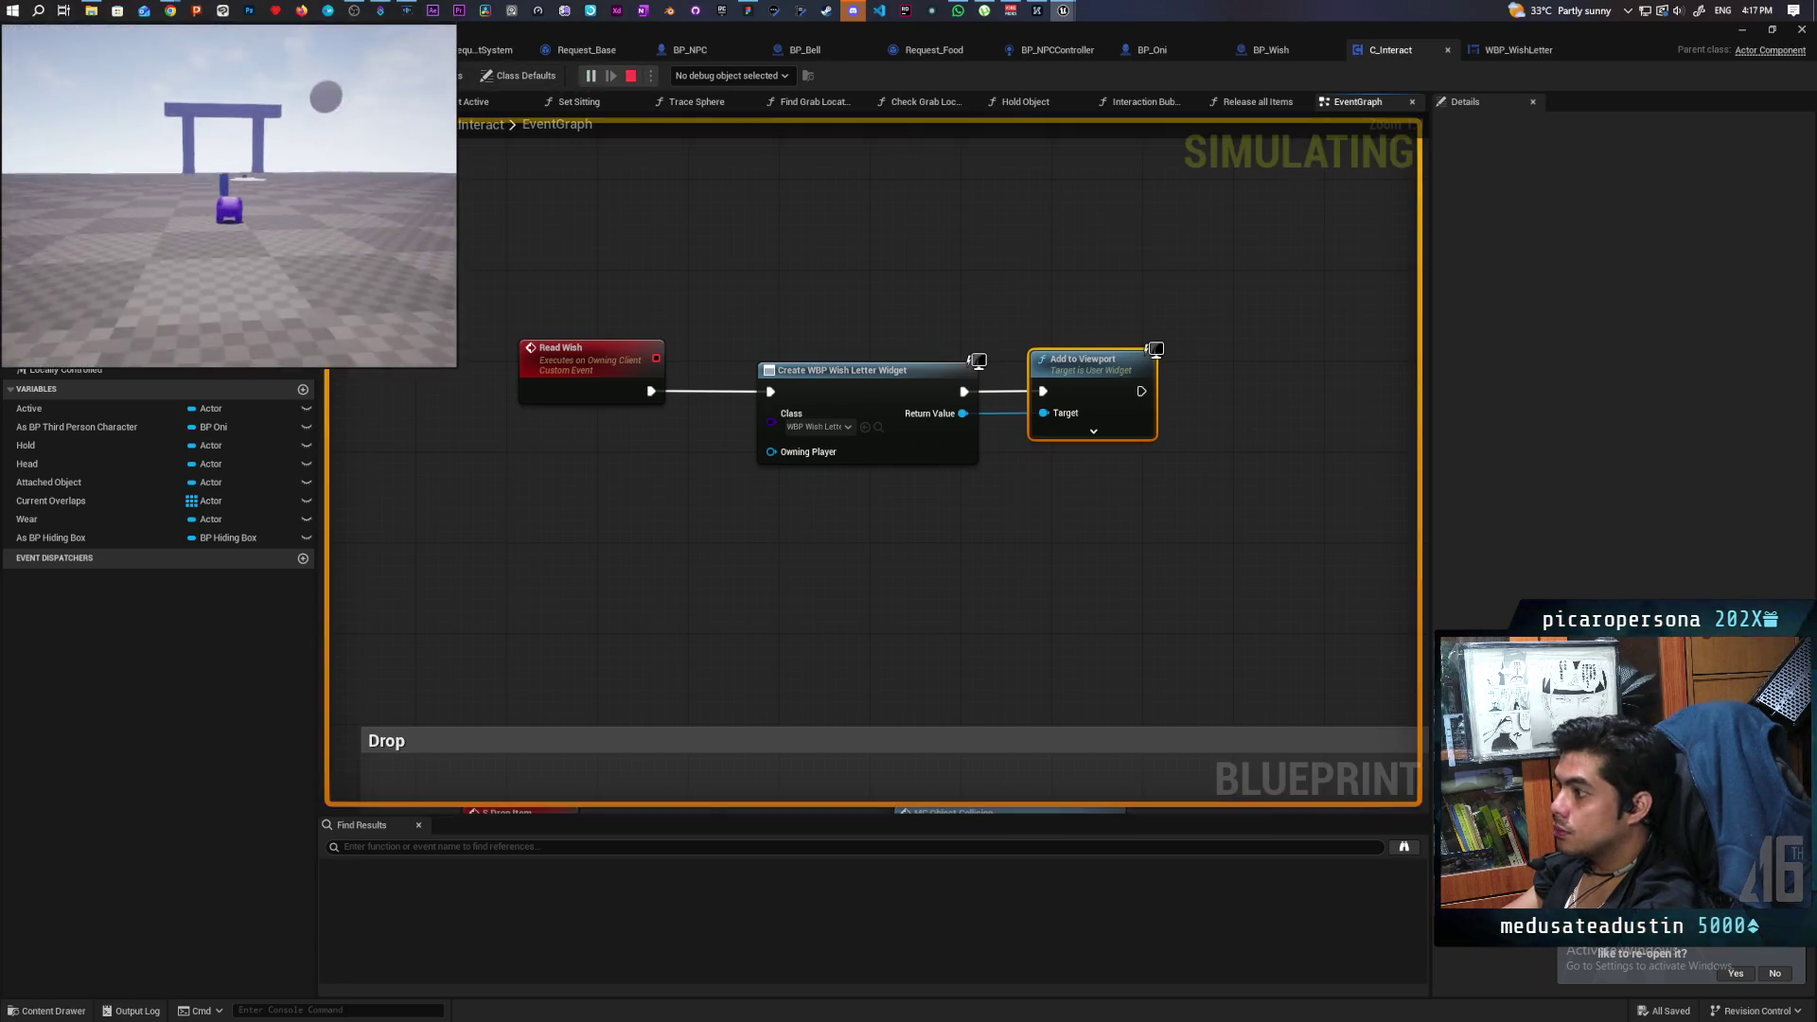
{"action": "key", "text": "w"}
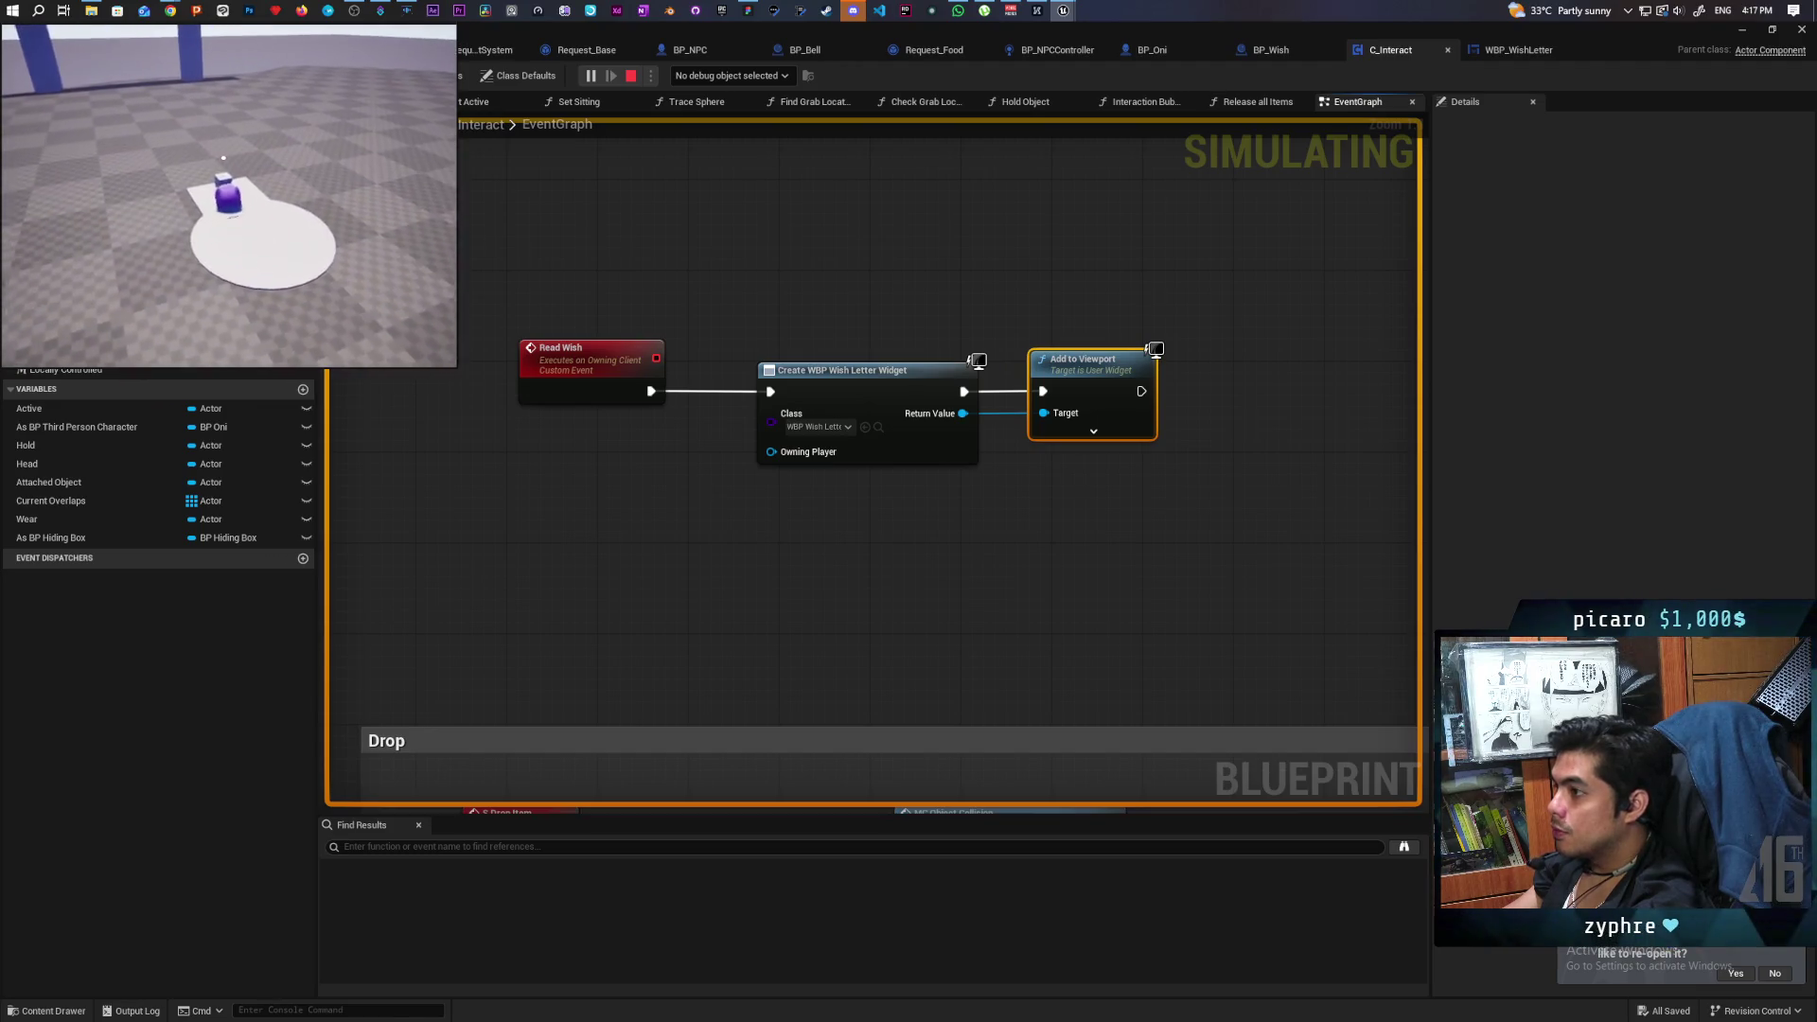
{"action": "key", "text": "e"}
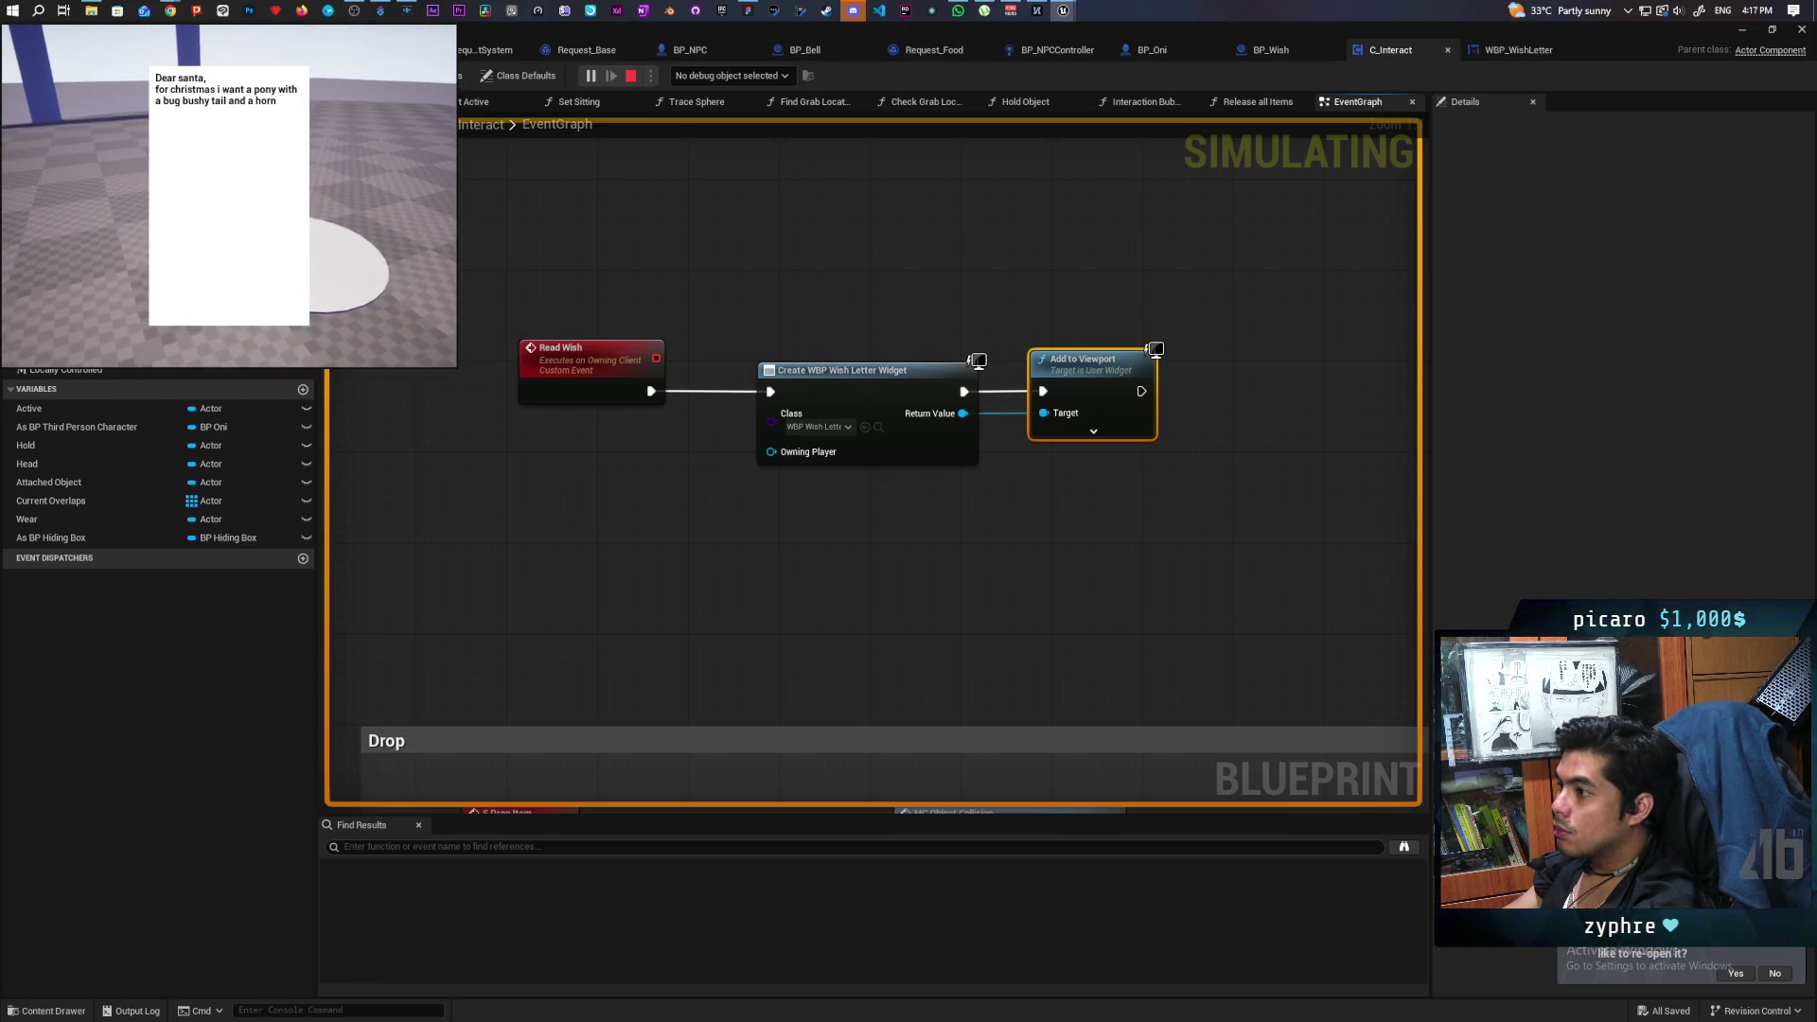
{"action": "key", "text": "Escape"}
Cancel a Get Player Controller node search and go to WBP_WishLetter's Event Graph.
{"action": "left_click_drag", "start_coordinate": [1112, 492], "coordinate": [865, 591]}
{"action": "right_click", "coordinate": [917, 617]}
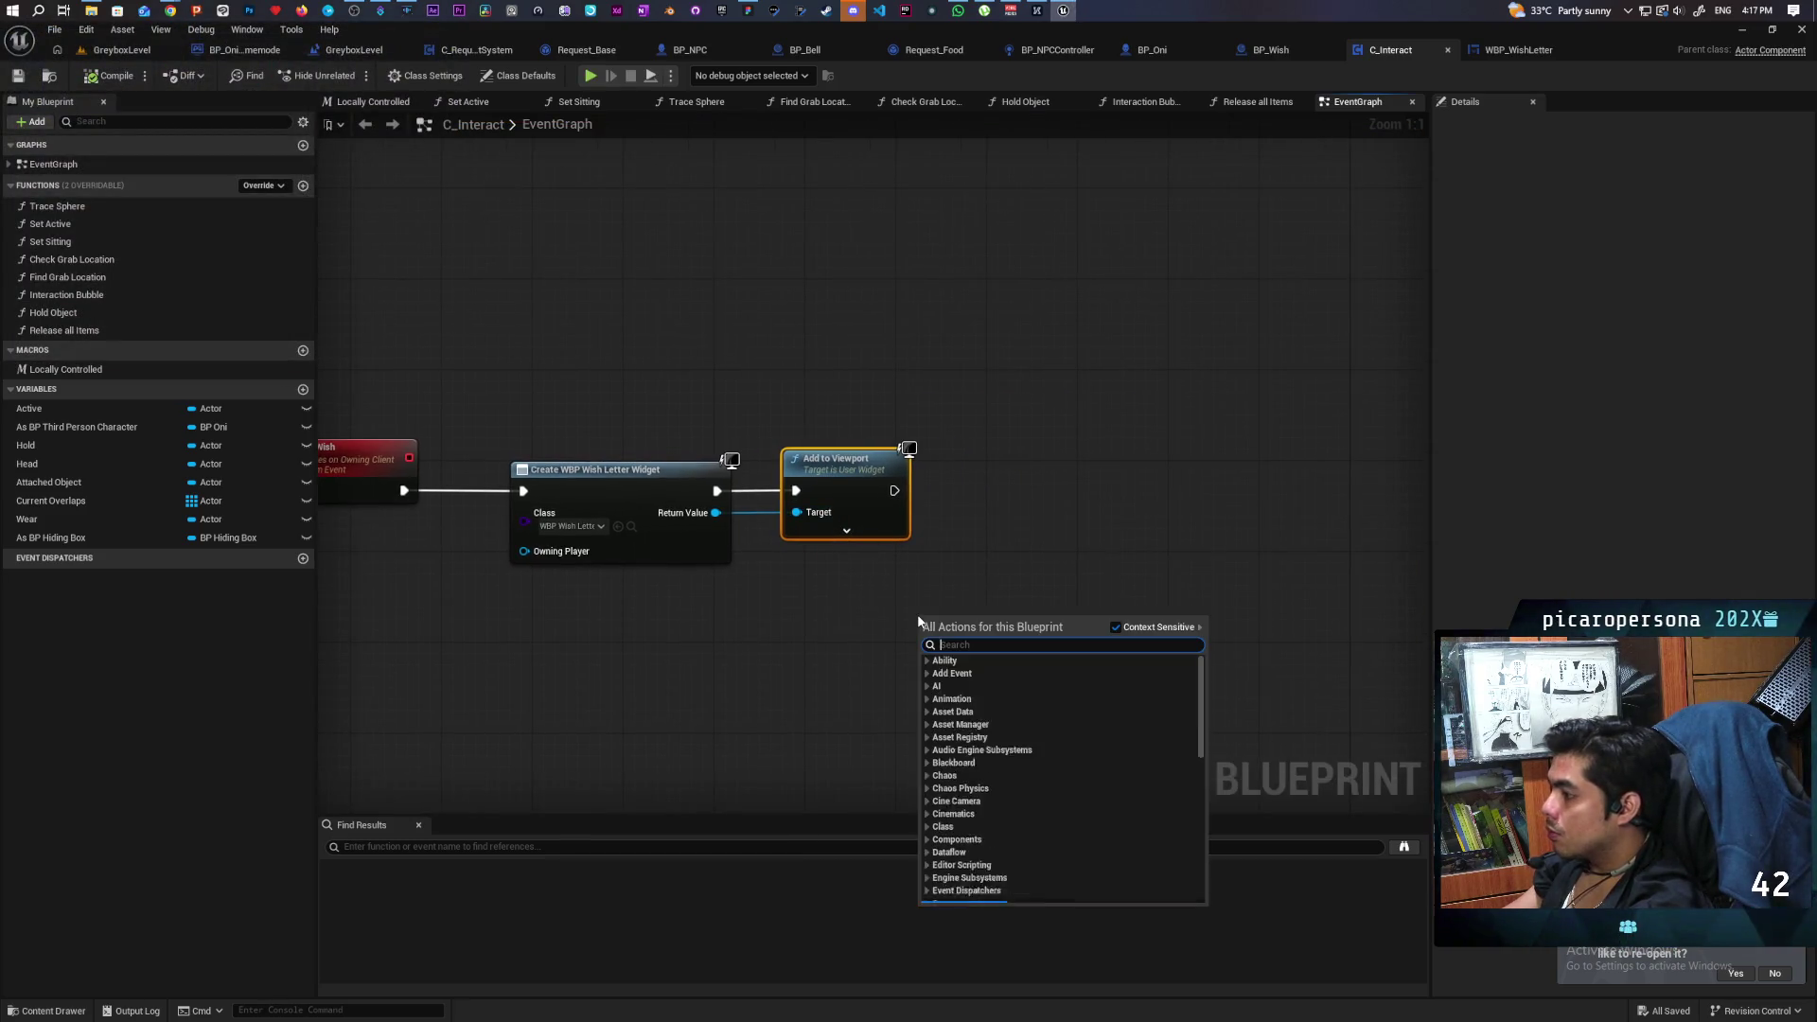
{"action": "left_click", "coordinate": [832, 605]}
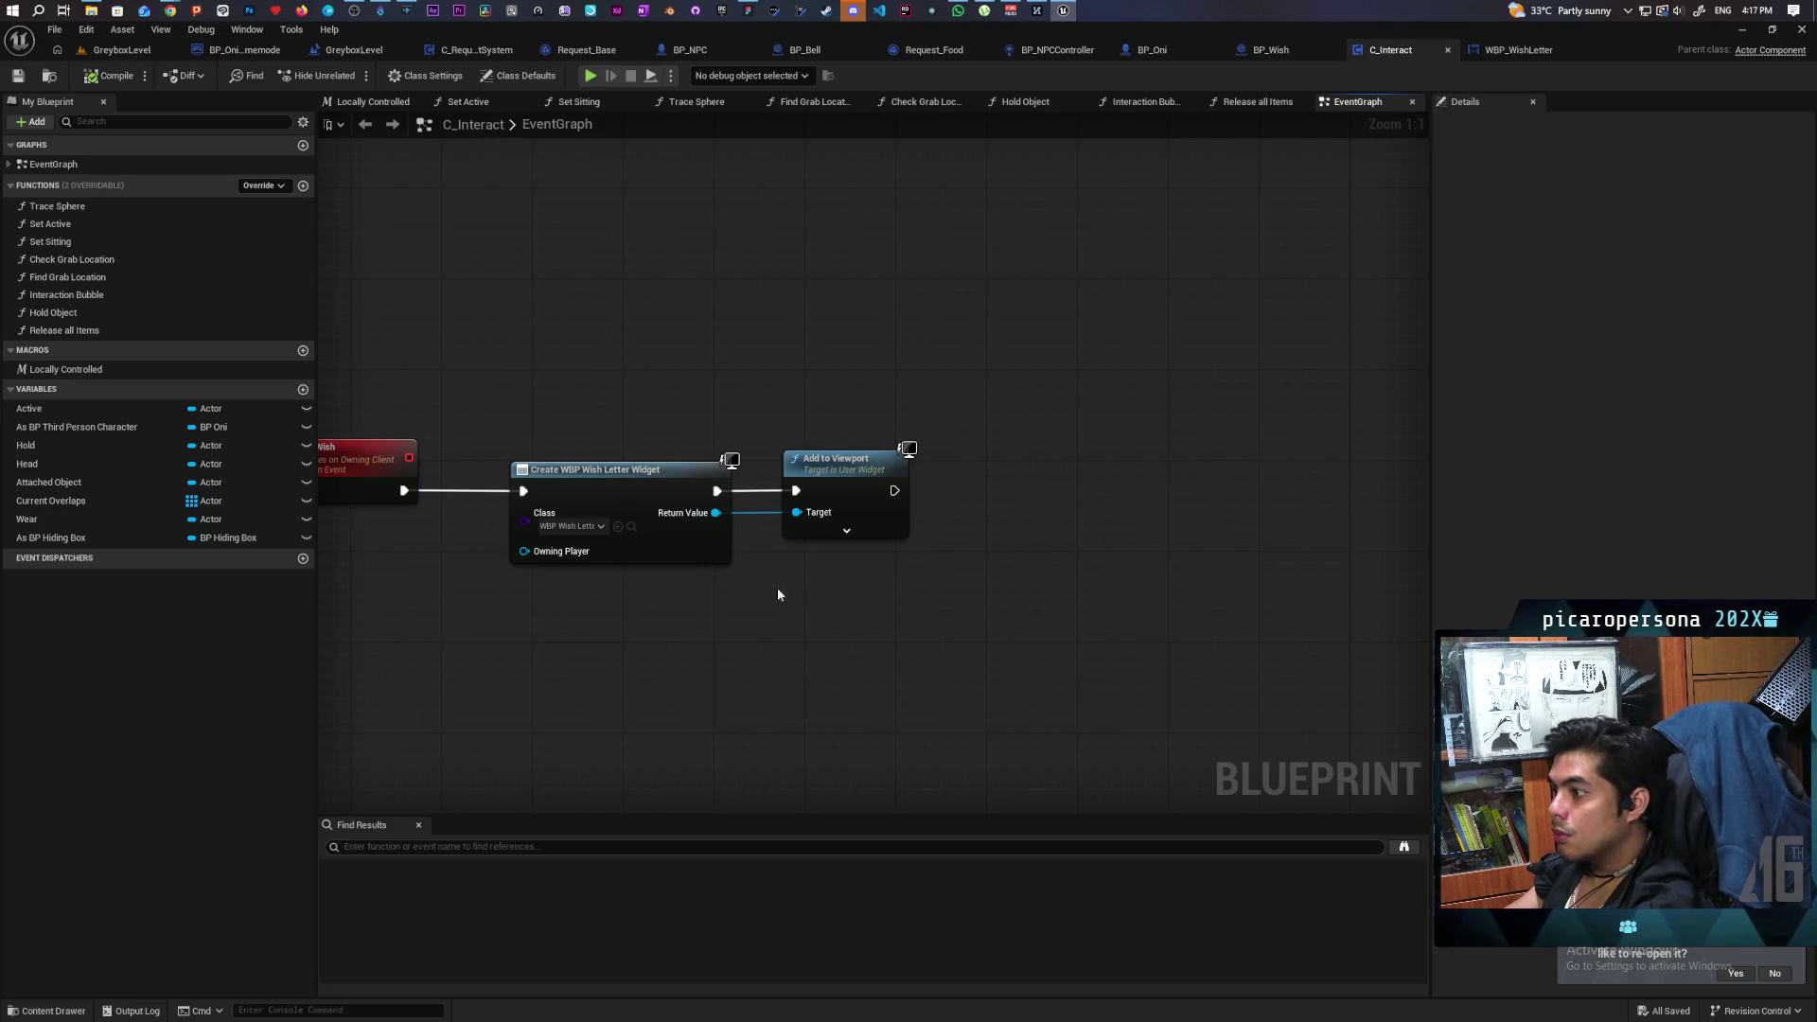
{"action": "left_click_drag", "start_coordinate": [474, 564], "coordinate": [531, 542]}
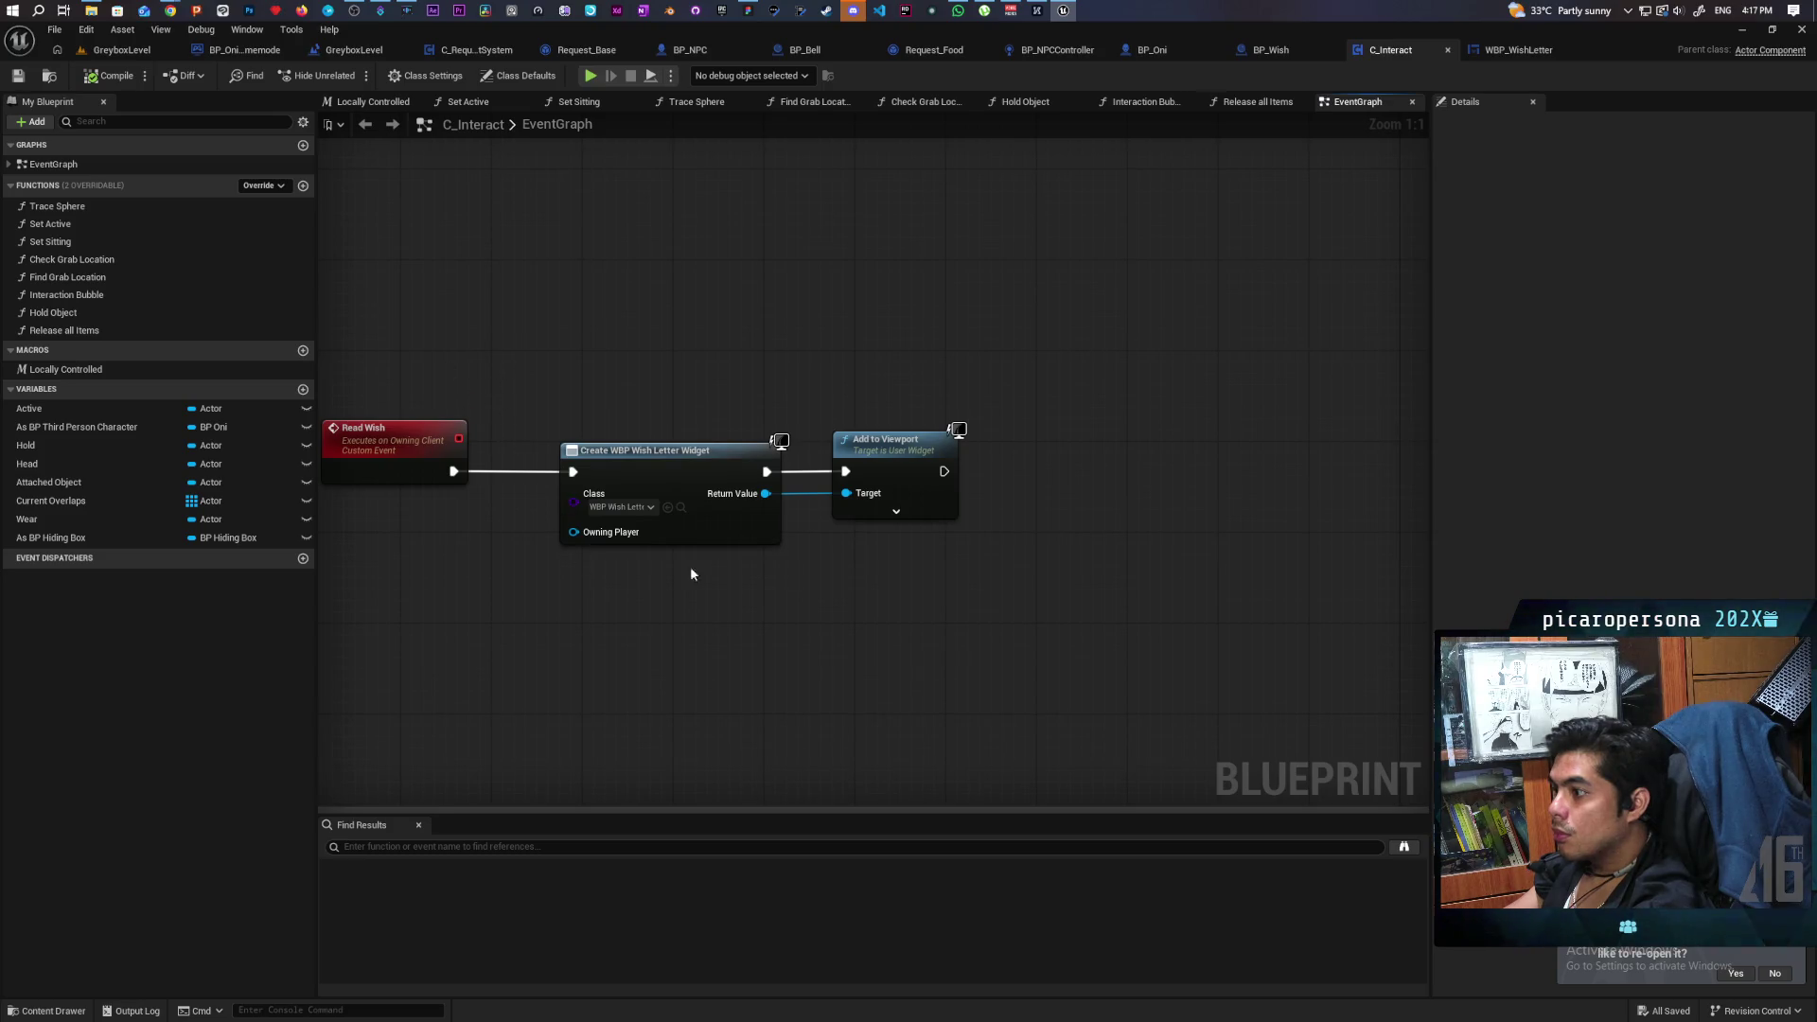
{"action": "right_click", "coordinate": [742, 603]}
{"action": "type", "text": "get"}
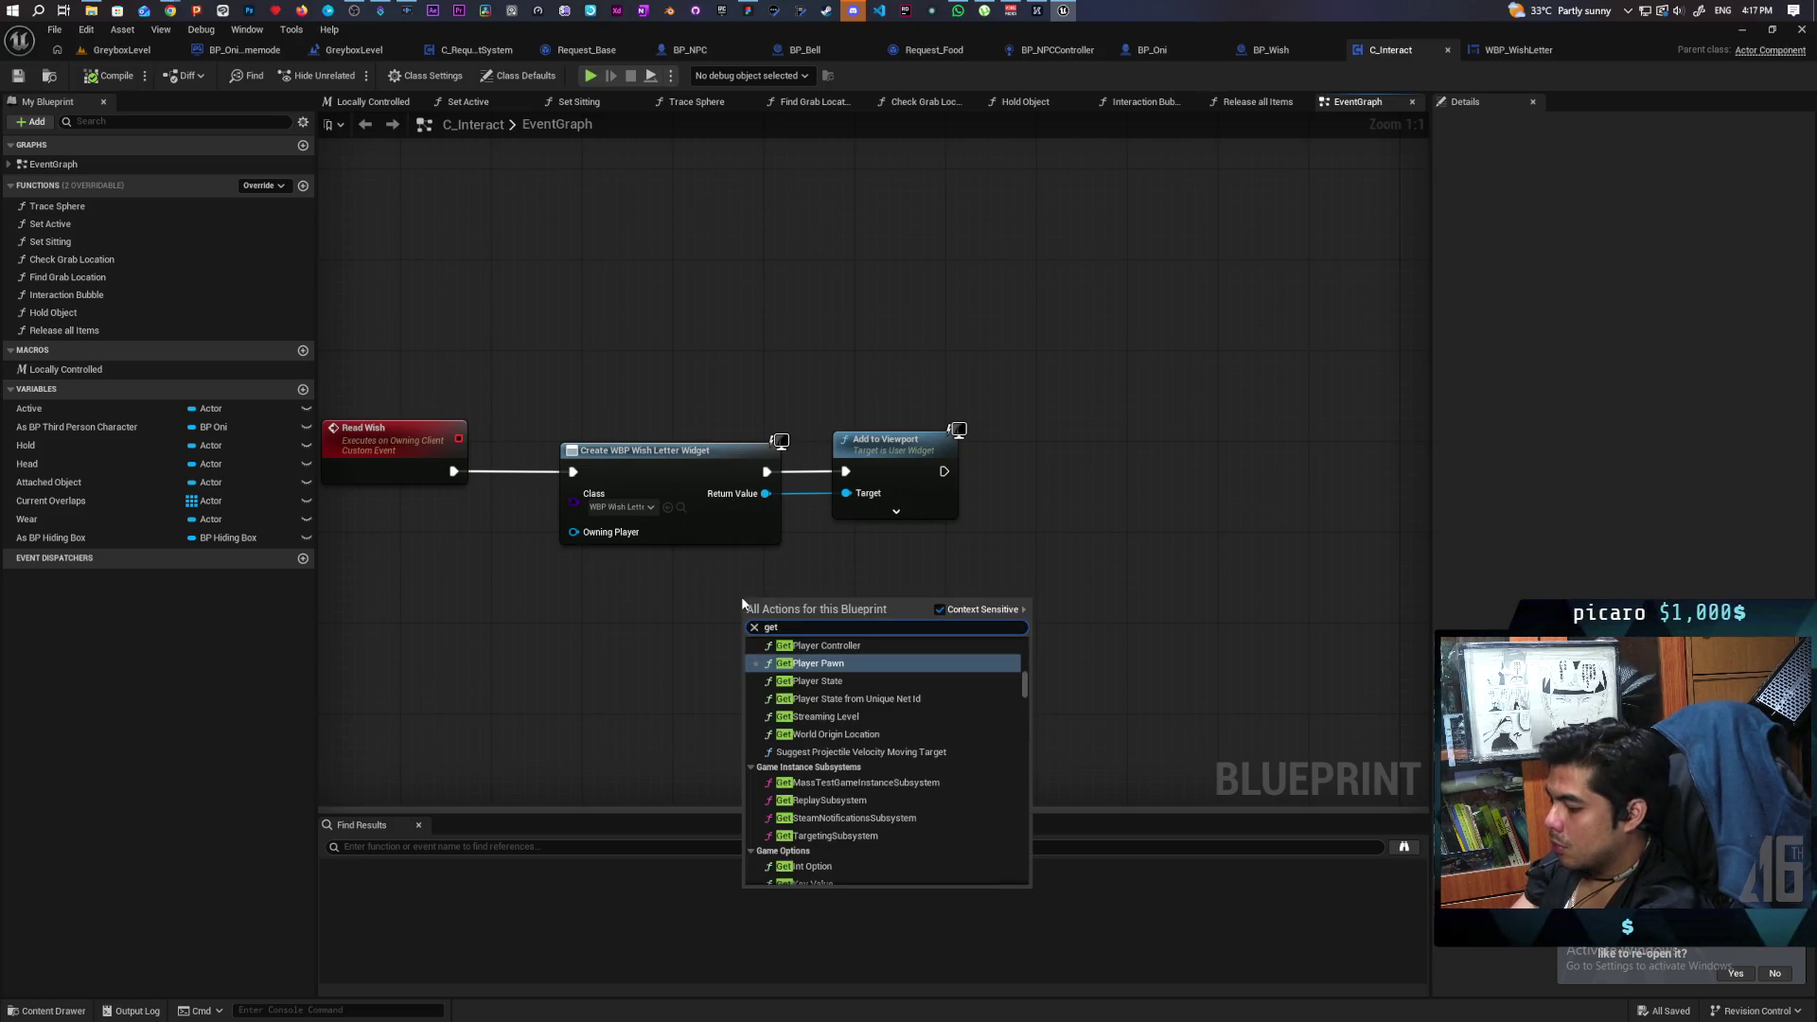
{"action": "type", "text": " player contor"}
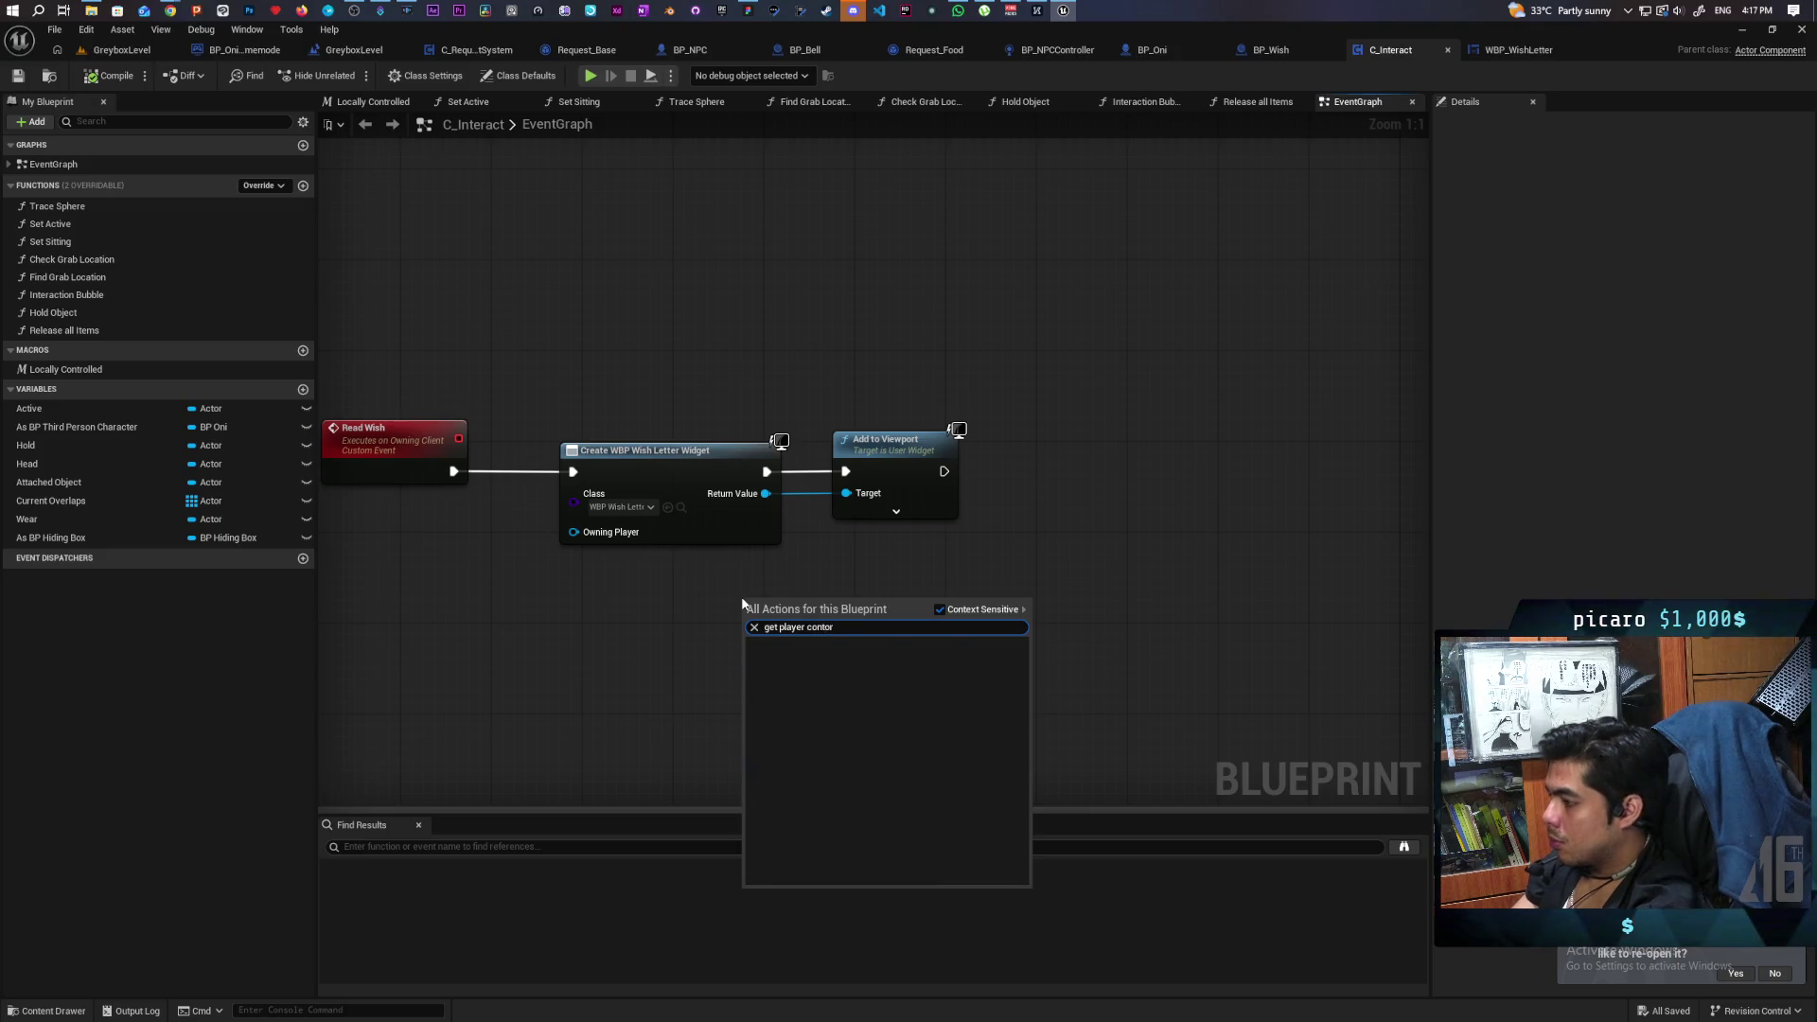
{"action": "key", "text": "BackSpace"}
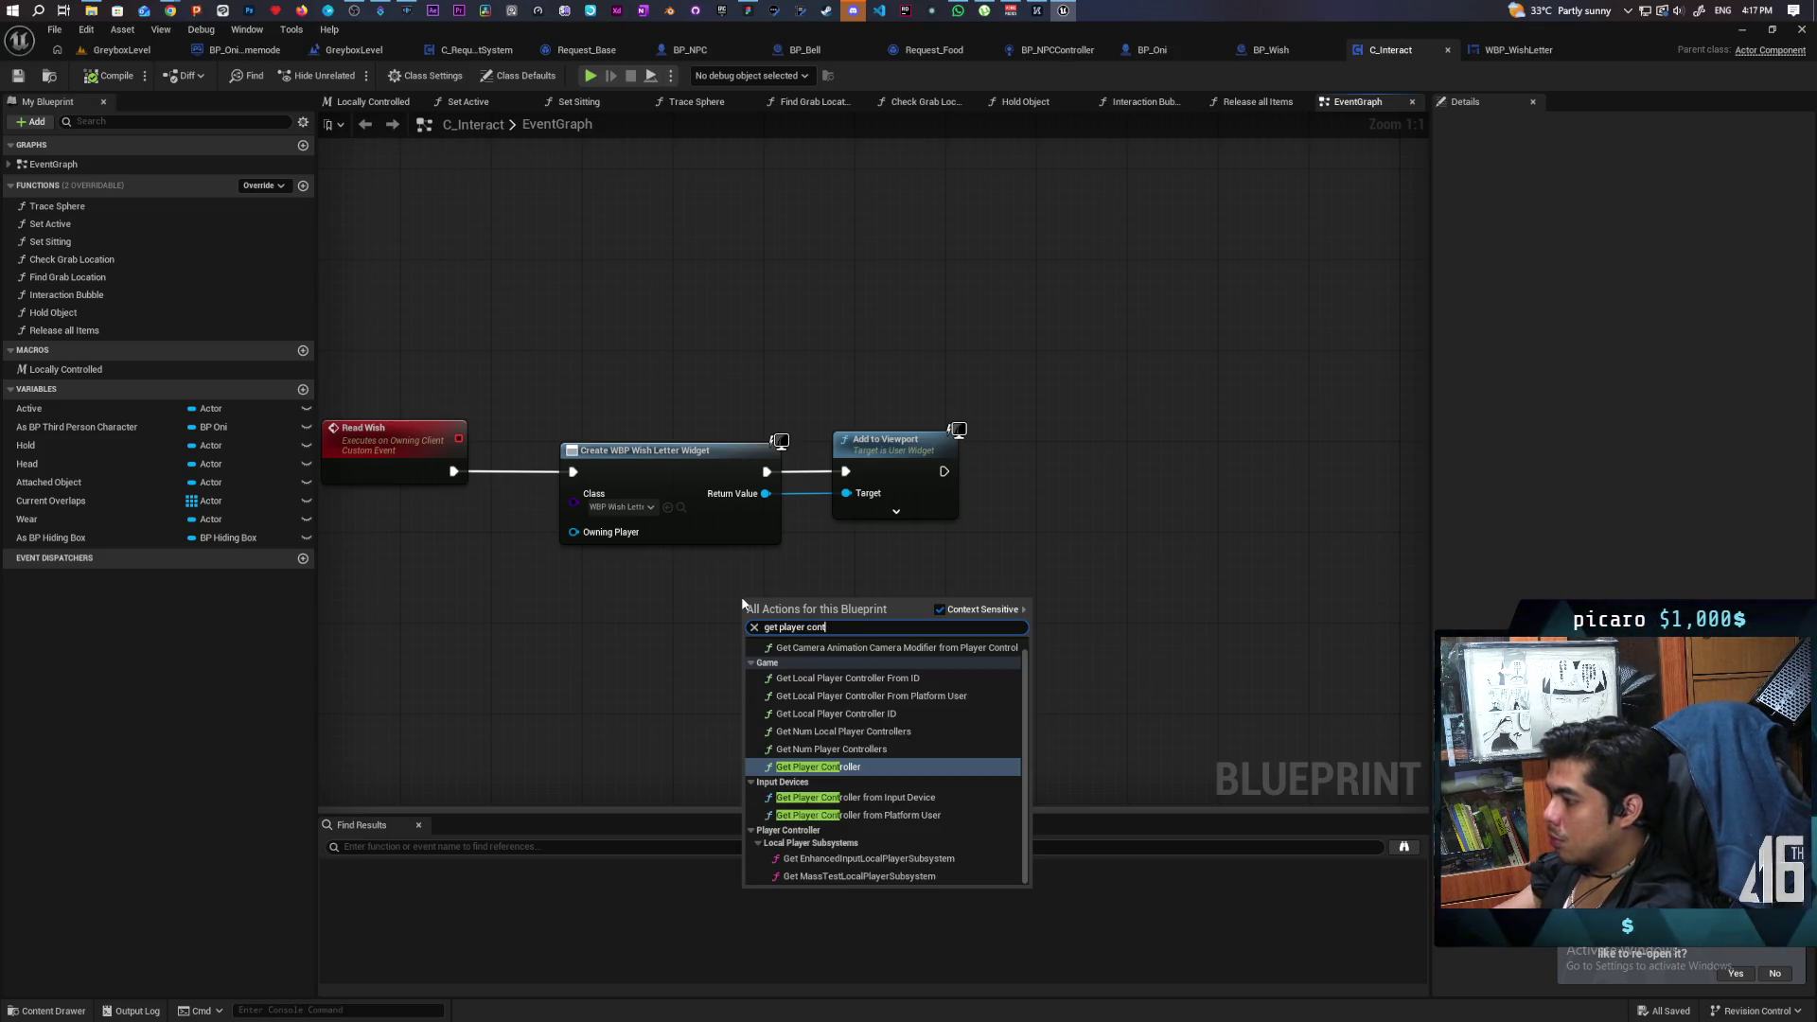
{"action": "left_click", "coordinate": [1104, 506]}
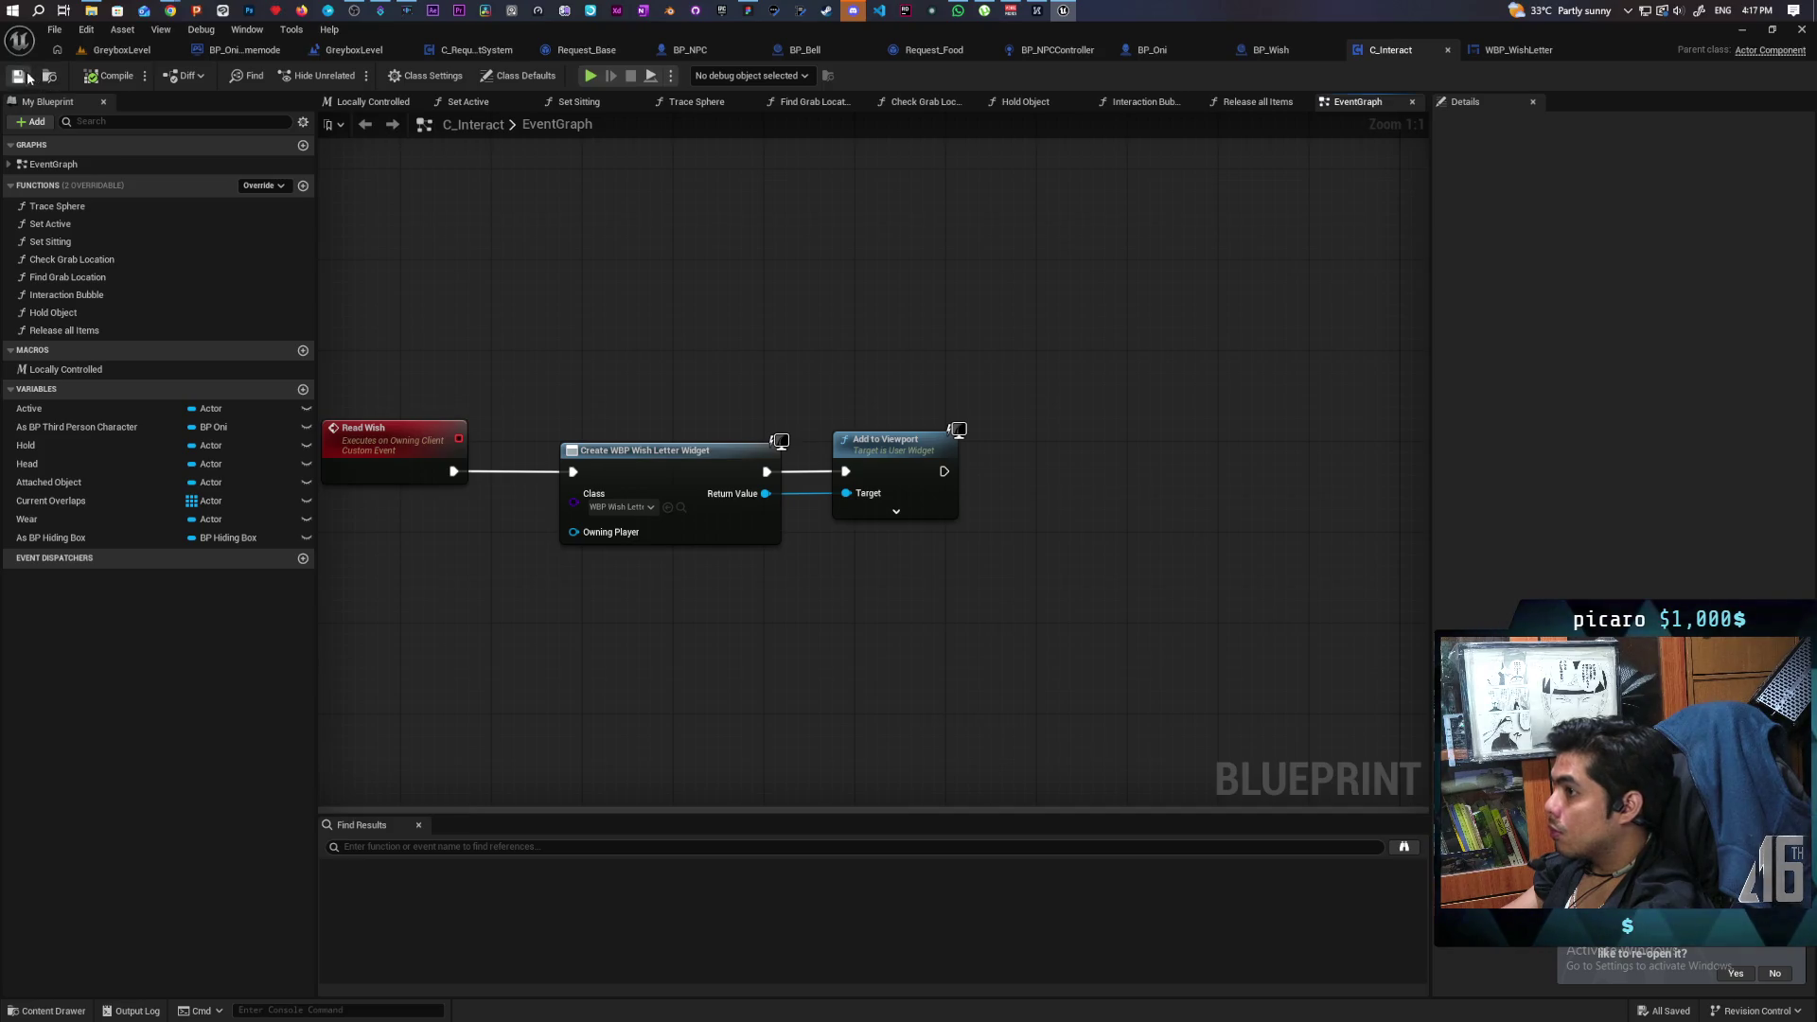
{"action": "left_click", "coordinate": [1506, 57]}
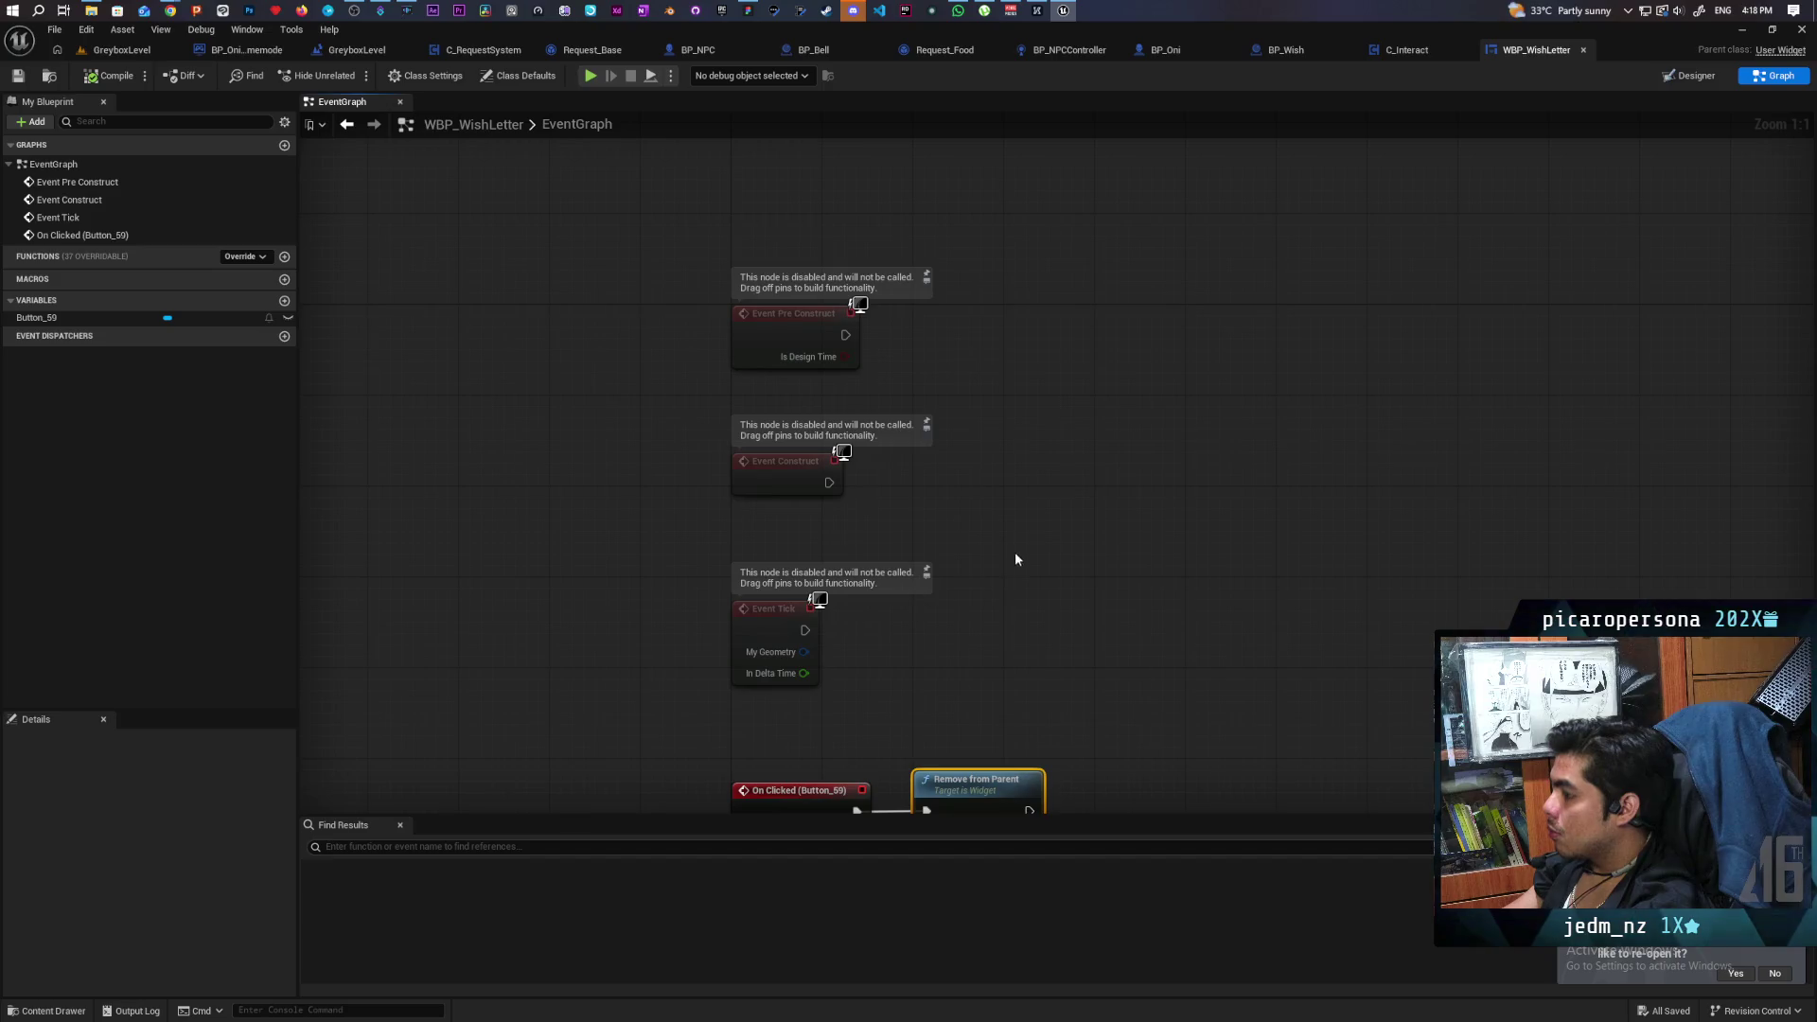
Add Get Owning Player and wire Set Input Mode UI Only after Event Construct.
{"action": "right_click", "coordinate": [924, 523]}
{"action": "type", "text": "get ownin"}
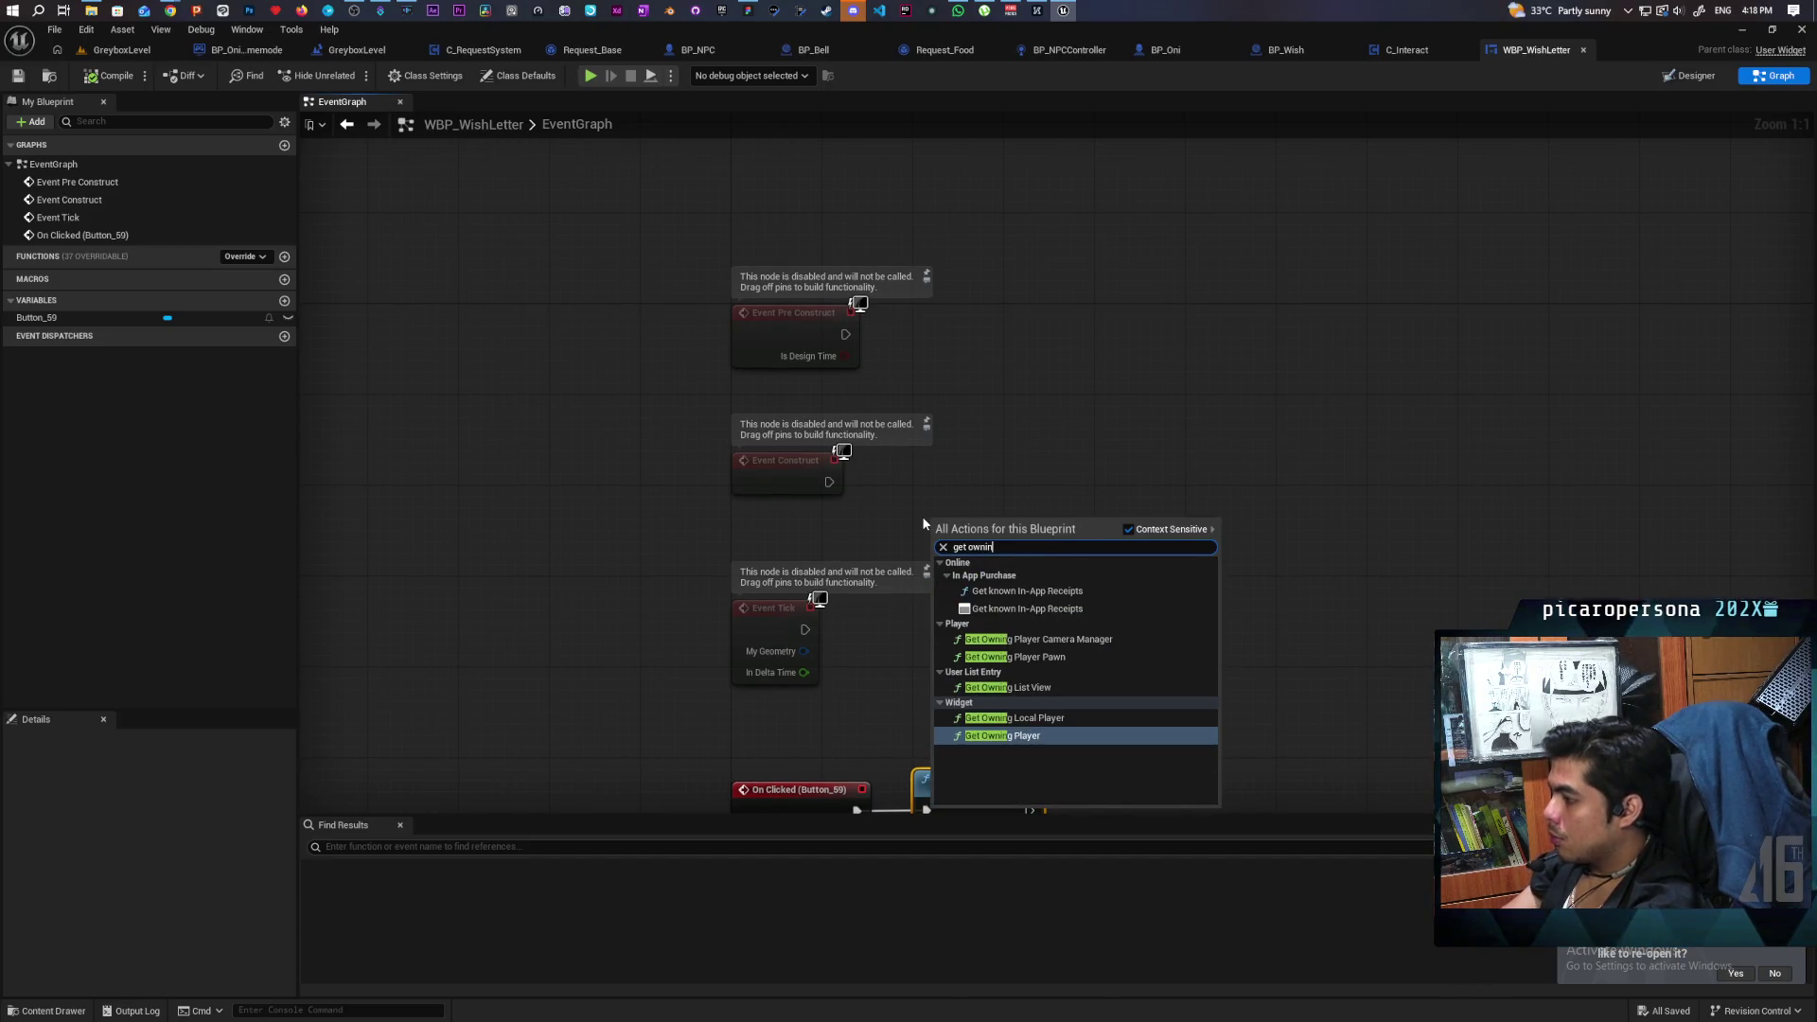
{"action": "key", "text": "Return"}
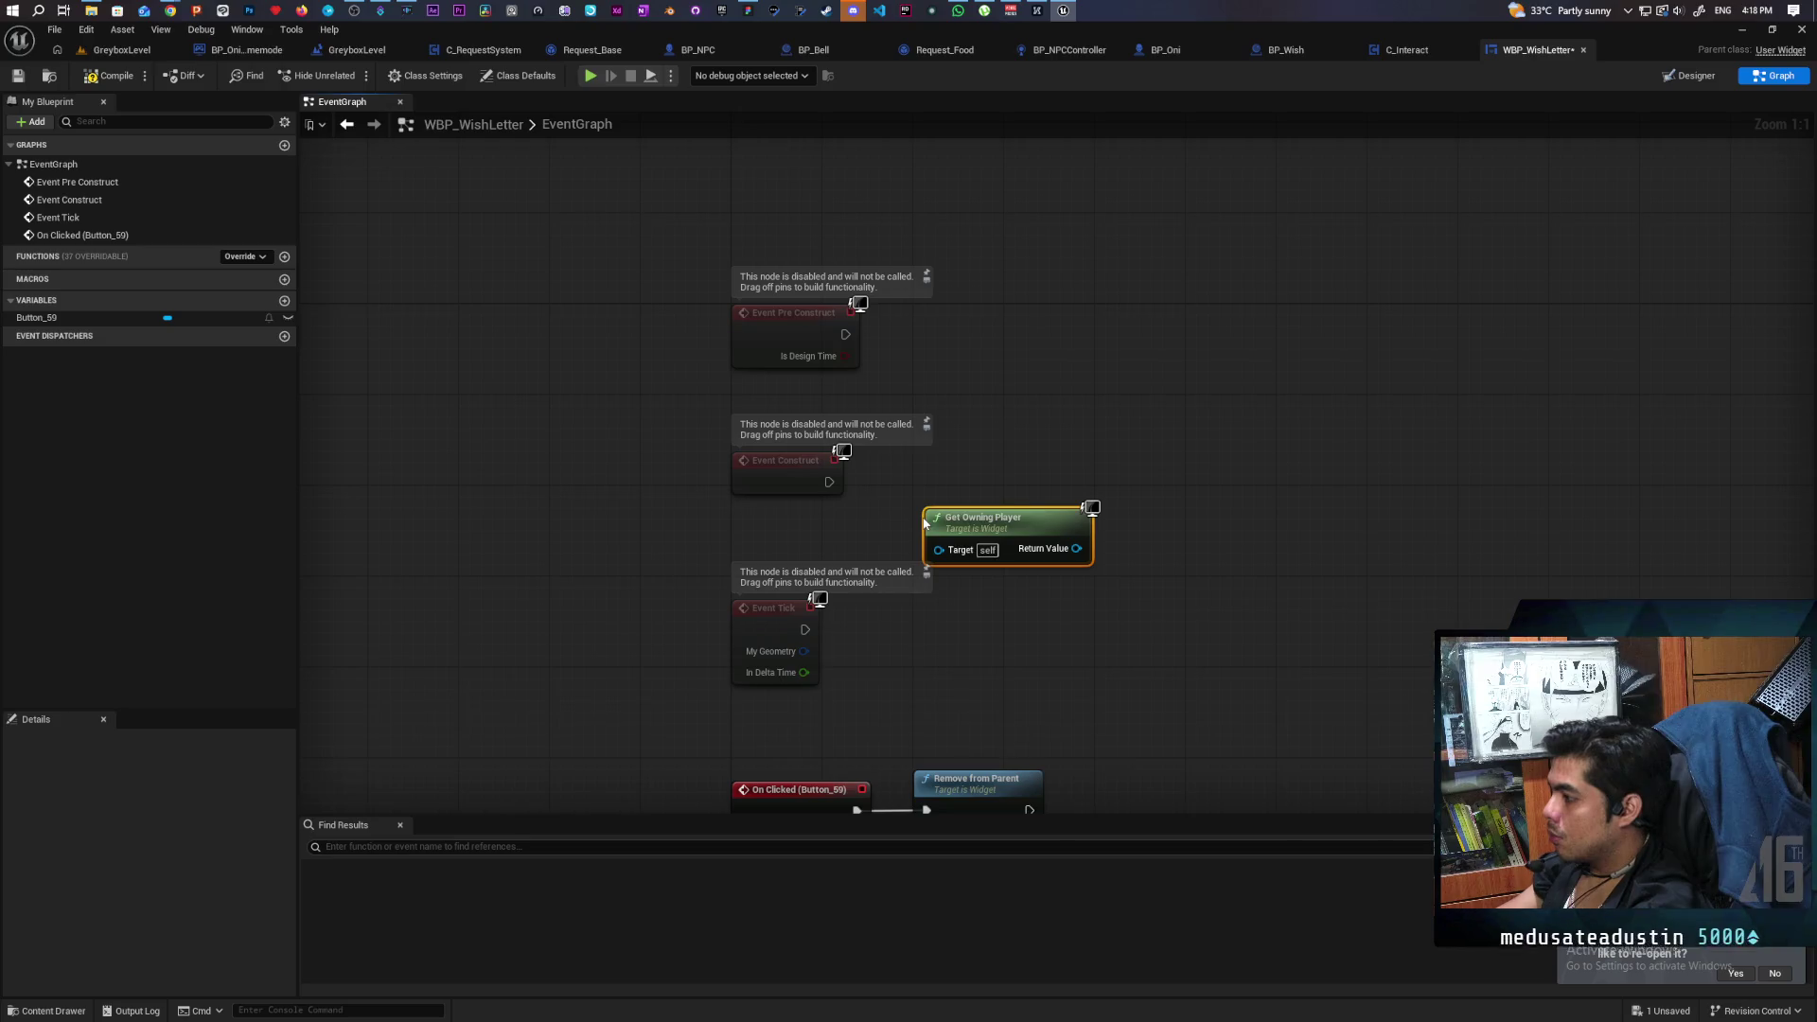
{"action": "mouse_move", "coordinate": [1018, 517]}
{"action": "left_mouse_down"}
{"action": "mouse_move", "coordinate": [850, 536]}
{"action": "mouse_move", "coordinate": [1133, 501]}
{"action": "left_mouse_up"}
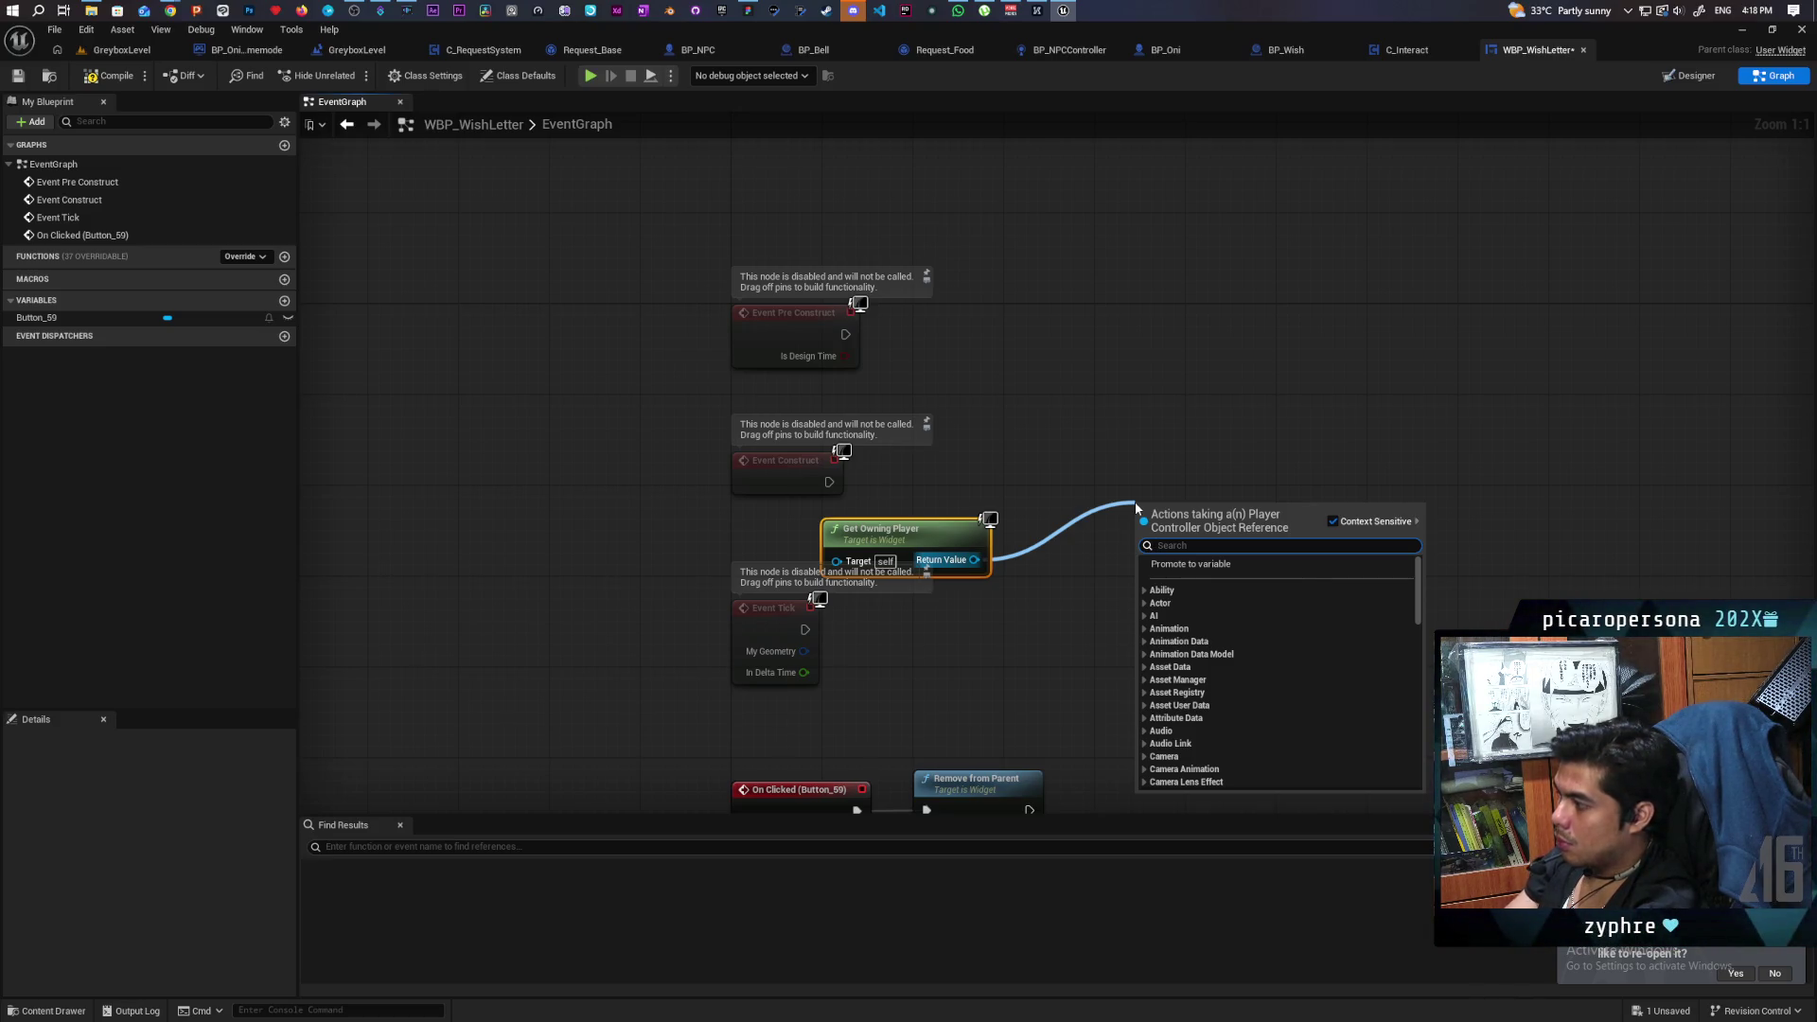
{"action": "type", "text": "ui onl"}
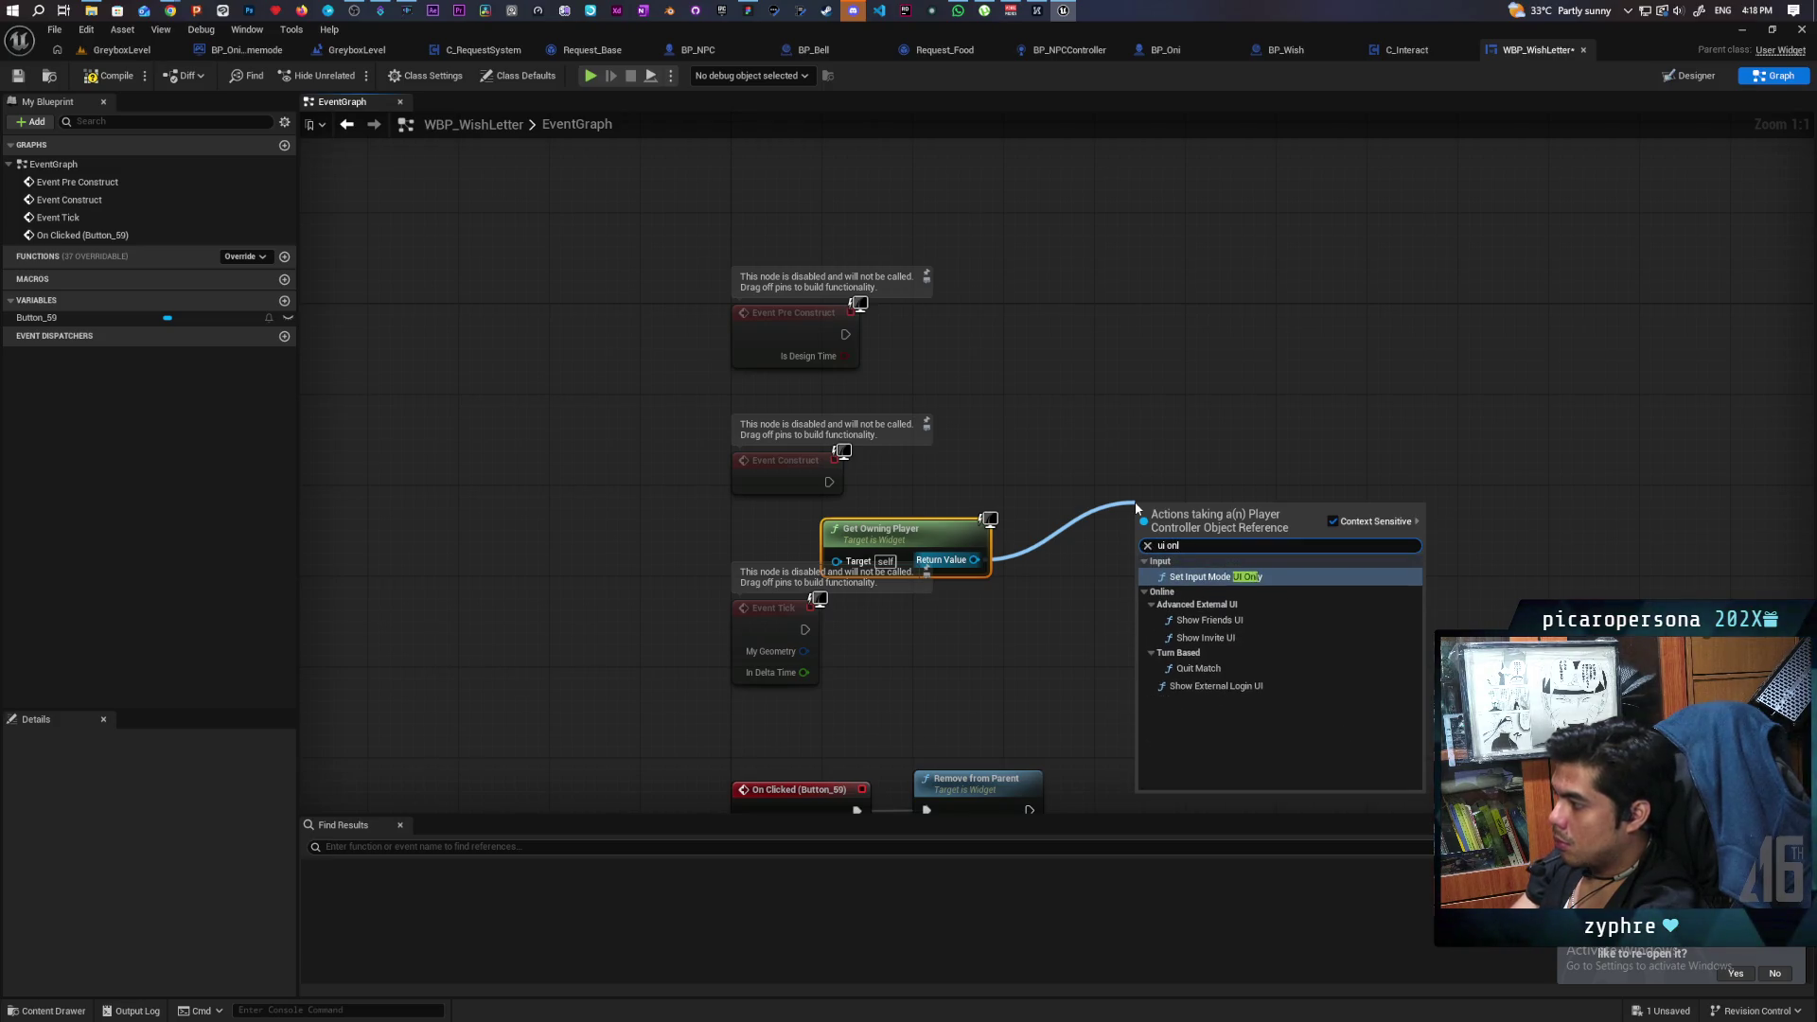
{"action": "left_click", "coordinate": [1194, 577]}
{"action": "left_click_drag", "start_coordinate": [1204, 526], "coordinate": [1169, 470]}
{"action": "left_click_drag", "start_coordinate": [829, 482], "coordinate": [1183, 481]}
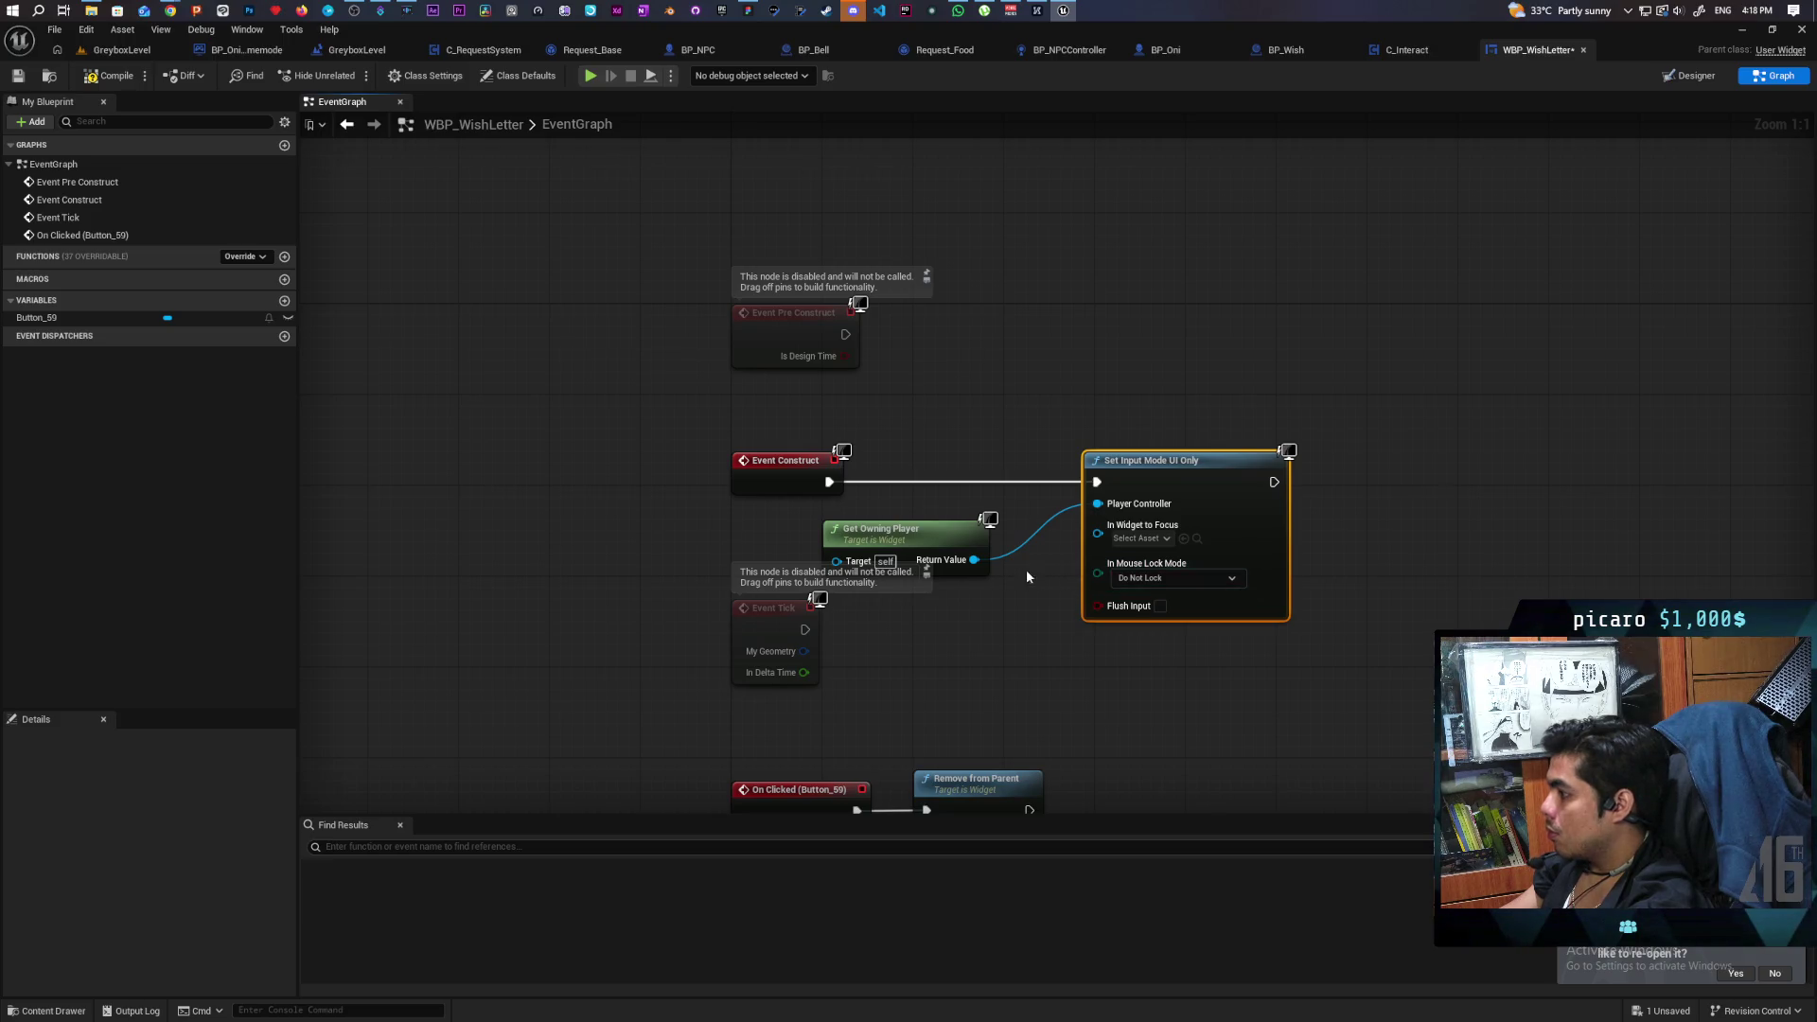
Plug Self into In Widget to Focus and save WBP_WishLetter.
{"action": "mouse_move", "coordinate": [1103, 537]}
{"action": "left_mouse_down"}
{"action": "mouse_move", "coordinate": [1001, 621]}
{"action": "mouse_move", "coordinate": [984, 610]}
{"action": "left_mouse_up"}
{"action": "type", "text": "self"}
{"action": "key", "text": "Return"}
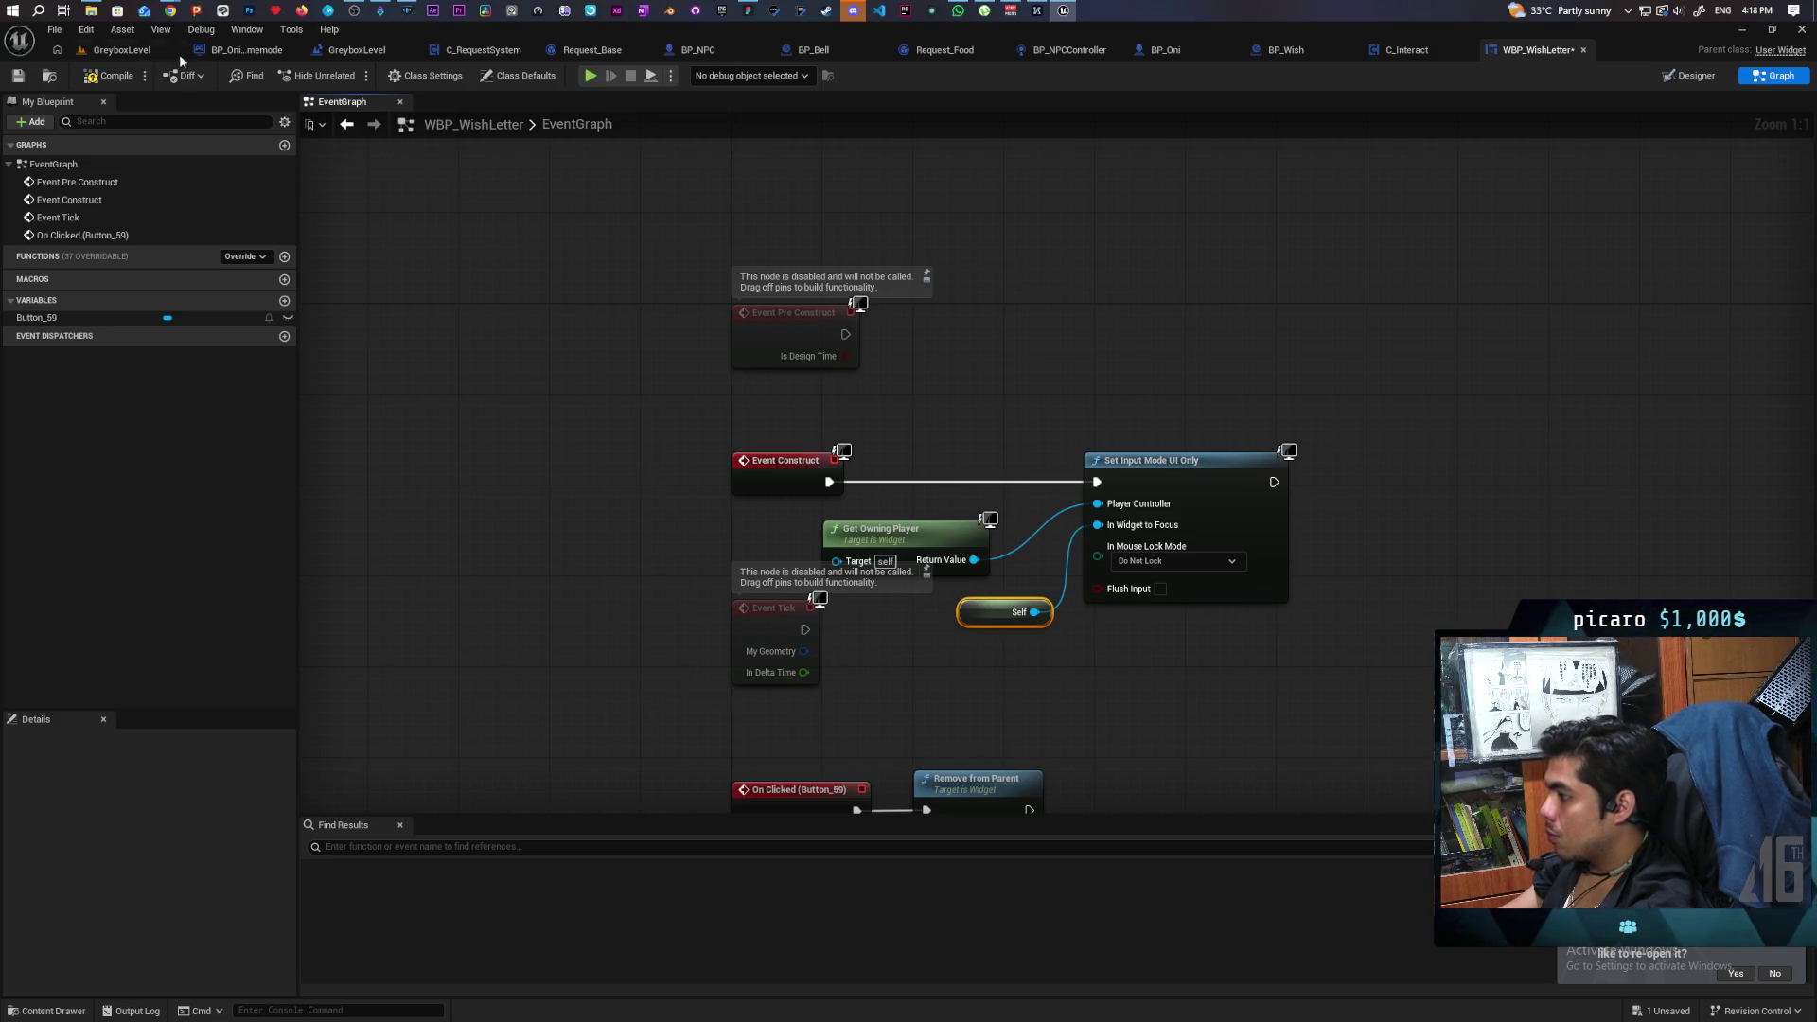
{"action": "left_click", "coordinate": [26, 81]}
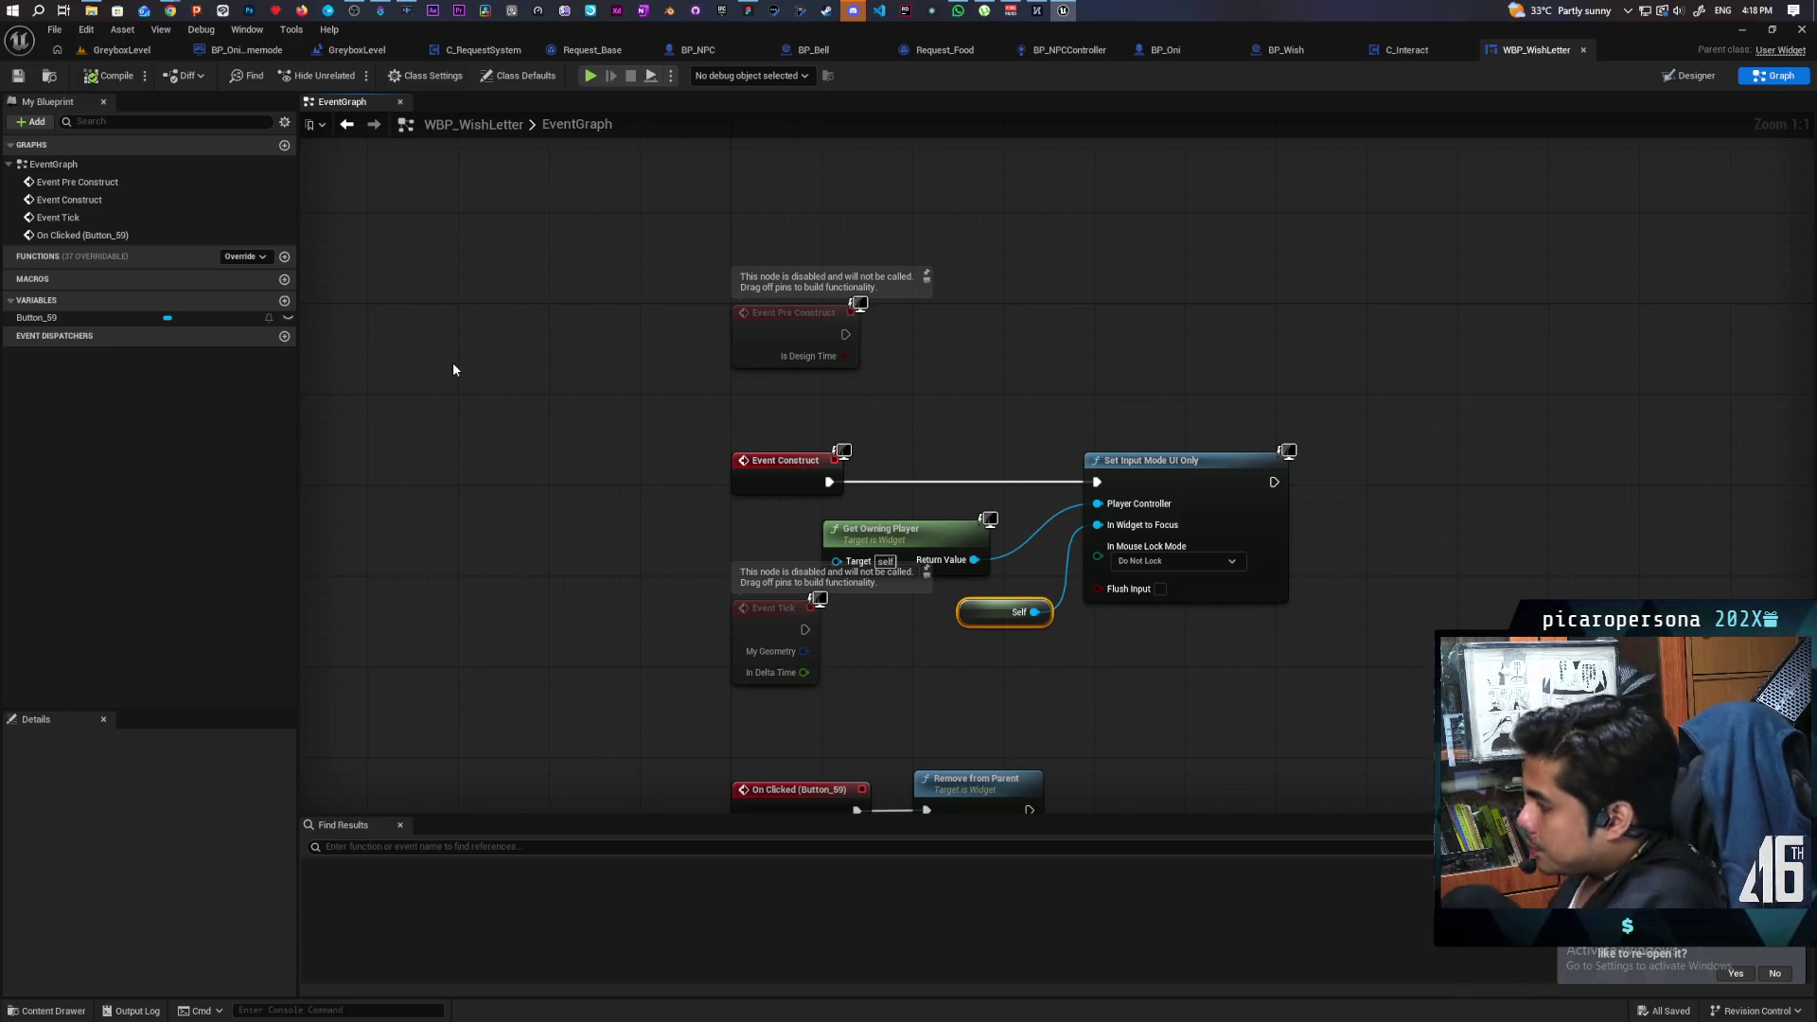
Add an F key event that calls Remove from Parent, and save the blueprint.
{"action": "scroll", "coordinate": [774, 539], "scroll_direction": "down", "scroll_amount": 5}
{"action": "right_click", "coordinate": [775, 663]}
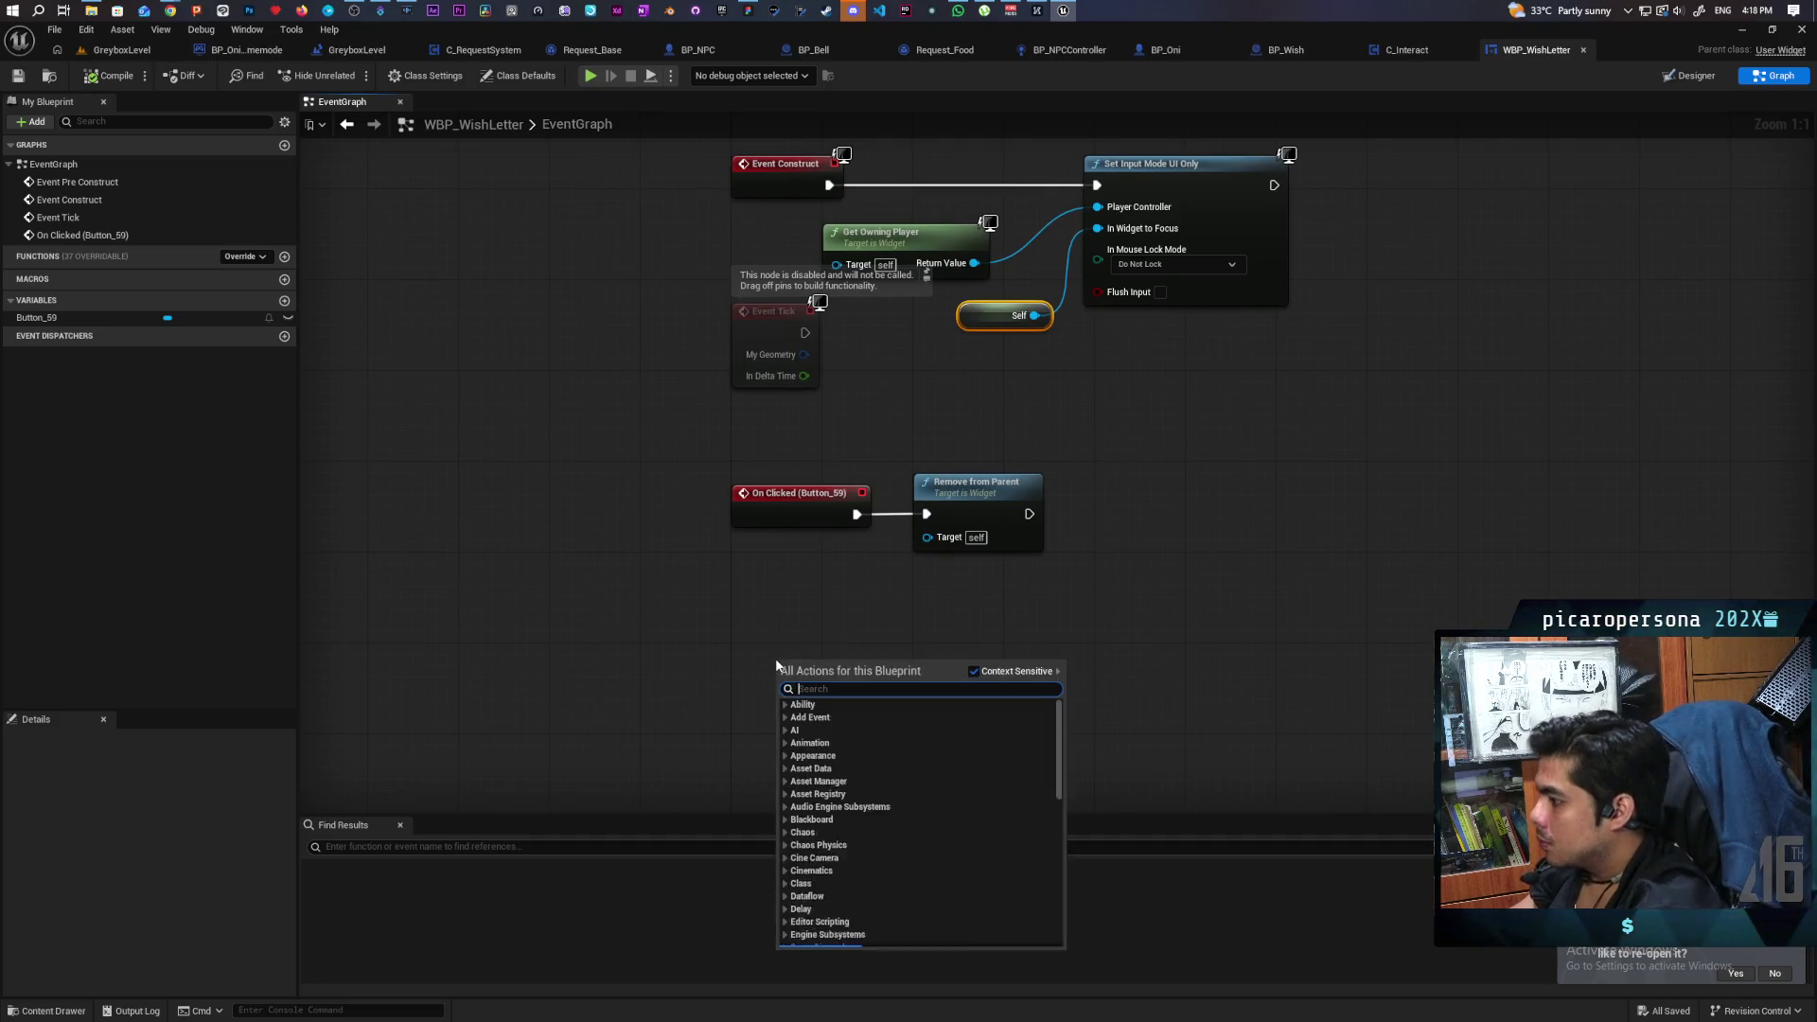
{"action": "type", "text": "key"}
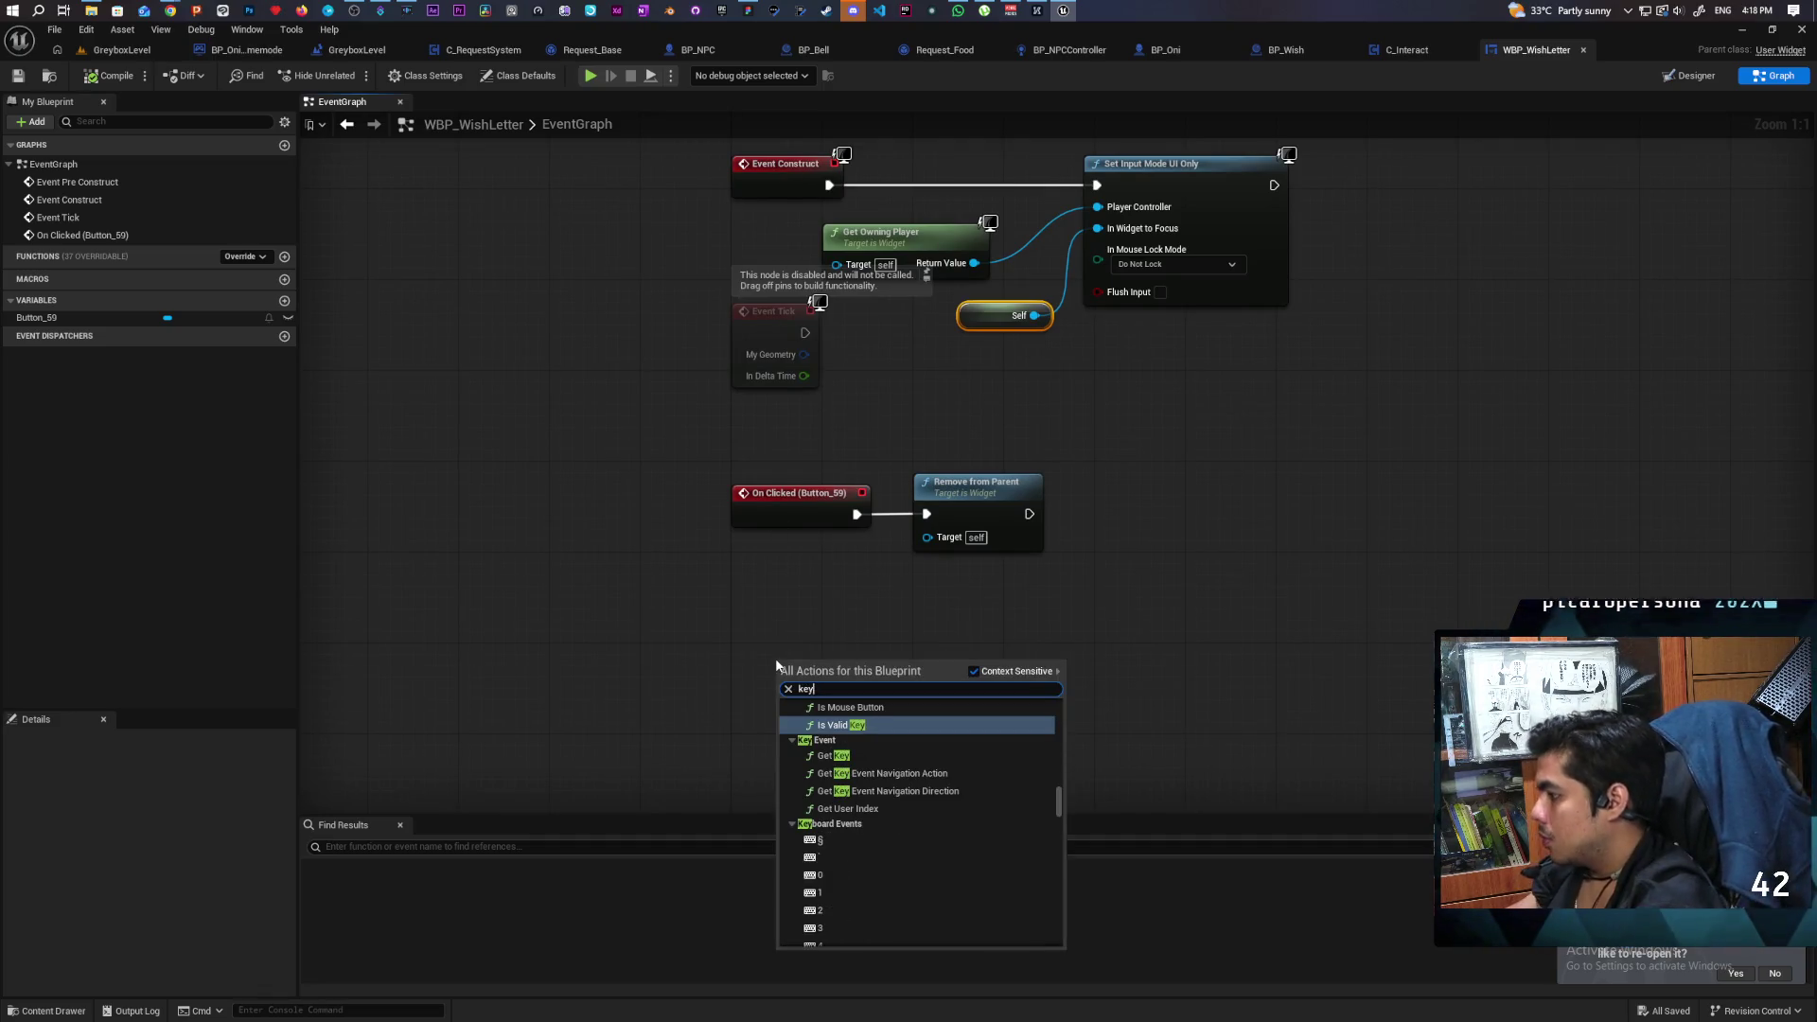
{"action": "left_click", "coordinate": [876, 873]}
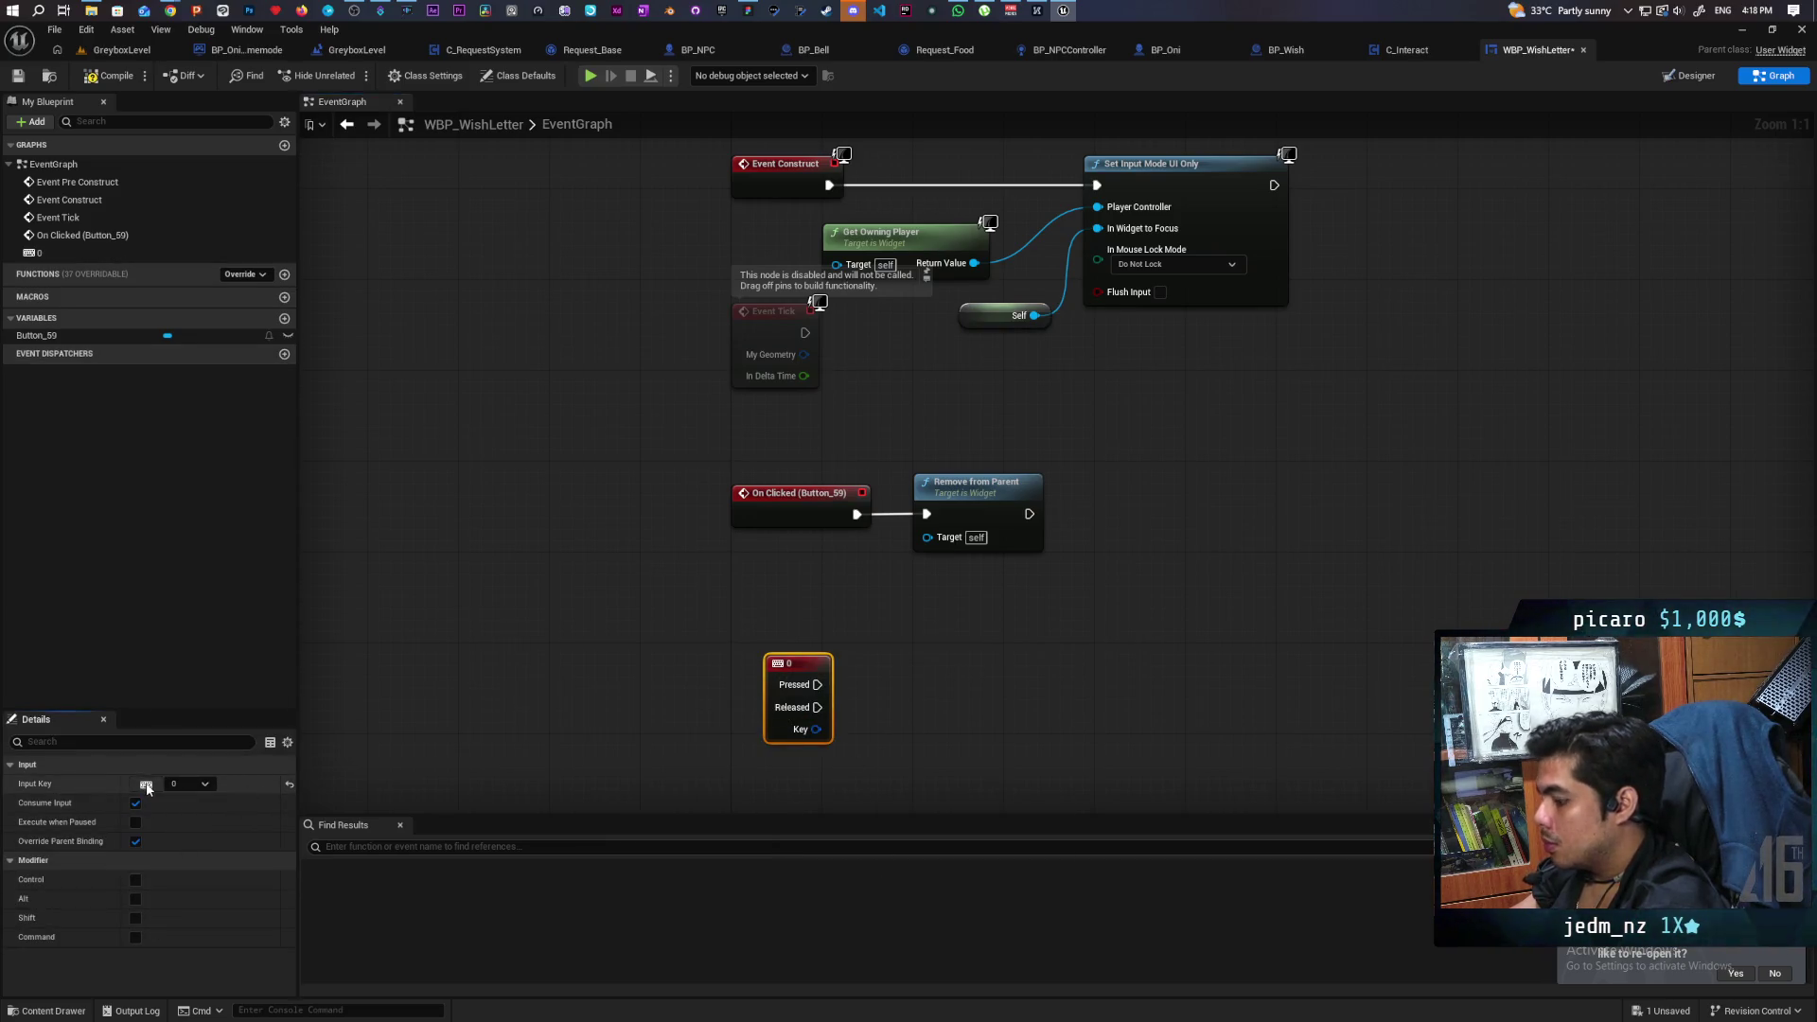
{"action": "left_click", "coordinate": [509, 754]}
{"action": "left_click_drag", "start_coordinate": [734, 621], "coordinate": [842, 450]}
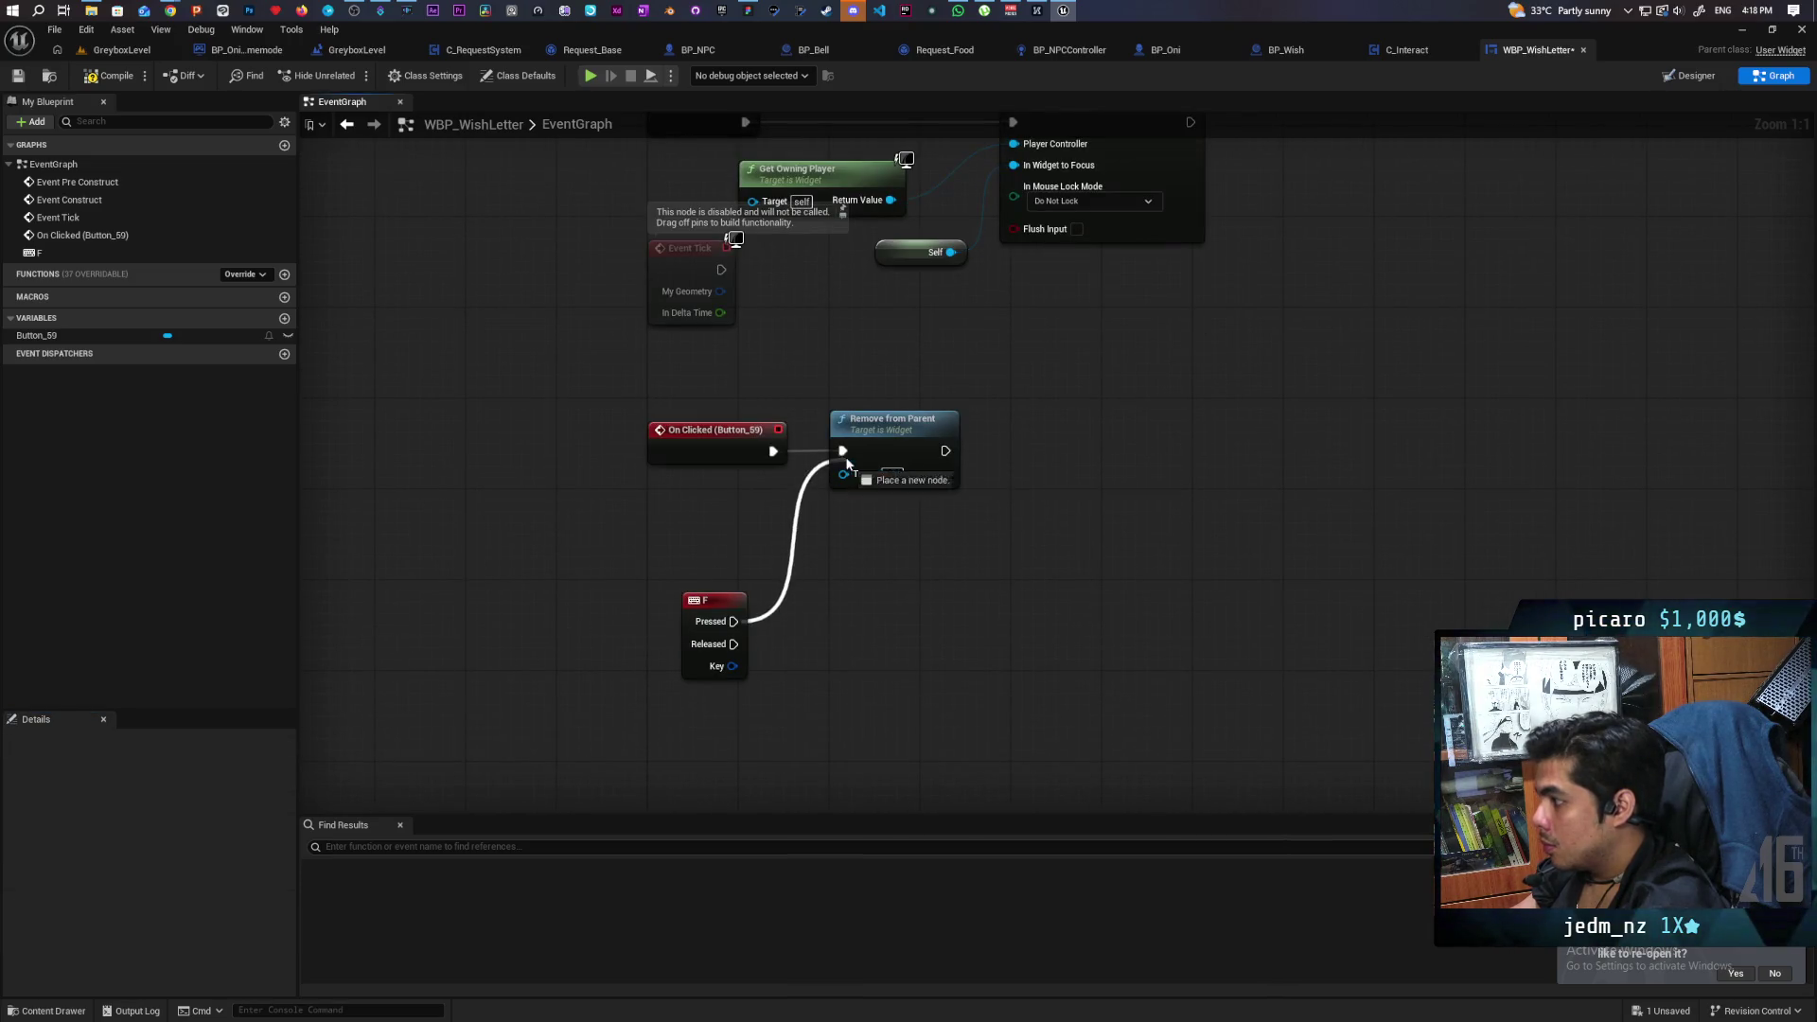
{"action": "left_click_drag", "start_coordinate": [712, 600], "coordinate": [721, 518]}
{"action": "key", "text": "ctrl+s"}
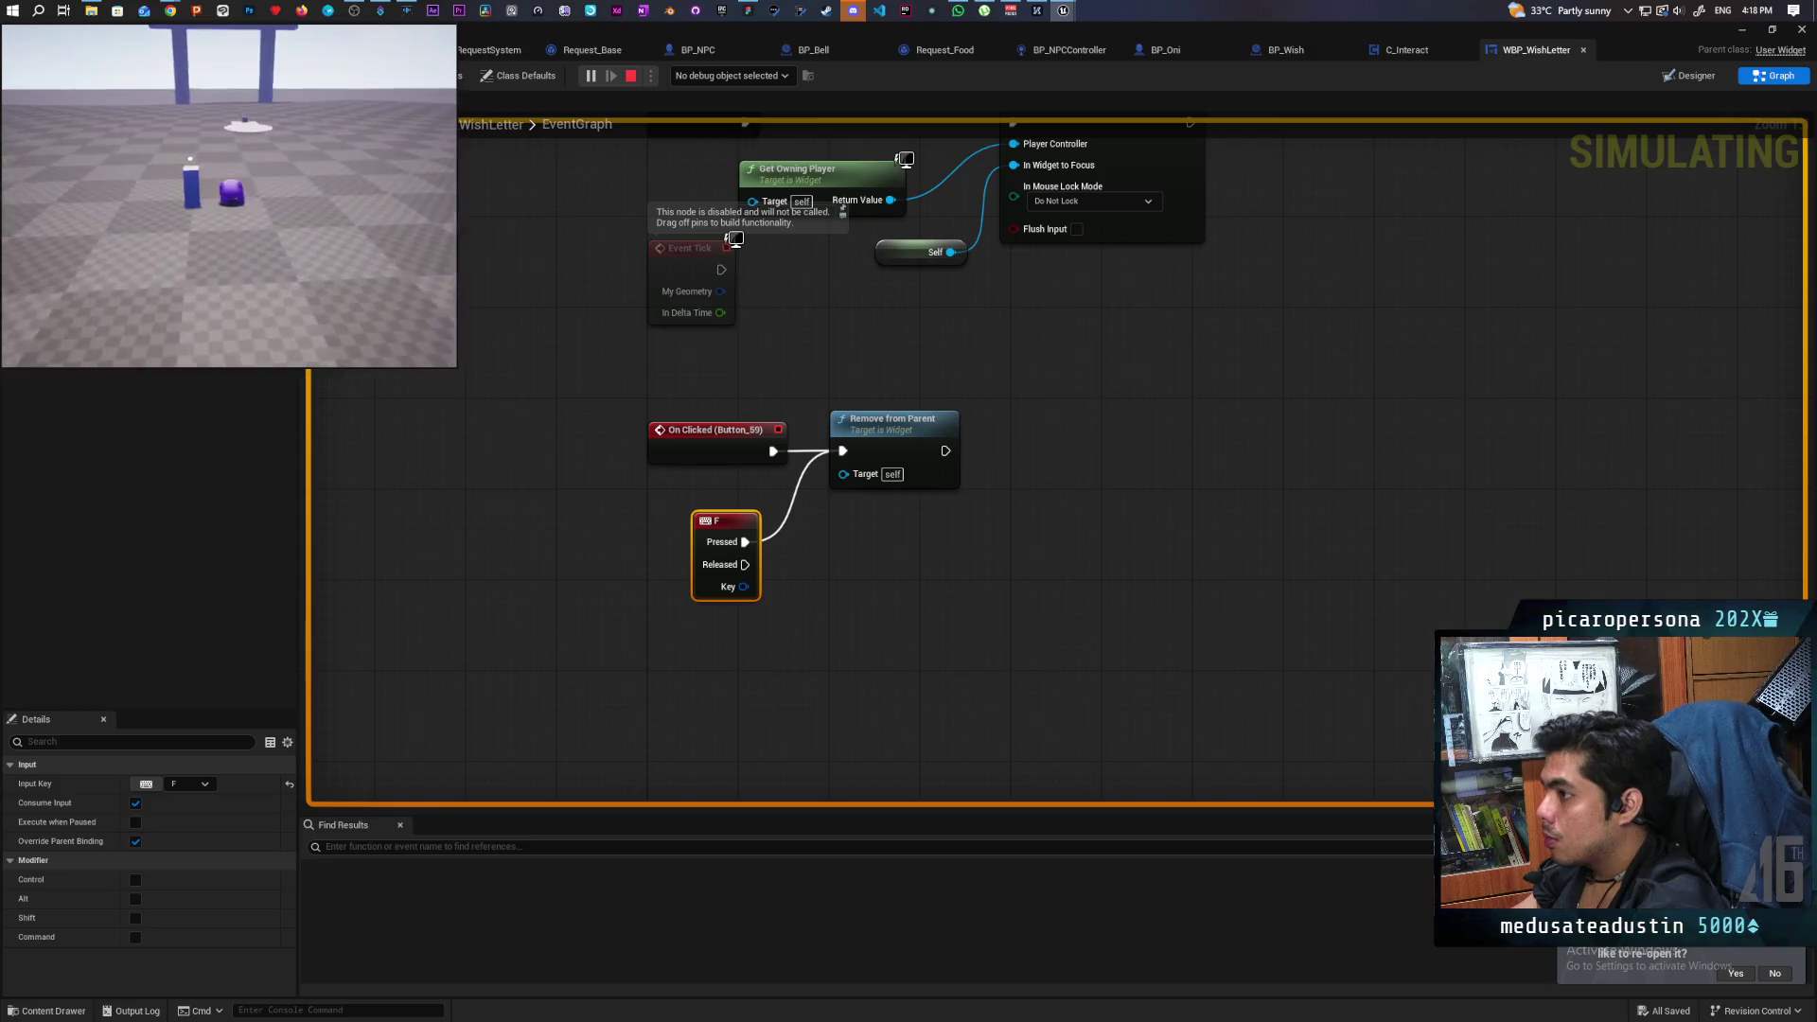
Playtest walking to the white disc, opening the letter with E and closing it with F.
{"action": "key", "text": "w"}
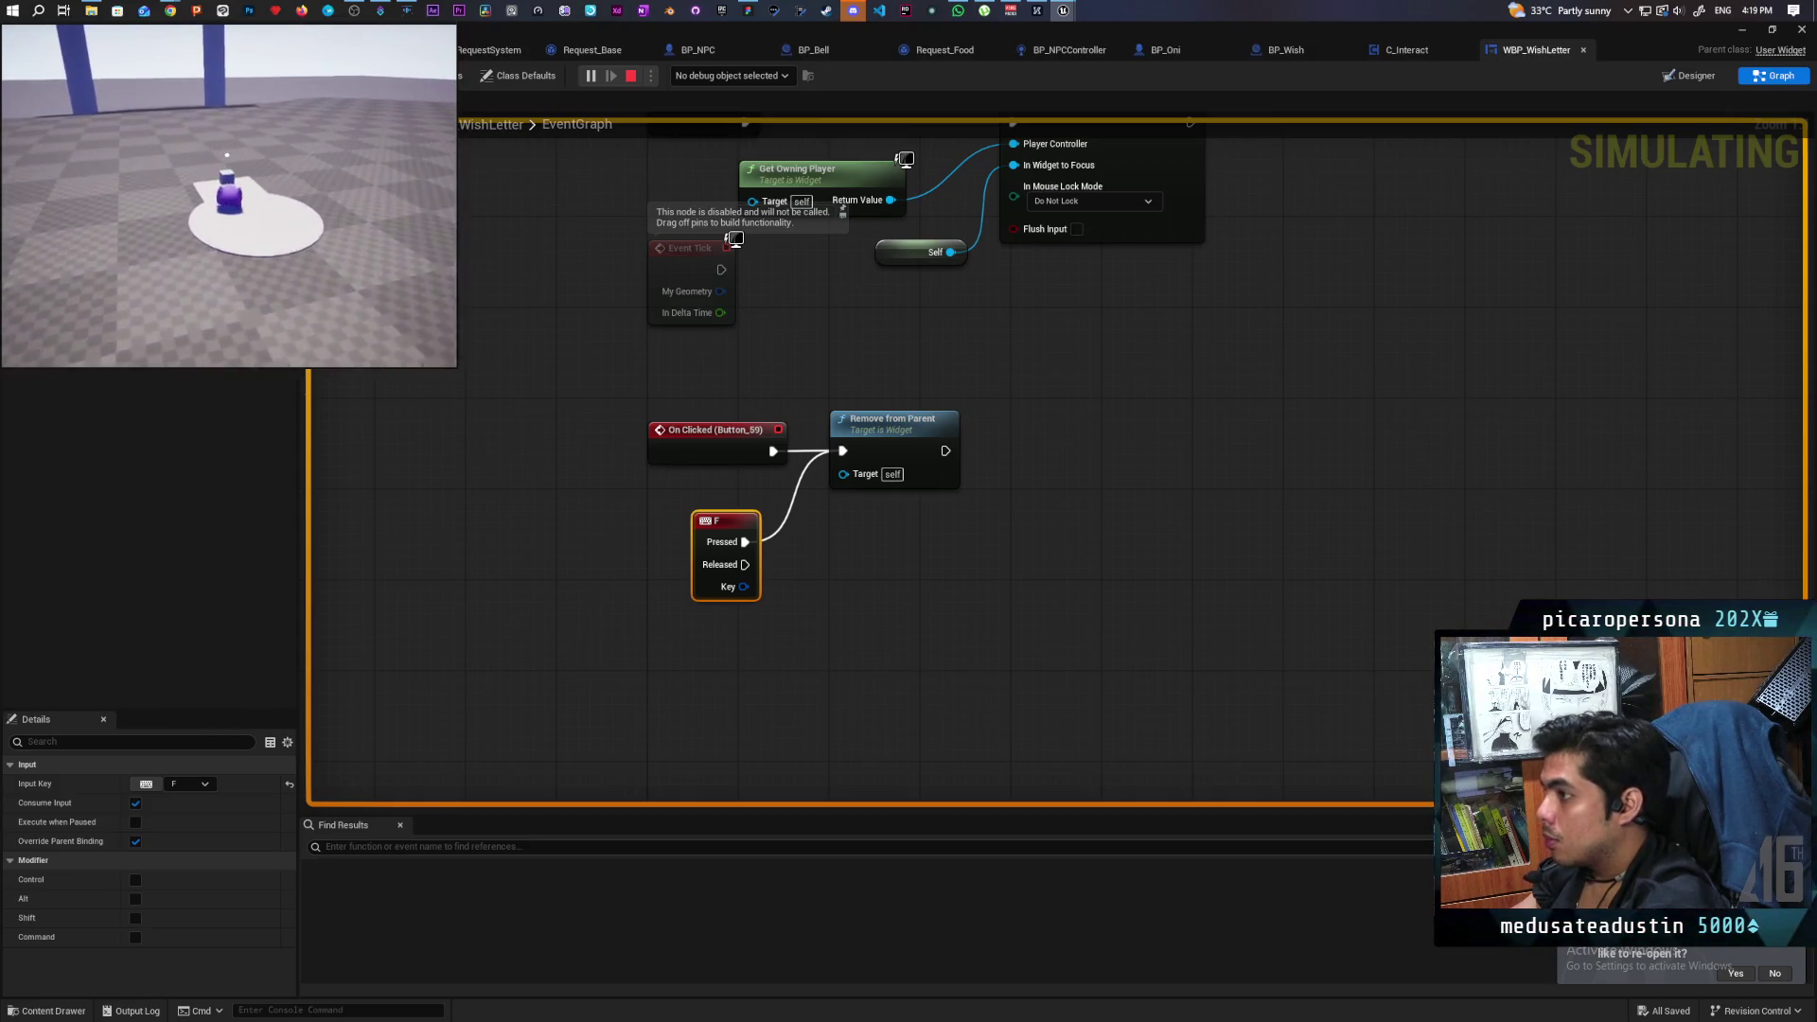
{"action": "key", "text": "e"}
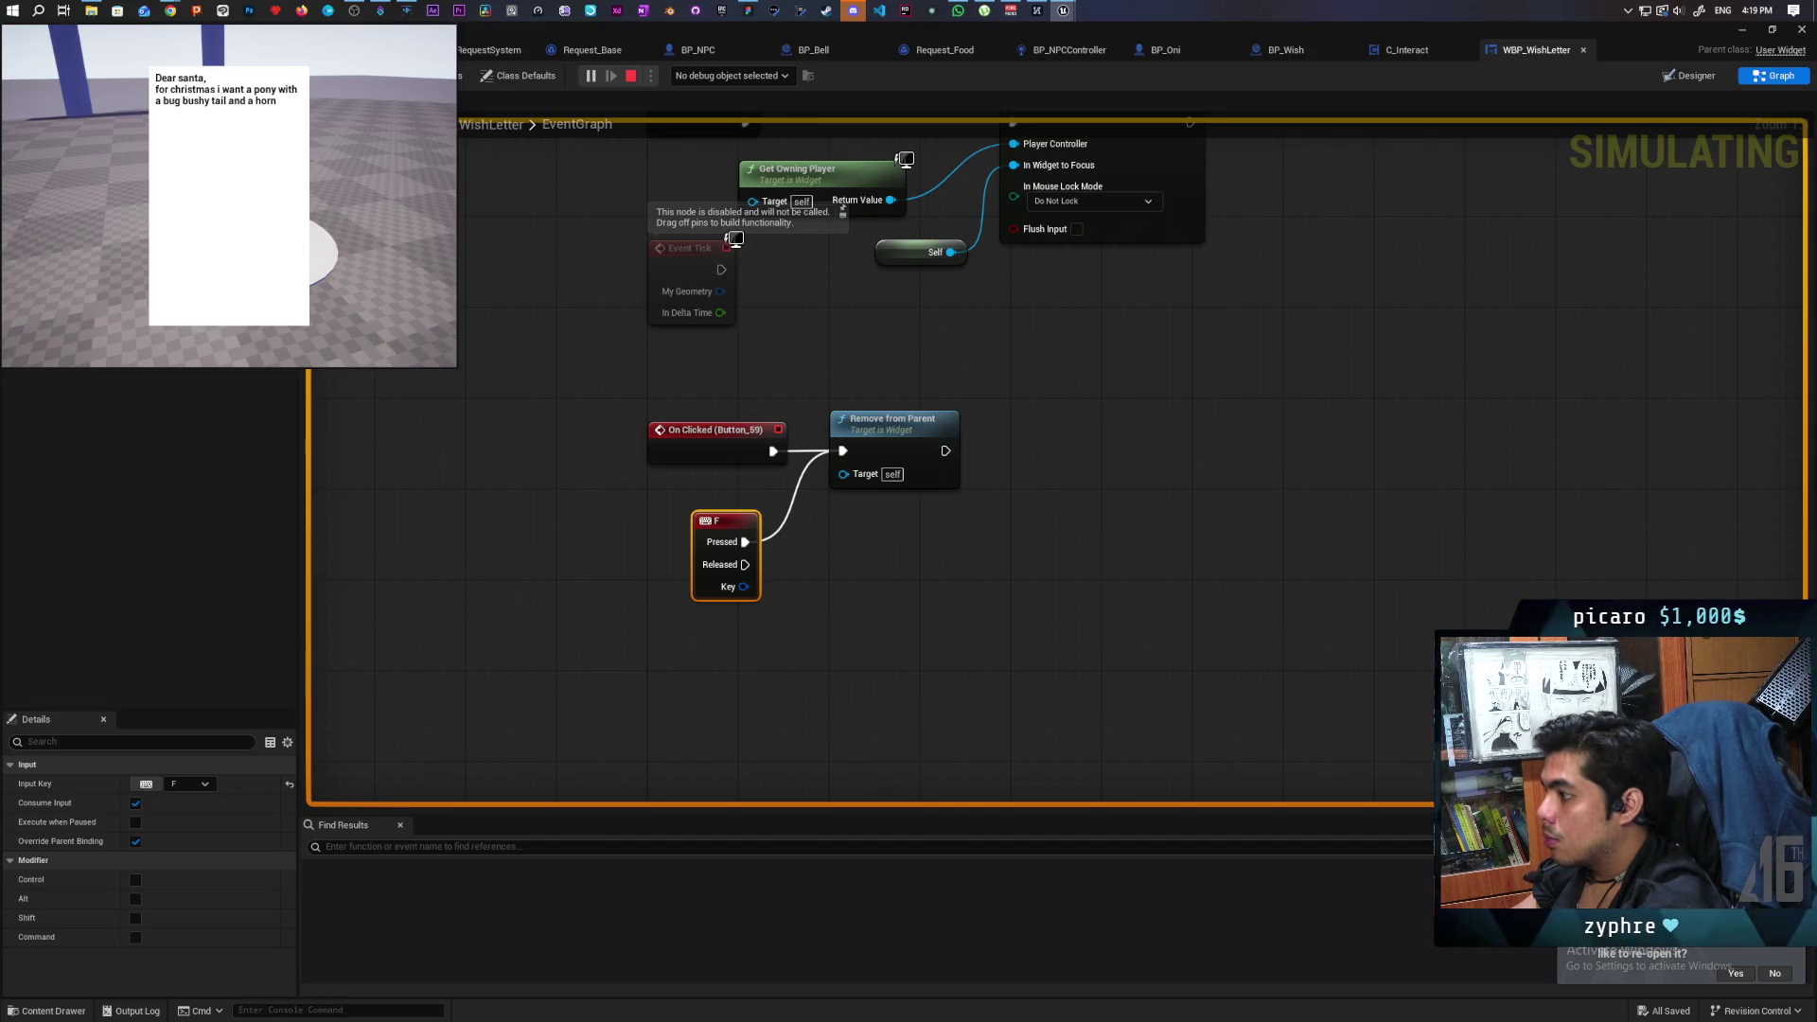
{"action": "key", "text": "f"}
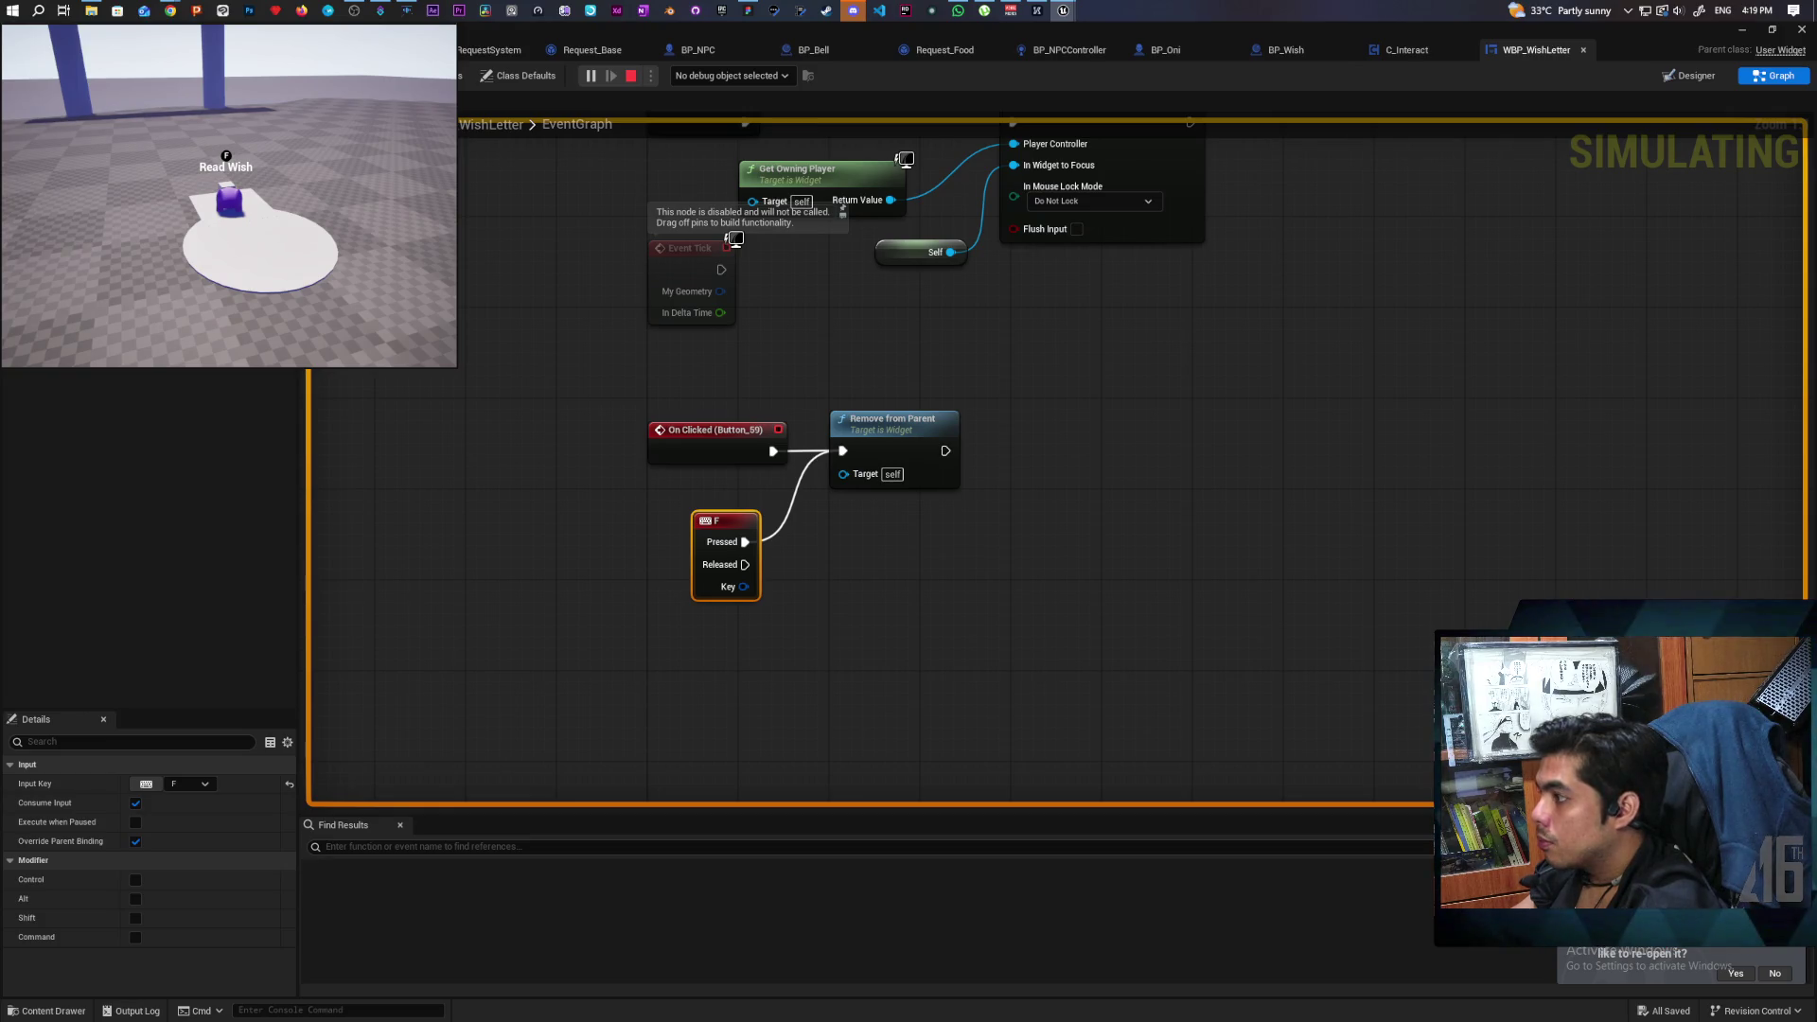
{"action": "key", "text": "Escape"}
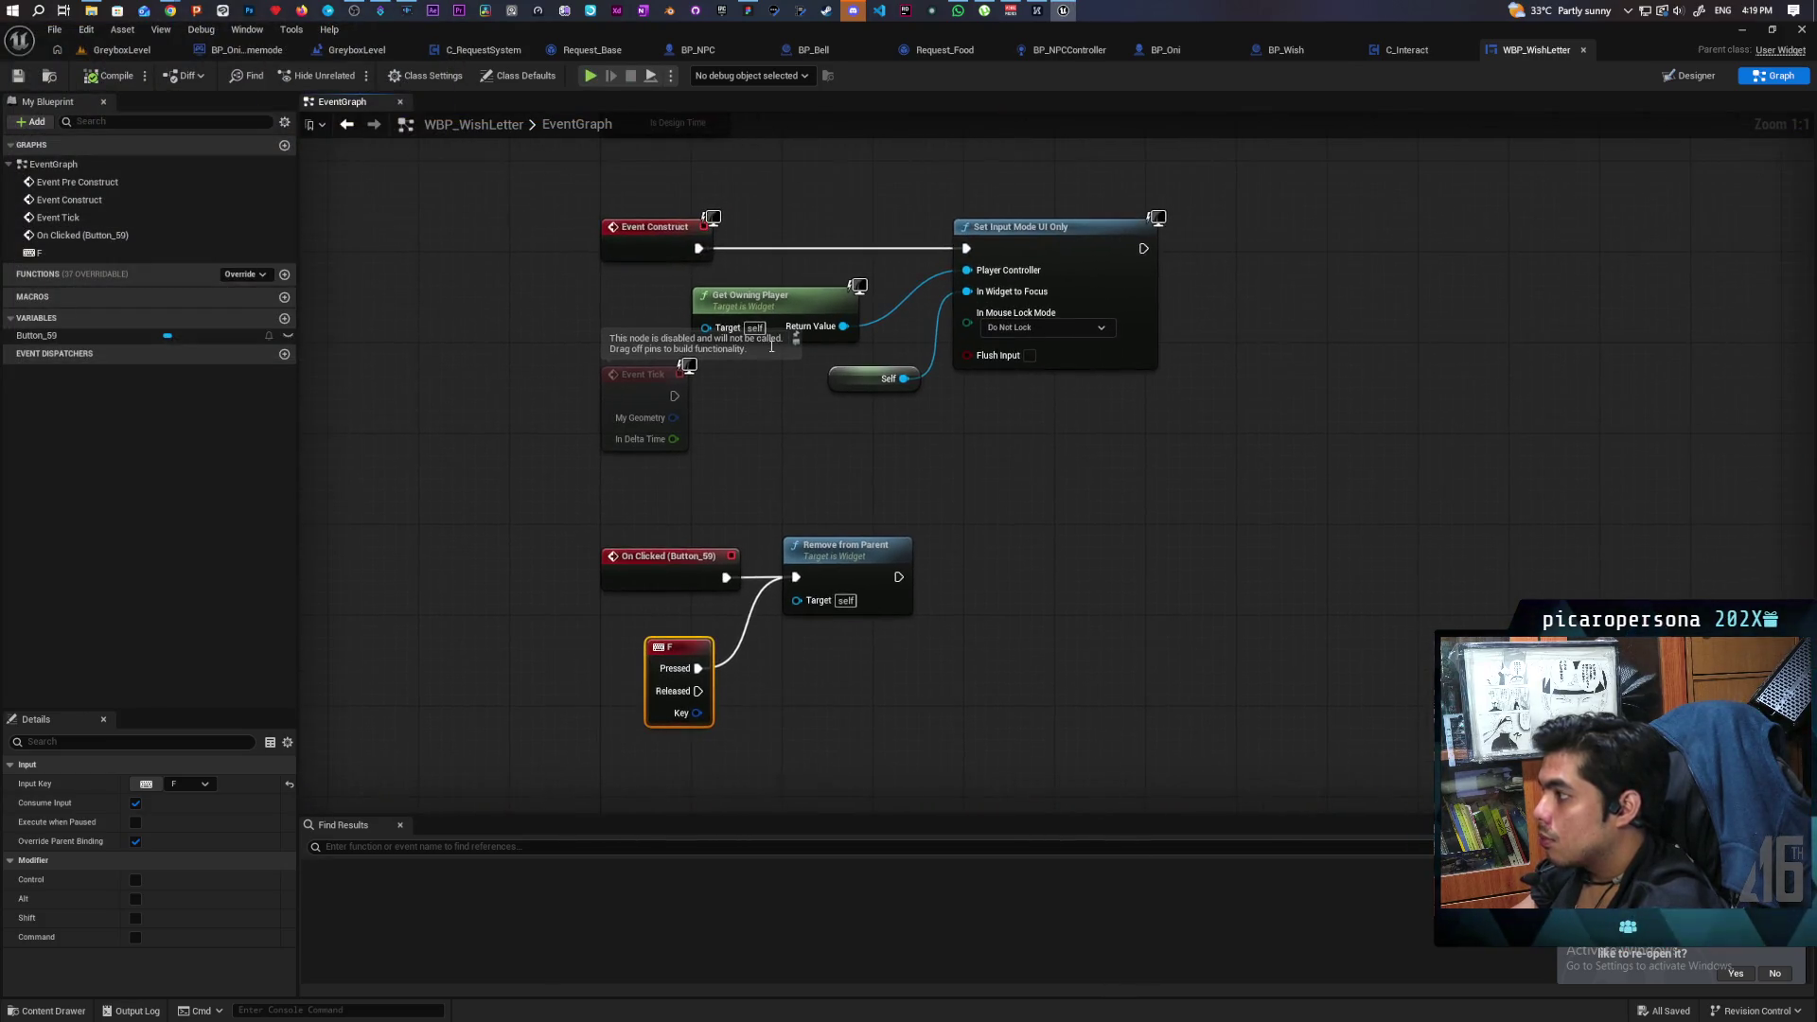
Add a copied Get Owning Player feeding Set Input Mode Game Only after Remove from Parent.
{"action": "left_click", "coordinate": [757, 295]}
{"action": "key", "text": "ctrl+c"}
{"action": "key", "text": "ctrl+v"}
{"action": "mouse_move", "coordinate": [960, 669]}
{"action": "left_mouse_down"}
{"action": "mouse_move", "coordinate": [918, 668]}
{"action": "mouse_move", "coordinate": [1053, 598]}
{"action": "left_mouse_up"}
{"action": "type", "text": "gam"}
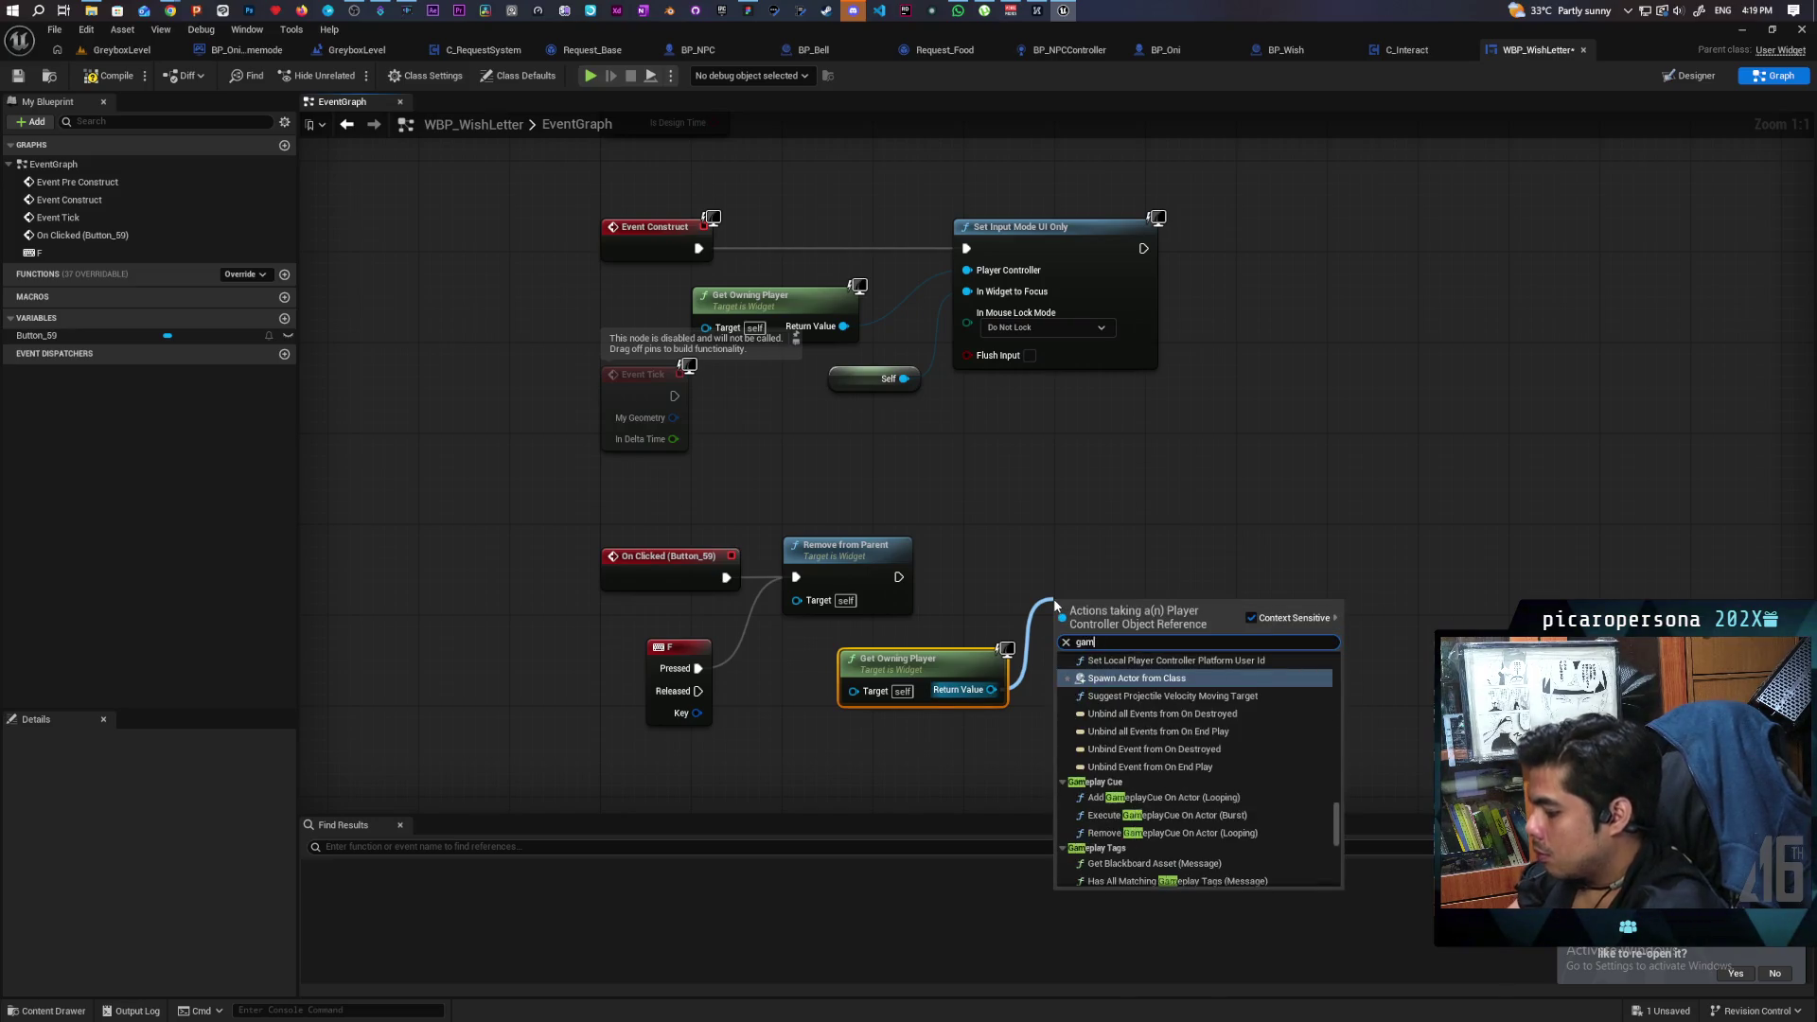
{"action": "type", "text": "e only"}
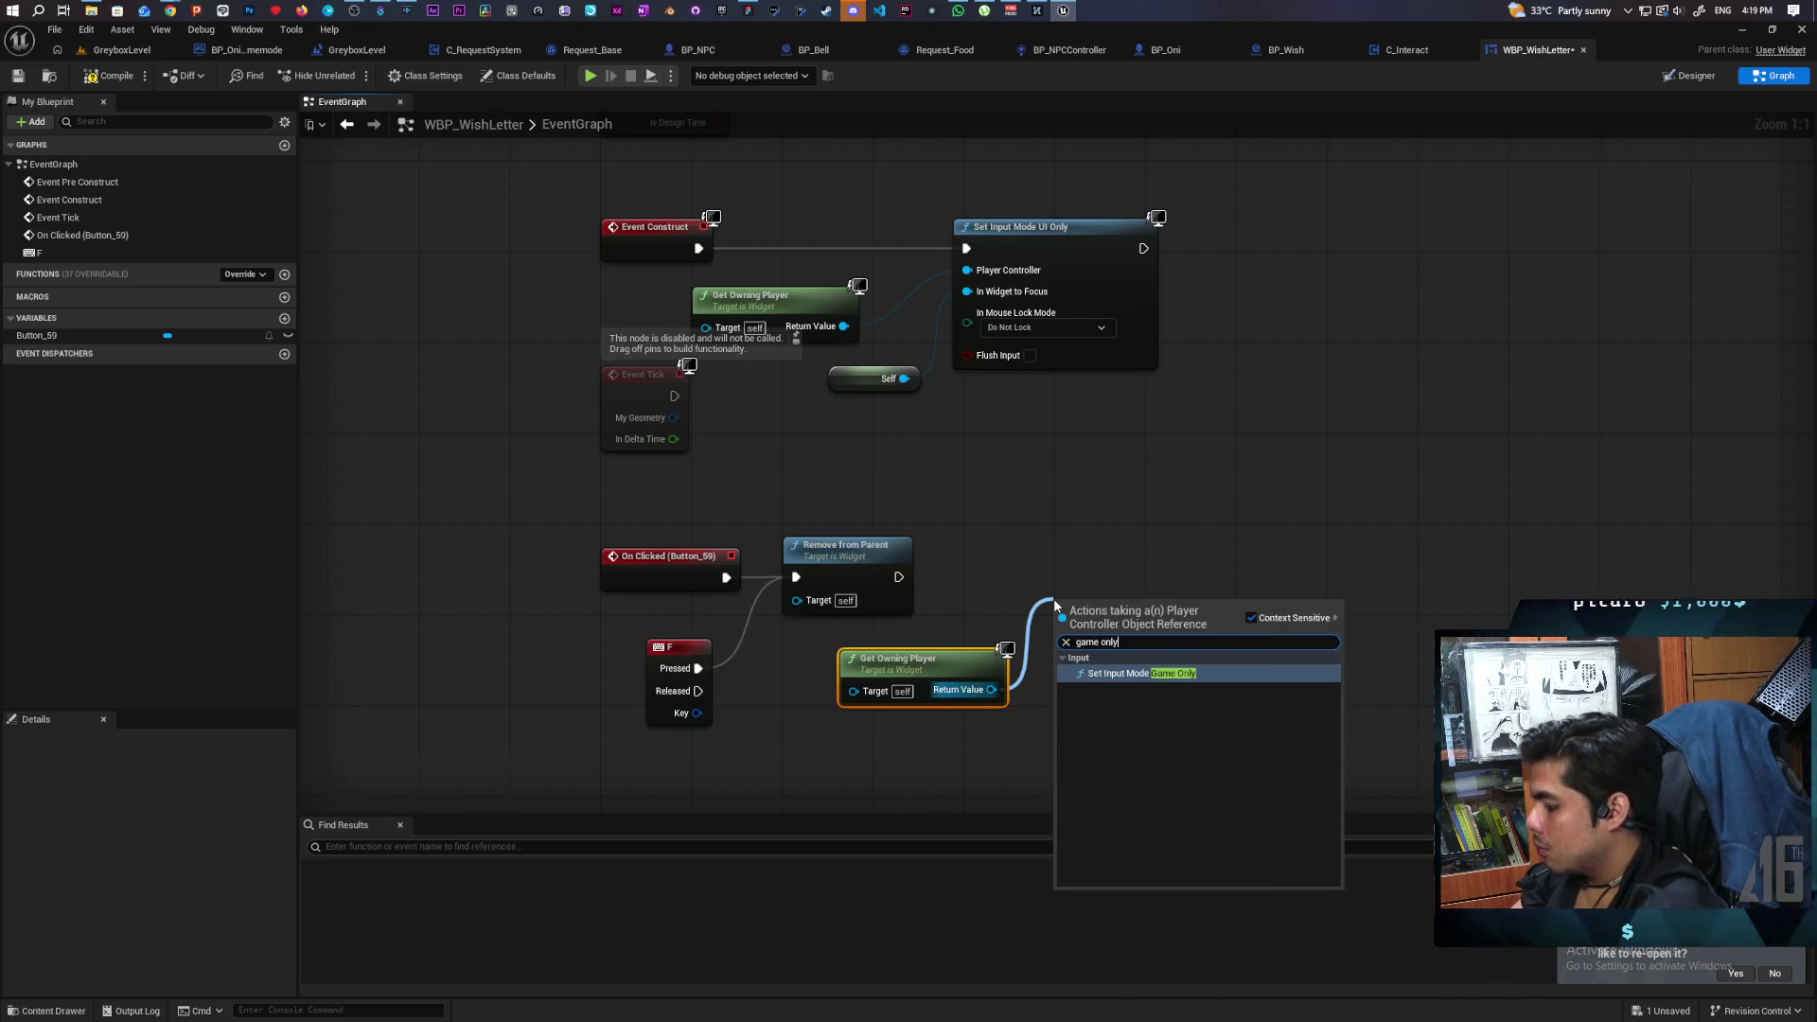
{"action": "key", "text": "Return"}
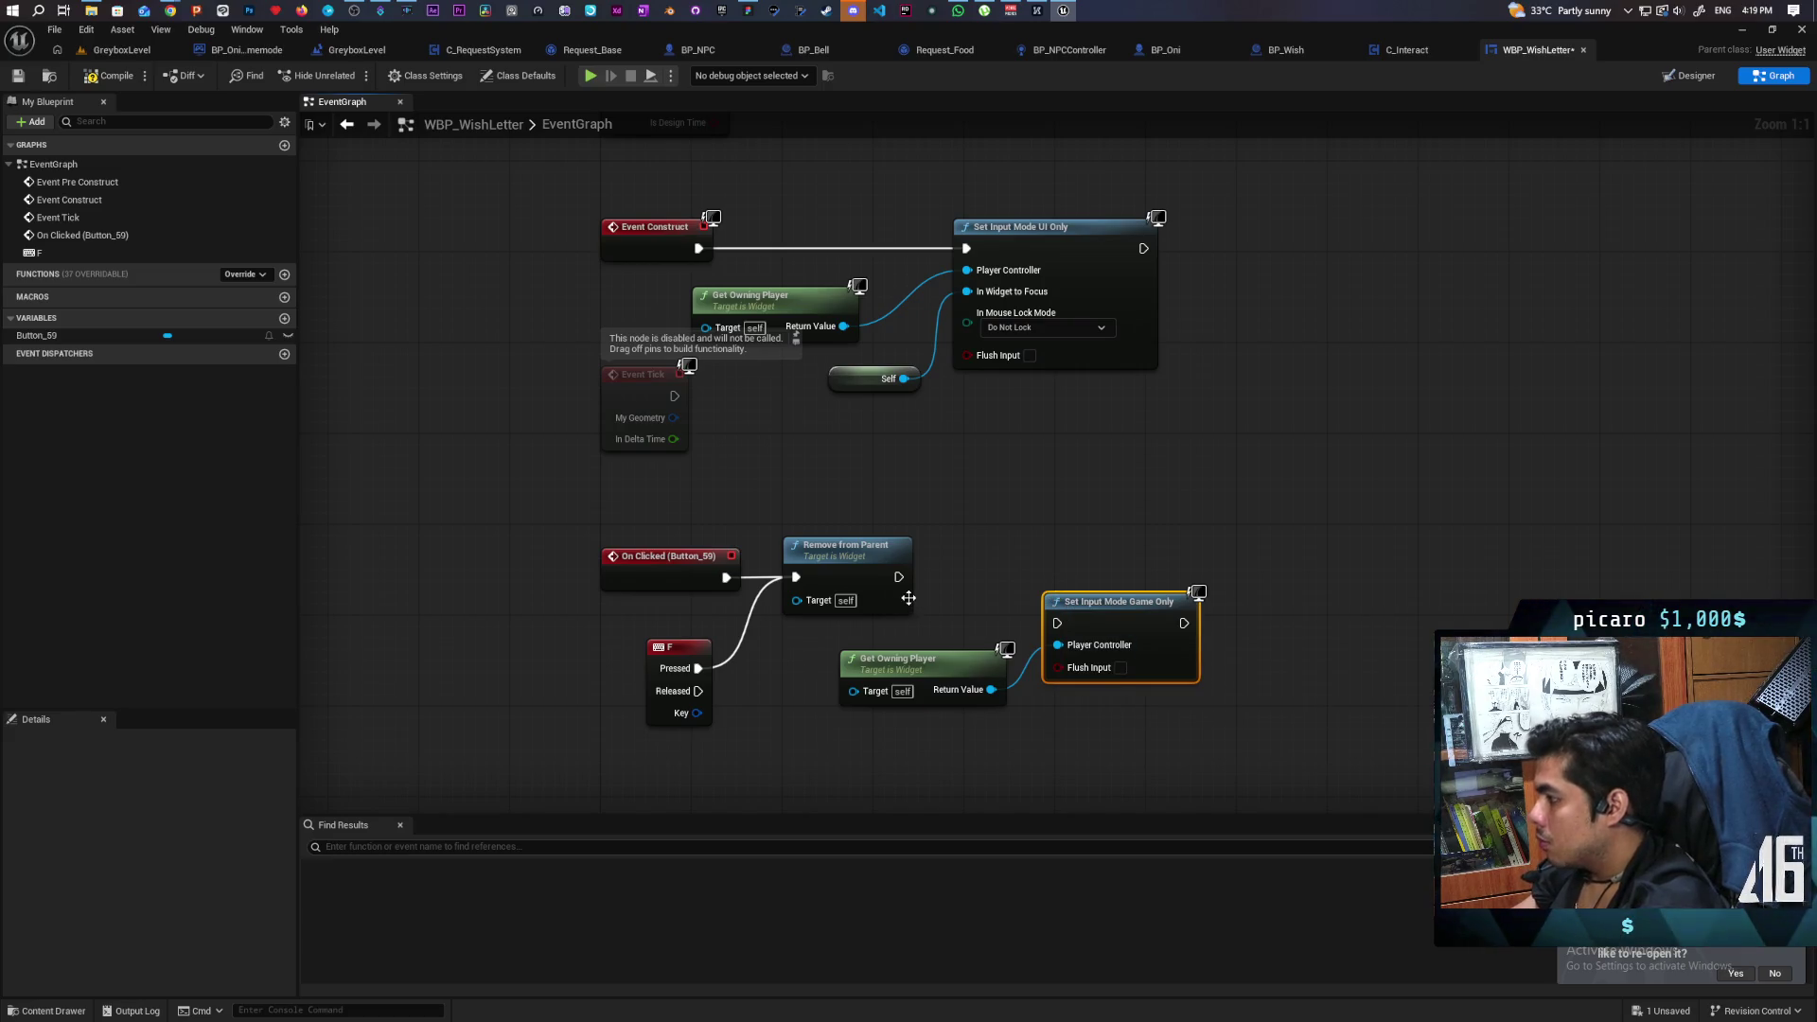
{"action": "mouse_move", "coordinate": [897, 576]}
{"action": "left_mouse_down"}
{"action": "mouse_move", "coordinate": [1057, 623]}
{"action": "mouse_move", "coordinate": [1091, 598]}
{"action": "mouse_move", "coordinate": [1080, 575]}
{"action": "left_mouse_up"}
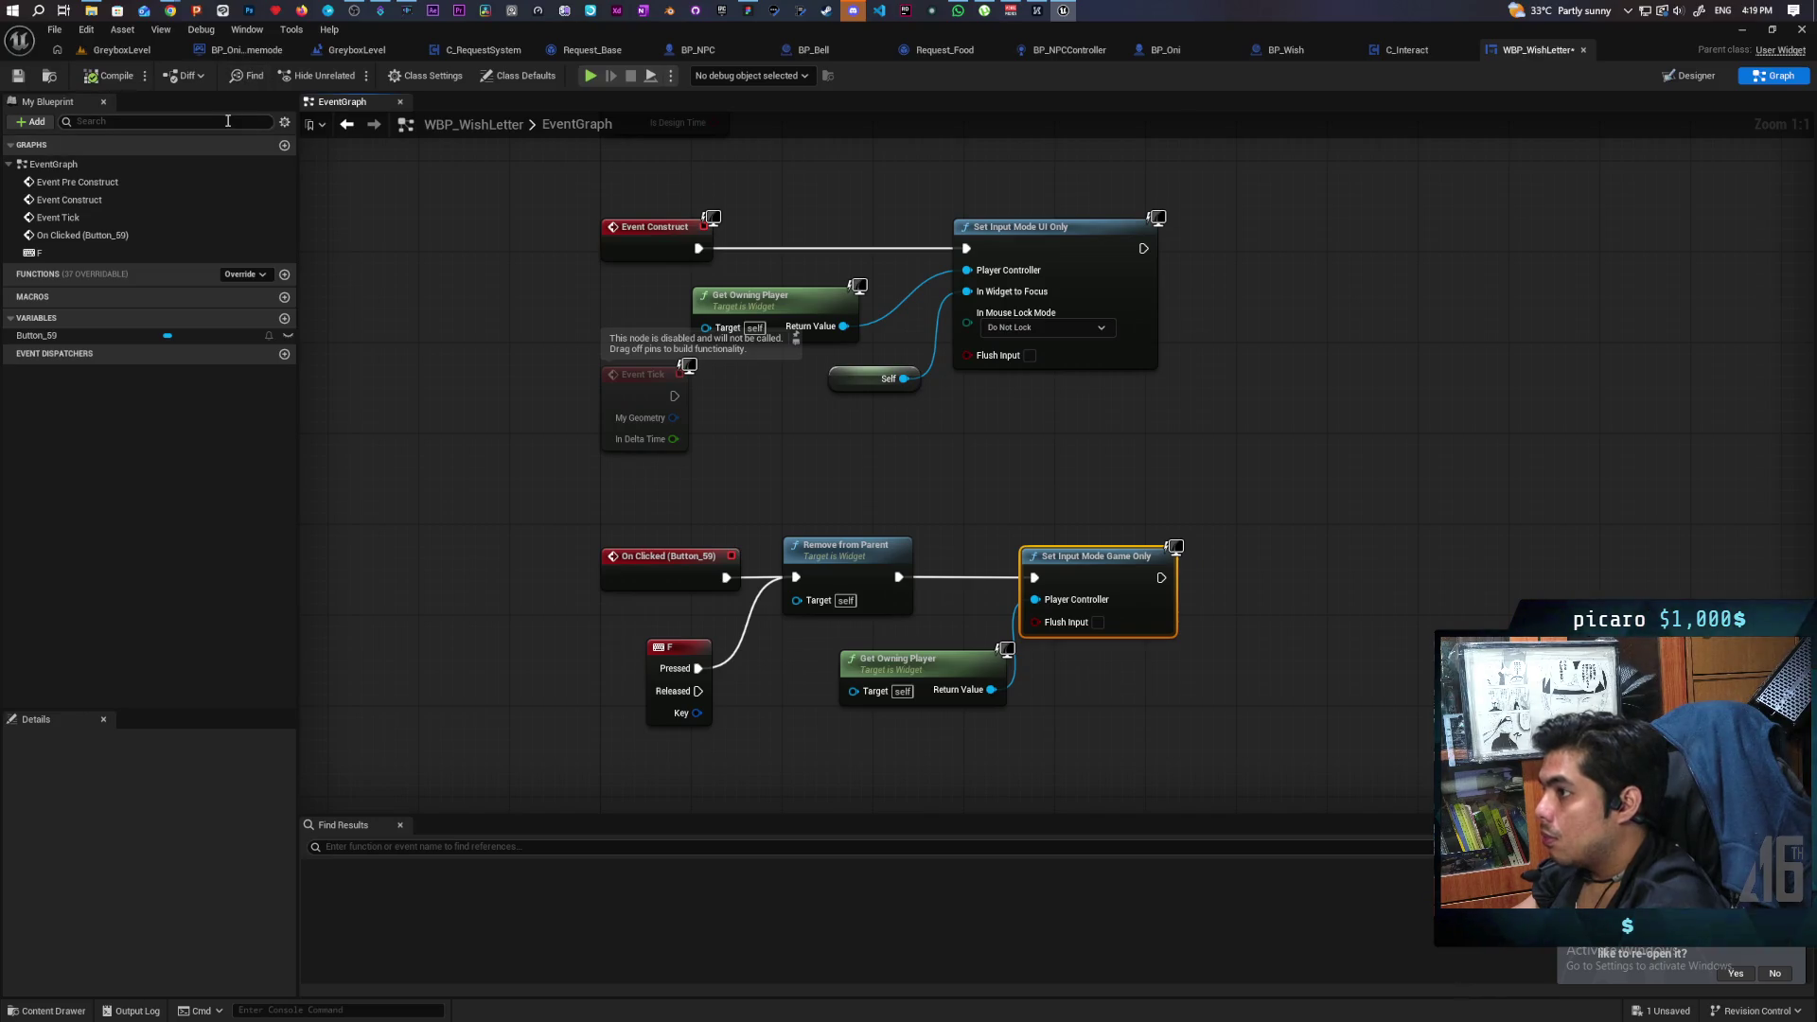
Playtest opening and closing the wish letter at the purple ball twice, then stop the simulation.
{"action": "left_click", "coordinate": [595, 75]}
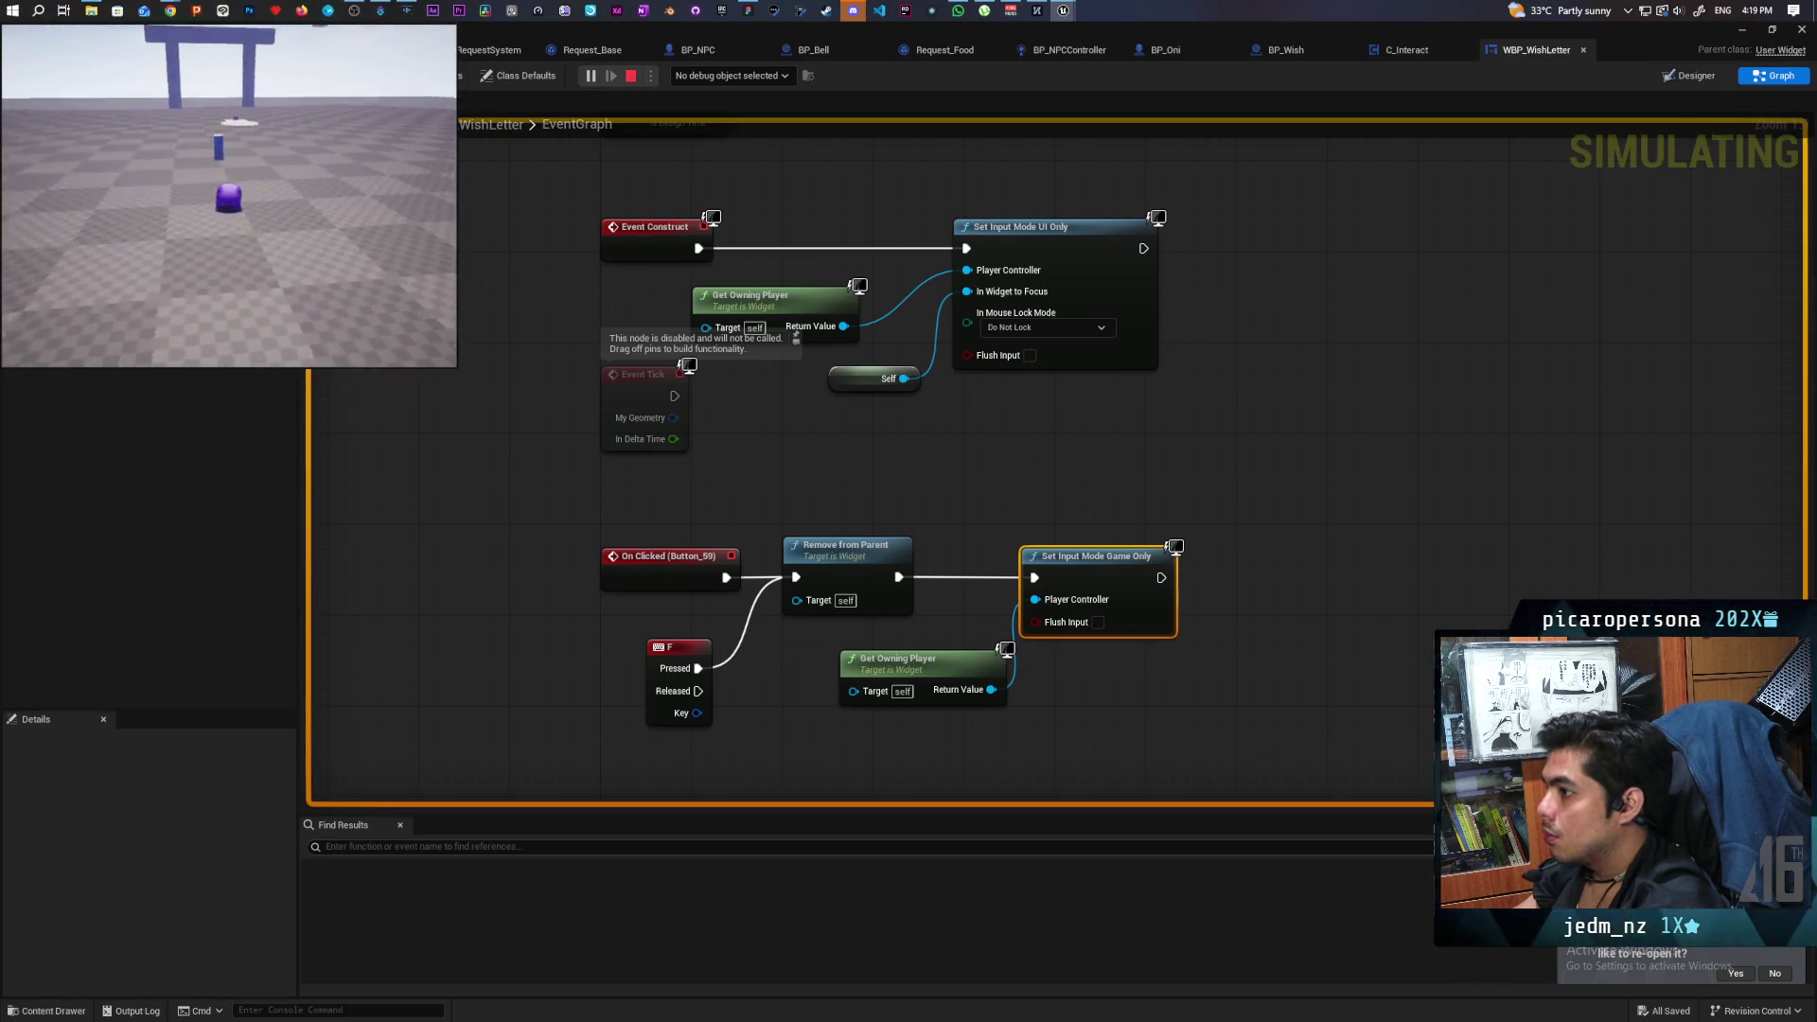
{"action": "key", "text": "w"}
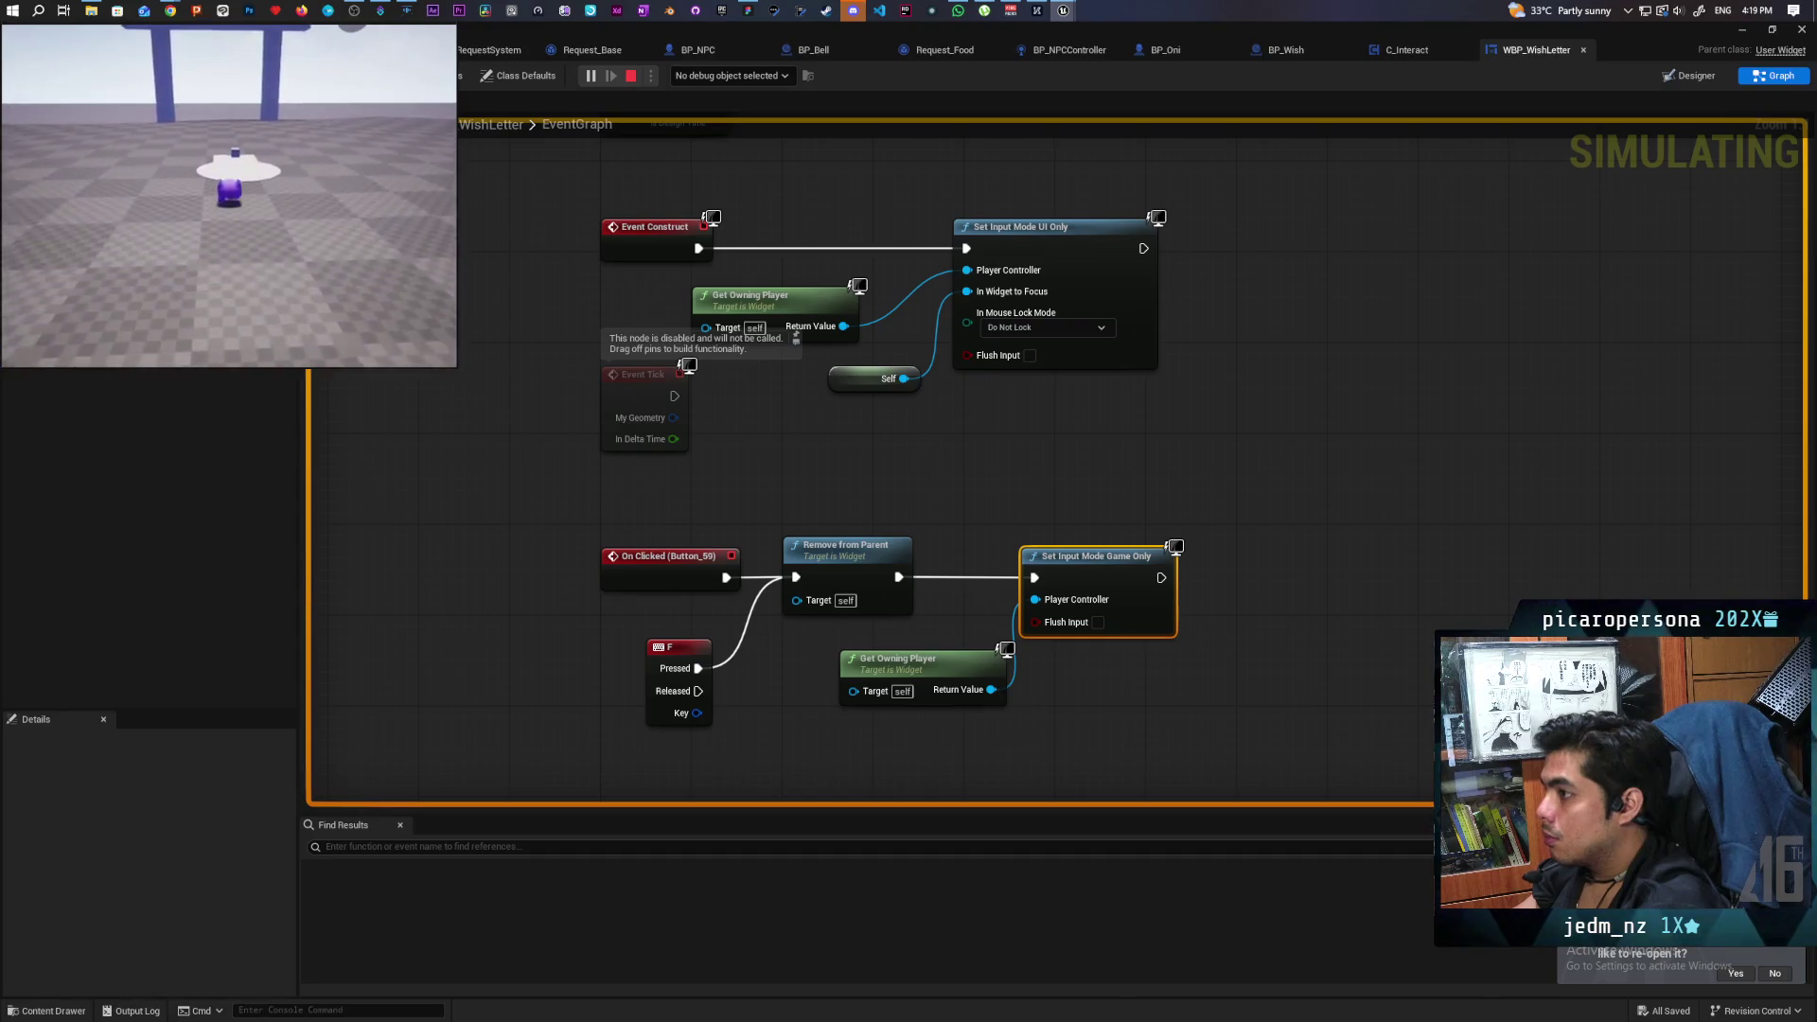
{"action": "key", "text": "w"}
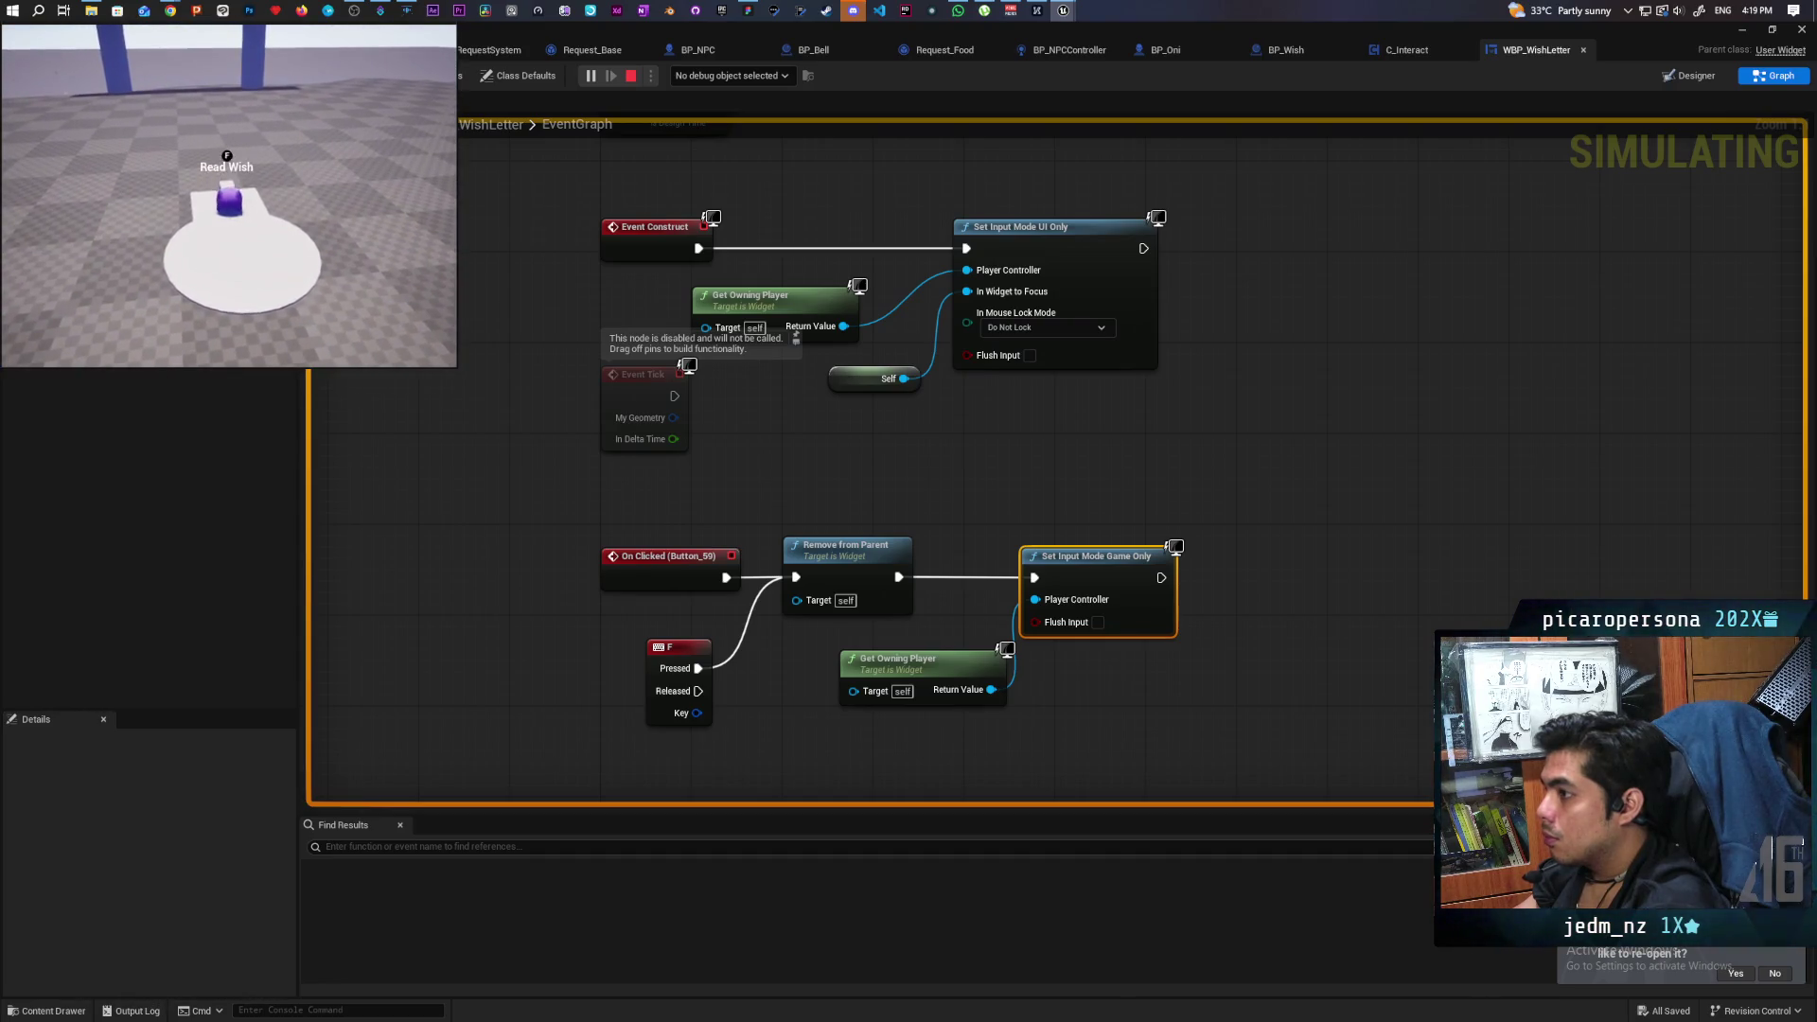
{"action": "key", "text": "f"}
{"action": "key", "text": "s"}
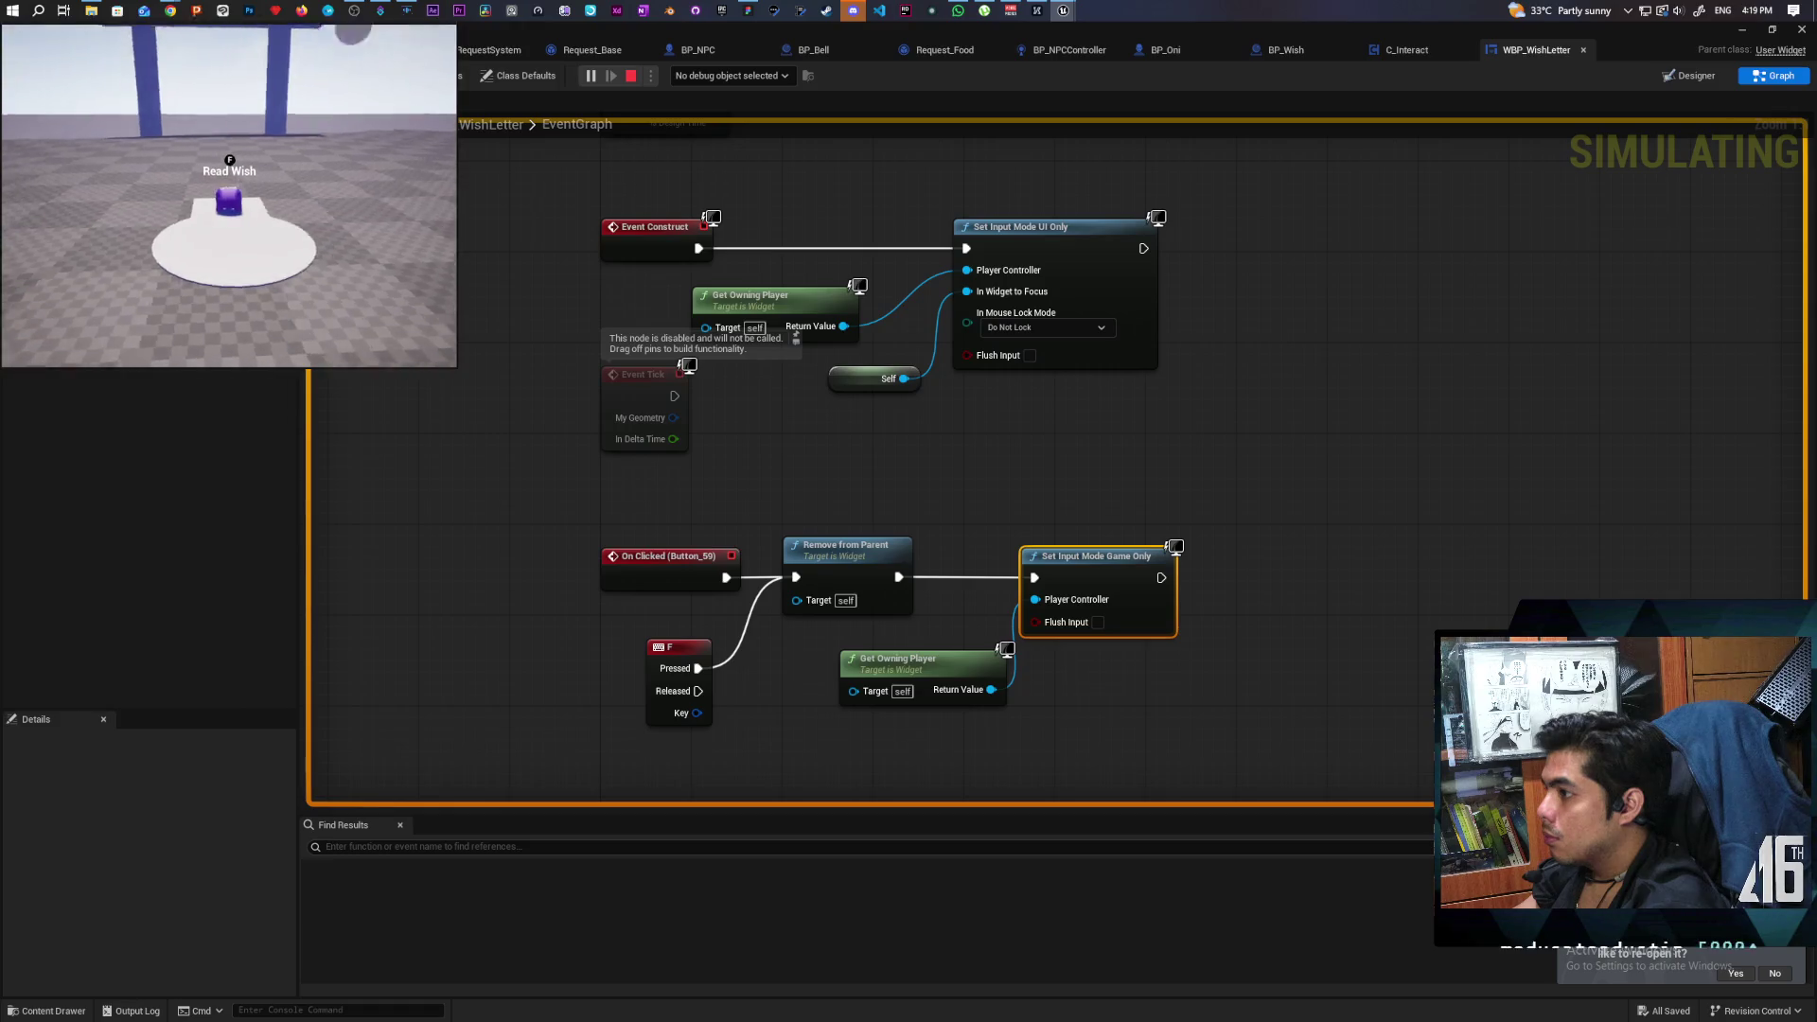
{"action": "key", "text": "w"}
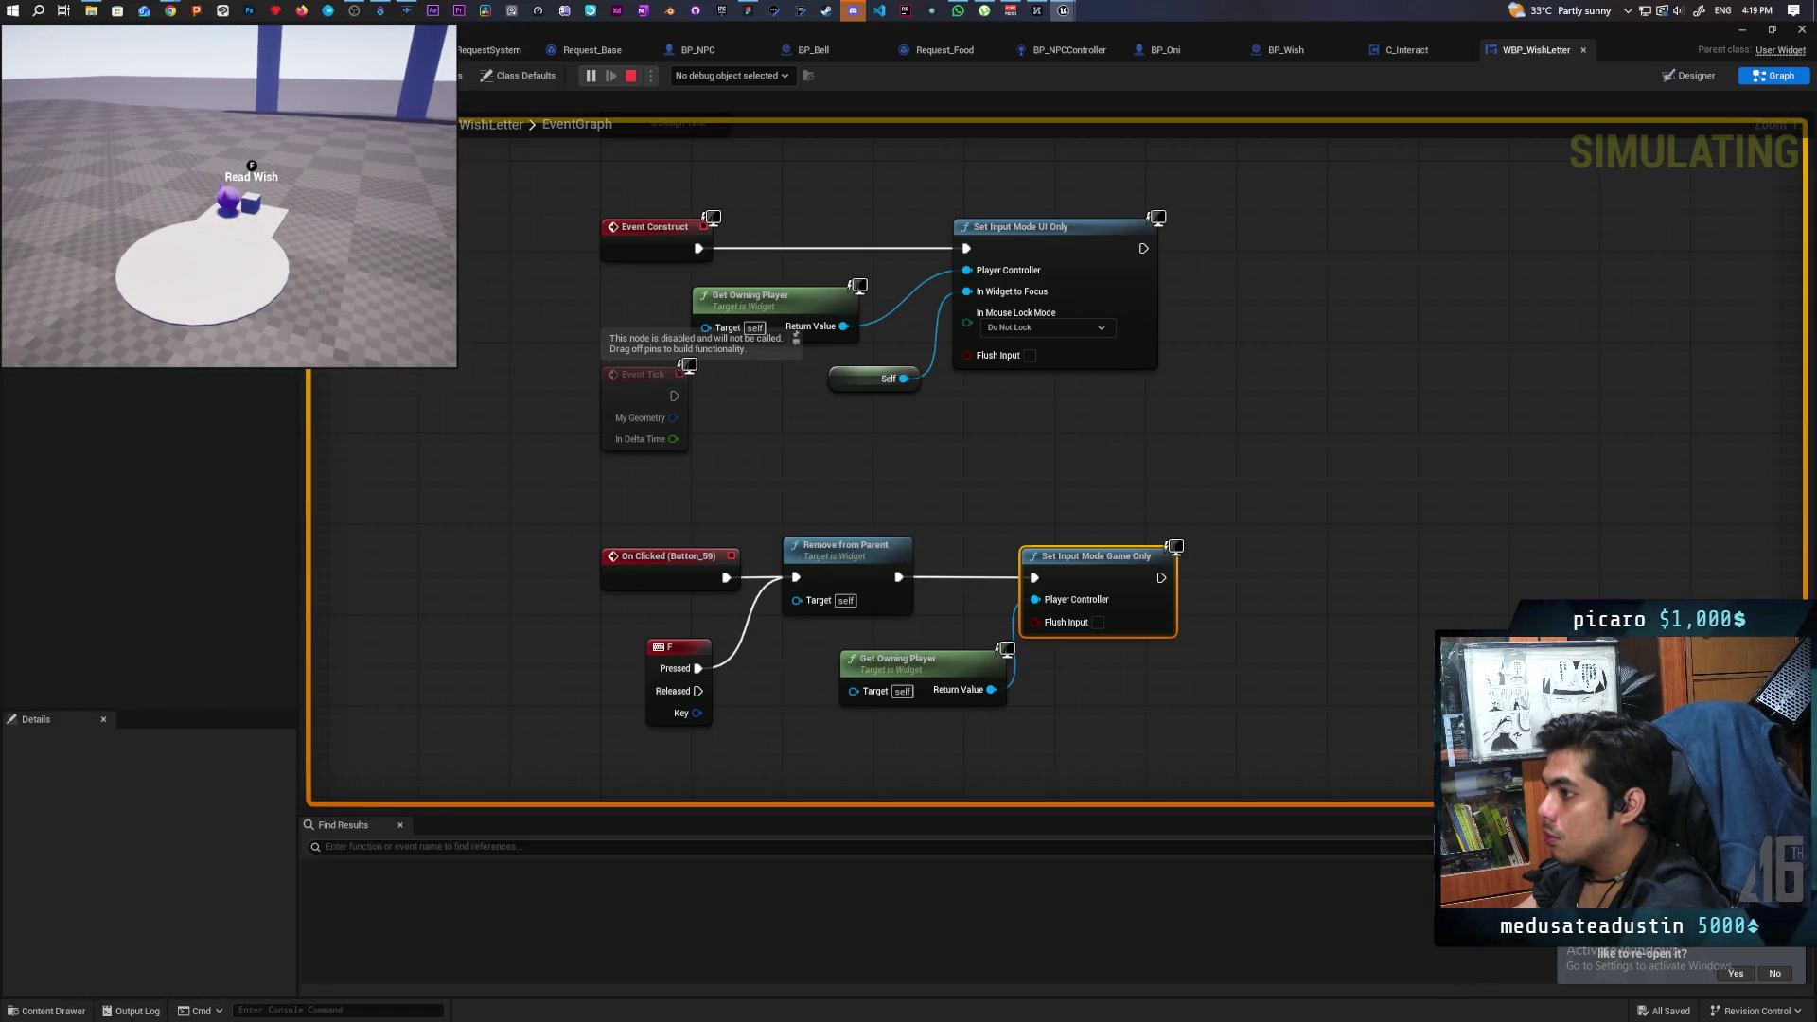
{"action": "key", "text": "f"}
{"action": "key", "text": "f"}
{"action": "key", "text": "f"}
{"action": "key", "text": "f"}
{"action": "key", "text": "f"}
{"action": "key", "text": "f"}
{"action": "key", "text": "f"}
{"action": "key", "text": "f"}
{"action": "key", "text": "f"}
{"action": "key", "text": "f"}
{"action": "key", "text": "f"}
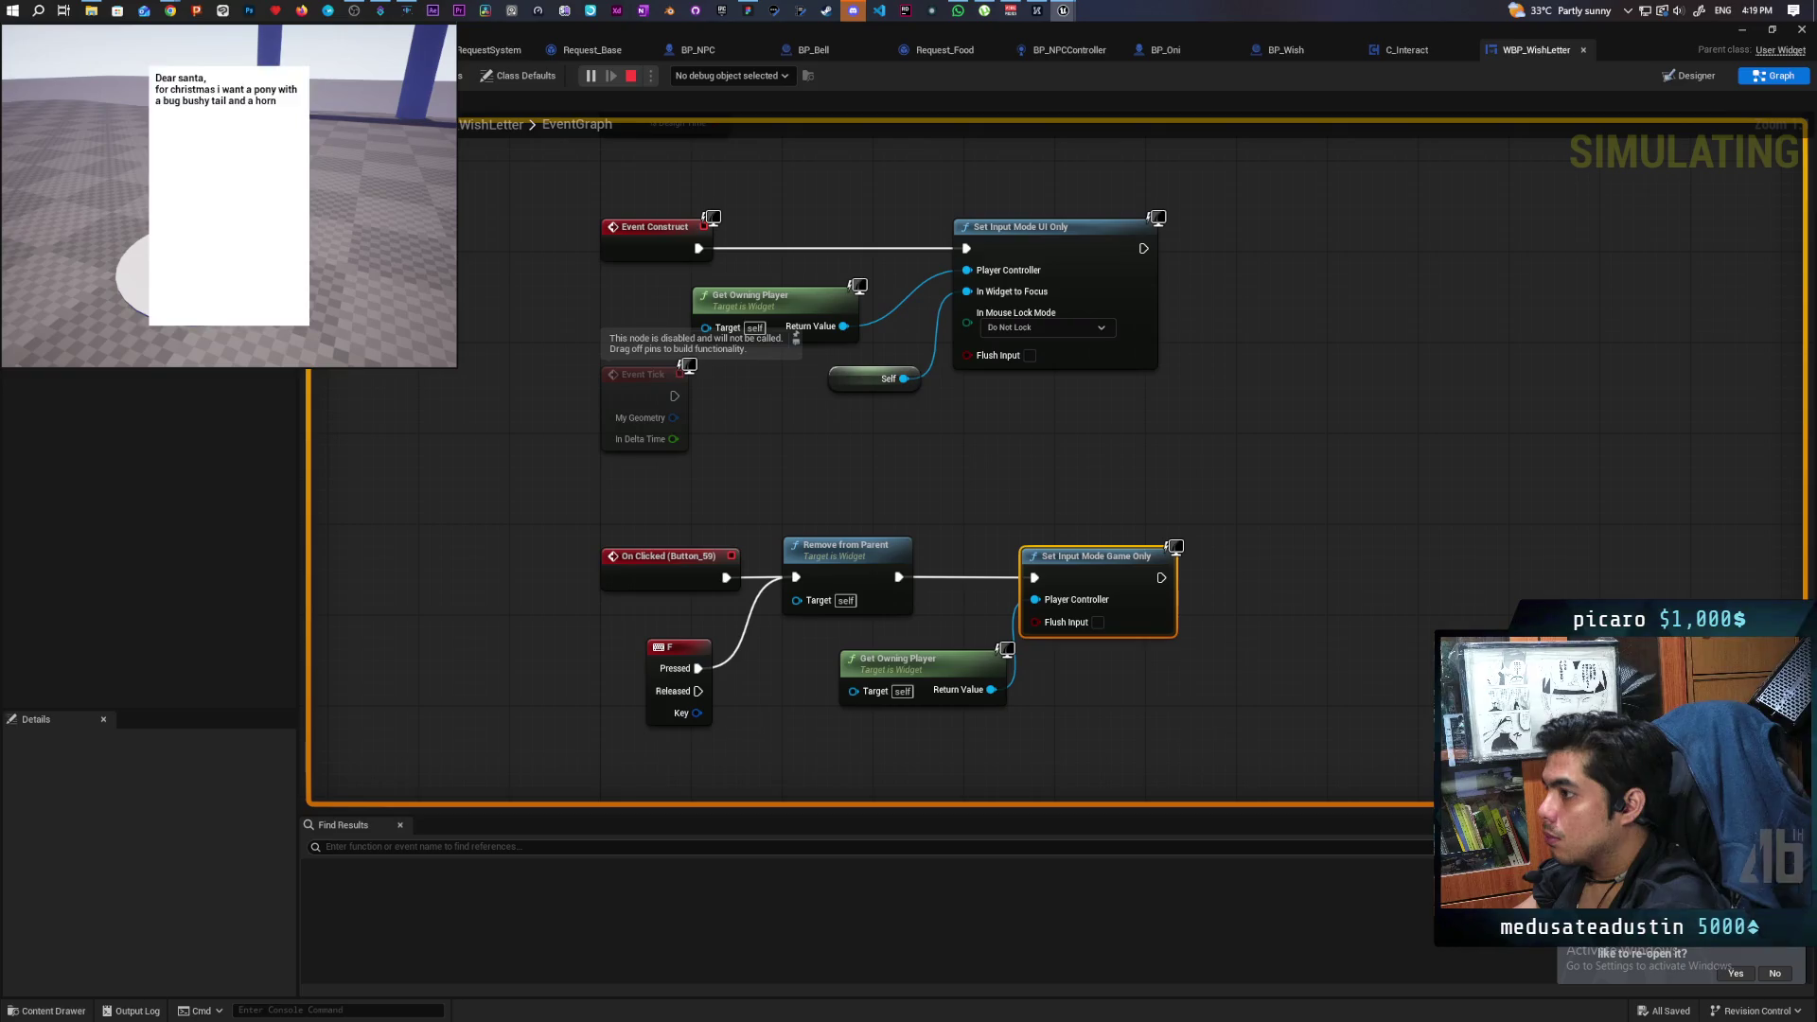
{"action": "key", "text": "f"}
{"action": "key", "text": "f"}
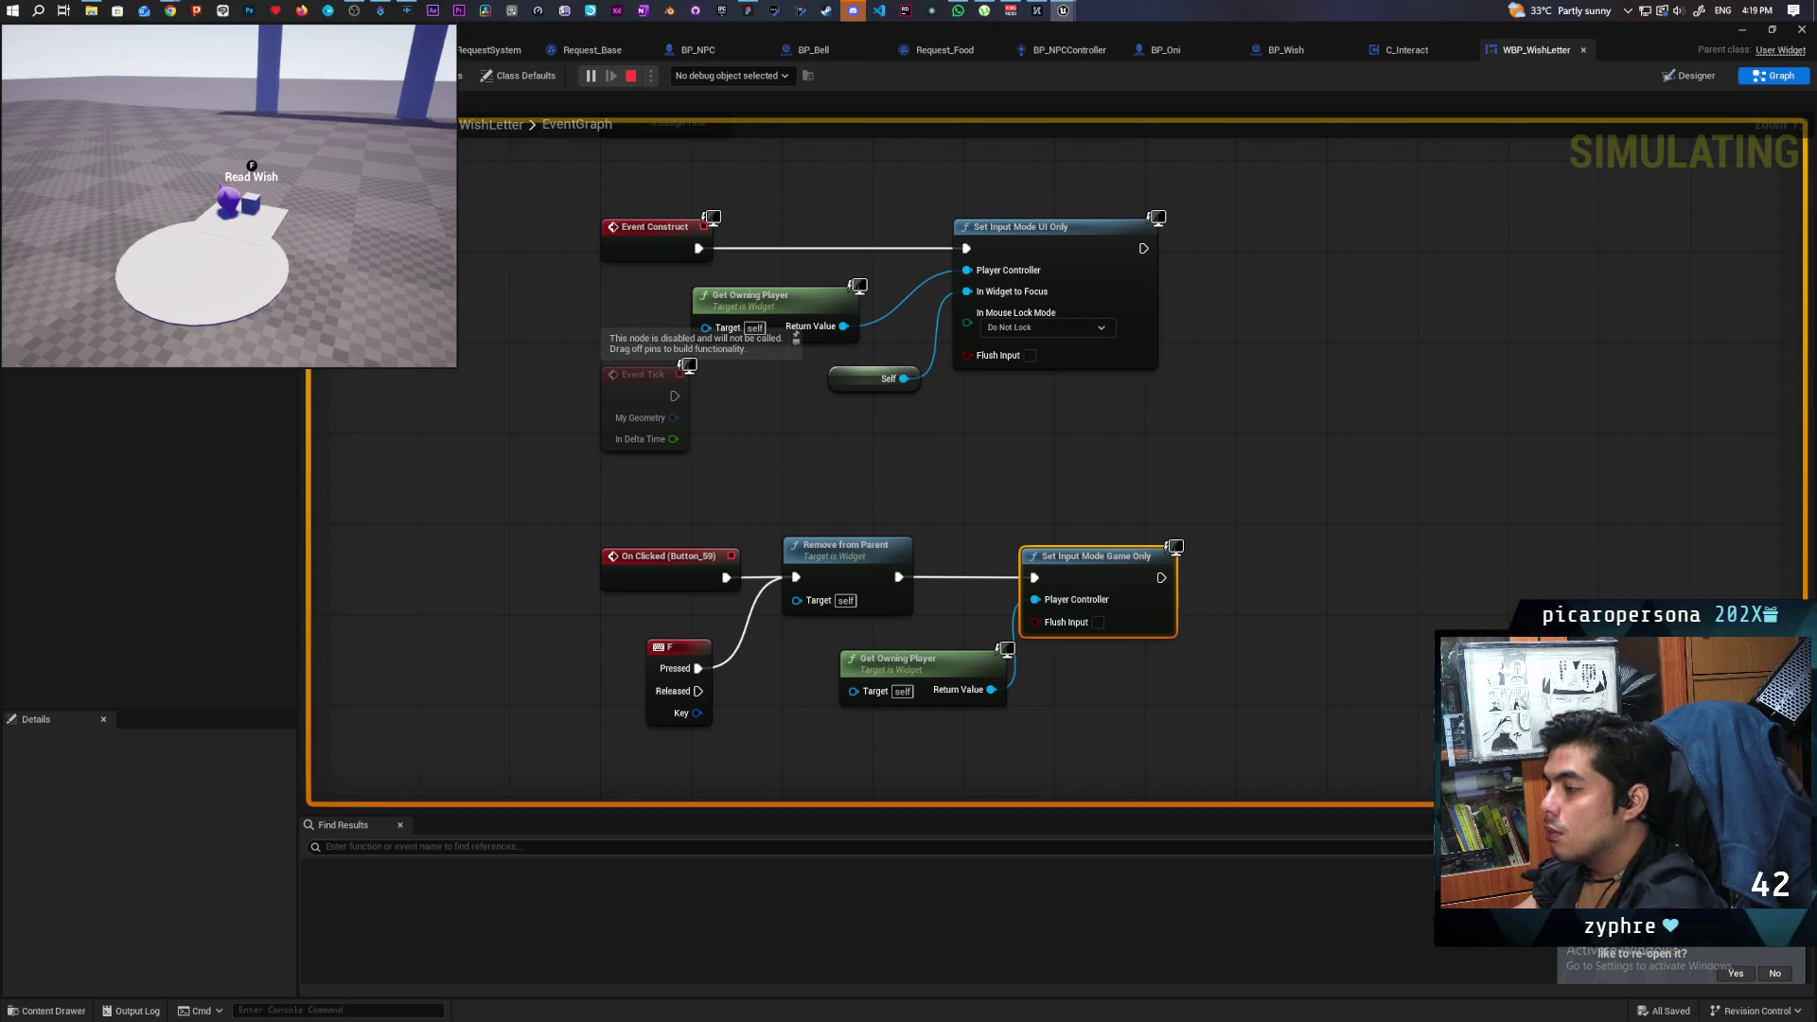
{"action": "key", "text": "Escape"}
{"action": "left_click", "coordinate": [667, 704]}
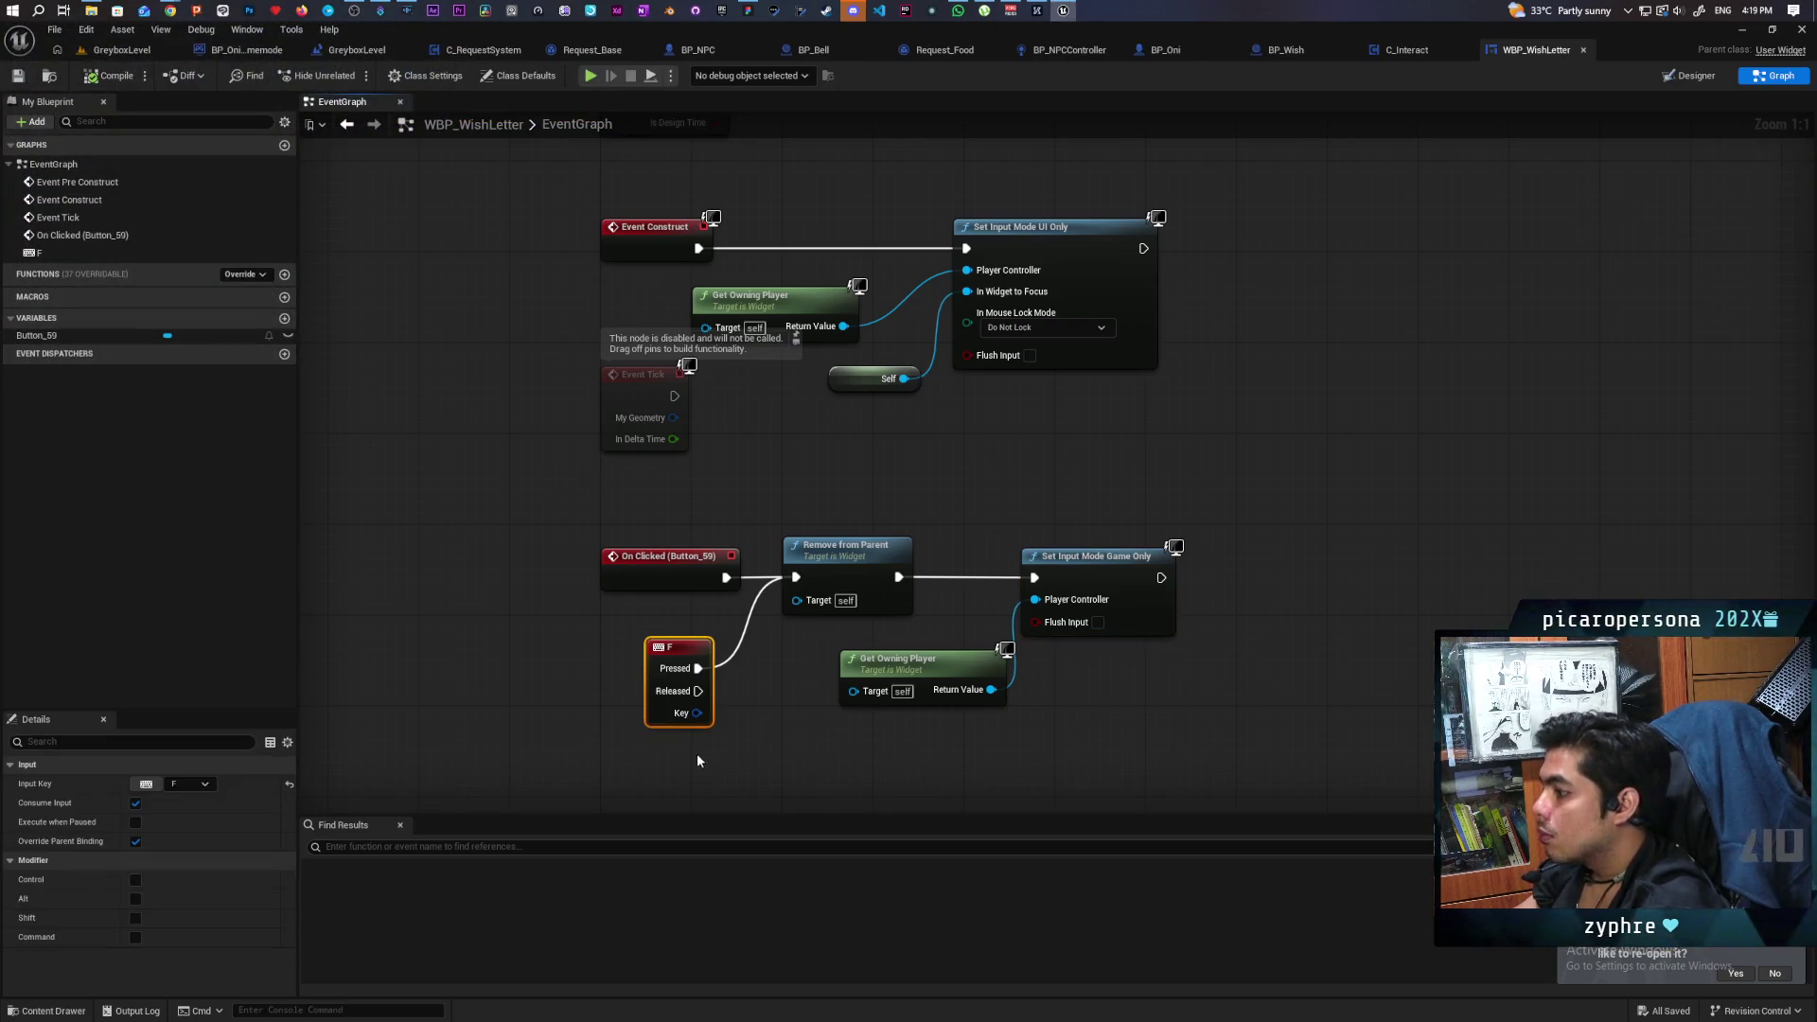
Delete the F key event and add an On Key Down function override.
{"action": "key", "text": "Delete"}
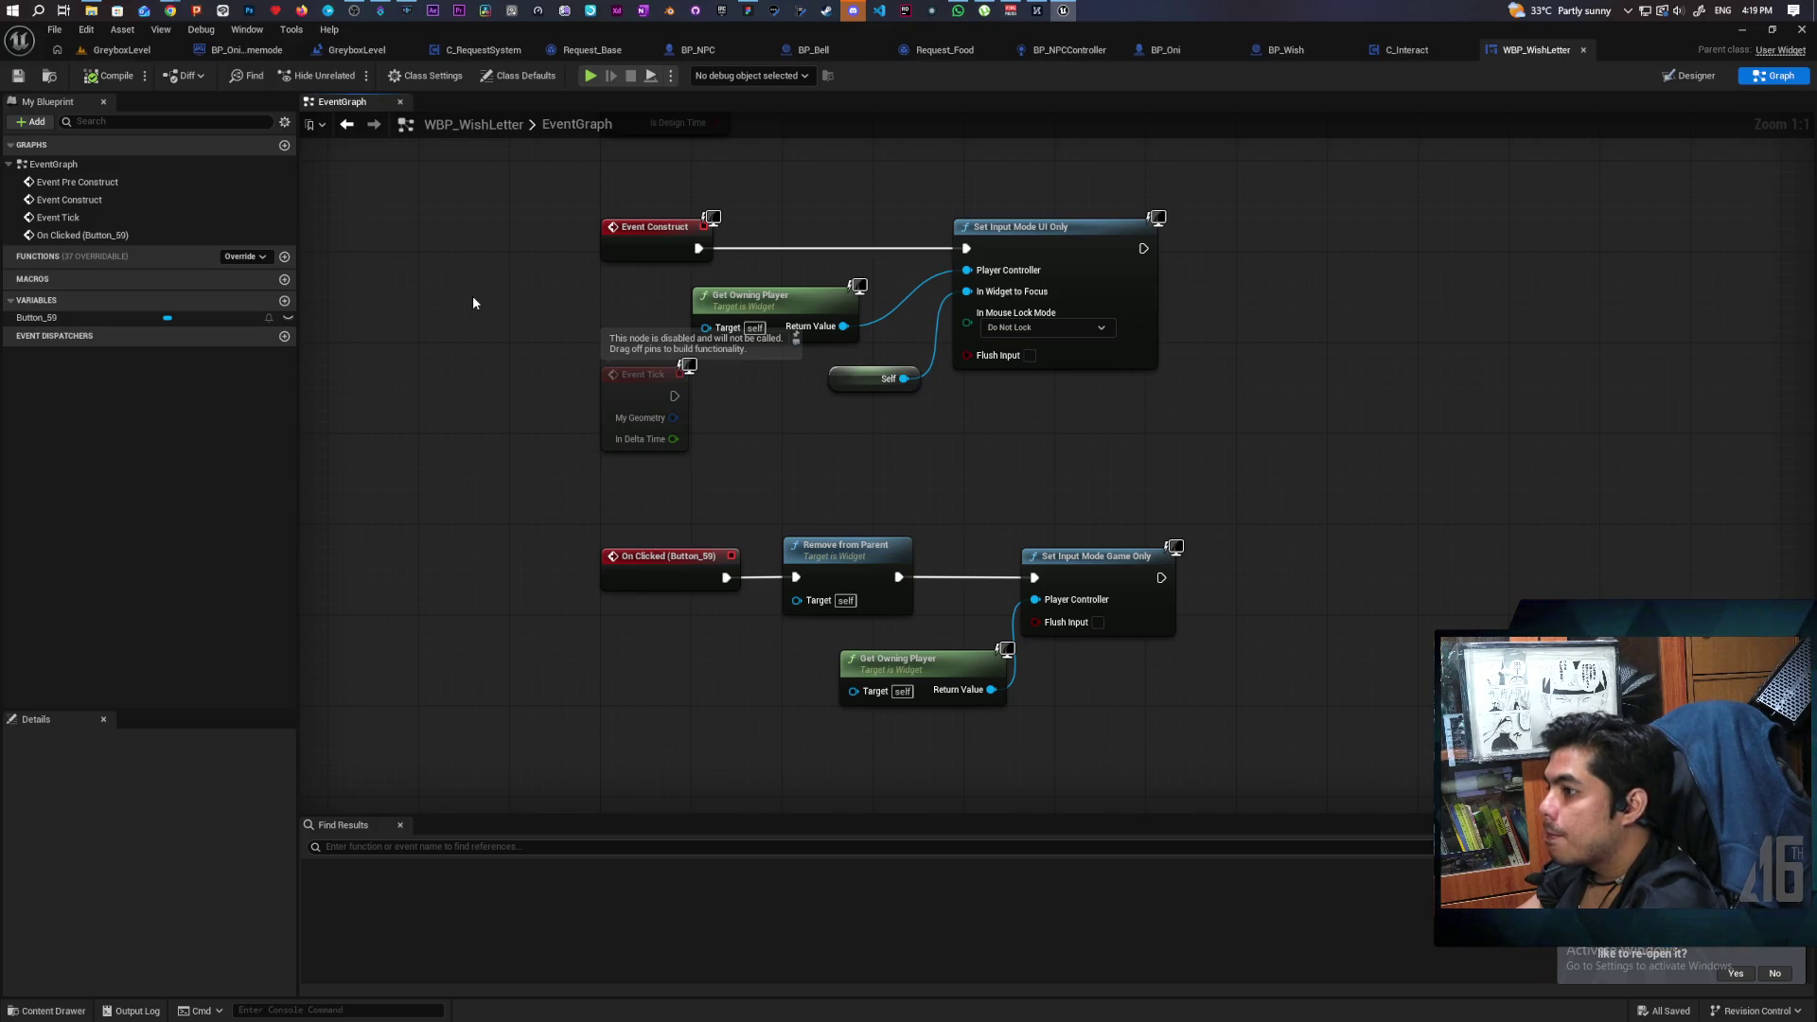
{"action": "left_click", "coordinate": [263, 256]}
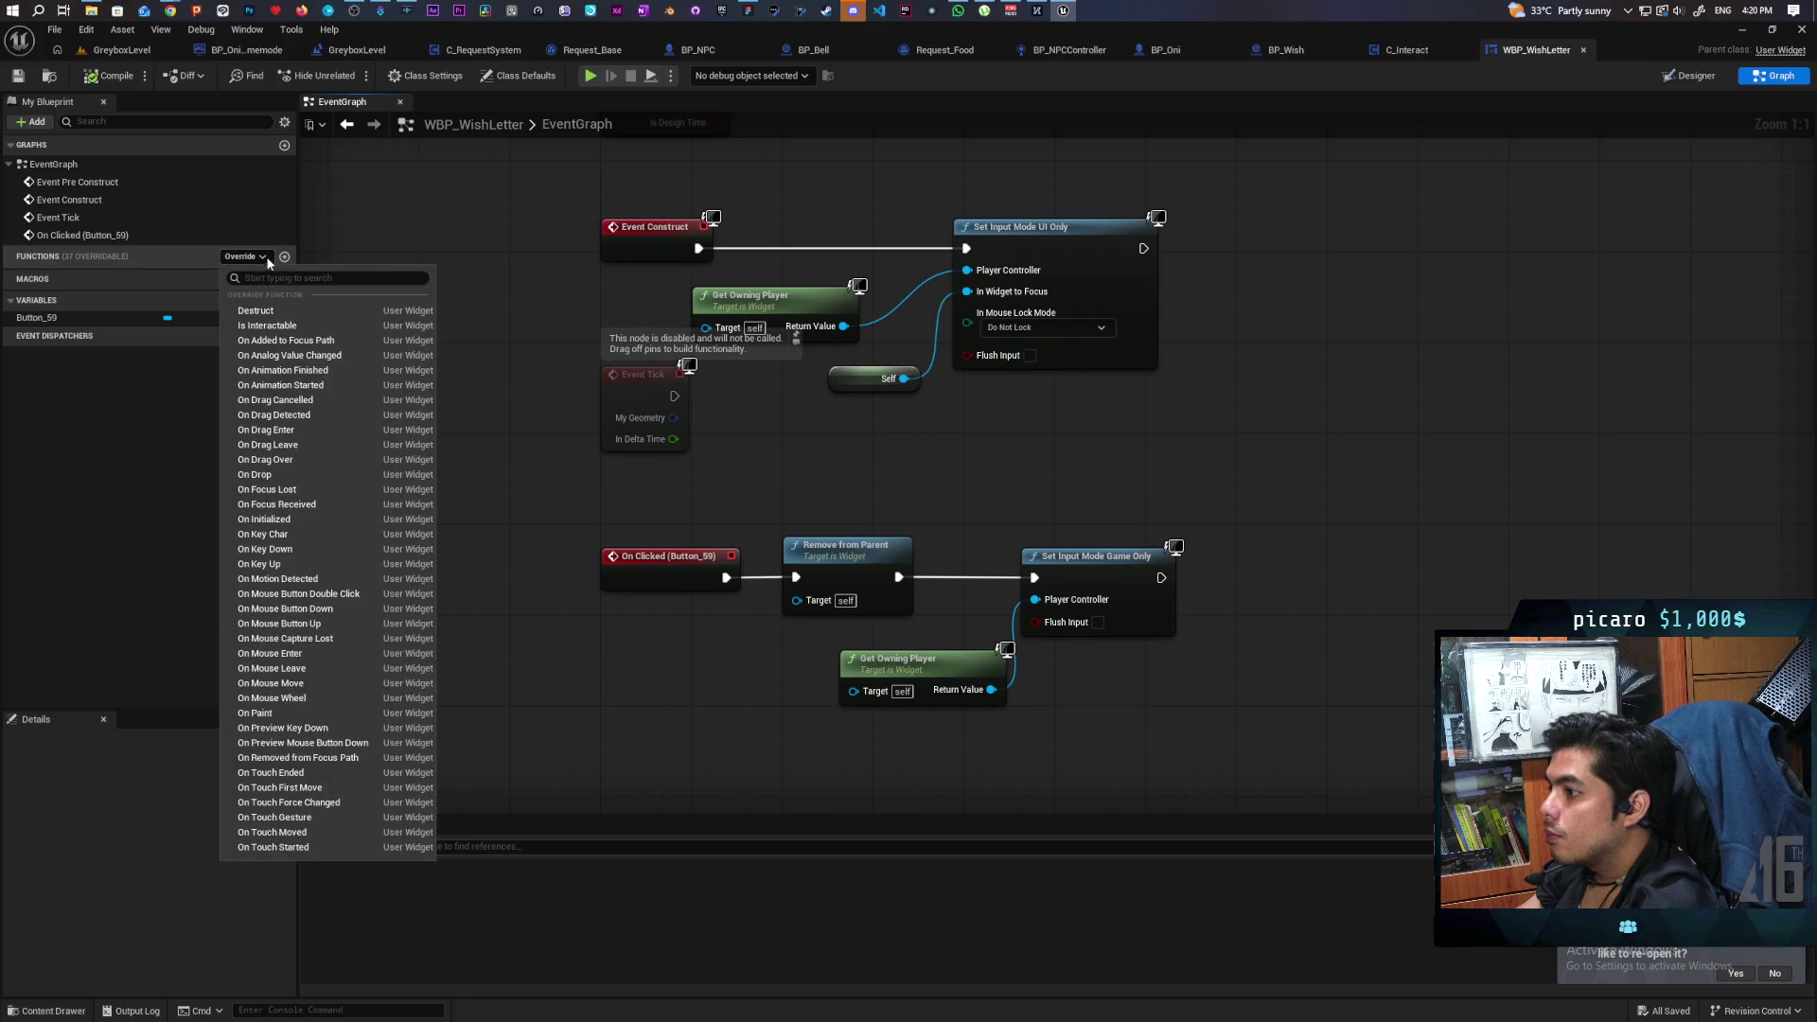
{"action": "left_click", "coordinate": [304, 551]}
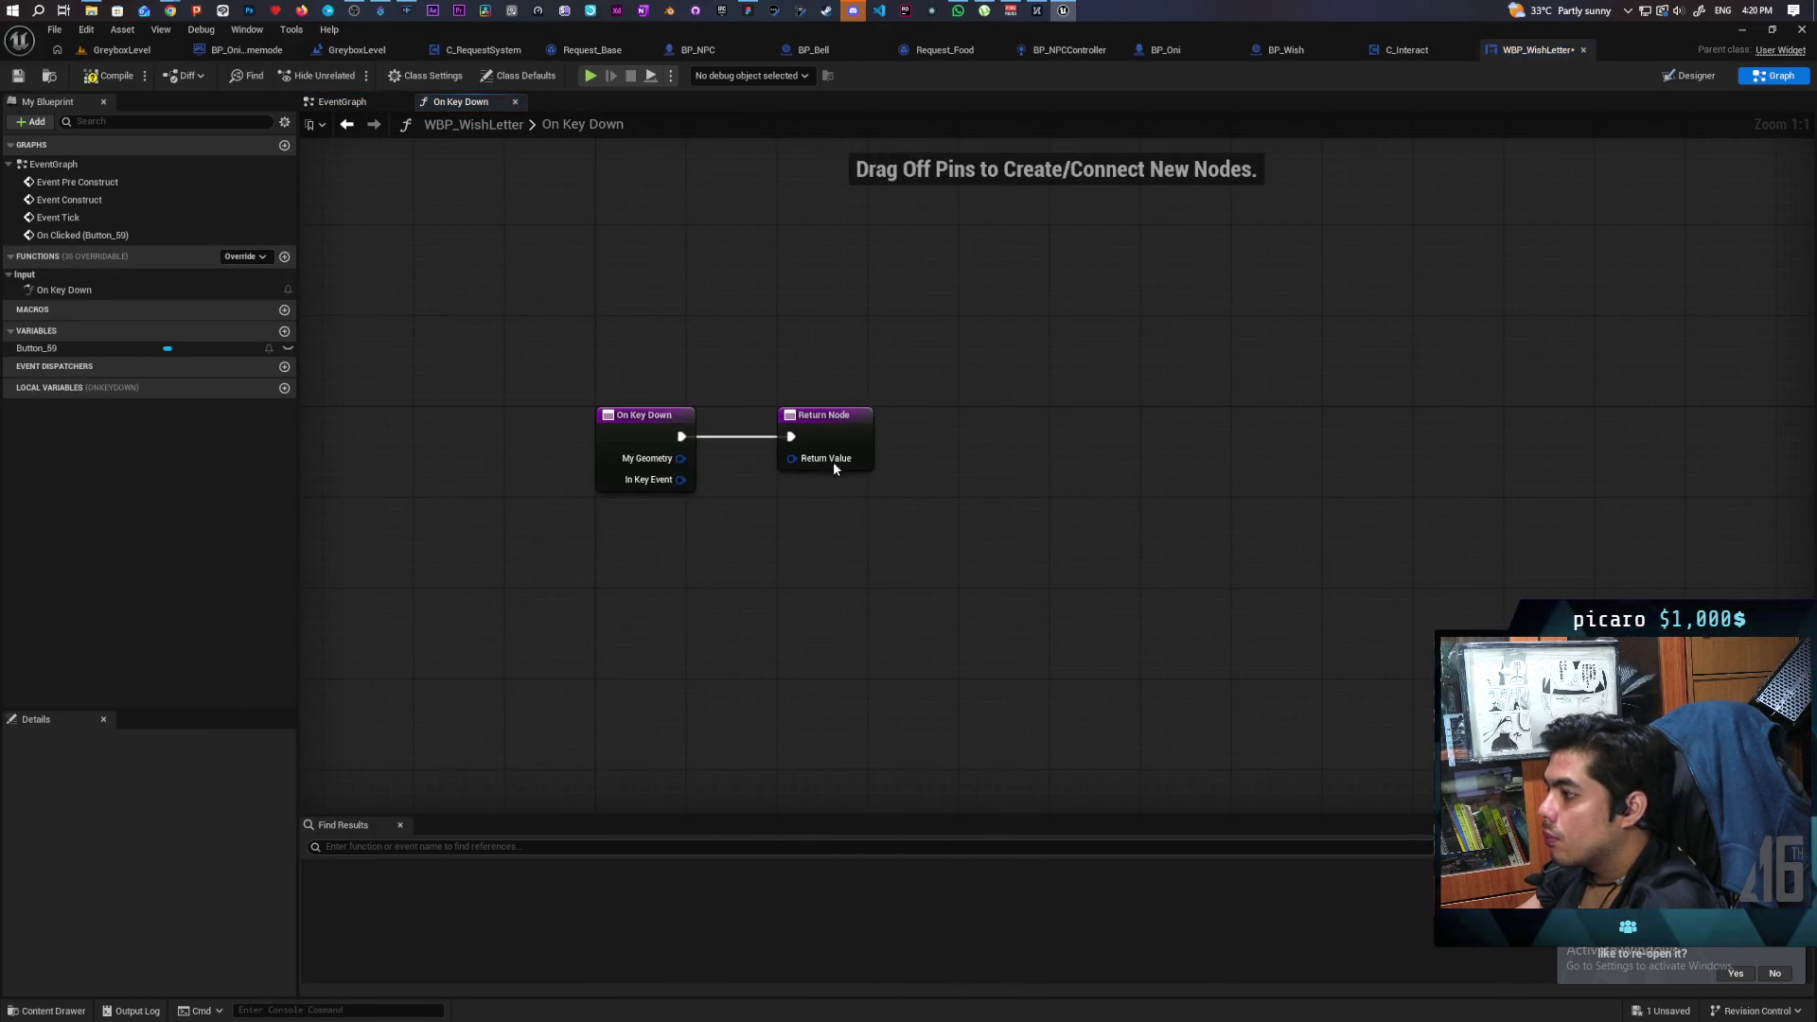
{"action": "left_click_drag", "start_coordinate": [858, 419], "coordinate": [1187, 419]}
{"action": "left_click", "coordinate": [766, 505]}
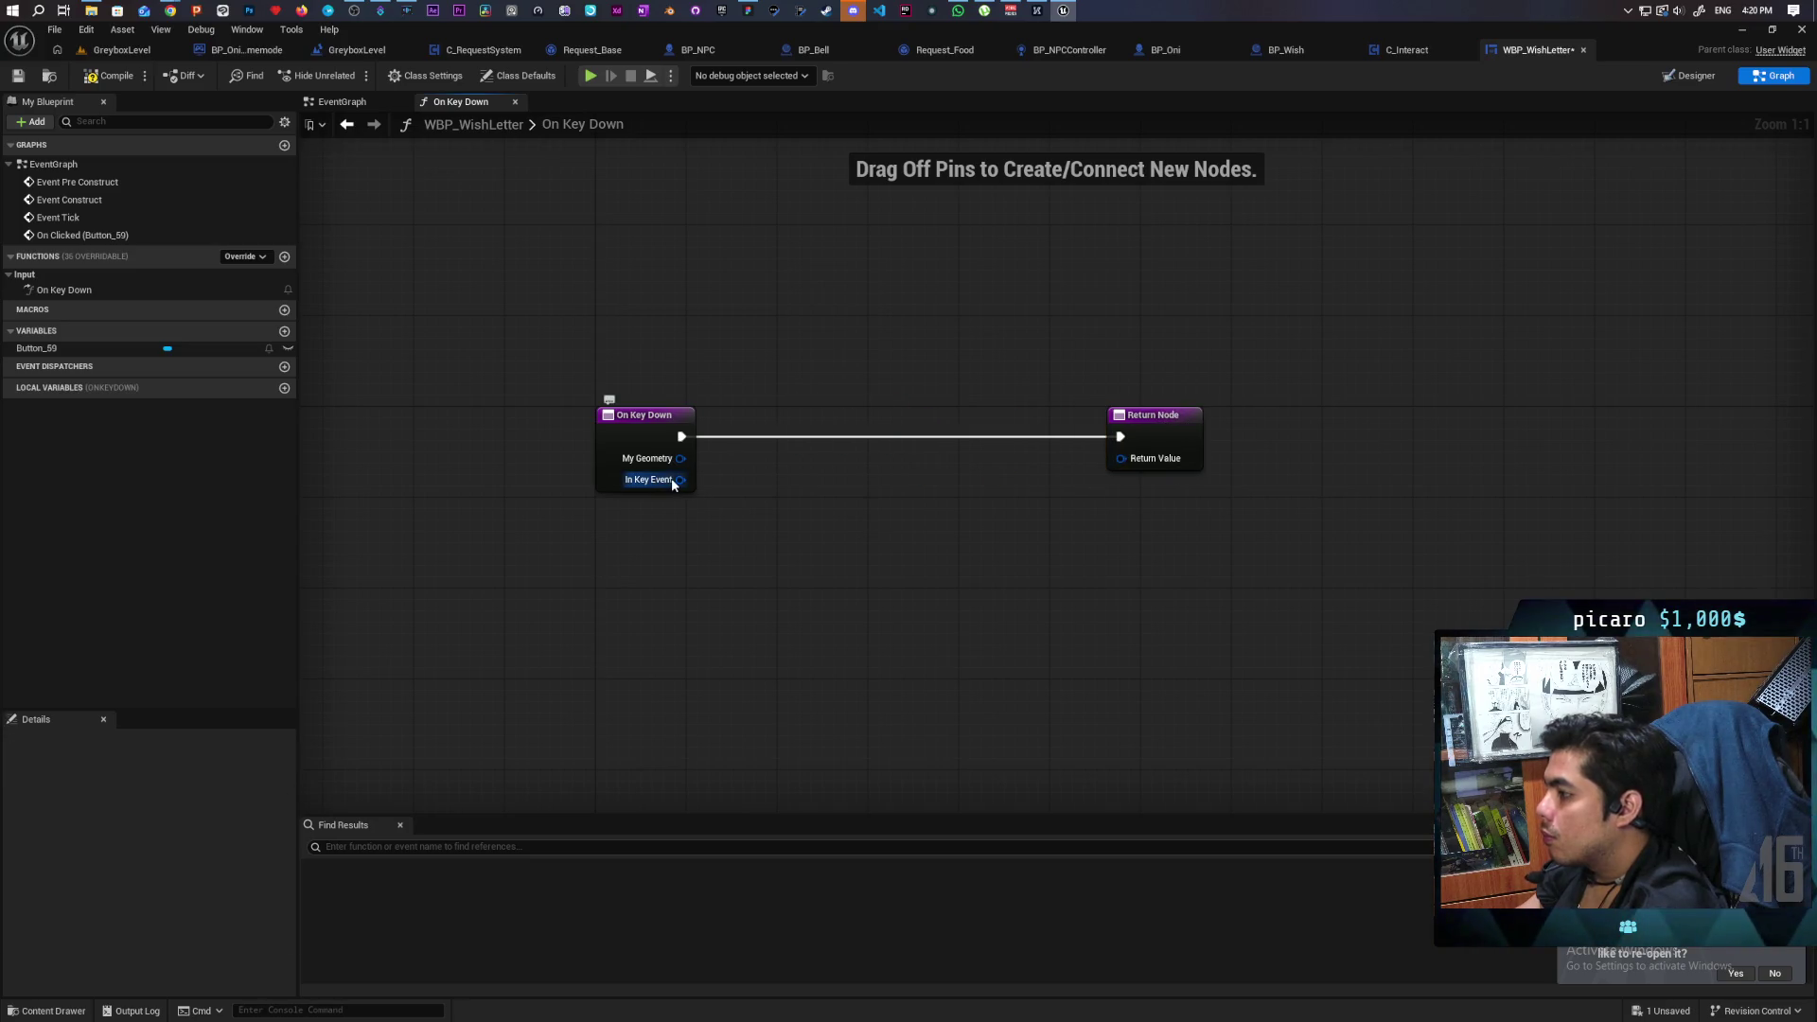
Try a Get Key node off In Key Event, then delete it.
{"action": "left_click_drag", "start_coordinate": [673, 483], "coordinate": [687, 576]}
{"action": "type", "text": "name"}
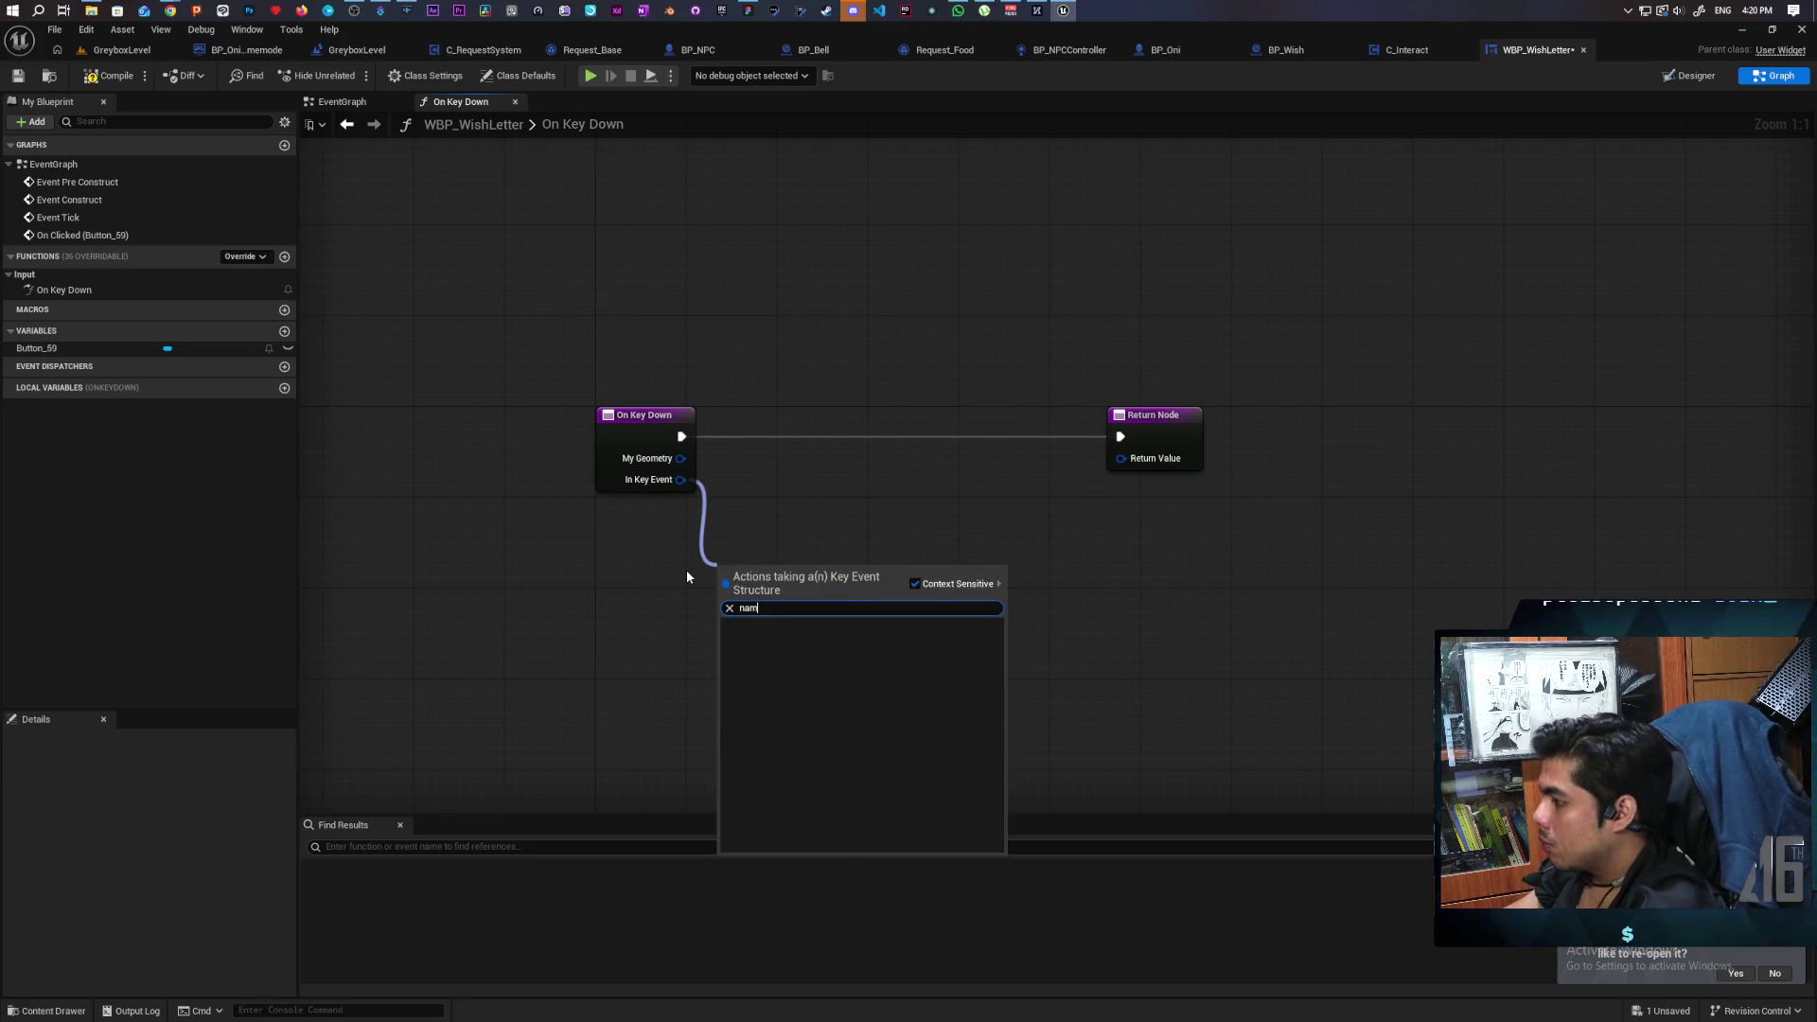
{"action": "key", "text": "BackSpace"}
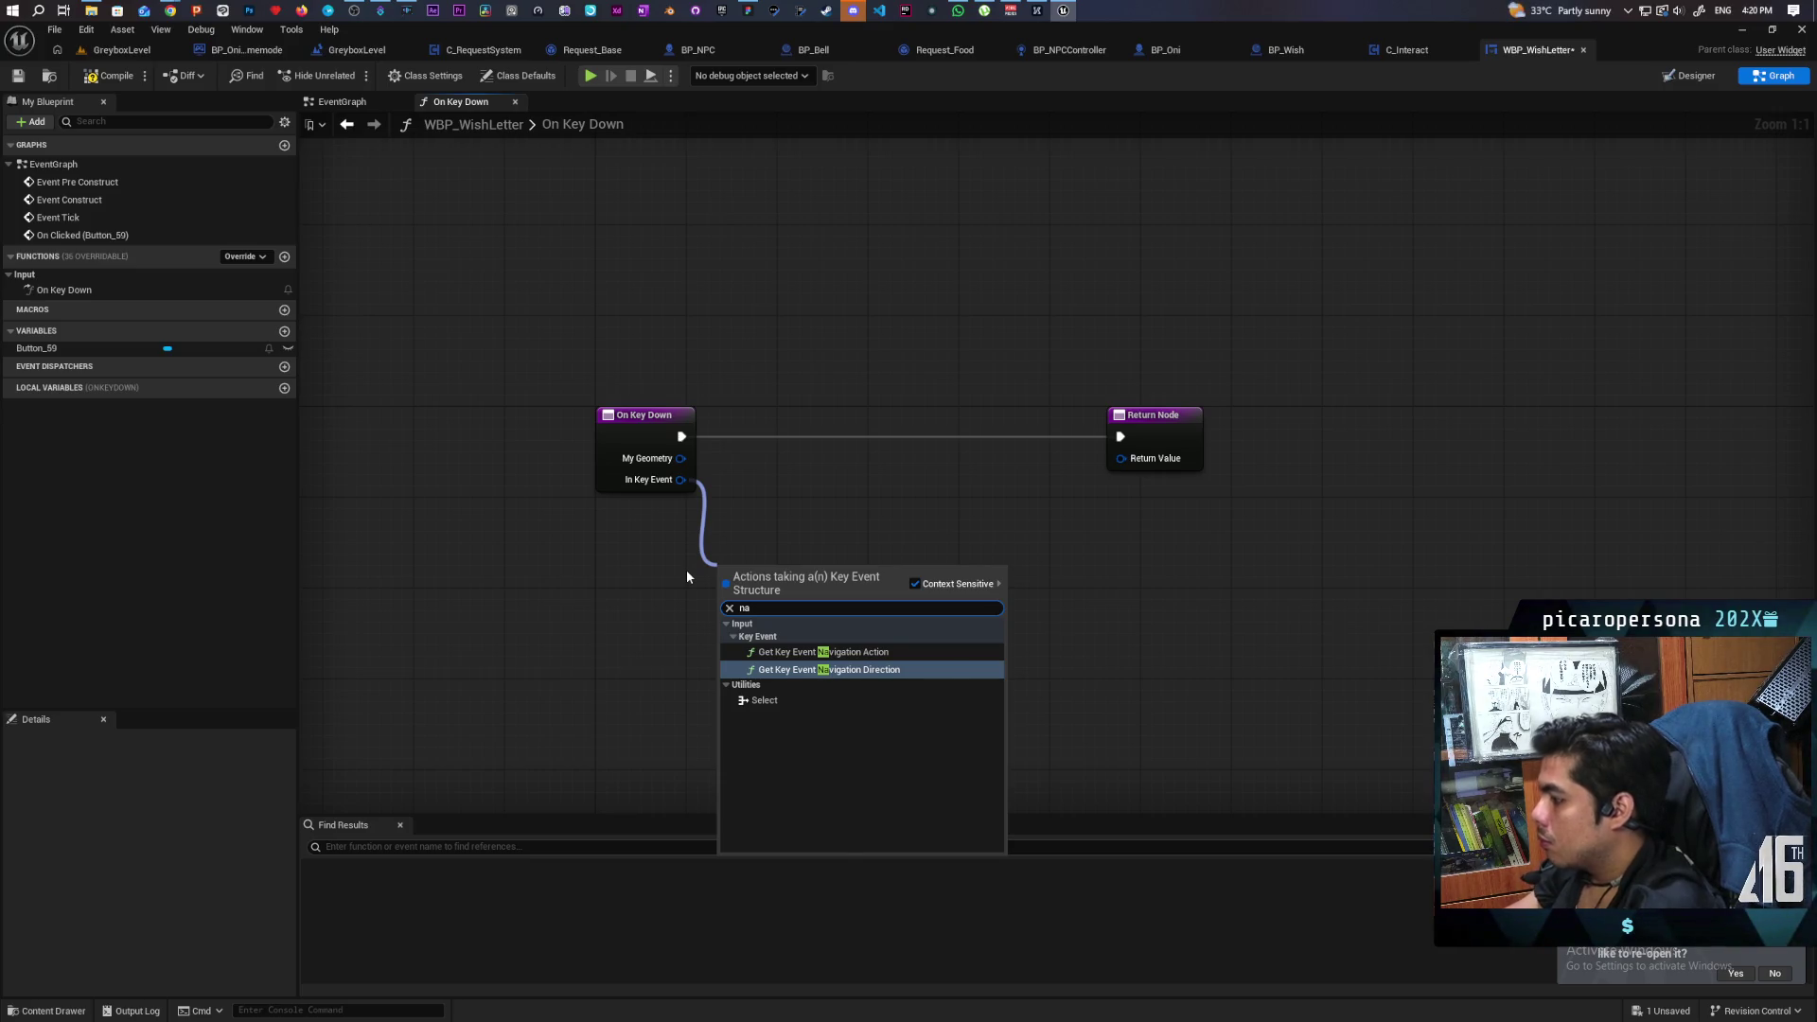
{"action": "key", "text": "BackSpace"}
{"action": "key", "text": "BackSpace"}
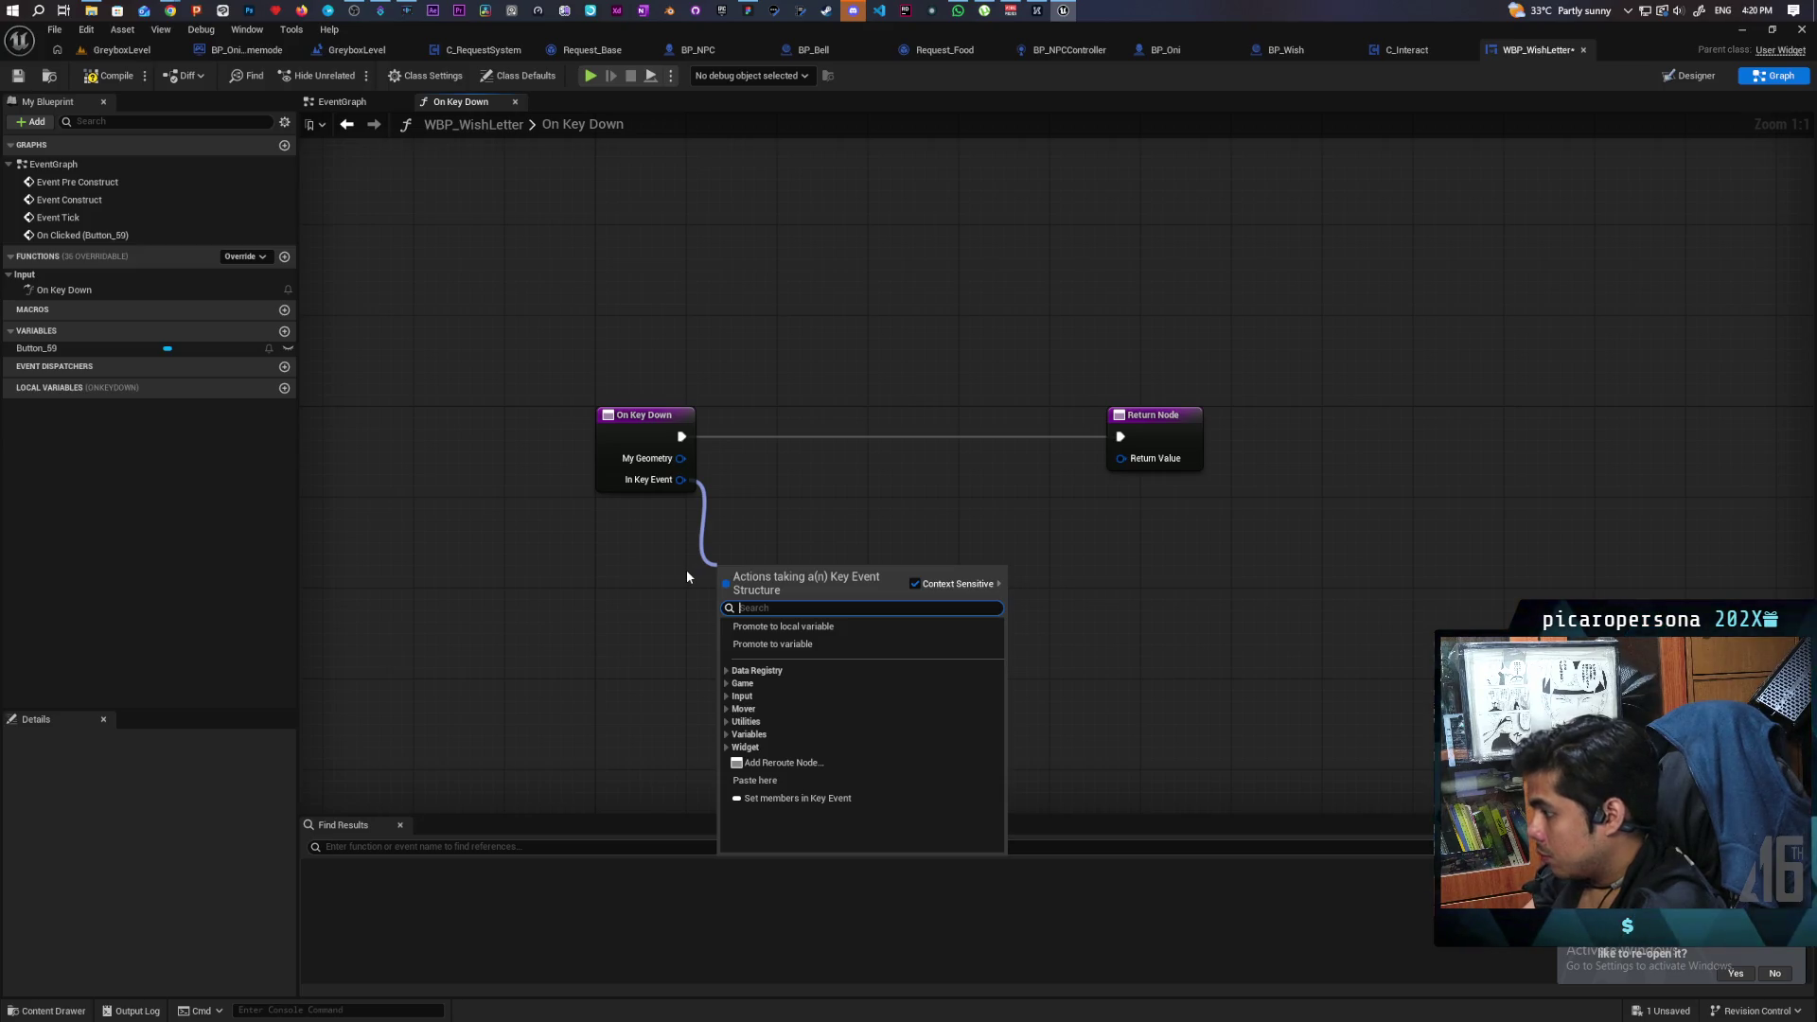
{"action": "type", "text": "key"}
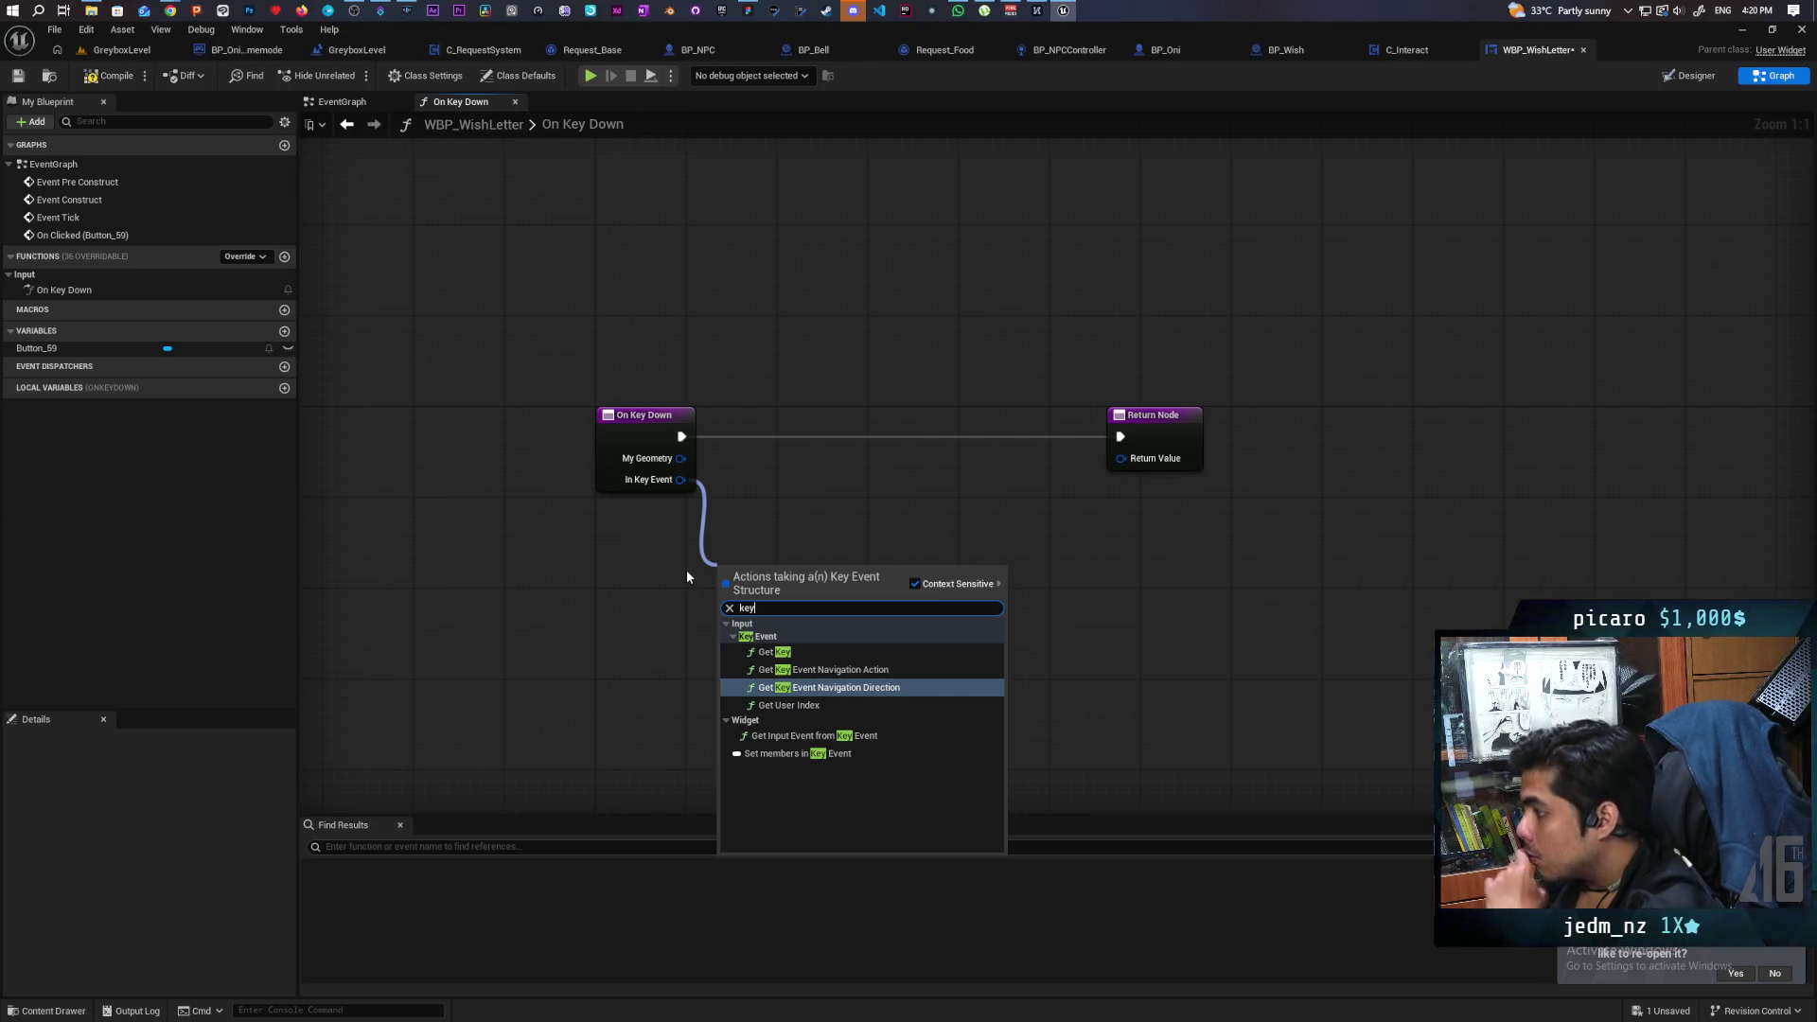
{"action": "left_click", "coordinate": [791, 651]}
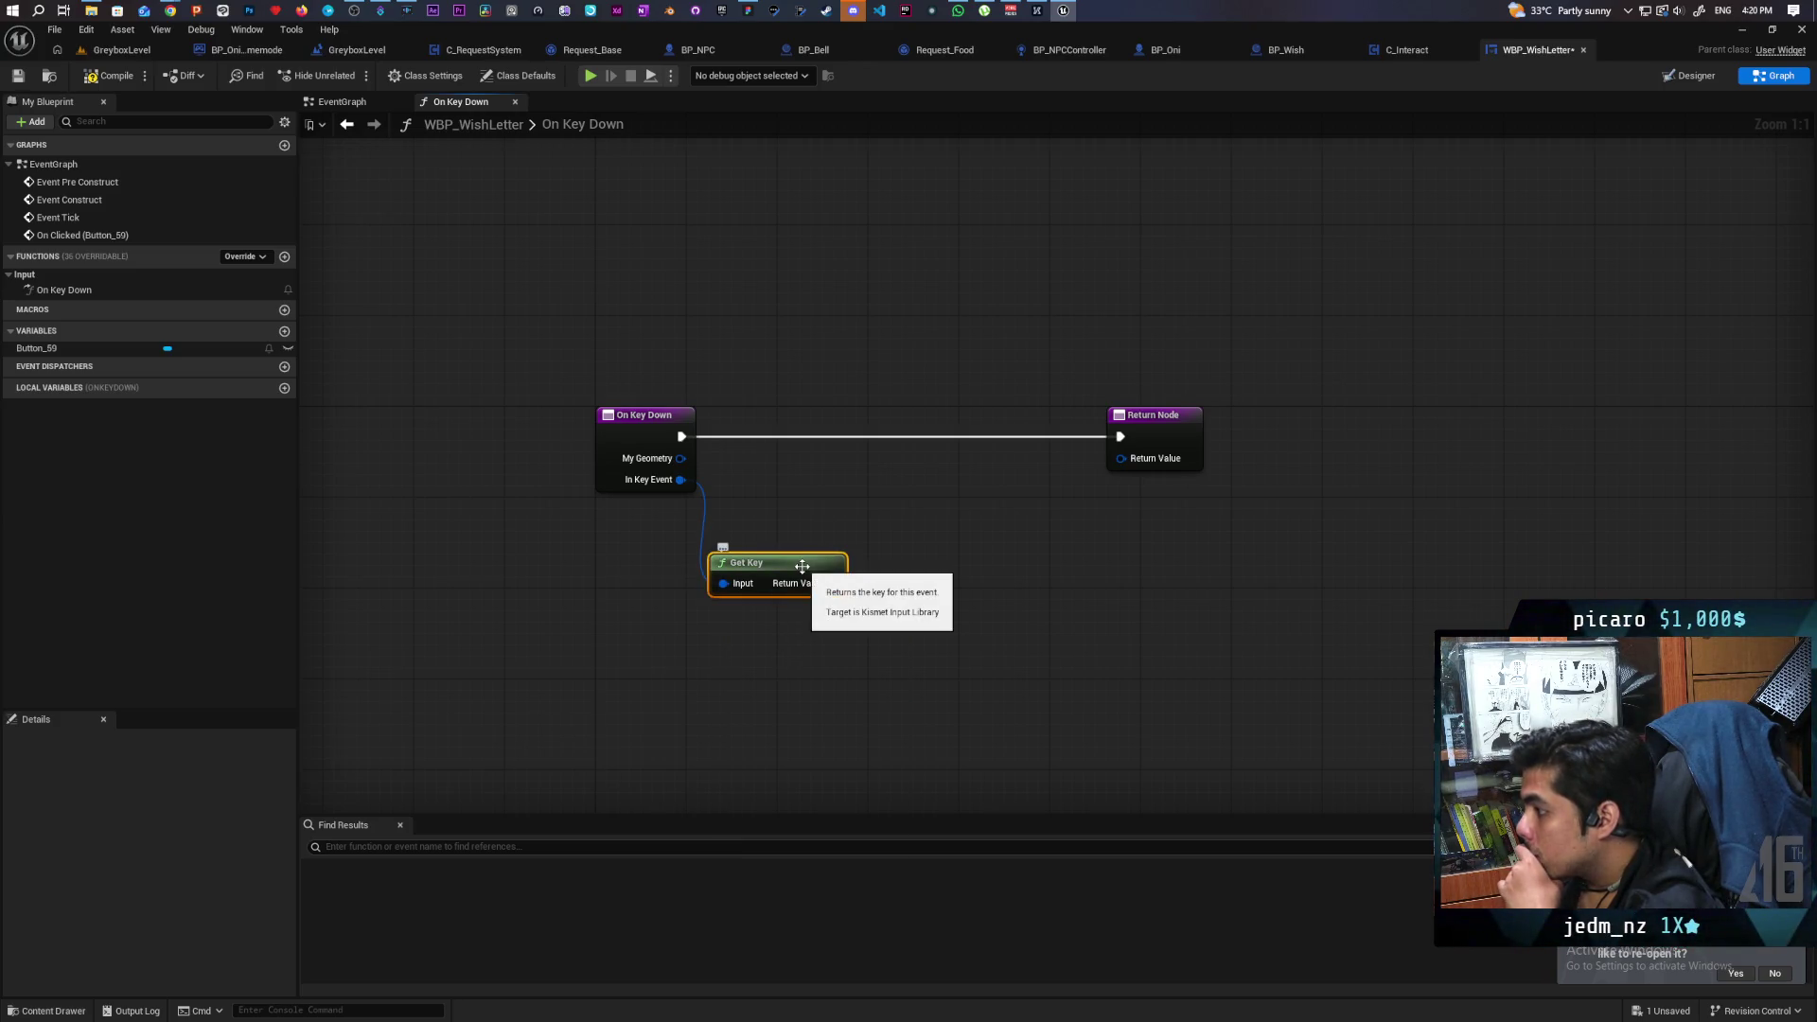
{"action": "left_click_drag", "start_coordinate": [588, 584], "coordinate": [600, 586]}
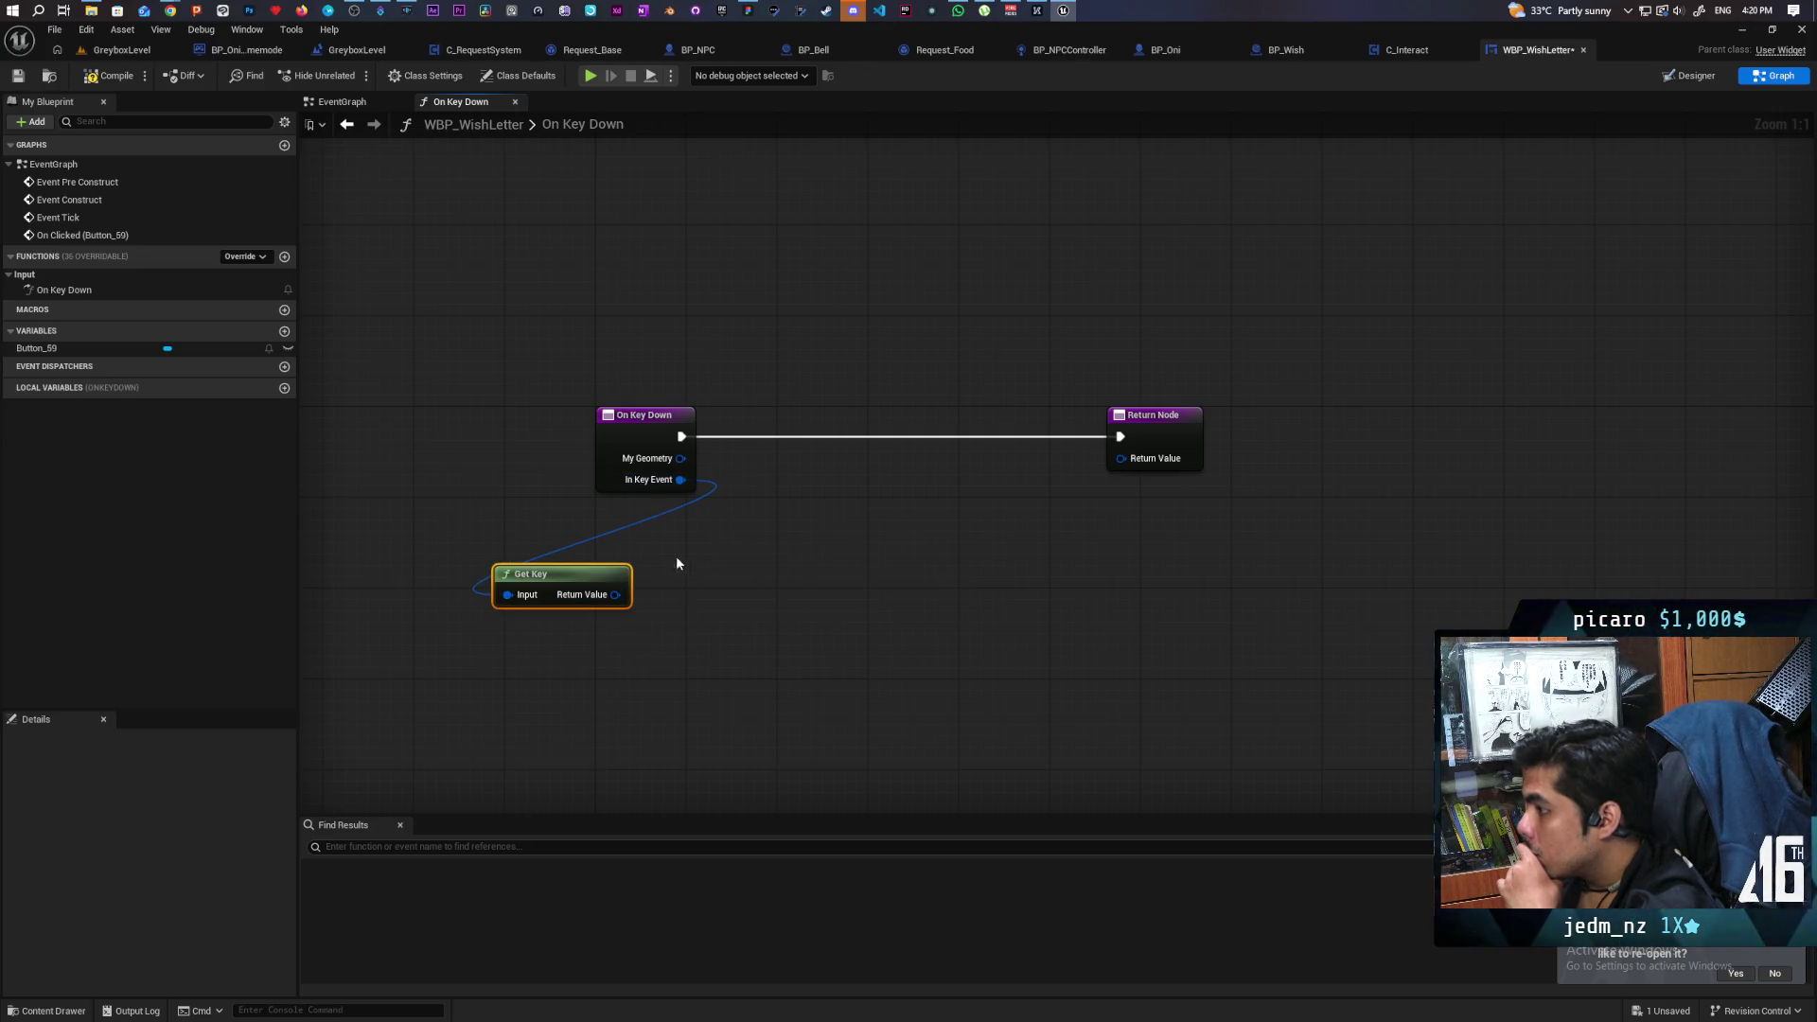
{"action": "key", "text": "Delete"}
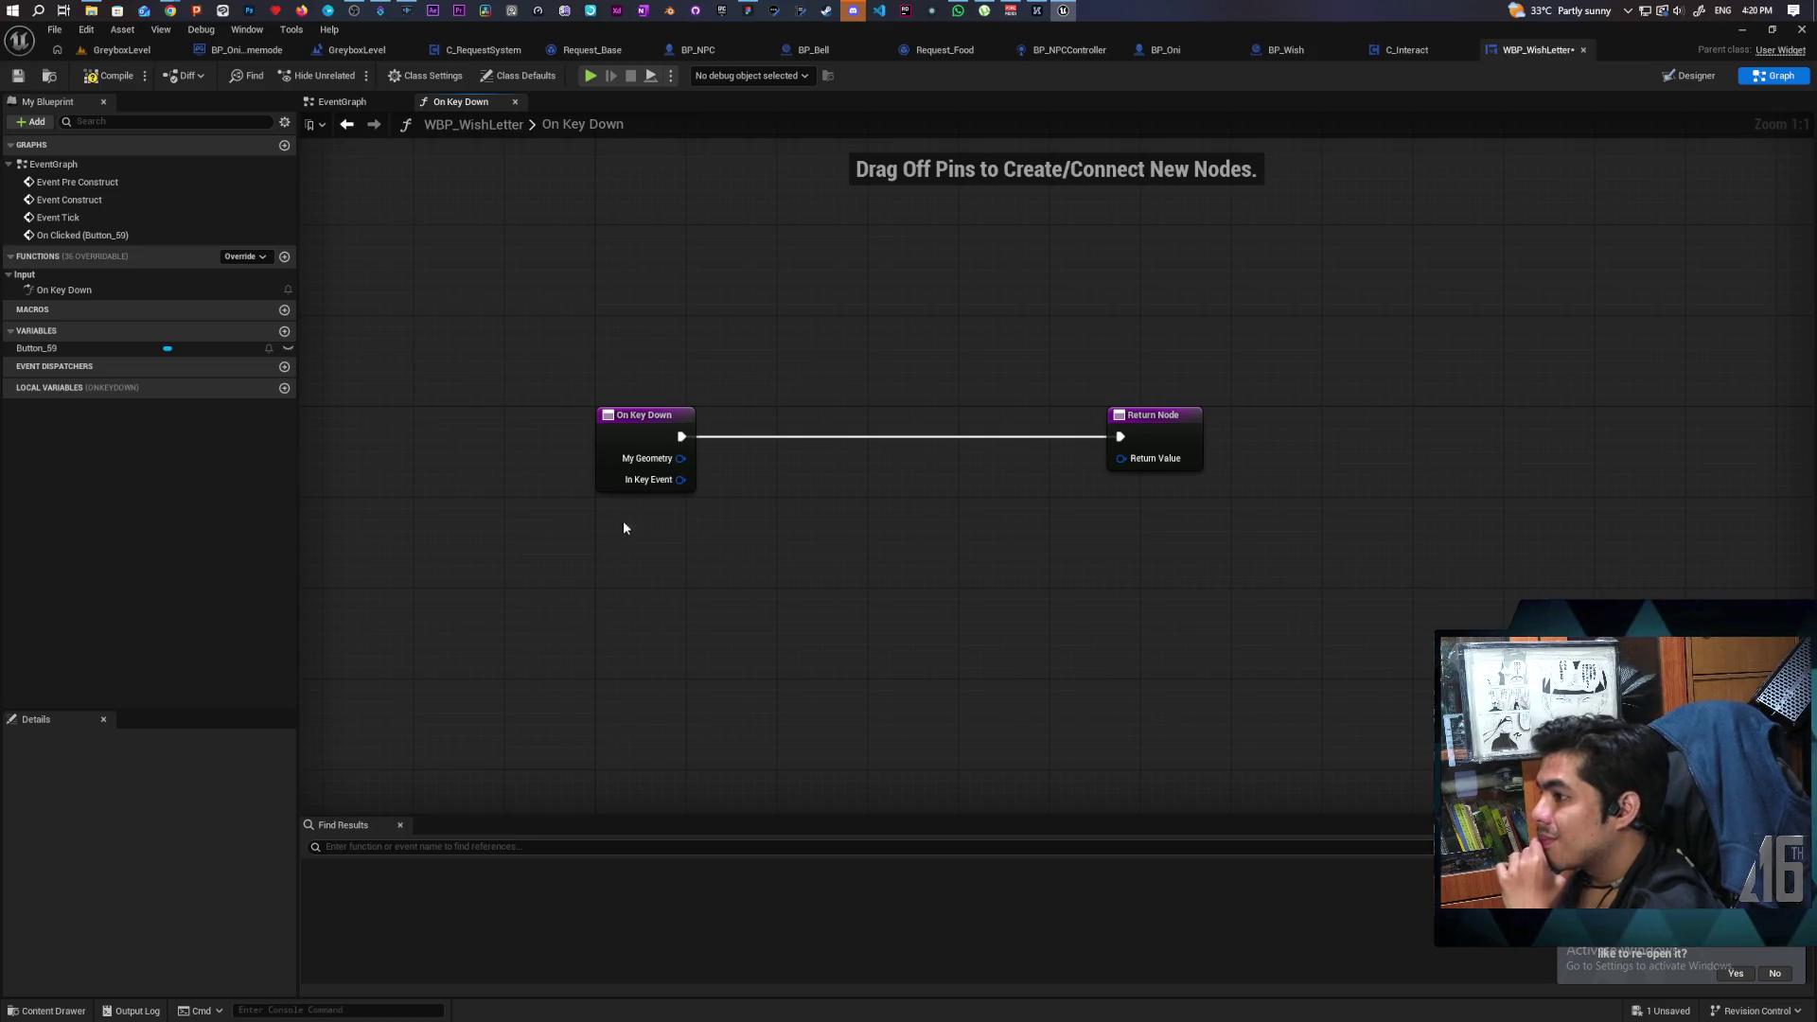
Try other In Key Event actions such as Get User Index, delete them, and compile.
{"action": "left_click_drag", "start_coordinate": [680, 481], "coordinate": [689, 546]}
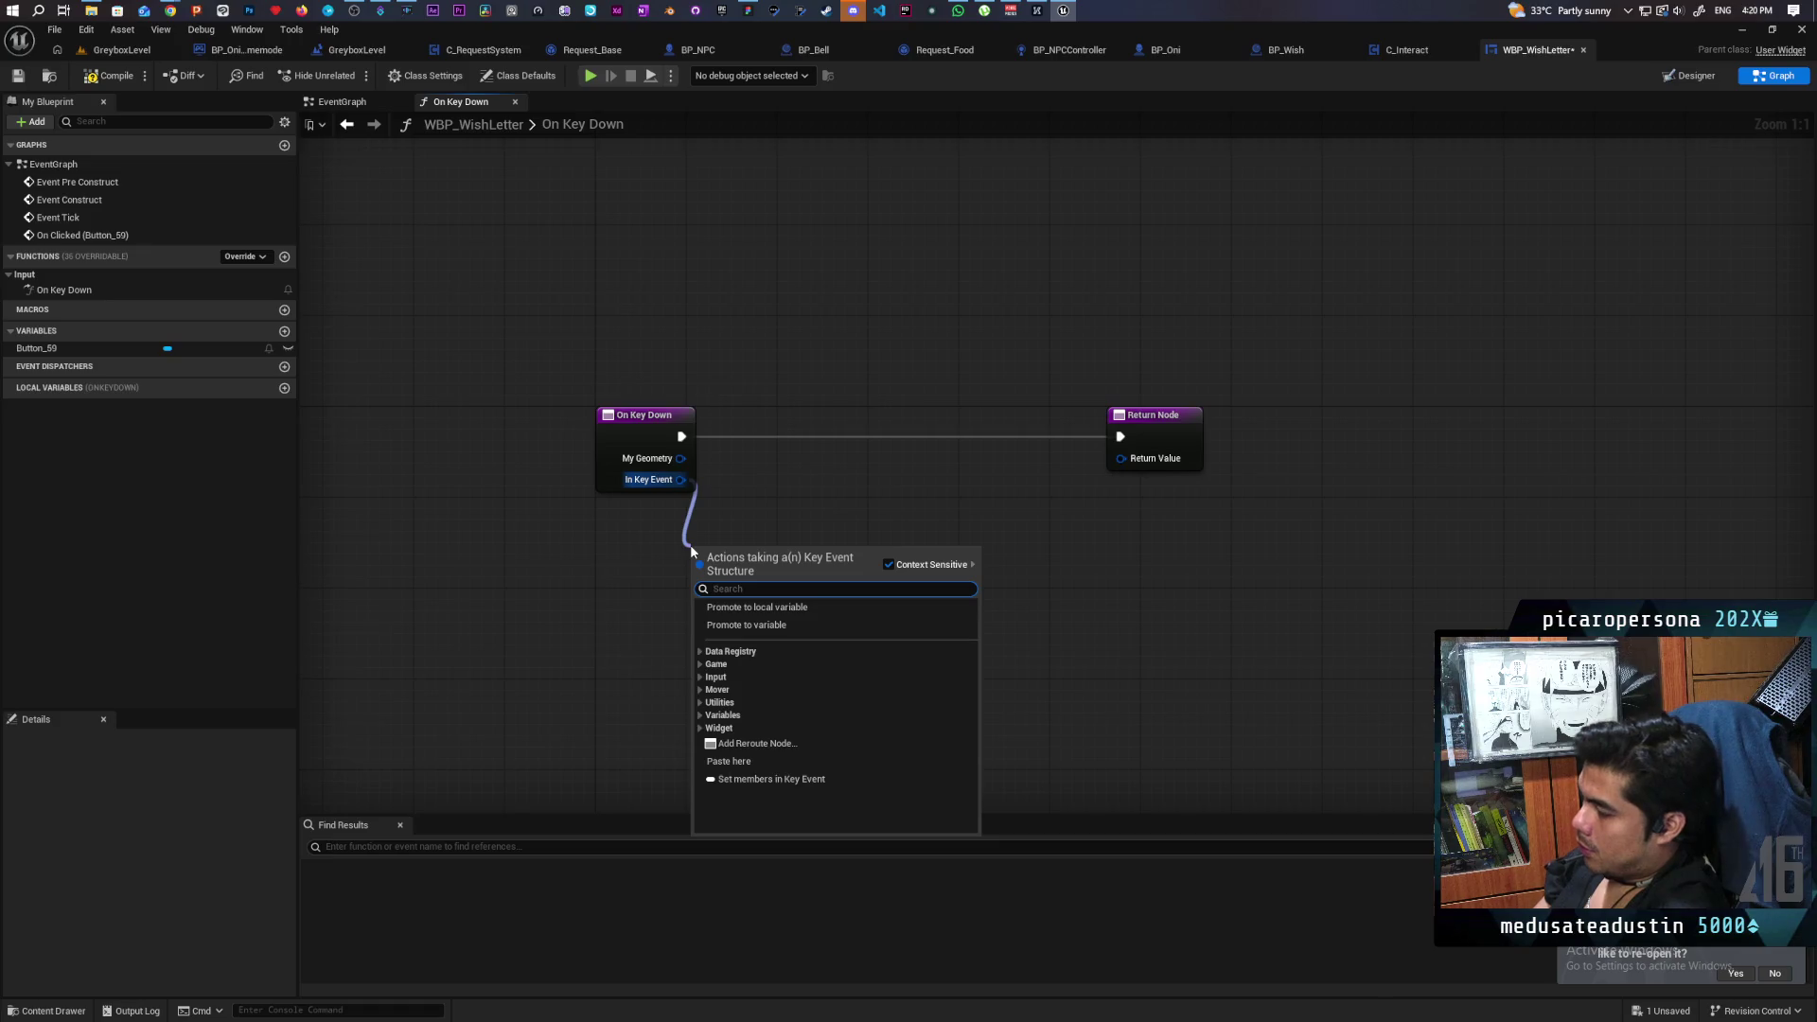
{"action": "type", "text": "key"}
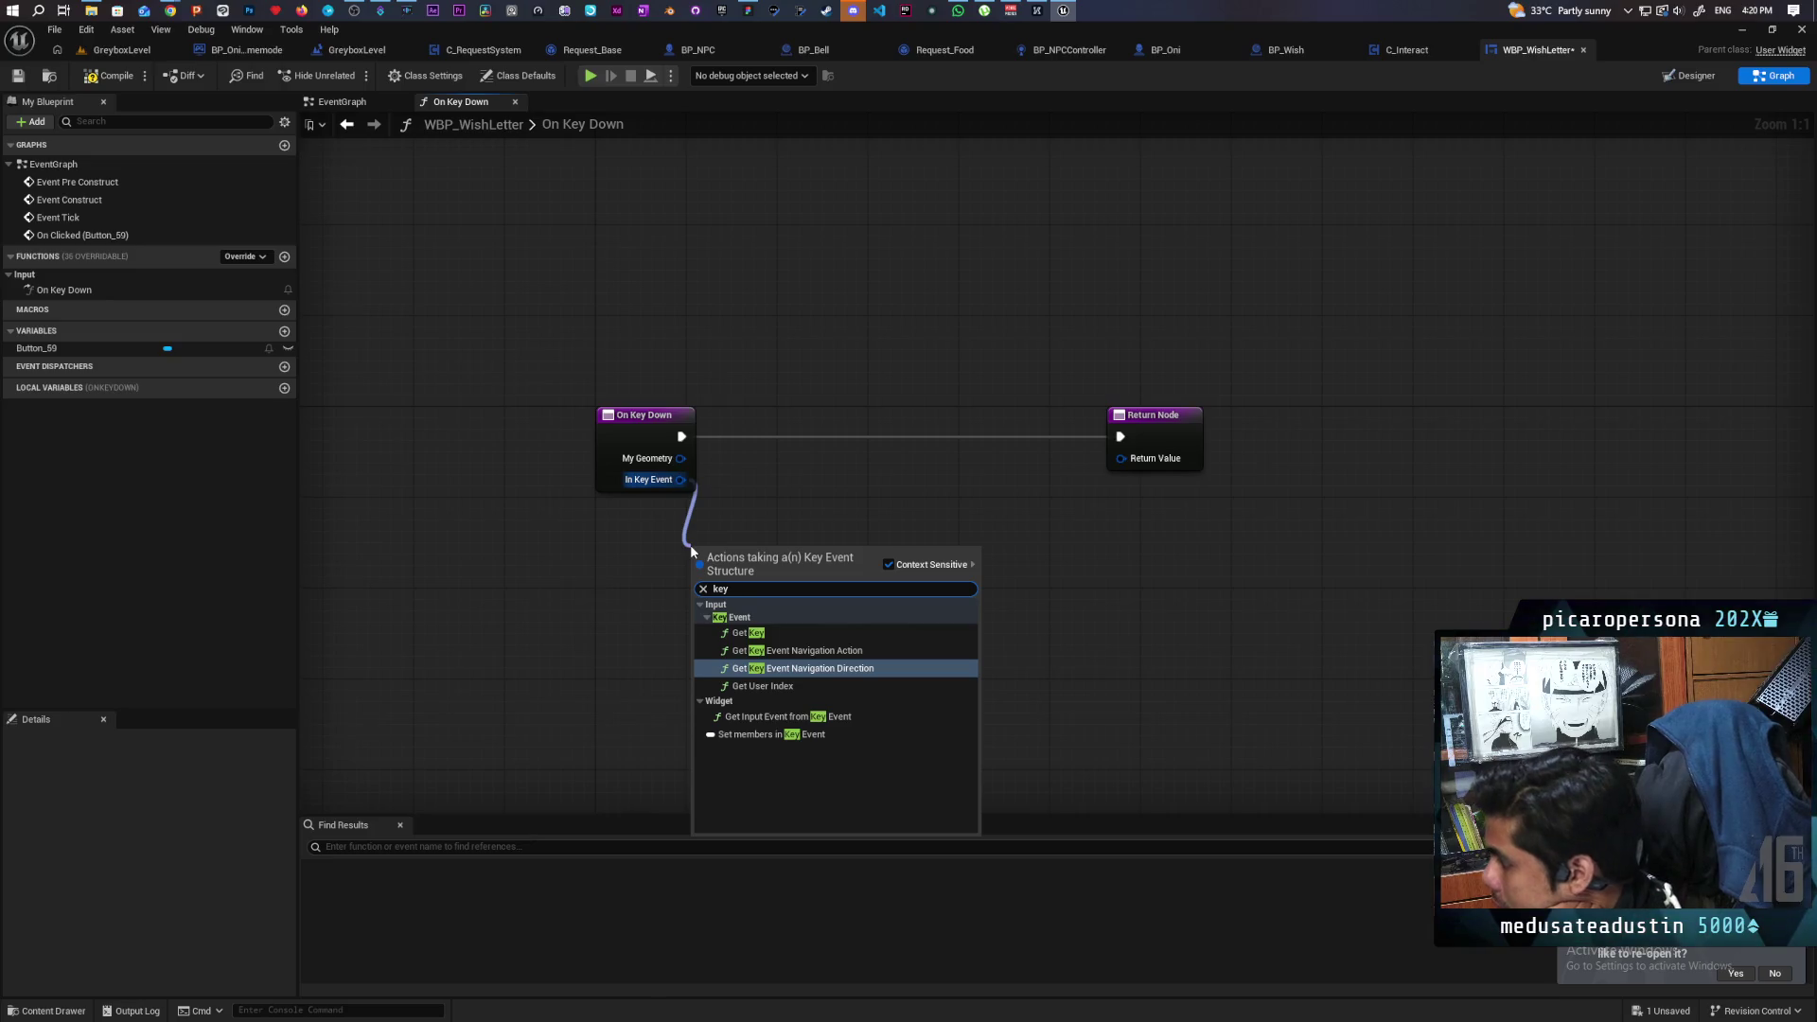
{"action": "left_click", "coordinate": [838, 719]}
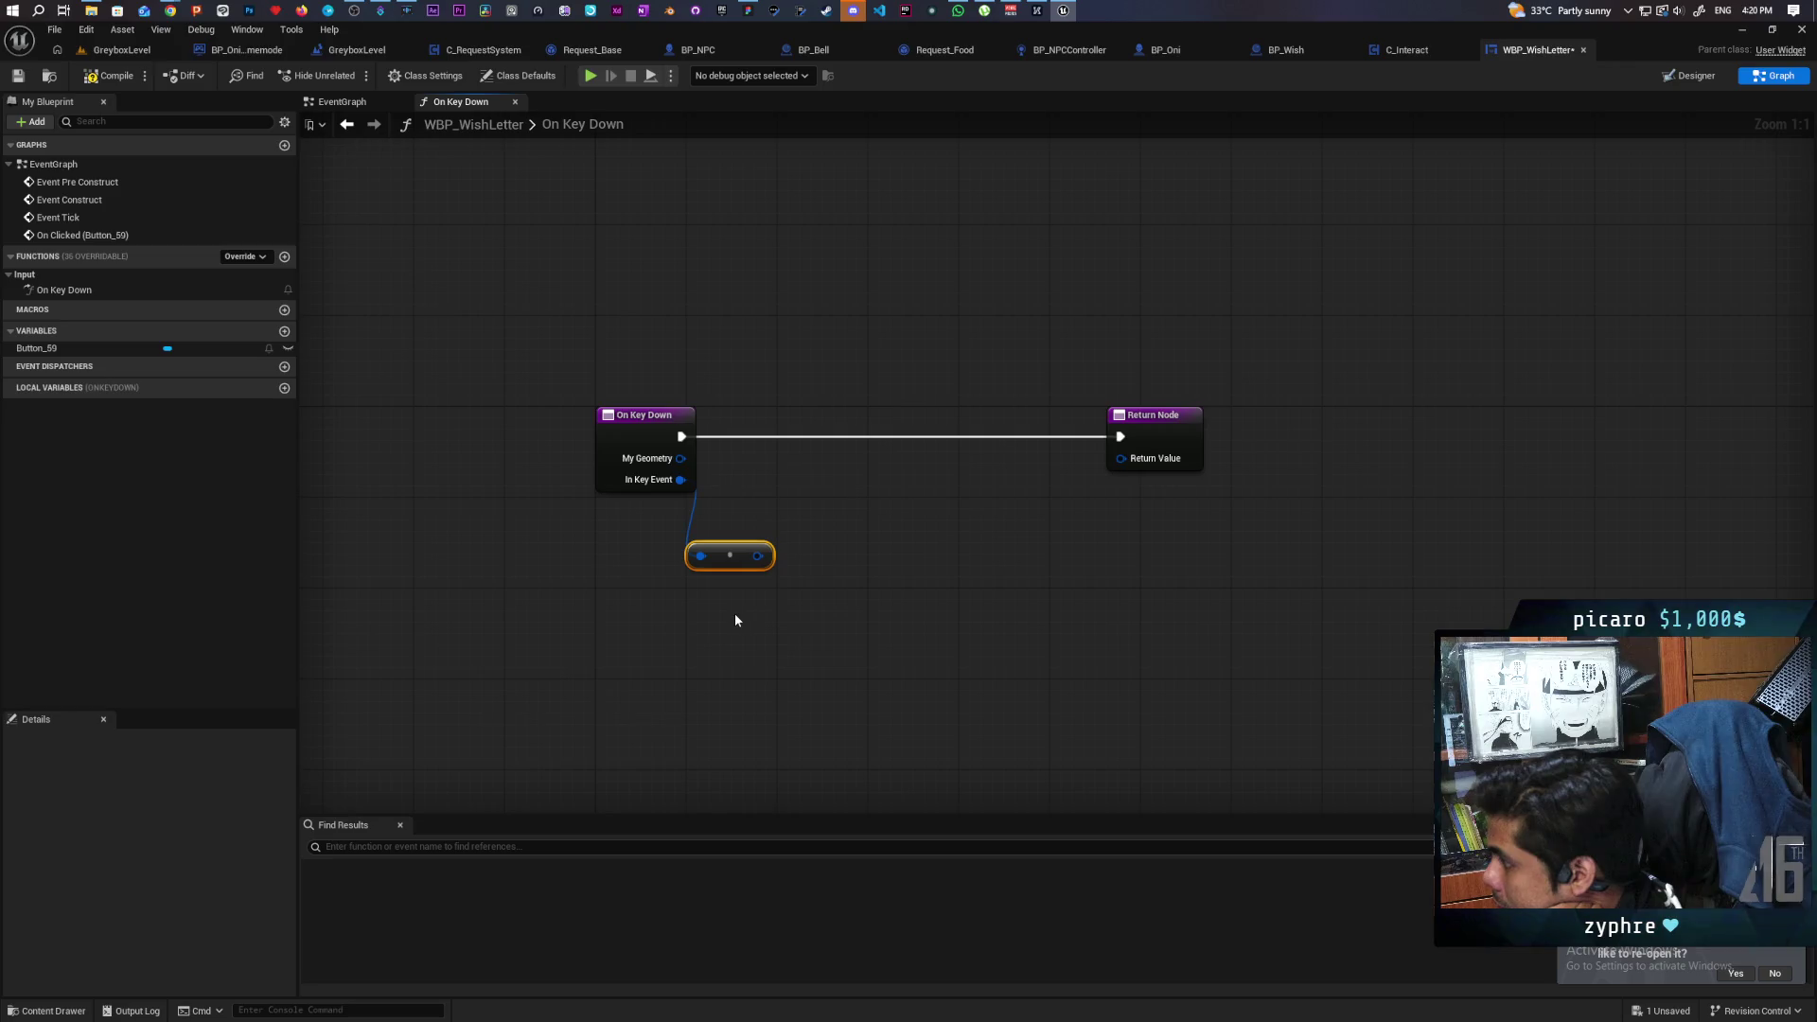
{"action": "key", "text": "Delete"}
{"action": "left_click_drag", "start_coordinate": [680, 480], "coordinate": [713, 603]}
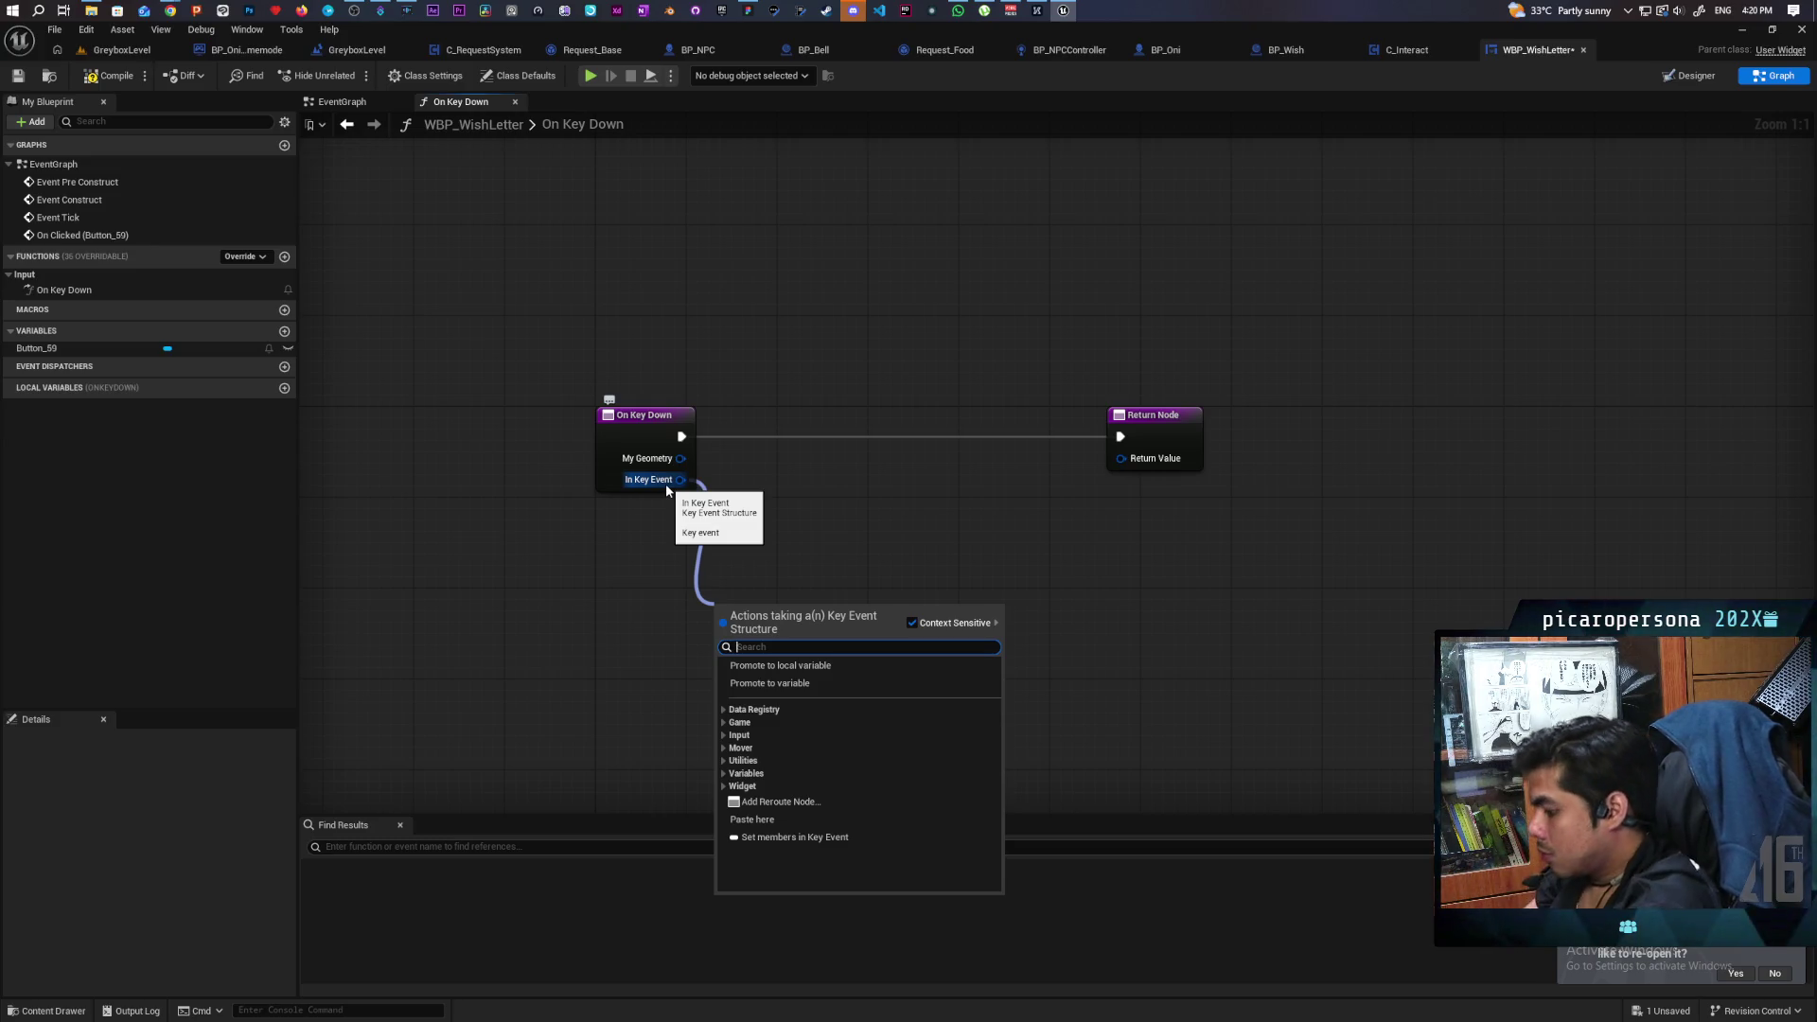
{"action": "type", "text": "event"}
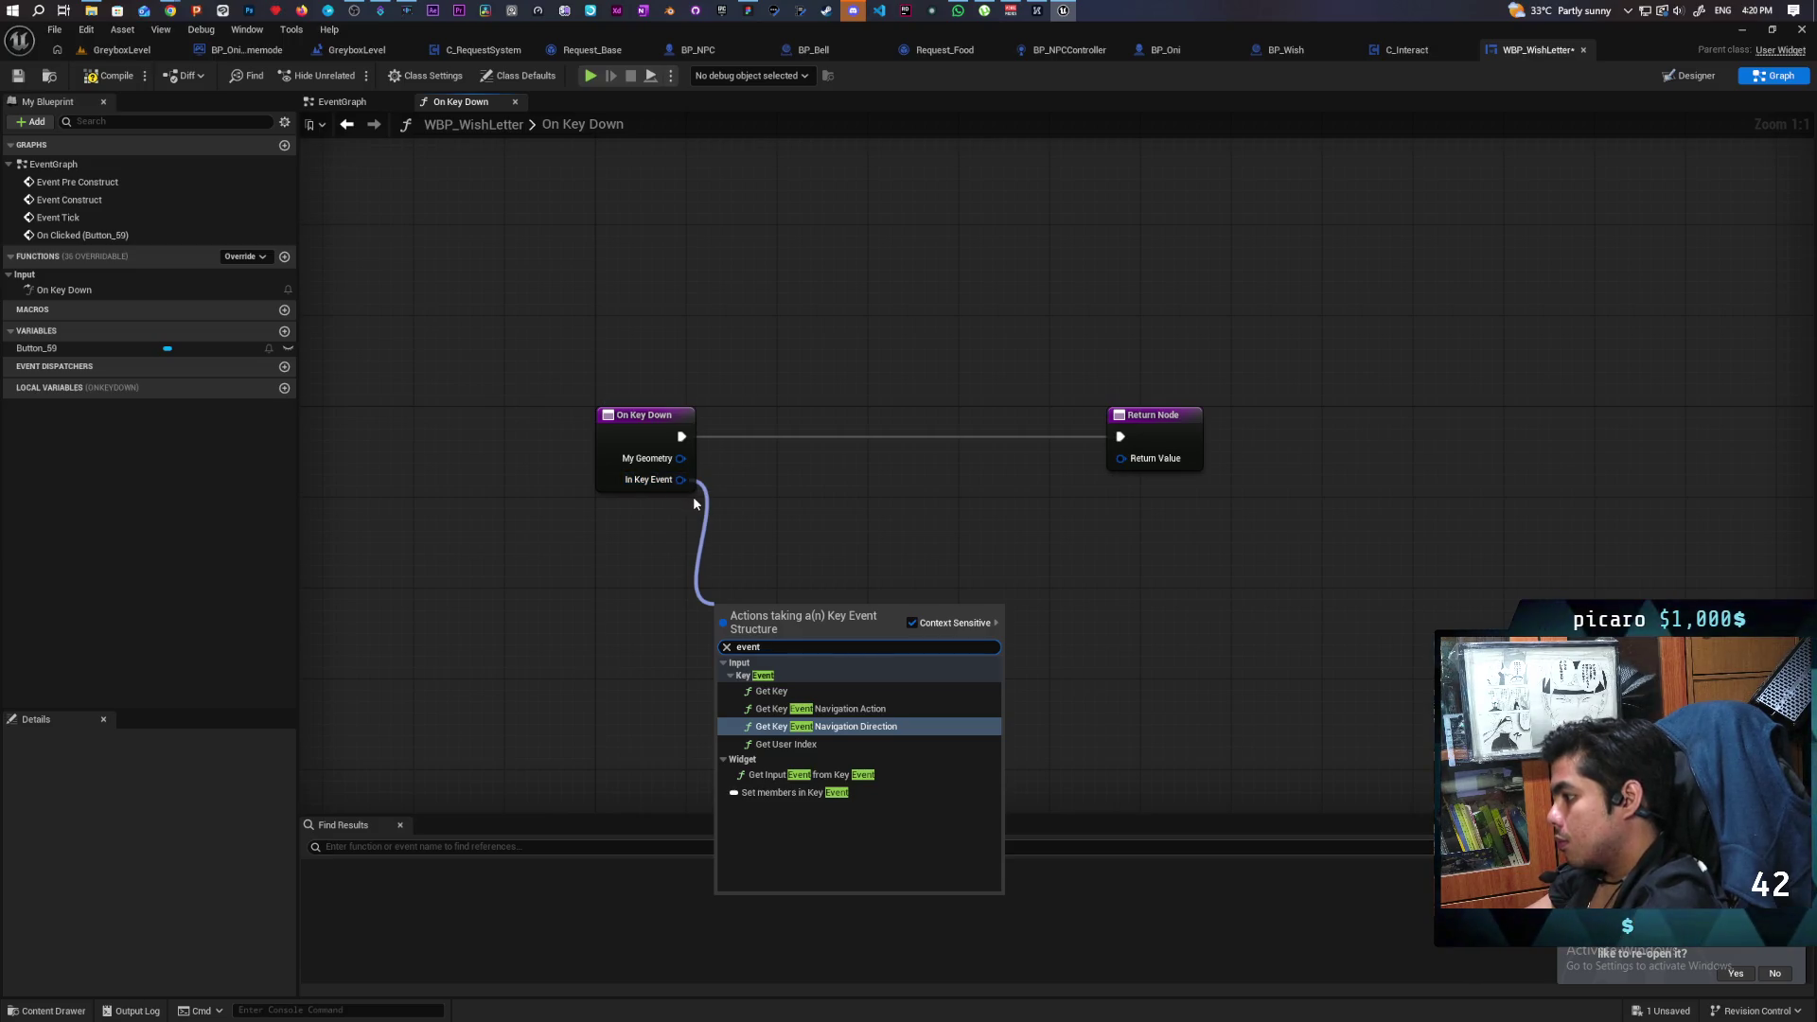
{"action": "left_click", "coordinate": [770, 486]}
{"action": "left_click_drag", "start_coordinate": [681, 479], "coordinate": [708, 534]}
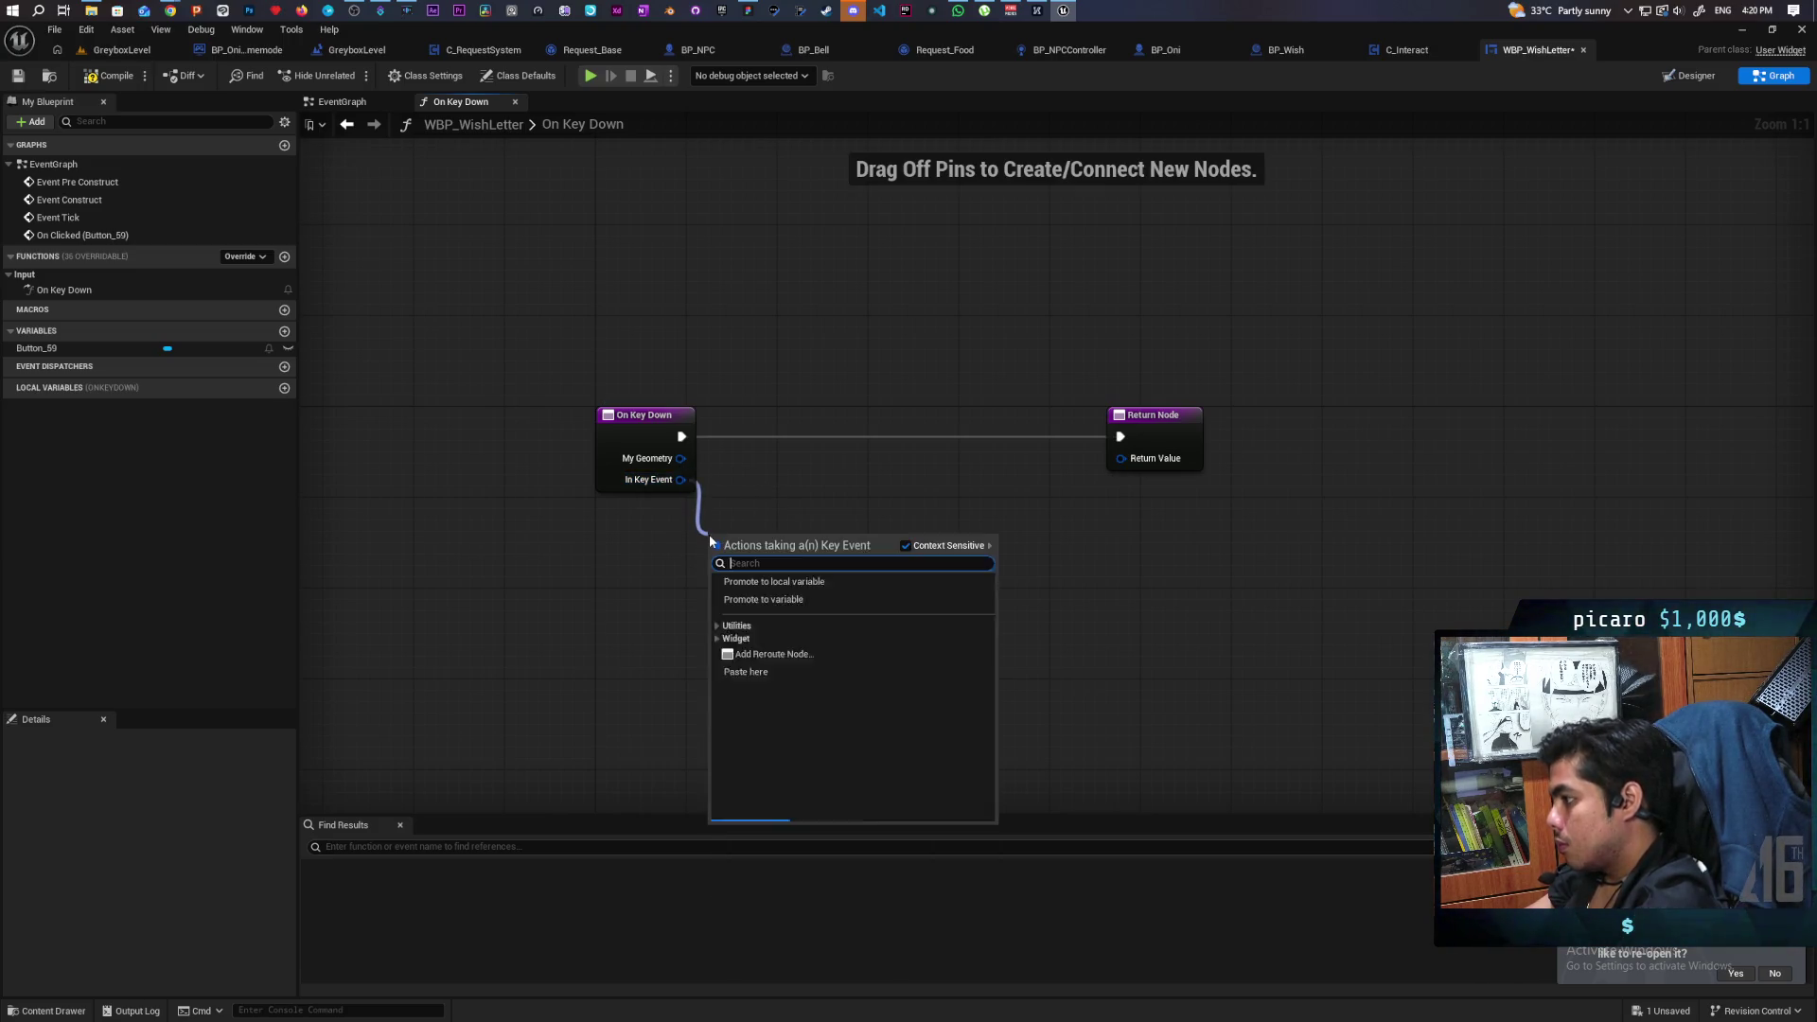
{"action": "type", "text": "in"}
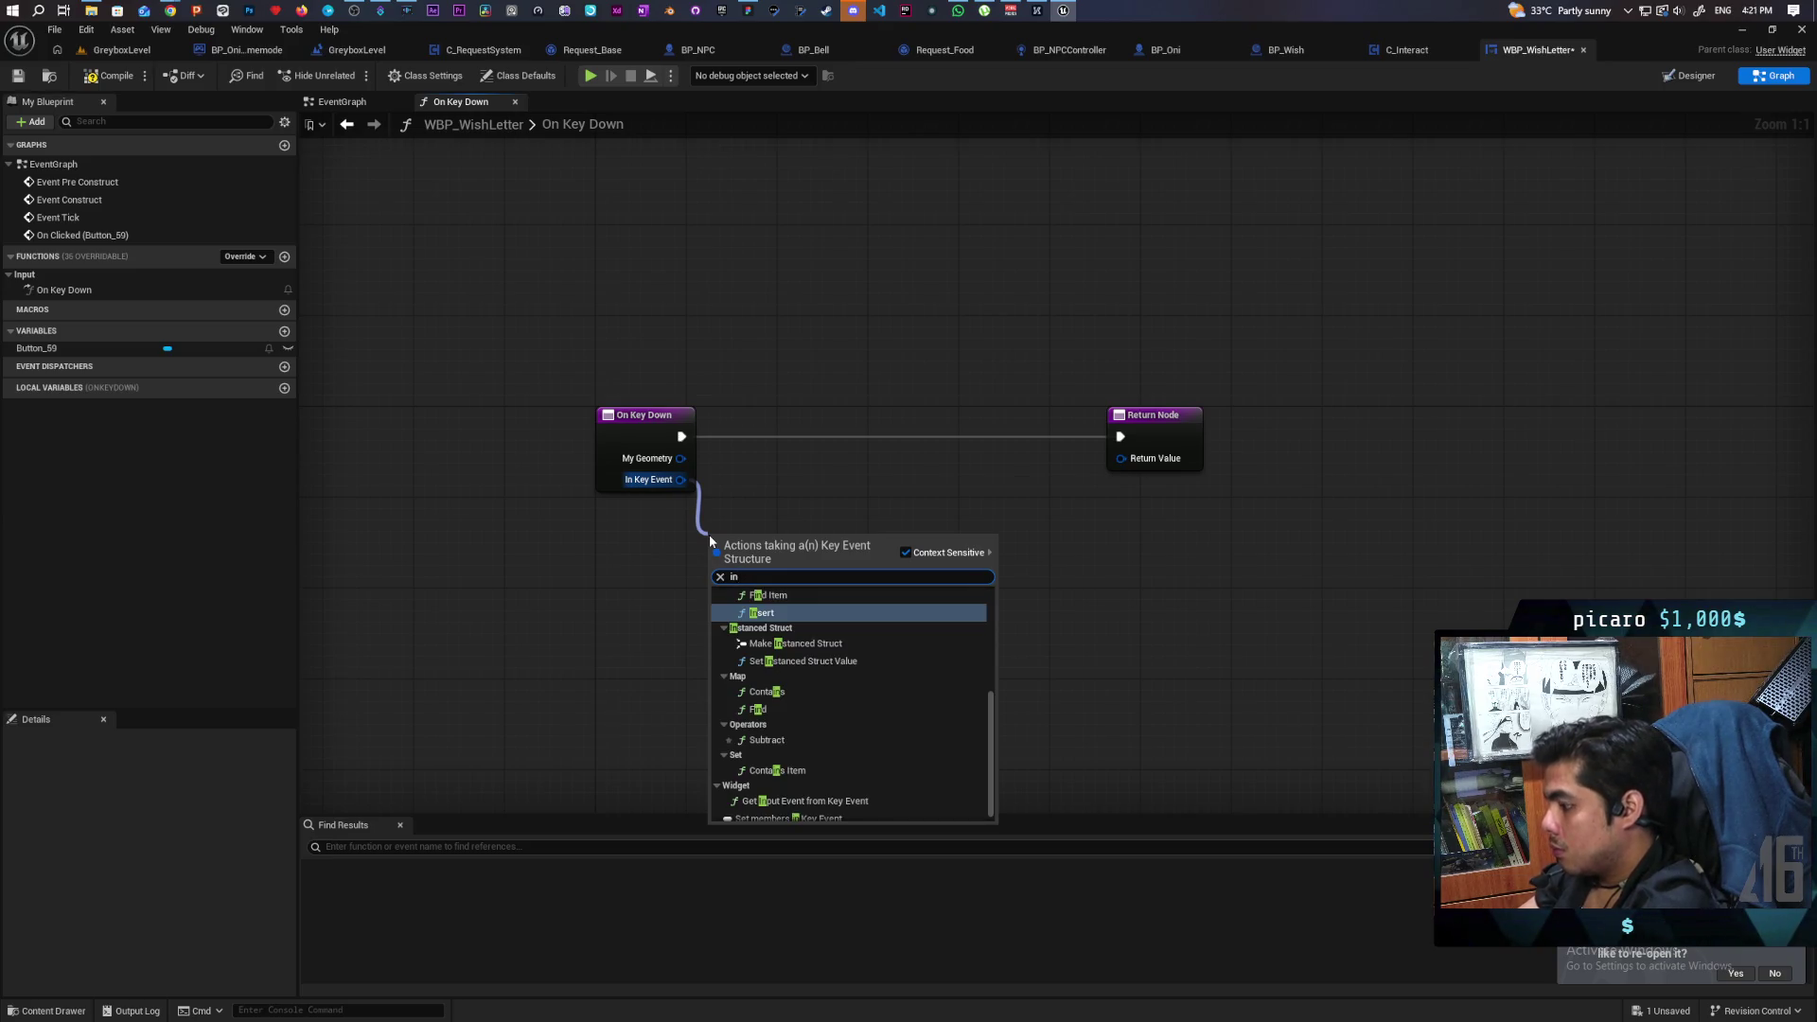
{"action": "type", "text": "put"}
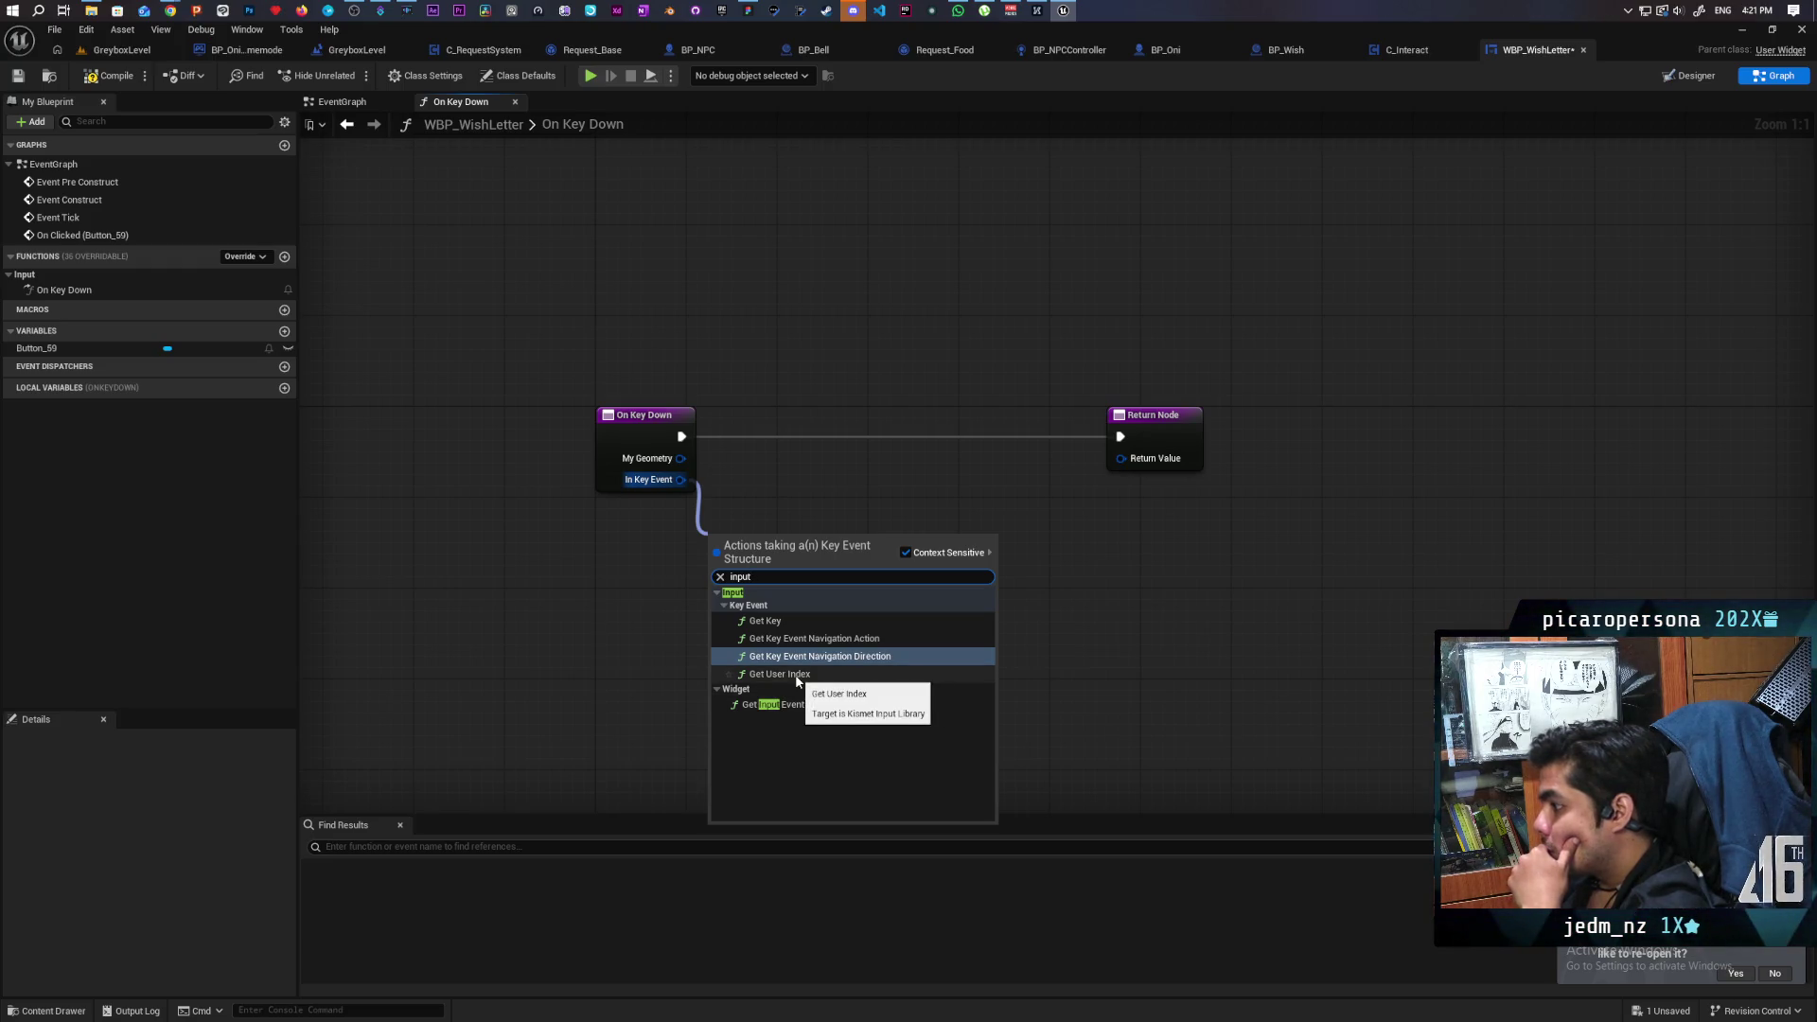
{"action": "left_click", "coordinate": [796, 674]}
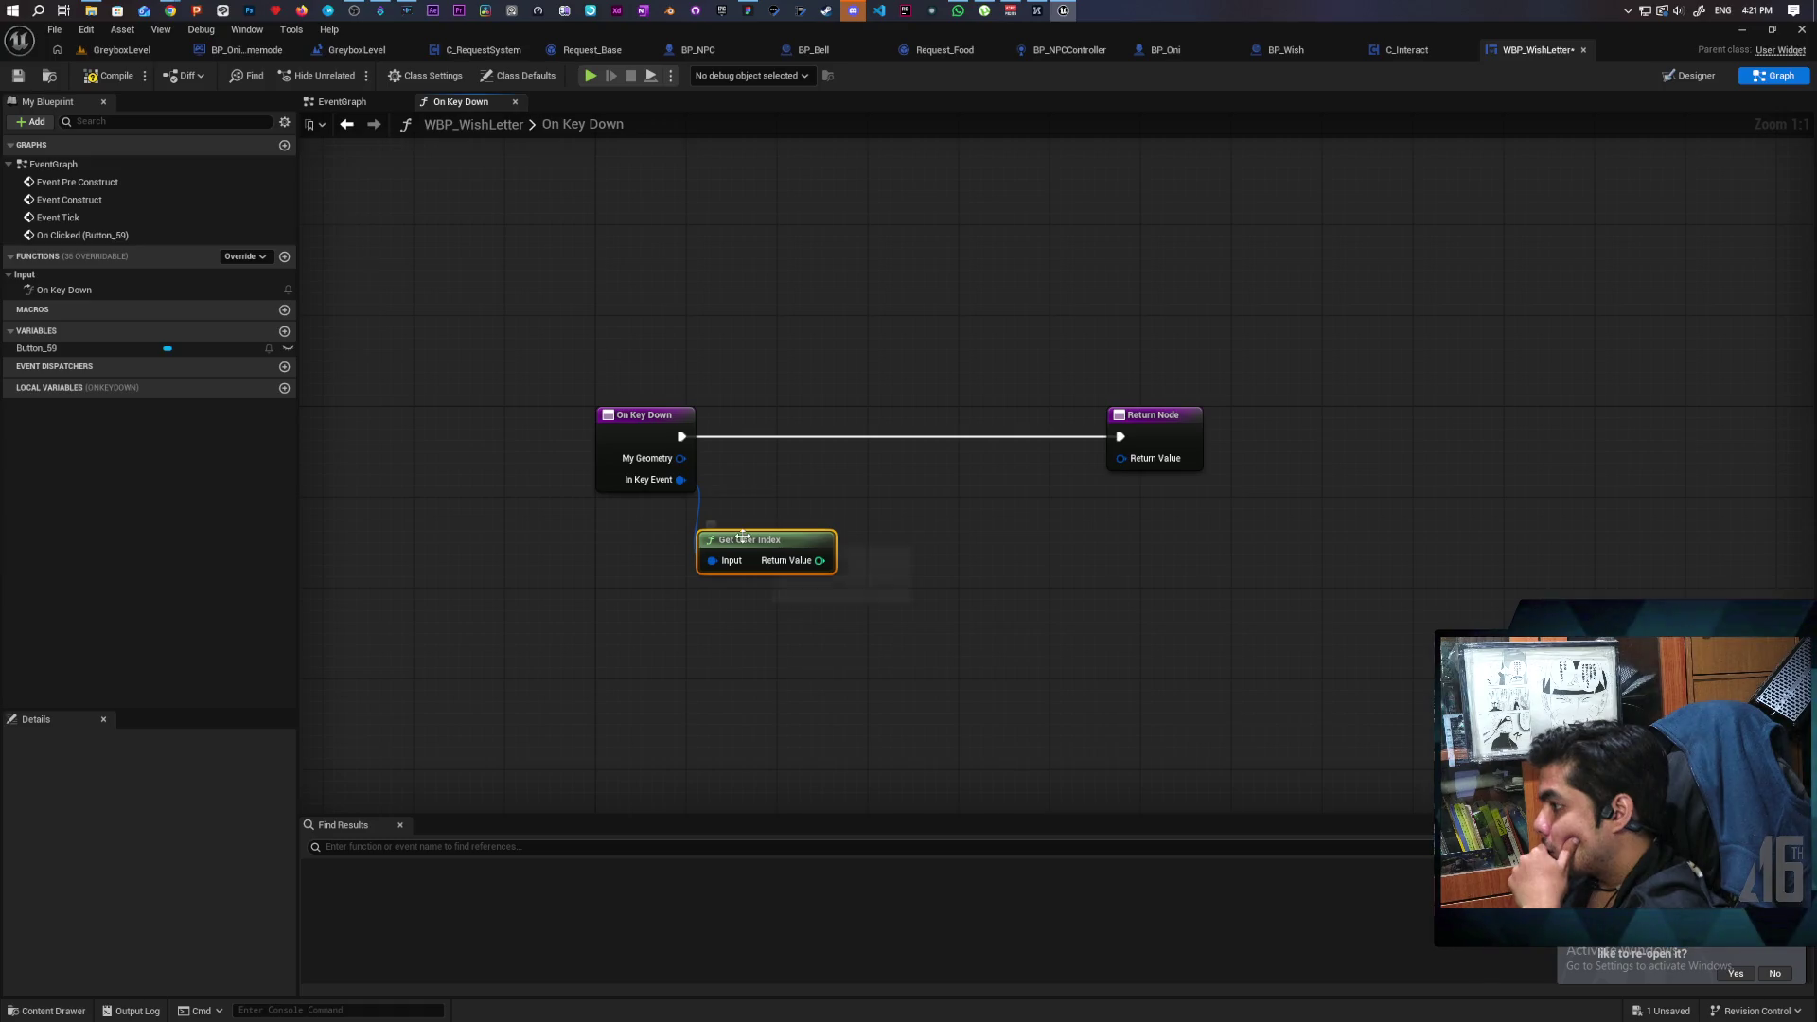
{"action": "key", "text": "Delete"}
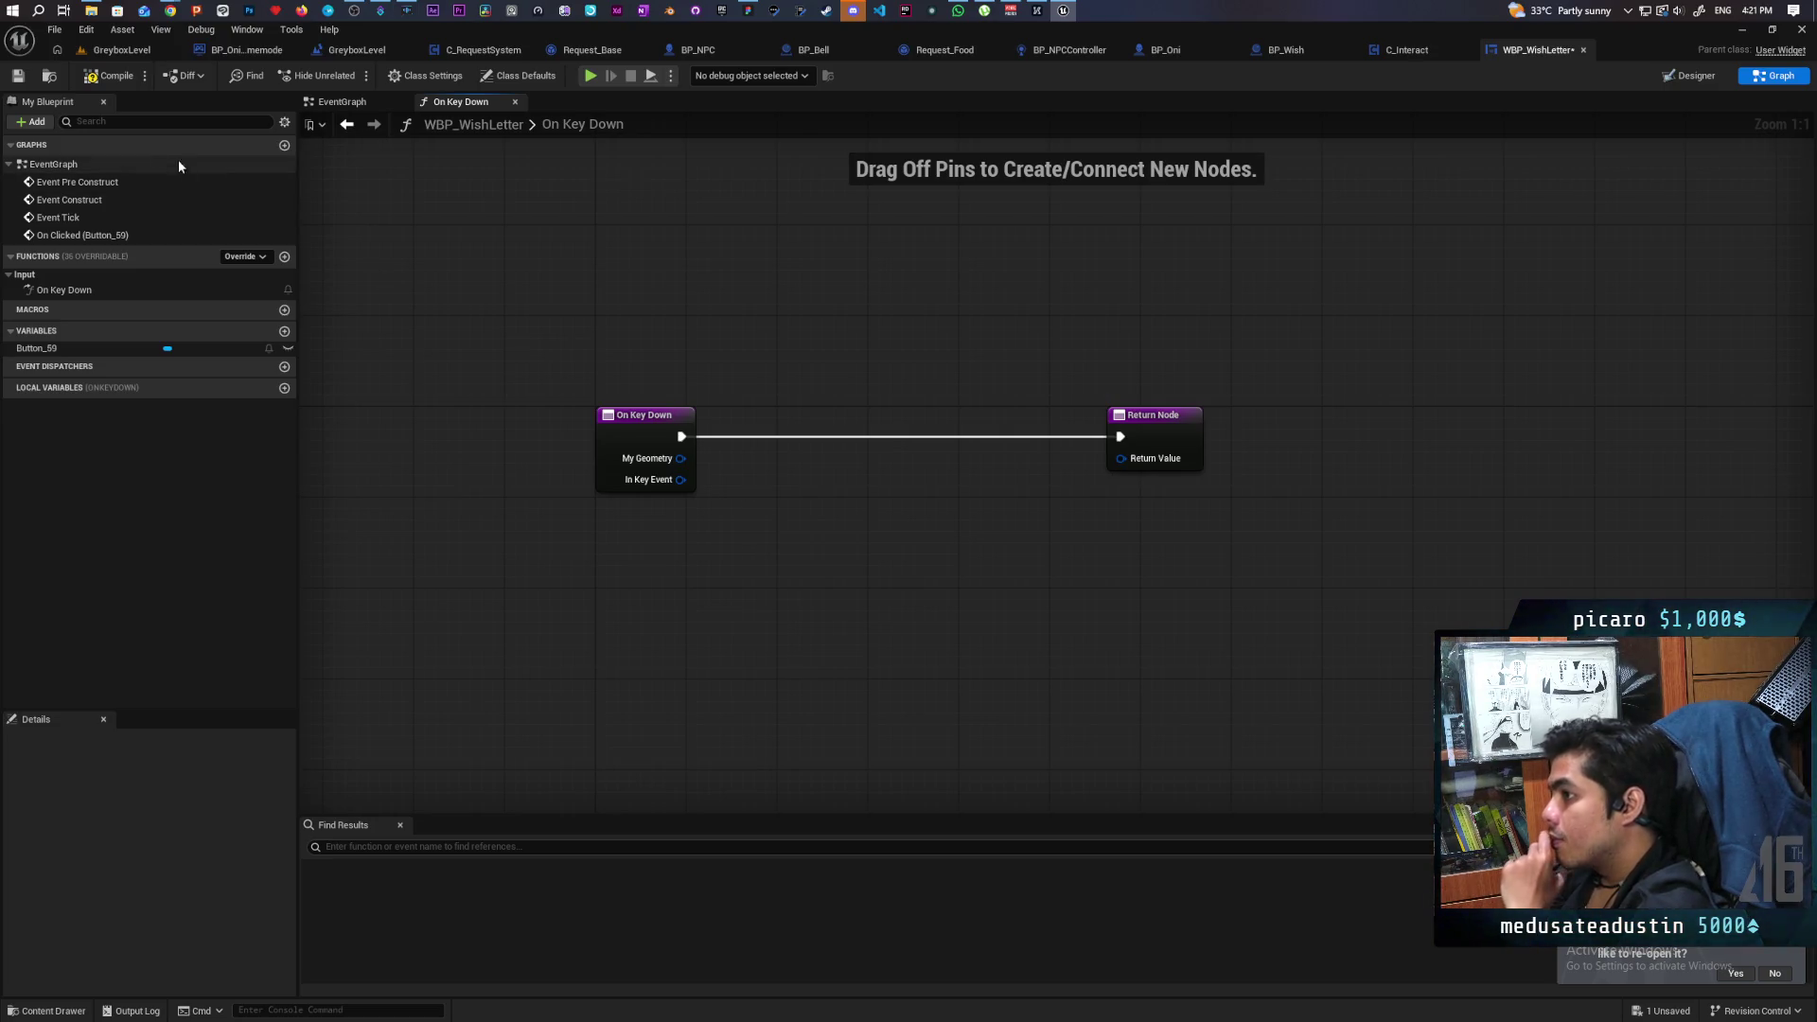
{"action": "left_click", "coordinate": [111, 76]}
{"action": "left_click_drag", "start_coordinate": [680, 480], "coordinate": [723, 539]}
{"action": "type", "text": "name"}
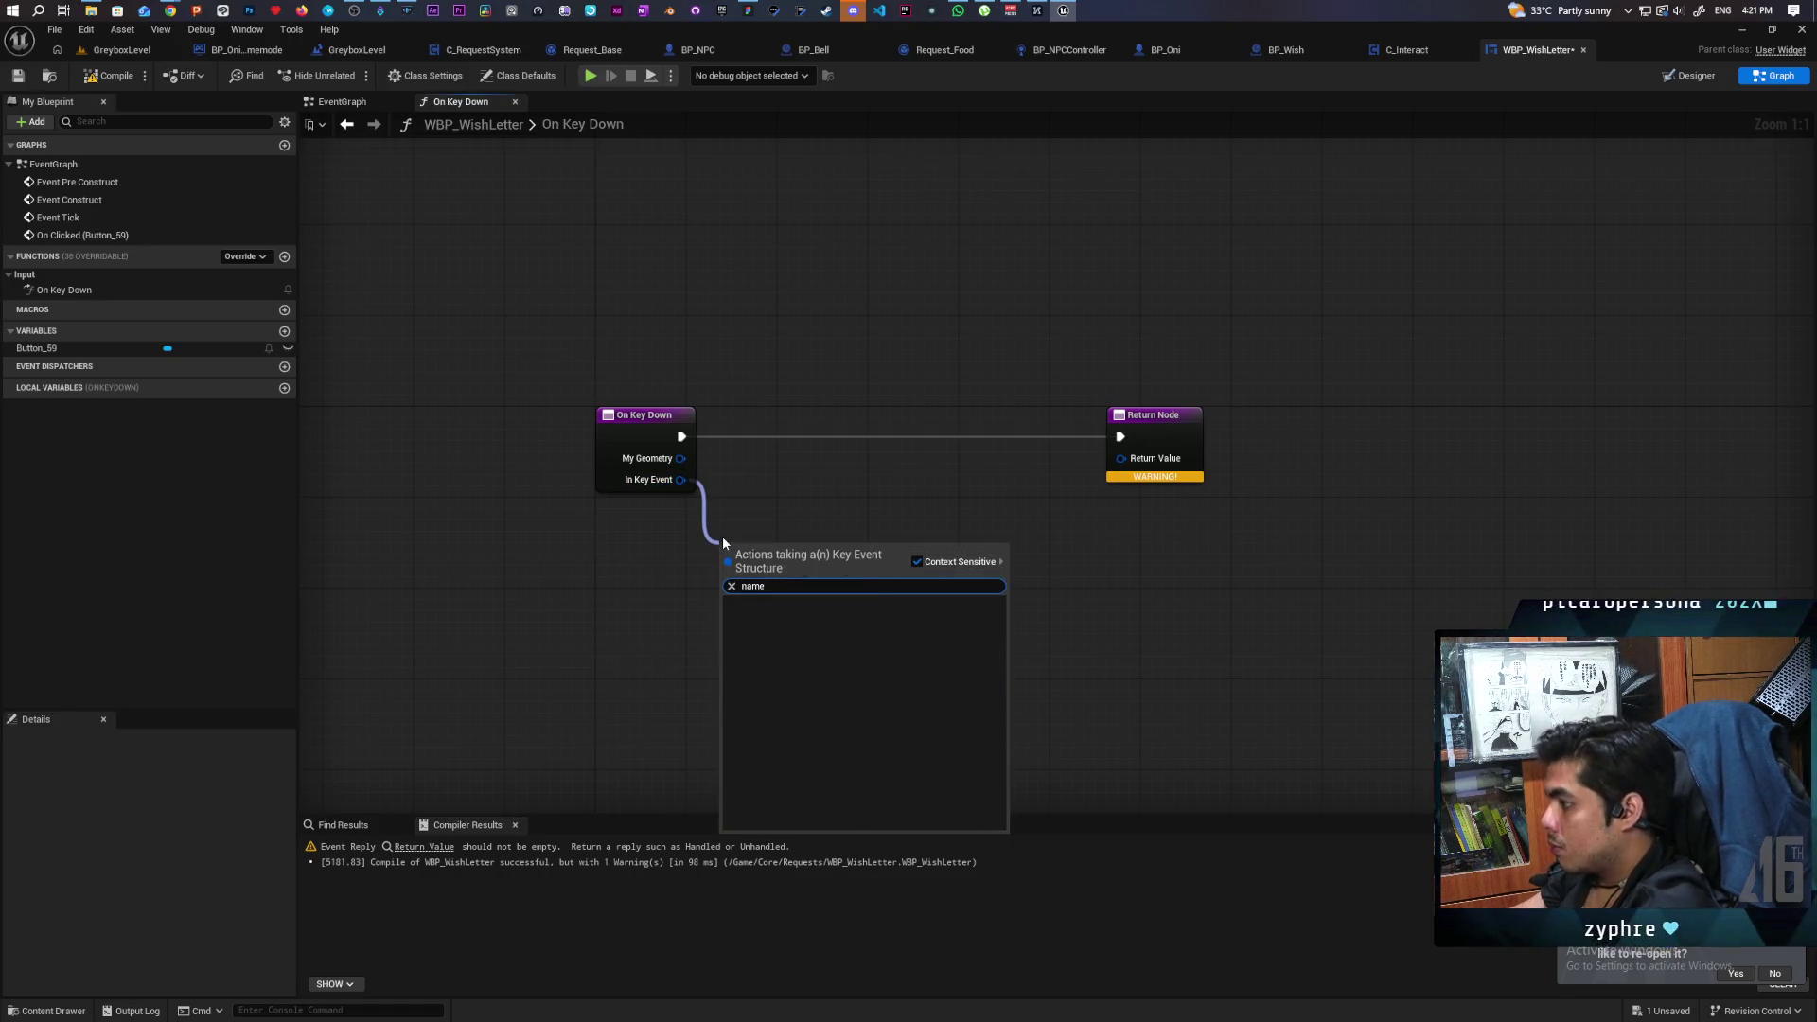
{"action": "key", "text": "BackSpace"}
{"action": "key", "text": "BackSpace"}
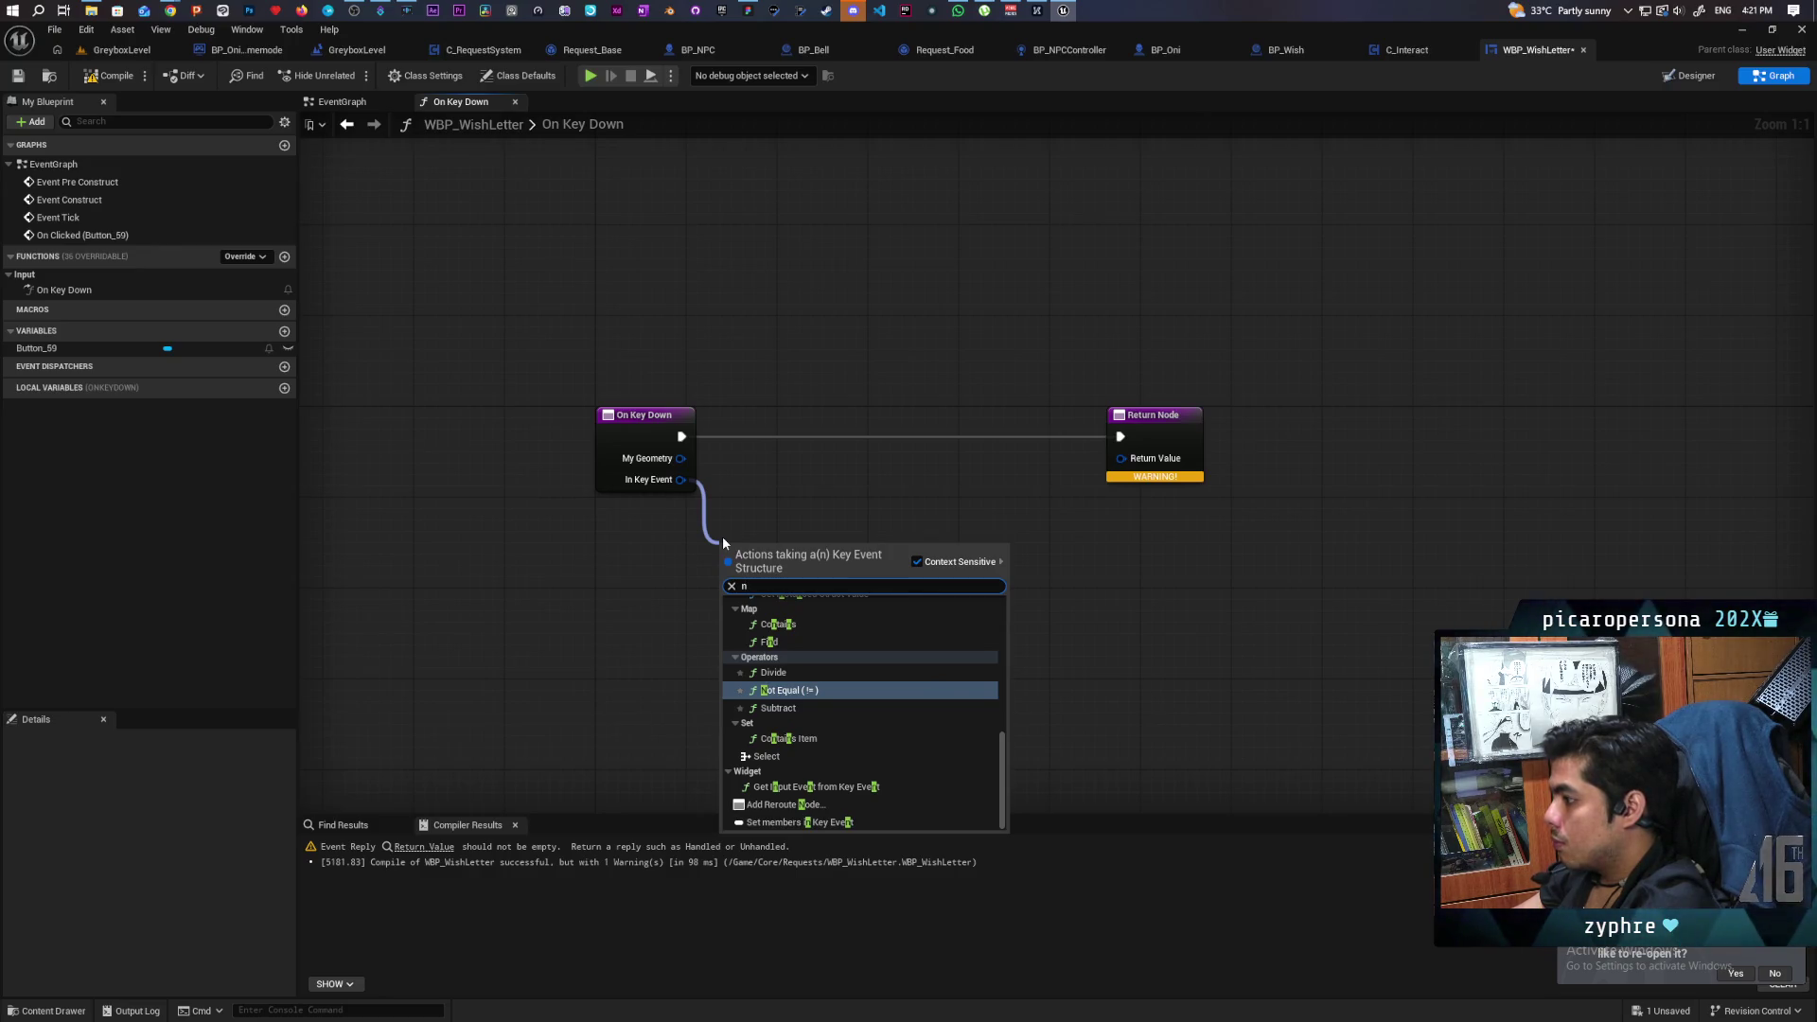
{"action": "key", "text": "BackSpace"}
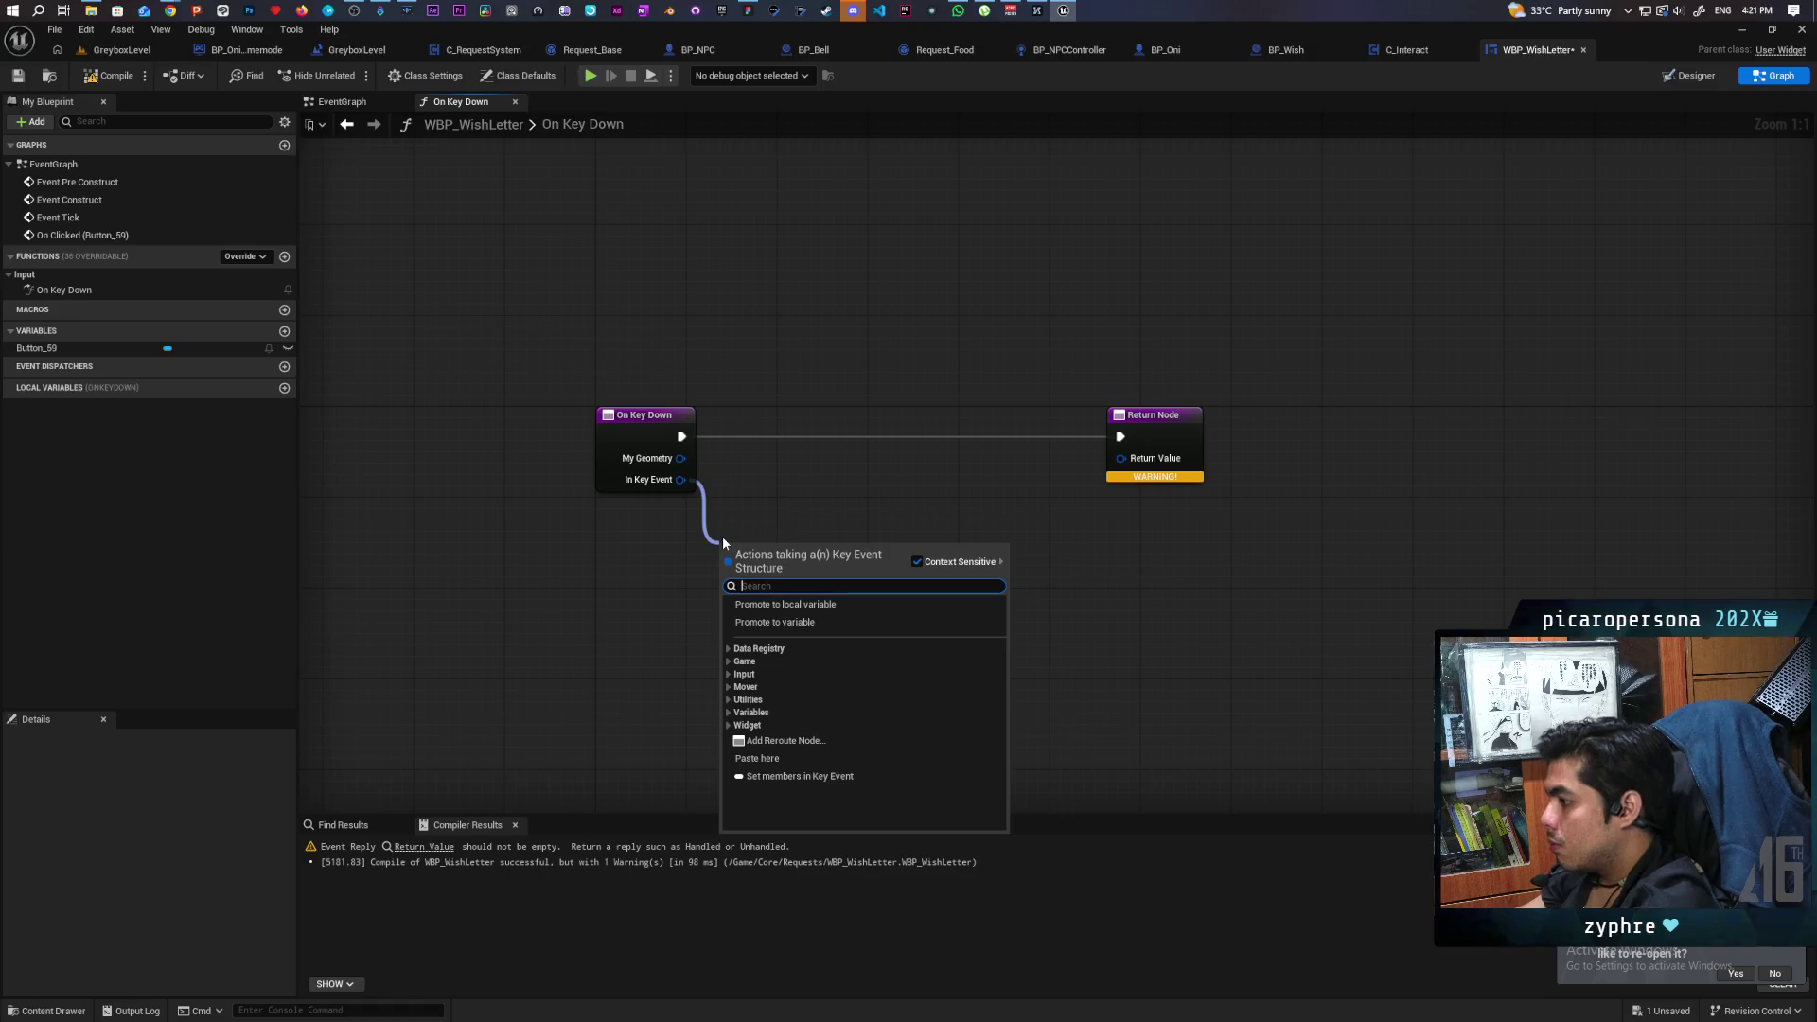
{"action": "left_click", "coordinate": [728, 672]}
{"action": "left_click", "coordinate": [736, 687]}
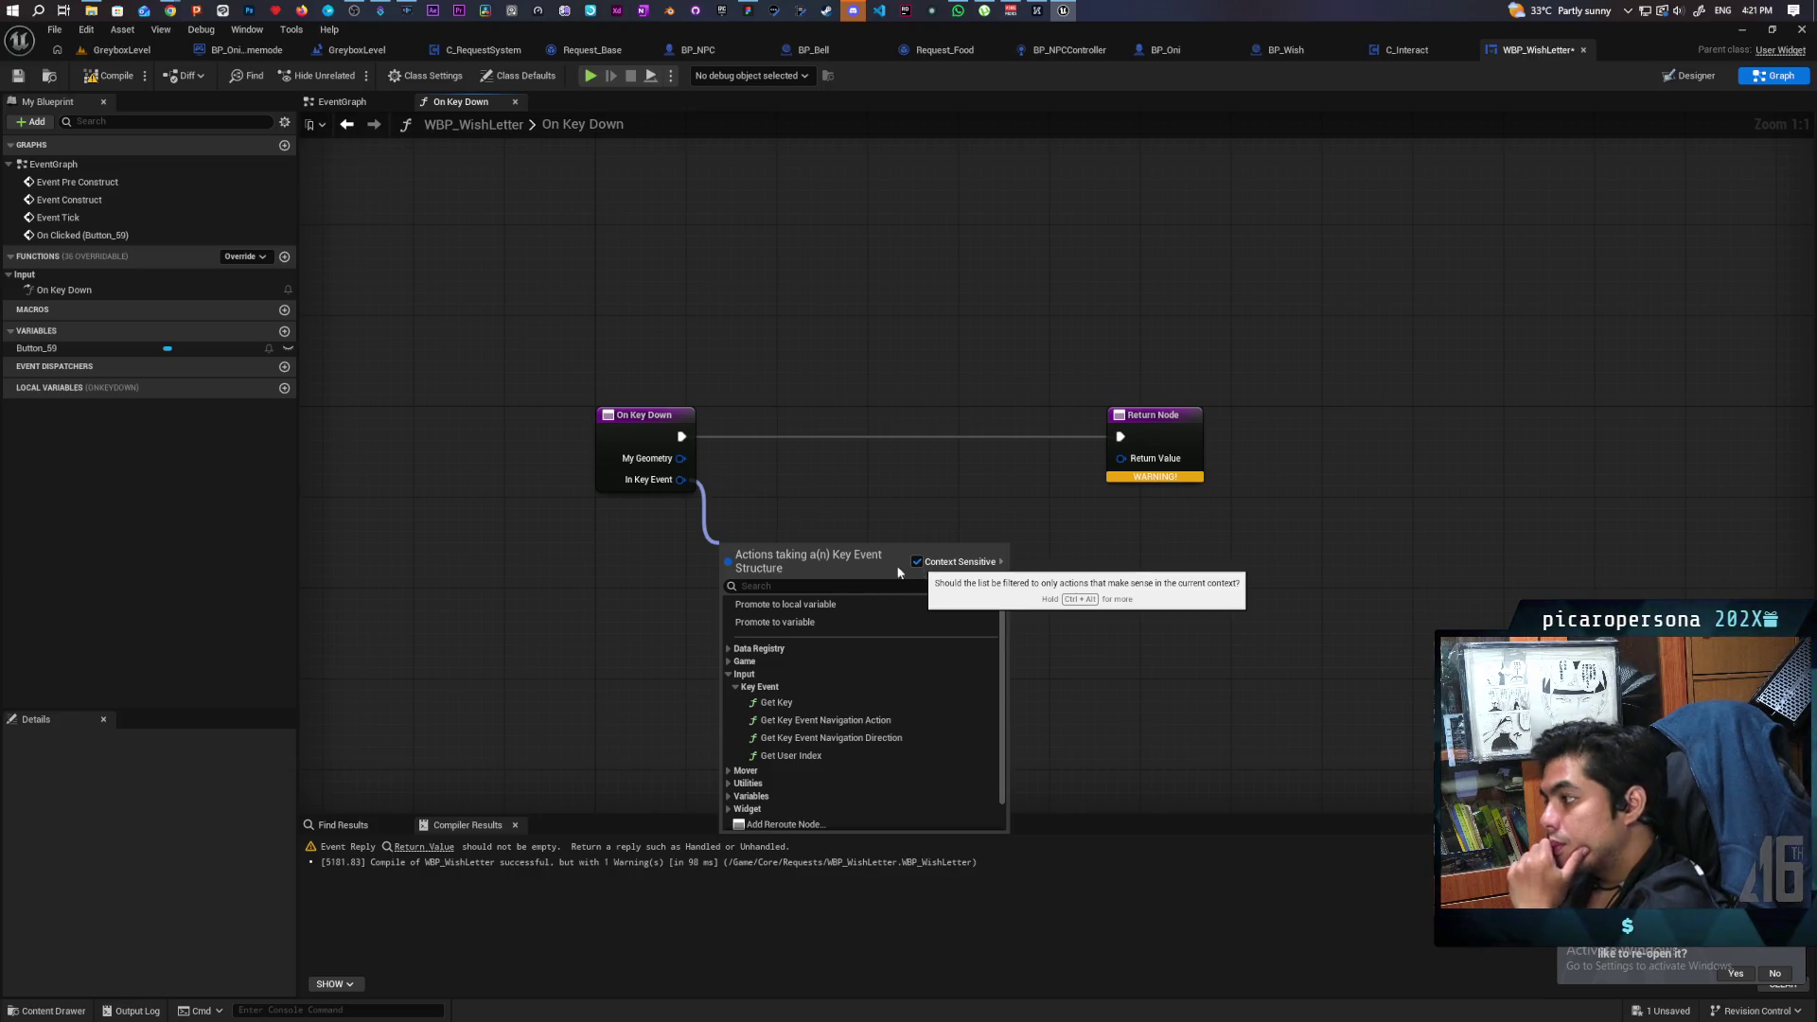
{"action": "left_click", "coordinate": [570, 606]}
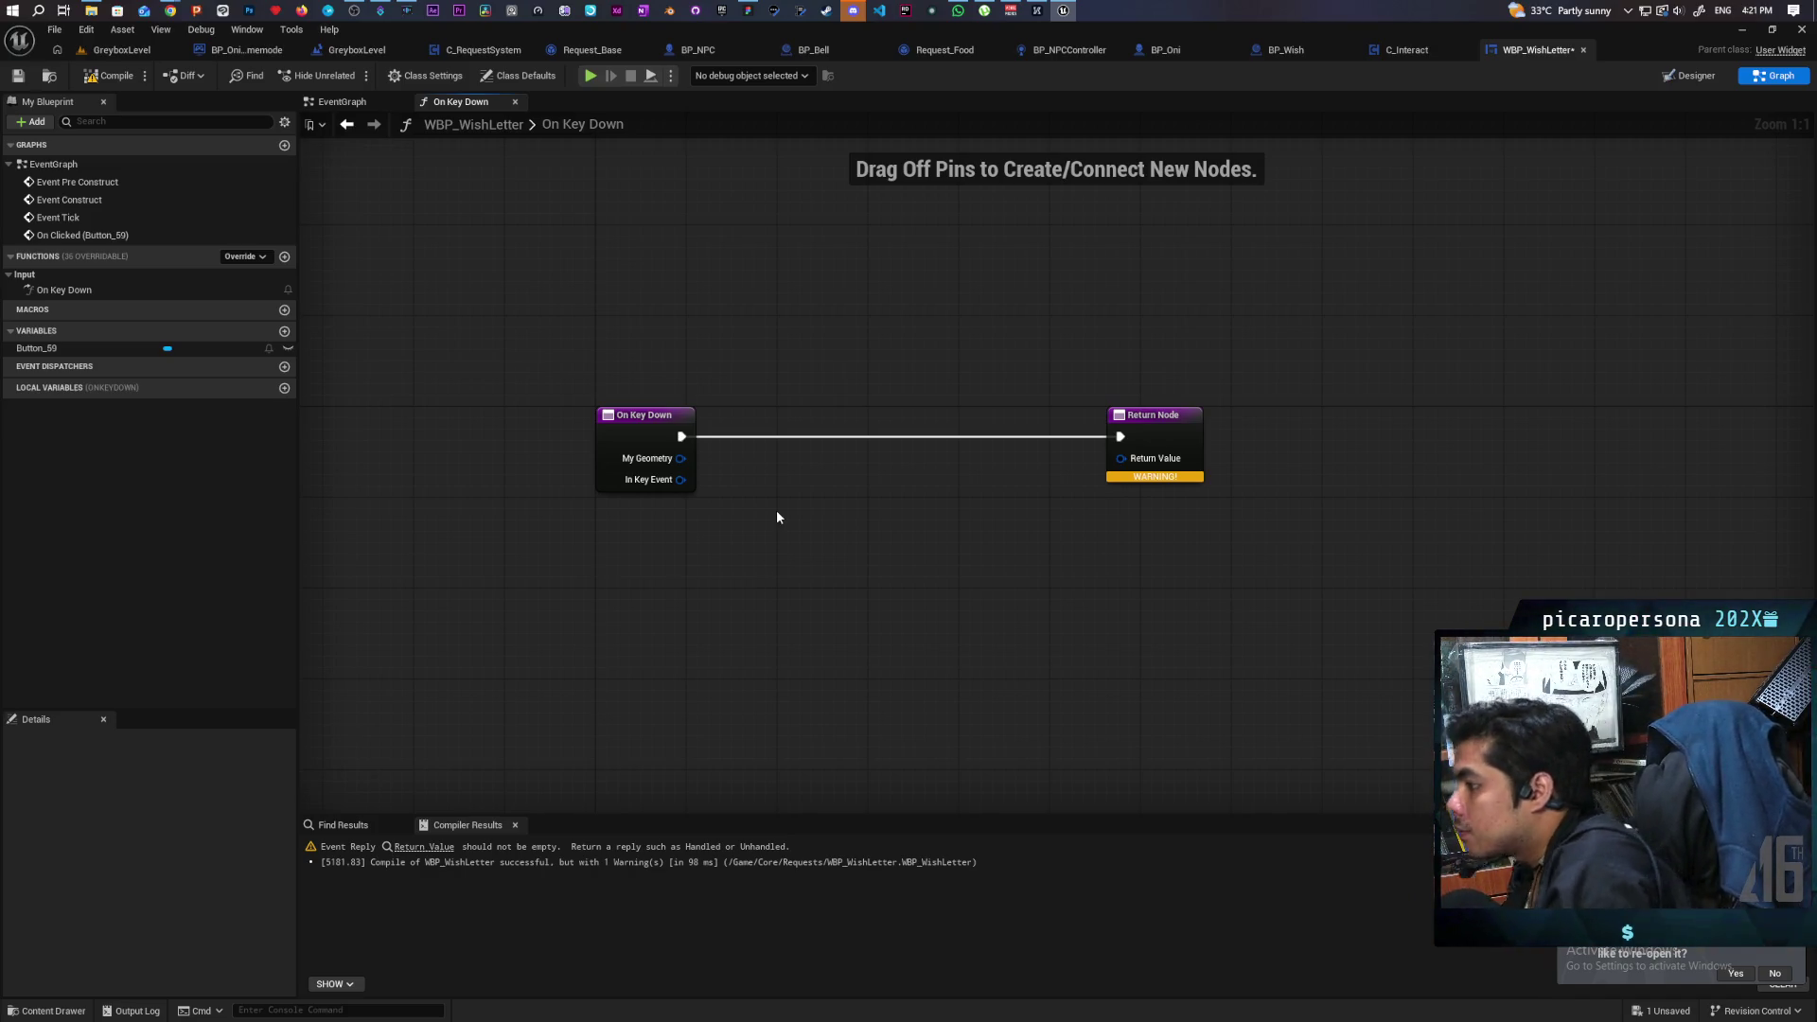
{"action": "left_click_drag", "start_coordinate": [683, 480], "coordinate": [706, 581]}
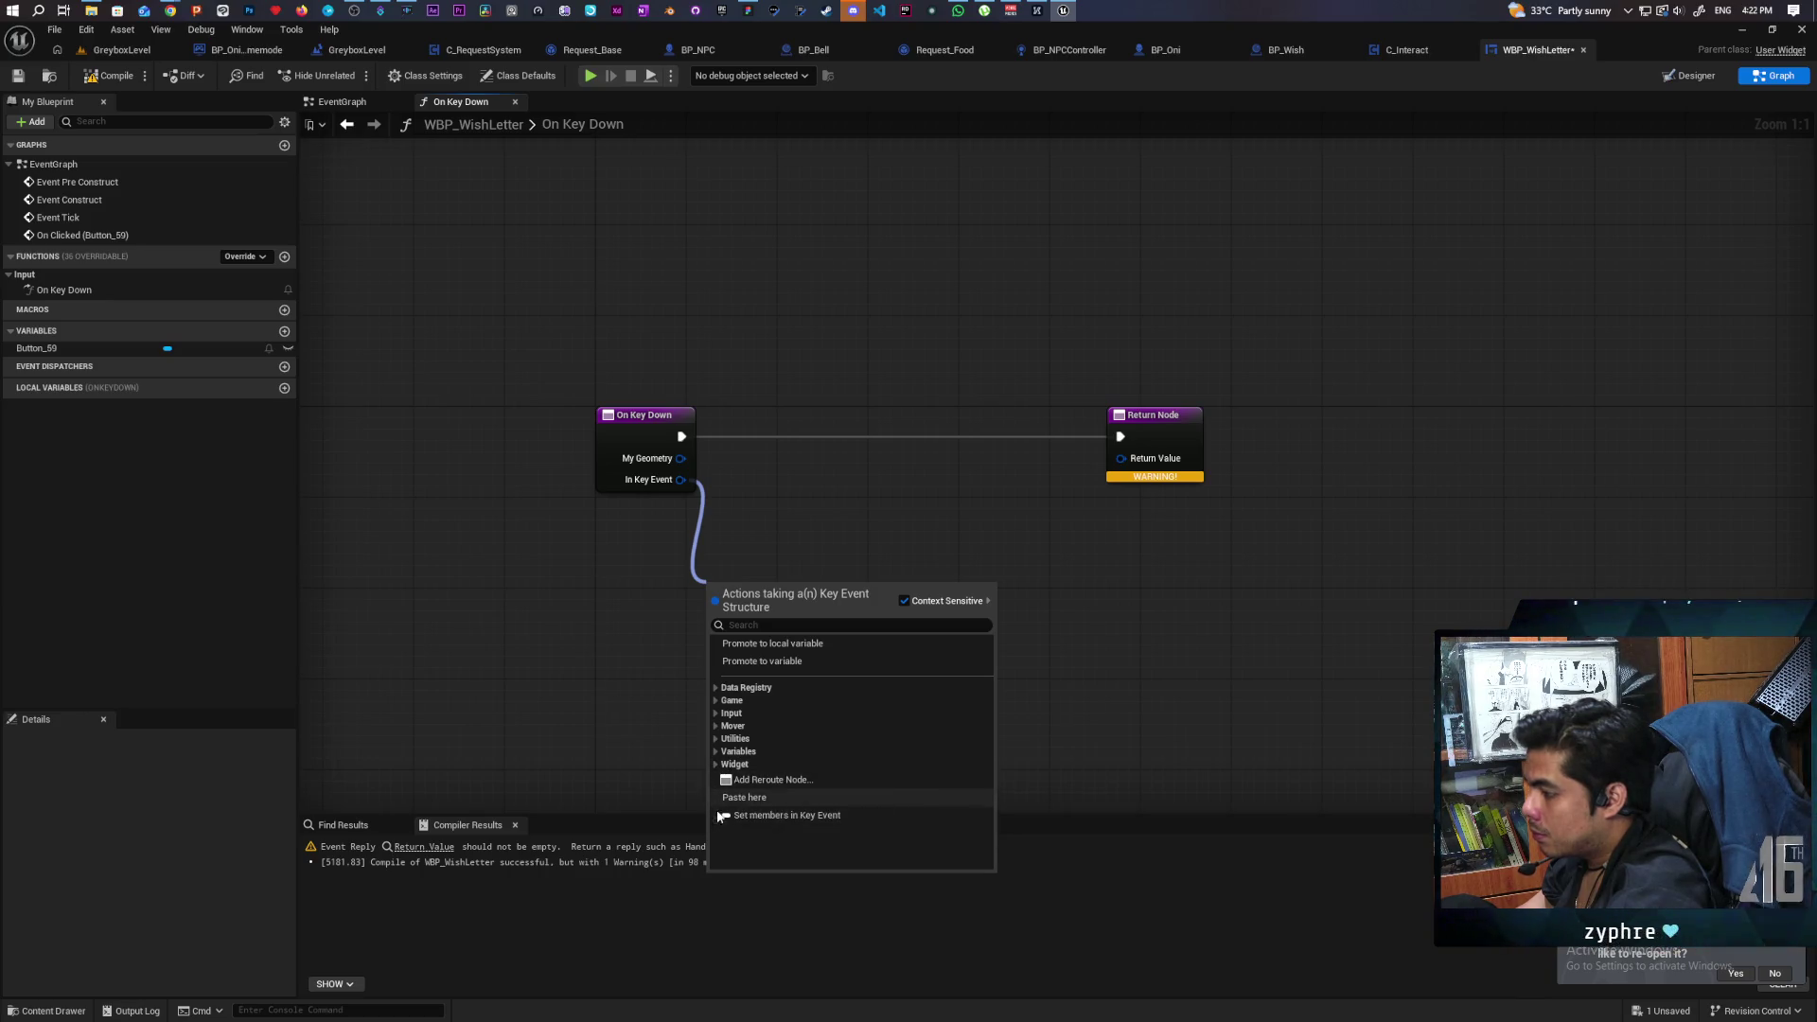
Browse the Key Event action categories: Widget, Variables, Utilities, Mover, Input, Game, Camera Rigs, Data Registry.
{"action": "left_click", "coordinate": [716, 764]}
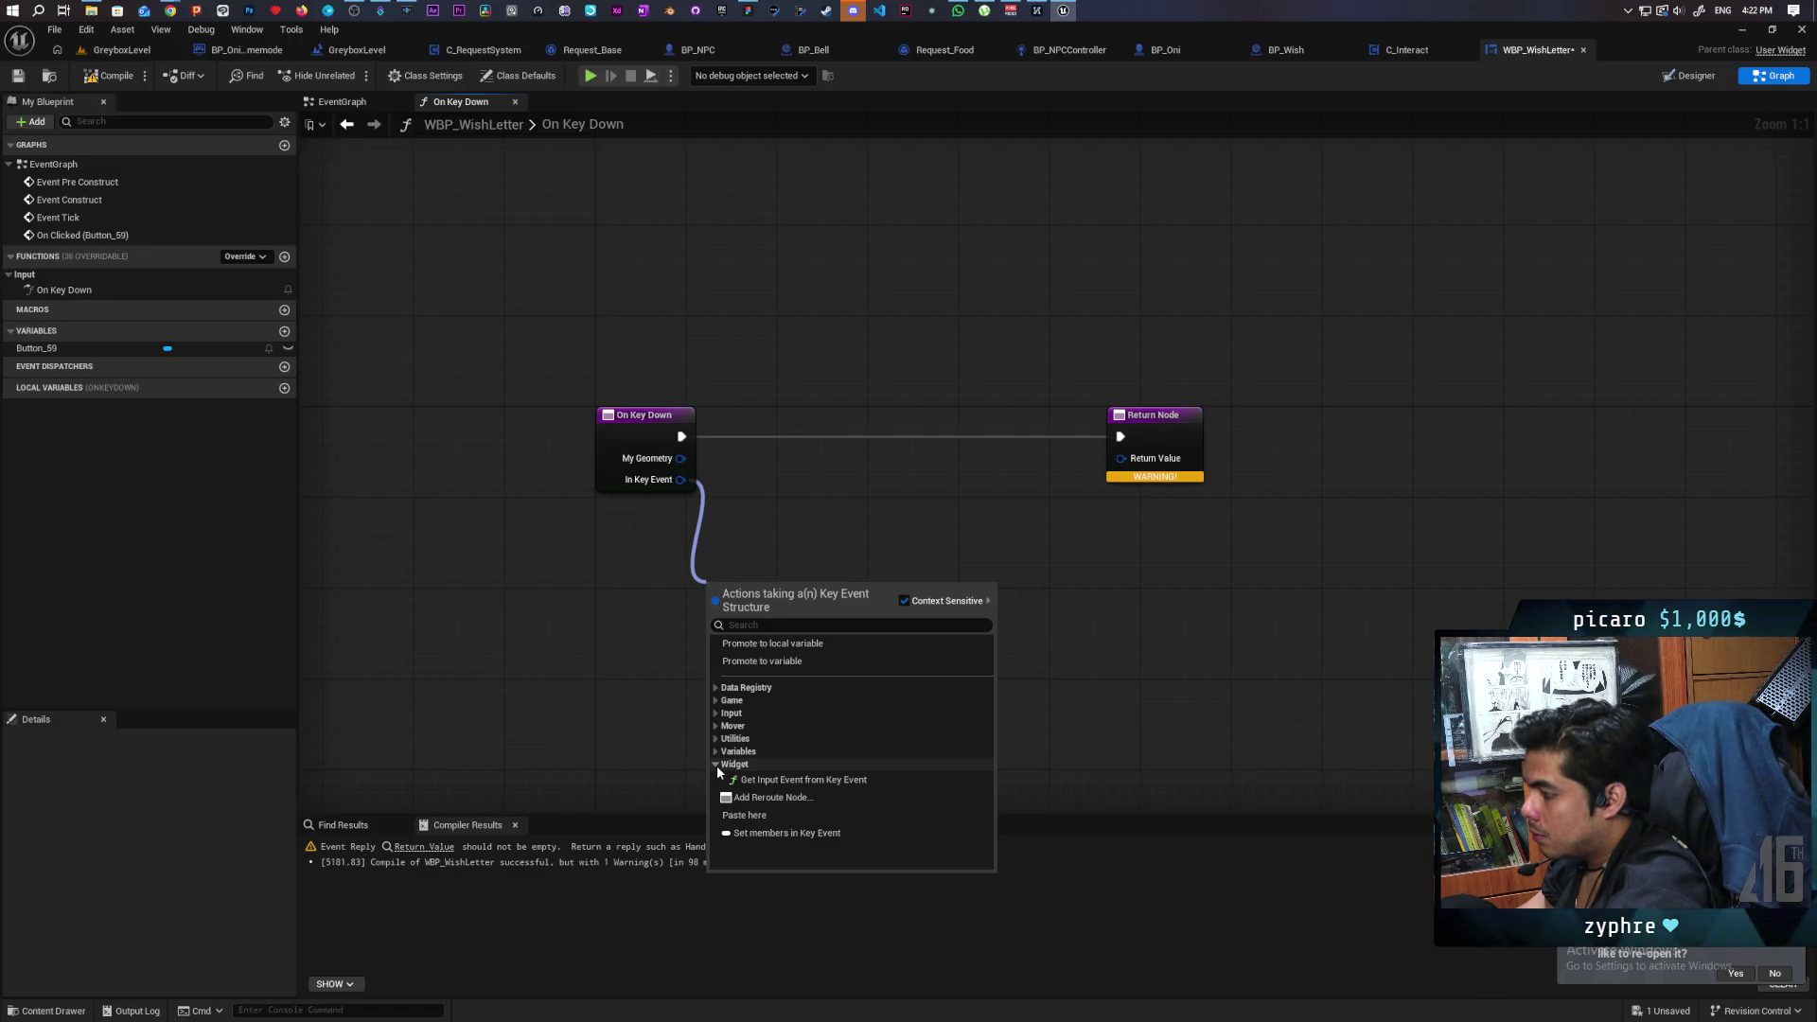
{"action": "left_click", "coordinate": [713, 754]}
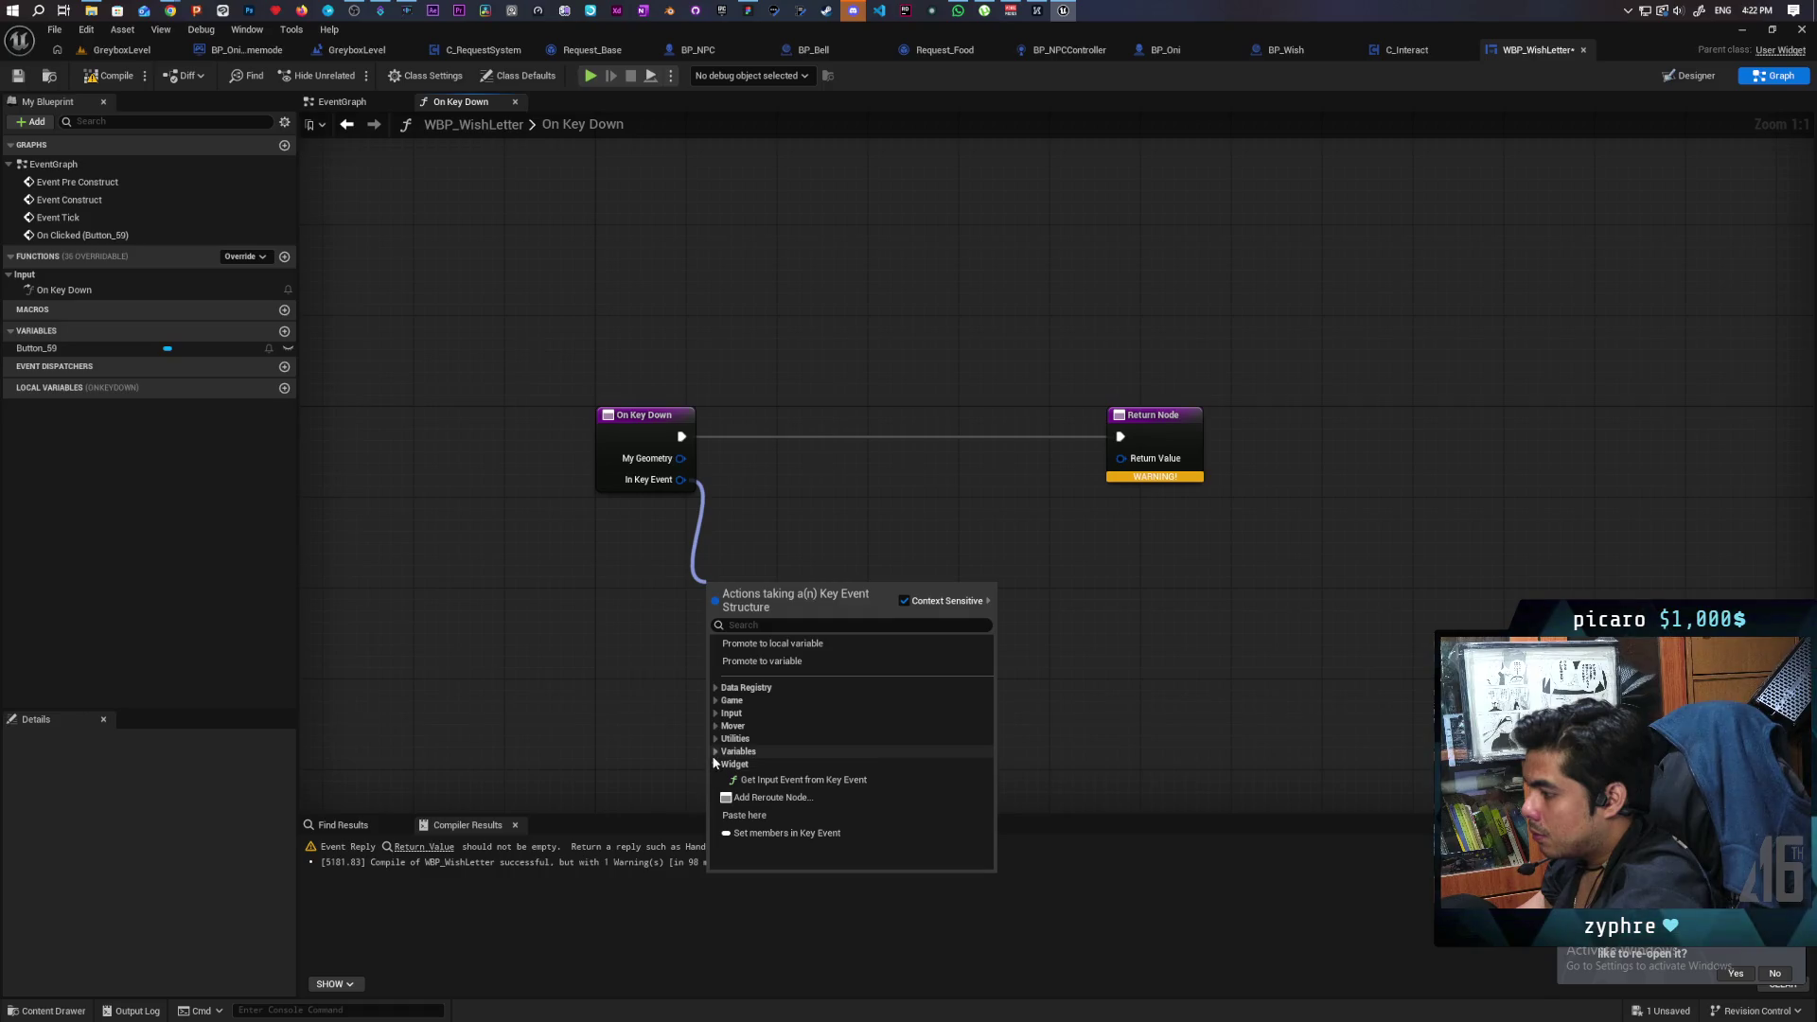
{"action": "left_click", "coordinate": [716, 739]}
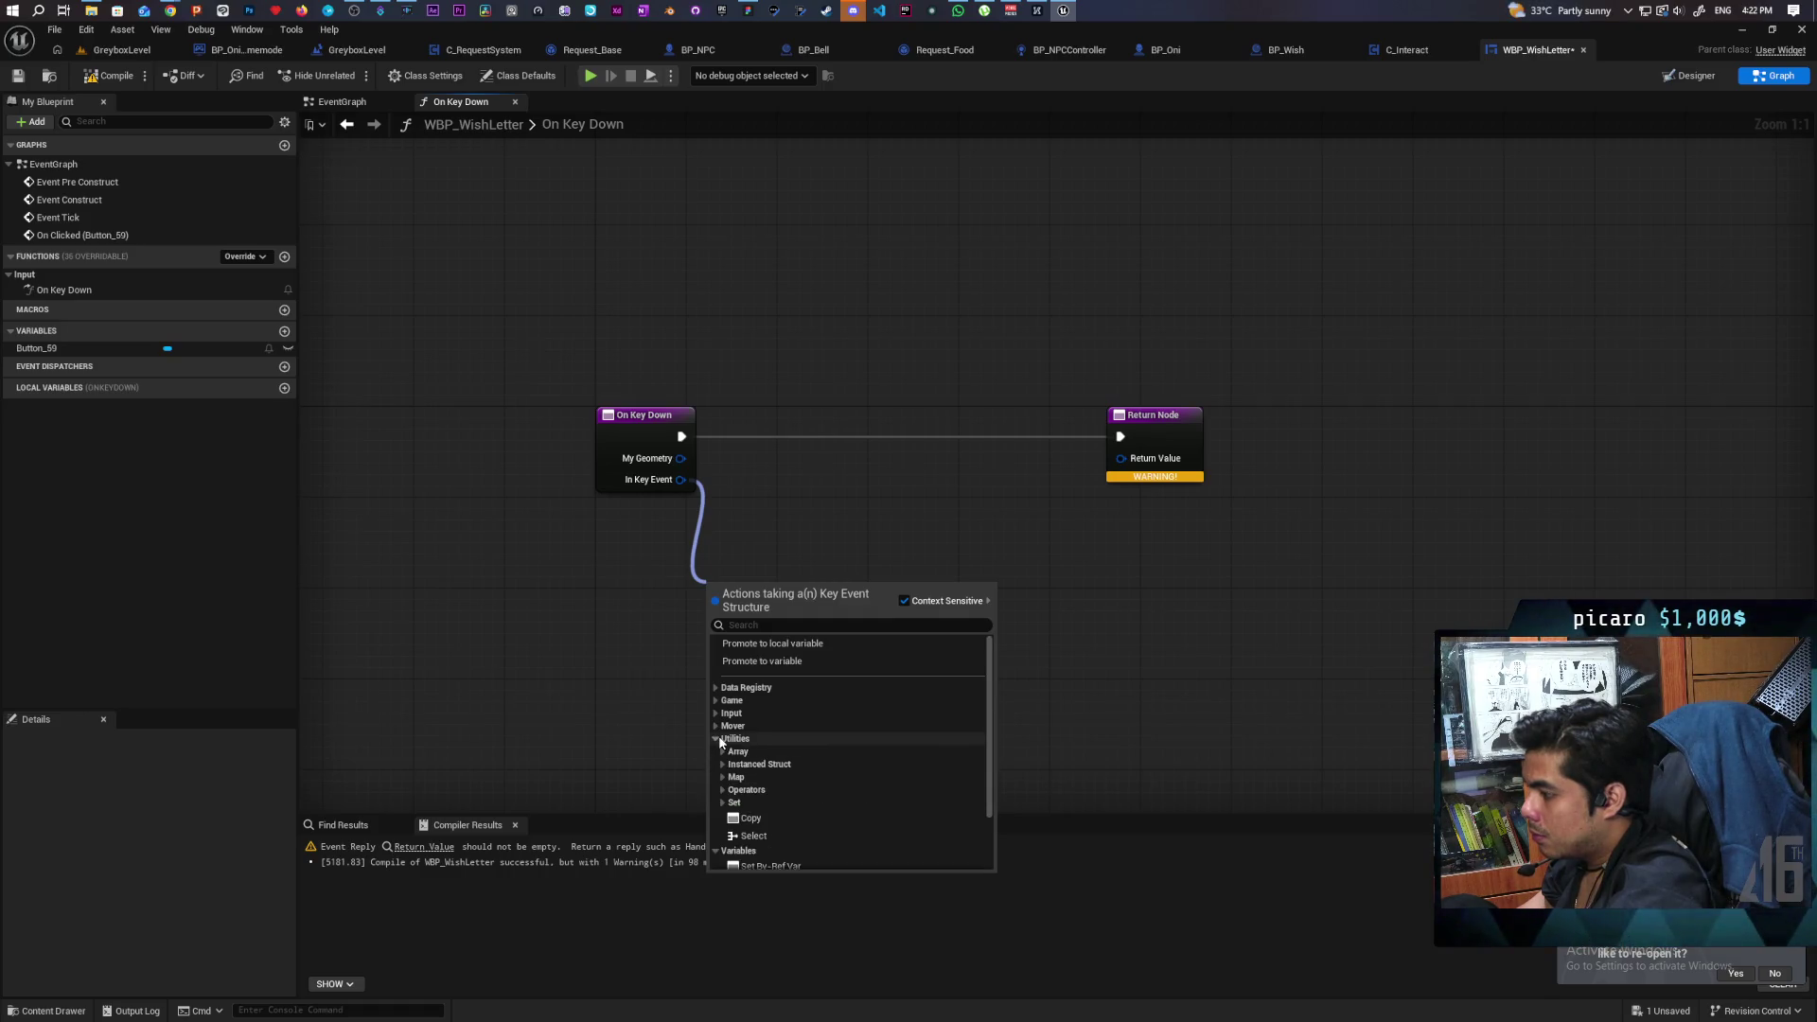
{"action": "left_click", "coordinate": [715, 726]}
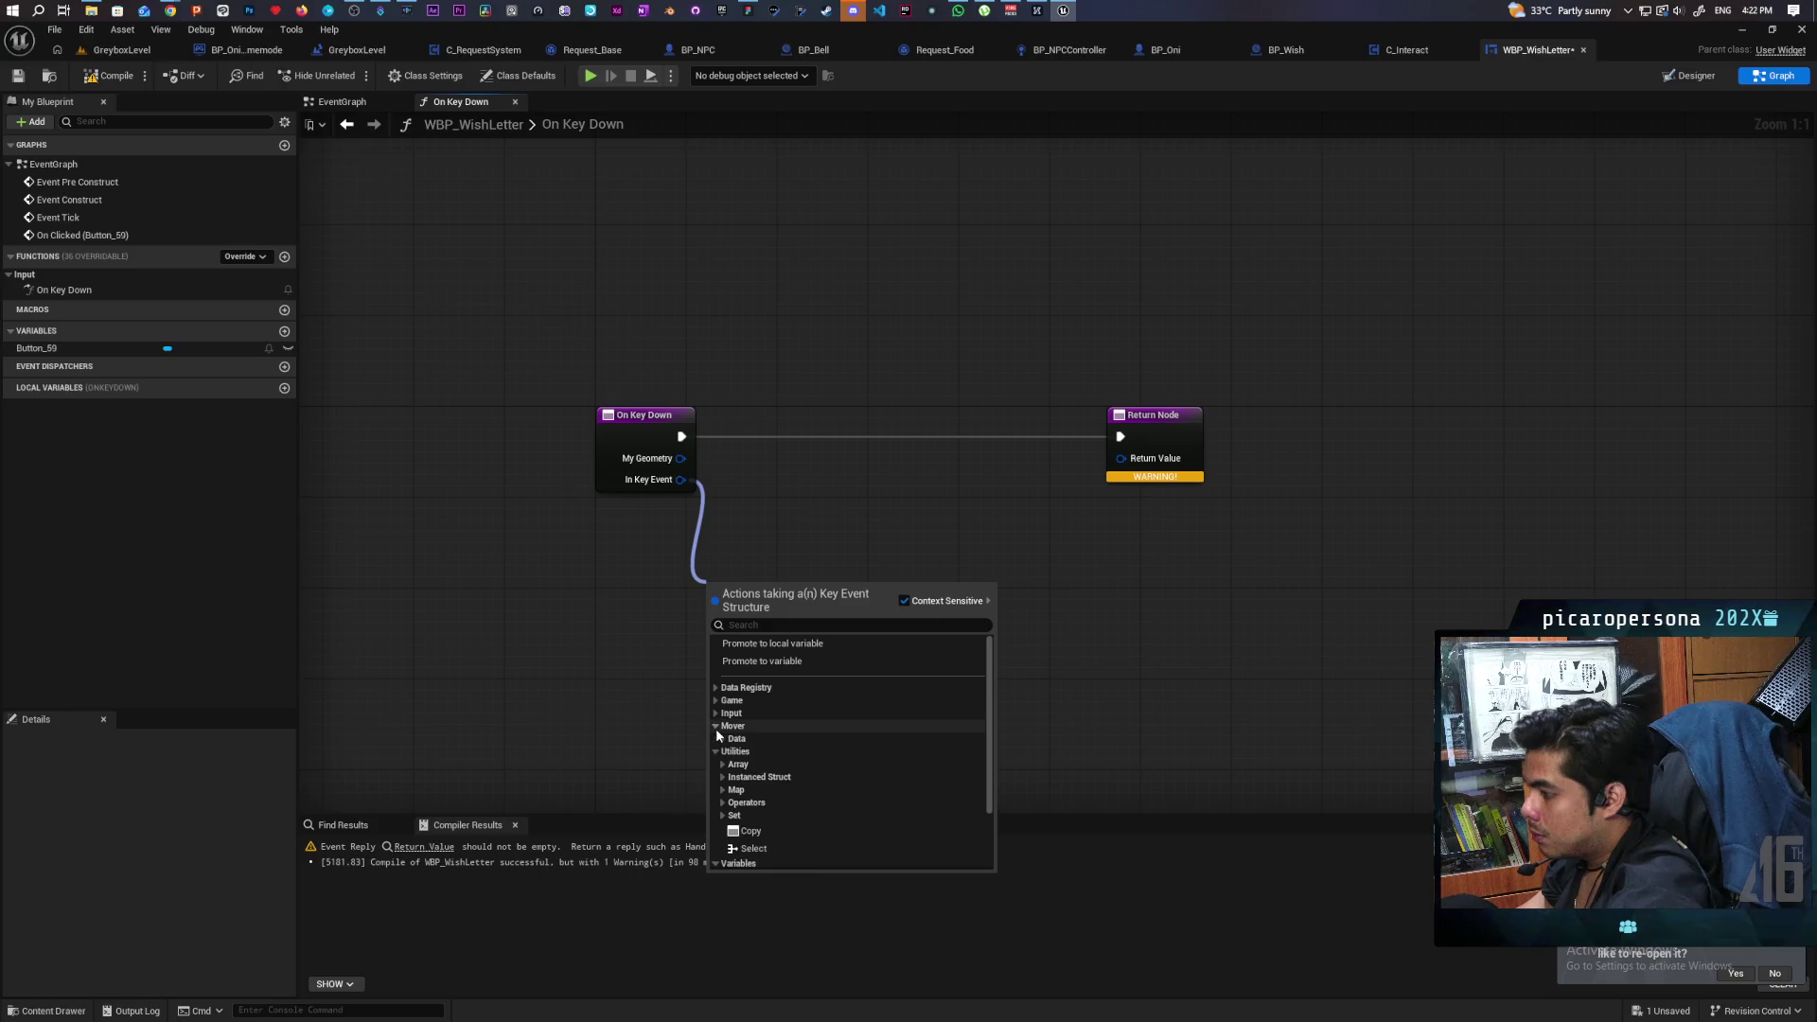
{"action": "left_click", "coordinate": [715, 713]}
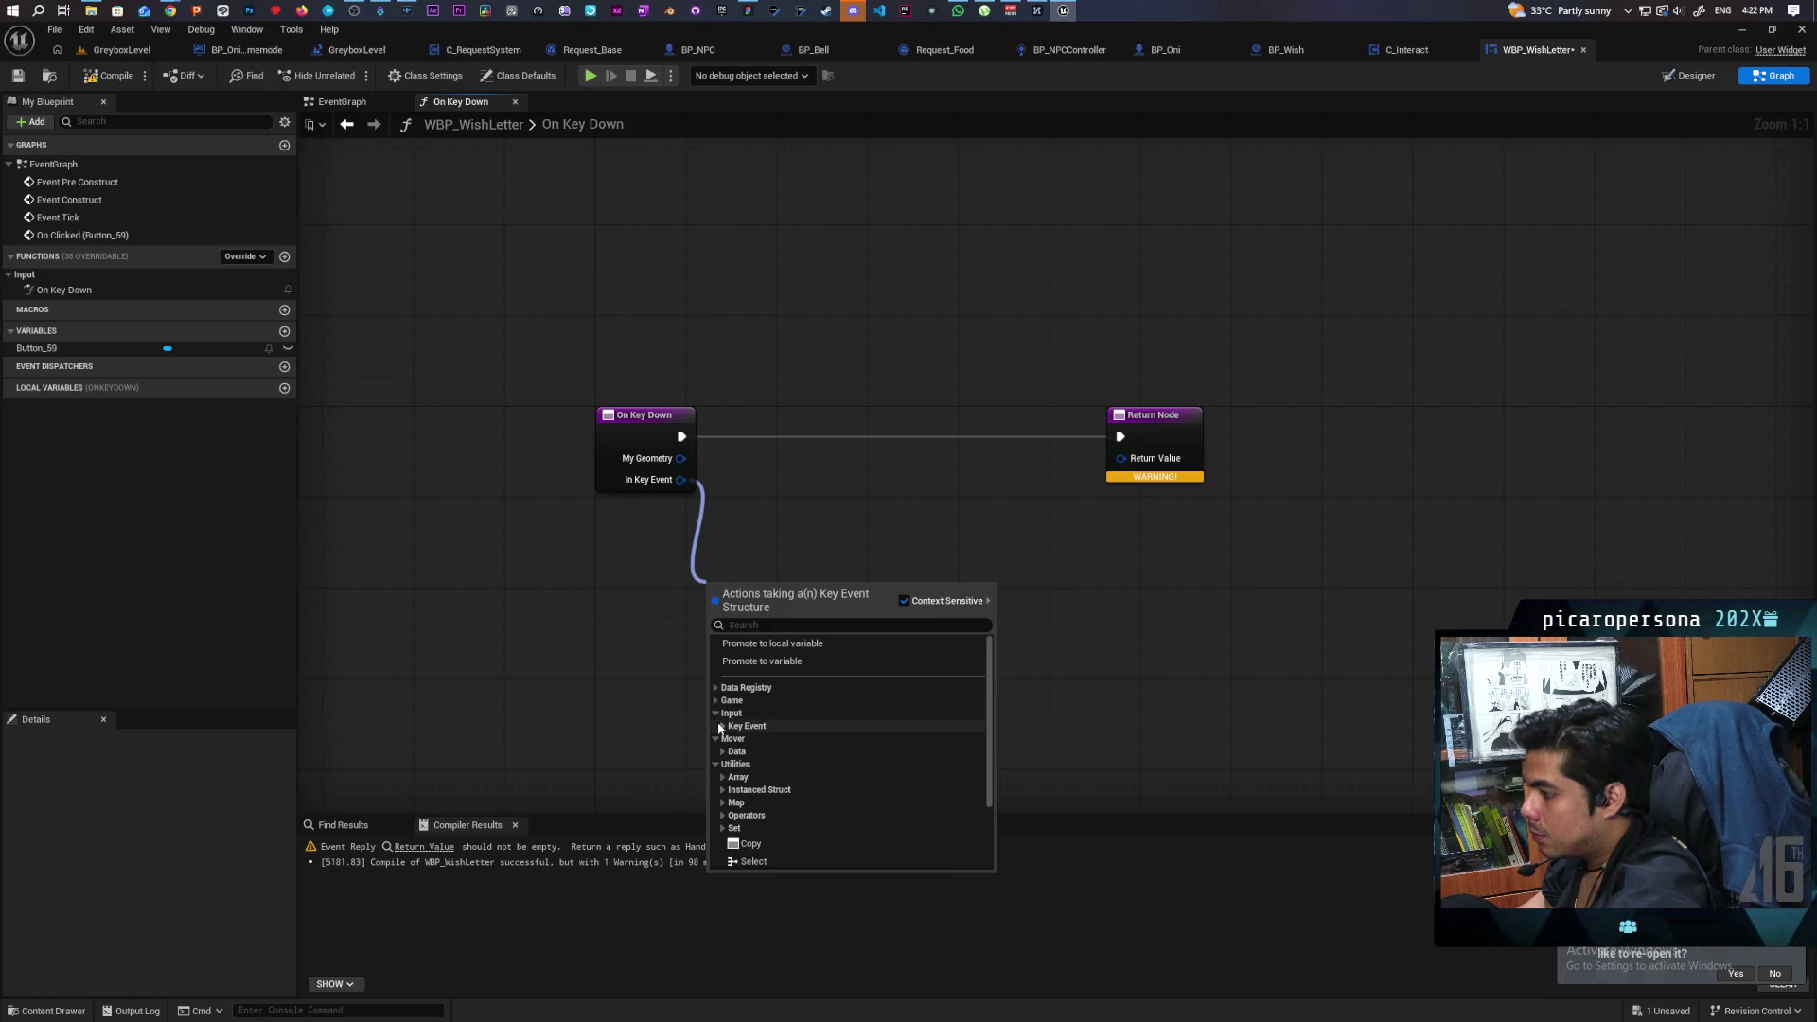
{"action": "left_click", "coordinate": [715, 700]}
{"action": "left_click", "coordinate": [722, 713]}
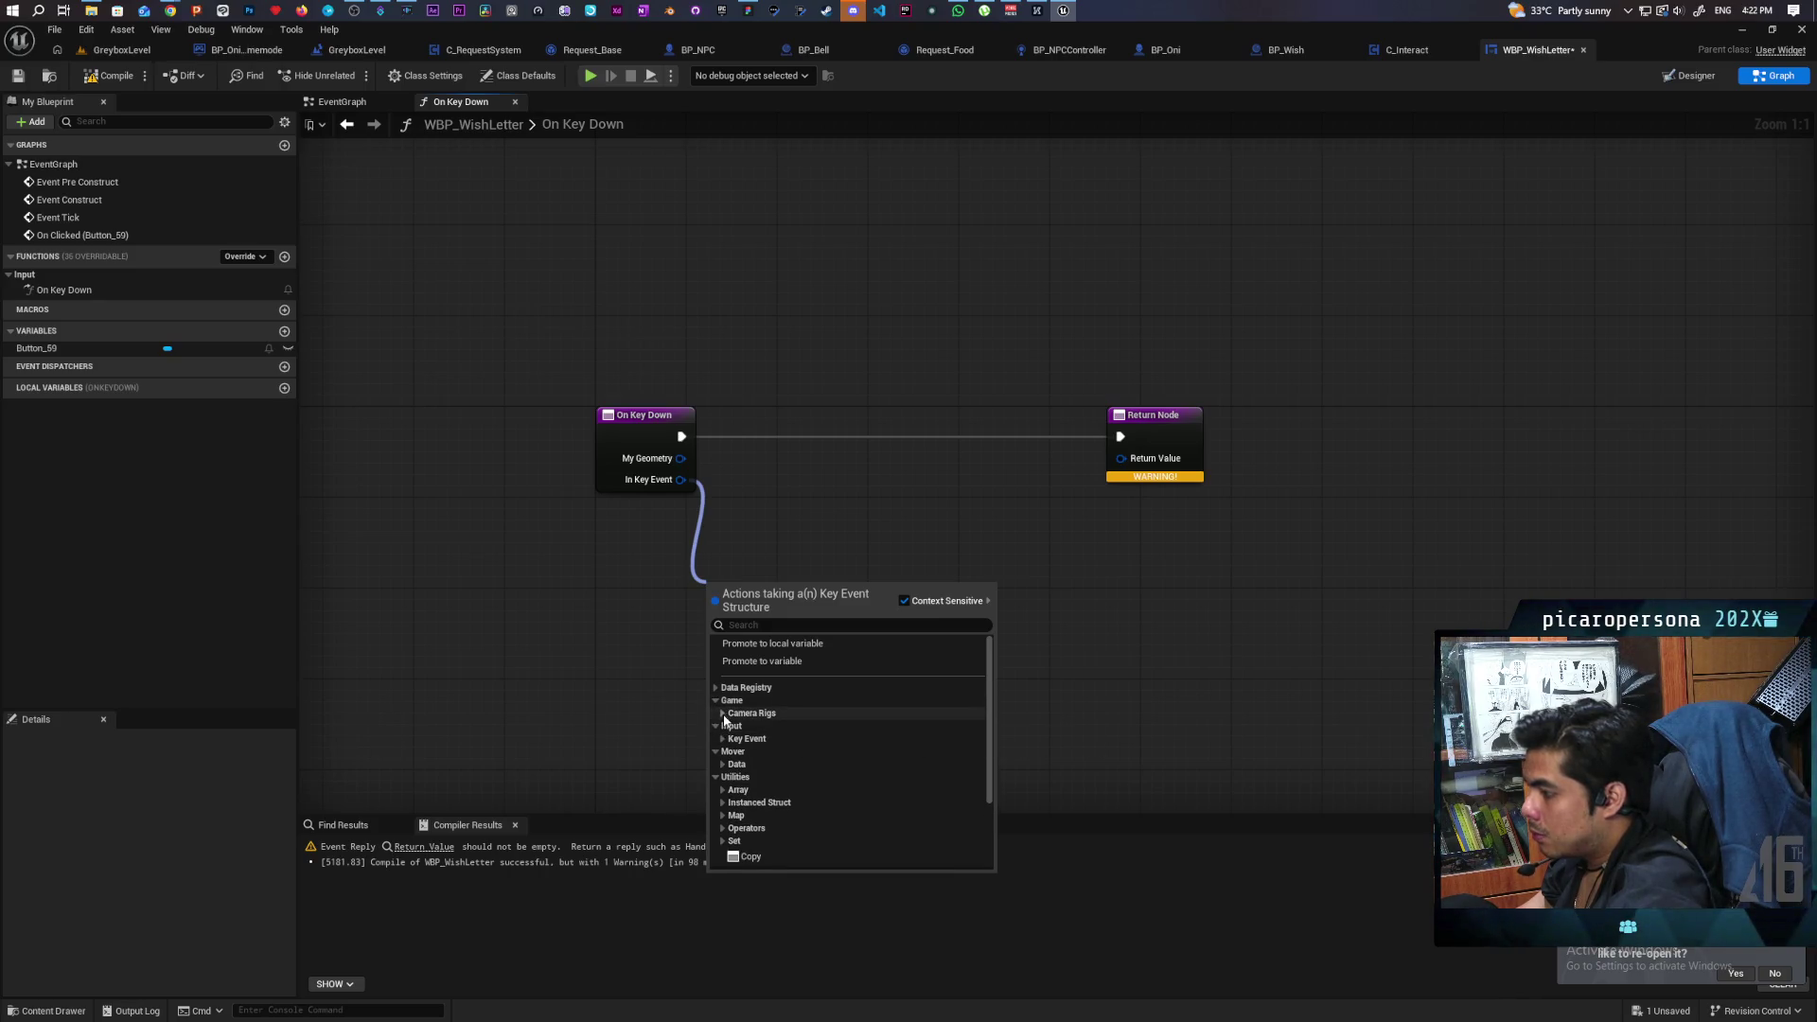
{"action": "left_click", "coordinate": [716, 687]}
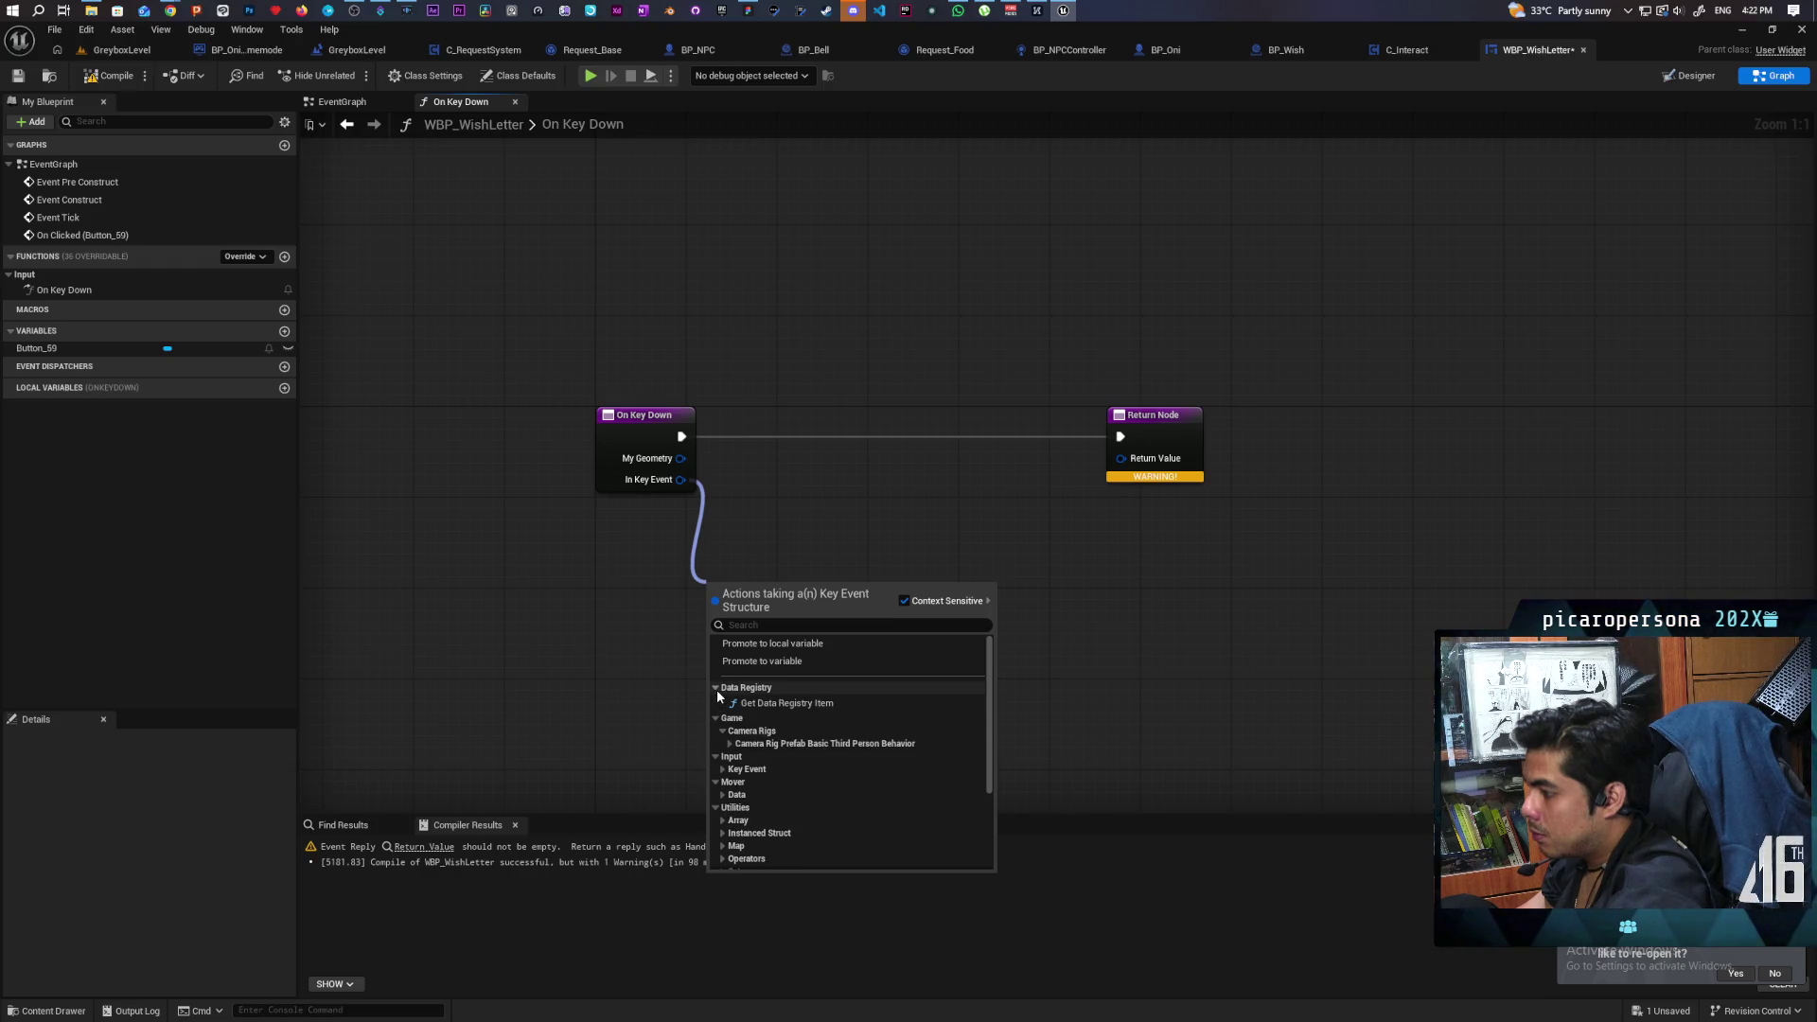
{"action": "left_click", "coordinate": [730, 743]}
{"action": "left_click", "coordinate": [729, 744]}
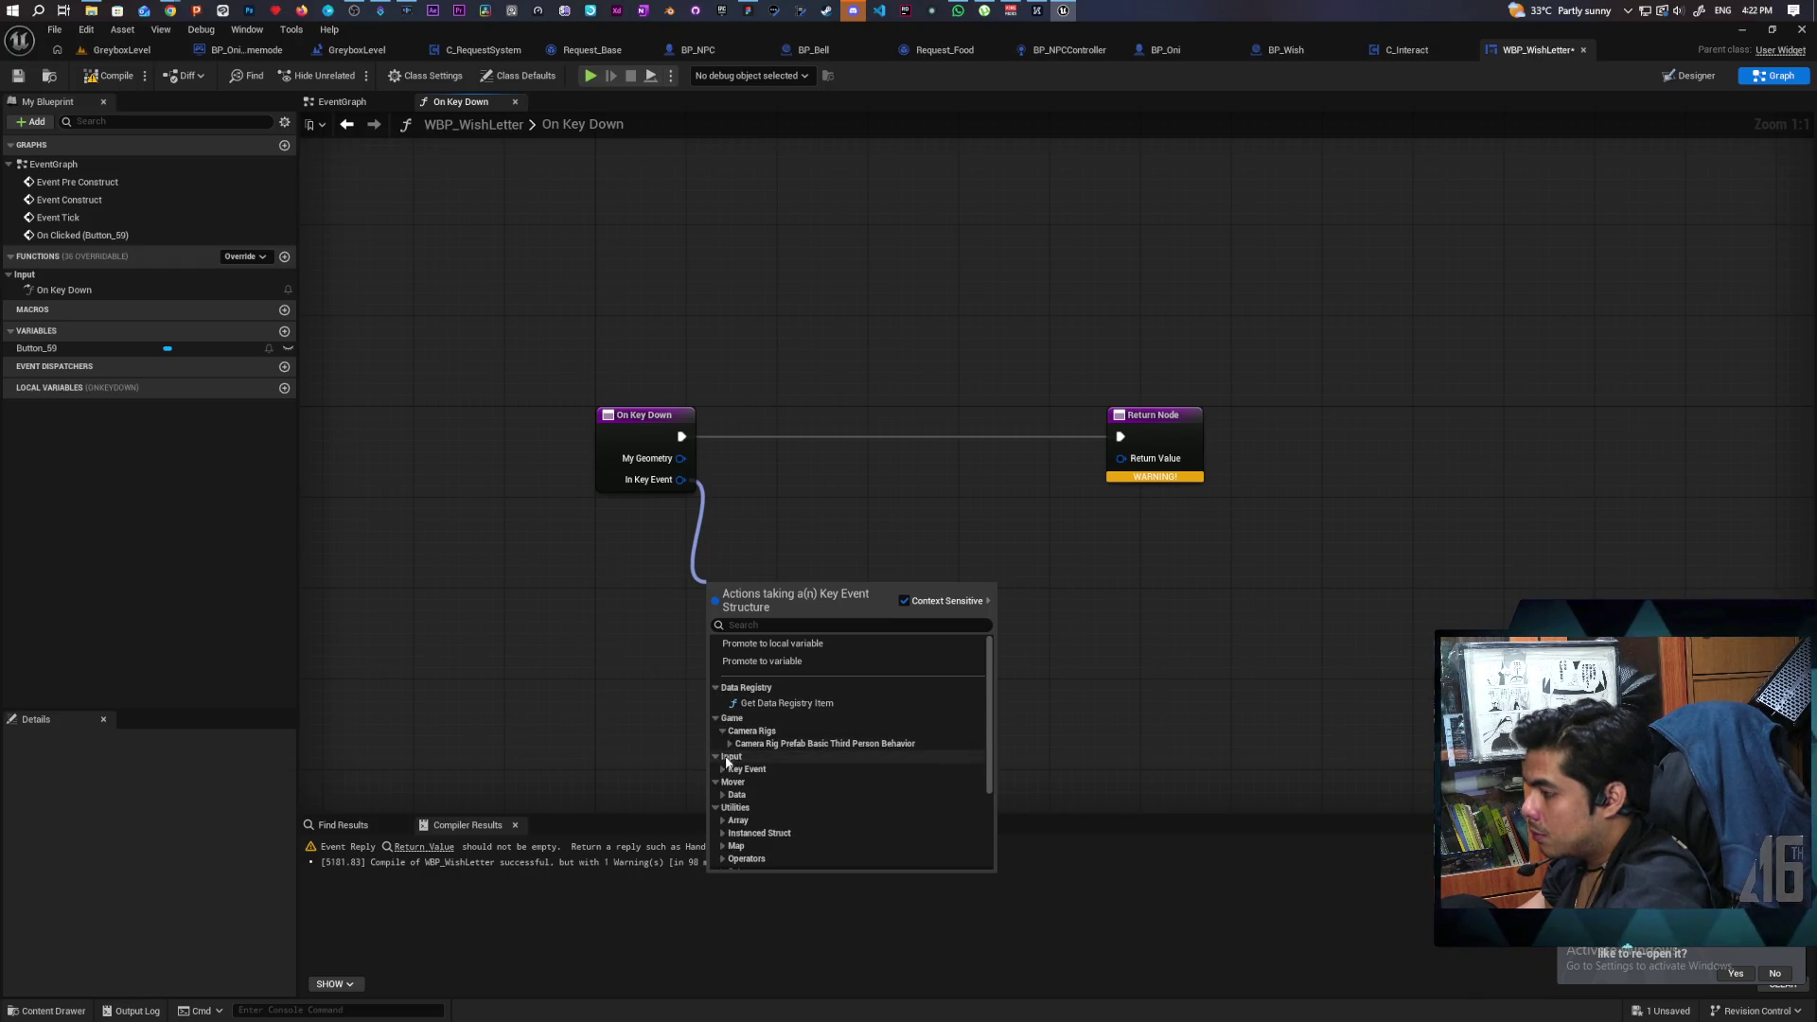
{"action": "left_click", "coordinate": [723, 769]}
Scroll through the Array and Set actions, then dismiss the list without adding a node.
{"action": "scroll", "coordinate": [726, 775], "scroll_direction": "down", "scroll_amount": 1}
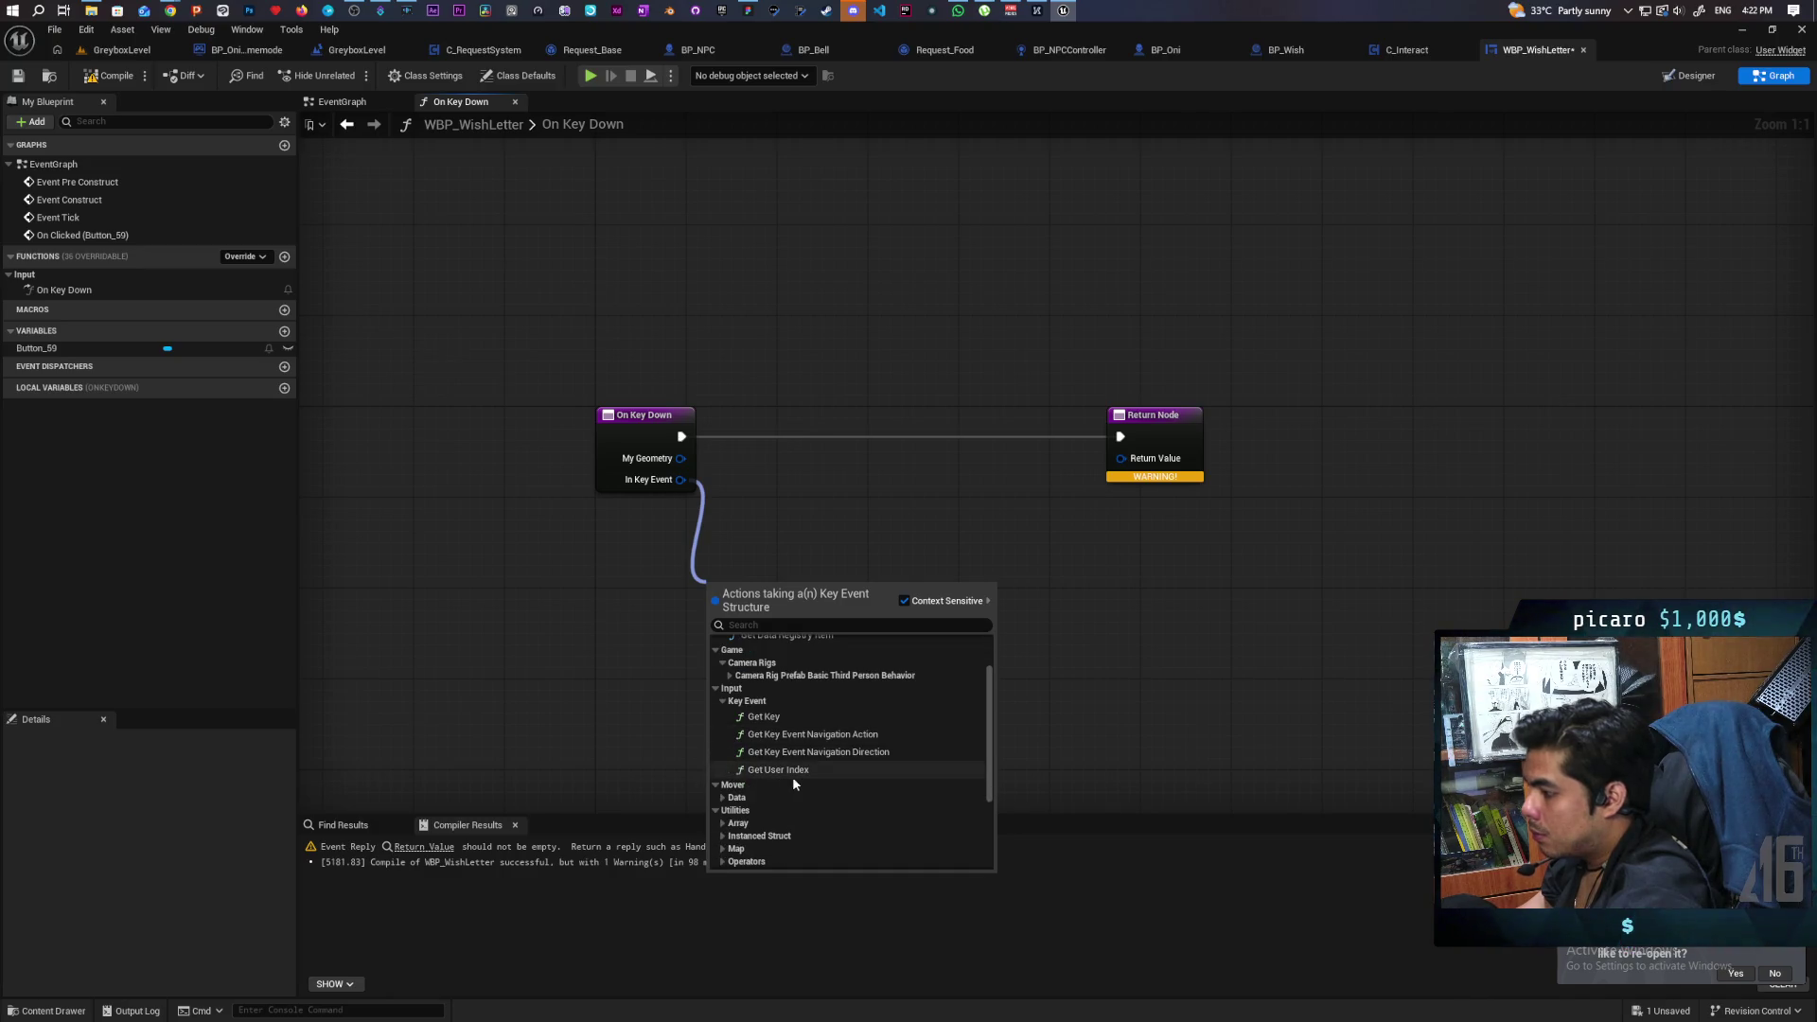
{"action": "scroll", "coordinate": [809, 767], "scroll_direction": "down", "scroll_amount": 1}
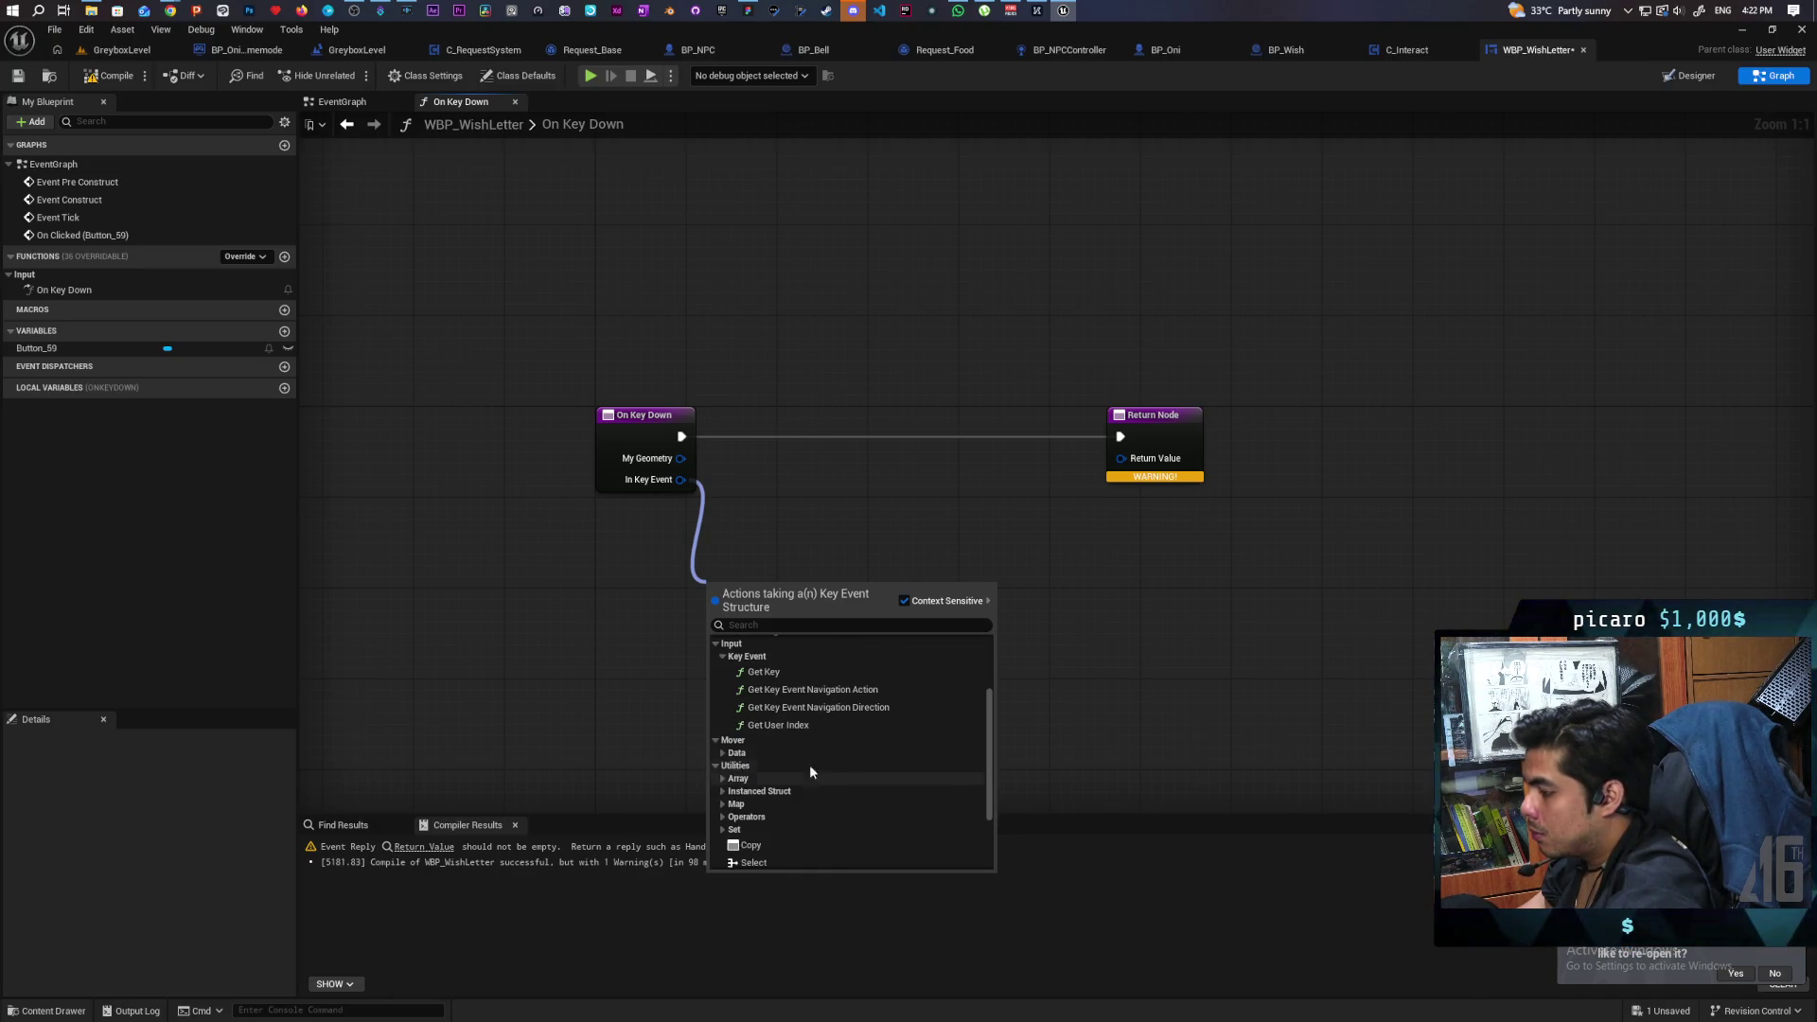
{"action": "left_click", "coordinate": [723, 777]}
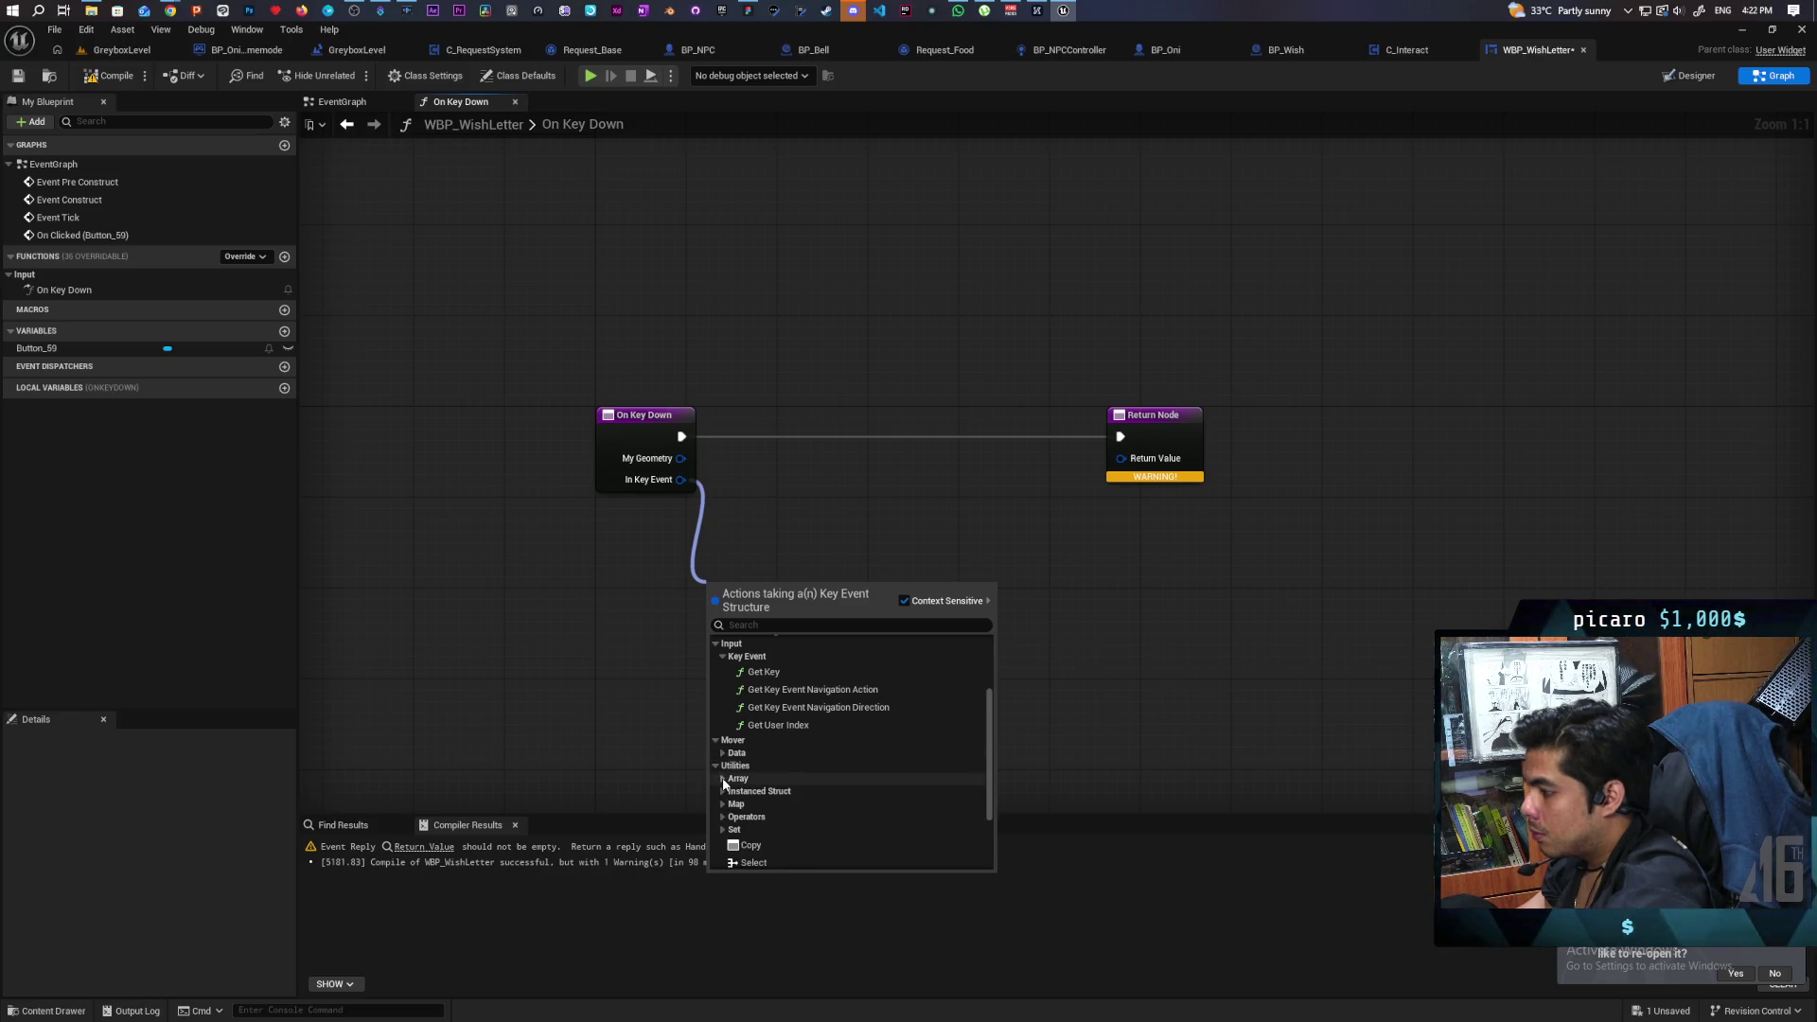
{"action": "scroll", "coordinate": [724, 774], "scroll_direction": "down", "scroll_amount": 1}
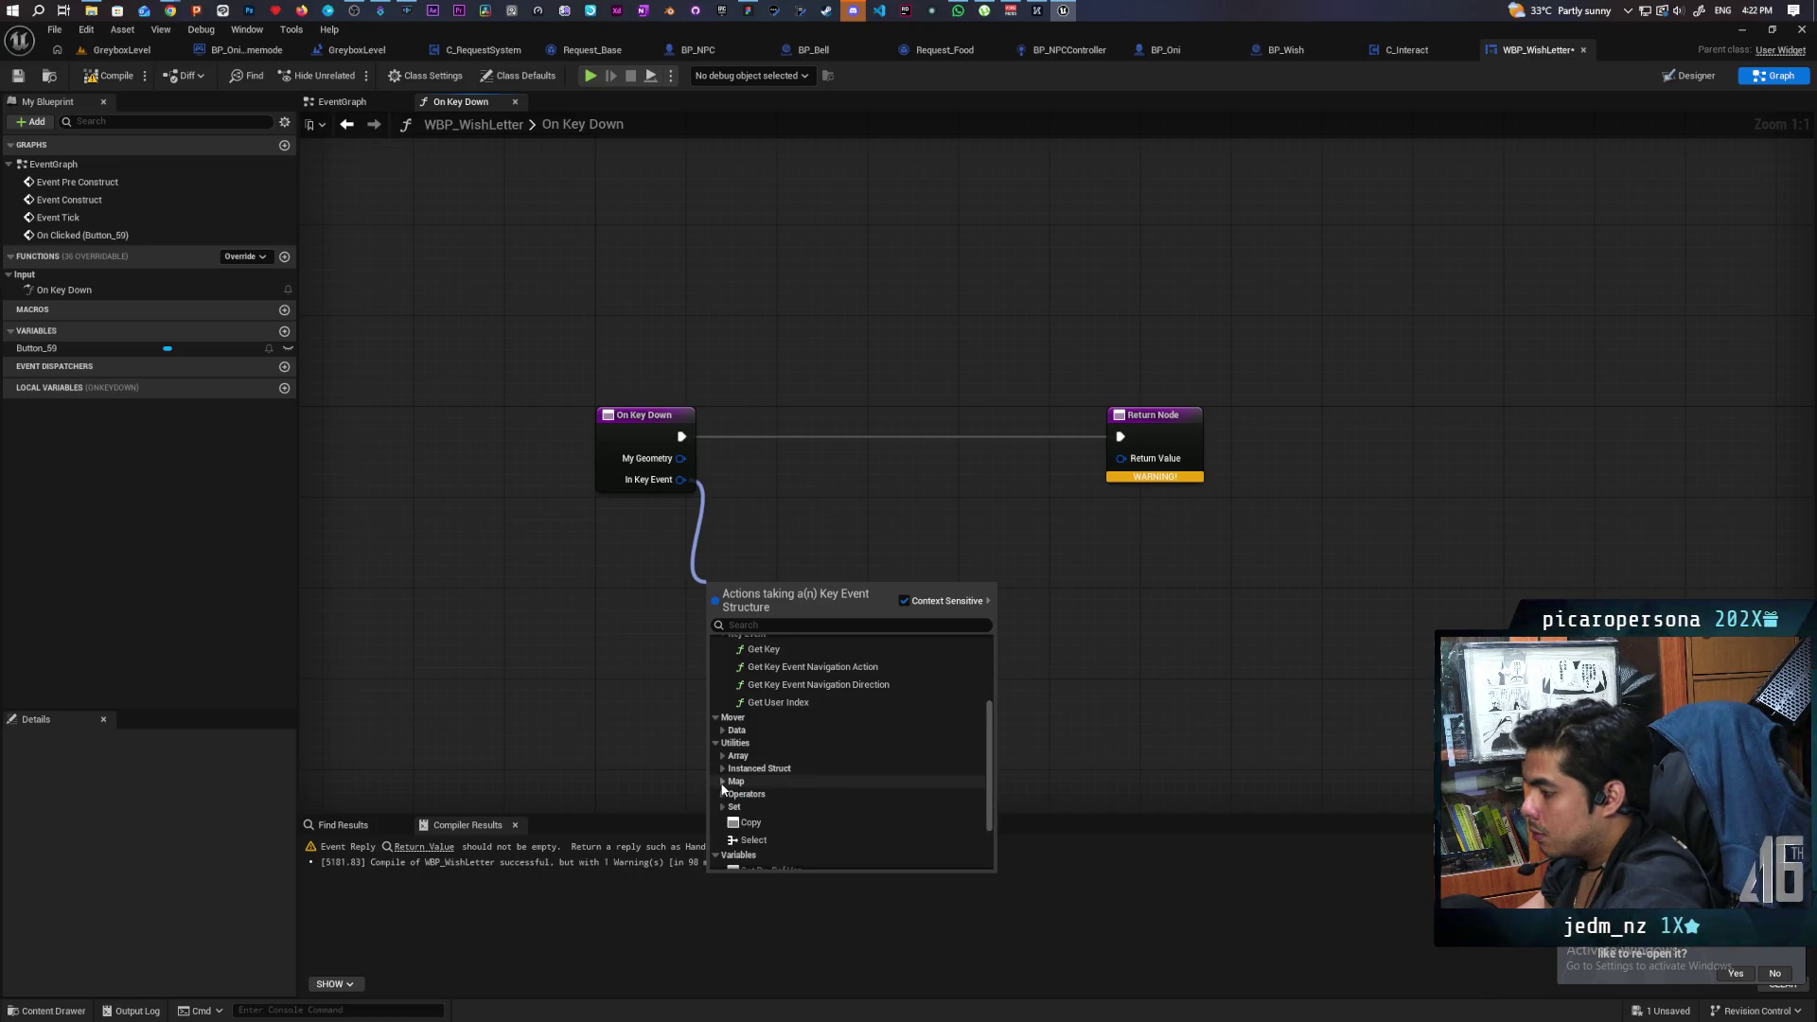
{"action": "left_click", "coordinate": [721, 806]}
{"action": "left_click", "coordinate": [721, 806]}
{"action": "scroll", "coordinate": [791, 775], "scroll_direction": "down", "scroll_amount": 3}
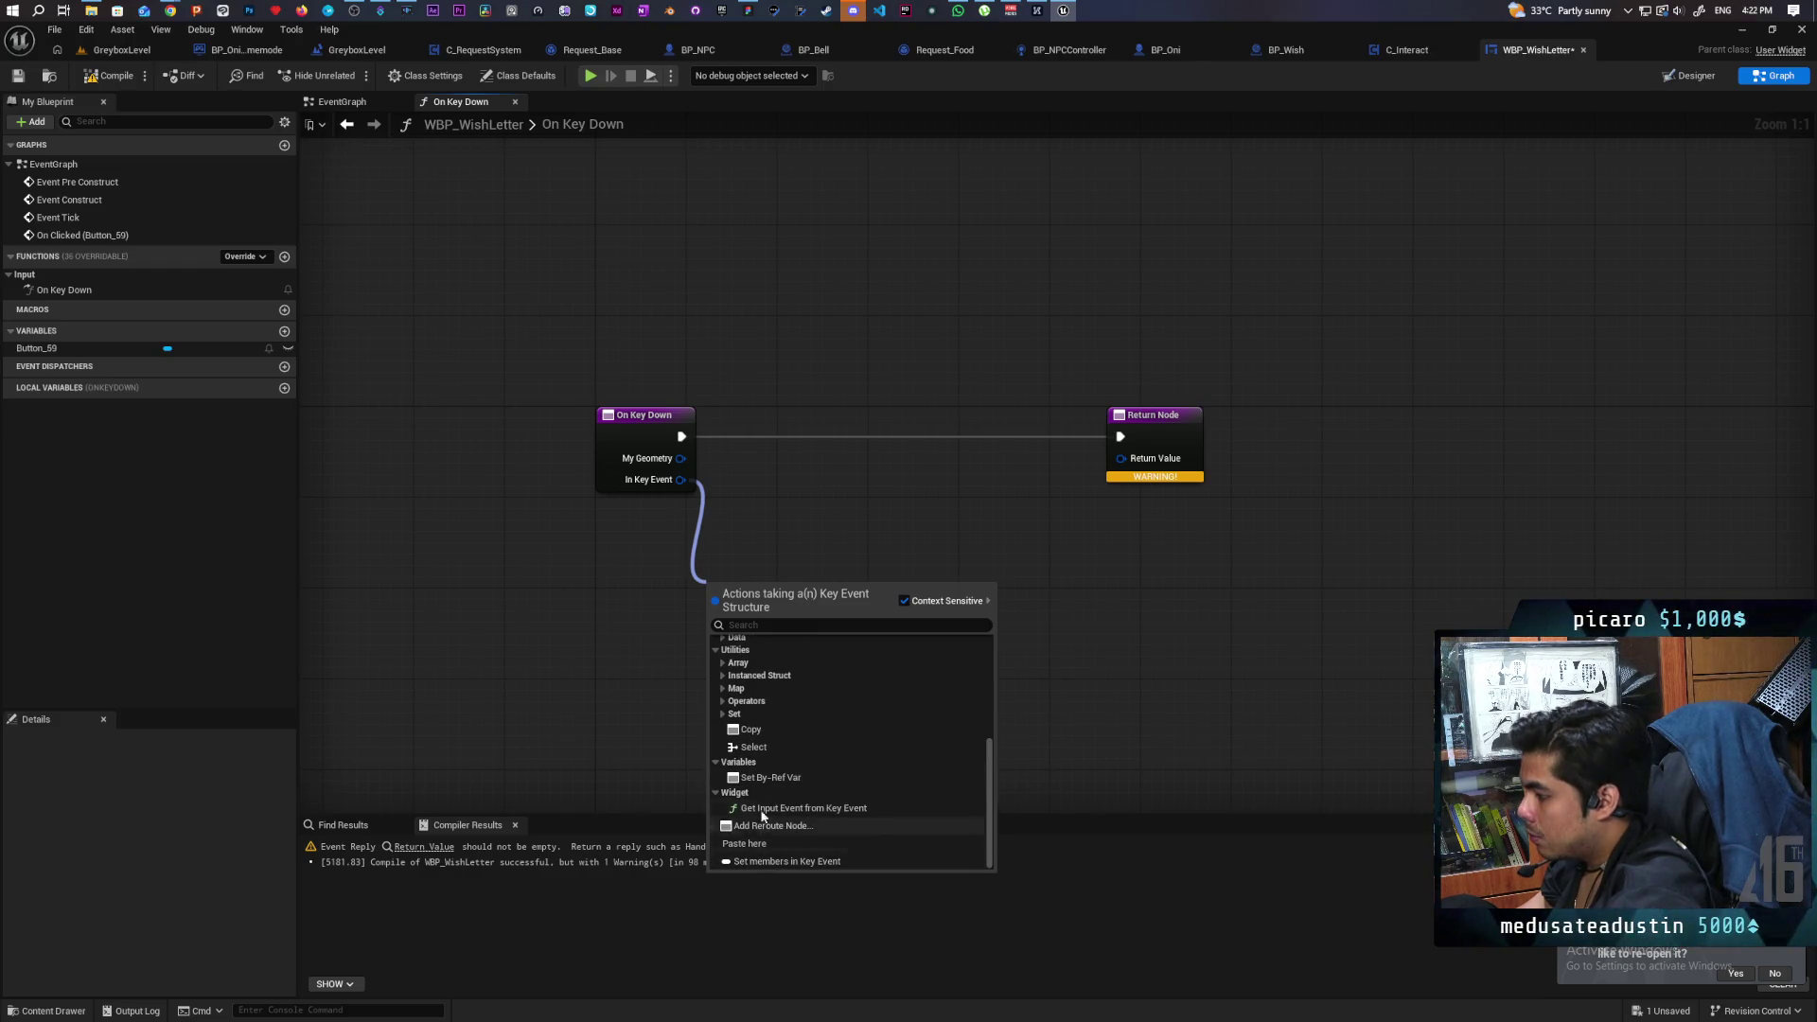
{"action": "left_click", "coordinate": [618, 596]}
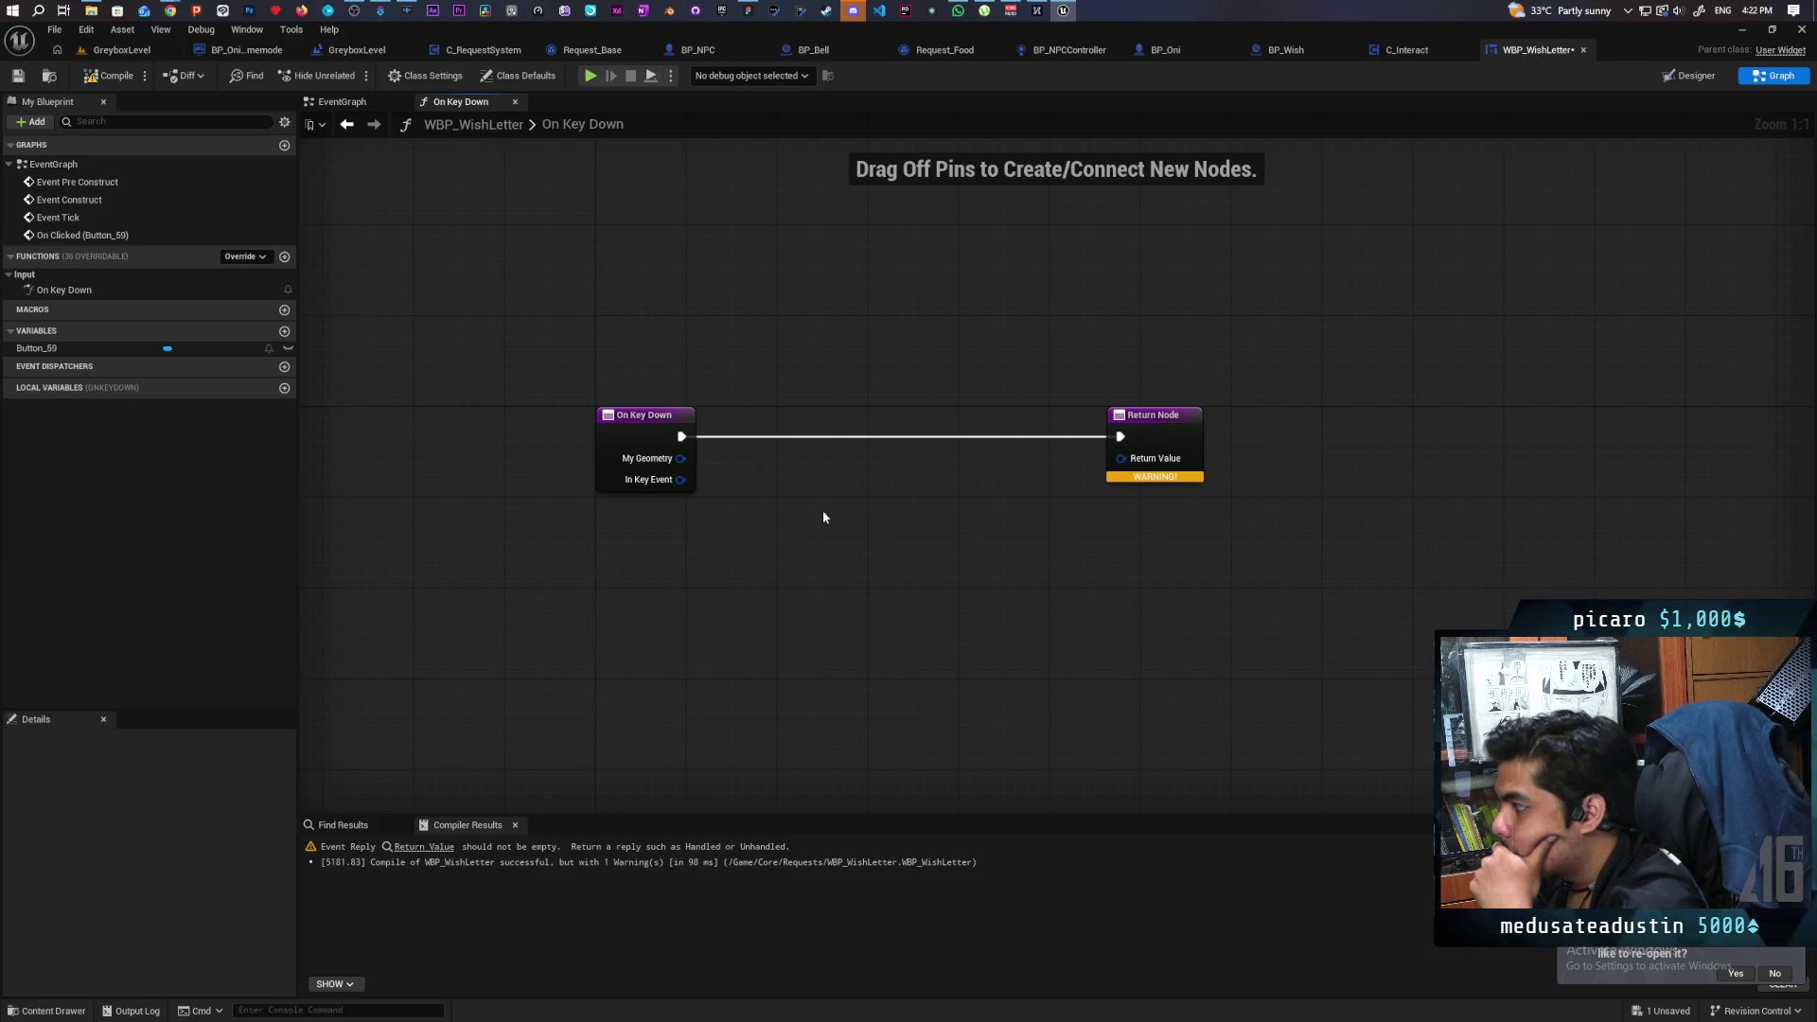
{"action": "left_click_drag", "start_coordinate": [680, 480], "coordinate": [764, 587]}
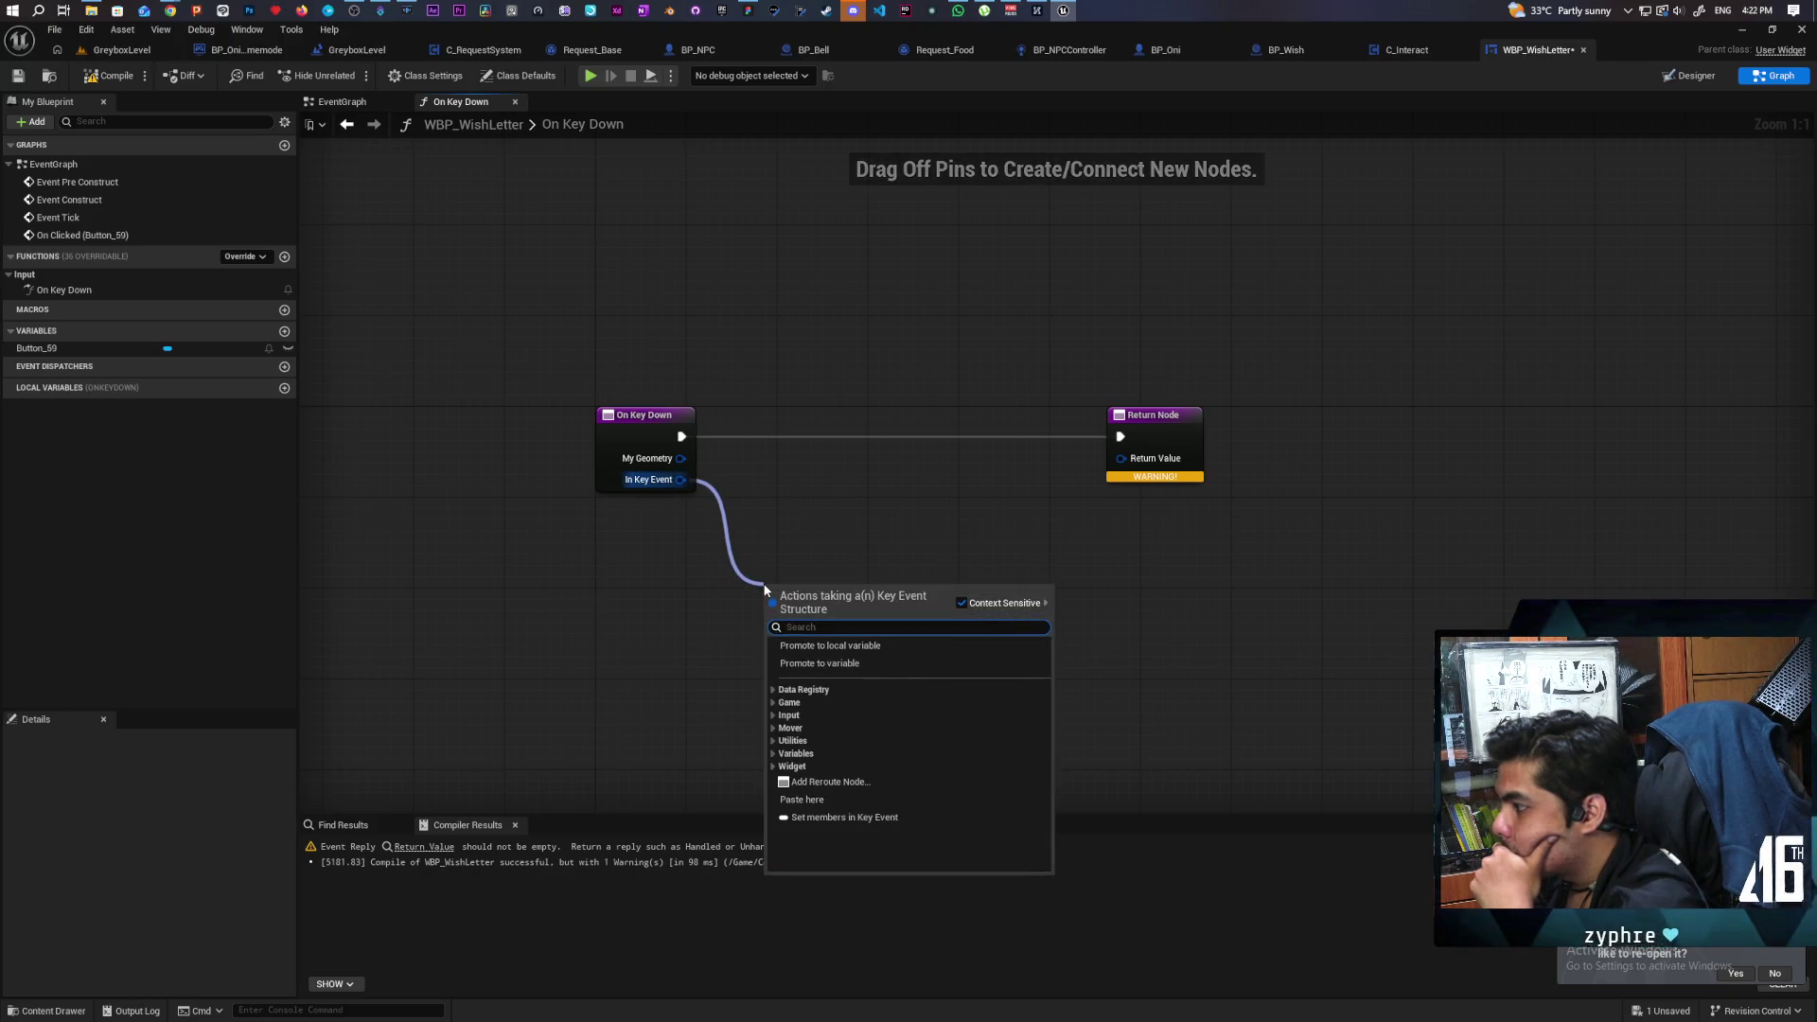
Feed a Handled node into On Key Down's Return Value, recompile, and save WBP_WishLetter.
{"action": "left_click", "coordinate": [579, 620]}
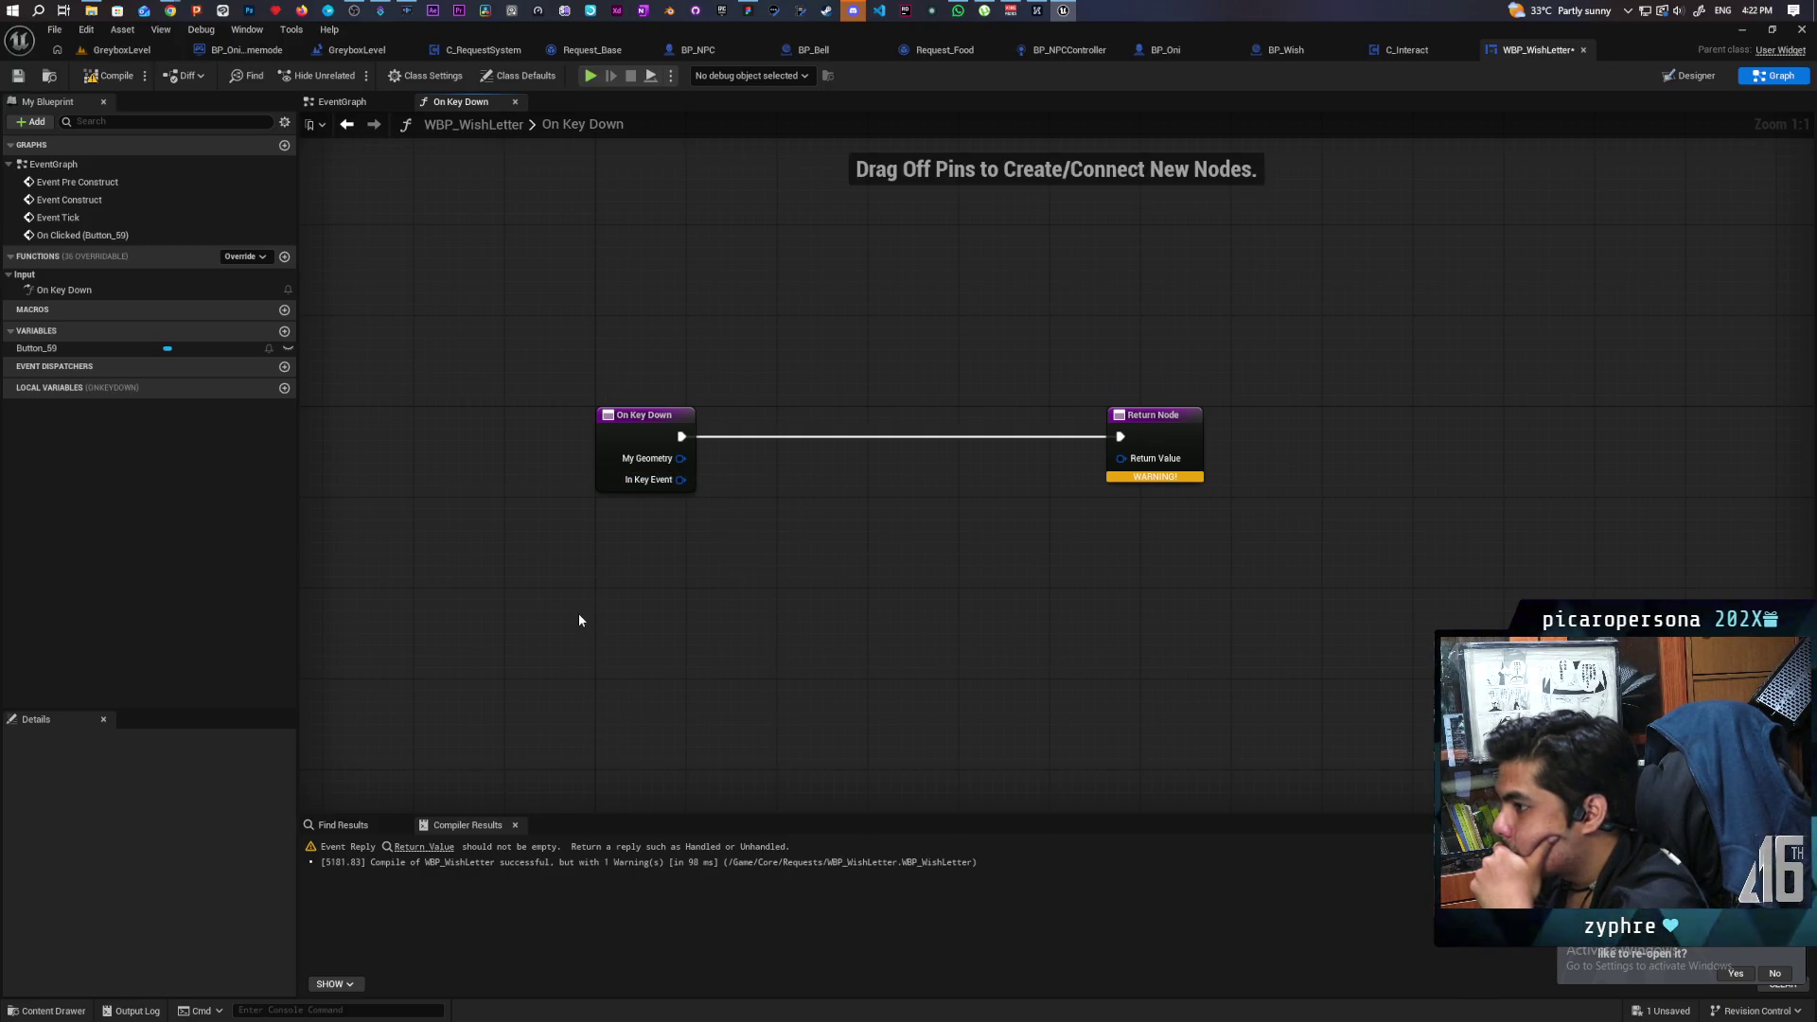
{"action": "left_click", "coordinate": [107, 83]}
{"action": "left_click_drag", "start_coordinate": [1120, 458], "coordinate": [1075, 533]}
{"action": "type", "text": "handled"}
{"action": "key", "text": "Return"}
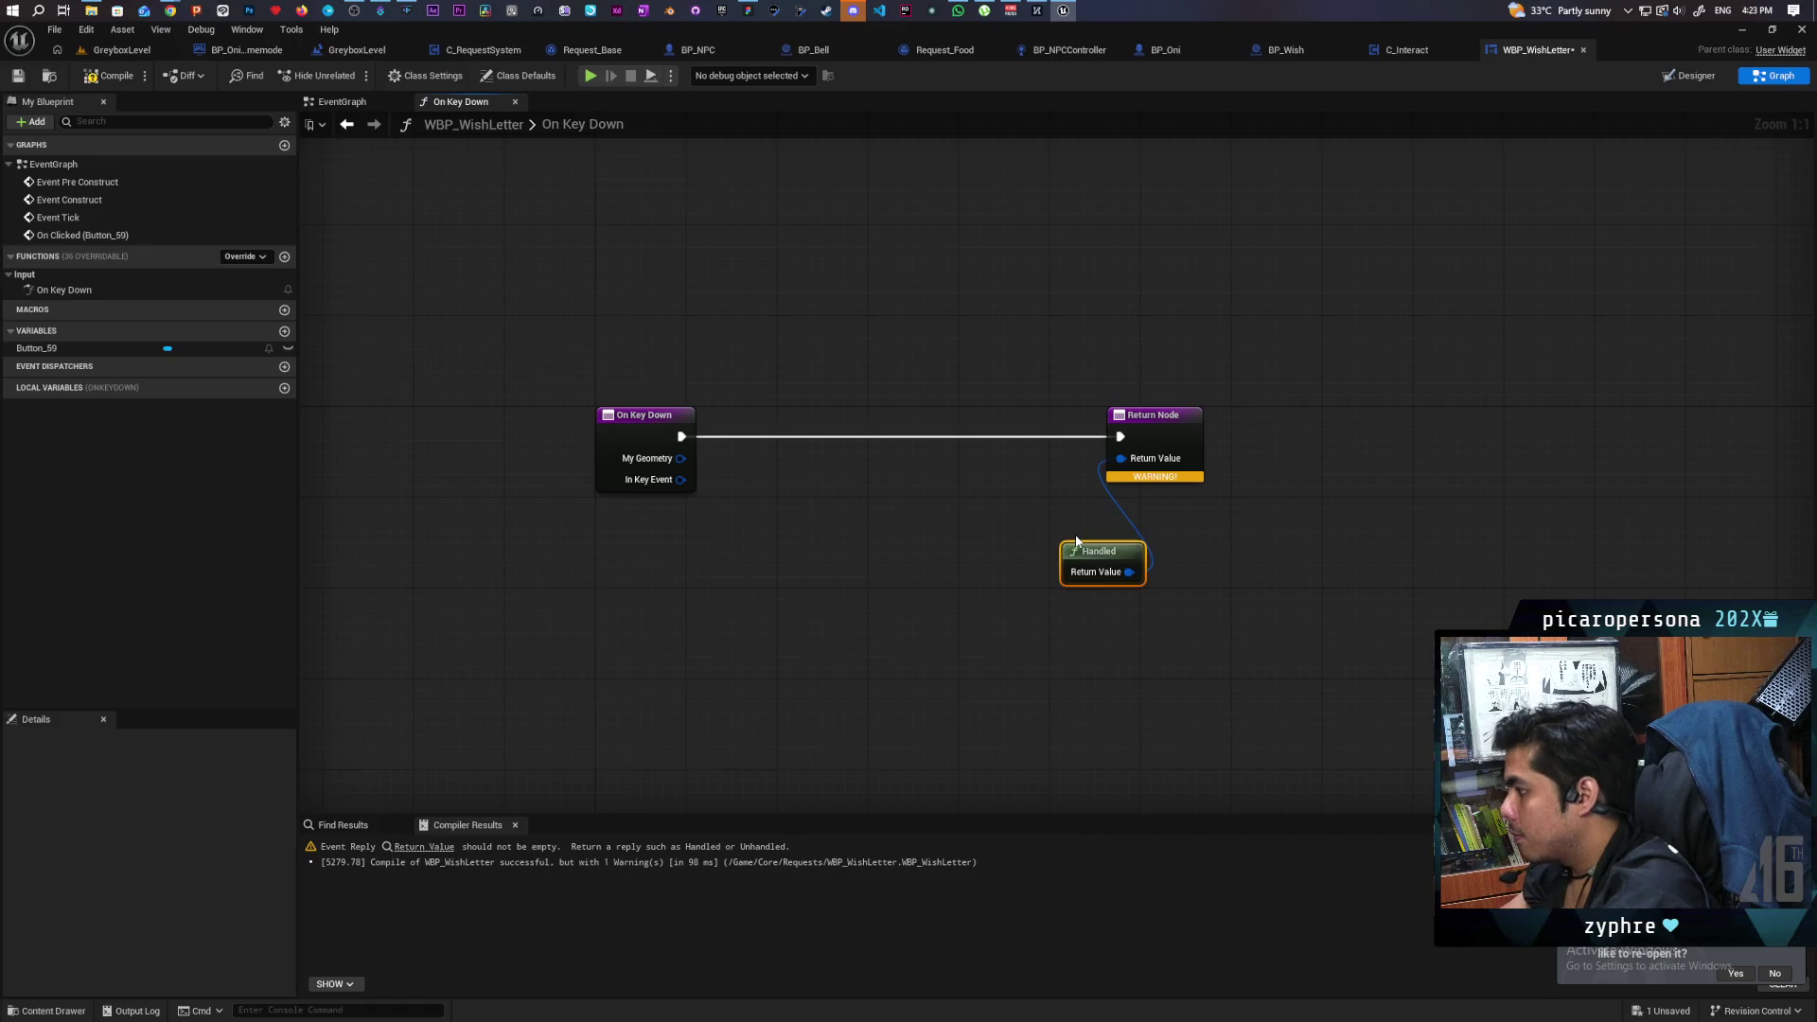
{"action": "left_click", "coordinate": [107, 76]}
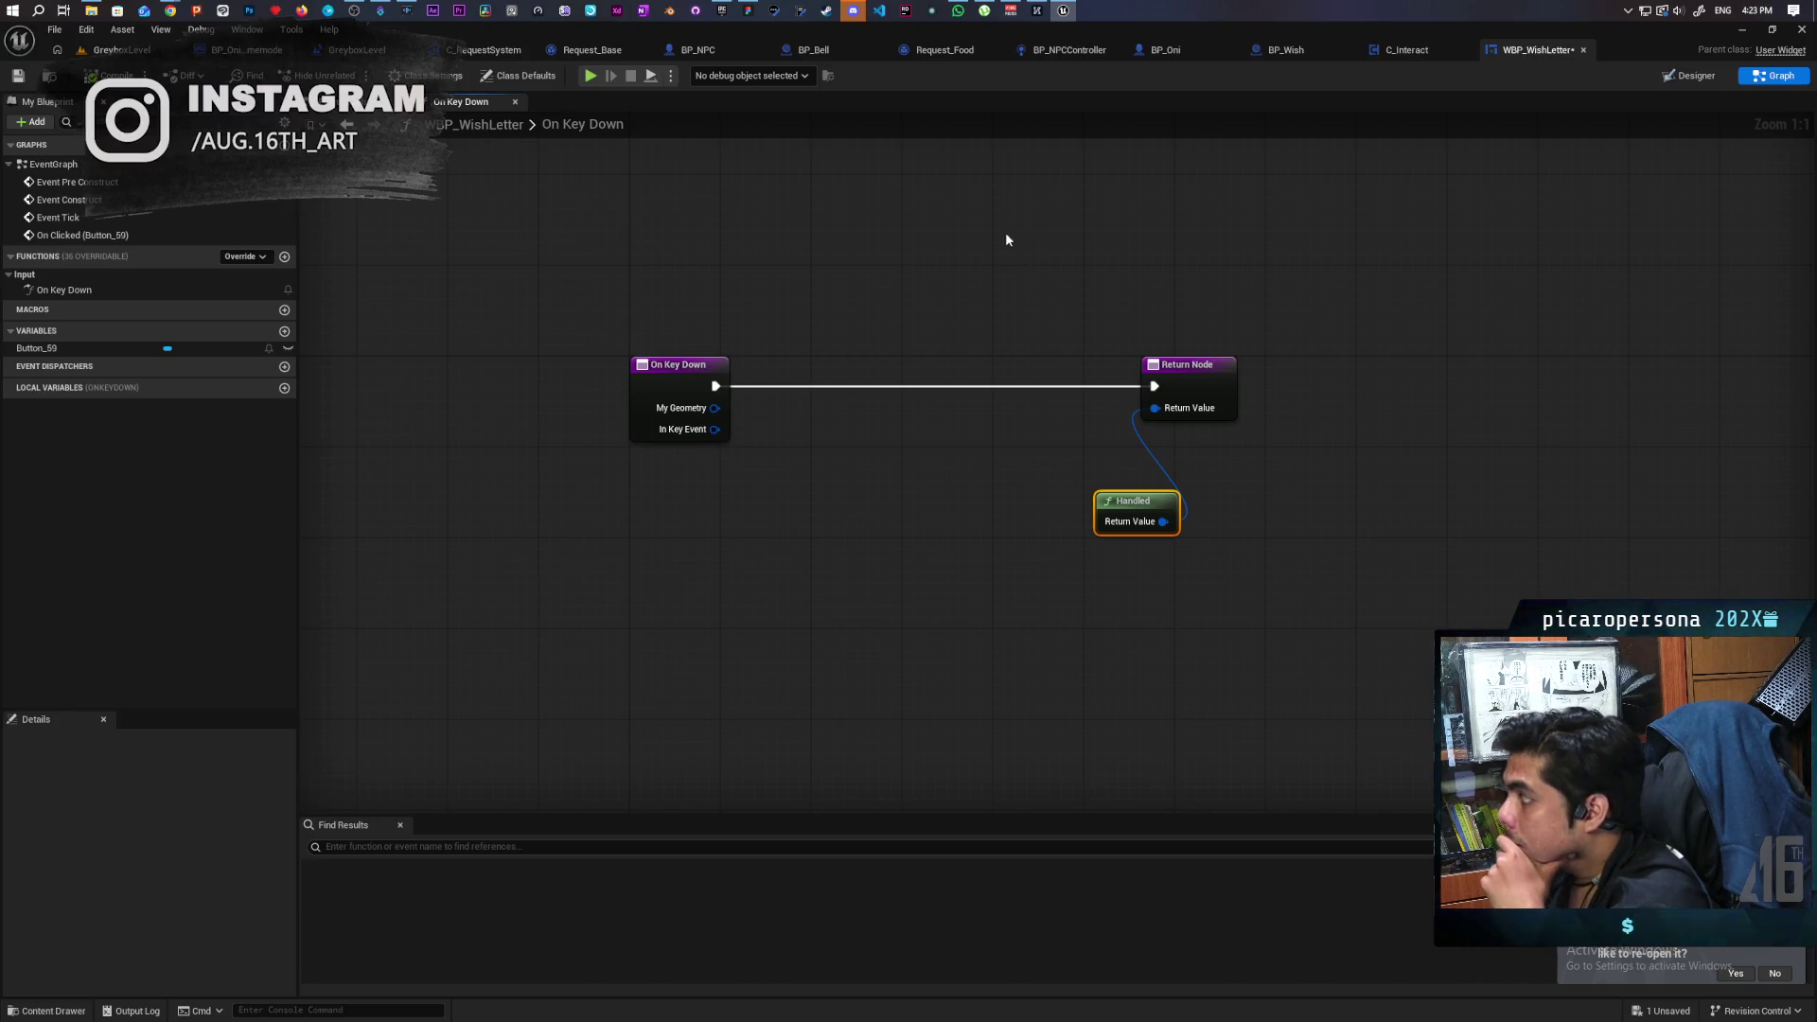
{"action": "left_click", "coordinate": [18, 77]}
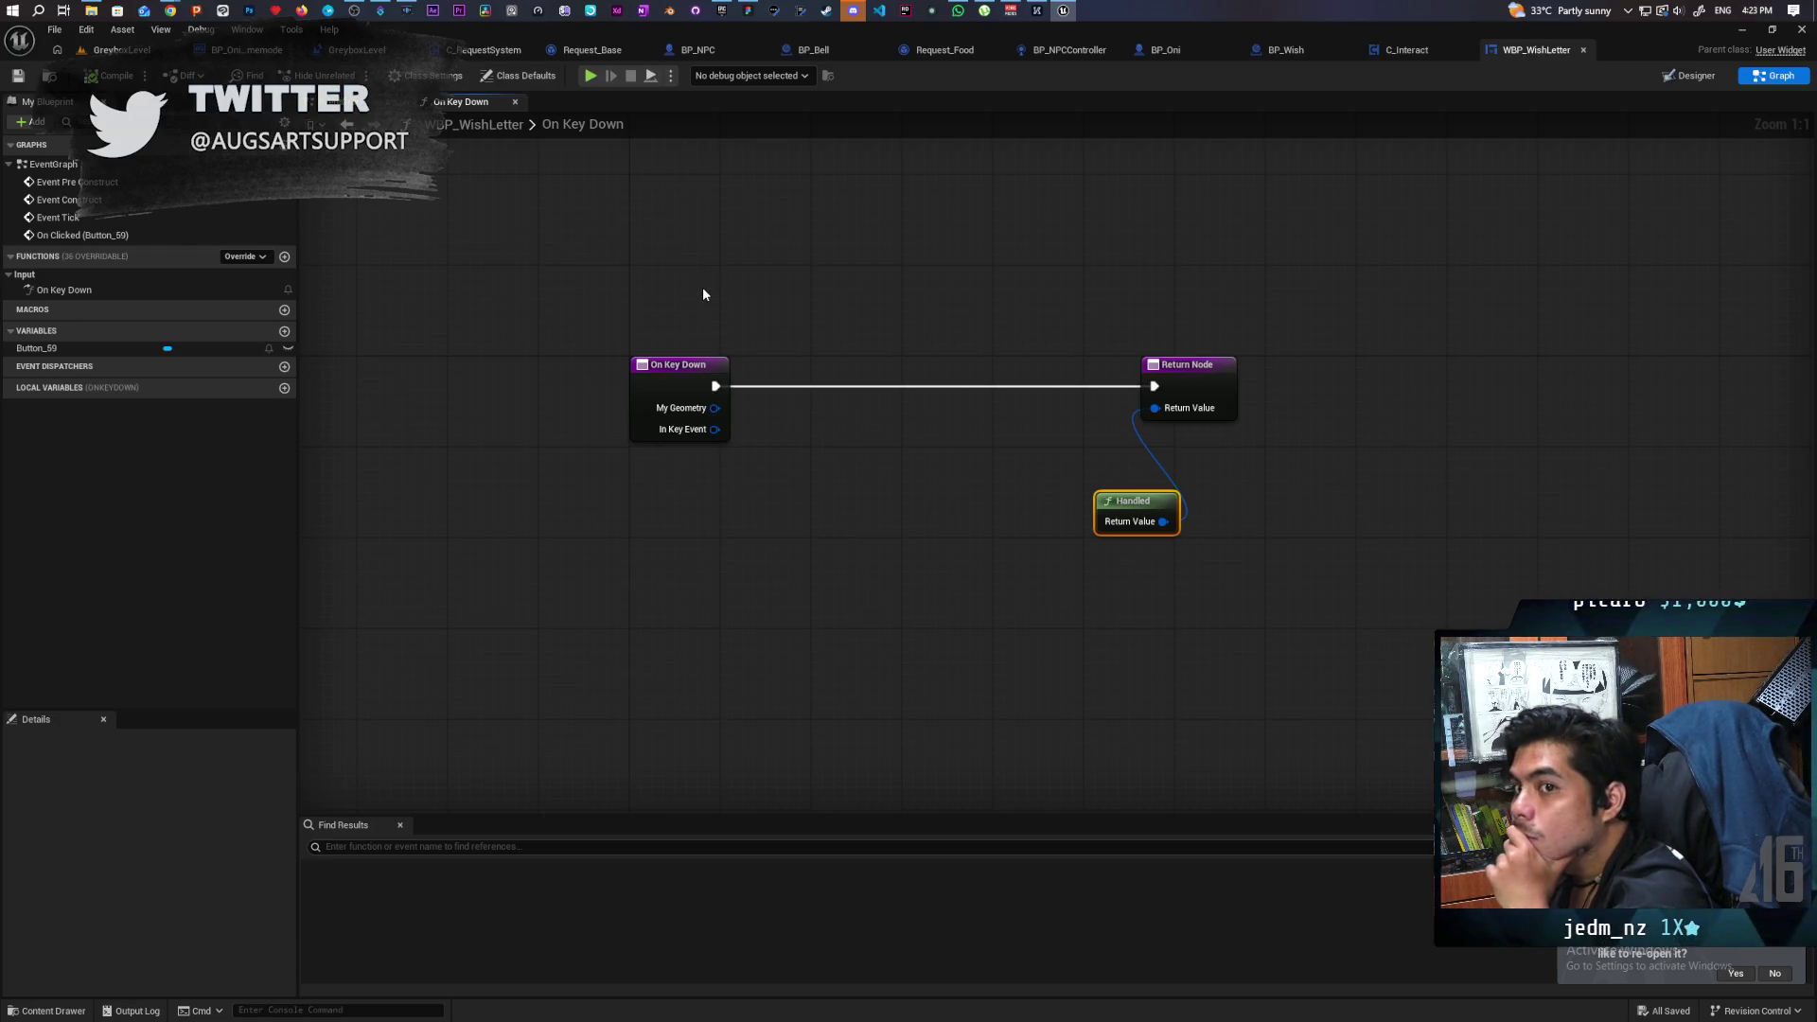
Launch the Onibi 5.6 project from the Epic Games Launcher's My Projects library.
{"action": "left_click", "coordinate": [721, 10]}
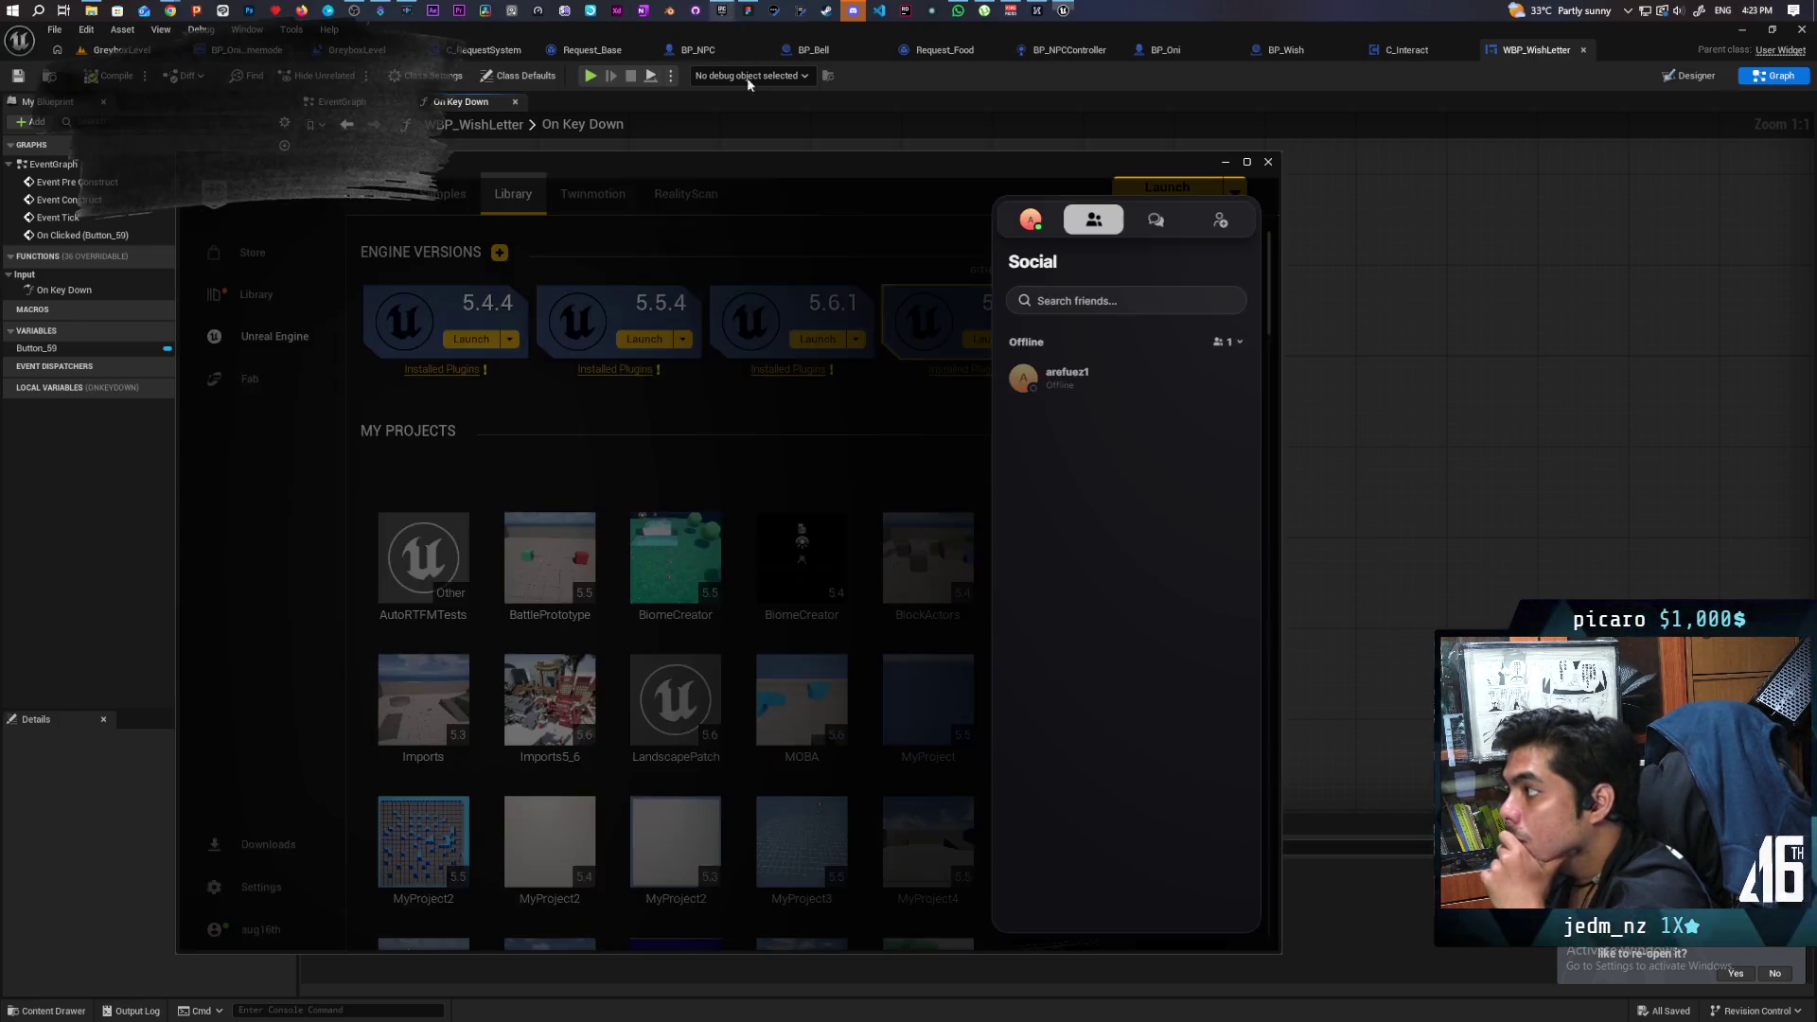
{"action": "scroll", "coordinate": [743, 511], "scroll_direction": "down", "scroll_amount": 3}
{"action": "scroll", "coordinate": [745, 504], "scroll_direction": "down", "scroll_amount": 3}
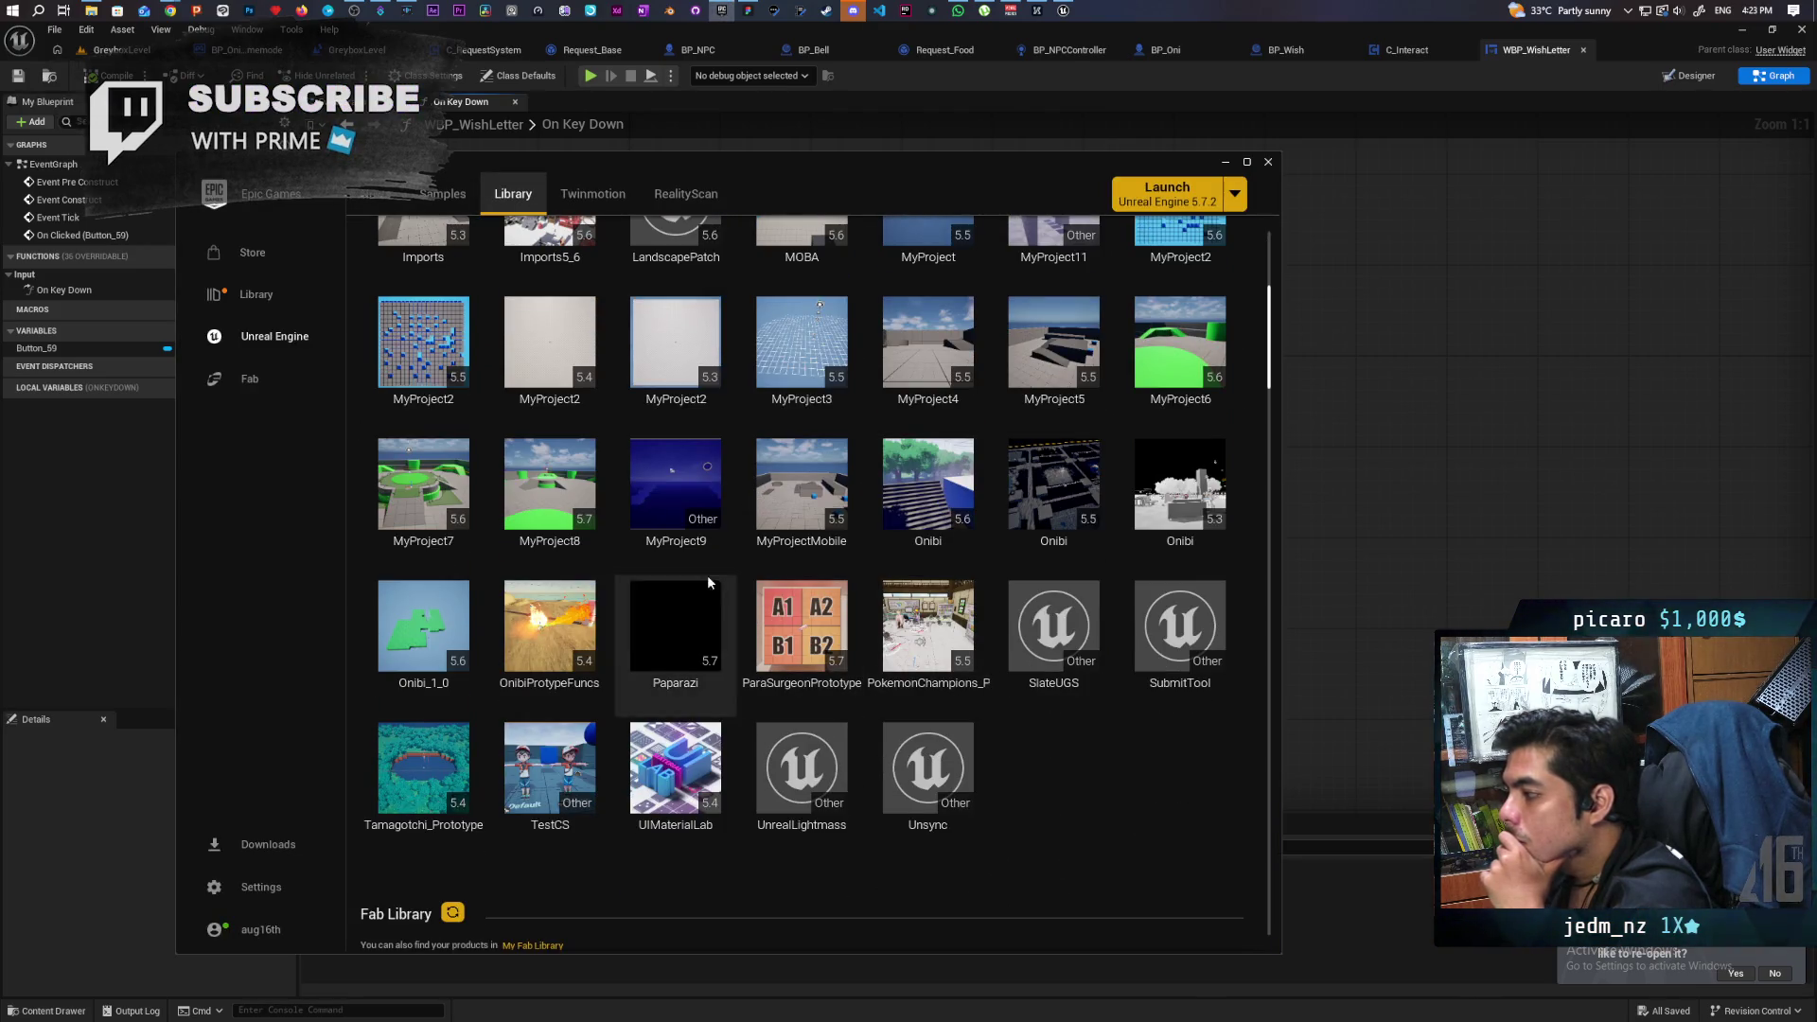
{"action": "double_click", "coordinate": [941, 487]}
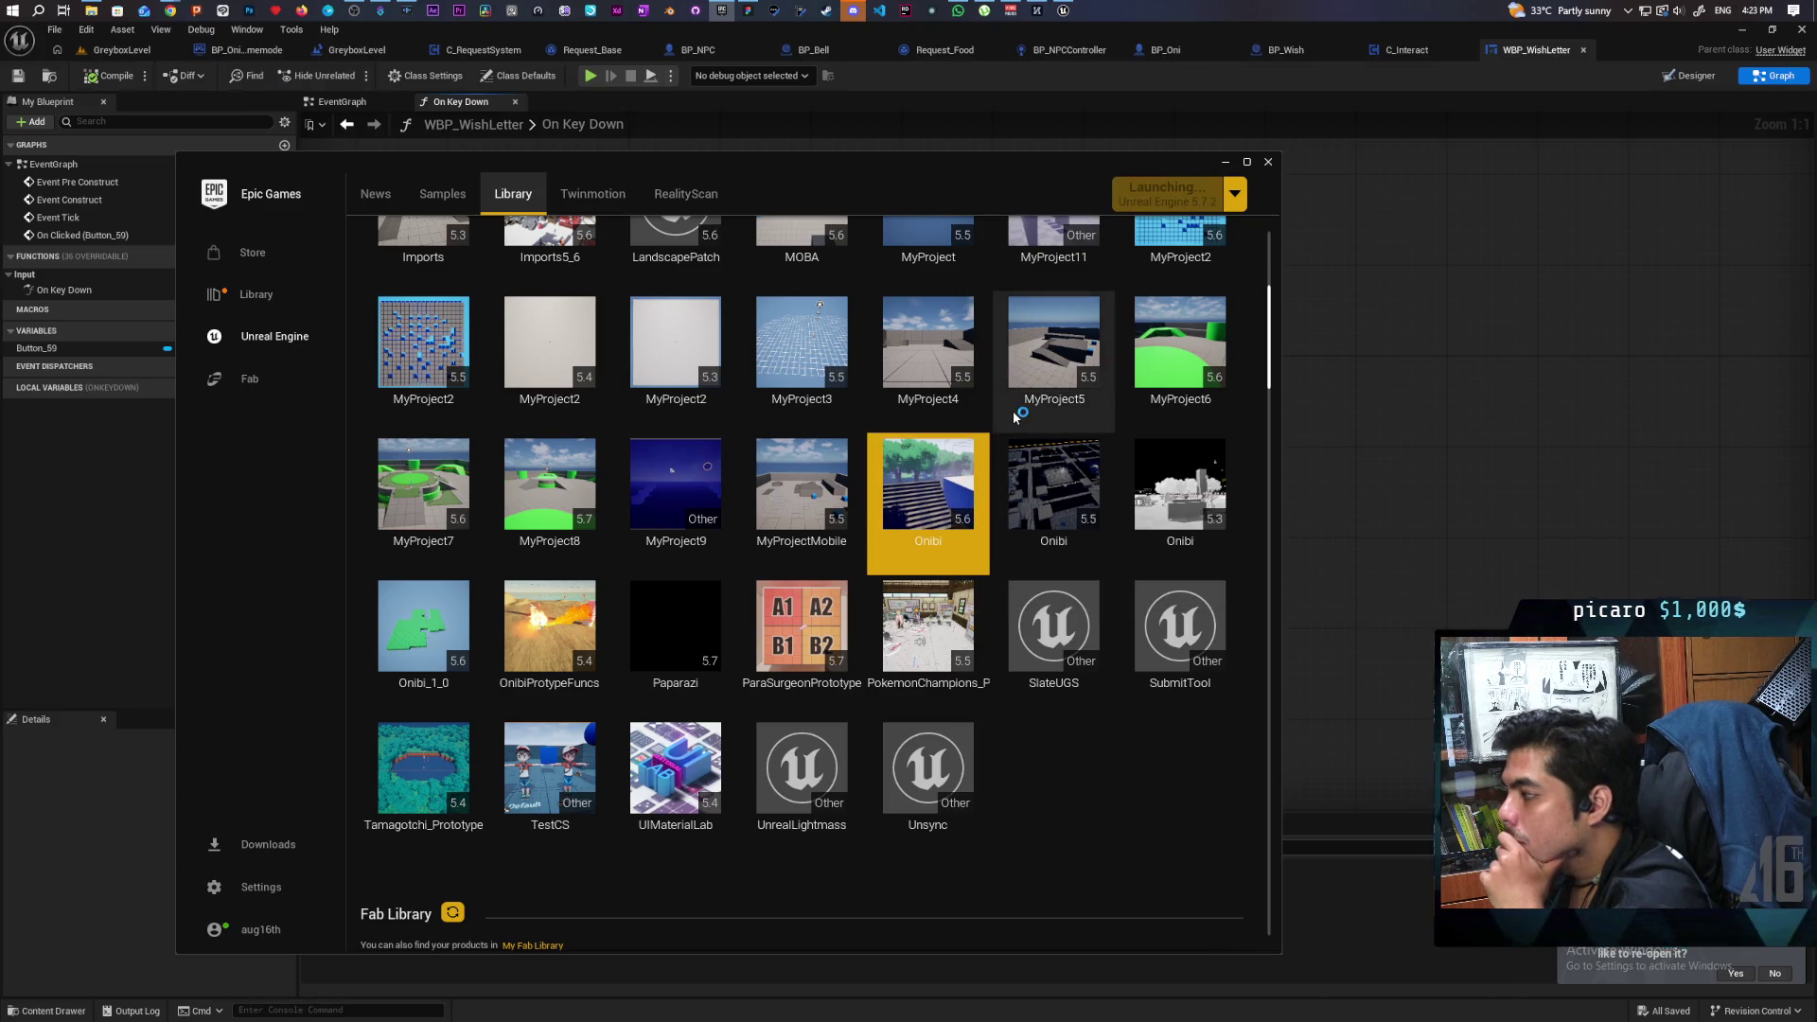
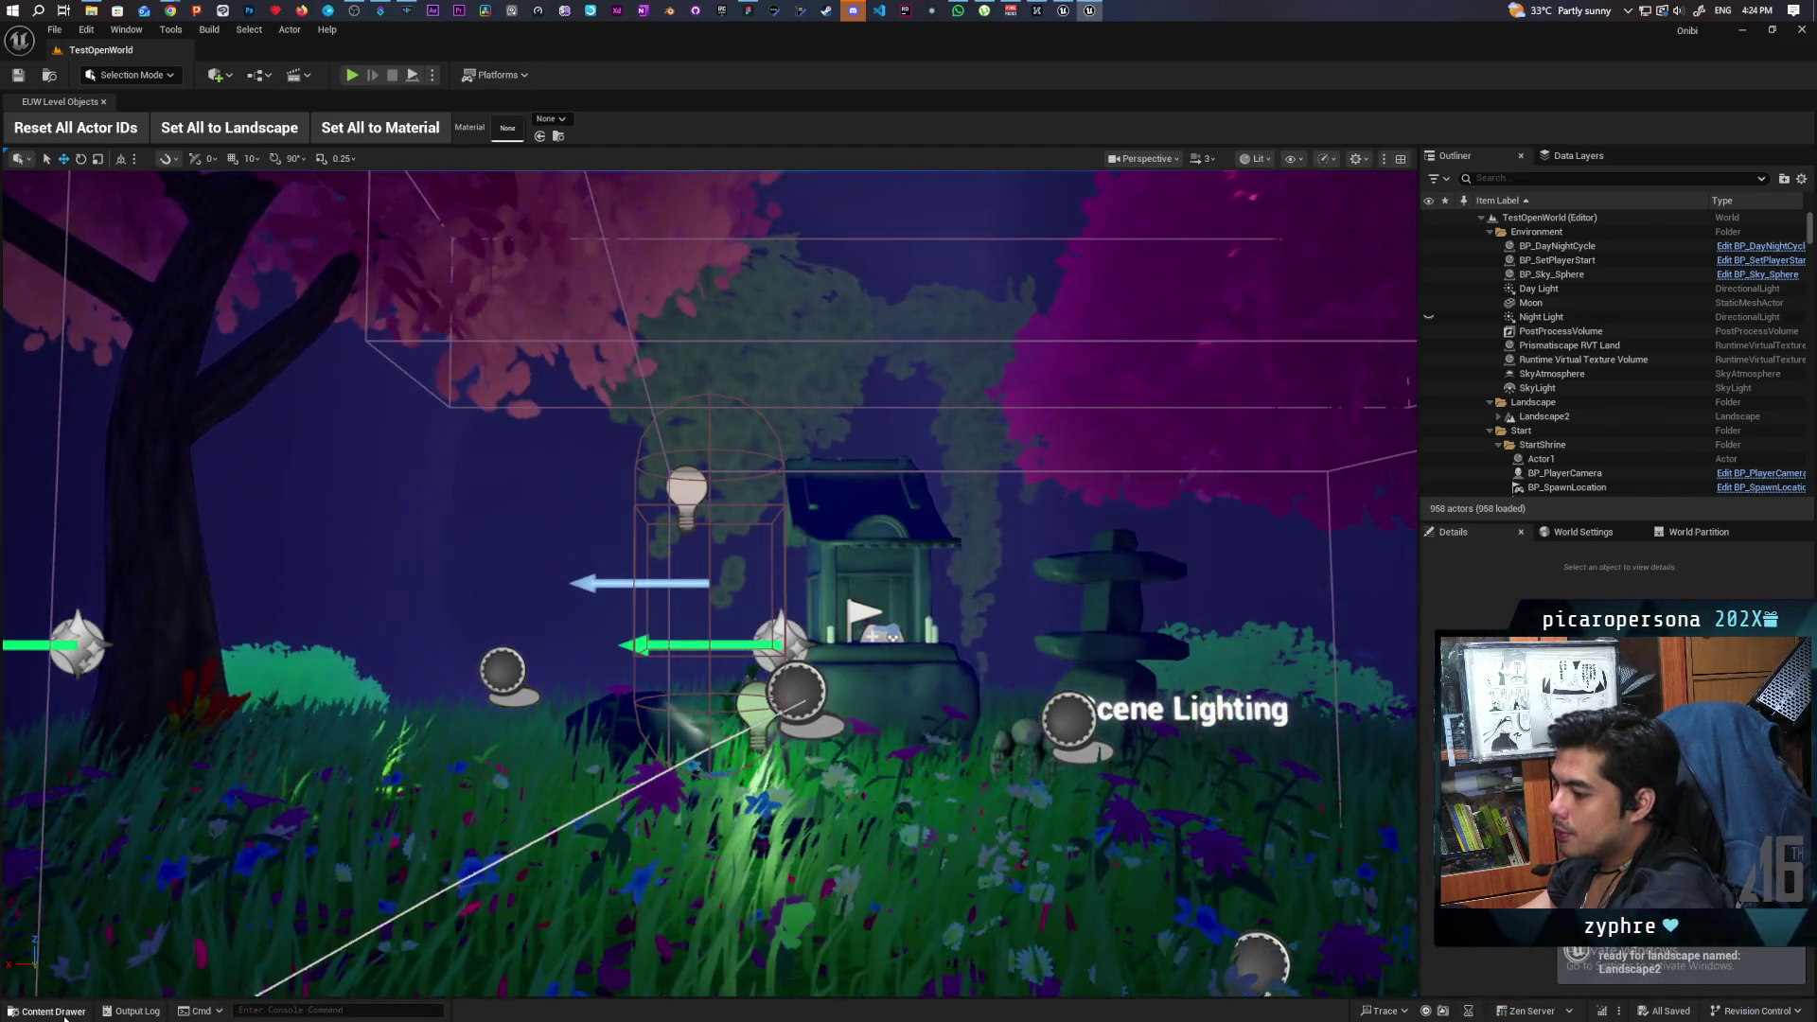
Search the project content for 'menu' and open the WBP_PauseMenu widget blueprint.
{"action": "left_click", "coordinate": [54, 1010]}
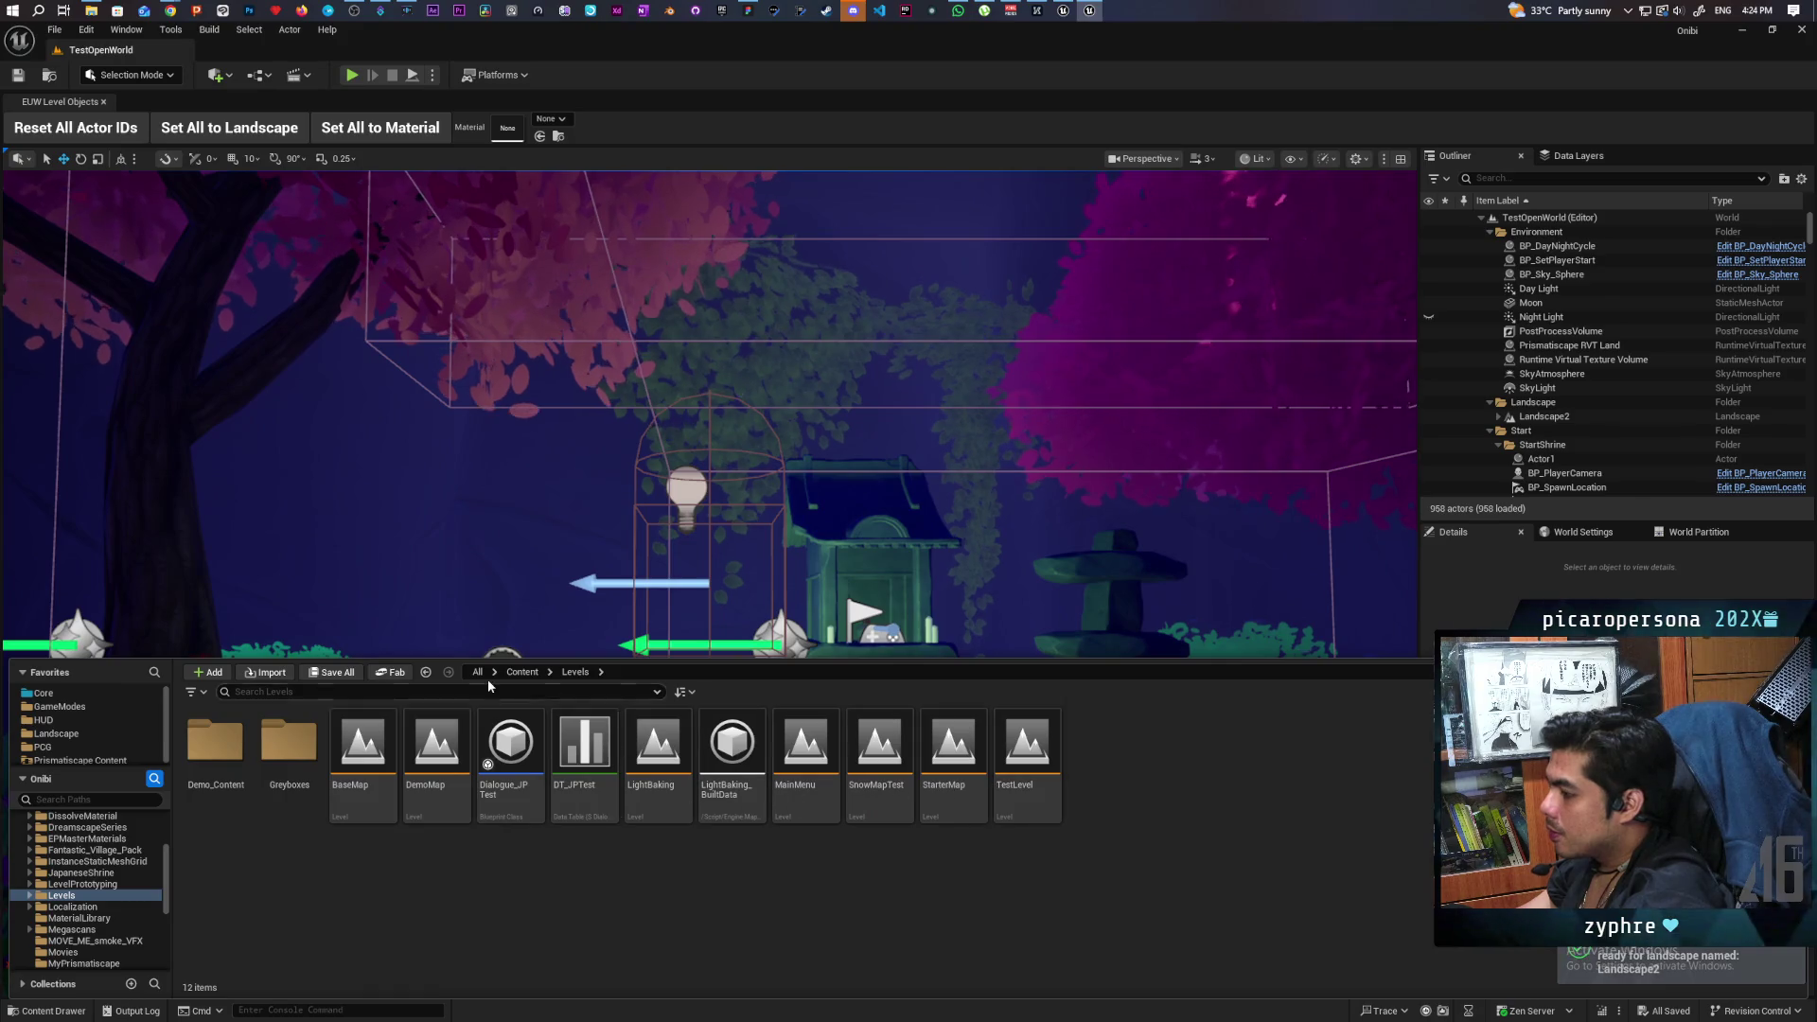
{"action": "left_click", "coordinate": [521, 671]}
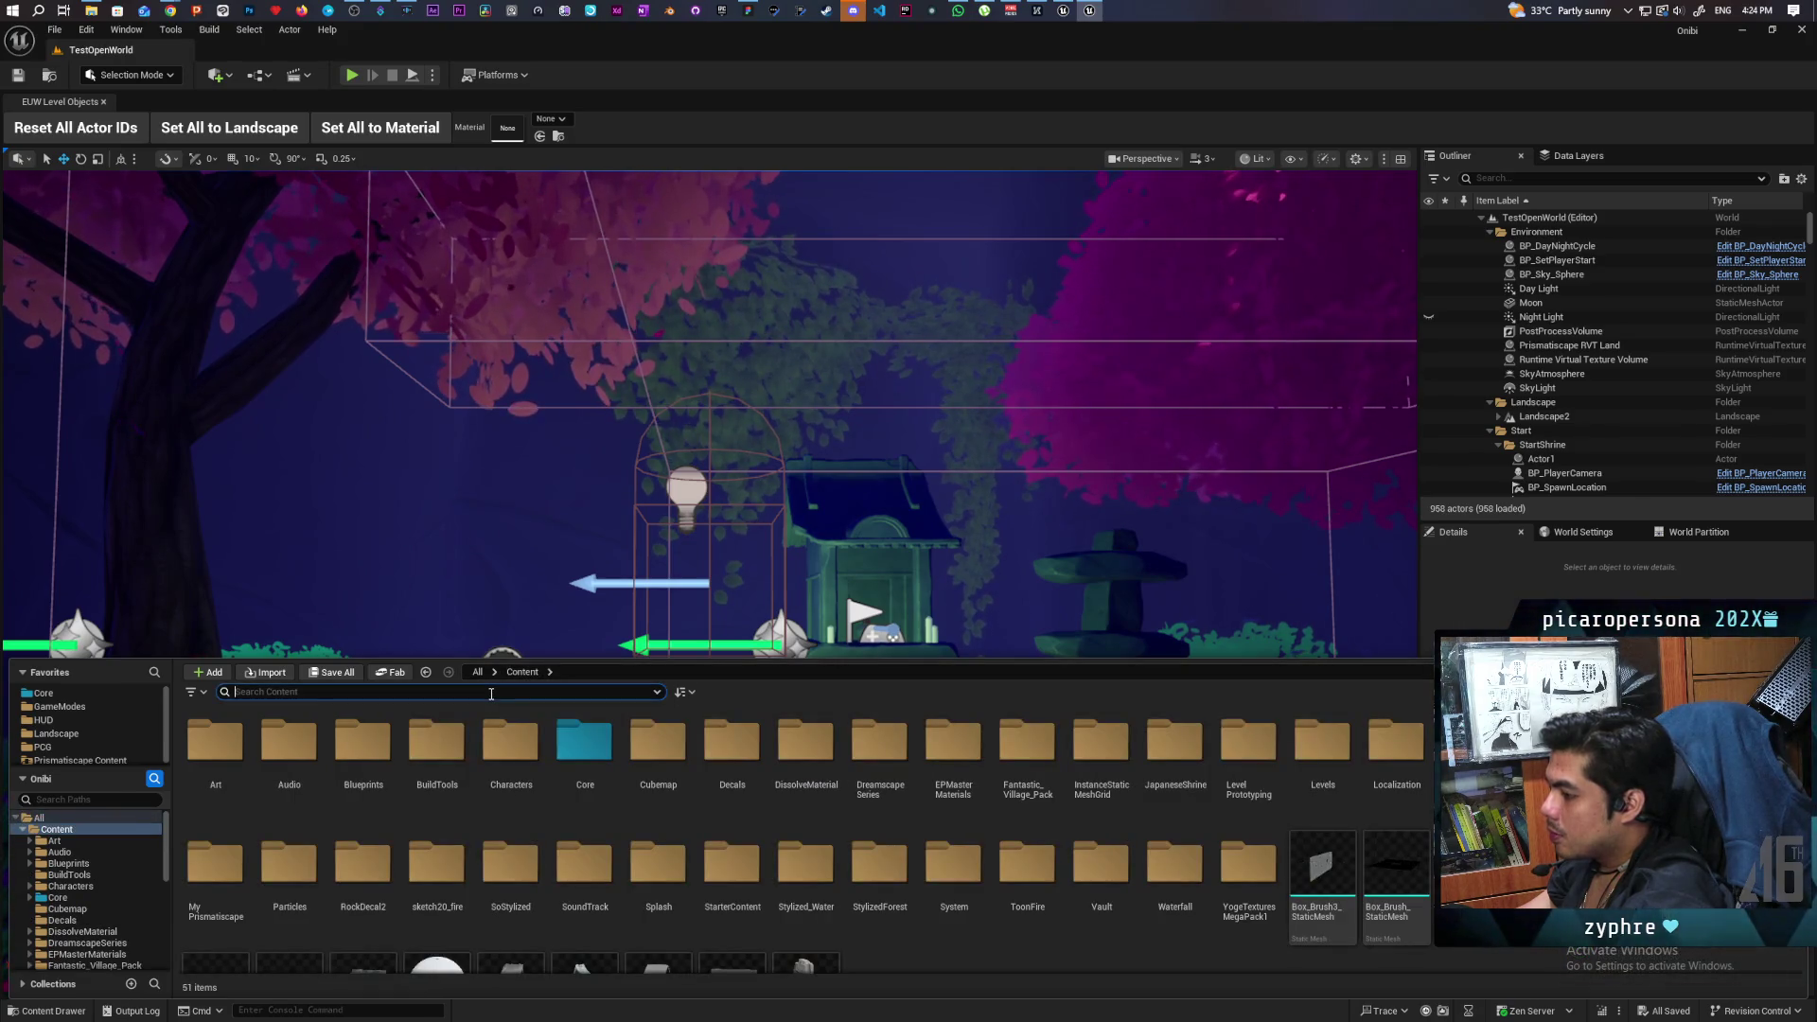
{"action": "left_click", "coordinate": [492, 692]}
{"action": "type", "text": "menu"}
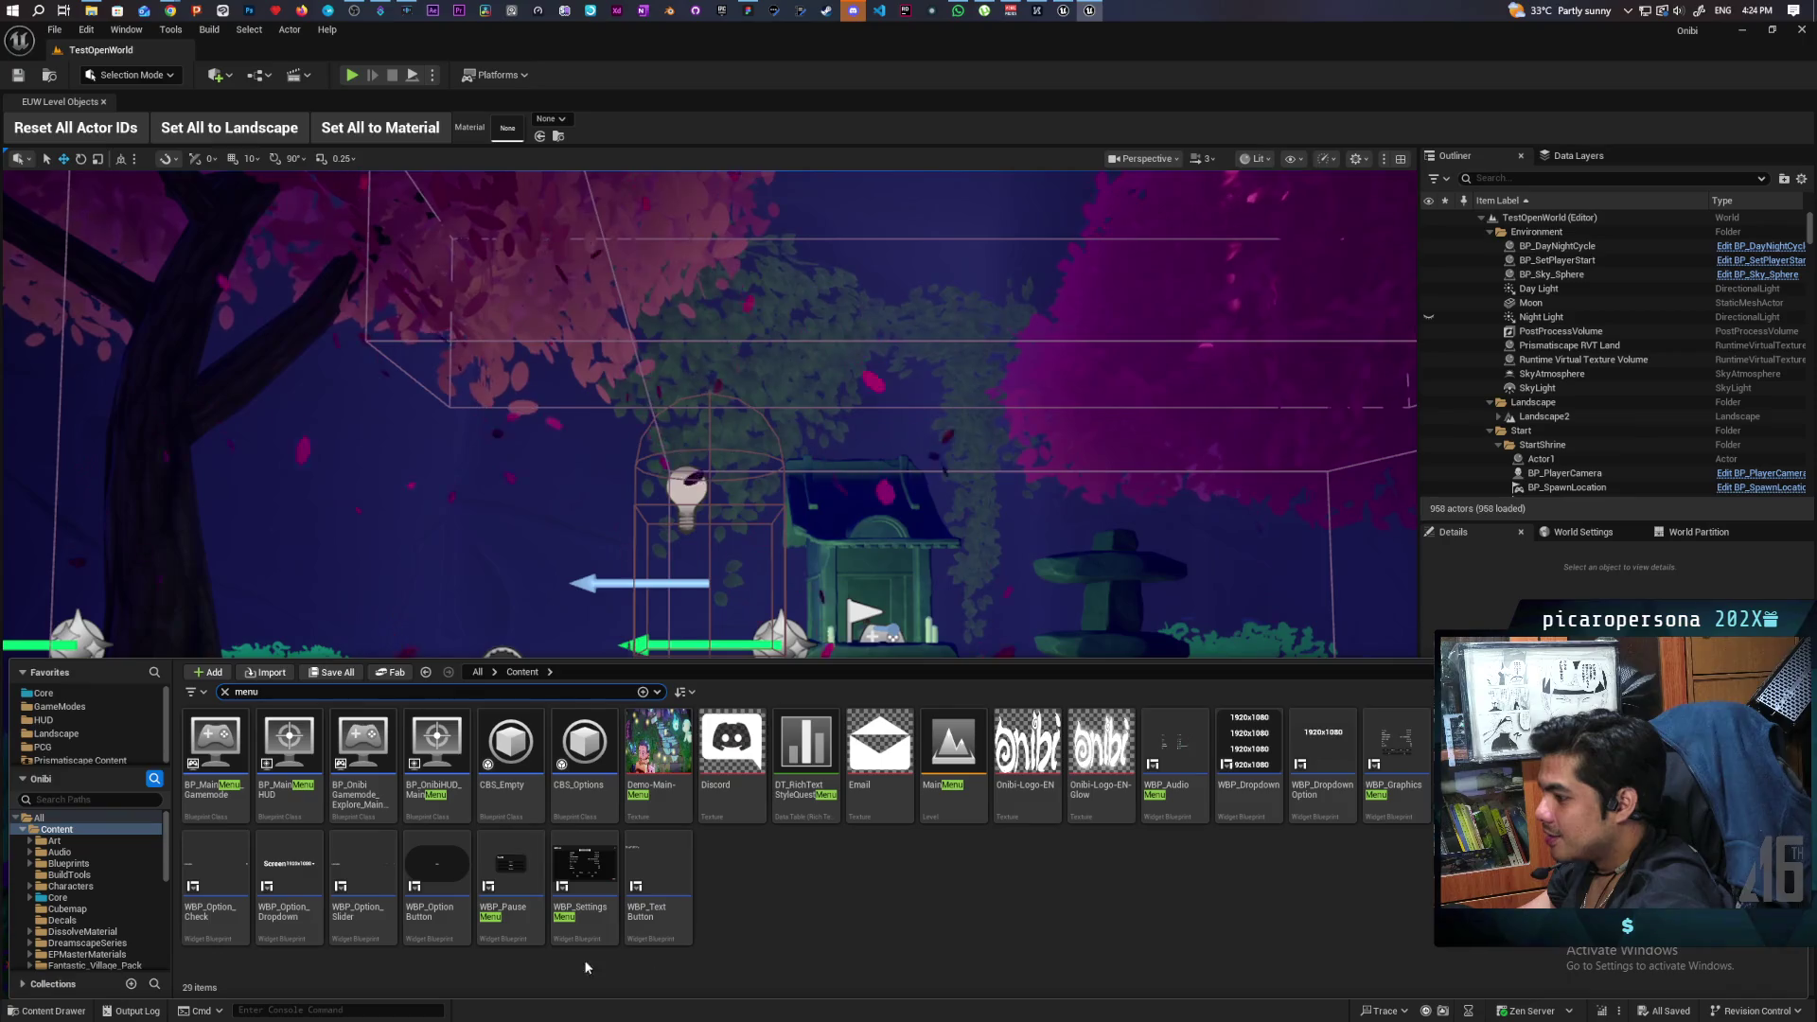
{"action": "double_click", "coordinate": [505, 861]}
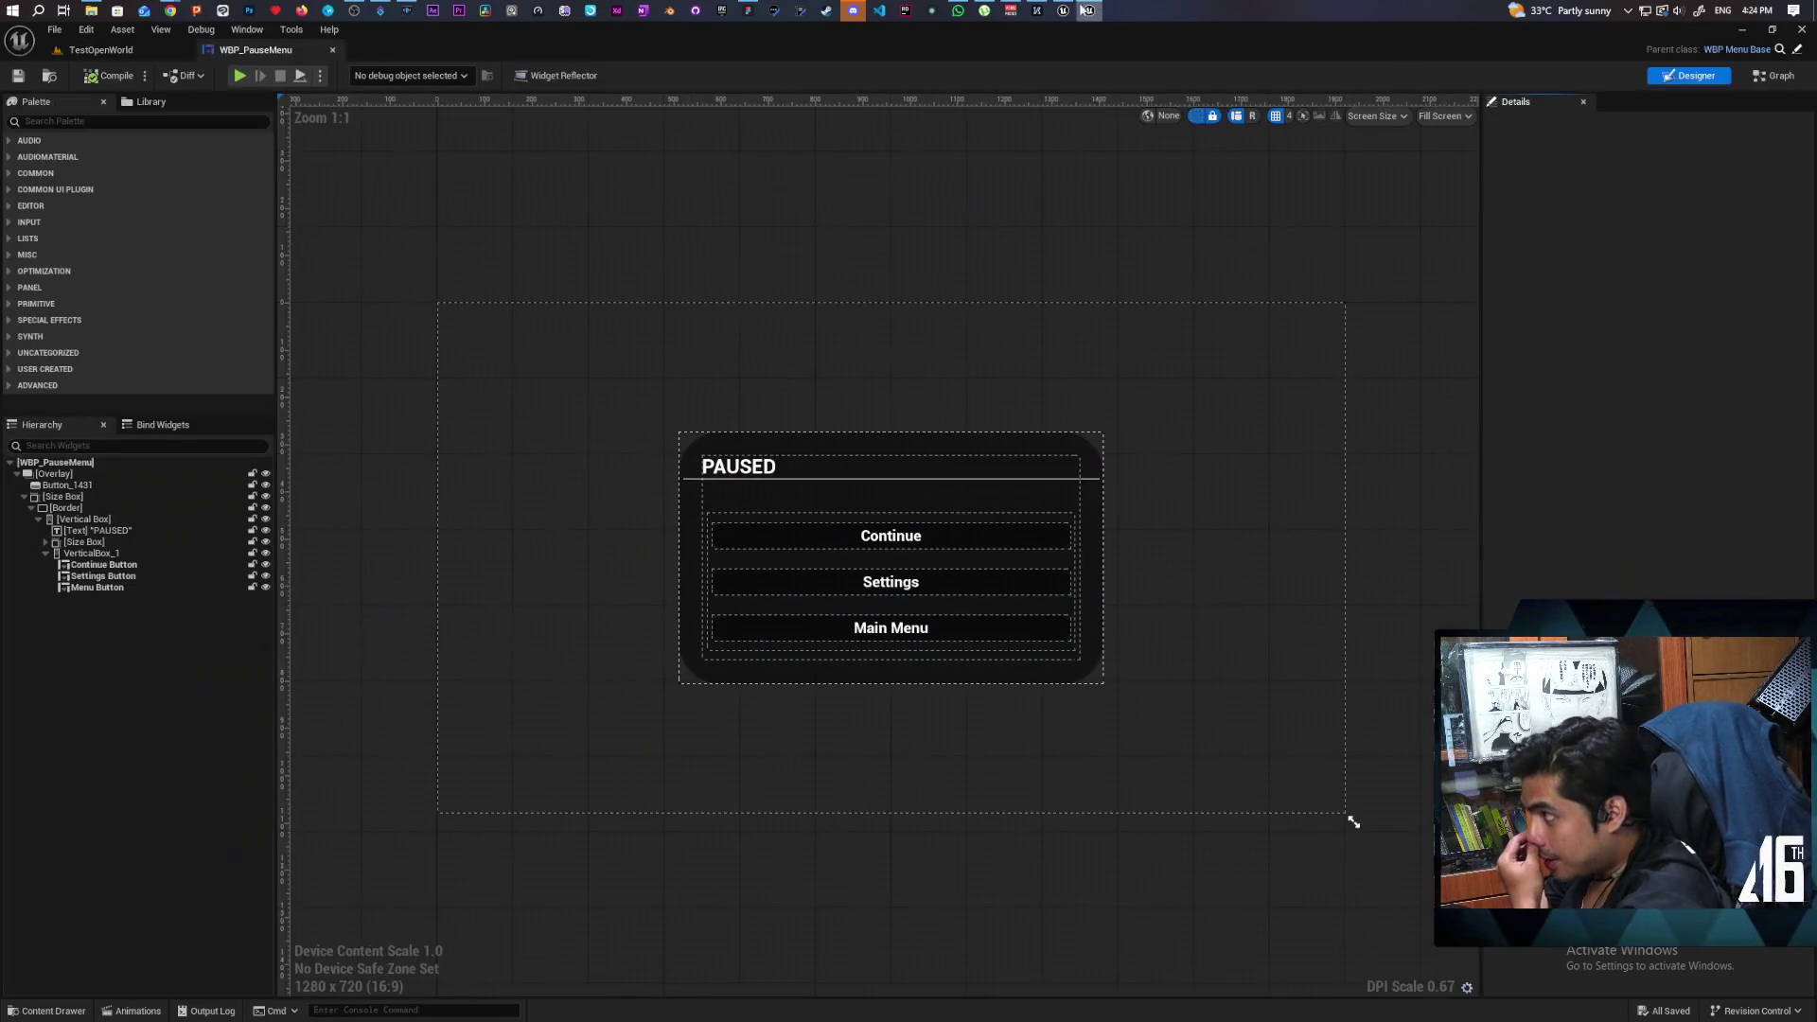
Check BP_Wish in GreyboxLevel, then bring up WBP_PauseMenu's Graph view.
{"action": "left_click", "coordinate": [1070, 10]}
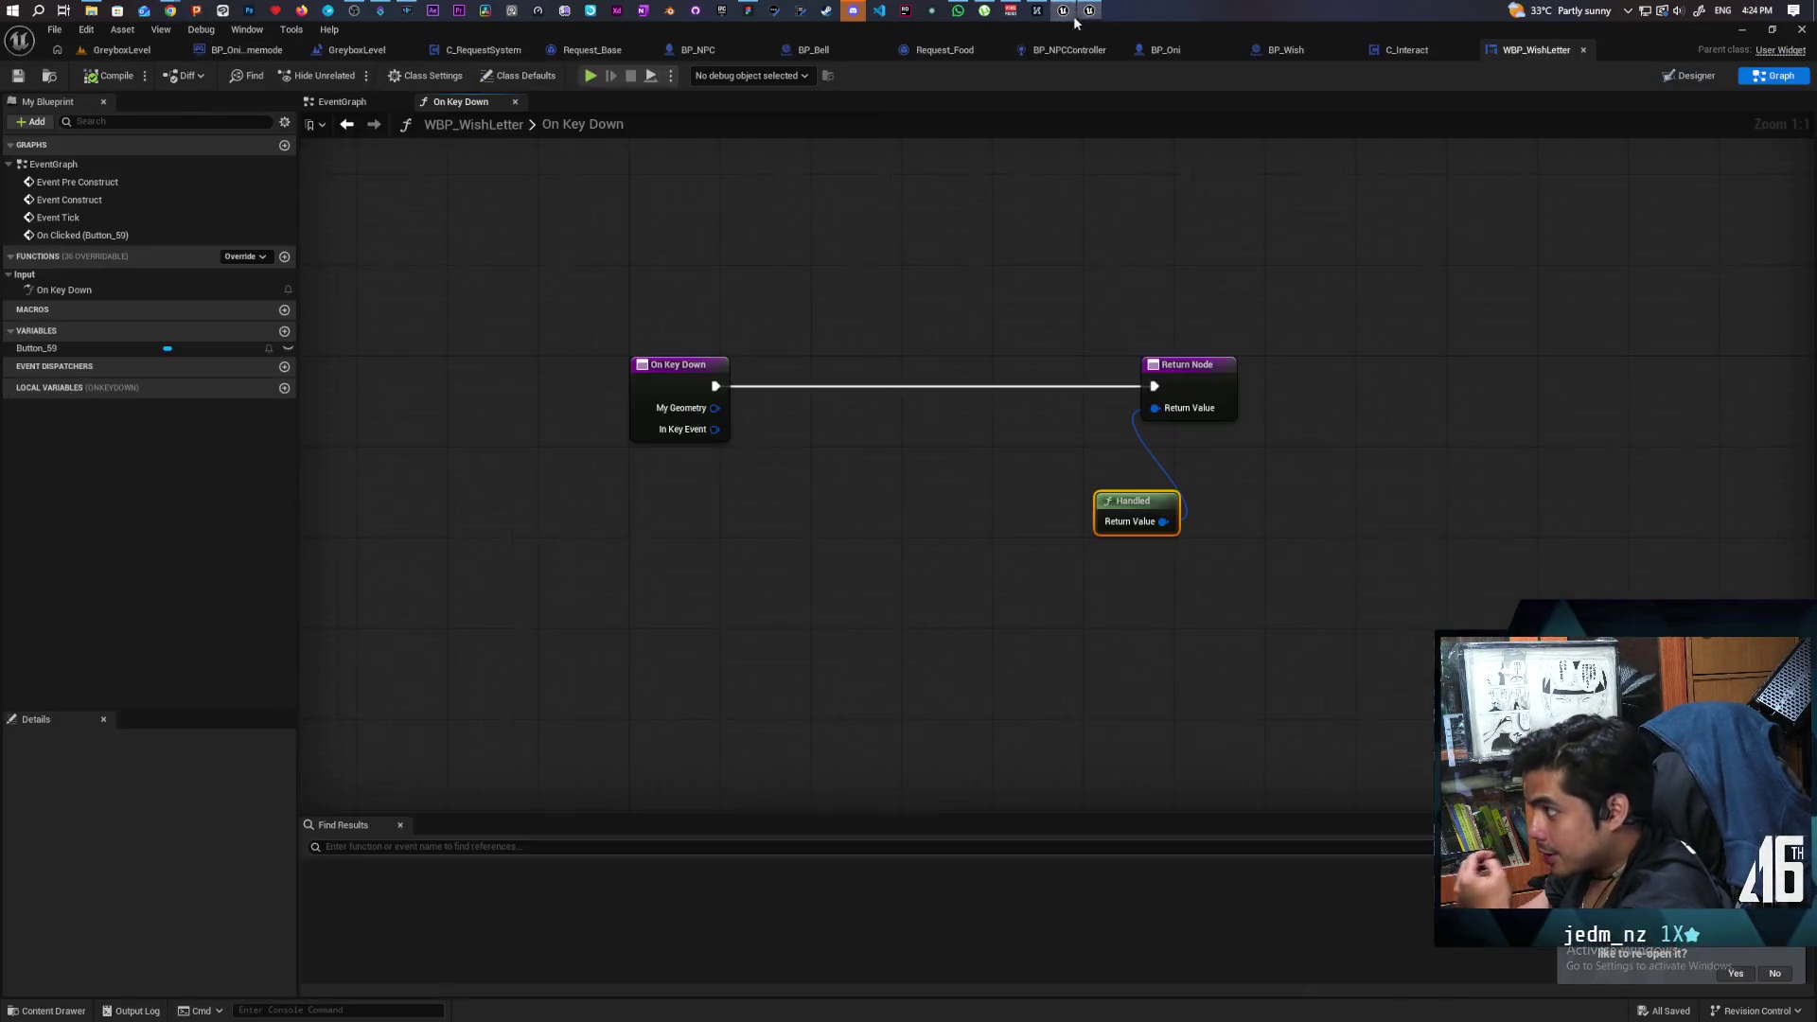
{"action": "left_click", "coordinate": [122, 49]}
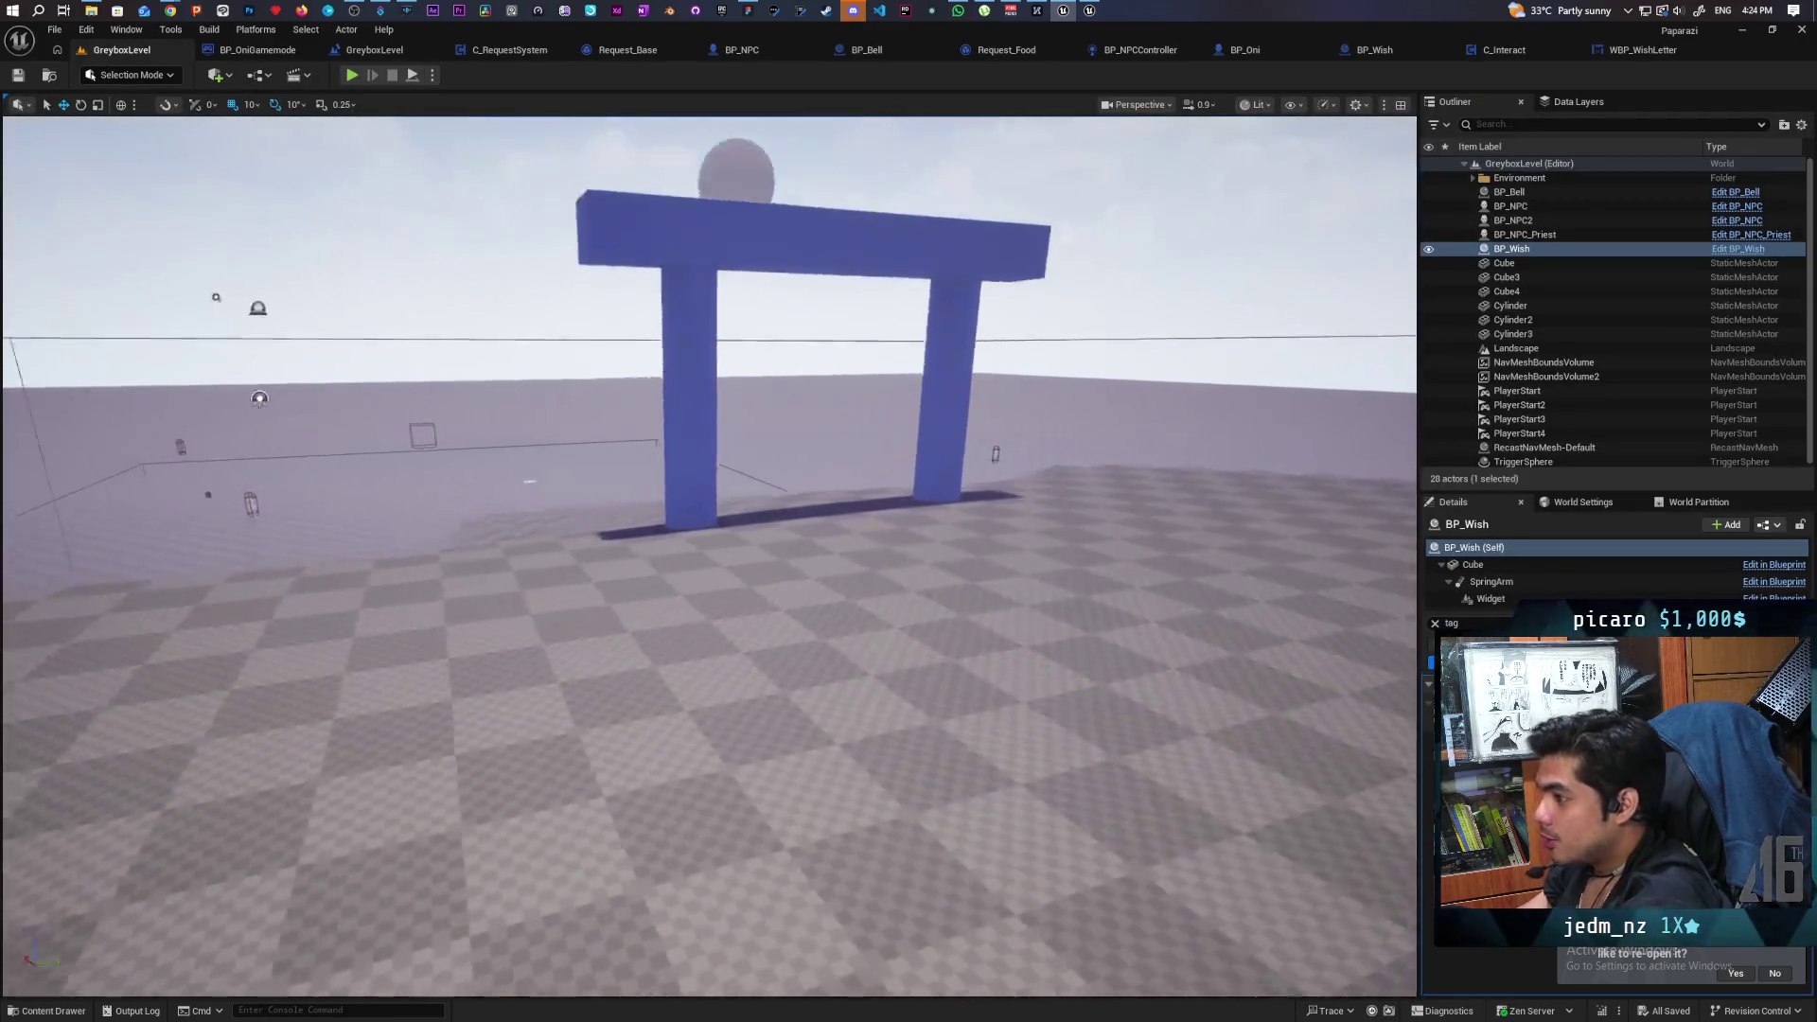
{"action": "mouse_move", "coordinate": [709, 568]}
{"action": "left_mouse_down"}
{"action": "mouse_move", "coordinate": [861, 662]}
{"action": "mouse_move", "coordinate": [662, 653]}
{"action": "mouse_move", "coordinate": [814, 653]}
{"action": "mouse_move", "coordinate": [852, 681]}
{"action": "mouse_move", "coordinate": [900, 376]}
{"action": "left_mouse_up"}
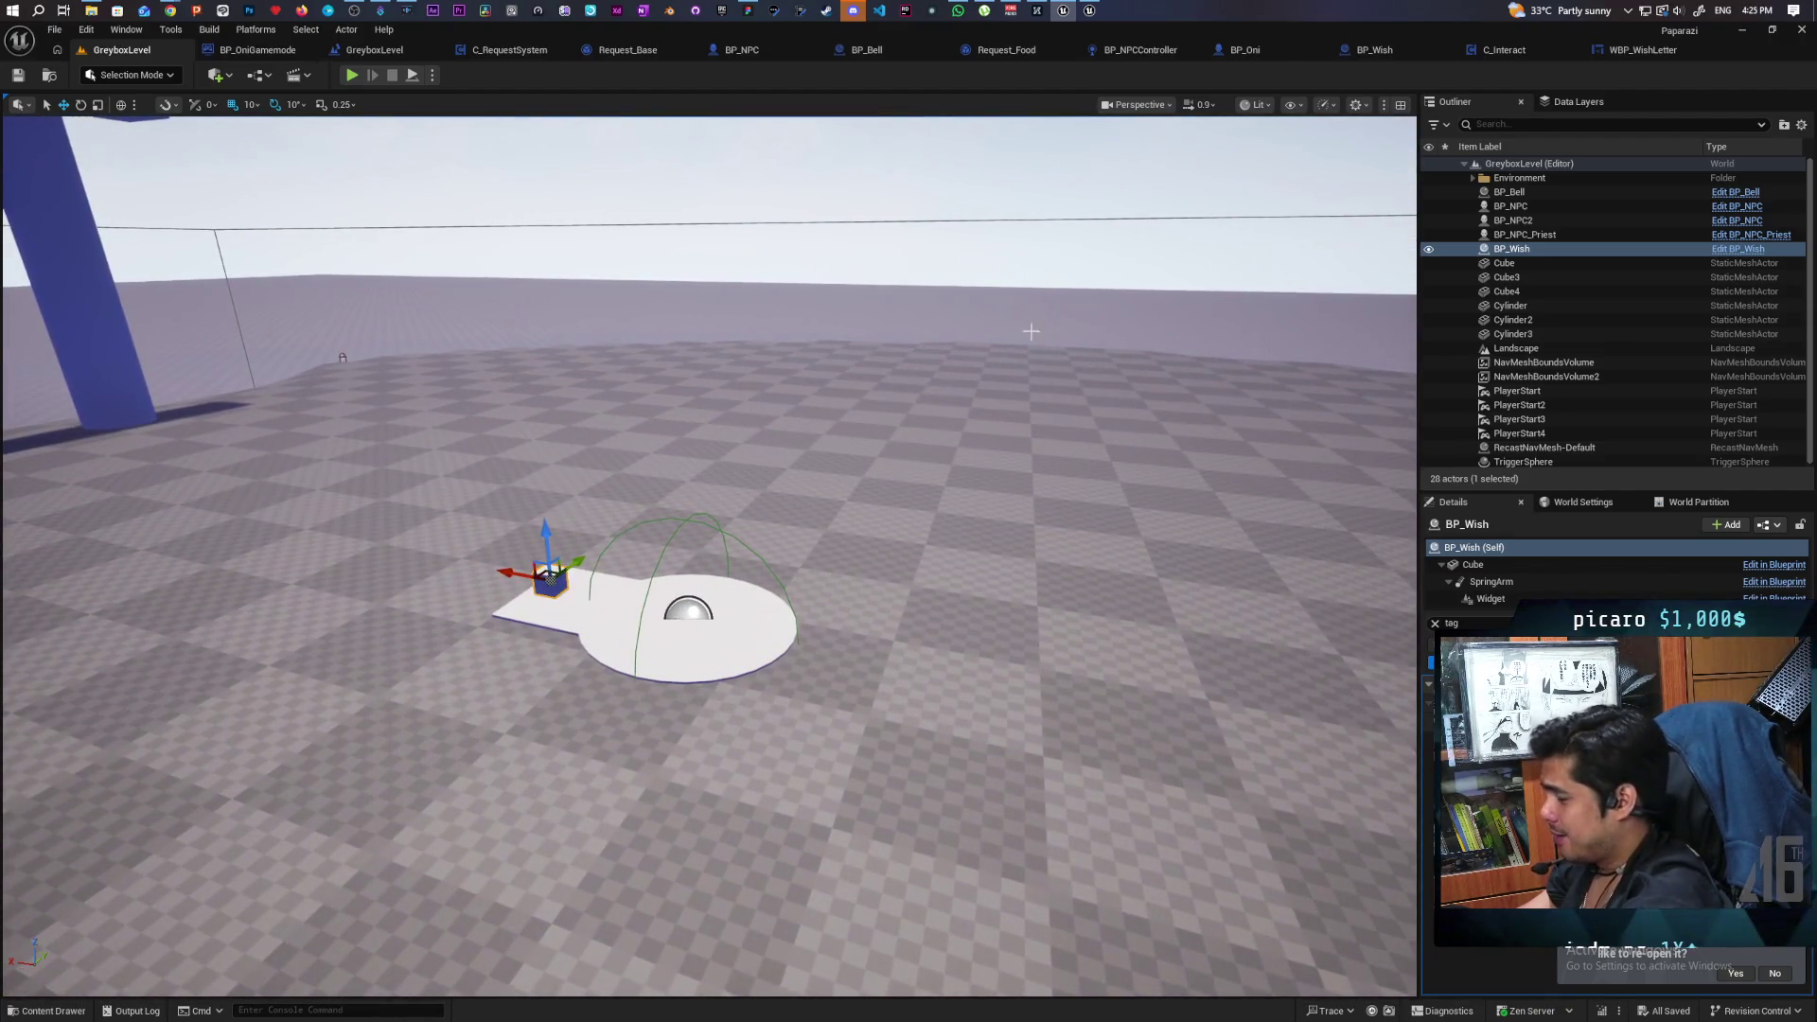
{"action": "left_click", "coordinate": [1090, 12]}
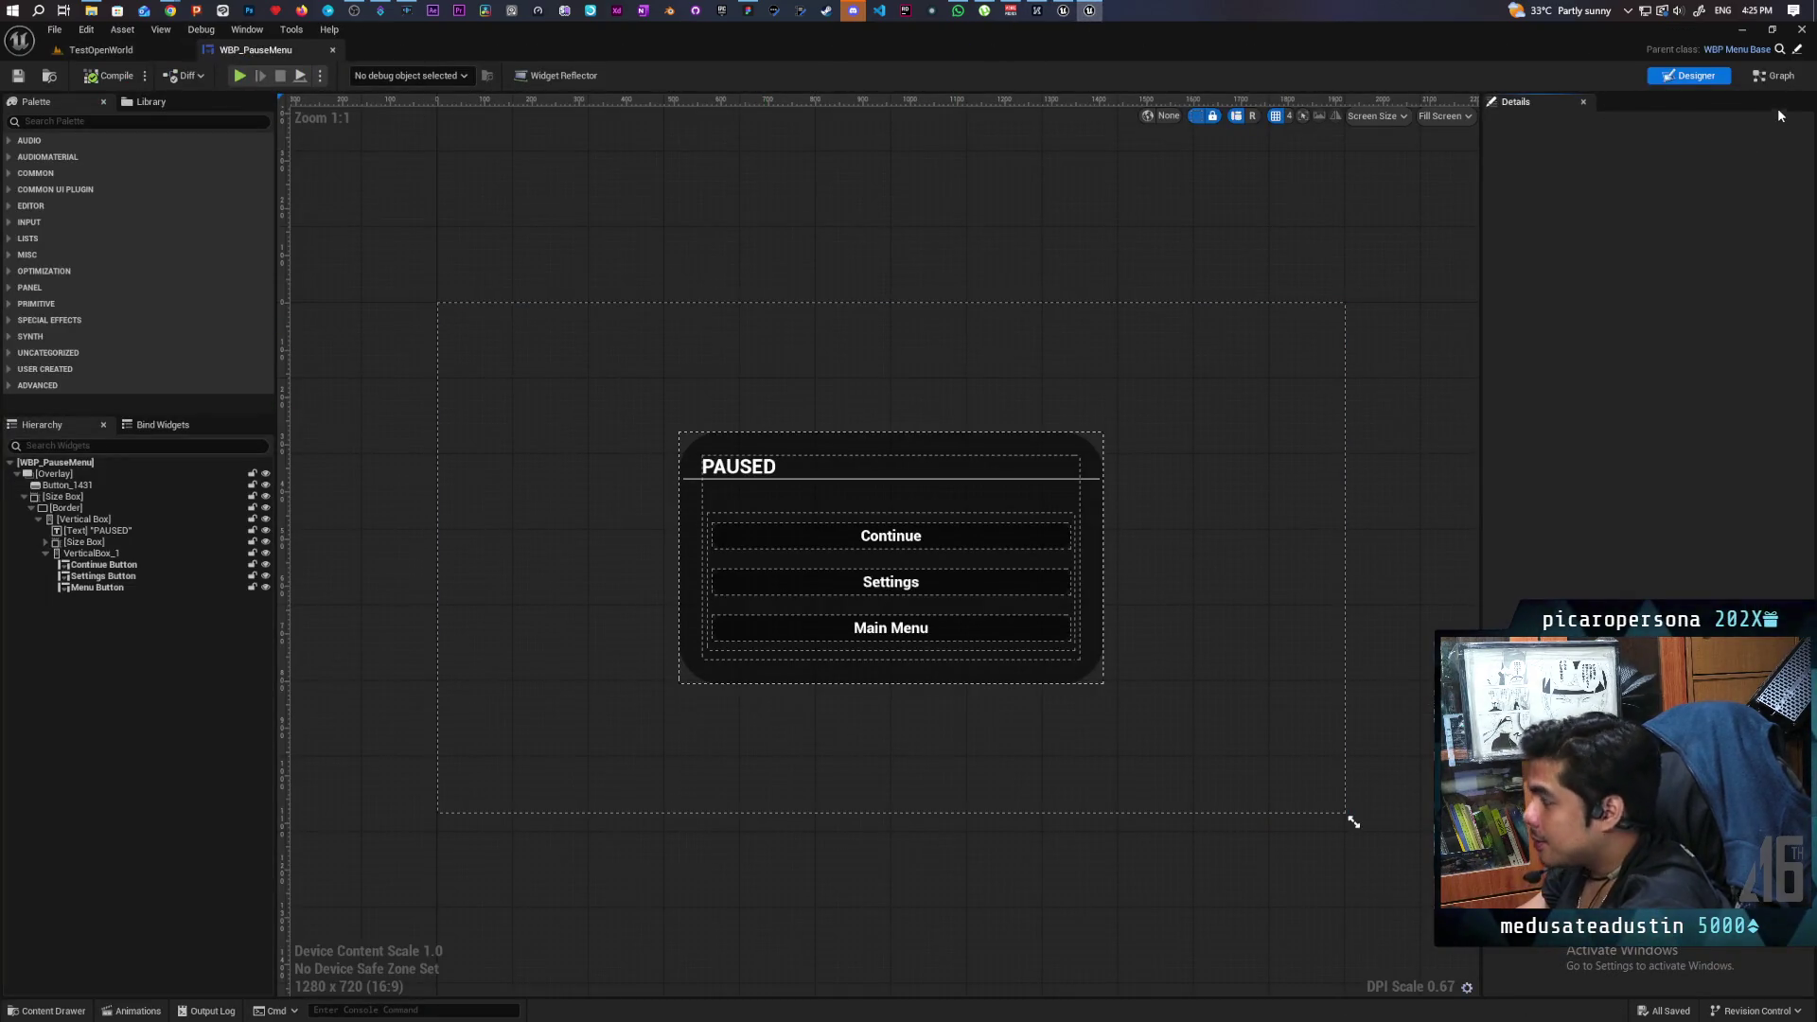
{"action": "left_click", "coordinate": [1776, 76]}
Copy Get Key and Get Key Display Name from the pause menu's On Key Down into WBP_WishLetter.
{"action": "left_click", "coordinate": [473, 102]}
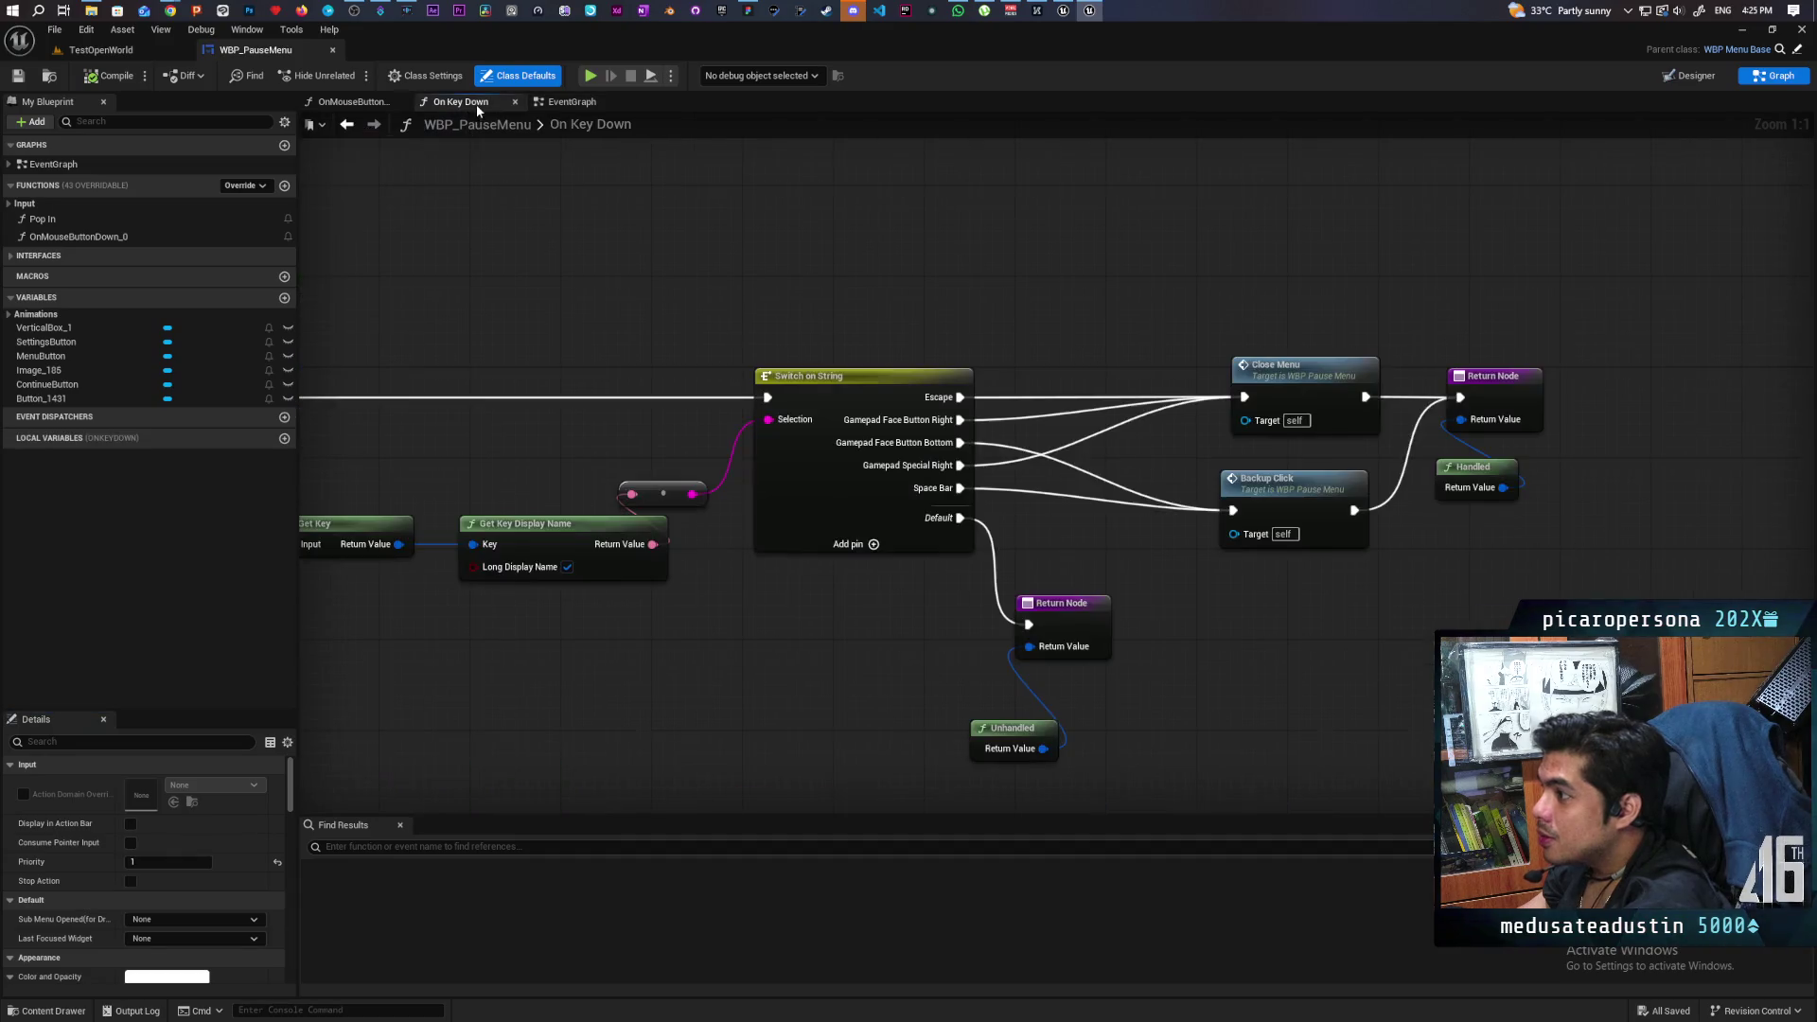
{"action": "mouse_move", "coordinate": [455, 473]}
{"action": "left_mouse_down"}
{"action": "mouse_move", "coordinate": [1062, 352]}
{"action": "mouse_move", "coordinate": [963, 348]}
{"action": "left_mouse_up"}
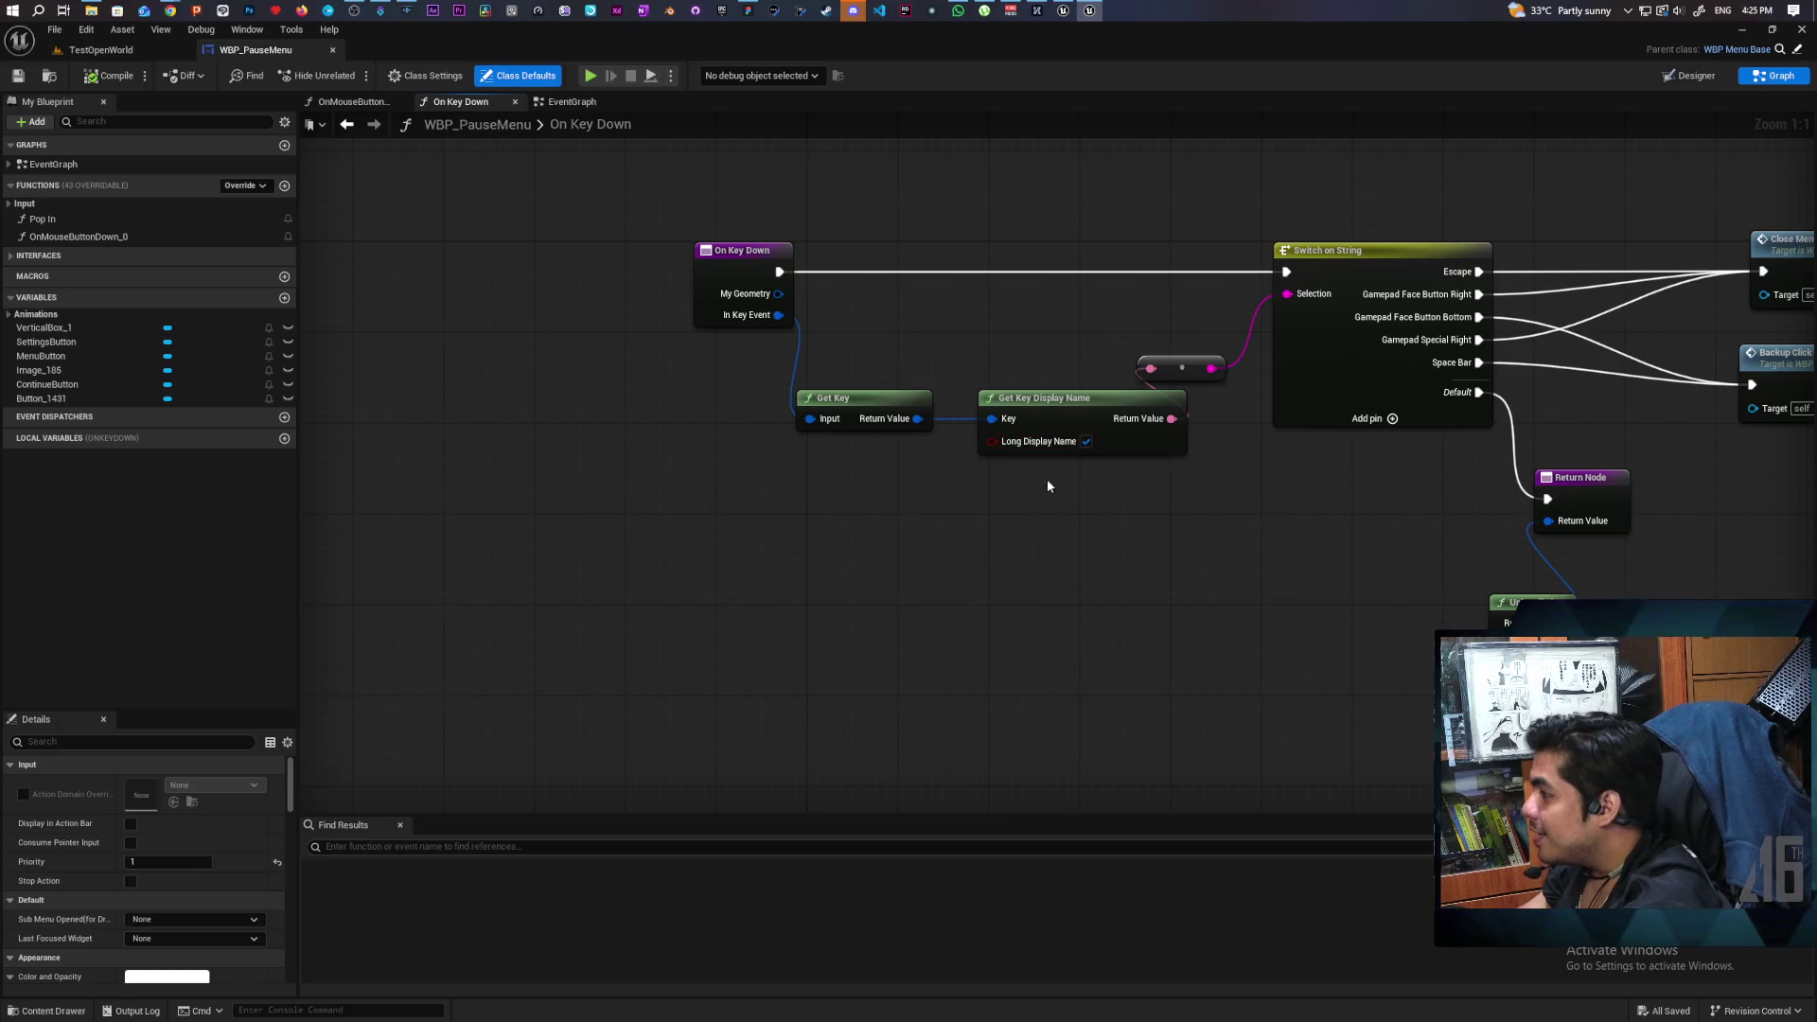
{"action": "left_click_drag", "start_coordinate": [902, 385], "coordinate": [1097, 413]}
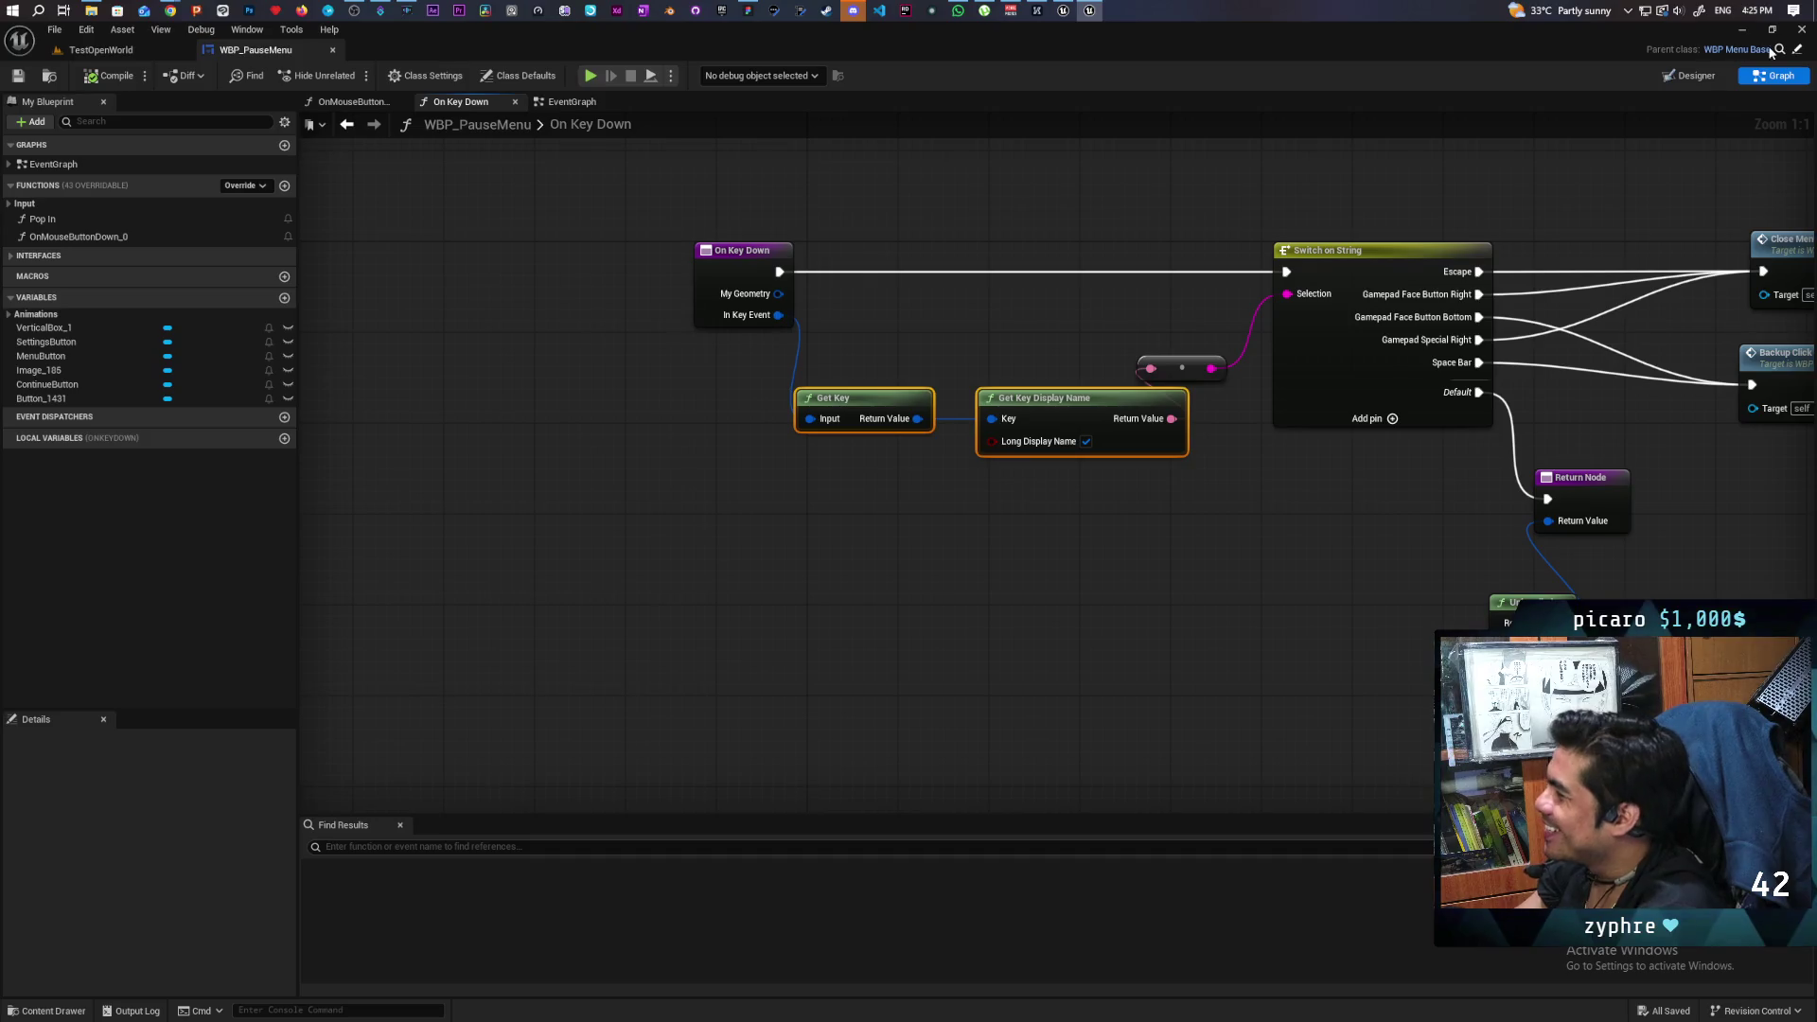
{"action": "left_click", "coordinate": [1742, 29]}
{"action": "left_click", "coordinate": [1626, 45]}
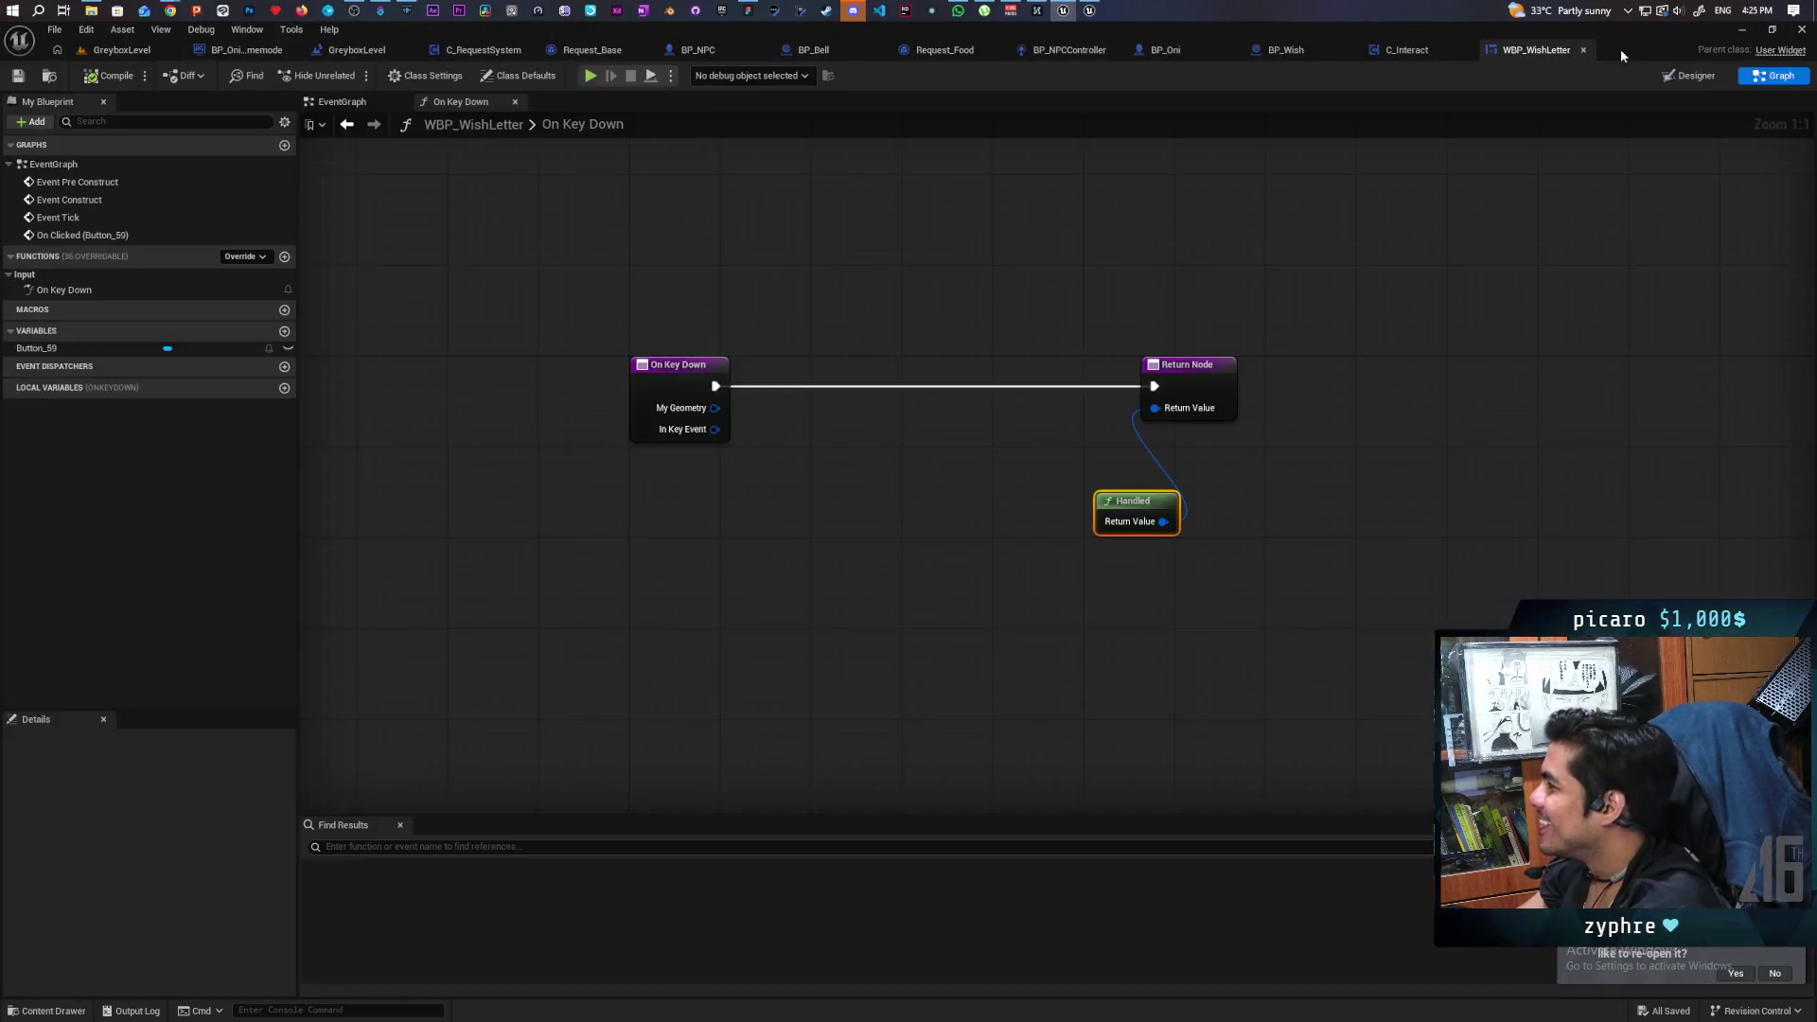
{"action": "key", "text": "ctrl+v"}
Wire In Key Event into Get Key and line up the pasted nodes.
{"action": "left_click_drag", "start_coordinate": [677, 326], "coordinate": [634, 466]}
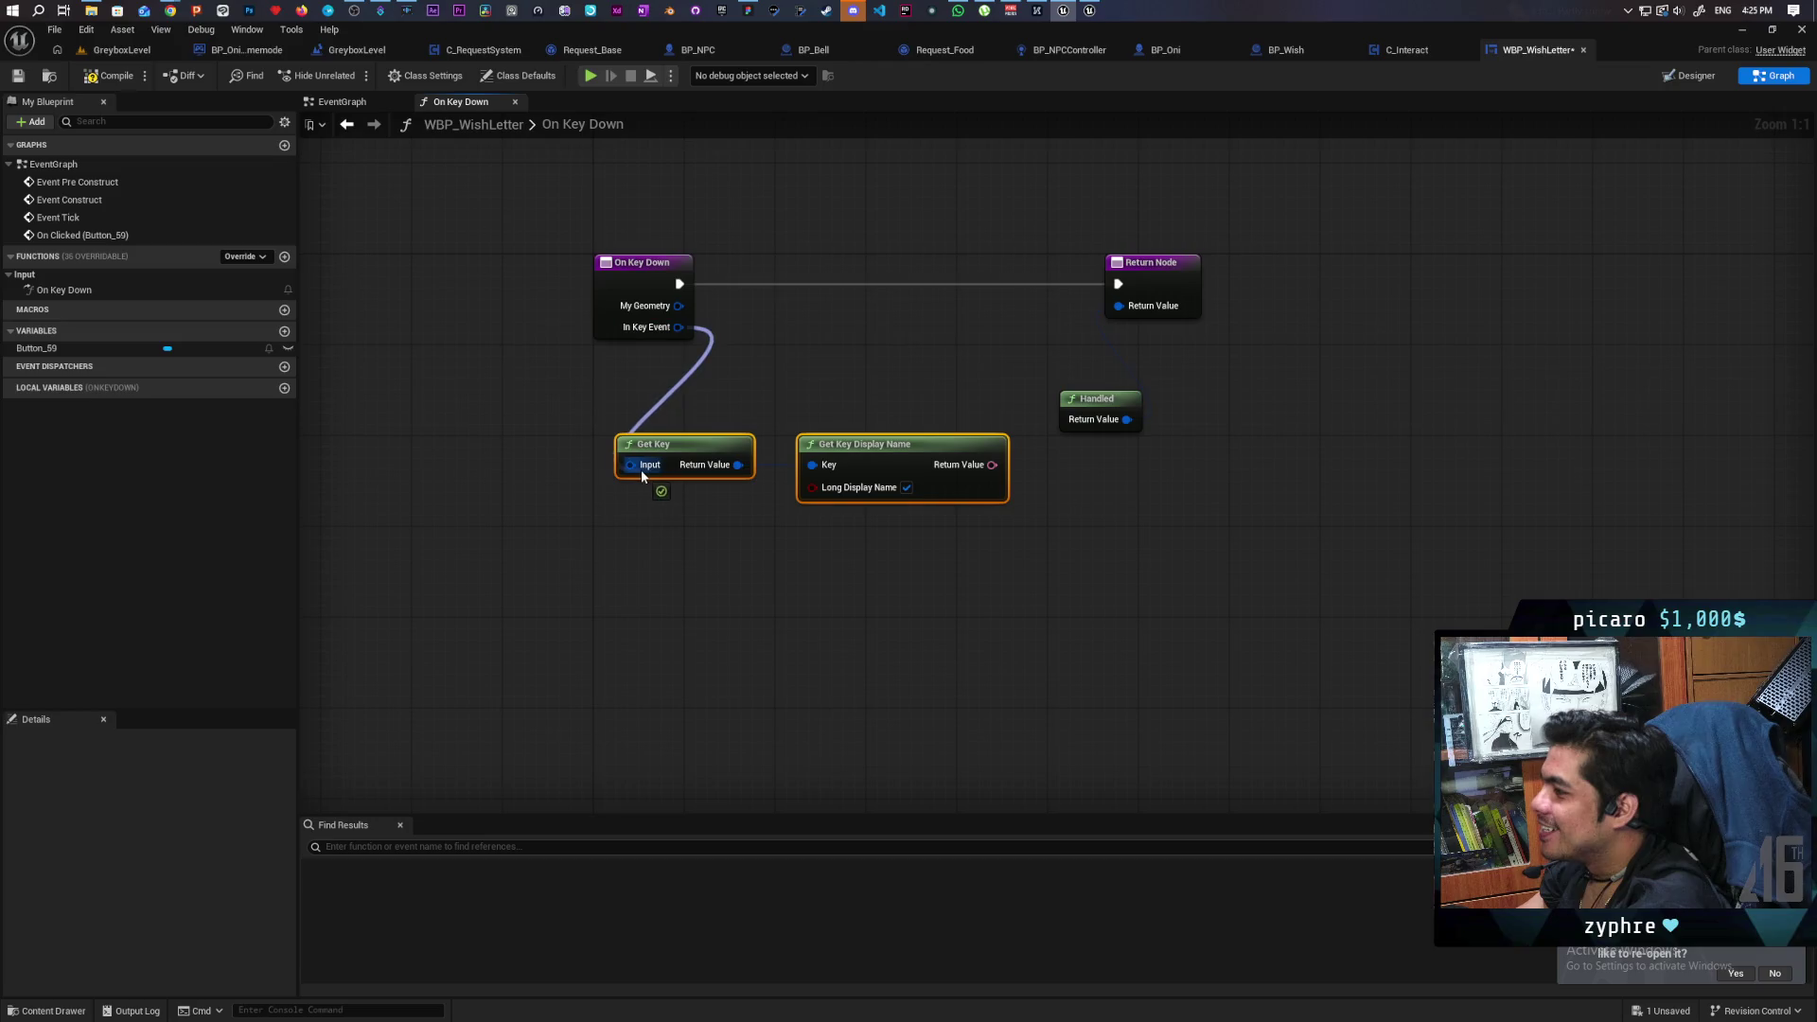
{"action": "mouse_move", "coordinate": [734, 310]}
{"action": "left_mouse_down"}
{"action": "mouse_move", "coordinate": [605, 320]}
{"action": "mouse_move", "coordinate": [610, 304]}
{"action": "left_mouse_up"}
{"action": "left_click", "coordinate": [710, 416]}
{"action": "left_click_drag", "start_coordinate": [782, 480], "coordinate": [633, 455]}
{"action": "mouse_move", "coordinate": [1028, 505]}
{"action": "left_mouse_down"}
{"action": "mouse_move", "coordinate": [869, 470]}
{"action": "mouse_move", "coordinate": [706, 499]}
{"action": "mouse_move", "coordinate": [613, 470]}
{"action": "left_mouse_up"}
Convert the key display name with To String and feed it into a Switch on String.
{"action": "left_click_drag", "start_coordinate": [796, 559], "coordinate": [858, 467]}
{"action": "type", "text": "to string"}
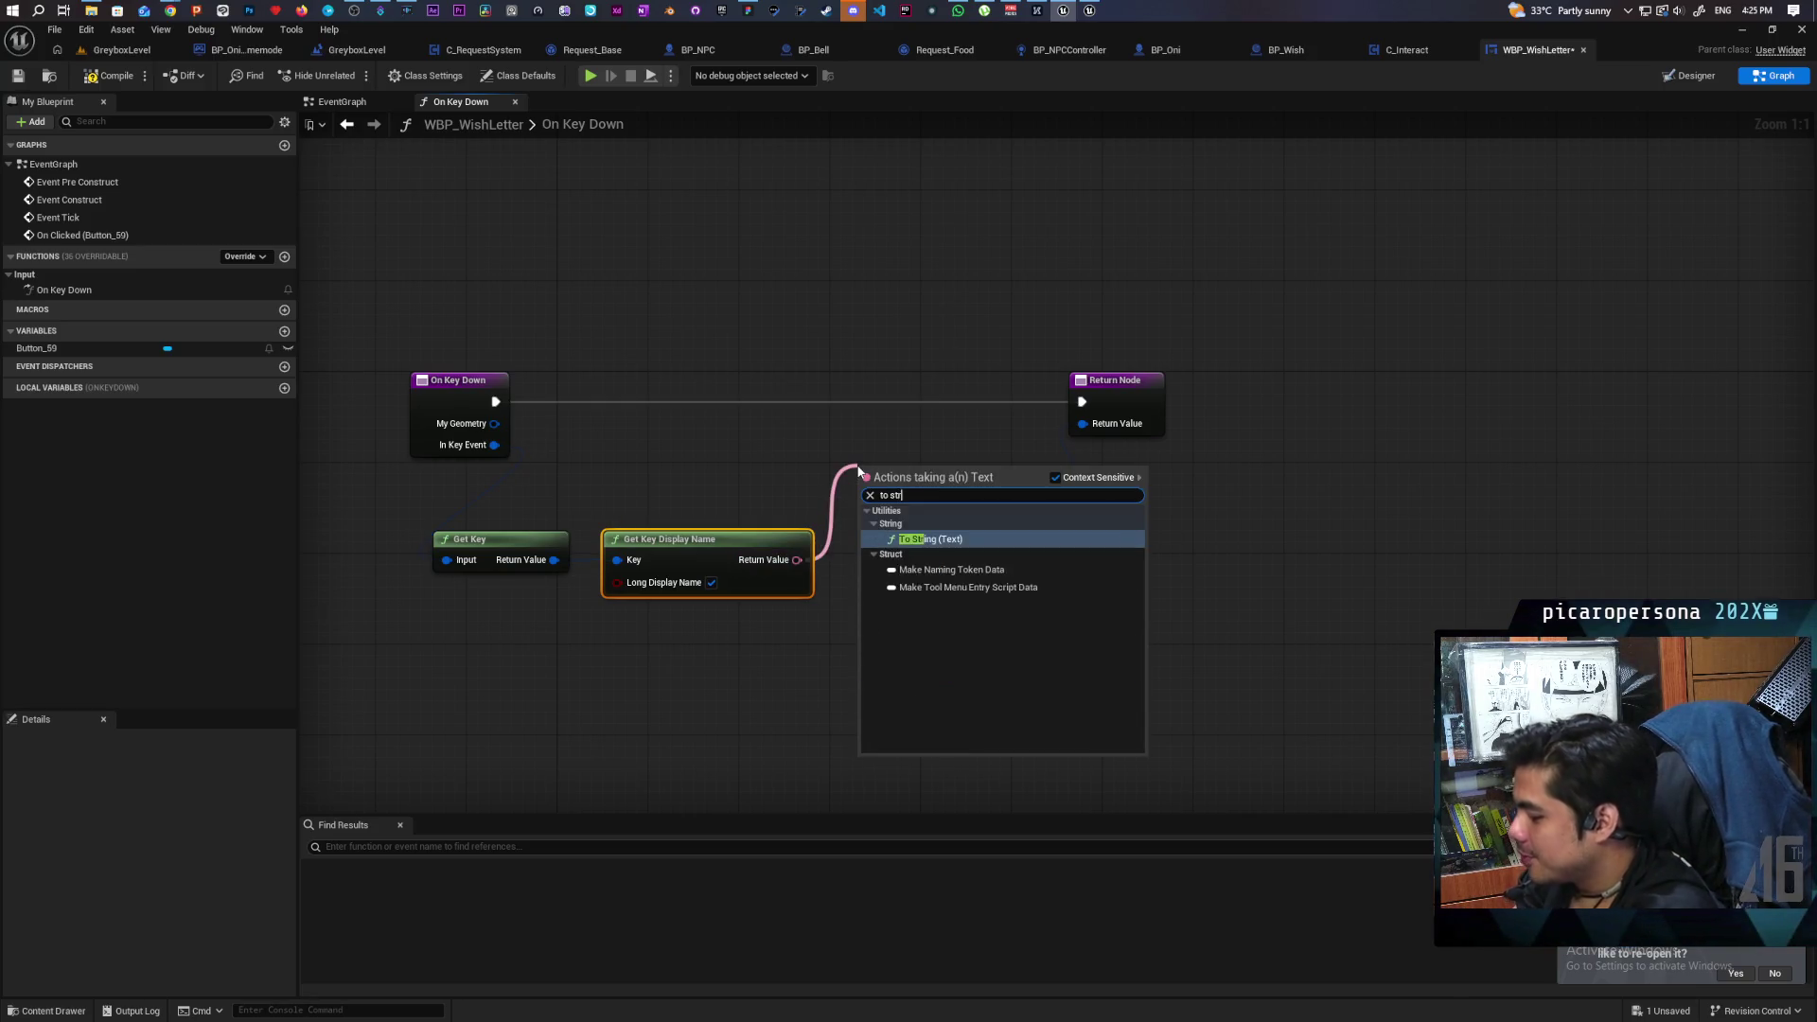
{"action": "key", "text": "Return"}
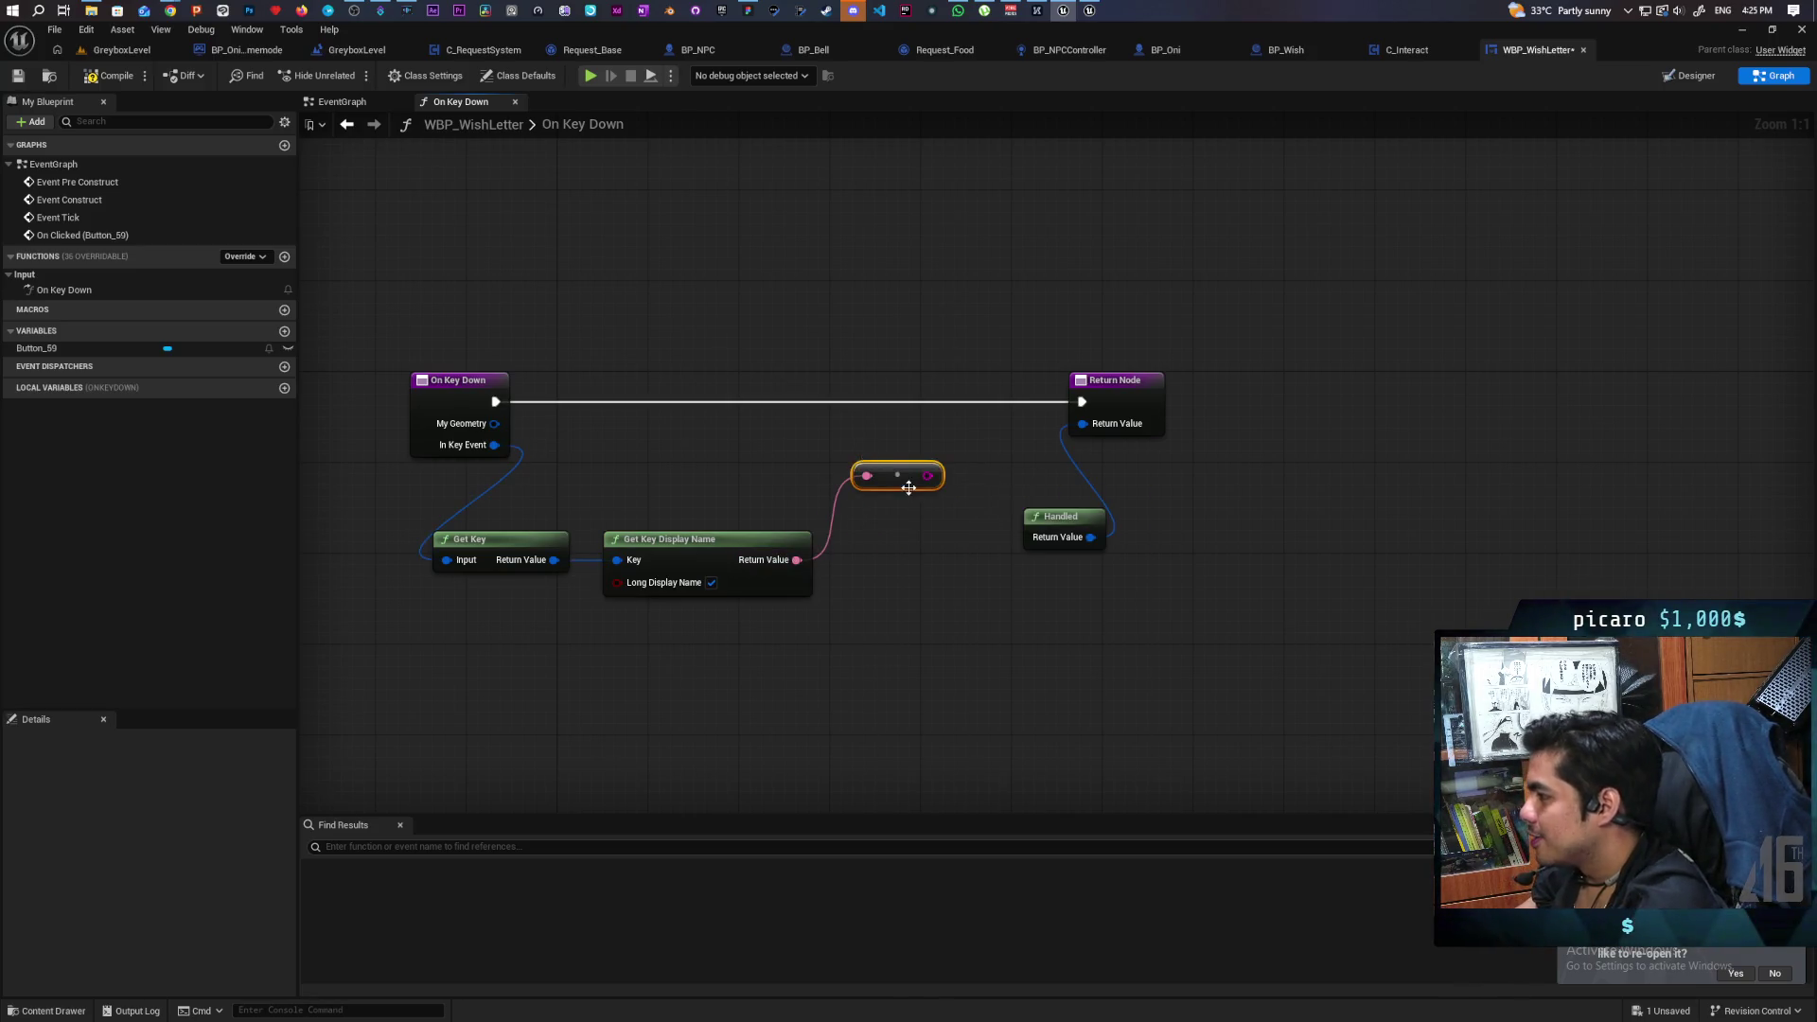
{"action": "mouse_move", "coordinate": [889, 473]}
{"action": "left_mouse_down"}
{"action": "mouse_move", "coordinate": [730, 508]}
{"action": "mouse_move", "coordinate": [819, 498]}
{"action": "mouse_move", "coordinate": [876, 386]}
{"action": "left_mouse_up"}
{"action": "type", "text": "switch"}
{"action": "key", "text": "Return"}
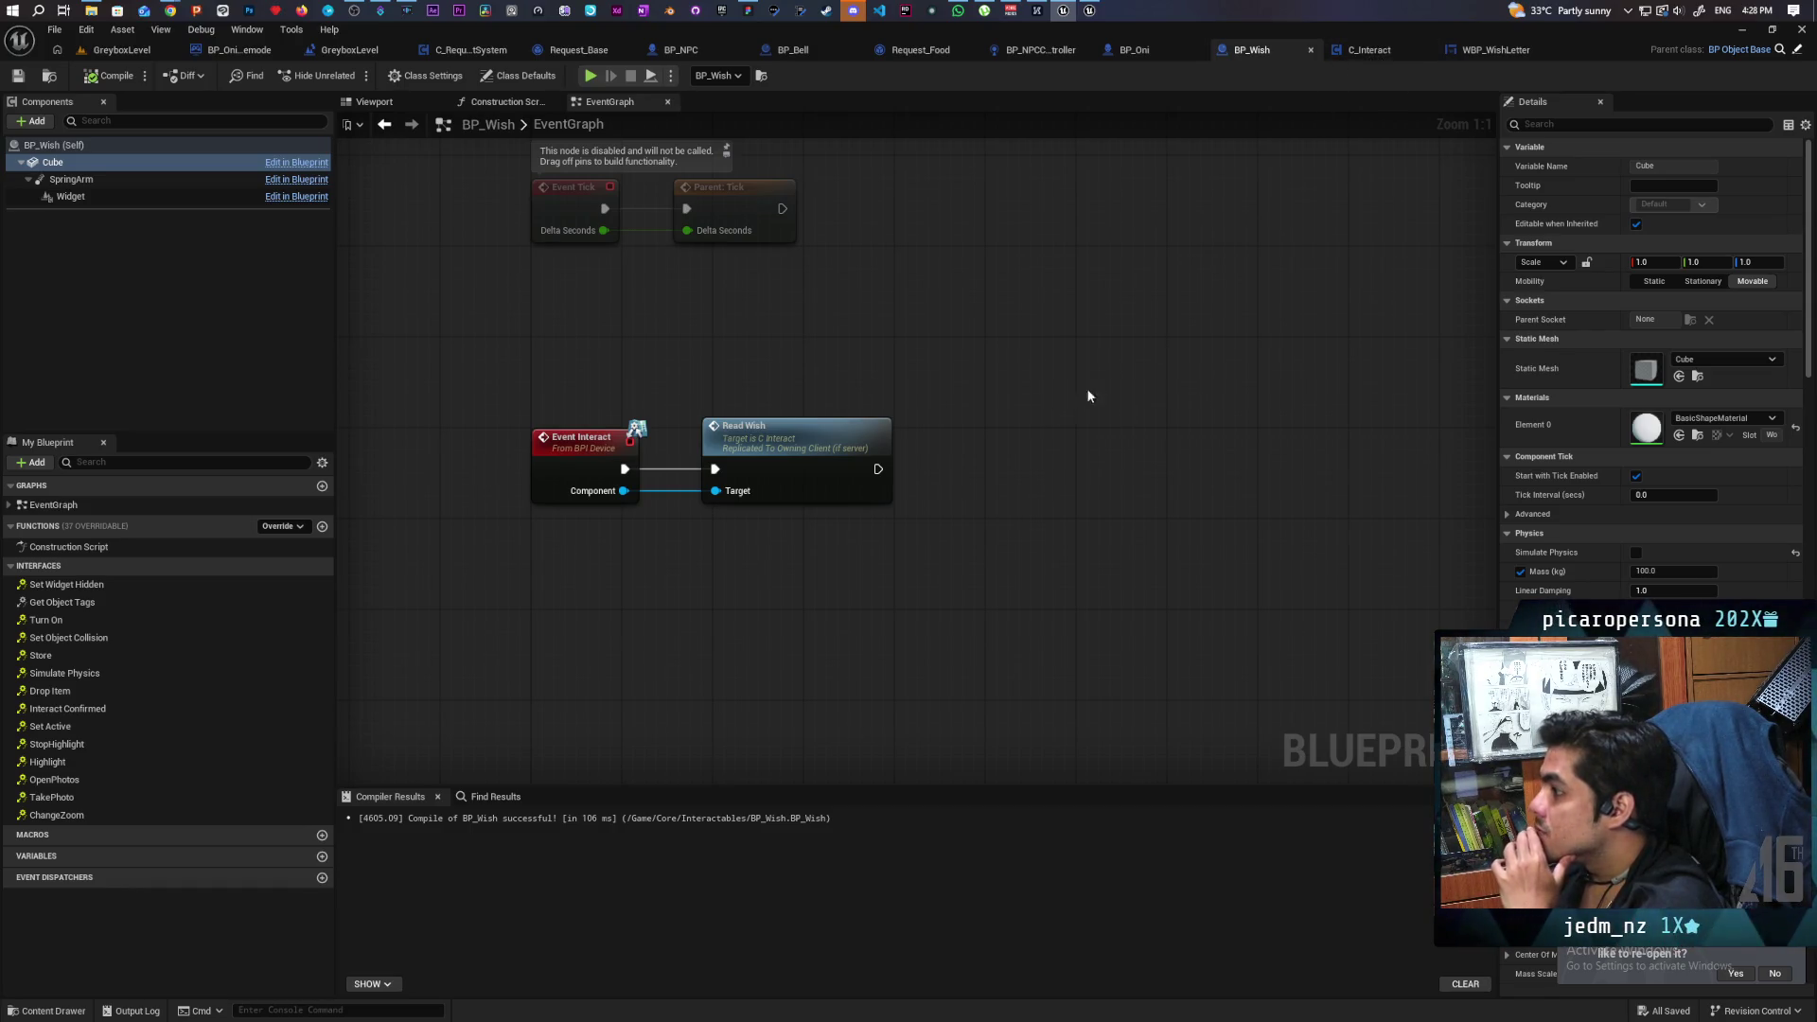
In C_Interact, refresh the wish letter widget node, wire Read Wish's text into In Text, and compile.
{"action": "double_click", "coordinate": [813, 457]}
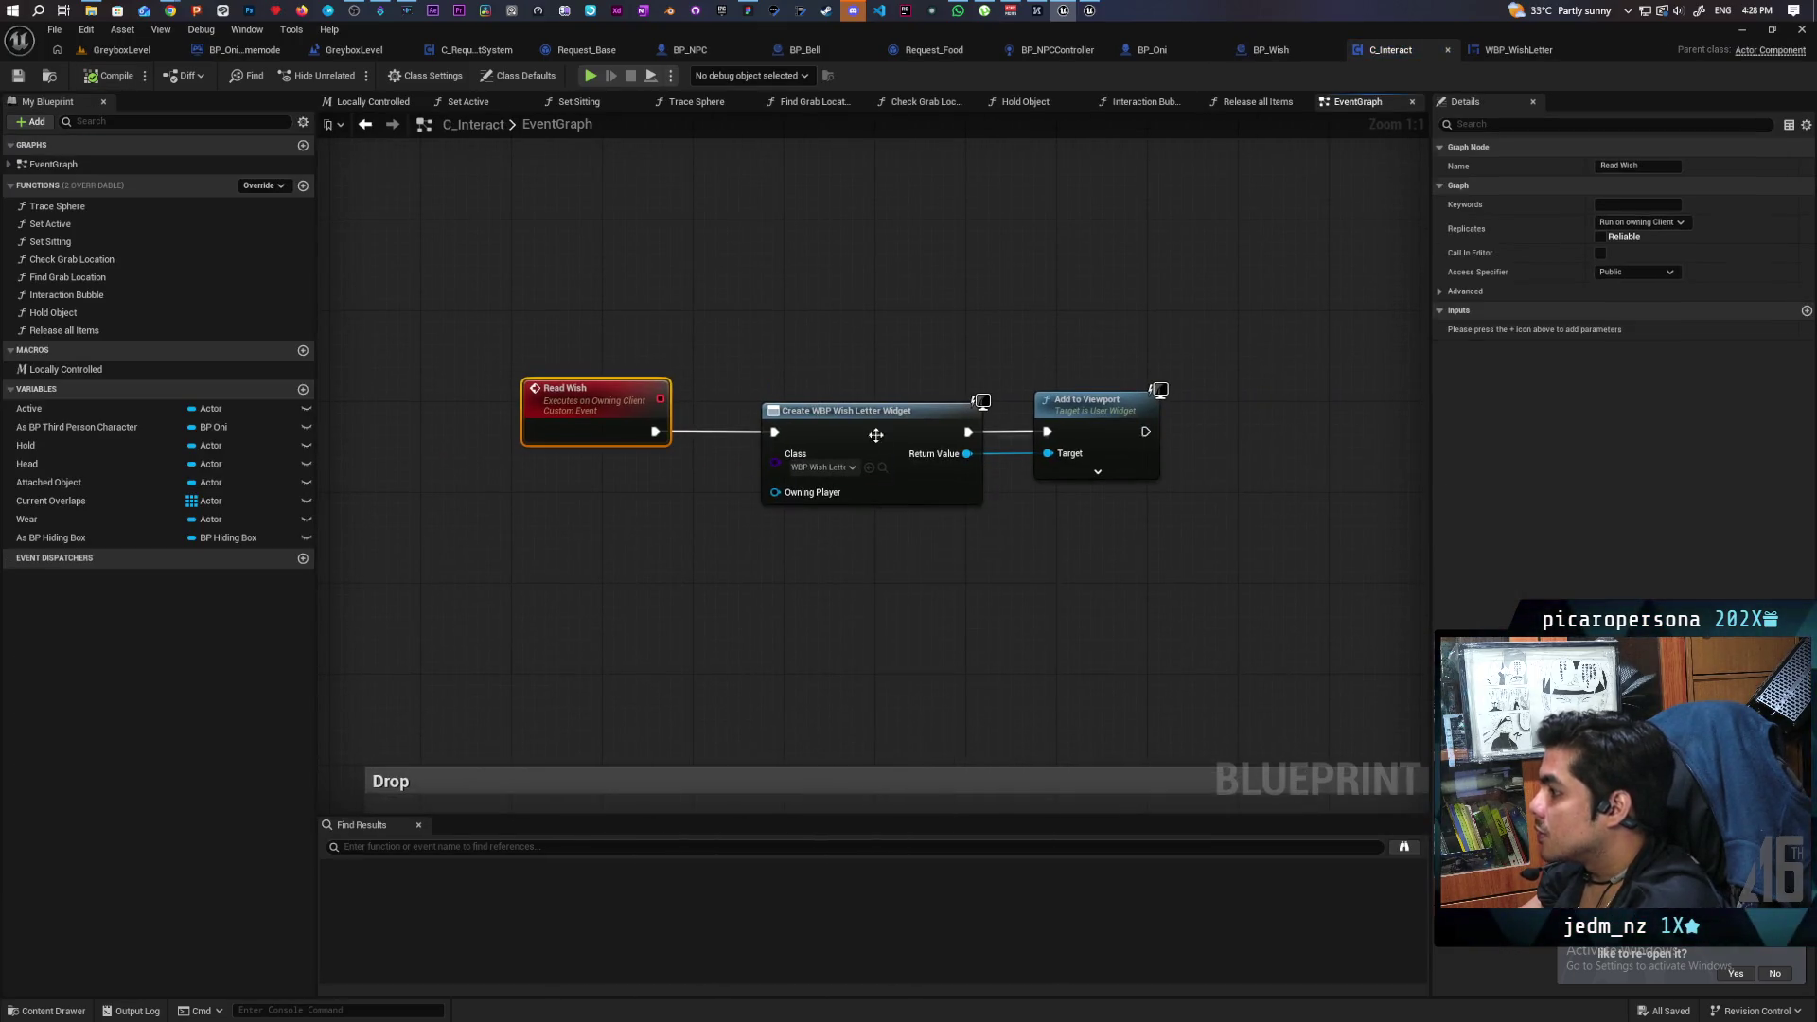
{"action": "right_click", "coordinate": [877, 440]}
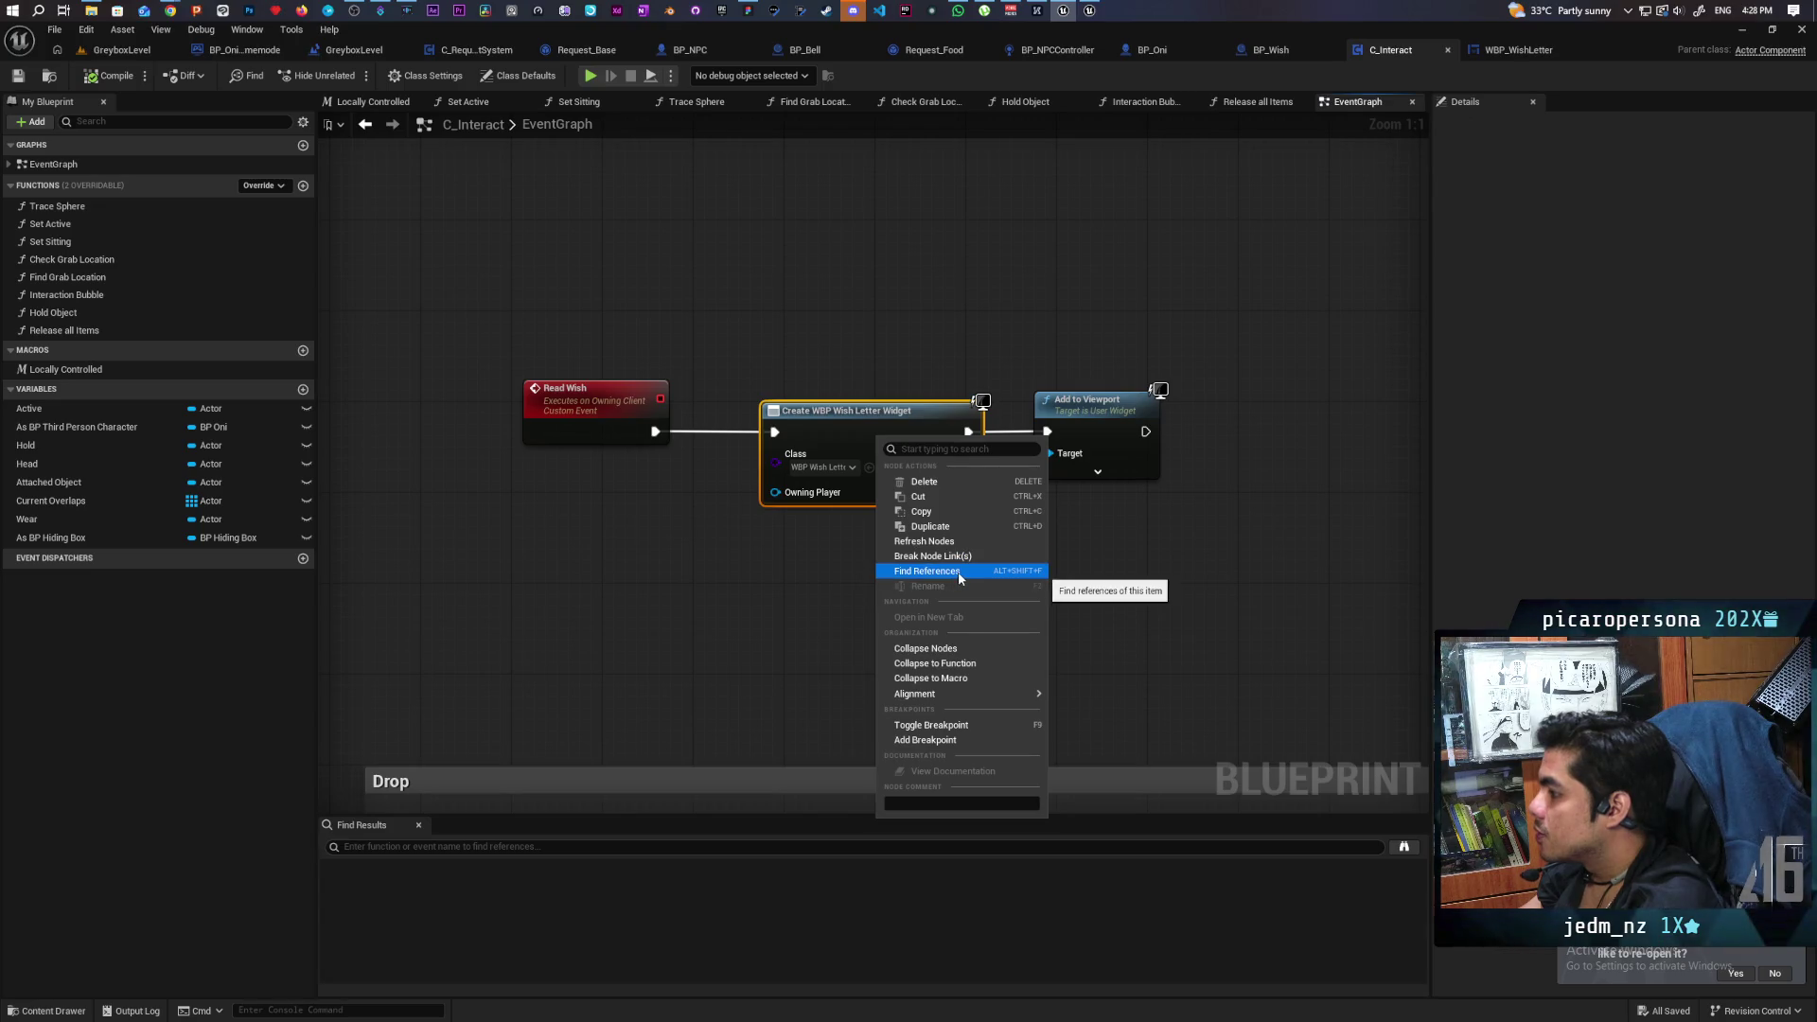
{"action": "left_click", "coordinate": [924, 541]}
{"action": "left_click_drag", "start_coordinate": [775, 516], "coordinate": [520, 429]}
{"action": "left_click", "coordinate": [111, 76]}
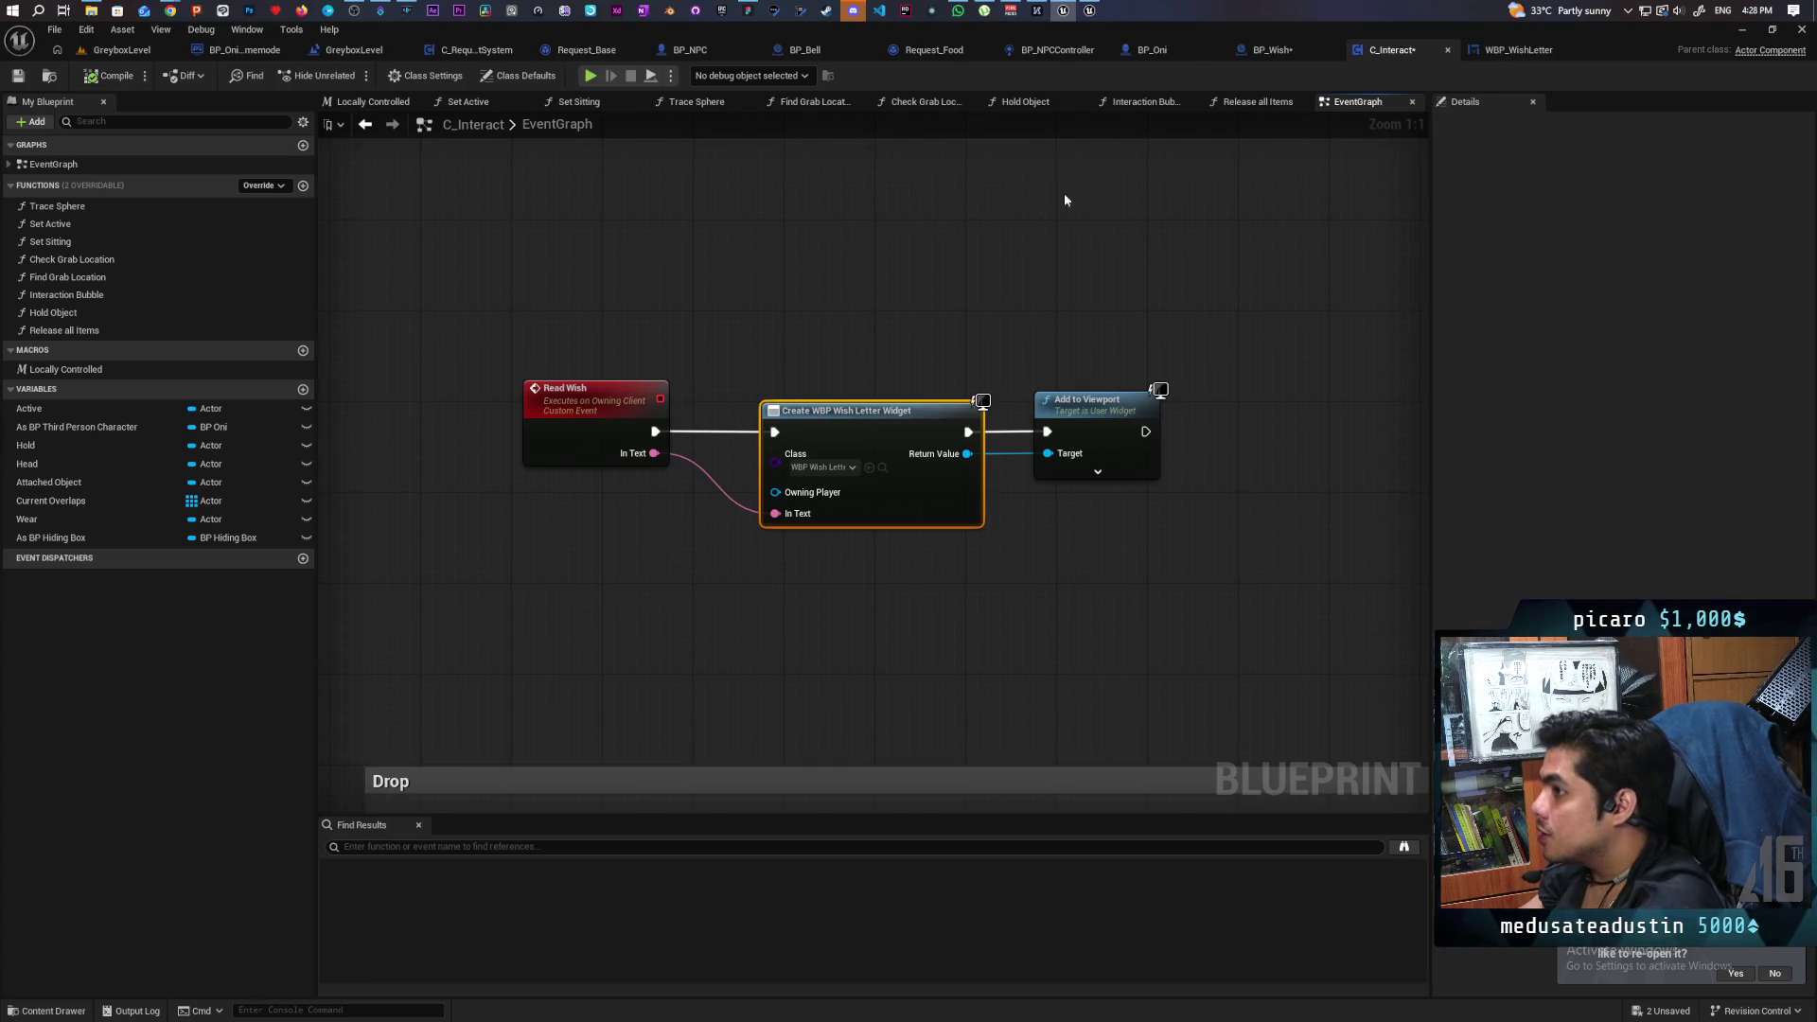
Make BP_Wish's In Text variable instance editable and exposed on spawn, then save.
{"action": "left_click", "coordinate": [1272, 49]}
{"action": "left_click_drag", "start_coordinate": [629, 499], "coordinate": [783, 606]}
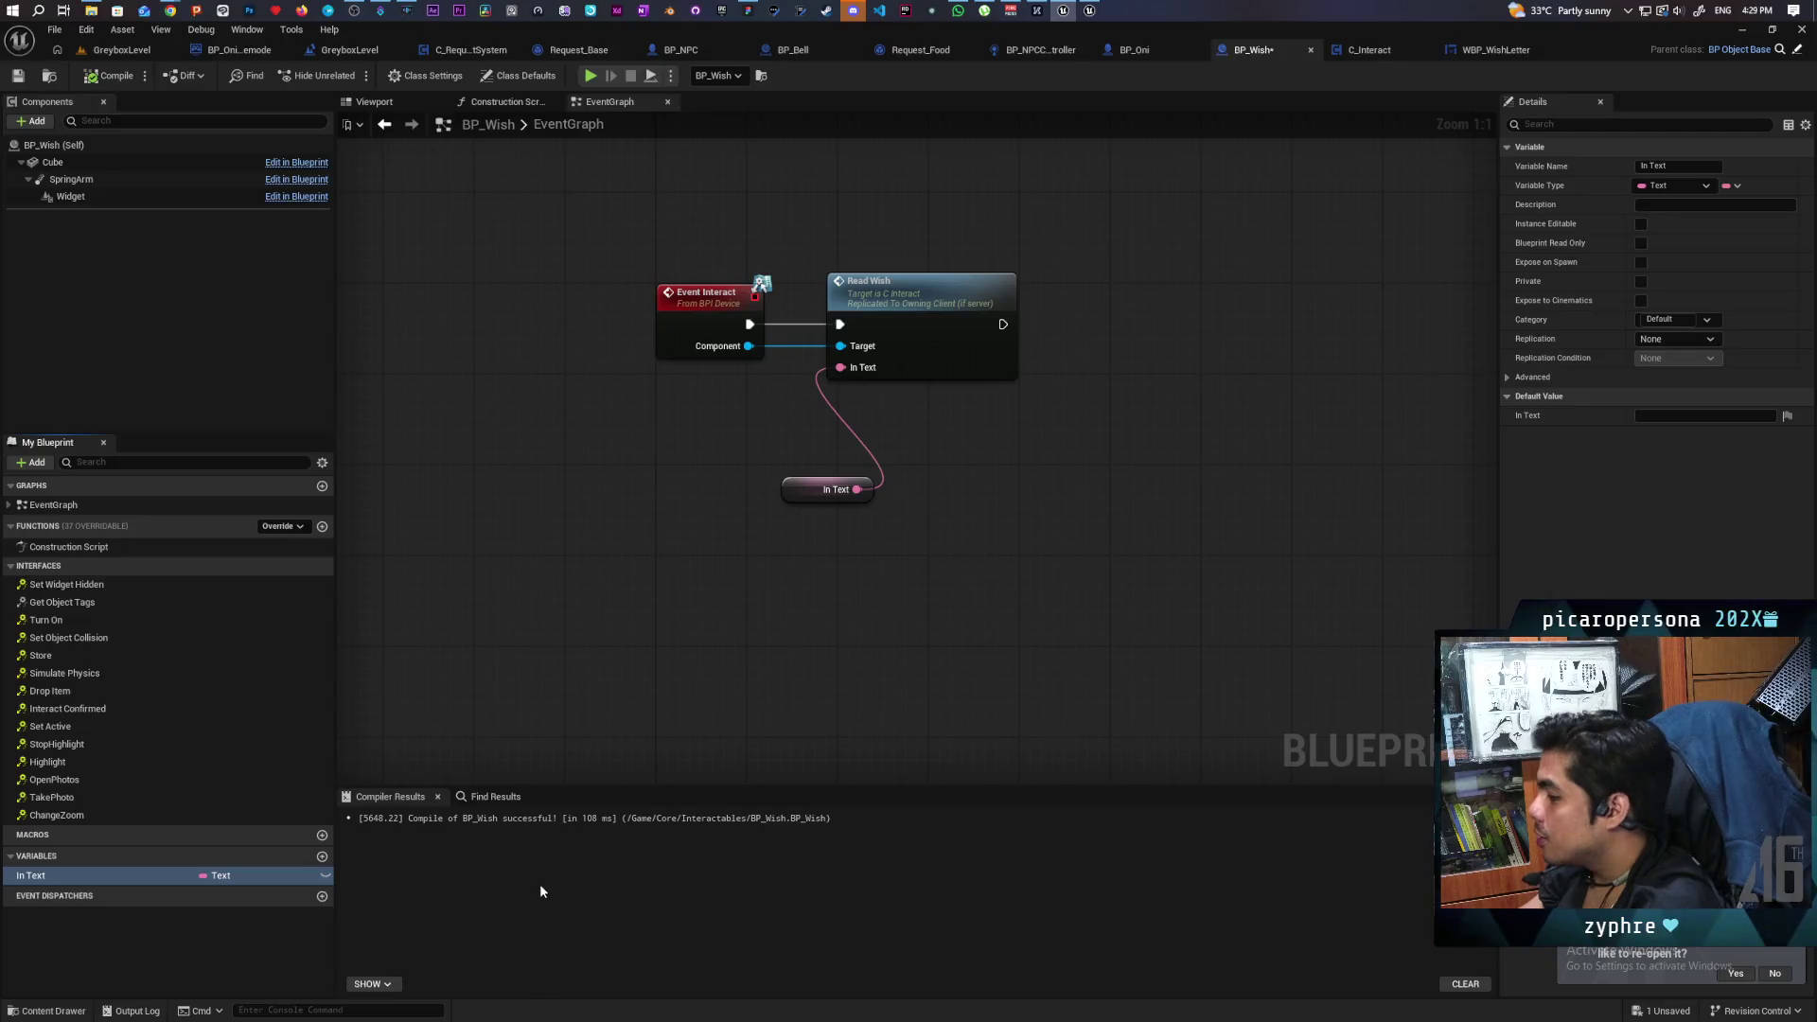
{"action": "left_click", "coordinate": [324, 877]}
{"action": "left_click", "coordinate": [1640, 262]}
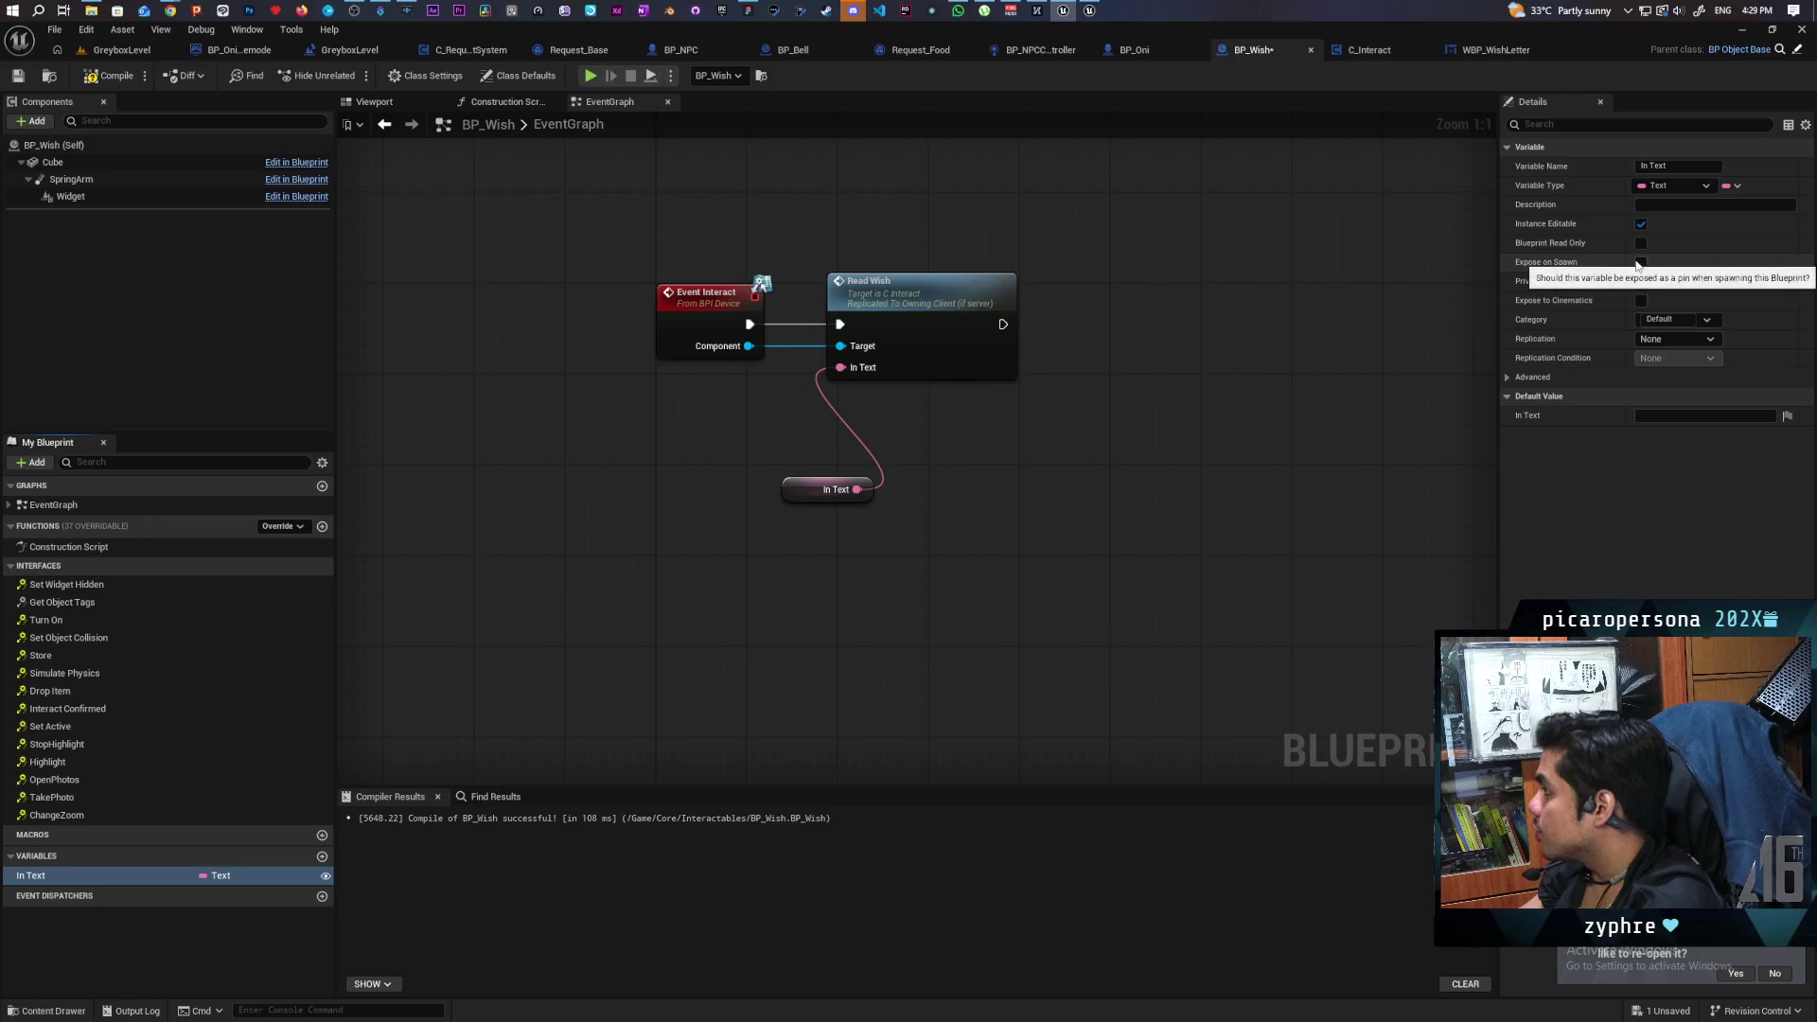
{"action": "key", "text": "ctrl+s"}
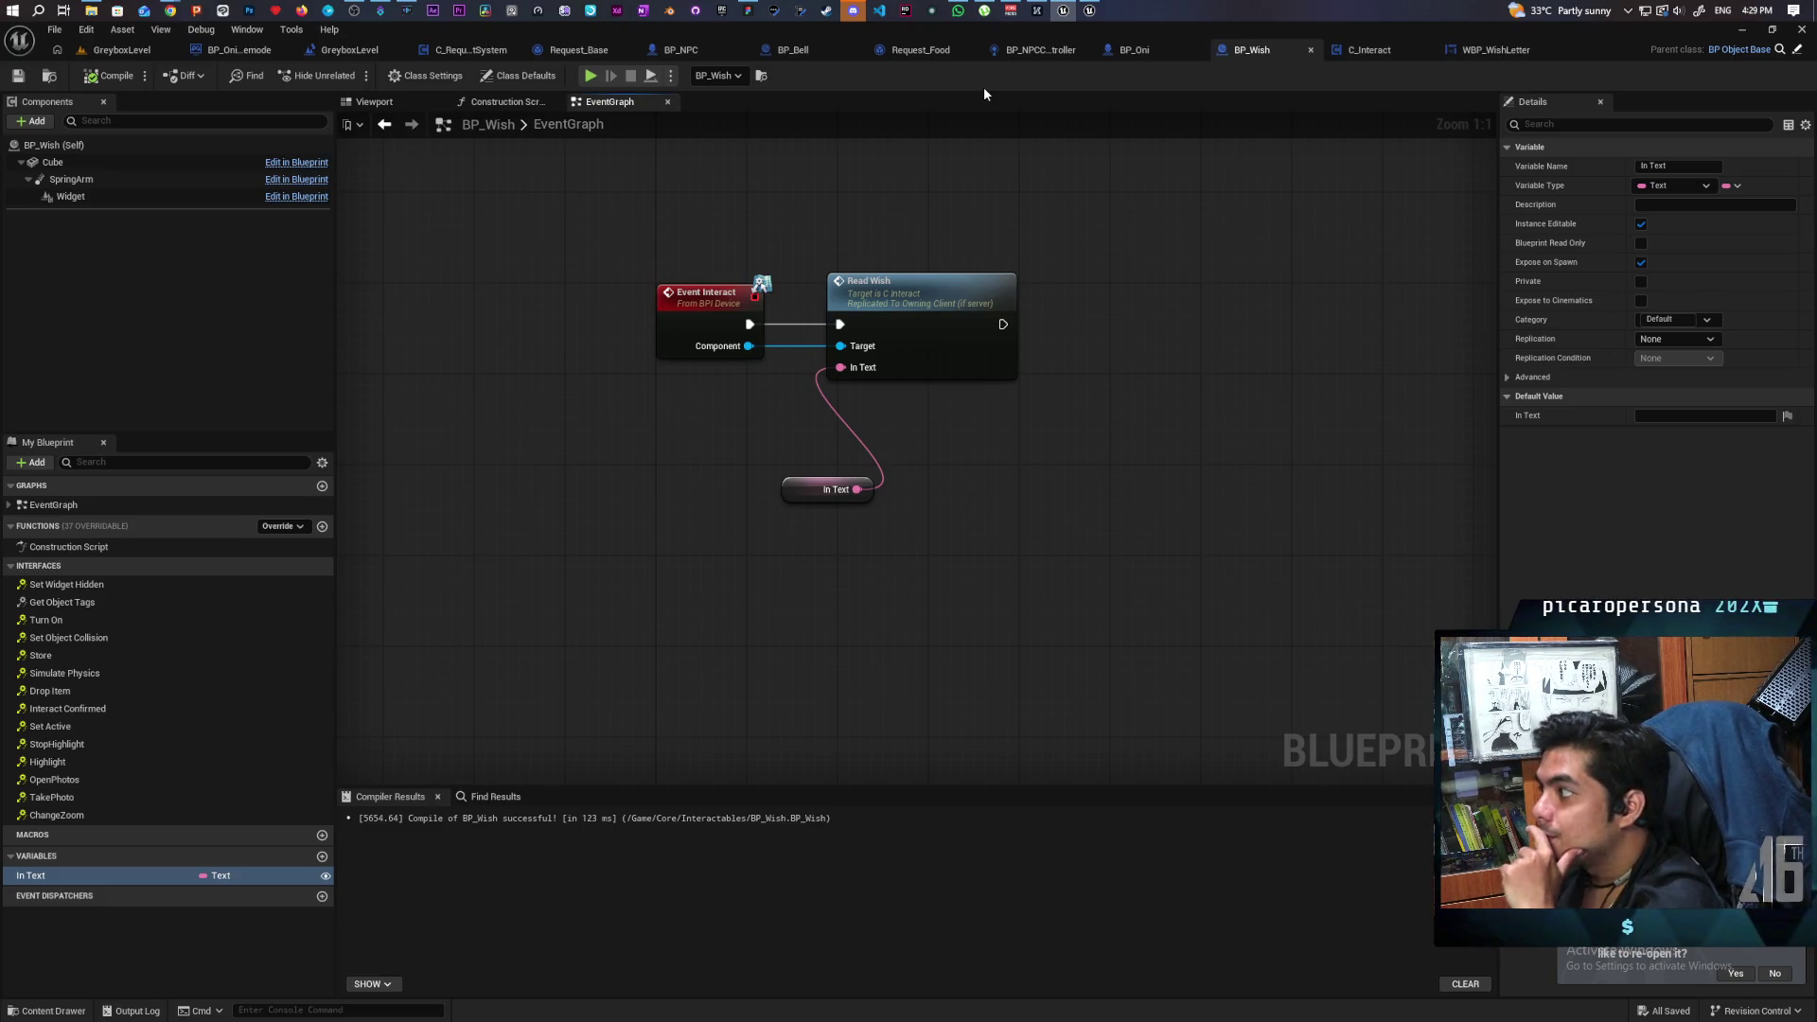
{"action": "left_click", "coordinate": [1026, 53]}
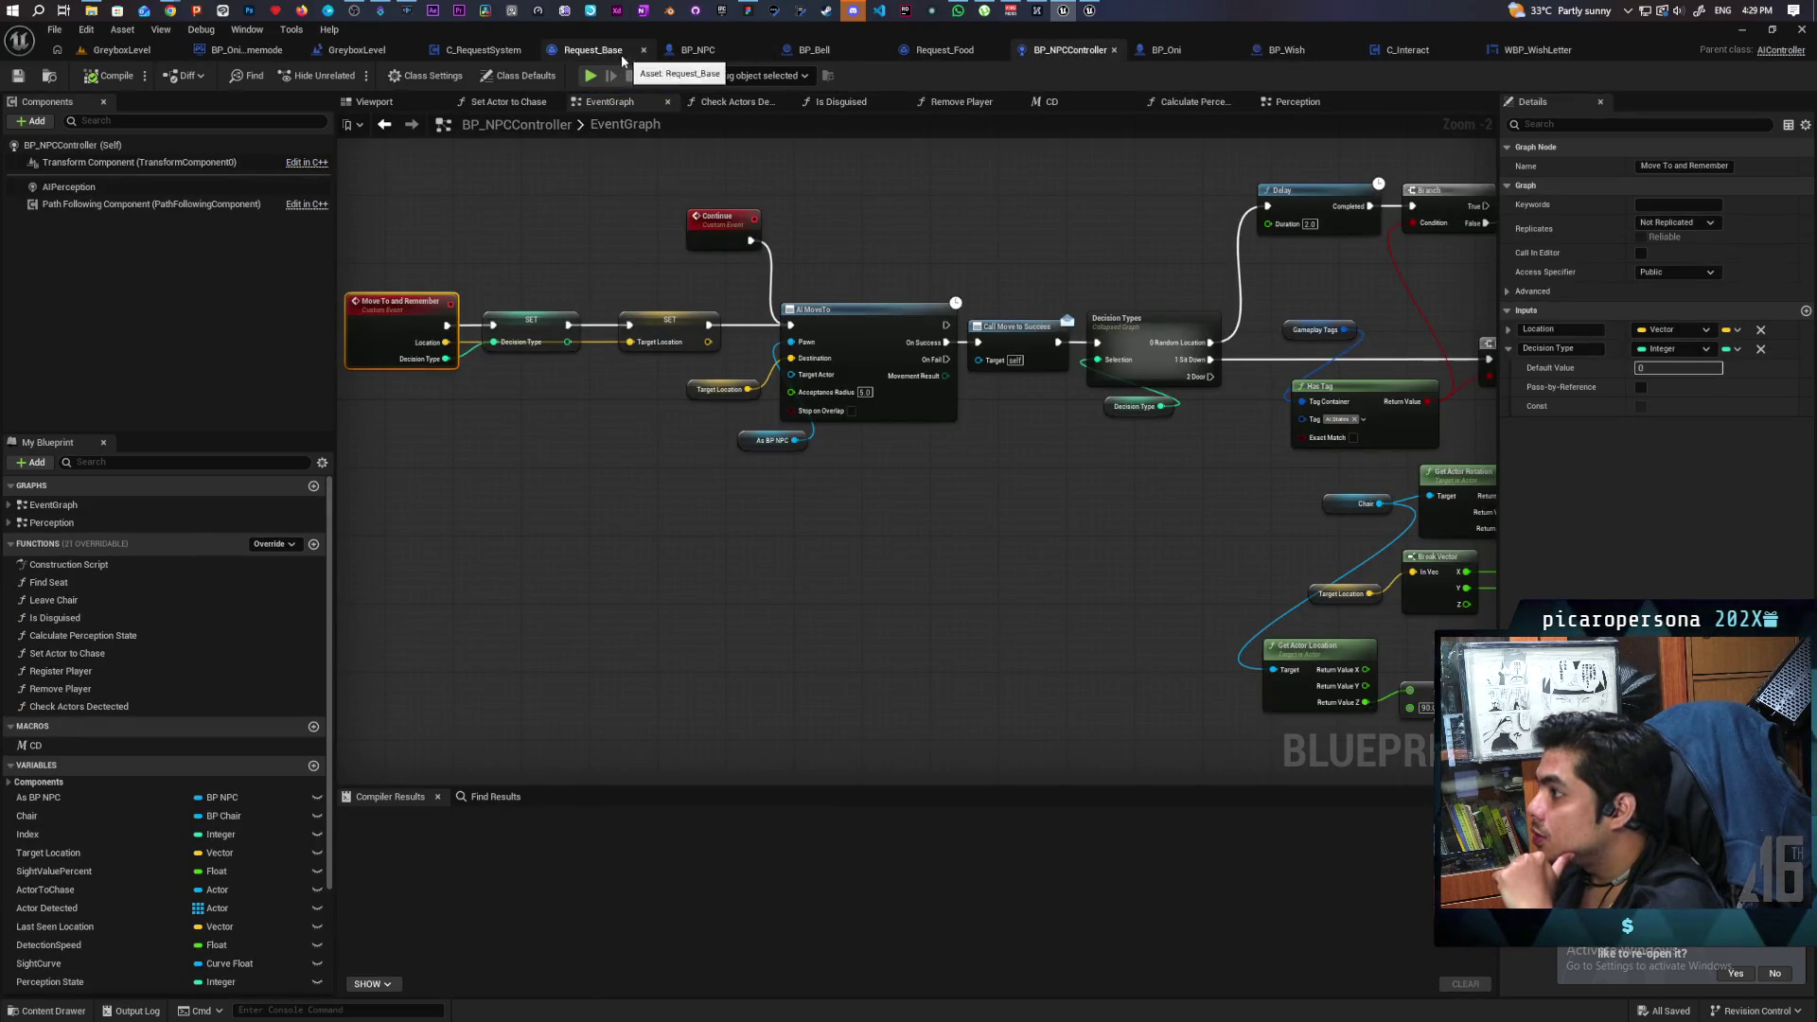
{"action": "left_click", "coordinate": [579, 52]}
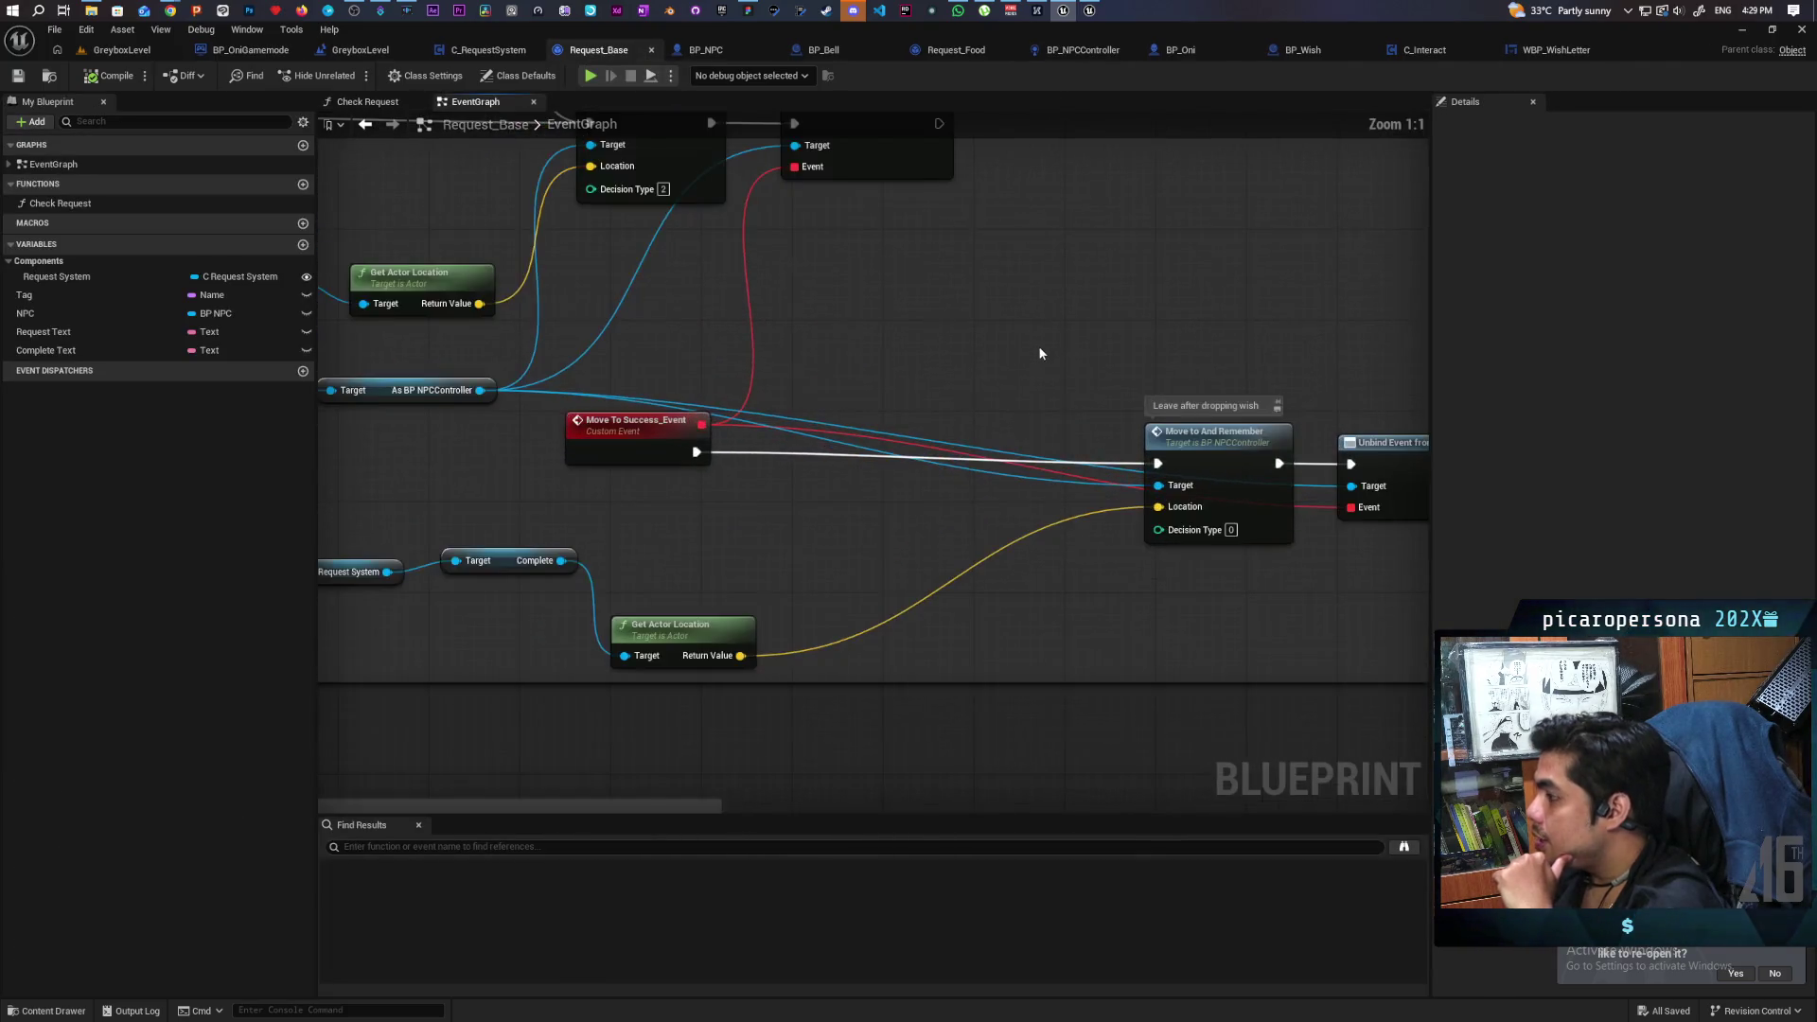
{"action": "left_click", "coordinate": [643, 364]}
{"action": "left_click", "coordinate": [807, 292]}
{"action": "left_click_drag", "start_coordinate": [884, 333], "coordinate": [923, 286]}
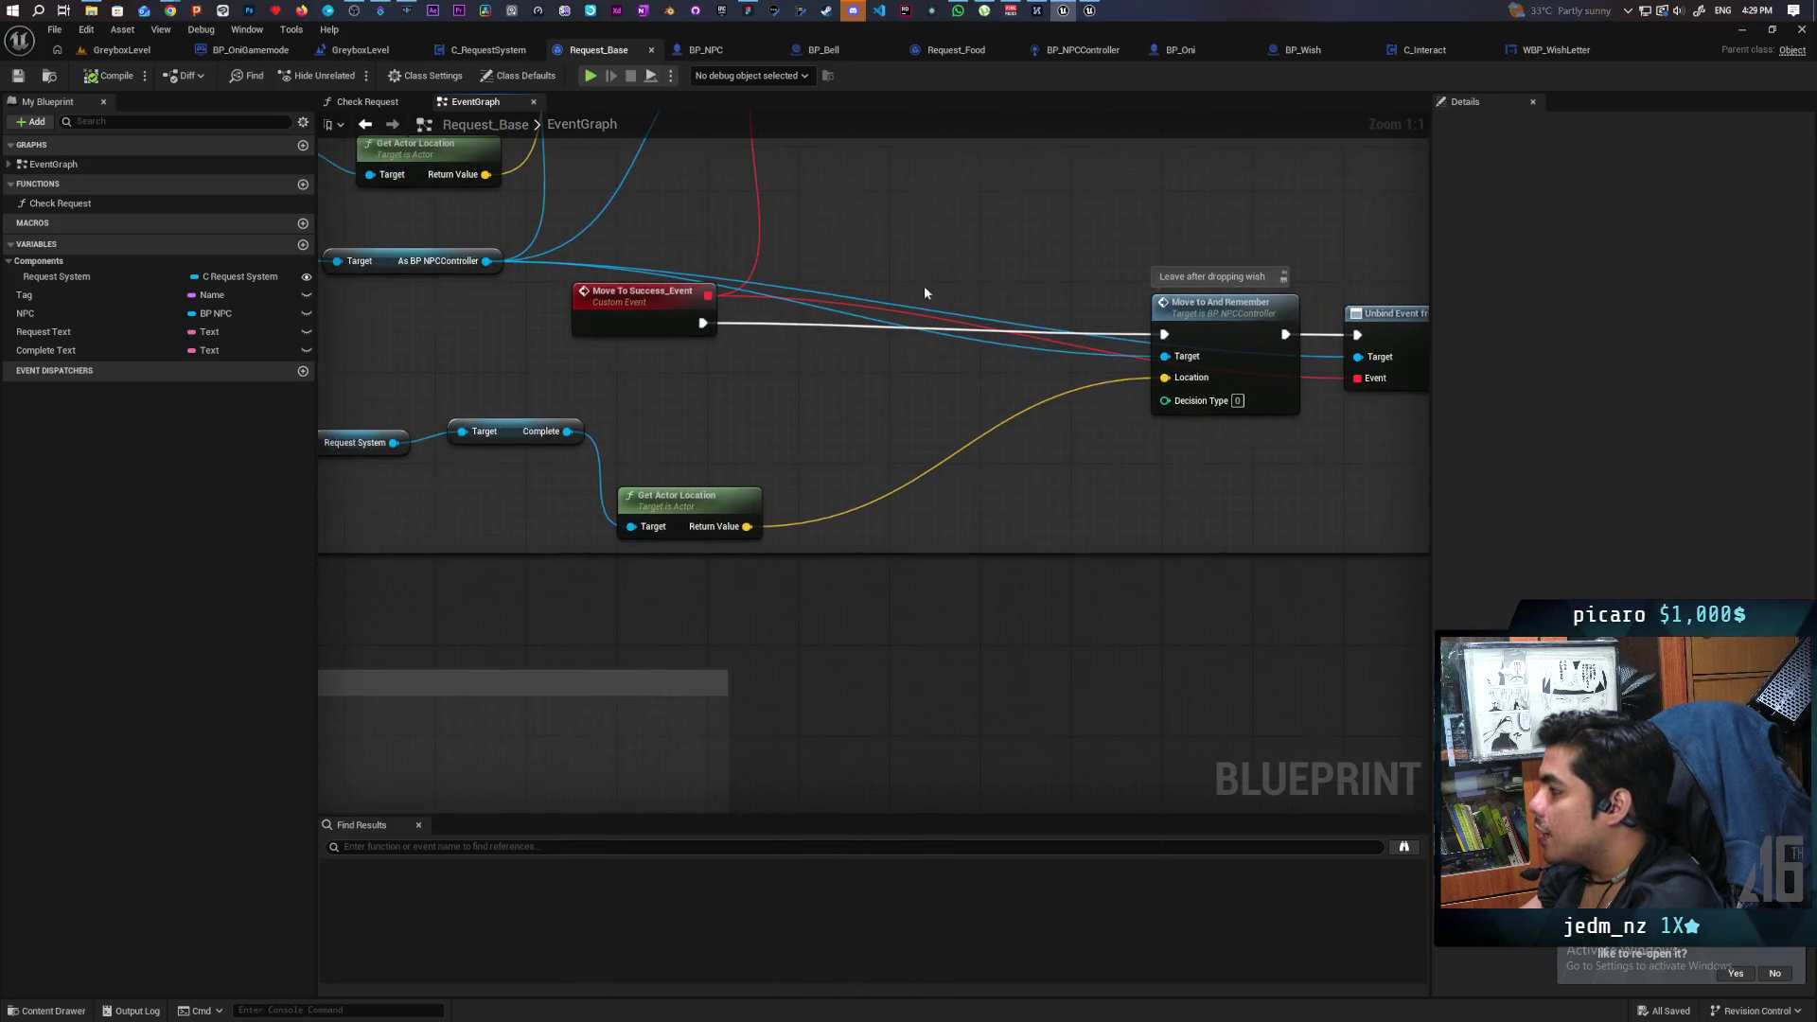
{"action": "right_click", "coordinate": [806, 389]}
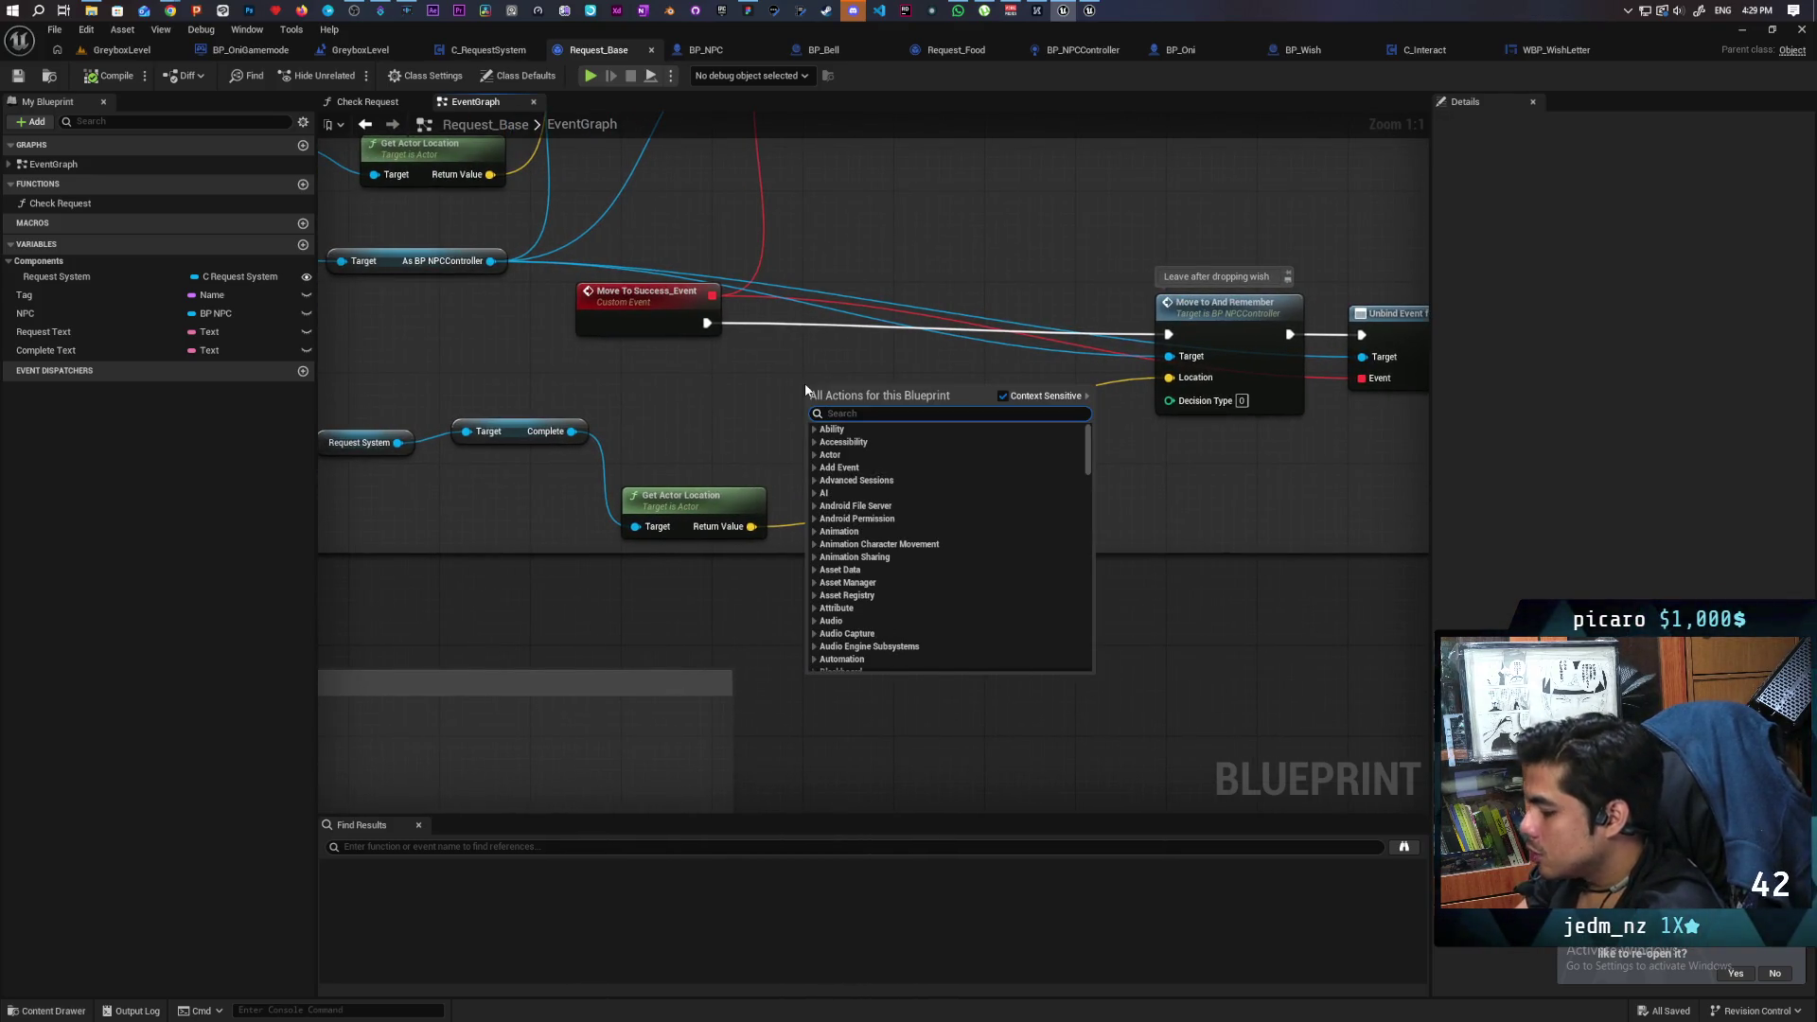
{"action": "type", "text": "spawn acto"}
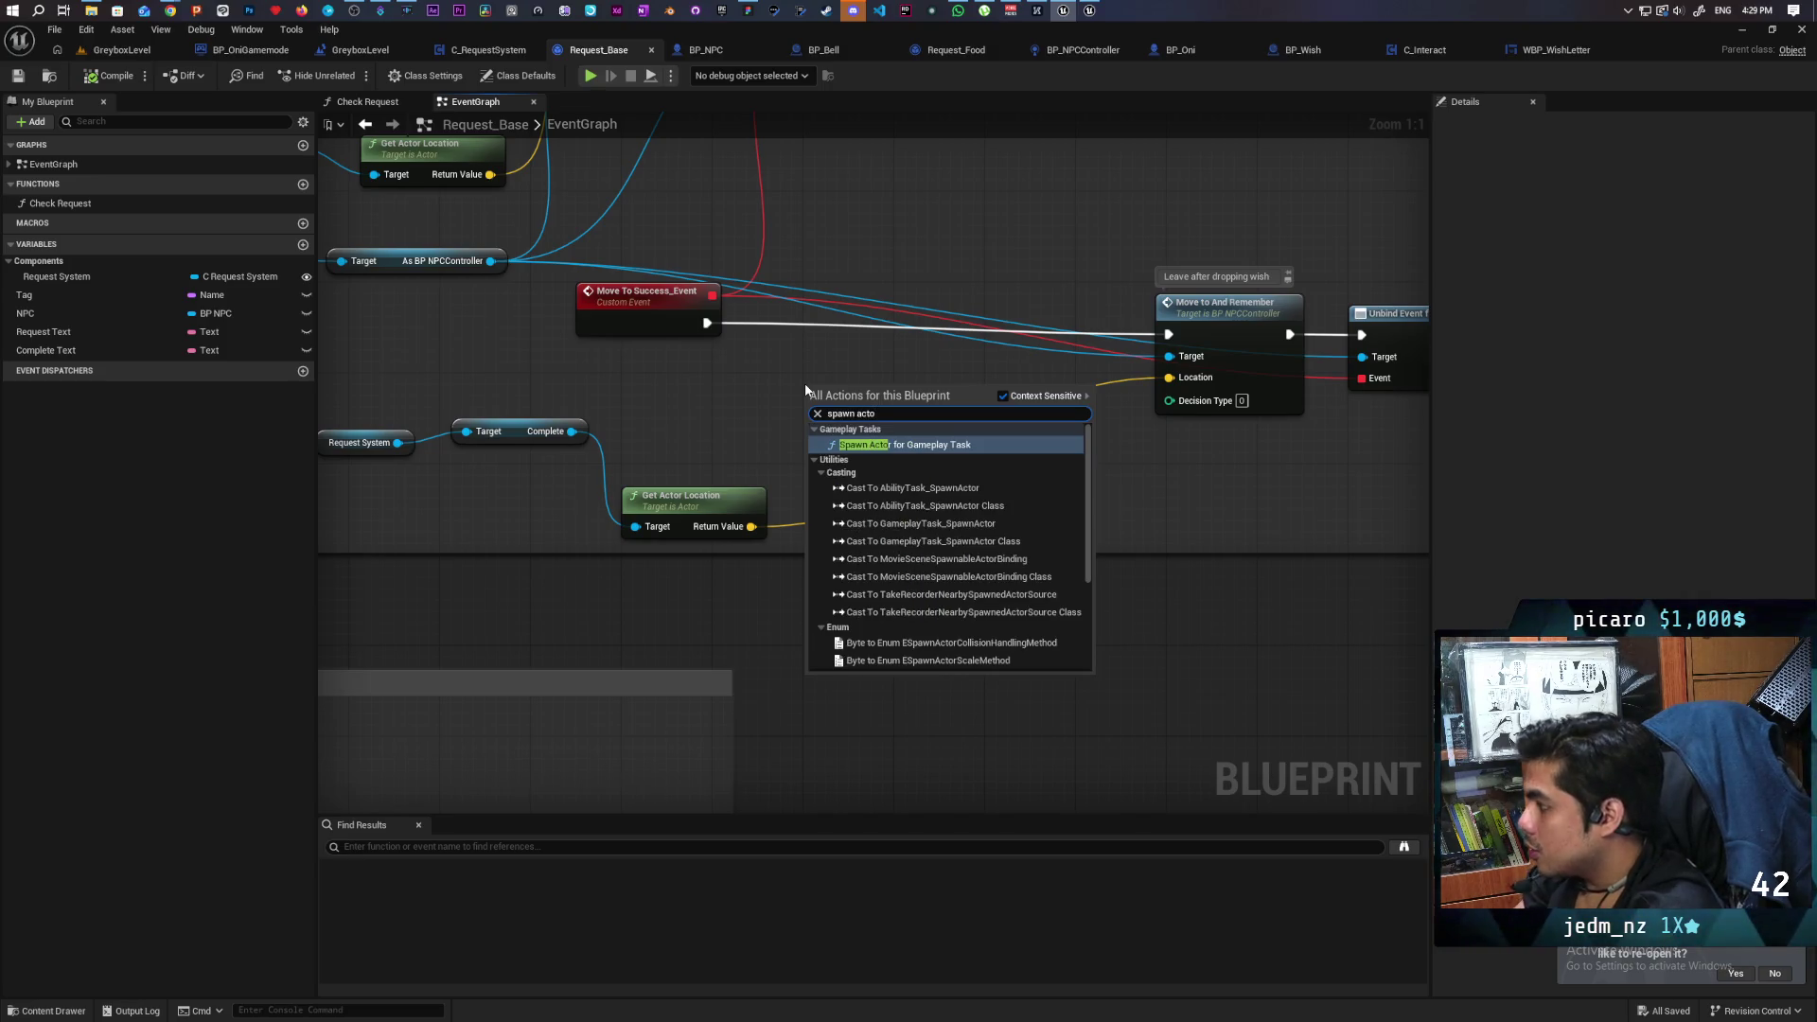
{"action": "type", "text": "r oc"}
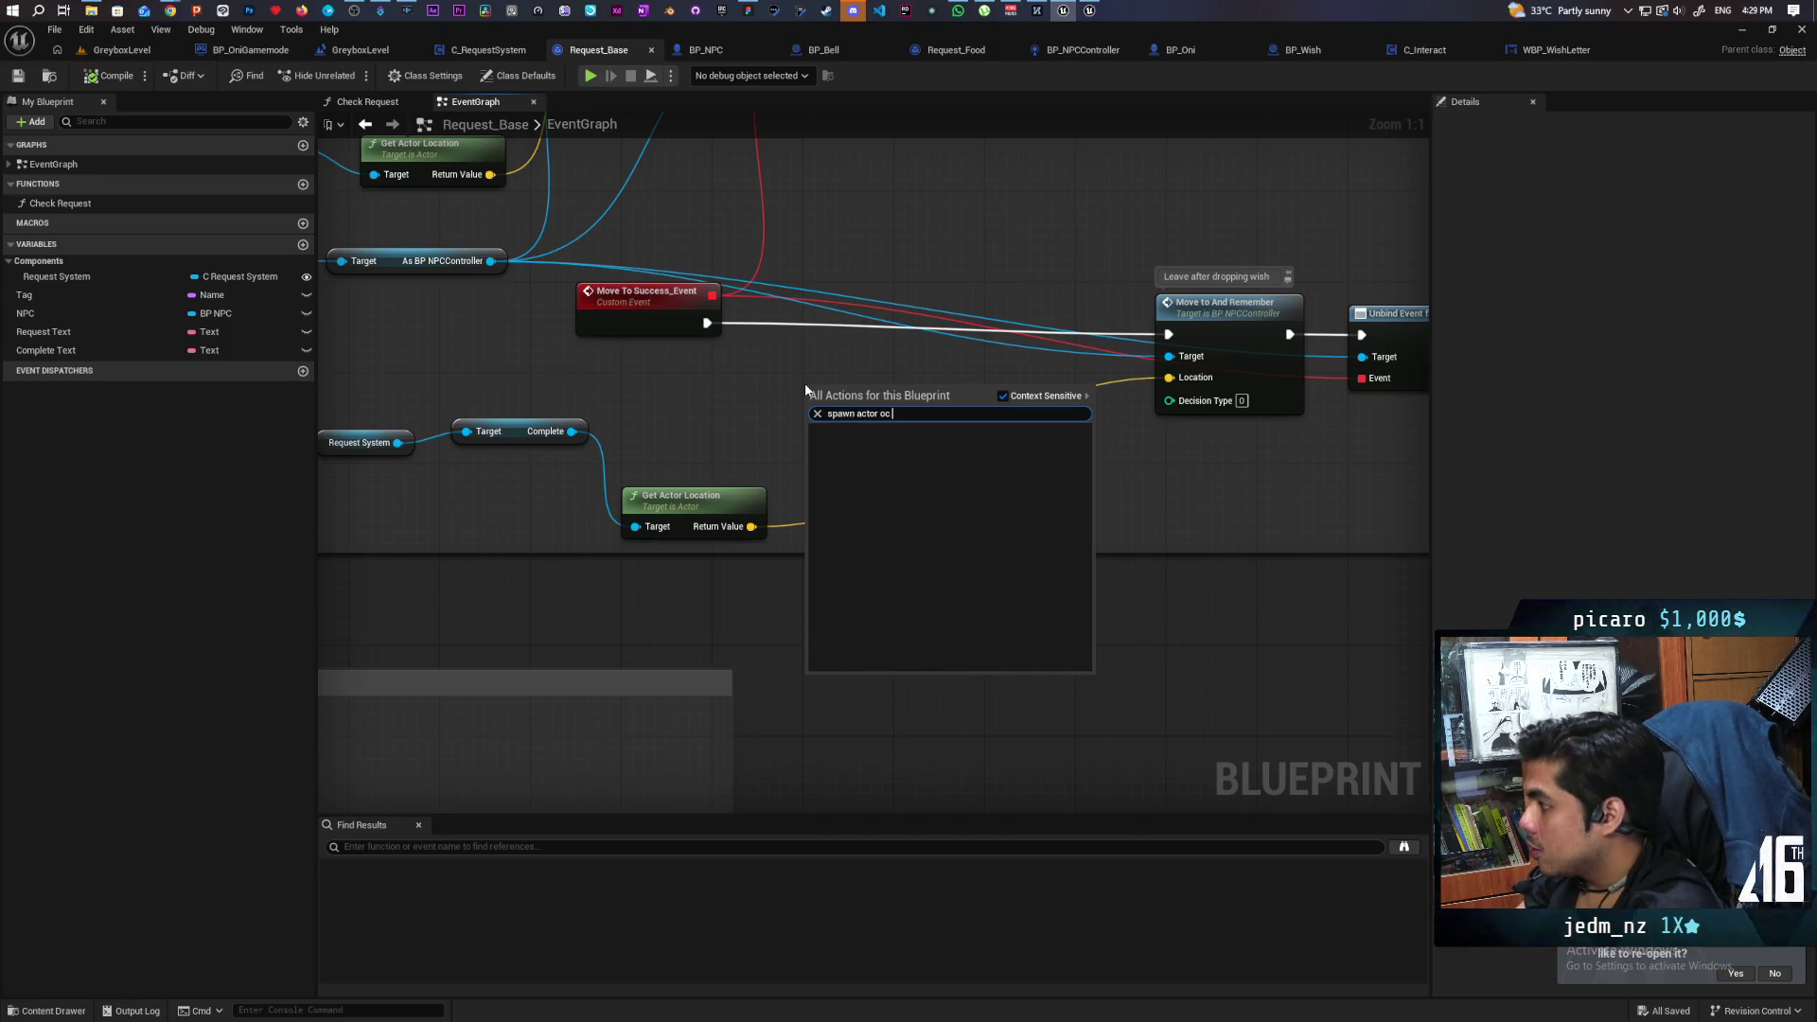
{"action": "key", "text": "BackSpace"}
{"action": "key", "text": "BackSpace"}
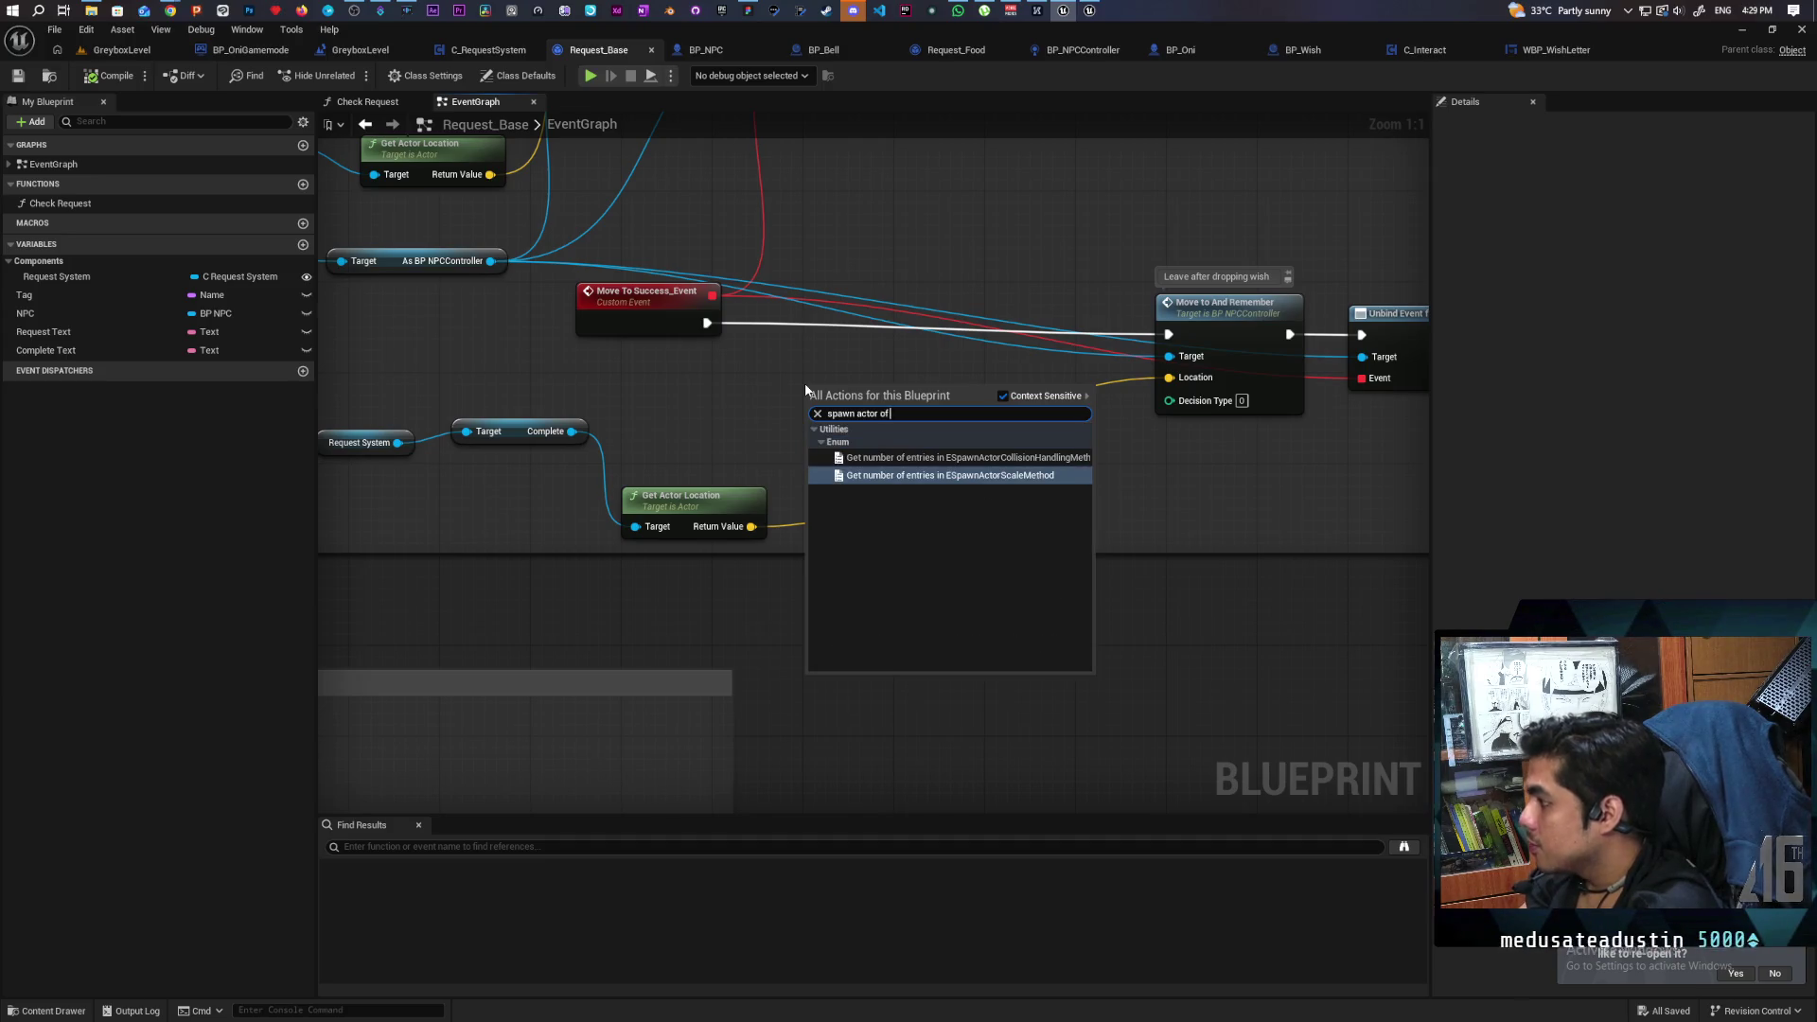
{"action": "key", "text": "BackSpace"}
{"action": "key", "text": "BackSpace"}
{"action": "key", "text": "BackSpace"}
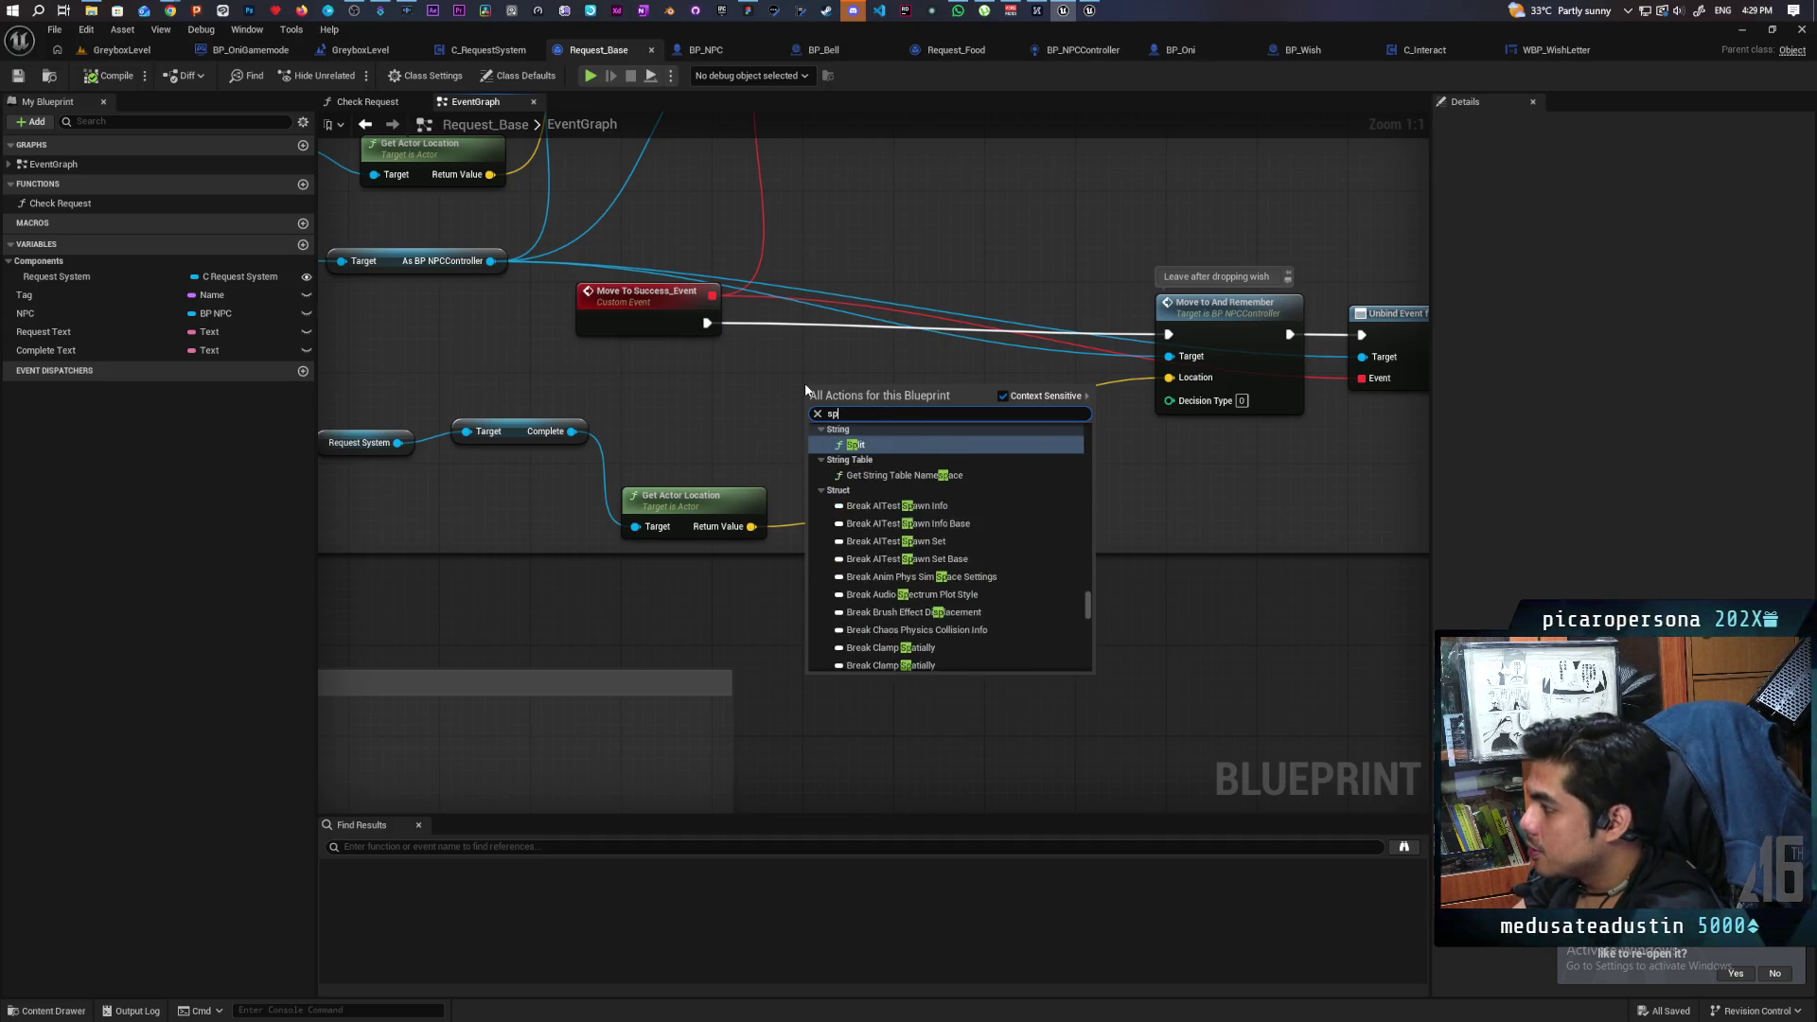
{"action": "type", "text": "create"}
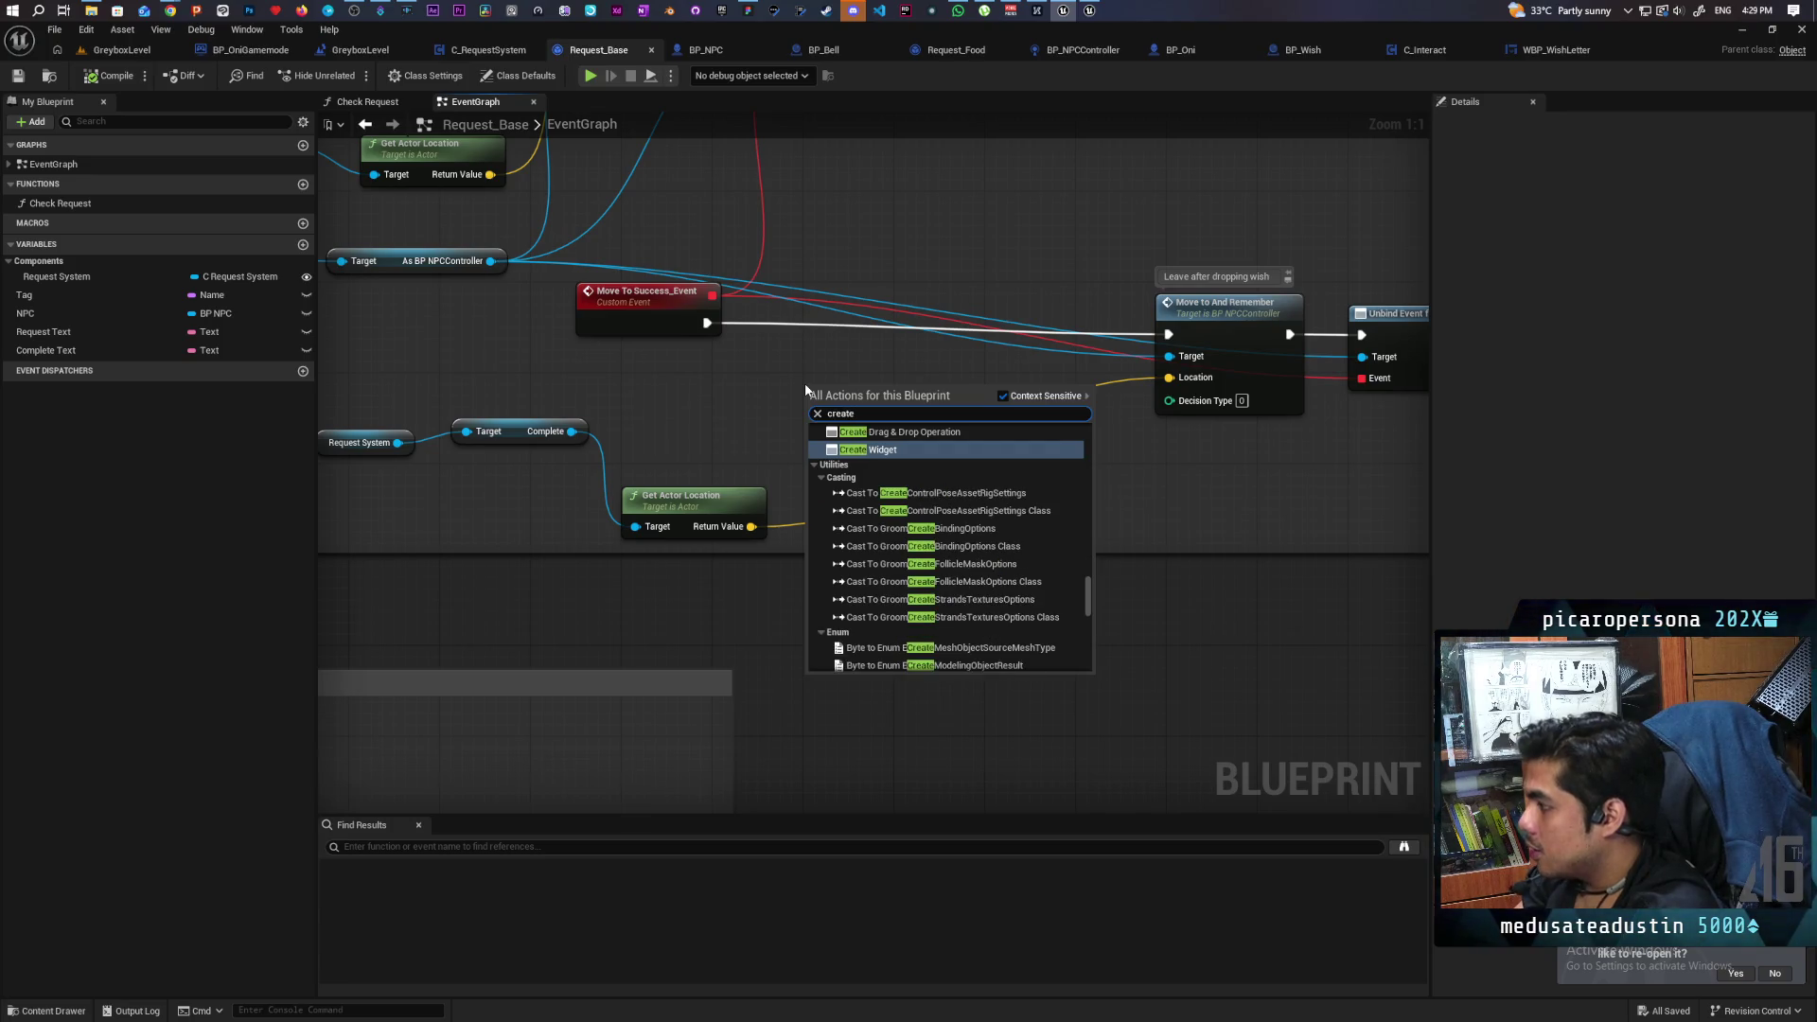
{"action": "type", "text": " actor"}
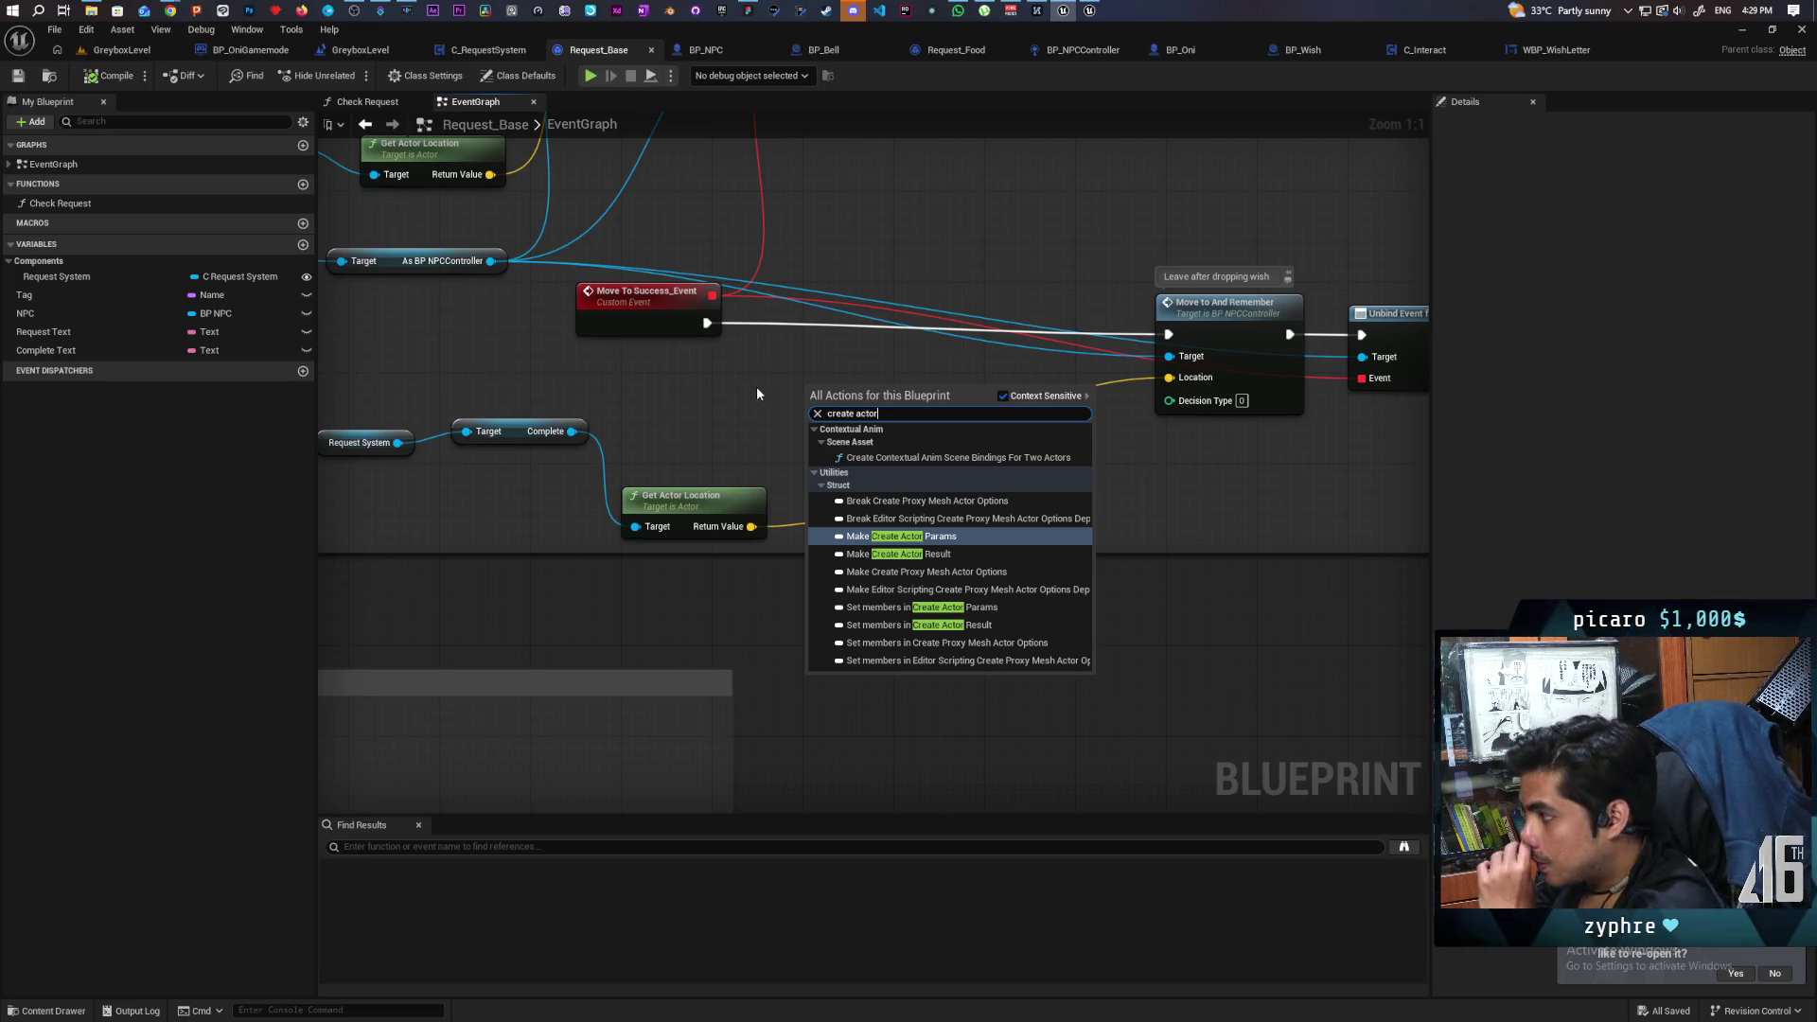
{"action": "left_click", "coordinate": [753, 445]}
{"action": "scroll", "coordinate": [755, 449], "scroll_direction": "down", "scroll_amount": 5}
{"action": "scroll", "coordinate": [756, 454], "scroll_direction": "up", "scroll_amount": 5}
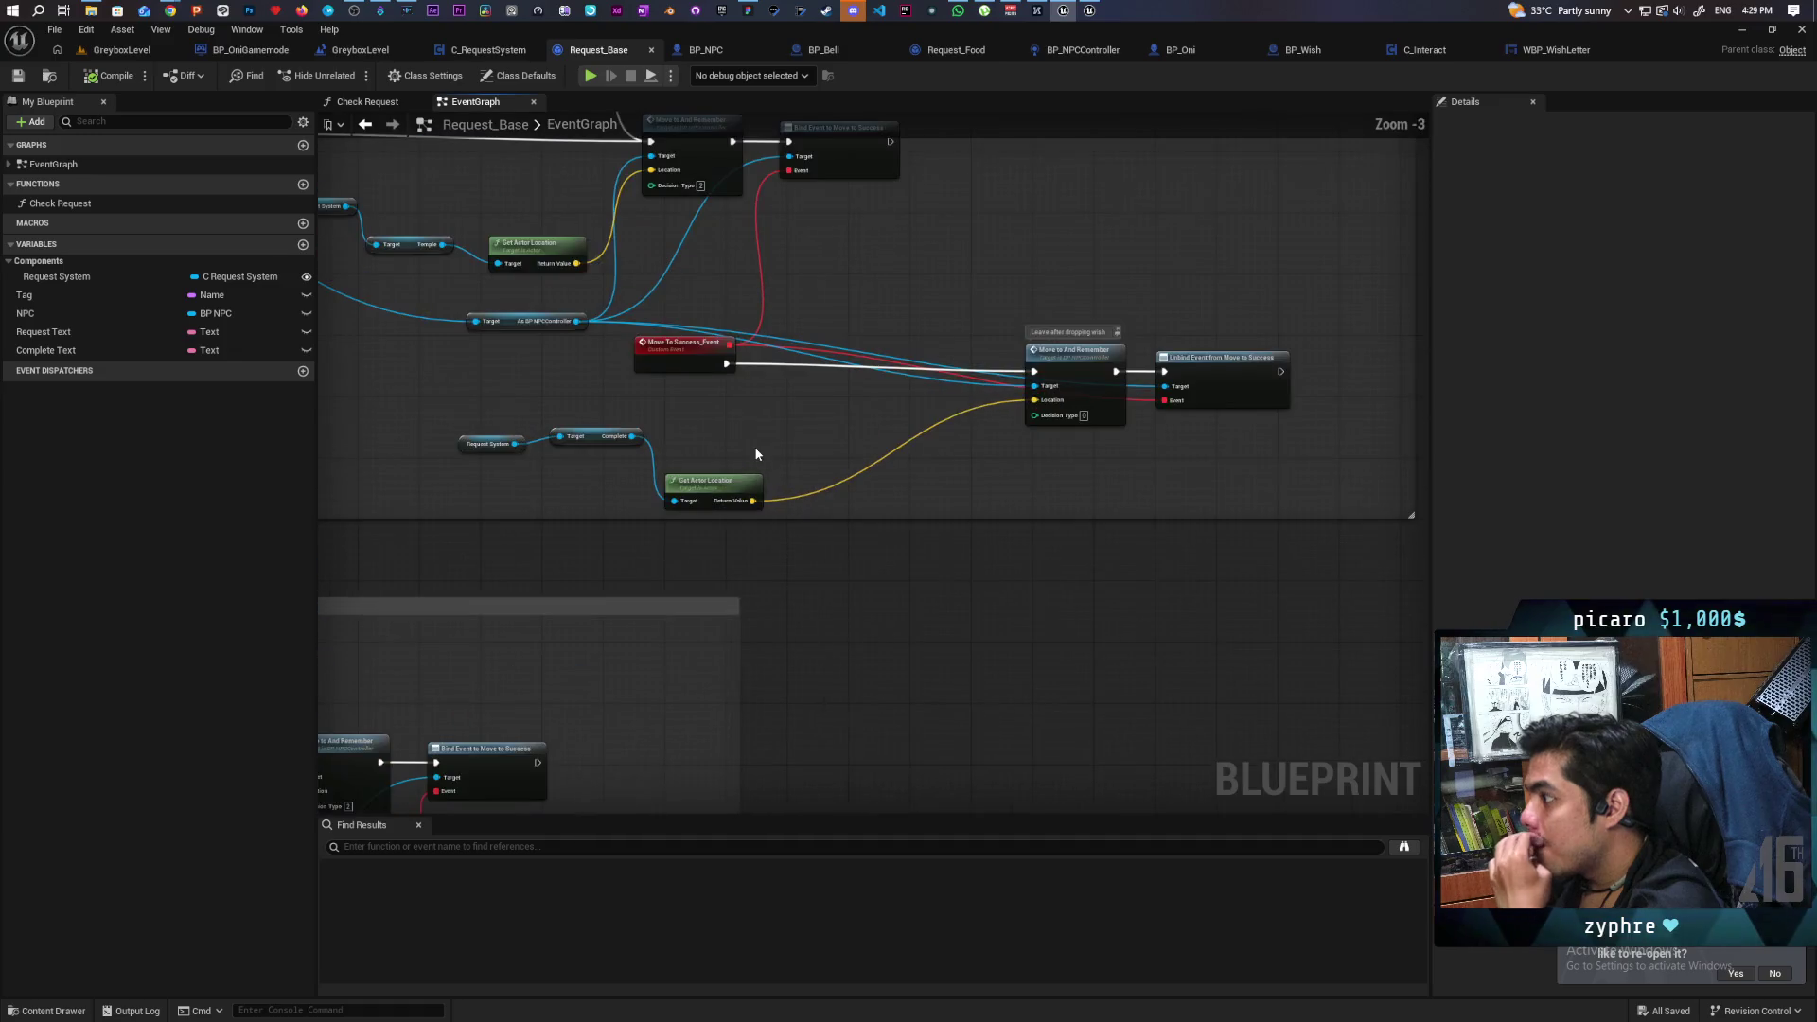
{"action": "right_click", "coordinate": [784, 421]}
{"action": "left_click", "coordinate": [988, 423]}
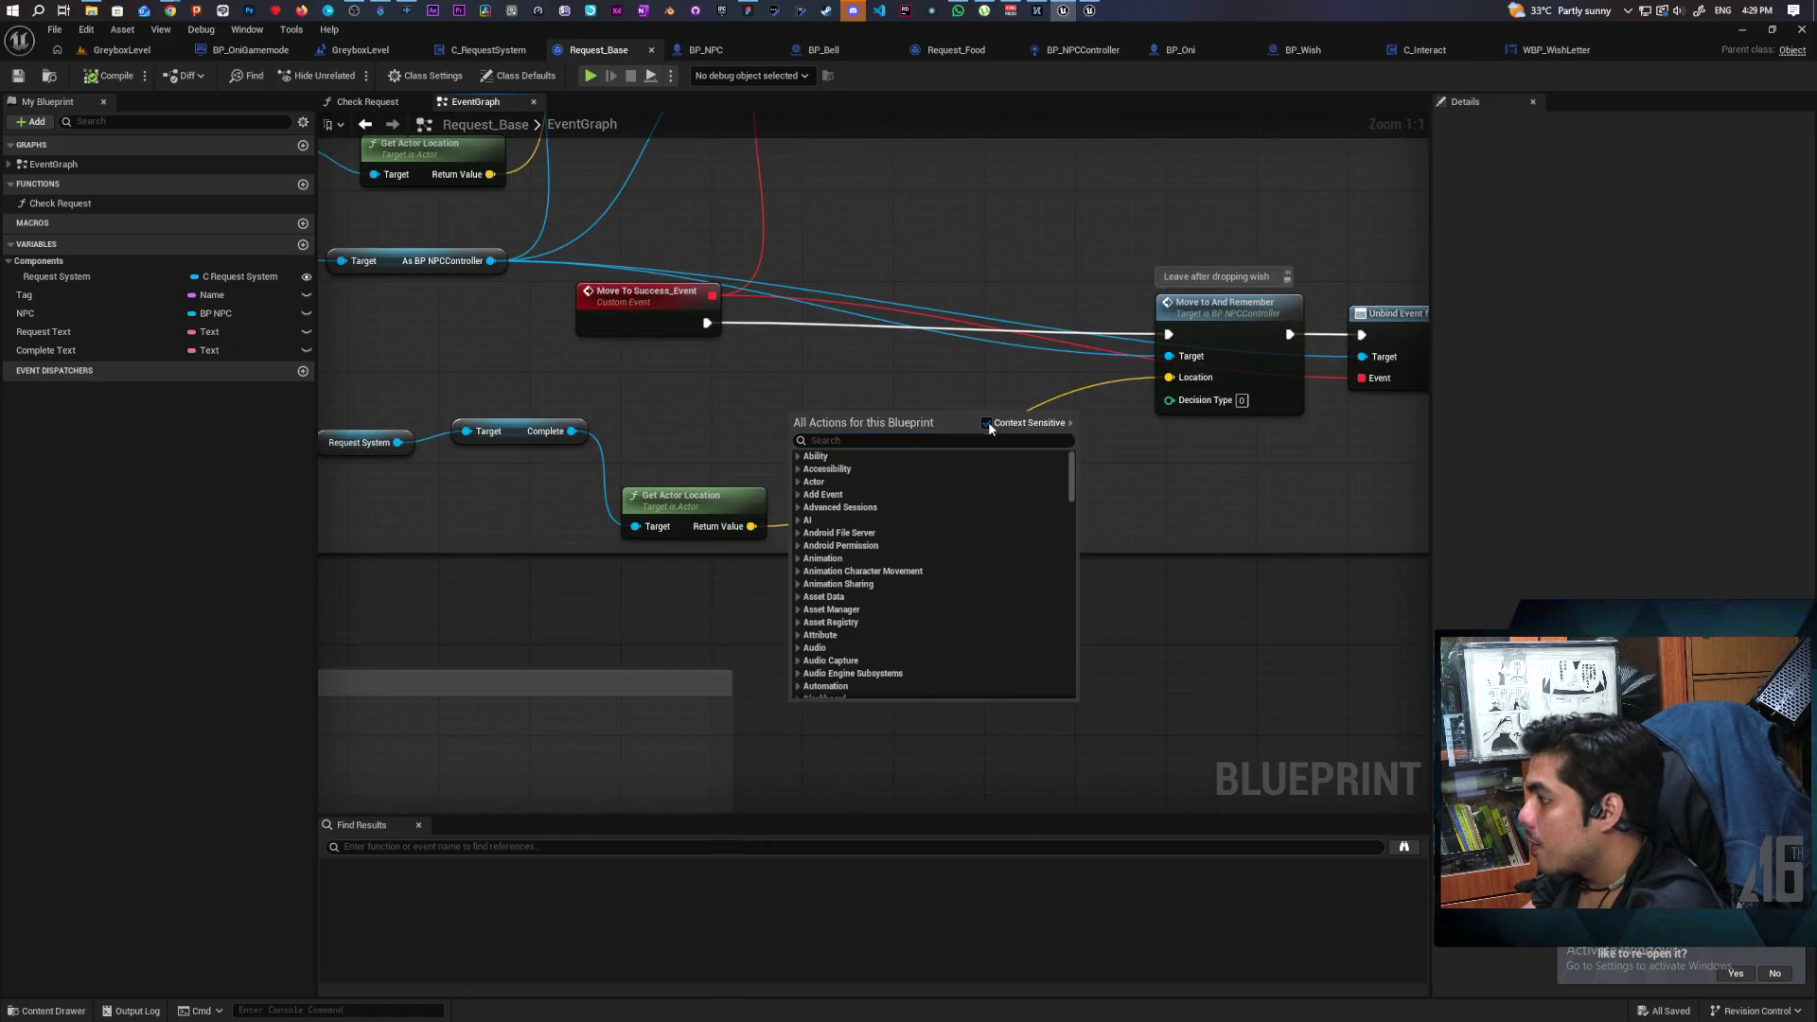
{"action": "type", "text": "spawn actor"}
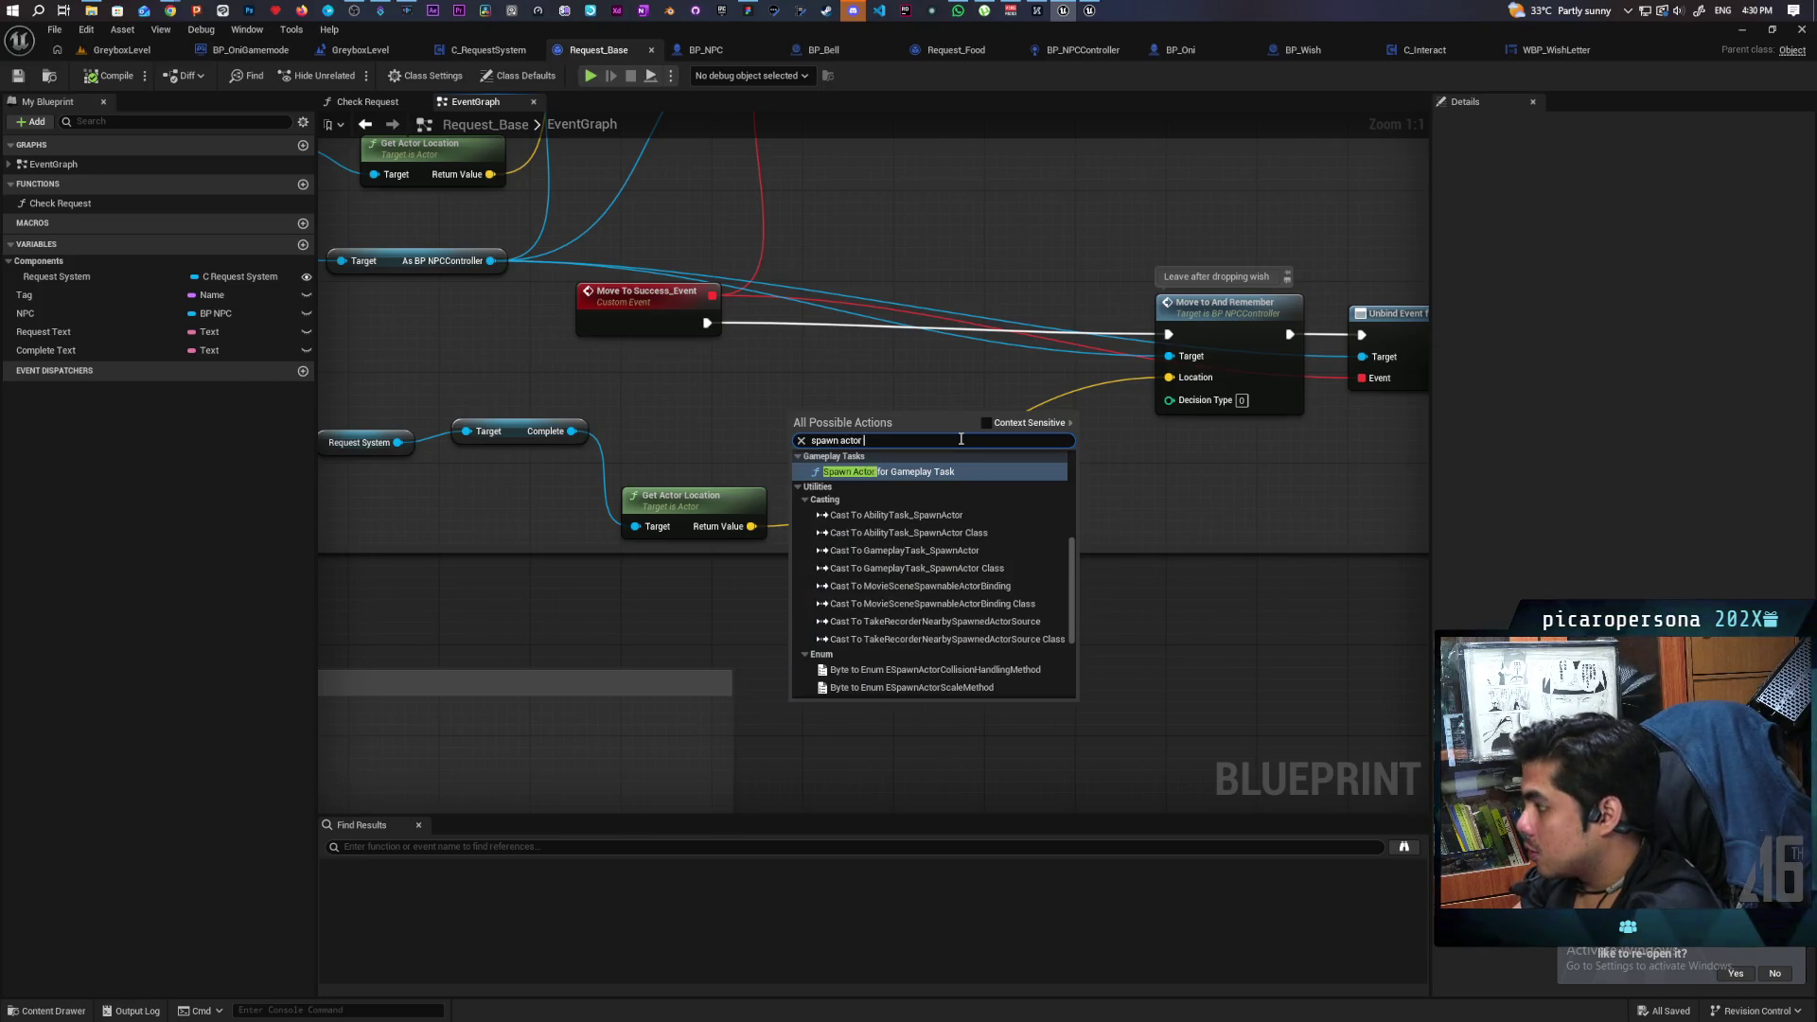
{"action": "type", "text": " of"}
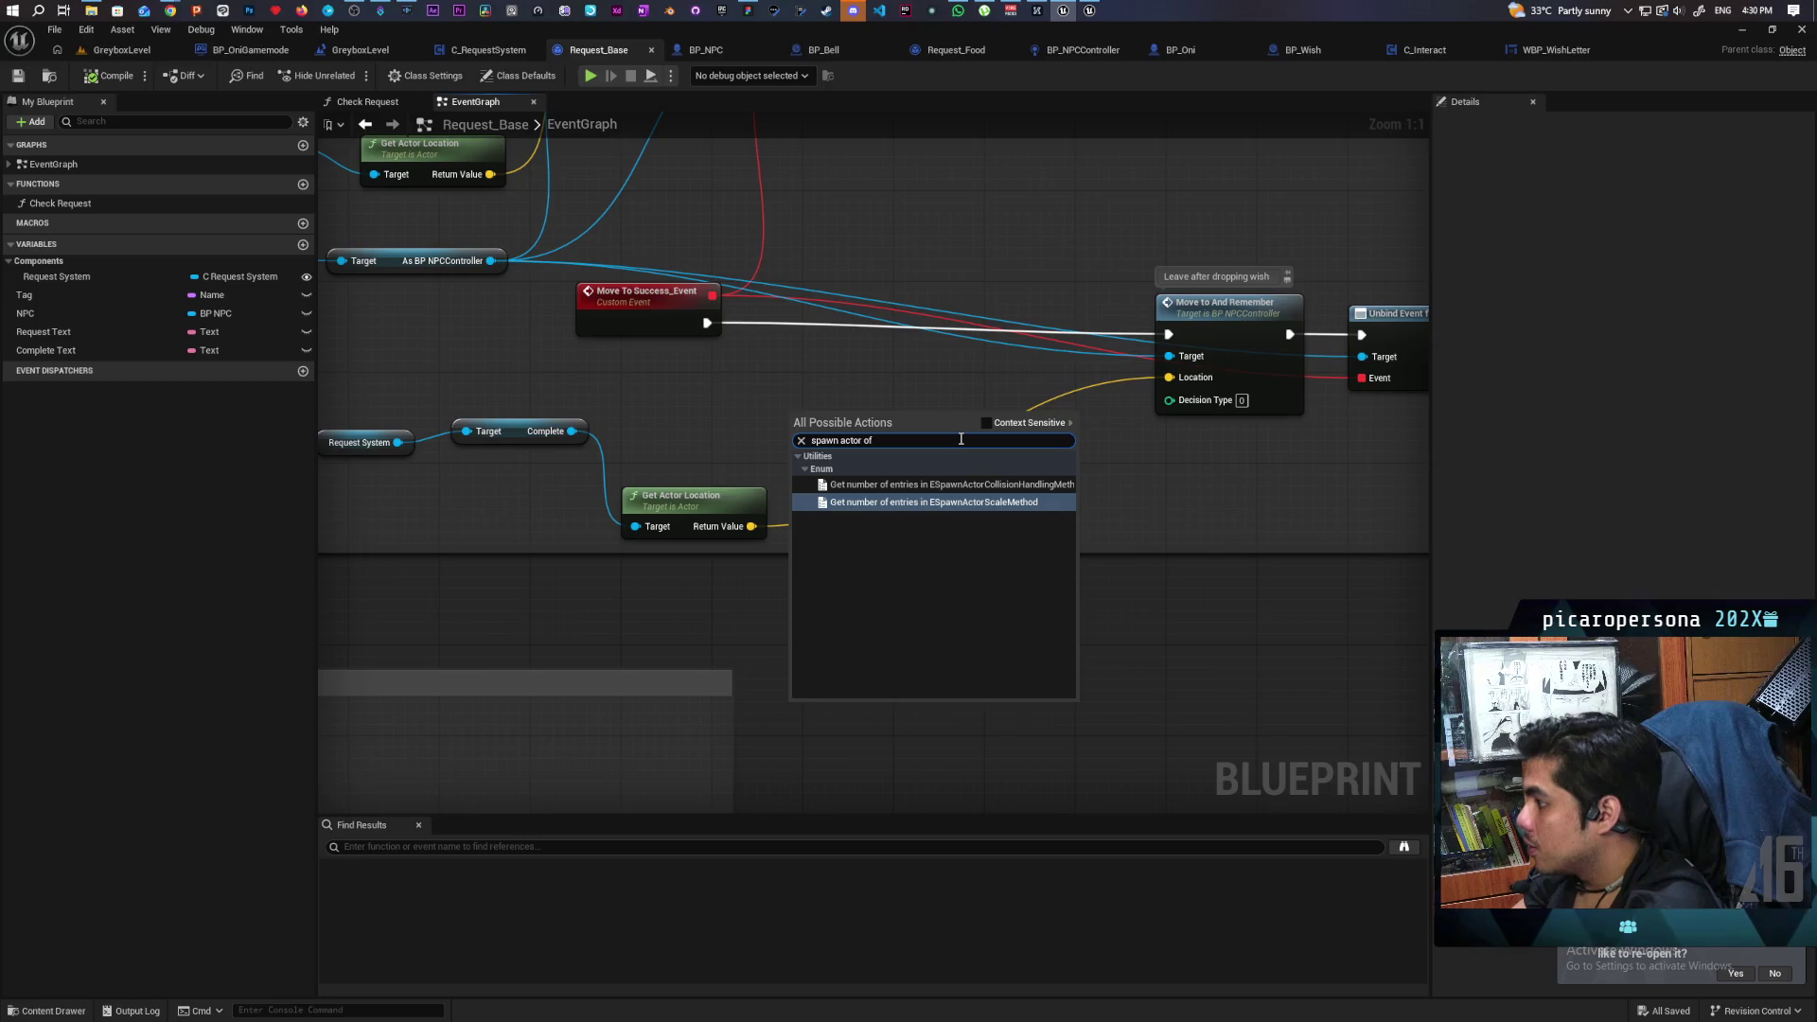
{"action": "key", "text": "ctrl+a"}
{"action": "type", "text": "creat"}
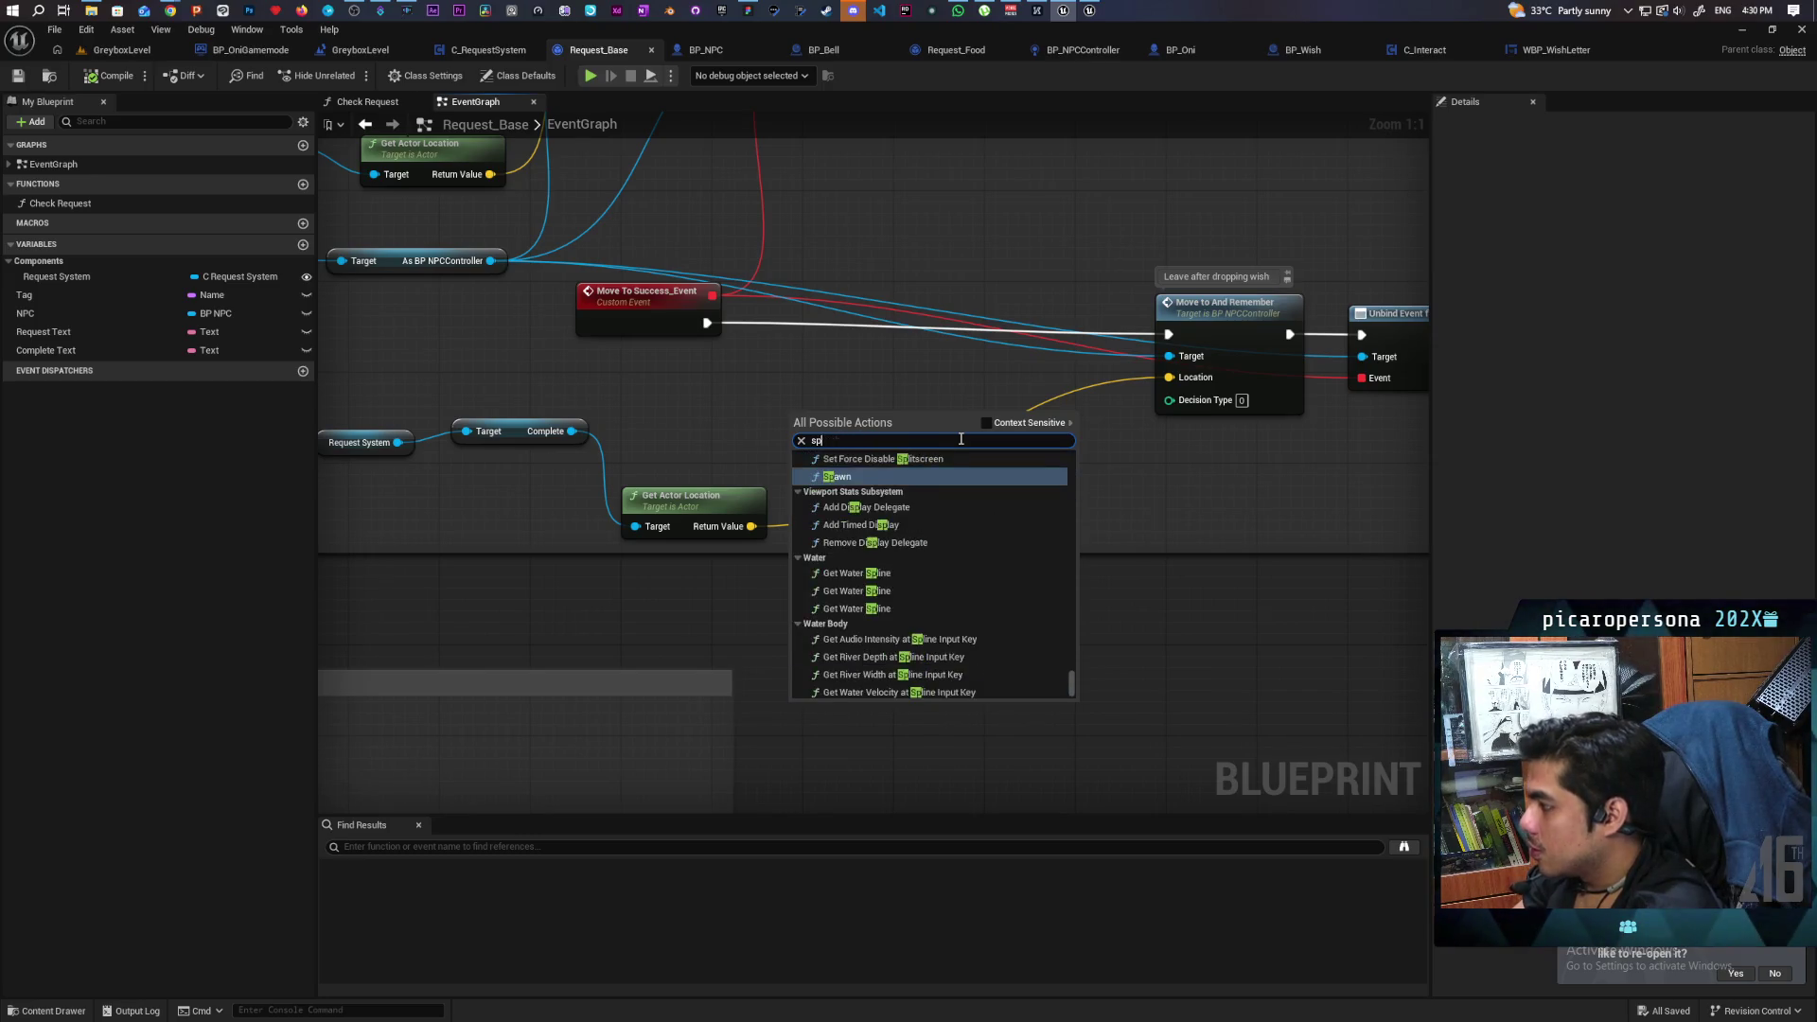
{"action": "type", "text": "e actor"}
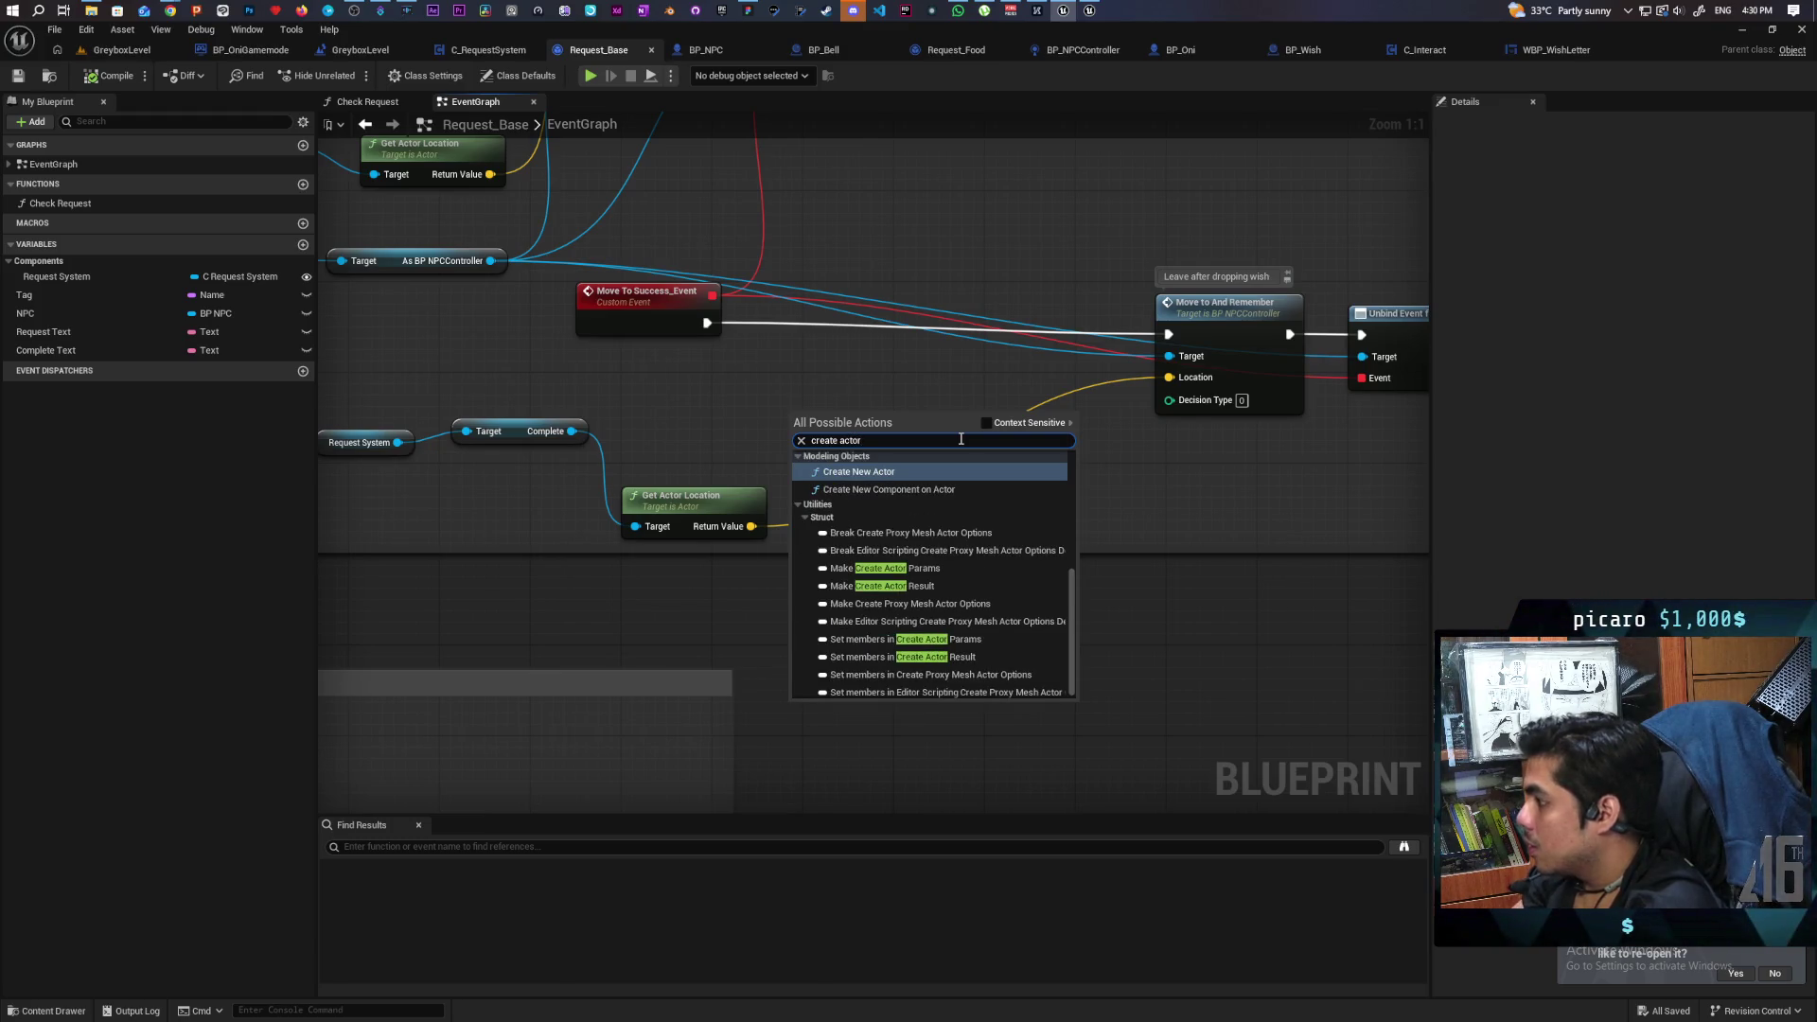
{"action": "scroll", "coordinate": [969, 515], "scroll_direction": "up", "scroll_amount": 2}
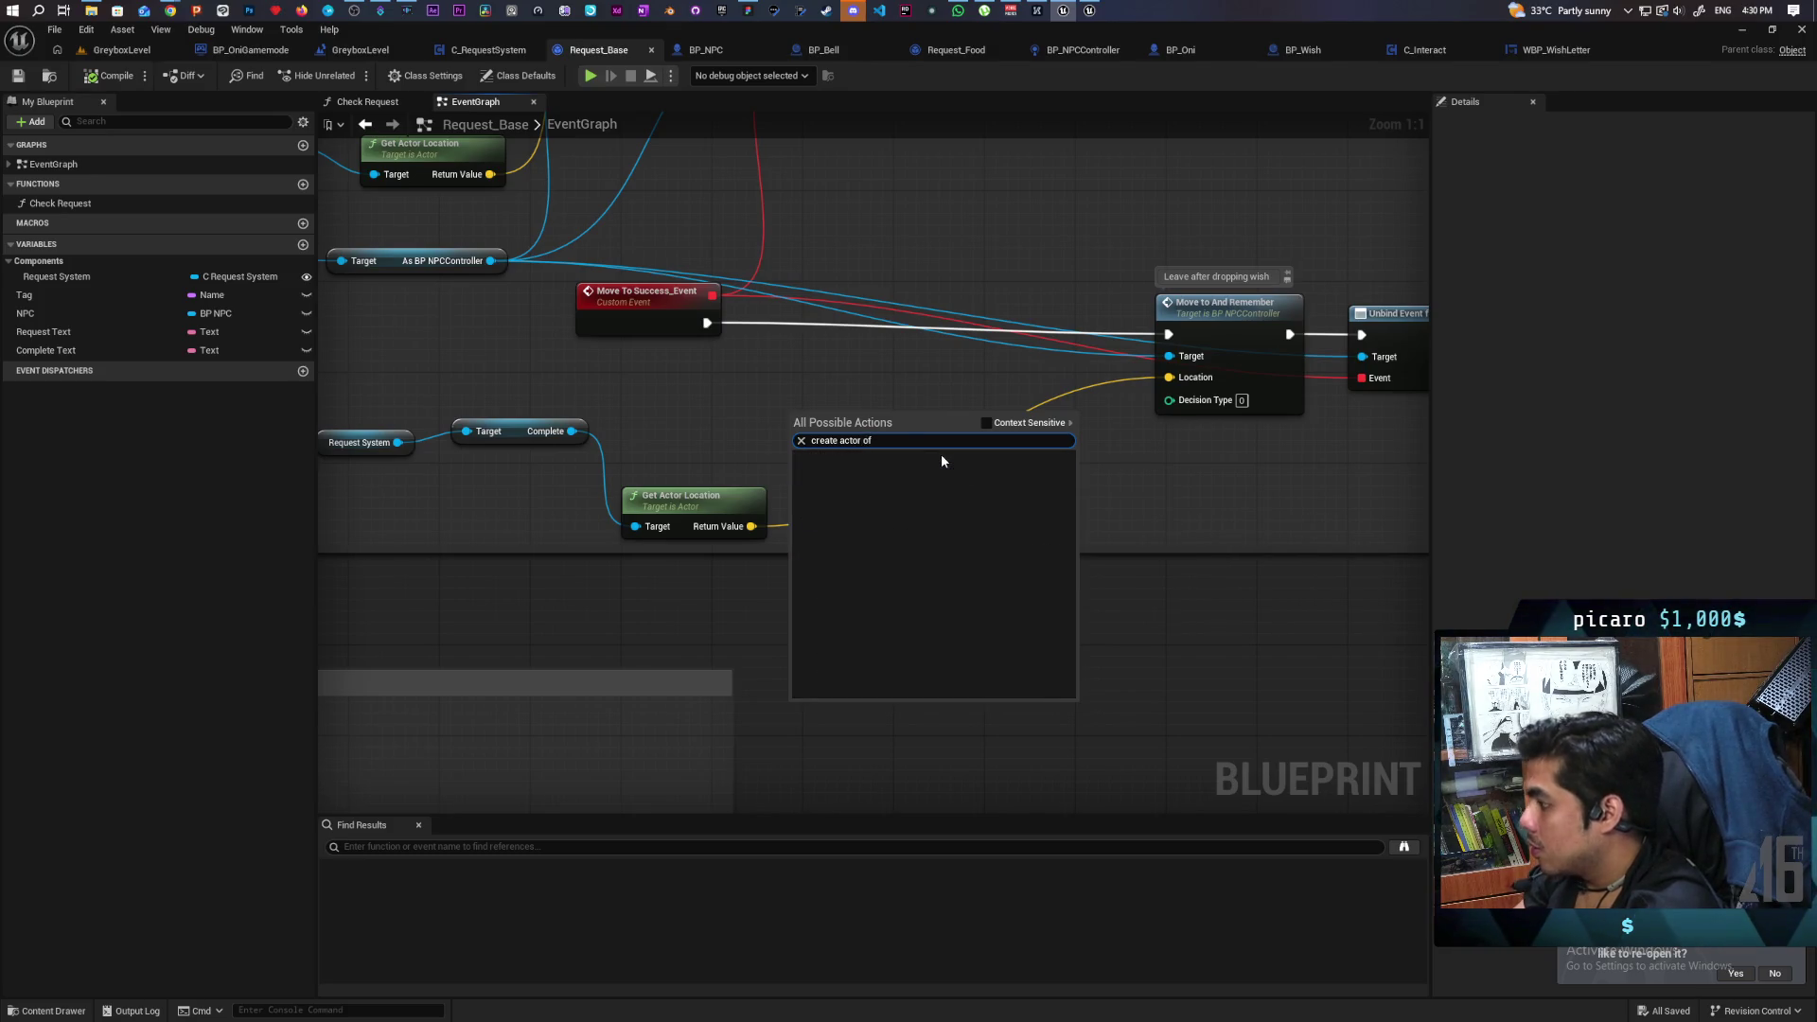
{"action": "type", "text": "from"}
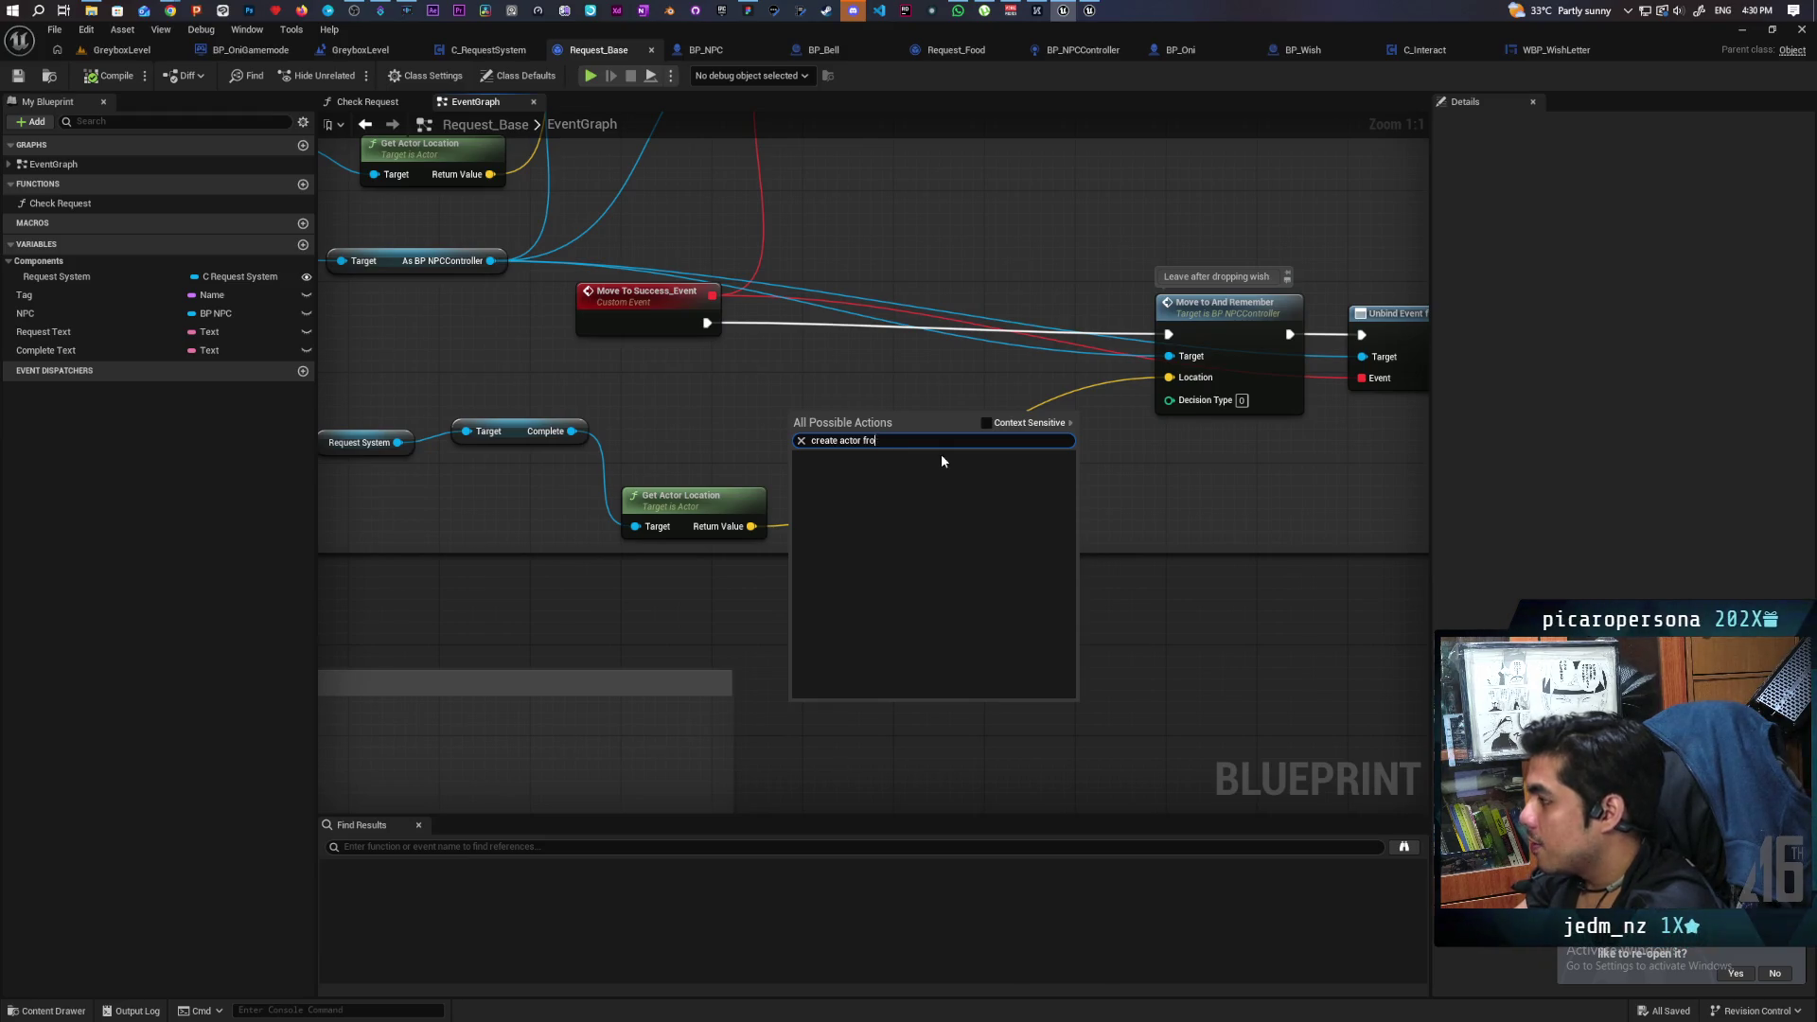
{"action": "key", "text": "ctrl+a"}
{"action": "type", "text": "cr"}
{"action": "key", "text": "BackSpace"}
{"action": "key", "text": "BackSpace"}
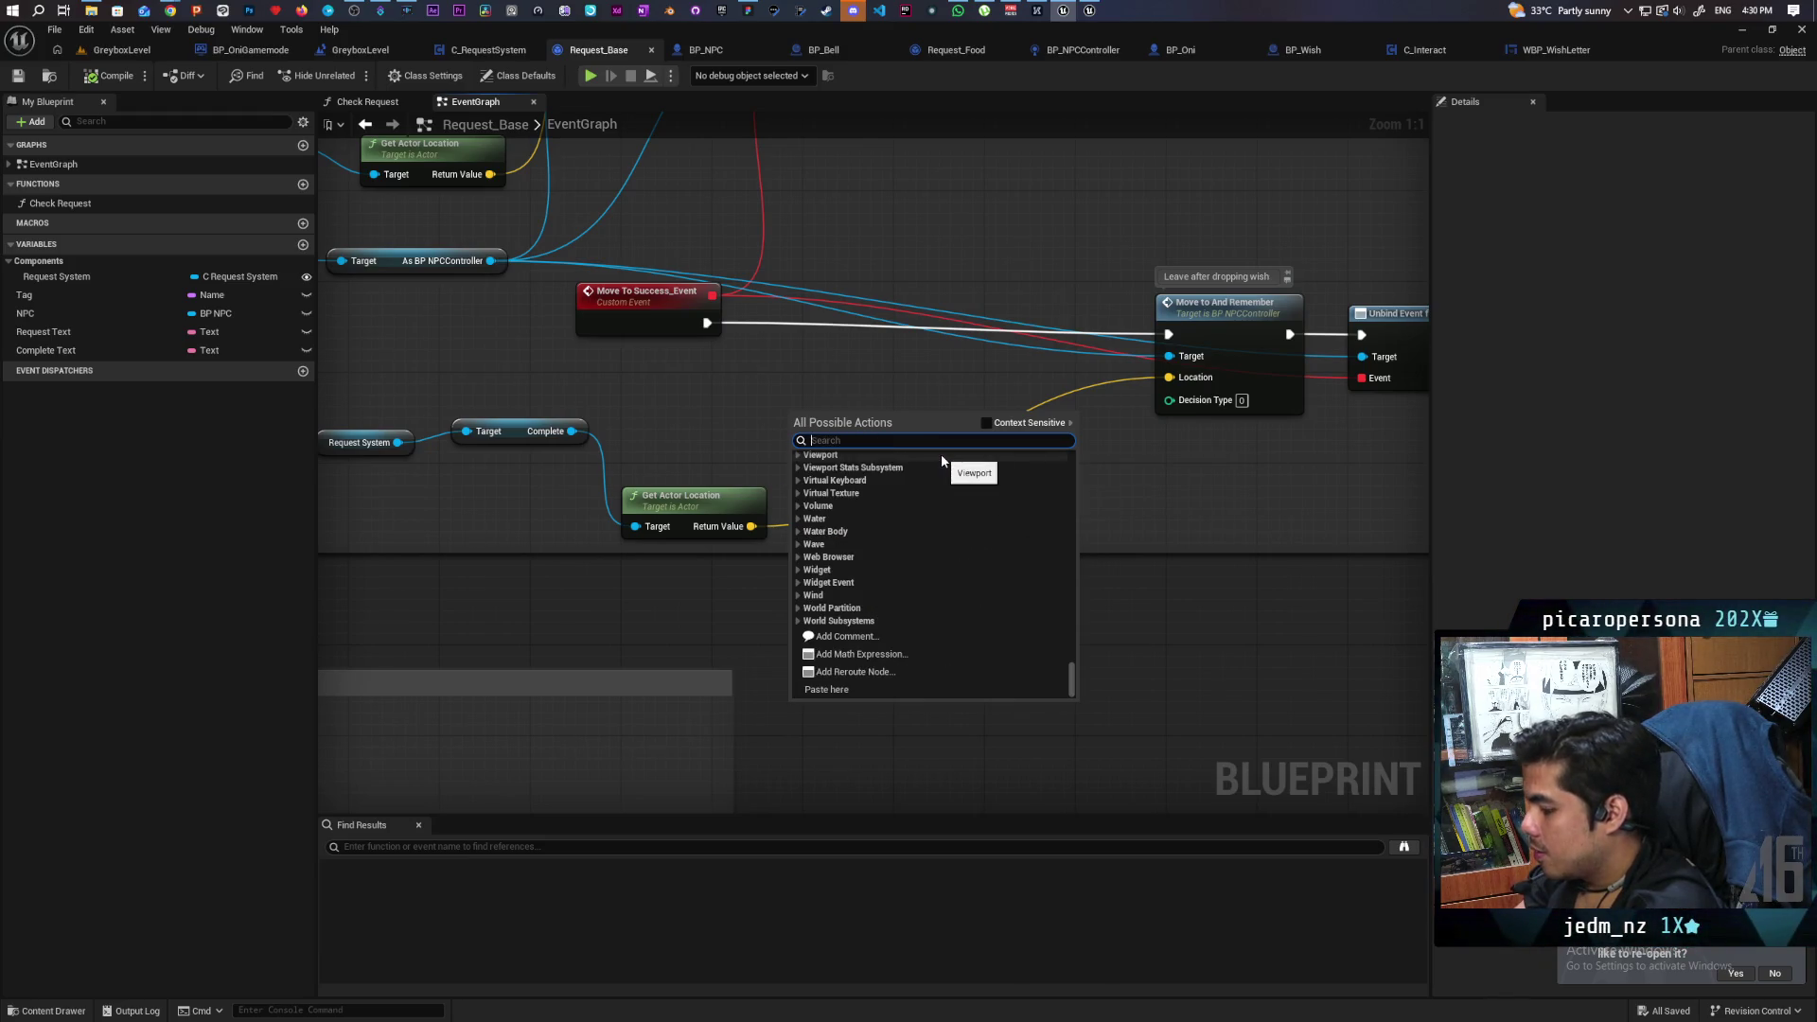
{"action": "type", "text": "actor from"}
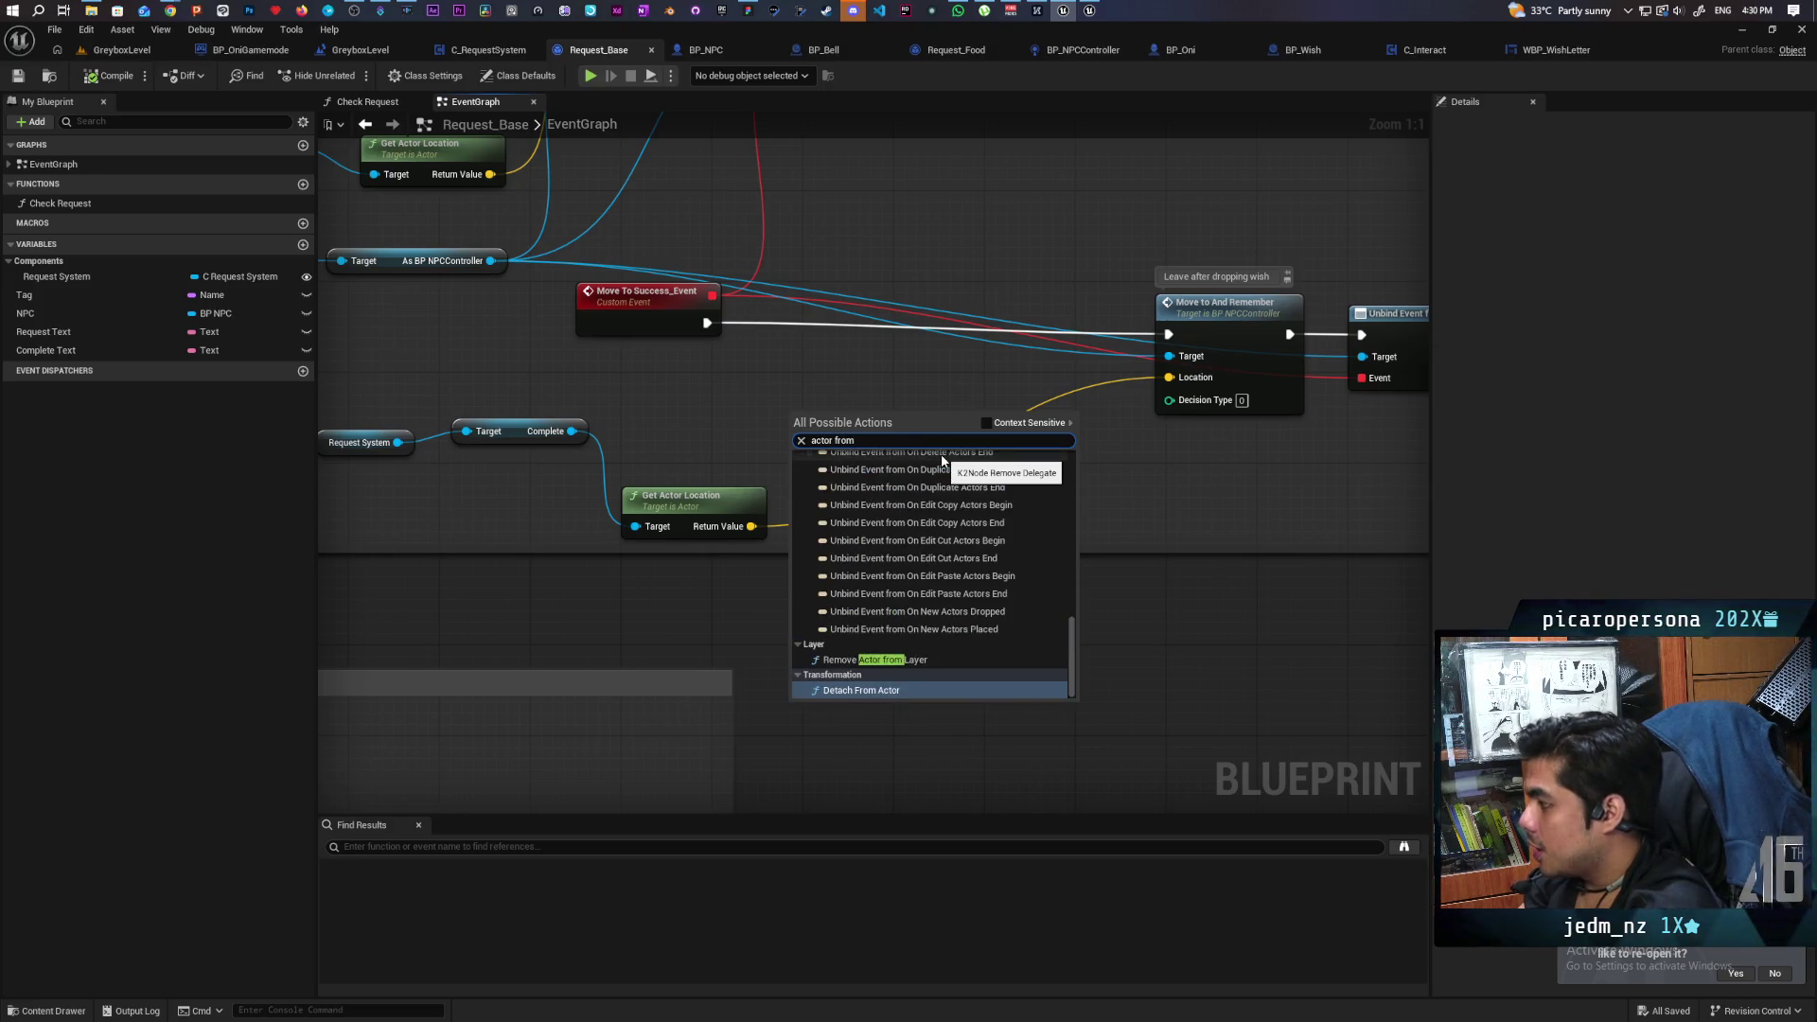
{"action": "type", "text": " clas"}
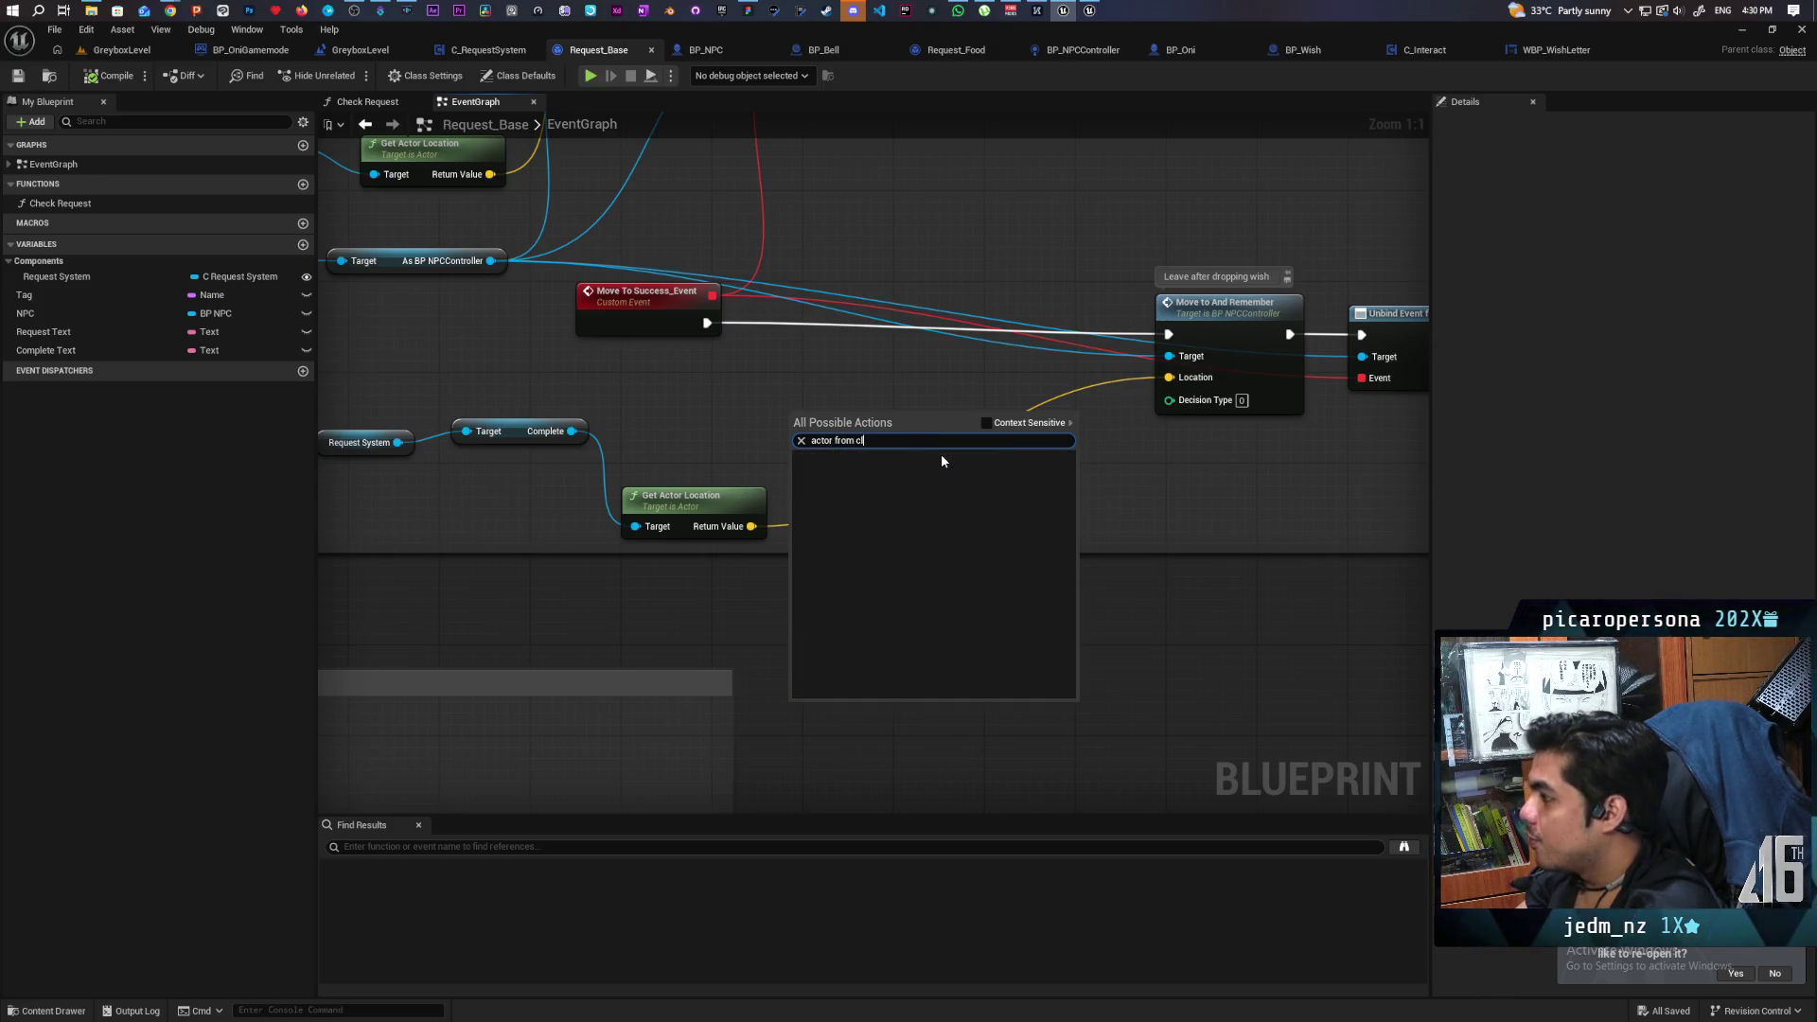
{"action": "key", "text": "BackSpace"}
{"action": "key", "text": "BackSpace"}
{"action": "key", "text": "BackSpace"}
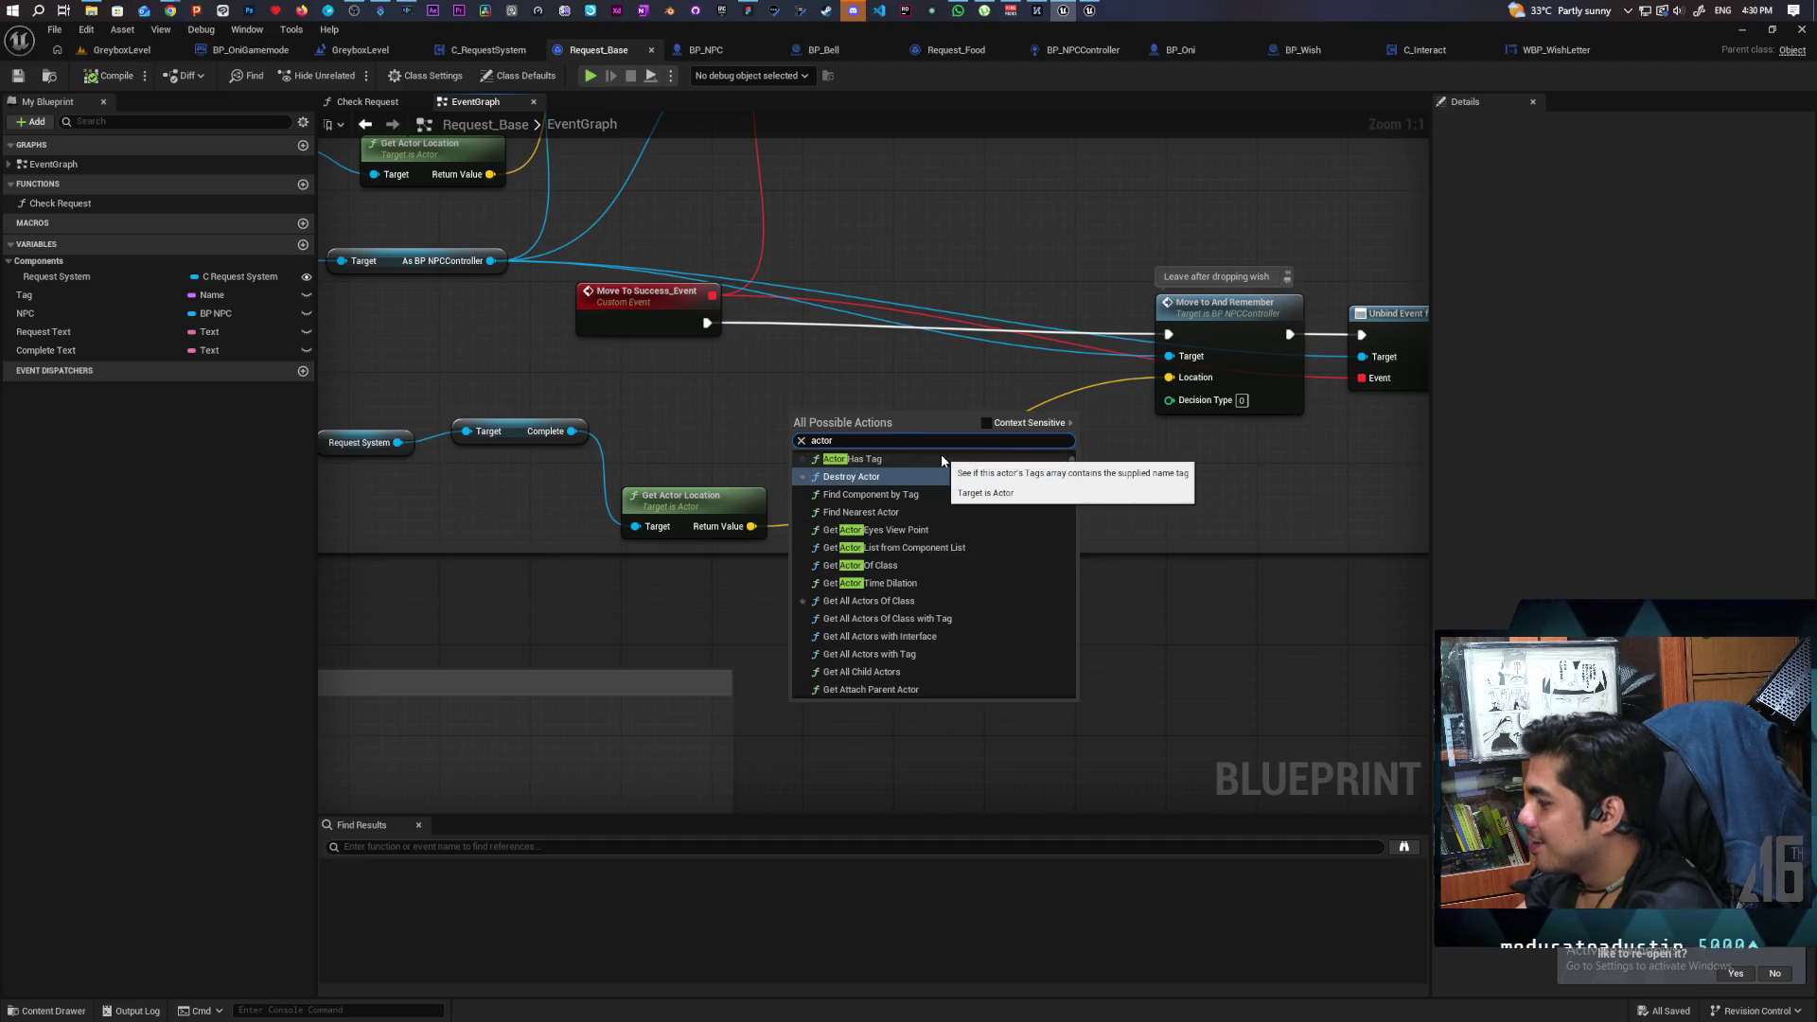
{"action": "type", "text": " of class"}
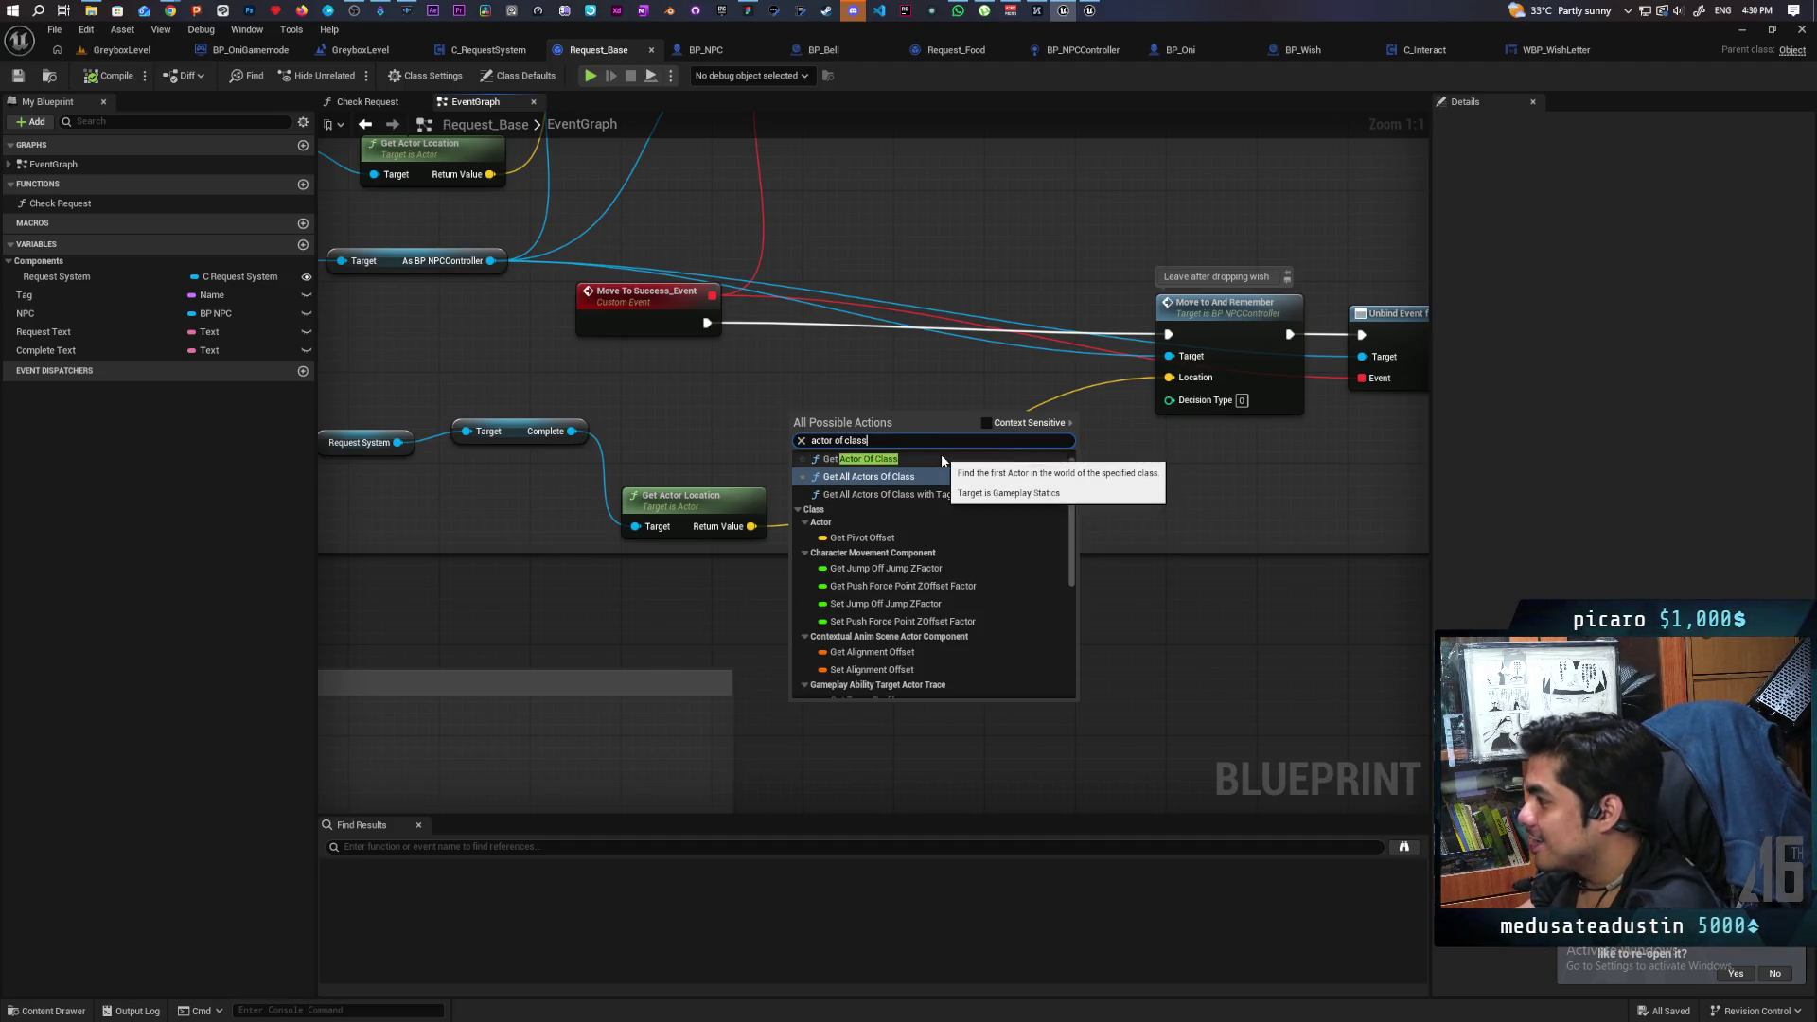
{"action": "scroll", "coordinate": [936, 469], "scroll_direction": "down", "scroll_amount": 3}
{"action": "scroll", "coordinate": [939, 484], "scroll_direction": "down", "scroll_amount": 4}
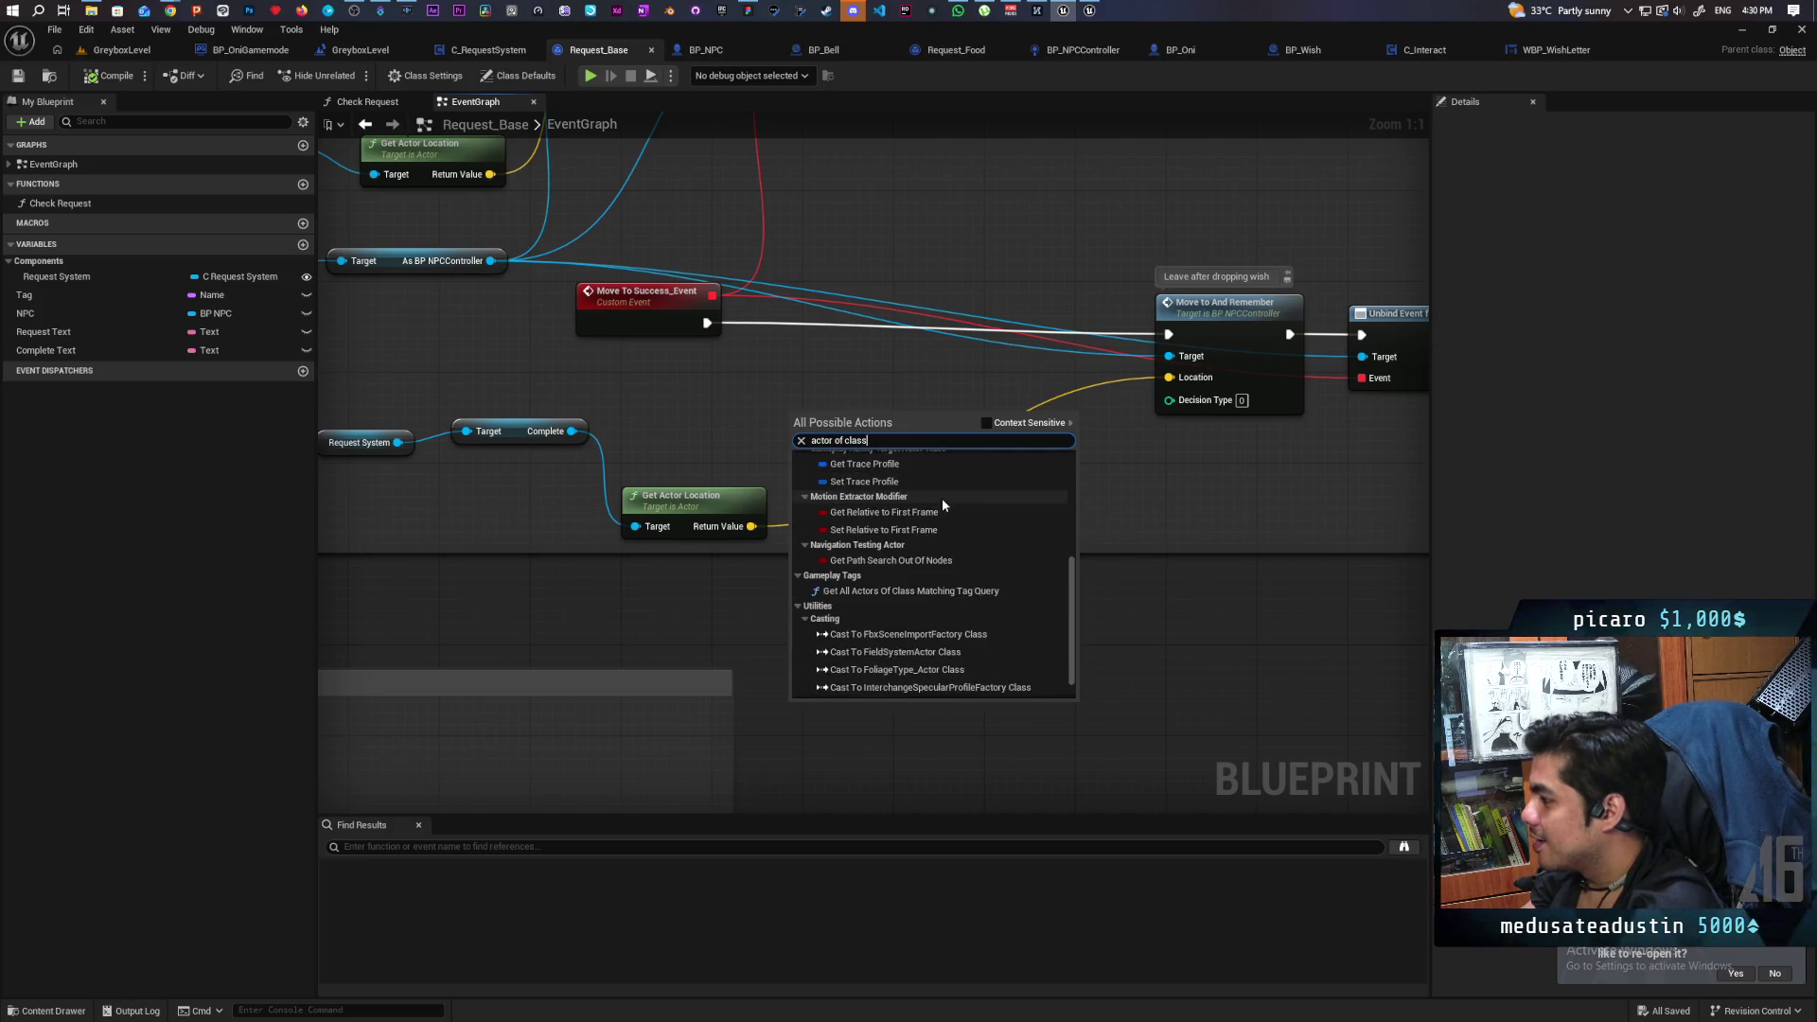
{"action": "scroll", "coordinate": [941, 503], "scroll_direction": "up", "scroll_amount": 2}
{"action": "scroll", "coordinate": [942, 506], "scroll_direction": "up", "scroll_amount": 2}
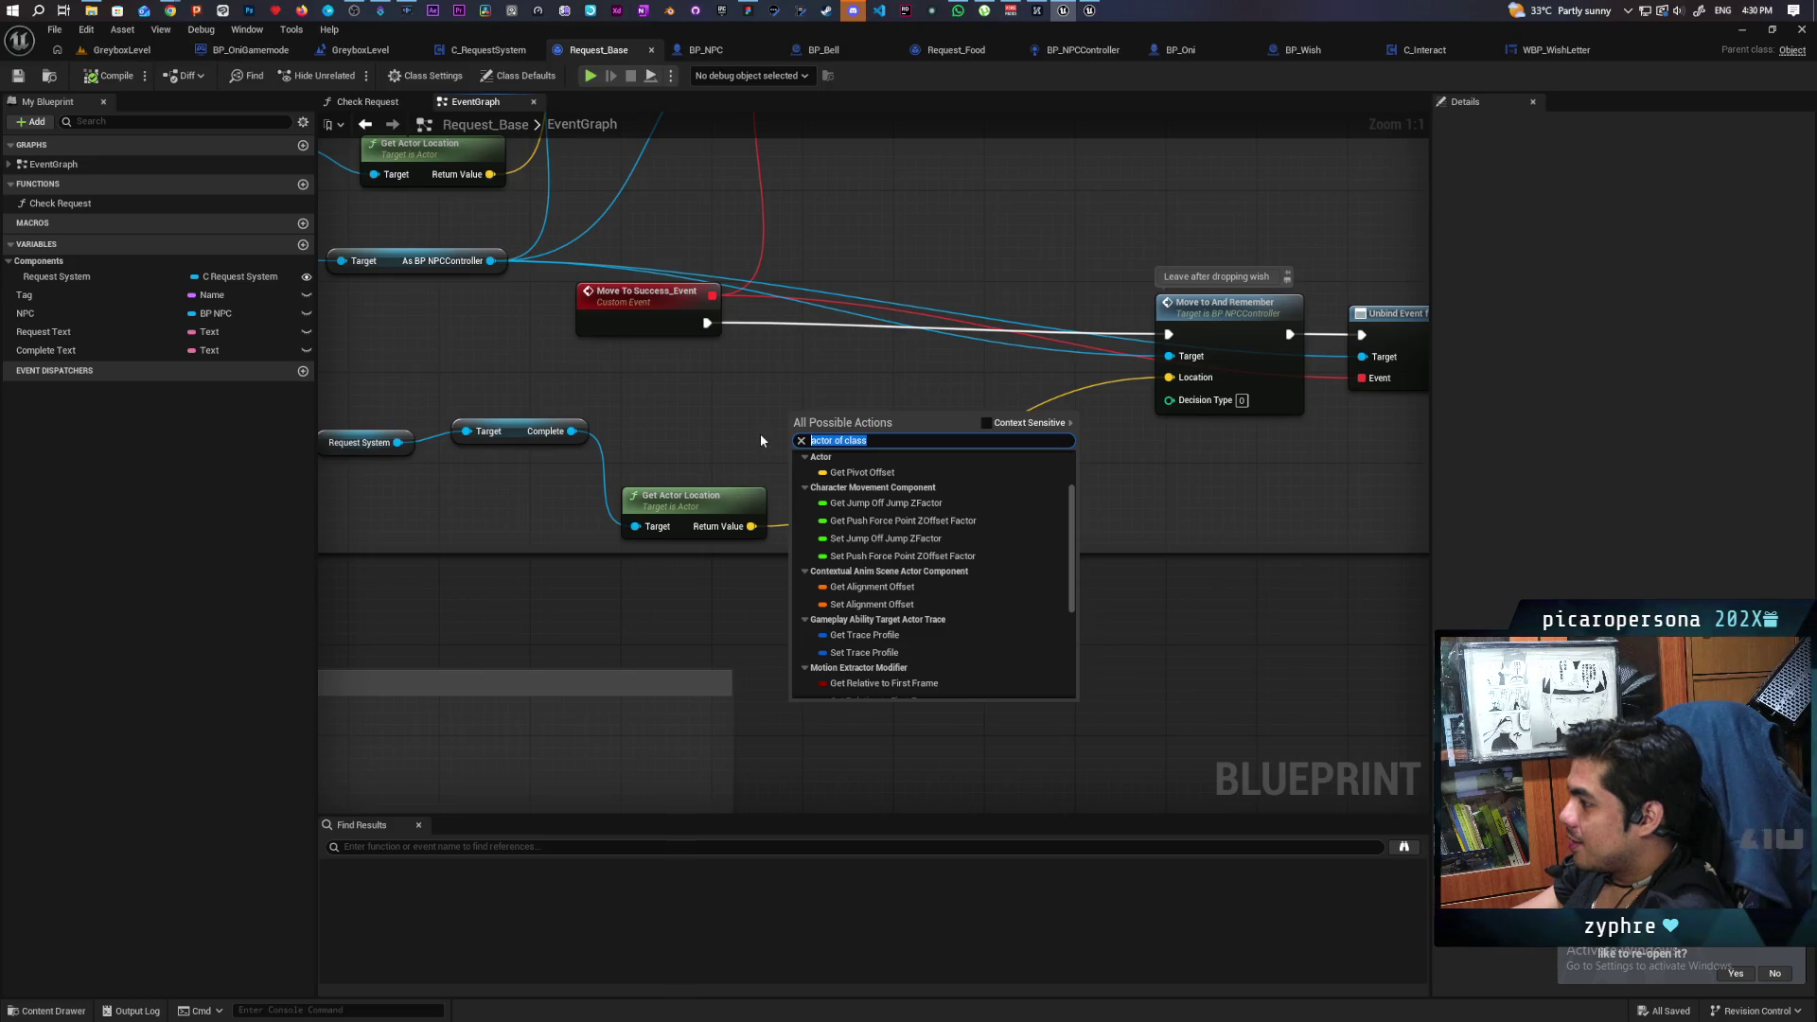
{"action": "type", "text": "spawn"}
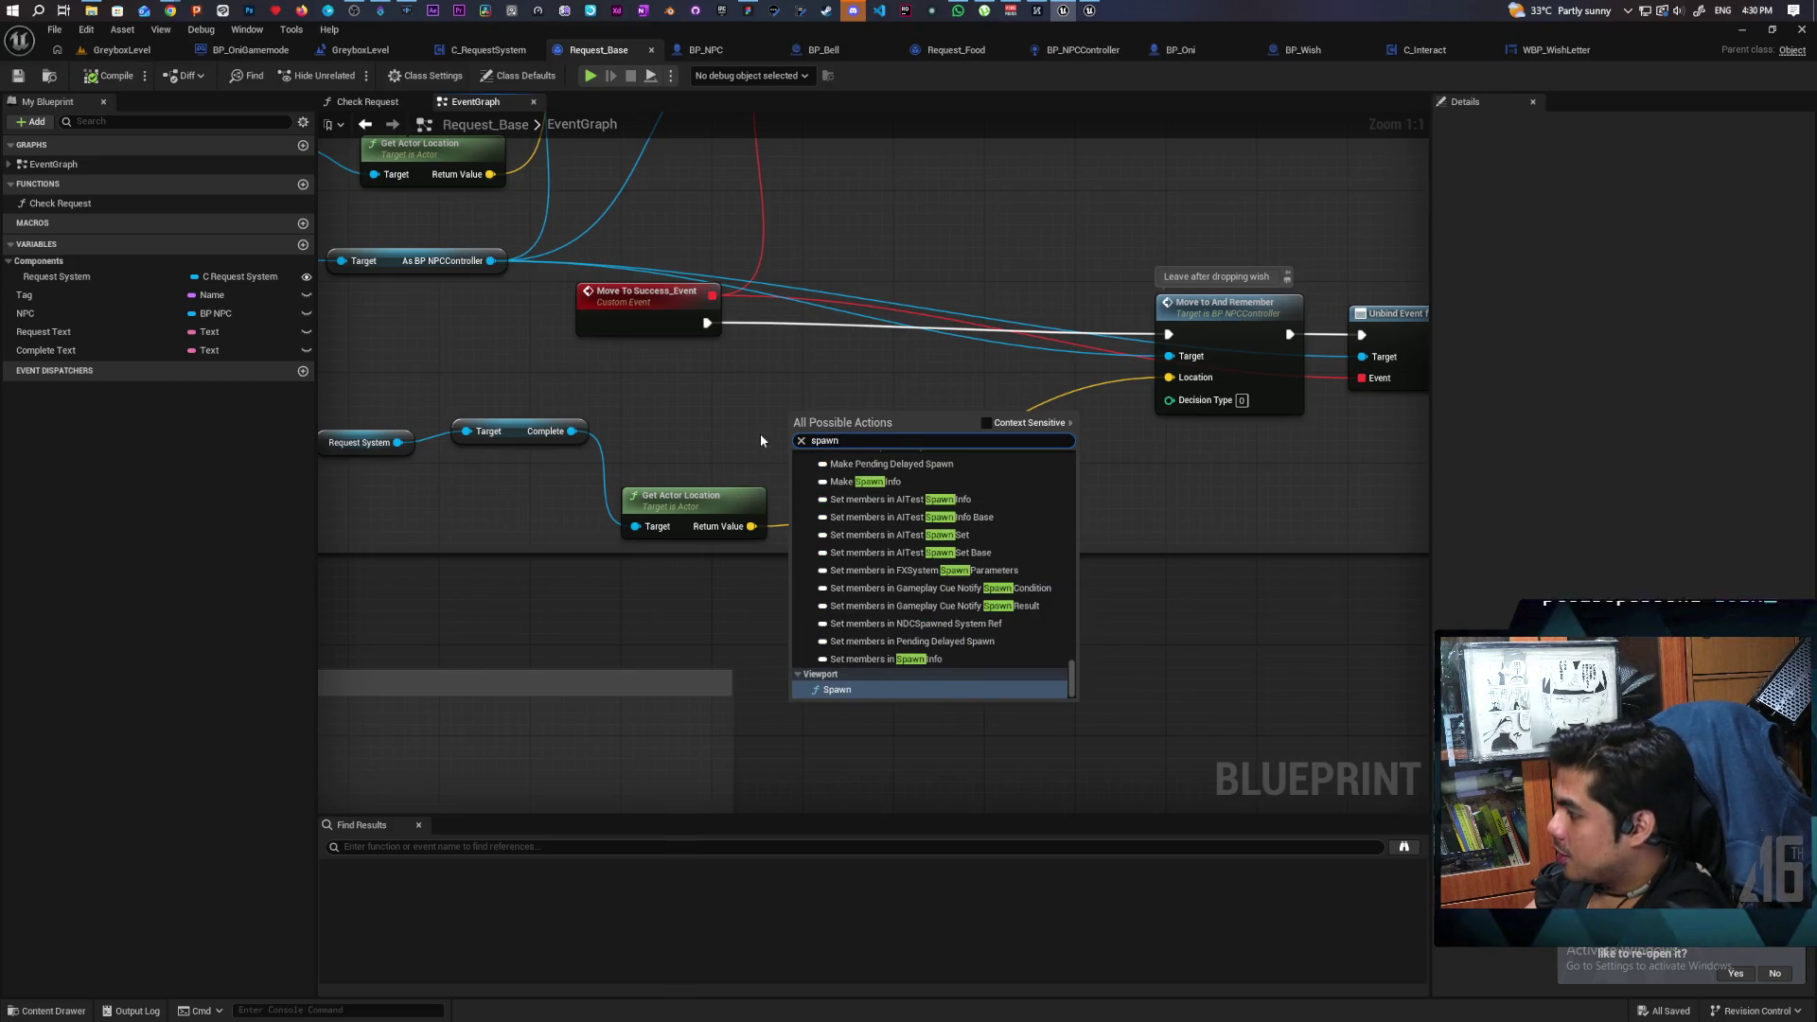
{"action": "type", "text": " of class"}
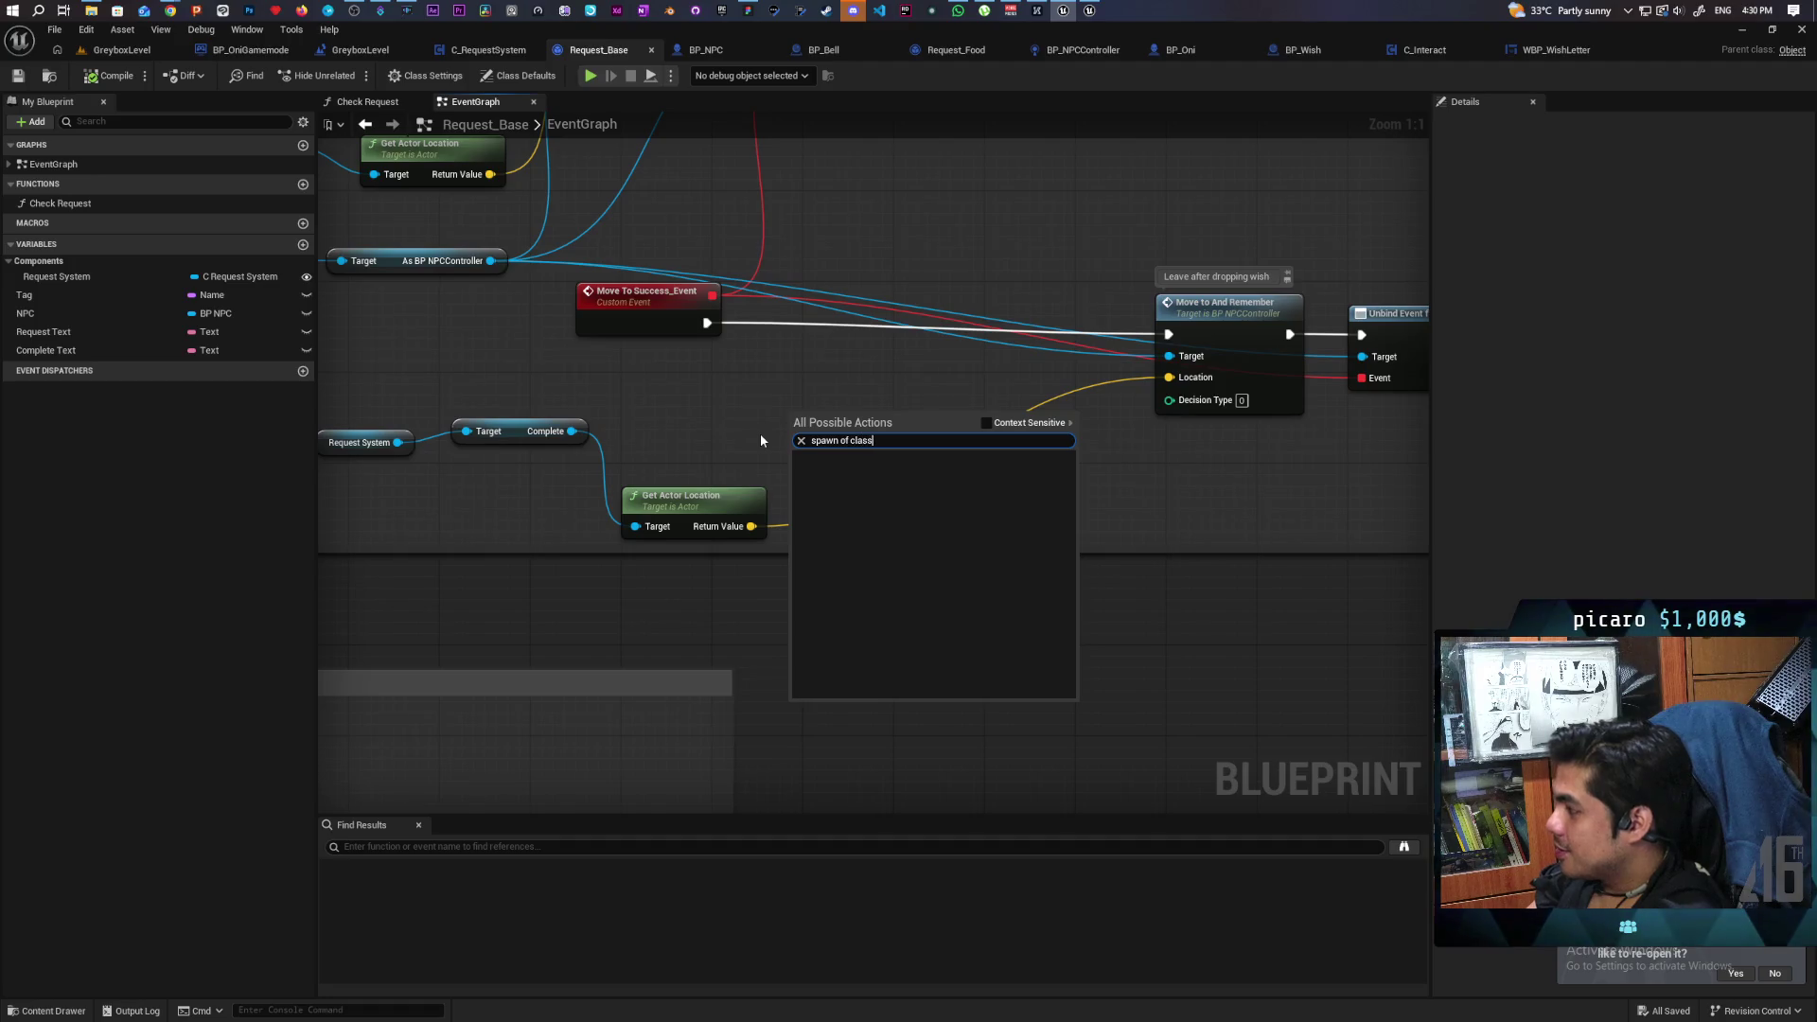
{"action": "key", "text": "BackSpace"}
{"action": "key", "text": "BackSpace"}
{"action": "key", "text": "BackSpace"}
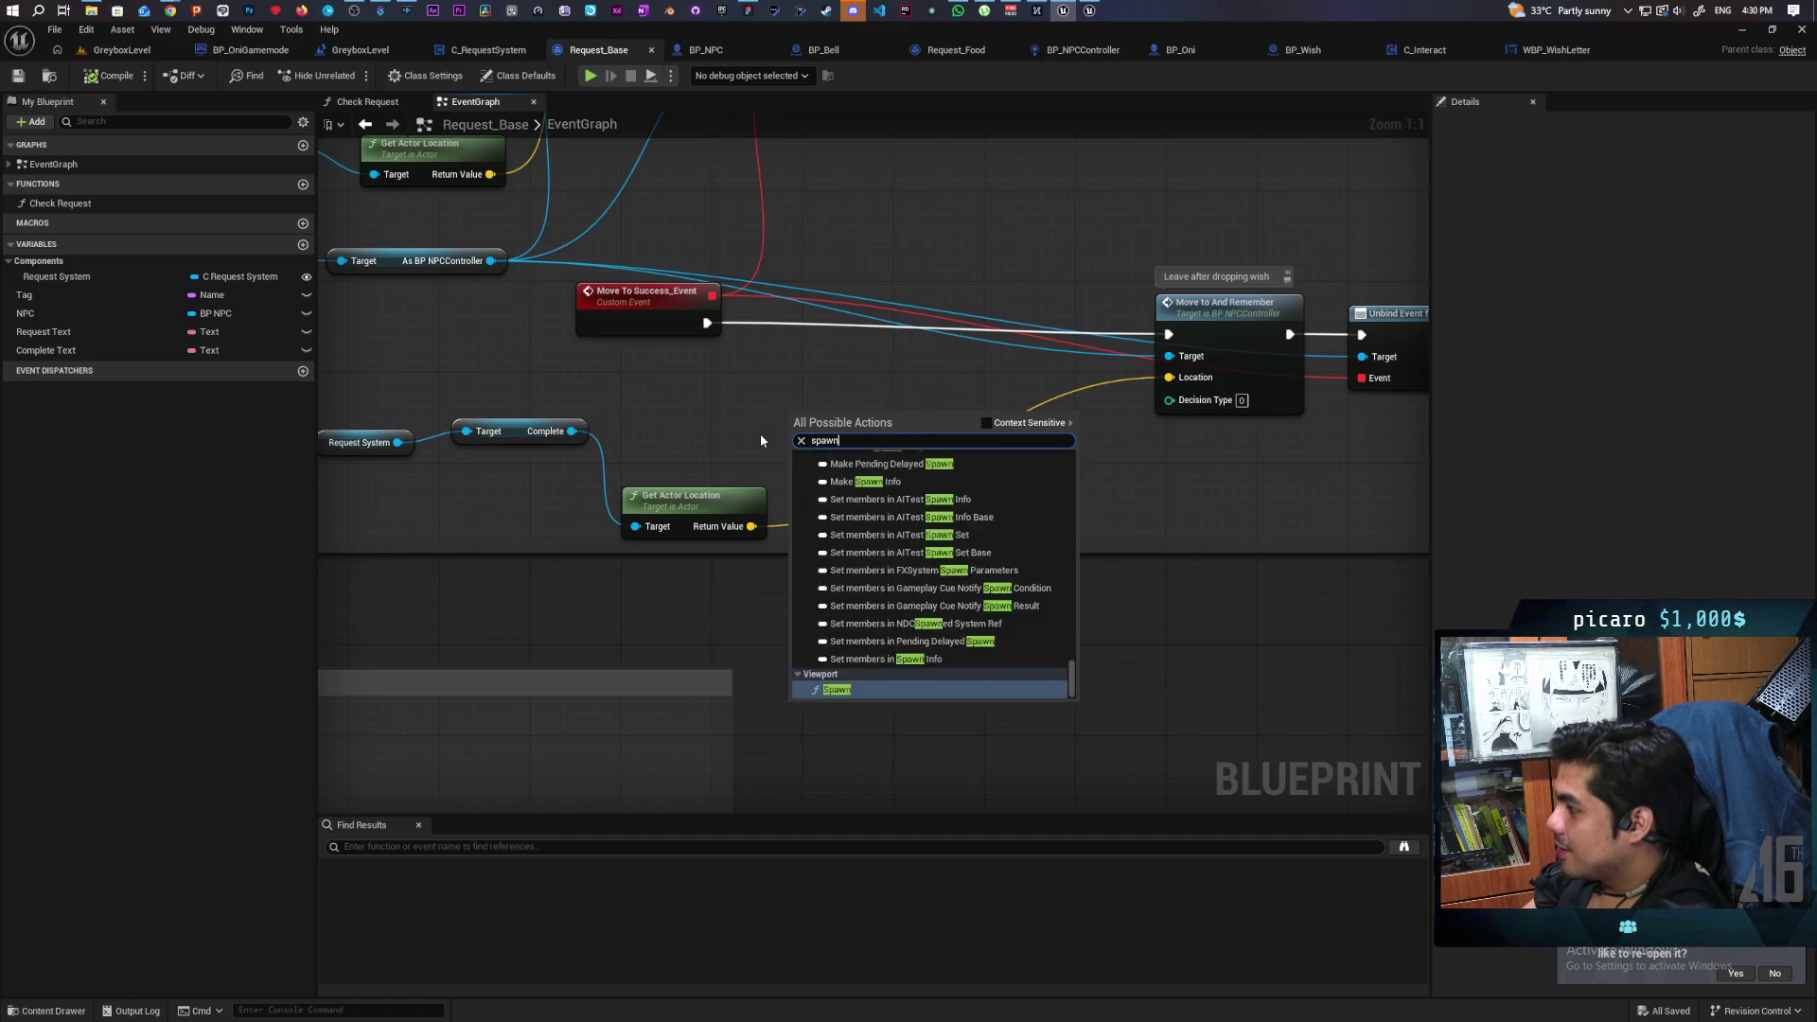
{"action": "type", "text": "of class"}
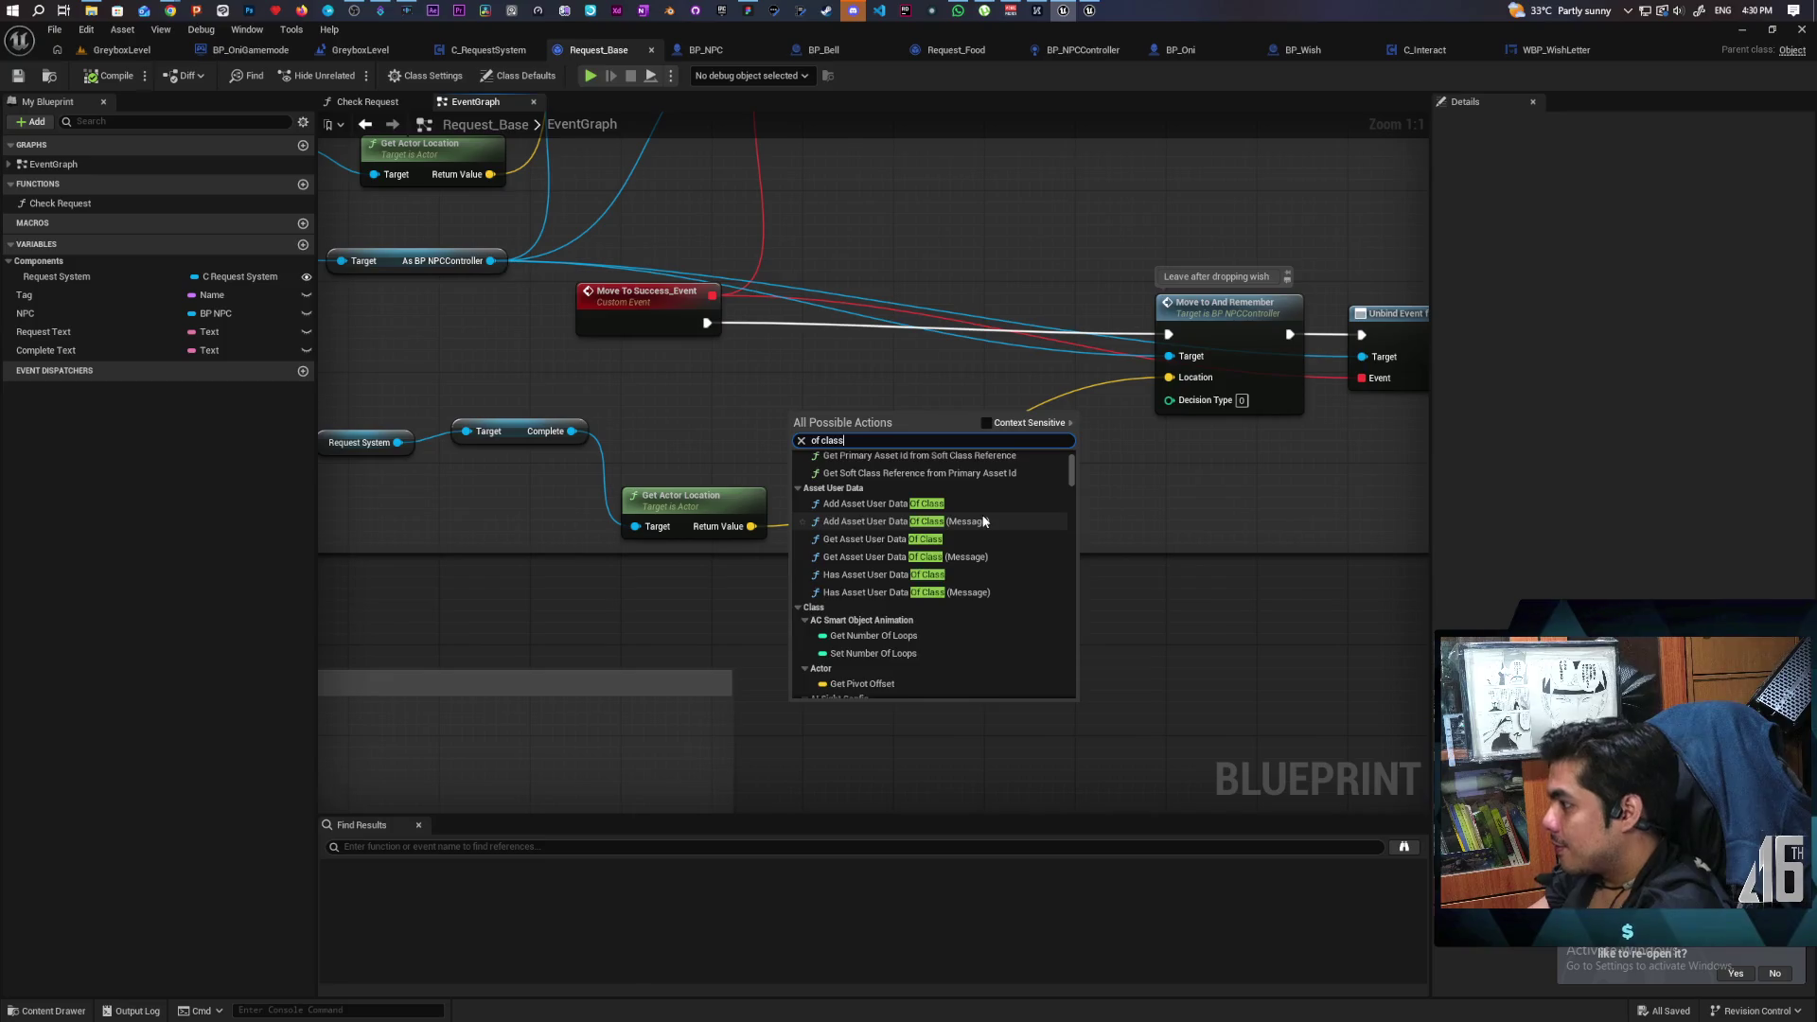
{"action": "scroll", "coordinate": [969, 526], "scroll_direction": "down", "scroll_amount": 3}
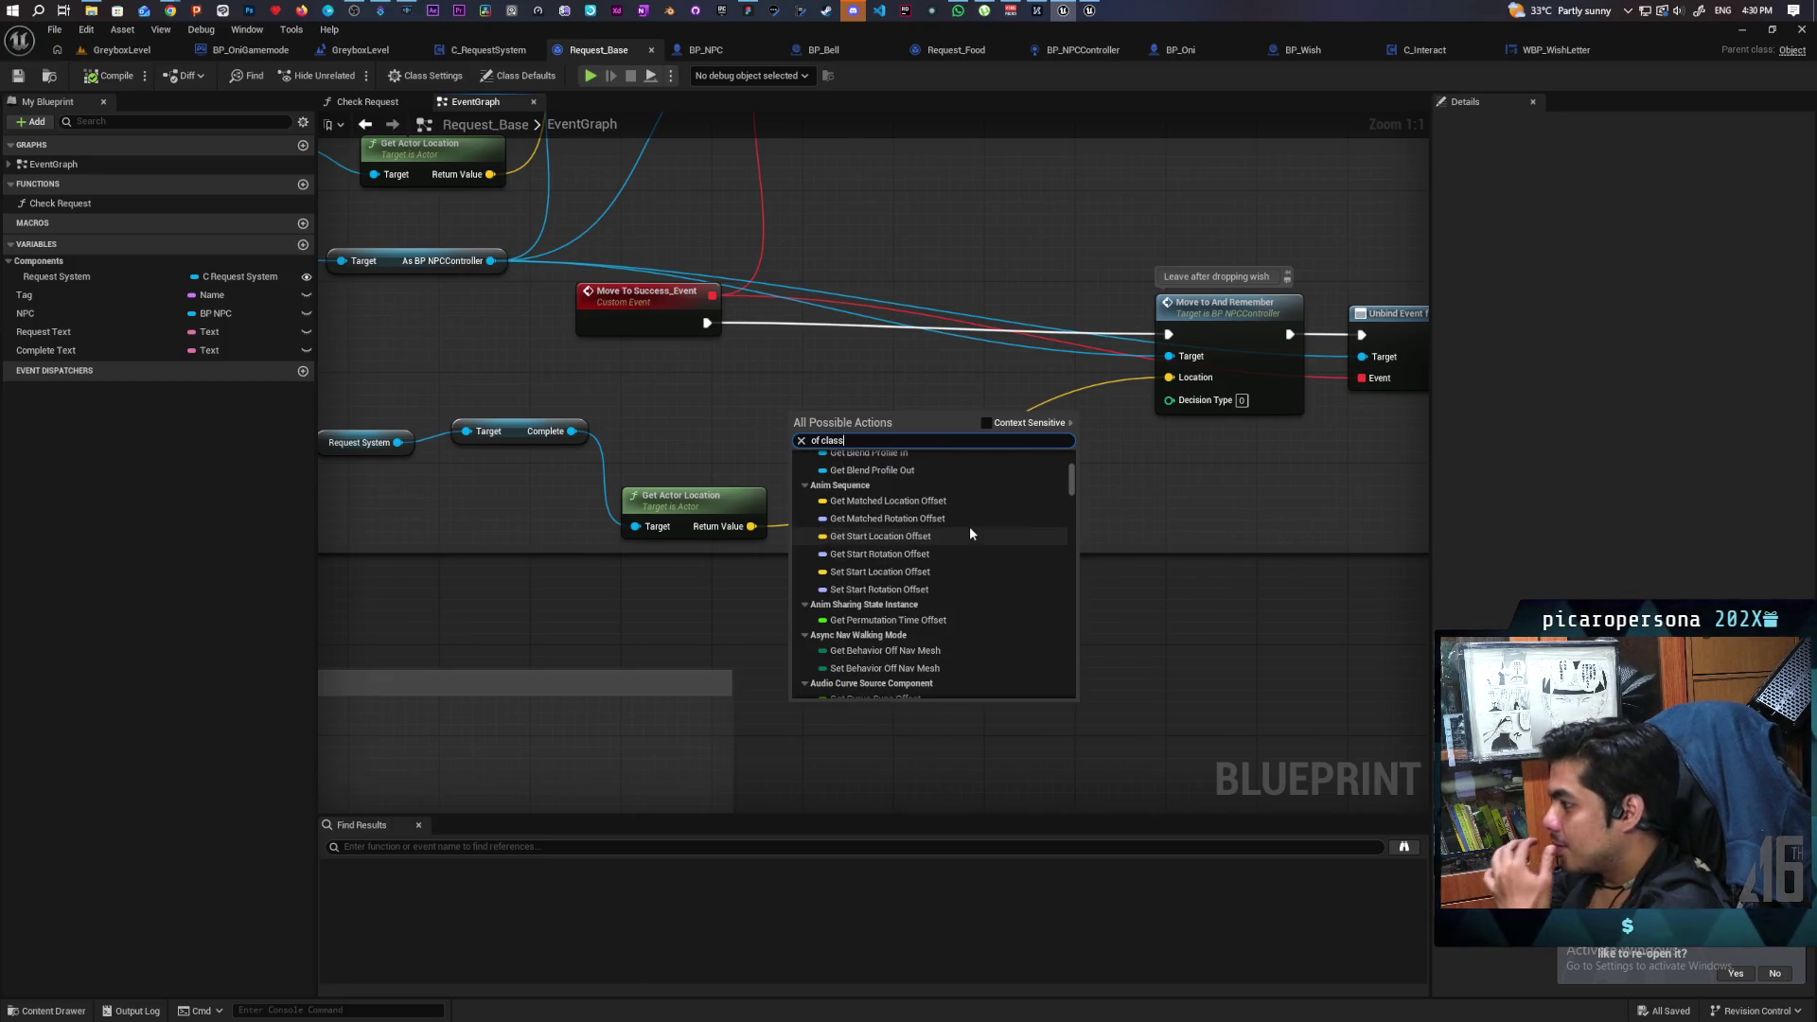
{"action": "left_click", "coordinate": [724, 354]}
{"action": "scroll", "coordinate": [740, 410], "scroll_direction": "down", "scroll_amount": 4}
{"action": "scroll", "coordinate": [1381, 401], "scroll_direction": "up", "scroll_amount": 5}
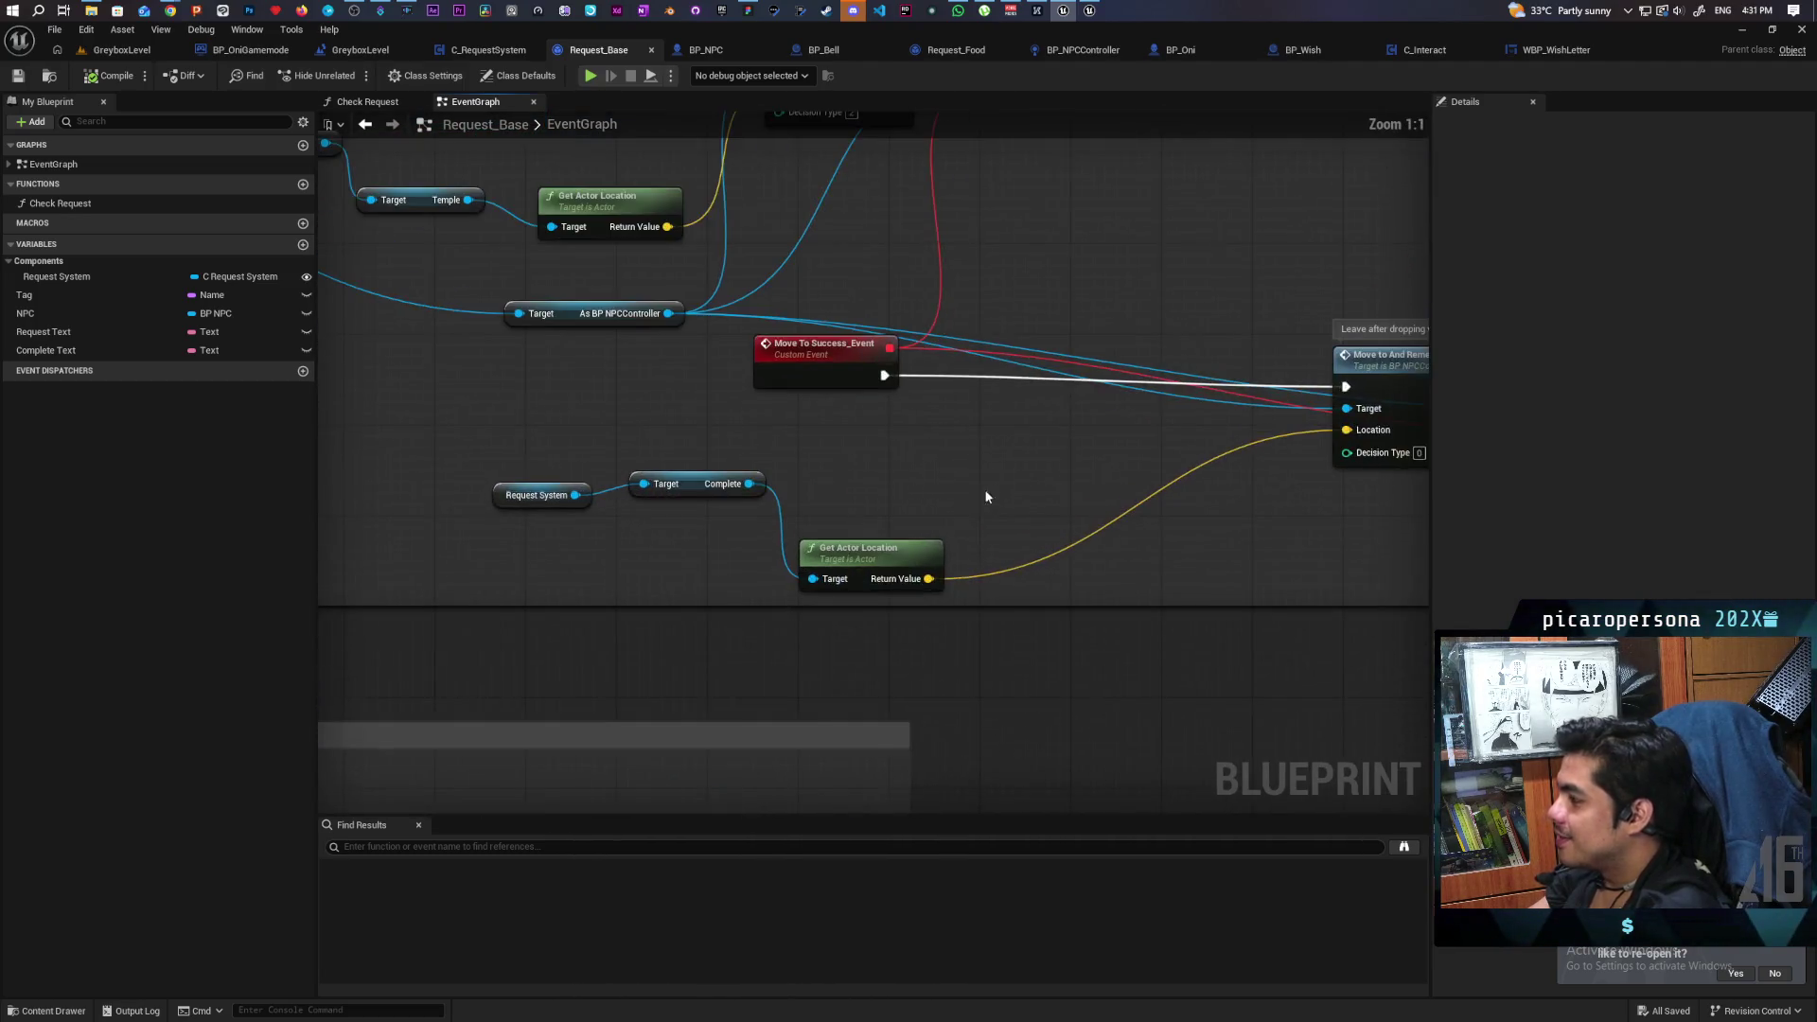
{"action": "right_click", "coordinate": [804, 549]}
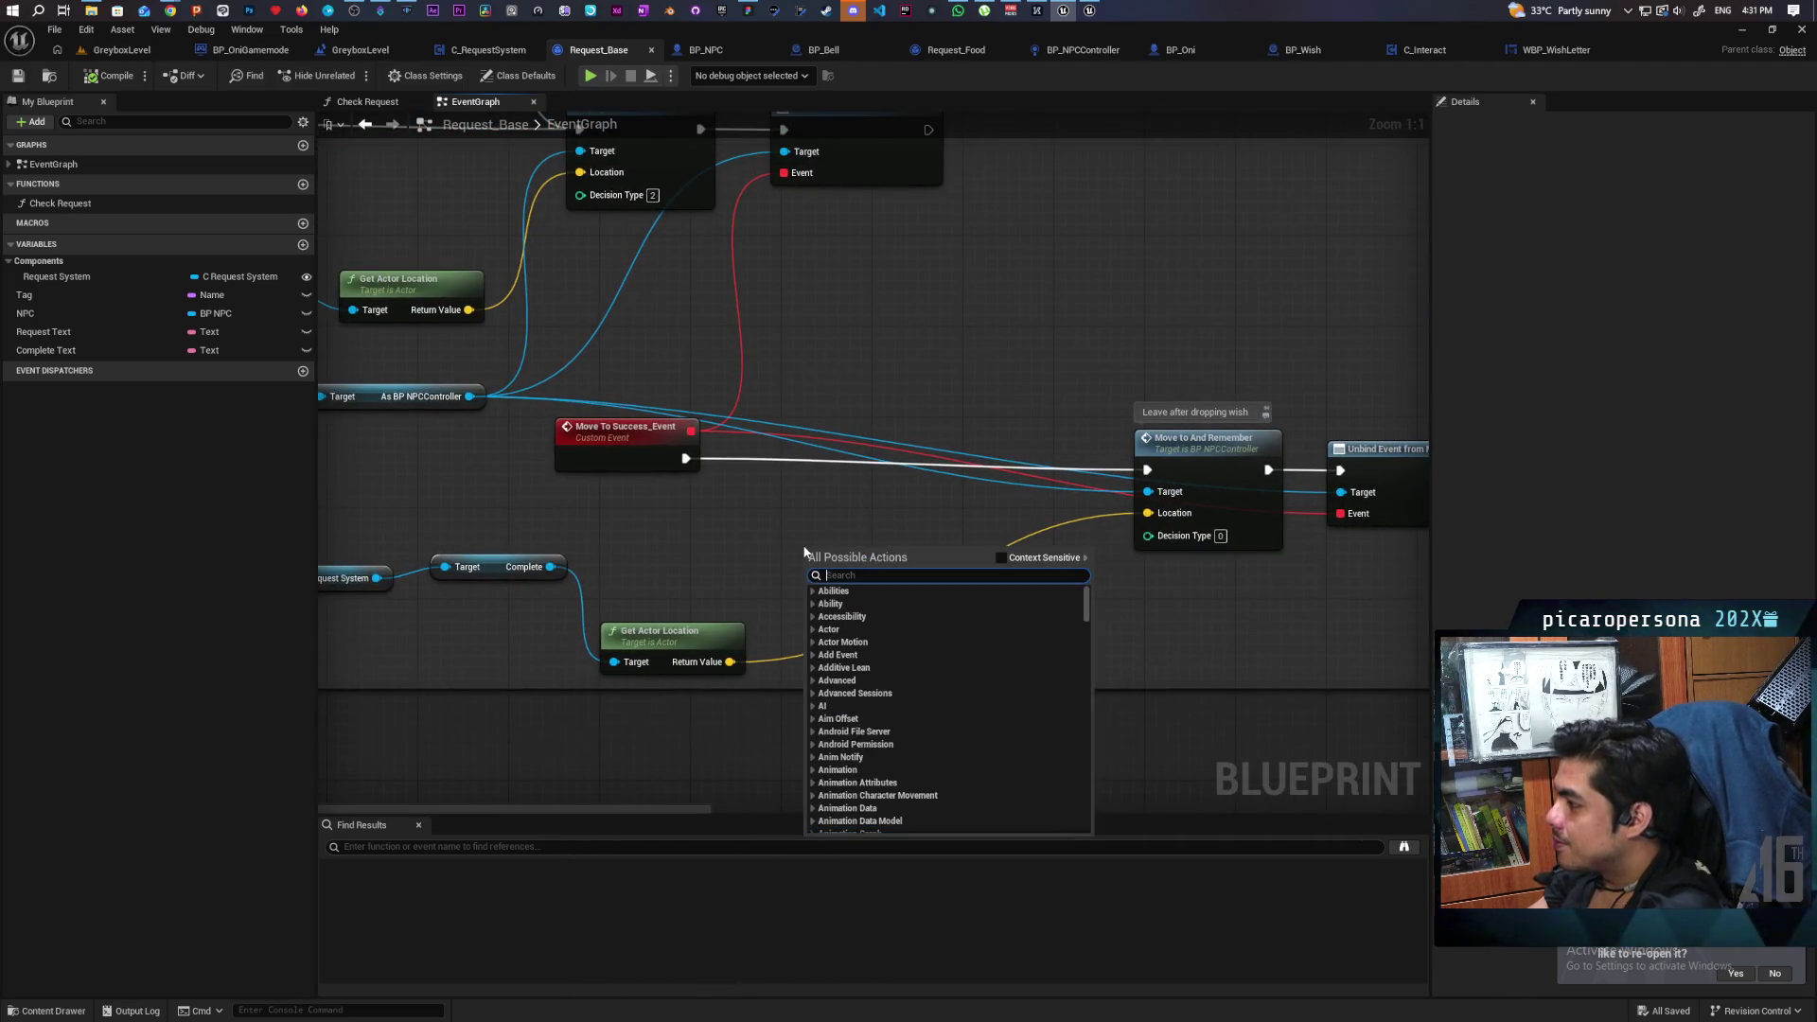
{"action": "type", "text": "spawn"}
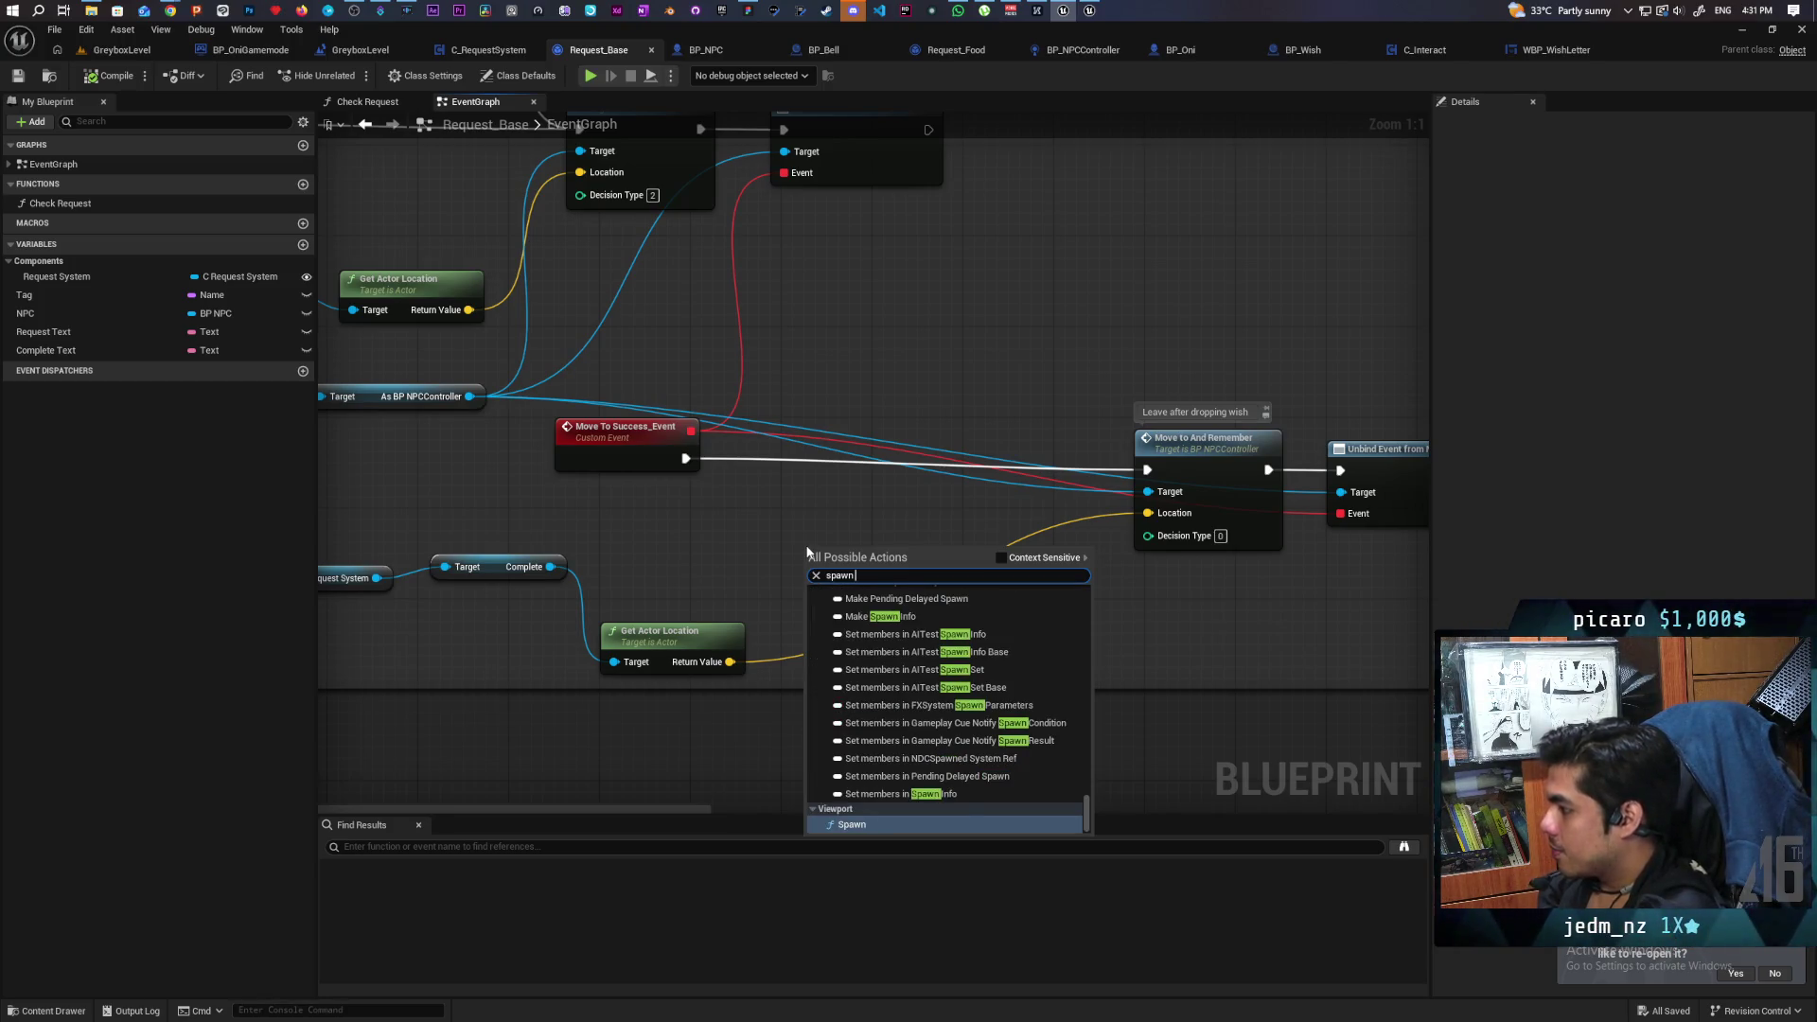
{"action": "type", "text": " ac"}
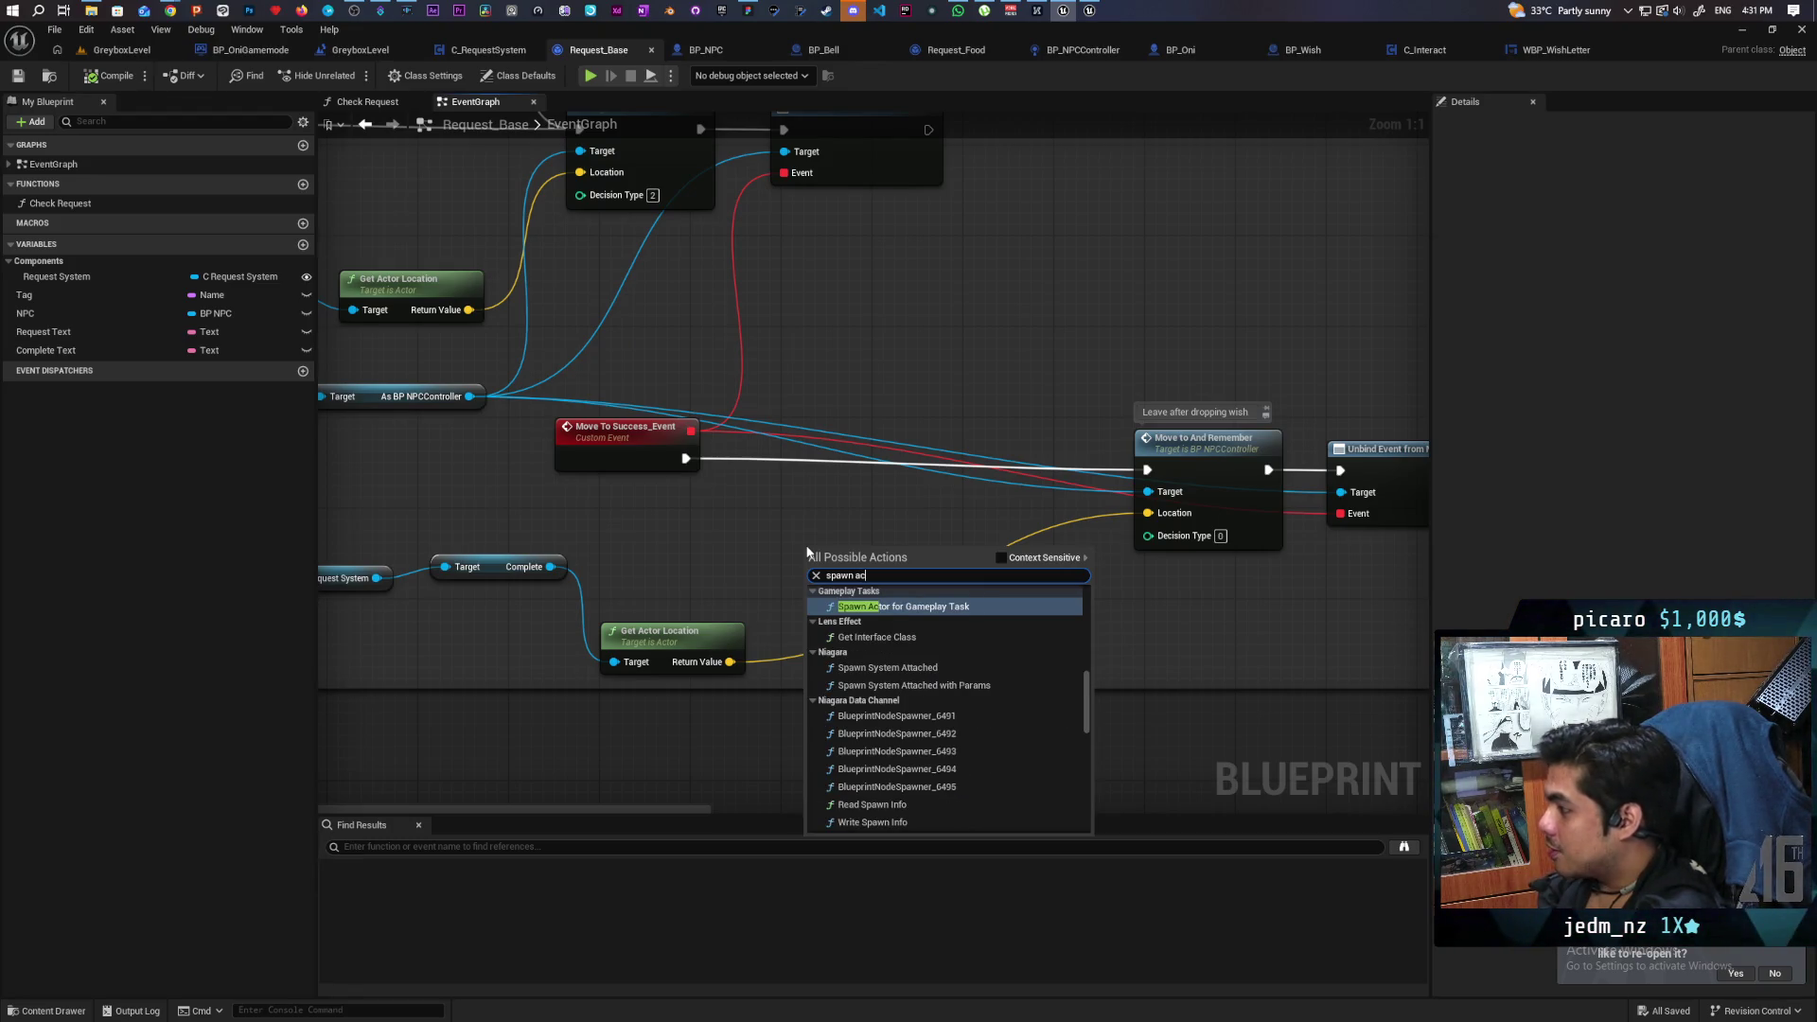
{"action": "scroll", "coordinate": [901, 690], "scroll_direction": "up", "scroll_amount": 2}
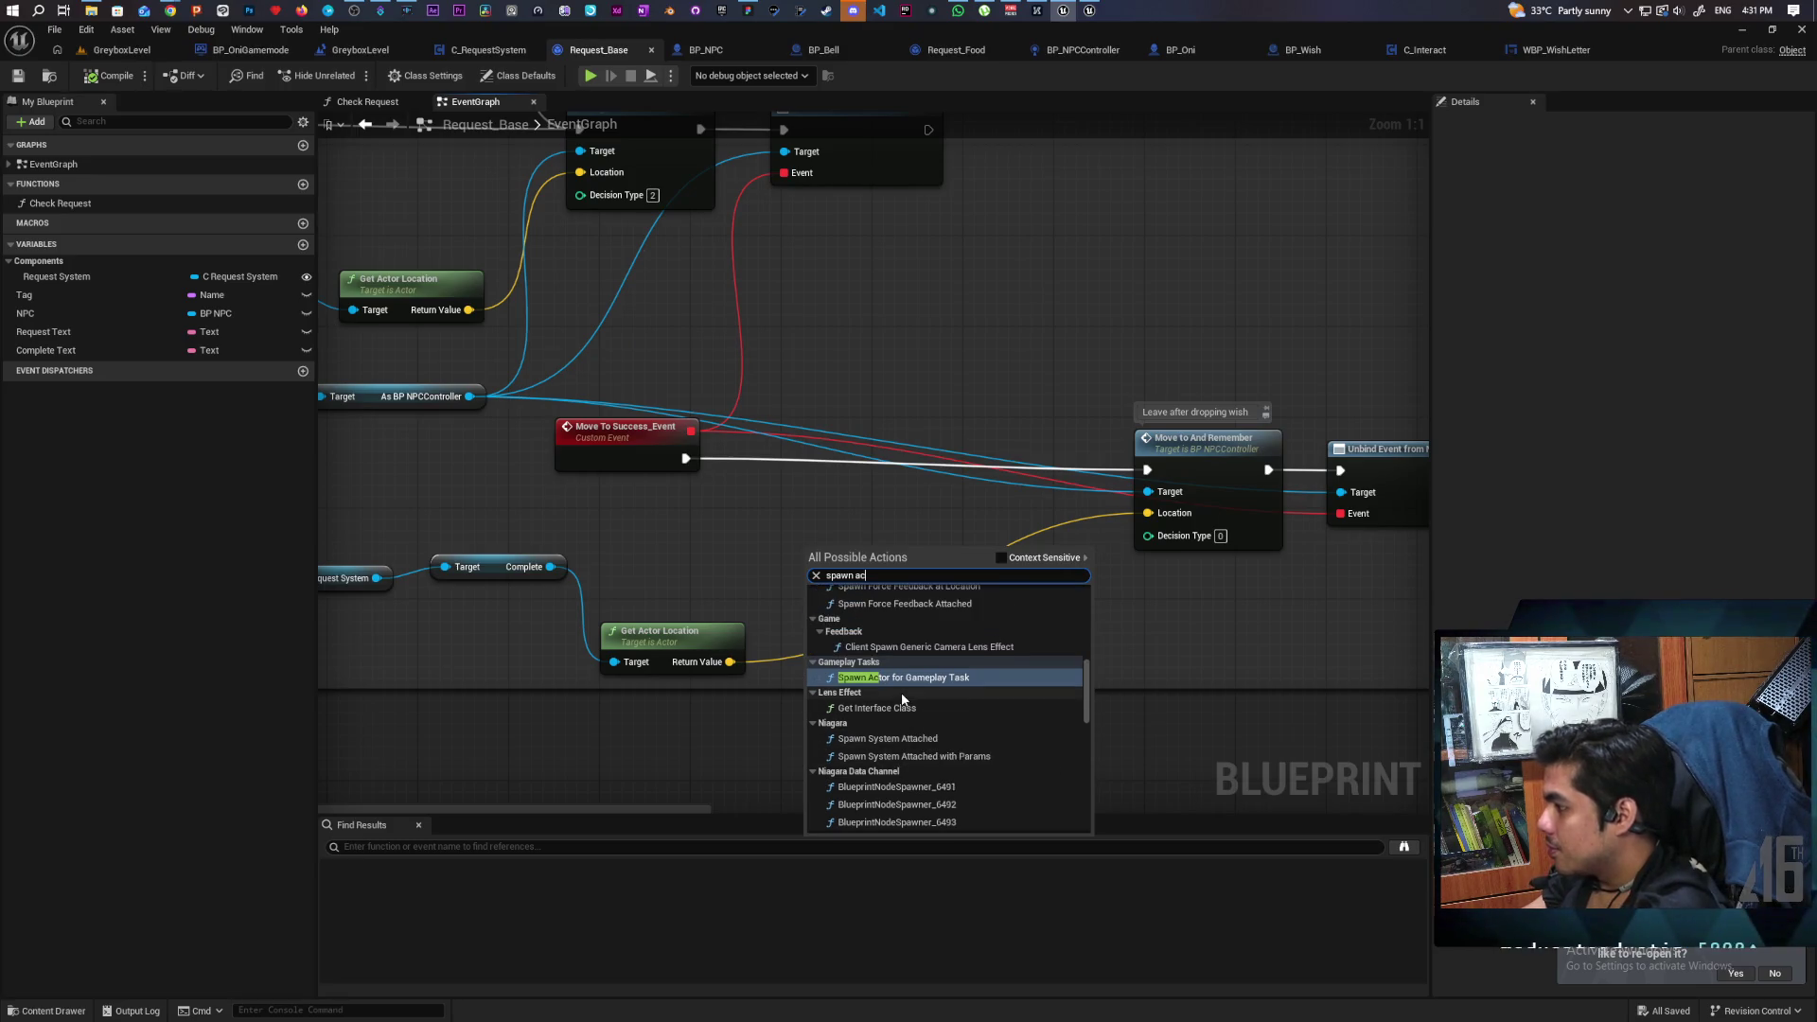
{"action": "type", "text": "tor"}
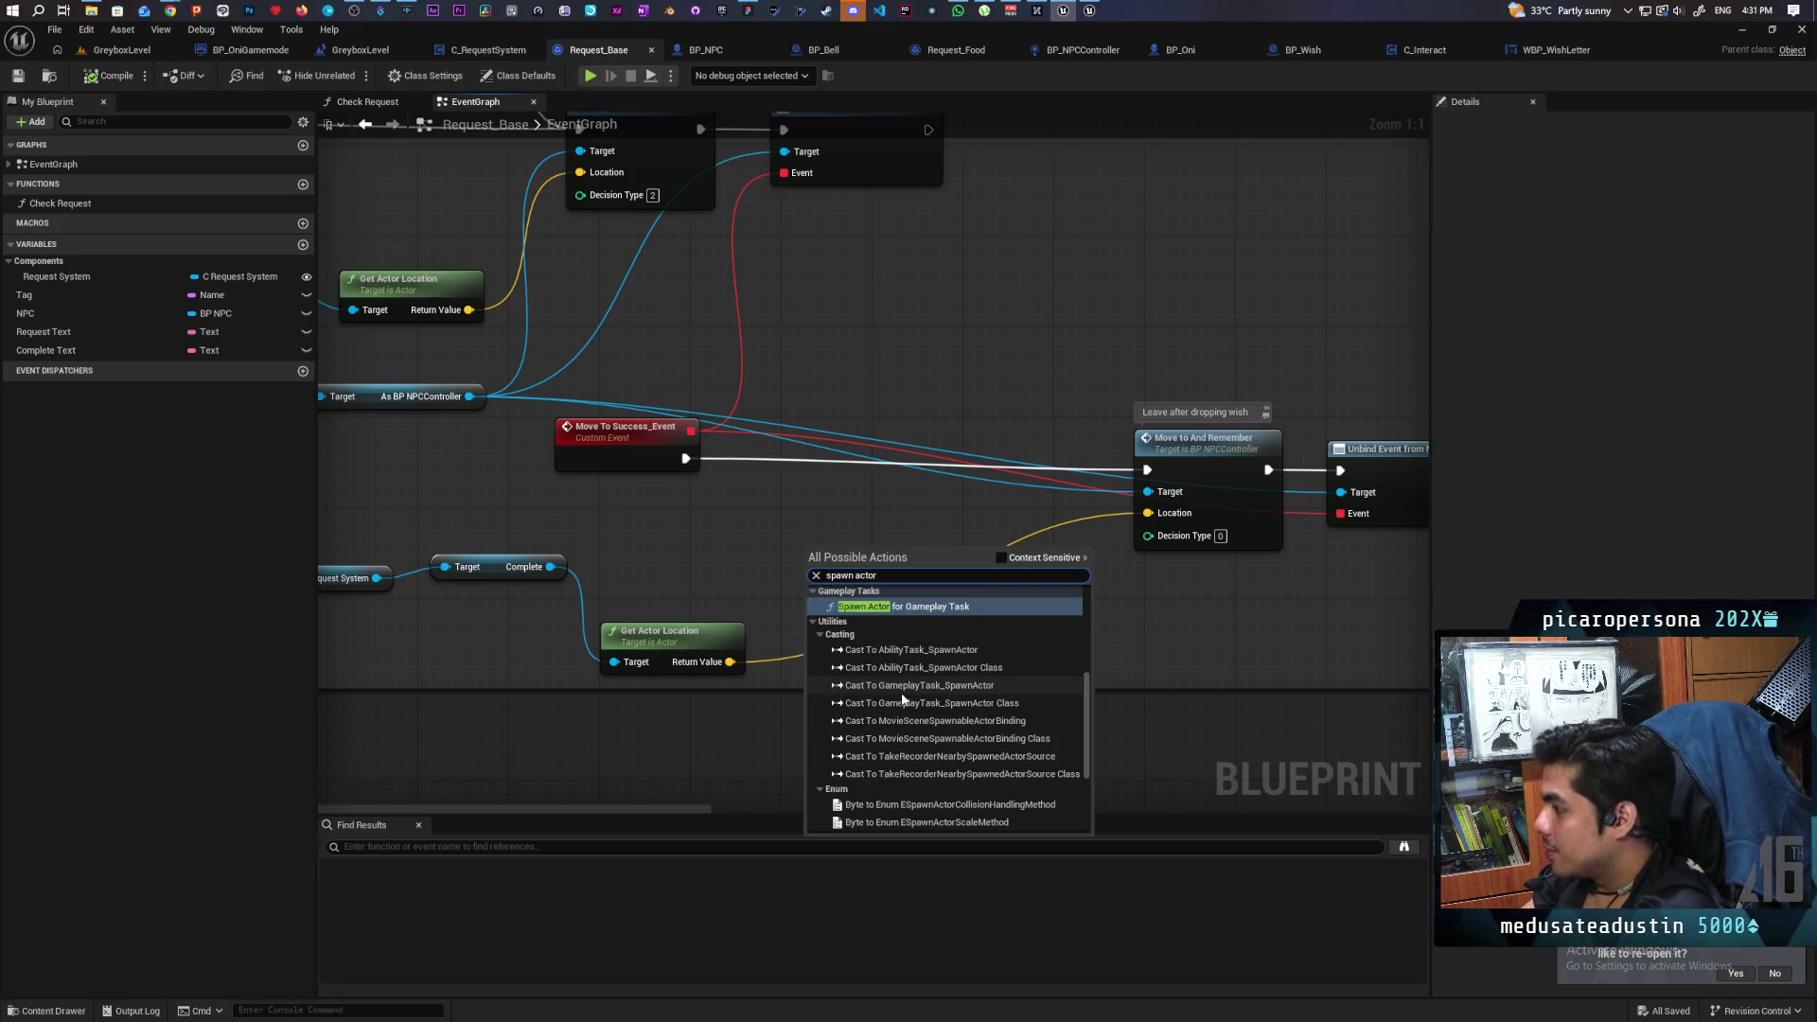
{"action": "scroll", "coordinate": [902, 696], "scroll_direction": "down", "scroll_amount": 5}
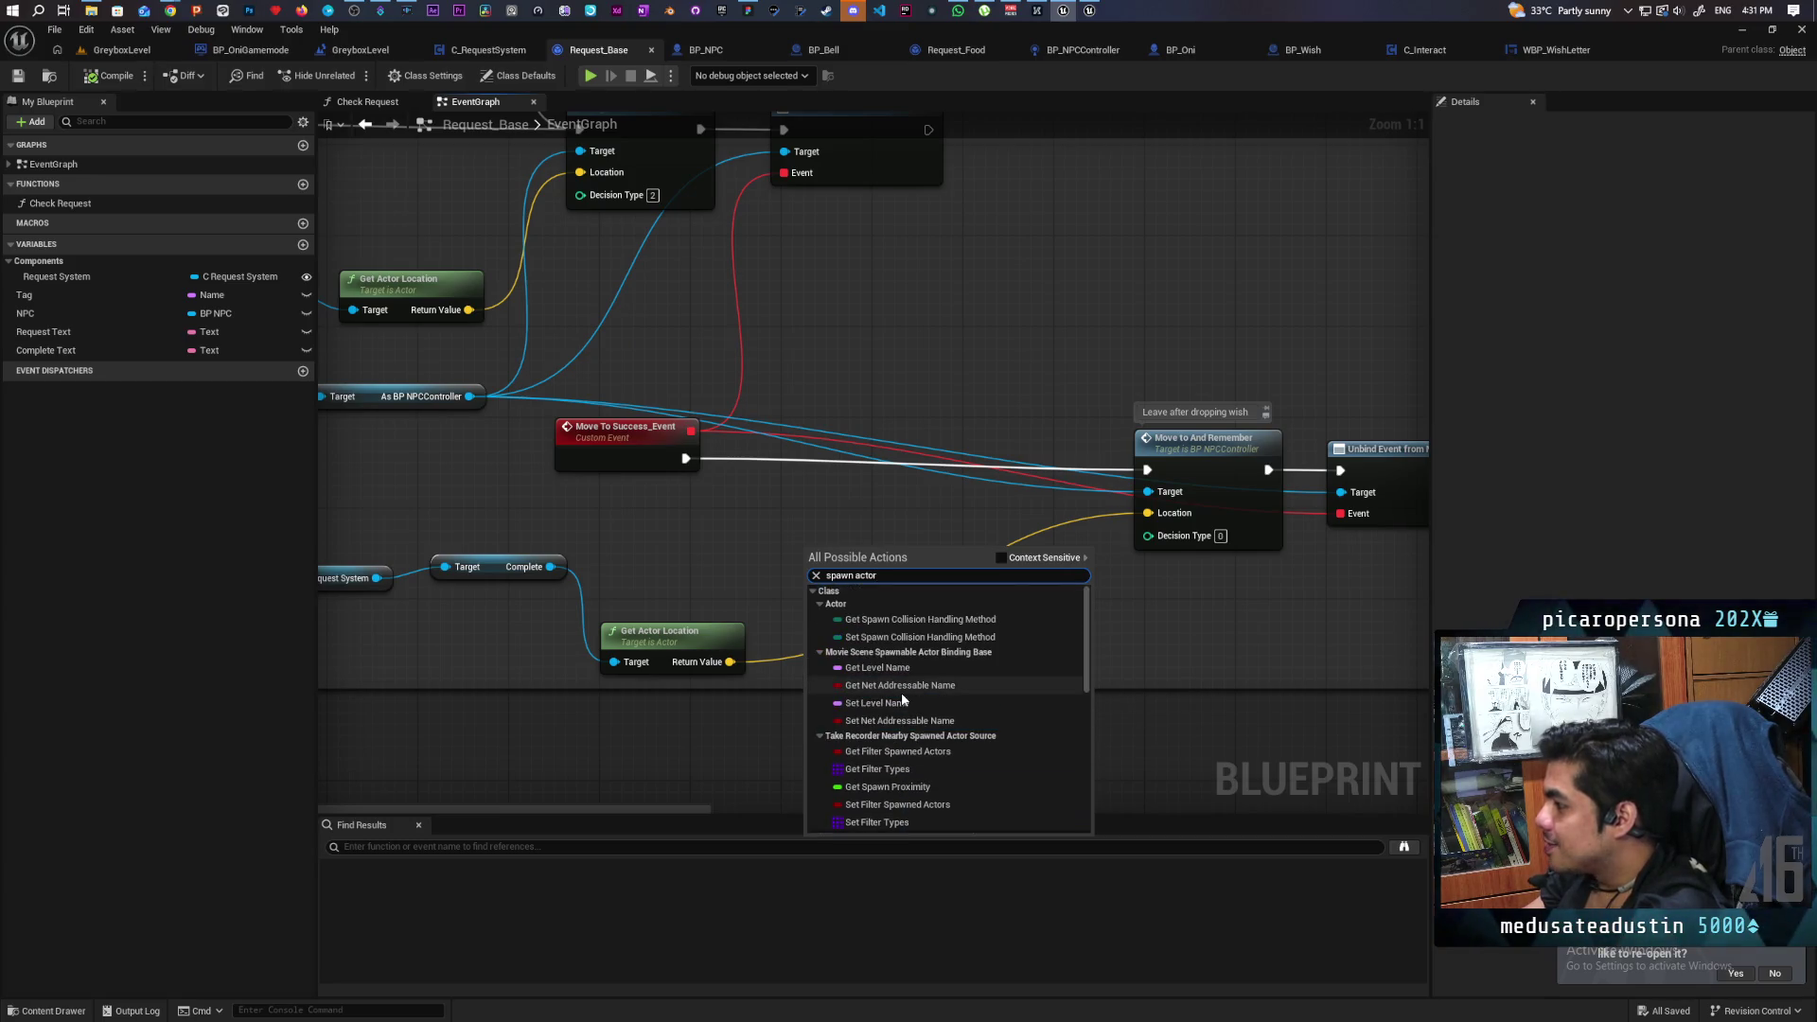
{"action": "scroll", "coordinate": [901, 693], "scroll_direction": "down", "scroll_amount": 10}
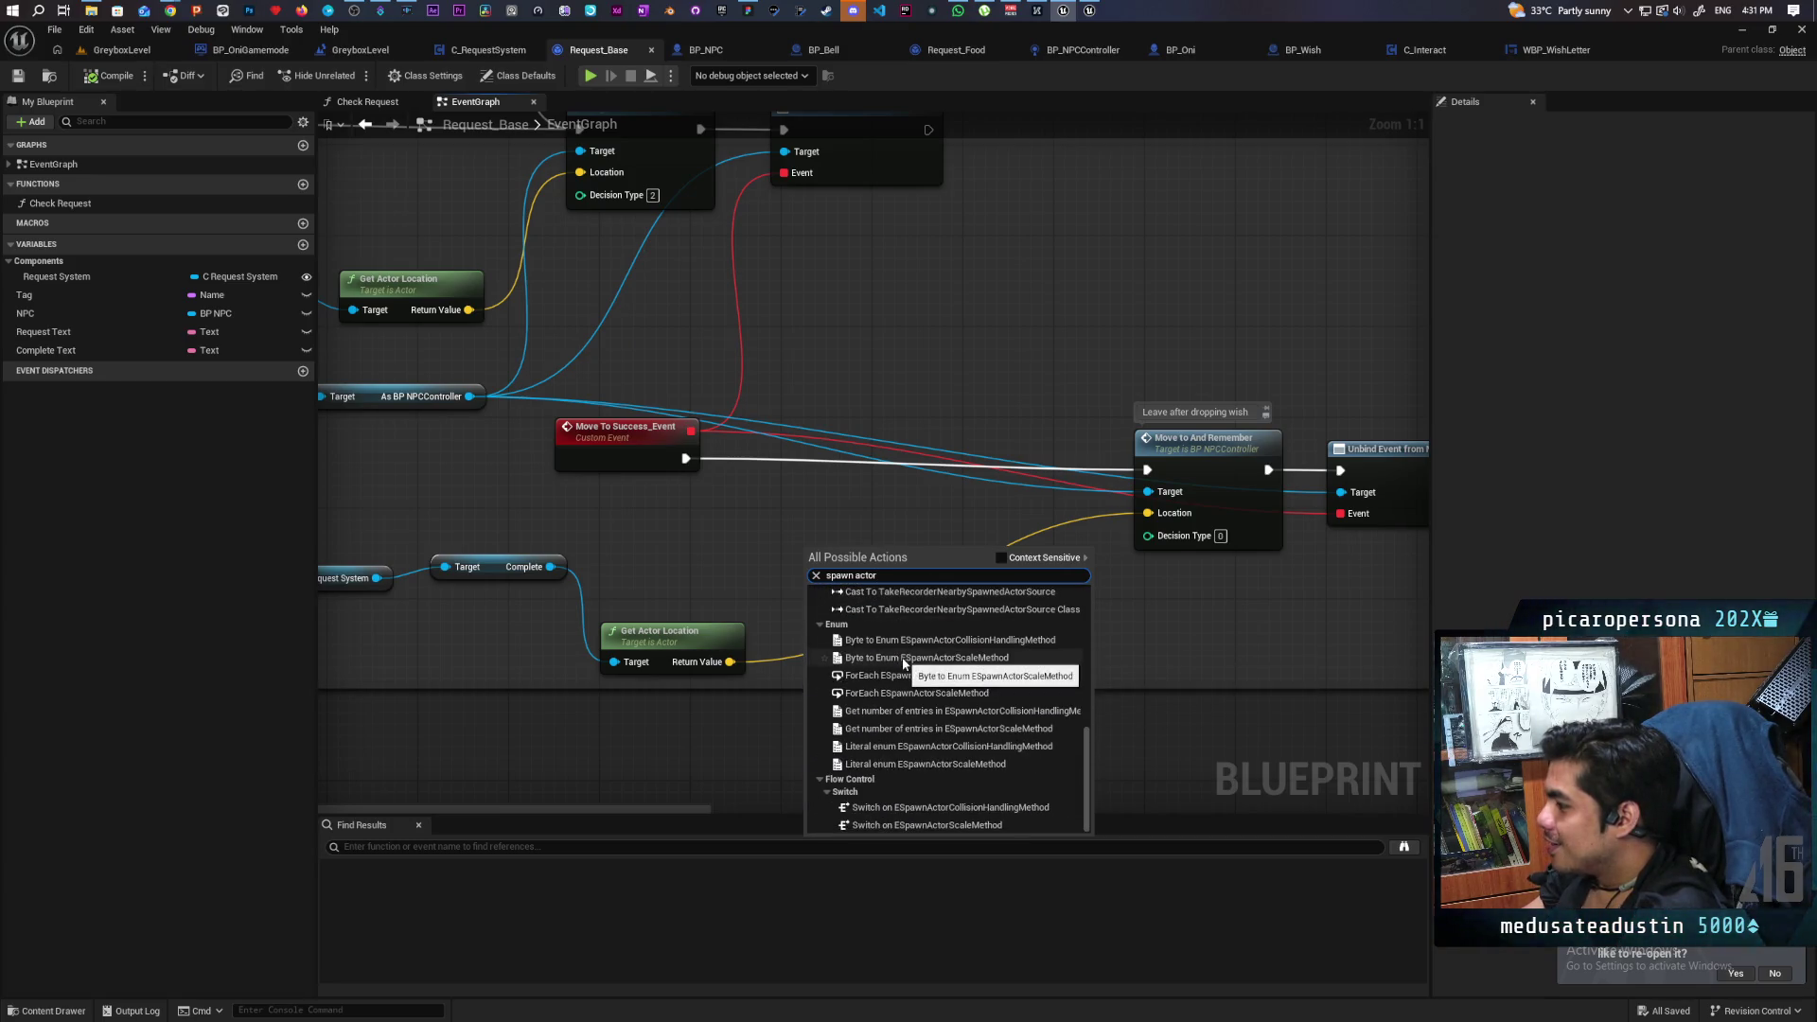
{"action": "scroll", "coordinate": [901, 663], "scroll_direction": "up", "scroll_amount": 3}
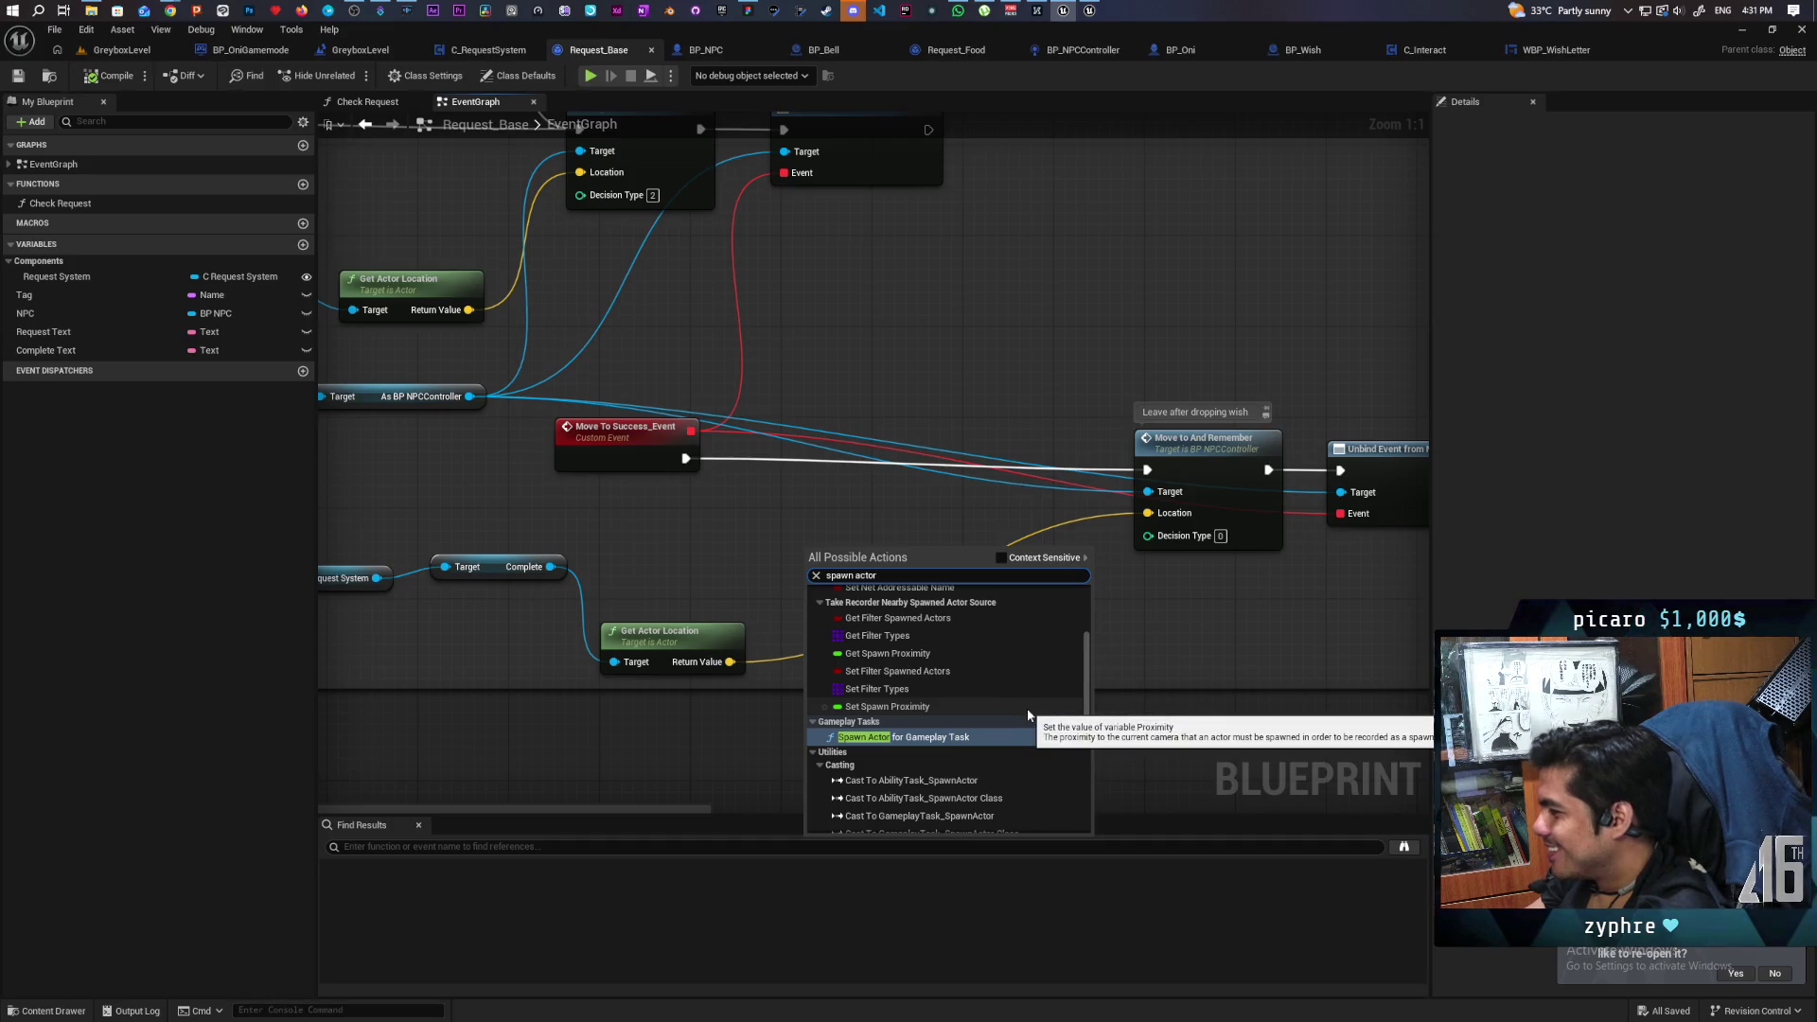
{"action": "scroll", "coordinate": [1025, 708], "scroll_direction": "up", "scroll_amount": 2}
{"action": "scroll", "coordinate": [1026, 707], "scroll_direction": "down", "scroll_amount": 5}
{"action": "scroll", "coordinate": [1024, 723], "scroll_direction": "down", "scroll_amount": 4}
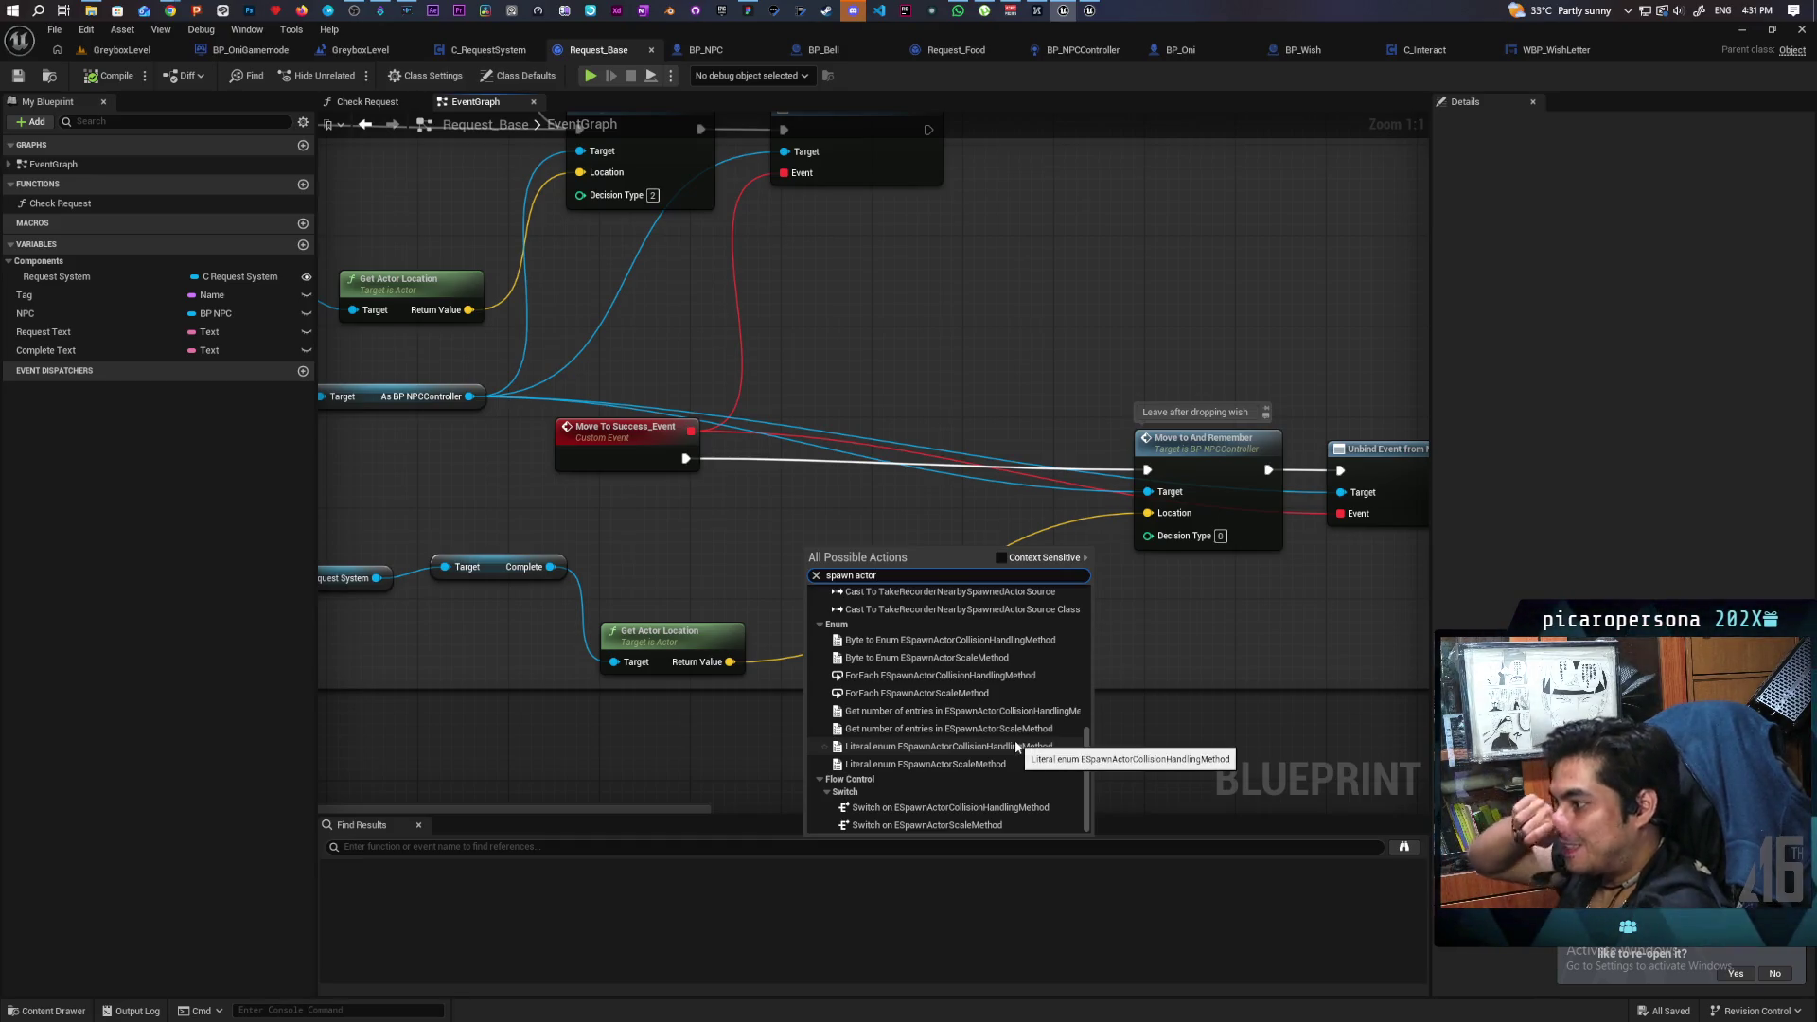
{"action": "left_click", "coordinate": [569, 594]}
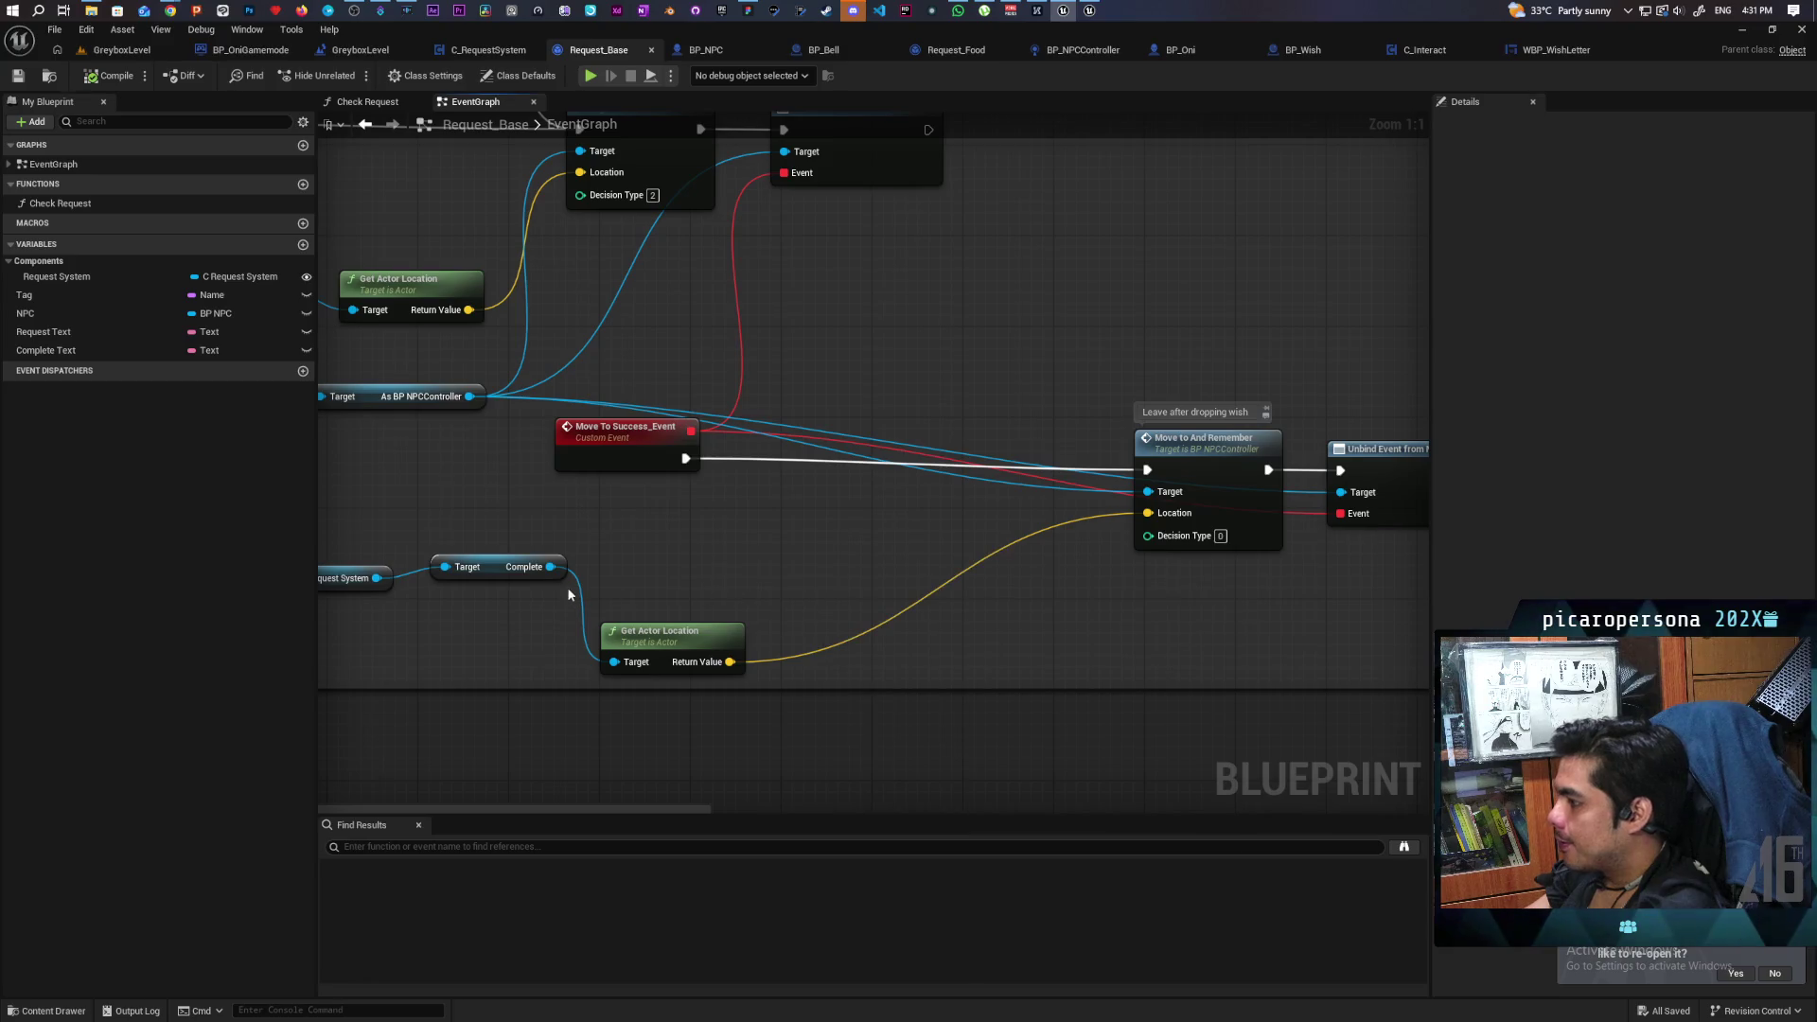
Search Request_Base for a 'spawn actor' action, with and without context sensitivity, then cancel.
{"action": "mouse_move", "coordinate": [446, 620]}
{"action": "left_mouse_down"}
{"action": "mouse_move", "coordinate": [630, 605]}
{"action": "mouse_move", "coordinate": [1037, 516]}
{"action": "left_mouse_up"}
{"action": "type", "text": "spawn ac"}
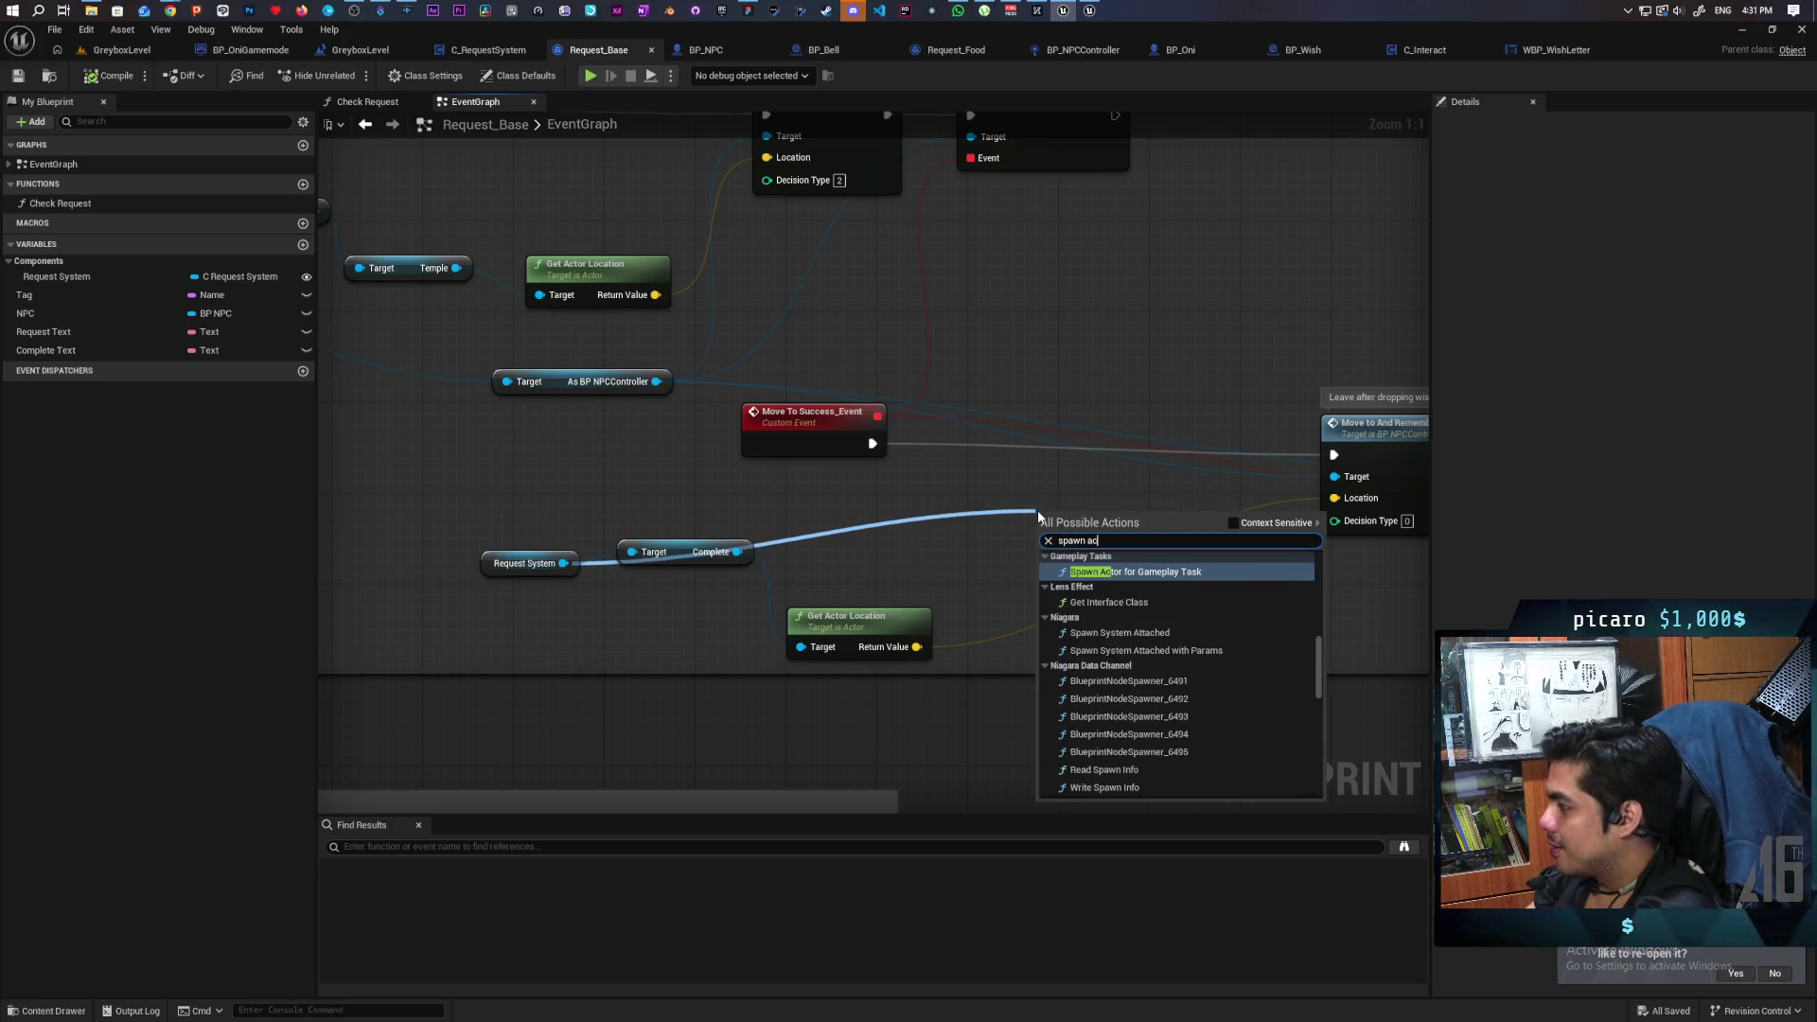
{"action": "type", "text": "to"}
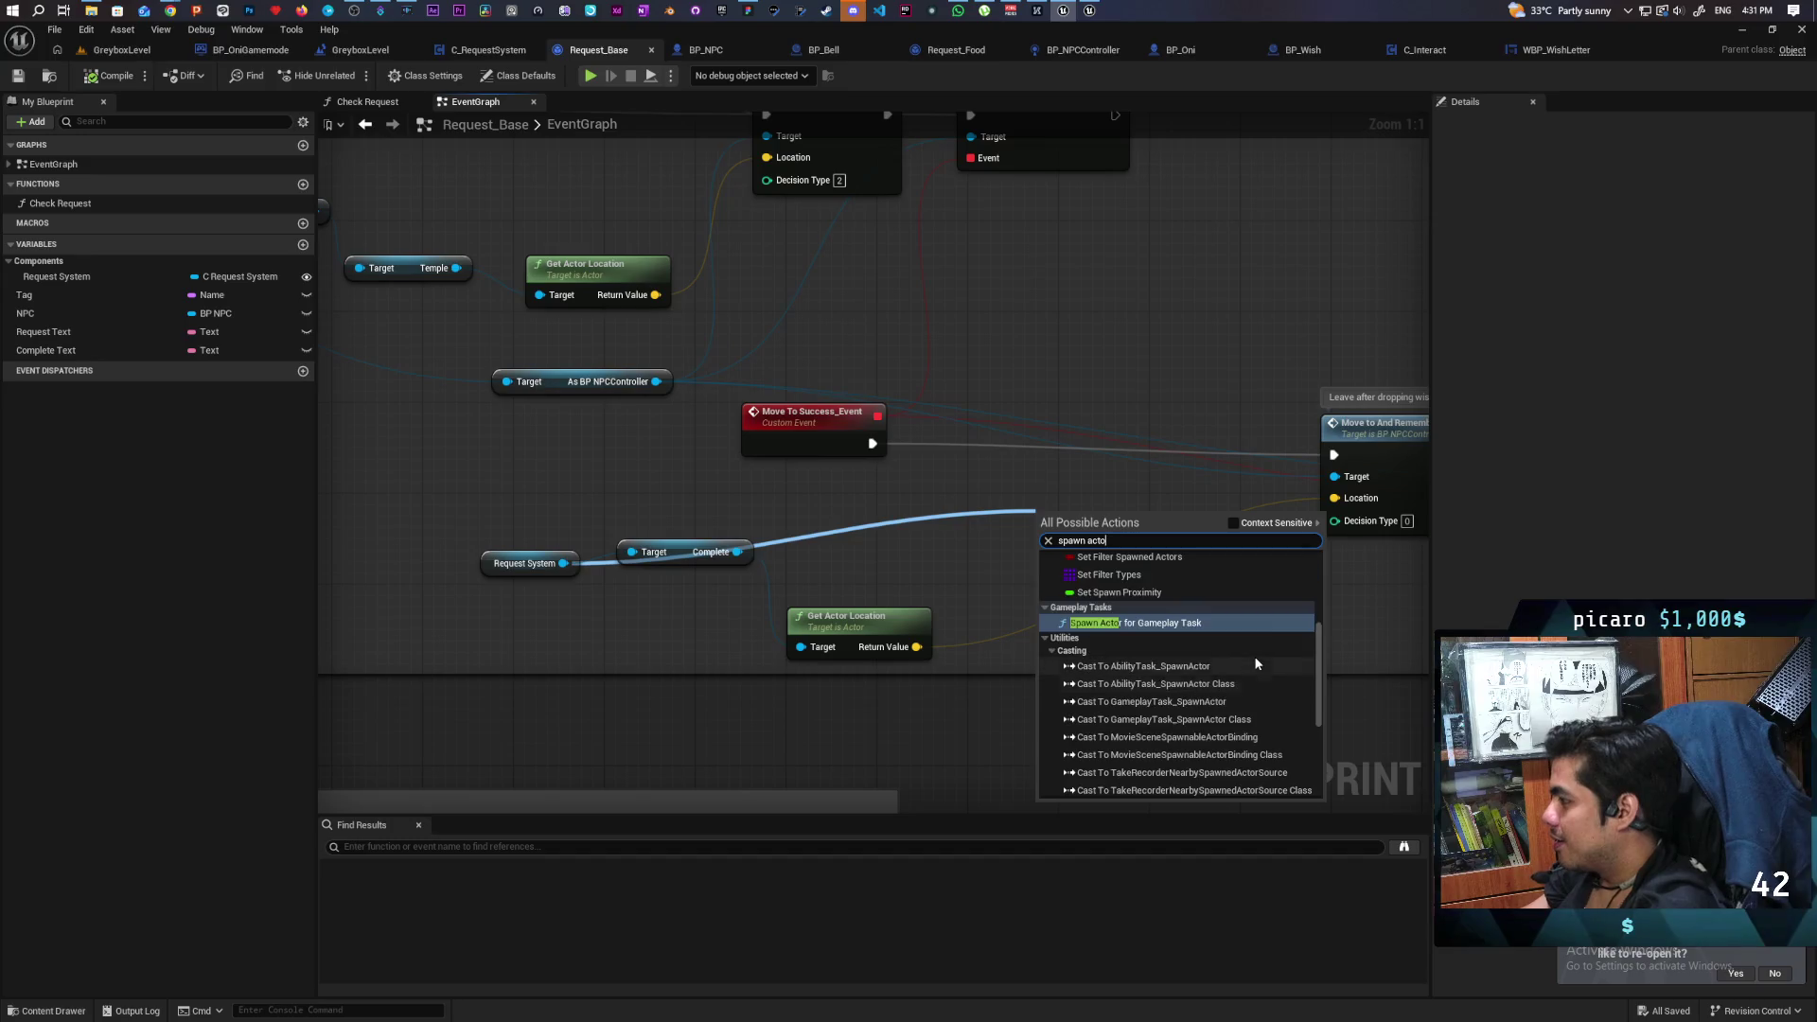
{"action": "scroll", "coordinate": [1250, 656], "scroll_direction": "up", "scroll_amount": 5}
{"action": "left_click", "coordinate": [1230, 524]}
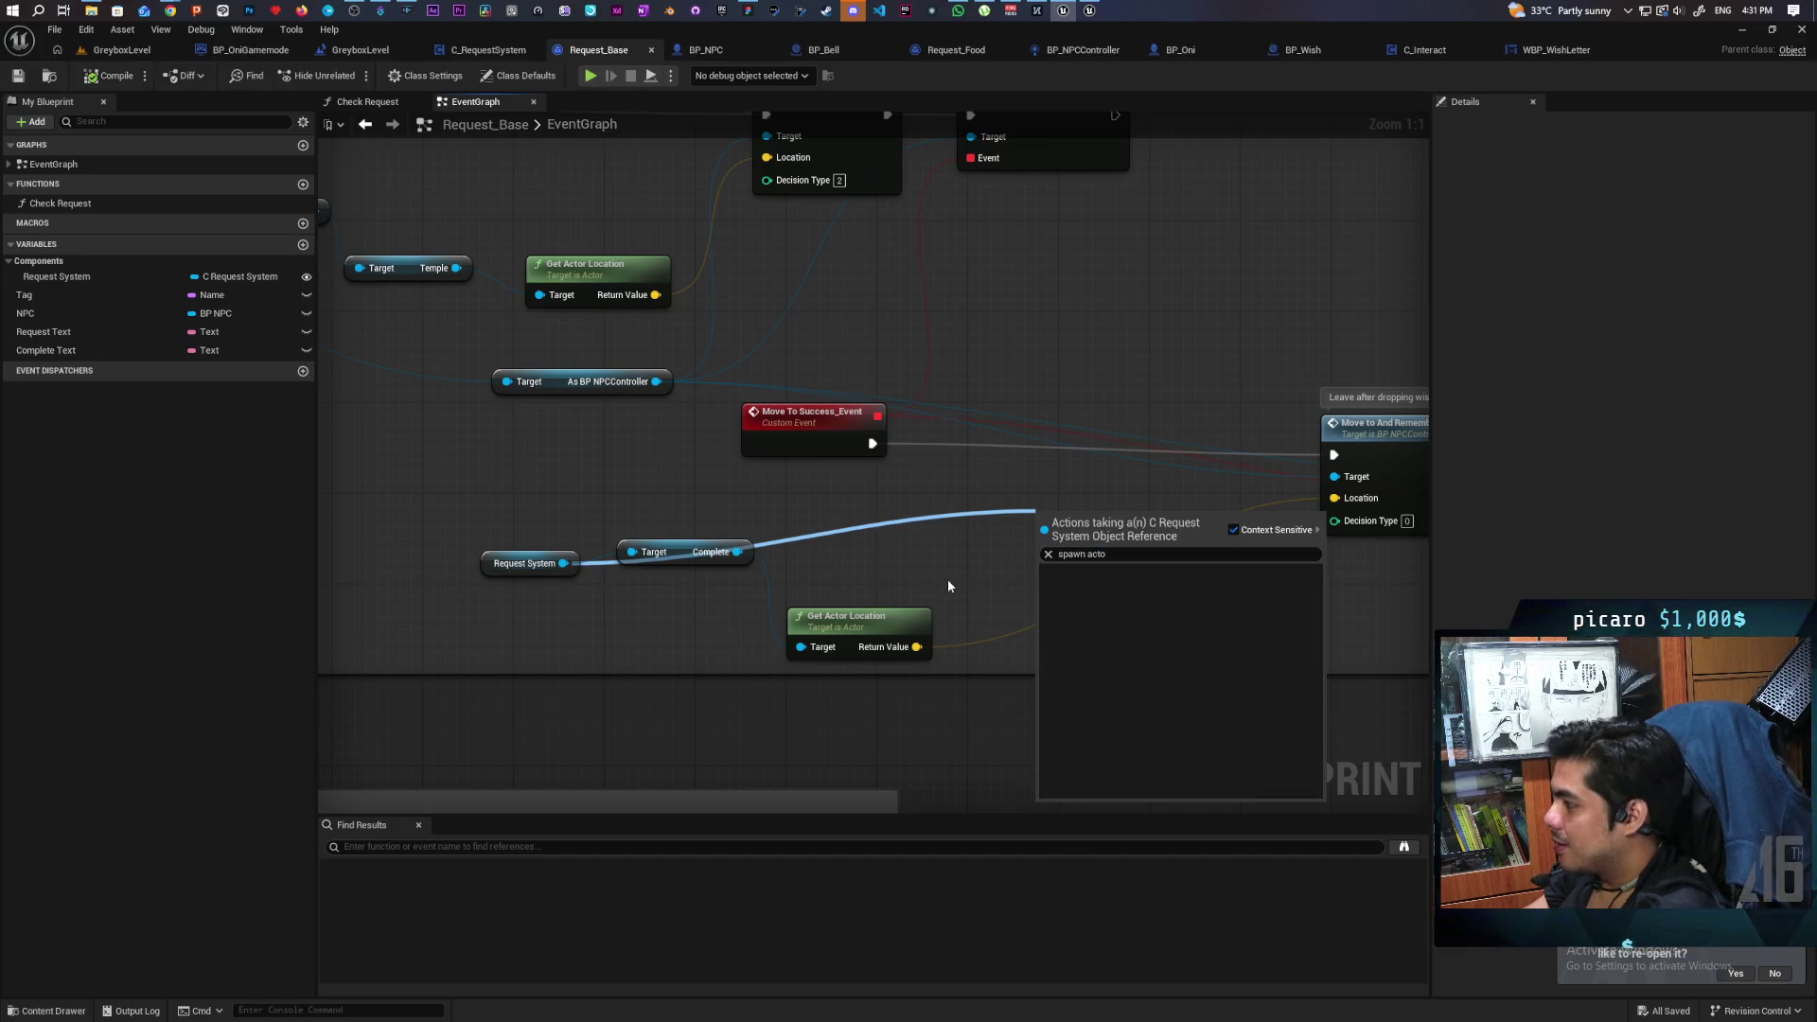
{"action": "mouse_move", "coordinate": [721, 504]}
{"action": "left_mouse_down"}
{"action": "mouse_move", "coordinate": [863, 624]}
{"action": "mouse_move", "coordinate": [1249, 705]}
{"action": "mouse_move", "coordinate": [778, 582]}
{"action": "mouse_move", "coordinate": [722, 362]}
{"action": "left_mouse_up"}
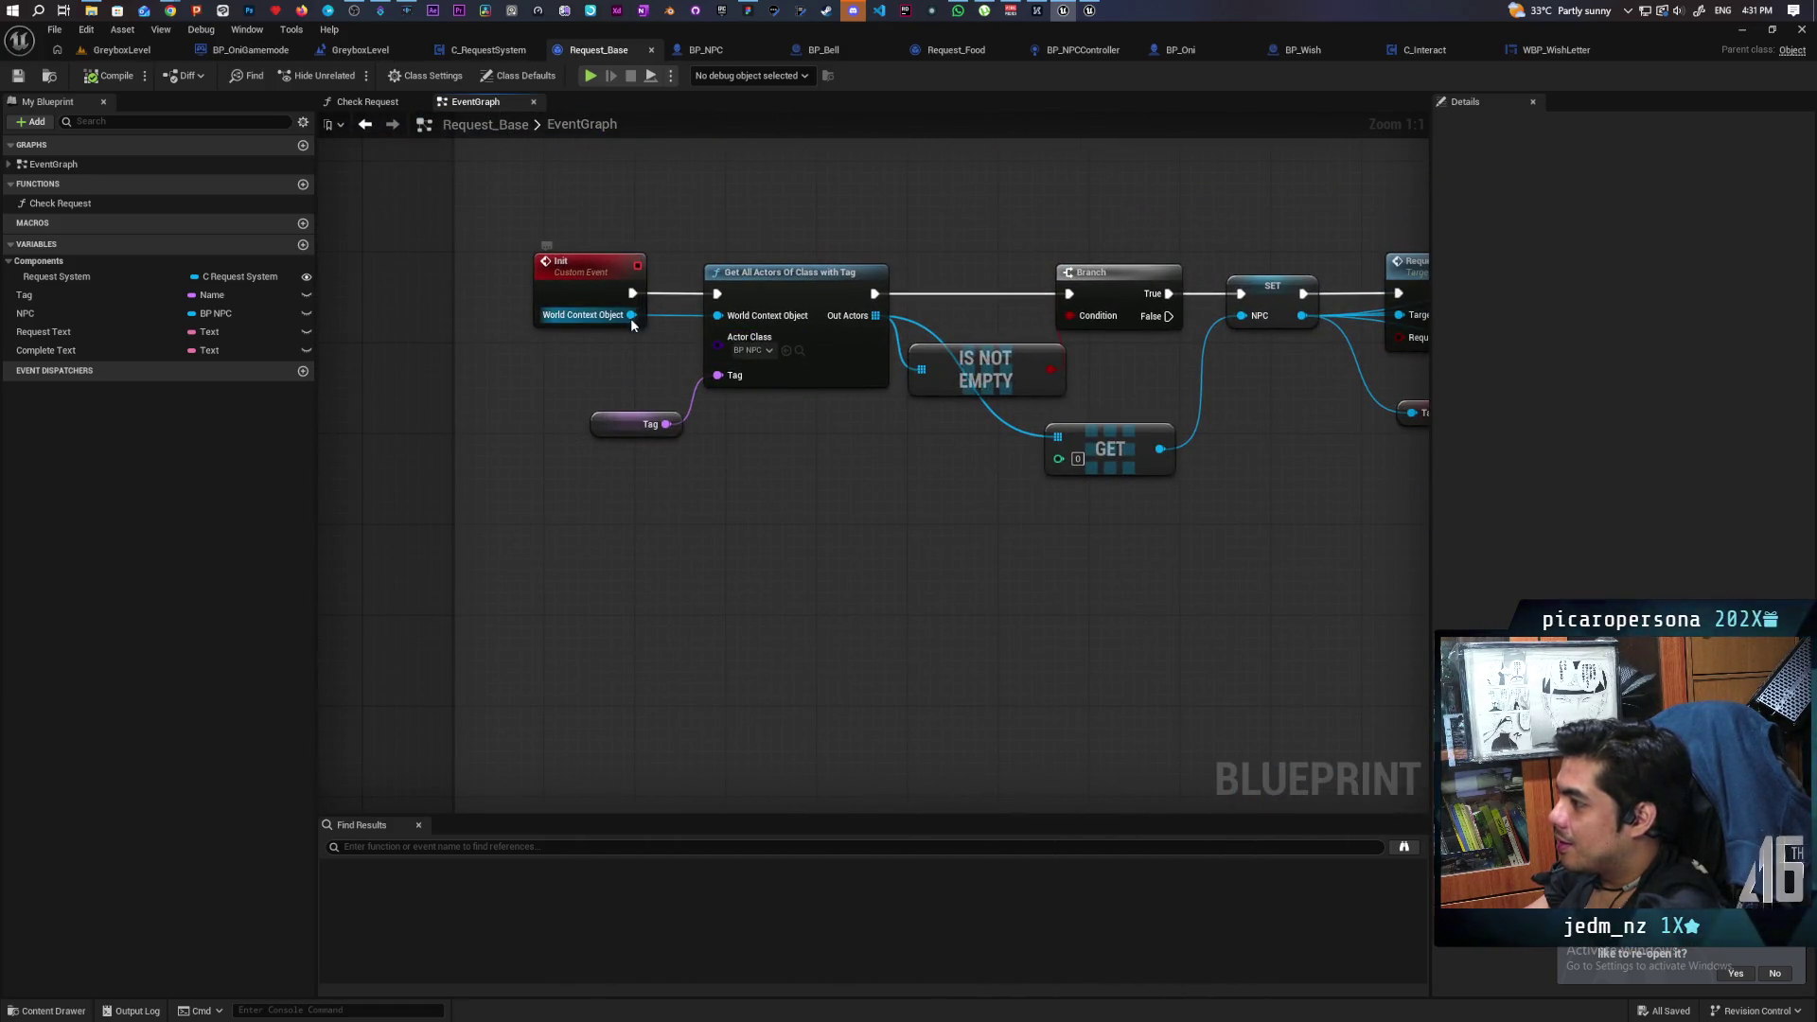
{"action": "left_click_drag", "start_coordinate": [631, 315], "coordinate": [653, 488]}
{"action": "type", "text": "spawn ac"}
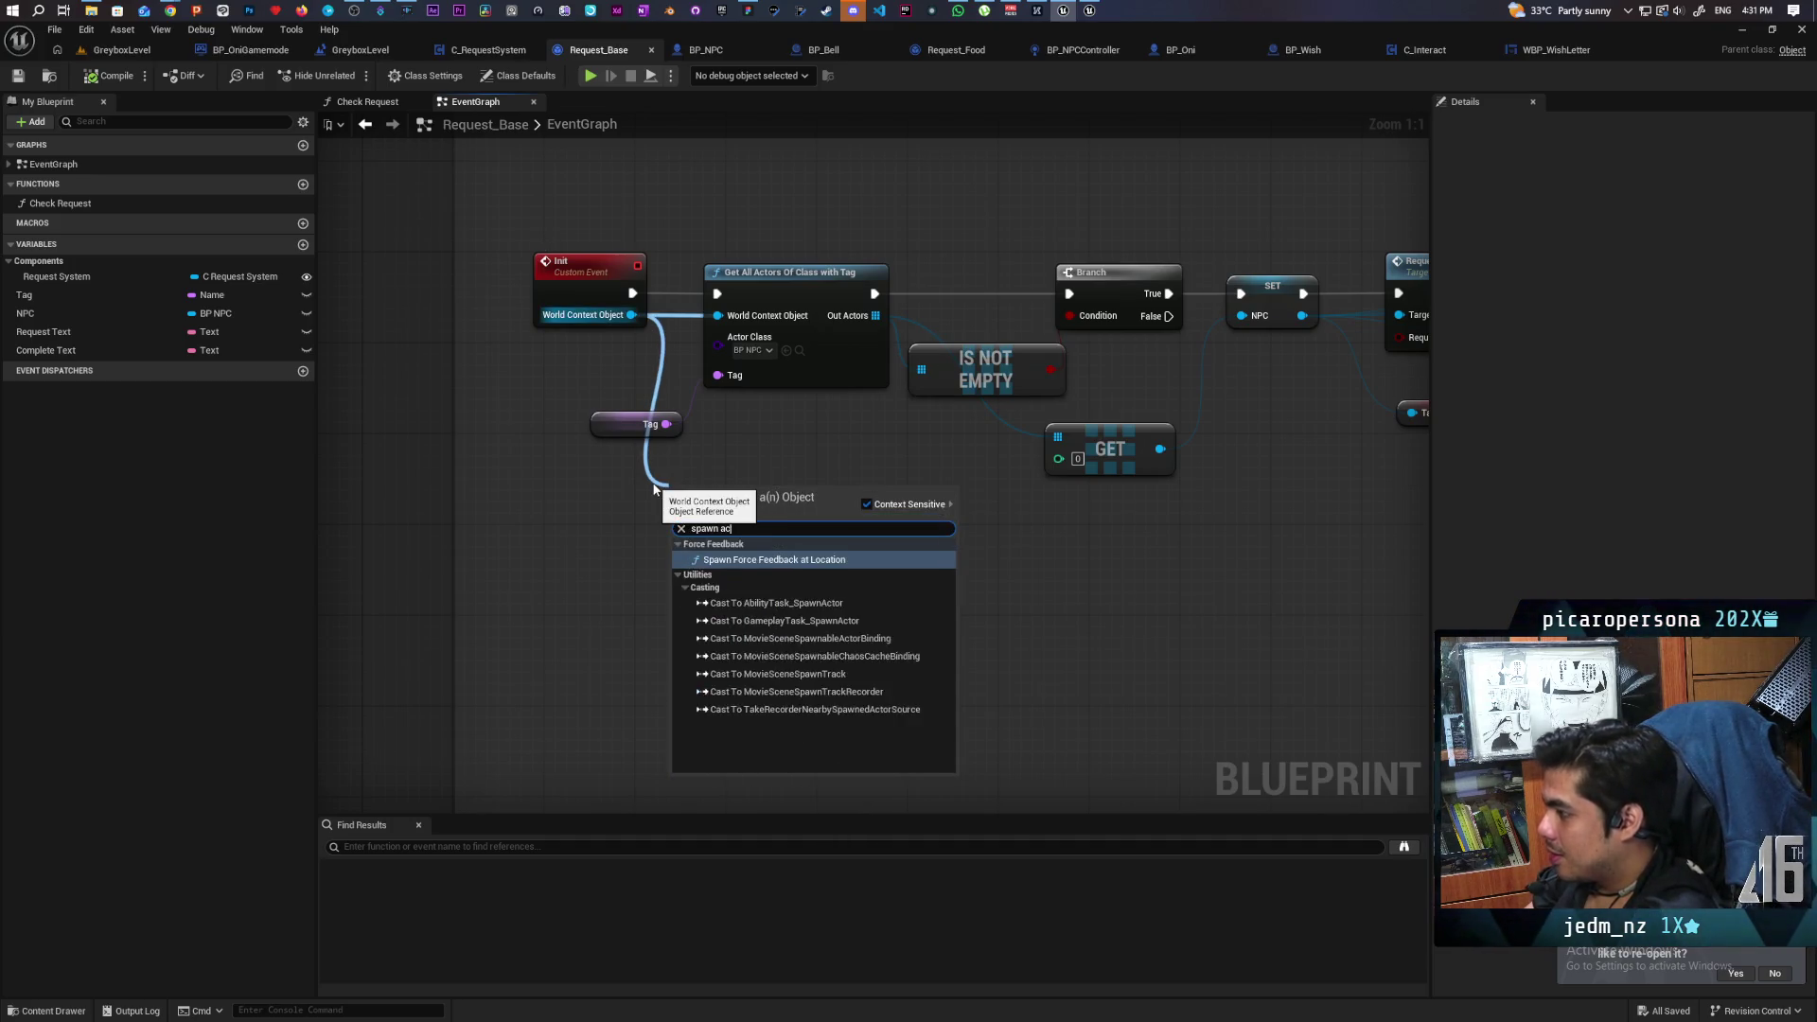
{"action": "type", "text": "tor"}
{"action": "left_click", "coordinate": [1071, 708]}
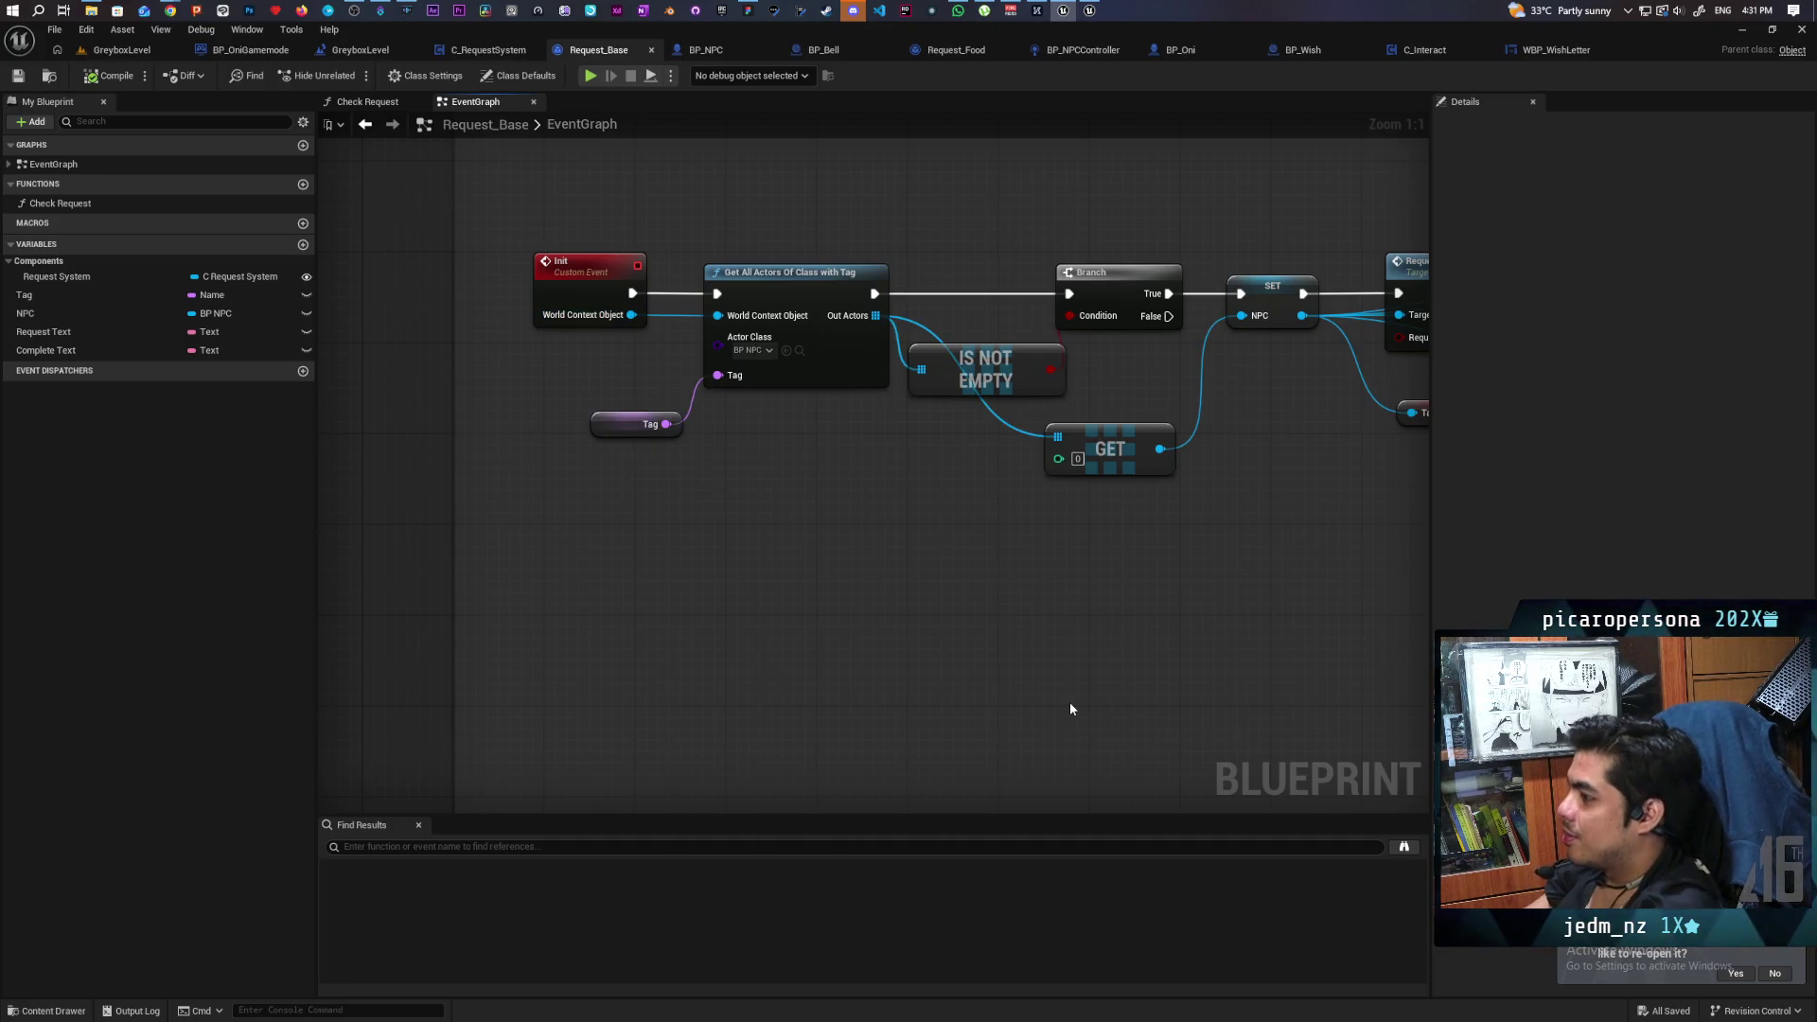
Look over Request_Base's request nodes, then move to the C_RequestSystem event graph.
{"action": "scroll", "coordinate": [865, 438], "scroll_direction": "down", "scroll_amount": 5}
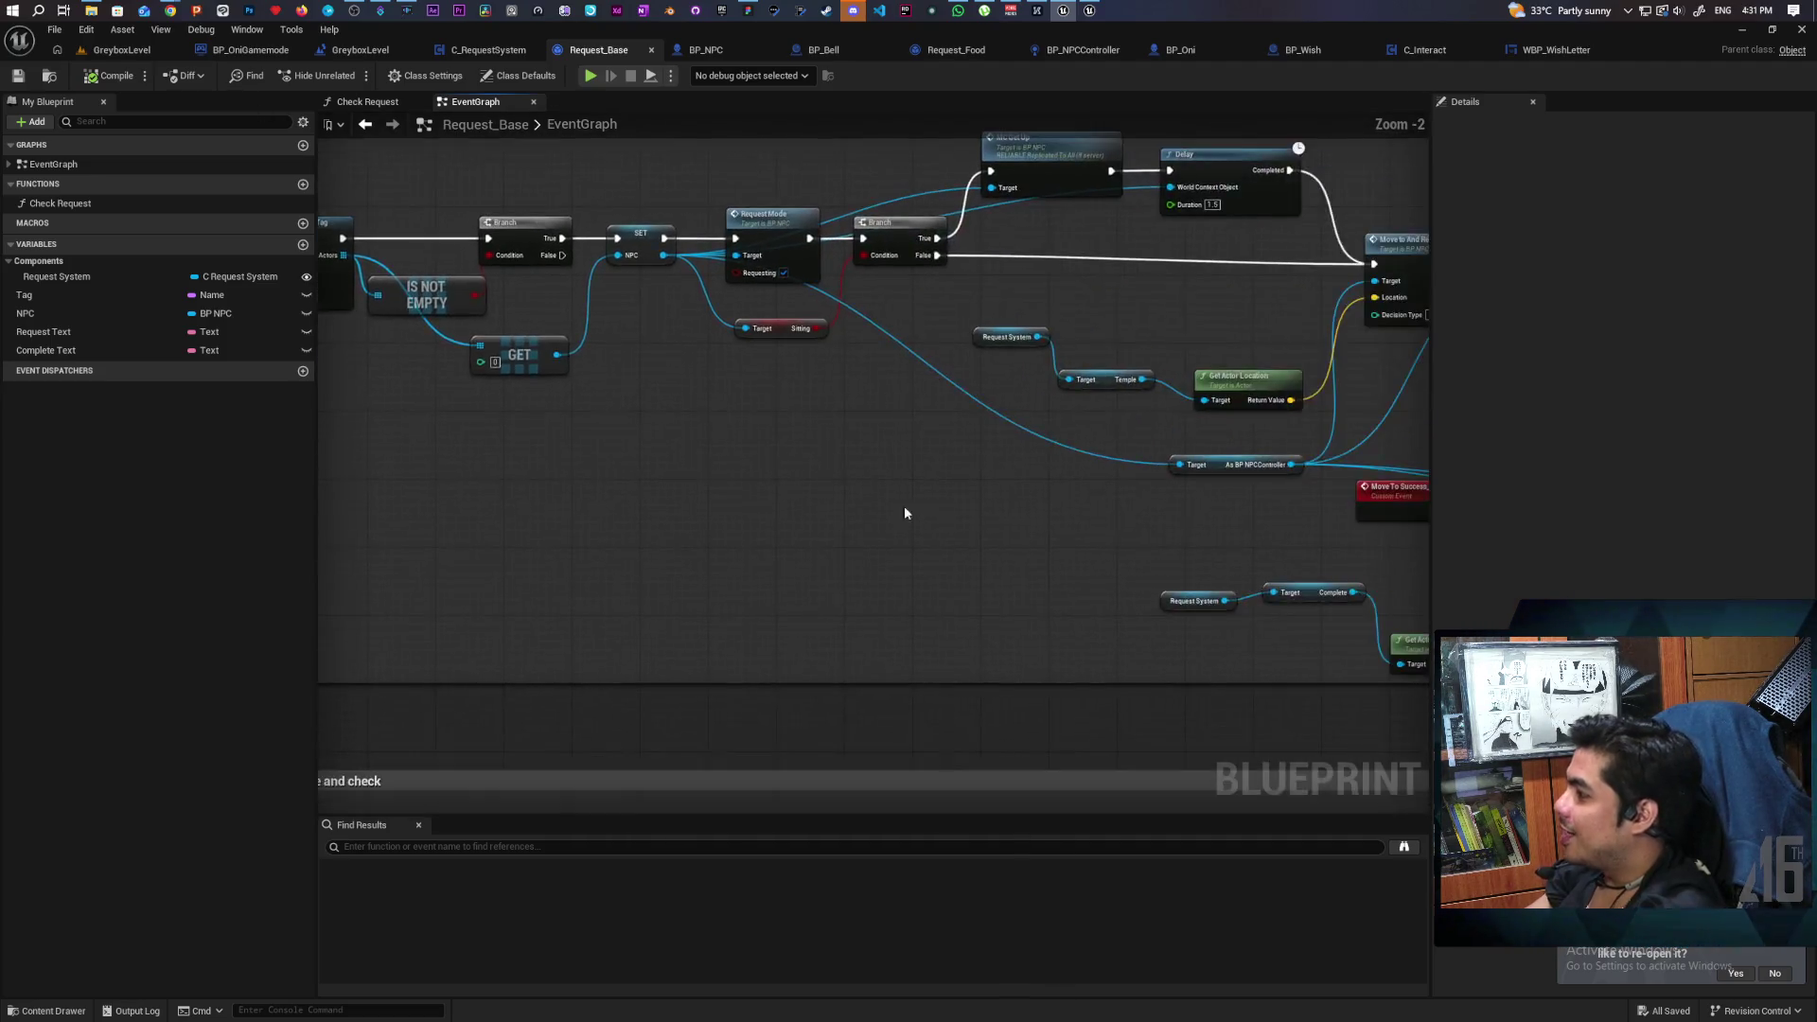
{"action": "scroll", "coordinate": [826, 405], "scroll_direction": "up", "scroll_amount": 2}
{"action": "mouse_move", "coordinate": [780, 394]}
{"action": "left_mouse_down"}
{"action": "mouse_move", "coordinate": [661, 426]}
{"action": "mouse_move", "coordinate": [1078, 365]}
{"action": "left_mouse_up"}
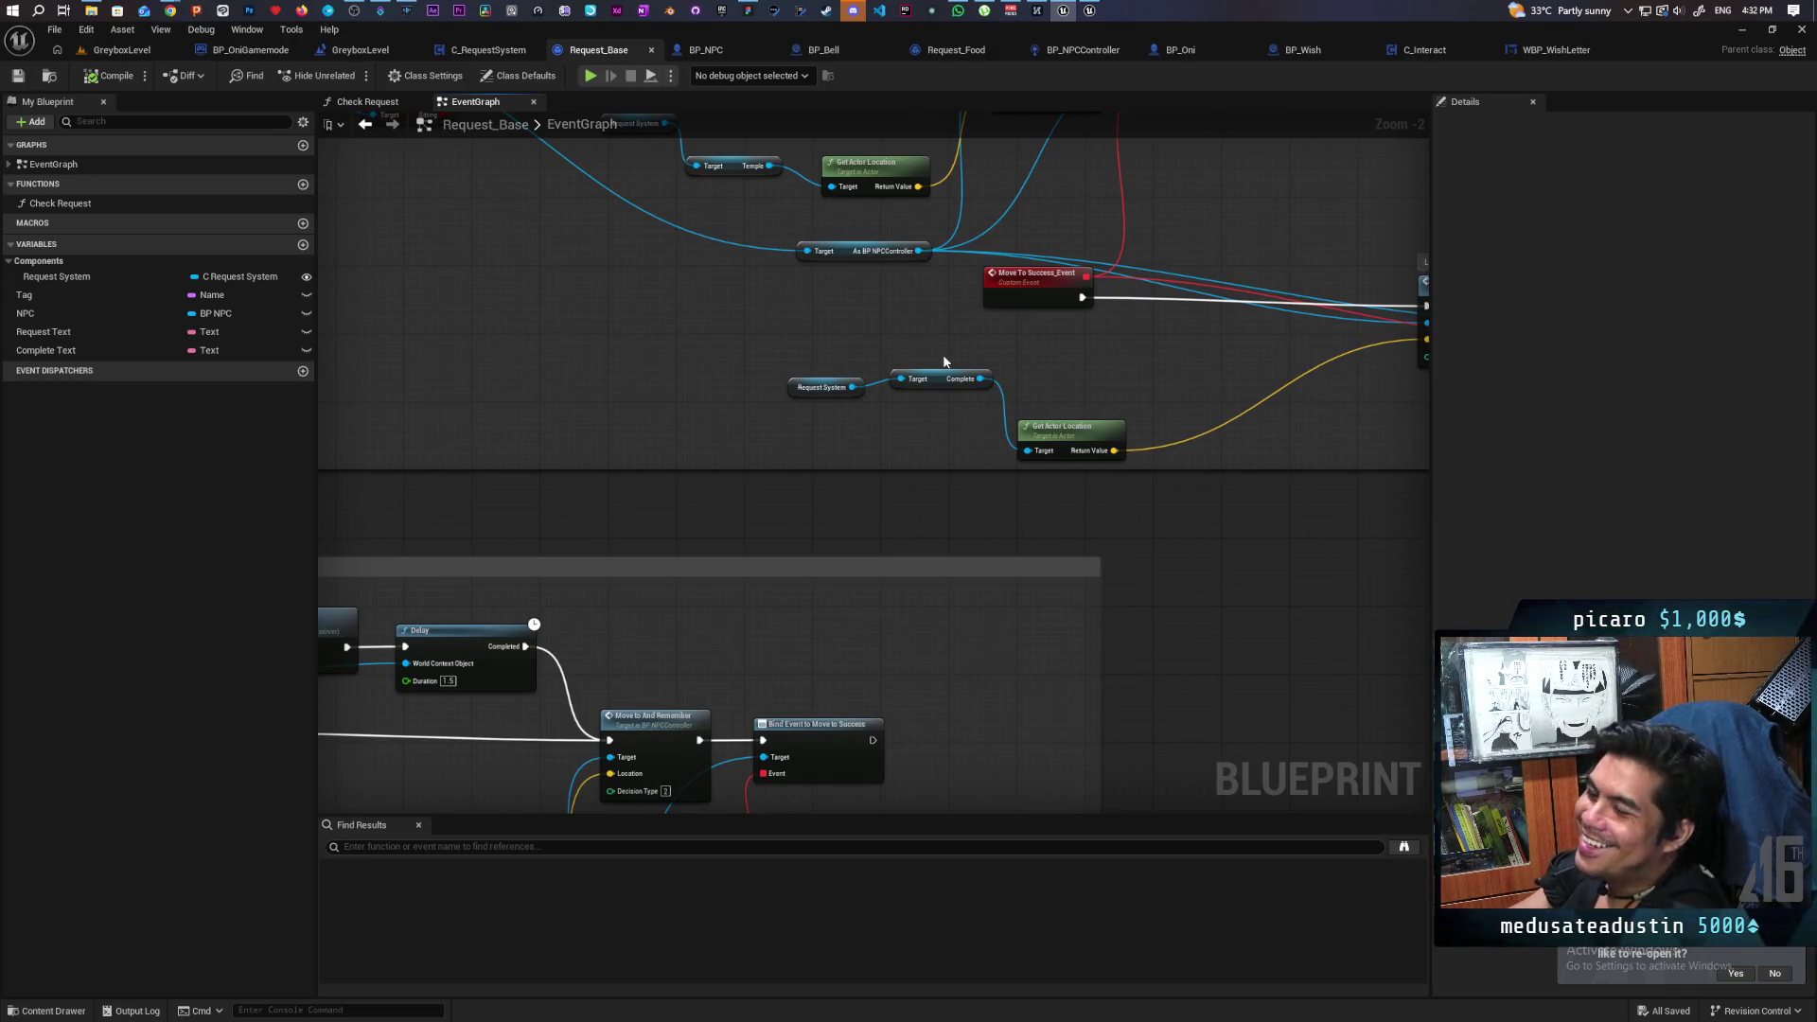
{"action": "mouse_move", "coordinate": [942, 354]}
{"action": "left_mouse_down"}
{"action": "mouse_move", "coordinate": [890, 142]}
{"action": "mouse_move", "coordinate": [642, 375]}
{"action": "left_mouse_up"}
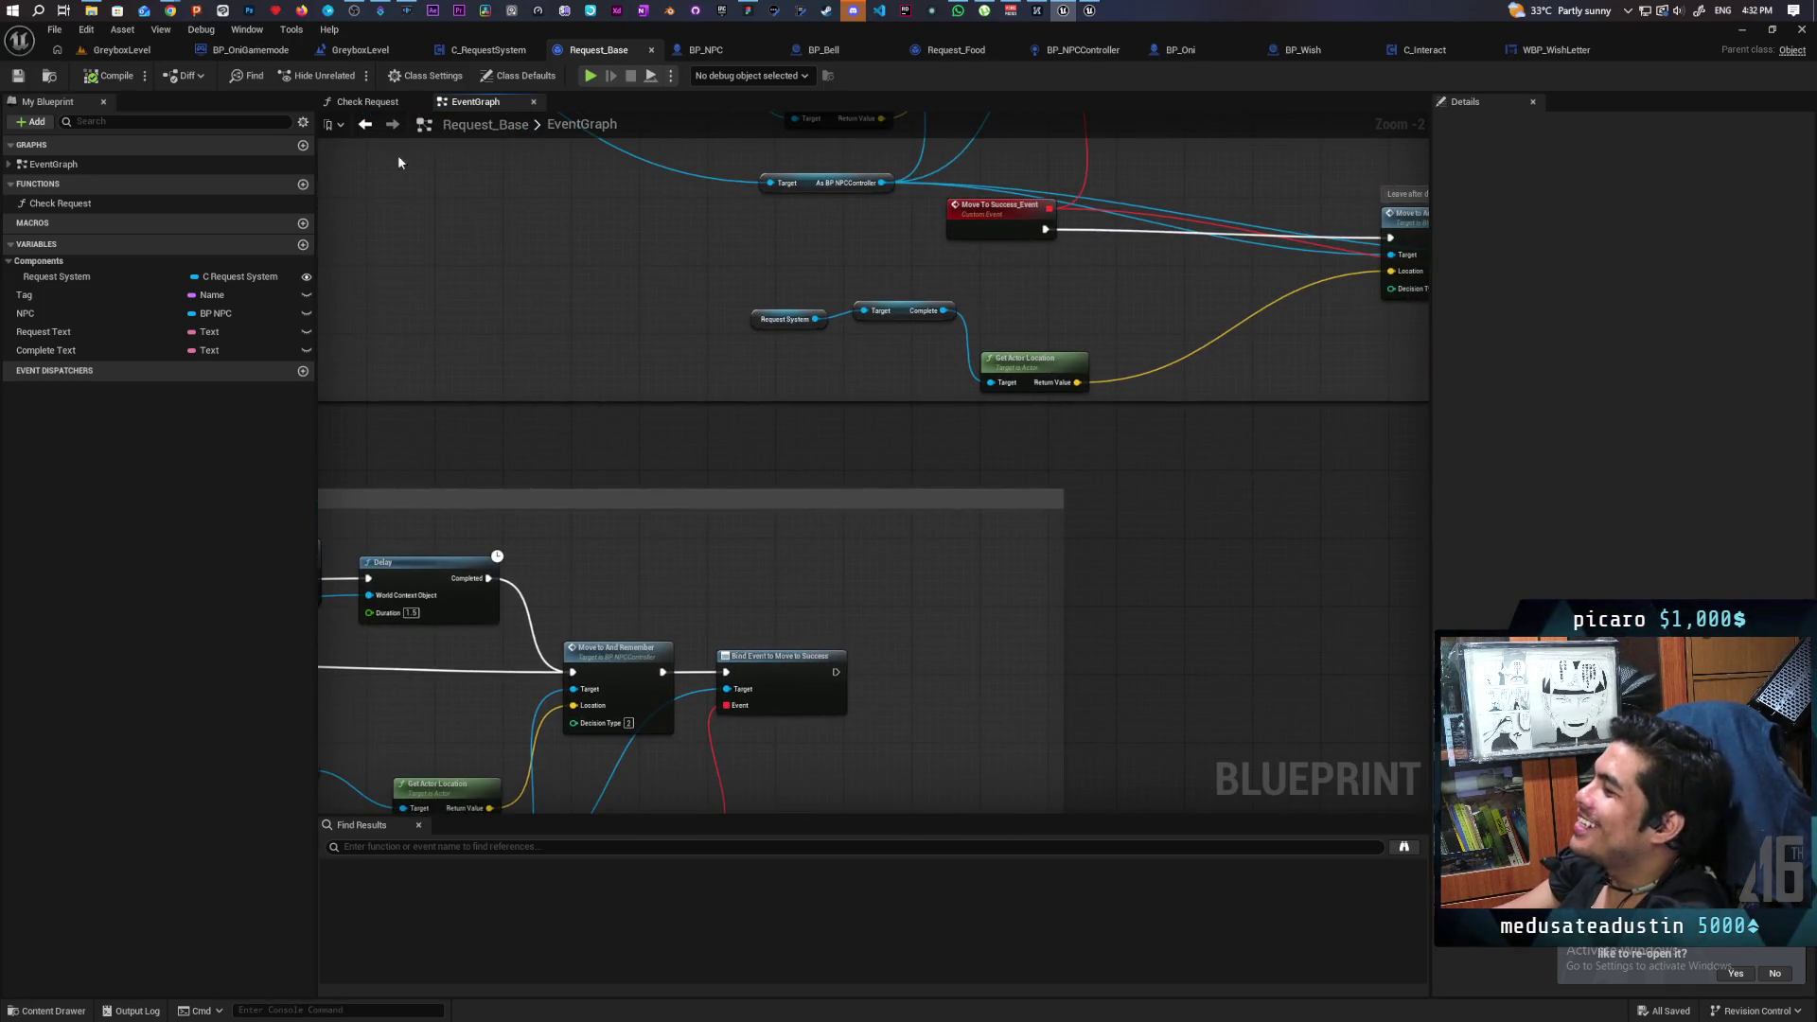
{"action": "left_click", "coordinate": [460, 49]}
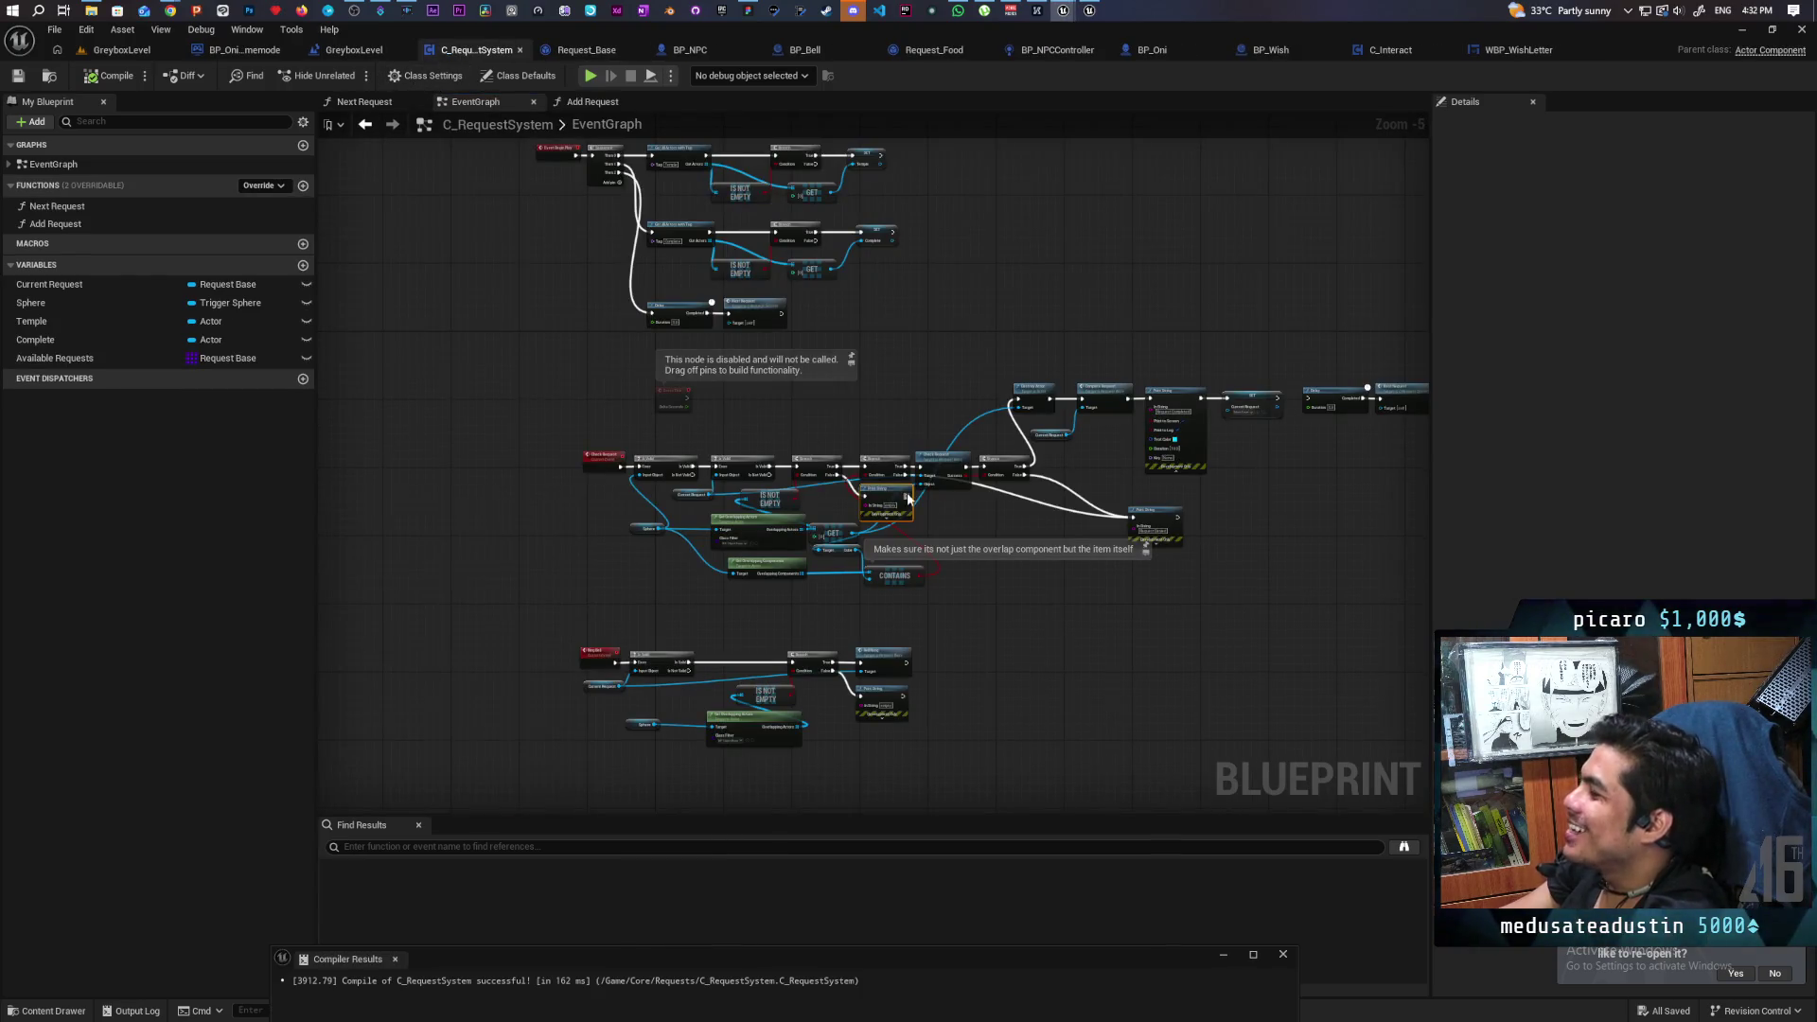
Place a Spawn Actor from Class node on empty space below the Ring Bell logic.
{"action": "left_click_drag", "start_coordinate": [884, 689], "coordinate": [884, 405]}
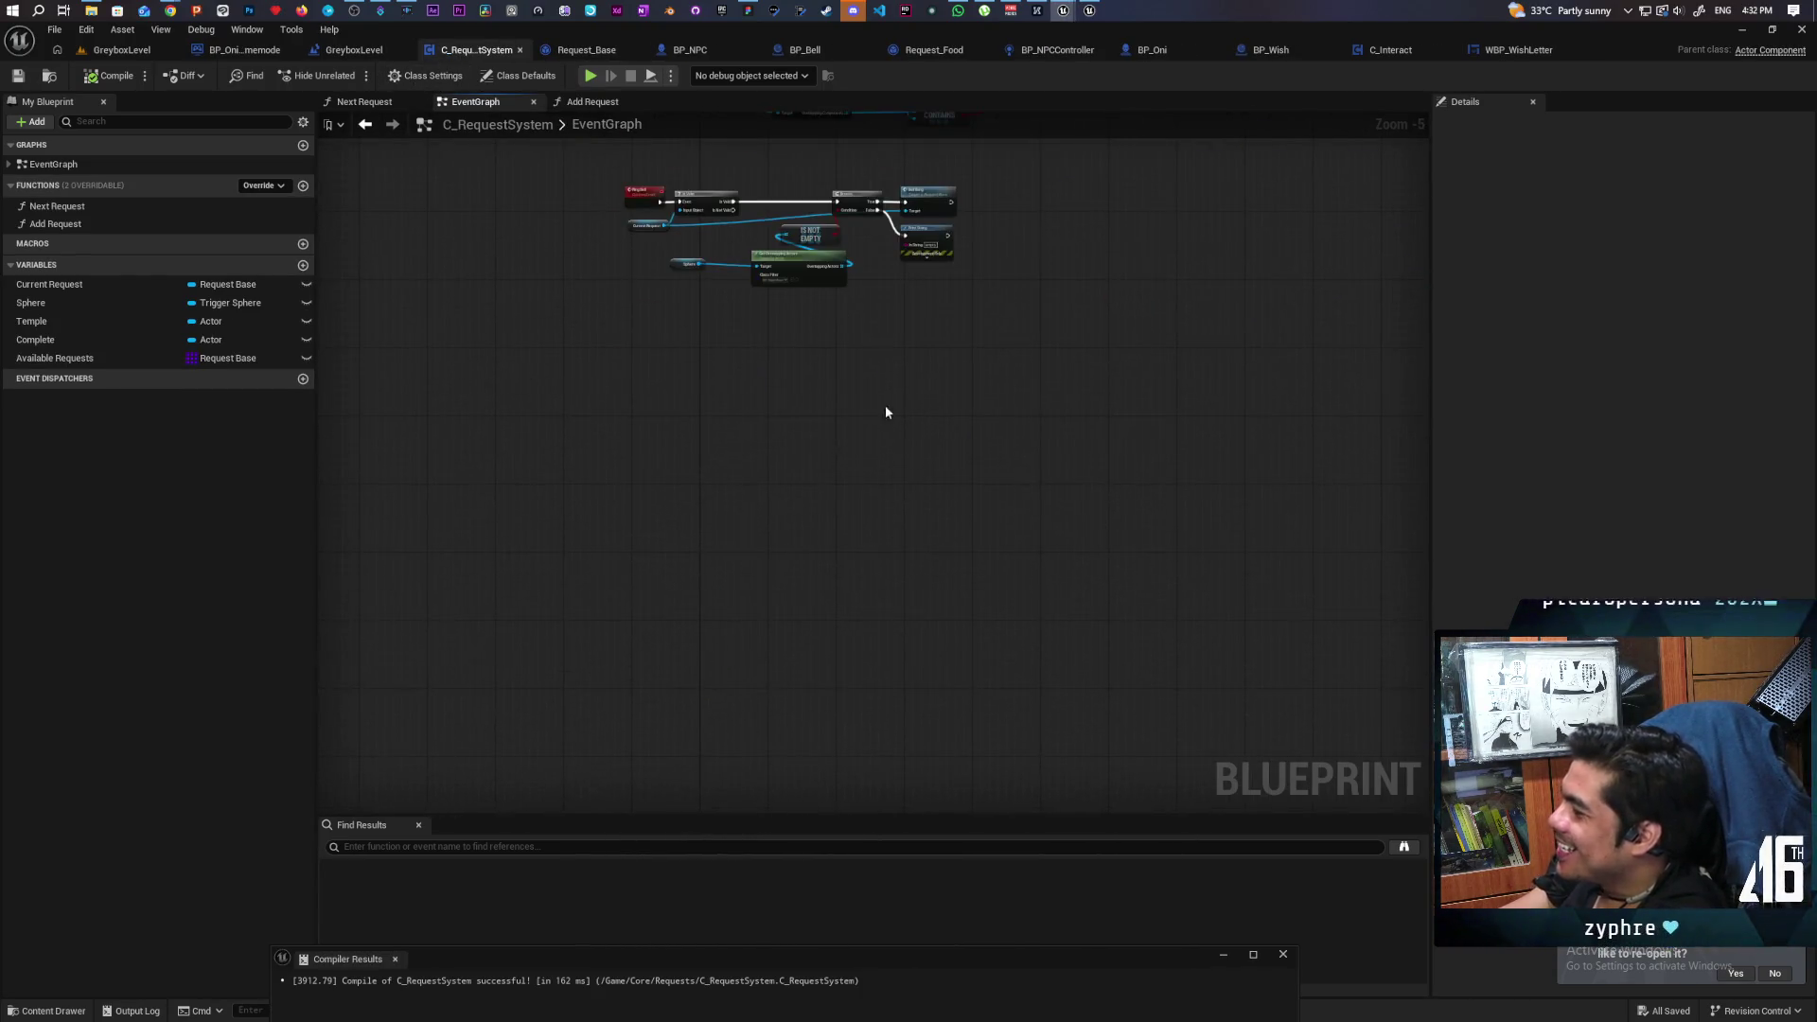
{"action": "scroll", "coordinate": [722, 459], "scroll_direction": "up", "scroll_amount": 1}
{"action": "left_click_drag", "start_coordinate": [722, 459], "coordinate": [738, 573]}
{"action": "right_click", "coordinate": [738, 574]}
{"action": "type", "text": "spawn ac"}
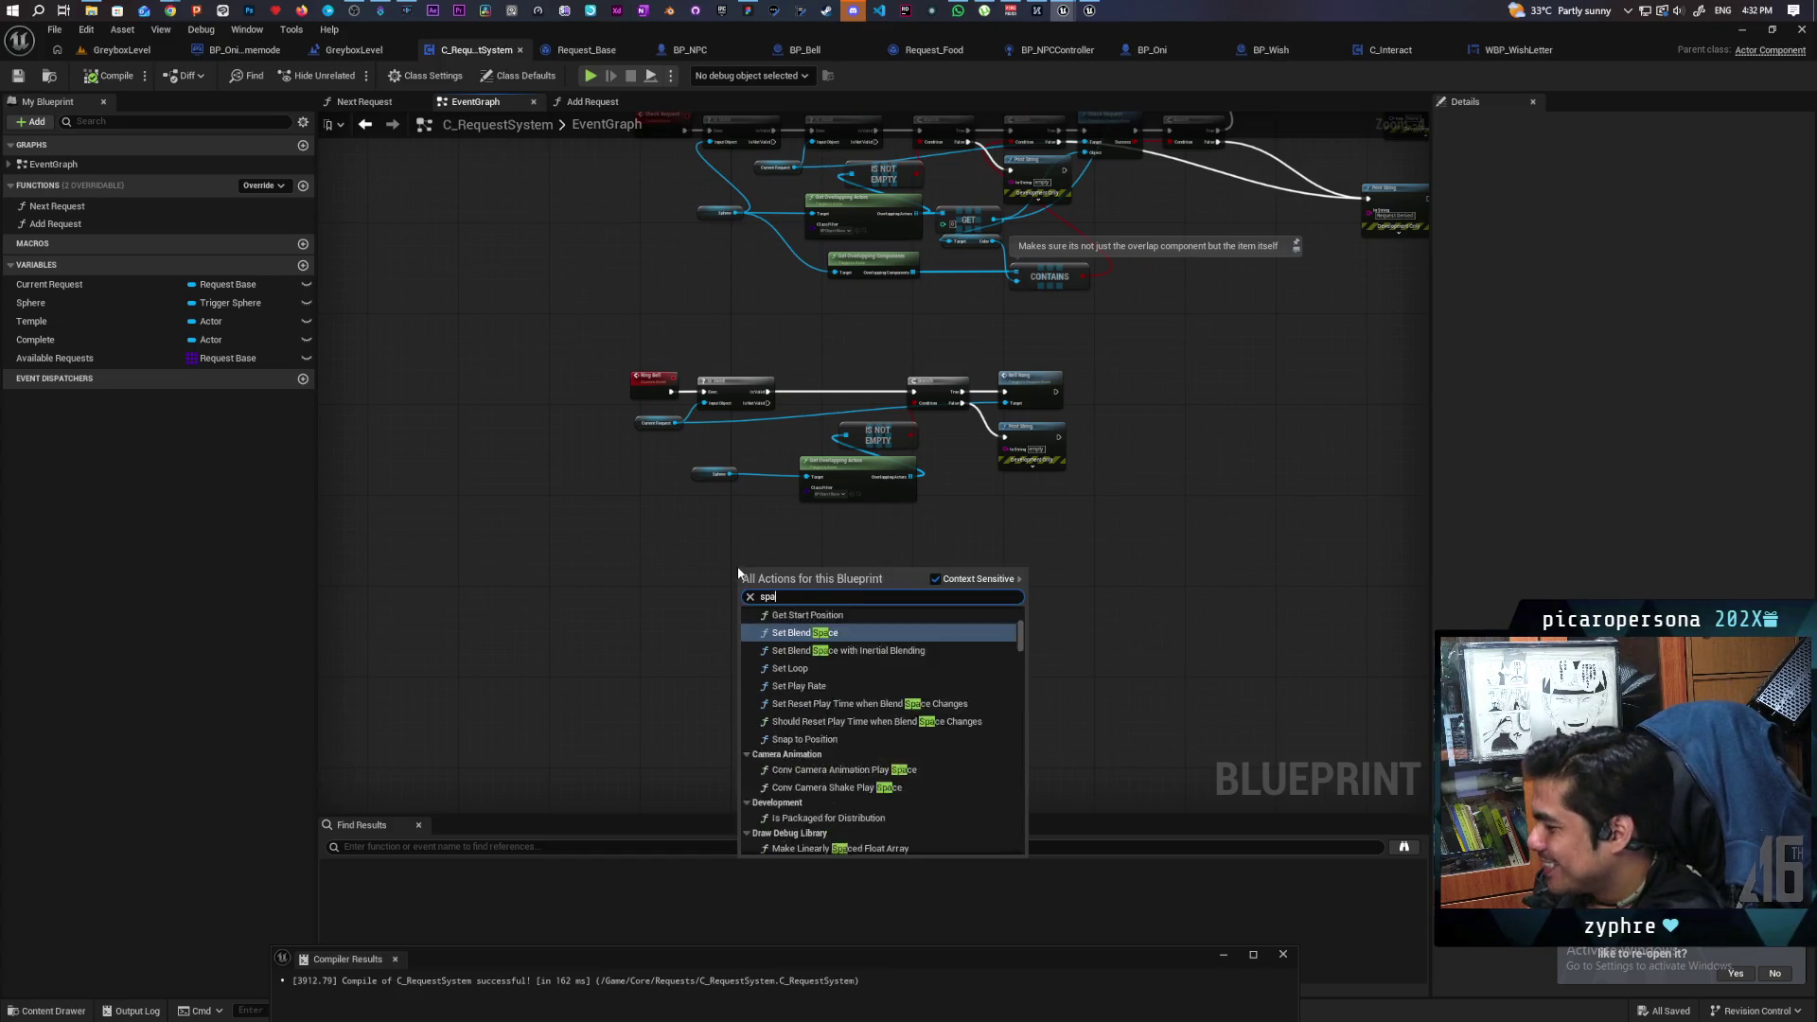
{"action": "key", "text": "BackSpace"}
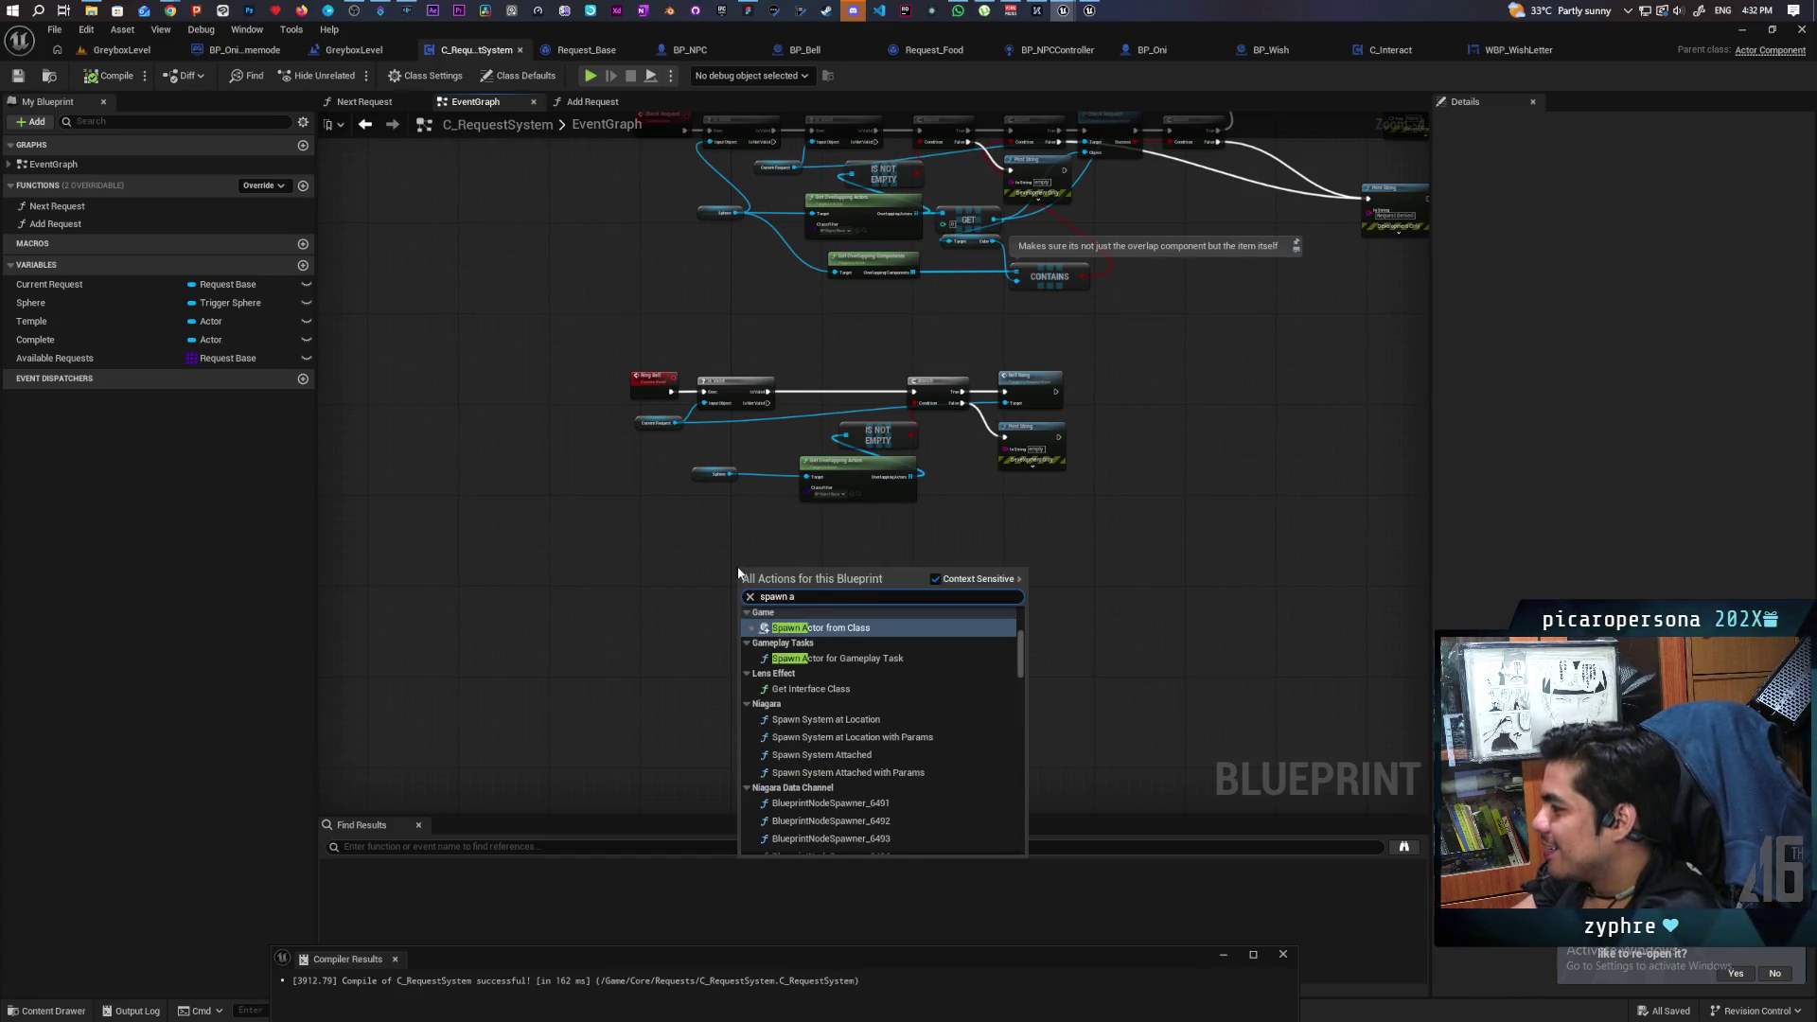
{"action": "left_click", "coordinate": [850, 628]}
{"action": "scroll", "coordinate": [771, 631], "scroll_direction": "up", "scroll_amount": 4}
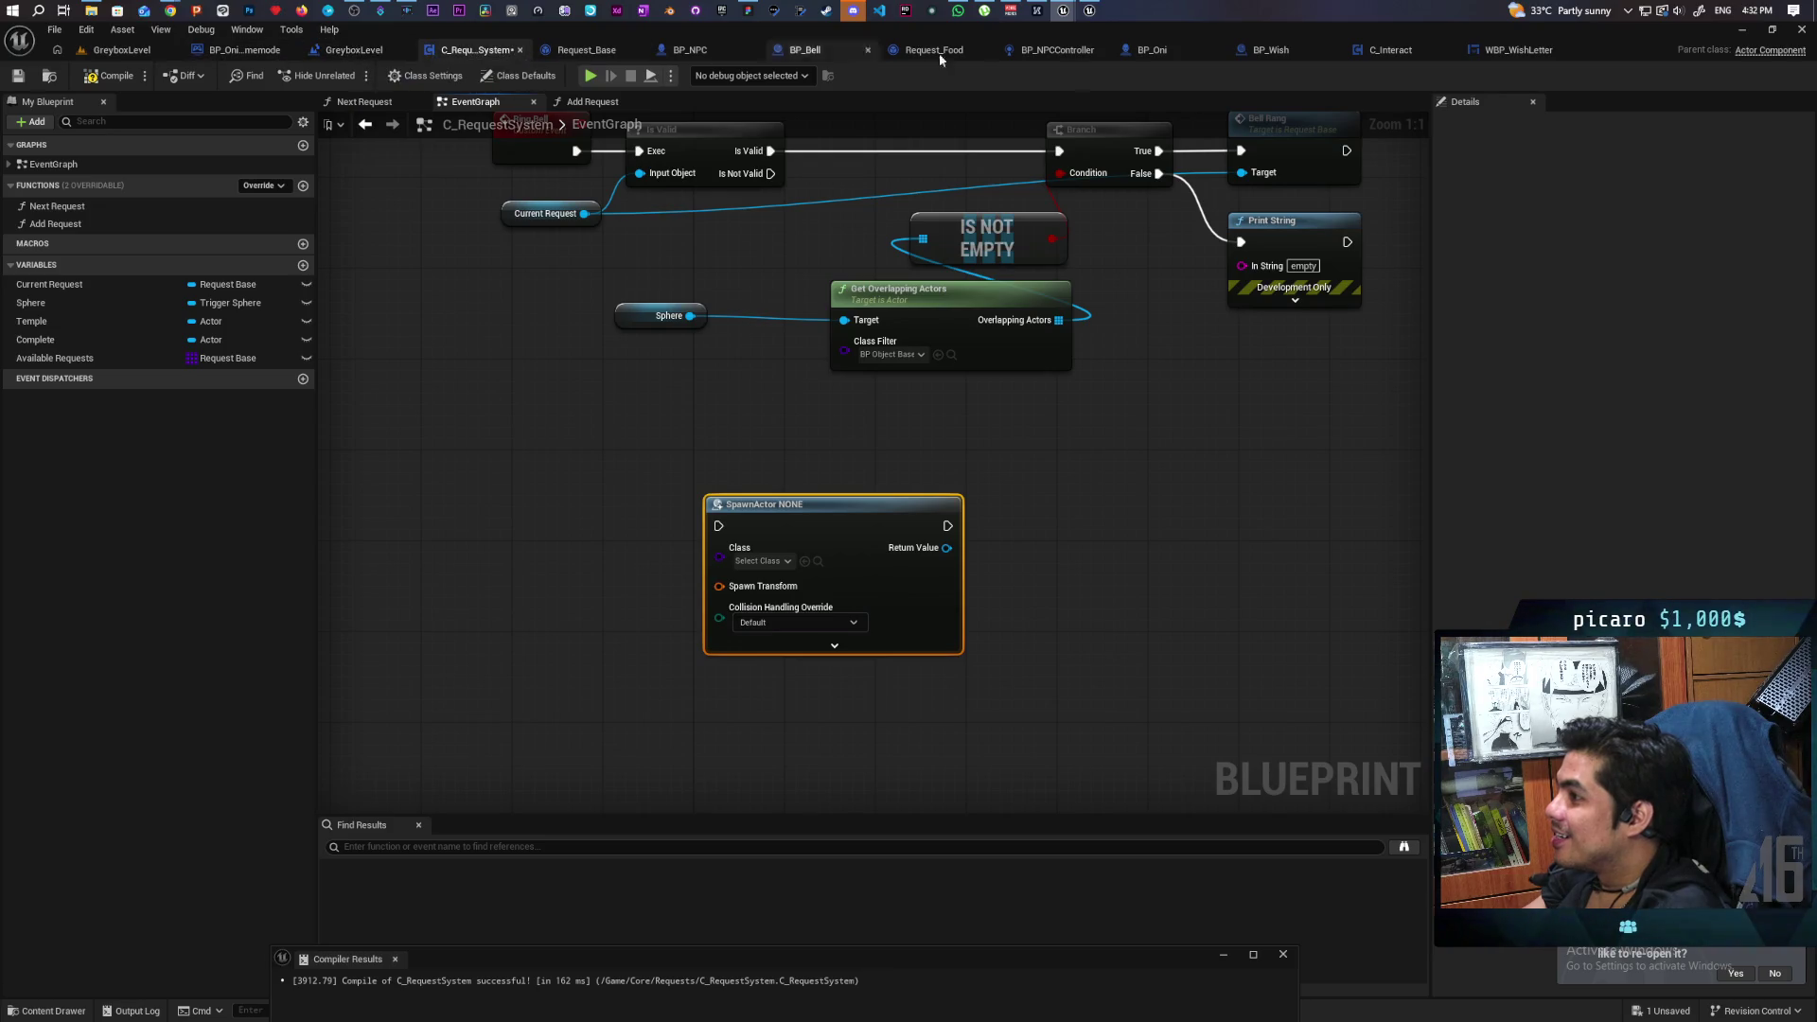
Review Request_Base's temple location nodes, then center C_RequestSystem's view on the new SpawnActor node.
{"action": "left_click", "coordinate": [574, 54]}
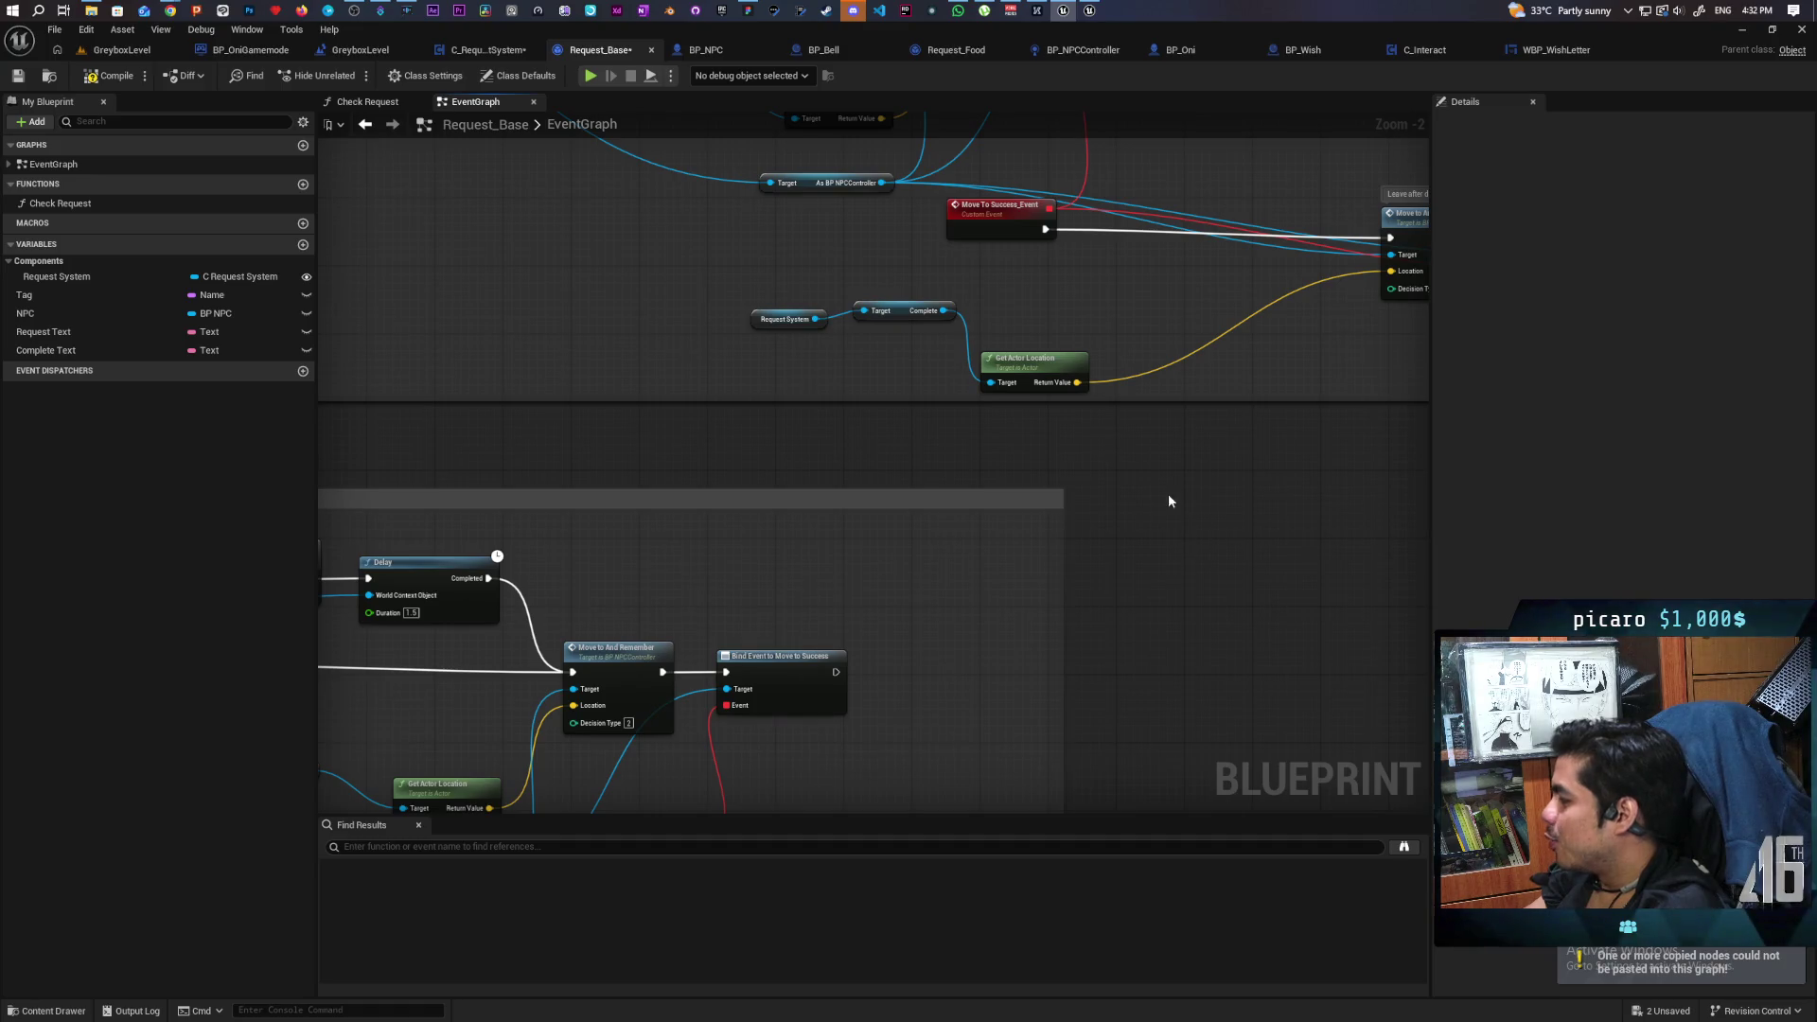
{"action": "left_click_drag", "start_coordinate": [1168, 502], "coordinate": [1143, 593]}
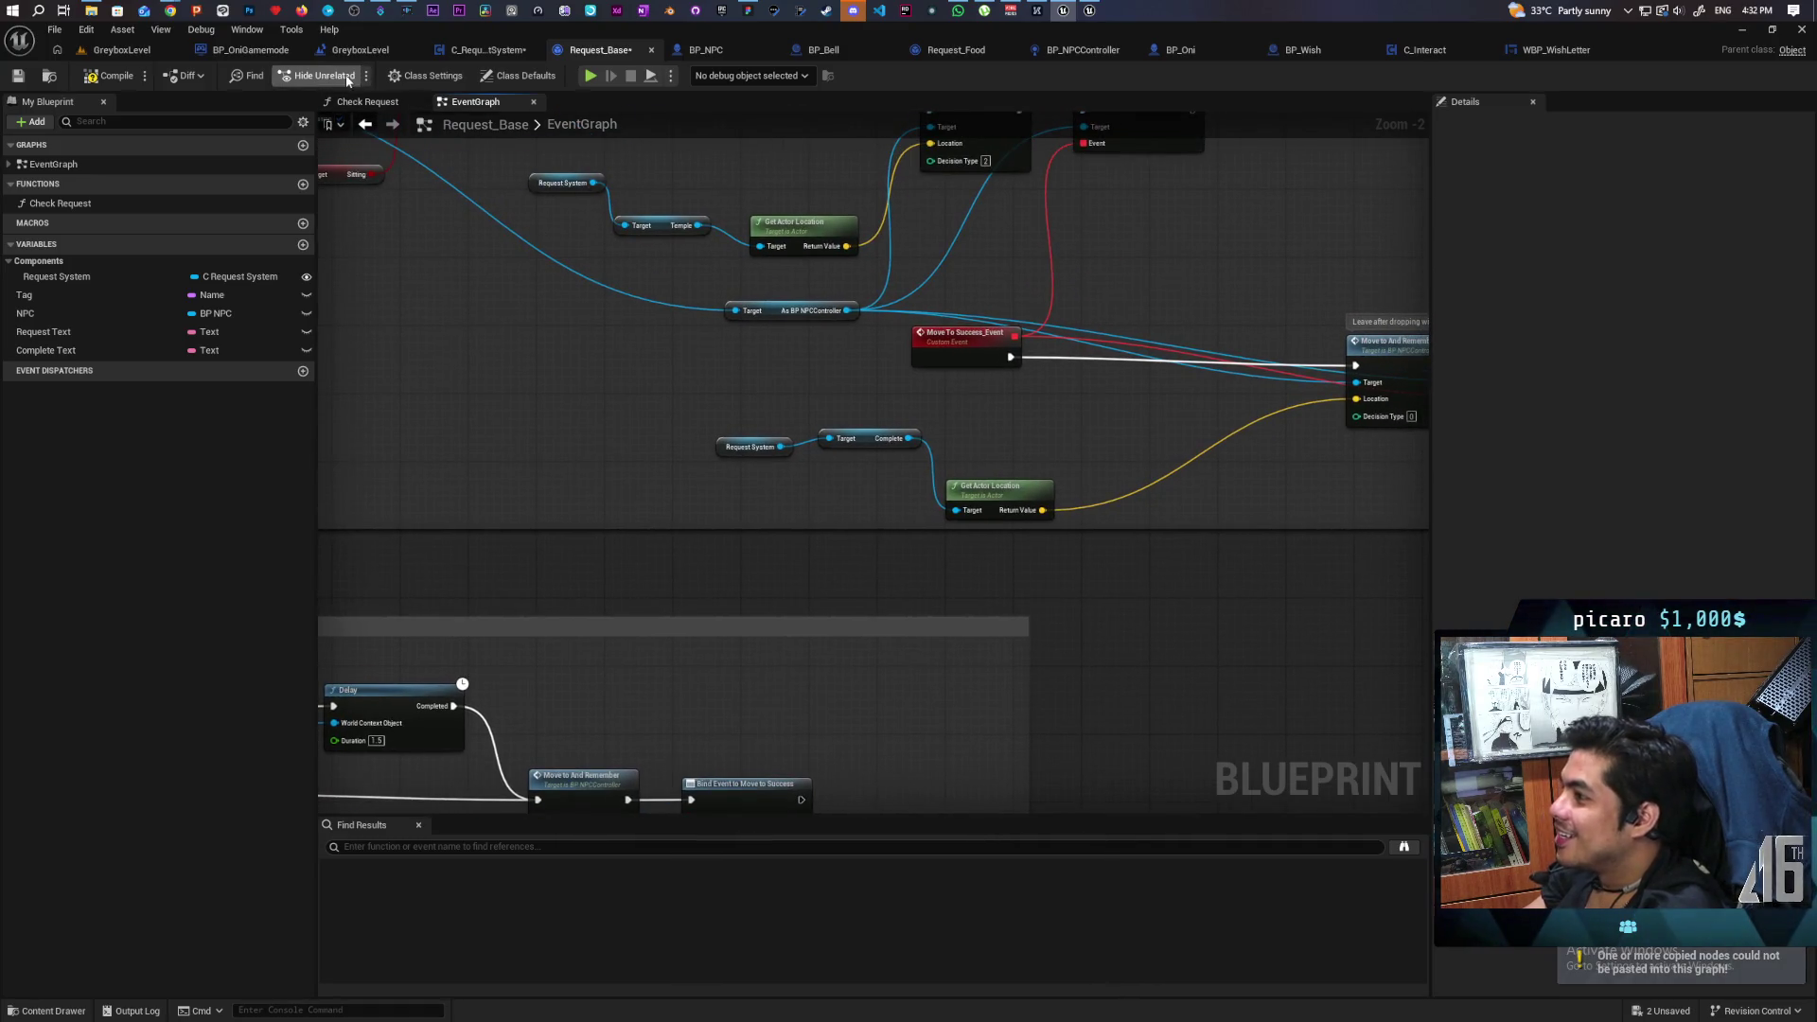
{"action": "left_click_drag", "start_coordinate": [876, 350], "coordinate": [734, 425]}
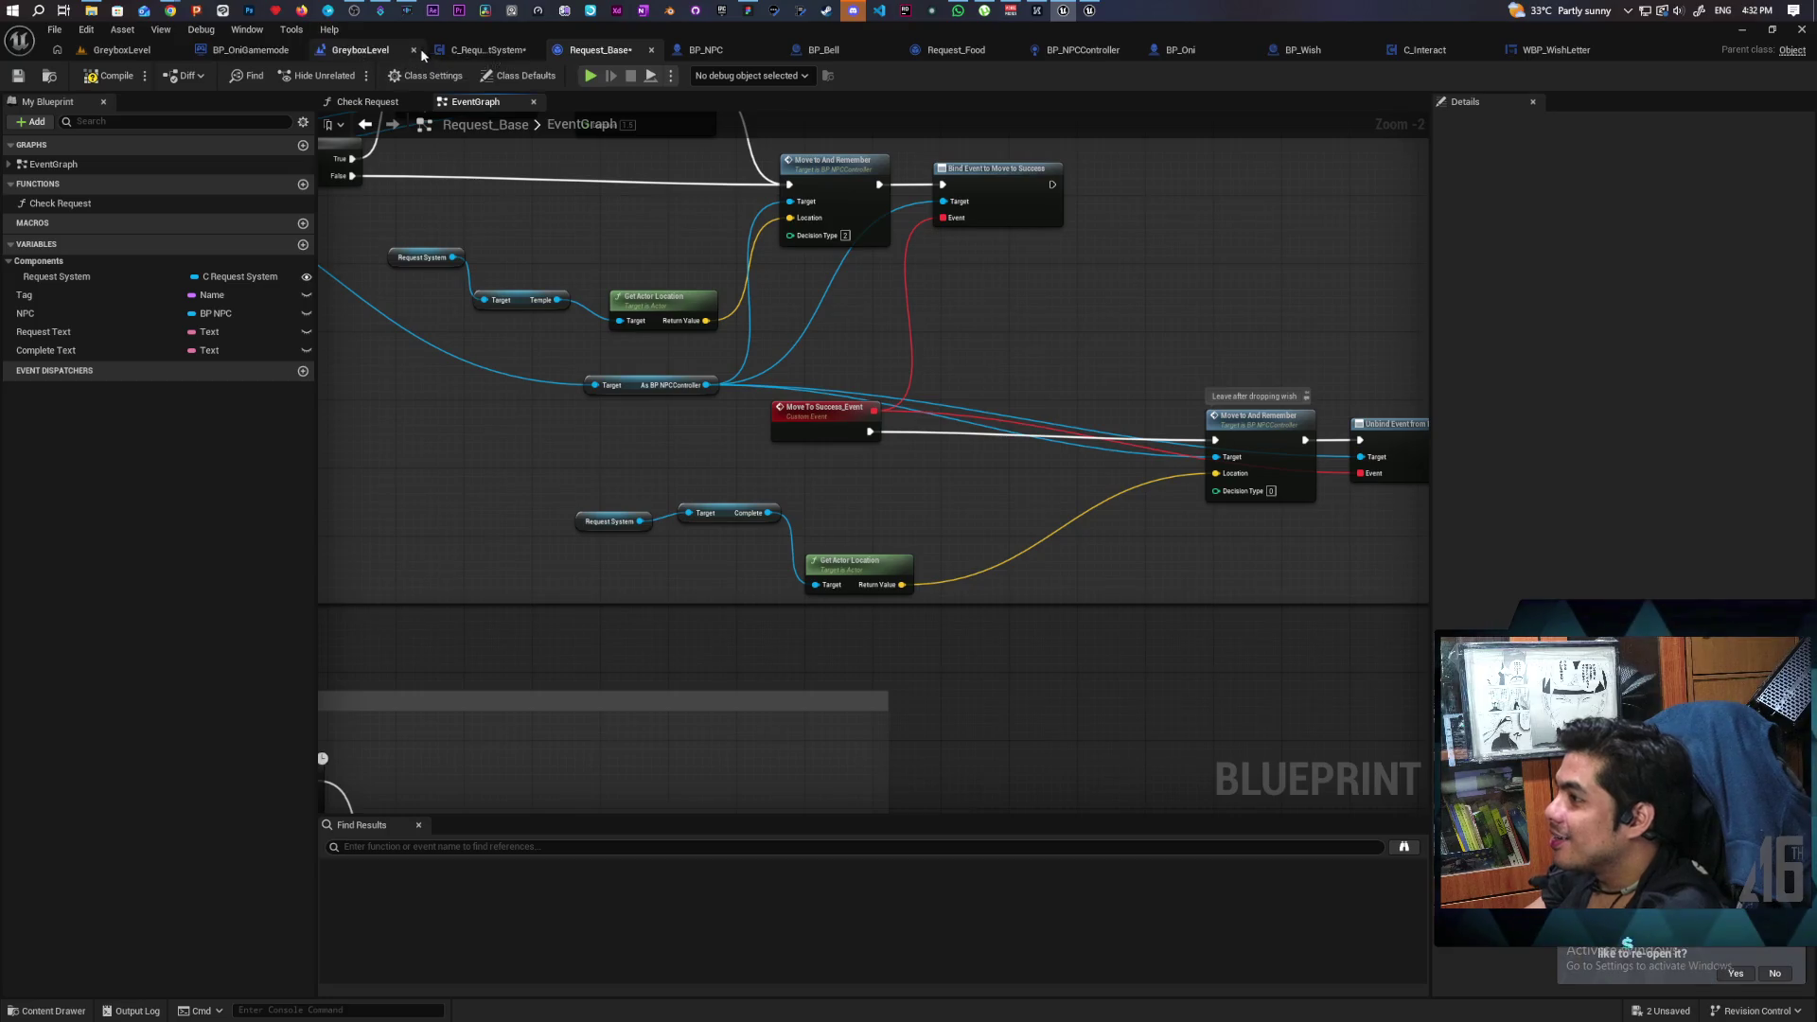
{"action": "left_click", "coordinate": [444, 50]}
{"action": "mouse_move", "coordinate": [778, 365]}
{"action": "left_mouse_down"}
{"action": "mouse_move", "coordinate": [698, 528]}
{"action": "mouse_move", "coordinate": [889, 538]}
{"action": "mouse_move", "coordinate": [811, 432]}
{"action": "mouse_move", "coordinate": [603, 284]}
{"action": "left_mouse_up"}
{"action": "scroll", "coordinate": [645, 356], "scroll_direction": "down", "scroll_amount": 2}
{"action": "left_click_drag", "start_coordinate": [646, 357], "coordinate": [641, 519]}
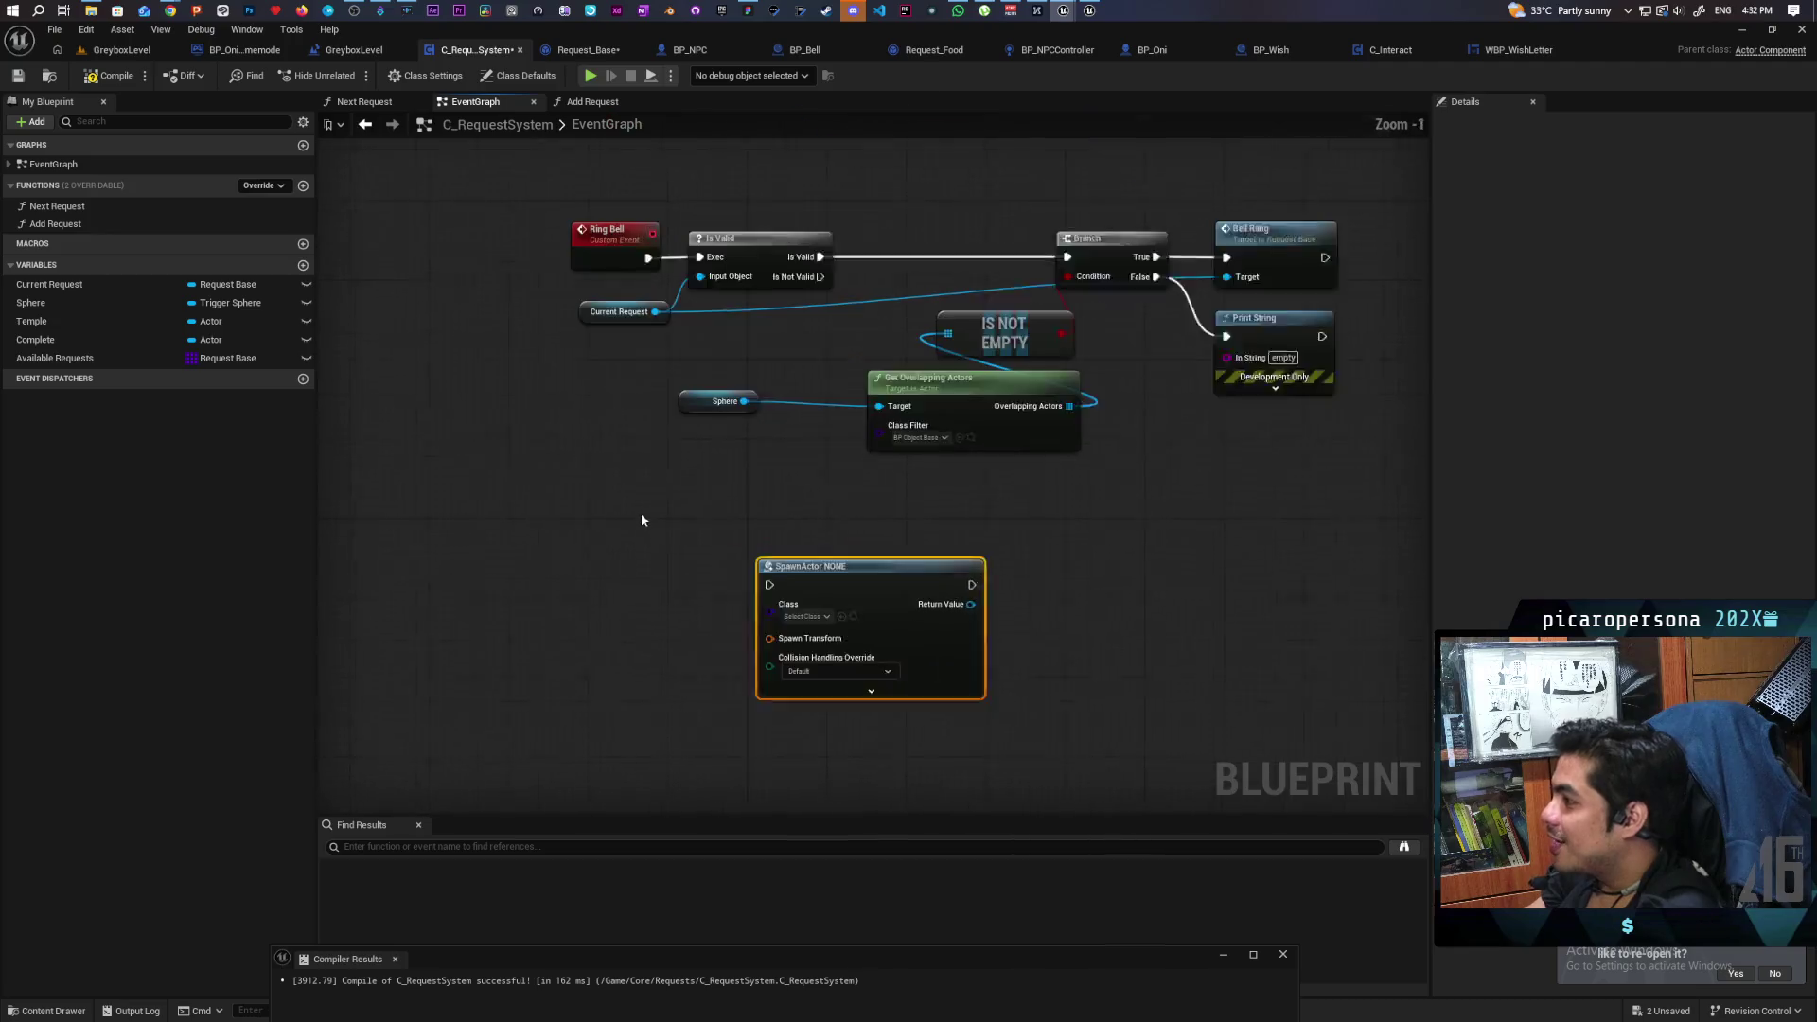
Add a custom event named 'Spawn wish note' beside the SpawnActor node.
{"action": "scroll", "coordinate": [641, 519], "scroll_direction": "up", "scroll_amount": 1}
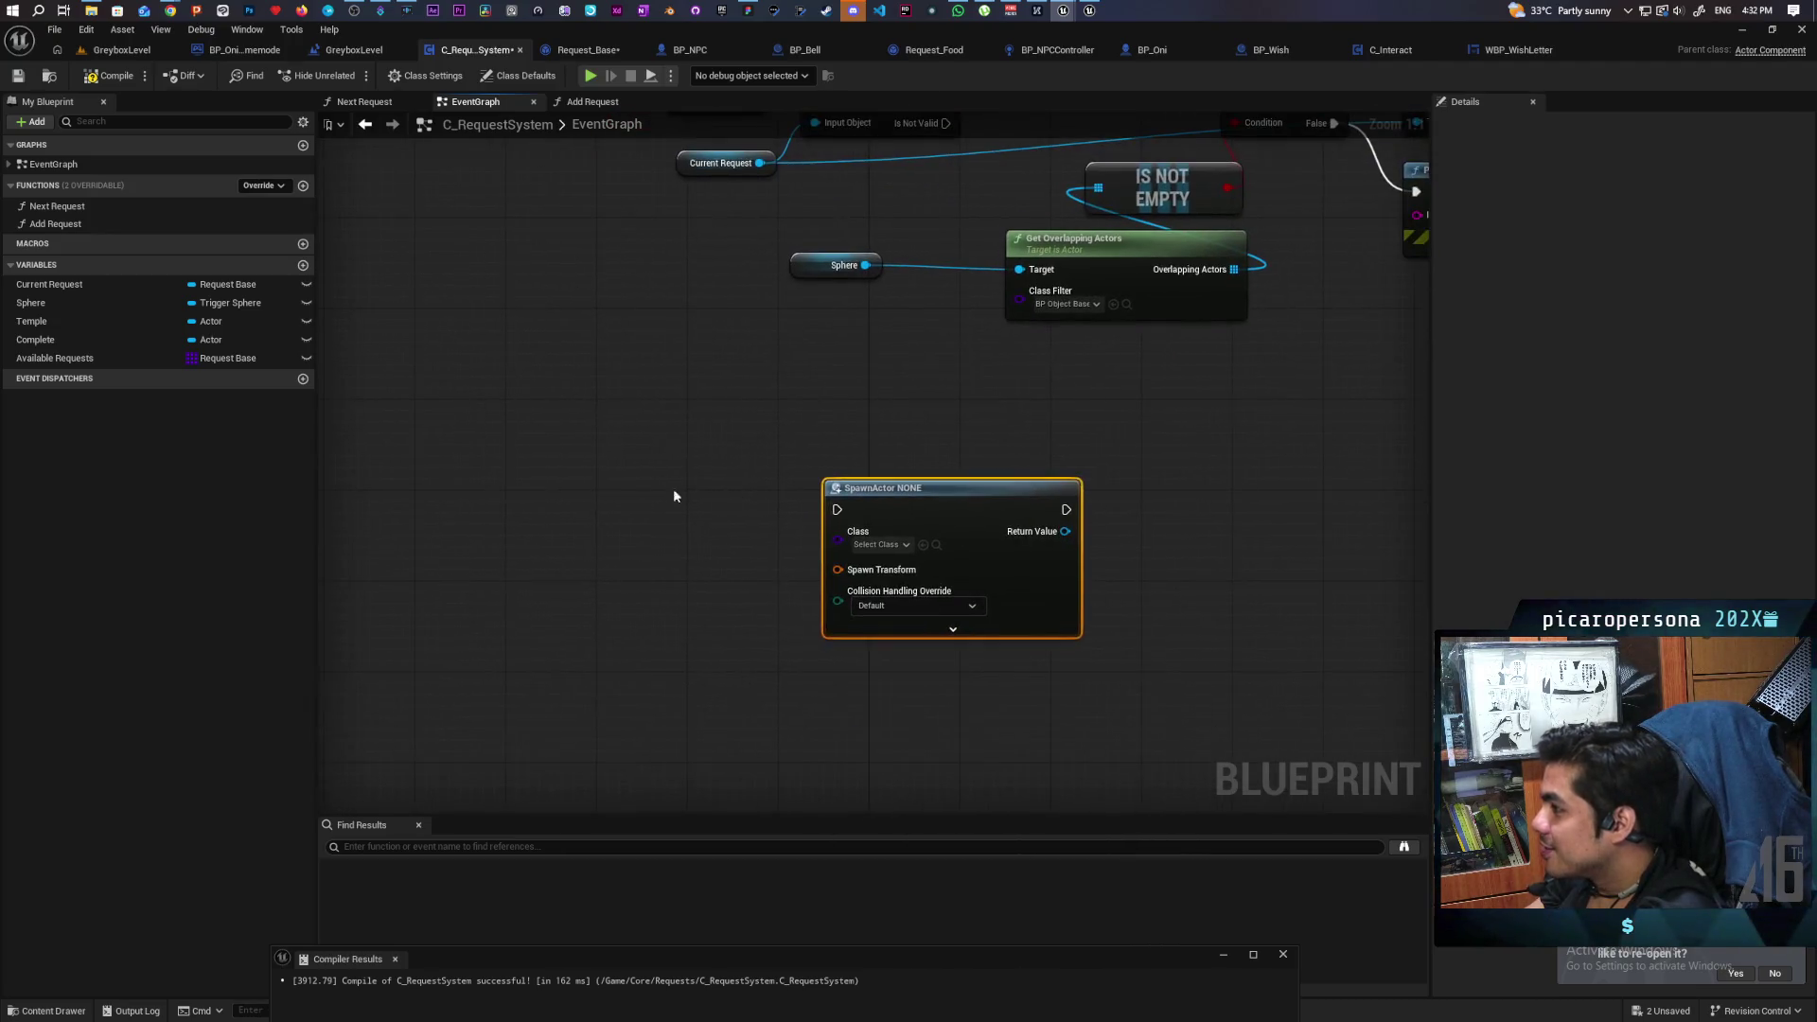
{"action": "right_click", "coordinate": [673, 488]}
{"action": "left_click", "coordinate": [665, 488]}
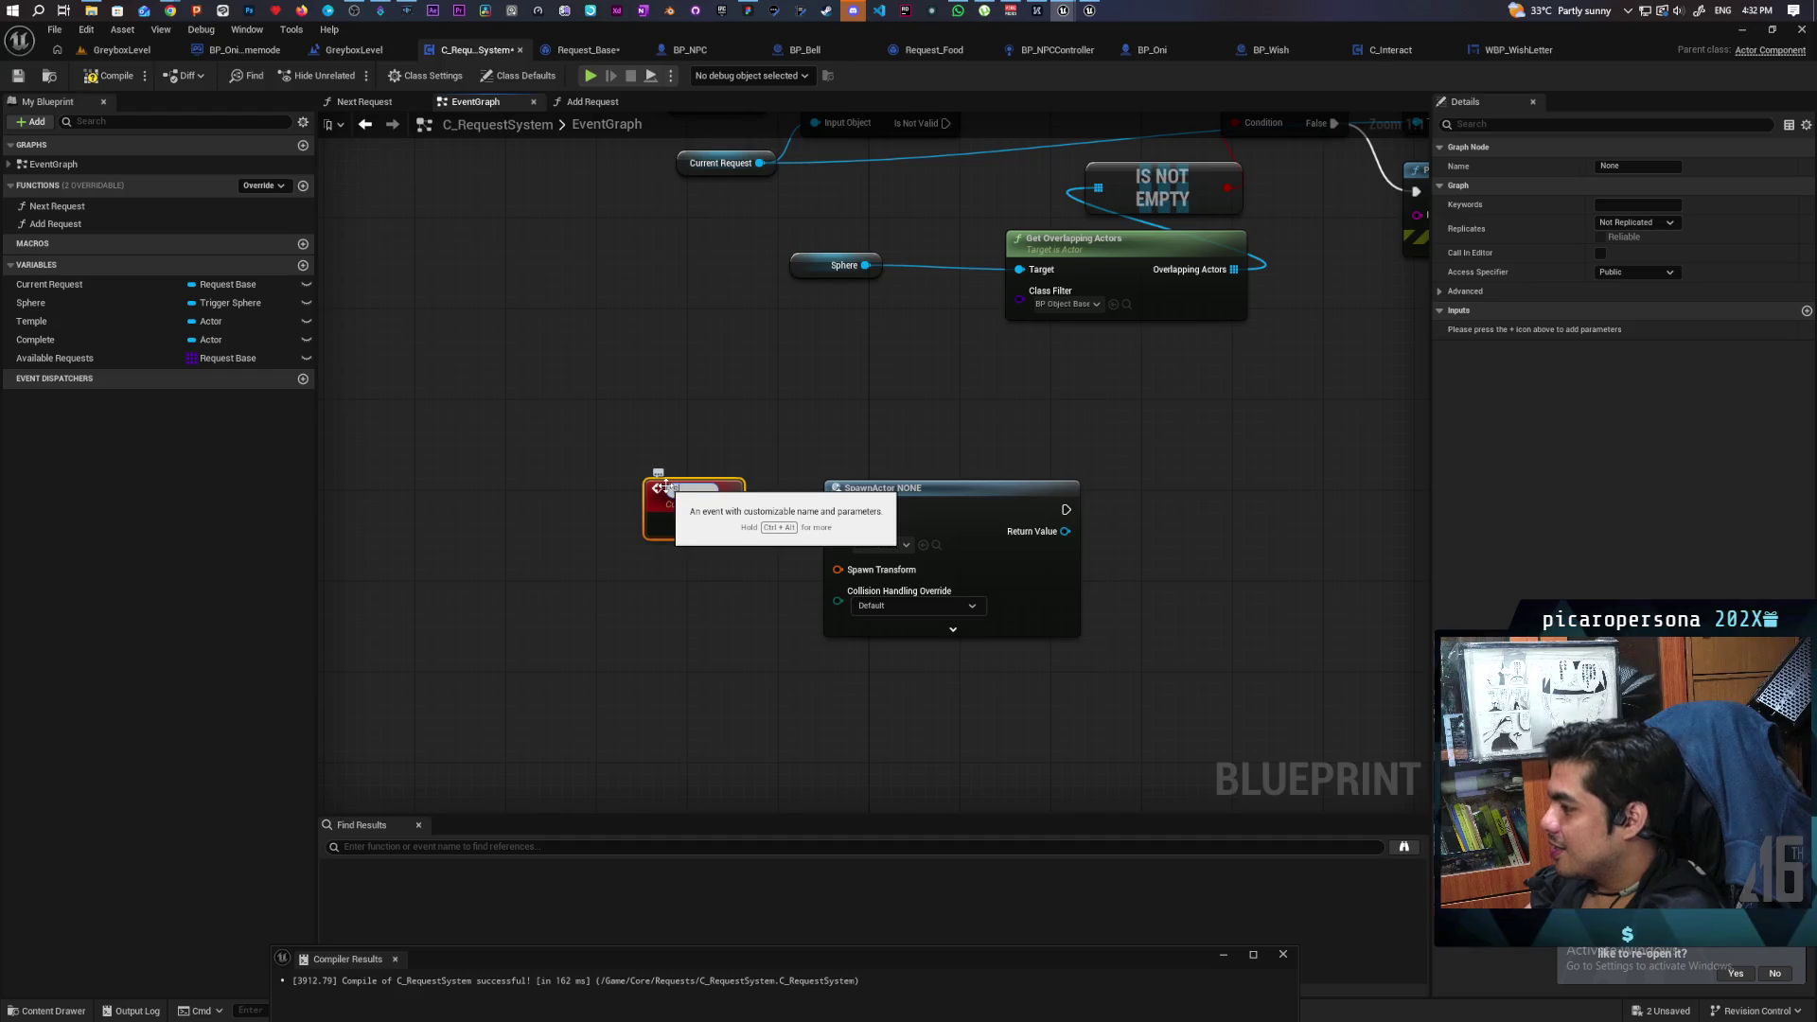
{"action": "type", "text": "Spawn wish"}
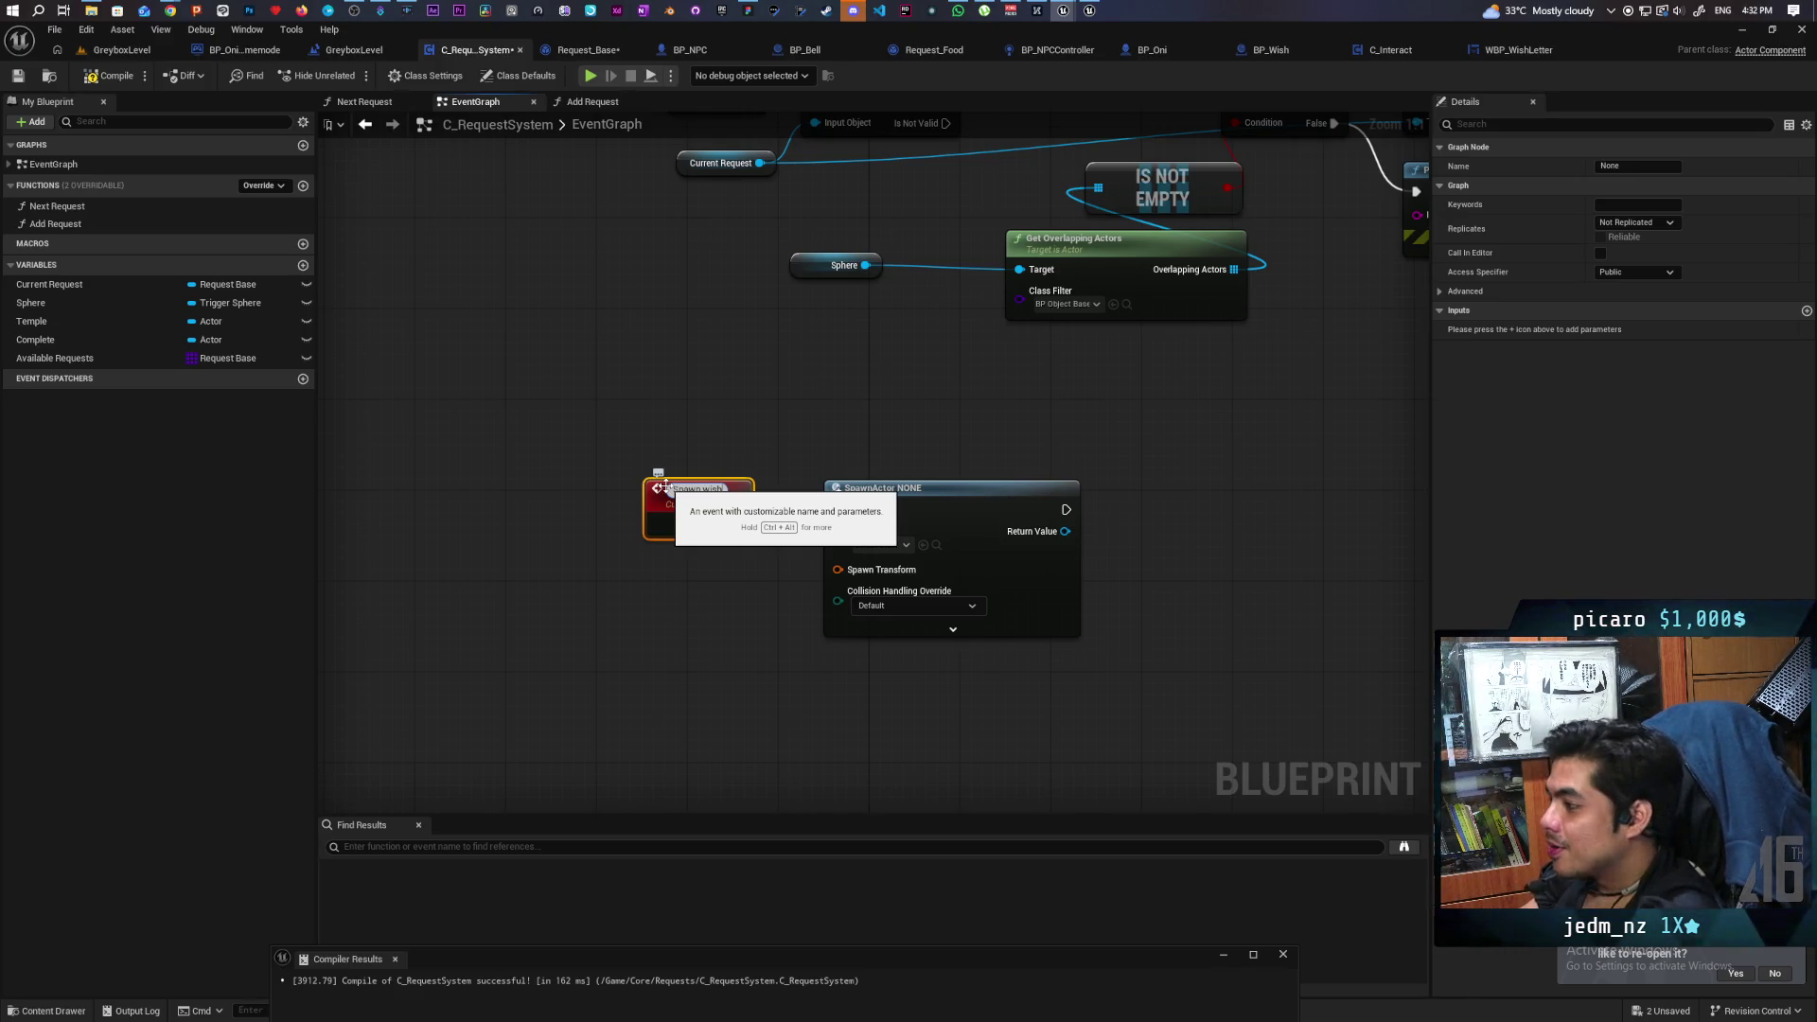
{"action": "type", "text": "note"}
{"action": "left_click", "coordinate": [668, 415]}
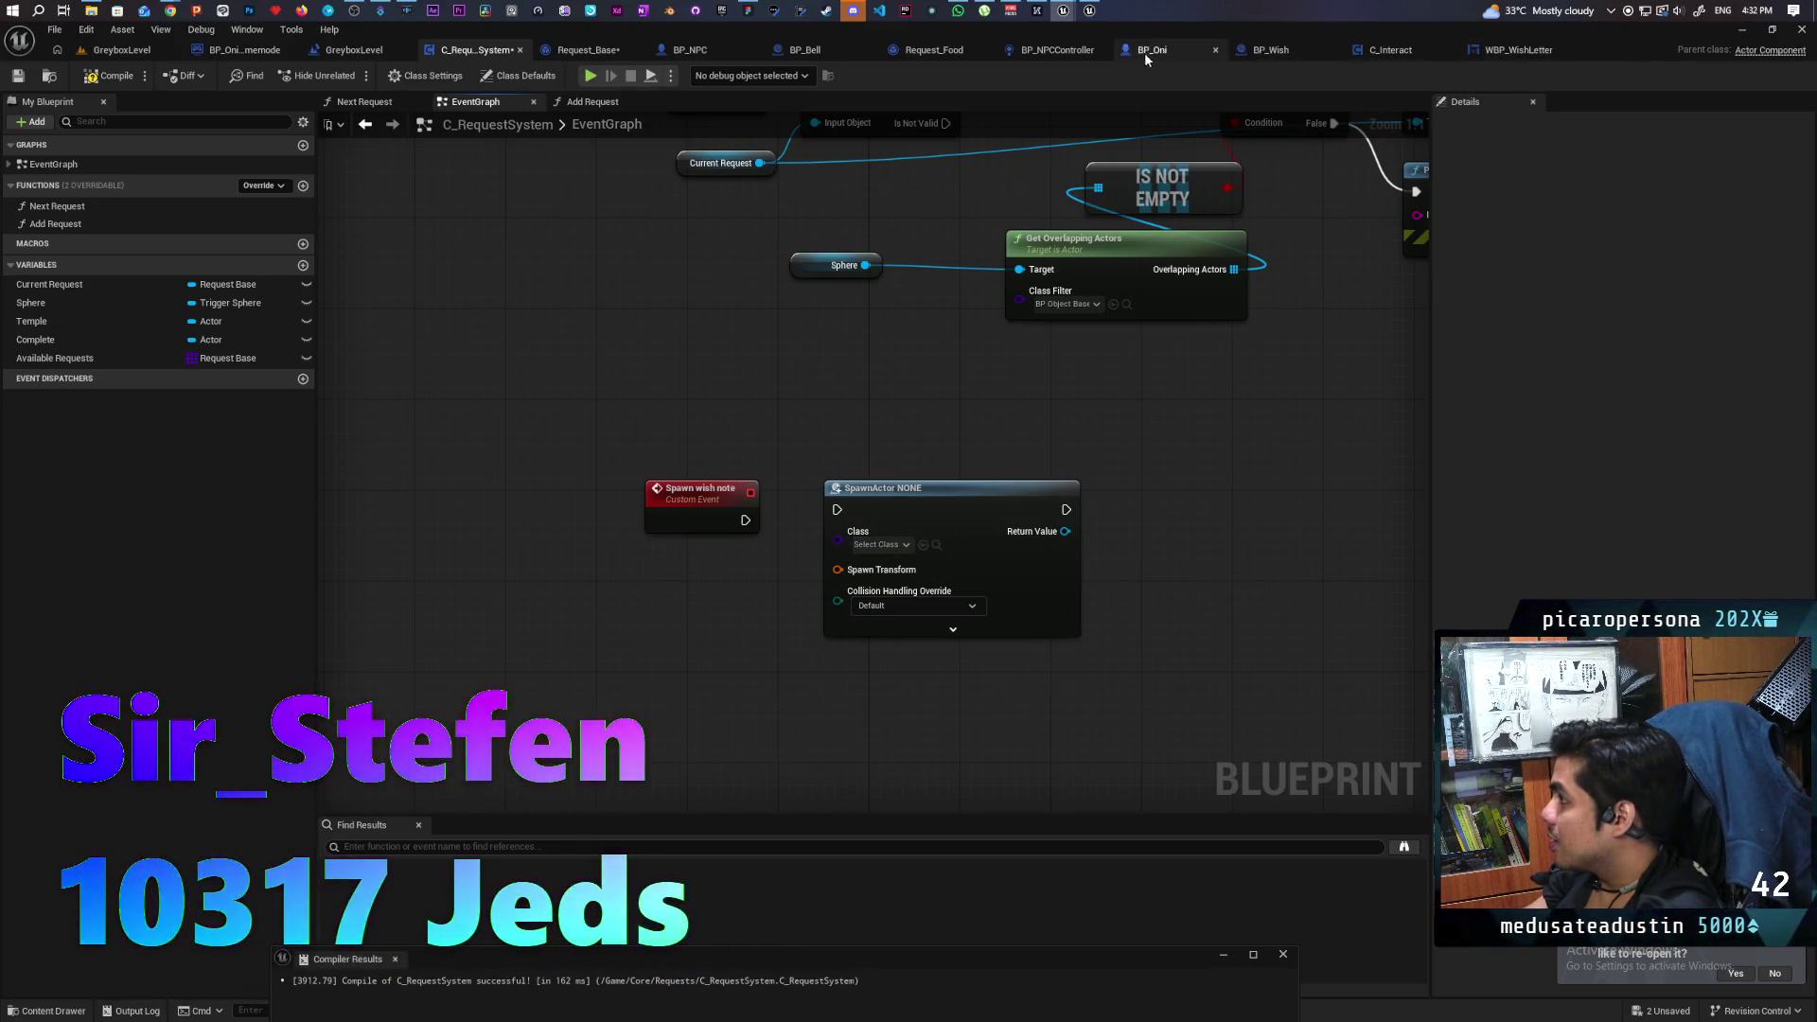
Set SpawnActor's class to BP Wish, drive it from Spawn wish note with In Text, and split Spawn Transform.
{"action": "left_click", "coordinate": [1266, 50]}
{"action": "left_click", "coordinate": [48, 76]}
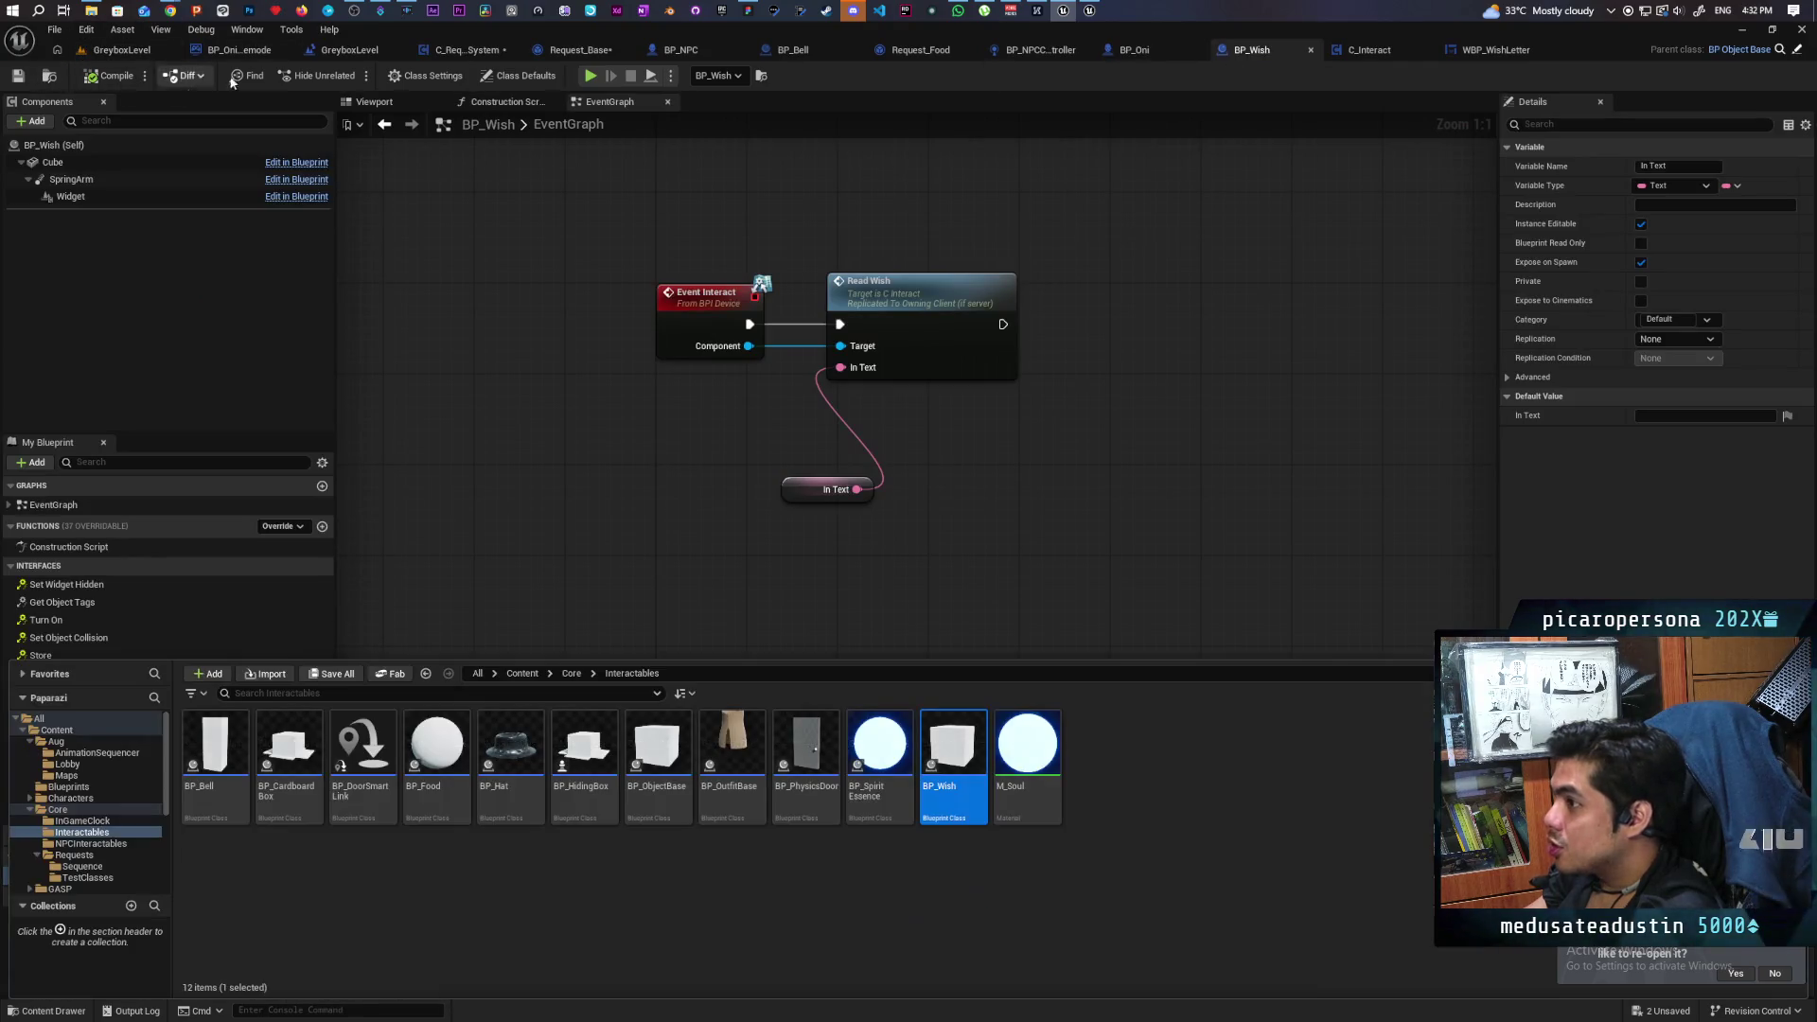
{"action": "left_click", "coordinate": [468, 51]}
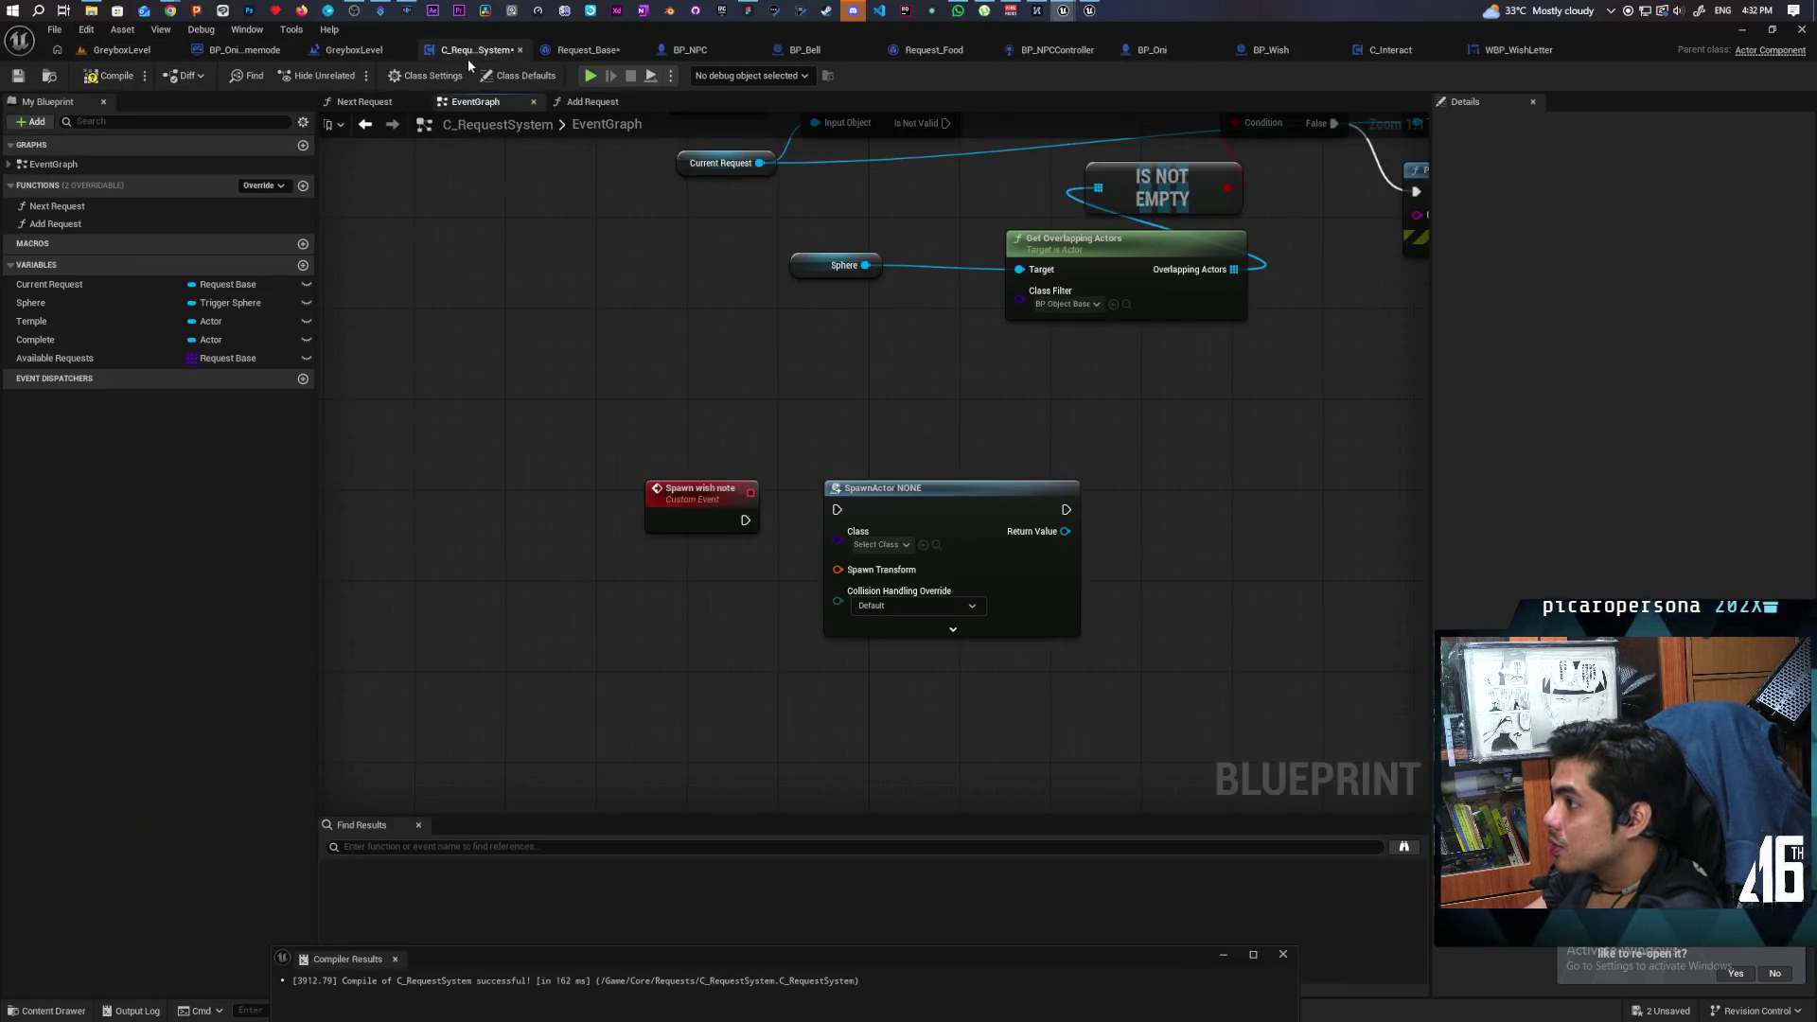
{"action": "left_click", "coordinate": [924, 544]}
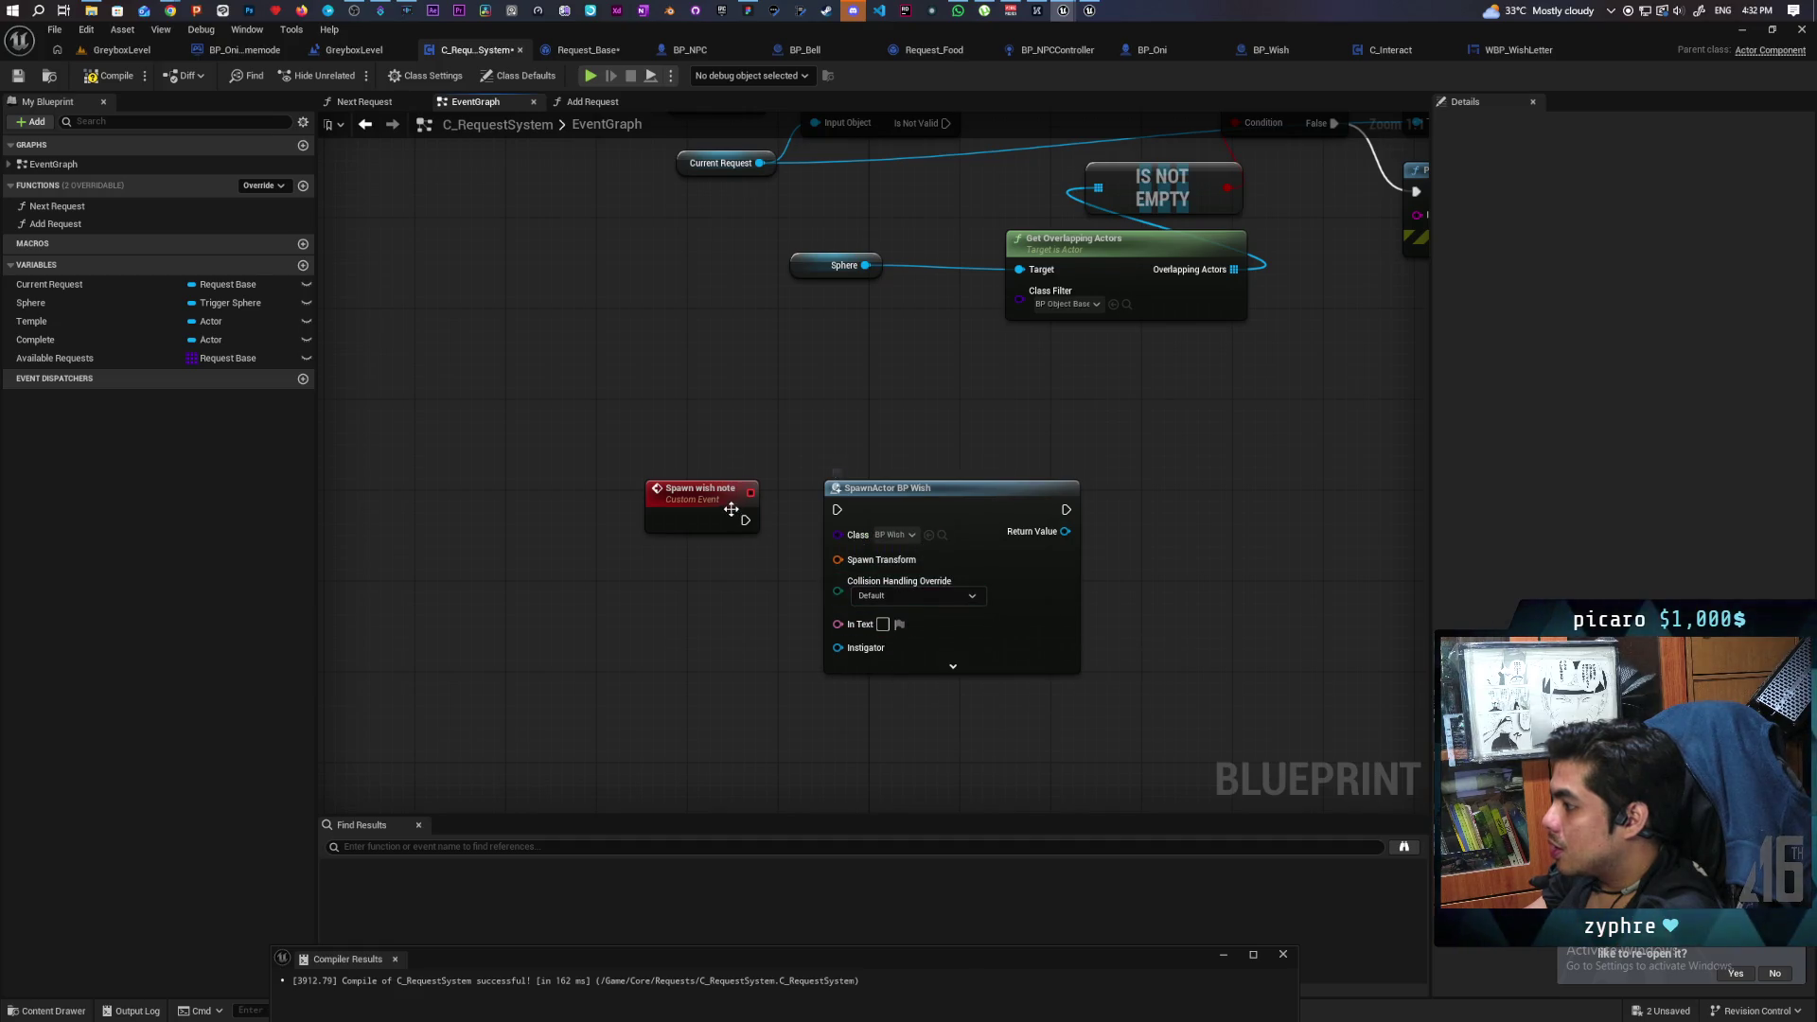
{"action": "left_click_drag", "start_coordinate": [743, 520], "coordinate": [929, 524]}
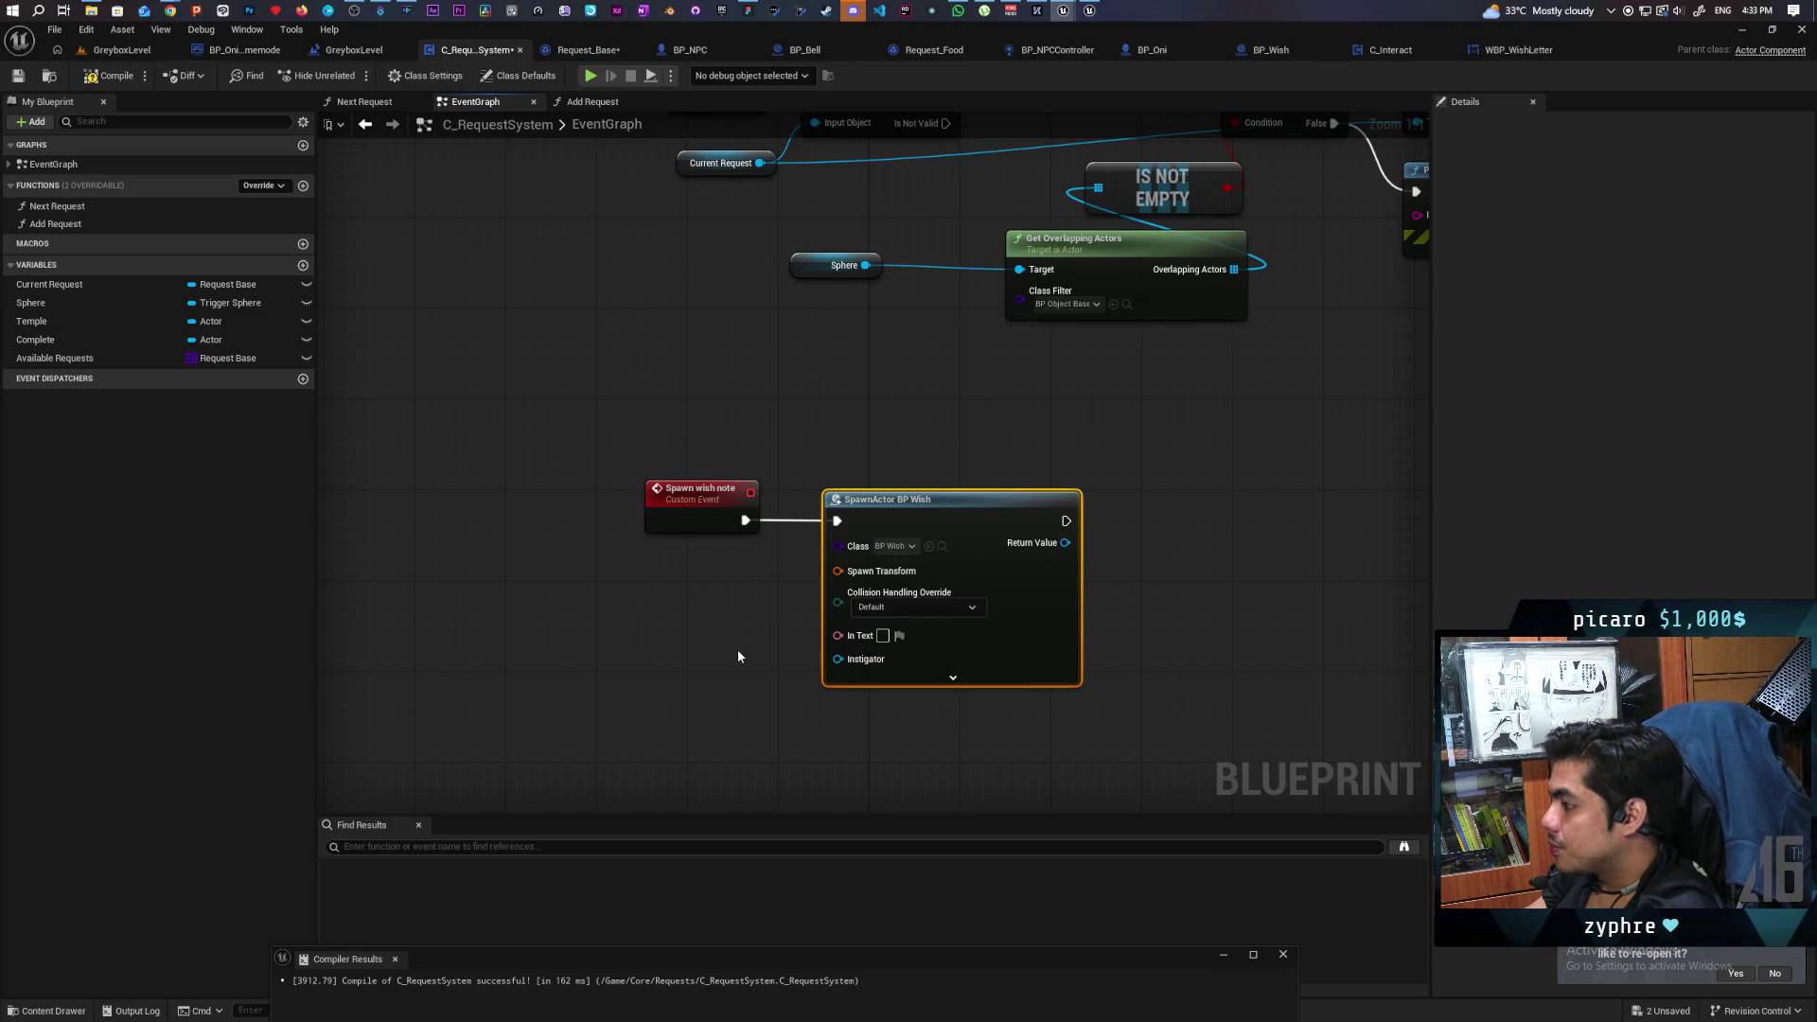
{"action": "left_click_drag", "start_coordinate": [837, 635], "coordinate": [716, 535]}
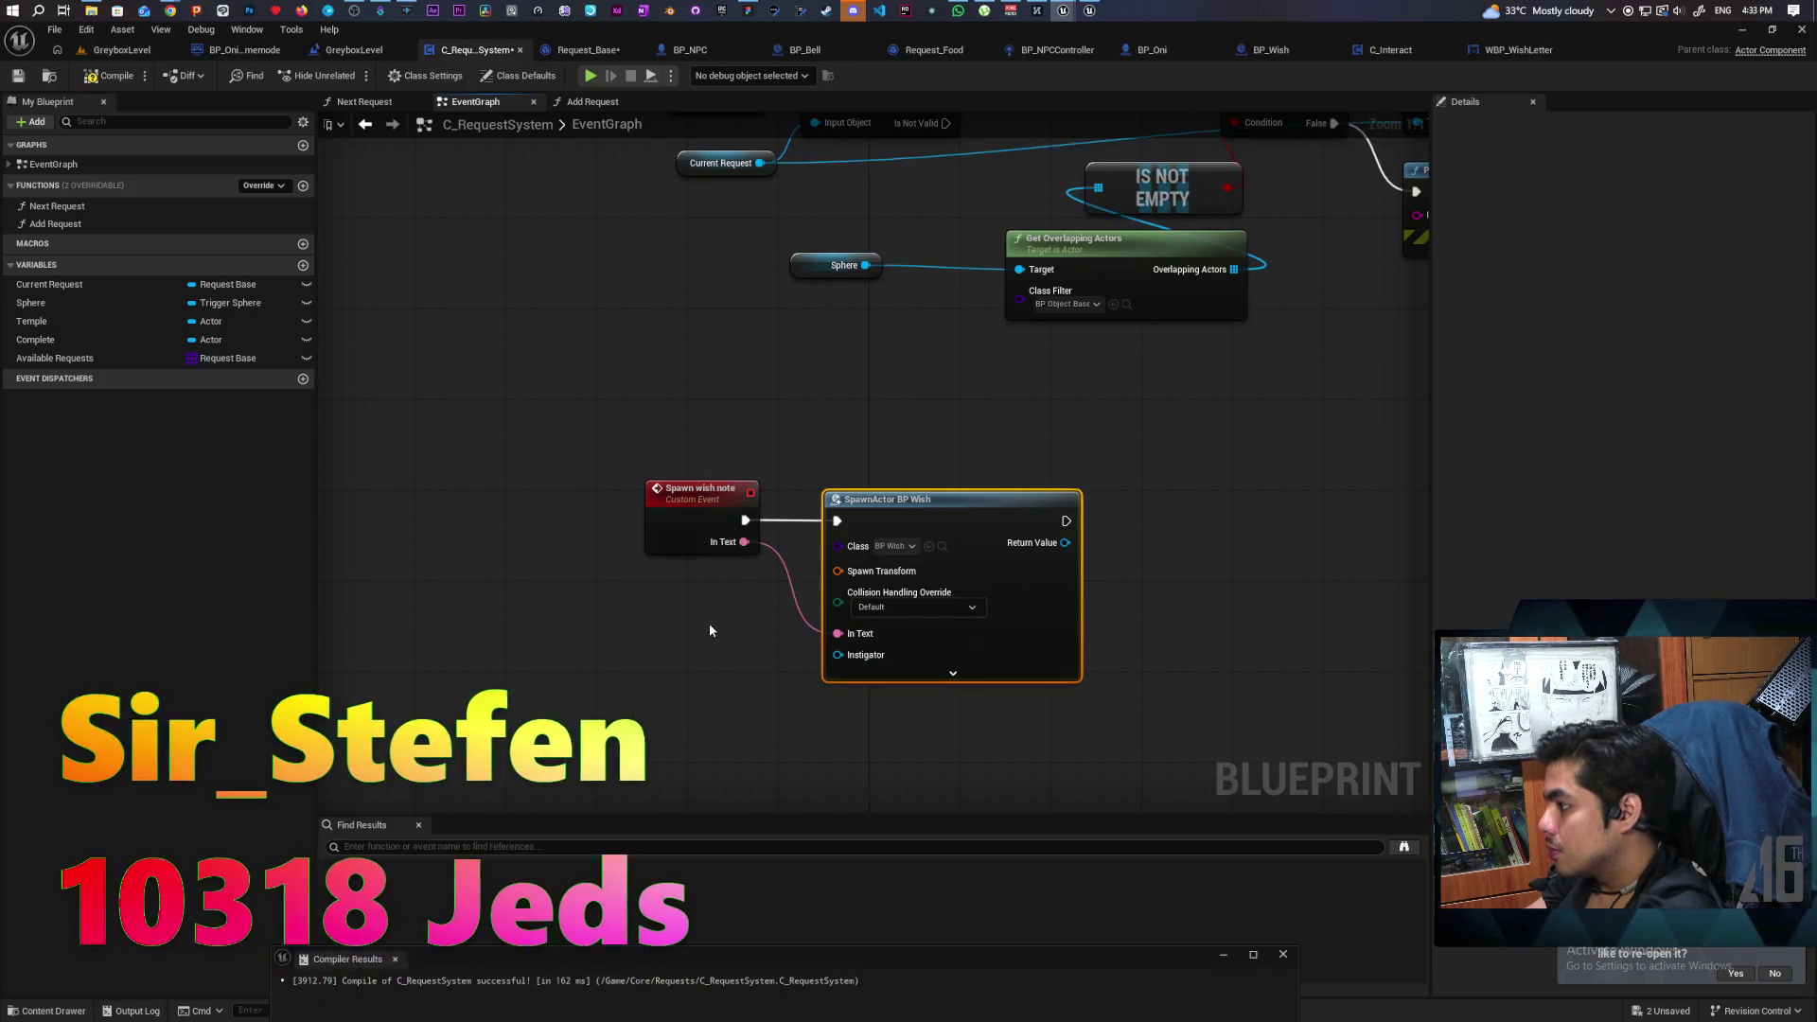
{"action": "right_click", "coordinate": [839, 572]}
{"action": "left_click", "coordinate": [894, 639]}
{"action": "left_click", "coordinate": [700, 489], "text": "ctrl"}
{"action": "left_click_drag", "start_coordinate": [915, 502], "coordinate": [972, 479]}
Feed the Temple getter's Get Actor Location into Spawn Transform Location and compile successfully.
{"action": "left_click", "coordinate": [115, 78]}
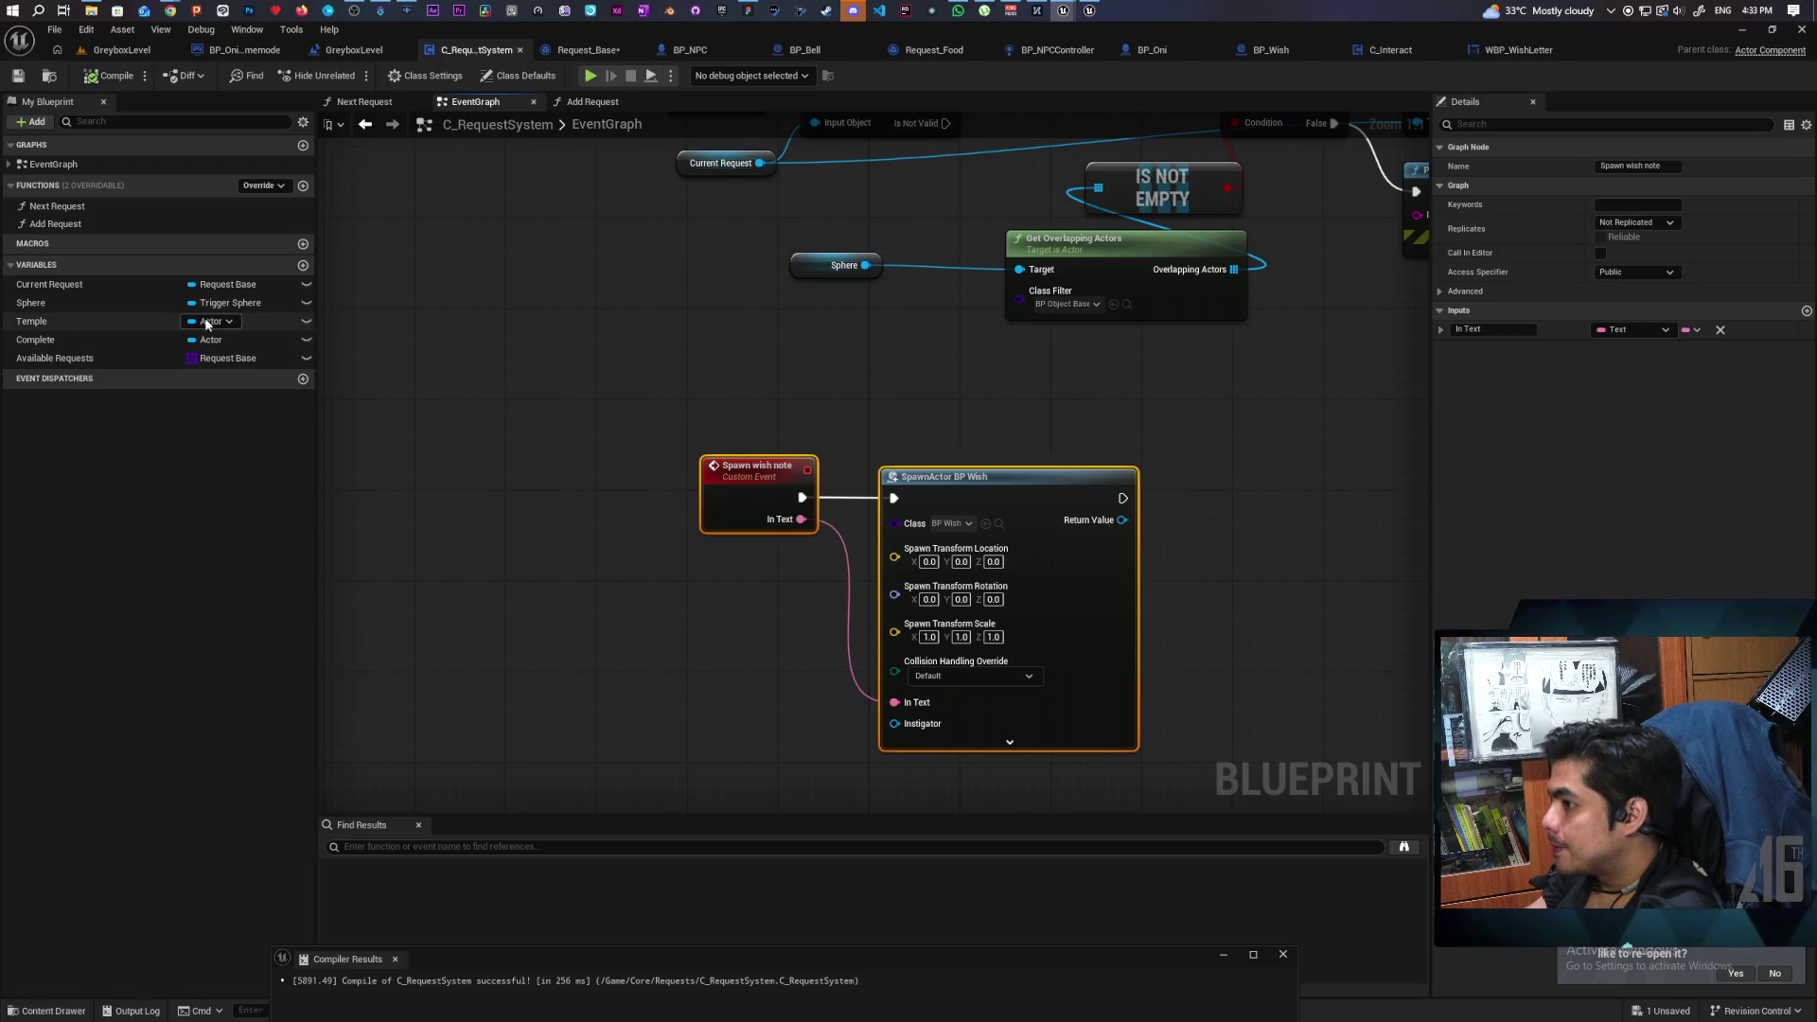
{"action": "left_click", "coordinate": [49, 324]}
{"action": "mouse_move", "coordinate": [50, 332]}
{"action": "left_mouse_down"}
{"action": "mouse_move", "coordinate": [729, 637]}
{"action": "mouse_move", "coordinate": [649, 586]}
{"action": "mouse_move", "coordinate": [728, 646]}
{"action": "left_mouse_up"}
{"action": "left_click", "coordinate": [674, 605]}
{"action": "type", "text": "actor loca"}
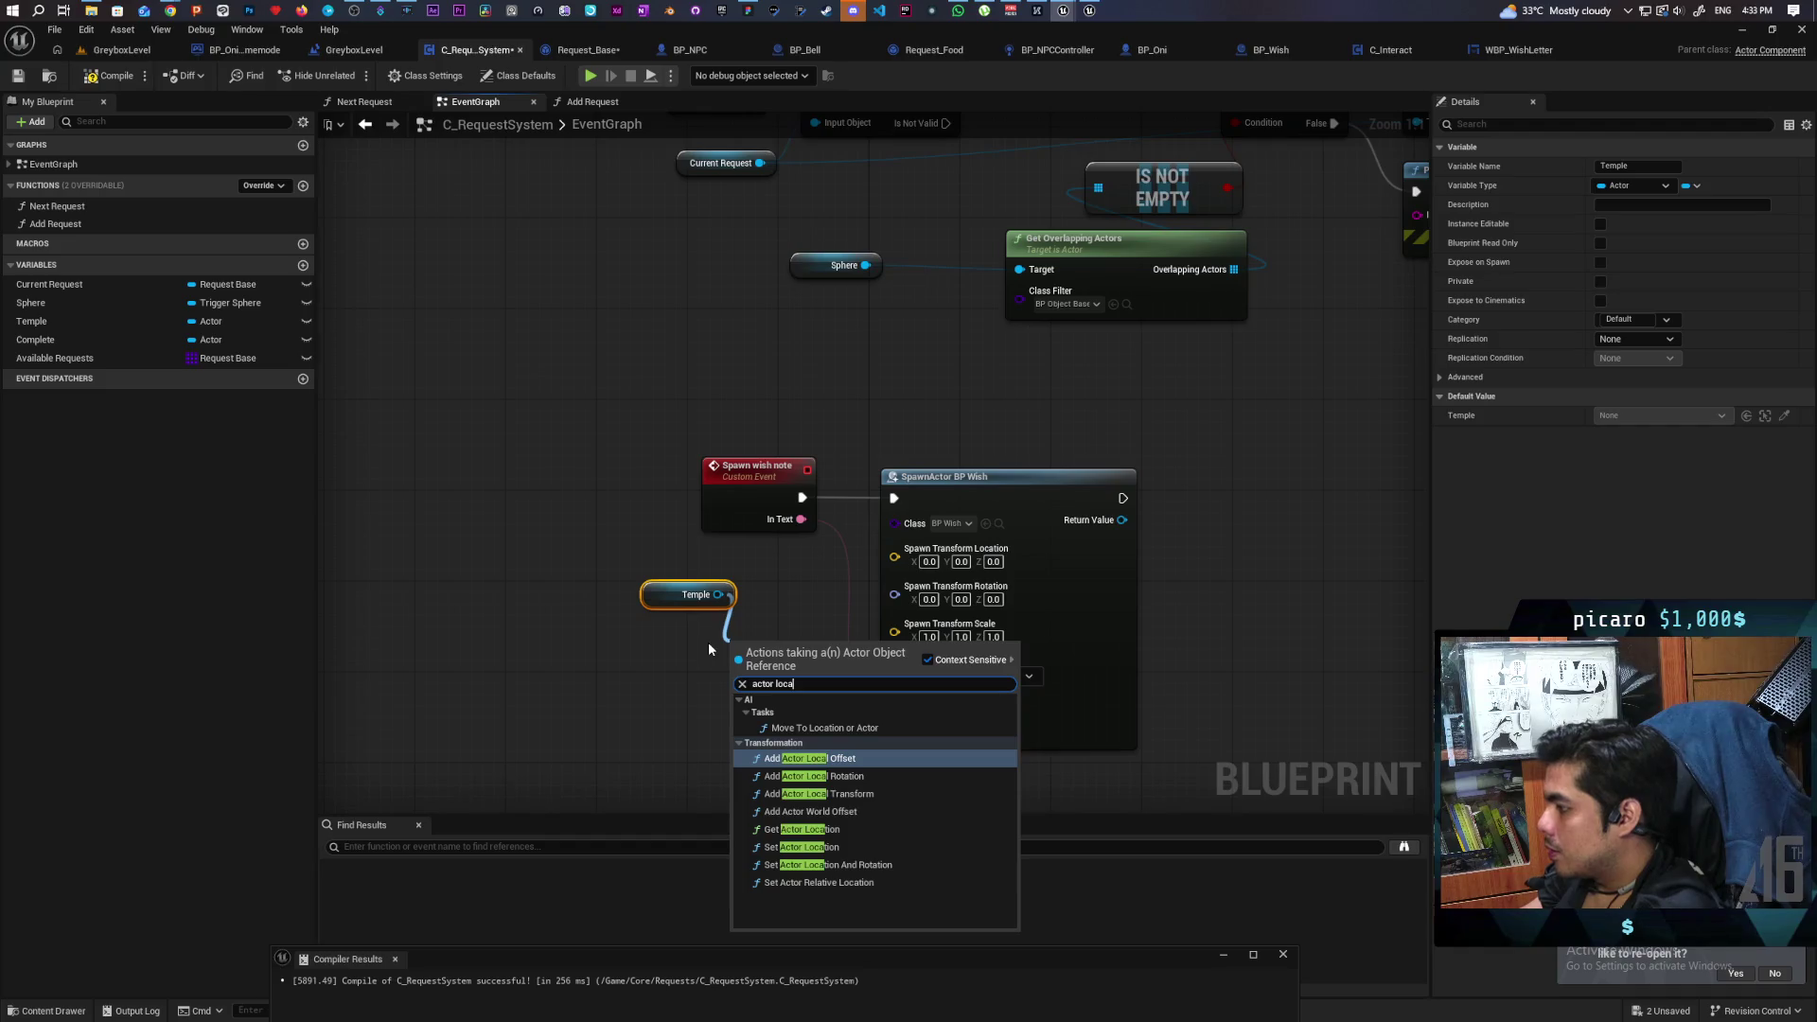
{"action": "left_click", "coordinate": [801, 829]}
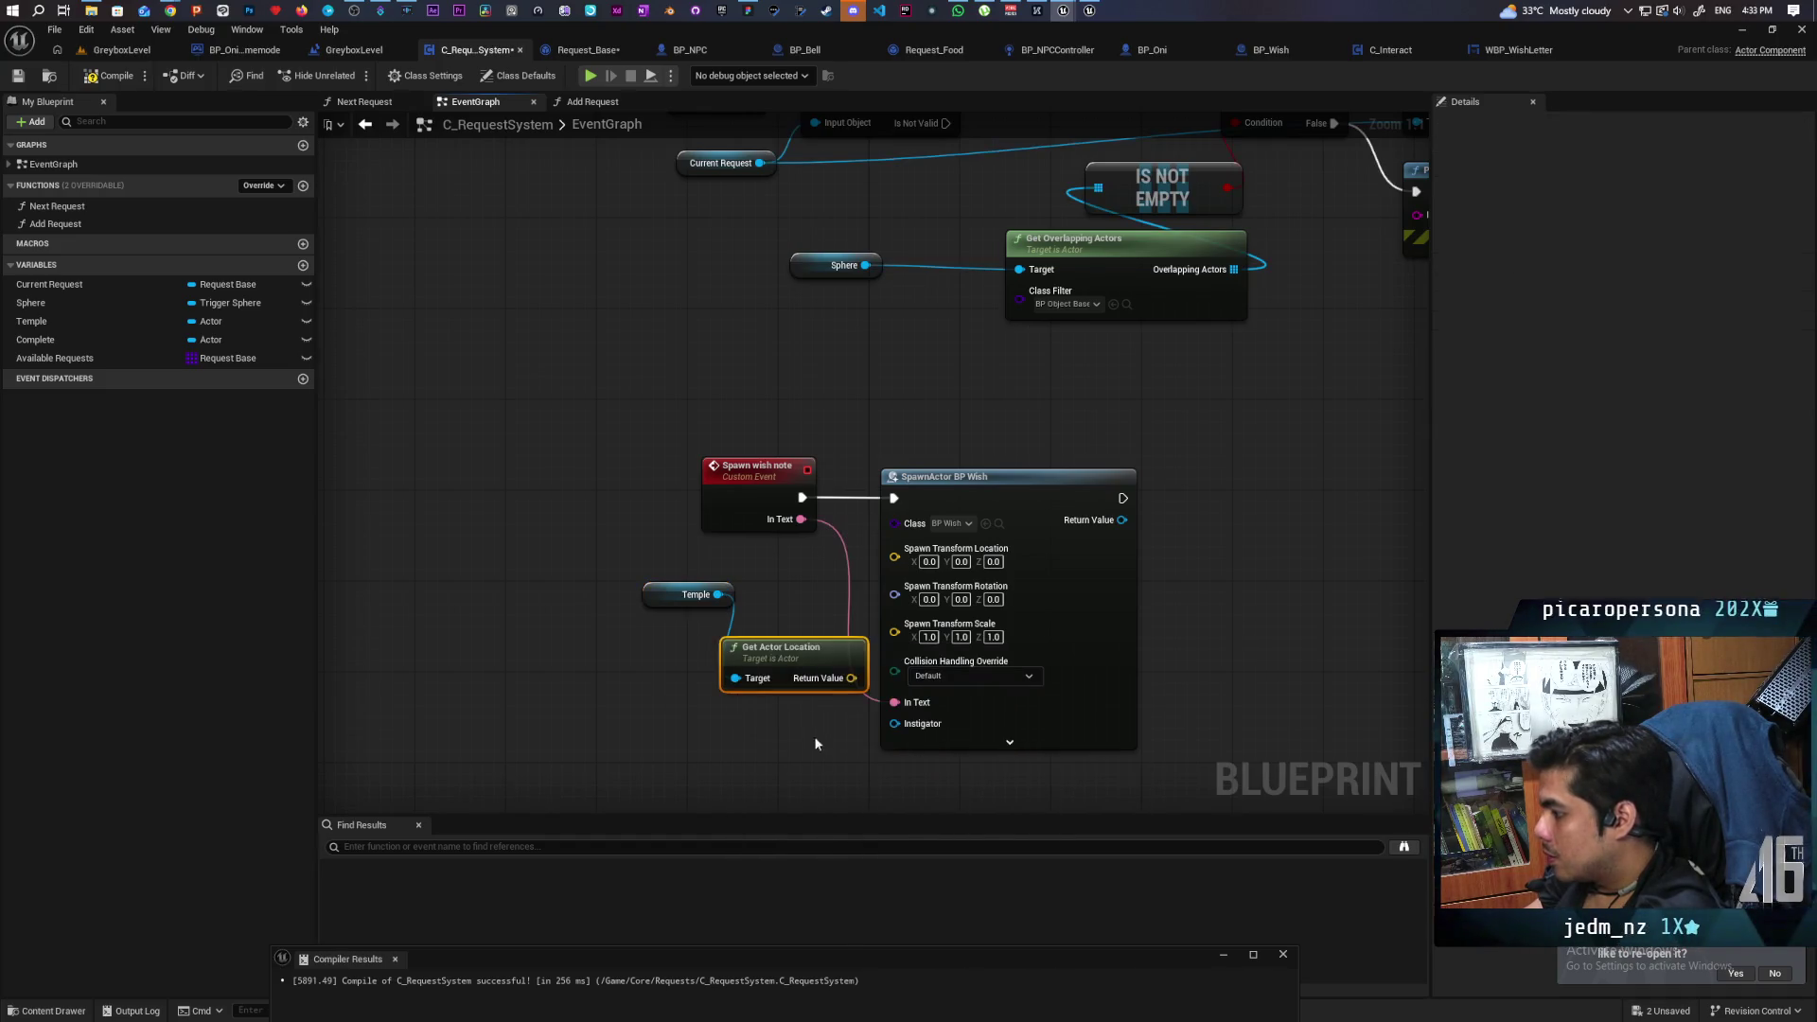
{"action": "left_click_drag", "start_coordinate": [851, 678], "coordinate": [894, 556]}
{"action": "left_click_drag", "start_coordinate": [786, 649], "coordinate": [707, 627]}
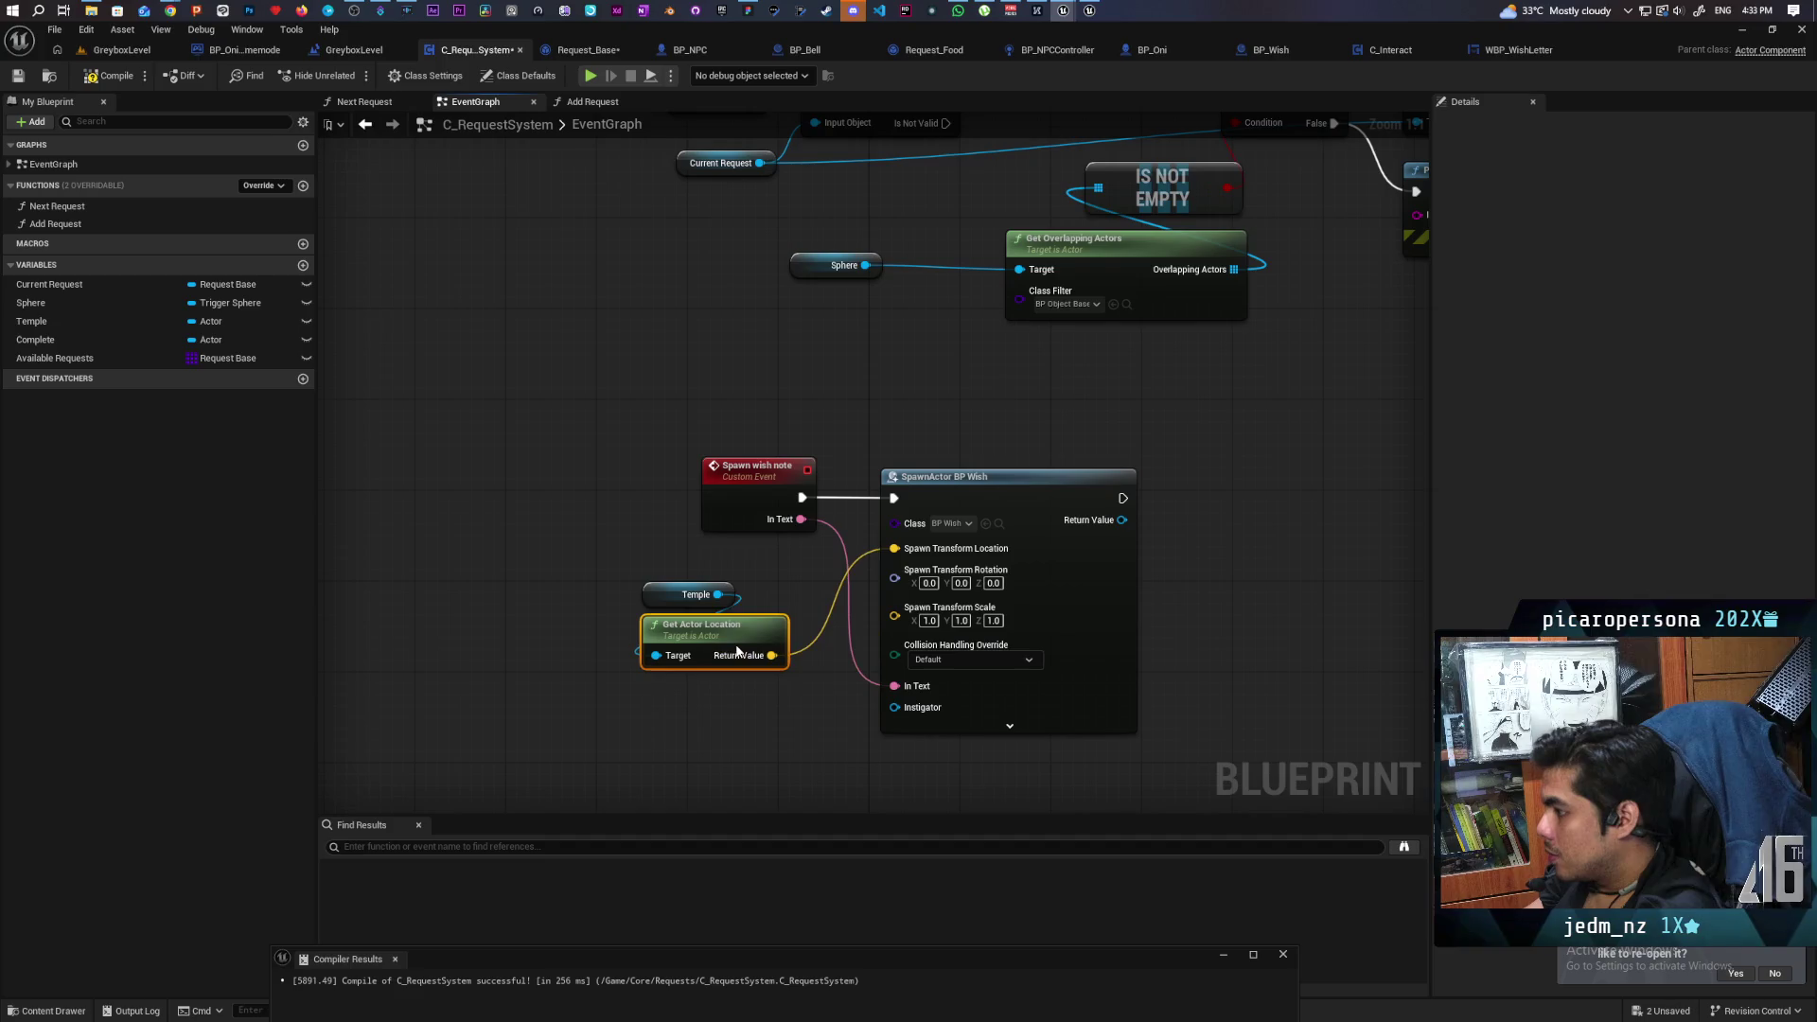
{"action": "left_click", "coordinate": [110, 79]}
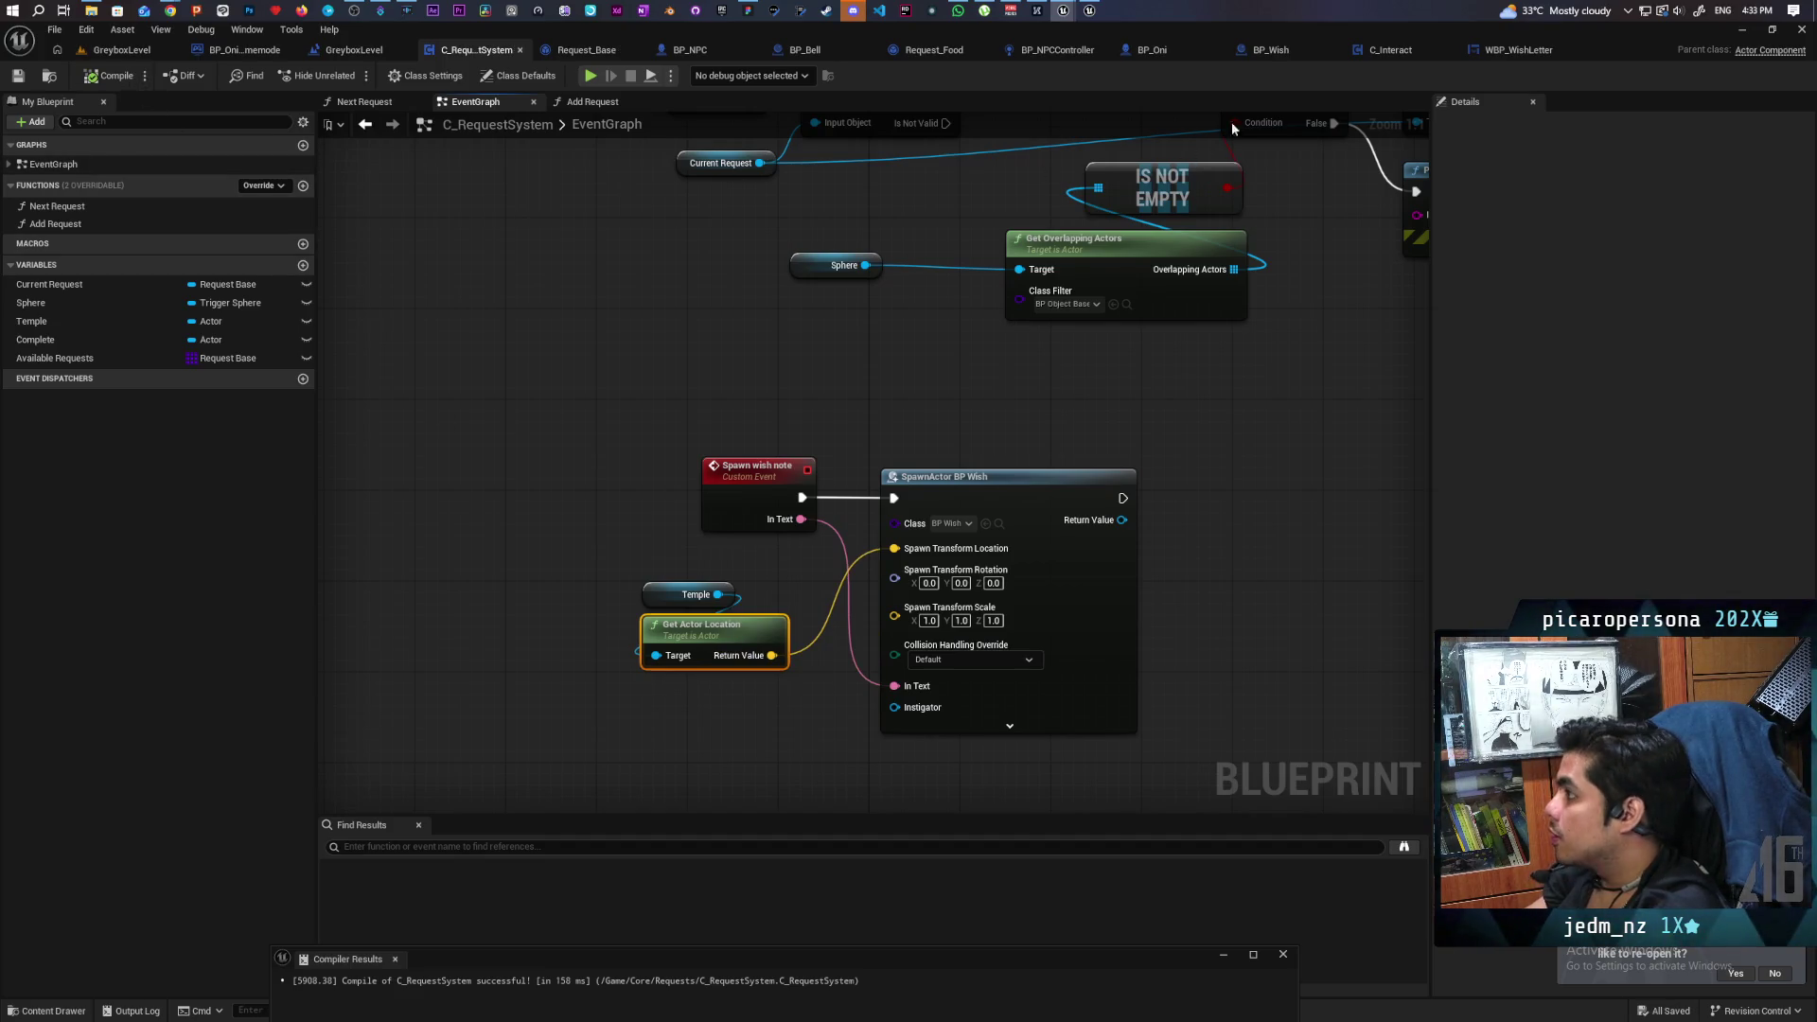
Insert a Spawn Wish Note call before Move to And Remember, passing Request Text into In Text.
{"action": "left_click", "coordinate": [584, 49]}
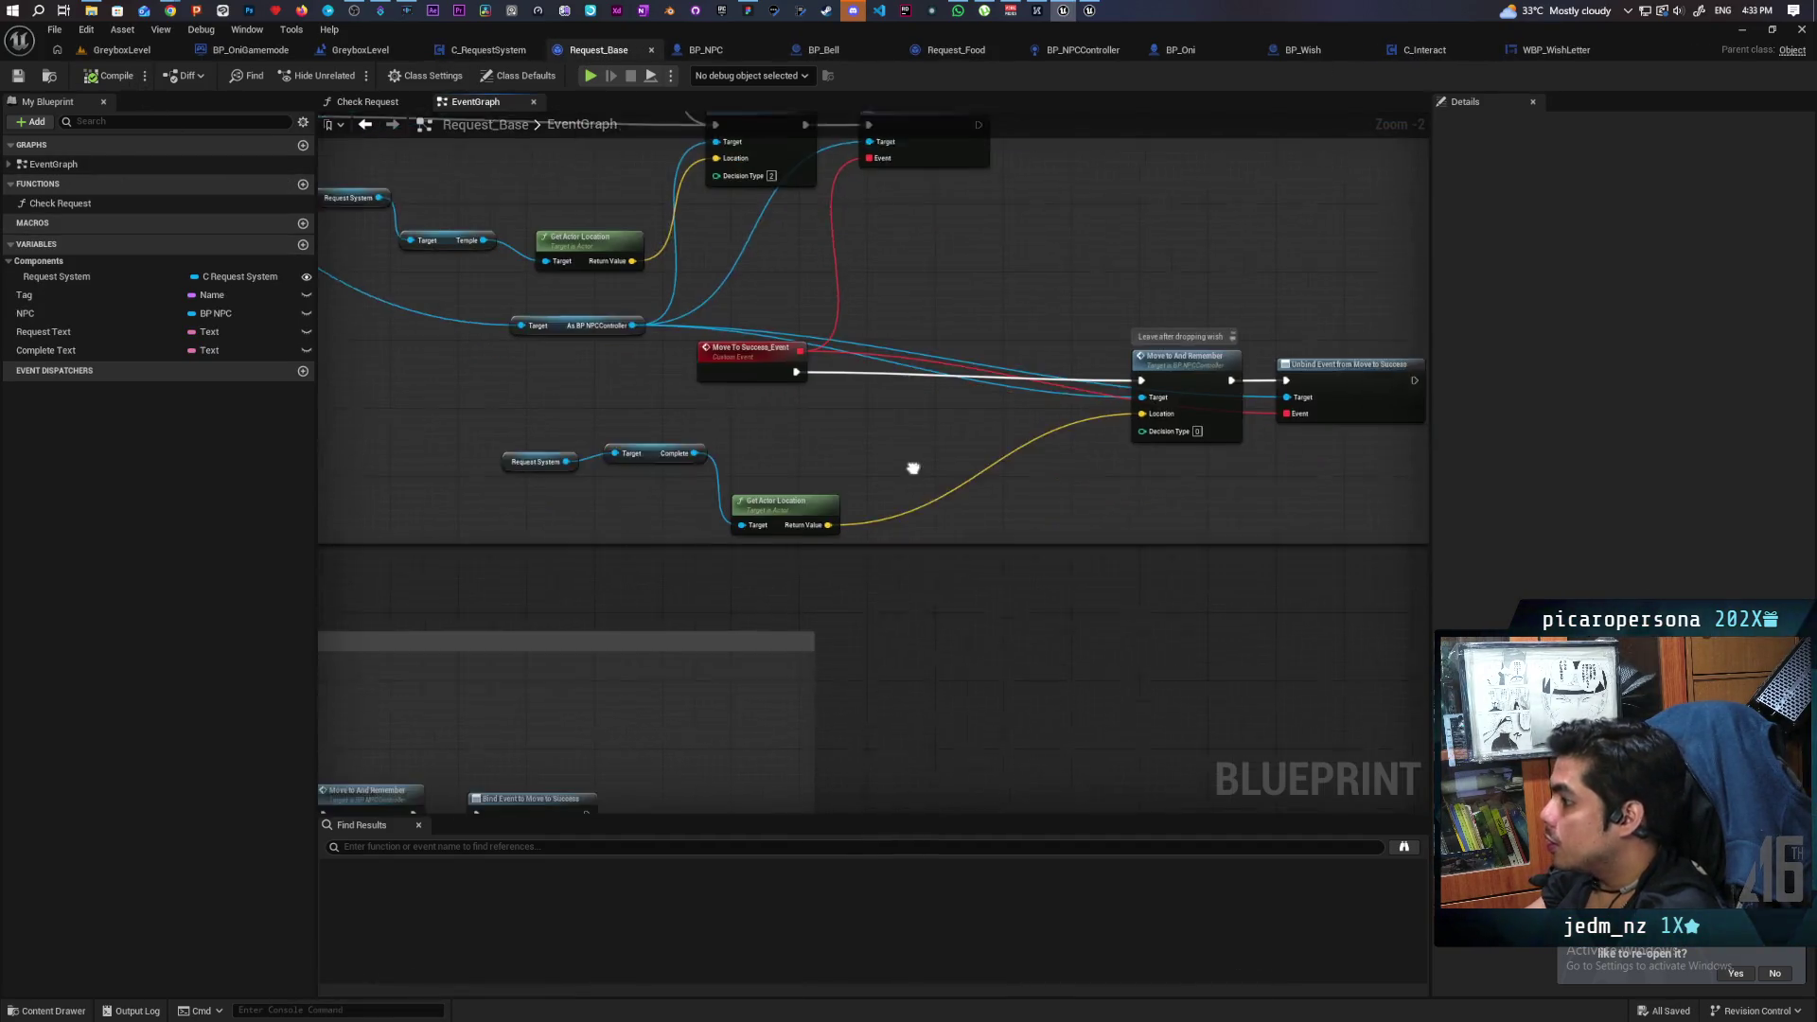
{"action": "scroll", "coordinate": [791, 521], "scroll_direction": "up", "scroll_amount": 2}
{"action": "mouse_move", "coordinate": [474, 507]}
{"action": "left_mouse_down"}
{"action": "mouse_move", "coordinate": [833, 494]}
{"action": "mouse_move", "coordinate": [809, 477]}
{"action": "left_mouse_up"}
{"action": "type", "text": "spawn"}
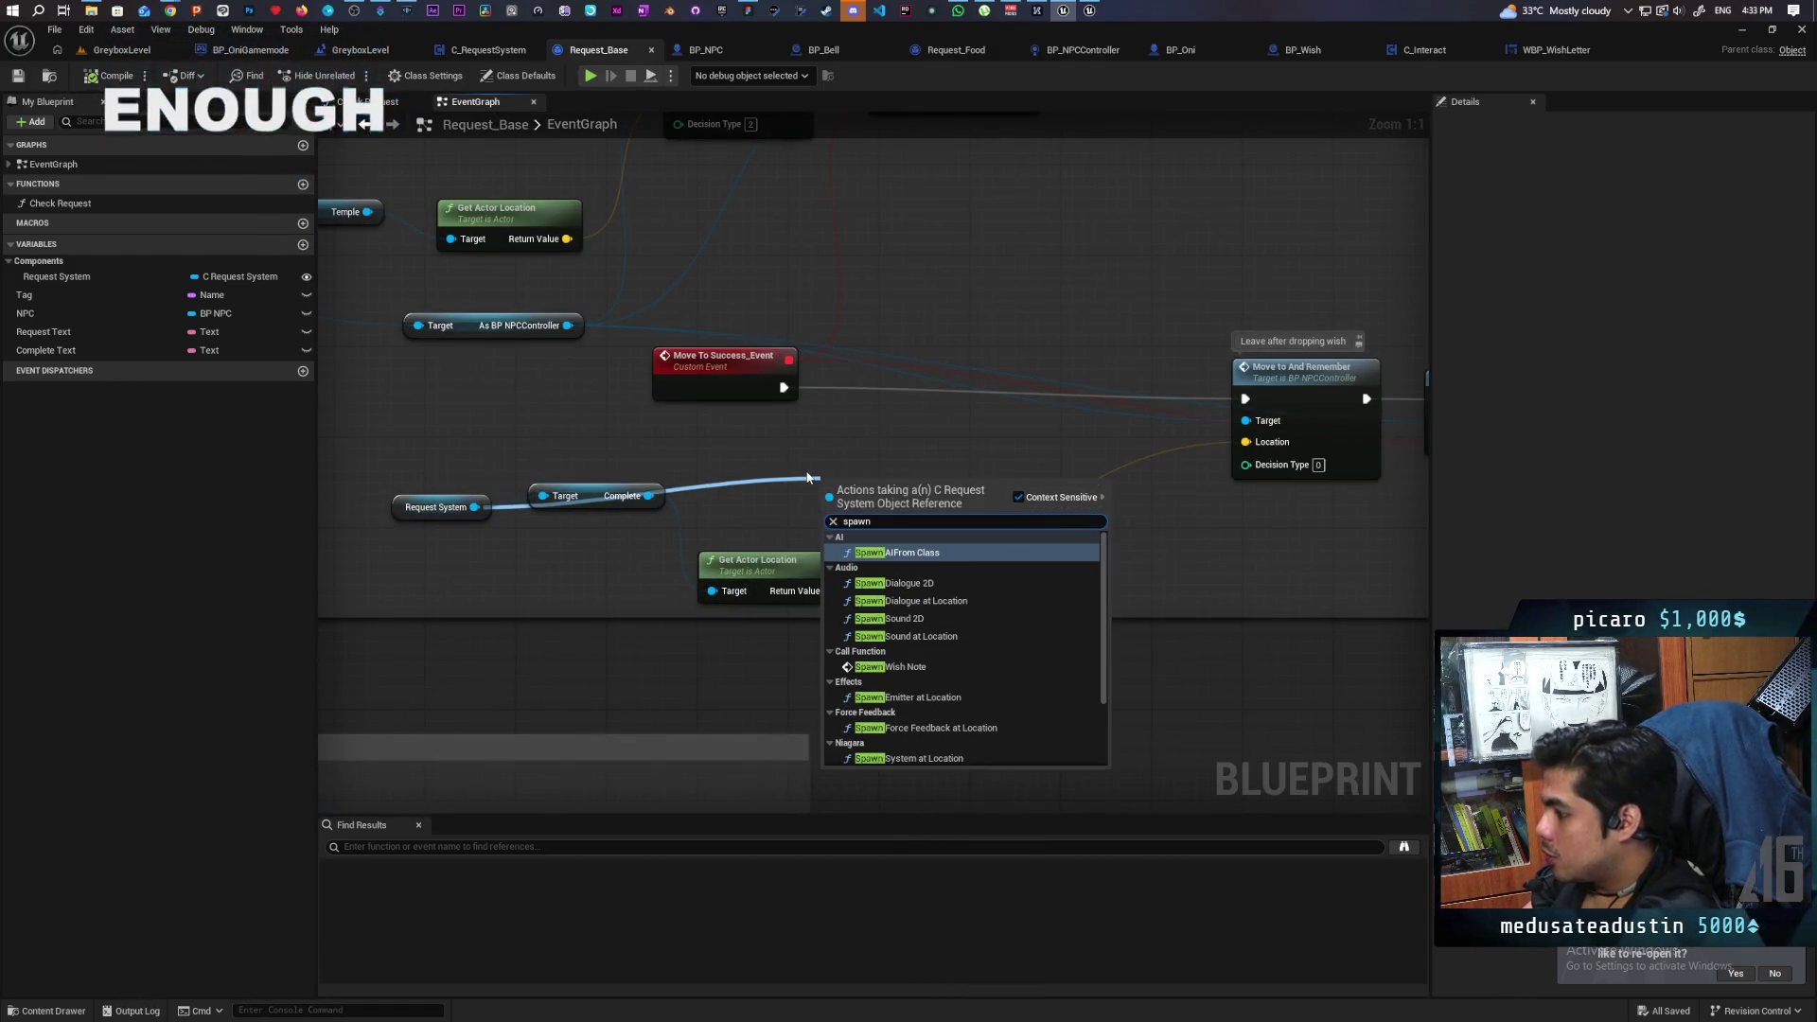
{"action": "type", "text": " wish"}
{"action": "key", "text": "Return"}
{"action": "mouse_move", "coordinate": [874, 518]}
{"action": "left_mouse_down"}
{"action": "mouse_move", "coordinate": [975, 393]}
{"action": "mouse_move", "coordinate": [784, 387]}
{"action": "left_mouse_up"}
{"action": "mouse_move", "coordinate": [1048, 387]}
{"action": "left_mouse_down"}
{"action": "mouse_move", "coordinate": [1244, 399]}
{"action": "mouse_move", "coordinate": [1029, 383]}
{"action": "left_mouse_up"}
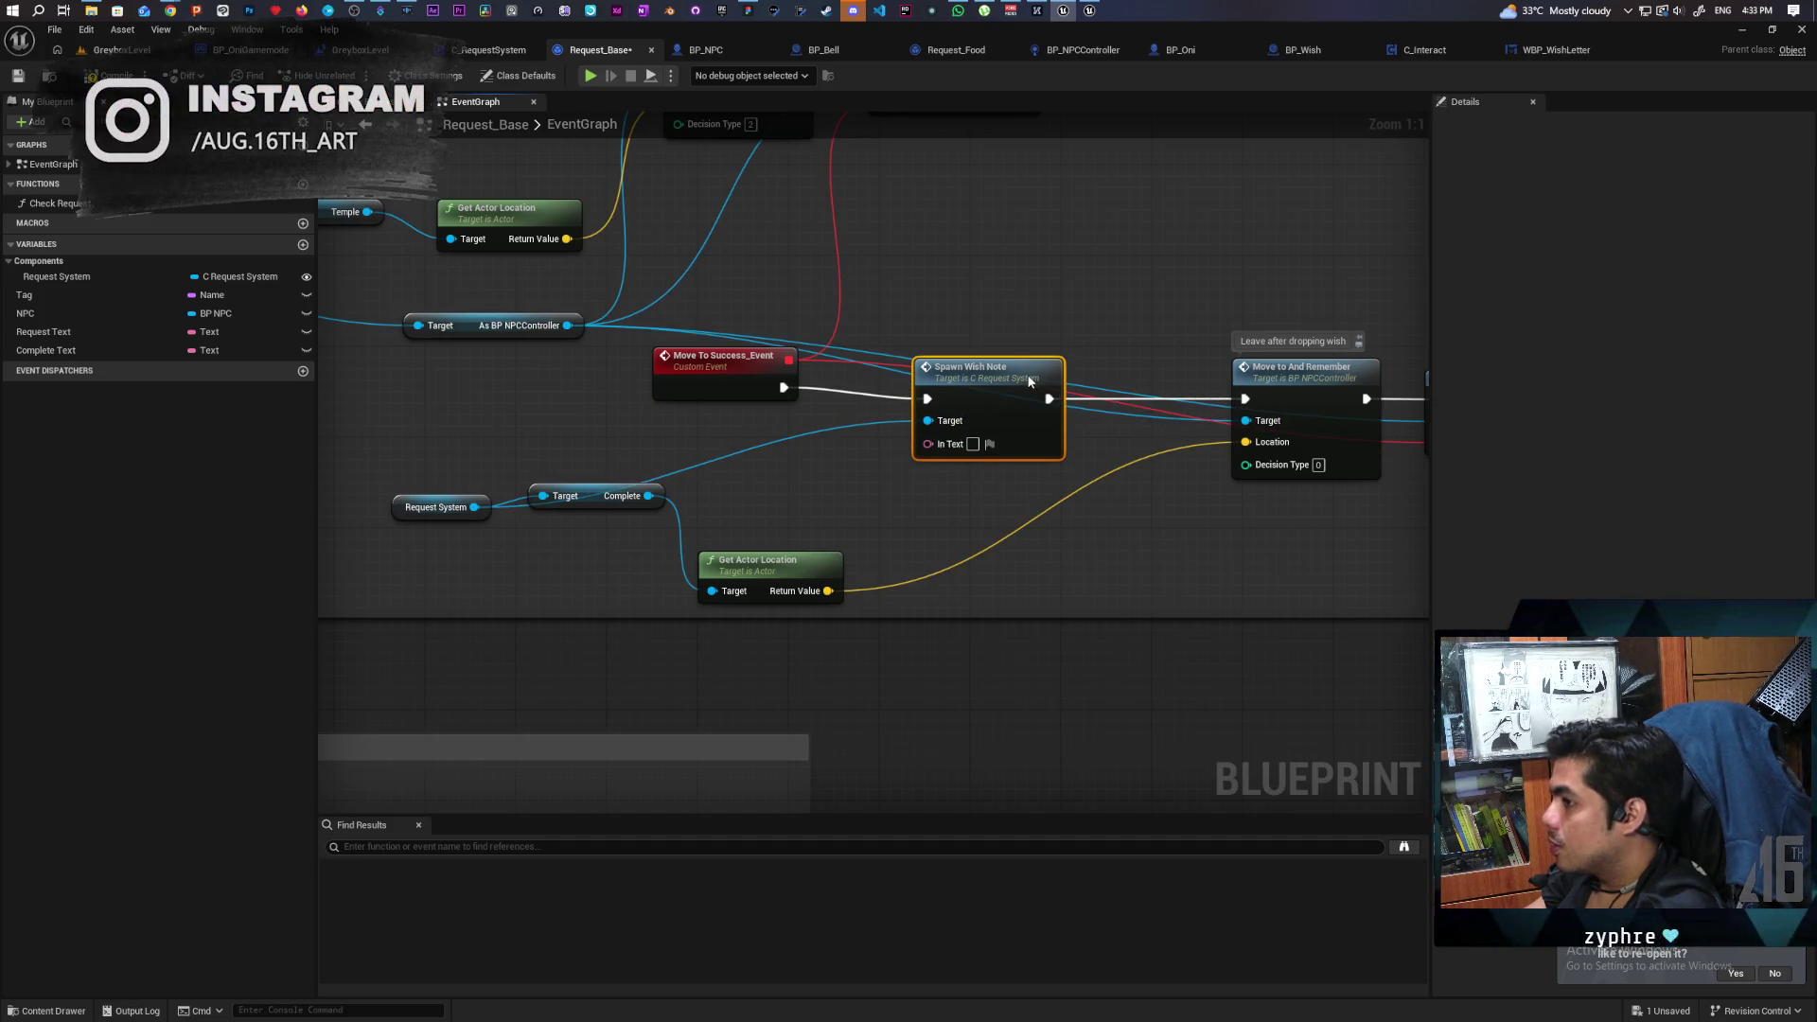
{"action": "left_click_drag", "start_coordinate": [43, 331], "coordinate": [932, 447]}
Select the Move To Success_Event chain and straighten its wires with Q.
{"action": "scroll", "coordinate": [794, 458], "scroll_direction": "down", "scroll_amount": 3}
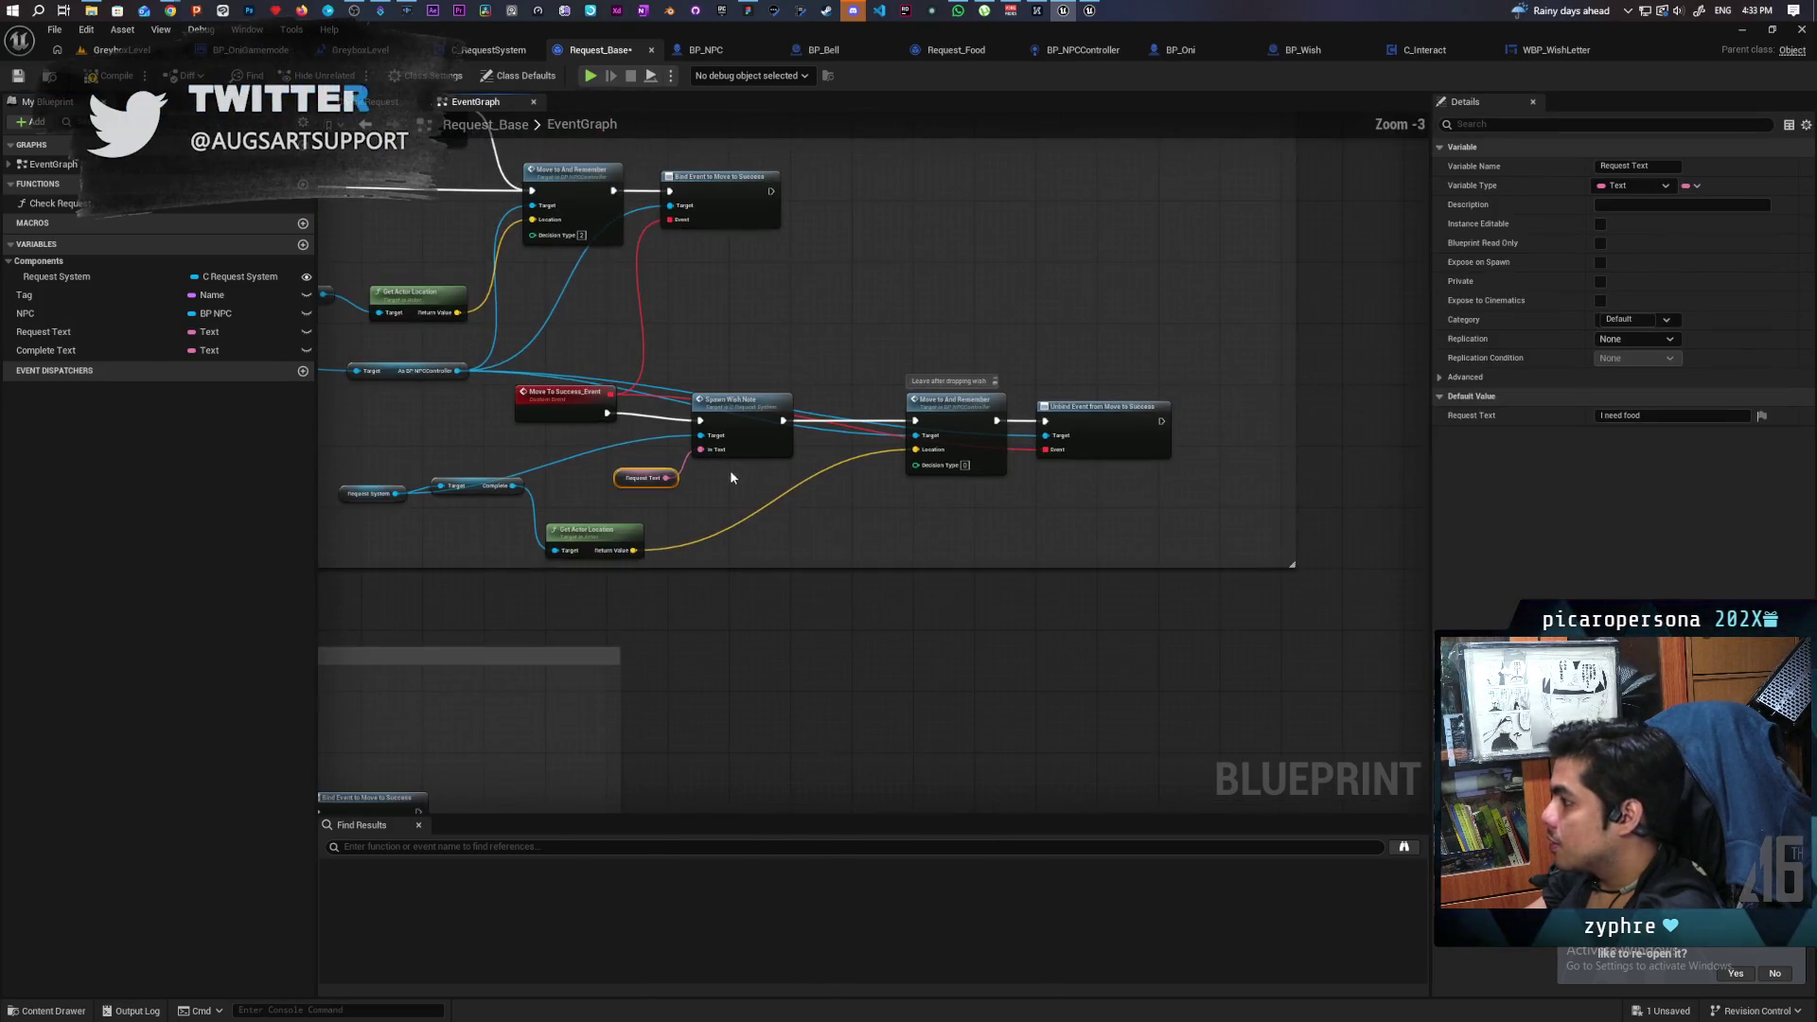
{"action": "left_click_drag", "start_coordinate": [805, 444], "coordinate": [1173, 441]}
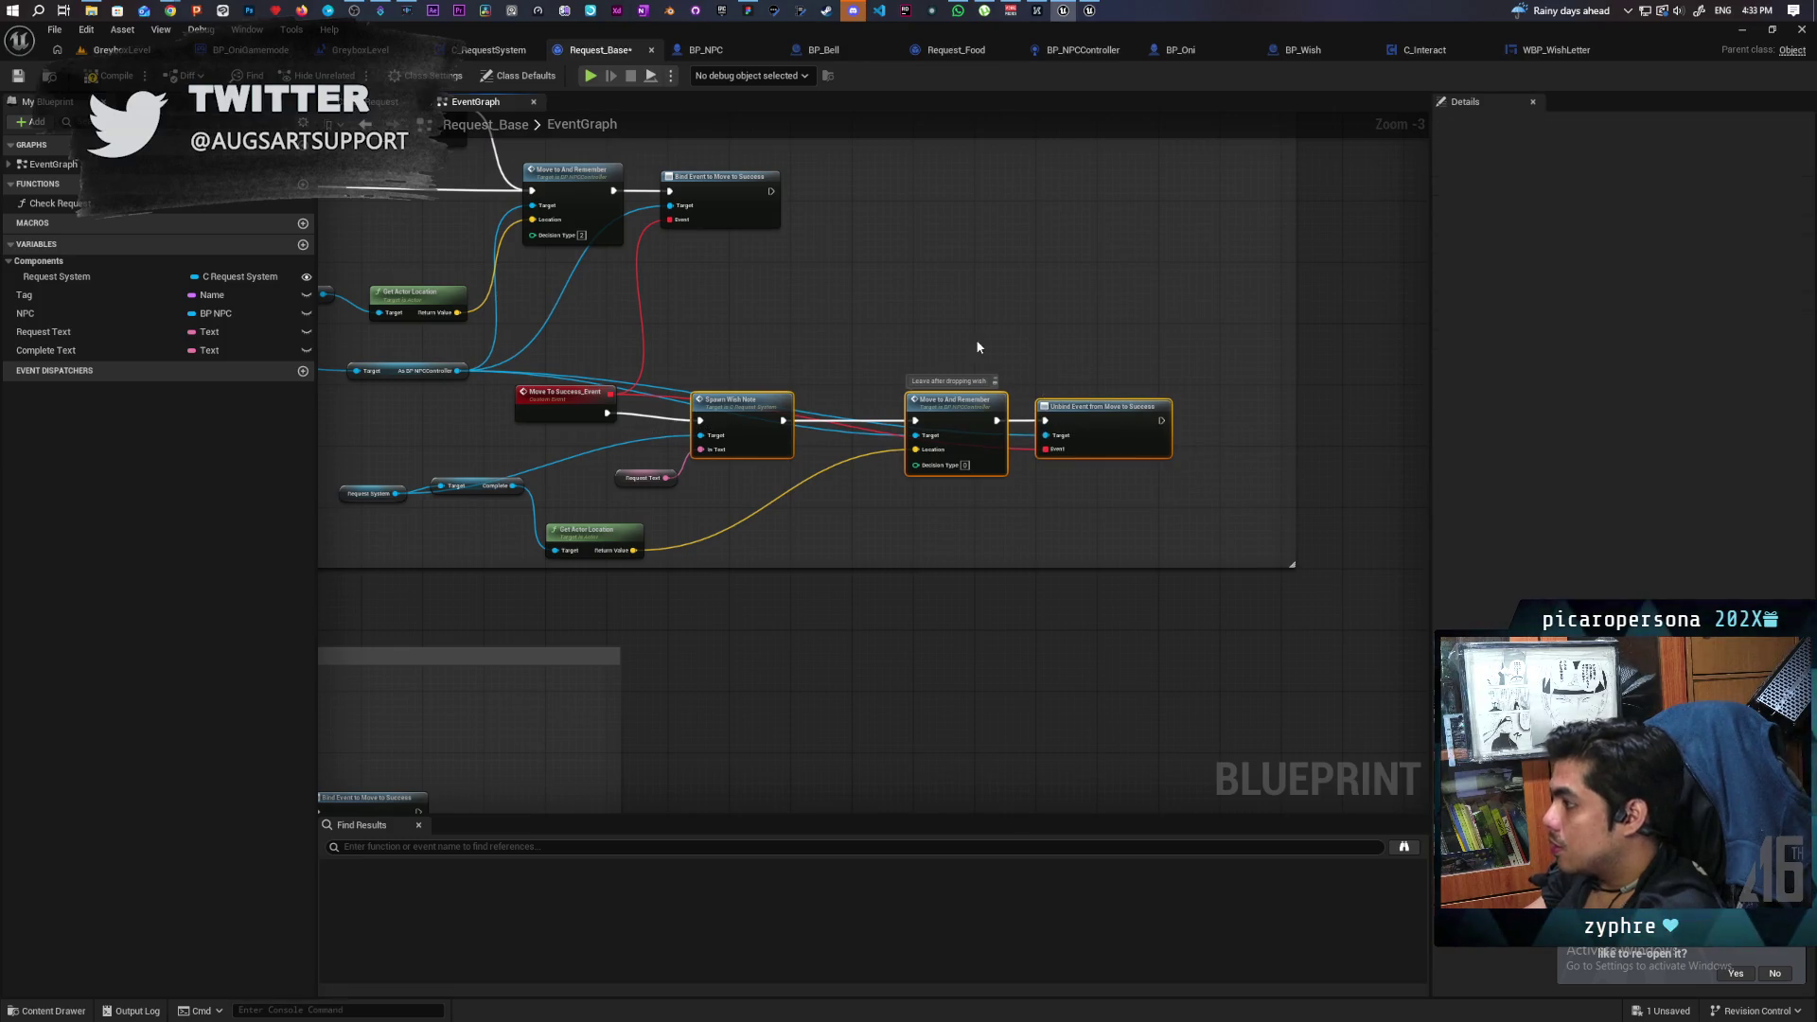
{"action": "left_click", "coordinate": [591, 402], "text": "ctrl"}
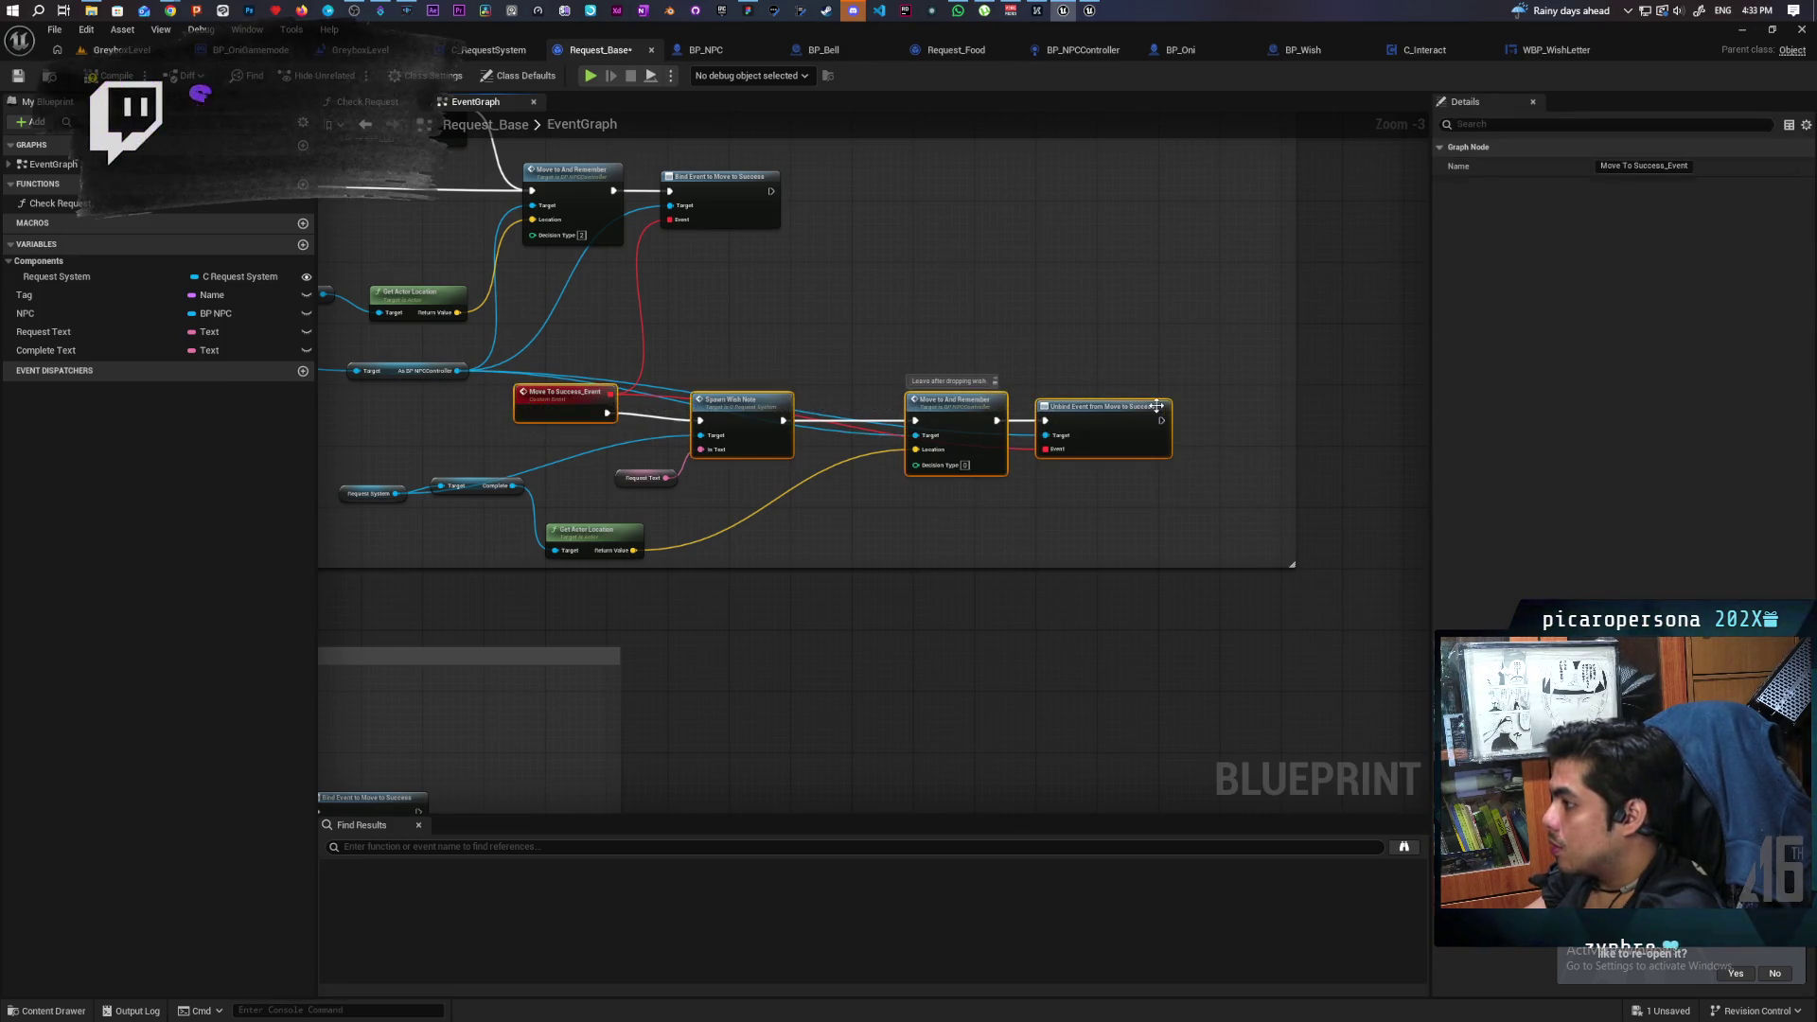
{"action": "key", "text": "q"}
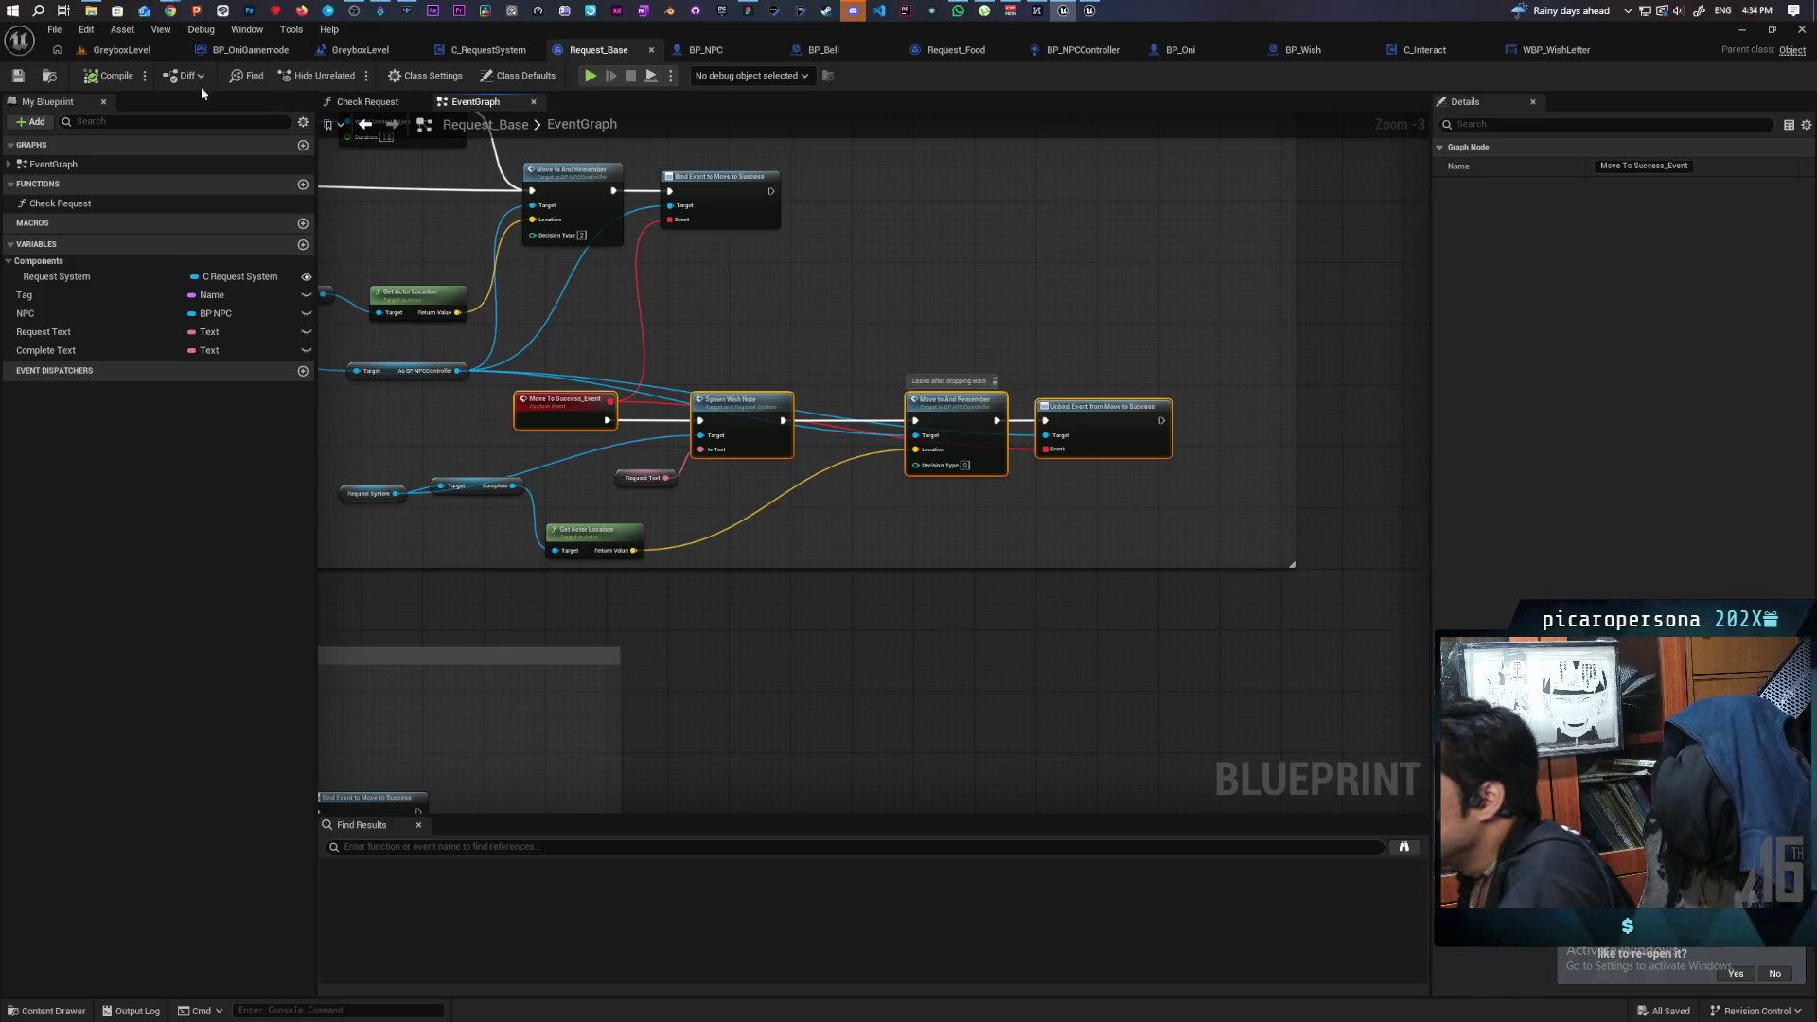
Playtest GreyboxLevel, walking to the platform to open and close the wish note.
{"action": "left_click", "coordinate": [128, 54]}
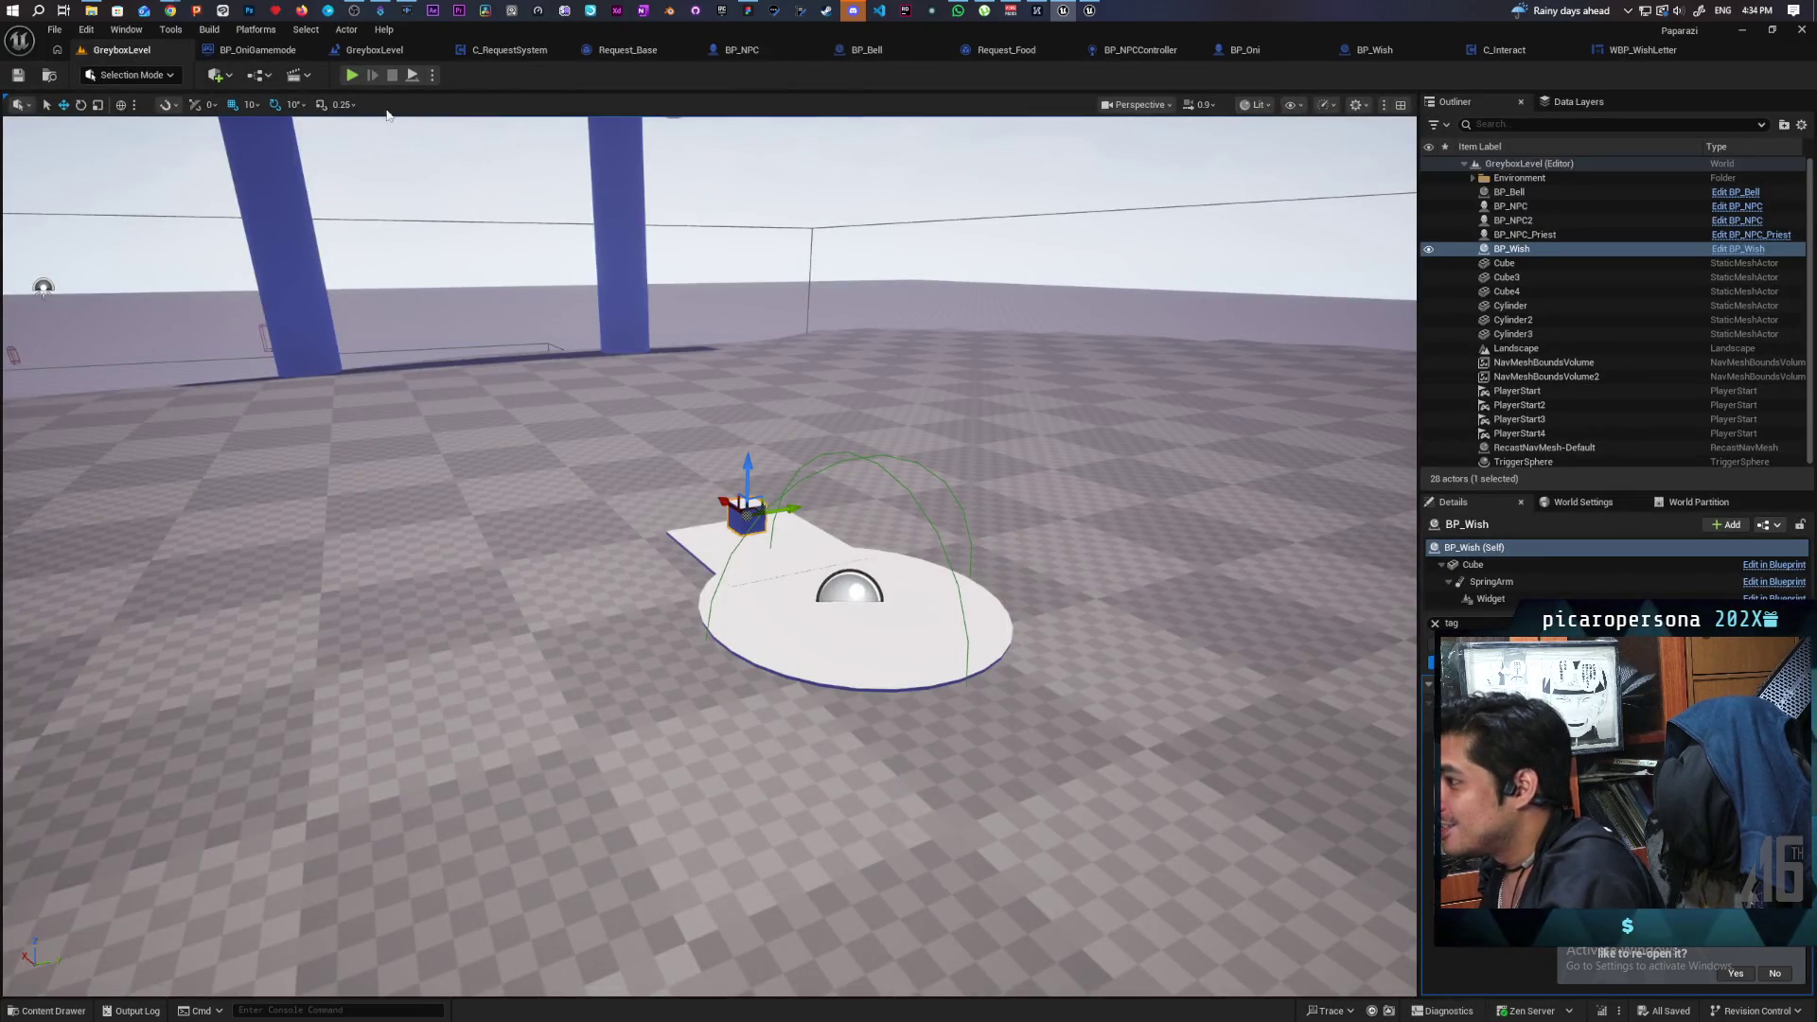
{"action": "left_click", "coordinate": [350, 76]}
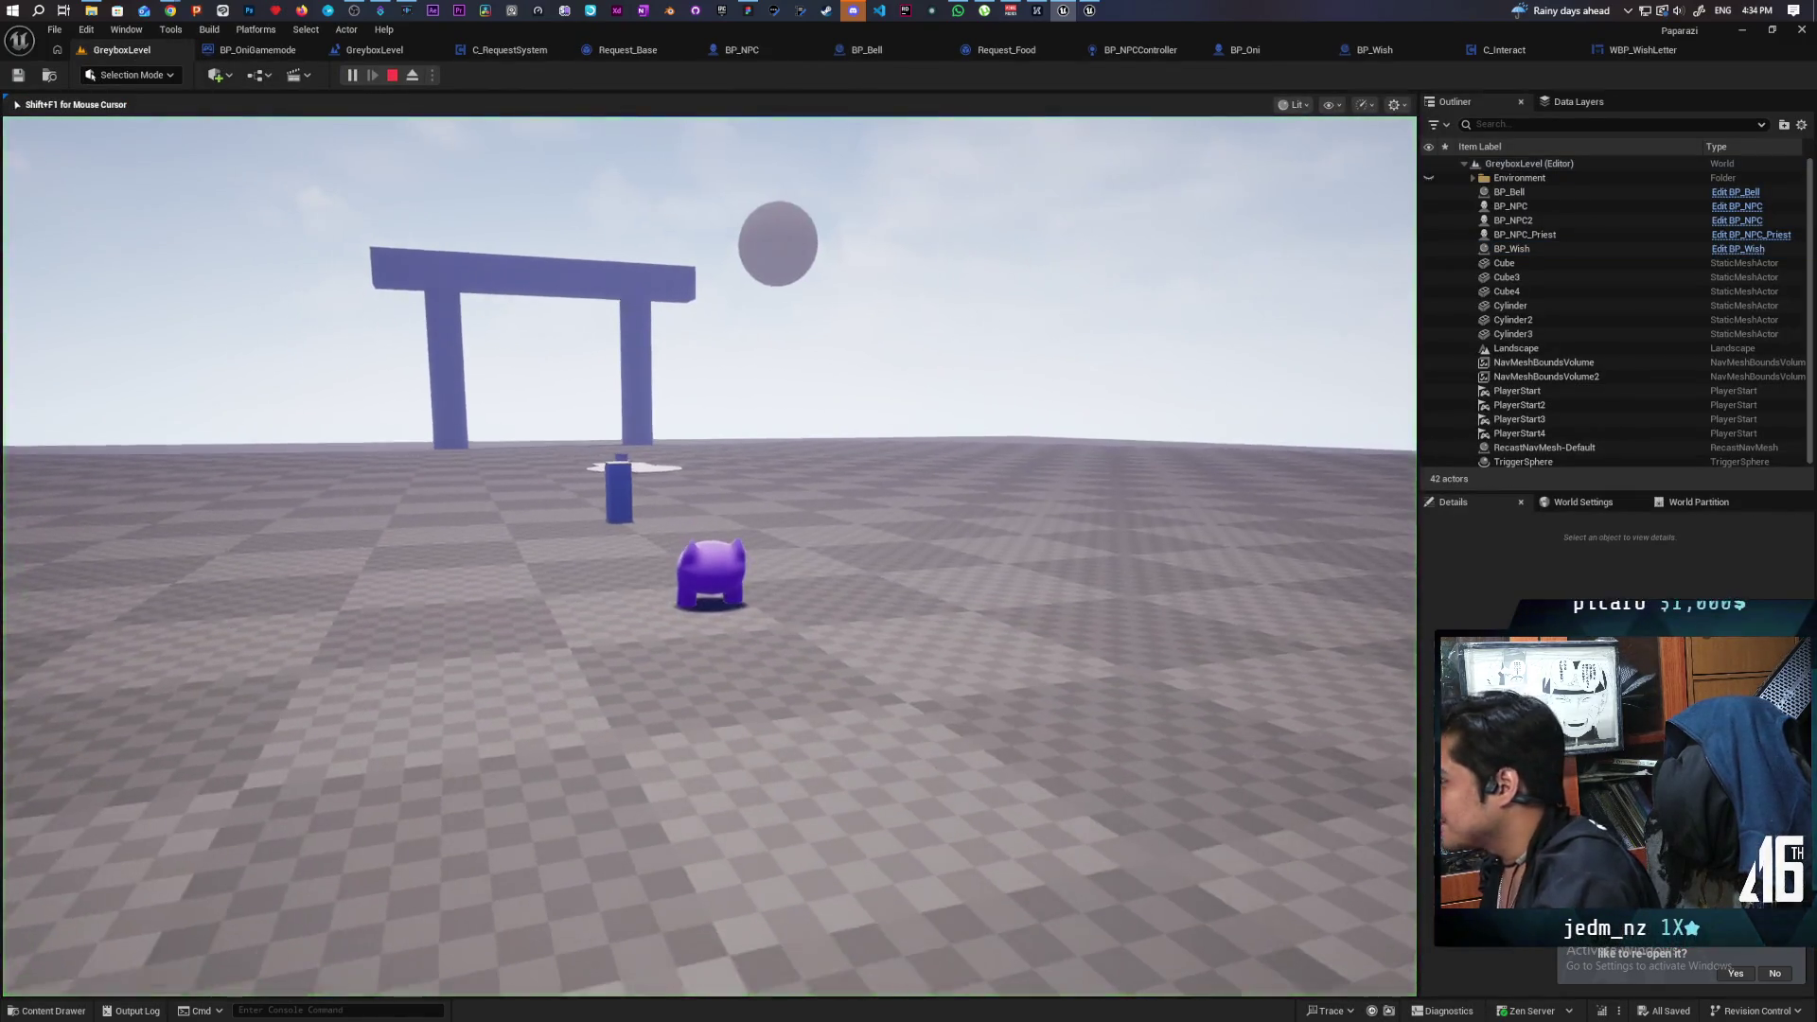
{"action": "key", "text": "w"}
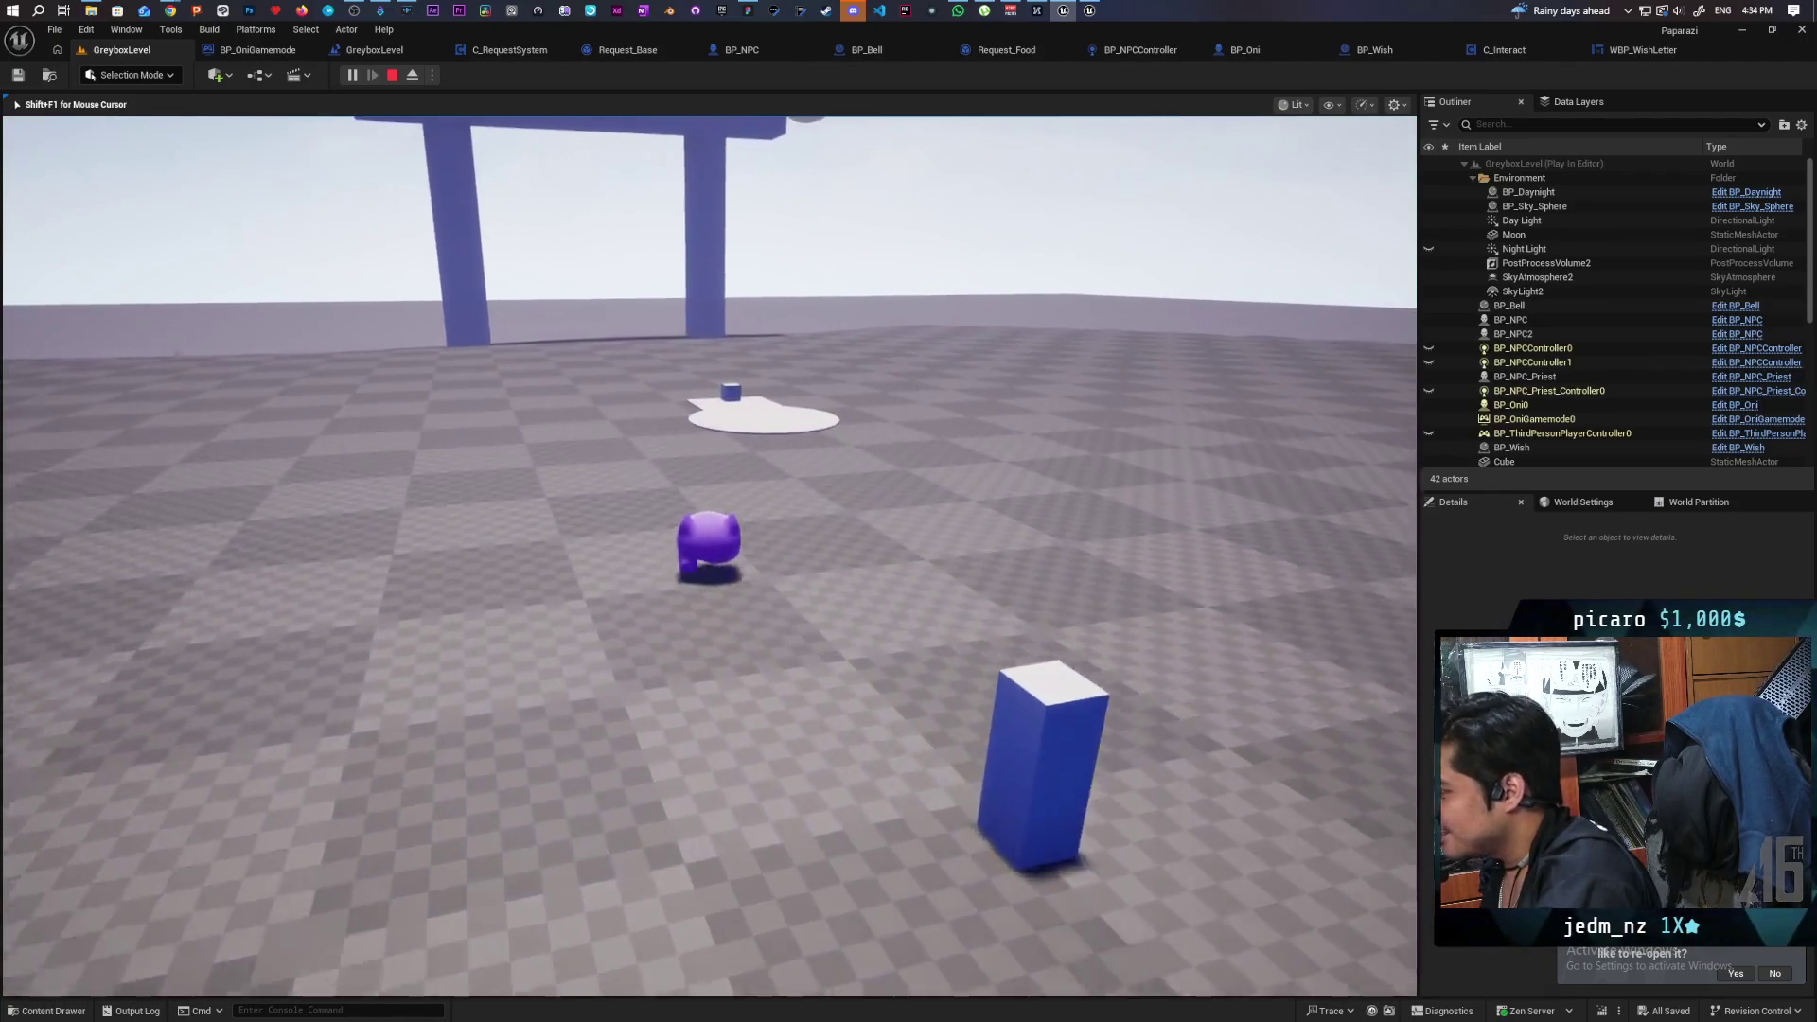
{"action": "key", "text": "e"}
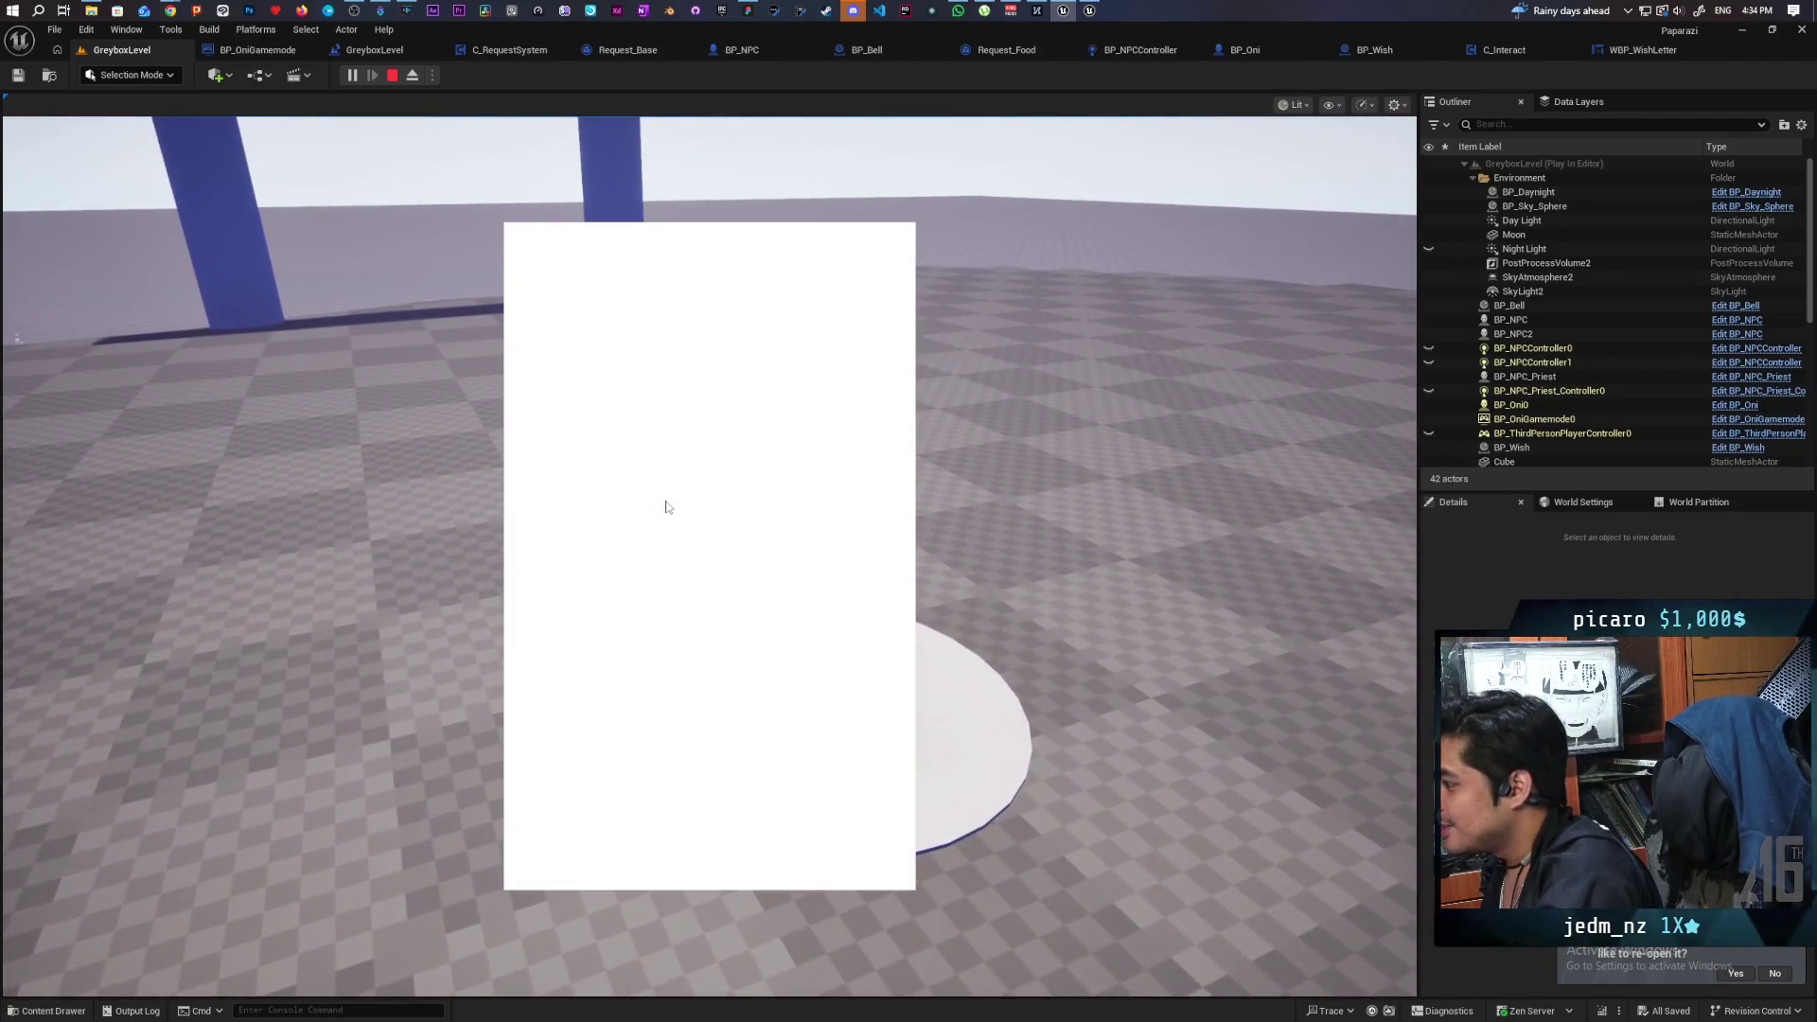
{"action": "left_click", "coordinate": [860, 493]}
{"action": "key", "text": "e"}
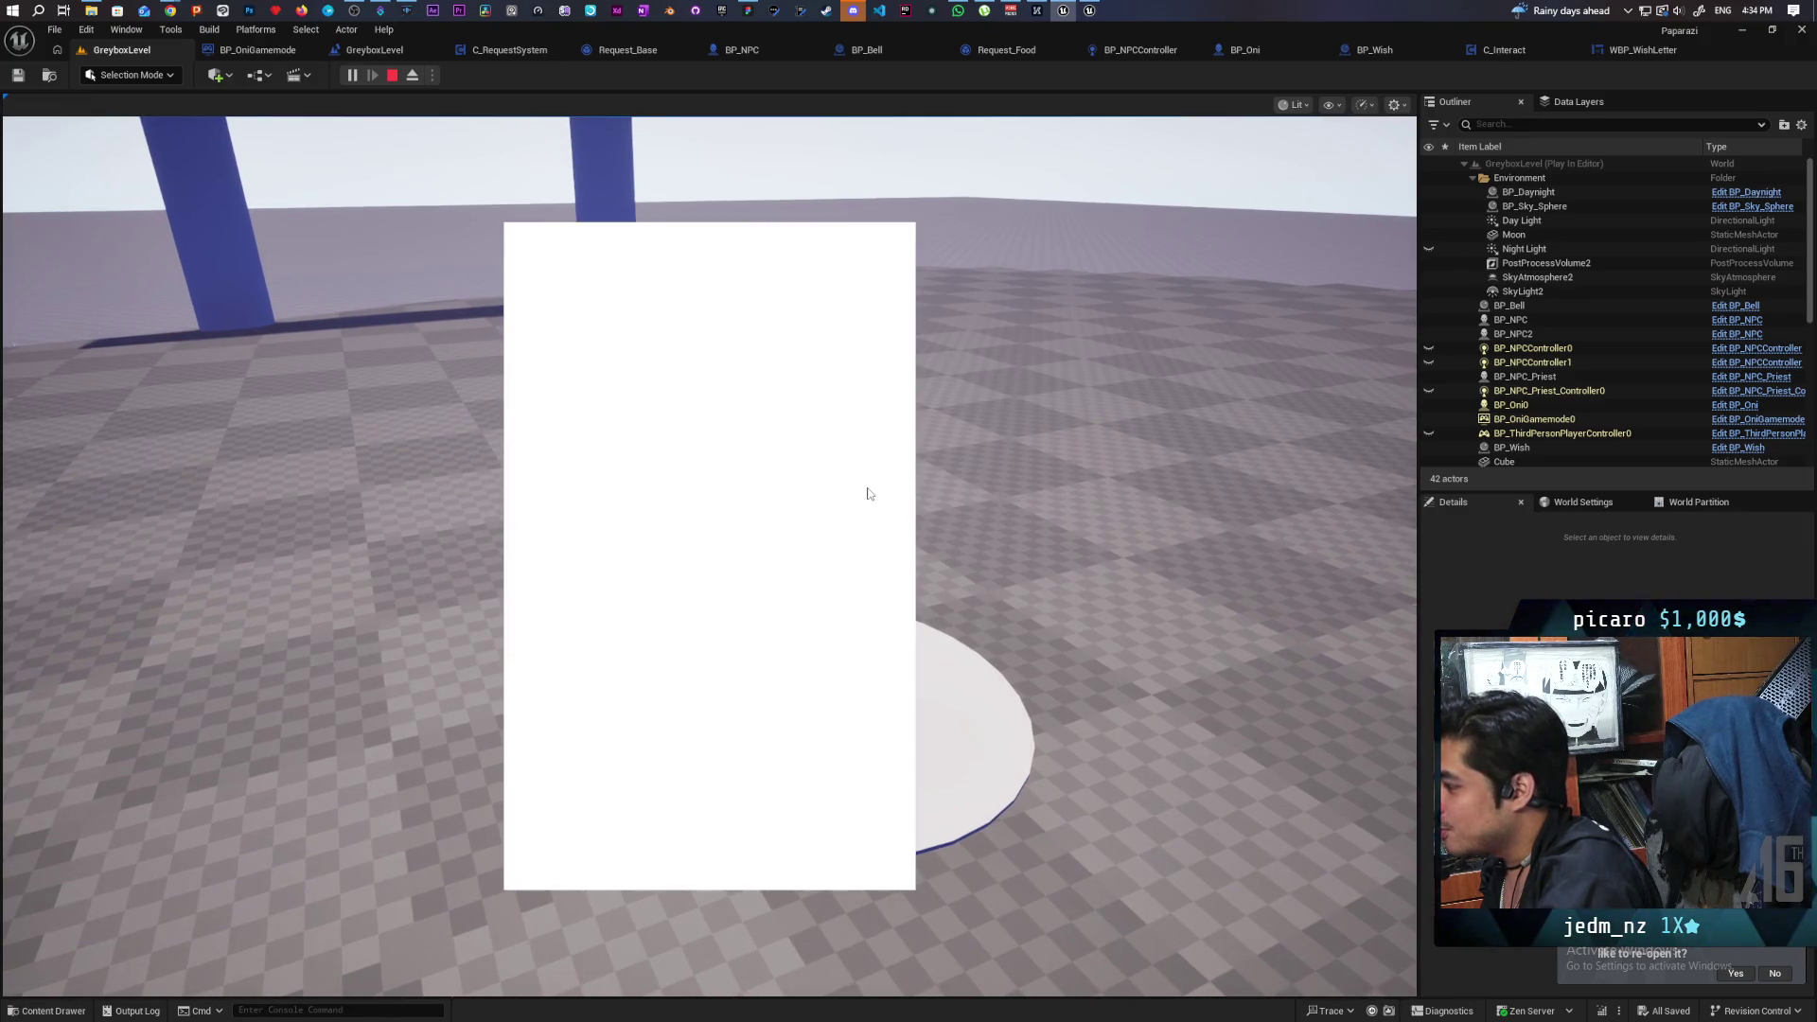
{"action": "key", "text": "f"}
{"action": "key", "text": "f"}
{"action": "key", "text": "f"}
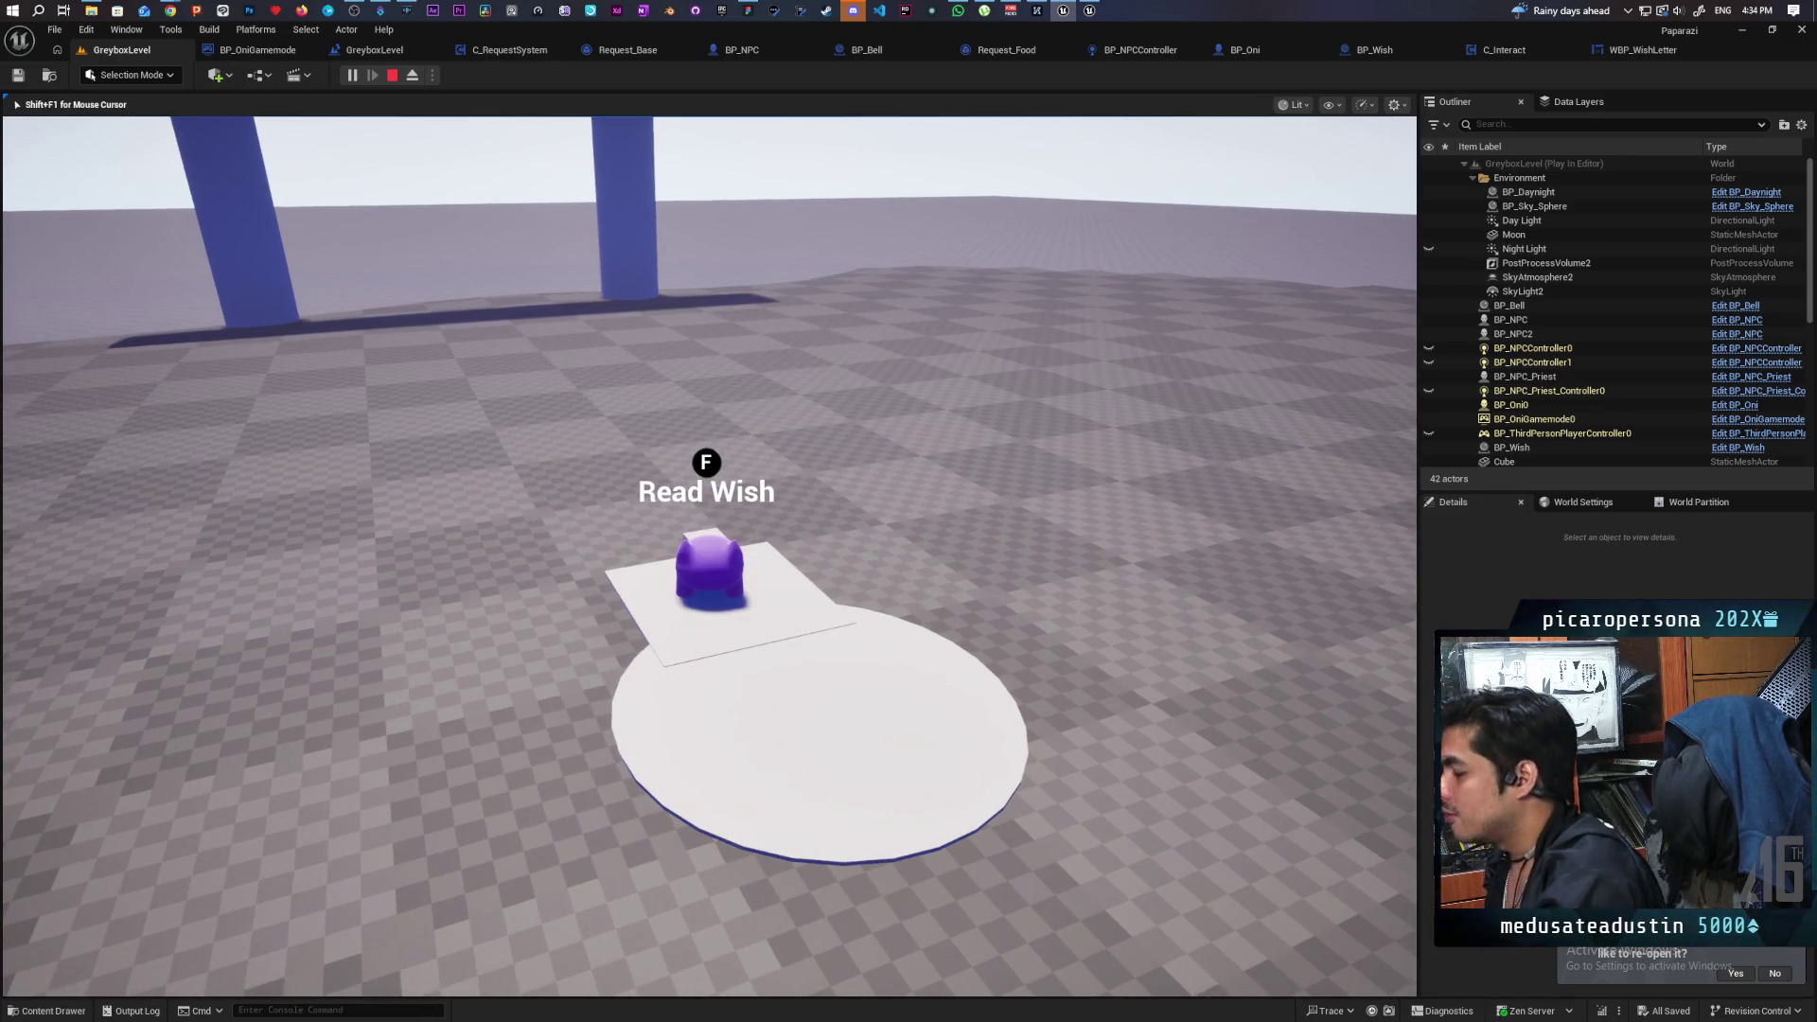
{"action": "key", "text": "Escape"}
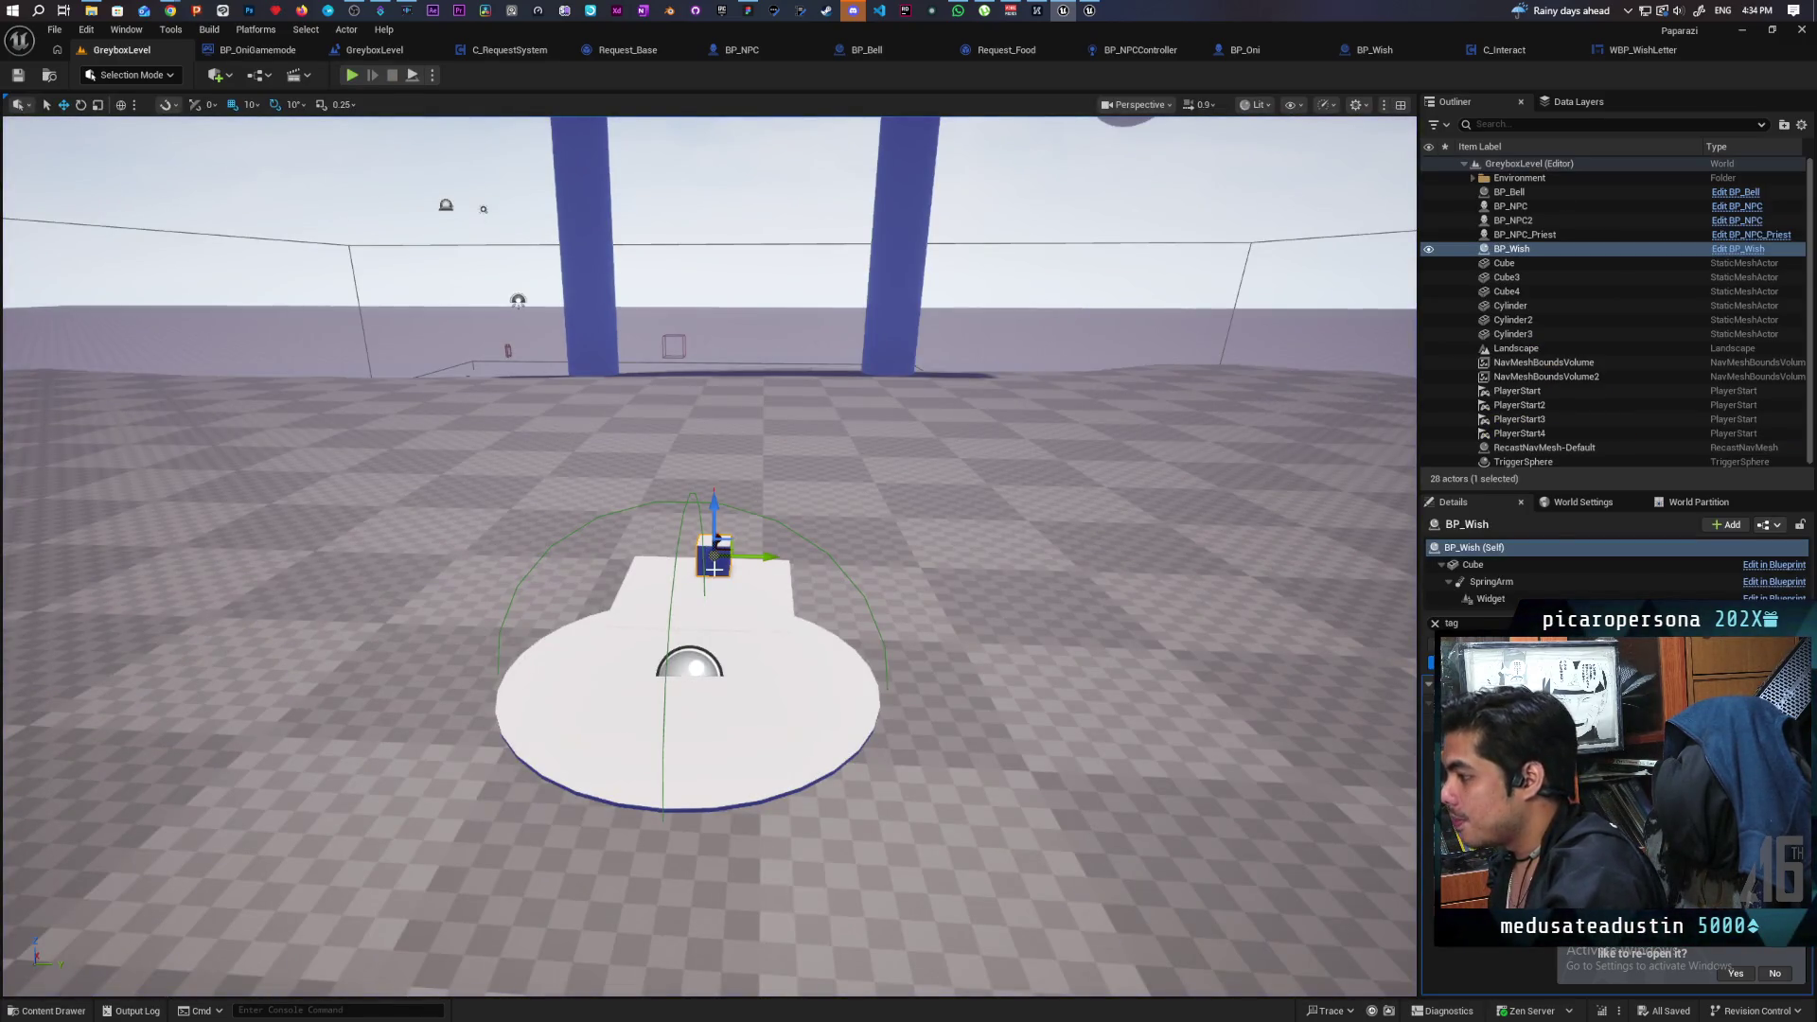
Delete the hand-placed BP_Wish, save the level, and playtest again walking toward the NPC.
{"action": "key", "text": "Delete"}
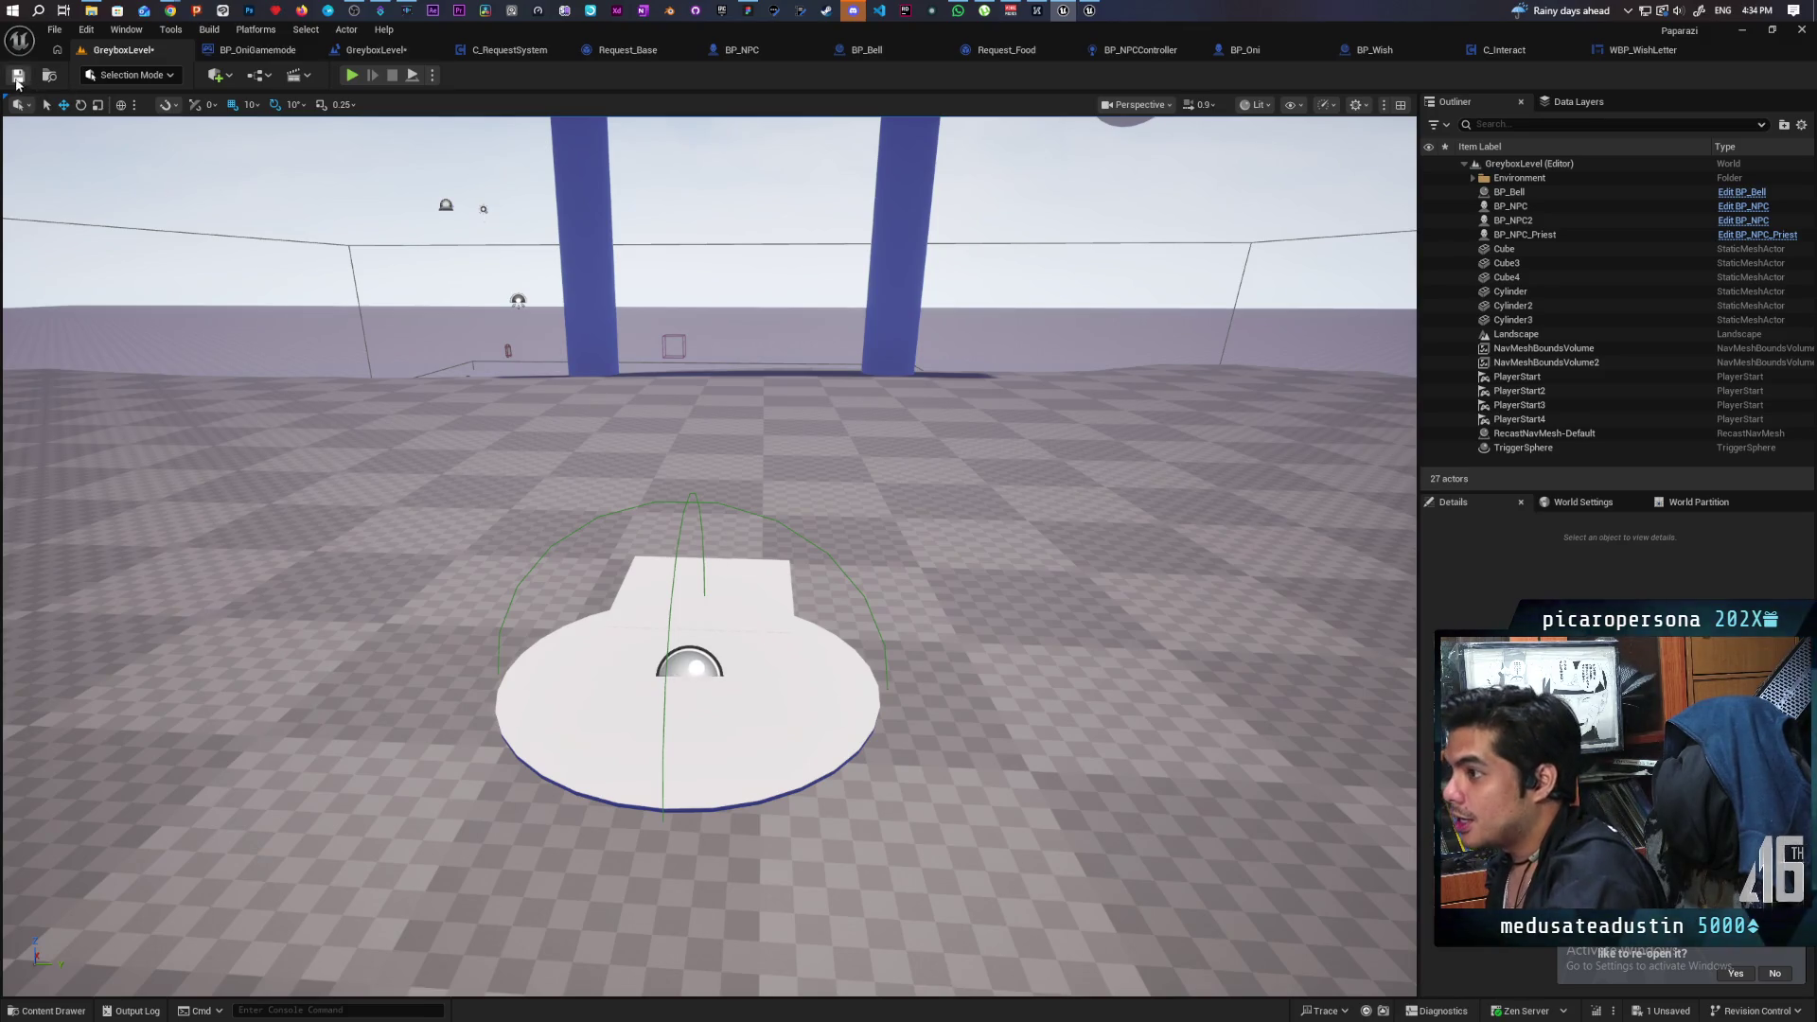
{"action": "left_click", "coordinate": [17, 76]}
{"action": "left_click", "coordinate": [351, 75]}
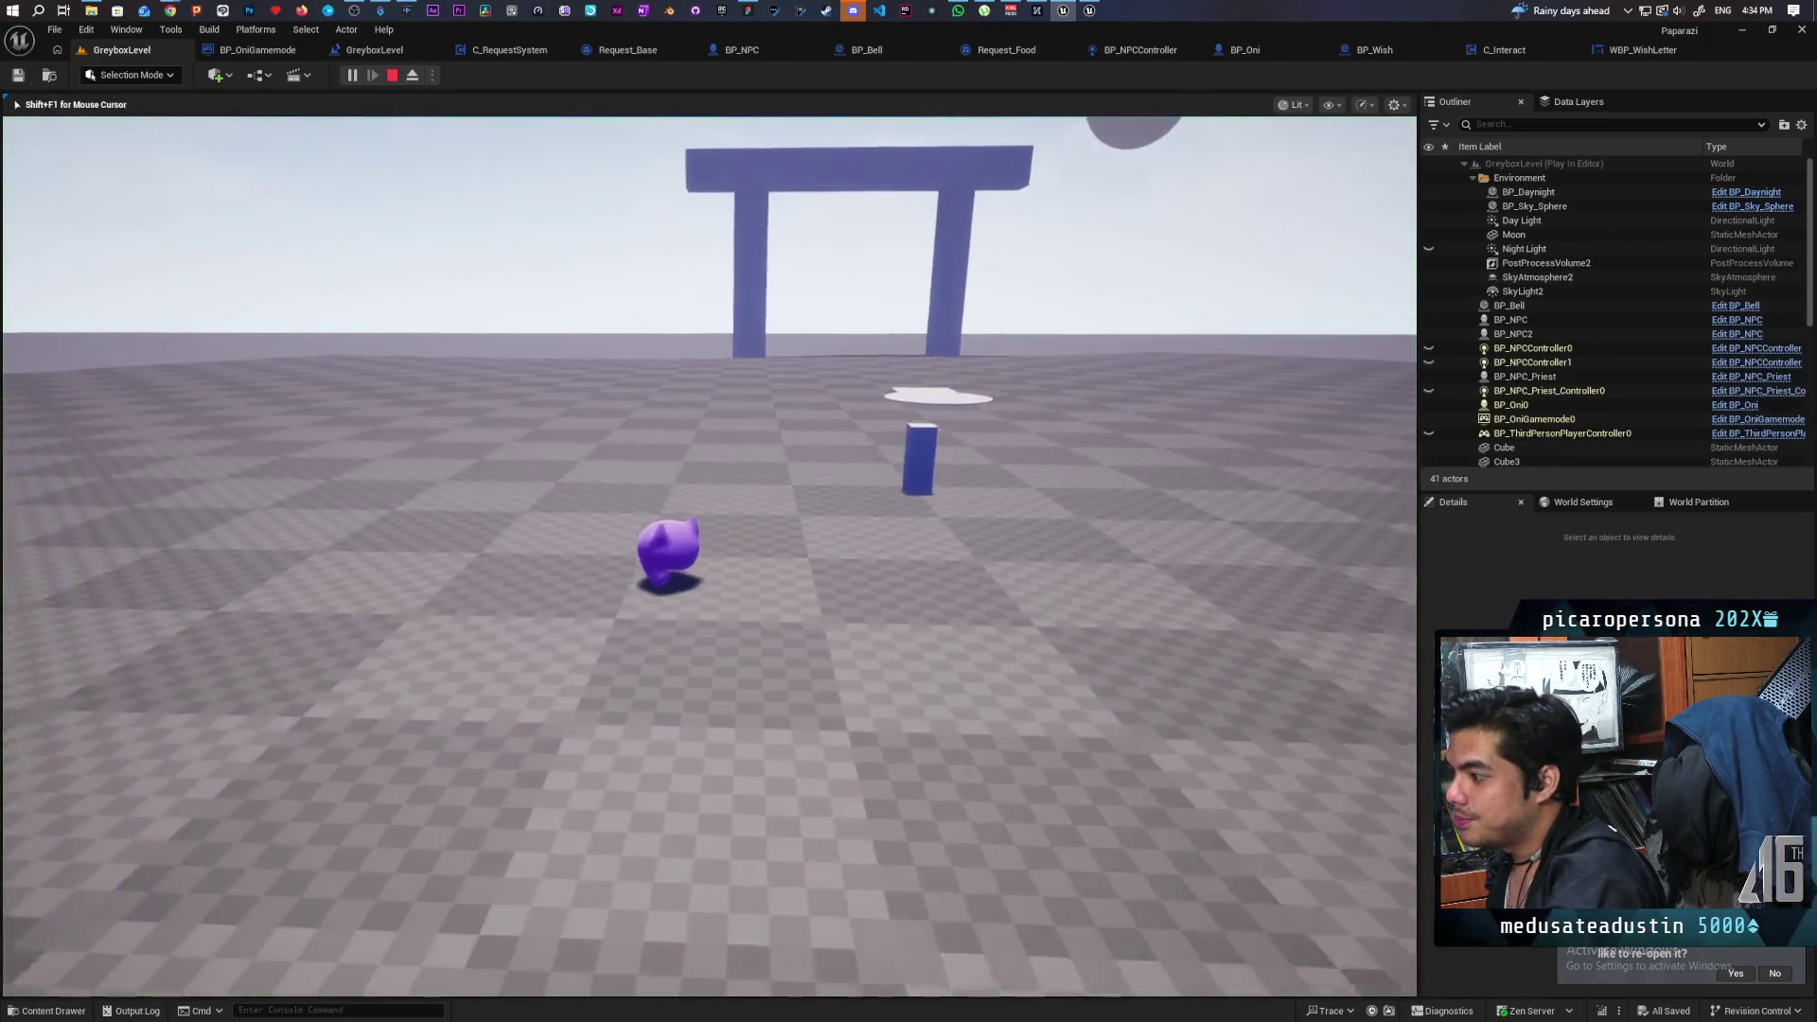
{"action": "key", "text": "w"}
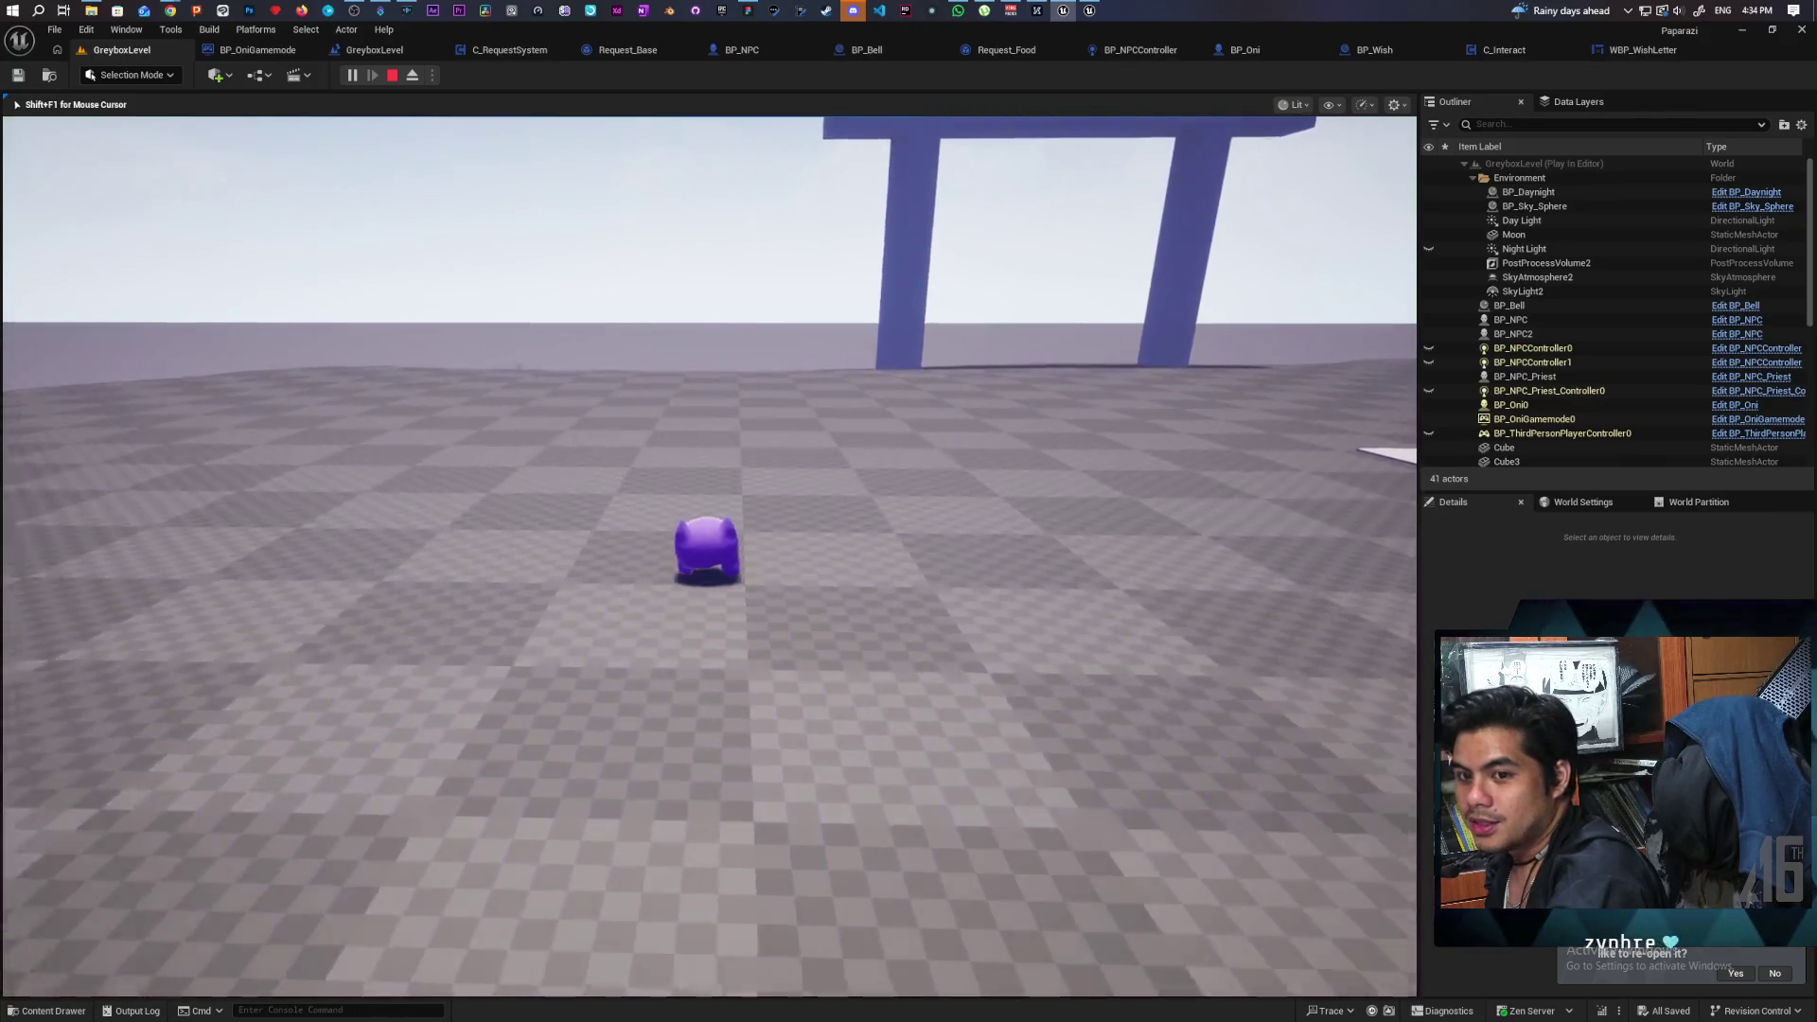
{"action": "key", "text": "w"}
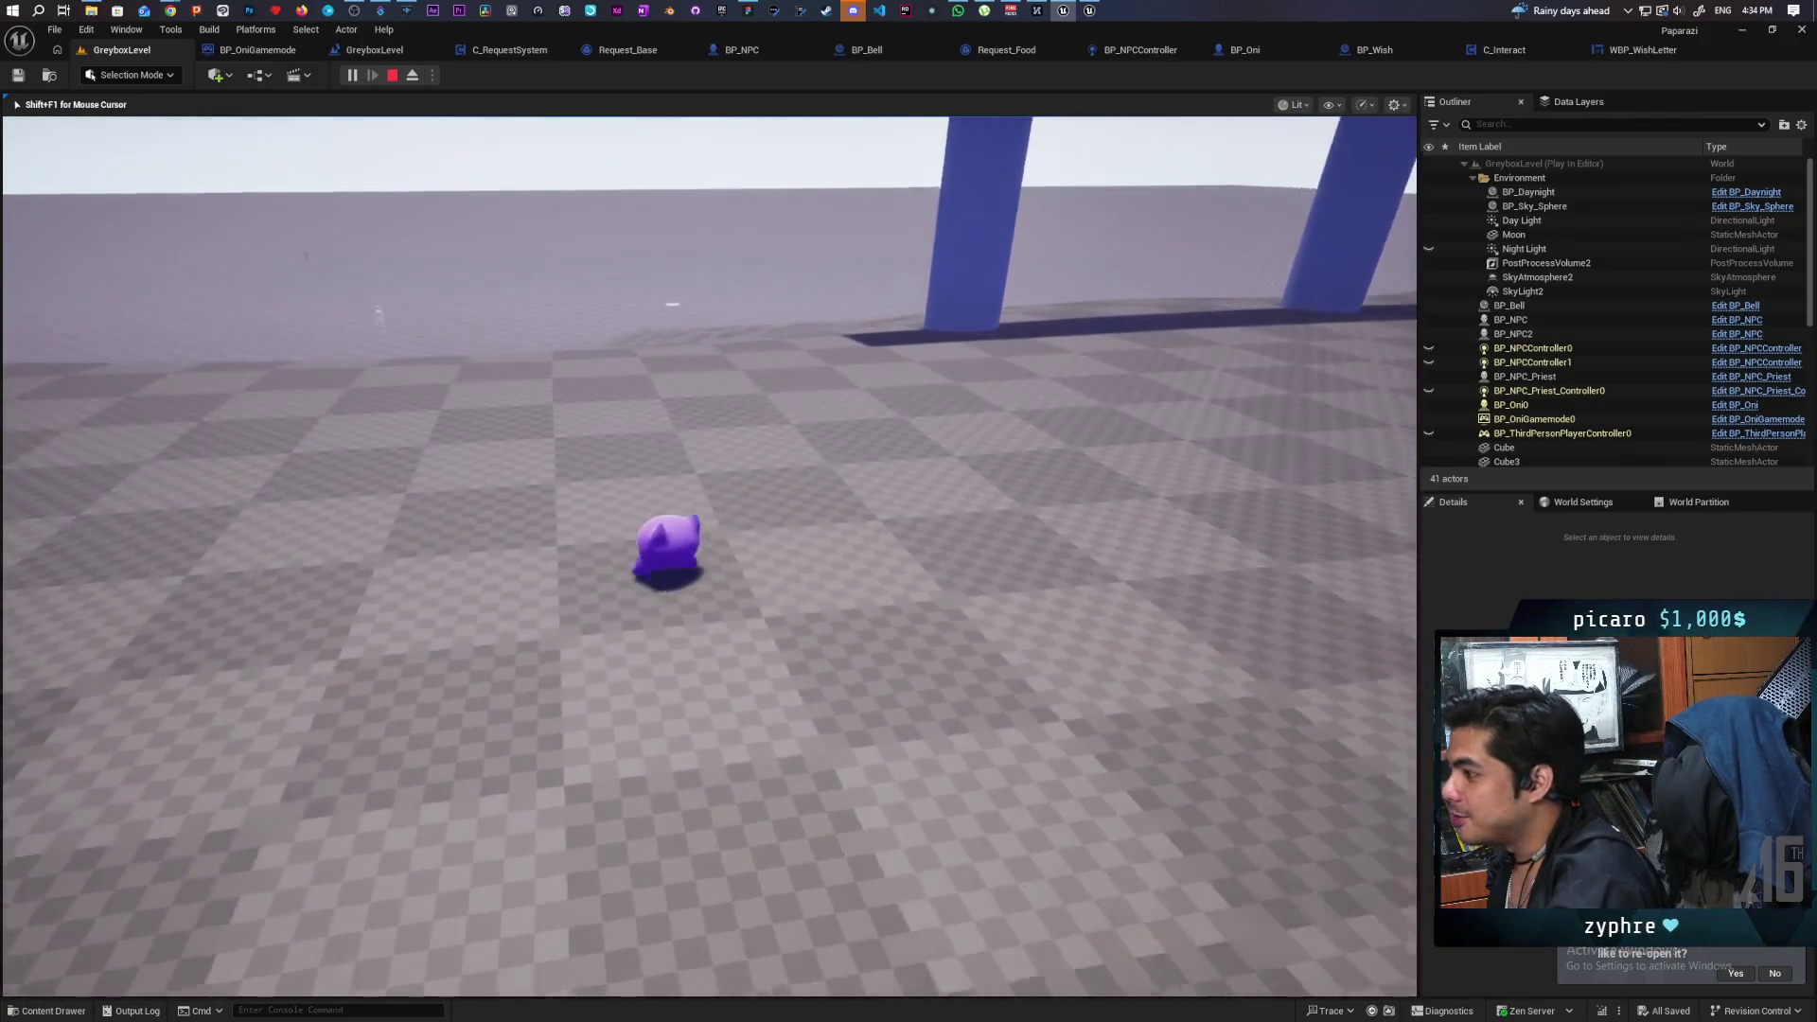
{"action": "key", "text": "w"}
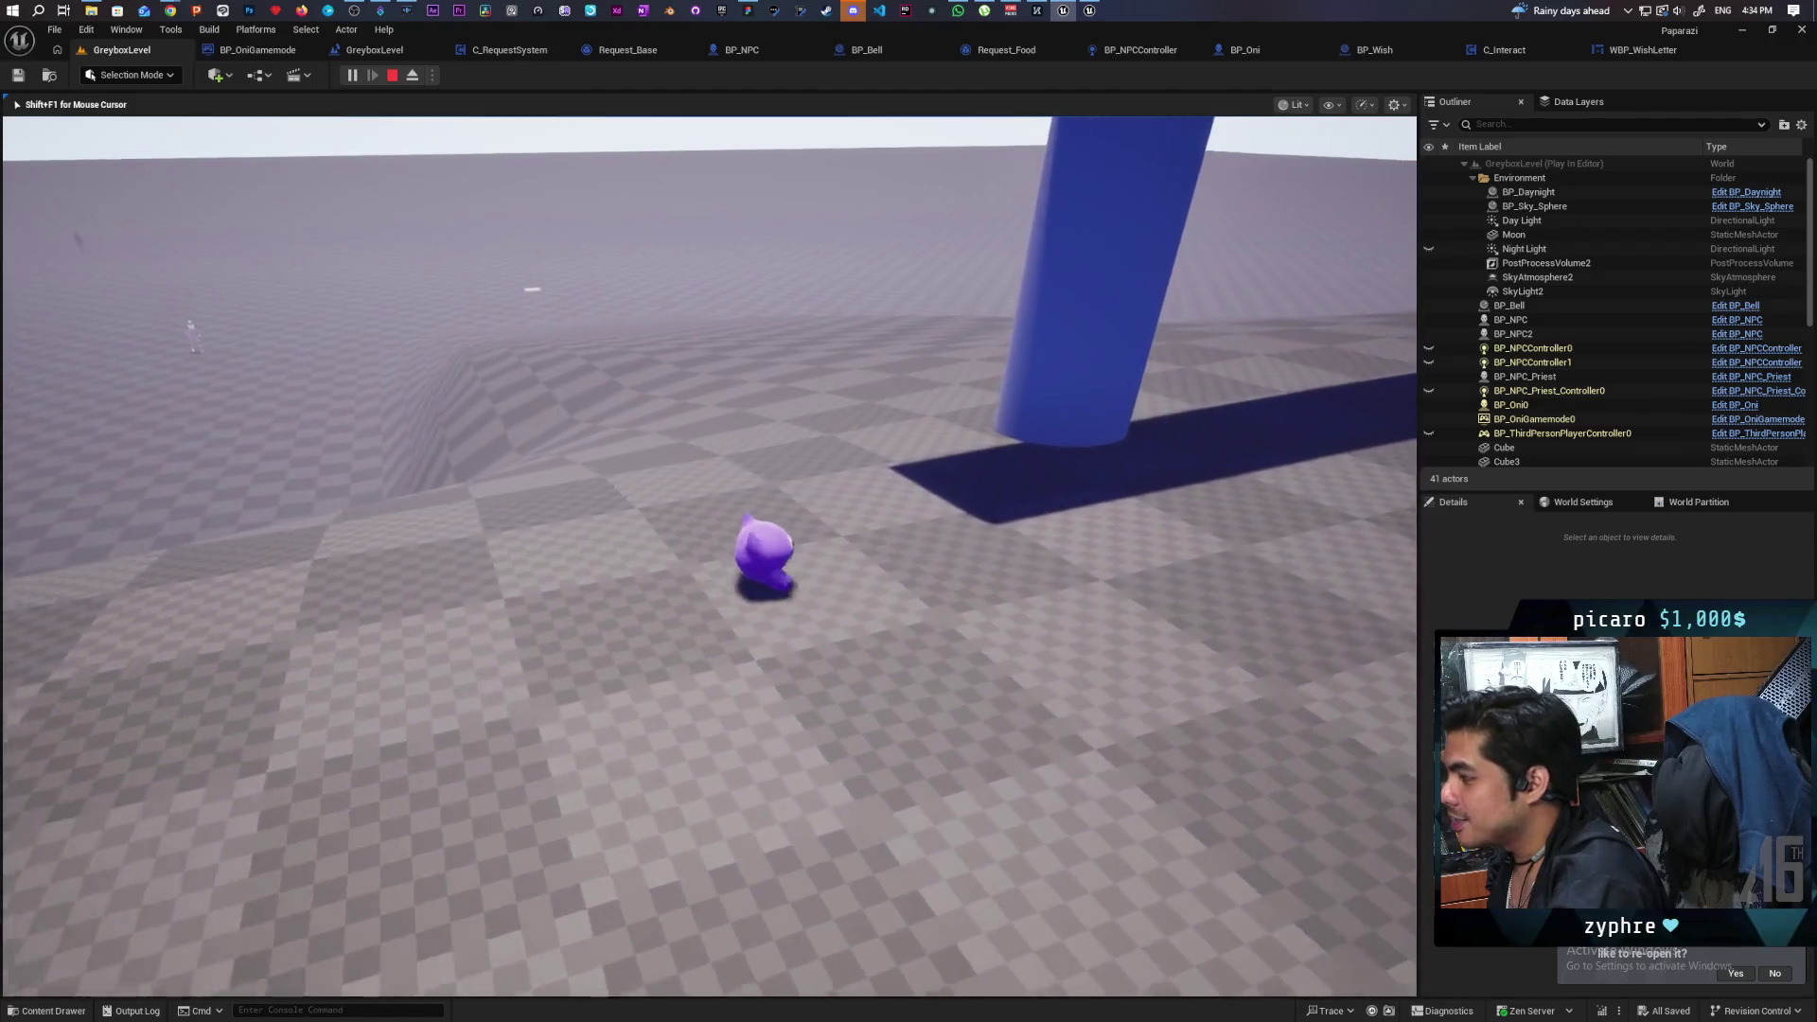
{"action": "key", "text": "w"}
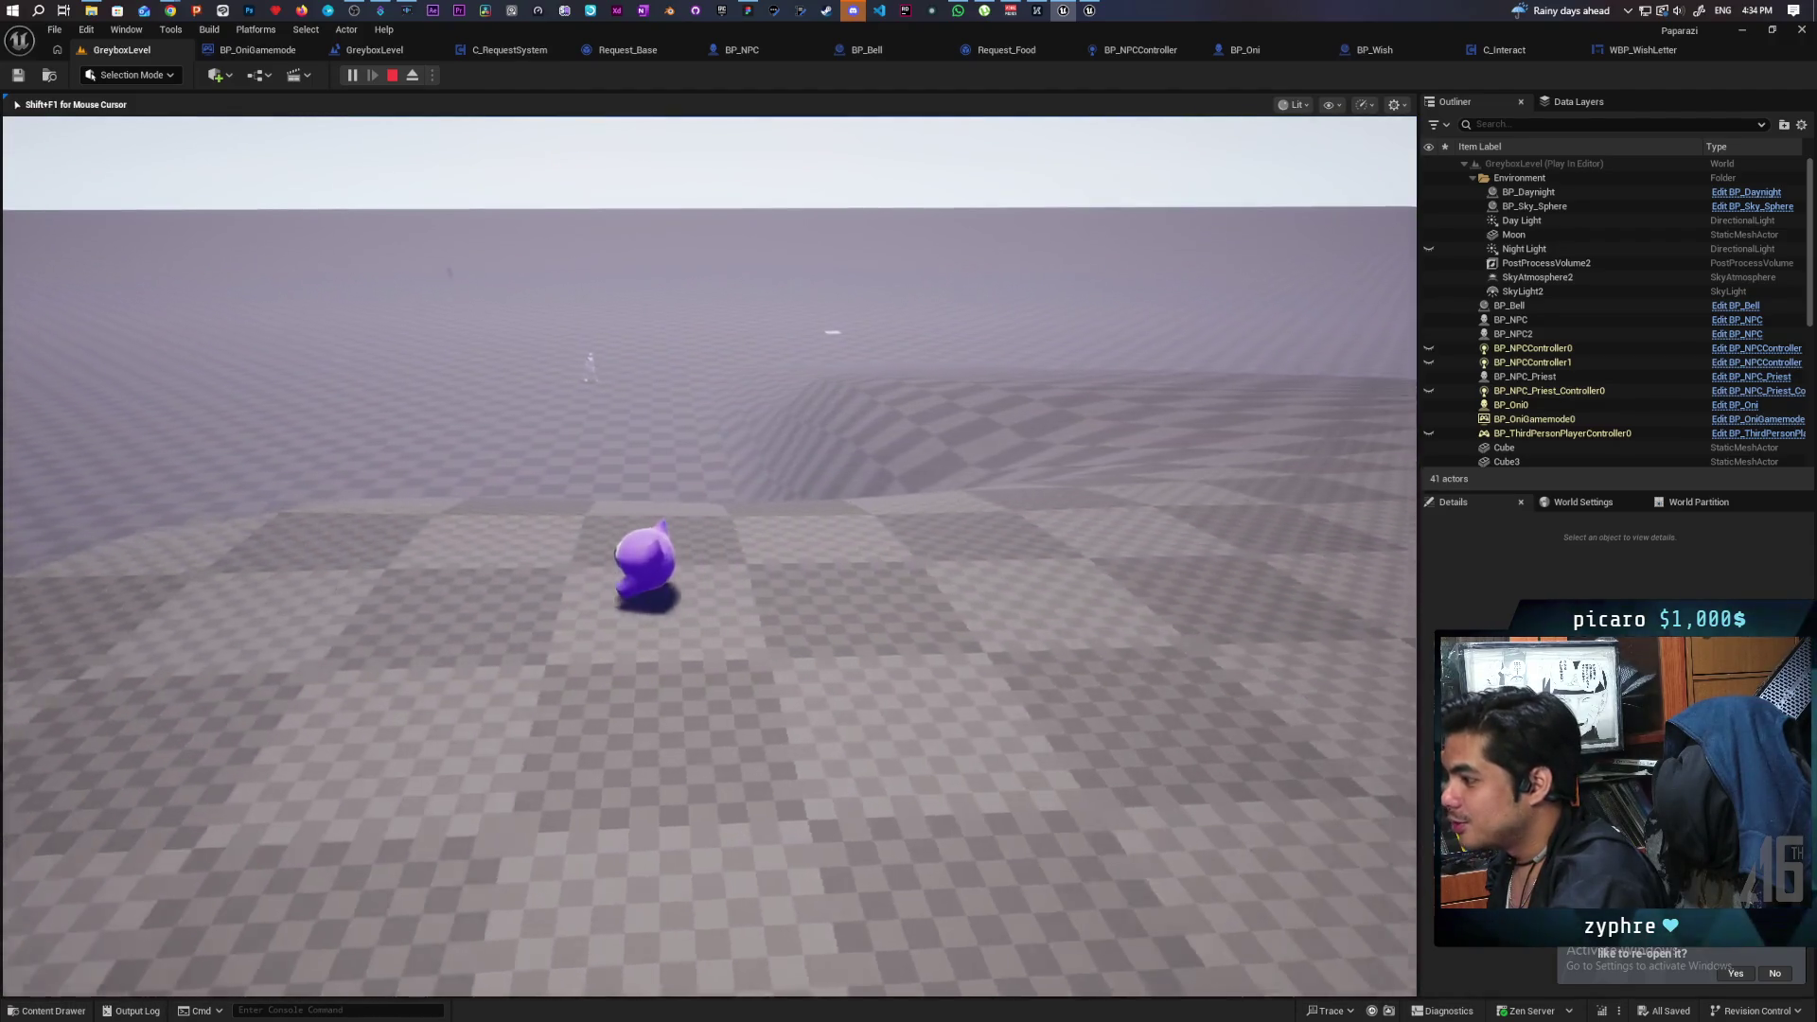
{"action": "key", "text": "w"}
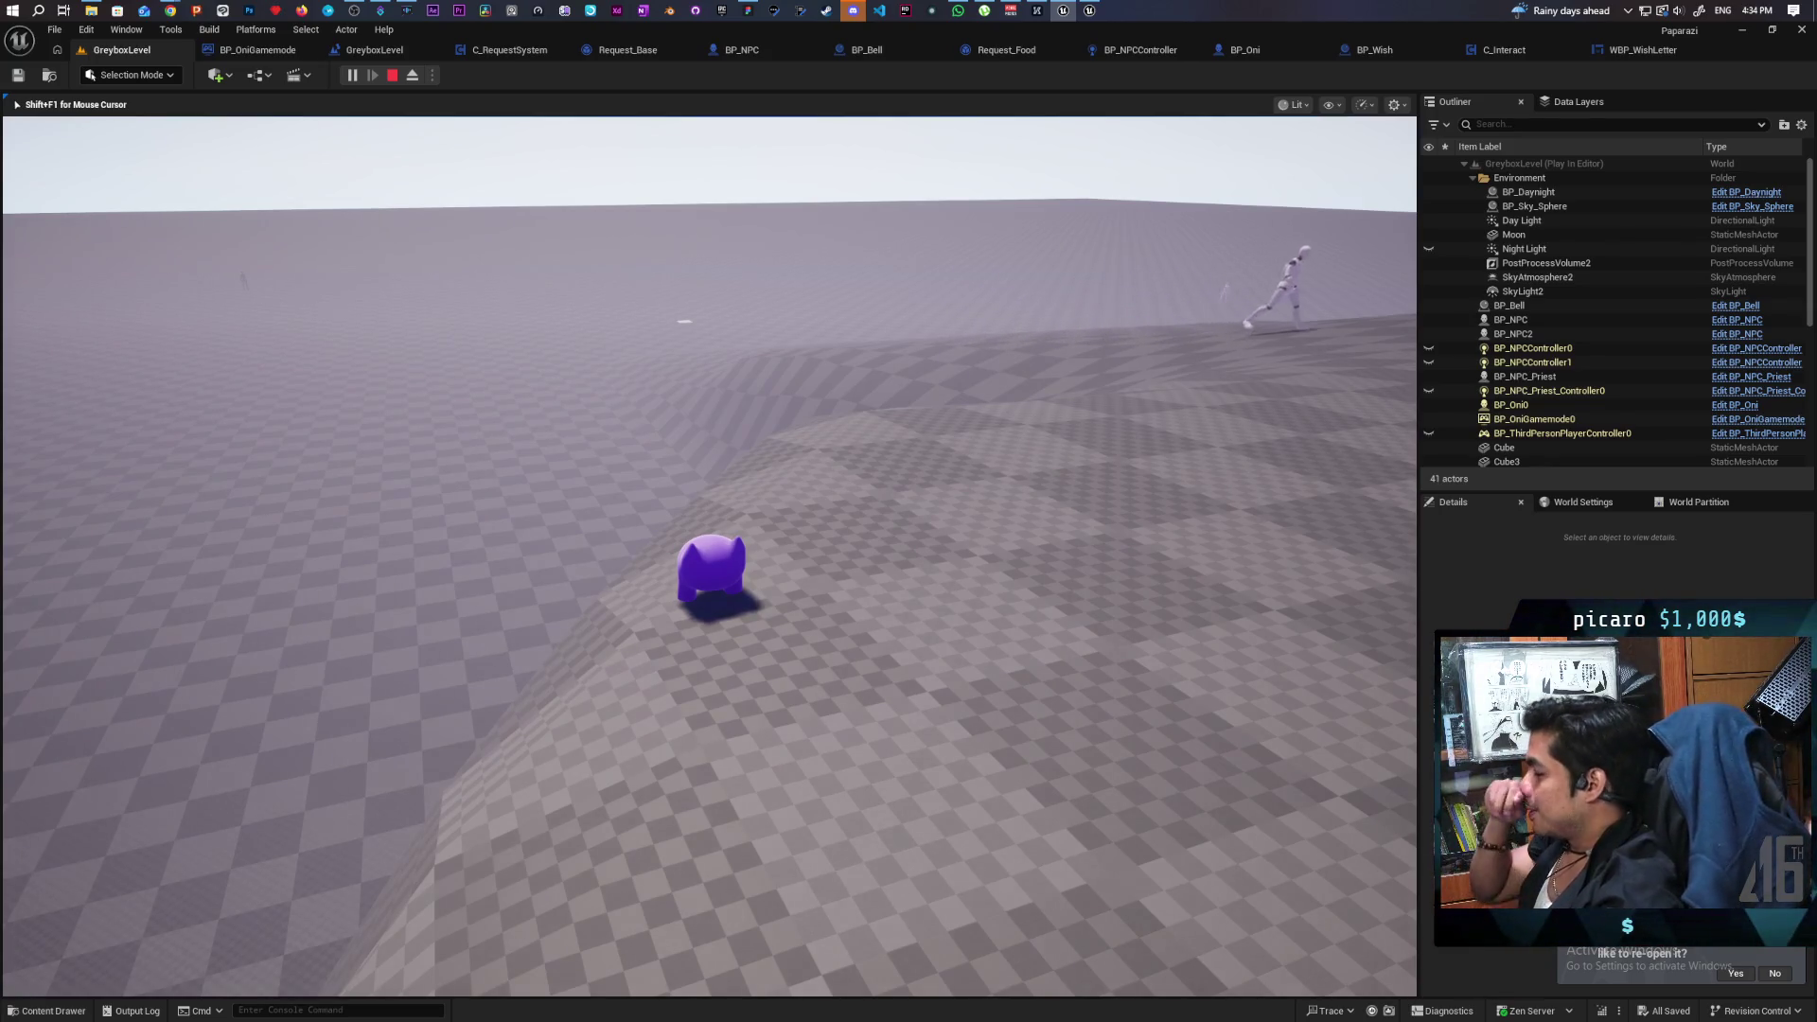
{"action": "mouse_move", "coordinate": [709, 559]}
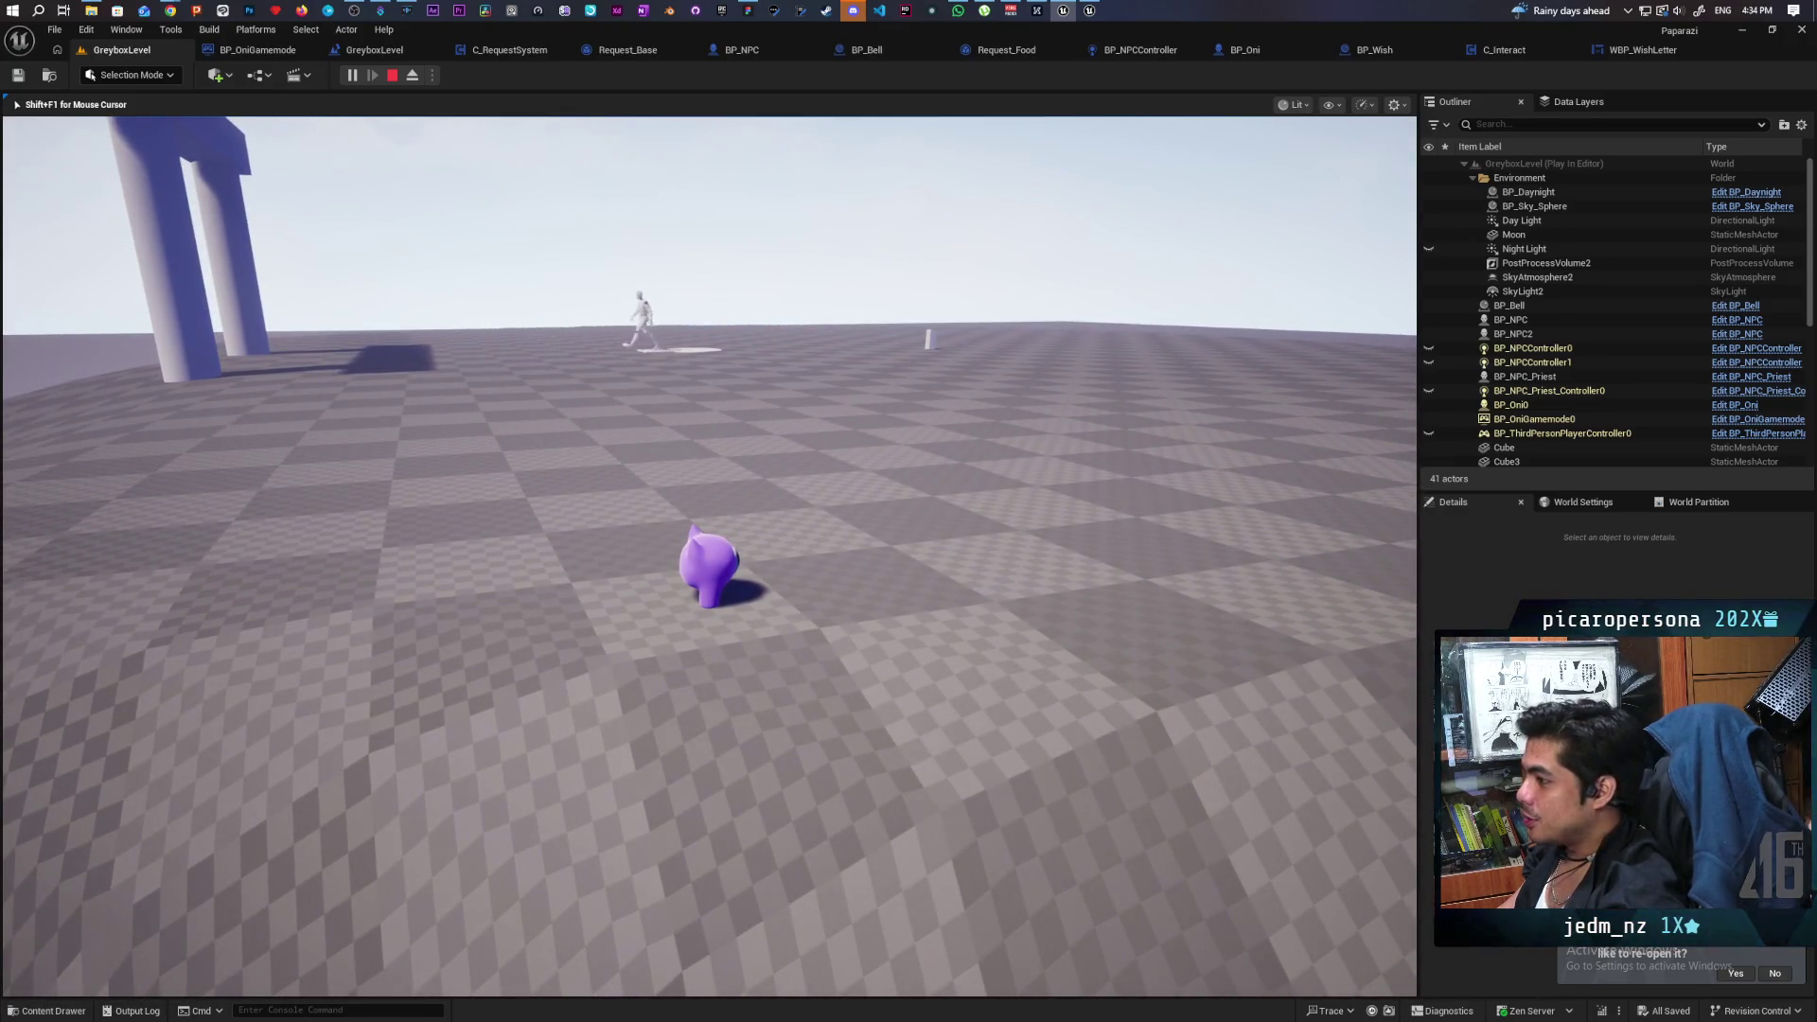
{"action": "key", "text": "w"}
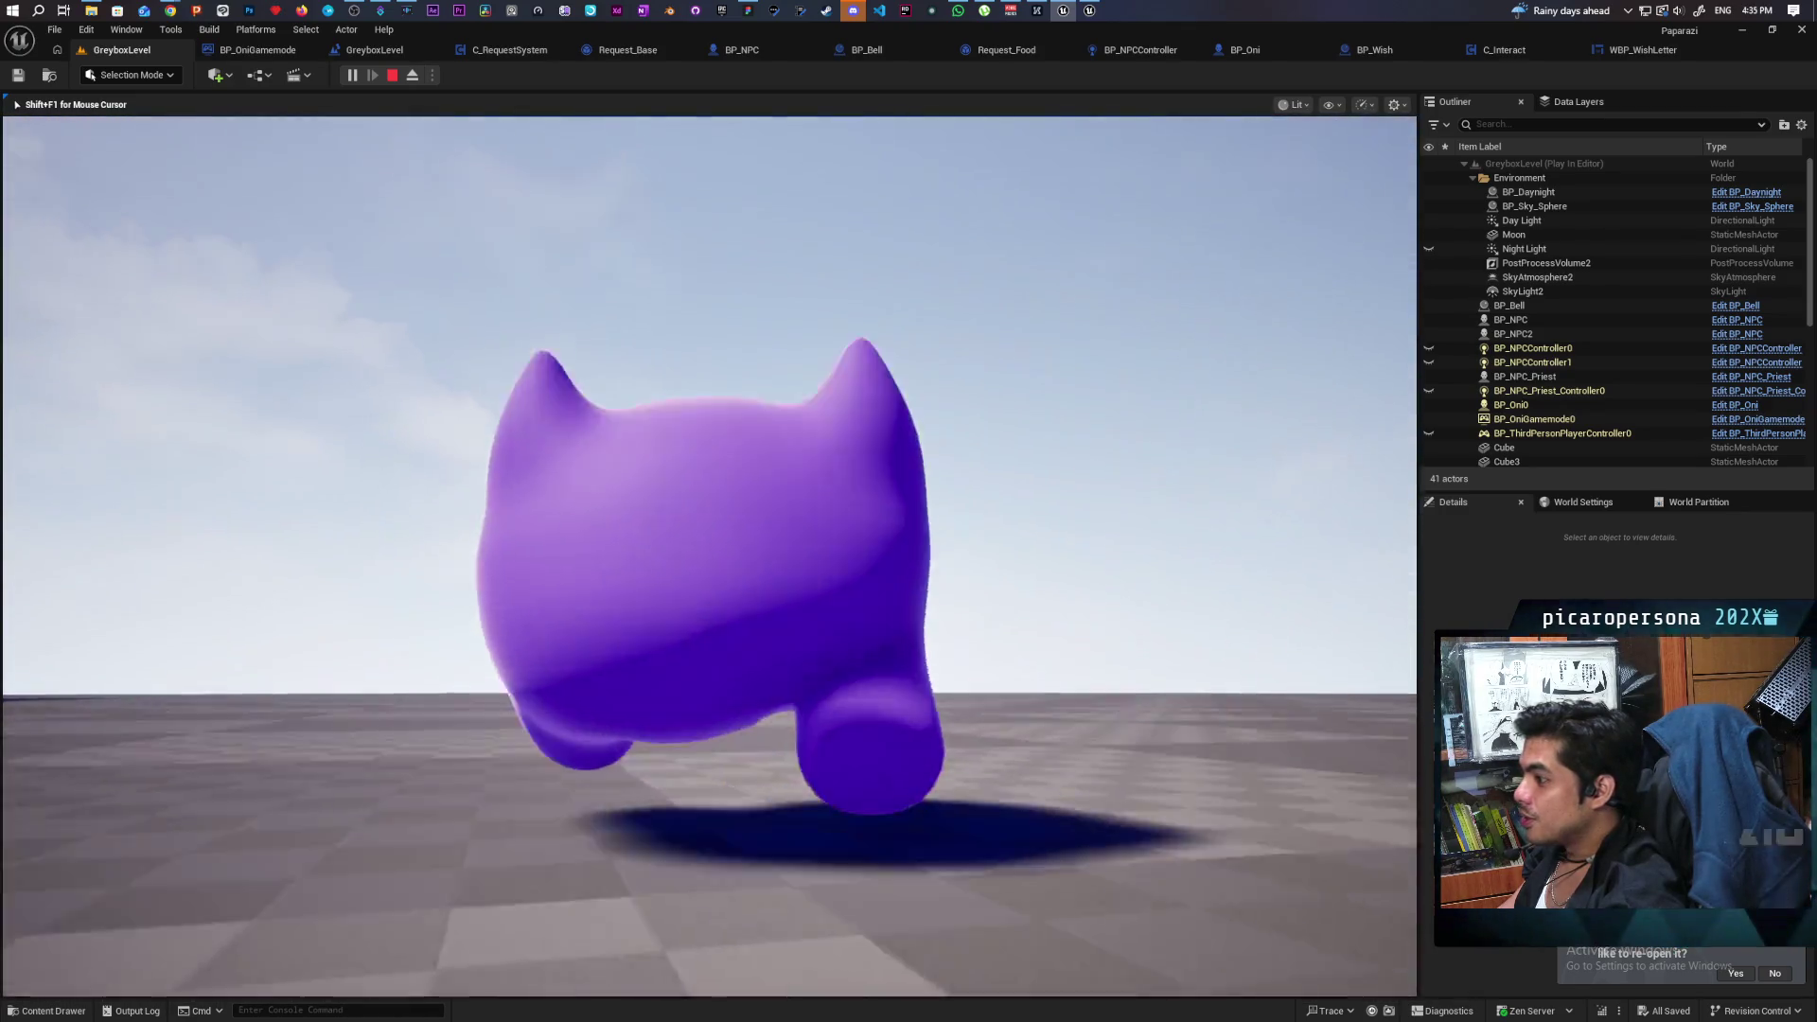
{"action": "mouse_move", "coordinate": [700, 600]}
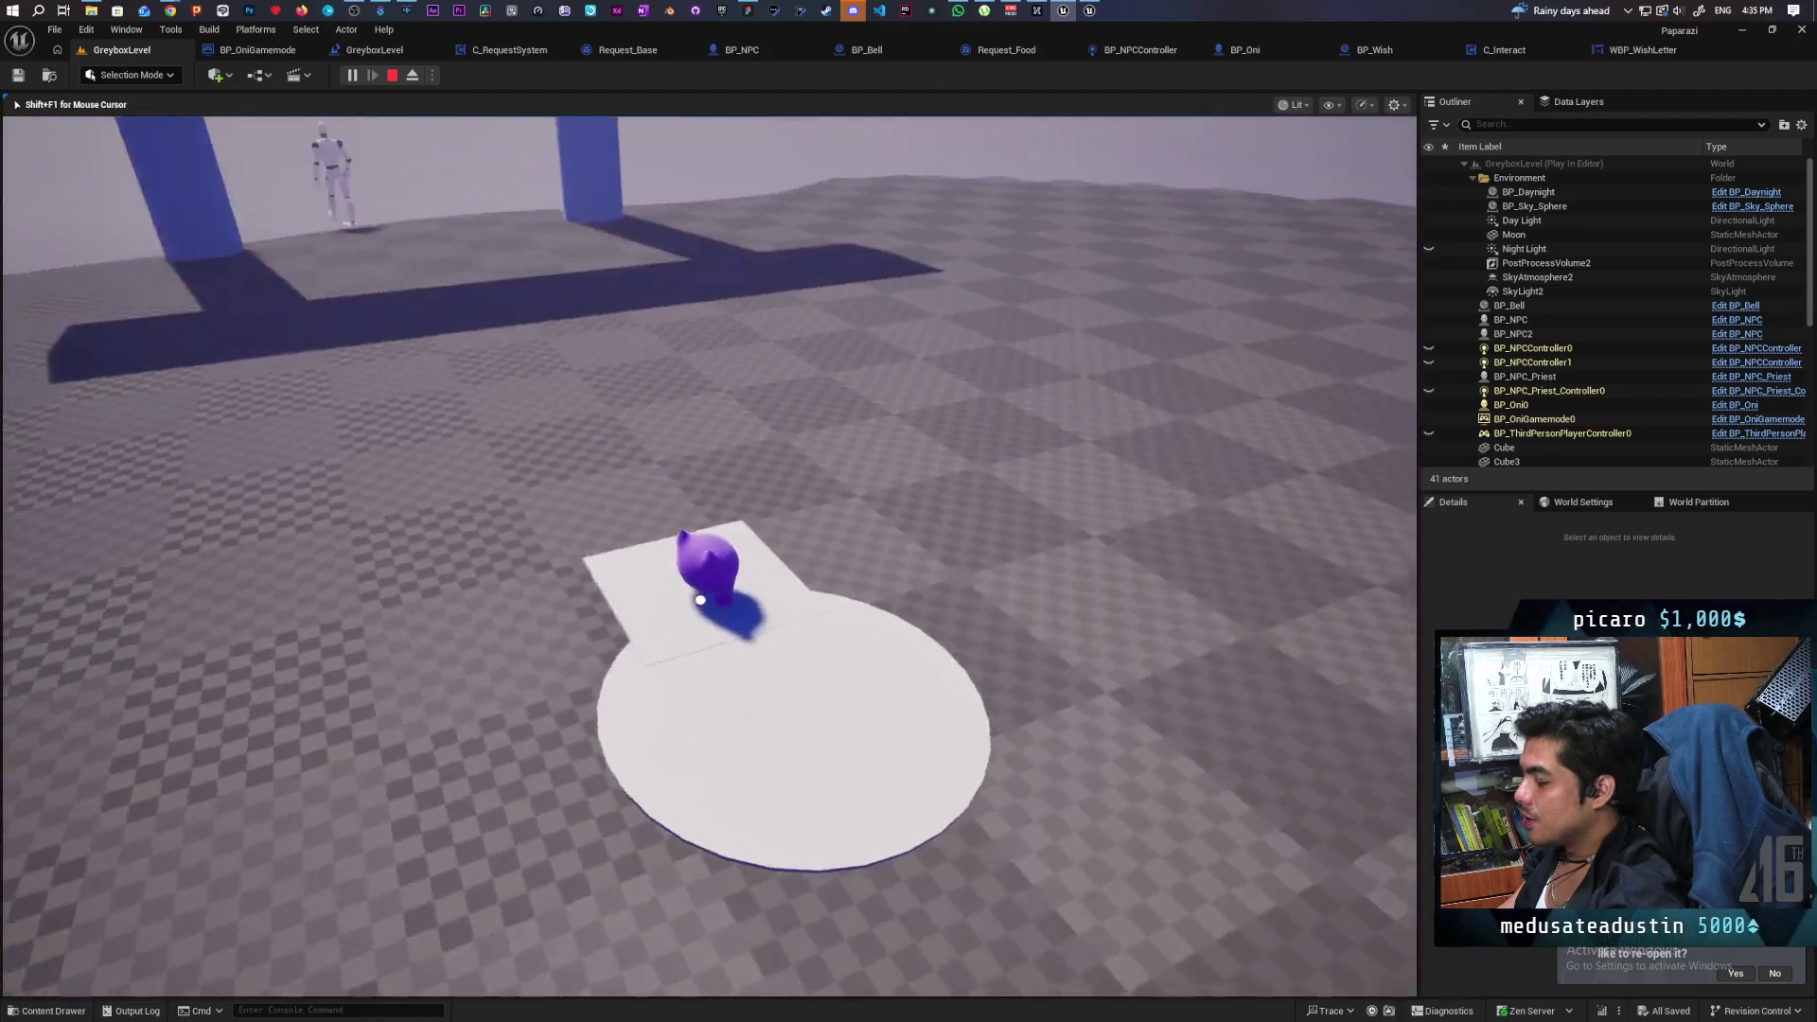
{"action": "key", "text": "Escape"}
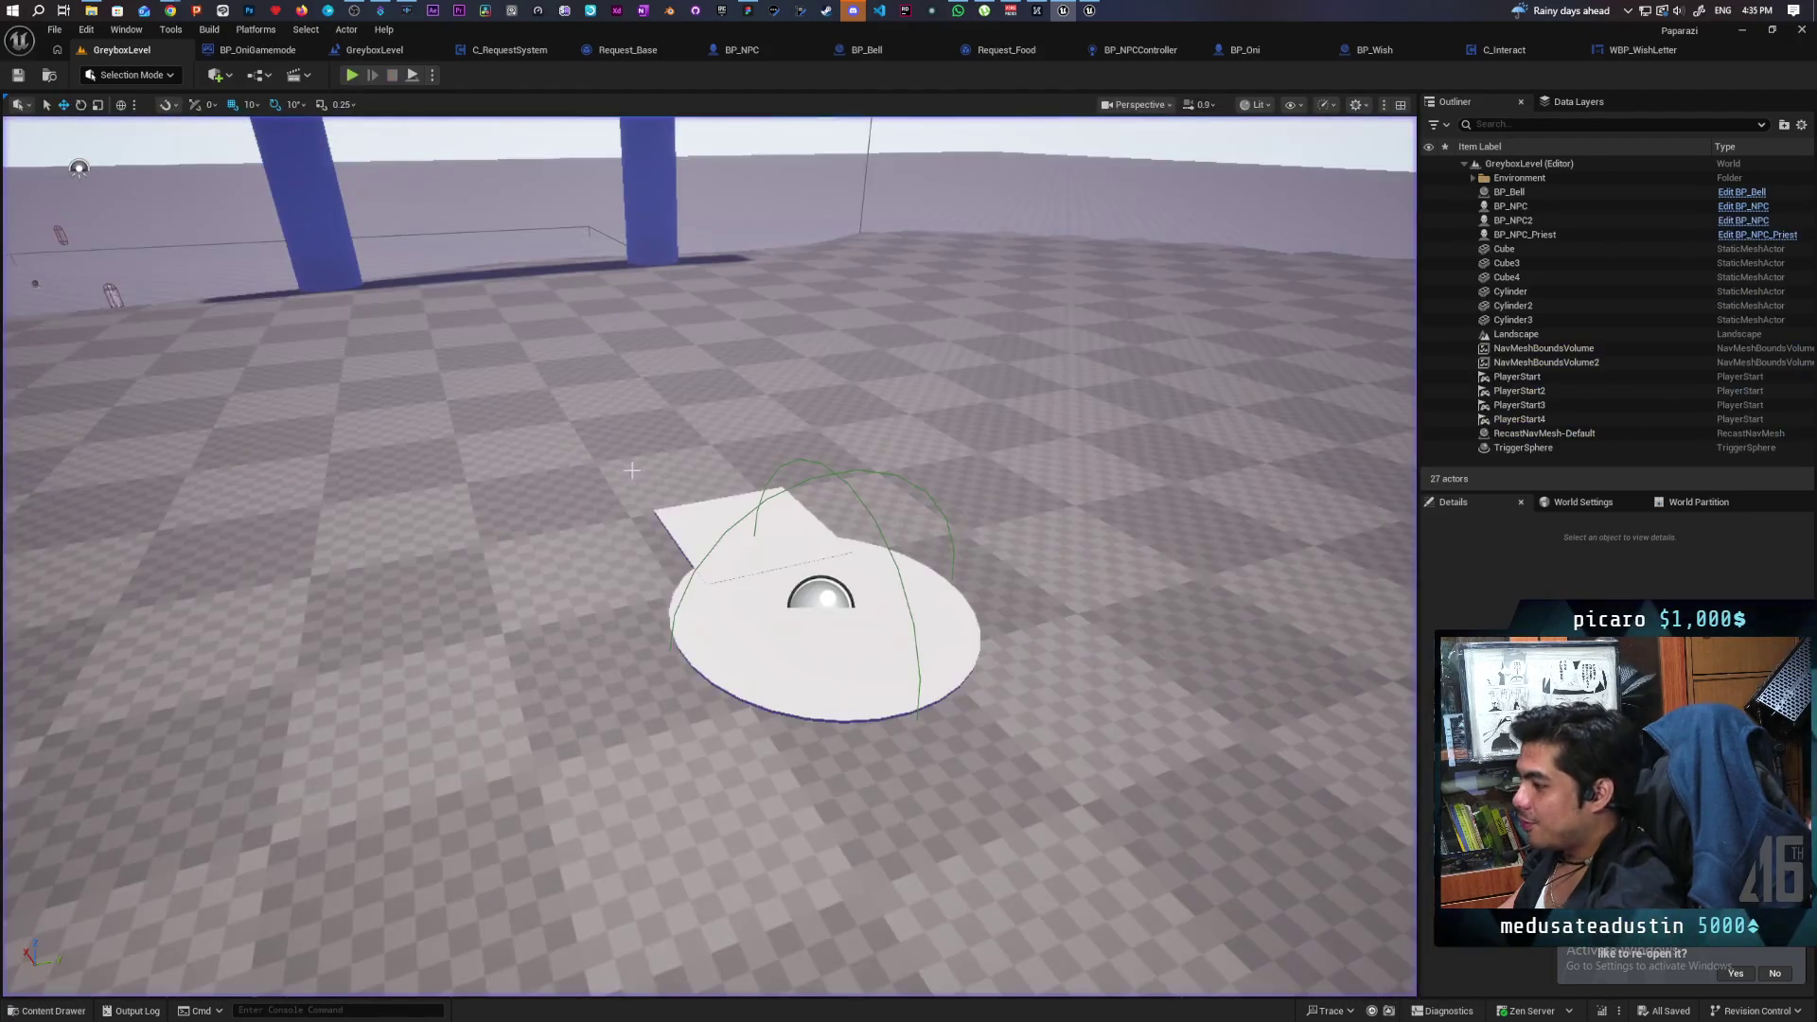
Drop a BP_Wish note near the temple platform's front edge, then select C_RequestSystem's Temple location nodes.
{"action": "mouse_move", "coordinate": [631, 470]}
{"action": "left_mouse_down"}
{"action": "mouse_move", "coordinate": [631, 416]}
{"action": "mouse_move", "coordinate": [99, 515]}
{"action": "mouse_move", "coordinate": [397, 444]}
{"action": "mouse_move", "coordinate": [845, 559]}
{"action": "mouse_move", "coordinate": [845, 511]}
{"action": "left_mouse_up"}
{"action": "left_click", "coordinate": [846, 559]}
{"action": "left_click", "coordinate": [1434, 621]}
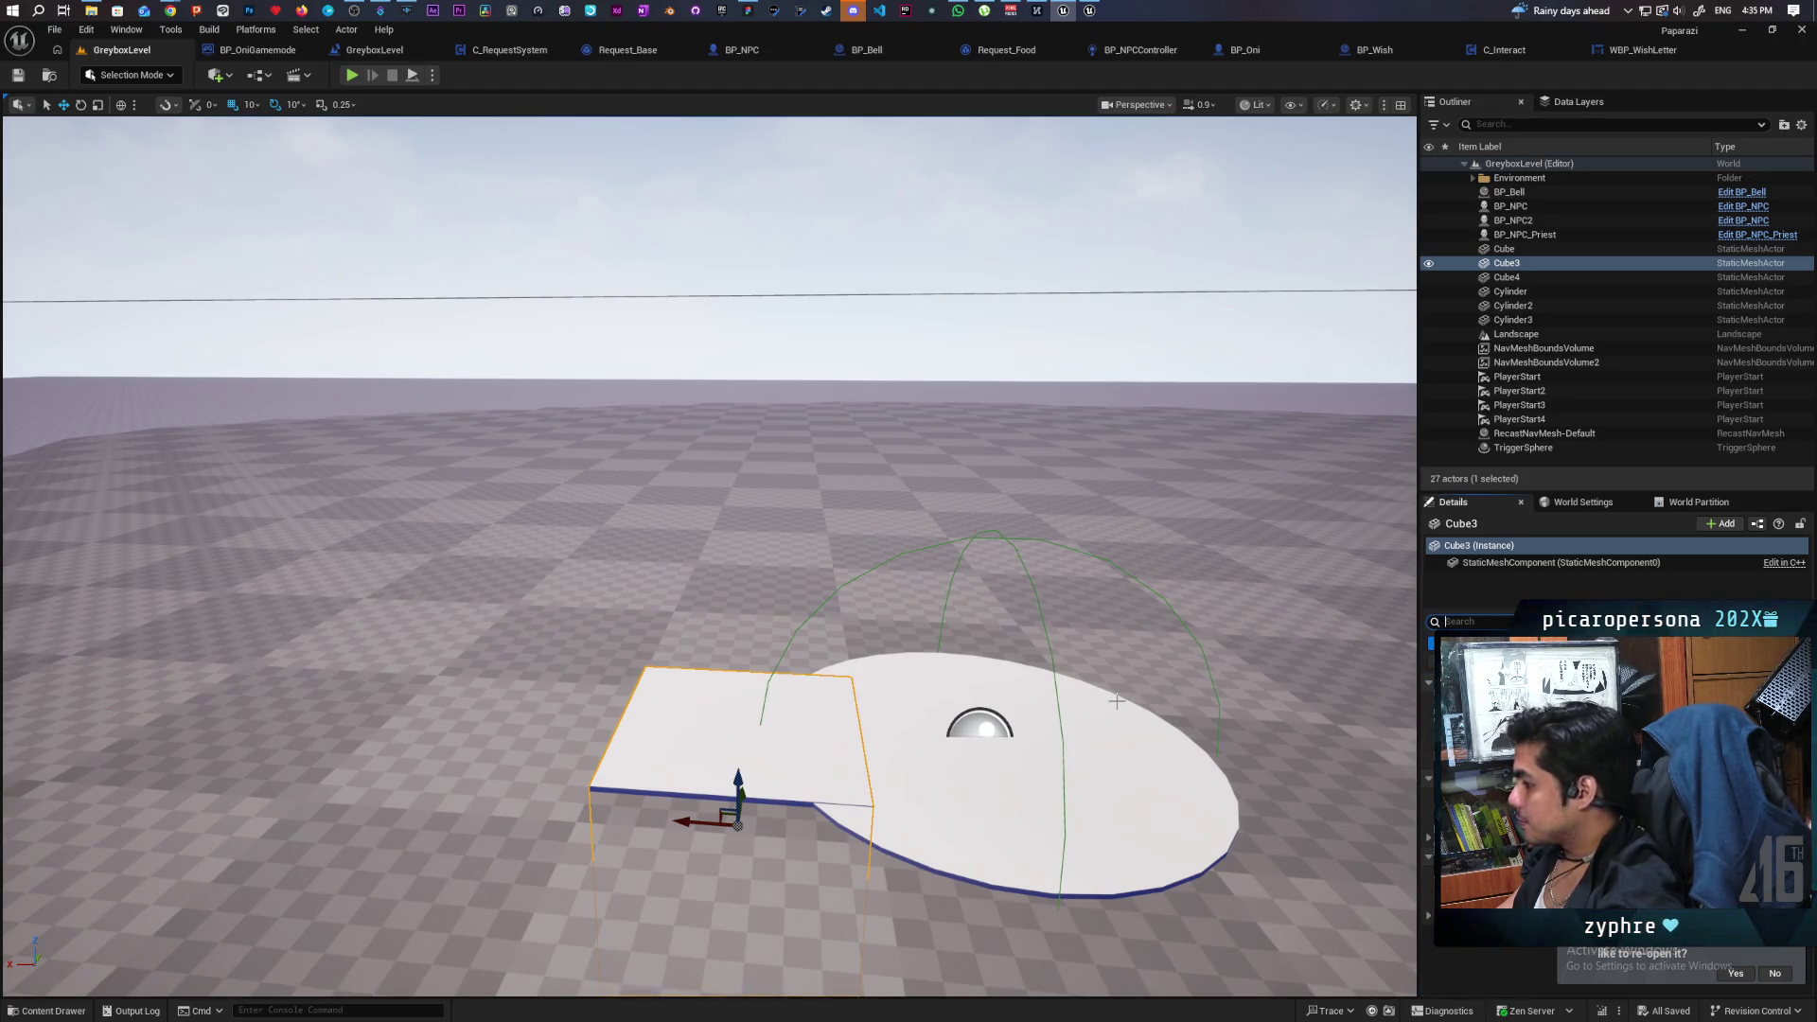
{"action": "left_click", "coordinate": [62, 1012]}
{"action": "mouse_move", "coordinate": [954, 761]}
{"action": "left_mouse_down"}
{"action": "mouse_move", "coordinate": [823, 606]}
{"action": "mouse_move", "coordinate": [717, 700]}
{"action": "left_mouse_up"}
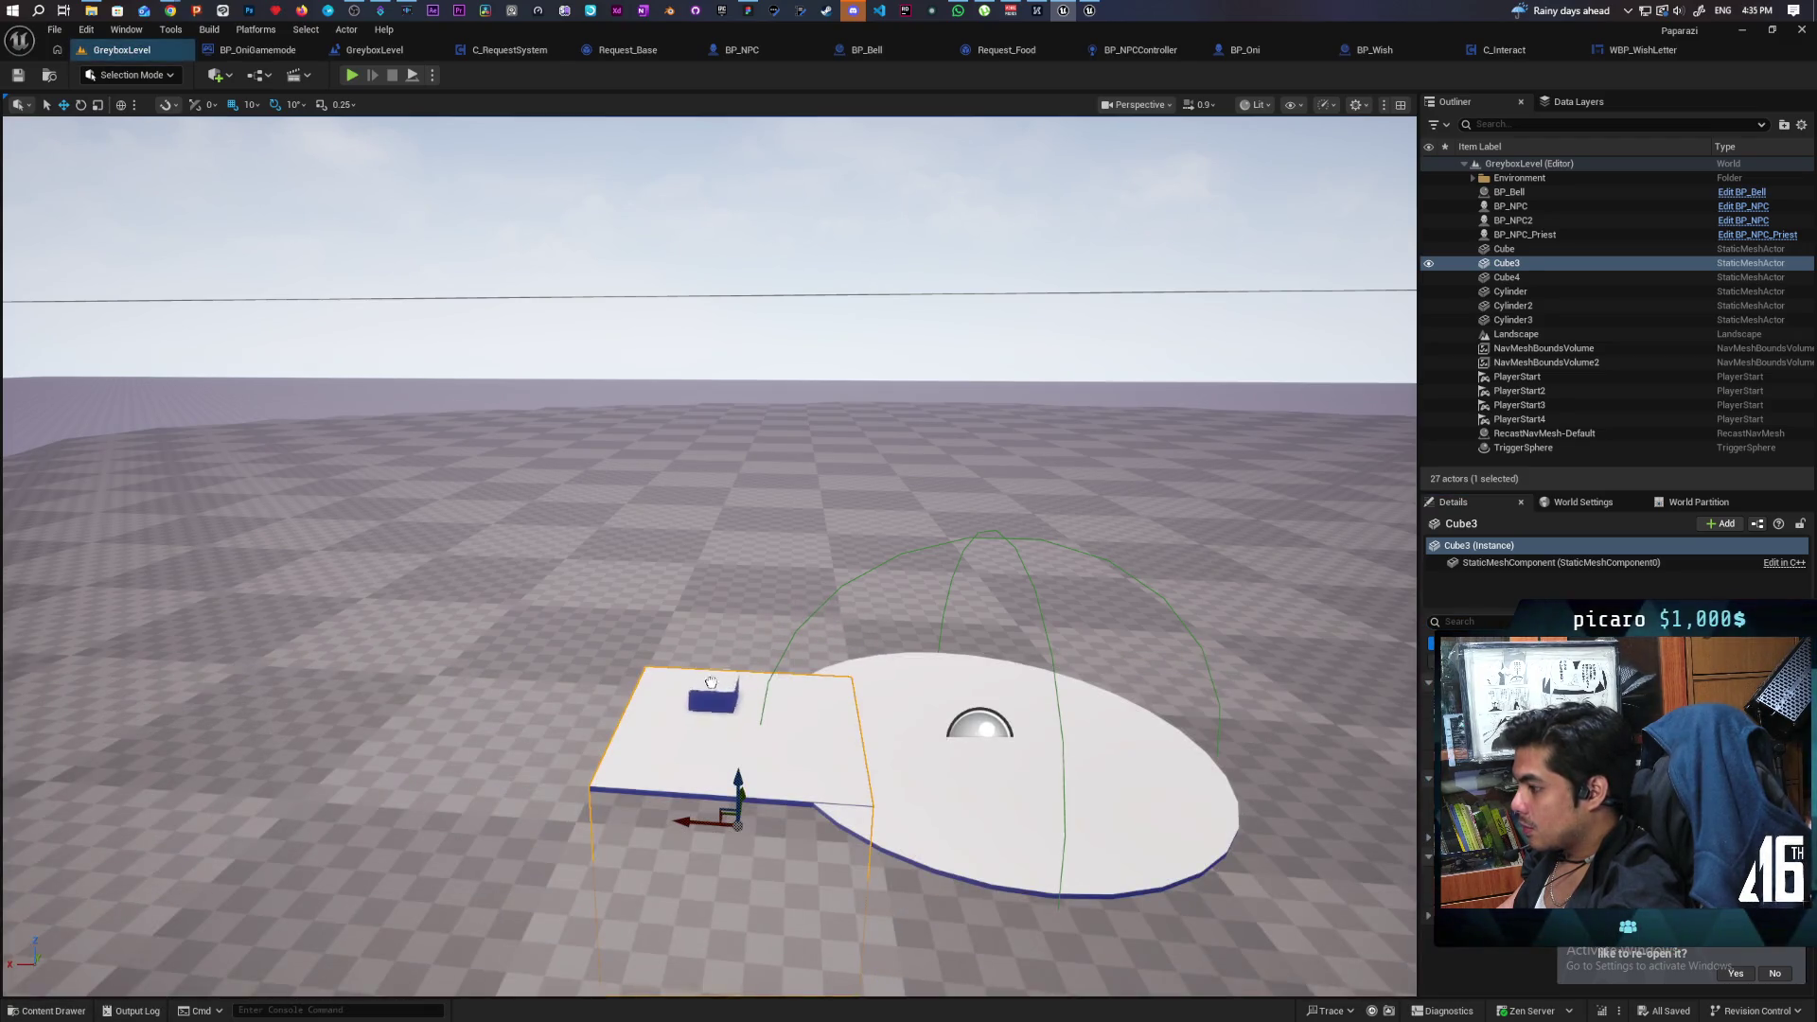
{"action": "left_click", "coordinate": [750, 778]}
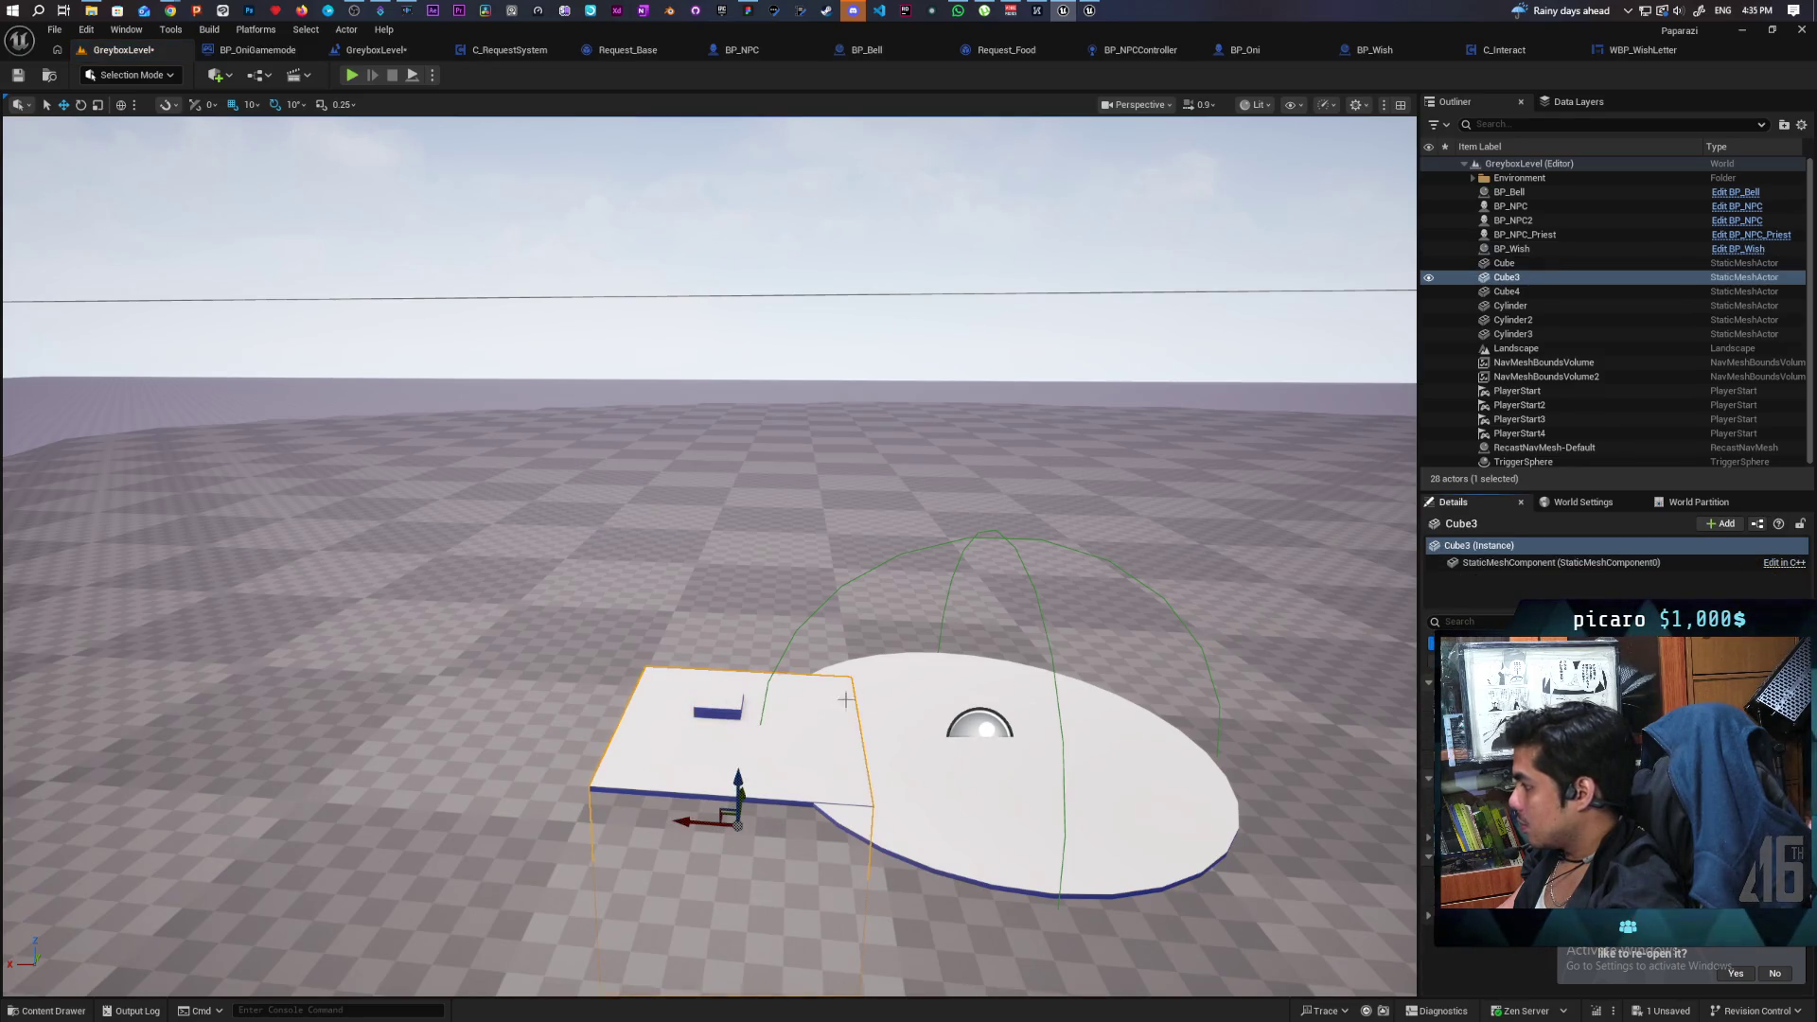
{"action": "left_click", "coordinate": [719, 703]}
{"action": "mouse_move", "coordinate": [719, 716]}
{"action": "left_mouse_down"}
{"action": "mouse_move", "coordinate": [738, 819]}
{"action": "mouse_move", "coordinate": [741, 654]}
{"action": "left_mouse_up"}
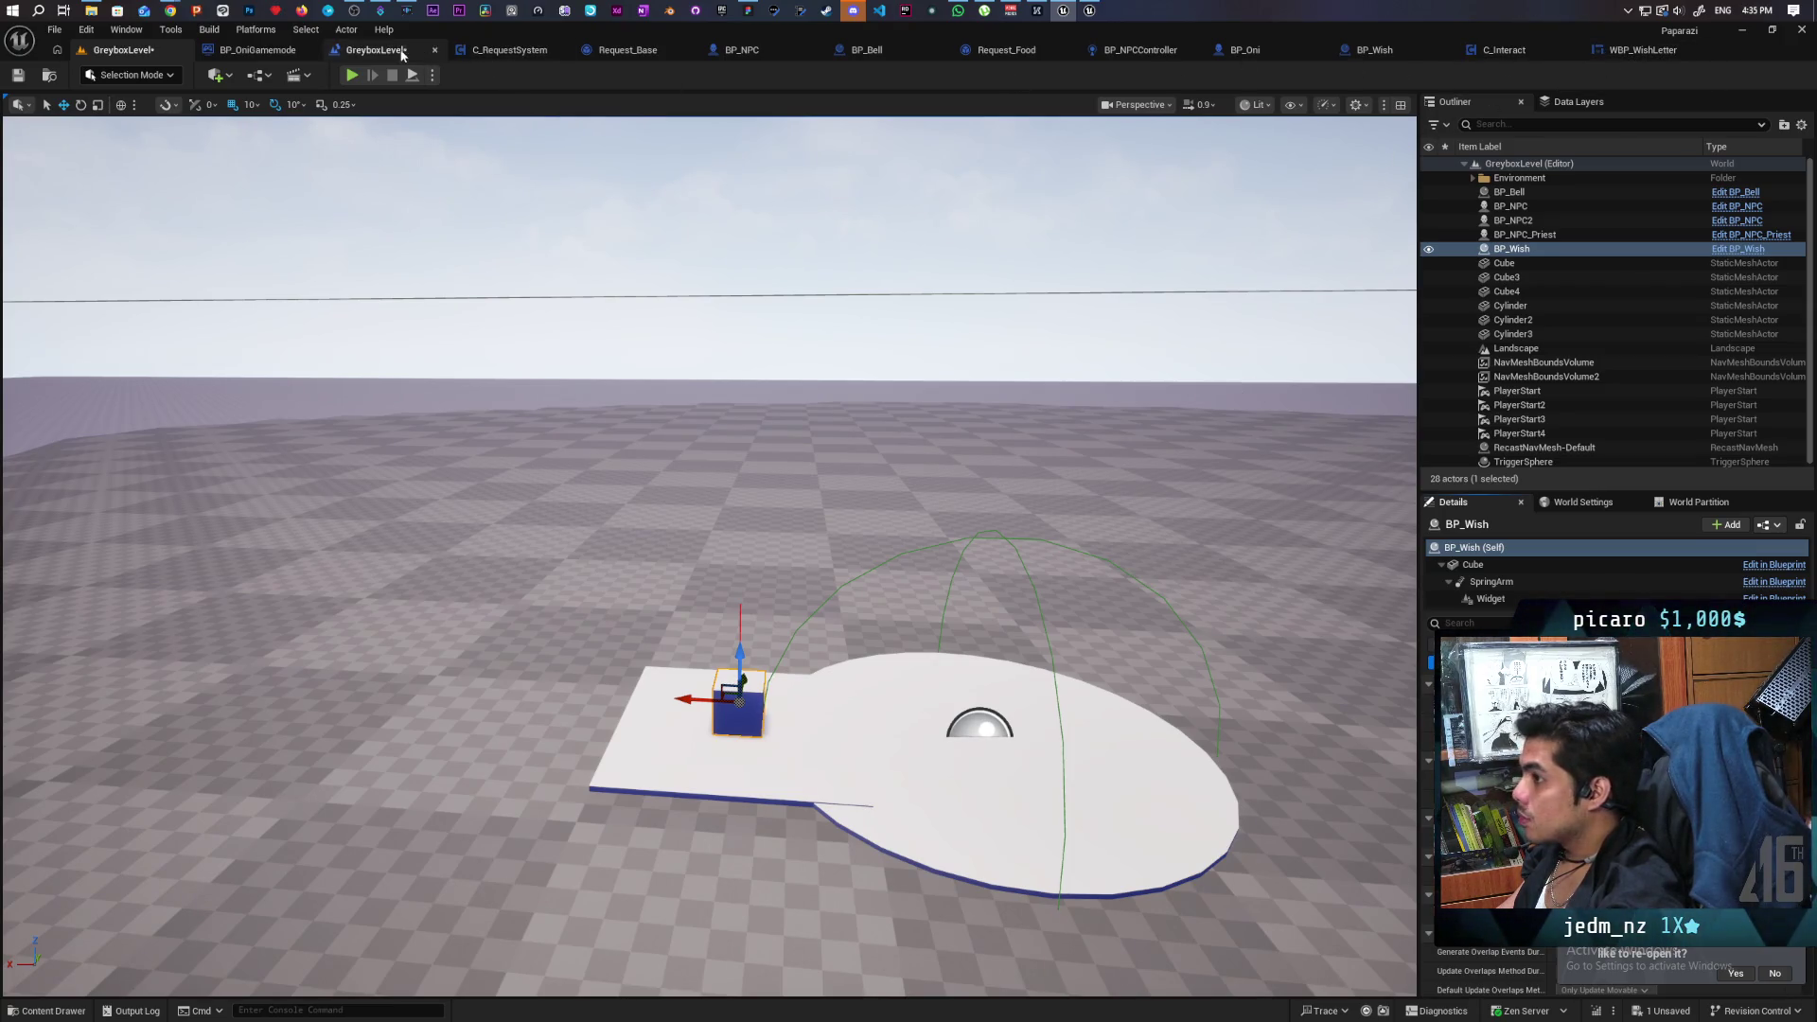
{"action": "left_click", "coordinate": [501, 51]}
{"action": "left_click_drag", "start_coordinate": [834, 702], "coordinate": [725, 564]}
Replace the Temple location nodes with a promoted Spawn Transform Location variable defaulting to -2049.526439, 1767.18721, 834.955026.
{"action": "key", "text": "Delete"}
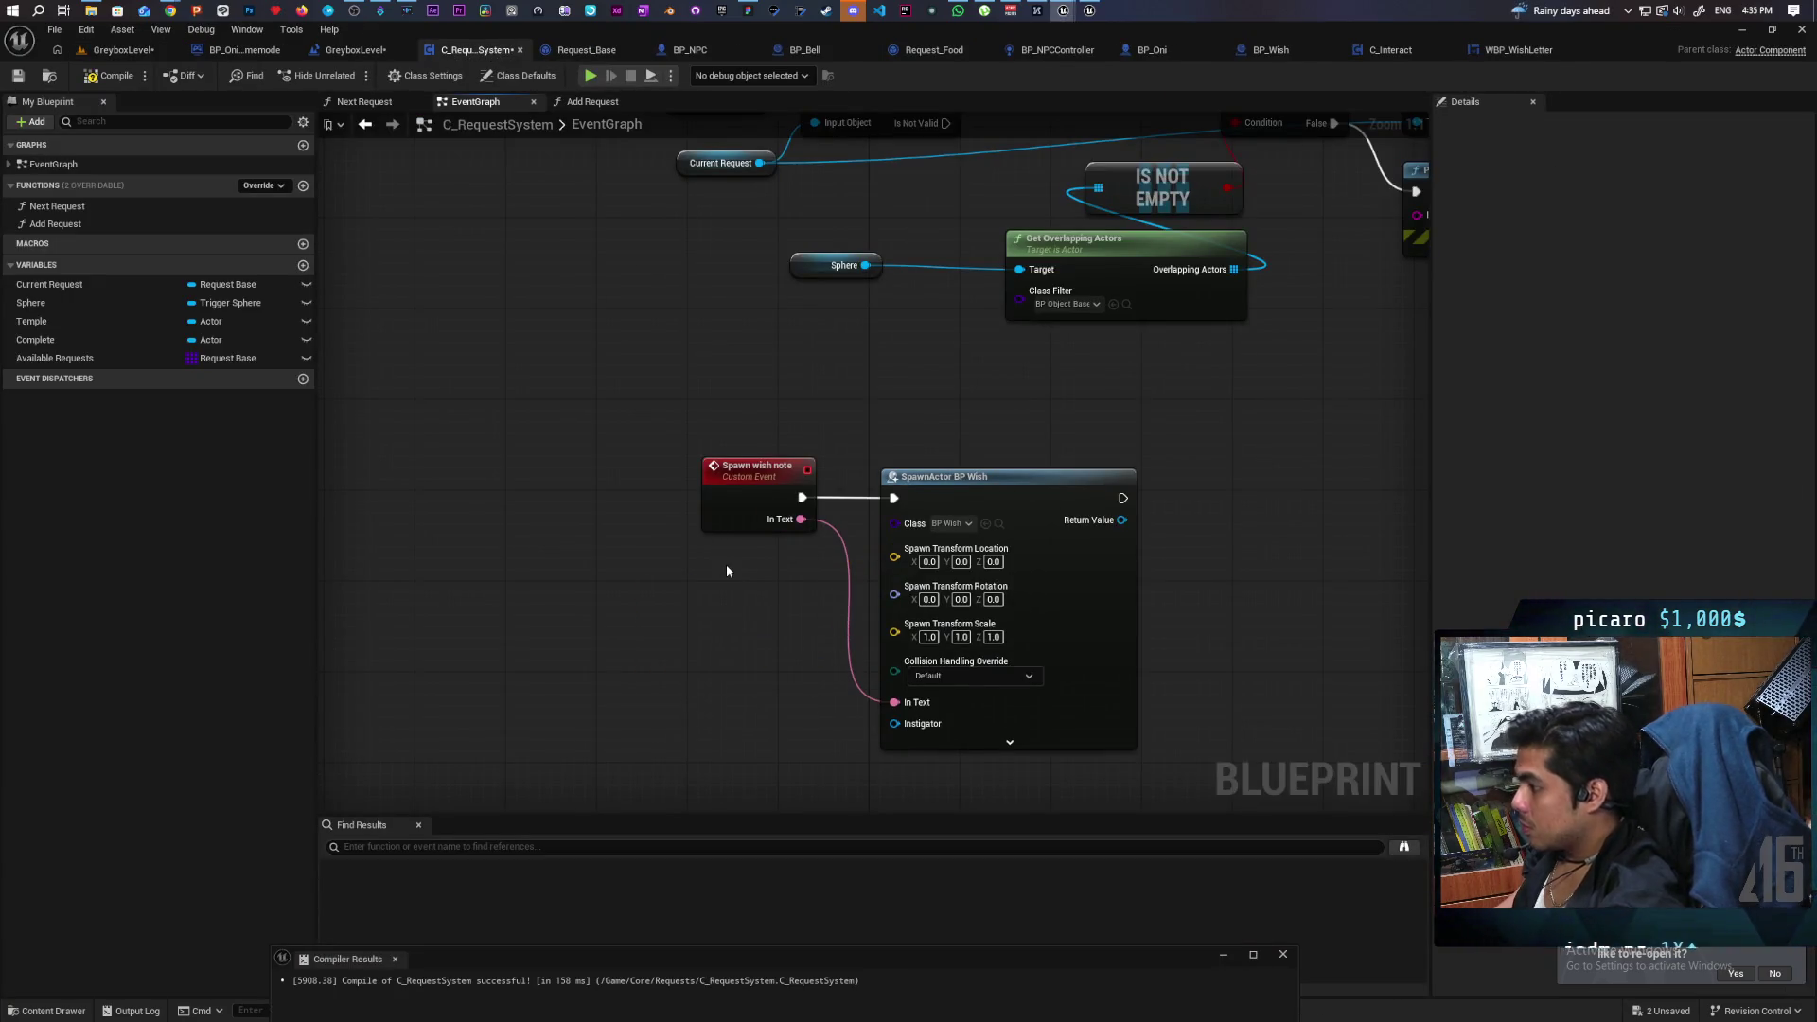
{"action": "left_click_drag", "start_coordinate": [894, 556], "coordinate": [721, 655]}
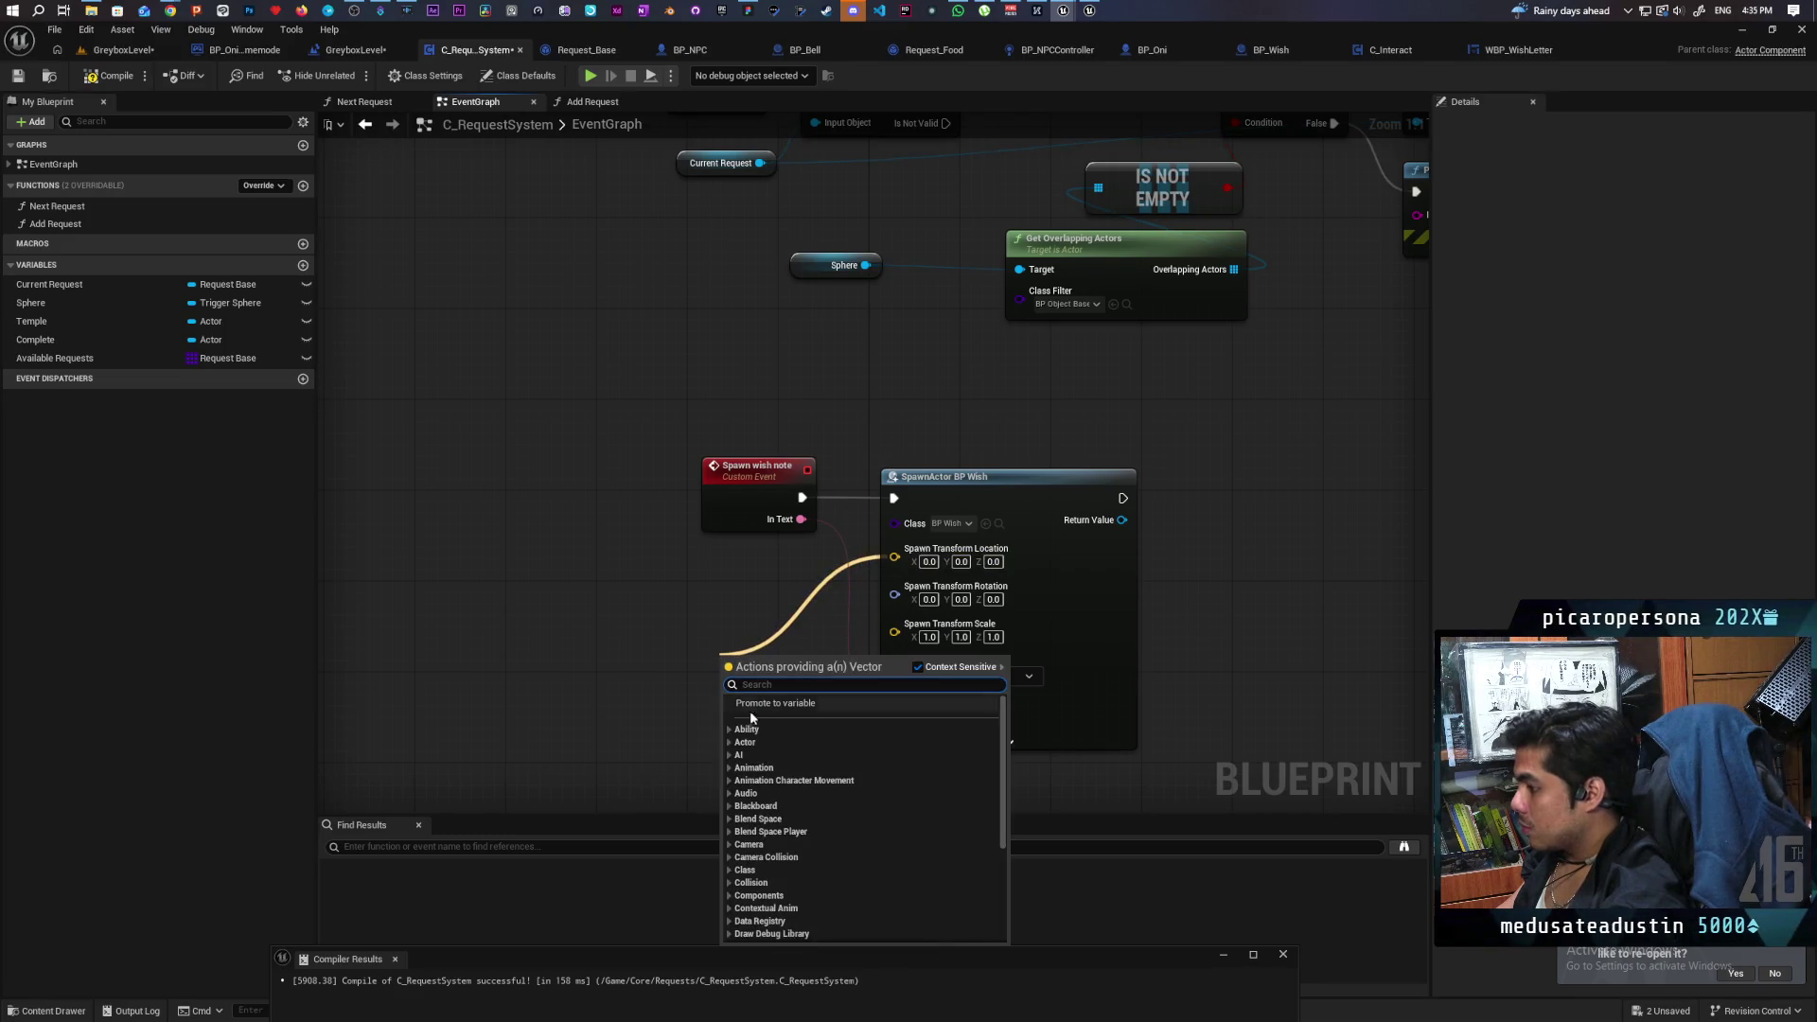
{"action": "left_click", "coordinate": [778, 704]}
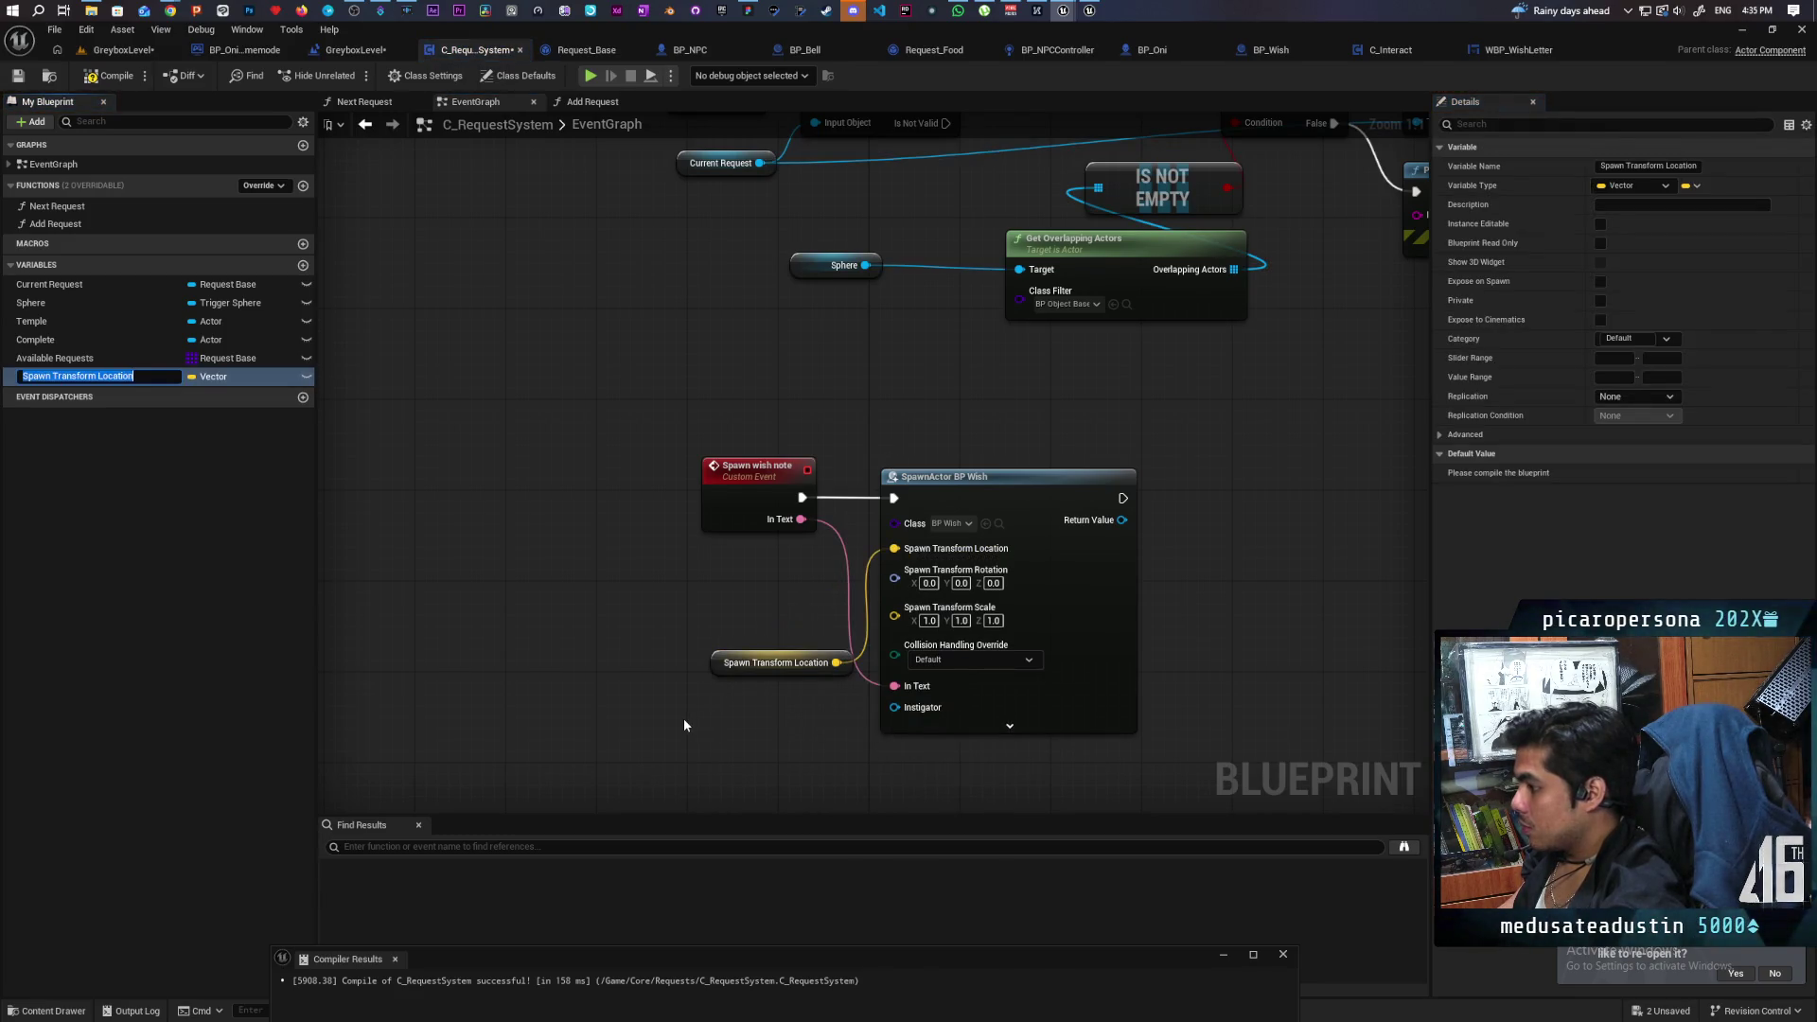
{"action": "key", "text": "Return"}
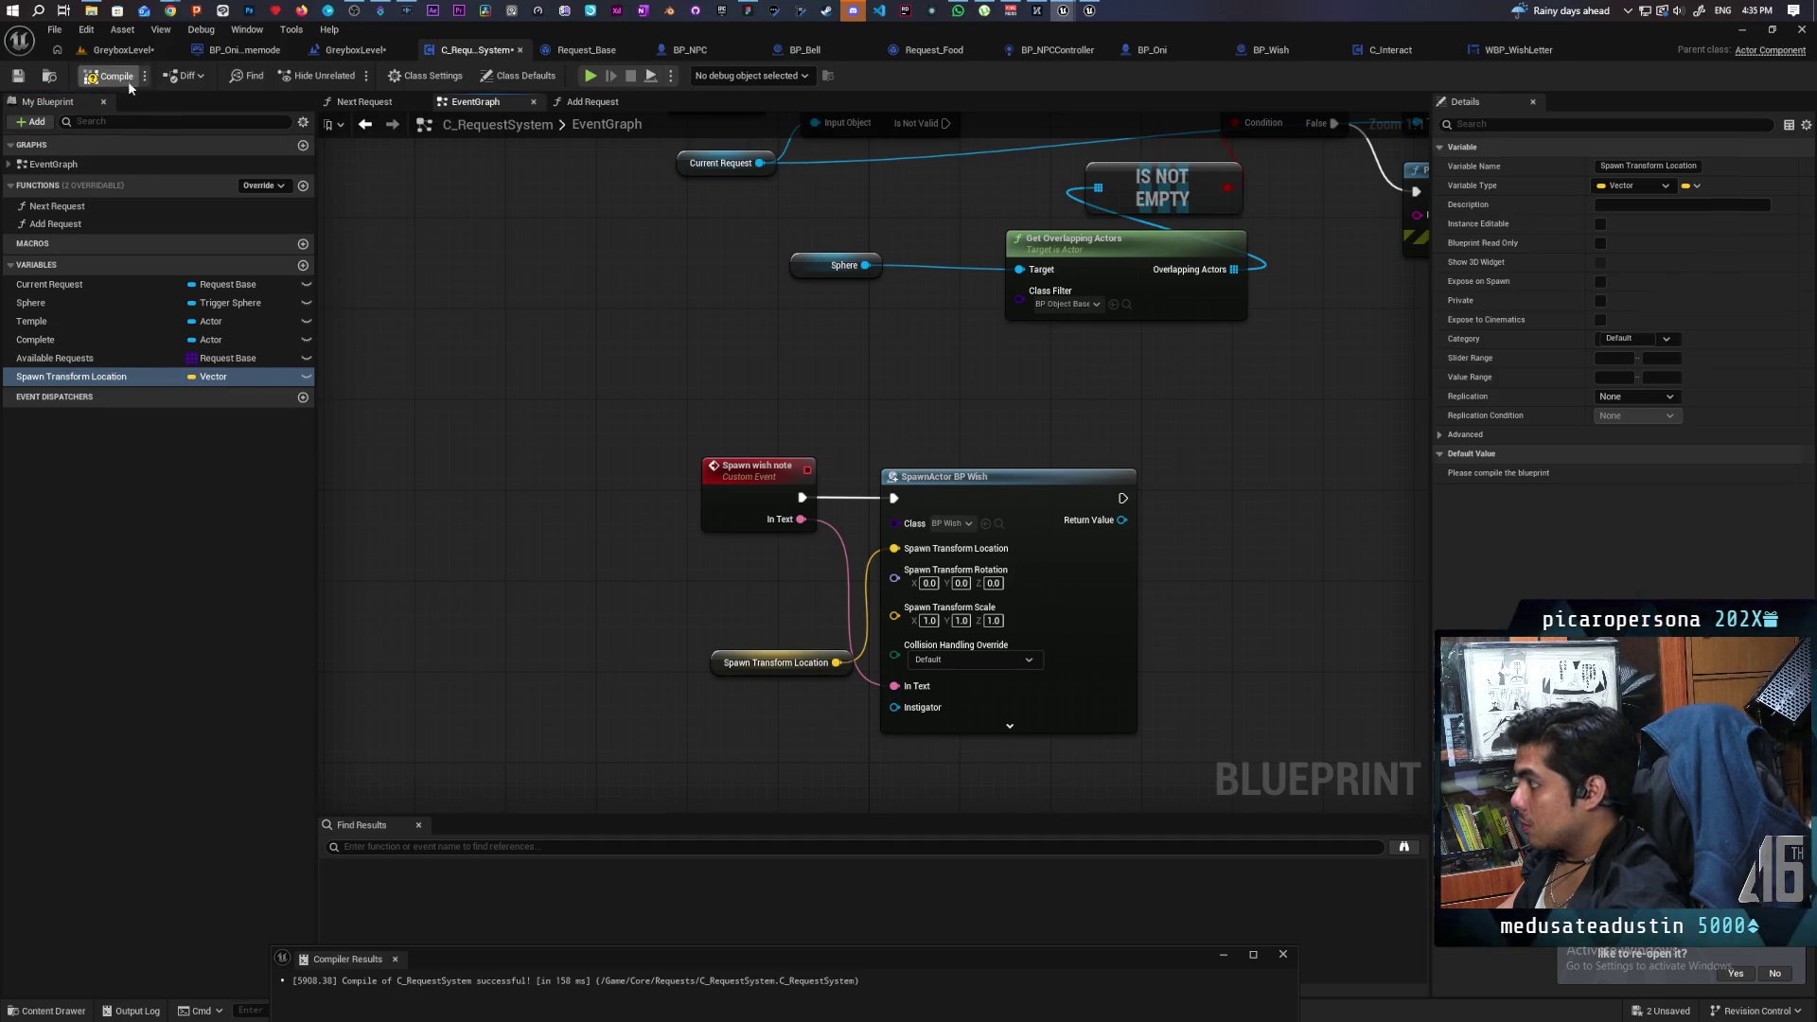
{"action": "left_click", "coordinate": [108, 83]}
{"action": "left_click", "coordinate": [1557, 474], "text": "shift"}
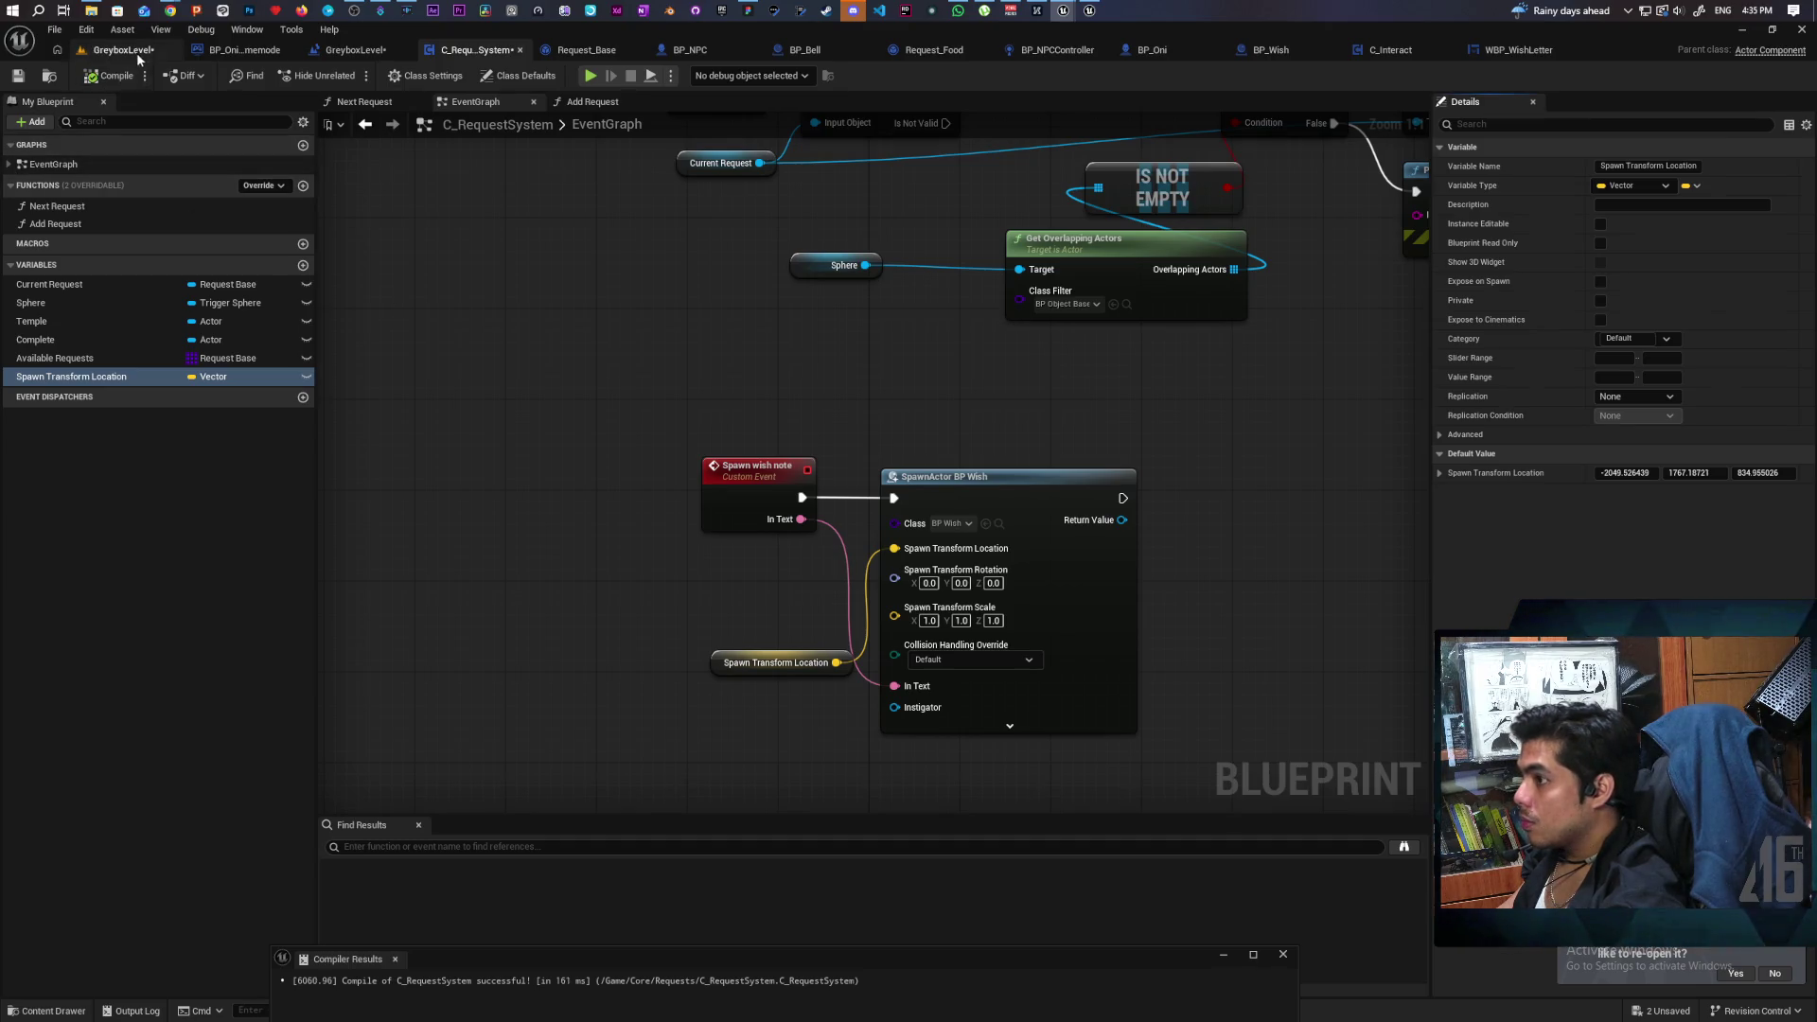
{"action": "left_click", "coordinate": [136, 53]}
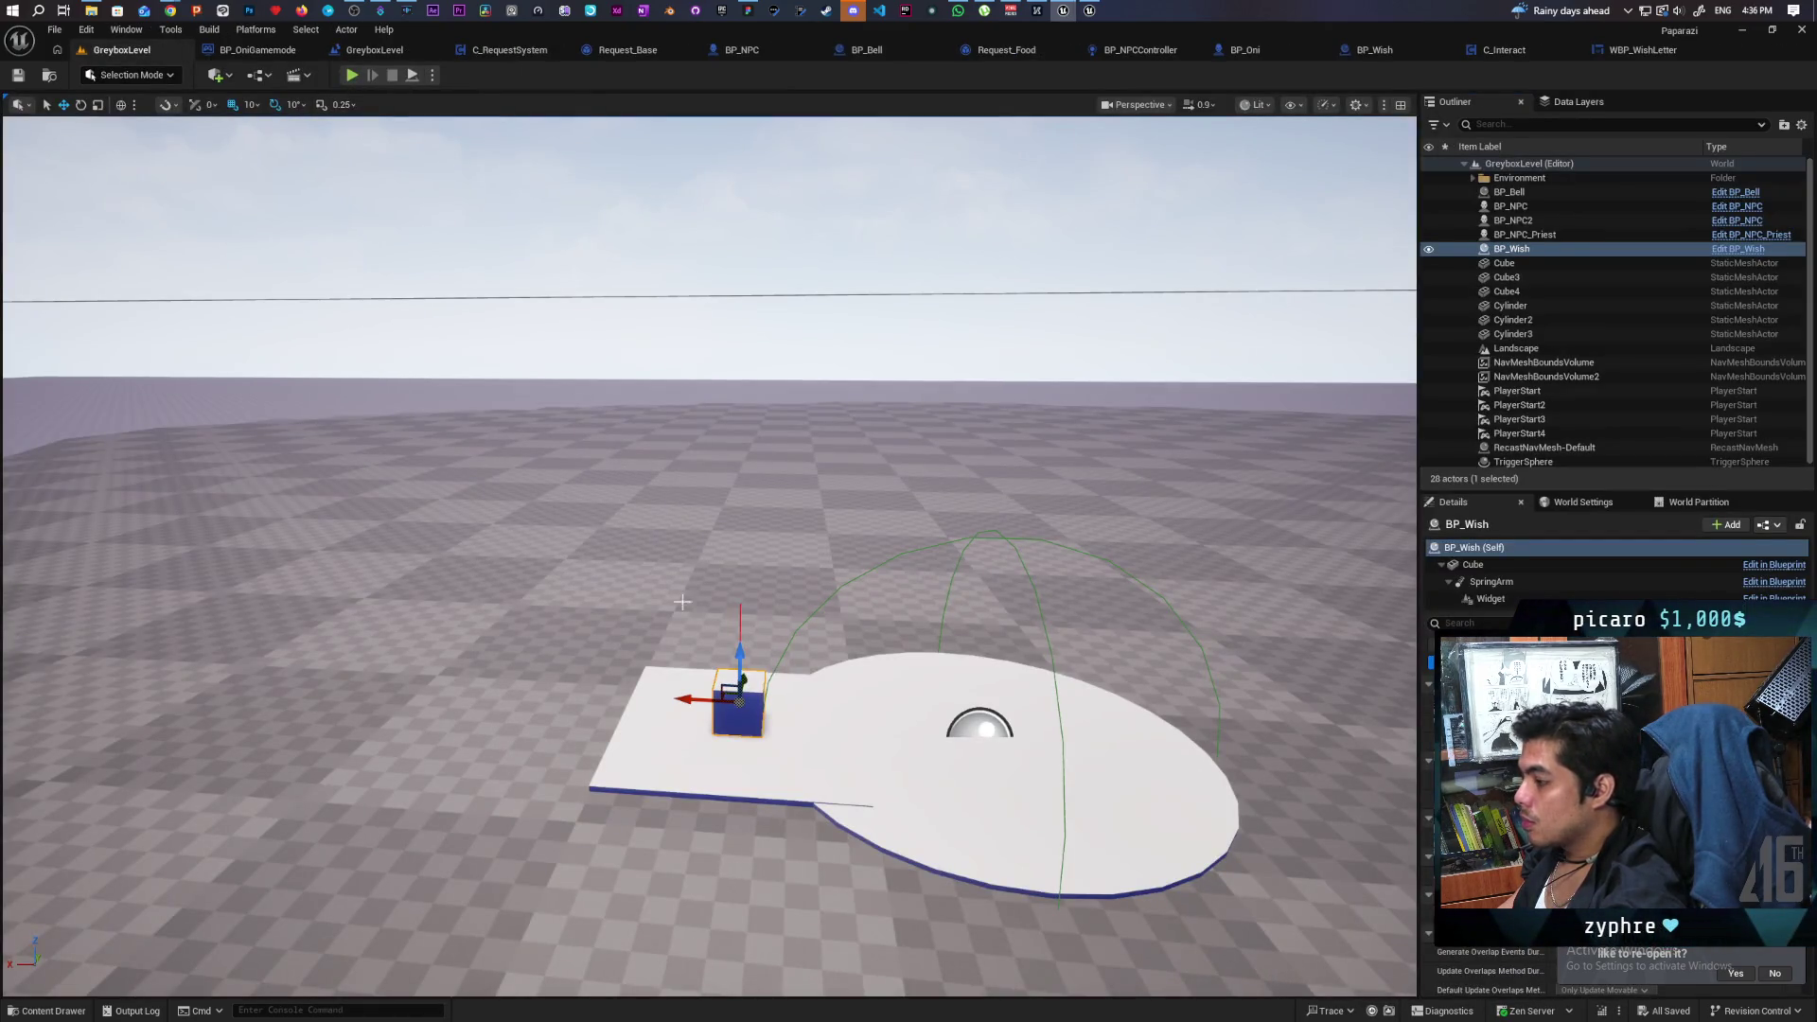
Delete the hand-placed BP_Wish note, start a playtest and walk toward the temple platform.
{"action": "key", "text": "Delete"}
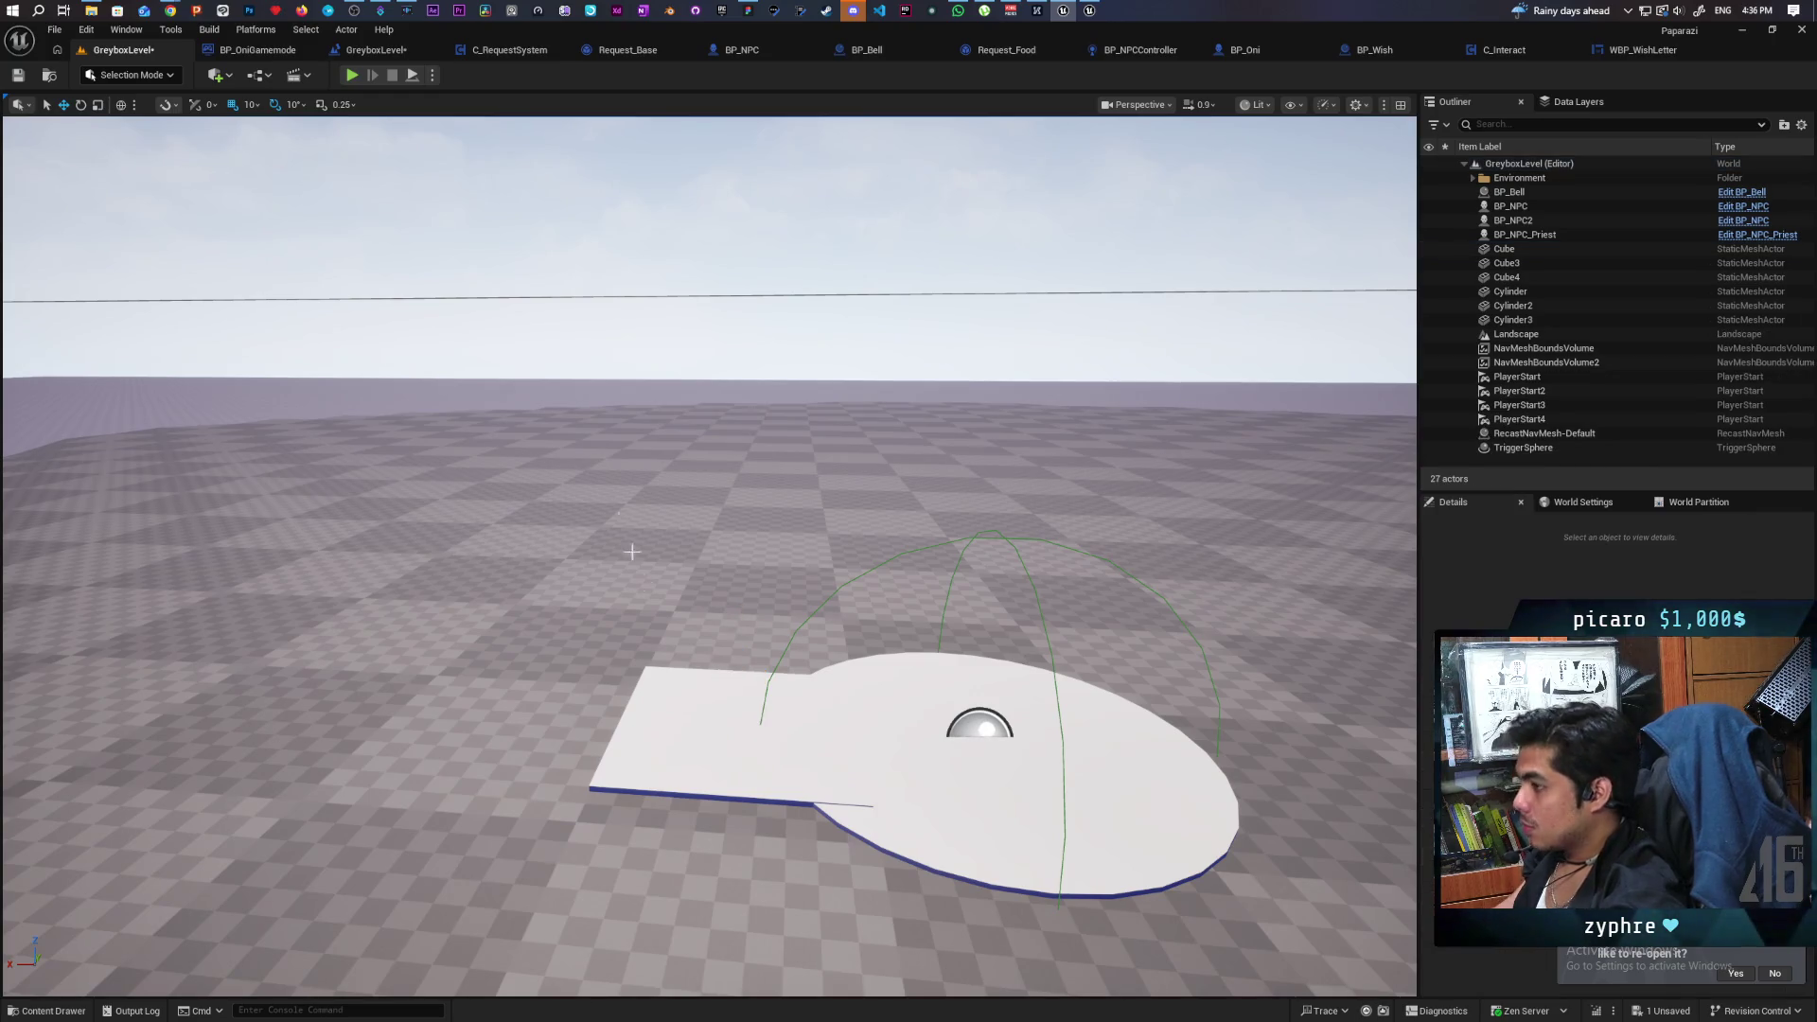
{"action": "left_click", "coordinate": [352, 76]}
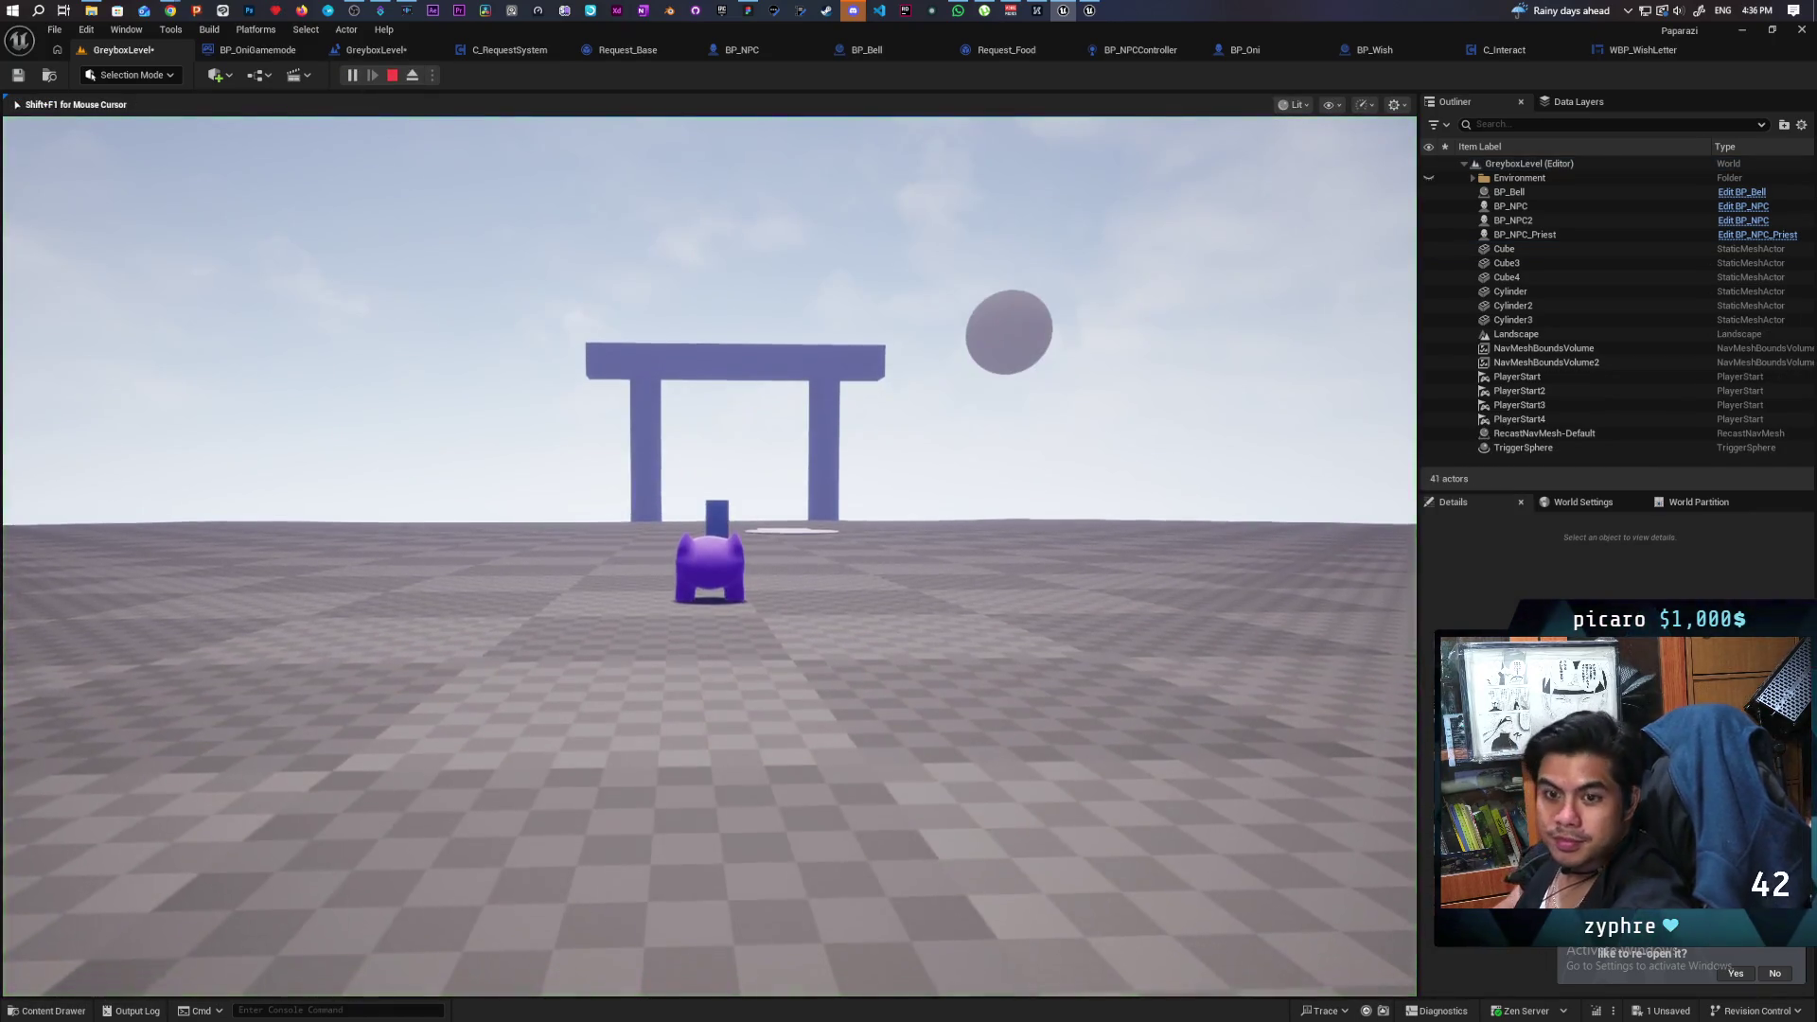
{"action": "key", "text": "a"}
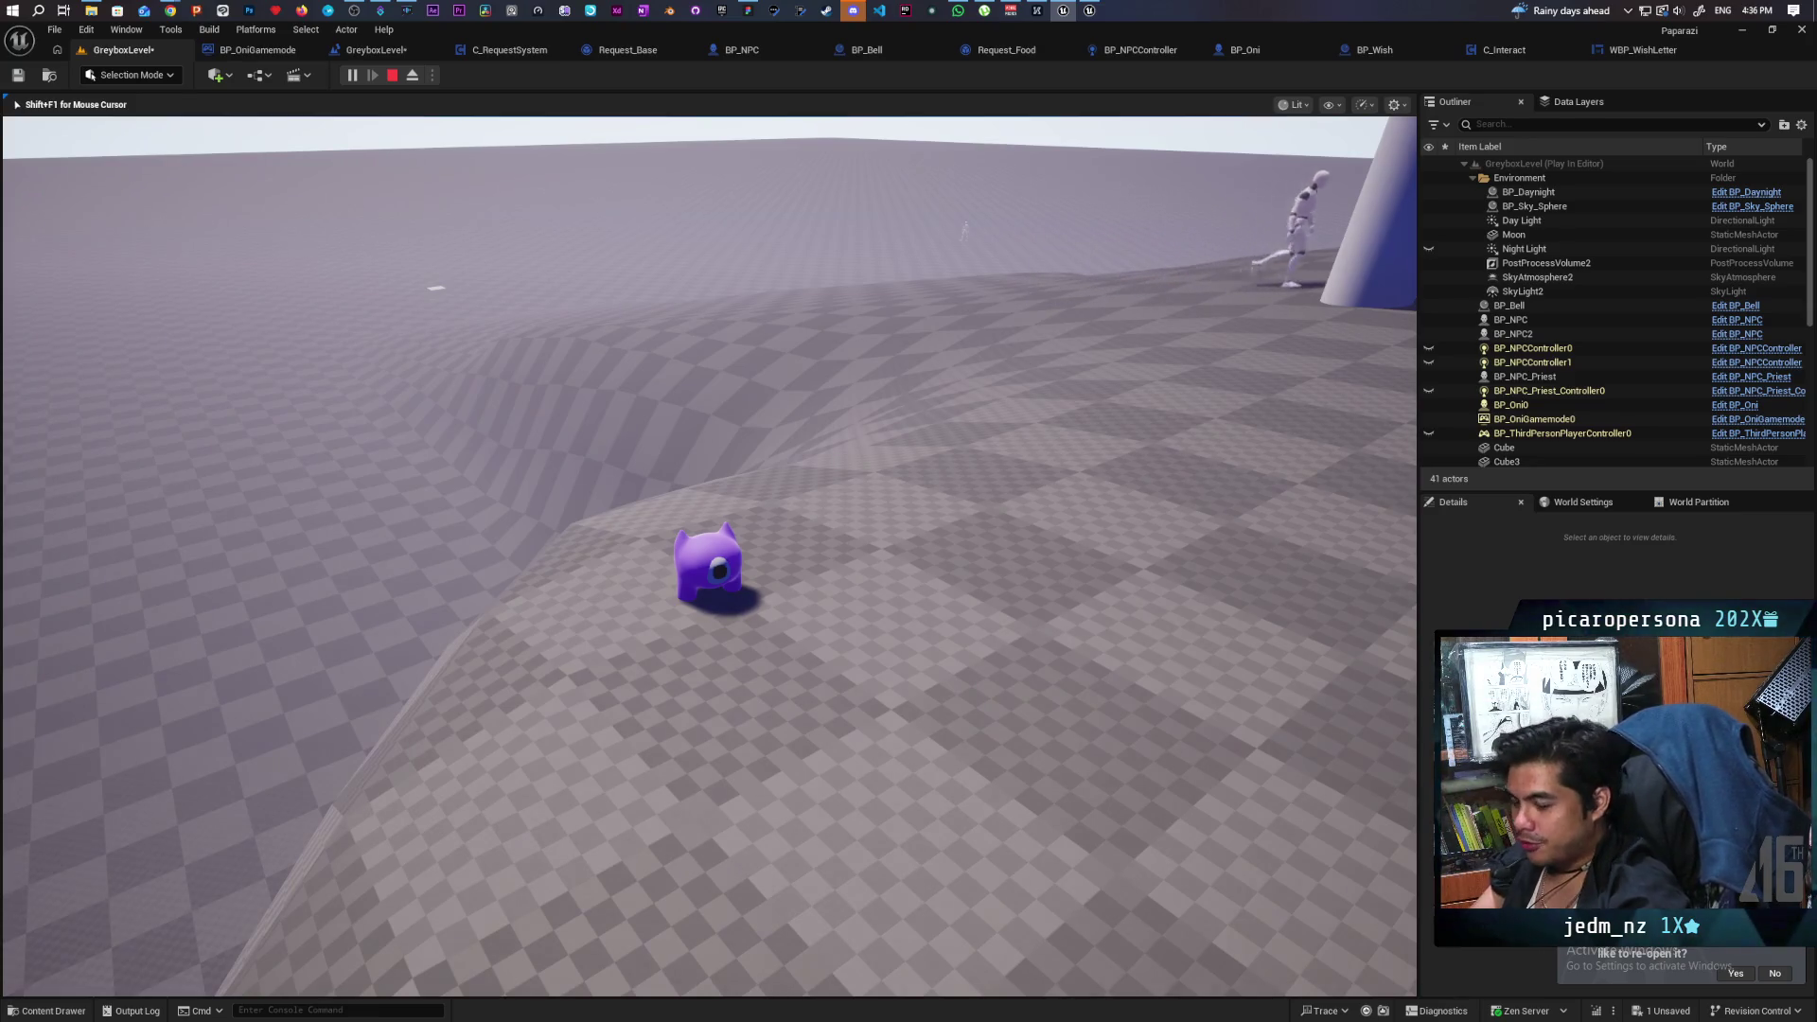
{"action": "key", "text": "w"}
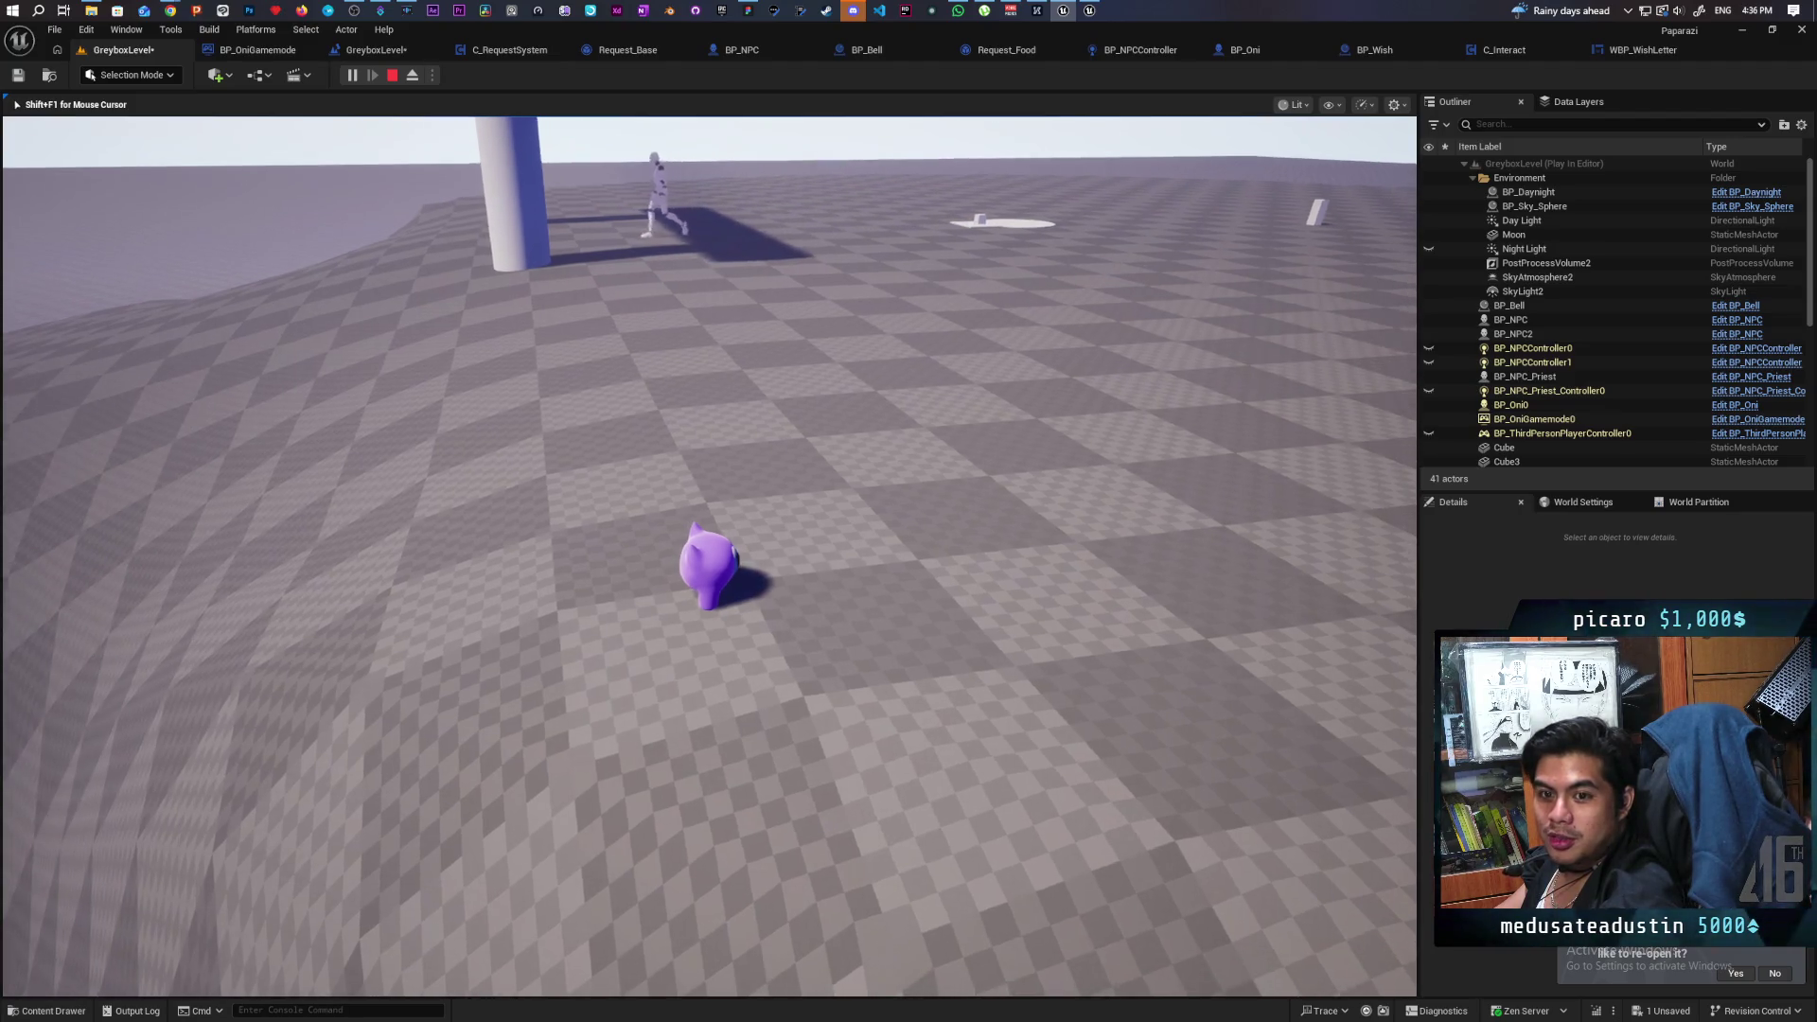
{"action": "key", "text": "w"}
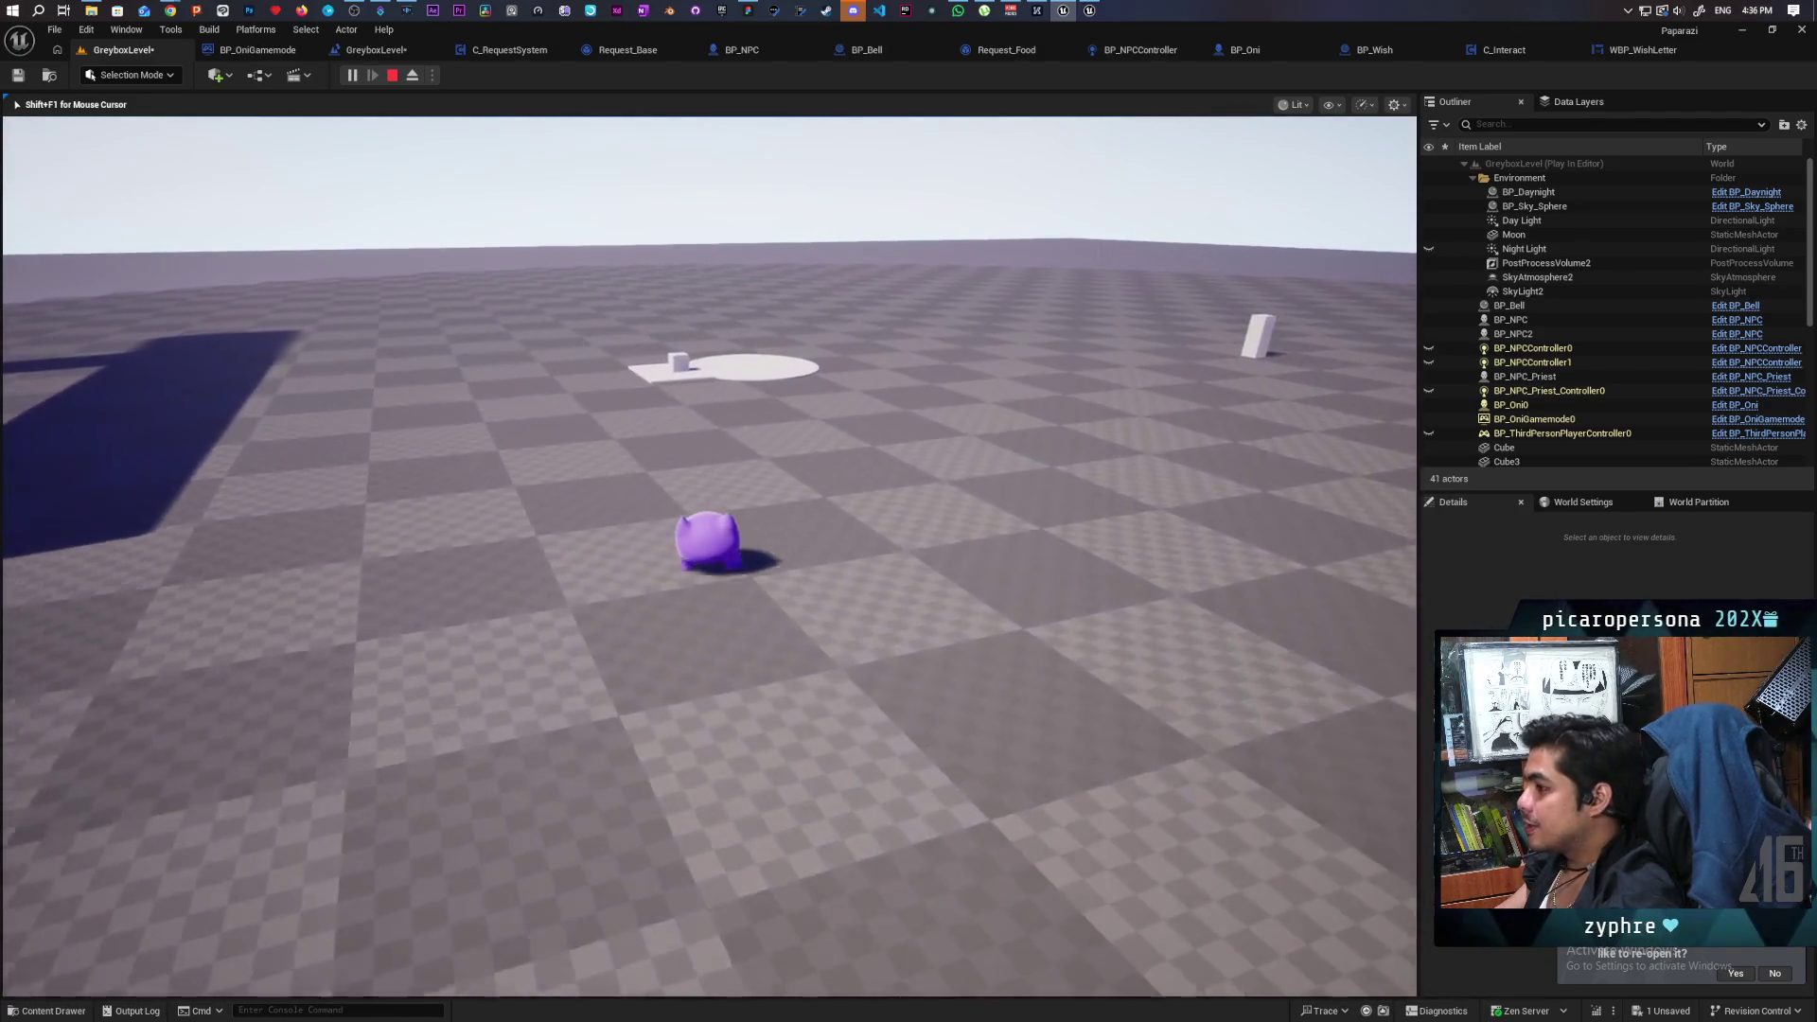
Read the spawned wish note 'First week i need food', then stop the play session.
{"action": "key", "text": "e"}
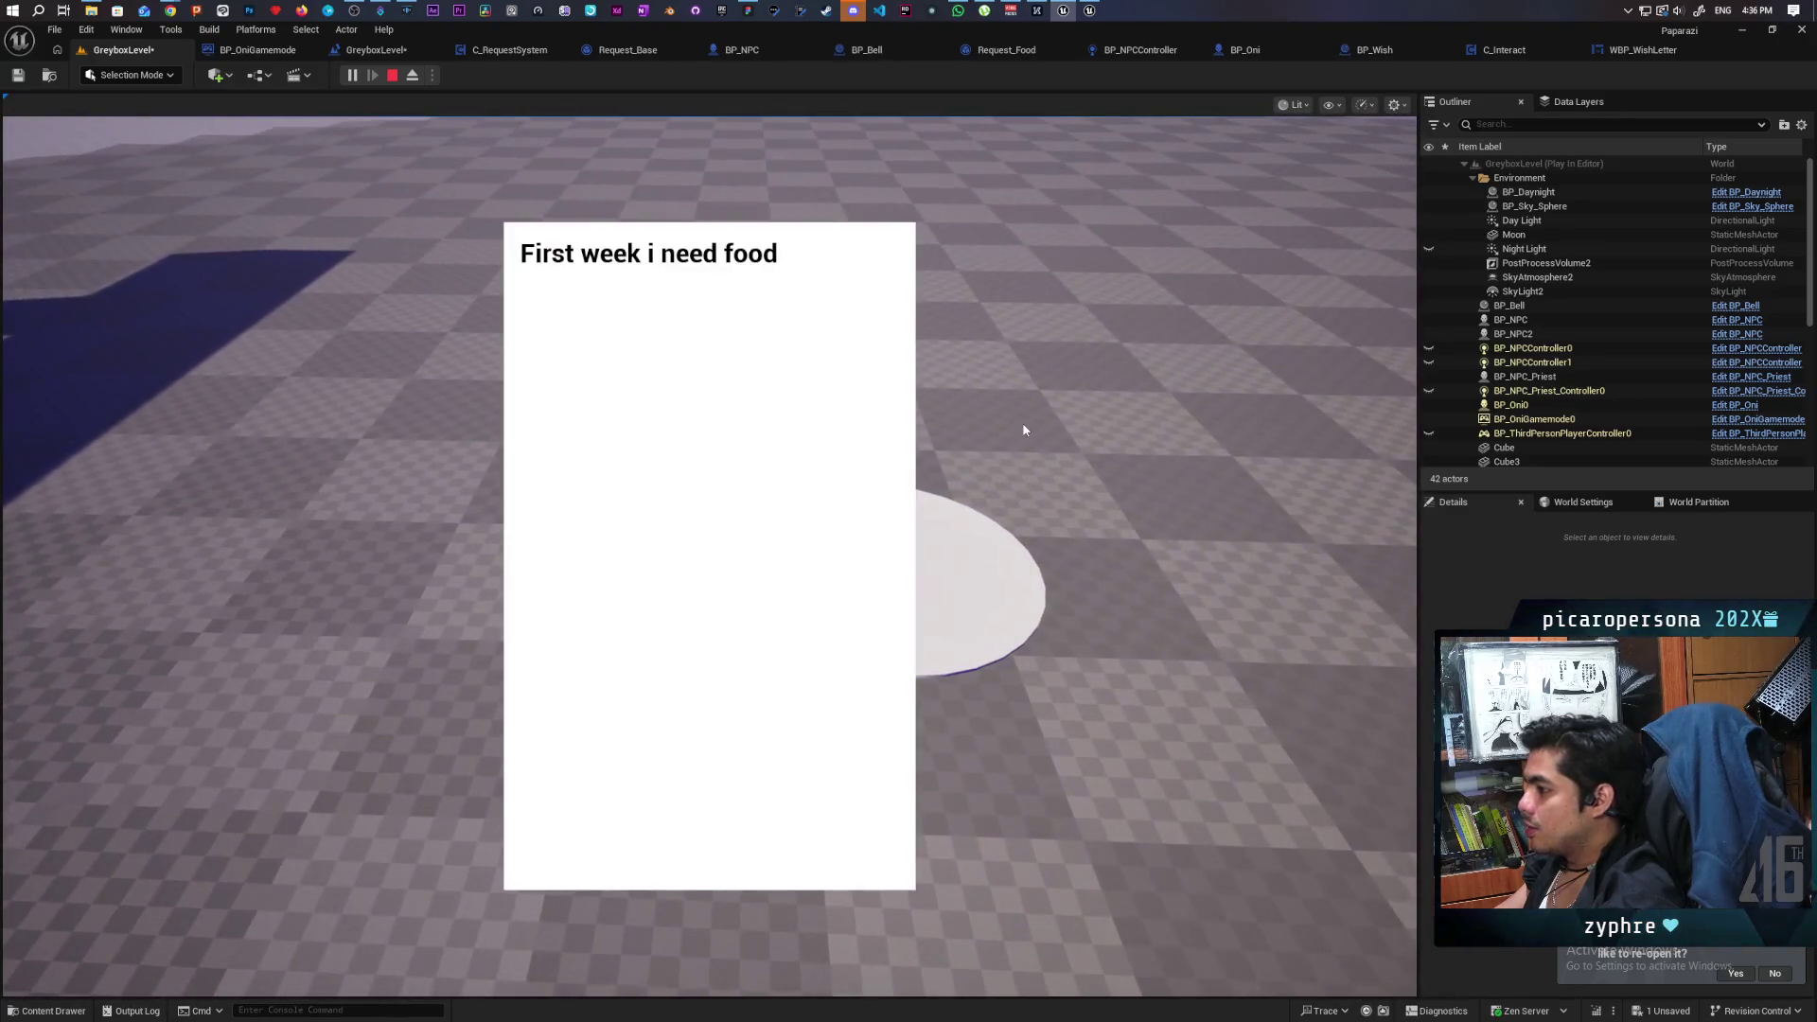
{"action": "key", "text": "f"}
{"action": "key", "text": "f"}
{"action": "key", "text": "f"}
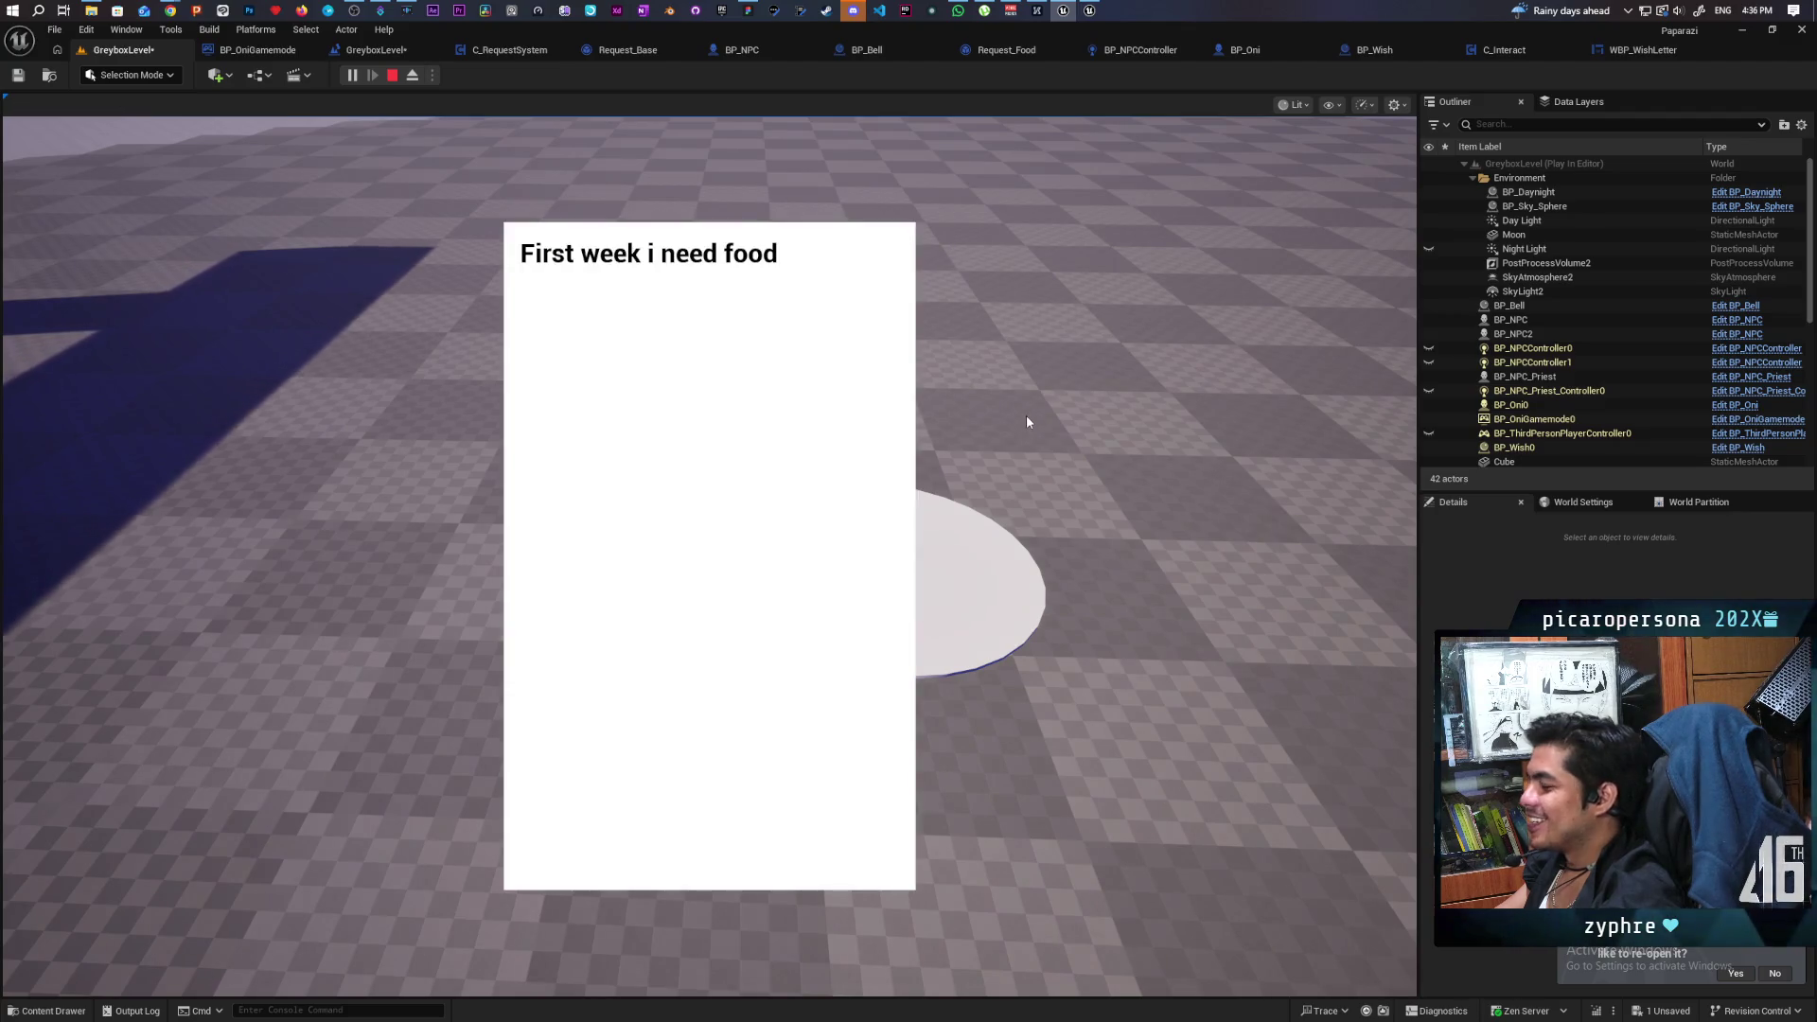
{"action": "key", "text": "f"}
{"action": "key", "text": "f"}
{"action": "key", "text": "f"}
{"action": "key", "text": "f"}
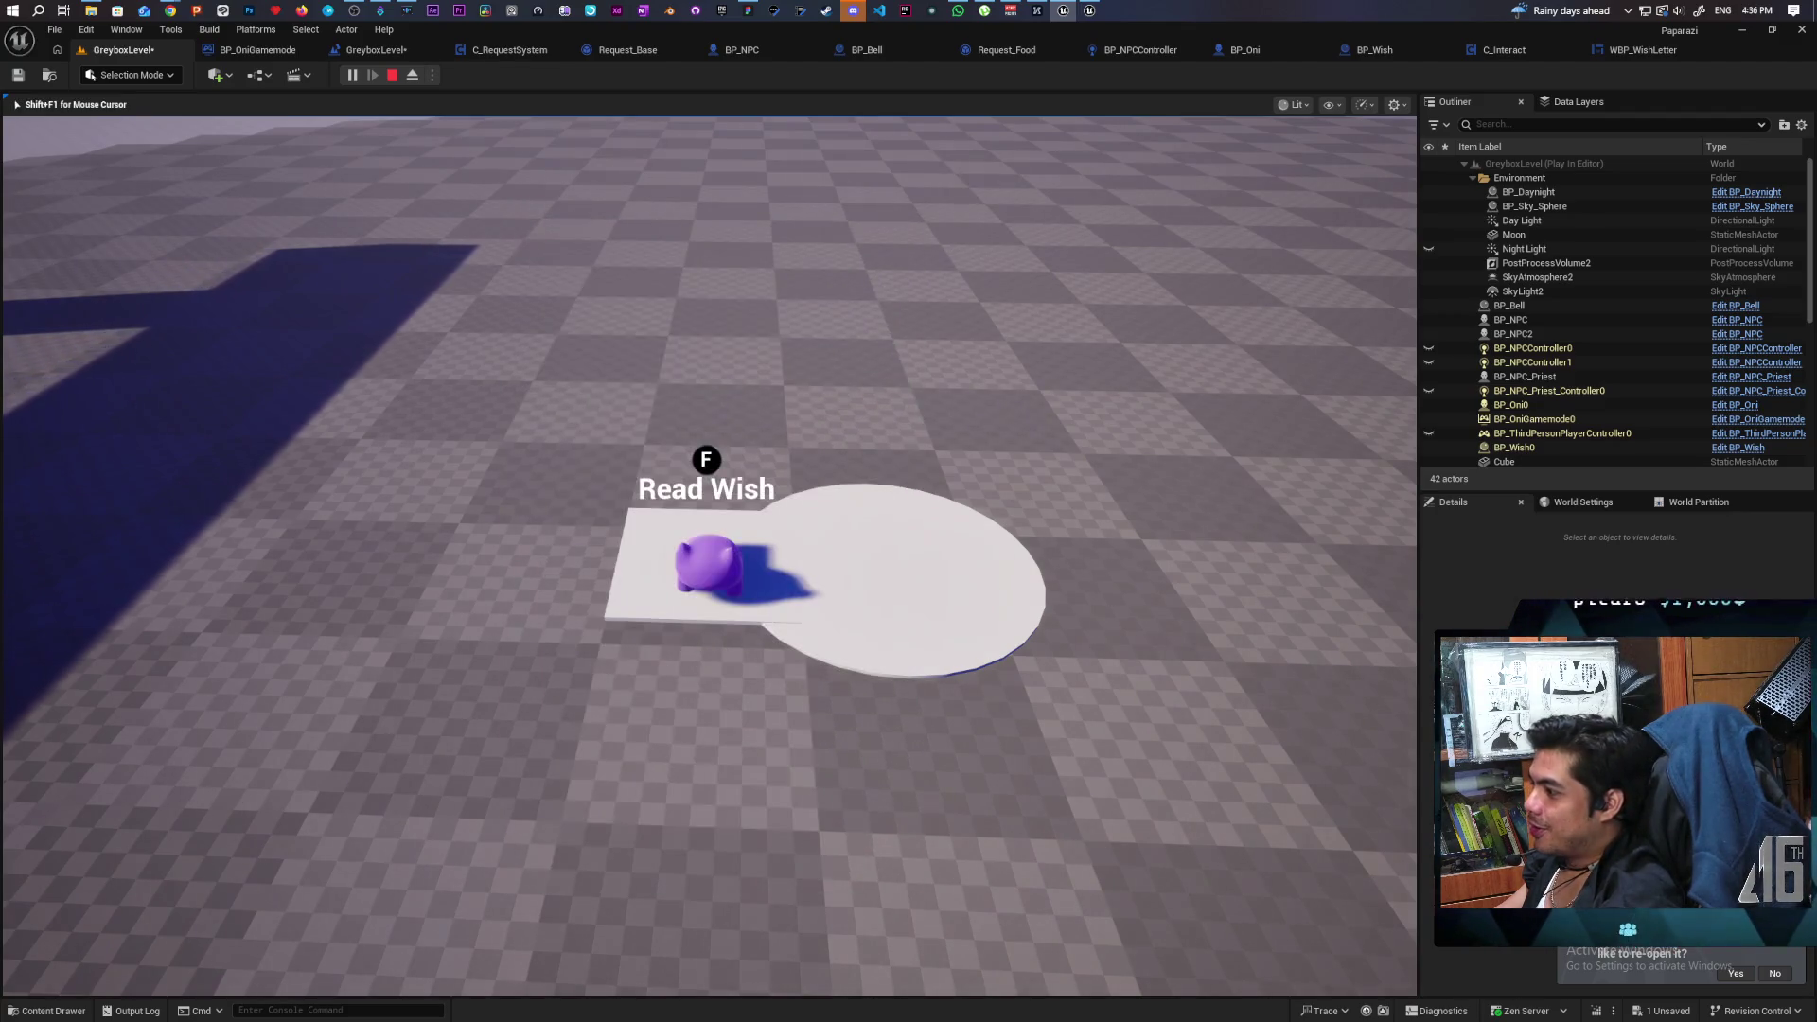
{"action": "key", "text": "f"}
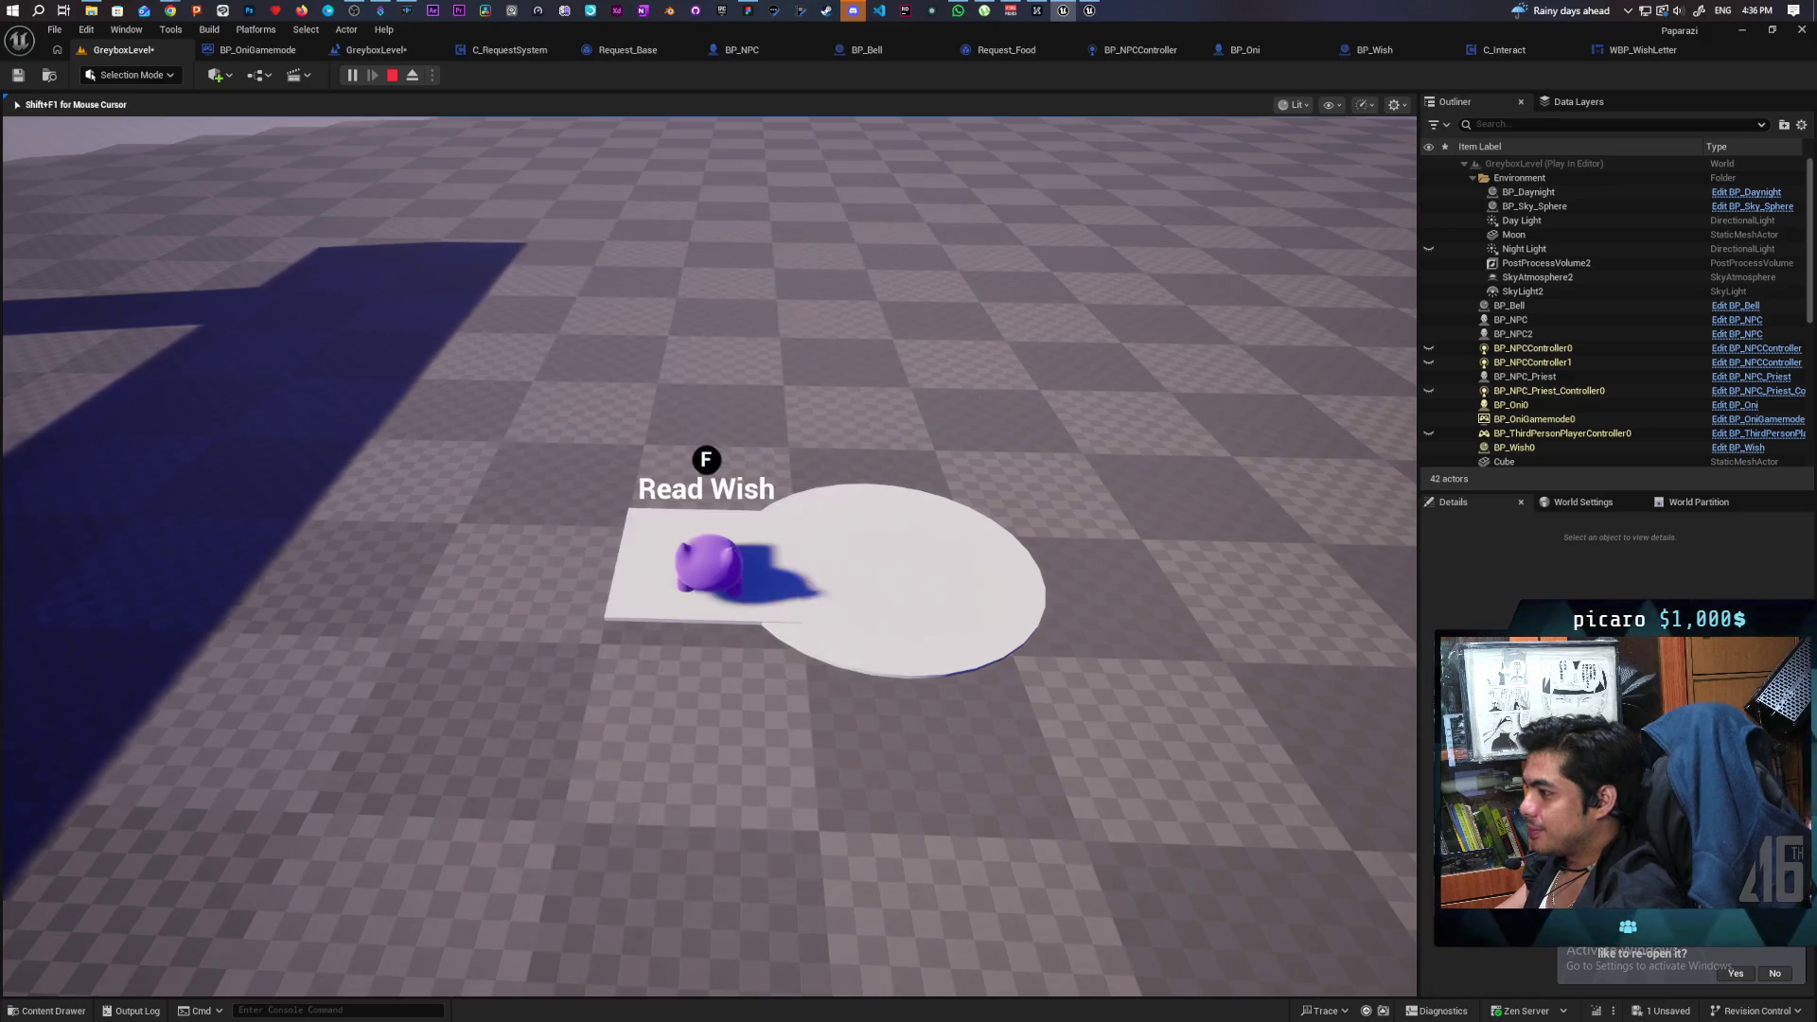
{"action": "left_click", "coordinate": [1026, 421]}
{"action": "key", "text": "s"}
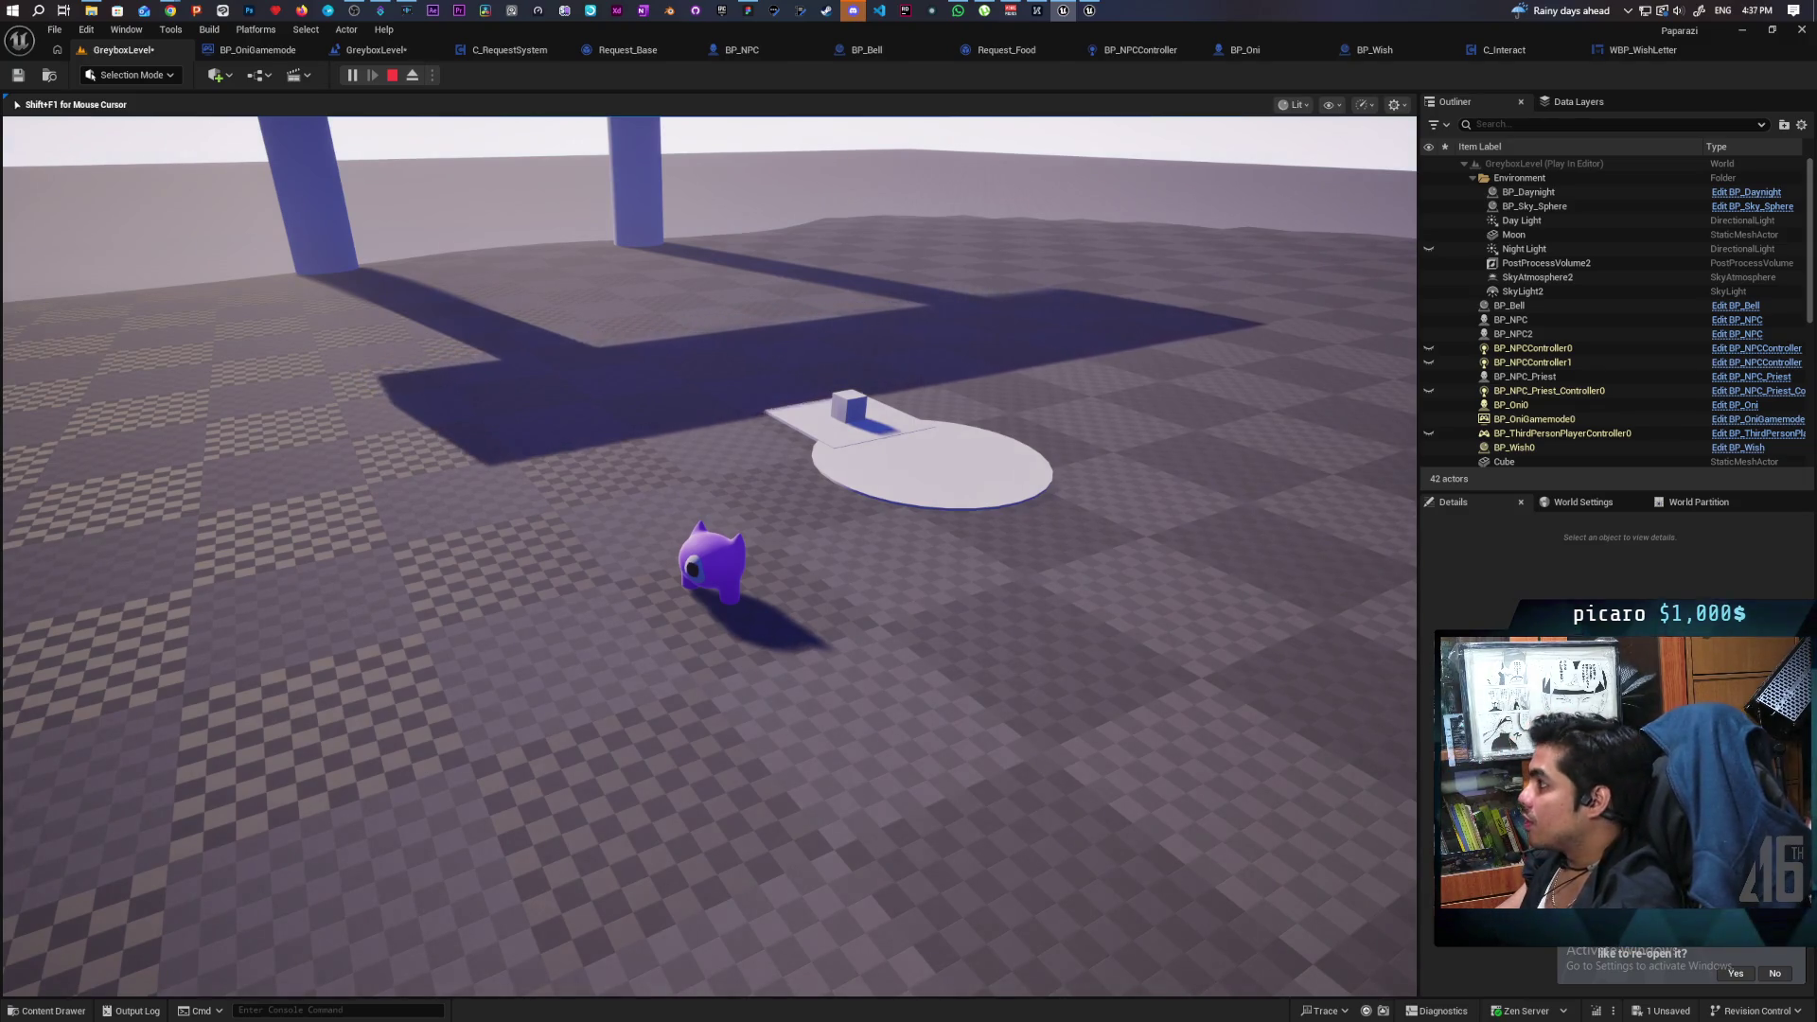
{"action": "key", "text": "Escape"}
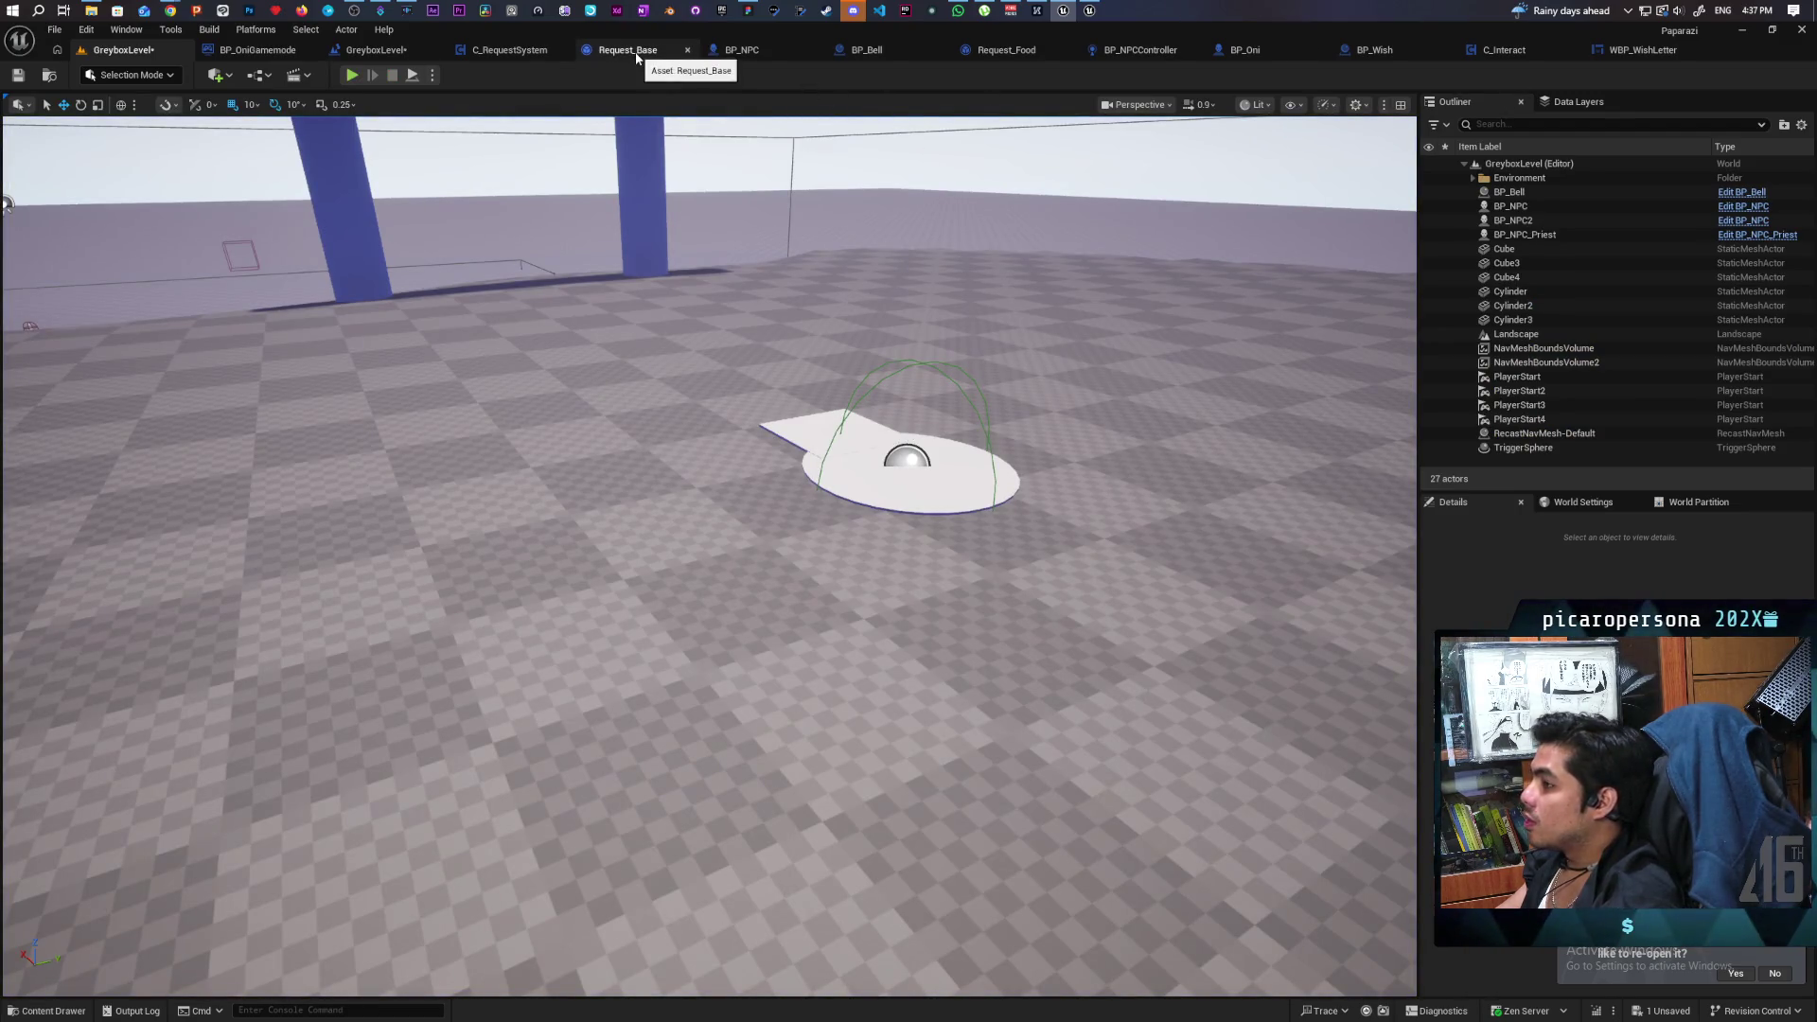
In C_RequestSystem, store the spawned note's Return Value in a new Wish Note variable.
{"action": "left_click", "coordinate": [509, 51]}
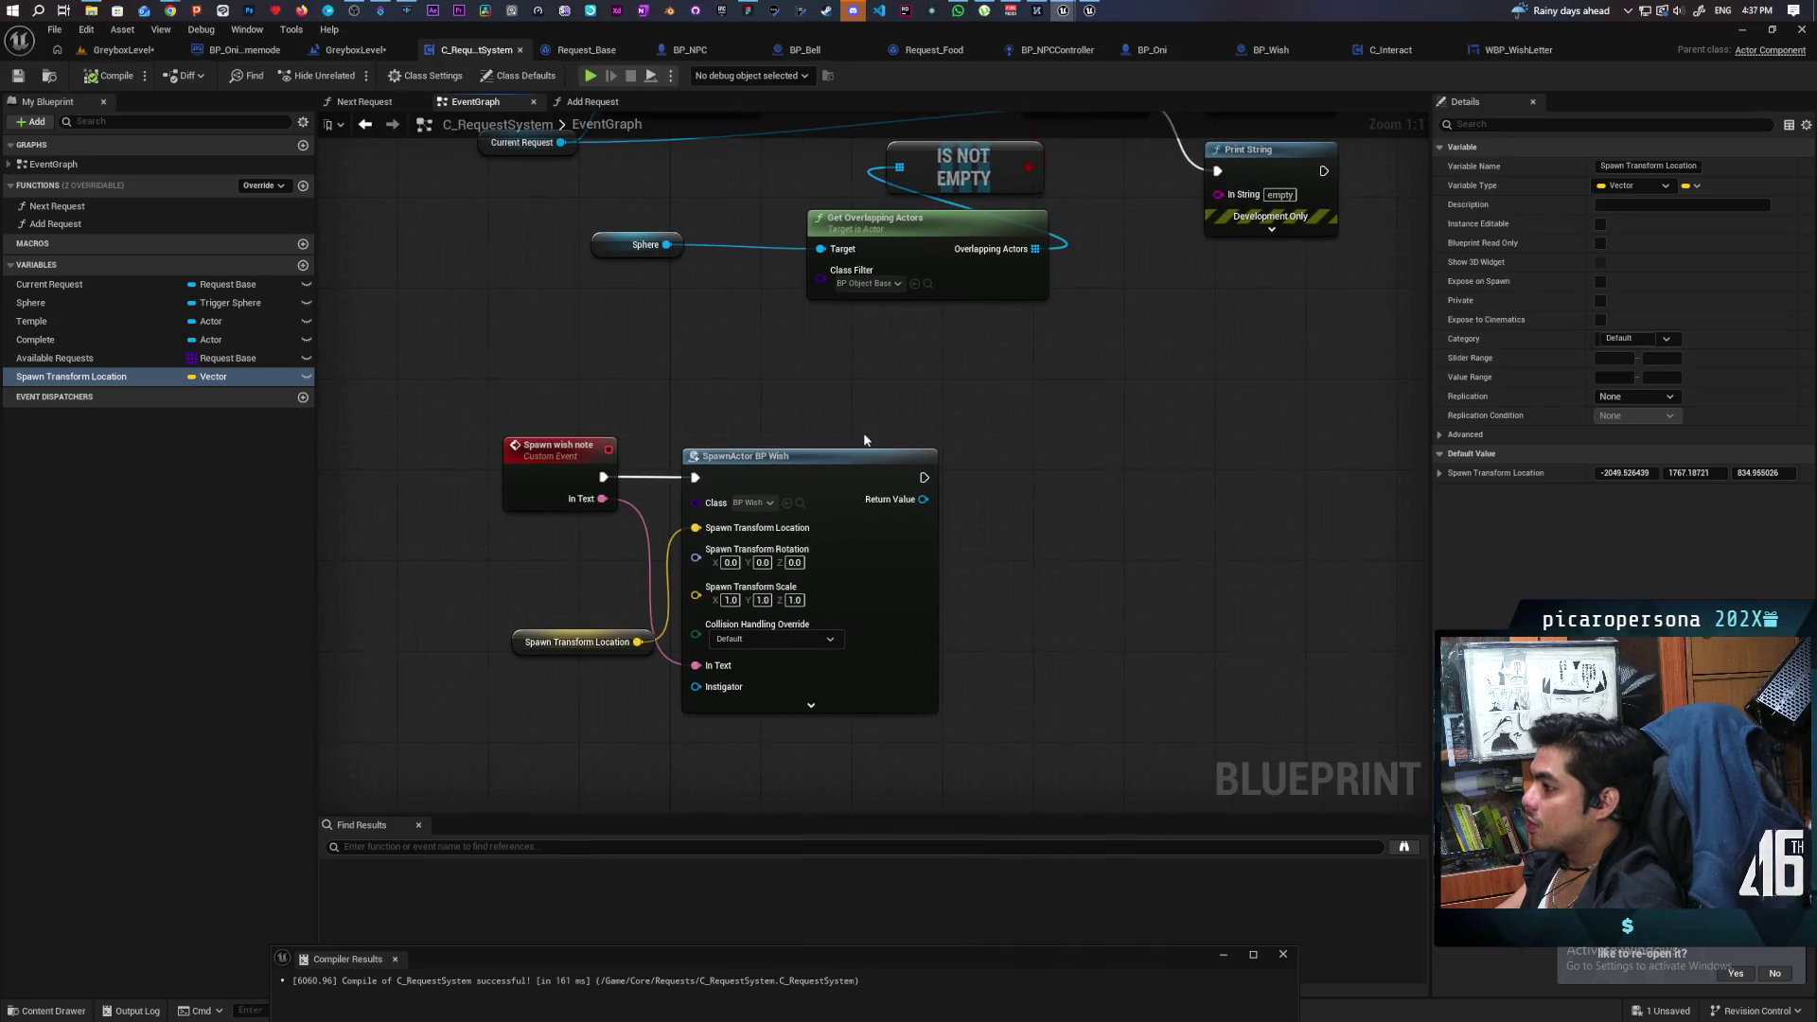
{"action": "left_click_drag", "start_coordinate": [596, 425], "coordinate": [927, 678]}
{"action": "left_click", "coordinate": [1139, 645]}
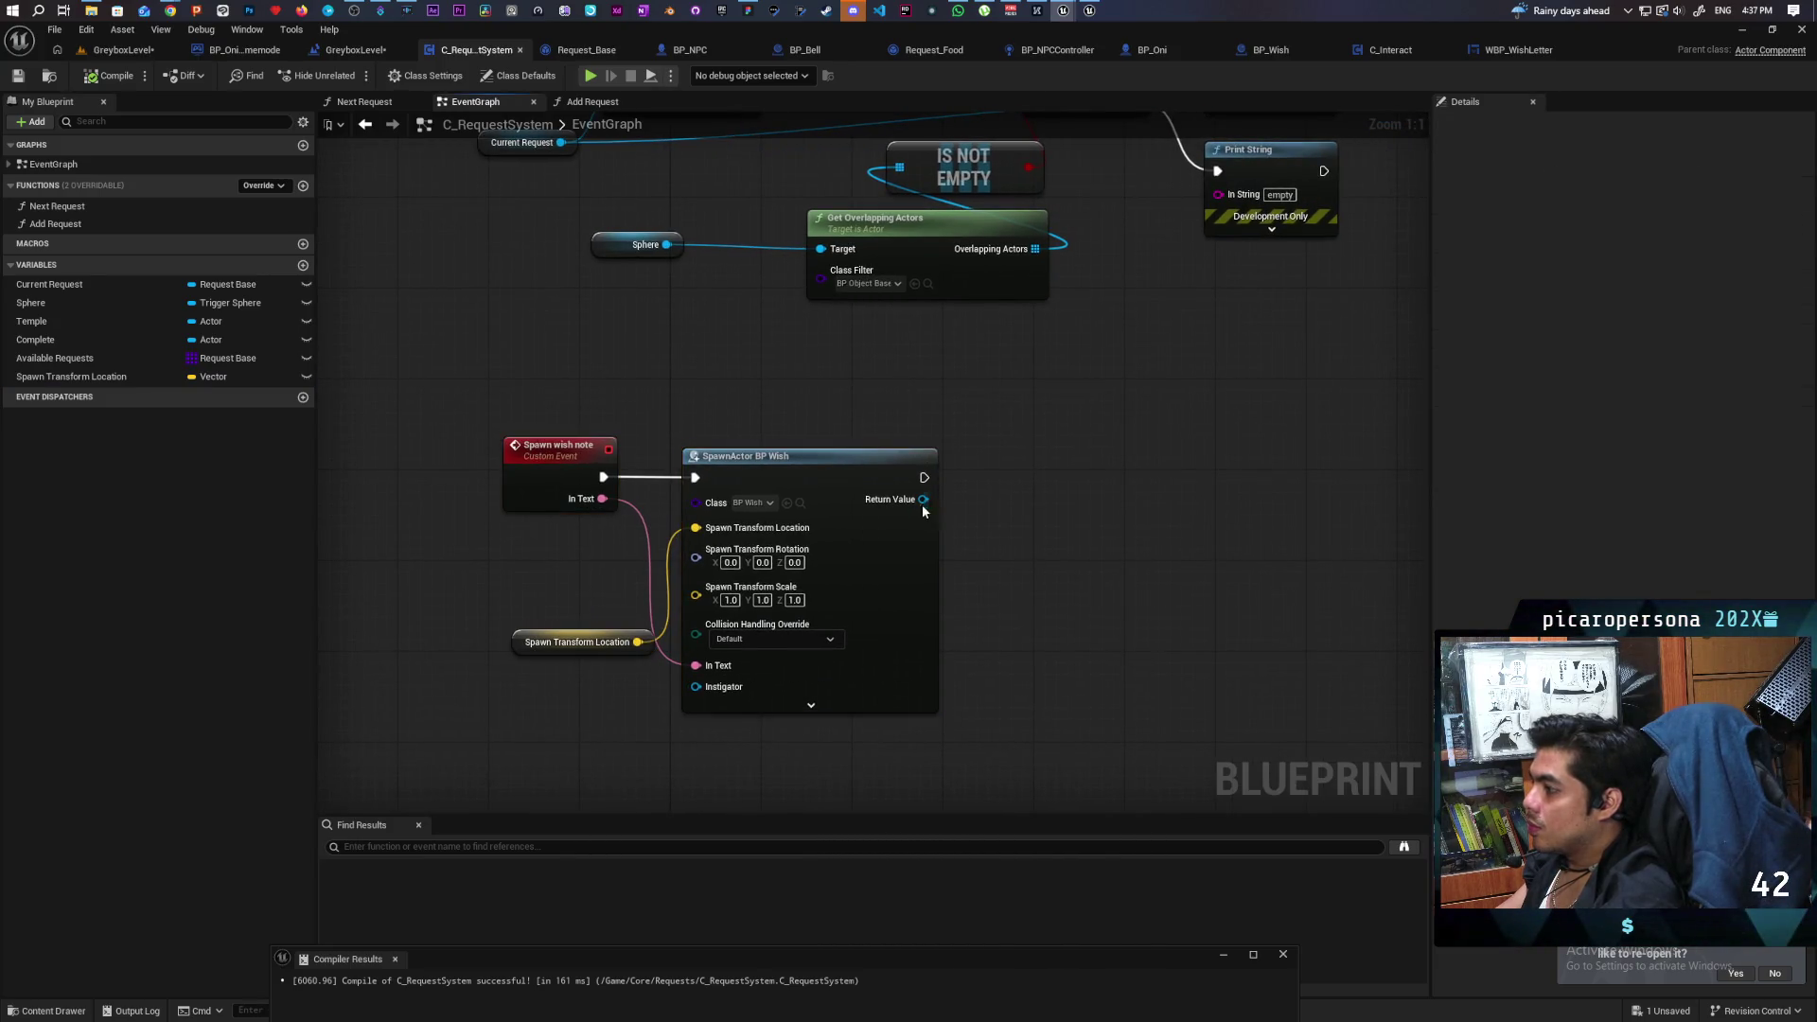
{"action": "left_click_drag", "start_coordinate": [923, 499], "coordinate": [1073, 481]}
{"action": "left_click", "coordinate": [1125, 520]}
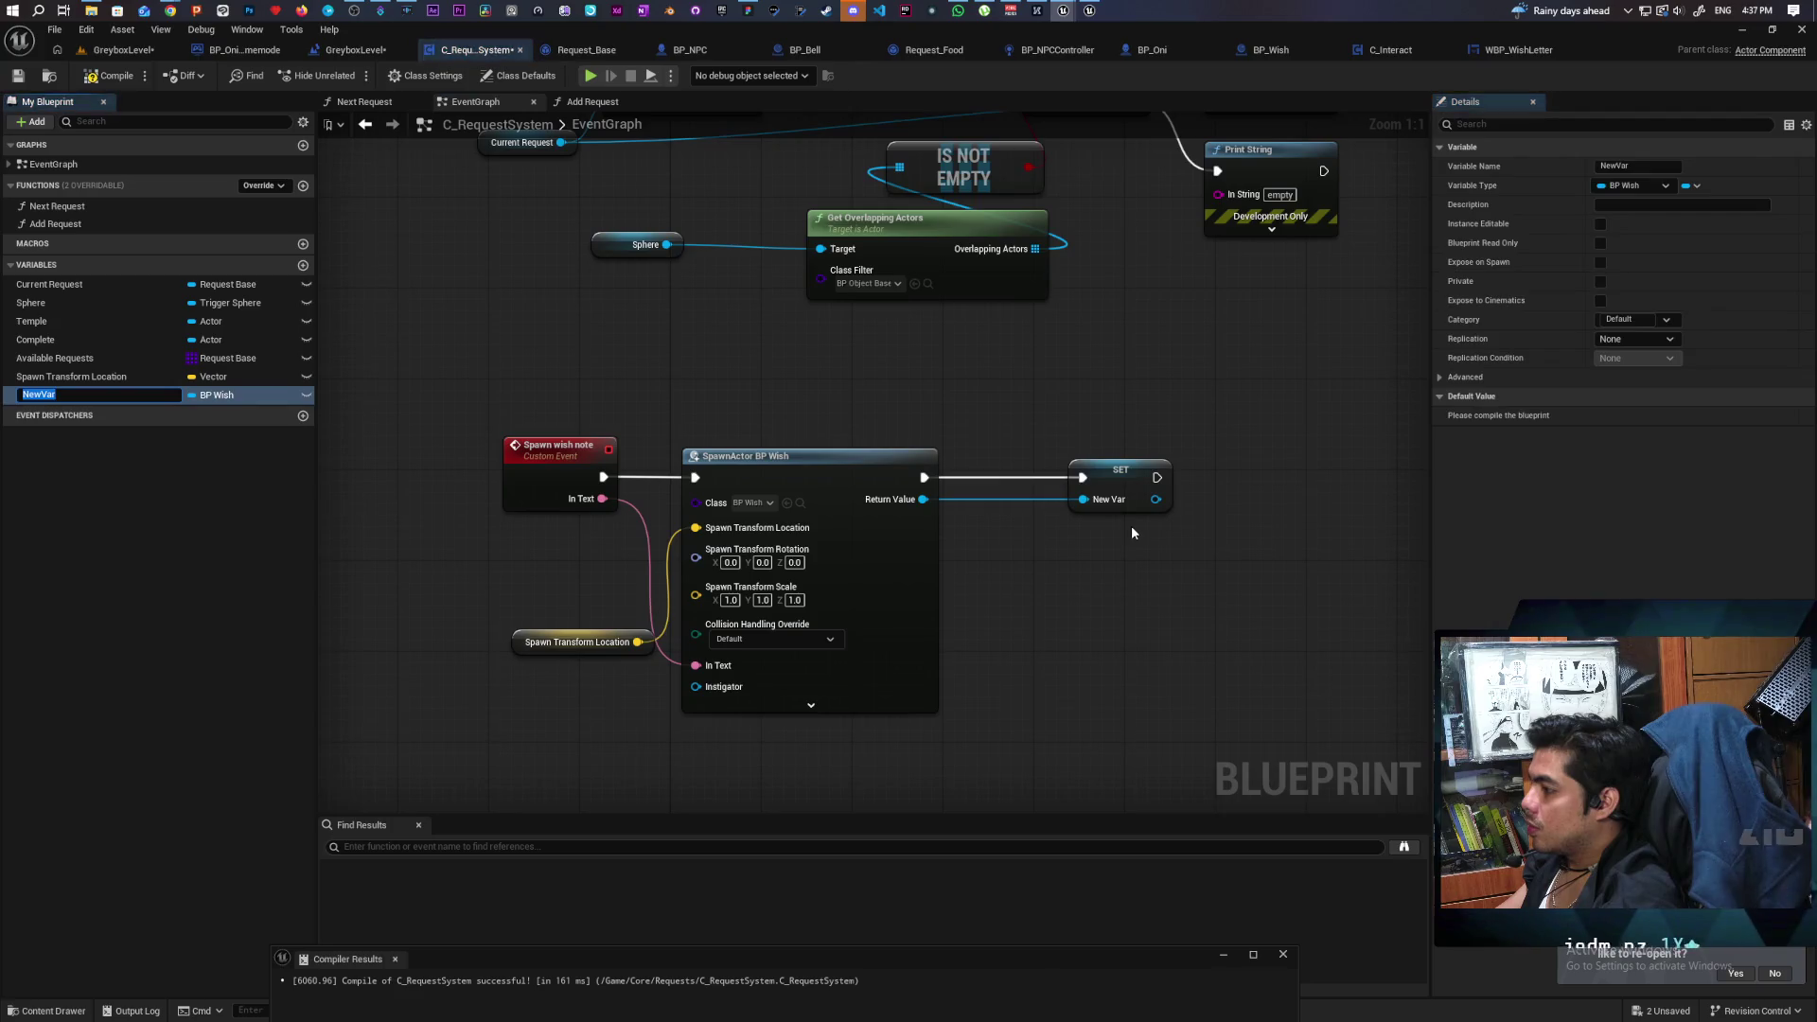
{"action": "type", "text": "Wish Not"}
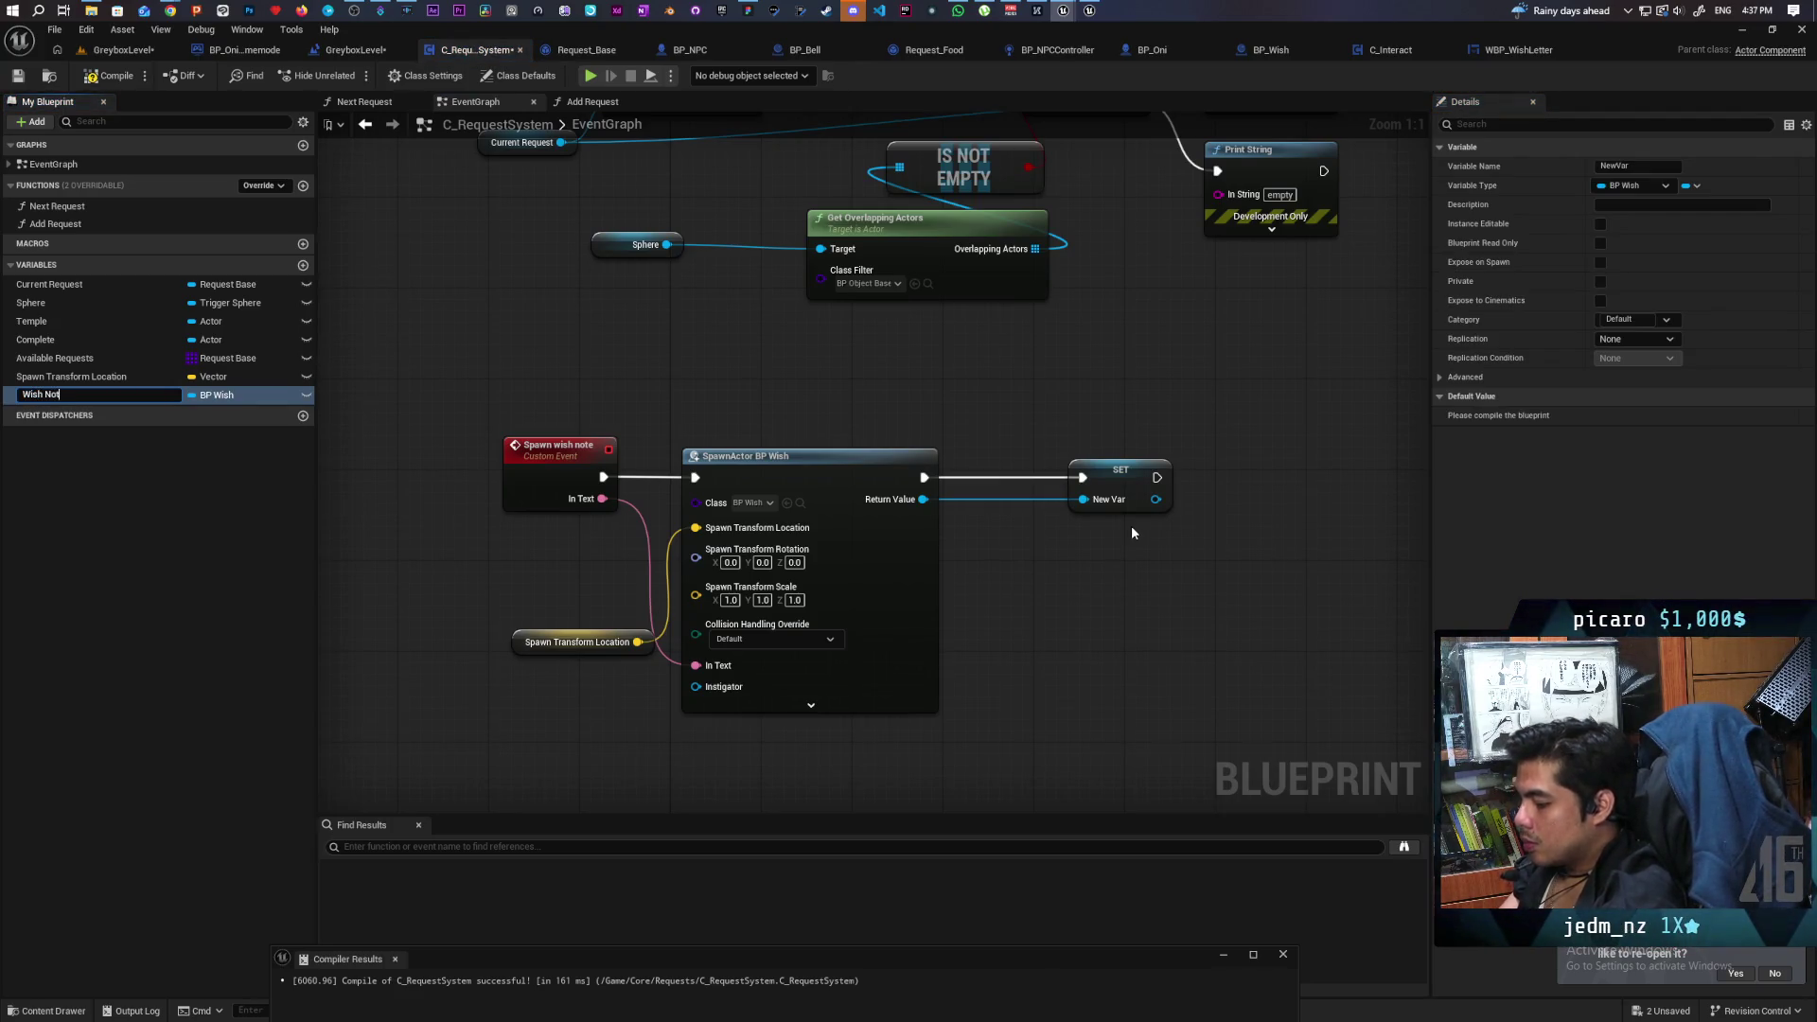
{"action": "type", "text": "e"}
{"action": "key", "text": "Return"}
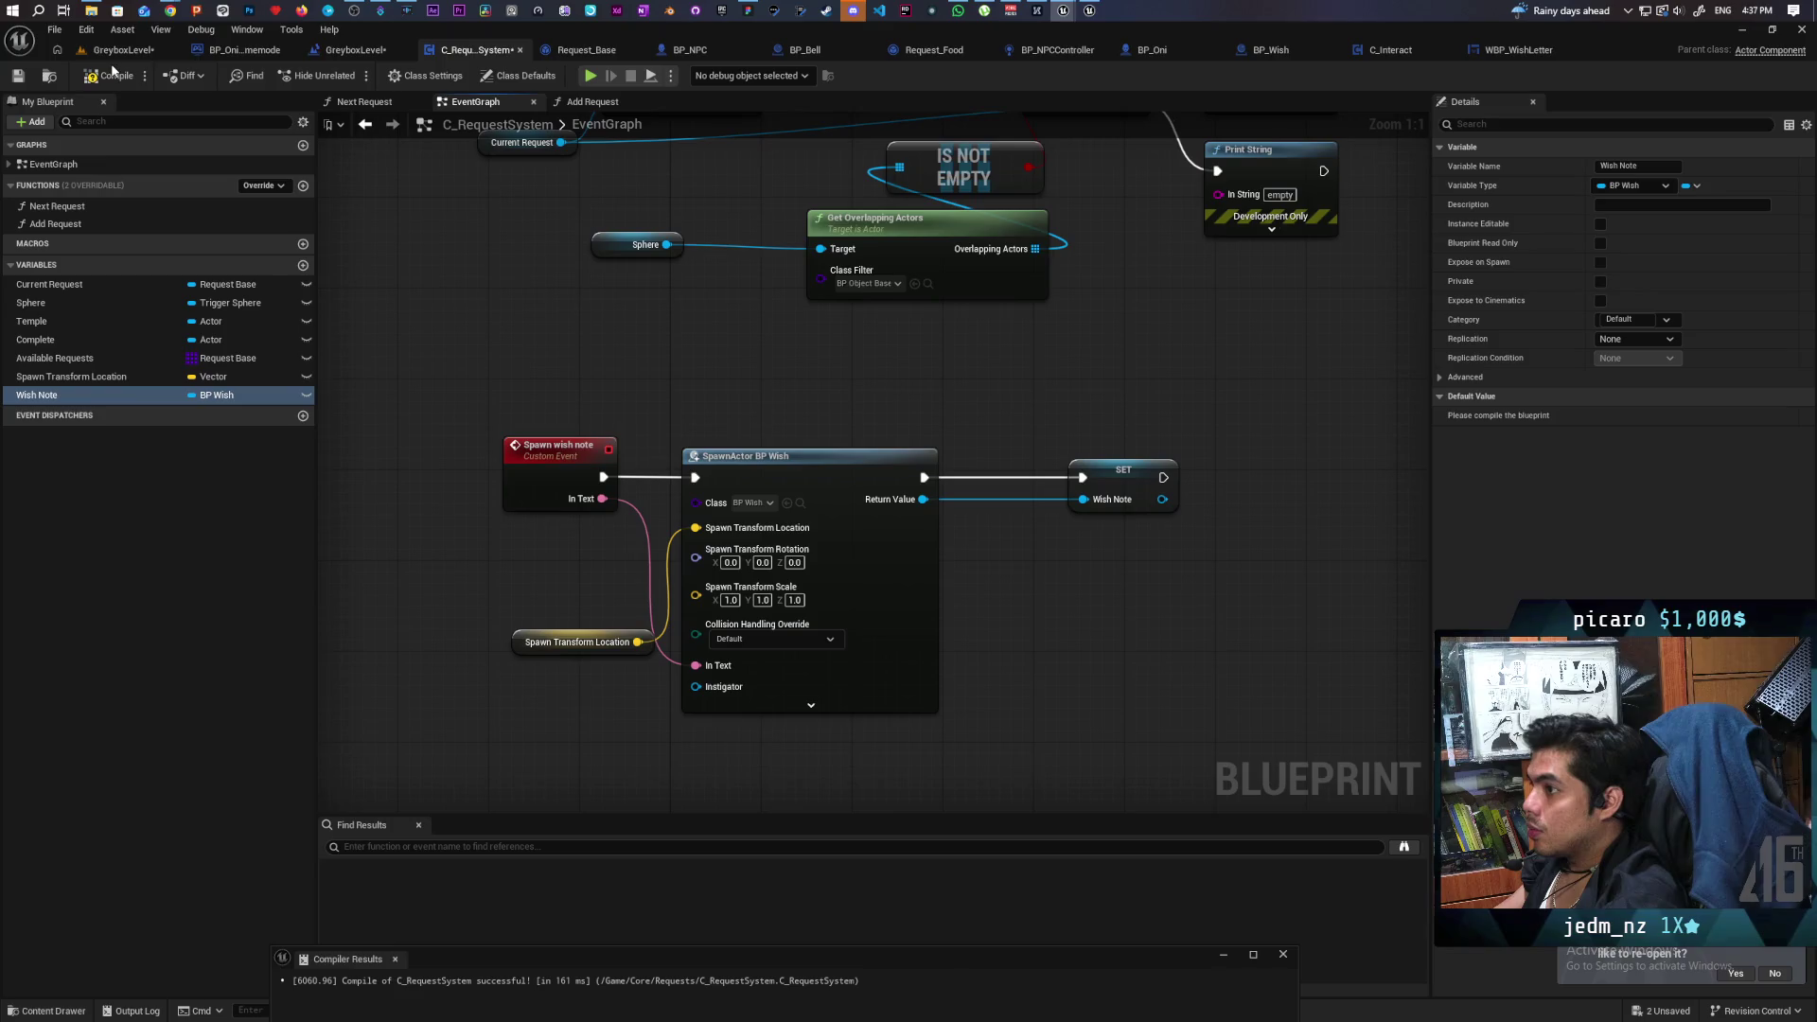
Shift the Complete Request through Next Request nodes right to make room.
{"action": "scroll", "coordinate": [625, 331], "scroll_direction": "down", "scroll_amount": 3}
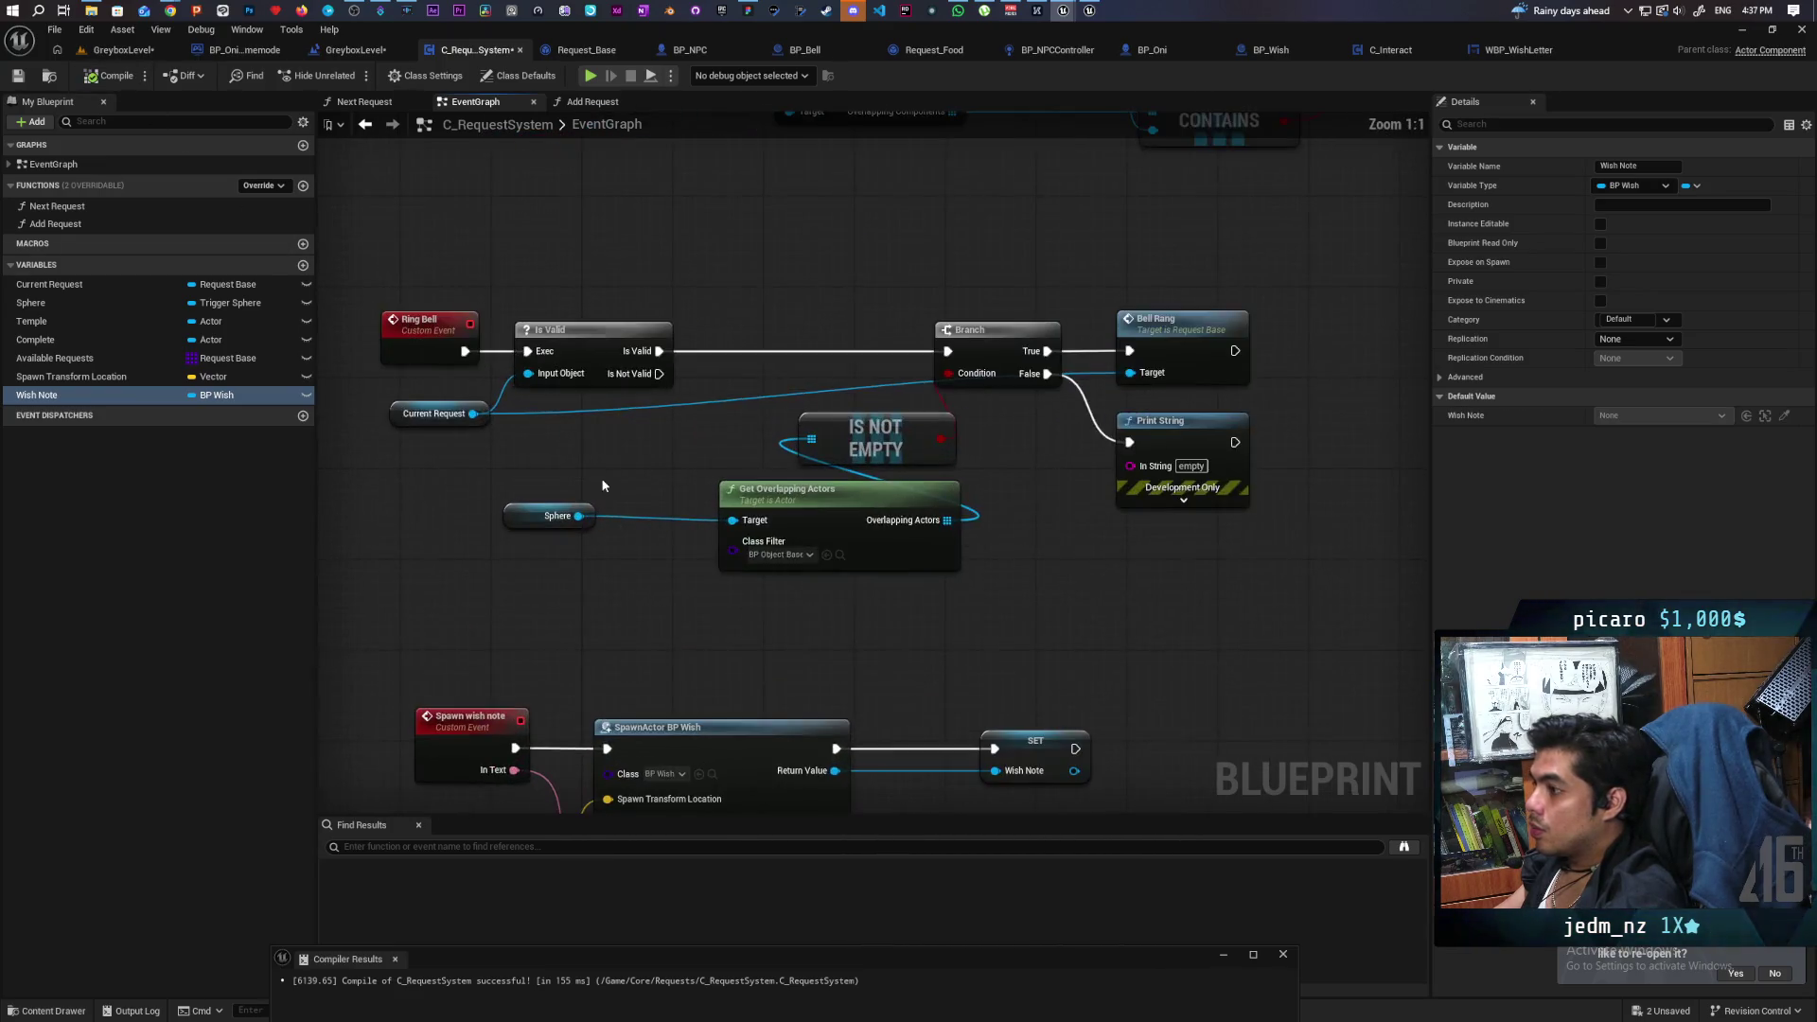
{"action": "mouse_move", "coordinate": [497, 416]}
{"action": "left_mouse_down"}
{"action": "mouse_move", "coordinate": [1101, 651]}
{"action": "mouse_move", "coordinate": [1056, 909]}
{"action": "mouse_move", "coordinate": [1077, 1021]}
{"action": "mouse_move", "coordinate": [1000, 938]}
{"action": "left_mouse_up"}
{"action": "scroll", "coordinate": [840, 604], "scroll_direction": "up", "scroll_amount": 1}
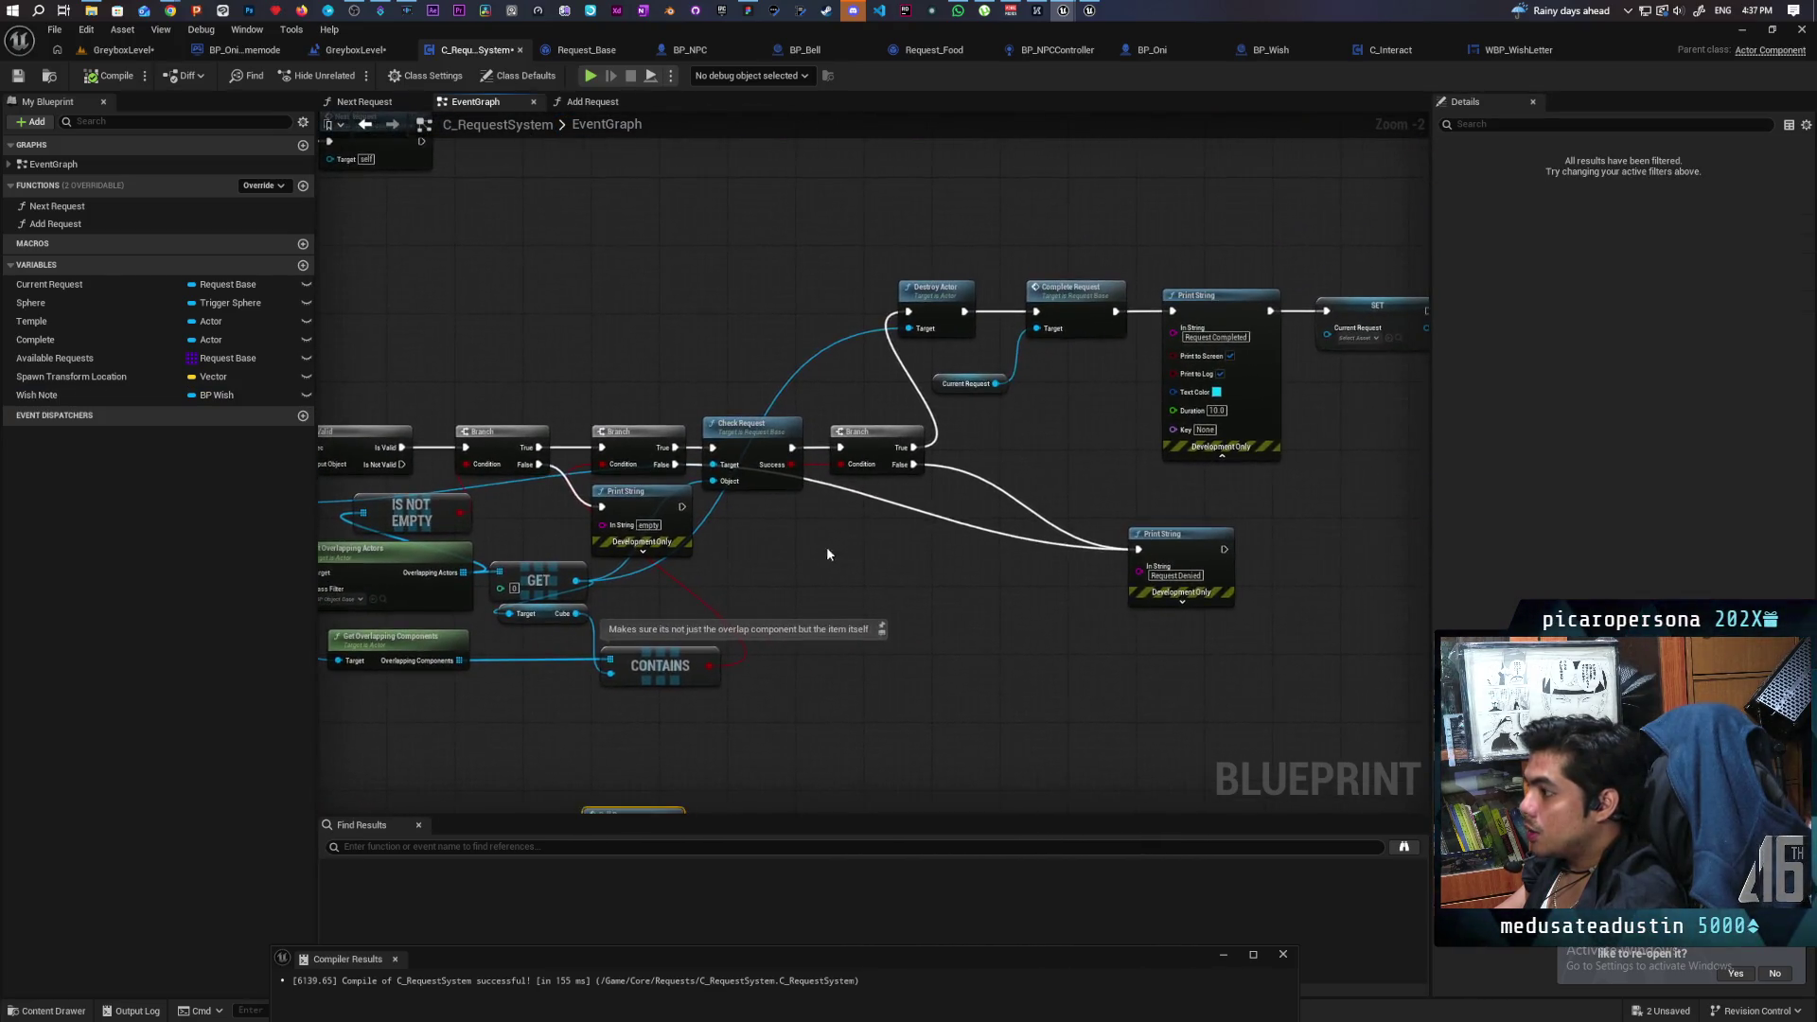
{"action": "scroll", "coordinate": [840, 603], "scroll_direction": "up", "scroll_amount": 1}
{"action": "mouse_move", "coordinate": [697, 640]}
{"action": "left_mouse_down"}
{"action": "mouse_move", "coordinate": [864, 621]}
{"action": "mouse_move", "coordinate": [610, 620]}
{"action": "left_mouse_up"}
{"action": "scroll", "coordinate": [811, 535], "scroll_direction": "down", "scroll_amount": 1}
{"action": "mouse_move", "coordinate": [812, 534]}
{"action": "left_mouse_down"}
{"action": "mouse_move", "coordinate": [572, 621]}
{"action": "mouse_move", "coordinate": [208, 649]}
{"action": "mouse_move", "coordinate": [227, 661]}
{"action": "left_mouse_up"}
{"action": "scroll", "coordinate": [757, 466], "scroll_direction": "down", "scroll_amount": 1}
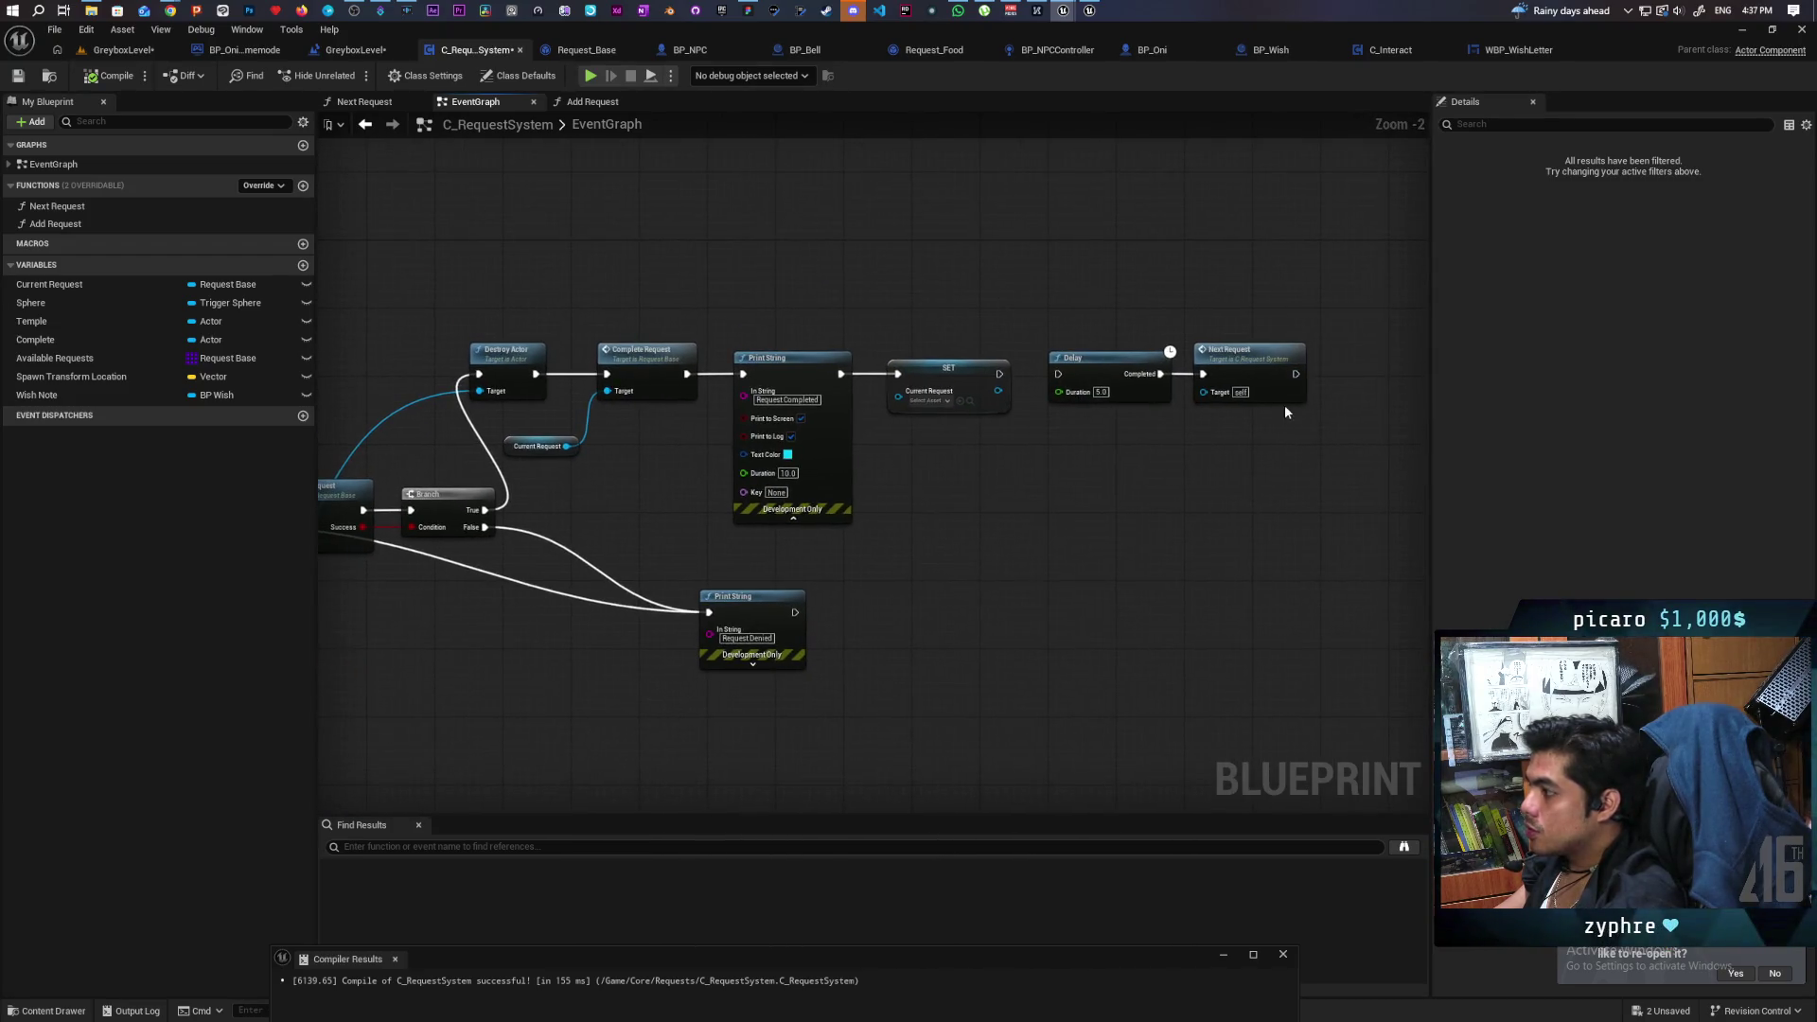
{"action": "mouse_move", "coordinate": [1351, 297]}
{"action": "left_mouse_down"}
{"action": "mouse_move", "coordinate": [684, 626]}
{"action": "mouse_move", "coordinate": [562, 711]}
{"action": "left_mouse_up"}
{"action": "left_click_drag", "start_coordinate": [648, 383], "coordinate": [793, 384]}
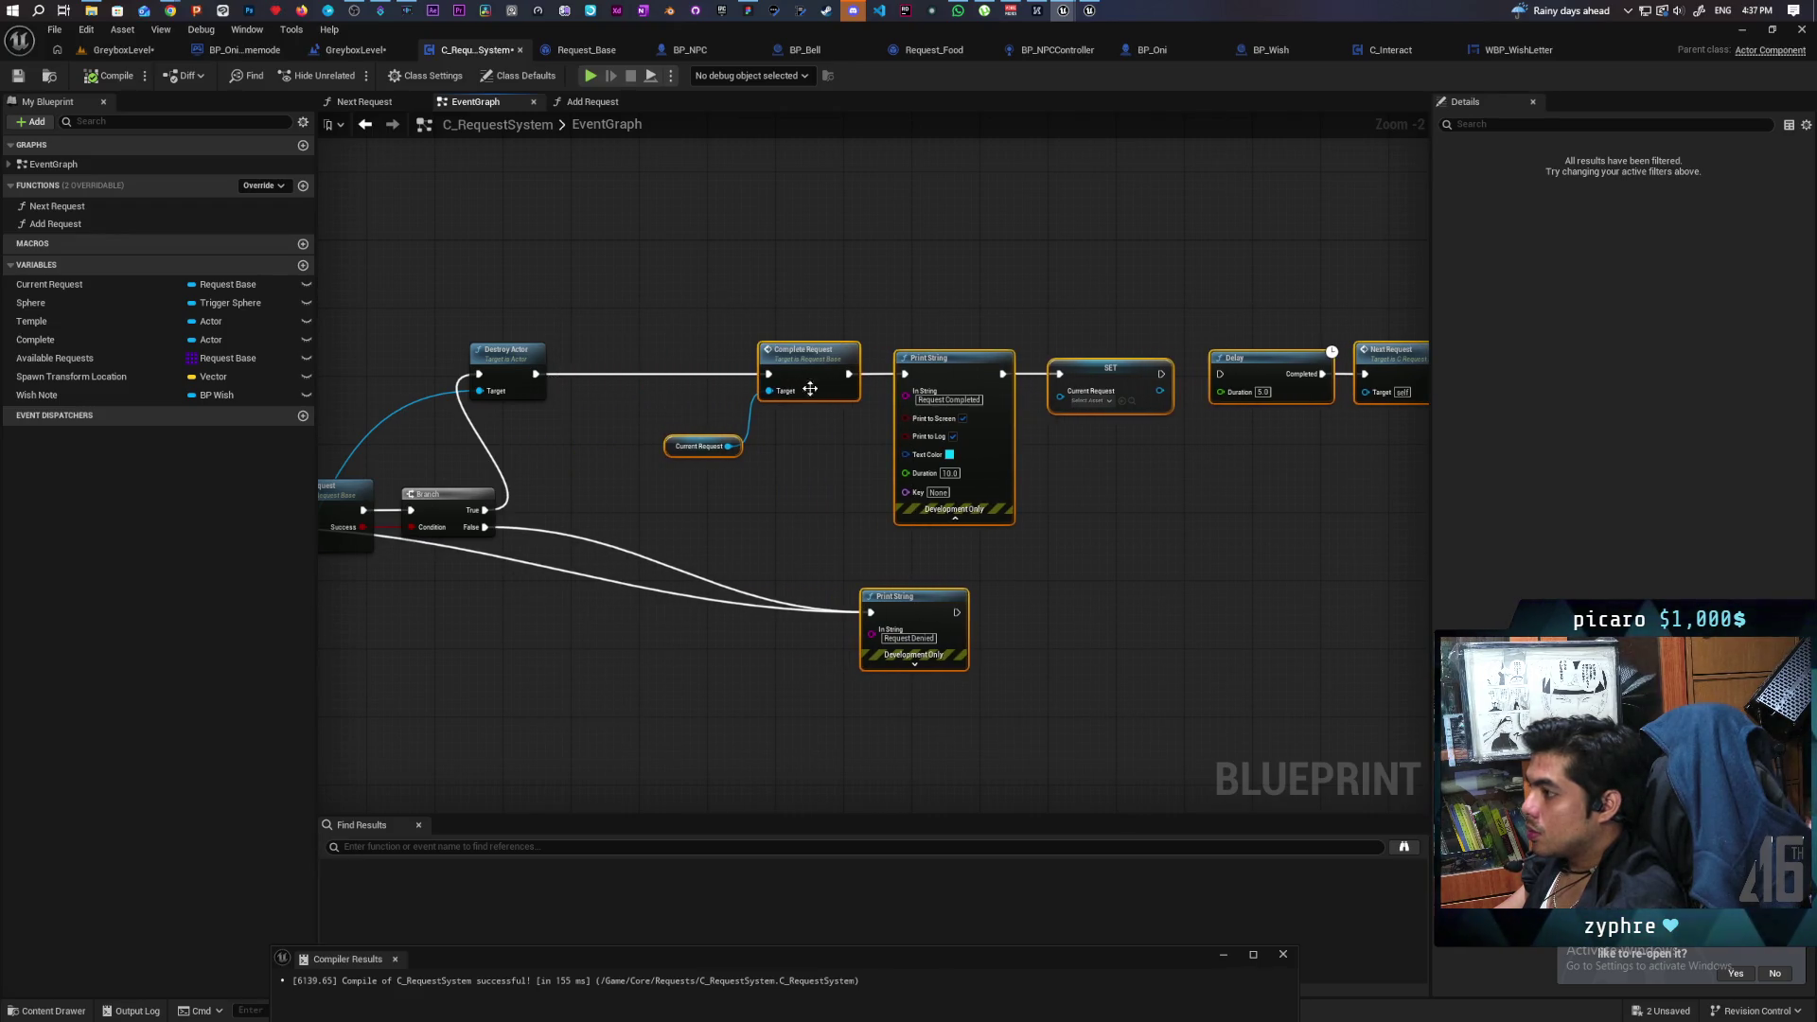
{"action": "left_click", "coordinate": [709, 517]}
{"action": "scroll", "coordinate": [876, 406], "scroll_direction": "down", "scroll_amount": 4}
{"action": "scroll", "coordinate": [880, 399], "scroll_direction": "up", "scroll_amount": 4}
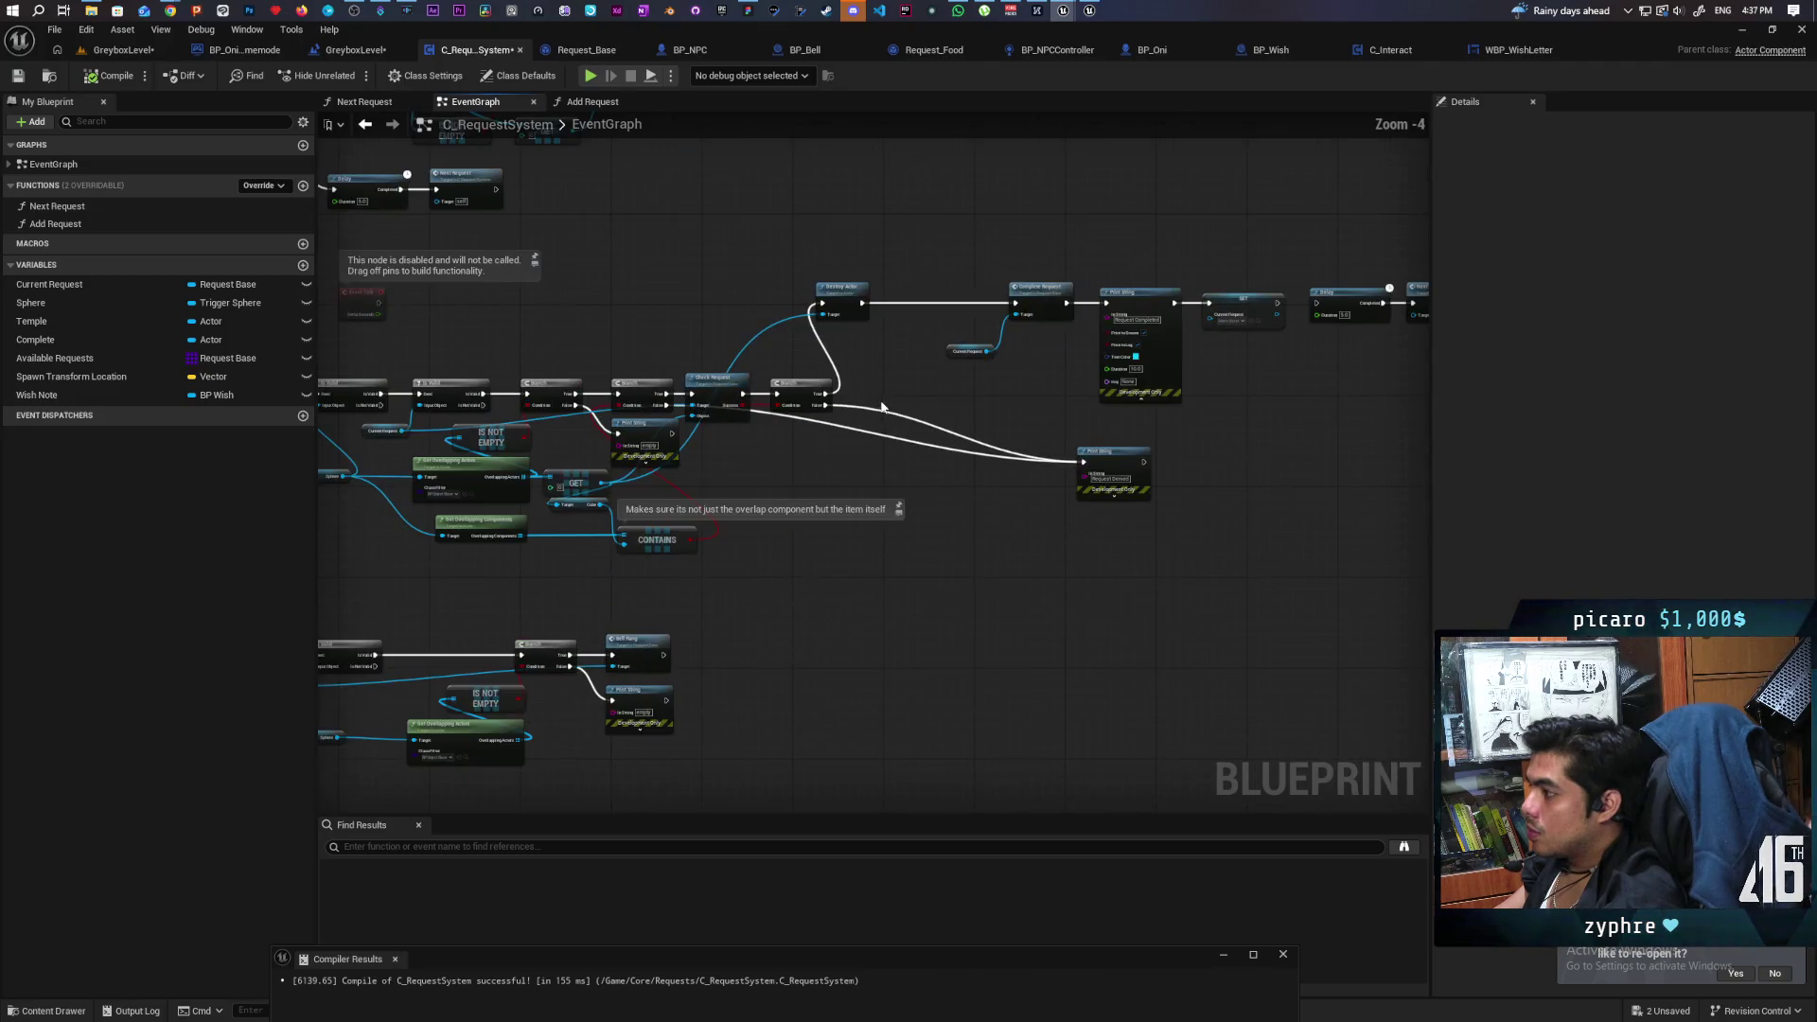
Insert a SET Wish Note node after Destroy Actor, rewire execution, and save the blueprint.
{"action": "mouse_move", "coordinate": [1035, 384]}
{"action": "left_mouse_down"}
{"action": "mouse_move", "coordinate": [1291, 378]}
{"action": "mouse_move", "coordinate": [514, 431]}
{"action": "mouse_move", "coordinate": [580, 487]}
{"action": "mouse_move", "coordinate": [730, 540]}
{"action": "mouse_move", "coordinate": [746, 568]}
{"action": "mouse_move", "coordinate": [972, 458]}
{"action": "mouse_move", "coordinate": [1078, 296]}
{"action": "mouse_move", "coordinate": [1081, 345]}
{"action": "left_mouse_up"}
{"action": "scroll", "coordinate": [729, 539], "scroll_direction": "up", "scroll_amount": 2}
{"action": "mouse_move", "coordinate": [36, 395]}
{"action": "left_mouse_down"}
{"action": "mouse_move", "coordinate": [935, 224]}
{"action": "mouse_move", "coordinate": [990, 236]}
{"action": "mouse_move", "coordinate": [803, 302]}
{"action": "mouse_move", "coordinate": [799, 410]}
{"action": "left_mouse_up"}
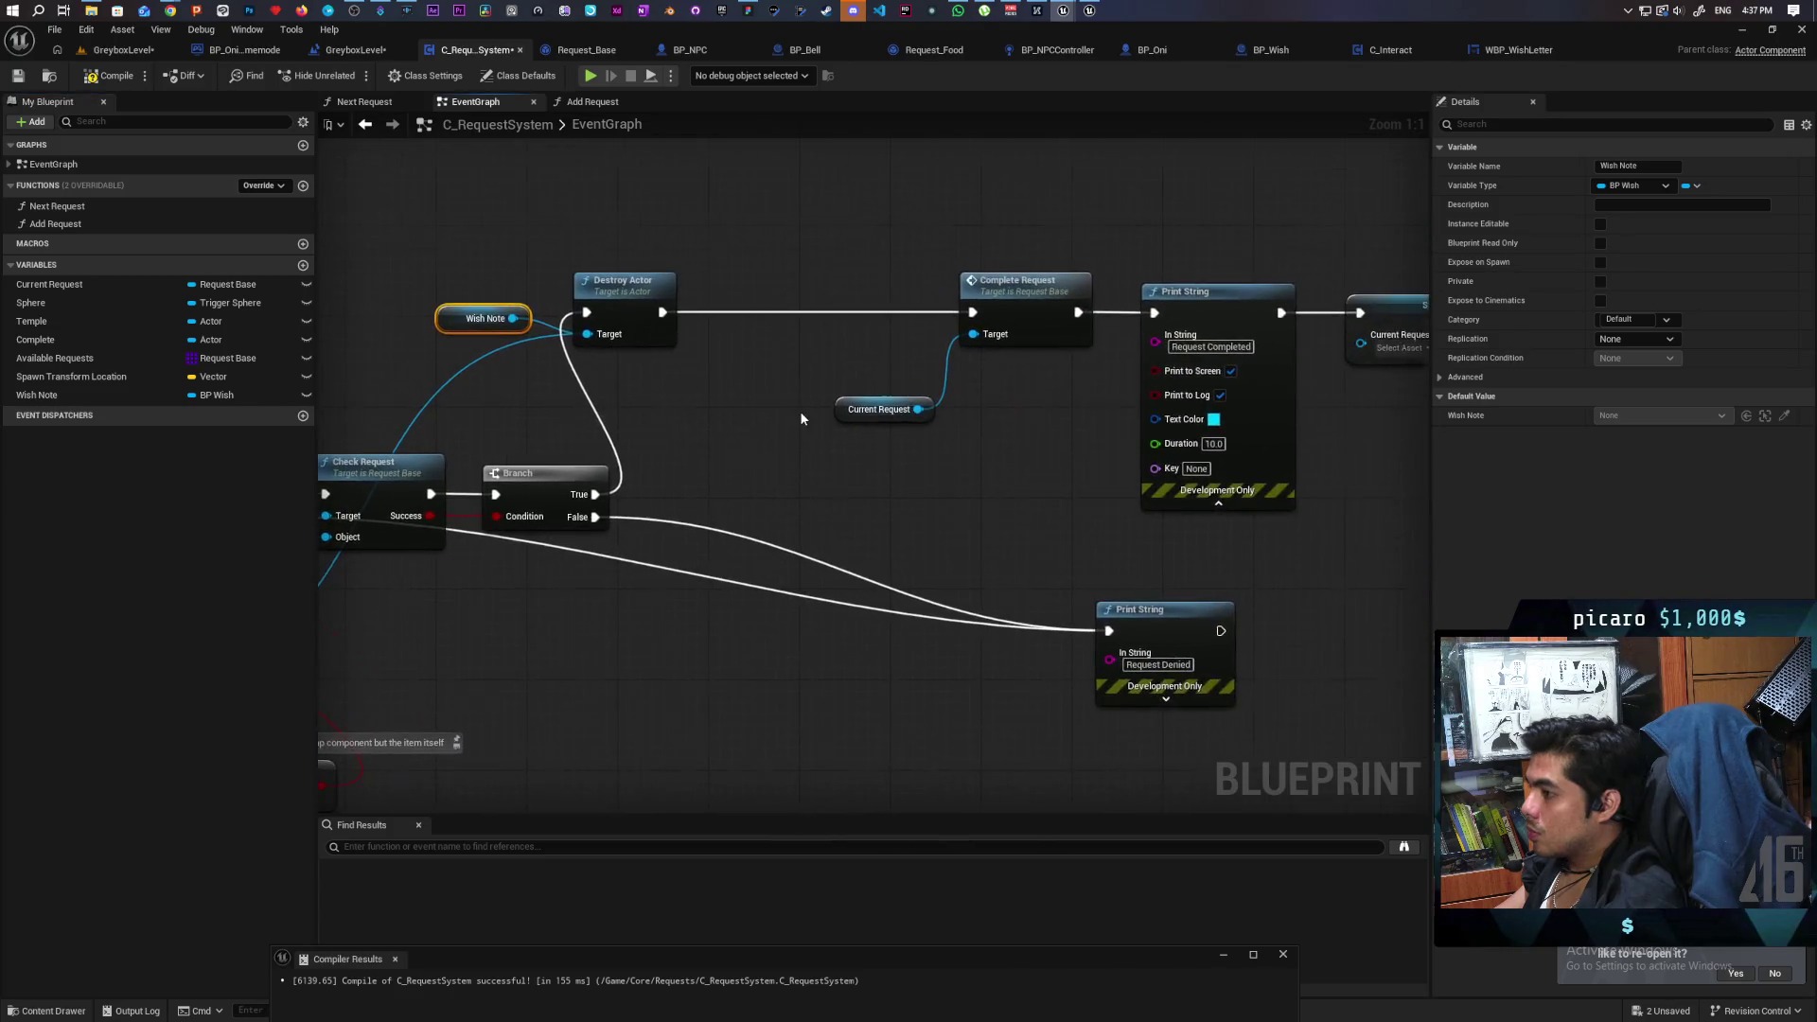
{"action": "scroll", "coordinate": [801, 418], "scroll_direction": "down", "scroll_amount": 3}
{"action": "mouse_move", "coordinate": [94, 396]}
{"action": "left_mouse_down"}
{"action": "mouse_move", "coordinate": [103, 411]}
{"action": "mouse_move", "coordinate": [623, 337]}
{"action": "left_mouse_up"}
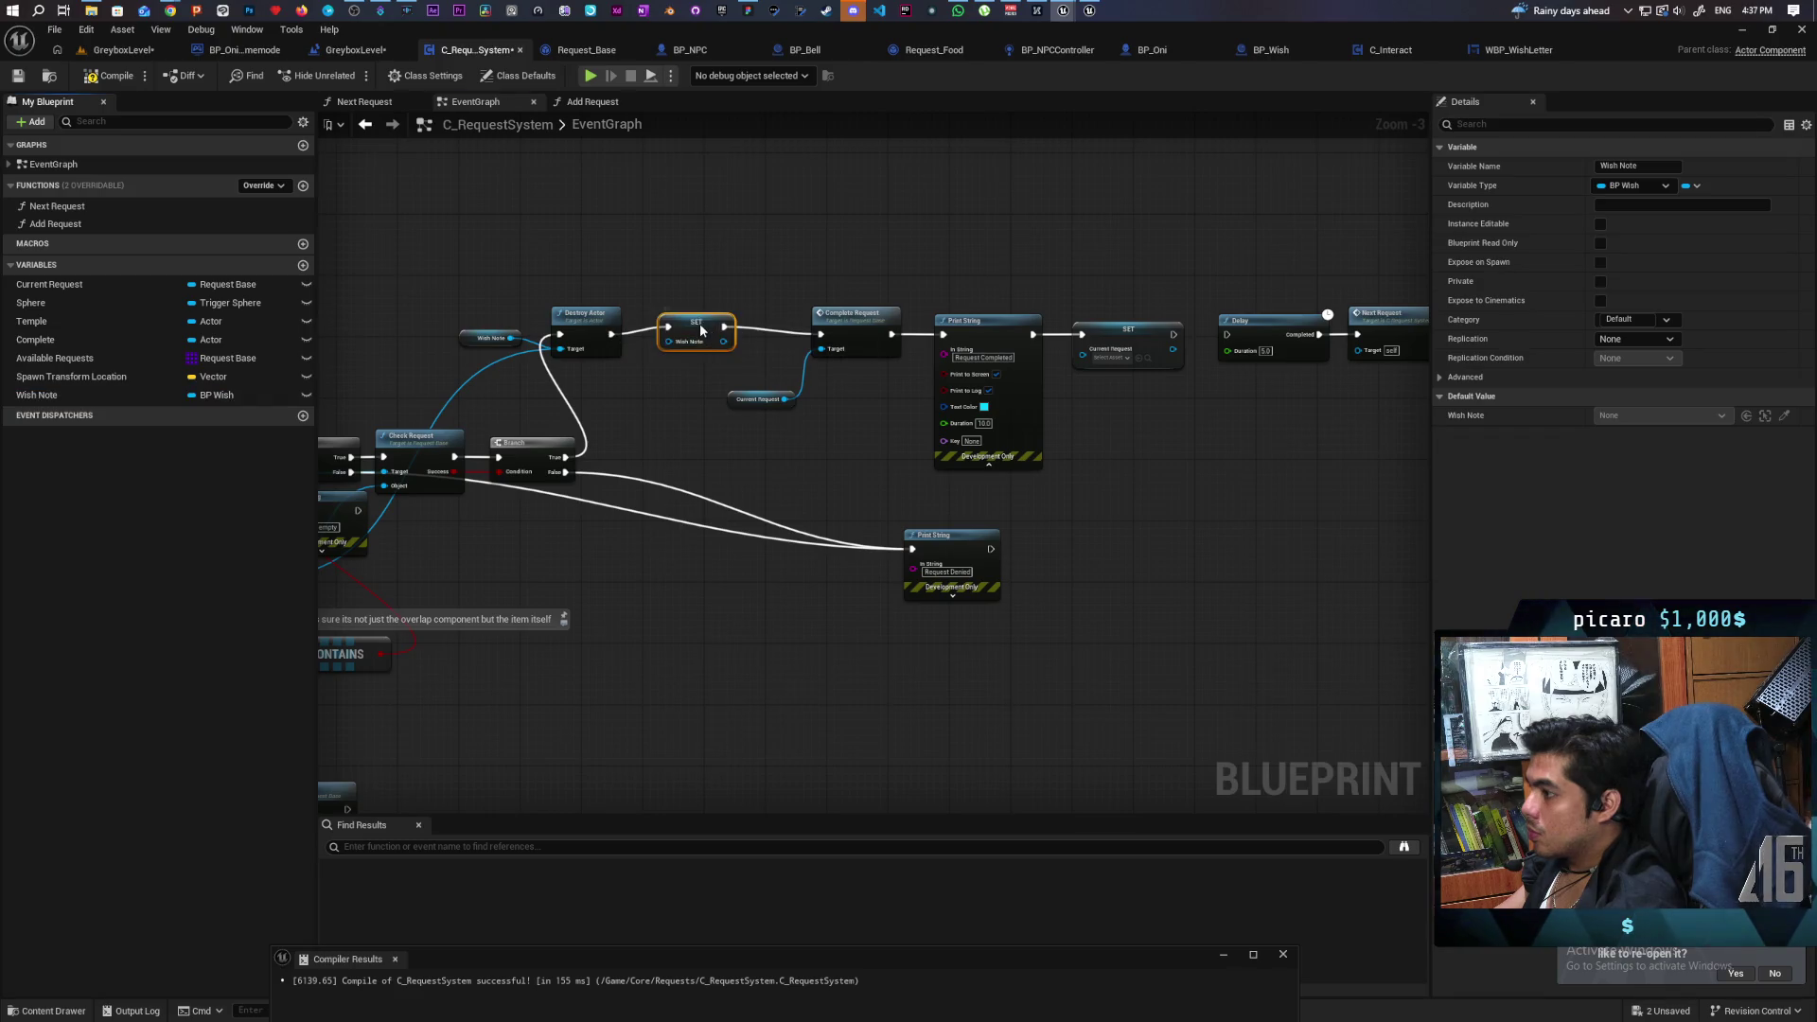
{"action": "left_click_drag", "start_coordinate": [984, 320], "coordinate": [825, 326]}
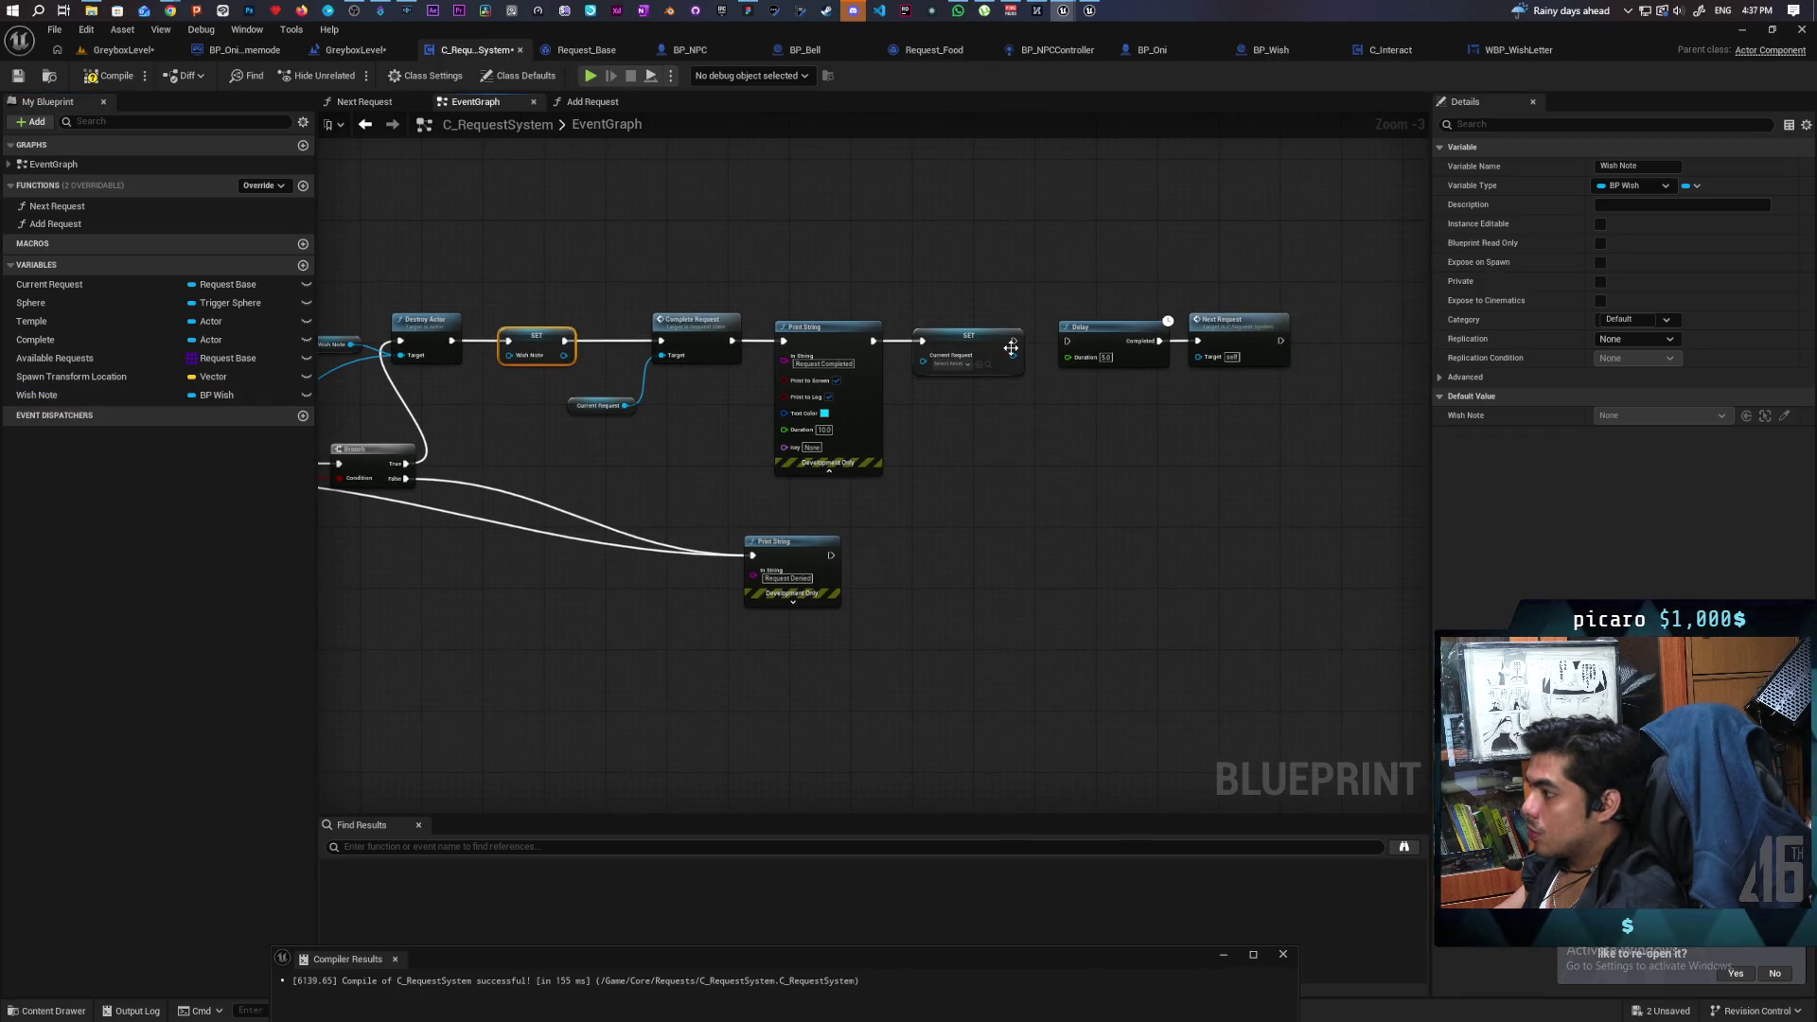
{"action": "left_click_drag", "start_coordinate": [1012, 339], "coordinate": [1089, 341]}
{"action": "left_click", "coordinate": [1022, 397]}
{"action": "scroll", "coordinate": [1009, 348], "scroll_direction": "up", "scroll_amount": 3}
{"action": "scroll", "coordinate": [1131, 388], "scroll_direction": "down", "scroll_amount": 2}
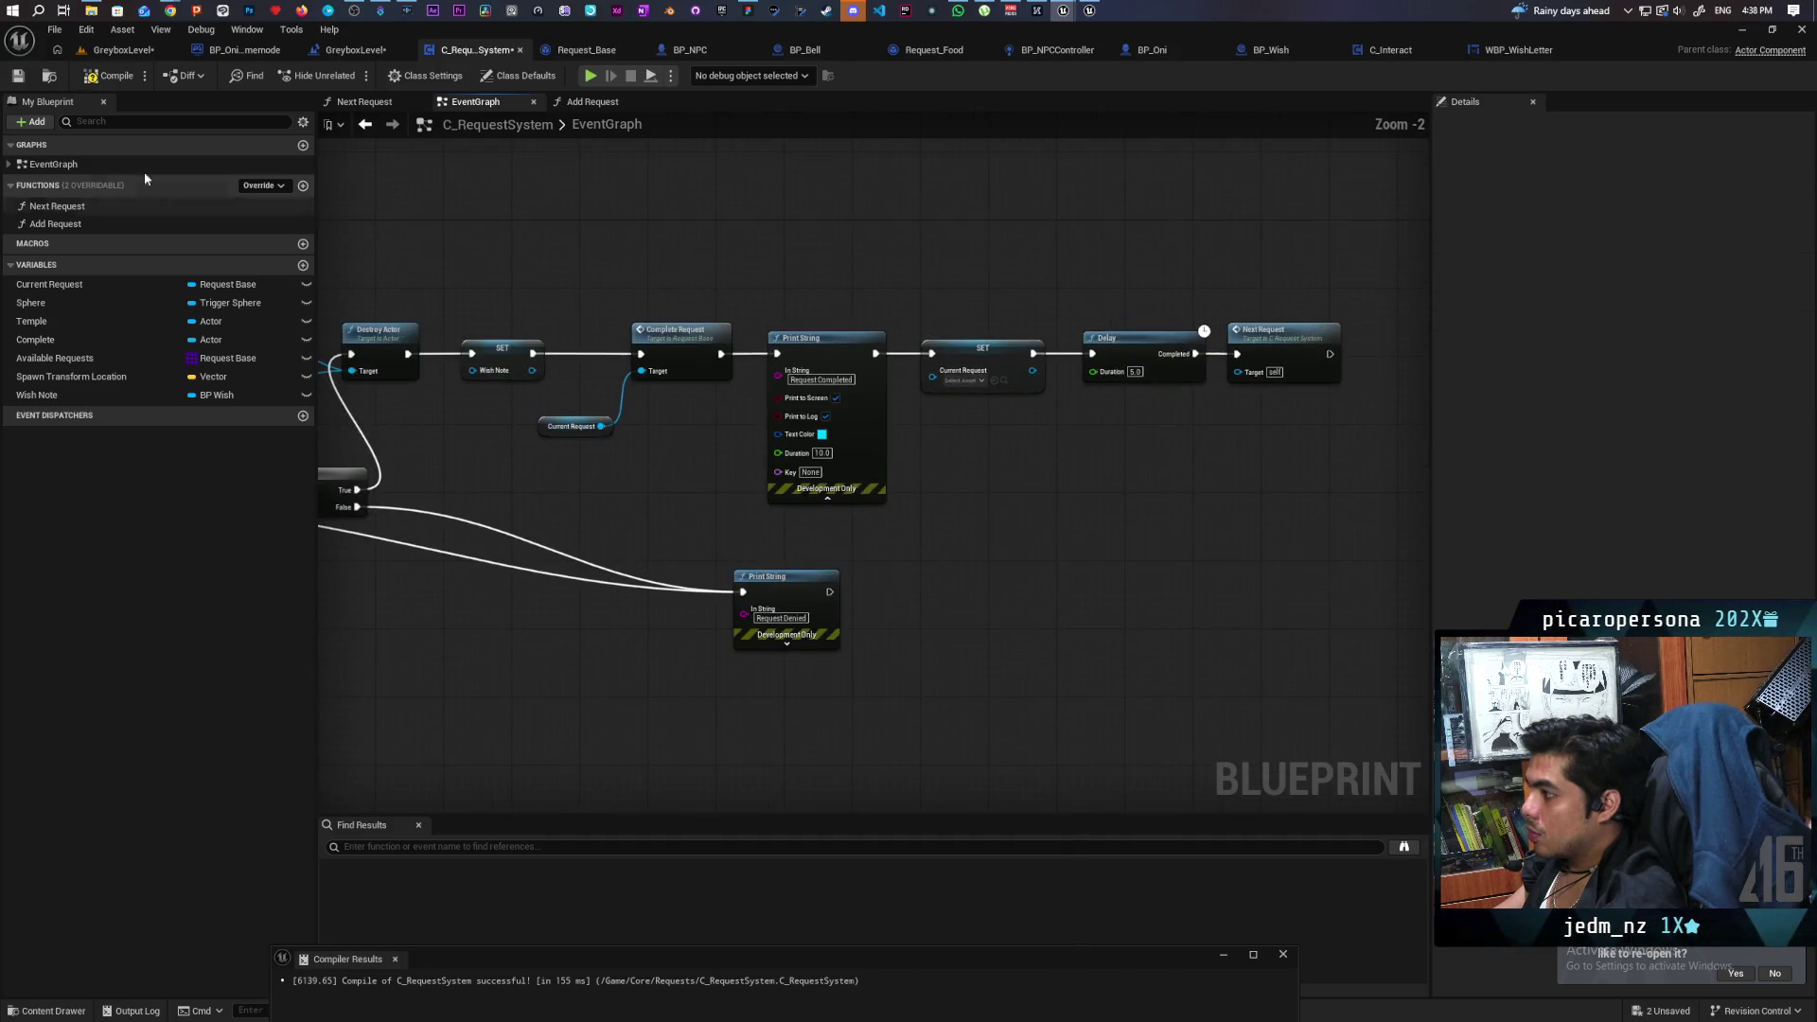
{"action": "key", "text": "ctrl+s"}
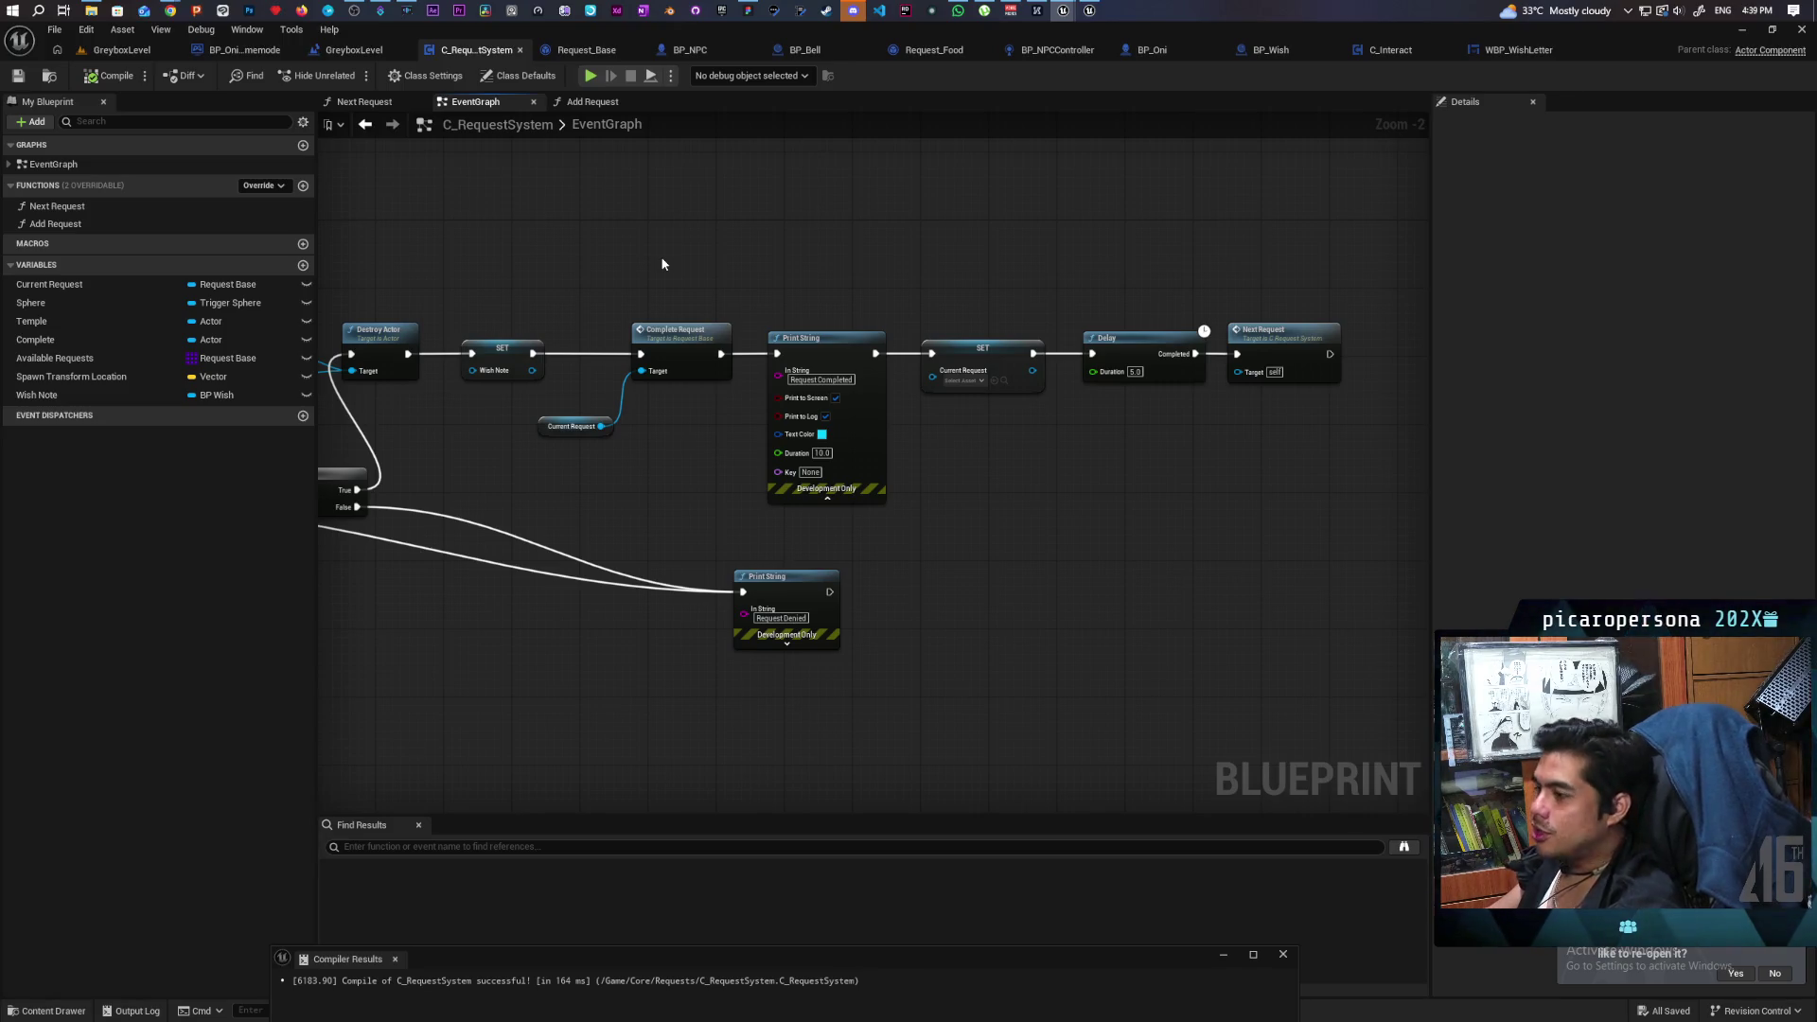
Move the Request Denied Print String node beside the Branch.
{"action": "left_click_drag", "start_coordinate": [594, 725], "coordinate": [1074, 691]}
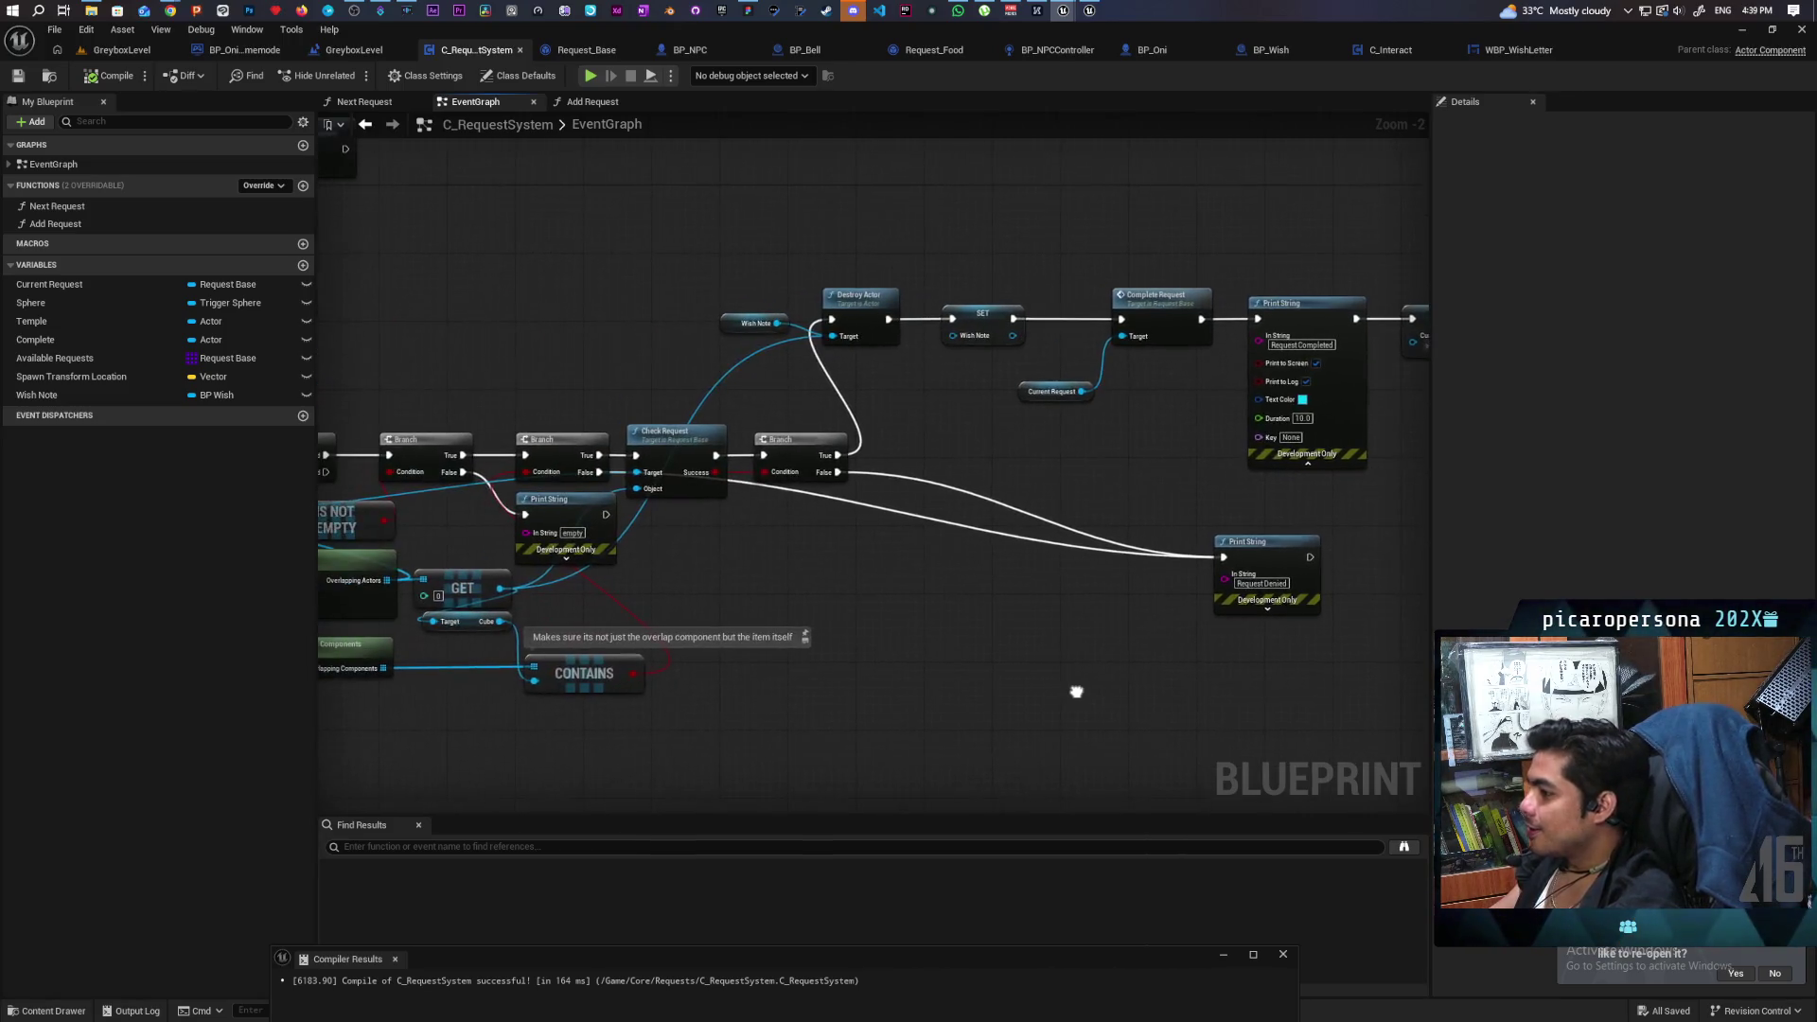
{"action": "mouse_move", "coordinate": [1262, 548]}
{"action": "left_mouse_down"}
{"action": "mouse_move", "coordinate": [940, 460]}
{"action": "mouse_move", "coordinate": [963, 461]}
{"action": "left_mouse_up"}
{"action": "scroll", "coordinate": [988, 632], "scroll_direction": "down", "scroll_amount": 3}
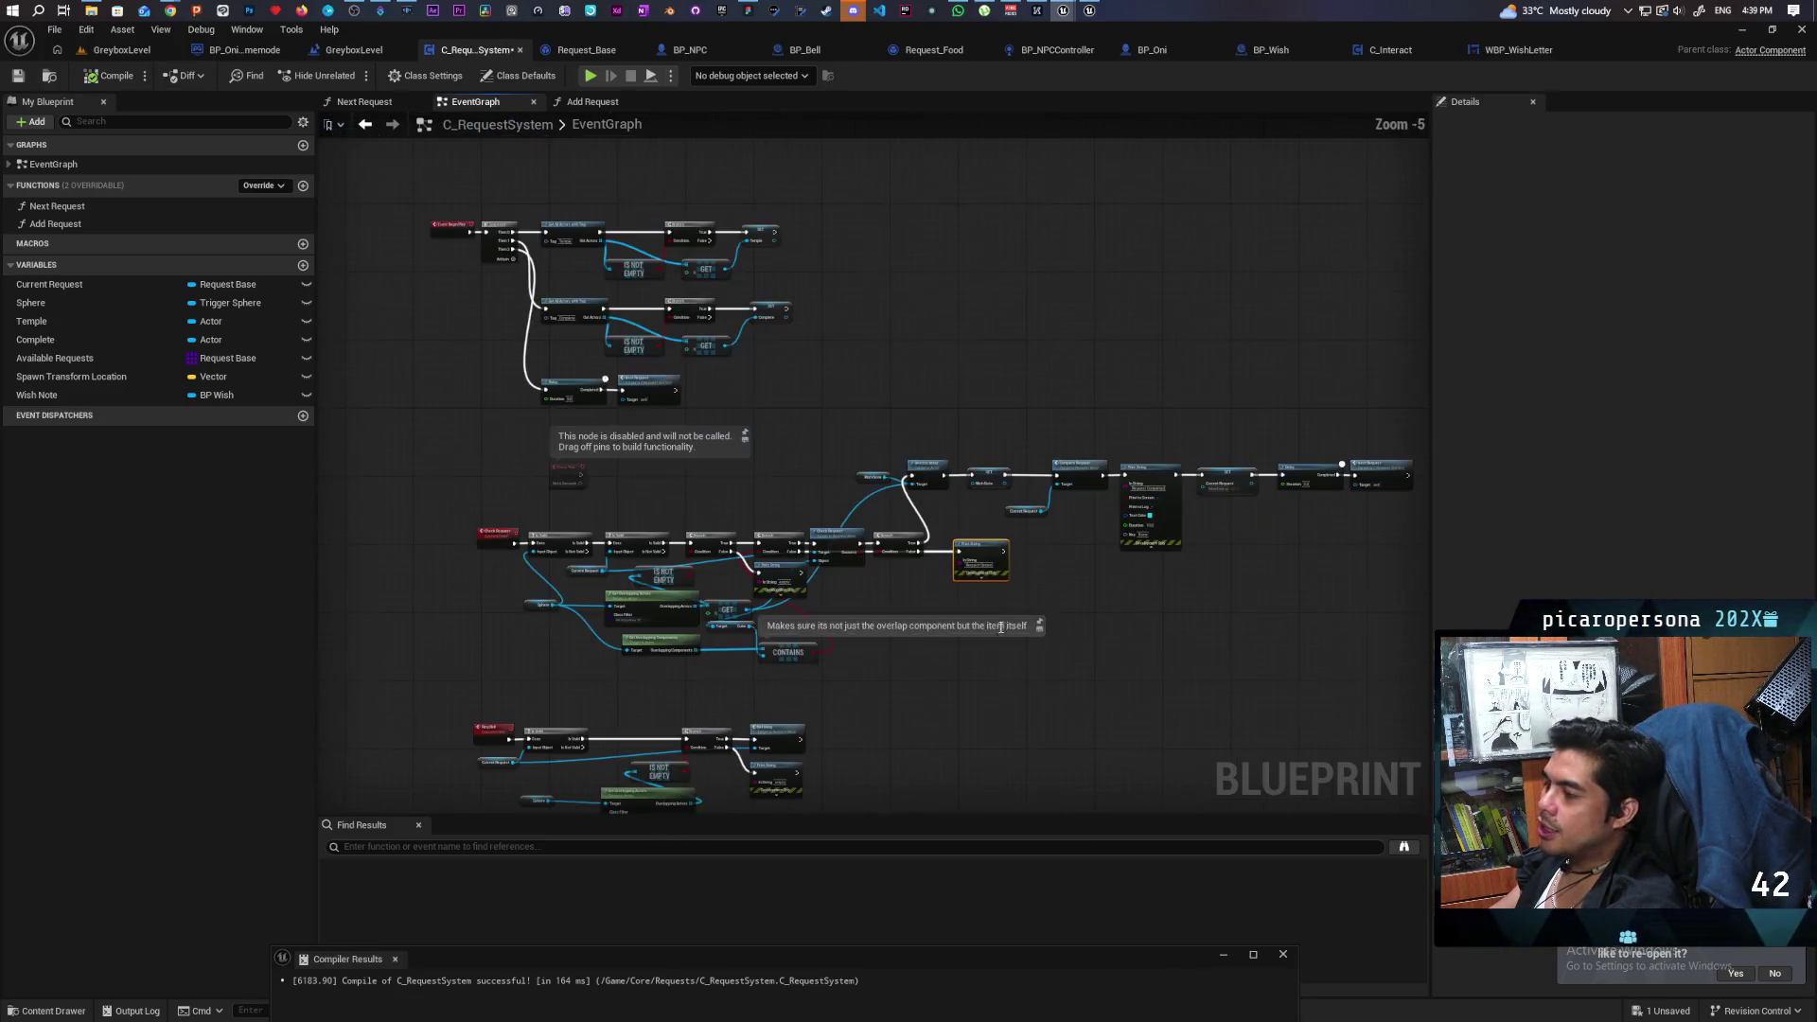
{"action": "left_click", "coordinate": [1057, 689]}
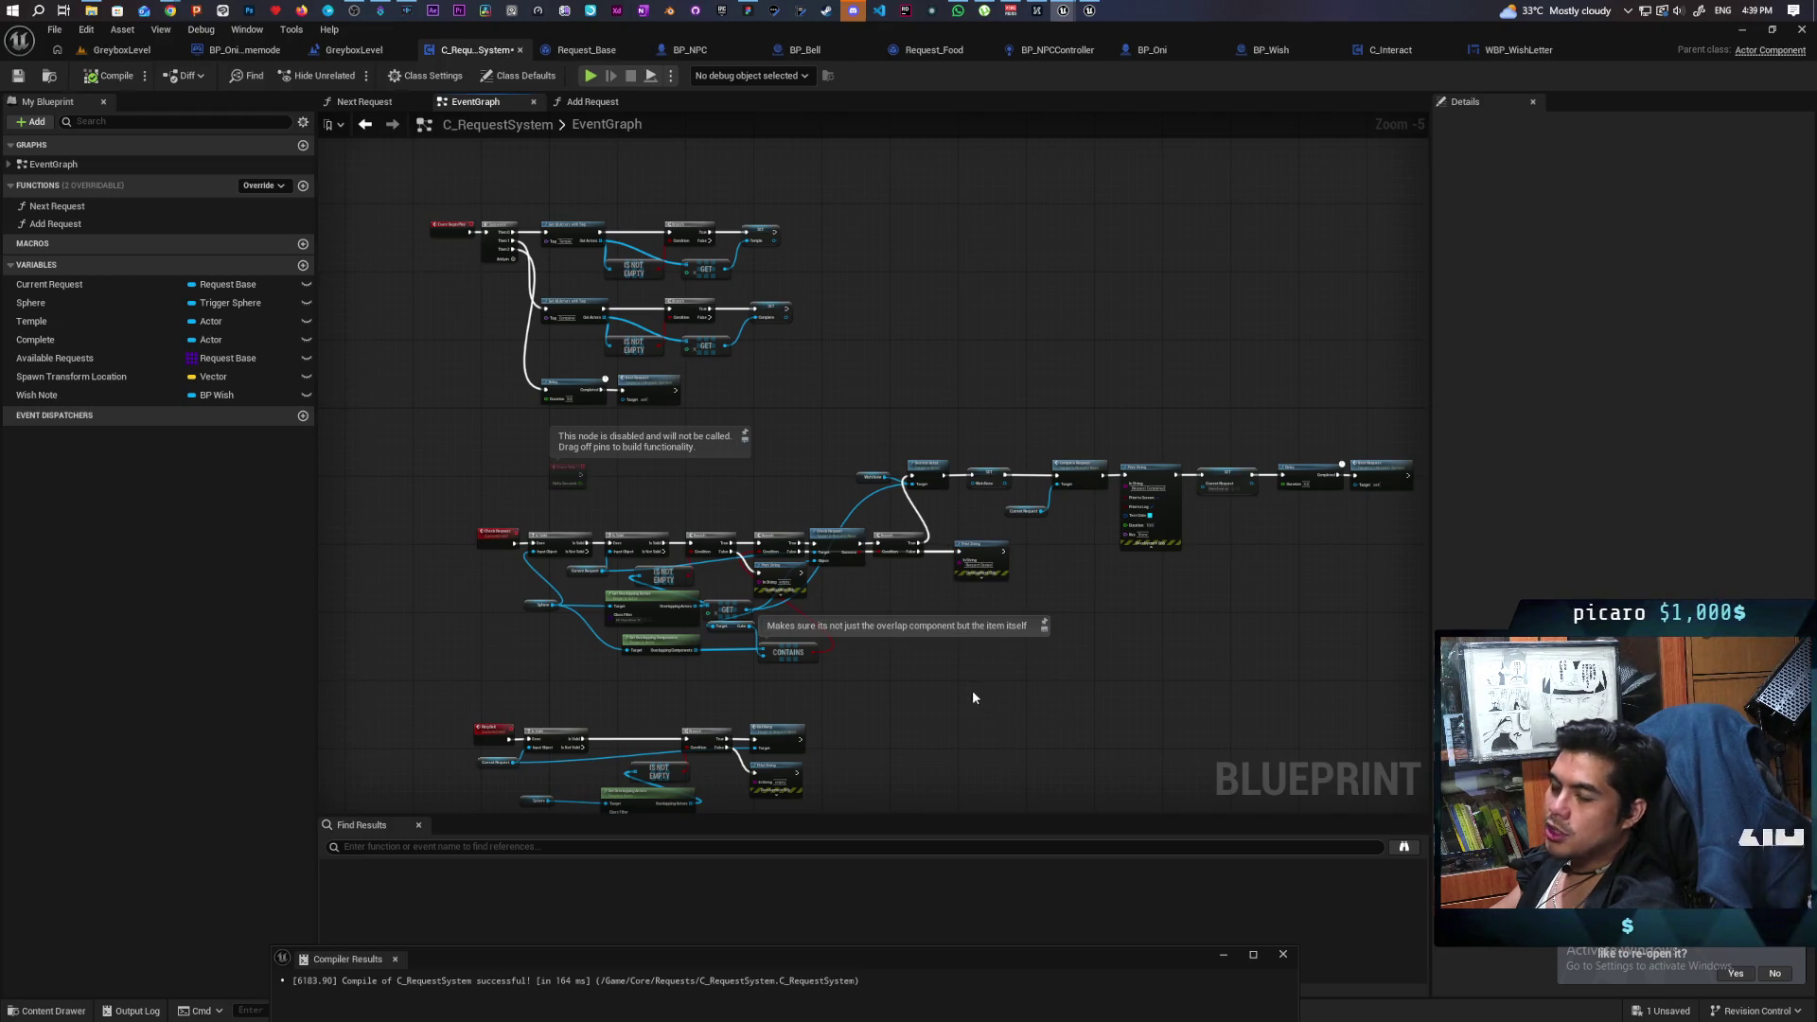
{"action": "scroll", "coordinate": [1005, 689], "scroll_direction": "down", "scroll_amount": 2}
{"action": "scroll", "coordinate": [1018, 711], "scroll_direction": "up", "scroll_amount": 3}
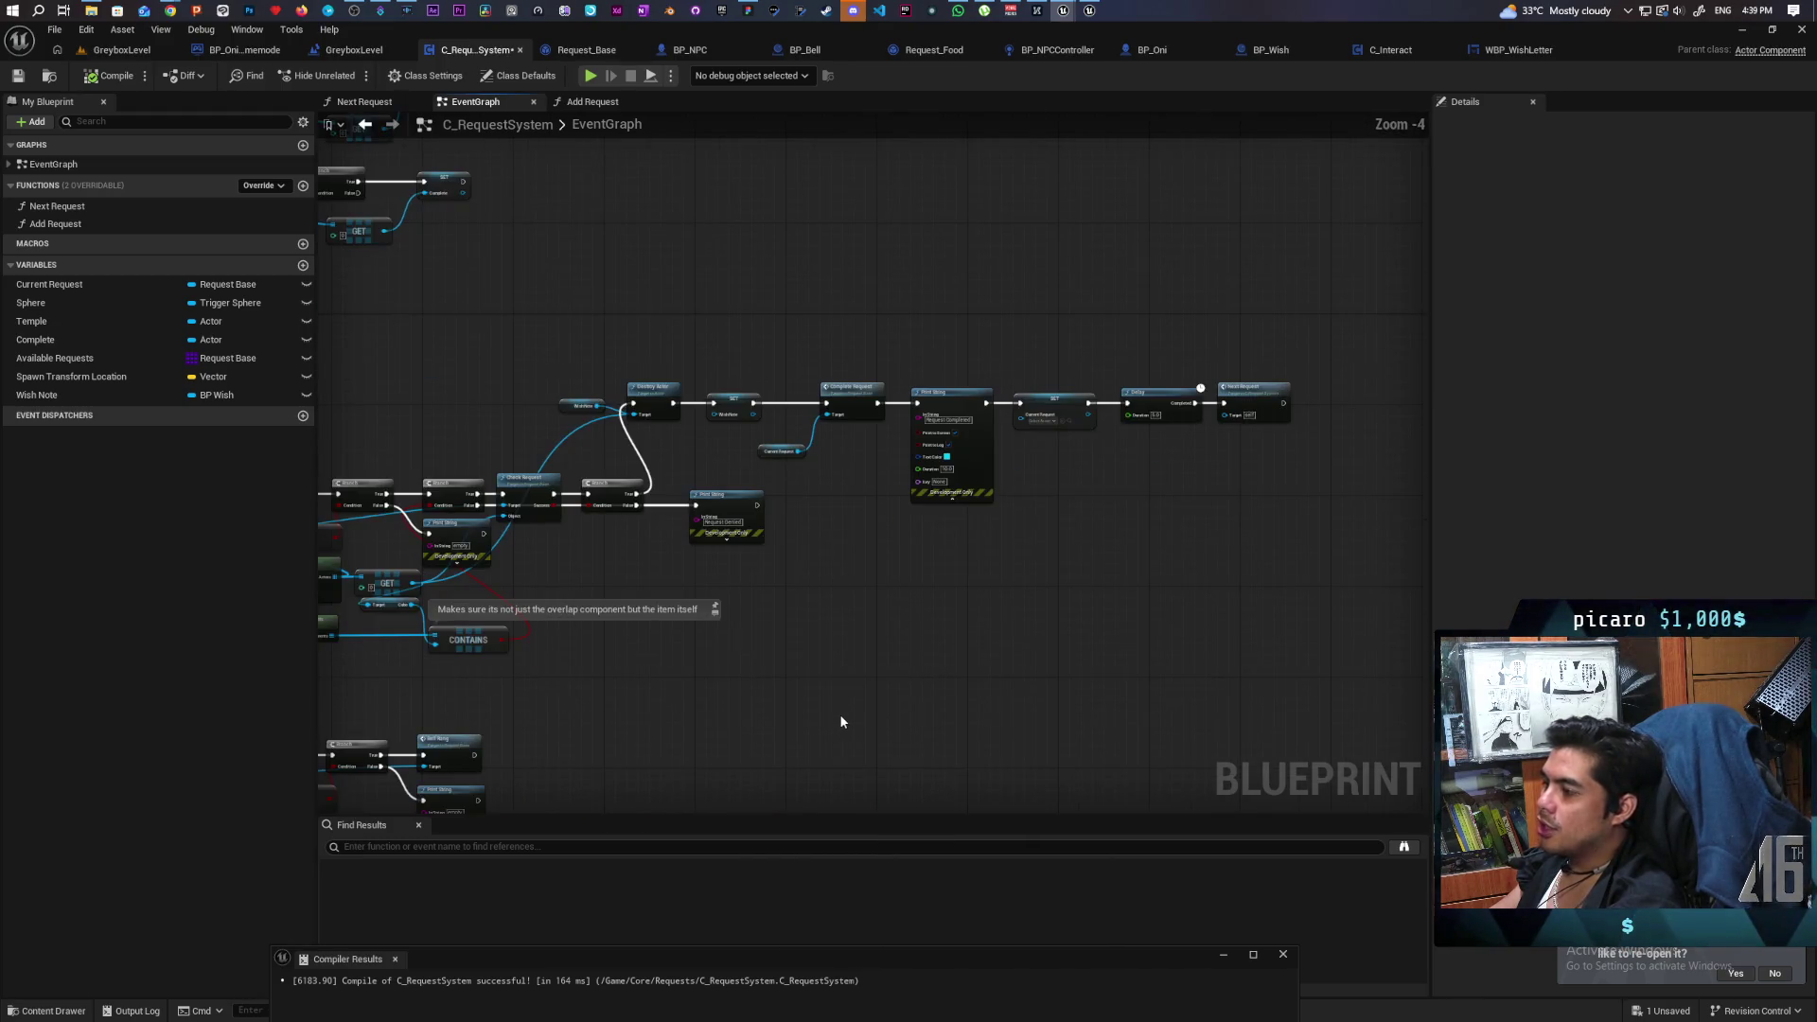
{"action": "scroll", "coordinate": [826, 698], "scroll_direction": "down", "scroll_amount": 1}
{"action": "scroll", "coordinate": [799, 682], "scroll_direction": "up", "scroll_amount": 1}
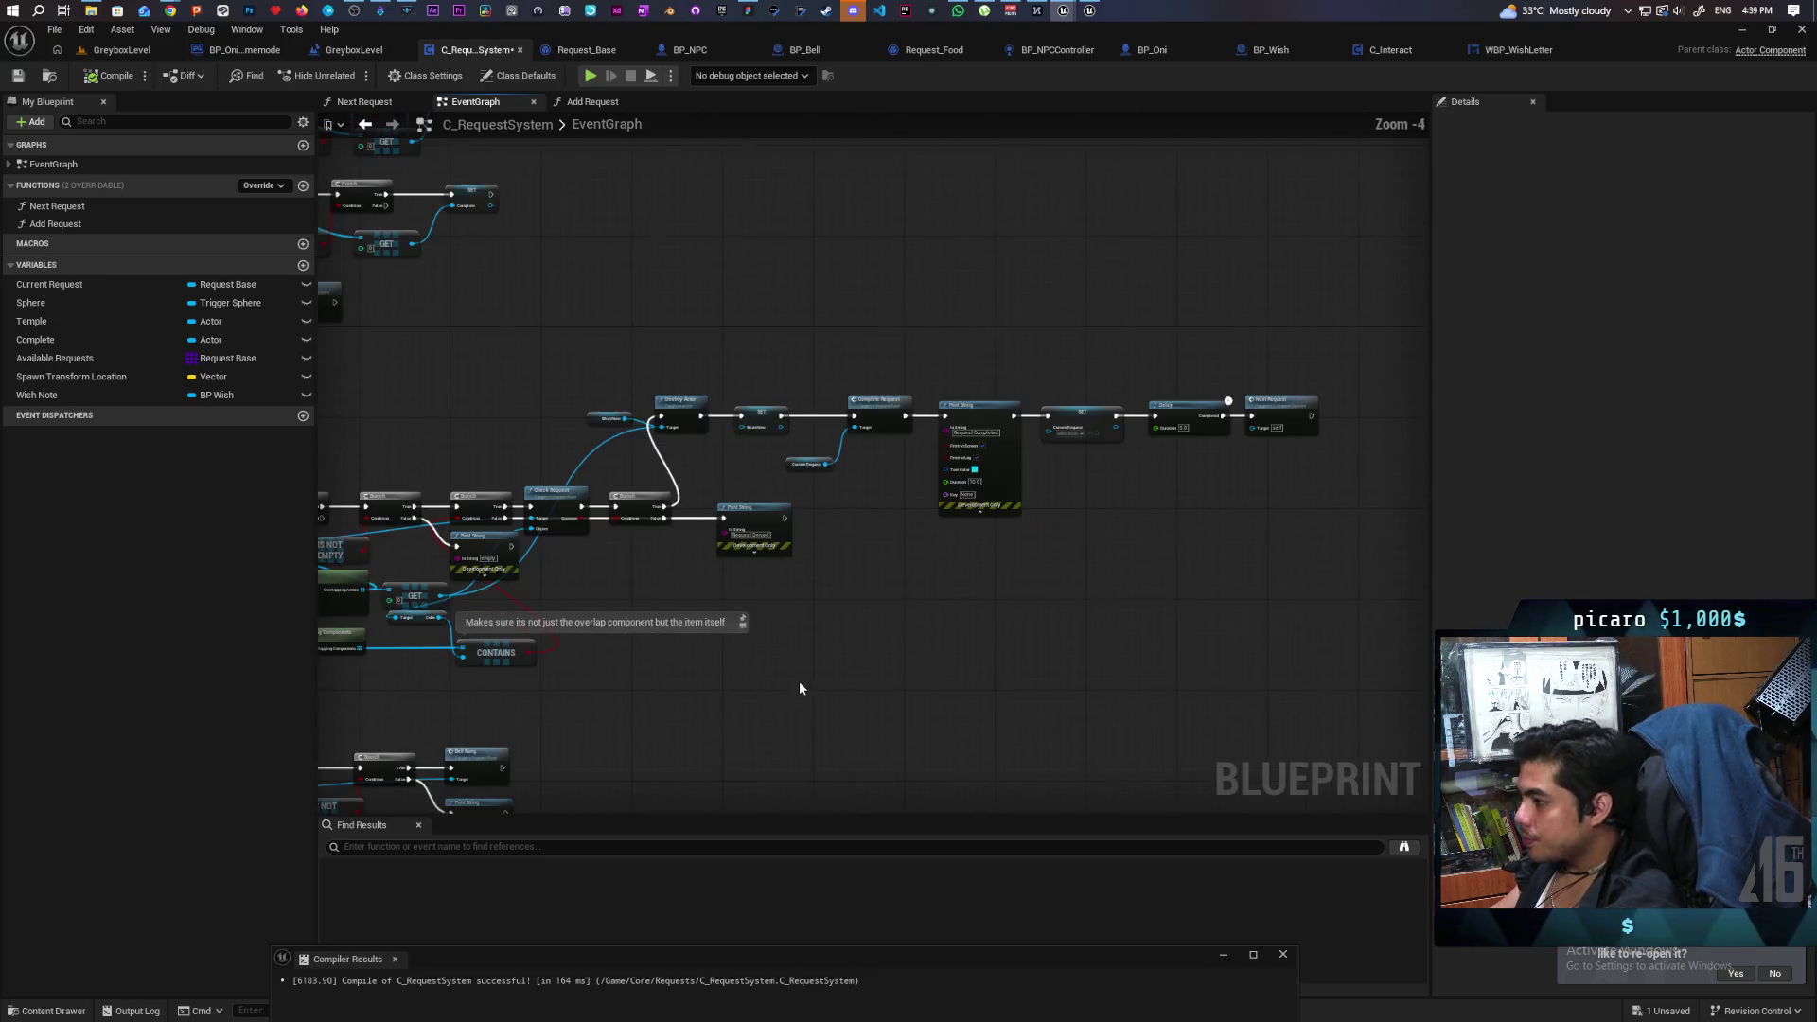
{"action": "scroll", "coordinate": [615, 284], "scroll_direction": "down", "scroll_amount": 3}
Select the chain of request-handling nodes and shift it to the right.
{"action": "mouse_move", "coordinate": [458, 195]}
{"action": "left_mouse_down"}
{"action": "mouse_move", "coordinate": [1122, 609]}
{"action": "mouse_move", "coordinate": [1016, 673]}
{"action": "left_mouse_up"}
{"action": "left_click", "coordinate": [1016, 673]}
{"action": "scroll", "coordinate": [782, 763], "scroll_direction": "up", "scroll_amount": 2}
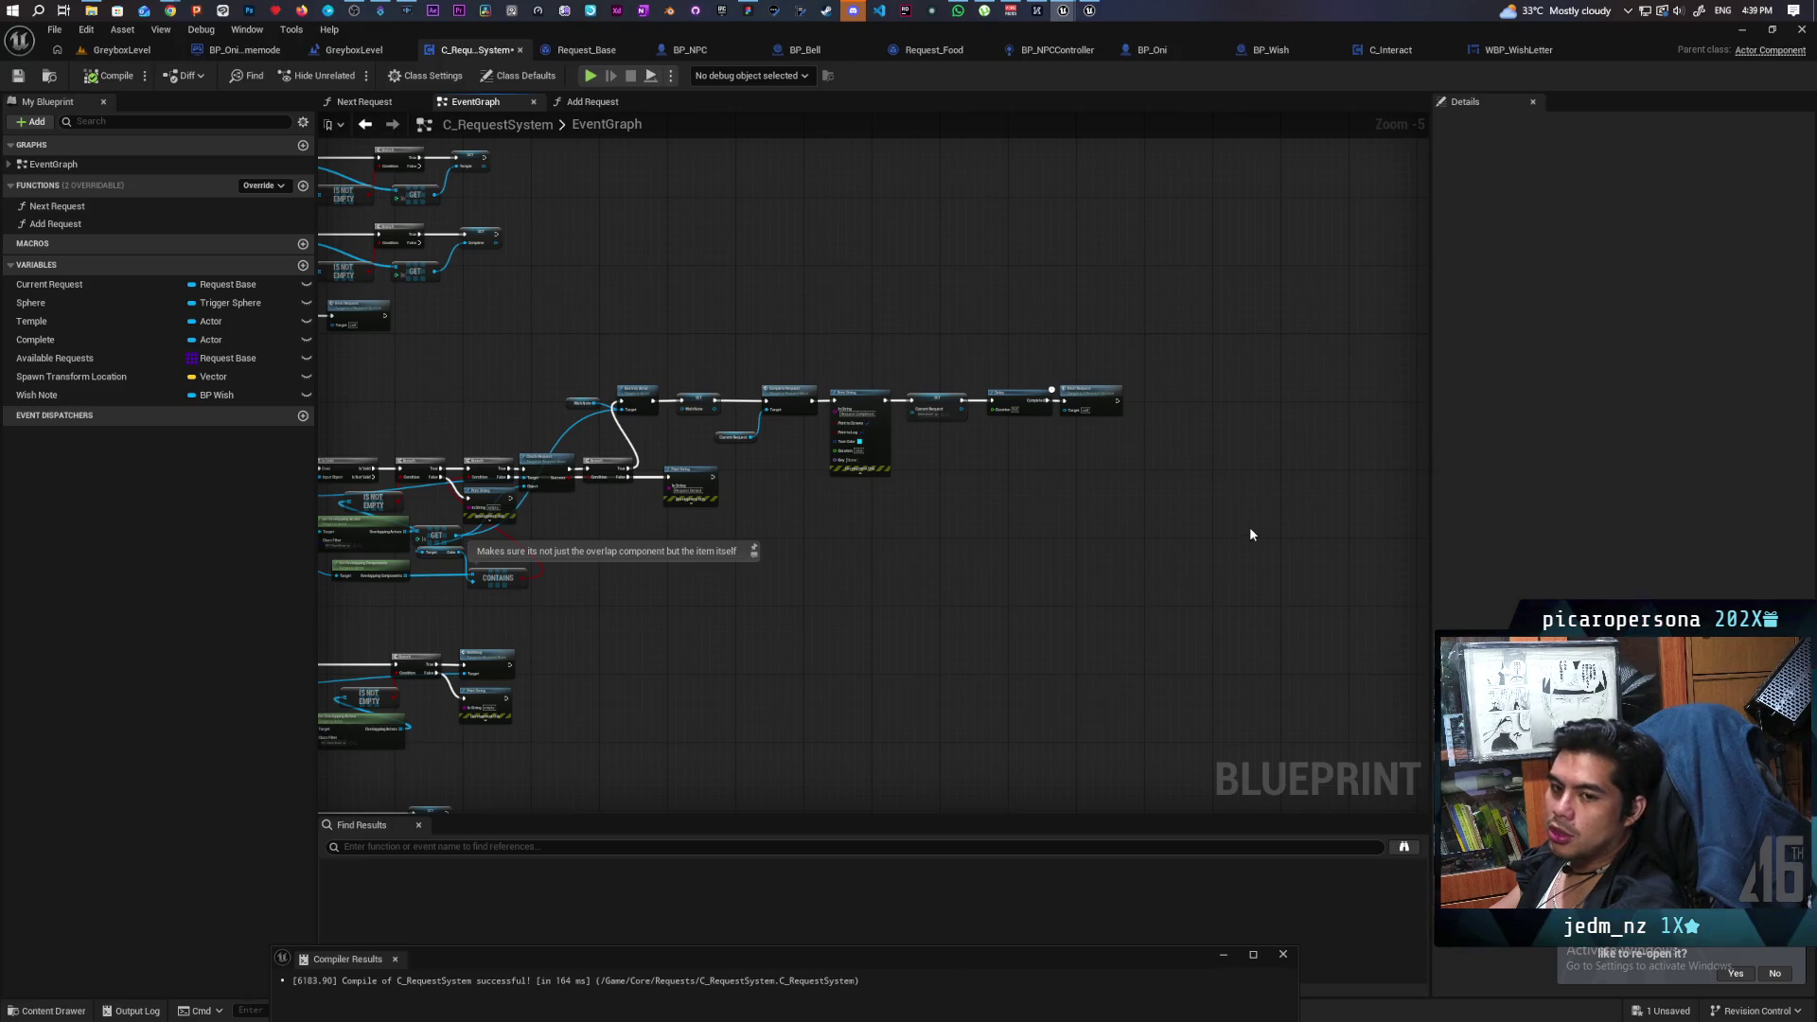
{"action": "scroll", "coordinate": [822, 484], "scroll_direction": "up", "scroll_amount": 3}
{"action": "scroll", "coordinate": [771, 501], "scroll_direction": "down", "scroll_amount": 2}
{"action": "left_click_drag", "start_coordinate": [444, 403], "coordinate": [1185, 488]}
{"action": "left_click_drag", "start_coordinate": [844, 435], "coordinate": [914, 439]}
{"action": "left_click", "coordinate": [691, 479]}
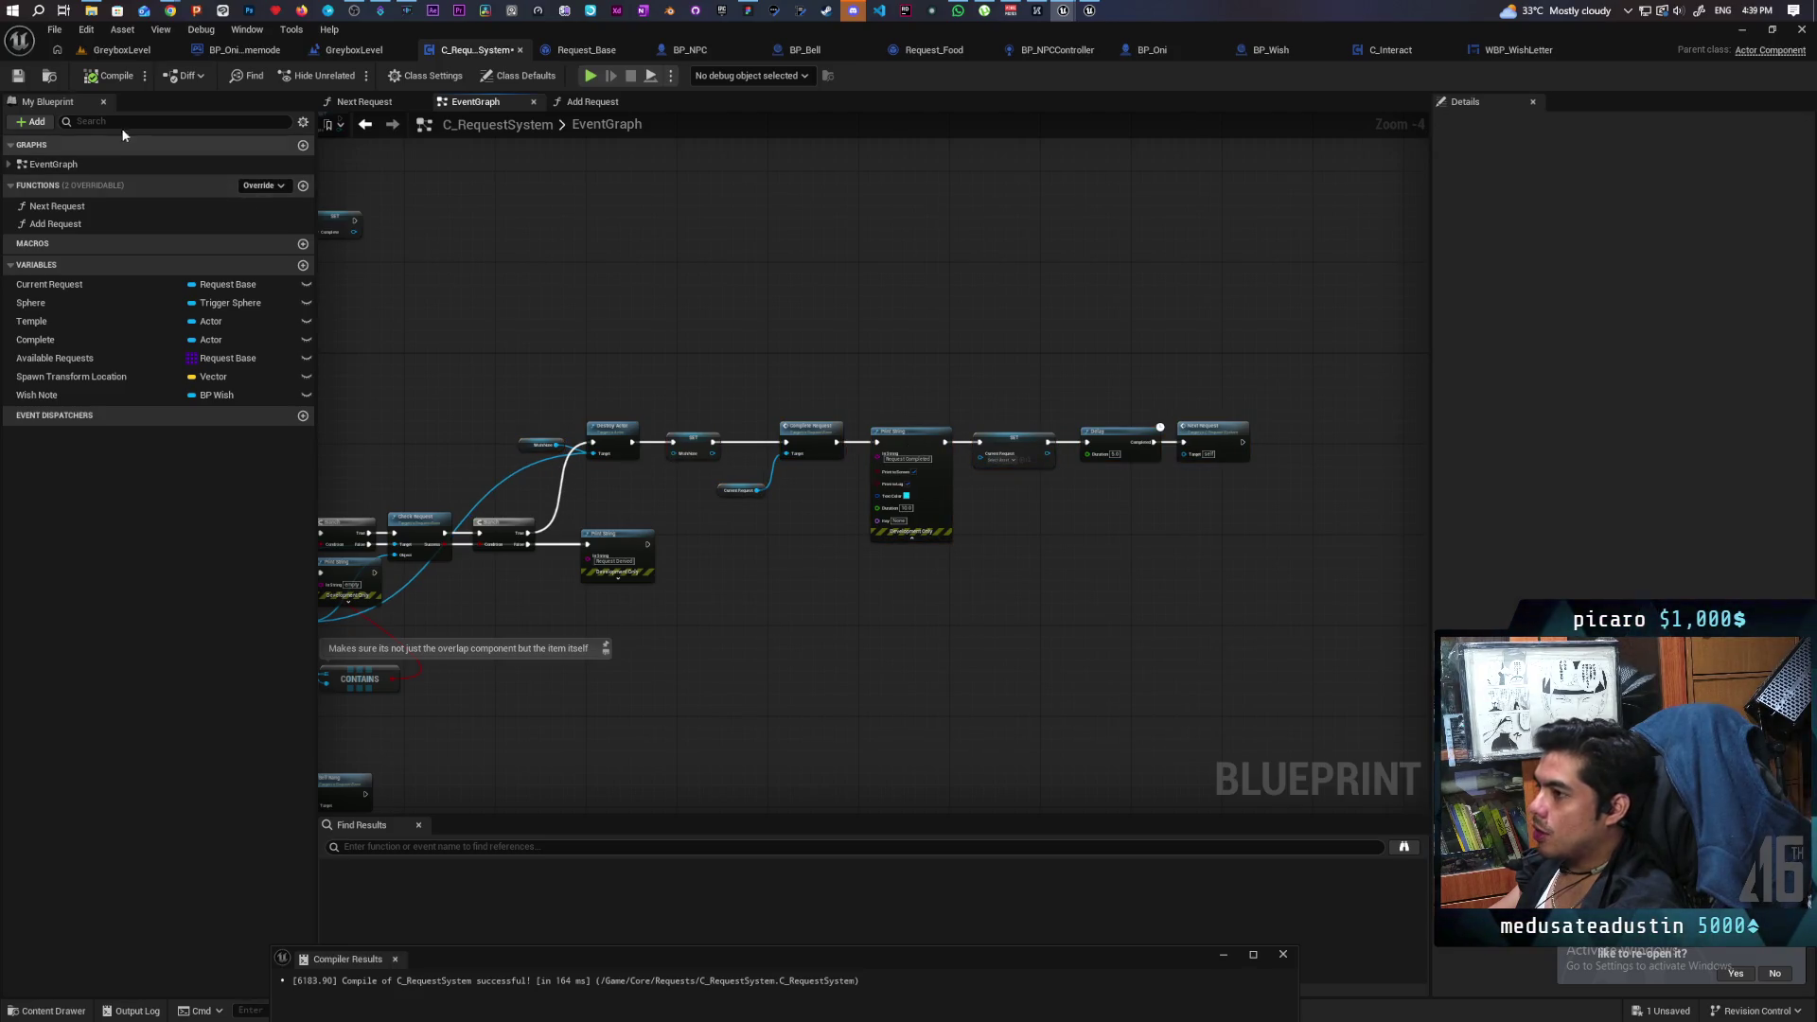
Check the Current Request asset options, then return to the GreyboxLevel level view.
{"action": "scroll", "coordinate": [753, 395], "scroll_direction": "up", "scroll_amount": 1}
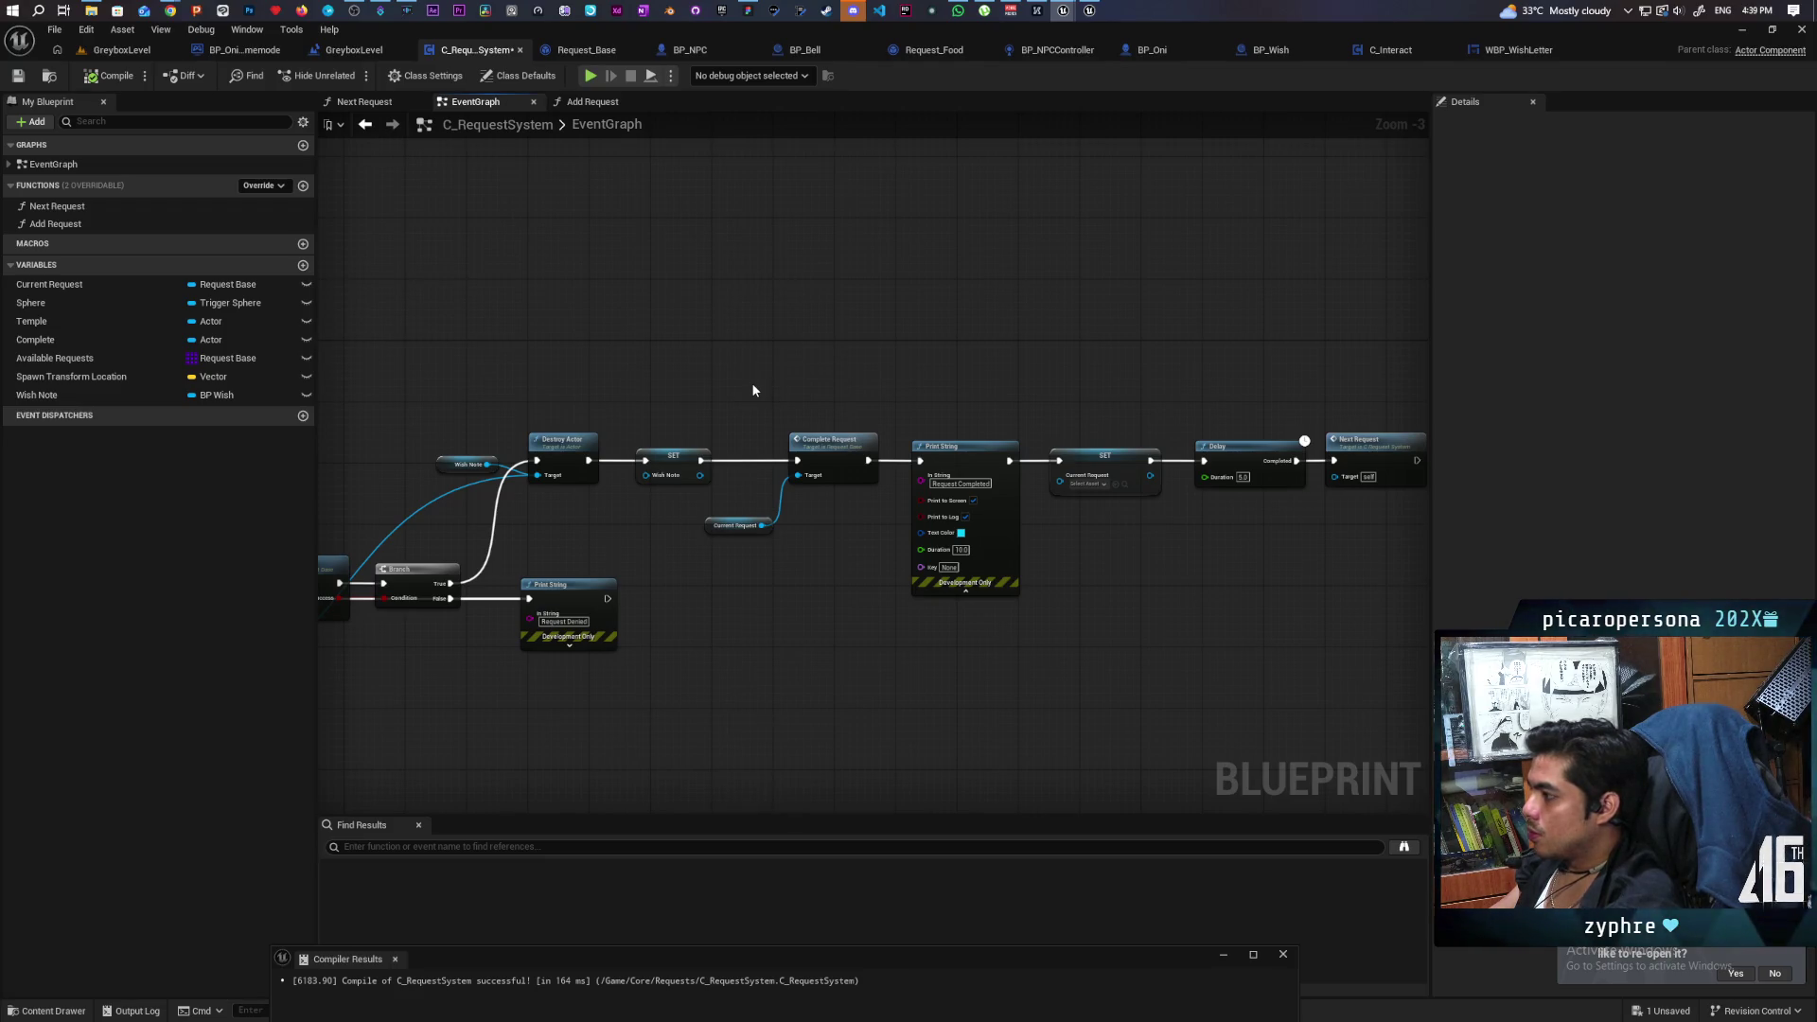
{"action": "left_click", "coordinate": [1096, 485]}
{"action": "left_click", "coordinate": [1098, 488]}
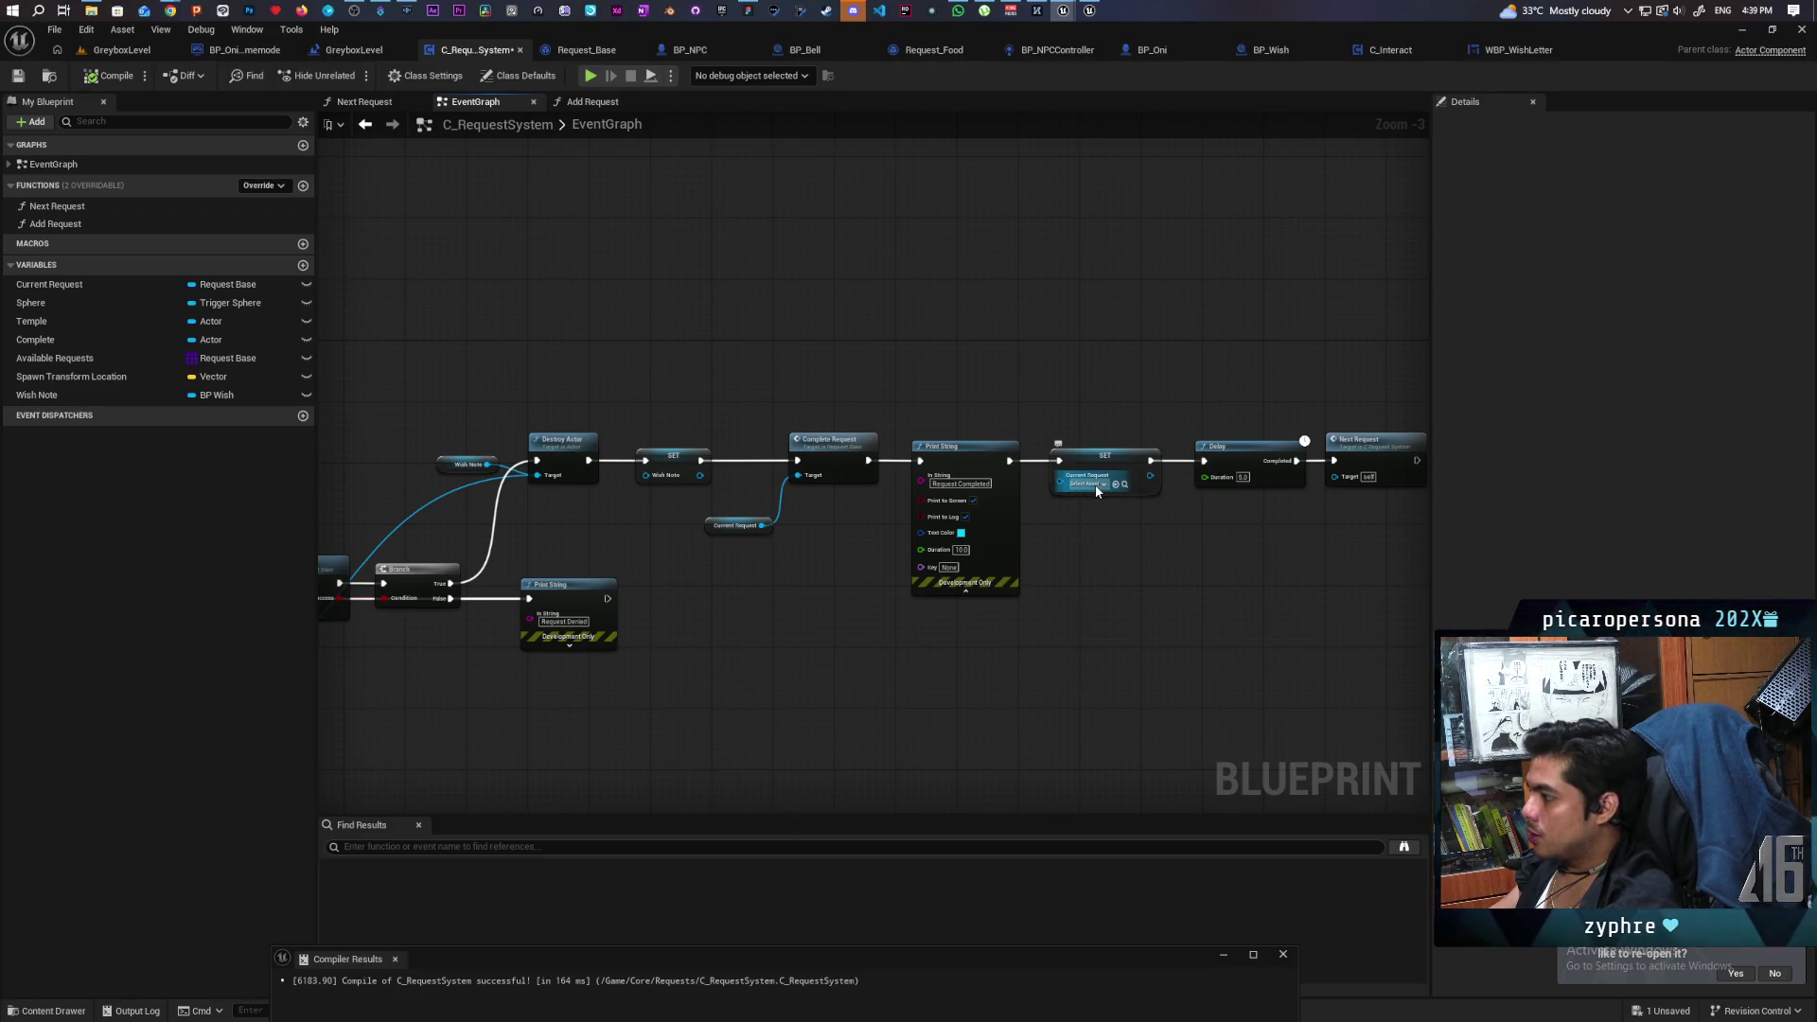
{"action": "left_click", "coordinate": [1095, 490]}
{"action": "left_click", "coordinate": [1096, 489]}
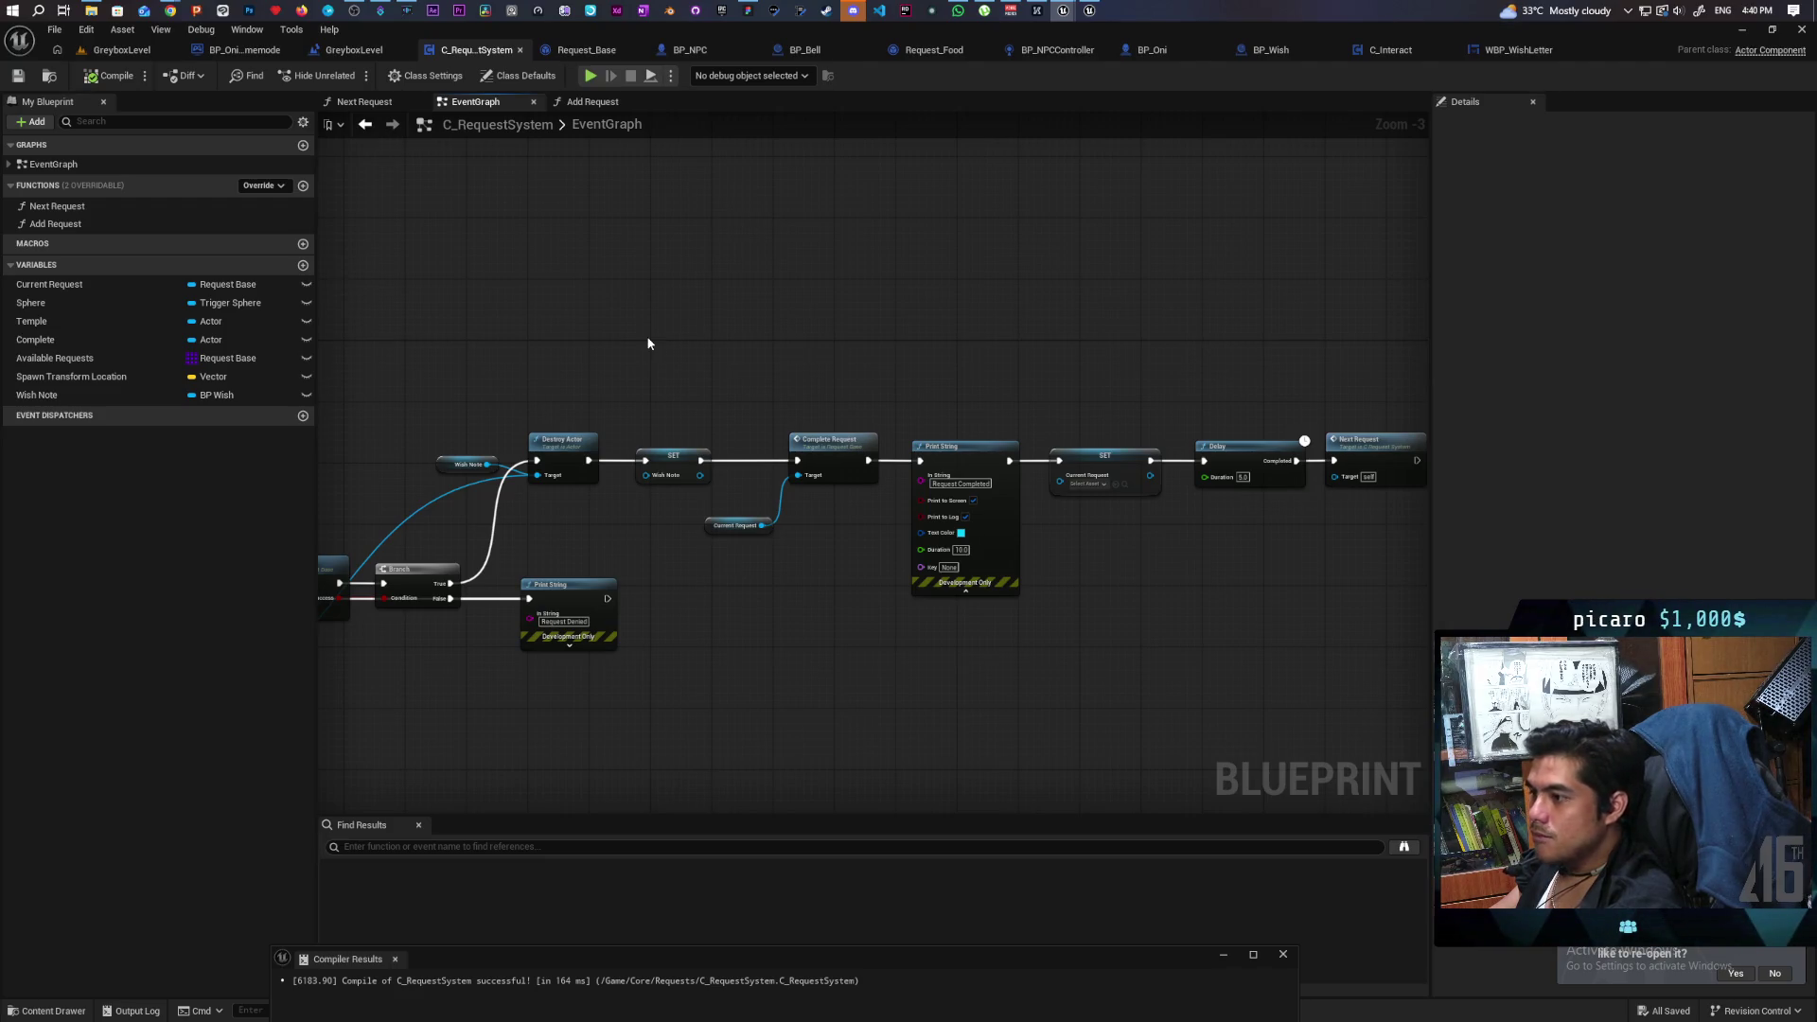
{"action": "scroll", "coordinate": [662, 382], "scroll_direction": "down", "scroll_amount": 3}
{"action": "scroll", "coordinate": [783, 571], "scroll_direction": "up", "scroll_amount": 3}
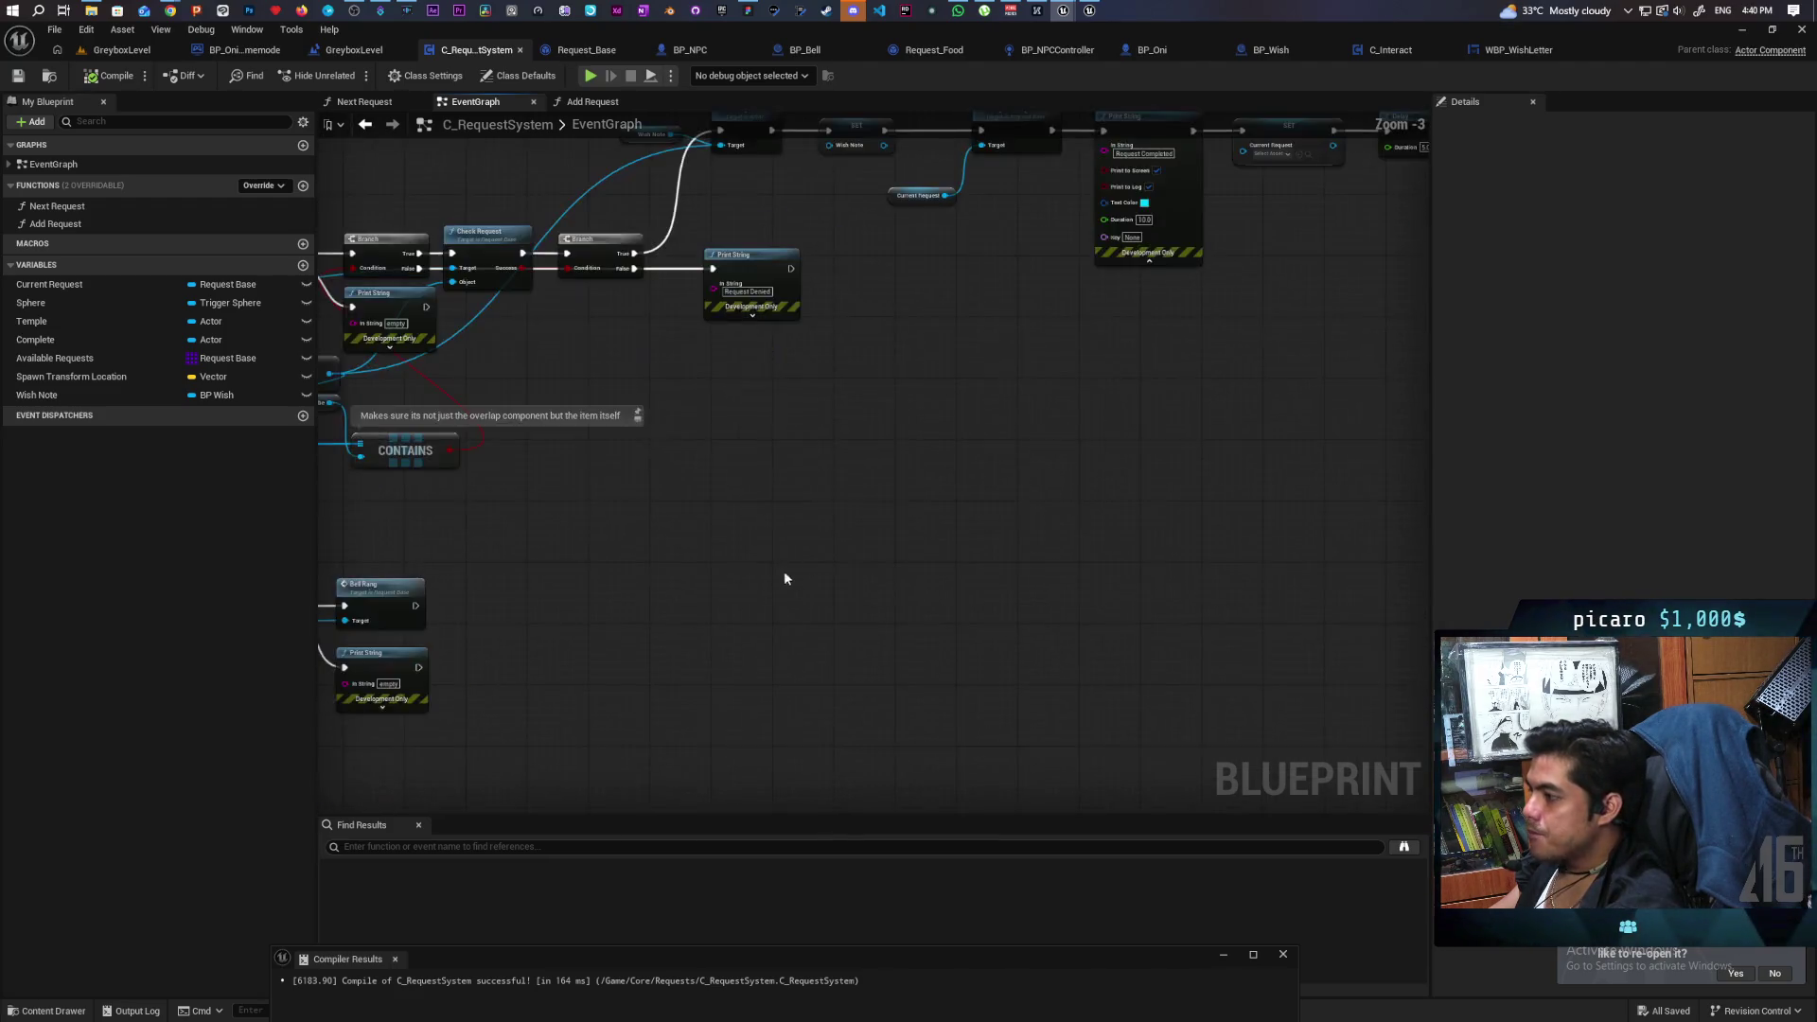
{"action": "left_click_drag", "start_coordinate": [1027, 678], "coordinate": [1177, 699]}
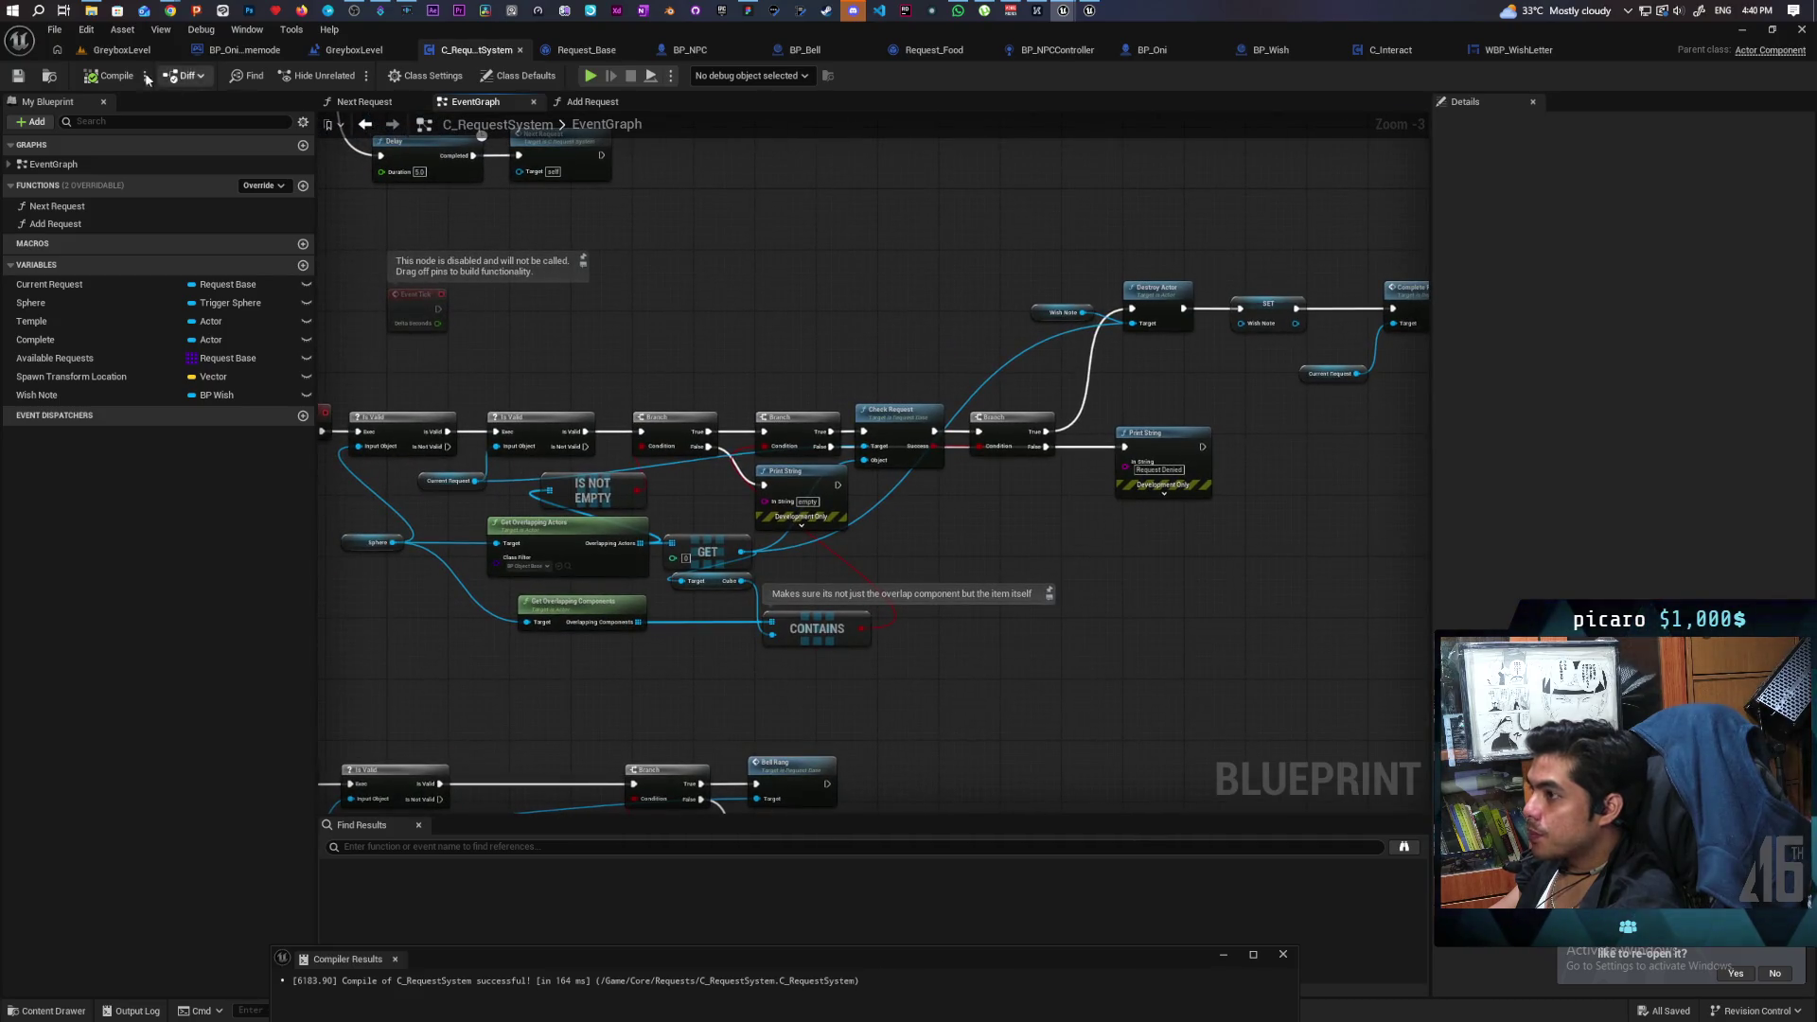
{"action": "left_click", "coordinate": [121, 49]}
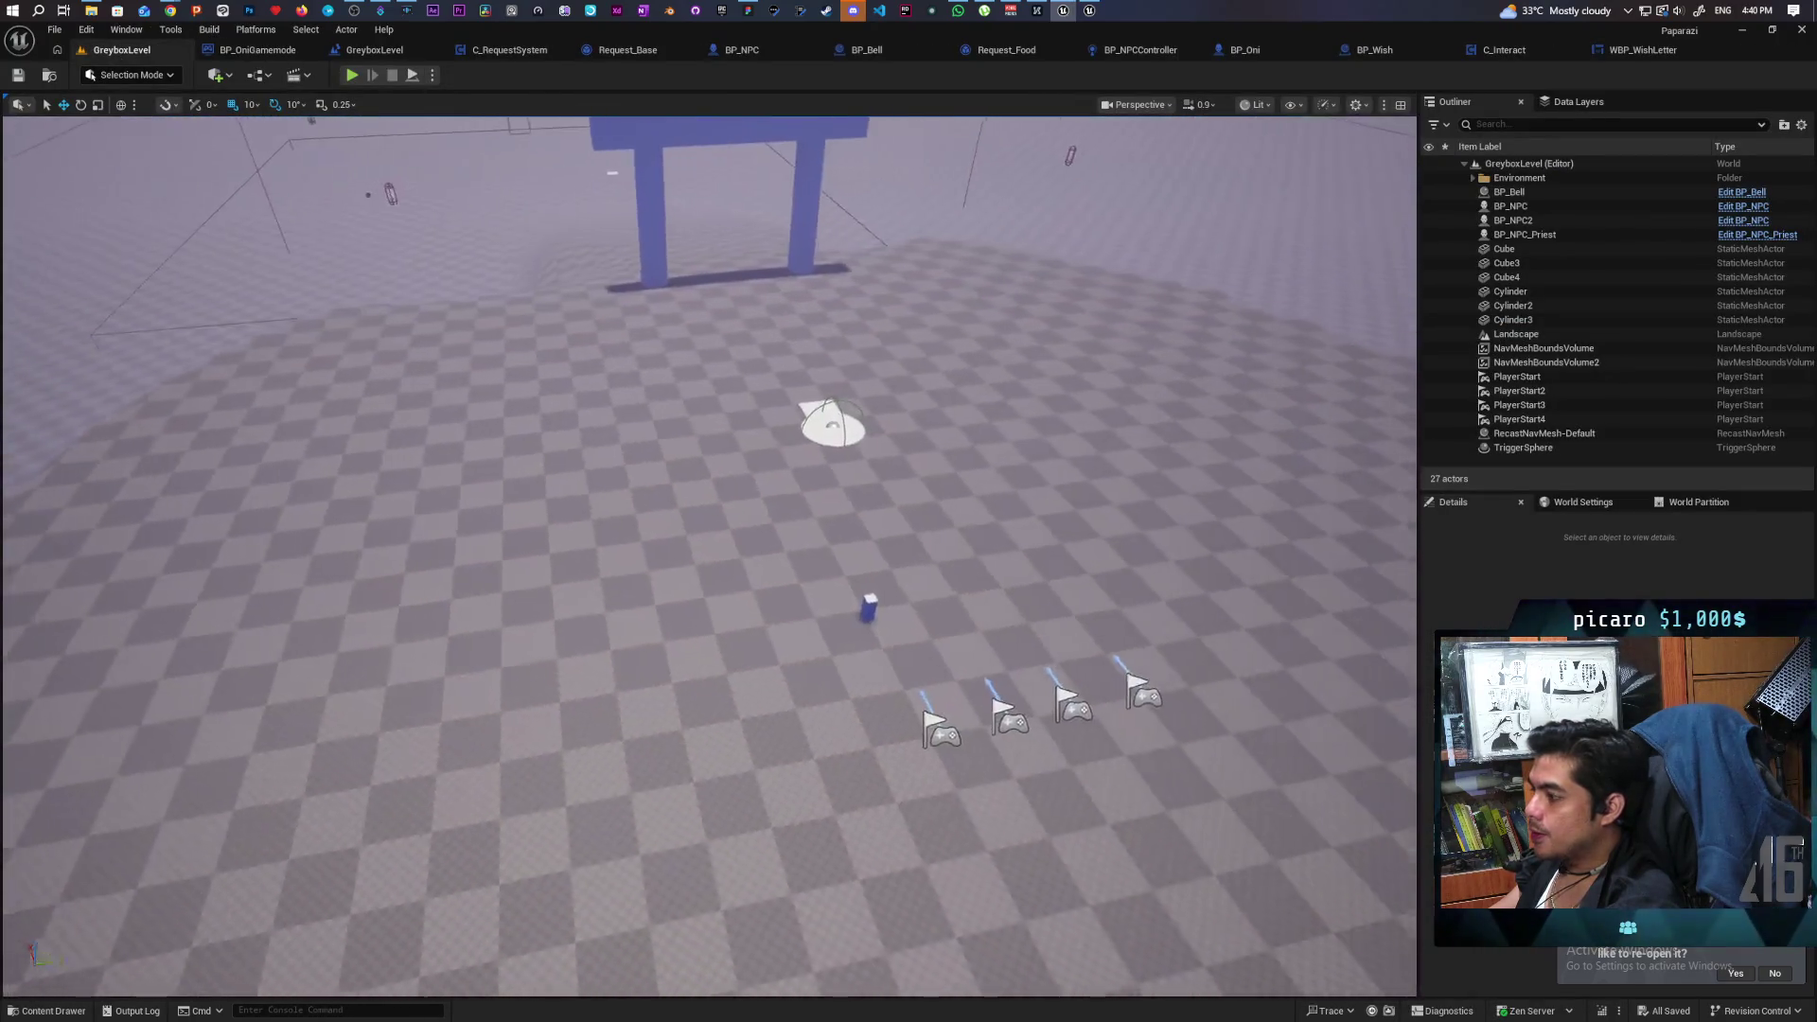
Drop a BP_Food actor in front of the temple gate and start a playtest.
{"action": "left_click", "coordinate": [49, 1010]}
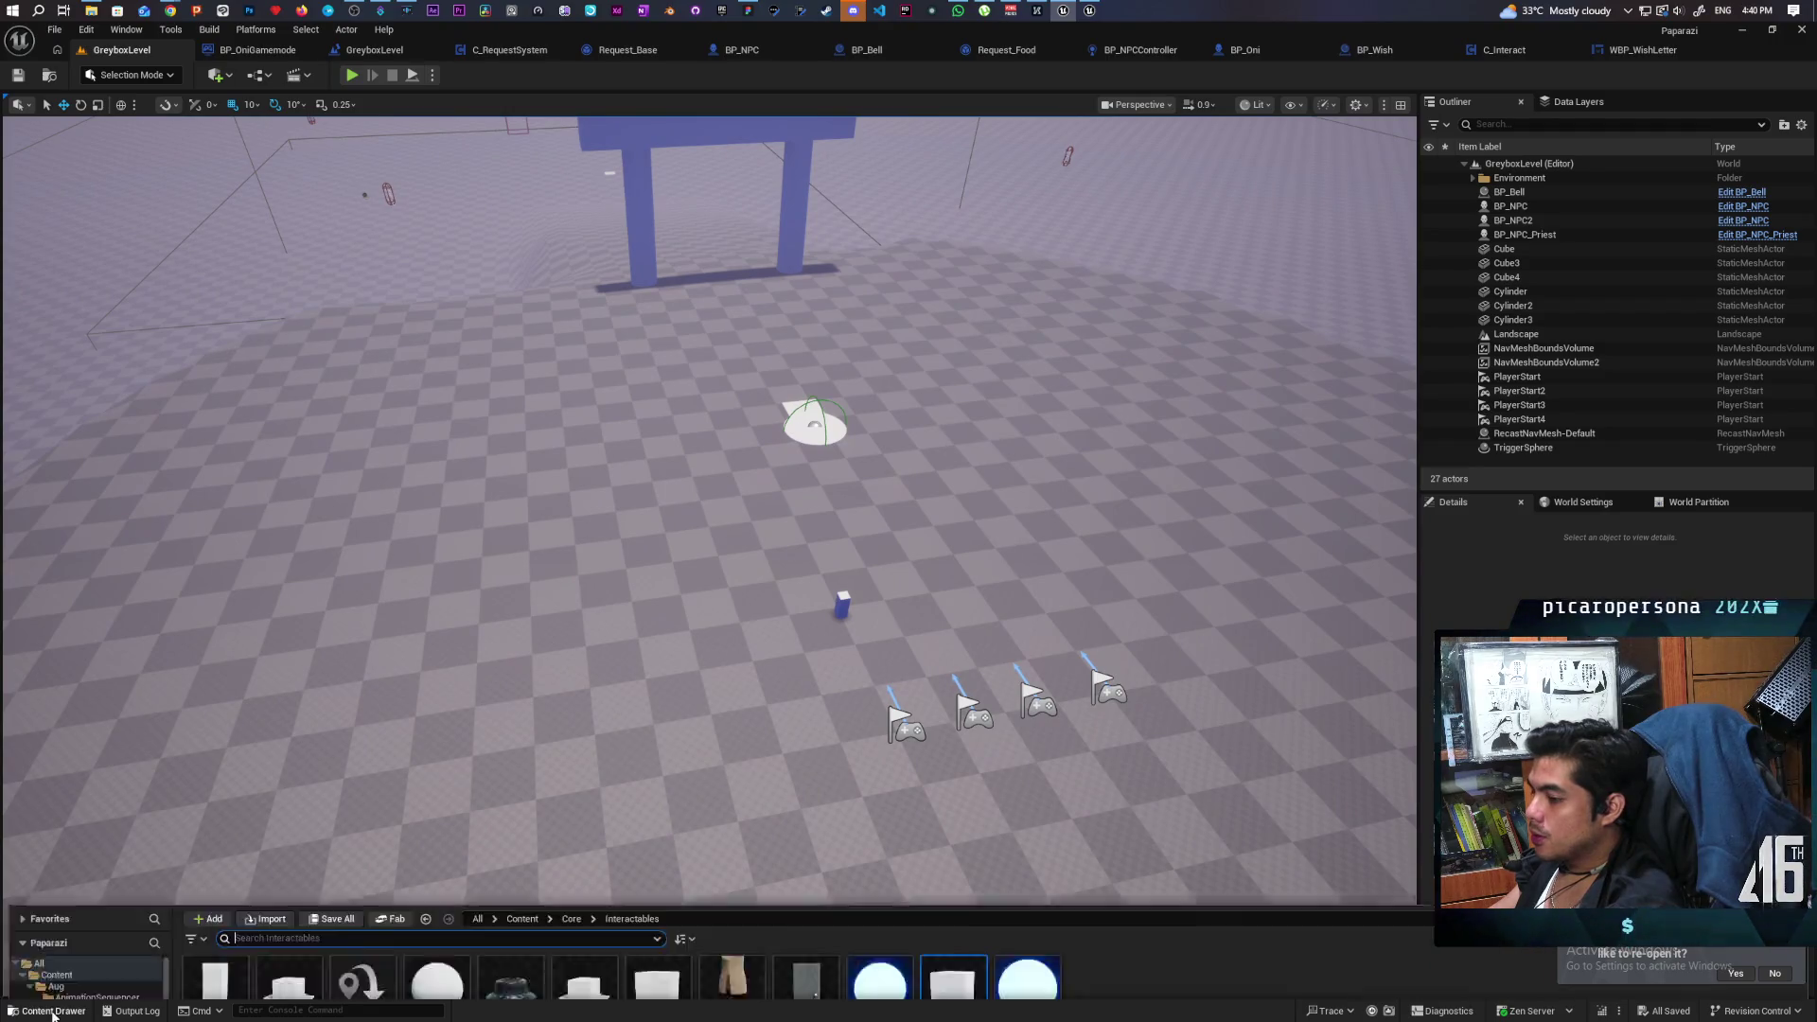
{"action": "left_click", "coordinate": [756, 600]}
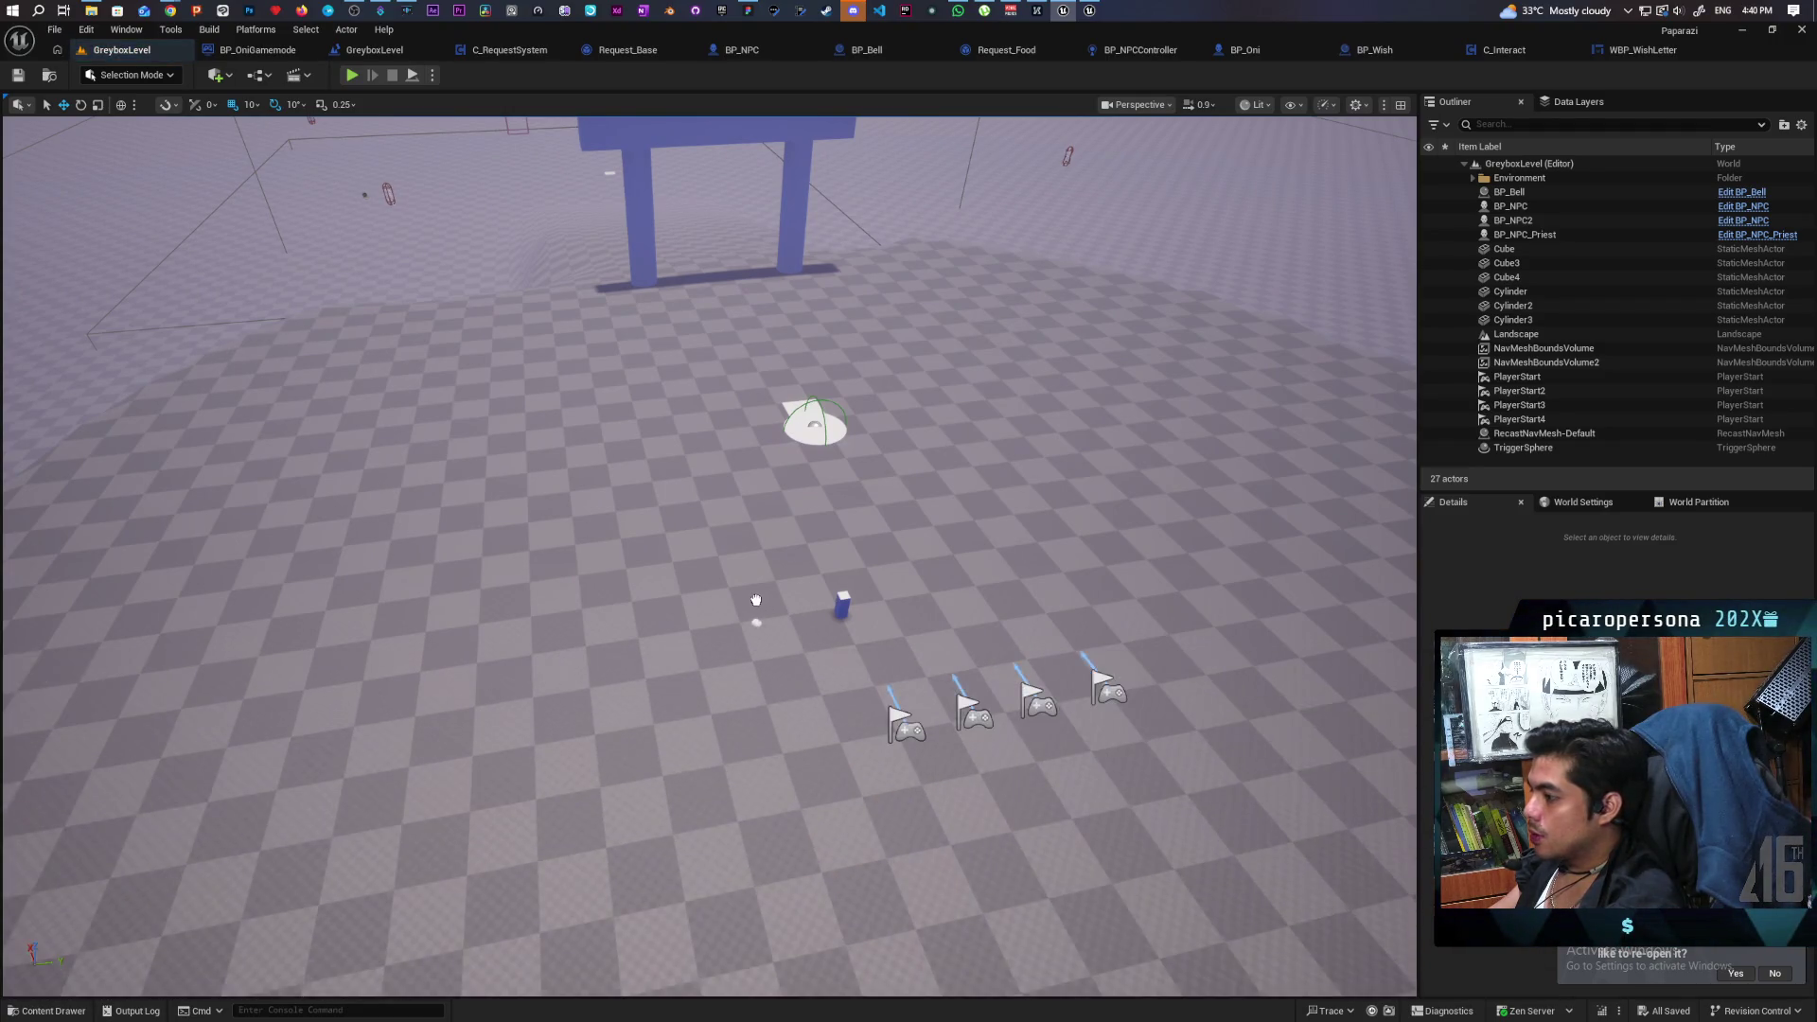
{"action": "left_click_drag", "start_coordinate": [756, 600], "coordinate": [761, 606]}
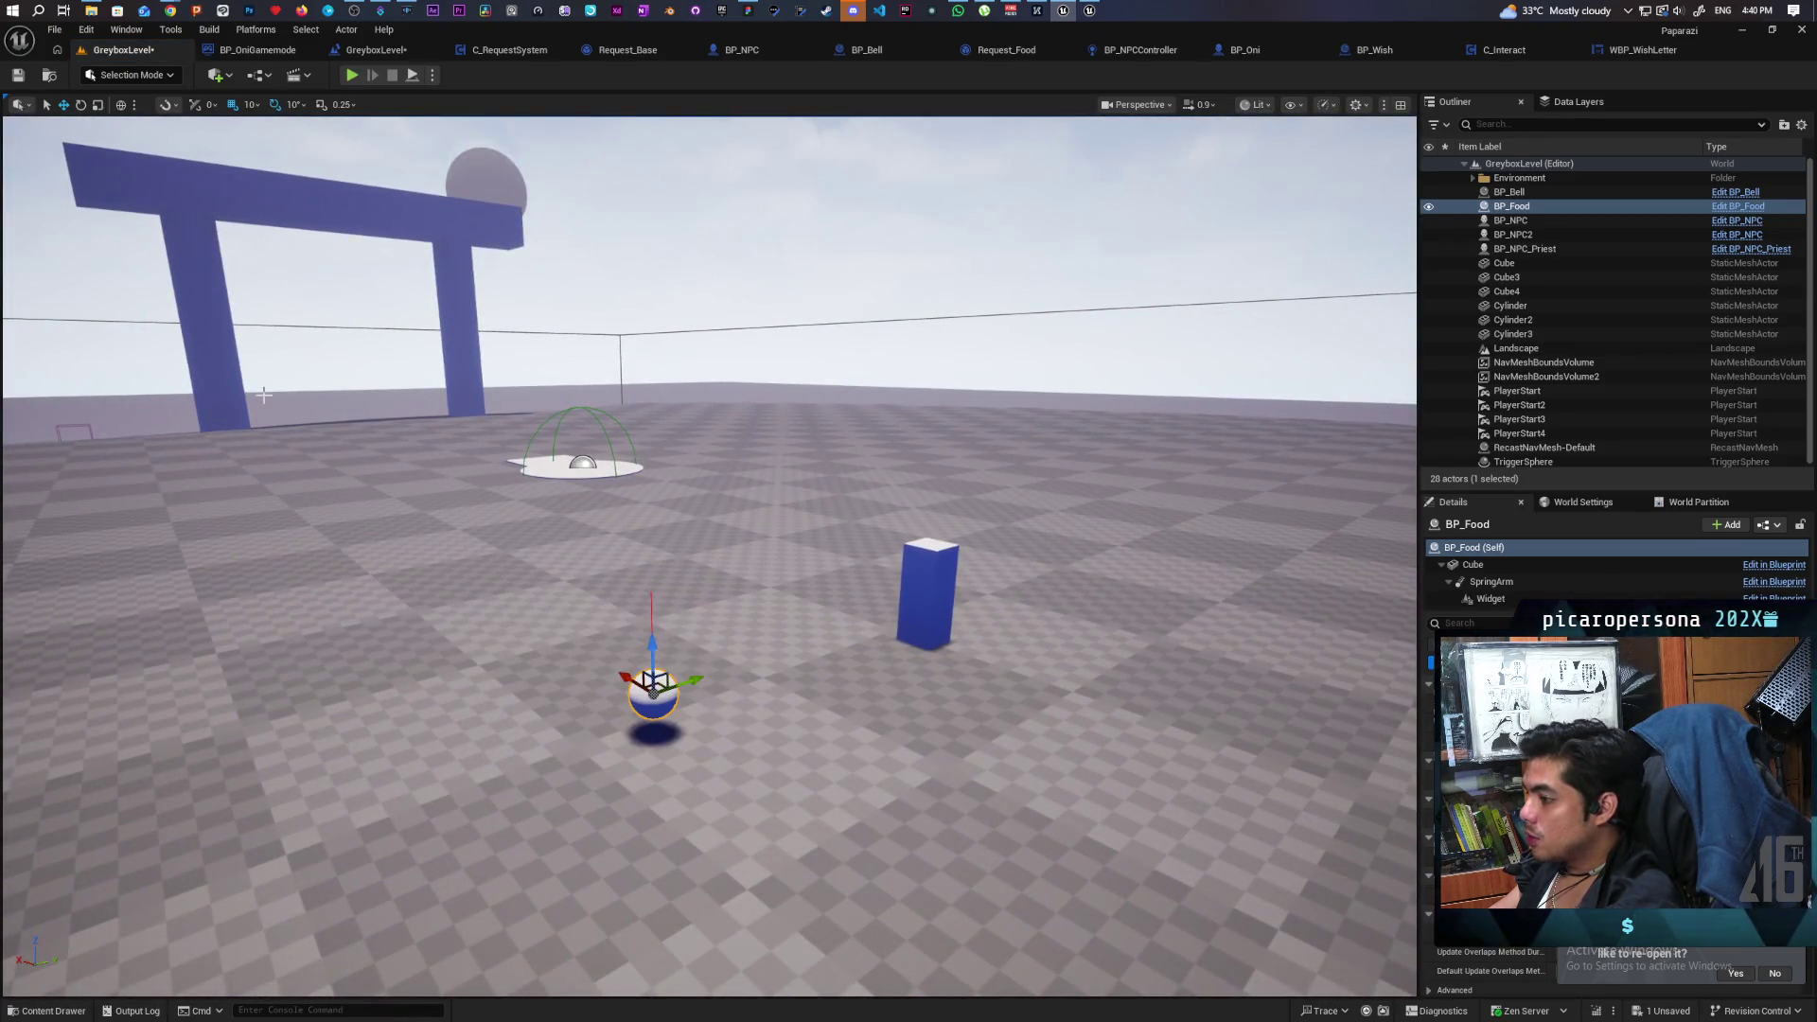
{"action": "left_click", "coordinate": [351, 75]}
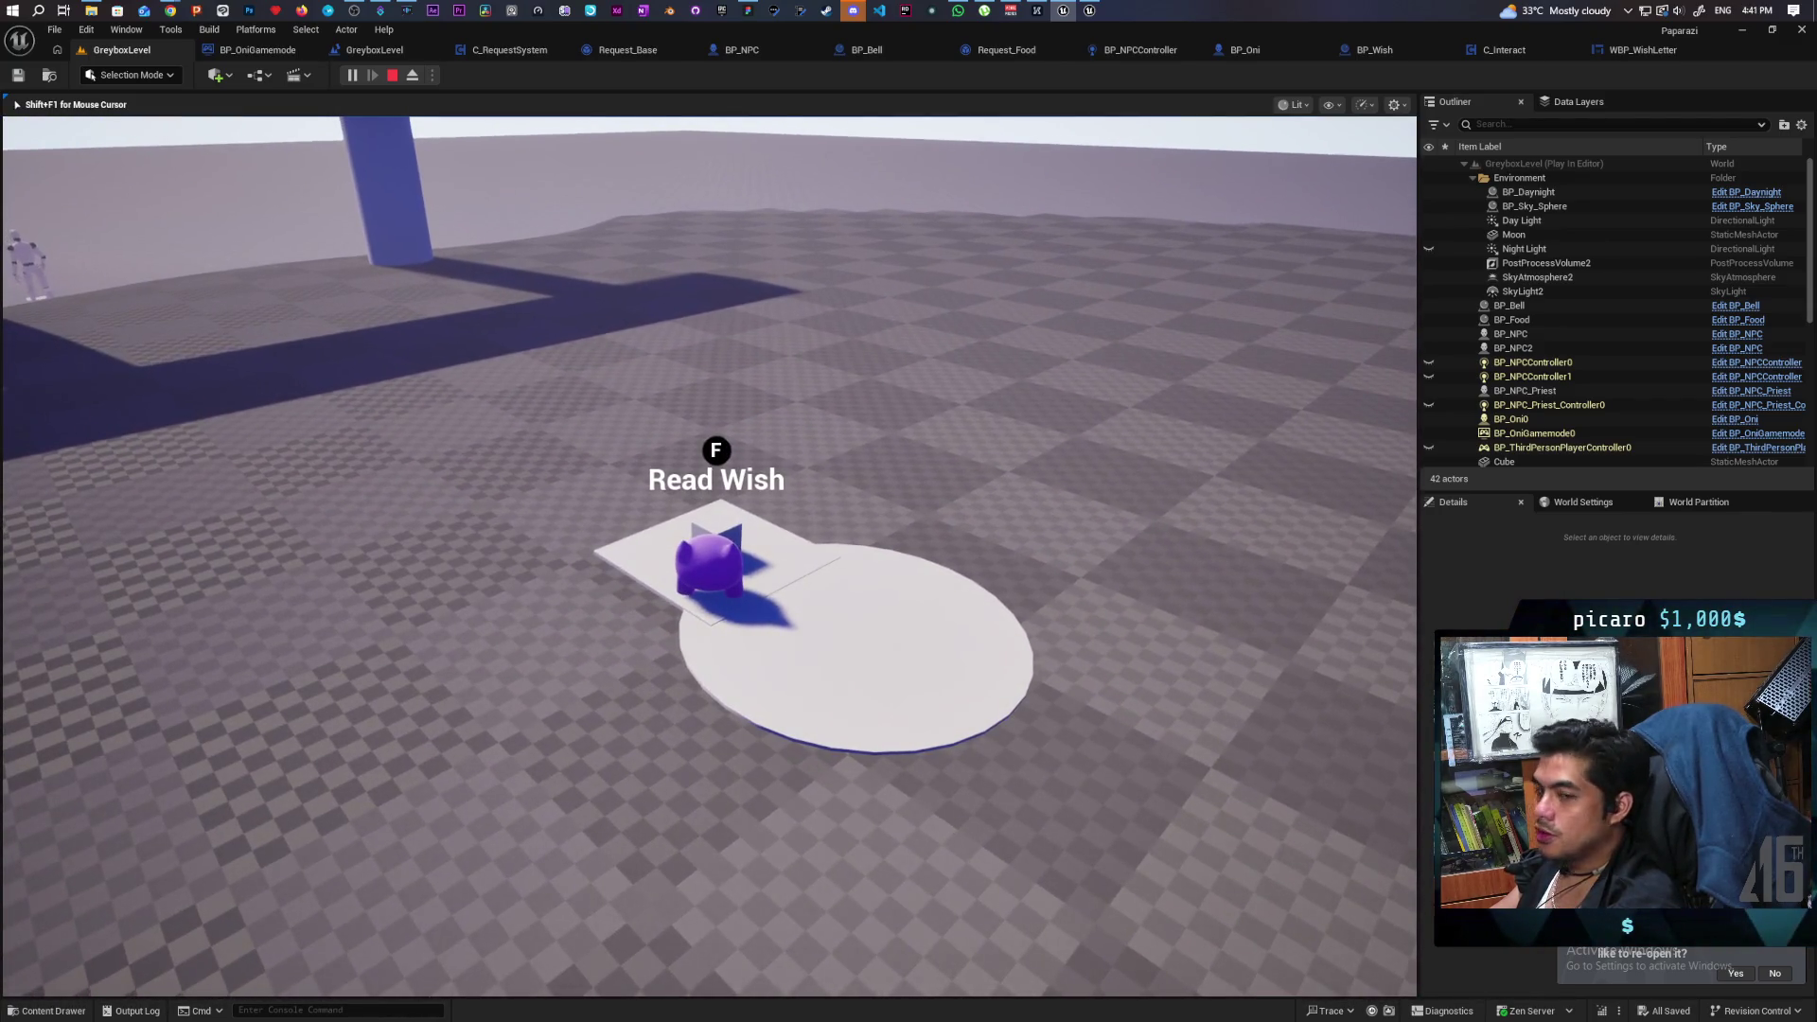
Read and close the wish note, then walk toward the pillar and ball.
{"action": "key", "text": "f"}
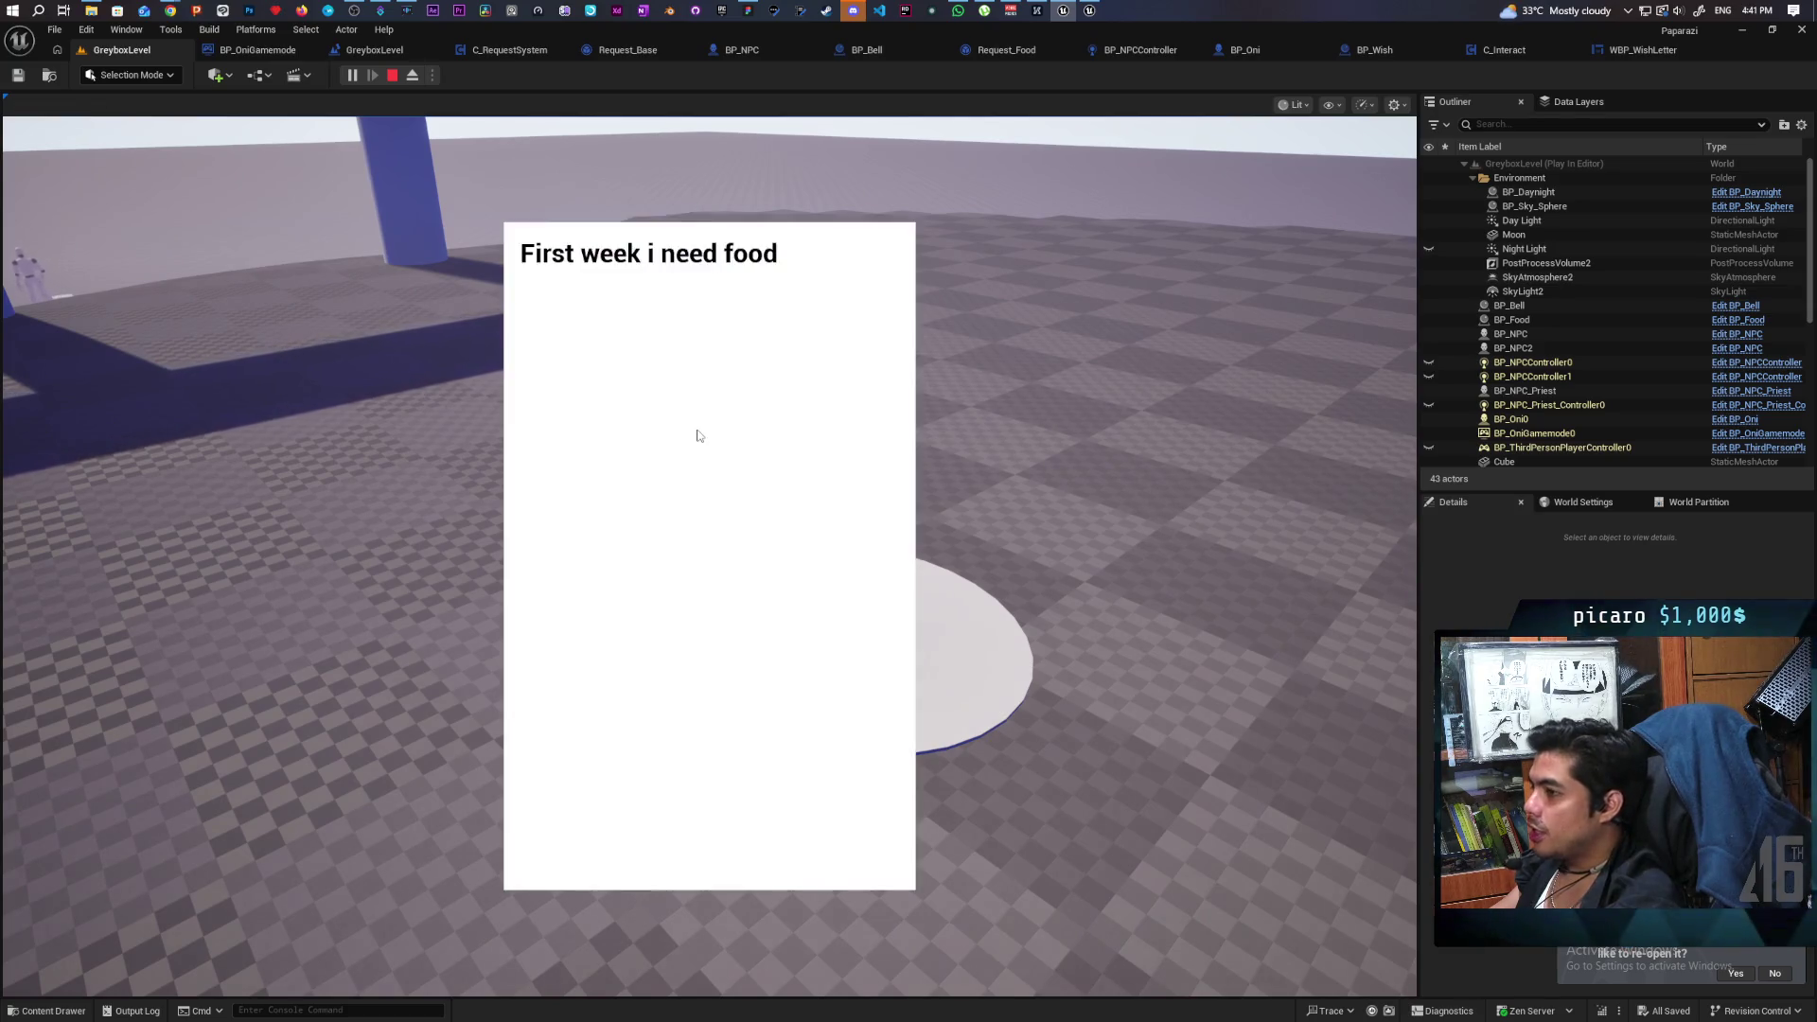
{"action": "key", "text": "f"}
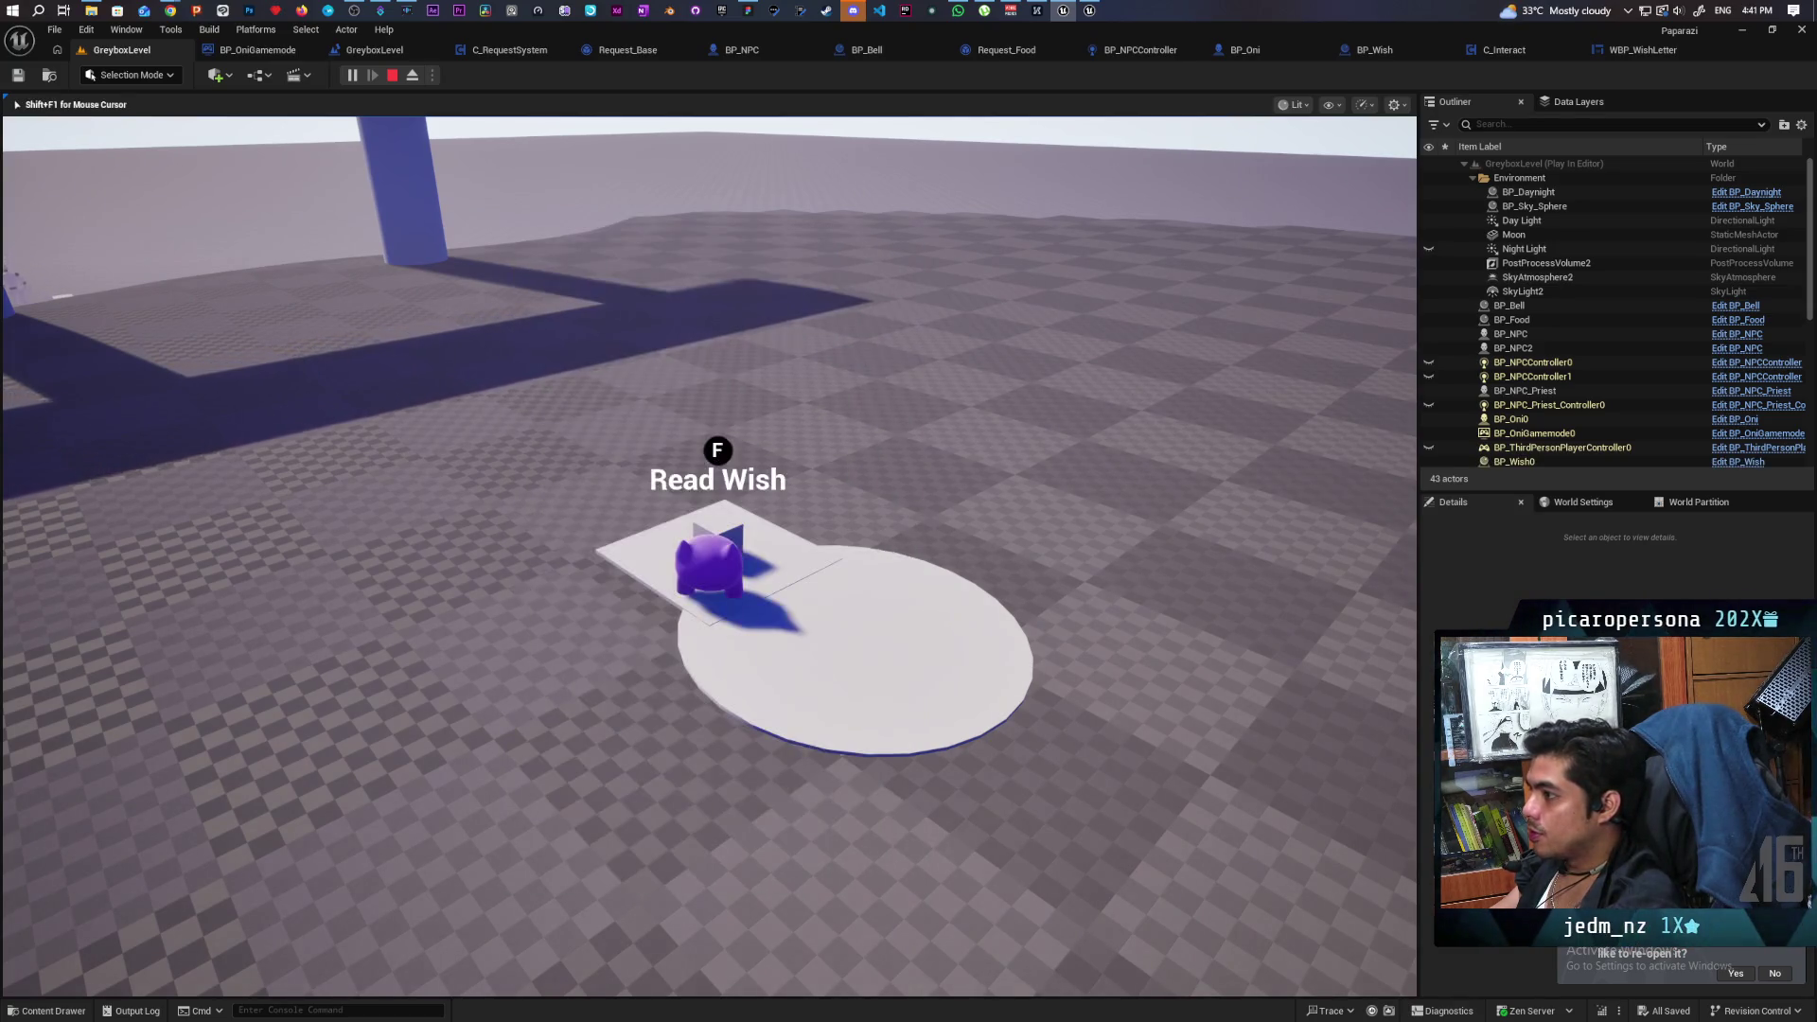
{"action": "key", "text": "w"}
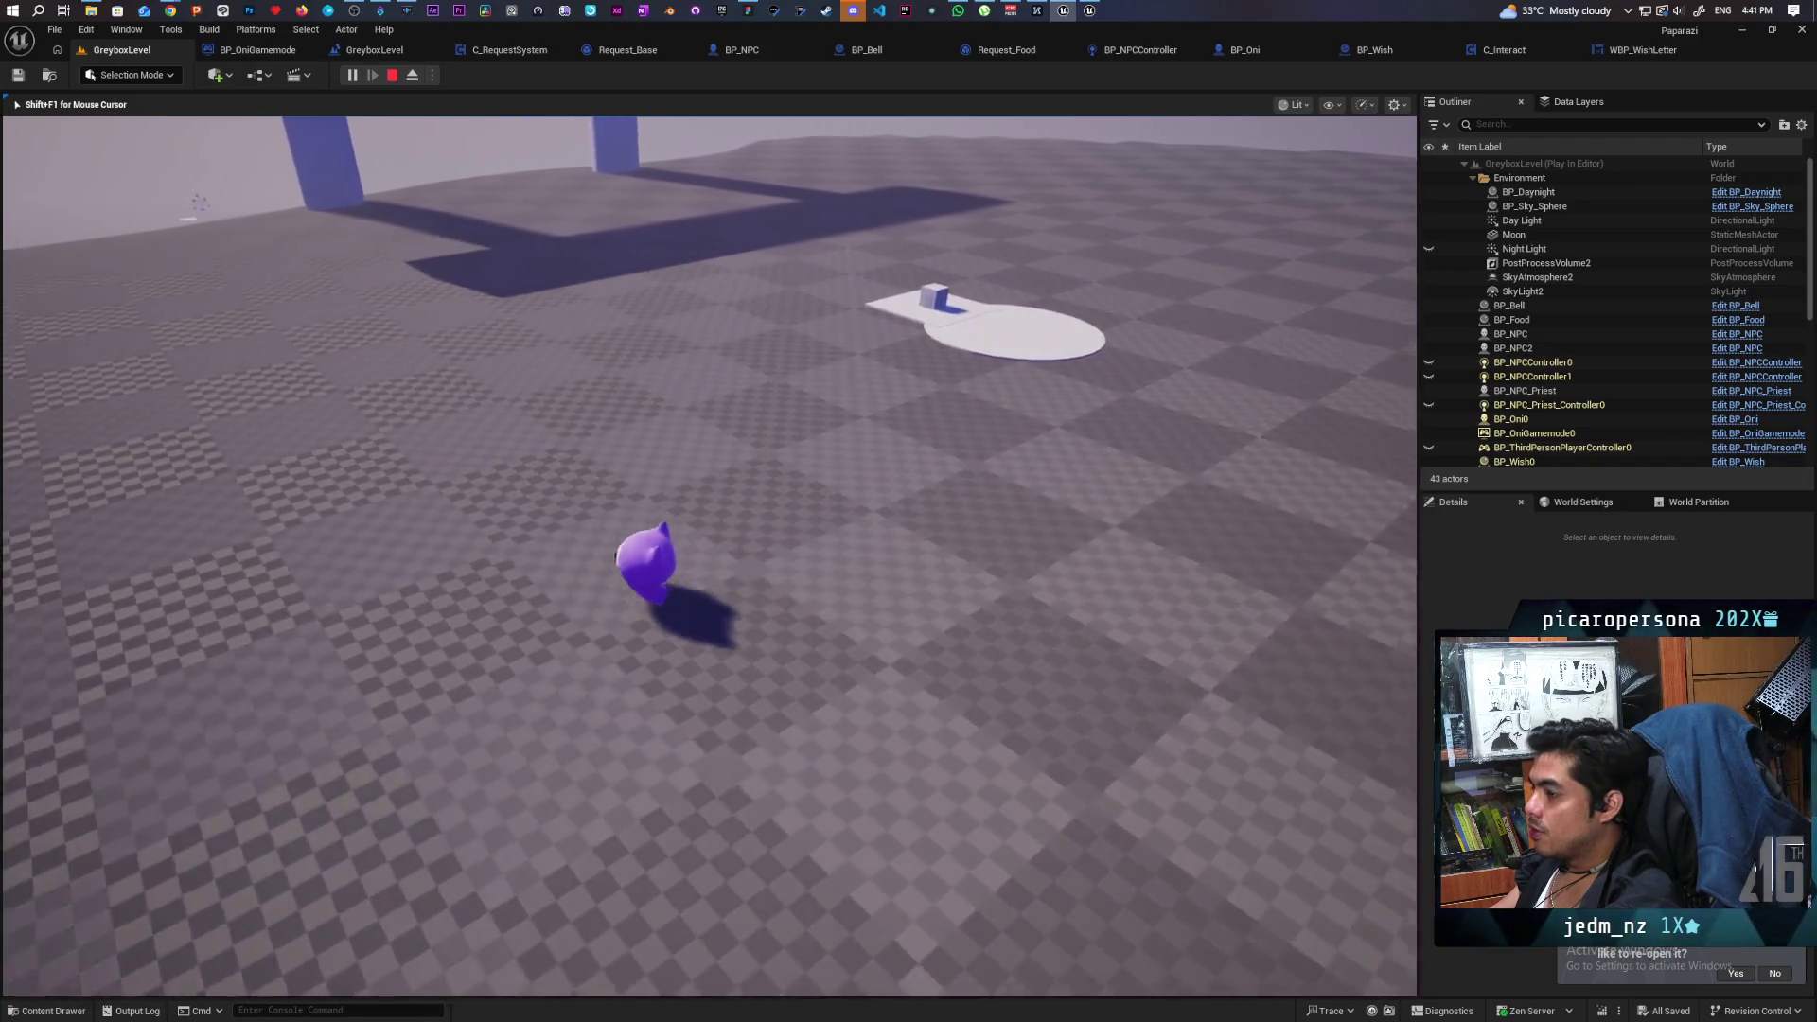
{"action": "key", "text": "w"}
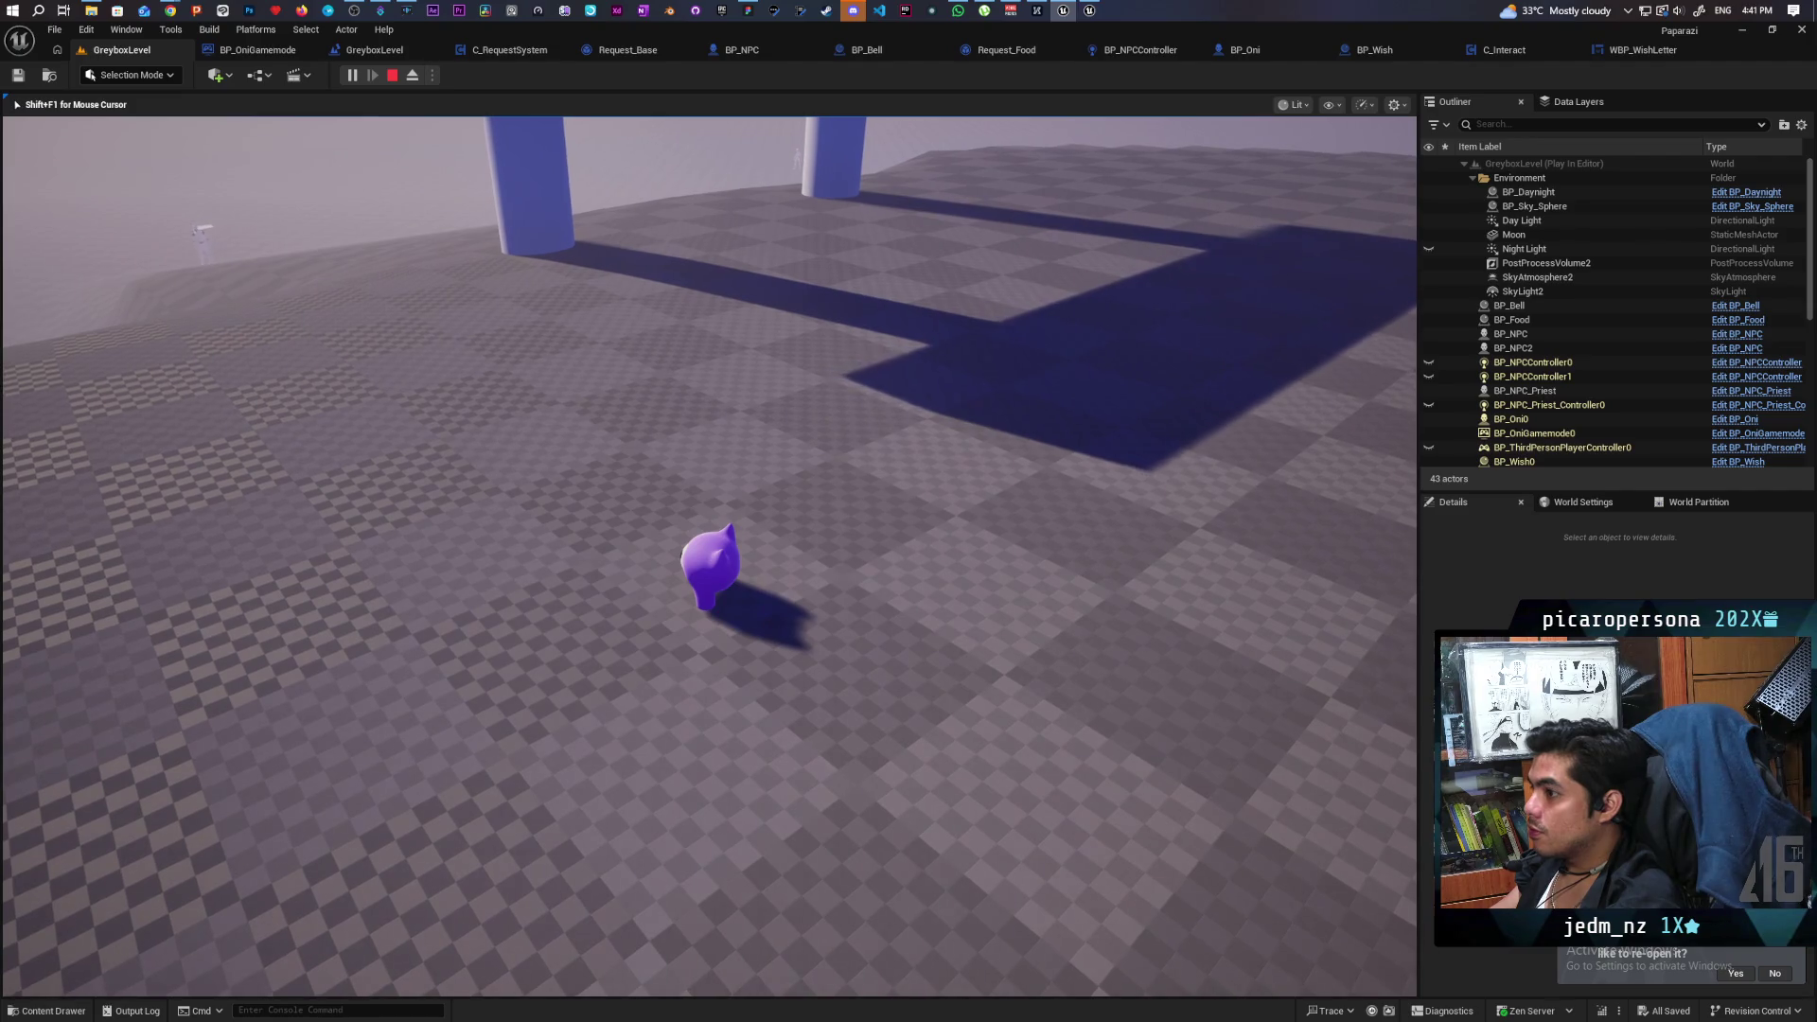
{"action": "key", "text": "w"}
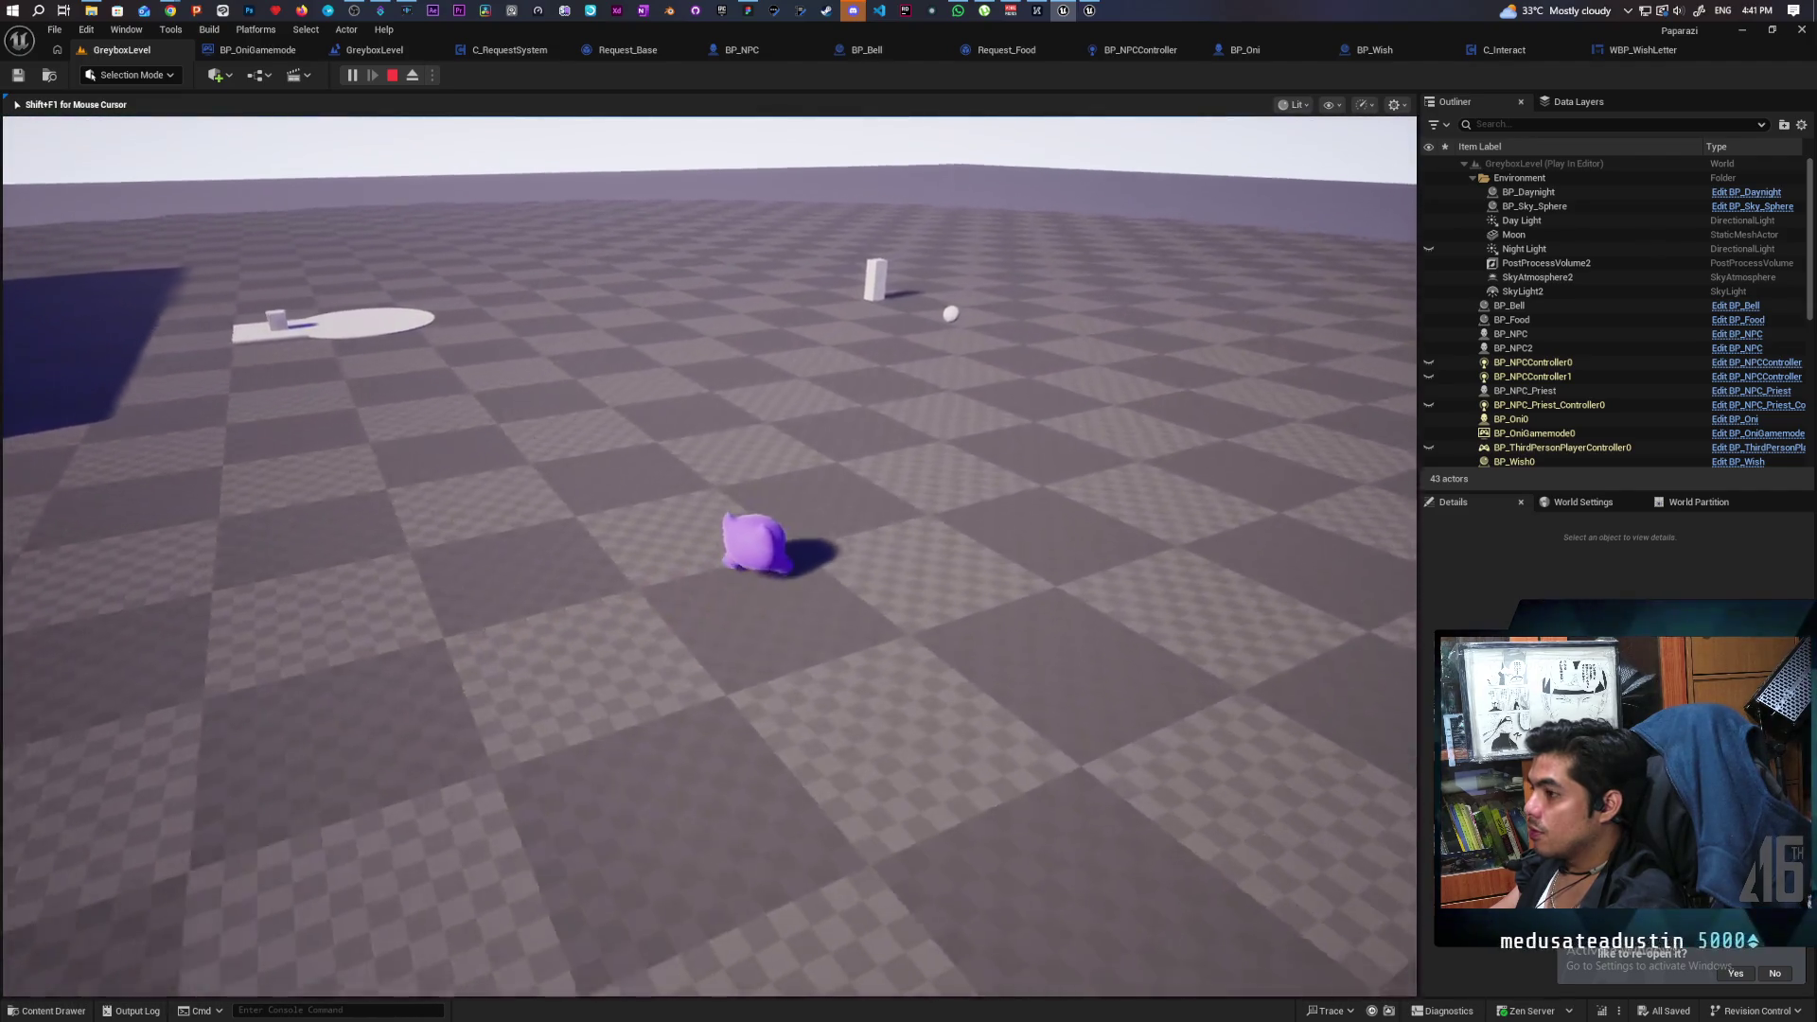
{"action": "key", "text": "w"}
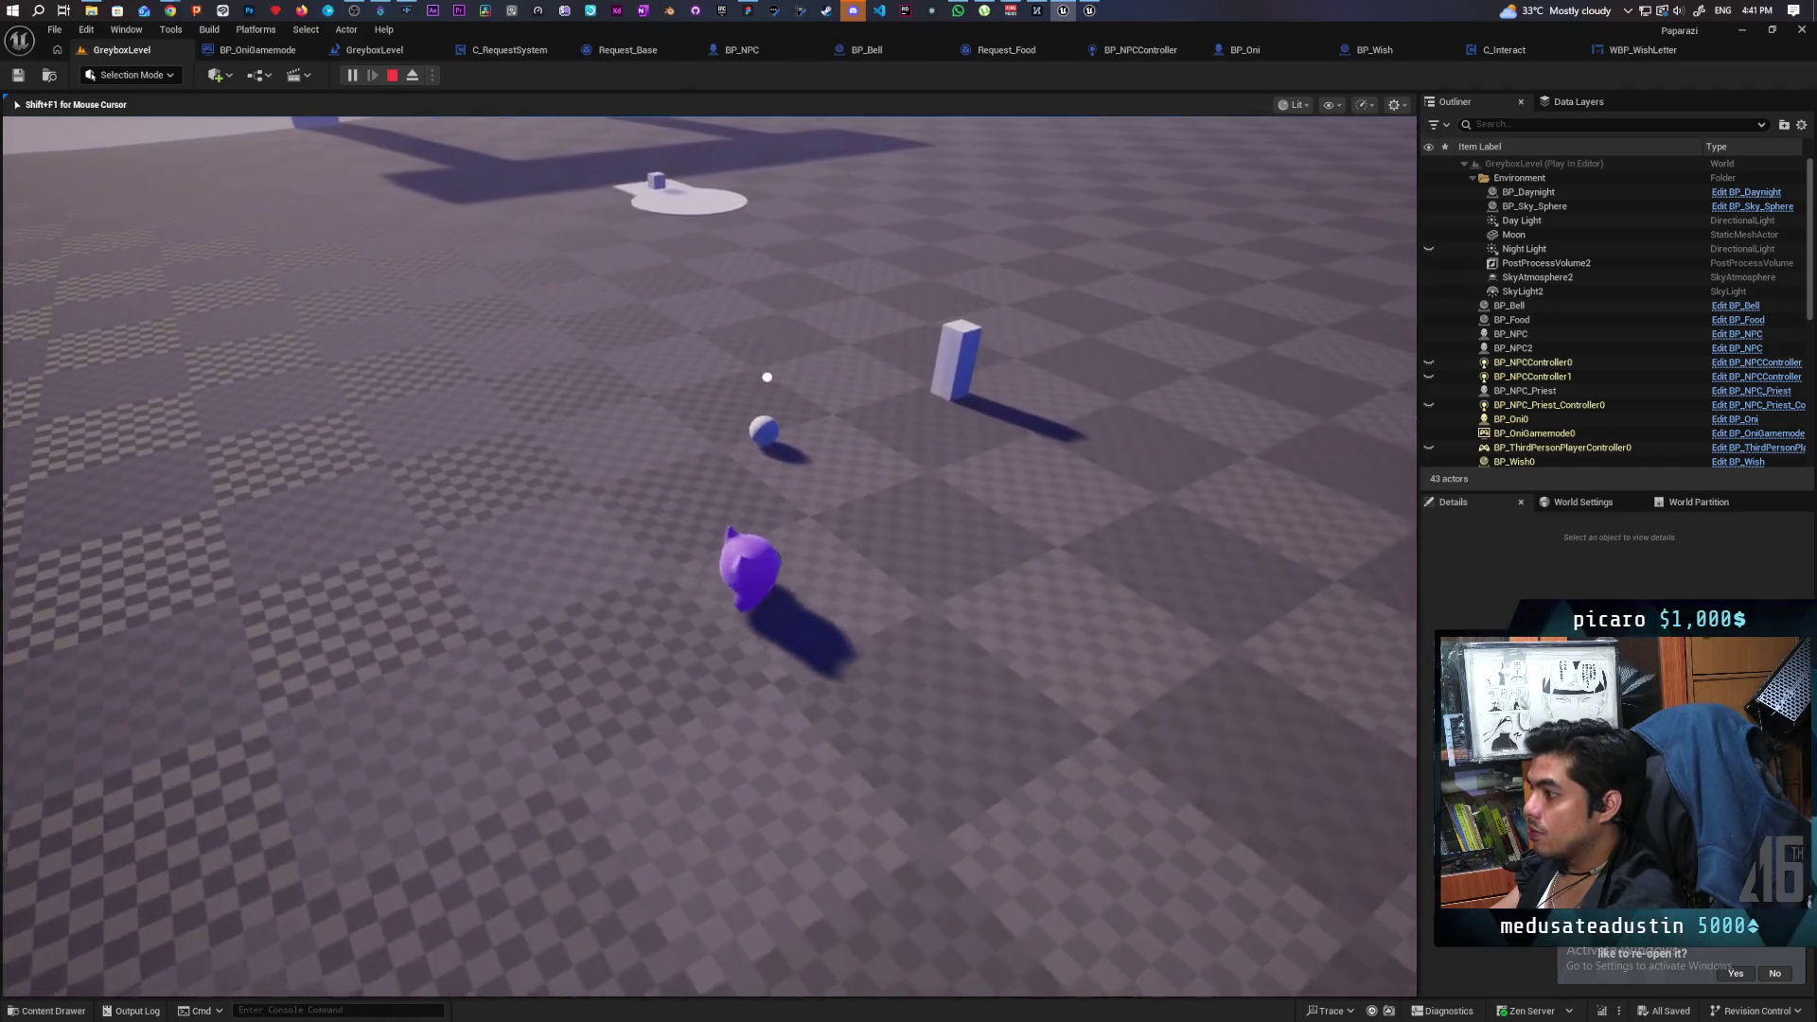
{"action": "key", "text": "w"}
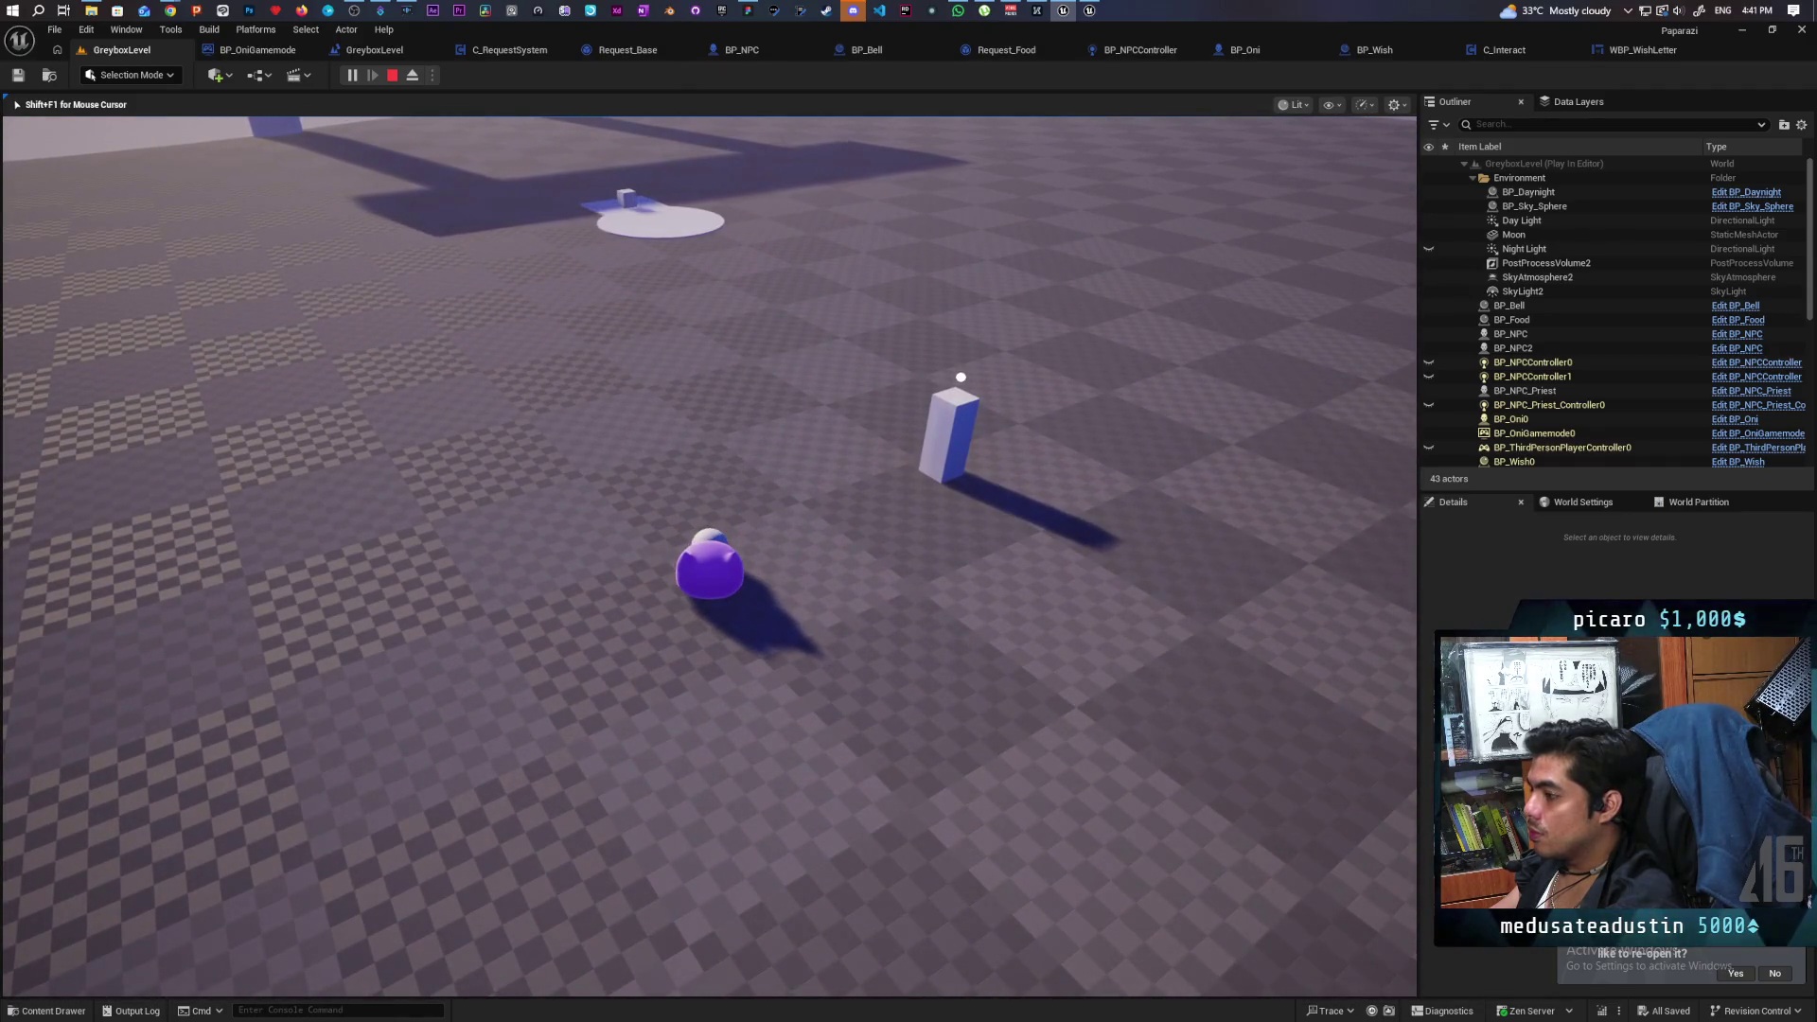
{"action": "key", "text": "w"}
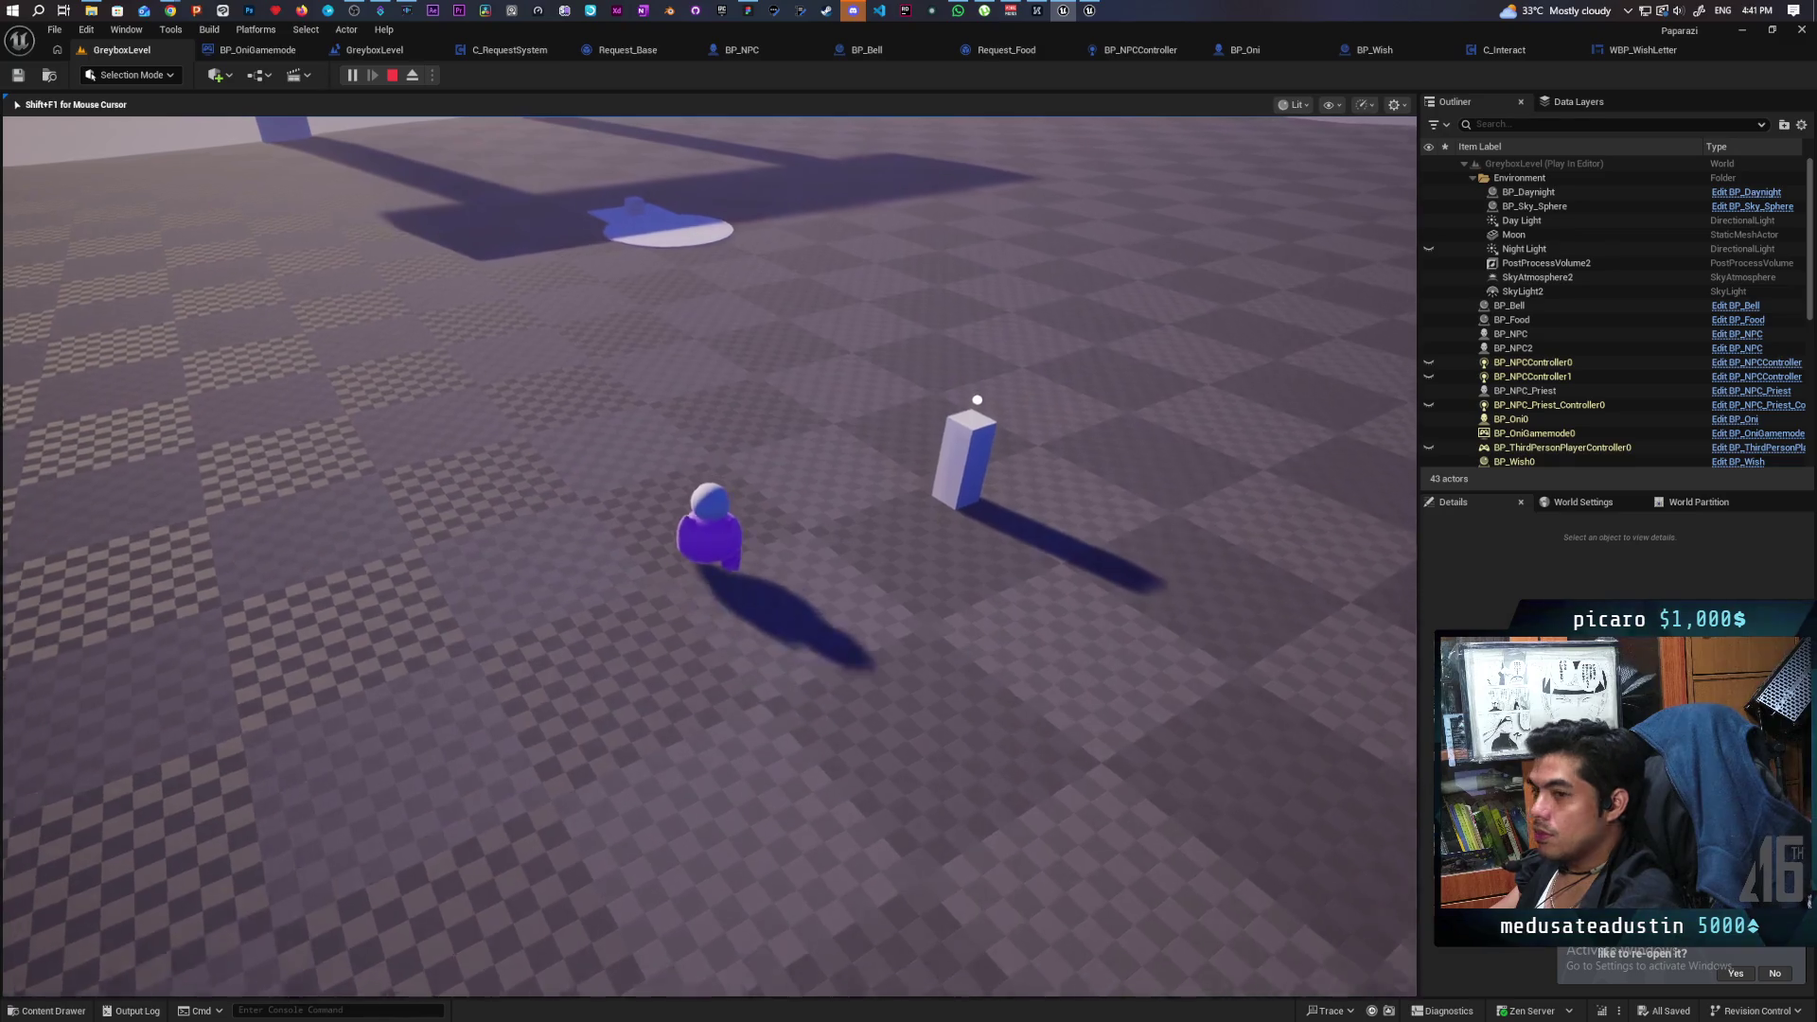
Walk over the Food platform, past the bell block, and onto the checkered ramp.
{"action": "key", "text": "w"}
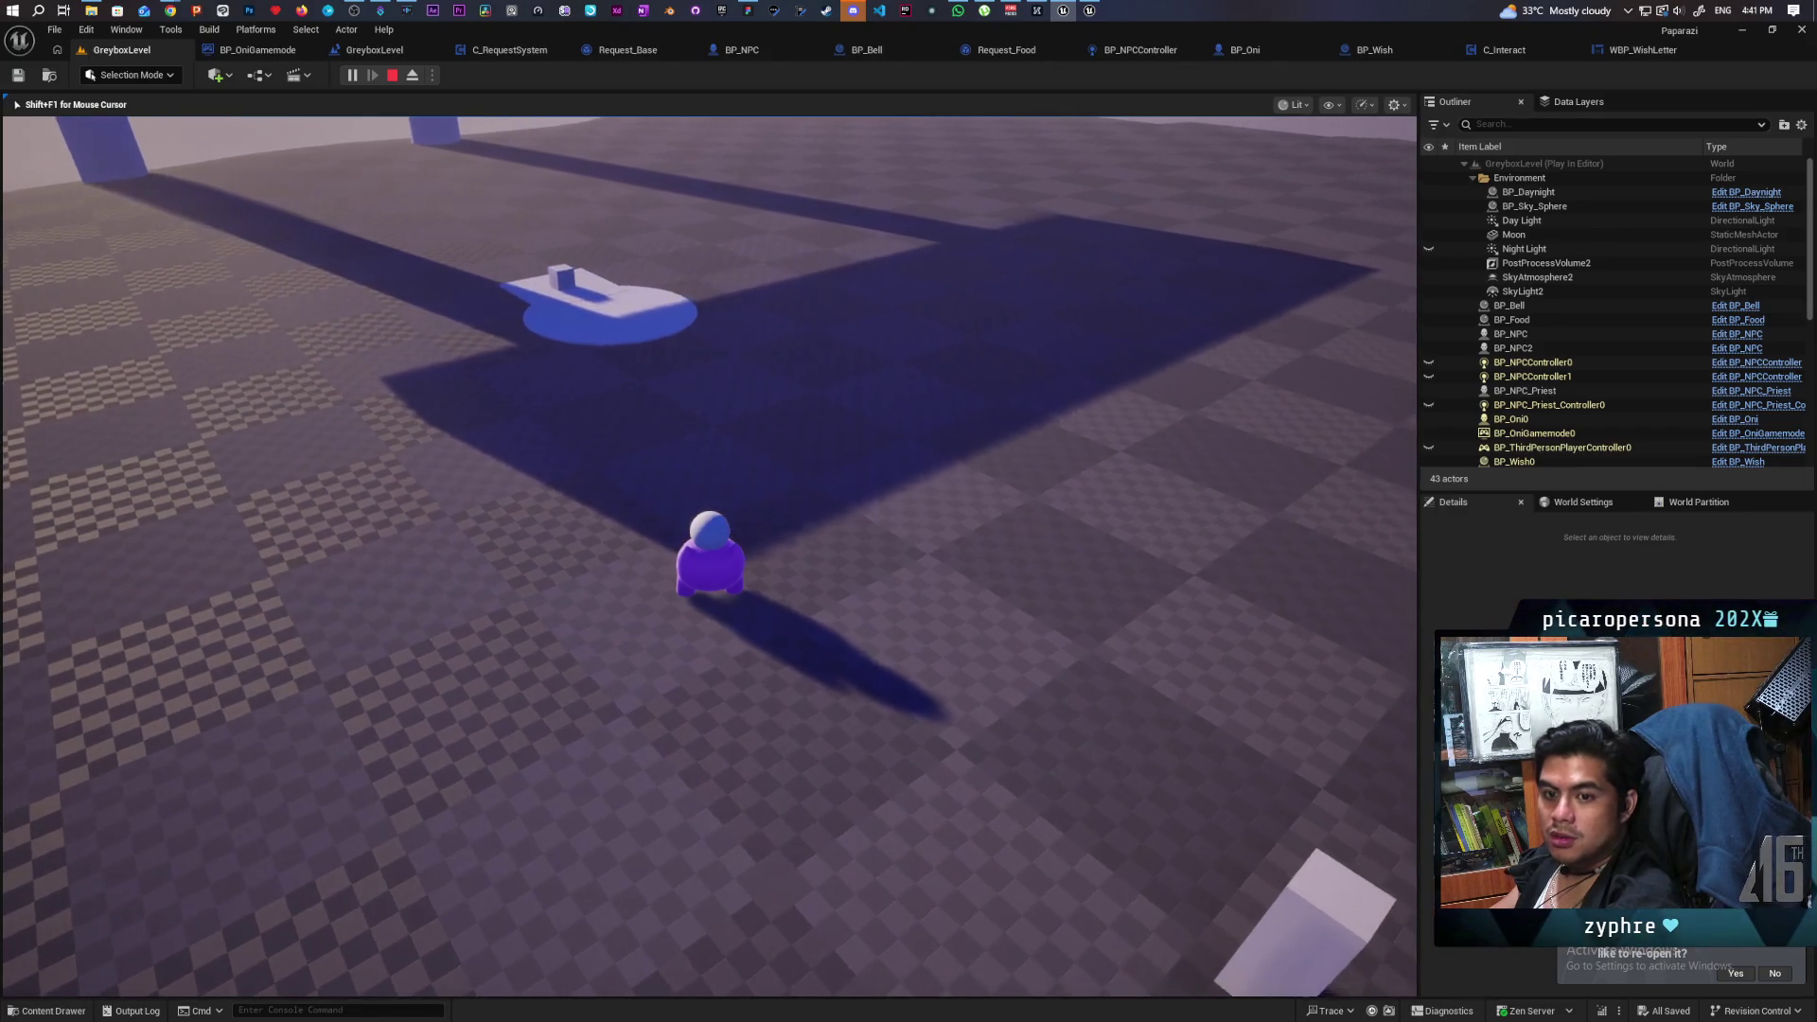
{"action": "key", "text": "w"}
{"action": "key", "text": "w"}
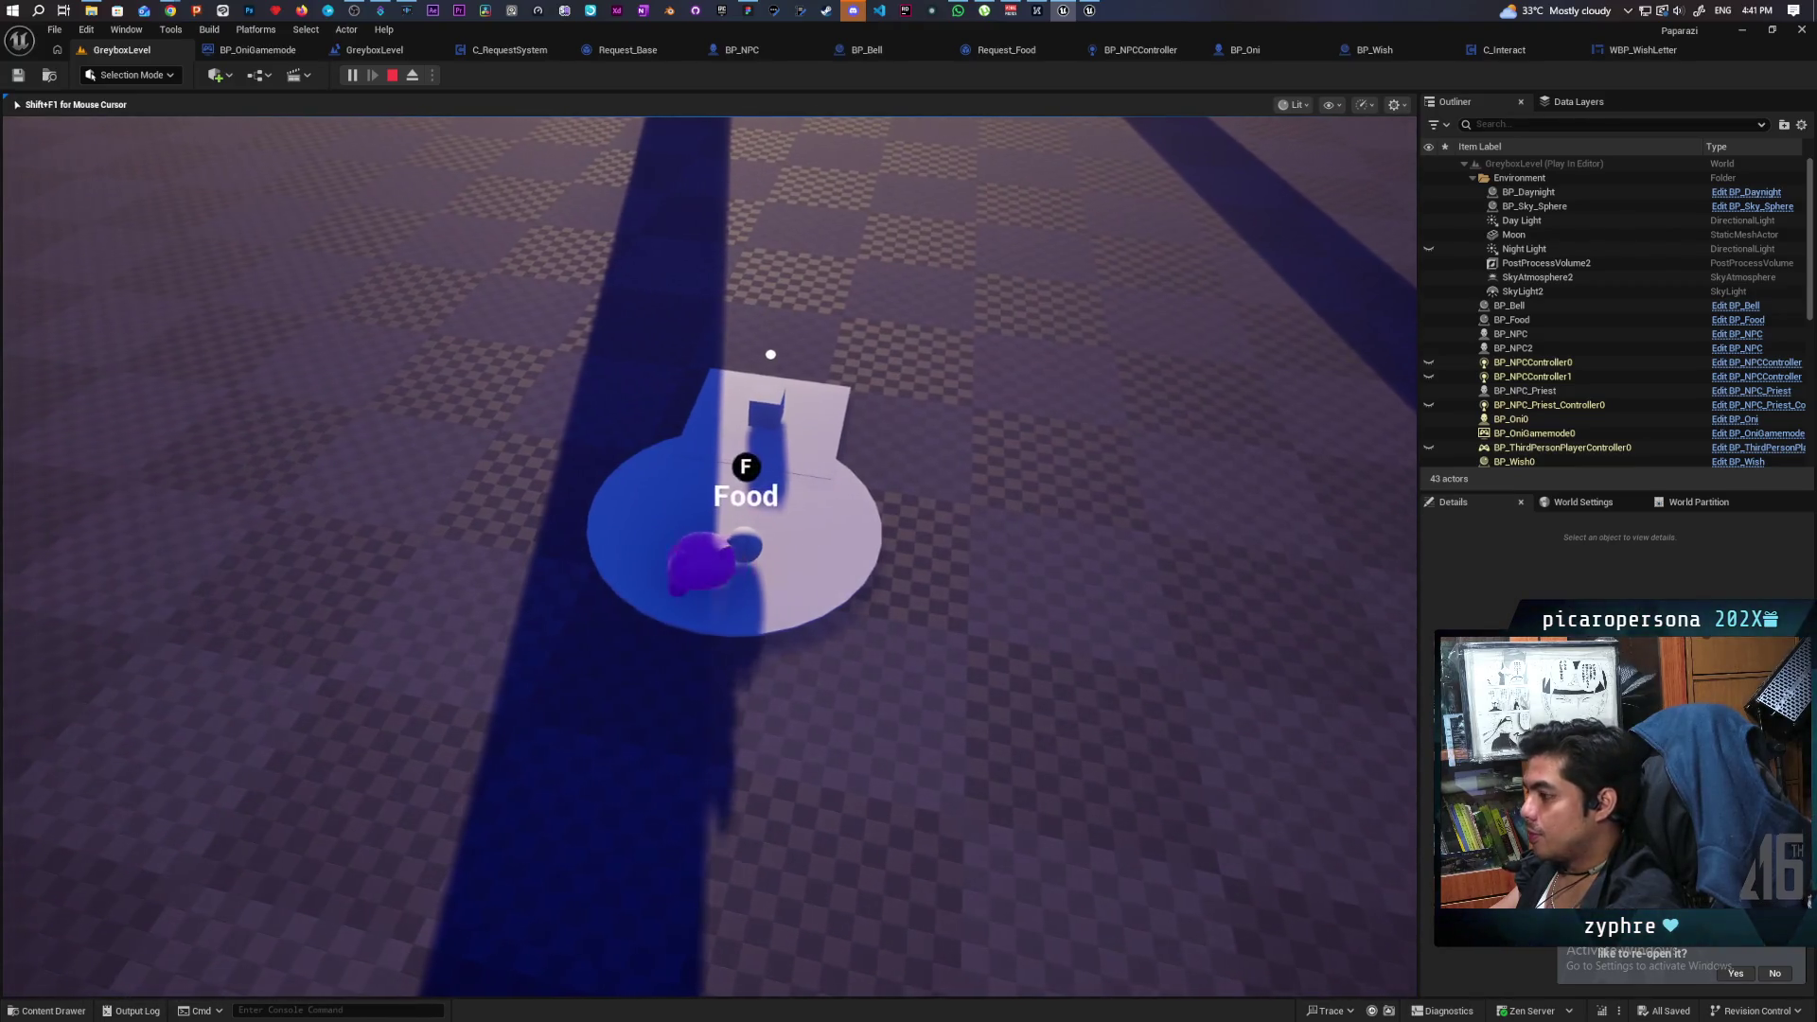
{"action": "key", "text": "a"}
{"action": "key", "text": "w"}
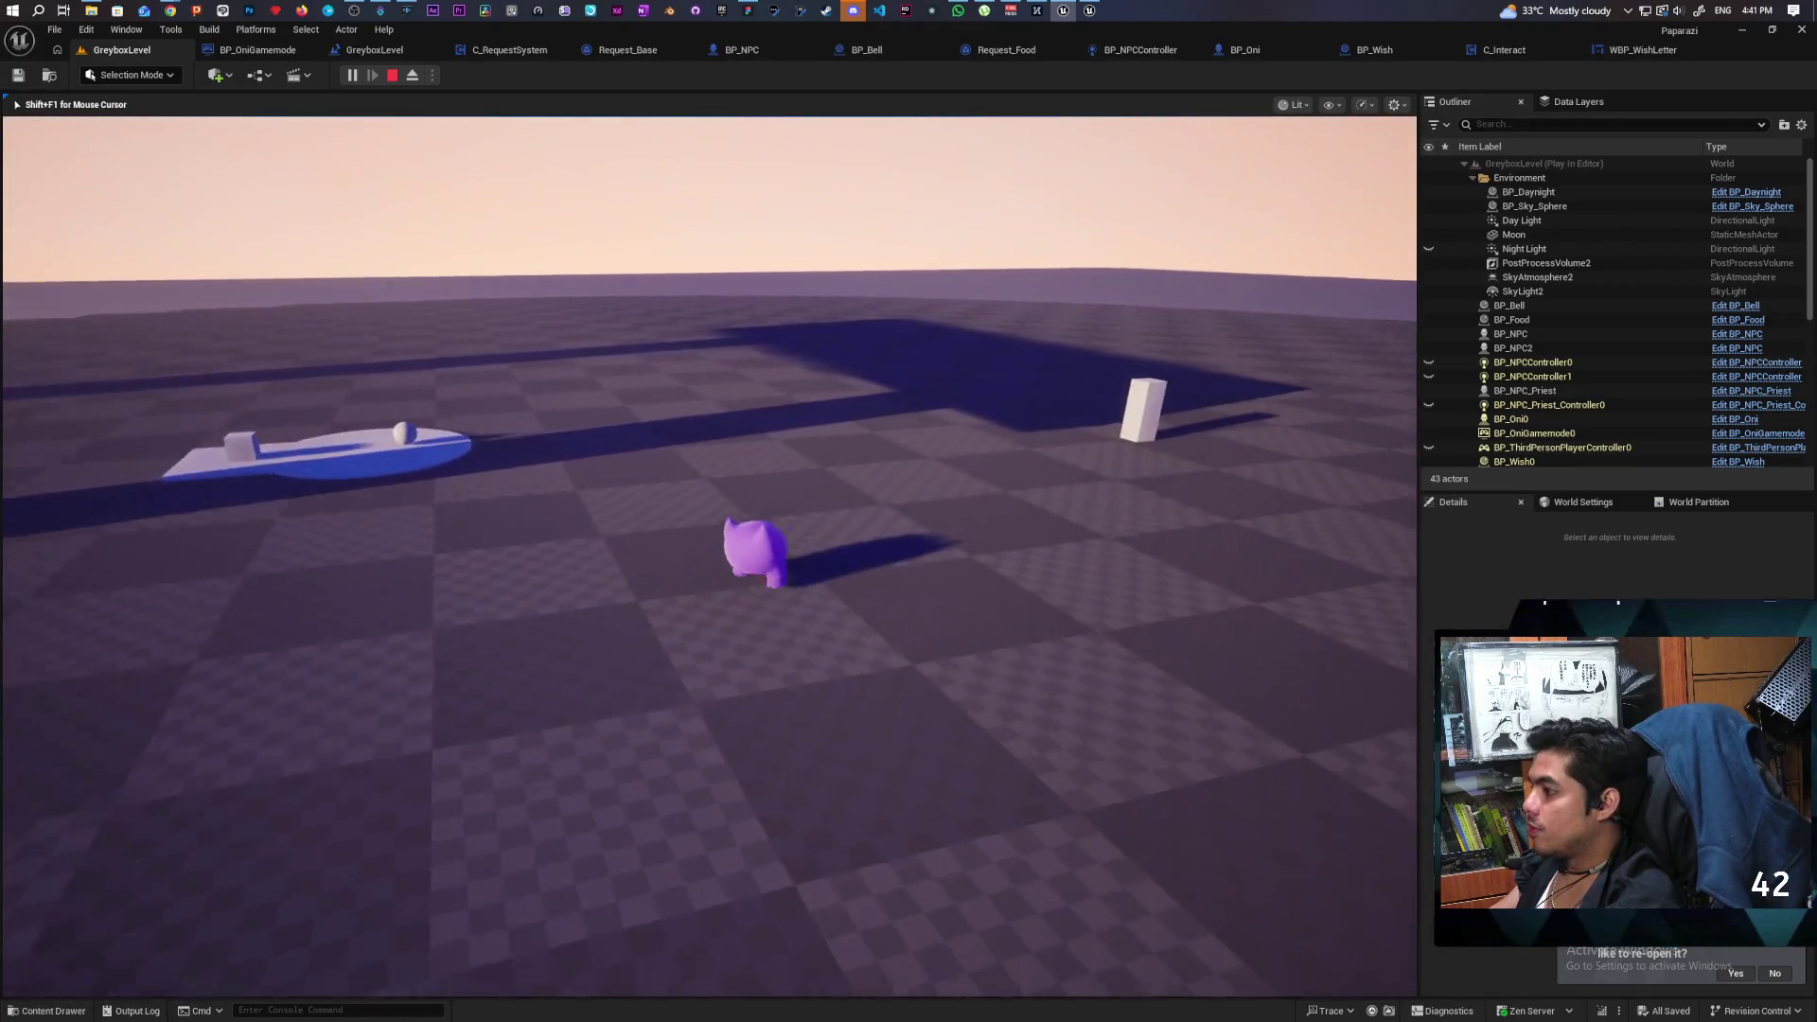
{"action": "key", "text": "a"}
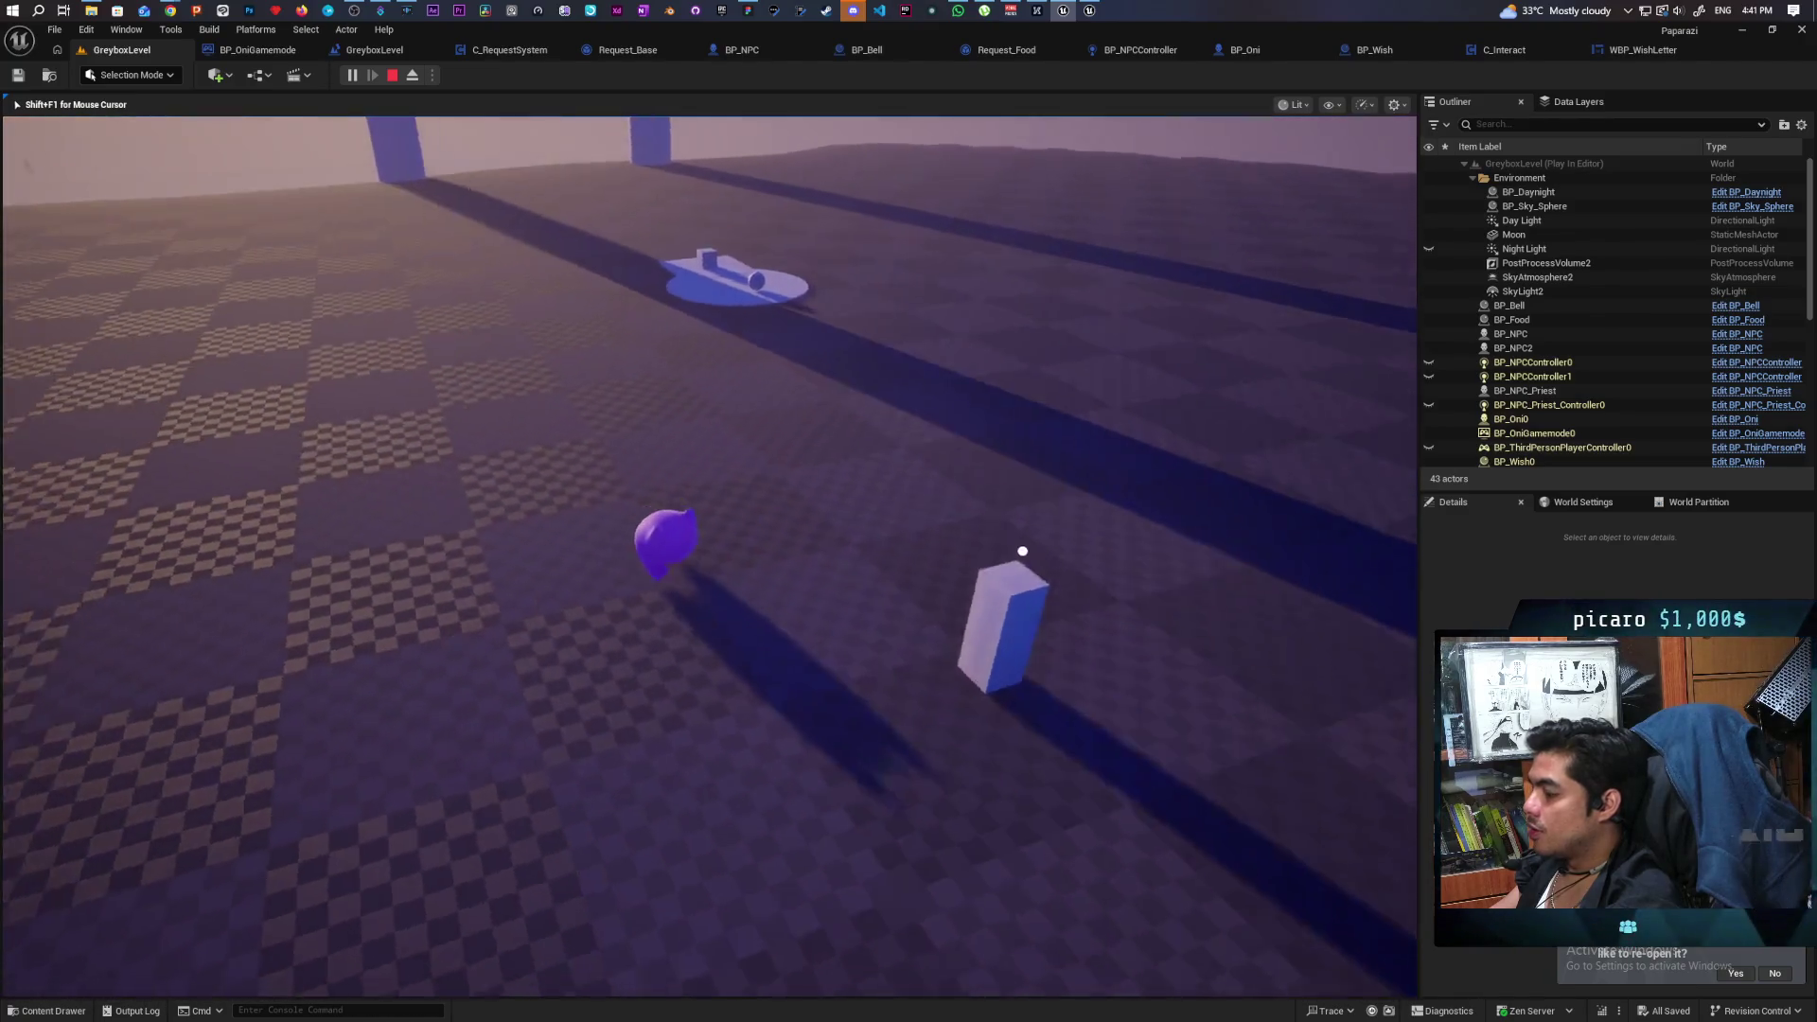
{"action": "key", "text": "a"}
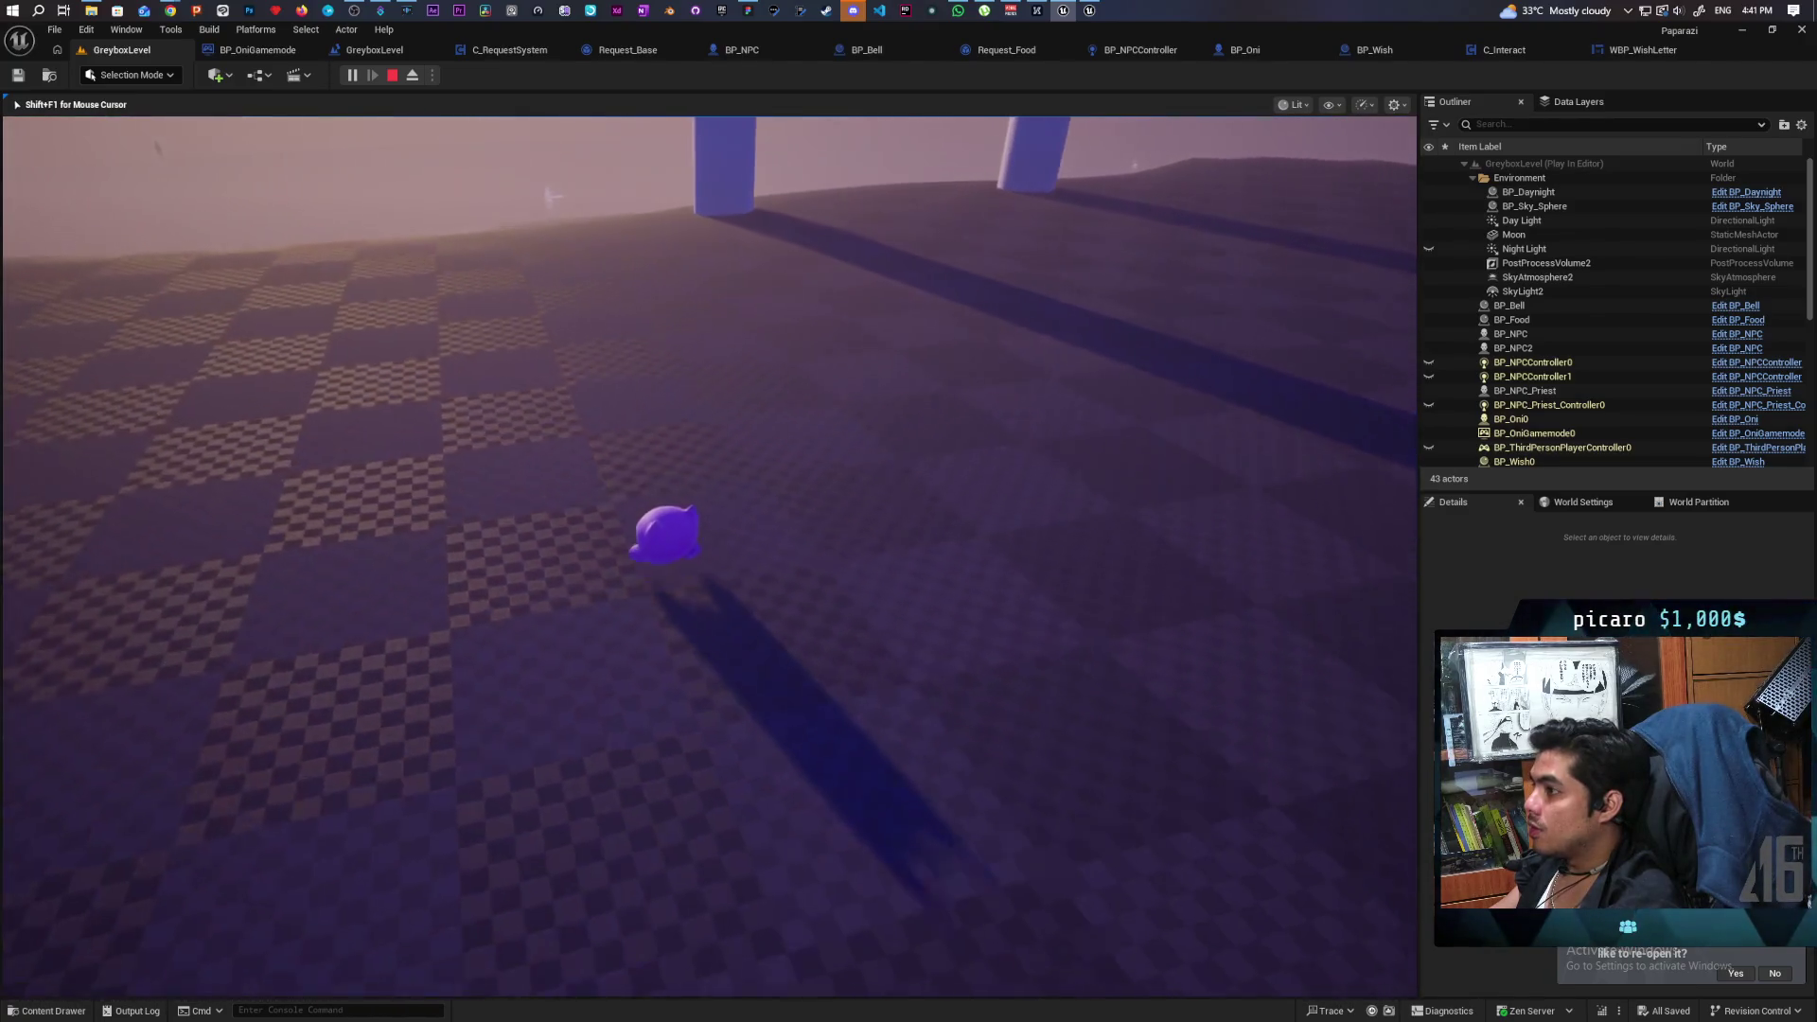
{"action": "key", "text": "a"}
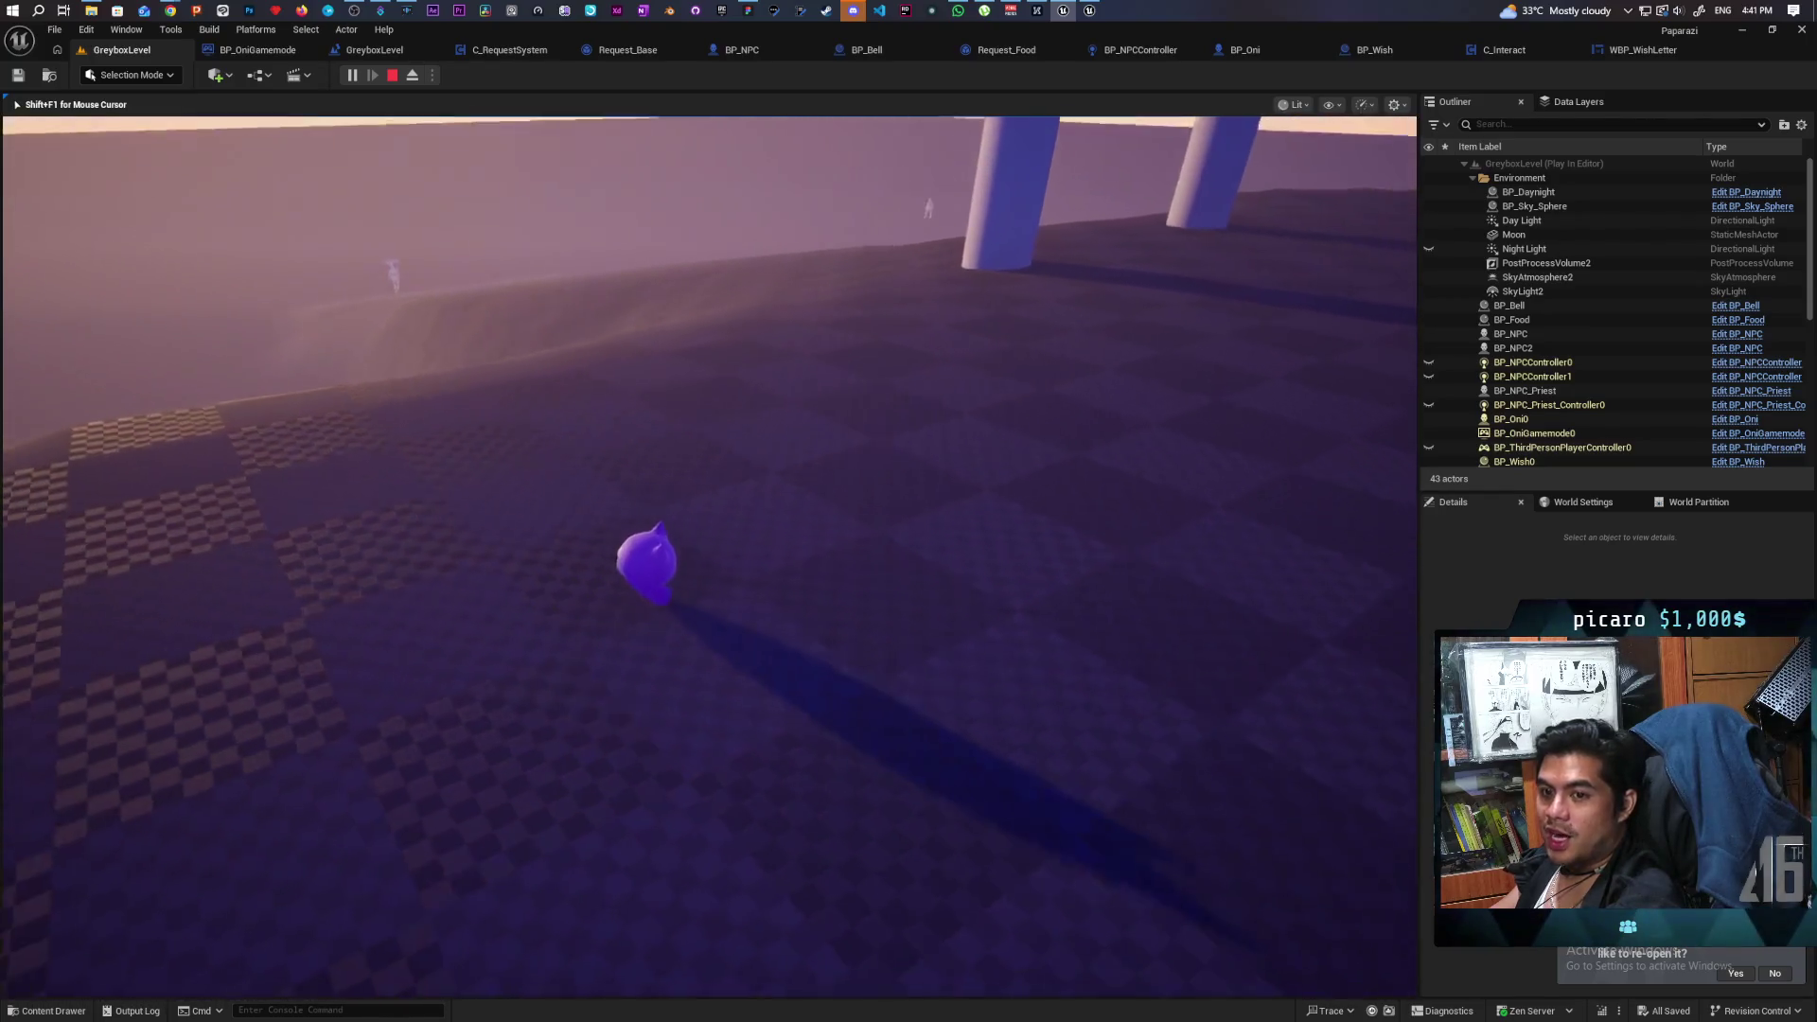
{"action": "key", "text": "a"}
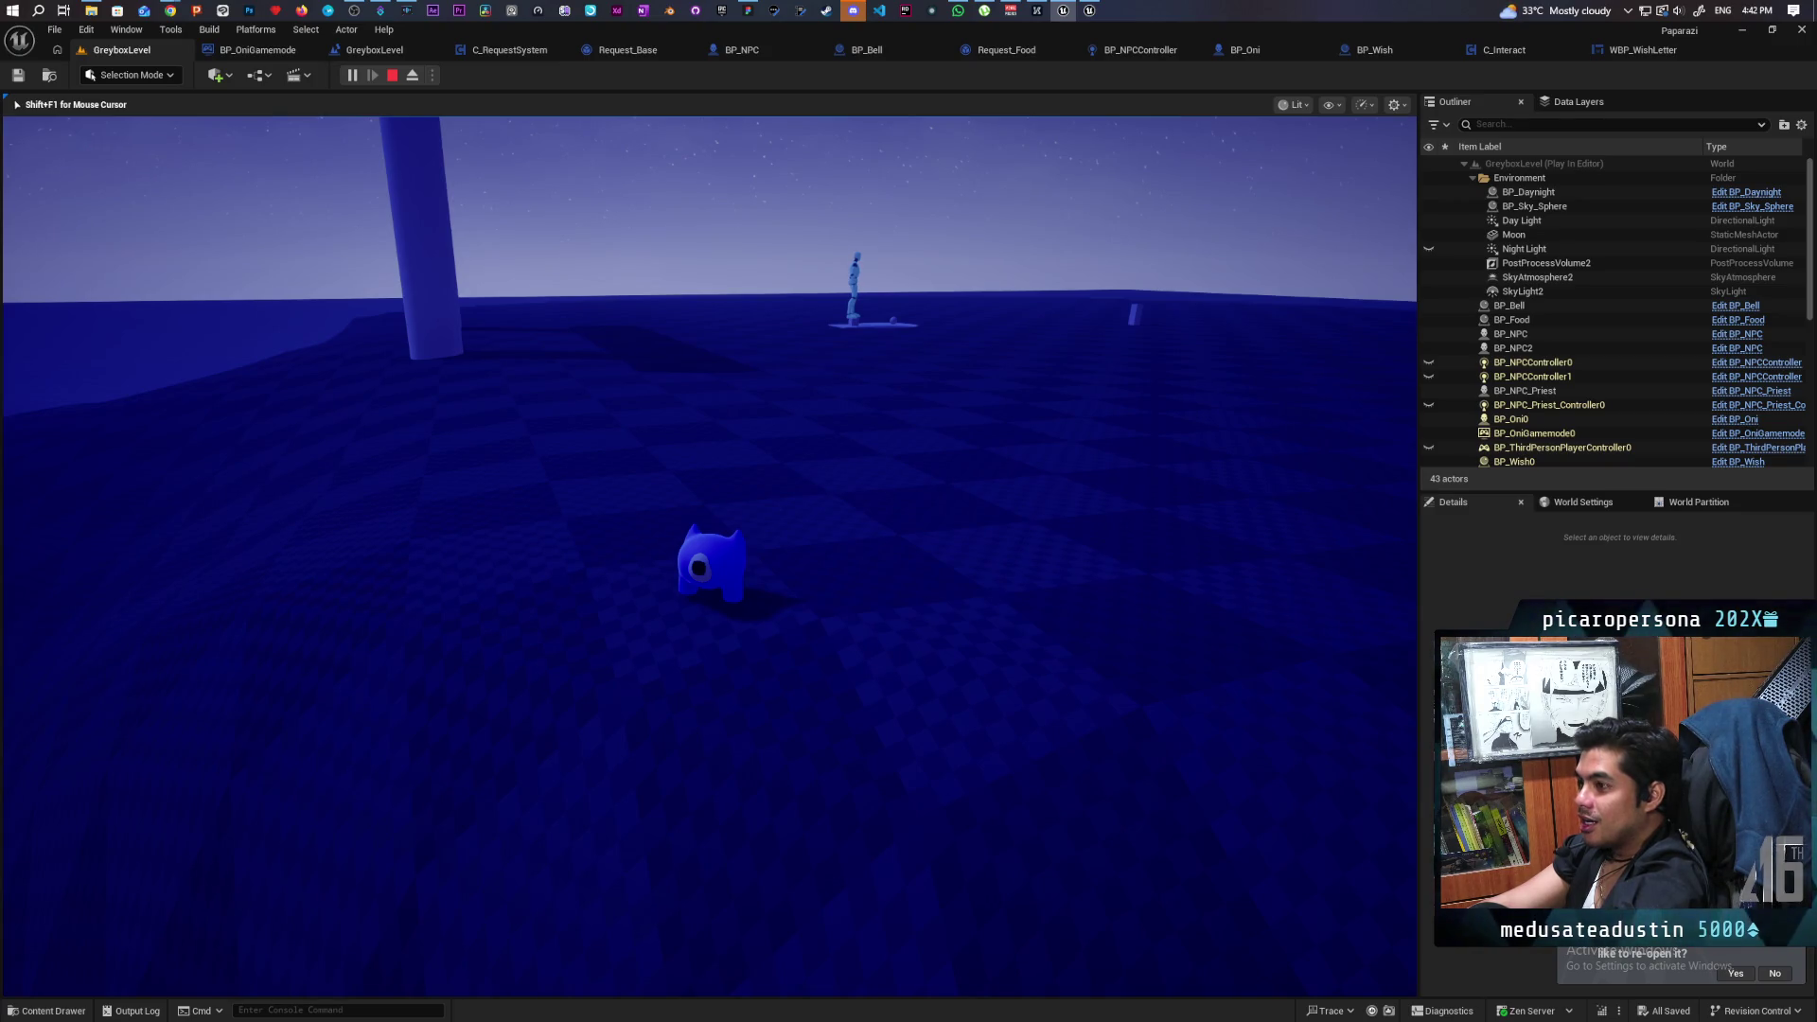
Walk toward the NPC on the night-time platform, then end the playtest with Esc.
{"action": "key", "text": "w"}
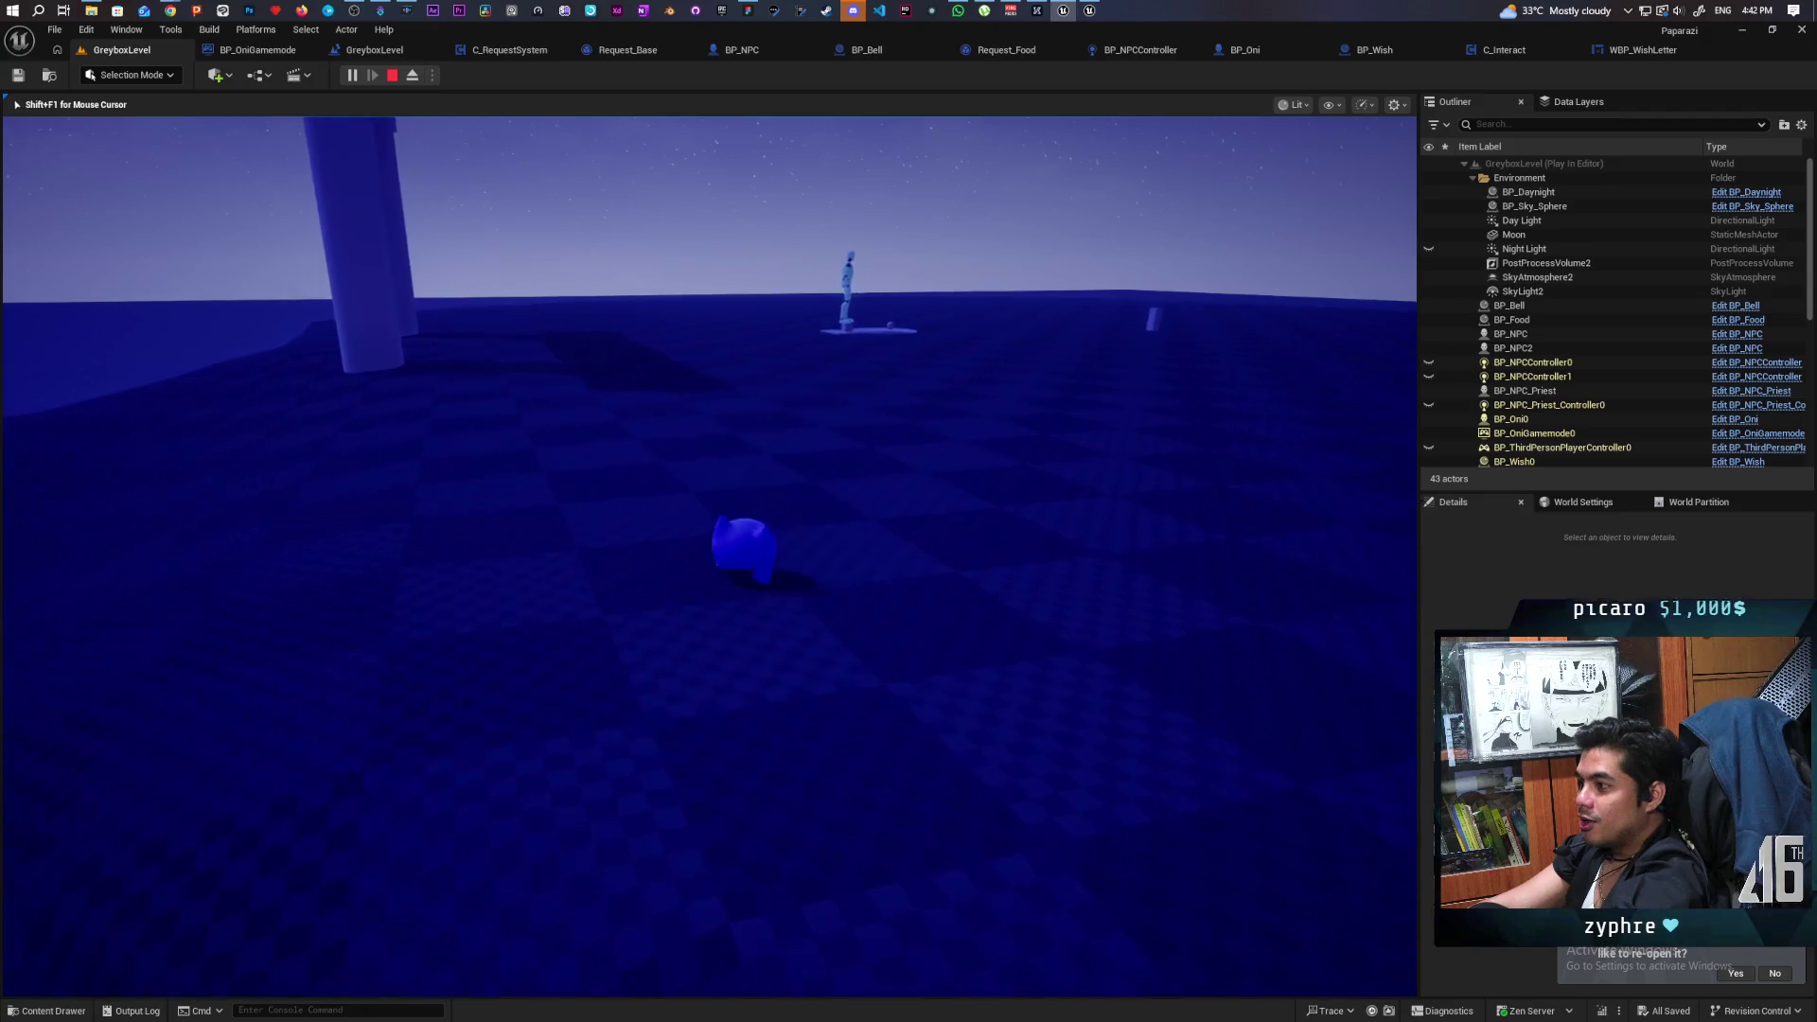
{"action": "key", "text": "w"}
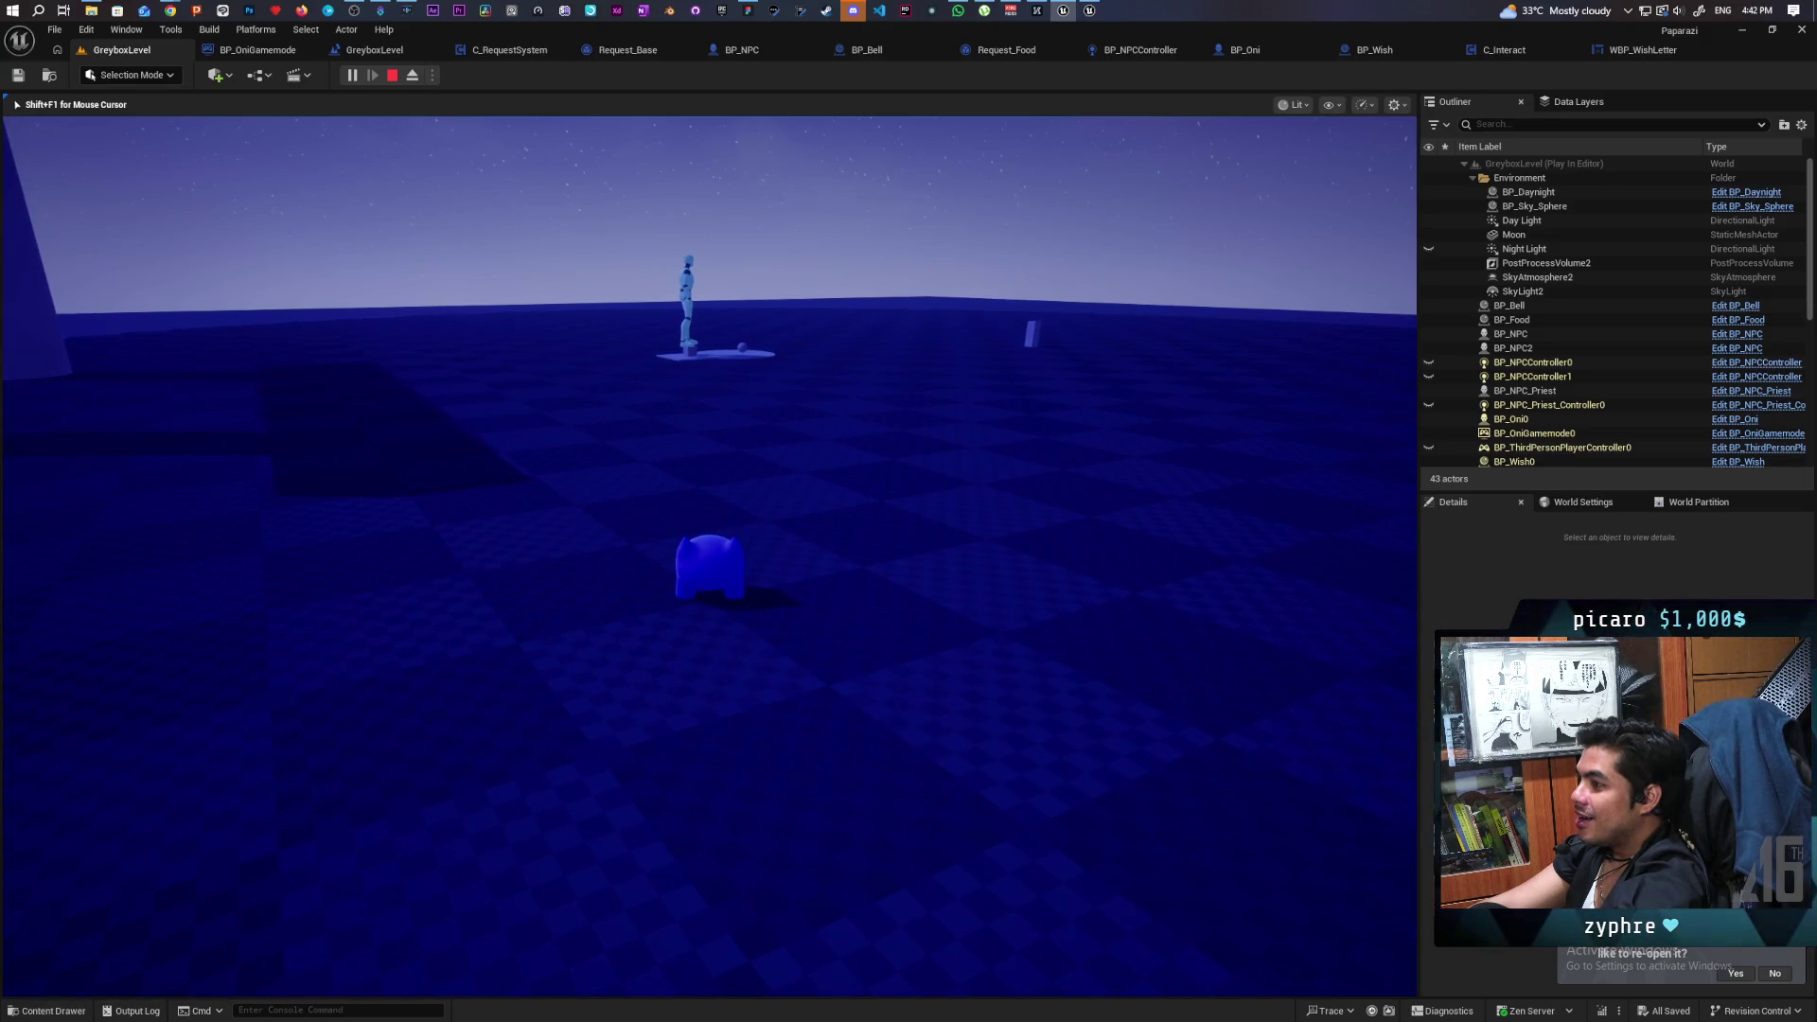
{"action": "key", "text": "Escape"}
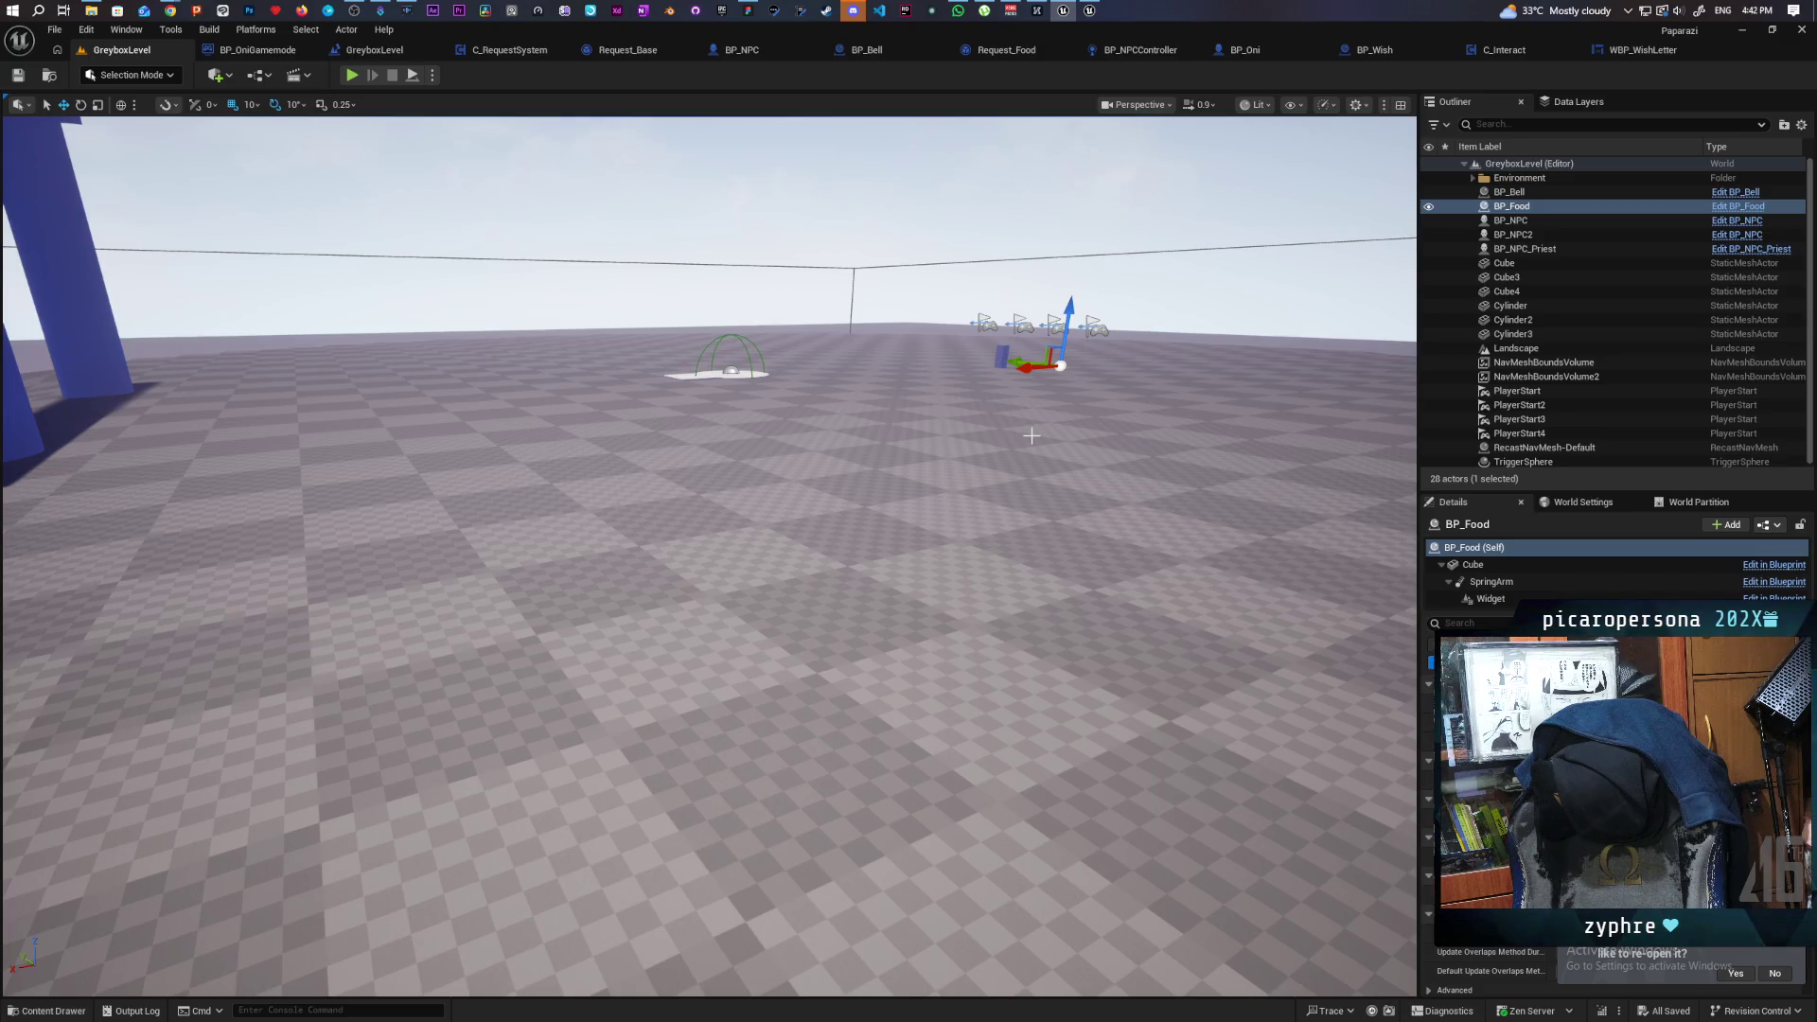
Connect to the remote computer in Chrome Remote Desktop by entering its PIN.
{"action": "left_click", "coordinate": [170, 10]}
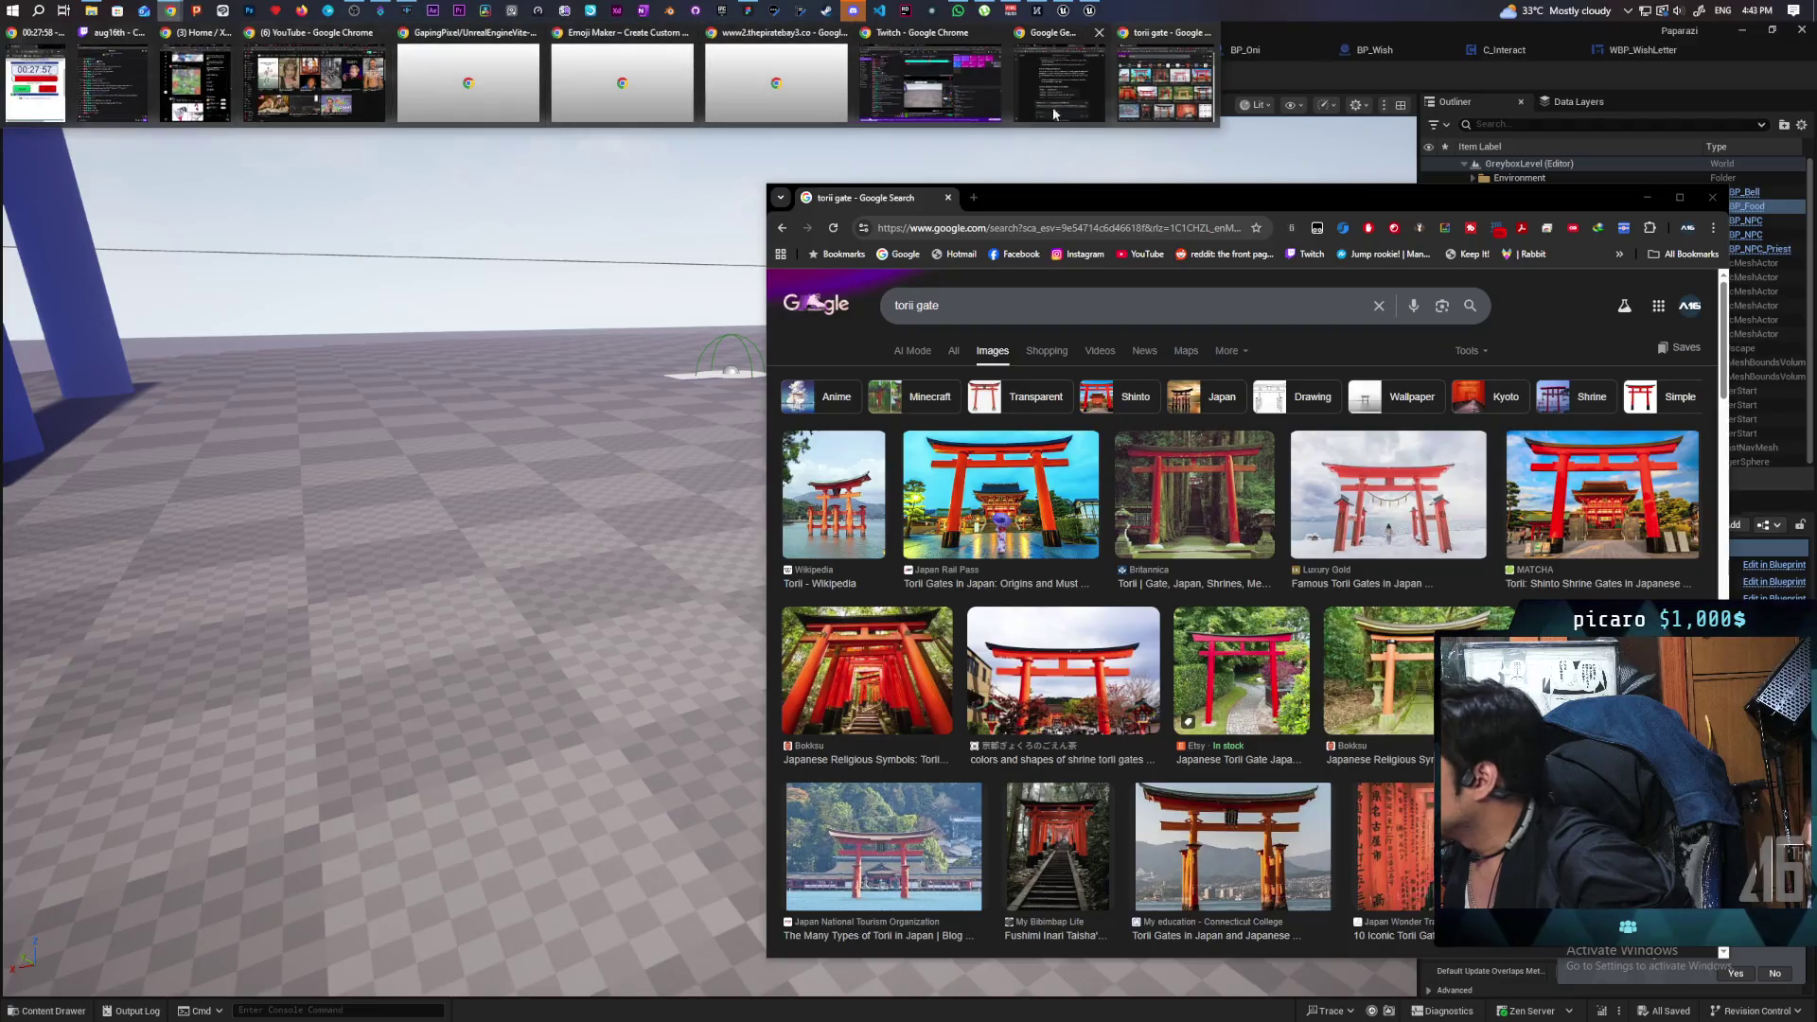
{"action": "left_click", "coordinate": [1054, 113]}
{"action": "left_click", "coordinate": [137, 131]}
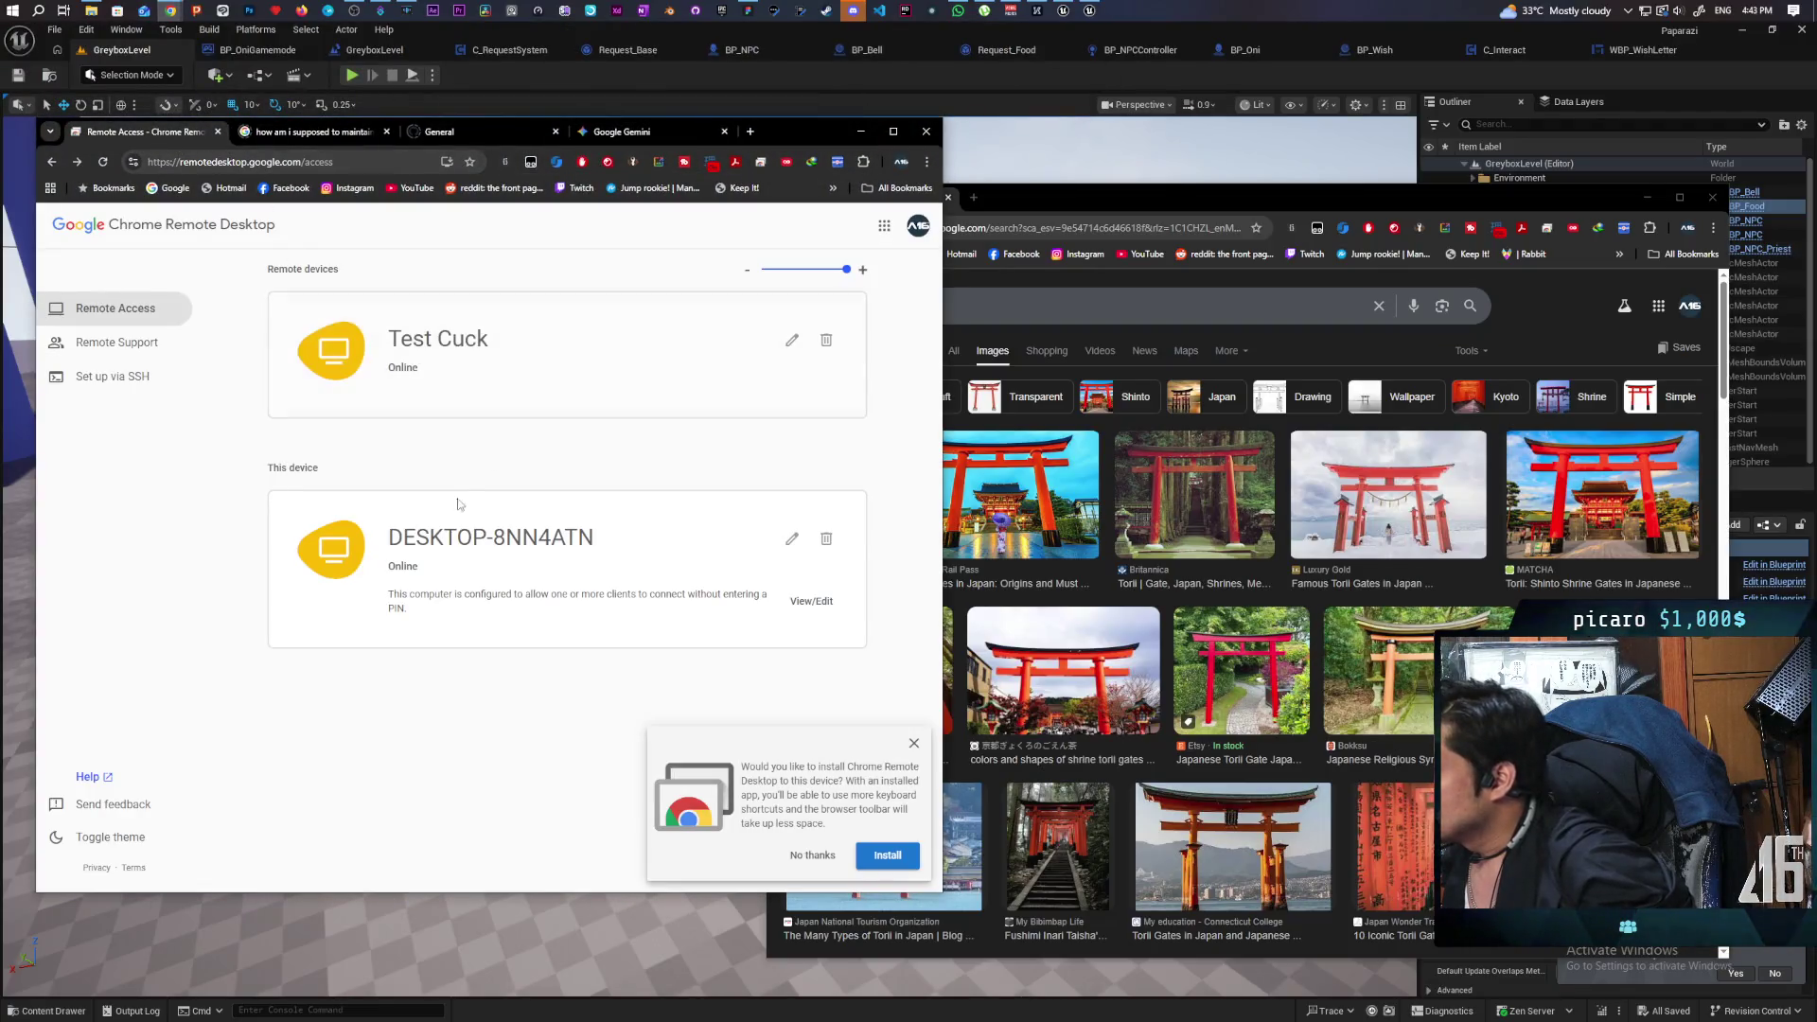
{"action": "left_click", "coordinate": [528, 353]}
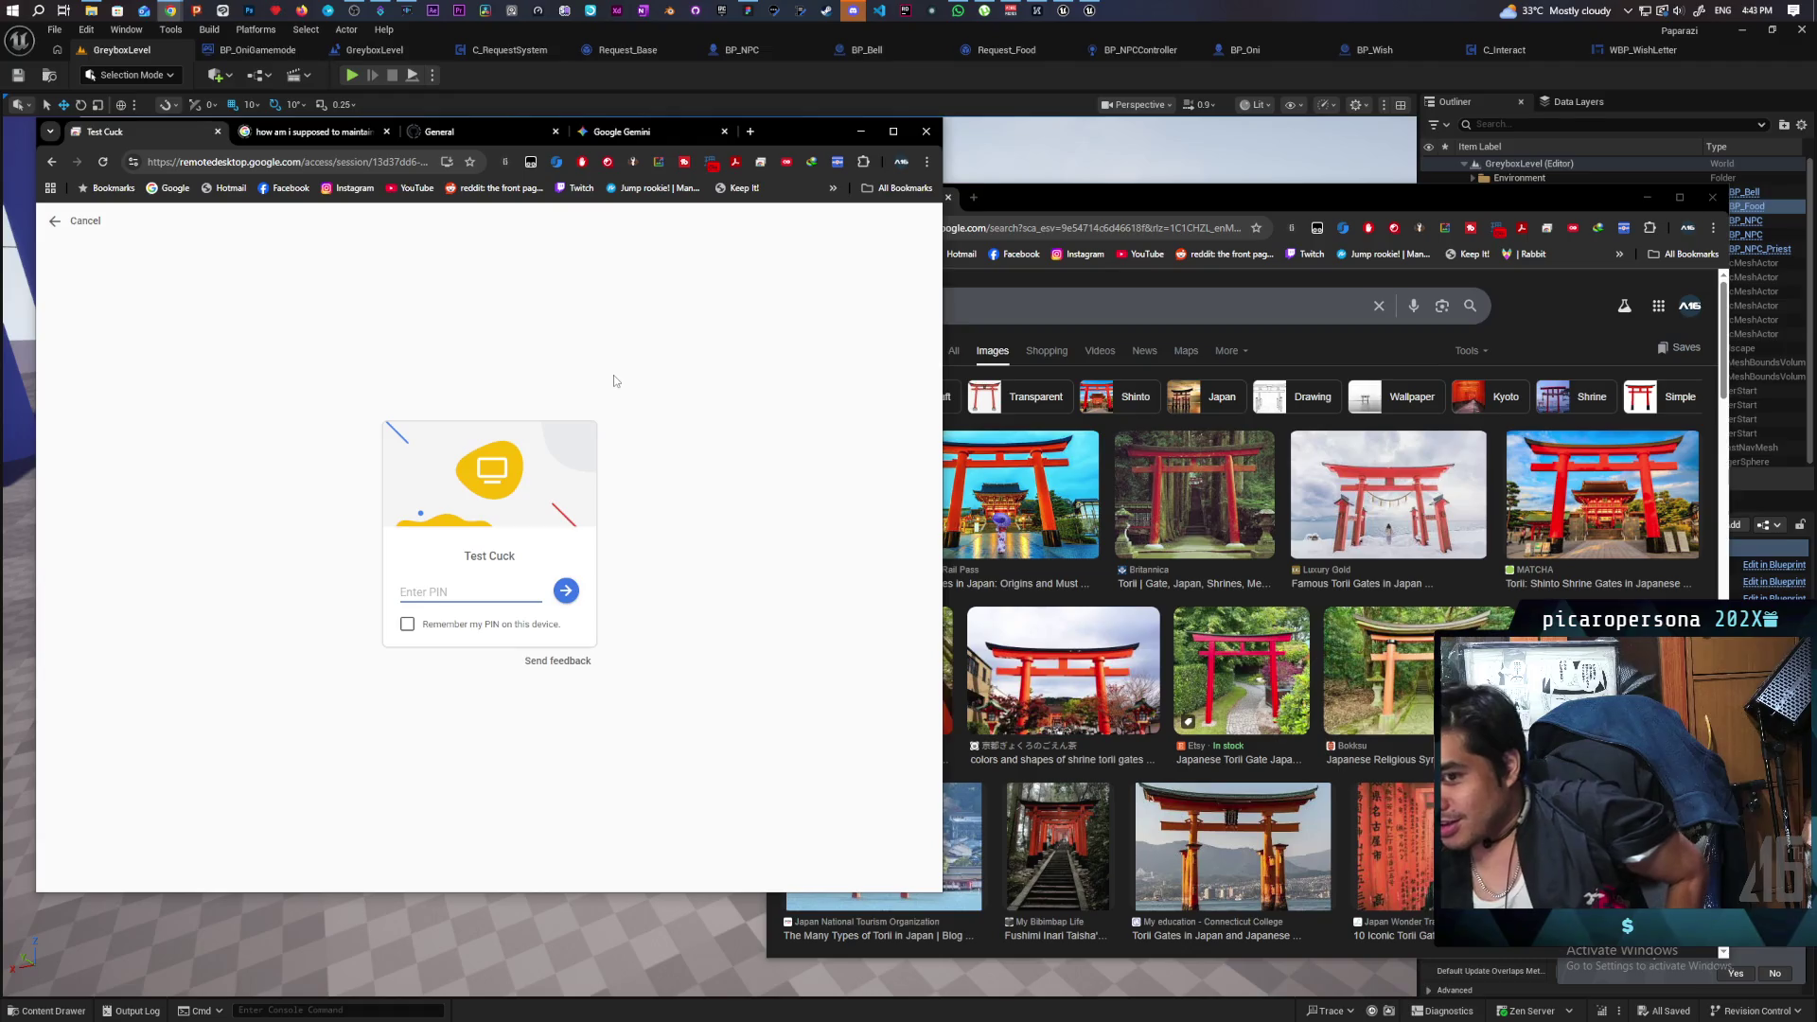
{"action": "type", "text": "12"}
{"action": "key", "text": "Return"}
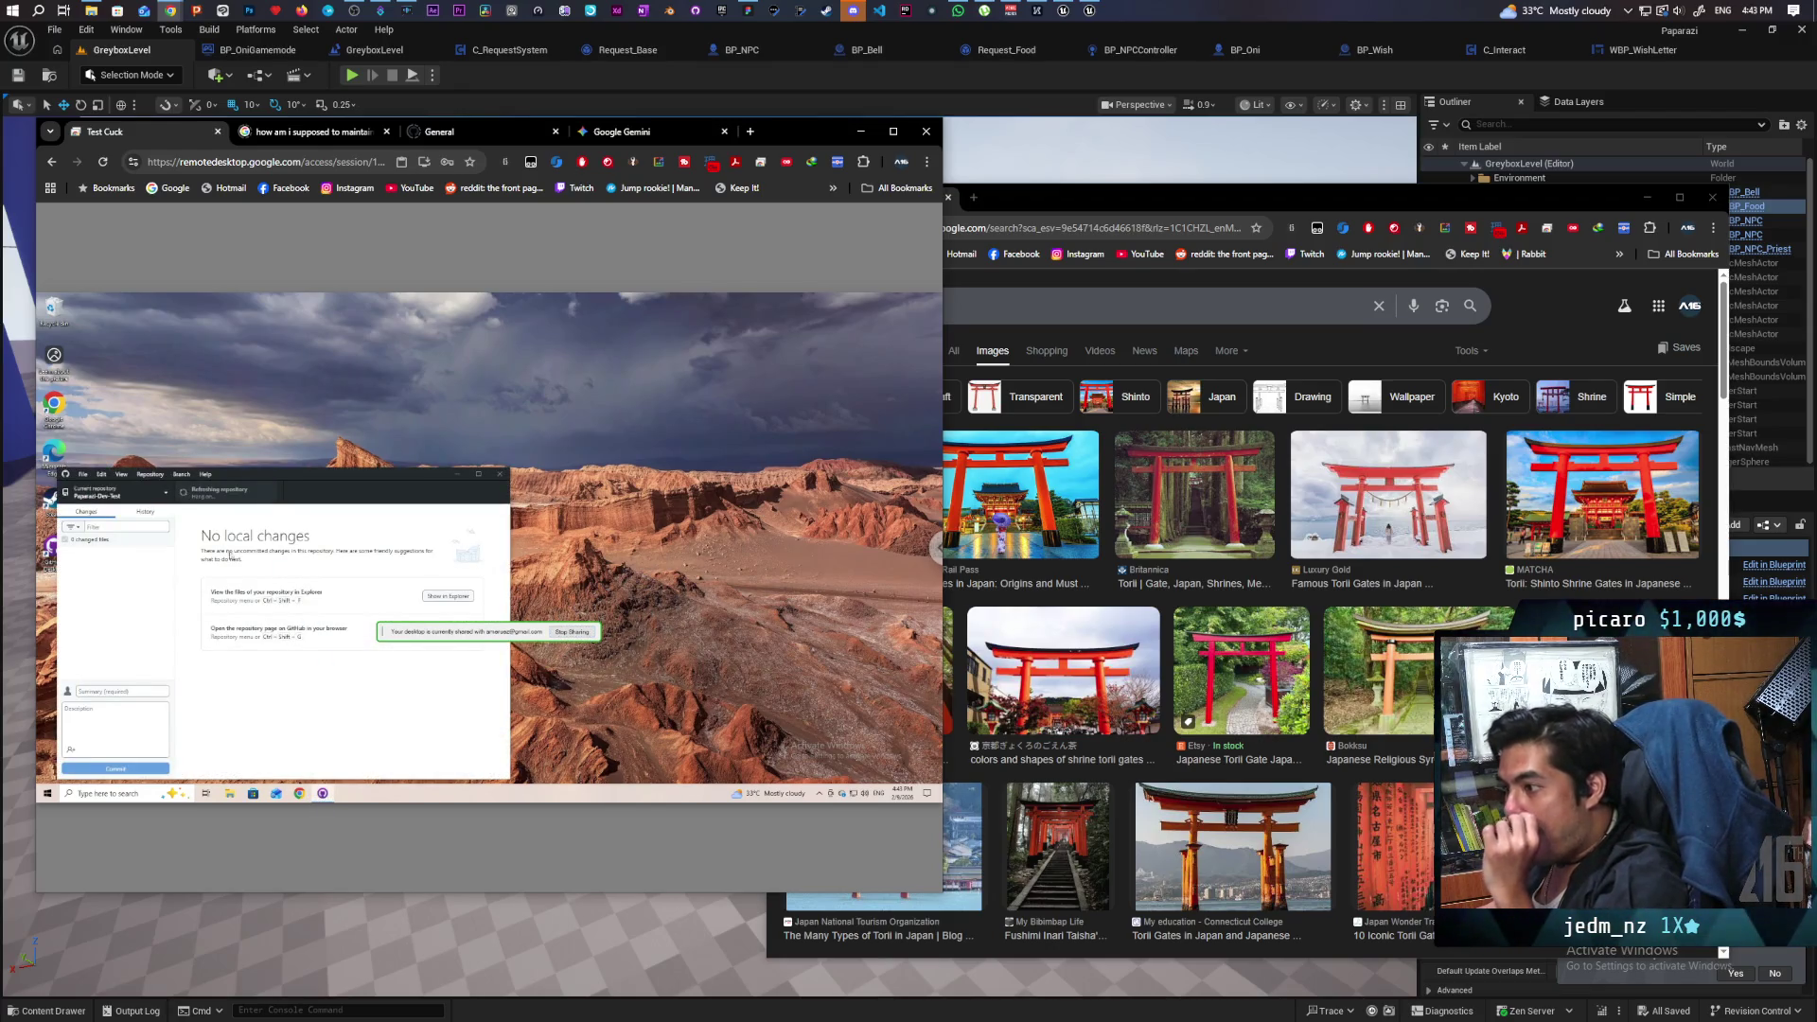
Open the packaged Windows build folder and select Paparazzi.exe.
{"action": "left_click", "coordinate": [450, 595]}
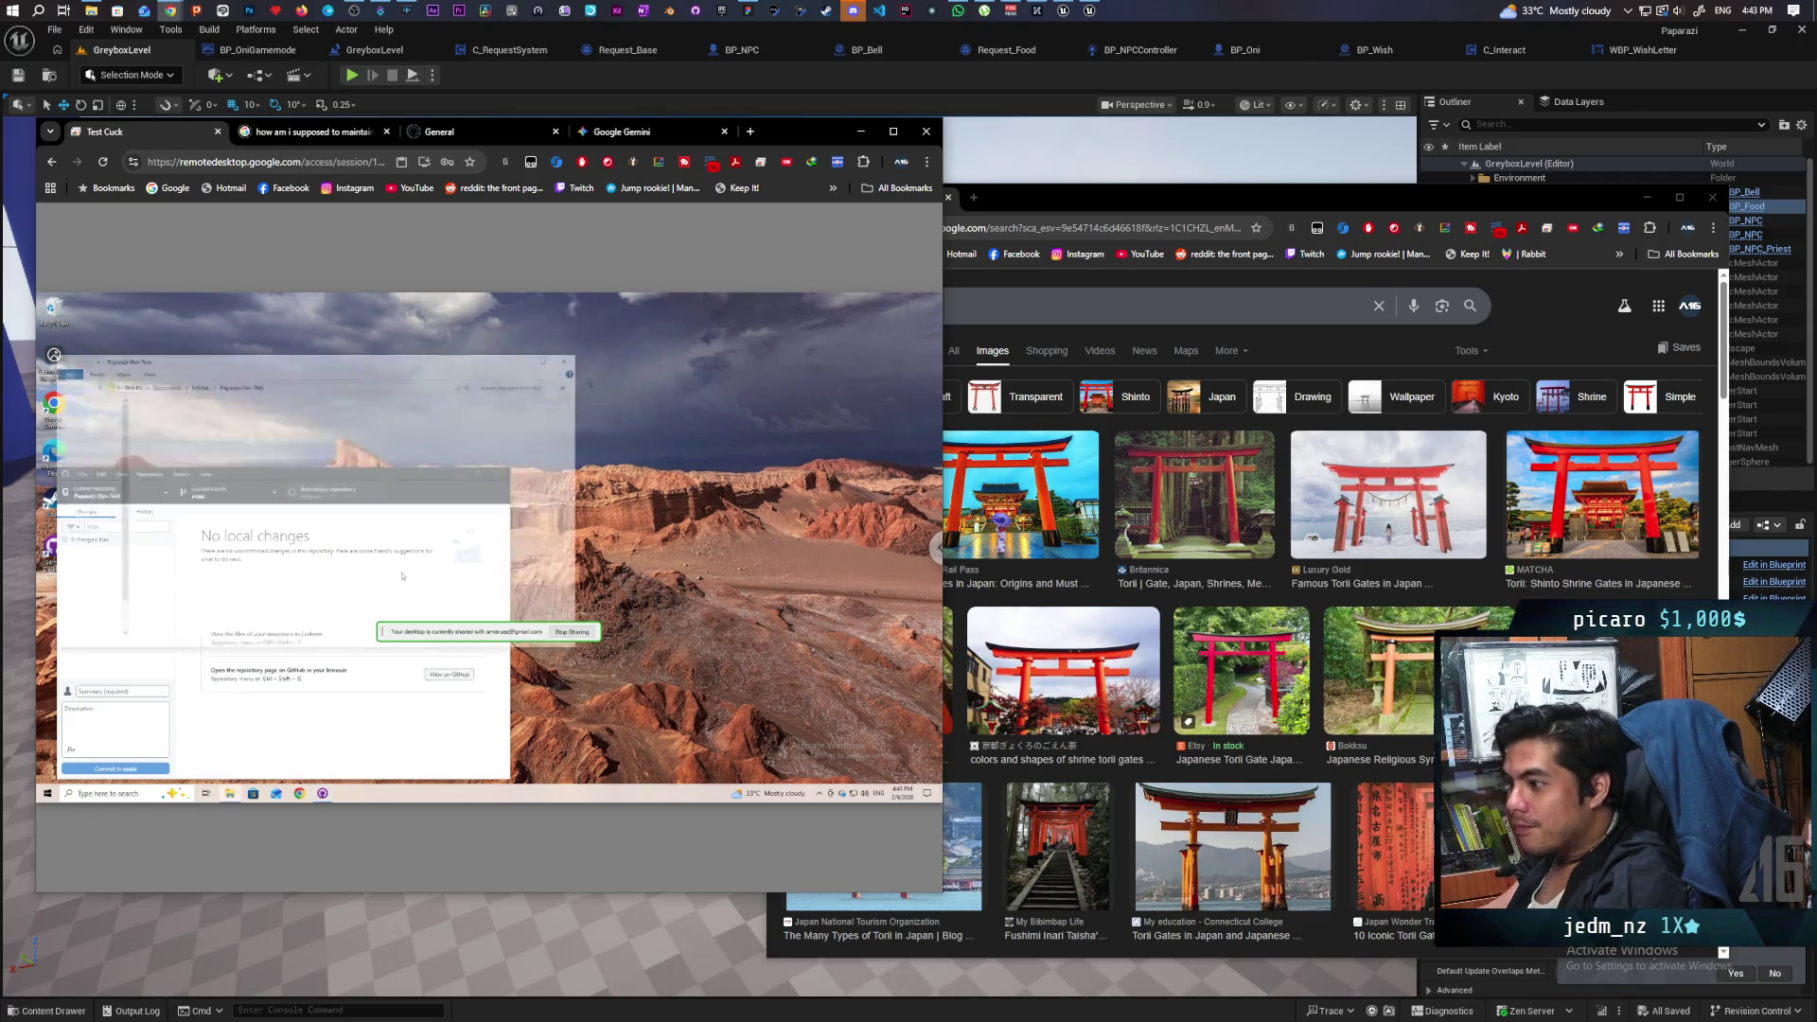
{"action": "double_click", "coordinate": [176, 426]}
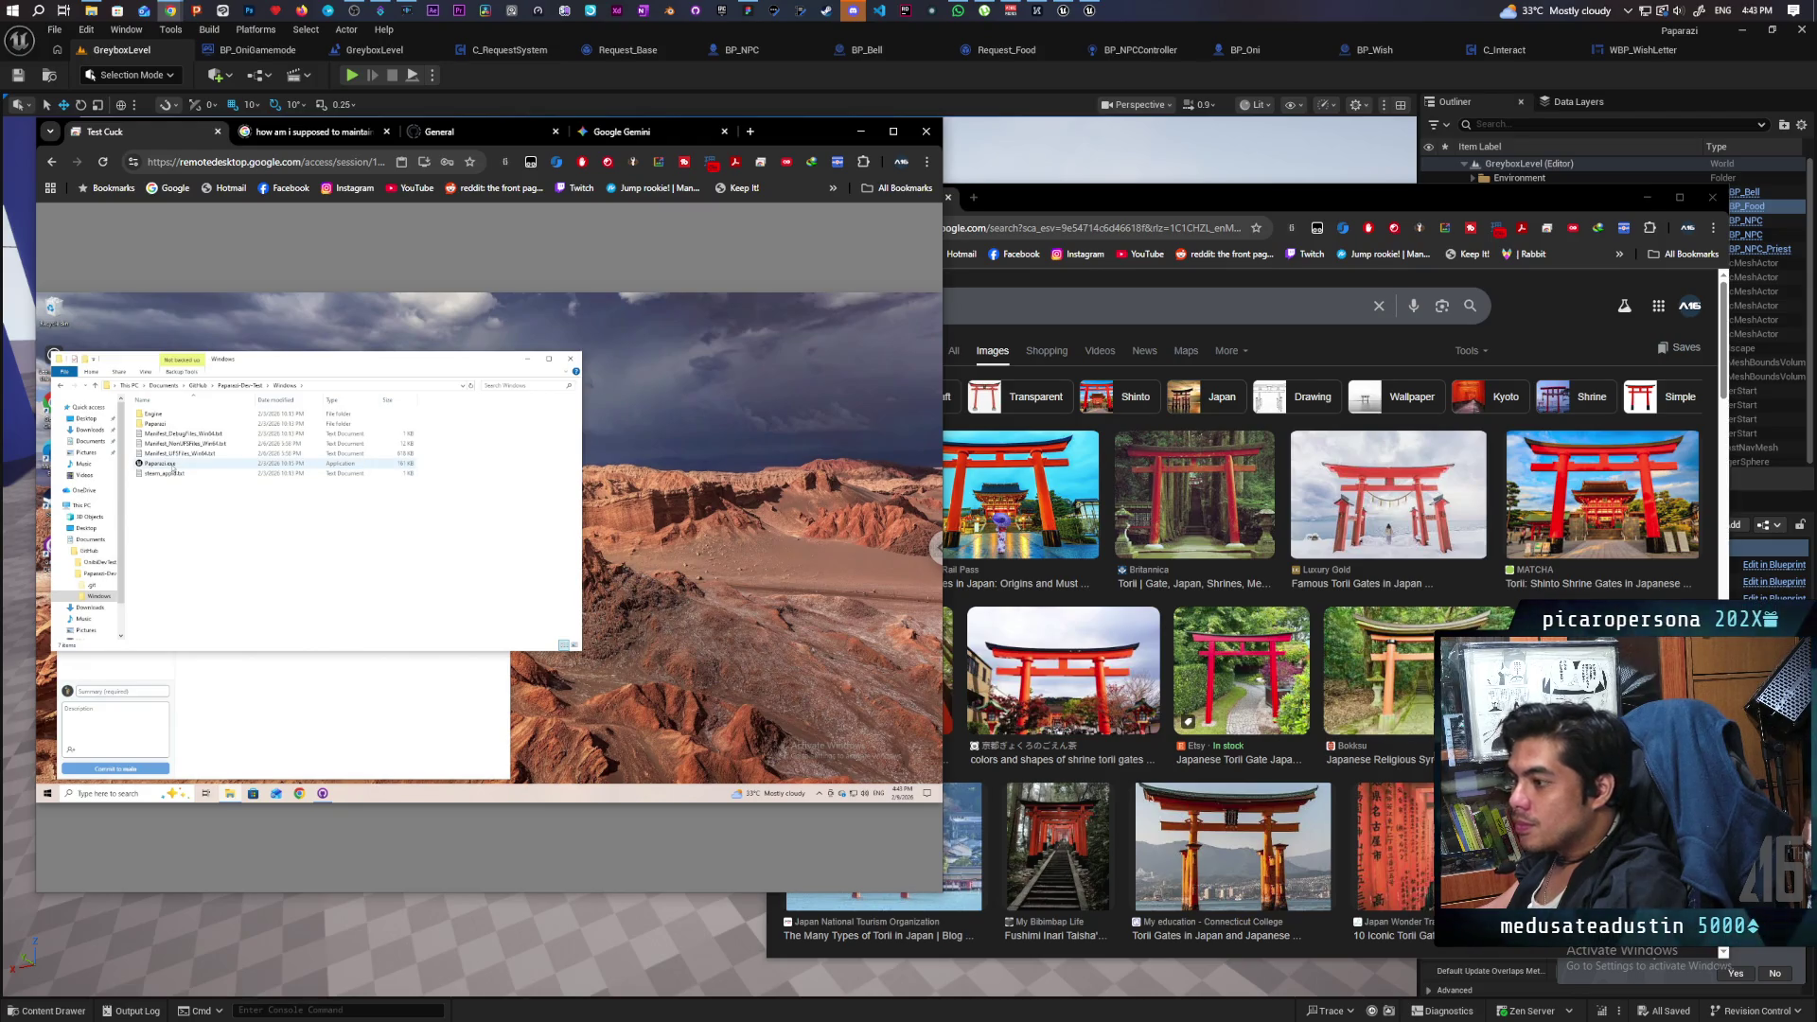
{"action": "left_click", "coordinate": [171, 463]}
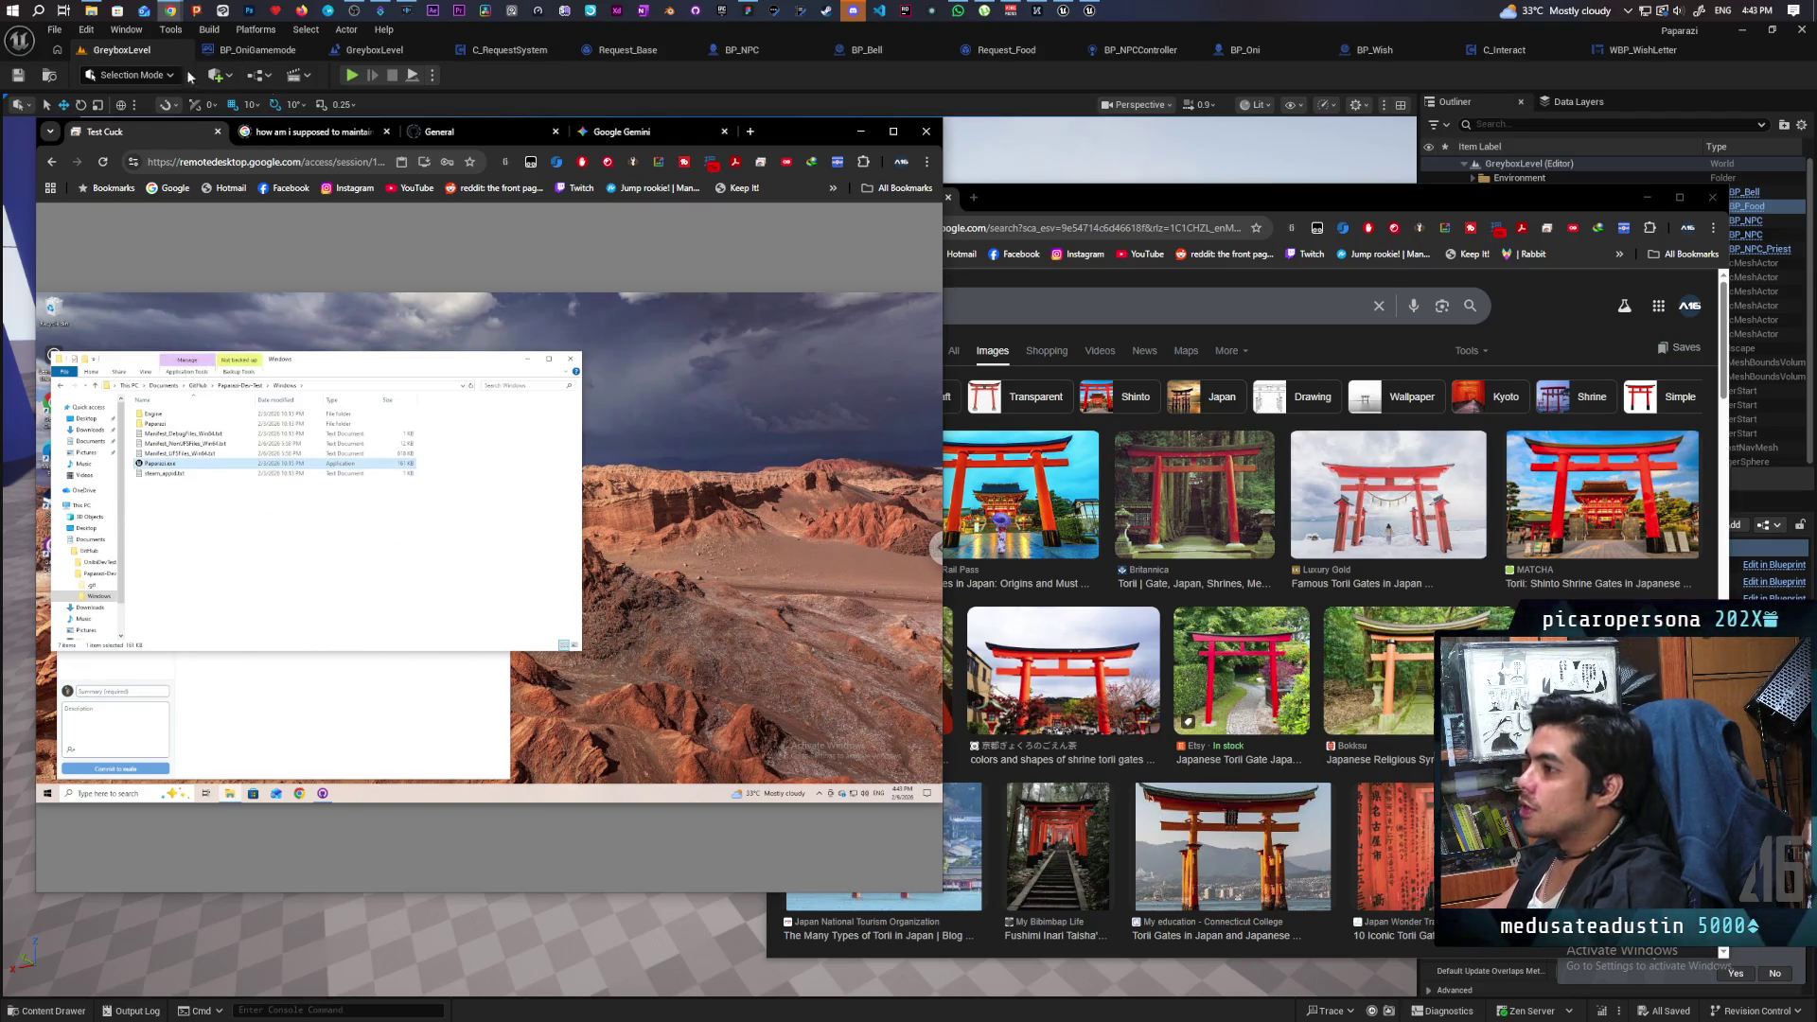
{"action": "left_click_drag", "start_coordinate": [1413, 95], "coordinate": [1351, 83]}
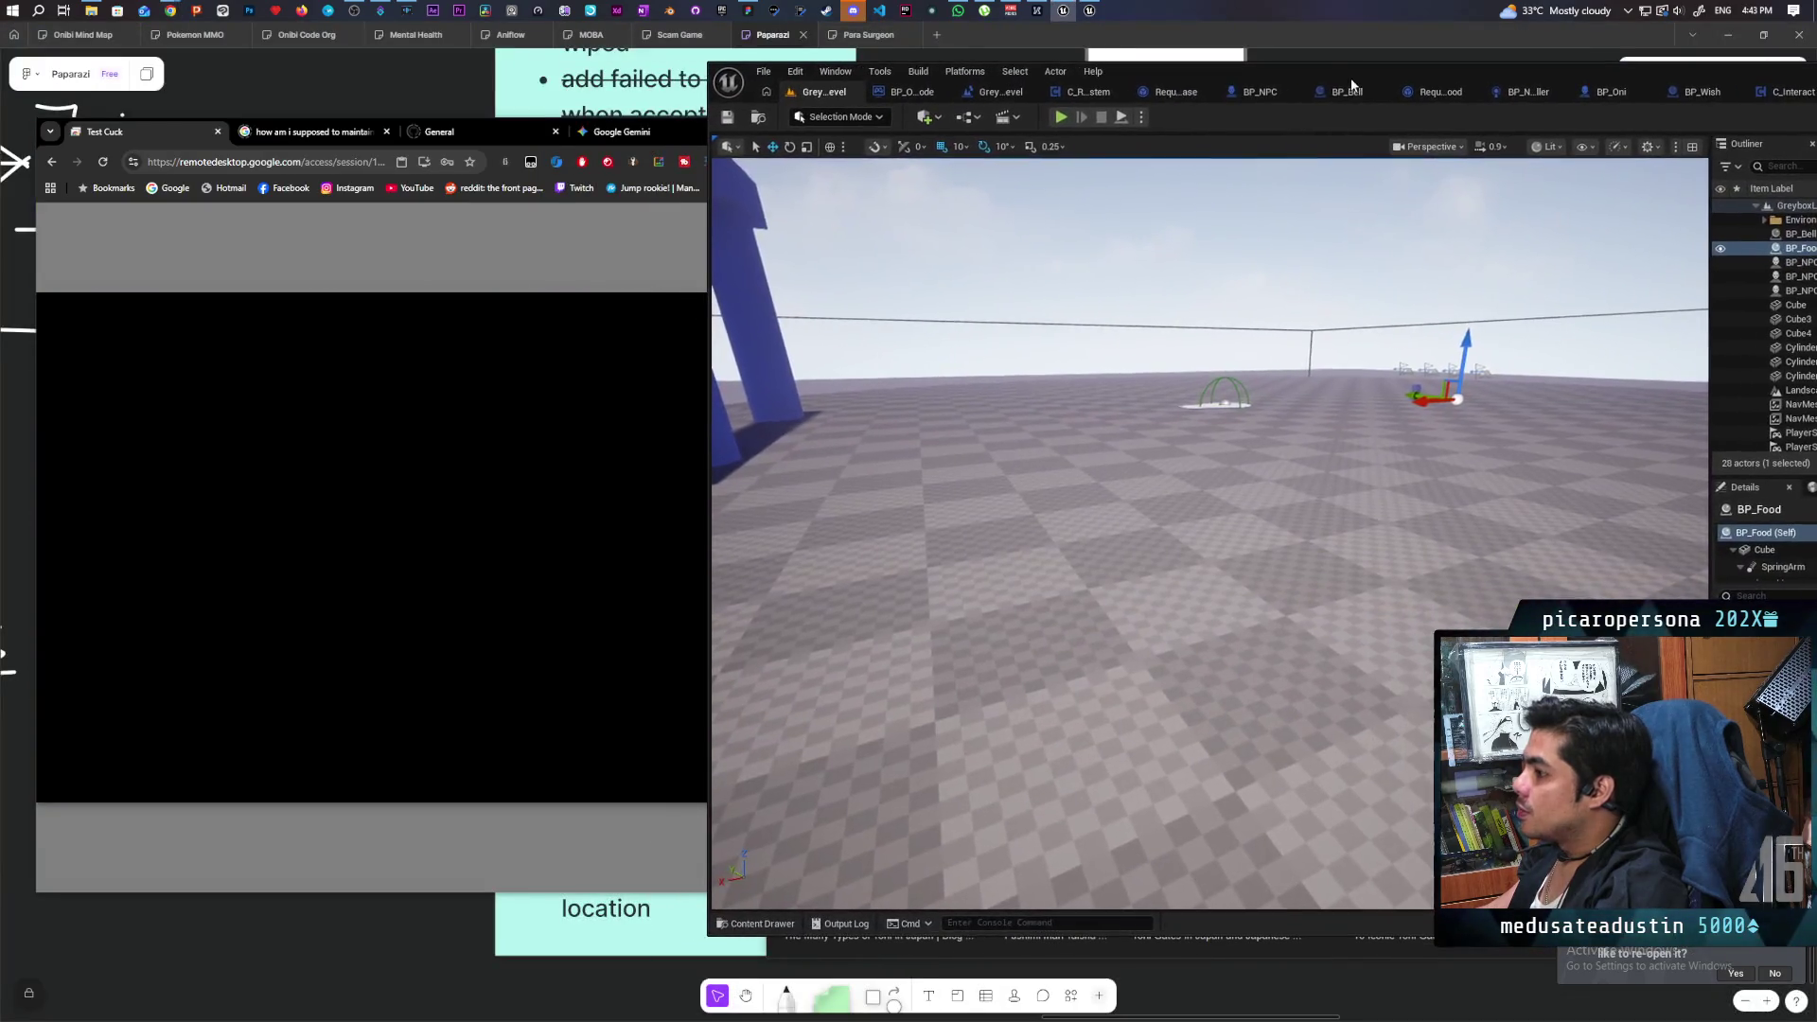
Open Startup_Map from Favorite Levels and launch it as a Standalone Game.
{"action": "left_click", "coordinate": [764, 71]}
{"action": "mouse_move", "coordinate": [946, 156]}
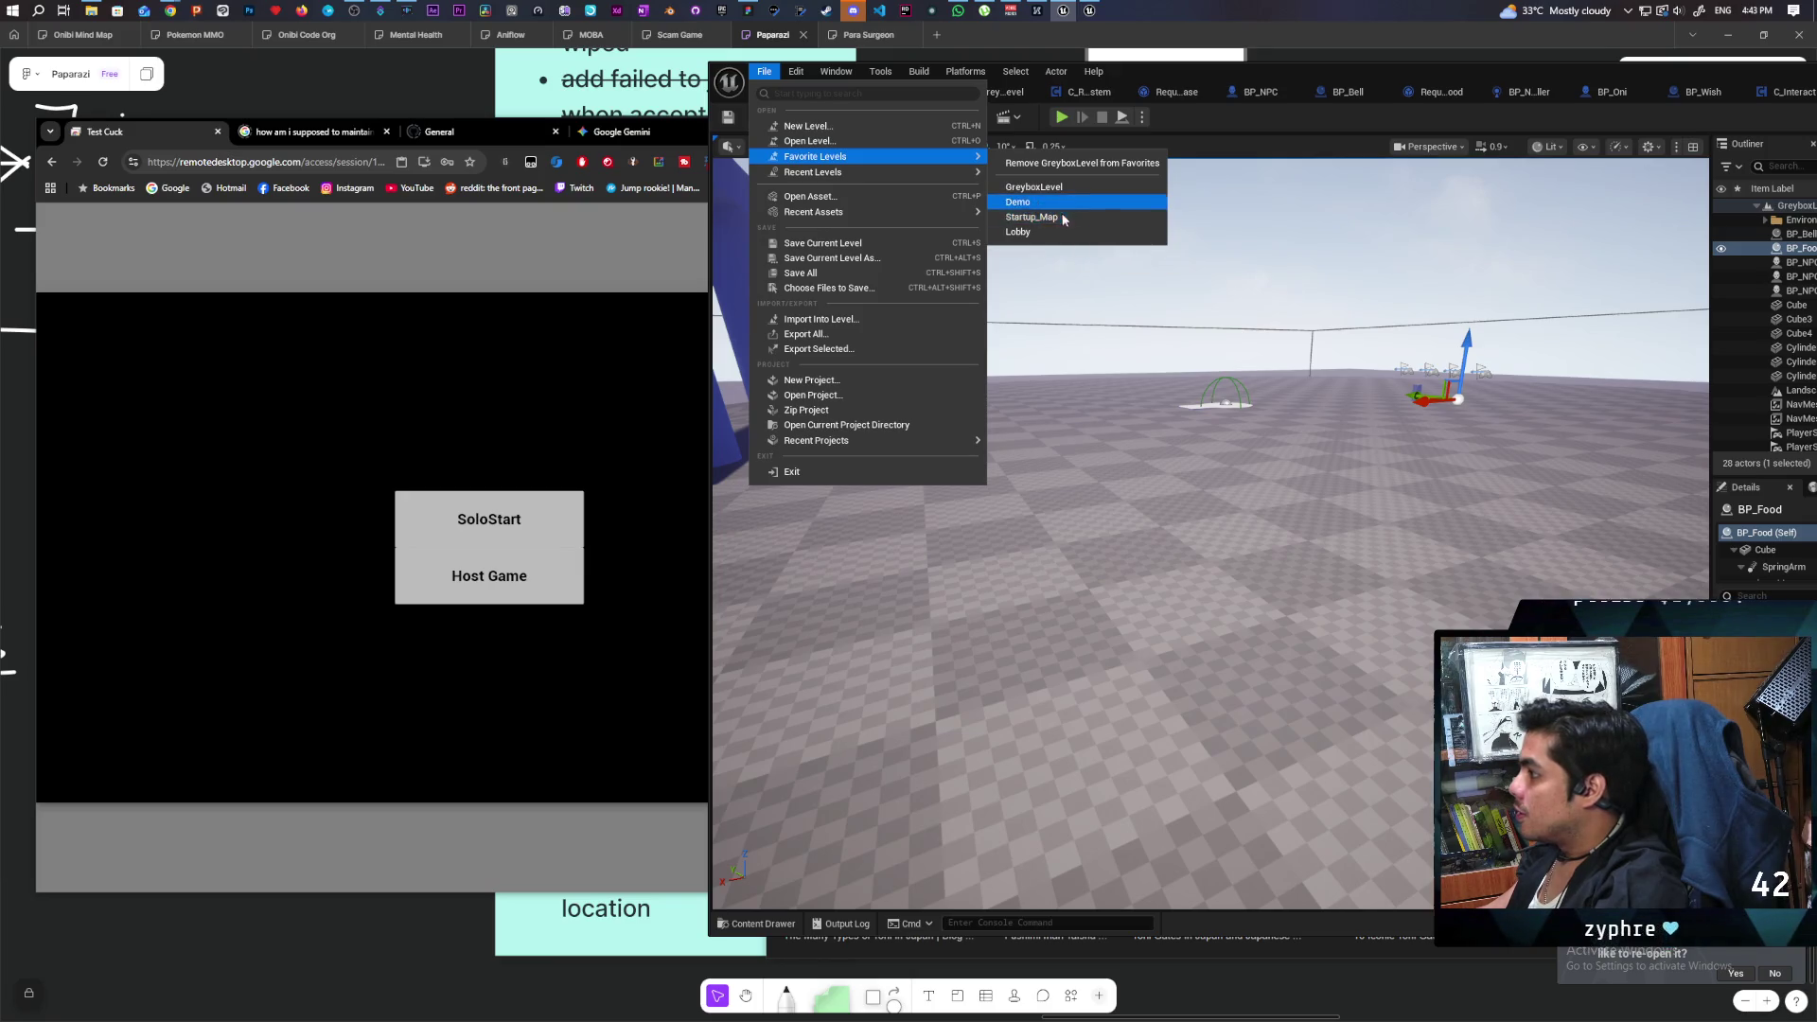
{"action": "left_click", "coordinate": [1028, 203]}
{"action": "left_click", "coordinate": [1142, 118]}
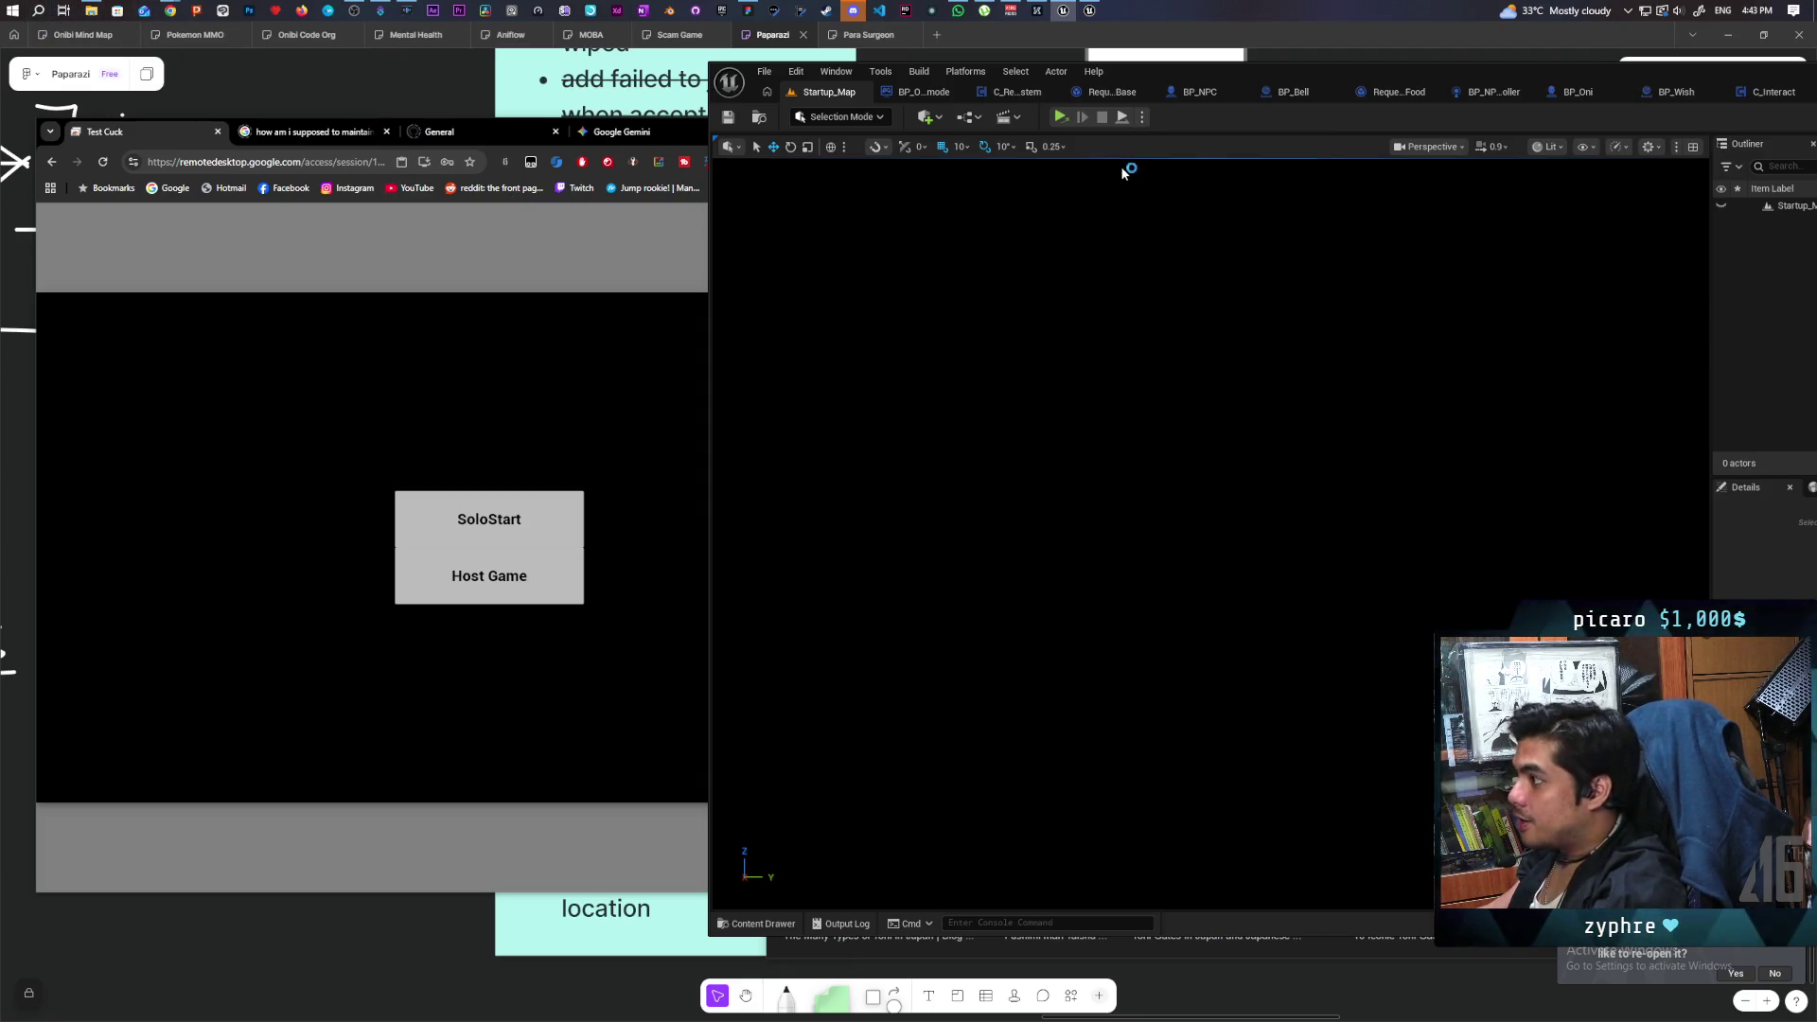
{"action": "left_click", "coordinate": [49, 11]}
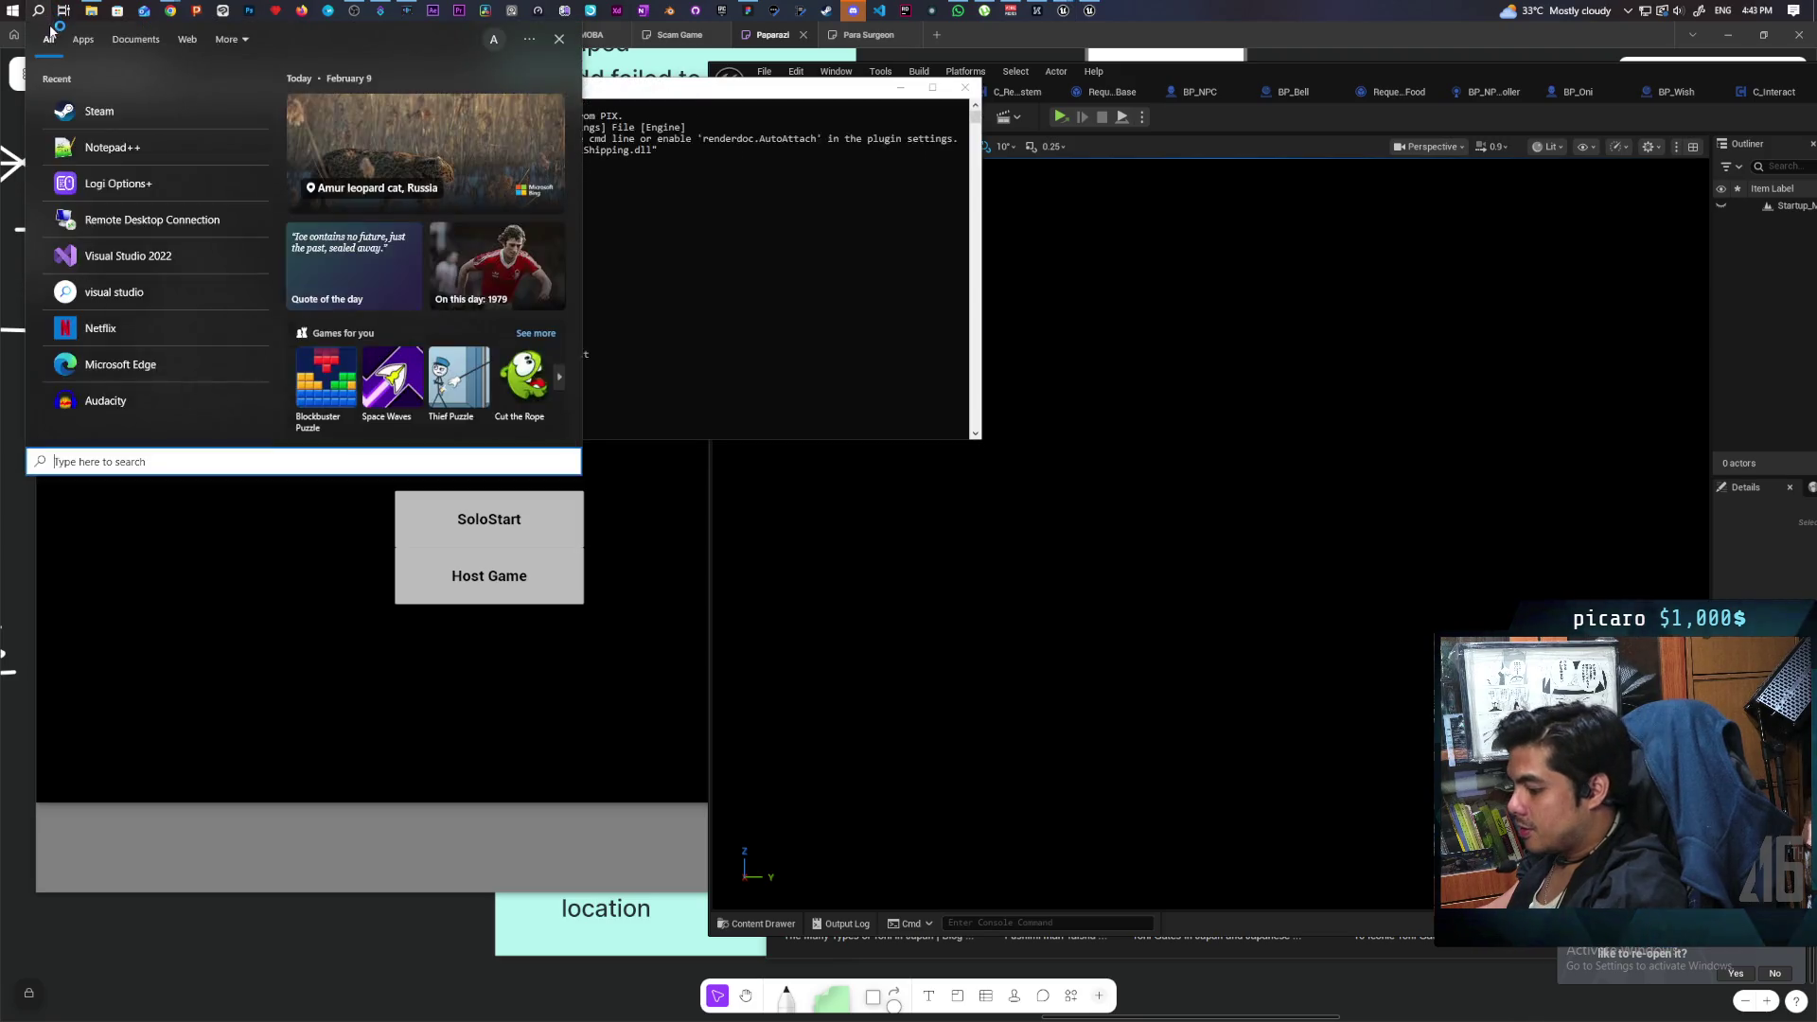
Launch Steam, dismiss its store, Weekend Deal popup and friend chat, then close the game window.
{"action": "type", "text": "steam"}
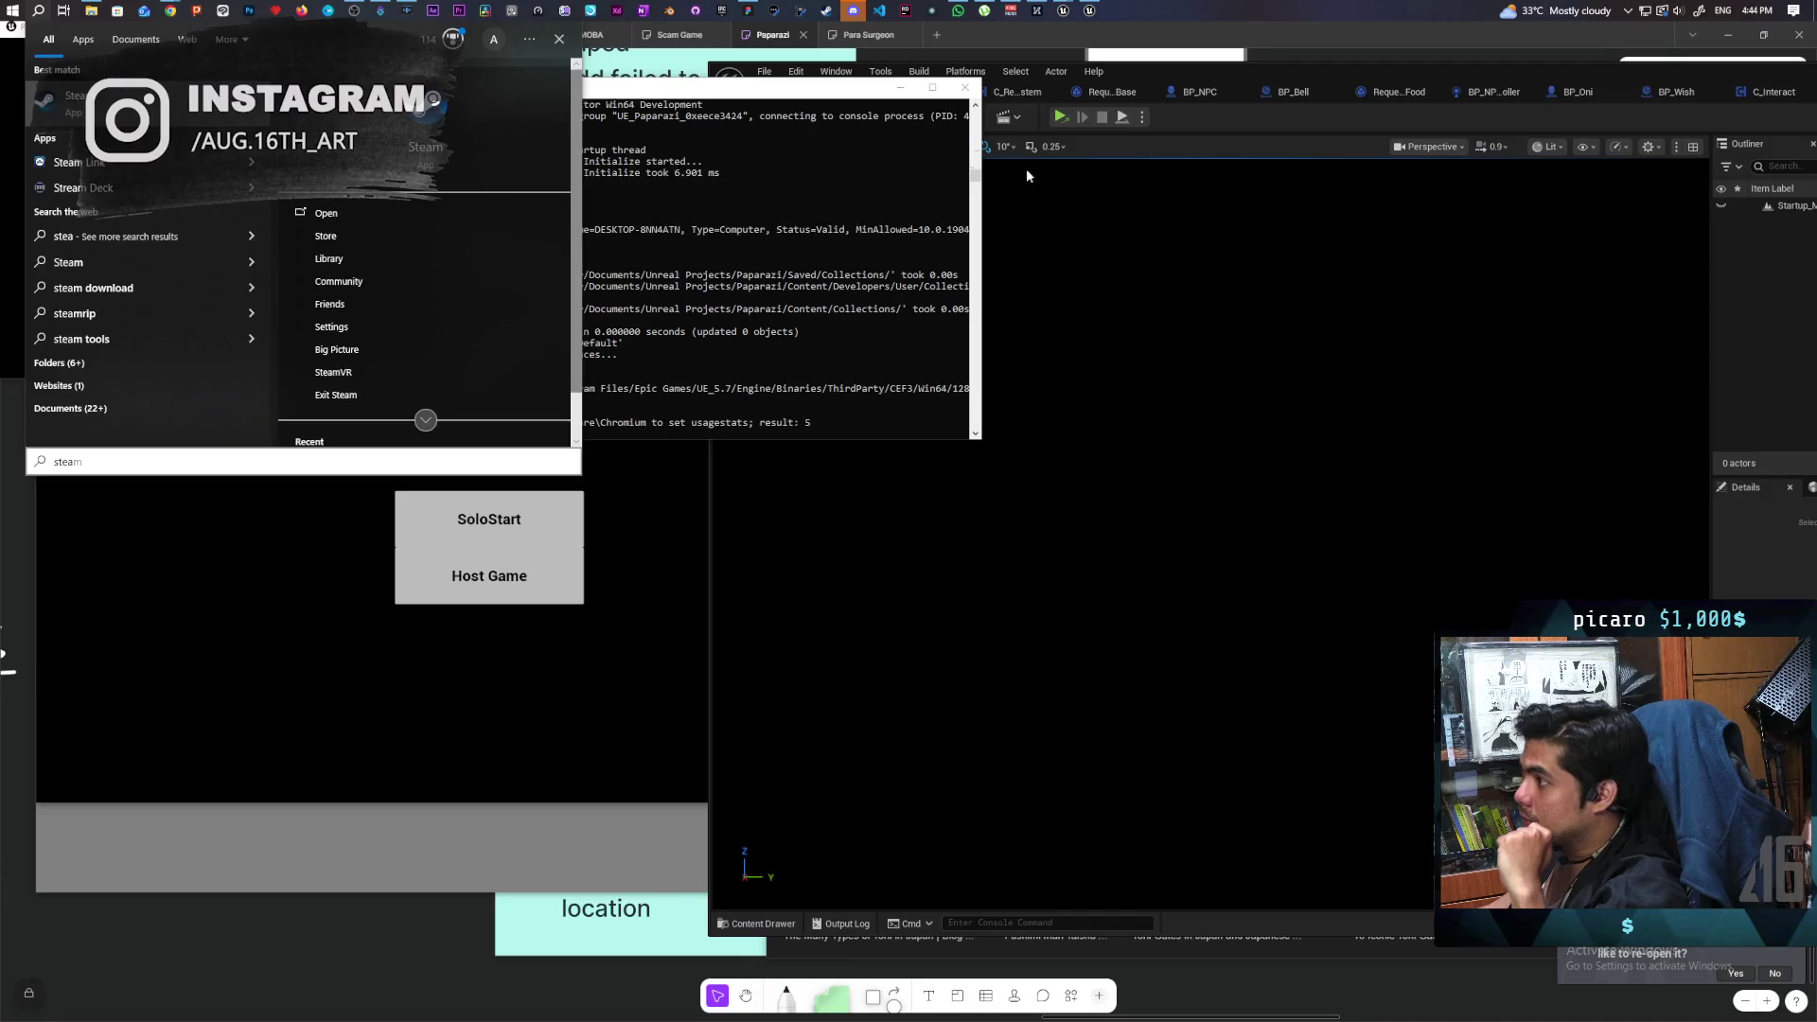
{"action": "left_click", "coordinate": [1069, 184]}
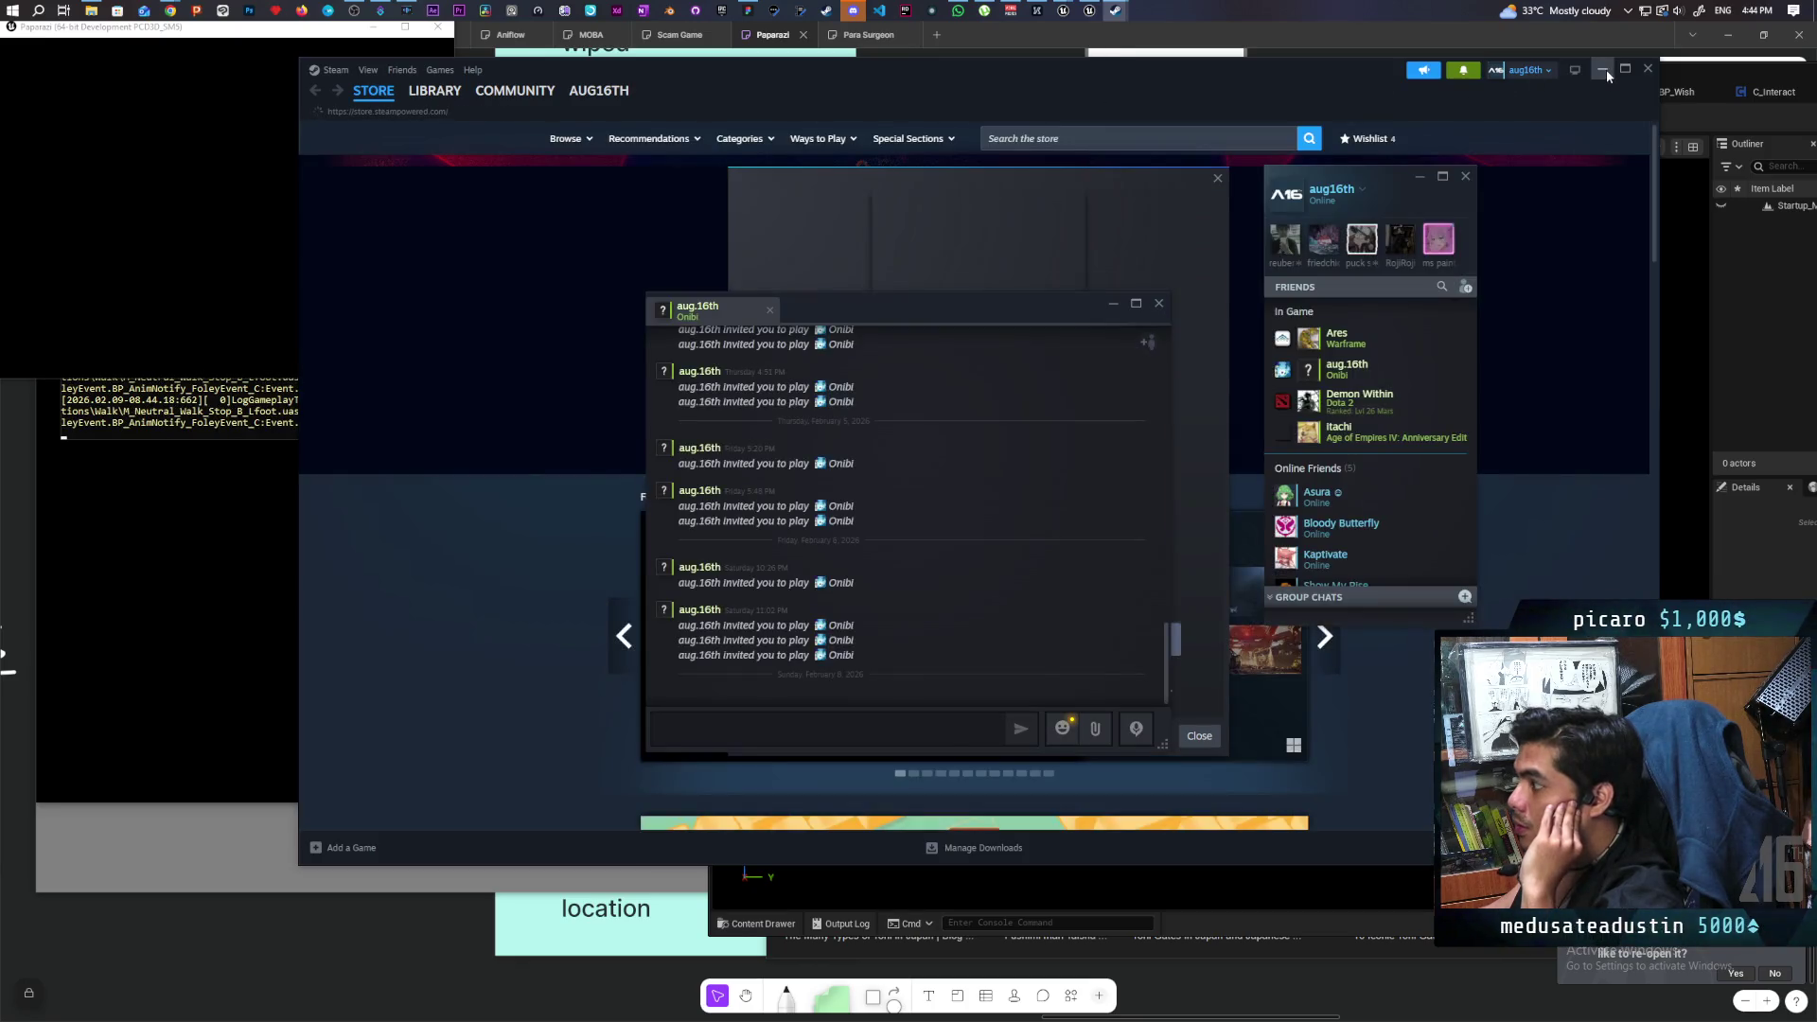
{"action": "left_click", "coordinate": [1648, 68]}
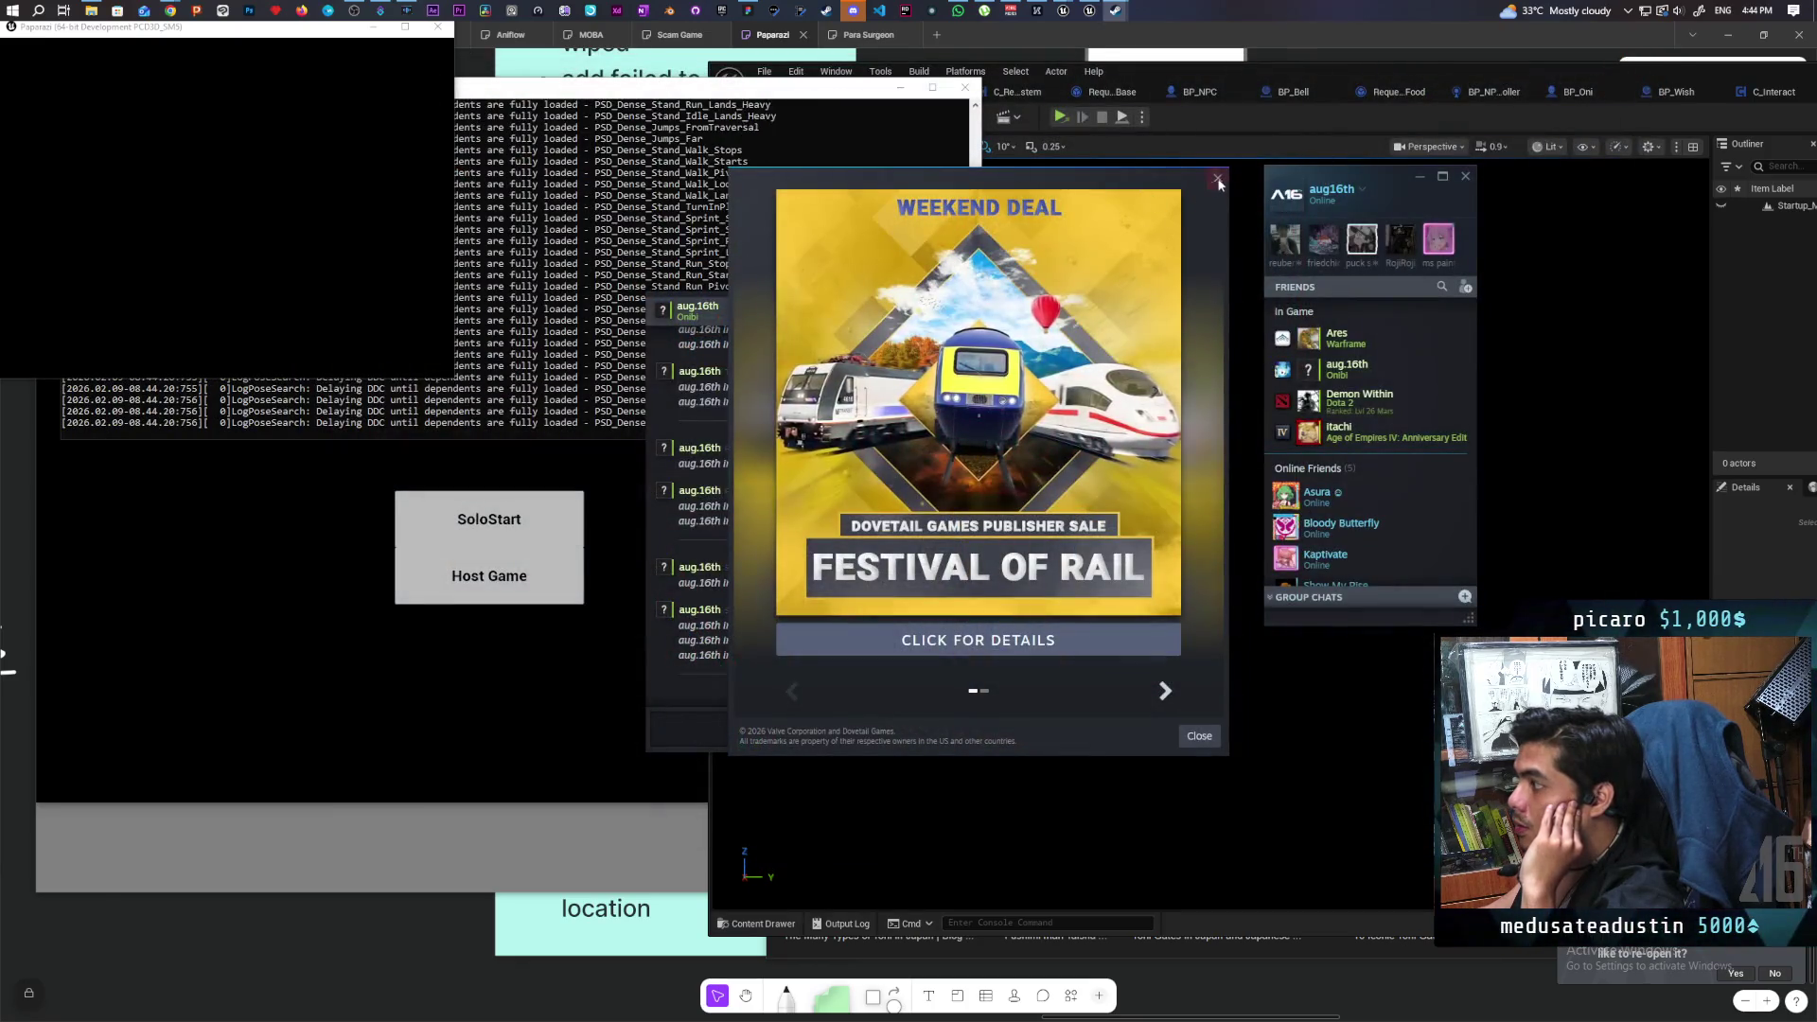
{"action": "left_click", "coordinate": [1218, 178]}
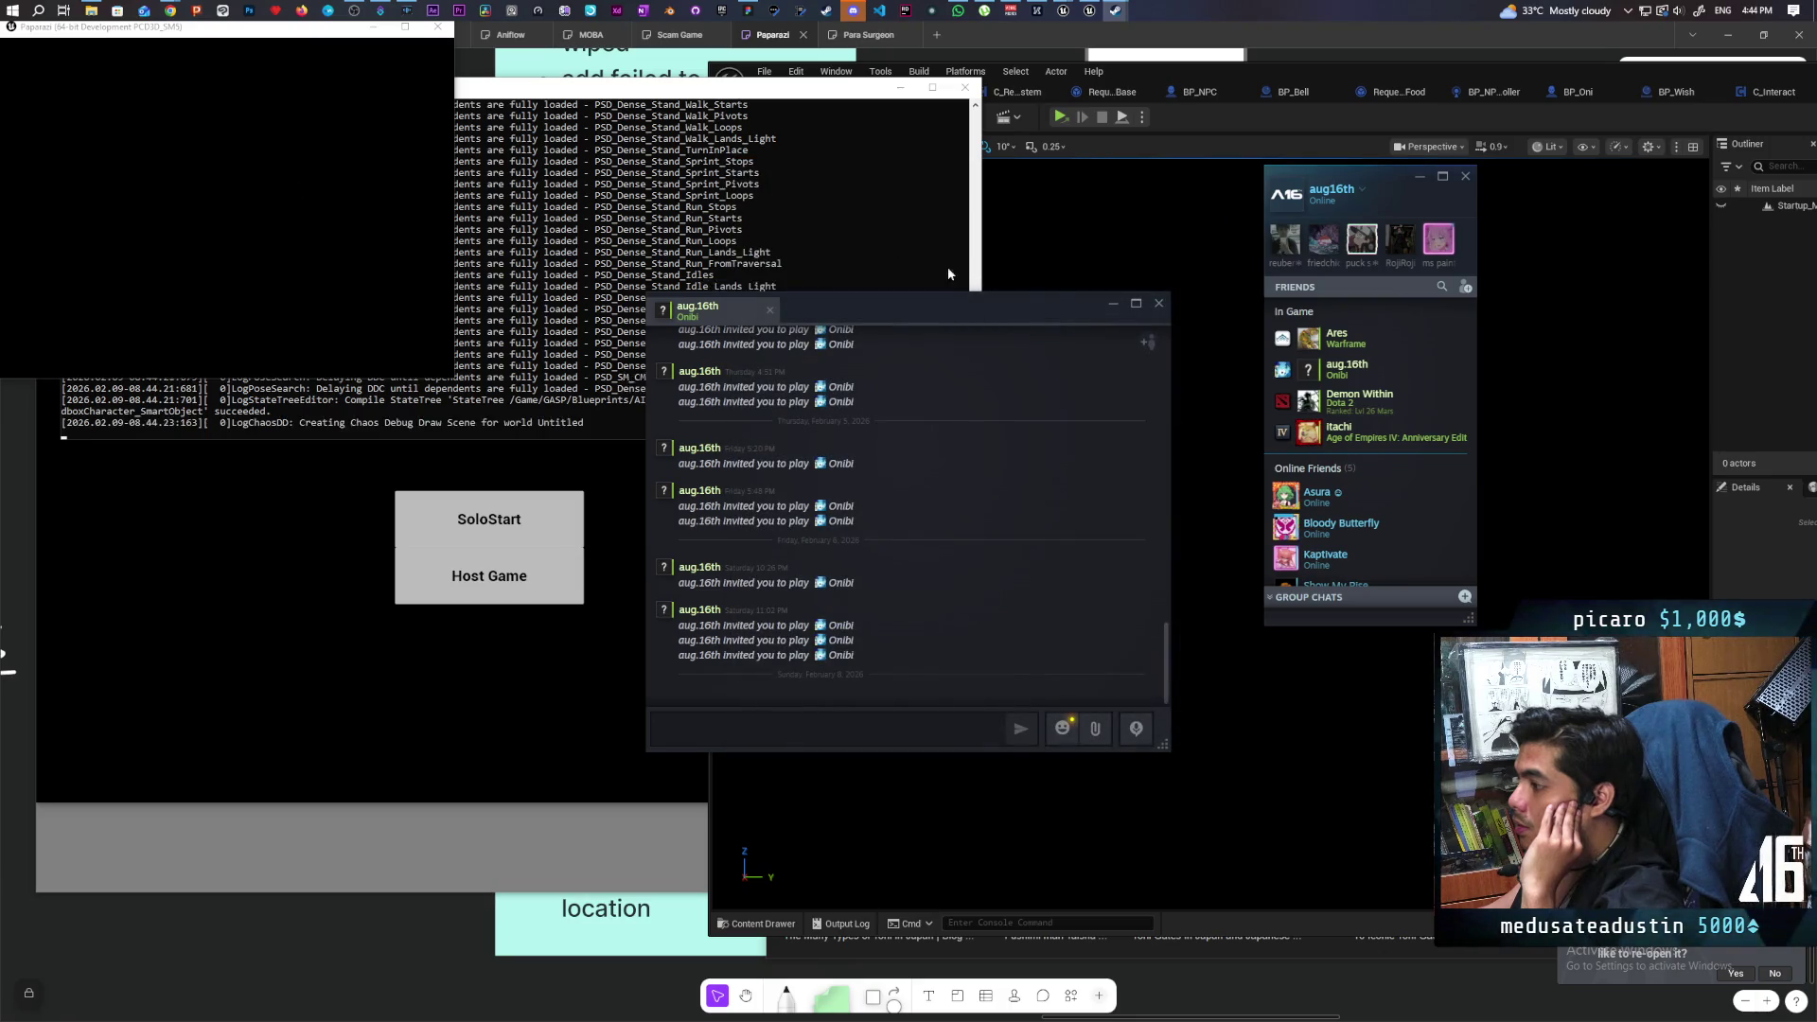
{"action": "left_click", "coordinate": [1158, 303]}
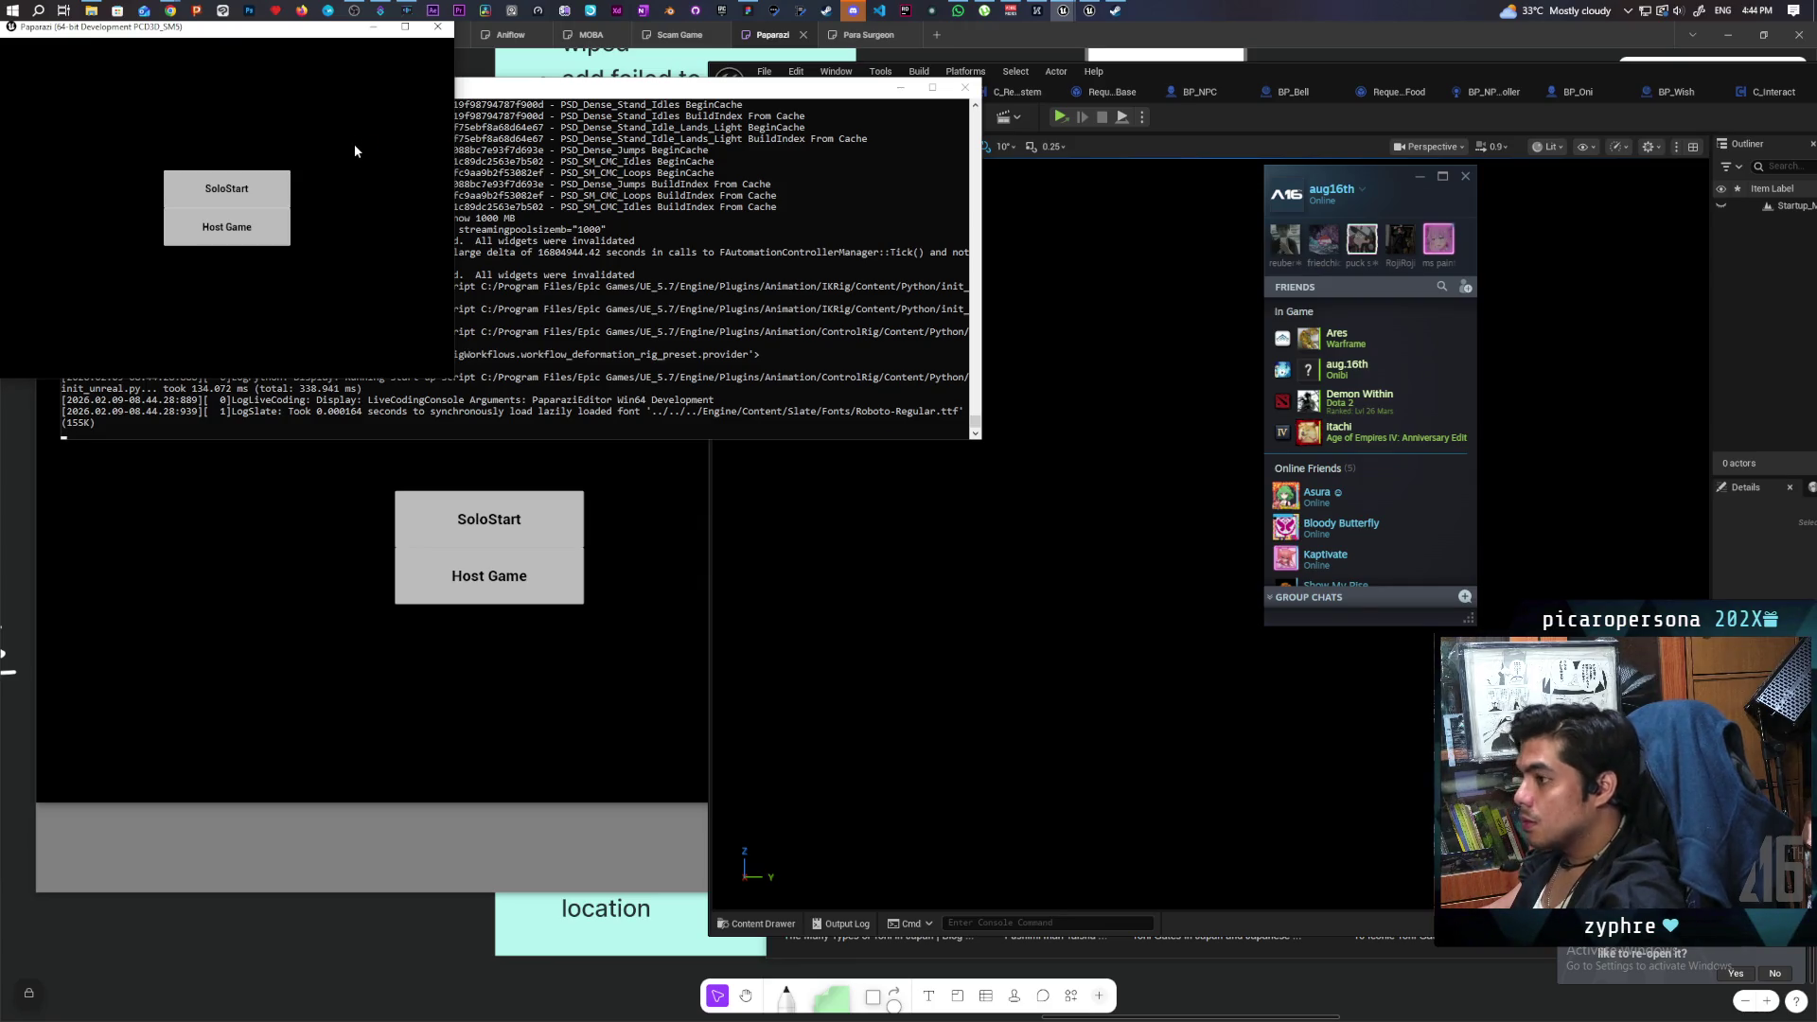
{"action": "left_click", "coordinate": [438, 26]}
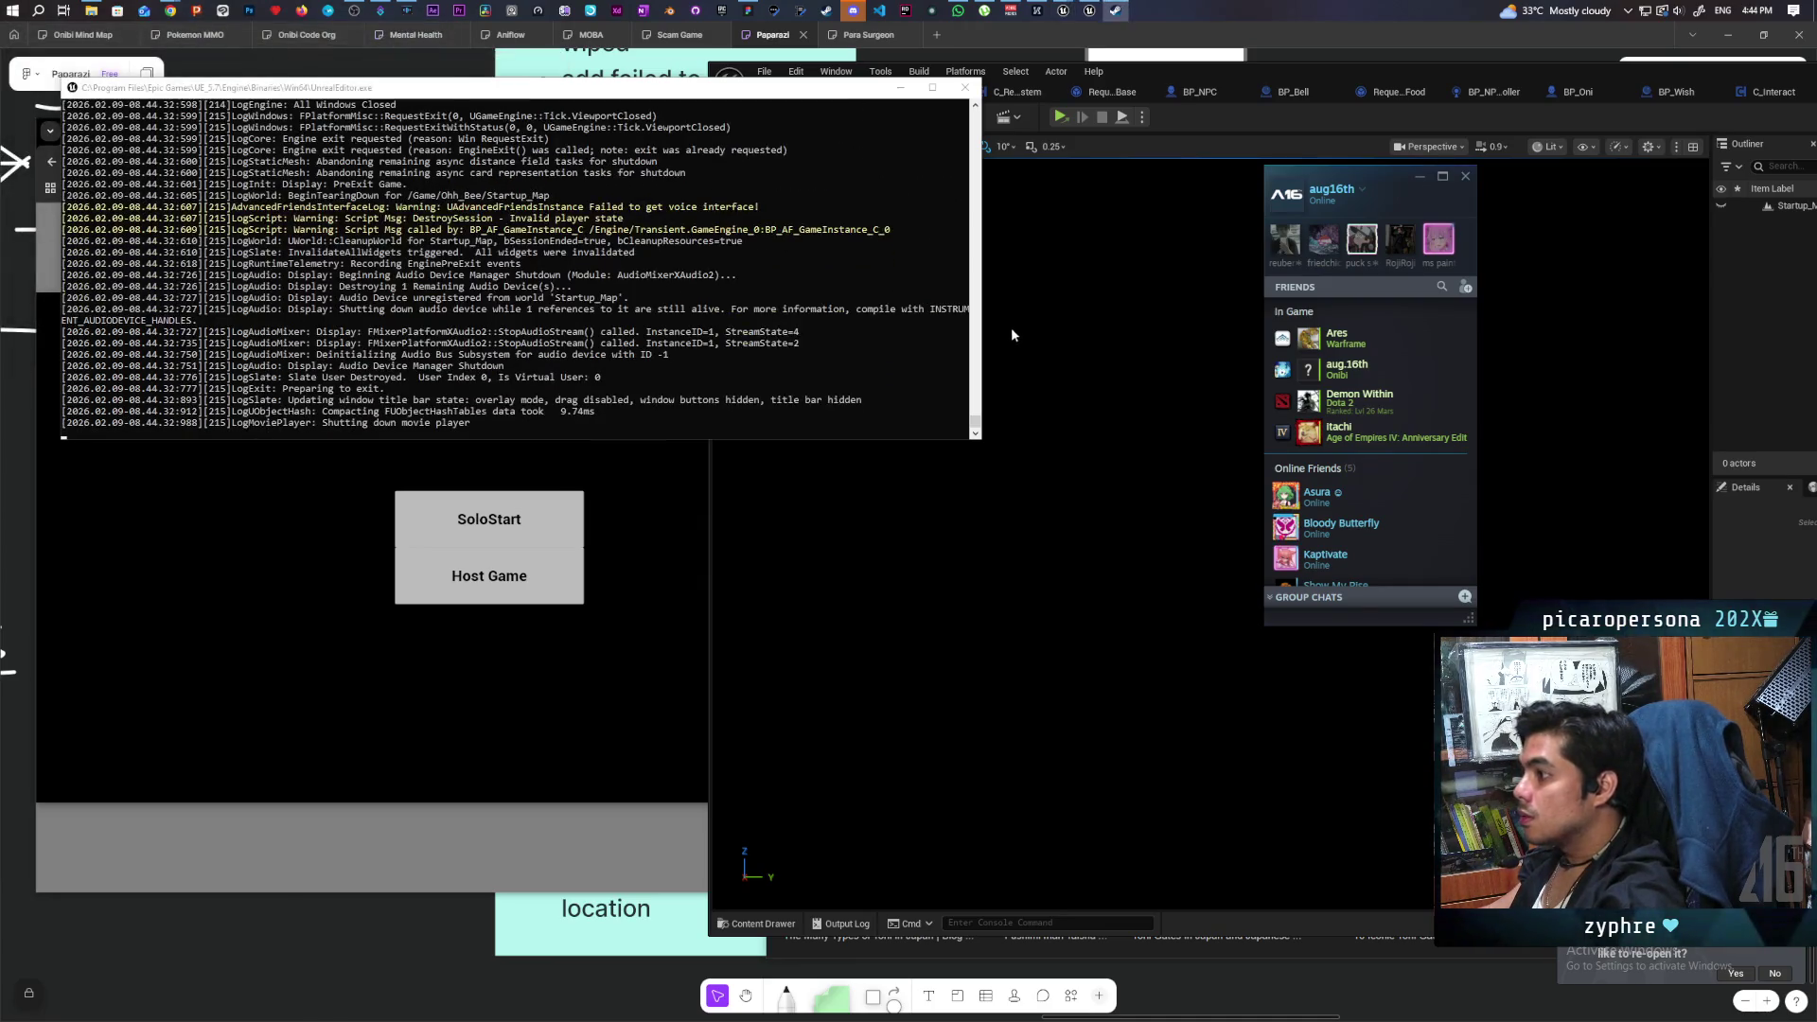
Centre and enlarge the local Paparazi window, host a remote lobby, and accept its invite.
{"action": "left_click", "coordinate": [1064, 119]}
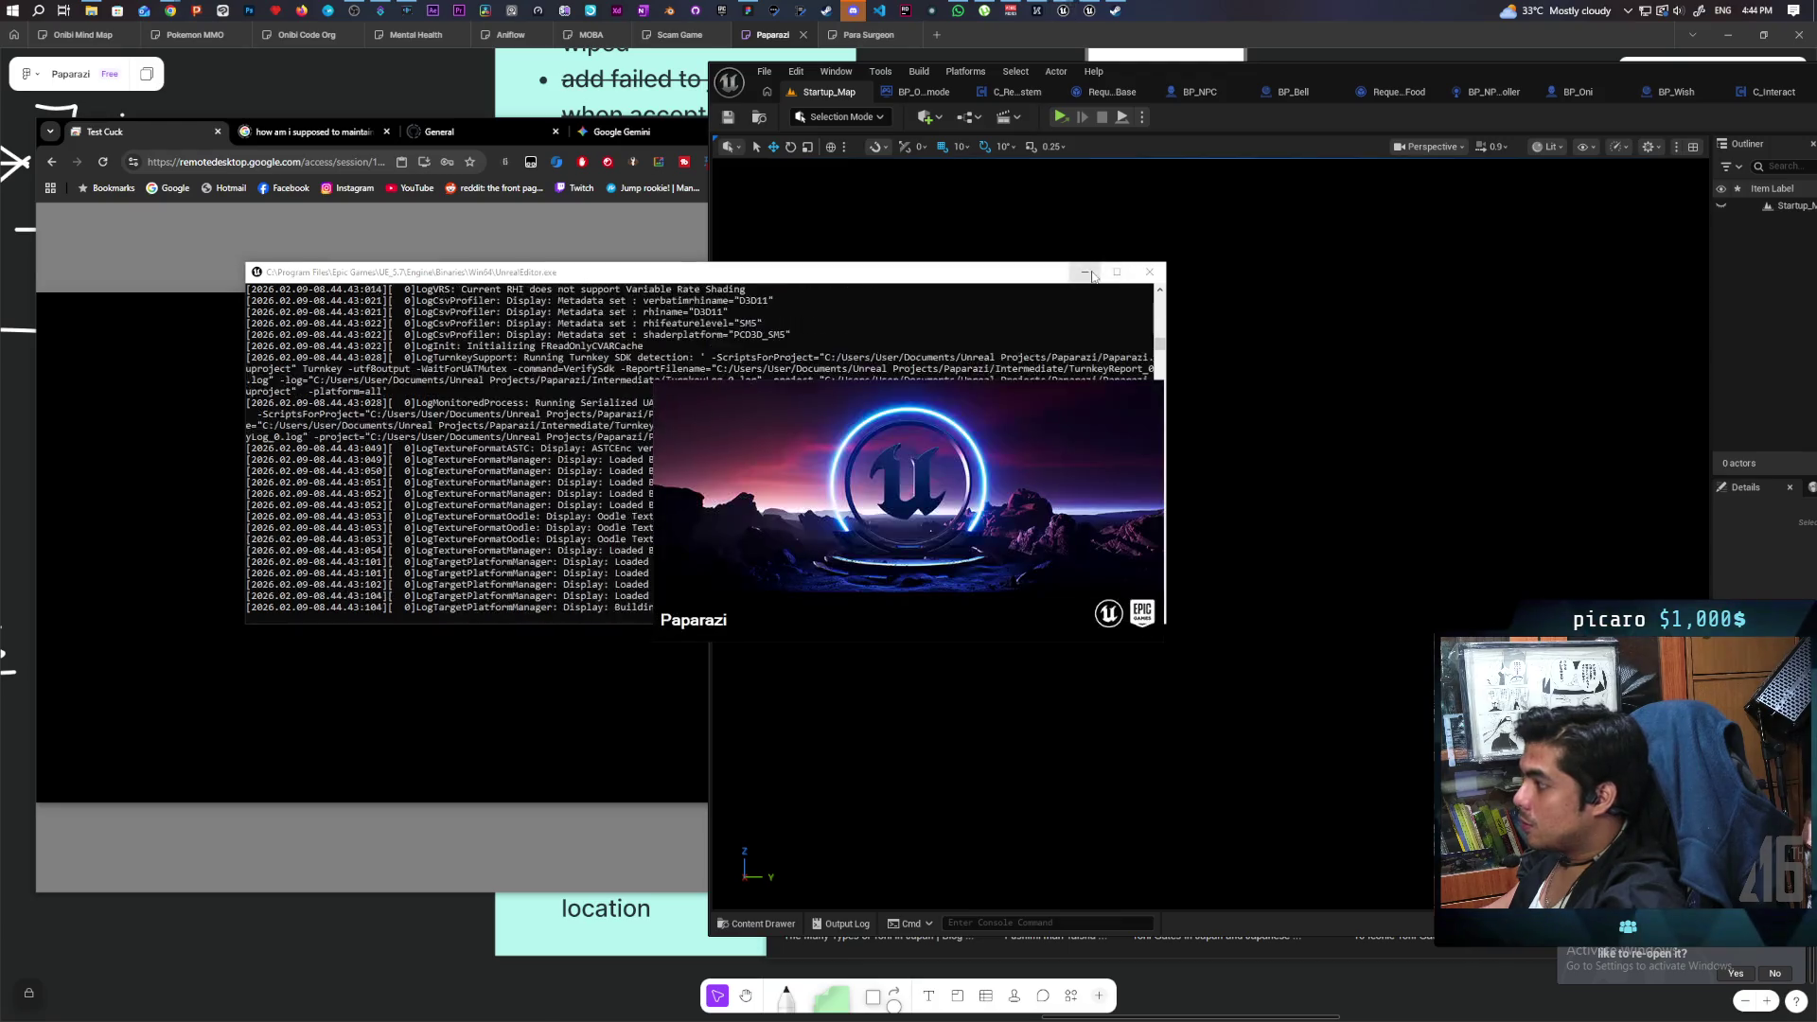
{"action": "left_click", "coordinate": [1085, 272]}
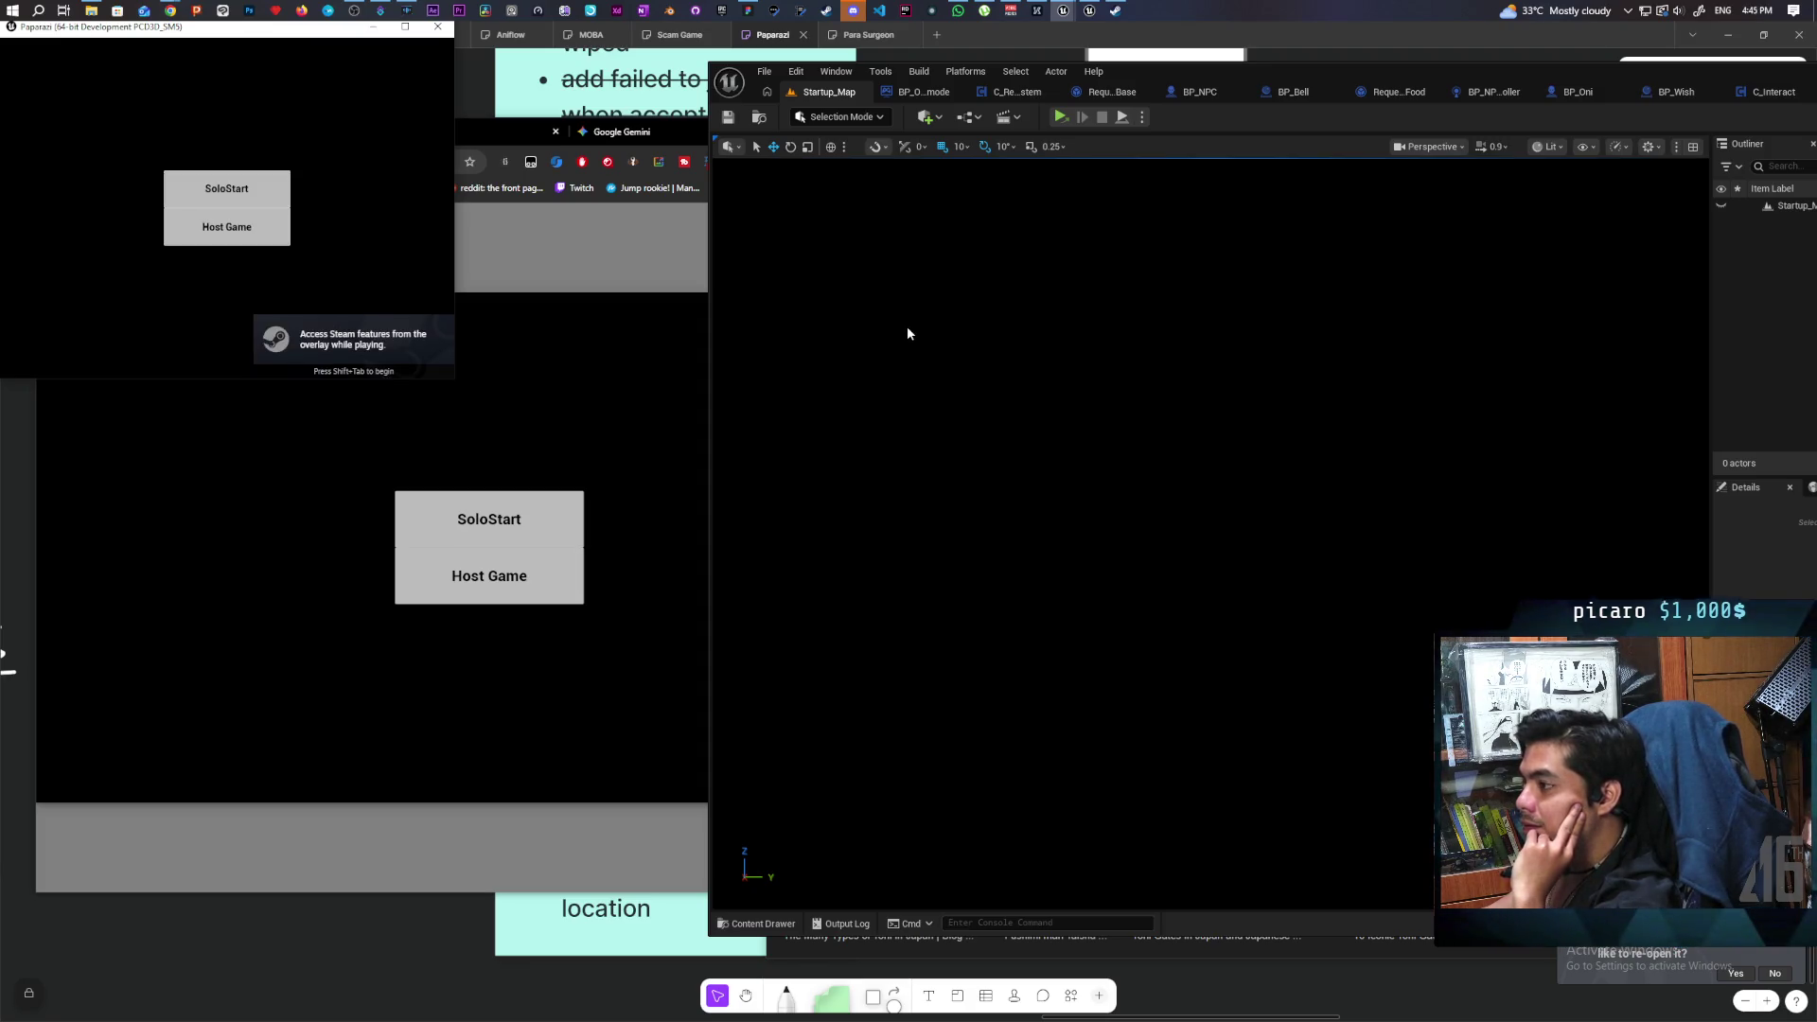
{"action": "left_click_drag", "start_coordinate": [240, 34], "coordinate": [1001, 242]}
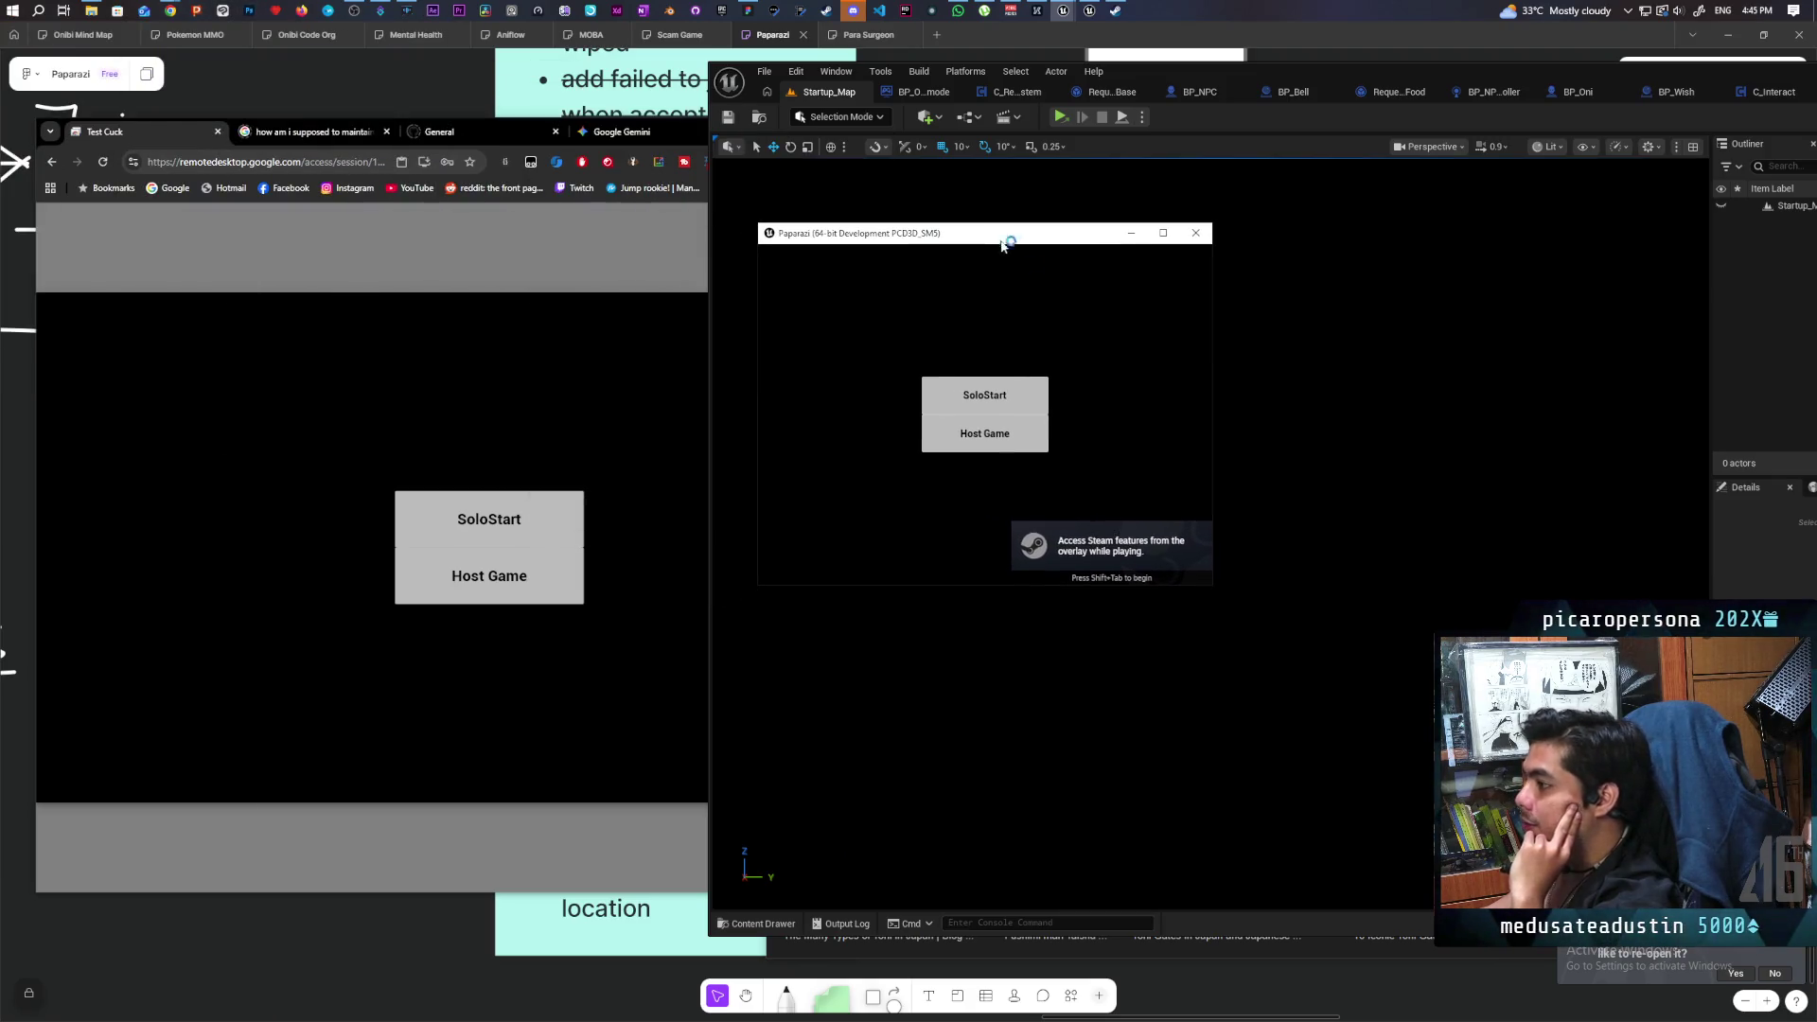
{"action": "left_click_drag", "start_coordinate": [1214, 590], "coordinate": [1435, 751]}
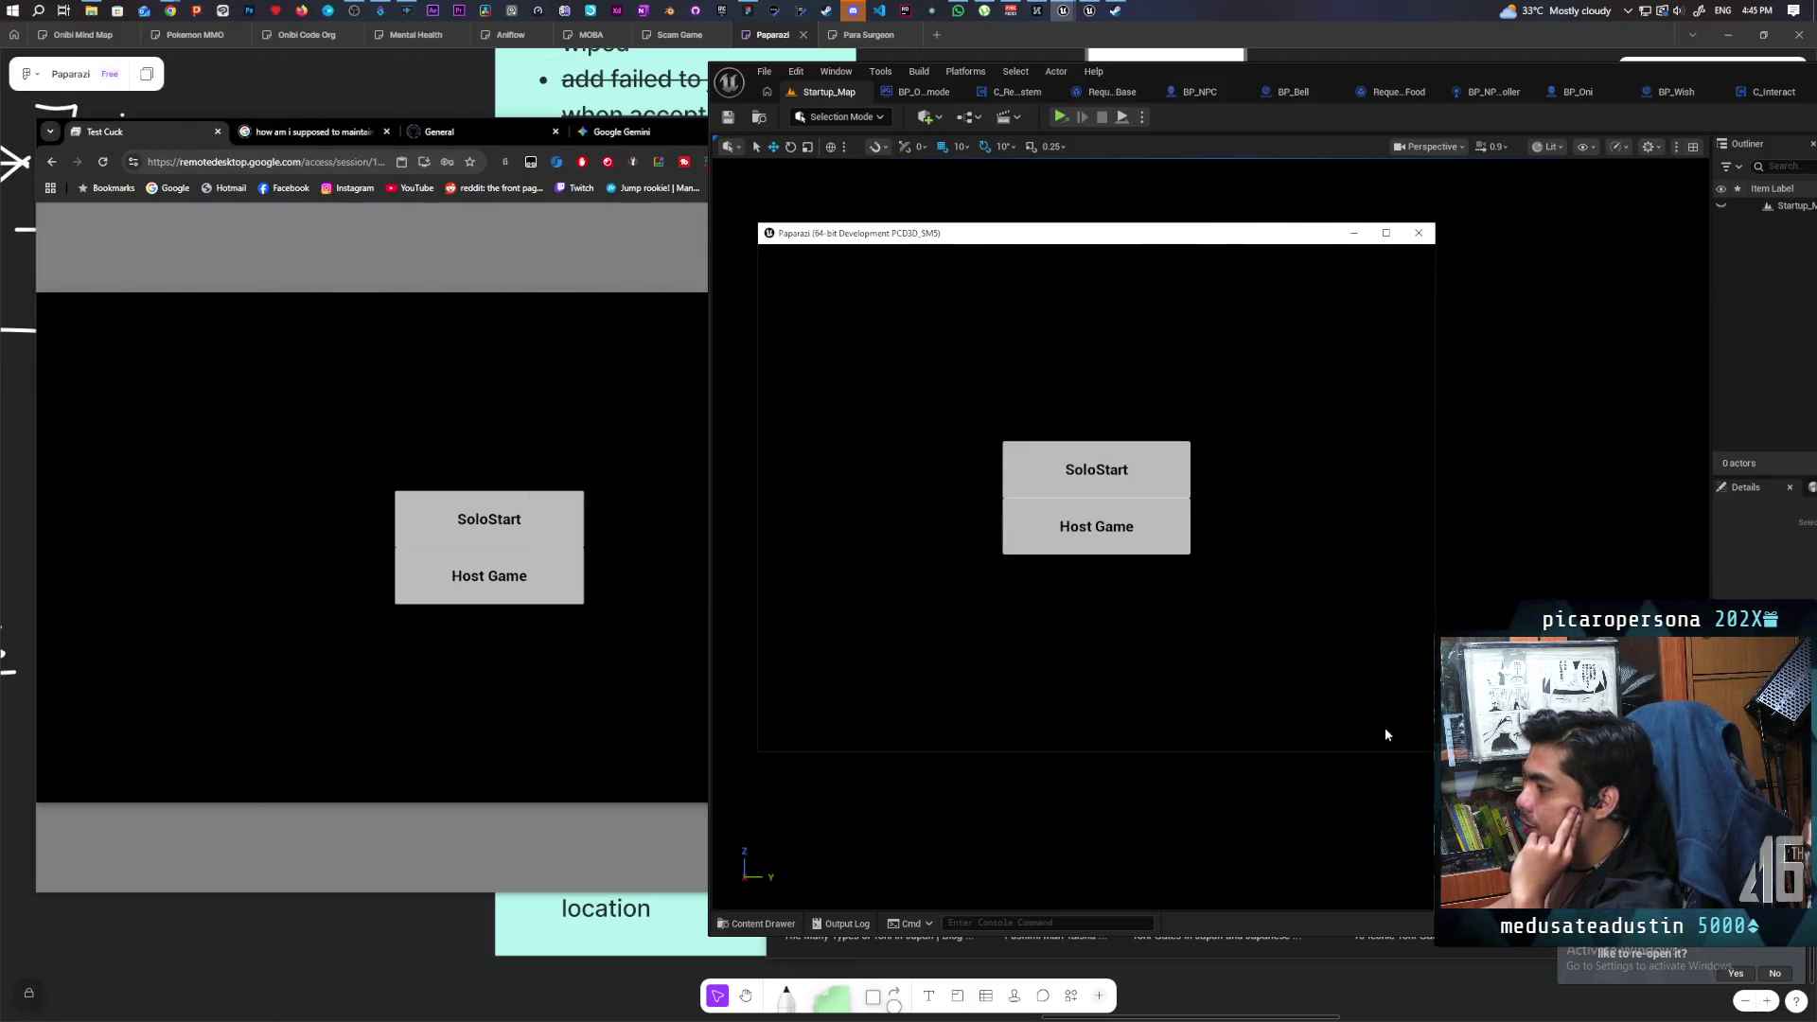
{"action": "left_click", "coordinate": [473, 600]}
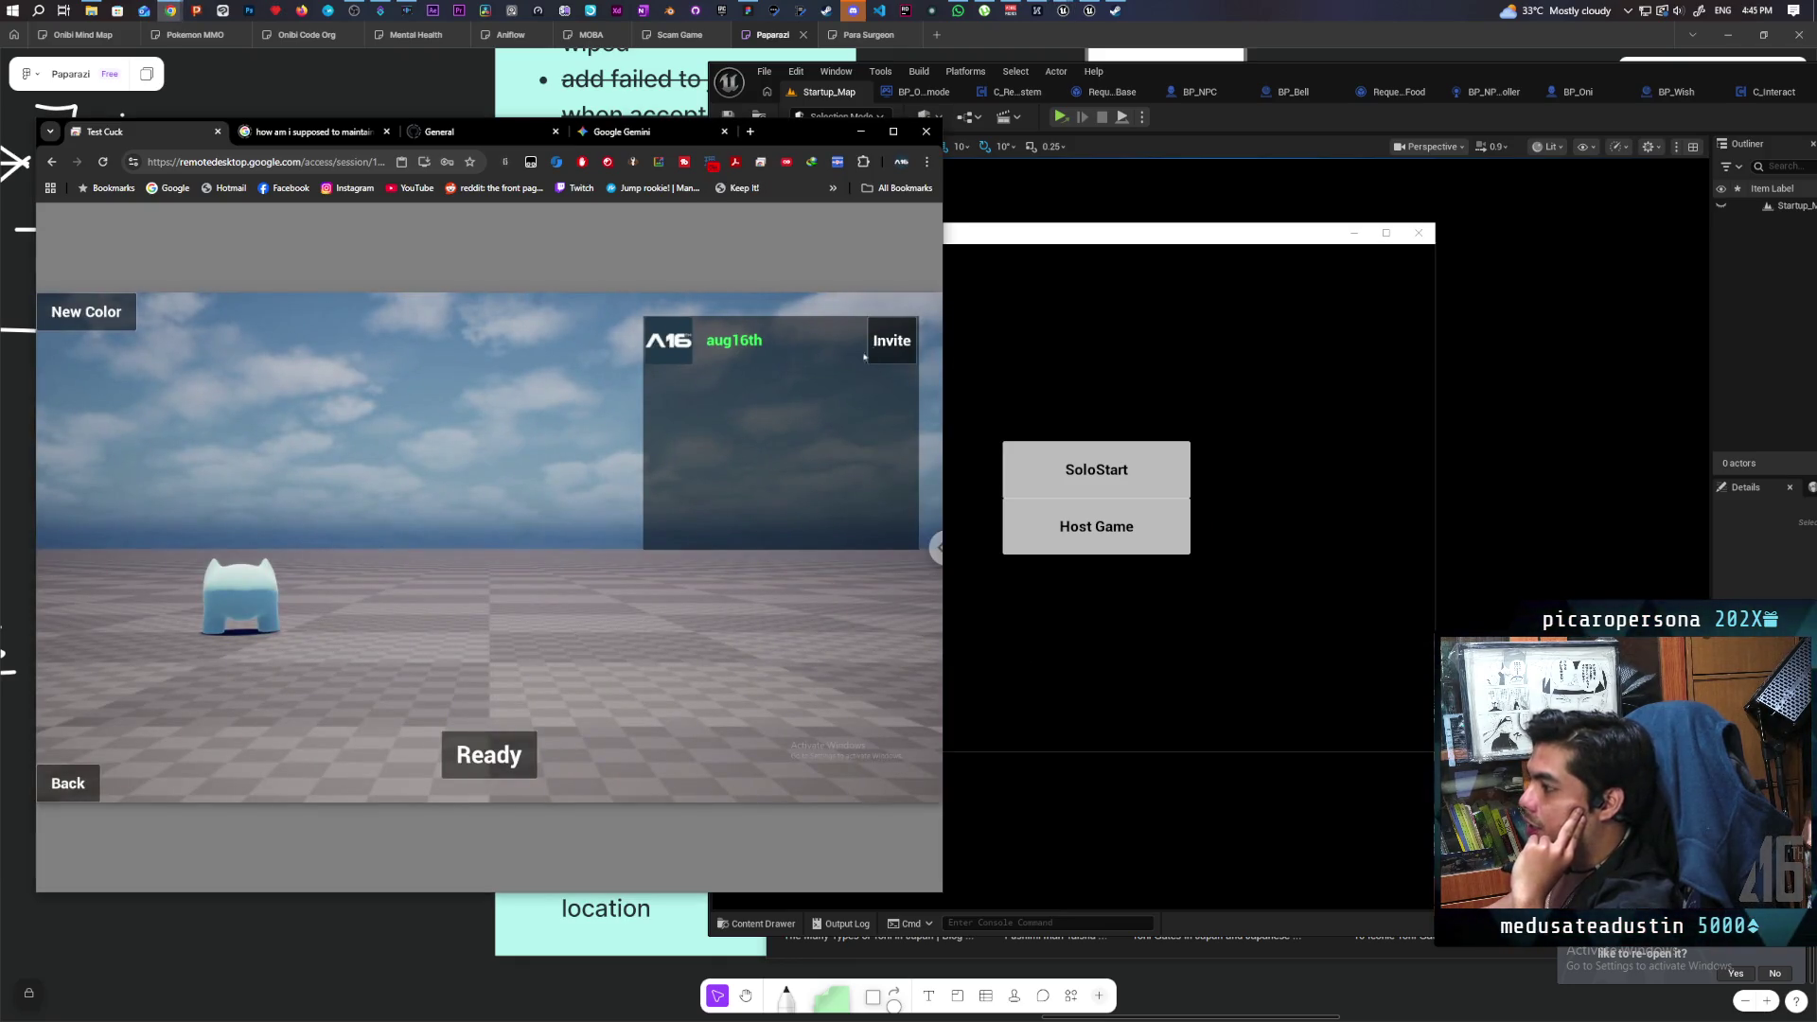
{"action": "left_click", "coordinate": [1050, 527]}
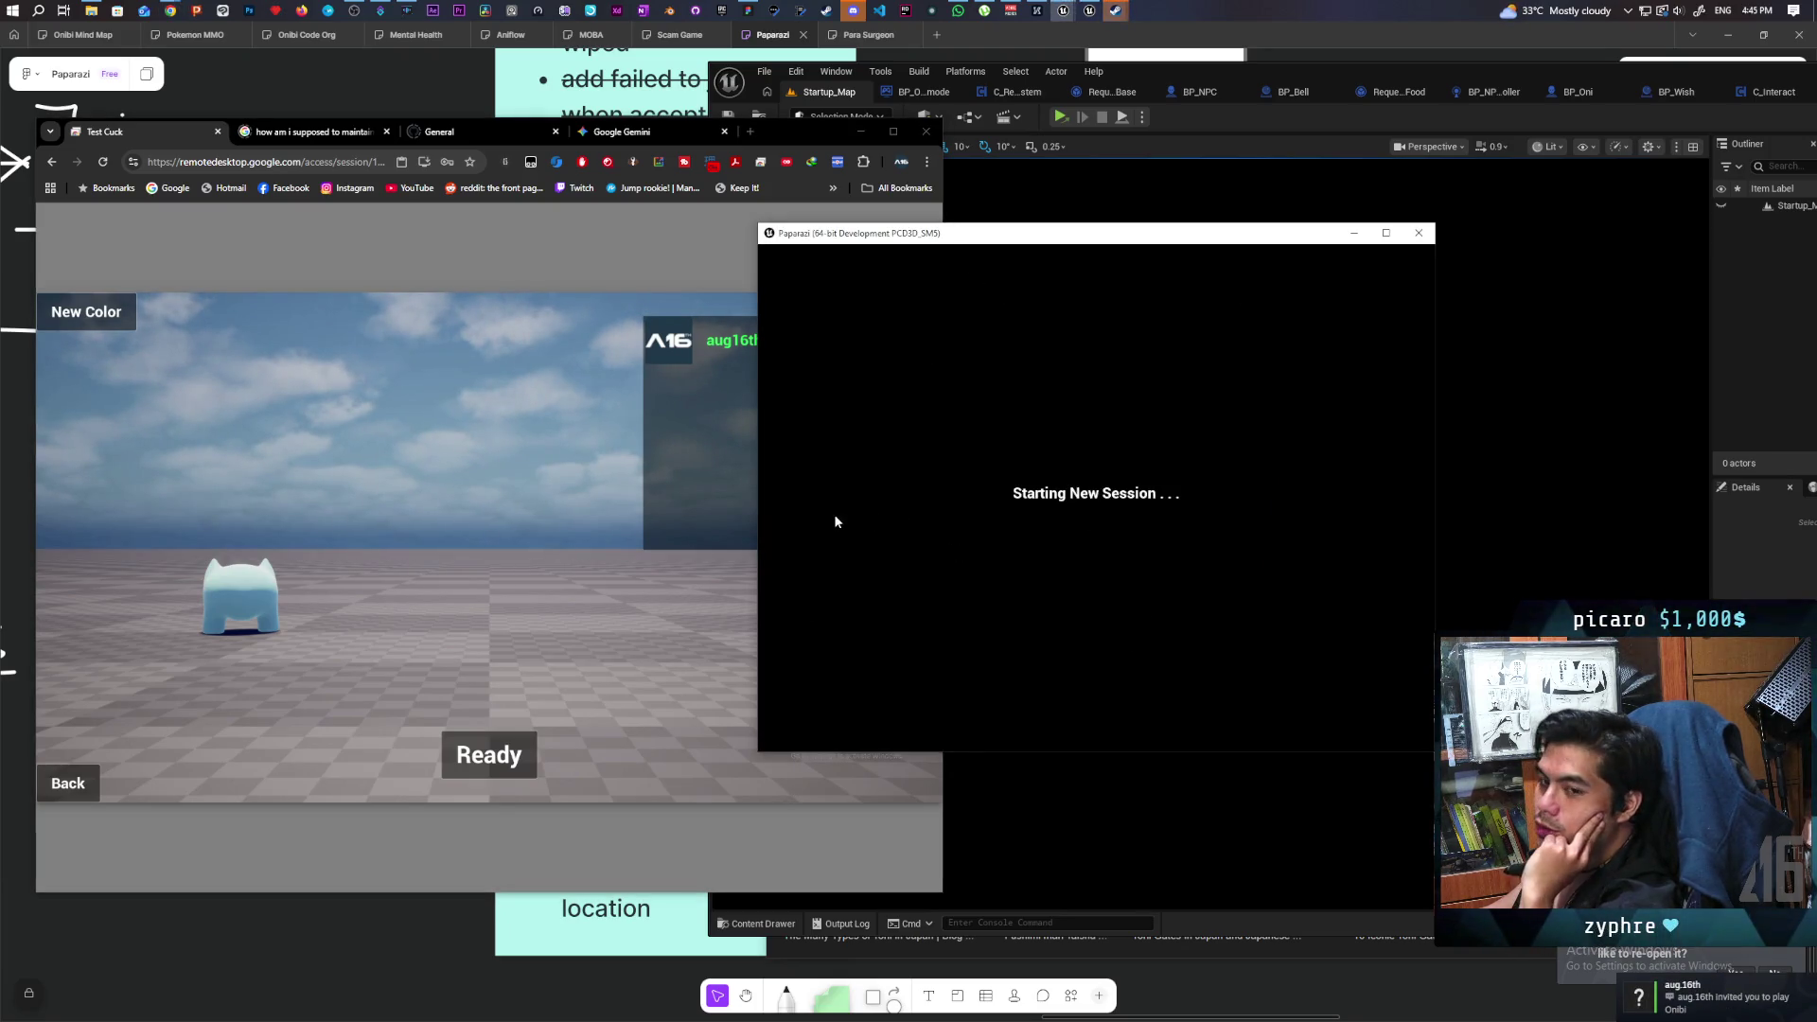
Move the local game window right, mark both players ready and start the match.
{"action": "mouse_move", "coordinate": [881, 243]}
{"action": "left_mouse_down"}
{"action": "mouse_move", "coordinate": [1056, 243]}
{"action": "mouse_move", "coordinate": [1083, 213]}
{"action": "left_mouse_up"}
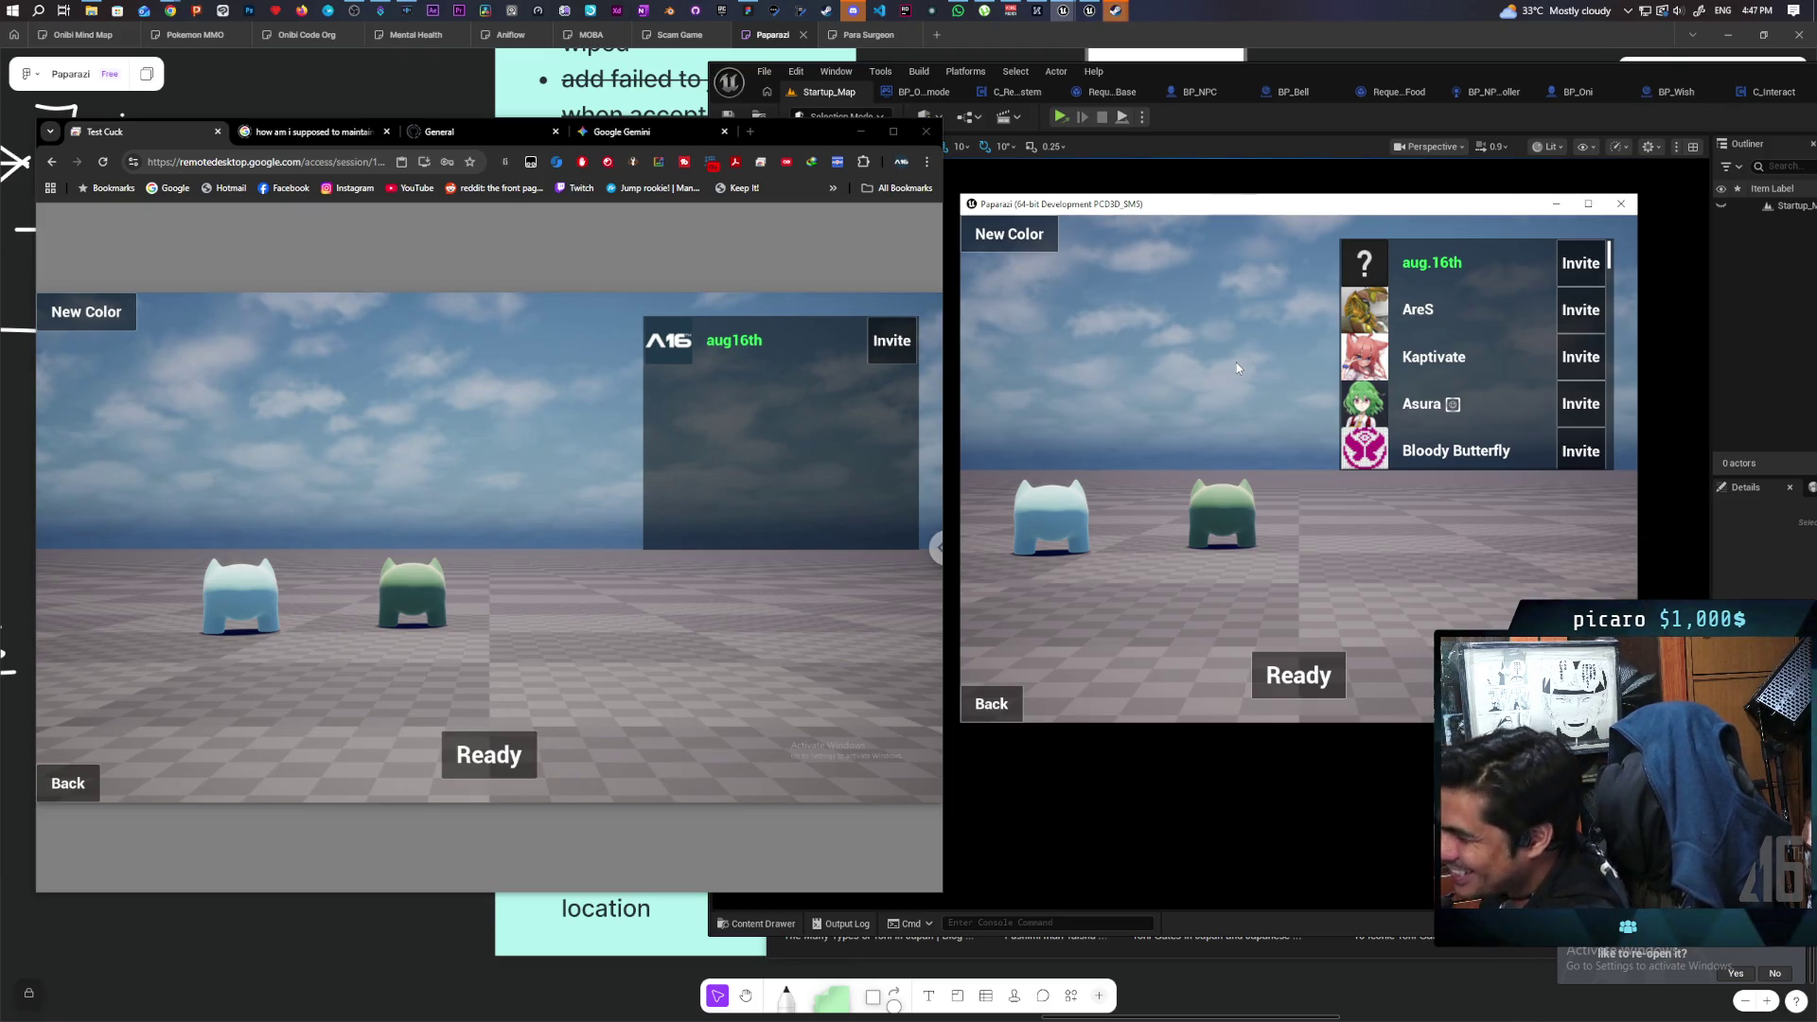
{"action": "left_click", "coordinate": [1298, 675]}
{"action": "left_click", "coordinate": [540, 738]}
{"action": "left_click", "coordinate": [786, 750]}
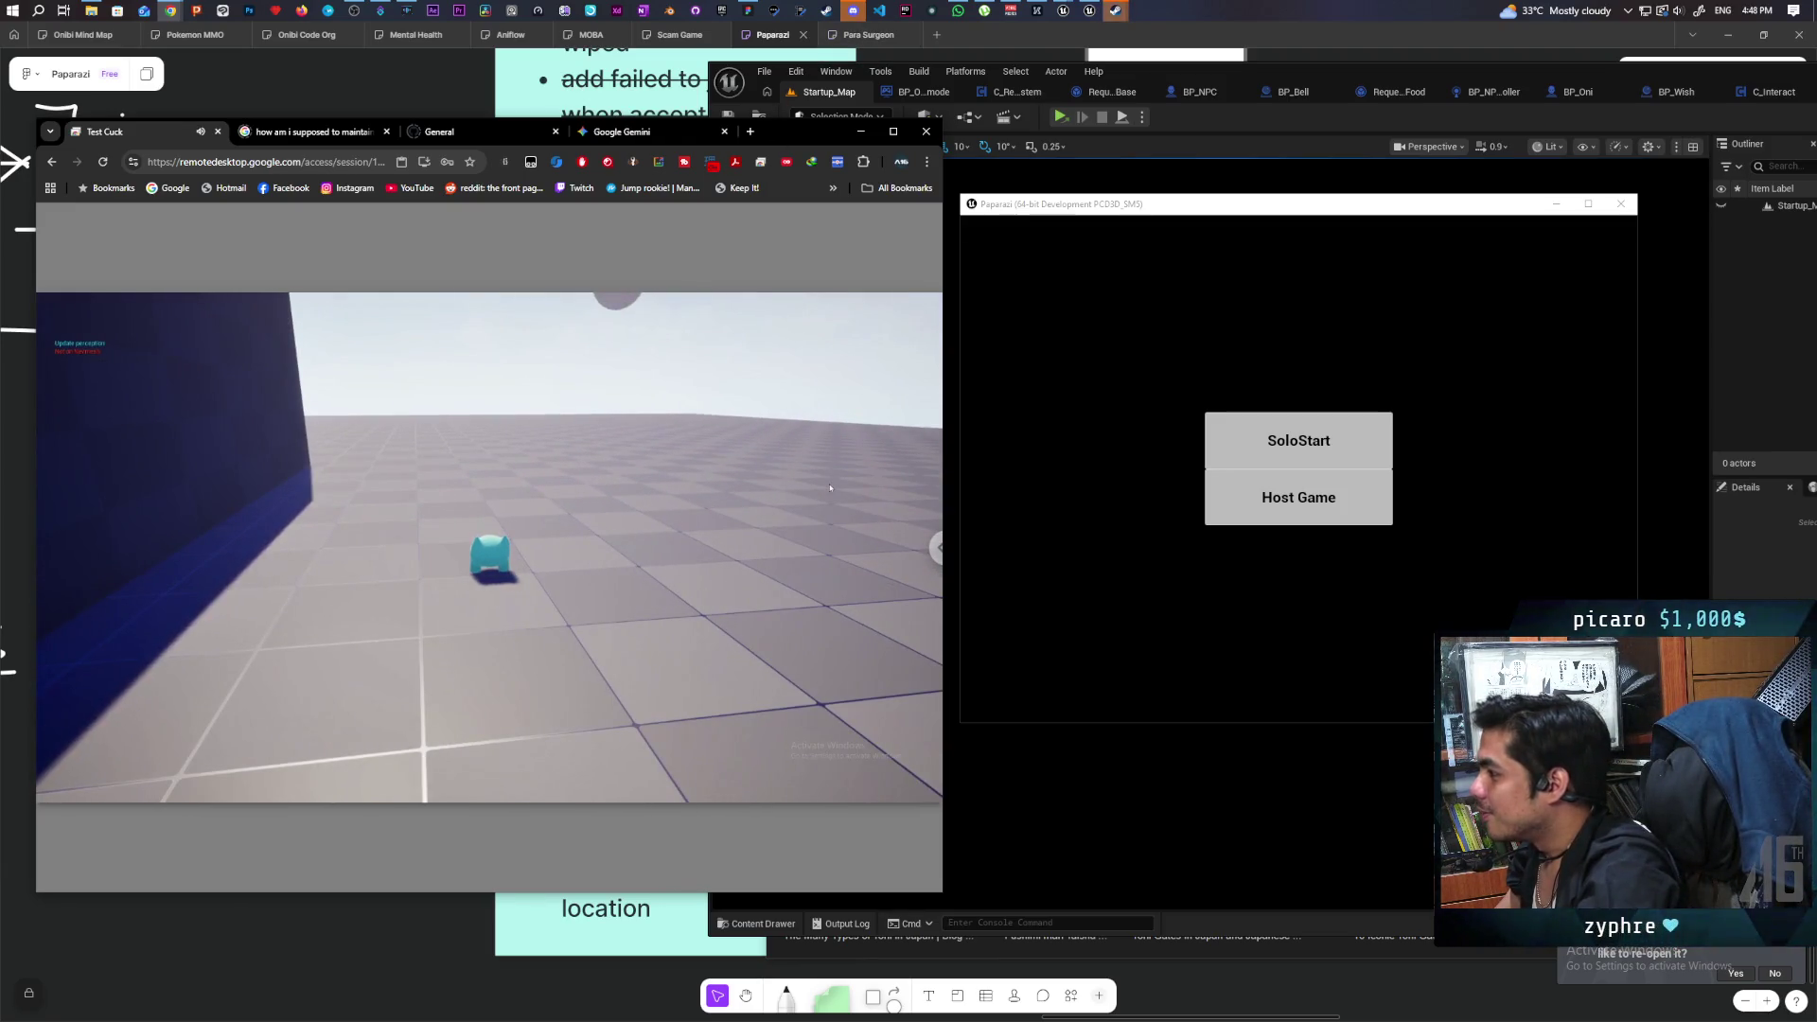
Bring the Unreal editor's console log window to the front.
{"action": "left_click", "coordinate": [1190, 75]}
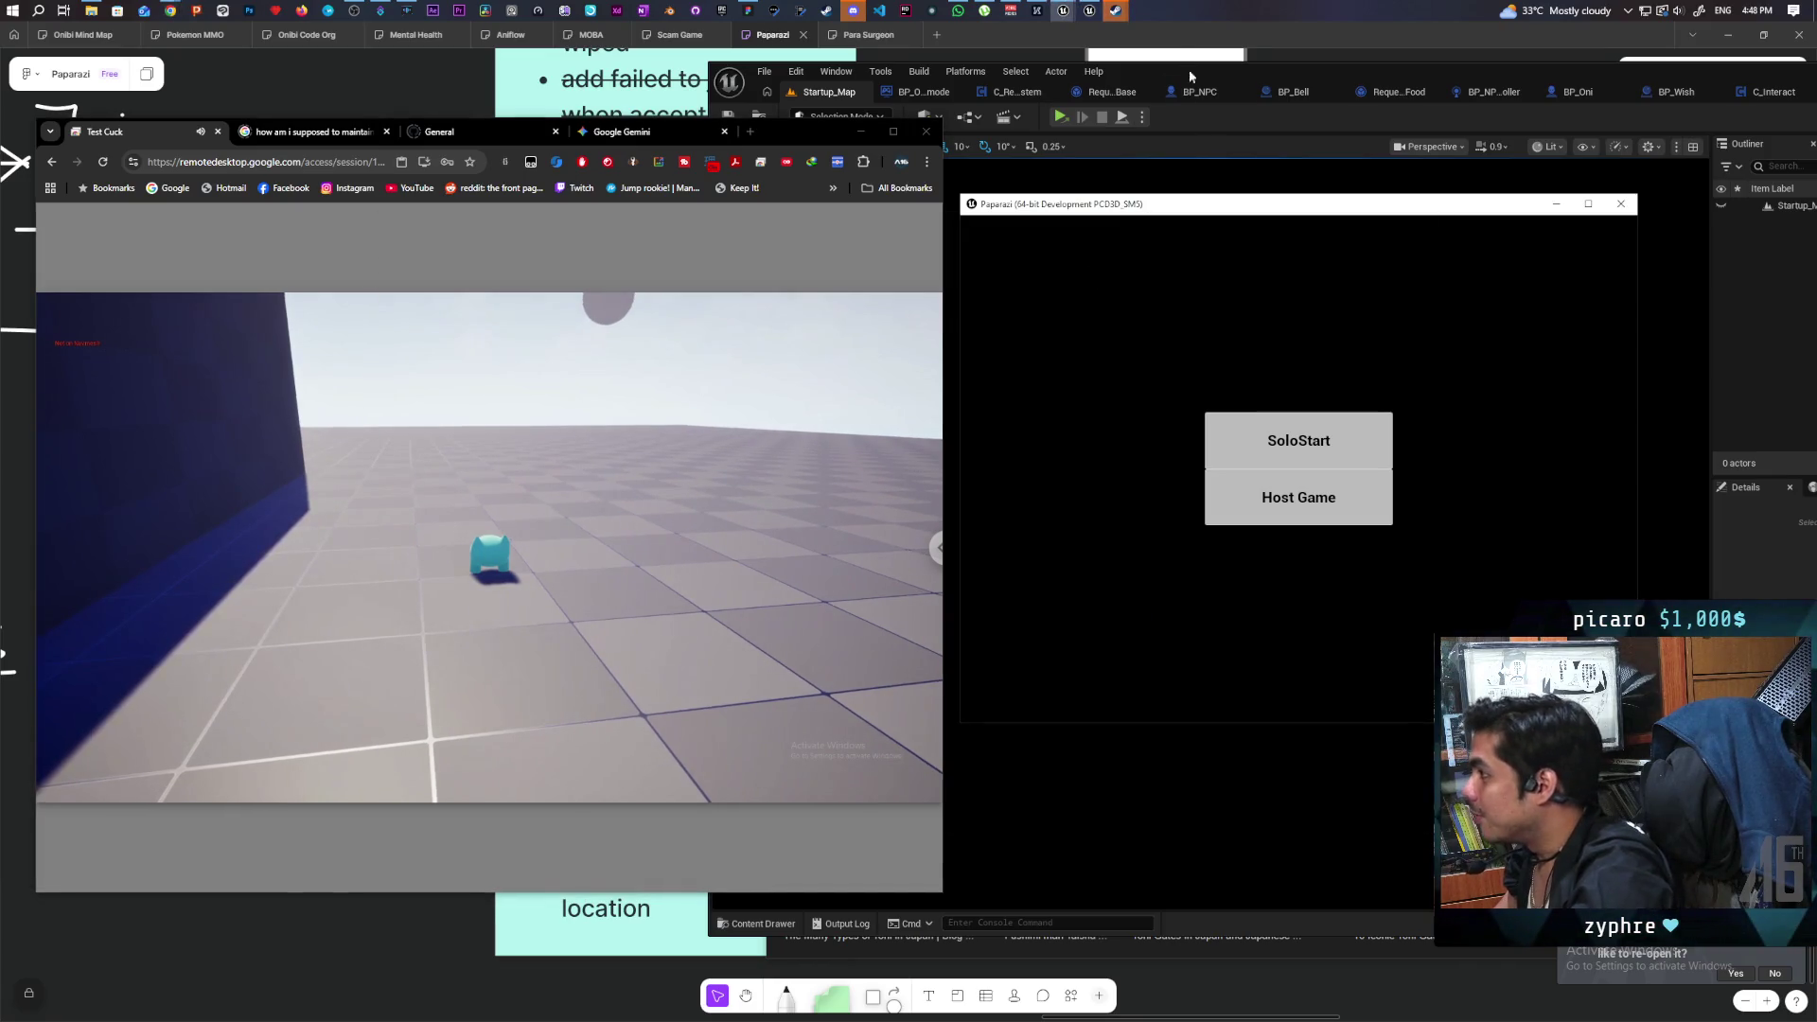
{"action": "mouse_move", "coordinate": [1065, 15]}
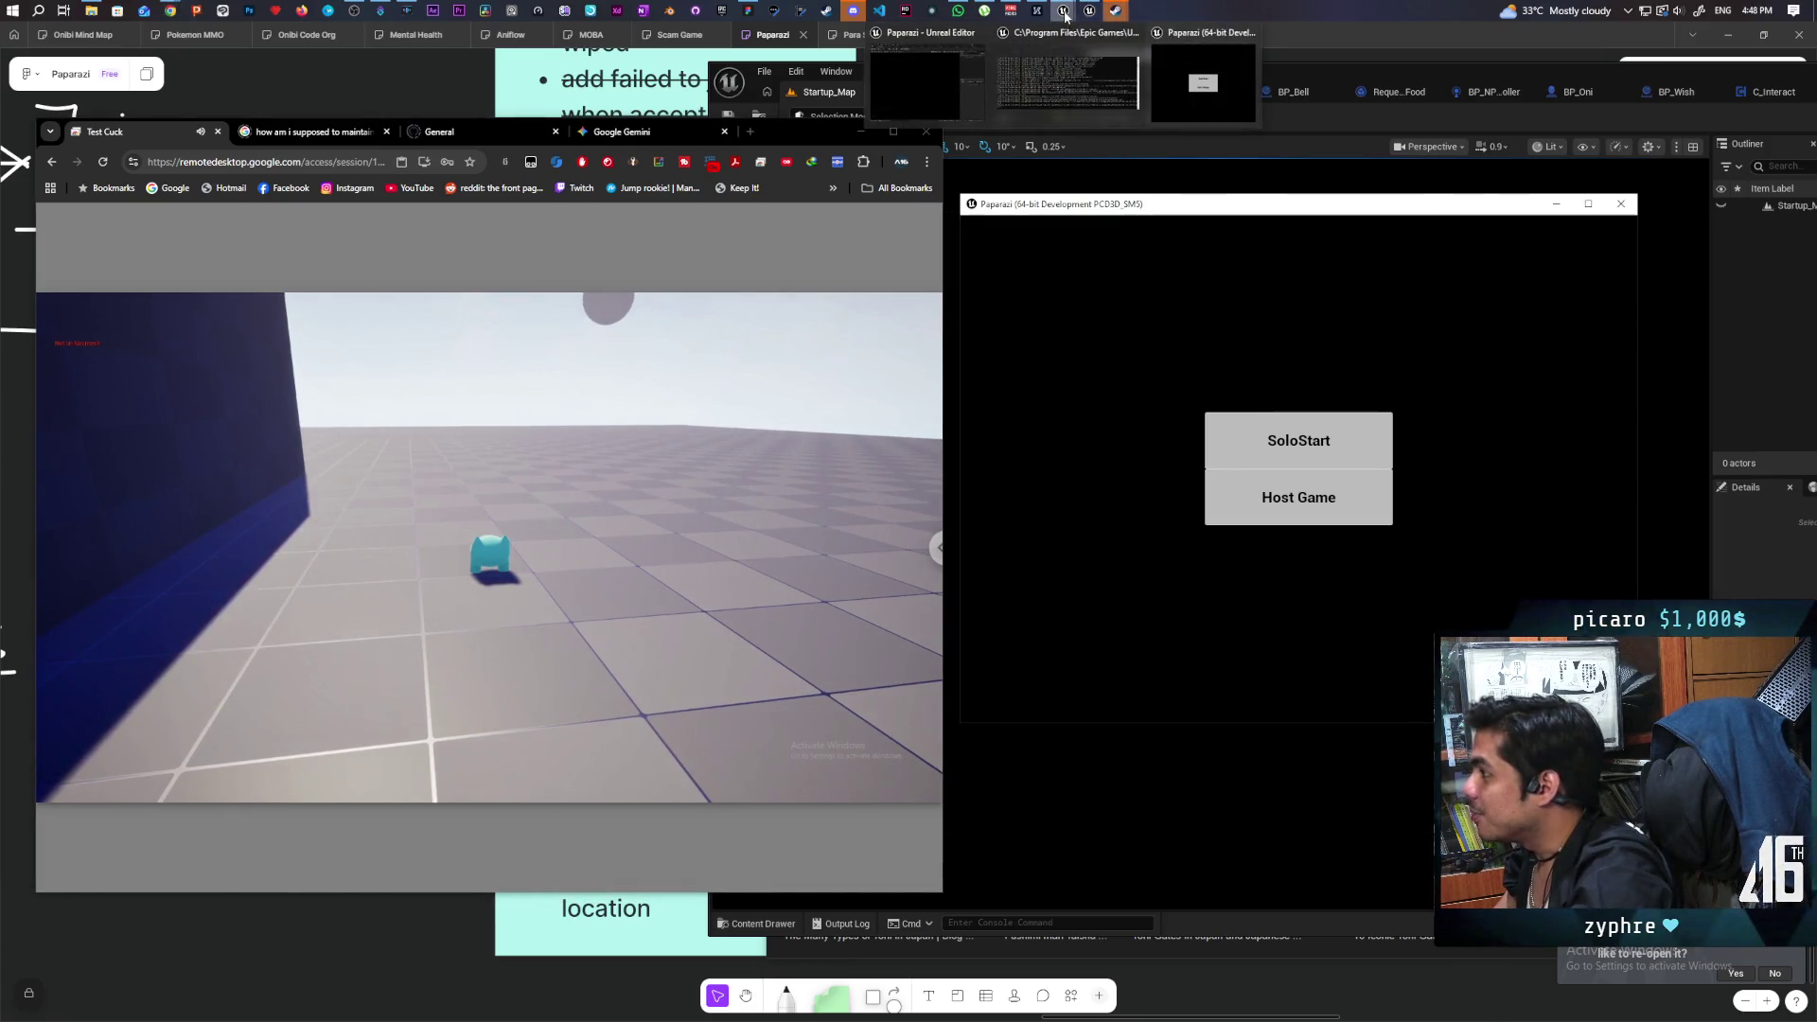
{"action": "left_click", "coordinate": [1075, 84]}
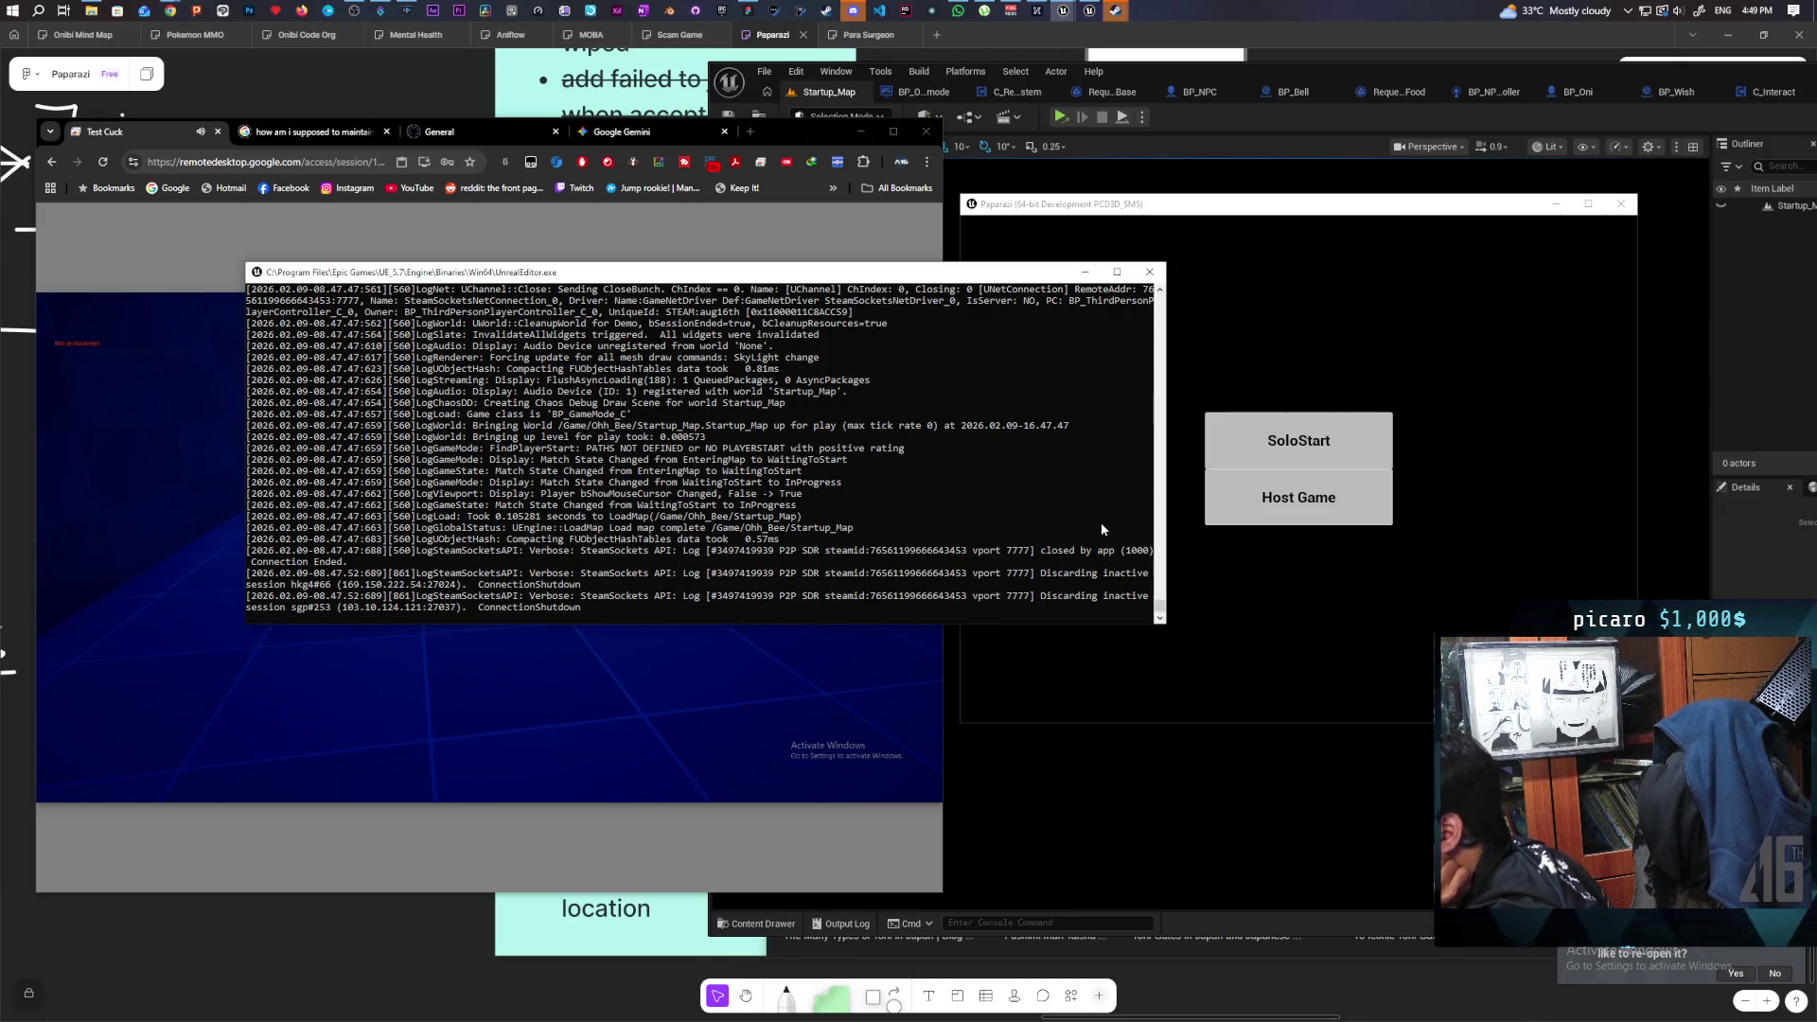
Switch back to the remote Paparazzi game window.
{"action": "left_click", "coordinate": [717, 735]}
Return the remote host to its main menu and host a new lobby.
{"action": "key", "text": "Escape"}
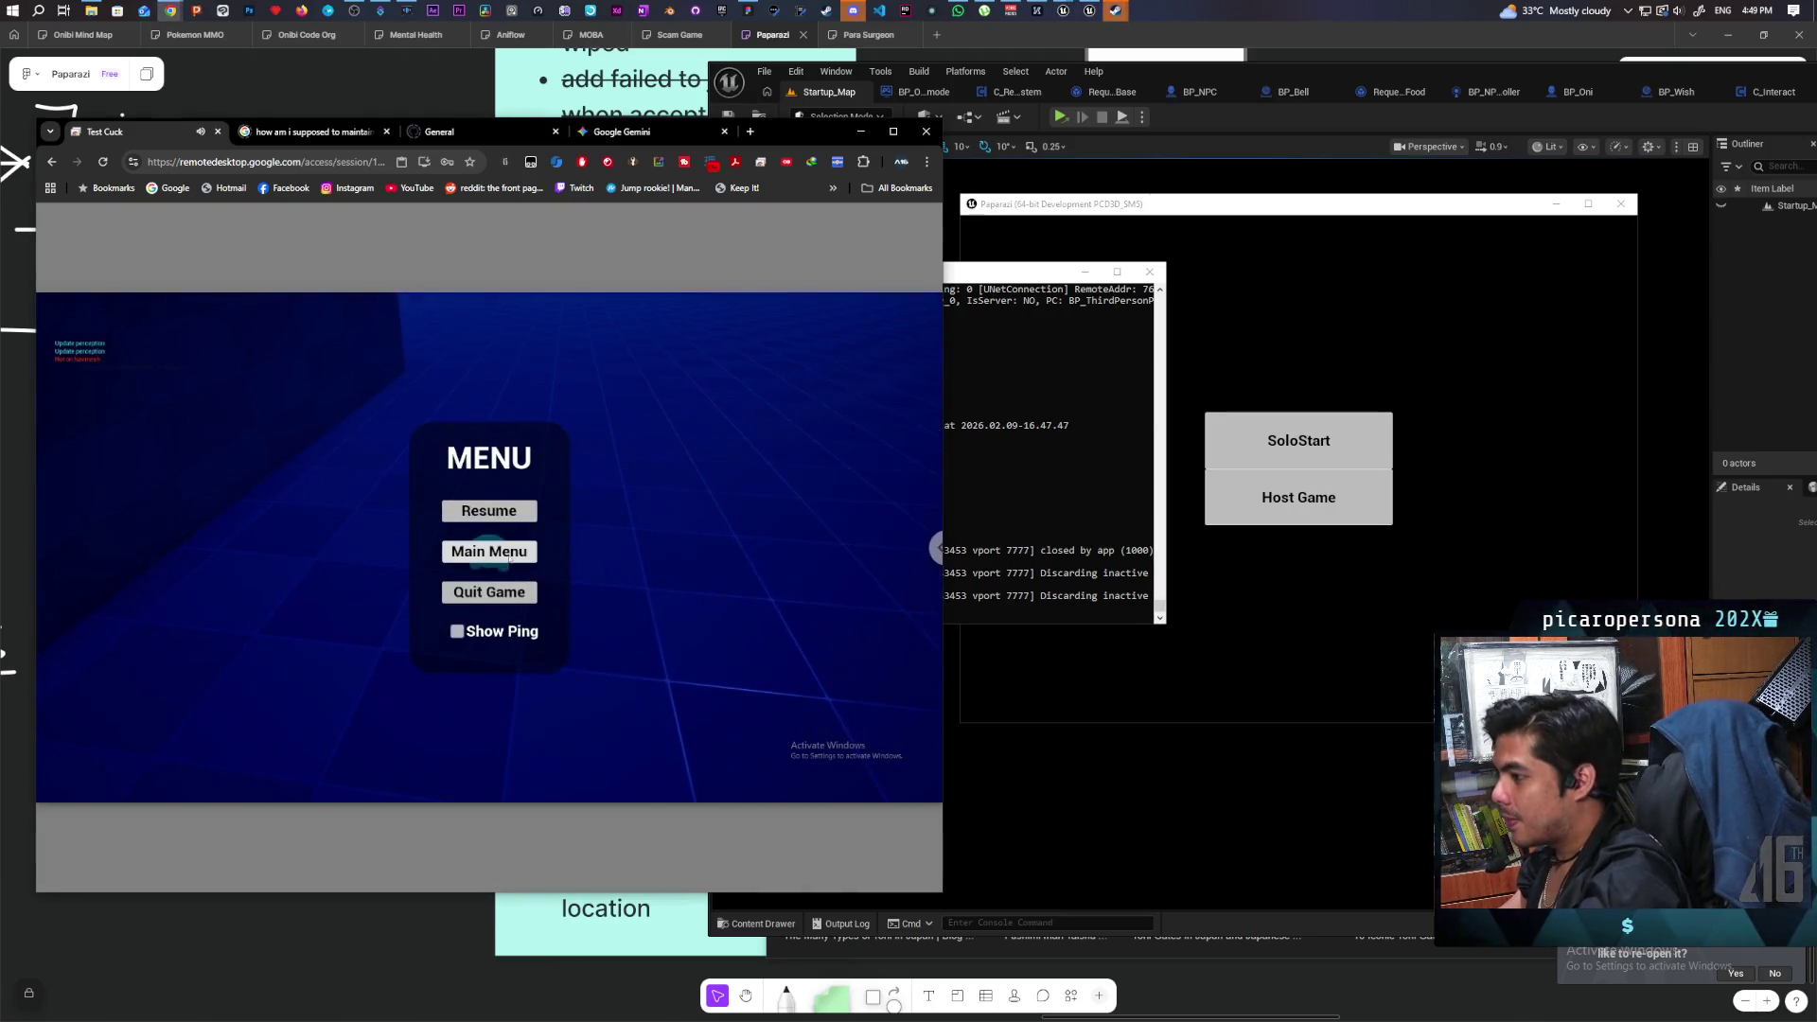
{"action": "left_click", "coordinate": [490, 550]}
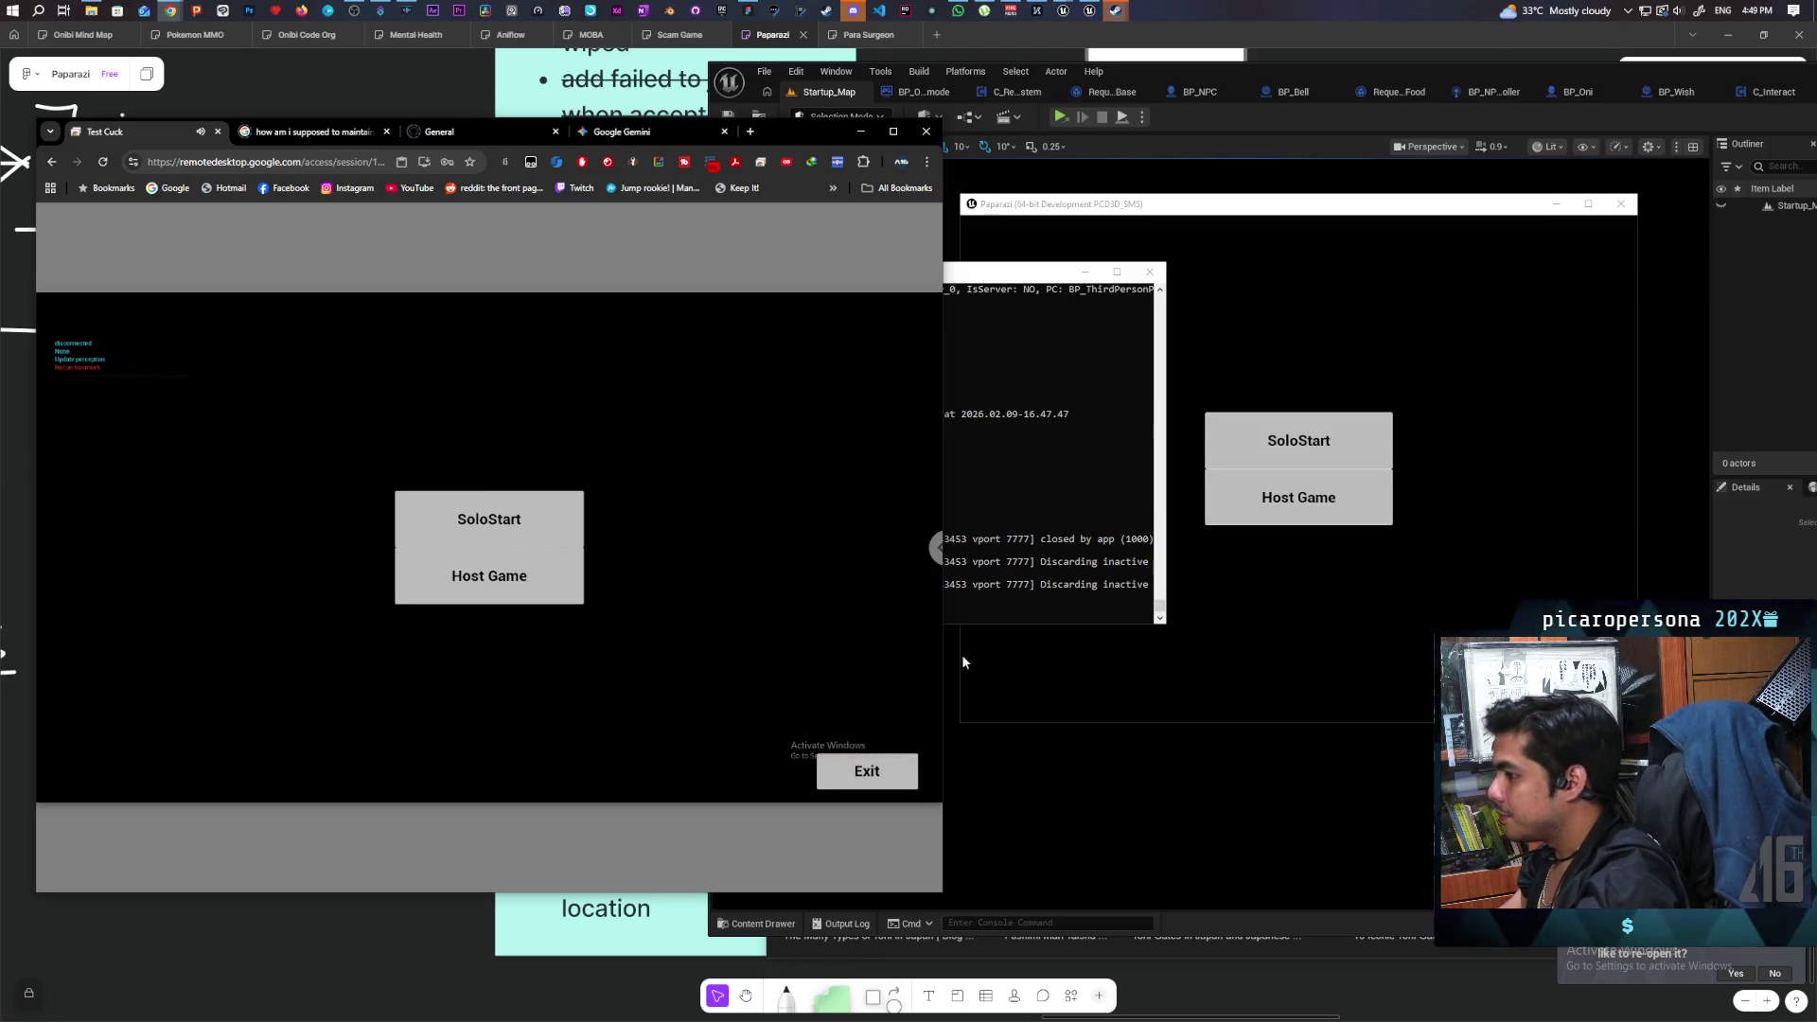
{"action": "left_click", "coordinate": [1298, 497]}
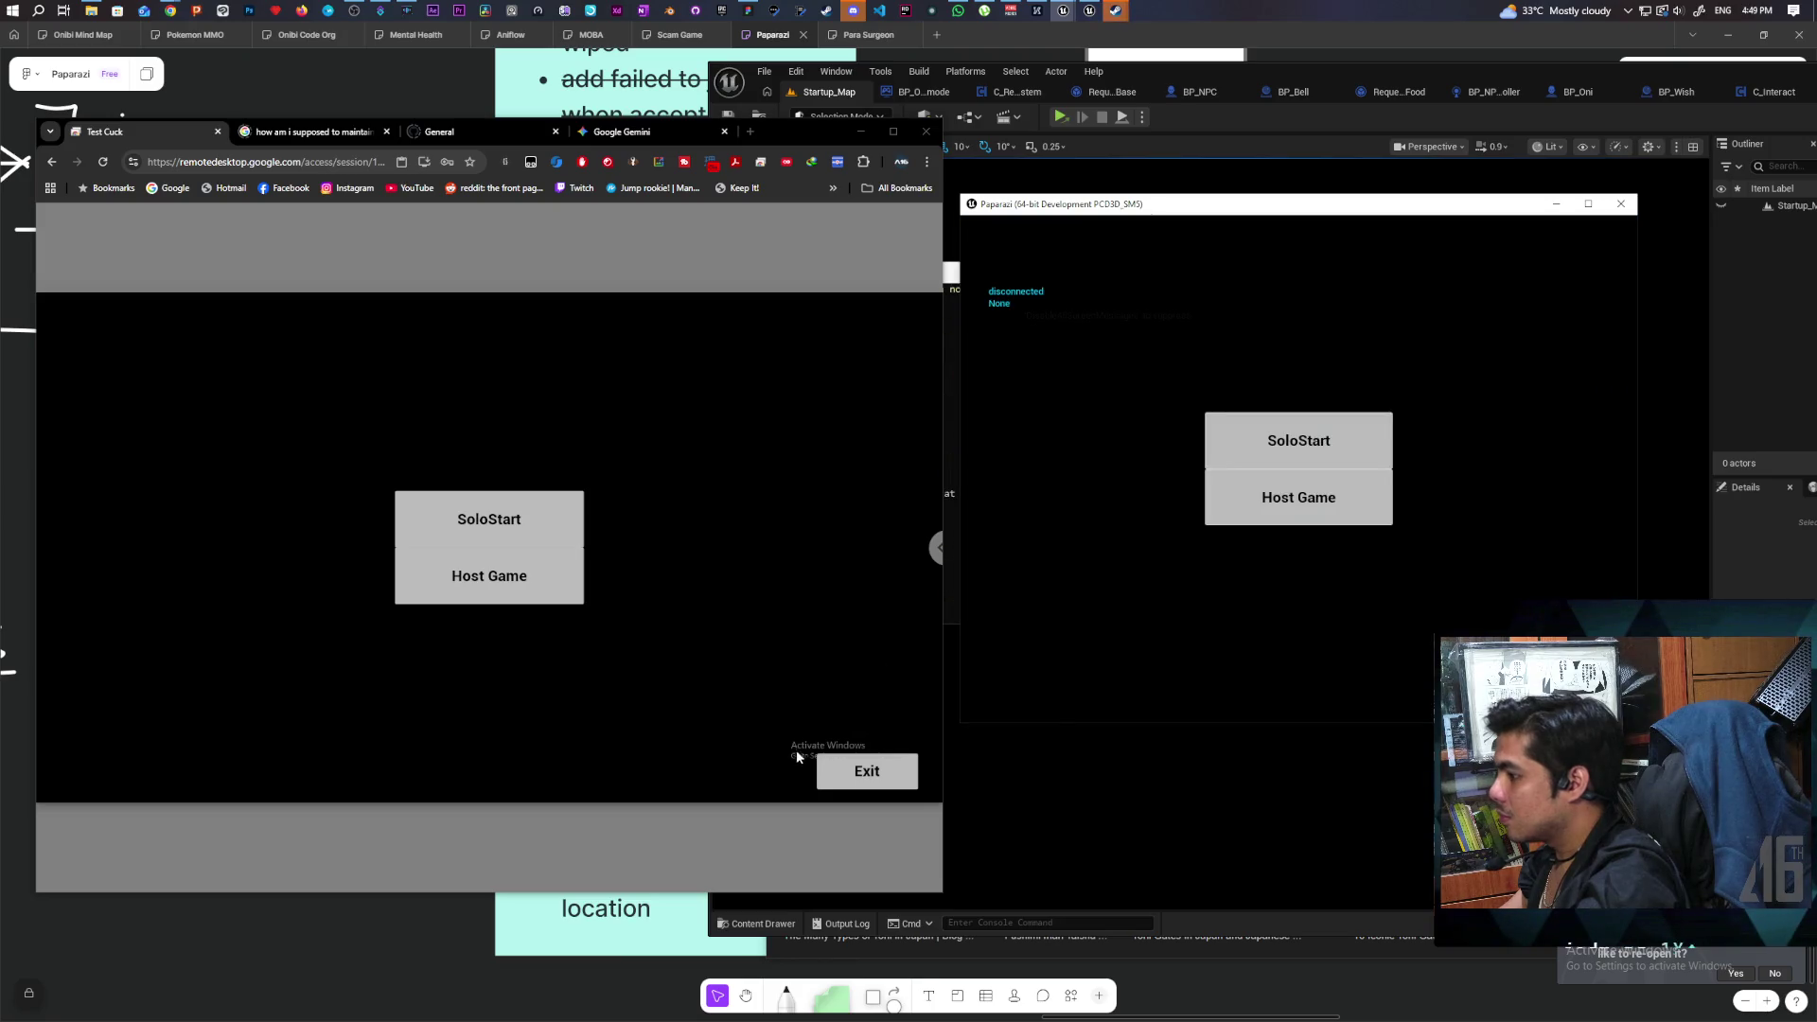
{"action": "left_click", "coordinate": [531, 598]}
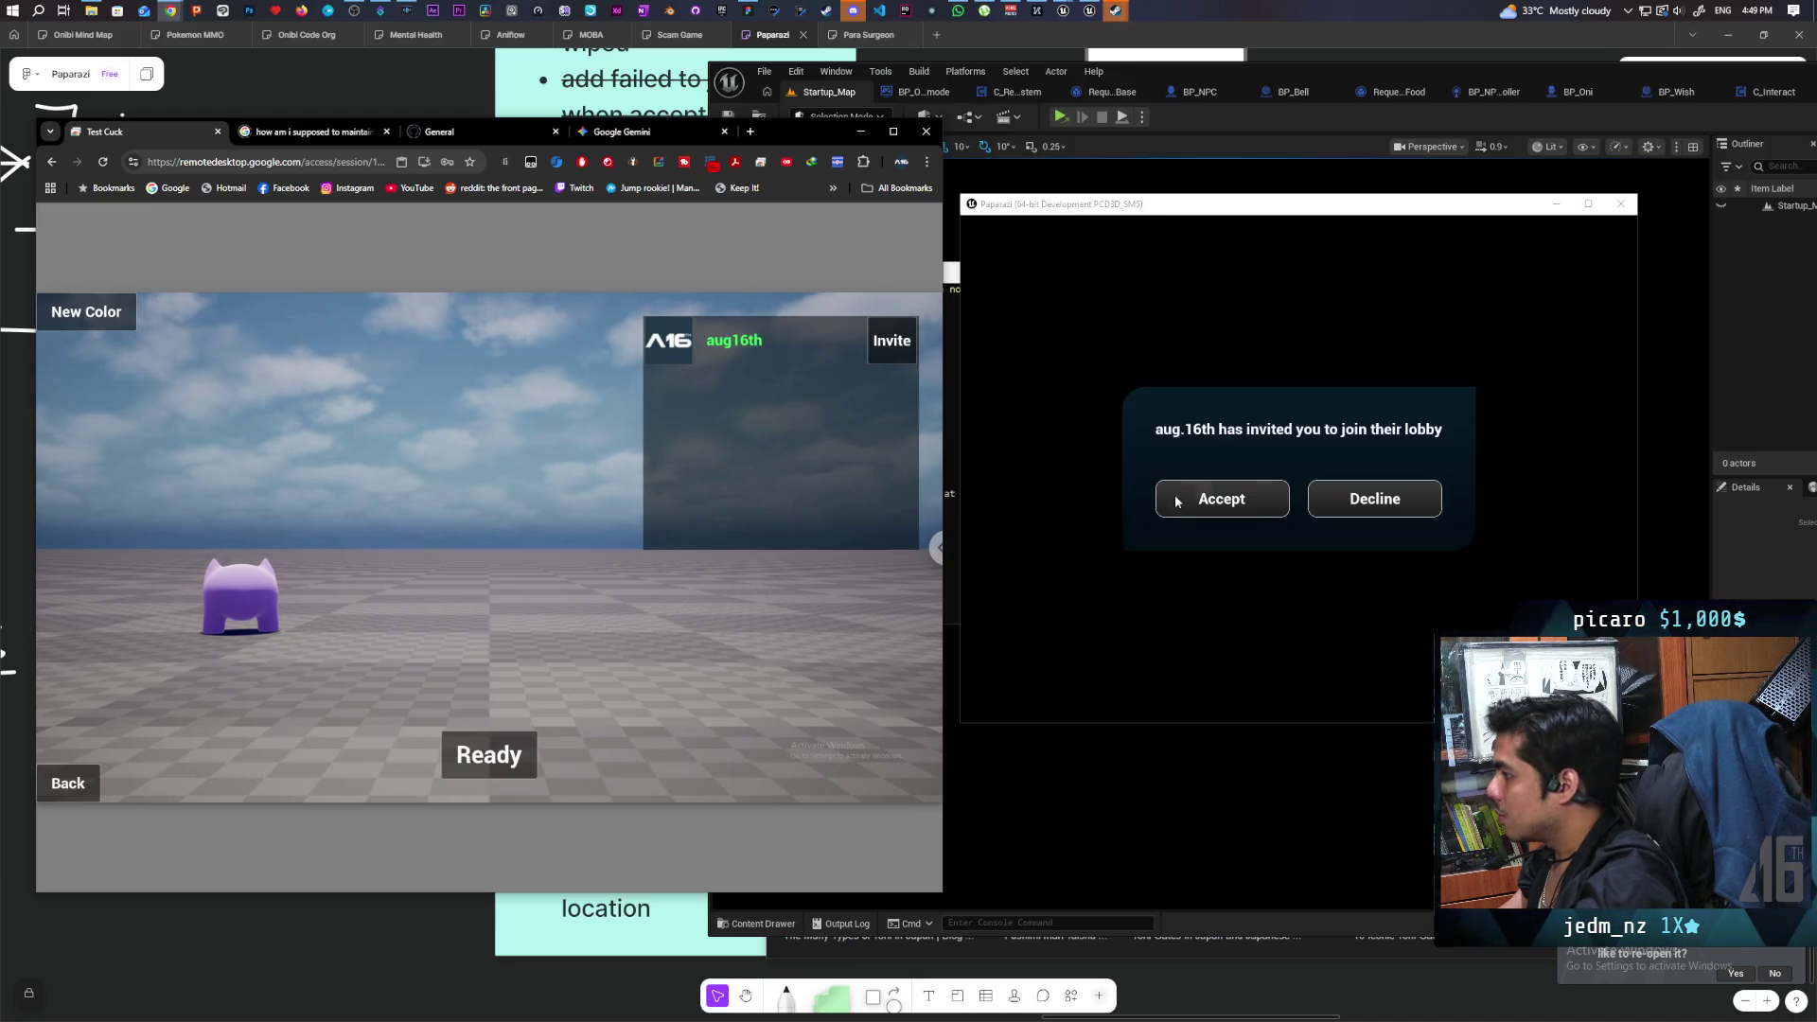
Accept the invite locally, ready both players and start the match.
{"action": "left_click", "coordinate": [1227, 509]}
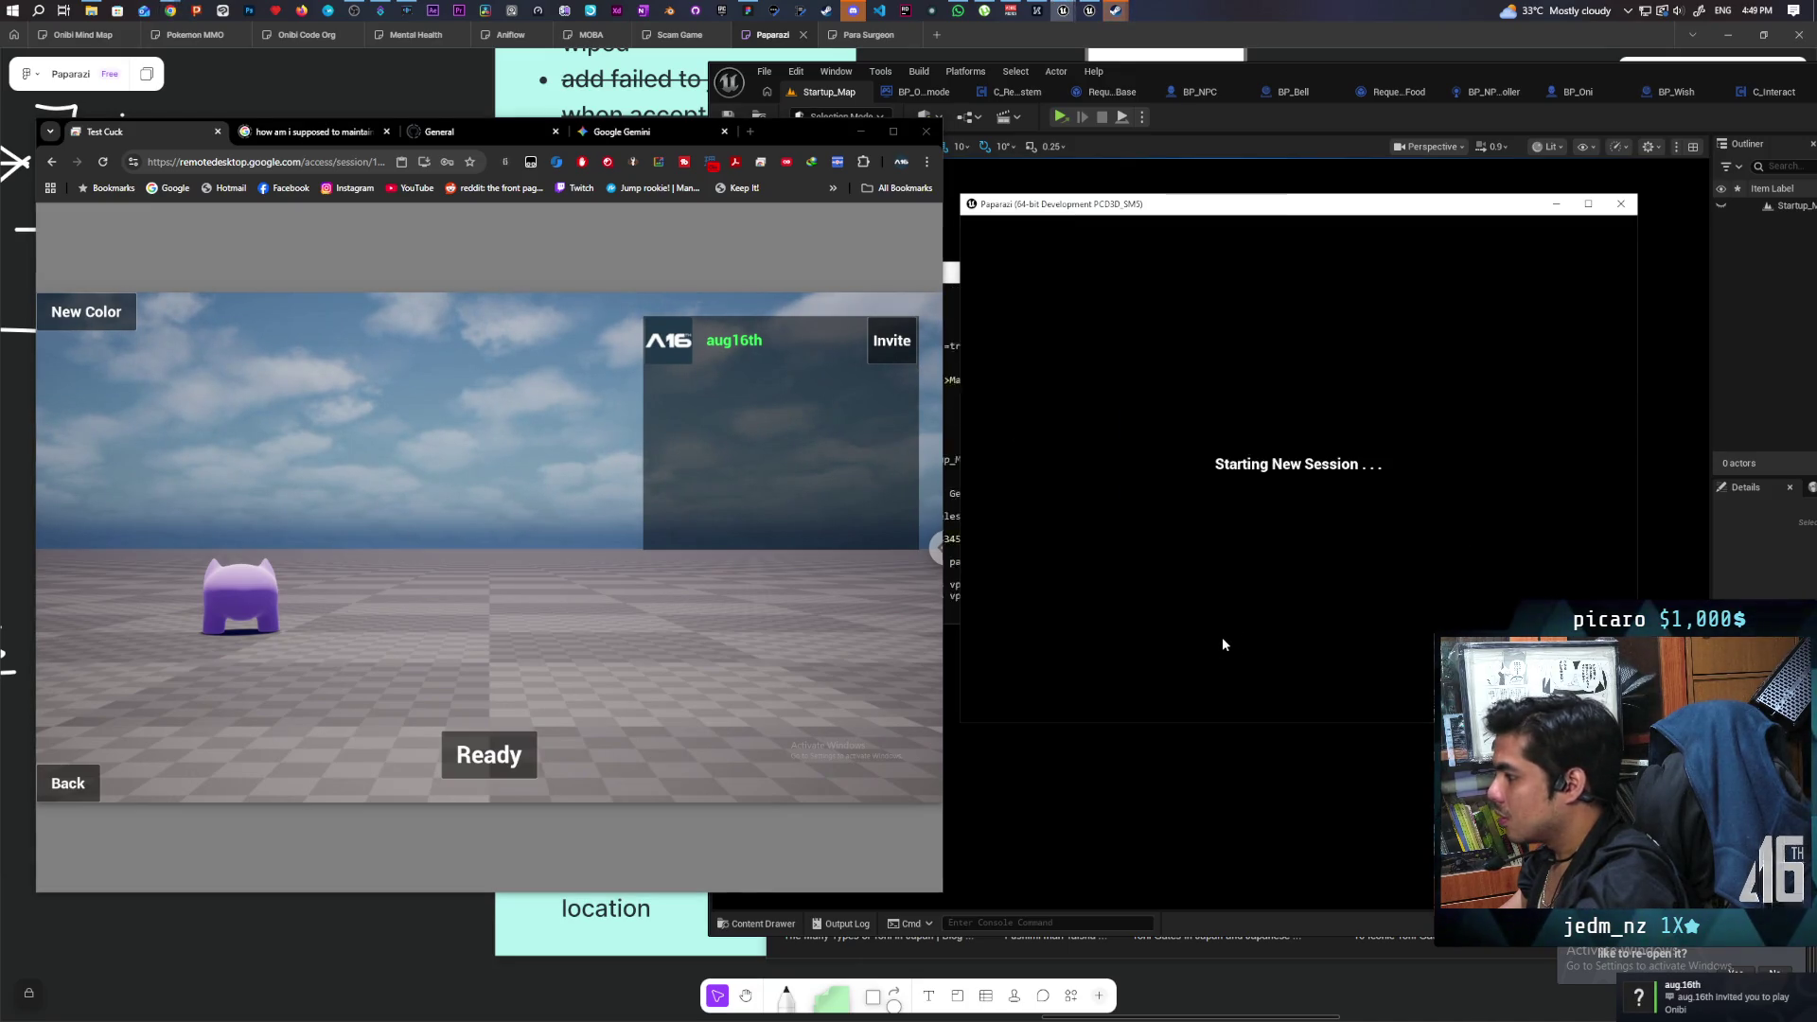
{"action": "left_click", "coordinate": [1298, 674]}
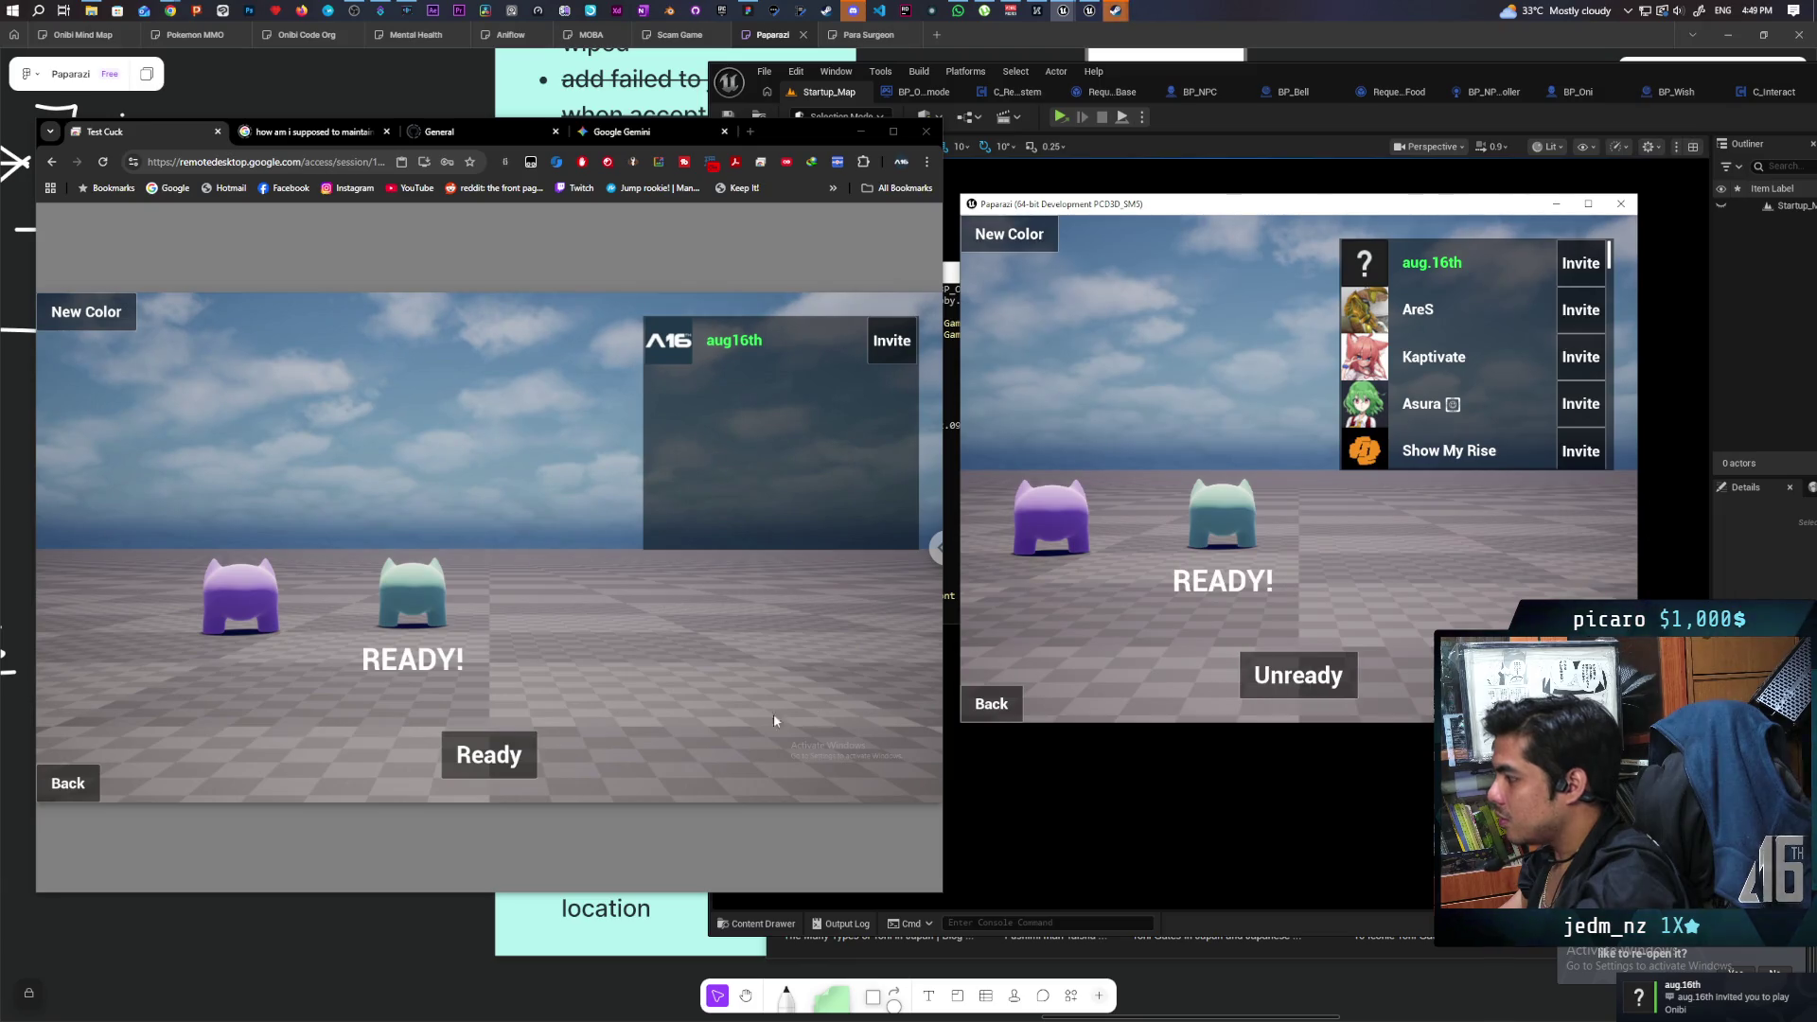
{"action": "left_click", "coordinate": [488, 754]}
{"action": "left_click", "coordinate": [846, 744]}
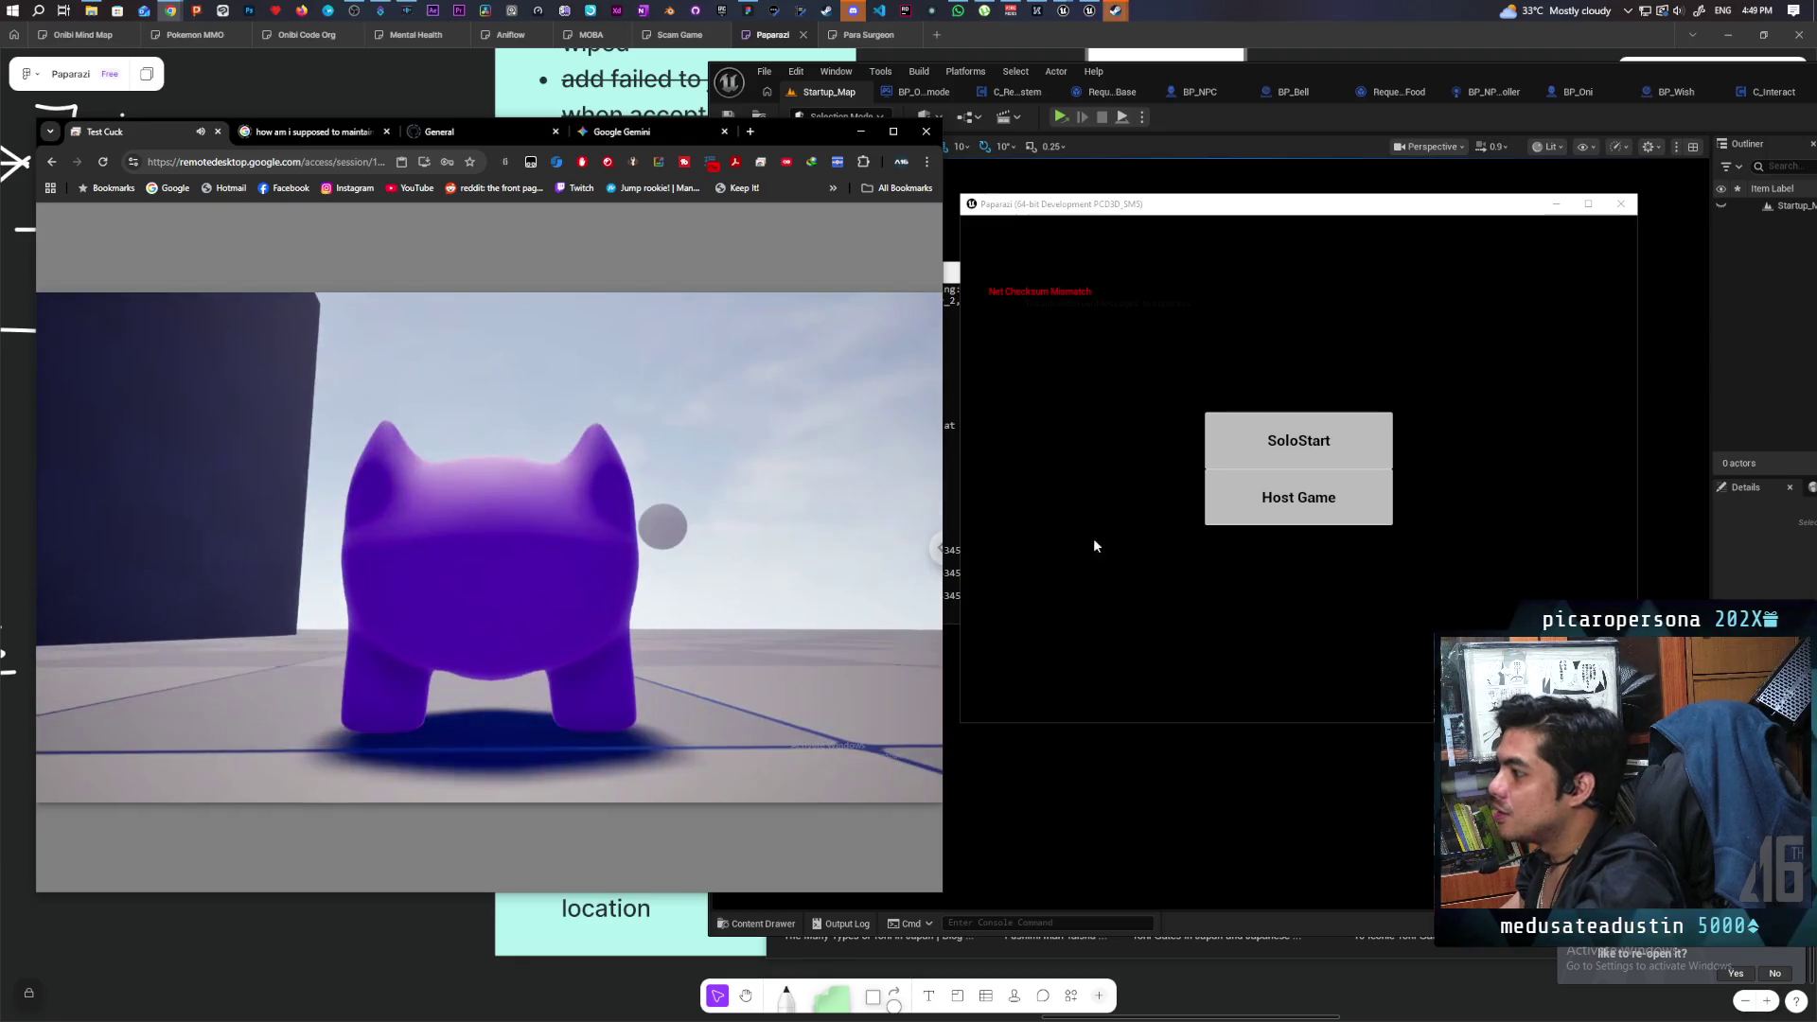
Copy the last connection-shutdown lines from the console log and switch to the Chrome window.
{"action": "left_click", "coordinate": [952, 516]}
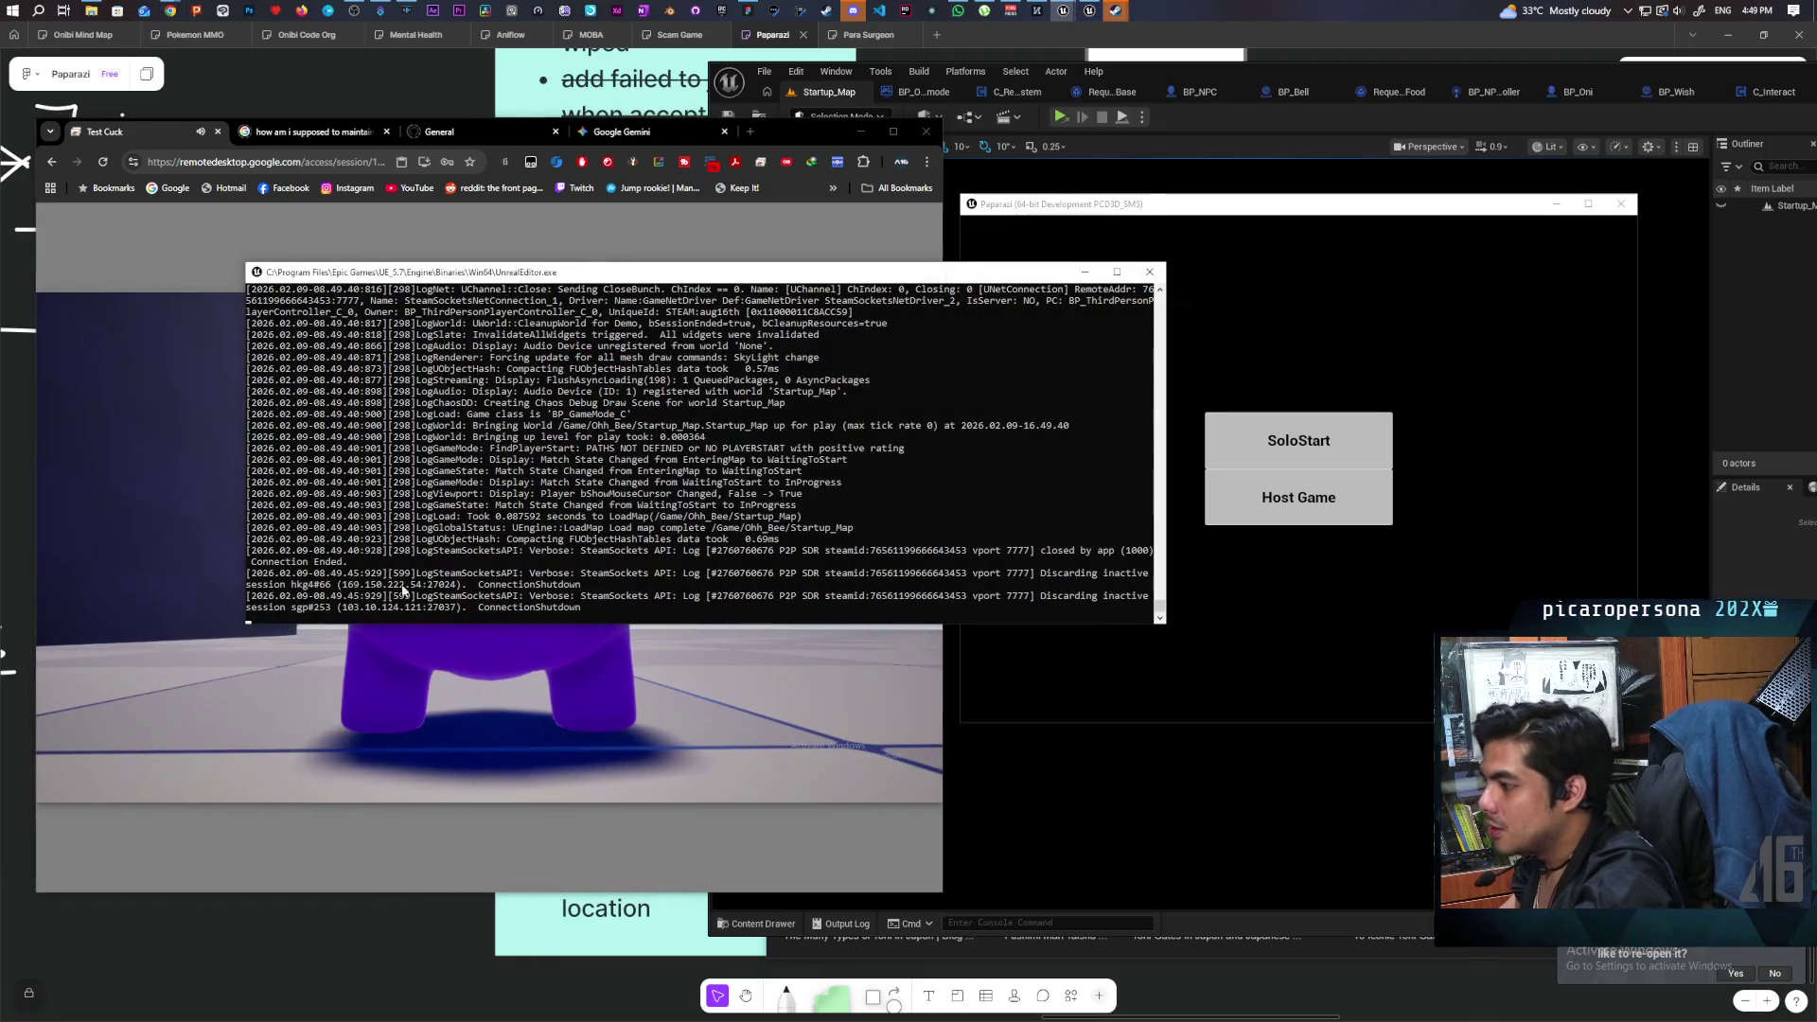
{"action": "mouse_move", "coordinate": [246, 548]}
{"action": "left_mouse_down"}
{"action": "mouse_move", "coordinate": [398, 605]}
{"action": "mouse_move", "coordinate": [591, 608]}
{"action": "left_mouse_up"}
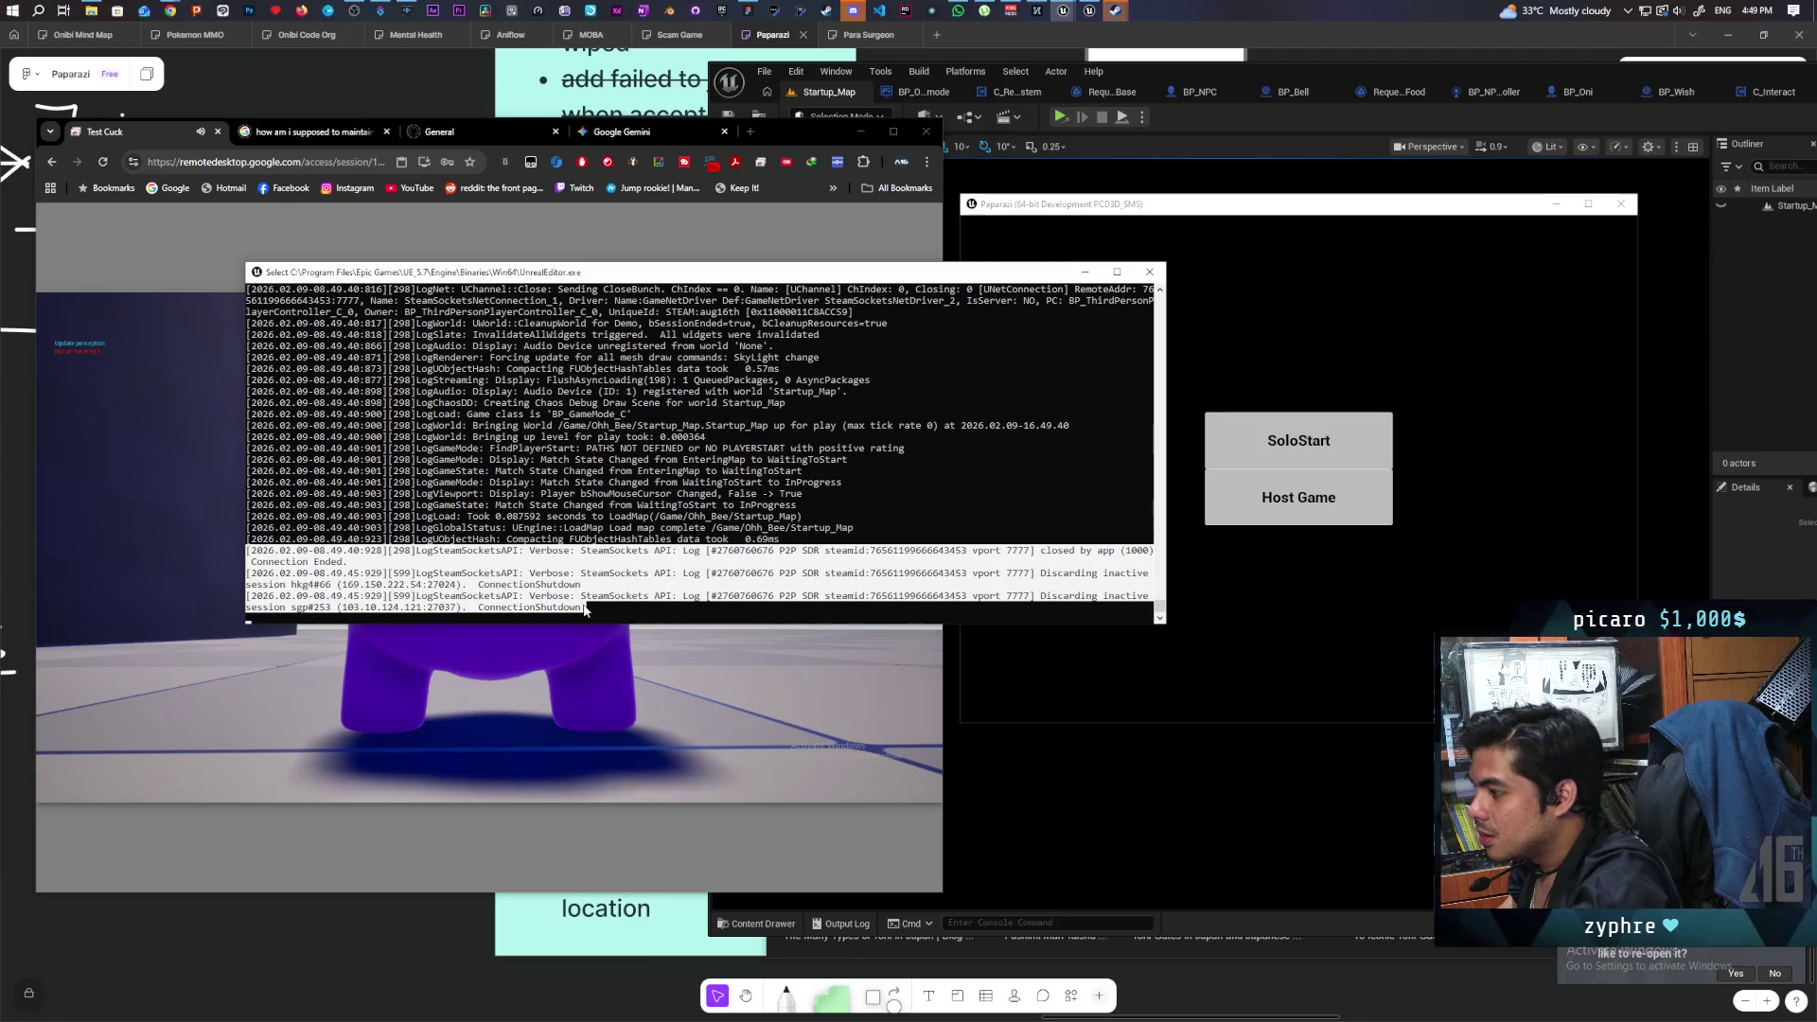
{"action": "key", "text": "ctrl+c"}
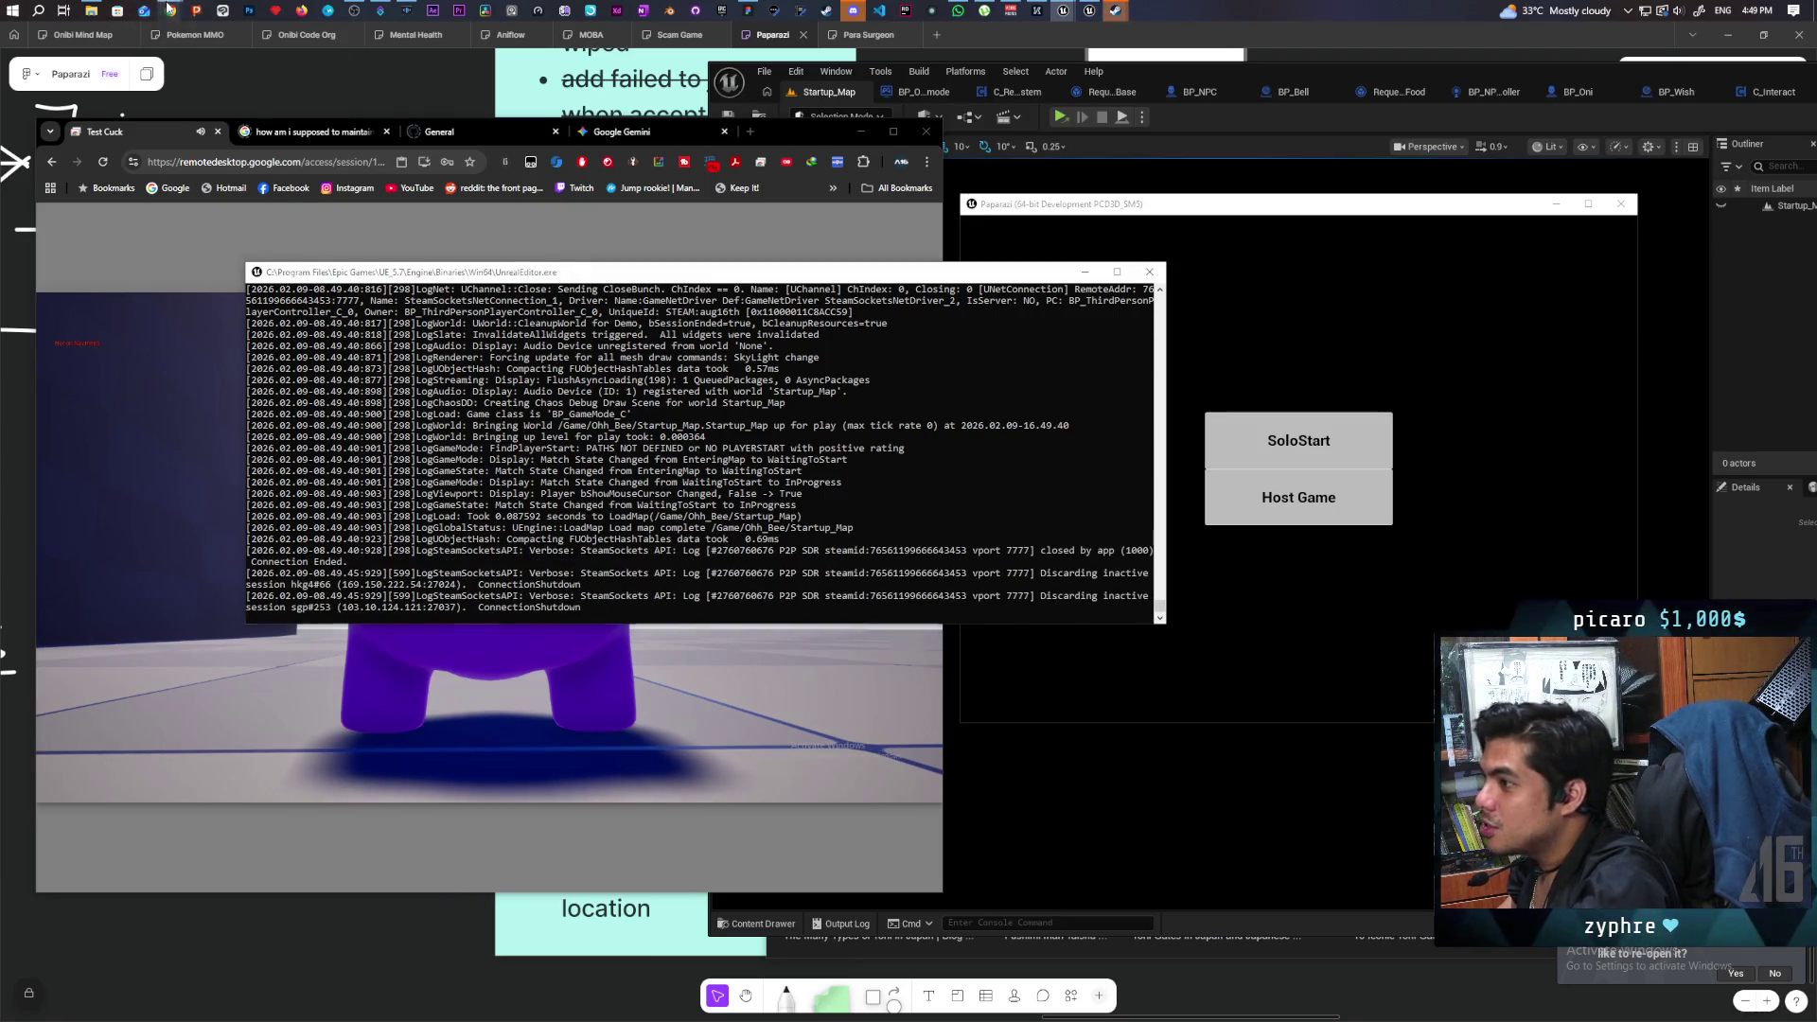
{"action": "left_click", "coordinate": [170, 10]}
{"action": "left_click", "coordinate": [1148, 114]}
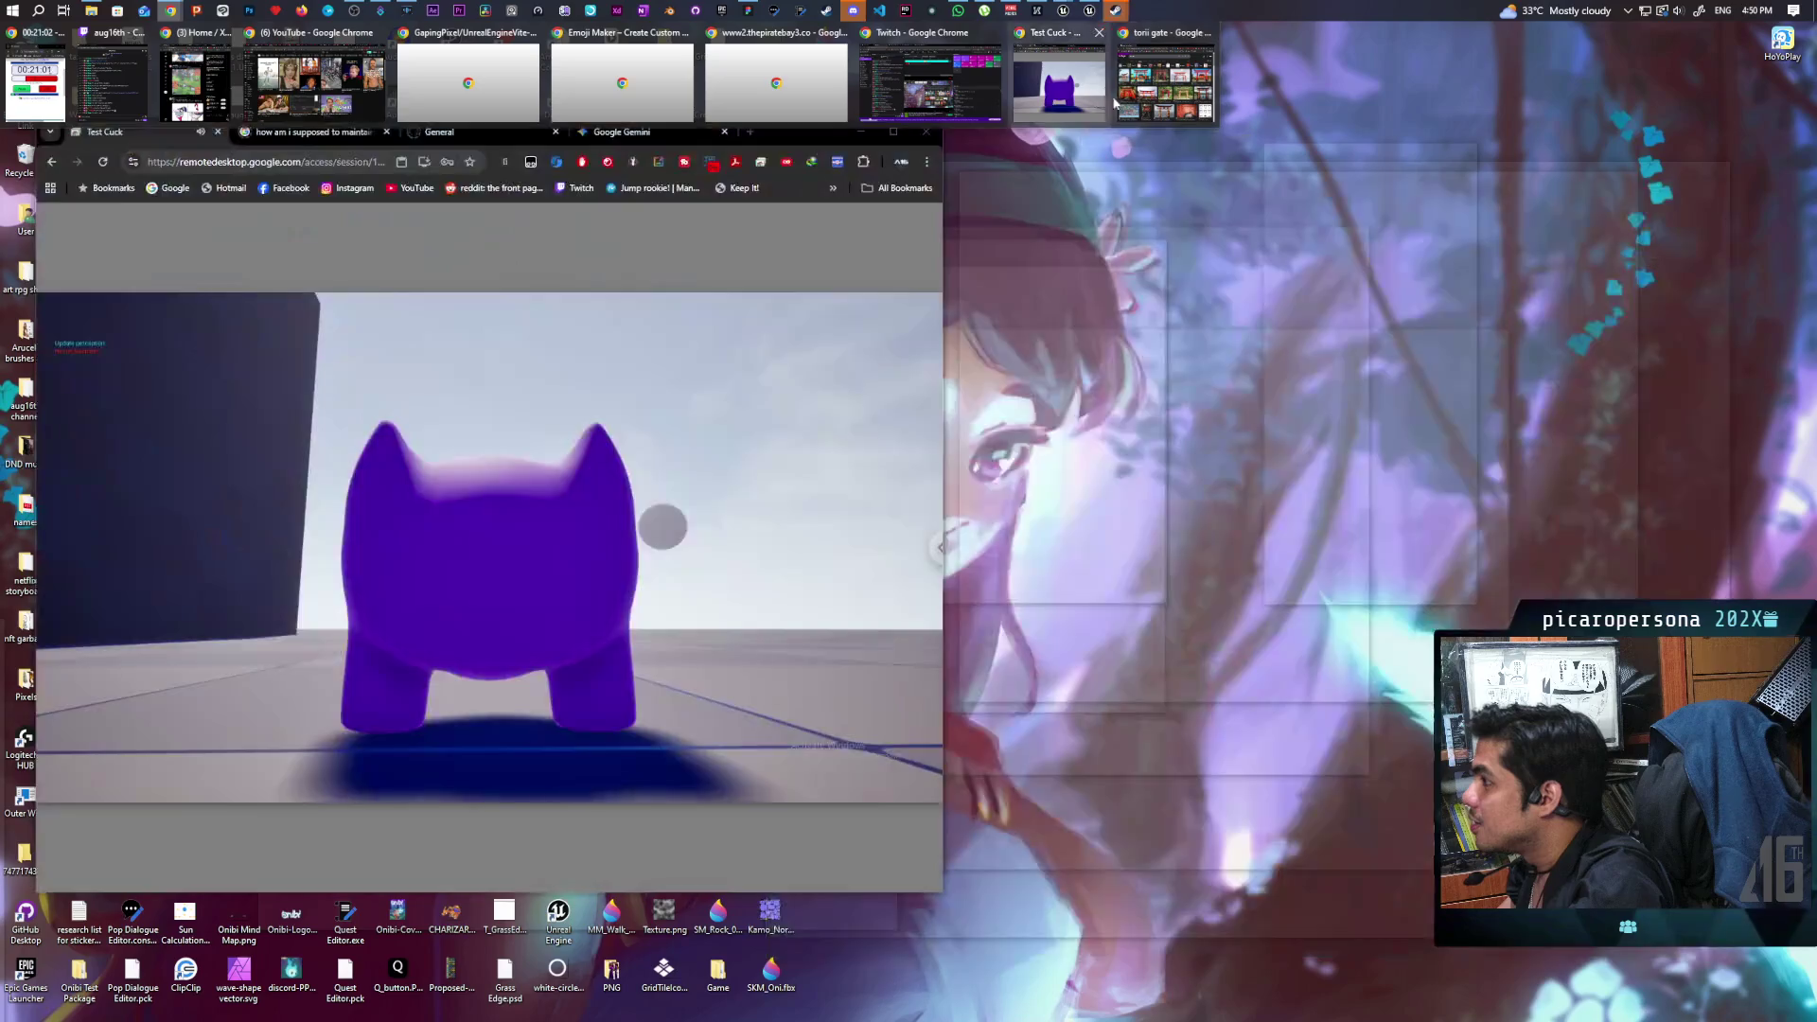
In a new tab, send Gemini the pasted log with the question 'net checksum m'.
{"action": "left_click", "coordinate": [1147, 104]}
{"action": "left_click", "coordinate": [972, 197]}
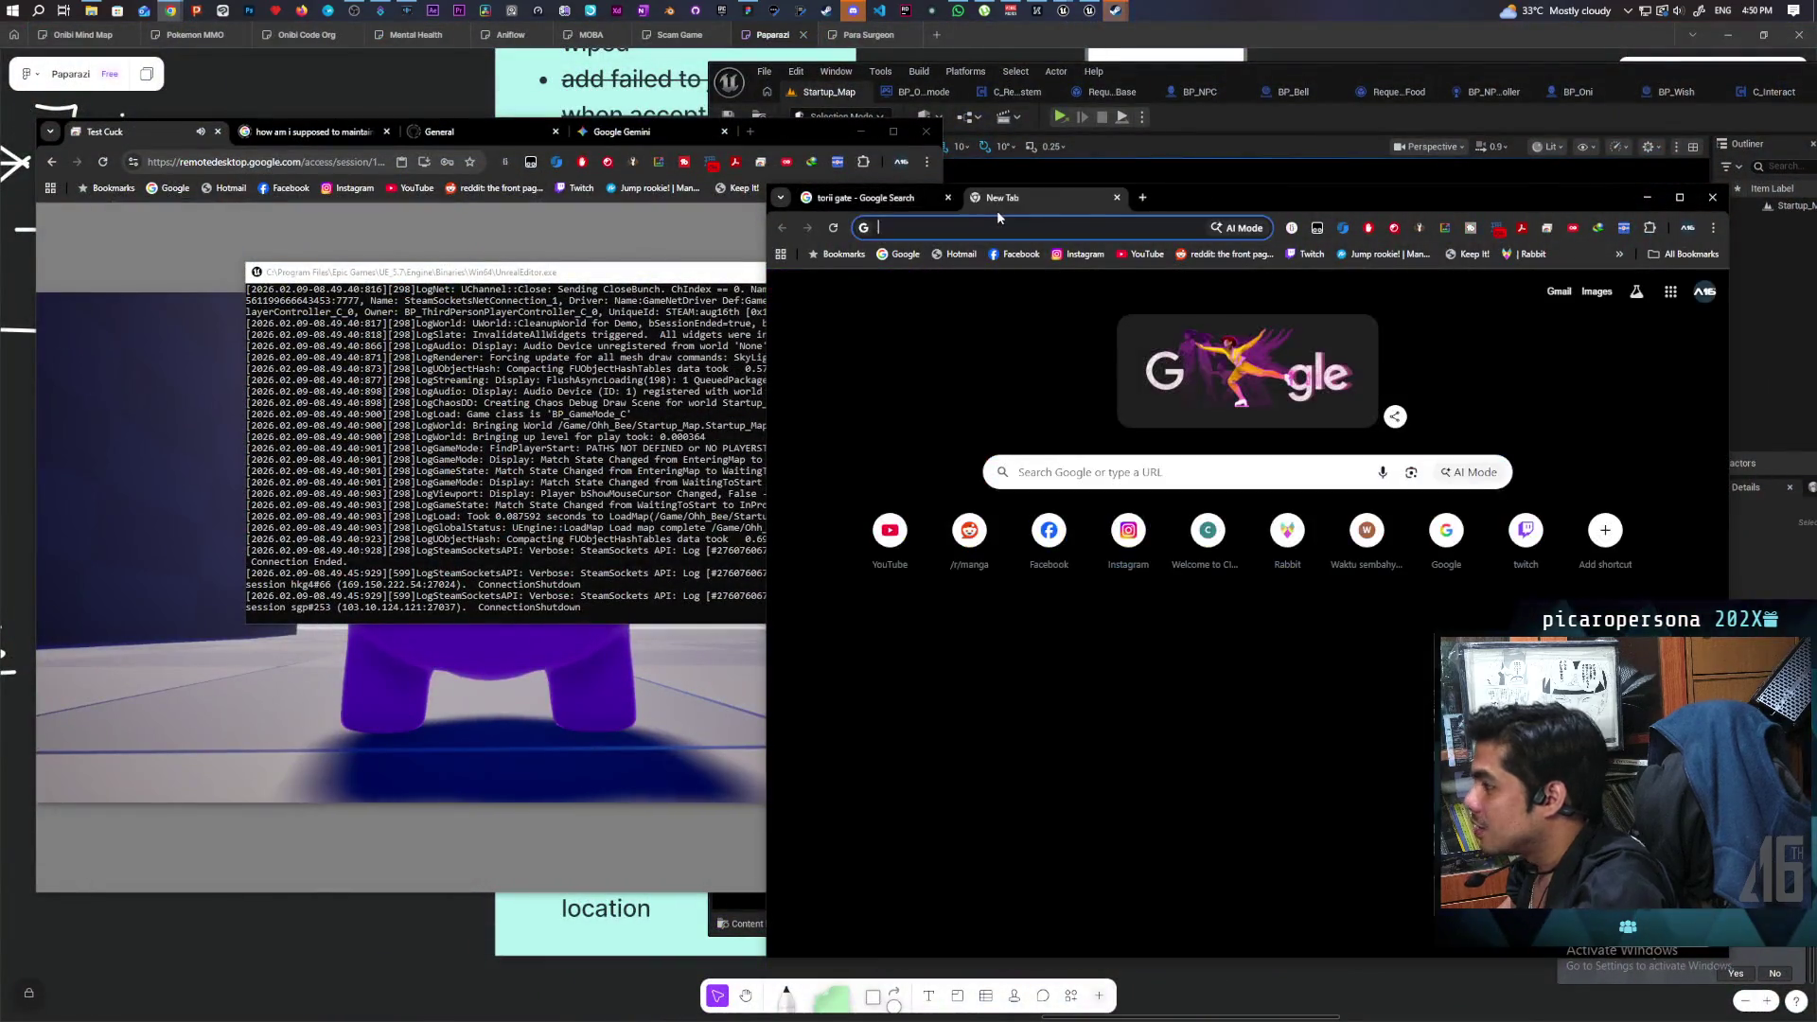
{"action": "type", "text": "gemini.google.com/app"}
{"action": "key", "text": "Return"}
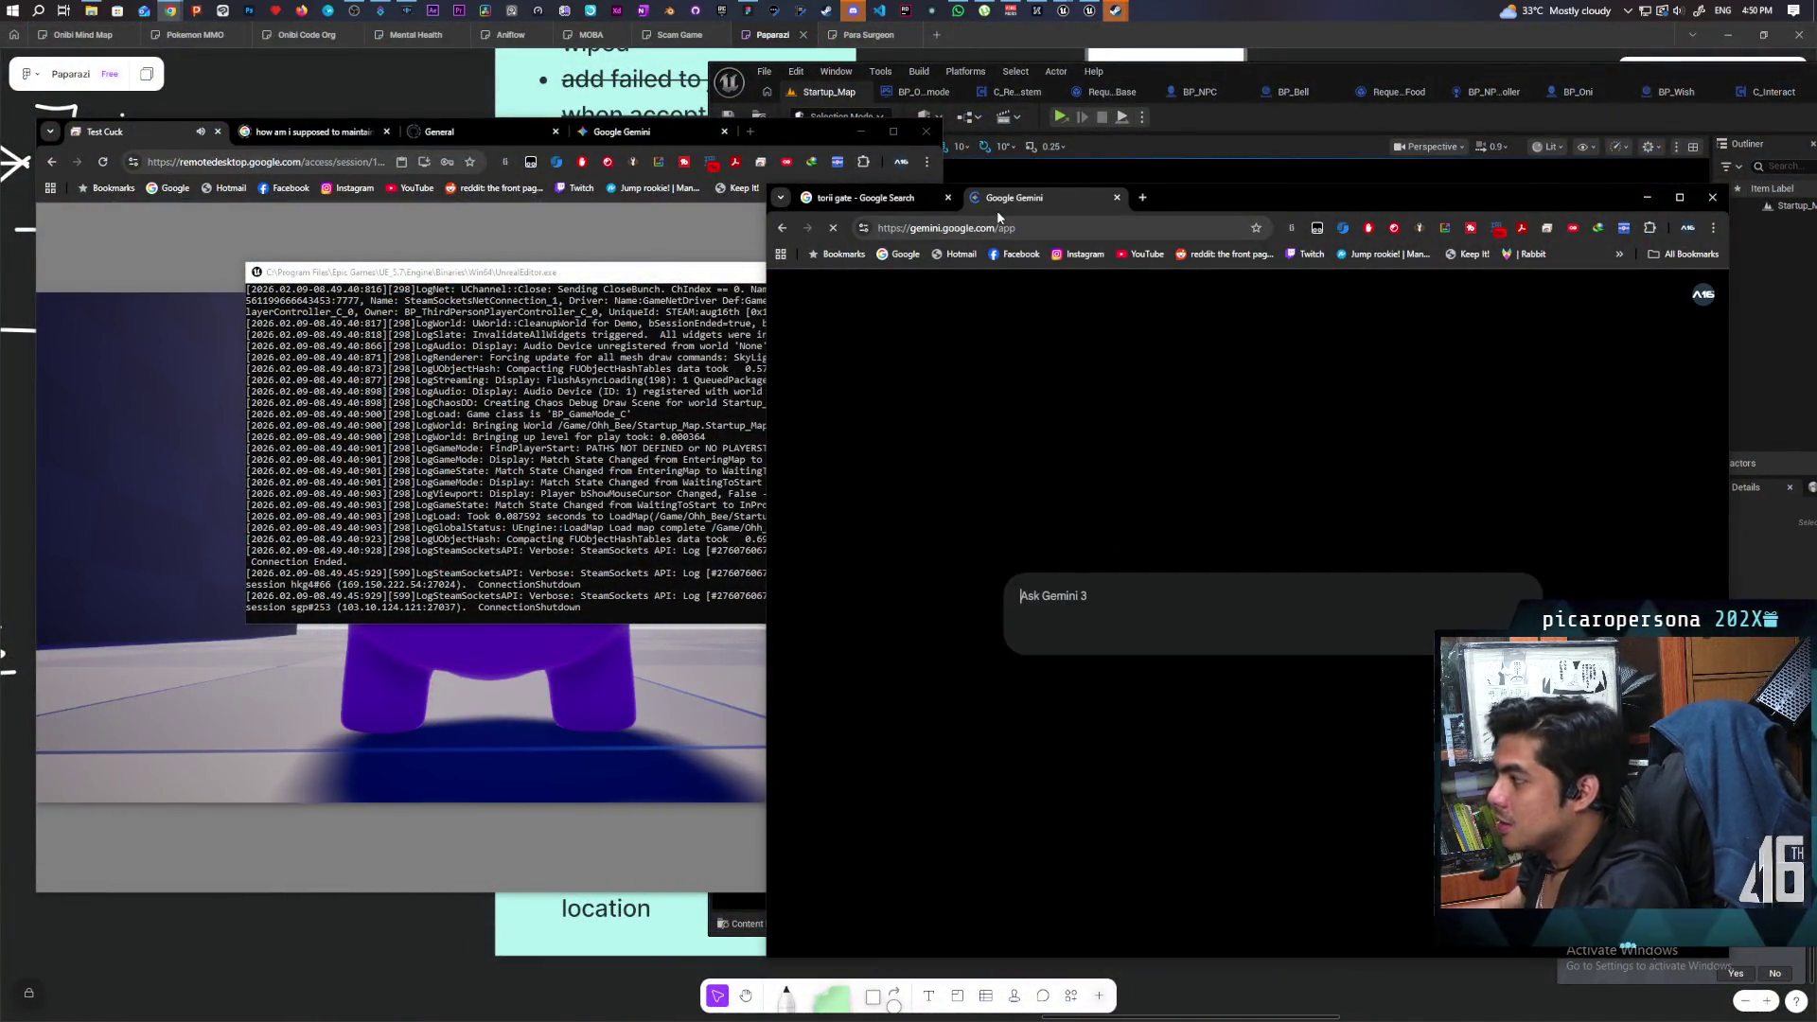
{"action": "key", "text": "ctrl+v"}
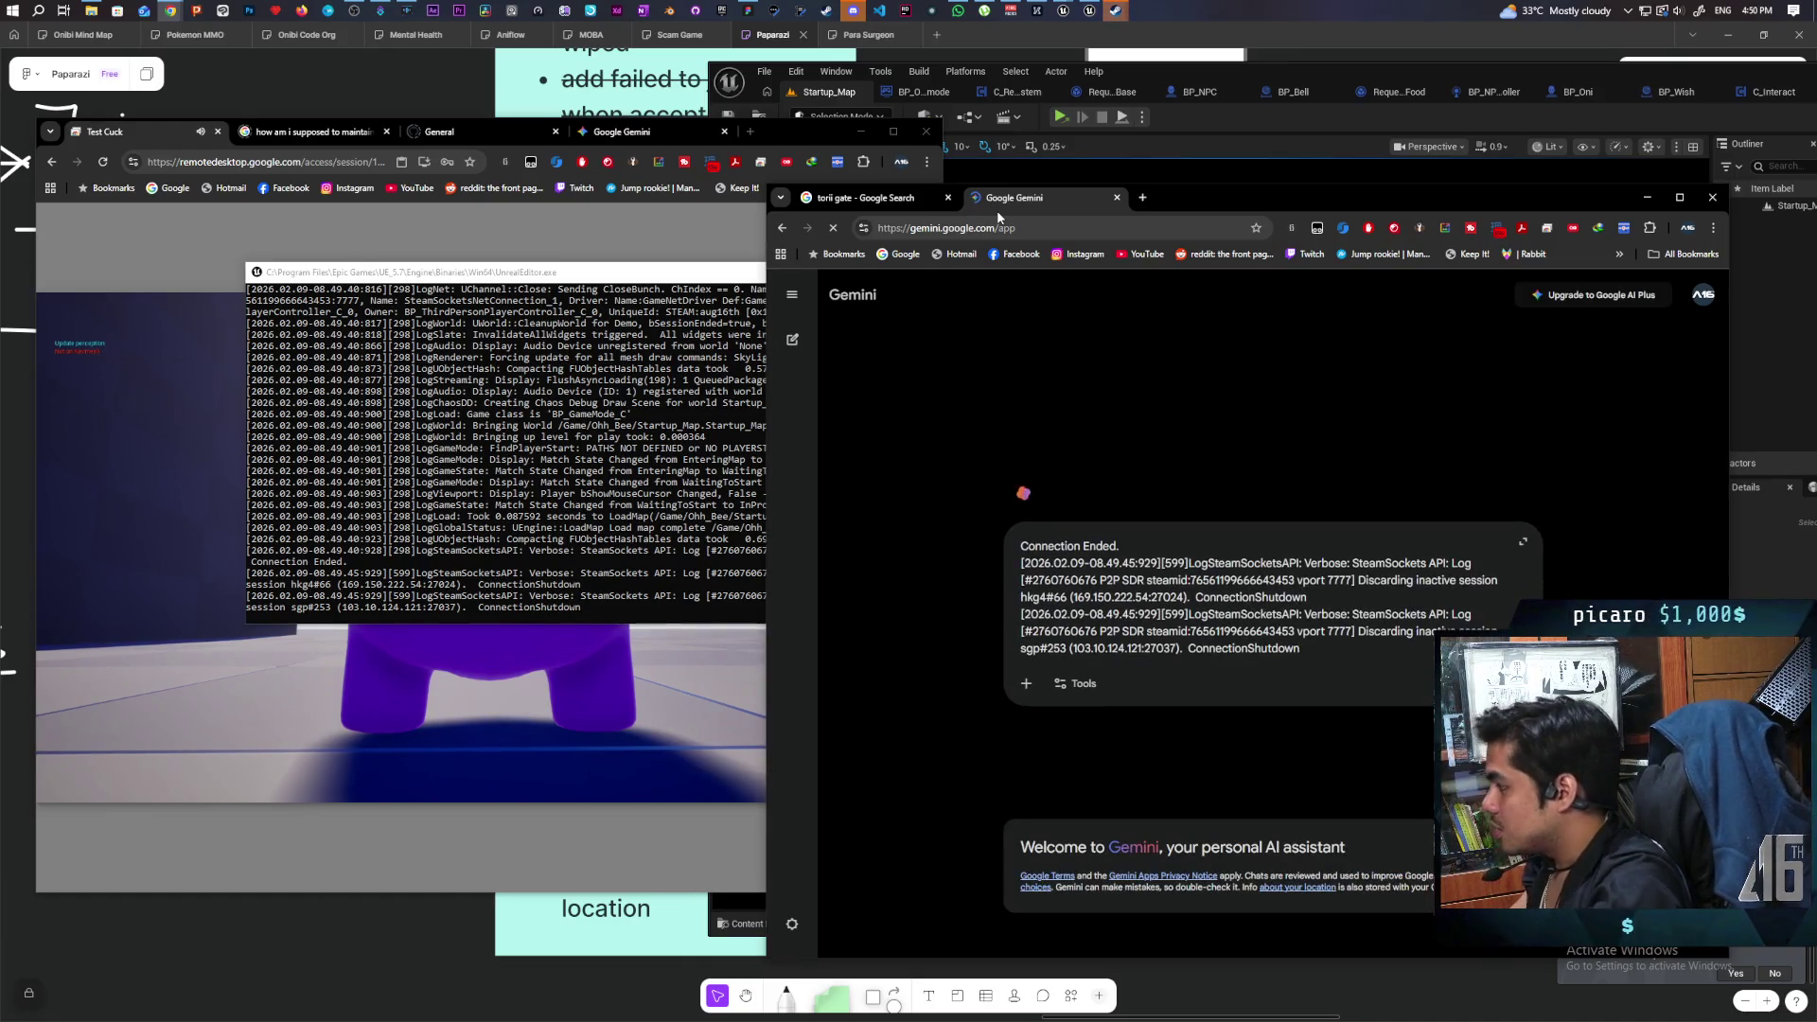
{"action": "key", "text": "shift+Return"}
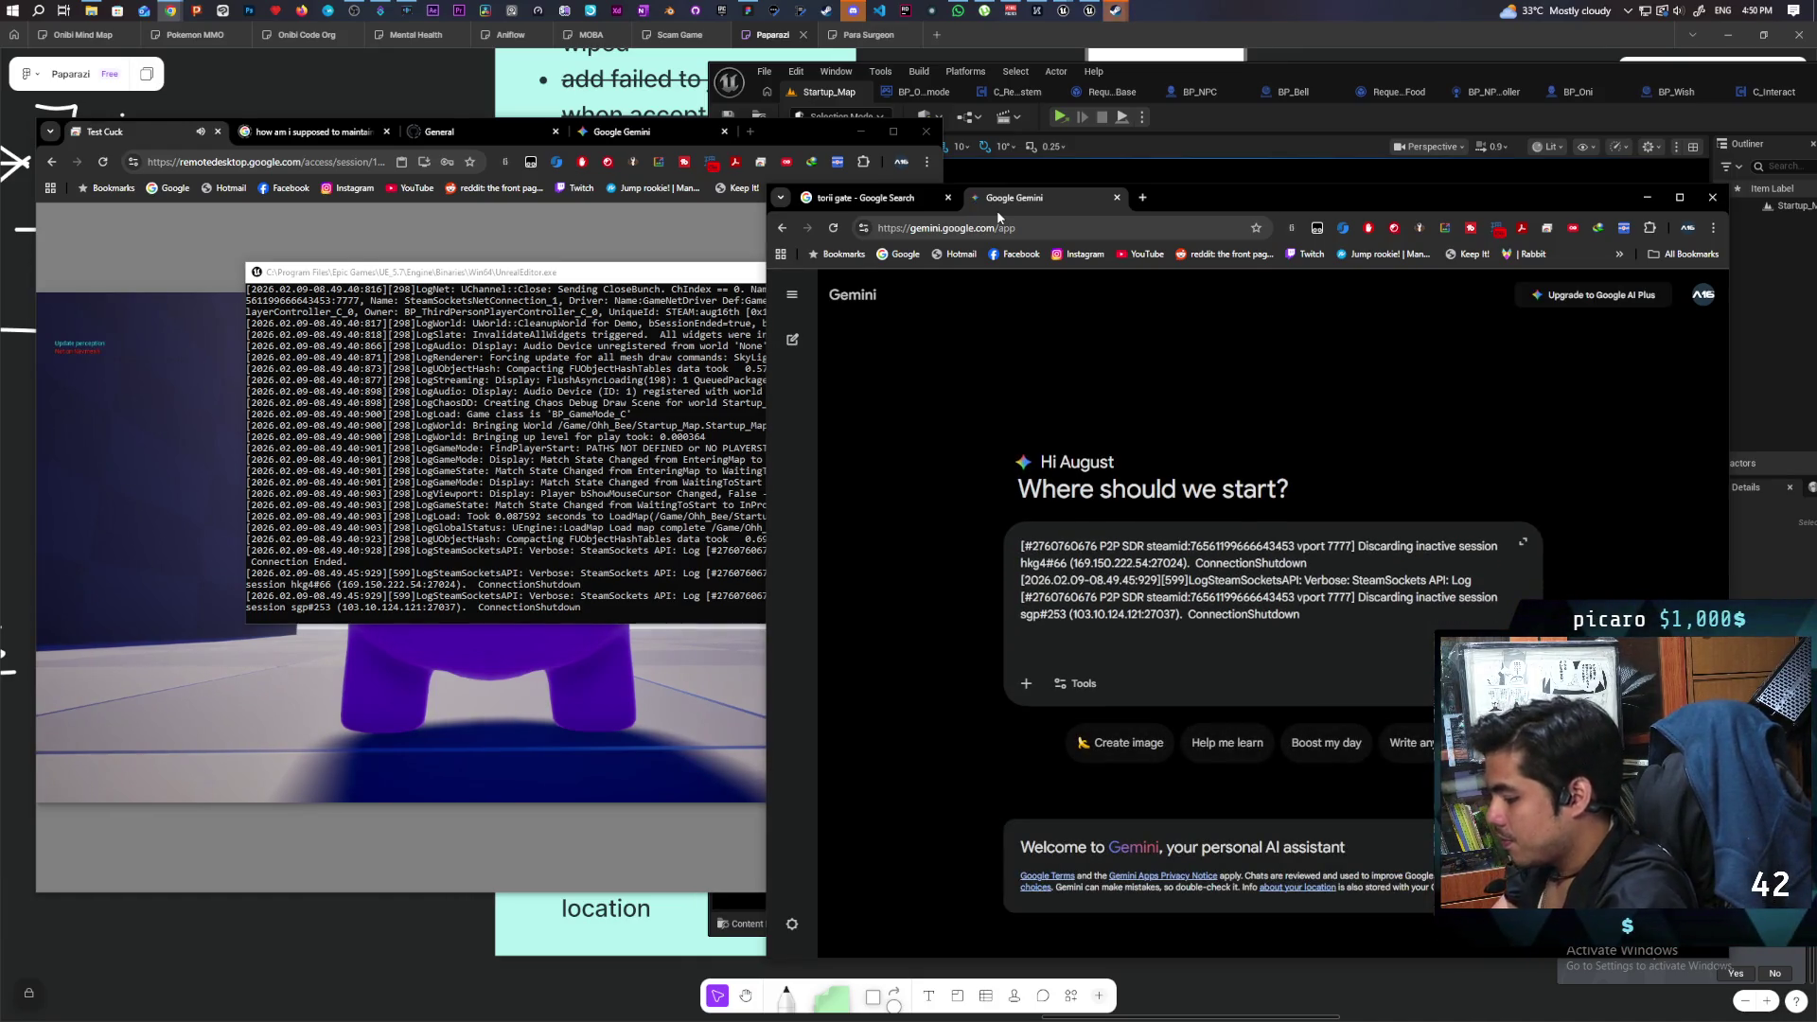
{"action": "type", "text": "net checksu"}
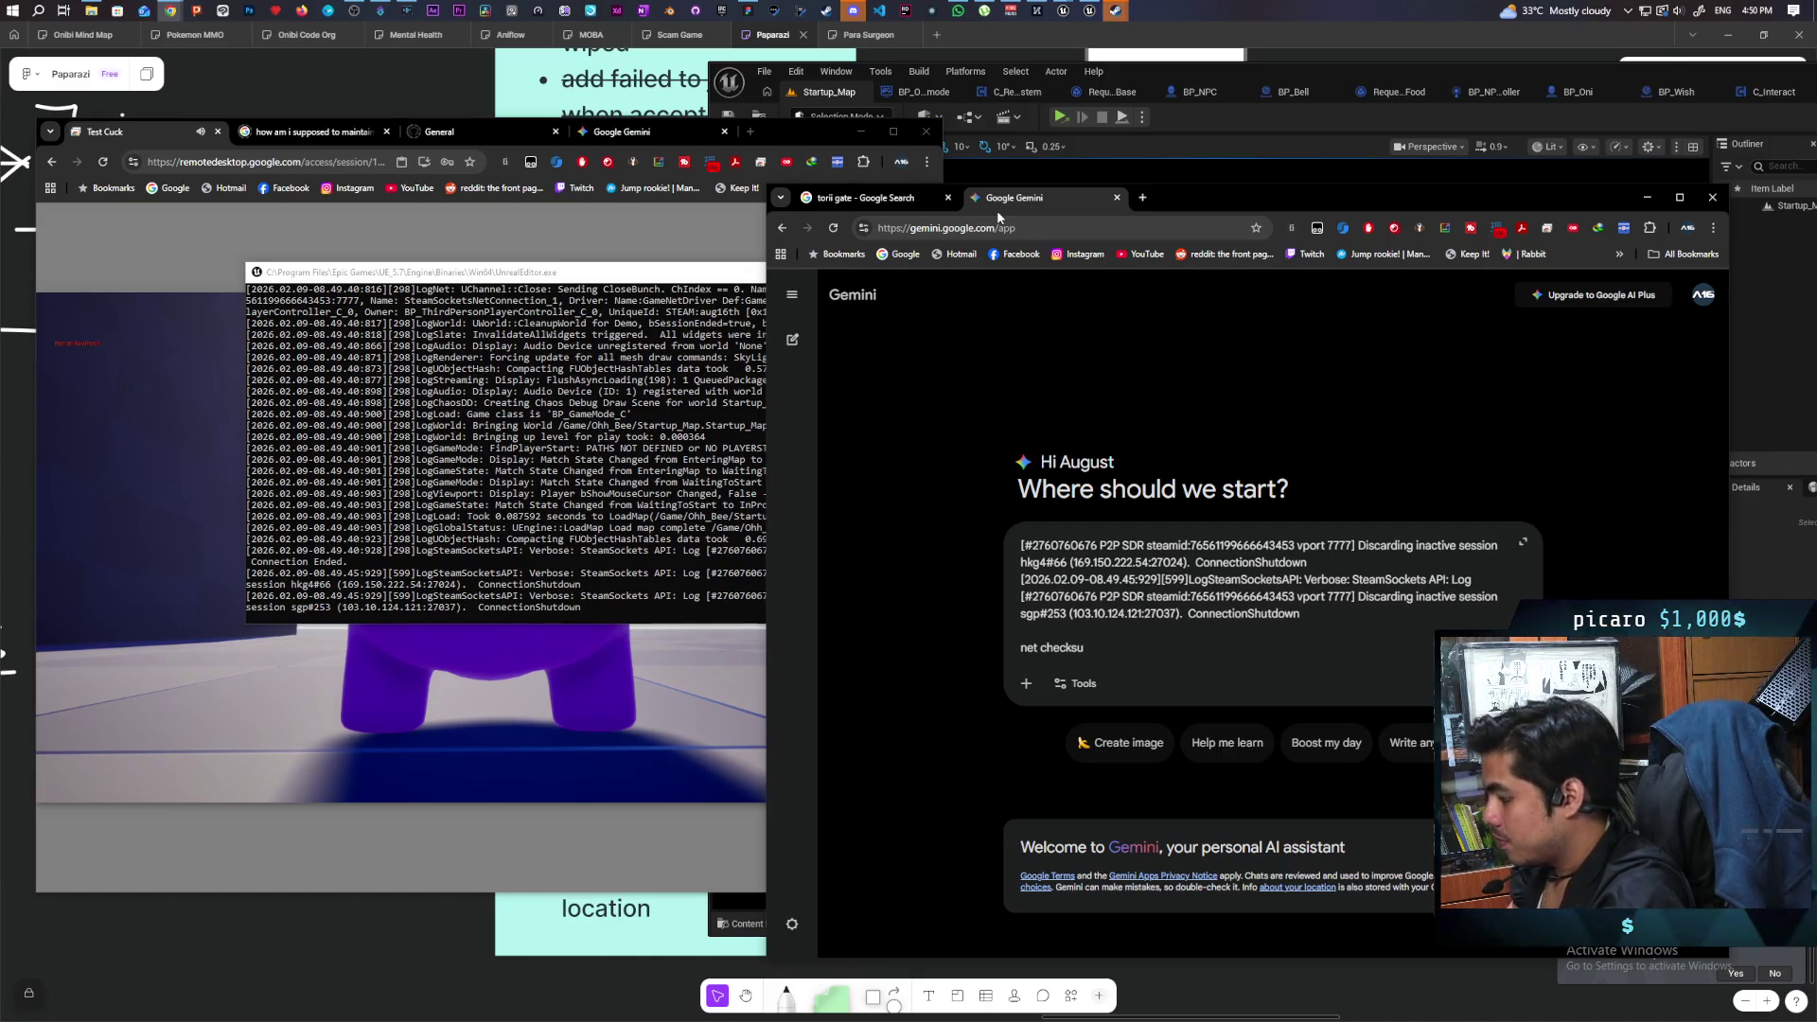
{"action": "type", "text": "m mismatch"}
{"action": "key", "text": "Return"}
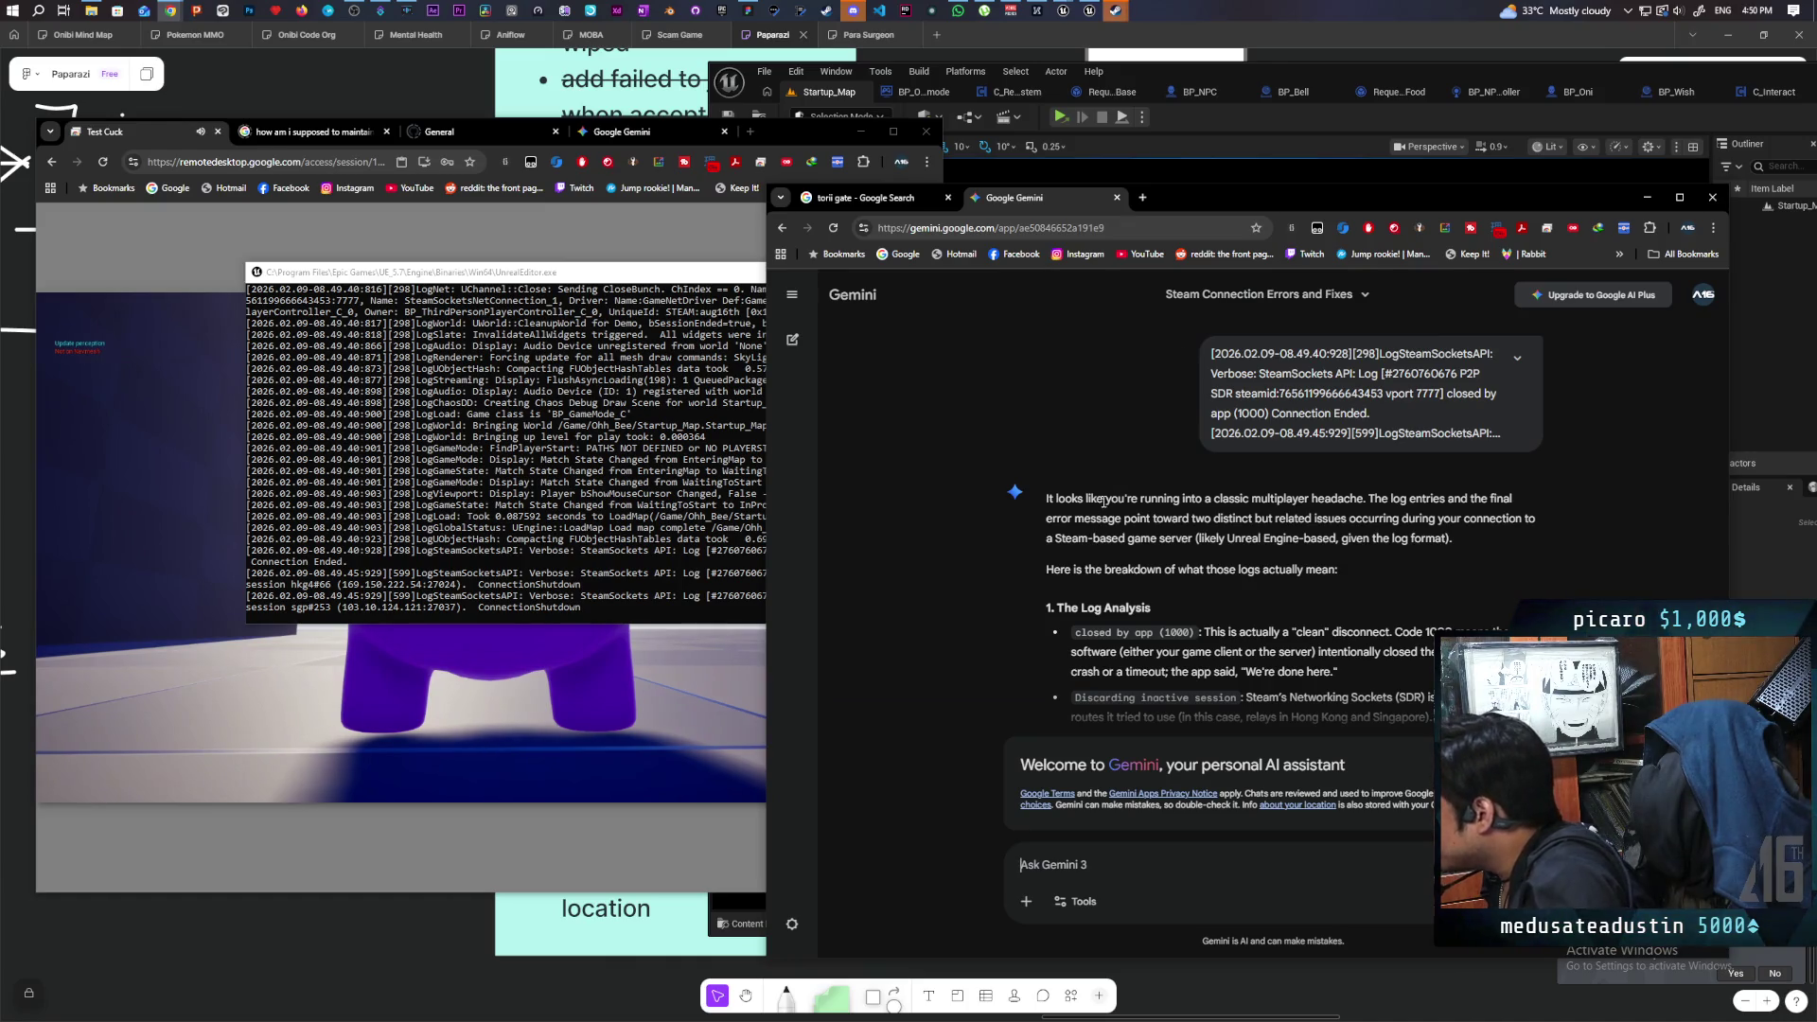
Read through Gemini's answer, then return to the Unreal Editor.
{"action": "scroll", "coordinate": [1137, 462], "scroll_direction": "down", "scroll_amount": 2}
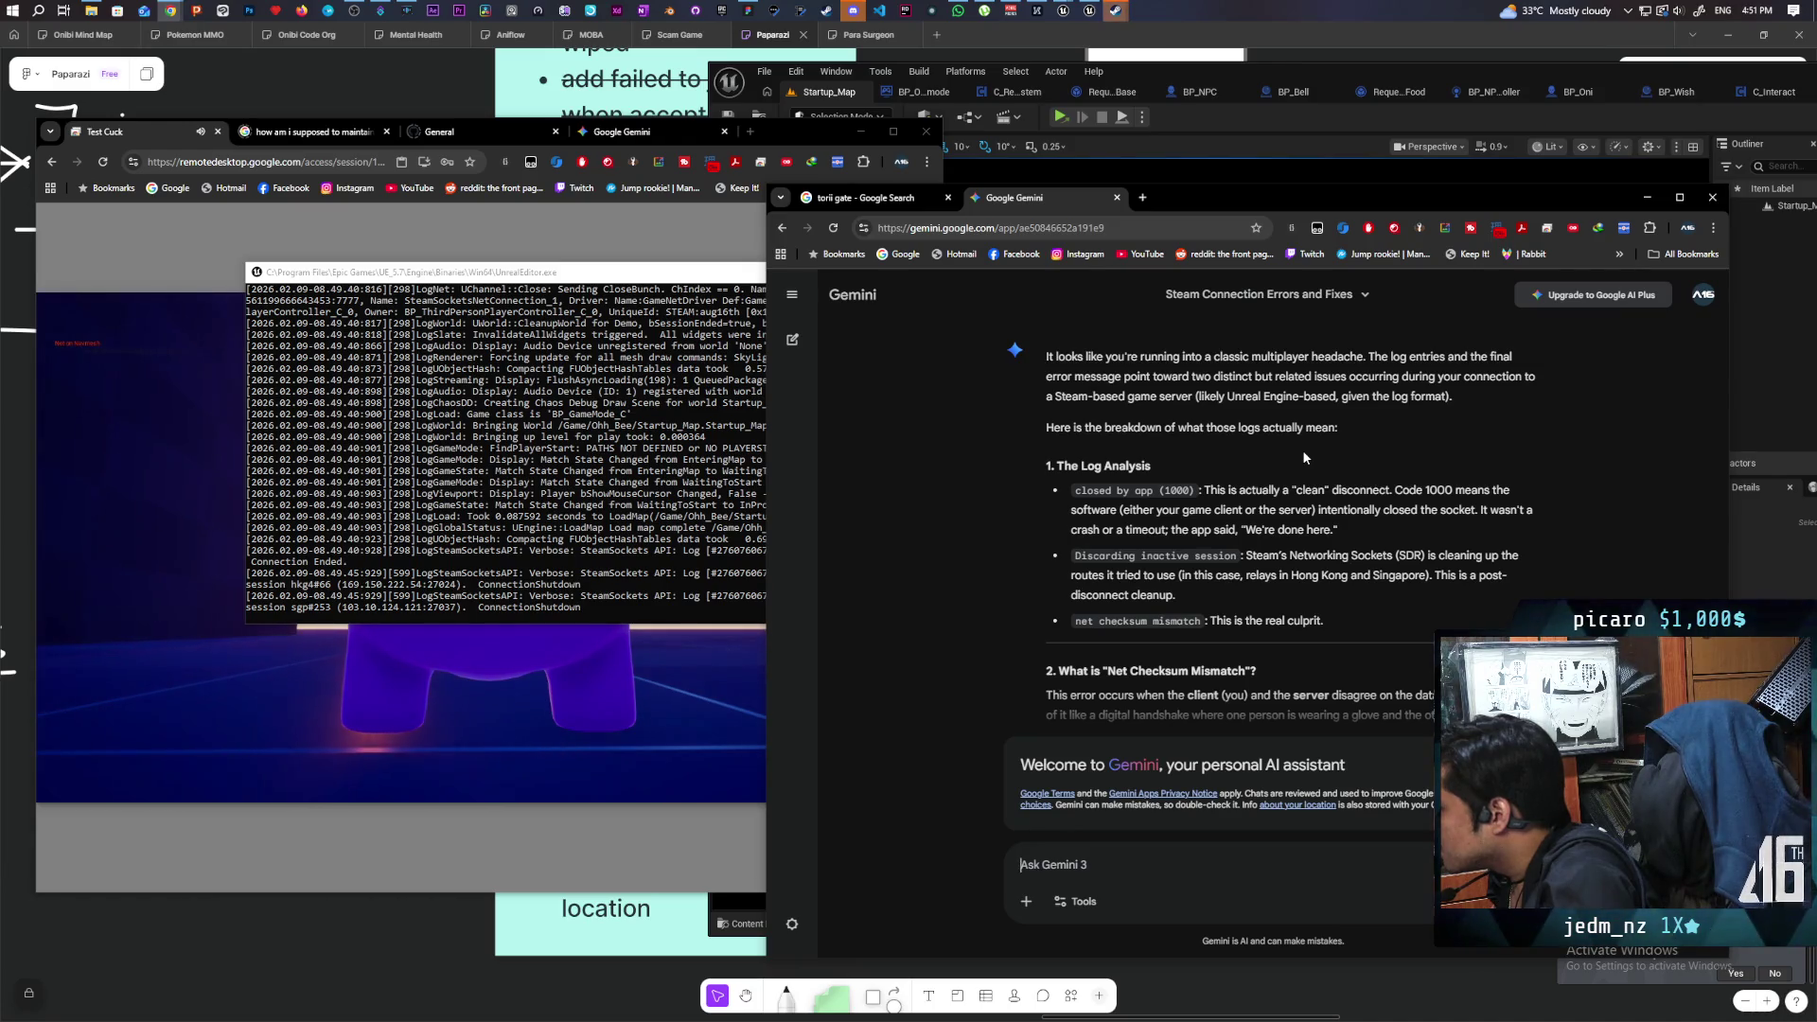
{"action": "scroll", "coordinate": [1303, 451], "scroll_direction": "down", "scroll_amount": 2}
{"action": "scroll", "coordinate": [1303, 457], "scroll_direction": "down", "scroll_amount": 3}
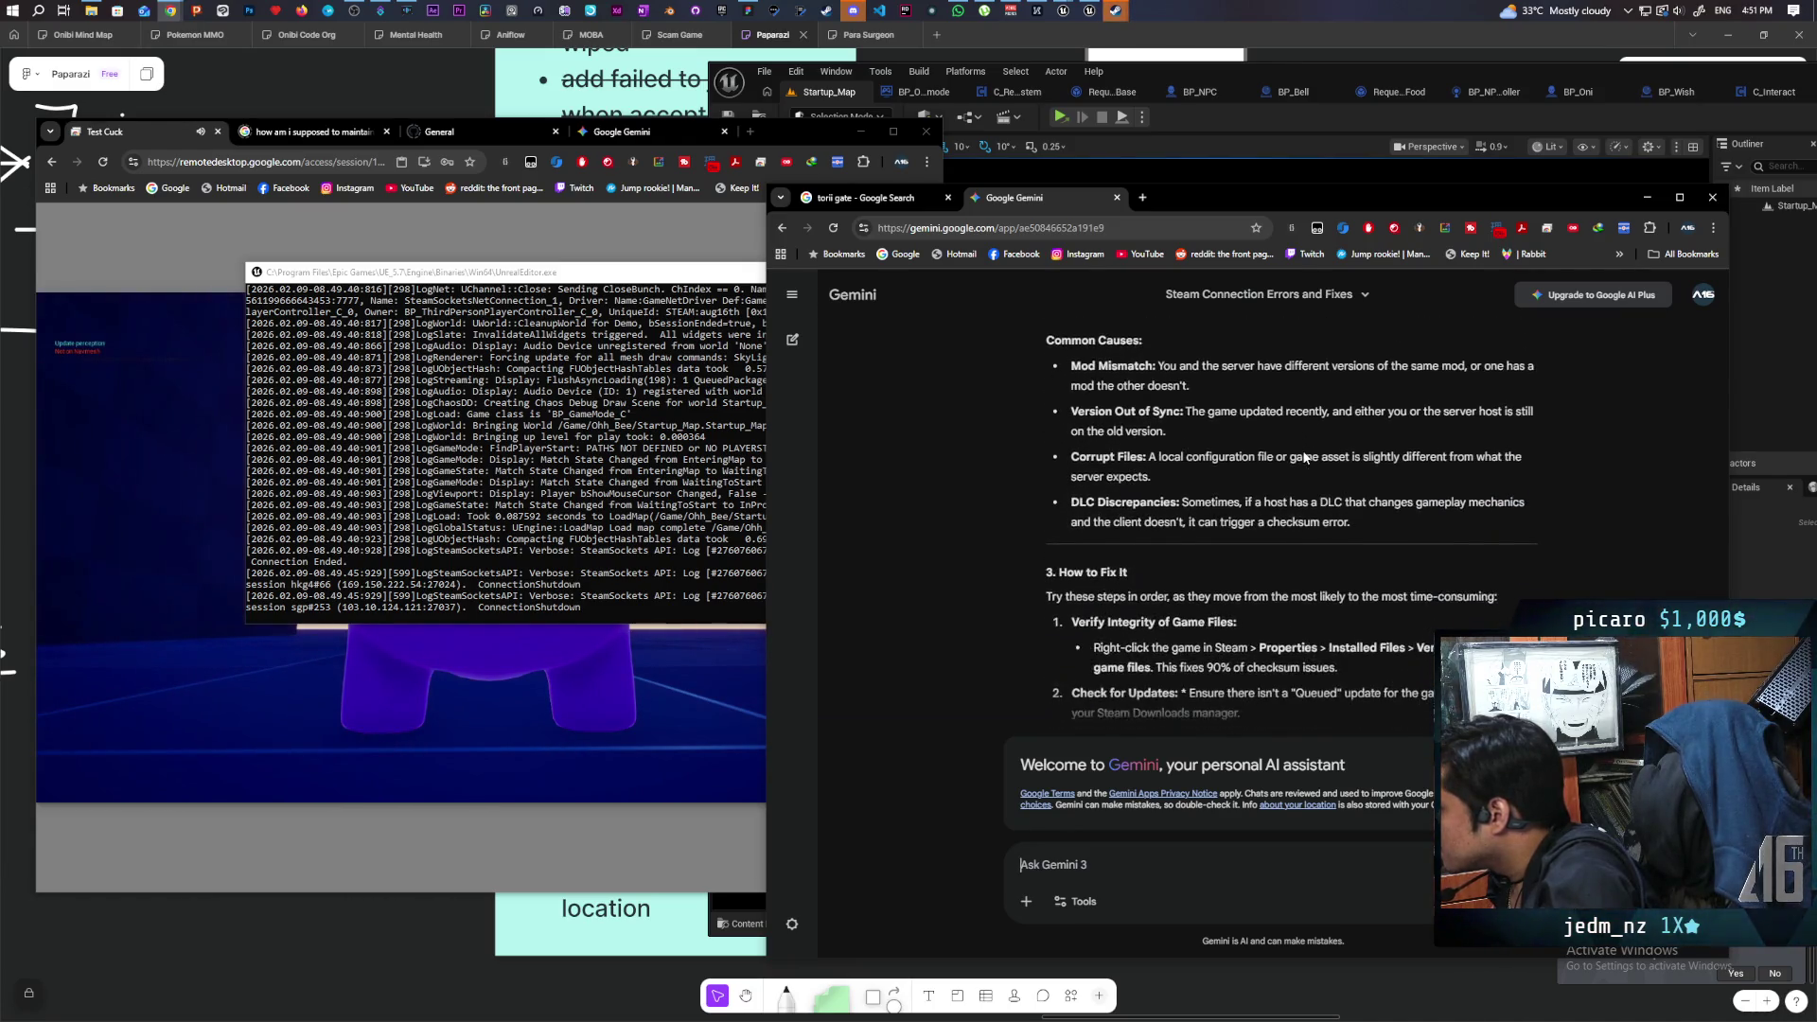
{"action": "scroll", "coordinate": [1303, 457], "scroll_direction": "up", "scroll_amount": 2}
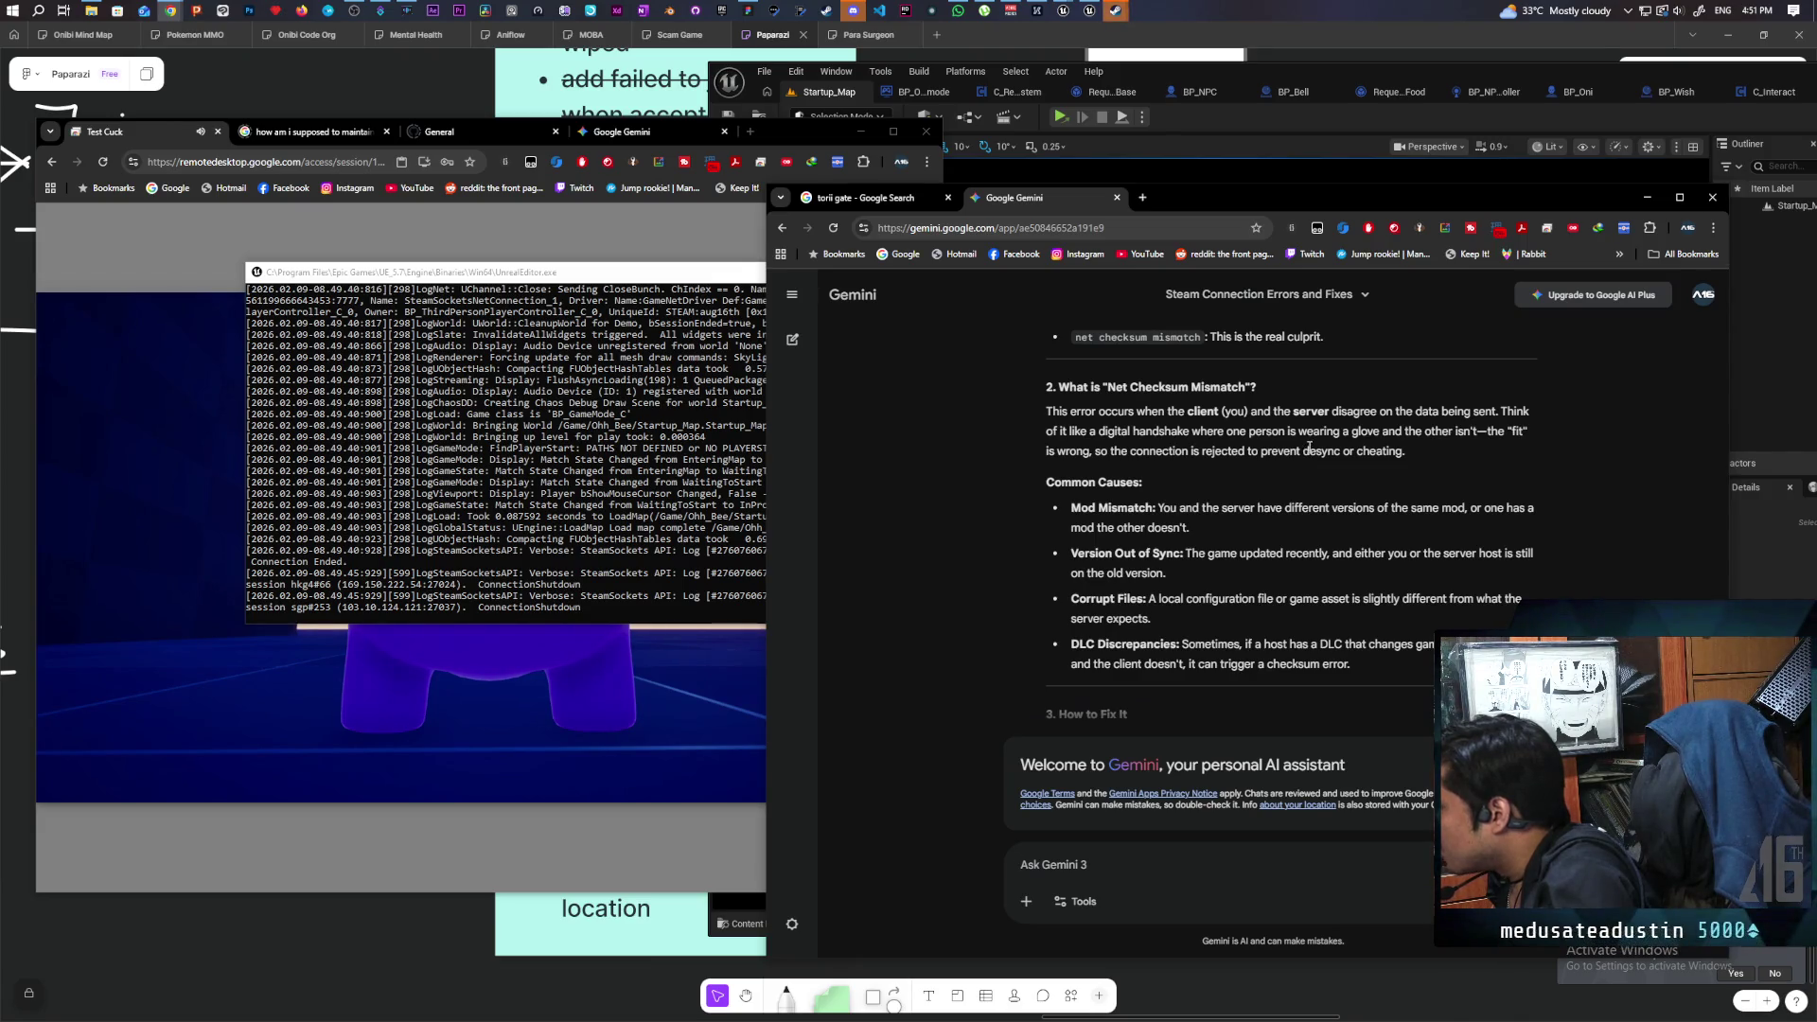
{"action": "left_click", "coordinate": [1173, 136]}
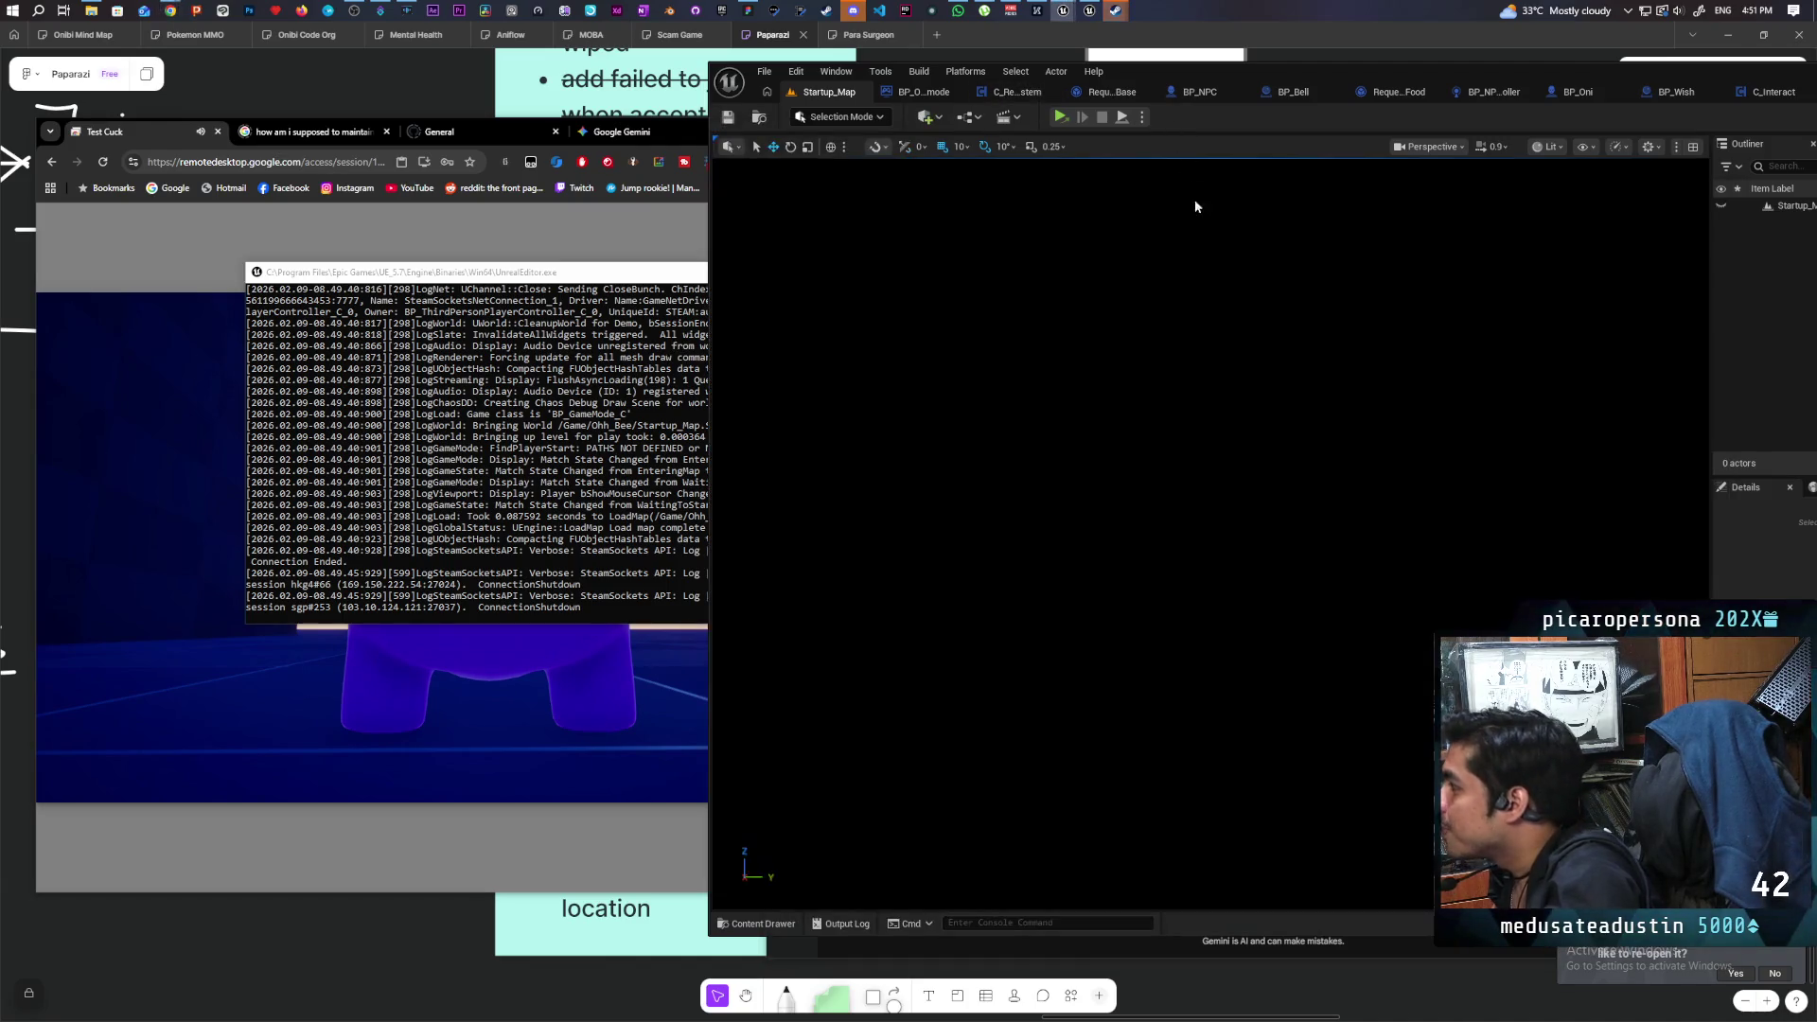
Quit the test game on the remote machine and close its File Explorer.
{"action": "left_click", "coordinate": [568, 271]}
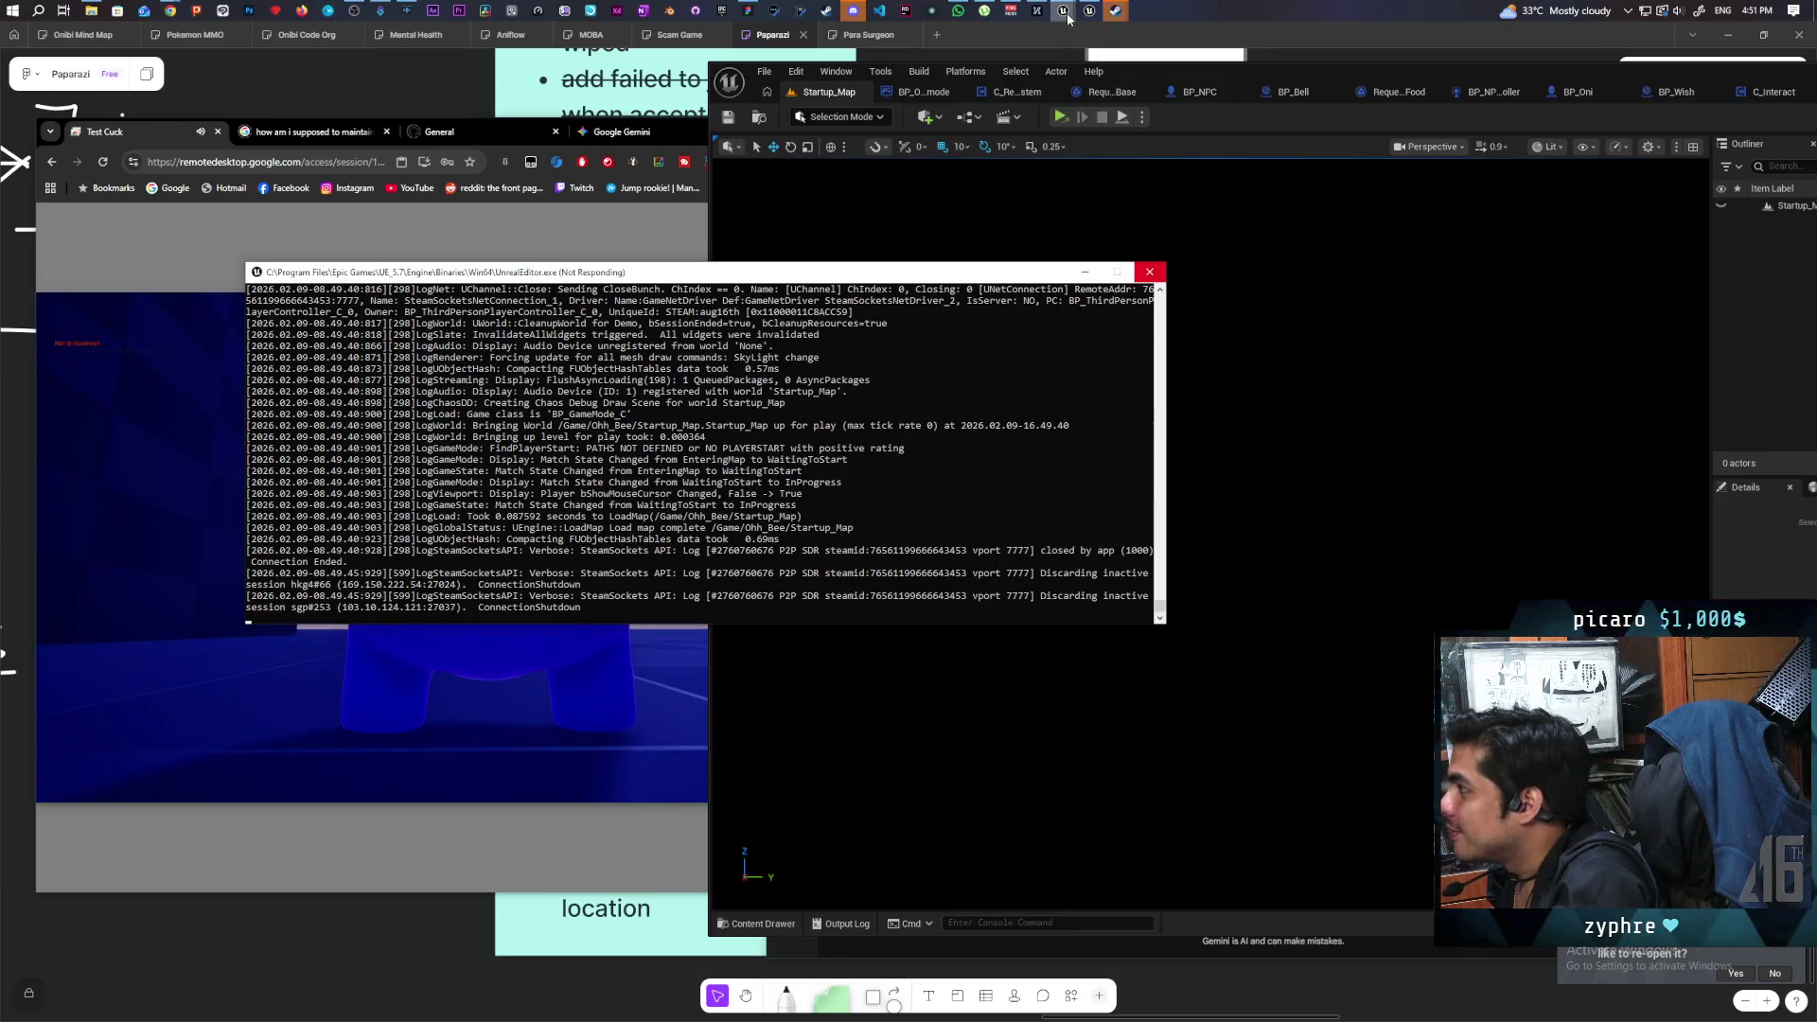
{"action": "mouse_move", "coordinate": [1062, 12]}
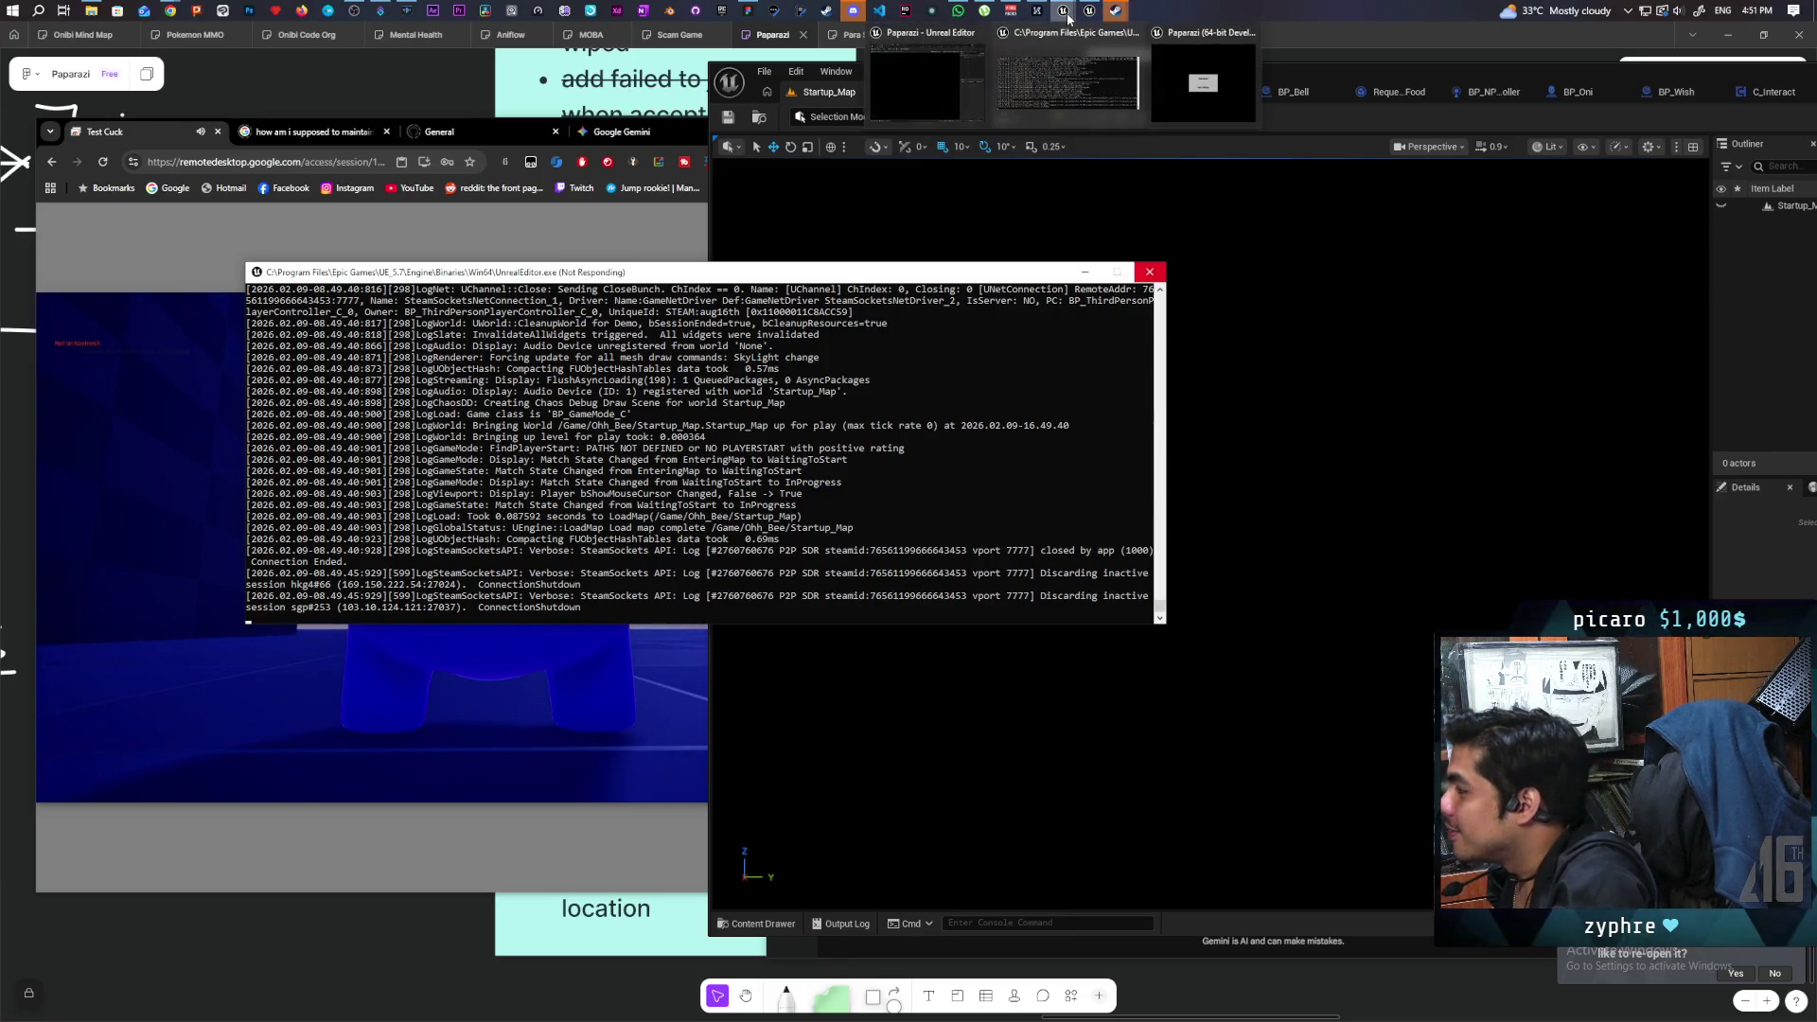
{"action": "left_click", "coordinate": [1247, 43]}
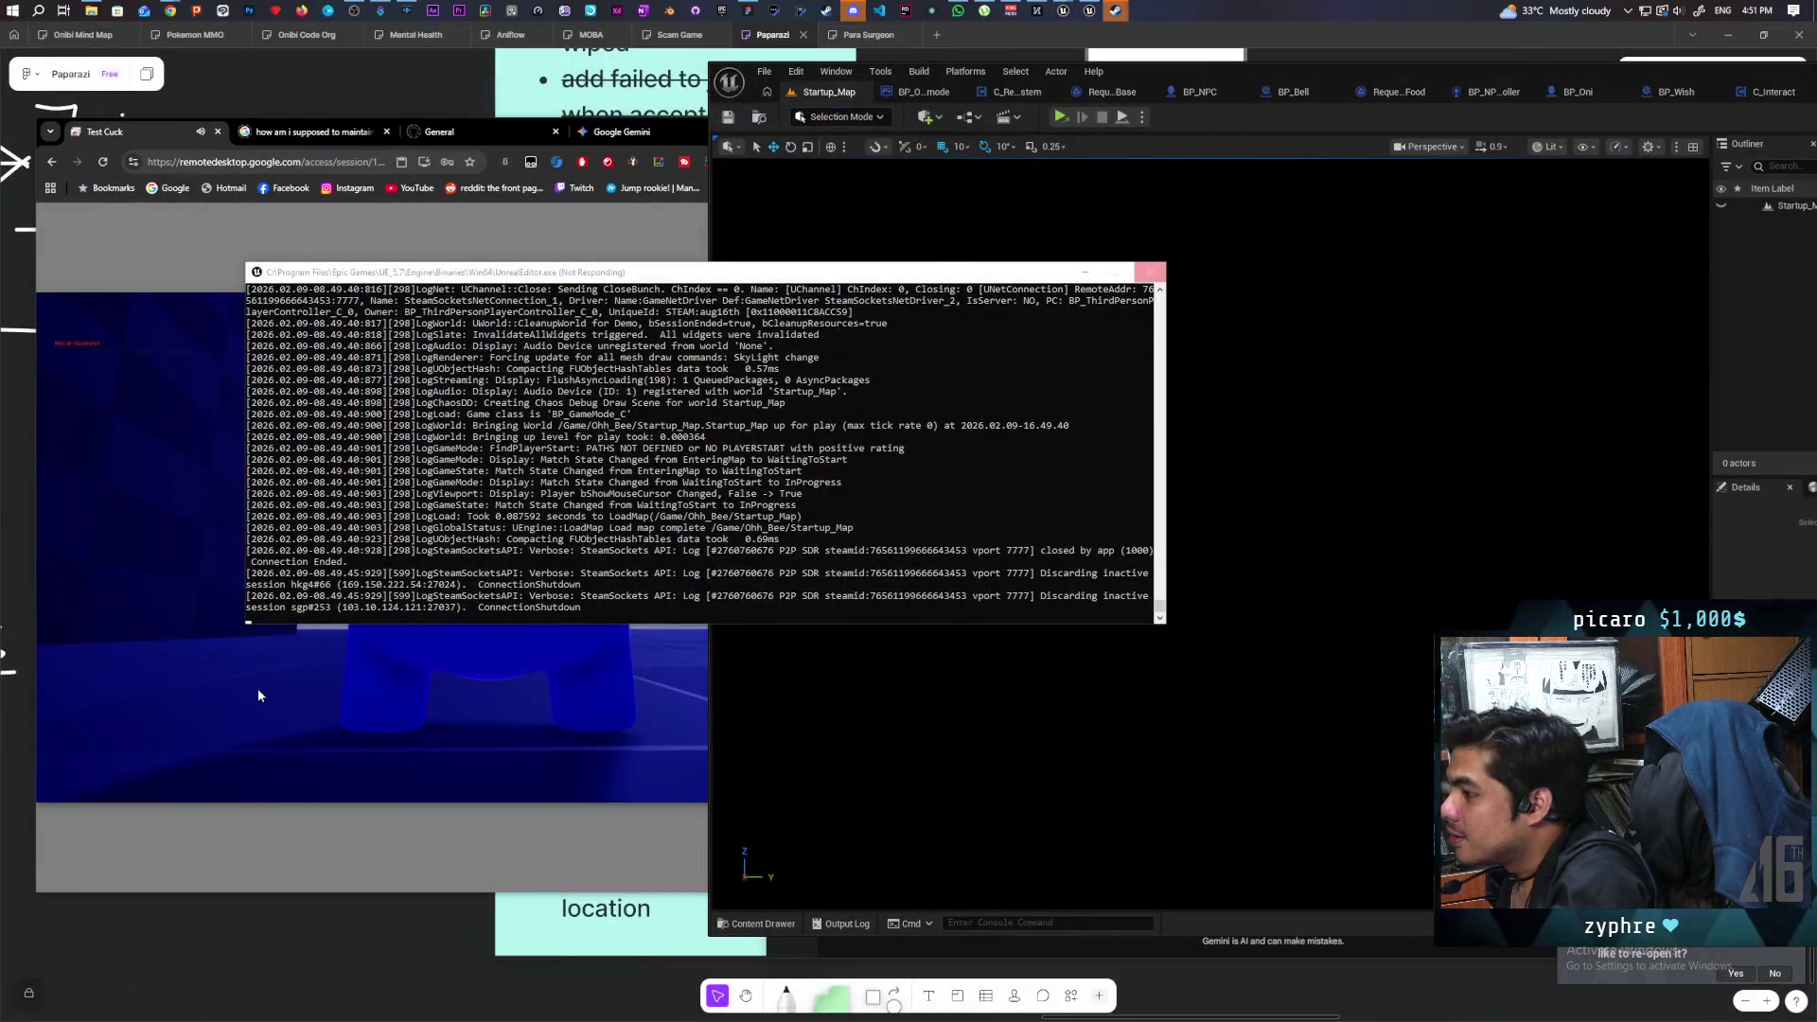
{"action": "left_click", "coordinate": [283, 649]}
{"action": "key", "text": "Escape"}
{"action": "left_click", "coordinate": [493, 599]}
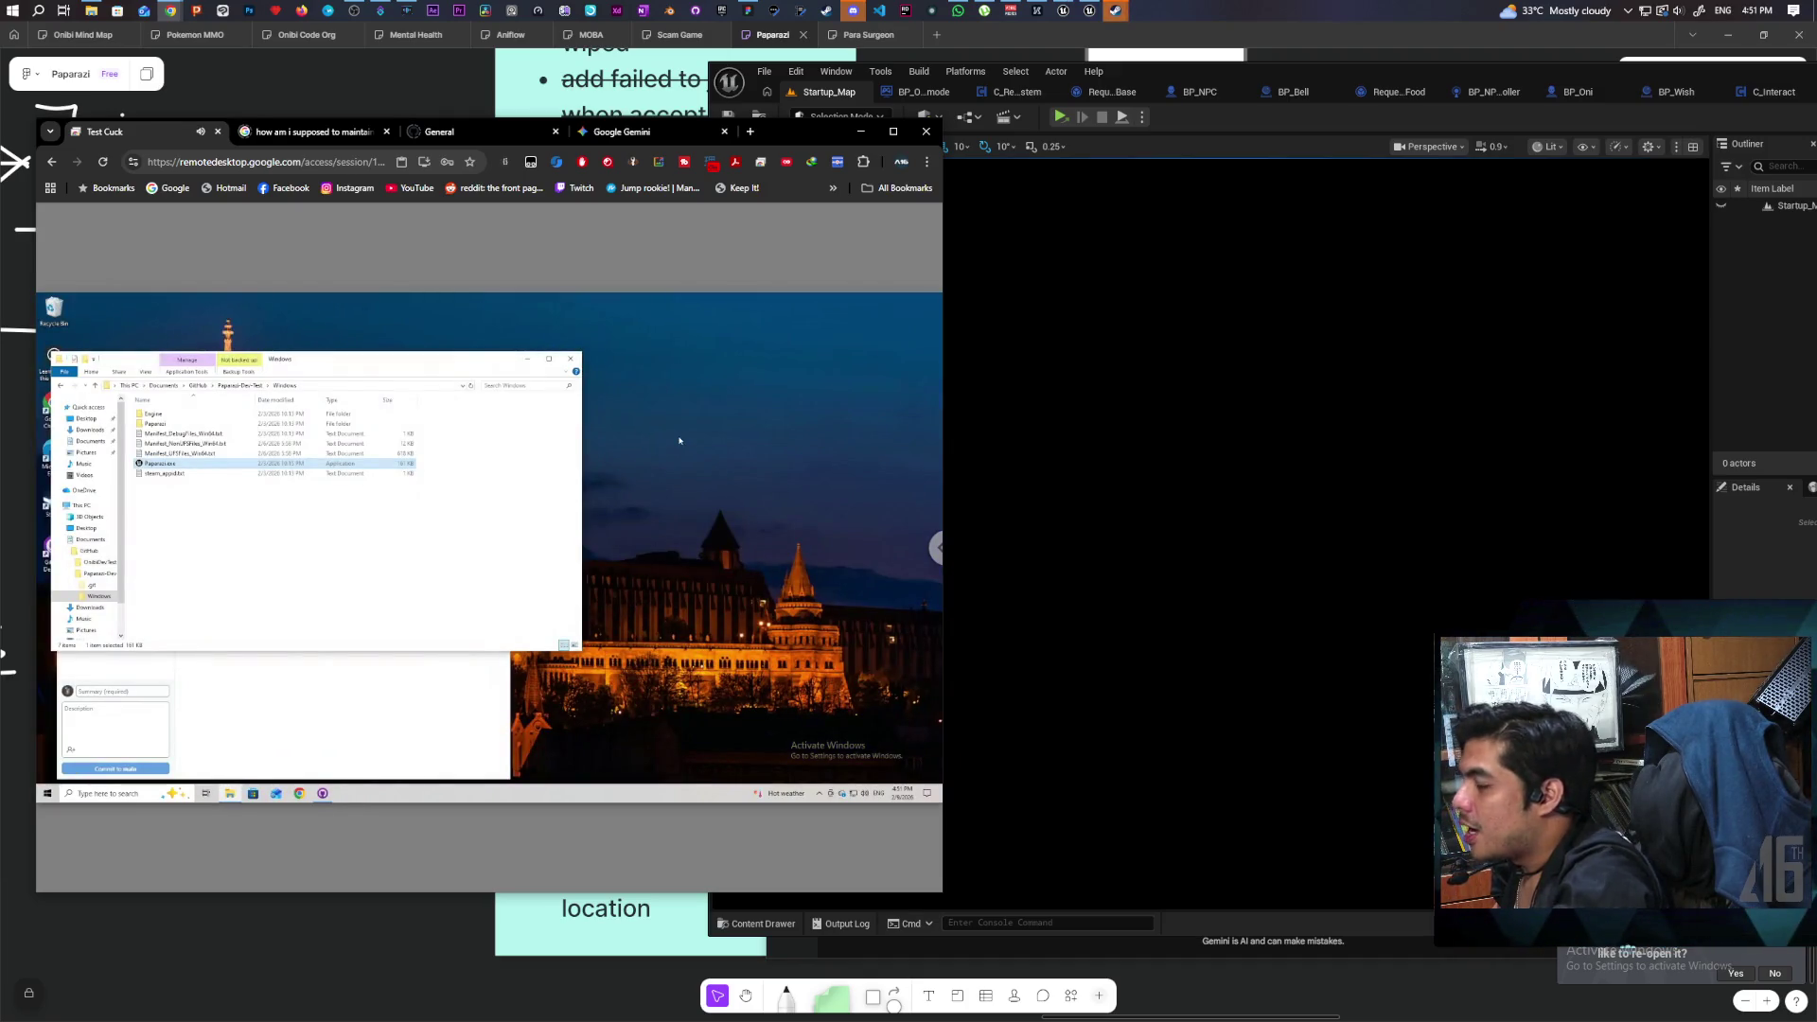
{"action": "left_click", "coordinate": [571, 359]}
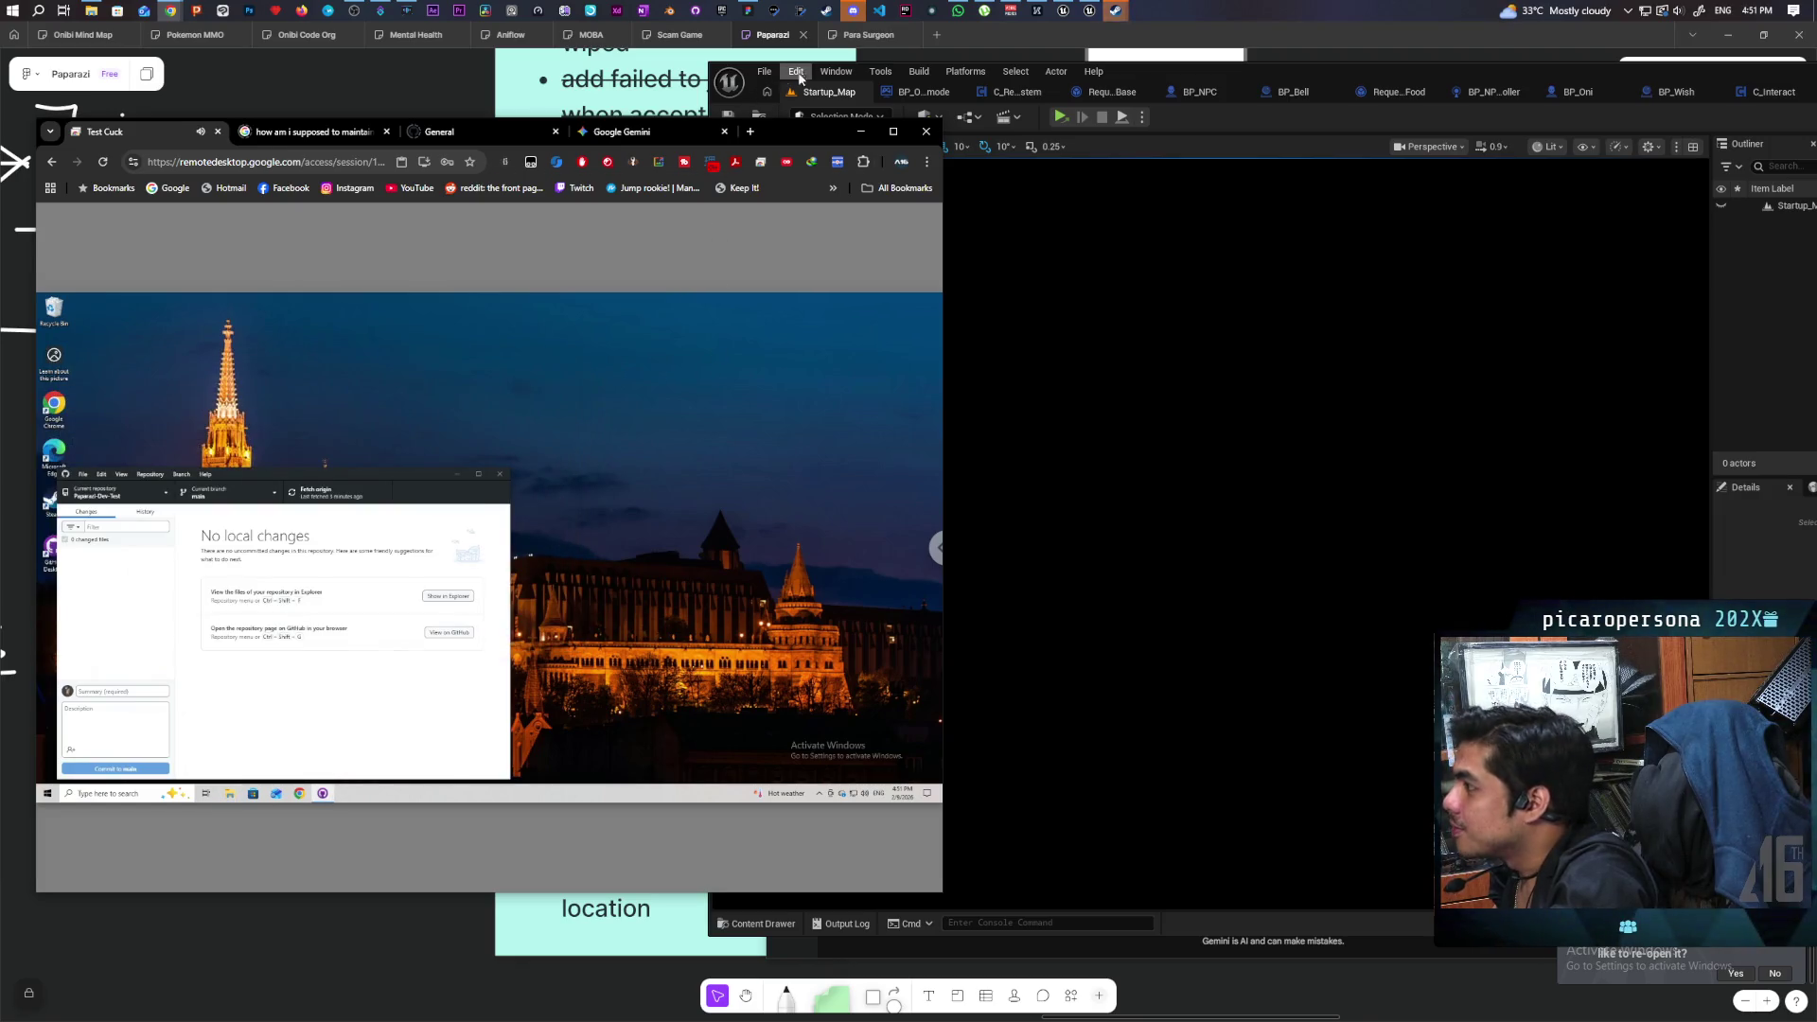
Back in the Unreal editor, show the Platforms packaging options.
{"action": "left_click", "coordinate": [811, 88]}
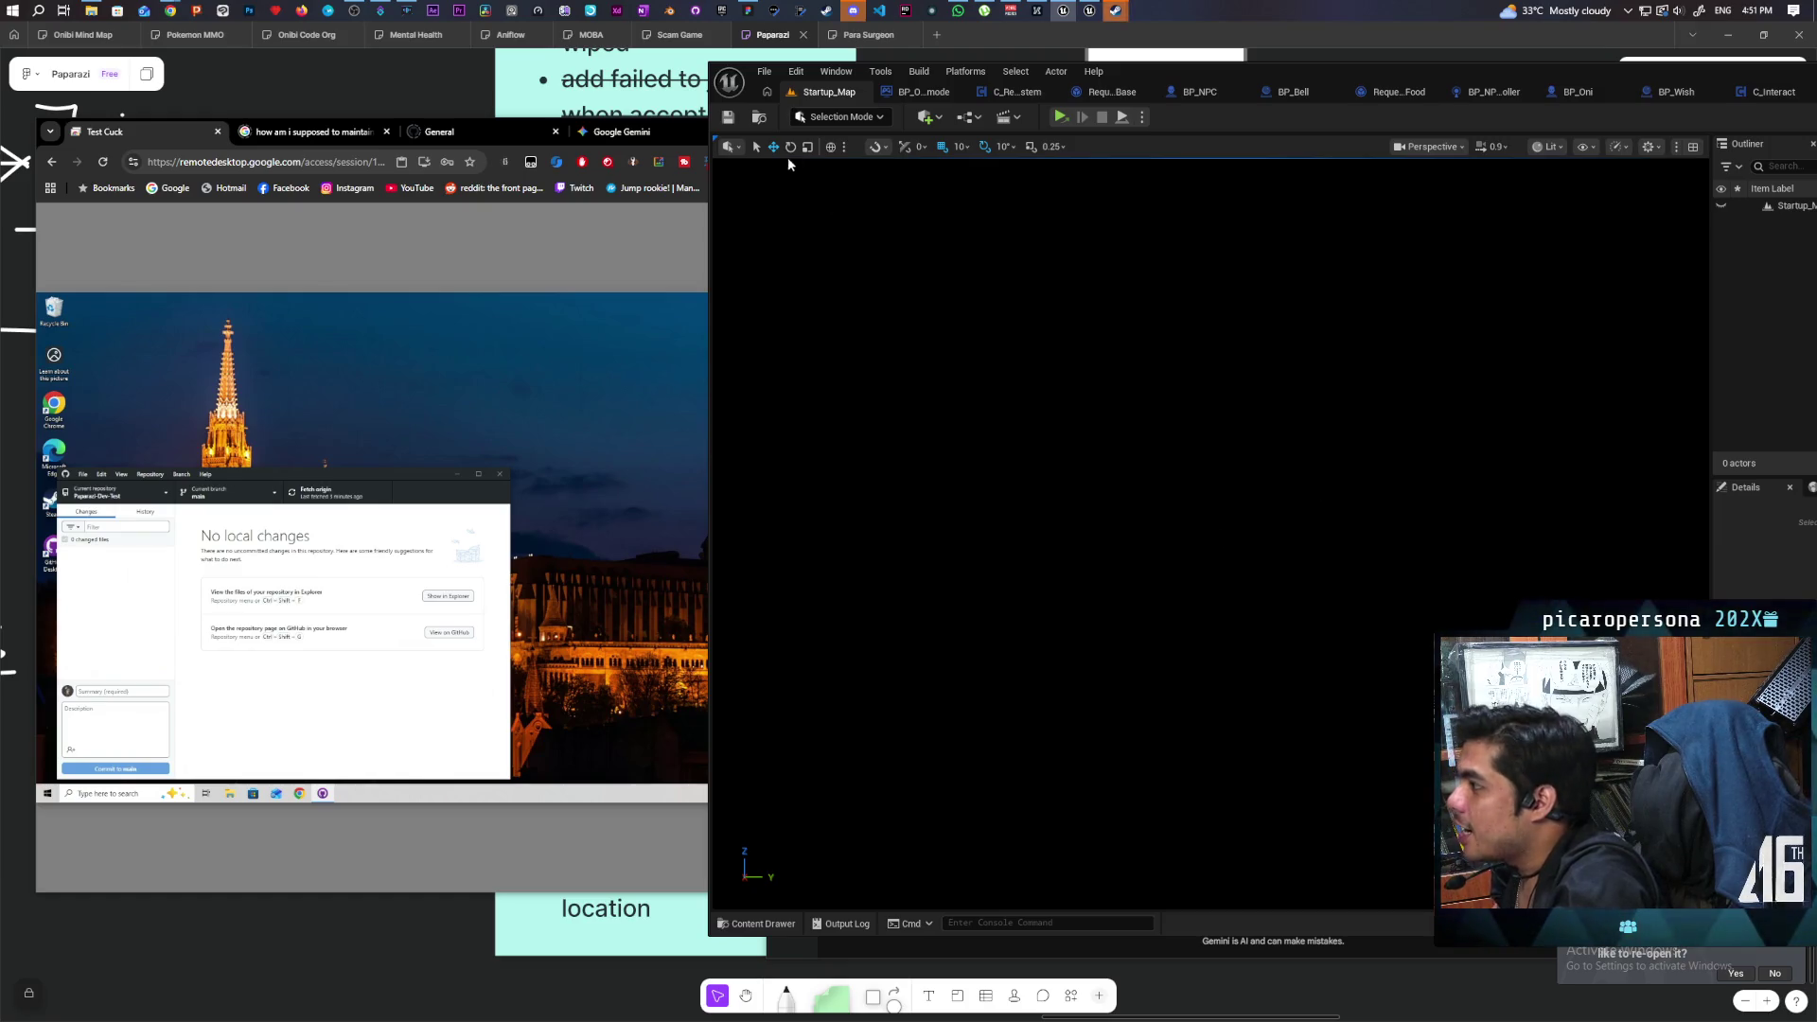
{"action": "left_click", "coordinate": [793, 74]}
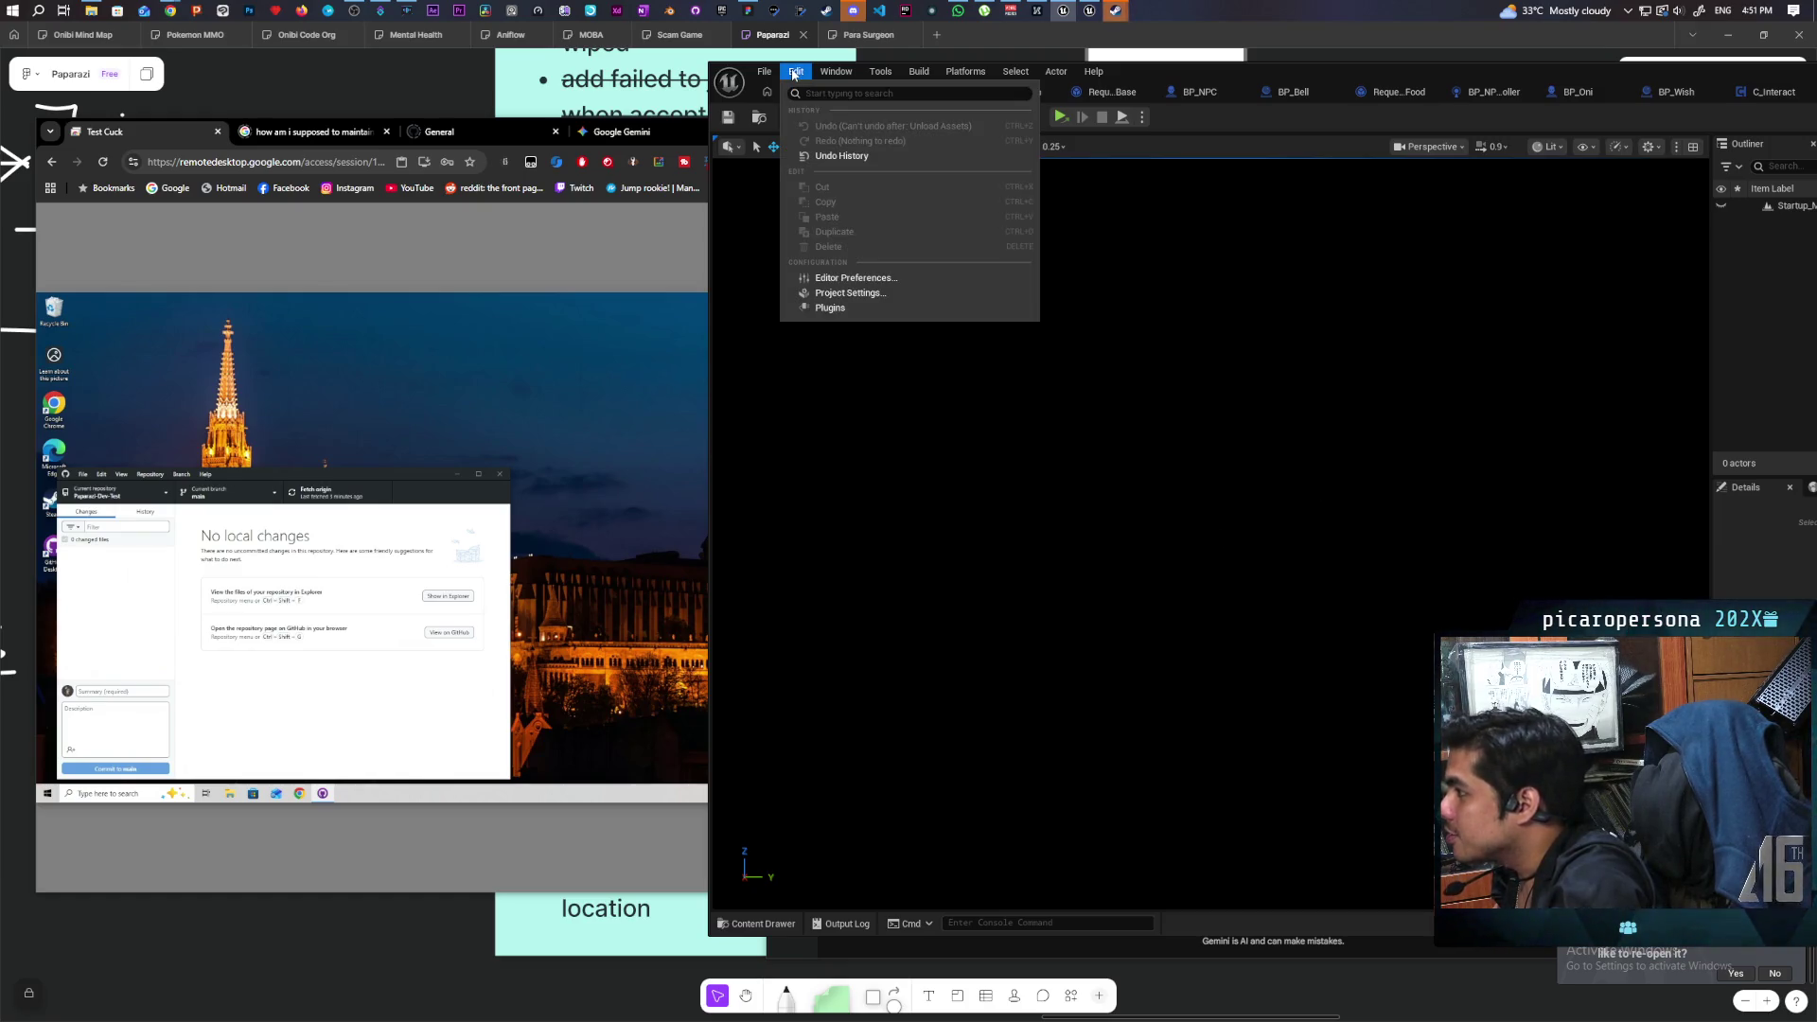
{"action": "left_click", "coordinate": [794, 74]}
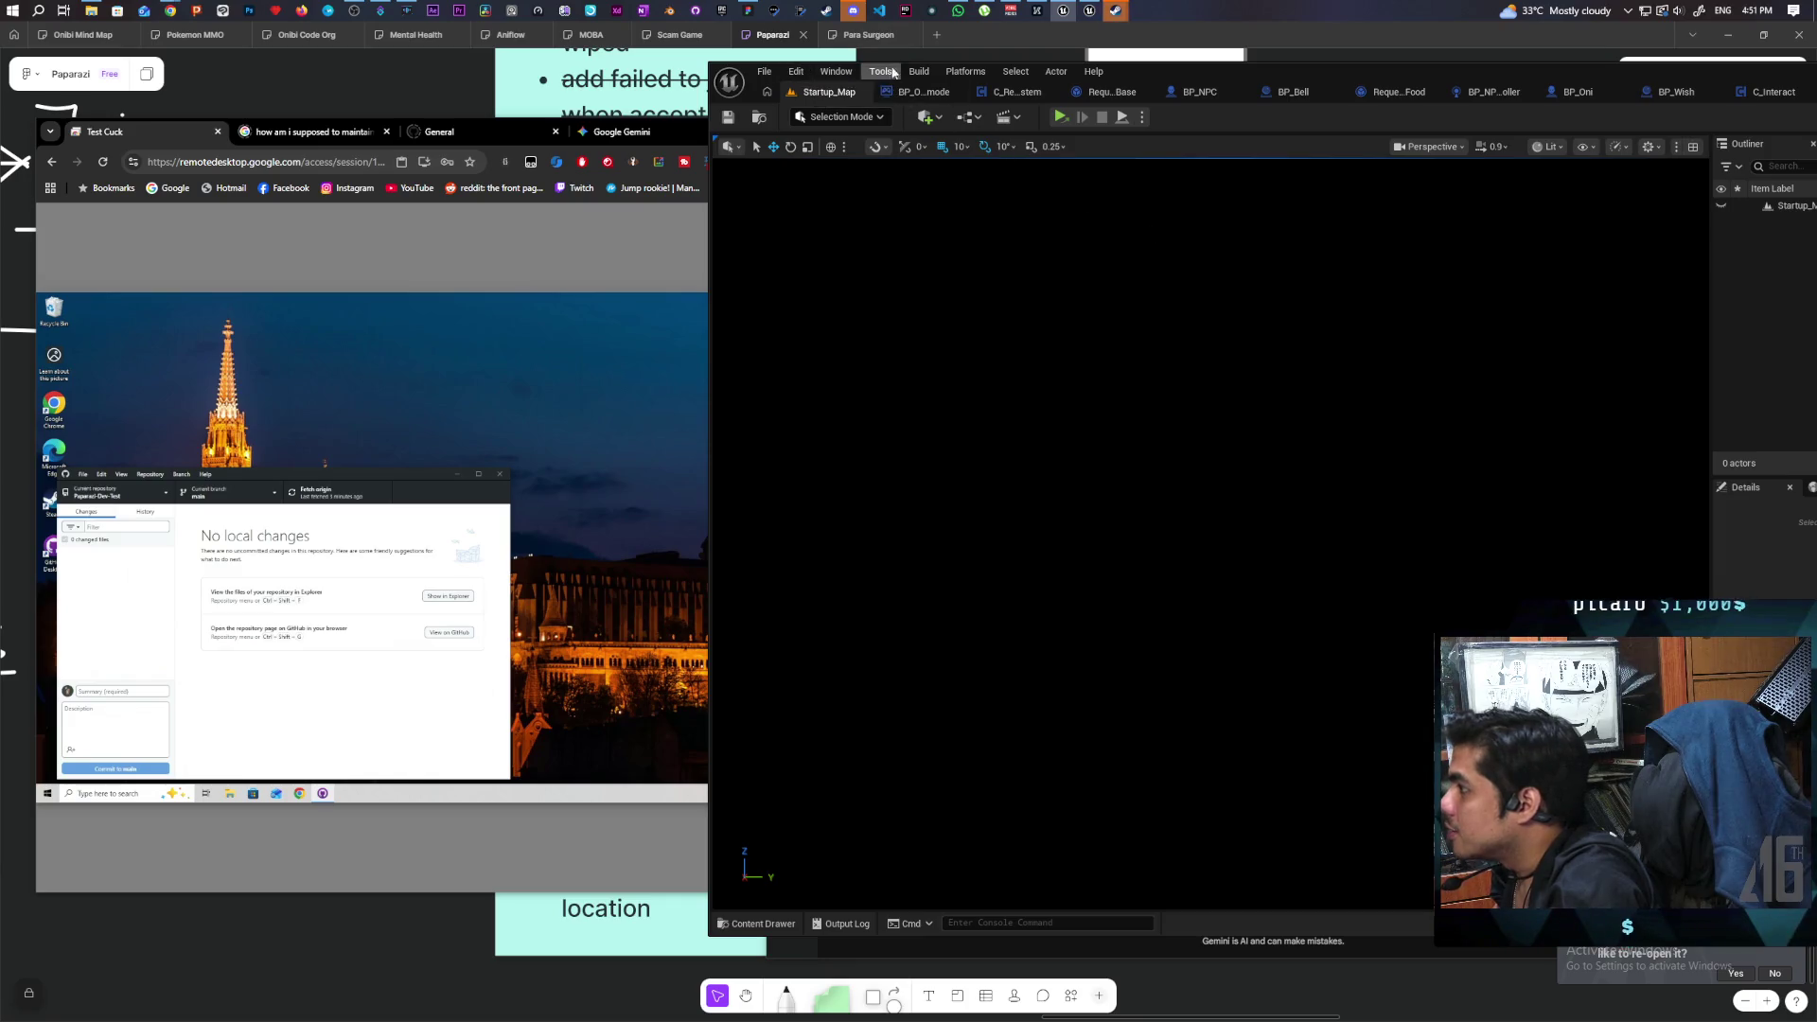
{"action": "left_click", "coordinate": [965, 71]}
Package the project for Windows into the Paparazzi Dev Test folder.
{"action": "mouse_move", "coordinate": [1032, 219]}
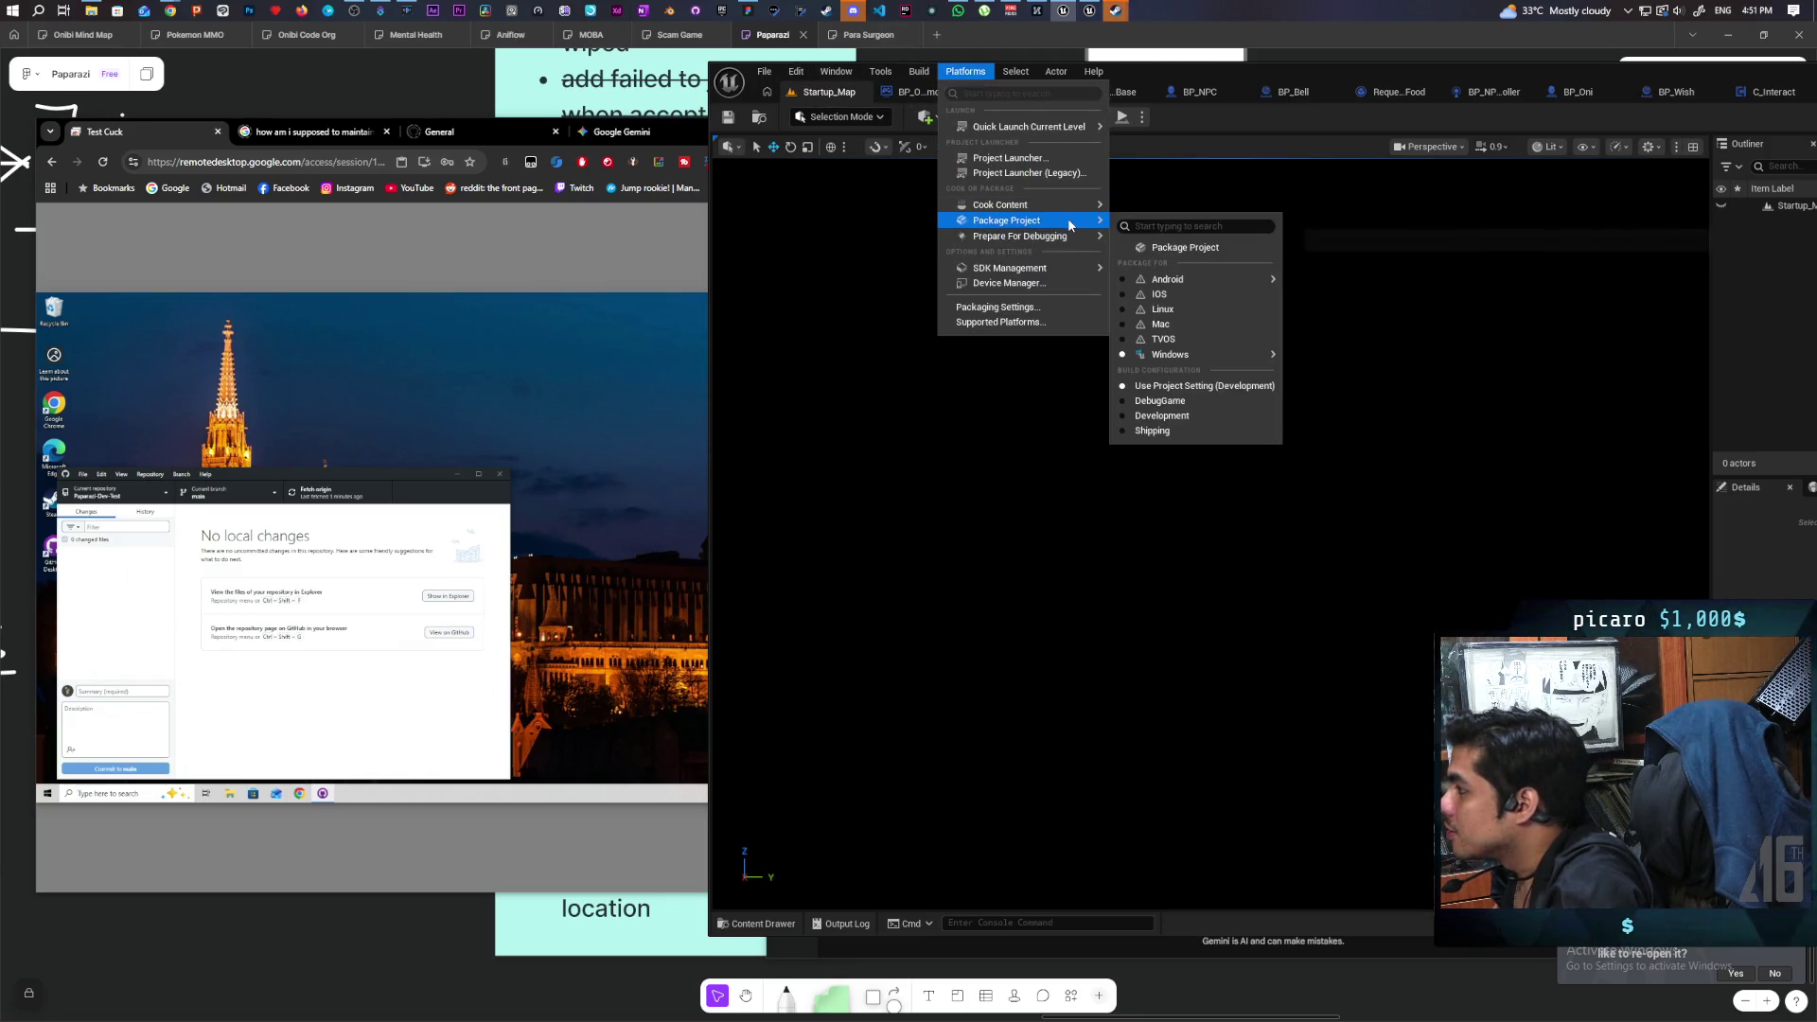
{"action": "left_click", "coordinate": [1194, 250]}
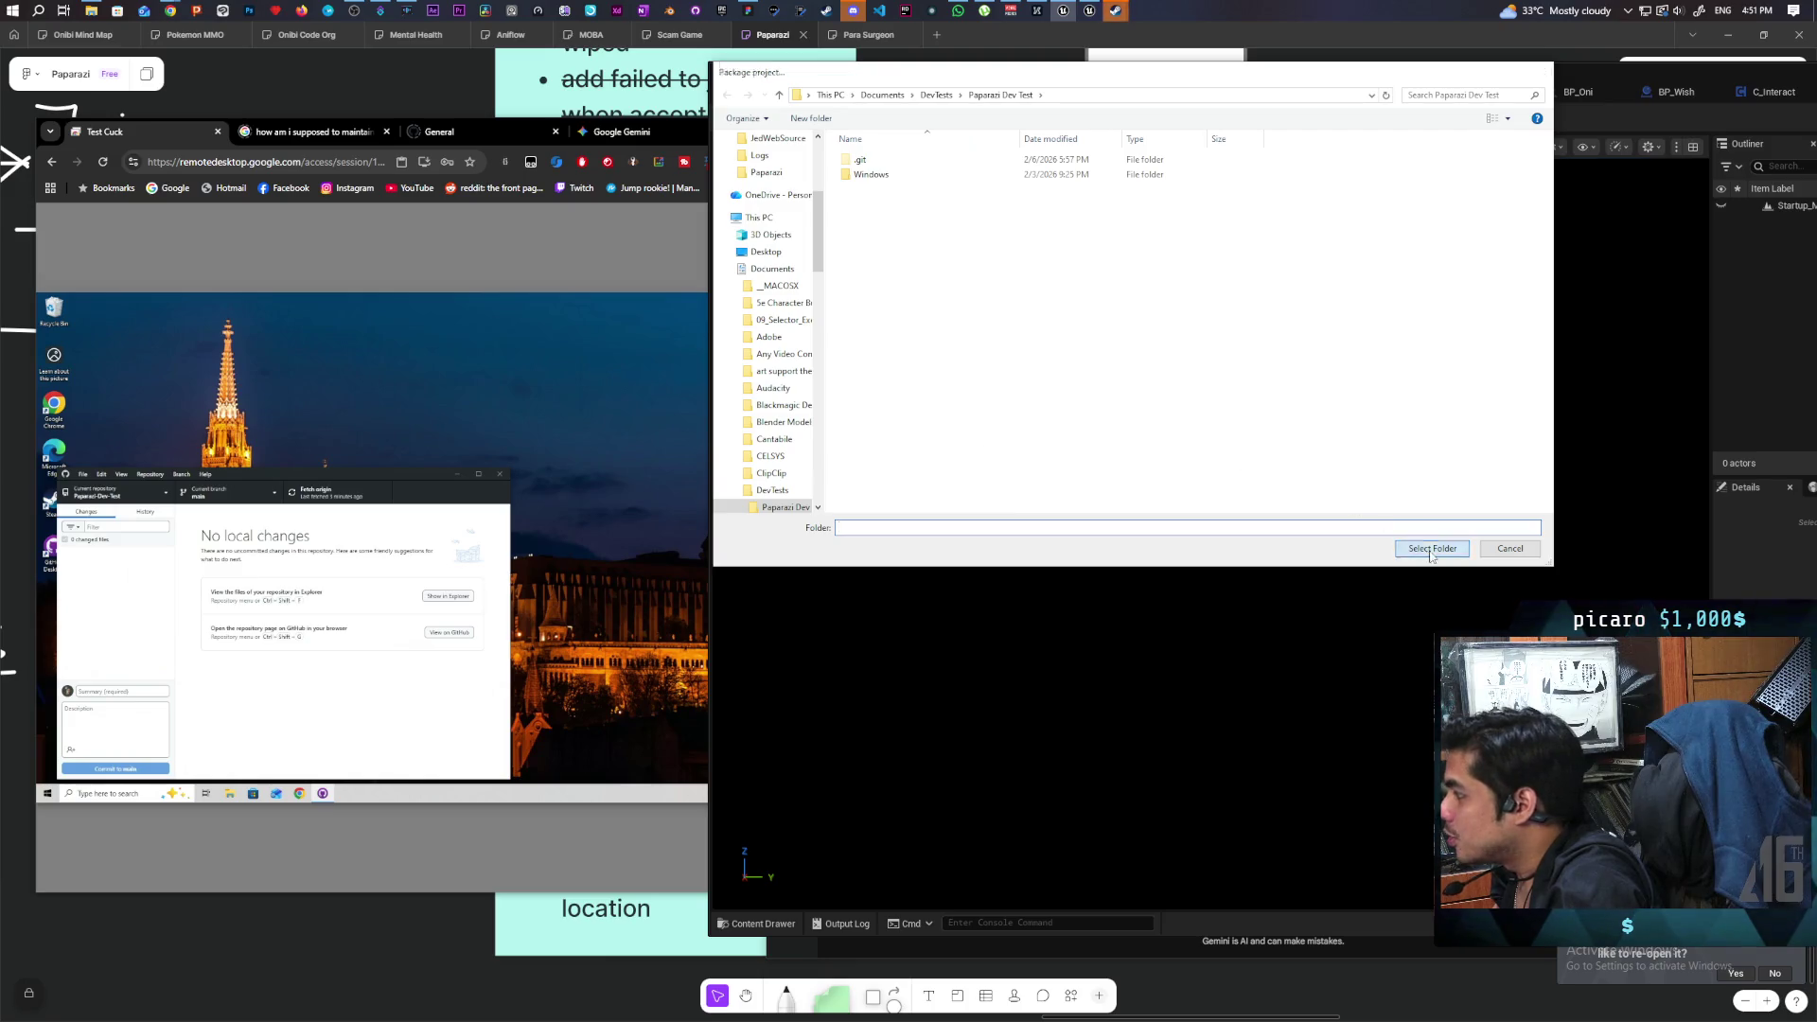
{"action": "left_click", "coordinate": [1430, 553]}
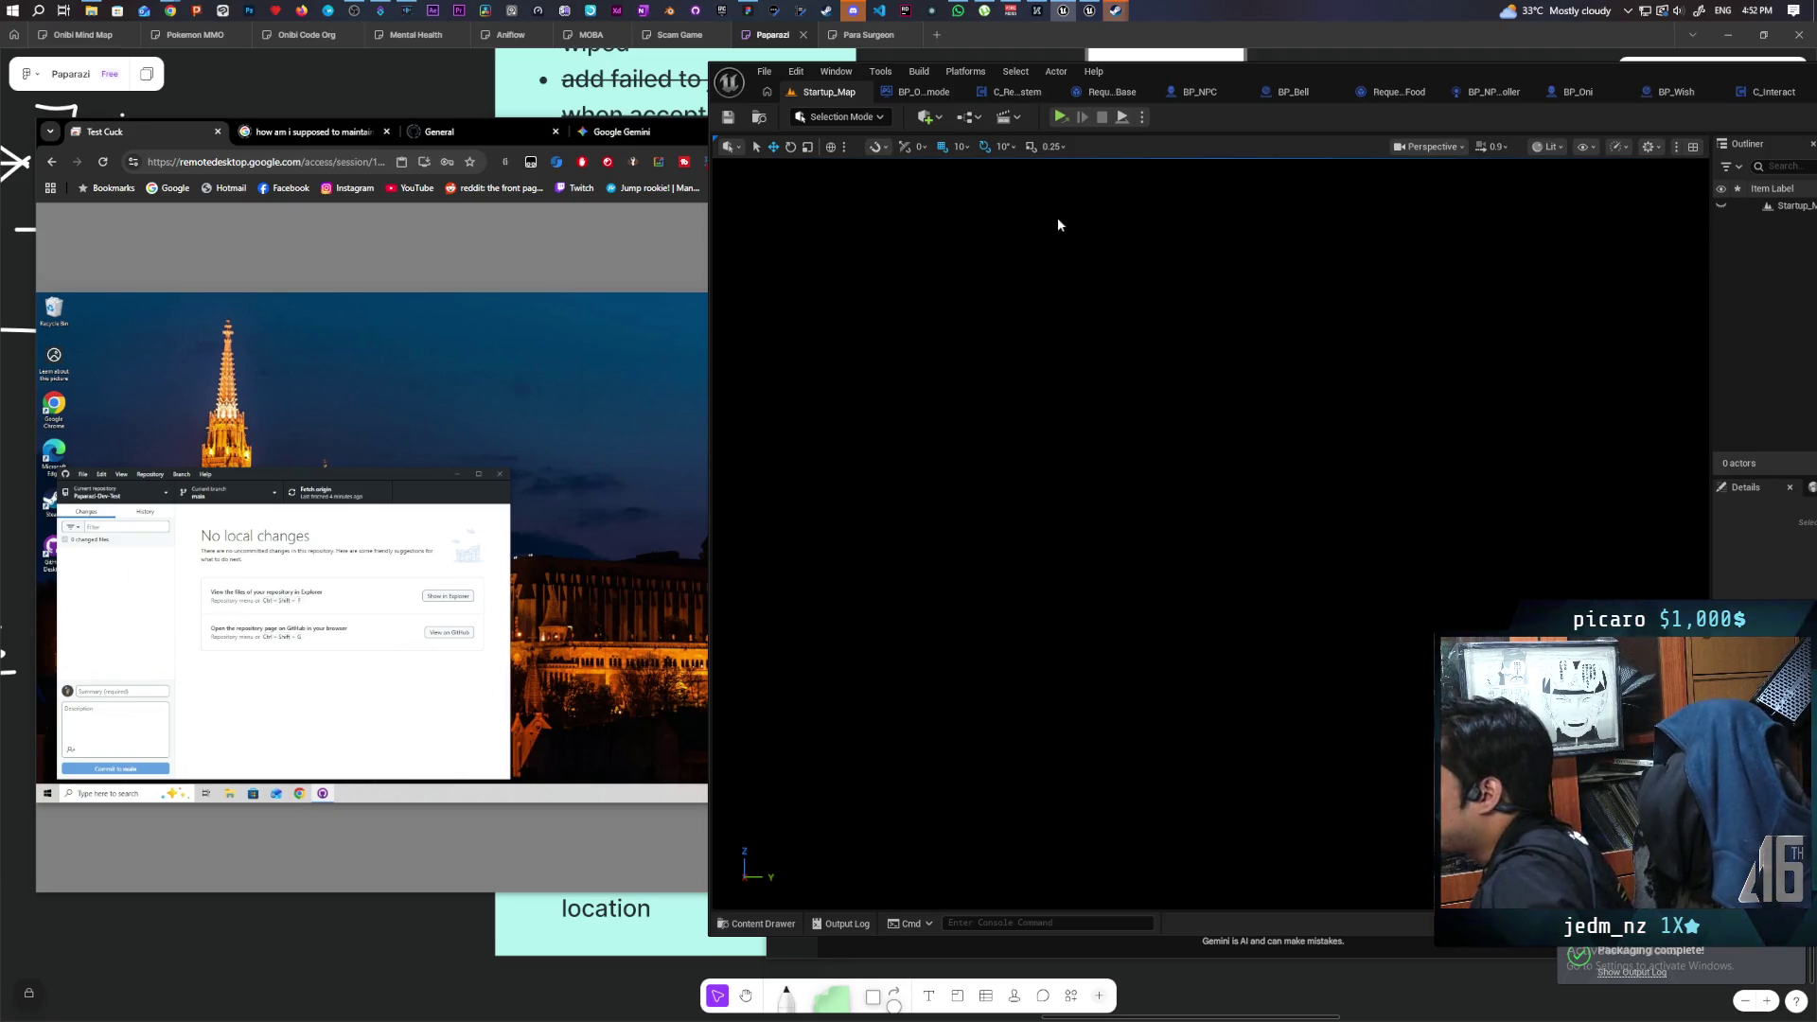
{"action": "left_click", "coordinate": [765, 74]}
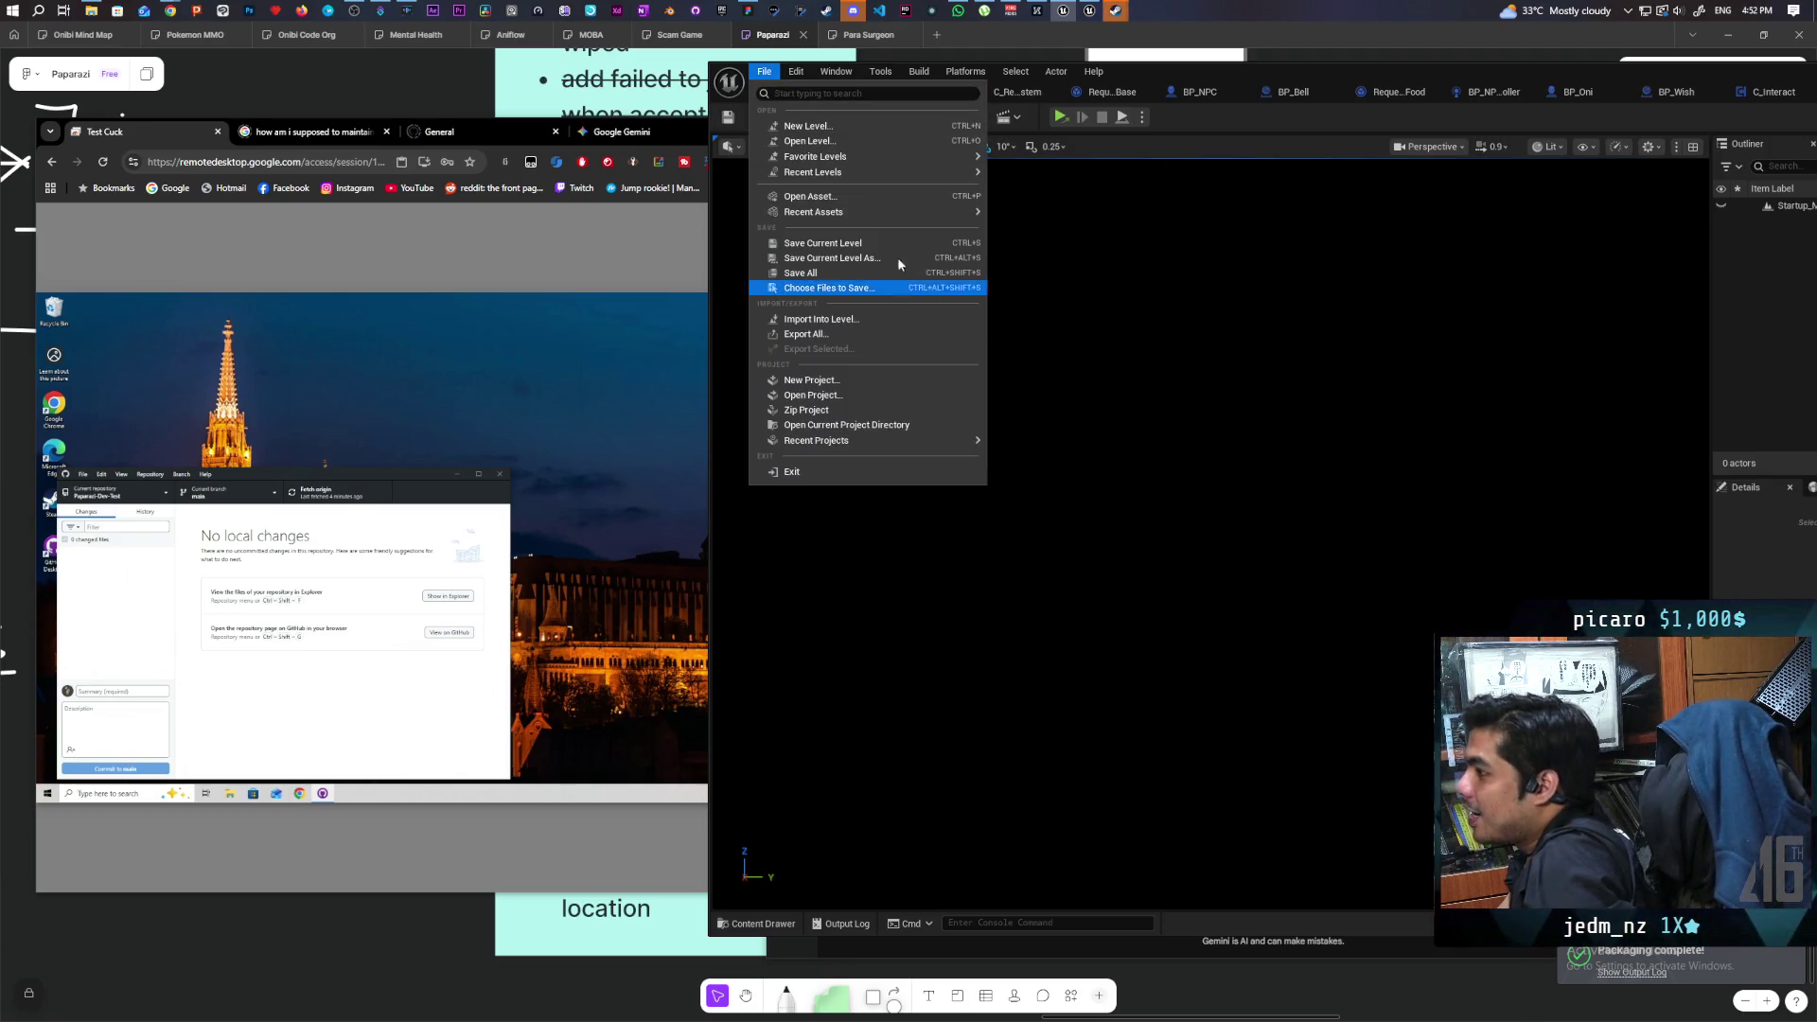
Open GreyboxLevel from favourites, hide the navmesh and view the white temple platform.
{"action": "mouse_move", "coordinate": [927, 157]}
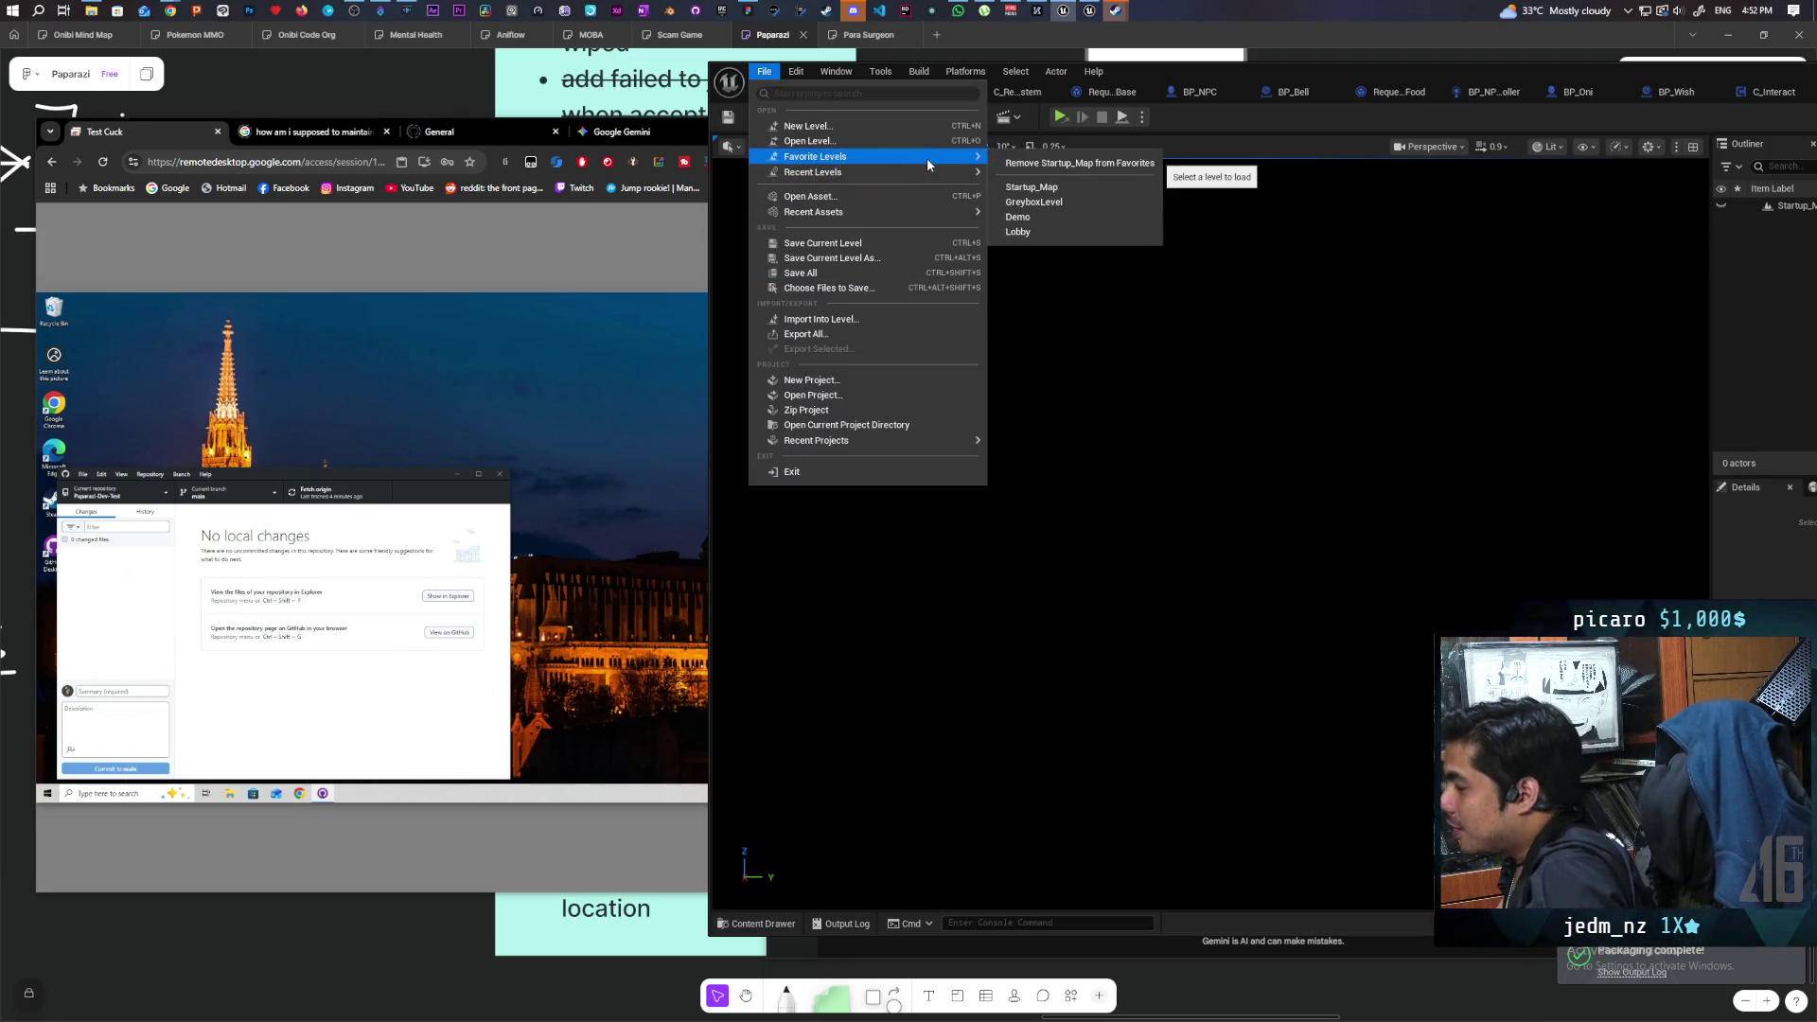
{"action": "left_click", "coordinate": [1079, 202]}
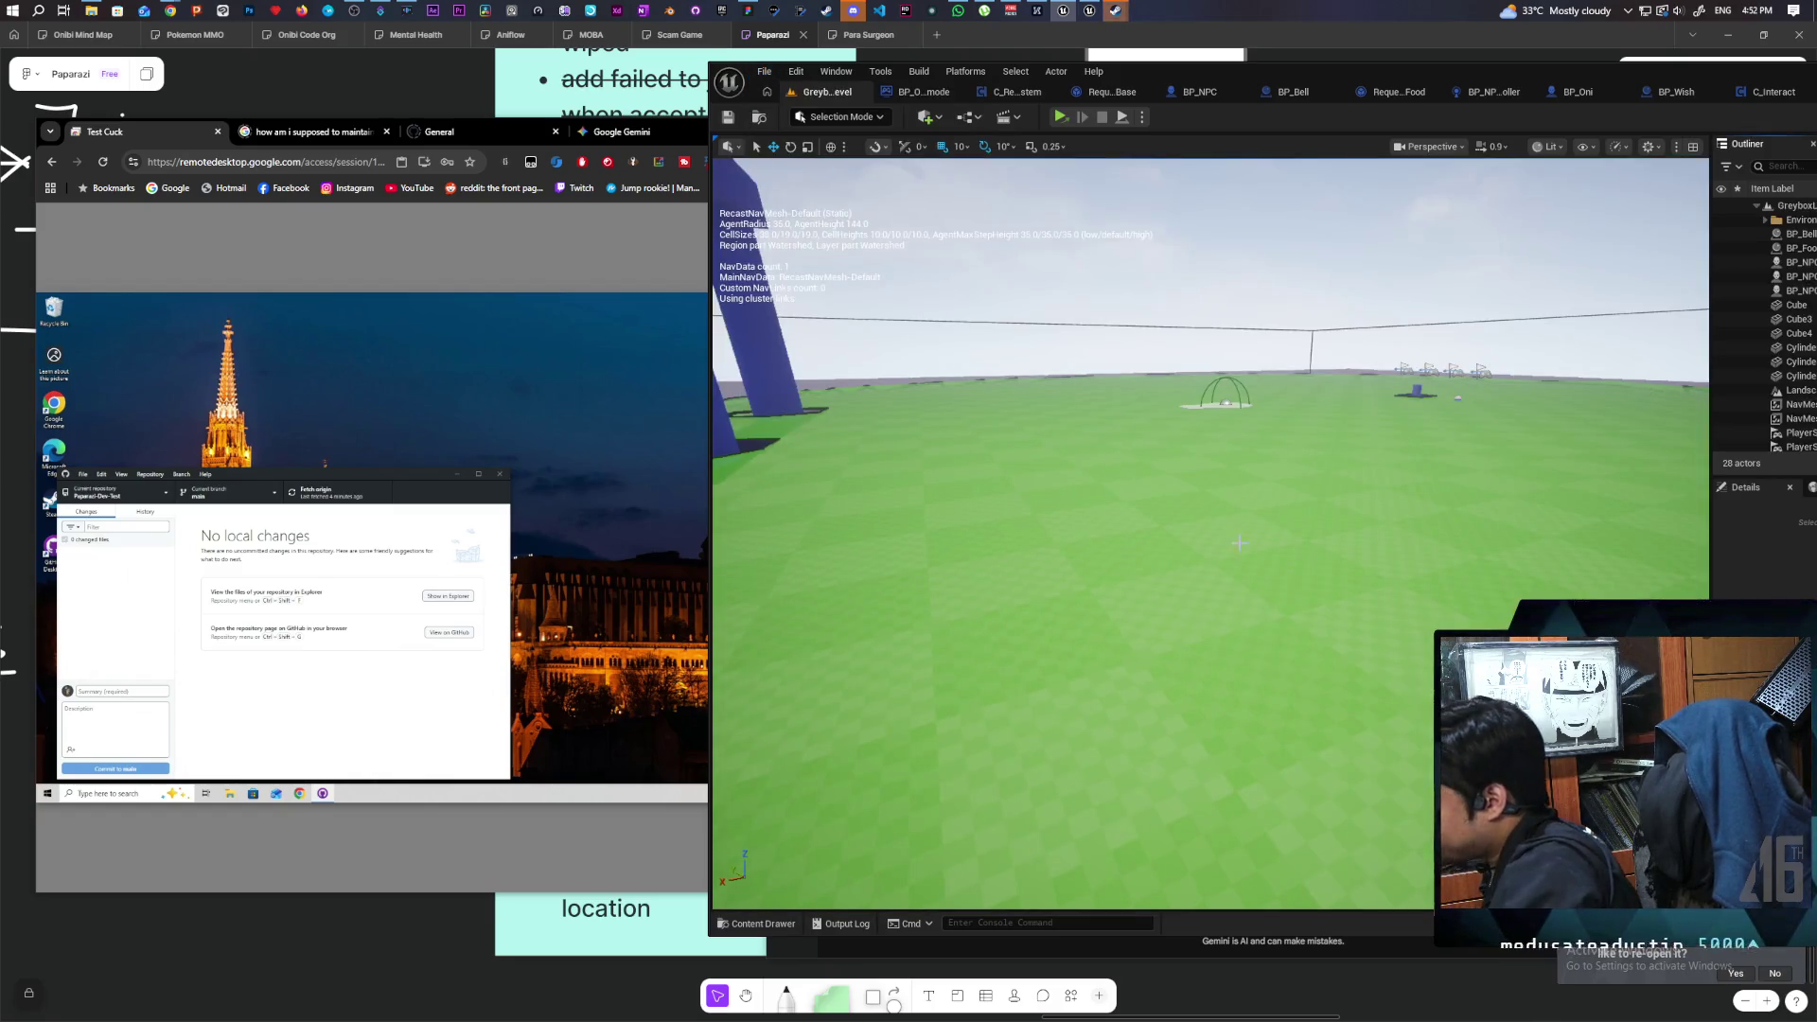
{"action": "key", "text": "p"}
{"action": "mouse_move", "coordinate": [1275, 729]}
{"action": "left_mouse_down"}
{"action": "mouse_move", "coordinate": [1670, 479]}
{"action": "mouse_move", "coordinate": [1045, 785]}
{"action": "left_mouse_up"}
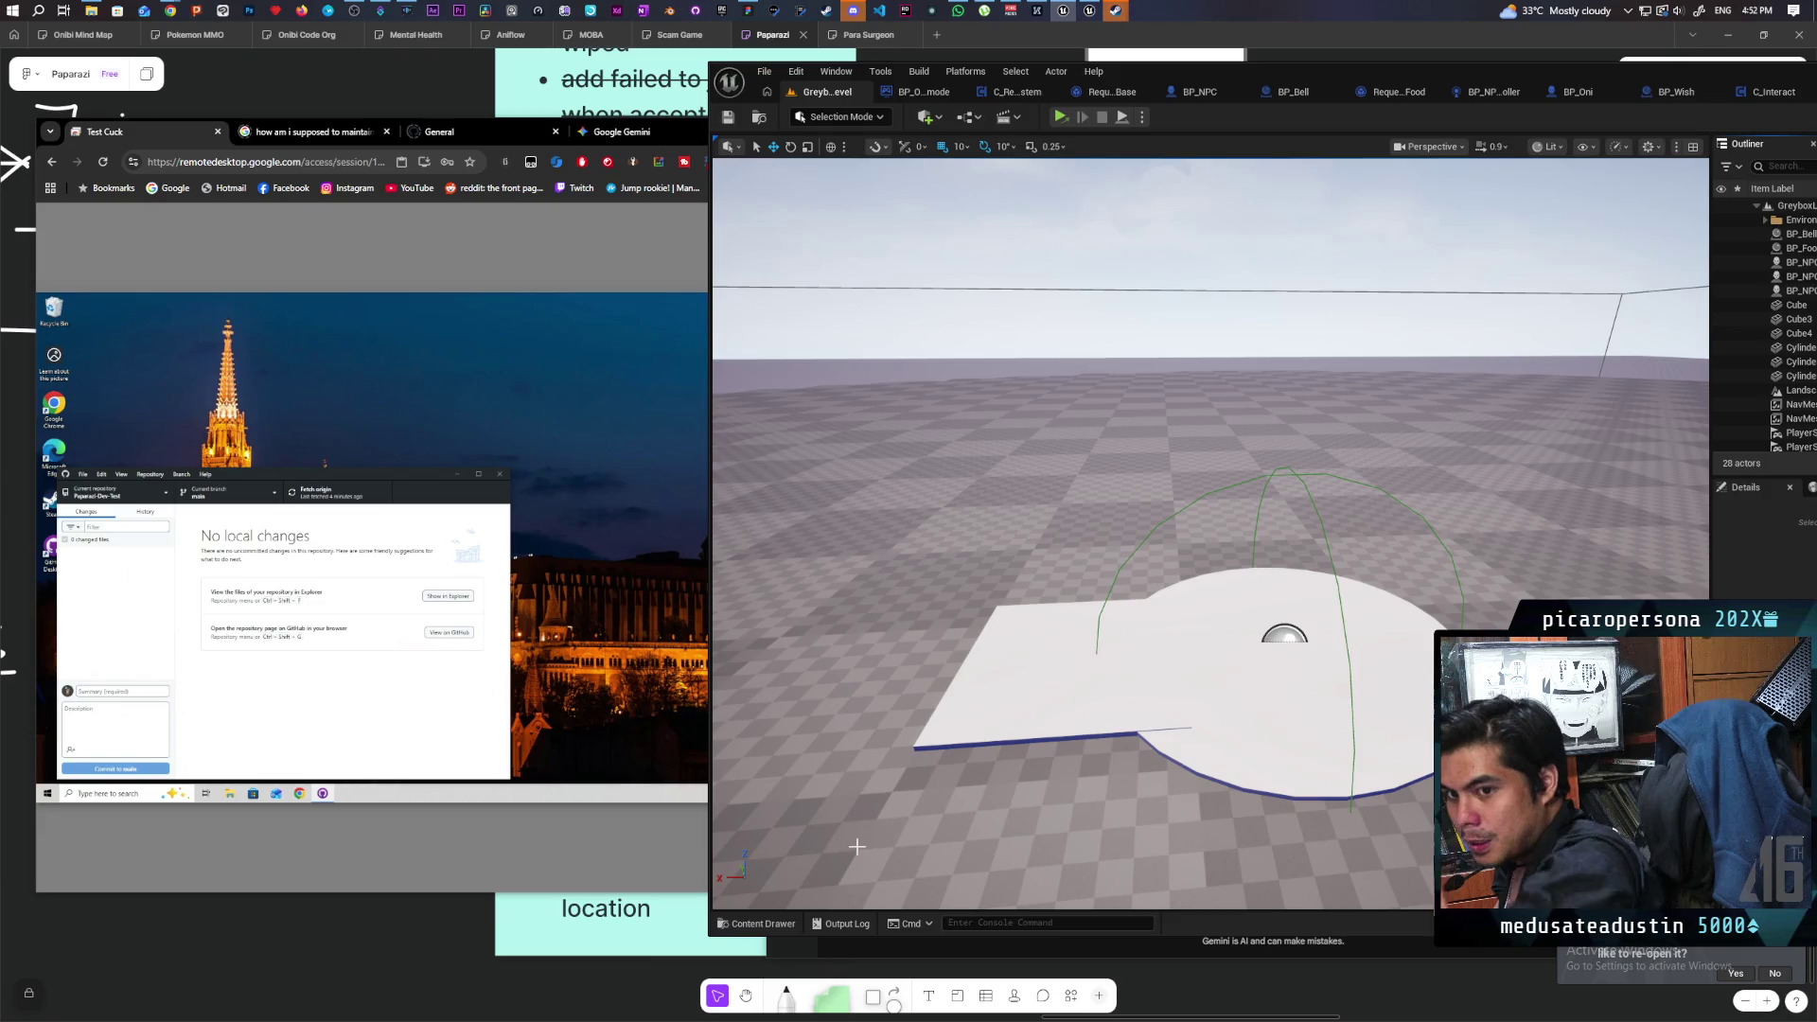
{"action": "left_click", "coordinate": [755, 923]}
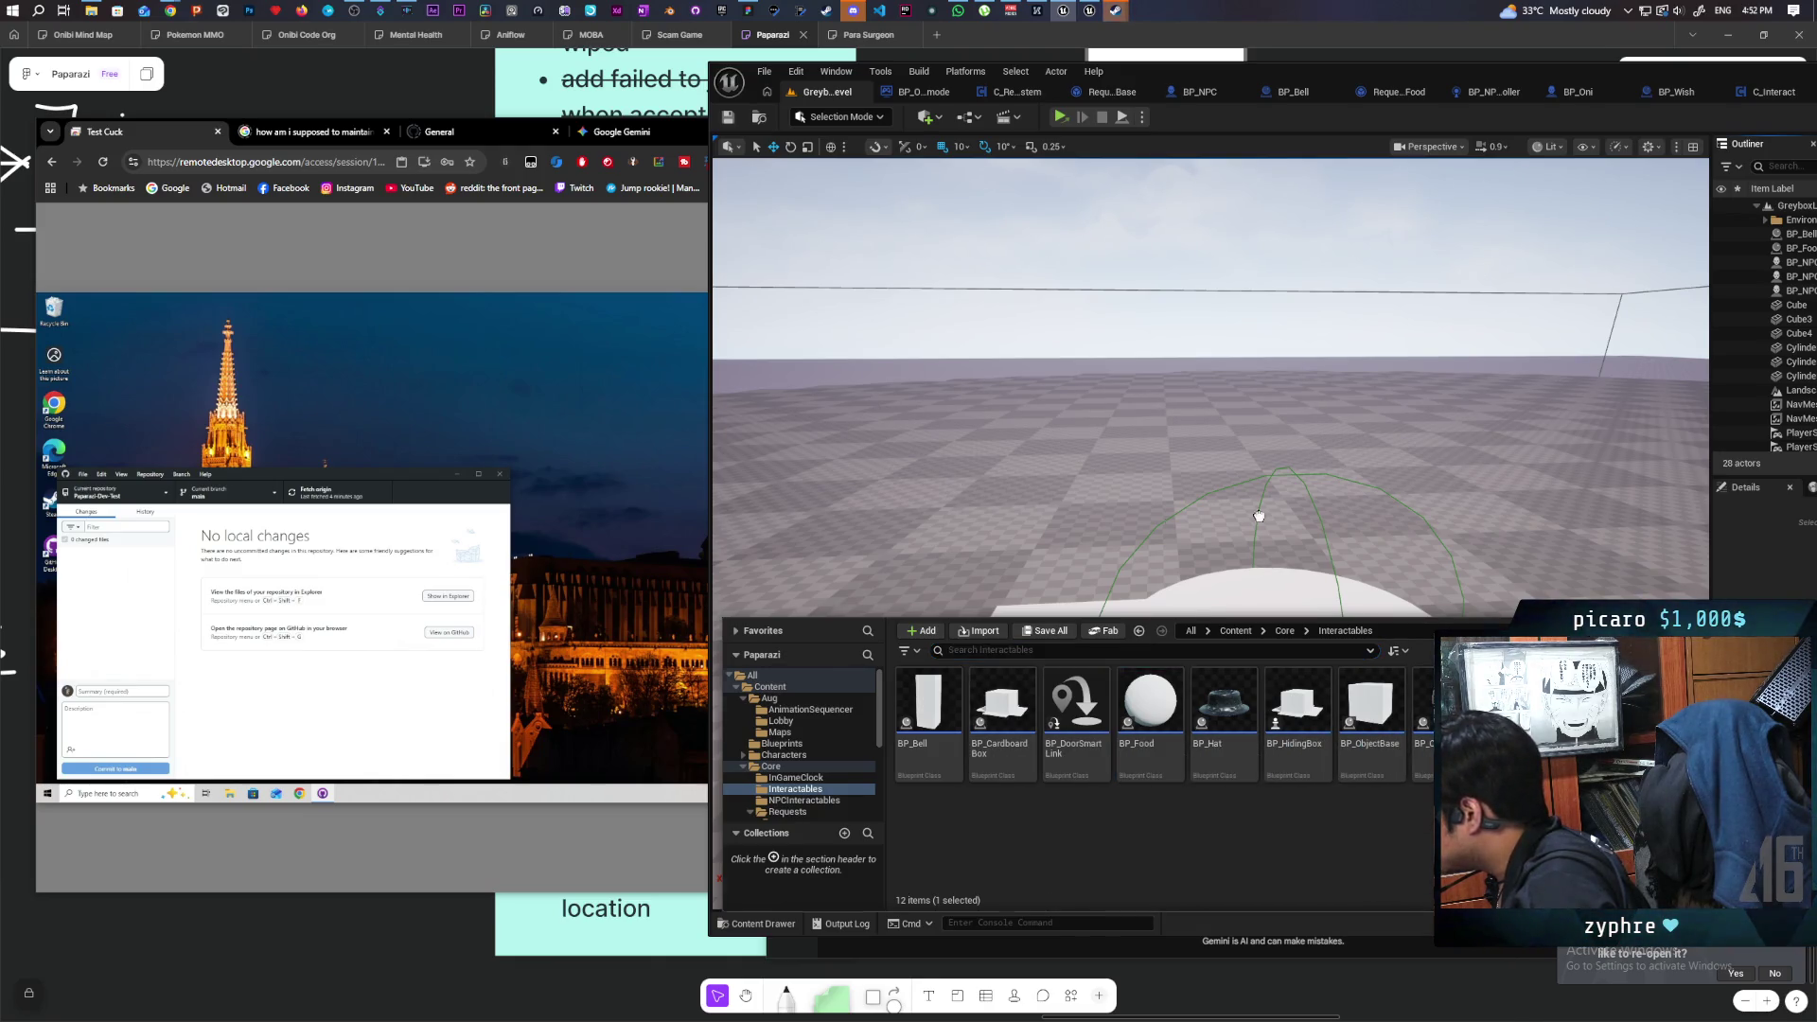
{"action": "left_click", "coordinate": [1243, 722]}
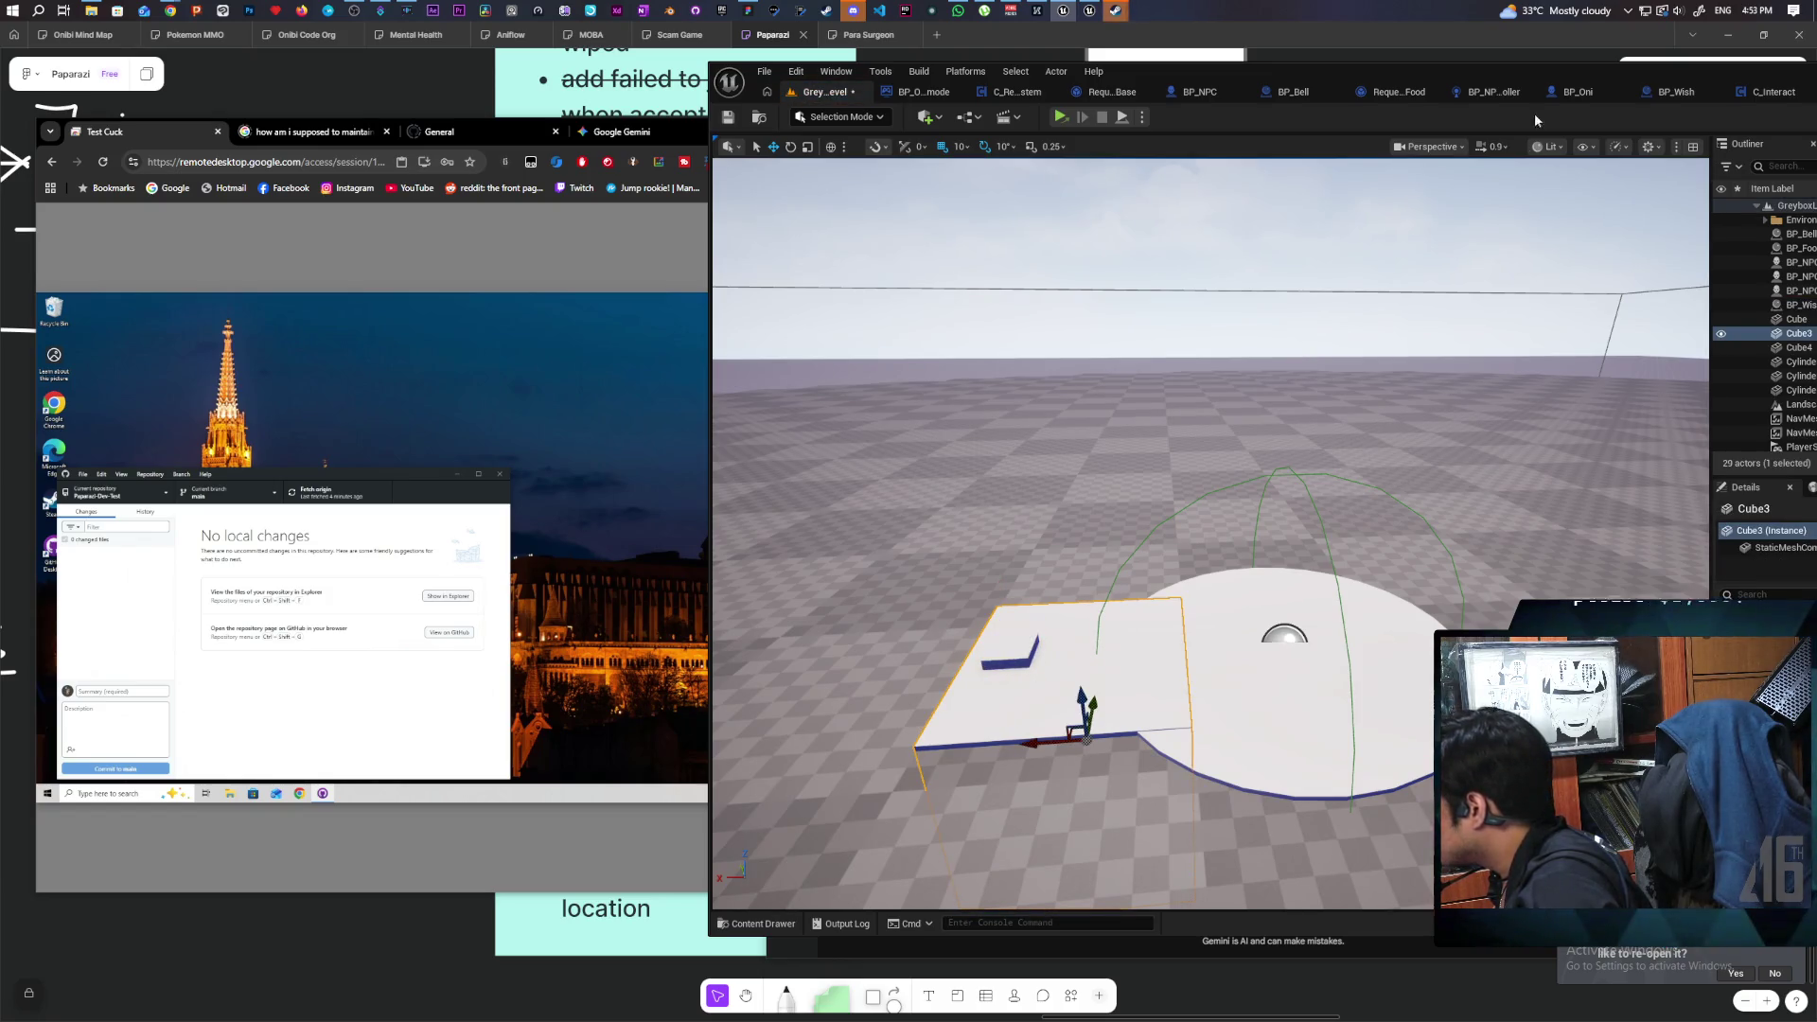
{"action": "key", "text": "super+Up"}
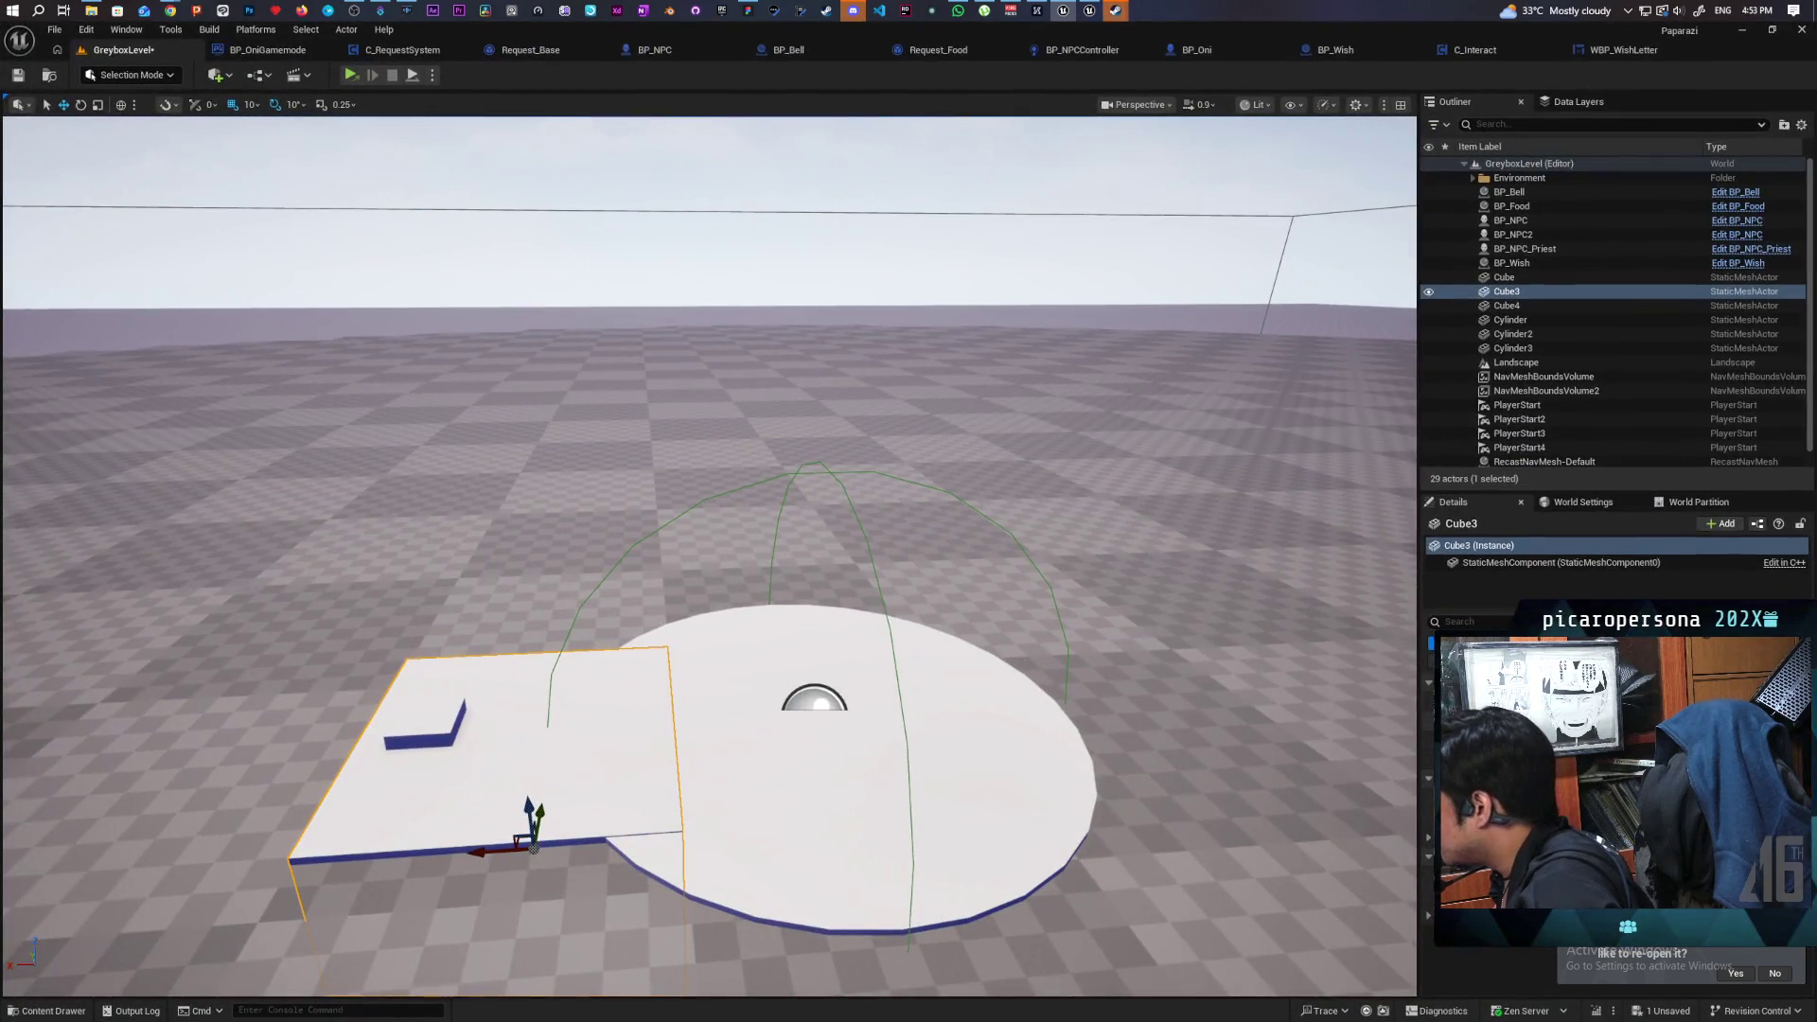
Inspect the BP_Wish cube above the Cube3 slab, then delete it from the level.
{"action": "left_click", "coordinate": [529, 828]}
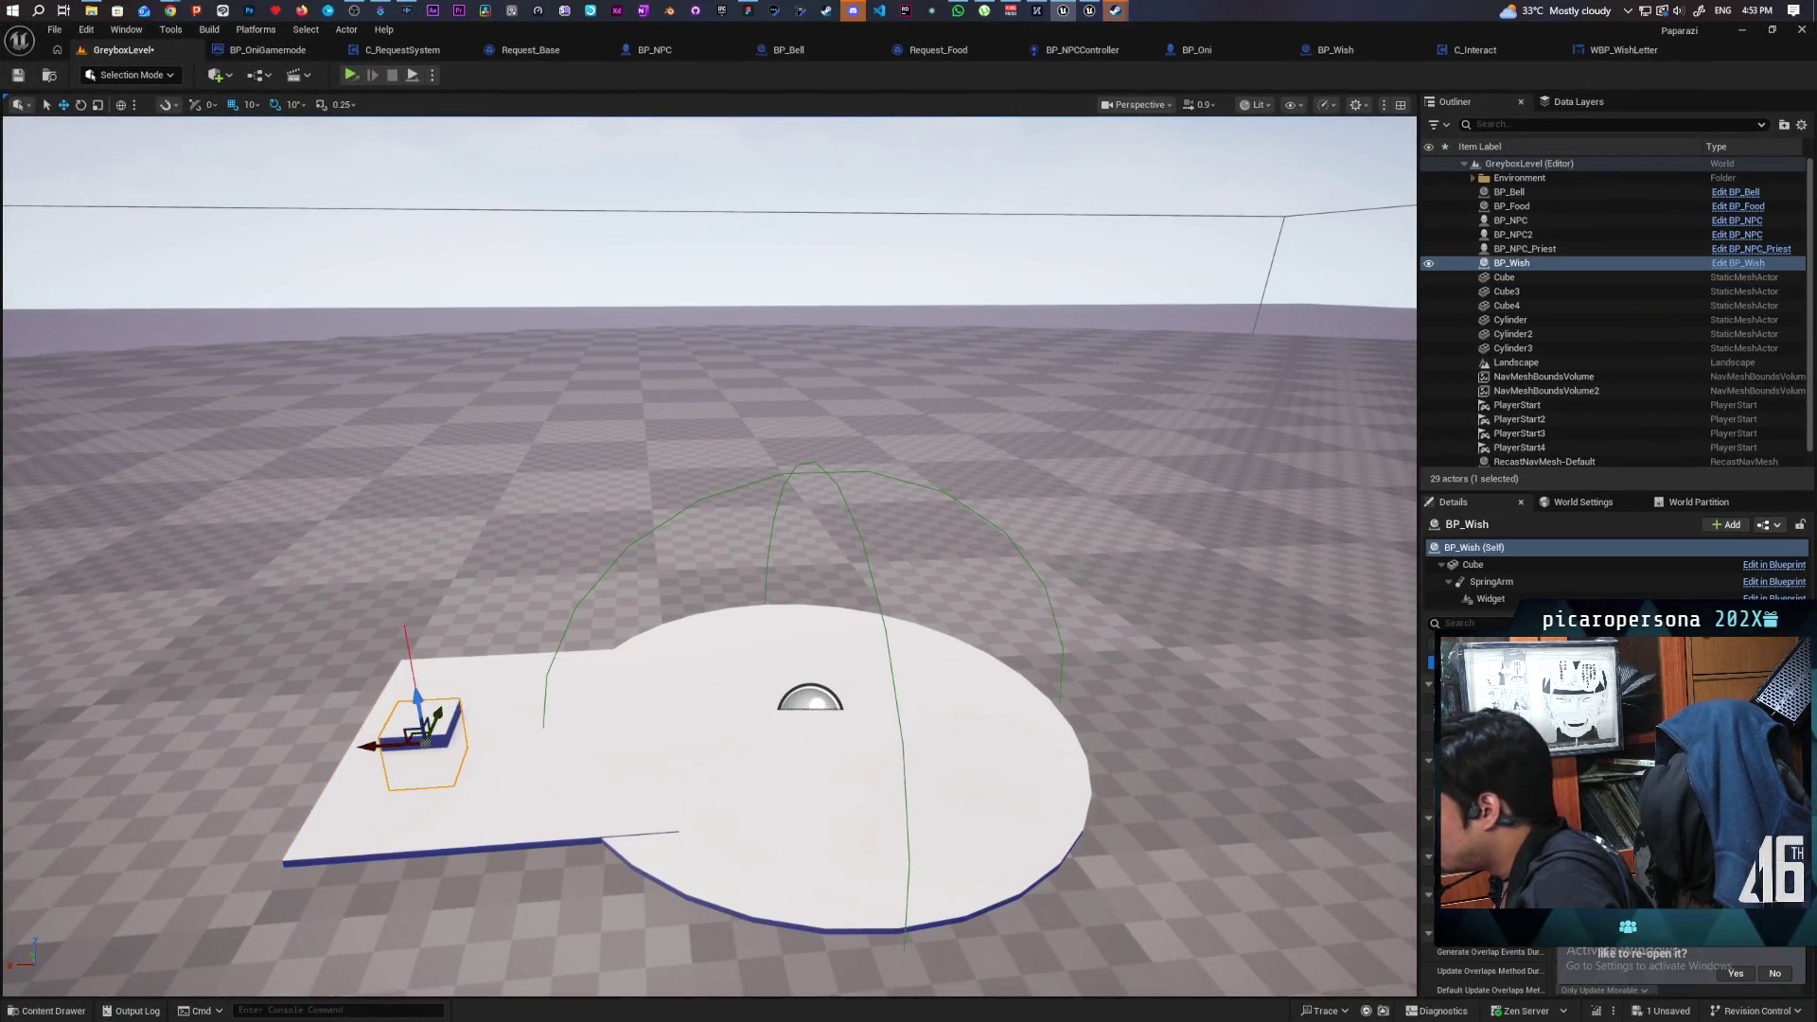
{"action": "left_click_drag", "start_coordinate": [526, 810], "coordinate": [480, 648]}
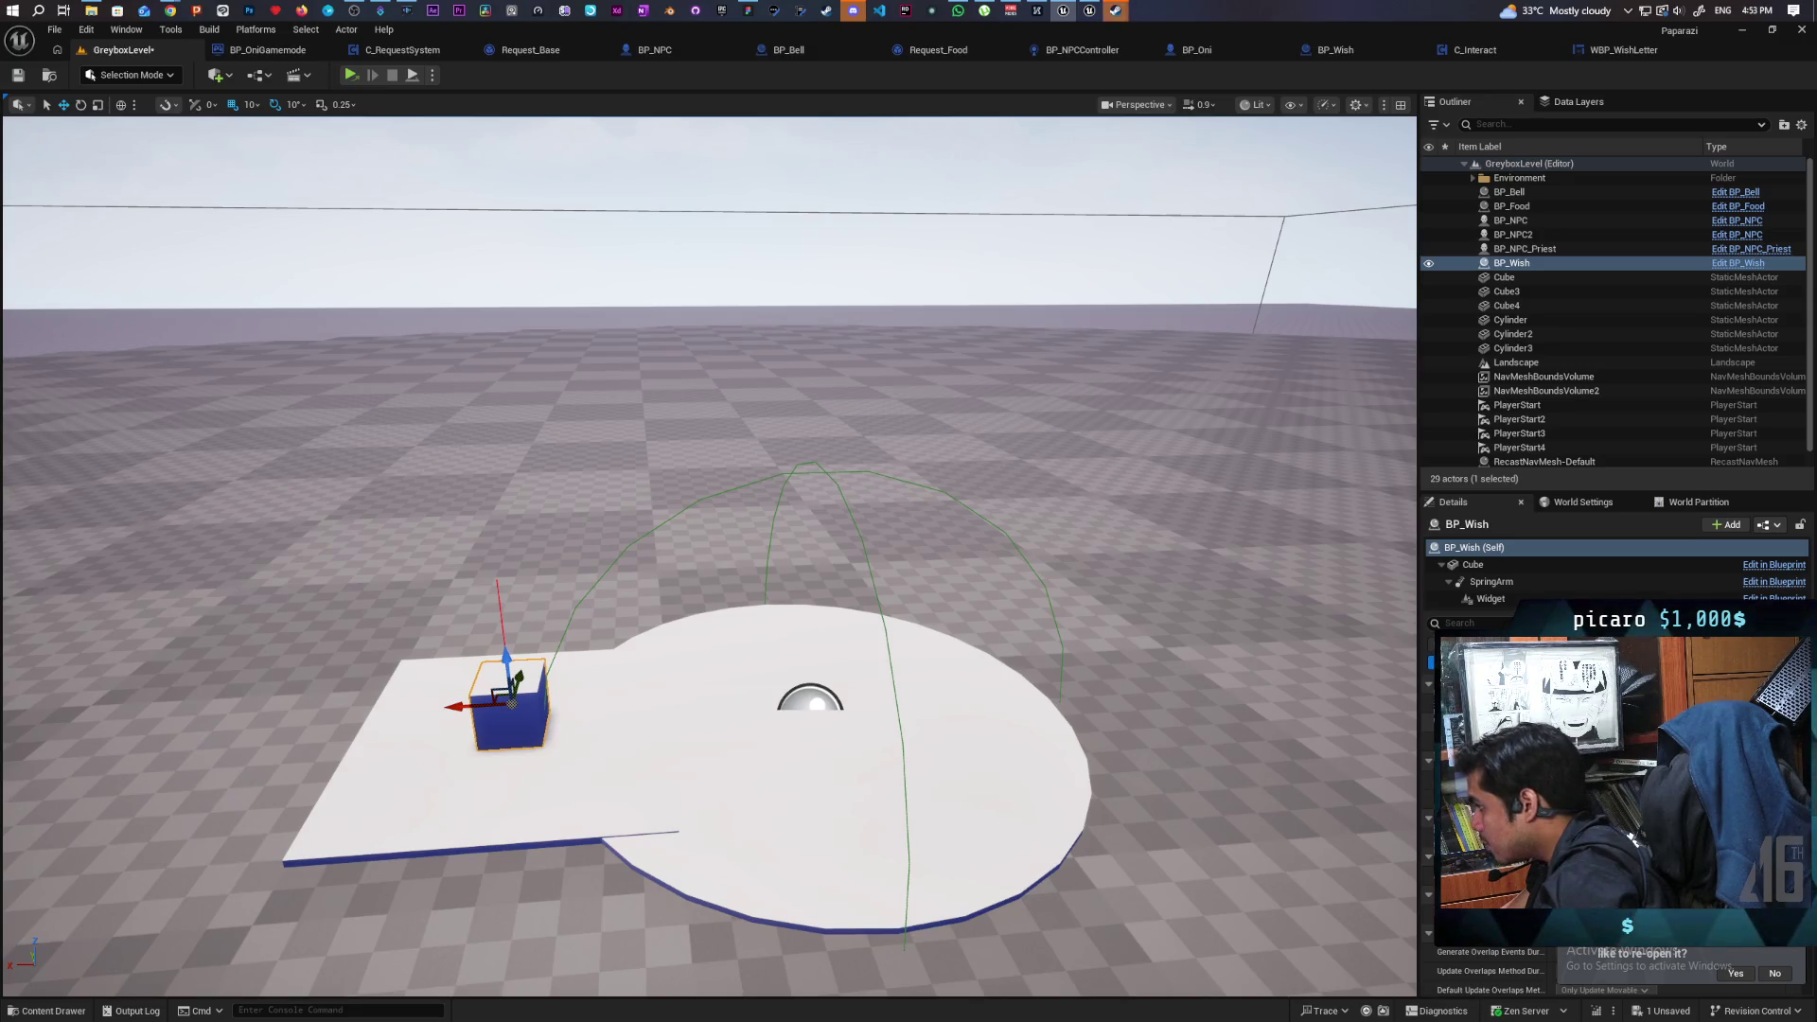
{"action": "left_click", "coordinate": [450, 808]}
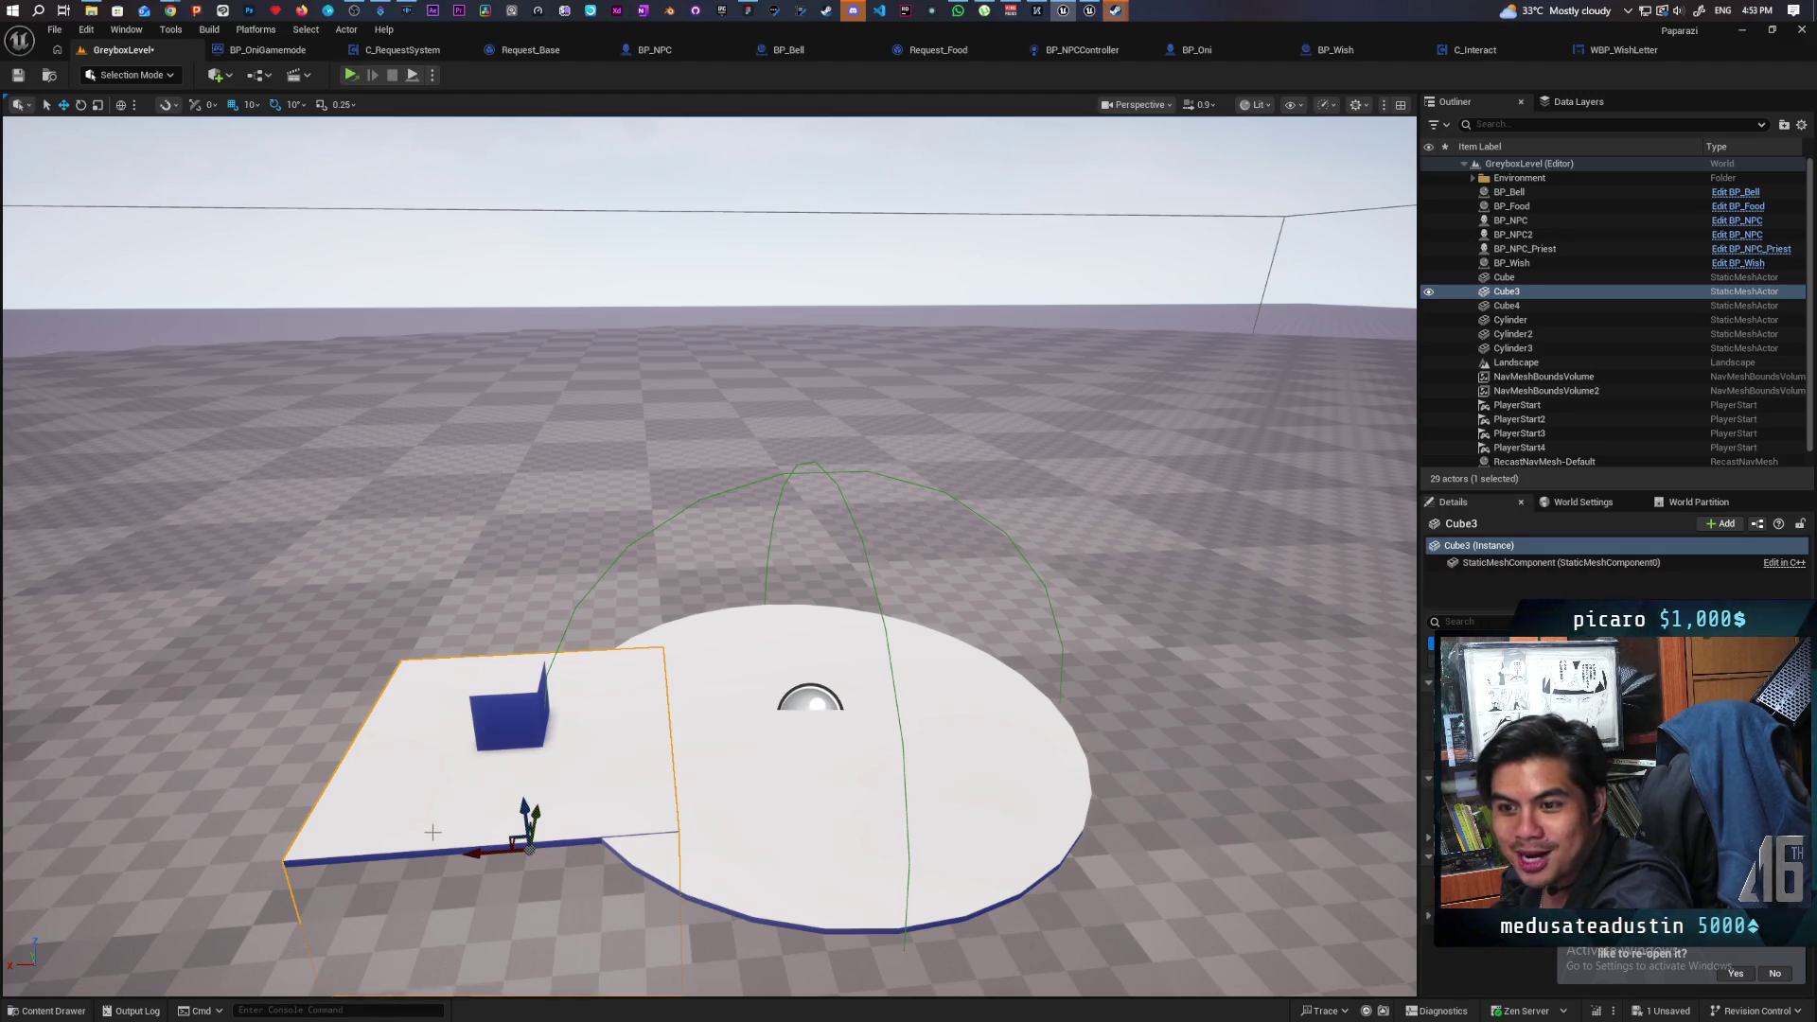
{"action": "left_click", "coordinate": [477, 726]}
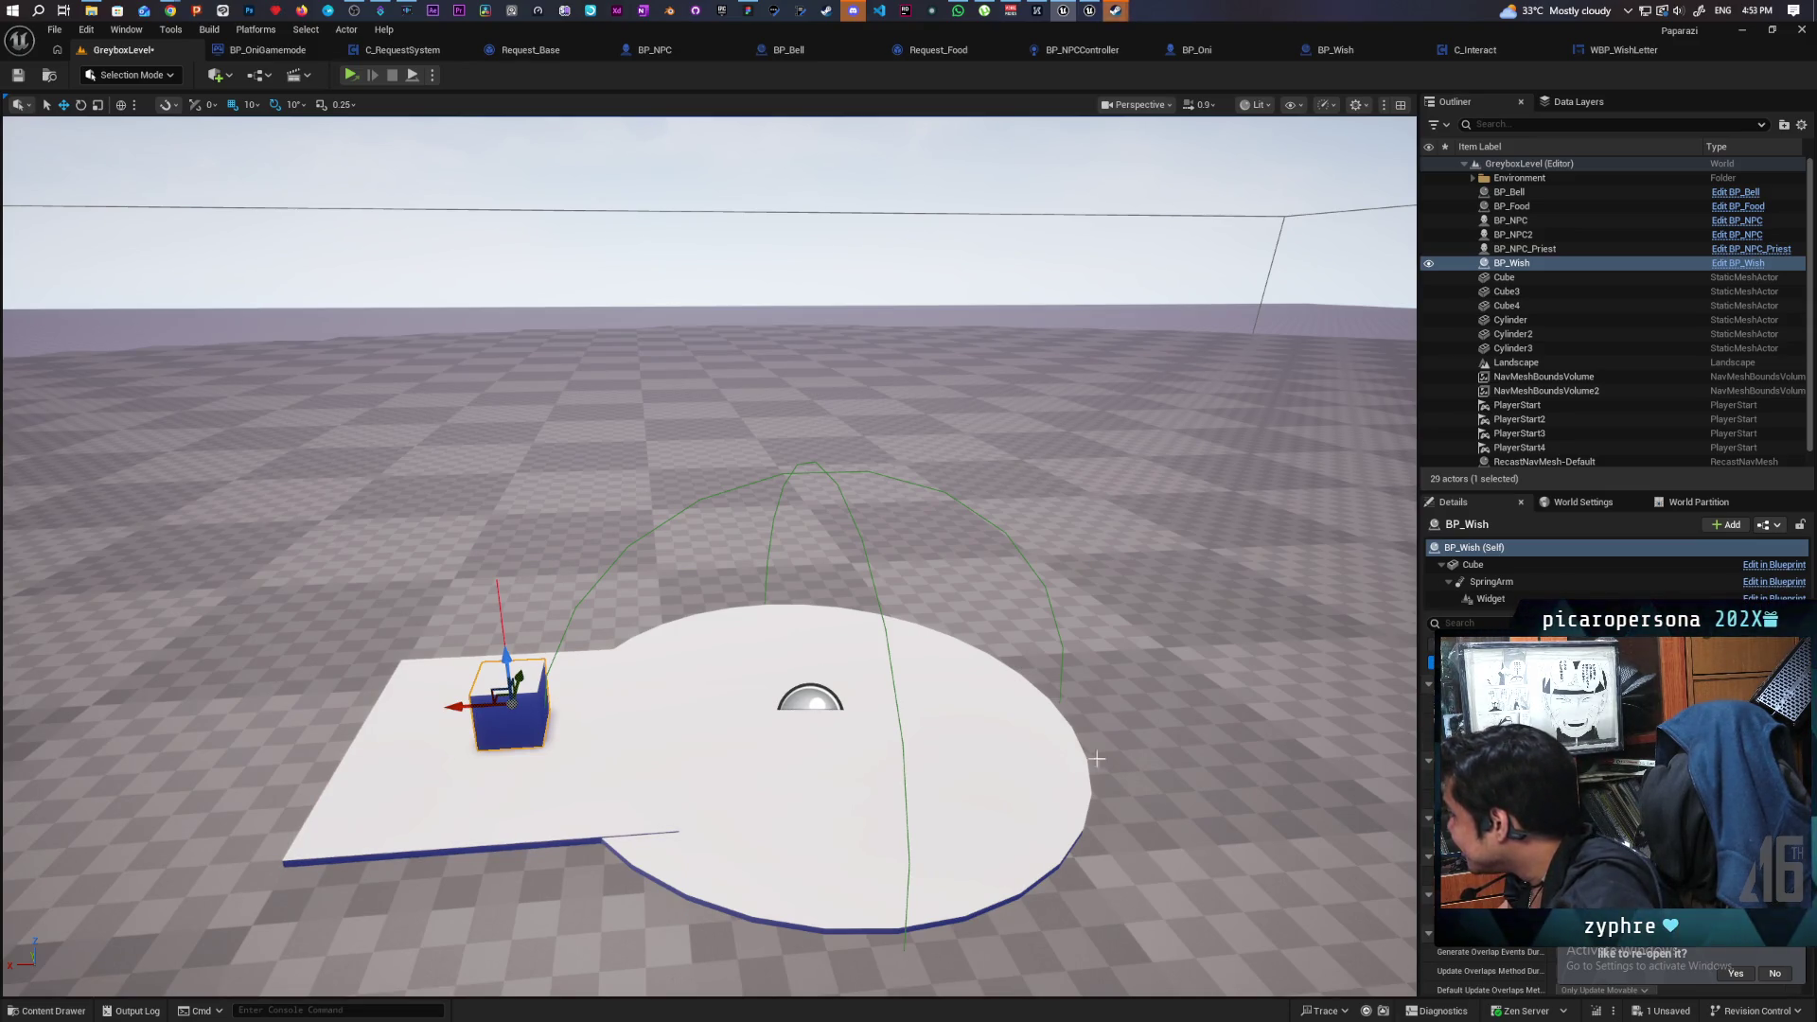
{"action": "left_click", "coordinate": [471, 797]}
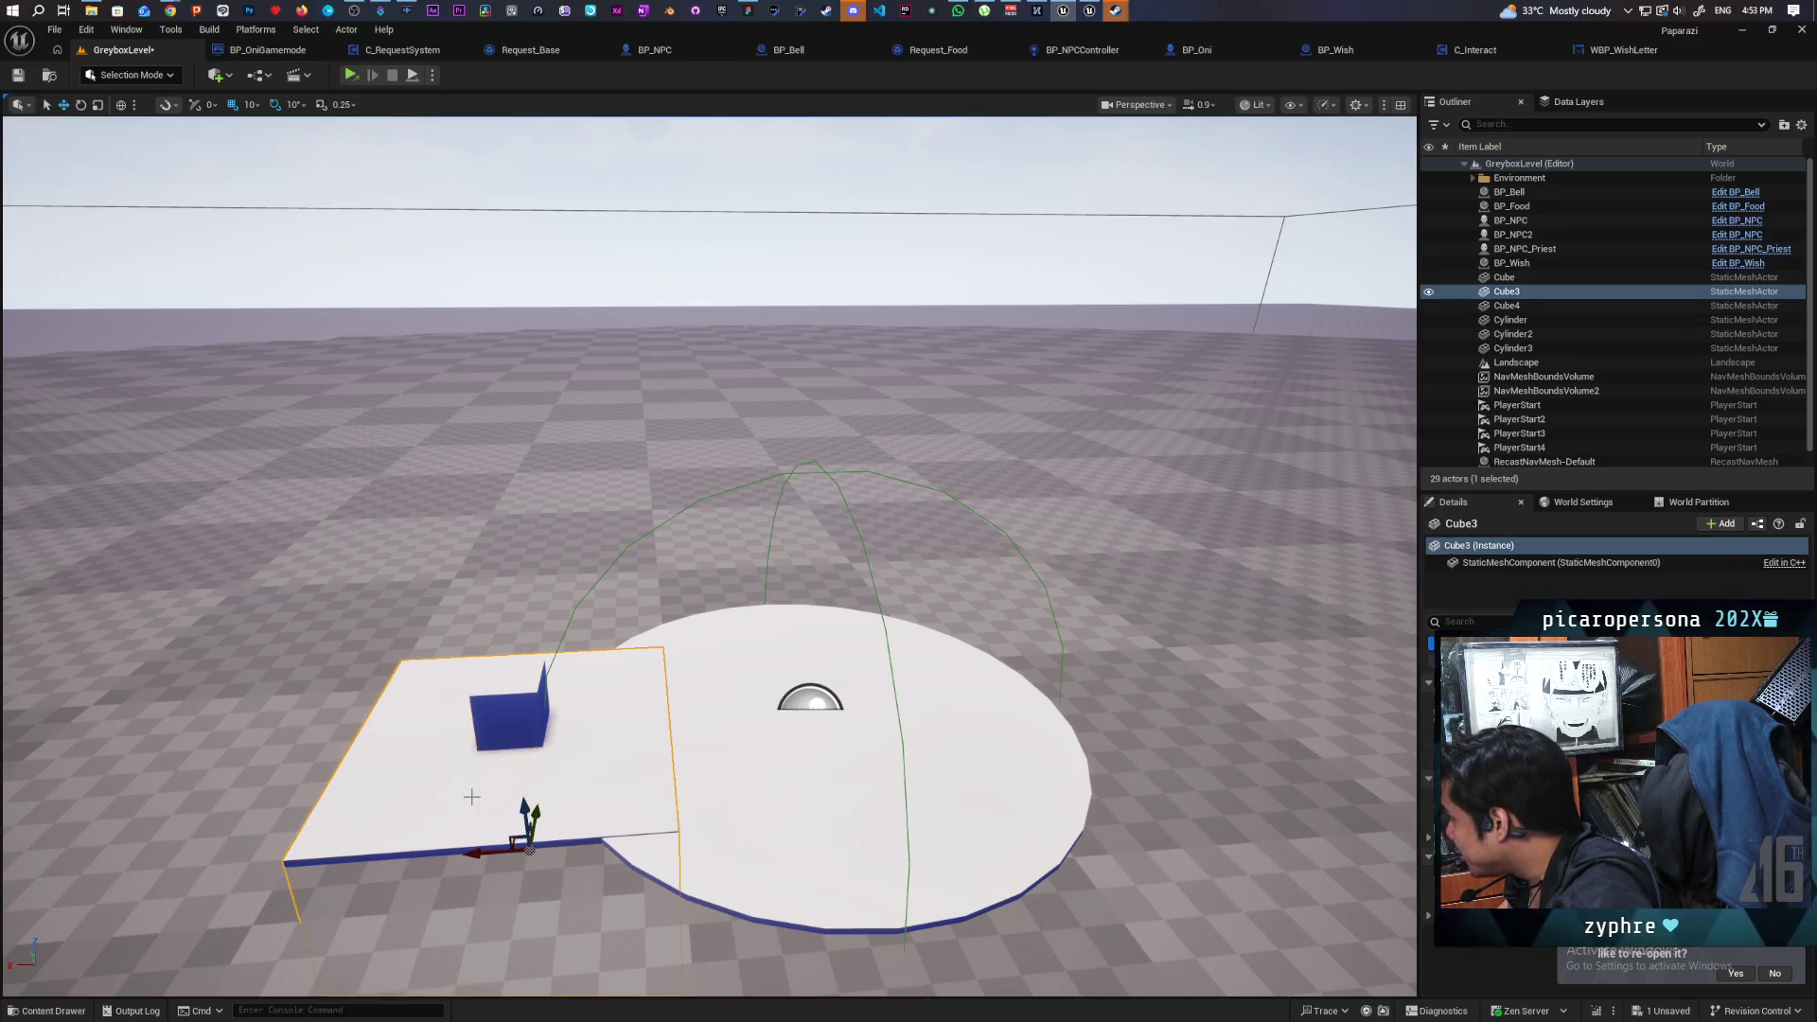
{"action": "left_click", "coordinate": [506, 709]}
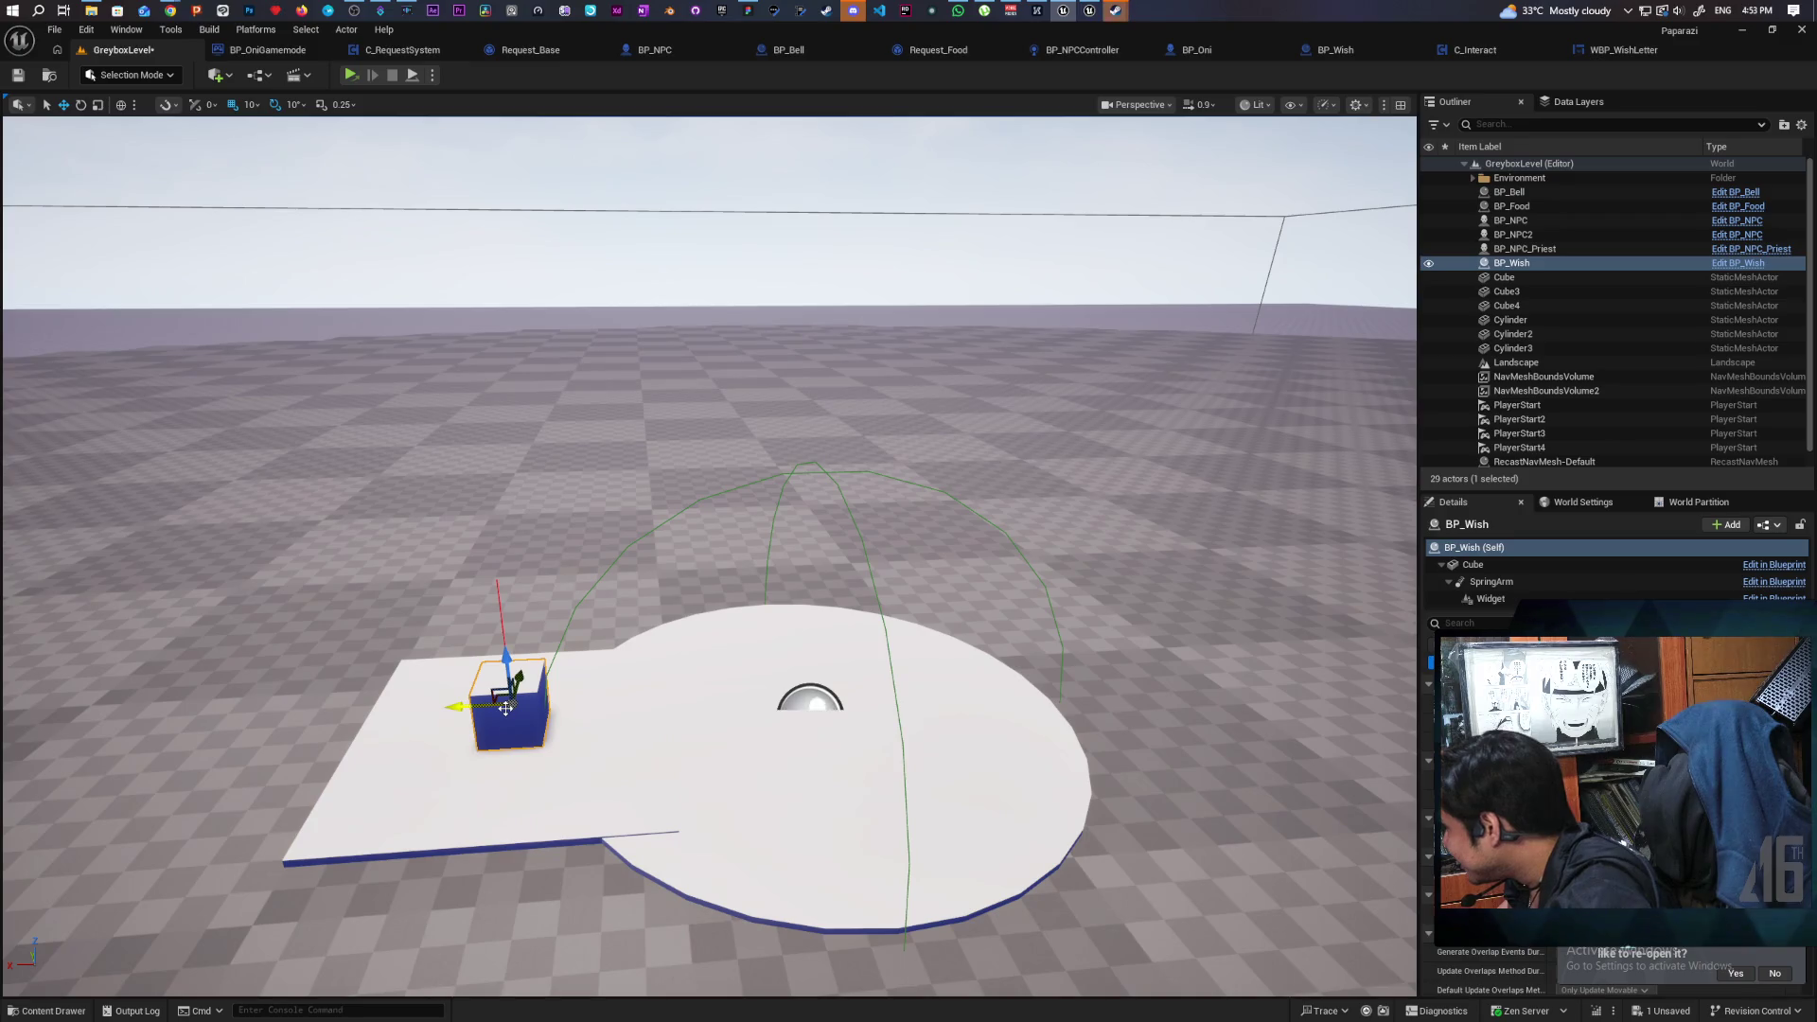
{"action": "left_click", "coordinate": [458, 801]}
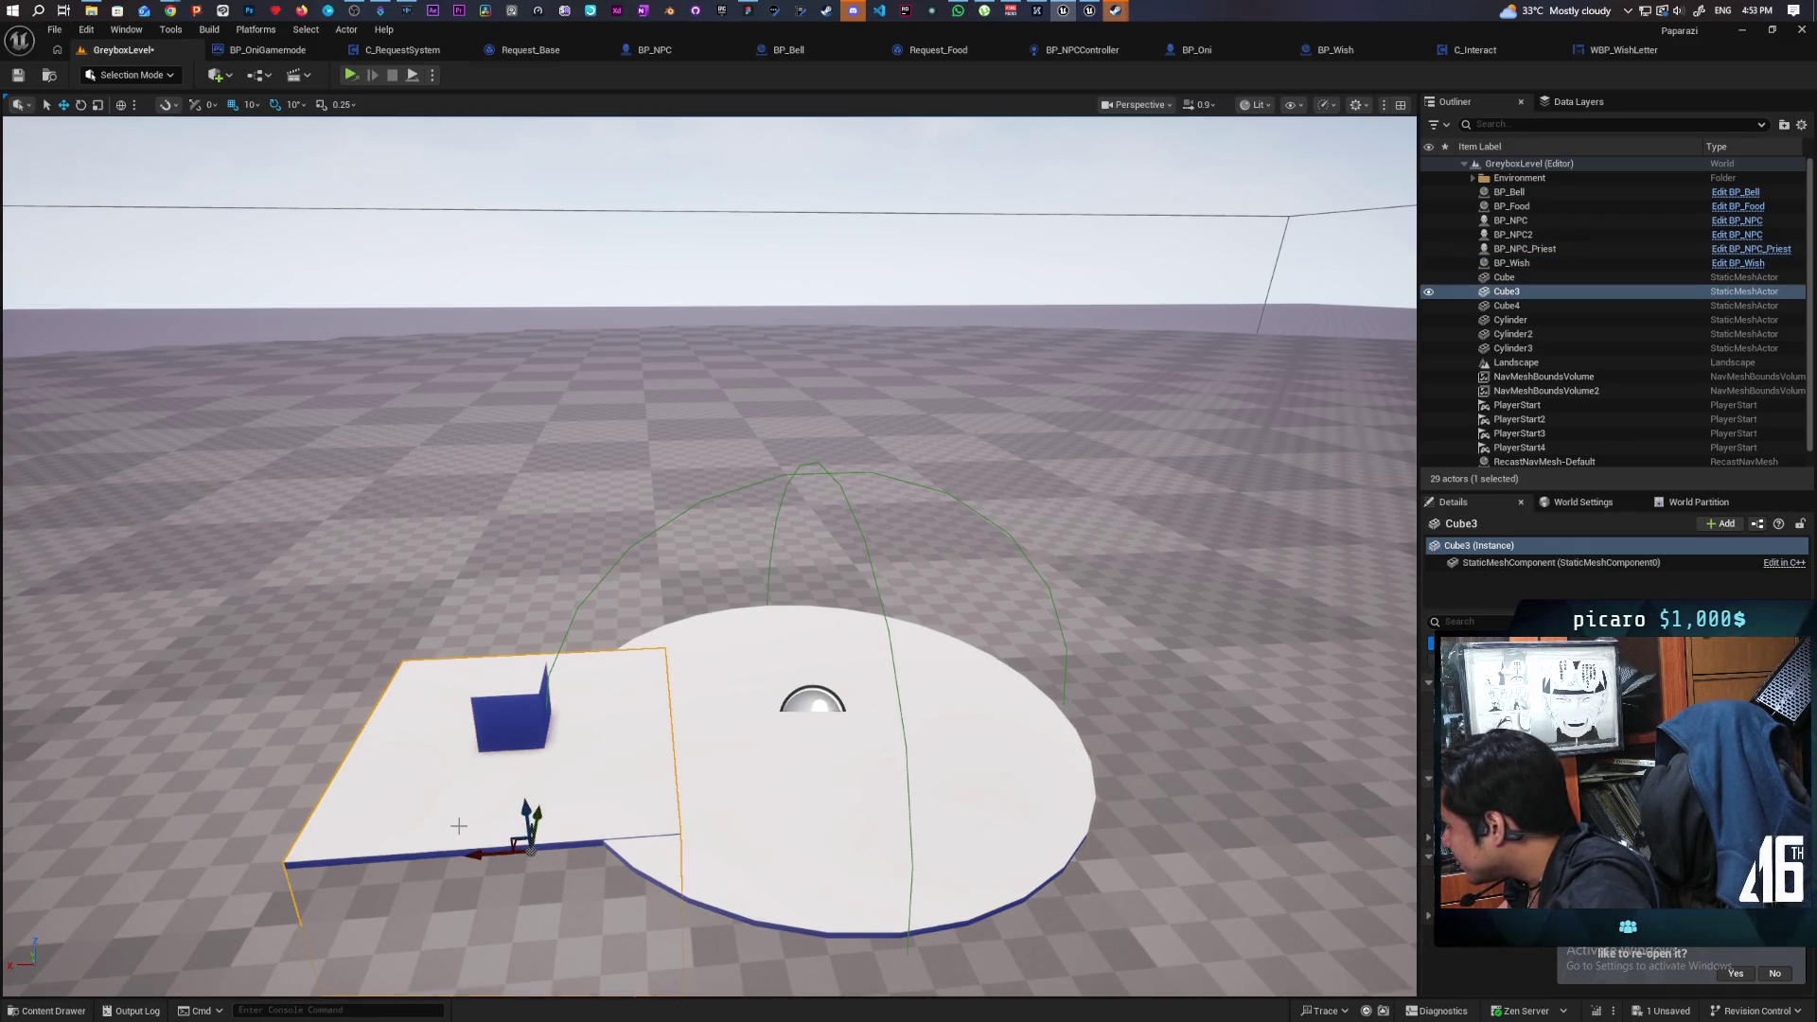
{"action": "left_click", "coordinate": [514, 713]}
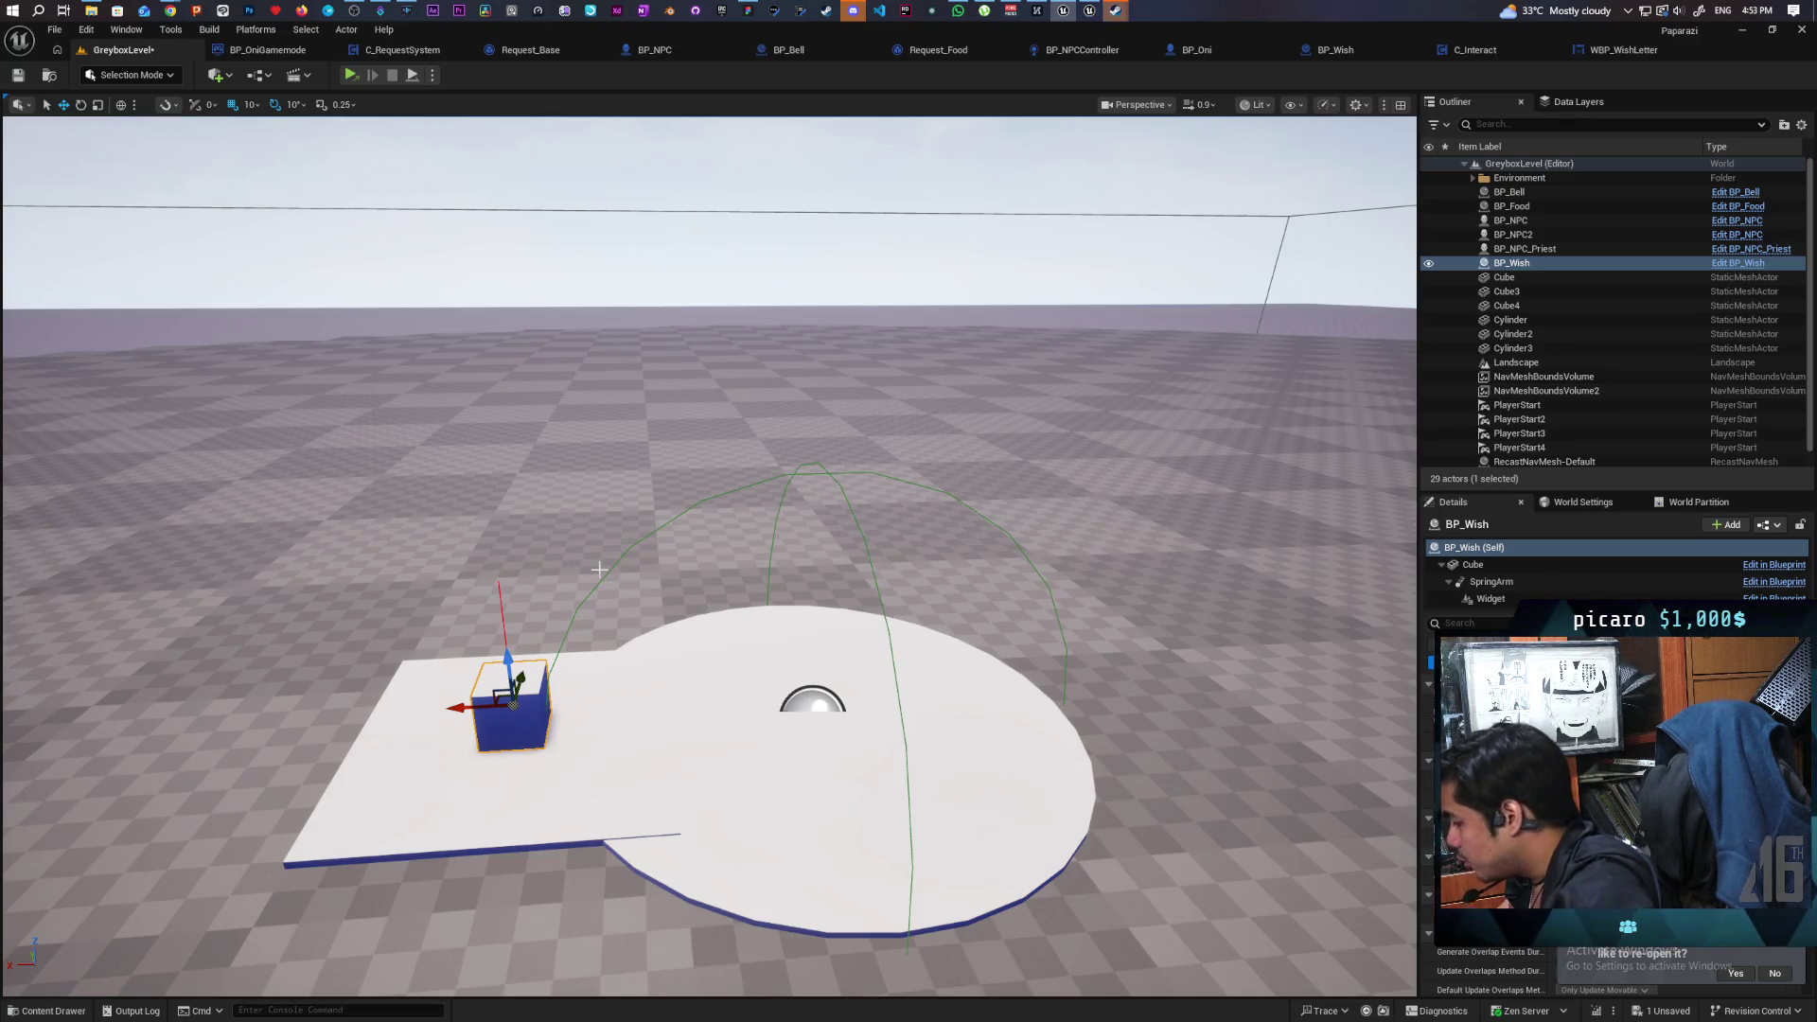
{"action": "key", "text": "Delete"}
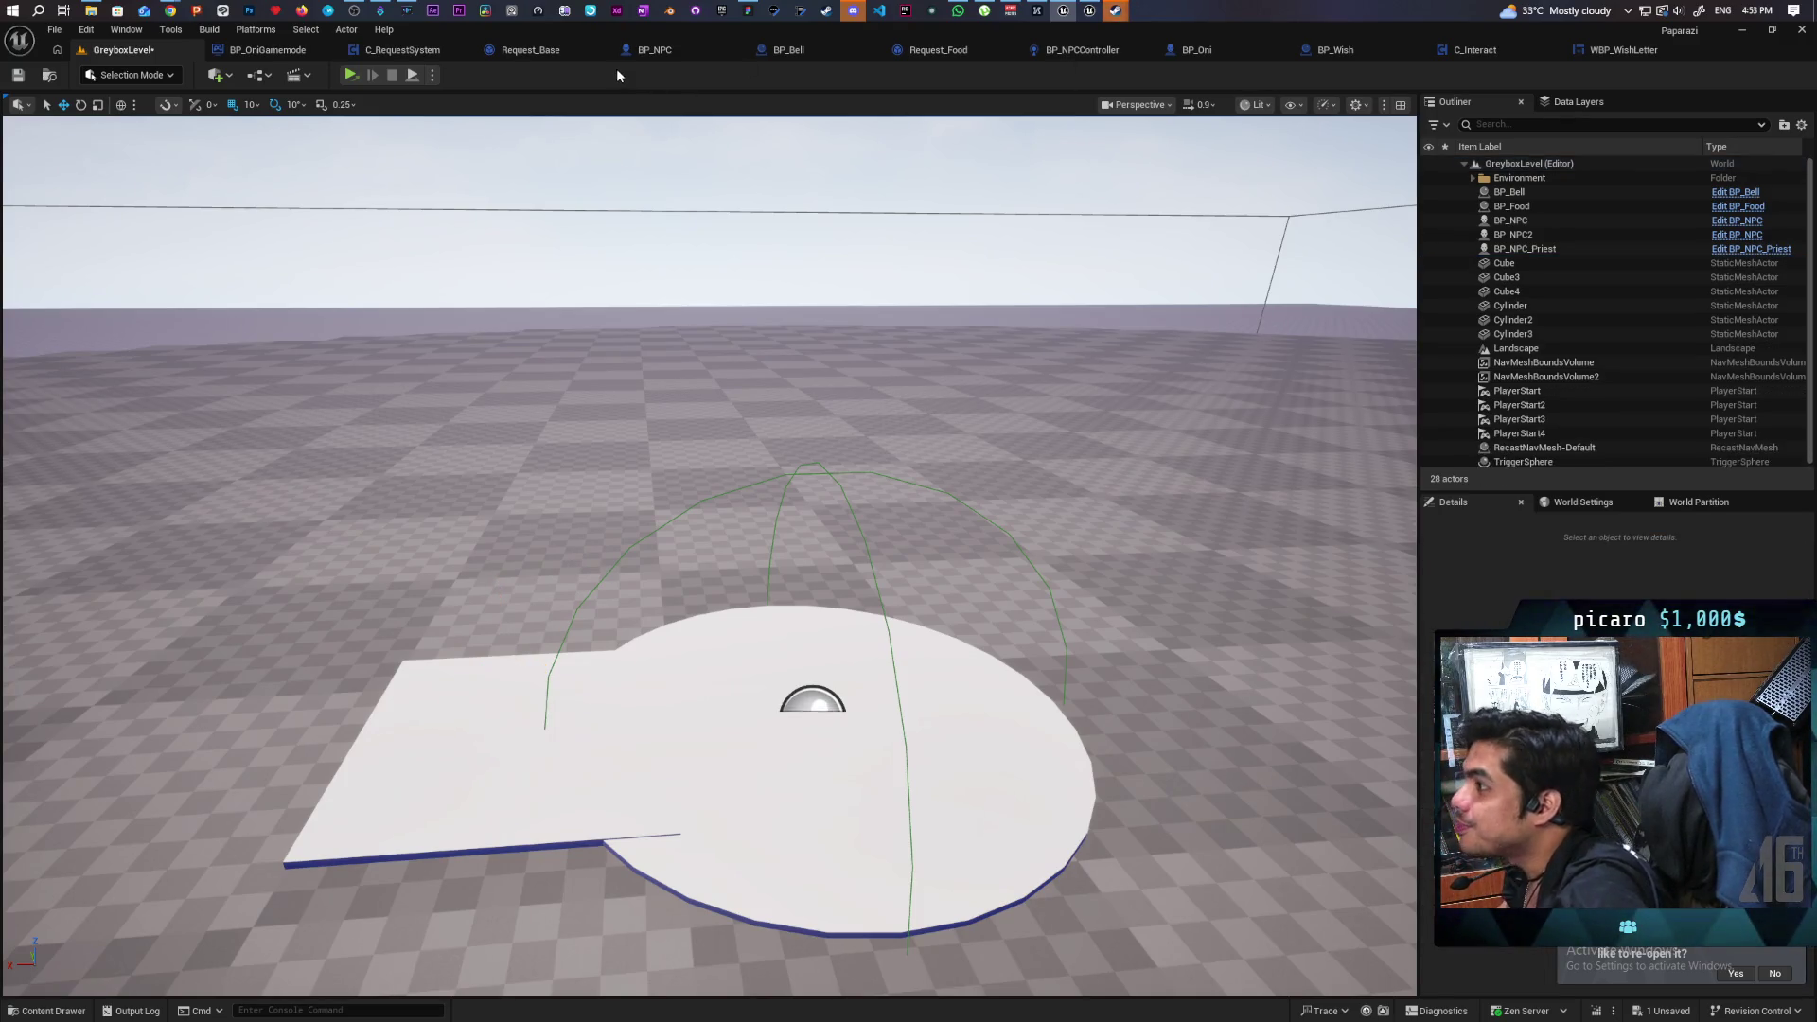
{"action": "left_click", "coordinate": [545, 52]}
Navigate the C_RequestSystem graph to the Spawn wish note nodes.
{"action": "scroll", "coordinate": [867, 325], "scroll_direction": "down", "scroll_amount": 3}
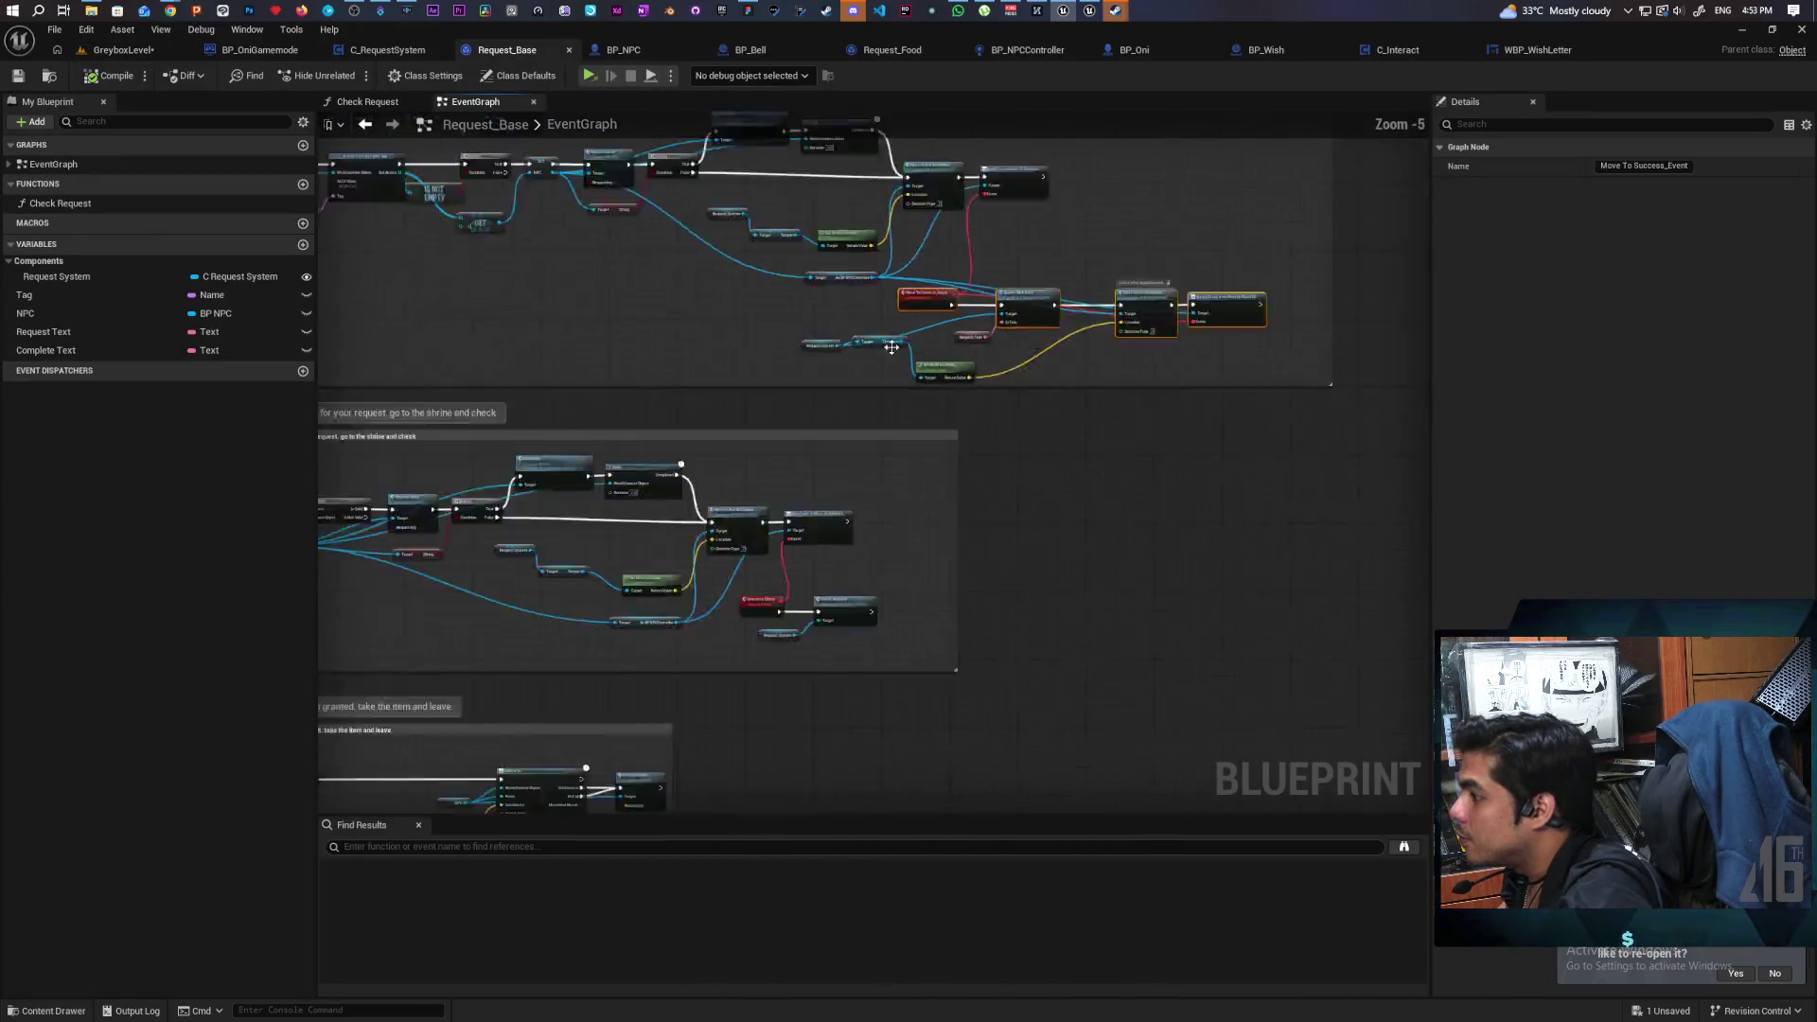
{"action": "scroll", "coordinate": [891, 347], "scroll_direction": "down", "scroll_amount": 2}
{"action": "scroll", "coordinate": [776, 464], "scroll_direction": "up", "scroll_amount": 6}
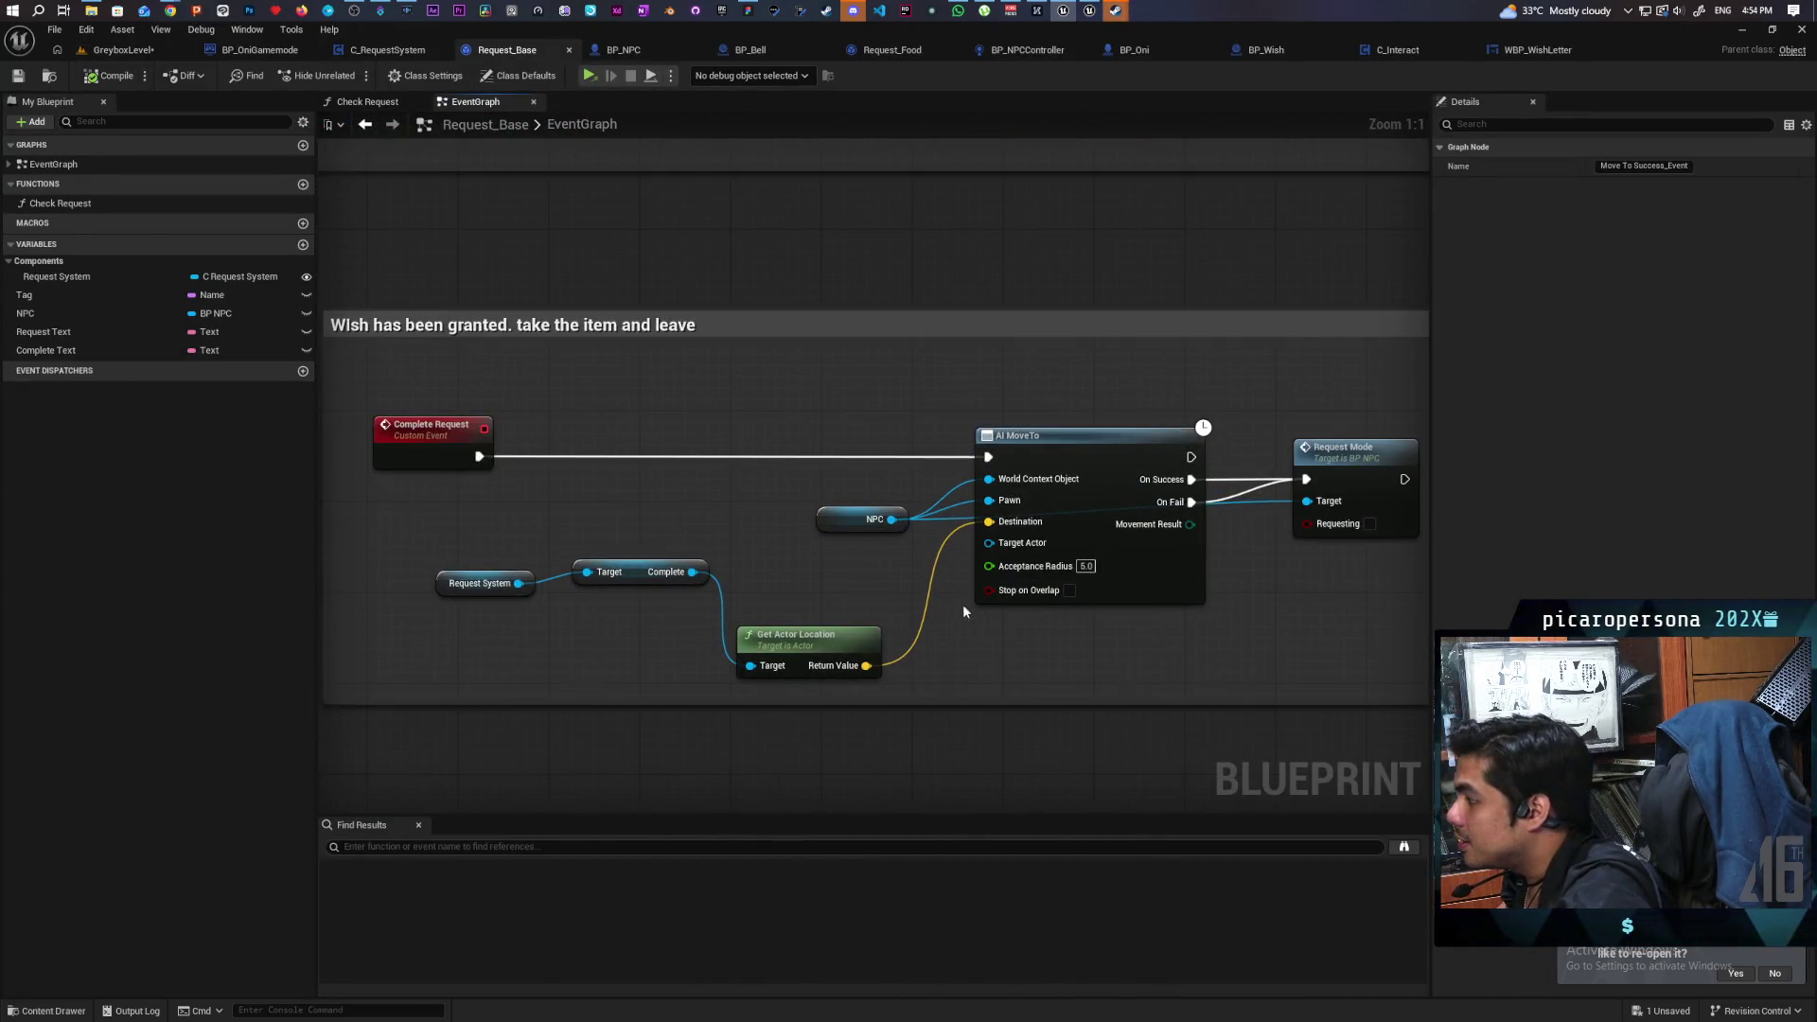
{"action": "scroll", "coordinate": [965, 611], "scroll_direction": "down", "scroll_amount": 4}
{"action": "left_click_drag", "start_coordinate": [809, 406], "coordinate": [809, 625]}
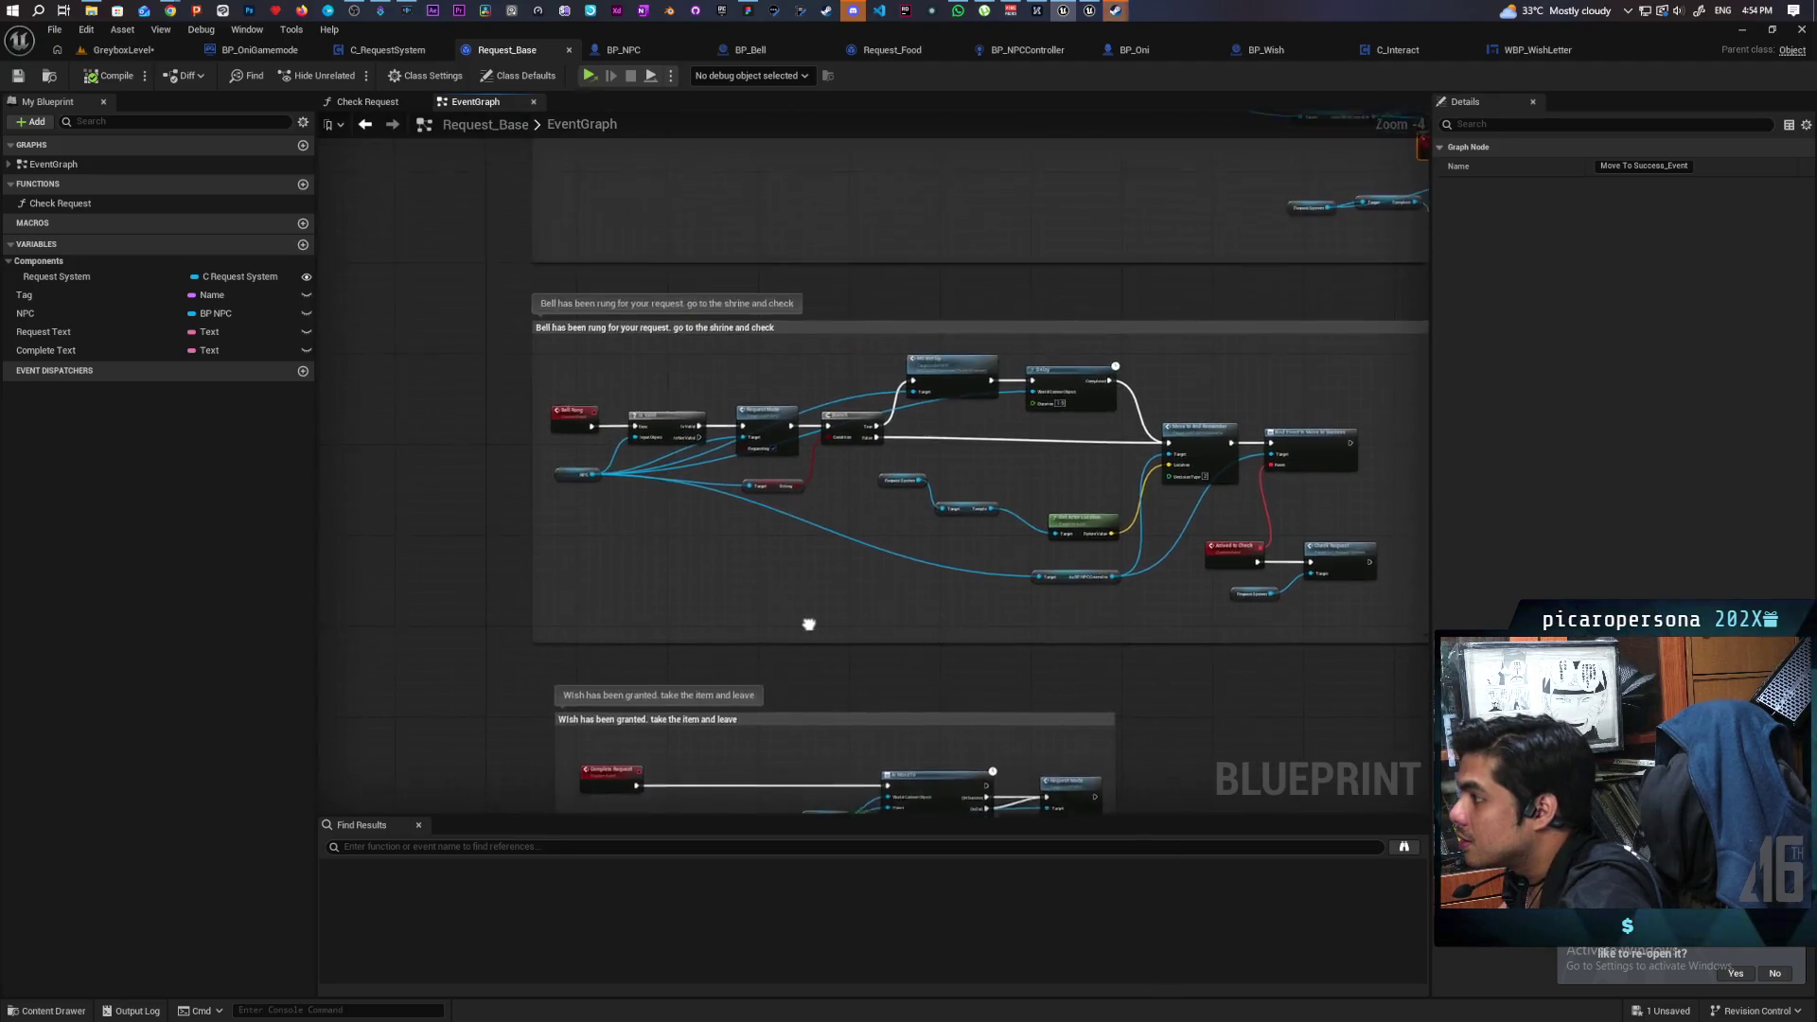
{"action": "scroll", "coordinate": [809, 624], "scroll_direction": "down", "scroll_amount": 7}
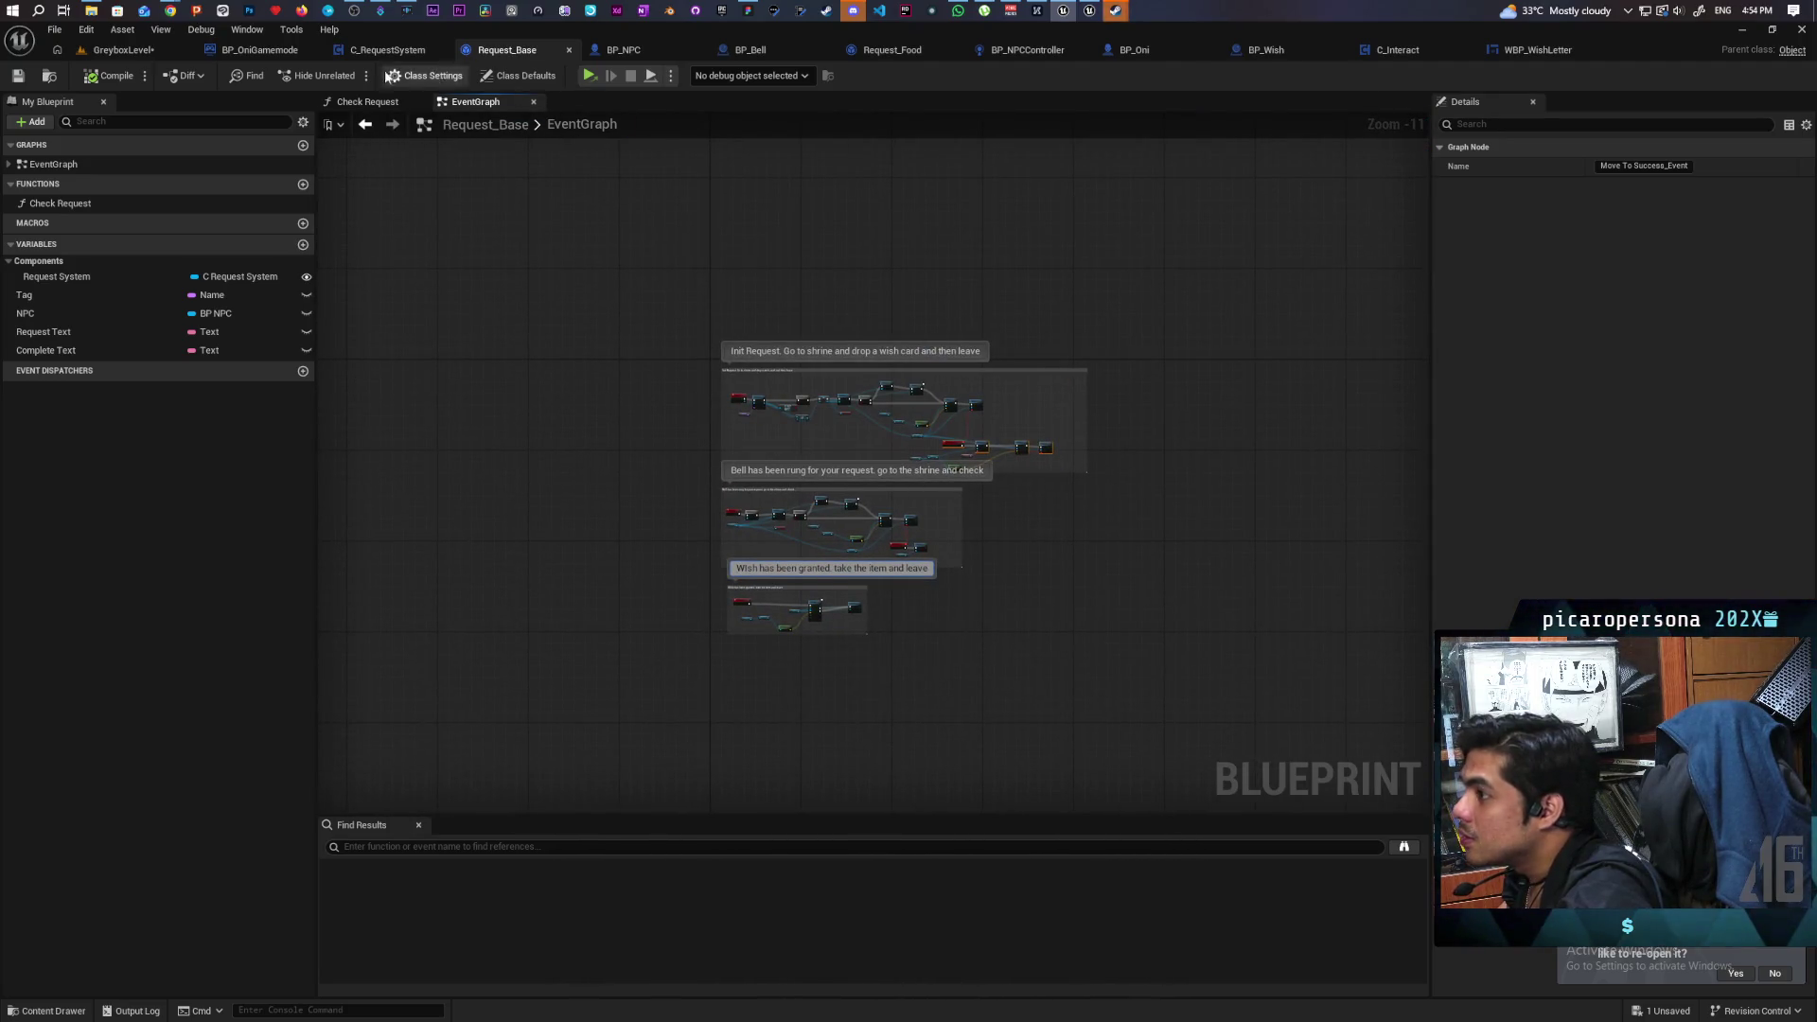
{"action": "left_click", "coordinate": [383, 50]}
{"action": "scroll", "coordinate": [757, 520], "scroll_direction": "down", "scroll_amount": 5}
{"action": "scroll", "coordinate": [686, 461], "scroll_direction": "up", "scroll_amount": 4}
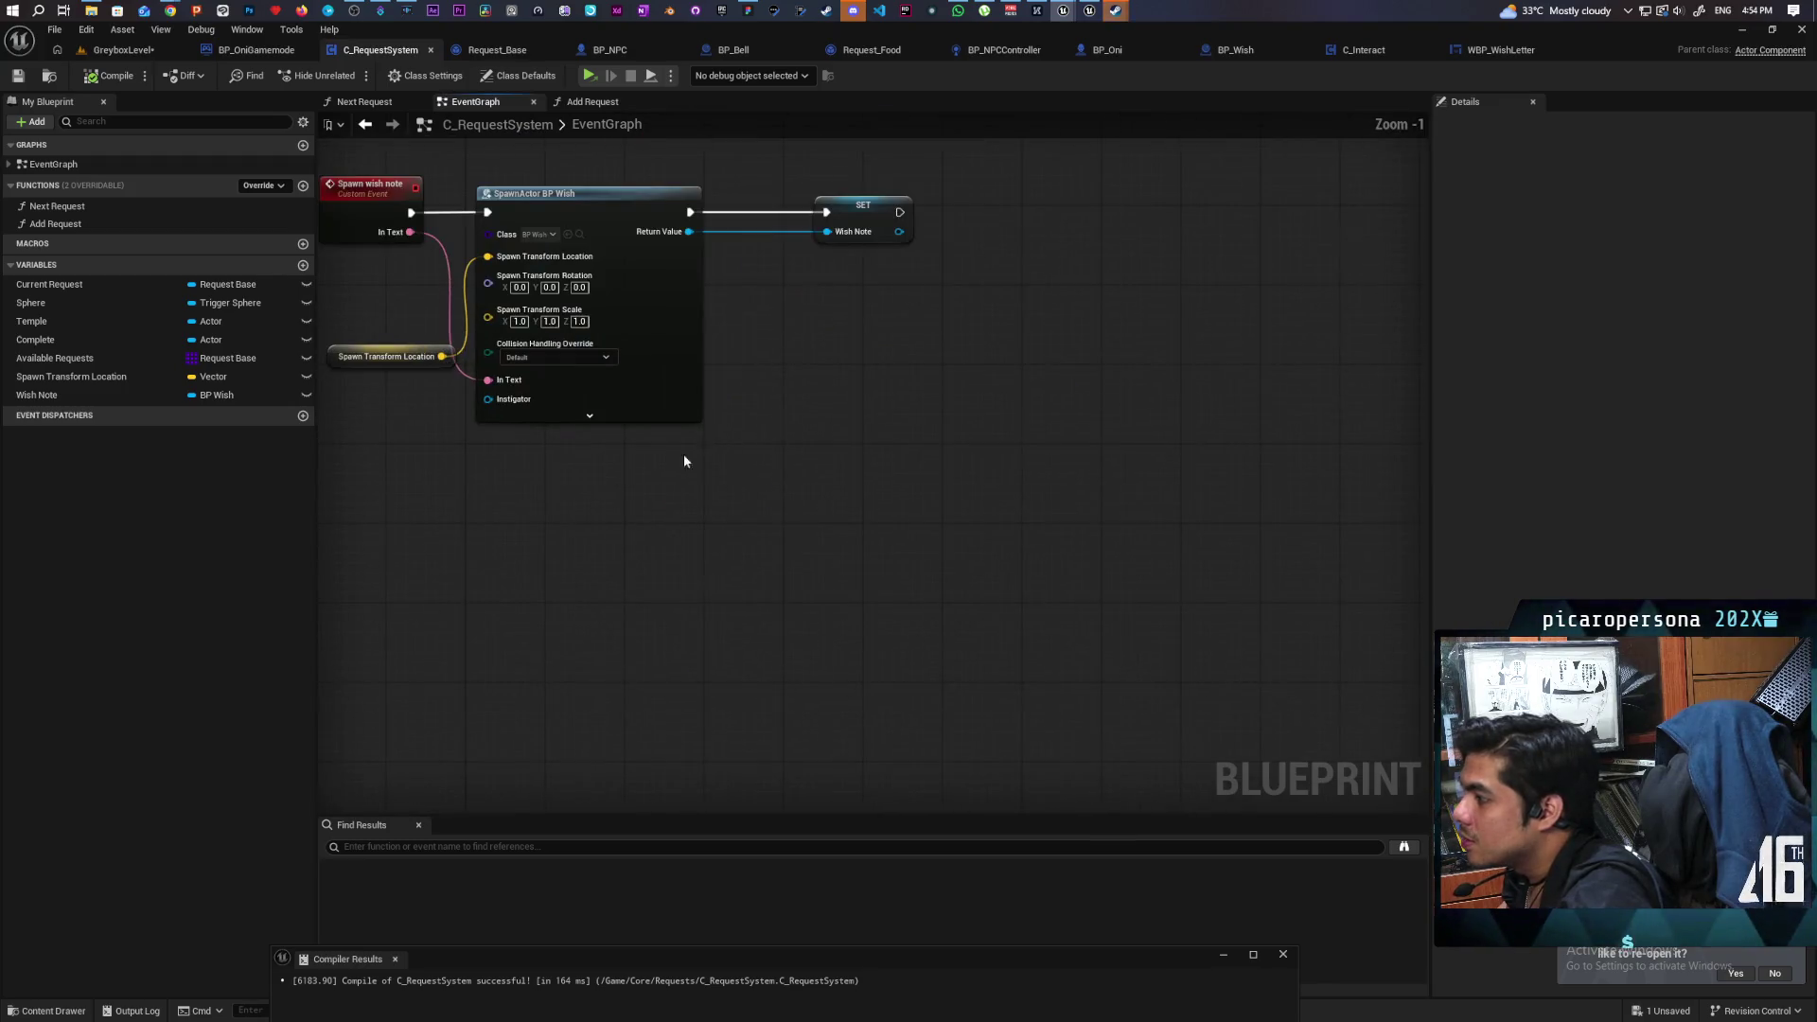
{"action": "left_click_drag", "start_coordinate": [685, 460], "coordinate": [1059, 559]}
{"action": "left_click_drag", "start_coordinate": [761, 548], "coordinate": [852, 635]}
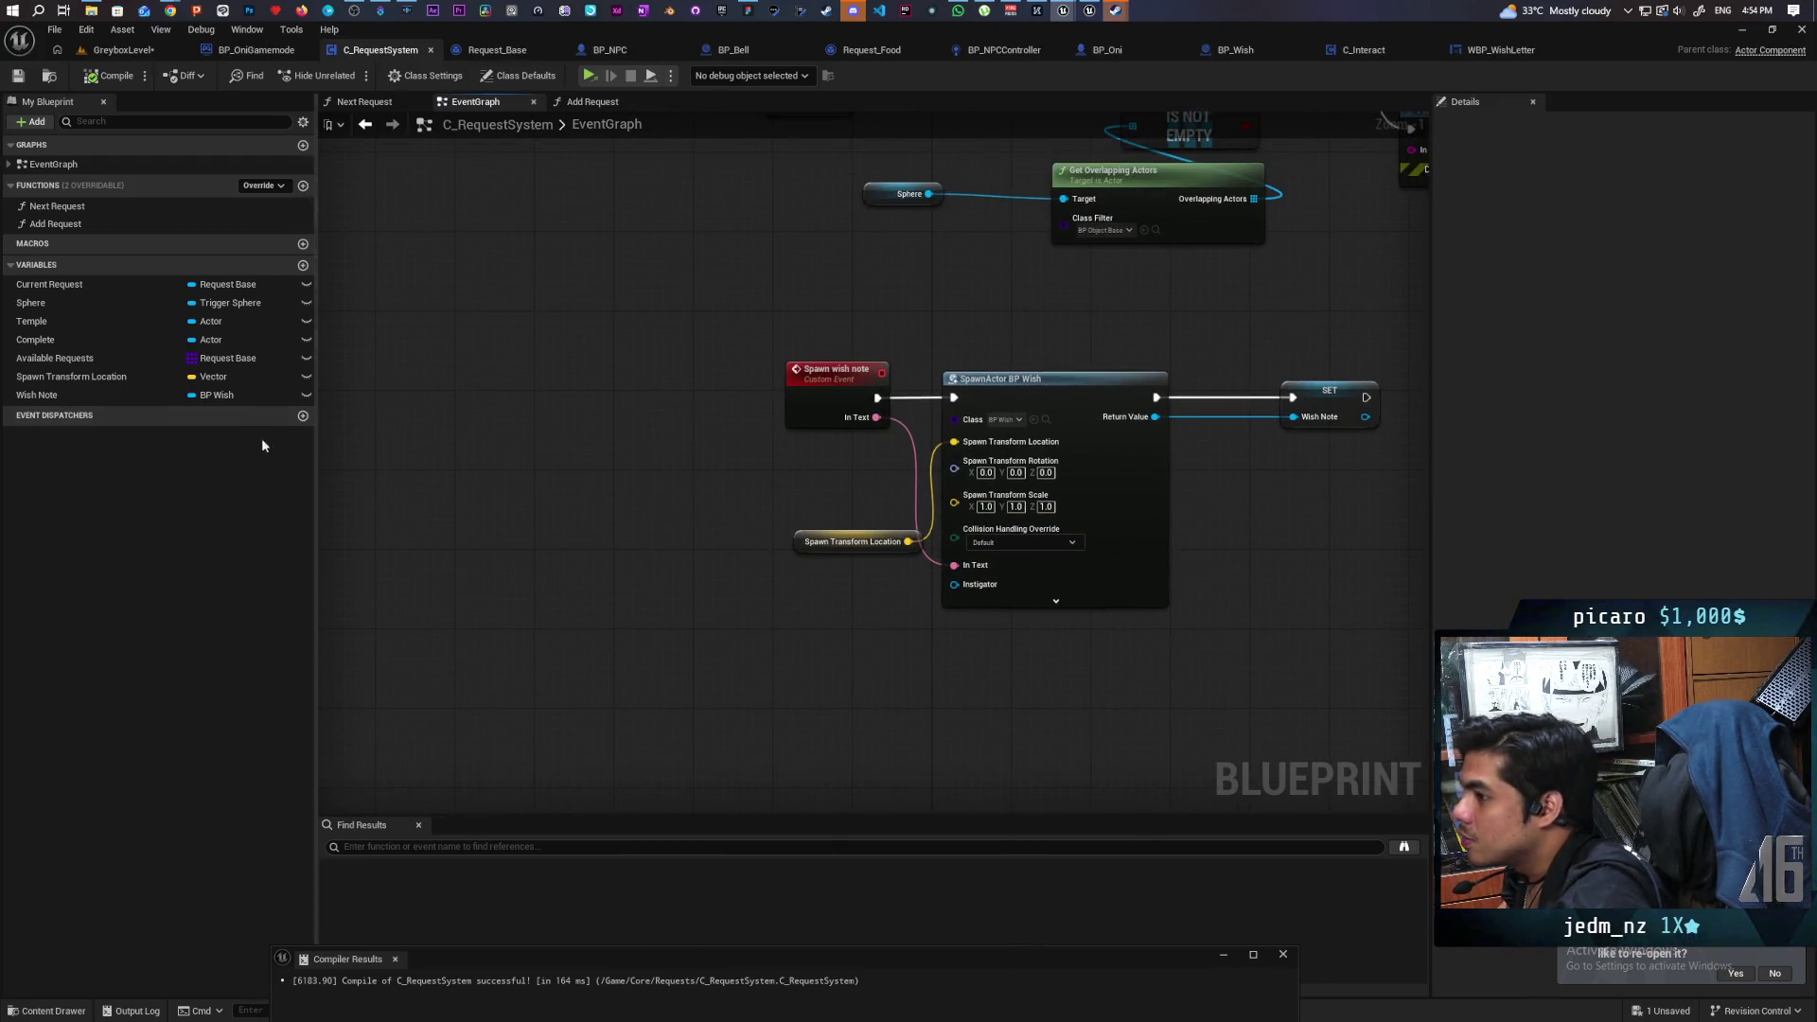
{"action": "scroll", "coordinate": [656, 572], "scroll_direction": "down", "scroll_amount": 3}
{"action": "mouse_move", "coordinate": [657, 572]}
{"action": "left_mouse_down"}
{"action": "mouse_move", "coordinate": [769, 587]}
{"action": "mouse_move", "coordinate": [858, 653]}
{"action": "mouse_move", "coordinate": [1007, 614]}
{"action": "mouse_move", "coordinate": [1156, 364]}
{"action": "left_mouse_up"}
{"action": "scroll", "coordinate": [905, 554], "scroll_direction": "up", "scroll_amount": 2}
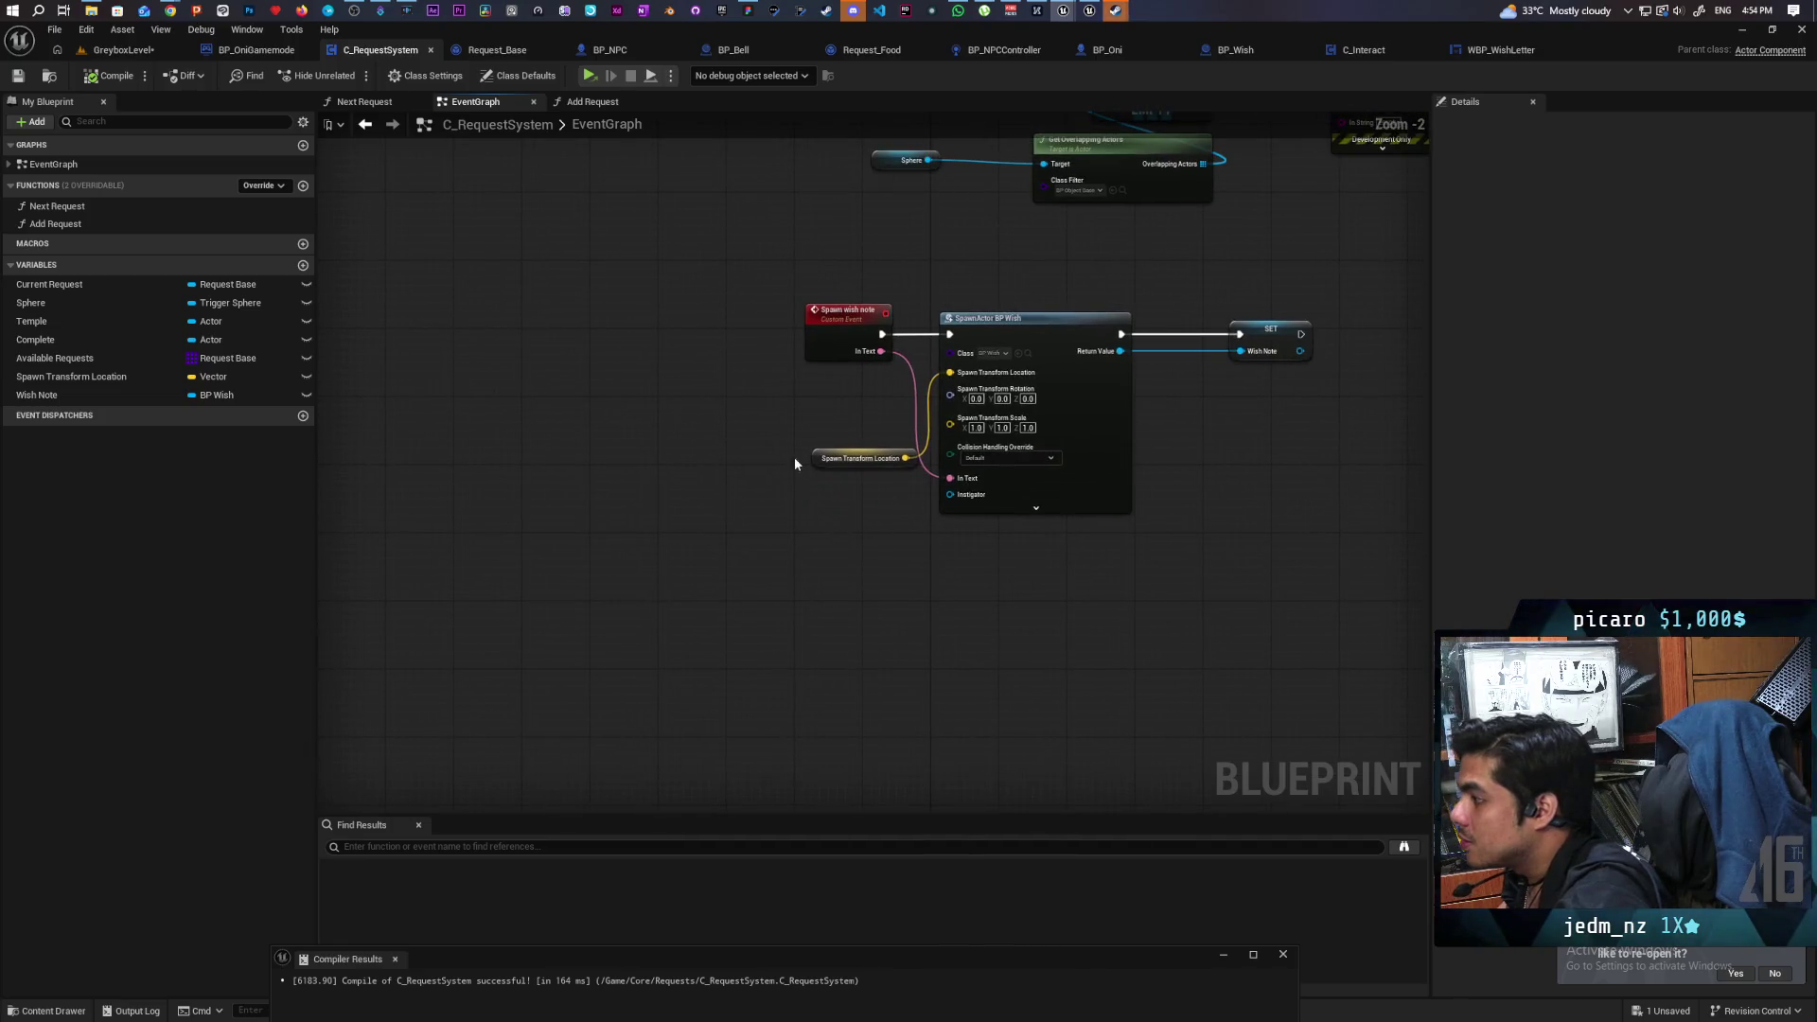
Delete the Spawn Transform Location getter node and its variable.
{"action": "left_click", "coordinate": [851, 458]}
{"action": "key", "text": "Delete"}
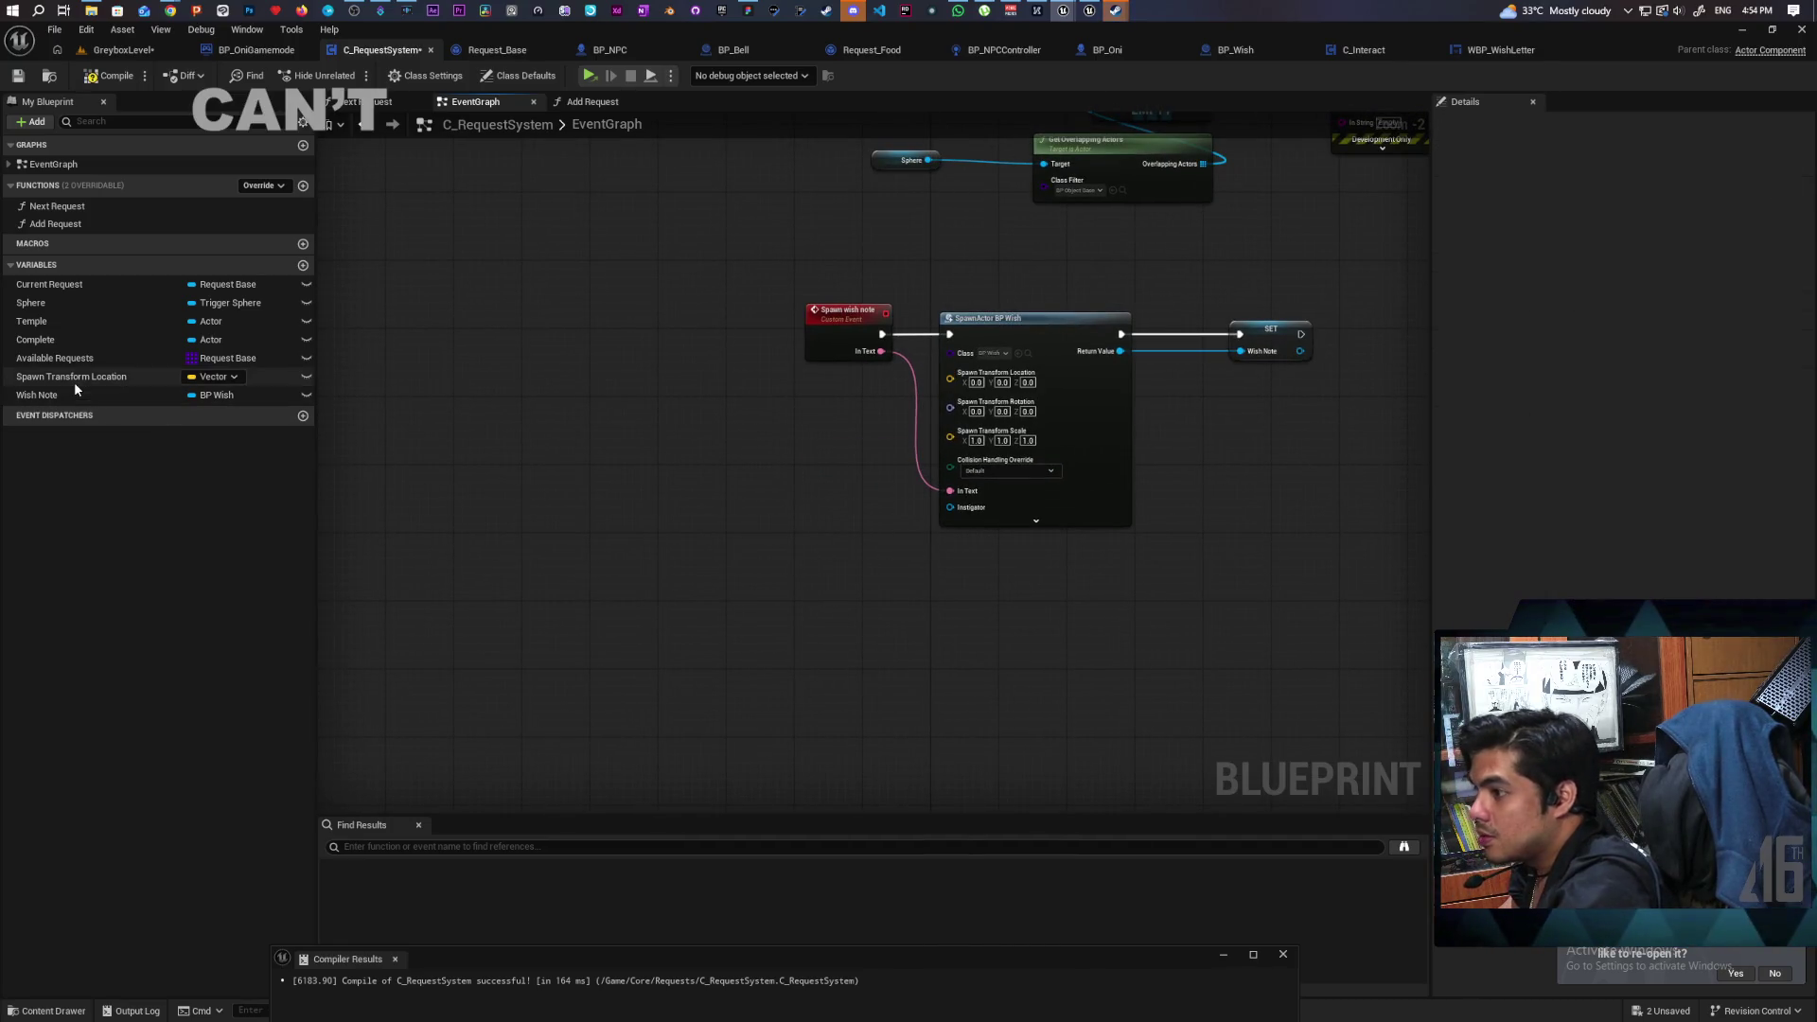
{"action": "left_click", "coordinate": [74, 382]}
{"action": "key", "text": "Delete"}
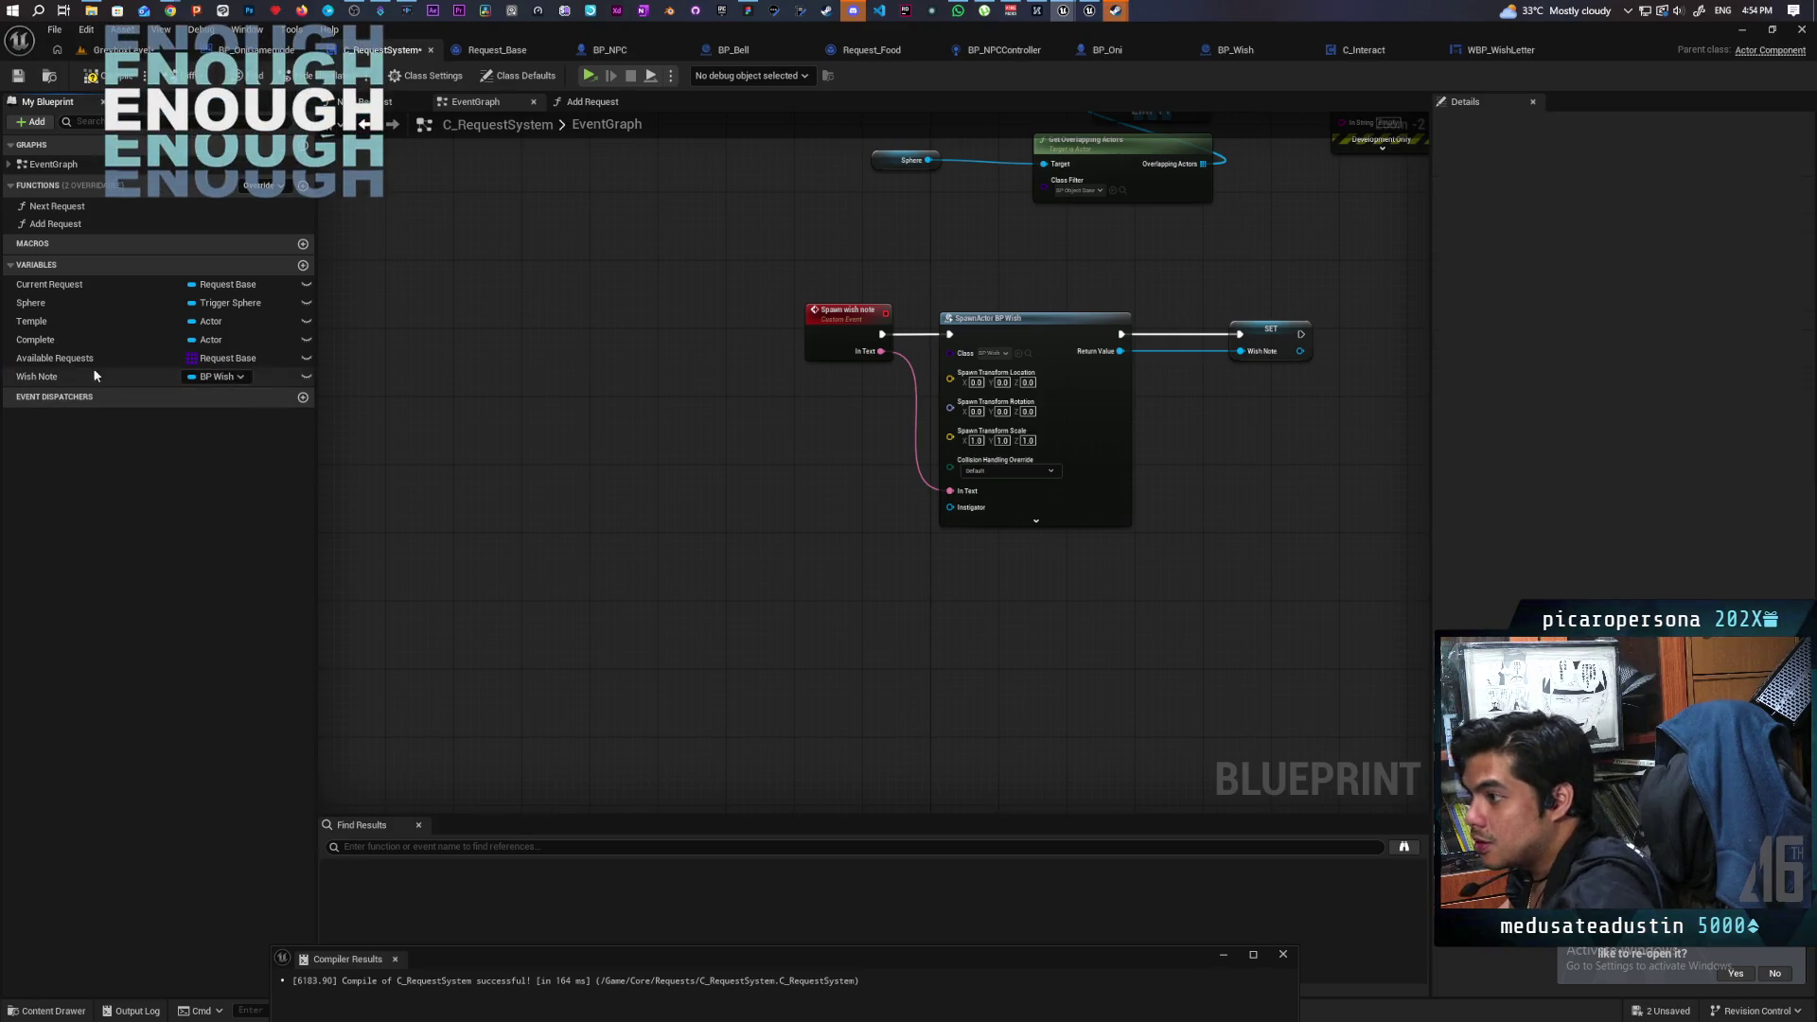
Add a Temple getter feeding Get Actor Location into a vector Add node.
{"action": "mouse_move", "coordinate": [38, 322]}
{"action": "left_mouse_down"}
{"action": "mouse_move", "coordinate": [842, 513]}
{"action": "mouse_move", "coordinate": [690, 477]}
{"action": "mouse_move", "coordinate": [724, 540]}
{"action": "mouse_move", "coordinate": [640, 472]}
{"action": "mouse_move", "coordinate": [714, 530]}
{"action": "left_mouse_up"}
{"action": "left_click", "coordinate": [719, 484]}
{"action": "type", "text": "get act"}
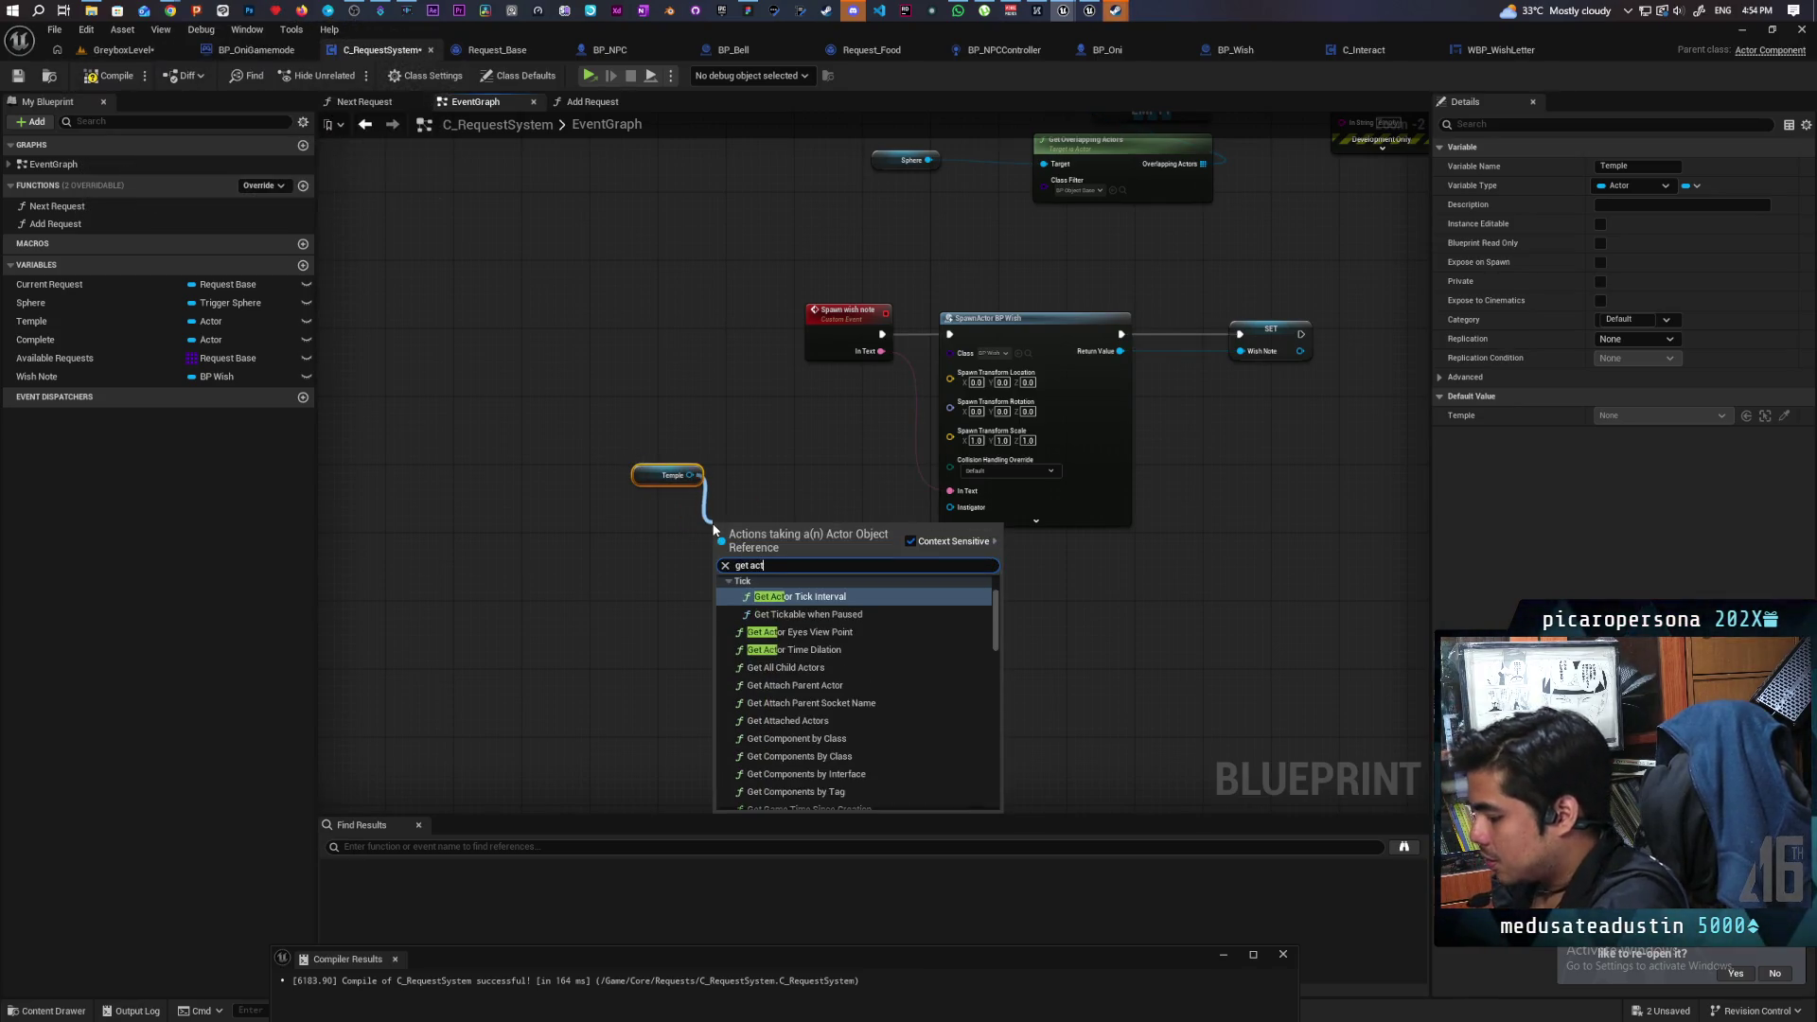
{"action": "type", "text": "or location"}
{"action": "key", "text": "Return"}
{"action": "left_click_drag", "start_coordinate": [802, 547], "coordinate": [811, 484]}
{"action": "type", "text": "+"}
{"action": "key", "text": "Return"}
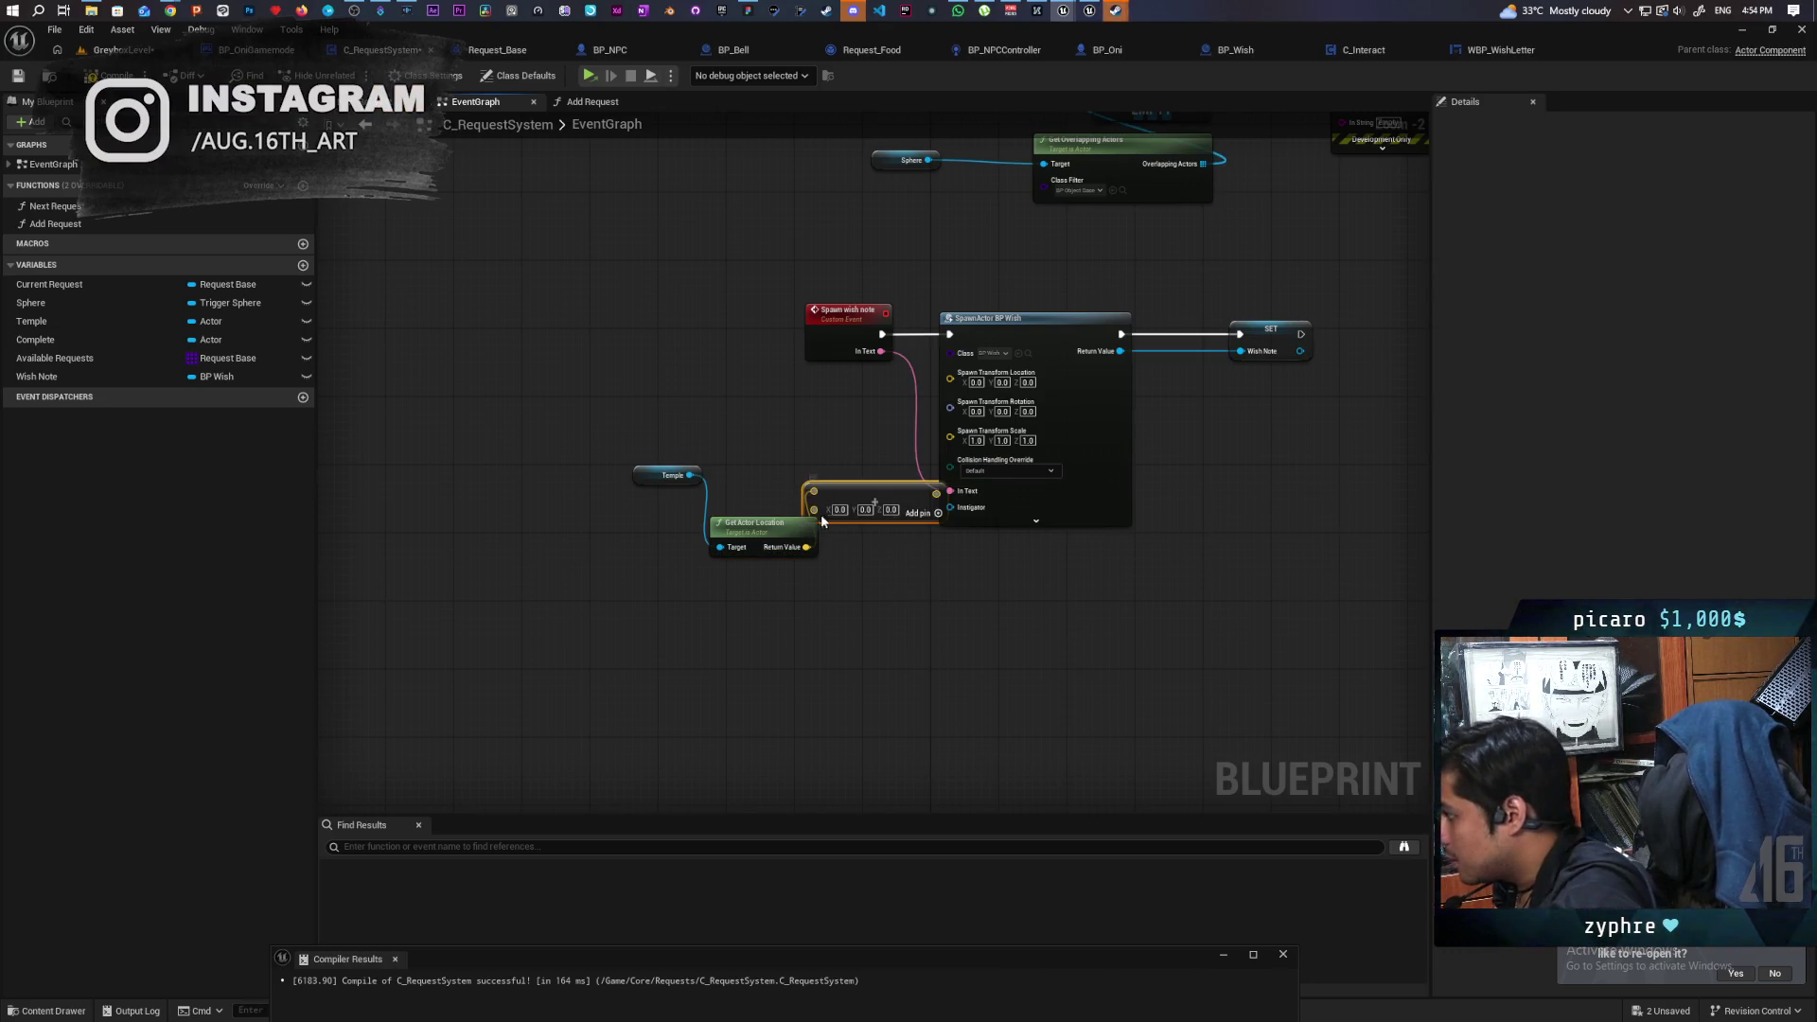
Set the Add node's Z to 60 and wire it into the SpawnActor location.
{"action": "left_click", "coordinate": [890, 509]}
{"action": "type", "text": "60"}
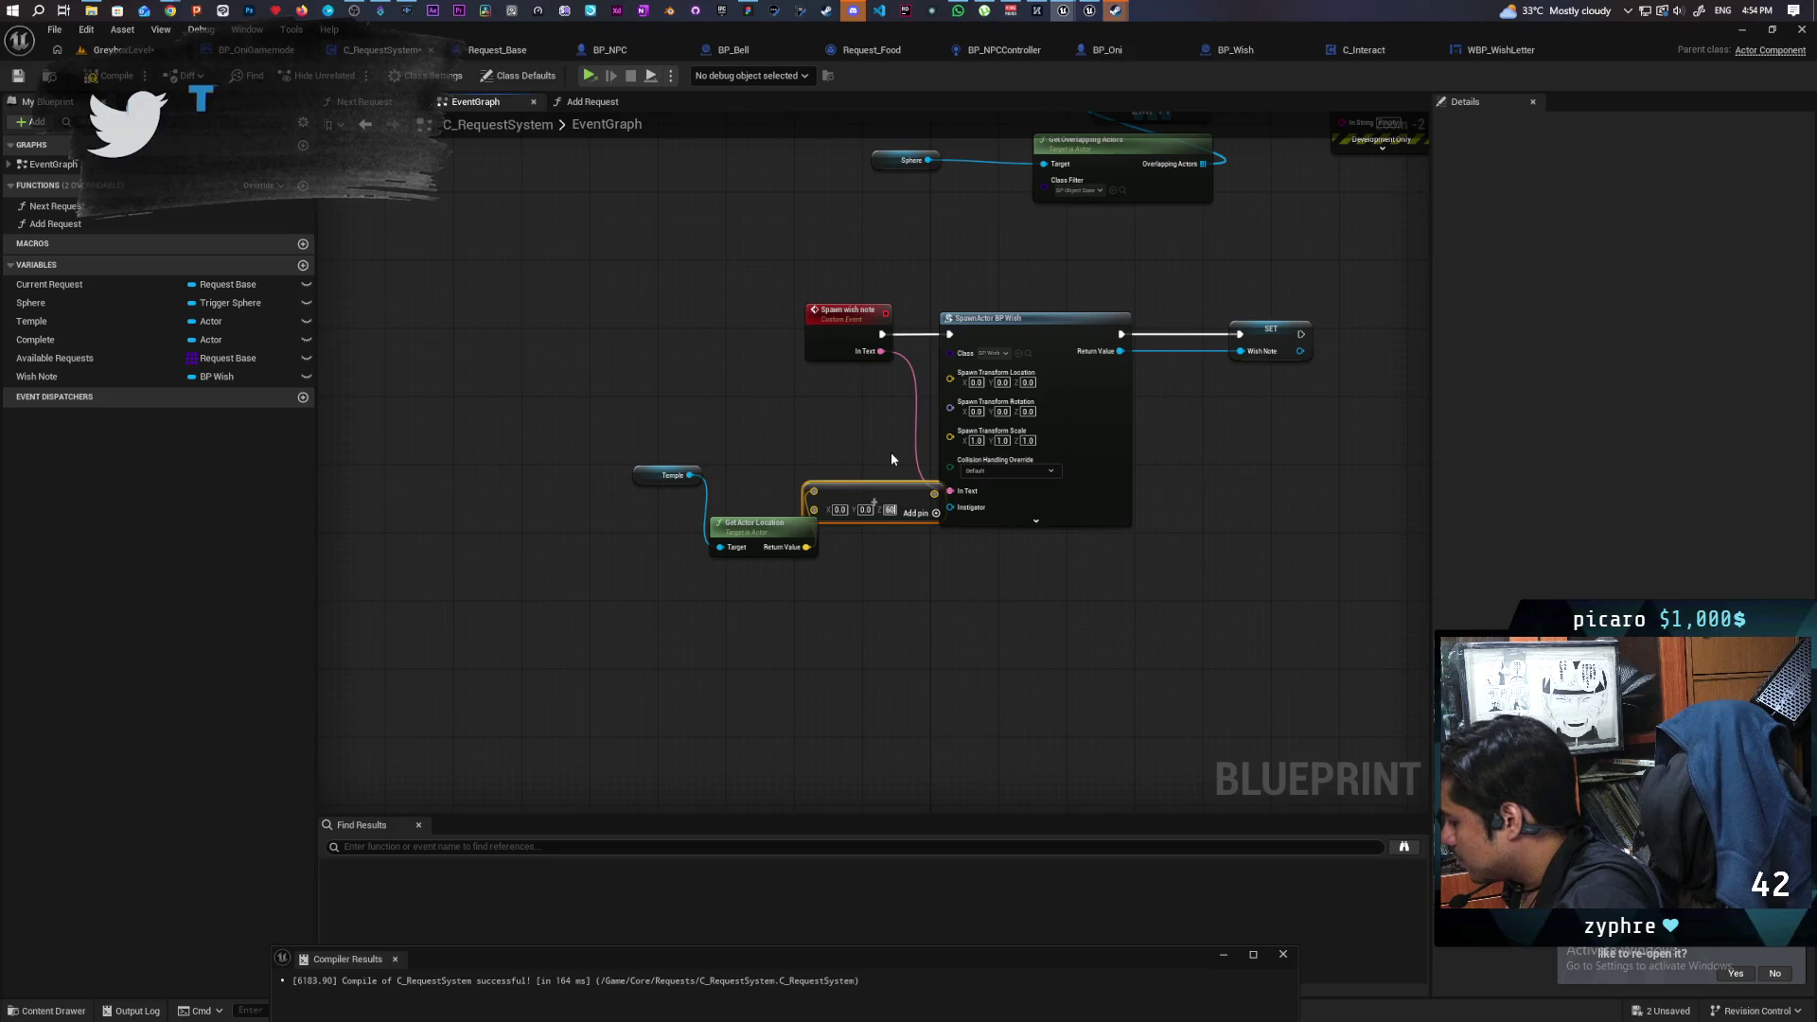
{"action": "left_click", "coordinate": [884, 443]}
{"action": "mouse_move", "coordinate": [941, 486]}
{"action": "left_mouse_down"}
{"action": "mouse_move", "coordinate": [942, 503]}
{"action": "mouse_move", "coordinate": [950, 377]}
{"action": "left_mouse_up"}
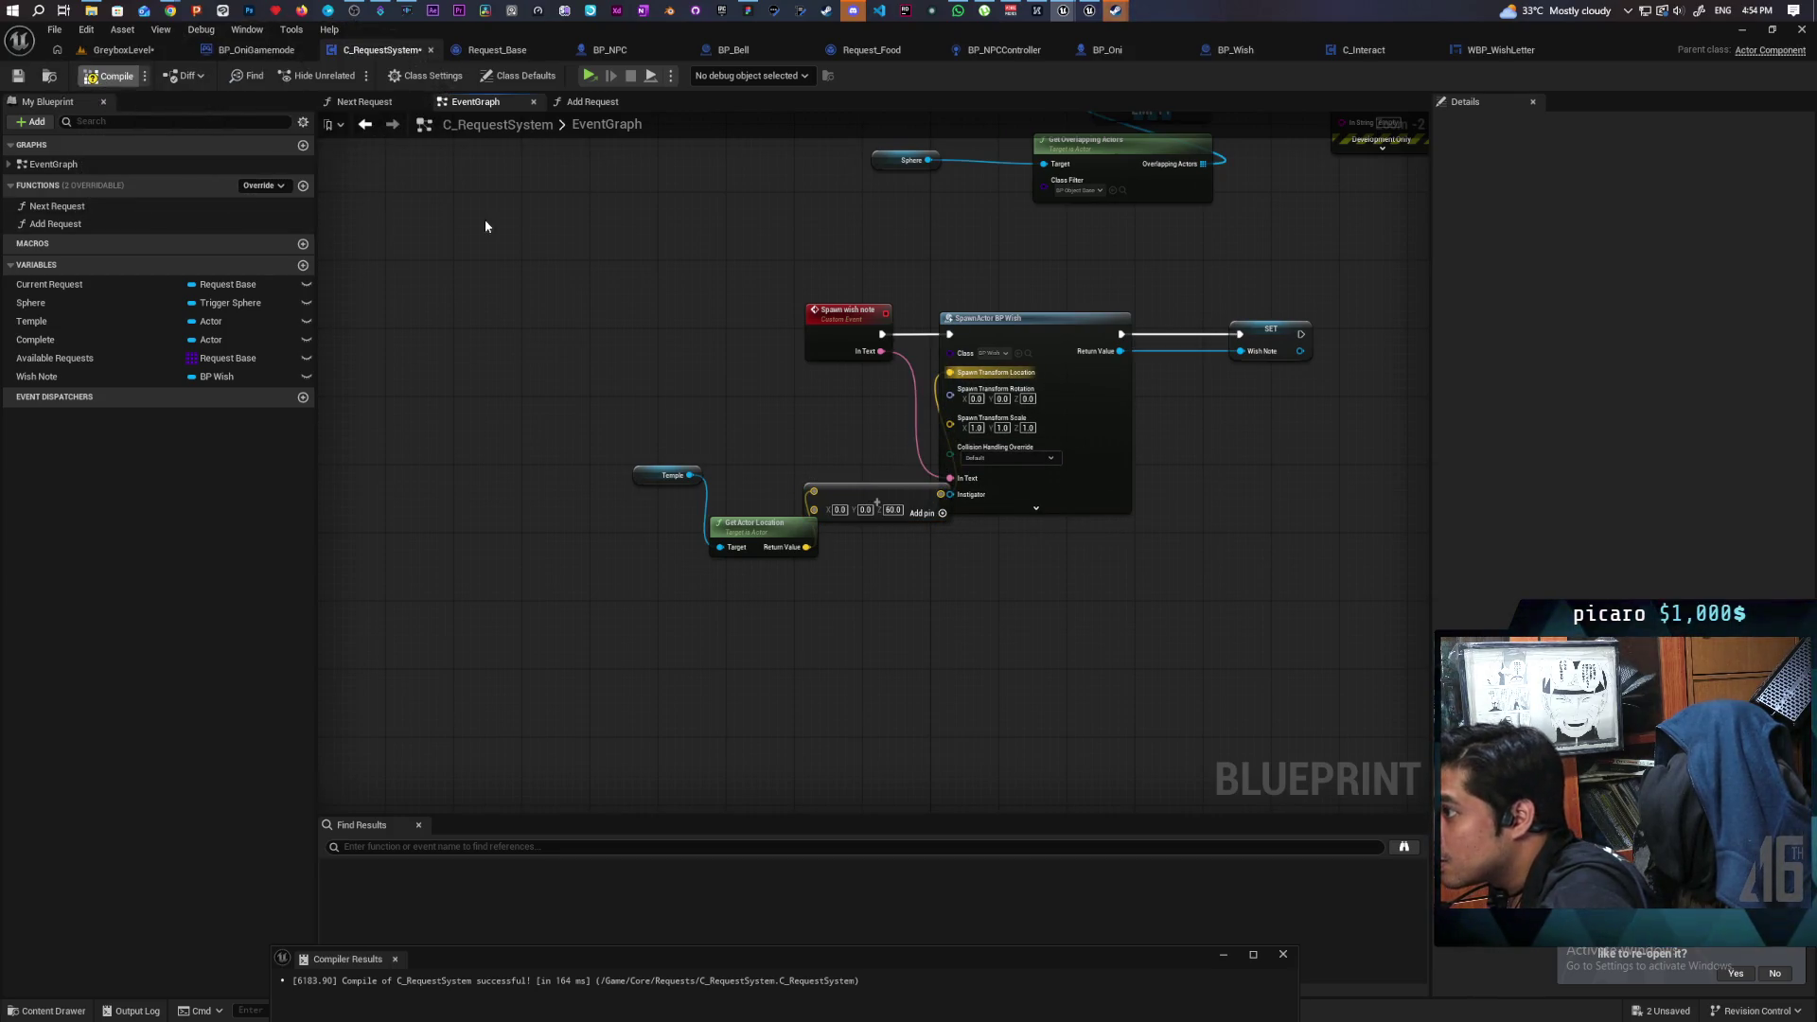
{"action": "left_click", "coordinate": [105, 51]}
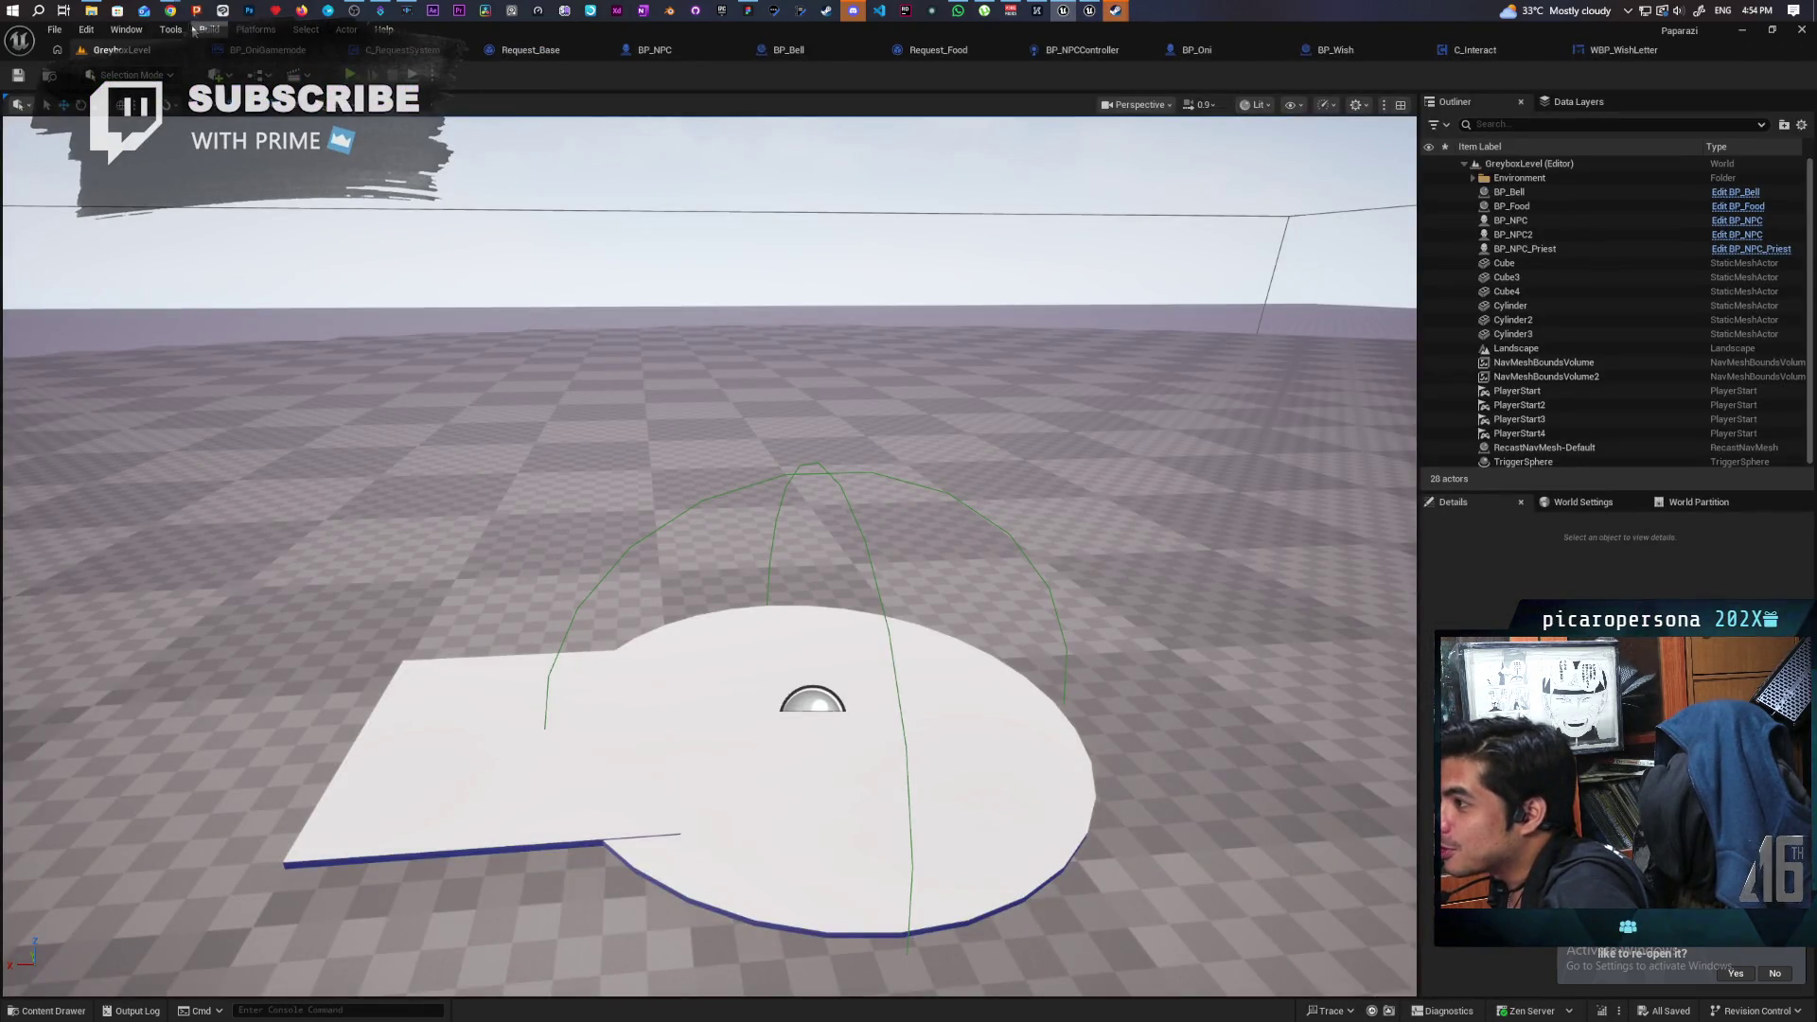
Load the Startup_Map level from Favorite Levels.
{"action": "left_click", "coordinate": [54, 29]}
{"action": "mouse_move", "coordinate": [215, 111]}
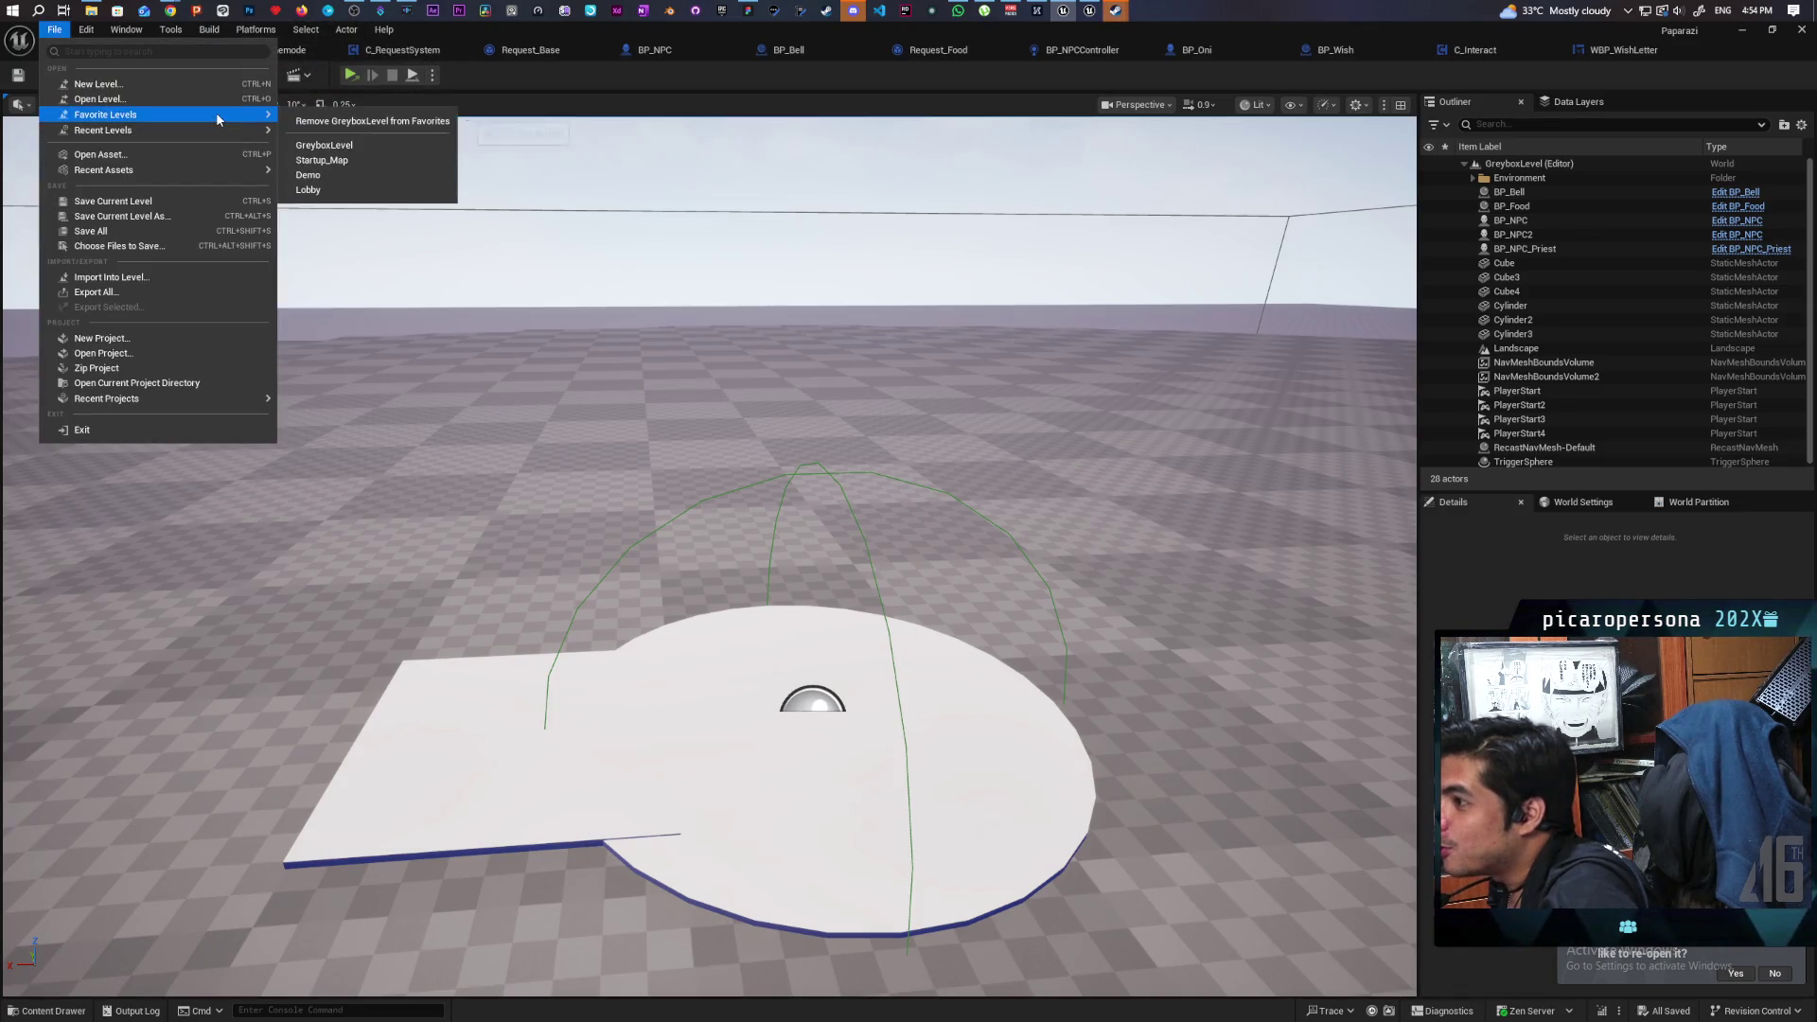
{"action": "left_click", "coordinate": [363, 161]}
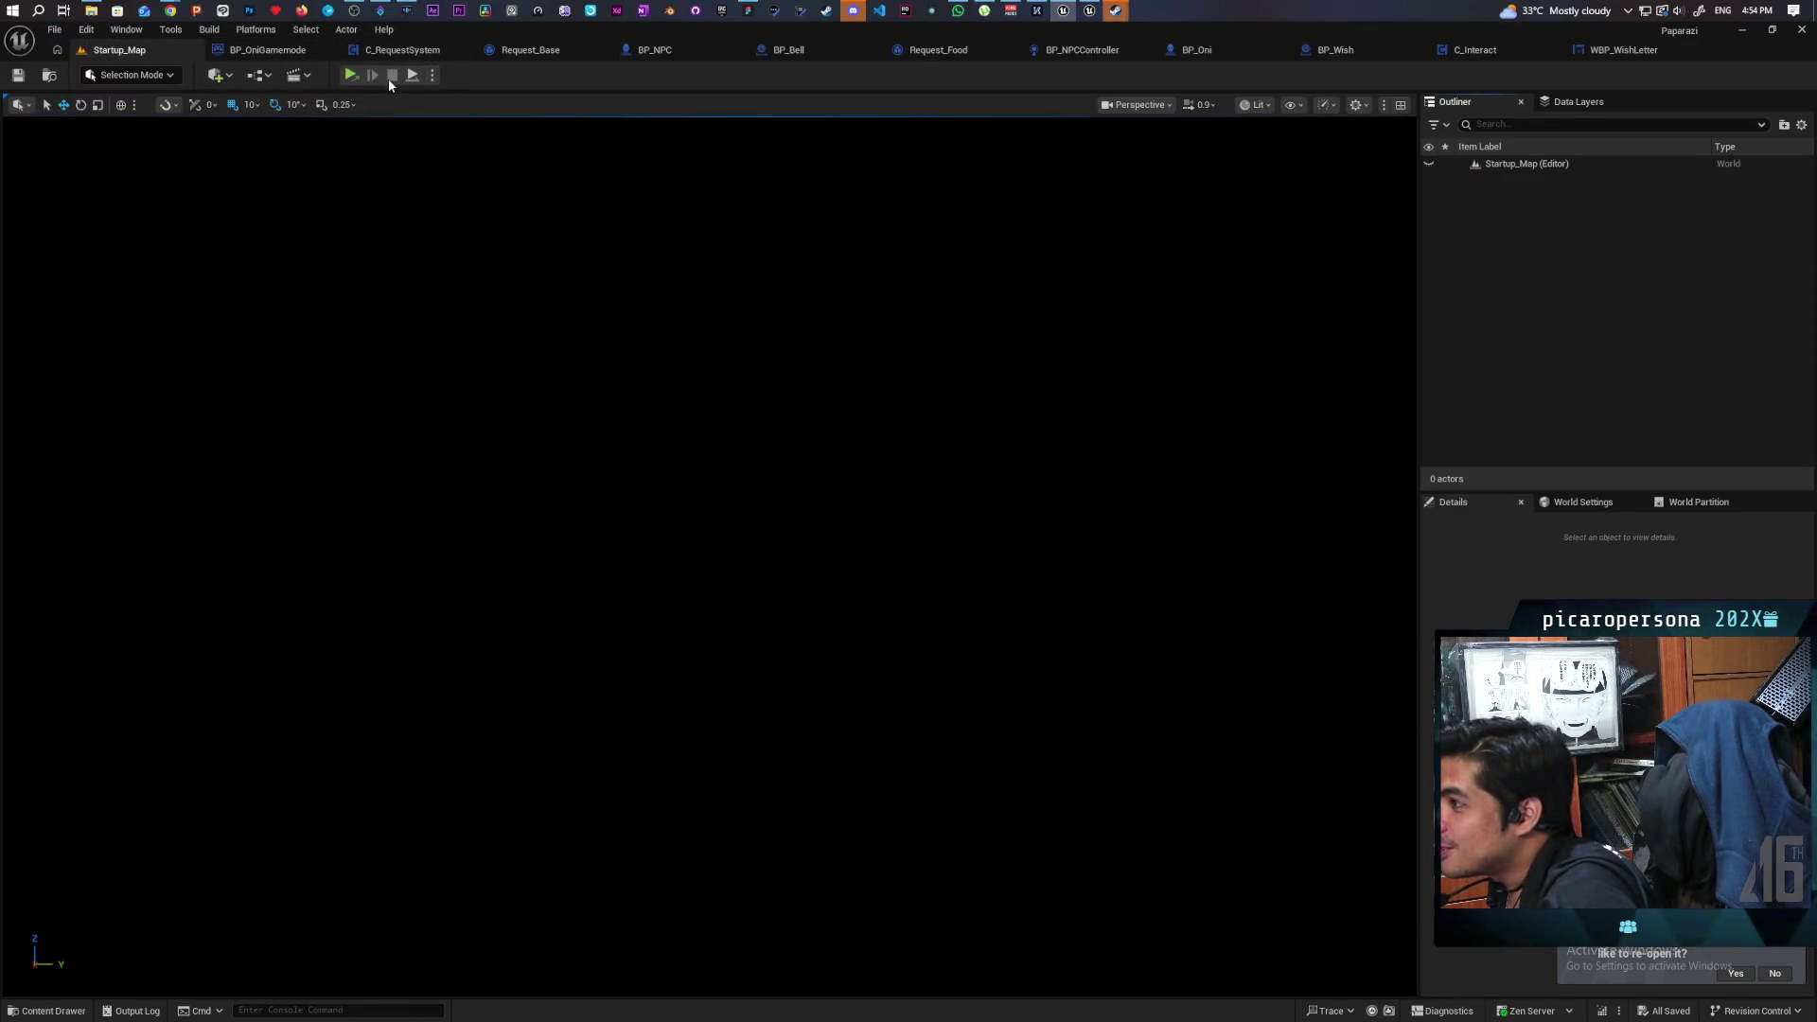
Package the project for Windows into the Paparazi Dev Test folder.
{"action": "left_click", "coordinate": [278, 30]}
{"action": "mouse_move", "coordinate": [352, 182]}
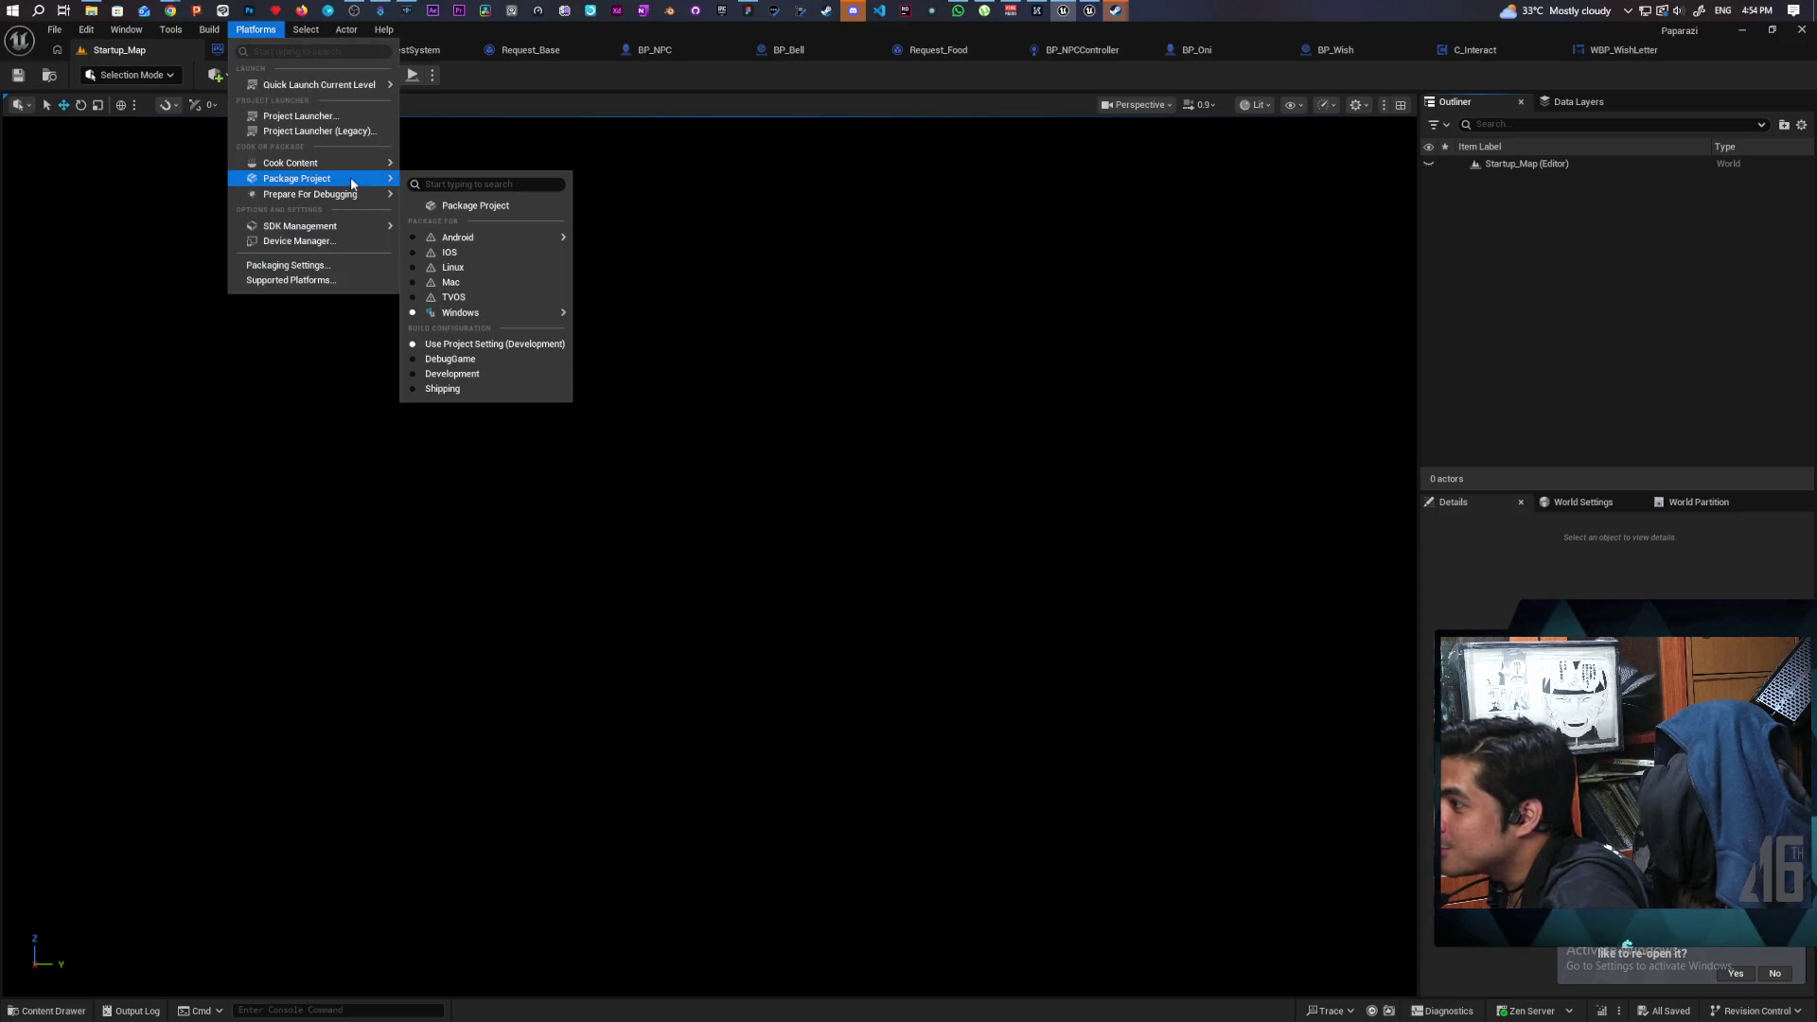
{"action": "left_click", "coordinate": [481, 207]}
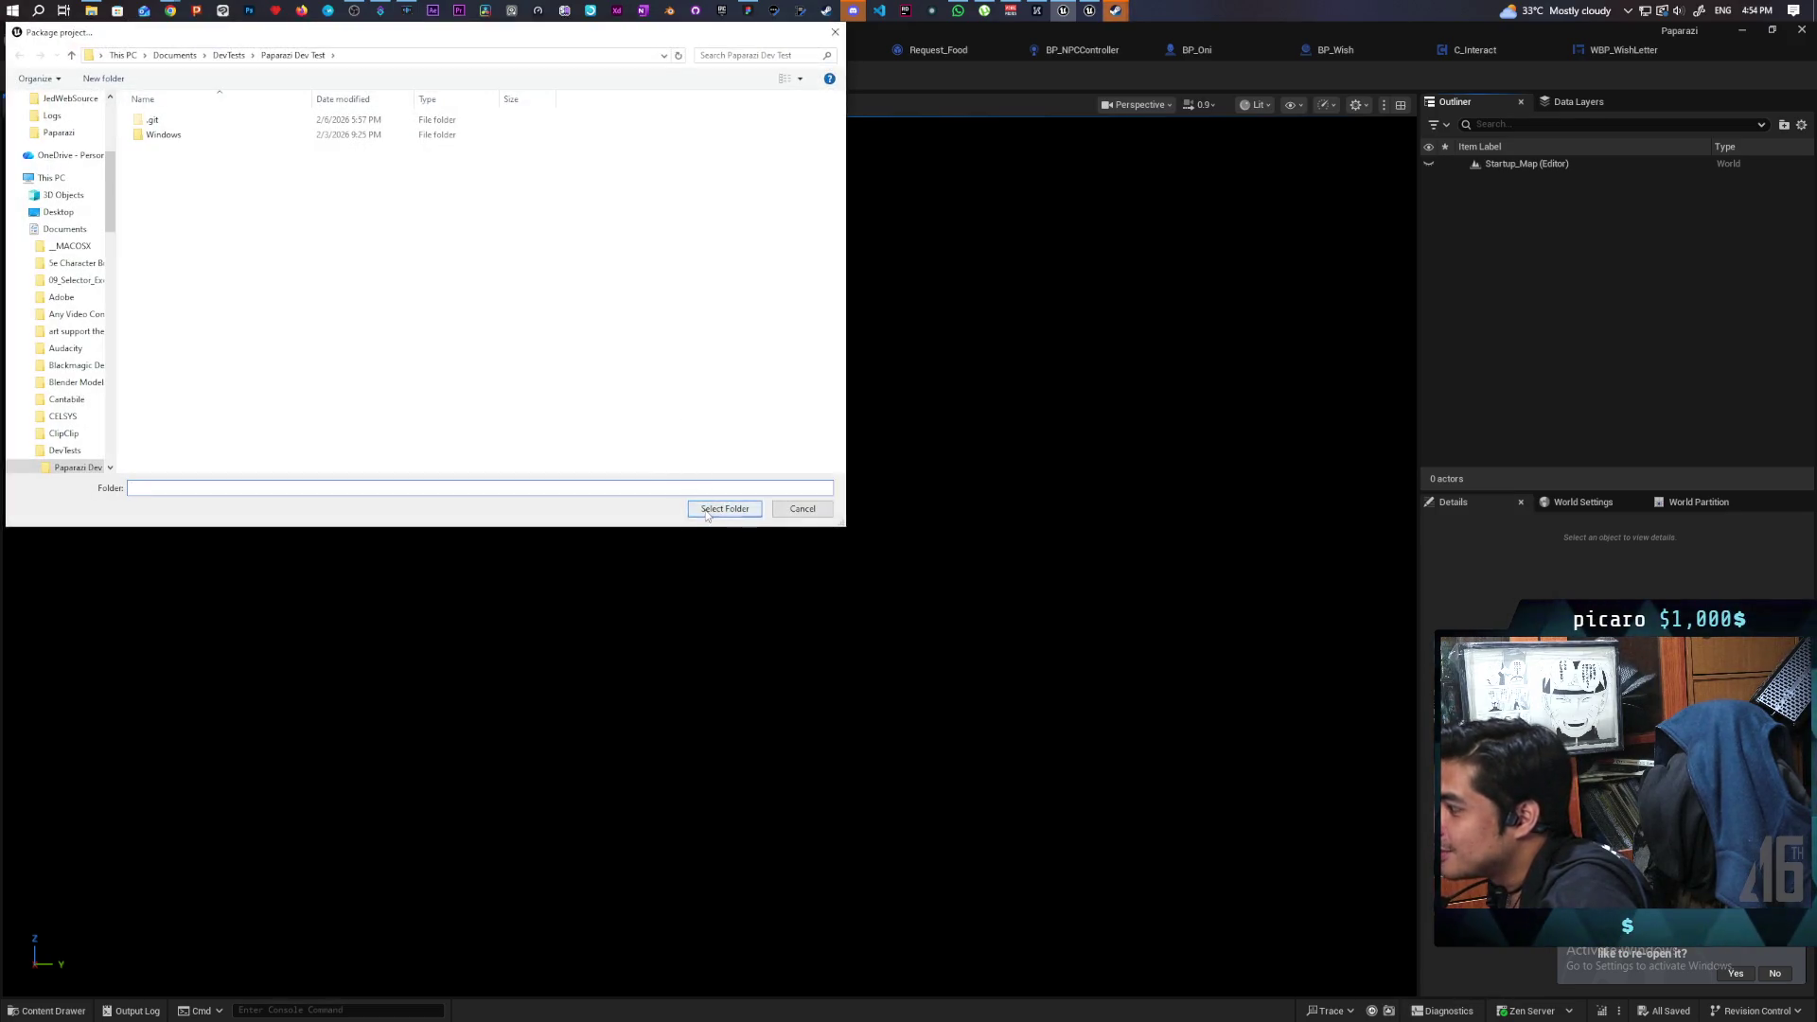
{"action": "left_click", "coordinate": [724, 511]}
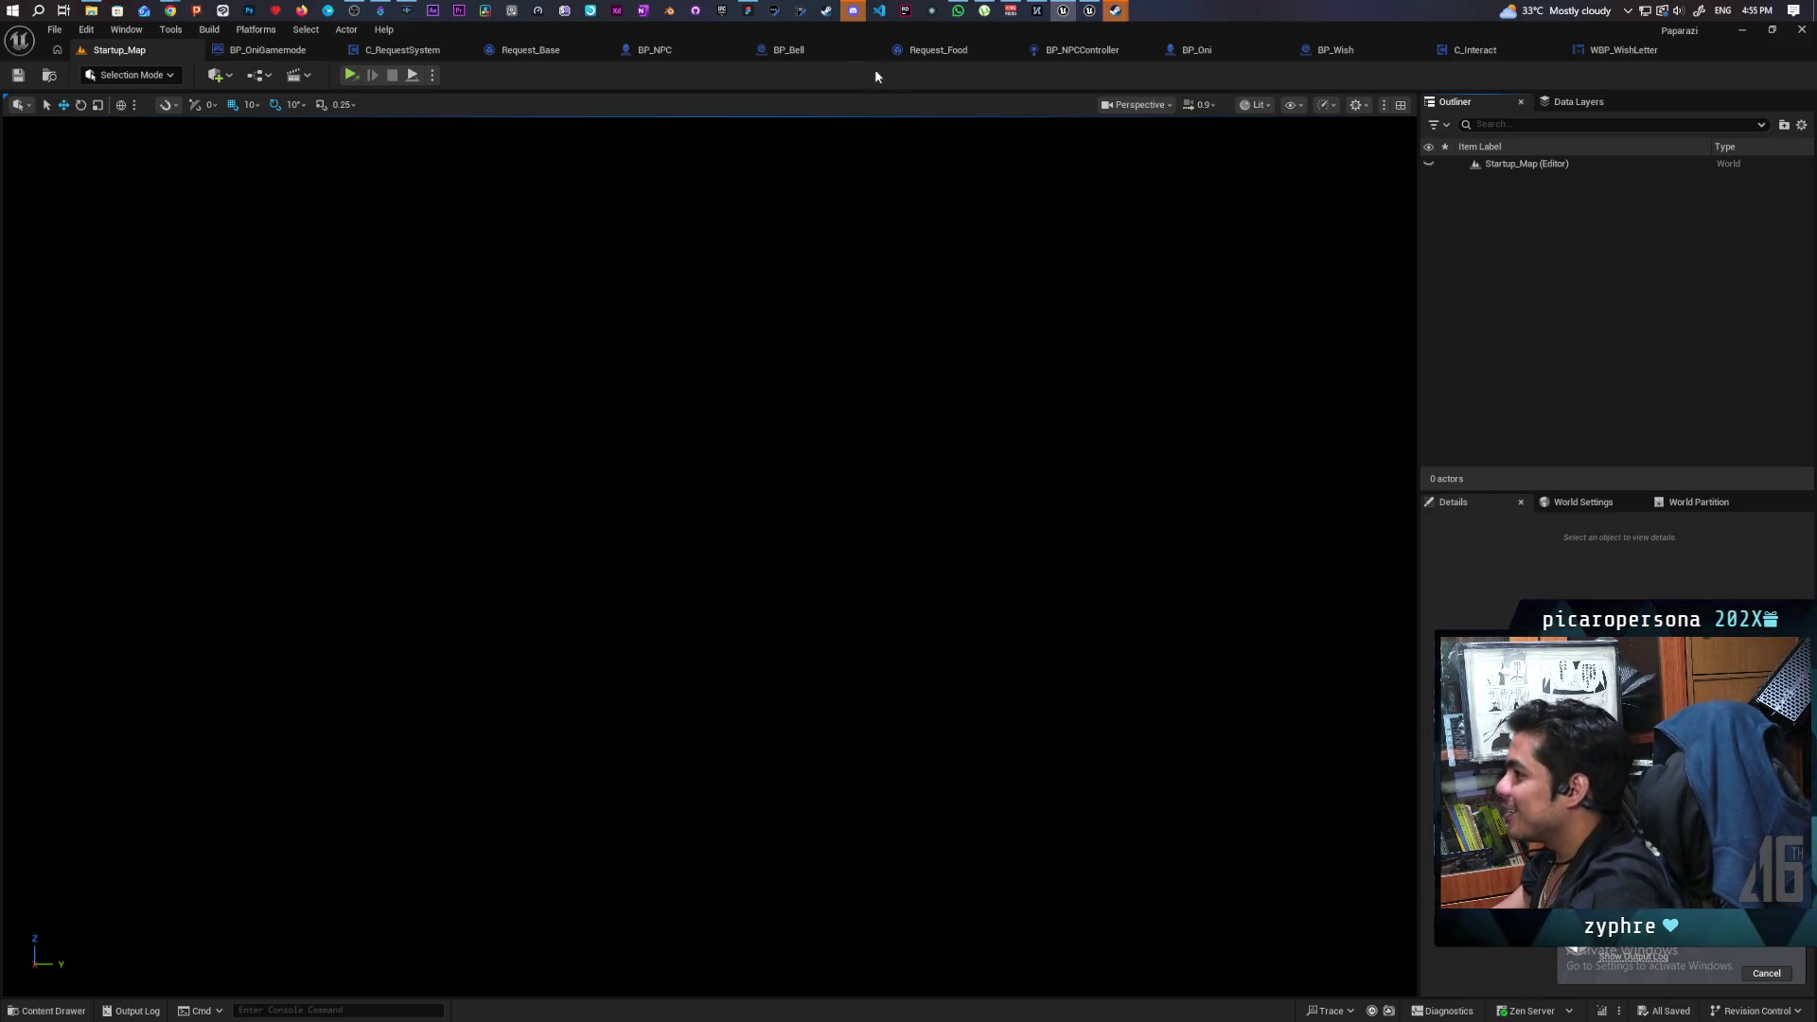
{"action": "mouse_move", "coordinate": [822, 31]}
{"action": "left_mouse_down"}
{"action": "mouse_move", "coordinate": [923, 150]}
{"action": "mouse_move", "coordinate": [1175, 77]}
{"action": "left_mouse_up"}
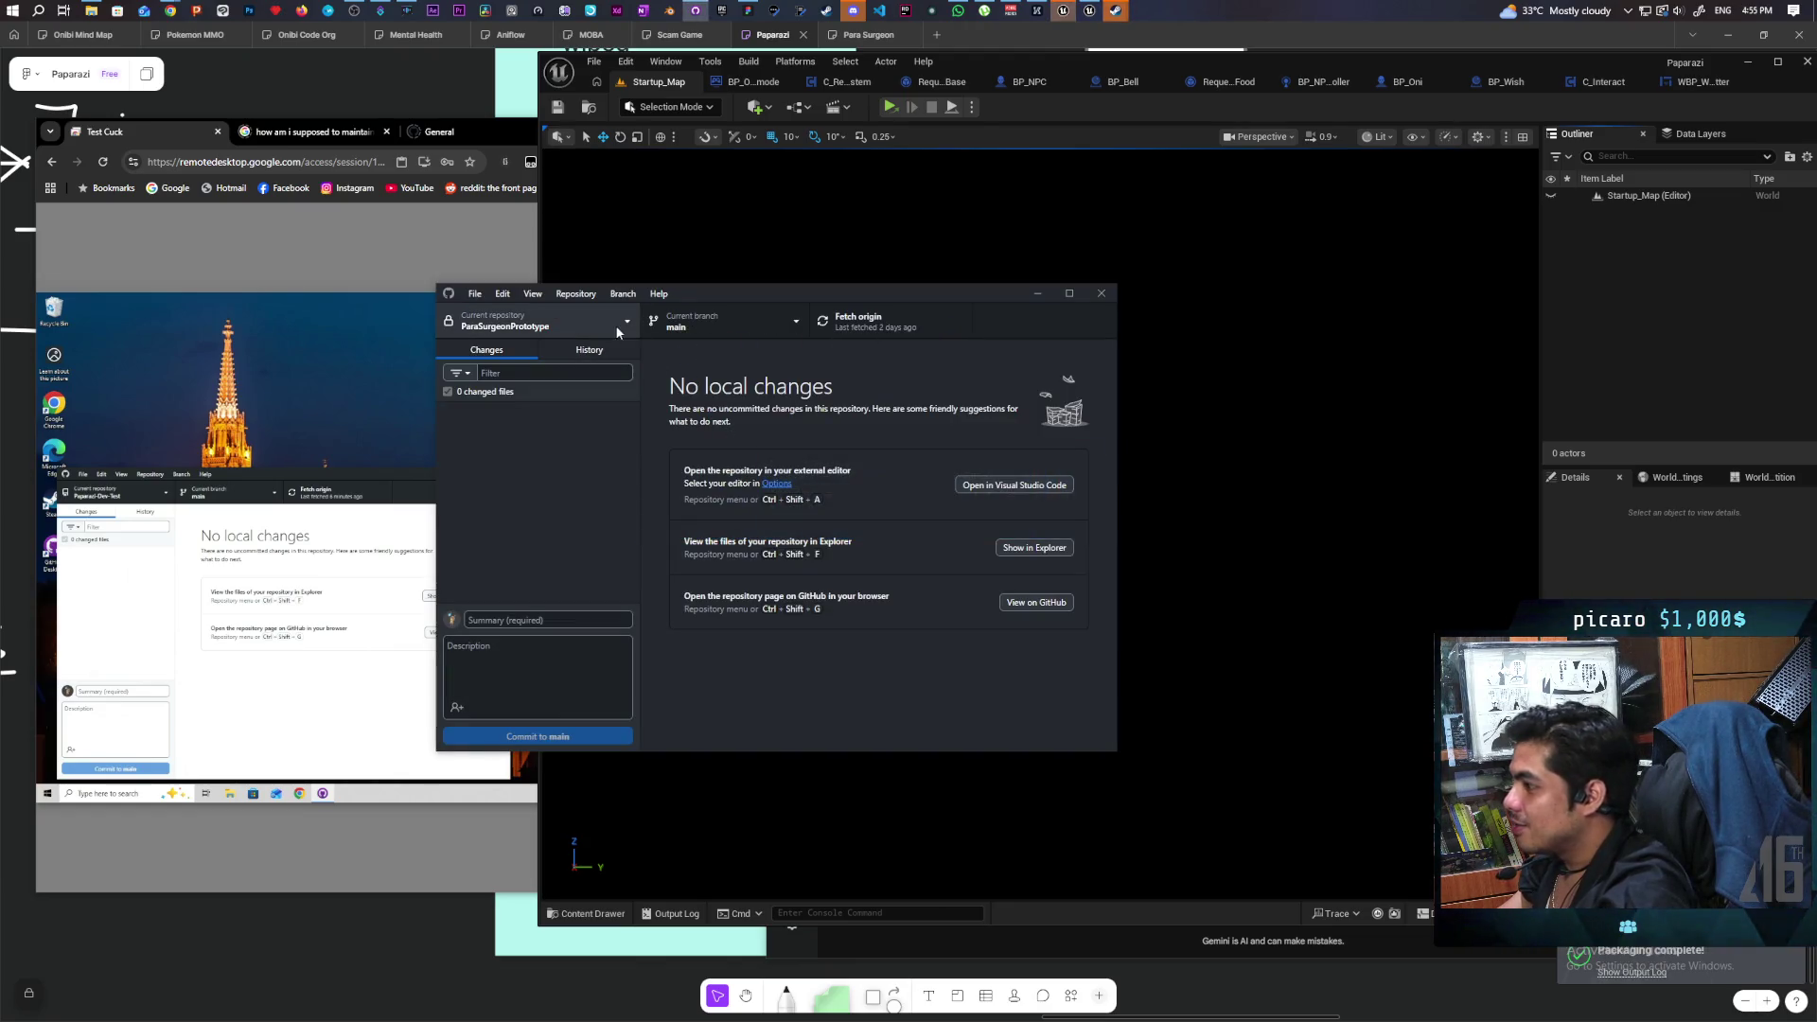
Commit the 5 Paparazi-Dev-Test changes to main as 'added wishes' and push to origin.
{"action": "left_click", "coordinate": [534, 321]}
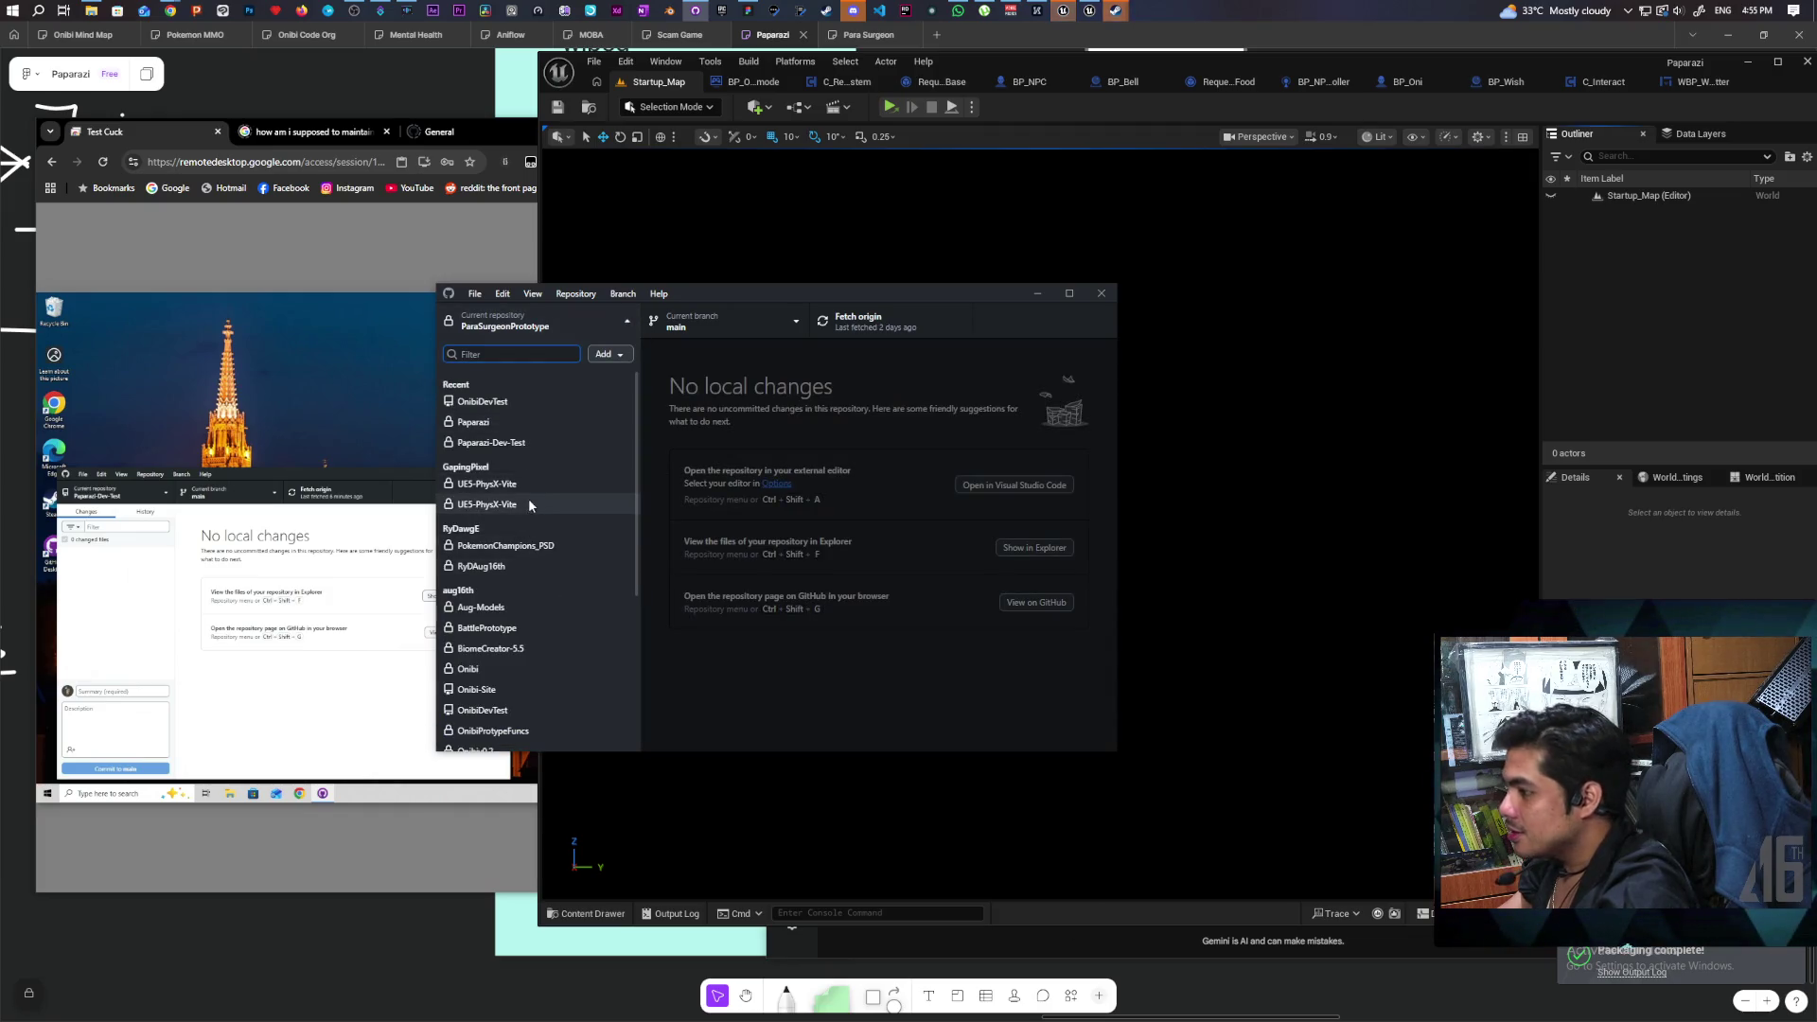
{"action": "left_click", "coordinate": [530, 443]}
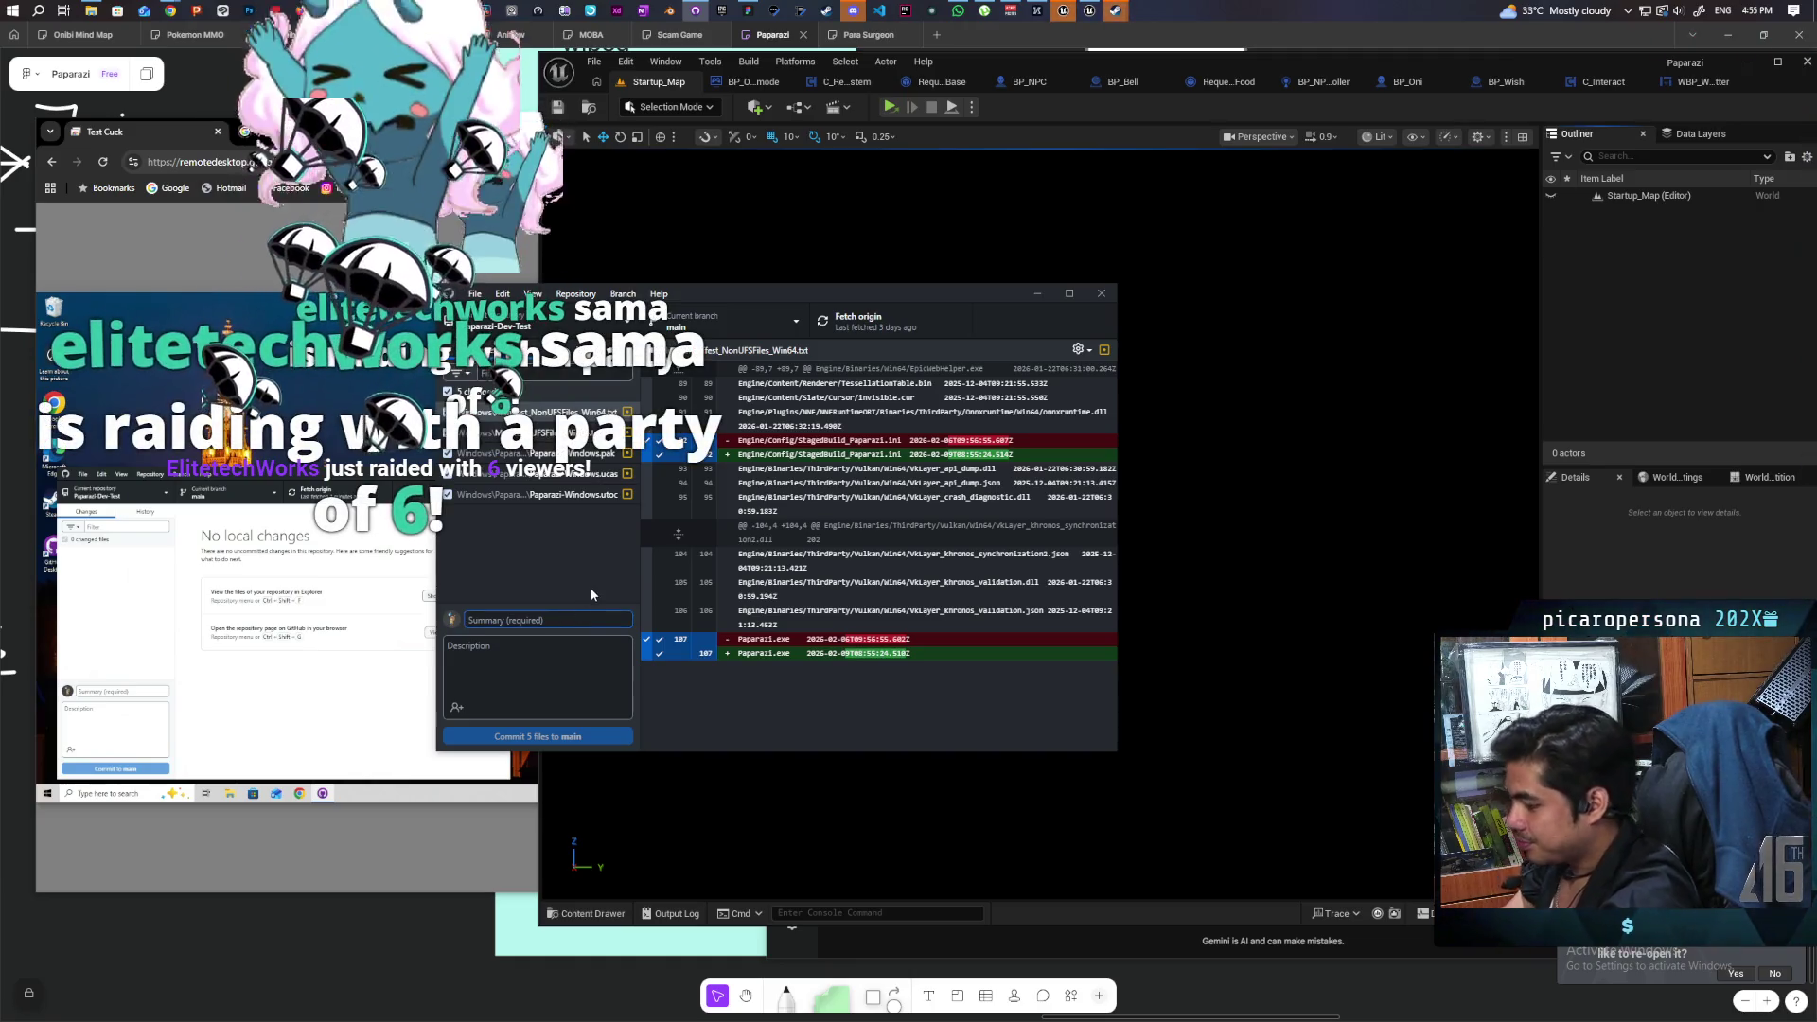
{"action": "type", "text": "adde"}
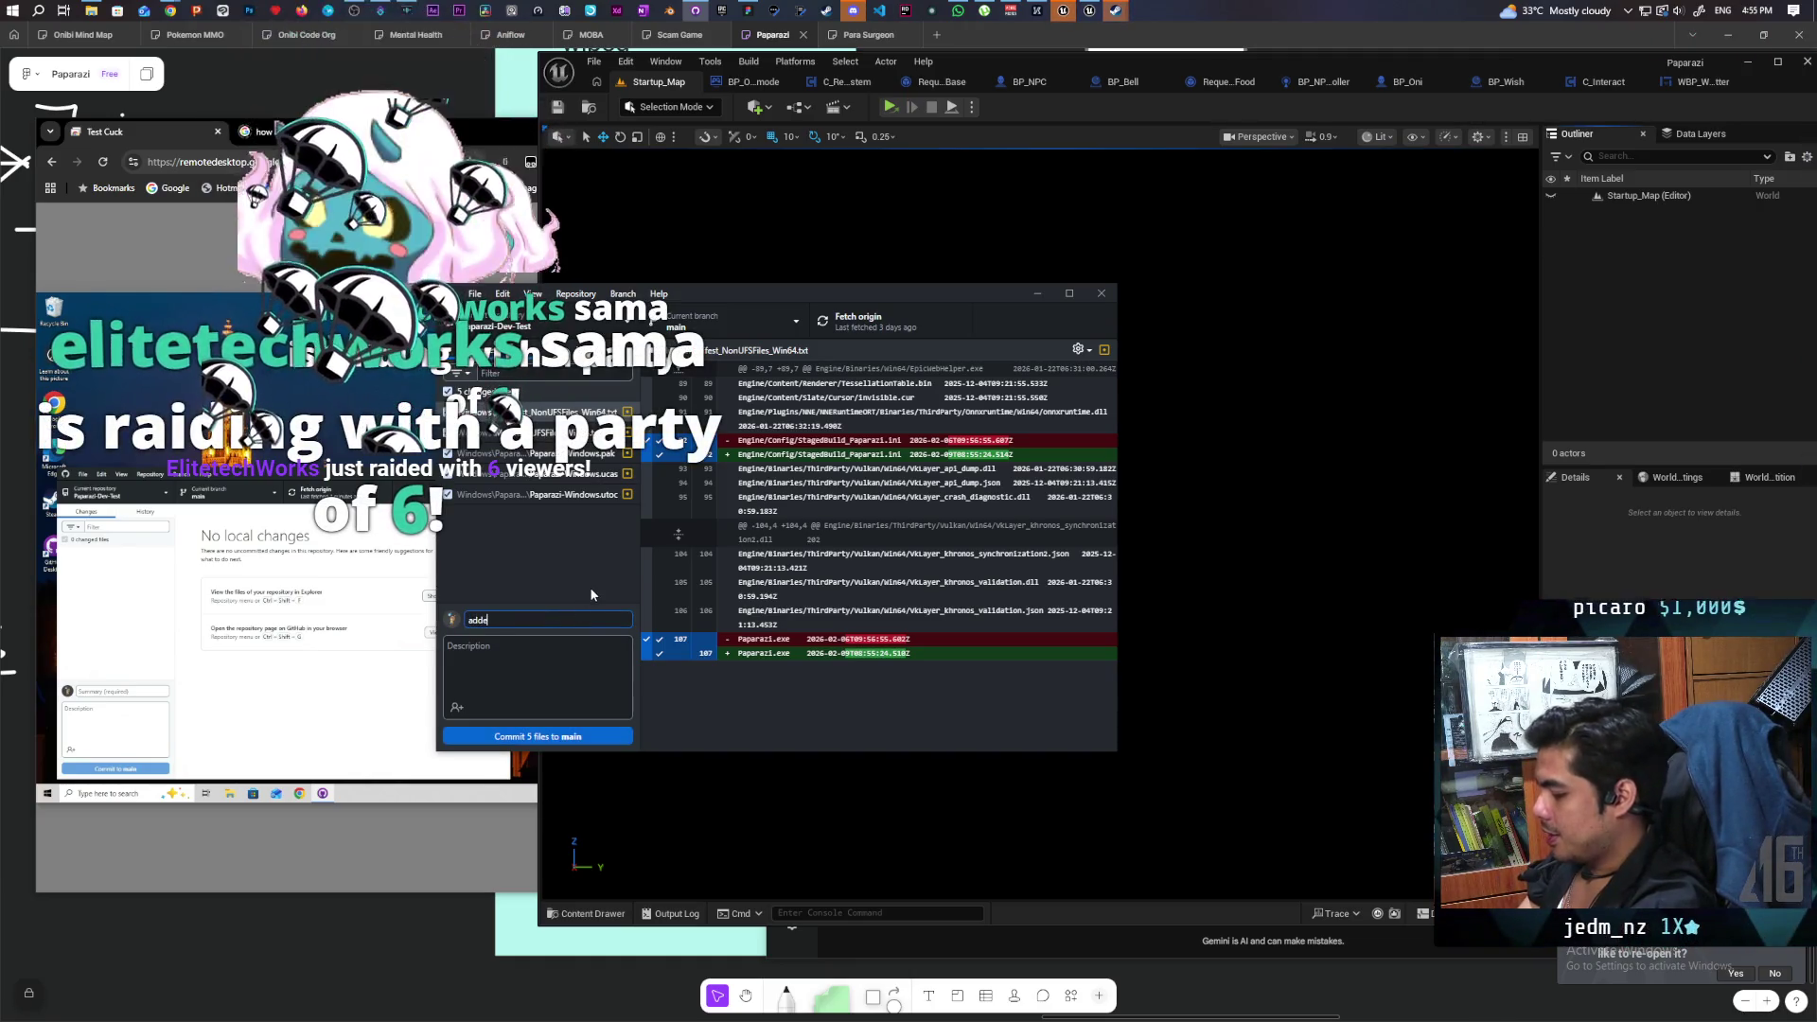
{"action": "type", "text": "d wishes"}
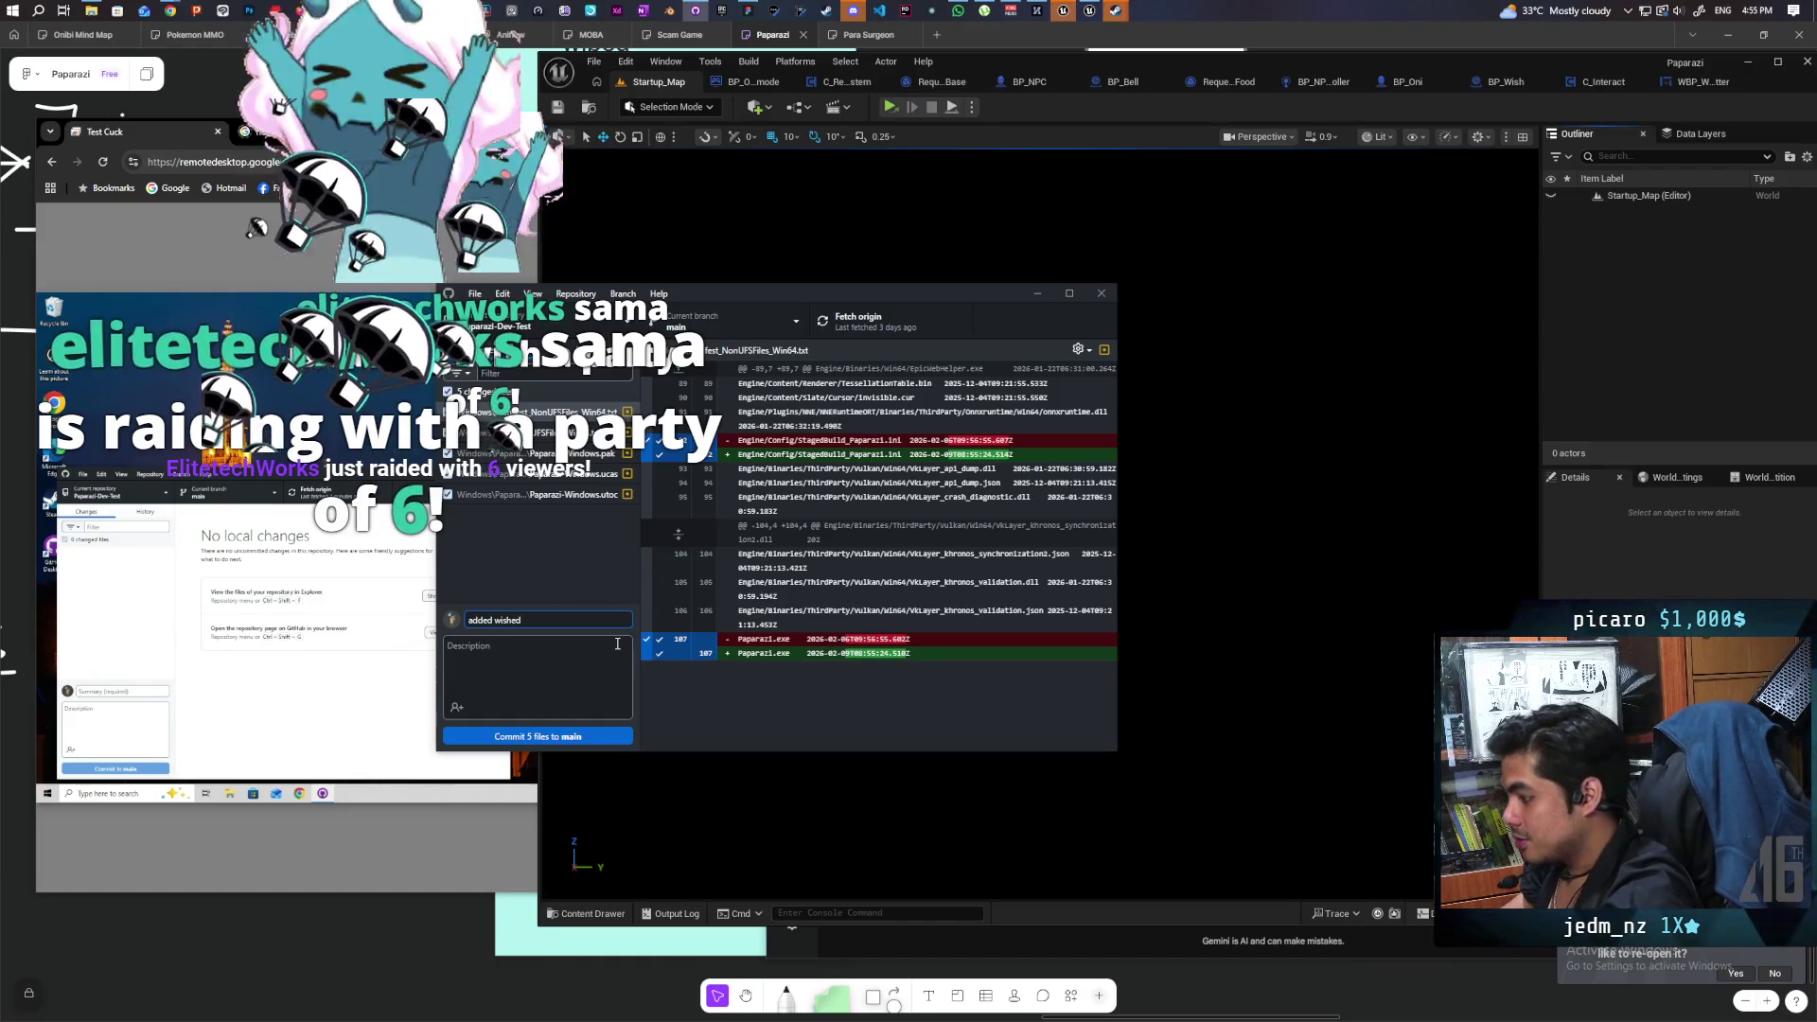
{"action": "left_click", "coordinate": [487, 738]}
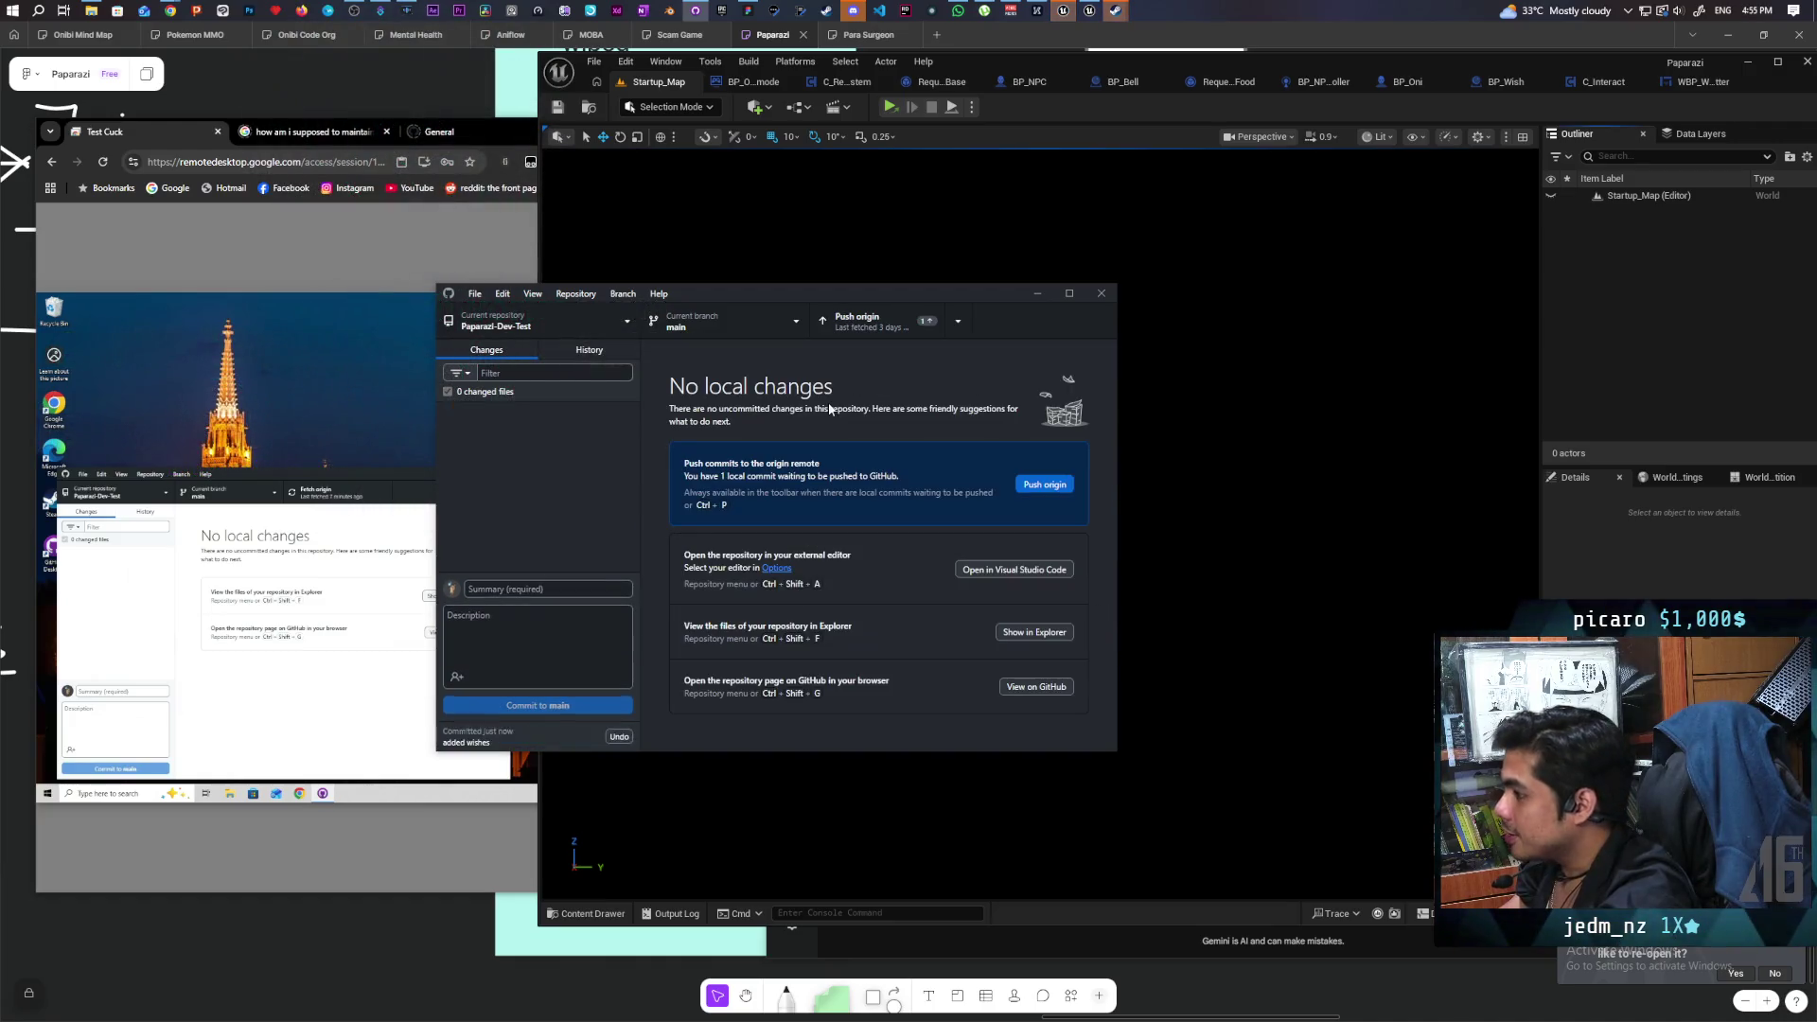
{"action": "left_click", "coordinate": [895, 330]}
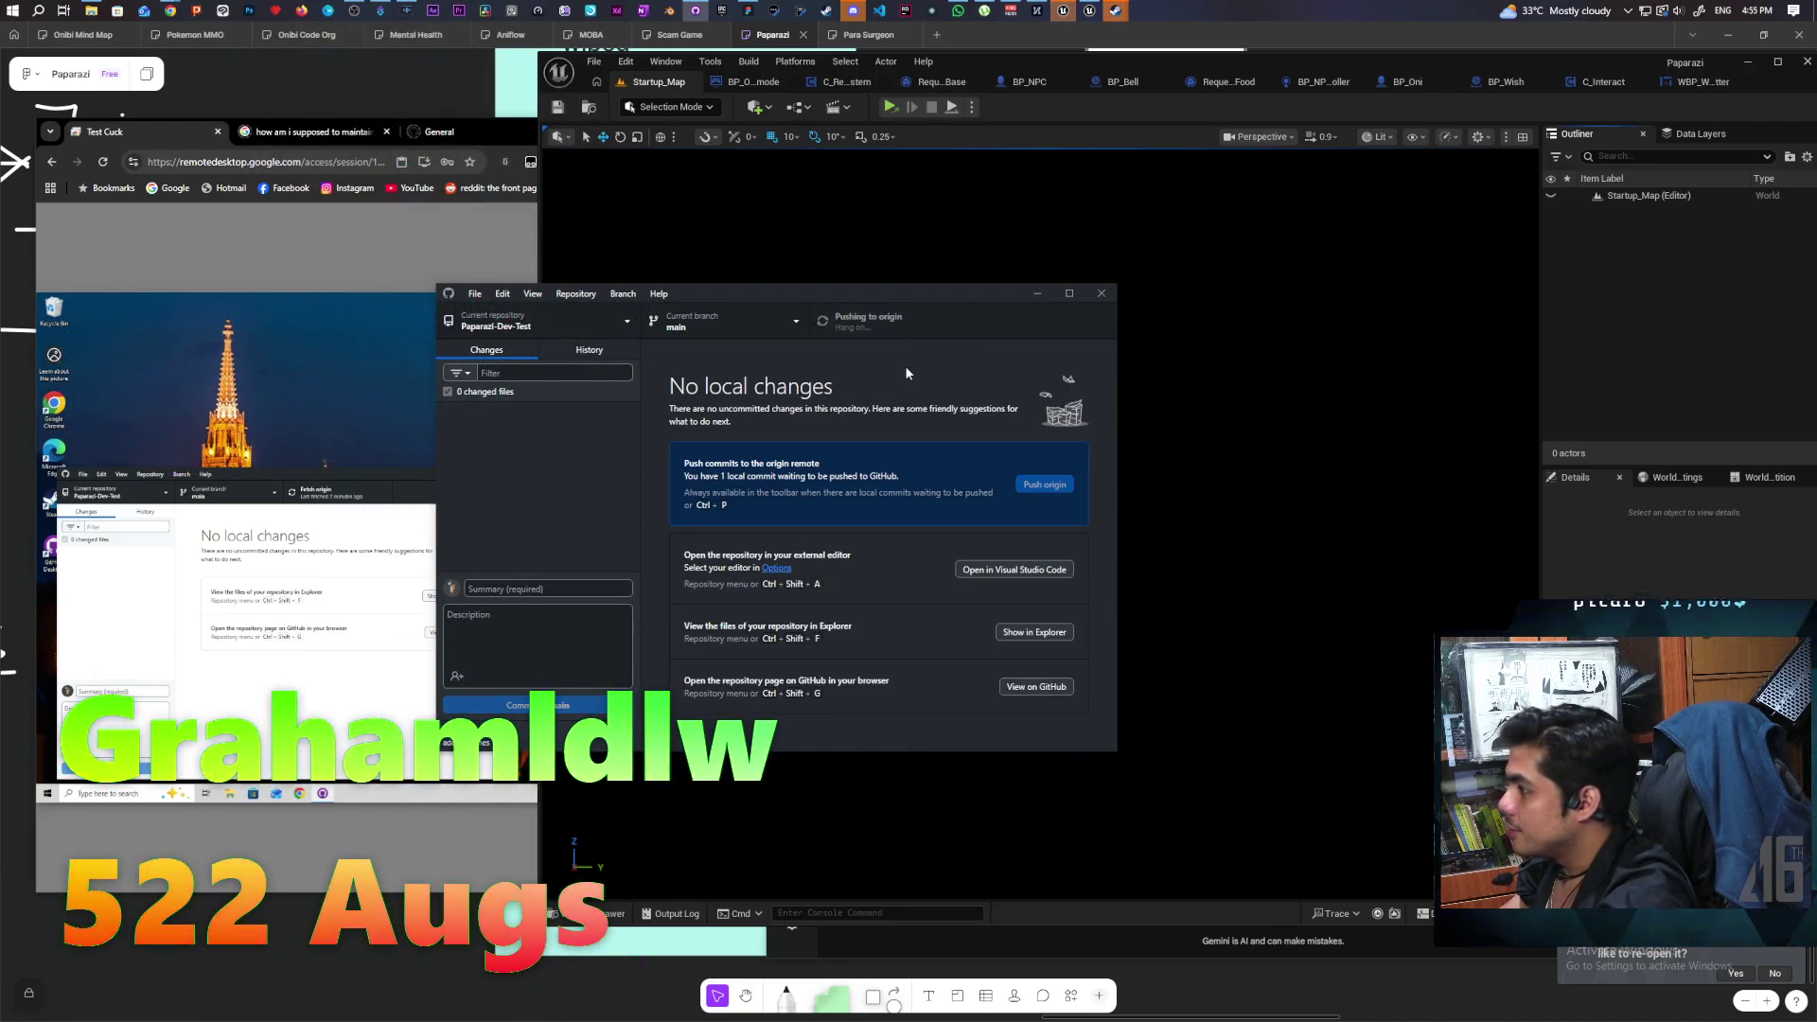